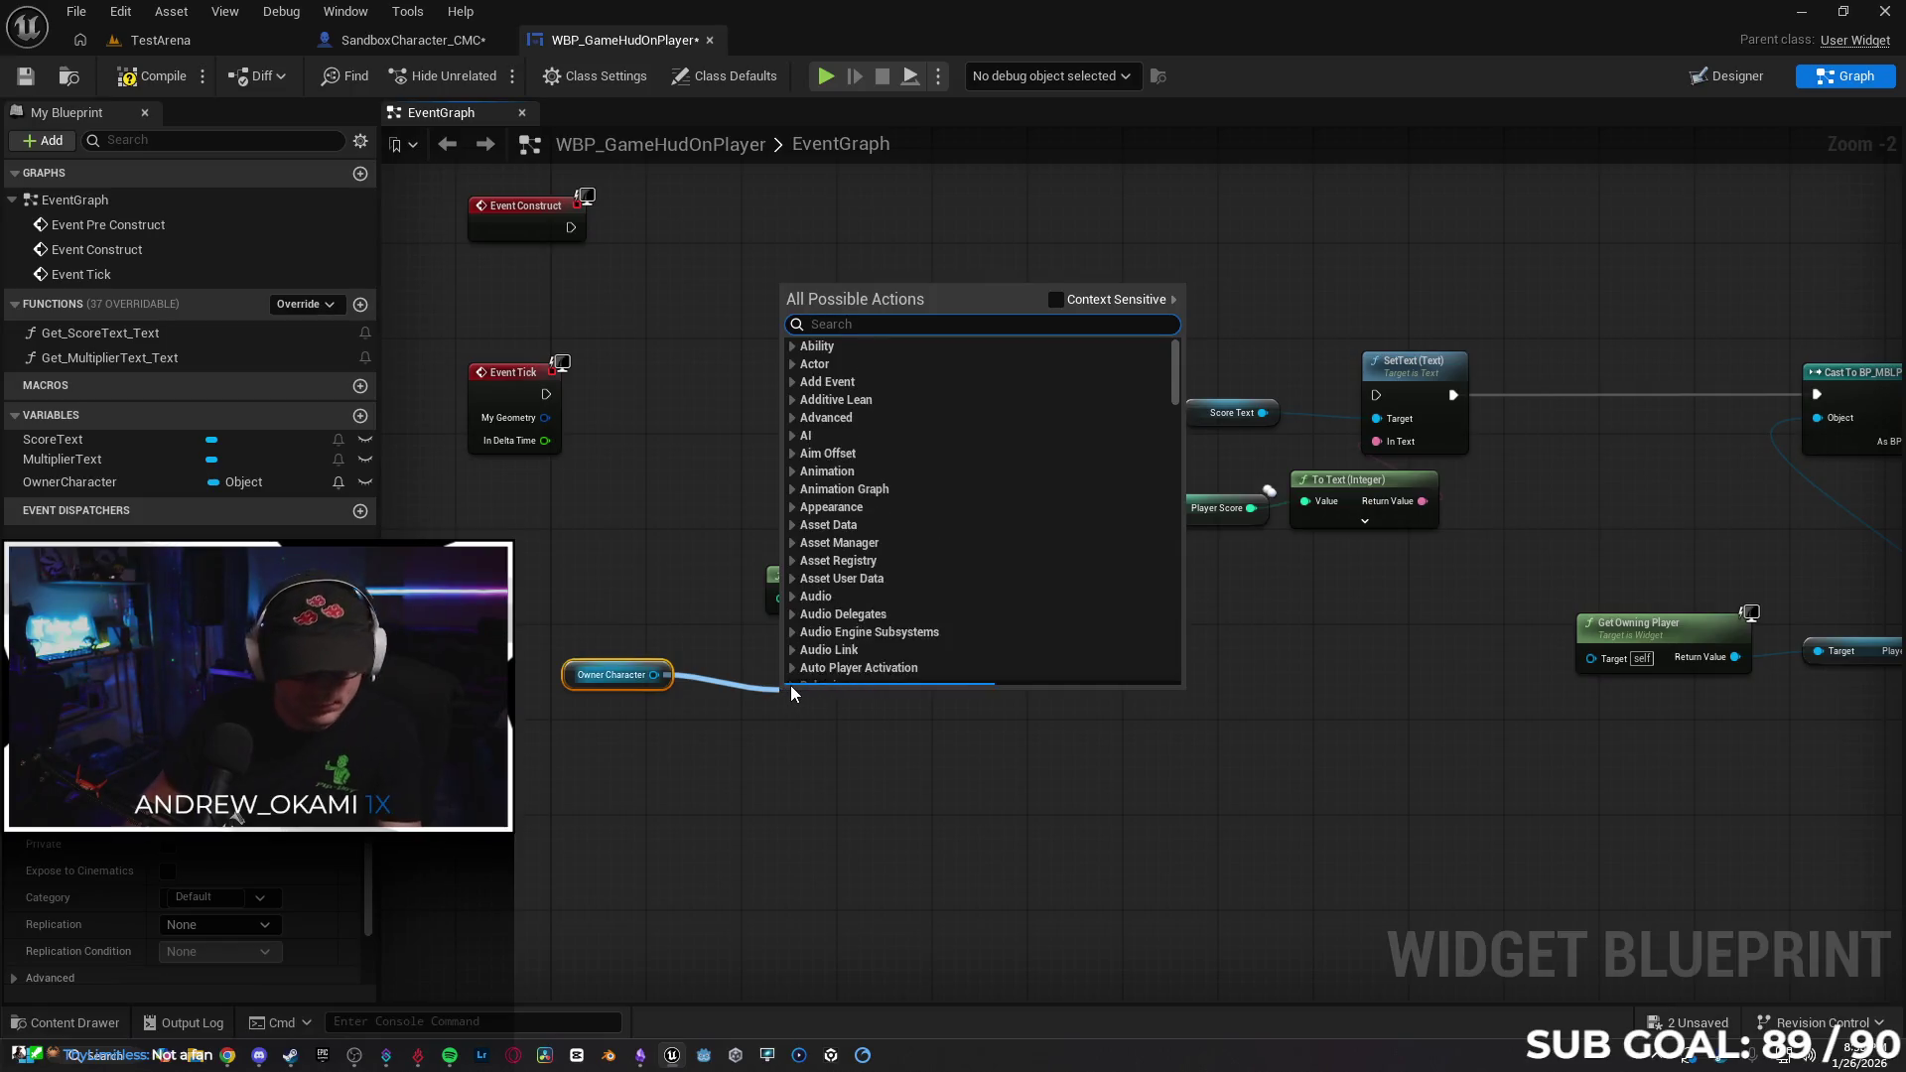
Add a Pawn Get Player State node fed by Owner Character and wire it into the cast's Object pin.
type("get player state")
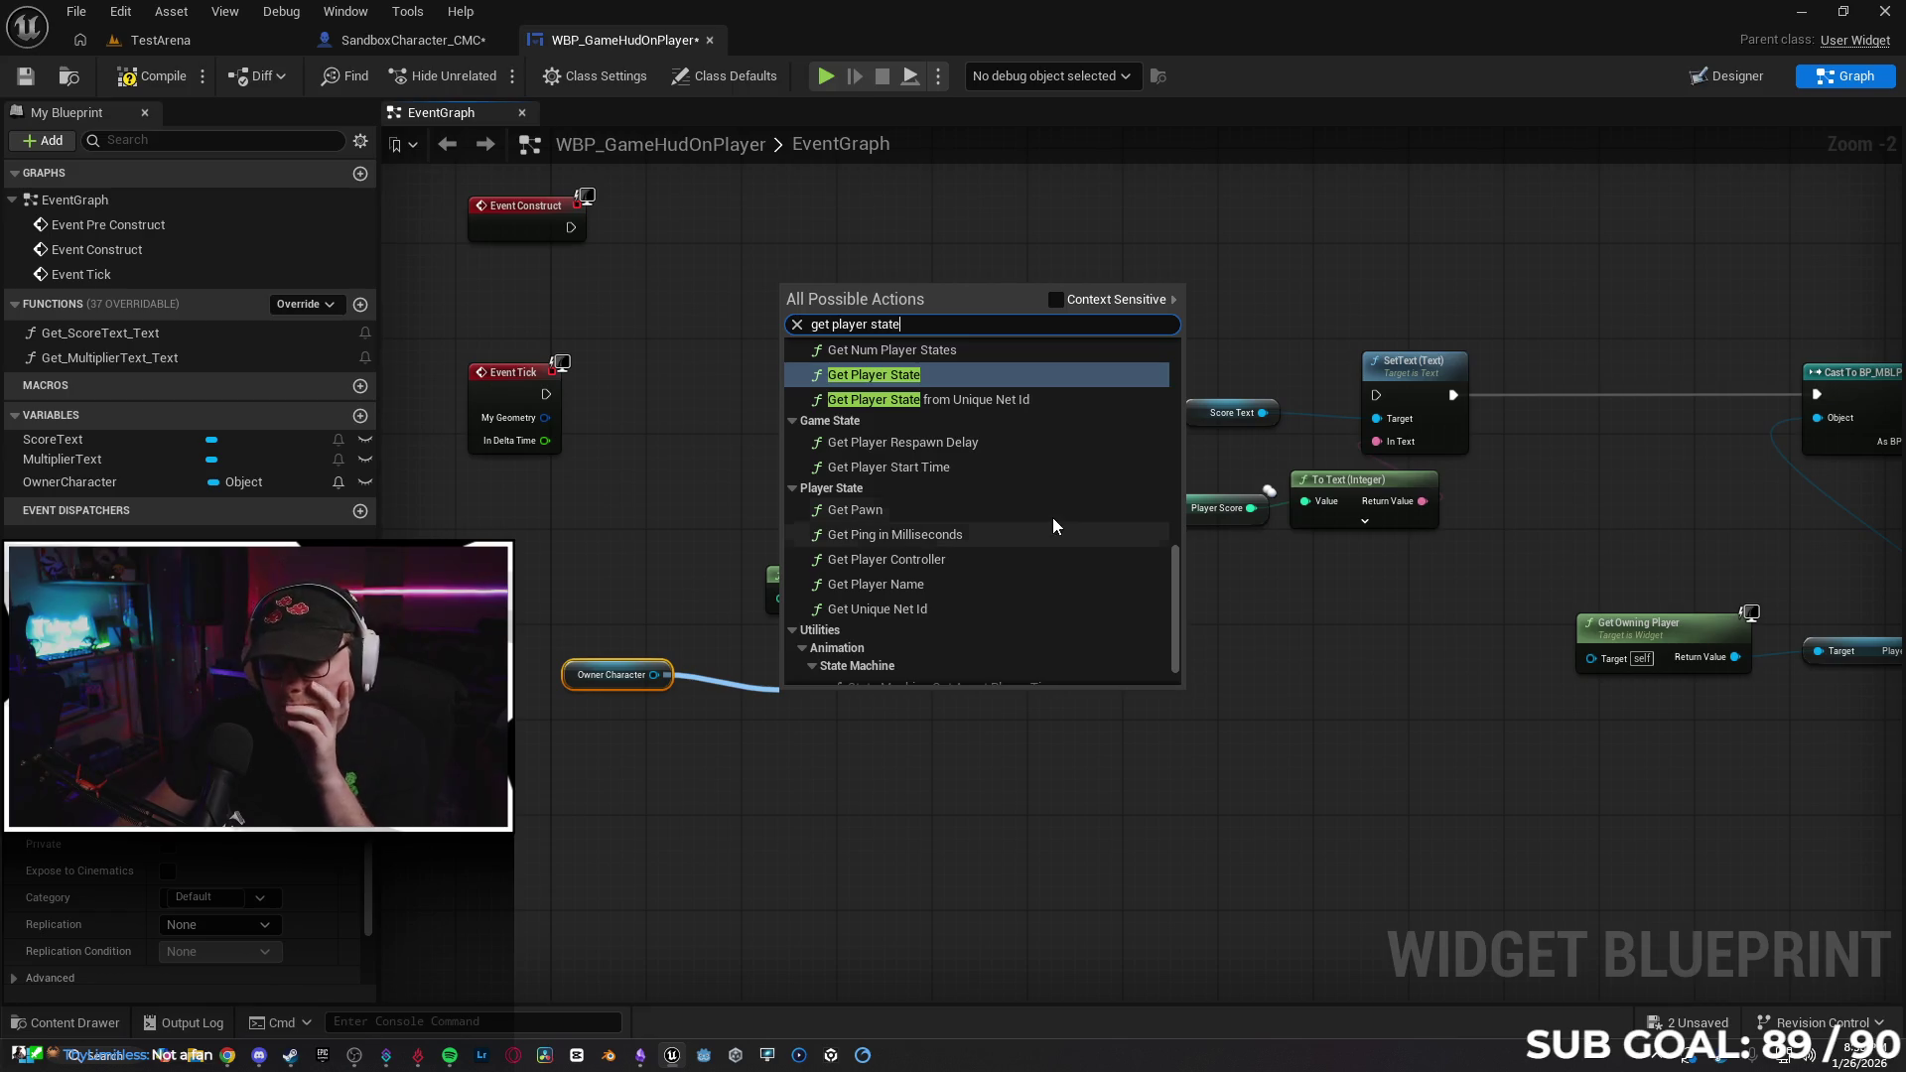
scroll(1042, 506, "up", 5)
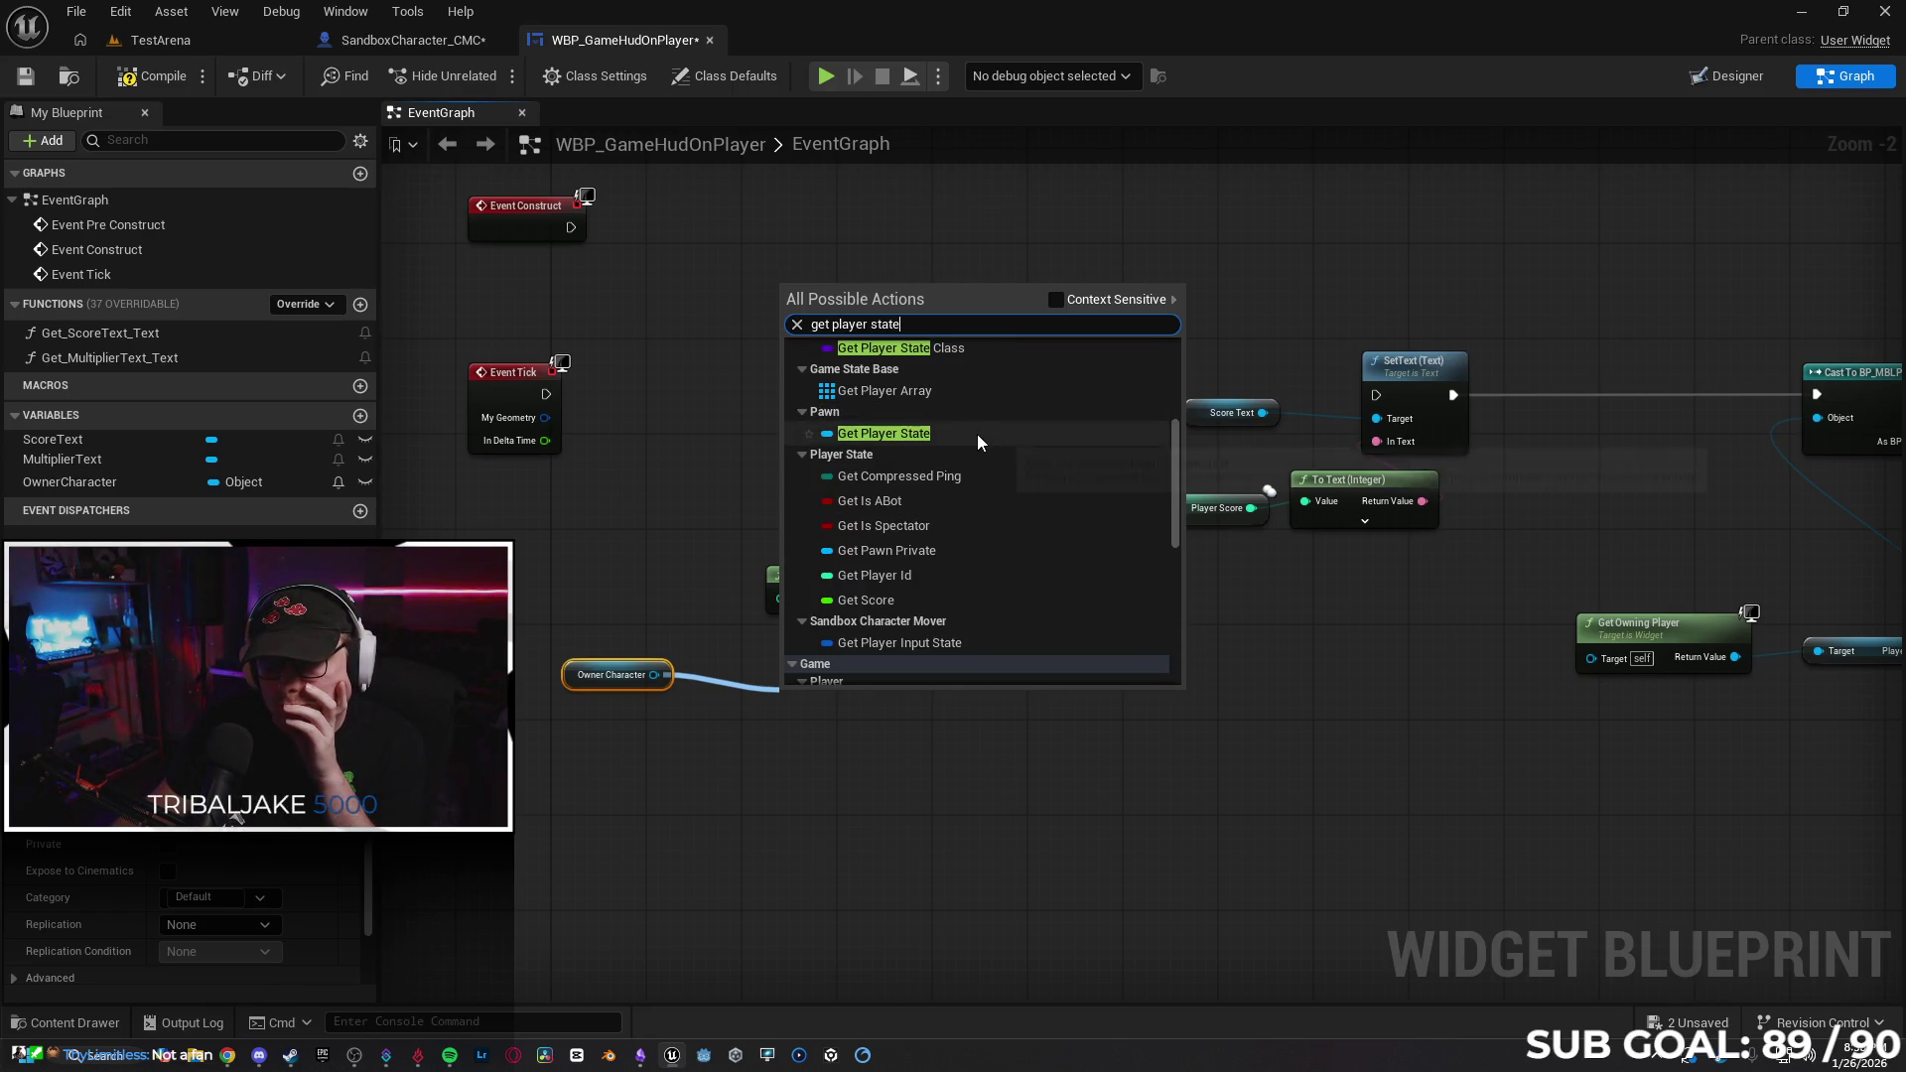
left_click(977, 433)
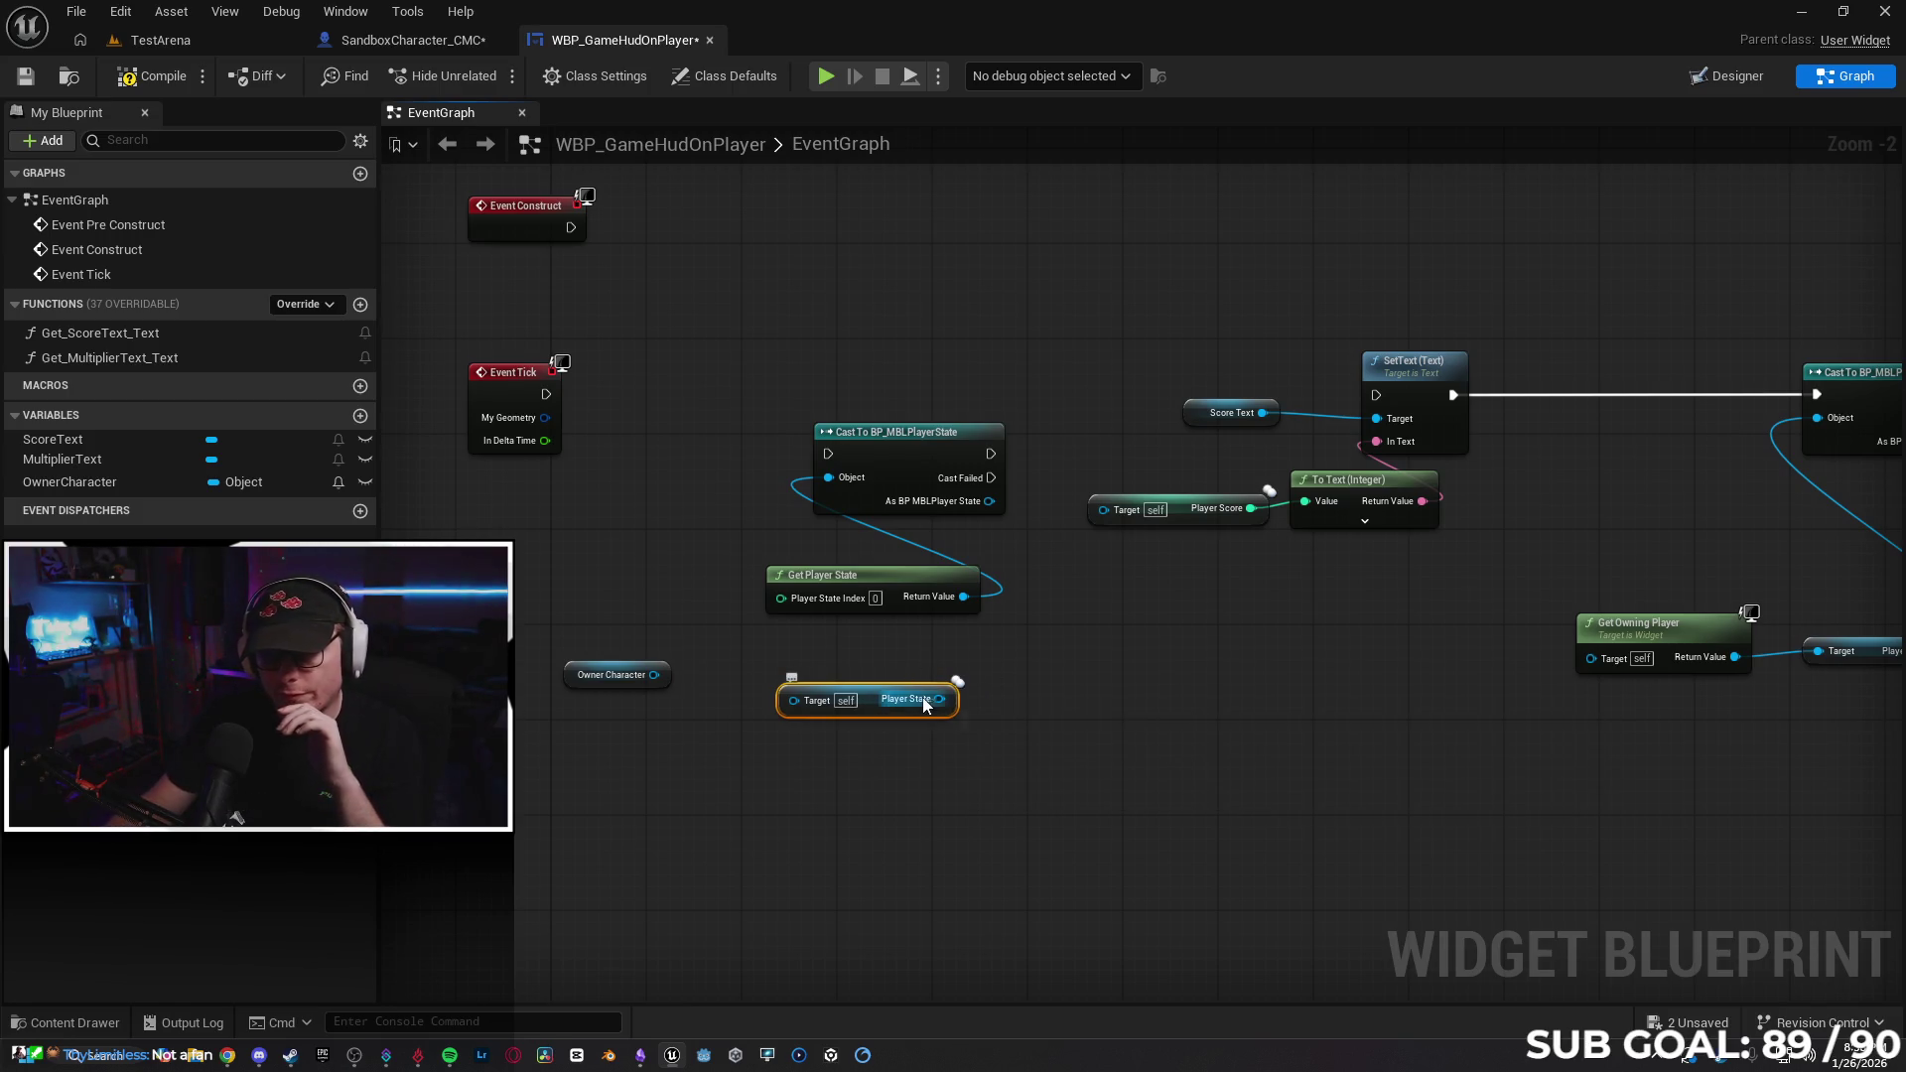
mouse_move(939, 699)
left_mouse_down()
mouse_move(834, 479)
mouse_move(908, 685)
left_mouse_up()
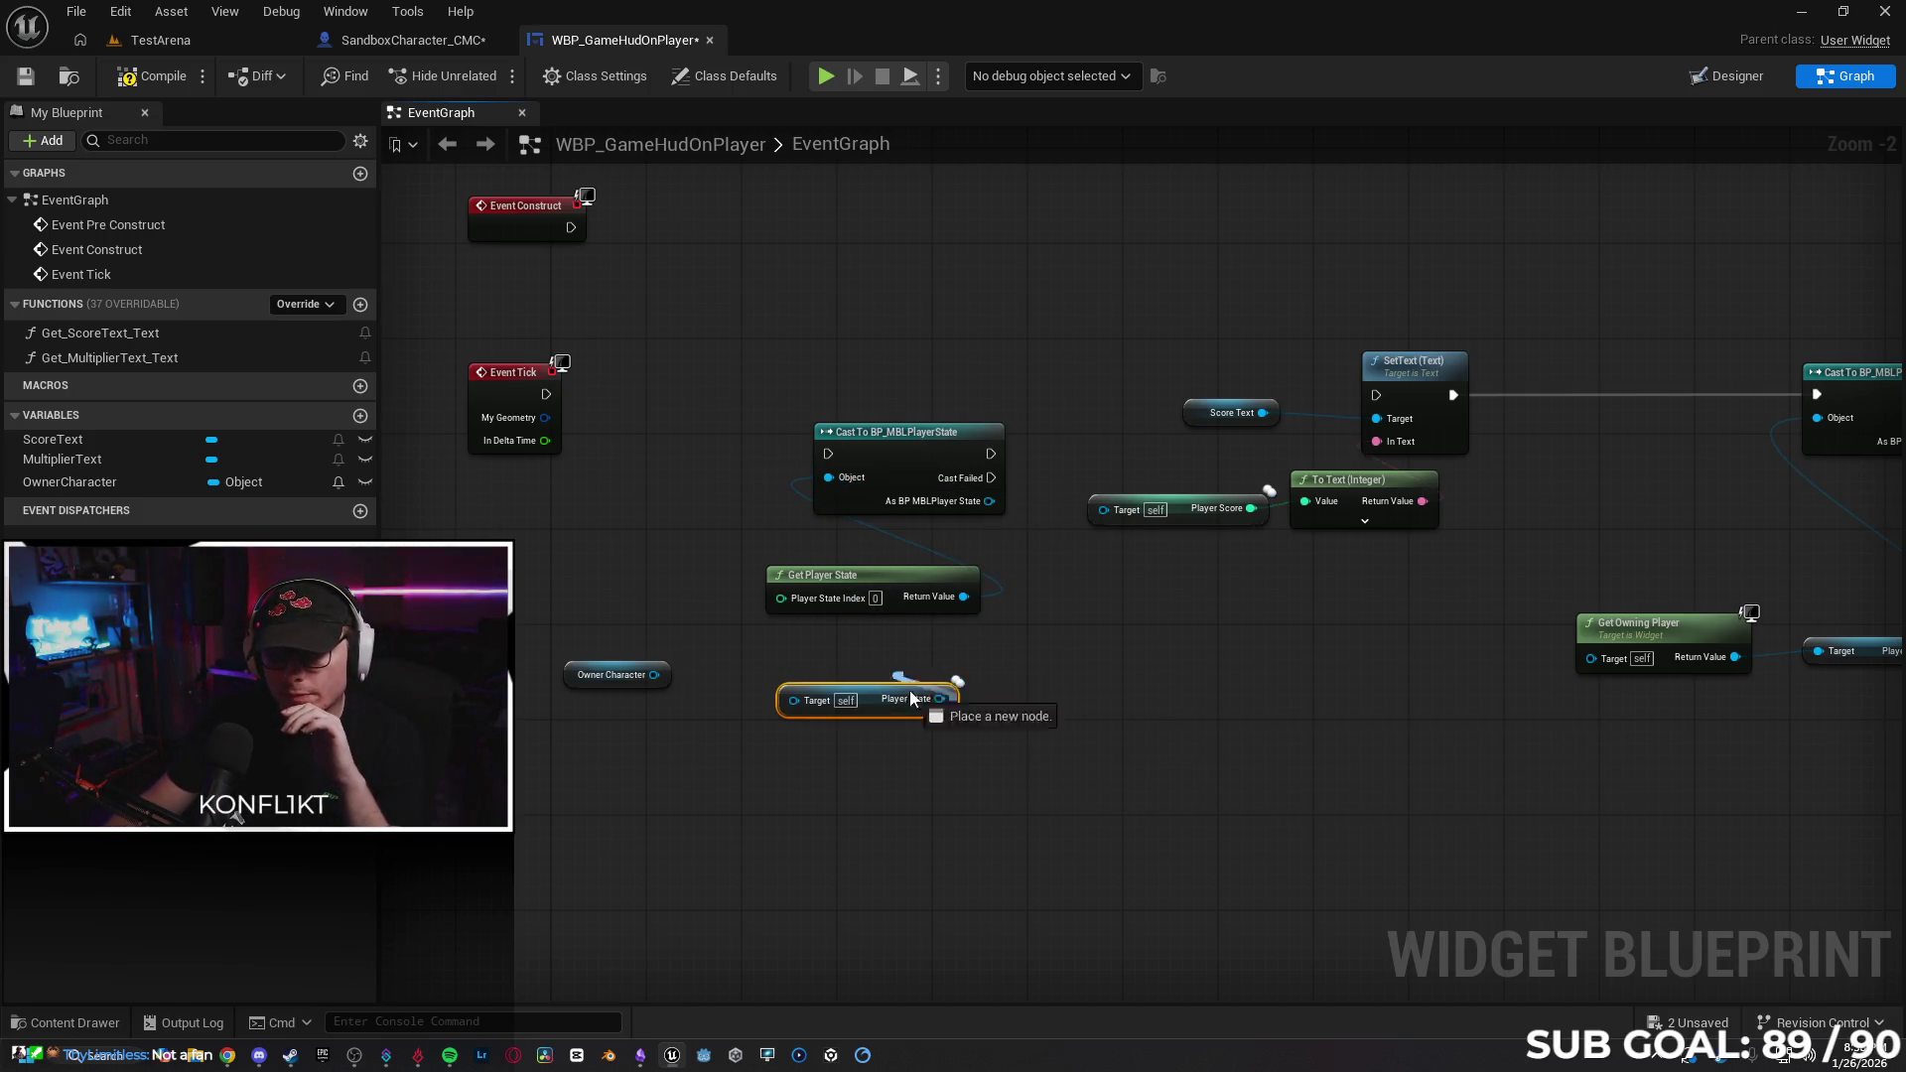
mouse_move(650, 678)
left_mouse_down()
mouse_move(794, 701)
mouse_move(704, 695)
left_mouse_up()
Remove the indexed Get Player State node, chain Event Tick → cast → SetText, and compile.
left_click(877, 578)
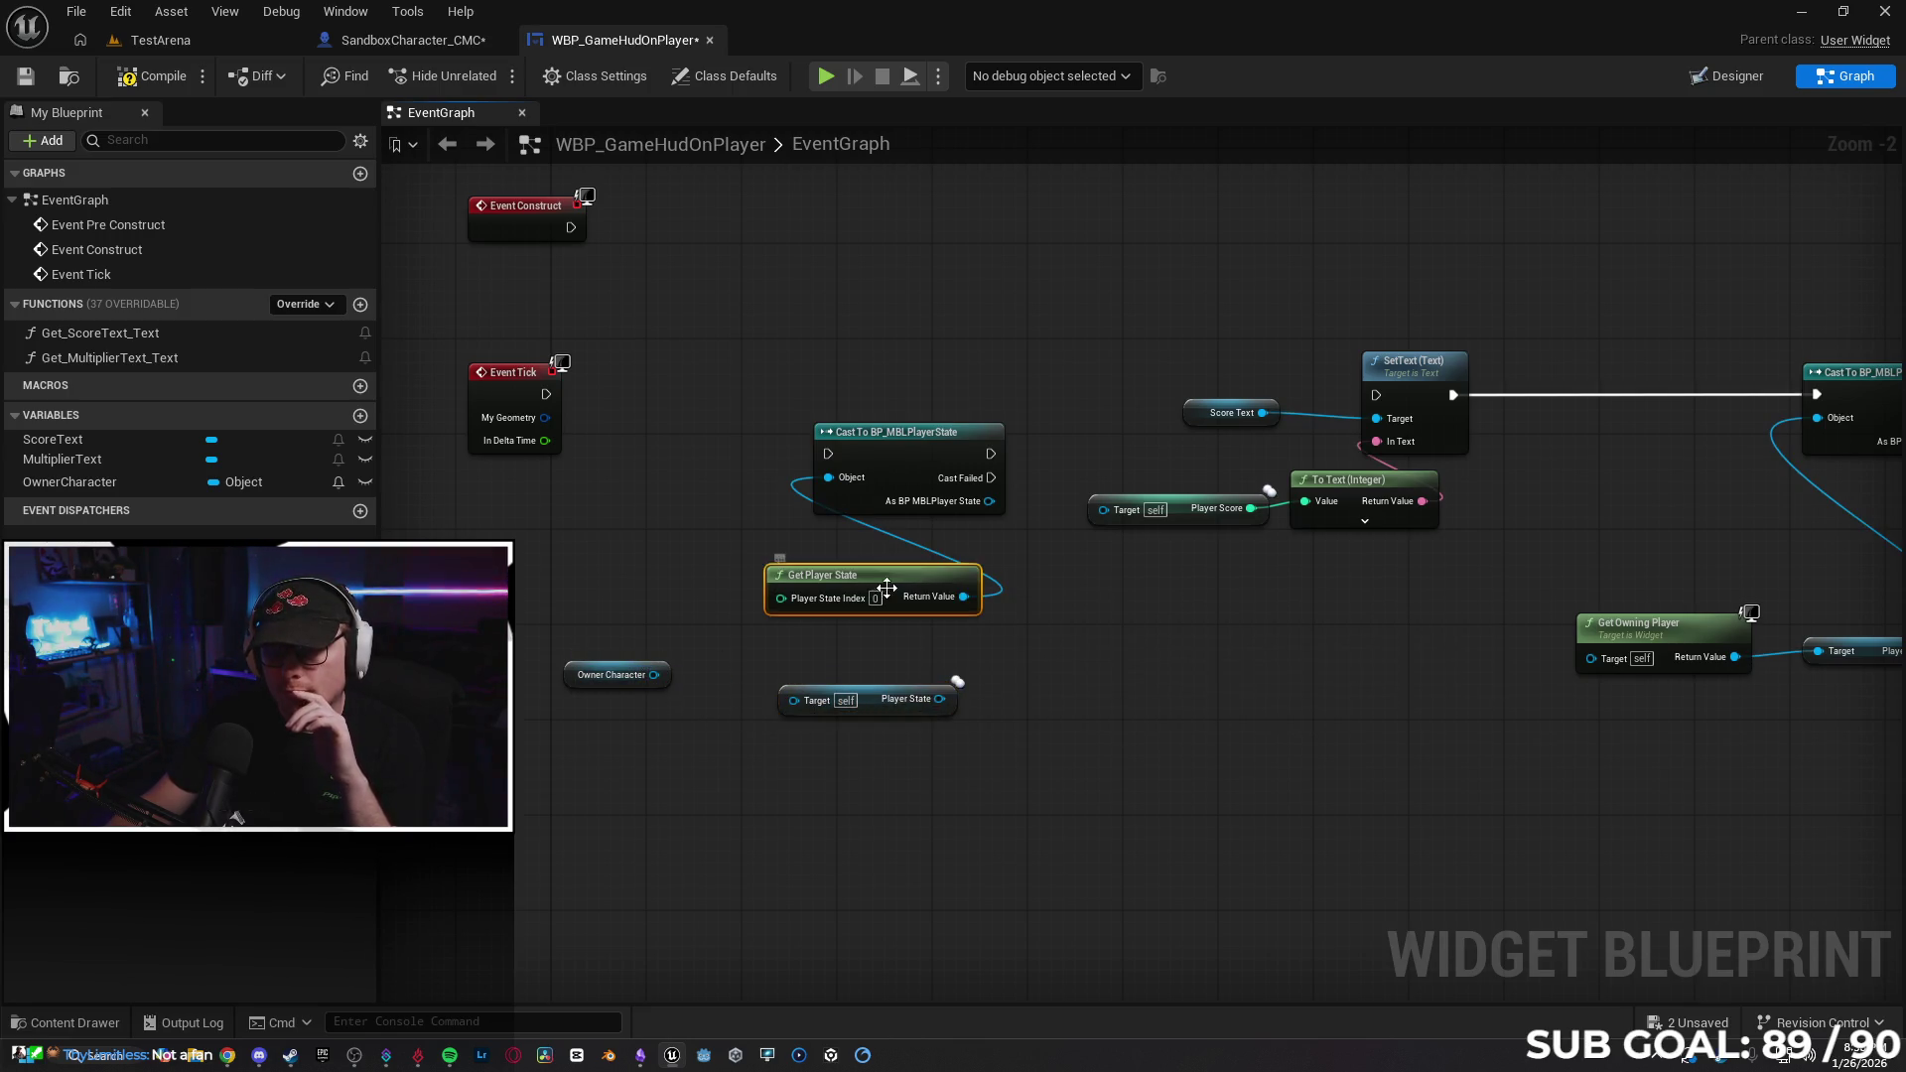
key("Delete")
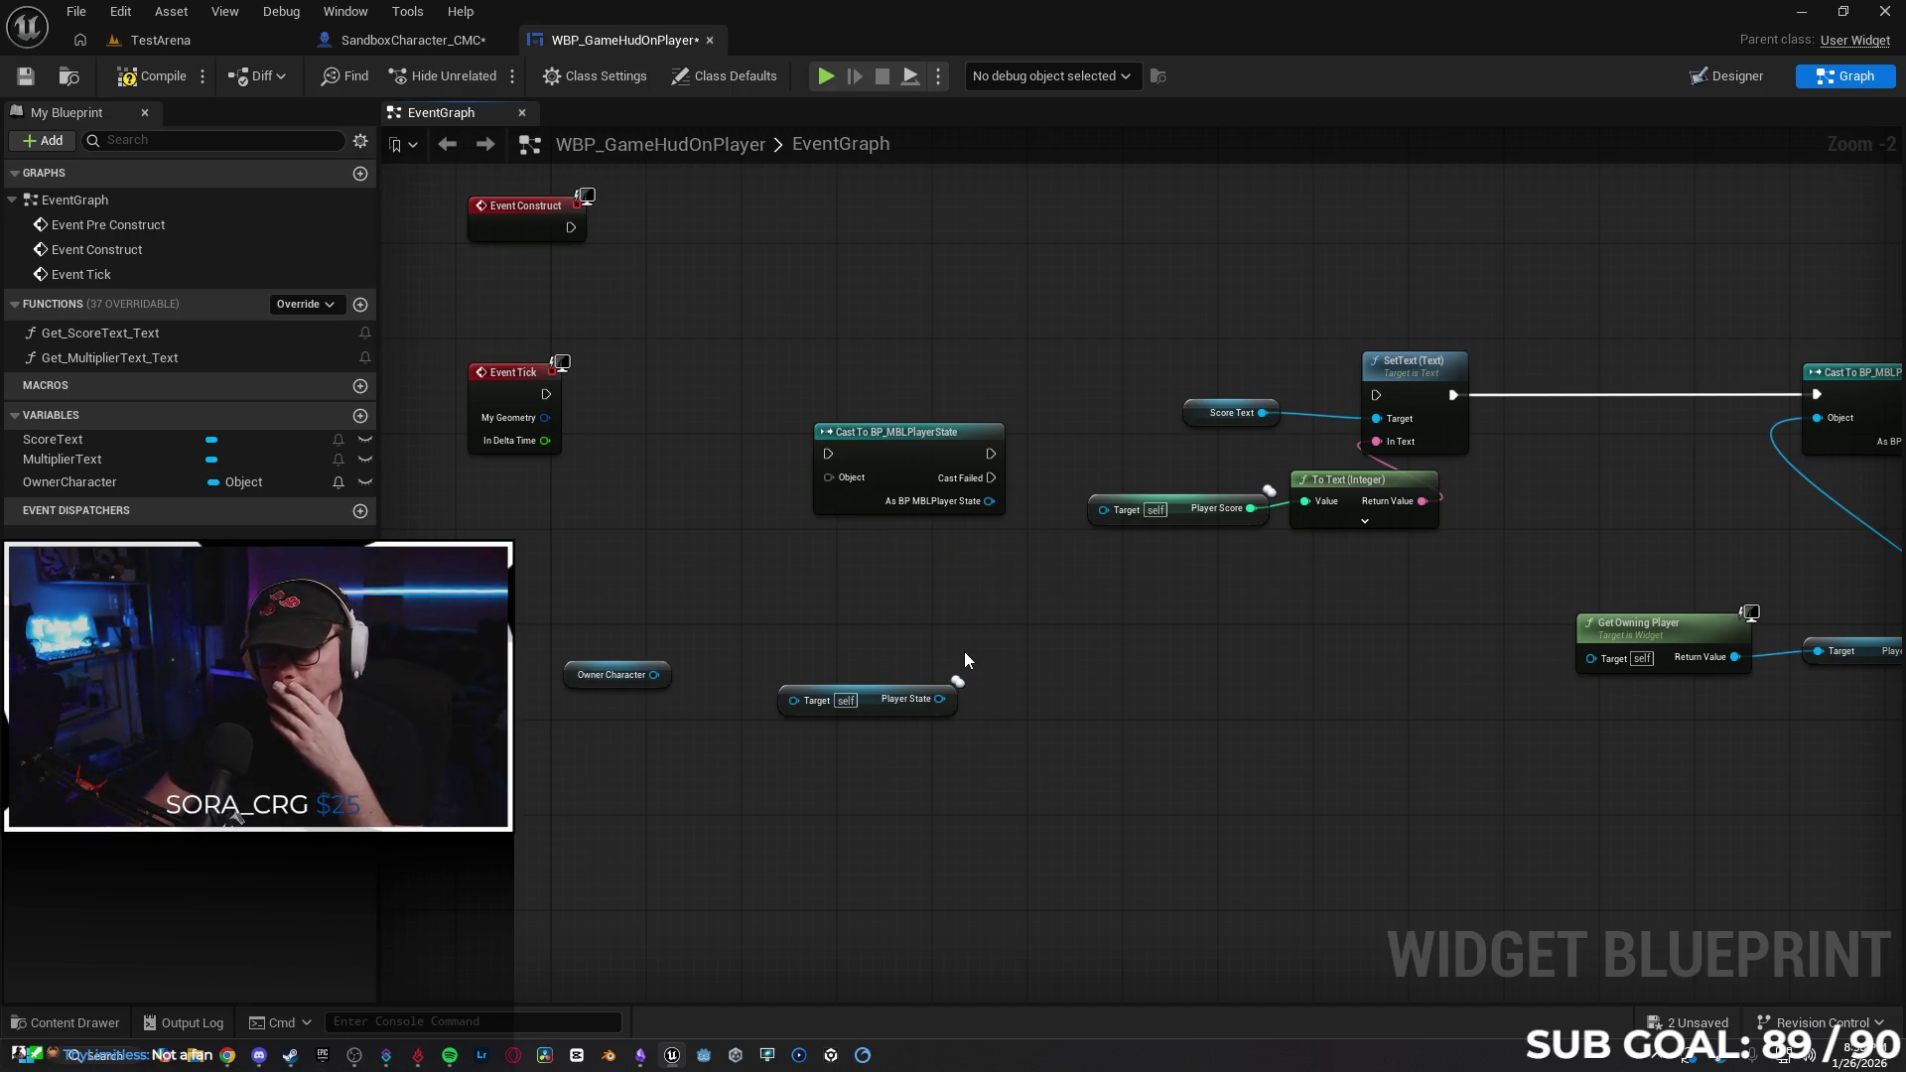
mouse_move(939, 698)
left_mouse_down()
mouse_move(816, 496)
mouse_move(828, 478)
left_mouse_up()
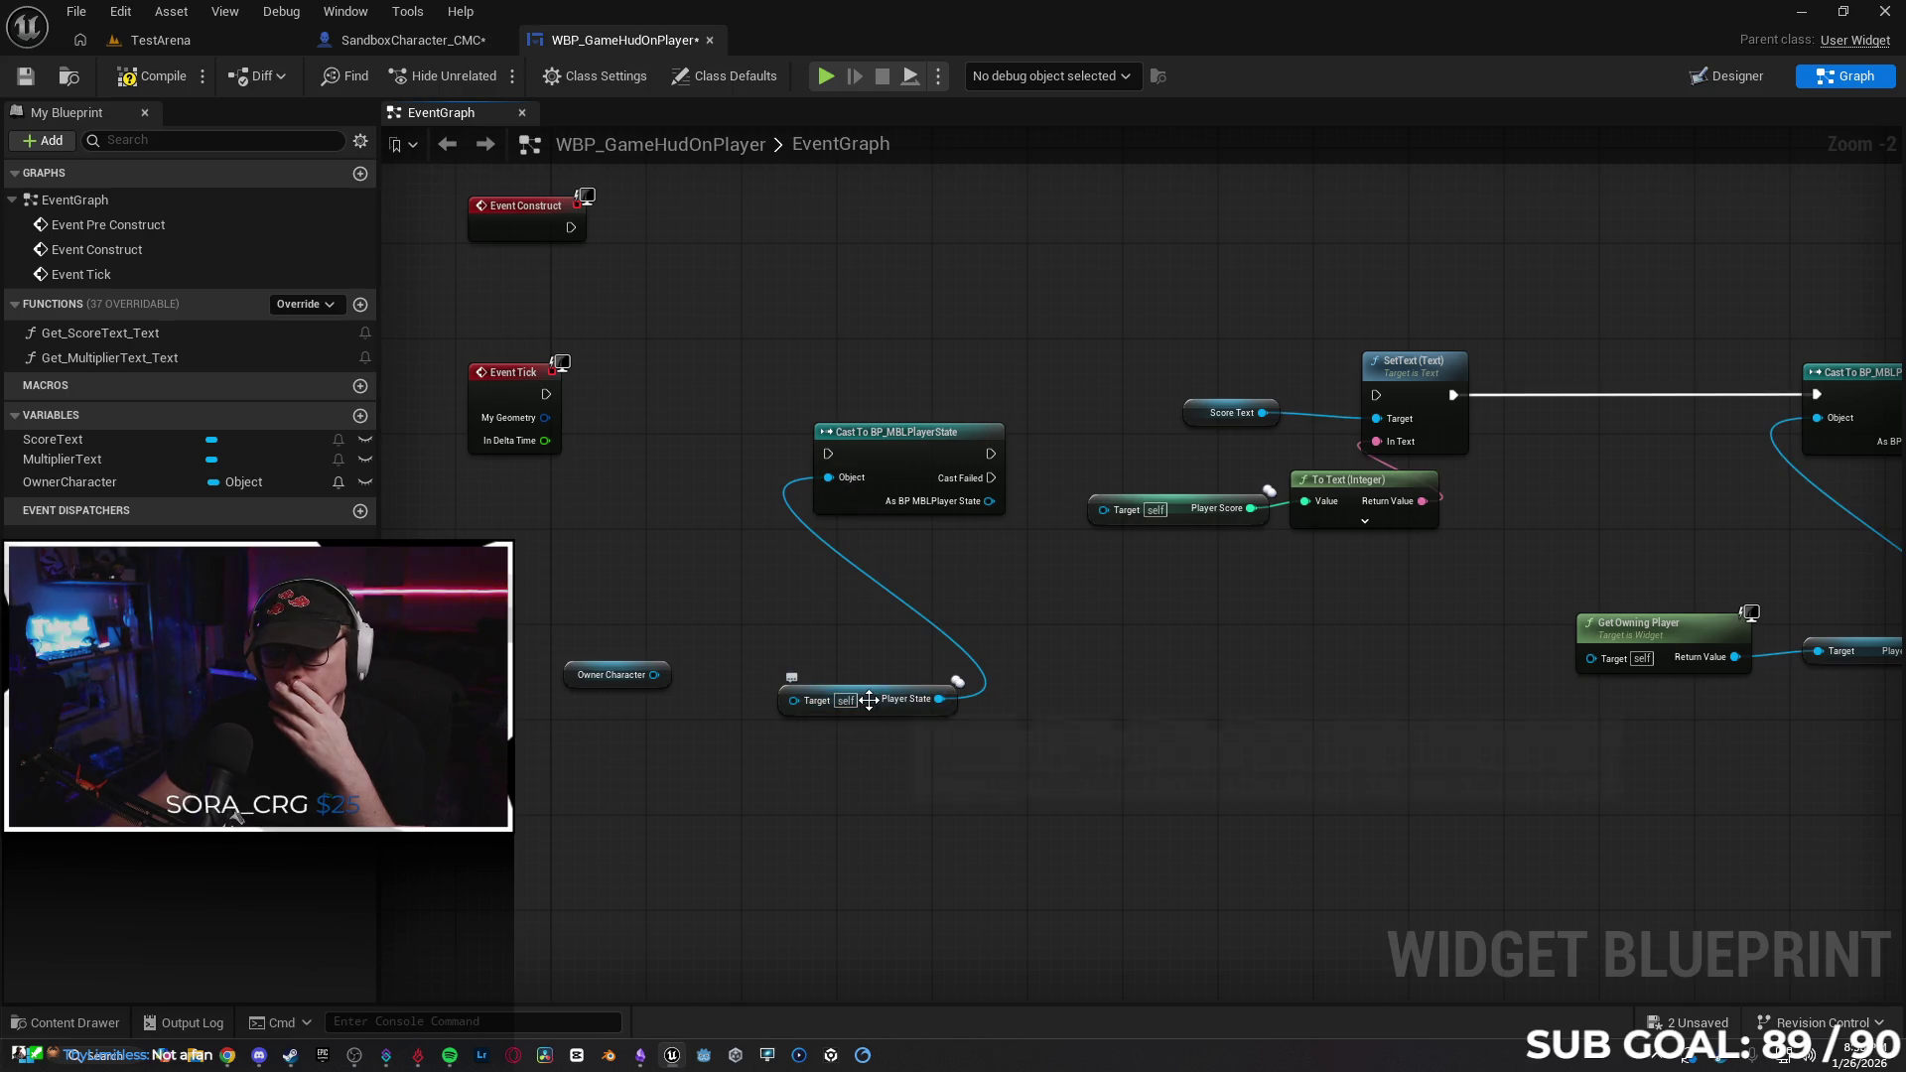
left_click_drag(878, 701, 855, 605)
mouse_move(546, 394)
left_mouse_down()
mouse_move(864, 469)
mouse_move(828, 454)
left_mouse_up()
left_click_drag(989, 453, 1376, 395)
left_click(151, 76)
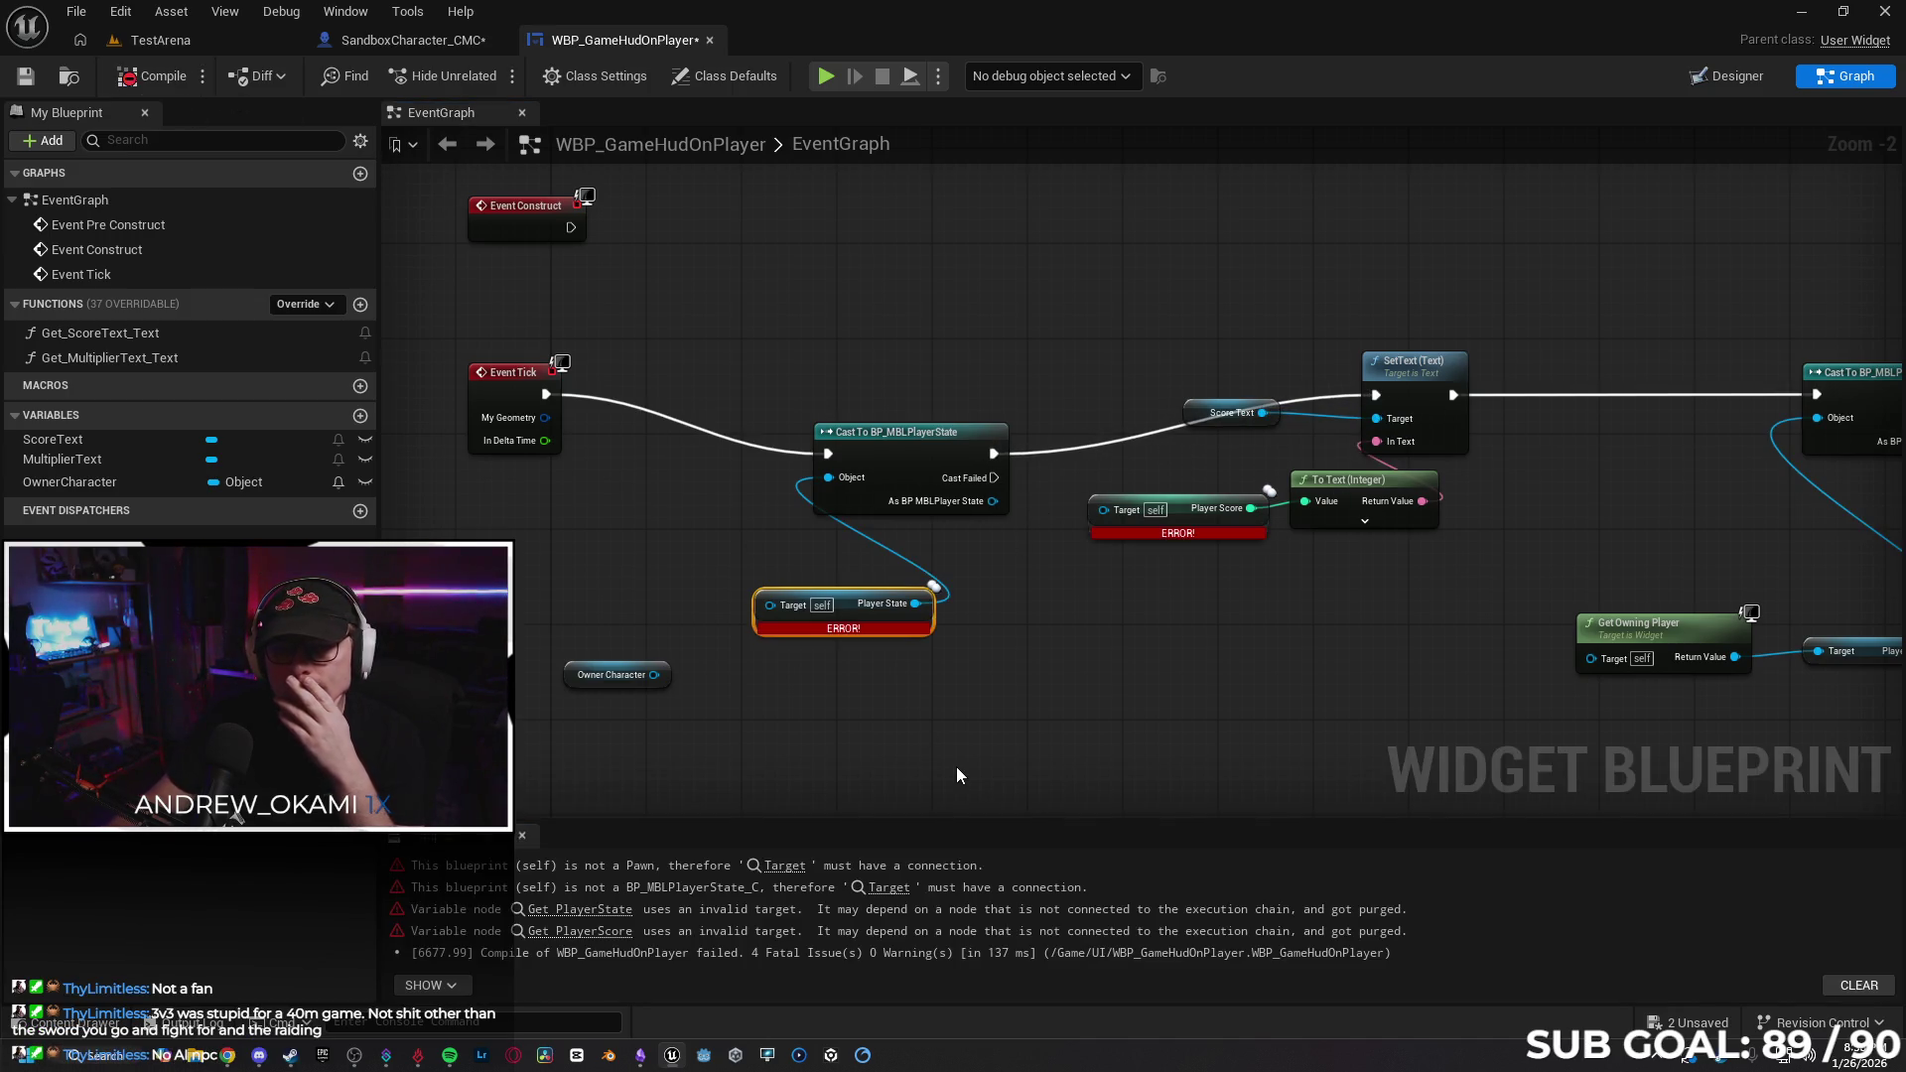
Jump to the first compile error's node and shift Event Tick down and right.
left_click(812, 864)
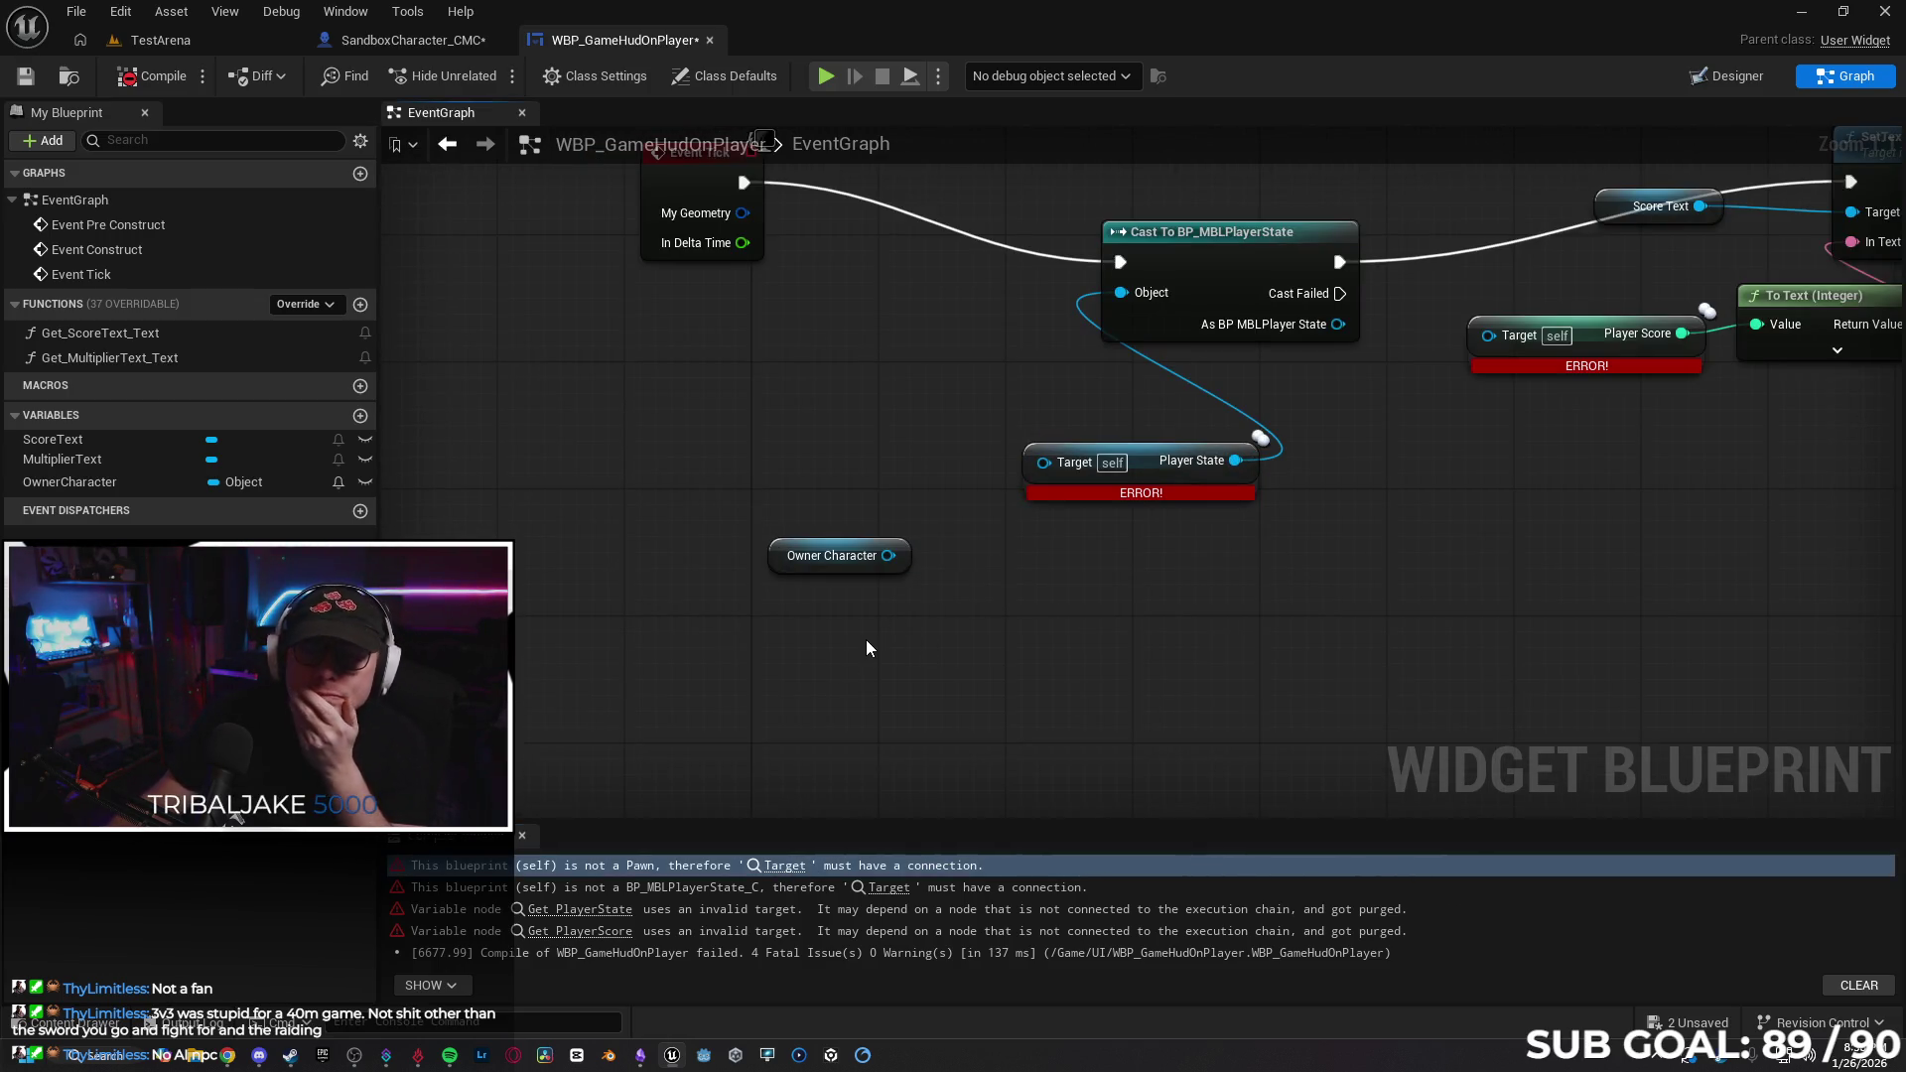
mouse_move(687, 165)
left_mouse_down()
mouse_move(734, 277)
mouse_move(734, 261)
left_mouse_up()
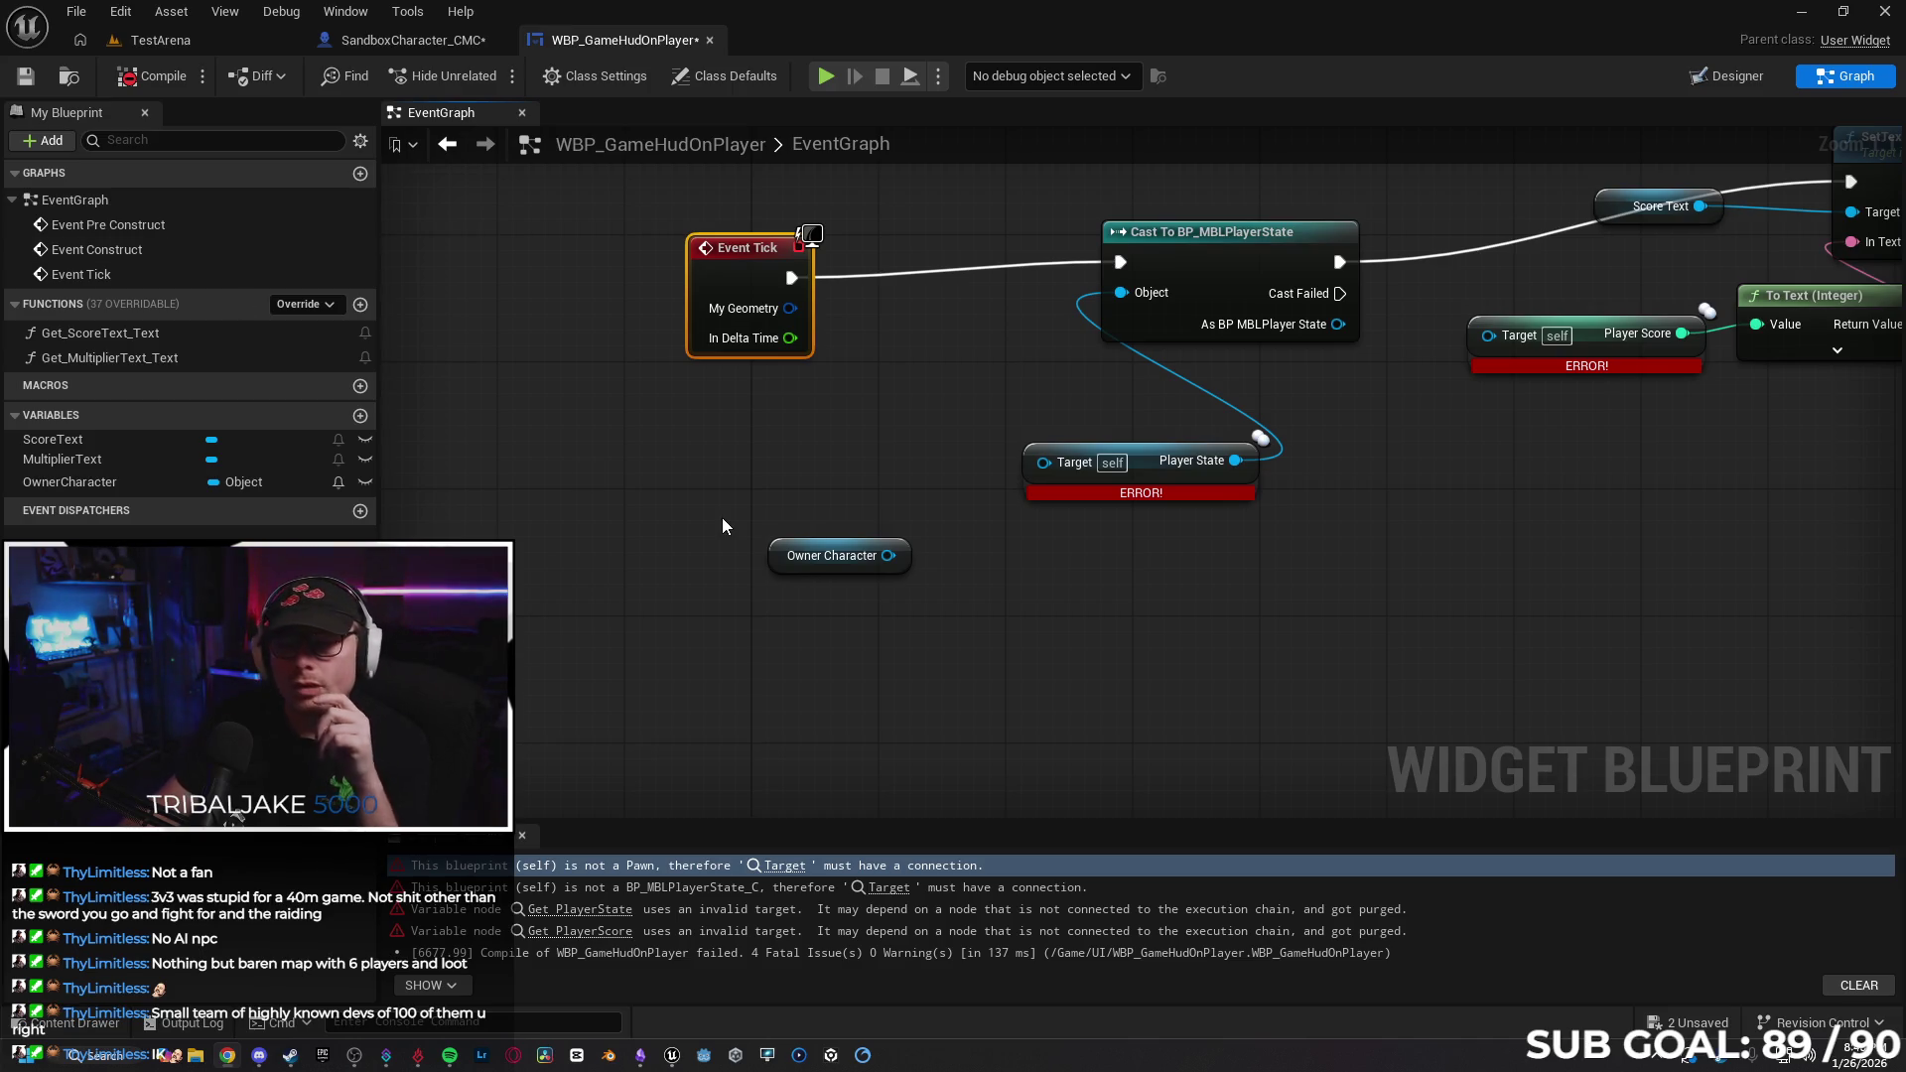
Add a Get As CBP Sandbox Character node from Owner Character via a 'sandbox' search, Context Sensitive off.
left_click_drag(888, 555, 974, 575)
type("sandbo")
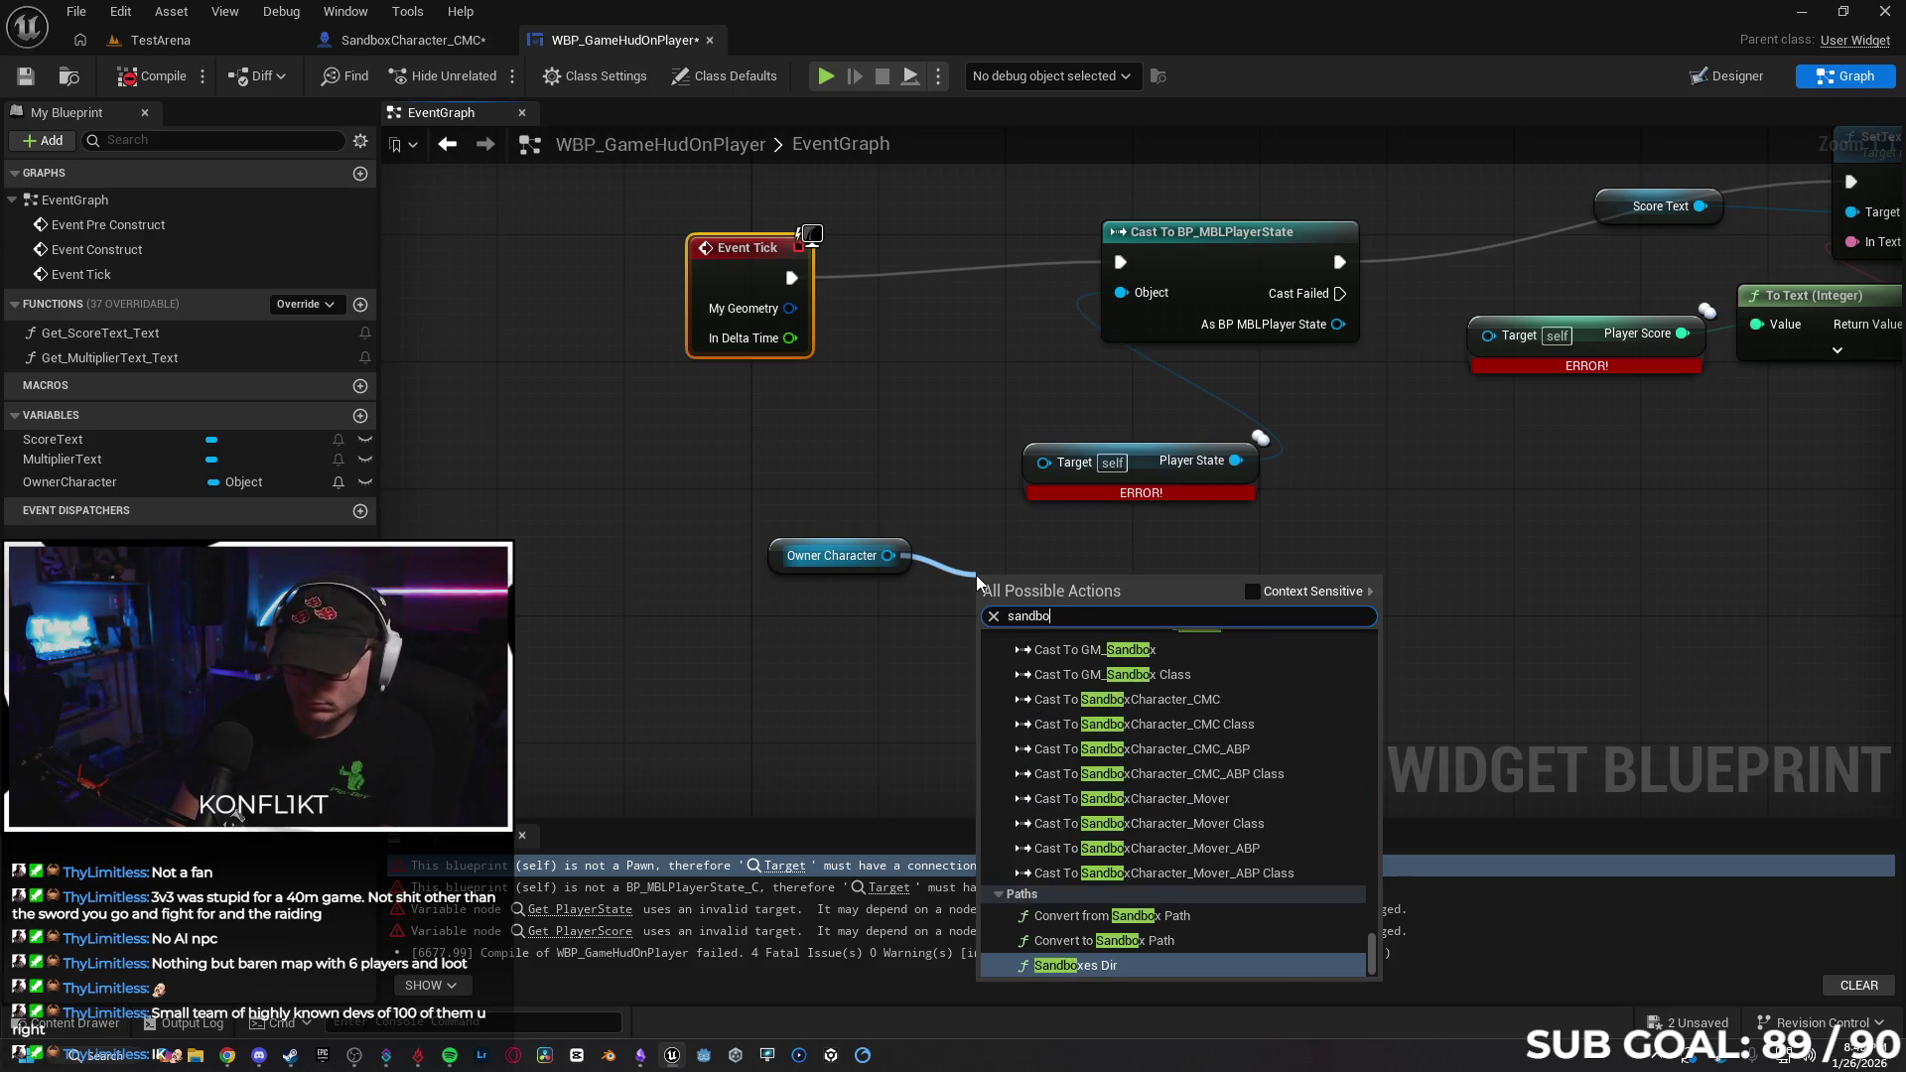
type("x")
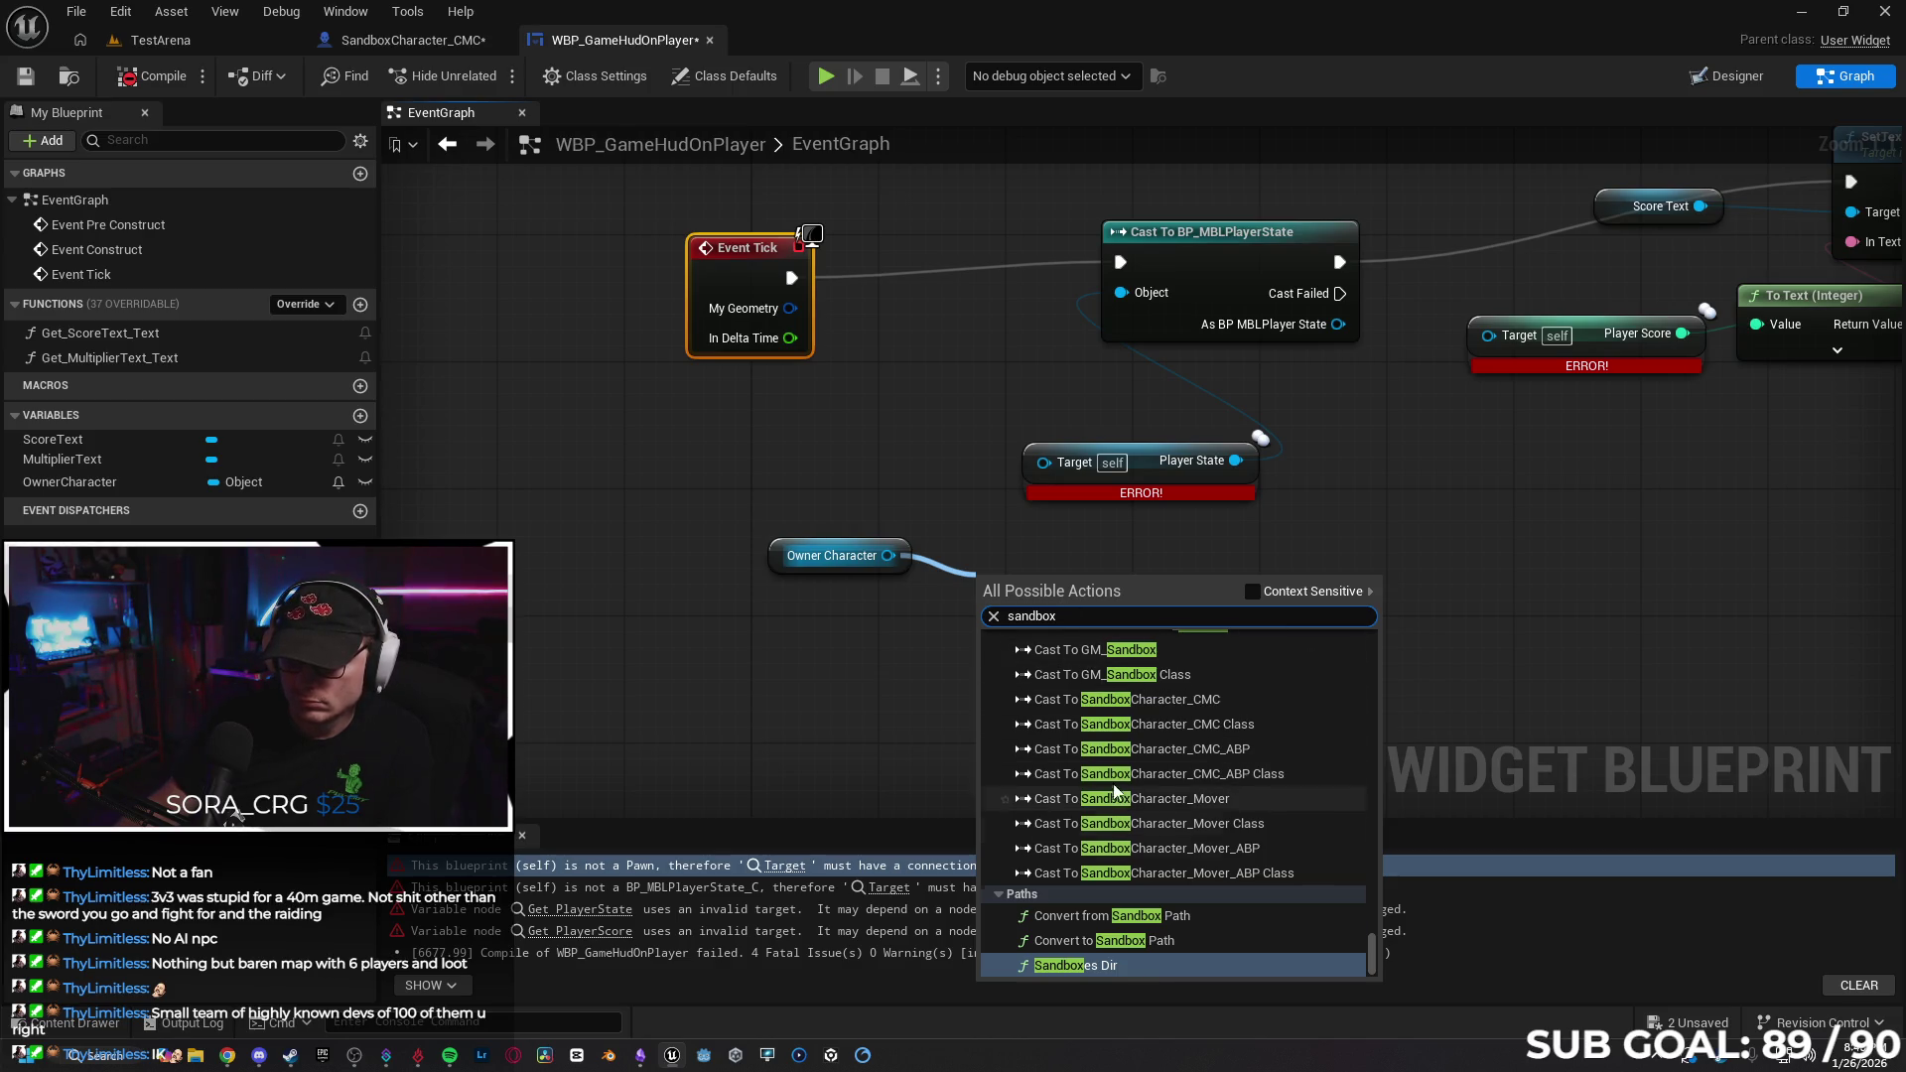
scroll(1189, 740, "up", 5)
scroll(1203, 691, "up", 10)
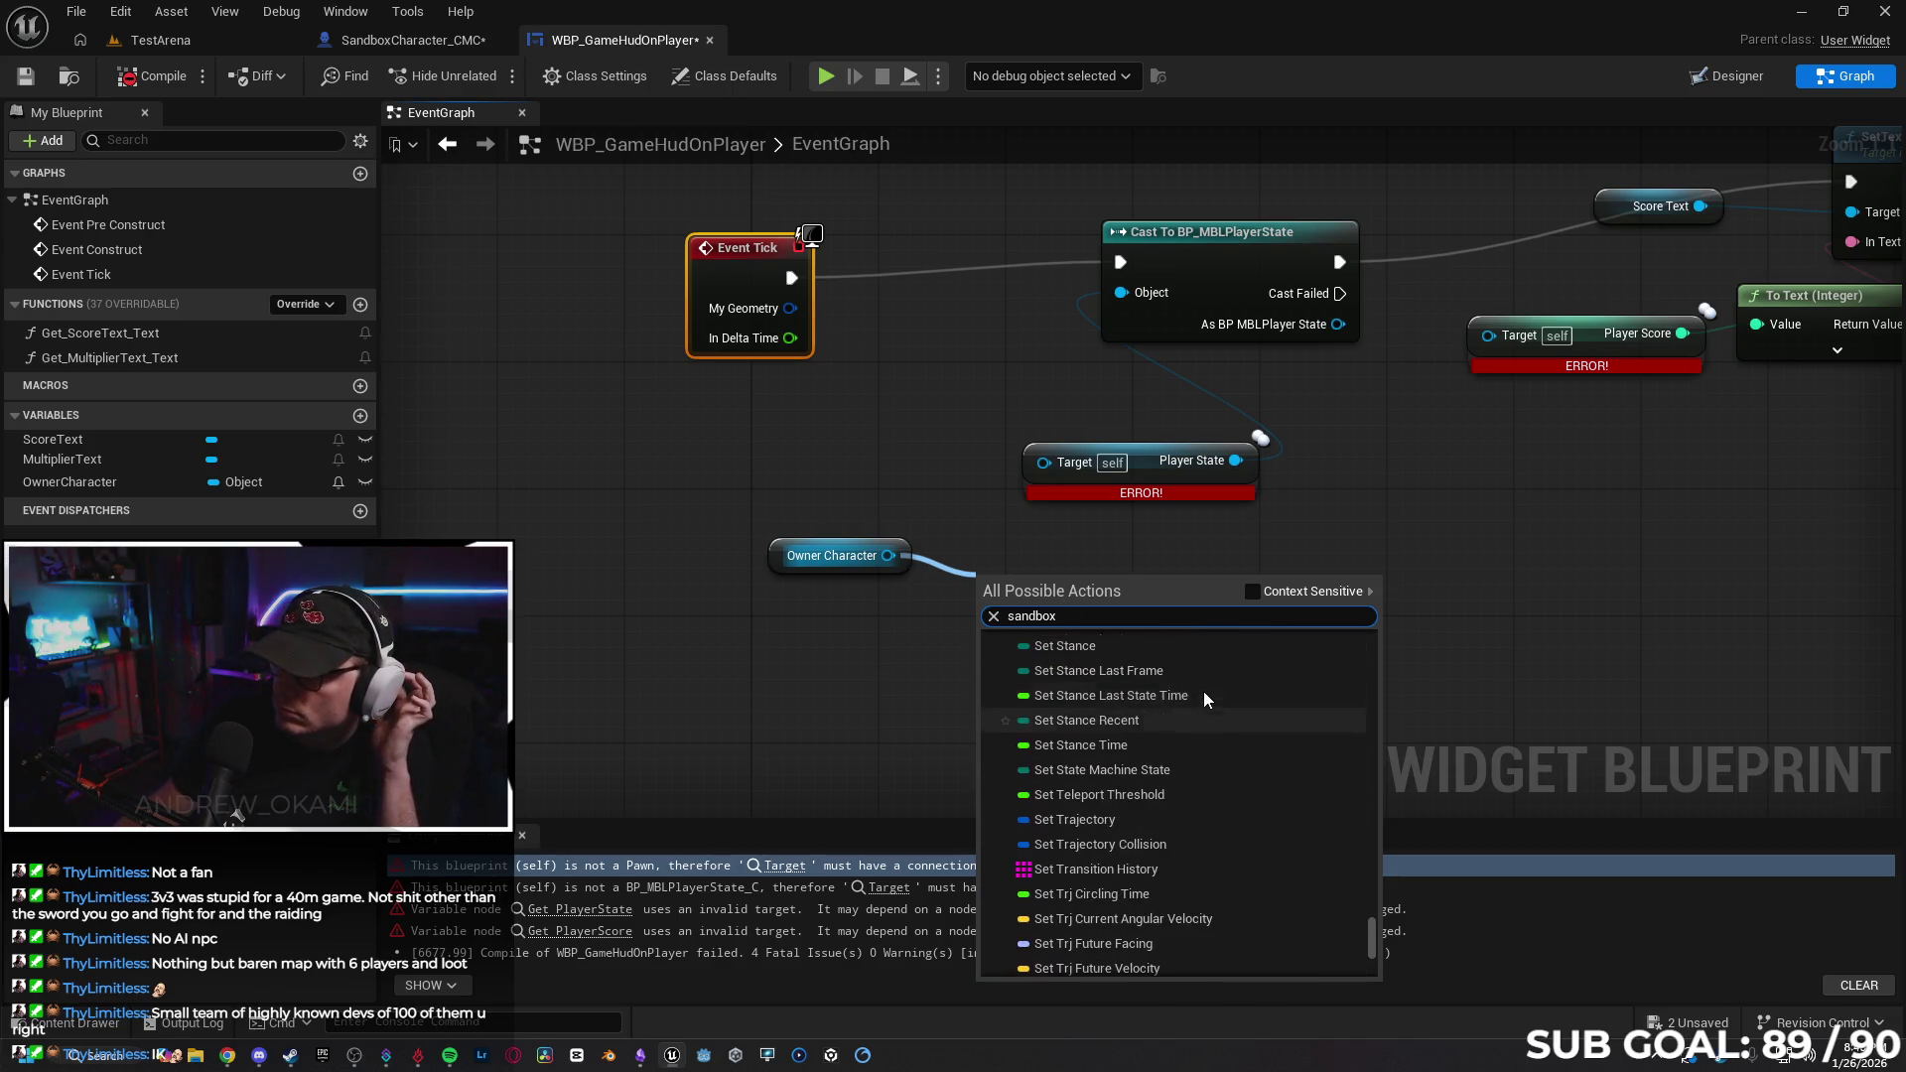
scroll(1197, 675, "up", 8)
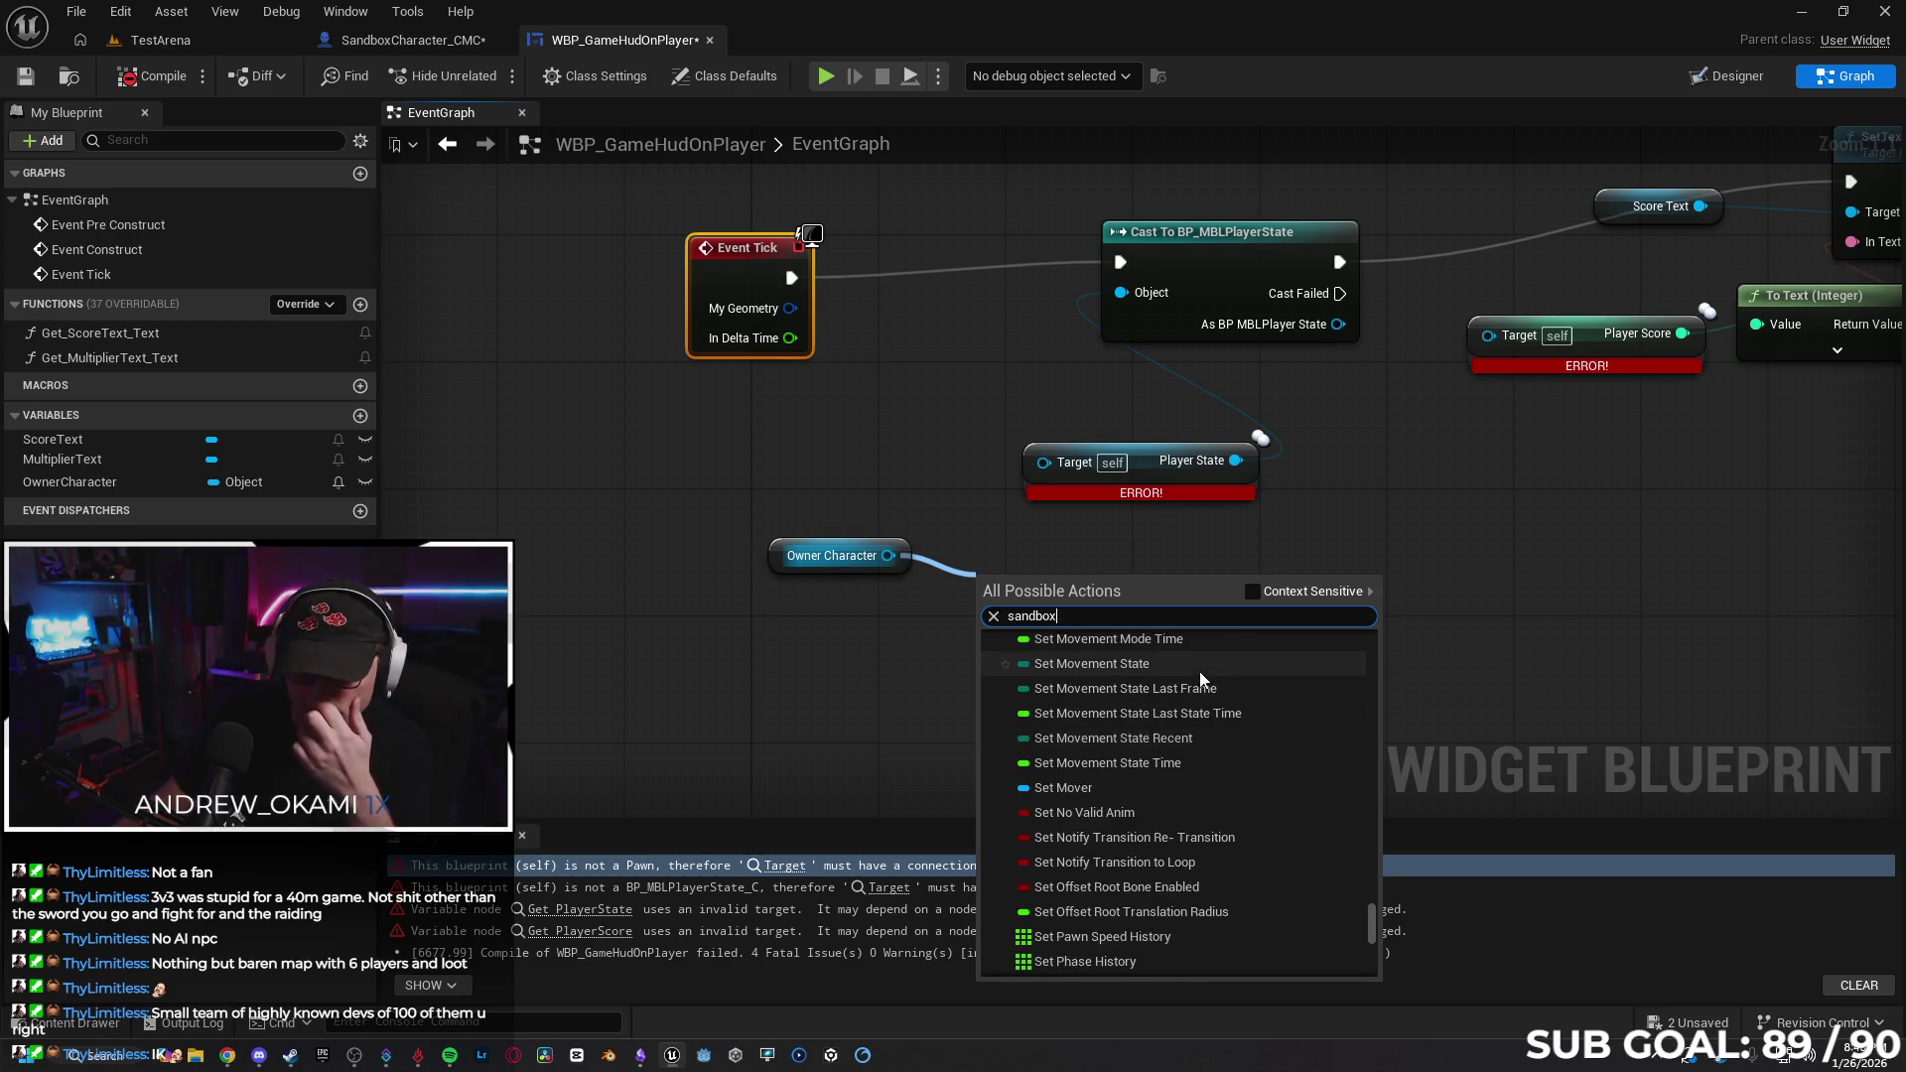
left_click(1253, 592)
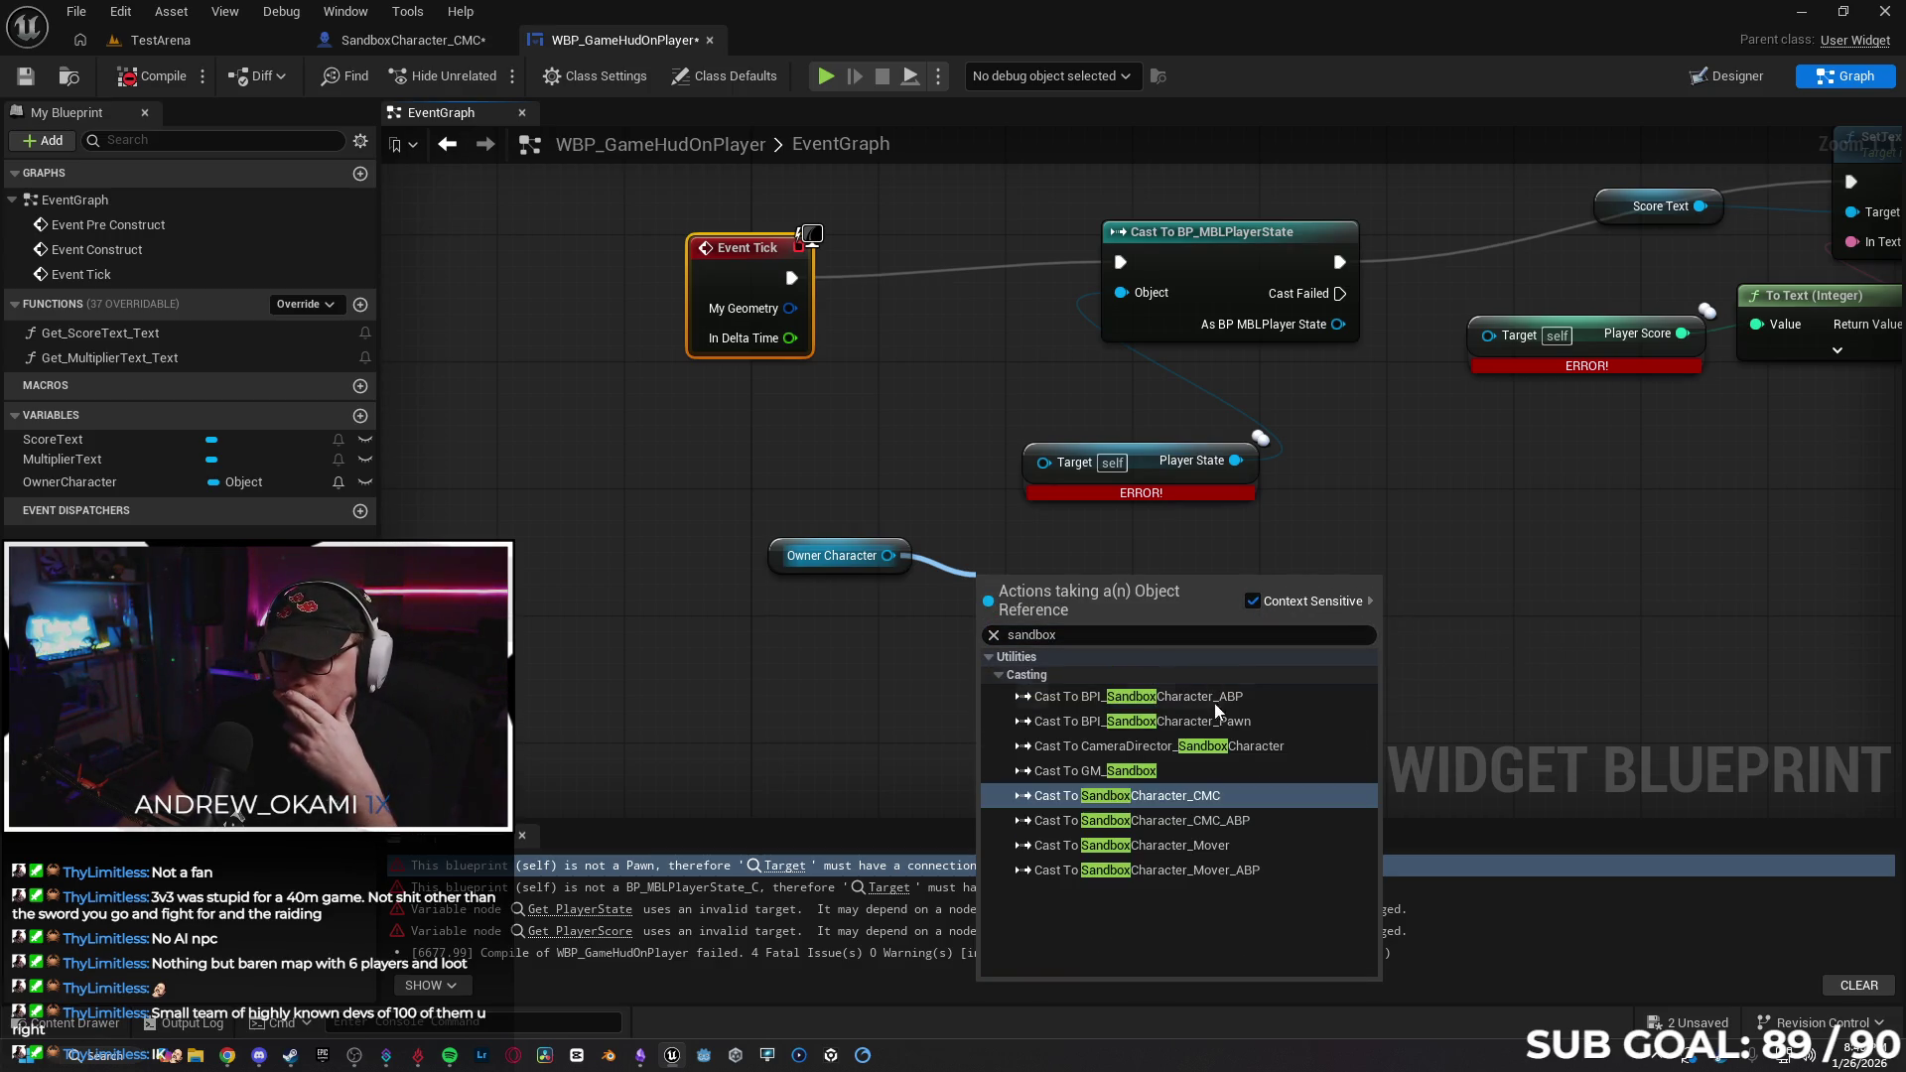
left_click(1250, 601)
scroll(1286, 687, "down", 5)
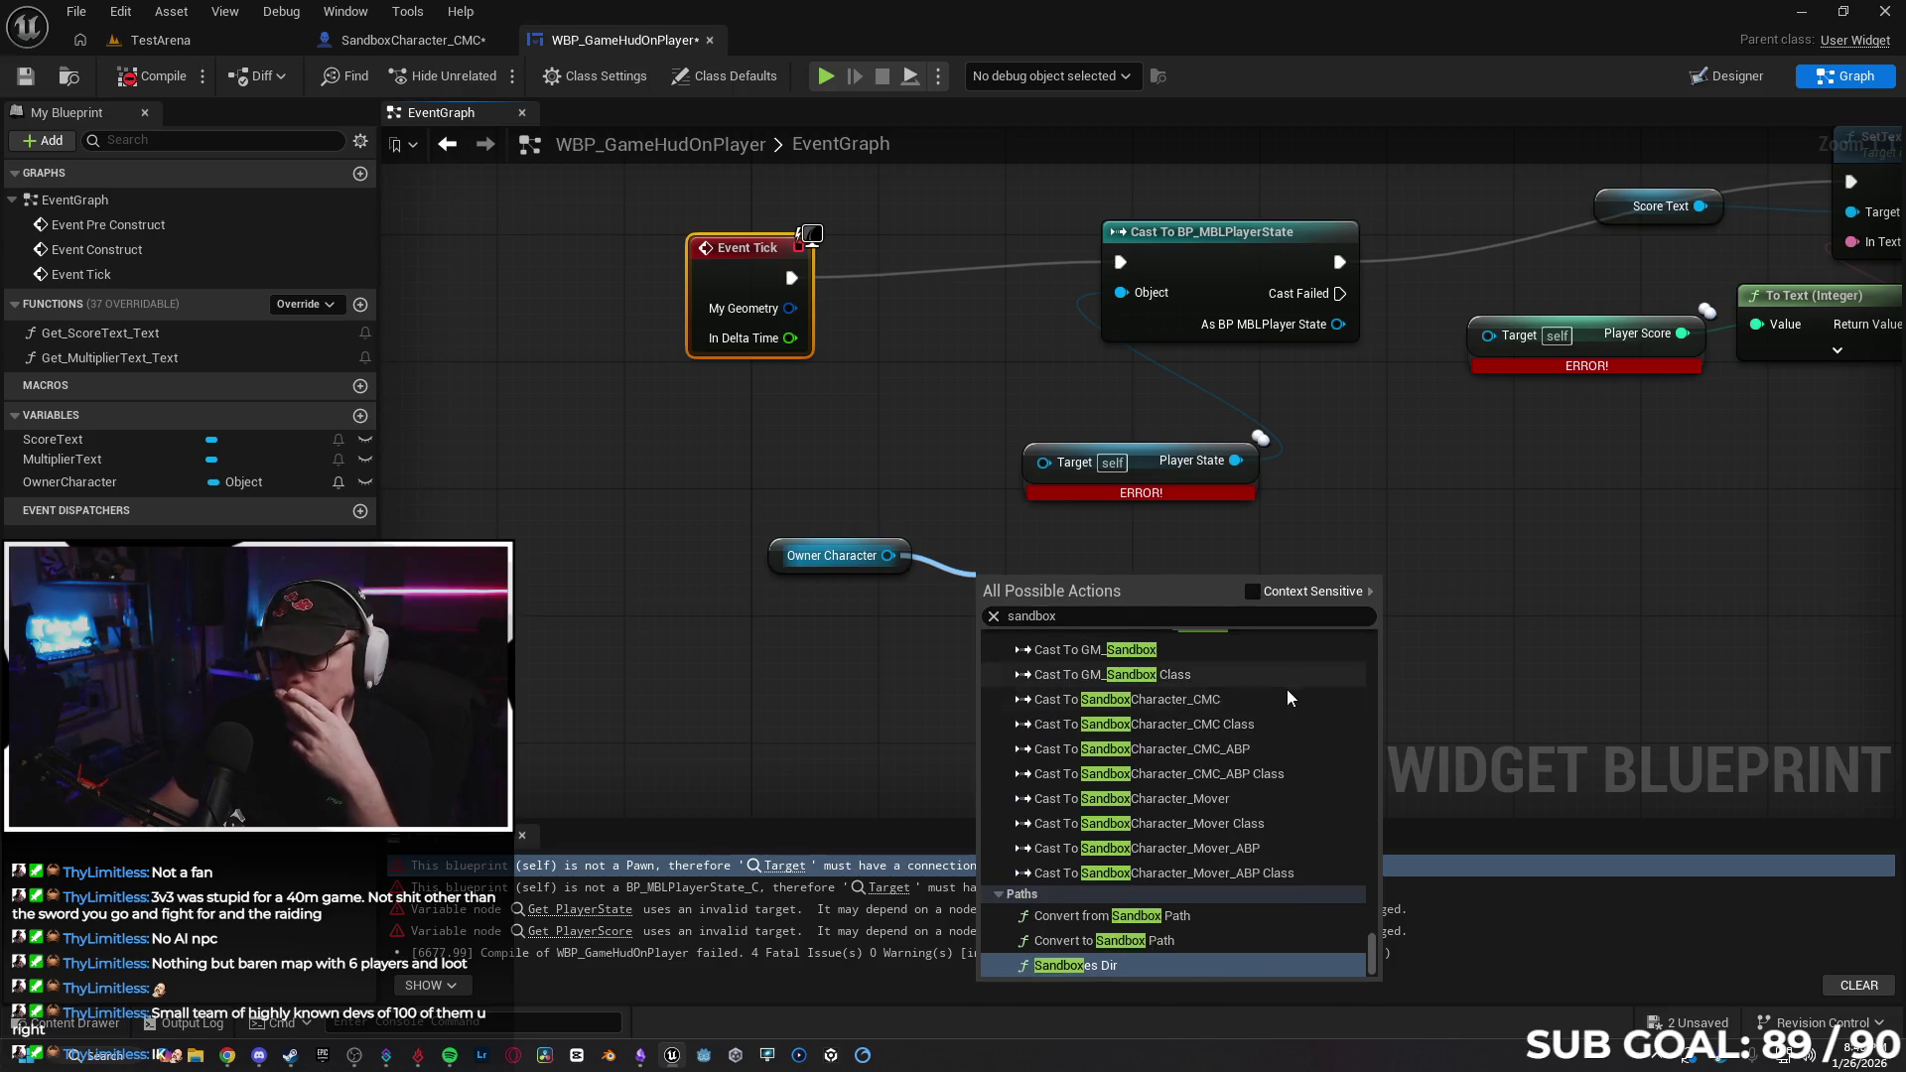
mouse_move(1371, 951)
left_mouse_down()
mouse_move(1343, 795)
mouse_move(1354, 810)
mouse_move(1348, 647)
left_mouse_up()
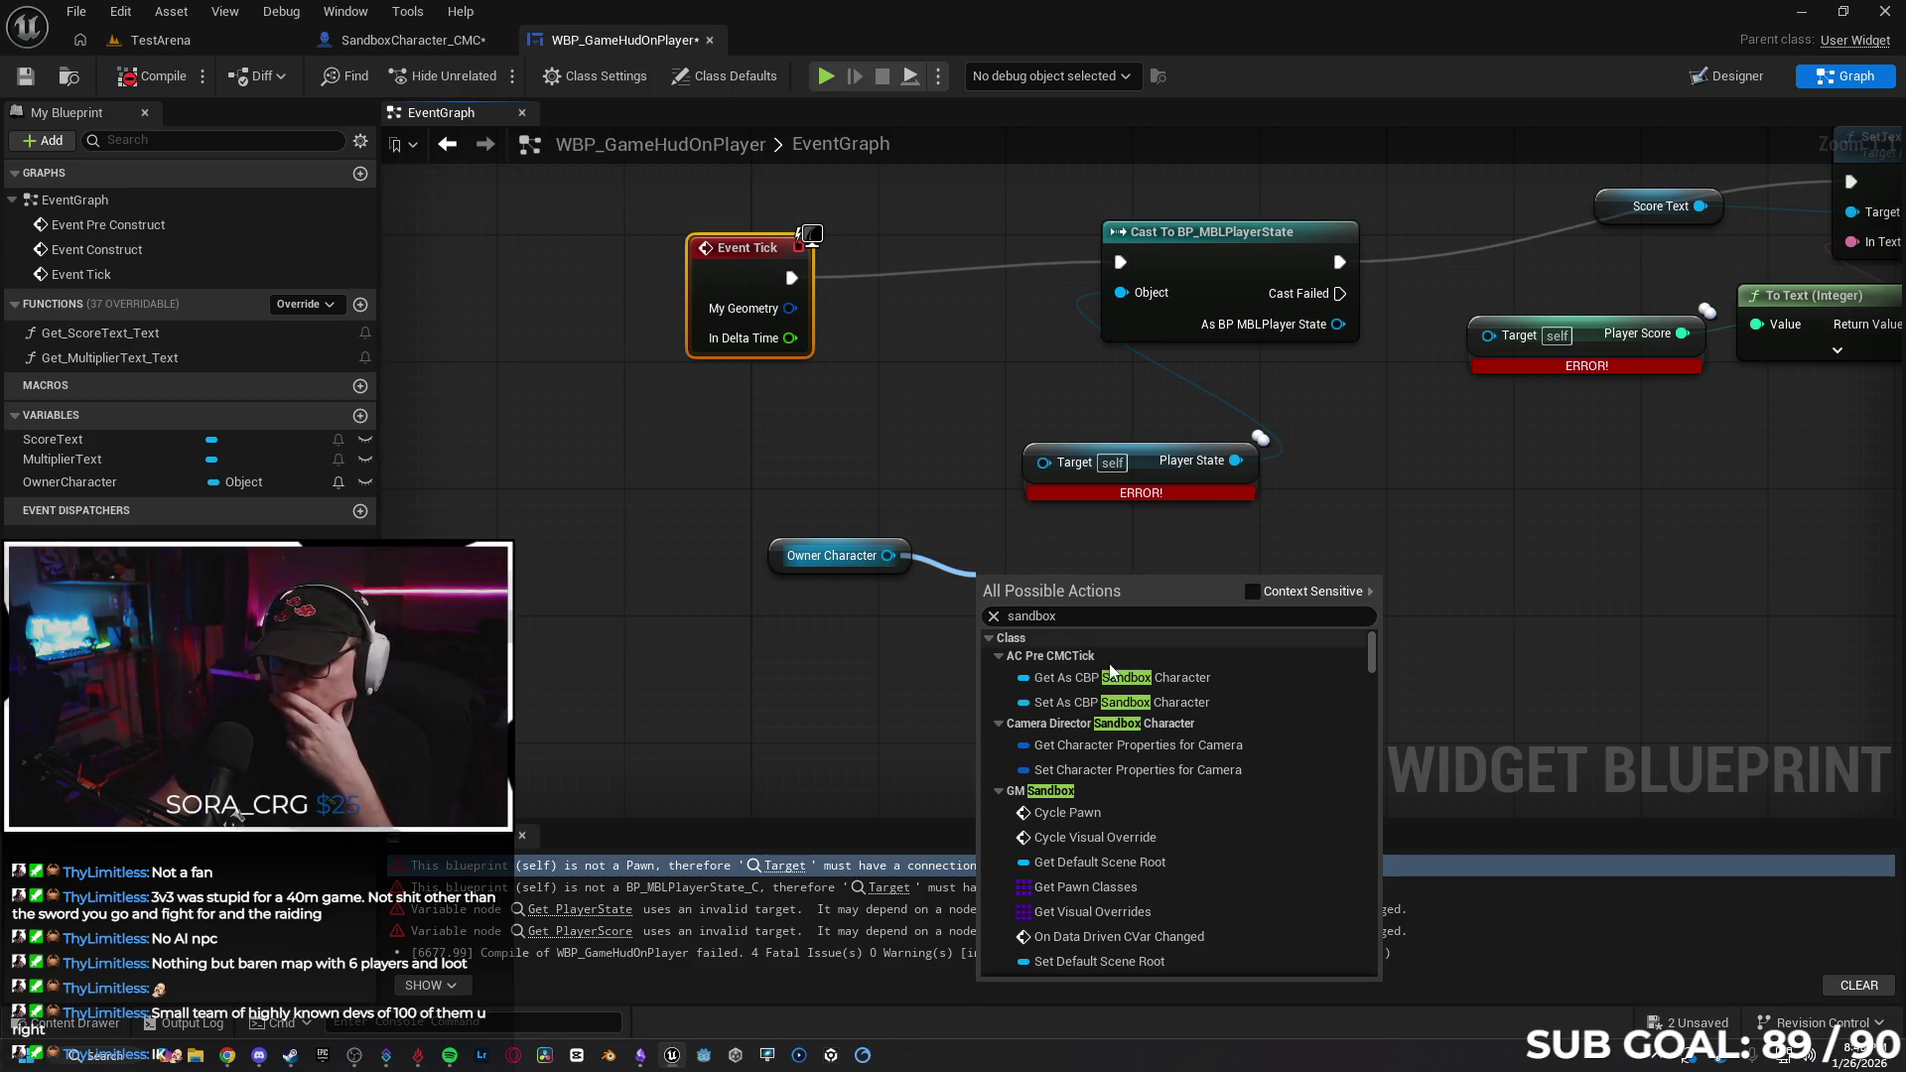
left_click(1116, 675)
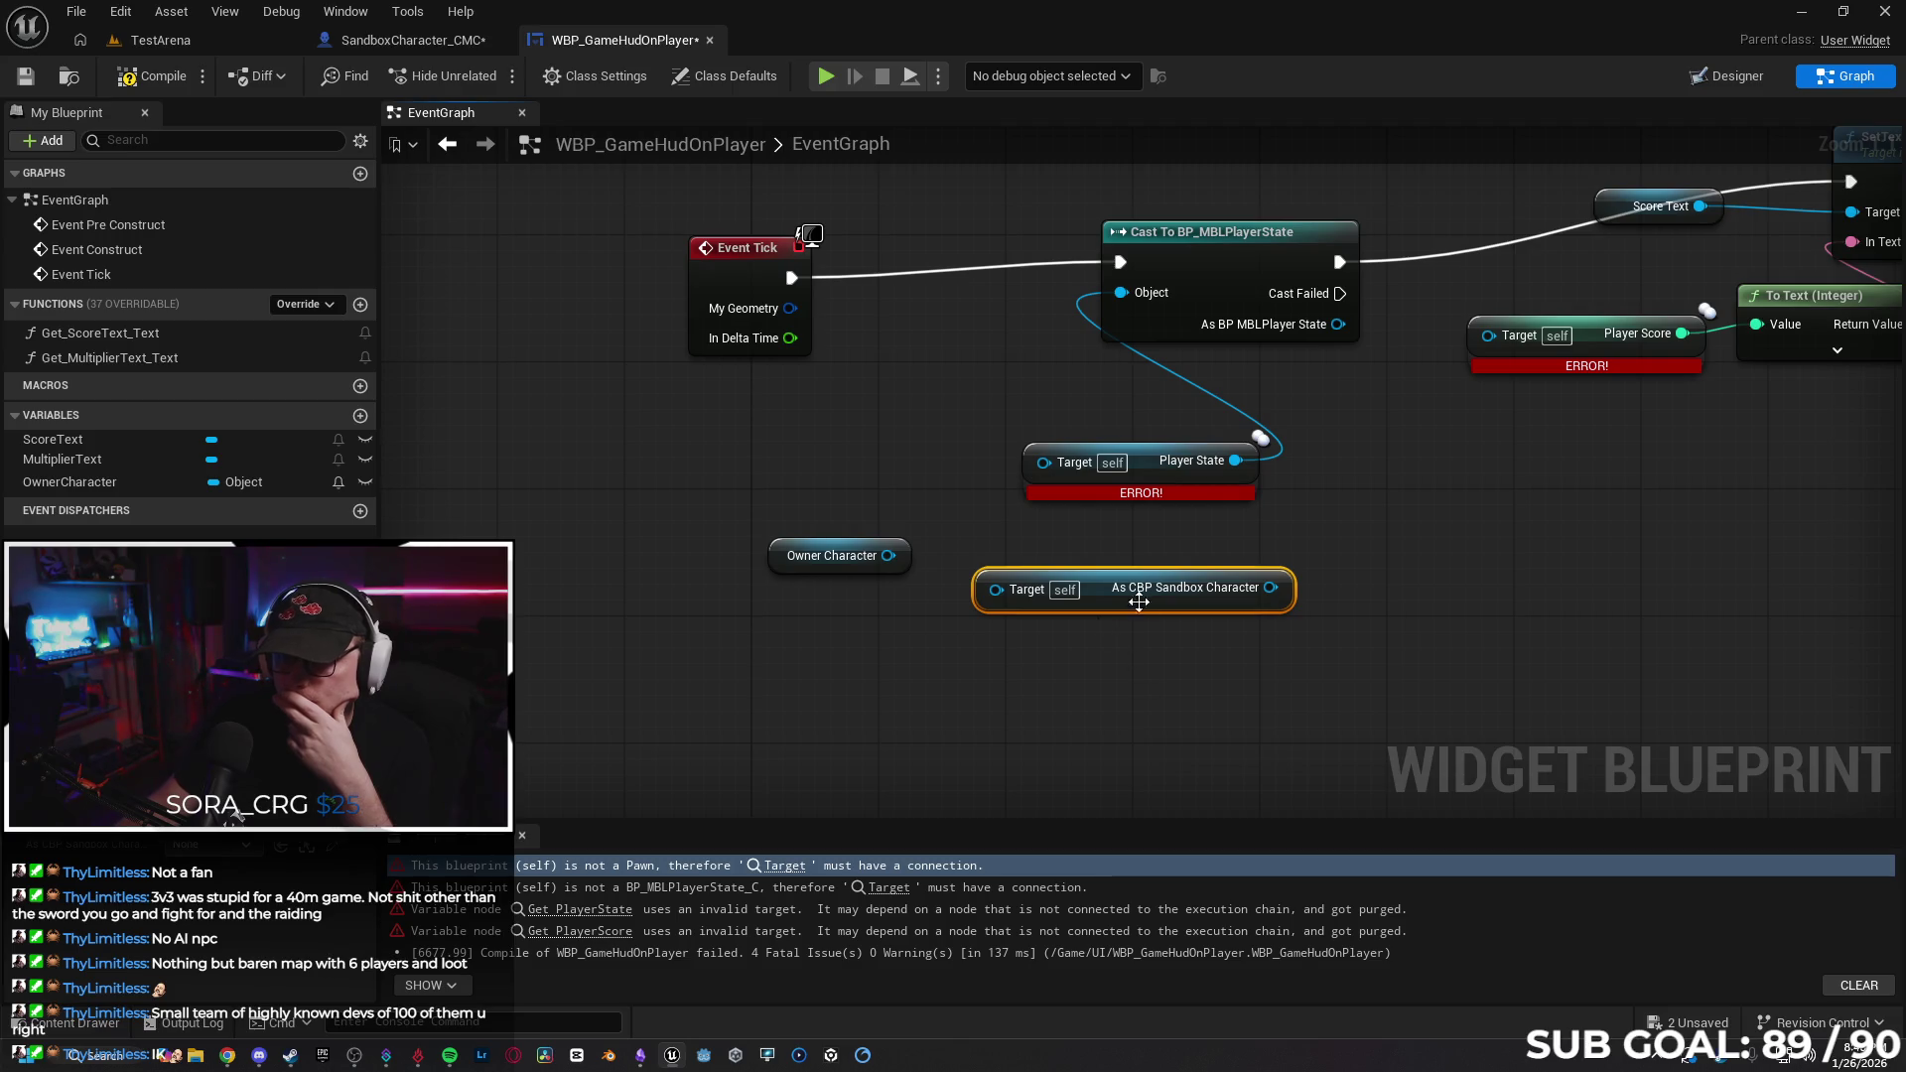
Undo the HUD graph edits with Ctrl+Z and close WBP_GameHudOnPlayer.
right_click(1296, 677)
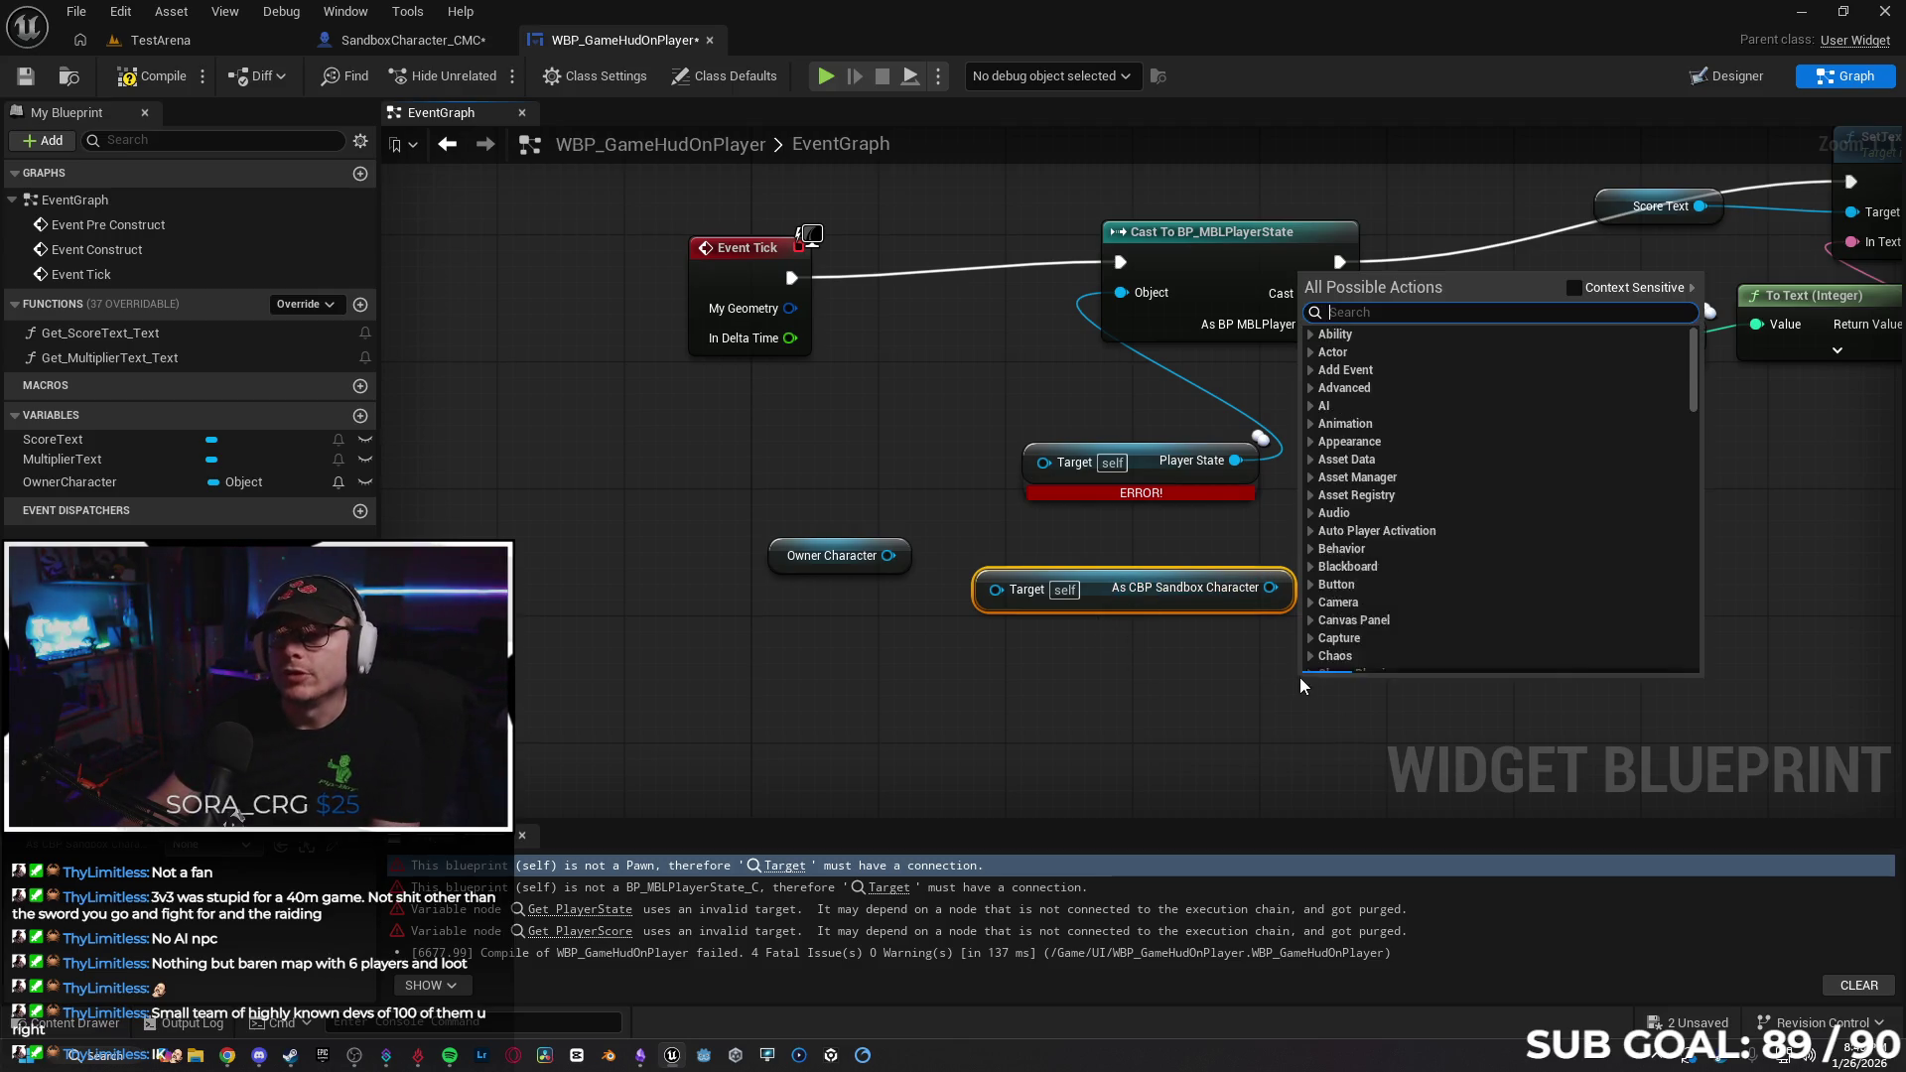
left_click(1101, 708)
key("ctrl+z")
key("ctrl+z")
key("ctrl+z")
key("ctrl+z")
key("ctrl+z")
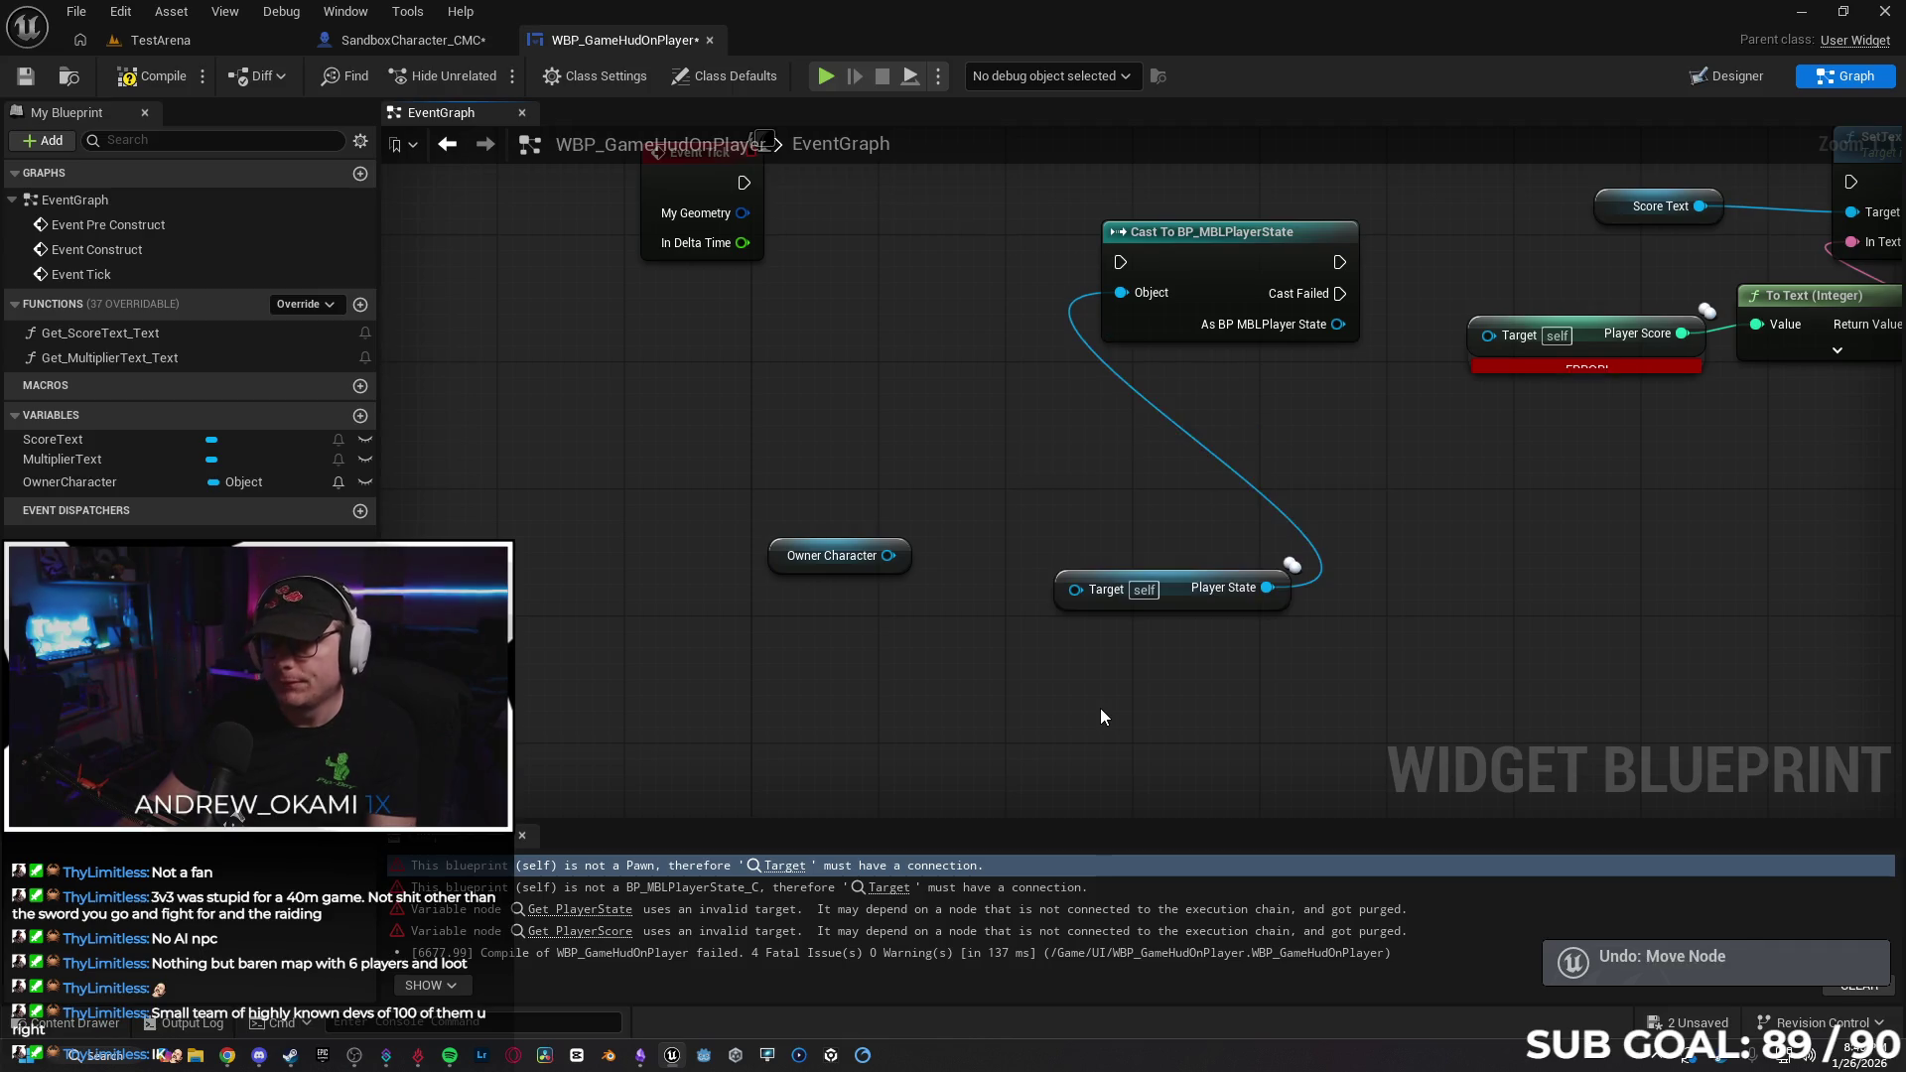
key("ctrl+z")
key("ctrl+z")
key("ctrl+z")
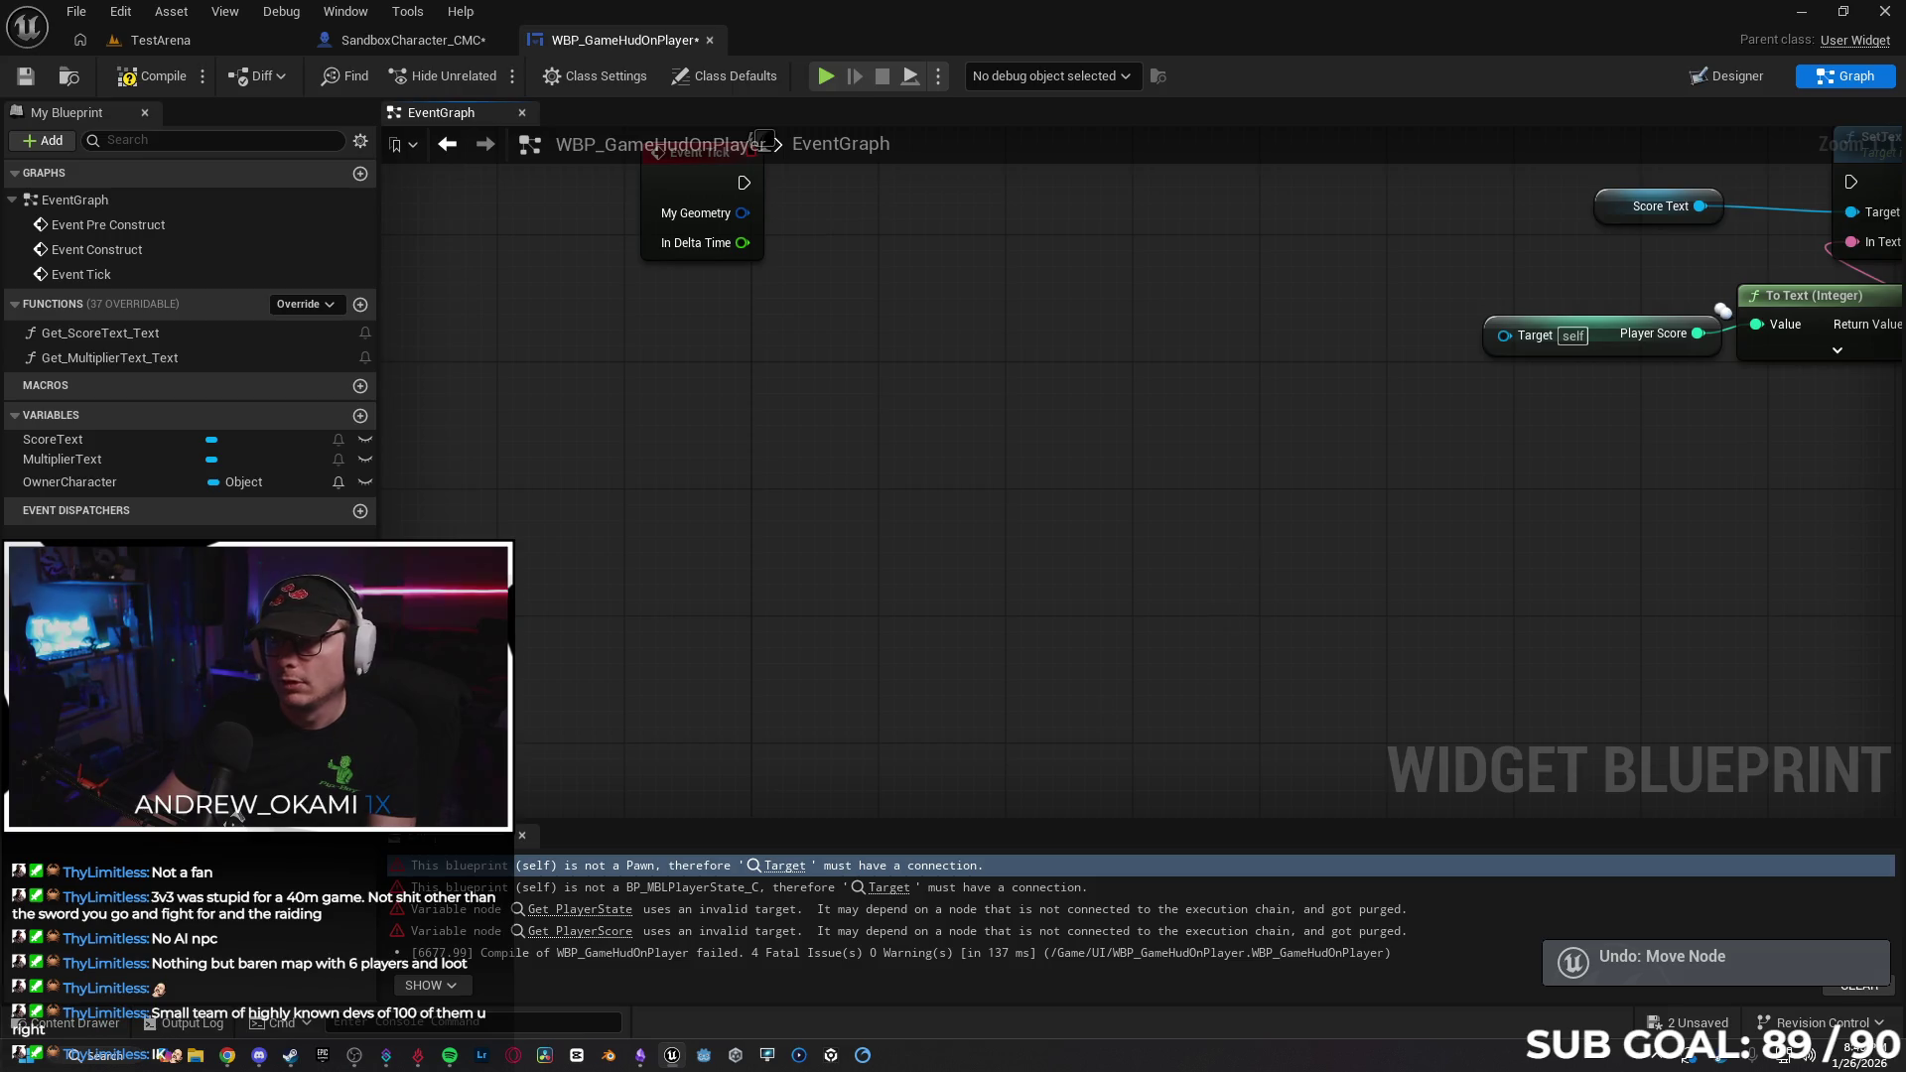
key("ctrl+z")
key("ctrl+z")
key("ctrl+z")
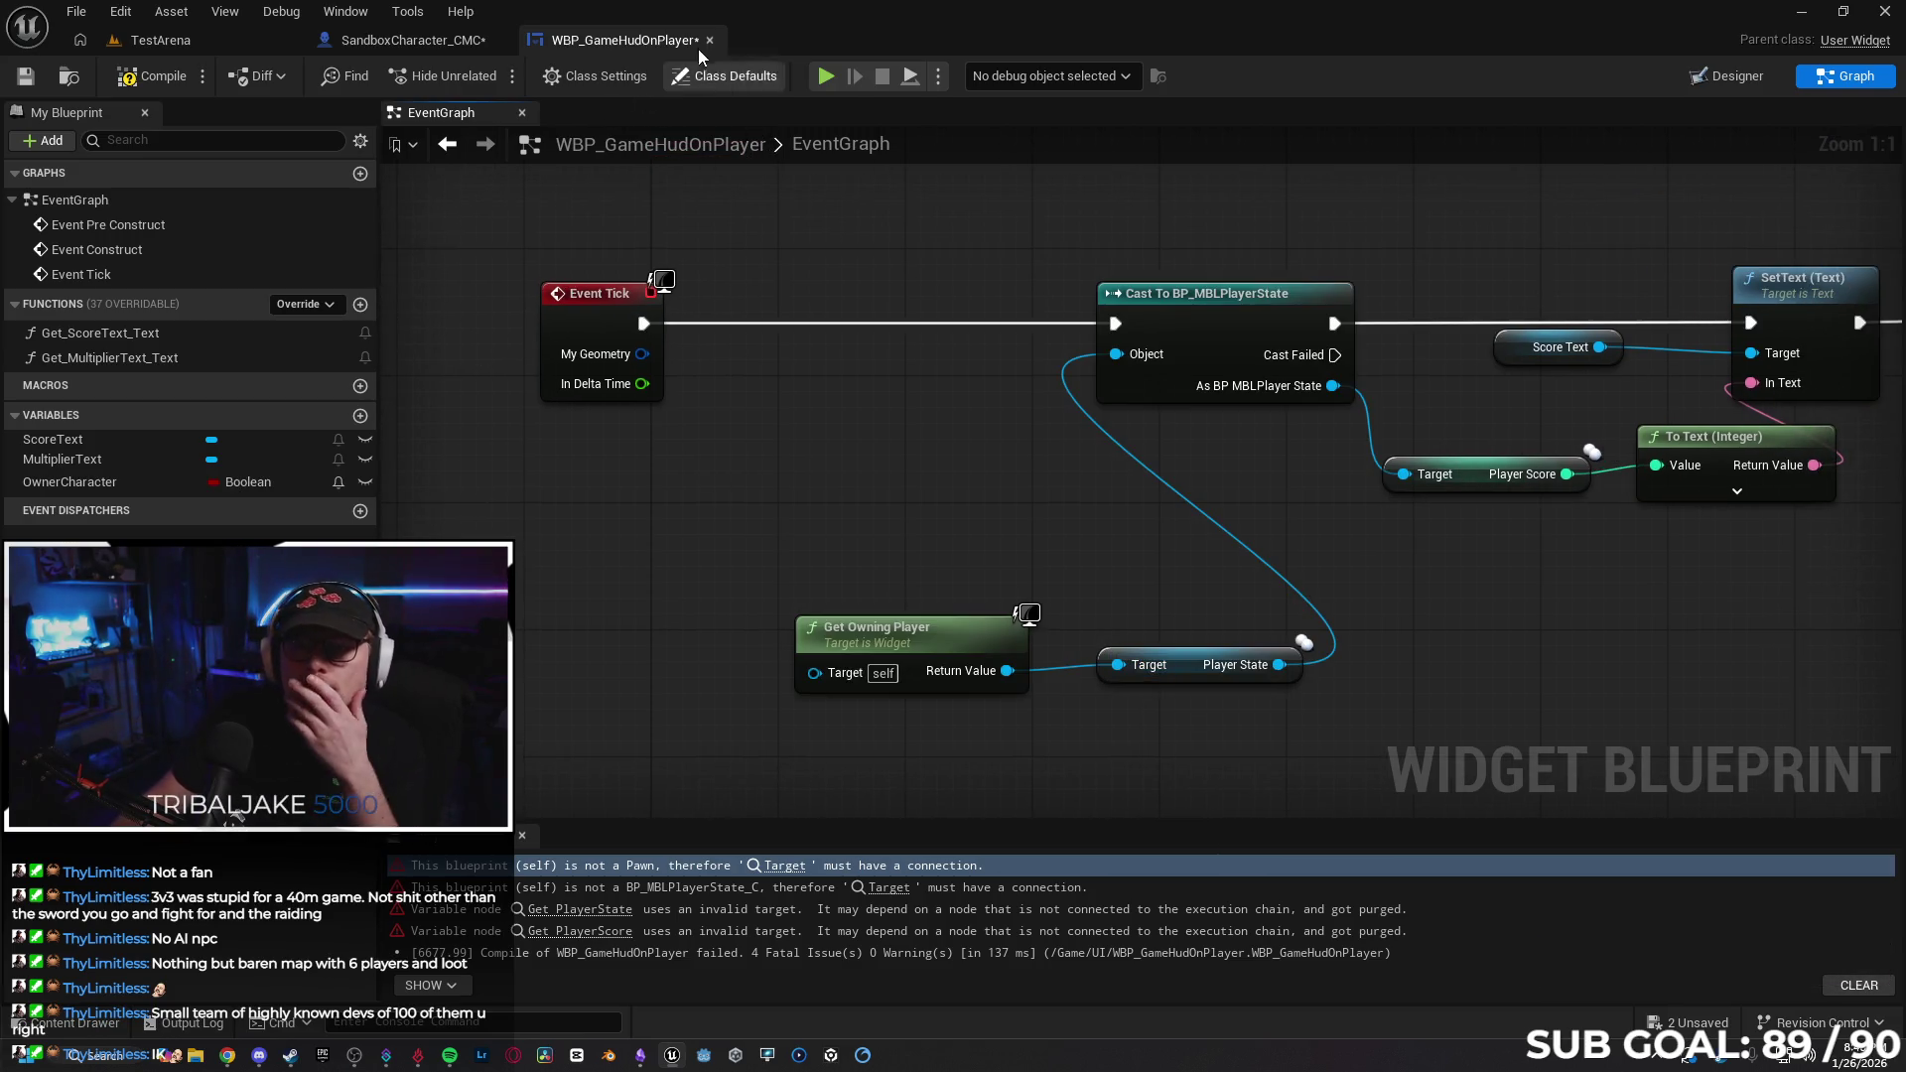
left_click(709, 41)
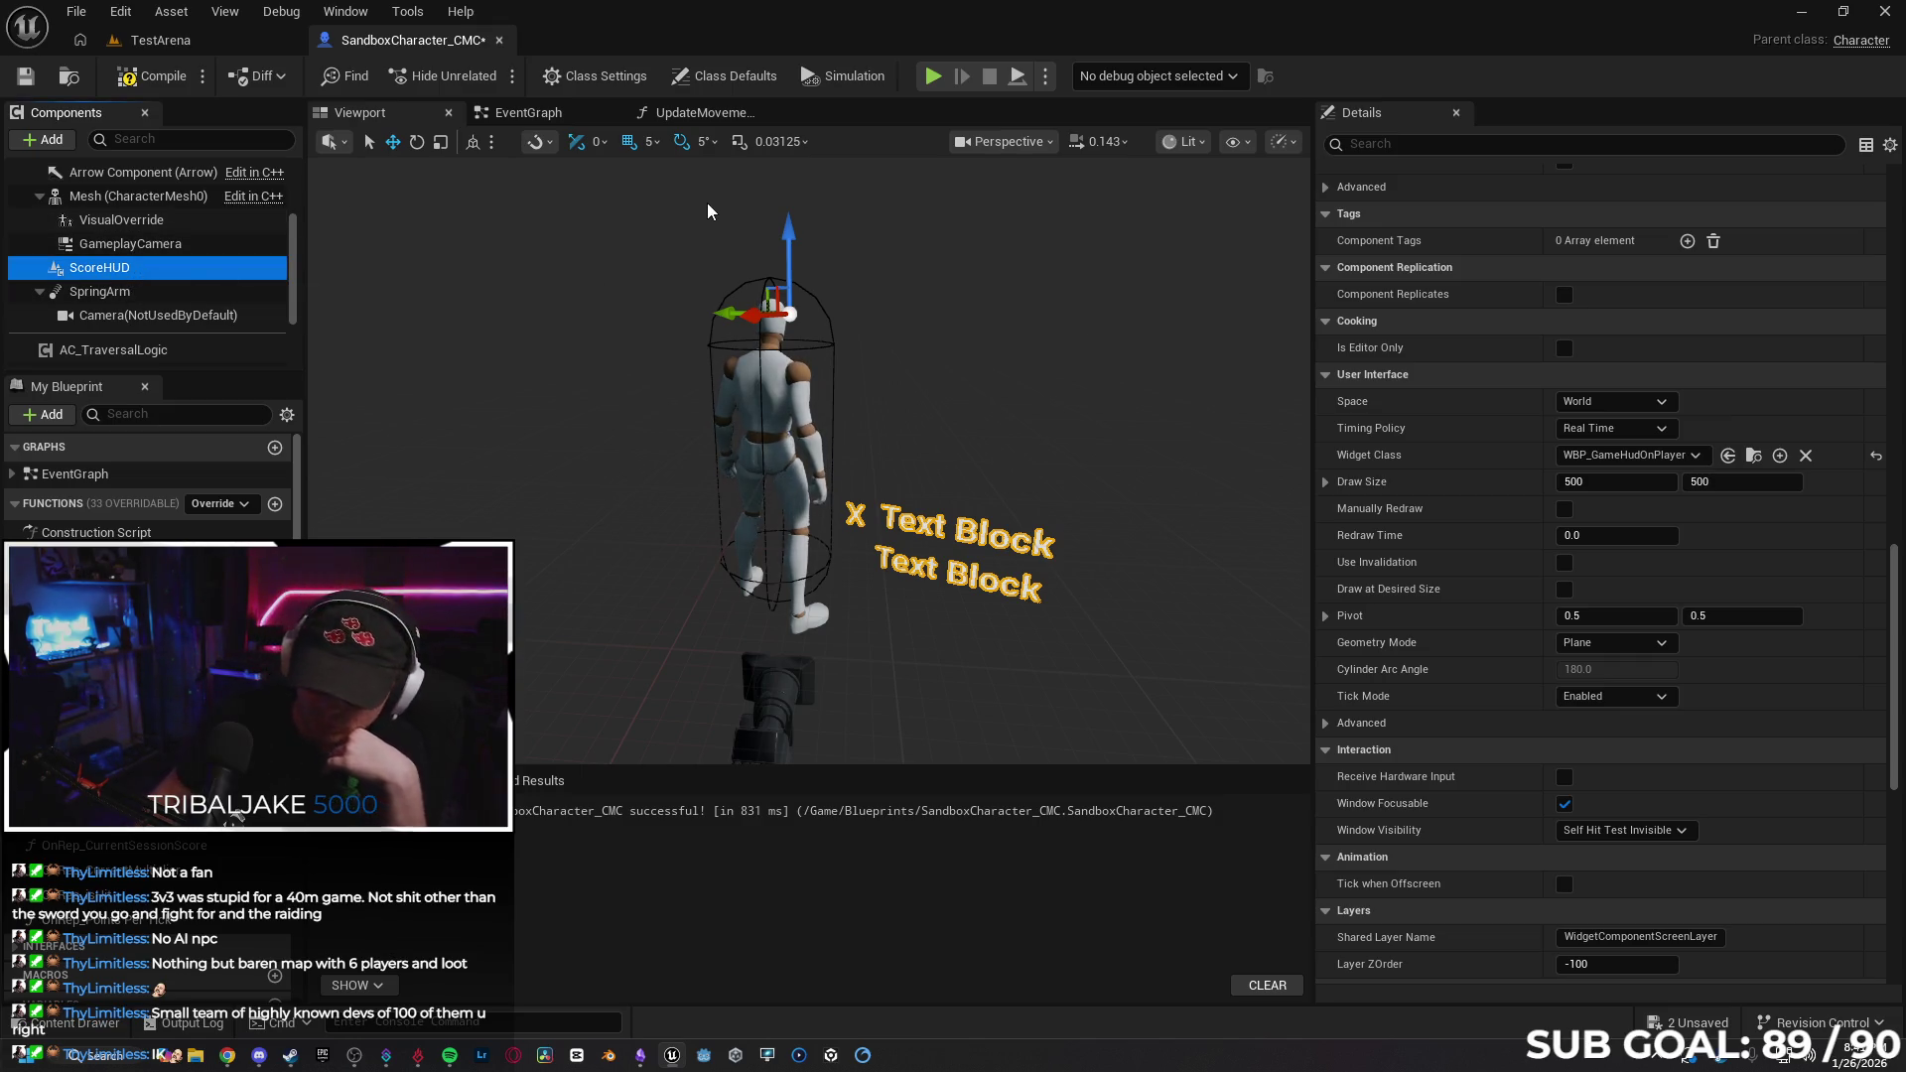
Delete the ScoreHUD component, recompile, and force-delete the WBP_GameHudOnPlayer asset.
key("Delete")
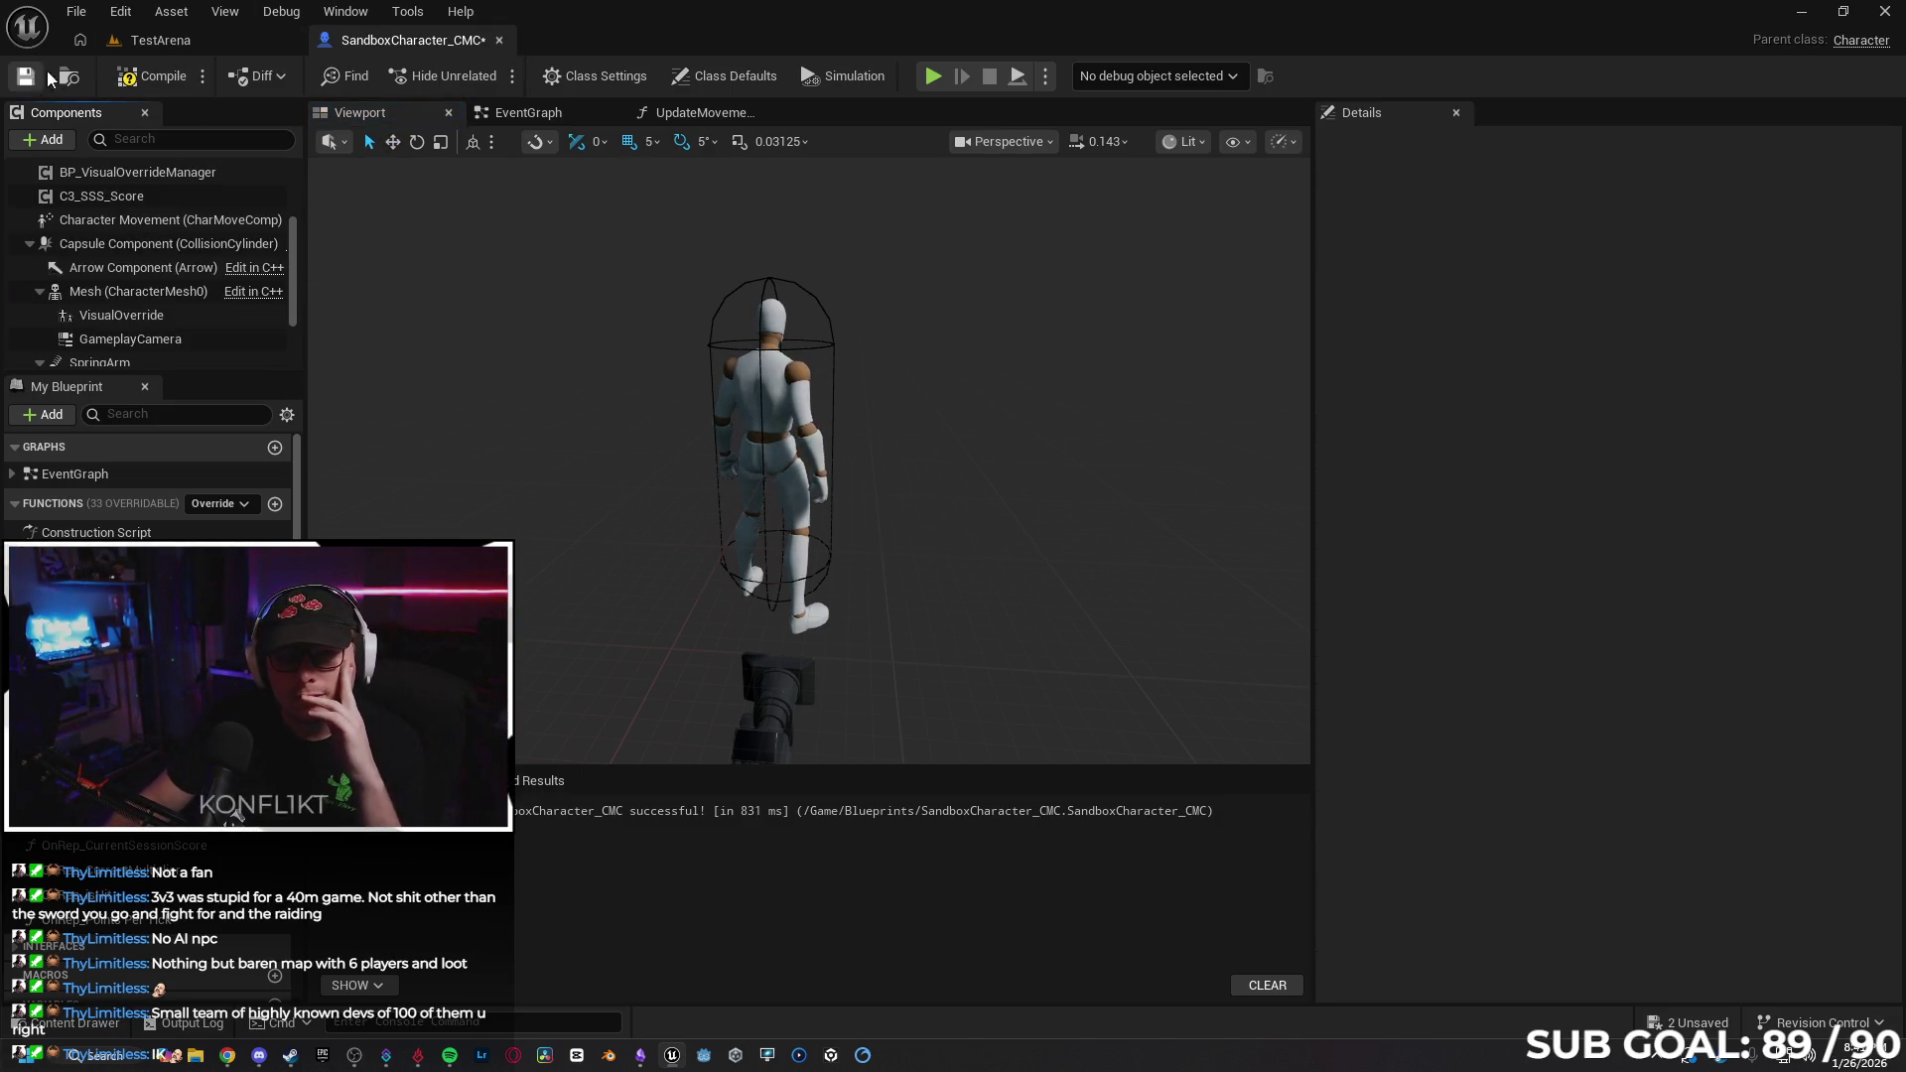
left_click(164, 76)
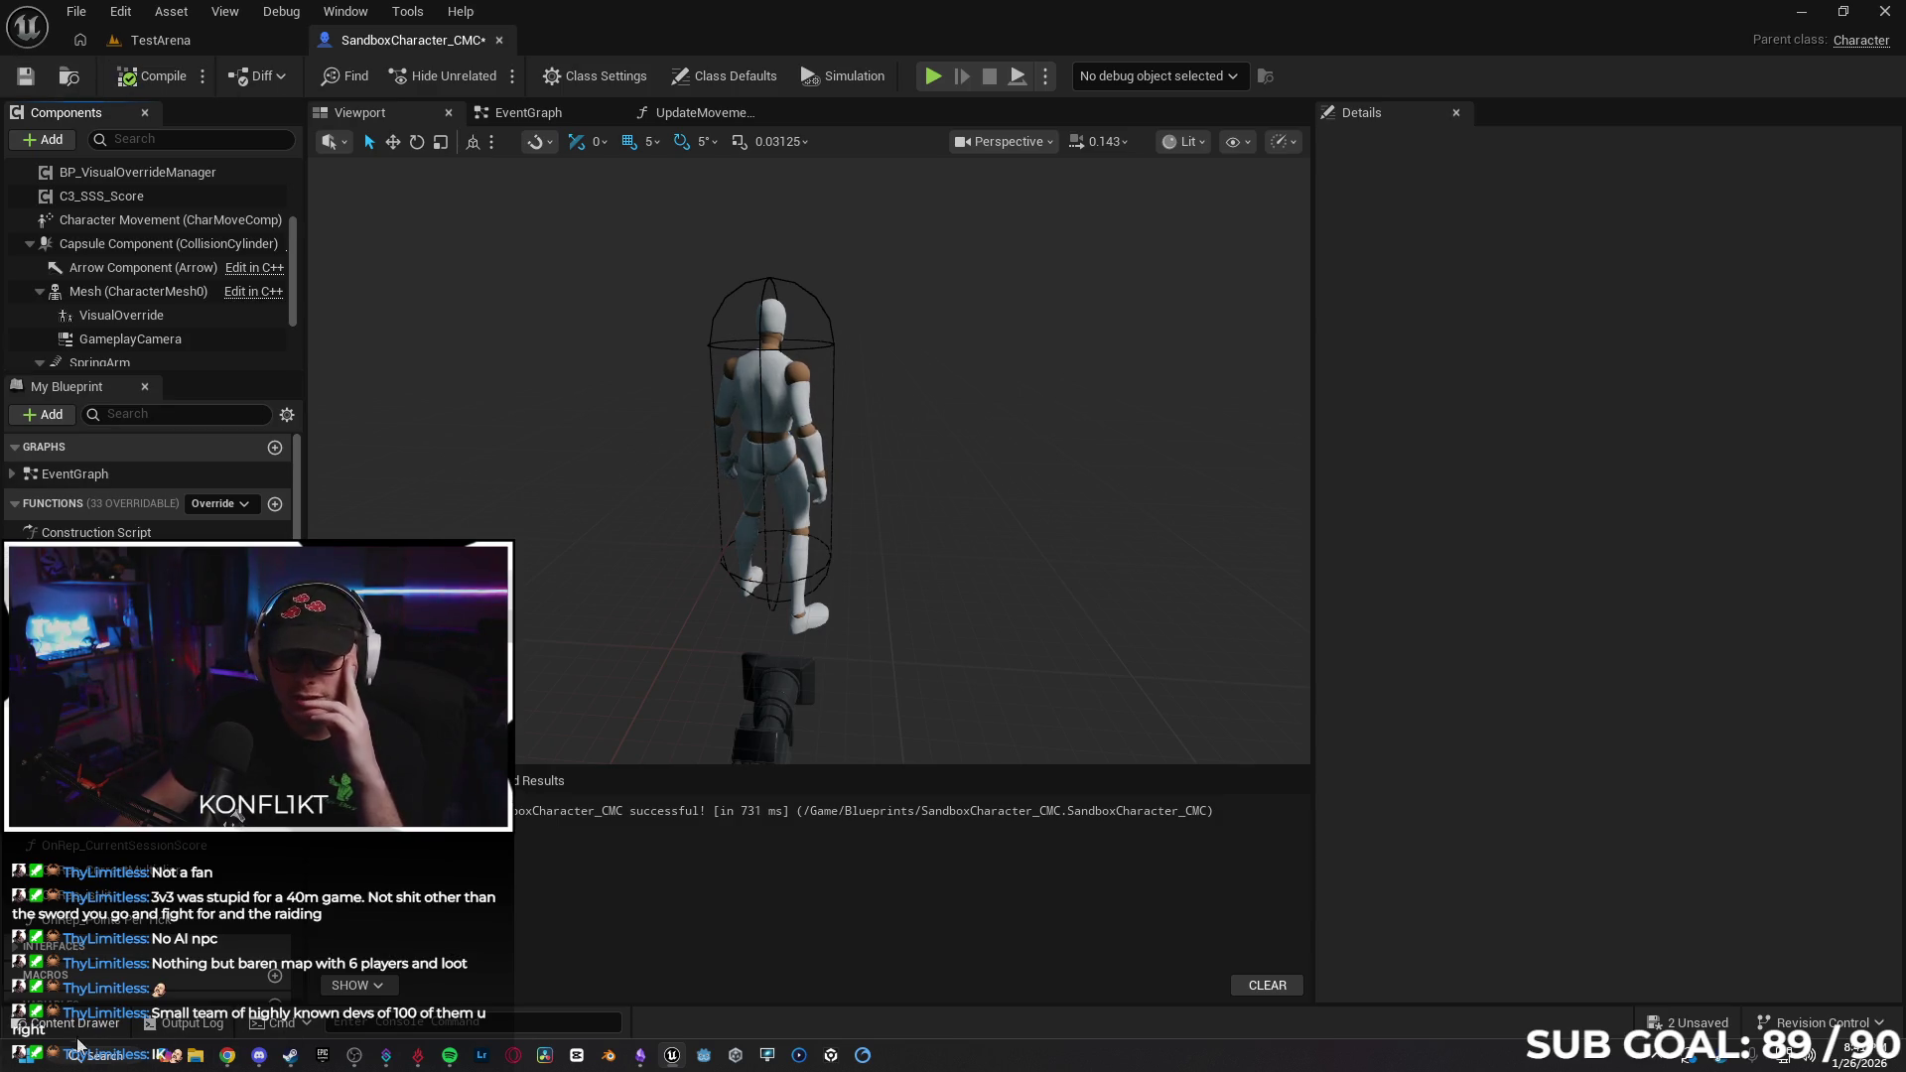
left_click(76, 1023)
left_click(404, 556)
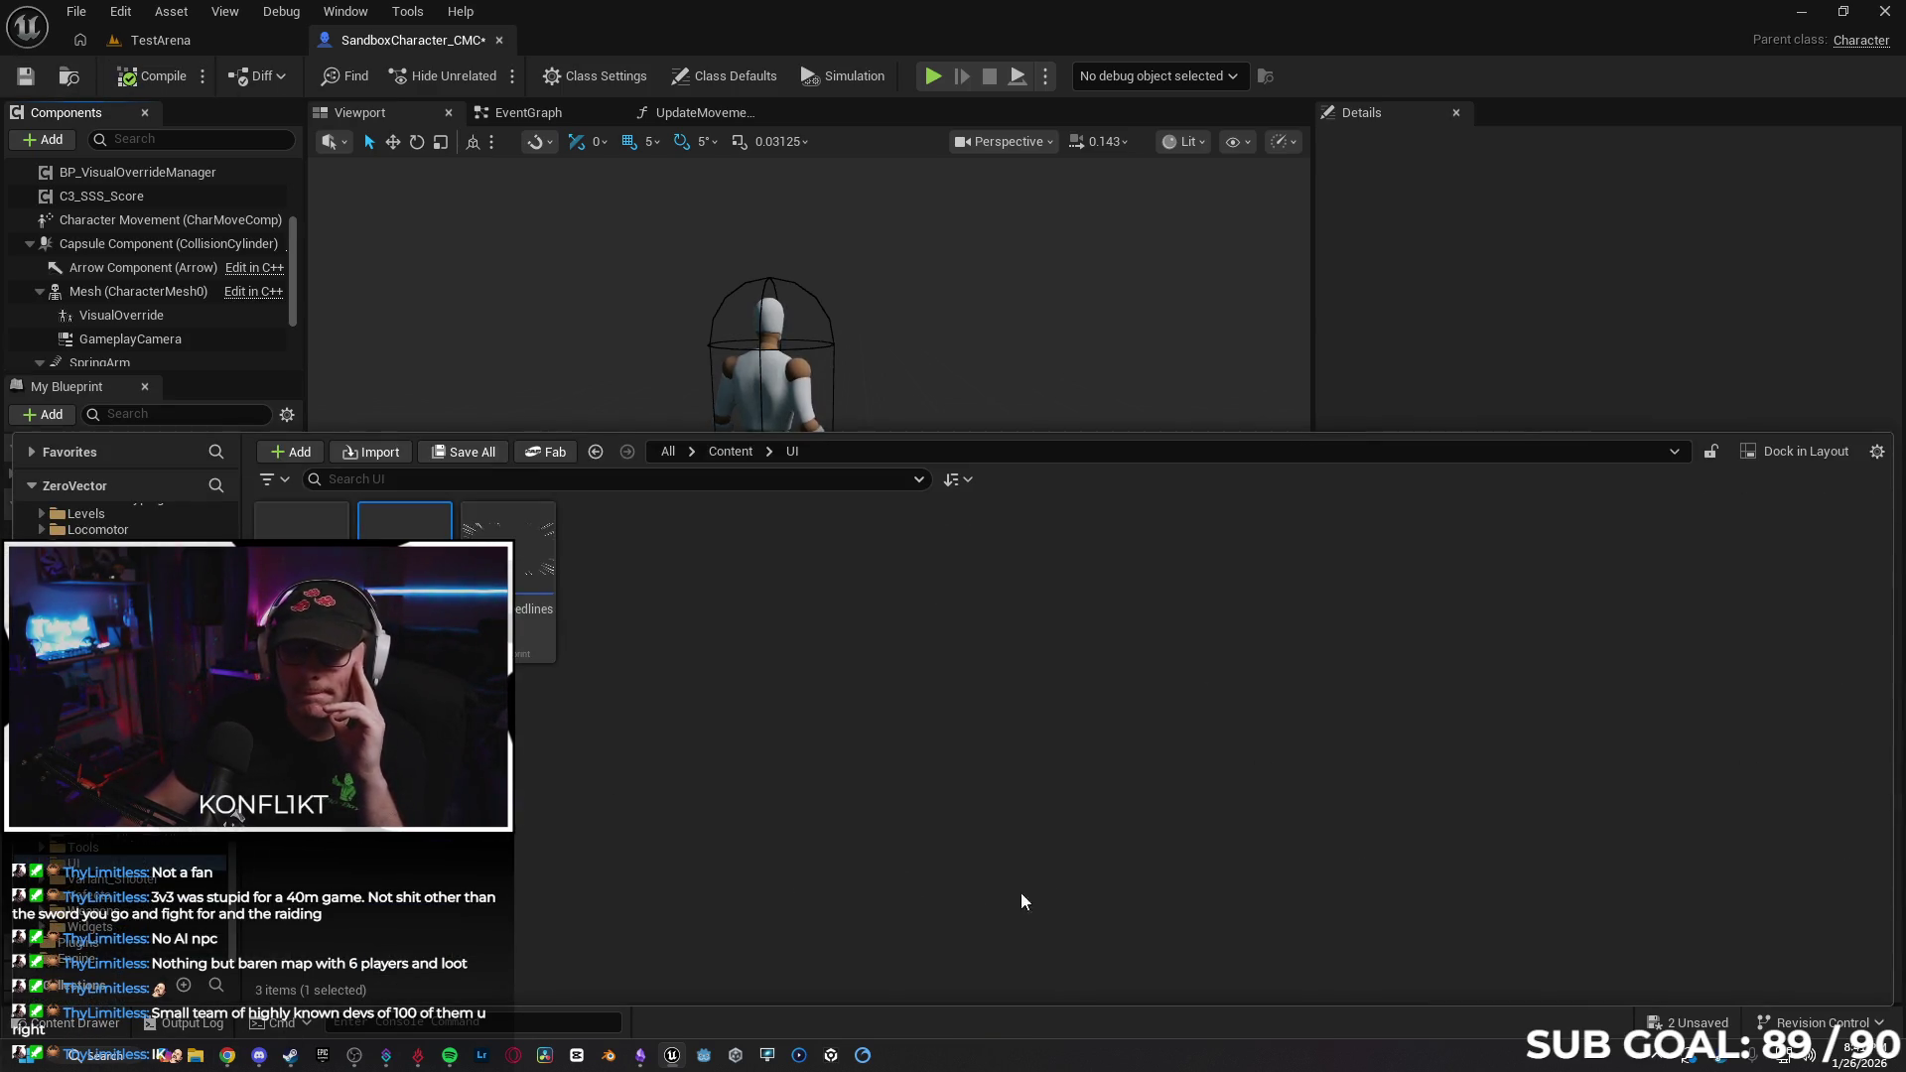
key("Delete")
left_click(784, 851)
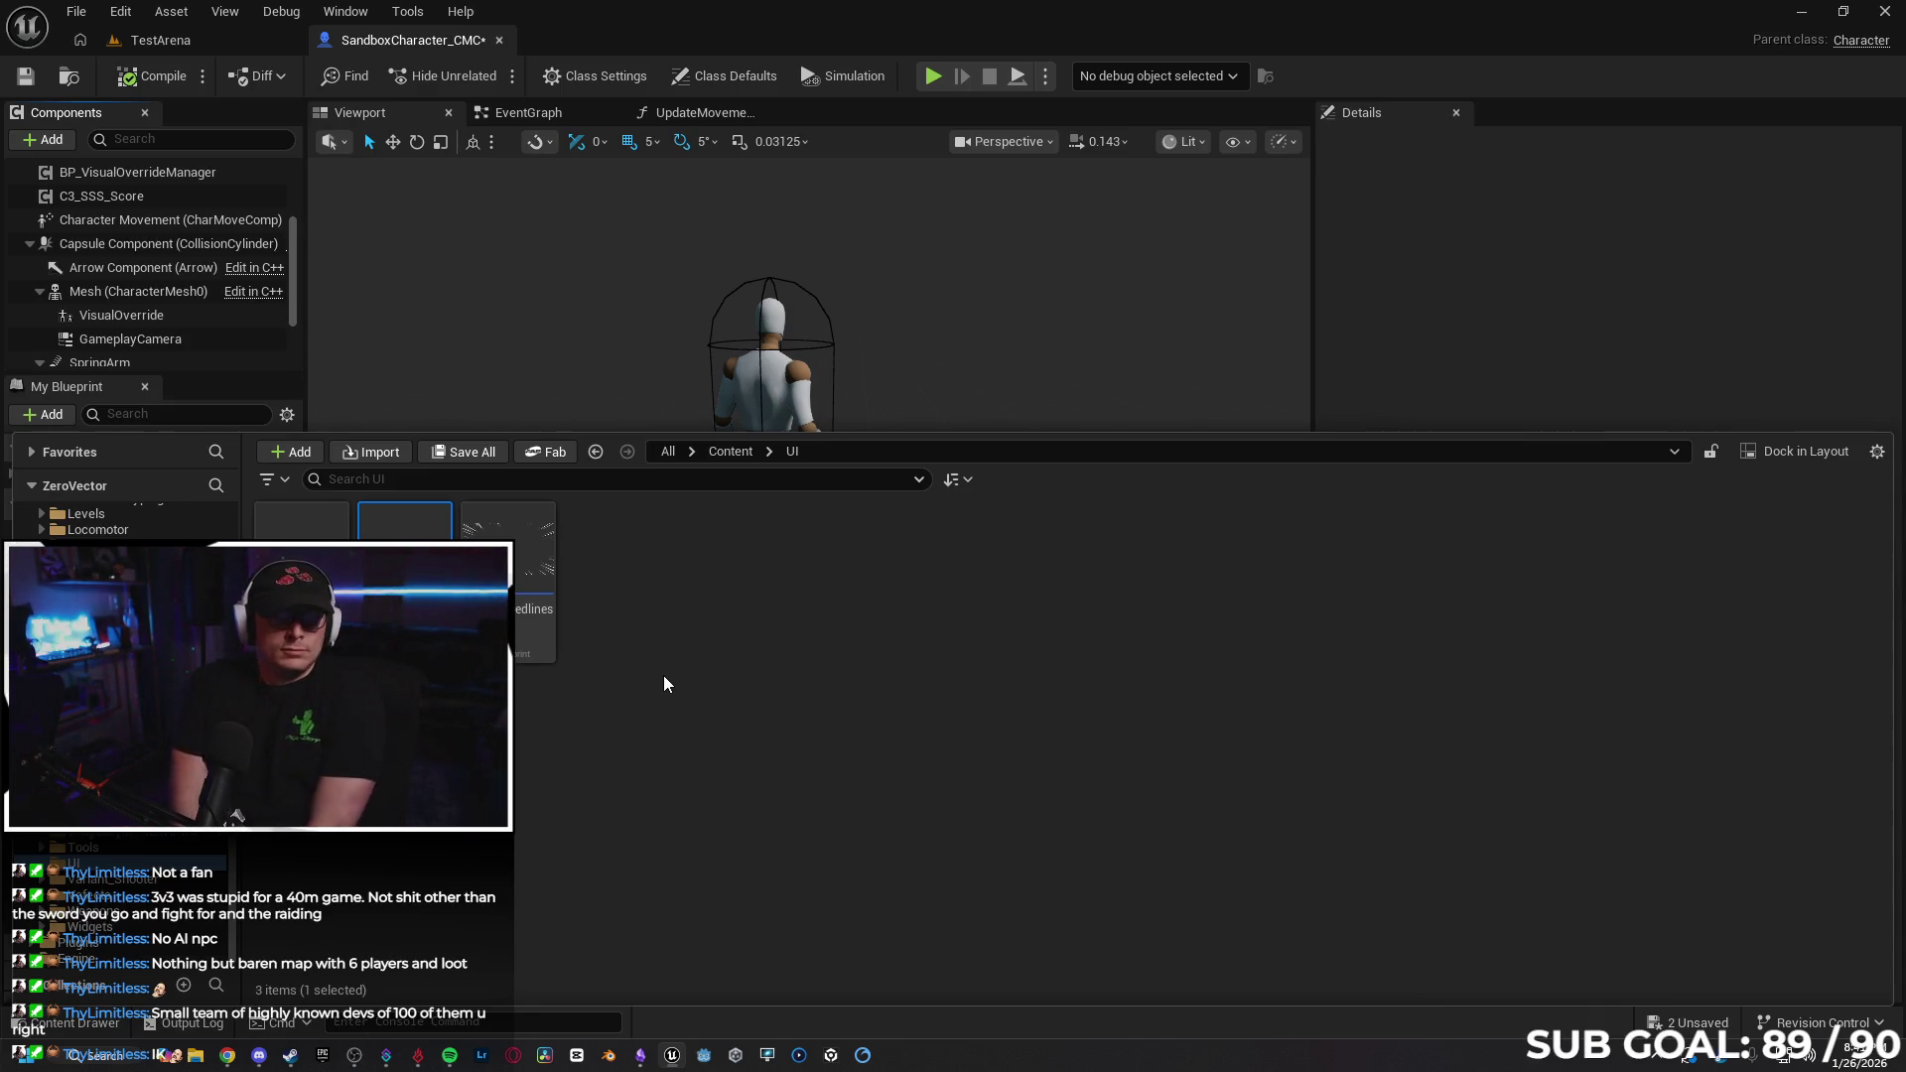
left_click(160, 40)
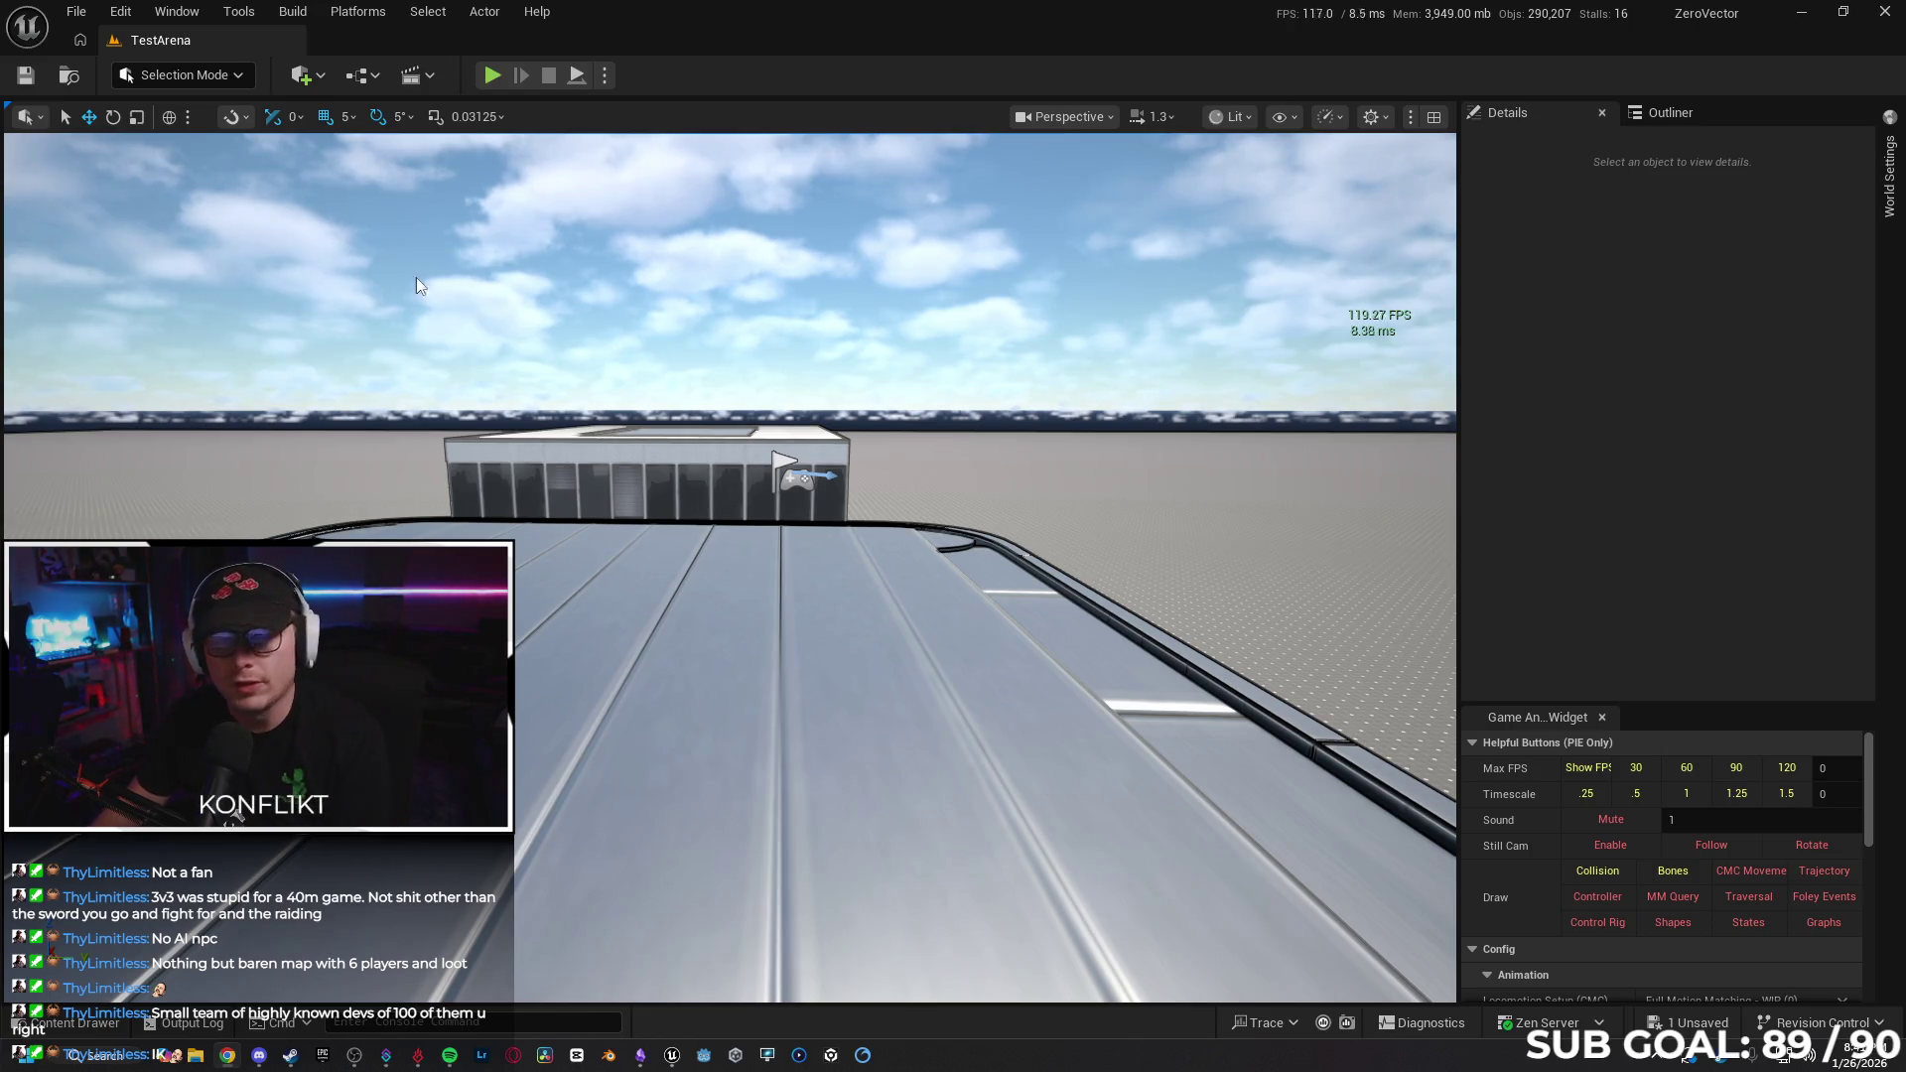
Save the SandboxCharacter_CMC changes, then play-test TestArena and stop with Esc.
left_click(1687, 1022)
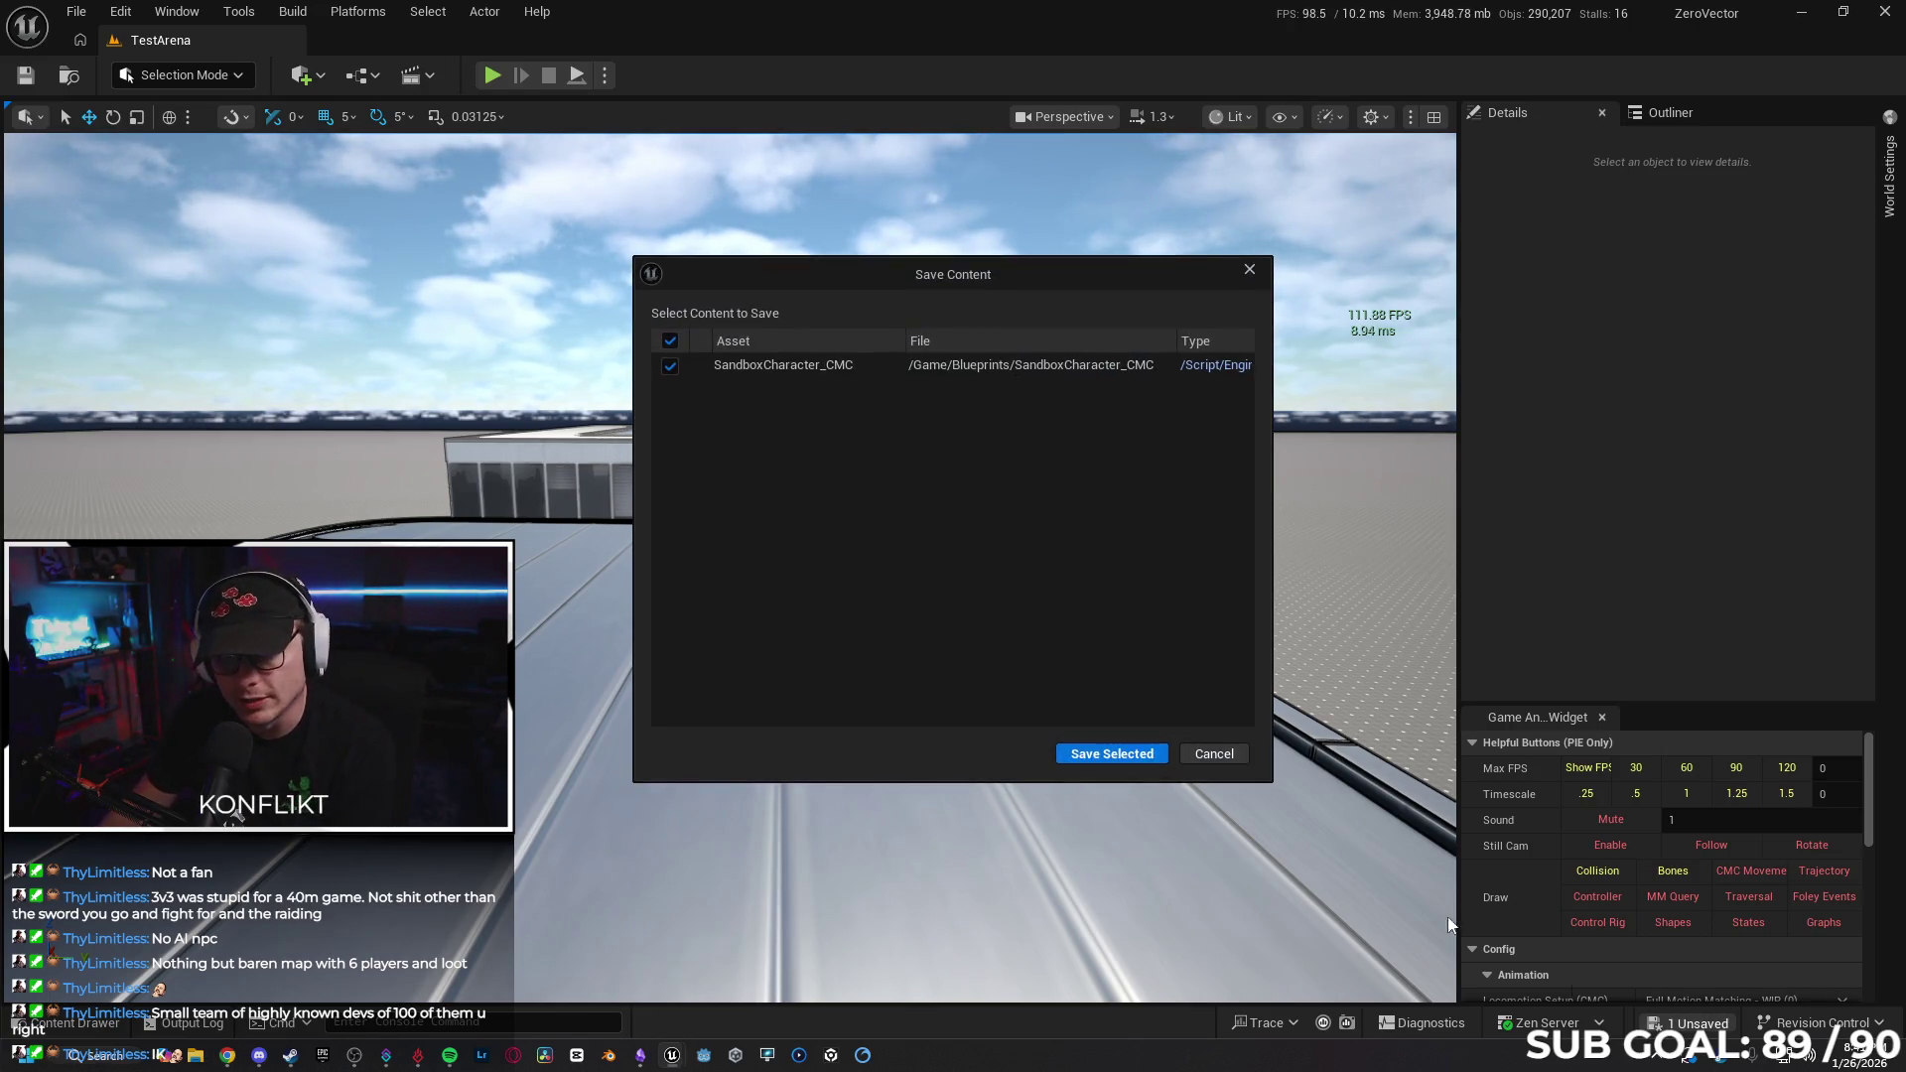
left_click(1110, 756)
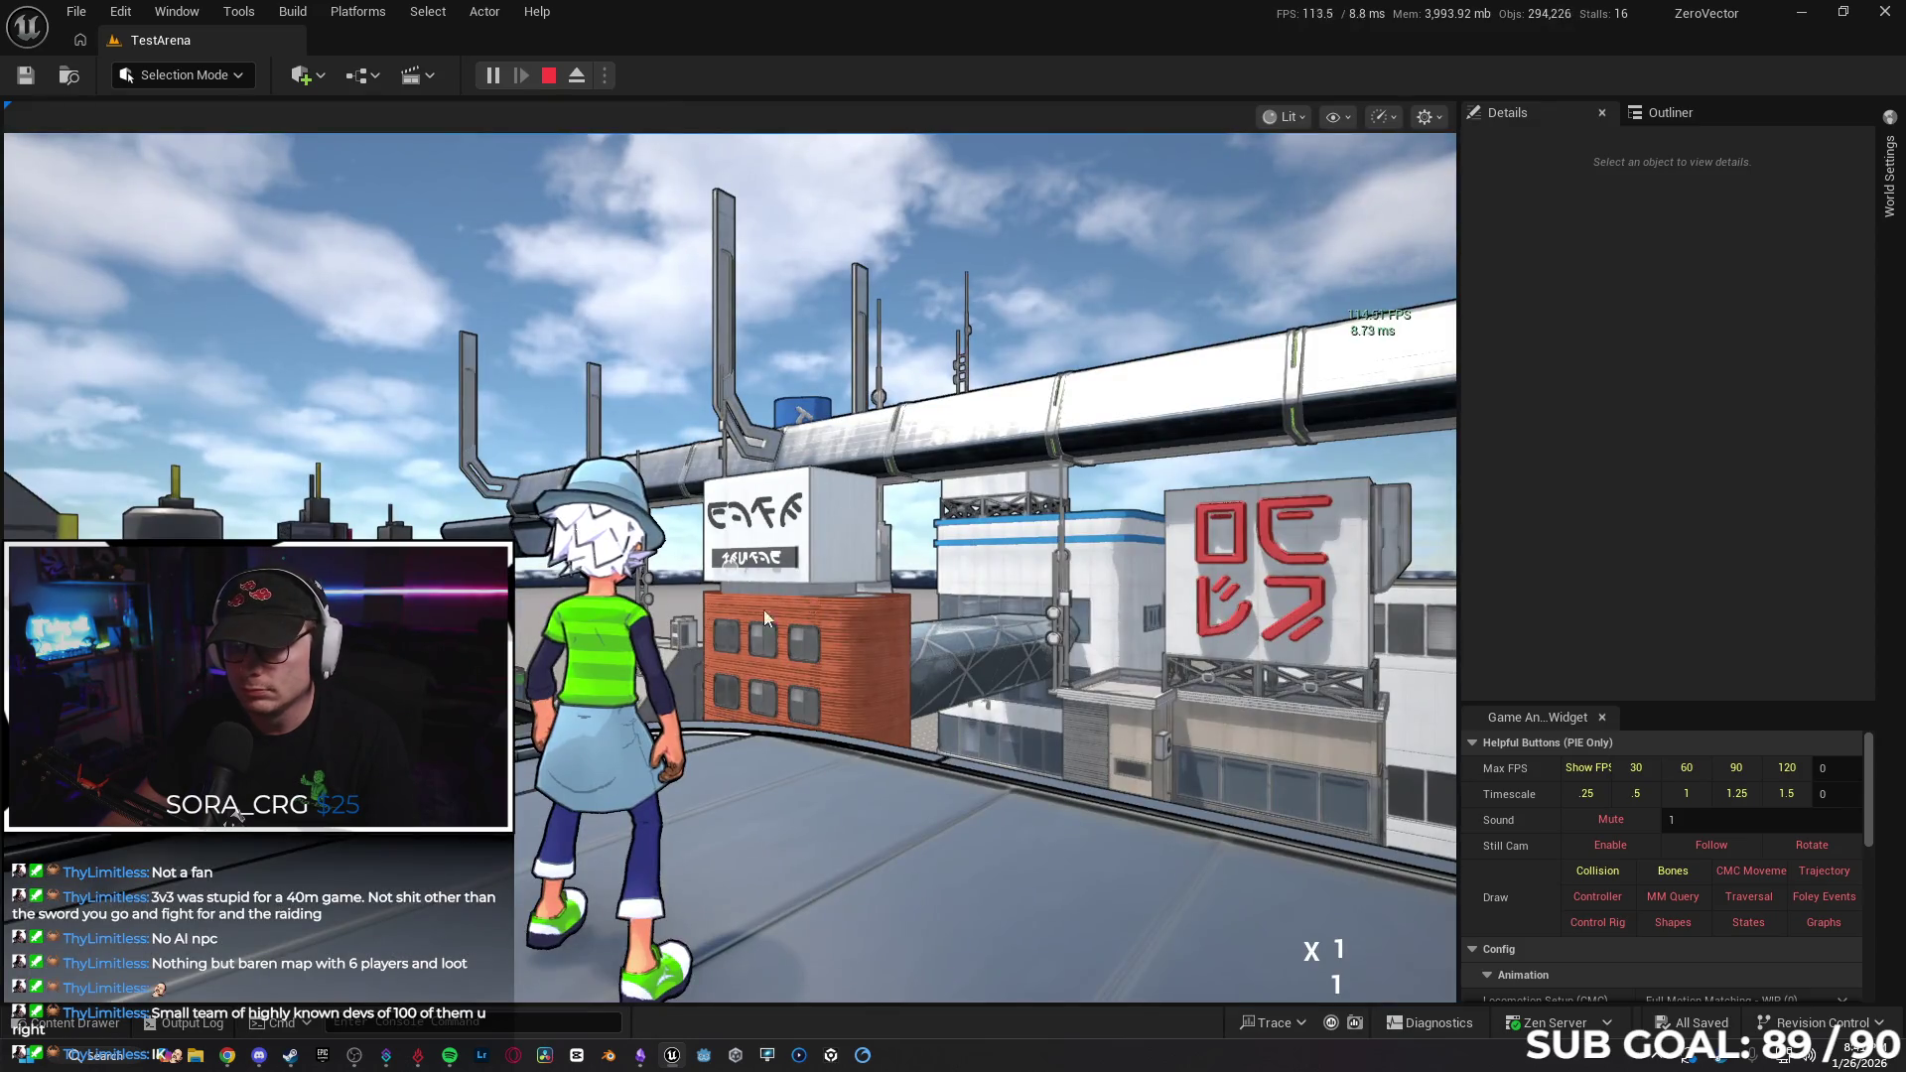
left_click(740, 610)
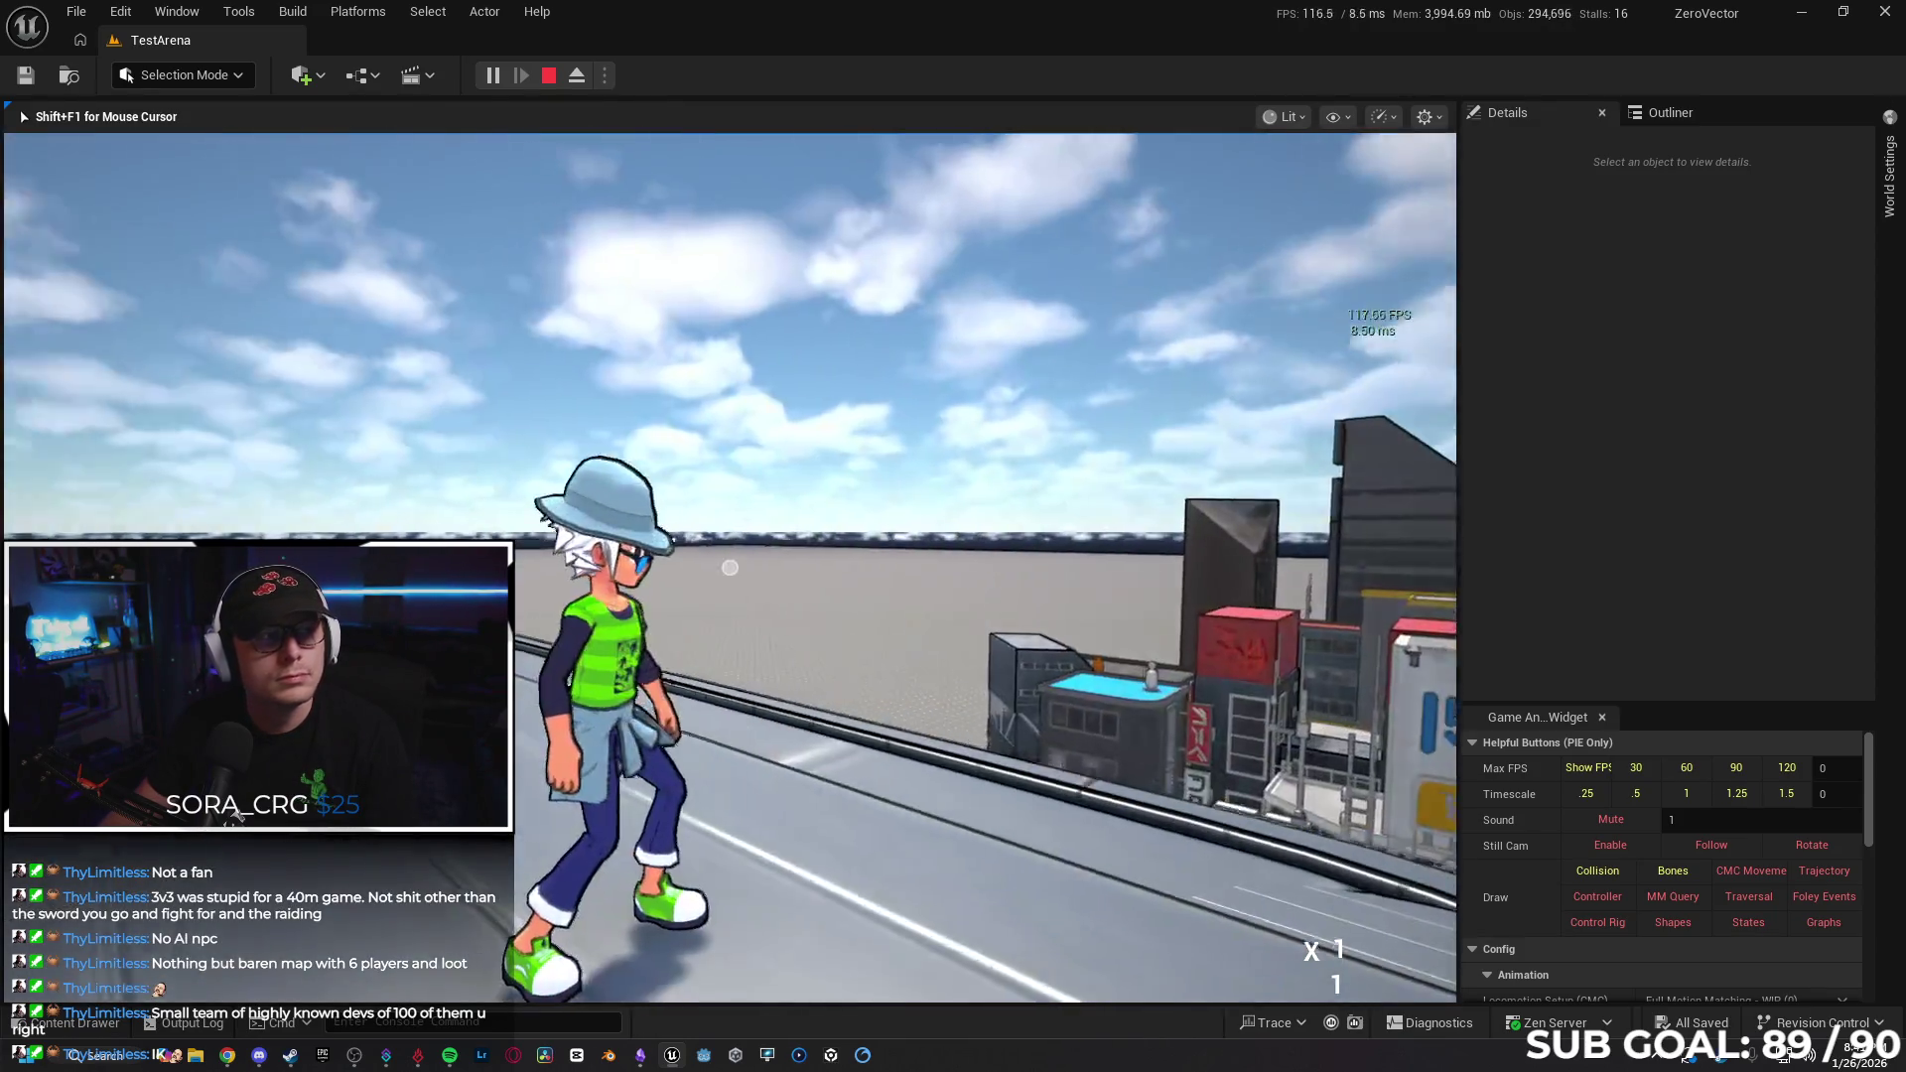
key("Escape")
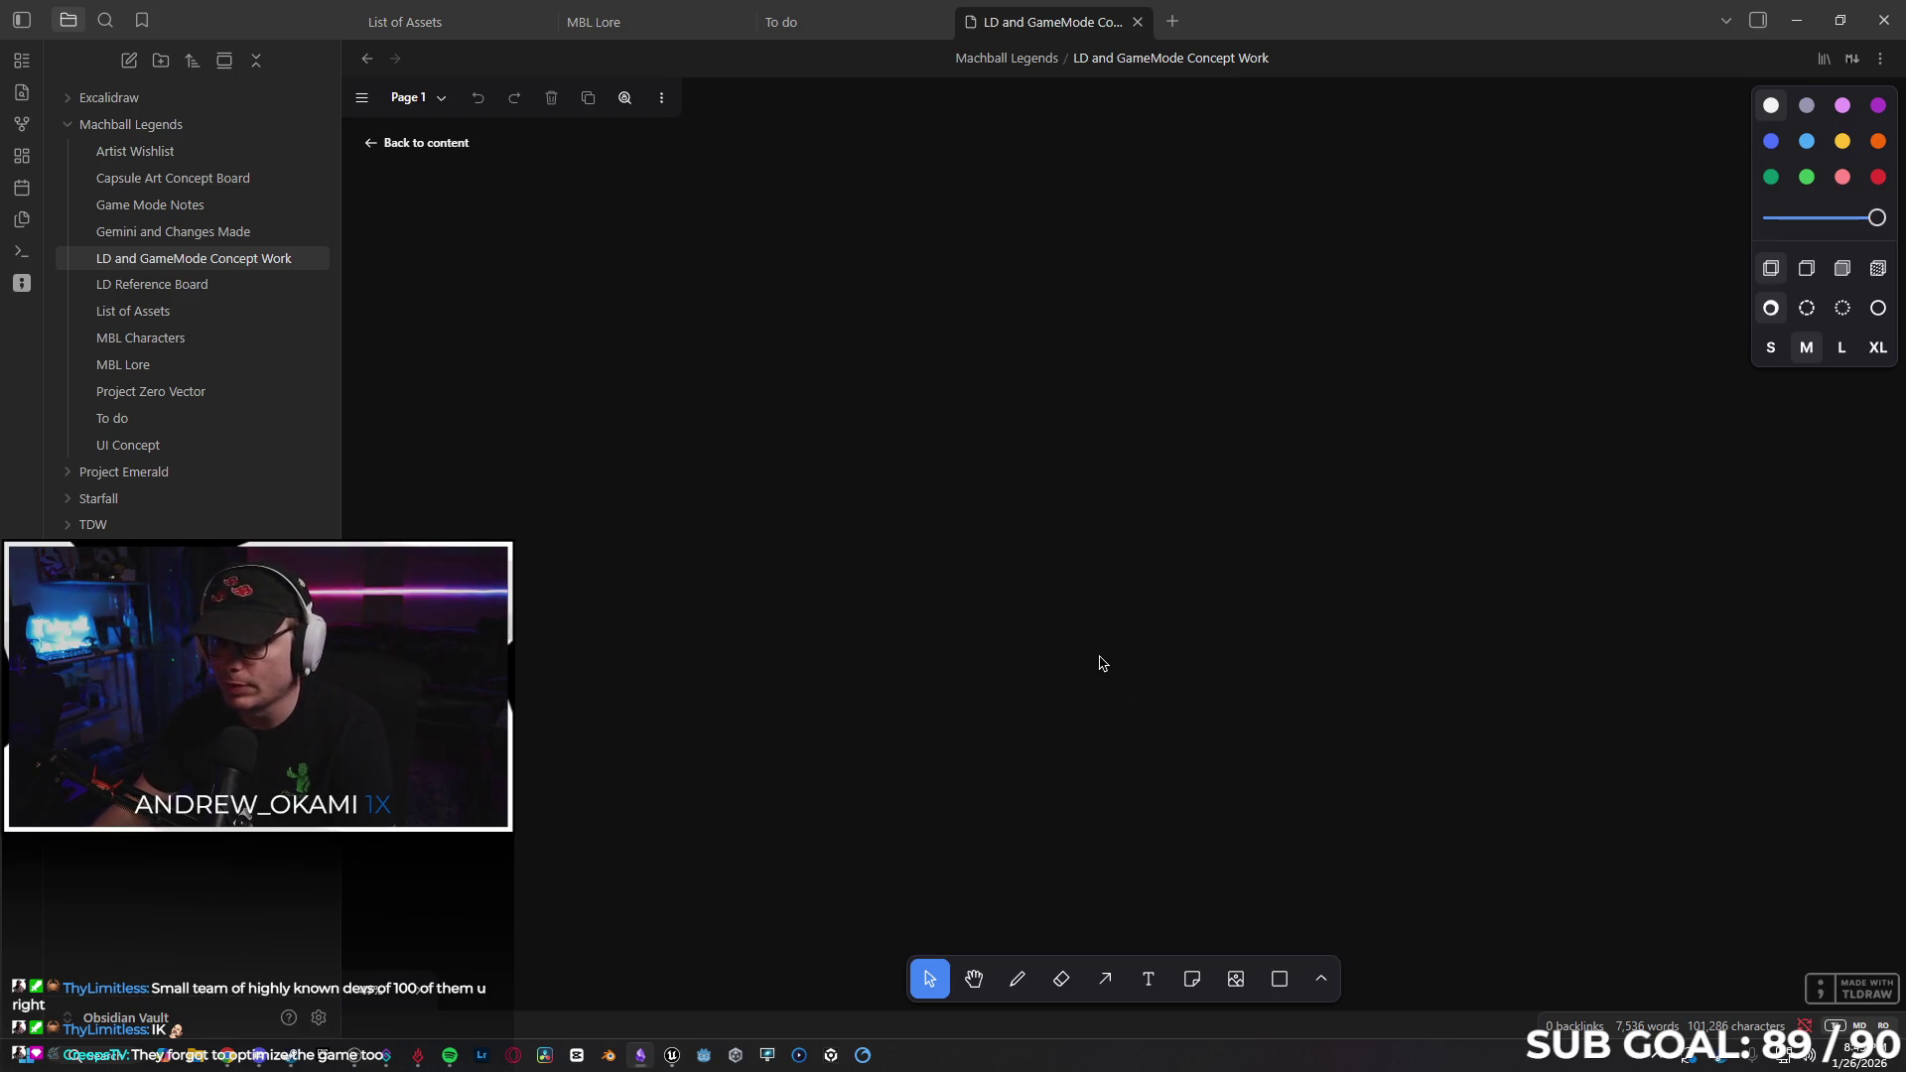
Select the Draw pencil tool on the LD and GameMode Concept Work canvas.
left_click(1016, 978)
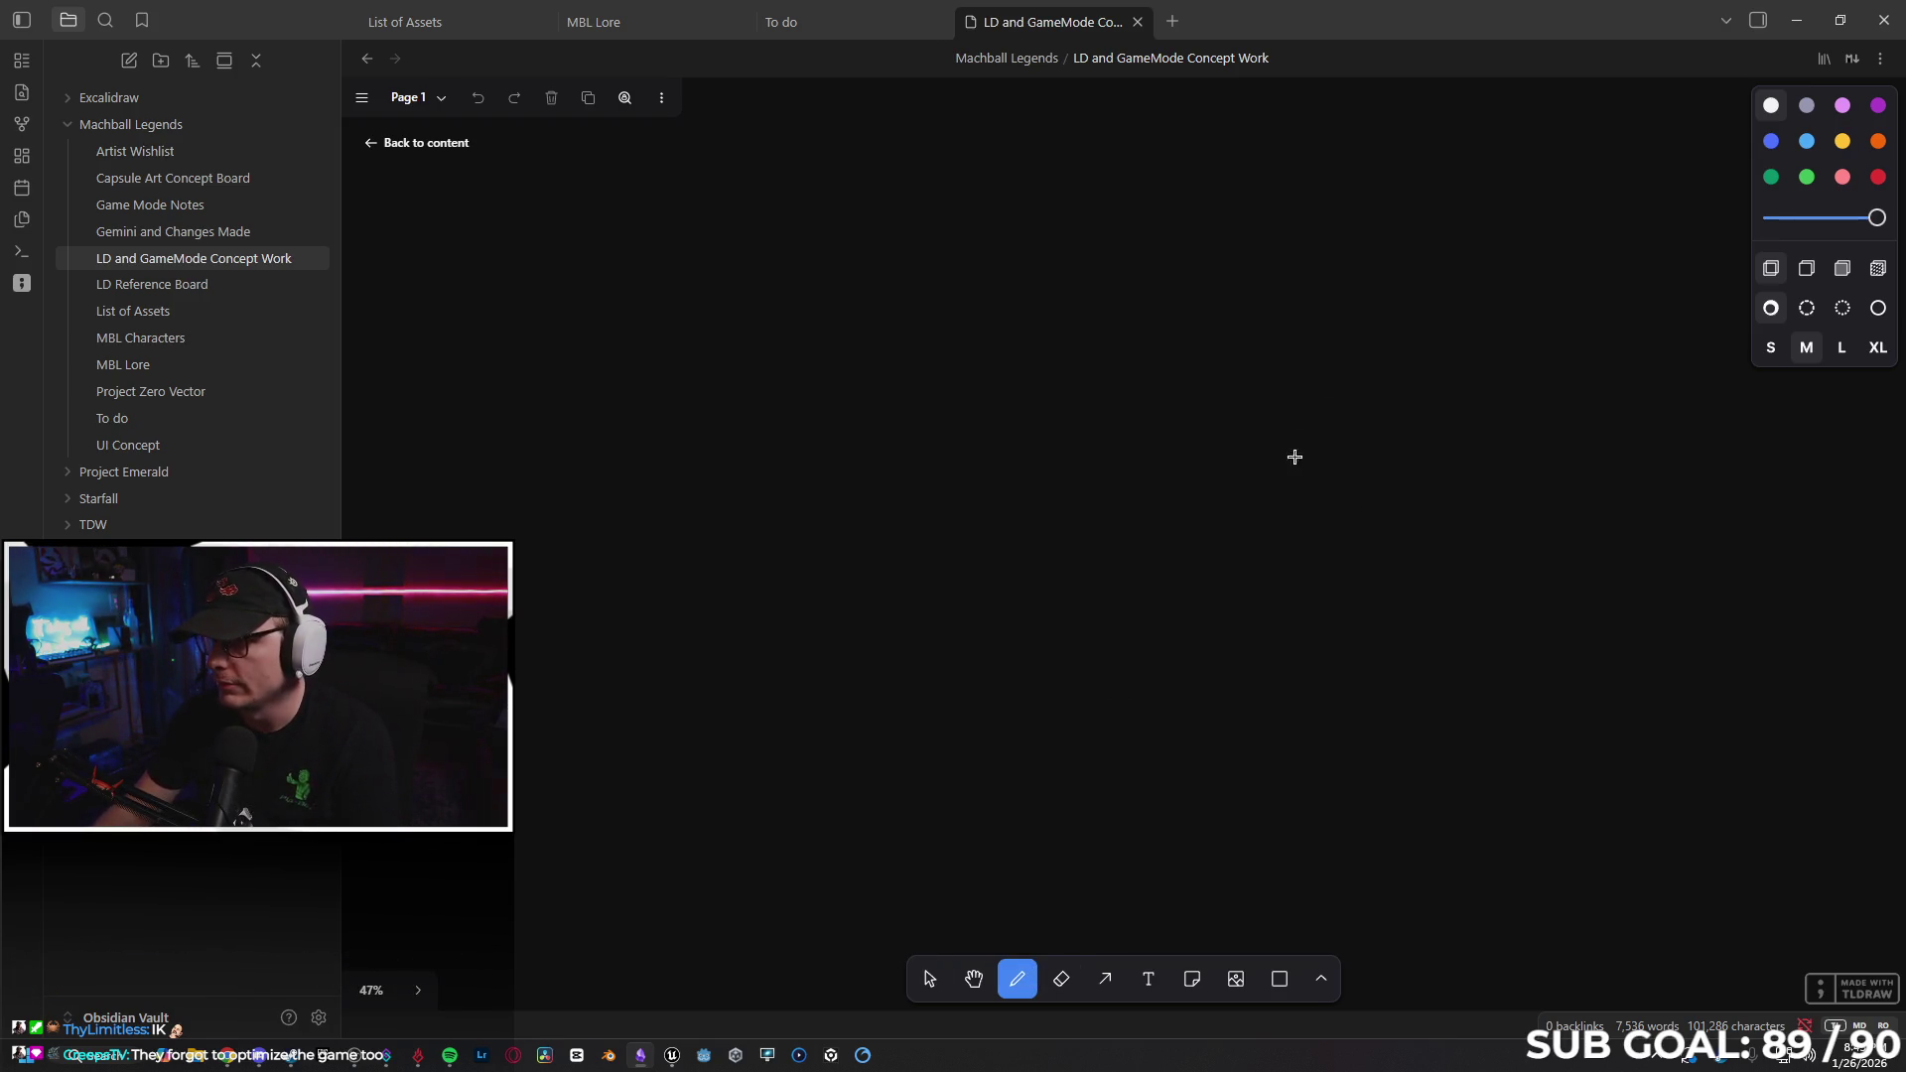
Sketch a first freehand curve across the canvas, then erase it.
mouse_move(595, 603)
left_mouse_down()
mouse_move(734, 615)
mouse_move(1078, 336)
mouse_move(1367, 615)
left_mouse_up()
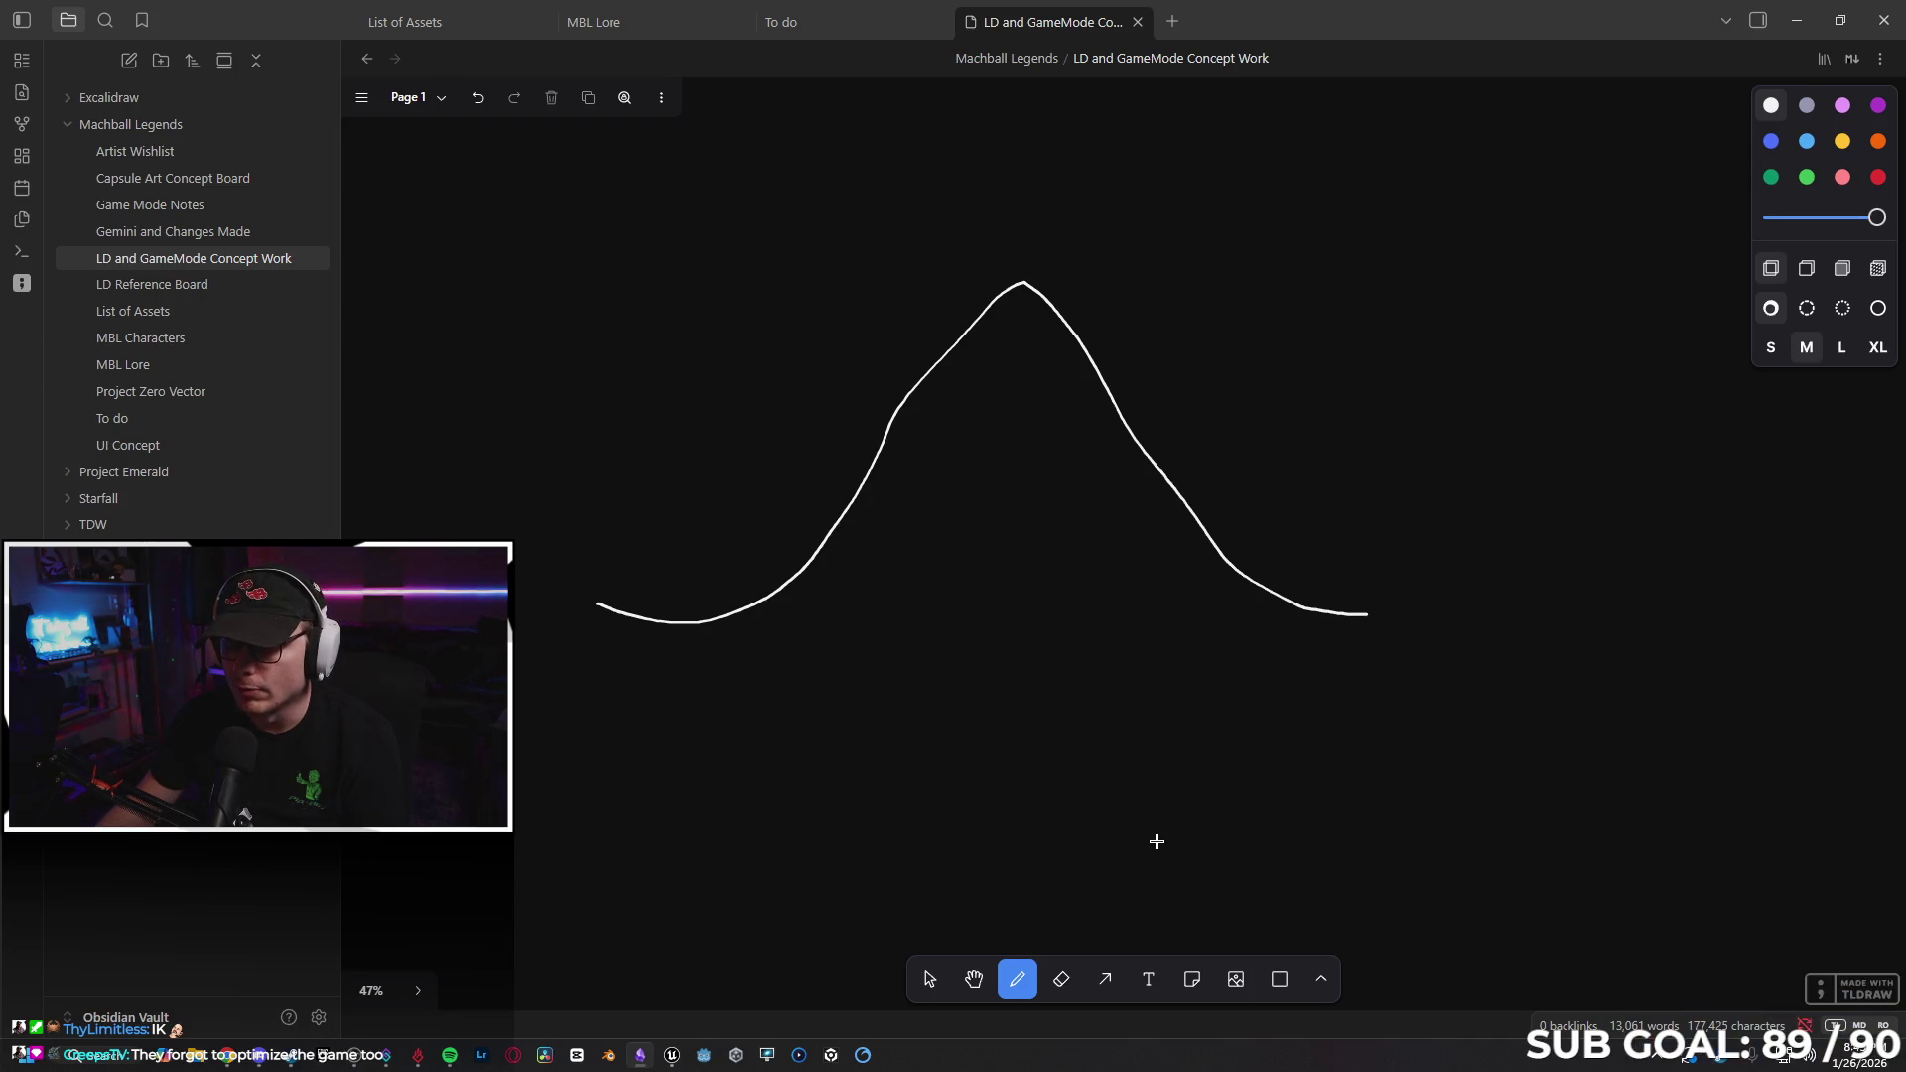
left_click(1061, 979)
left_click_drag(1263, 583, 1121, 417)
mouse_move(992, 417)
left_mouse_down()
mouse_move(903, 459)
mouse_move(849, 617)
left_mouse_up()
Try an arrow bent into an arc for the hill, then delete it.
left_click(1105, 979)
mouse_move(696, 644)
left_mouse_down()
mouse_move(1046, 672)
mouse_move(1379, 658)
left_mouse_up()
mouse_move(1033, 651)
left_mouse_down()
mouse_move(1025, 527)
mouse_move(1067, 354)
mouse_move(1043, 328)
left_mouse_up()
mouse_move(698, 644)
left_mouse_down()
mouse_move(587, 672)
mouse_move(671, 666)
left_mouse_up()
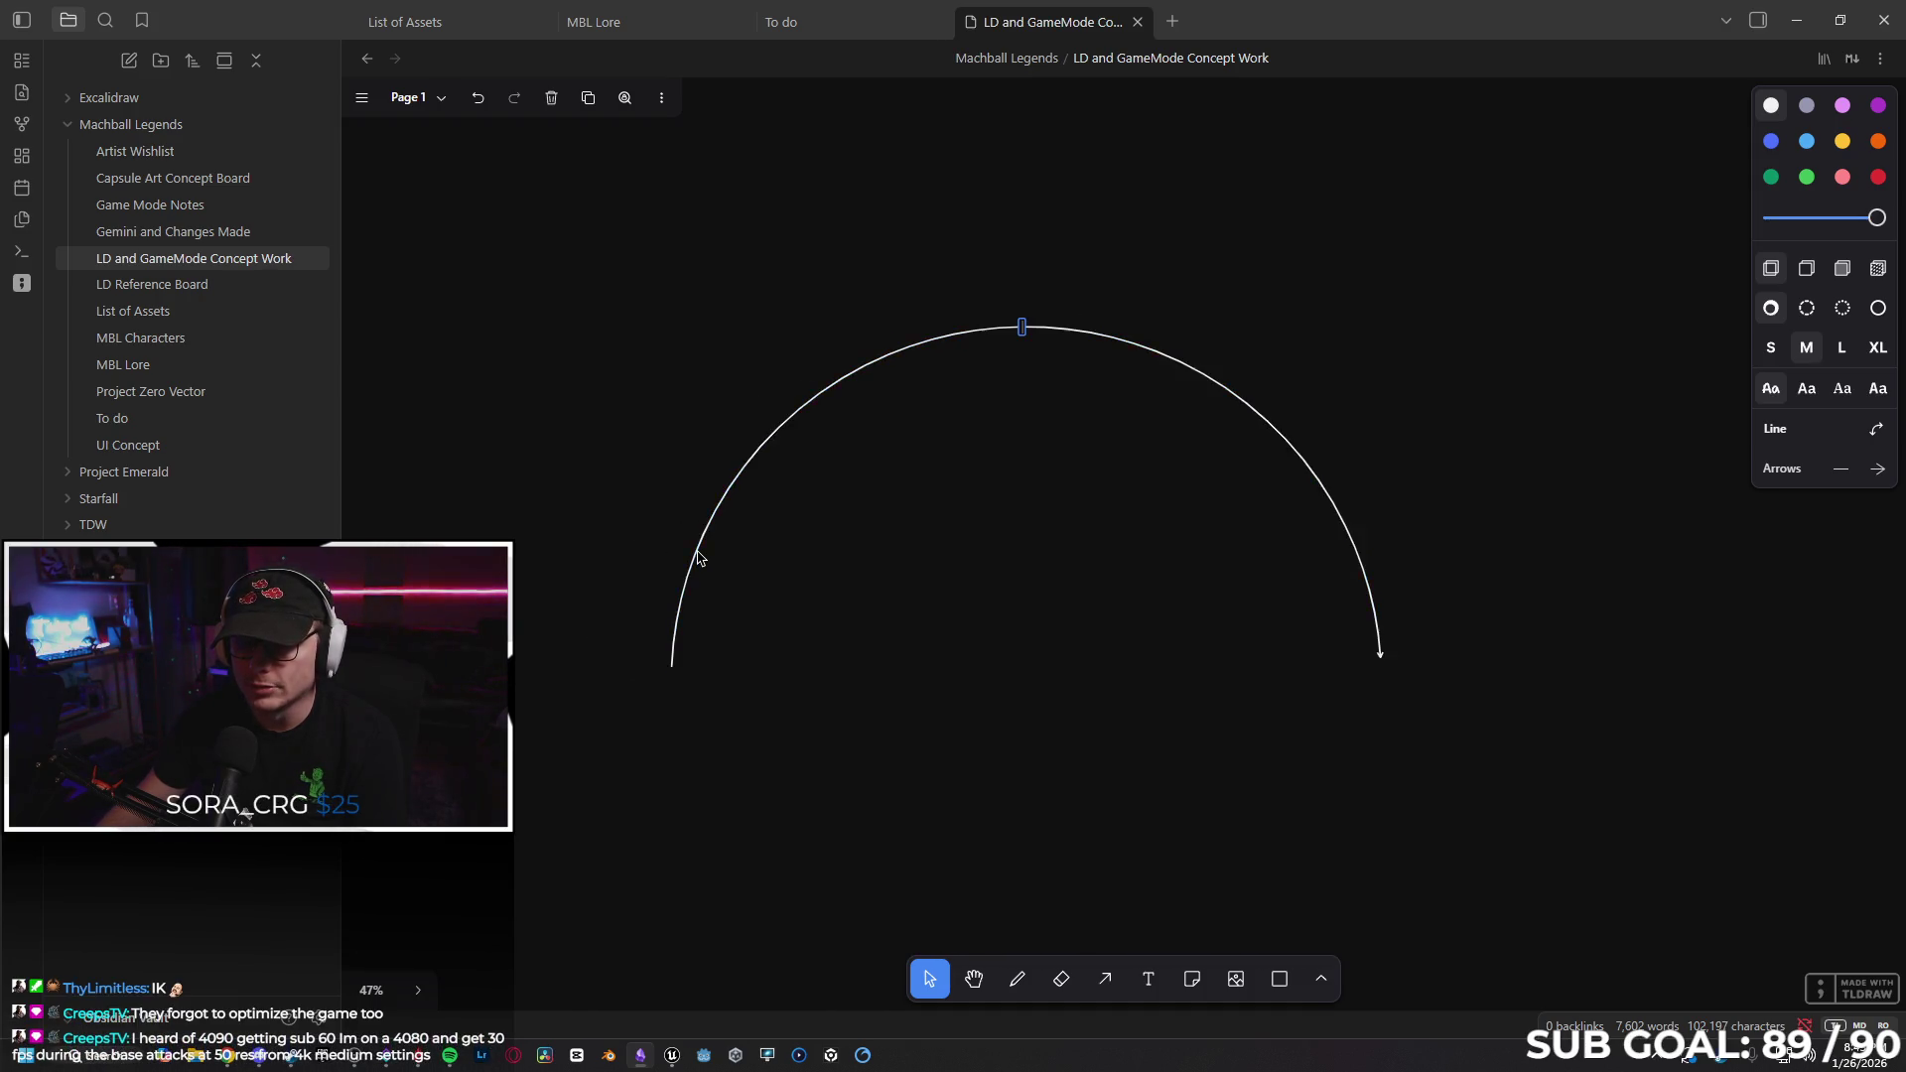
right_click(698, 557)
left_click(732, 515)
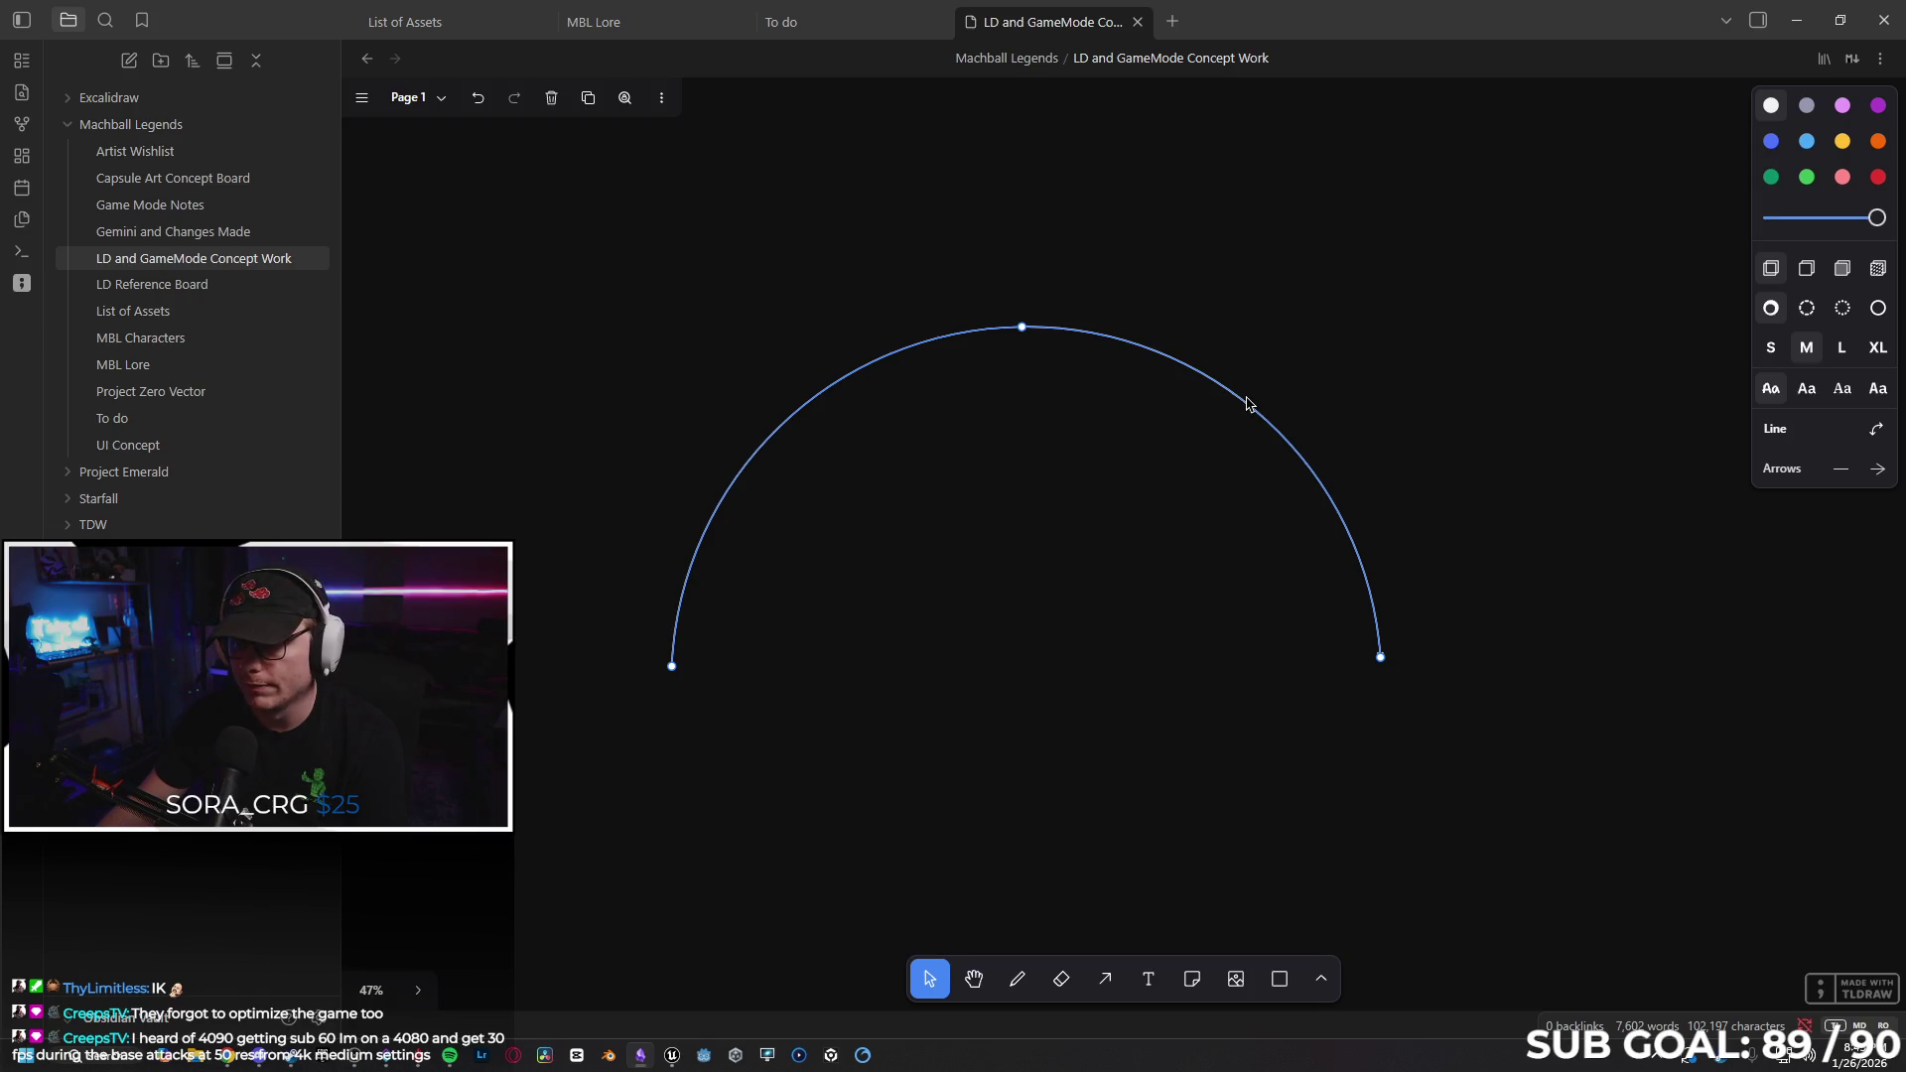
key("Delete")
Draw the freehand bell-shaped hill curve and place a text label below its left end.
key("d")
mouse_move(743, 653)
left_mouse_down()
mouse_move(913, 631)
mouse_move(975, 554)
left_mouse_up()
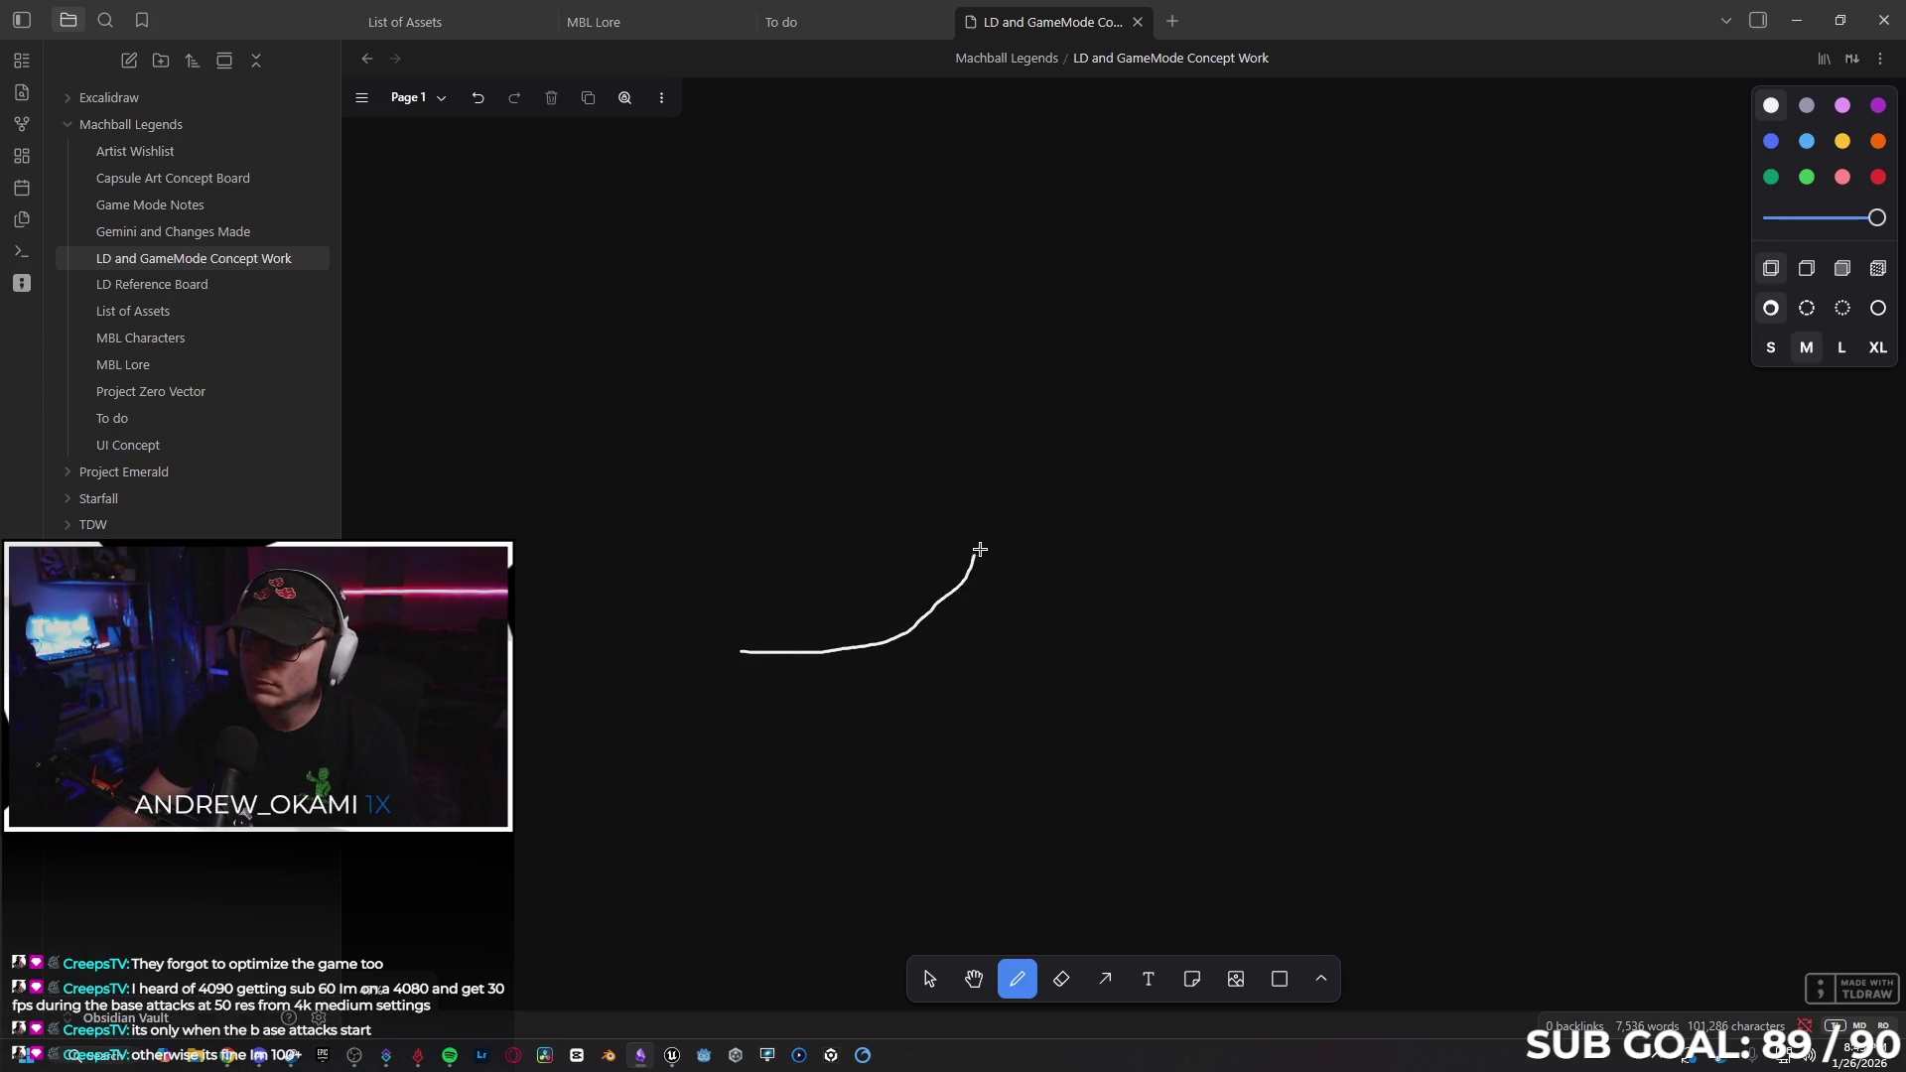
left_click_drag(1021, 426, 1083, 329)
mouse_move(1208, 294)
left_mouse_down()
mouse_move(1280, 341)
mouse_move(1323, 483)
left_mouse_up()
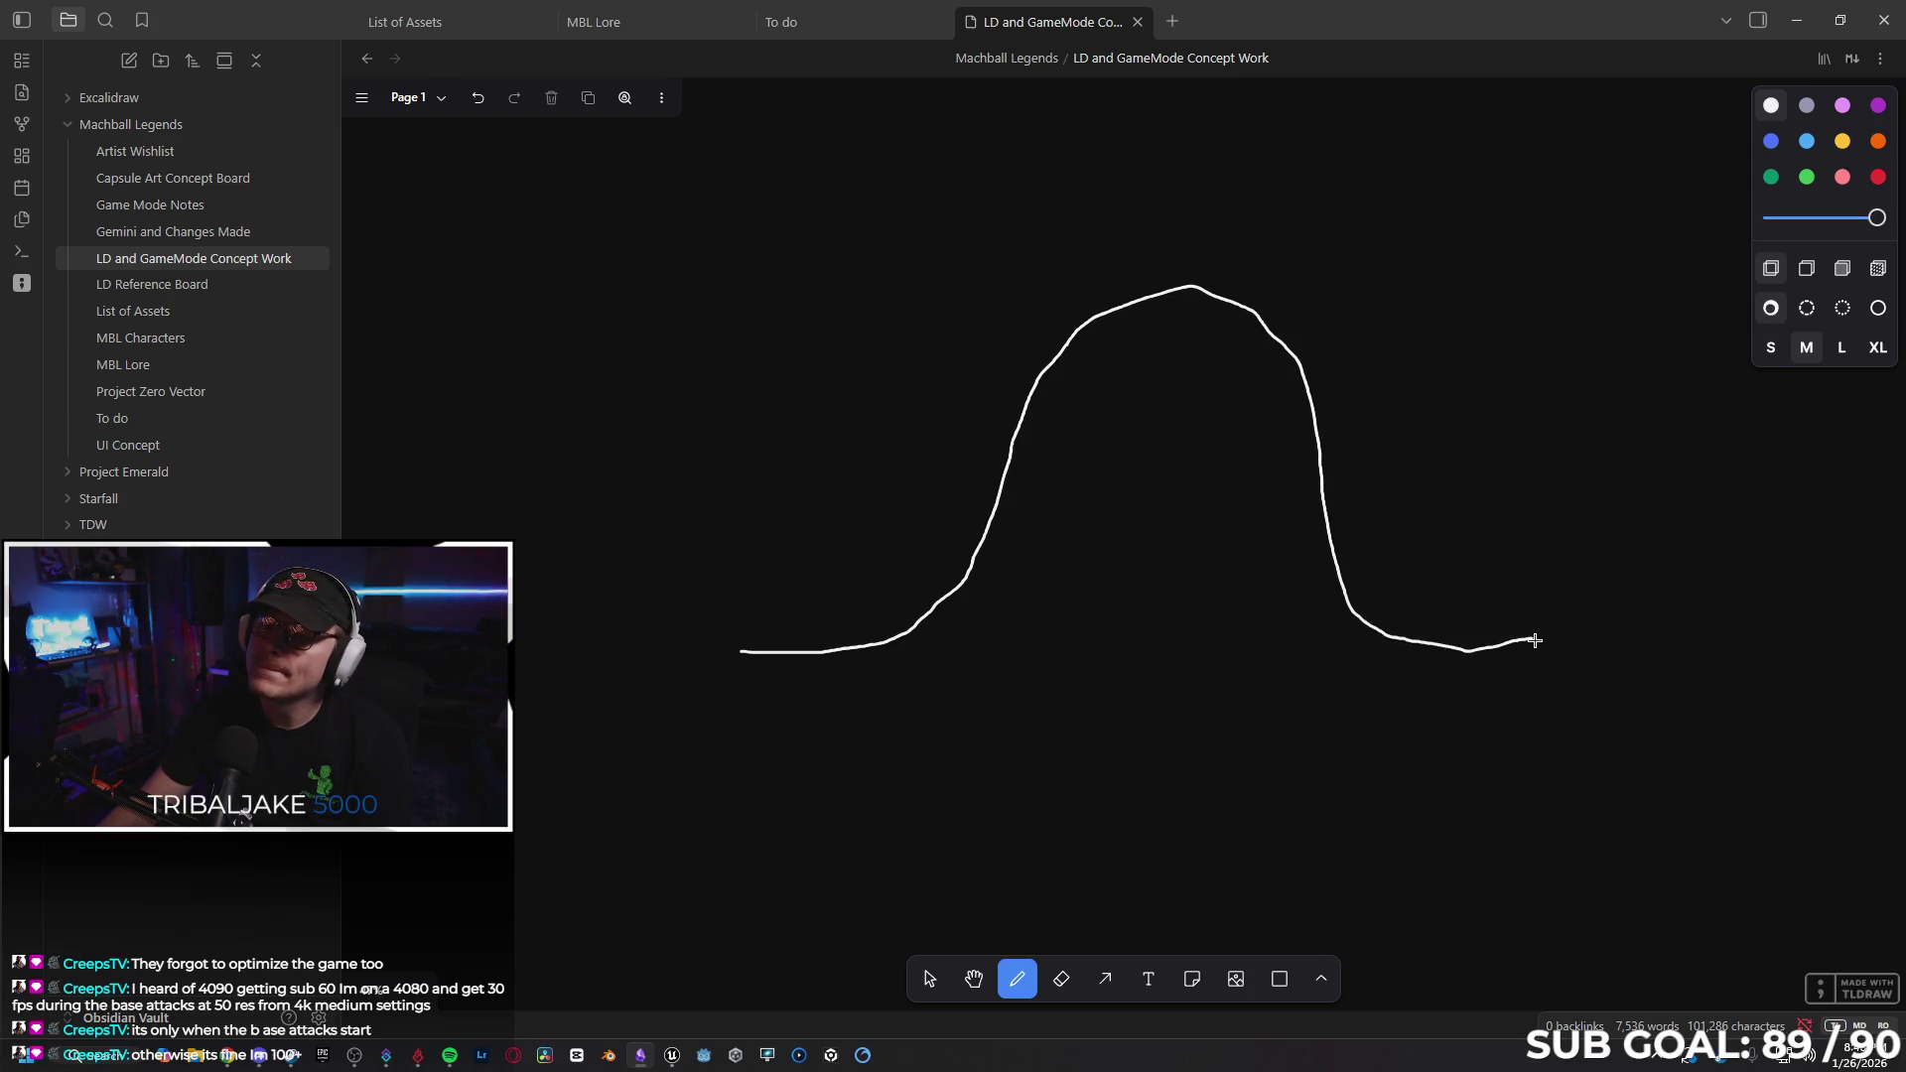
left_click(1148, 979)
left_click(836, 739)
Label the hill's left base 'Early adopters', enlarged and with the spelling fixed.
type("Early adapters")
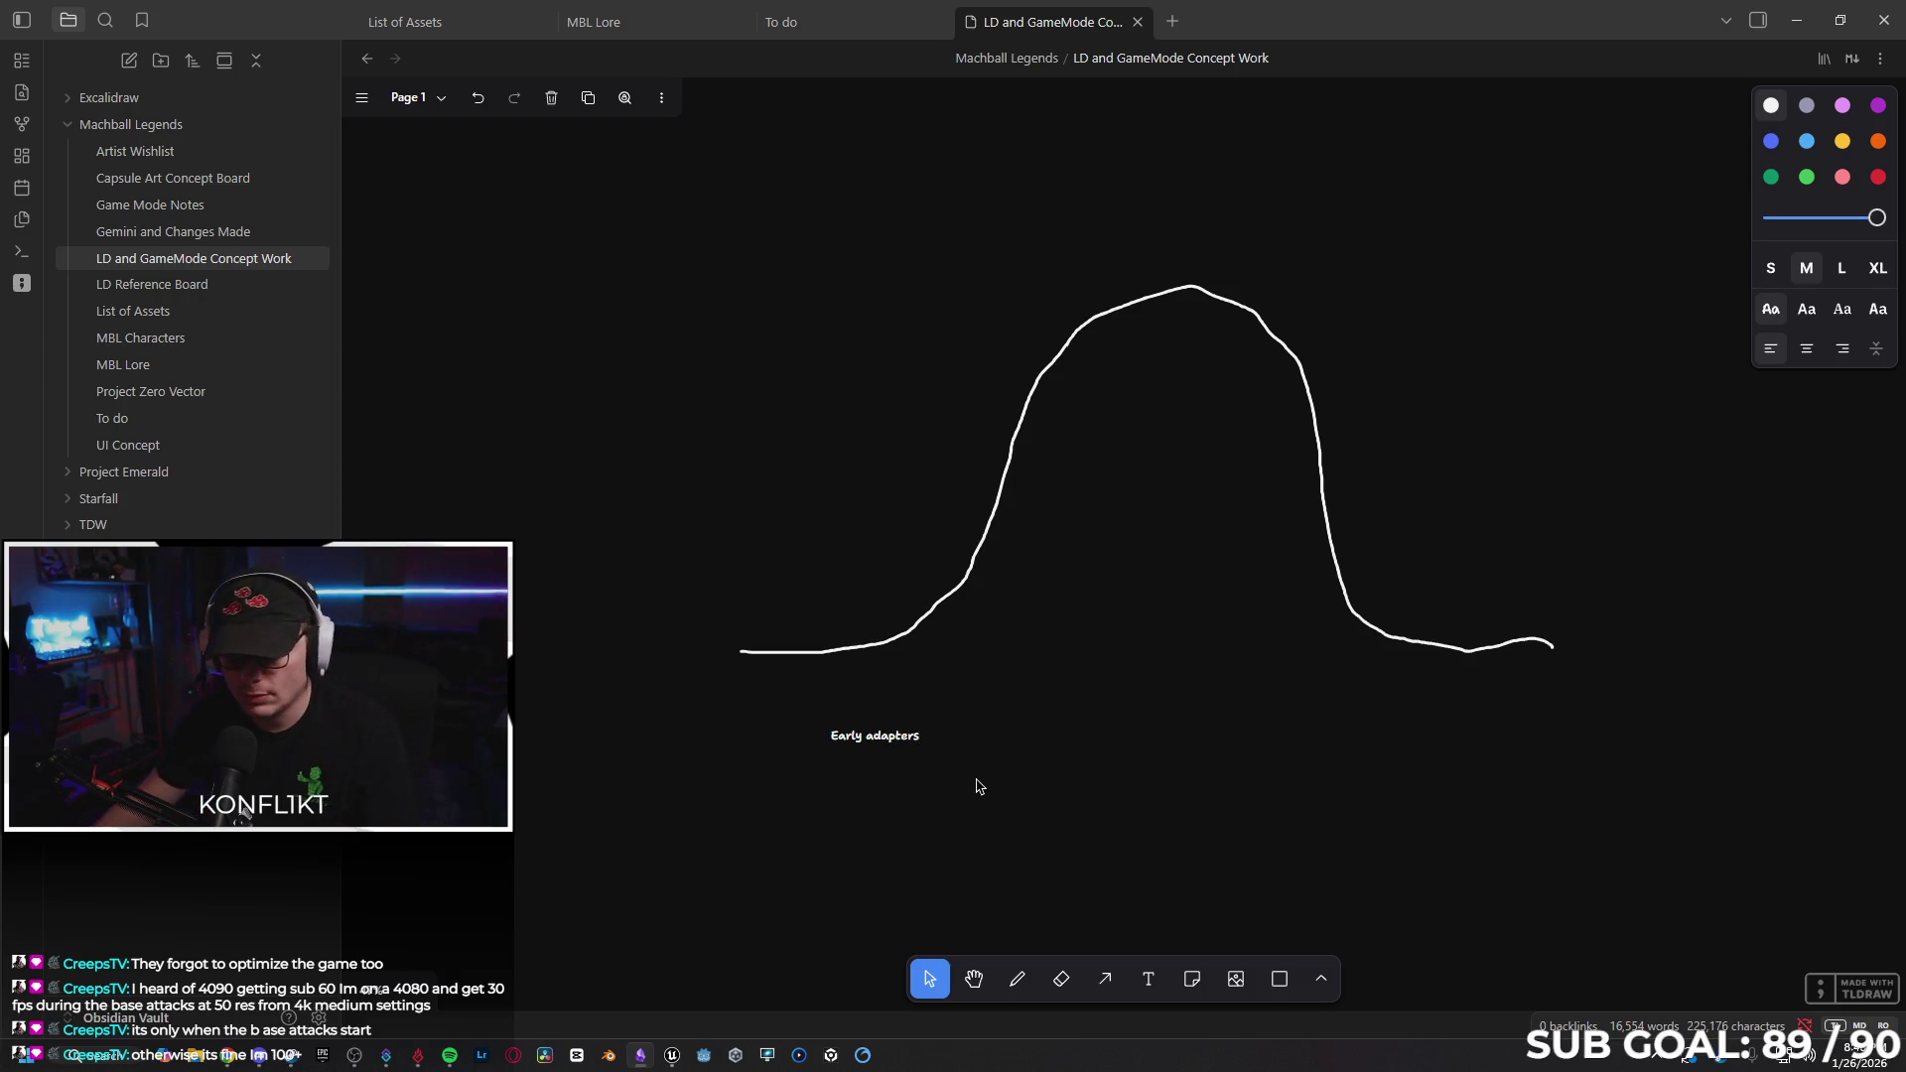
key("Escape")
mouse_move(922, 763)
left_mouse_down()
mouse_move(973, 806)
mouse_move(866, 699)
left_mouse_up()
double_click(865, 700)
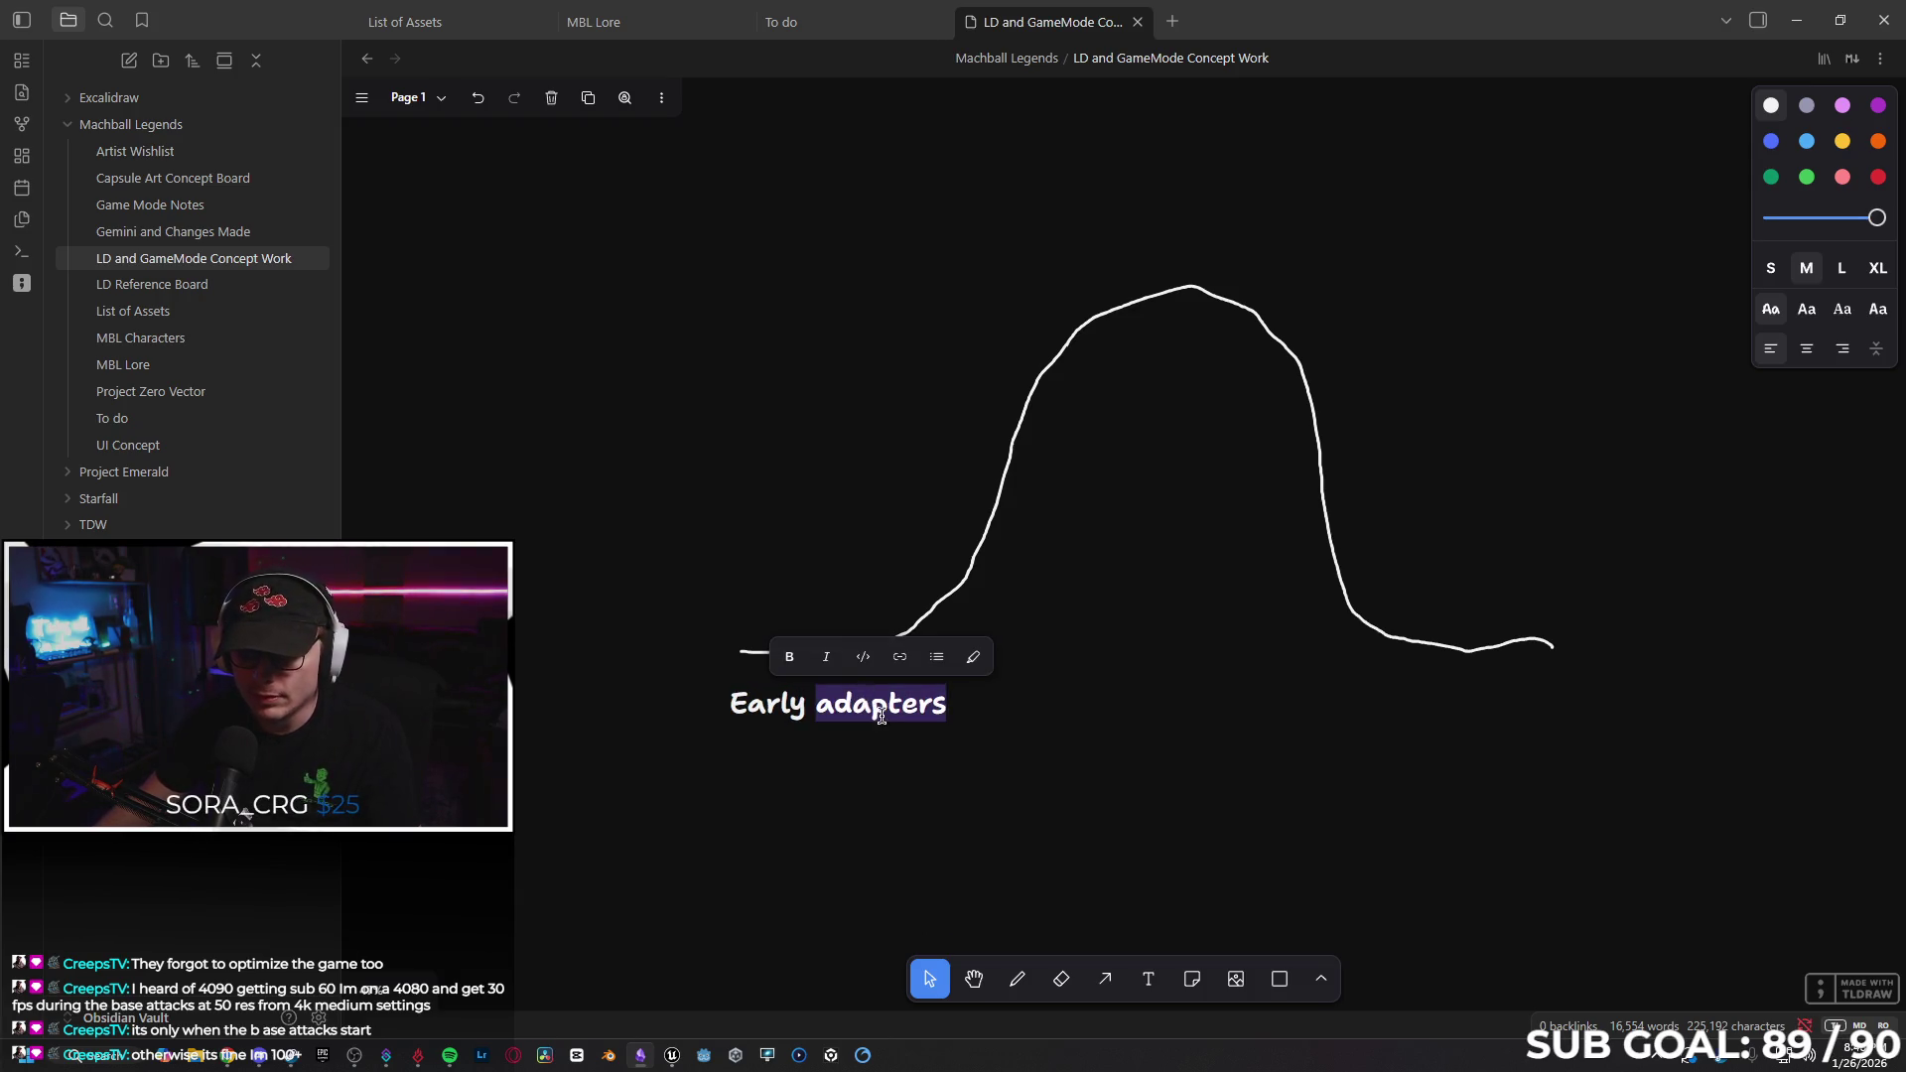
type("ad")
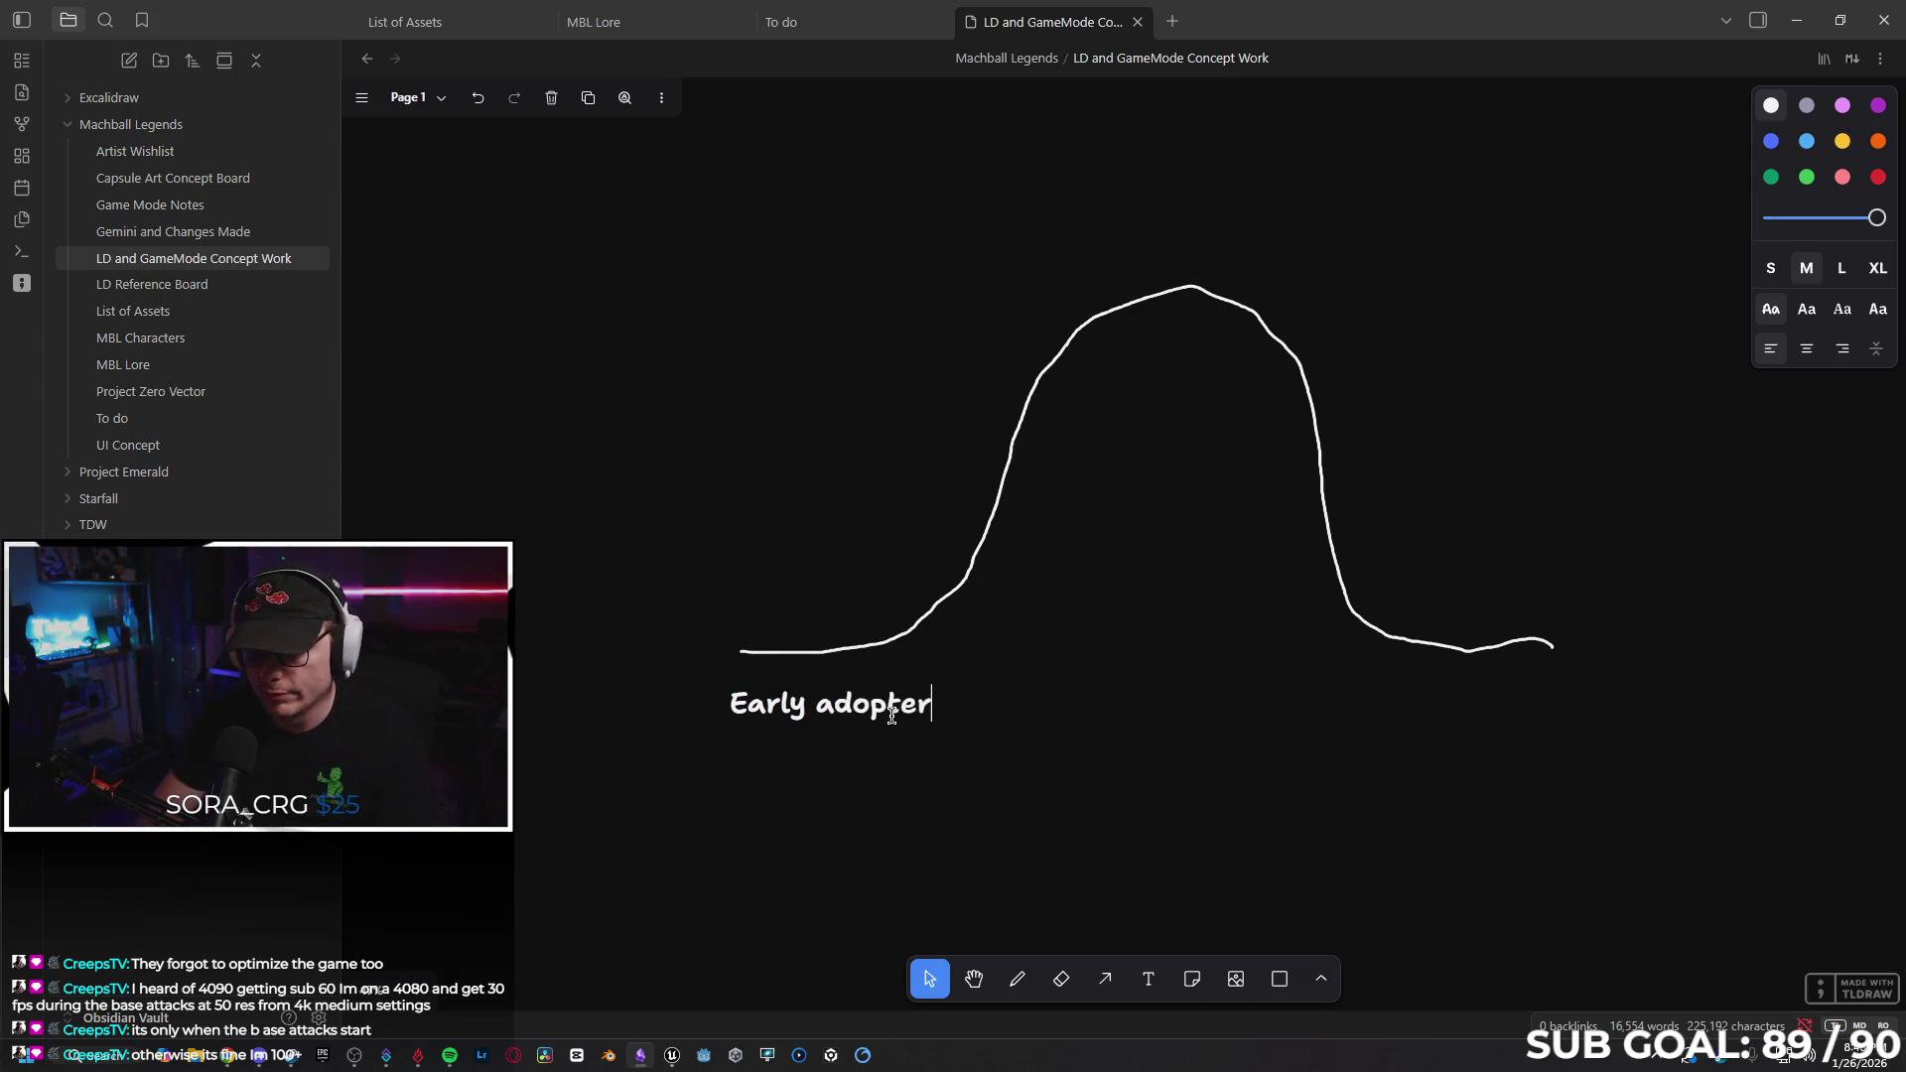
key("Escape")
Copy the label to the hill's peak and change it to 'TA/Gen pop'.
mouse_move(866, 722)
left_mouse_down()
mouse_move(1192, 445)
mouse_move(1191, 407)
left_mouse_up()
double_click(1191, 407)
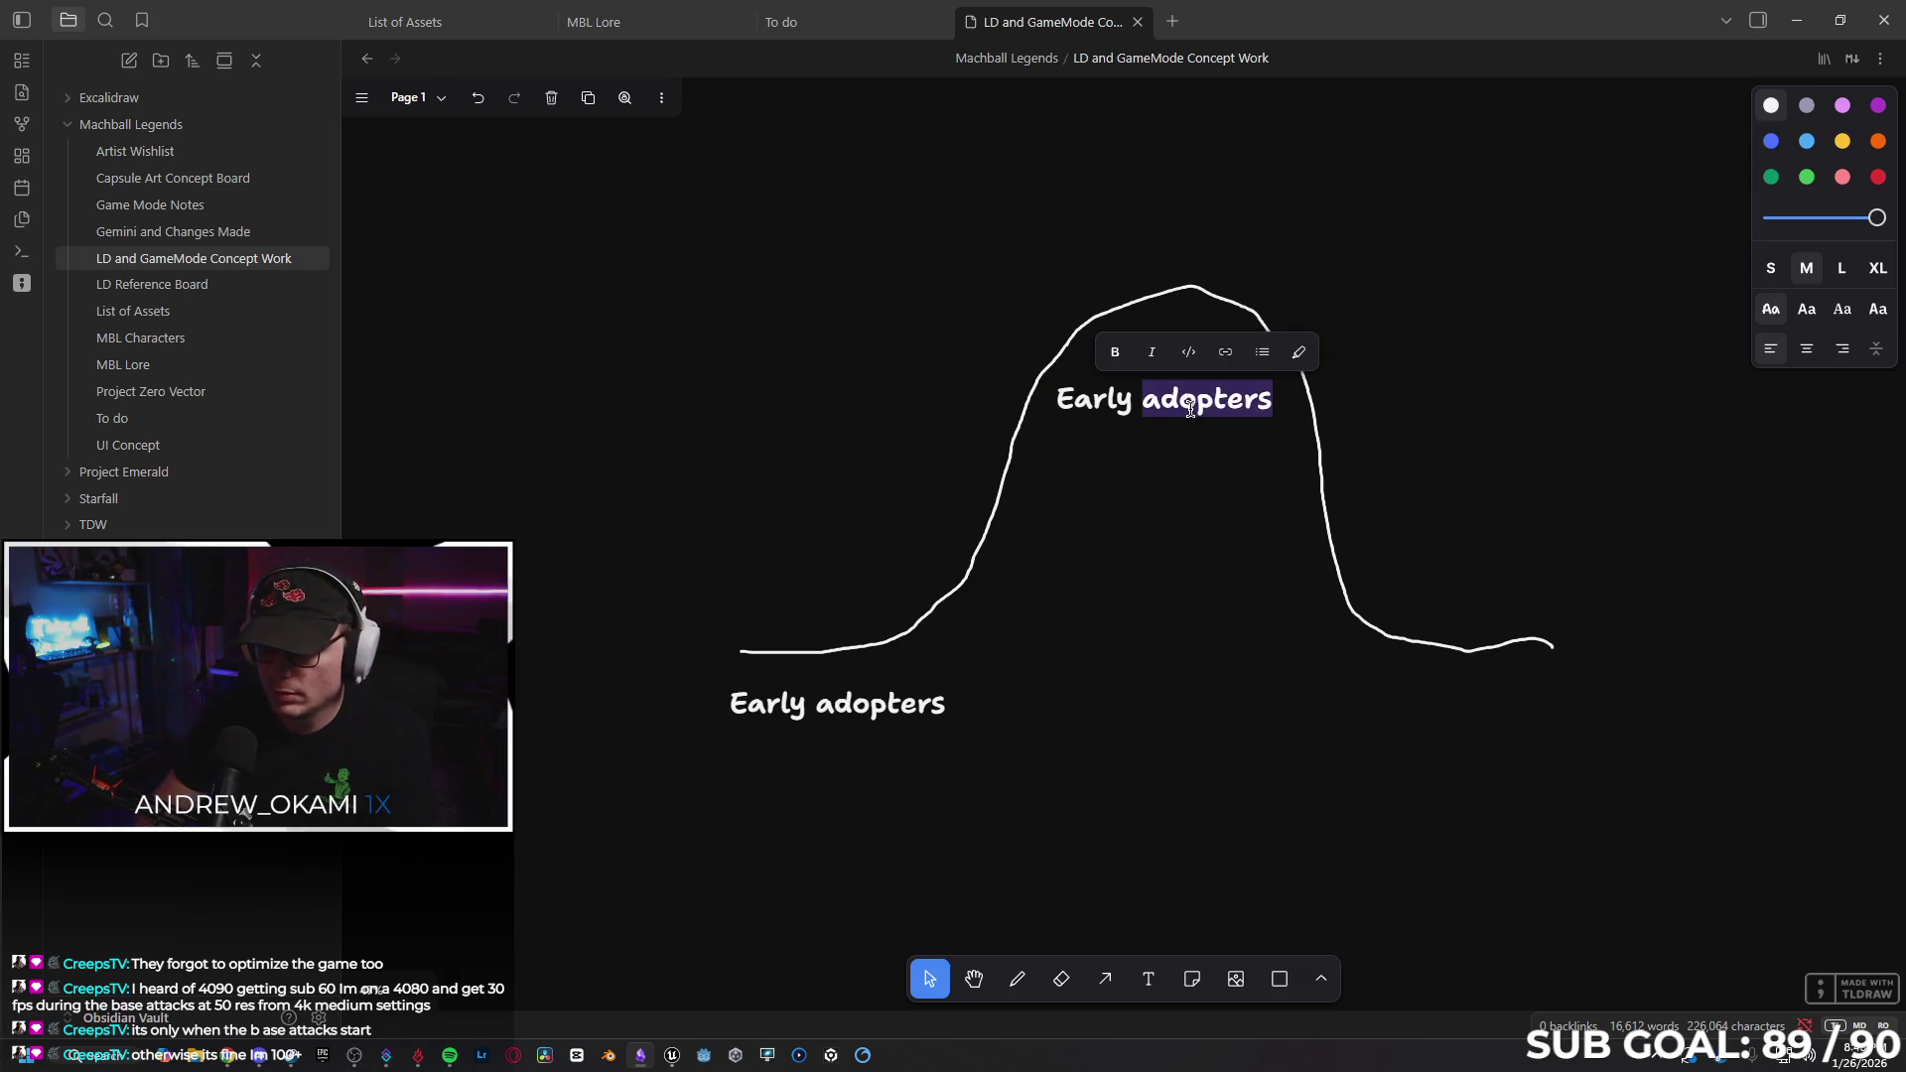
key("BackSpace")
key("BackSpace")
key("BackSpace")
type("Gen")
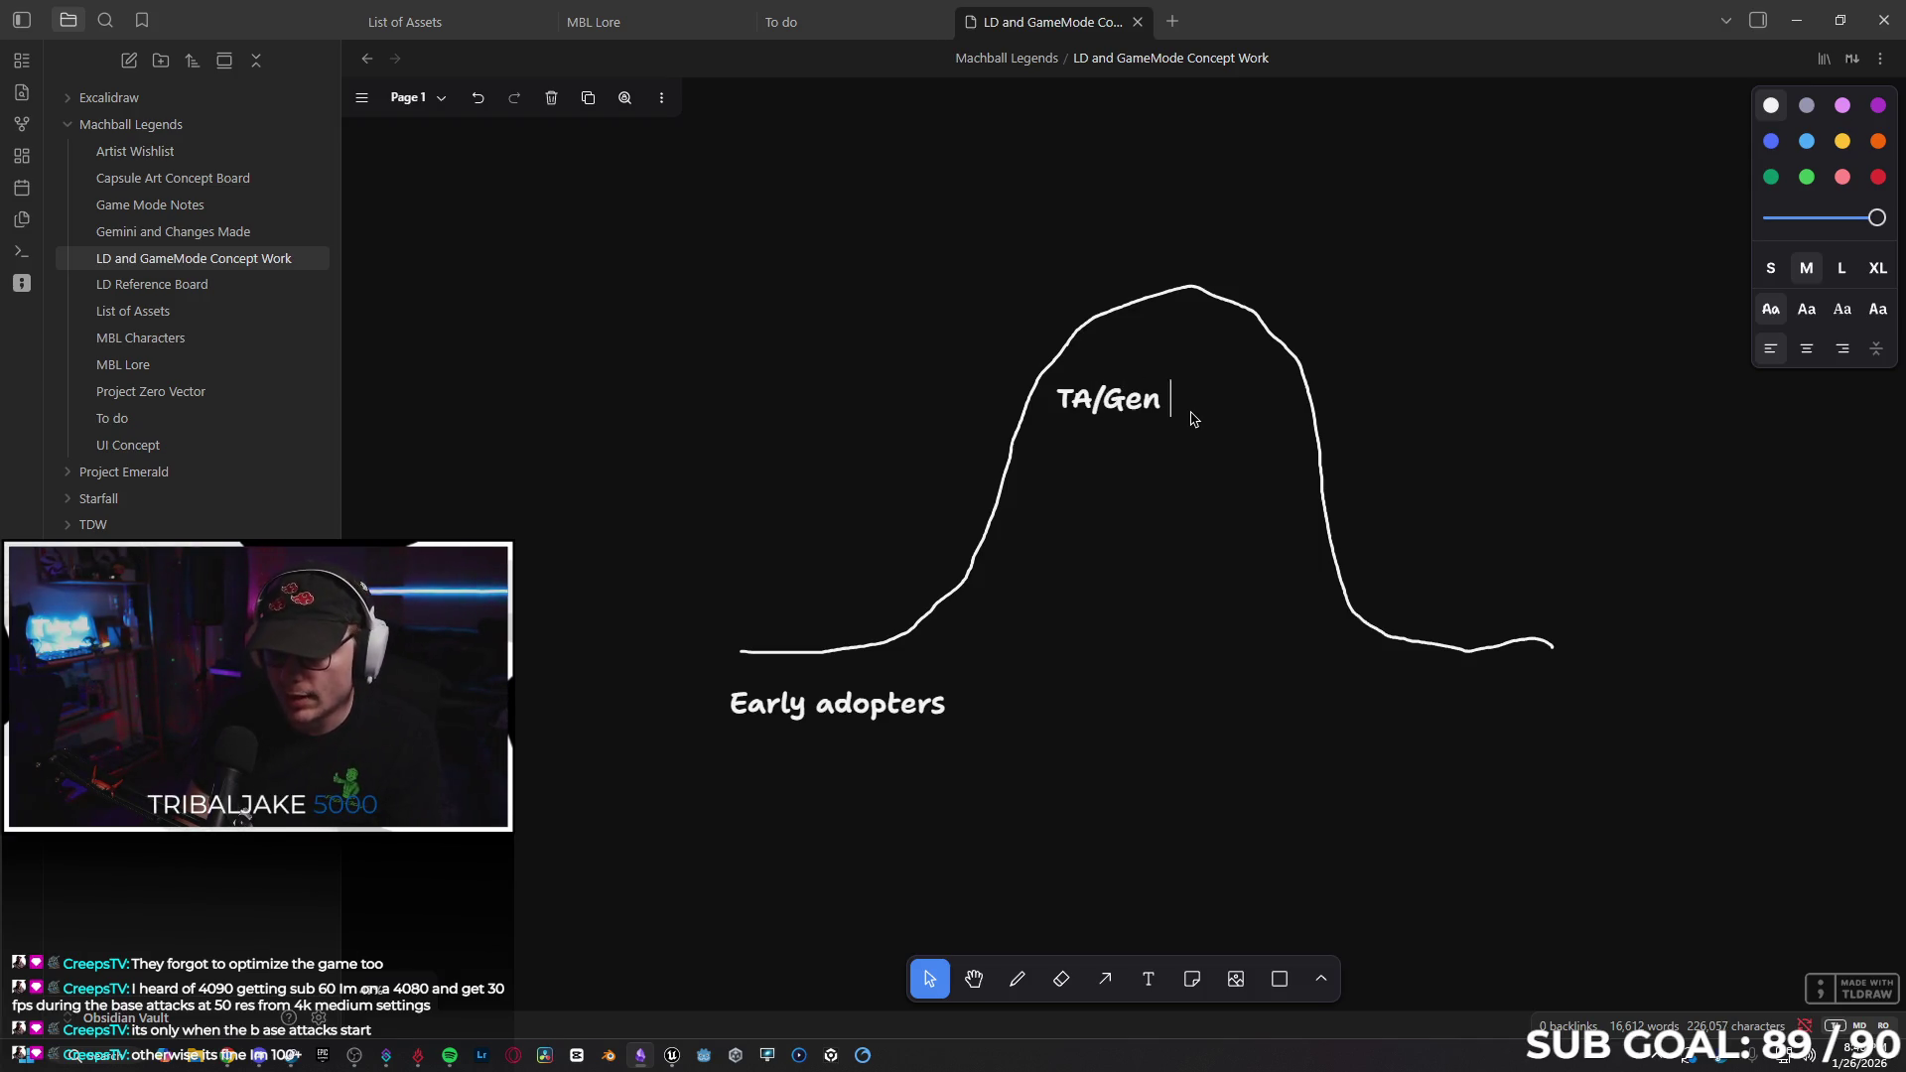
key("Escape")
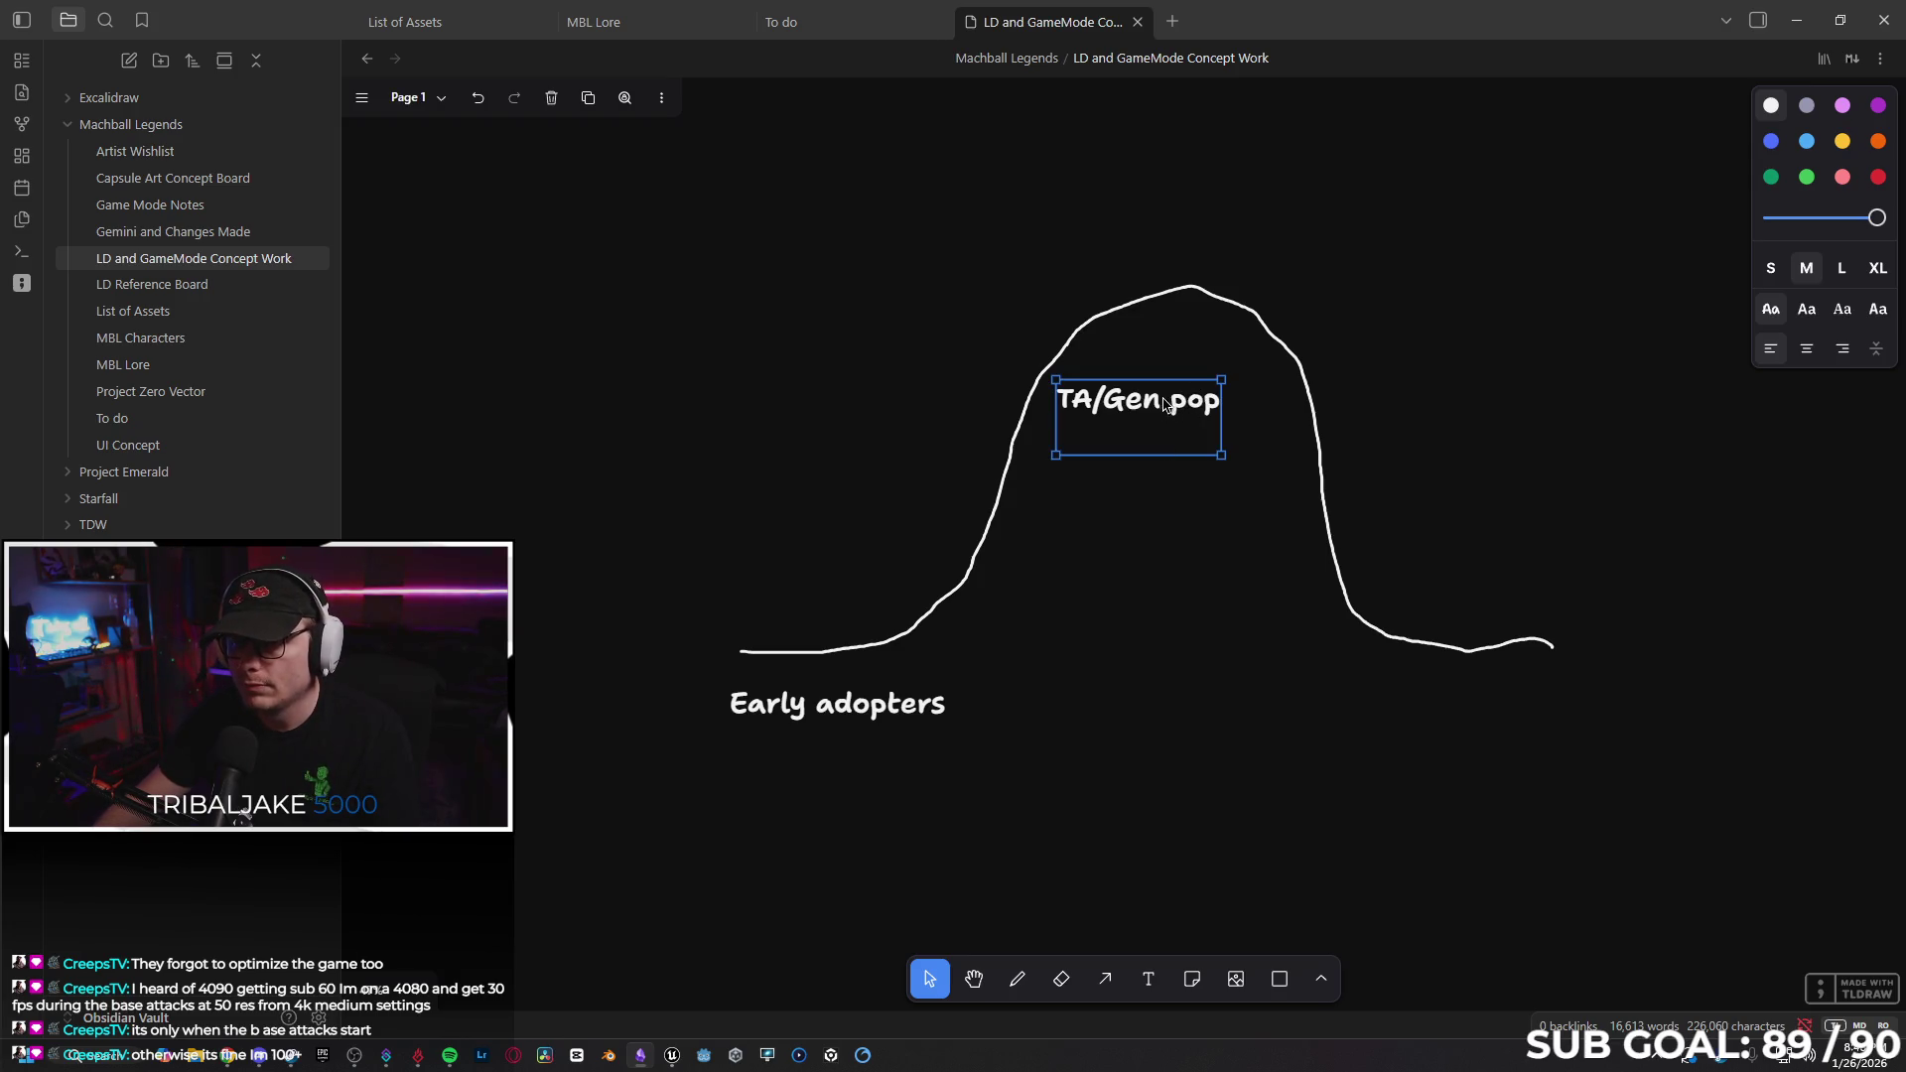
left_click_drag(1158, 455, 1194, 425)
Copy the label to the right base and change it to 'Late adopters'.
mouse_move(1167, 352)
left_mouse_down()
mouse_move(1174, 546)
mouse_move(1456, 694)
left_mouse_up()
double_click(1472, 715)
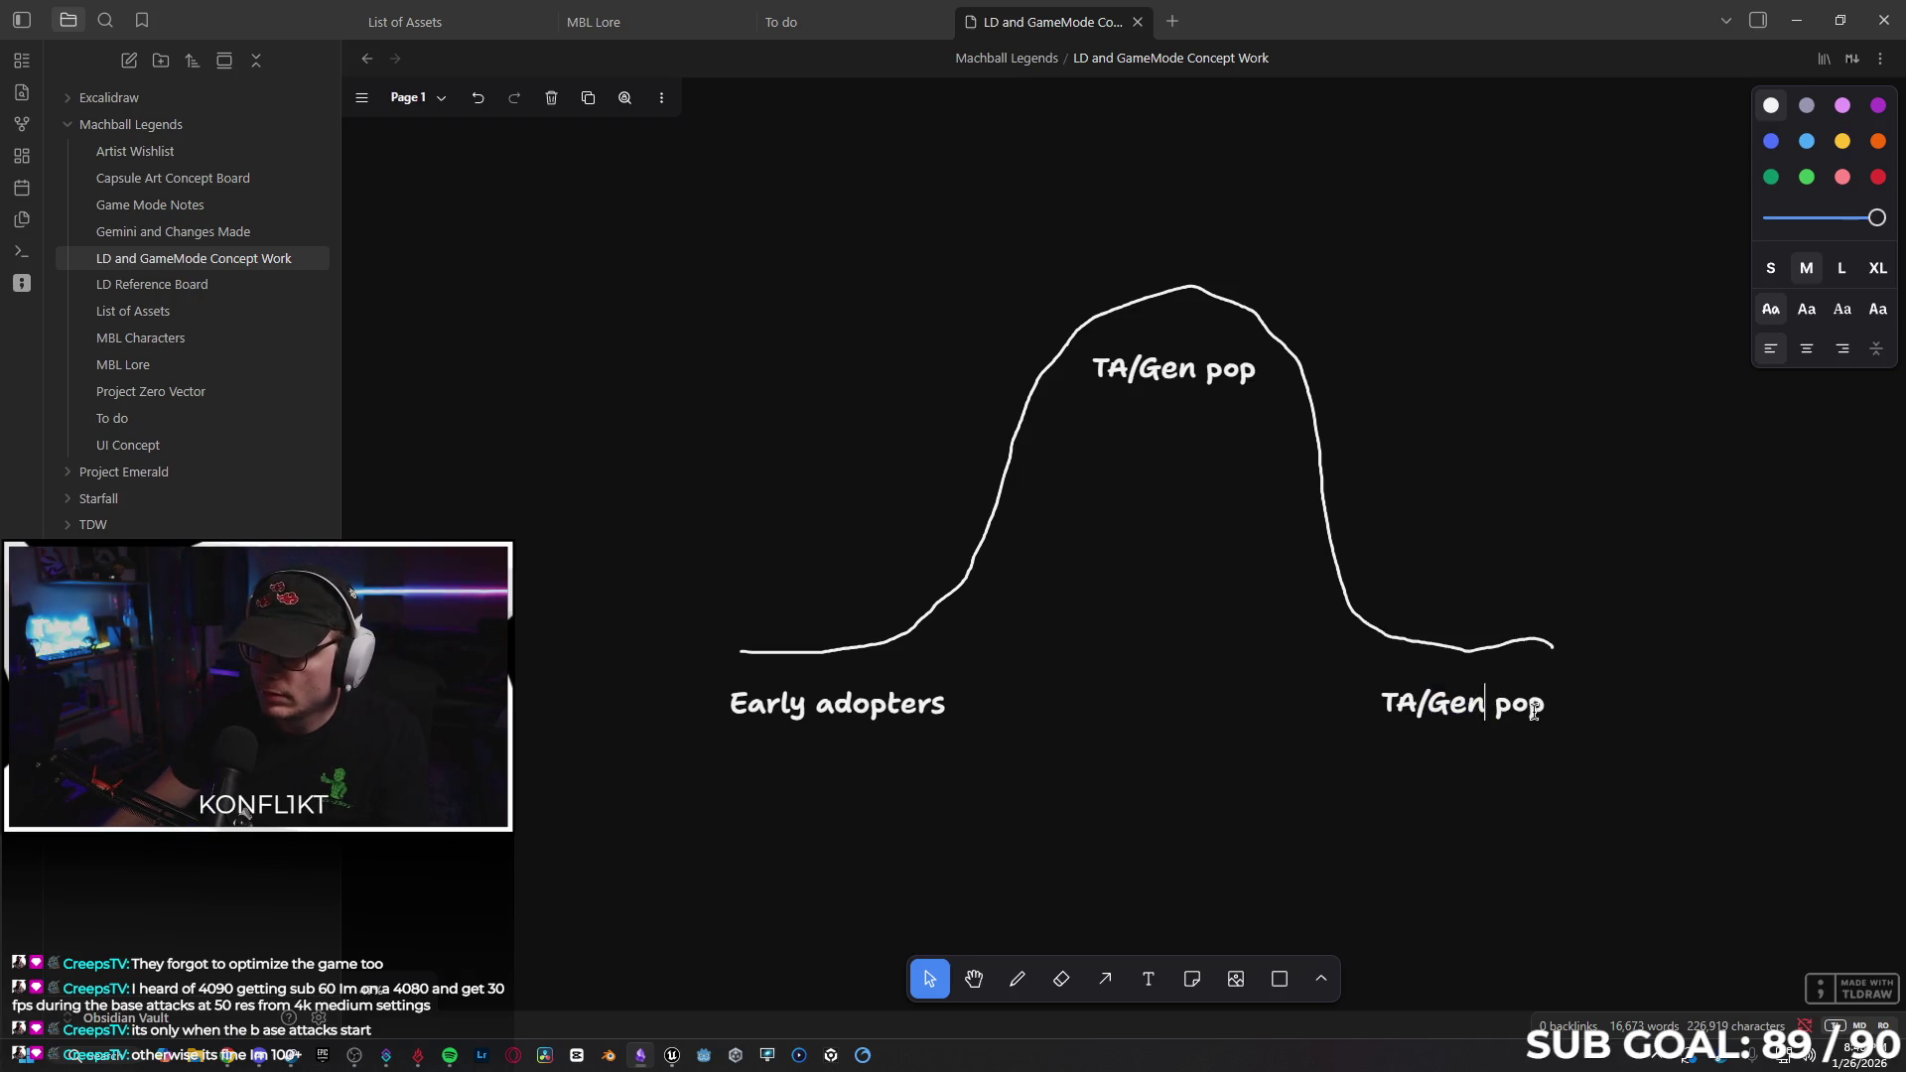
left_click(1369, 705)
double_click(1365, 695)
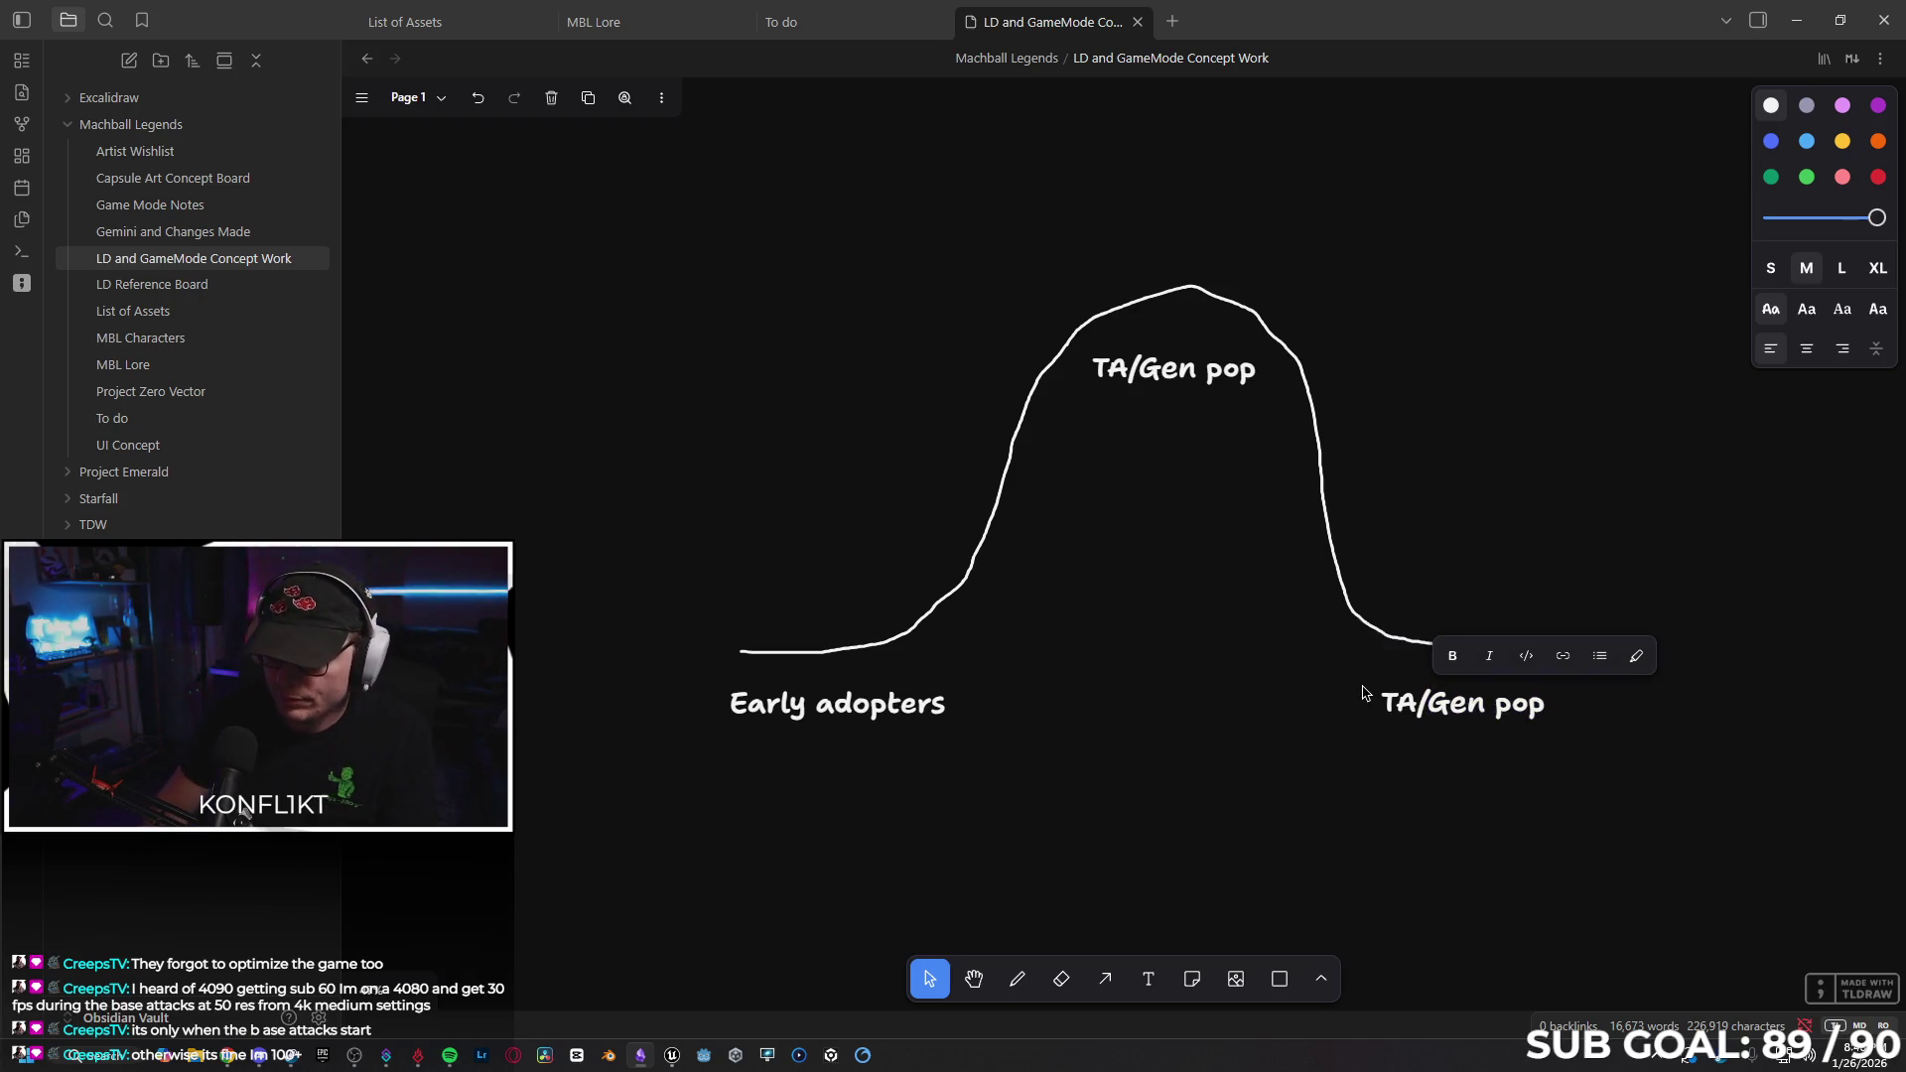
left_click(1490, 706)
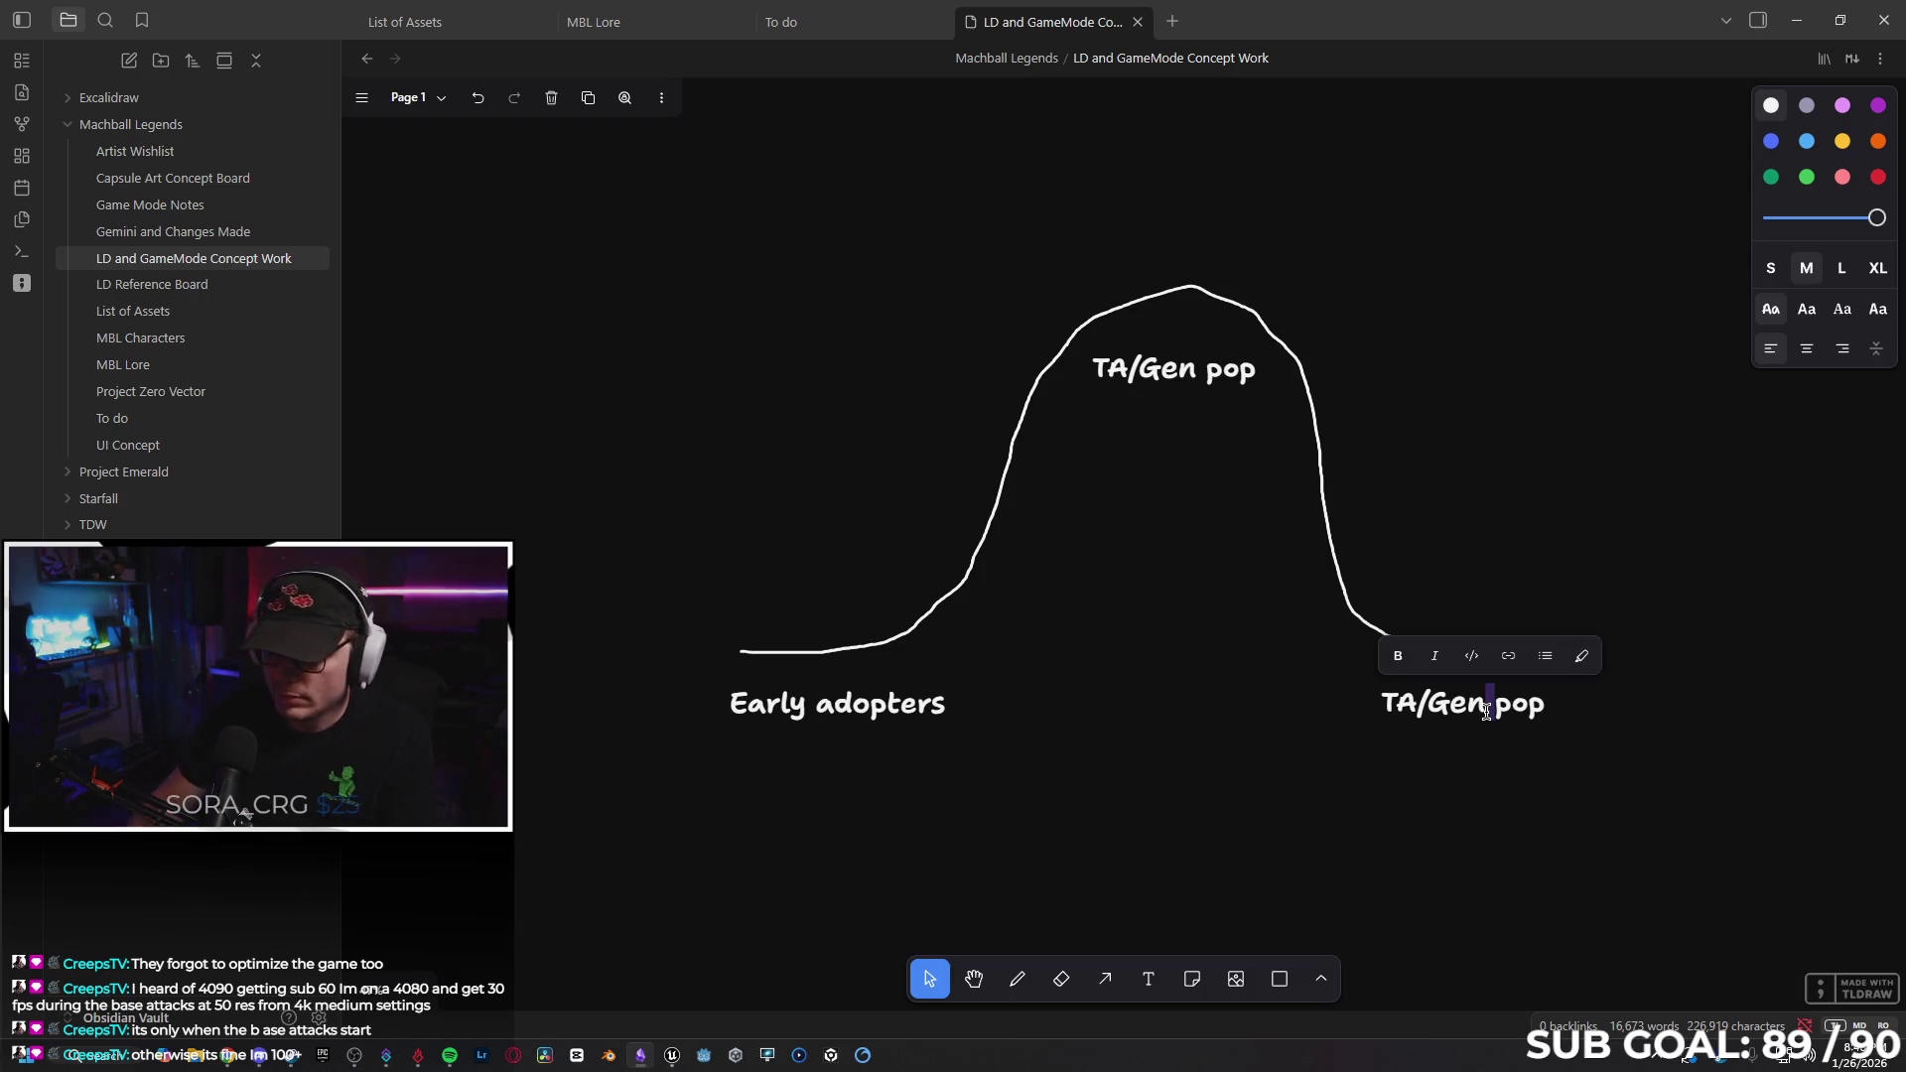
key("End")
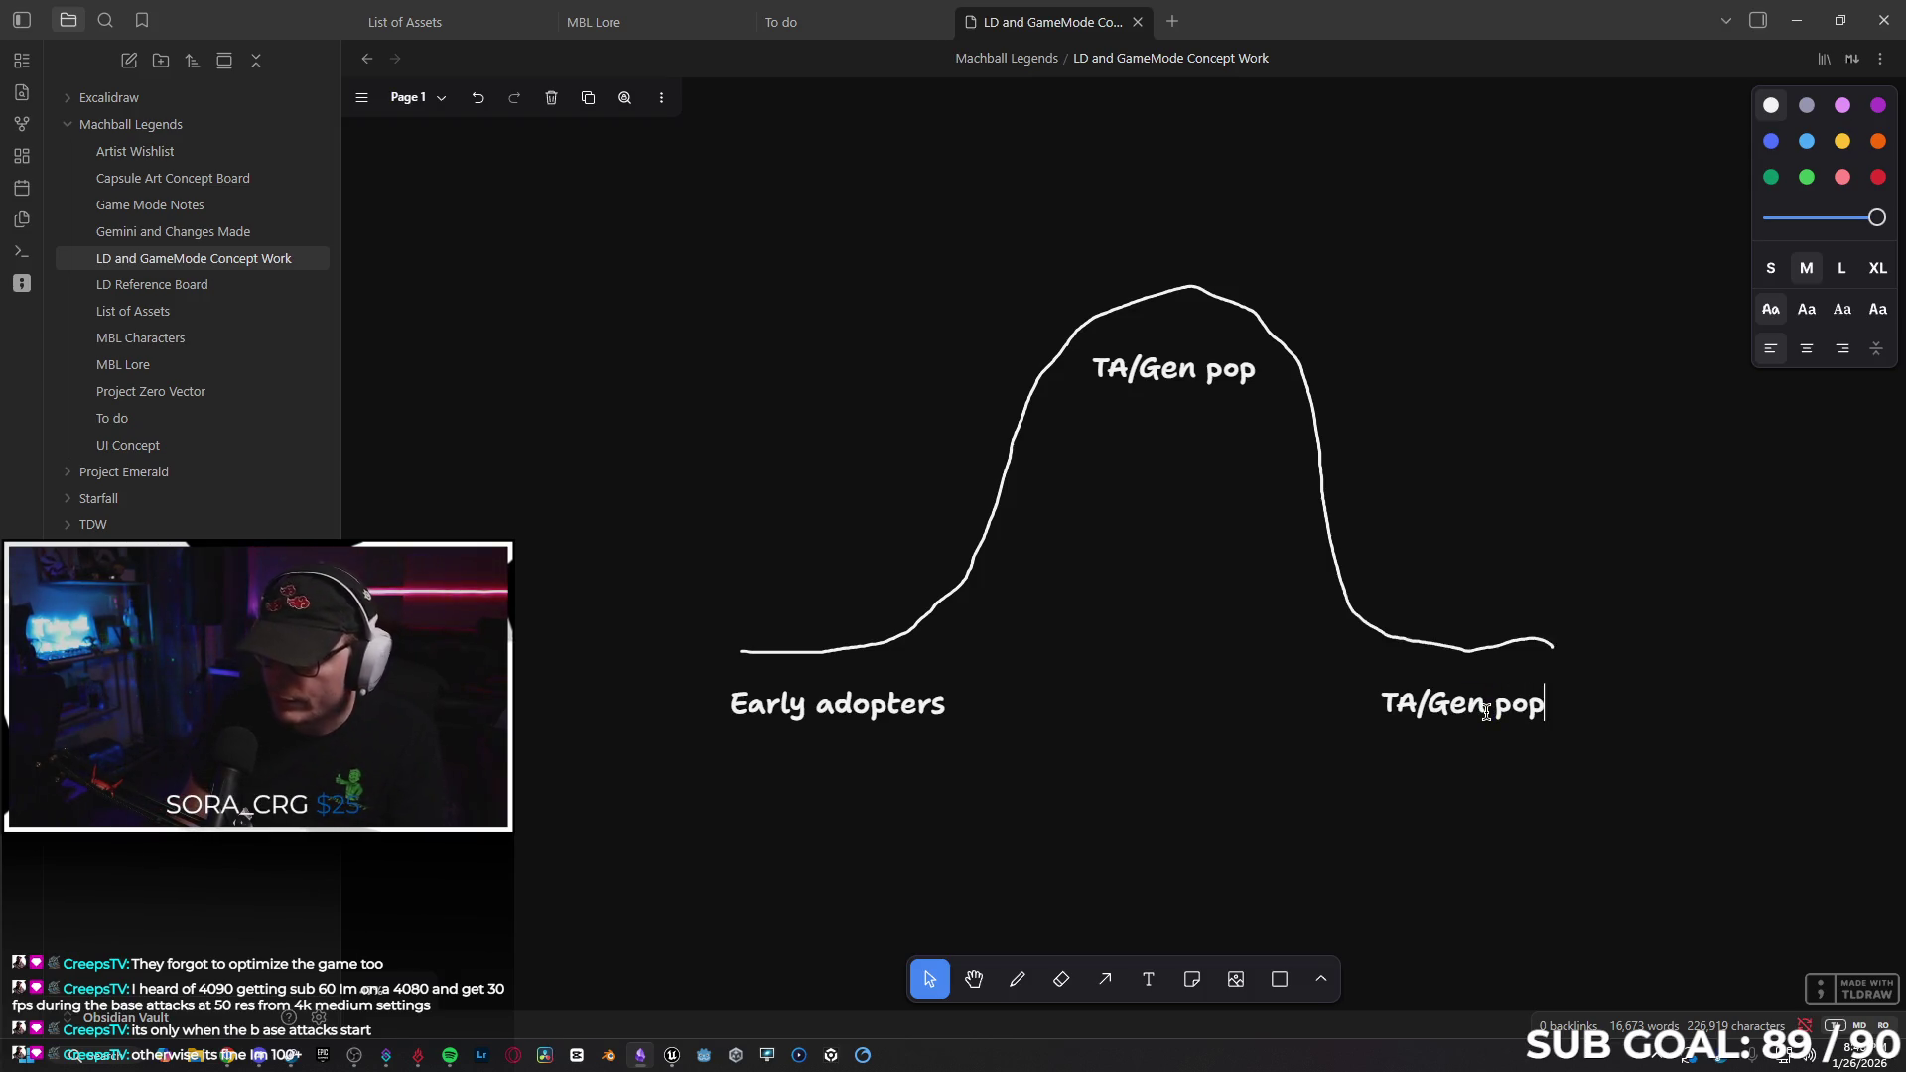
key("BackSpace")
key("BackSpace")
key("BackSpace")
type("Lat")
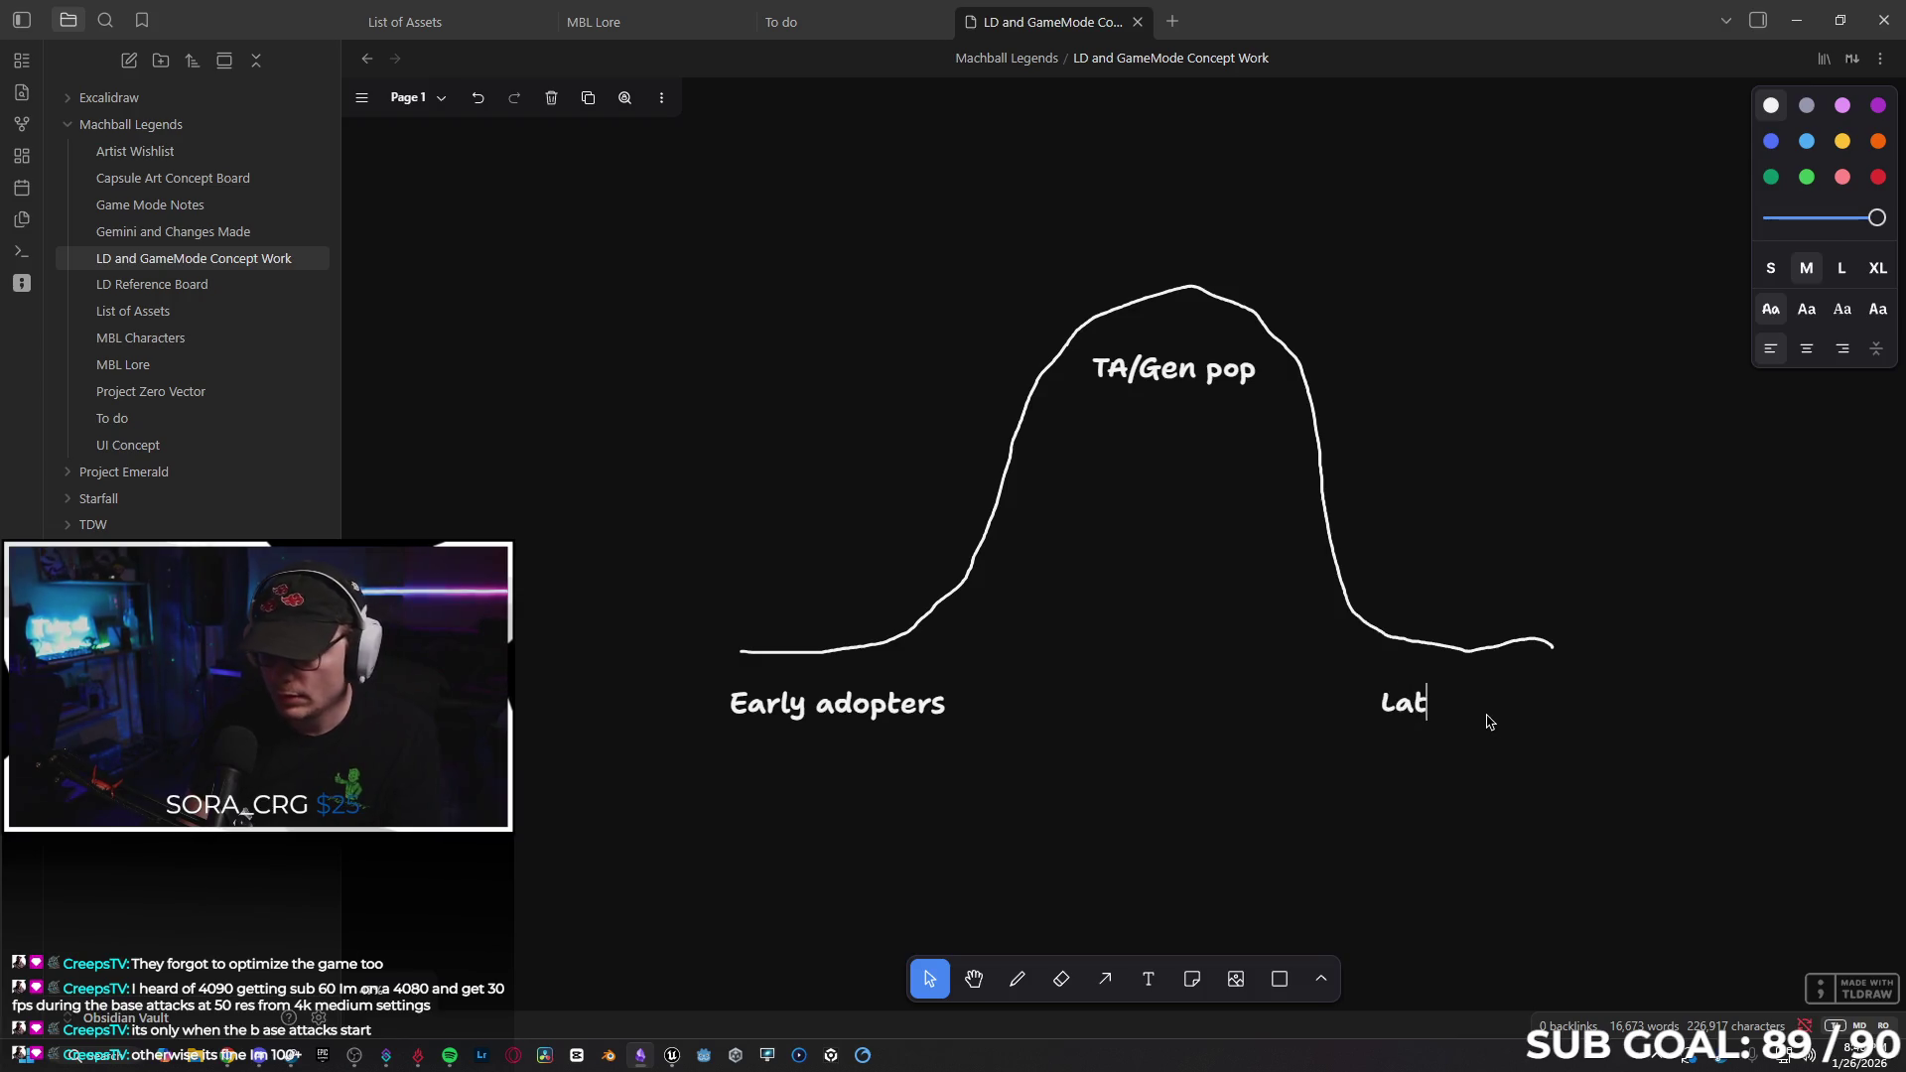
type("e adopters")
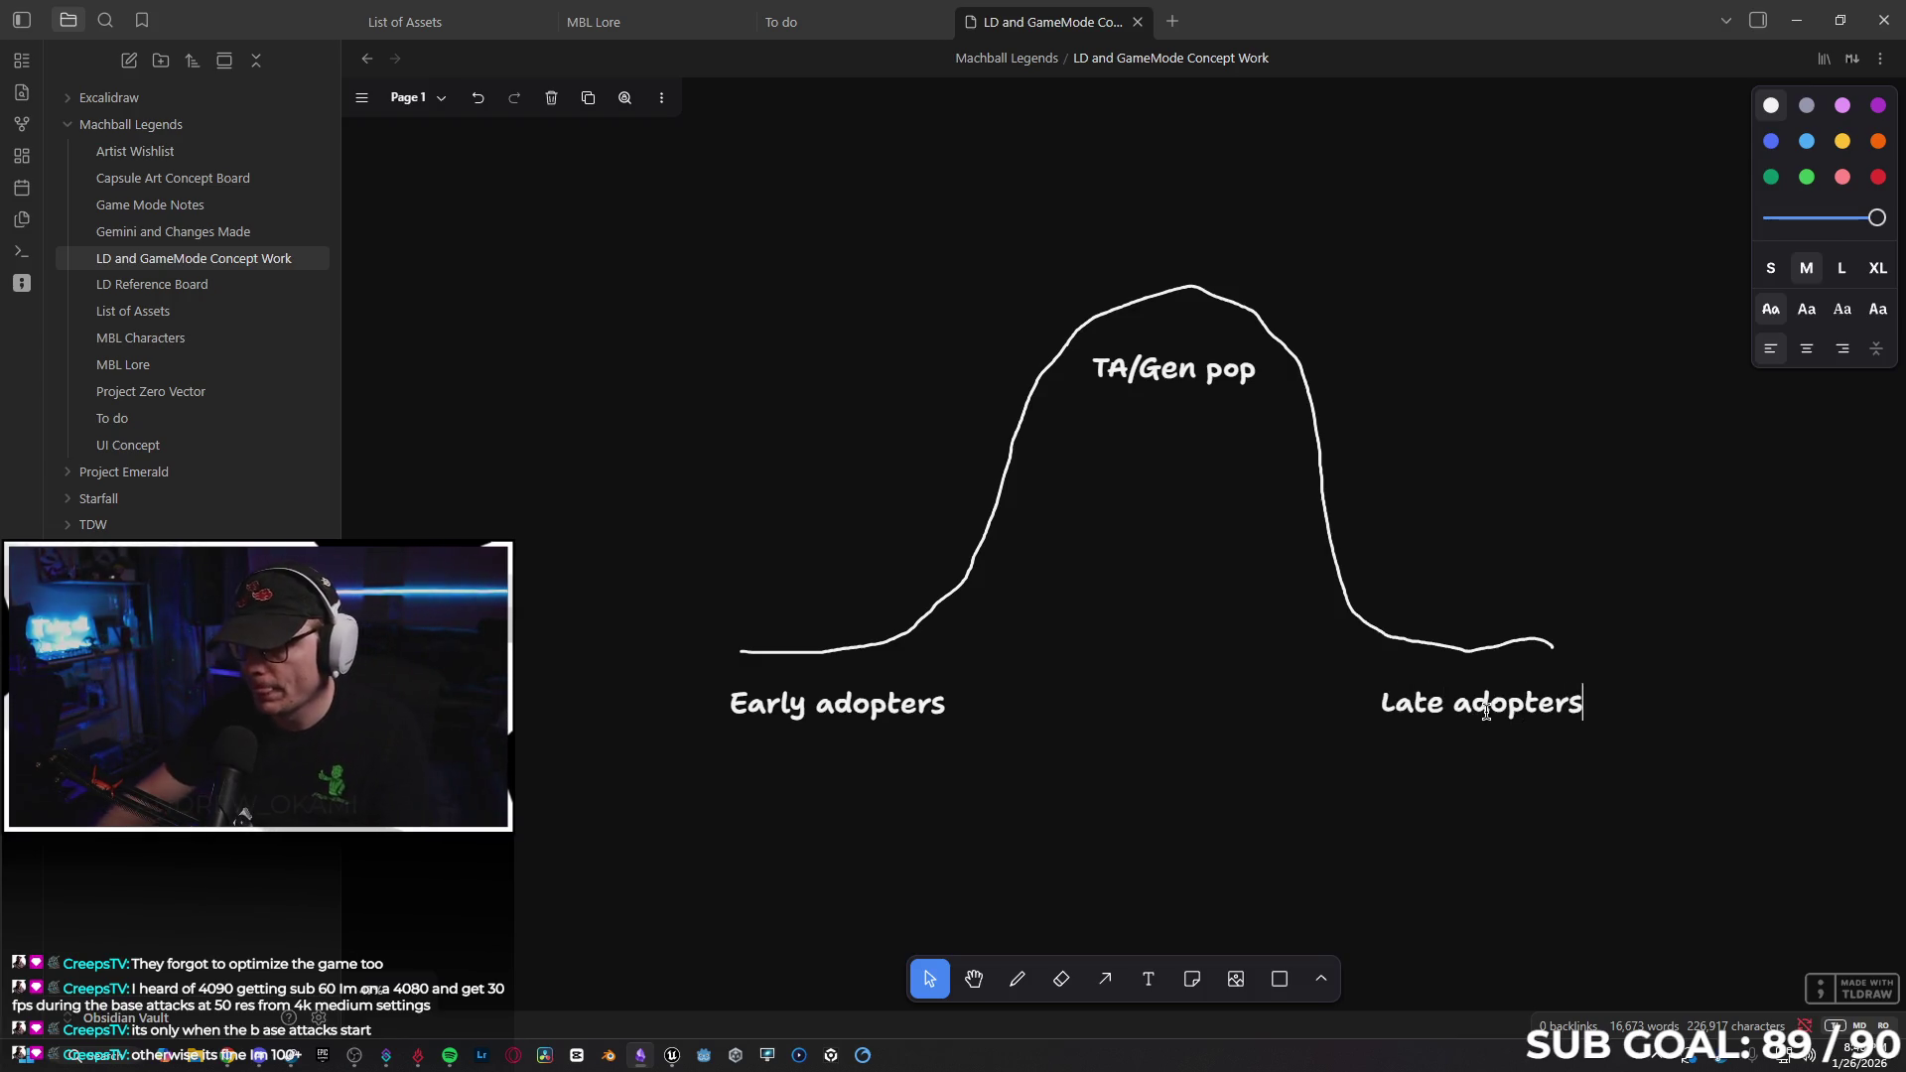
left_click(1675, 773)
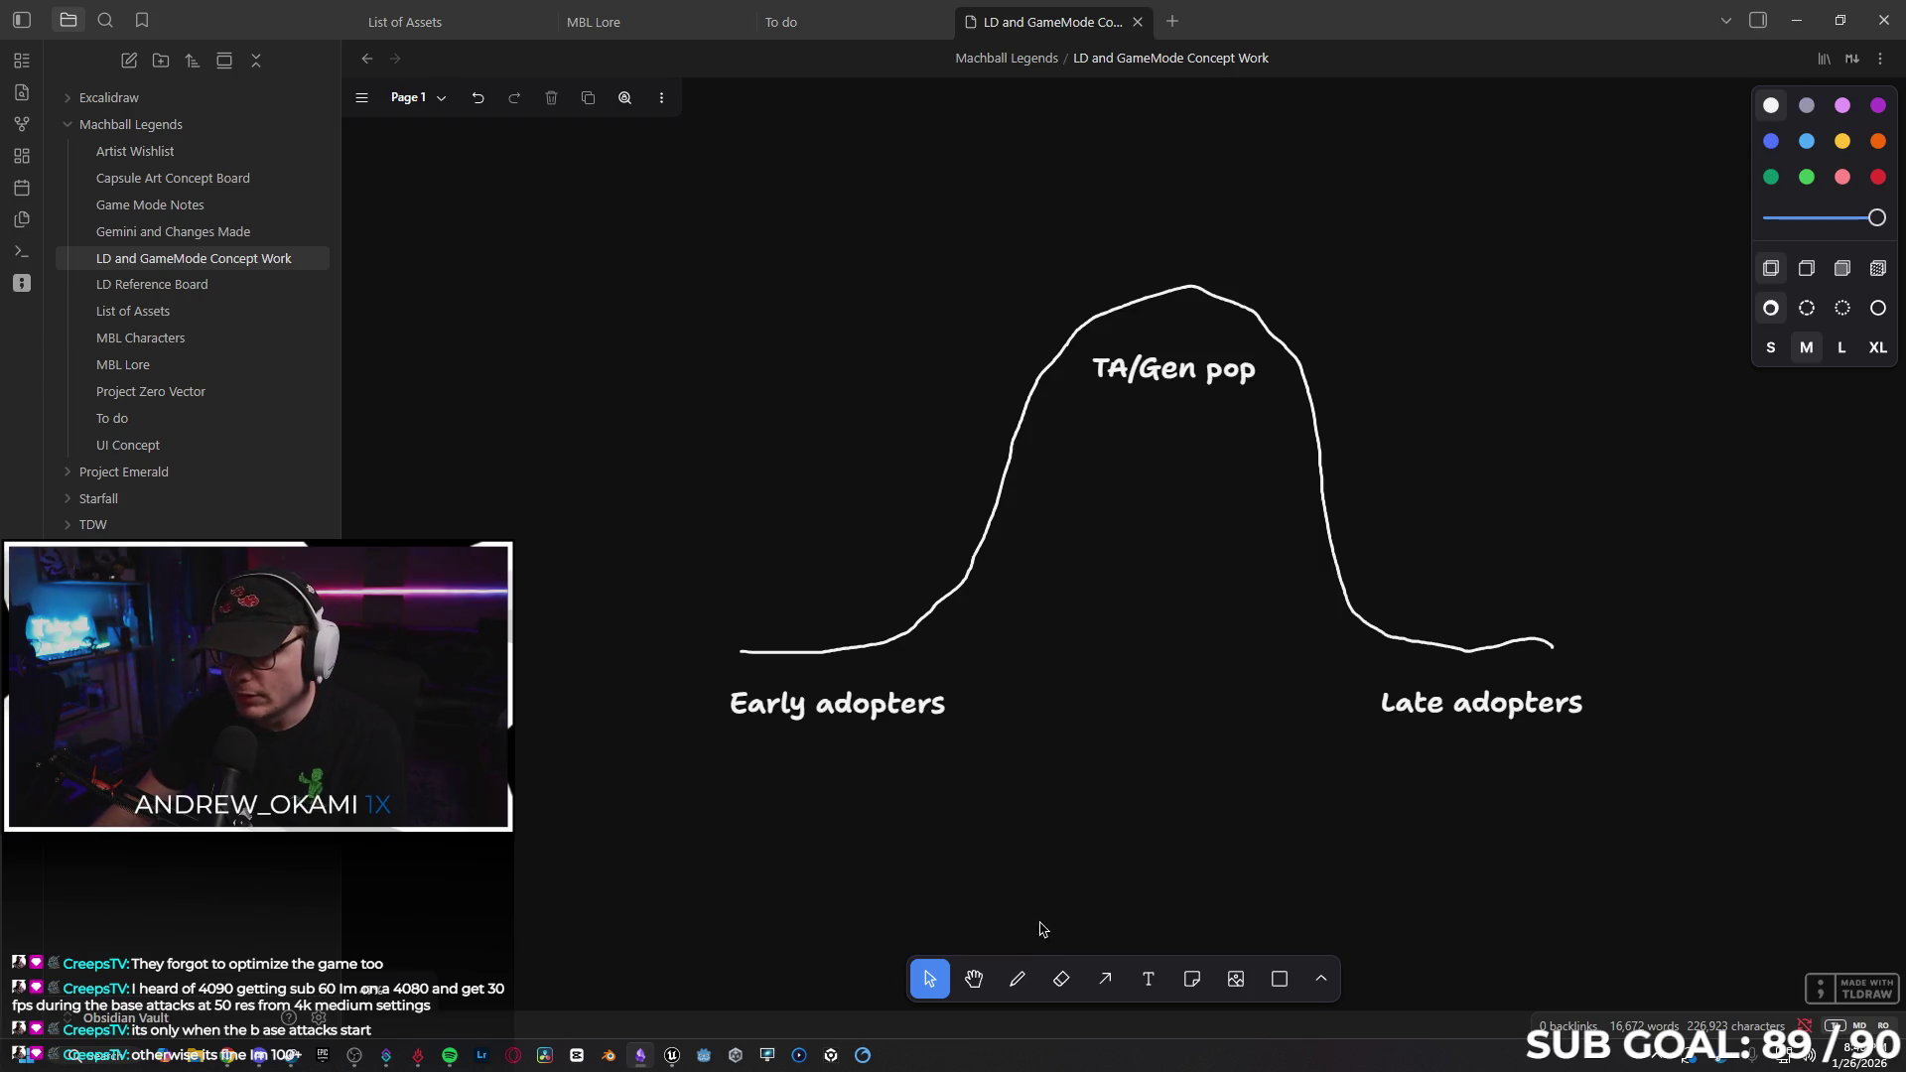
left_click(1016, 979)
Shade the middle of the hill with blue freehand strokes.
left_click(1770, 141)
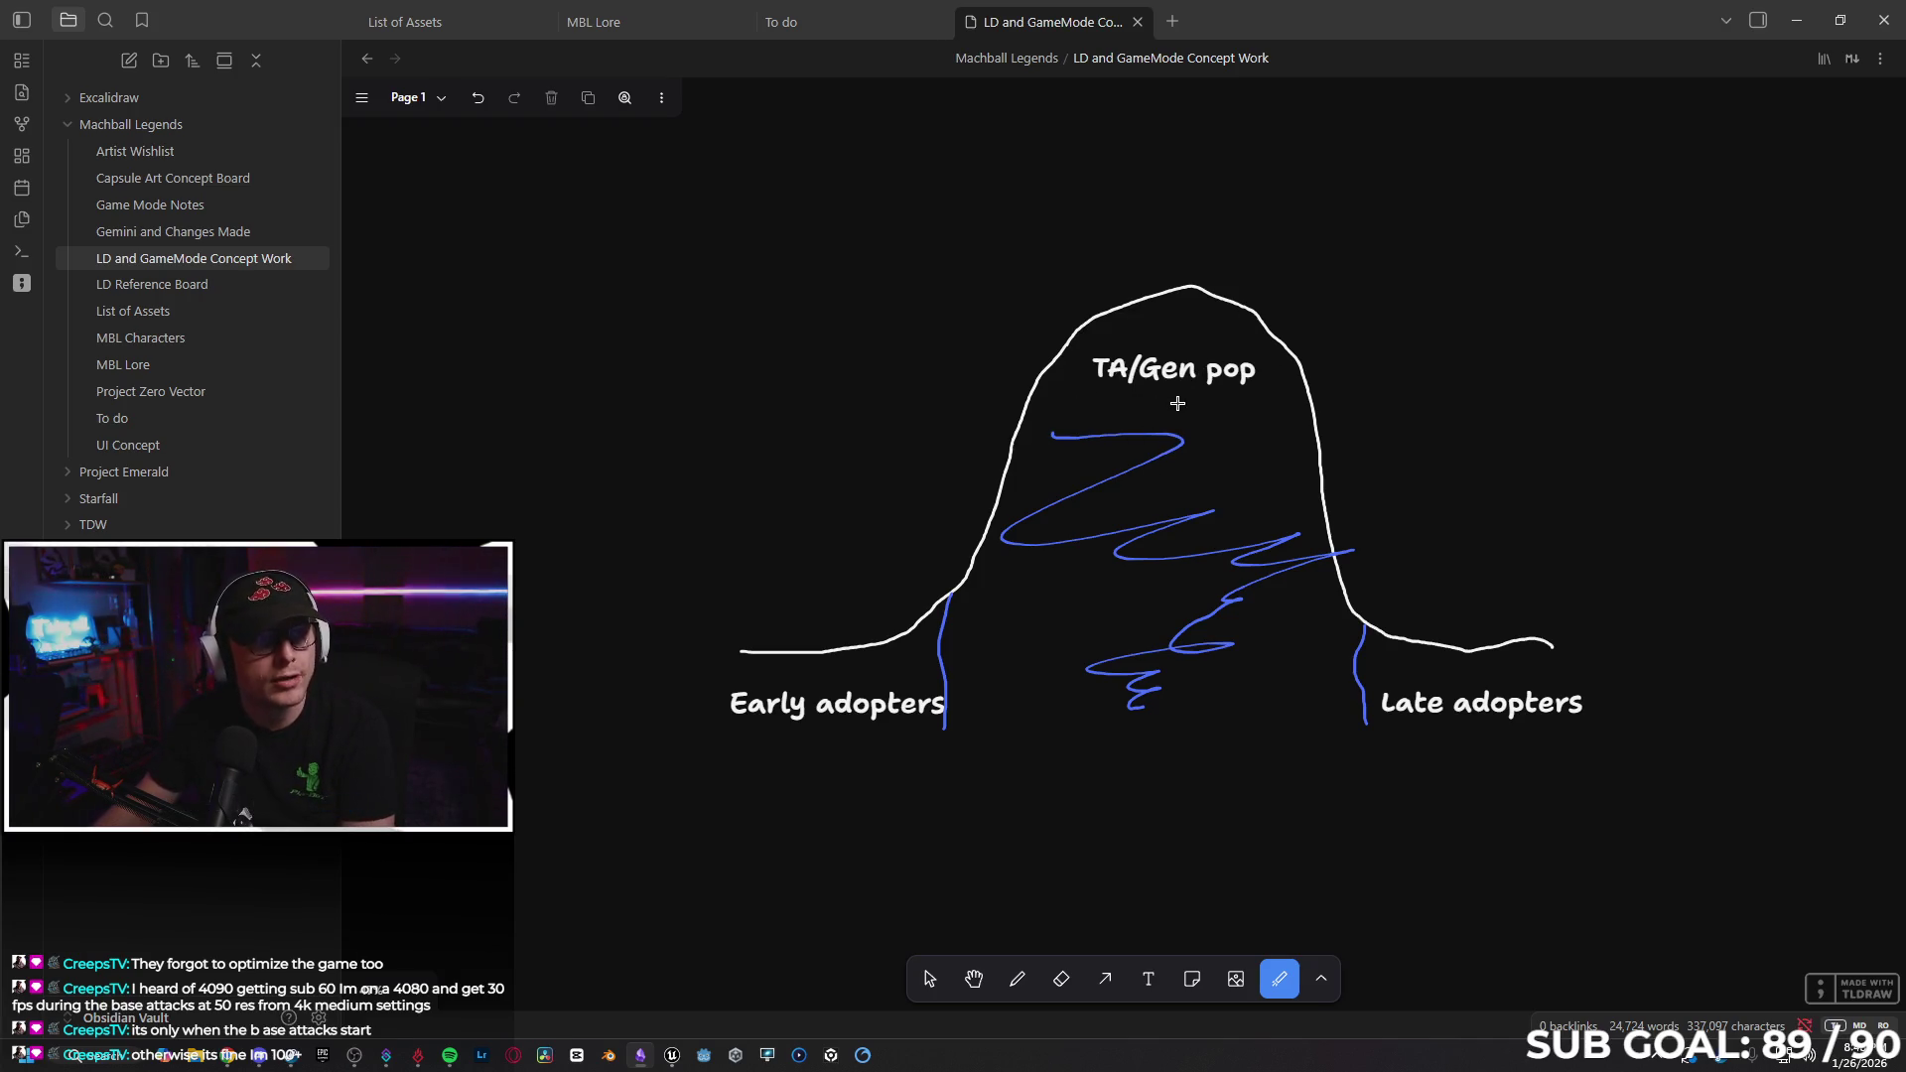
left_click_drag(1049, 394, 1262, 394)
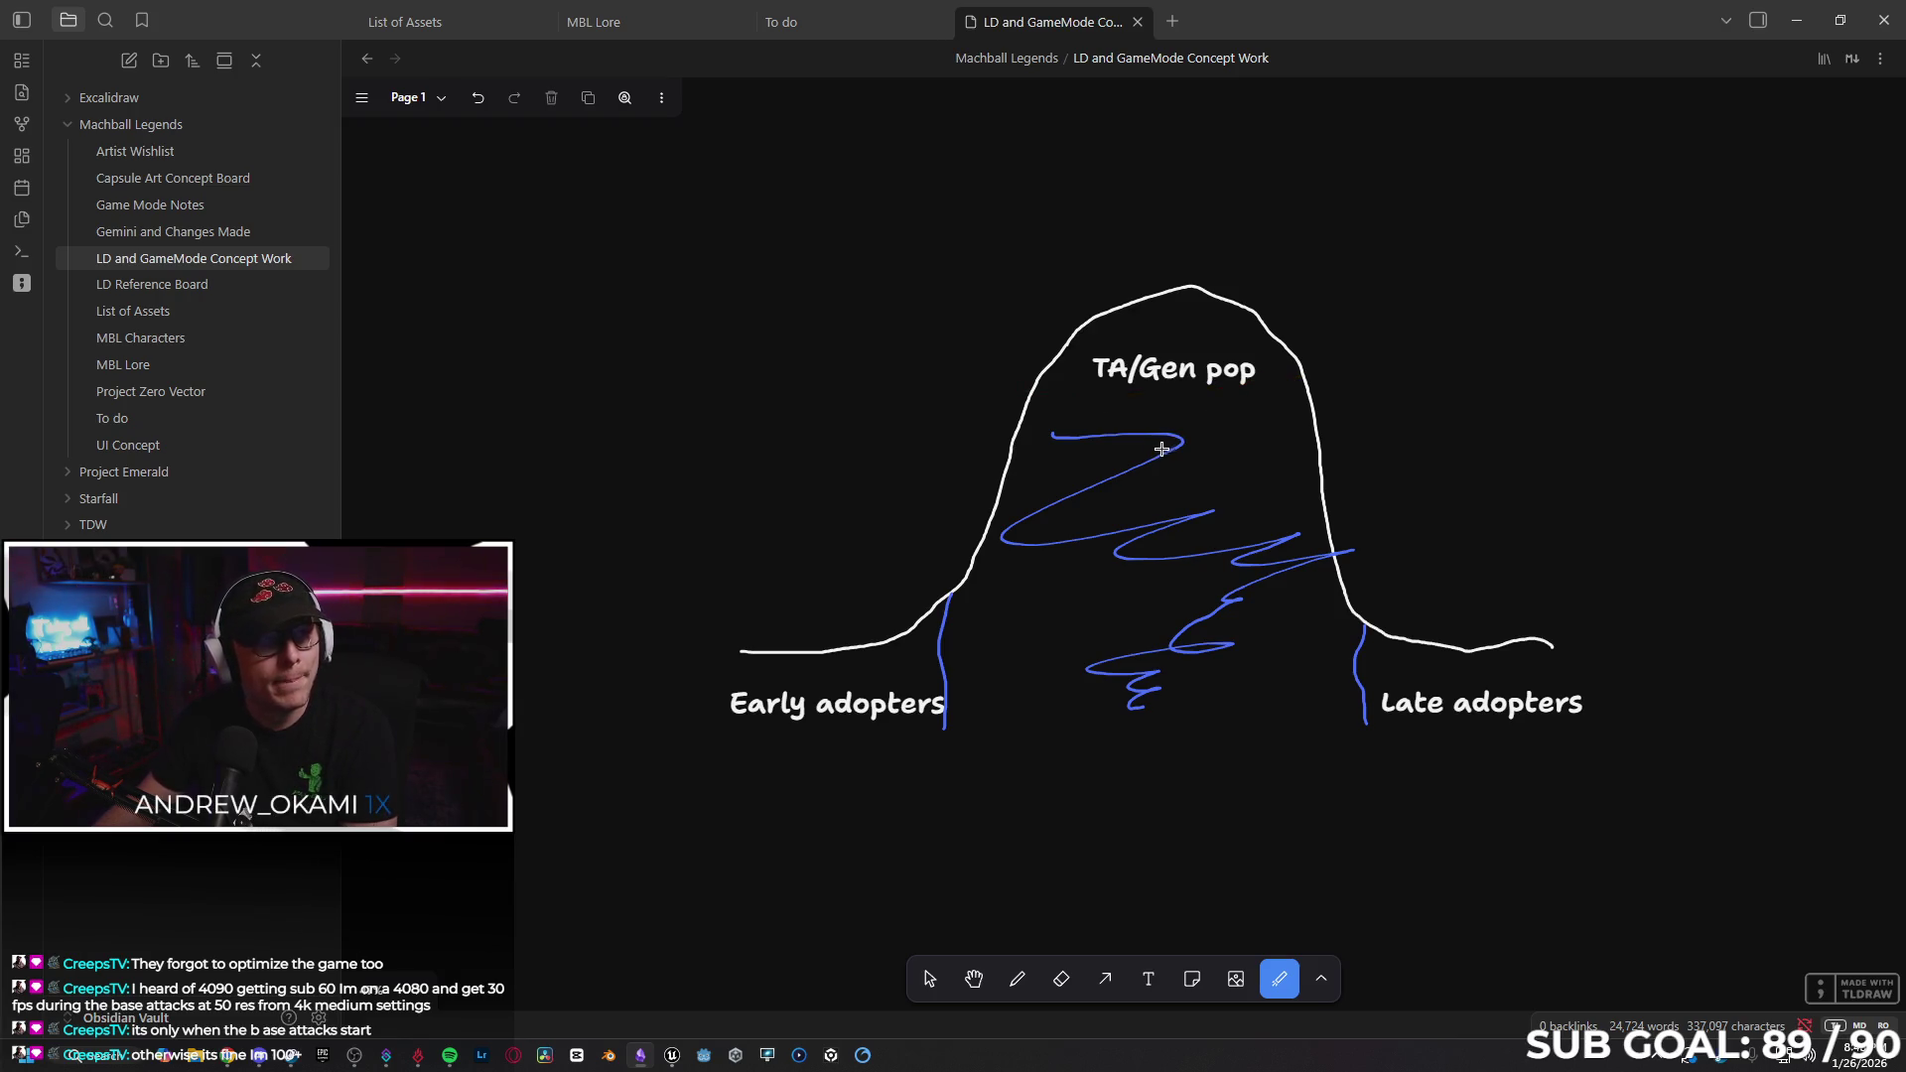
left_click(298, 1058)
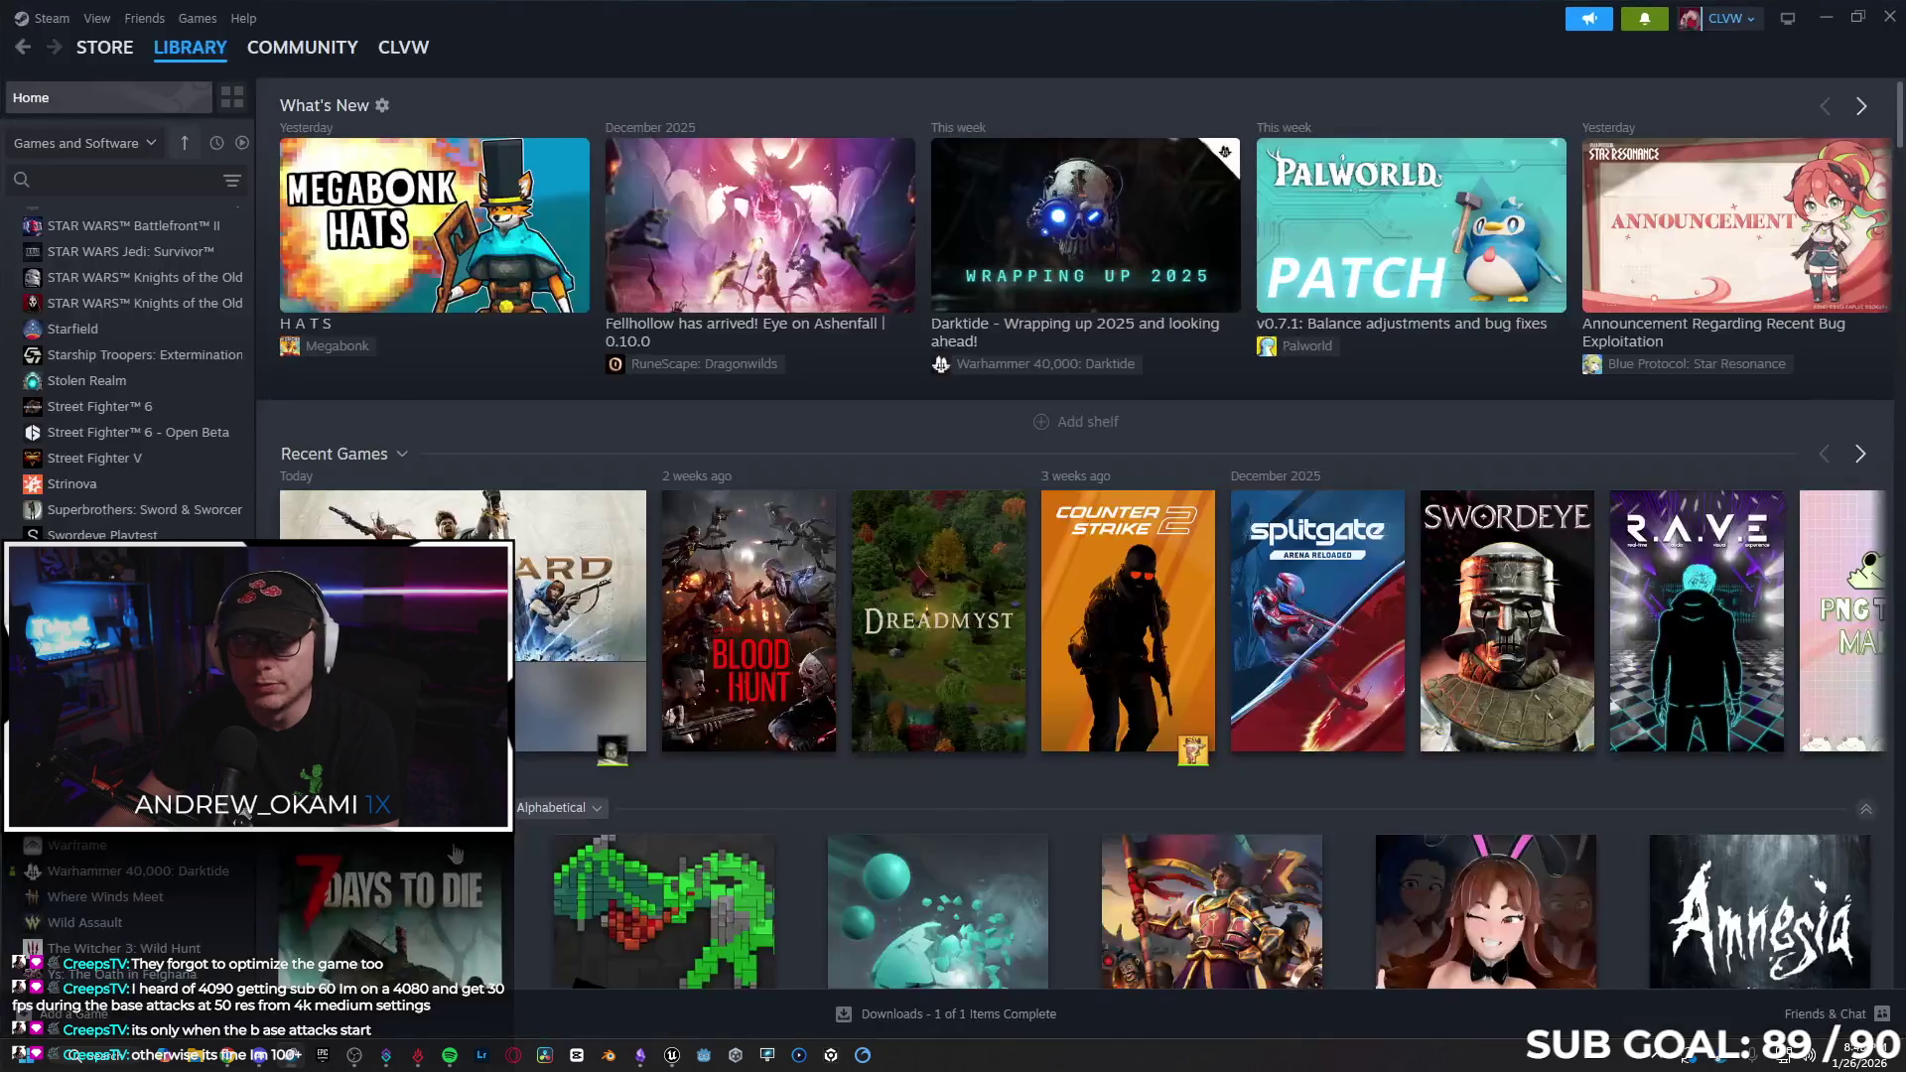
Open Highguard's Steam store page, check its Mostly Negative rating, then return to Obsidian.
left_click(556, 595)
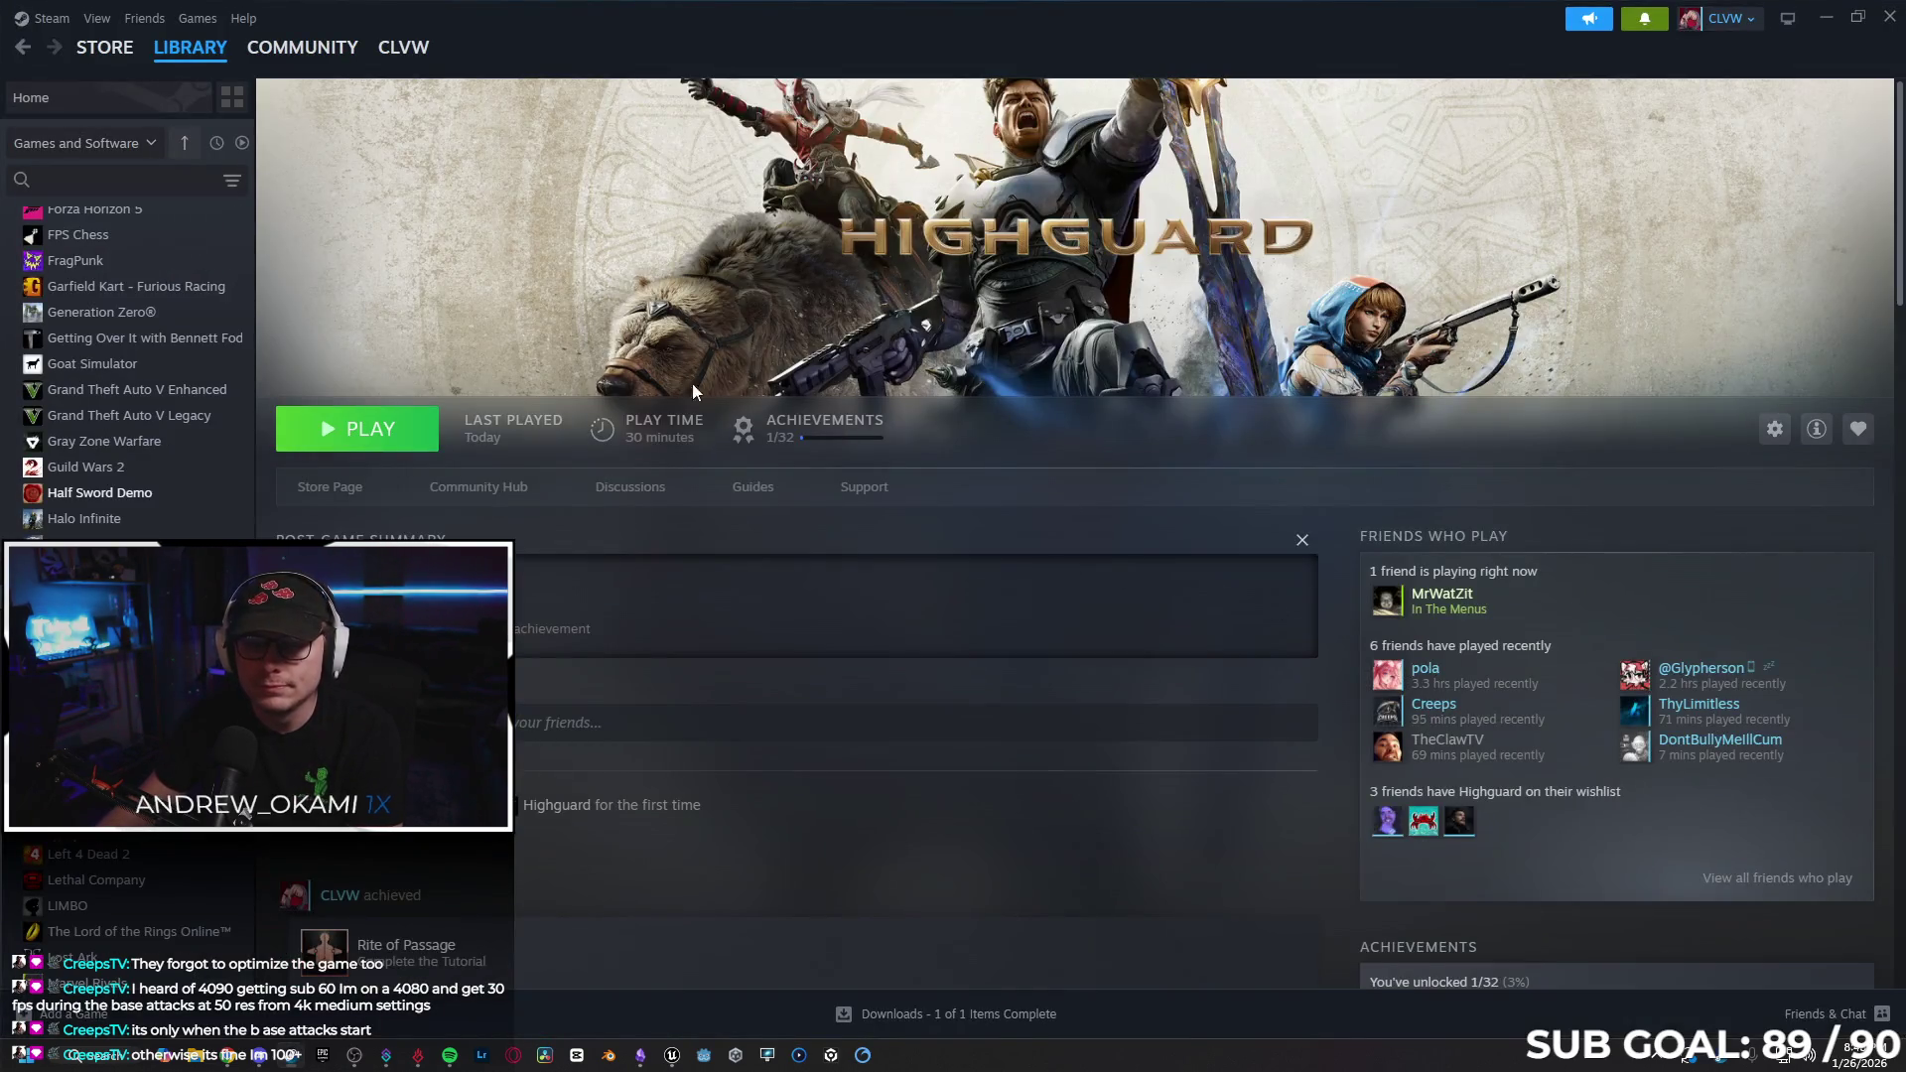
left_click(318, 486)
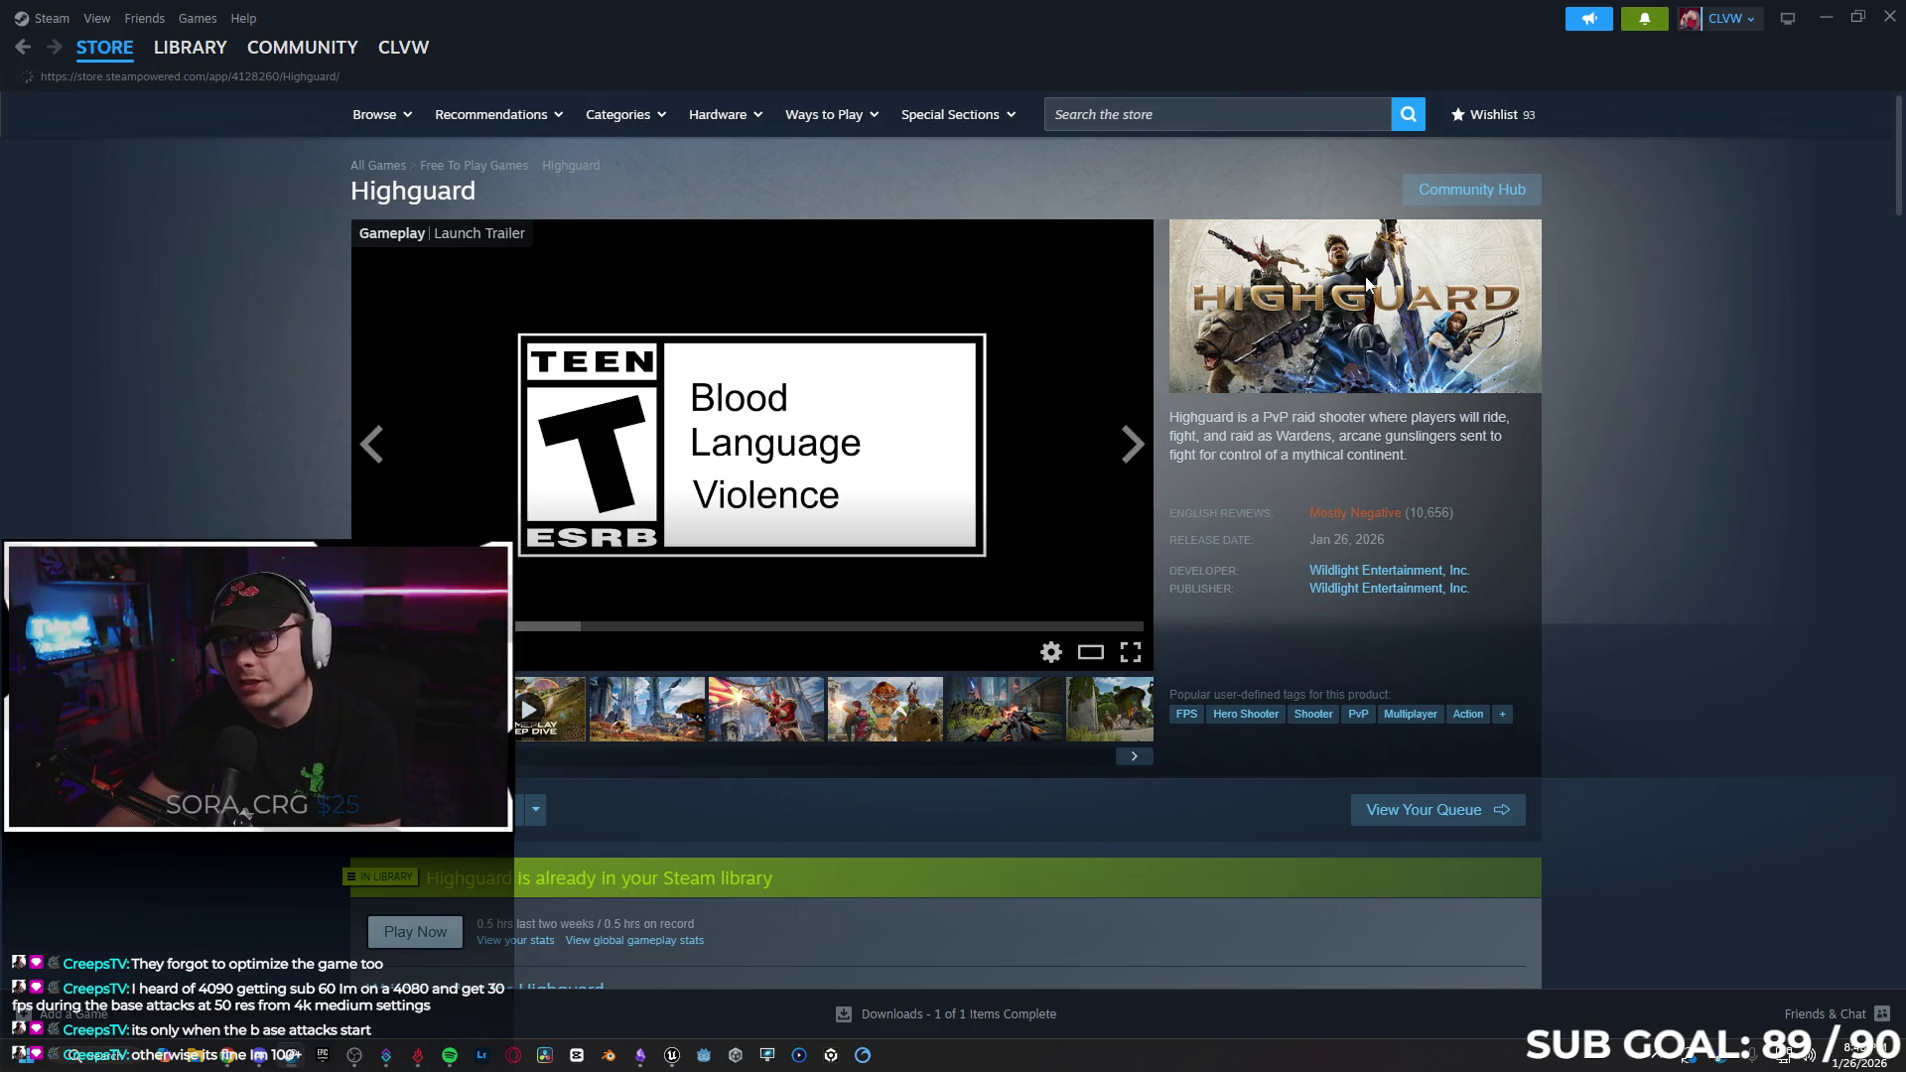
mouse_move(1360, 516)
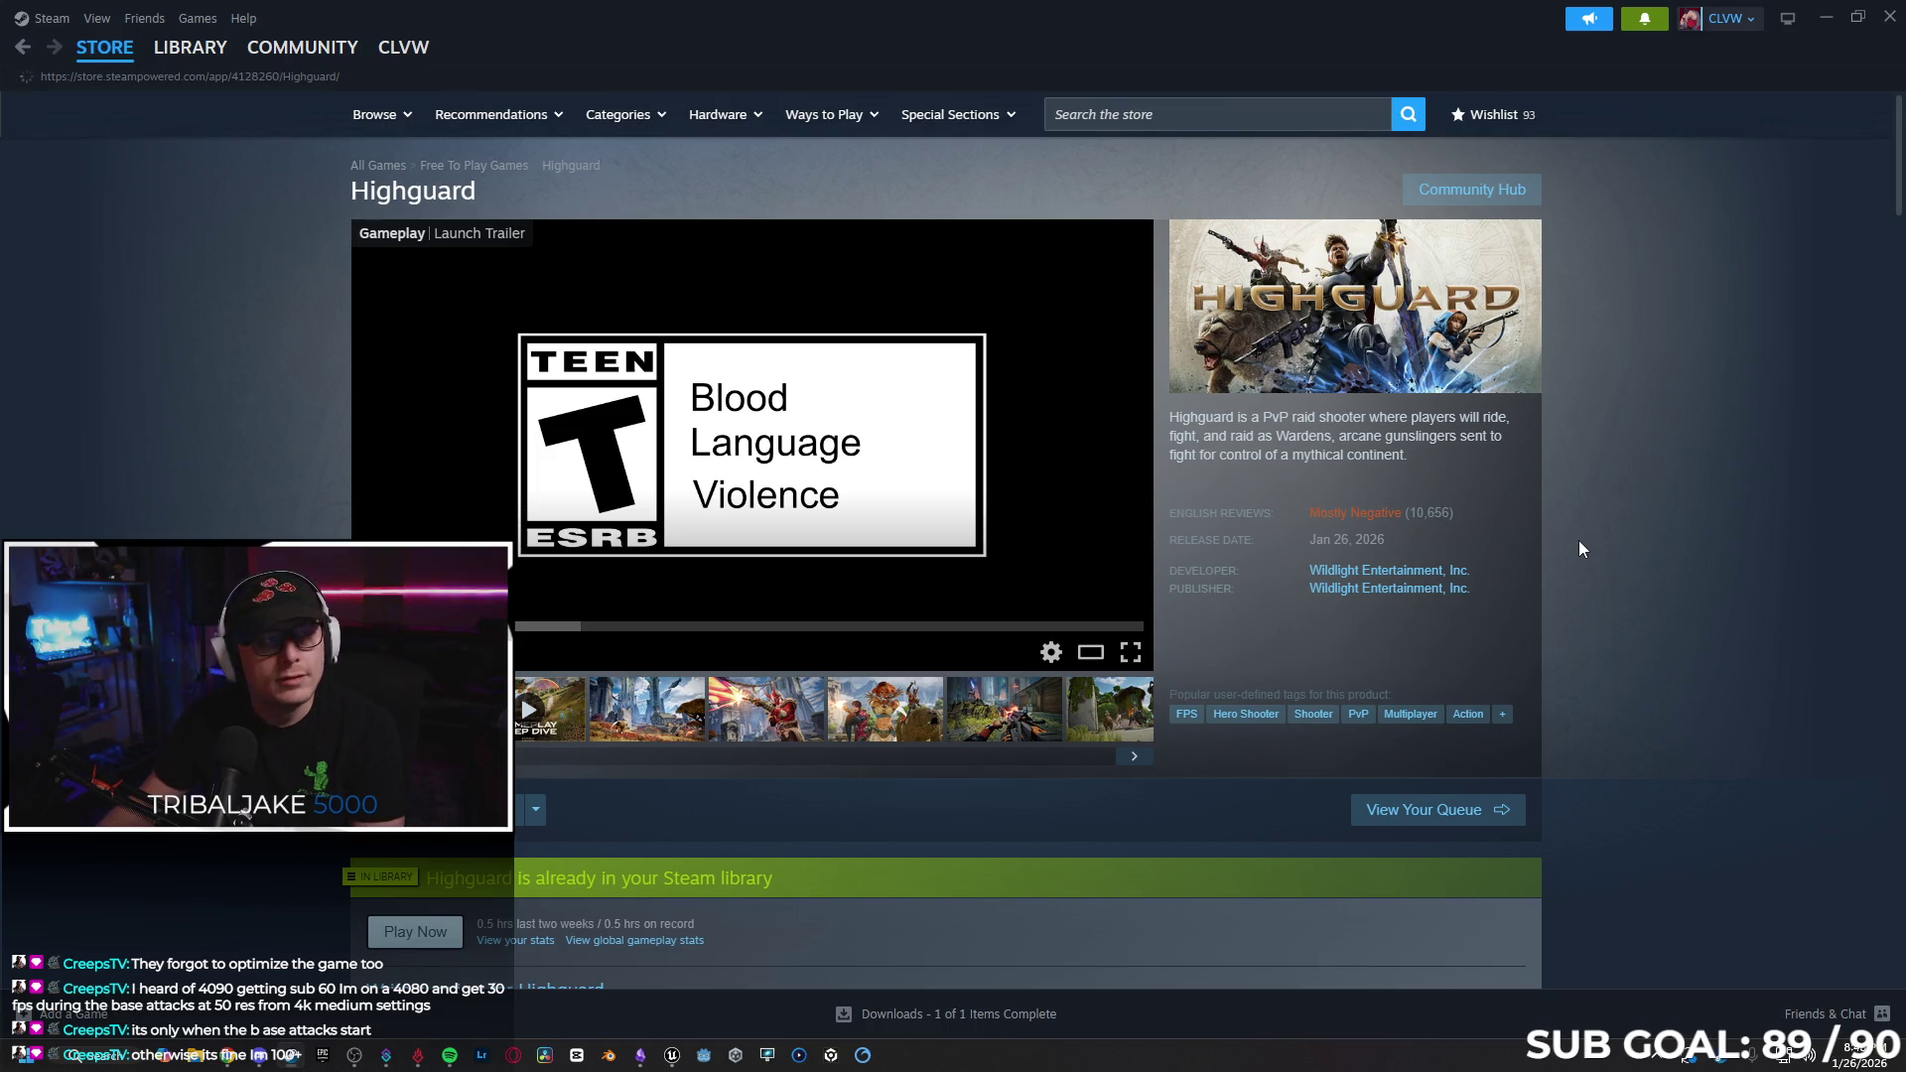
mouse_move(1298, 513)
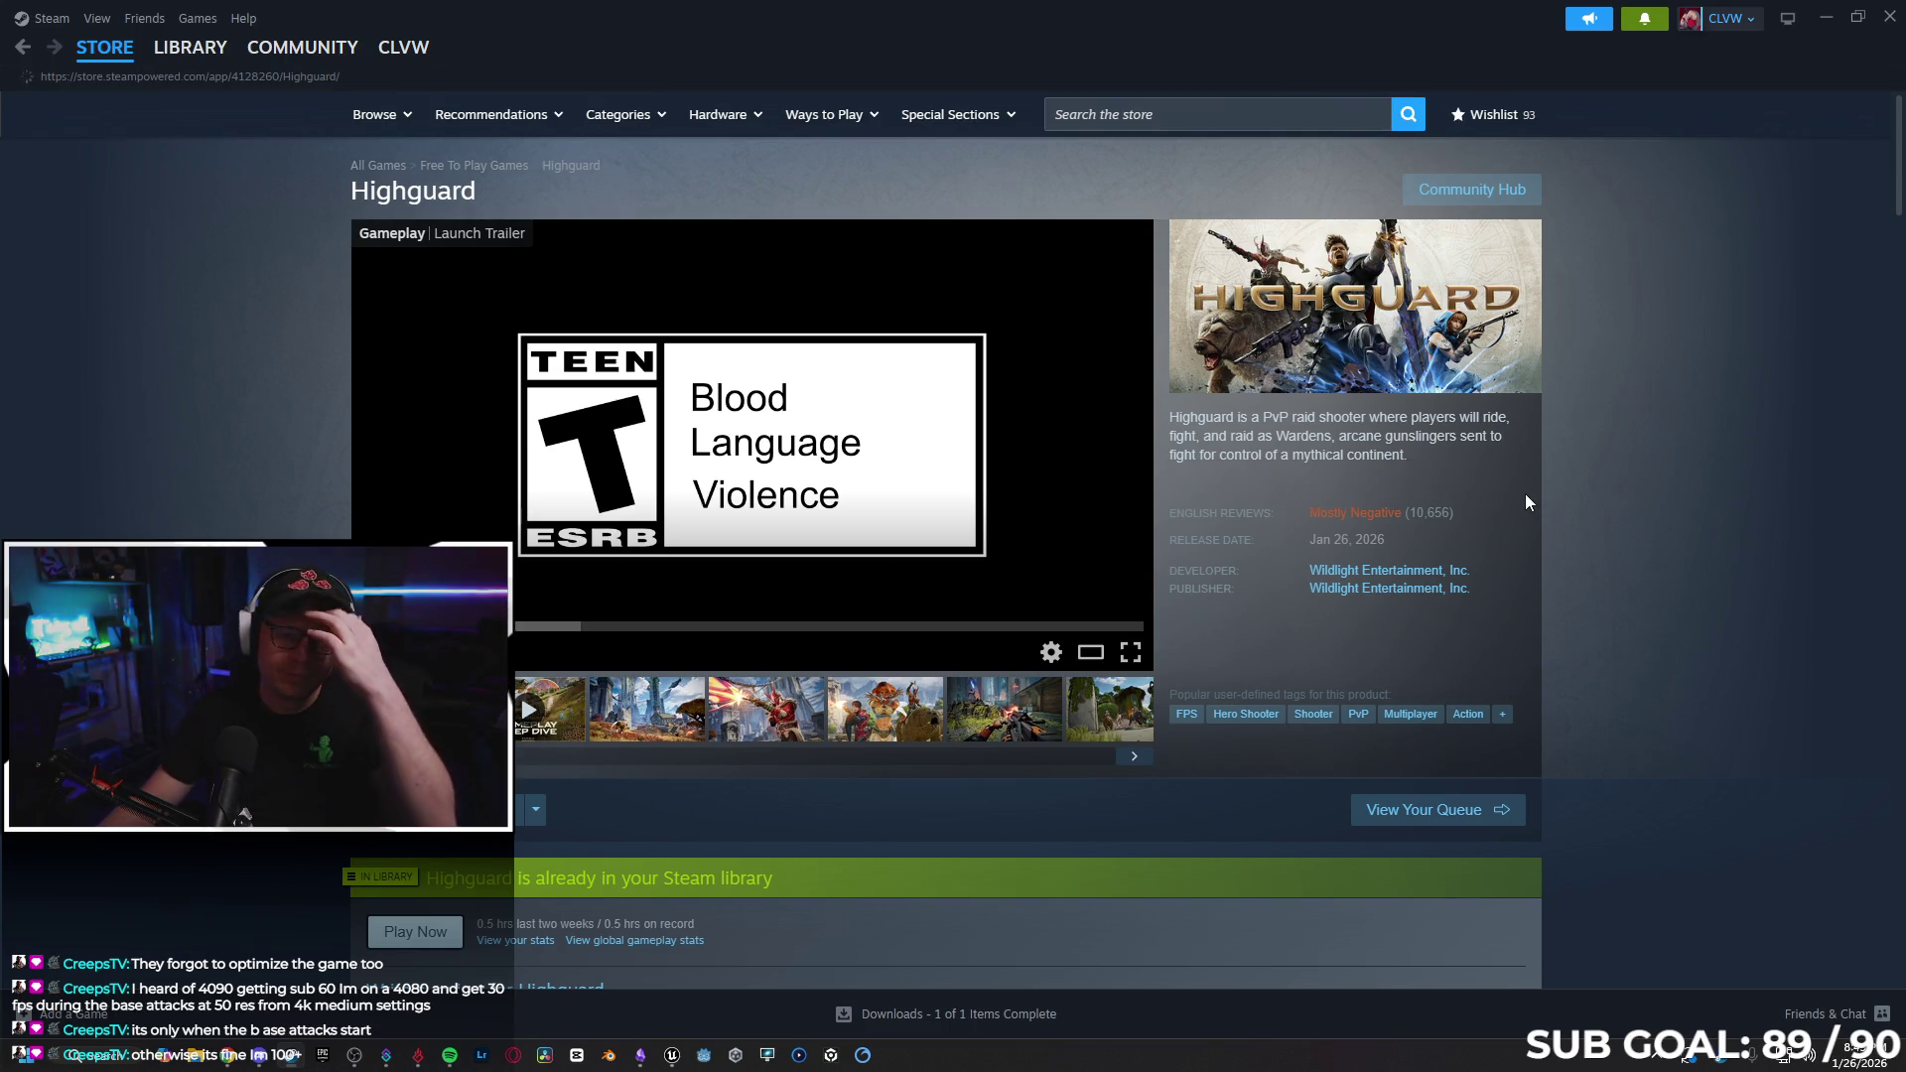
left_click(1826, 17)
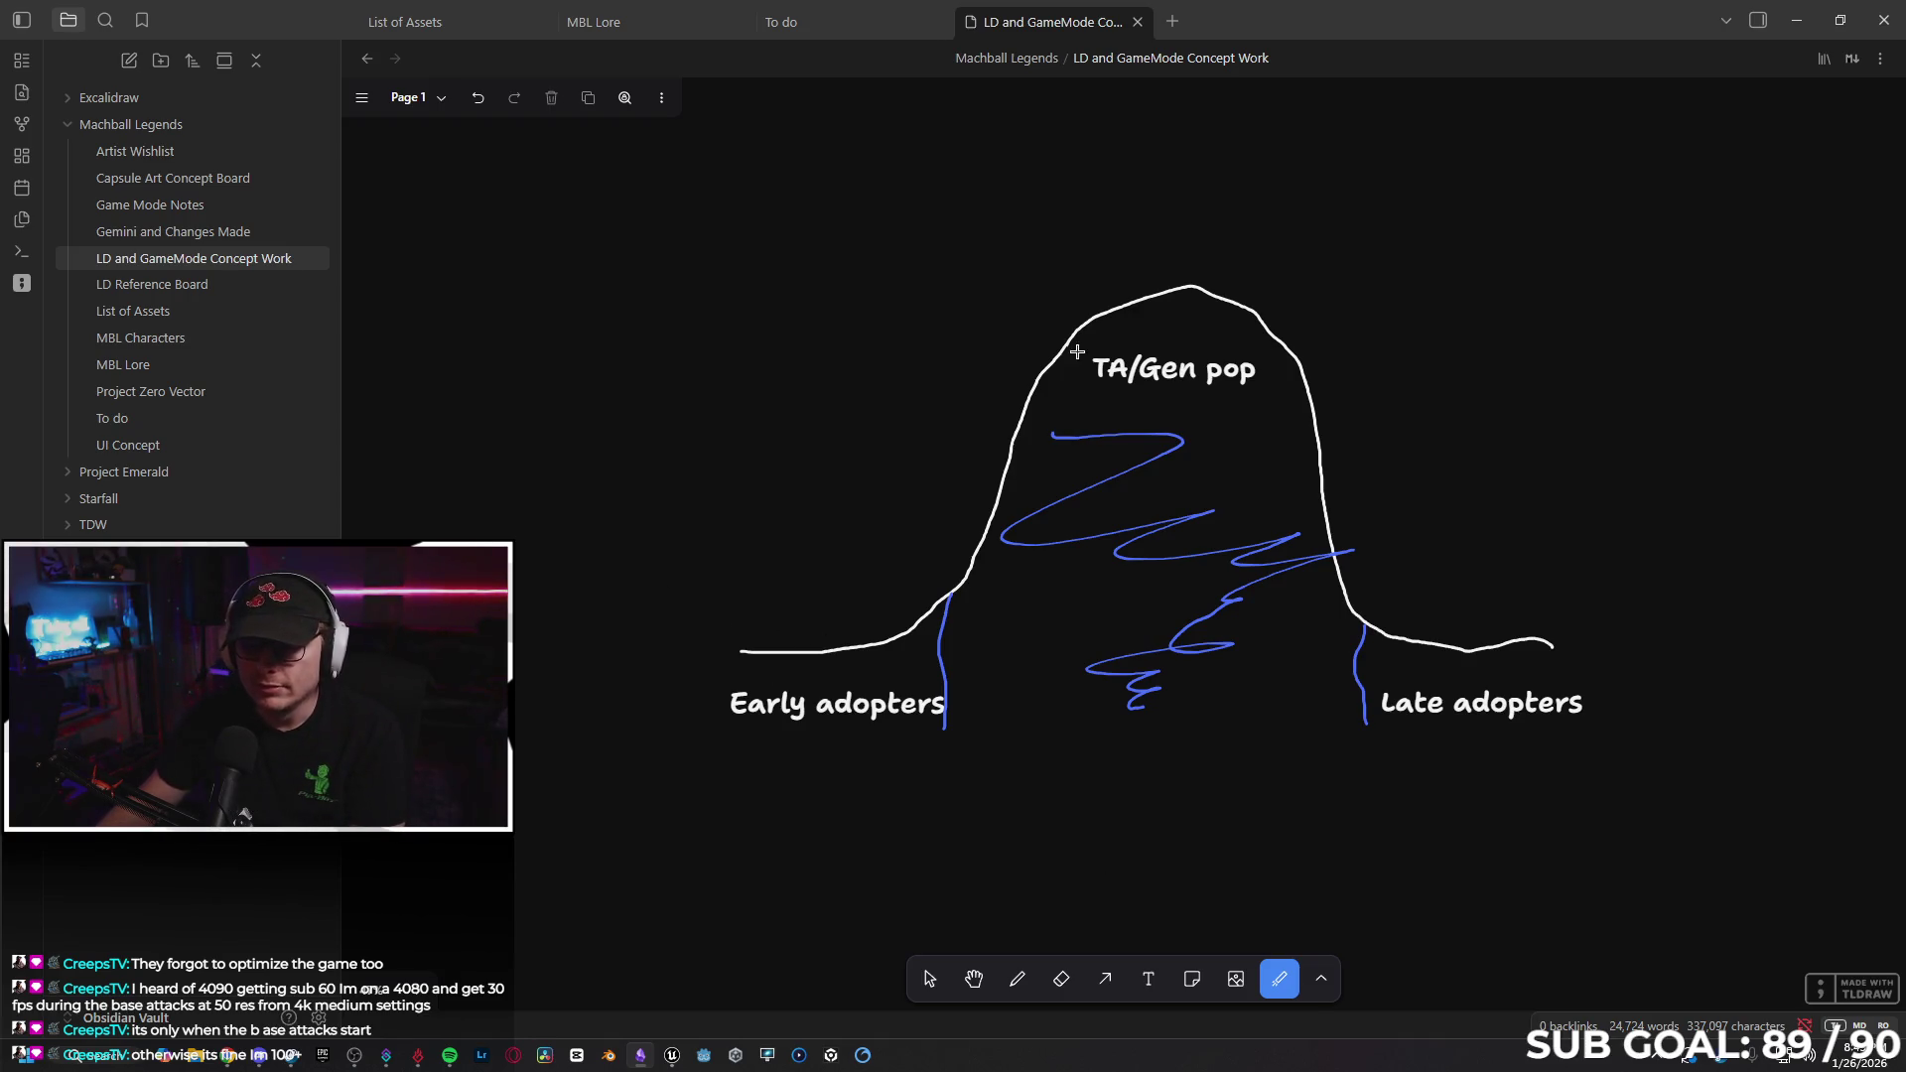
mouse_move(914, 654)
left_mouse_down()
mouse_move(923, 740)
mouse_move(605, 723)
mouse_move(897, 791)
mouse_move(933, 672)
mouse_move(843, 834)
mouse_move(986, 783)
left_mouse_up()
mouse_move(868, 605)
left_mouse_down()
mouse_move(742, 618)
mouse_move(903, 722)
left_mouse_up()
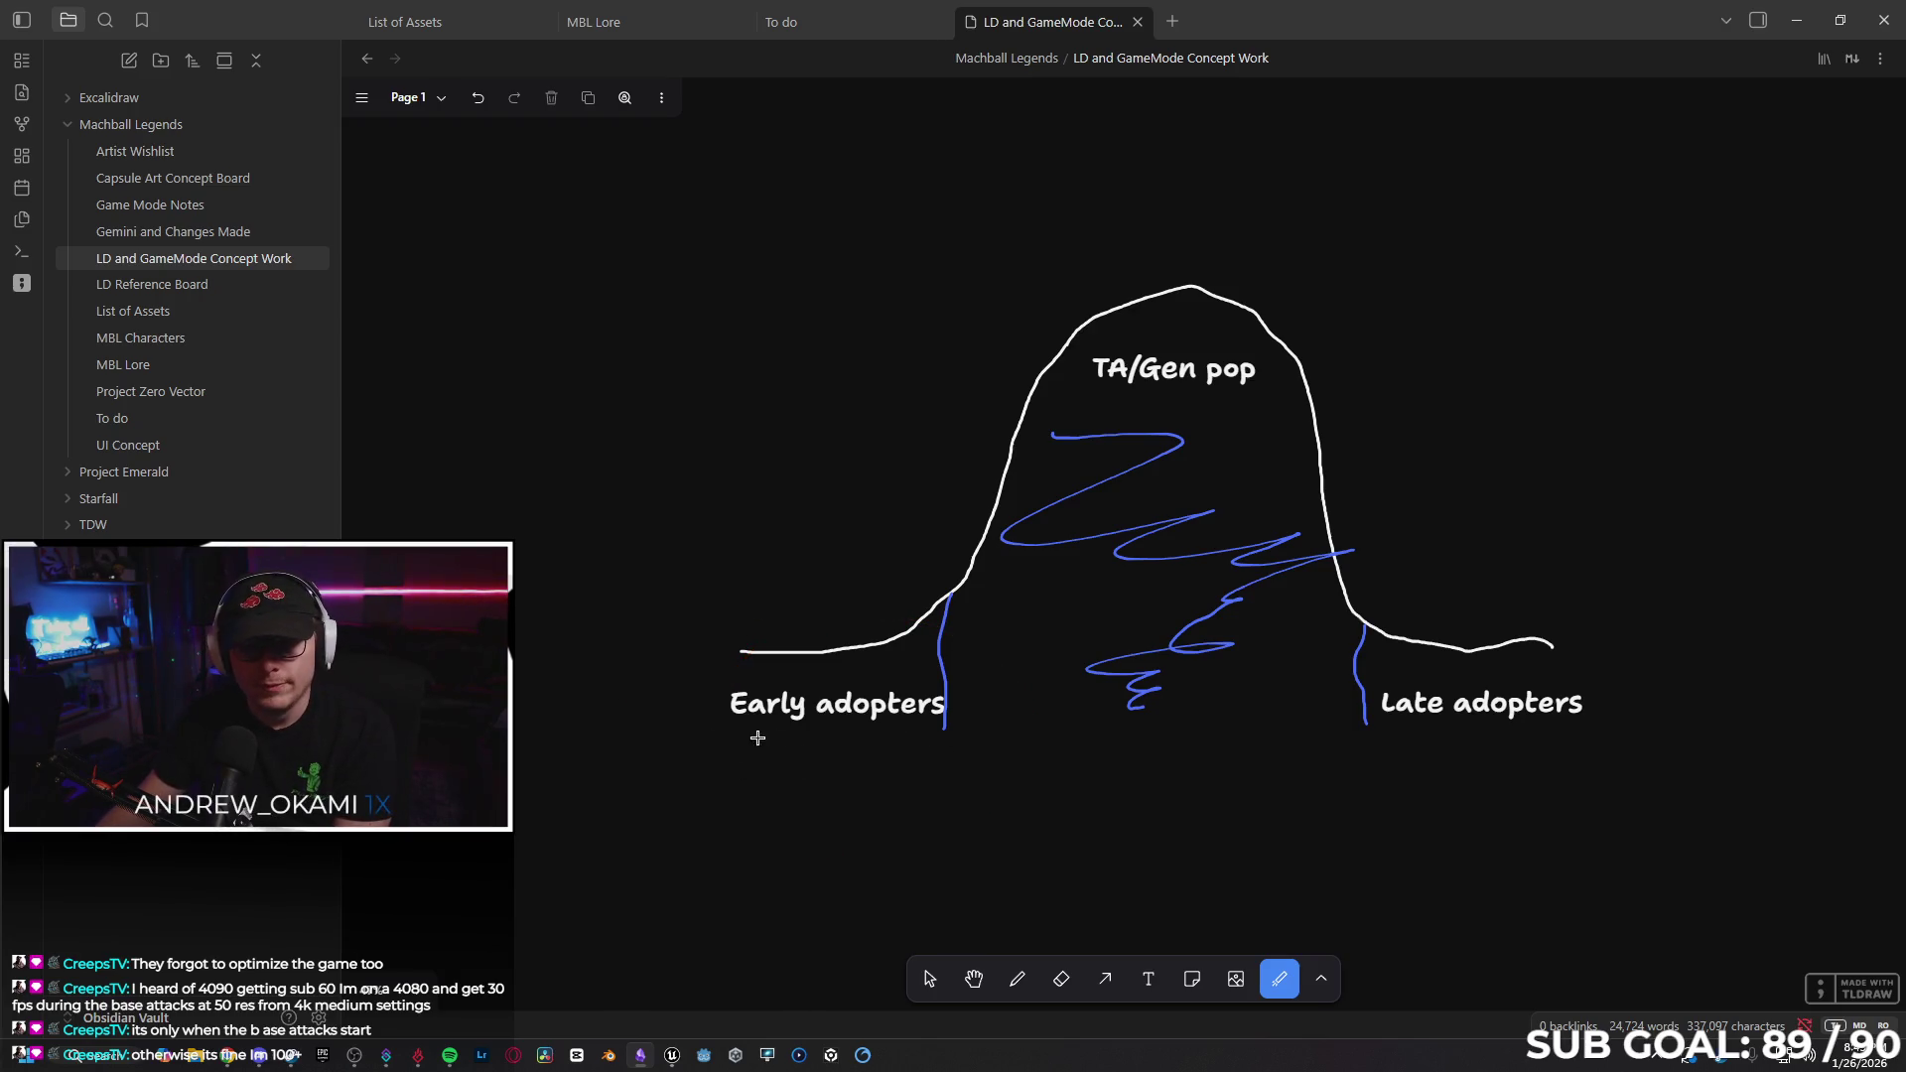
mouse_move(691, 738)
left_mouse_down()
mouse_move(885, 757)
mouse_move(815, 815)
left_mouse_up()
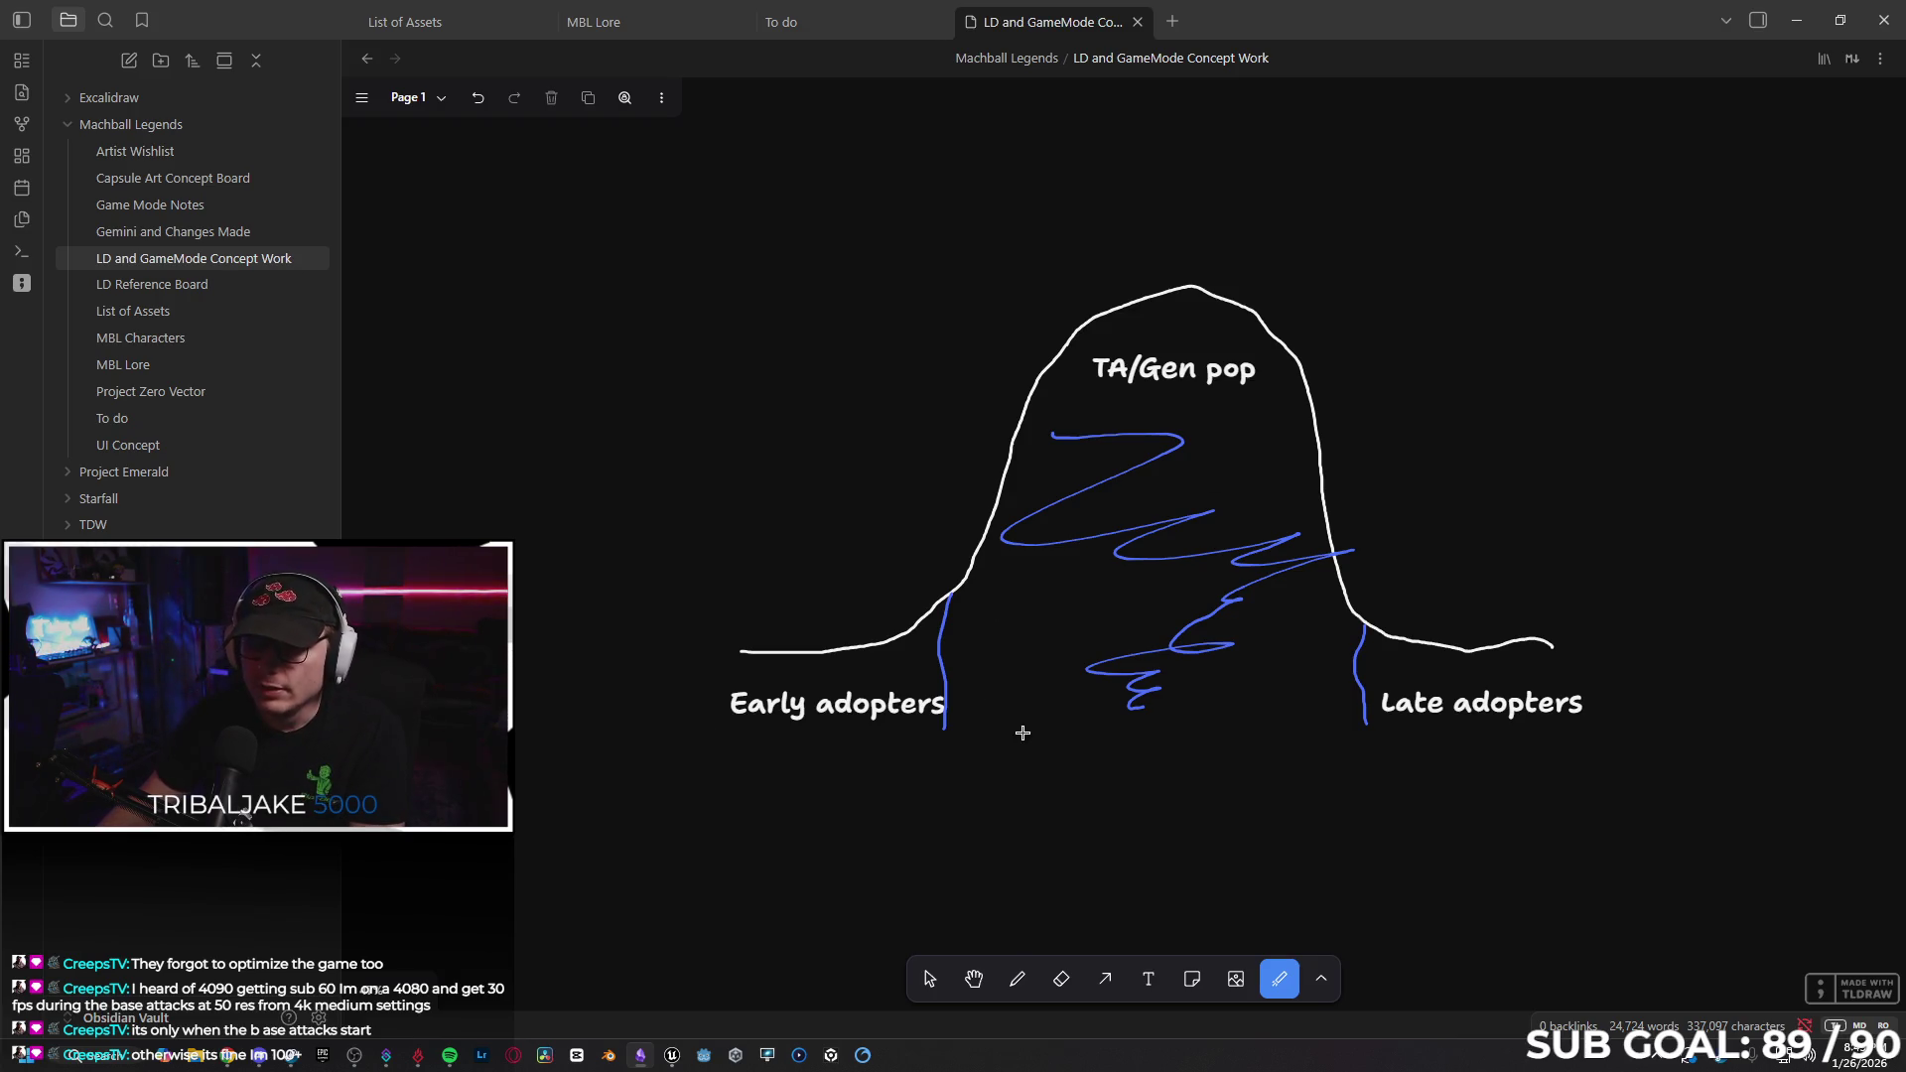
left_click_drag(997, 615, 1125, 438)
mouse_move(1022, 338)
left_mouse_down()
mouse_move(1284, 417)
mouse_move(1285, 395)
mouse_move(1170, 457)
left_mouse_up()
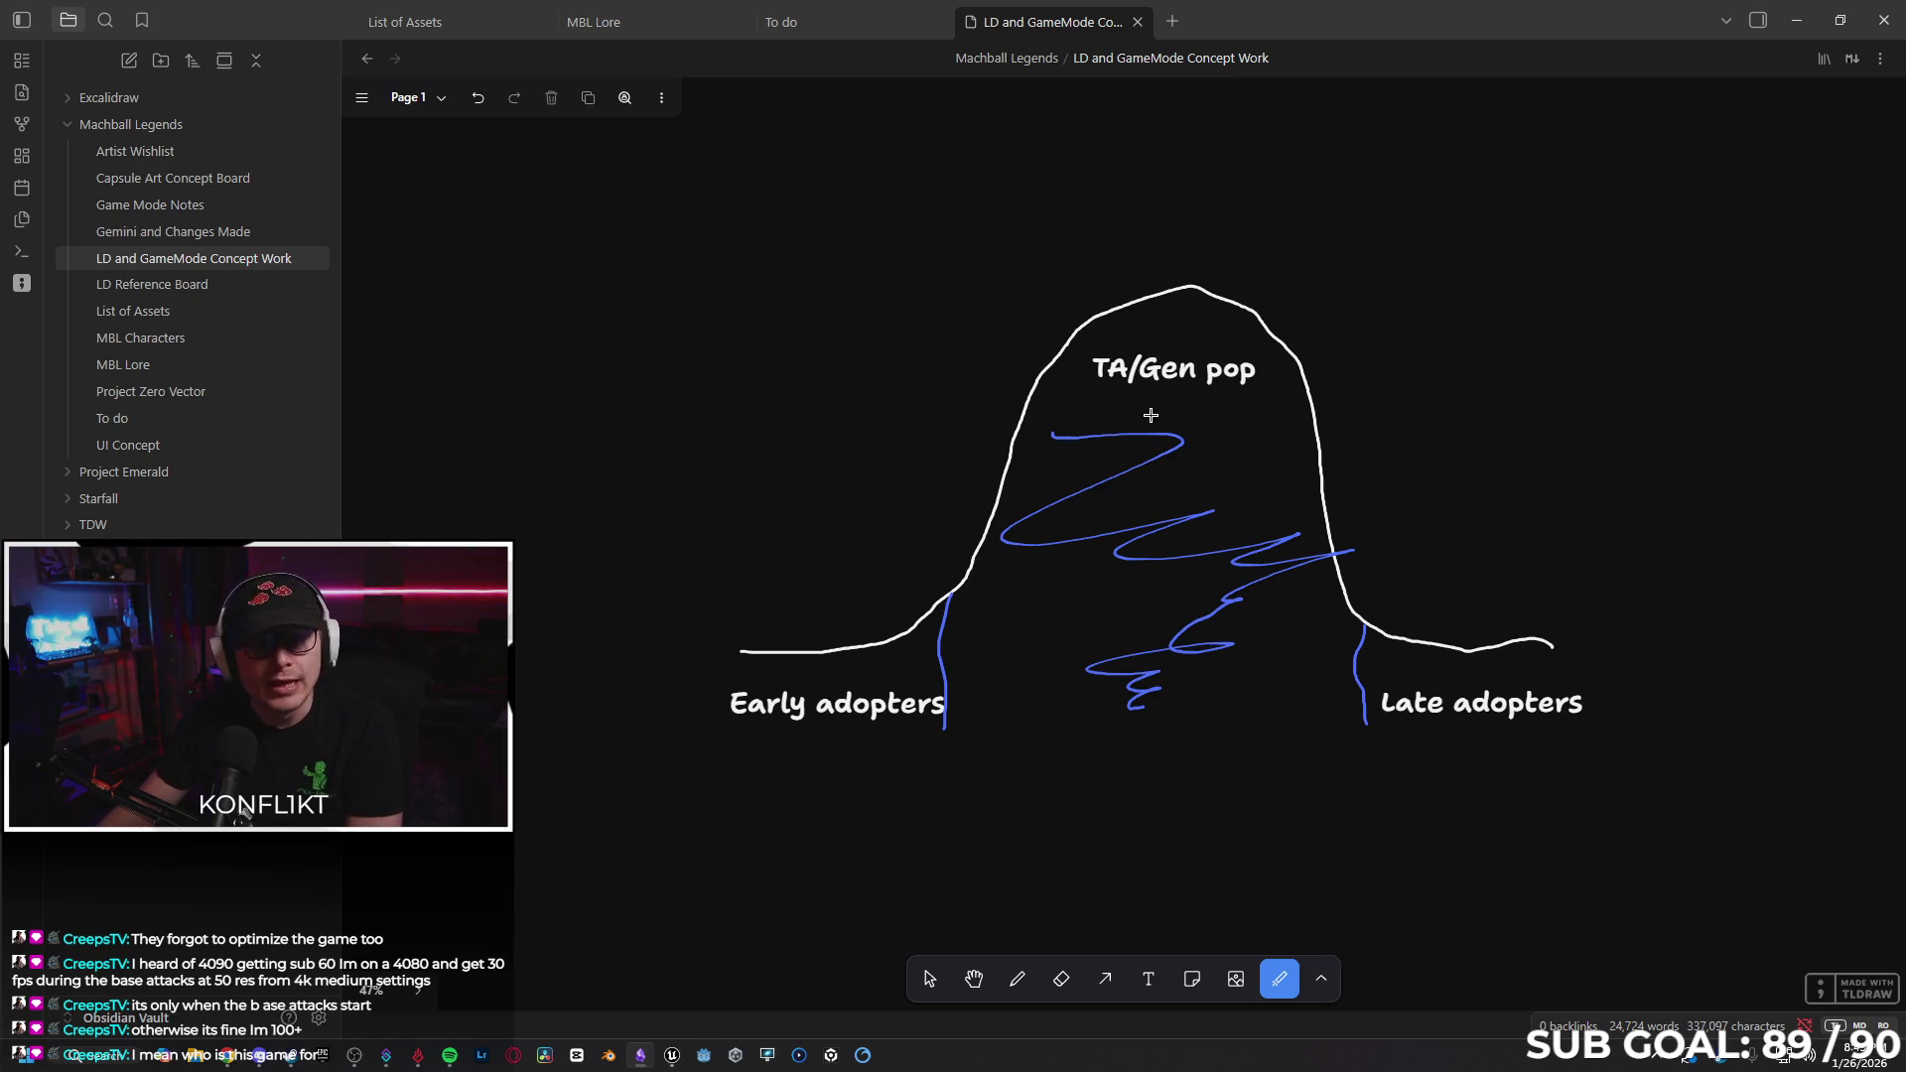
mouse_move(1033, 511)
left_mouse_down()
mouse_move(979, 596)
mouse_move(932, 574)
mouse_move(945, 633)
mouse_move(1017, 511)
mouse_move(1010, 566)
mouse_move(994, 487)
mouse_move(983, 554)
left_mouse_up()
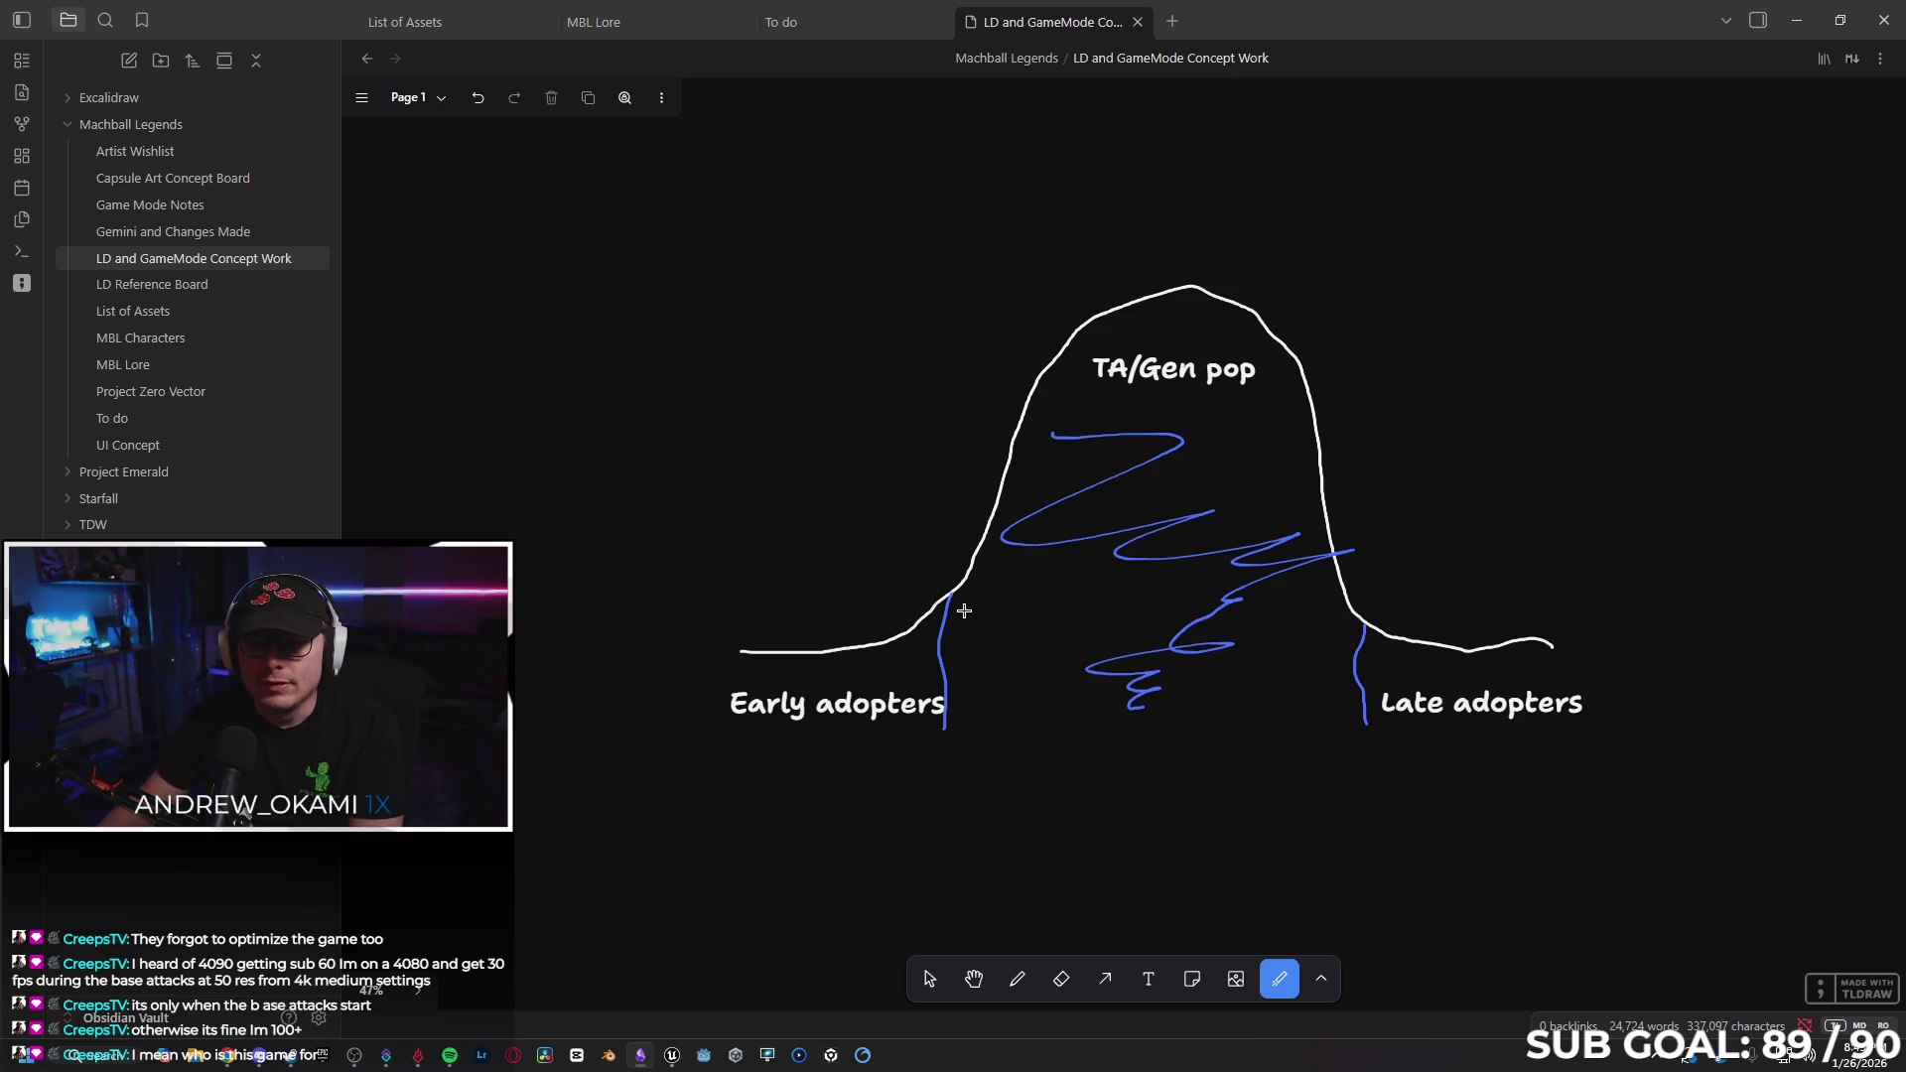
left_click_drag(1122, 404, 1271, 397)
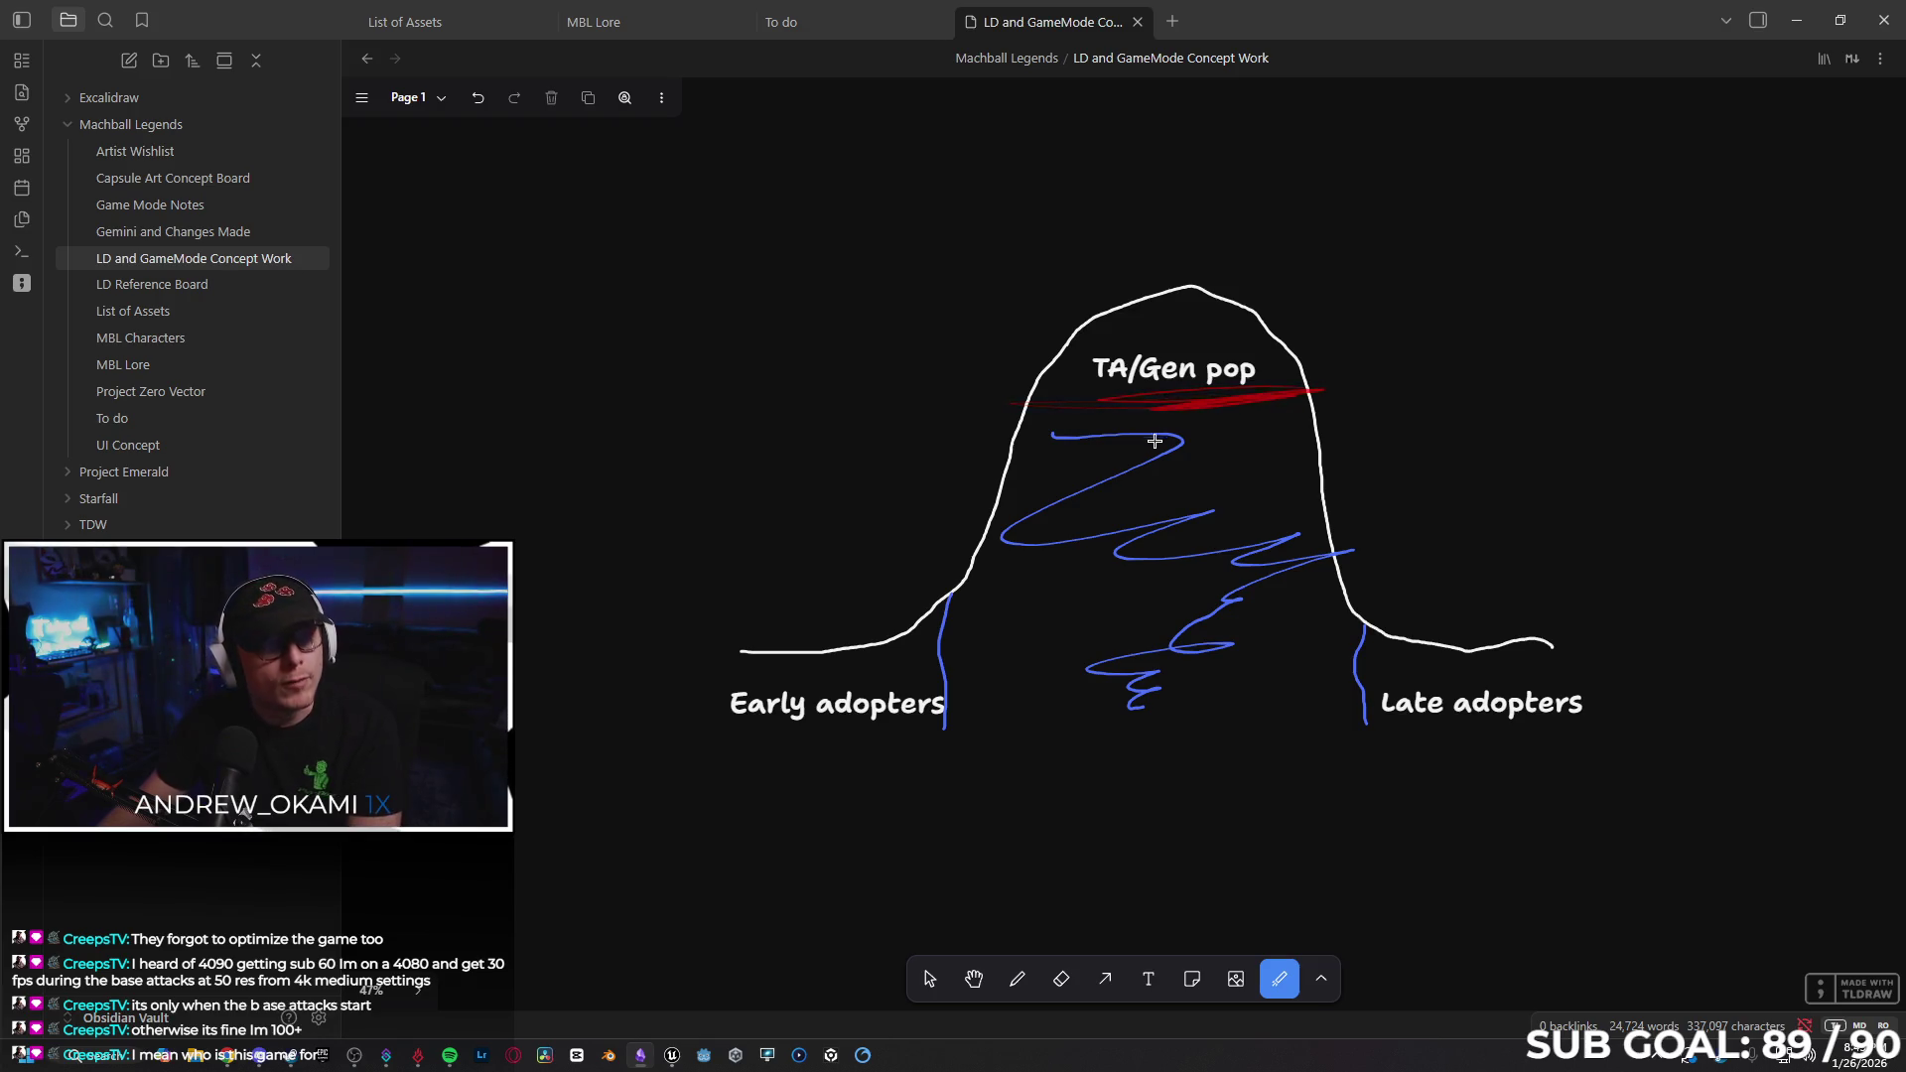
mouse_move(1320, 519)
left_mouse_down()
mouse_move(1416, 665)
mouse_move(1591, 689)
left_mouse_up()
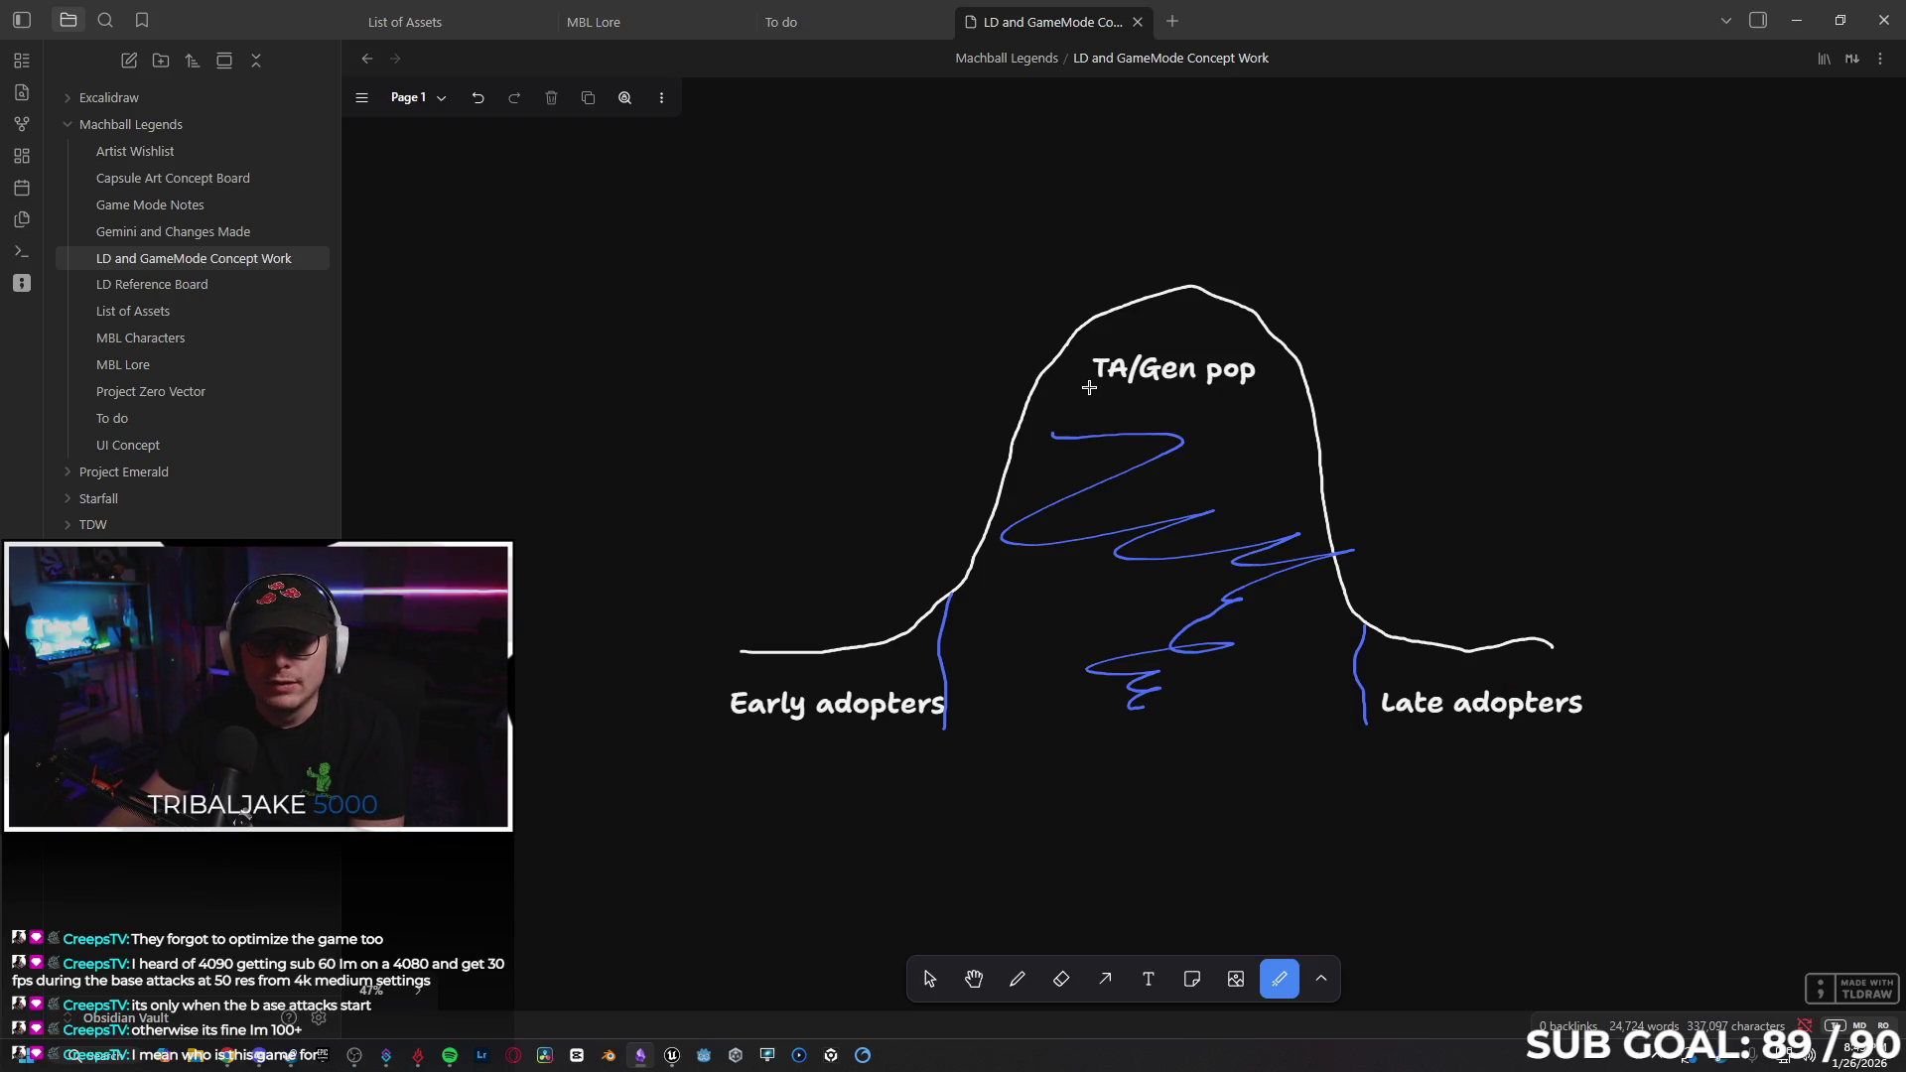
left_click_drag(1027, 387, 899, 404)
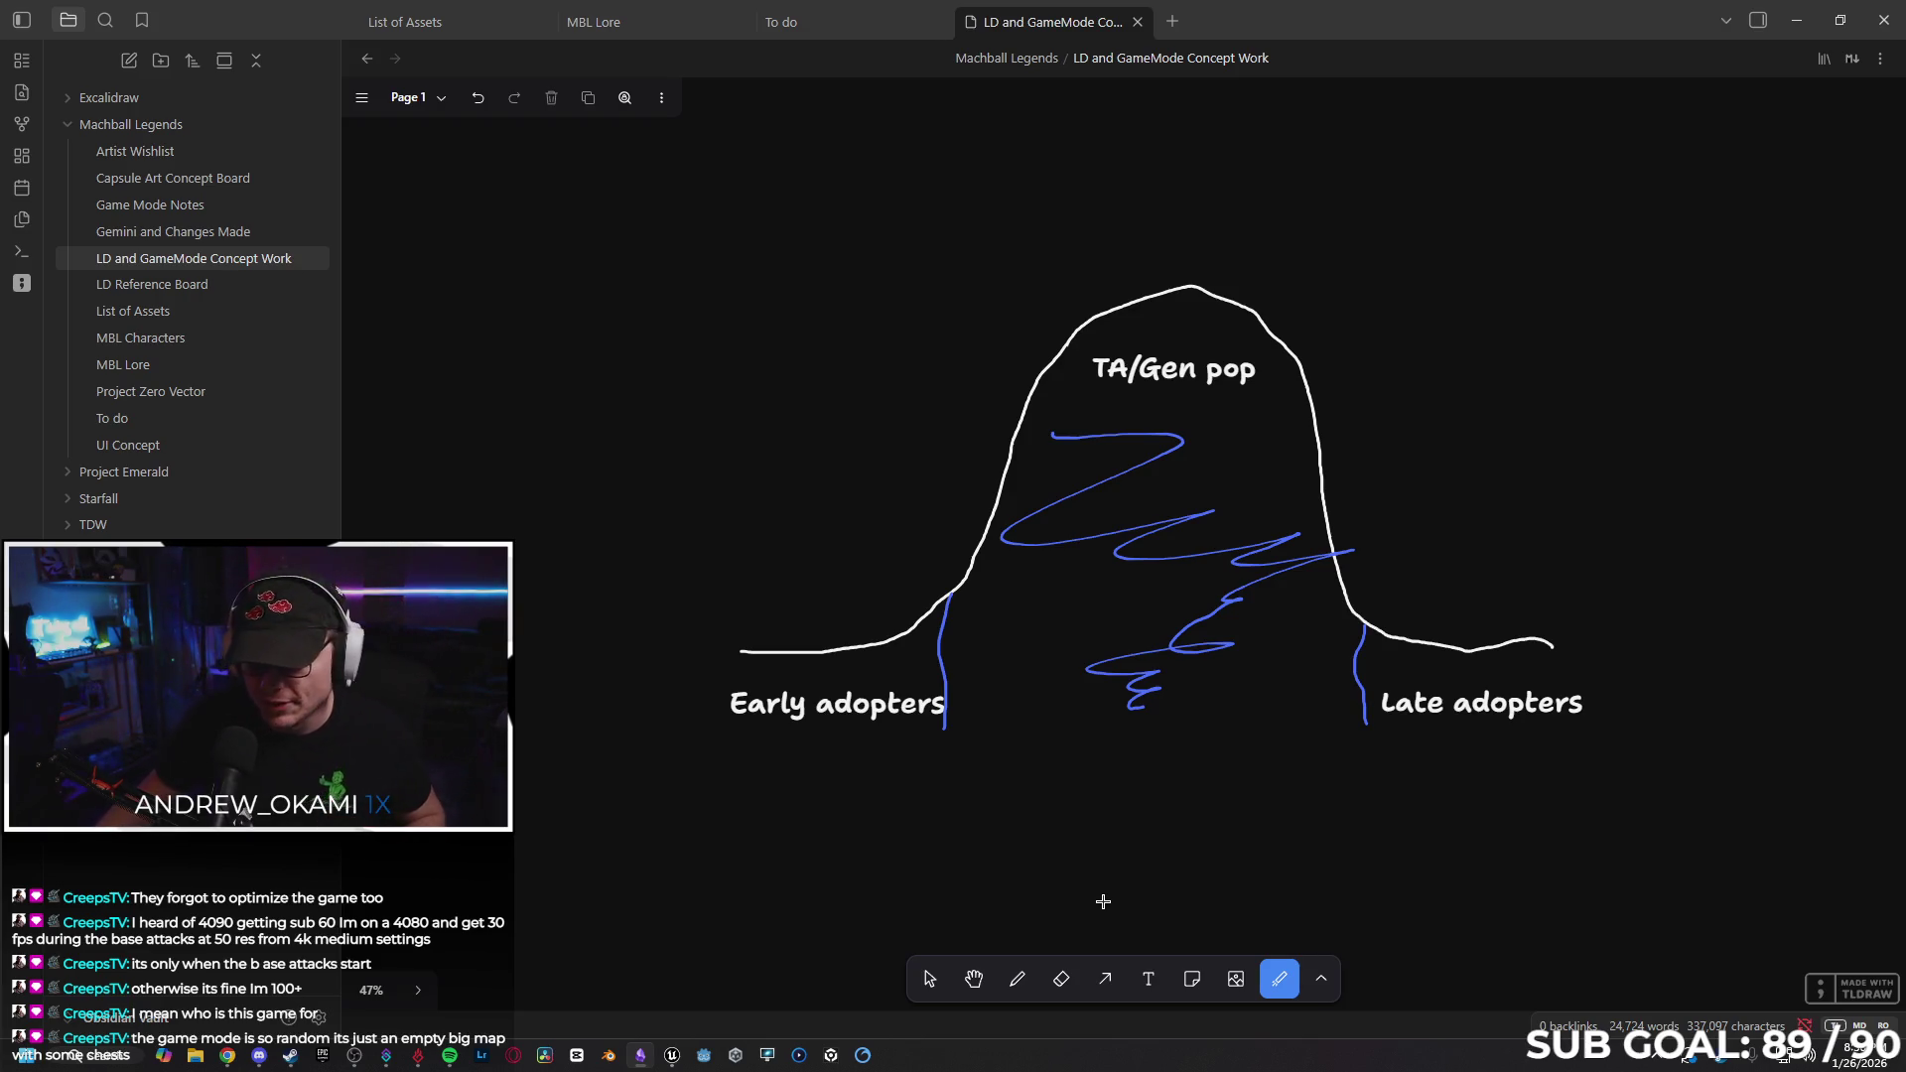
left_click(1149, 979)
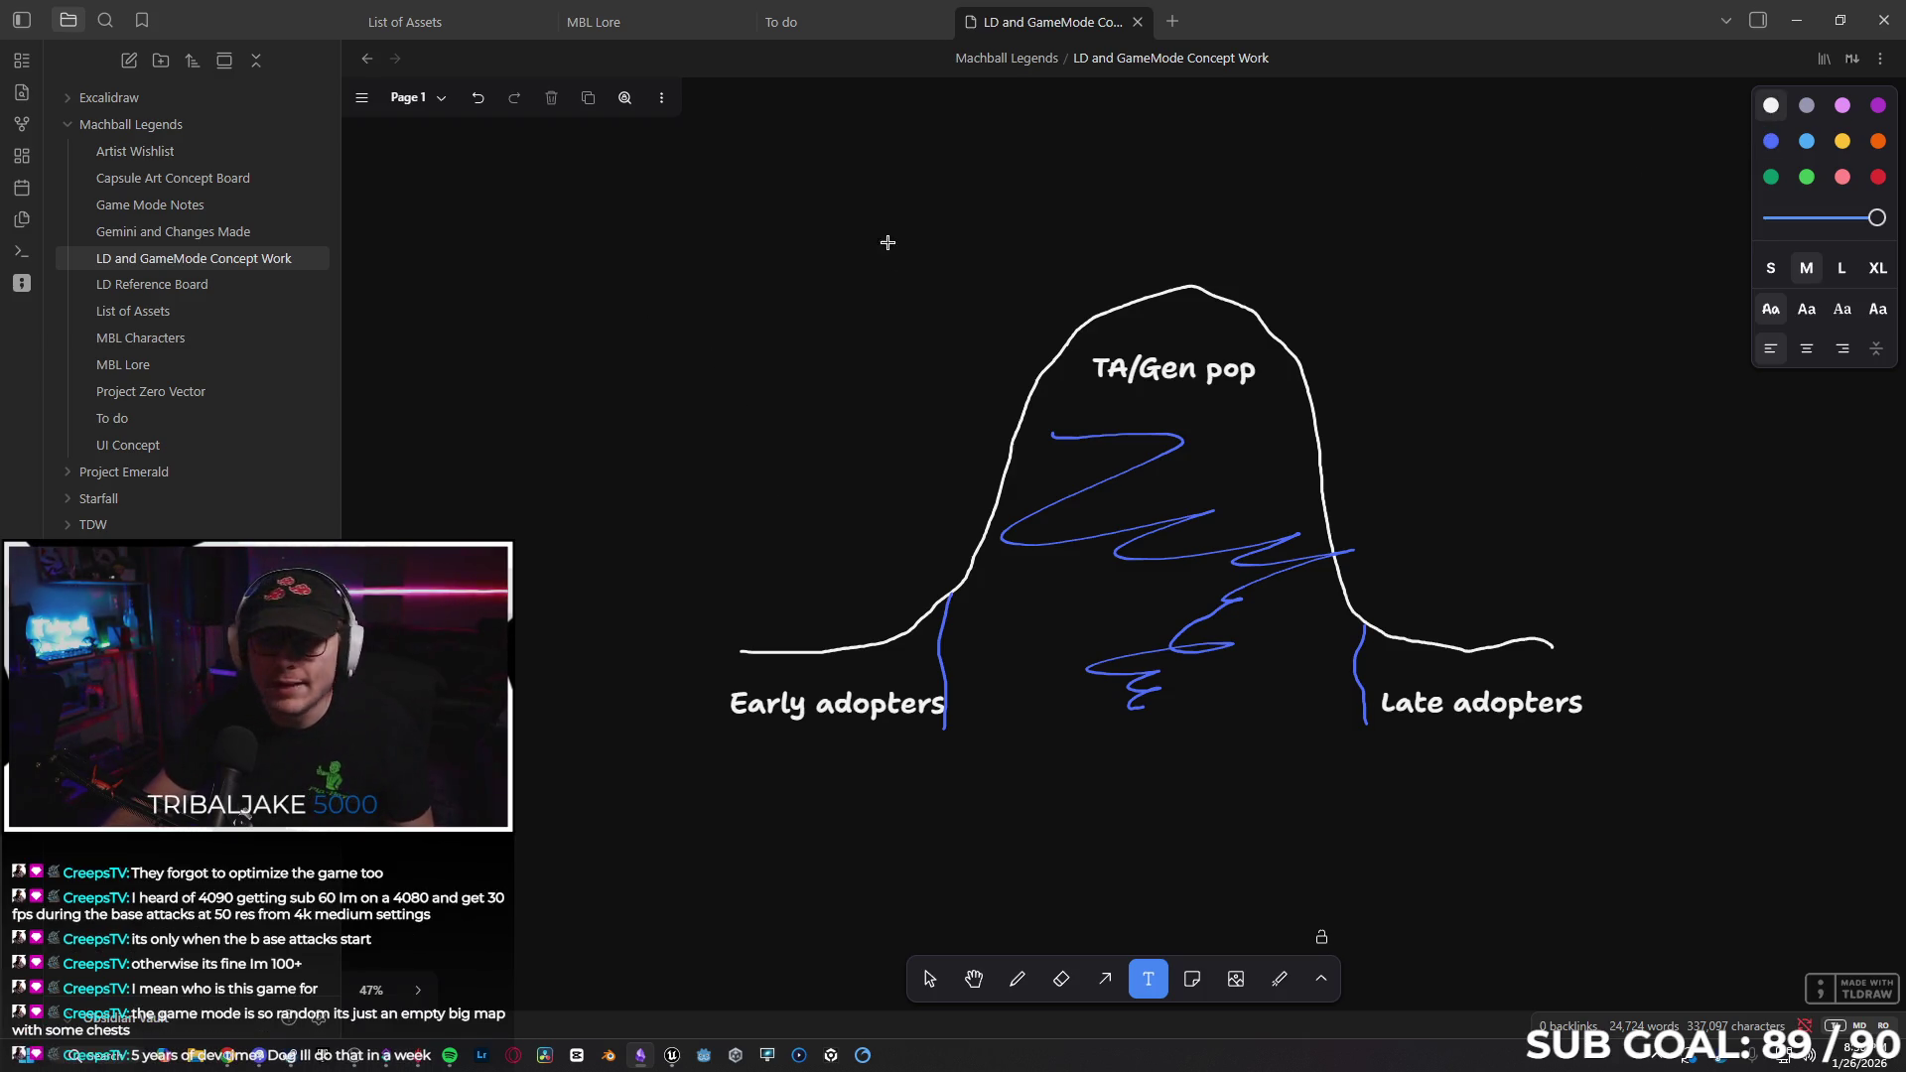
Add a large 'DEADLOCK' text title at the canvas's upper left, above the adoption curve.
left_click(772, 271)
type("DEADL")
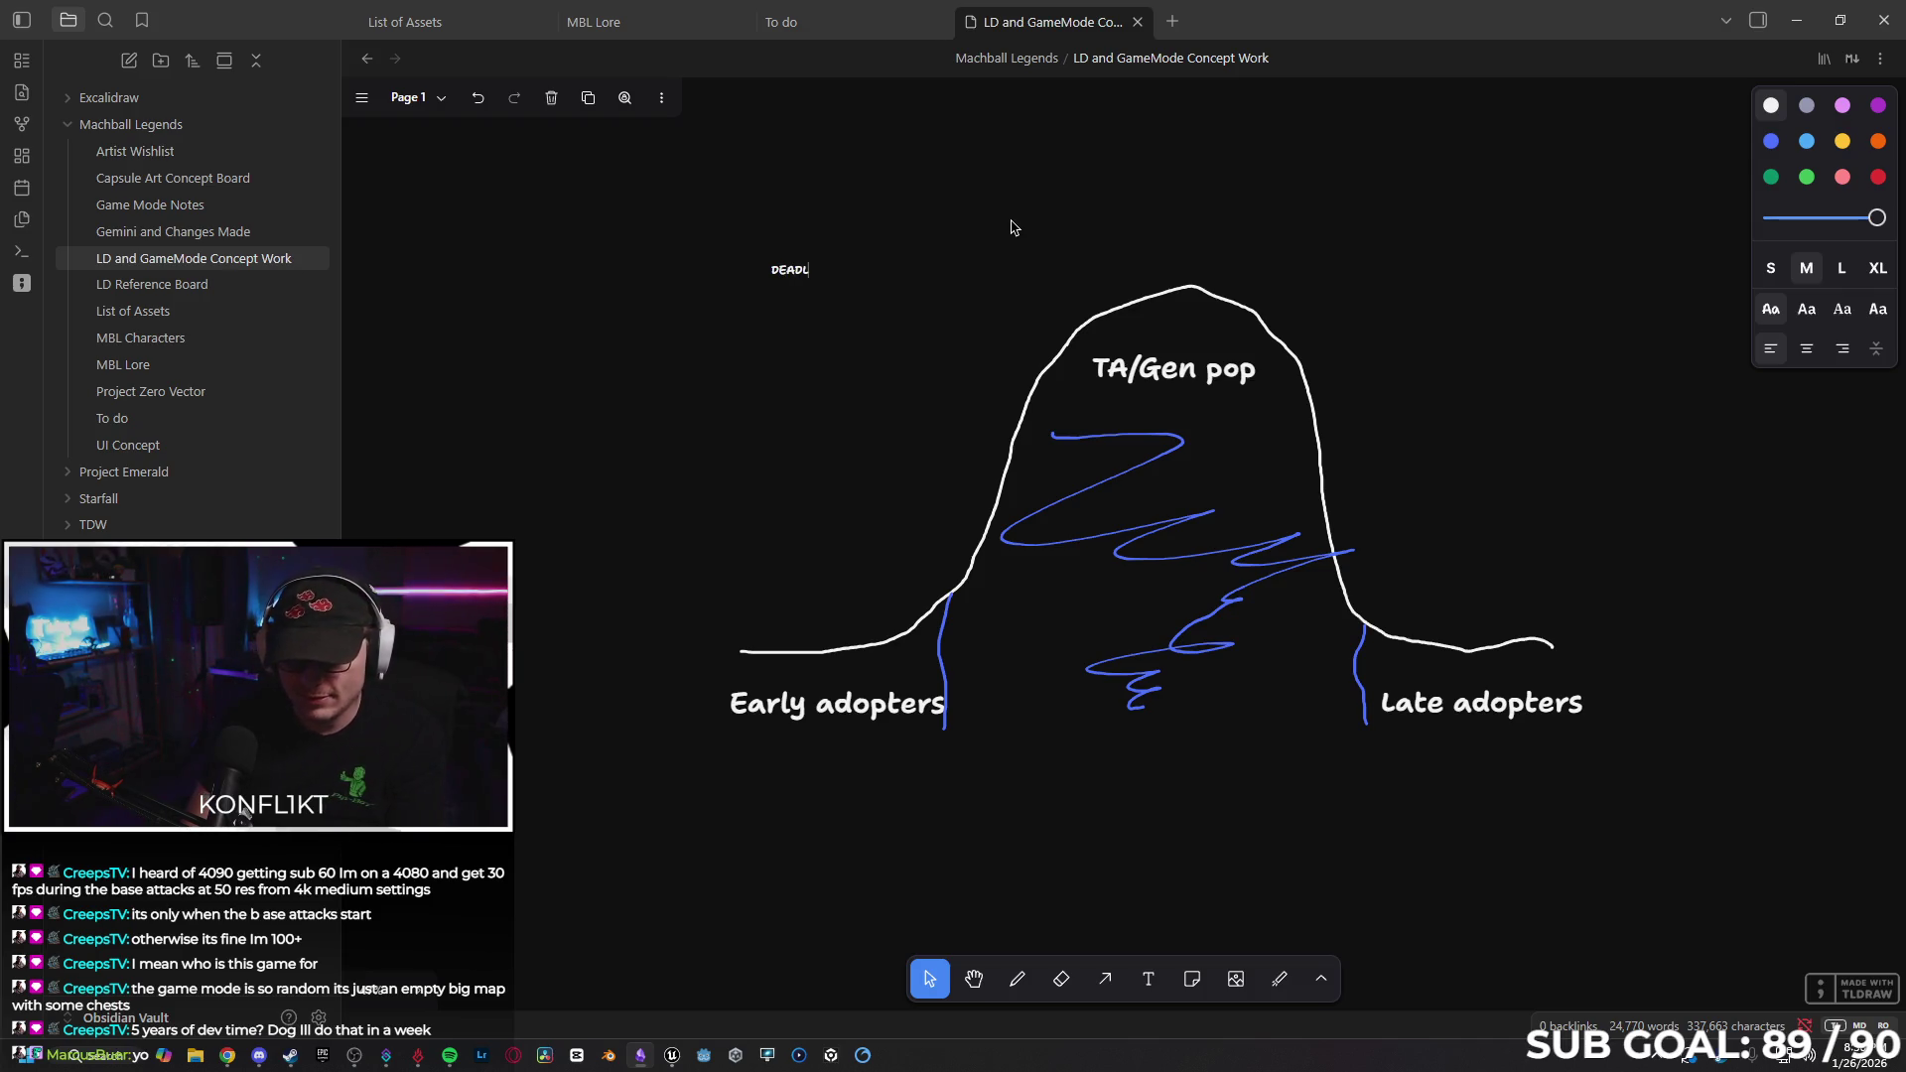
type("OCK")
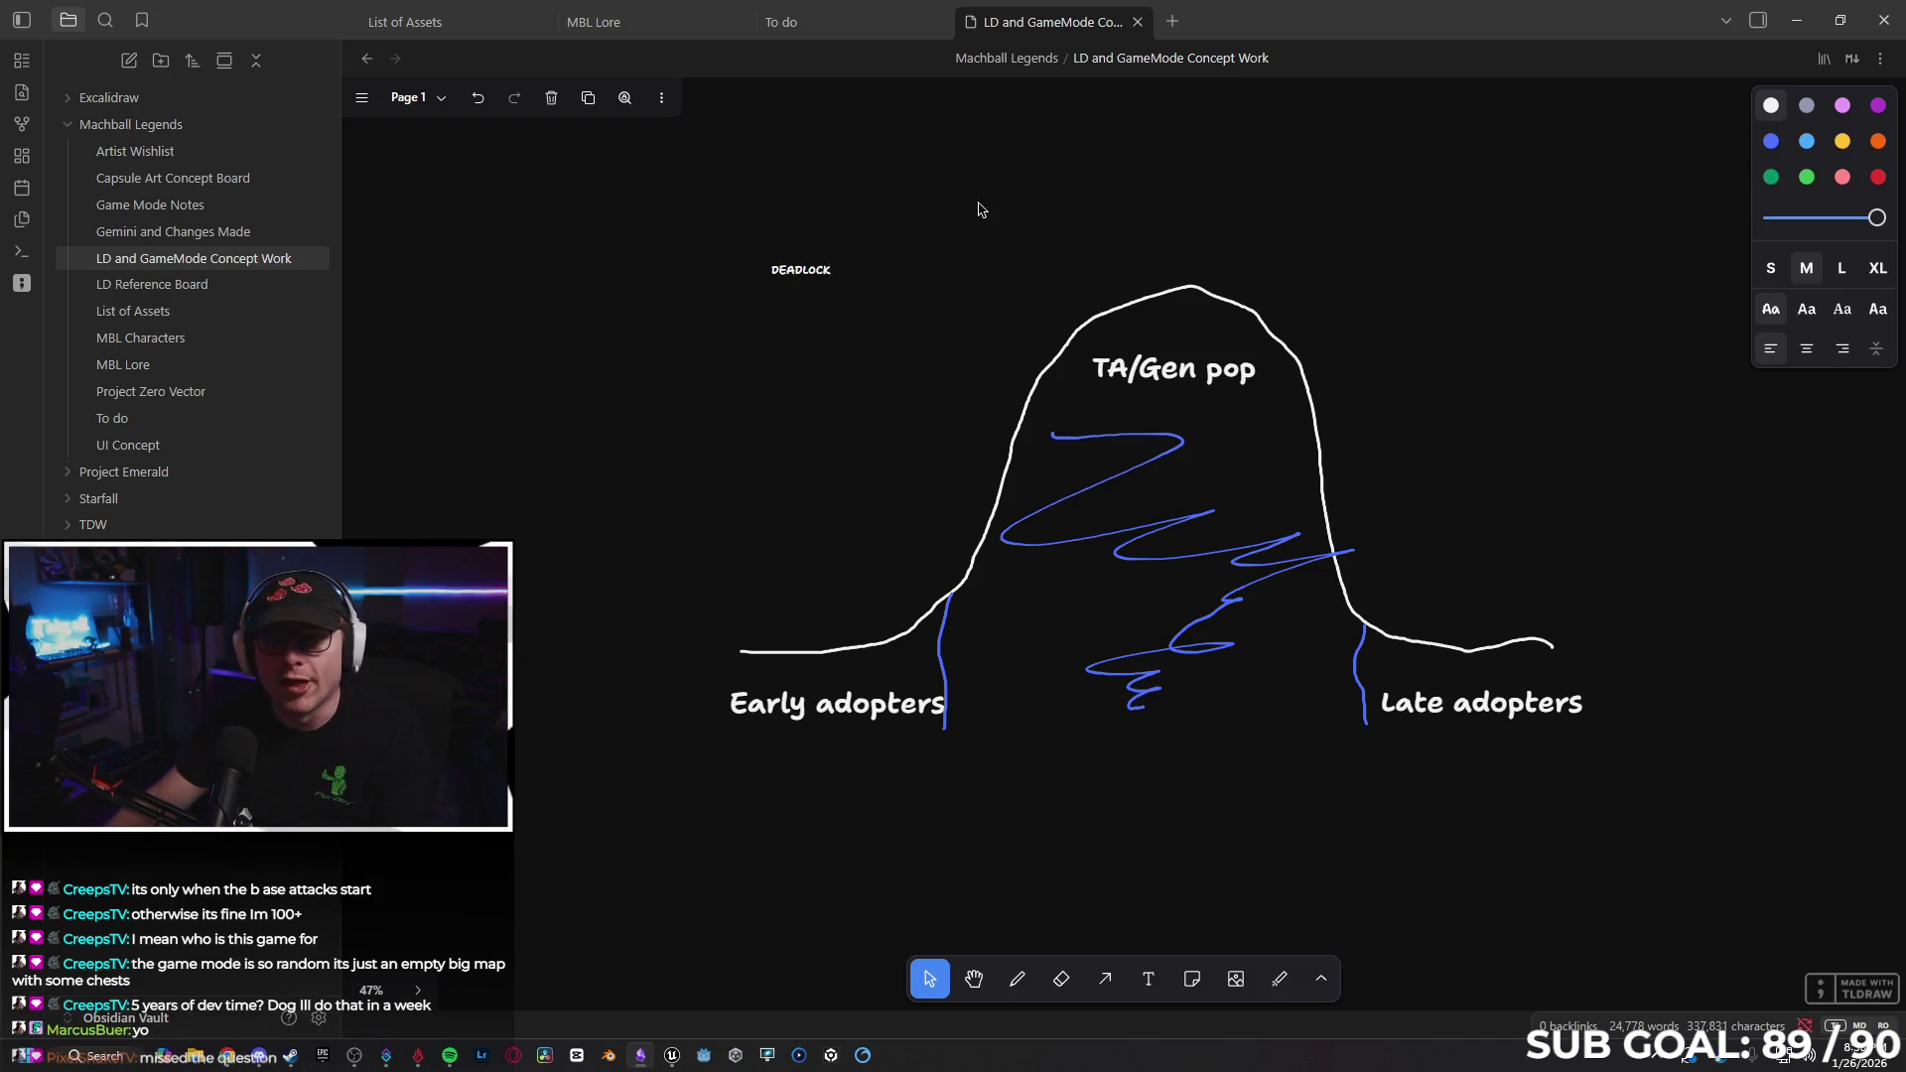
key("Escape")
mouse_move(831, 280)
left_mouse_down()
mouse_move(1112, 359)
mouse_move(1062, 338)
left_mouse_up()
left_click_drag(922, 315, 692, 258)
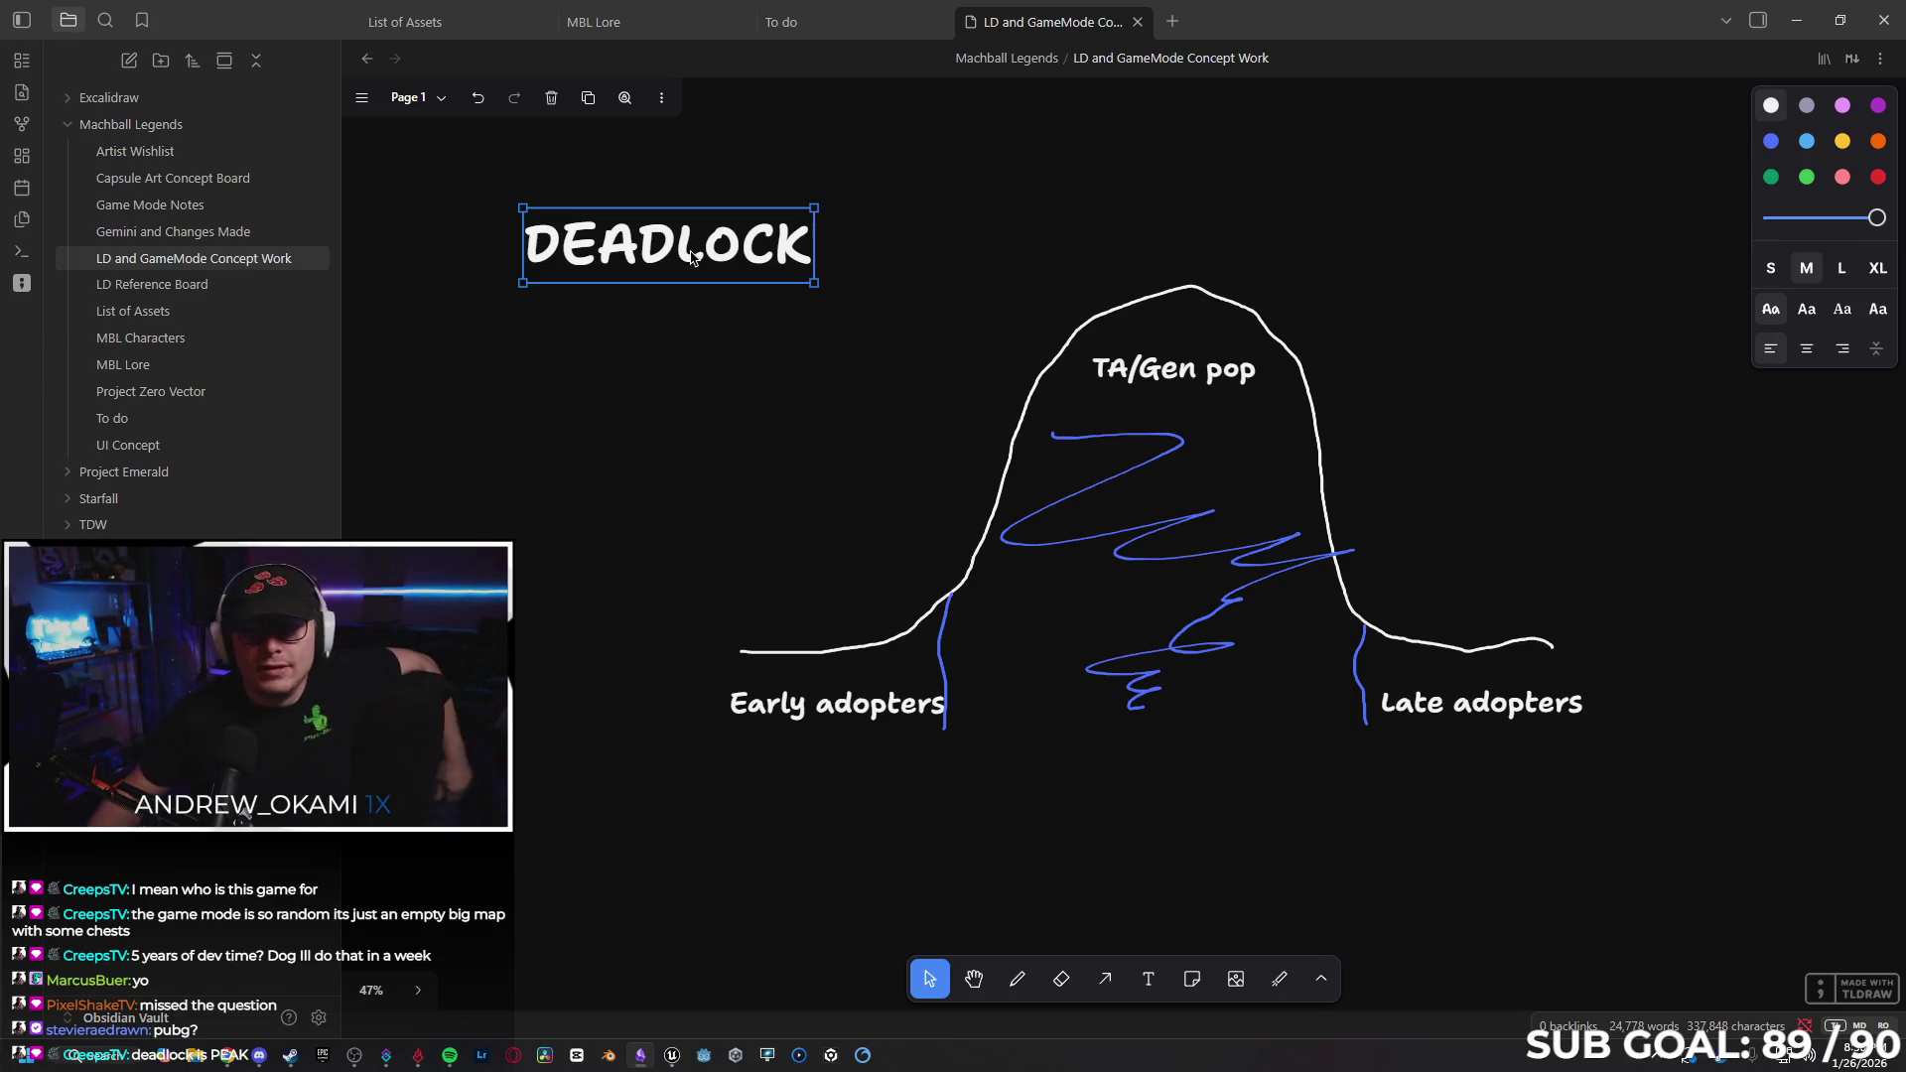
left_click(1280, 979)
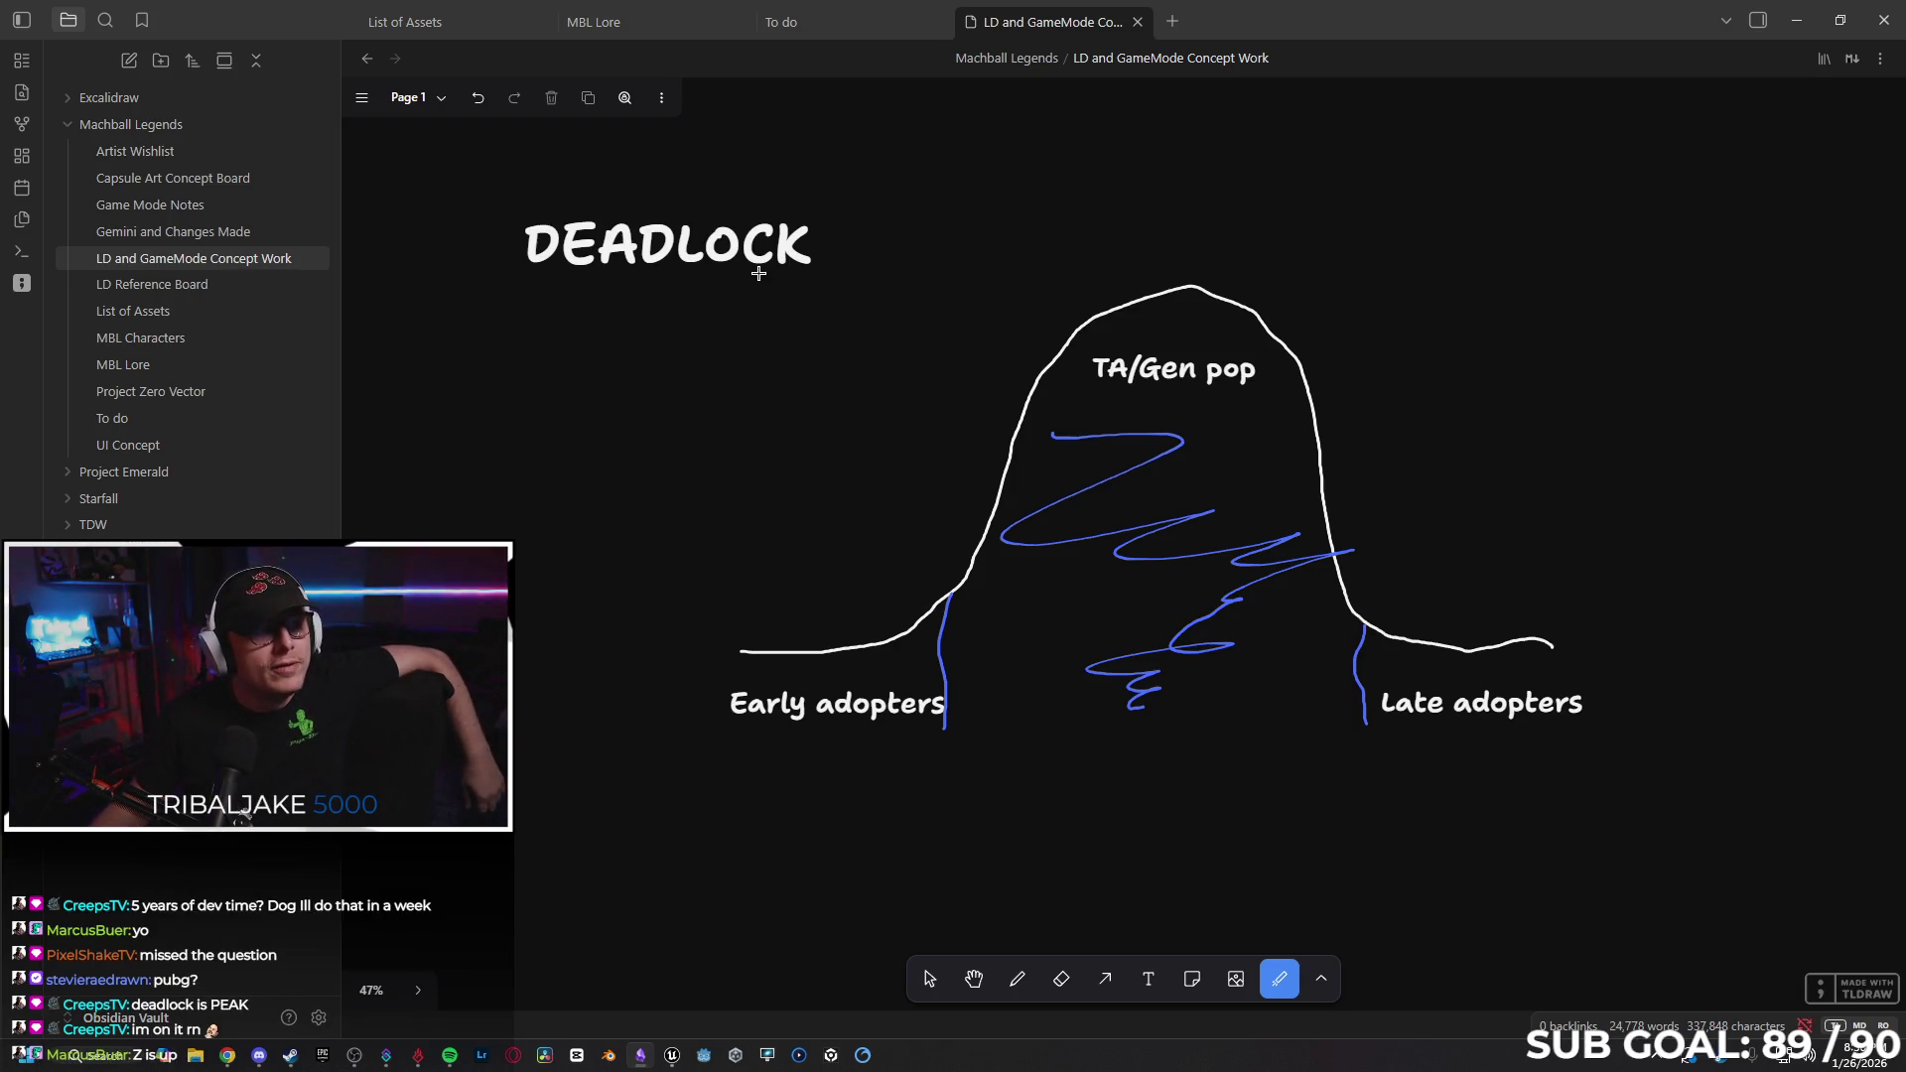
Laser-point at the DEADLOCK title and the Early adopters label, circling both.
mouse_move(736, 323)
left_mouse_down()
mouse_move(600, 311)
mouse_move(719, 329)
mouse_move(629, 302)
mouse_move(740, 297)
left_mouse_up()
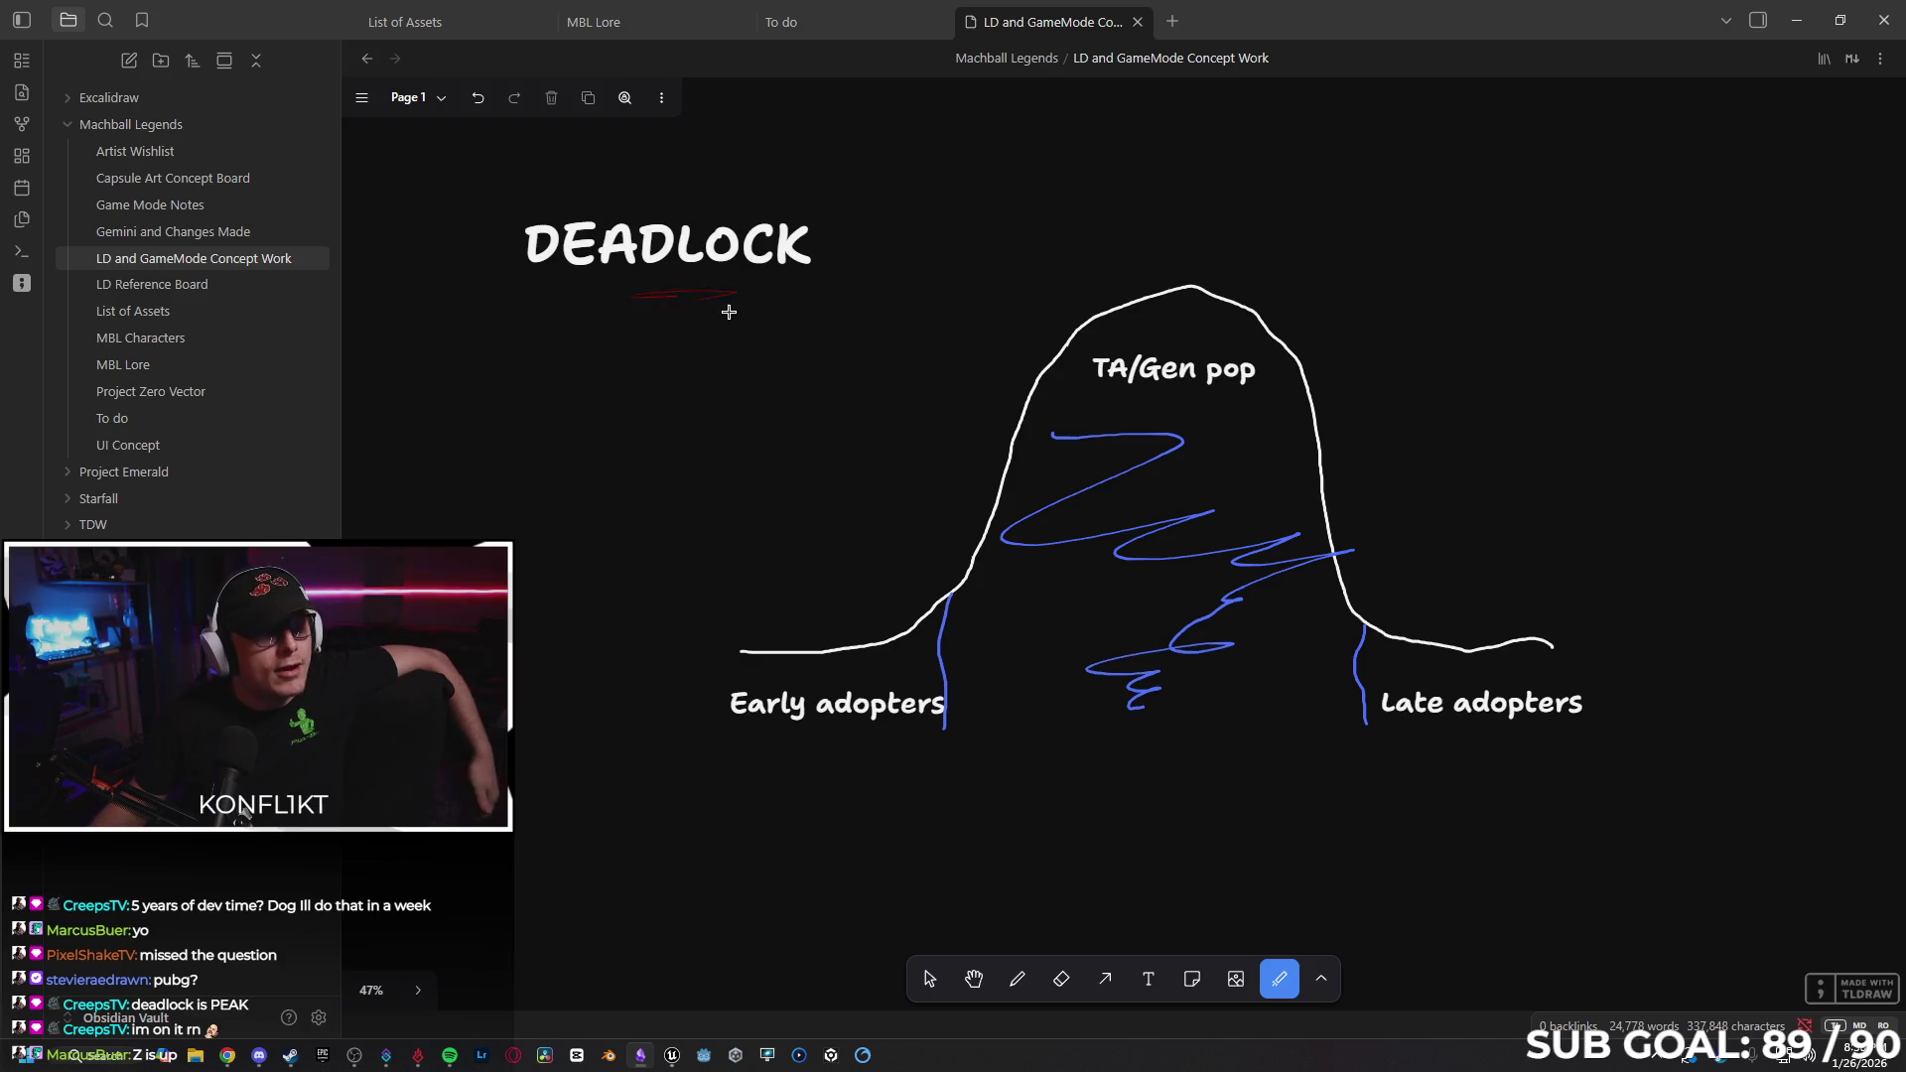
mouse_move(556, 332)
left_mouse_down()
mouse_move(914, 255)
mouse_move(811, 364)
left_mouse_up()
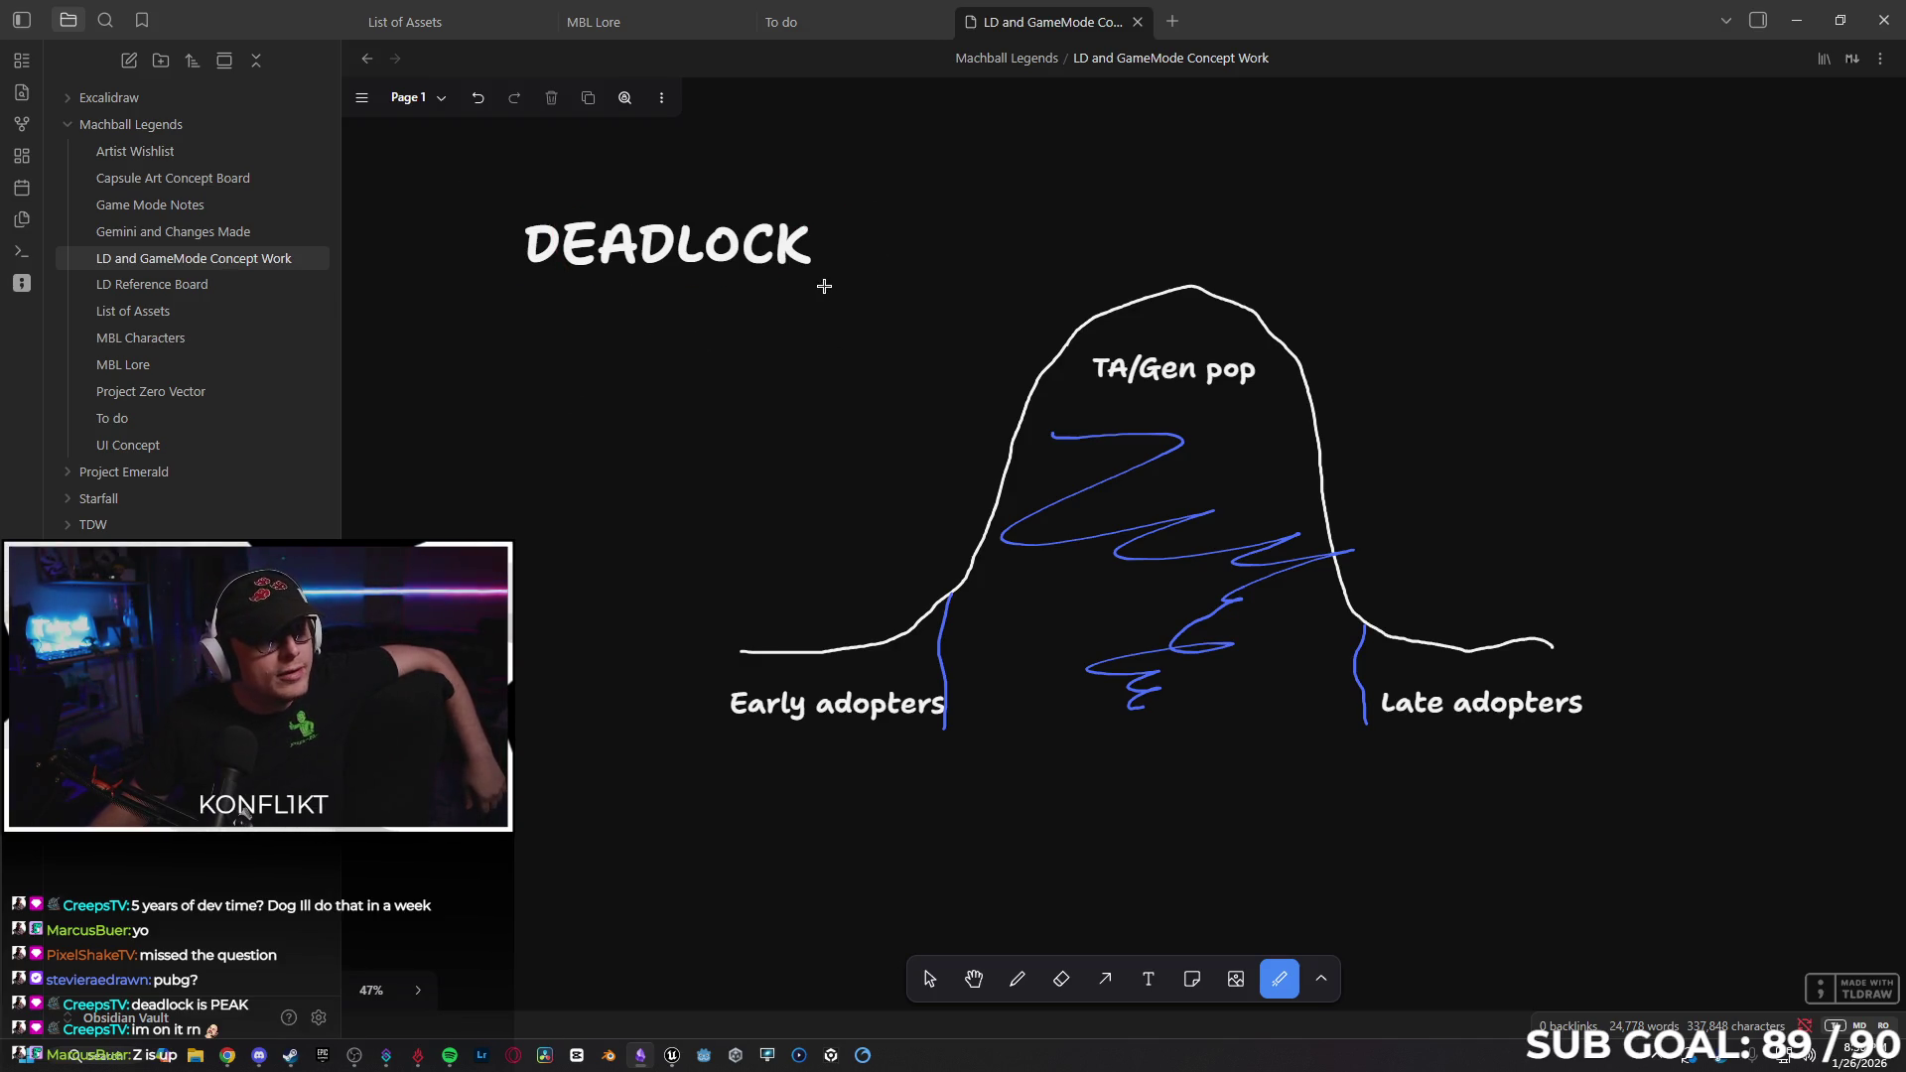
left_click_drag(821, 289, 613, 319)
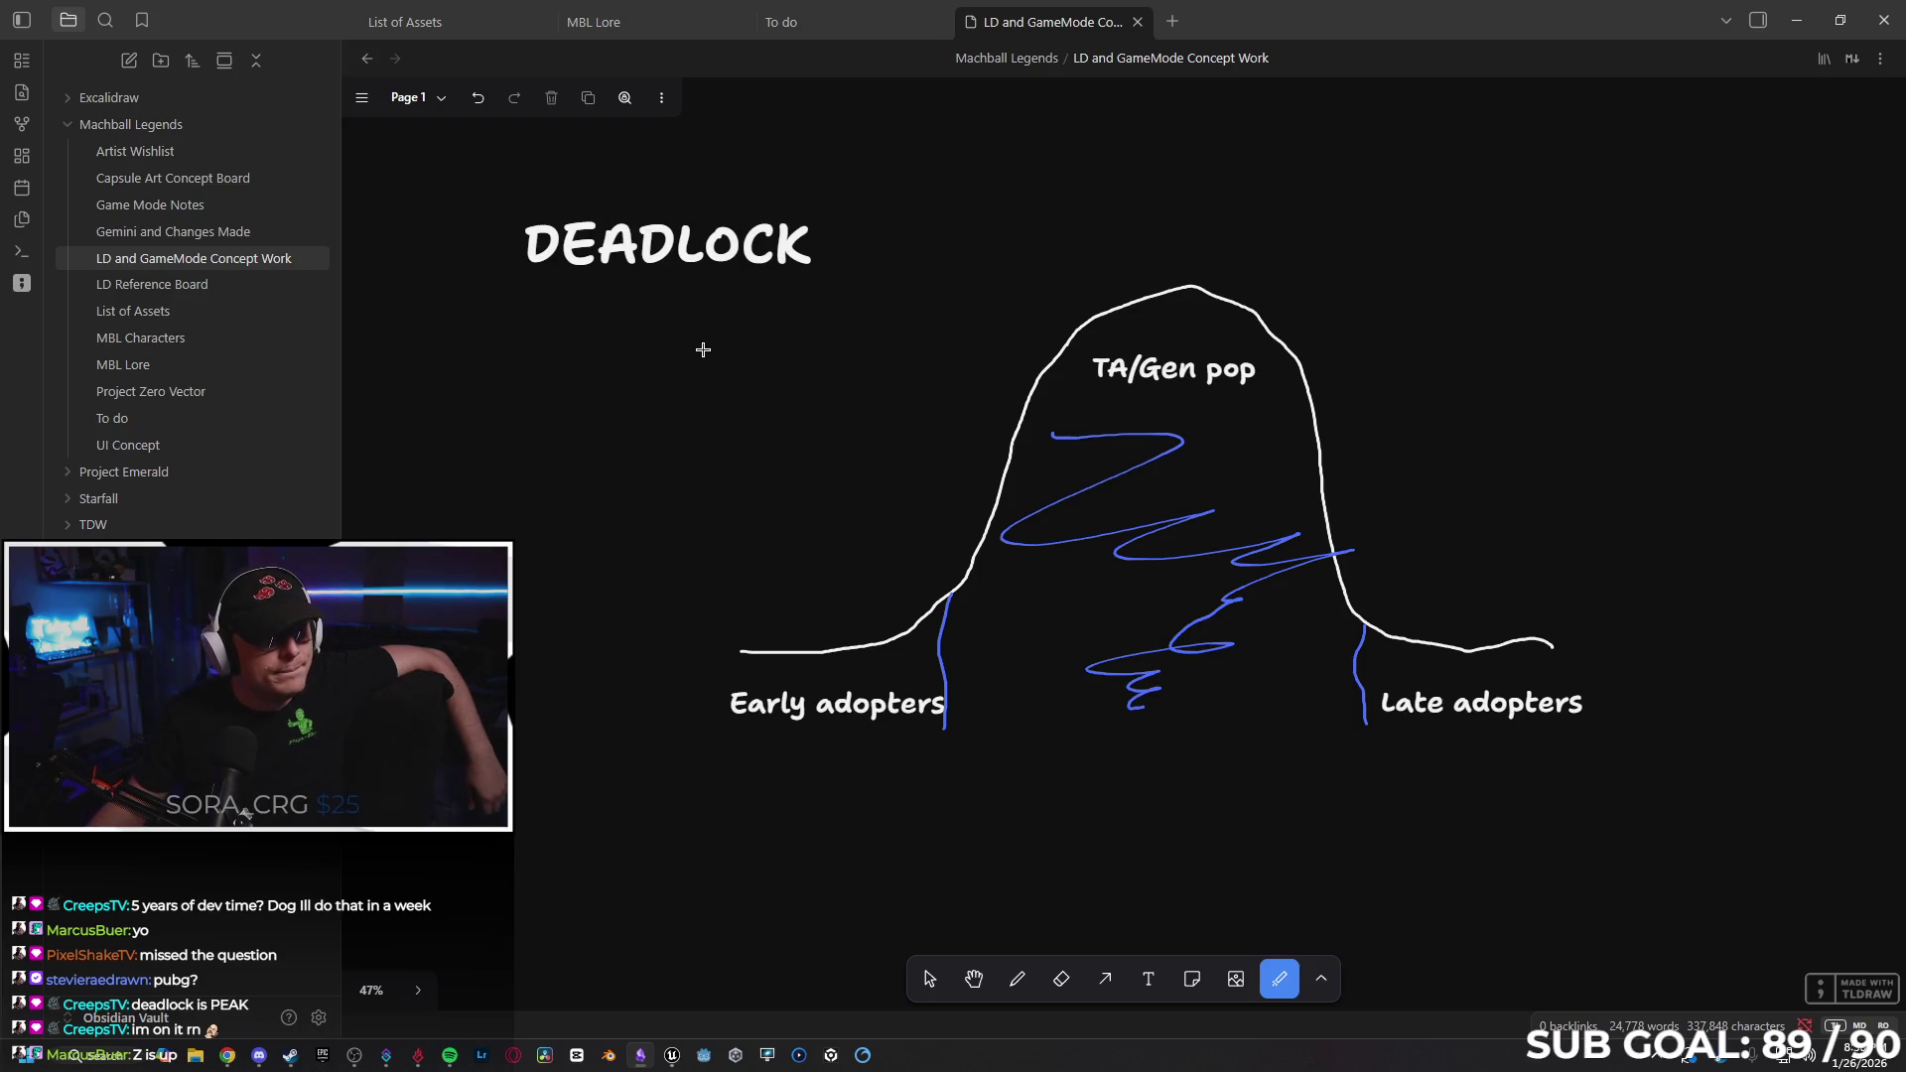
mouse_move(751, 512)
left_mouse_down()
mouse_move(806, 636)
mouse_move(855, 563)
mouse_move(664, 637)
mouse_move(787, 626)
mouse_move(843, 745)
mouse_move(899, 767)
mouse_move(843, 809)
mouse_move(821, 770)
mouse_move(877, 755)
mouse_move(853, 814)
mouse_move(748, 758)
mouse_move(838, 736)
mouse_move(883, 848)
left_mouse_up()
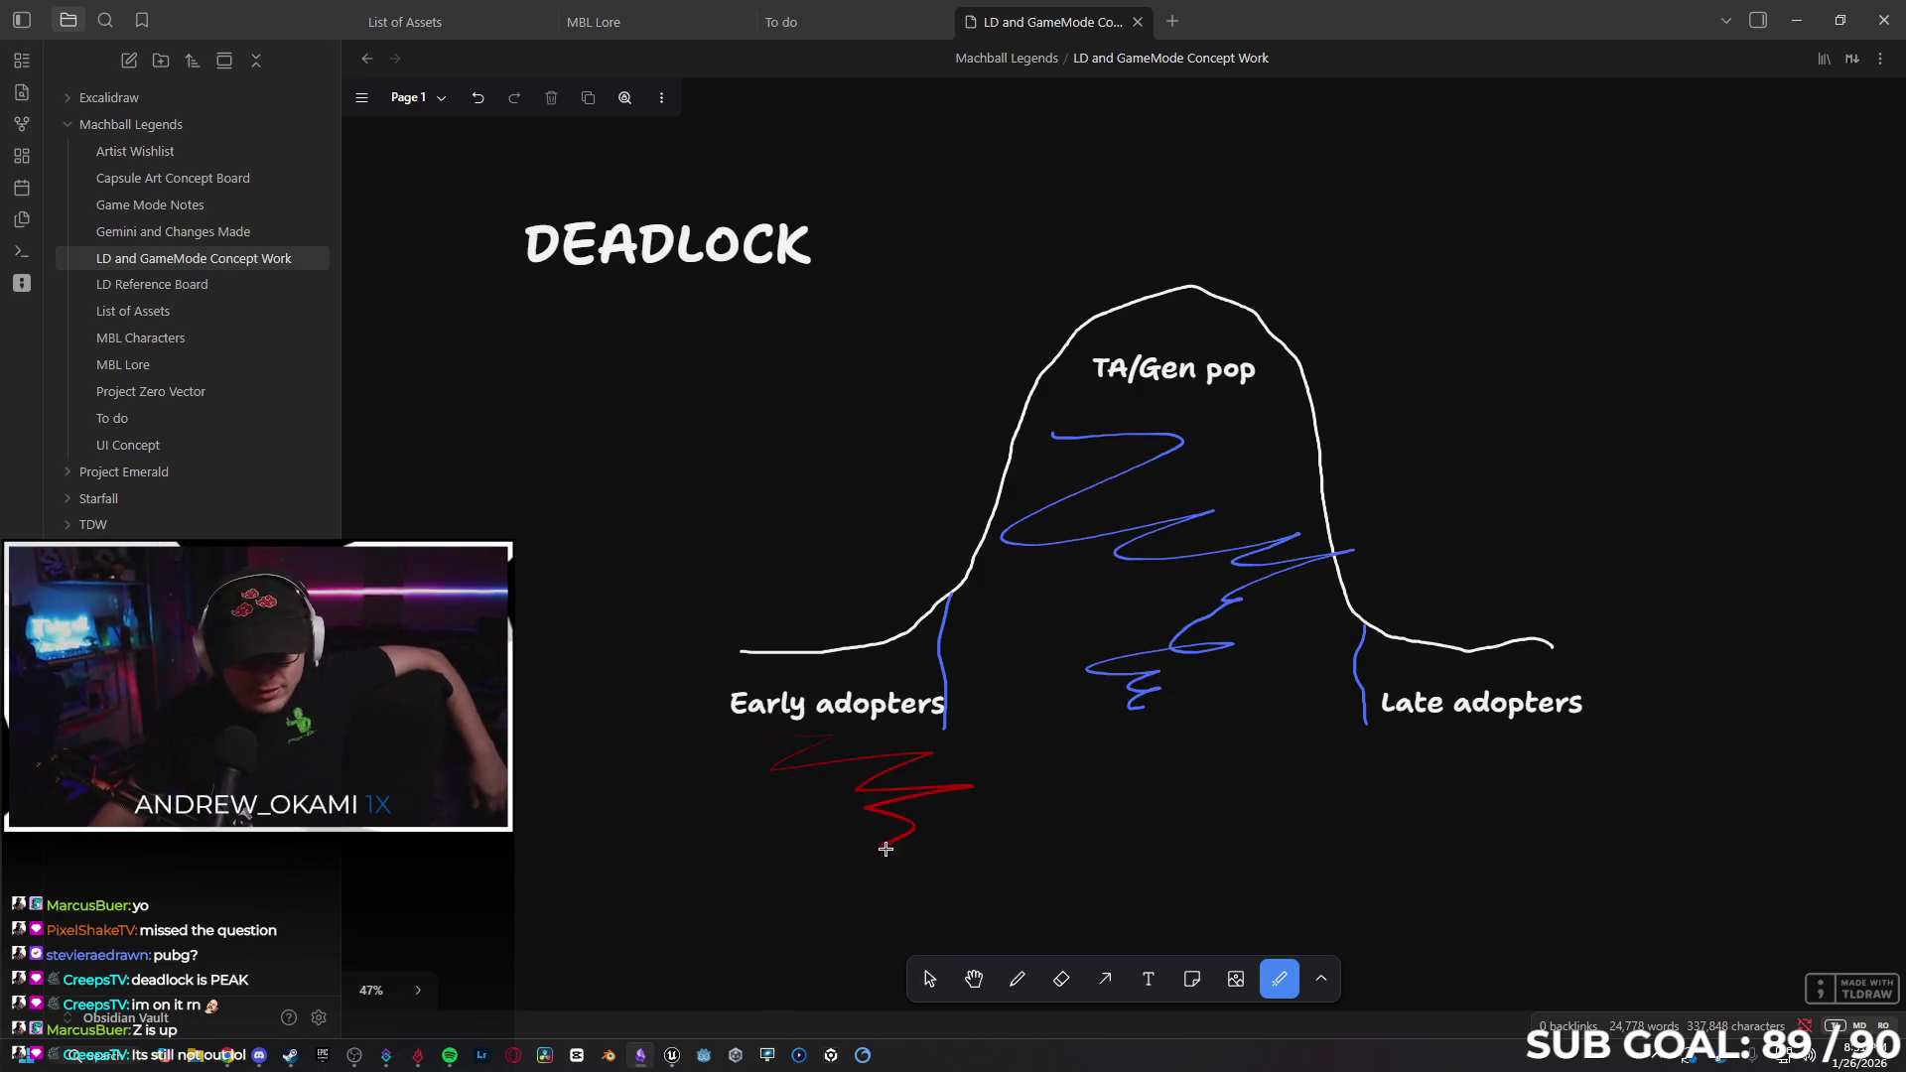
left_click_drag(932, 676, 808, 758)
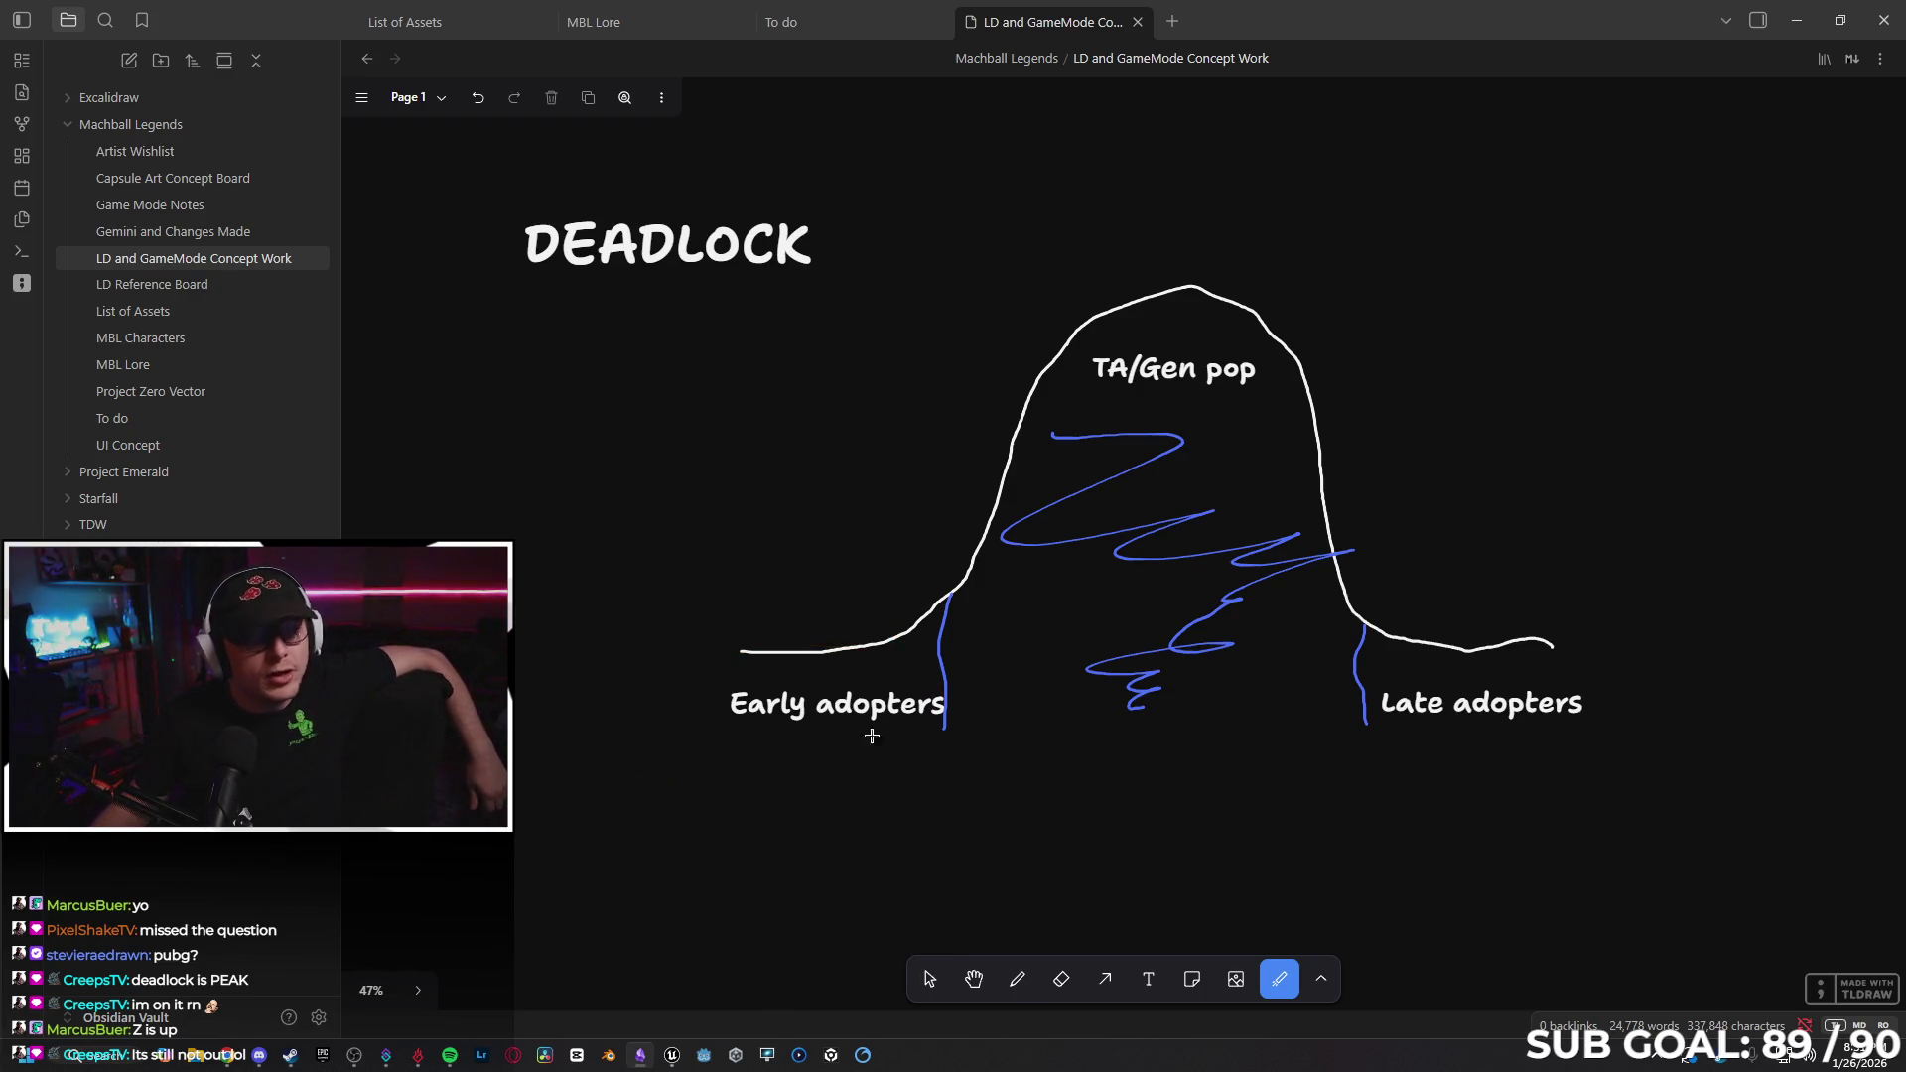
mouse_move(764, 555)
left_mouse_down()
mouse_move(639, 324)
mouse_move(635, 263)
left_mouse_up()
mouse_move(827, 211)
left_mouse_down()
mouse_move(701, 119)
mouse_move(798, 372)
left_mouse_up()
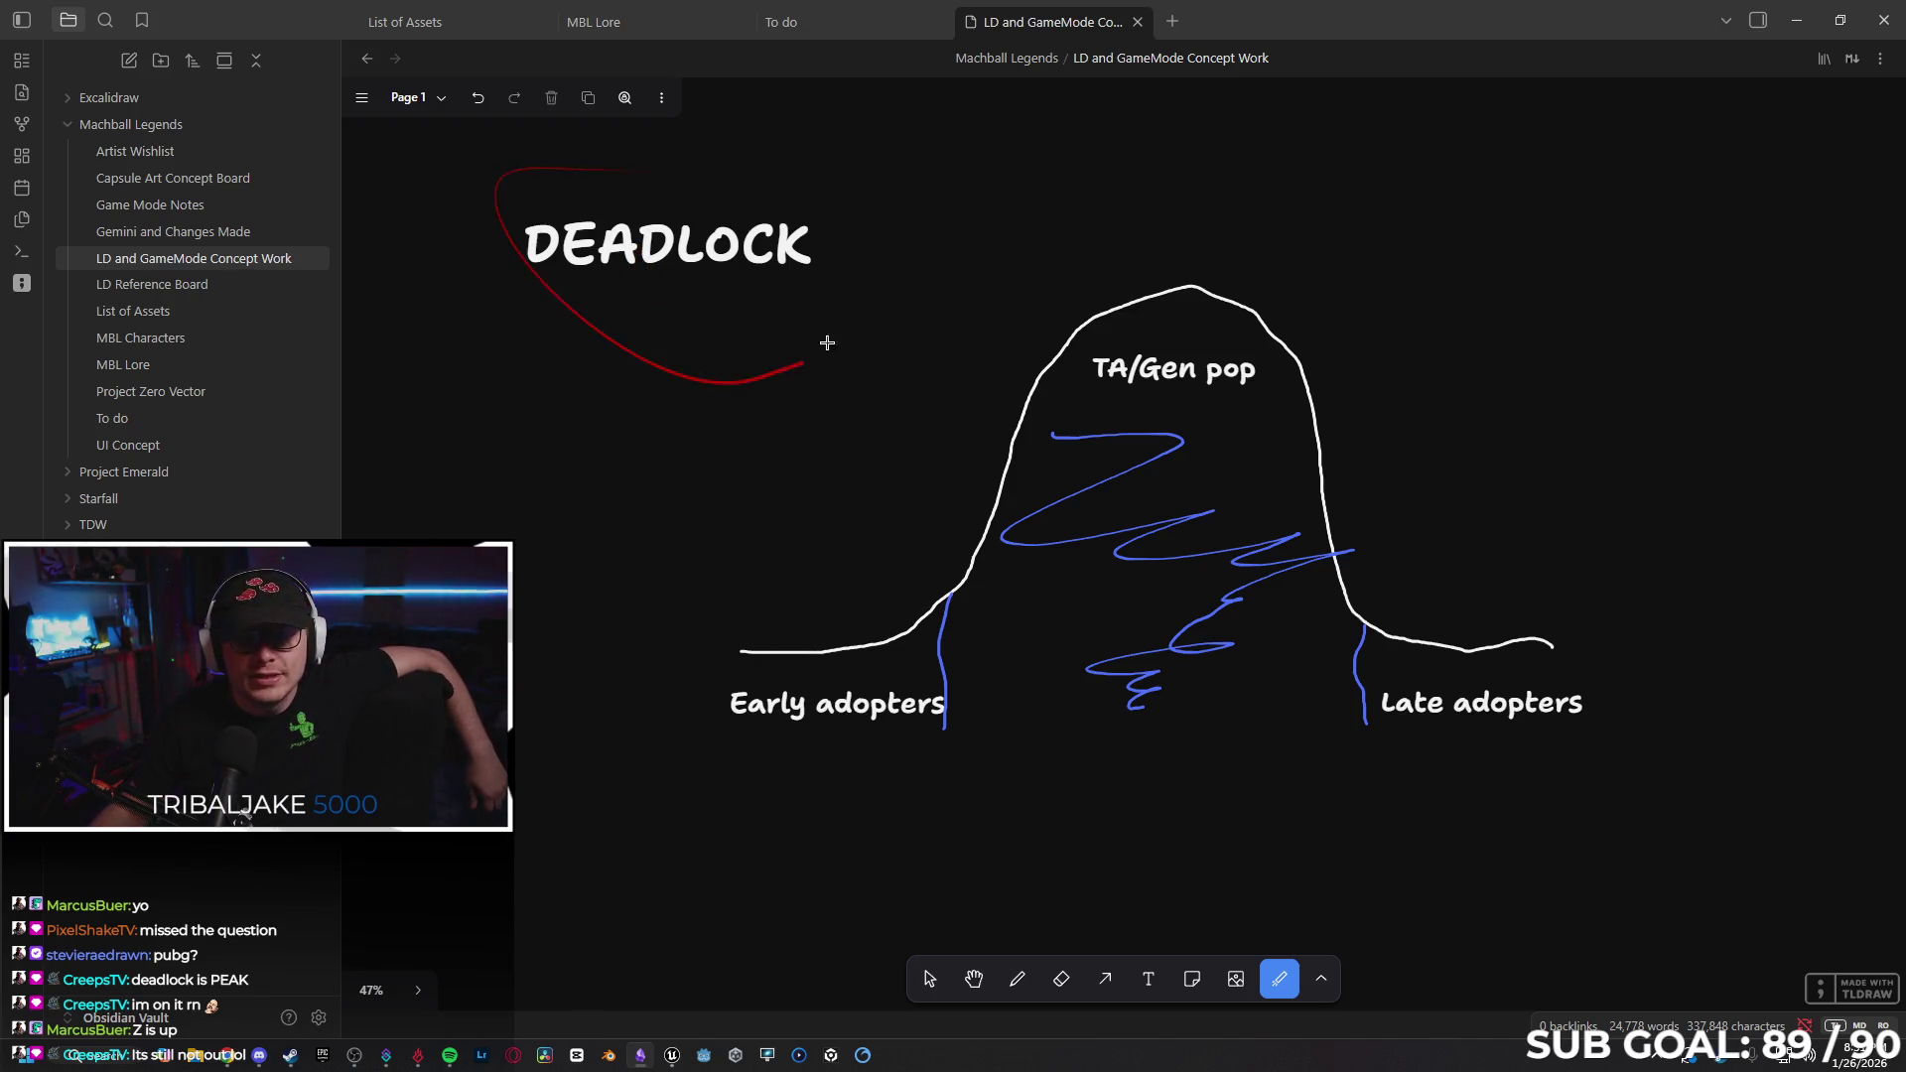
mouse_move(743, 651)
left_mouse_down()
mouse_move(718, 365)
mouse_move(651, 357)
mouse_move(695, 327)
left_mouse_up()
mouse_move(754, 732)
left_mouse_down()
mouse_move(681, 744)
mouse_move(884, 753)
mouse_move(766, 744)
mouse_move(845, 809)
left_mouse_up()
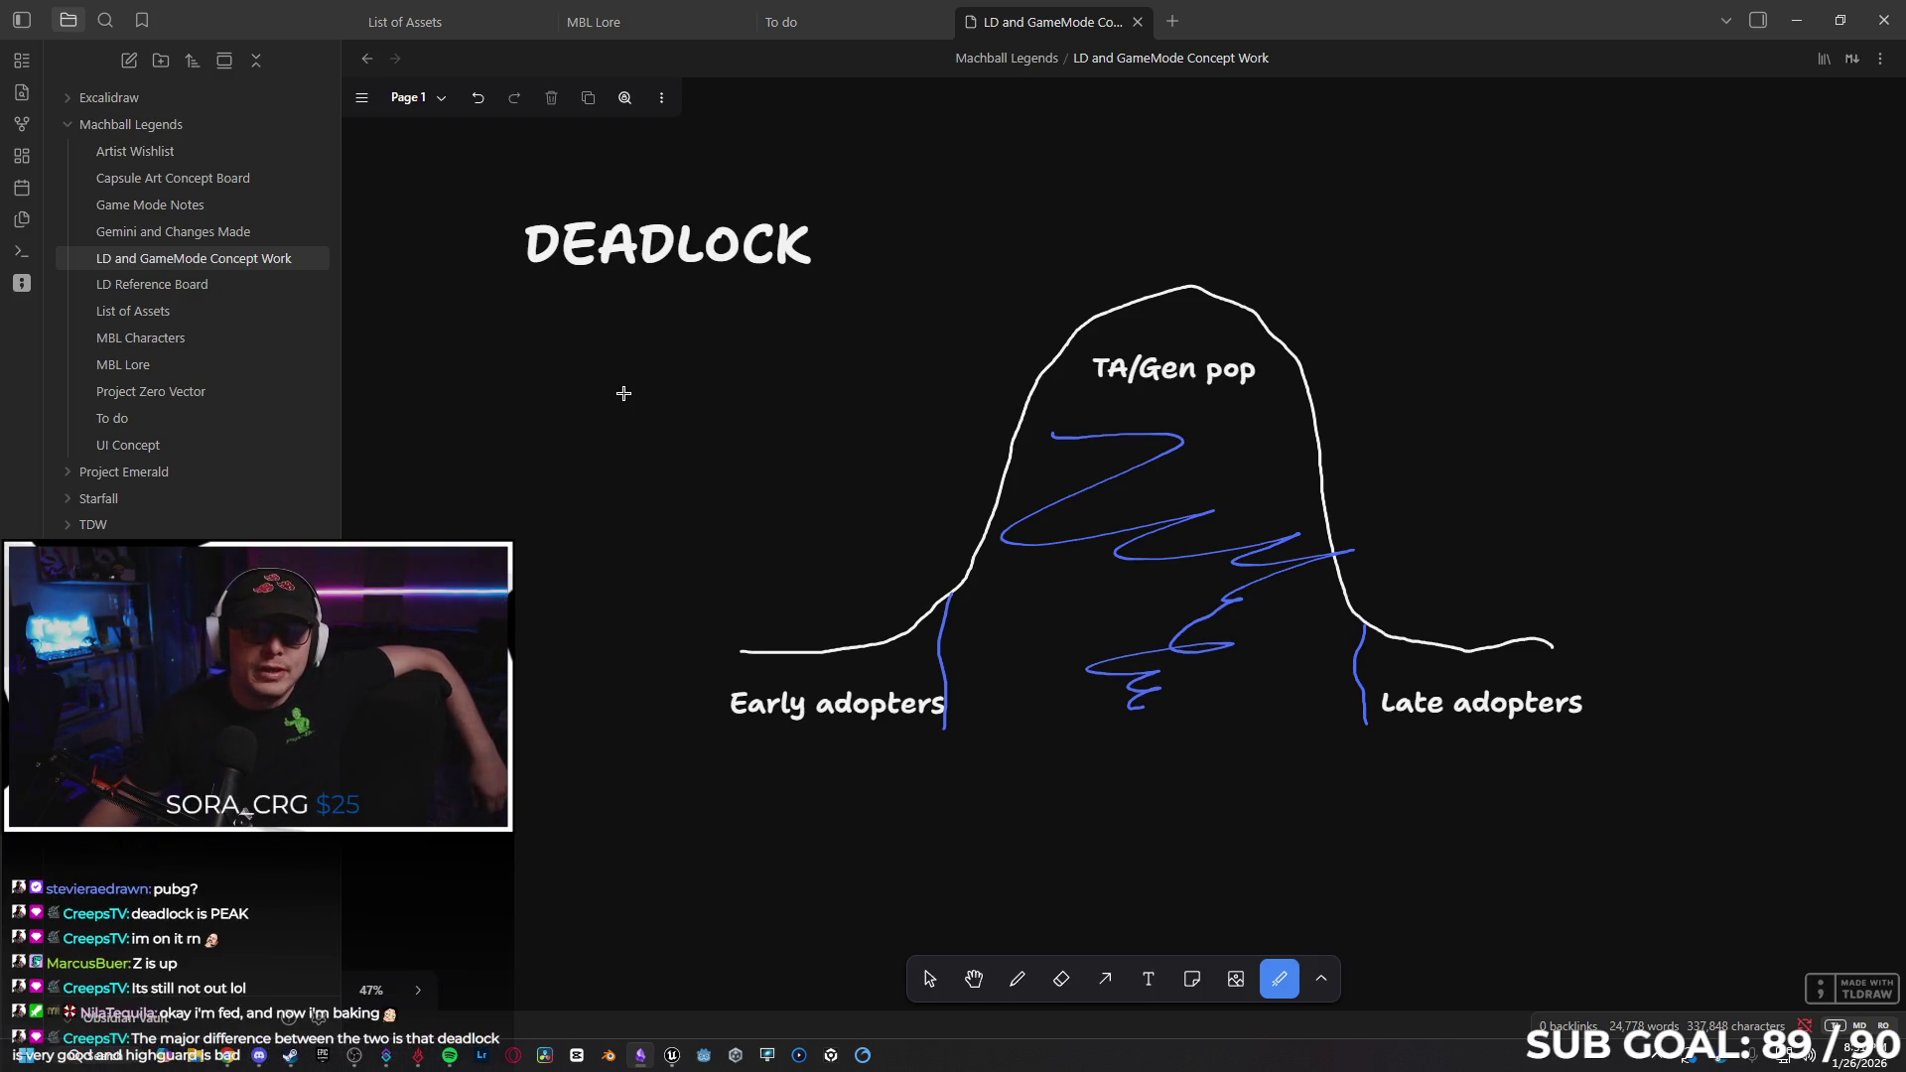
mouse_move(799, 203)
left_mouse_down()
mouse_move(421, 218)
mouse_move(789, 318)
left_mouse_up()
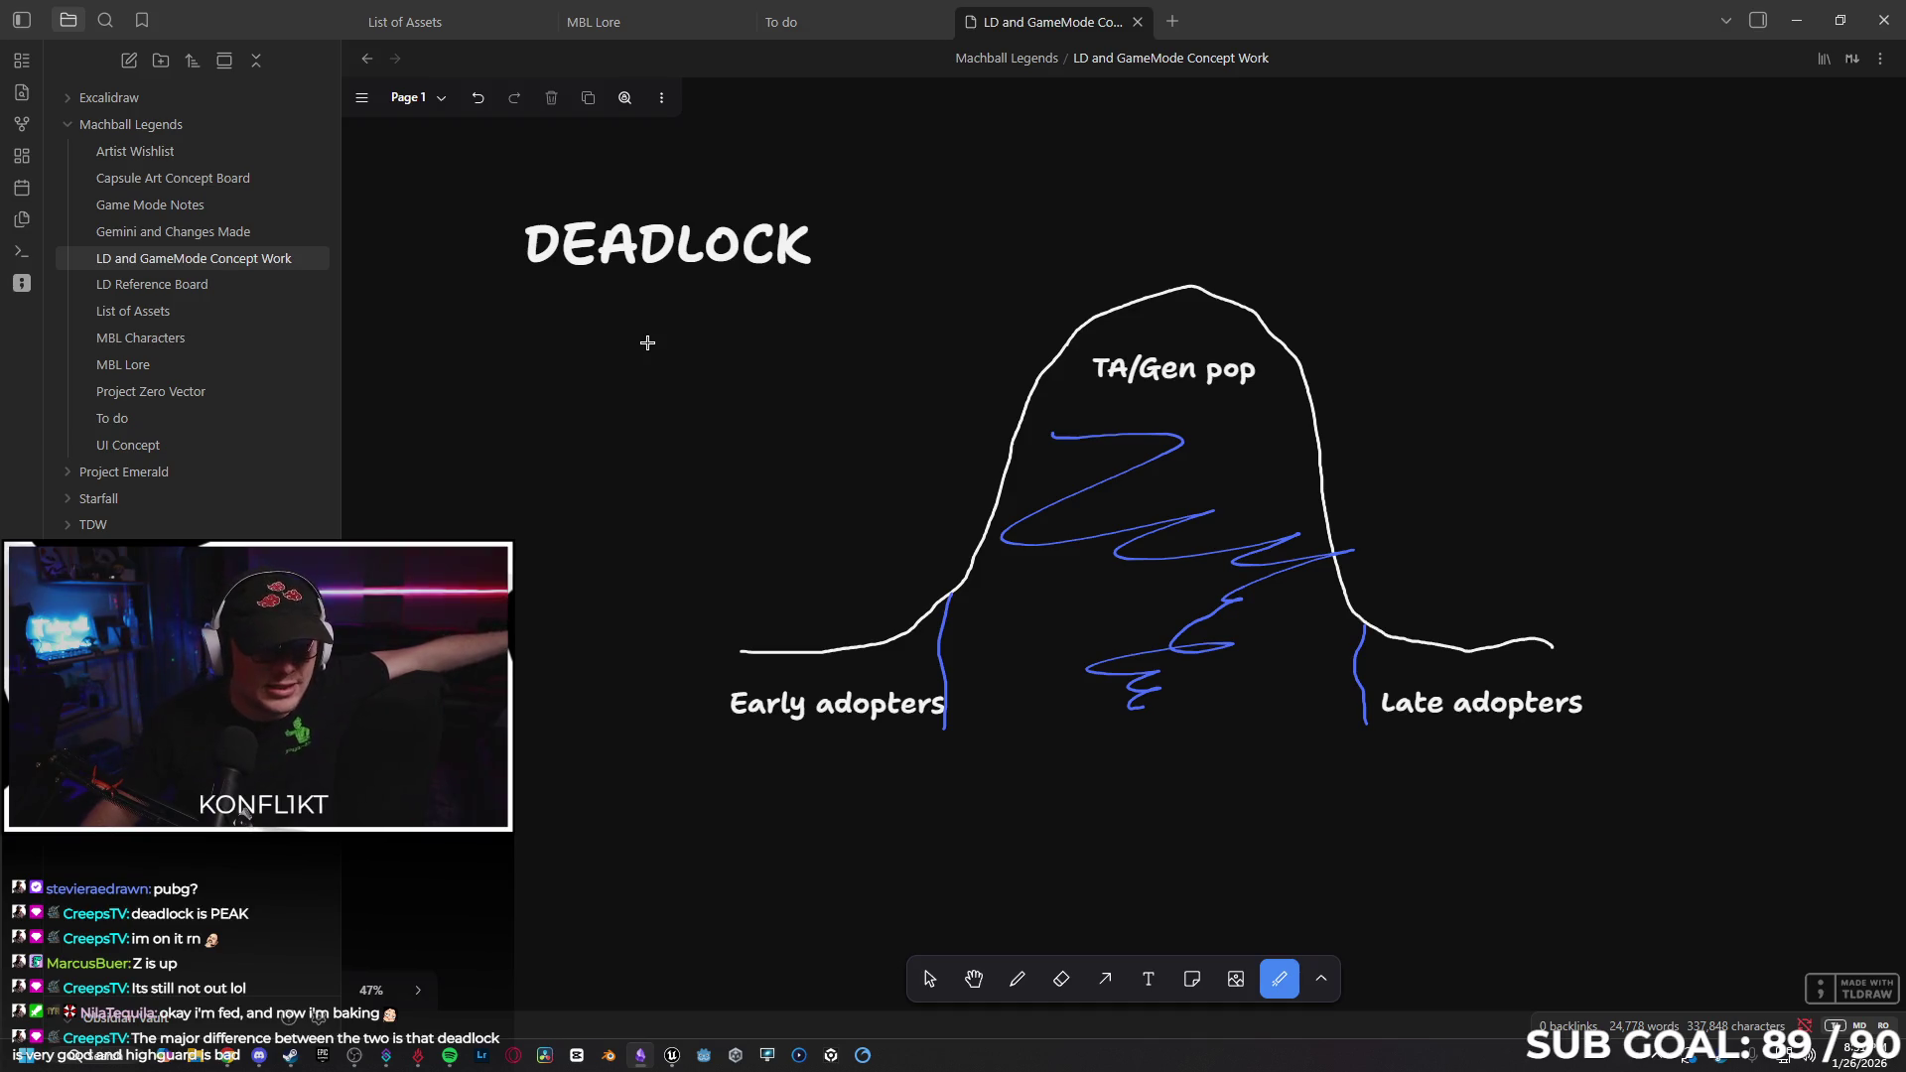
Underline the DEADLOCK title and trace the curve from its left base up to the peak.
left_click_drag(810, 229, 357, 297)
left_click_drag(566, 297, 482, 308)
left_click_drag(556, 363, 804, 320)
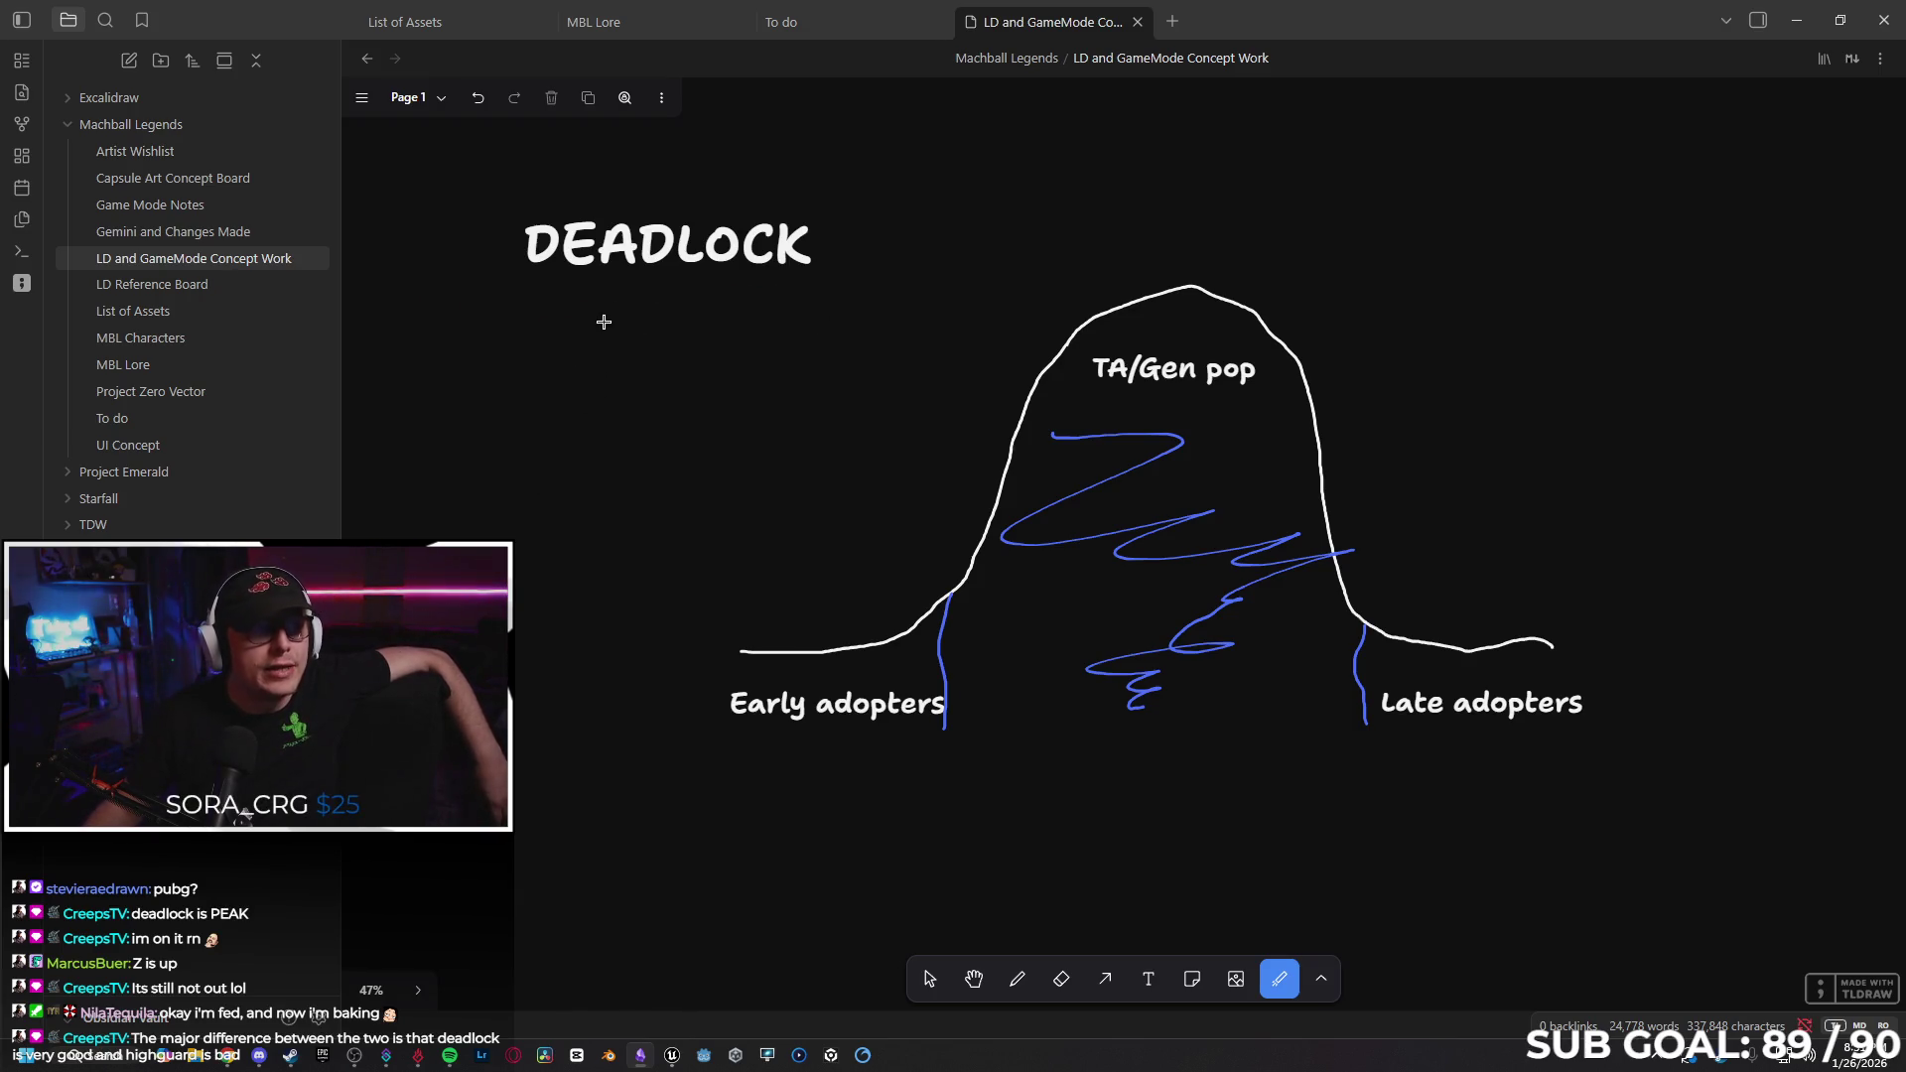
left_click_drag(553, 303, 668, 324)
left_click_drag(910, 668, 701, 629)
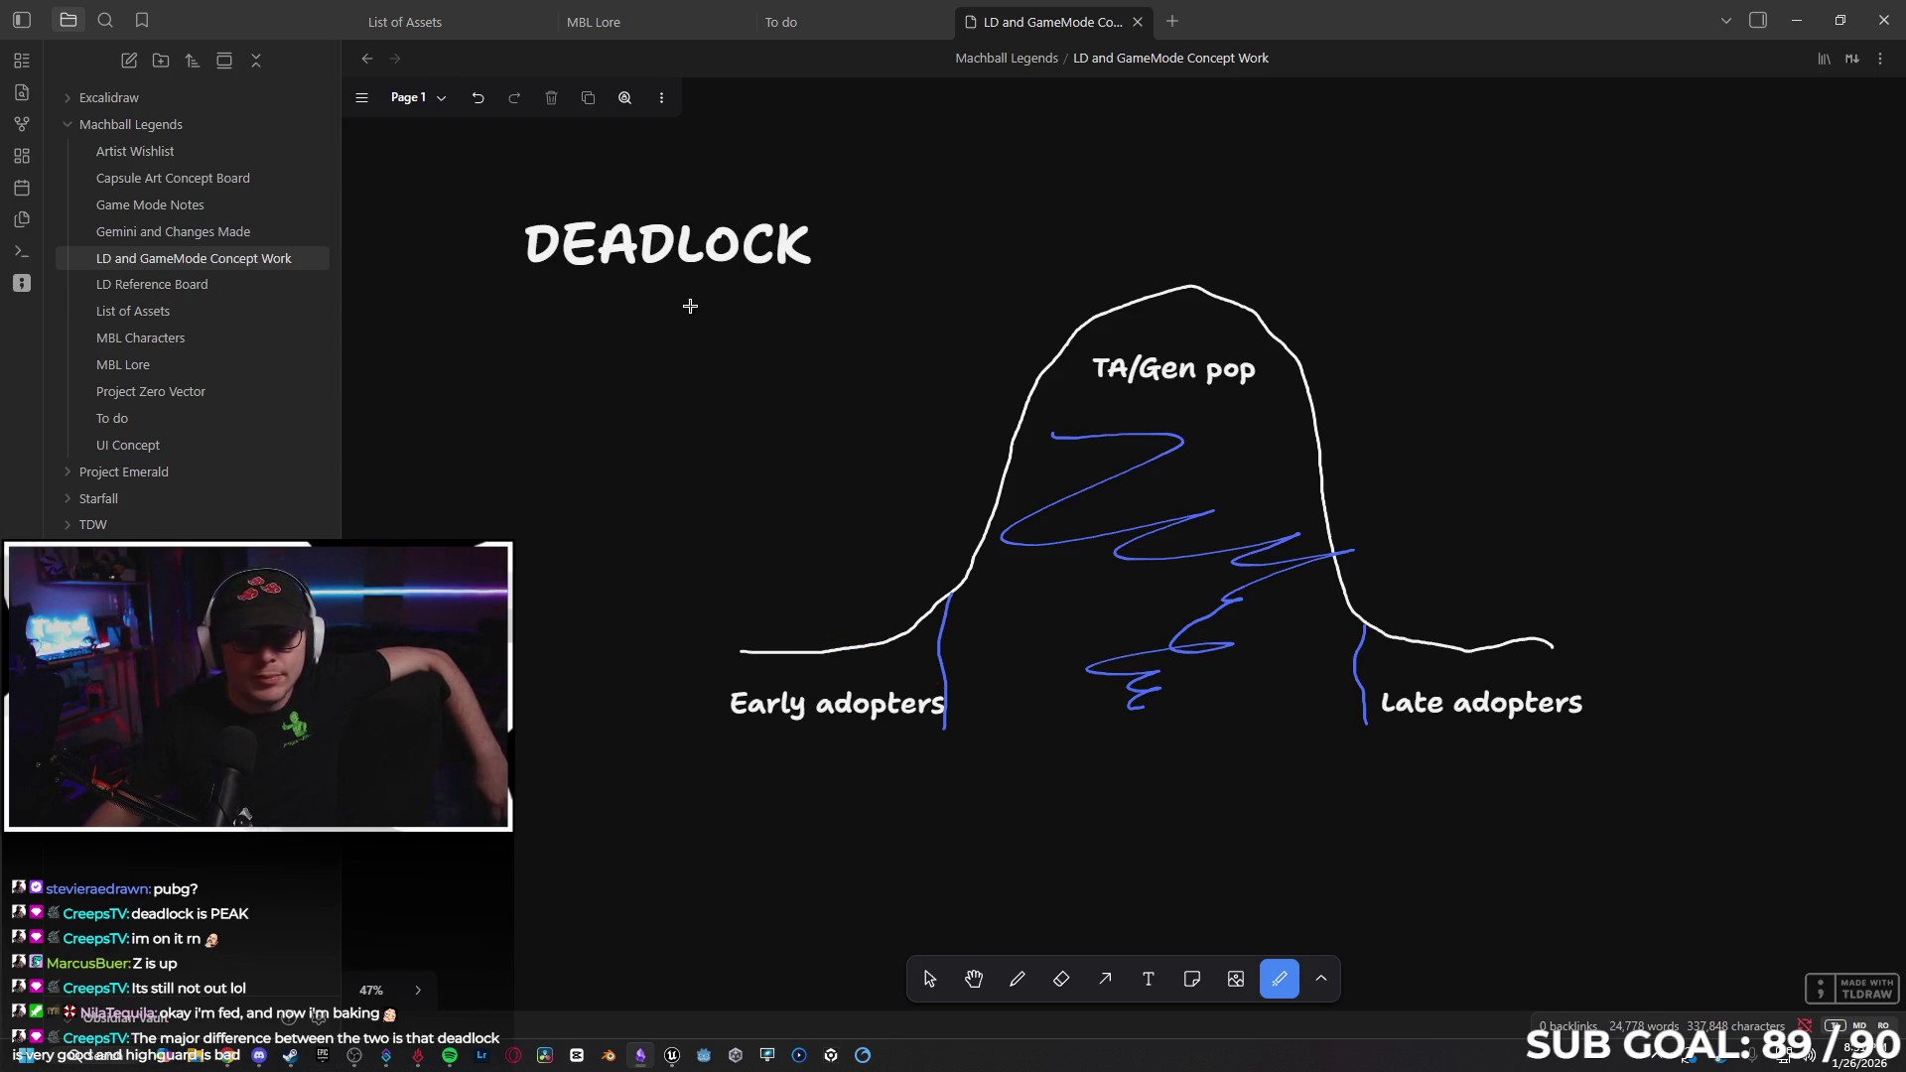
mouse_move(952, 588)
left_mouse_down()
mouse_move(1254, 264)
mouse_move(1277, 303)
mouse_move(992, 307)
mouse_move(1033, 307)
mouse_move(961, 353)
mouse_move(1250, 399)
left_mouse_up()
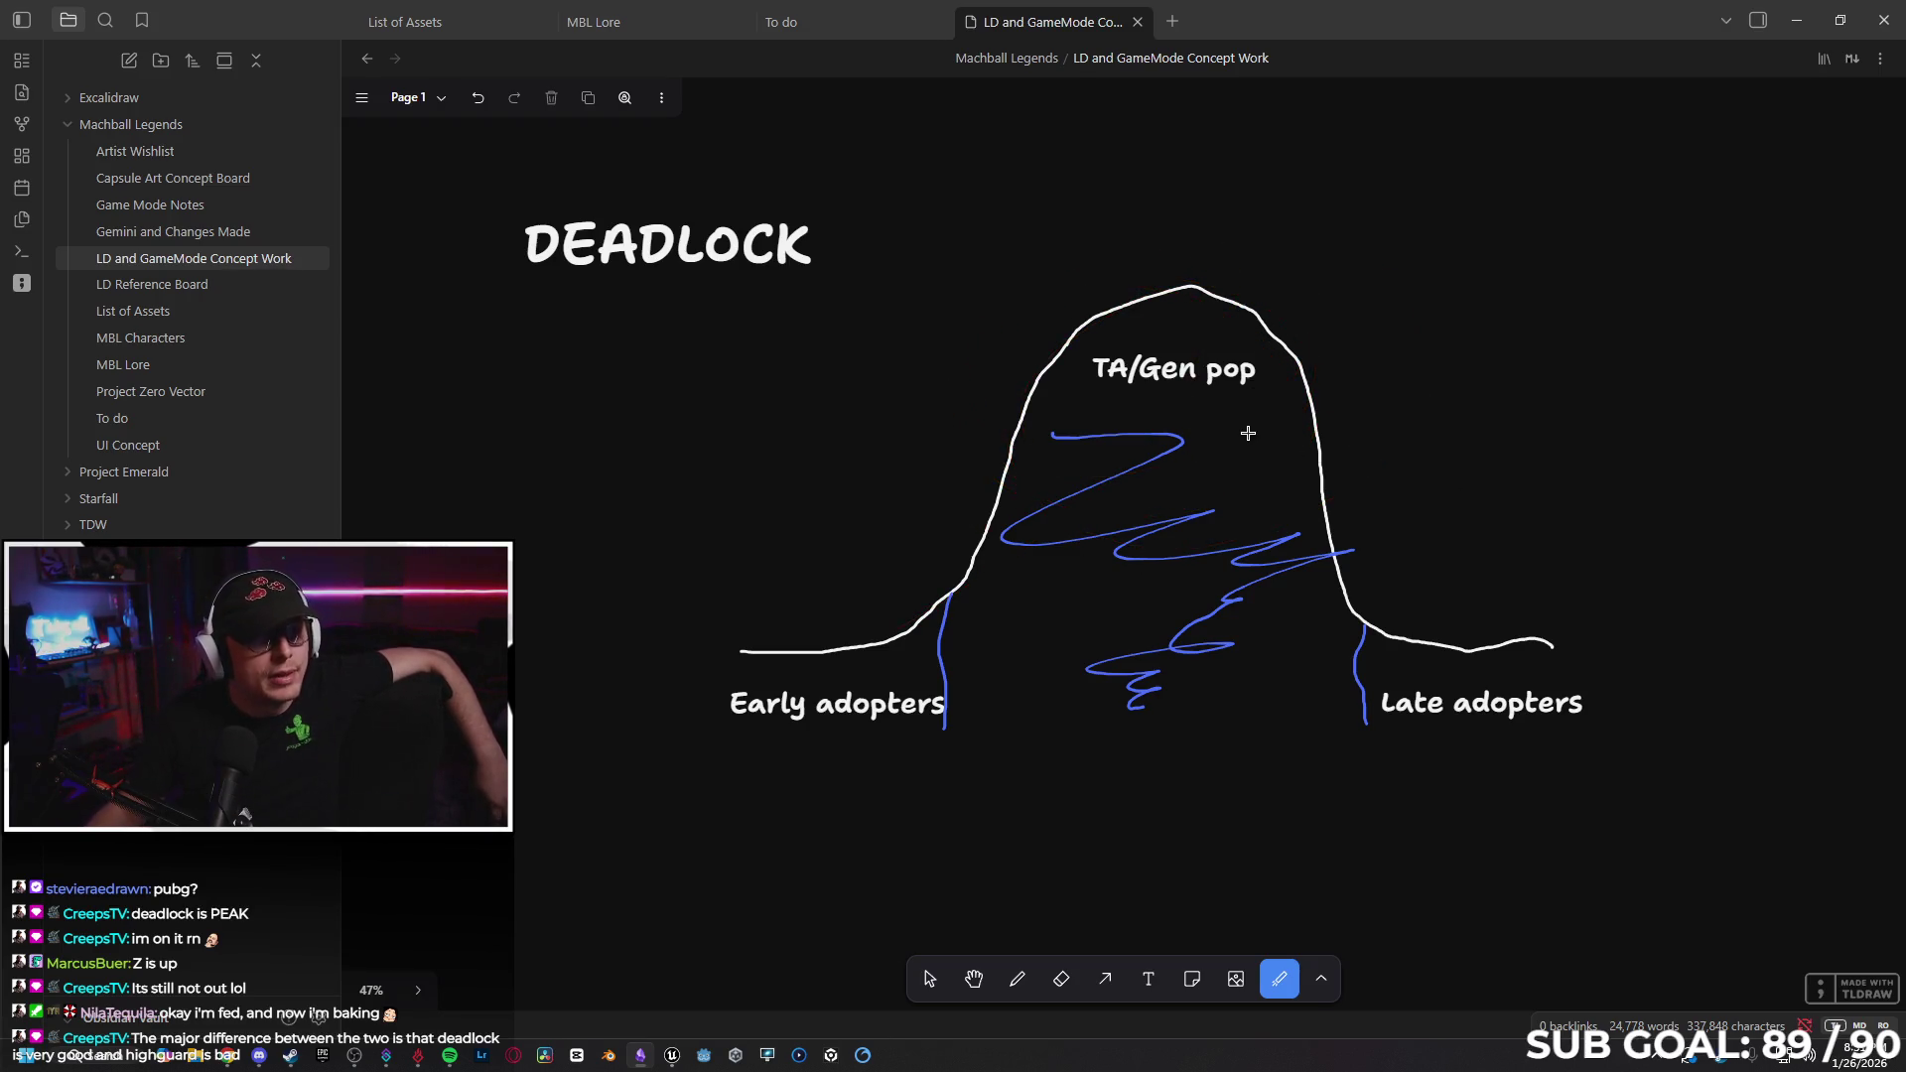
mouse_move(733, 159)
left_mouse_down()
mouse_move(923, 306)
mouse_move(660, 374)
left_mouse_up()
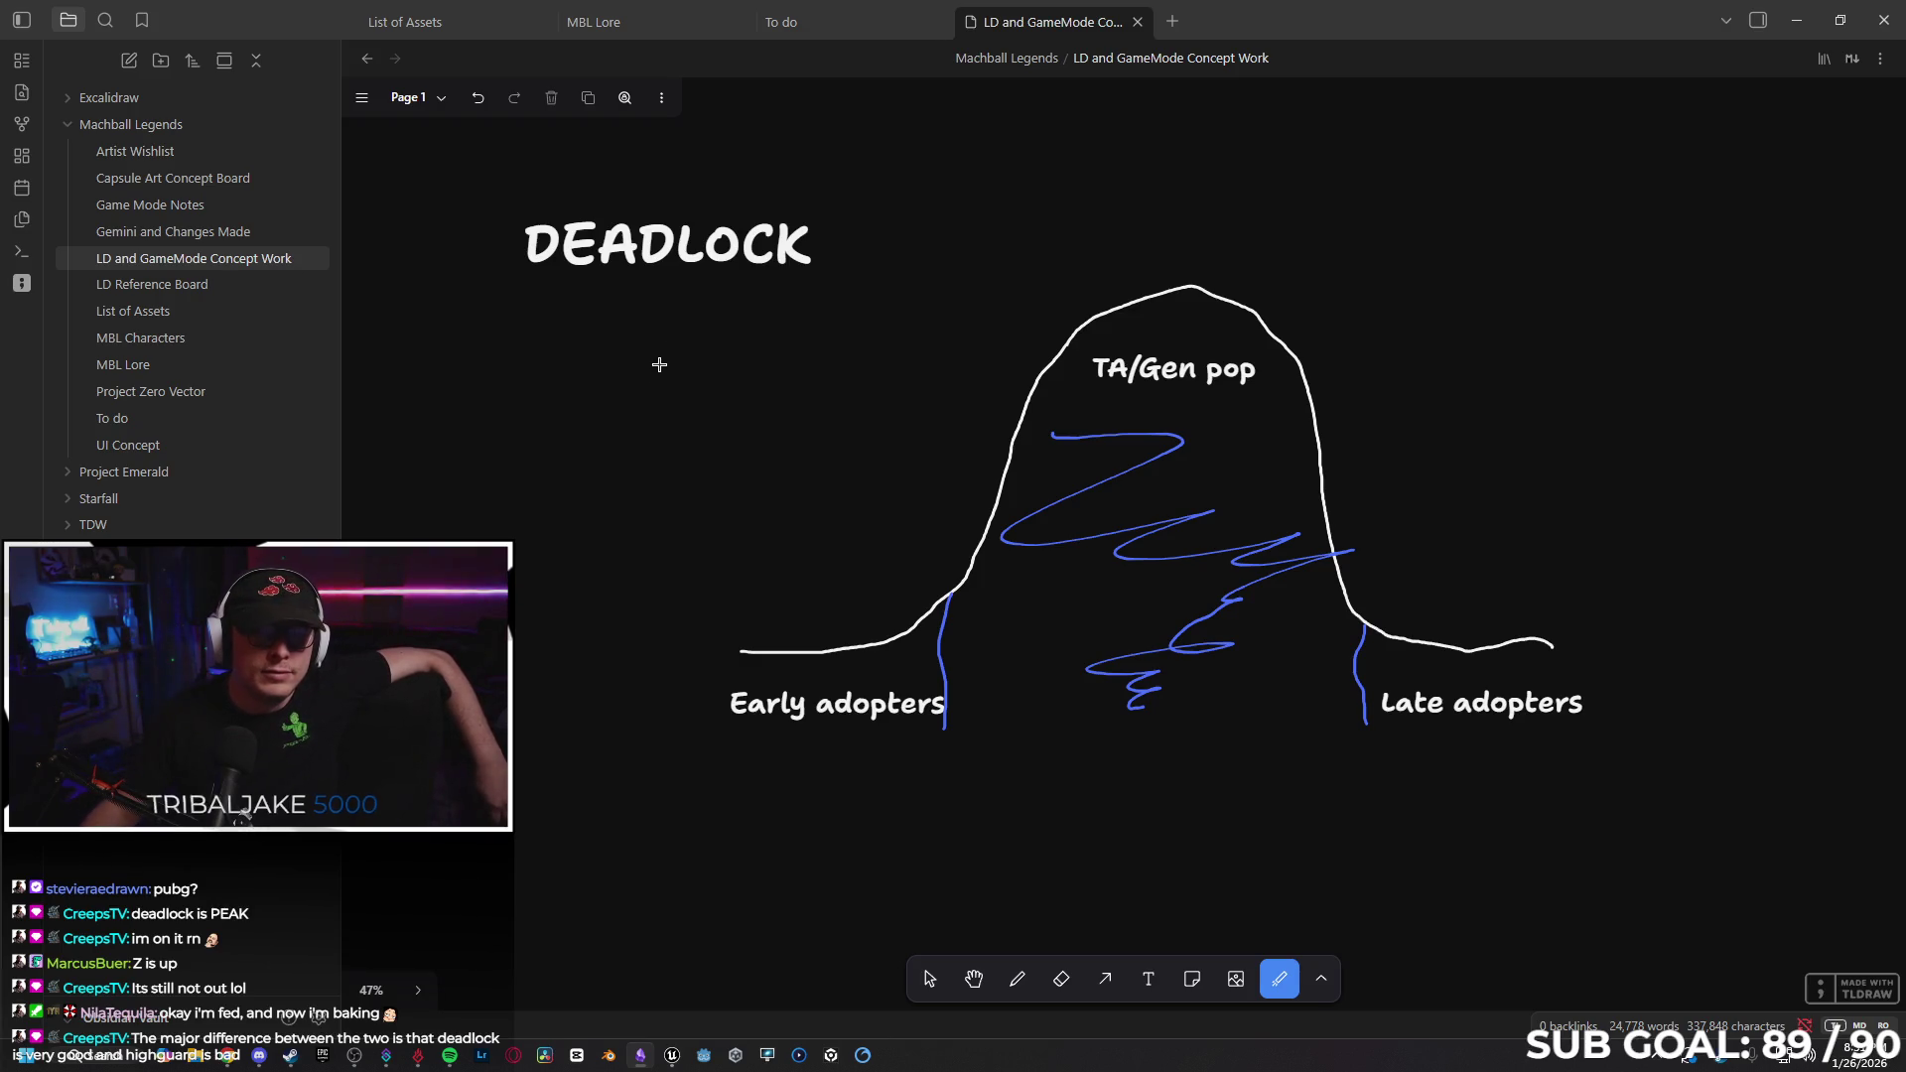
mouse_move(646, 337)
left_mouse_down()
mouse_move(635, 447)
mouse_move(685, 402)
left_mouse_up()
mouse_move(656, 292)
left_mouse_down()
mouse_move(629, 412)
mouse_move(692, 444)
left_mouse_up()
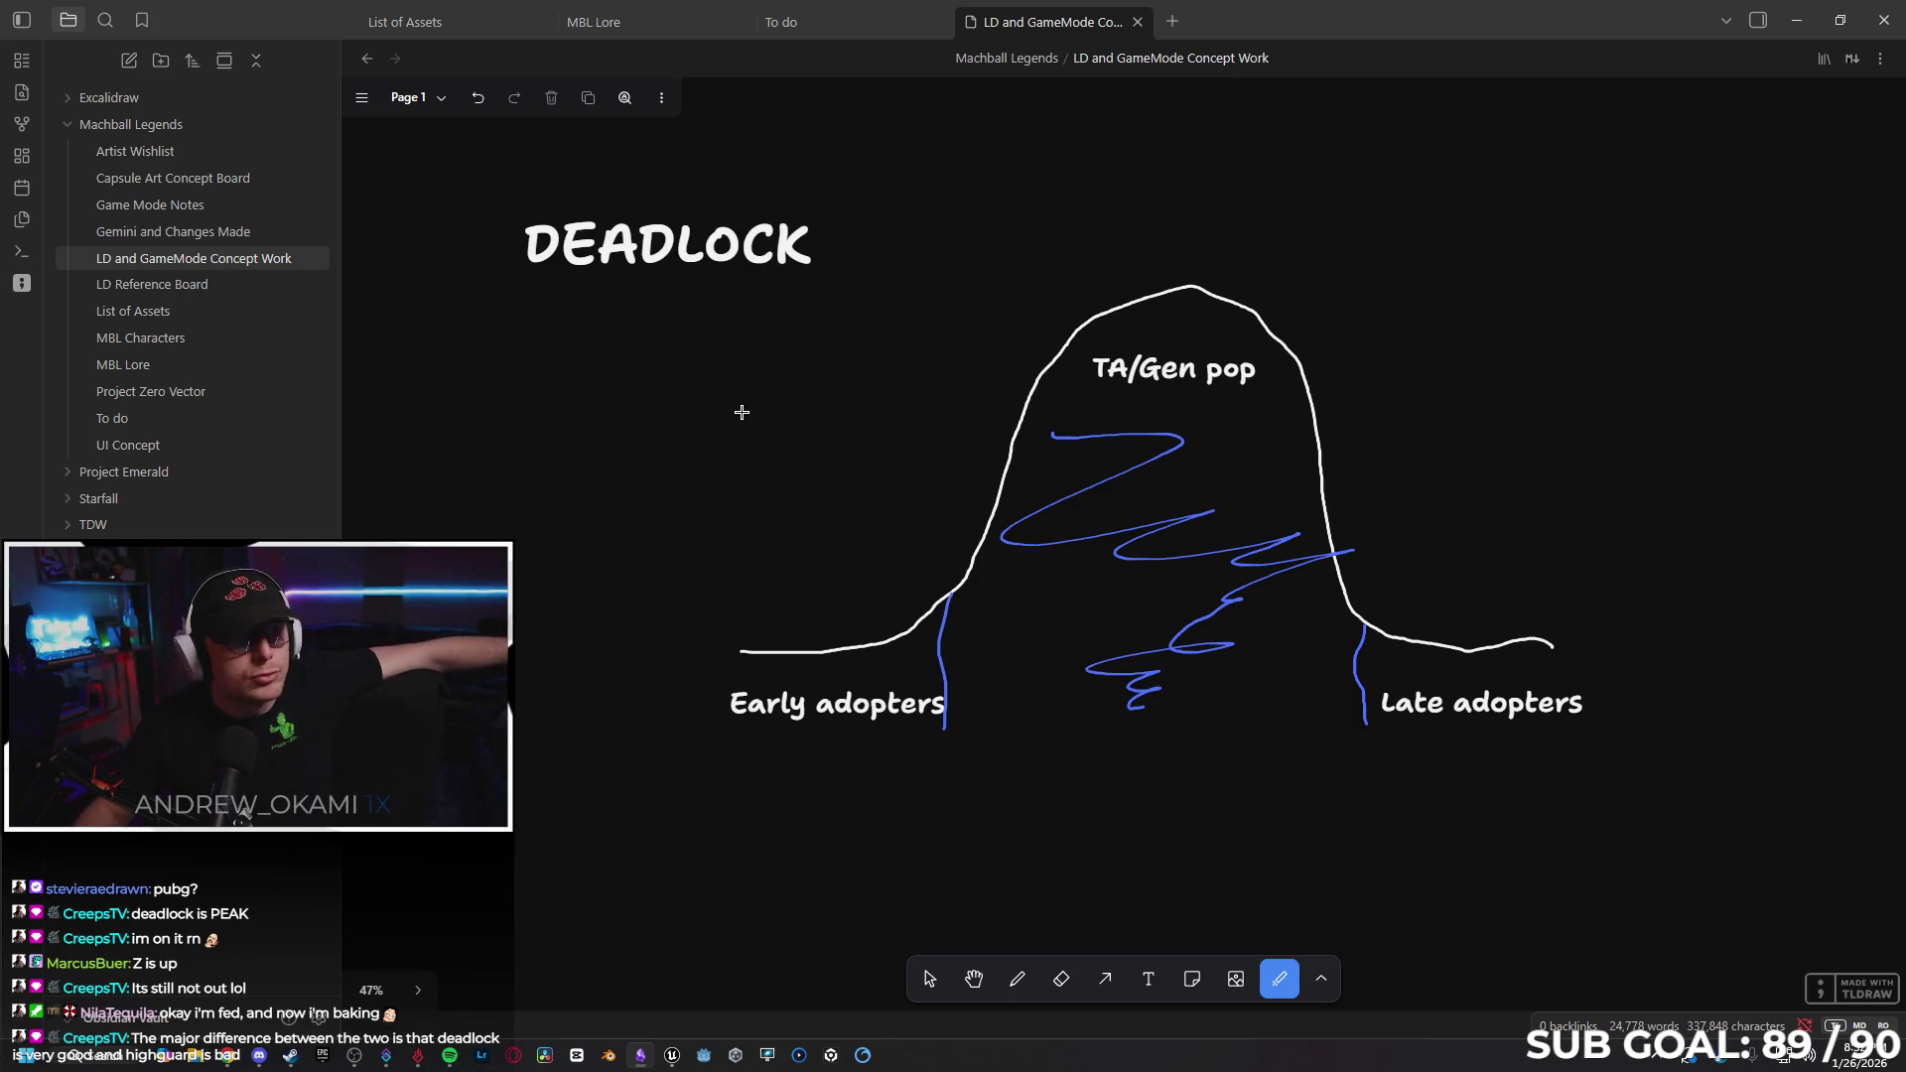
Point up the curve to the TA/Gen pop label, underline DEADLOCK, then bring up Steam's Highguard page.
mouse_move(854, 593)
left_mouse_down()
mouse_move(714, 684)
mouse_move(755, 794)
mouse_move(1001, 789)
left_mouse_up()
left_click_drag(787, 609, 872, 778)
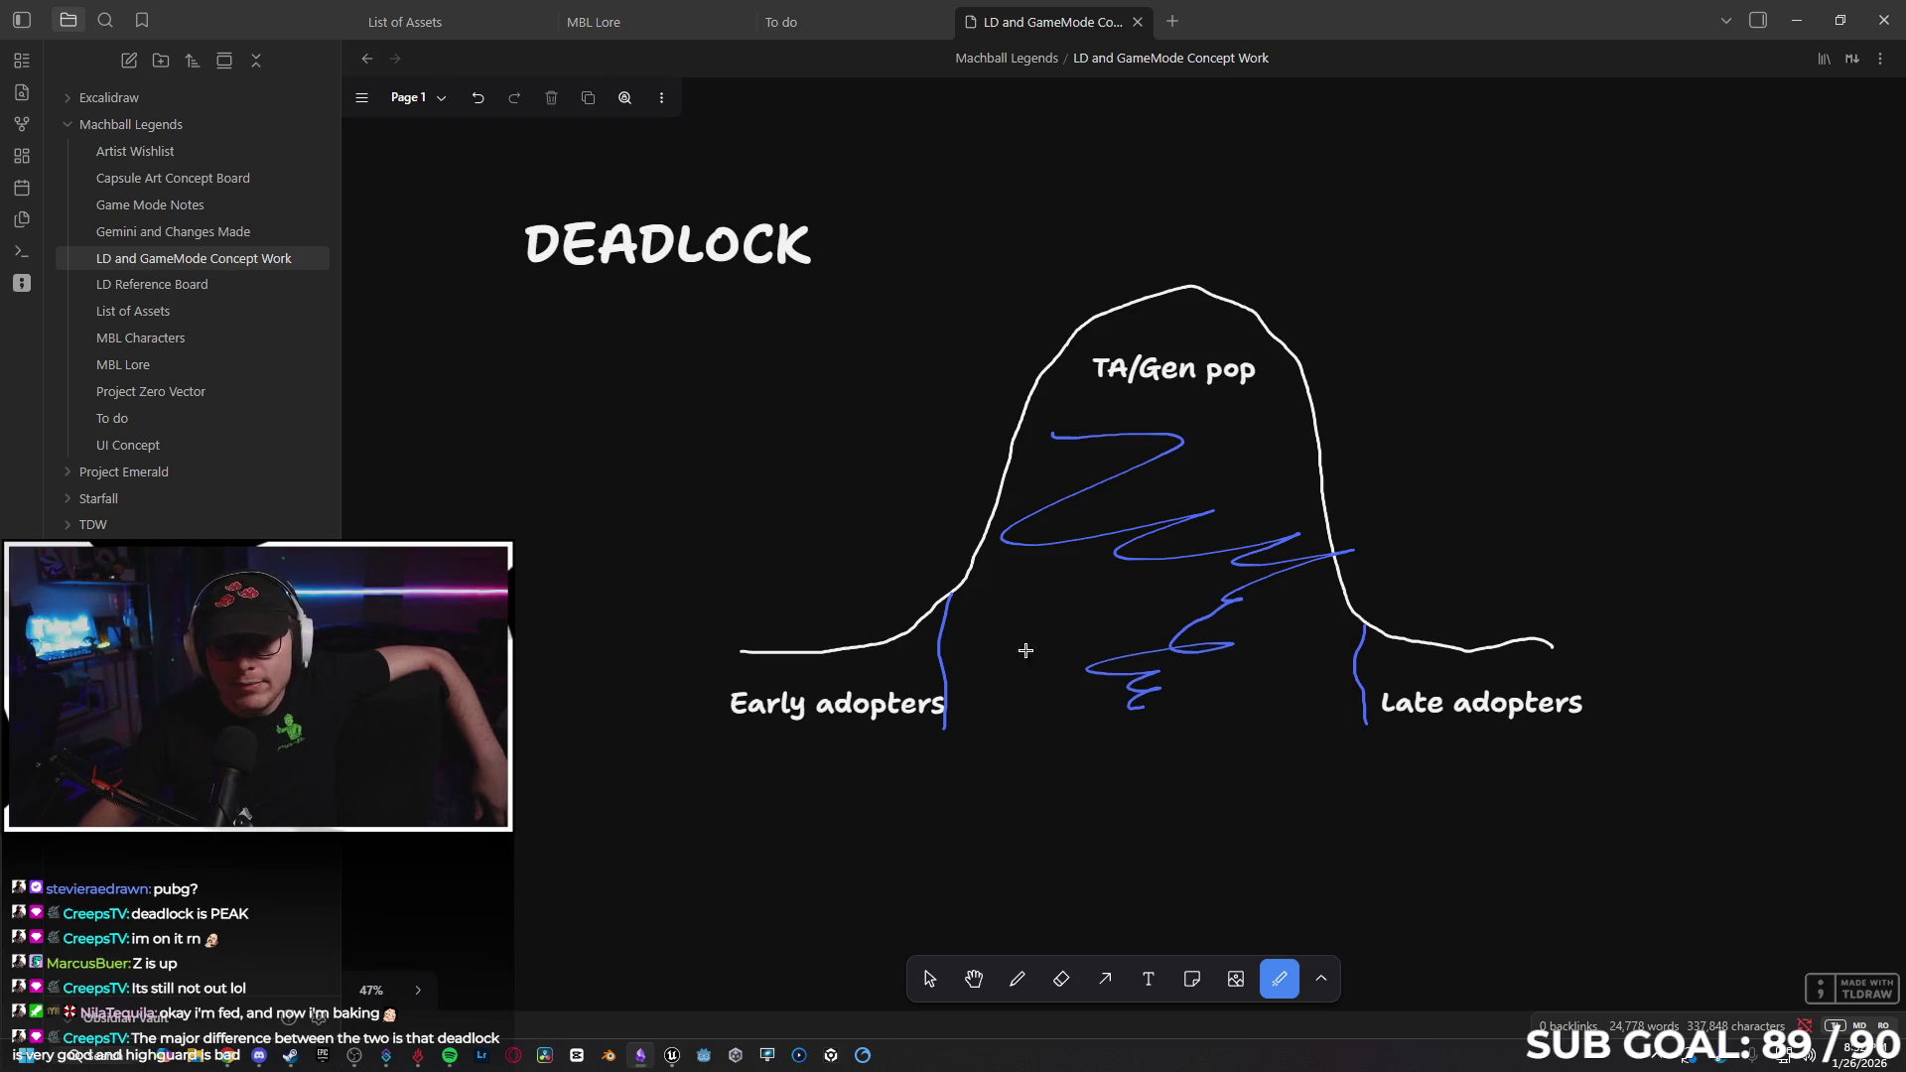
left_click_drag(989, 727, 1042, 512)
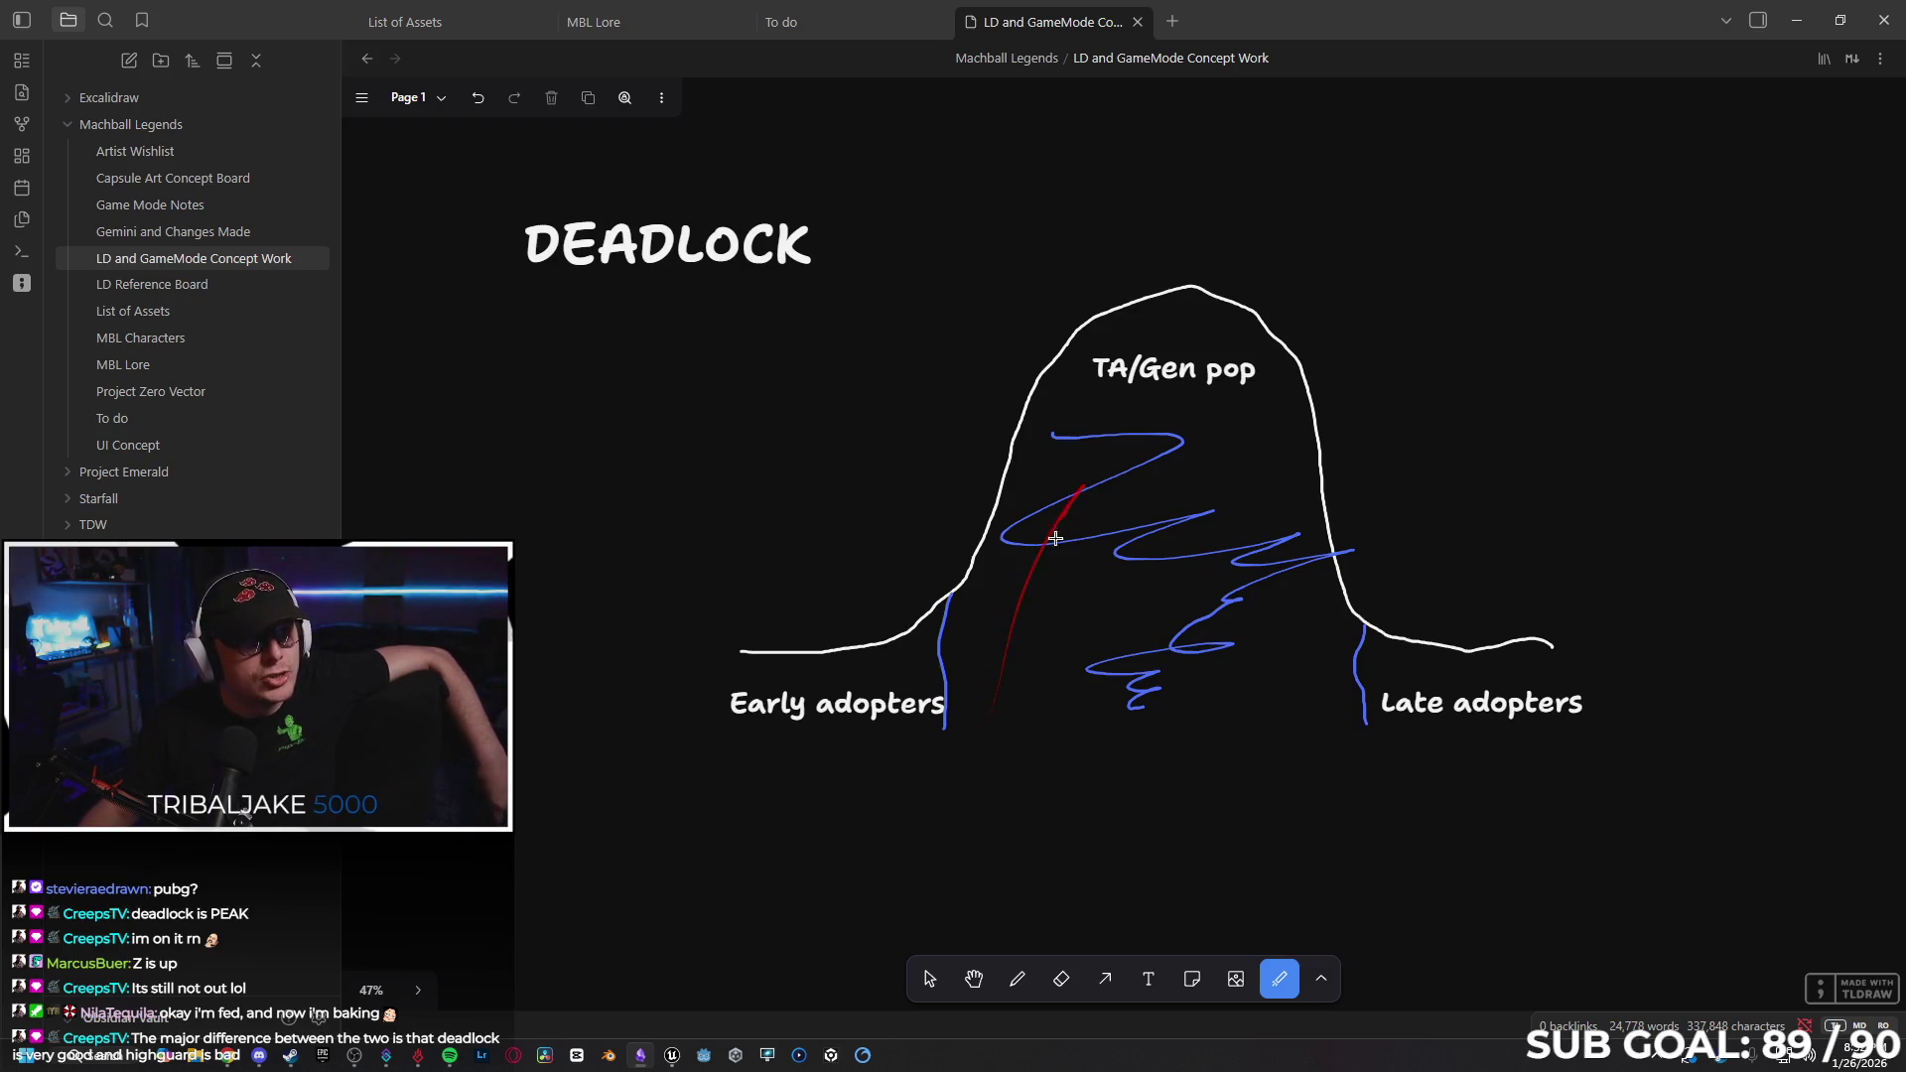
left_click_drag(982, 657, 1078, 397)
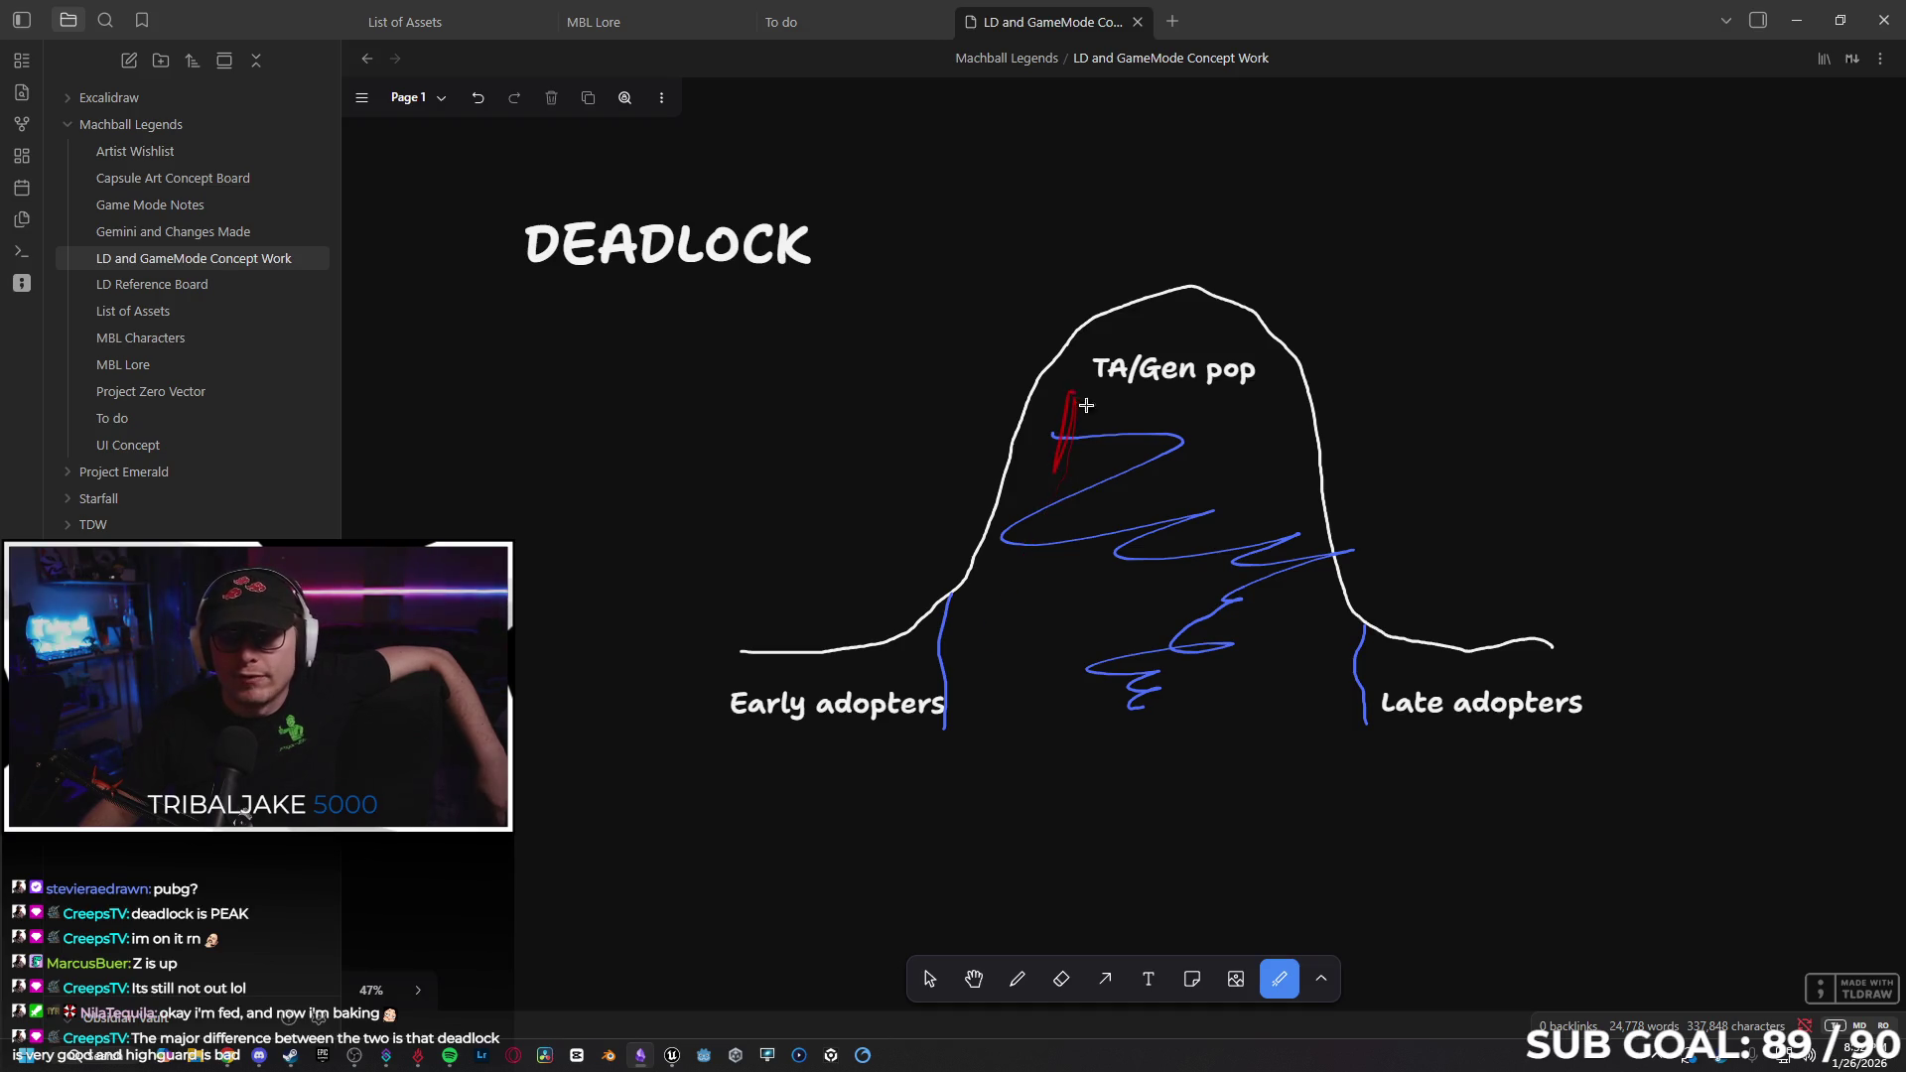
left_click_drag(1213, 375, 1174, 268)
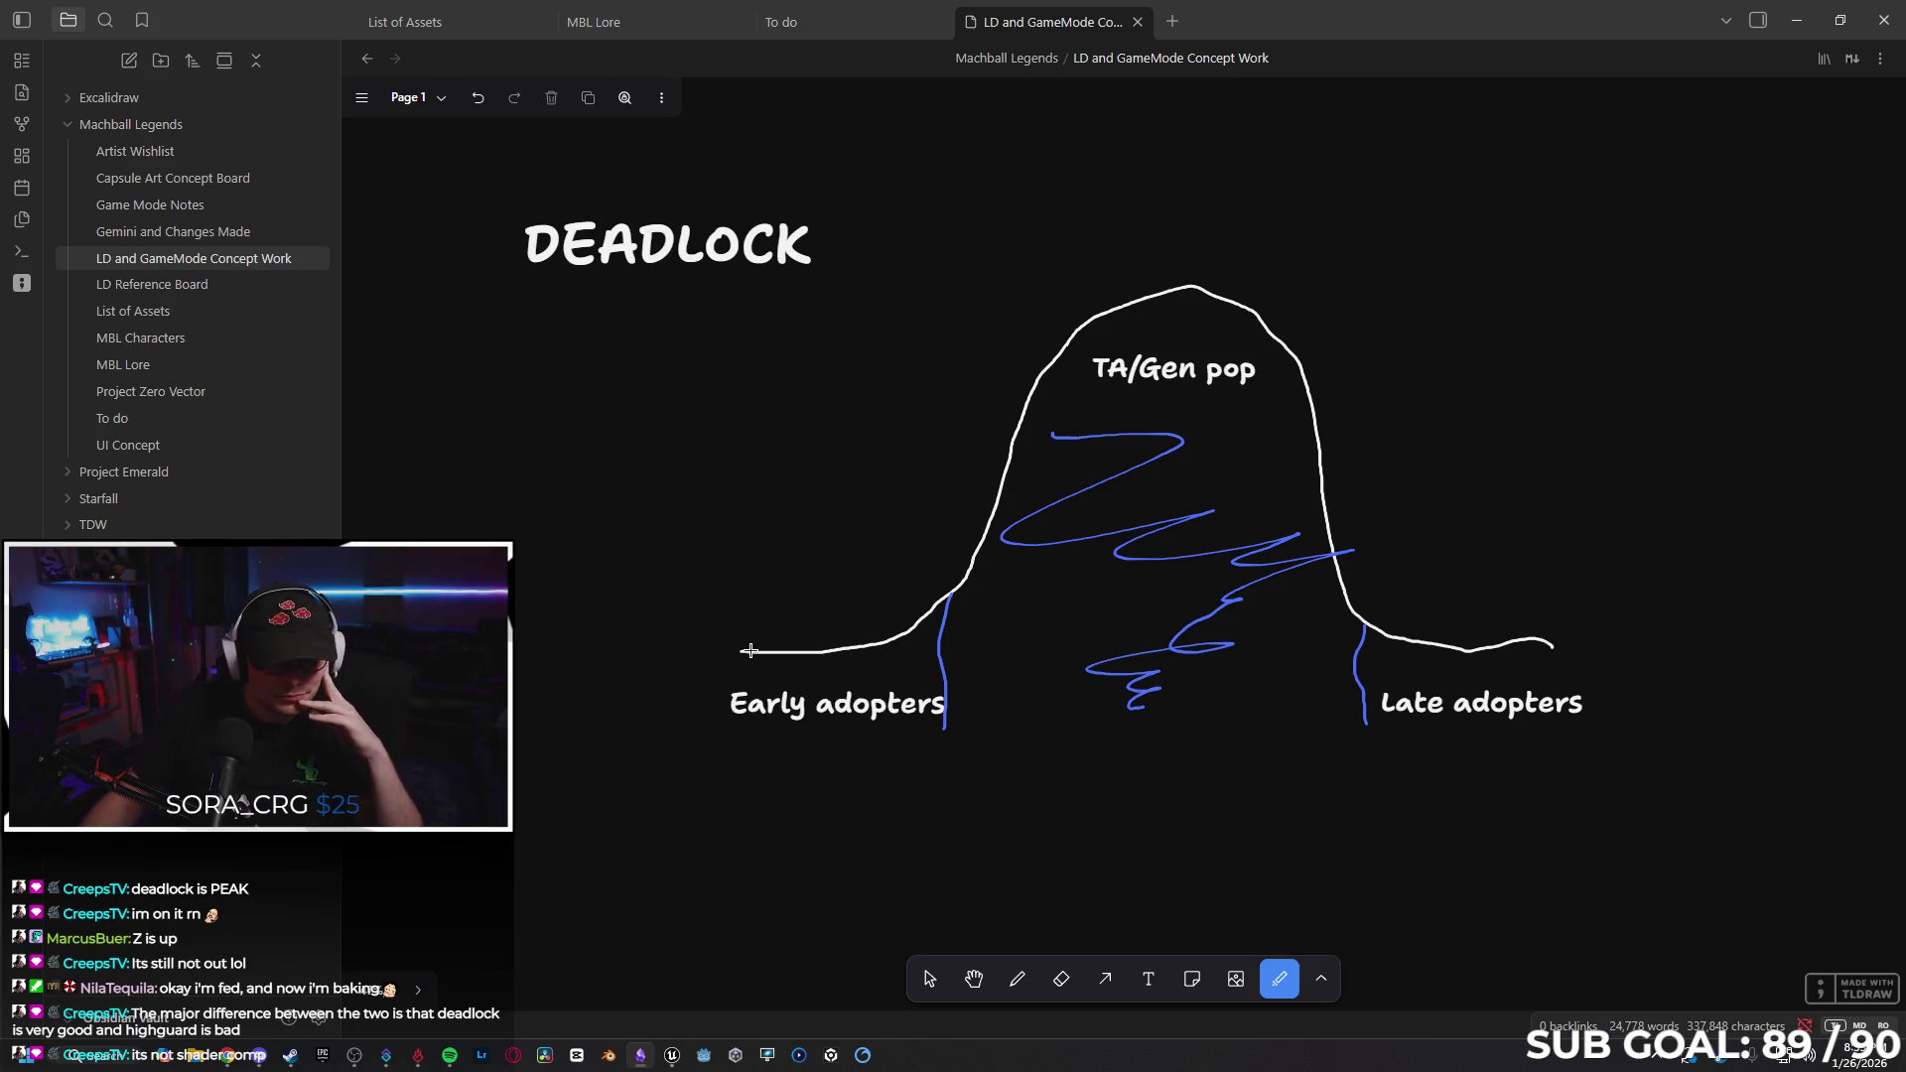
mouse_move(659, 685)
left_mouse_down()
mouse_move(651, 466)
mouse_move(660, 571)
left_mouse_up()
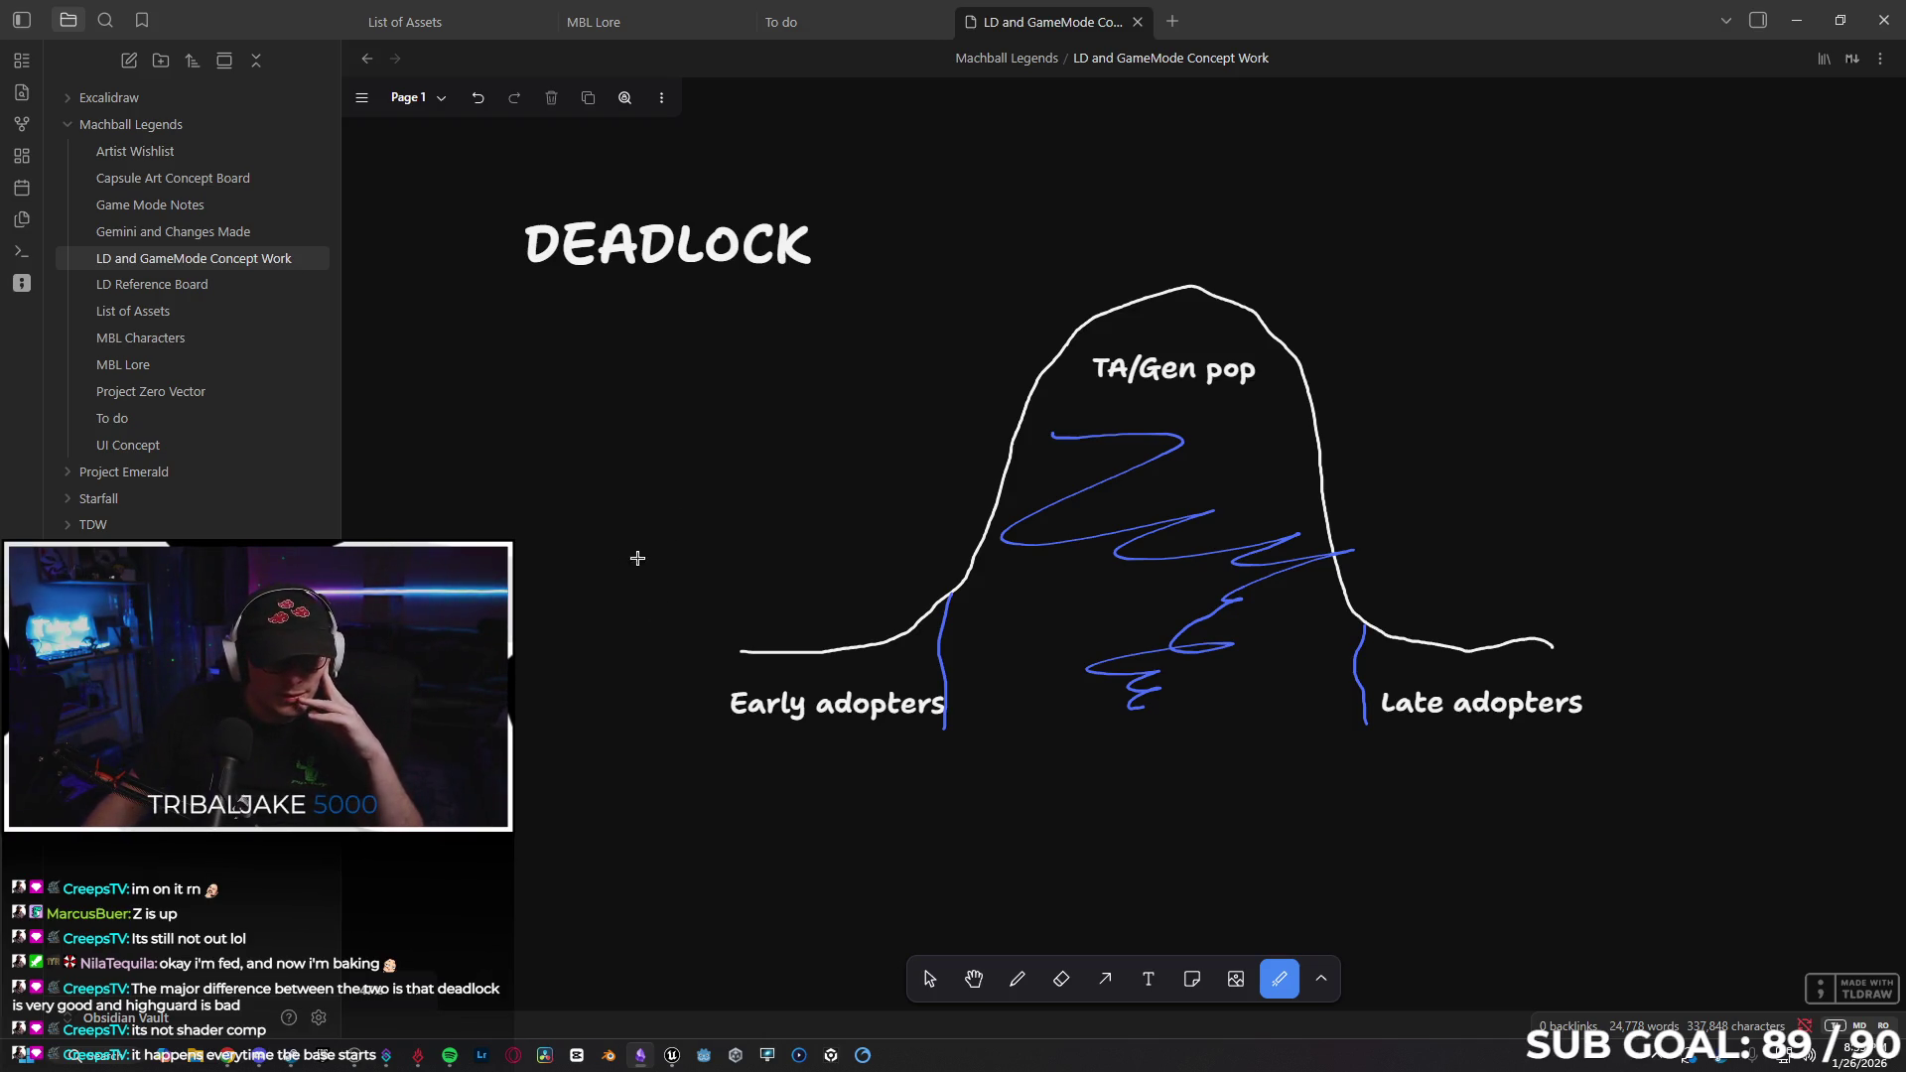
left_click_drag(800, 279, 586, 326)
left_click_drag(573, 298, 830, 288)
key("alt+Tab")
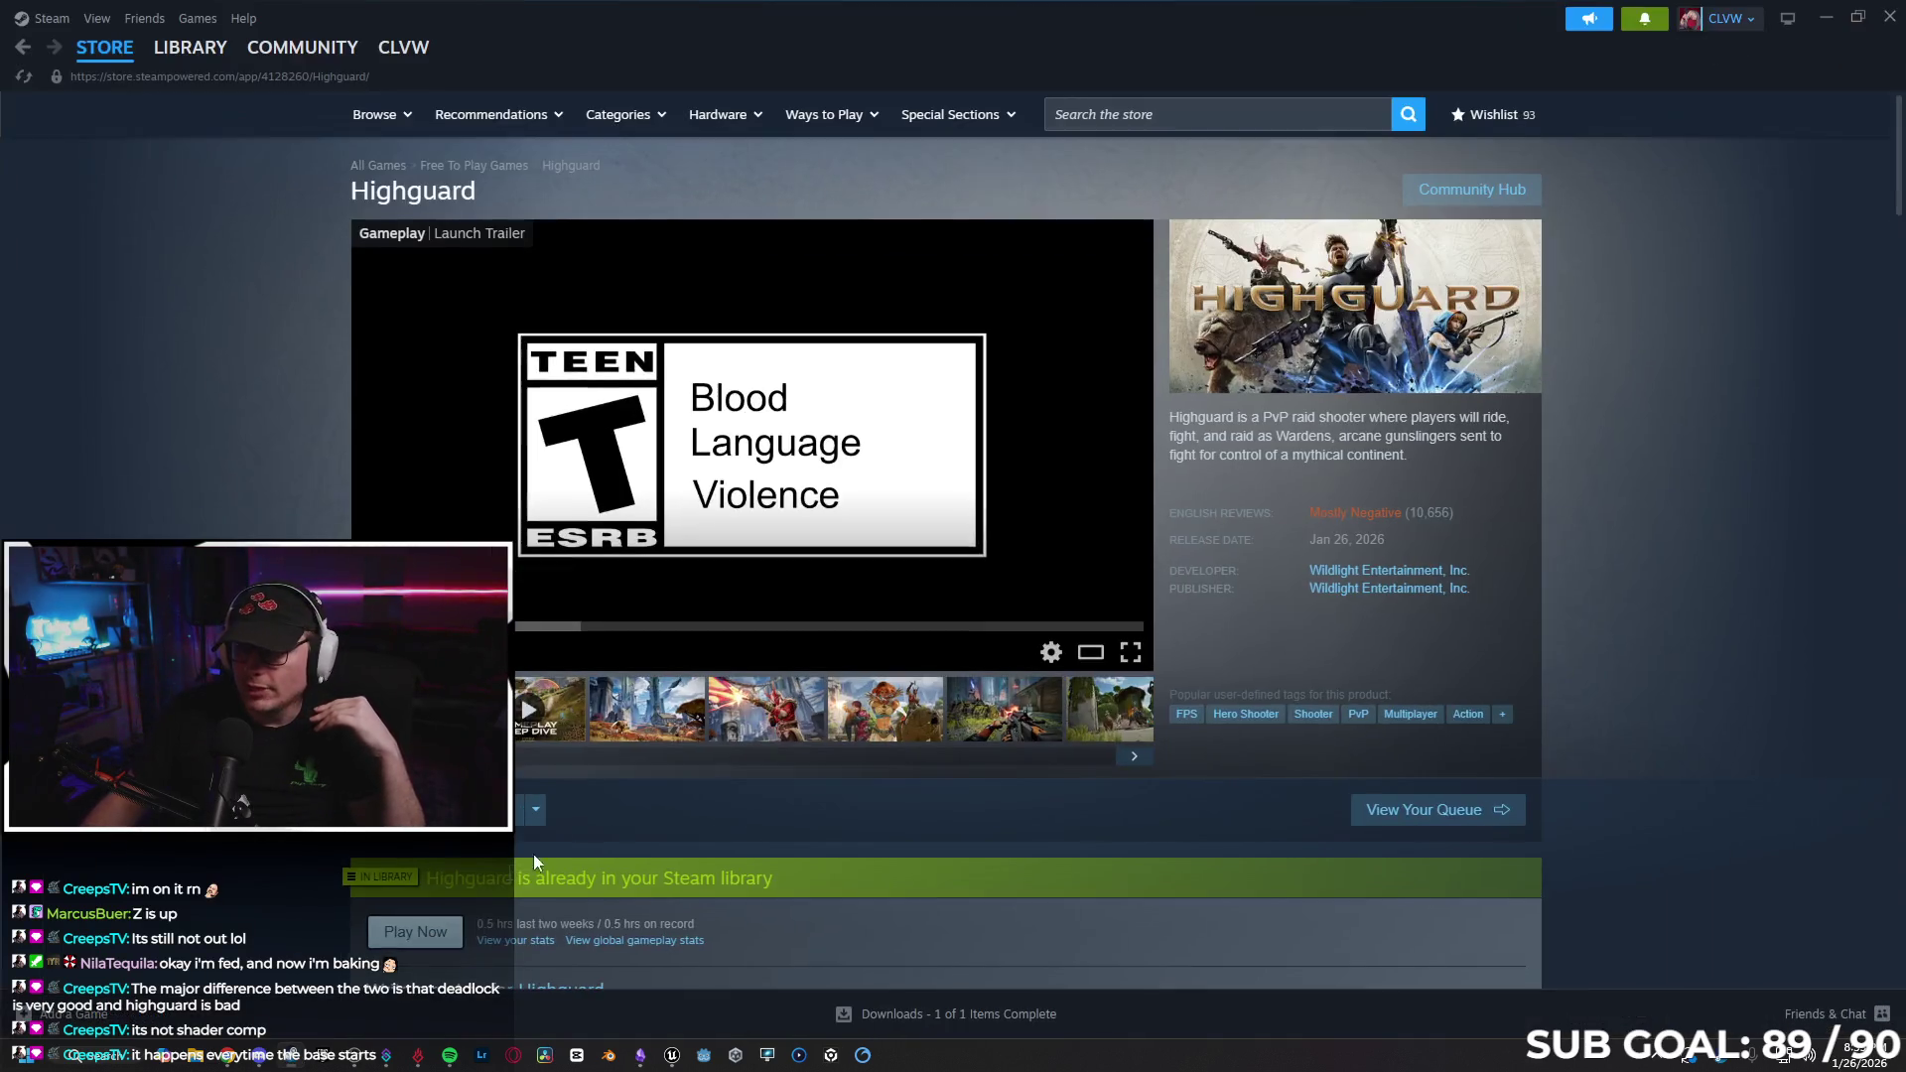
Minimize Steam, bring the Chrome window forward, and open a new tab in place of Gemini.
mouse_move(1414, 526)
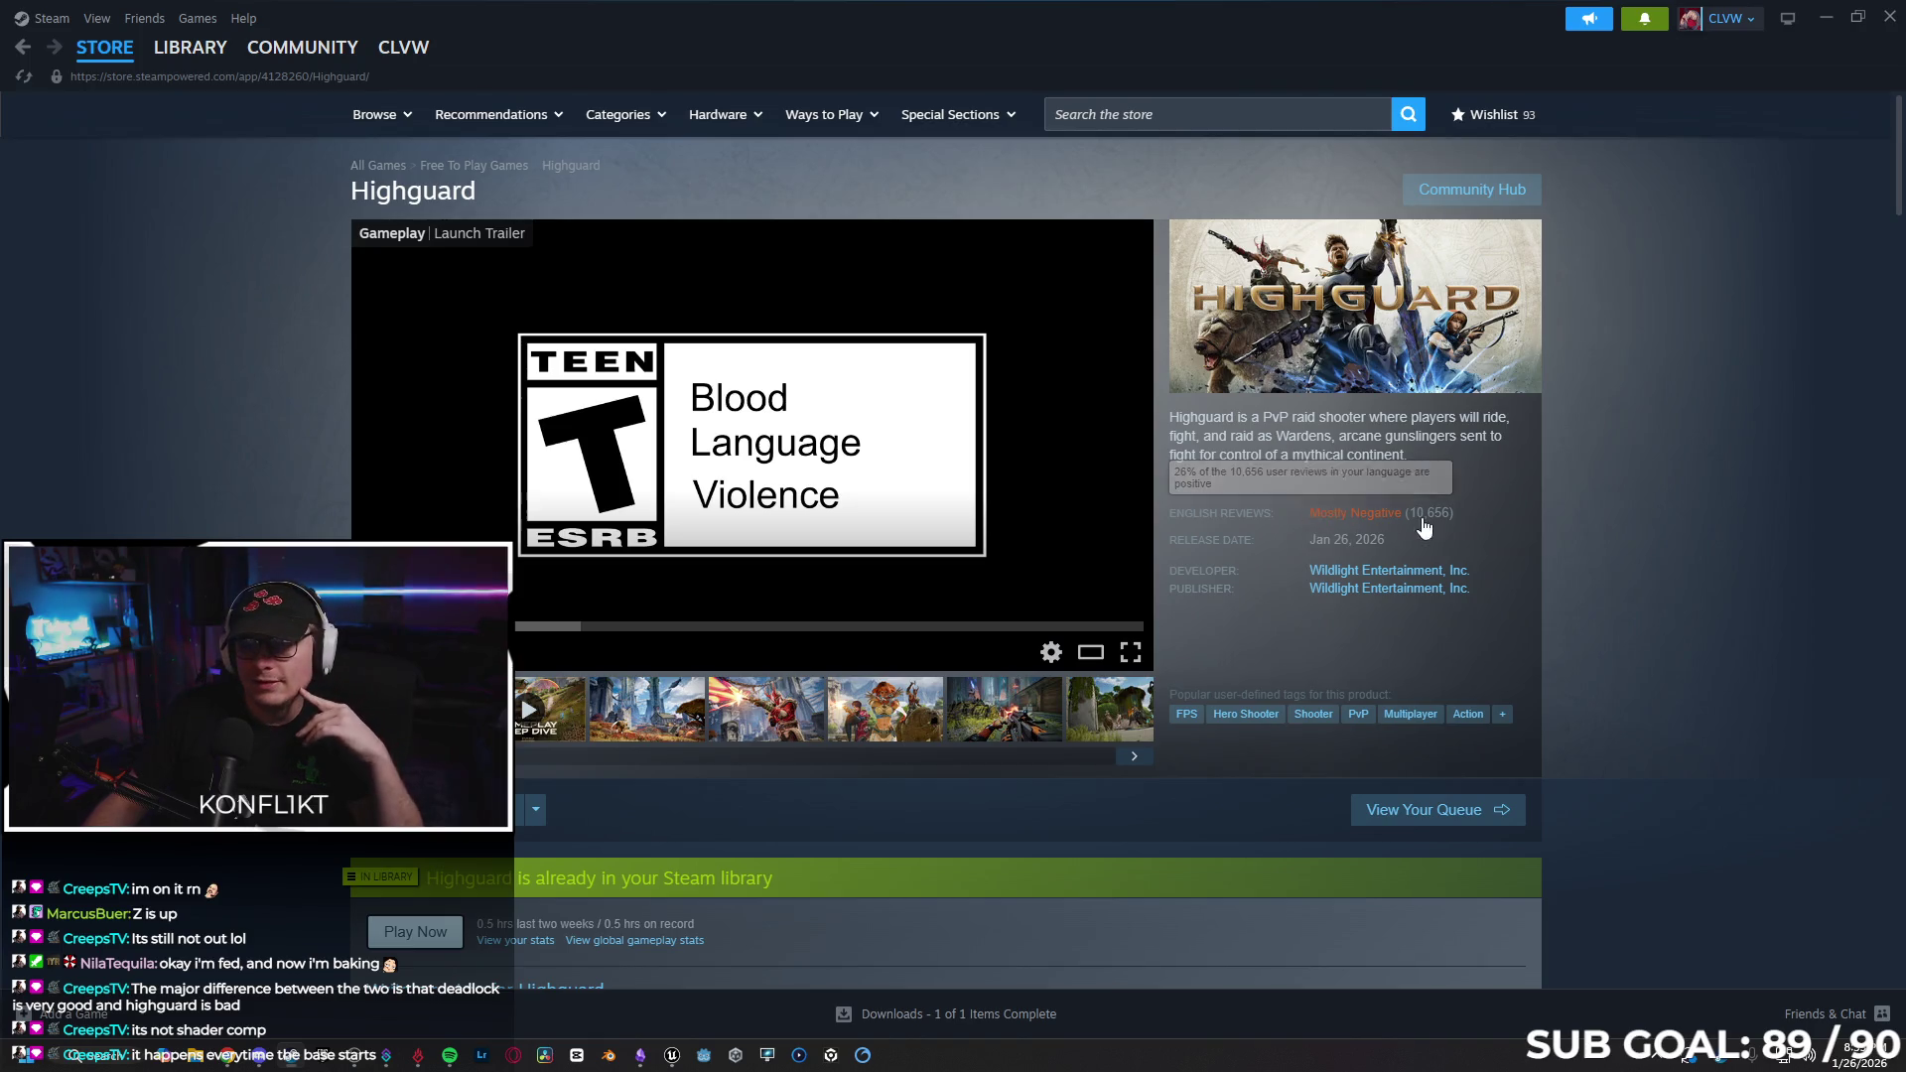
left_click(1817, 20)
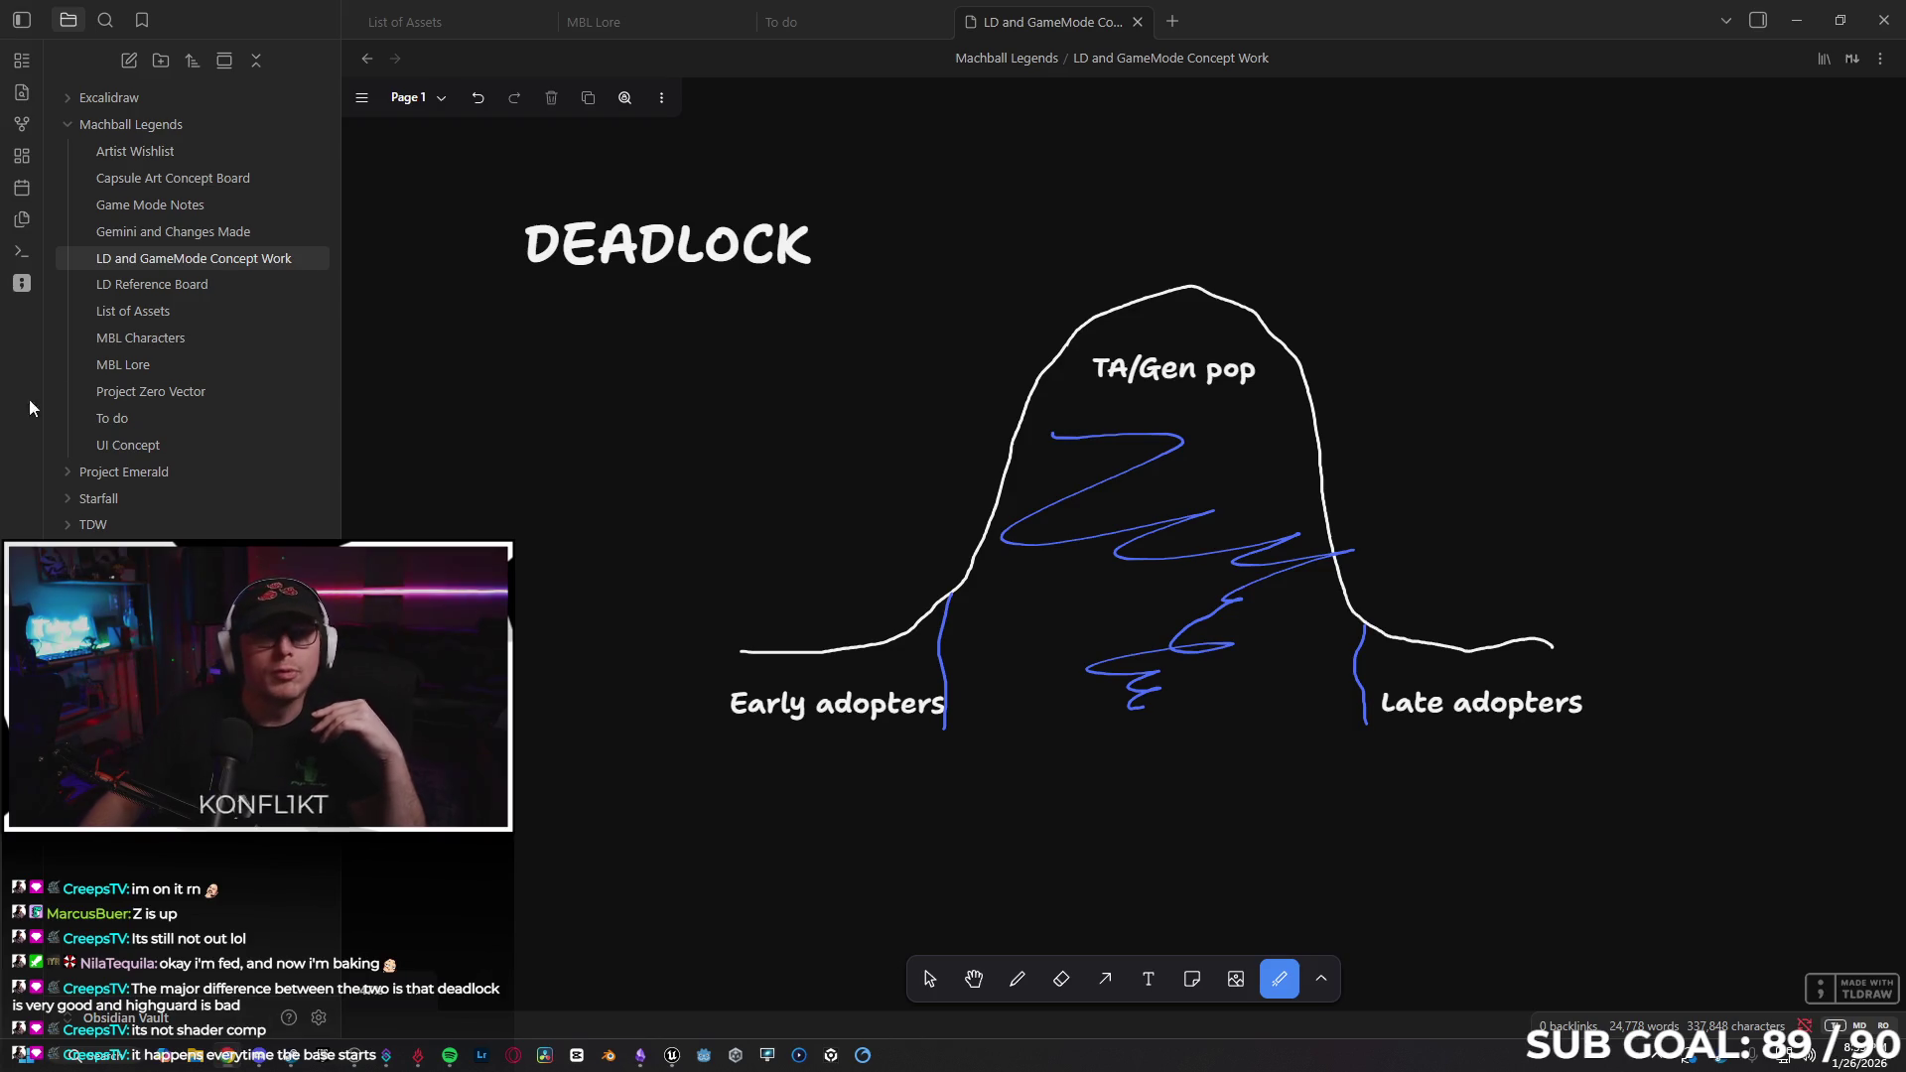
key("alt+Tab")
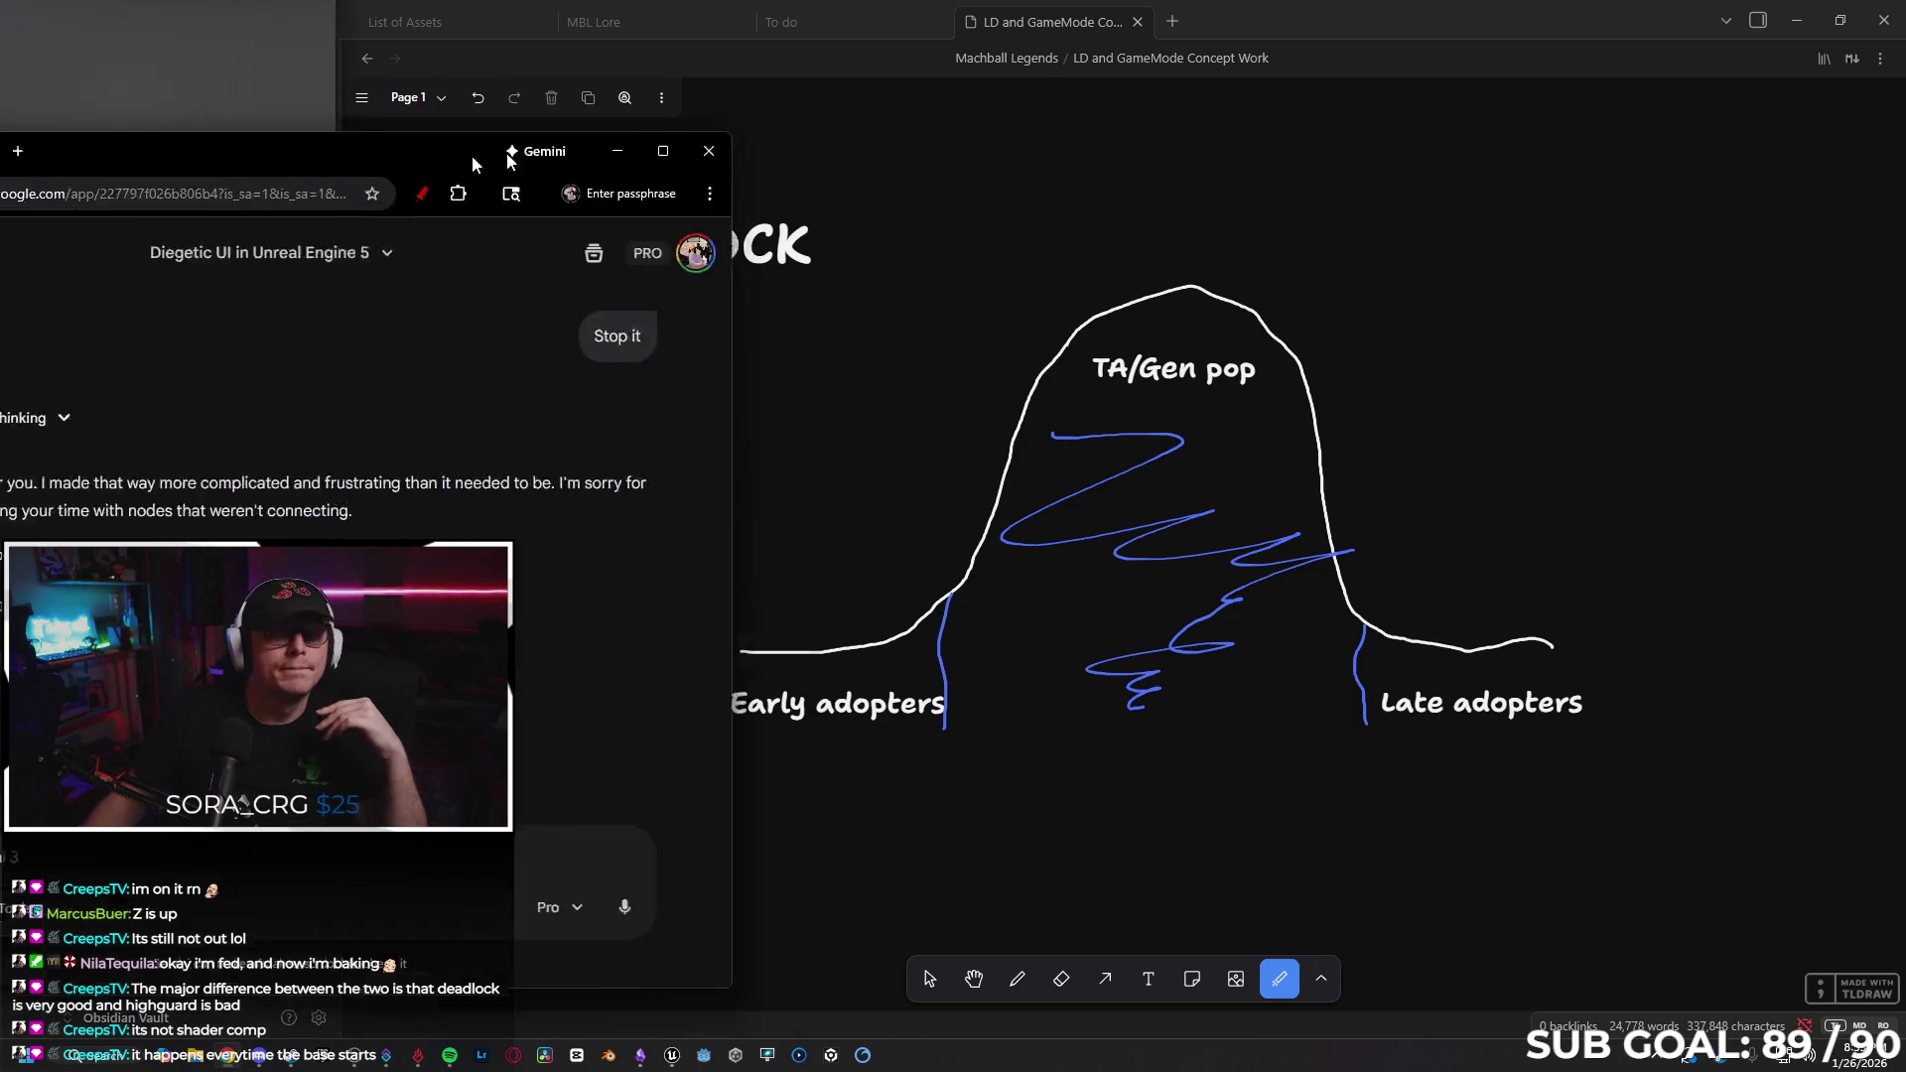
left_click(256, 20)
left_click(226, 19)
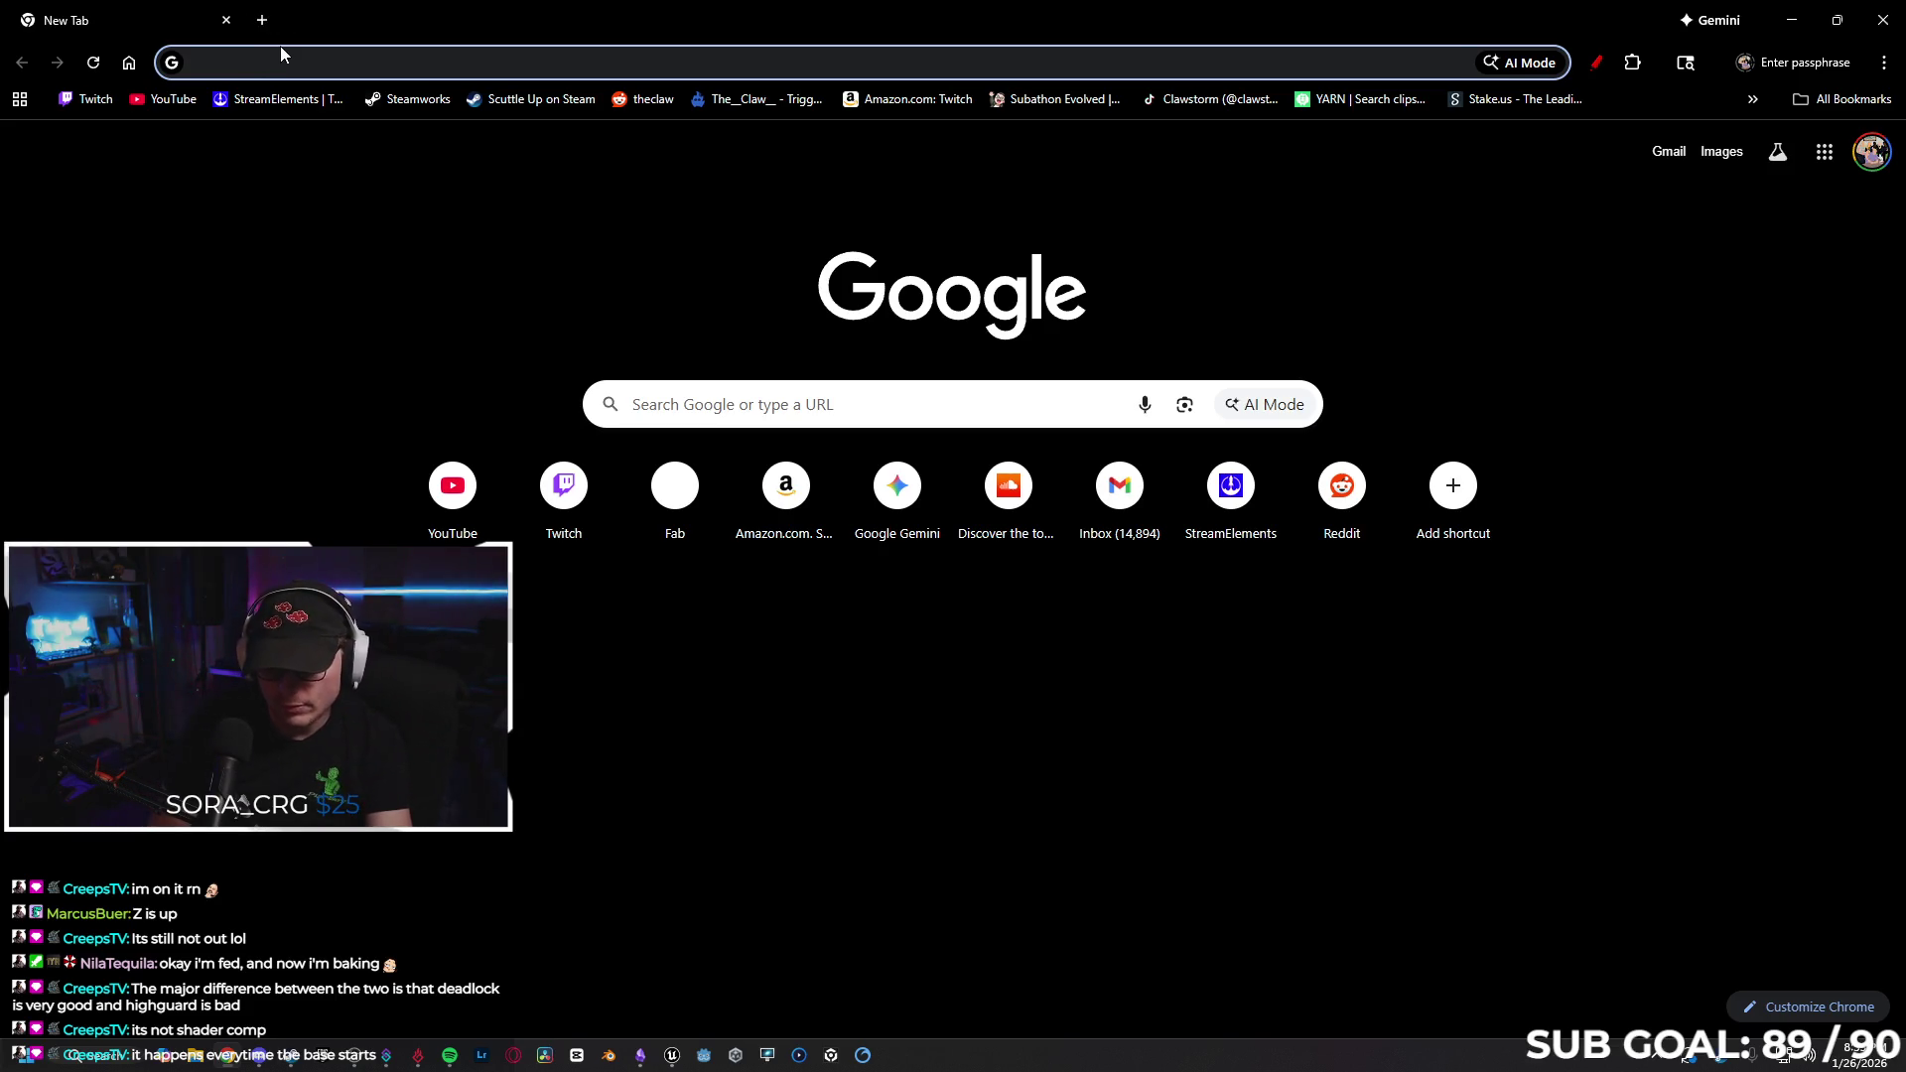
Search 'wild' for Wildlight Entertainment and open and scroll its Our Team page.
type("wildlight Entertainment")
key("Return")
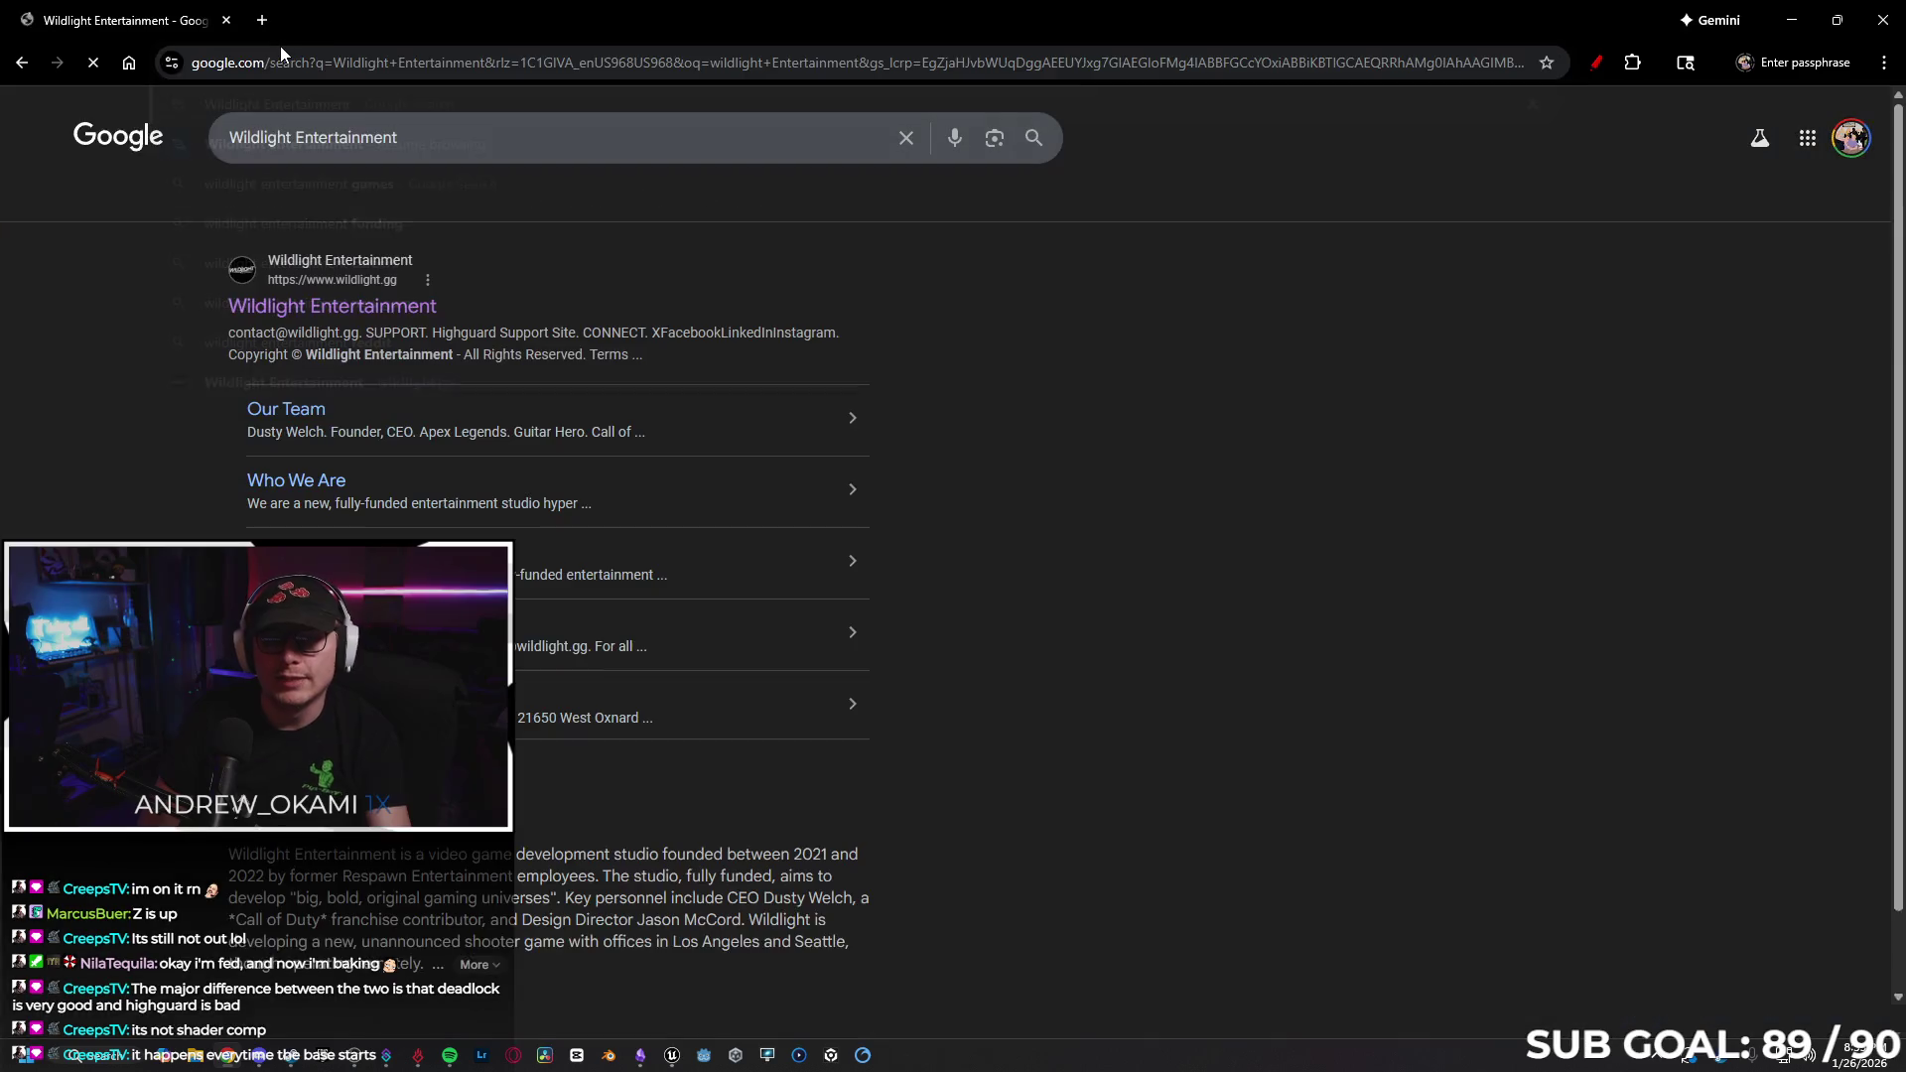
left_click(286, 409)
scroll(631, 522, "down", 2)
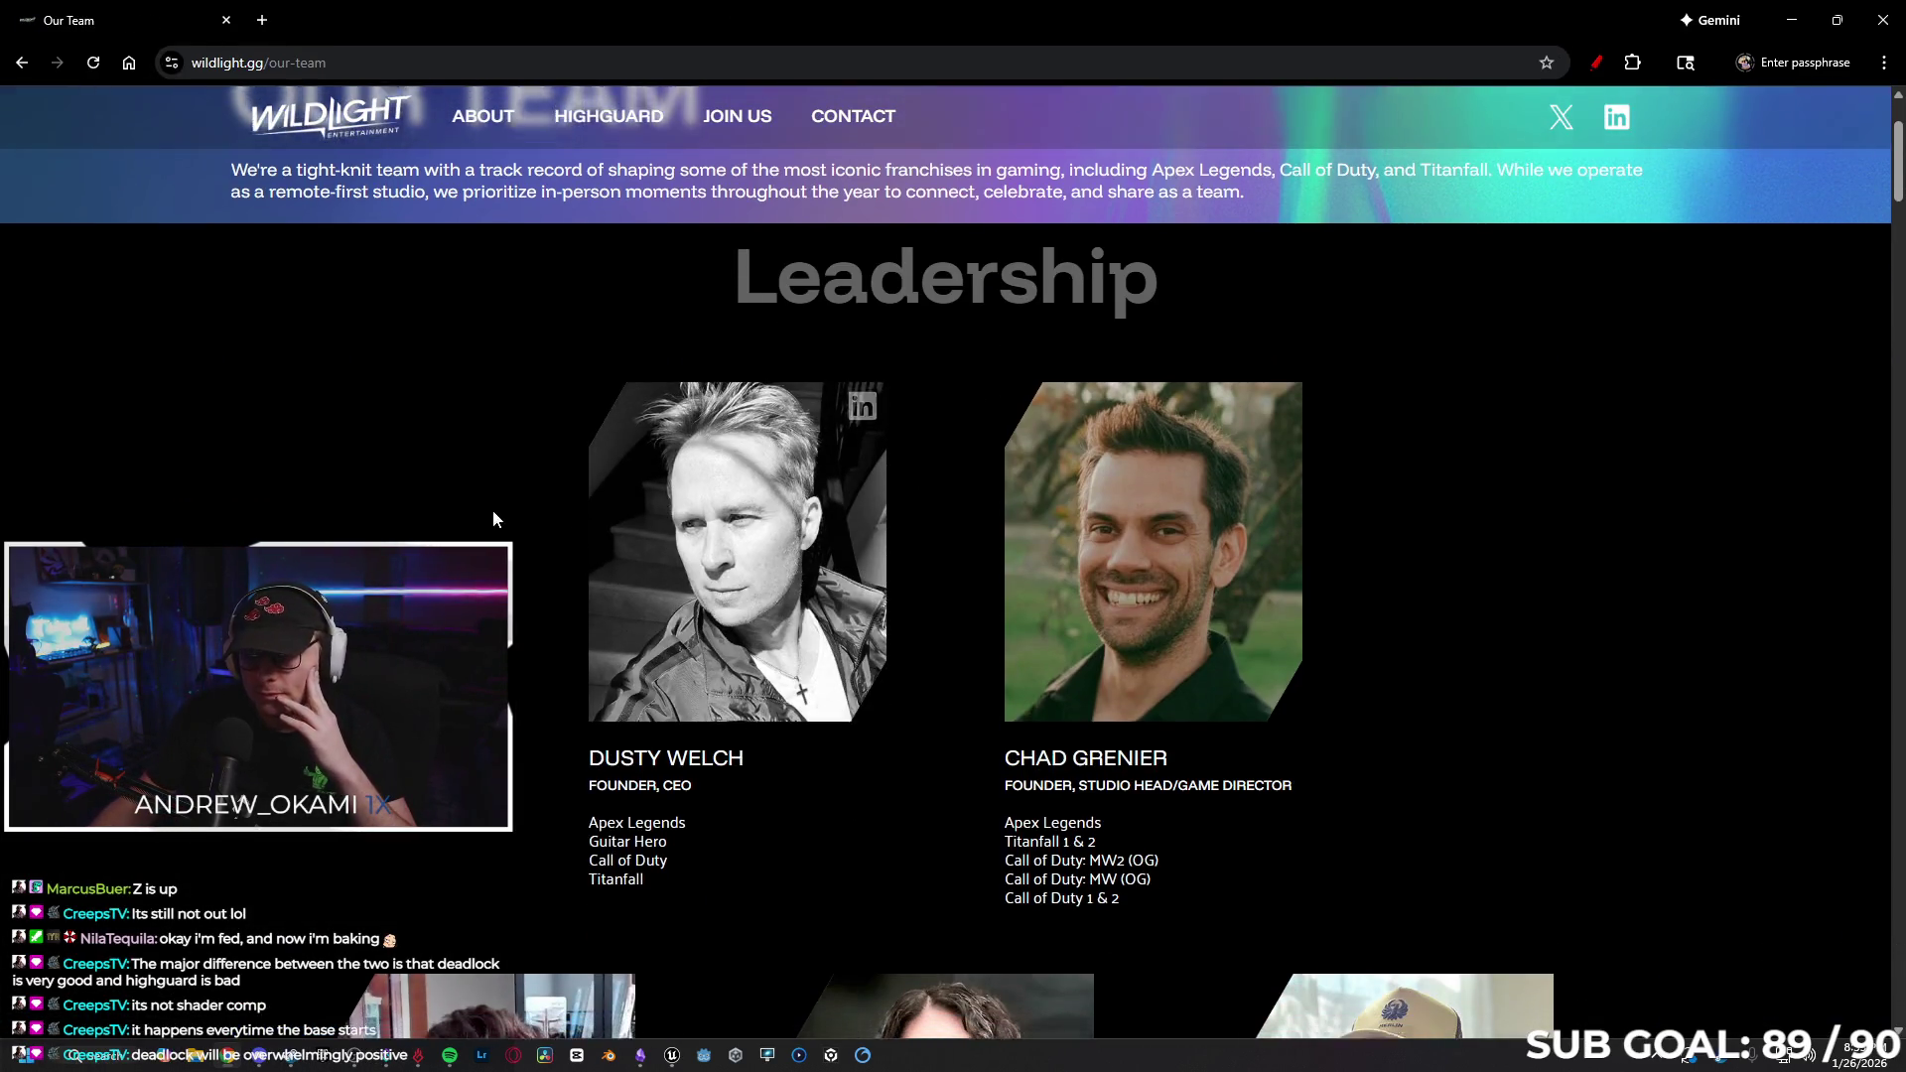
scroll(500, 509, "down", 2)
scroll(372, 513, "down", 4)
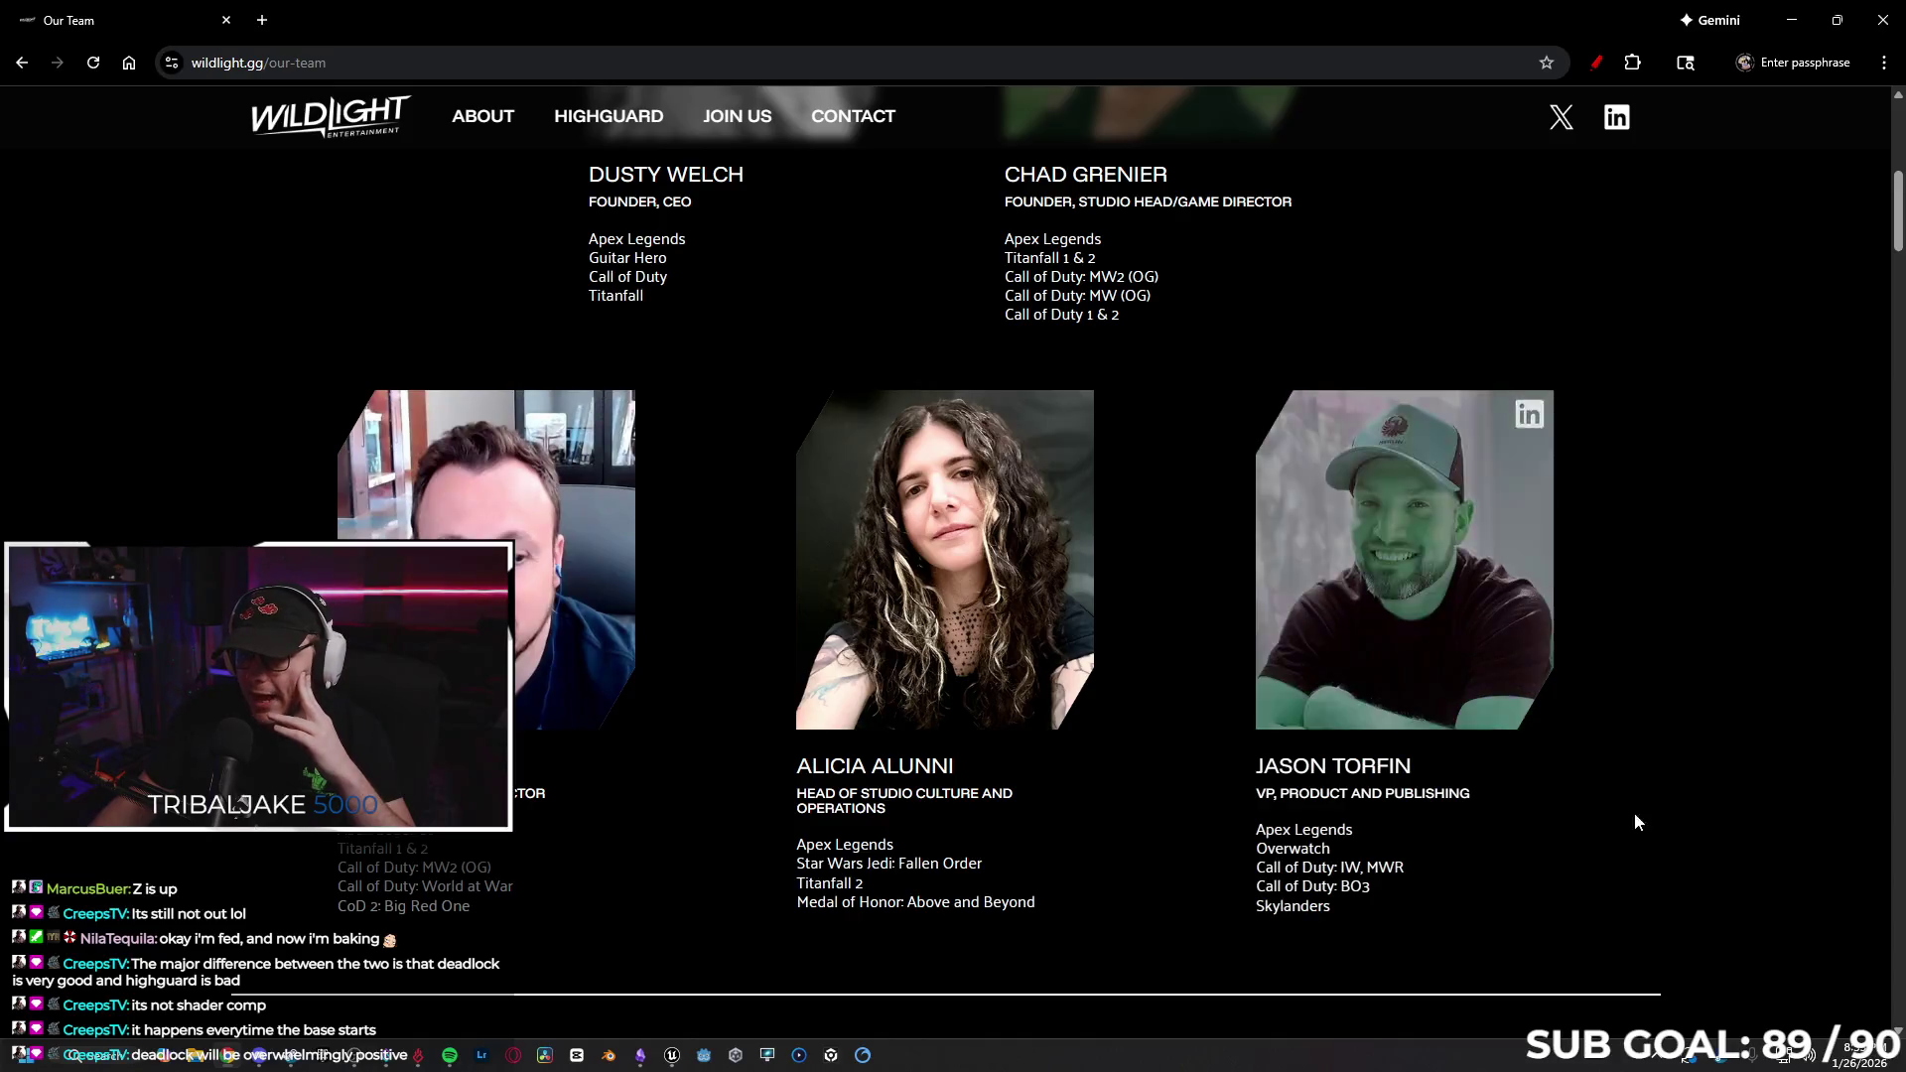
scroll(1346, 843, "down", 1)
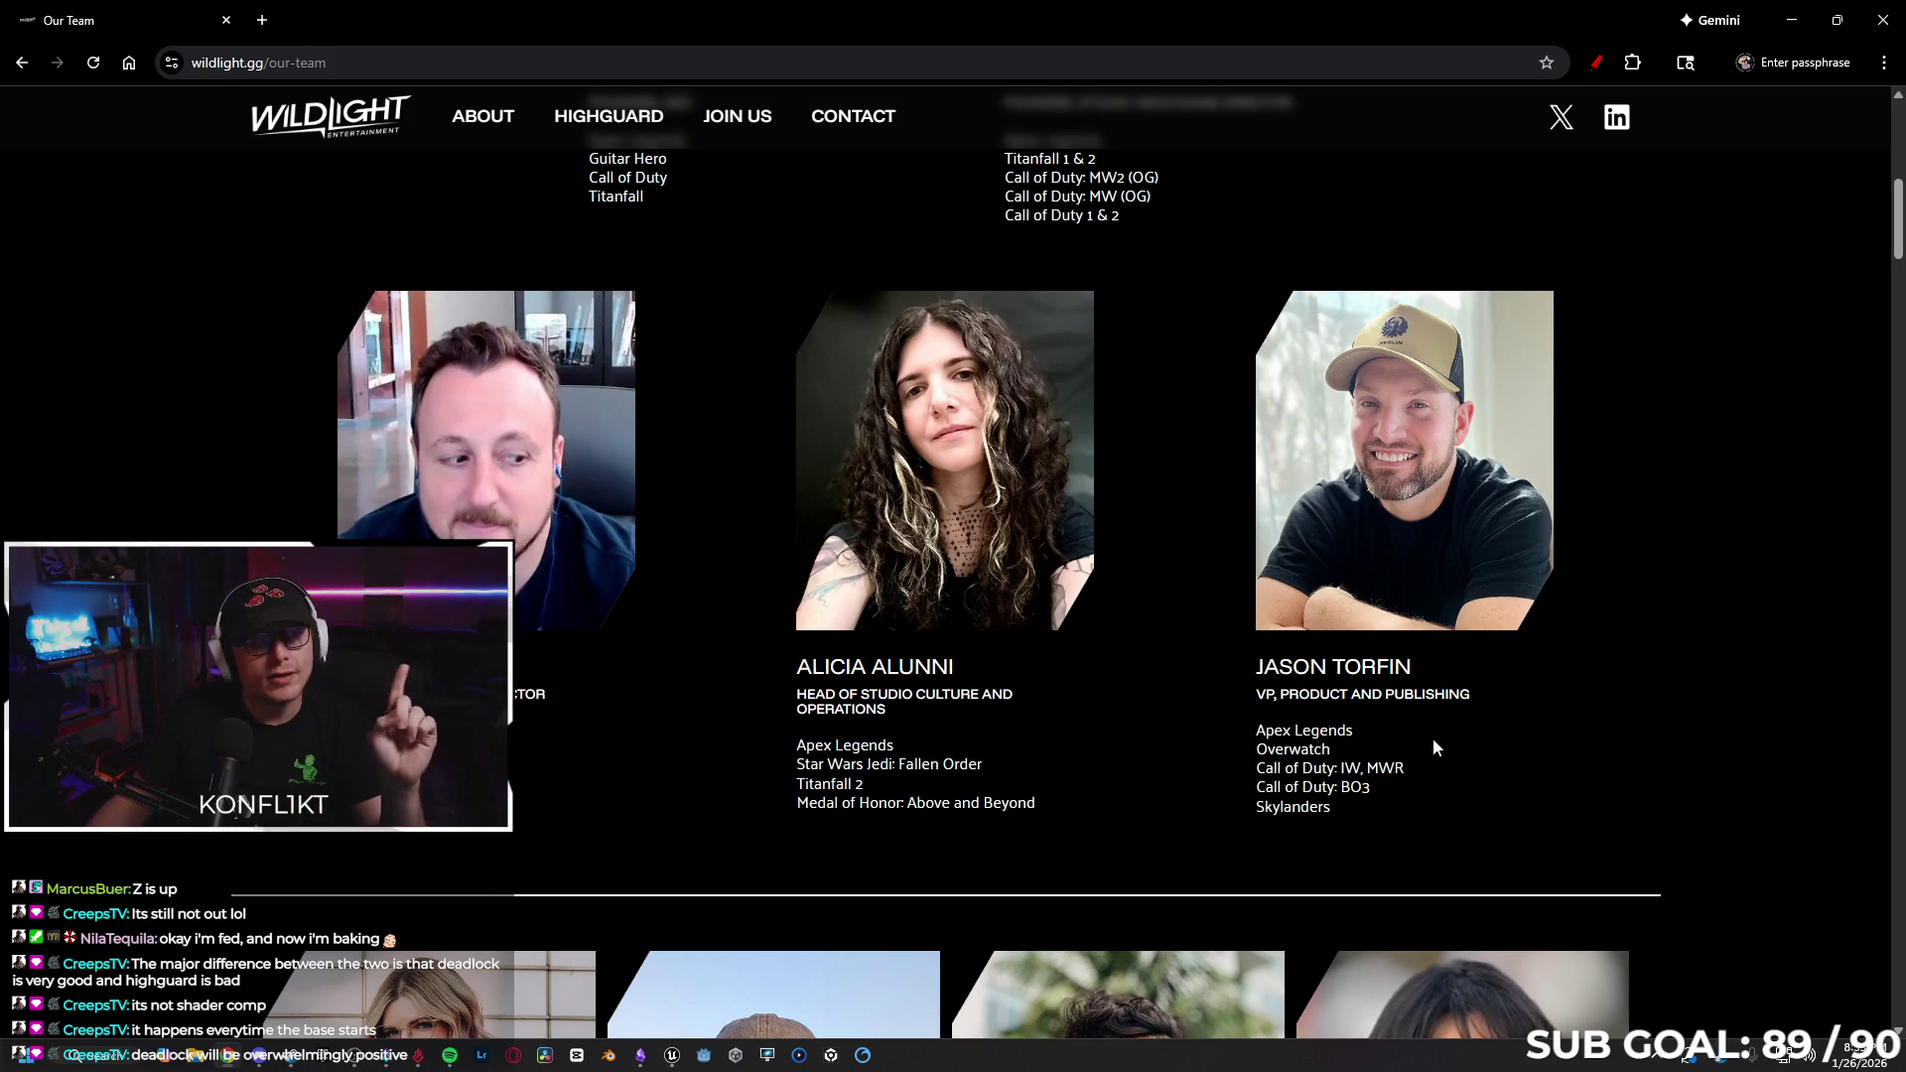
Highlight the VP, Product and Publishing title and team members' game credits, then return to Obsidian.
left_click_drag(1471, 693, 1246, 688)
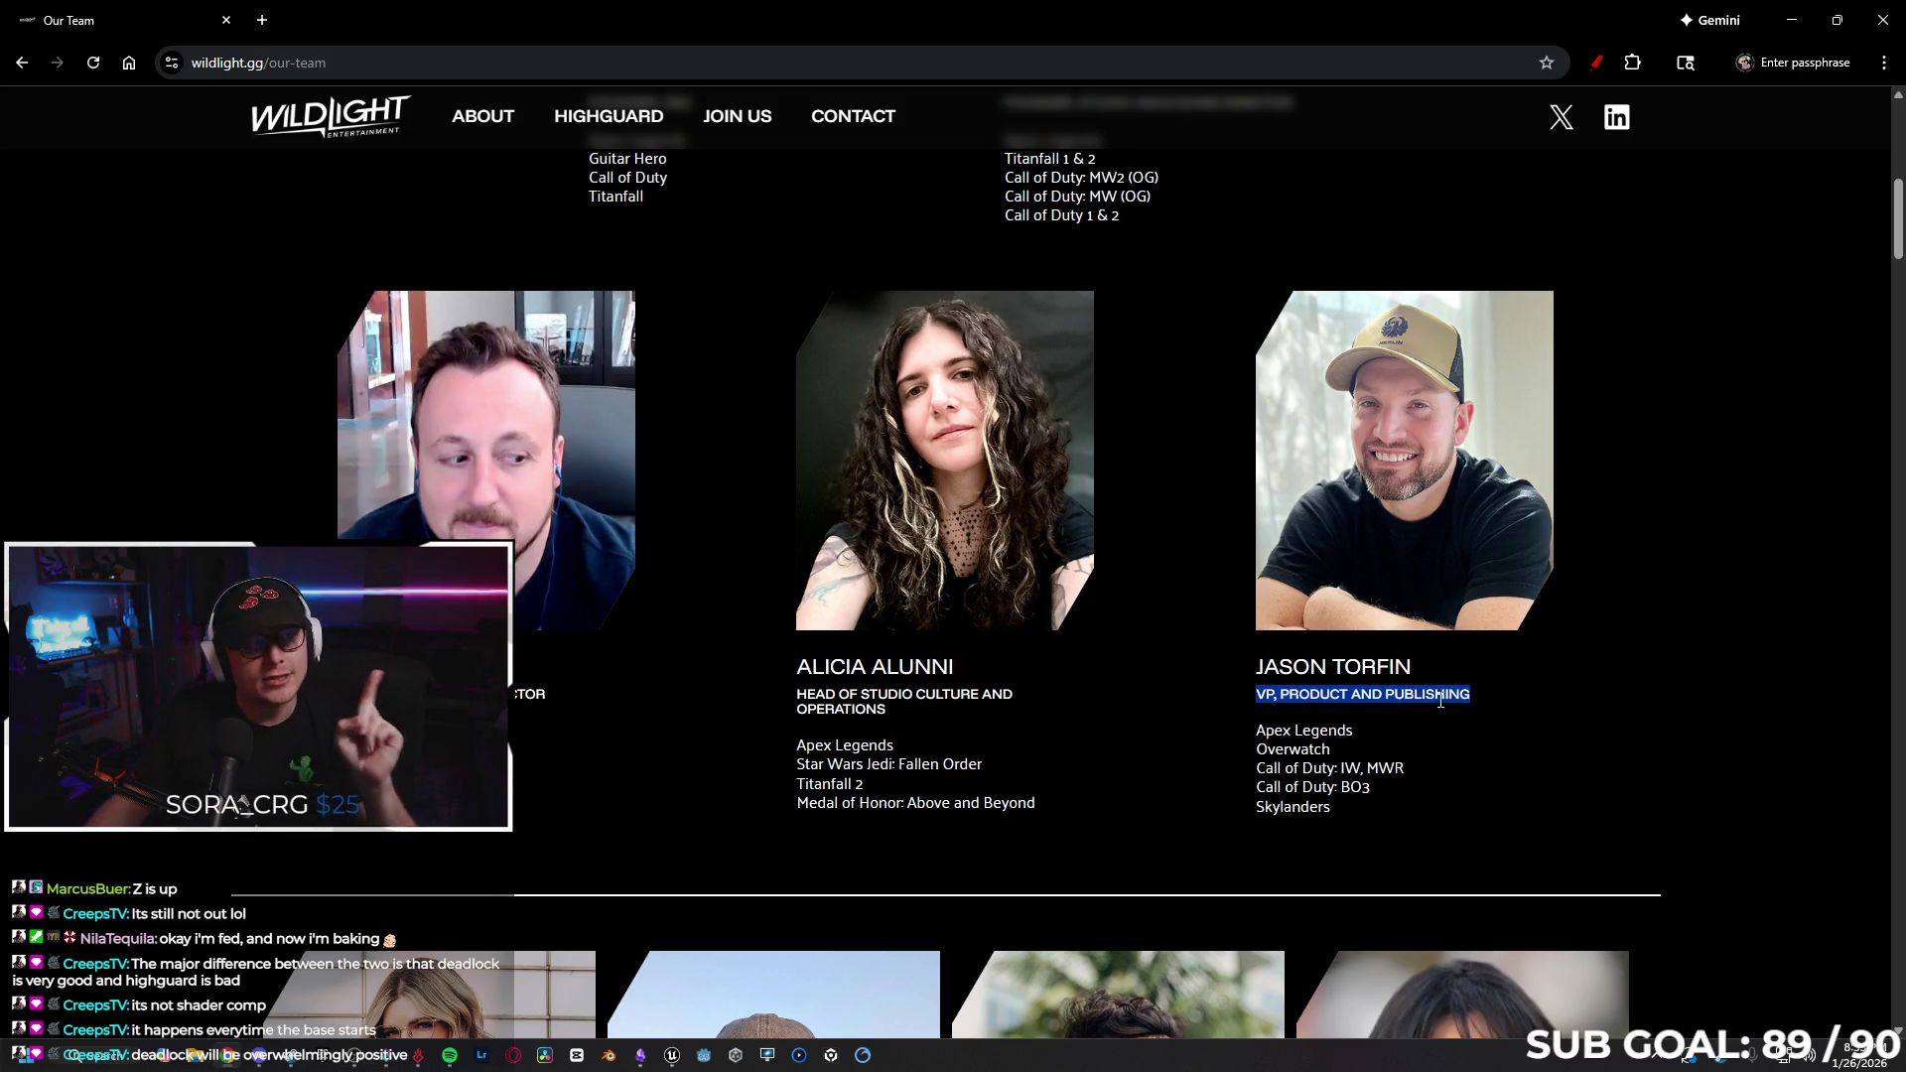
left_click(1485, 718)
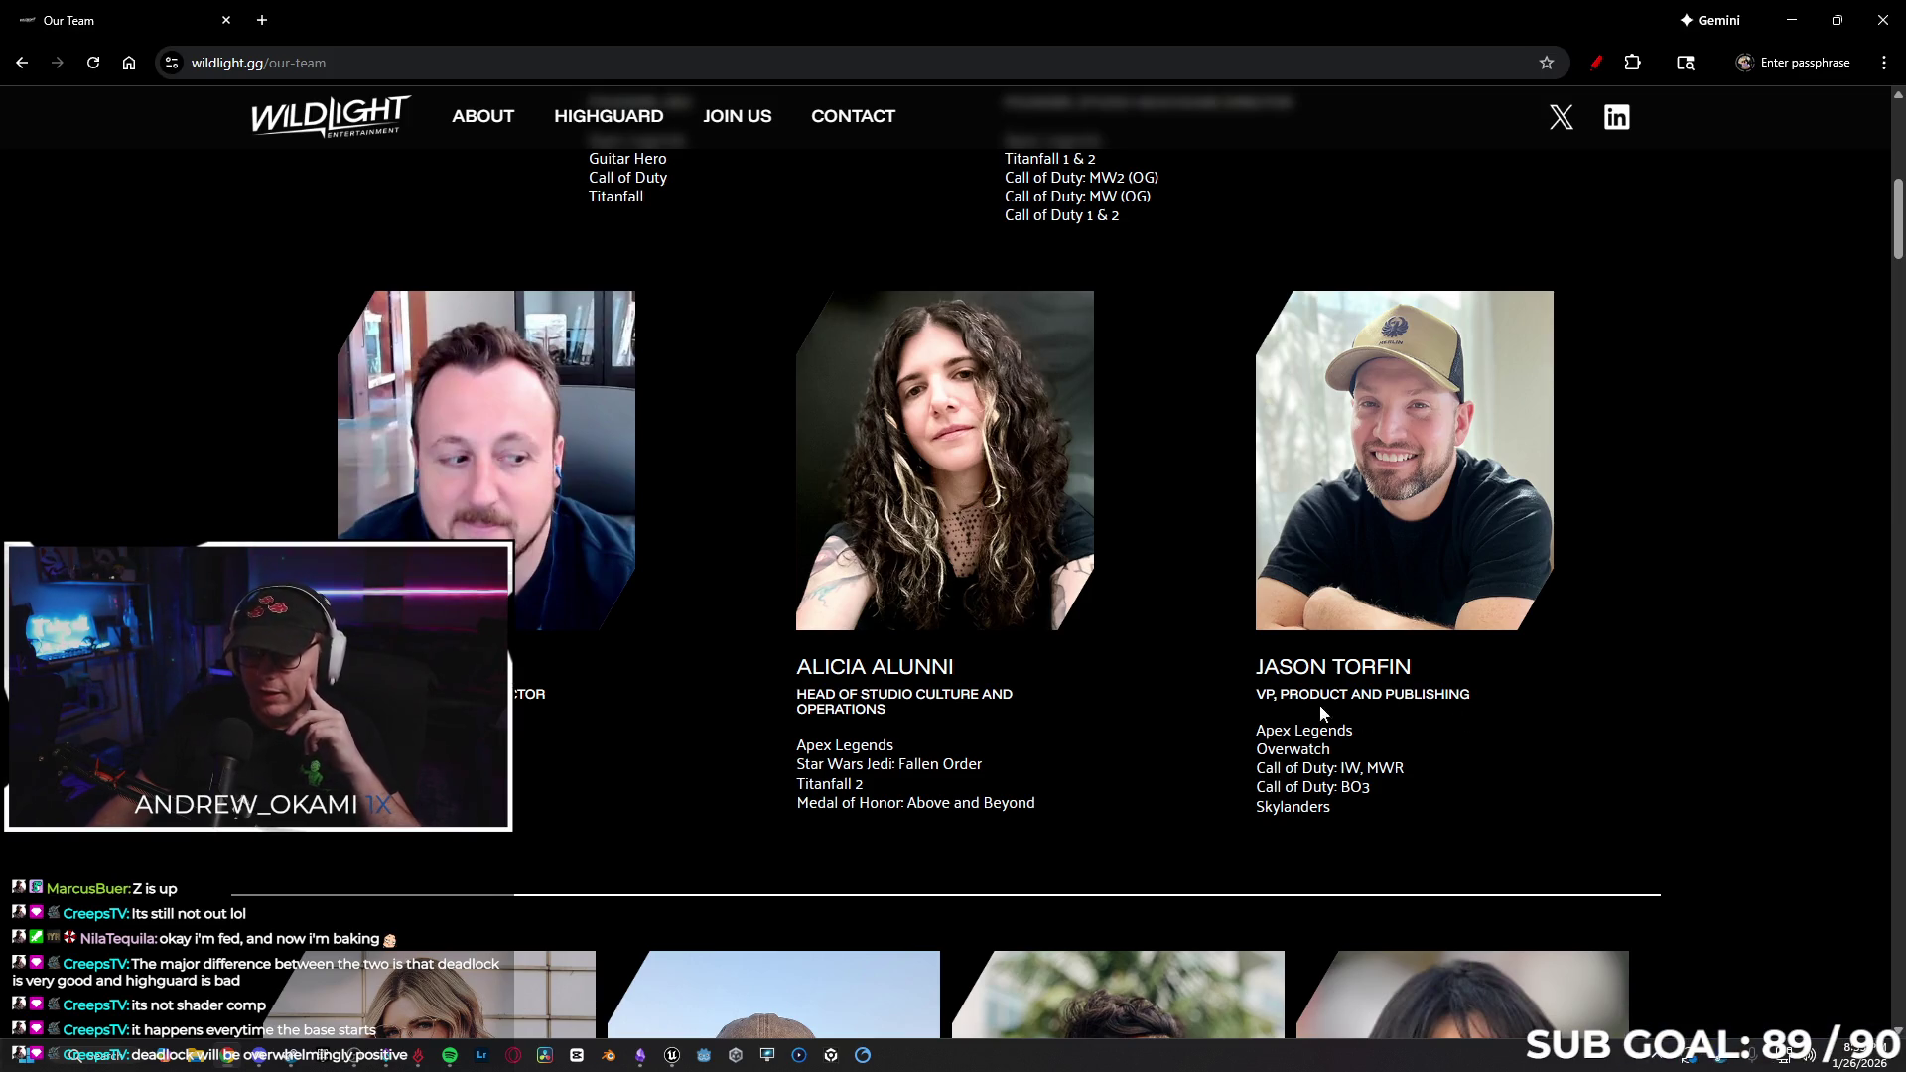
mouse_move(1355, 734)
left_mouse_down()
mouse_move(1241, 746)
mouse_move(1407, 762)
mouse_move(1237, 767)
left_mouse_up()
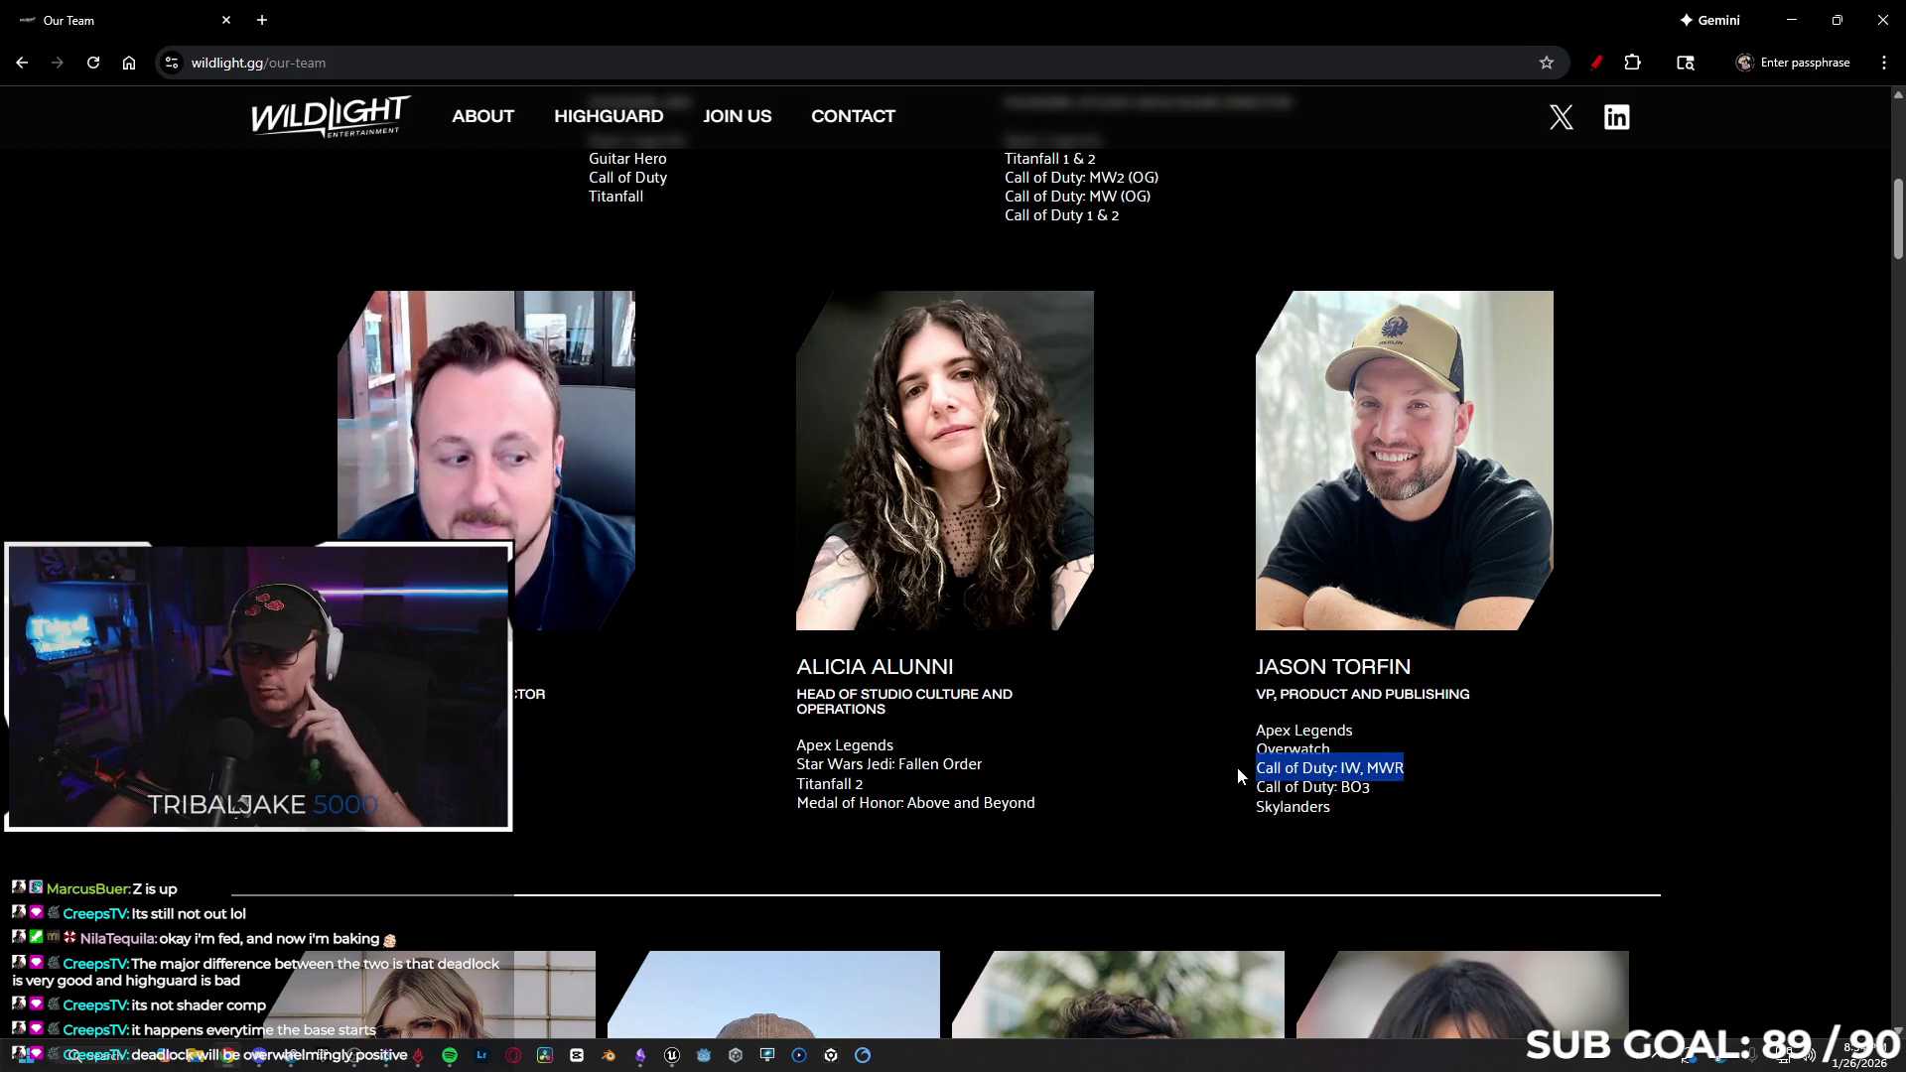
left_click(1365, 787)
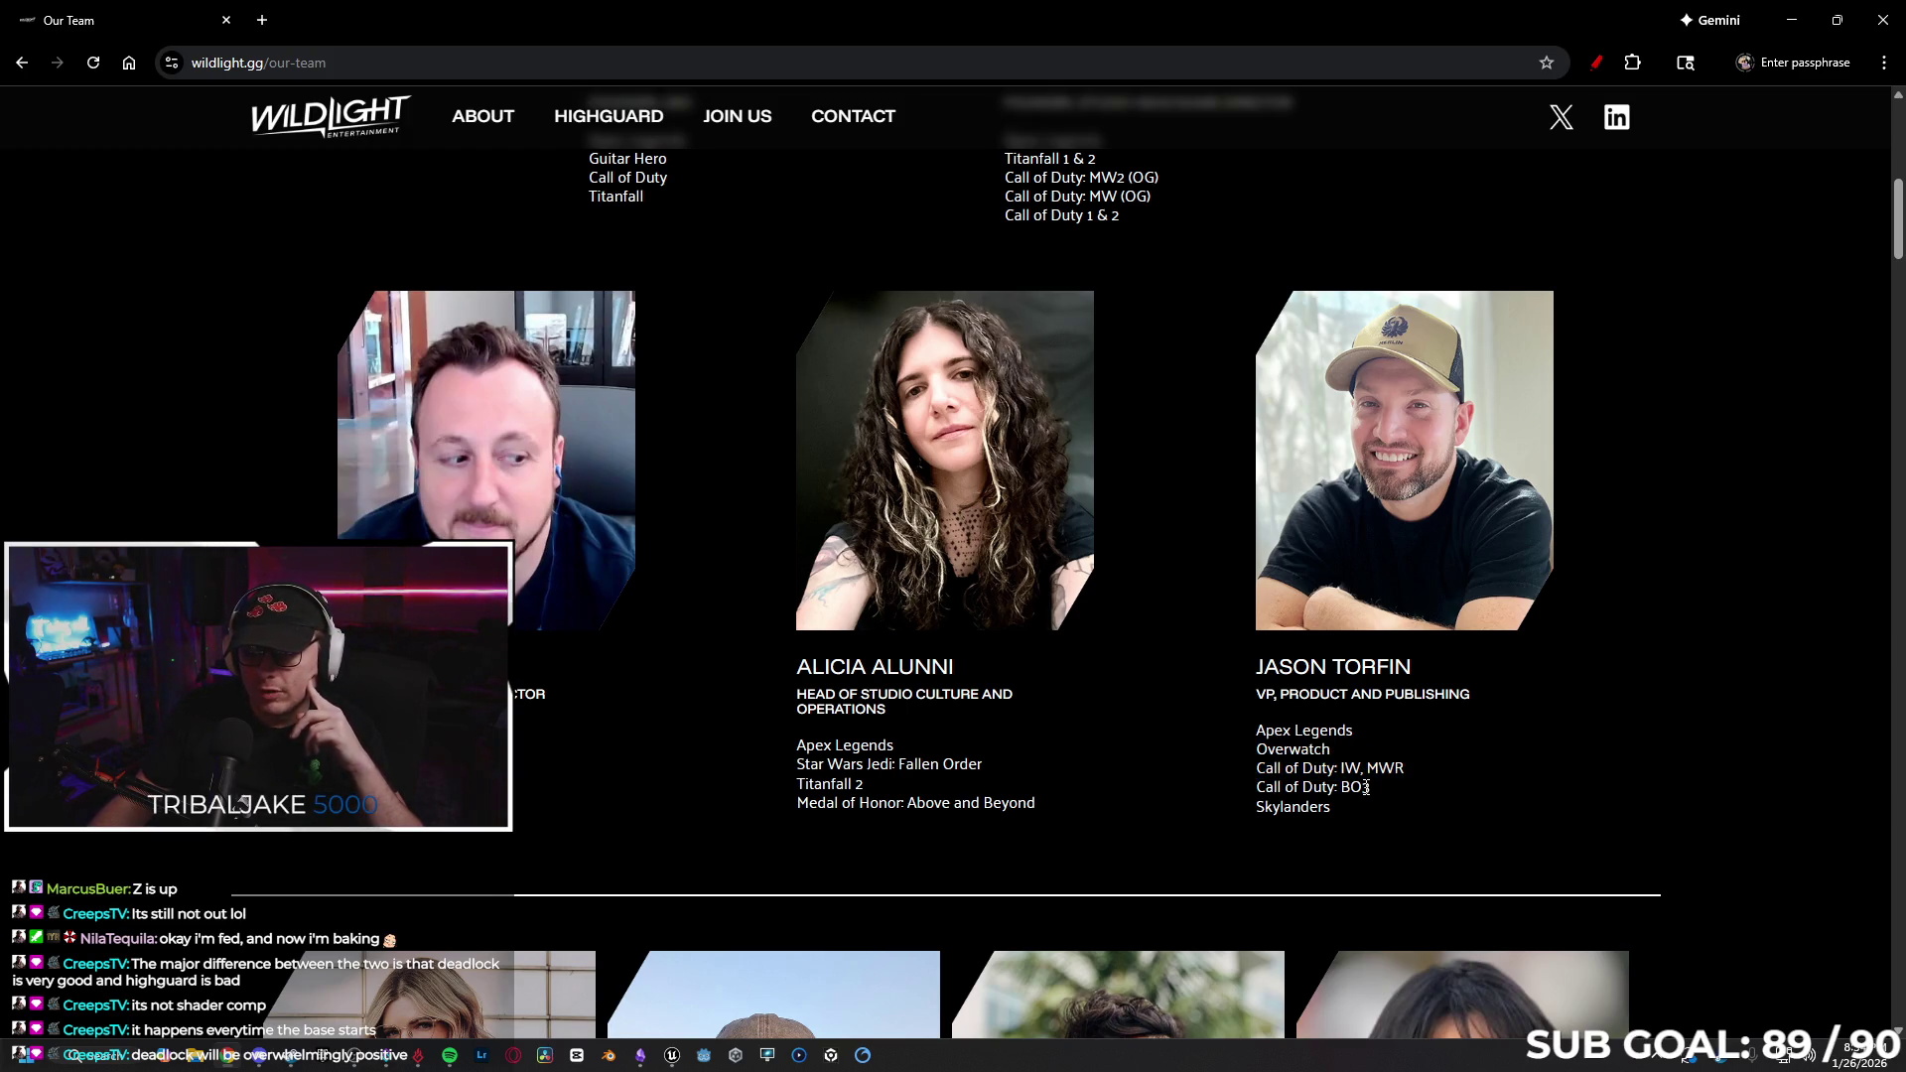
left_click_drag(1255, 792, 1370, 789)
left_click(1354, 816)
scroll(1328, 675, "down", 2)
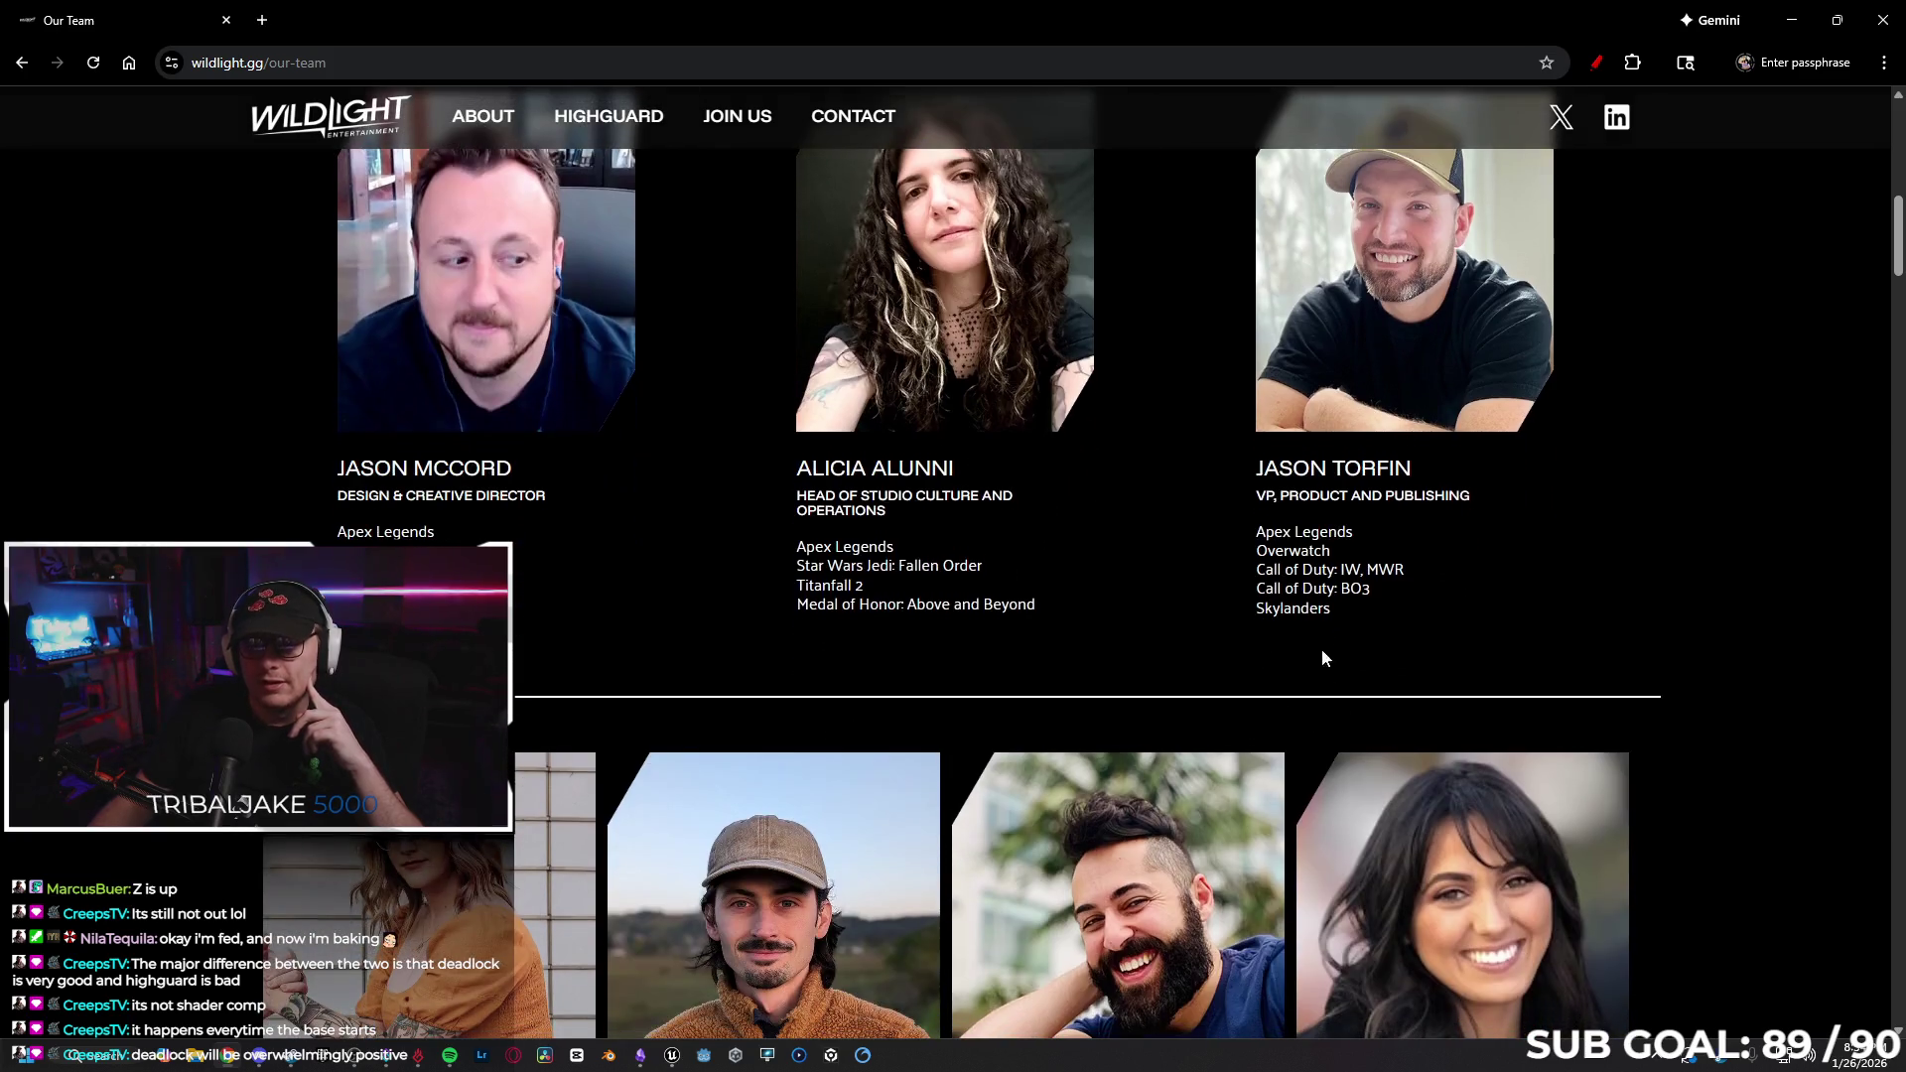
scroll(1303, 571, "up", 1)
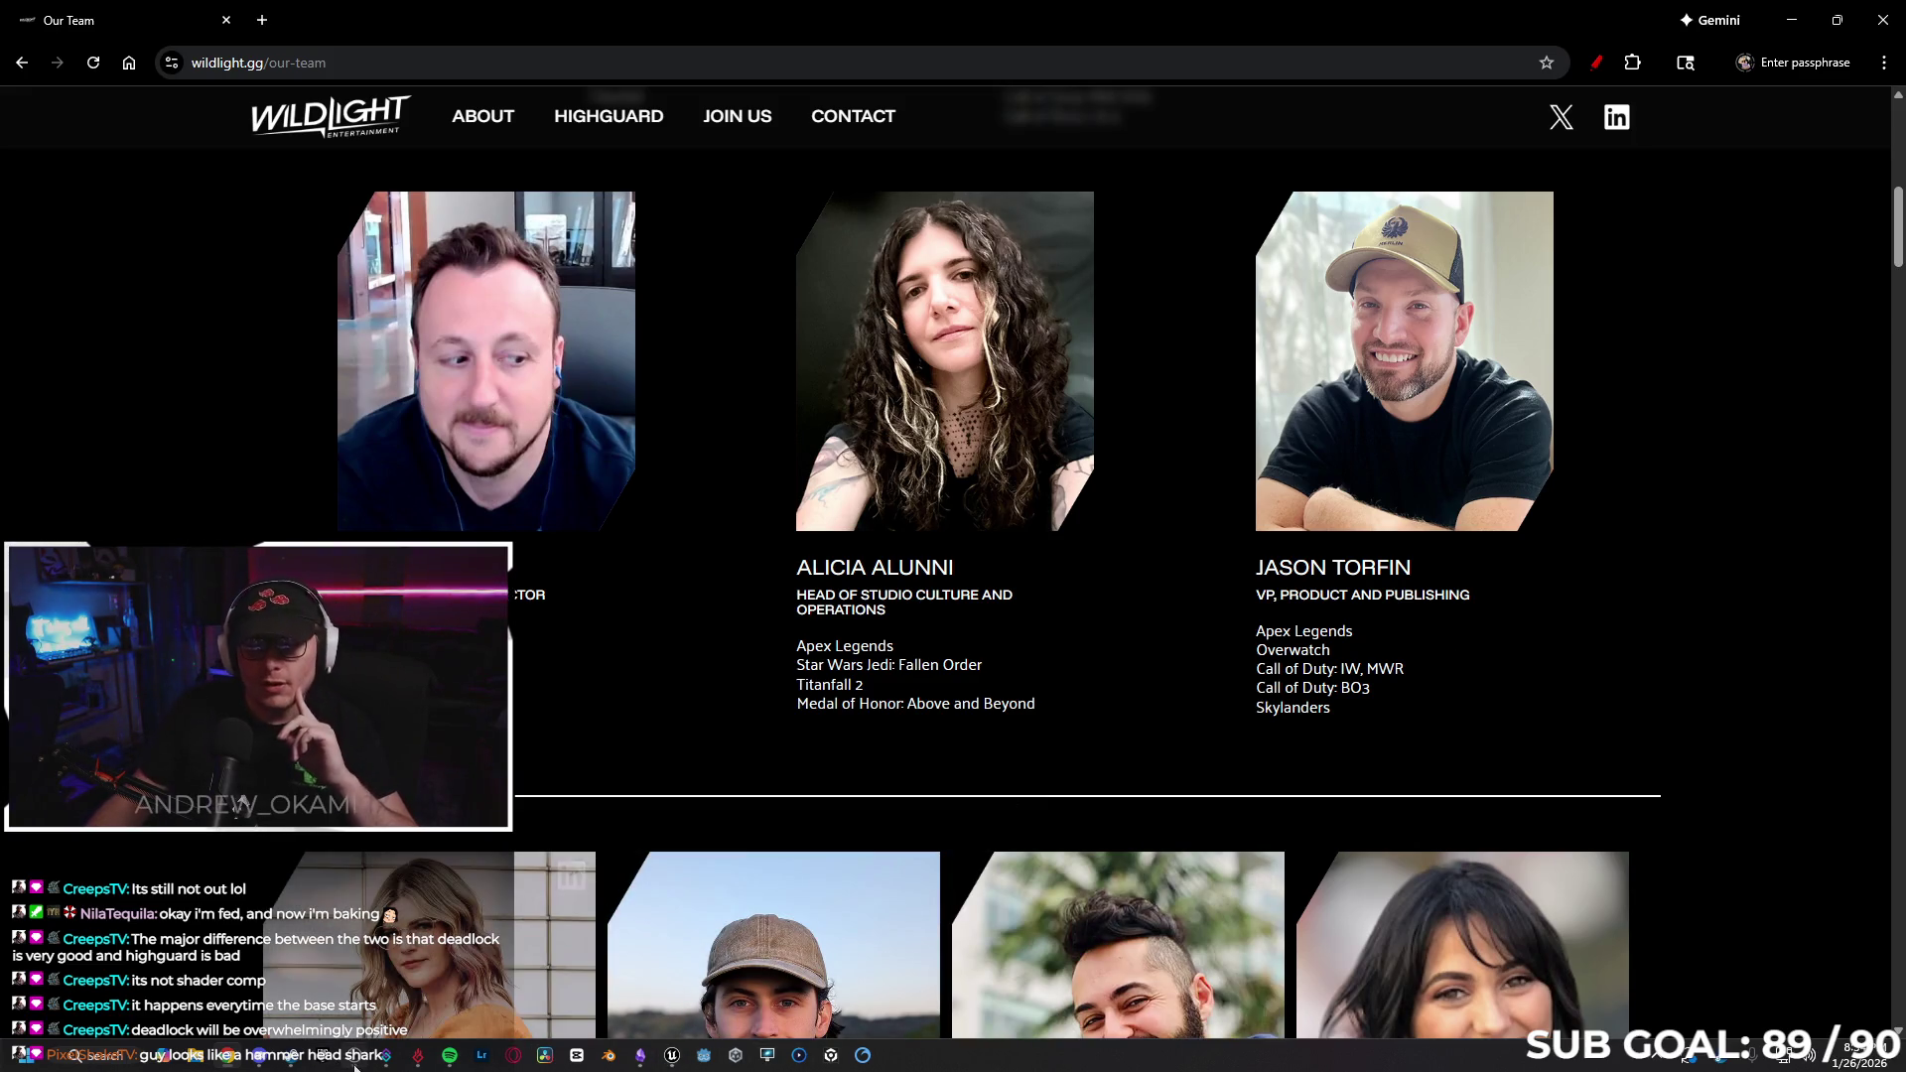
left_click(641, 1055)
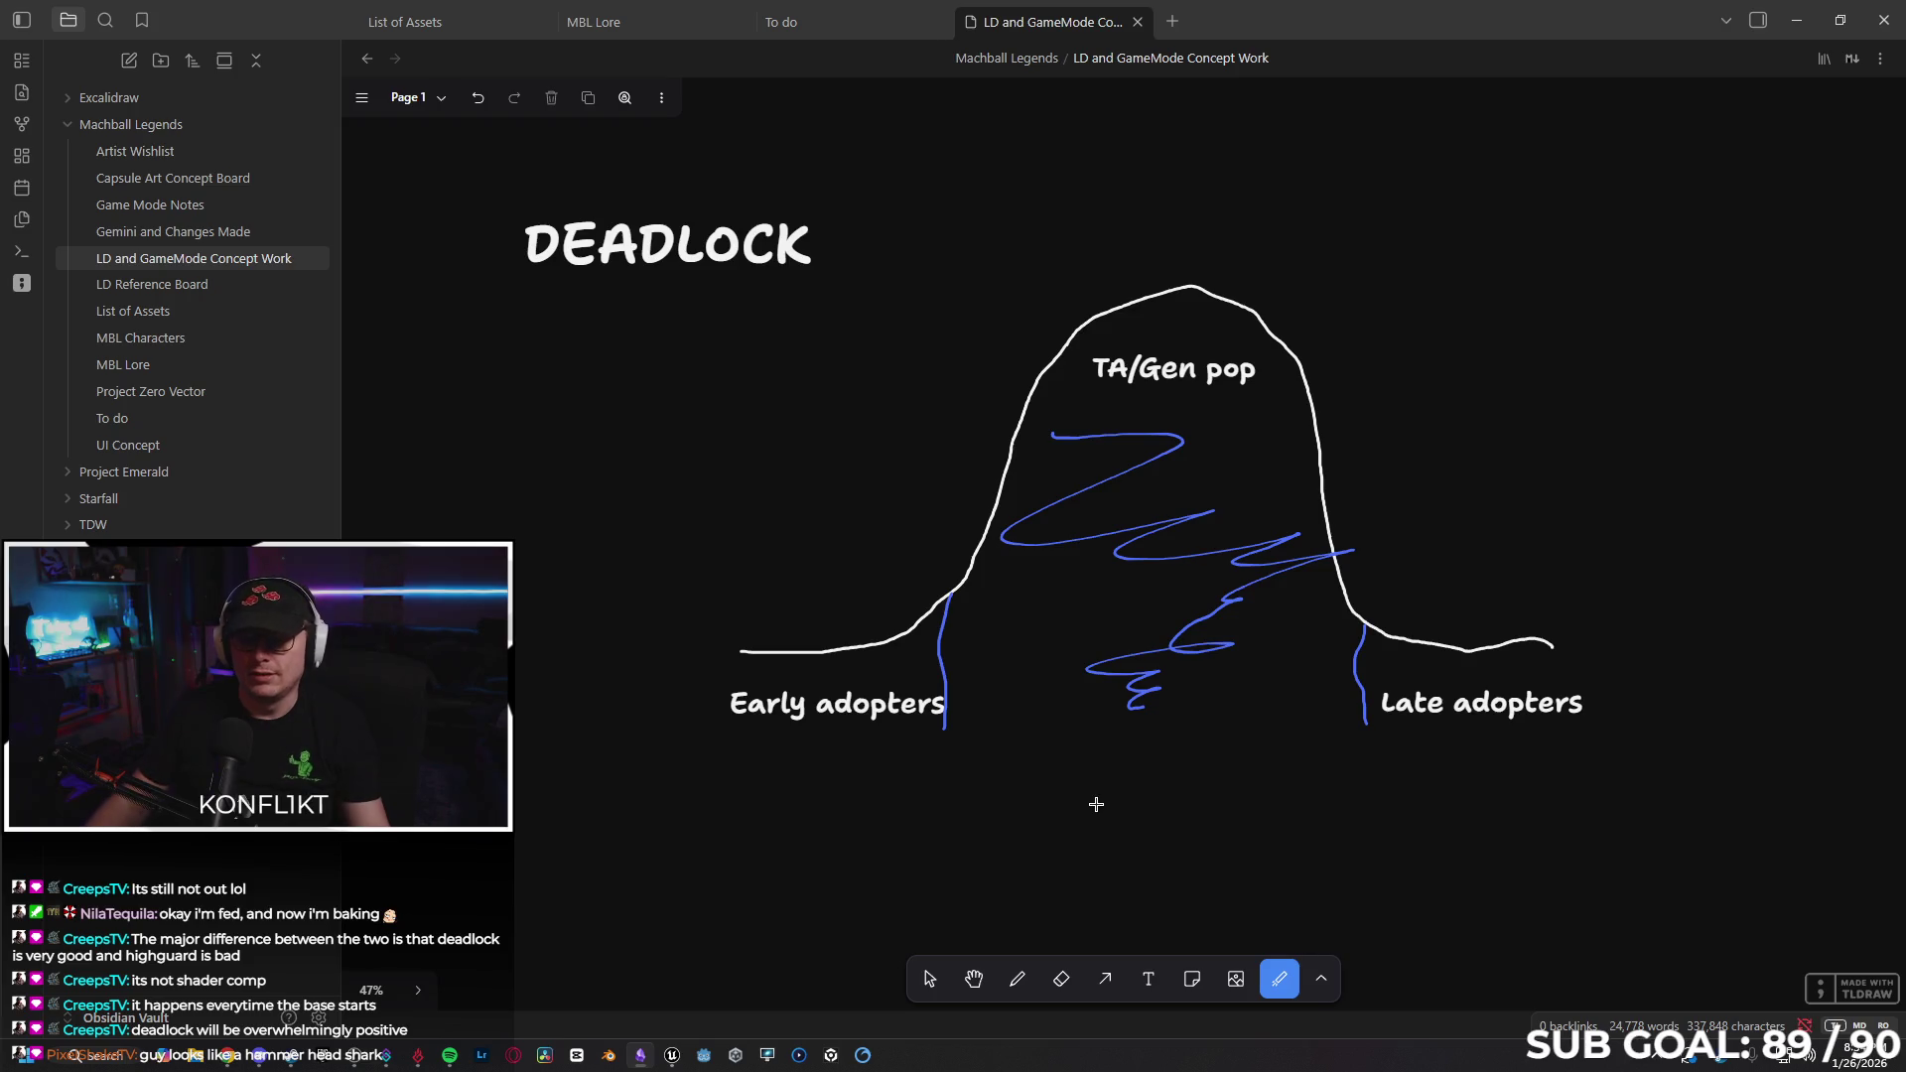
mouse_move(721, 259)
left_mouse_down()
mouse_move(556, 397)
mouse_move(540, 443)
left_mouse_up()
mouse_move(459, 260)
left_mouse_down()
mouse_move(596, 248)
mouse_move(590, 357)
left_mouse_up()
left_click_drag(554, 440, 682, 356)
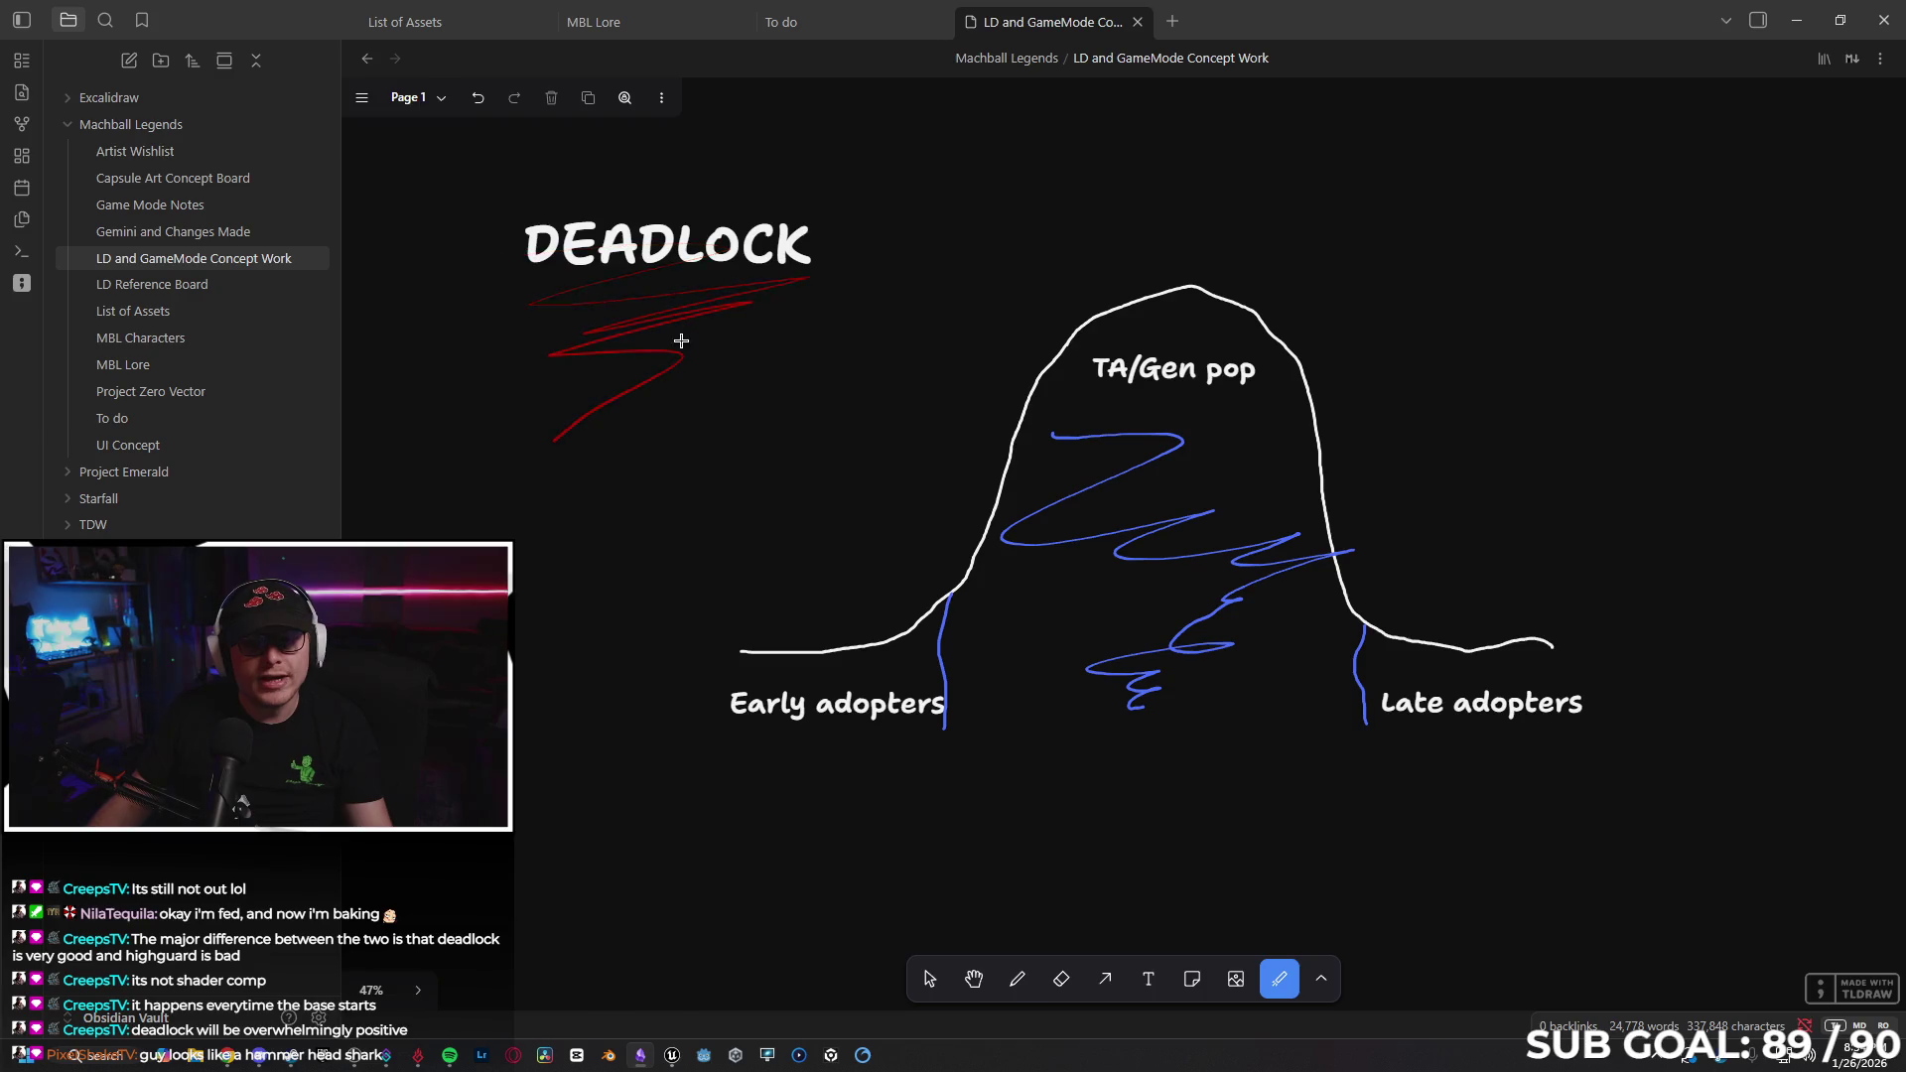
mouse_move(1040, 537)
left_mouse_down()
mouse_move(1370, 425)
mouse_move(1362, 344)
left_mouse_up()
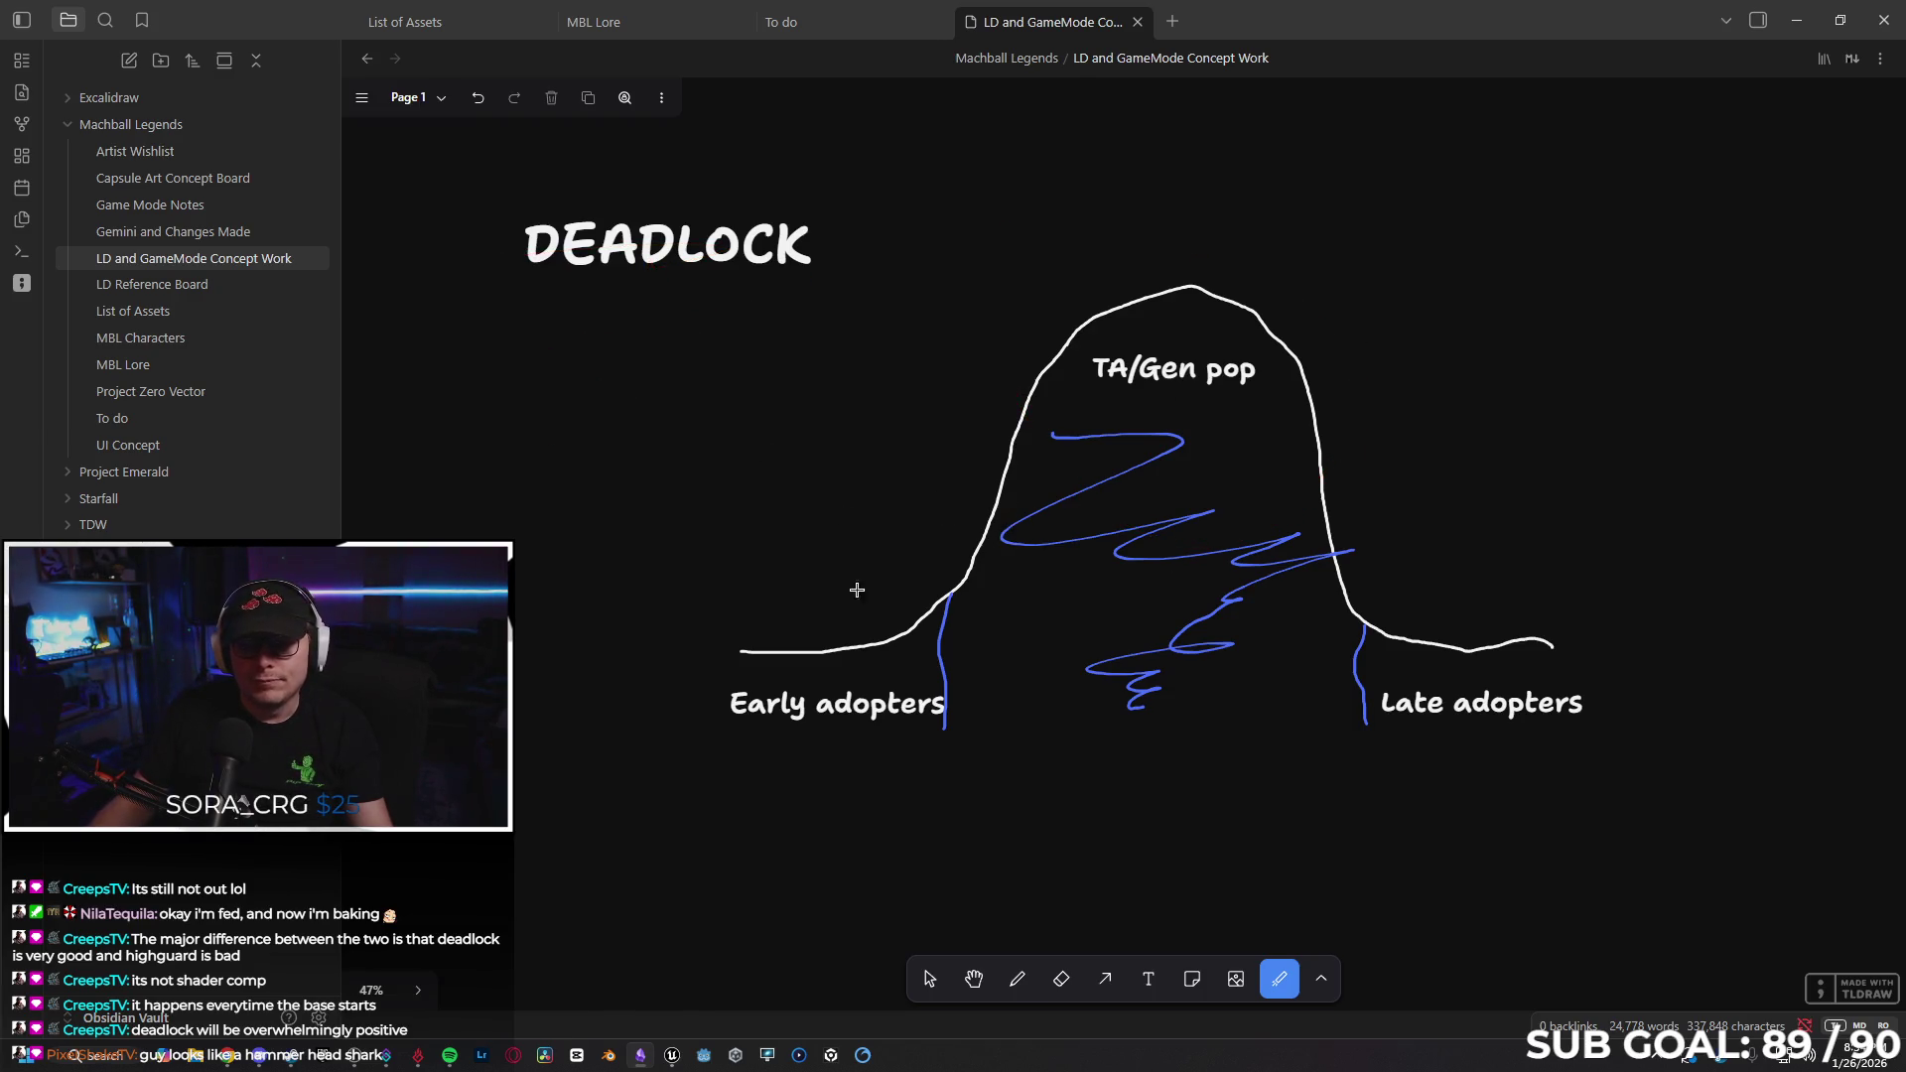
left_click_drag(703, 496, 717, 348)
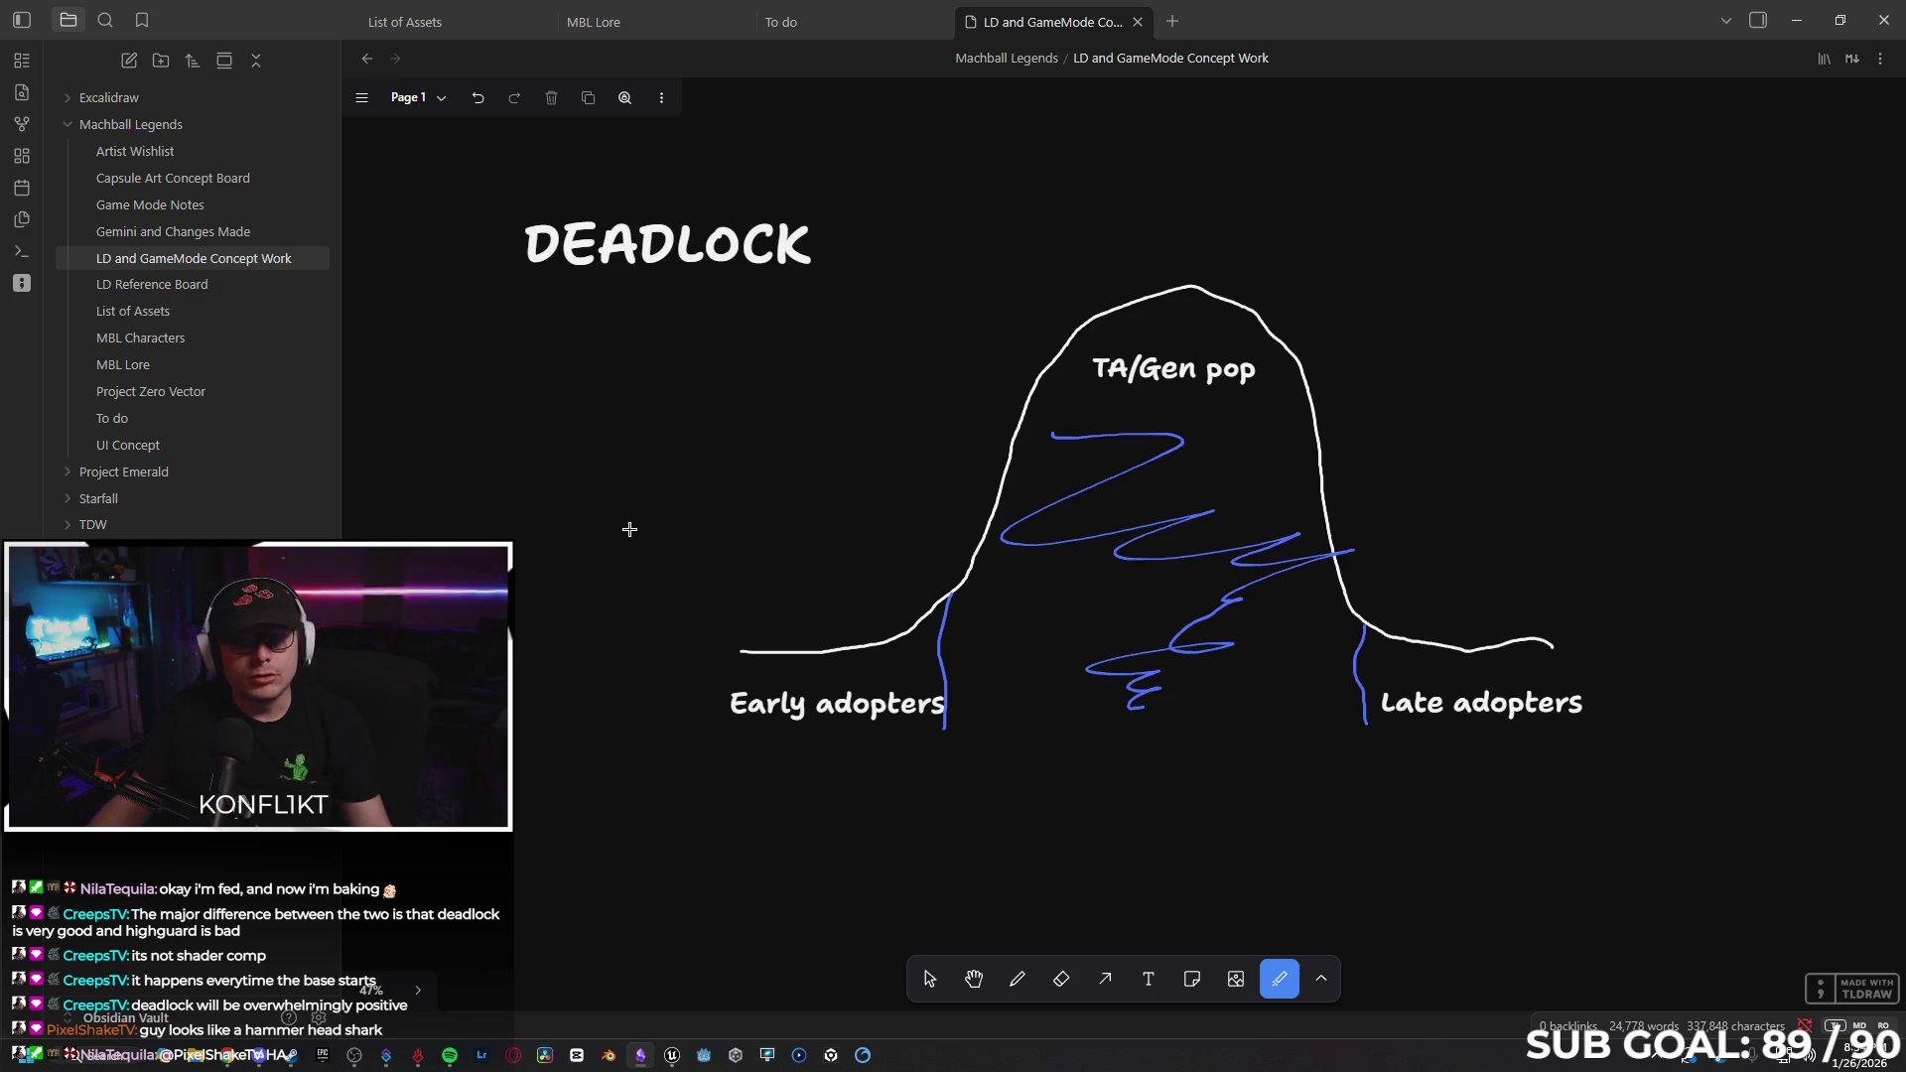
mouse_move(1281, 310)
left_mouse_down()
mouse_move(973, 375)
mouse_move(1119, 457)
left_mouse_up()
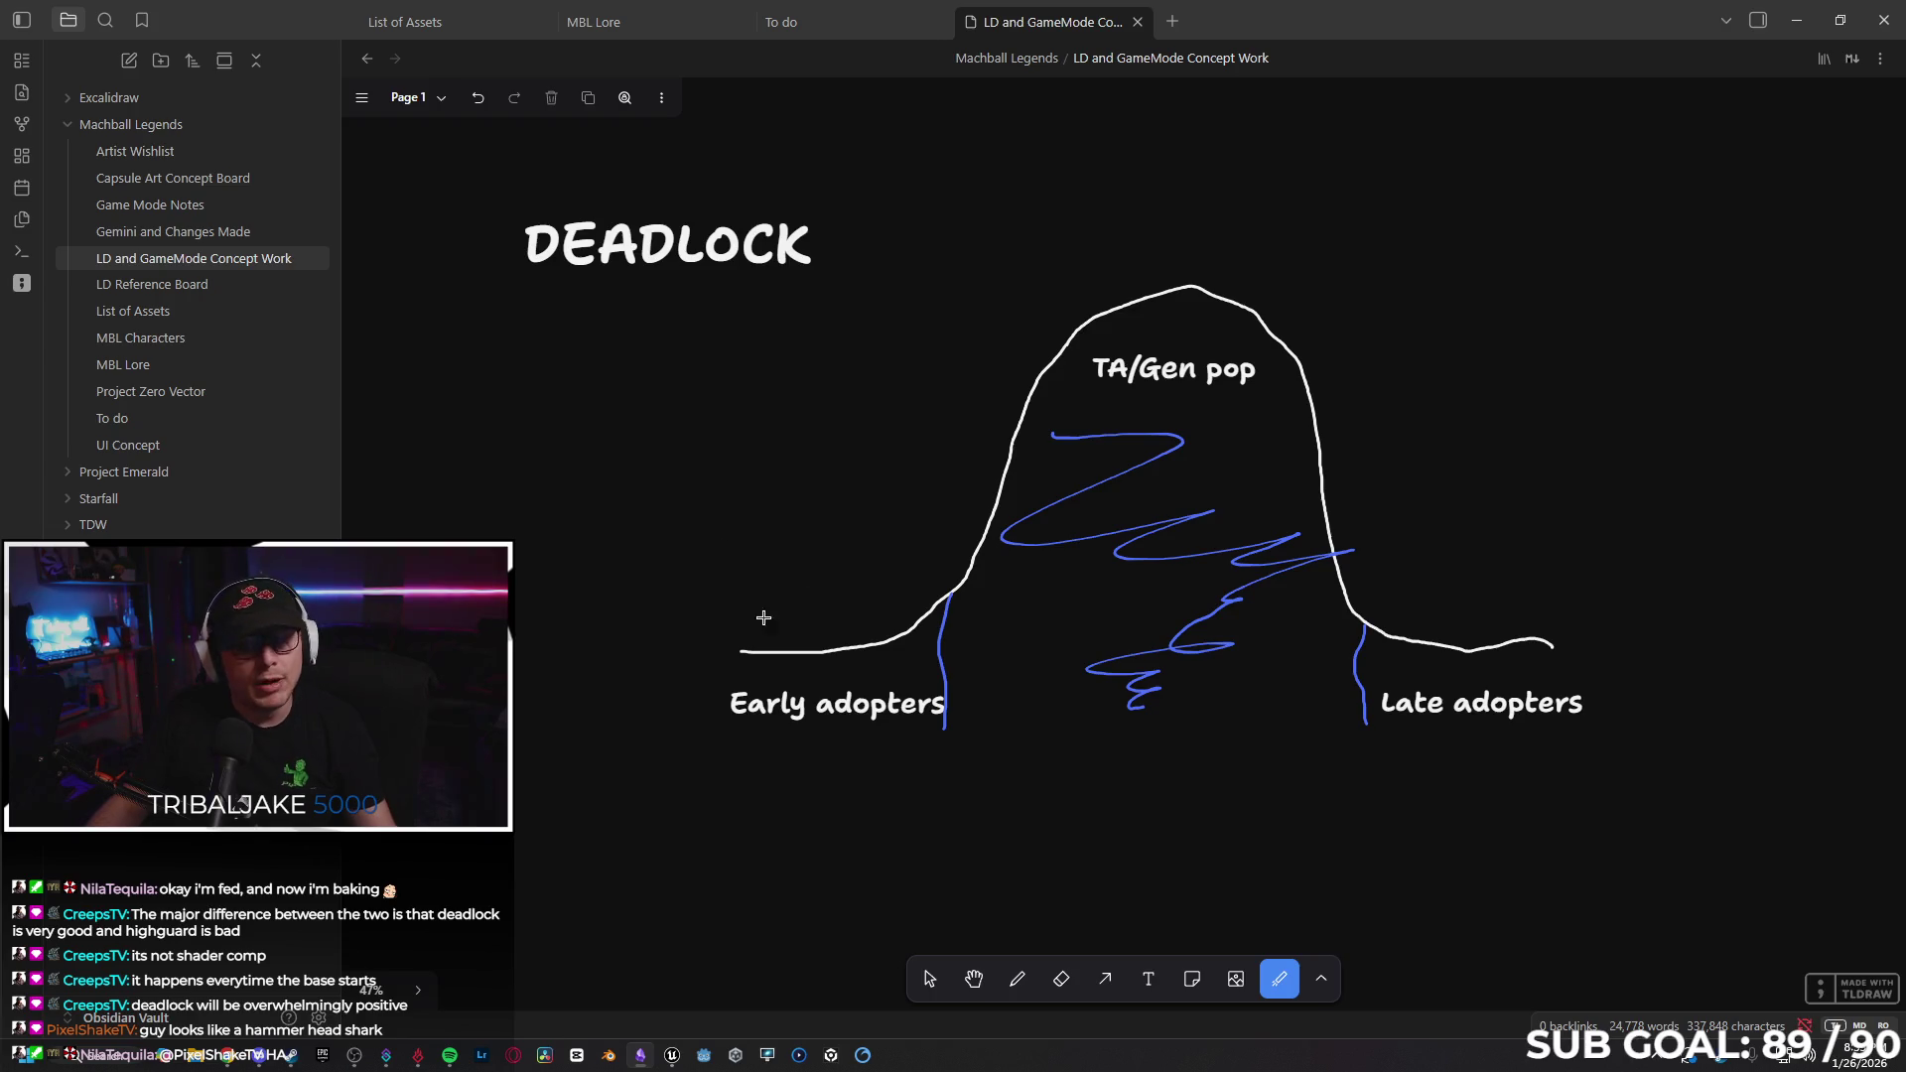
mouse_move(866, 822)
left_mouse_down()
mouse_move(787, 868)
mouse_move(701, 652)
left_mouse_up()
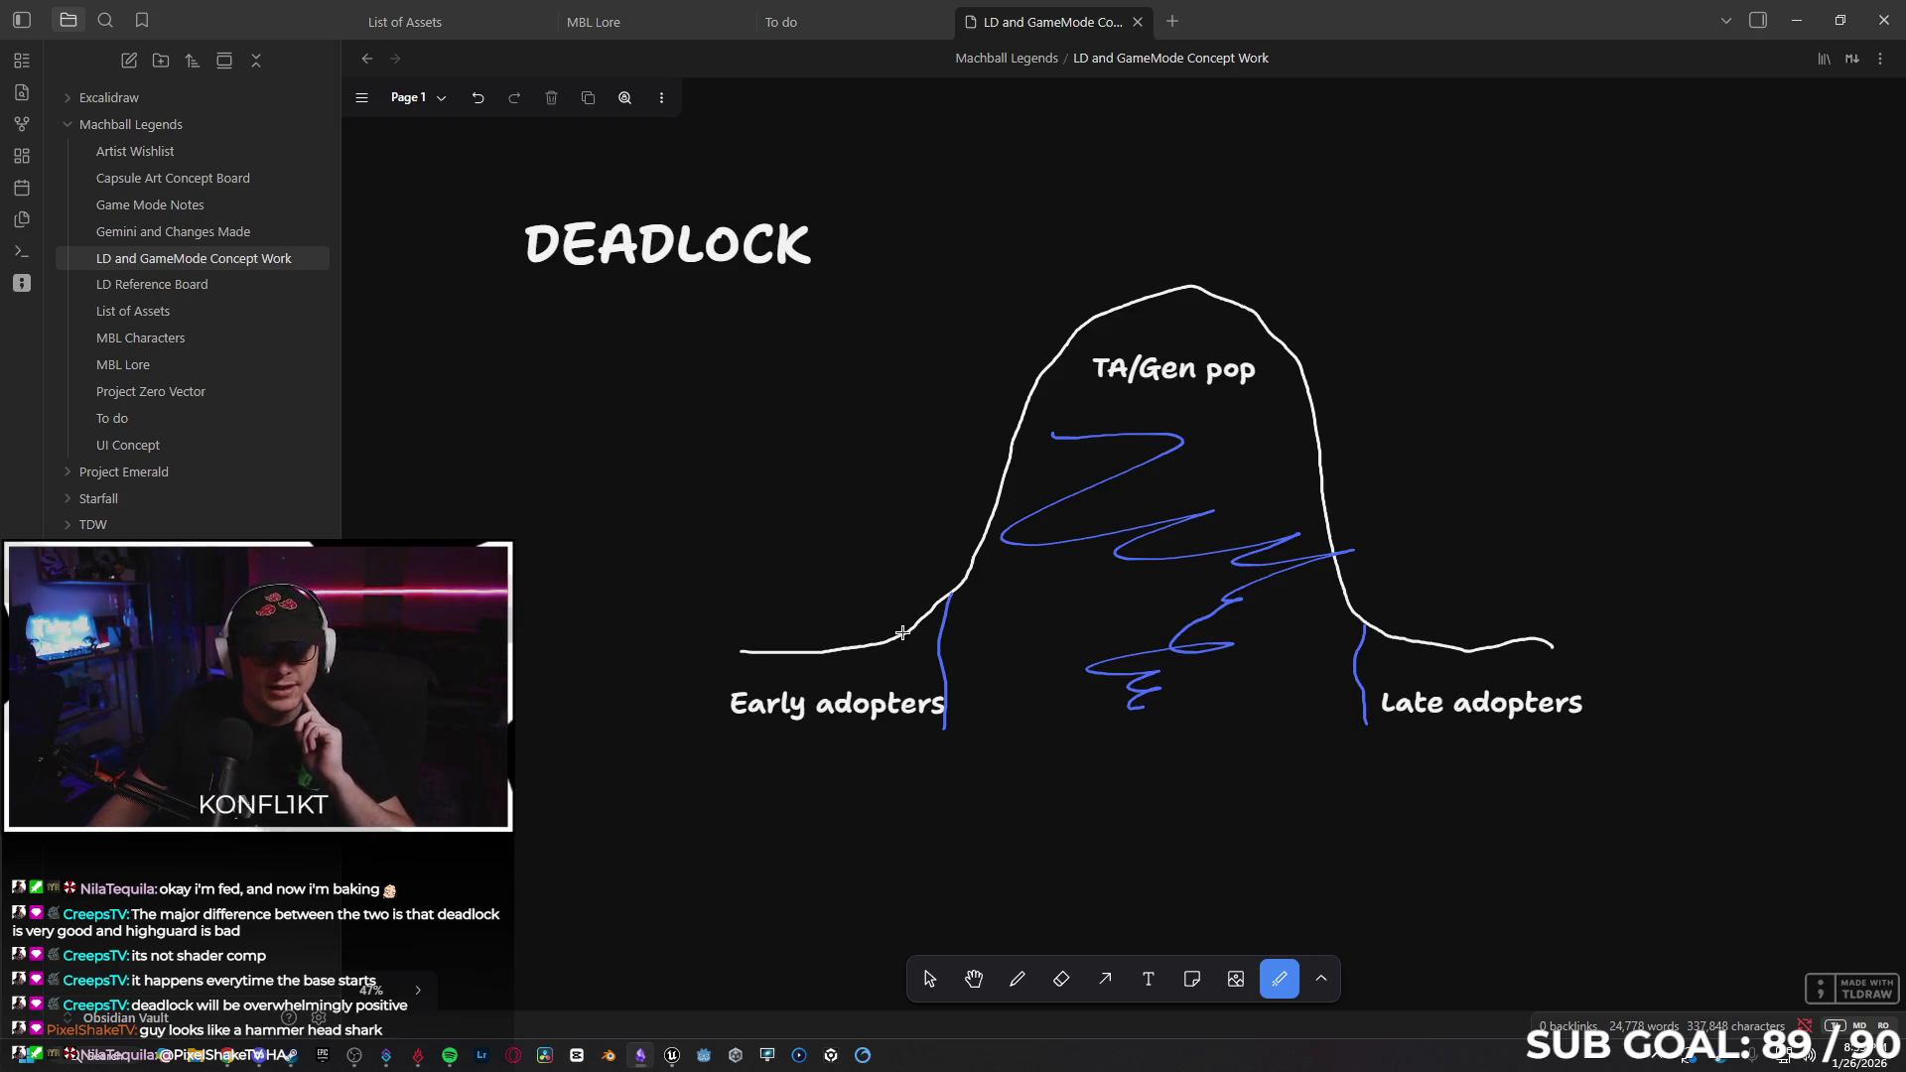
left_click(1801, 22)
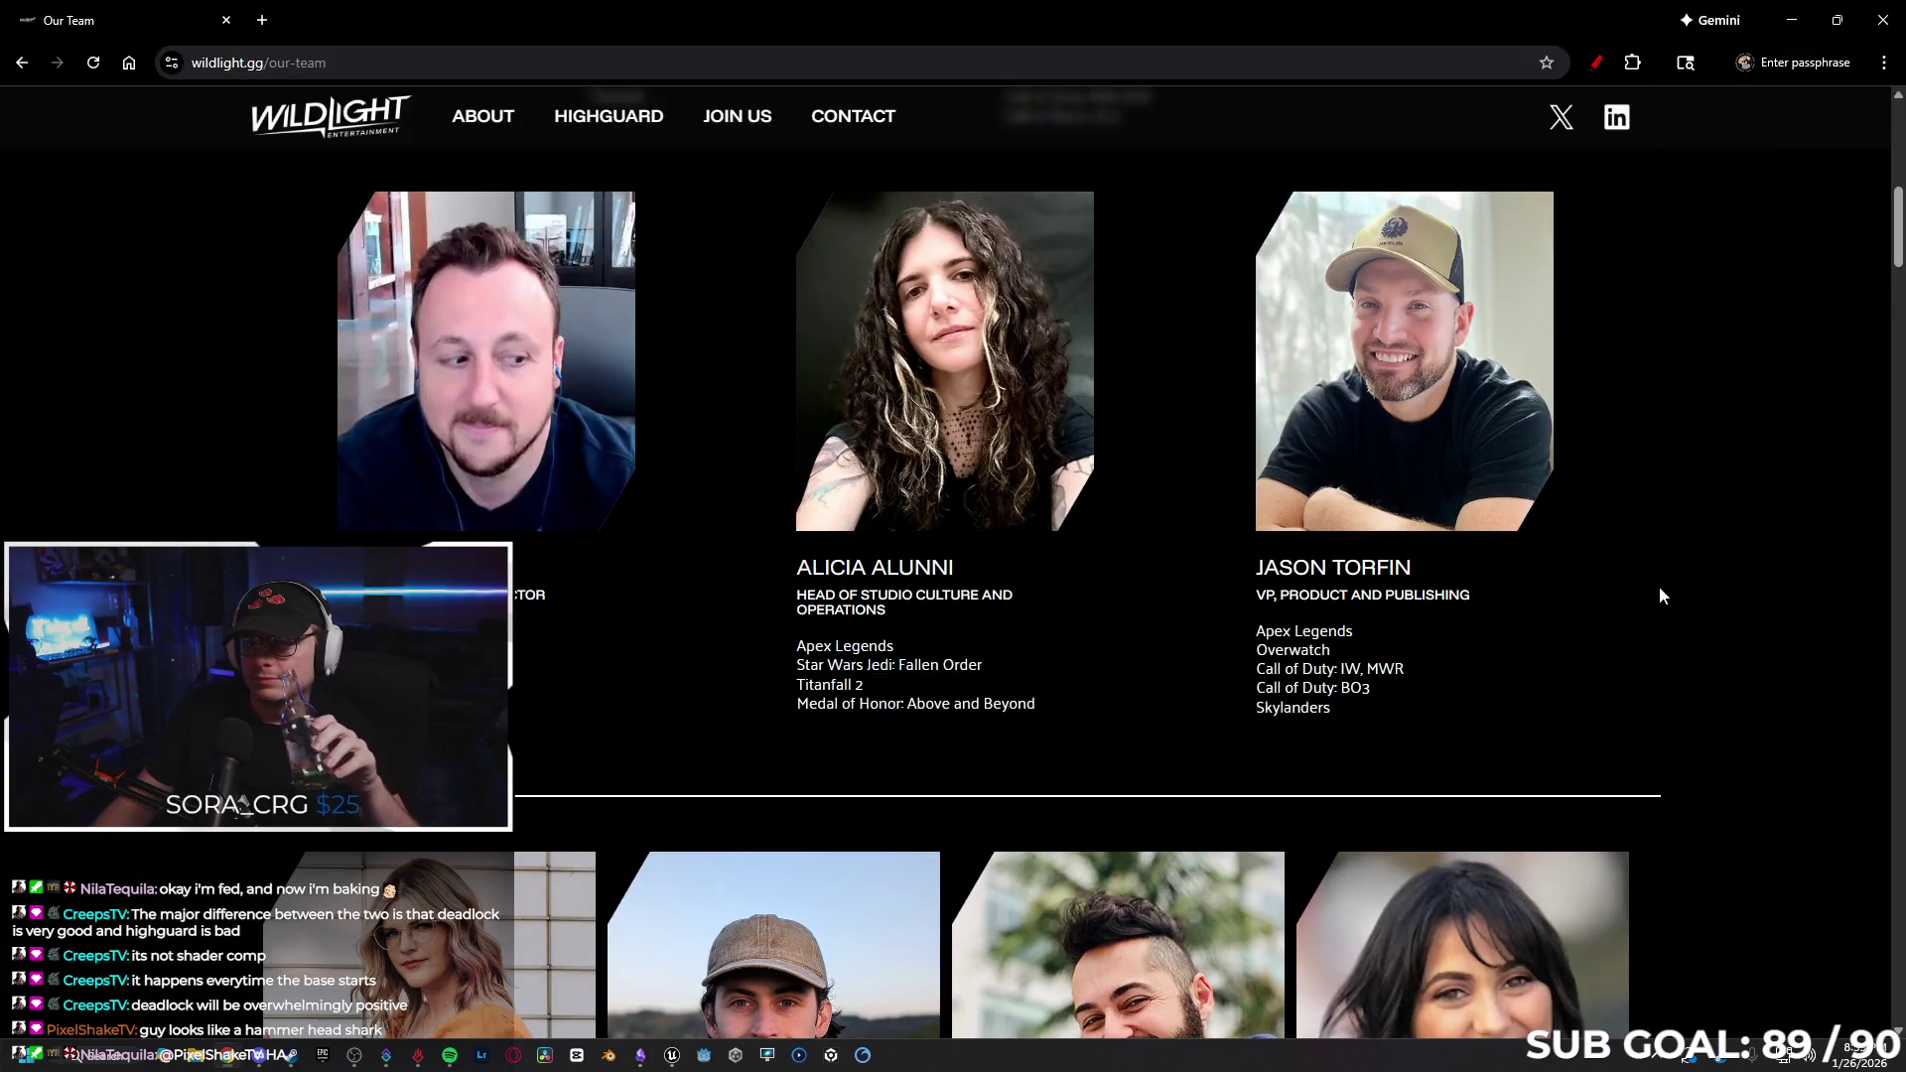
Scroll through the wildlight.gg team roster, then minimize Chrome.
scroll(1594, 466, "up", 6)
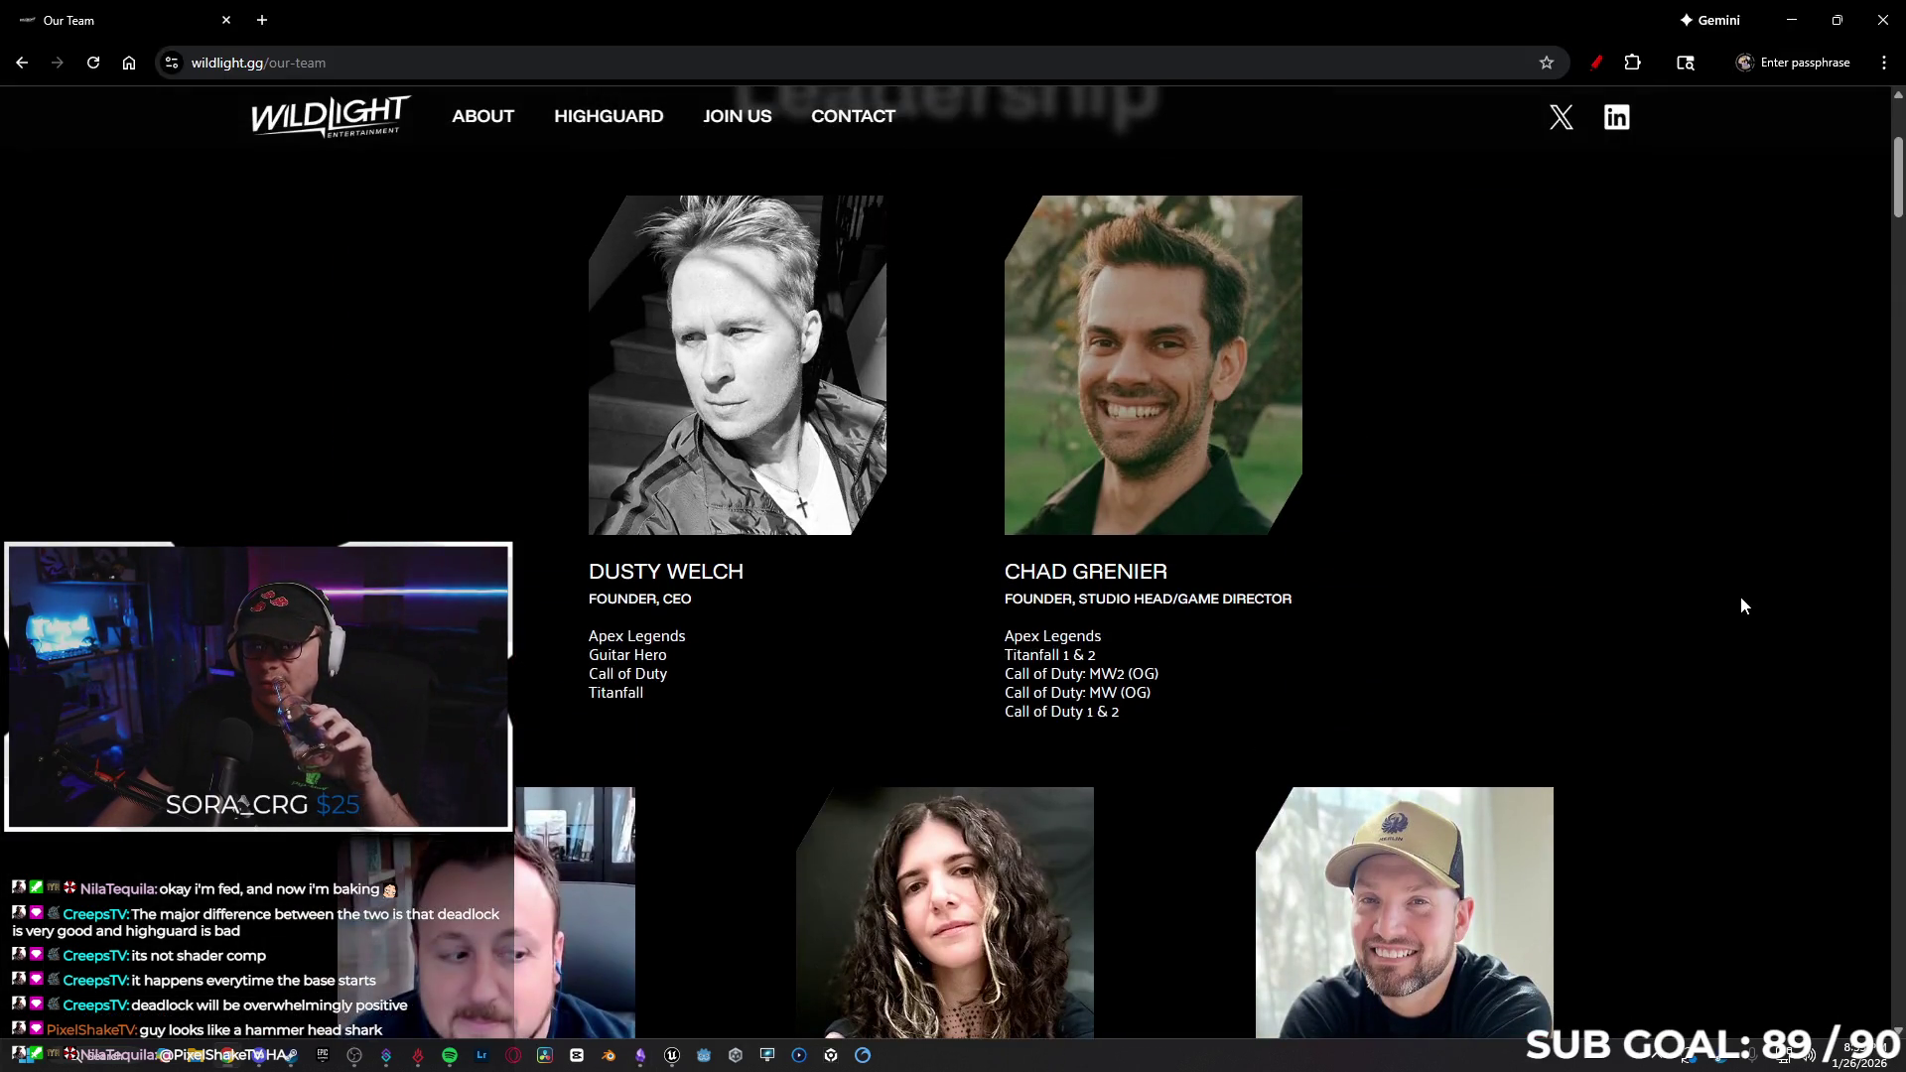
scroll(1547, 526, "down", 1)
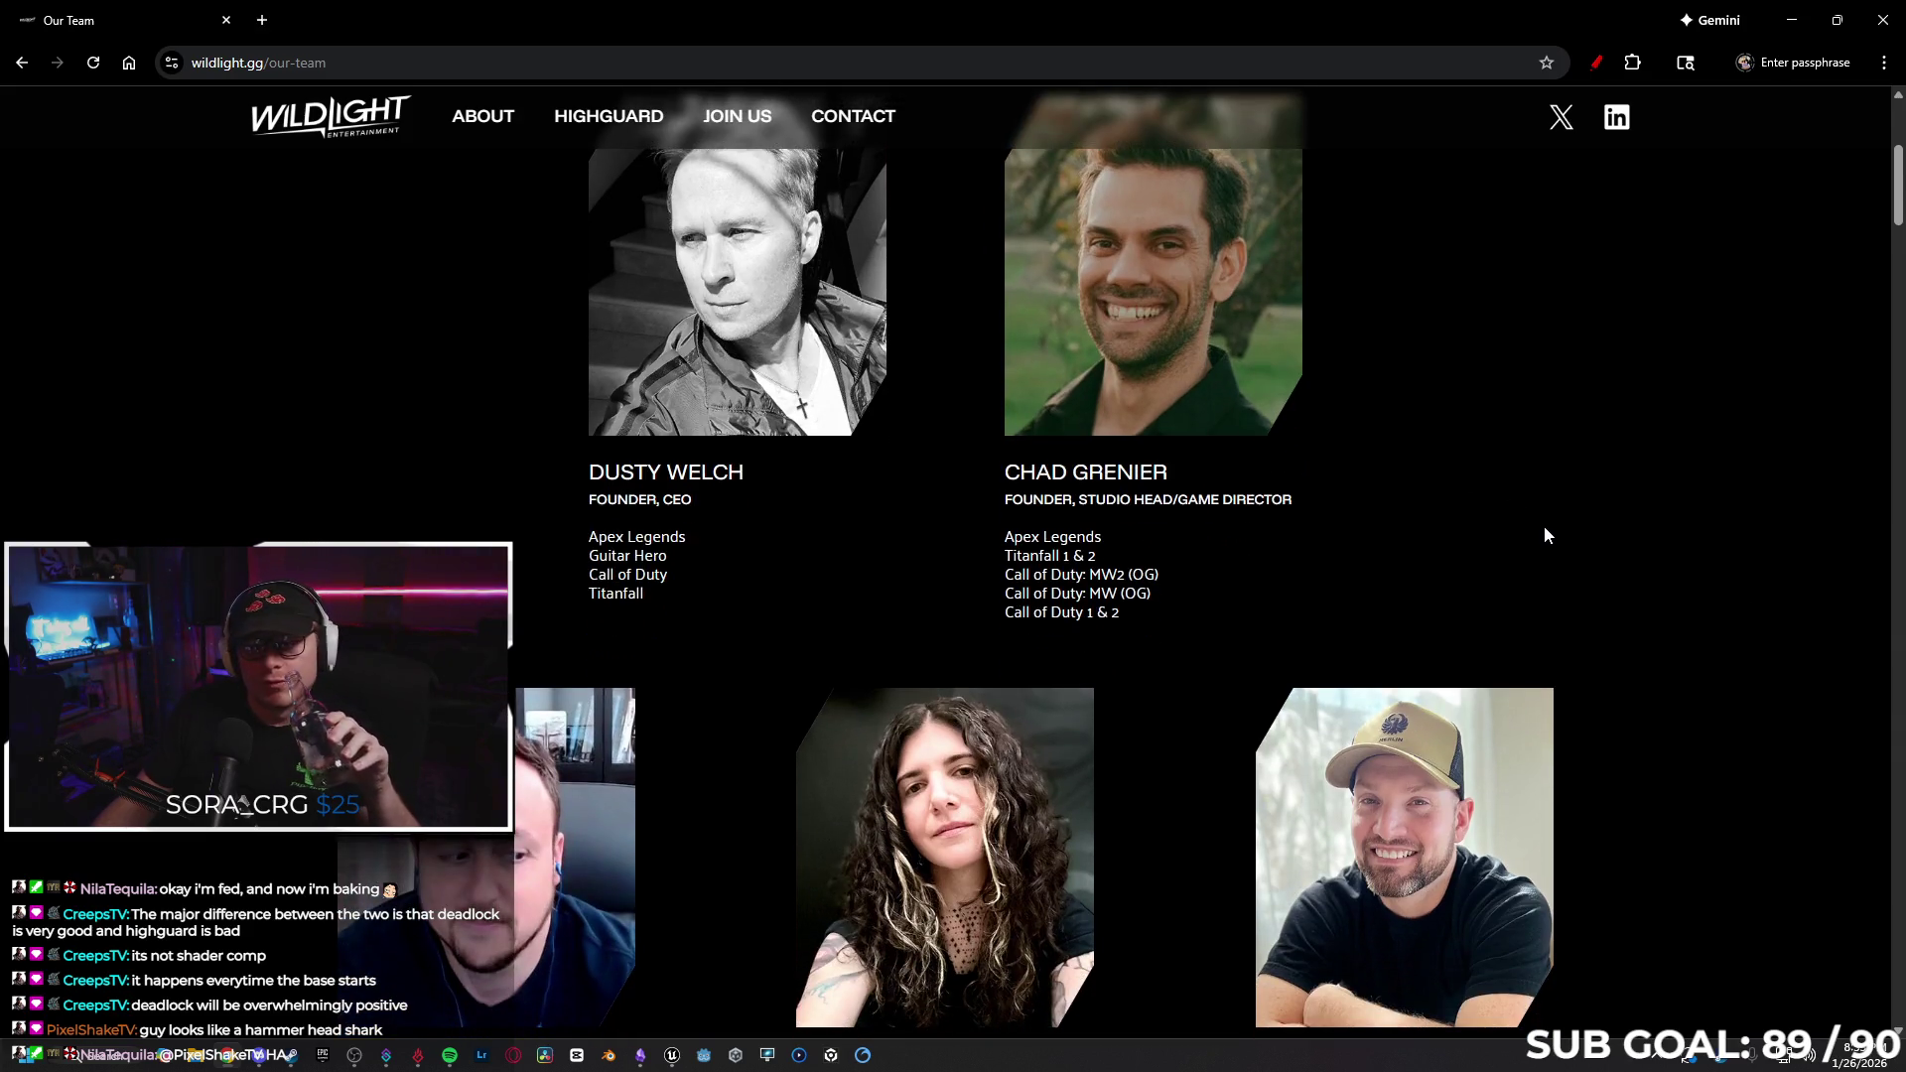
scroll(1544, 534, "down", 10)
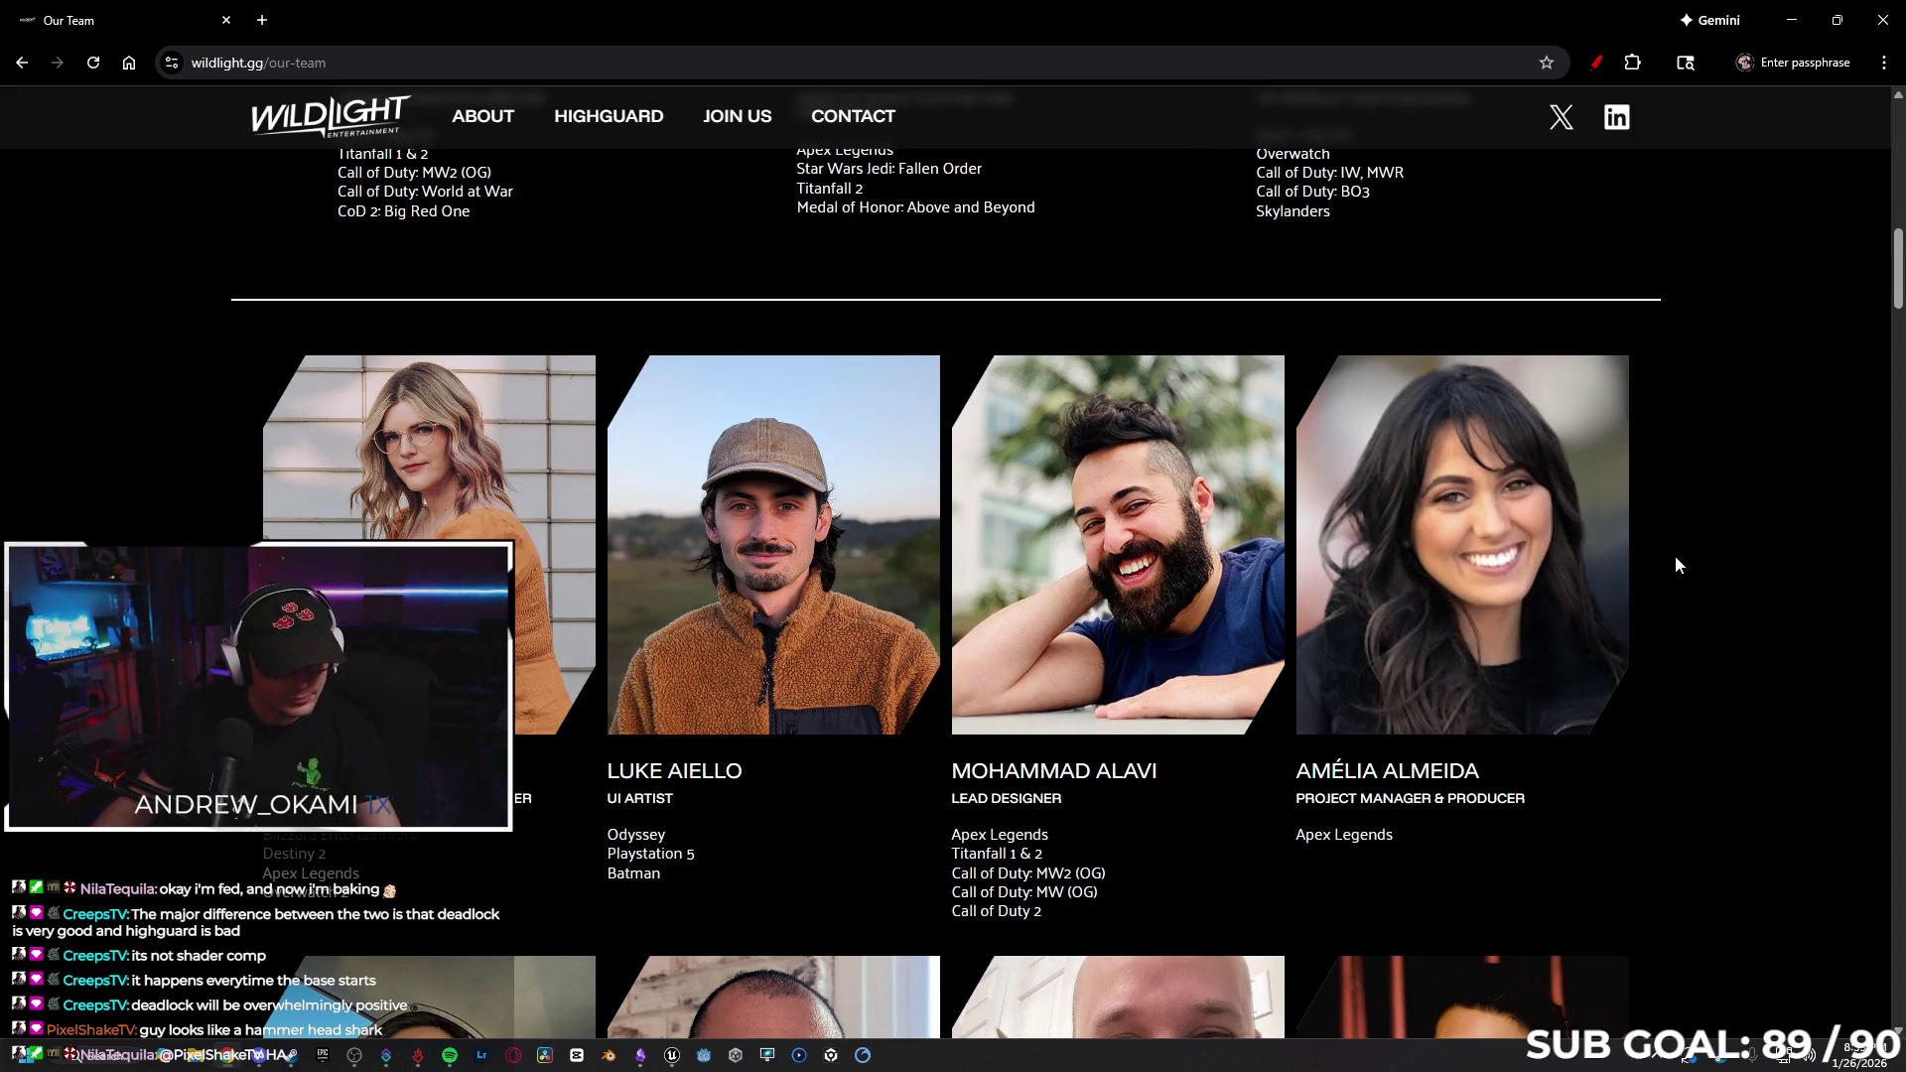
scroll(1677, 556, "down", 6)
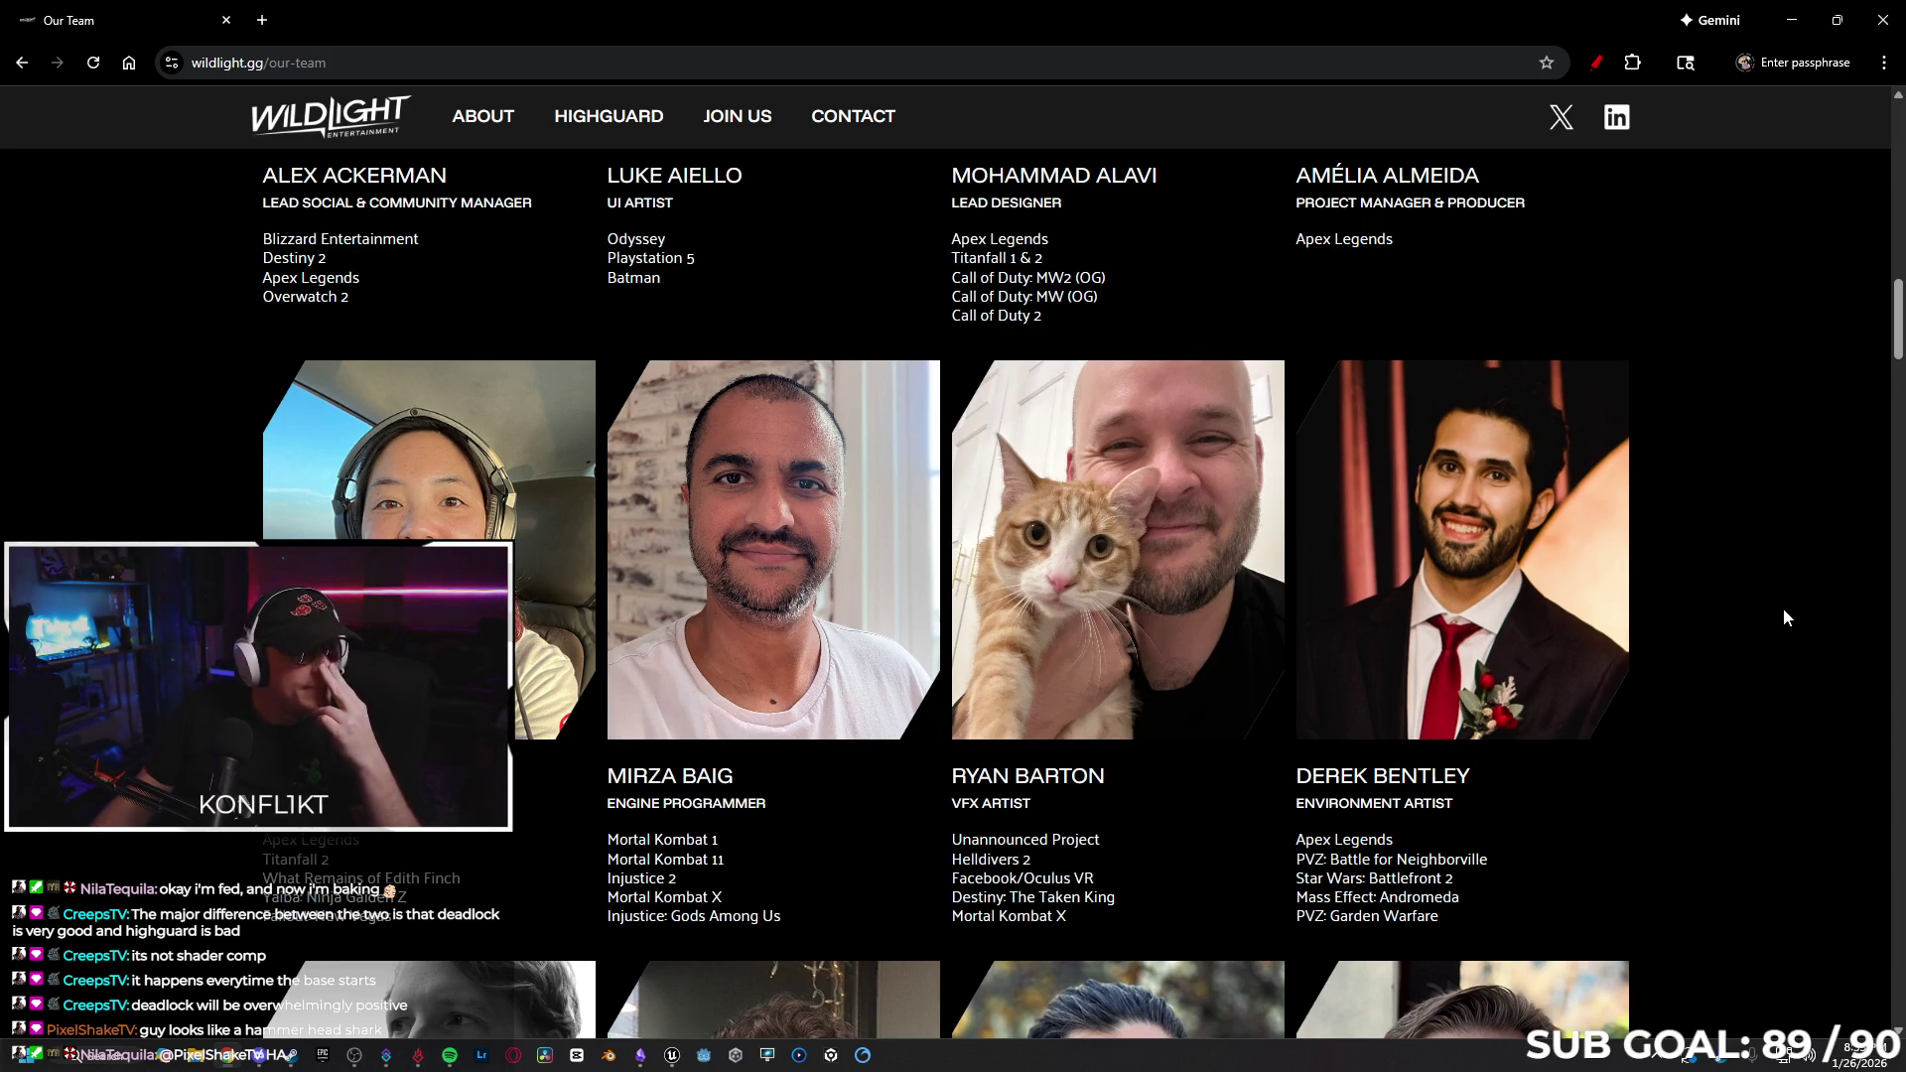
scroll(1757, 601, "down", 5)
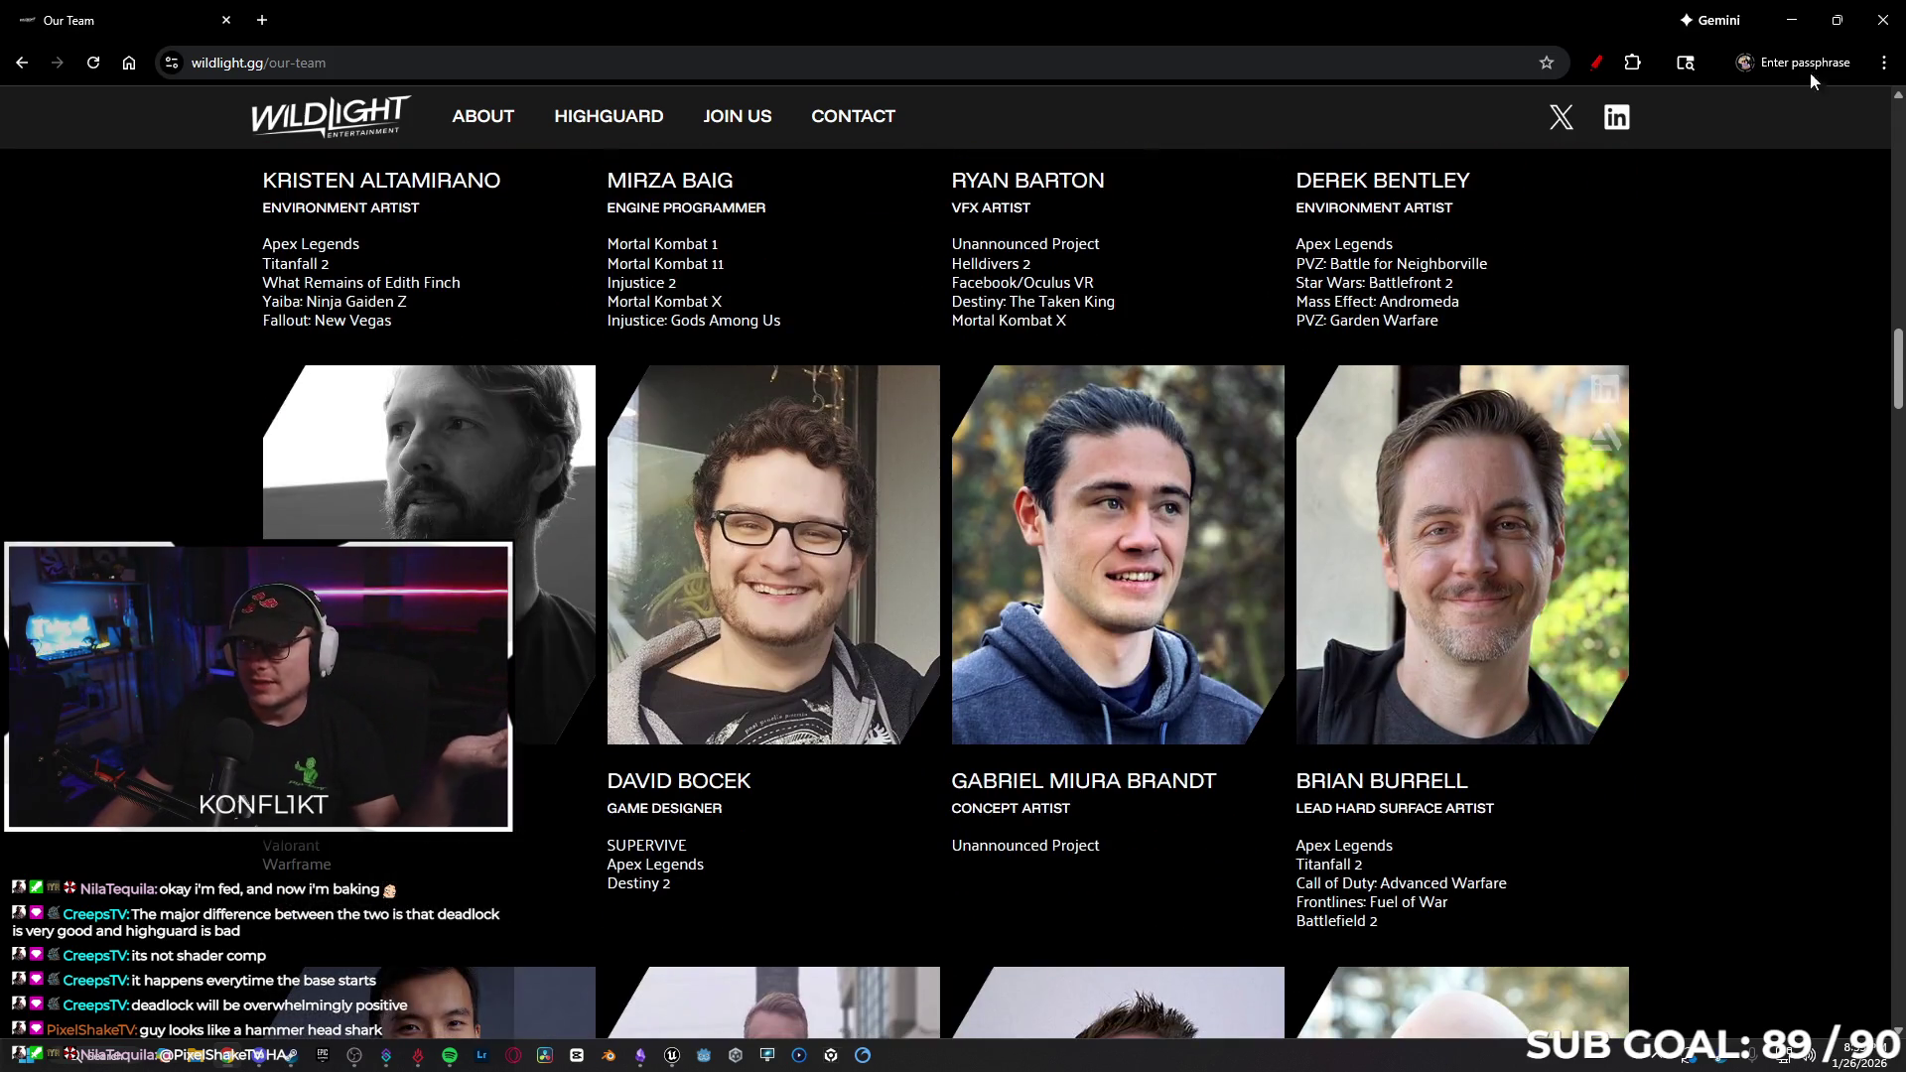
left_click(1791, 20)
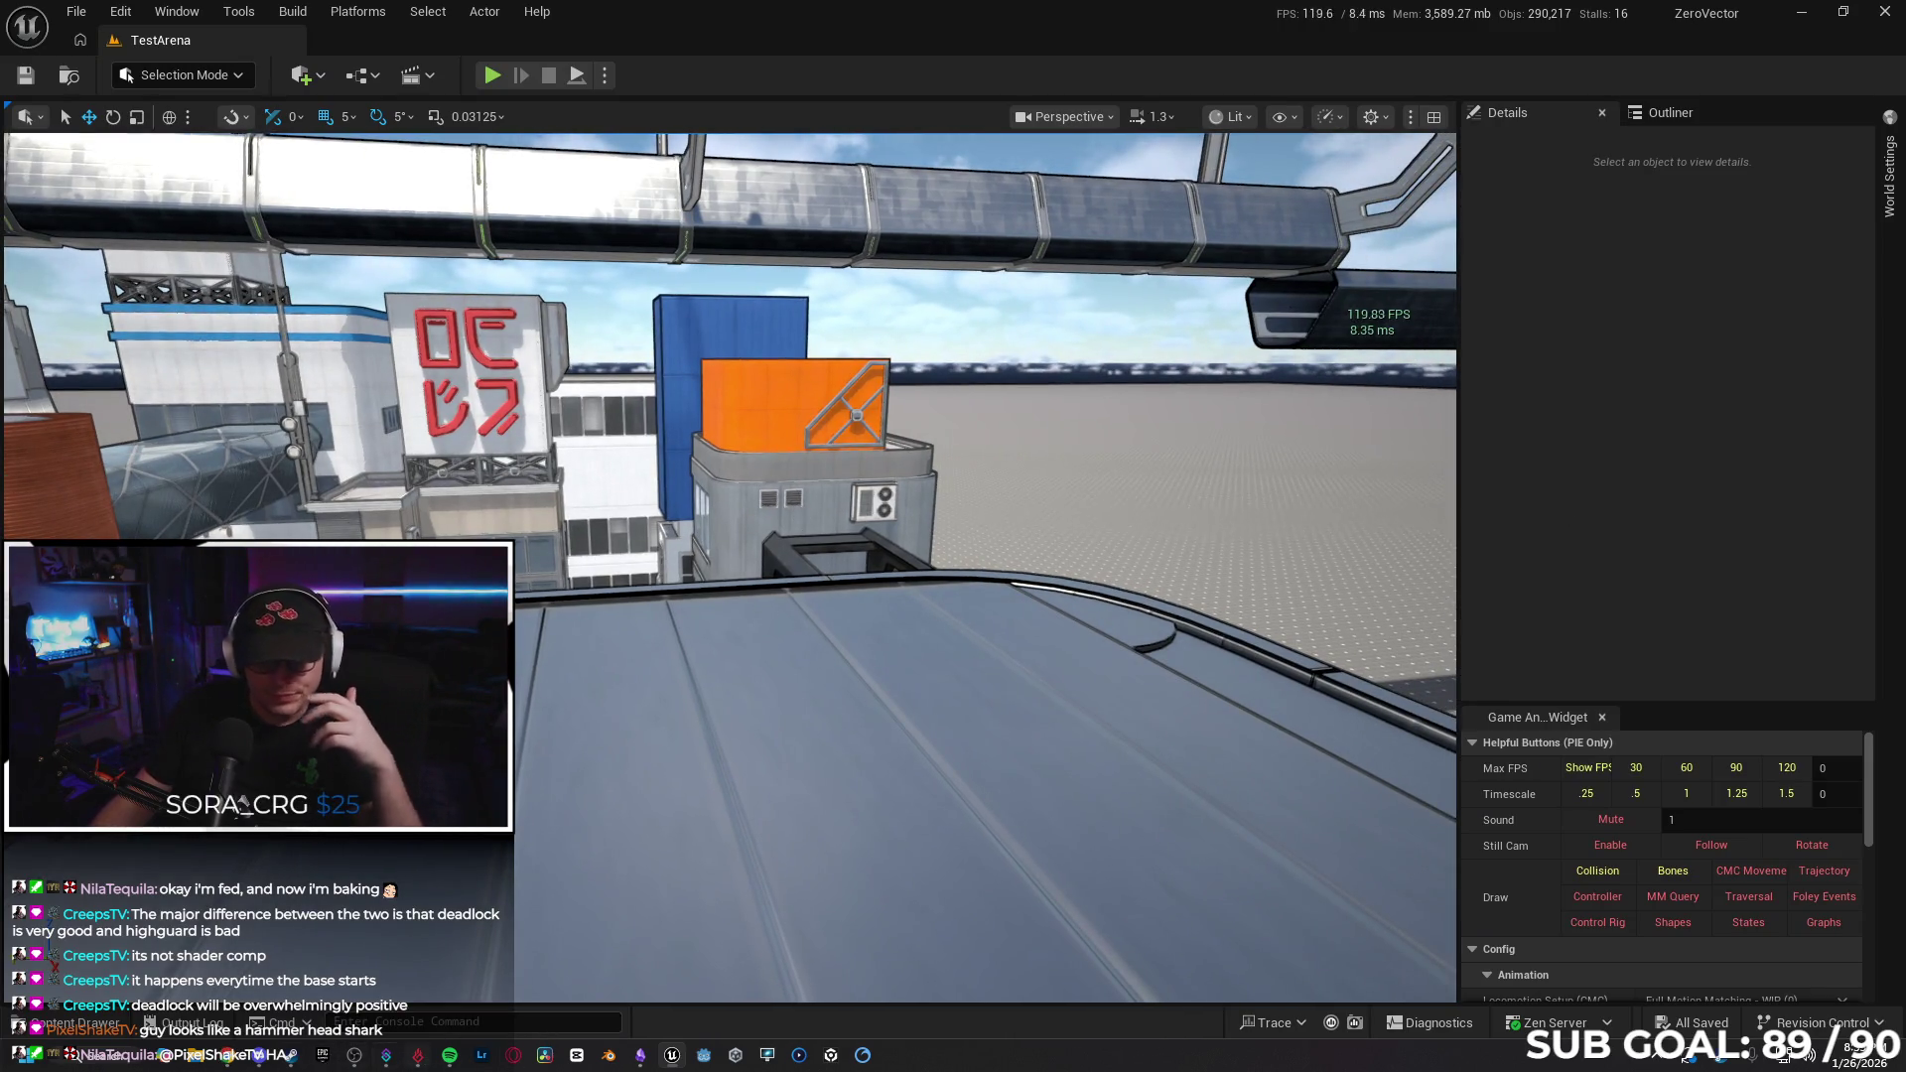
Erase the DEADLOCK adoption-curve sketch with the Eraser, then switch back to Chrome.
left_click(640, 1054)
left_click_drag(496, 158, 1461, 735)
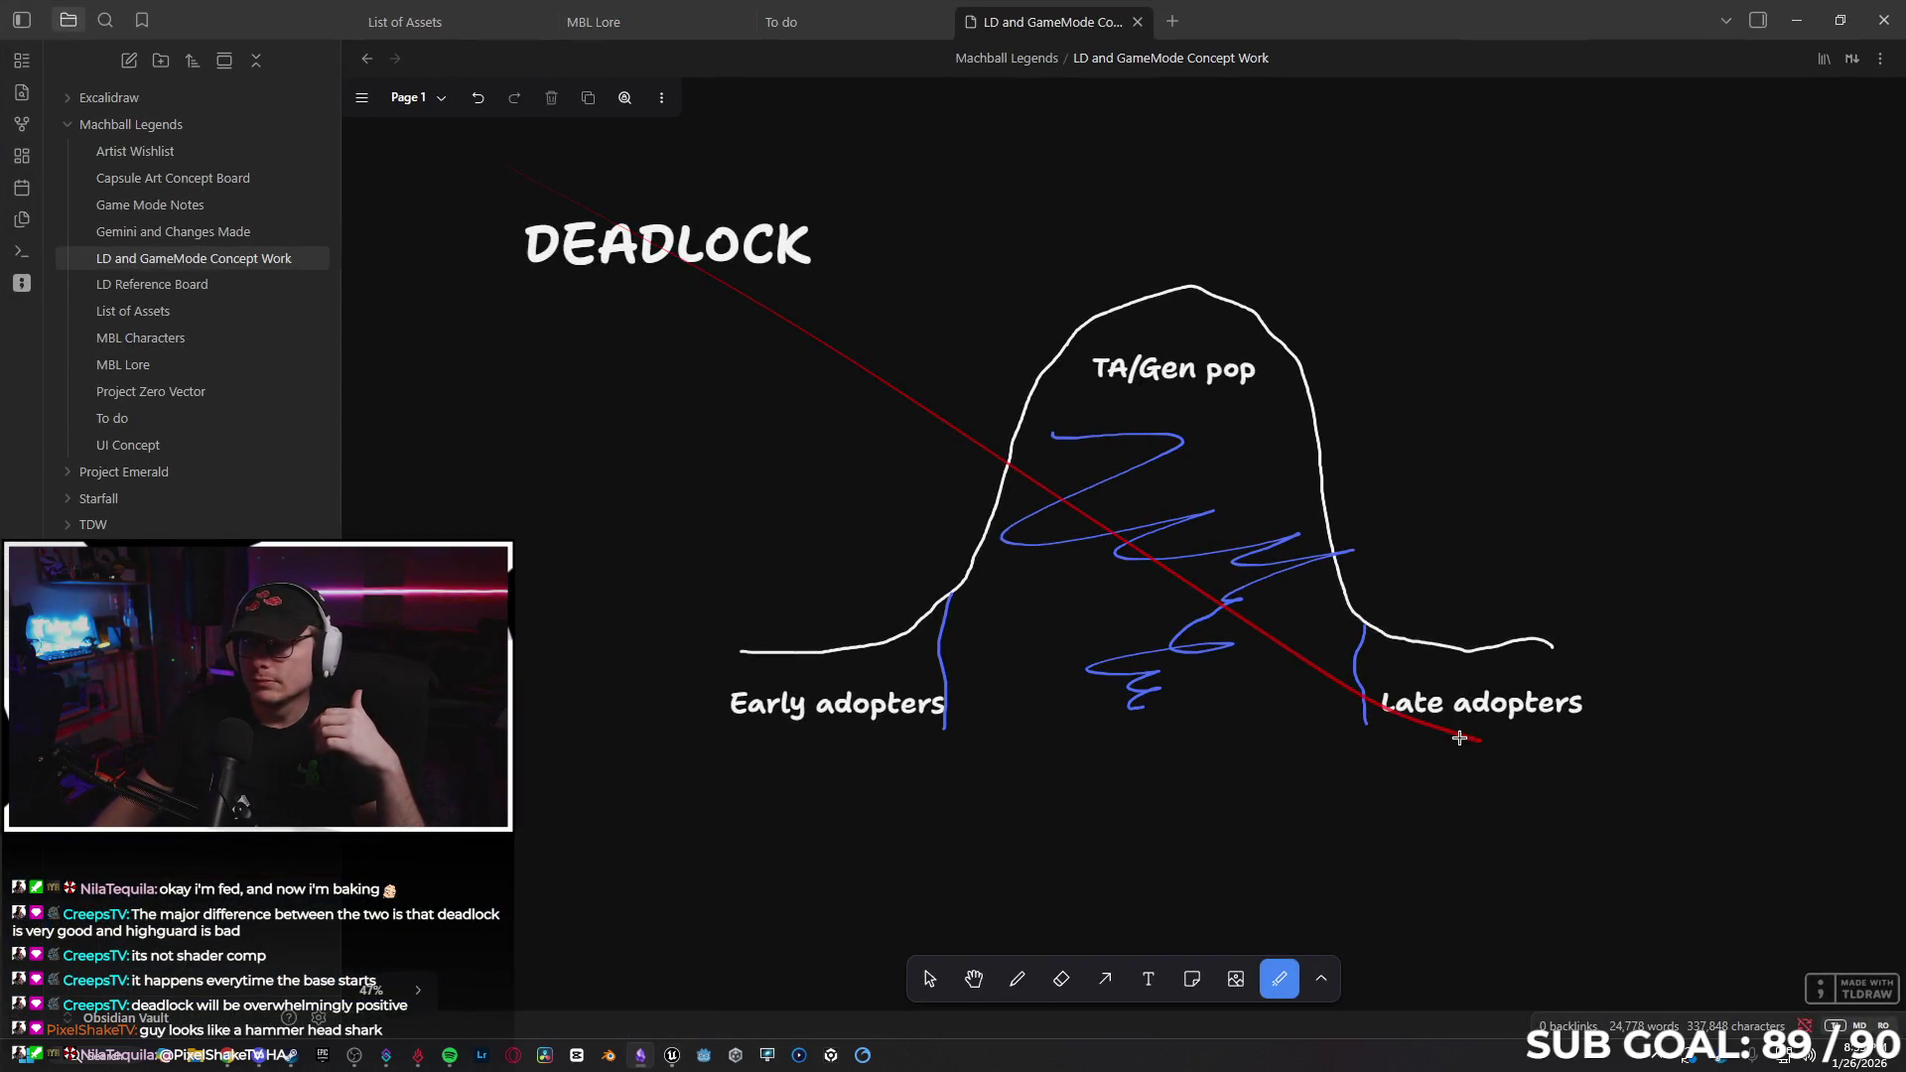
left_click(1054, 995)
mouse_move(695, 246)
left_mouse_down()
mouse_move(1155, 260)
mouse_move(715, 710)
mouse_move(1685, 664)
mouse_move(1489, 596)
left_mouse_up()
scroll(1364, 592, "up", 10)
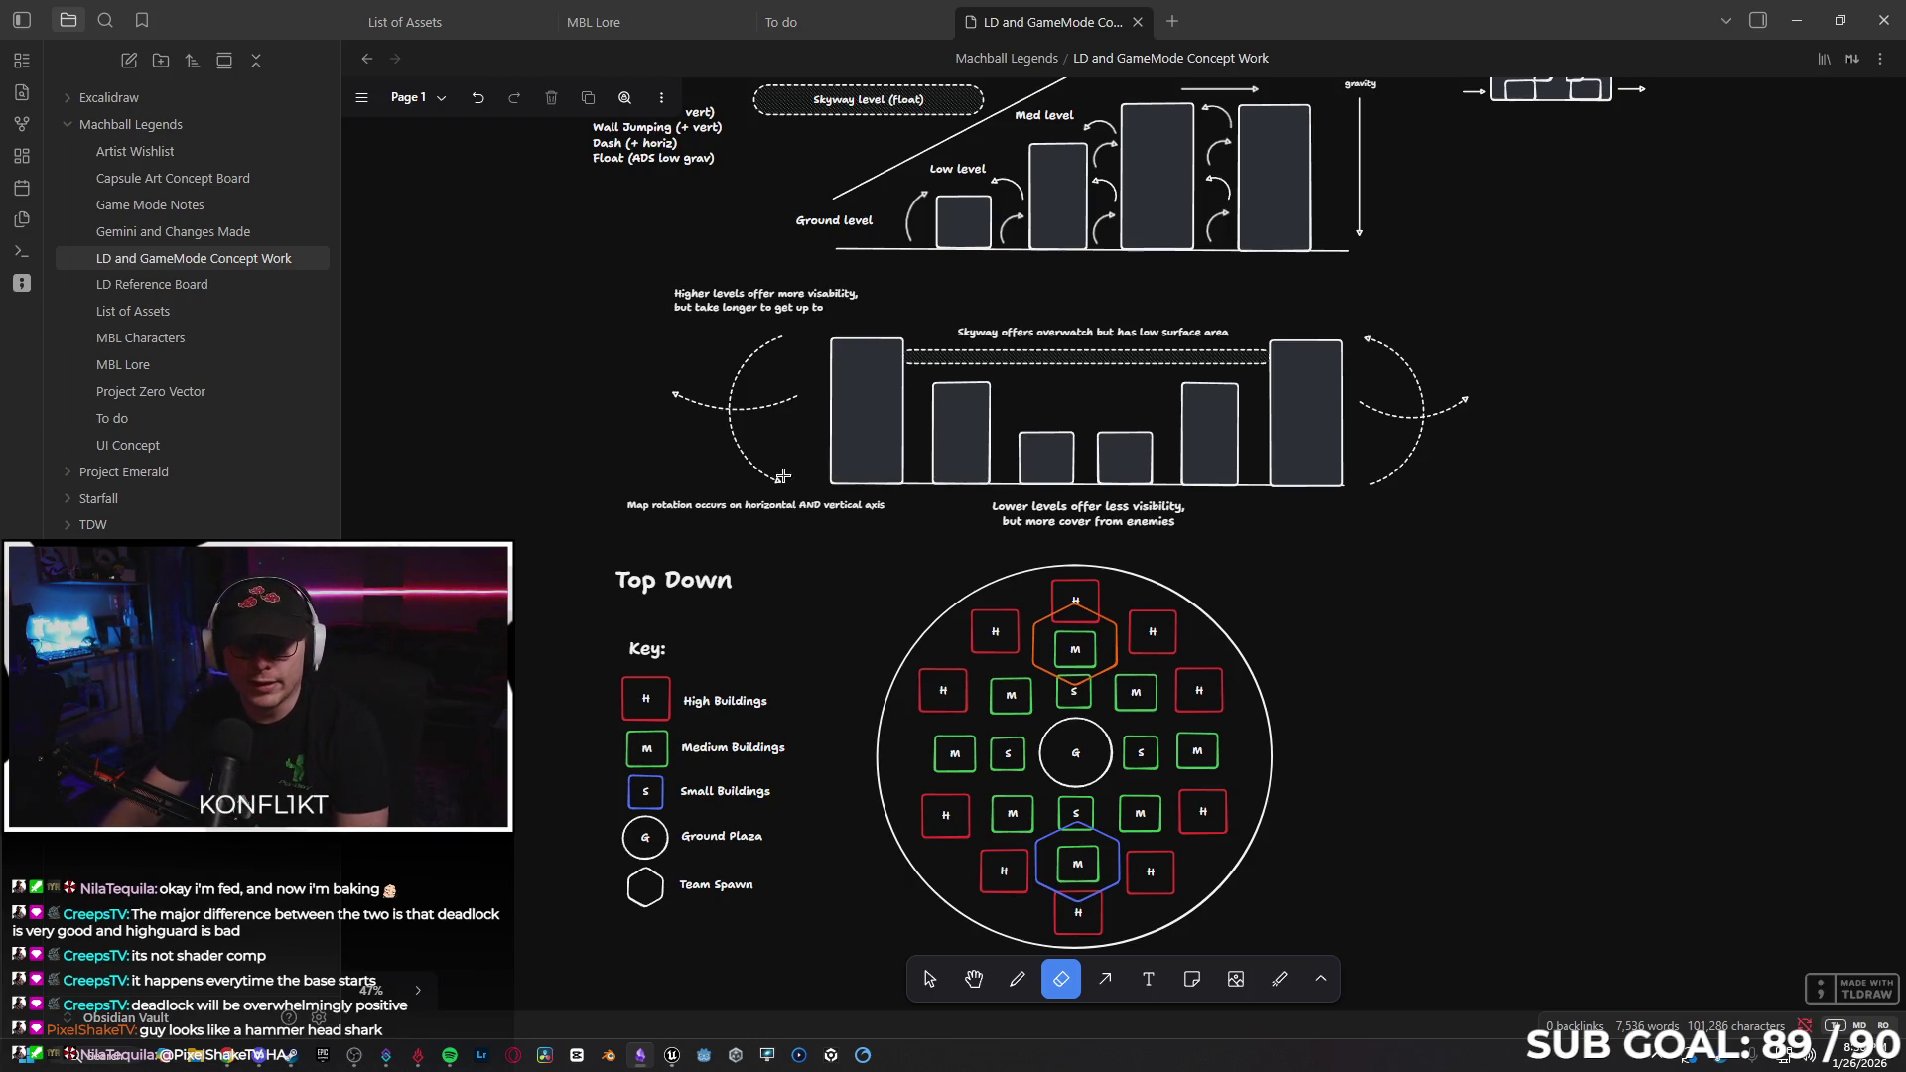
key("alt+Tab")
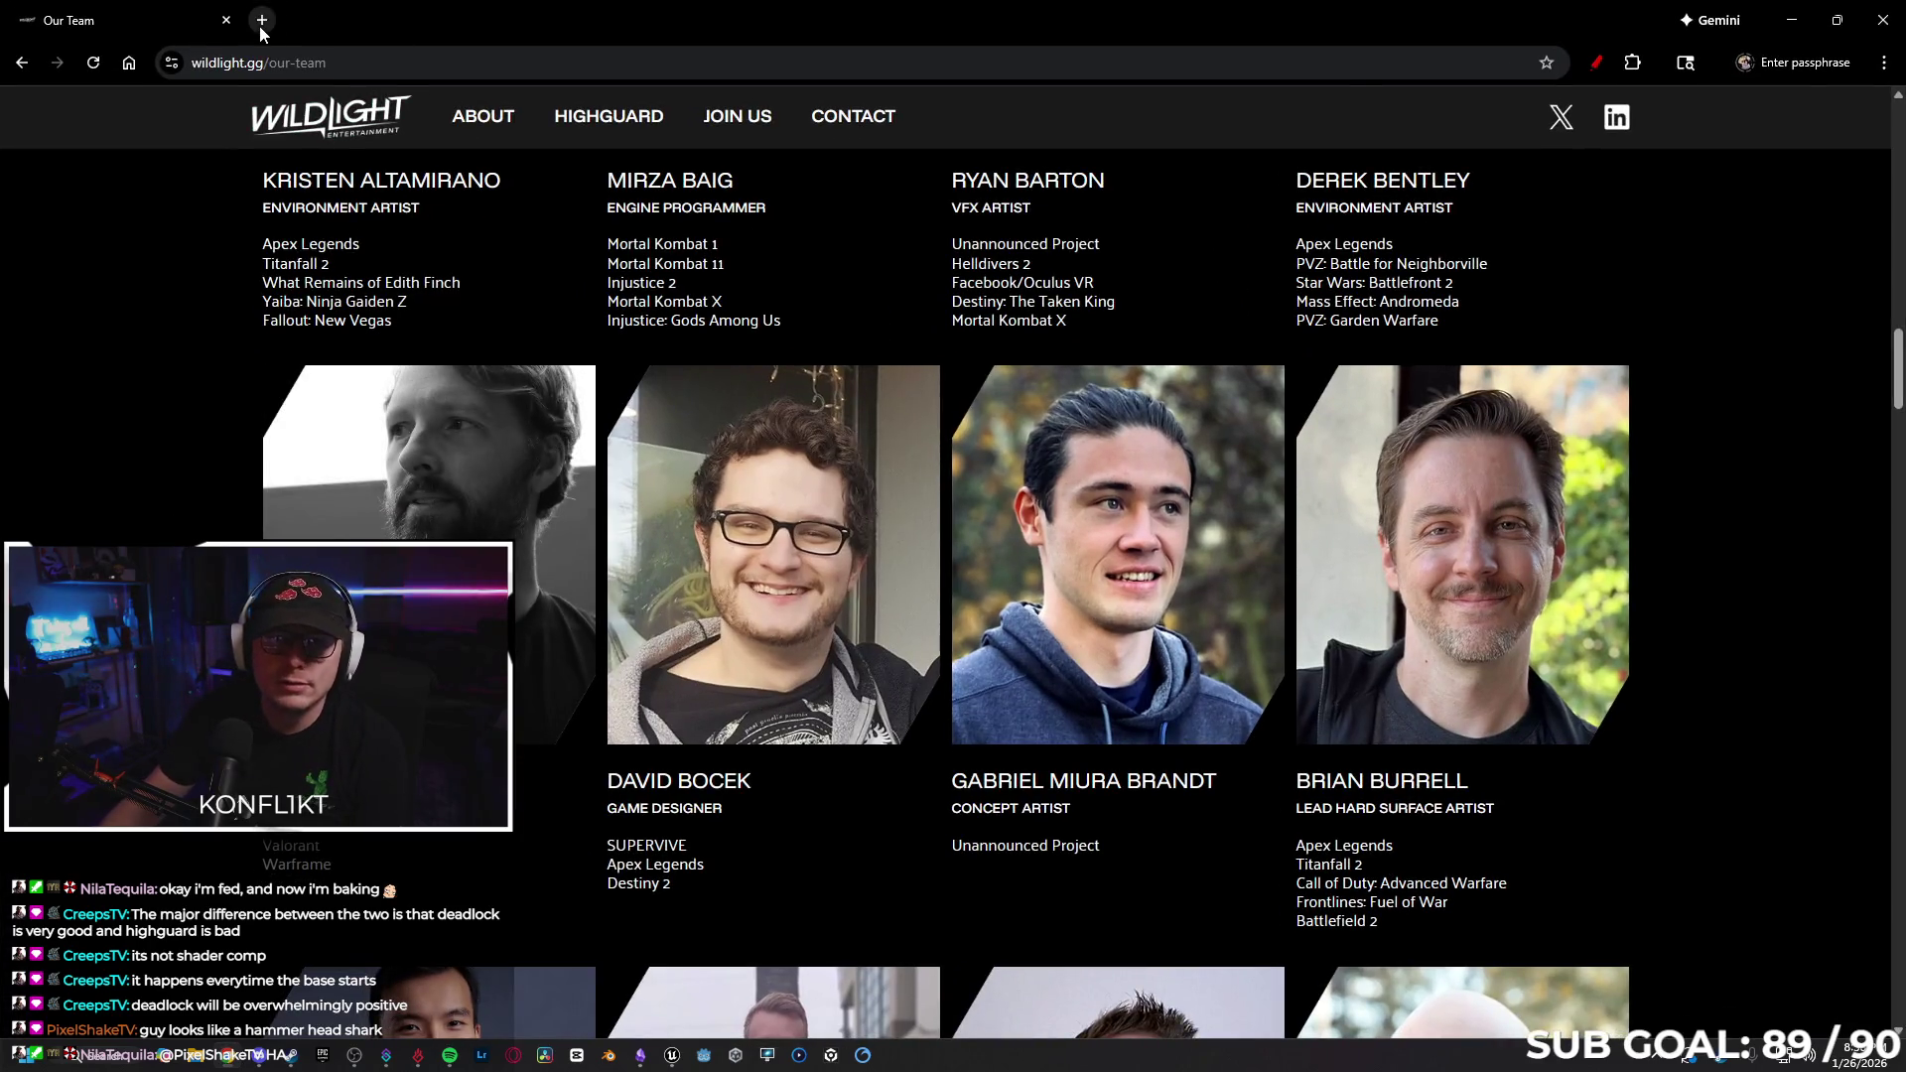
Open twitch.tv in a new tab and play a followed streamer's live channel unmuted.
left_click(259, 26)
type("tq")
key("BackSpace")
type("witch.tv")
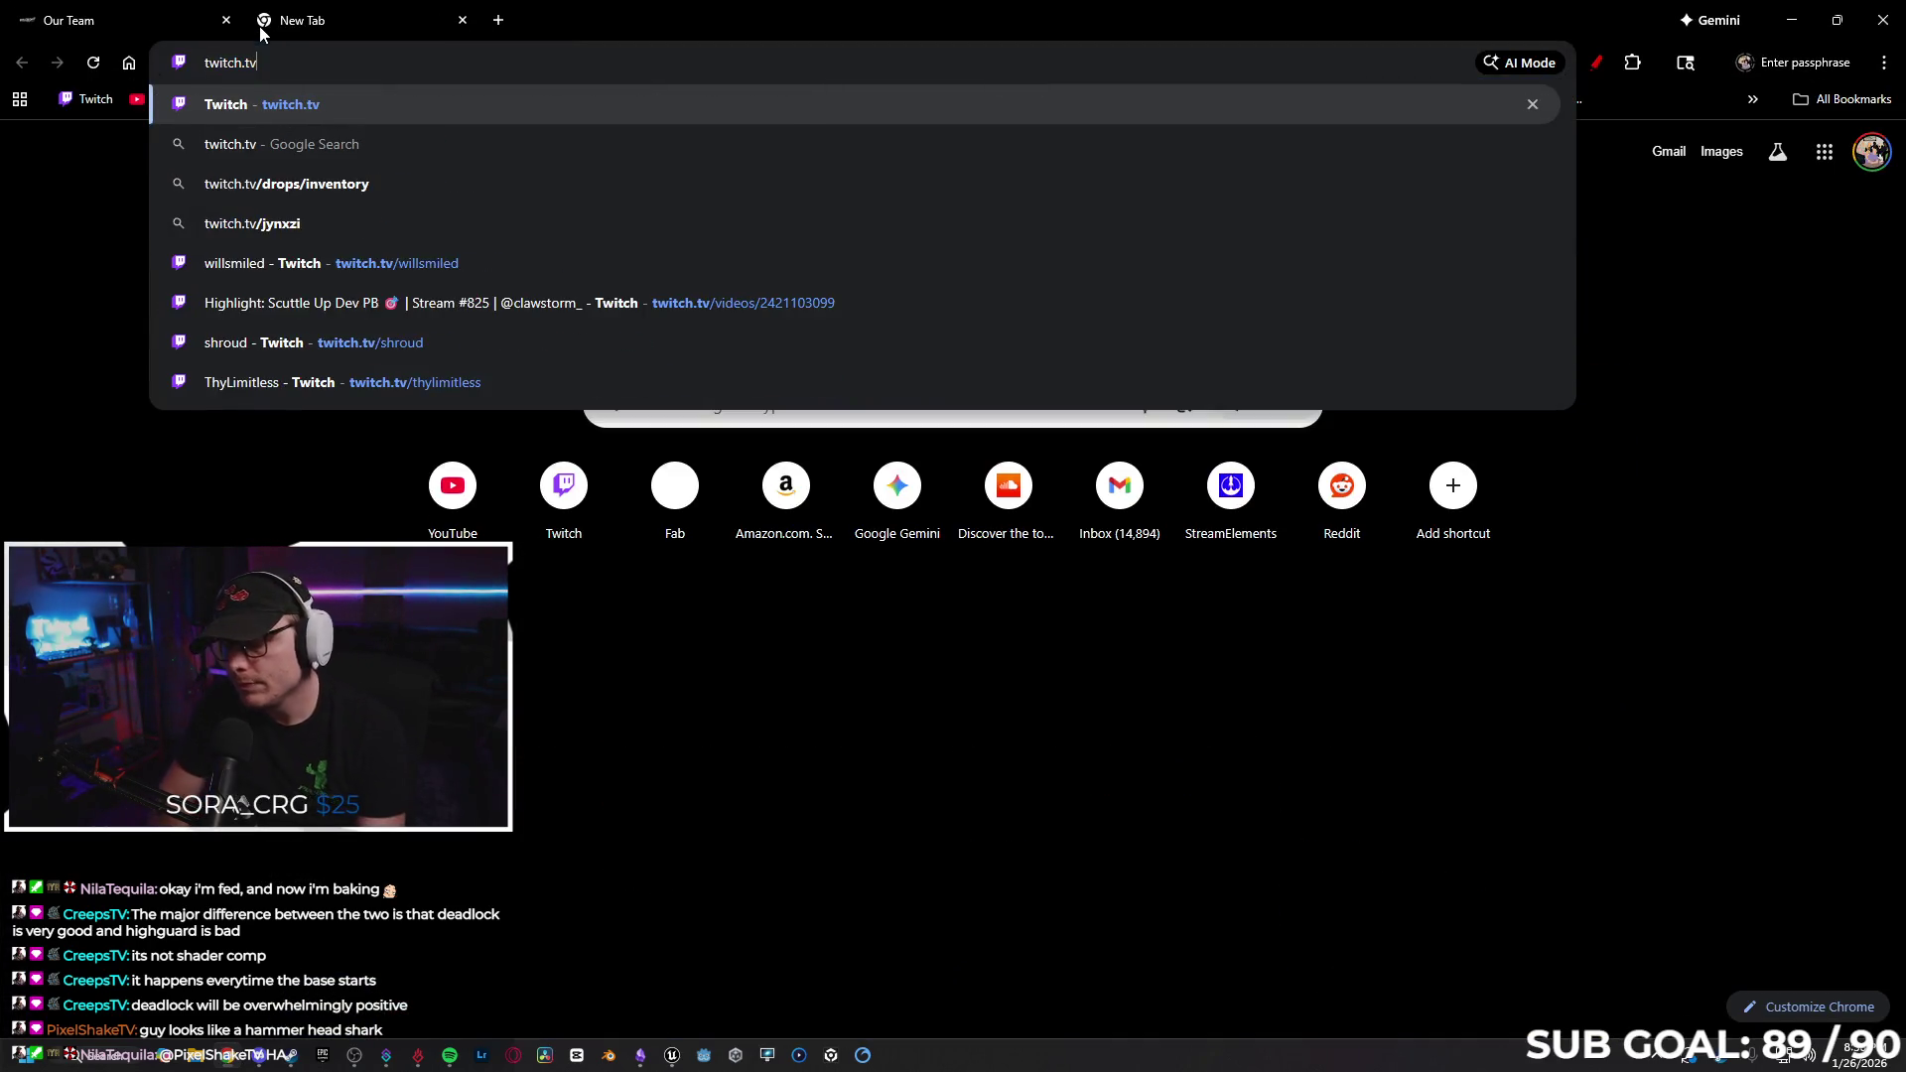
key("Return")
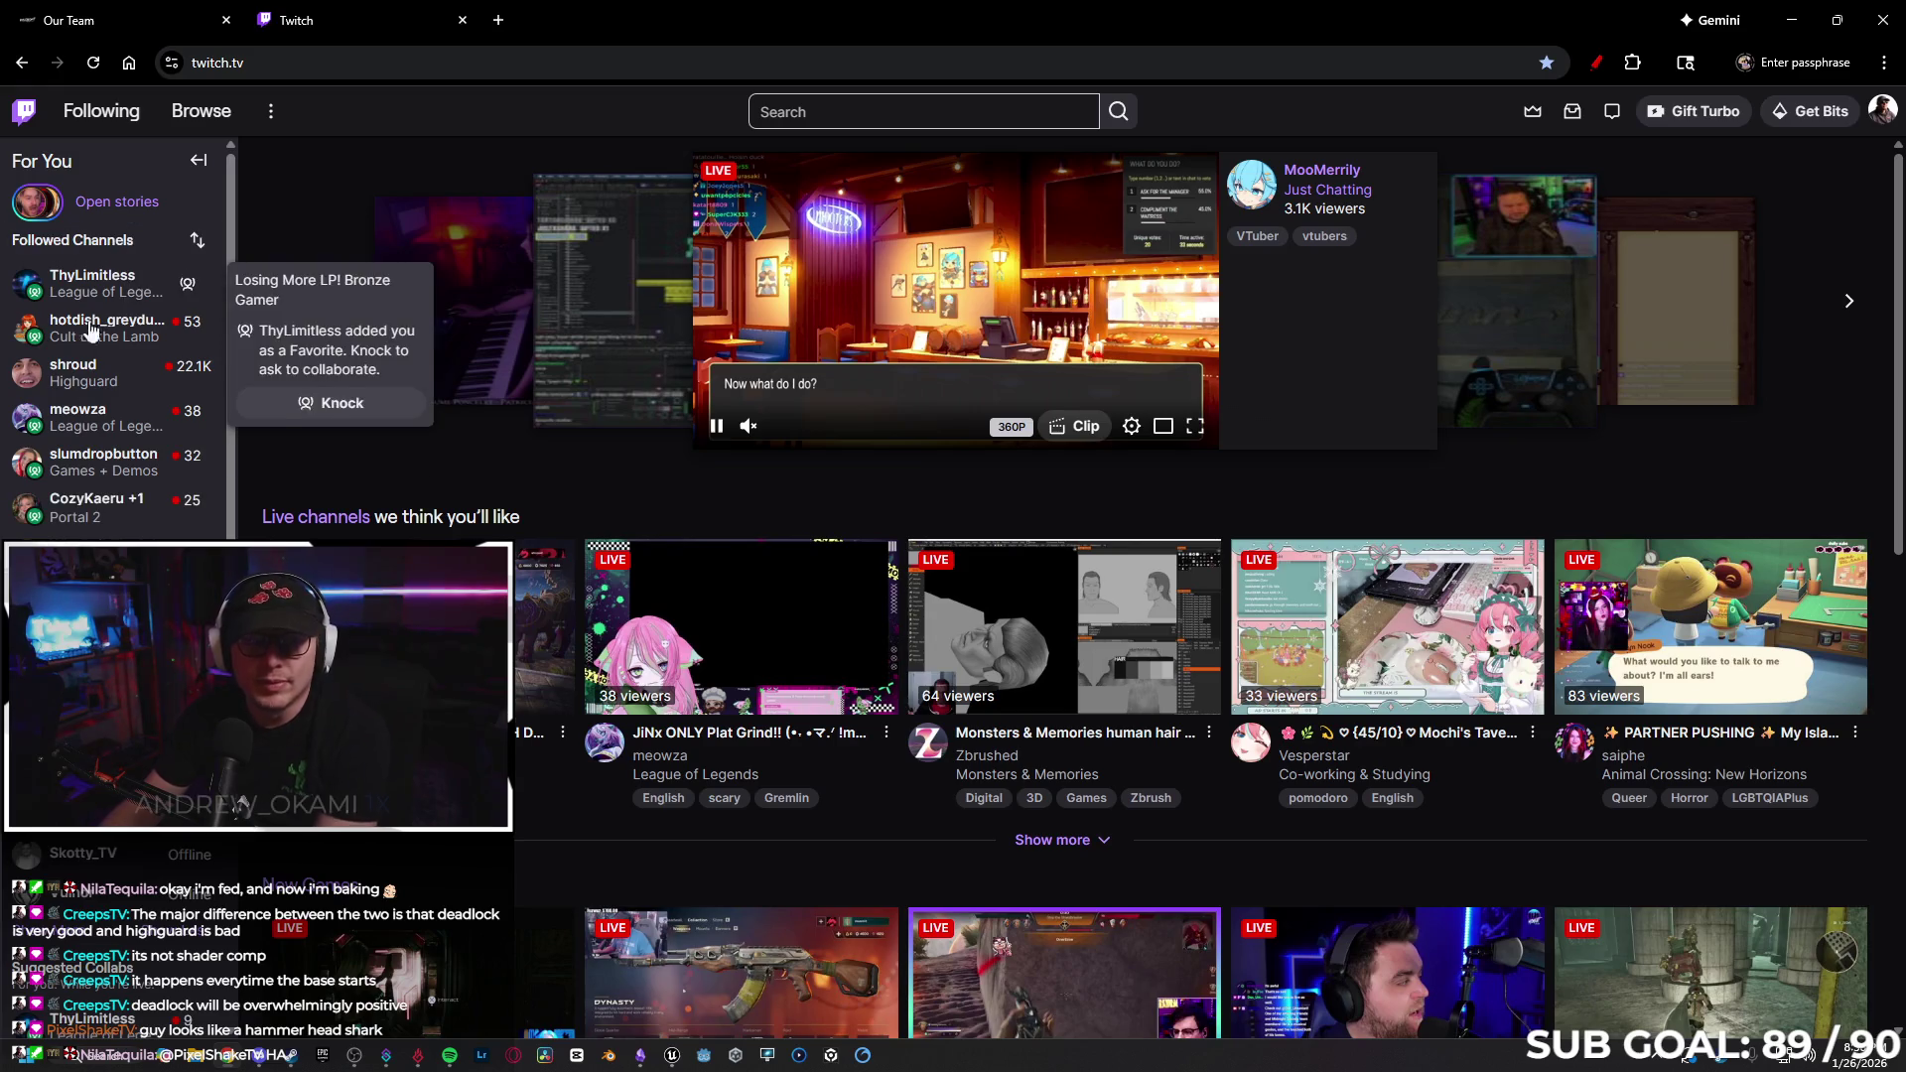
left_click(94, 372)
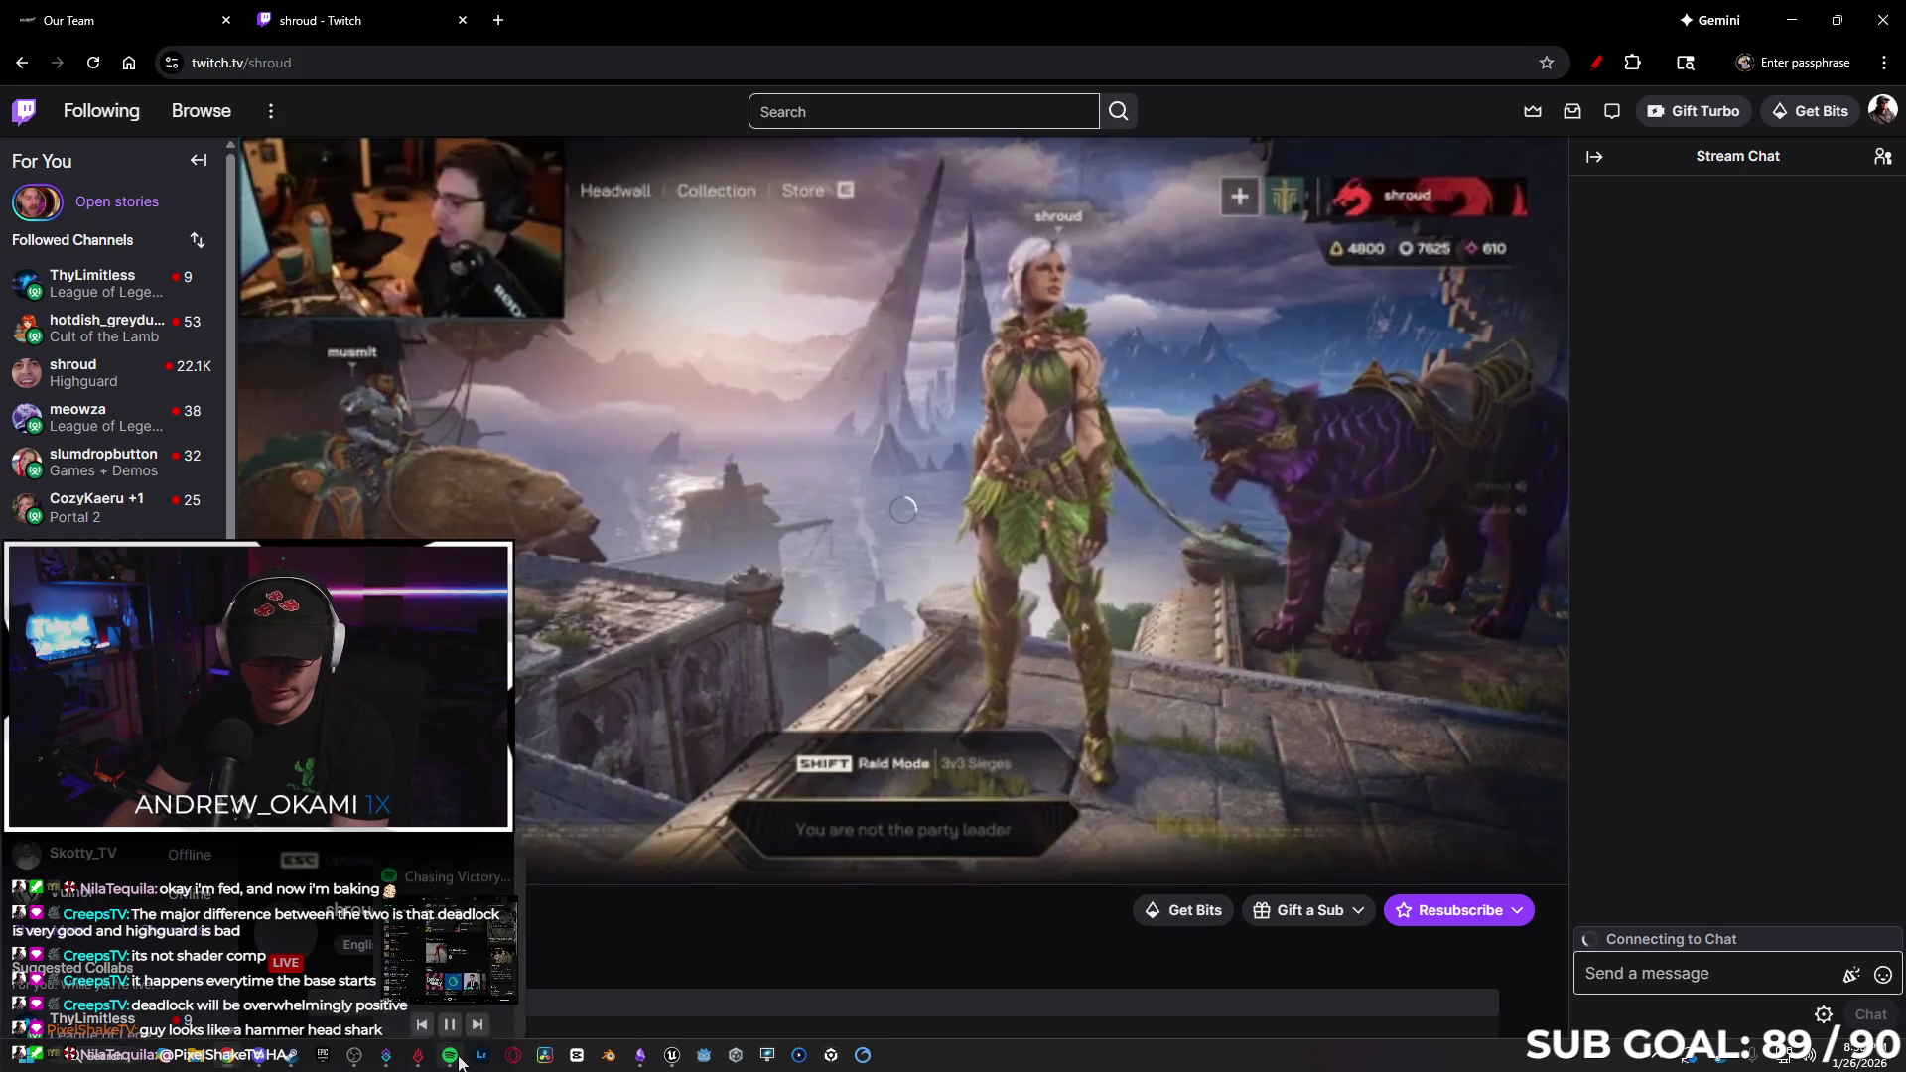
left_click(291, 862)
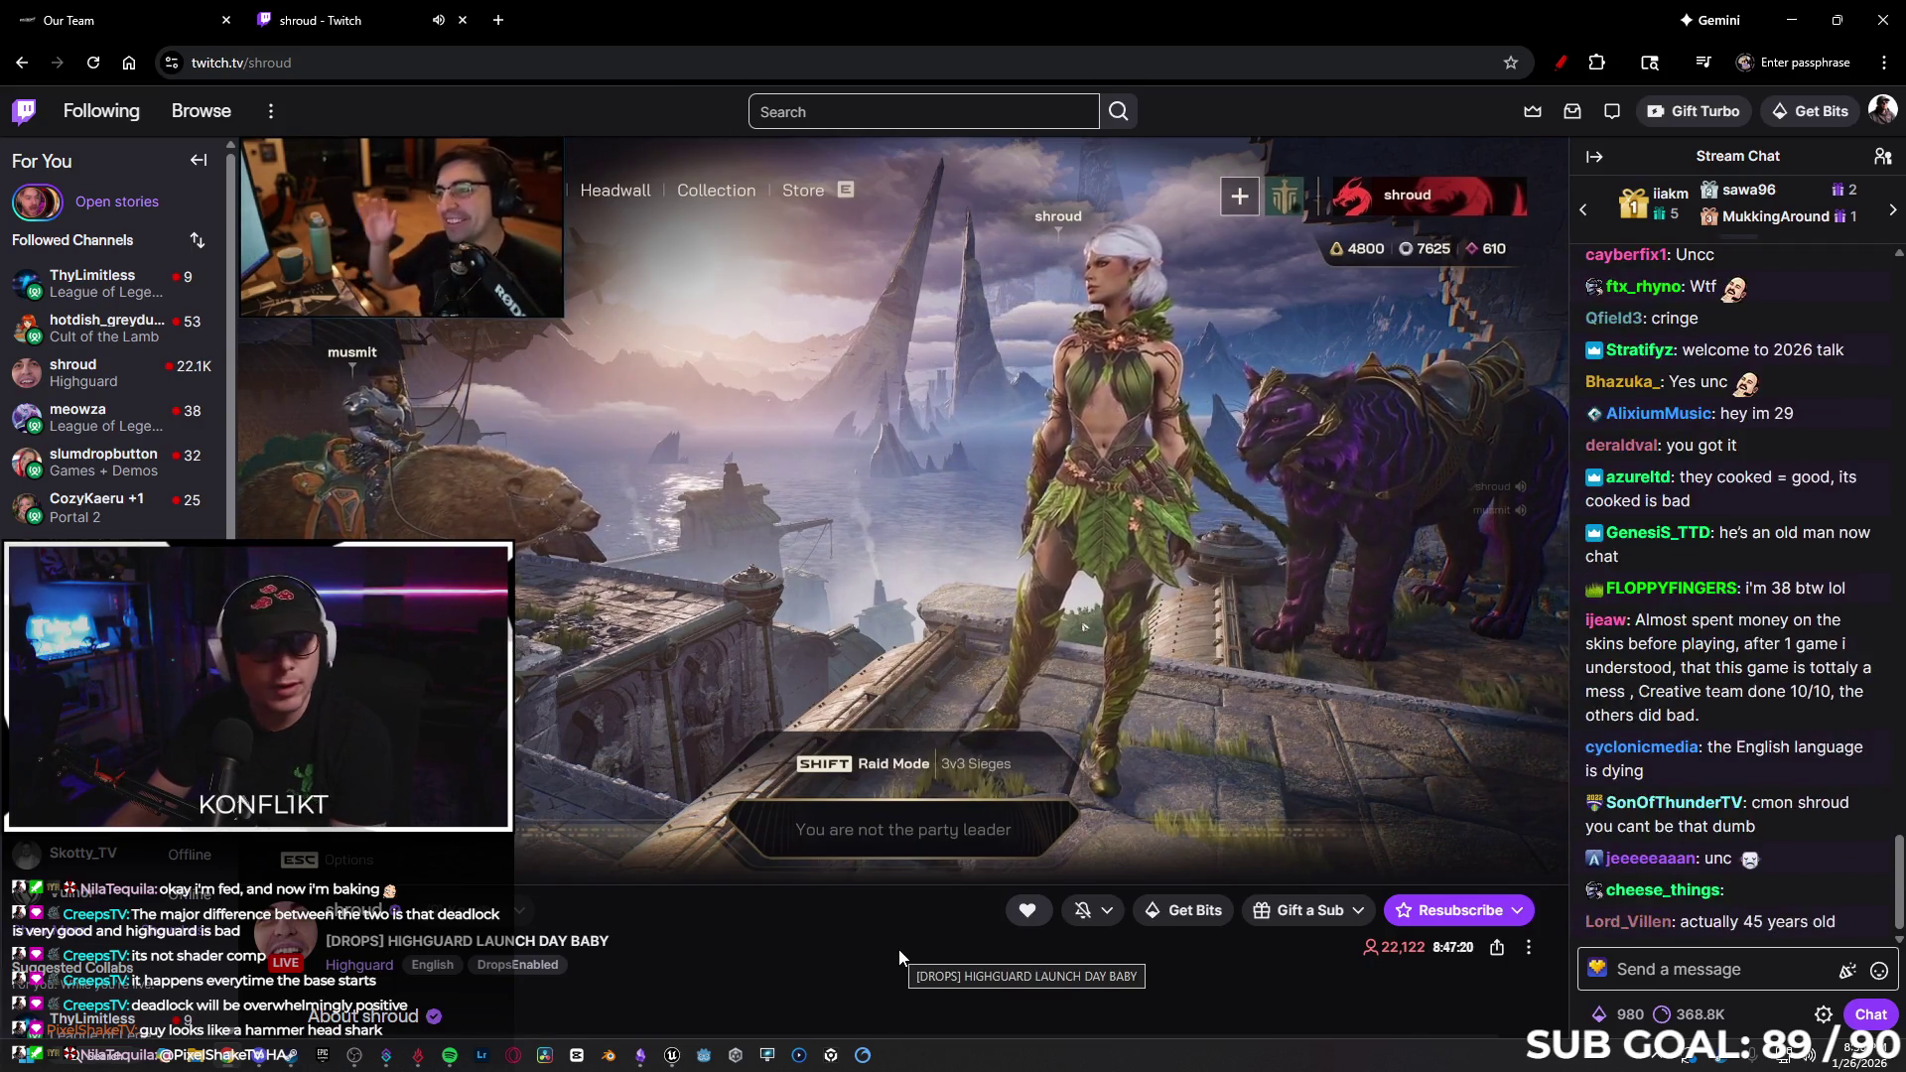
Minimize the Steam Highguard window and close the Twitch stream tab.
mouse_move(561, 486)
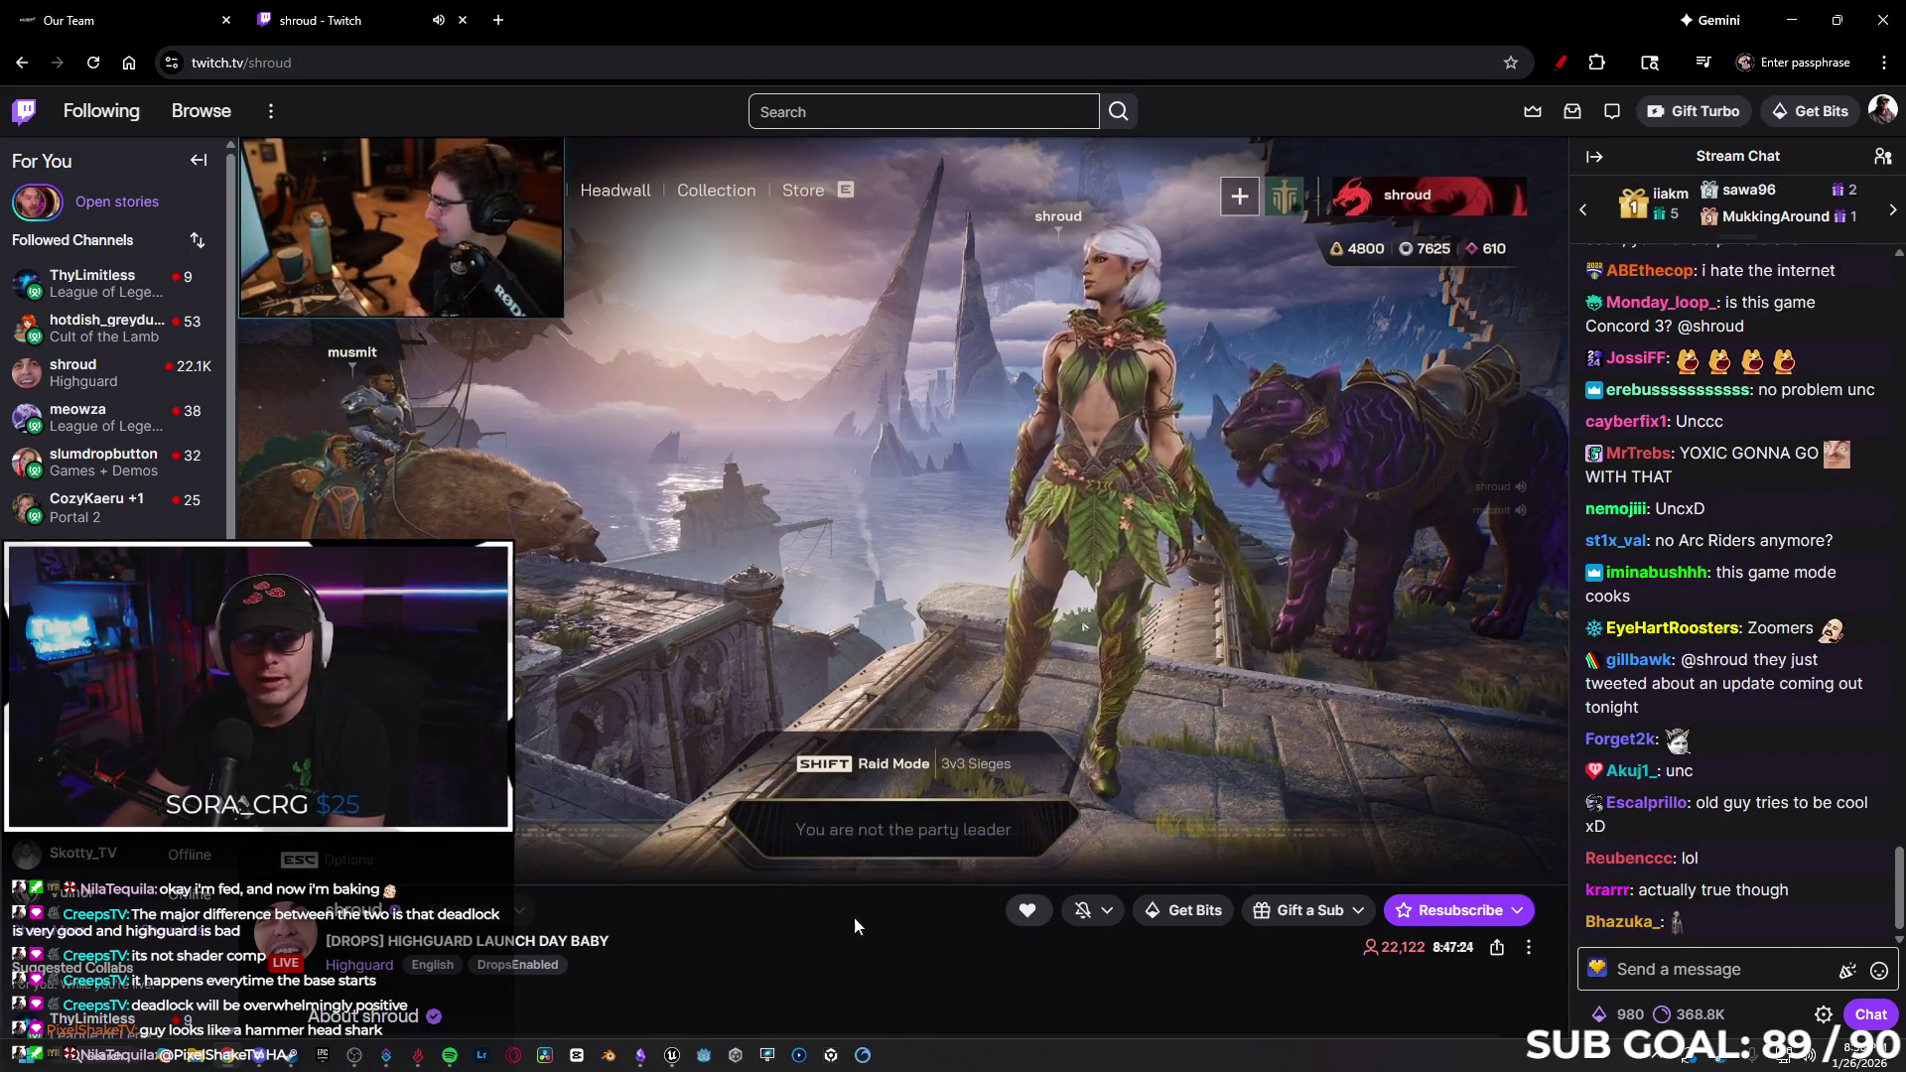
mouse_move(389, 293)
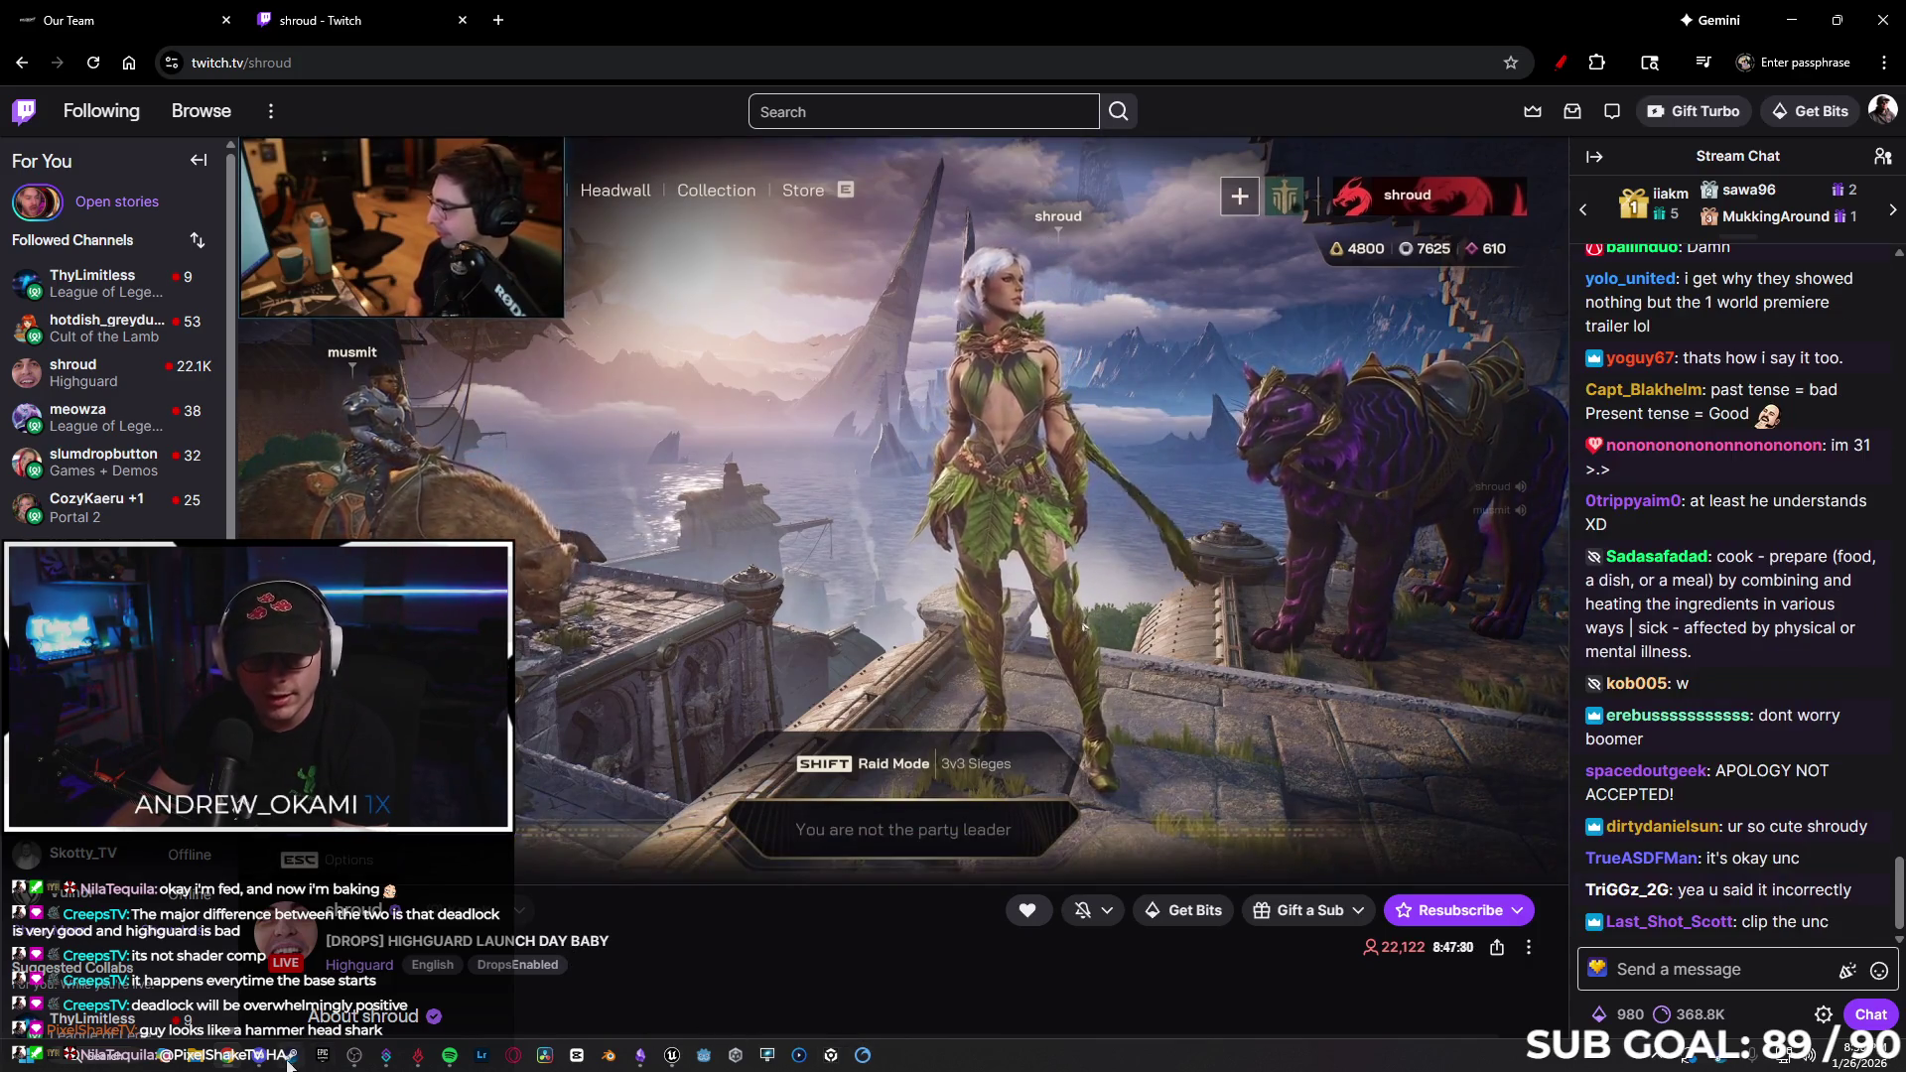
key("alt+Tab")
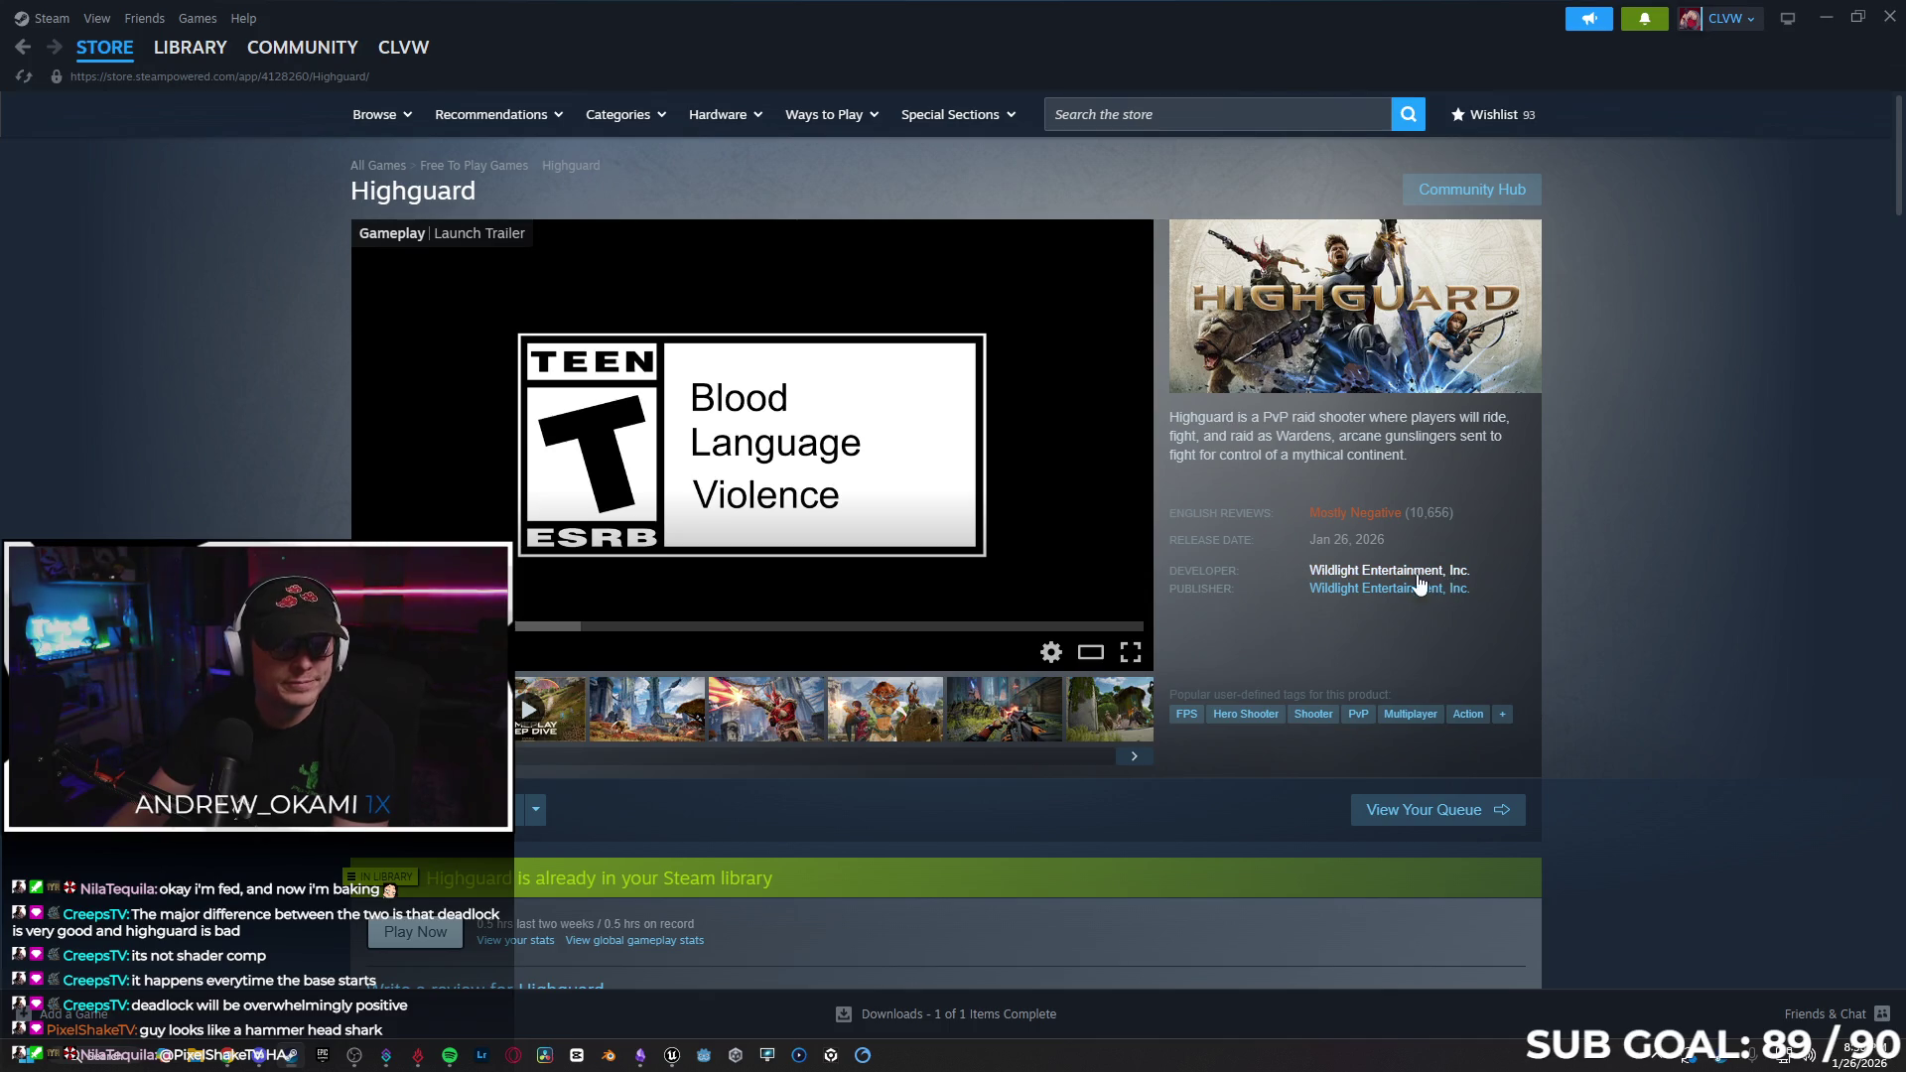
left_click(1822, 18)
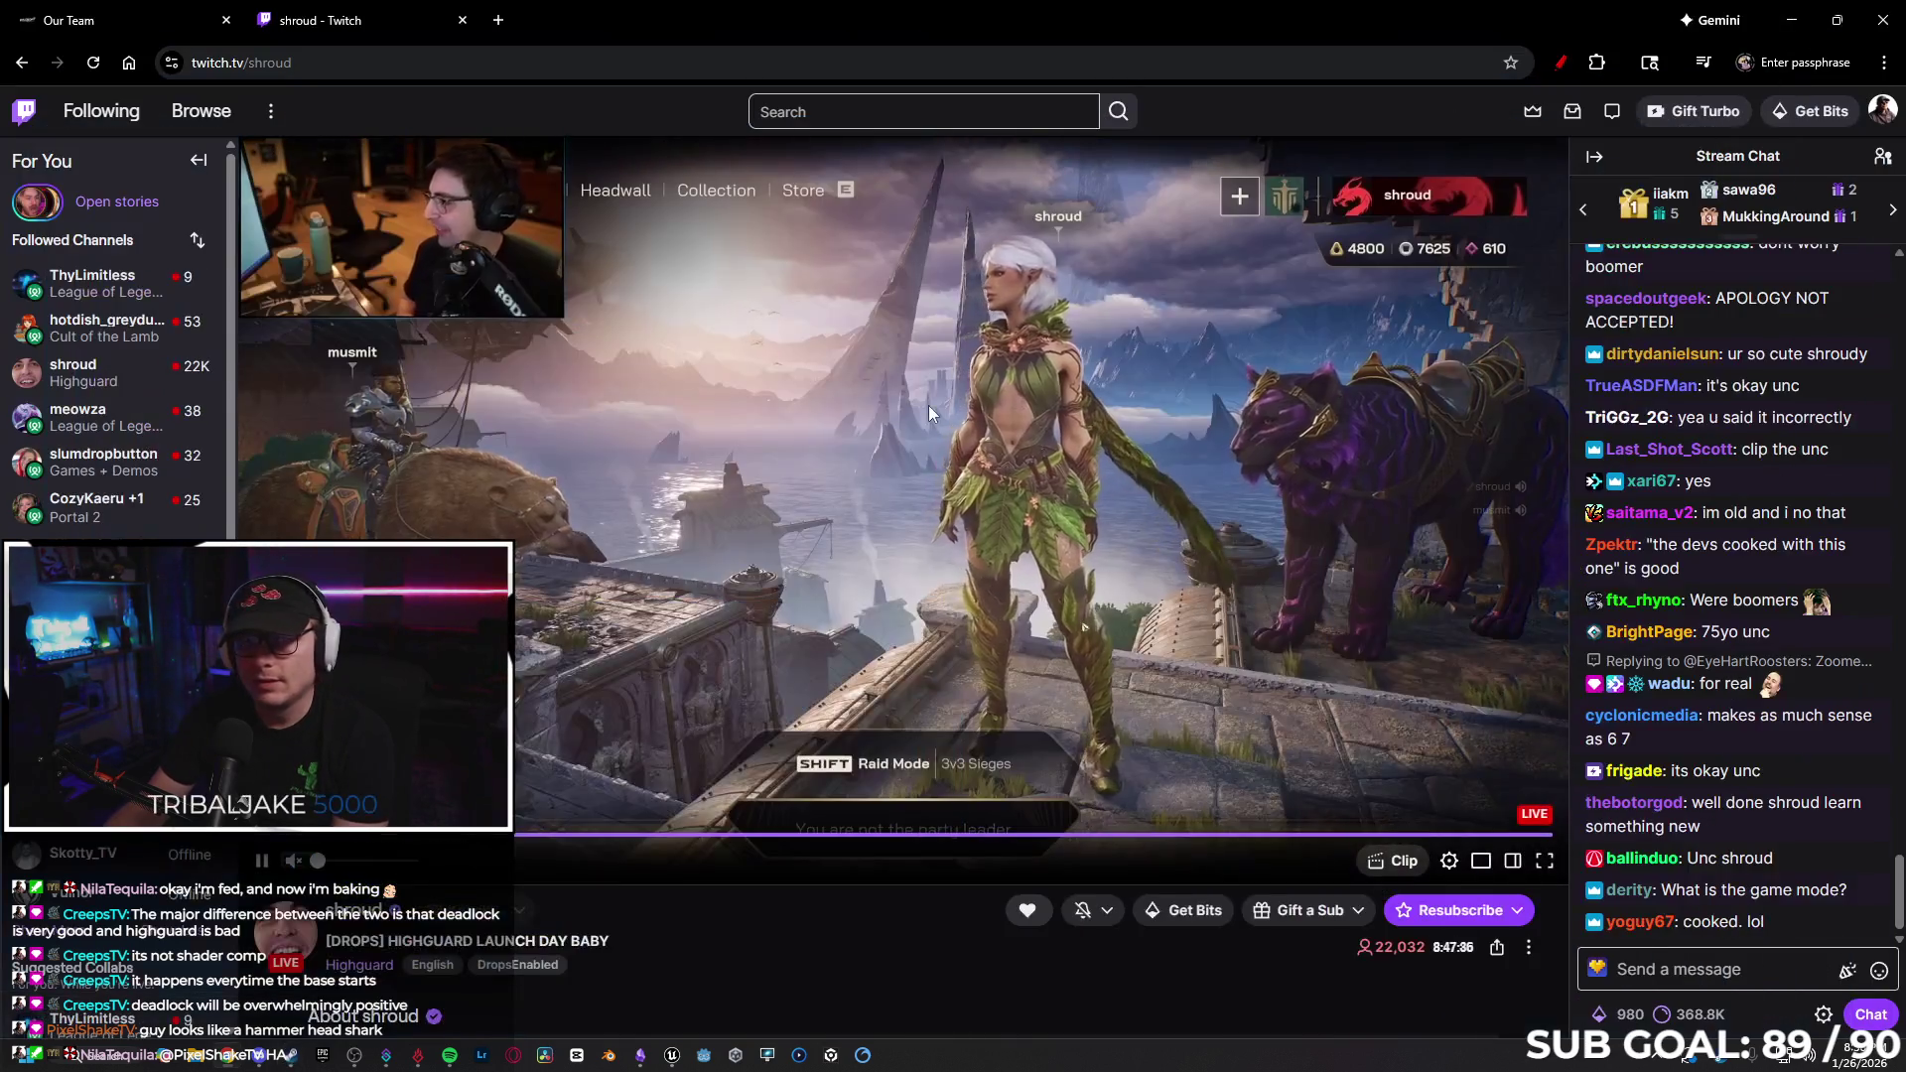
left_click(463, 21)
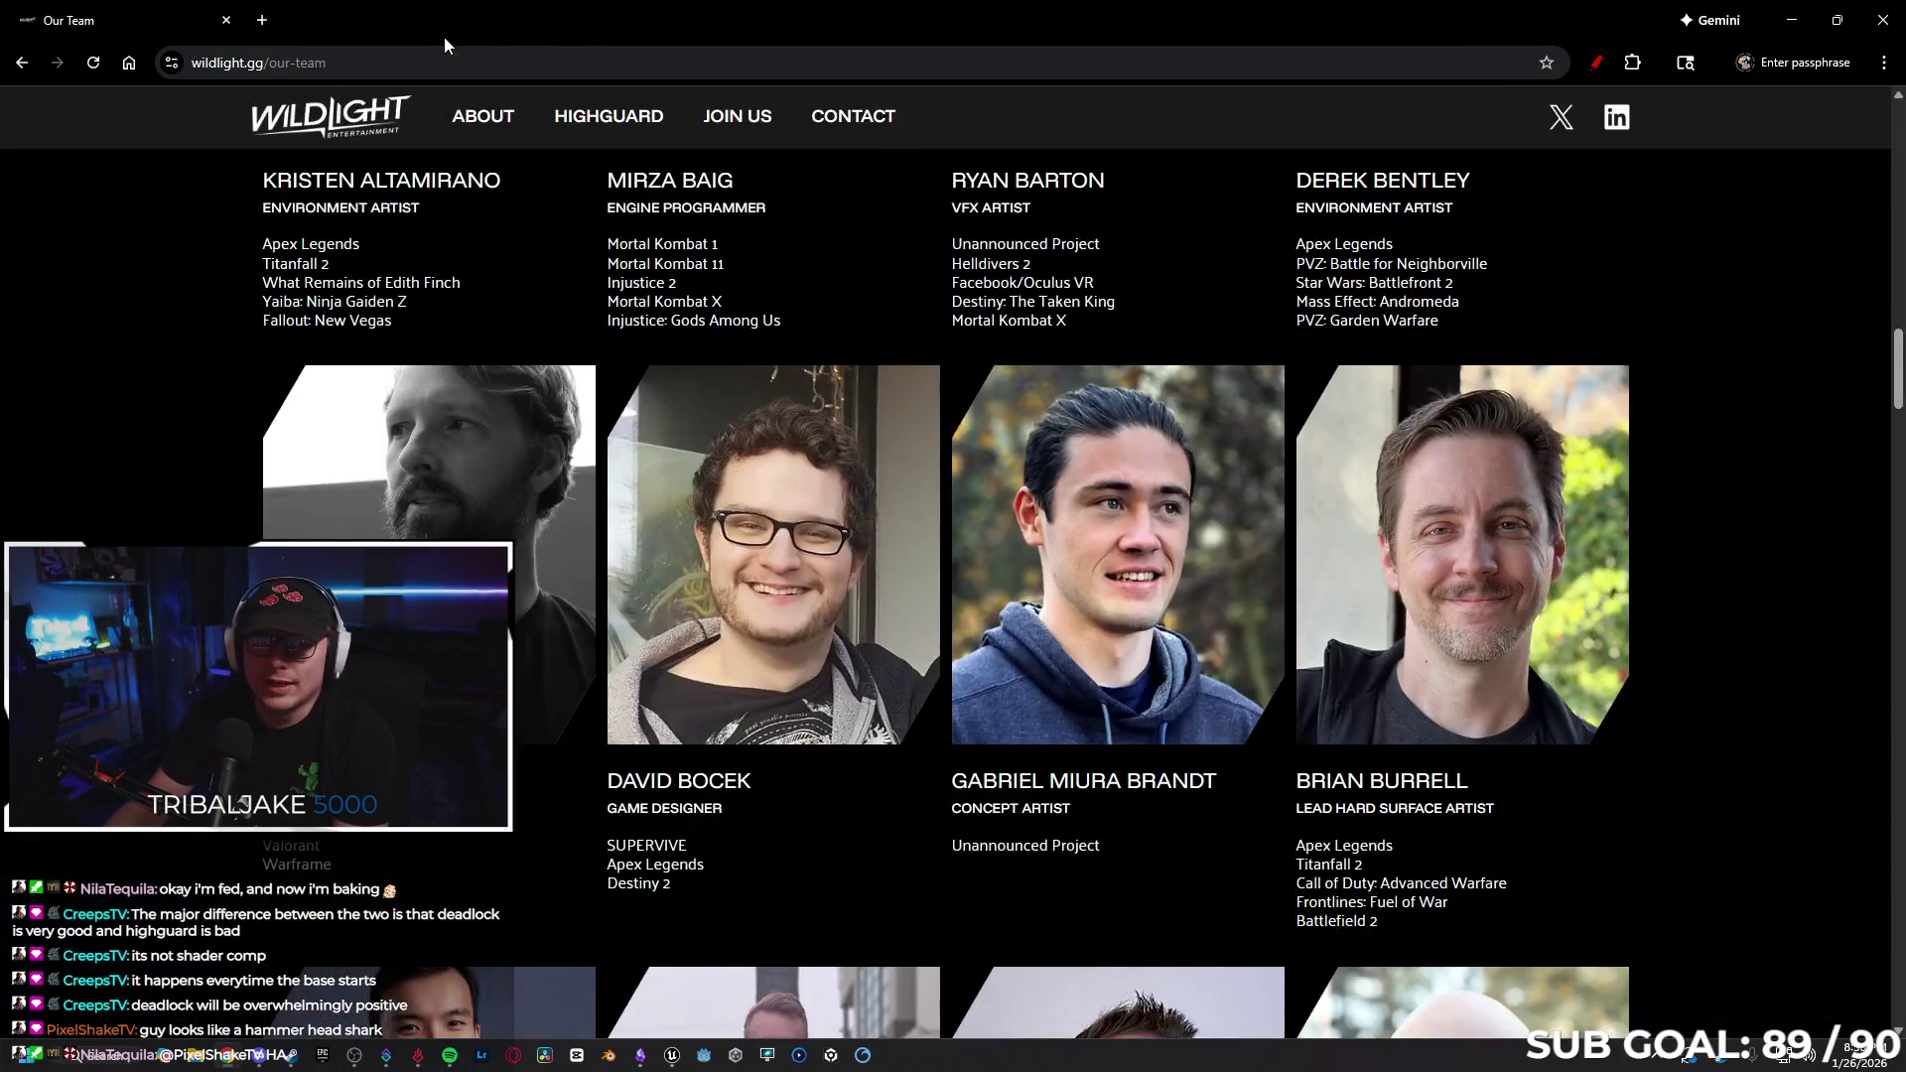
Minimize Chrome and switch the tldraw tool from Eraser to Select on the concept canvas.
left_click(1791, 20)
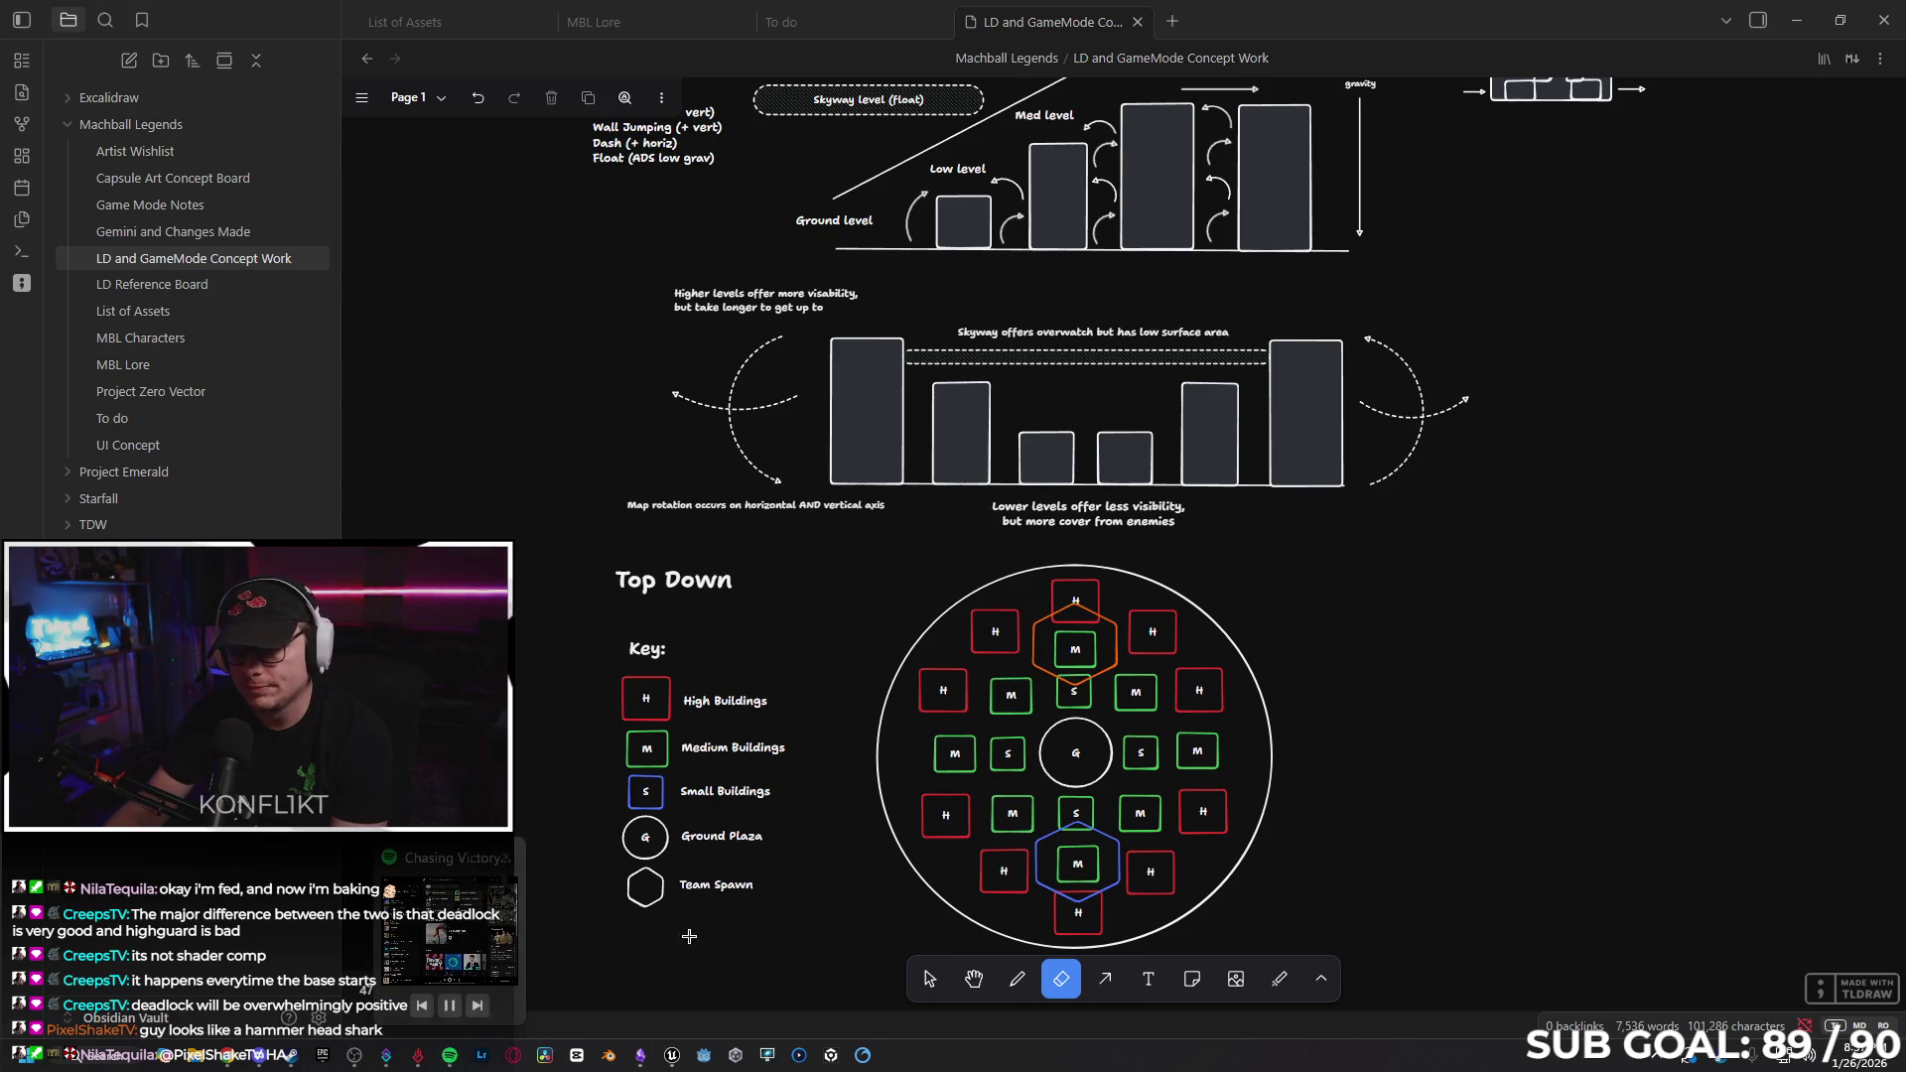
scroll(1488, 715, "down", 1)
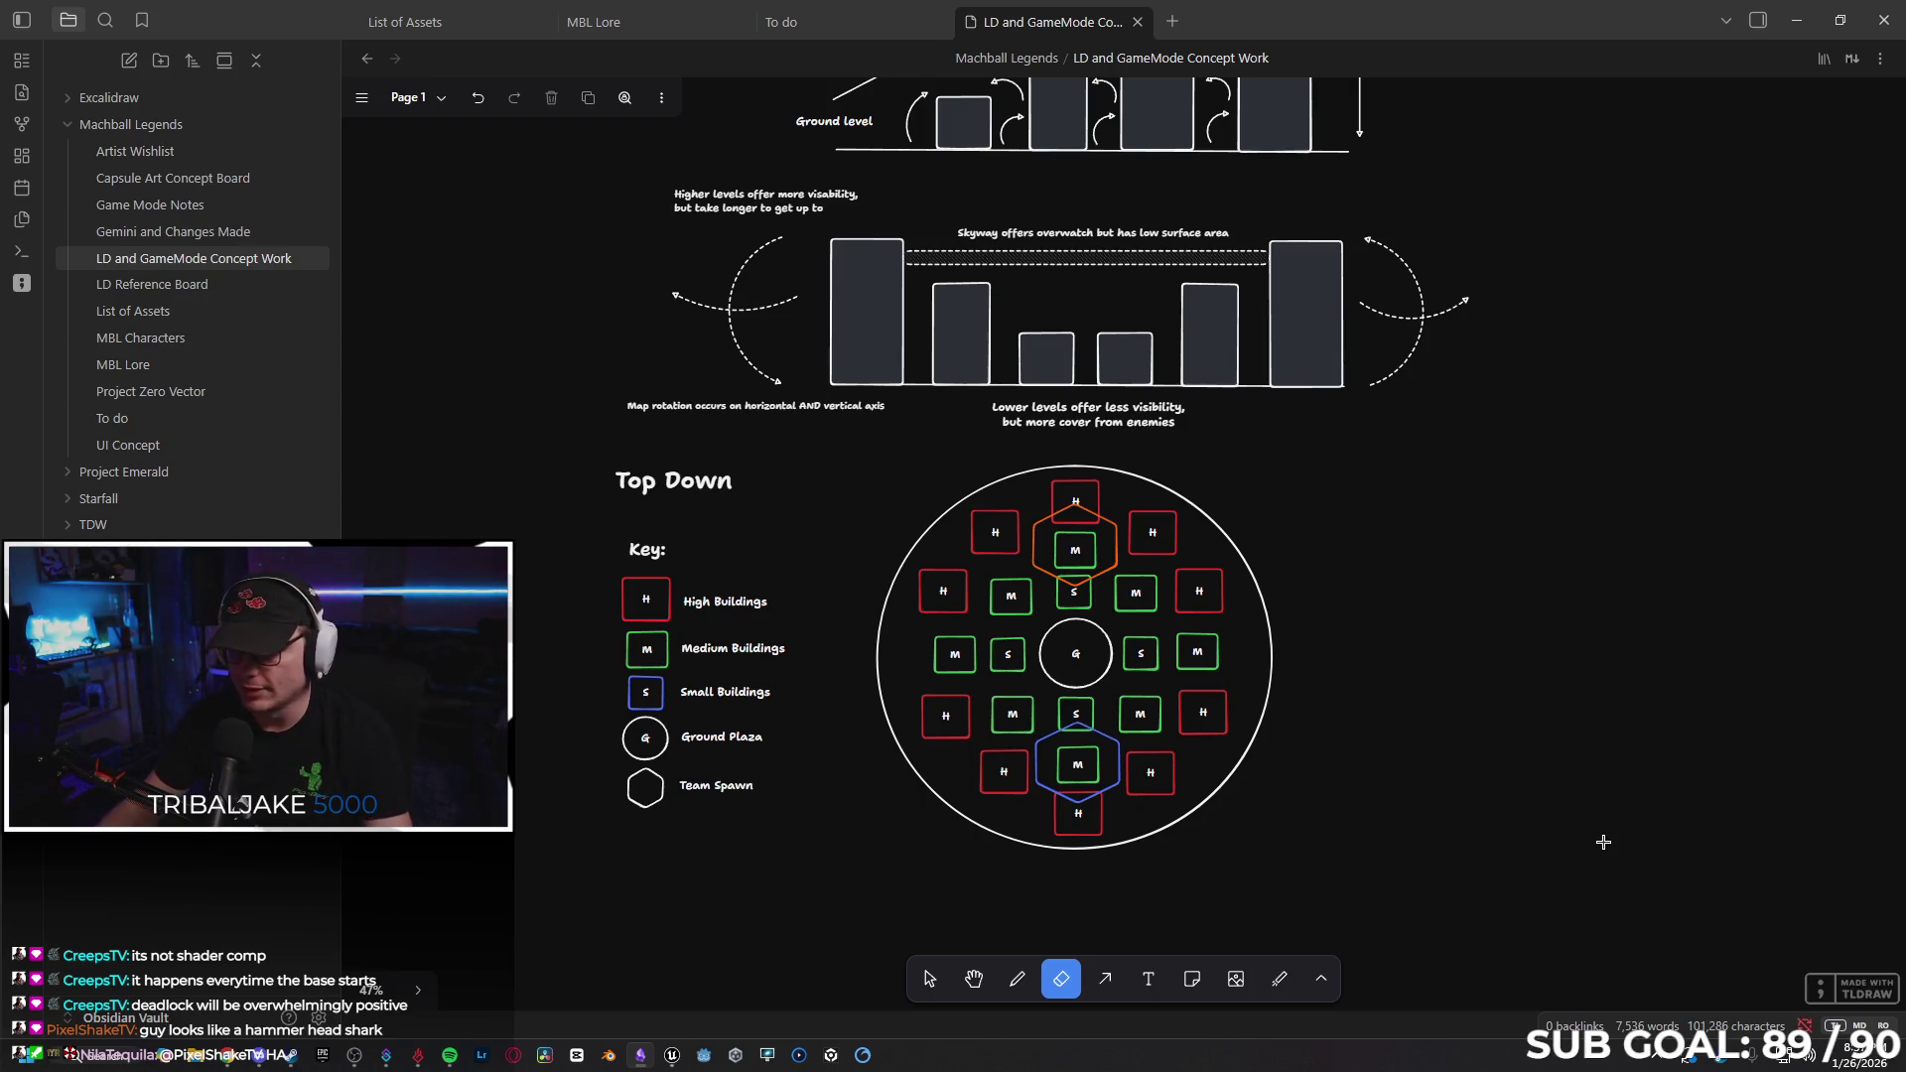
left_click(929, 979)
scroll(1417, 557, "up", 7)
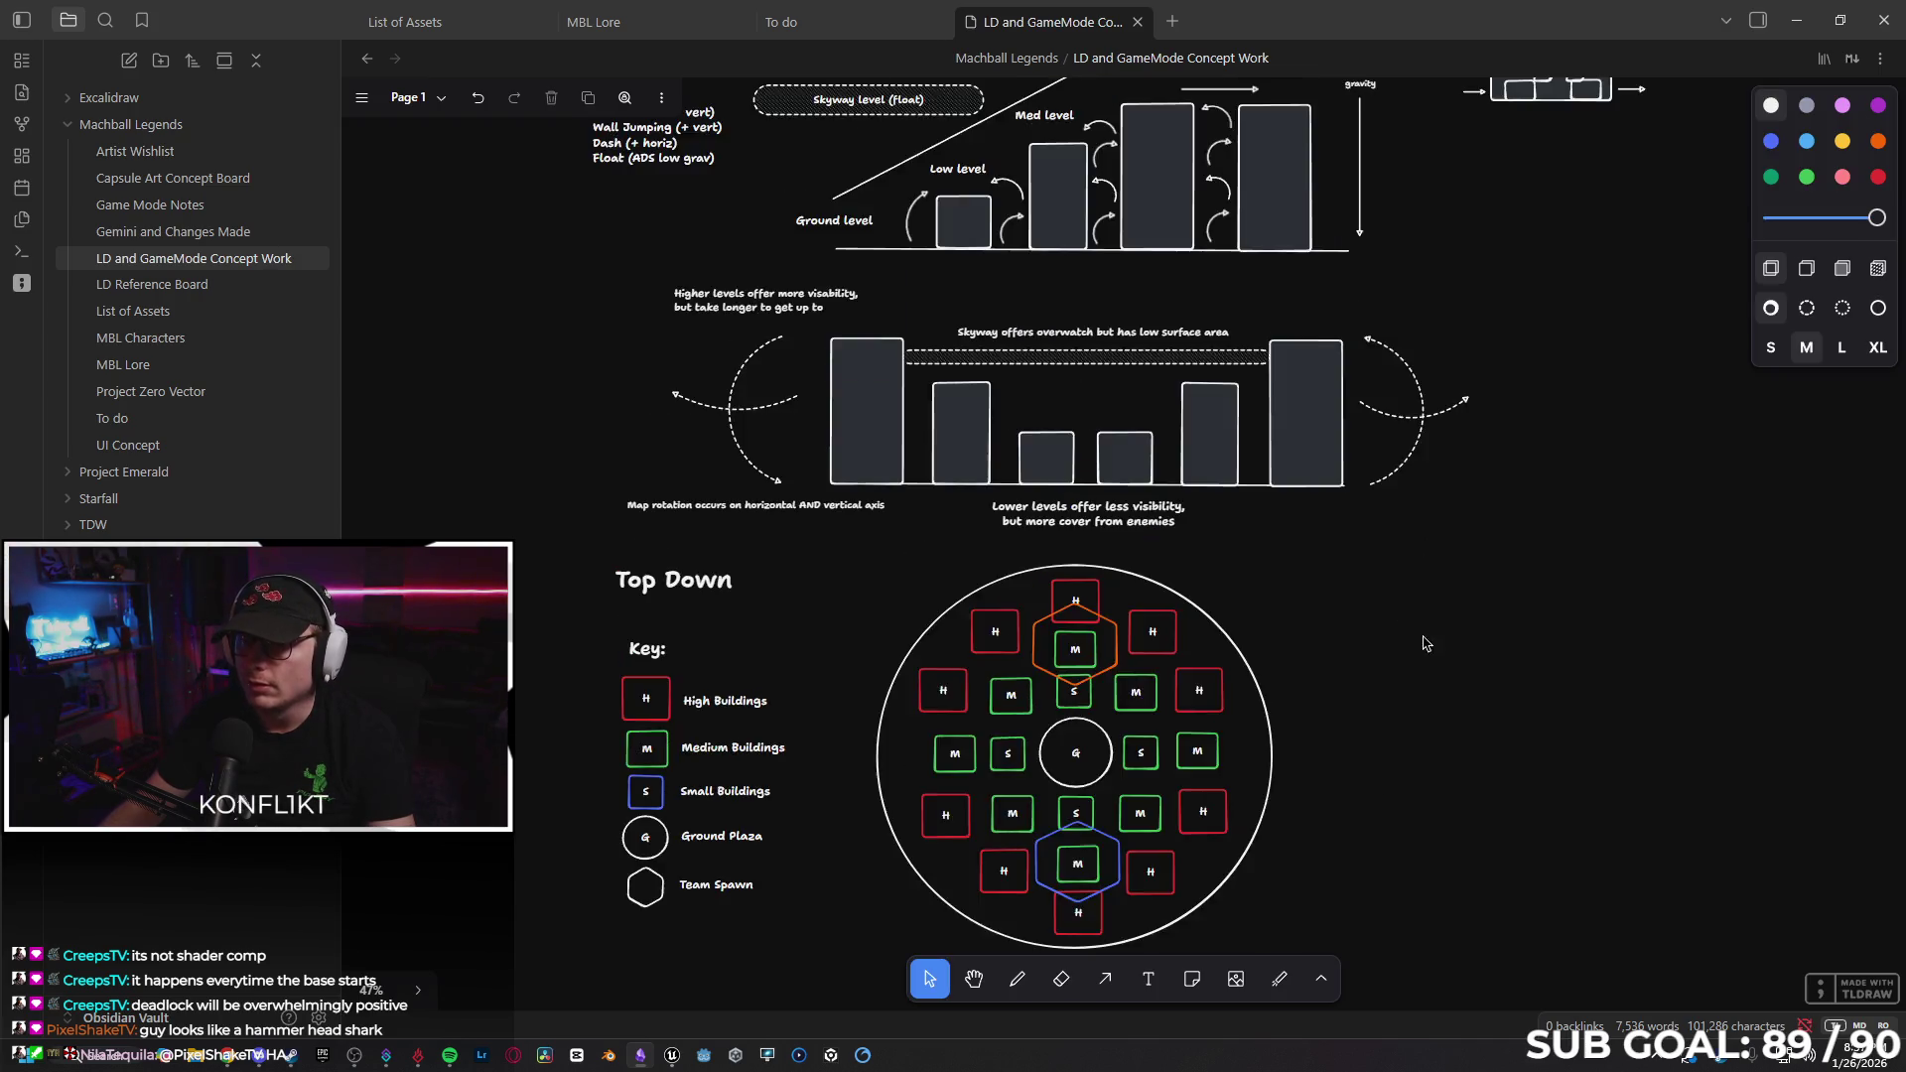
scroll(1470, 666, "down", 1)
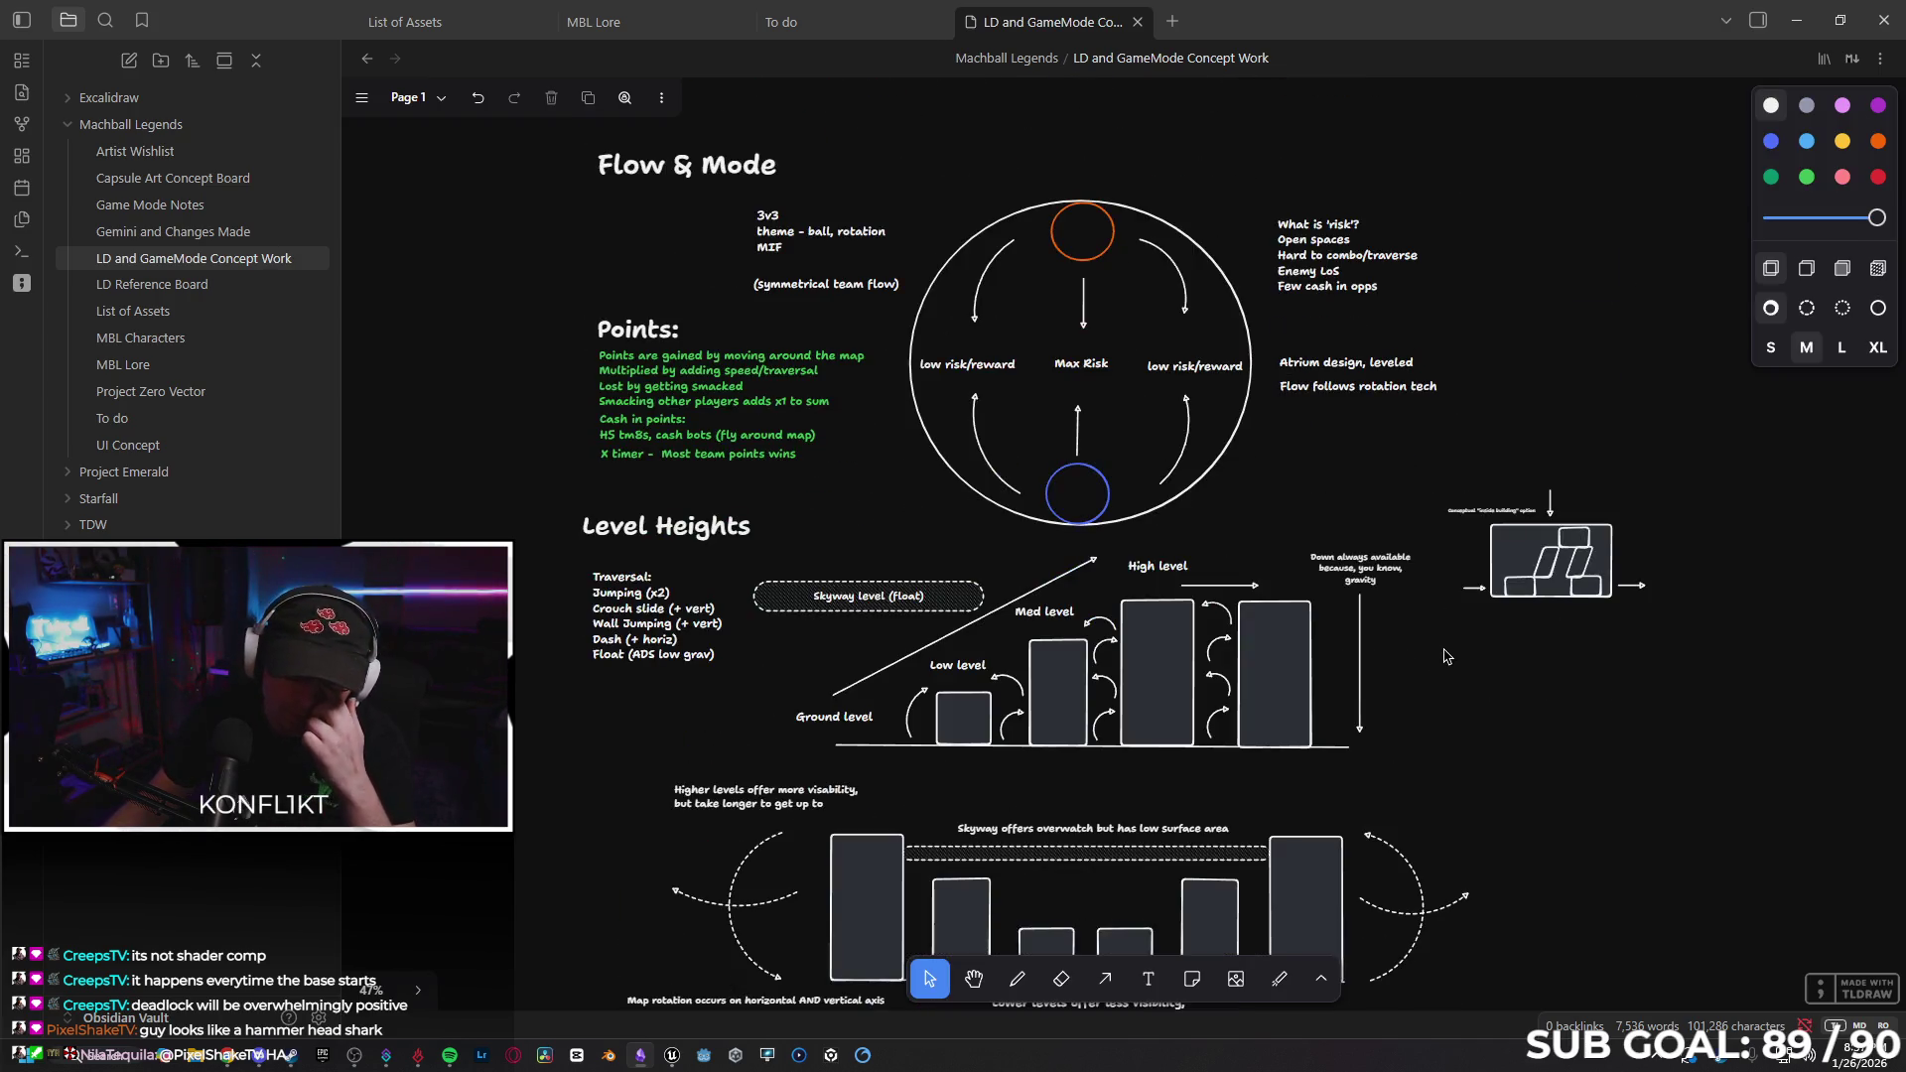
scroll(1327, 685, "down", 4)
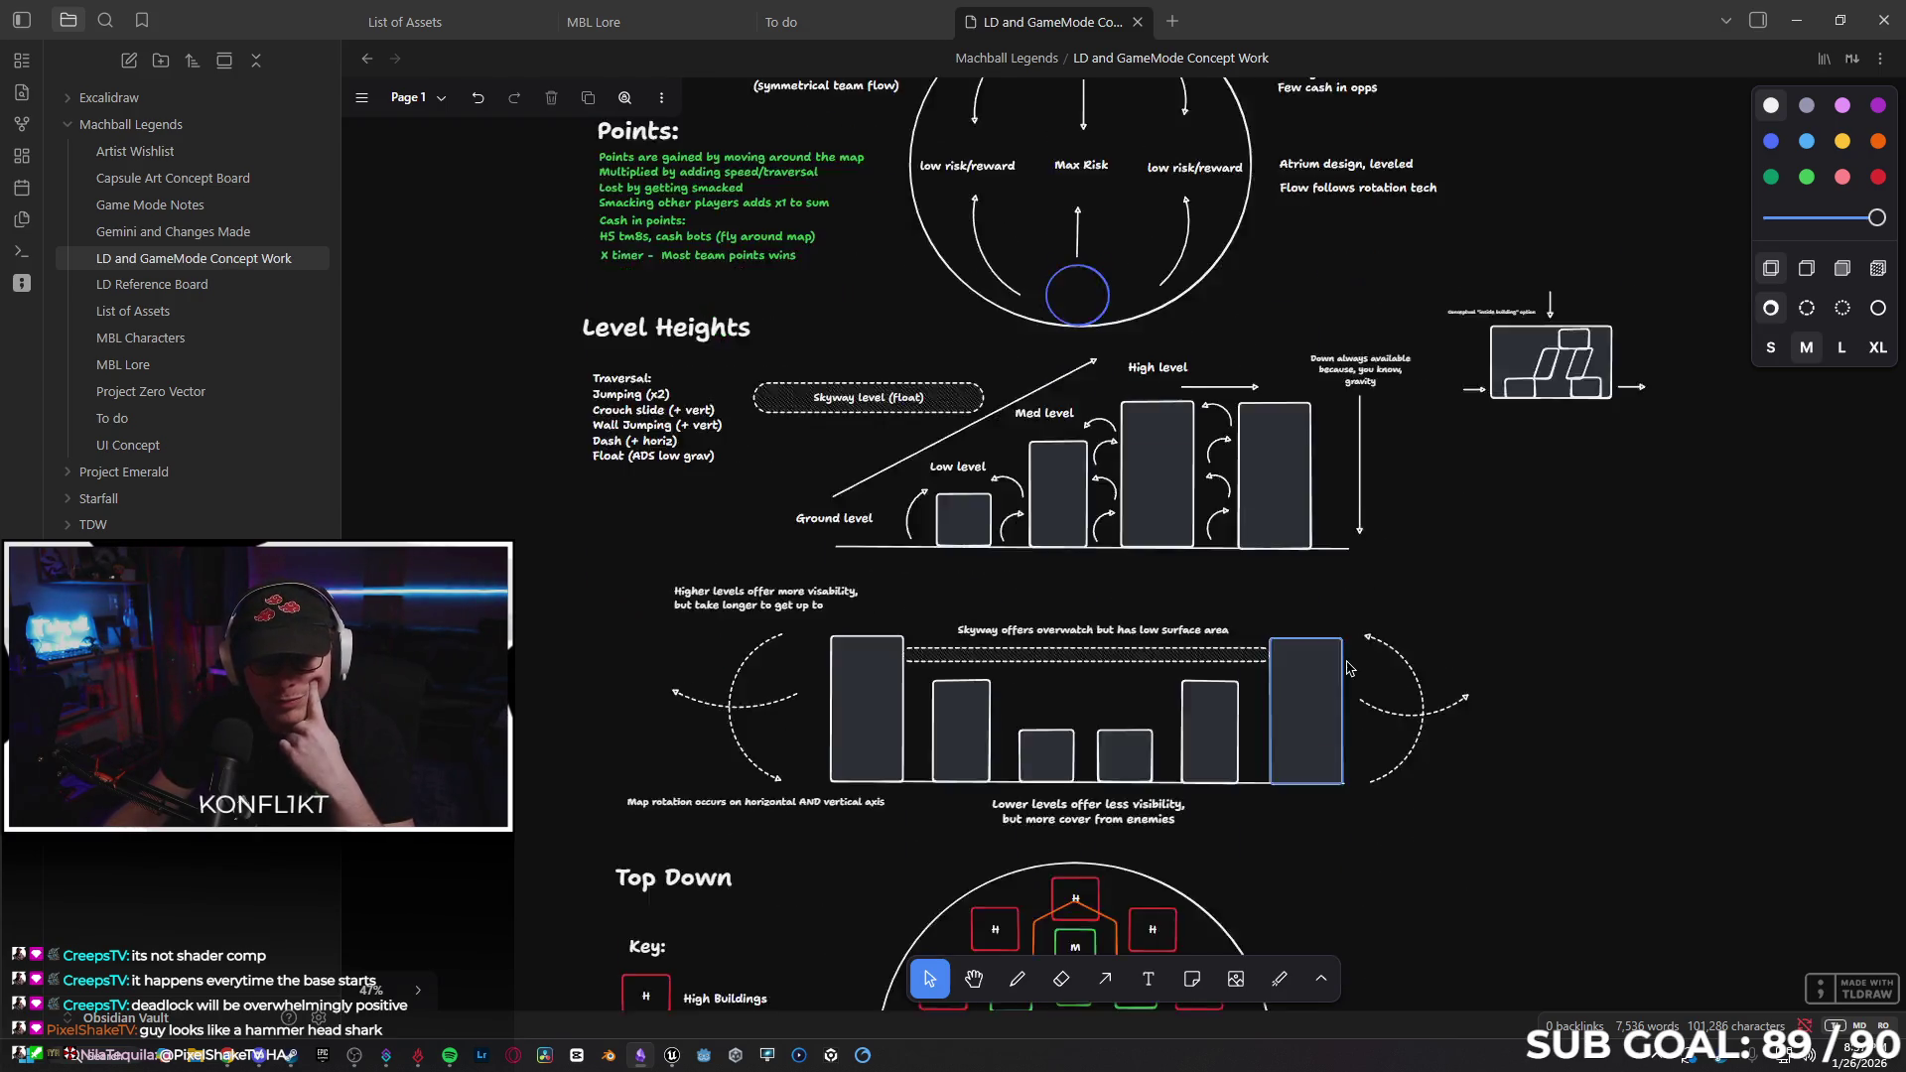
scroll(1330, 687, "down", 2)
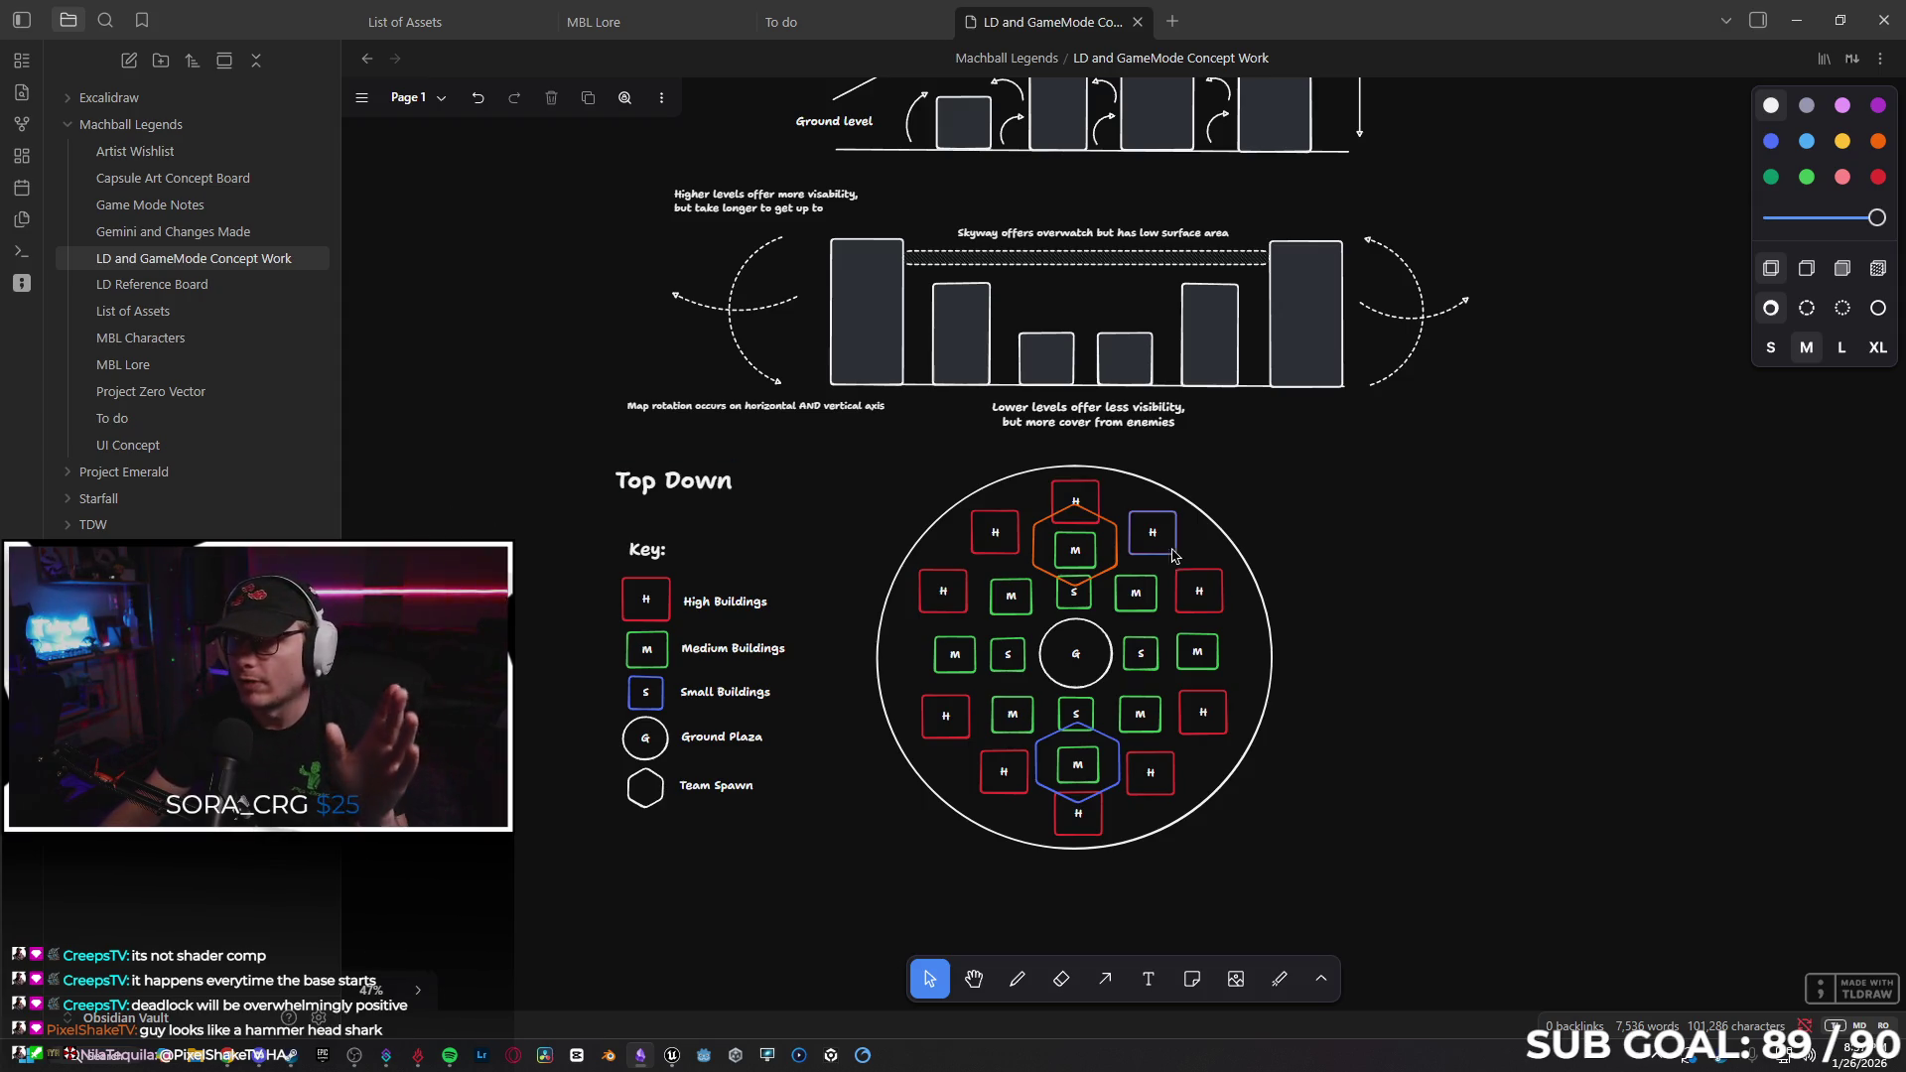
scroll(1167, 558, "up", 2)
scroll(1169, 565, "up", 4)
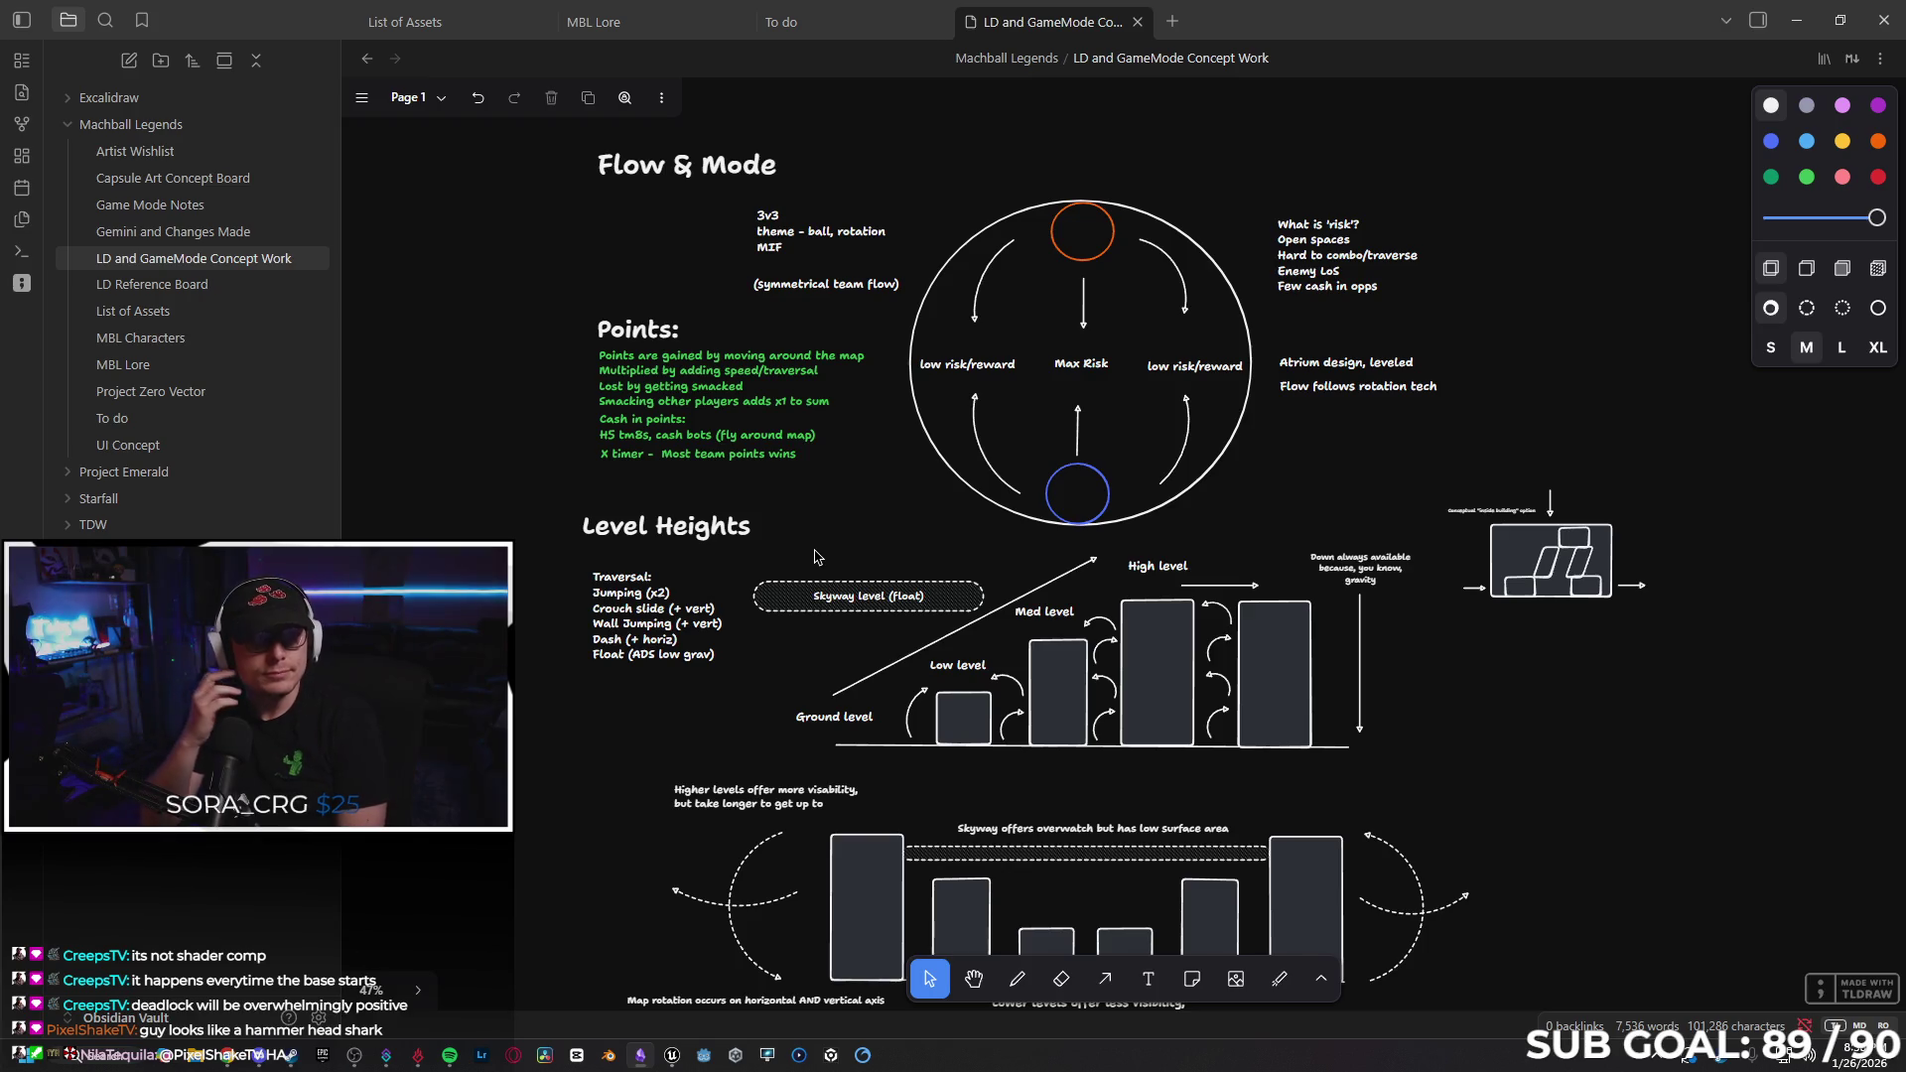
Open the UI Concept note and set the tldraw theme to Dark.
left_click(150, 284)
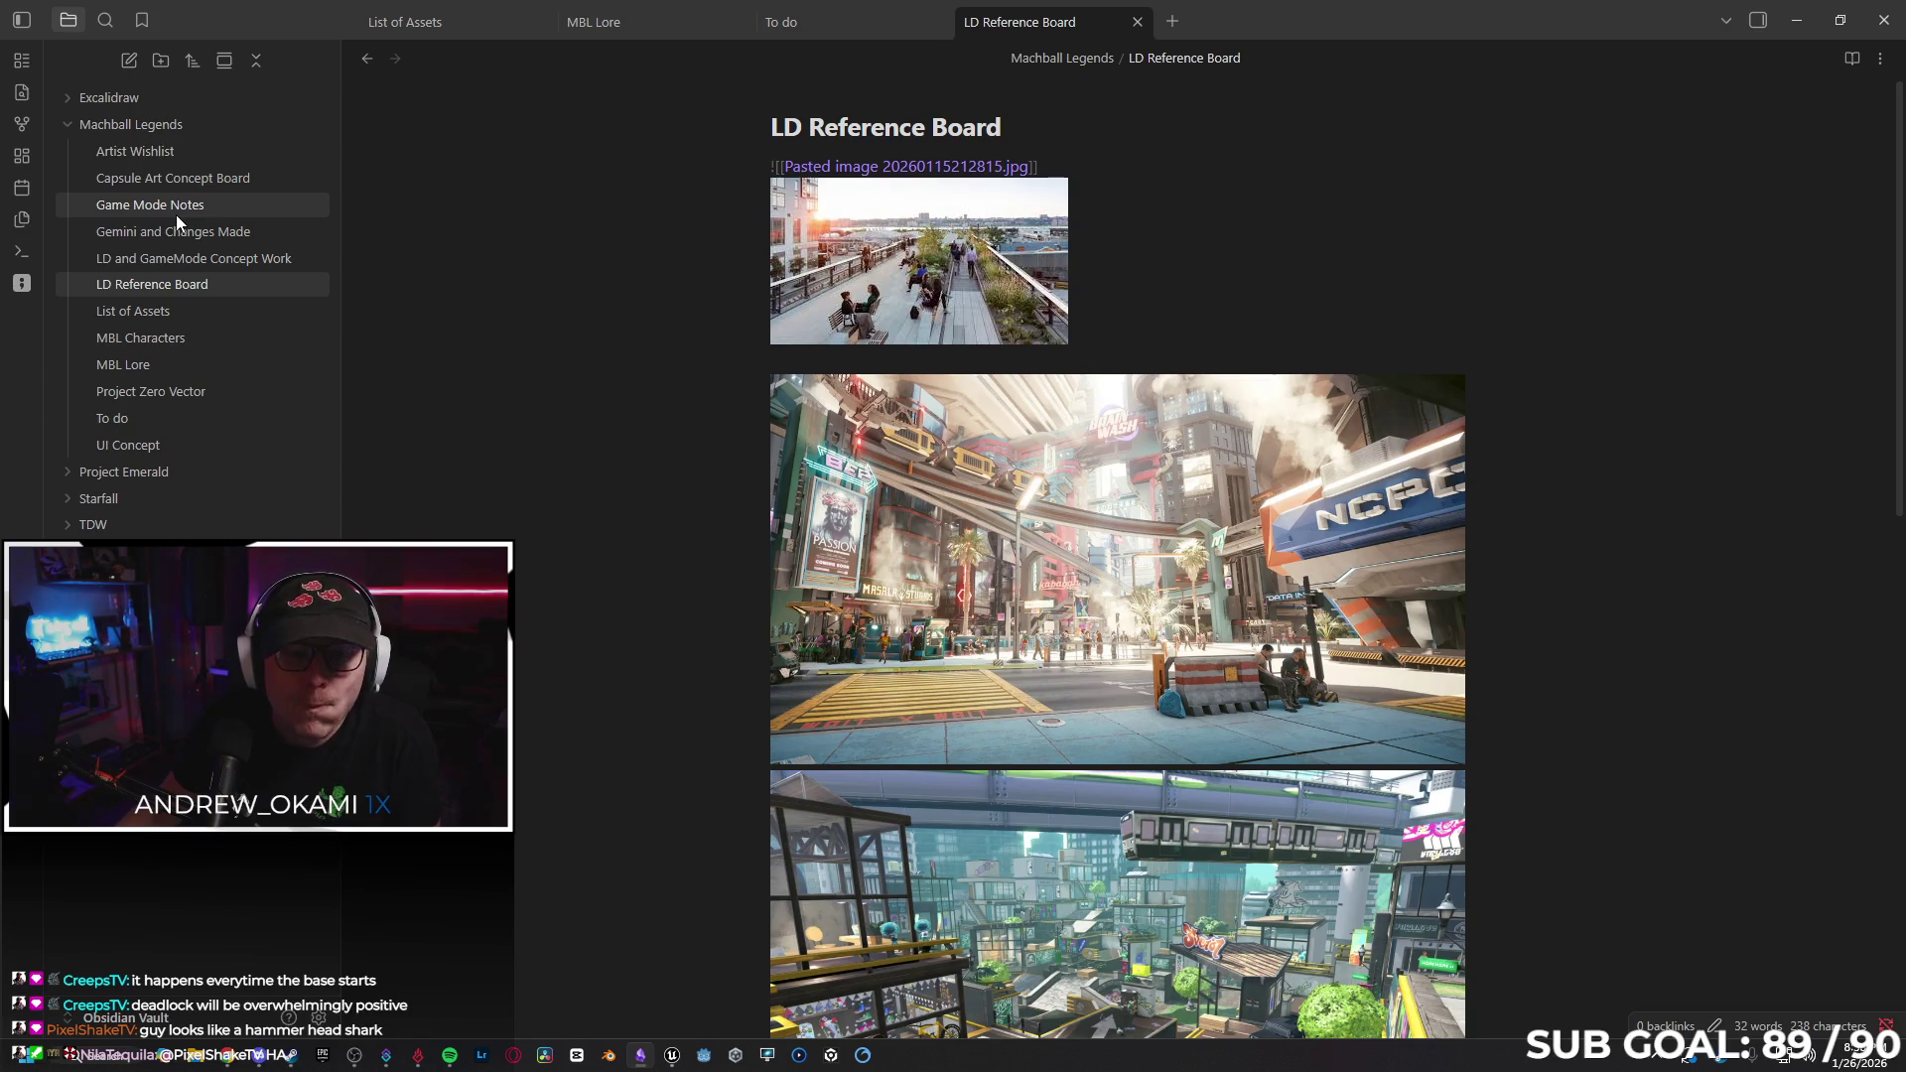
left_click(181, 445)
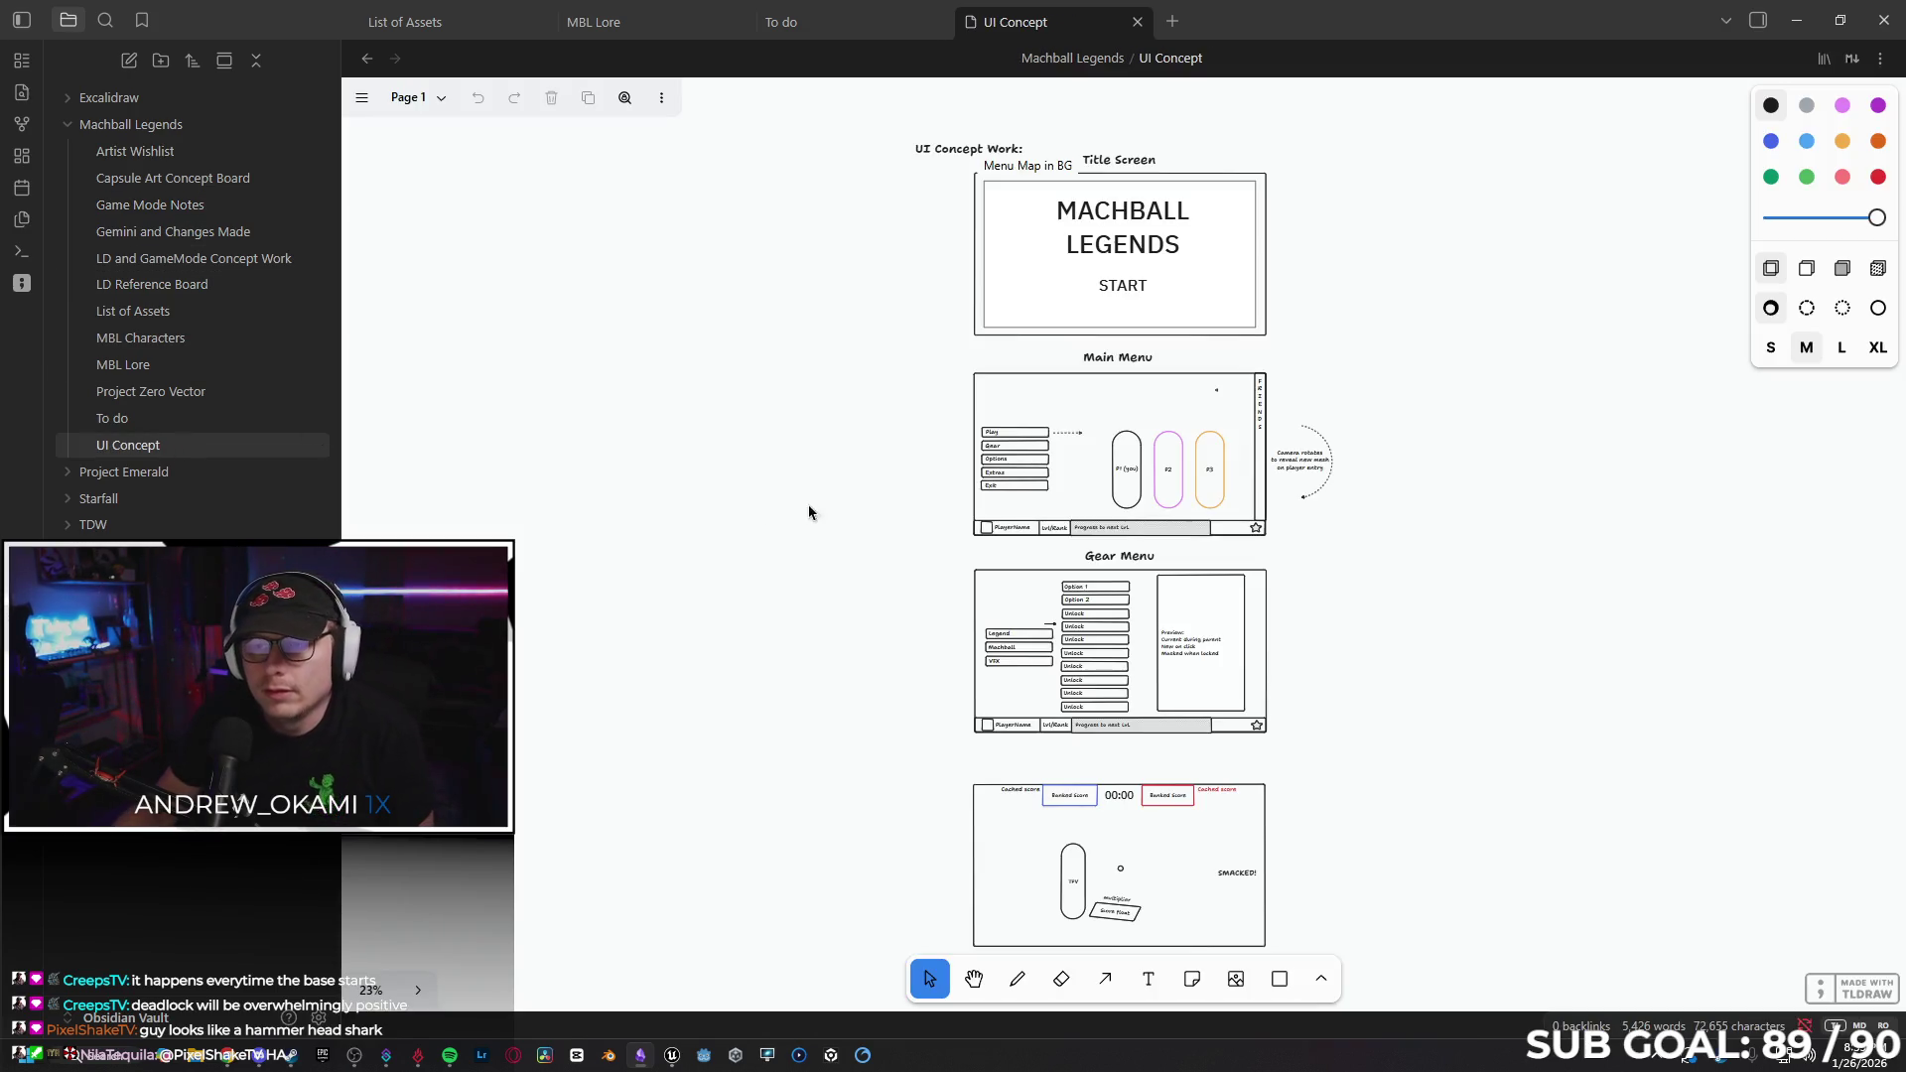
left_click(361, 98)
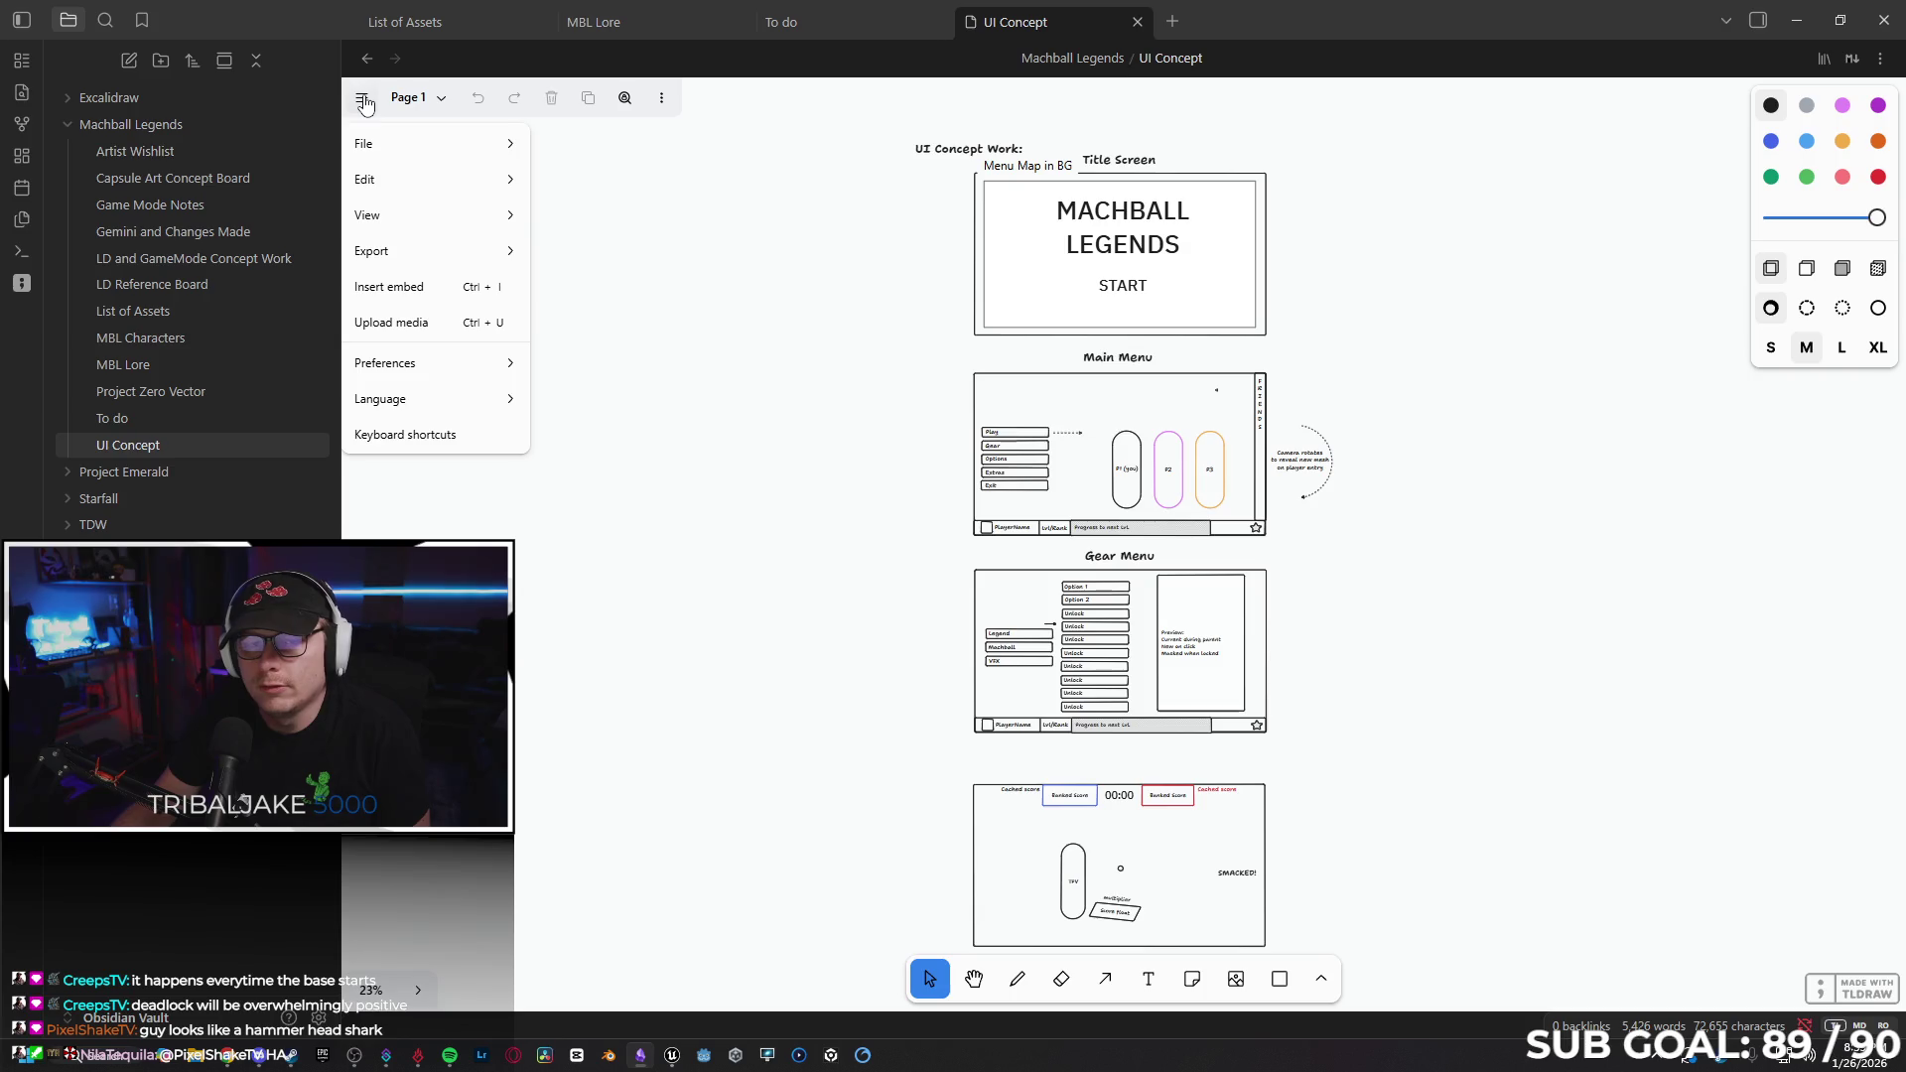
mouse_move(443, 366)
mouse_move(646, 760)
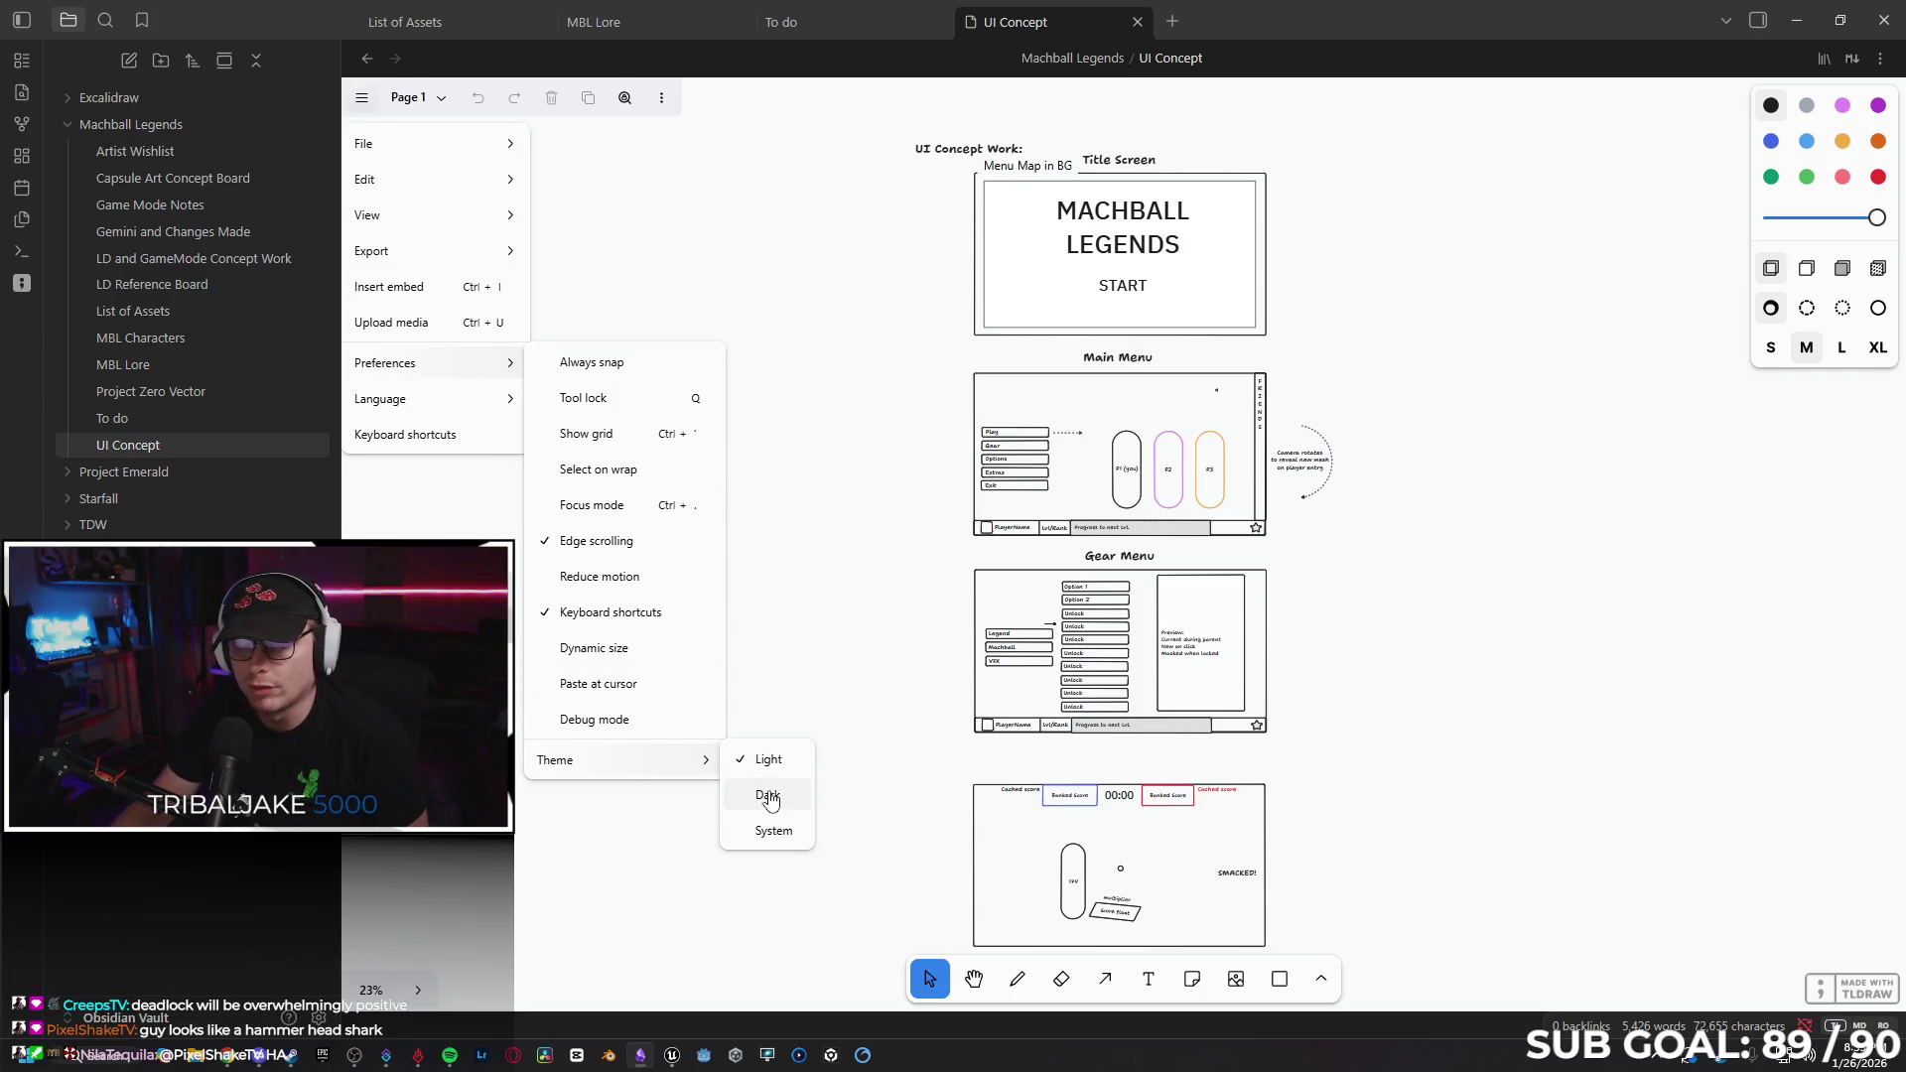
left_click(768, 794)
left_click(1396, 376)
Scroll the UI Concept canvas to view the START, Main Menu and Gear Menu mockups.
scroll(1290, 248, "up", 2)
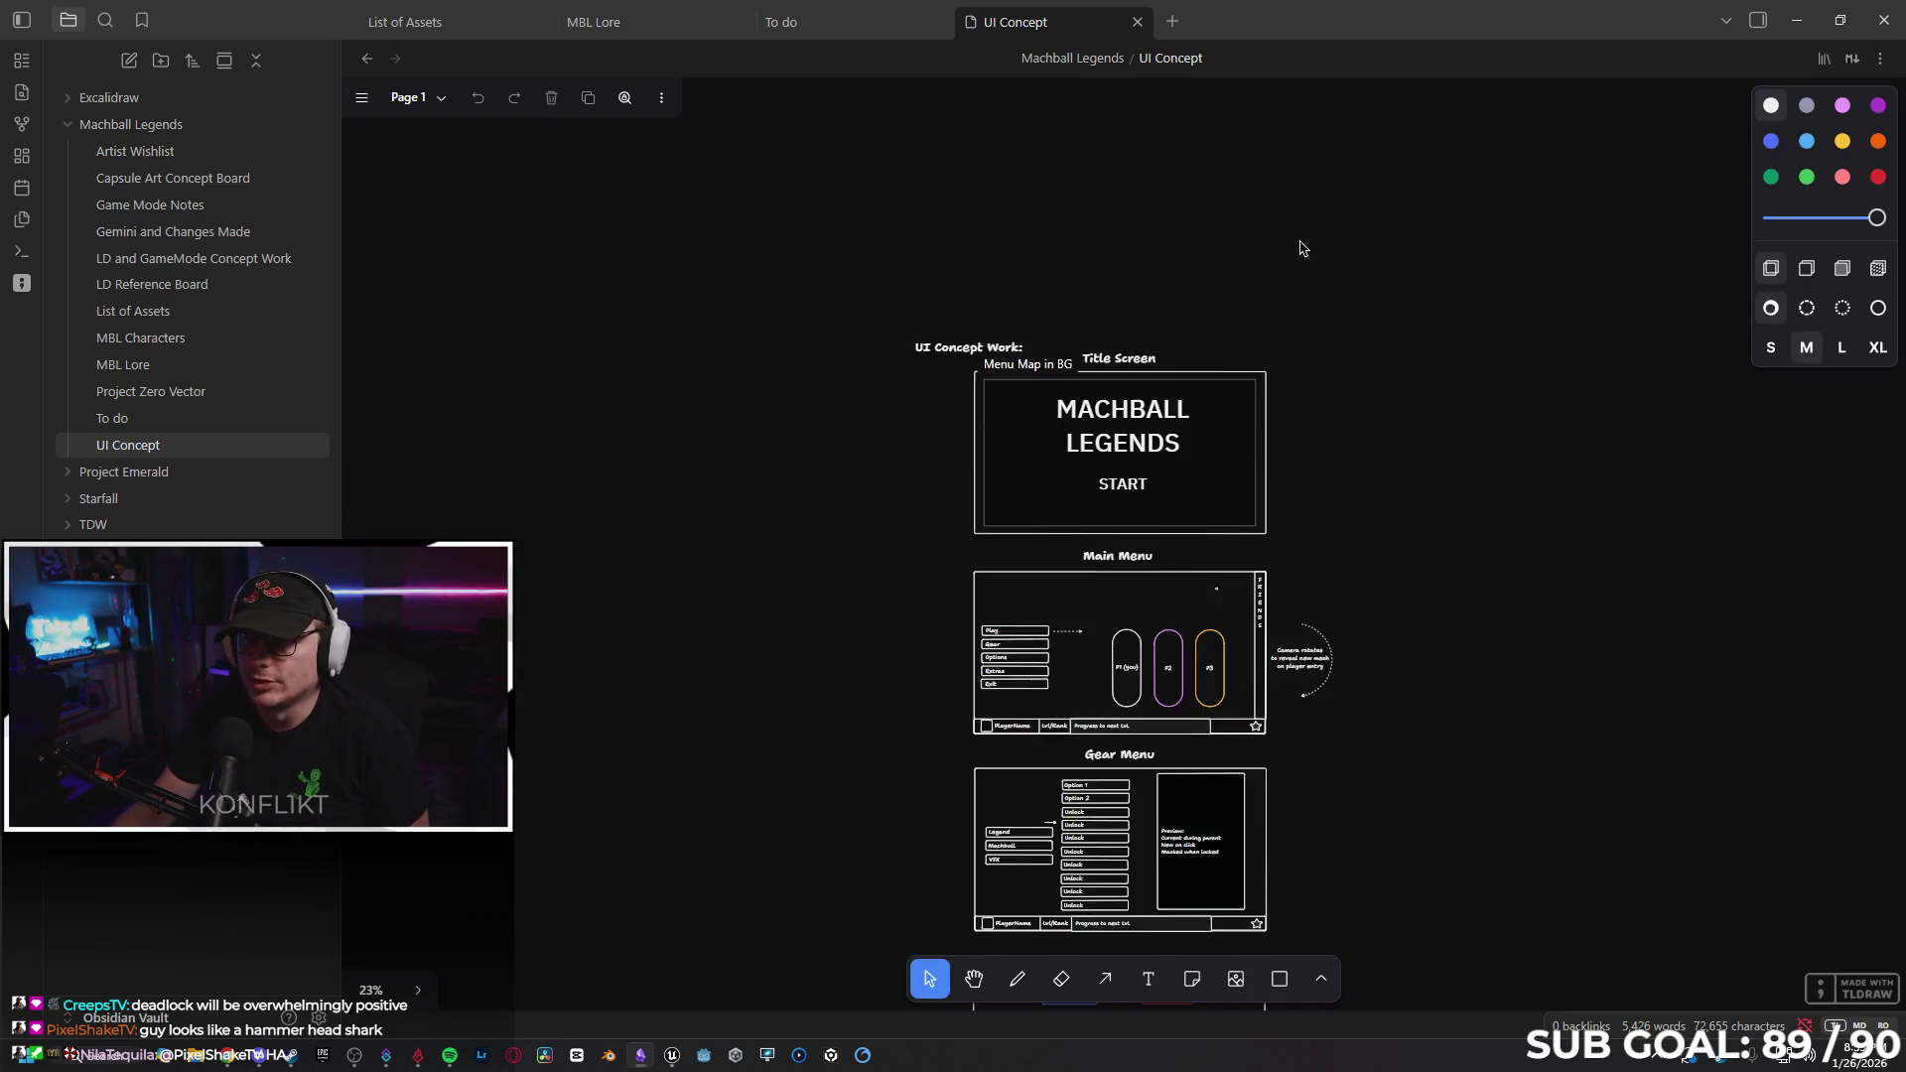
scroll(1260, 218, "down", 1)
scroll(1116, 358, "up", 5)
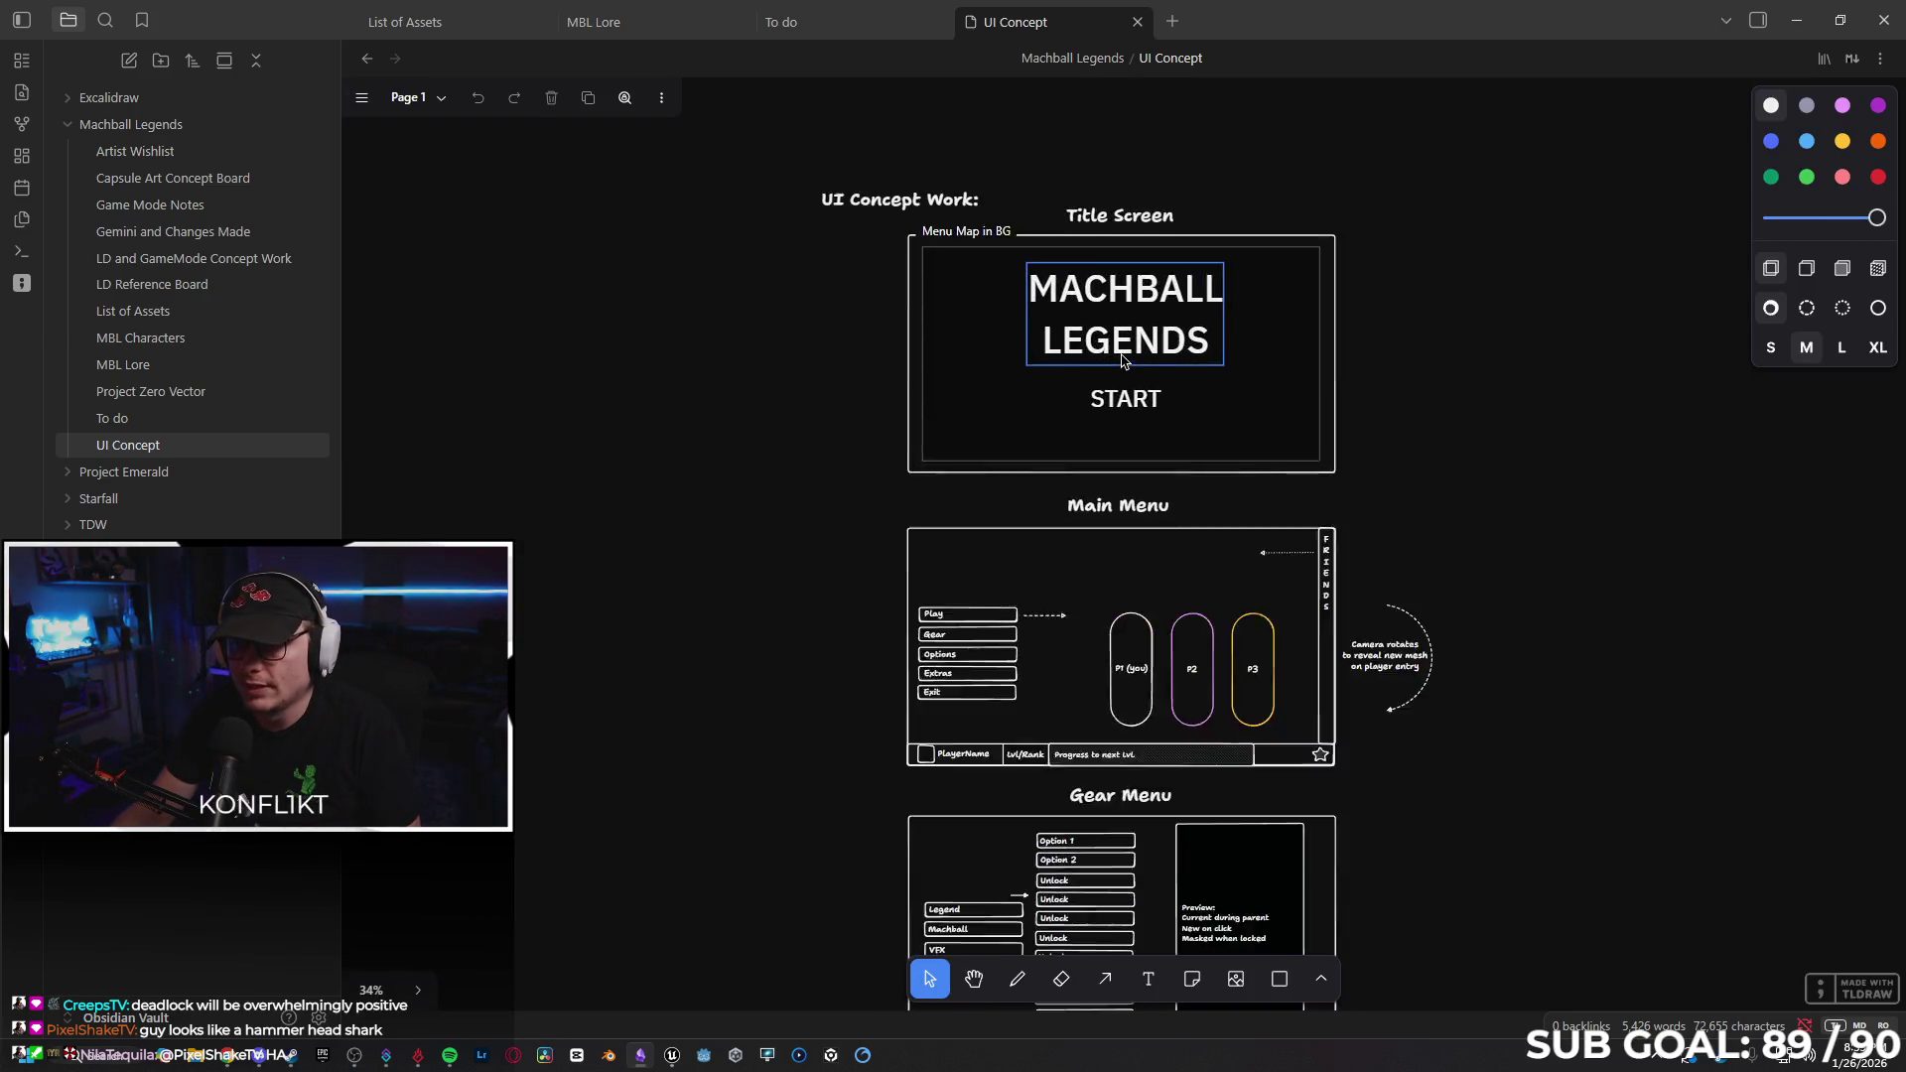
scroll(1221, 407, "up", 1)
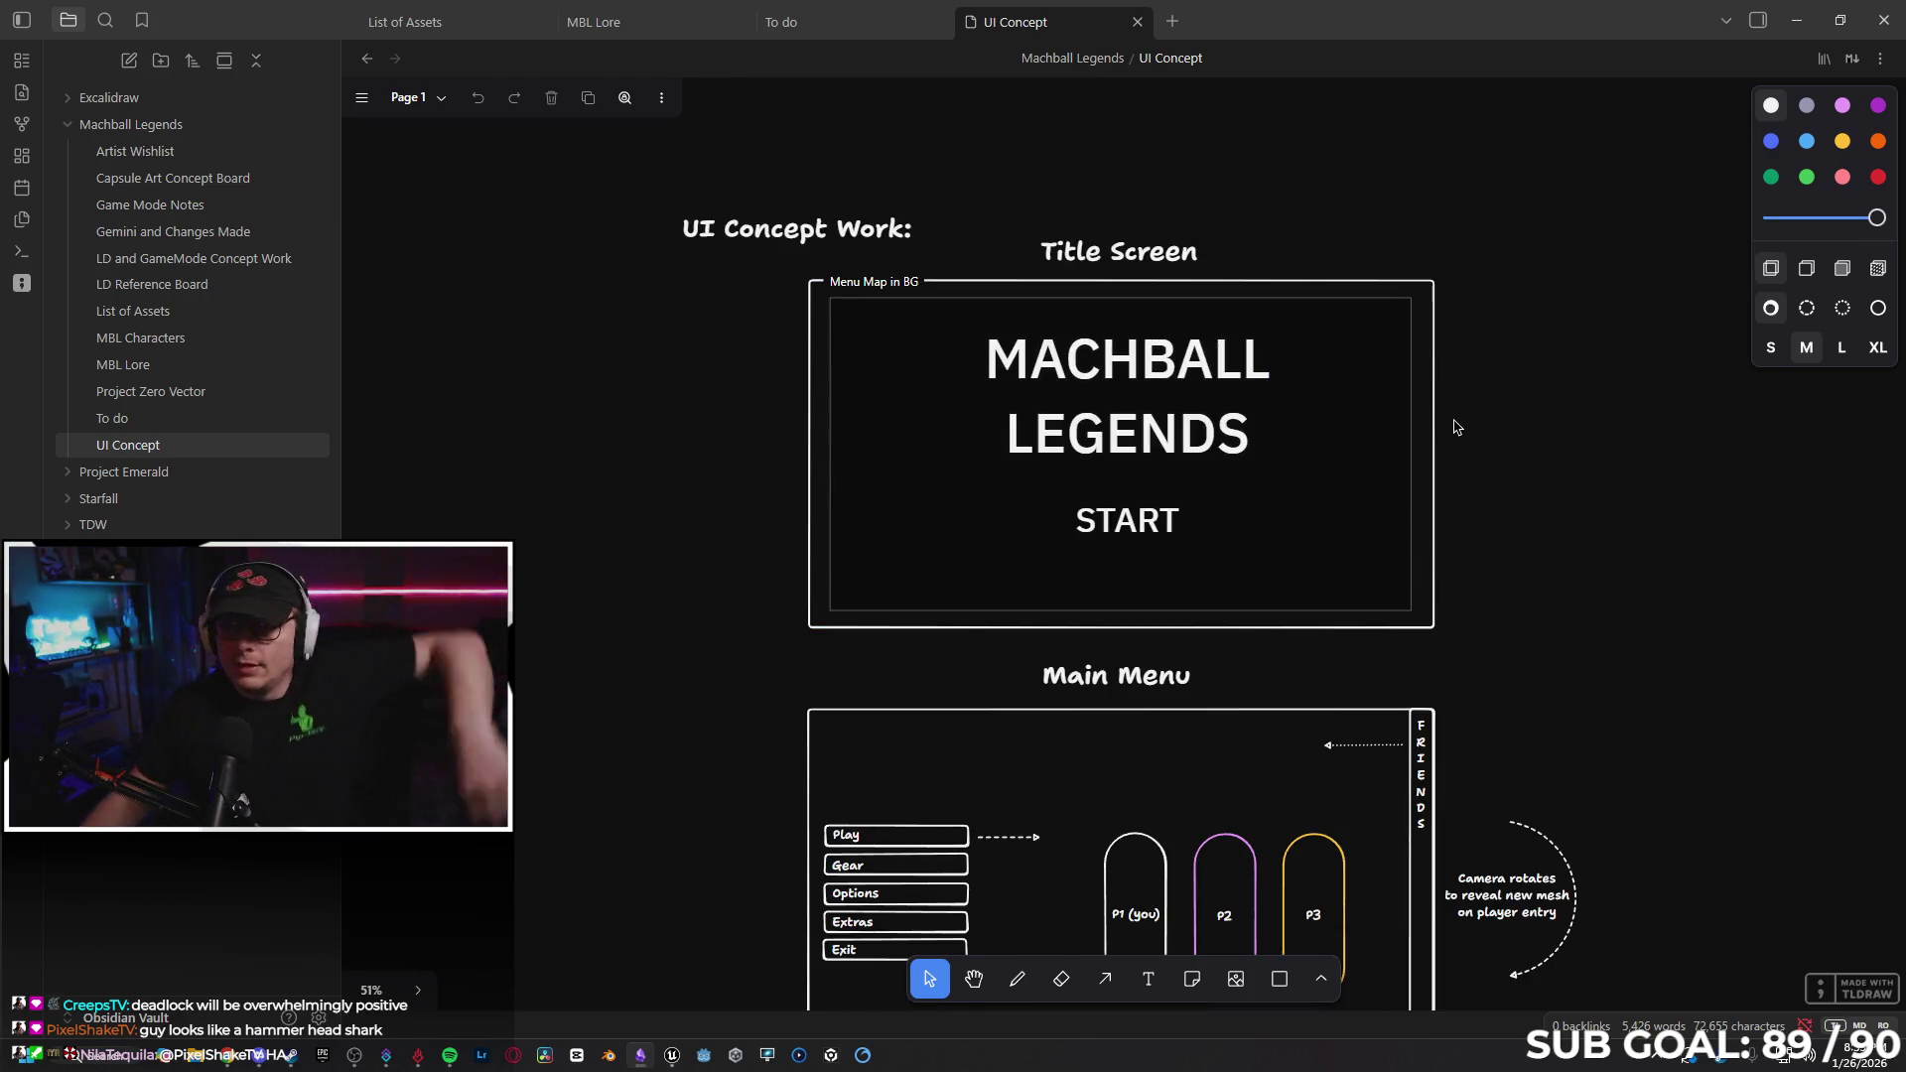
scroll(1469, 442, "down", 1)
scroll(1583, 476, "down", 1)
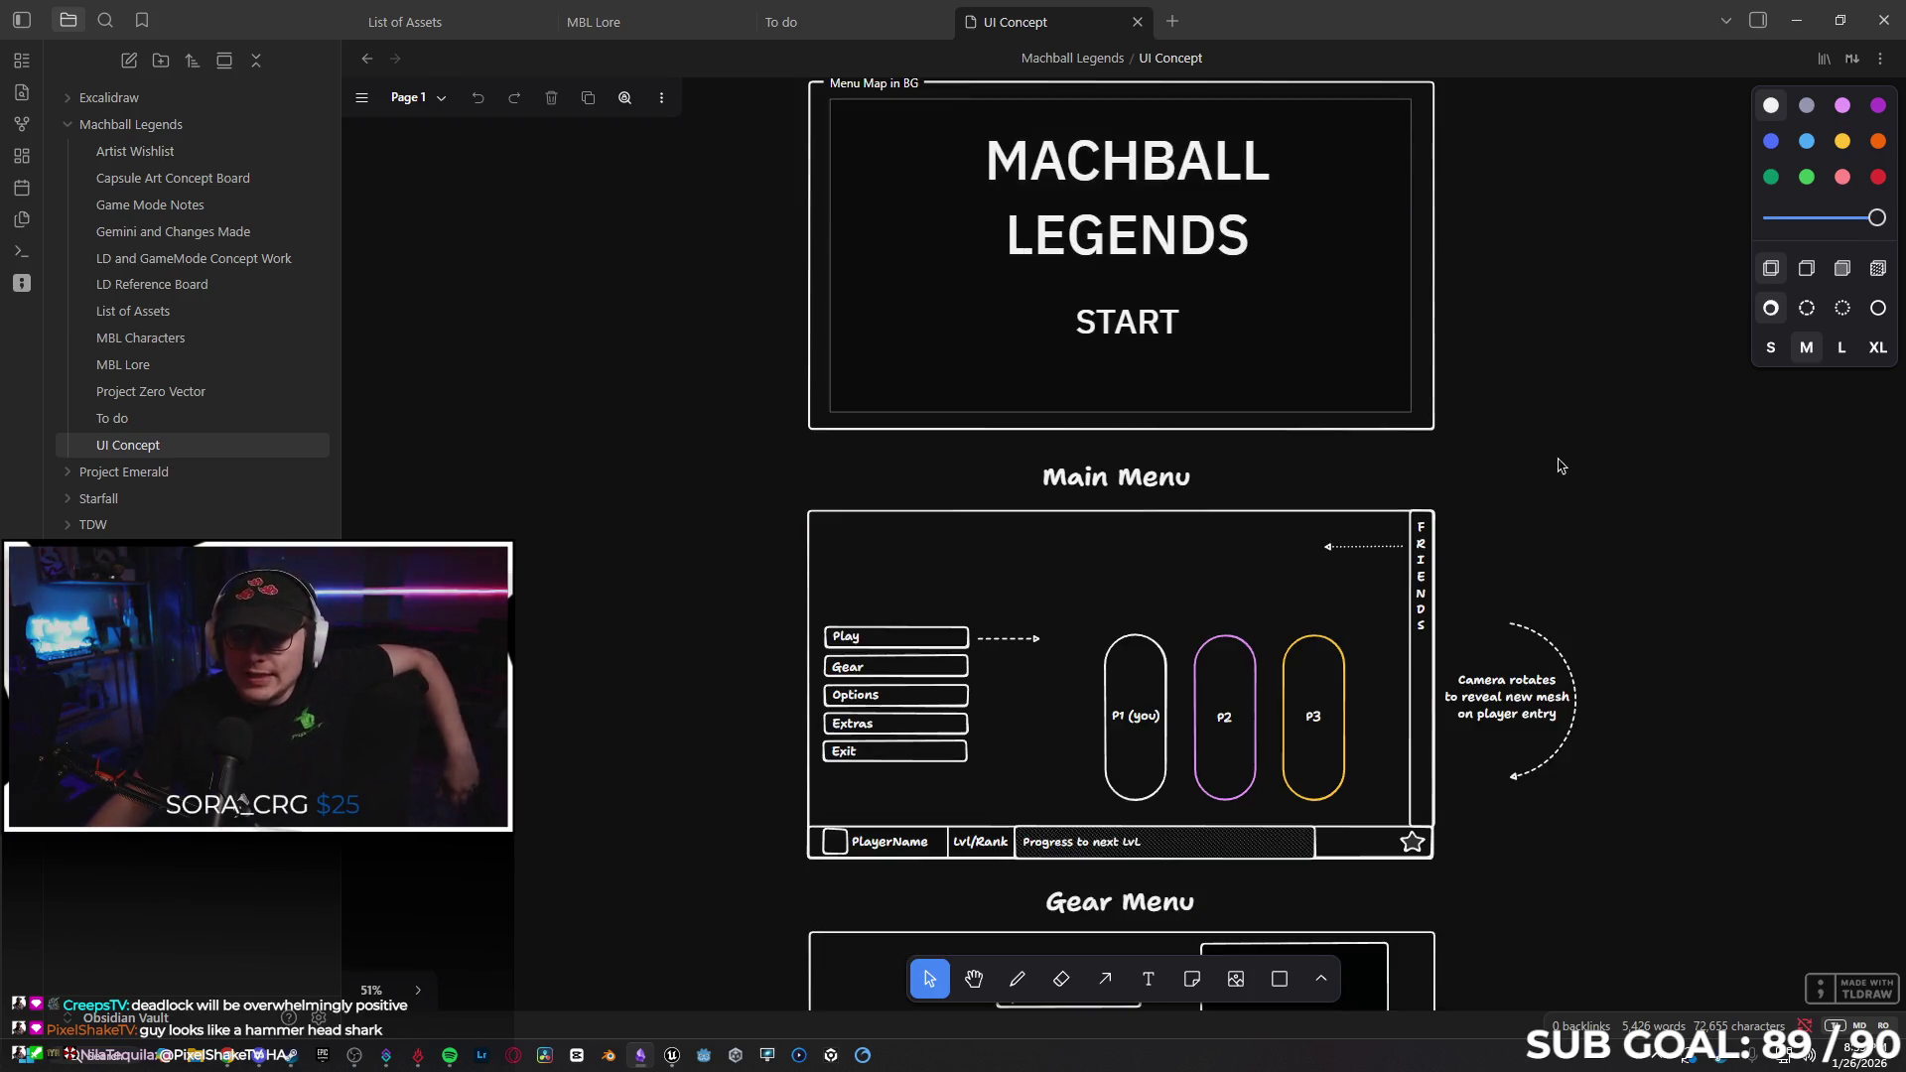
scroll(1143, 429, "up", 1)
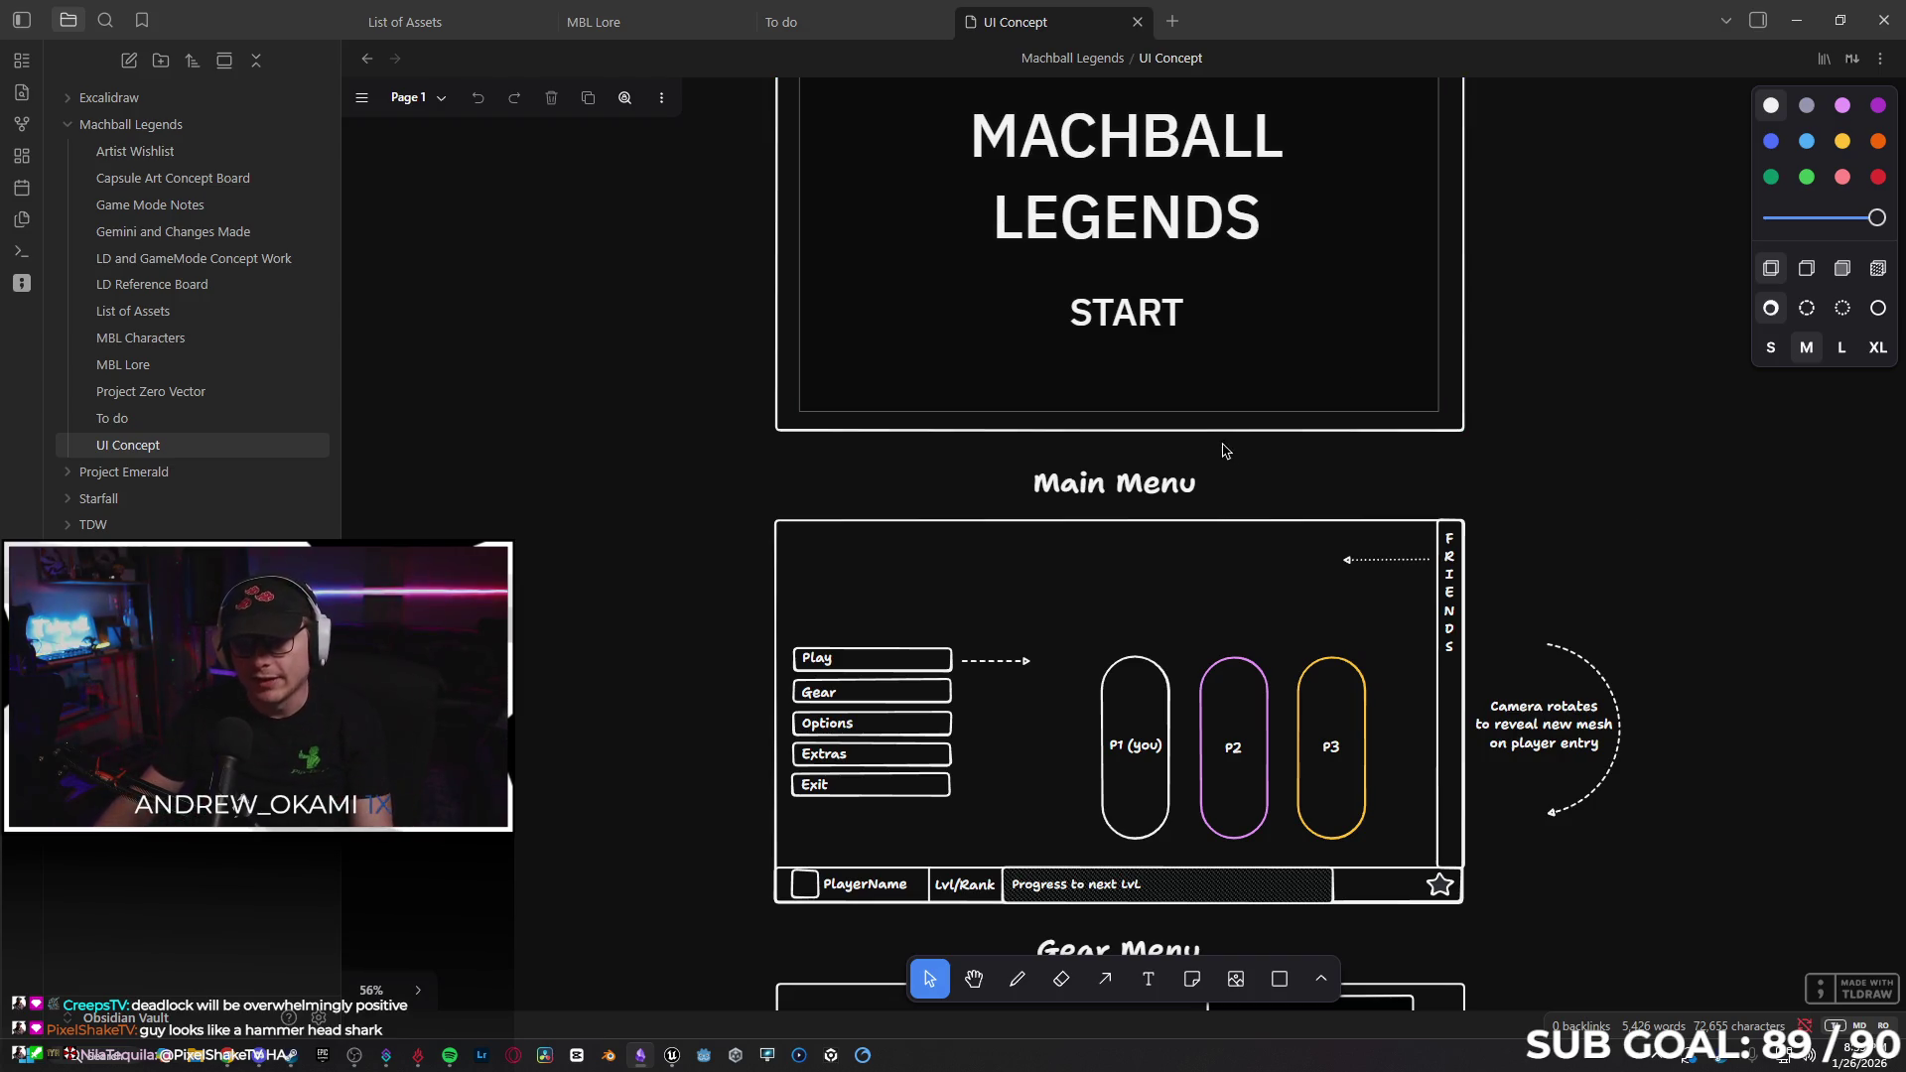
scroll(1221, 449, "up", 2)
scroll(1077, 471, "down", 2)
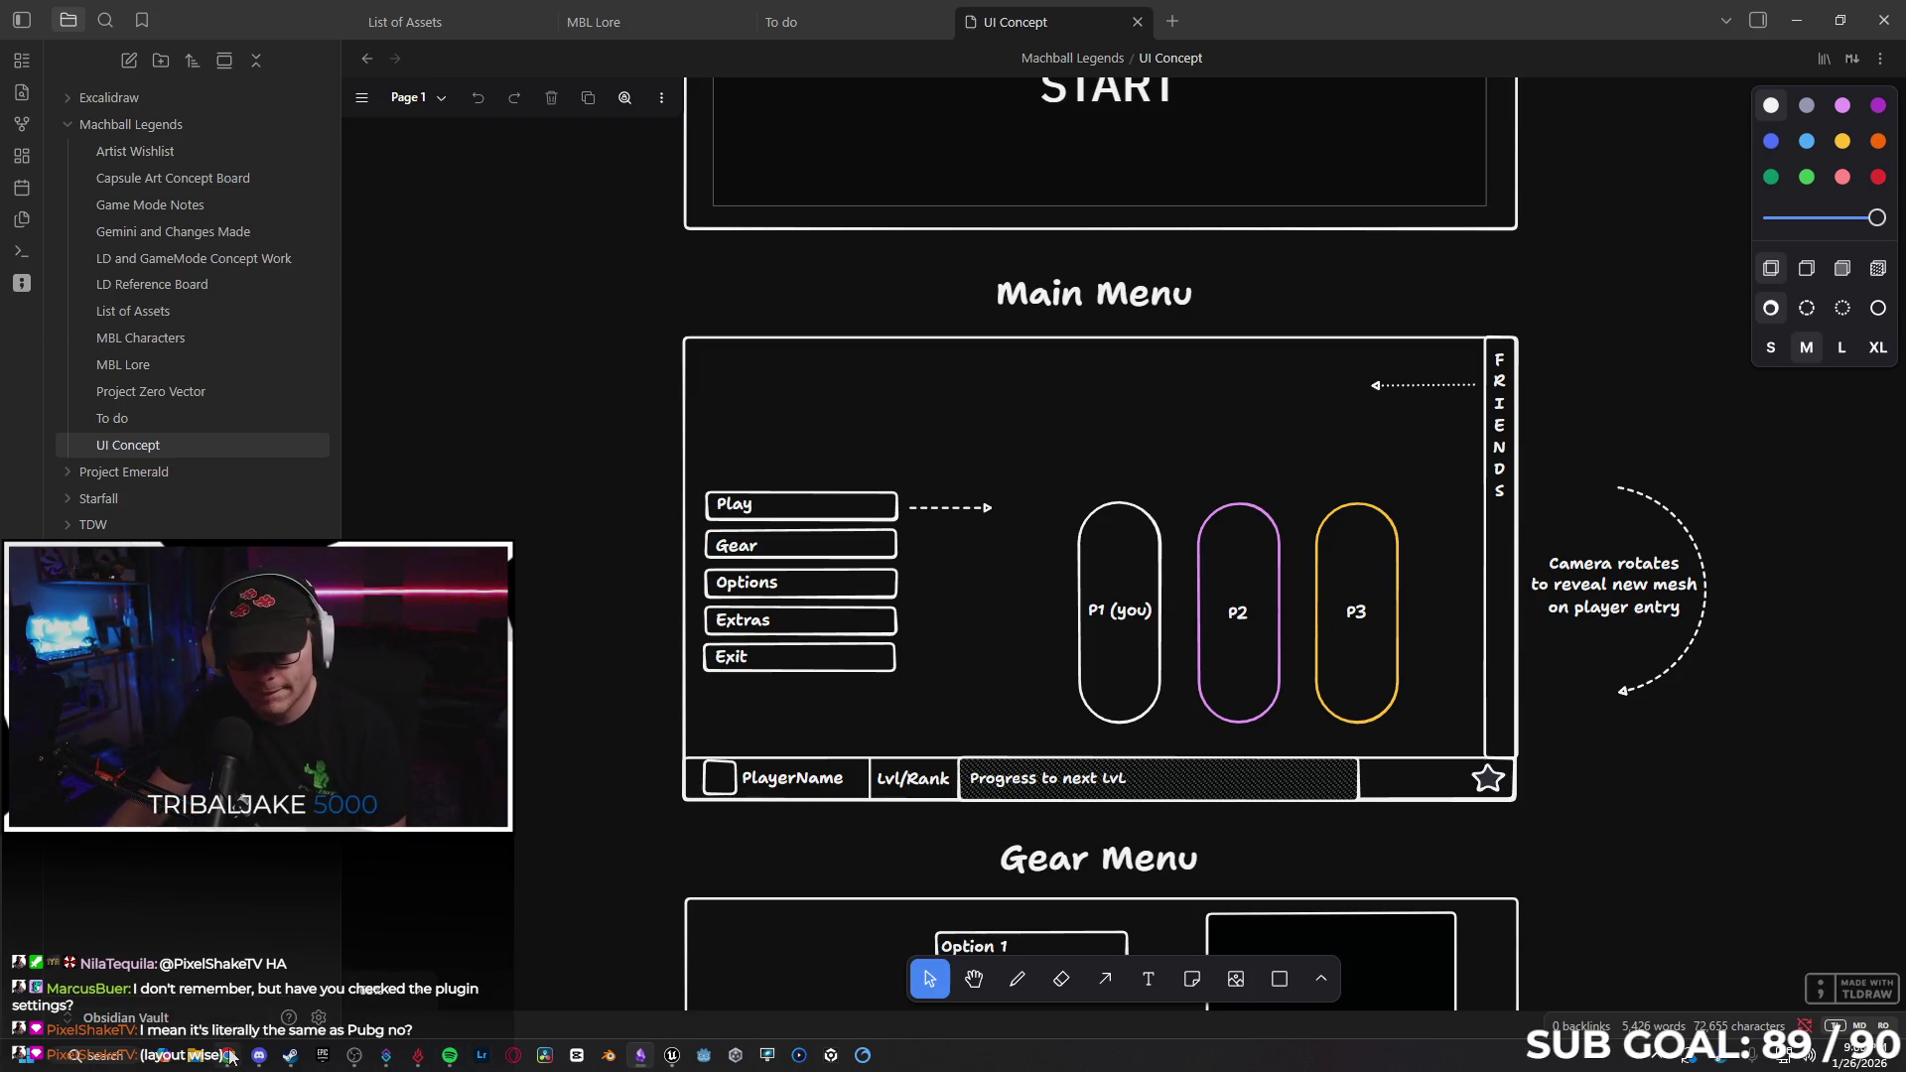
In Chrome, search Google for 'game ui database' and open the Game UI Database site.
left_click(229, 1055)
left_click(262, 21)
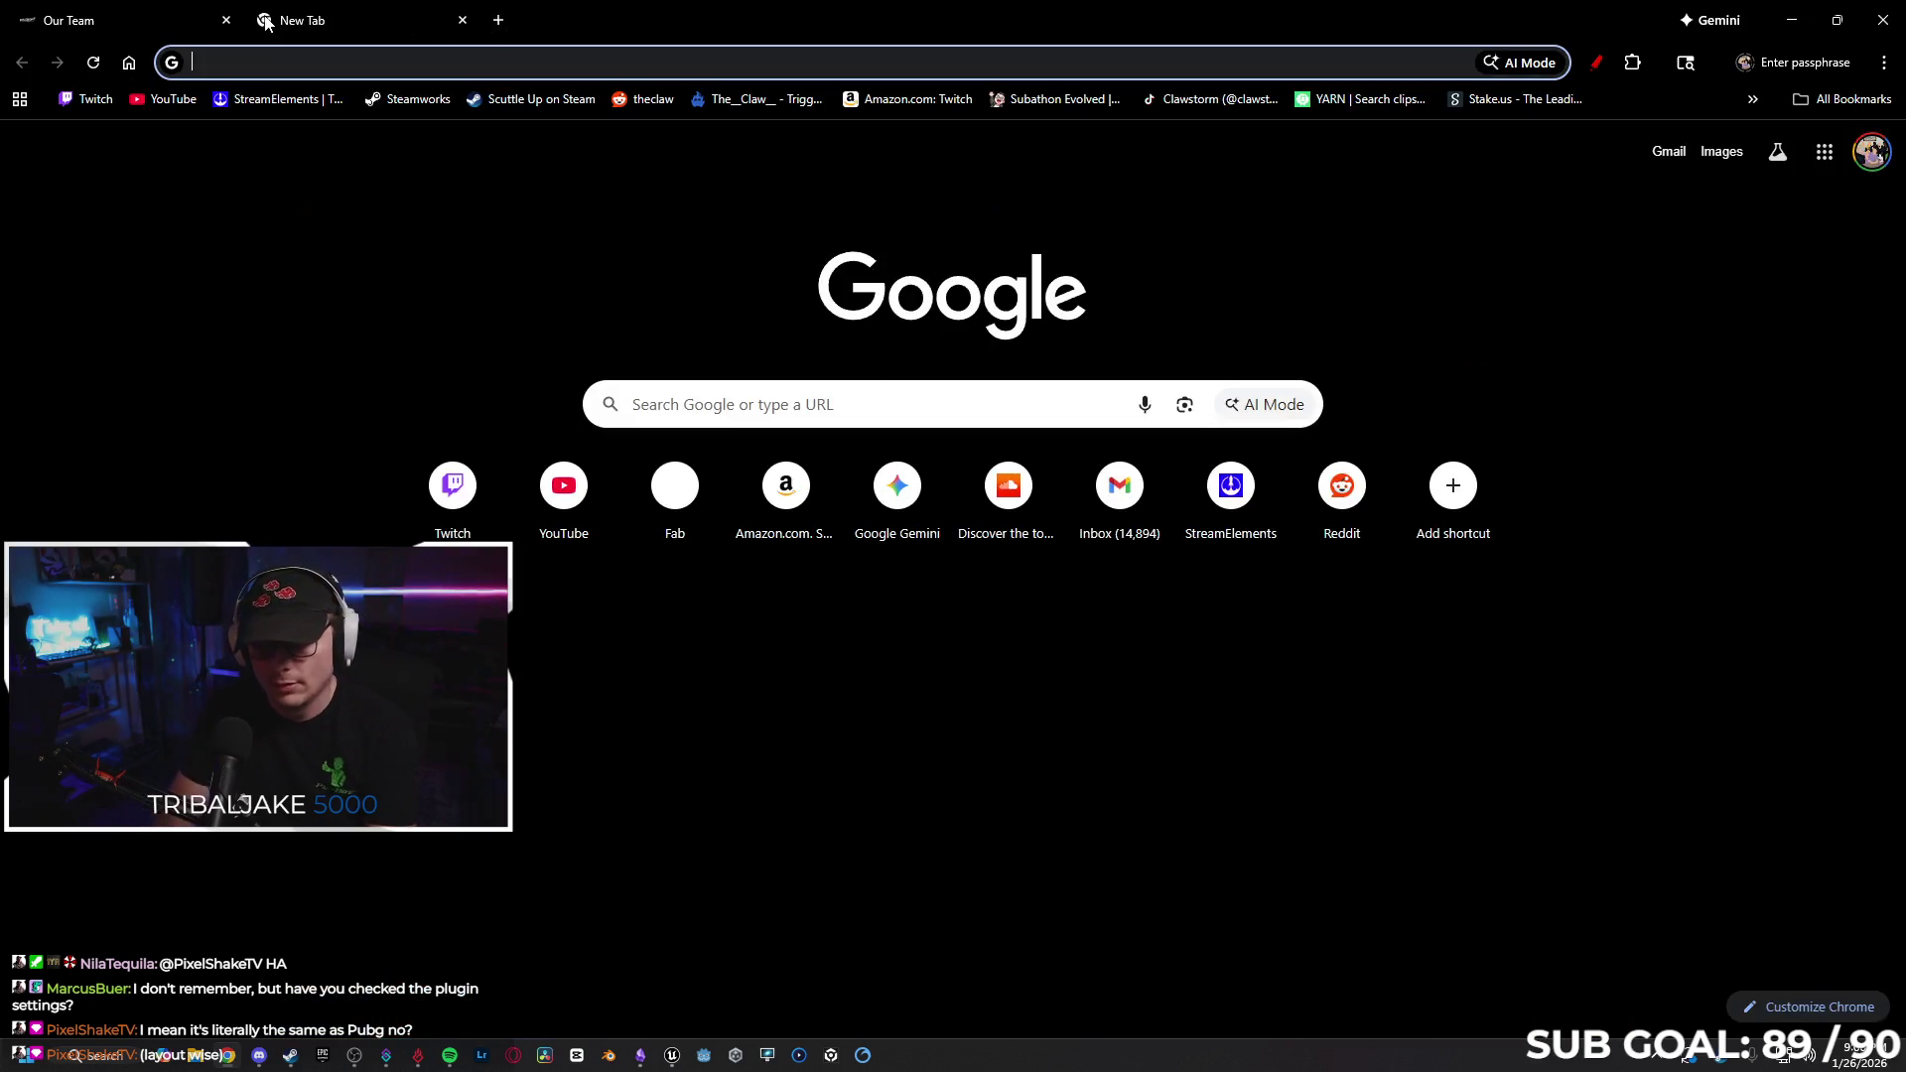
type("ui")
key("BackSpace")
key("BackSpace")
type("game ui")
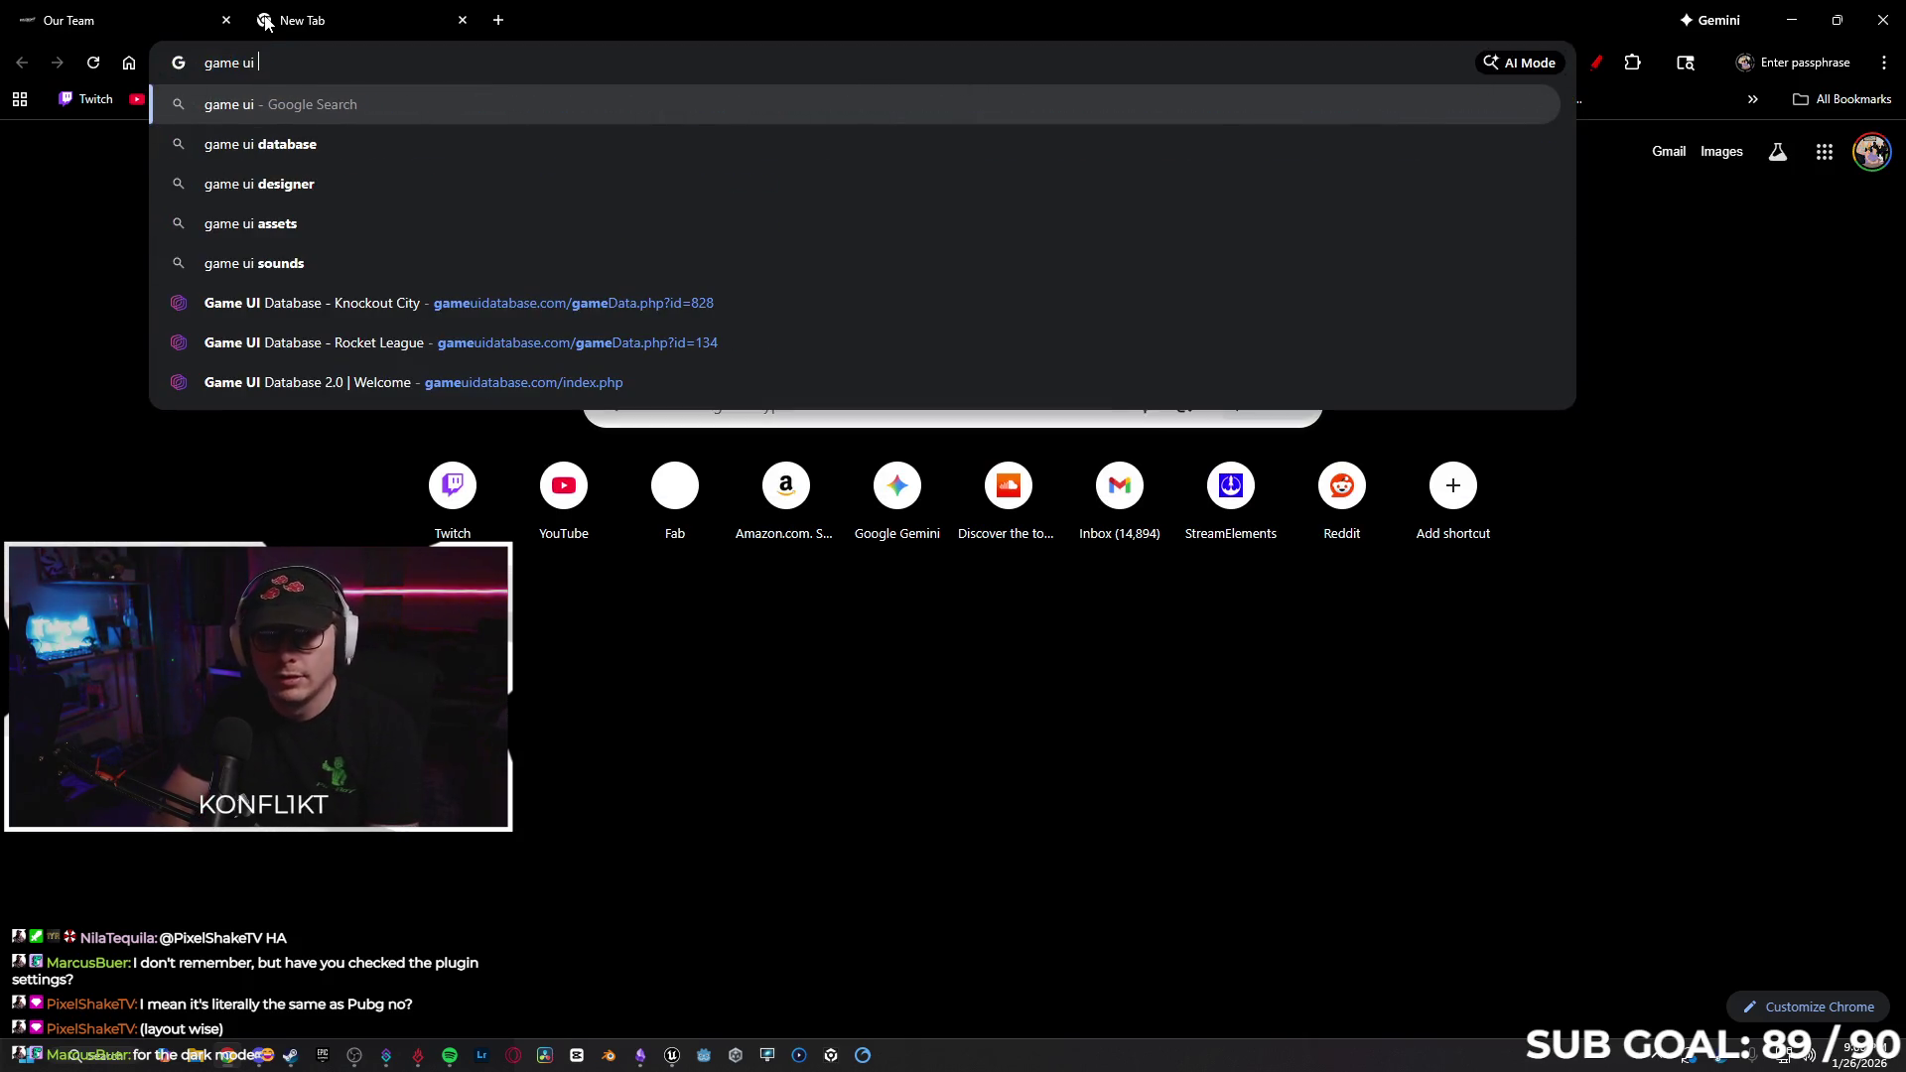
key("Down")
key("Return")
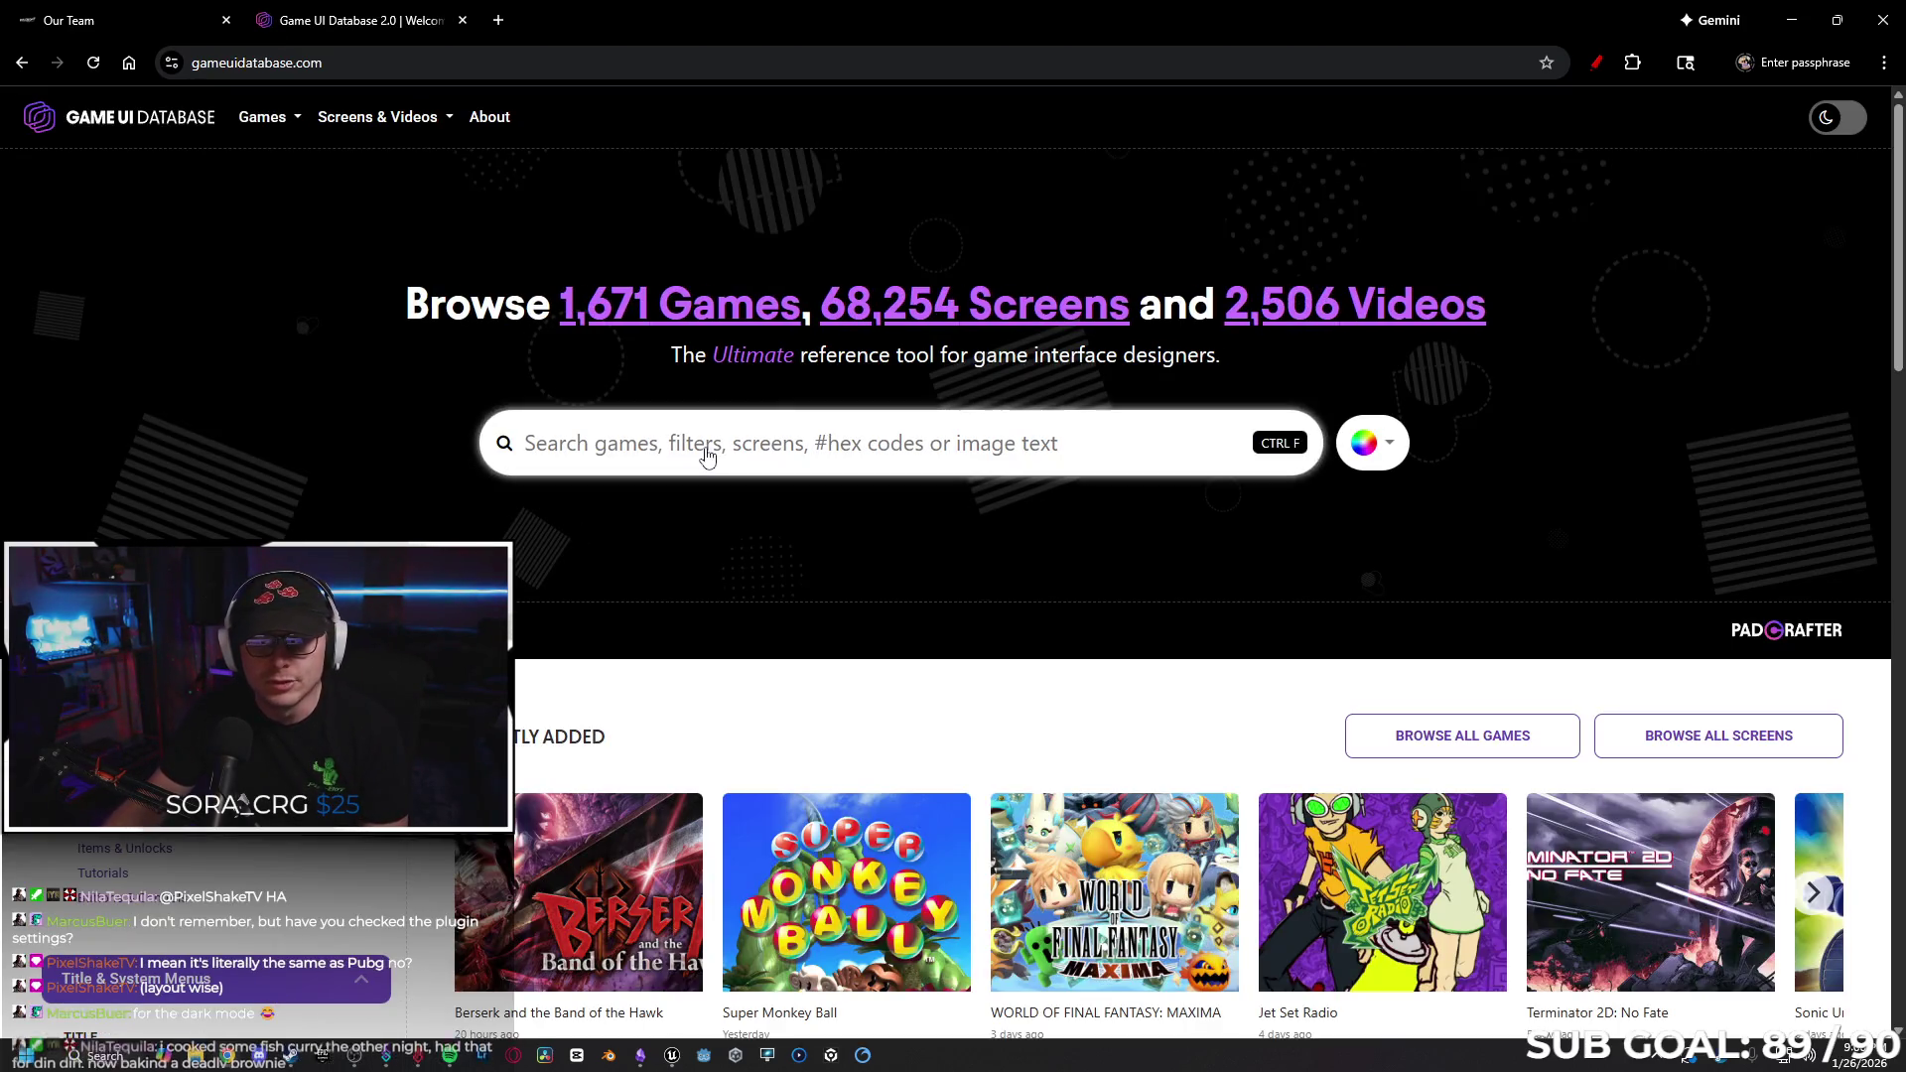
left_click(705, 448)
Open the PUBG Mobile game page and view its Mode & Screen Select screenshot full size.
type("pubg")
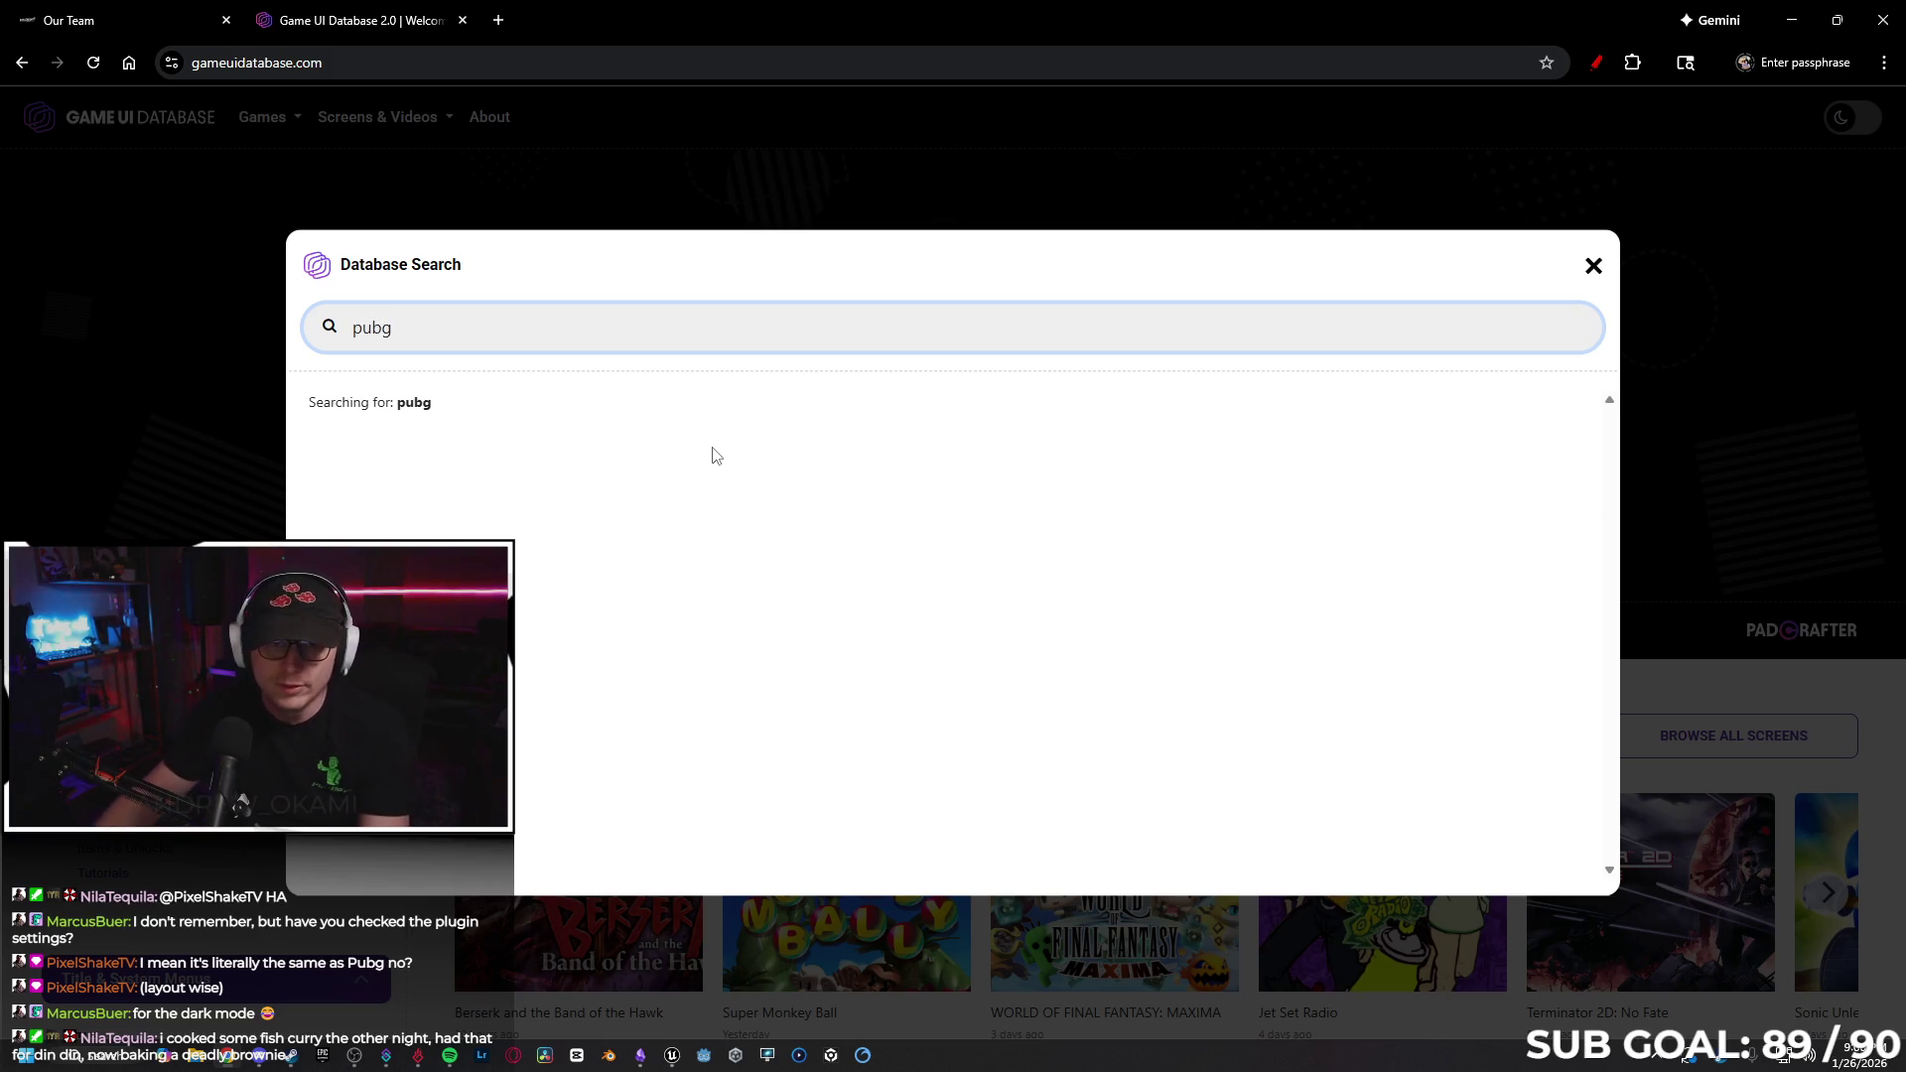
left_click(587, 493)
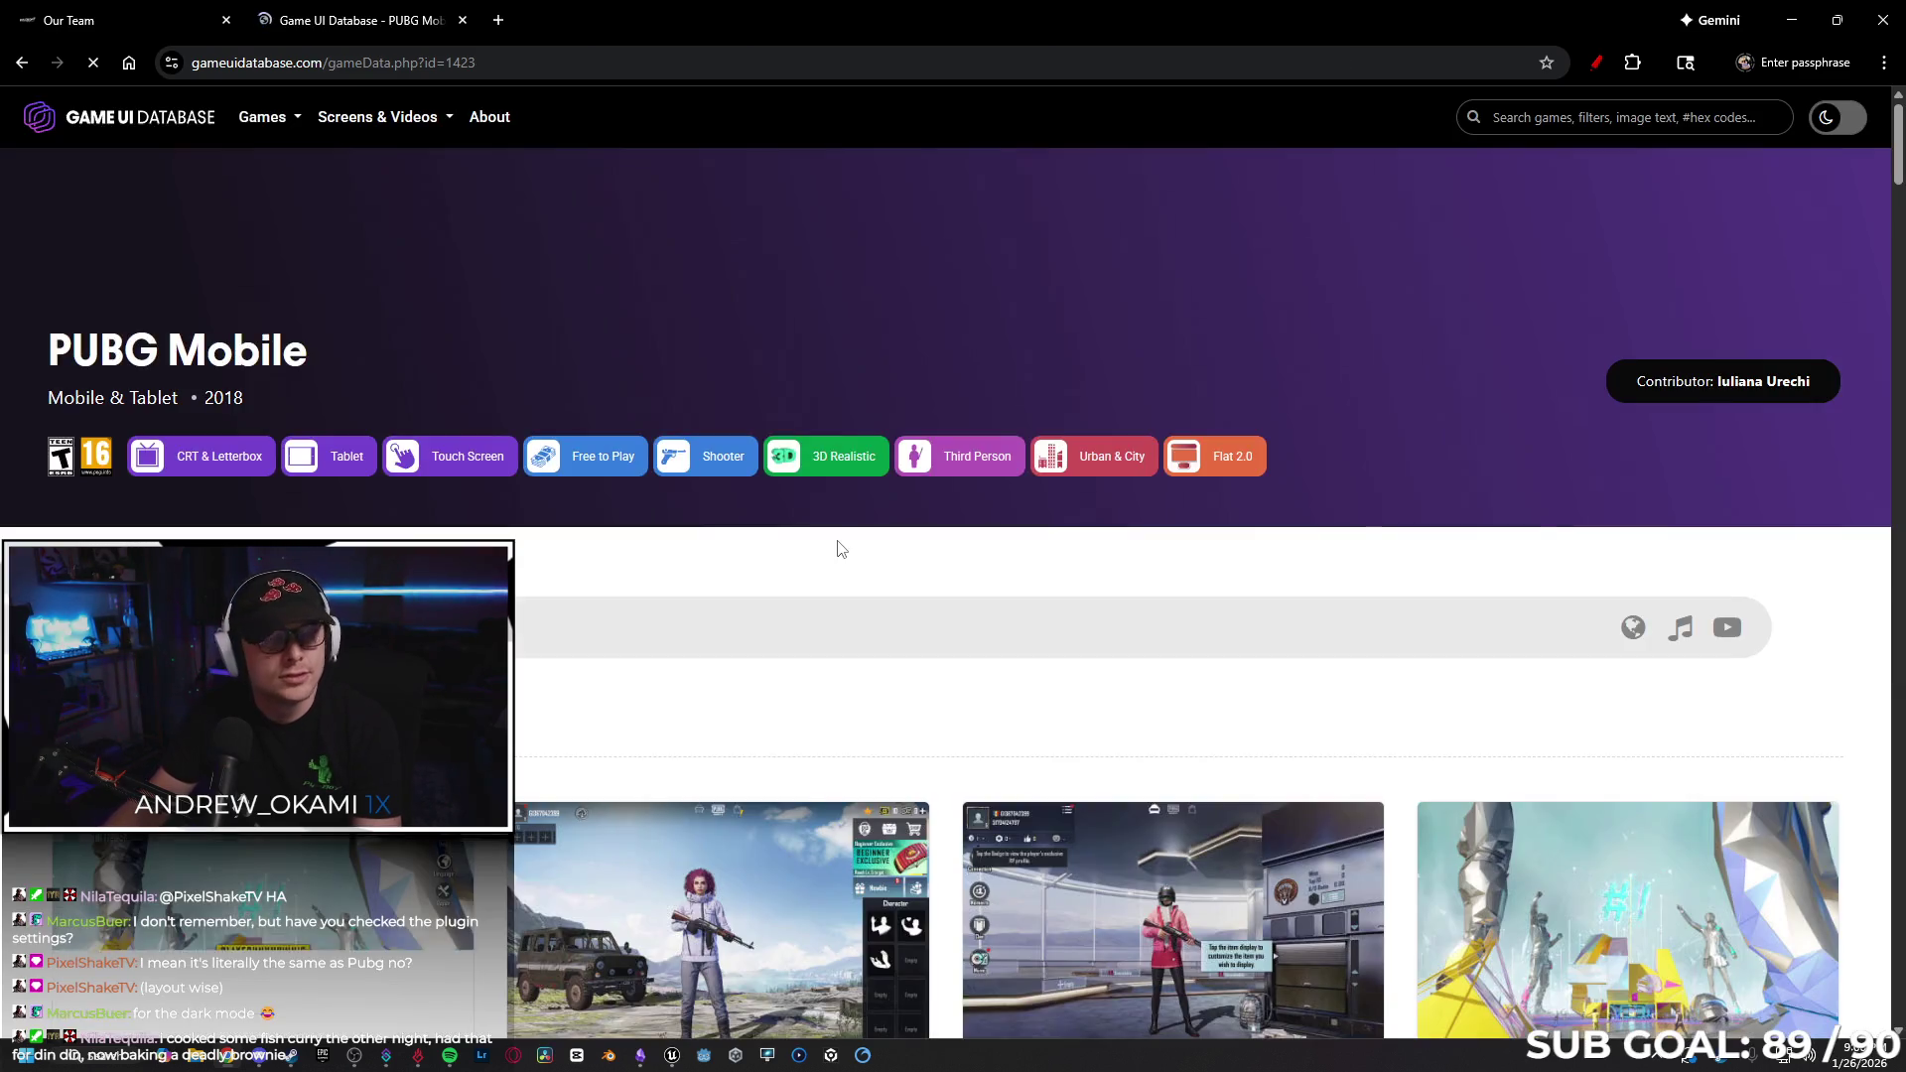
scroll(718, 562, "down", 3)
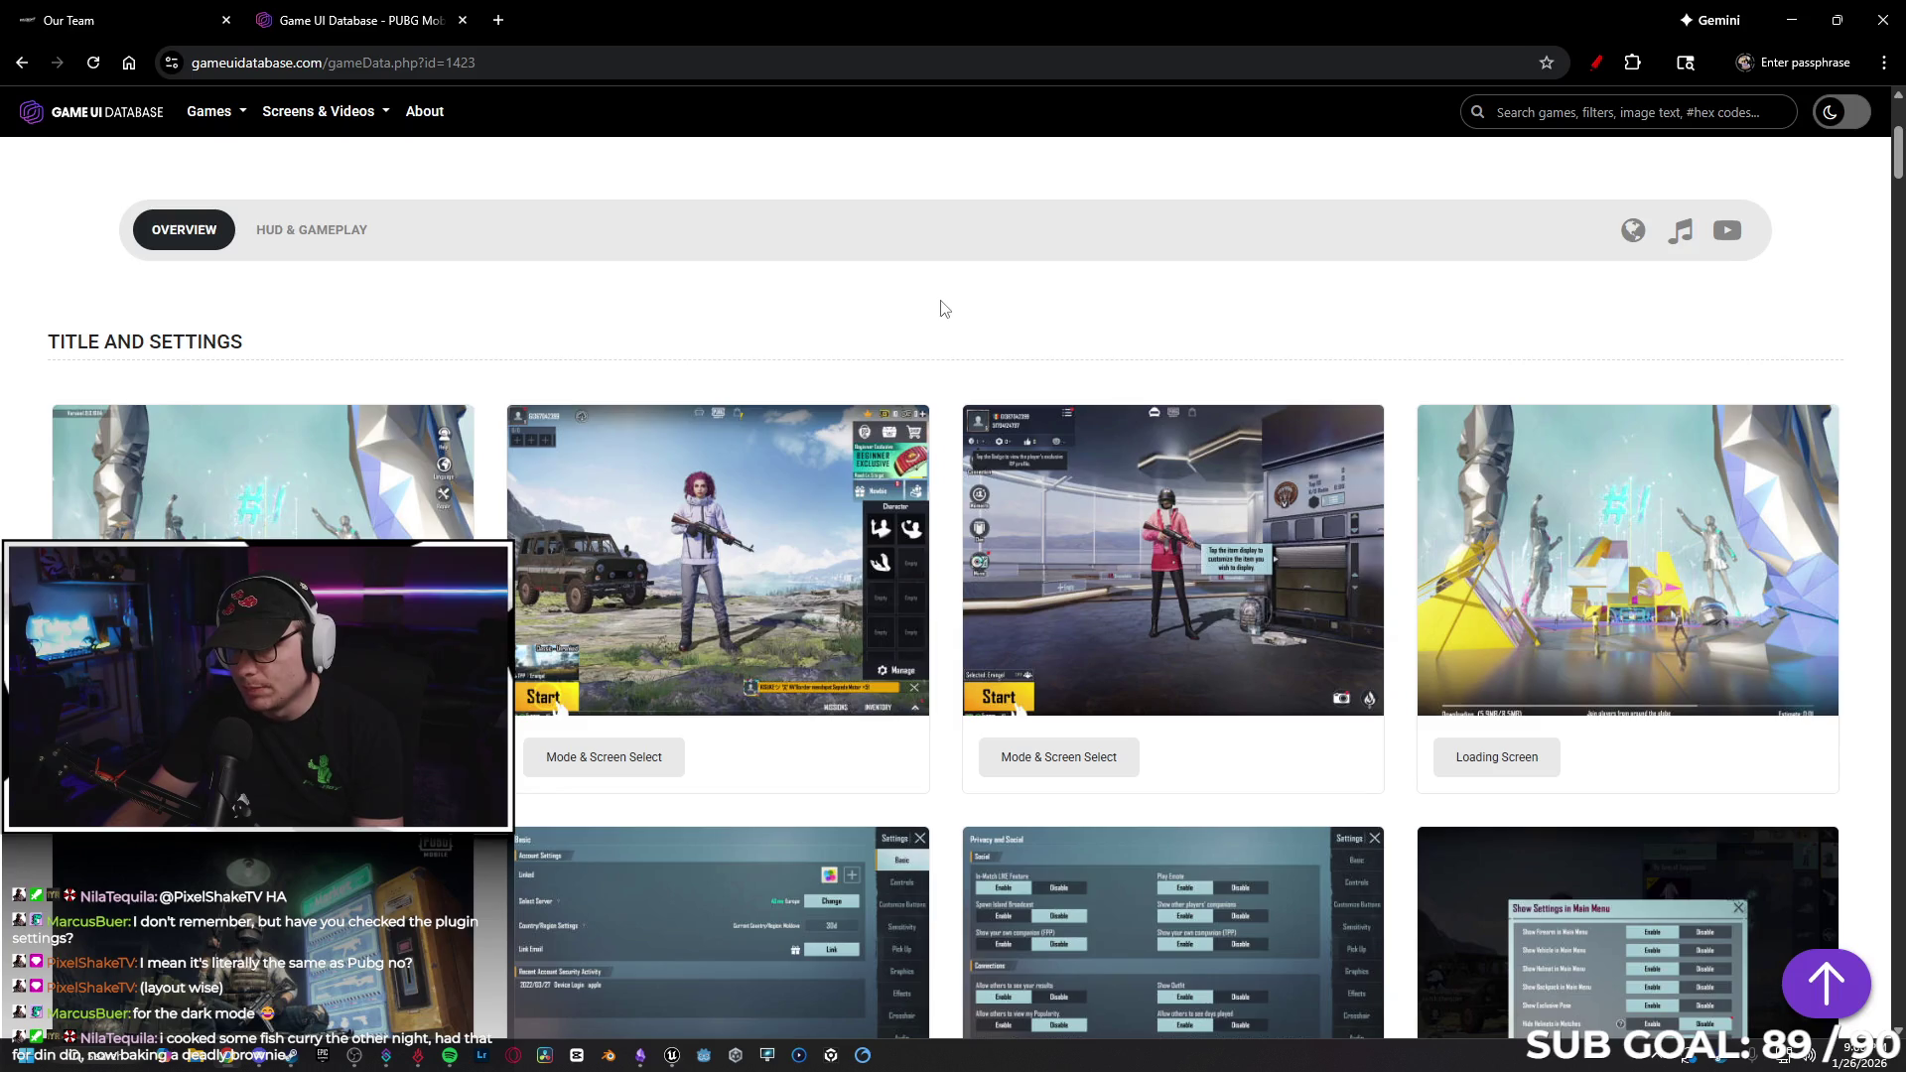
left_click(898, 655)
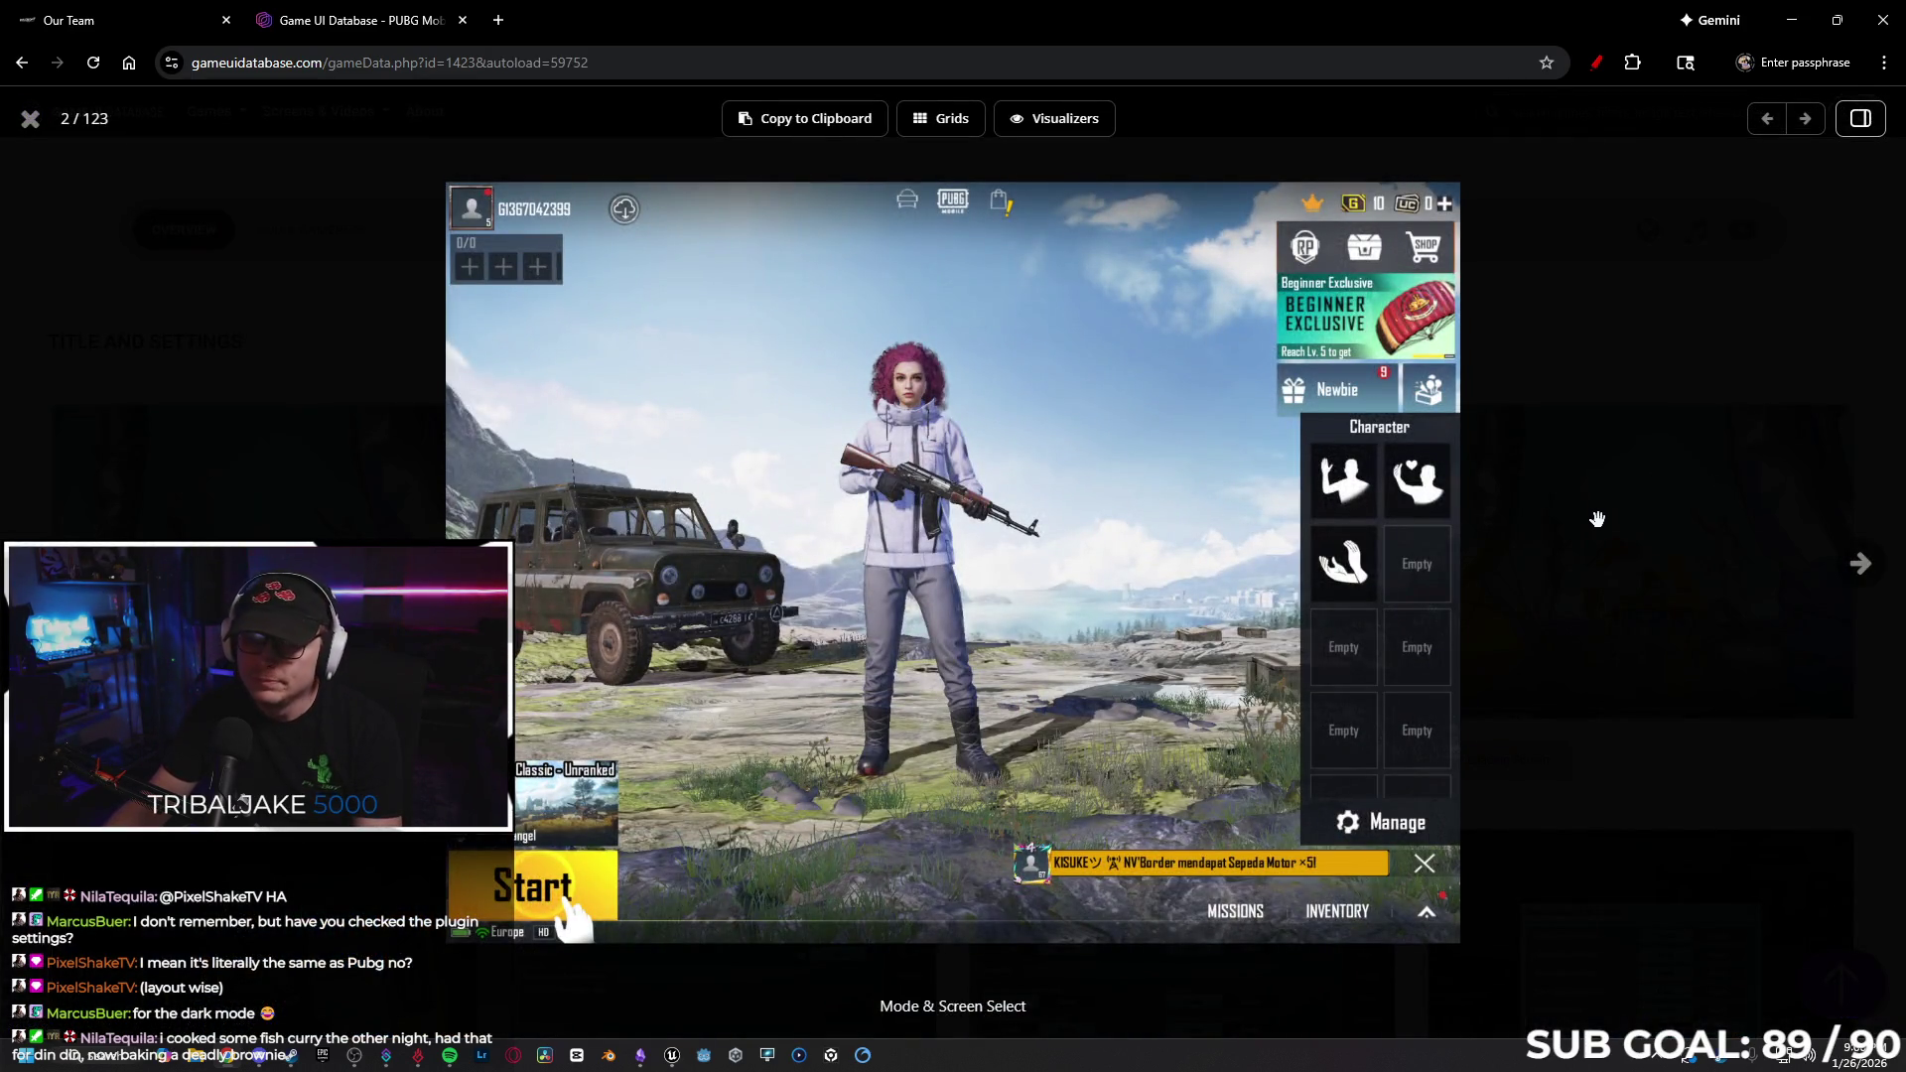
left_click(29, 118)
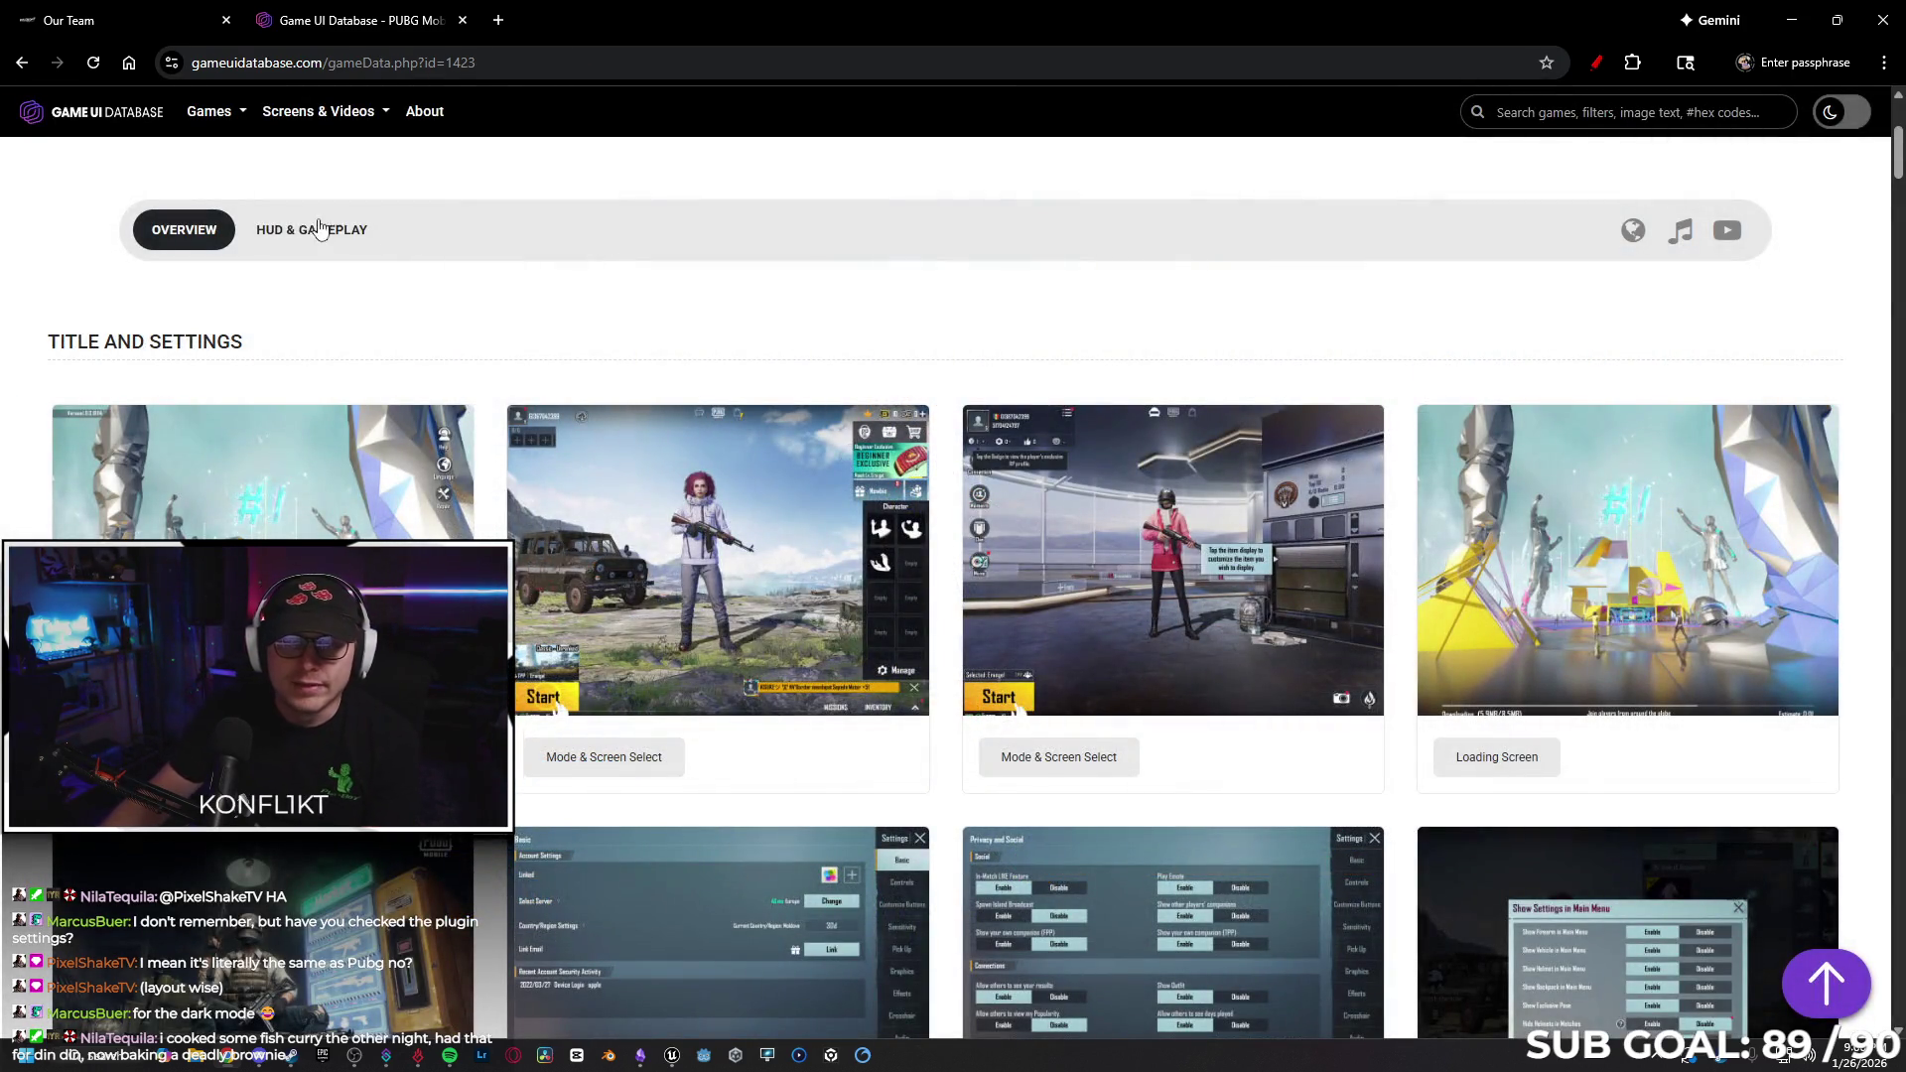
Go back to the Game UI Database home page and open the database search panel.
scroll(403, 235, "up", 4)
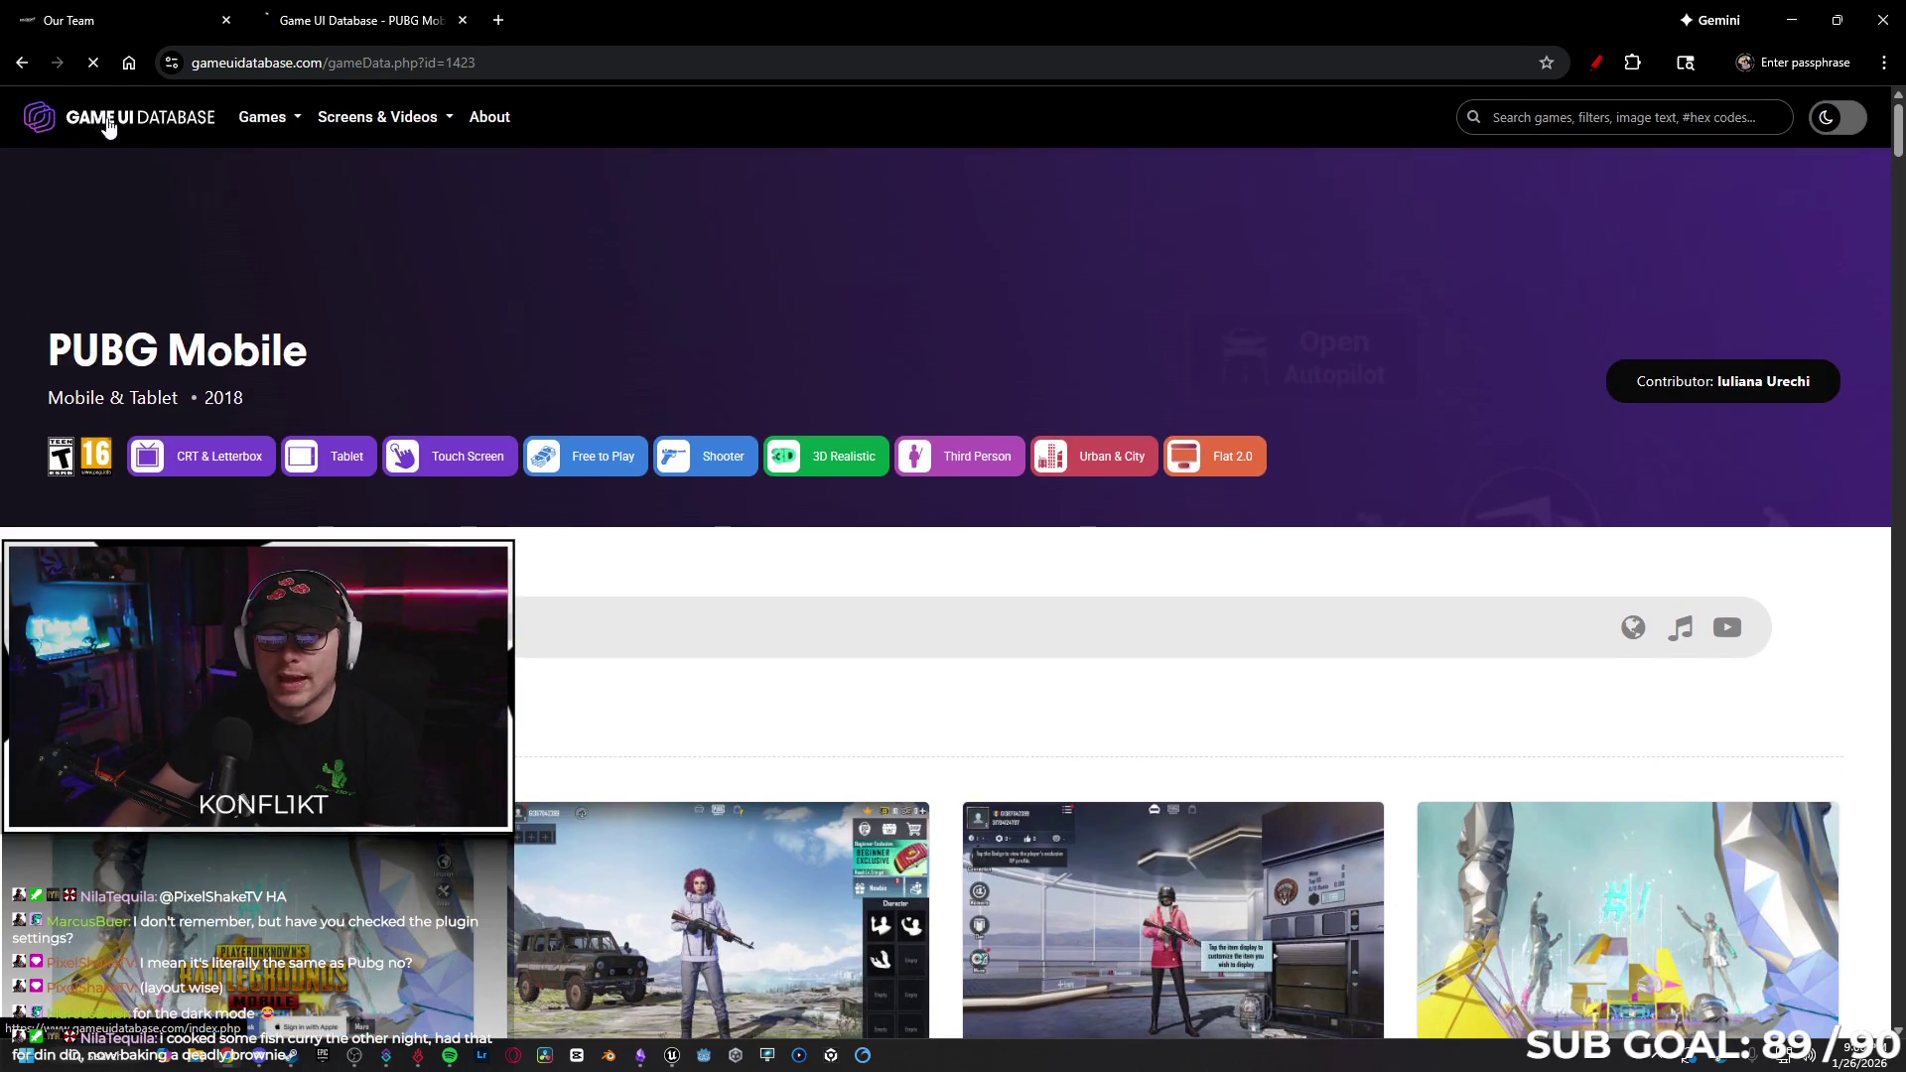
left_click(105, 121)
left_click(760, 440)
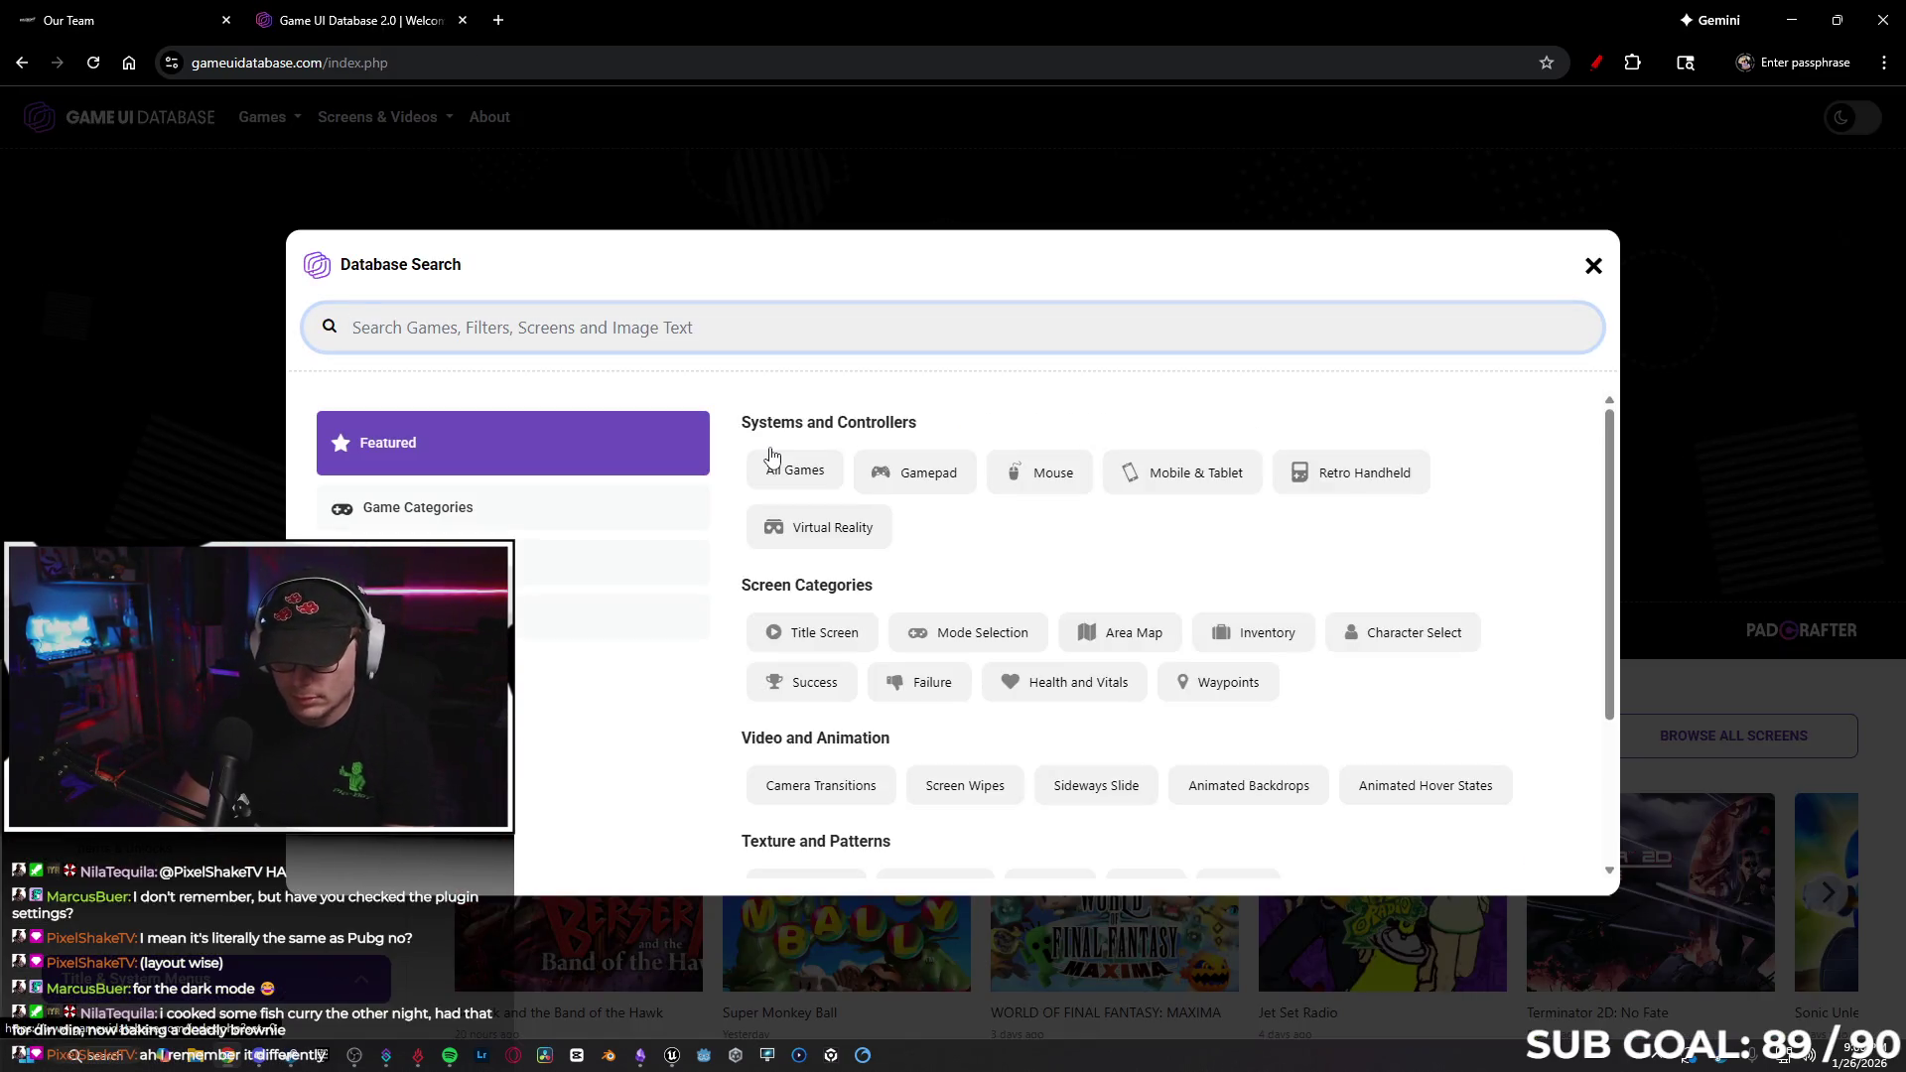
Search the database for 'pubg' and show all 38 matching screenshots.
type("player un")
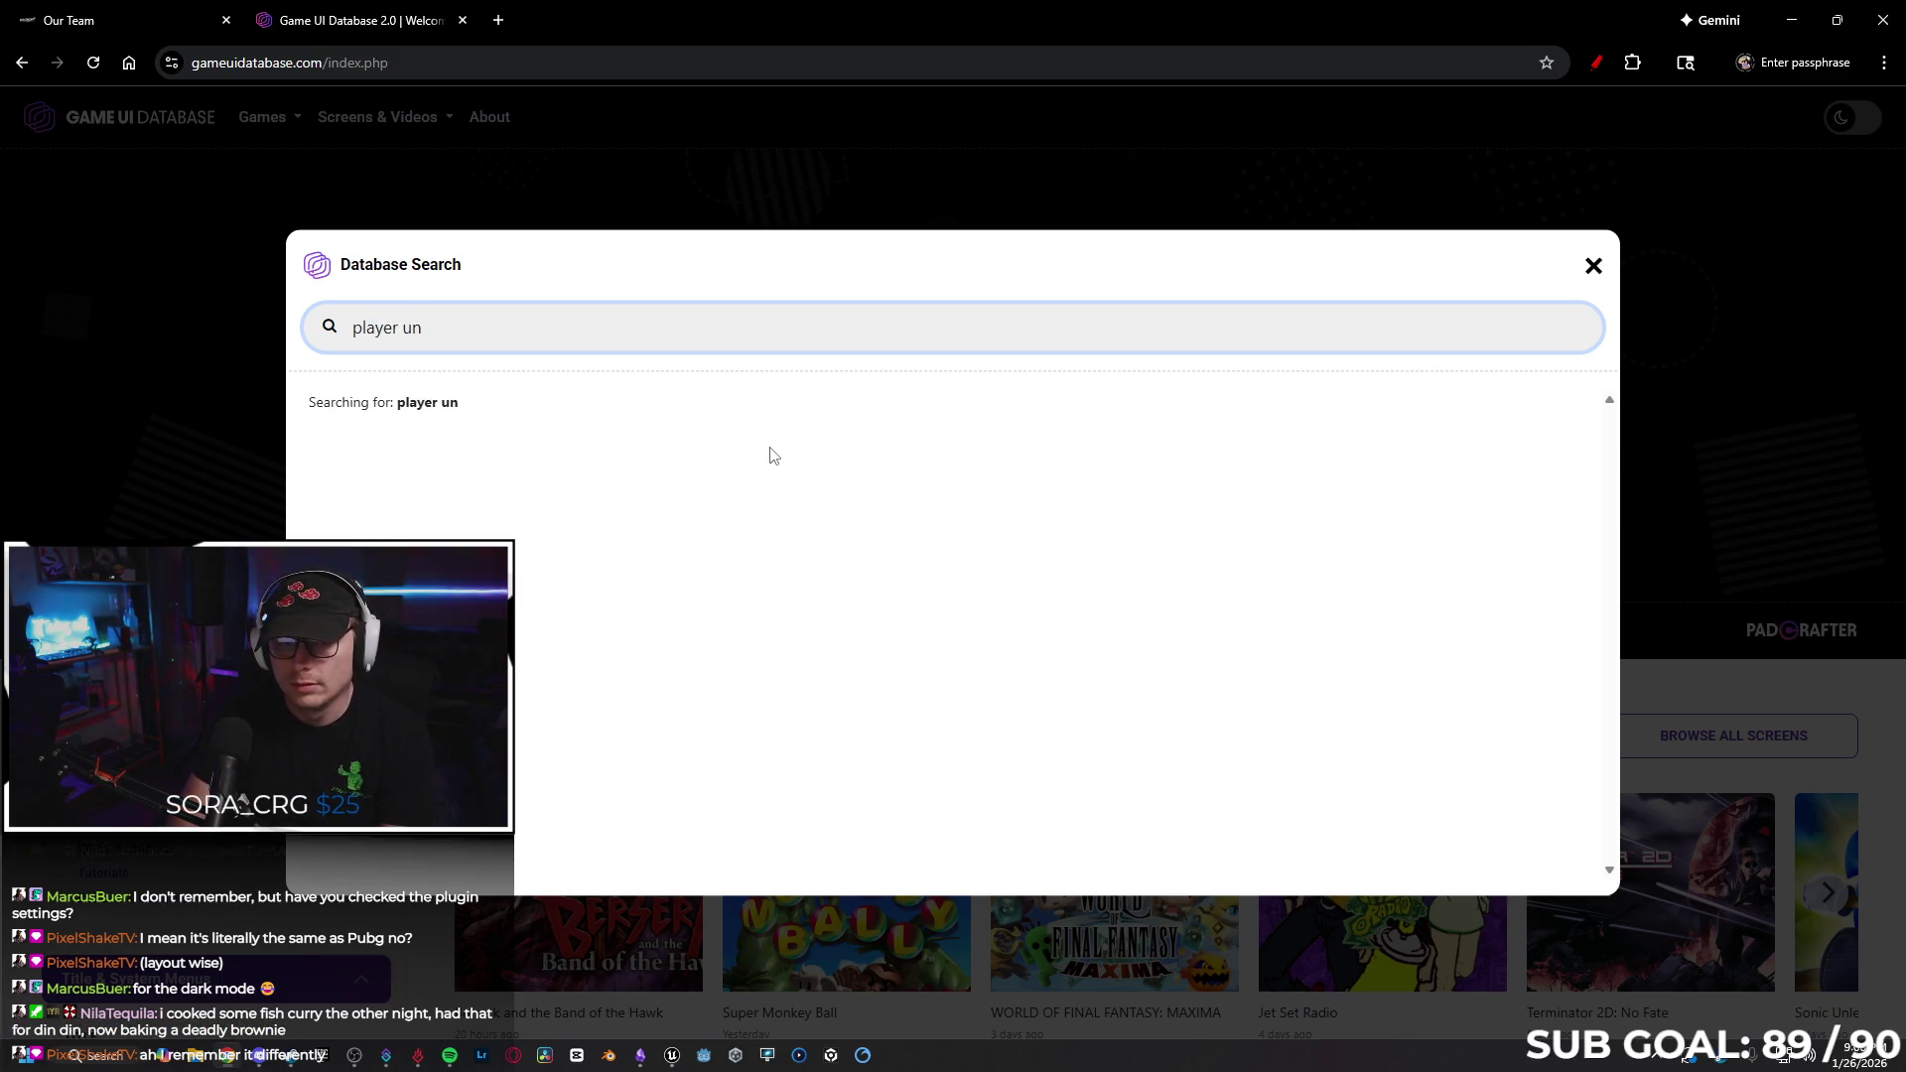
type("known")
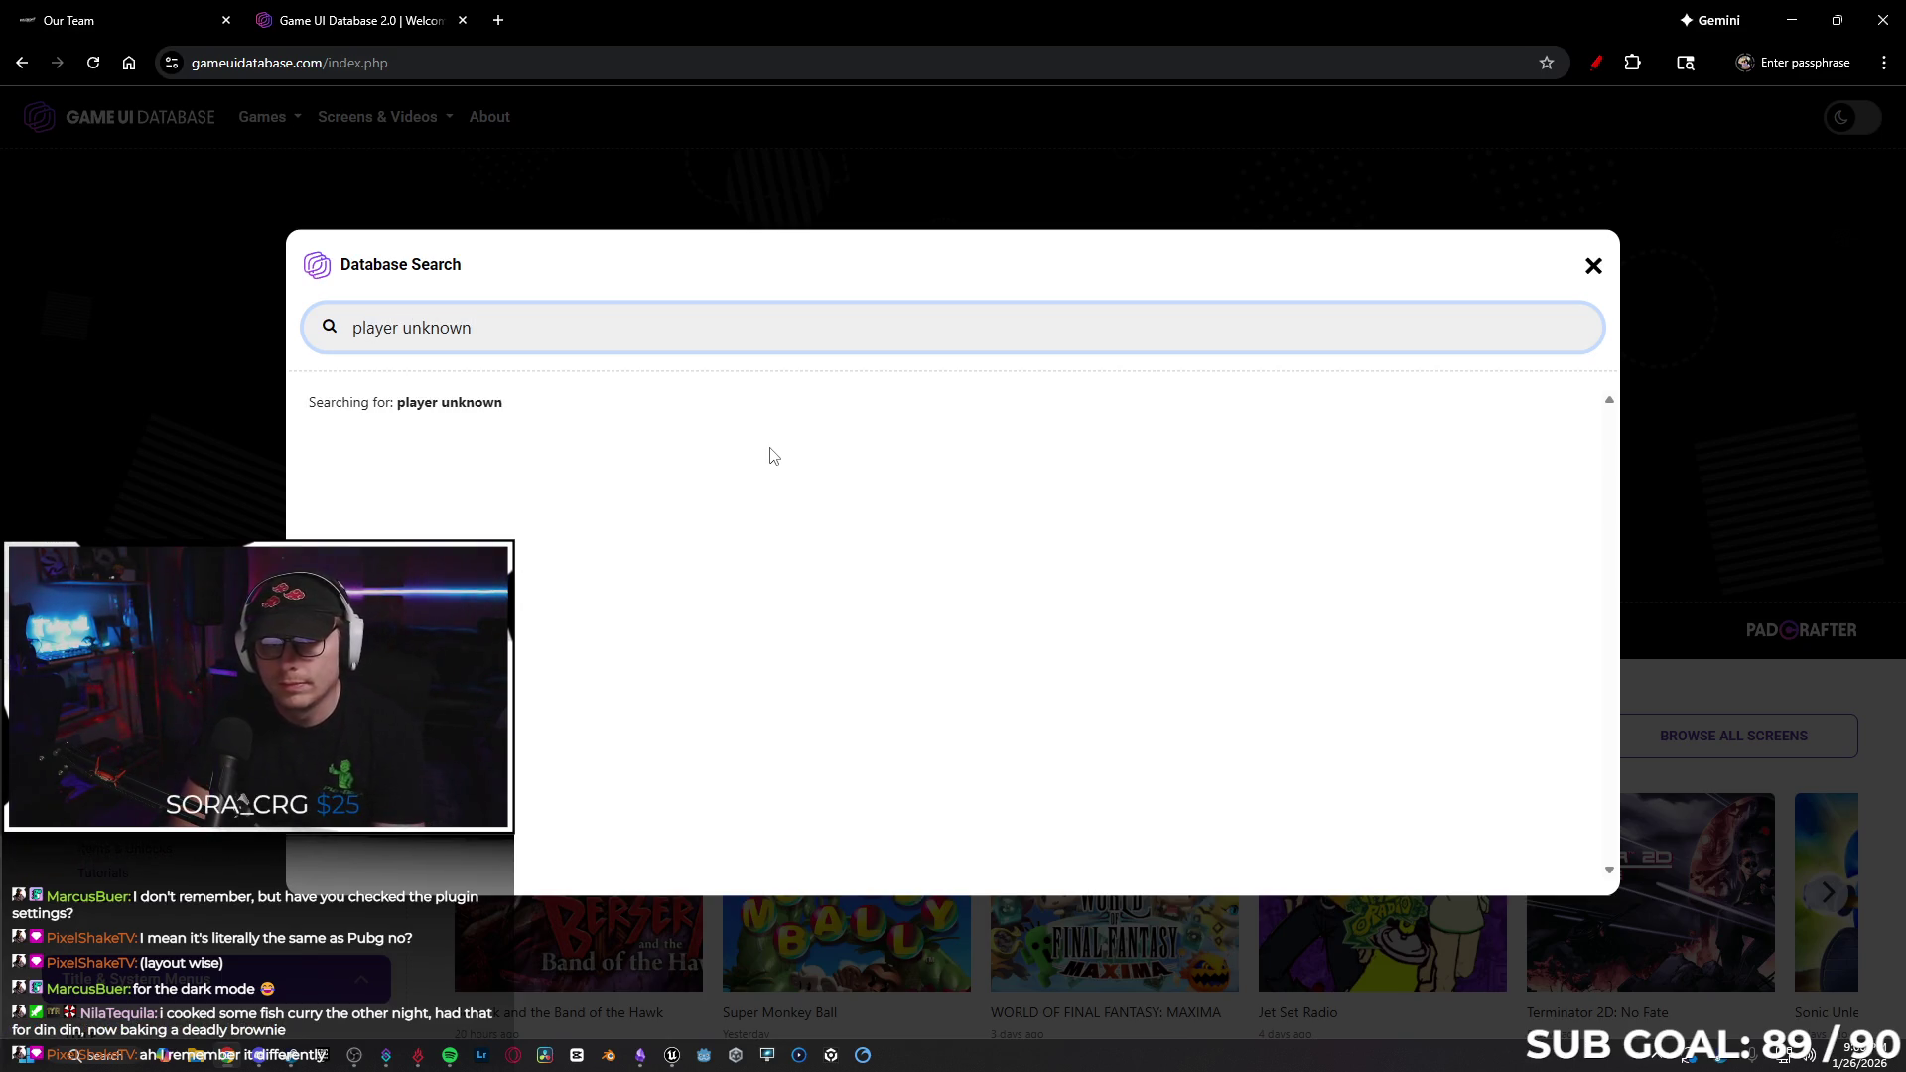
key("ctrl+BackSpace")
key("ctrl+BackSpace")
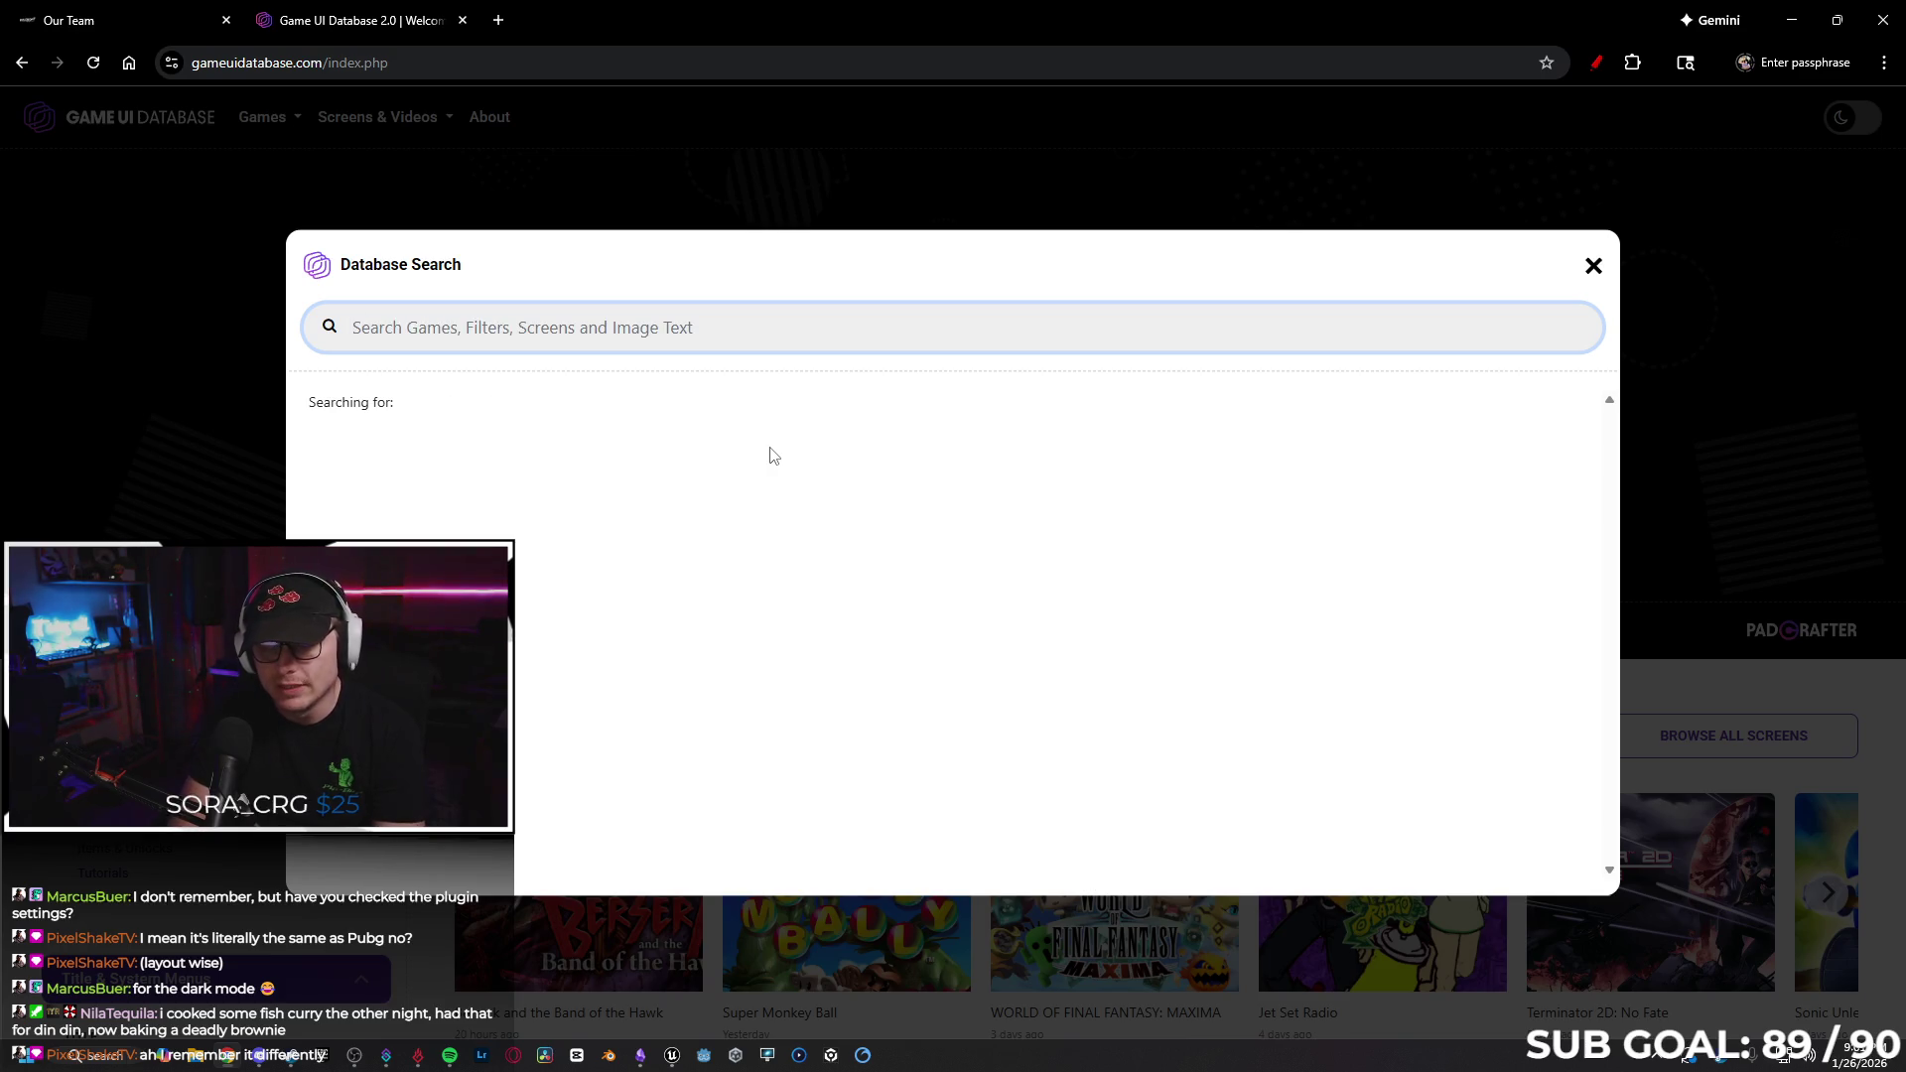
type("p")
key("BackSpace")
type("bg")
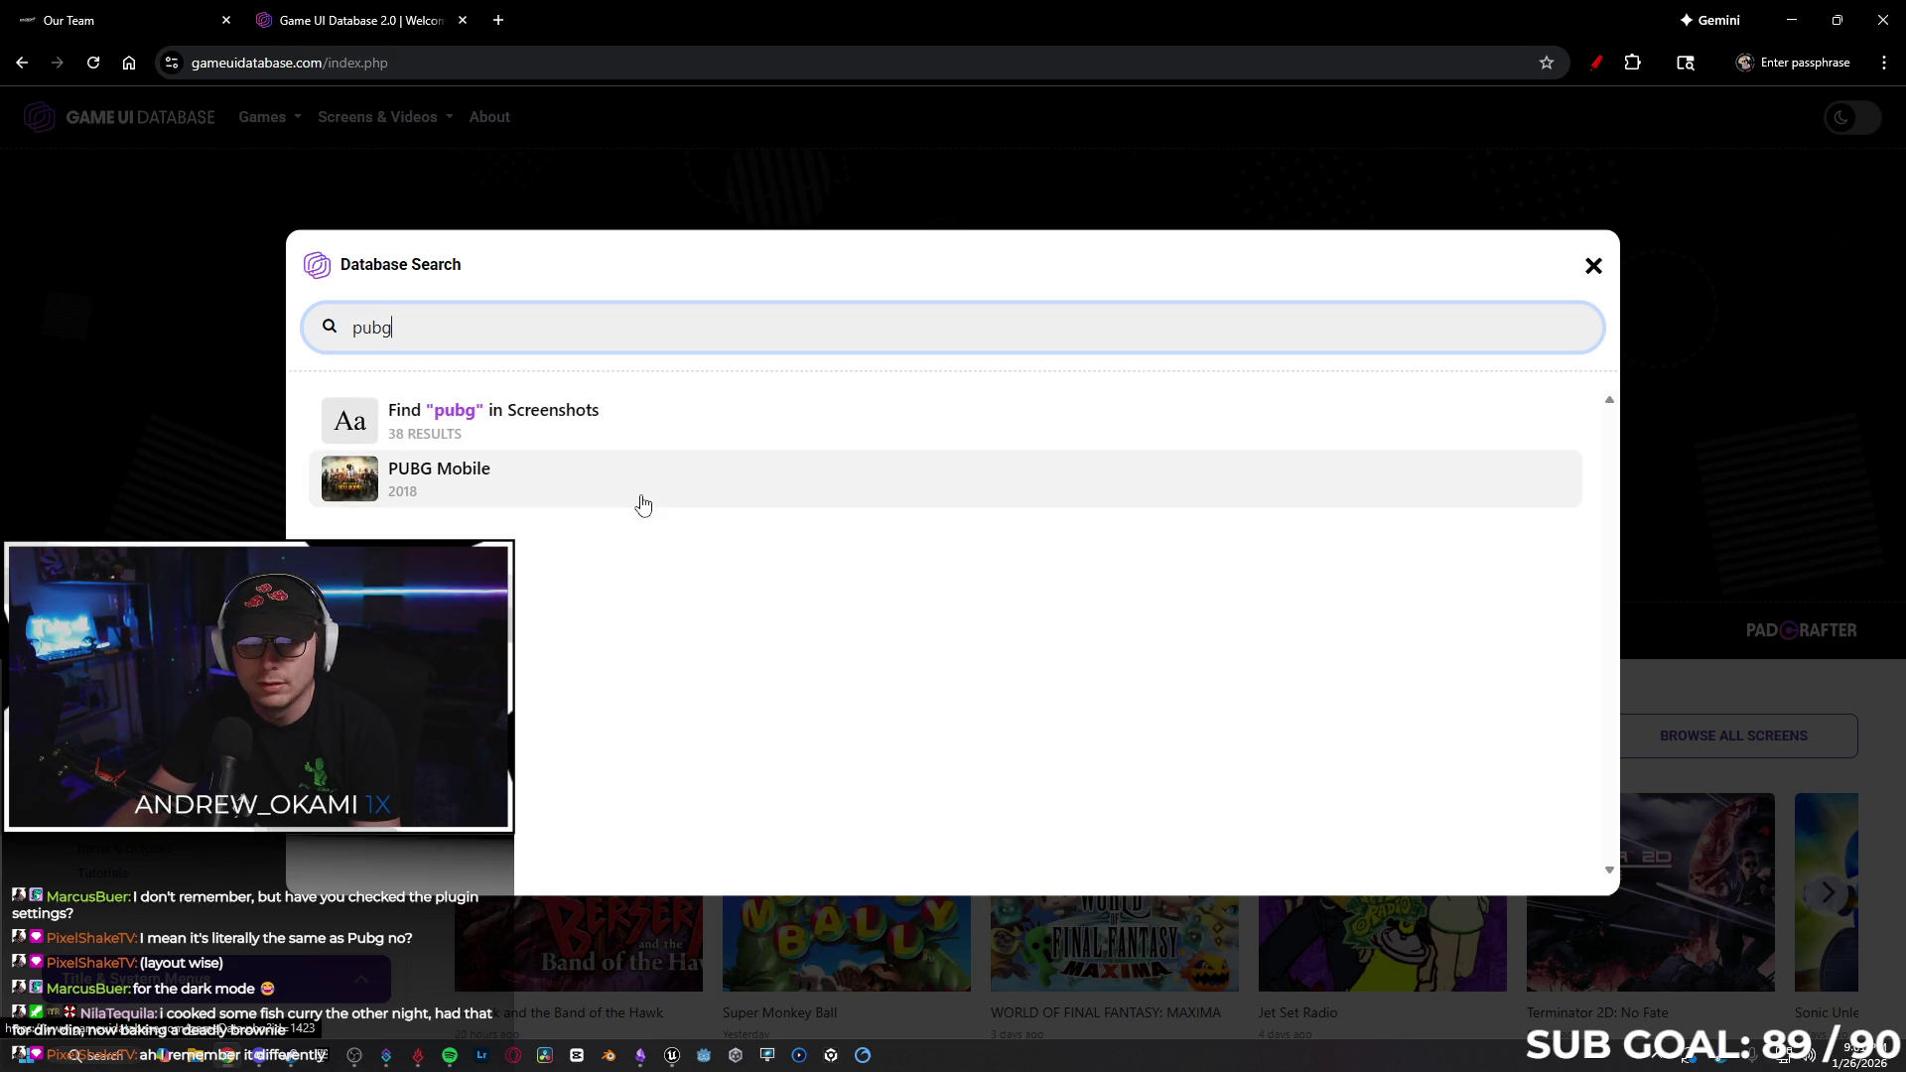
left_click(655, 429)
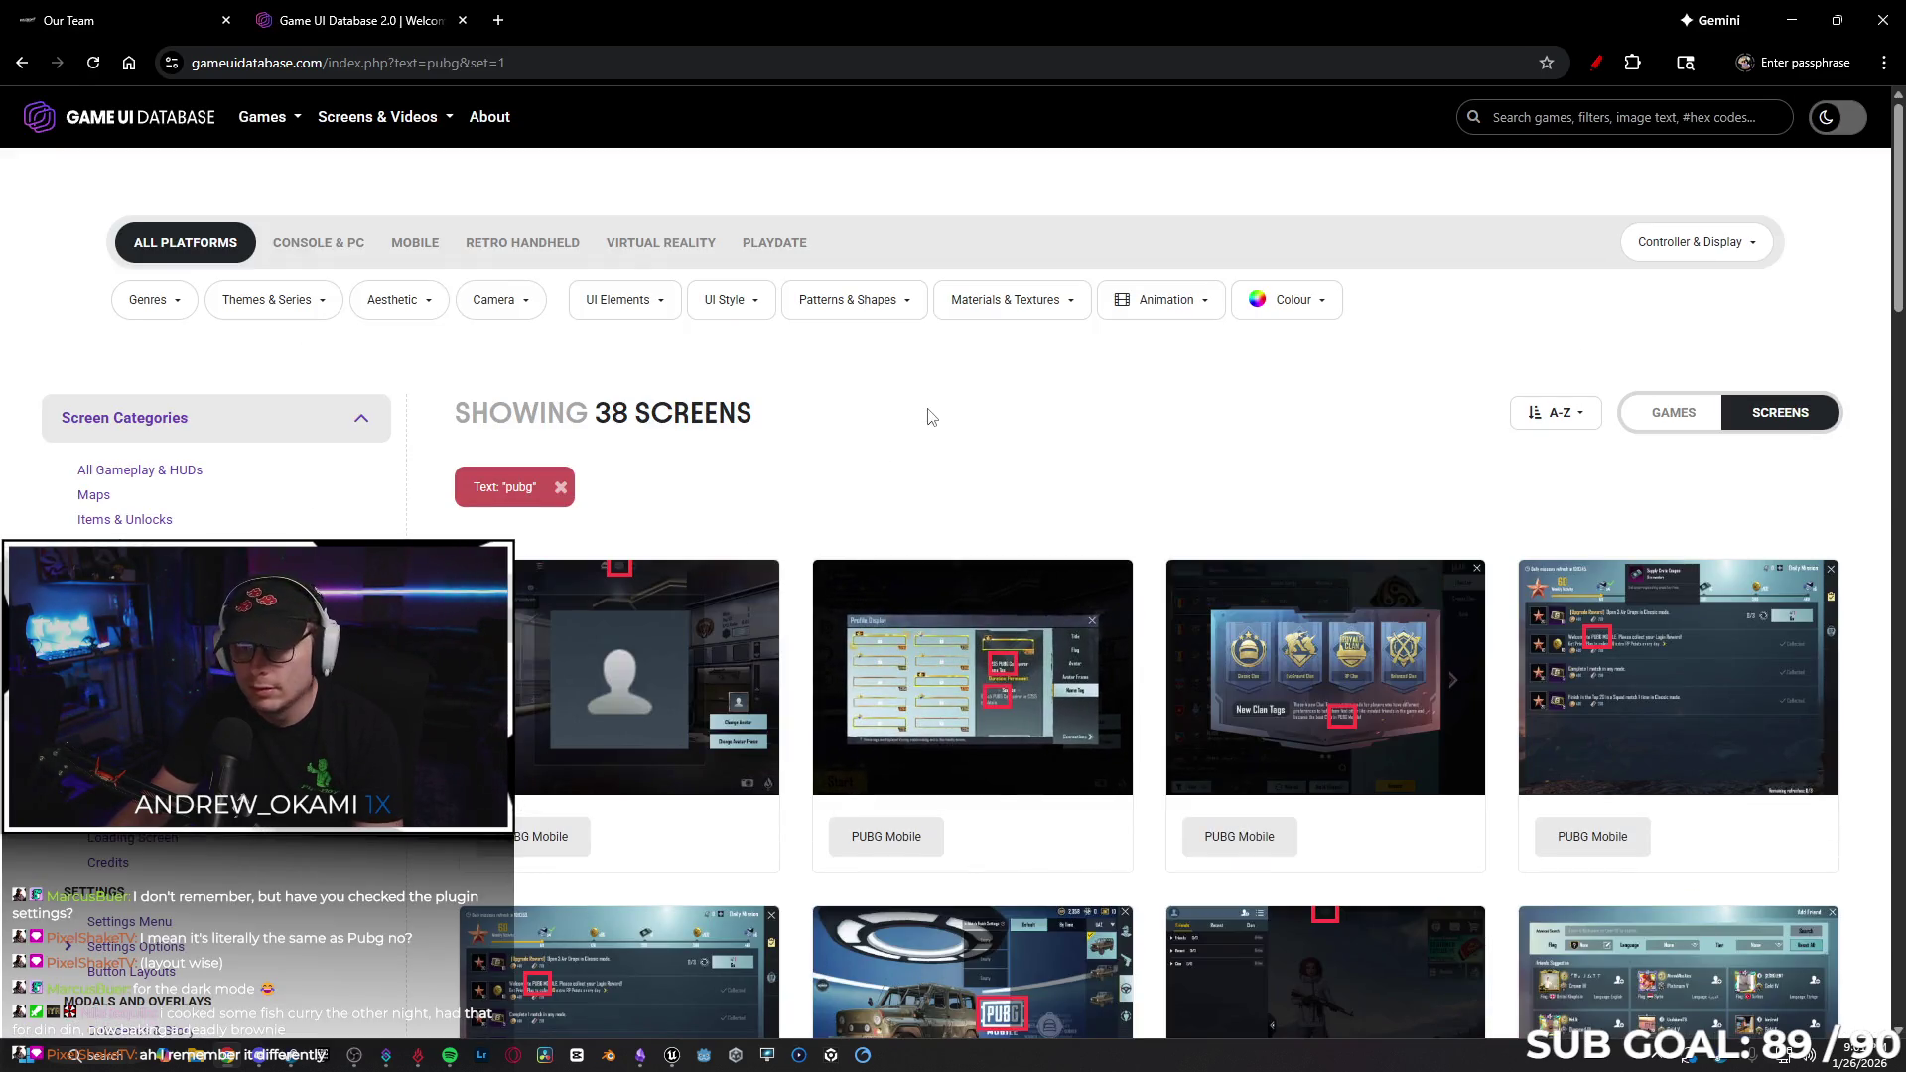
Browse the results, view the PUBG lobby screenshot full size, then return home.
scroll(952, 397, "down", 2)
scroll(994, 380, "down", 5)
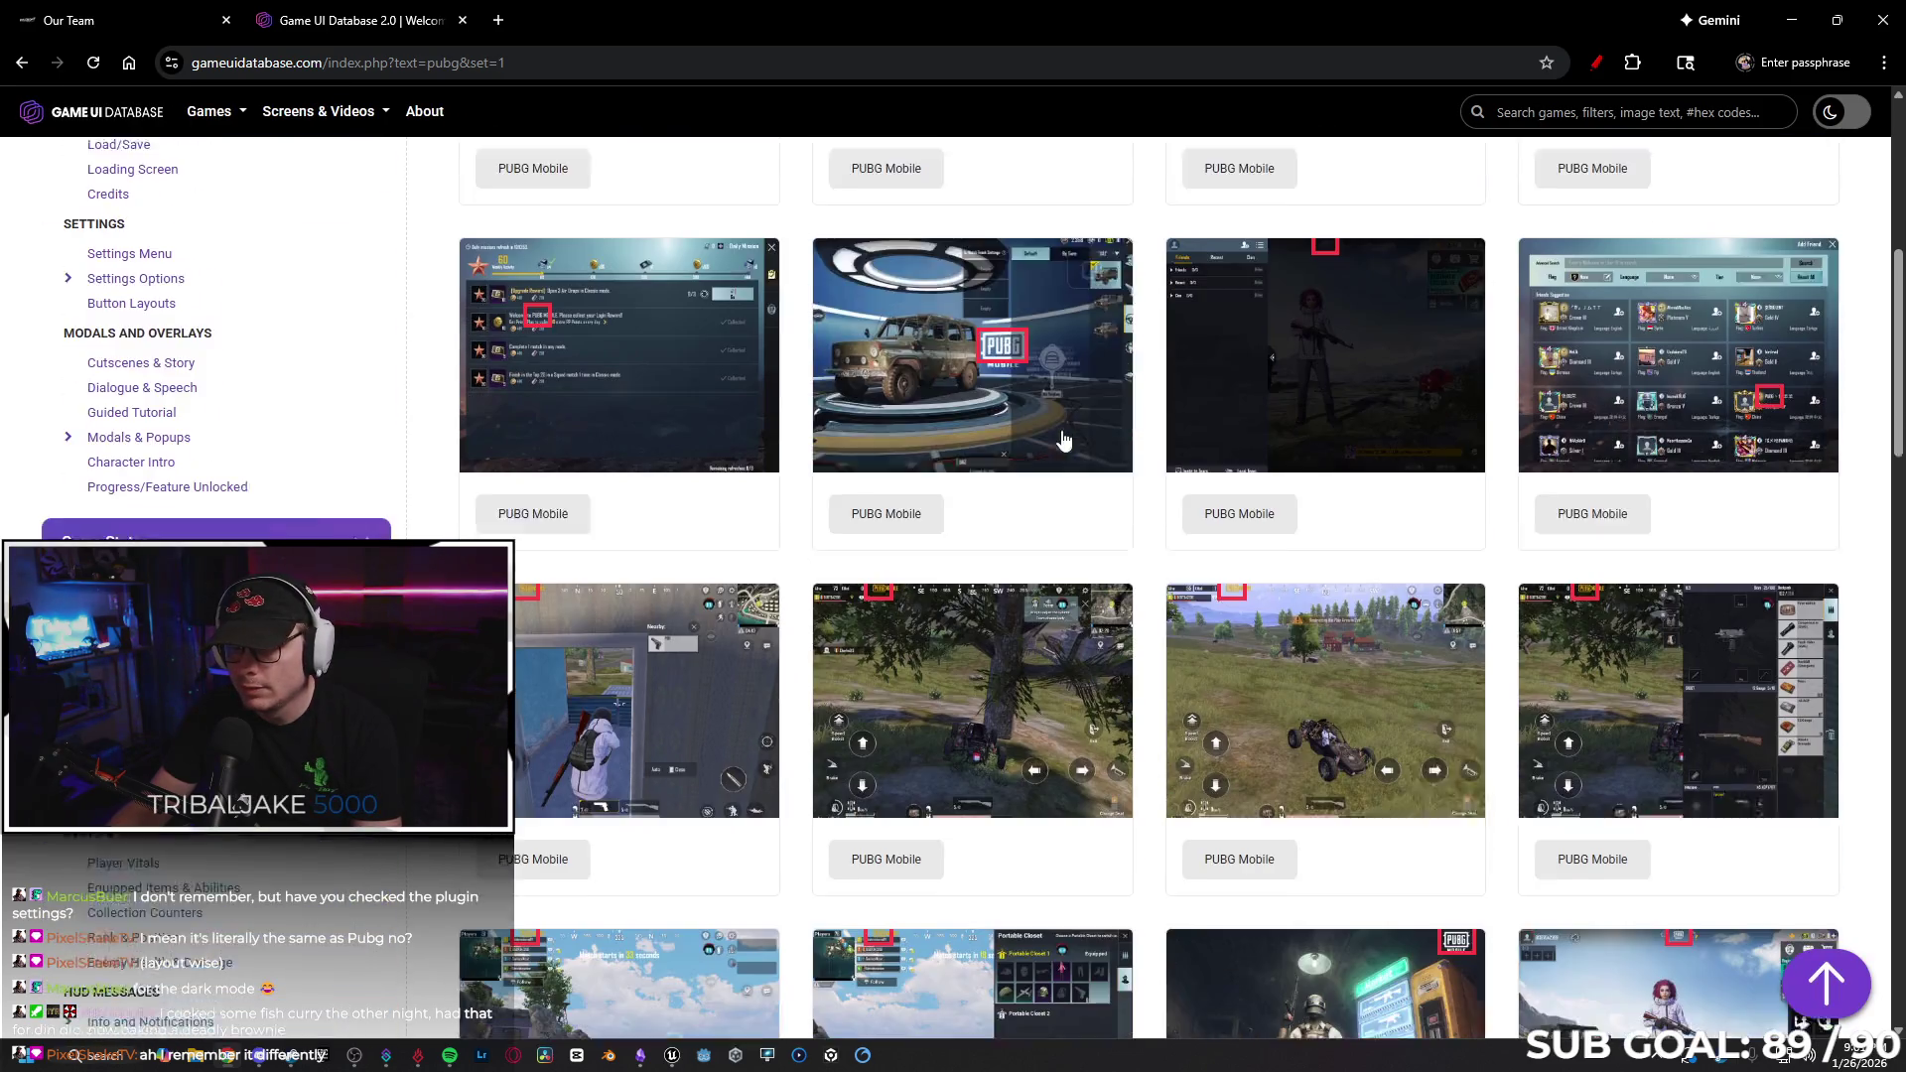
scroll(1107, 467, "down", 3)
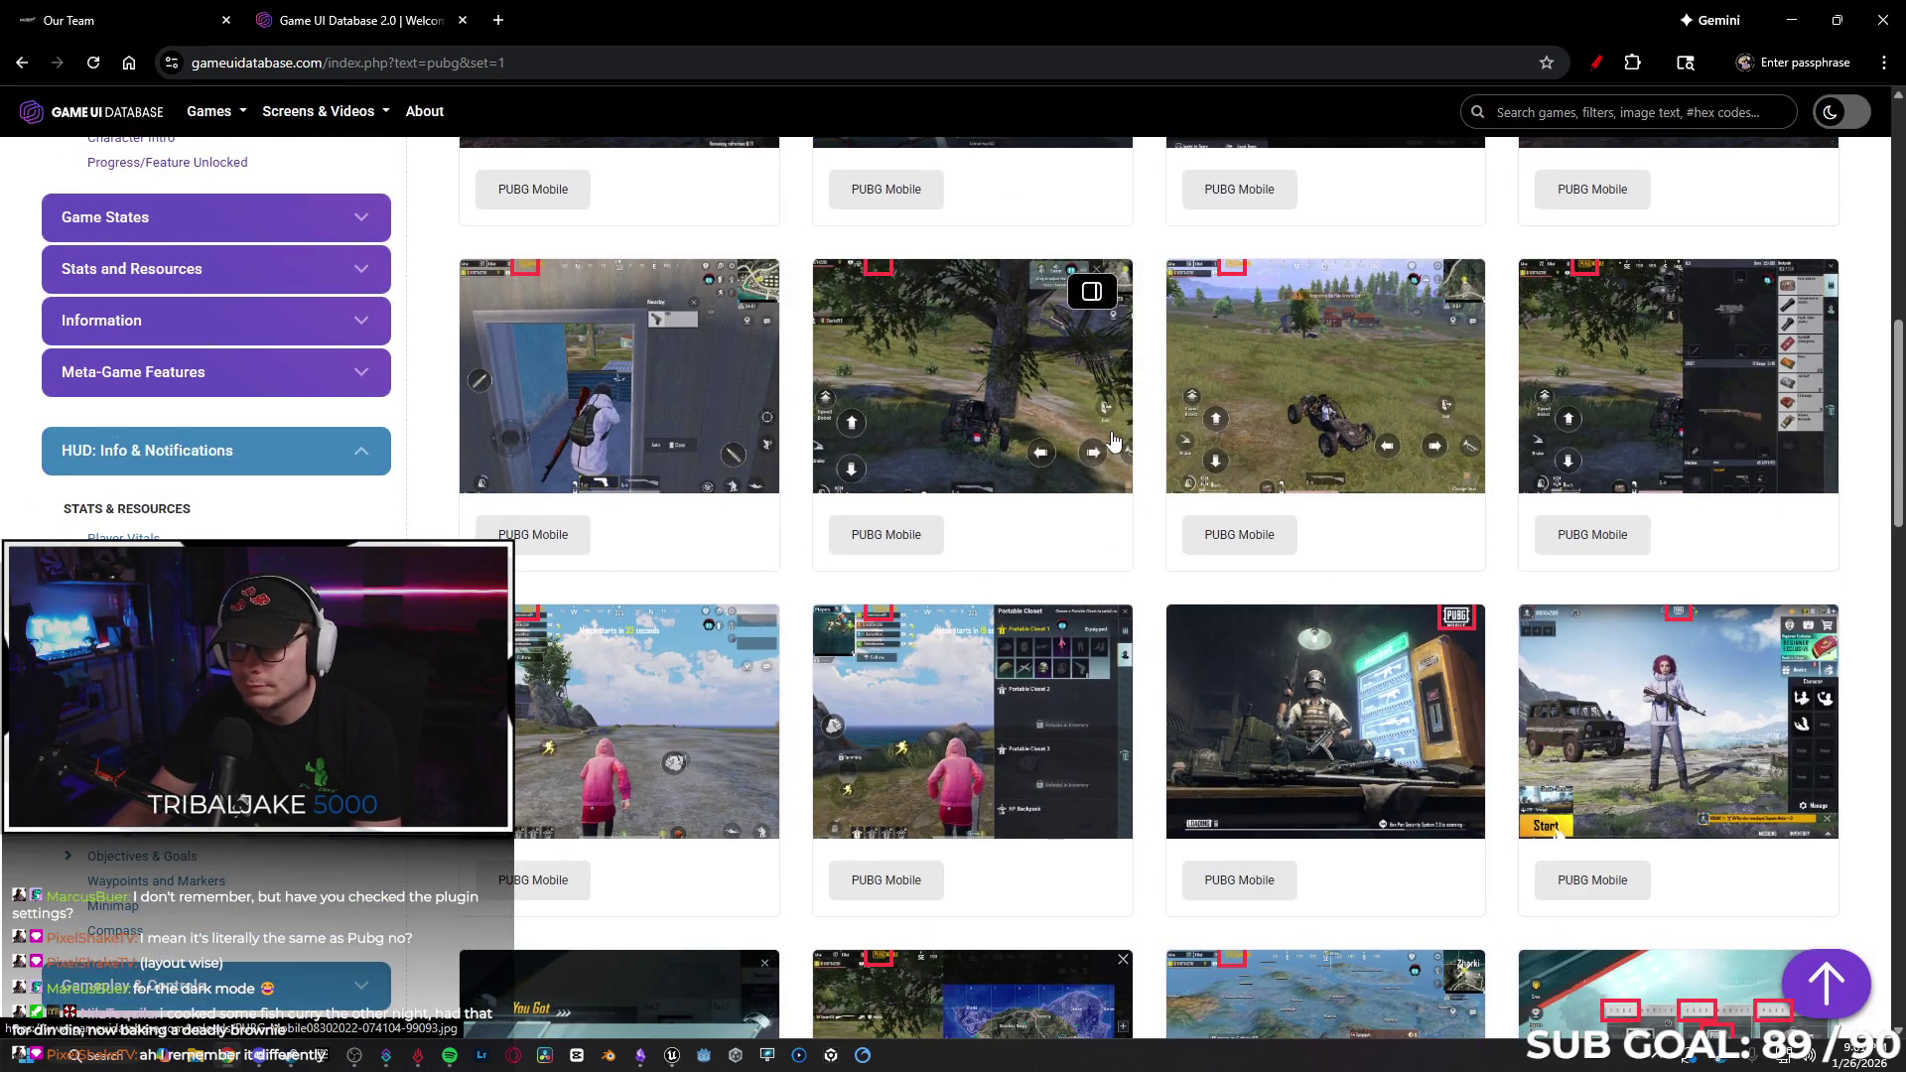
scroll(1112, 440, "down", 5)
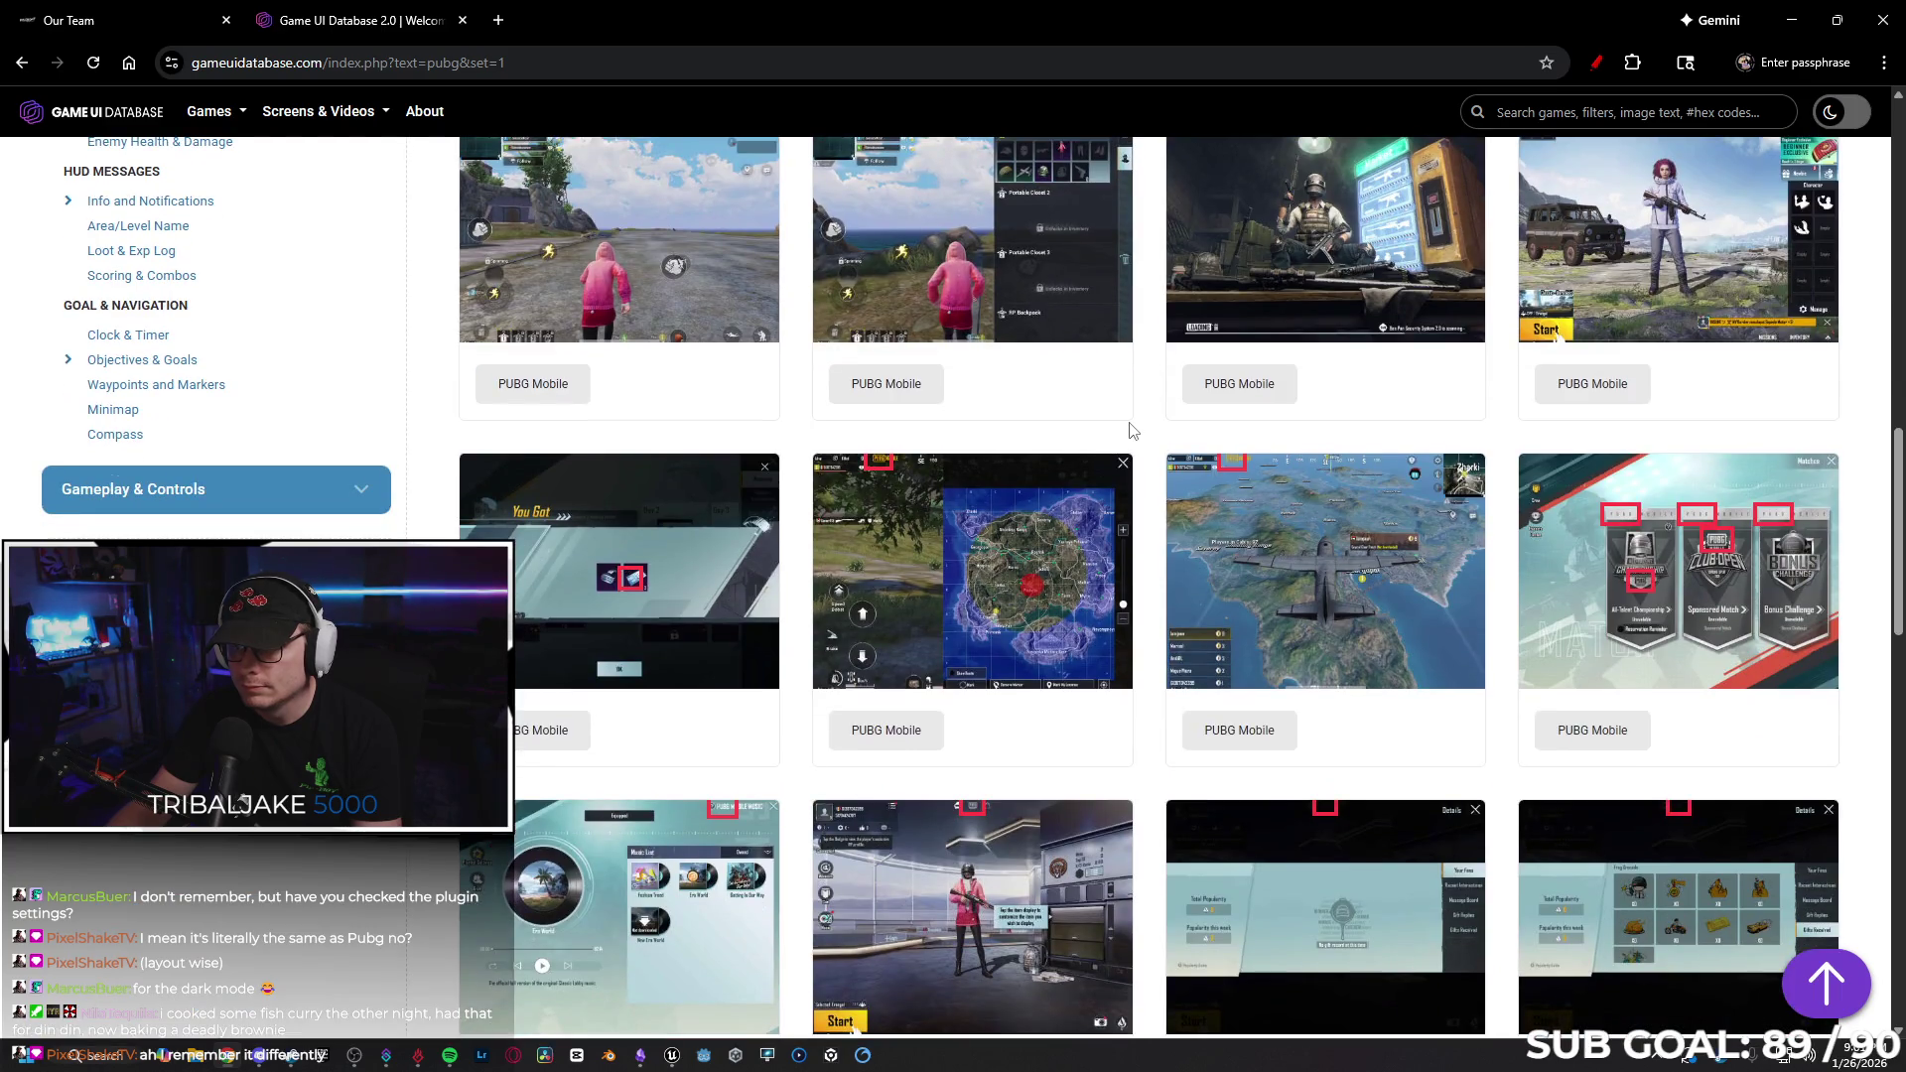
scroll(1129, 434, "down", 4)
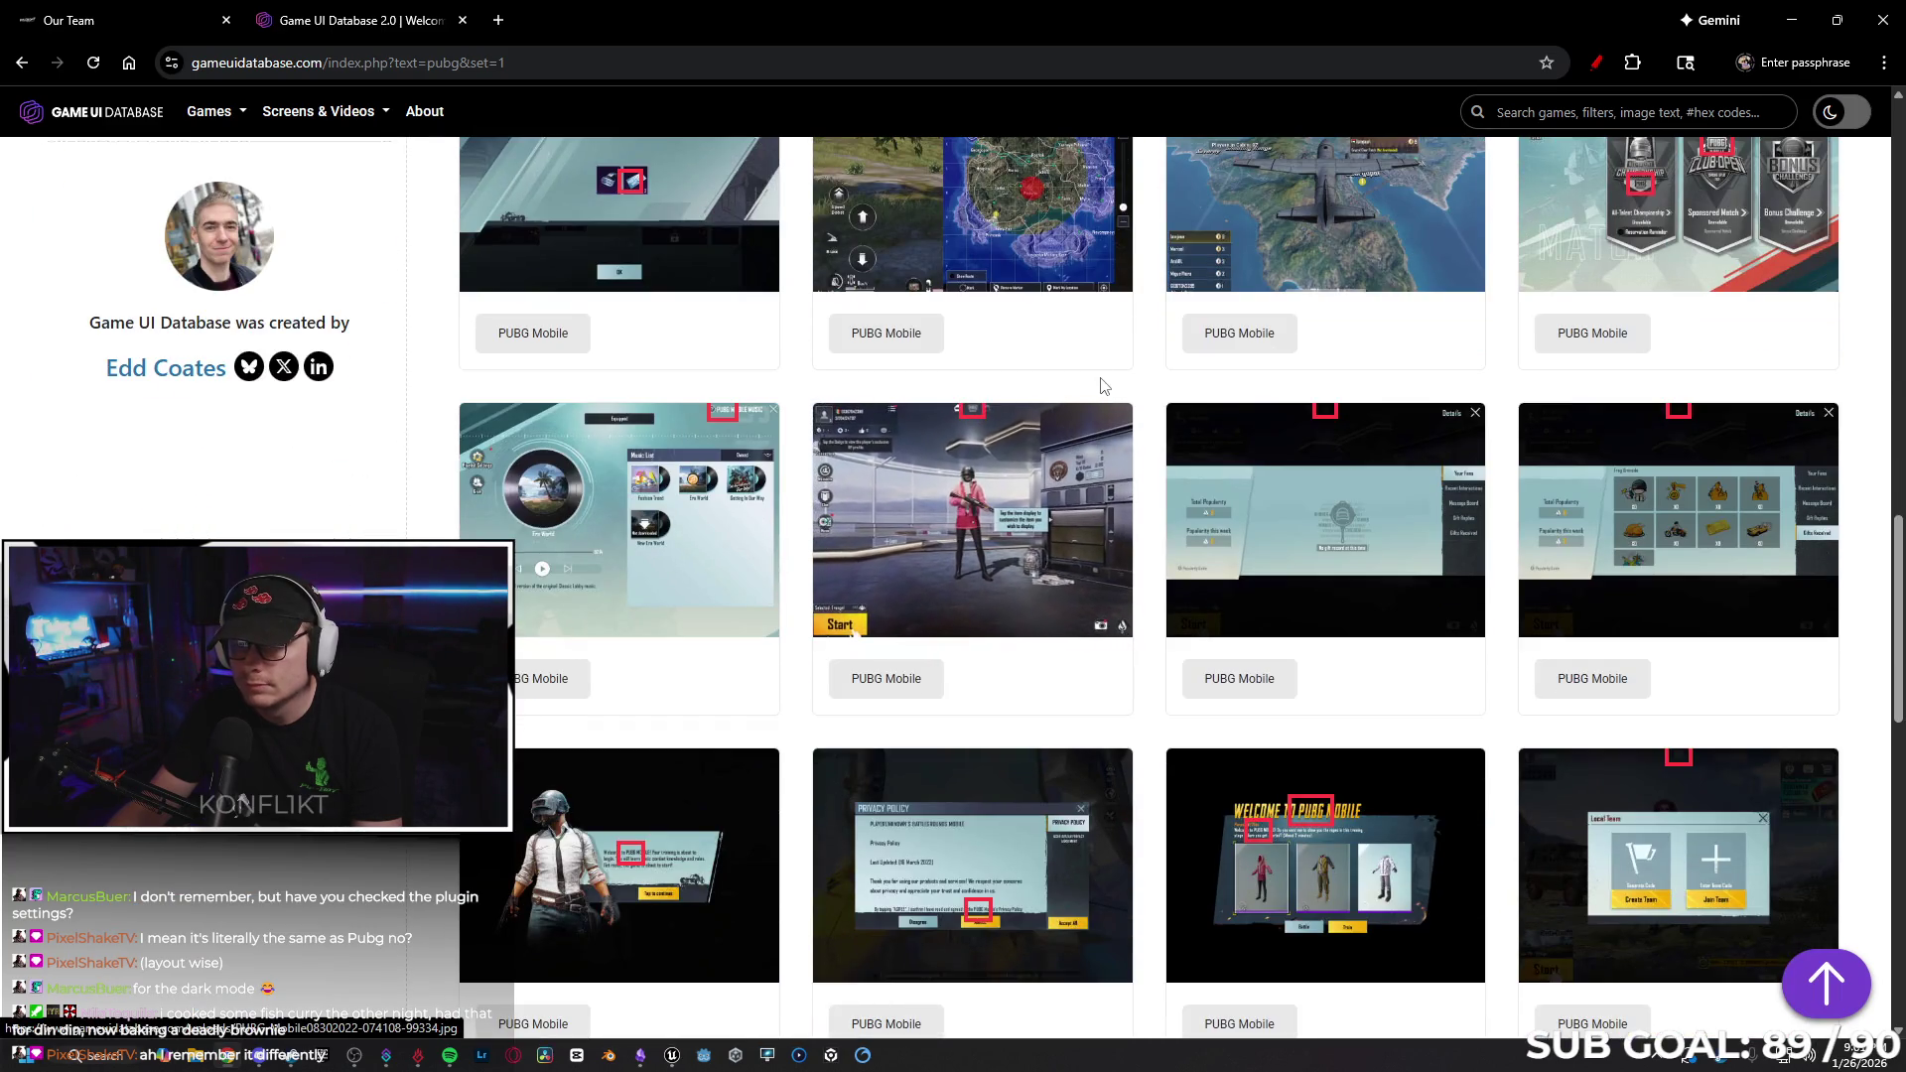
left_click(1005, 469)
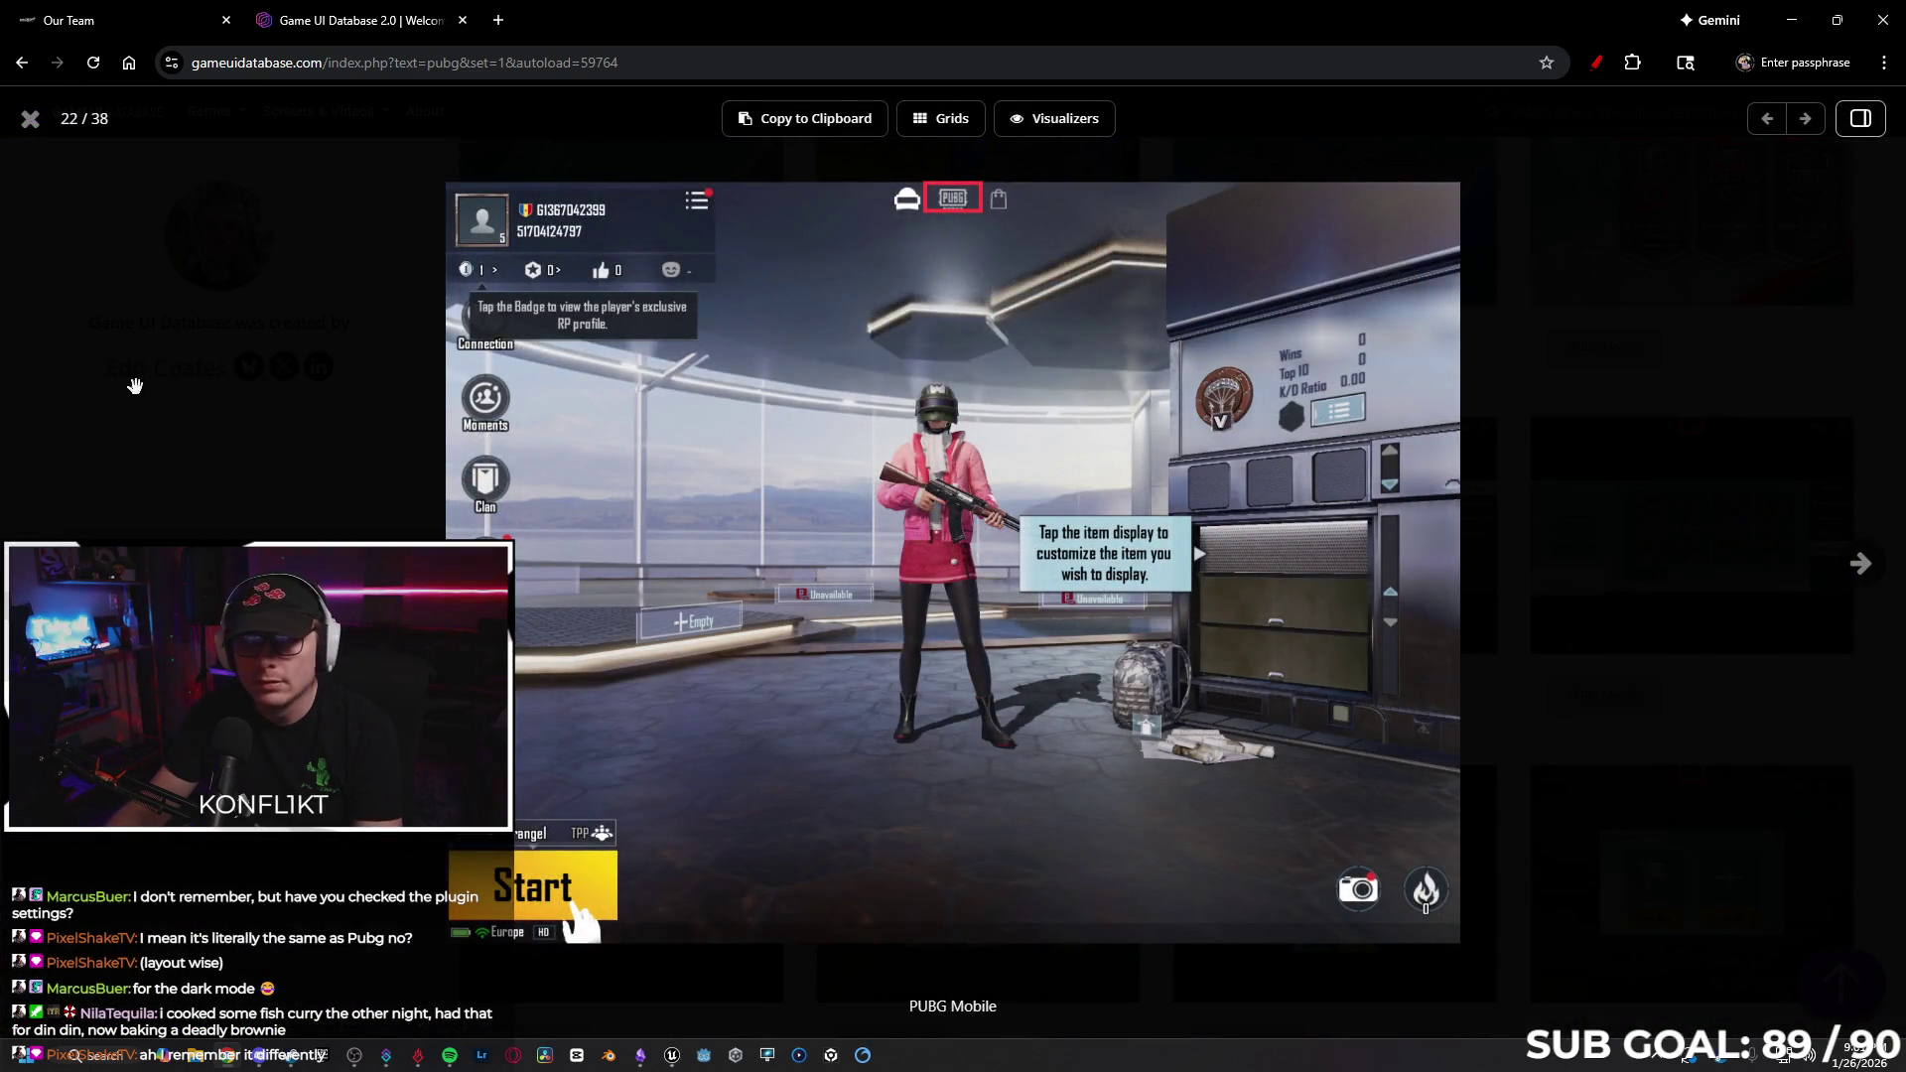
left_click(24, 127)
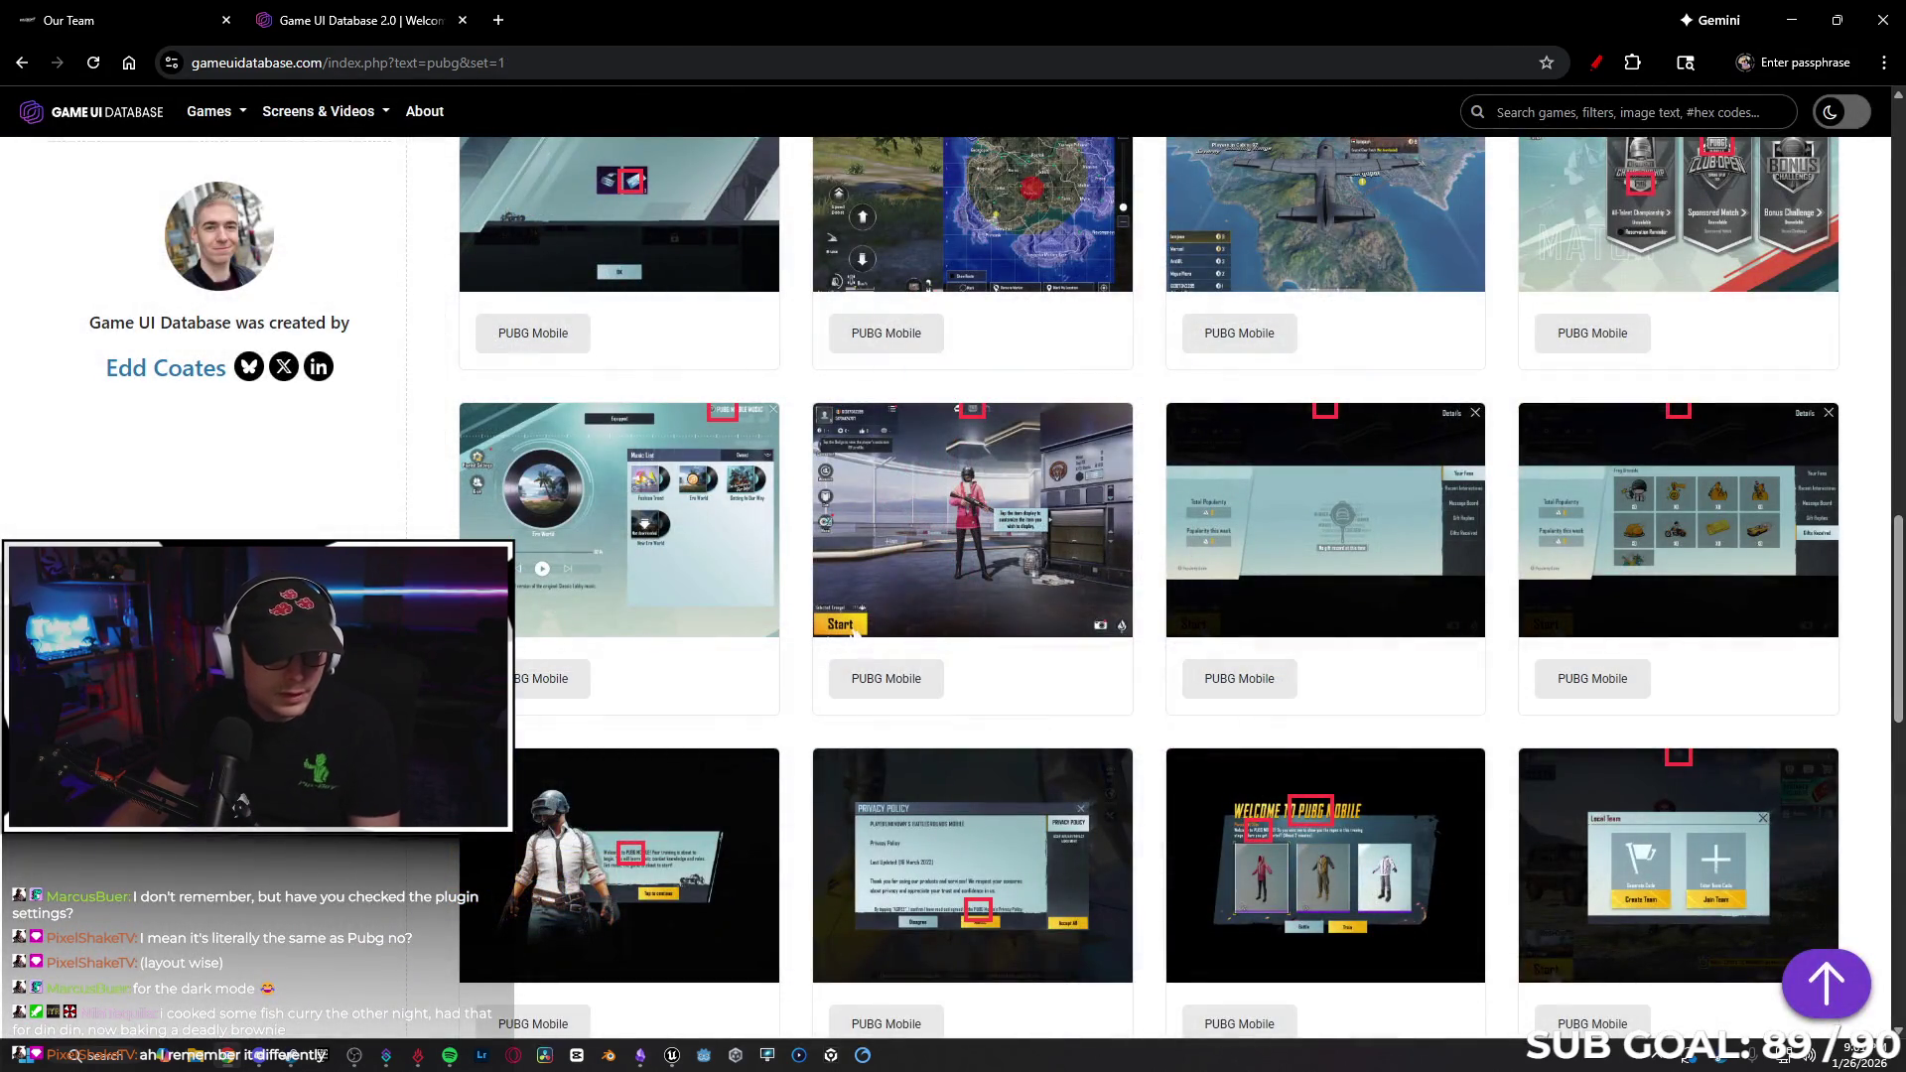
scroll(853, 631, "up", 15)
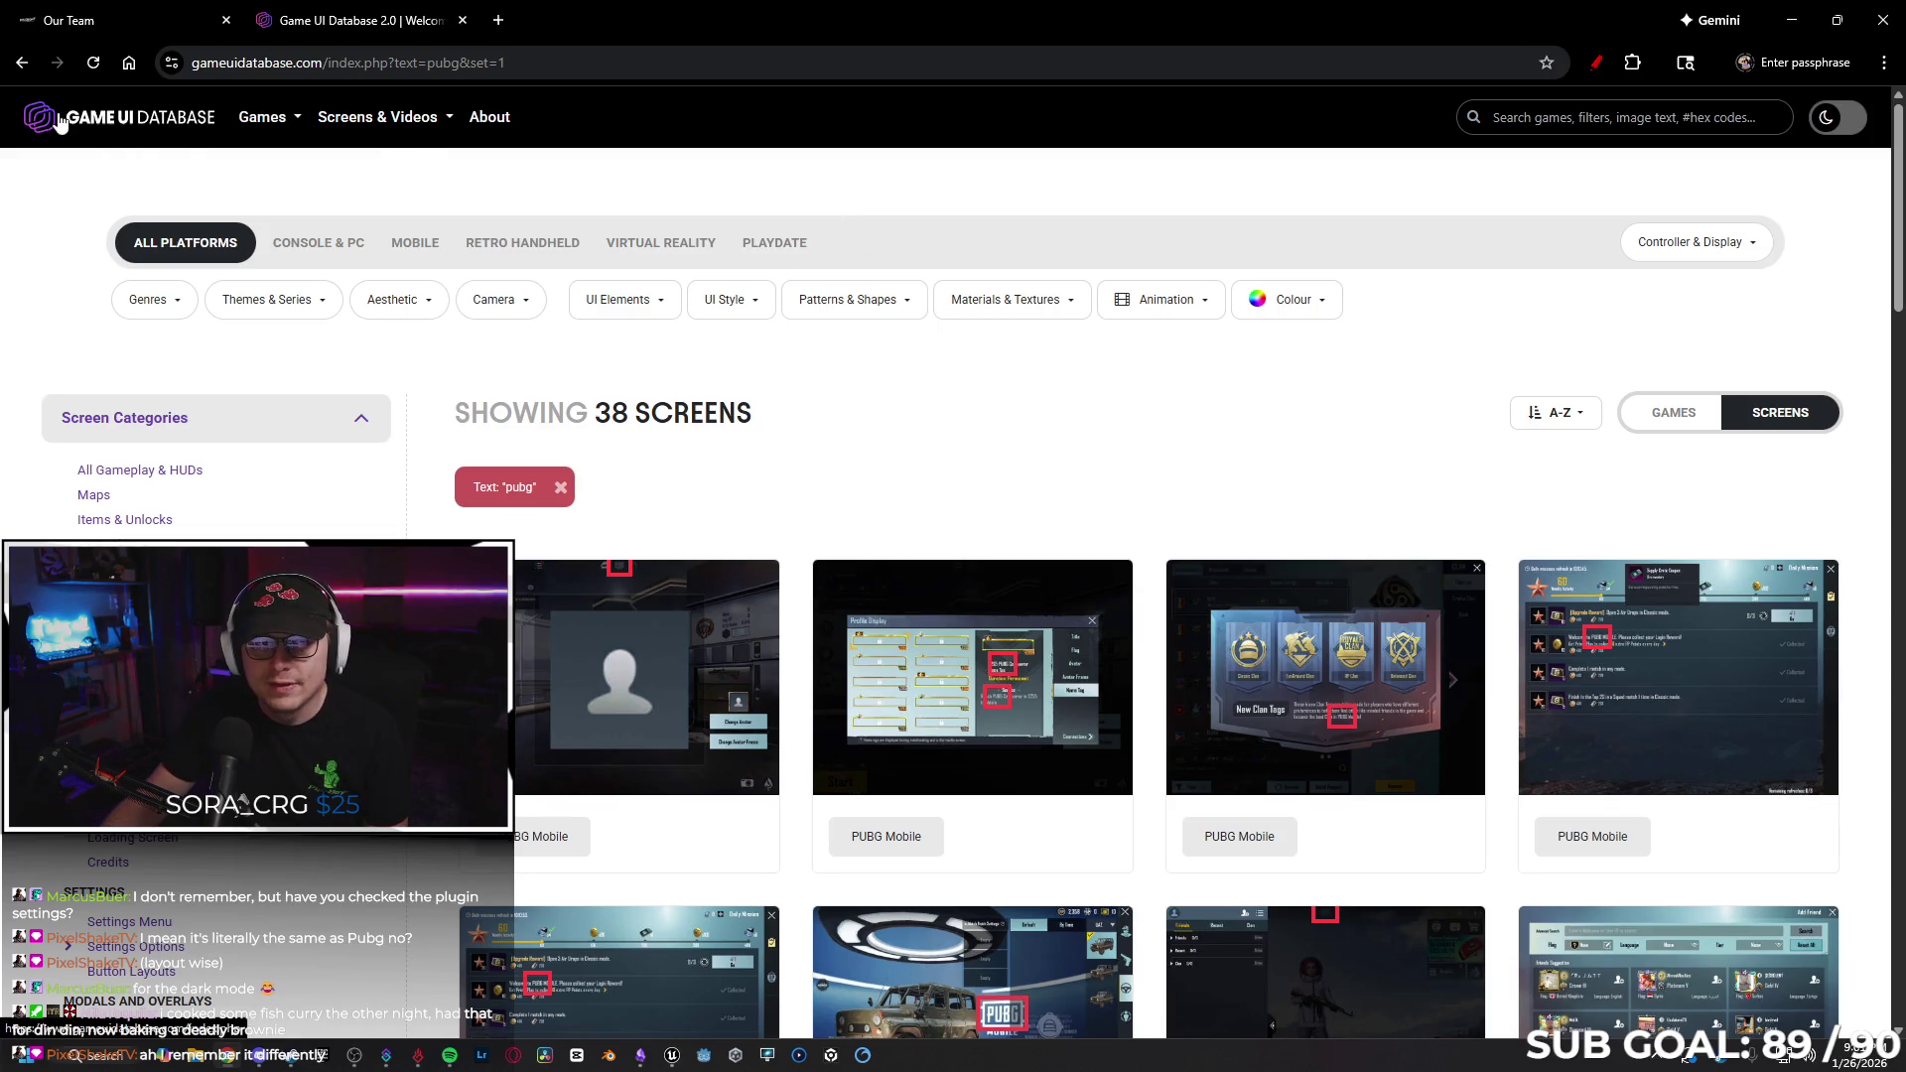
left_click(38, 117)
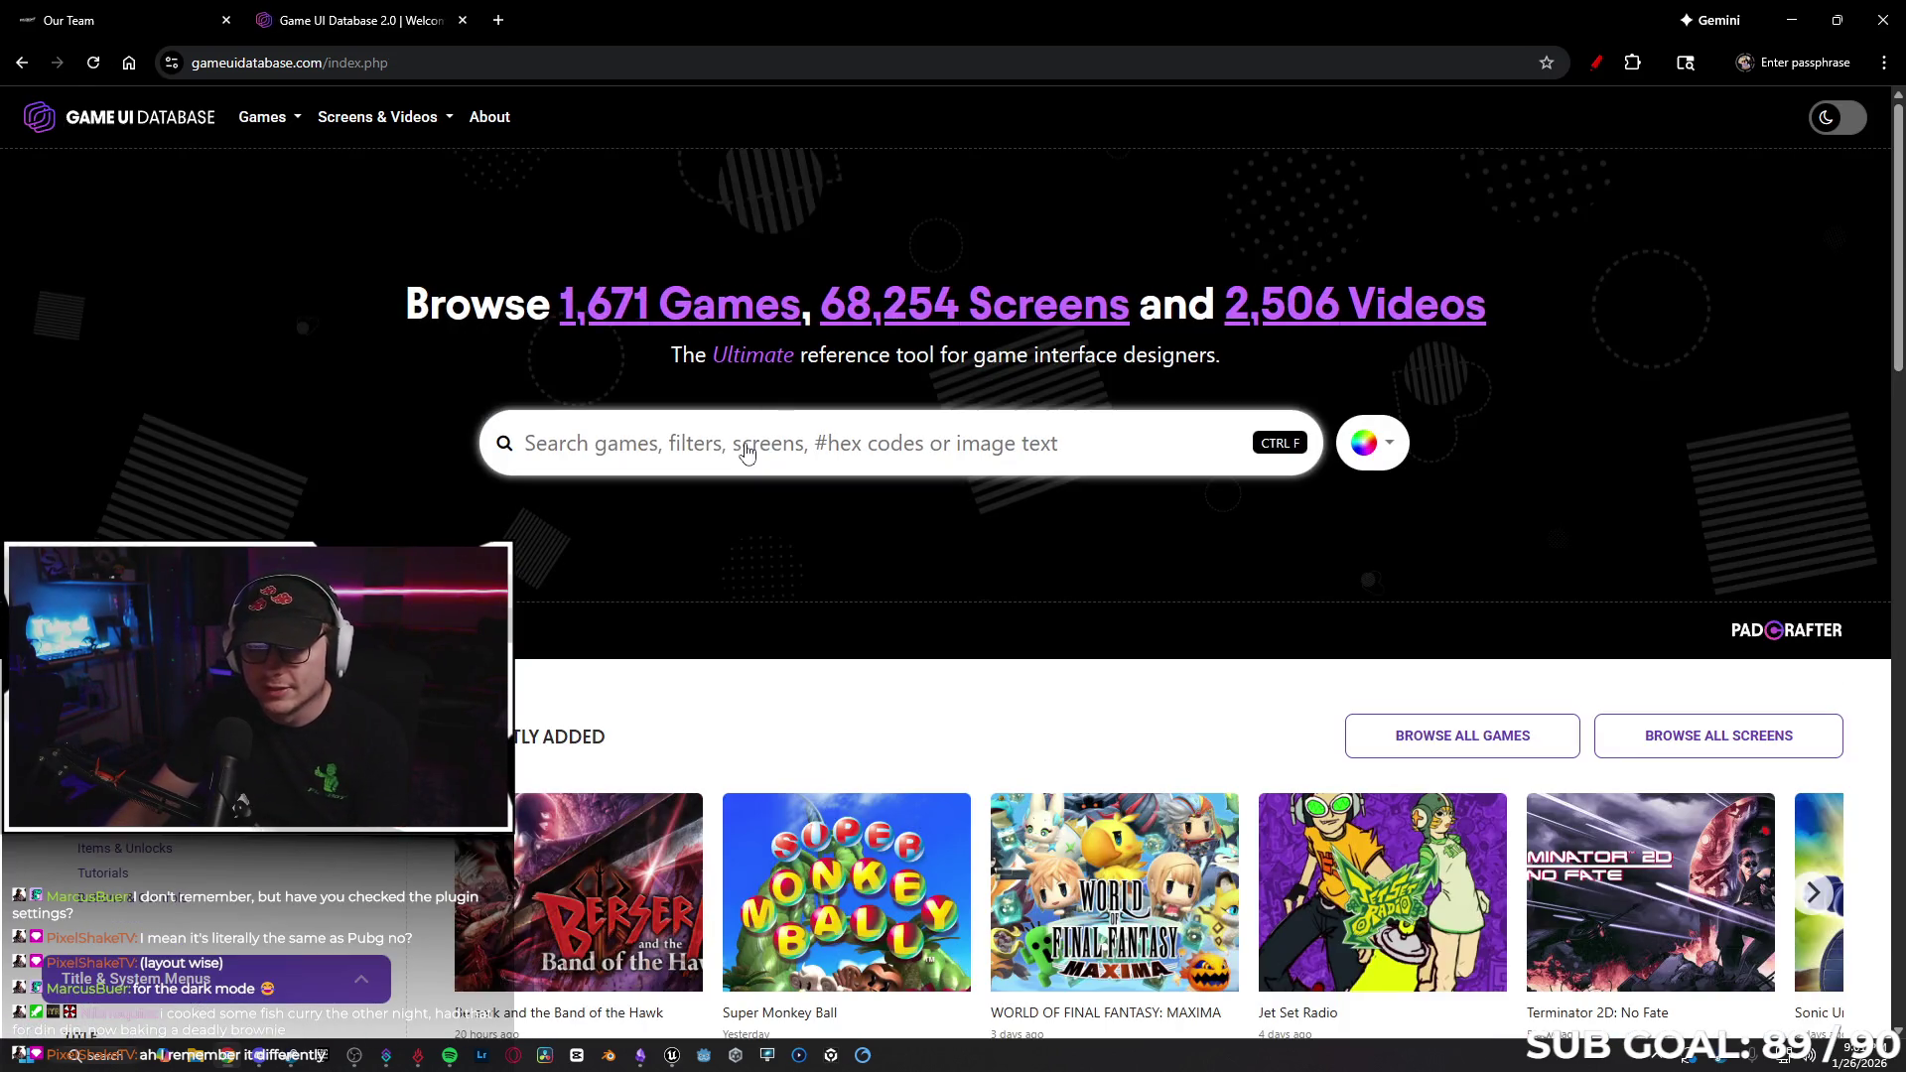
Search for Rocket League and enlarge its main menu screenshot.
left_click(746, 446)
type("rocket leauge")
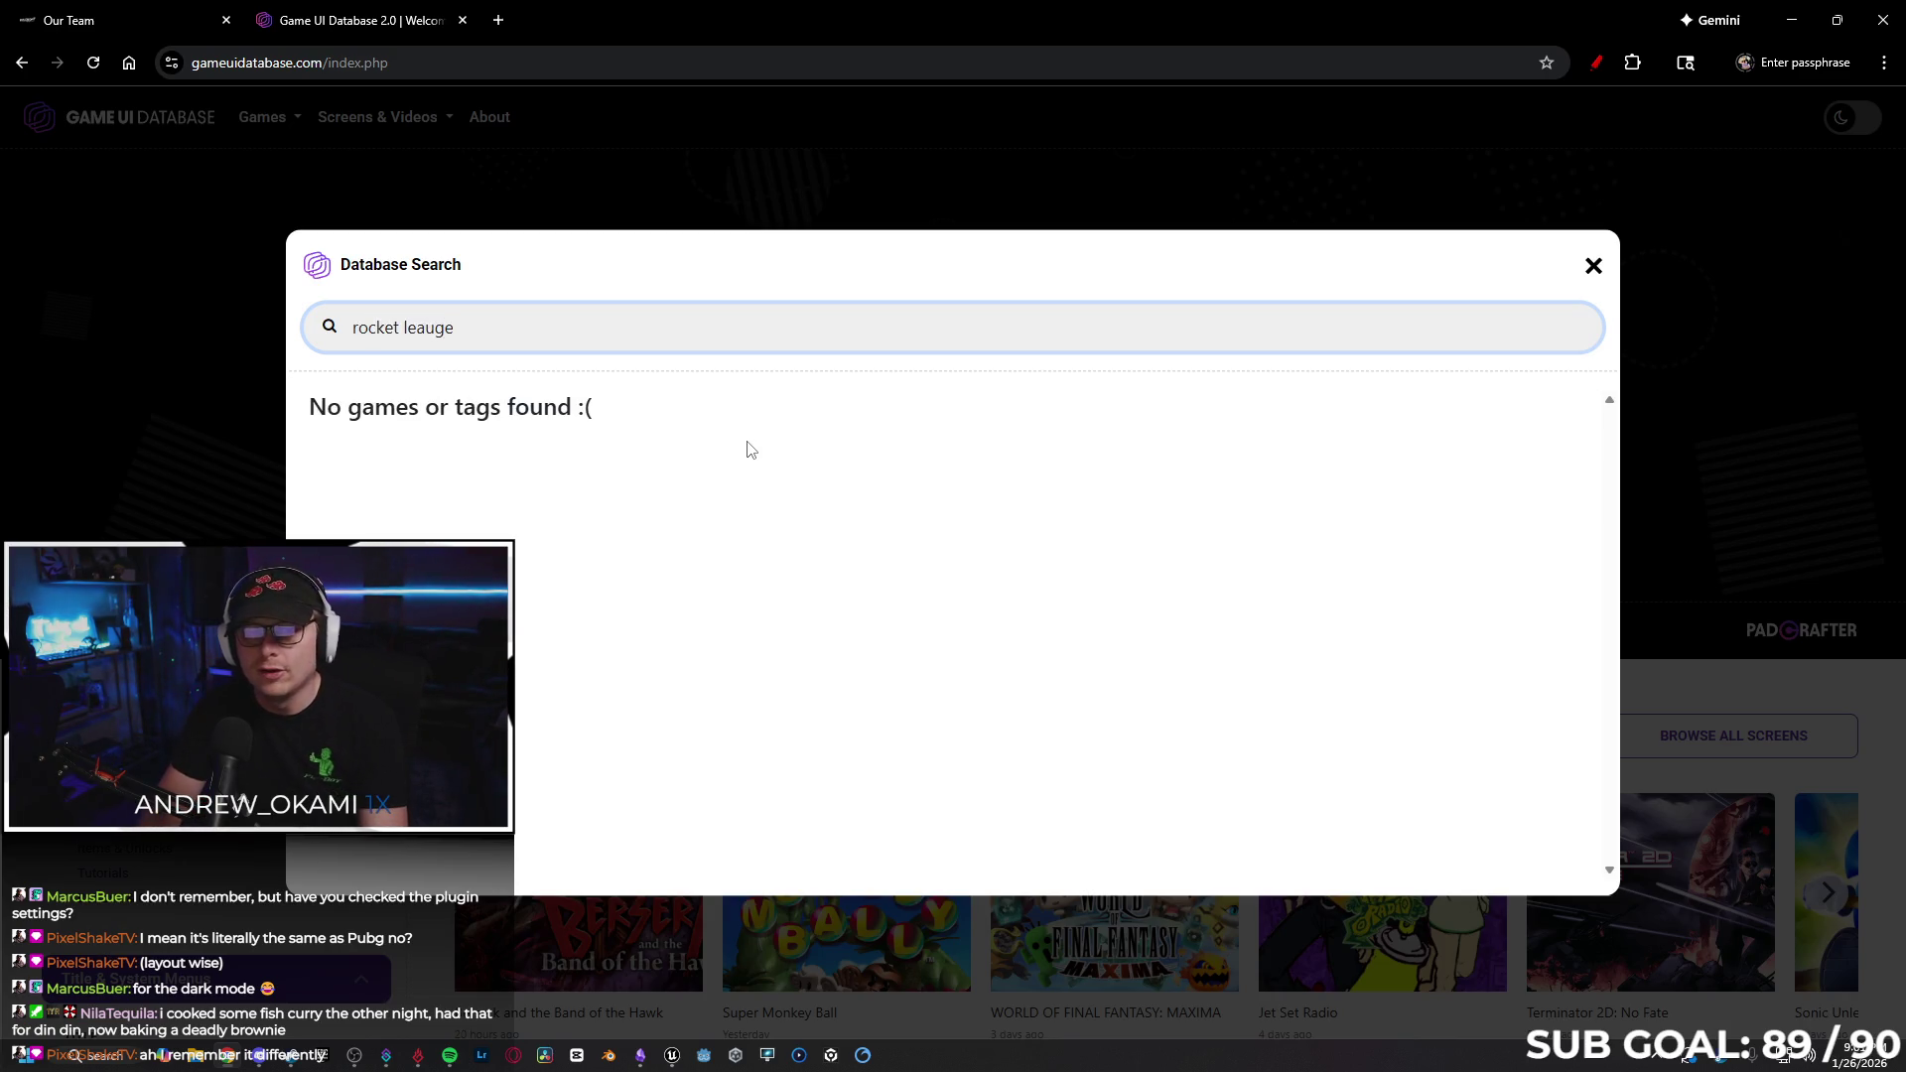
key("BackSpace")
type("lea")
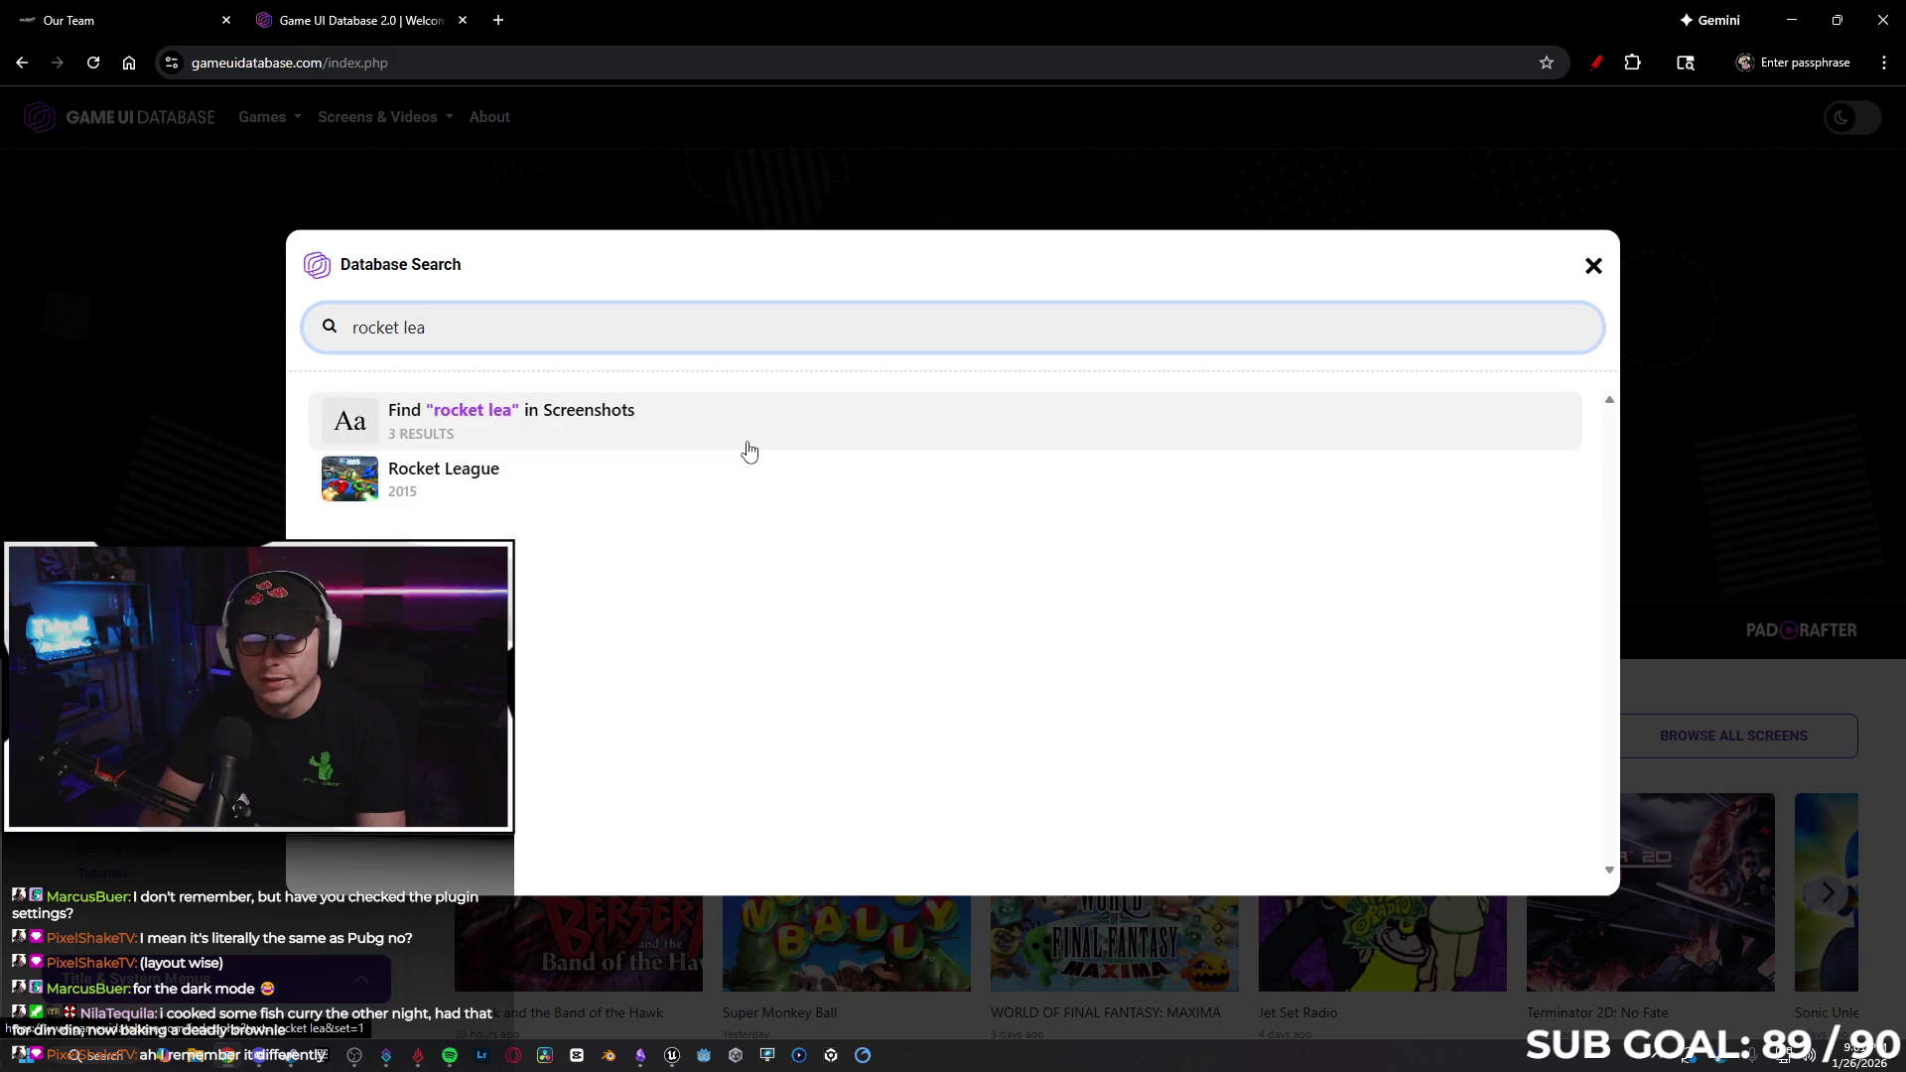
left_click(588, 478)
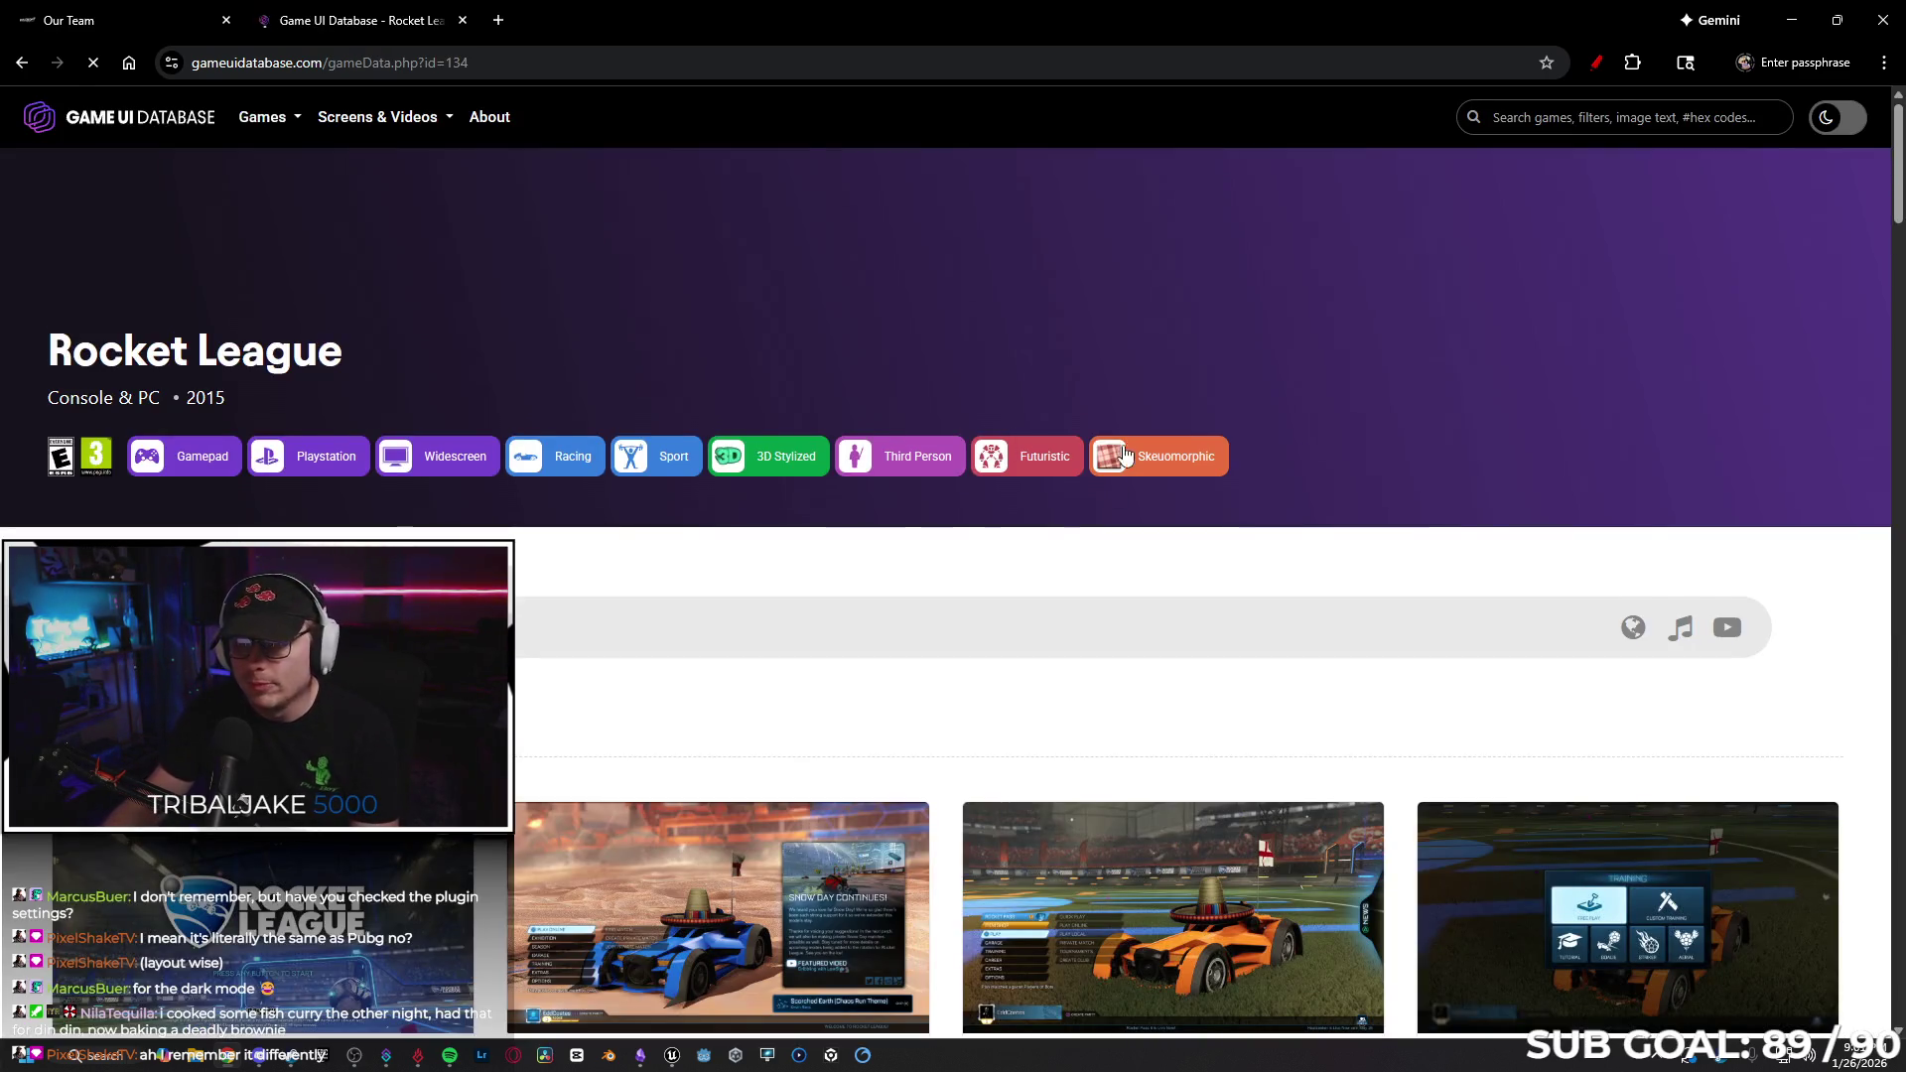
scroll(967, 455, "down", 3)
left_click(1171, 616)
Snap the browser to the right half and Obsidian to the left half.
mouse_move(1129, 18)
left_mouse_down()
mouse_move(1114, 99)
mouse_move(1468, 260)
mouse_move(1891, 333)
mouse_move(1856, 334)
left_mouse_up()
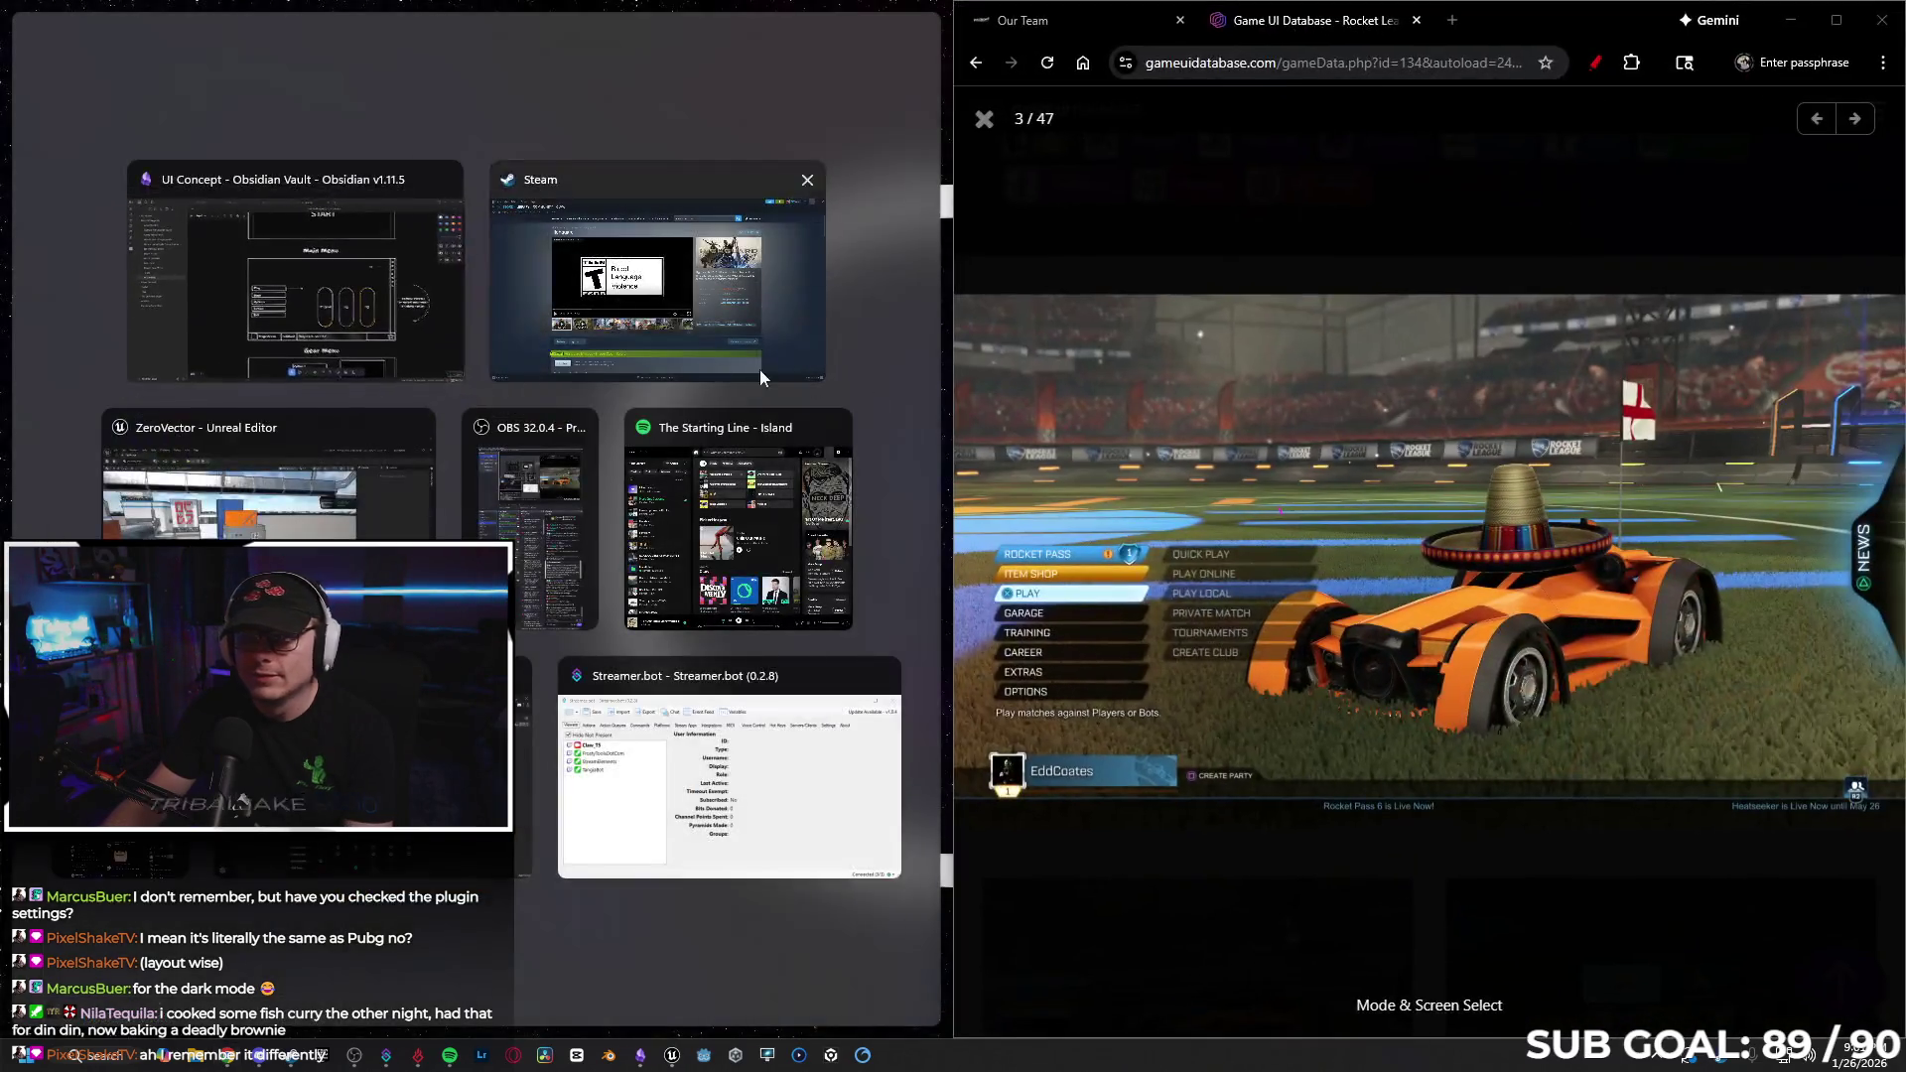
left_click(298, 258)
scroll(554, 495, "right", 5)
Narrow the file list, pan the canvas to the LEGENDS title, and widen Obsidian over the browser.
scroll(635, 486, "down", 2)
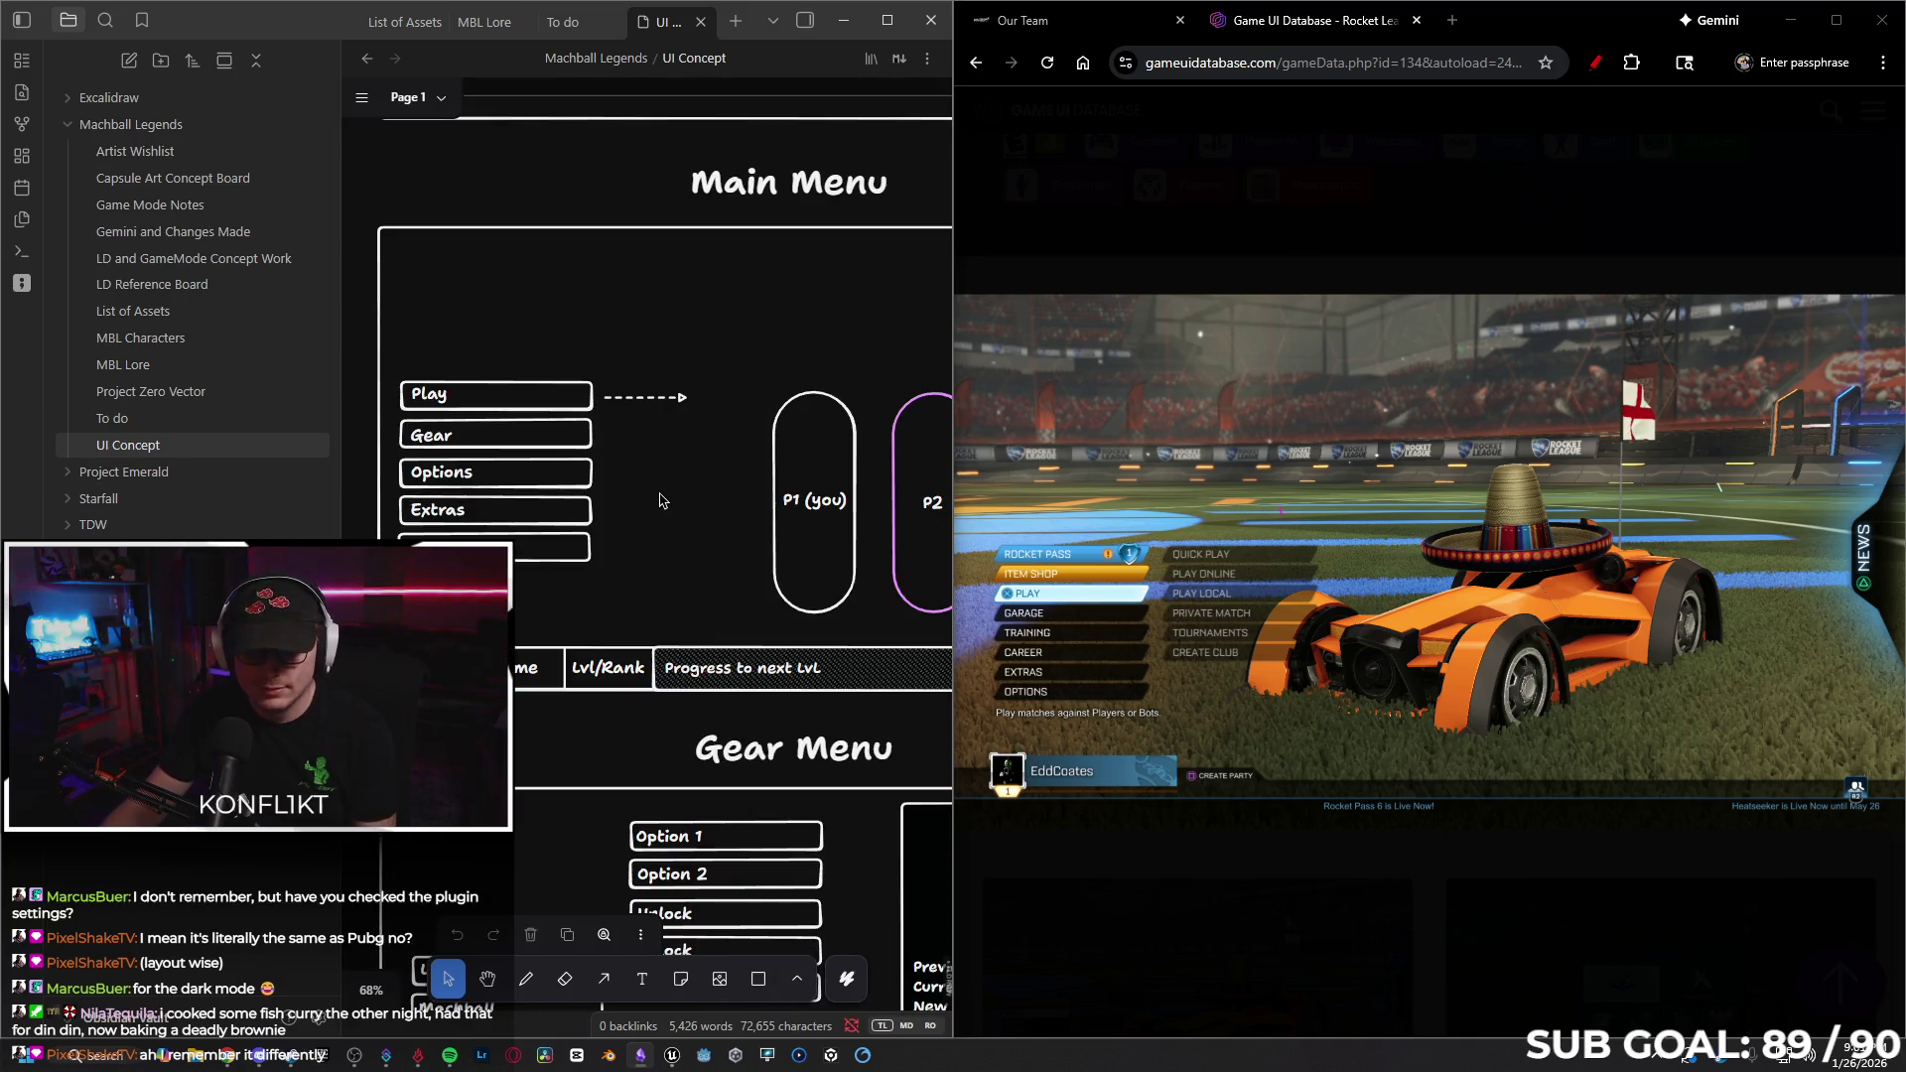
scroll(661, 496, "down", 3, "ctrl")
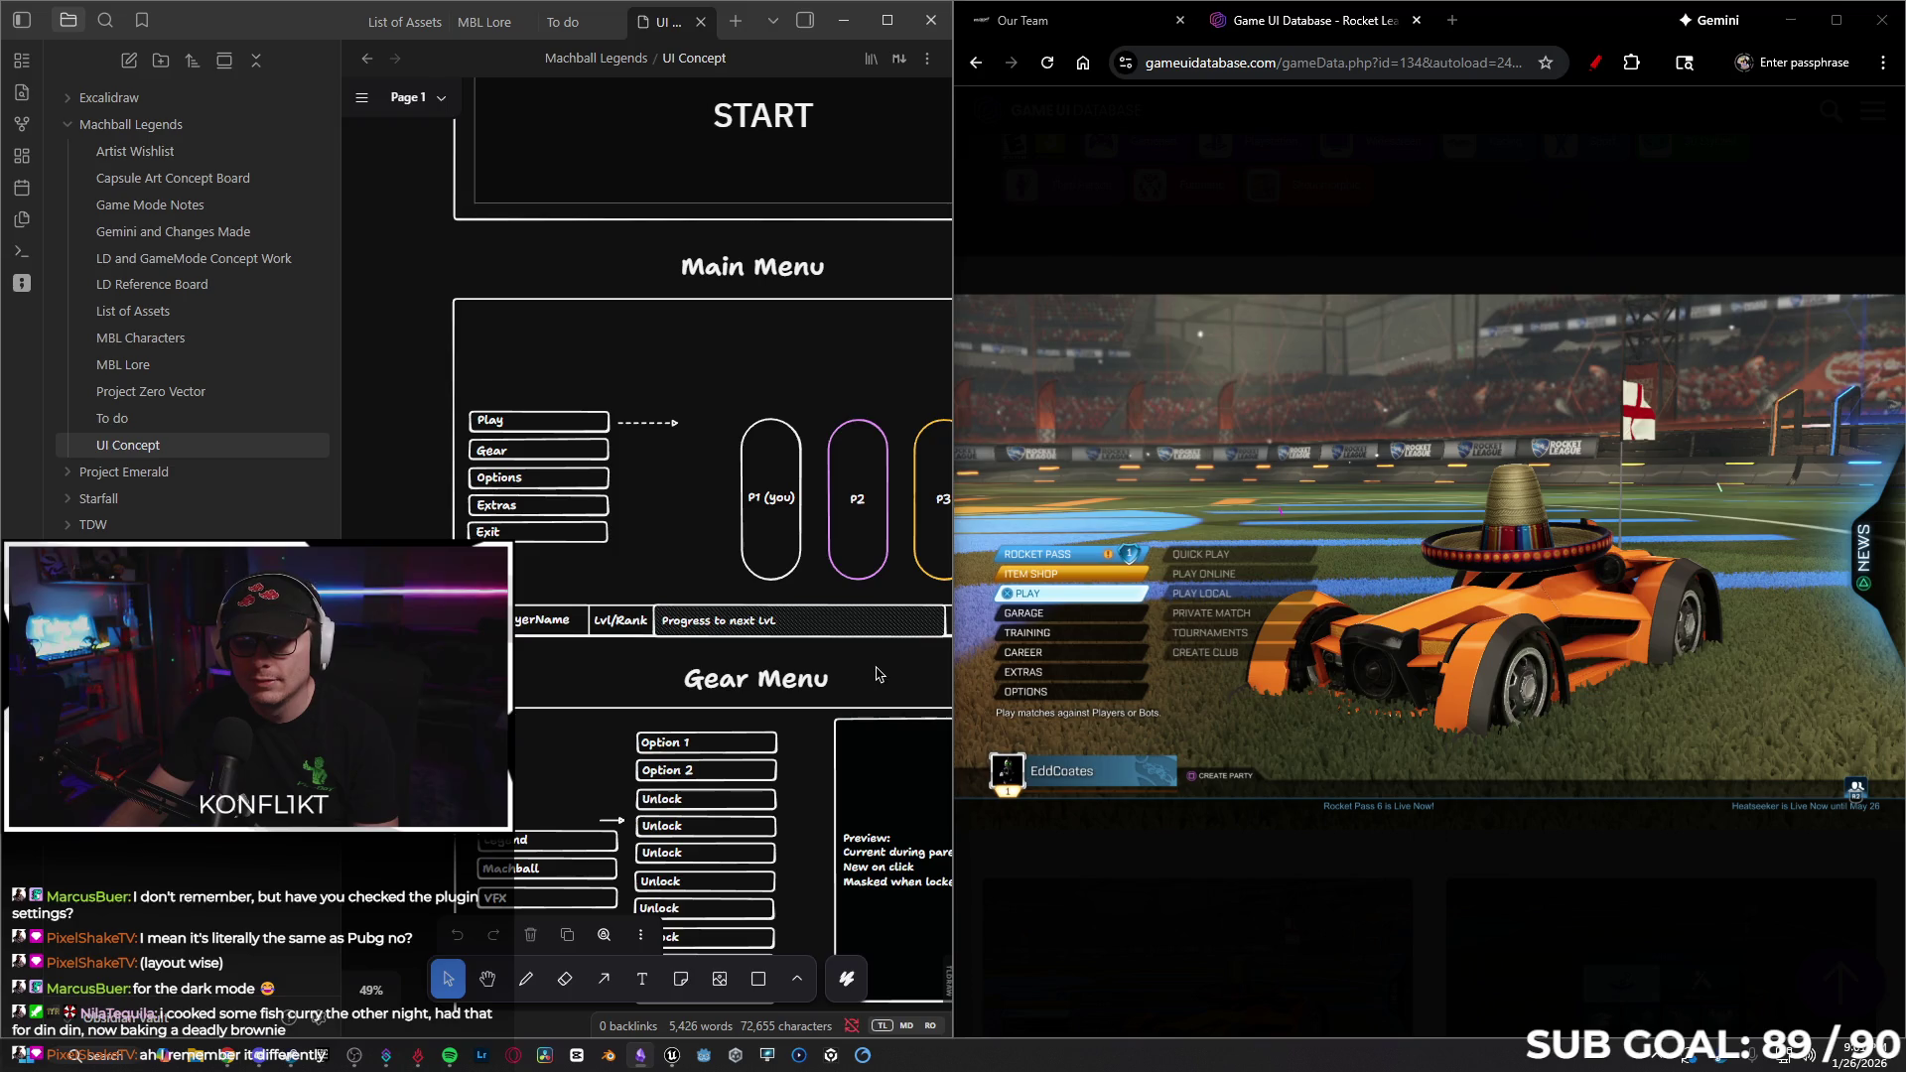
scroll(877, 675, "right", 2)
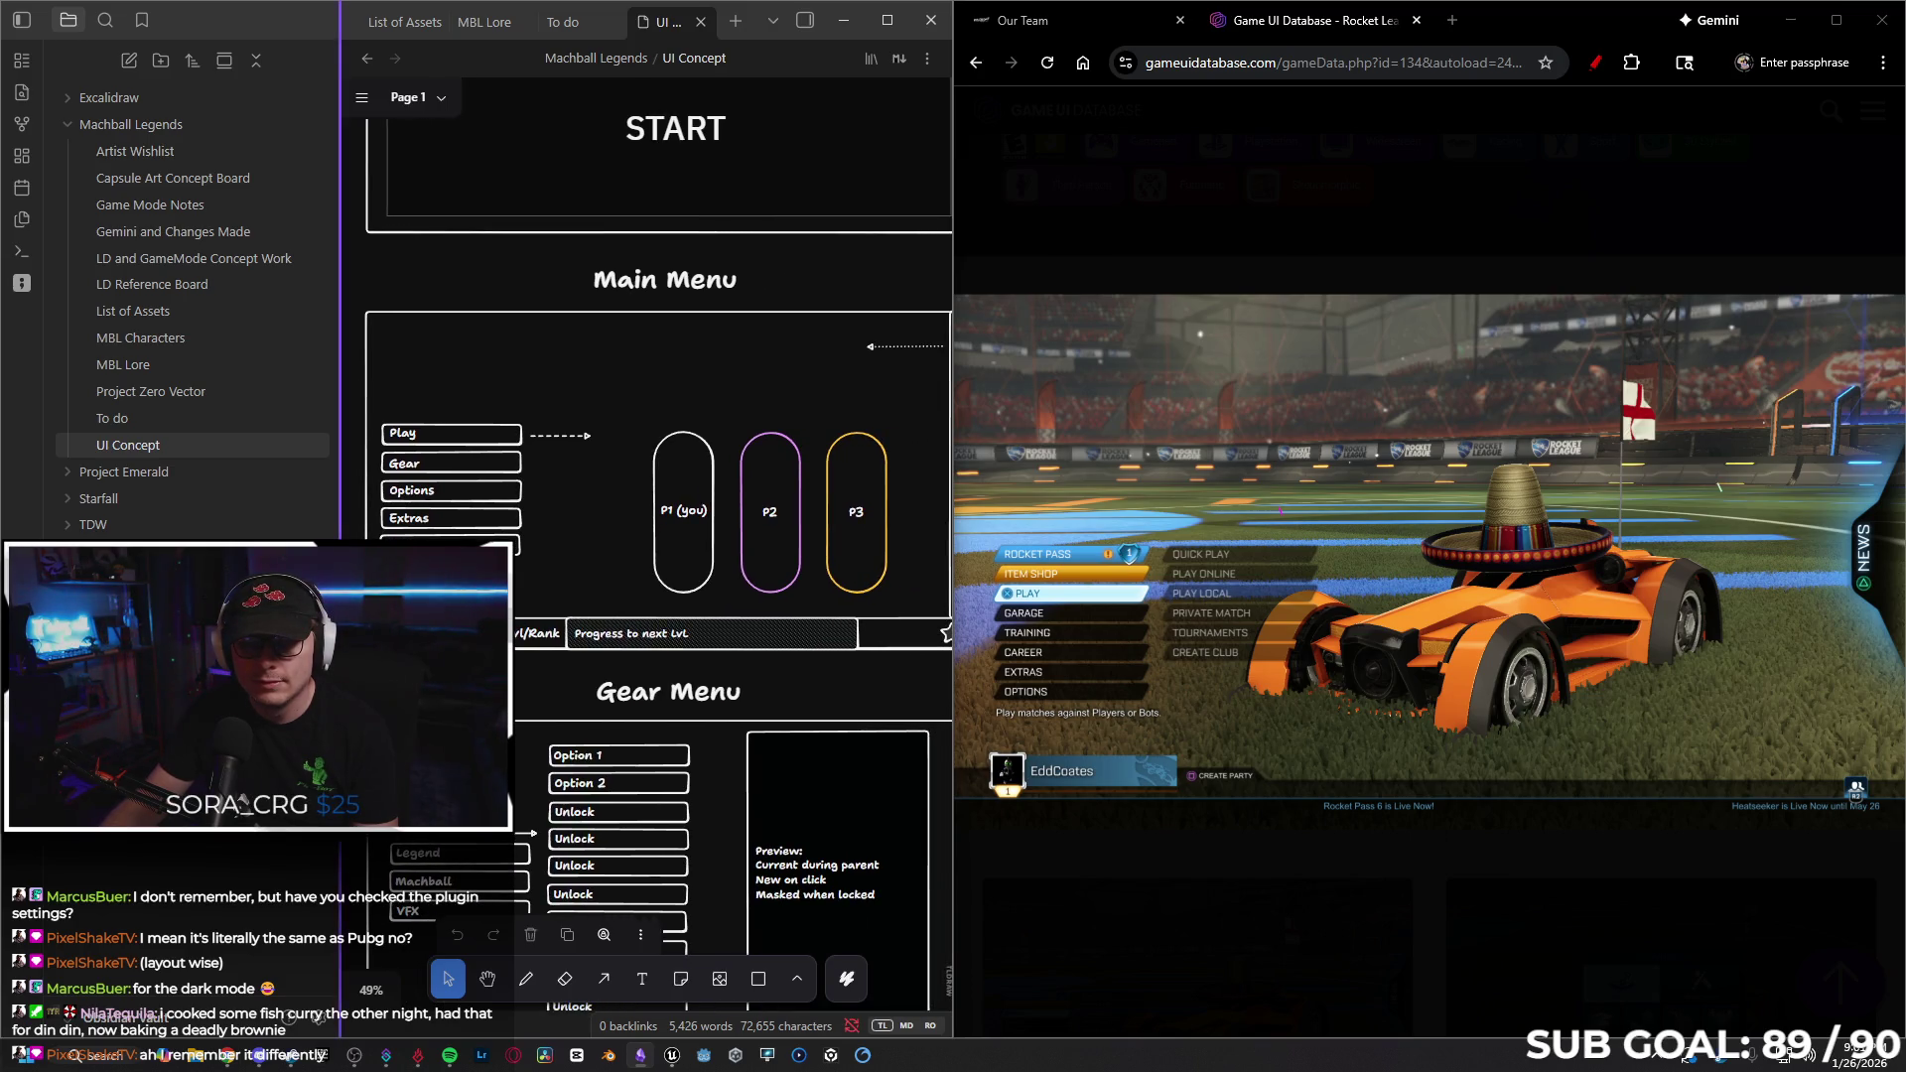
left_click_drag(339, 695, 242, 695)
left_click_drag(701, 674, 716, 757)
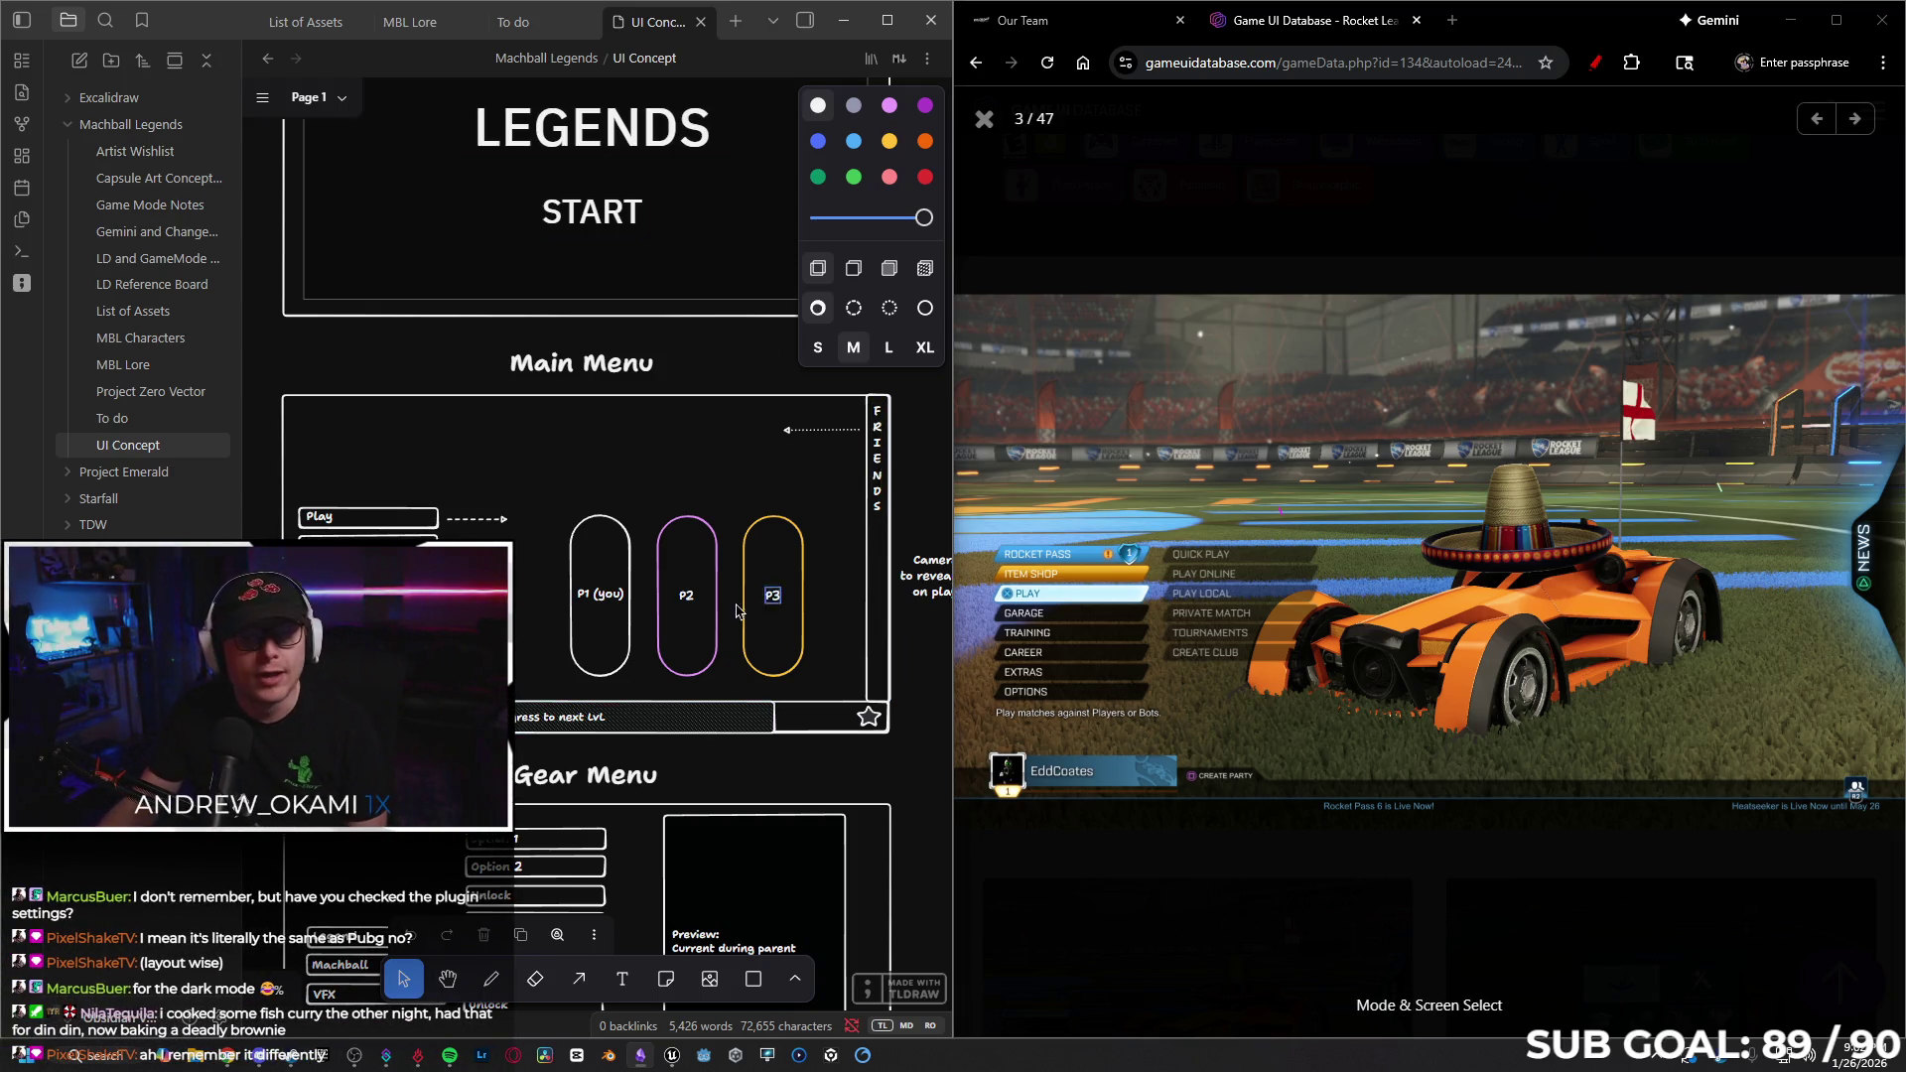
left_click_drag(586, 45, 1167, 583)
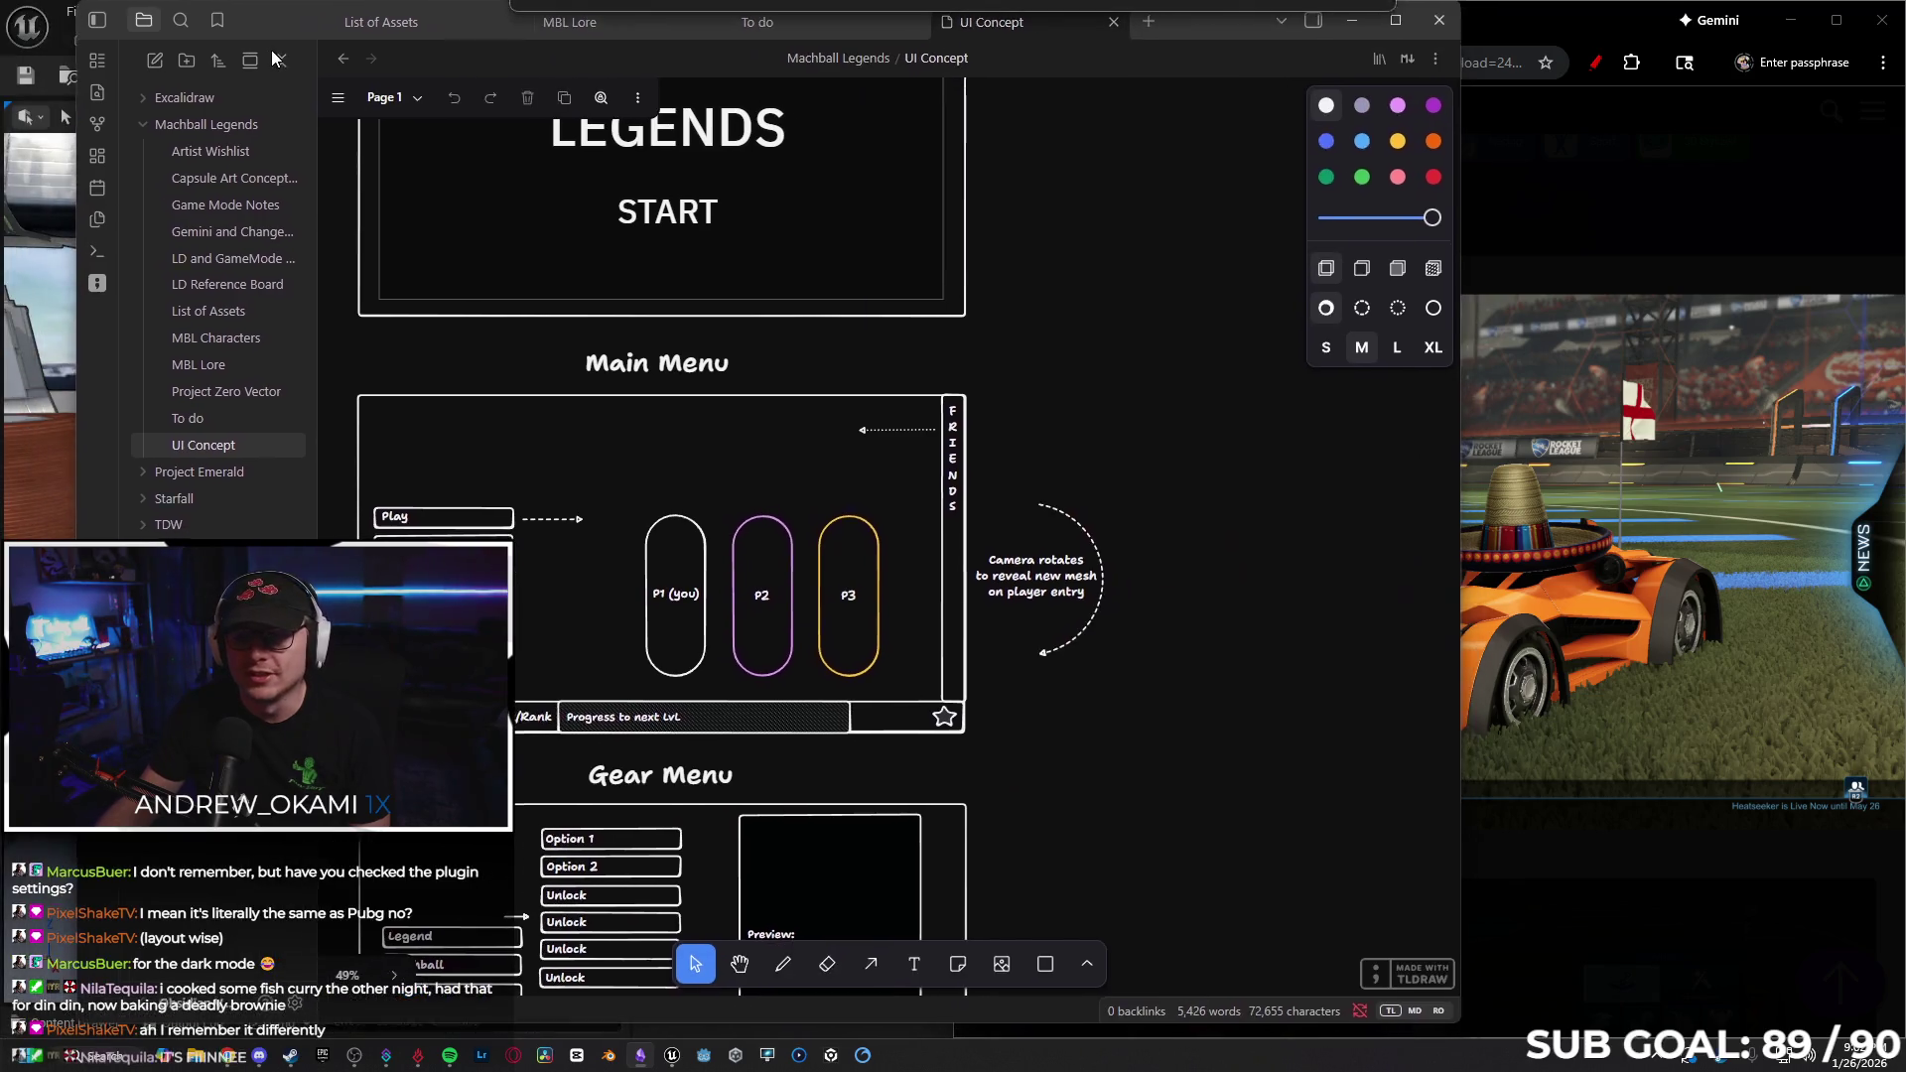
Resize and reposition the Obsidian window using Win+Left, Win+Up and Win+Down snapping.
left_click_drag(1389, 586, 1101, 585)
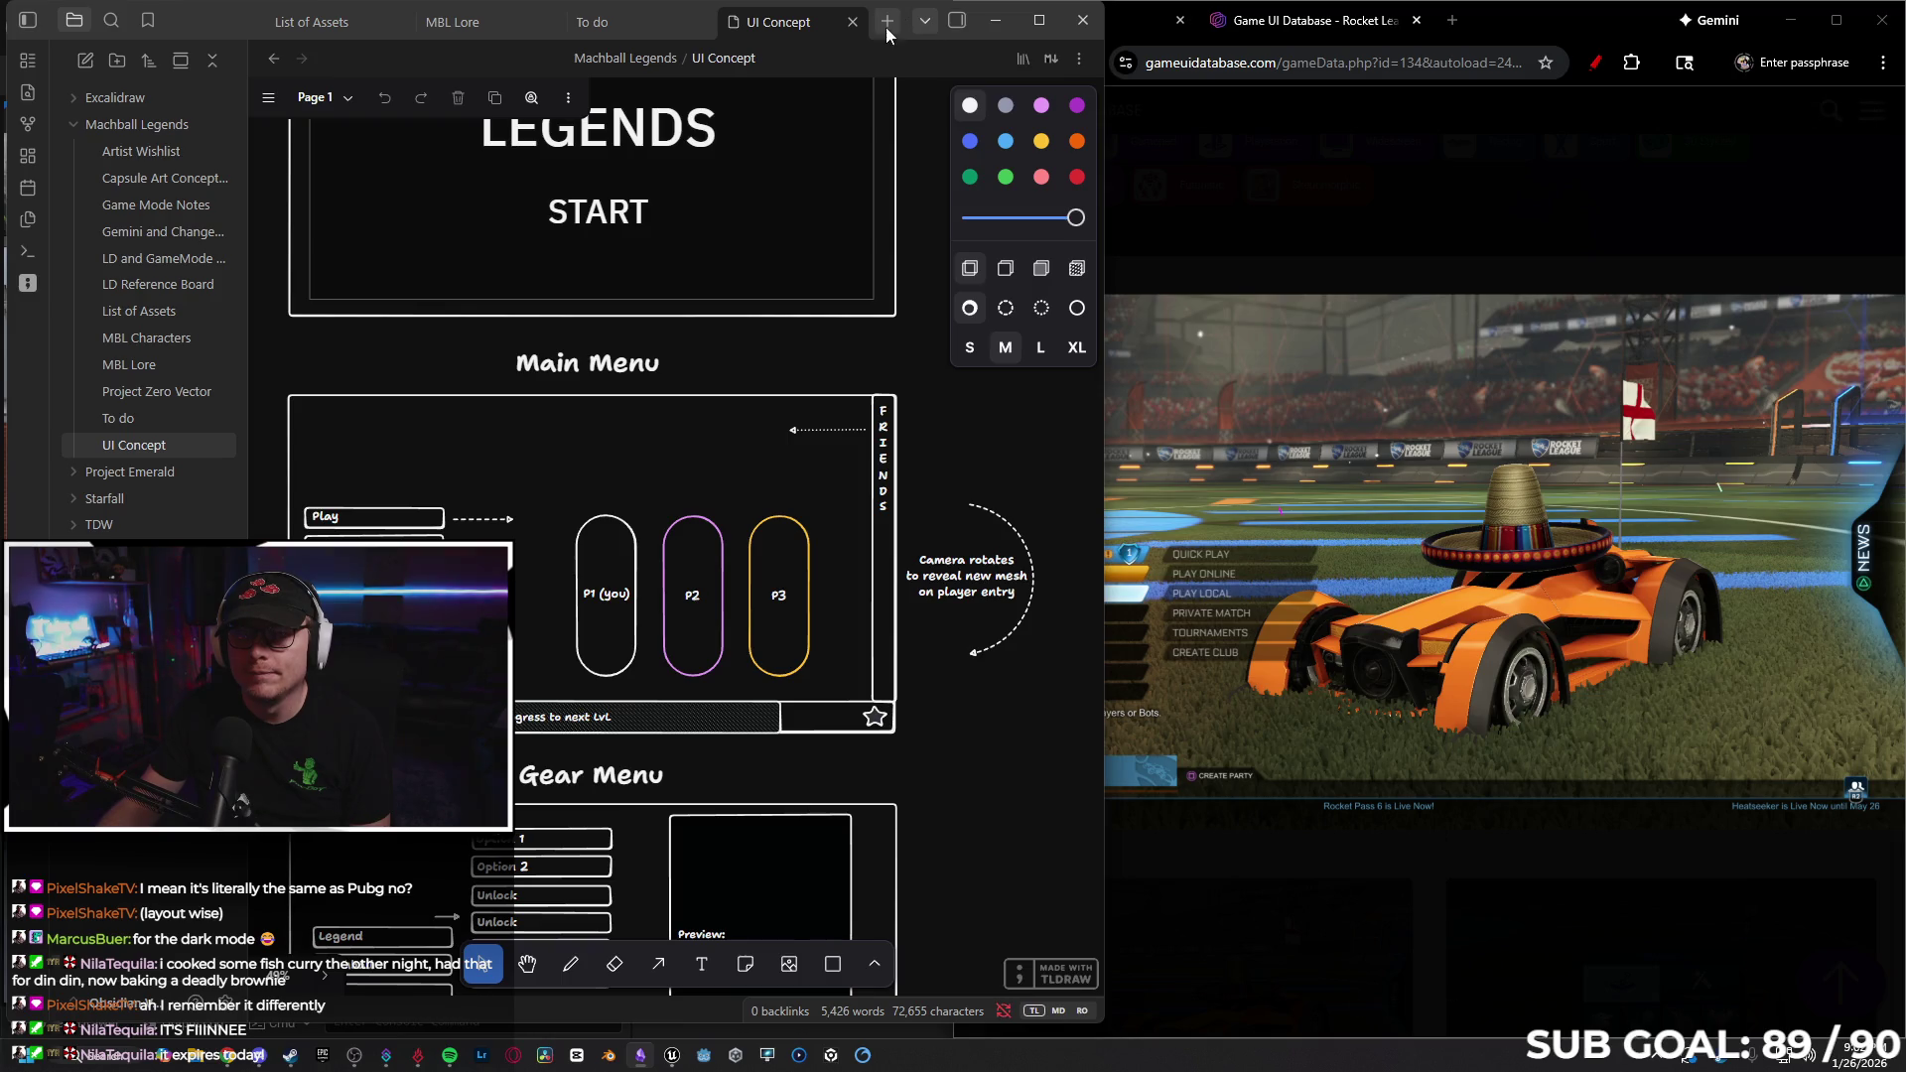
key("super+Left")
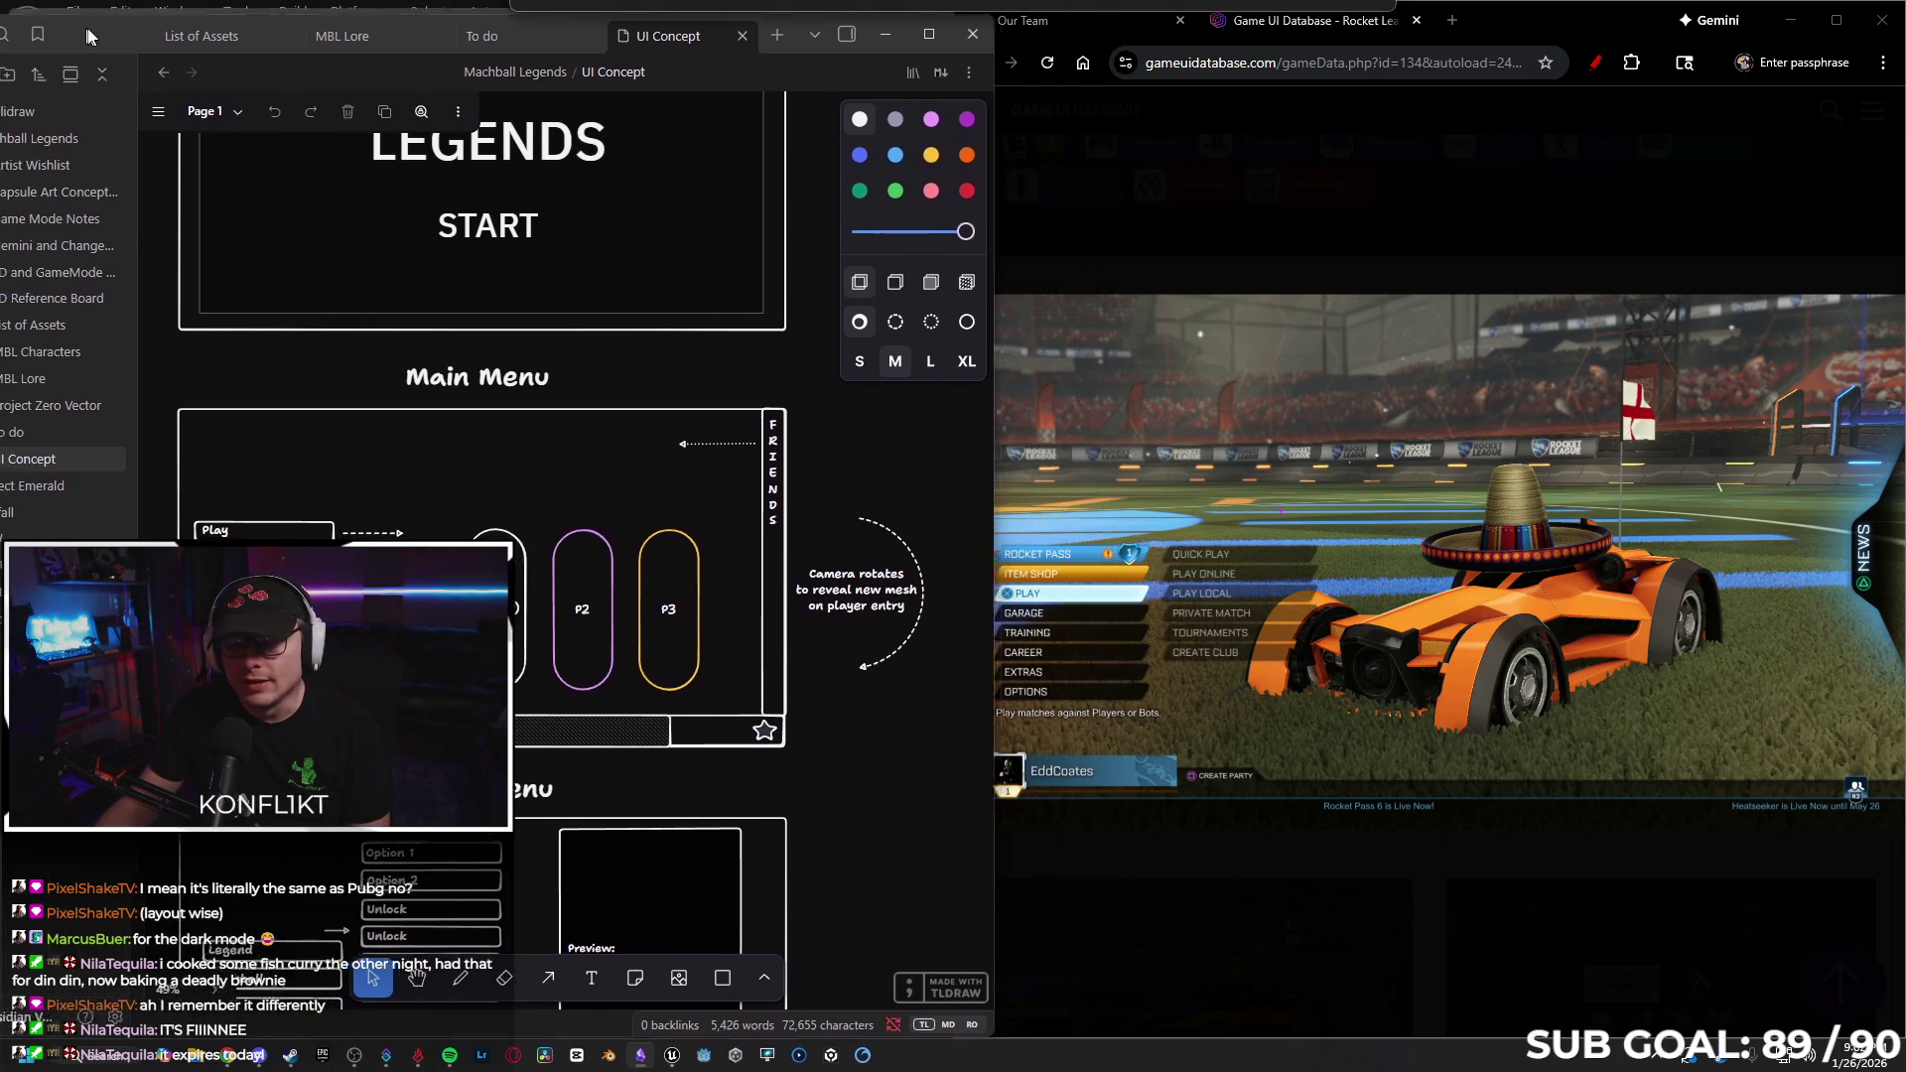
key("super+Up")
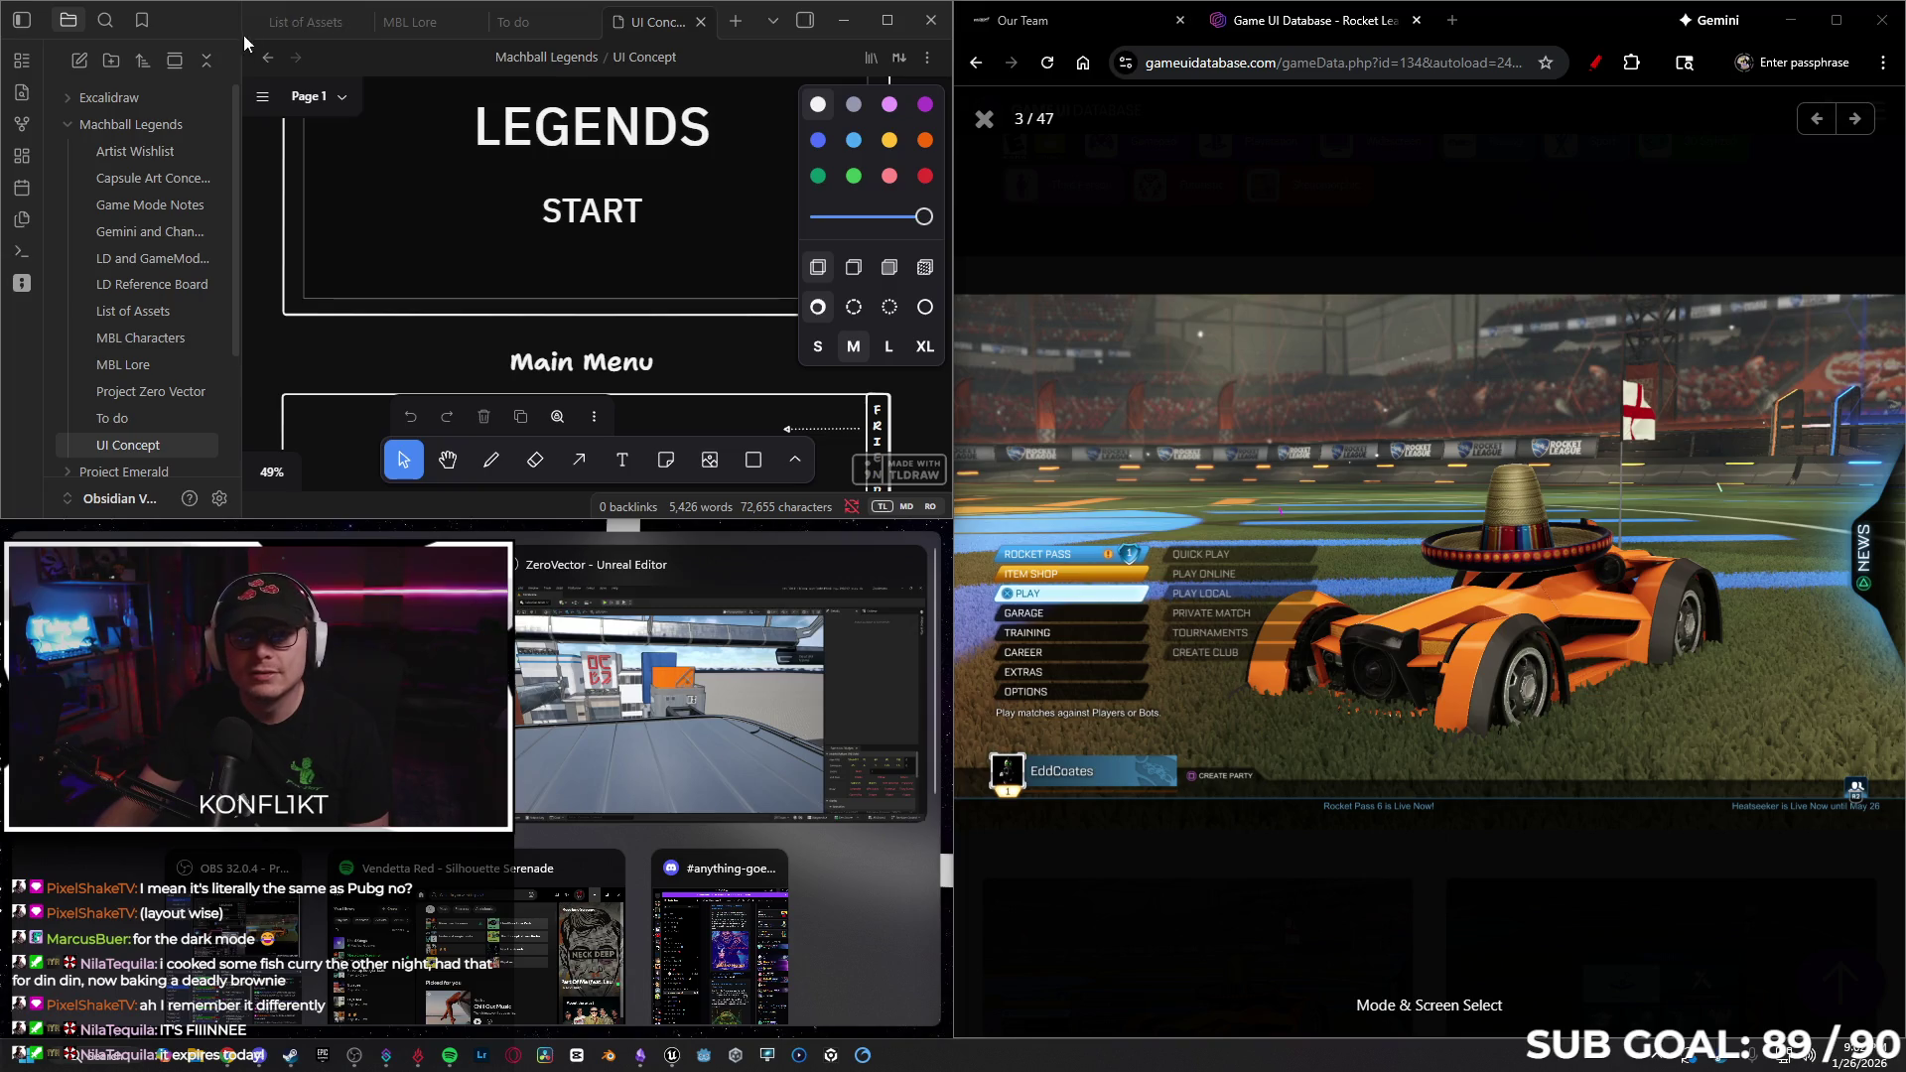
key("super+Down")
left_click_drag(205, 193, 220, 73)
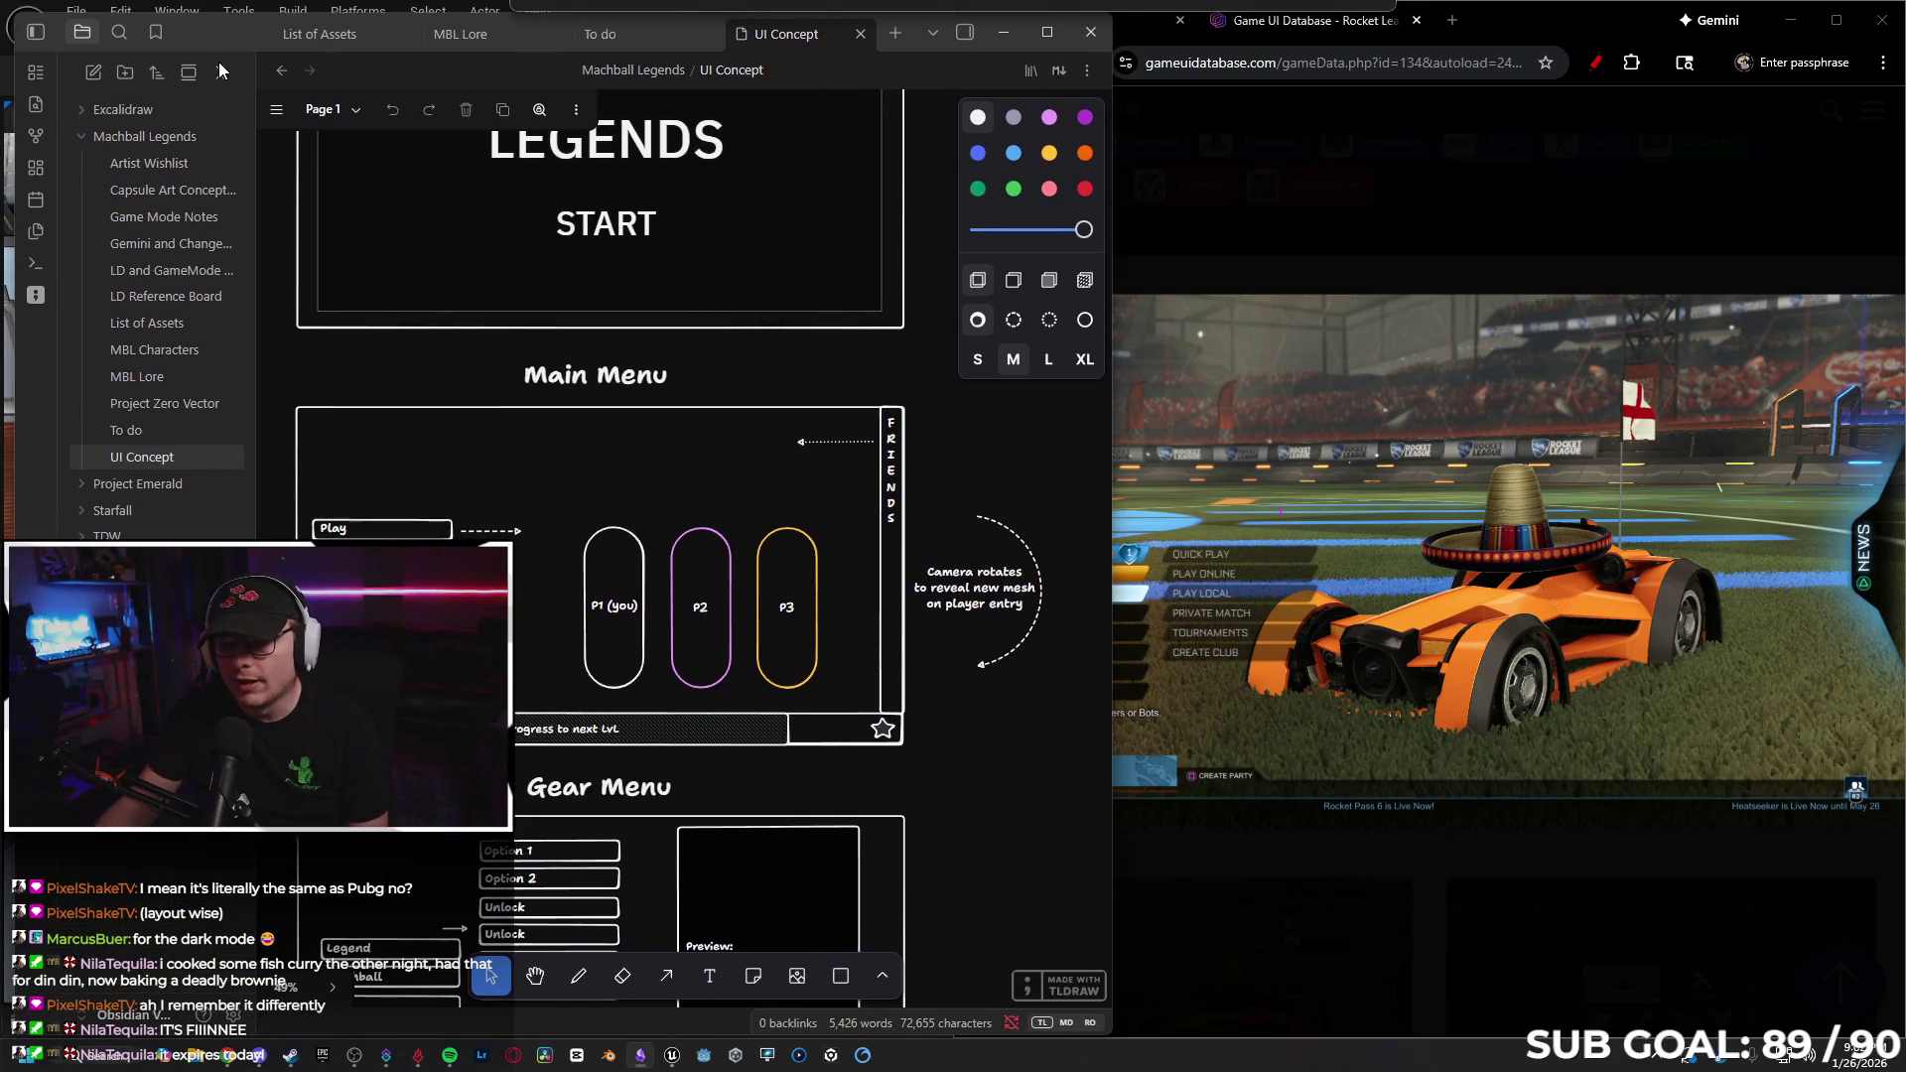
Bring the Rocket League screenshot browser forward and close it.
left_click(1140, 579)
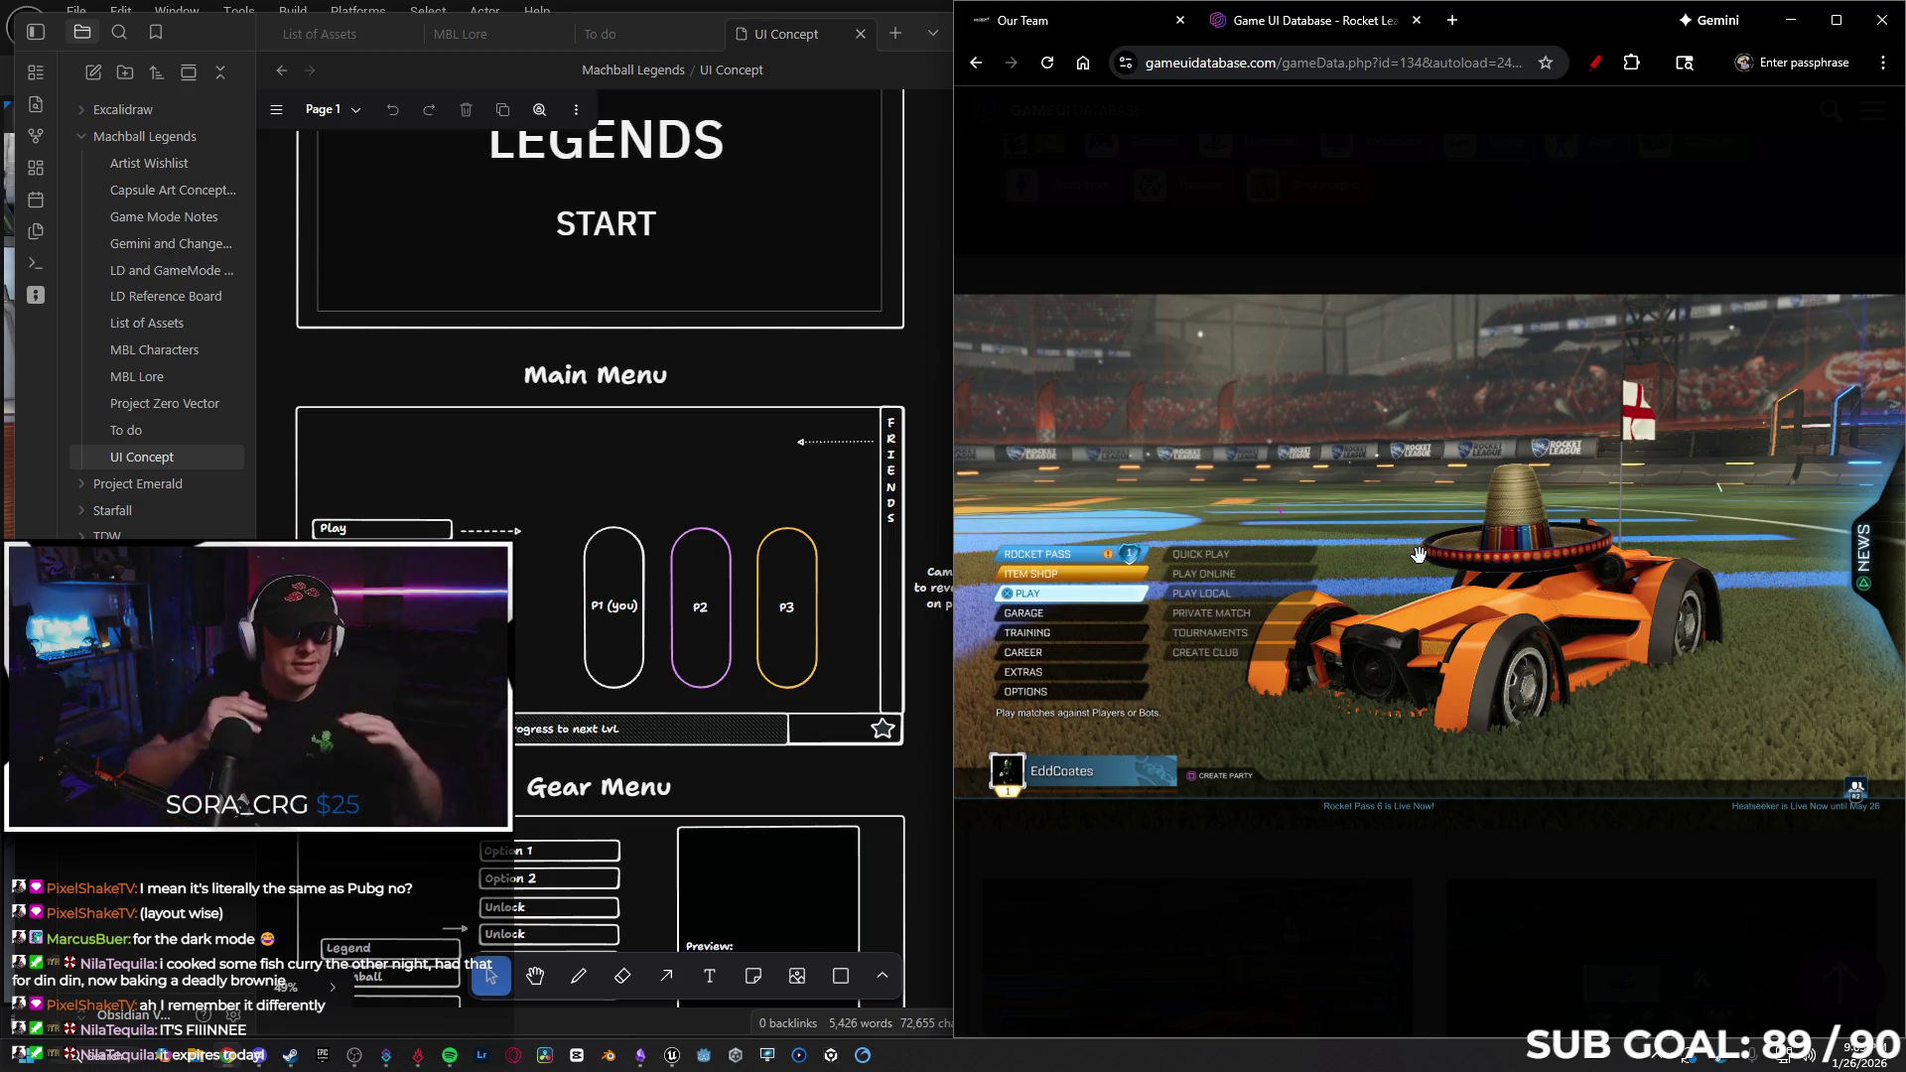
mouse_move(1444, 285)
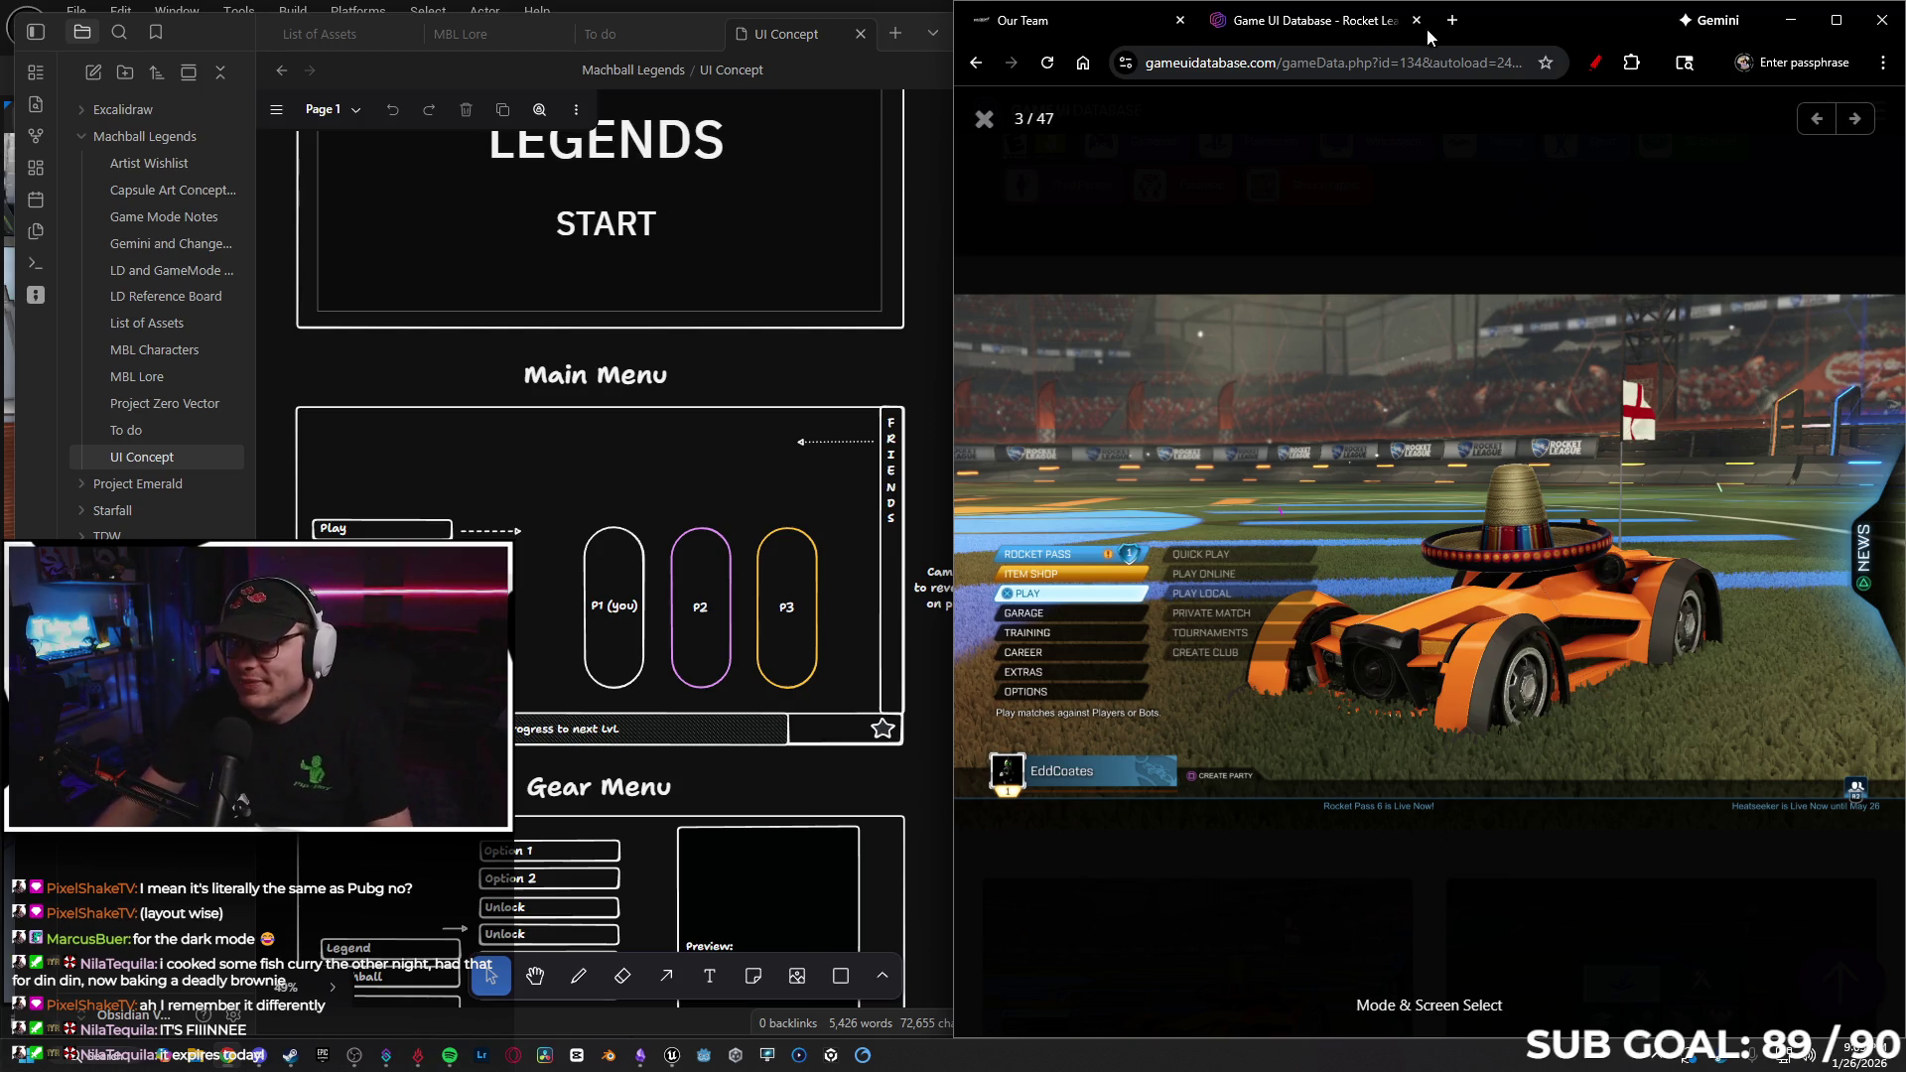
left_click(1881, 20)
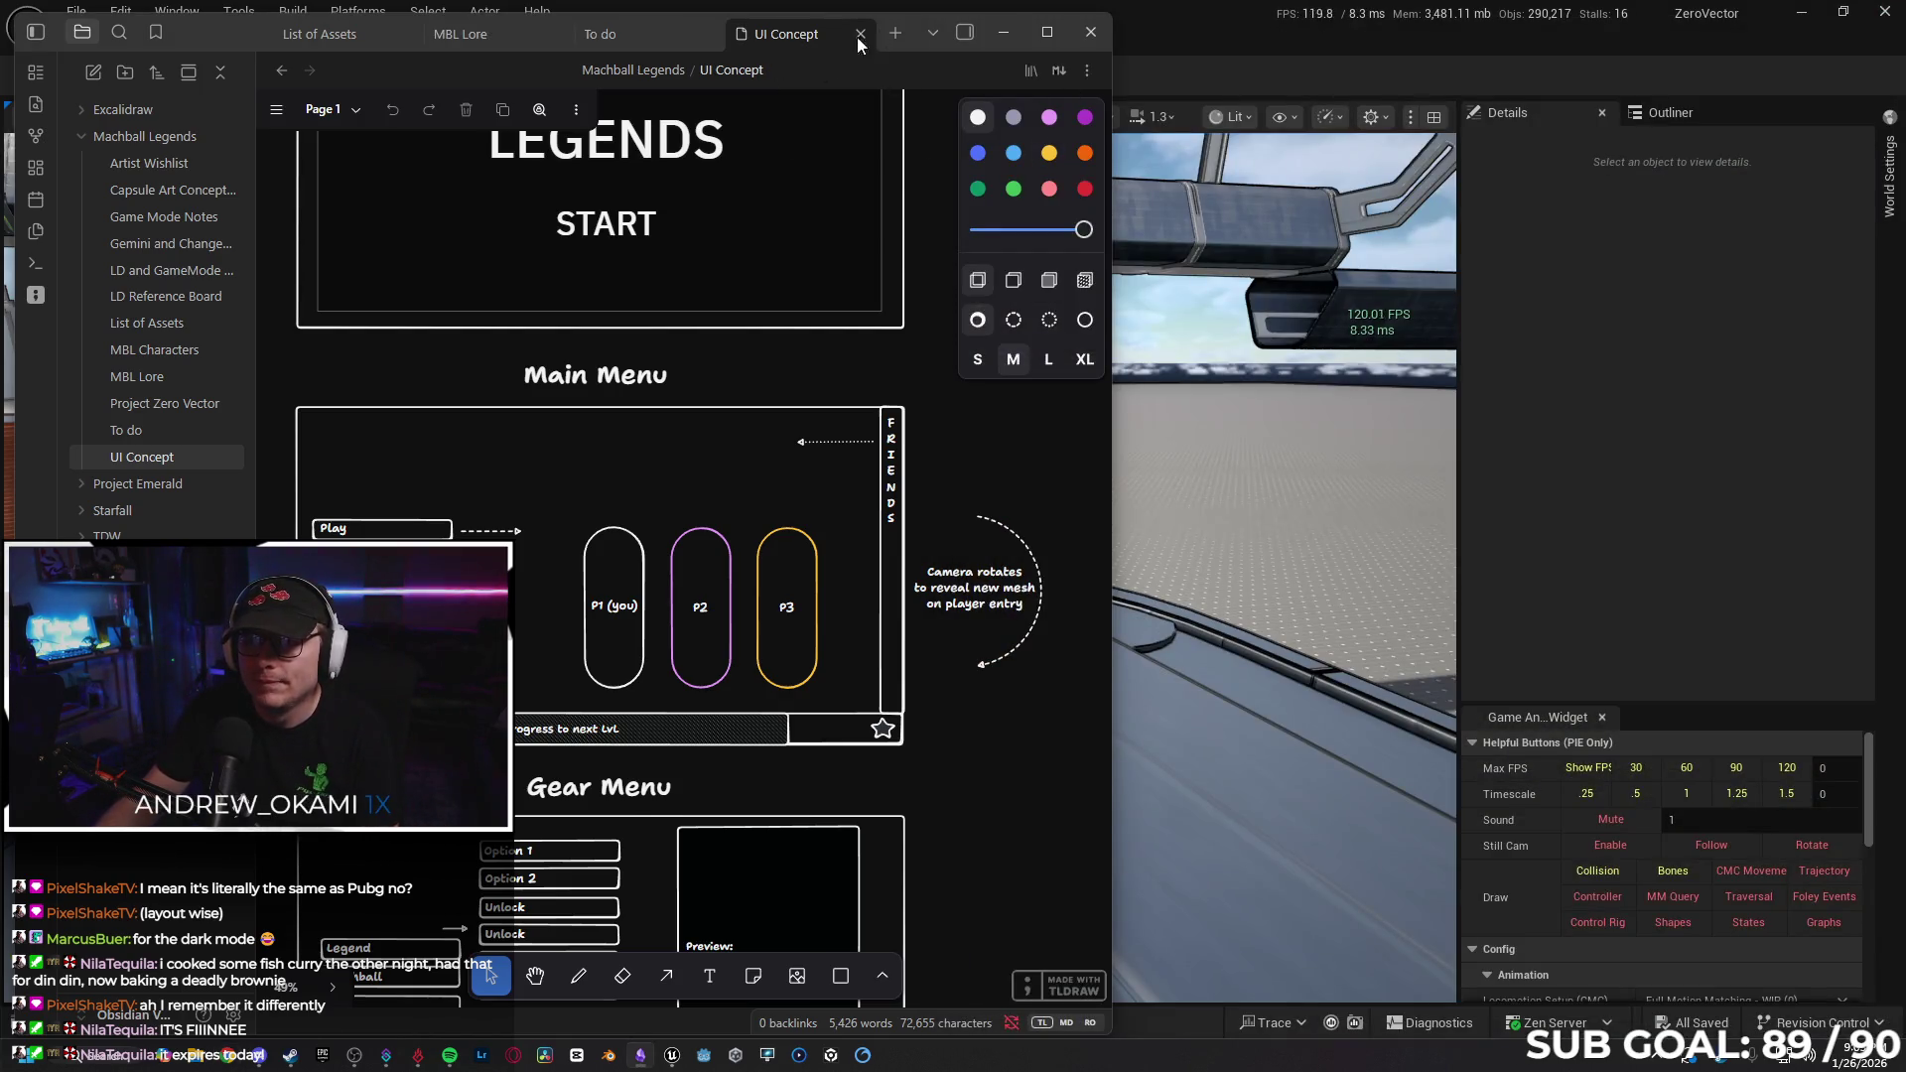
left_click_drag(915, 20, 1155, 3)
scroll(1109, 658, "left", 5)
scroll(1092, 595, "up", 3)
scroll(1004, 587, "down", 3)
scroll(1005, 588, "down", 5)
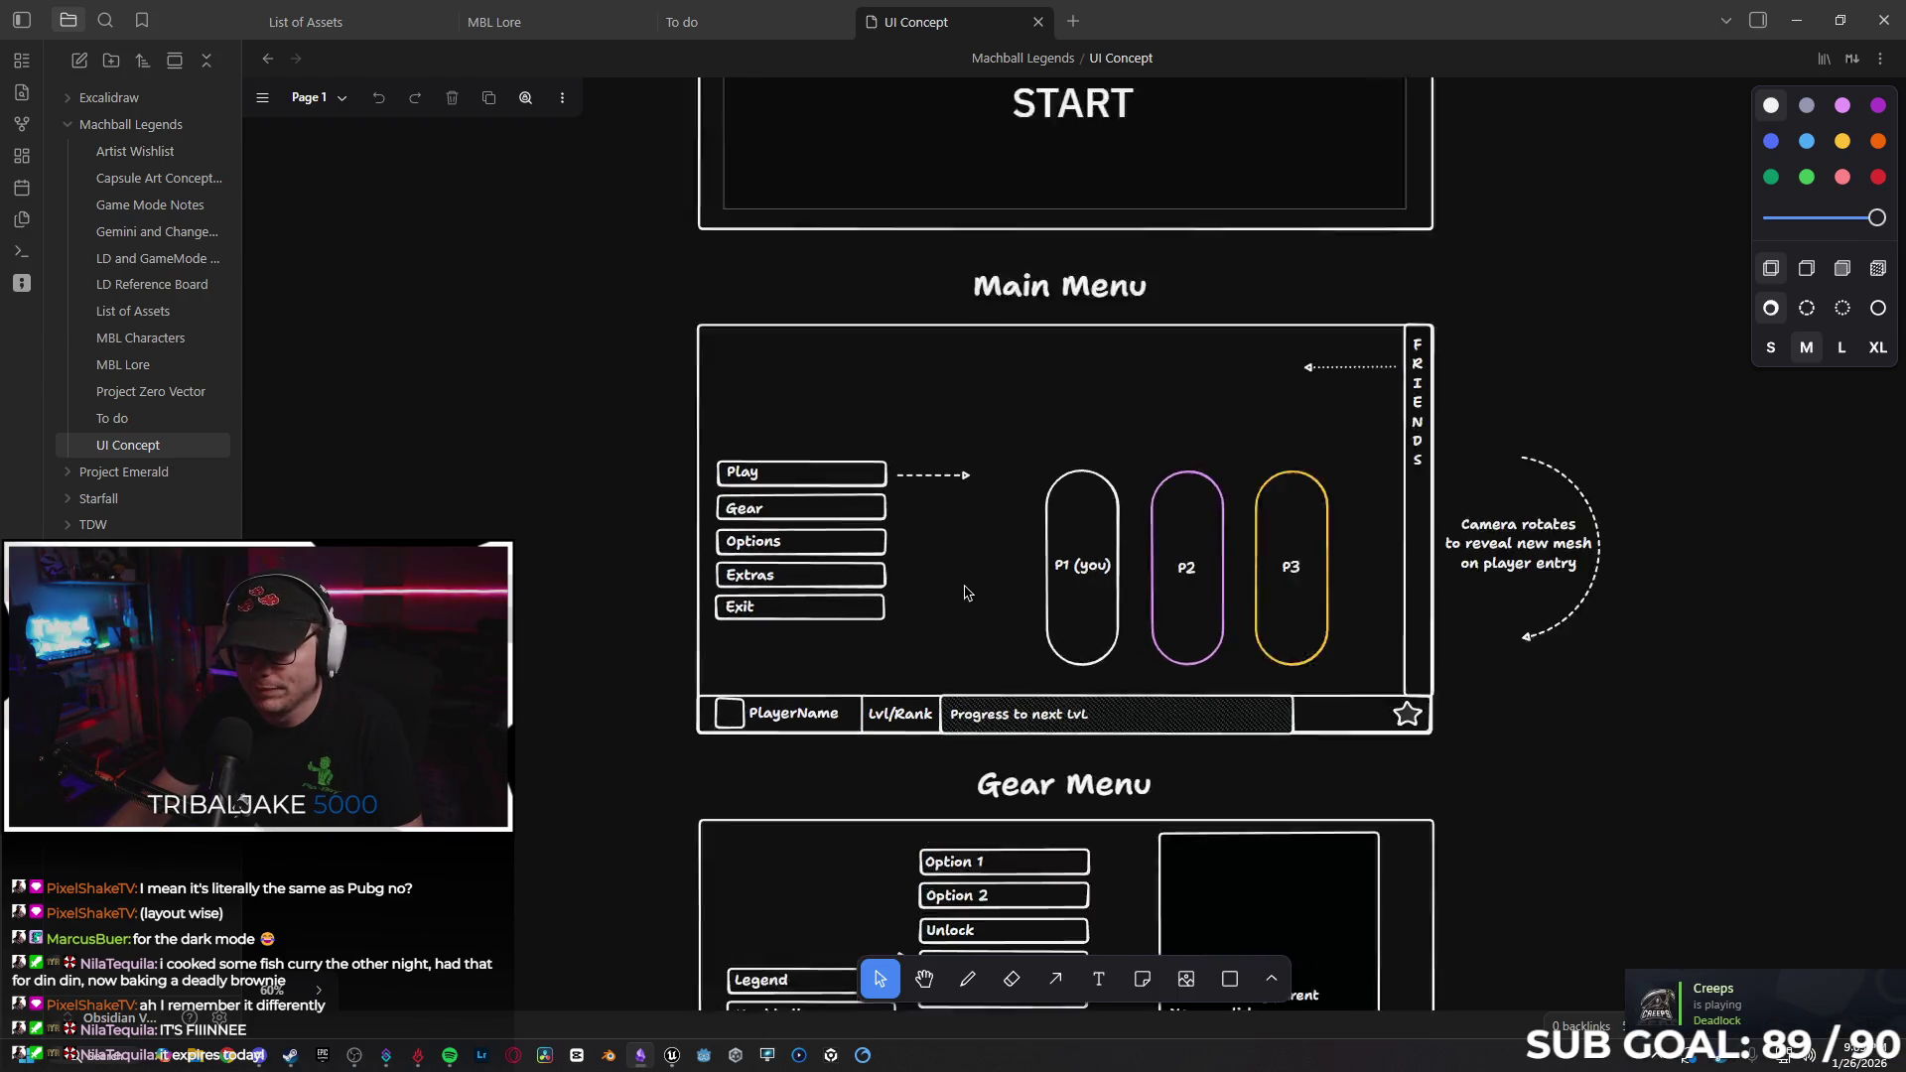
scroll(1238, 637, "up", 2)
scroll(932, 685, "down", 1)
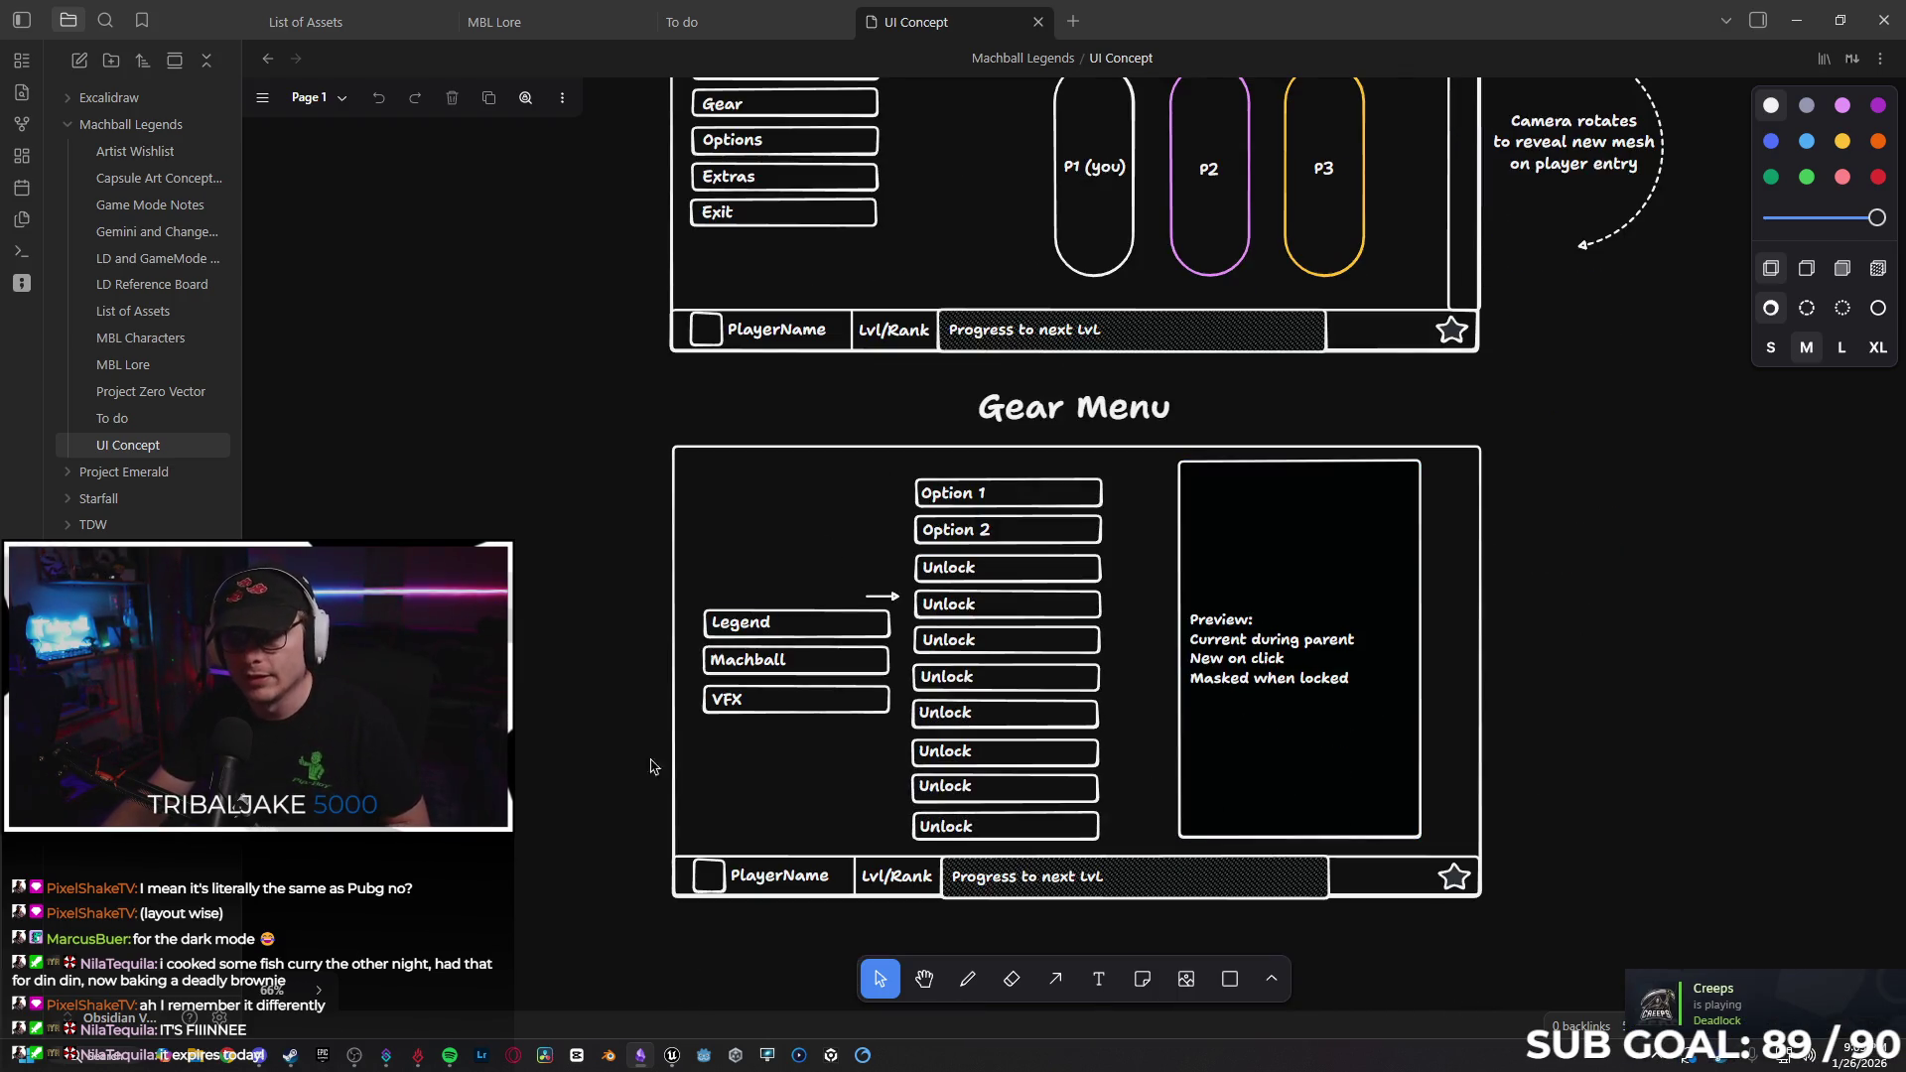
scroll(773, 314, "up", 1)
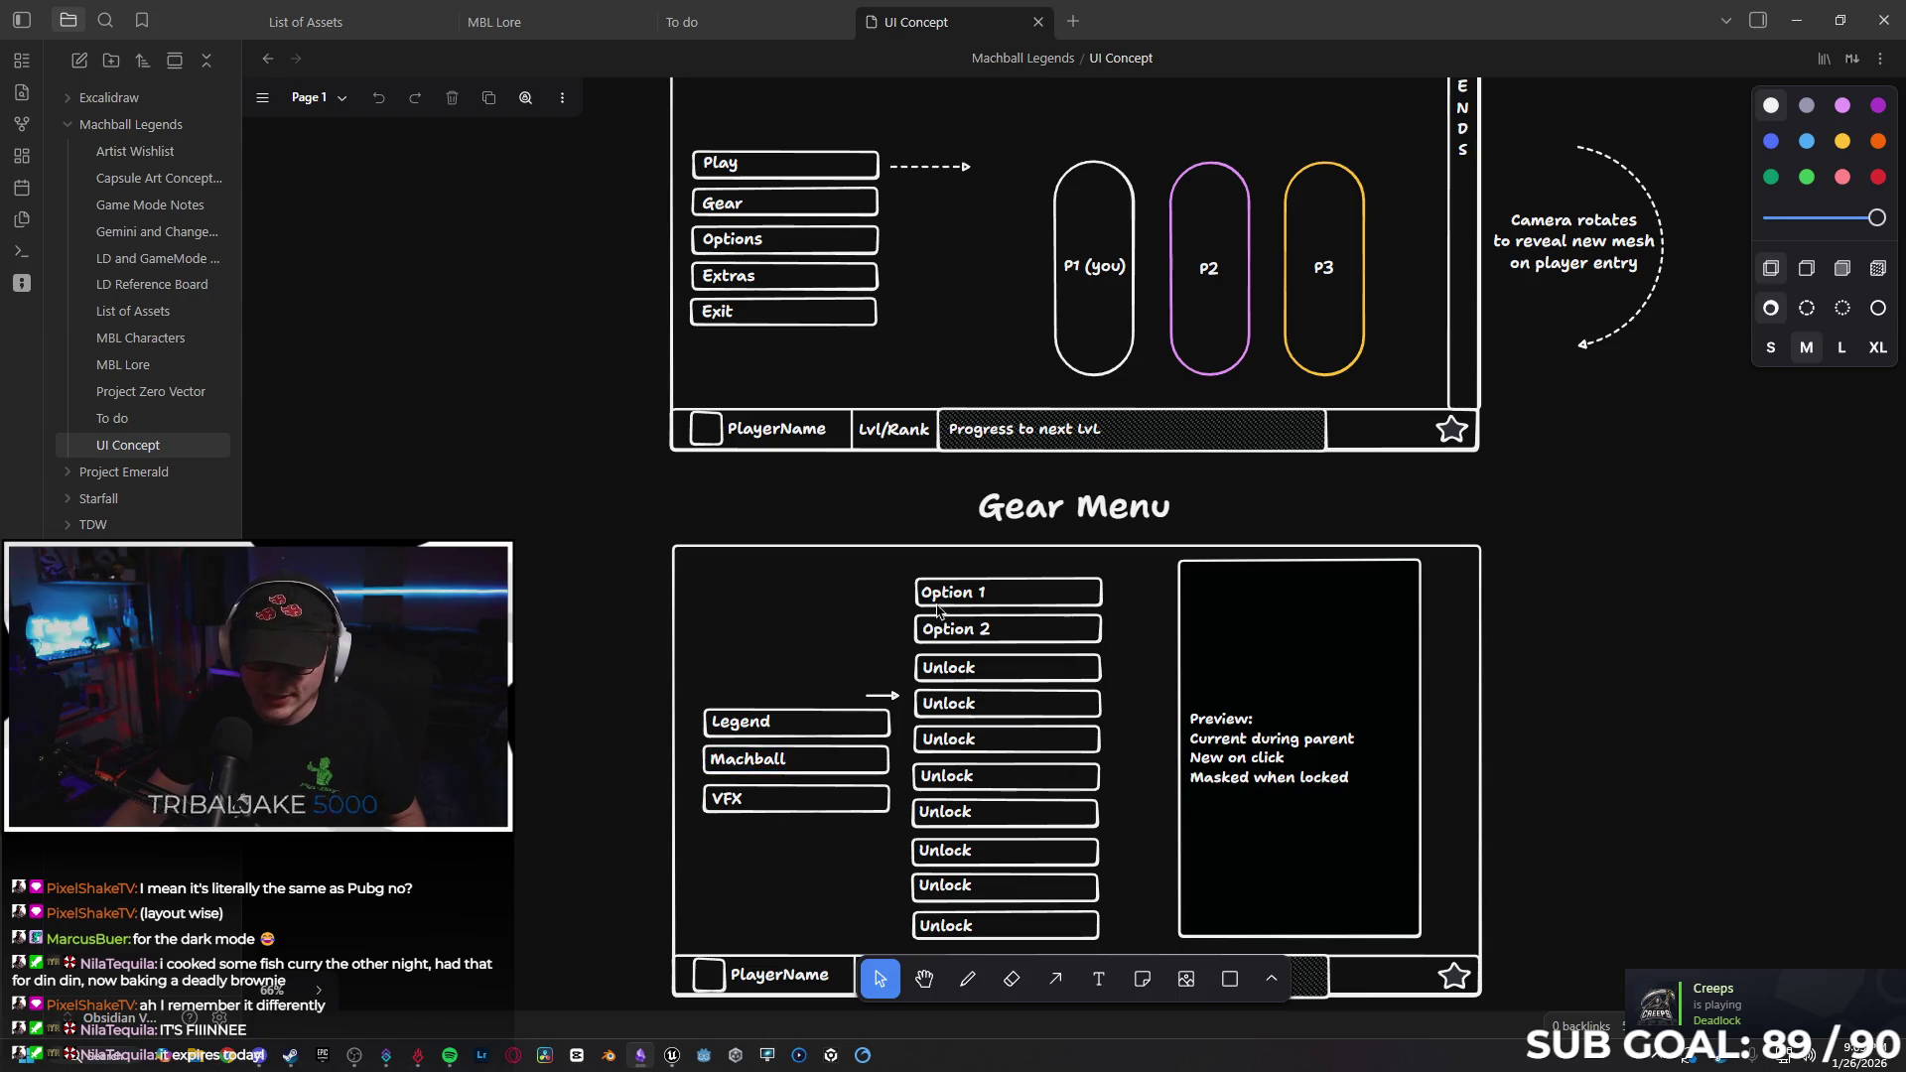
left_click(720, 789)
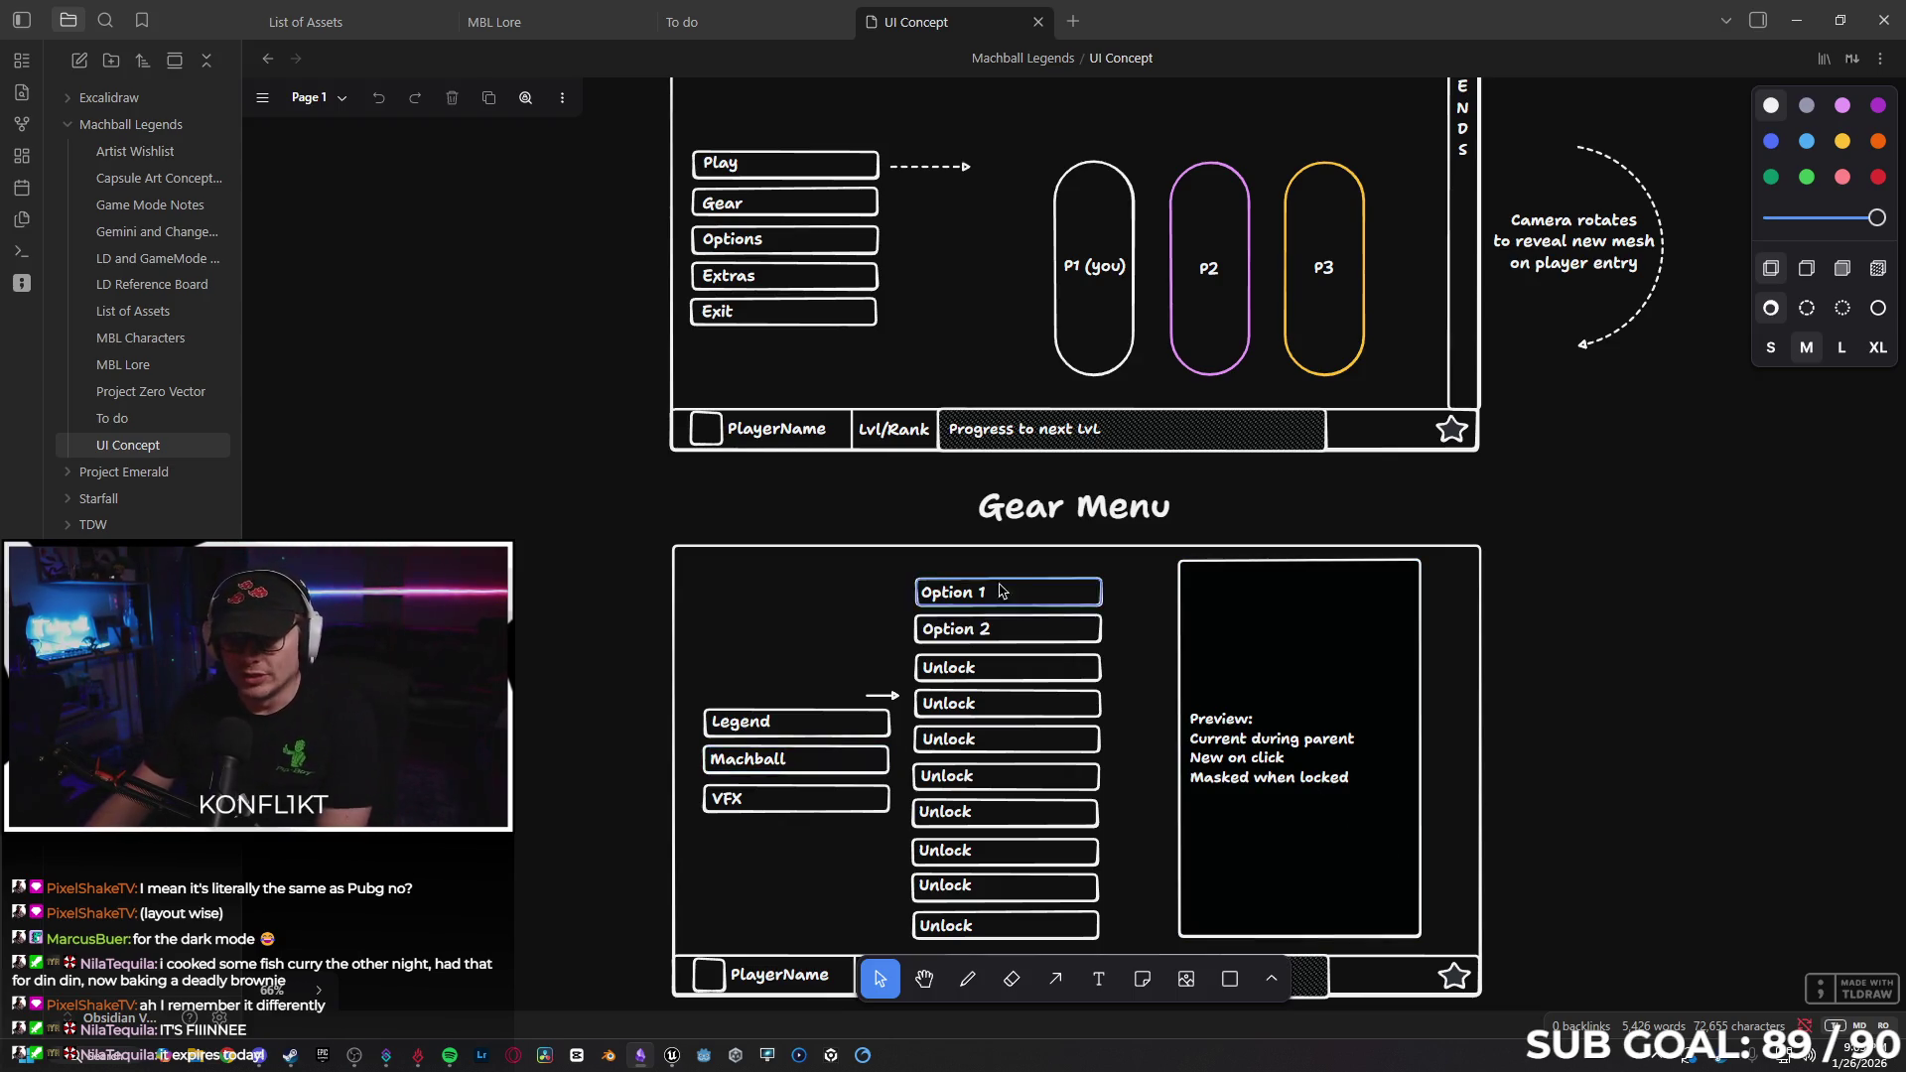
double_click(883, 760)
scroll(1535, 618, "down", 7)
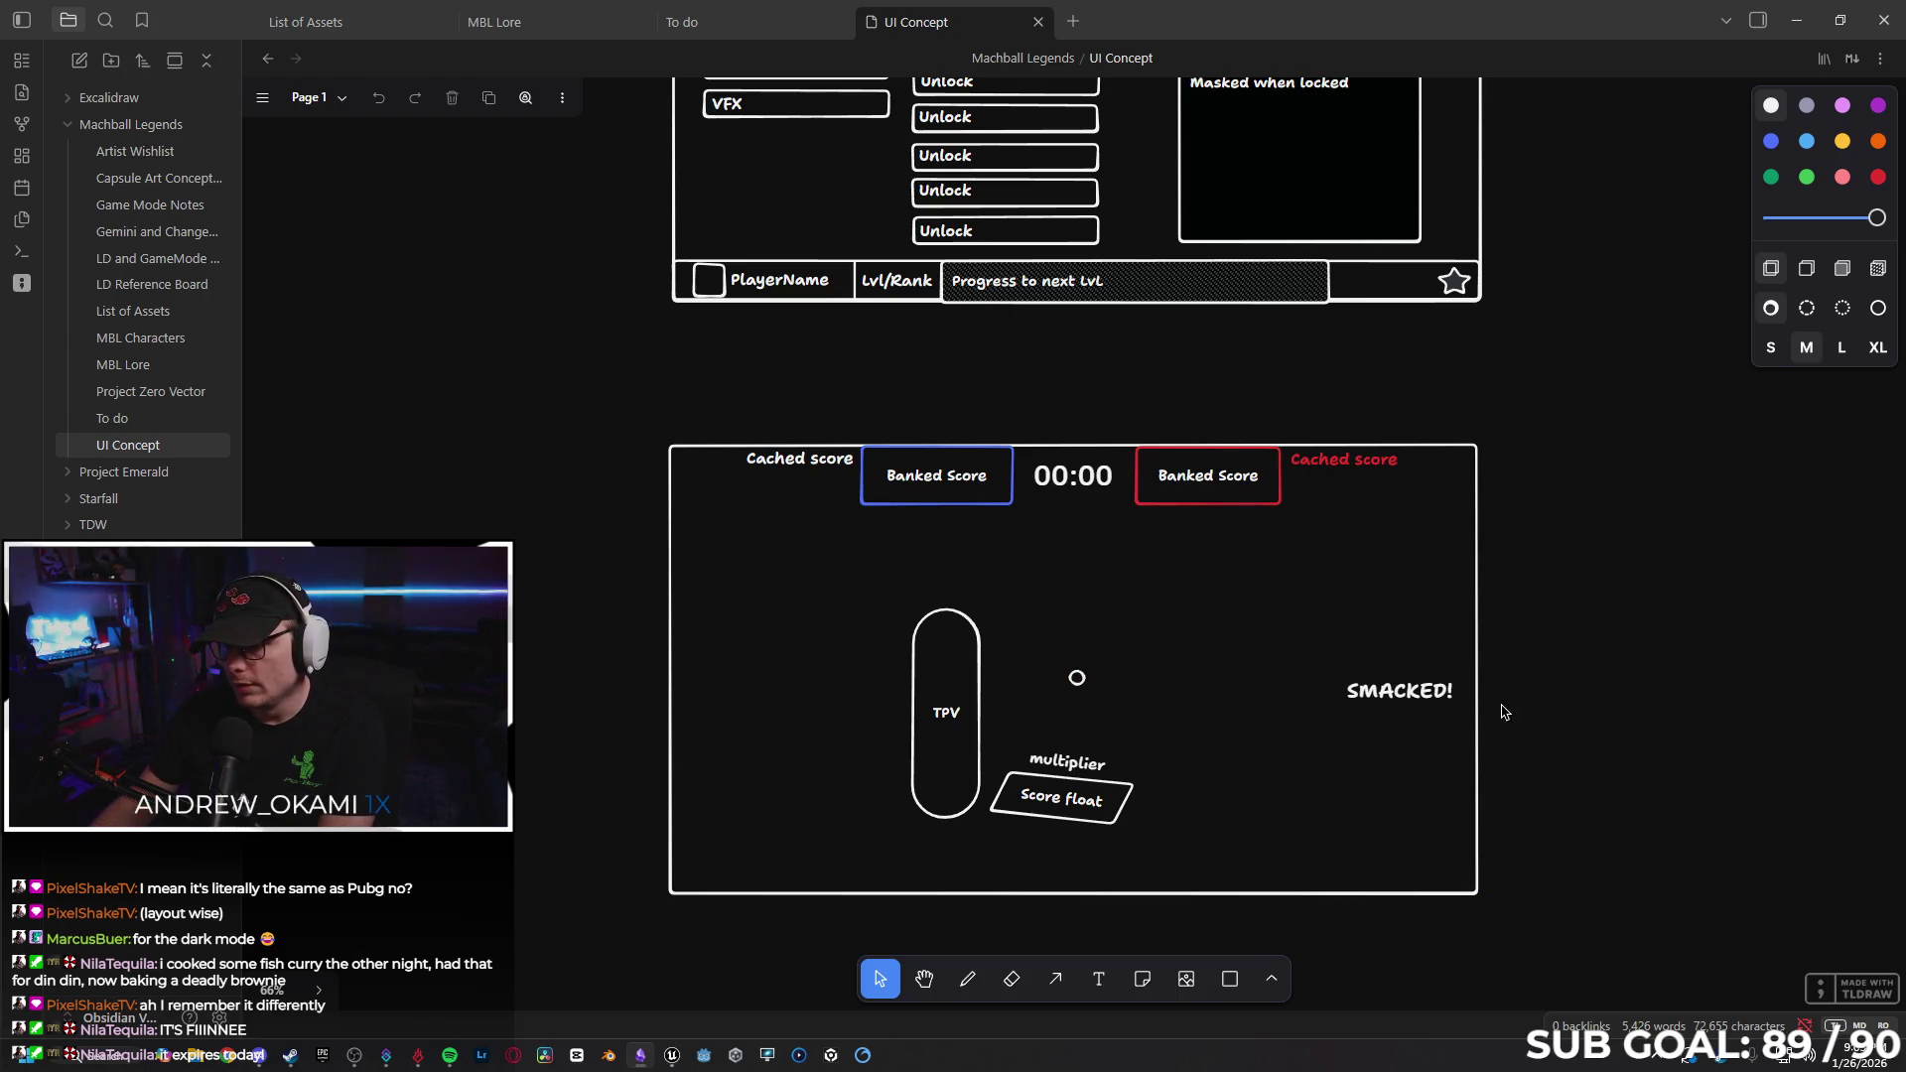
Restore Obsidian from full screen, briefly hide it to view Unreal, then bring it back.
scroll(1044, 719, "down", 1)
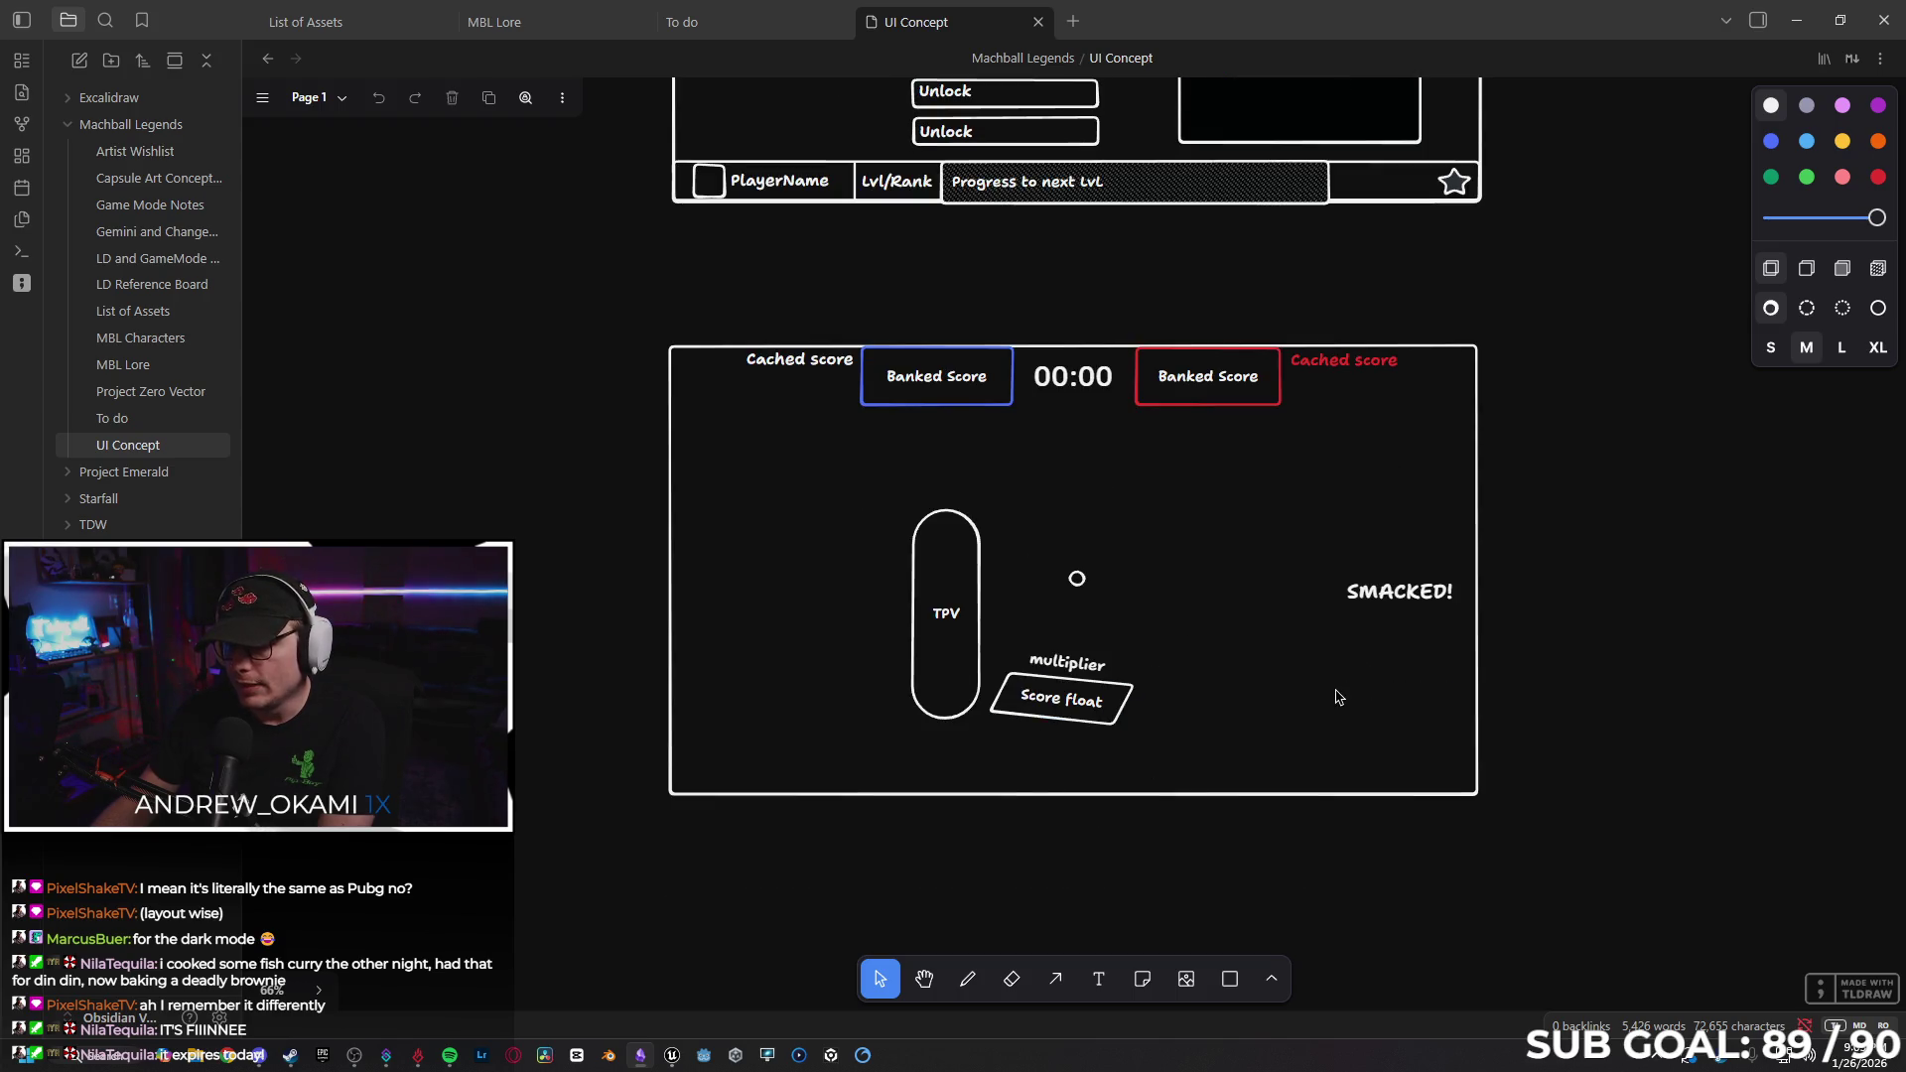
scroll(1039, 600, "up", 2)
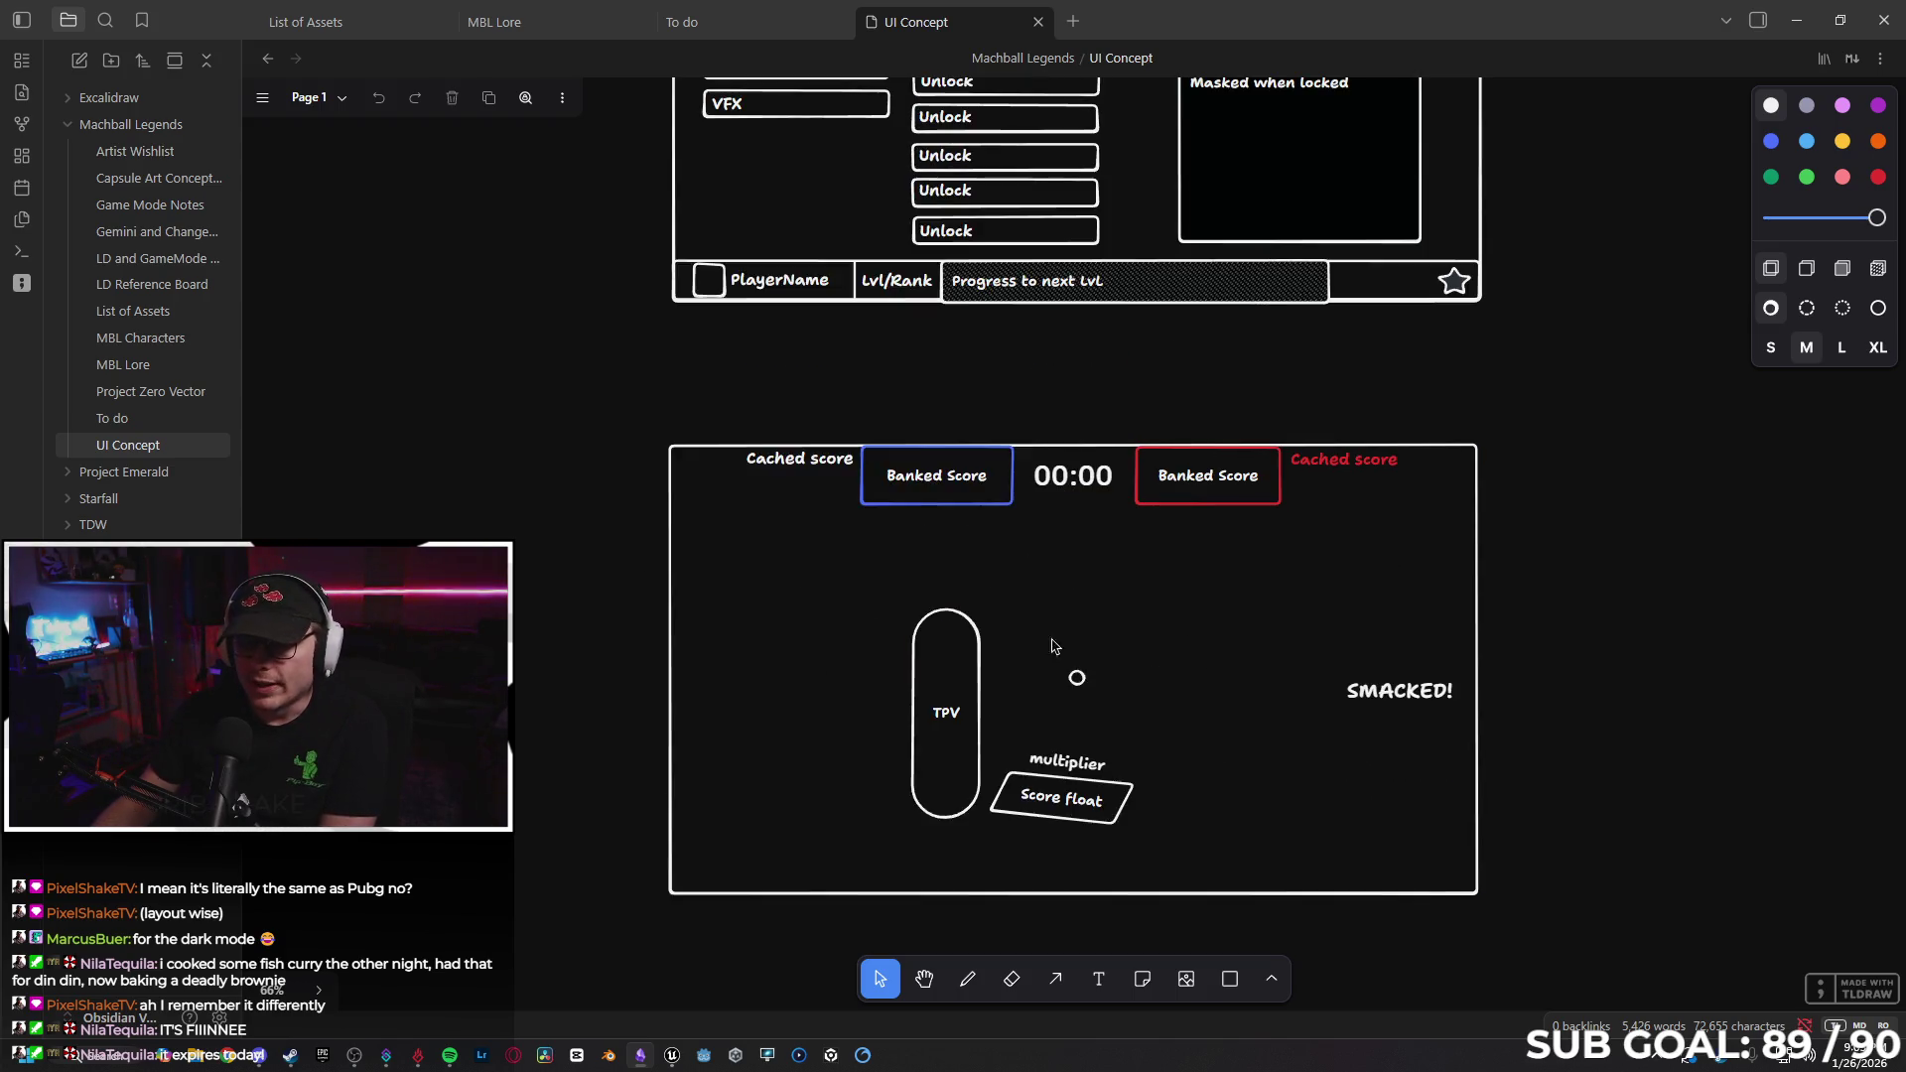
scroll(1231, 734, "down", 1)
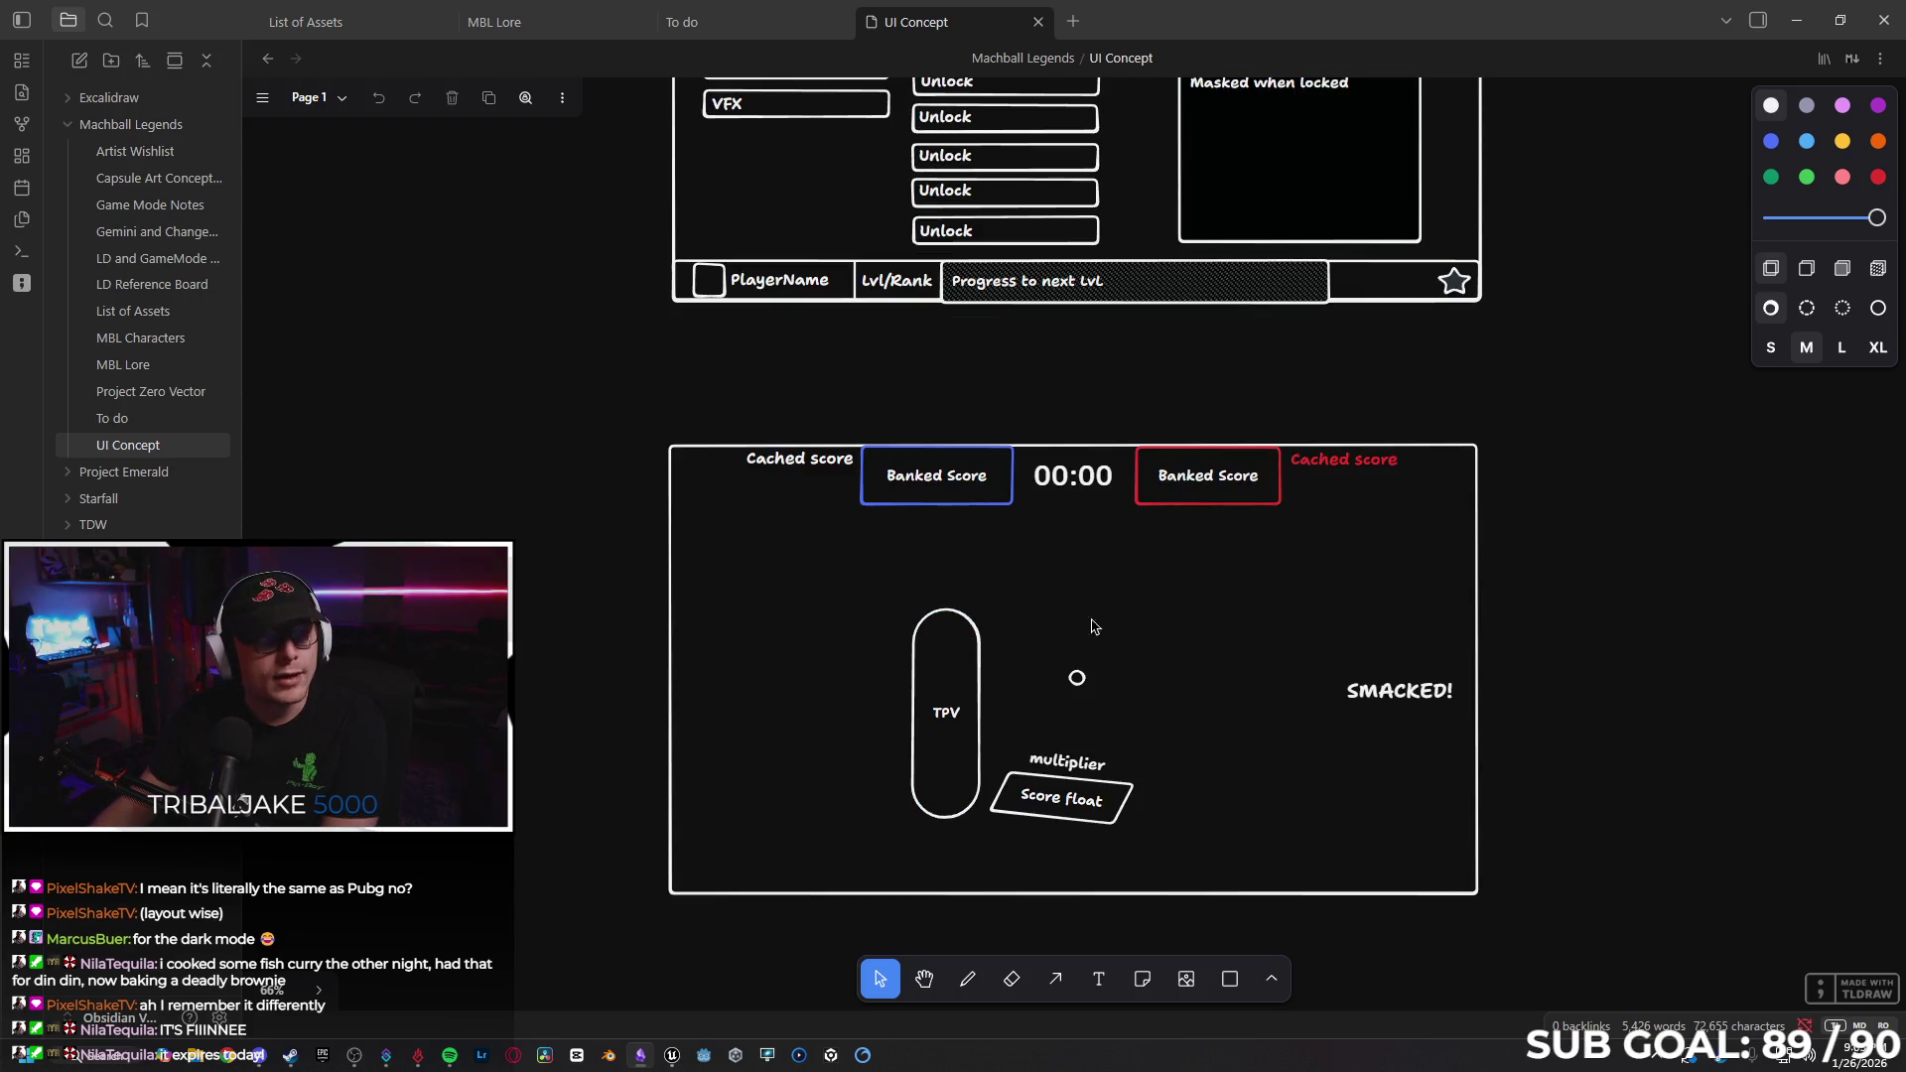
scroll(1155, 681, "up", 20)
scroll(1181, 744, "down", 4)
scroll(1094, 699, "down", 3)
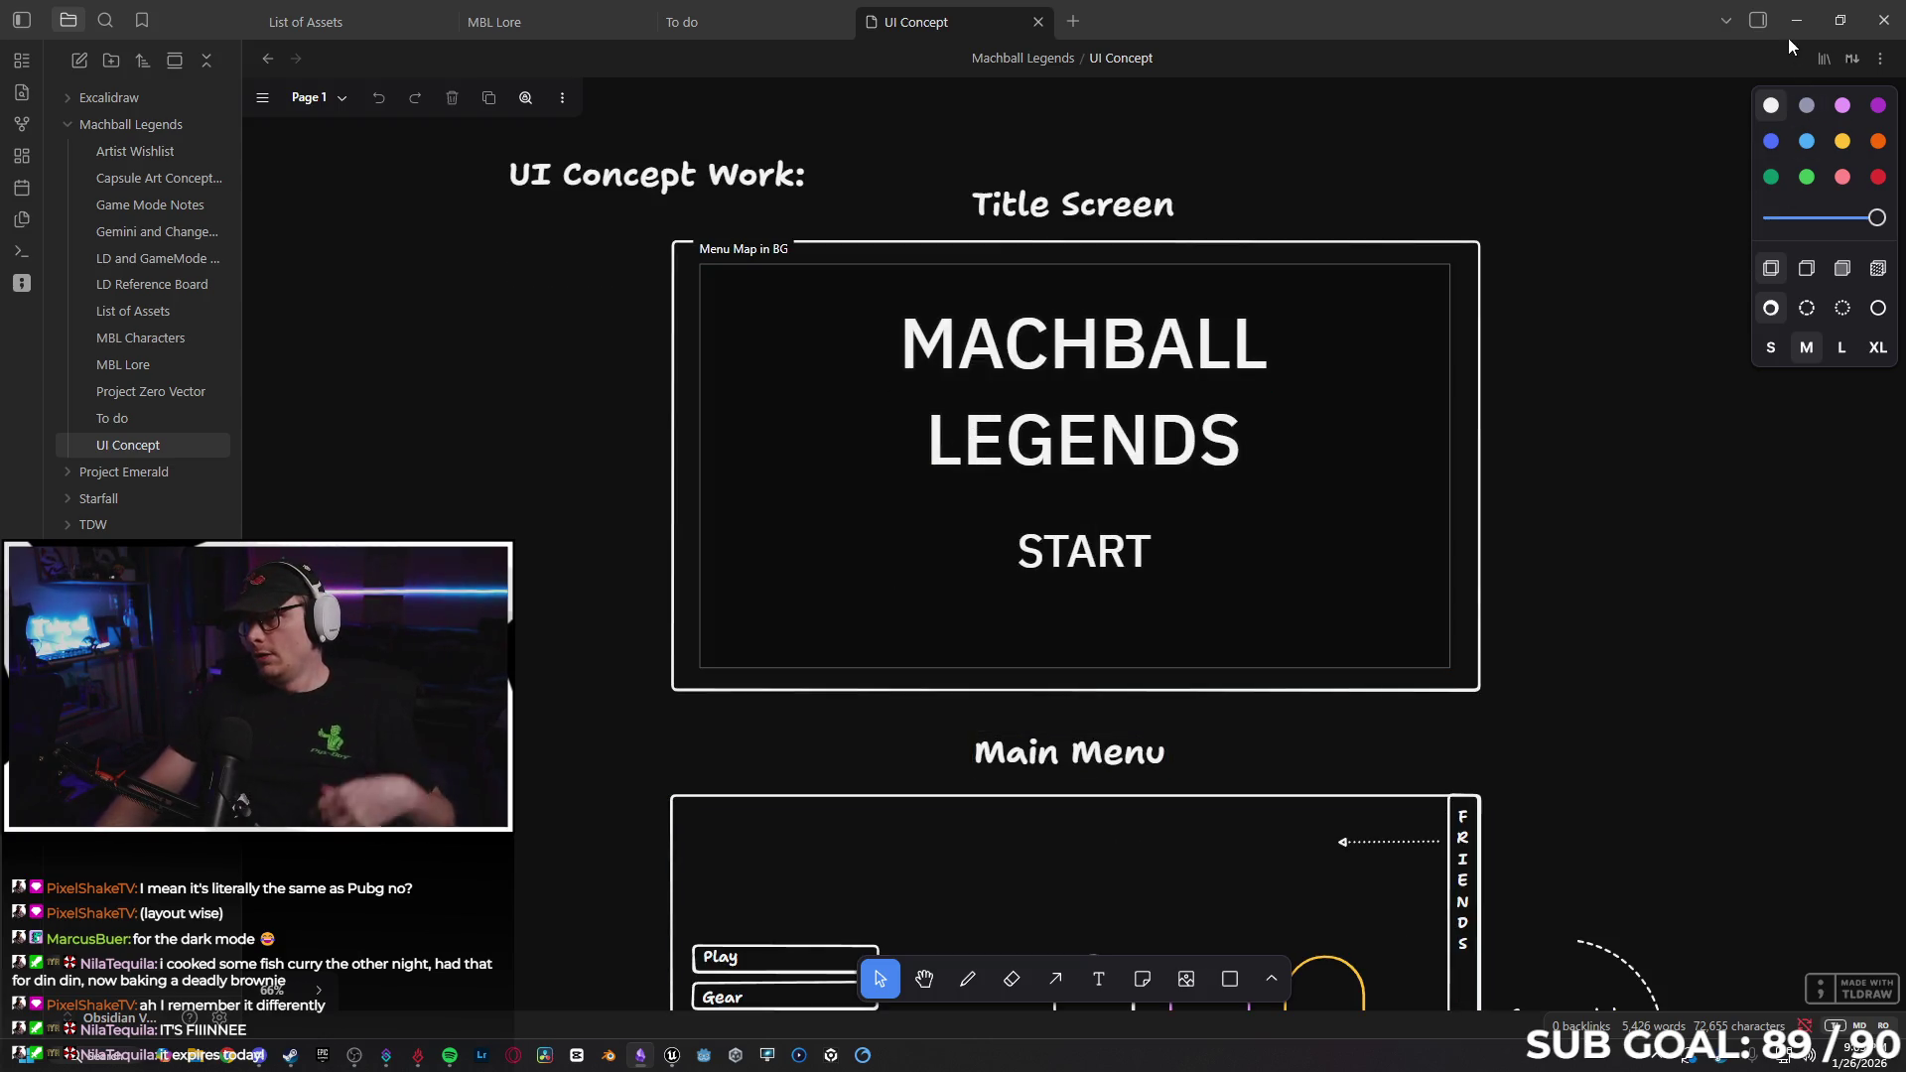
left_click(1839, 20)
left_click(1742, 106)
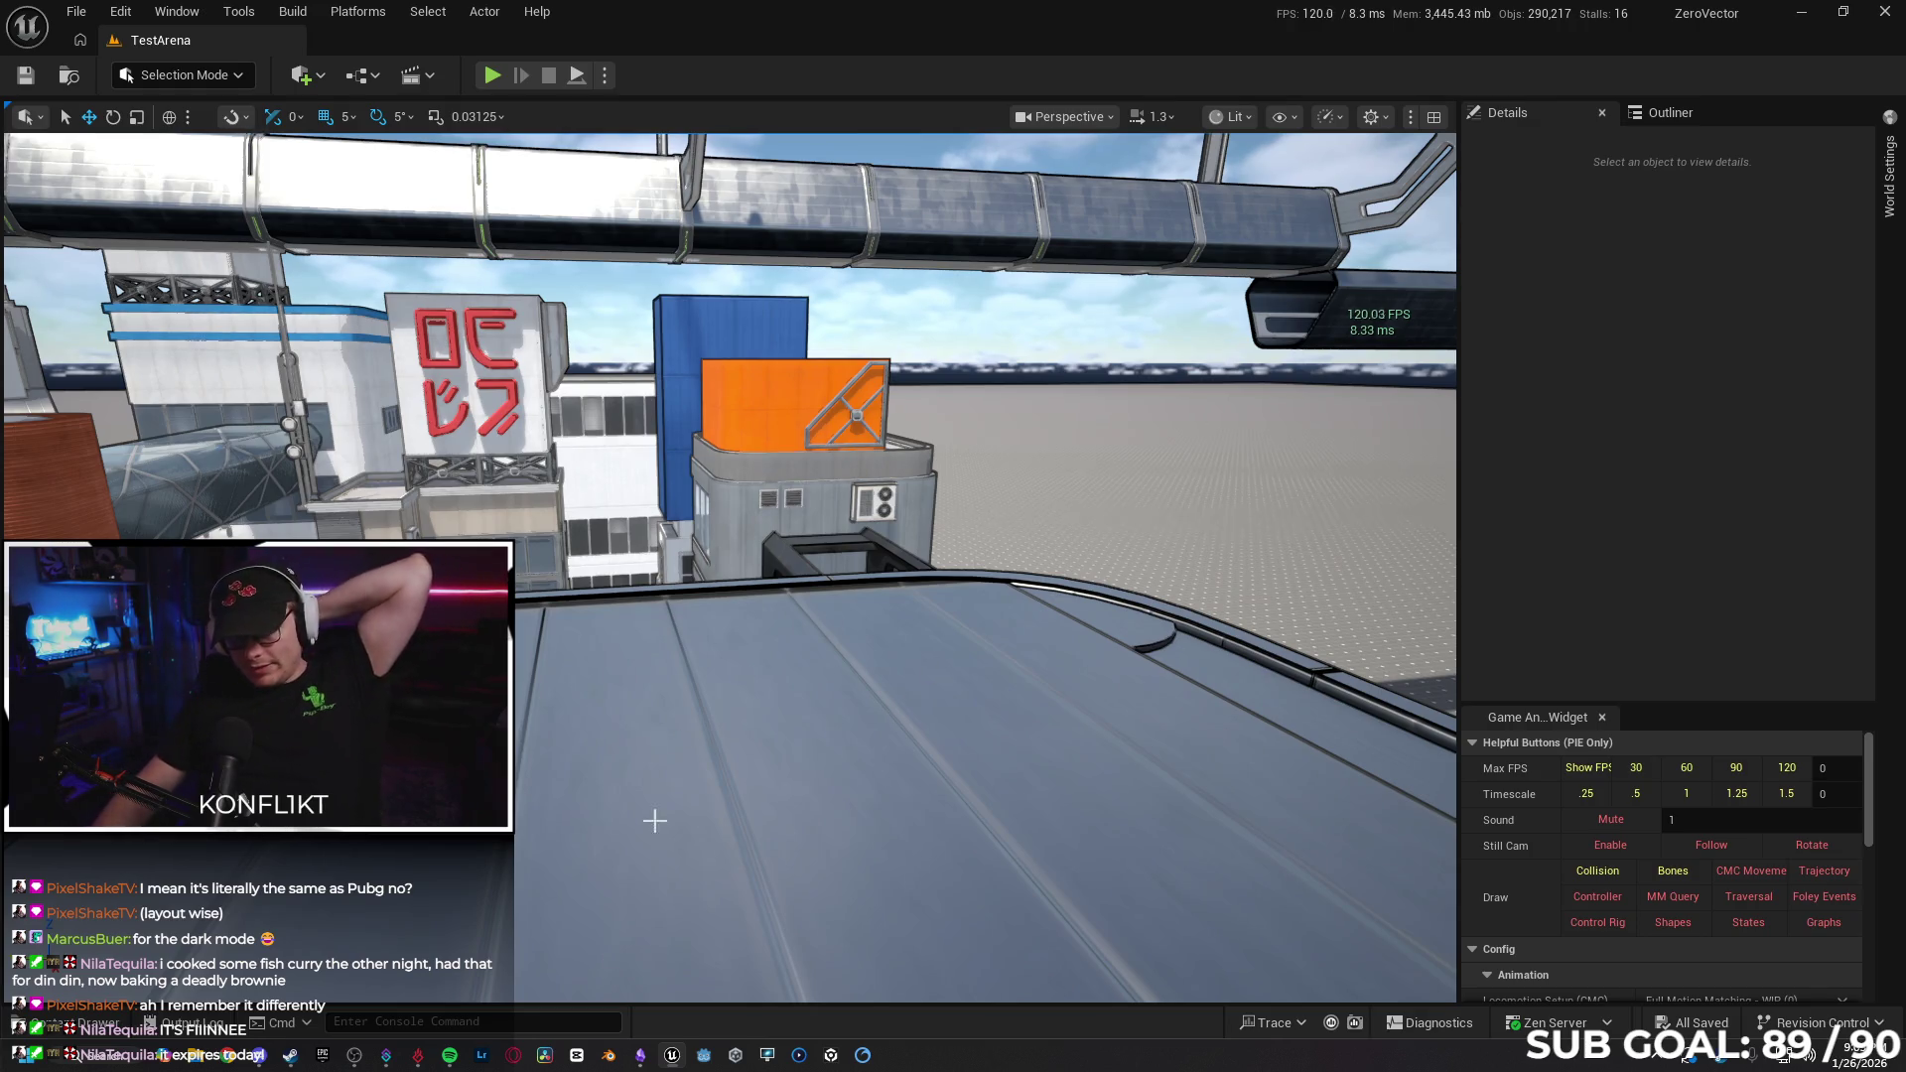
left_click(640, 1054)
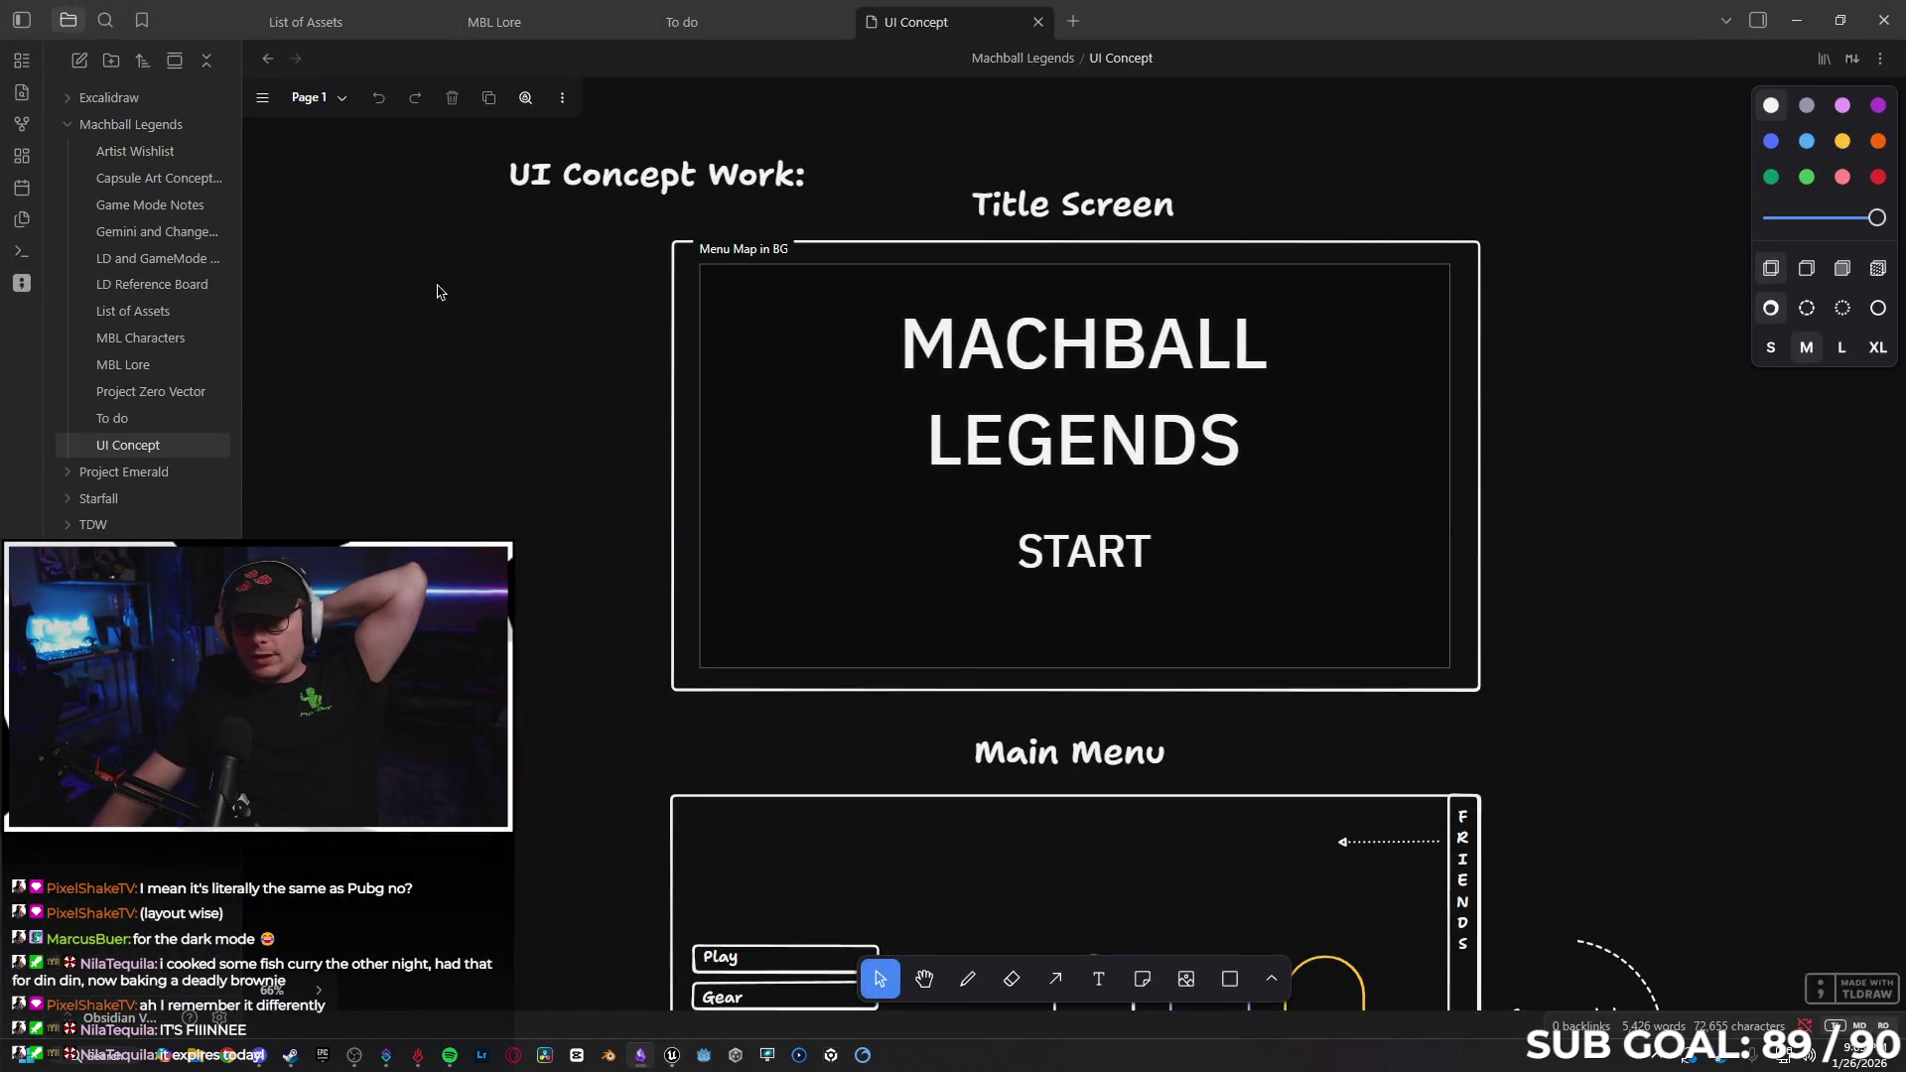
Open the To do note, cancel a new tldraw drawing, and open Settings.
left_click(113, 417)
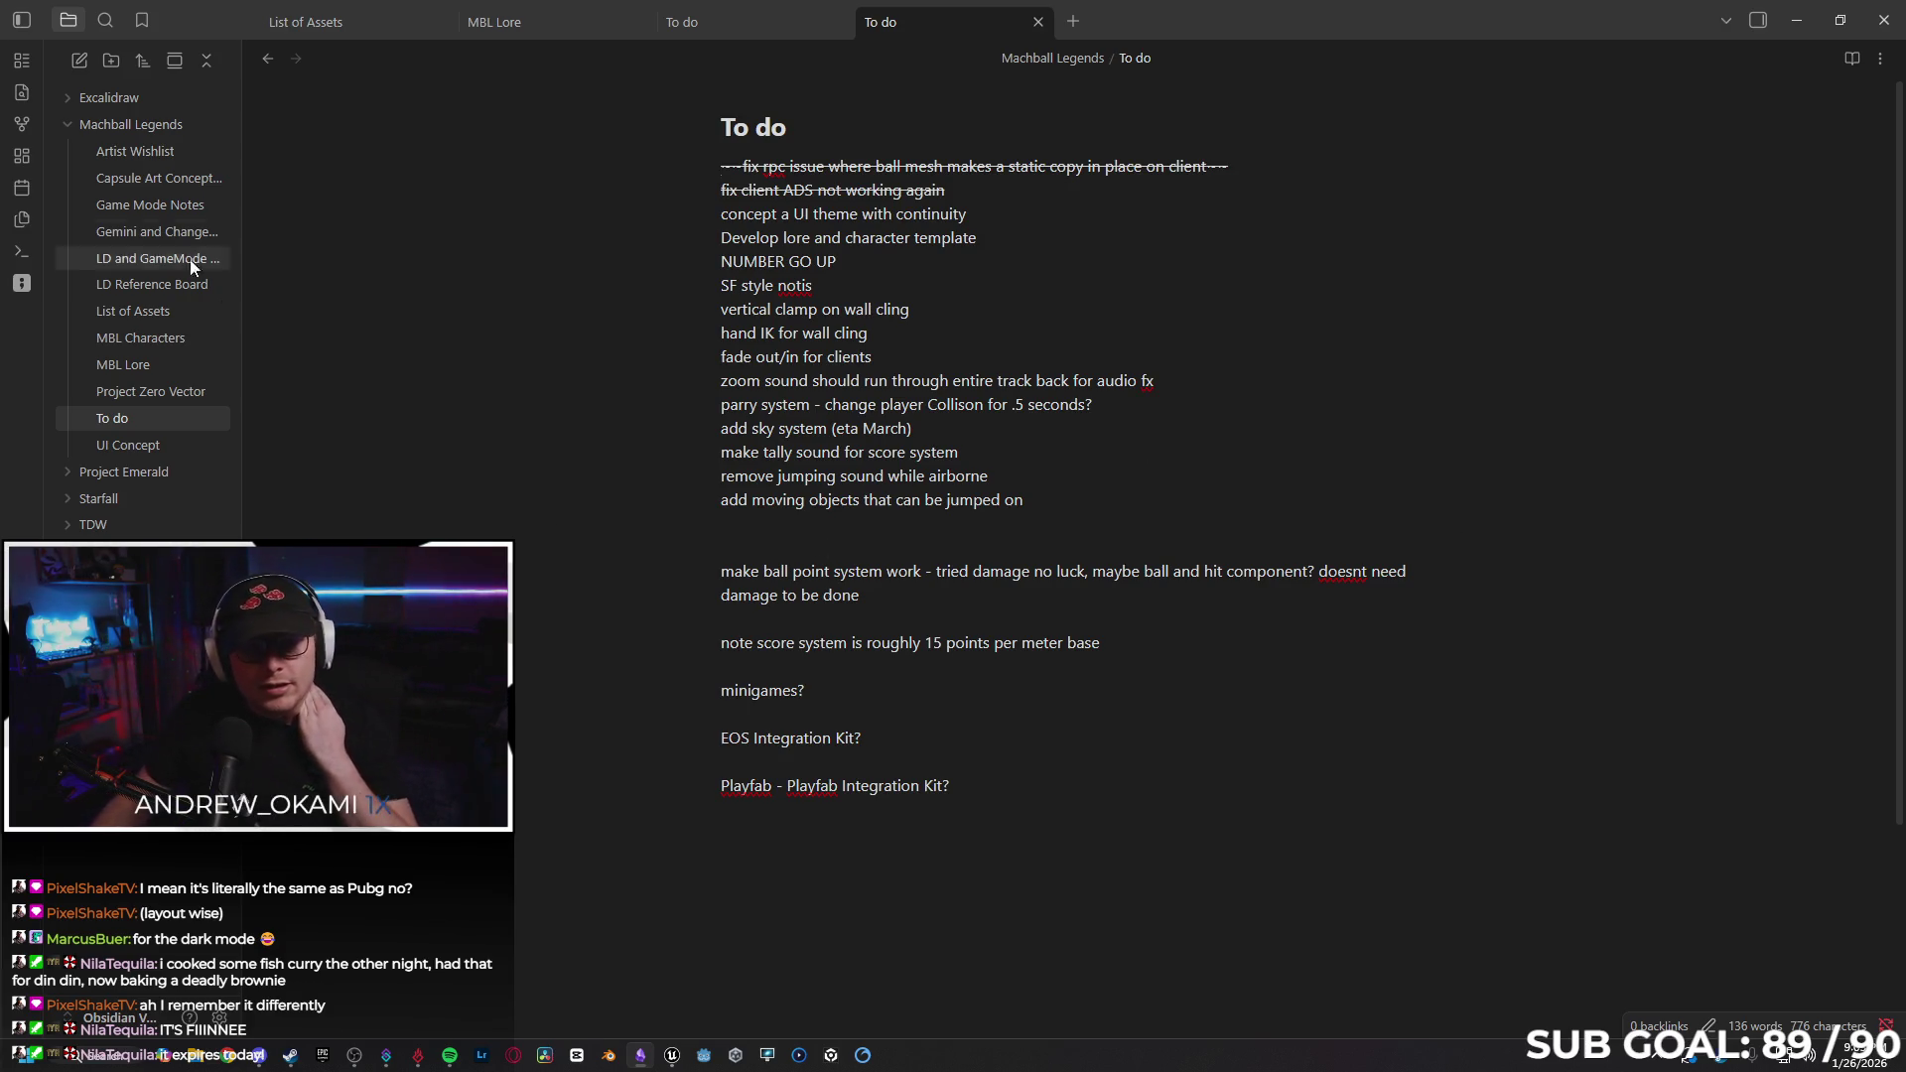
left_click(21, 286)
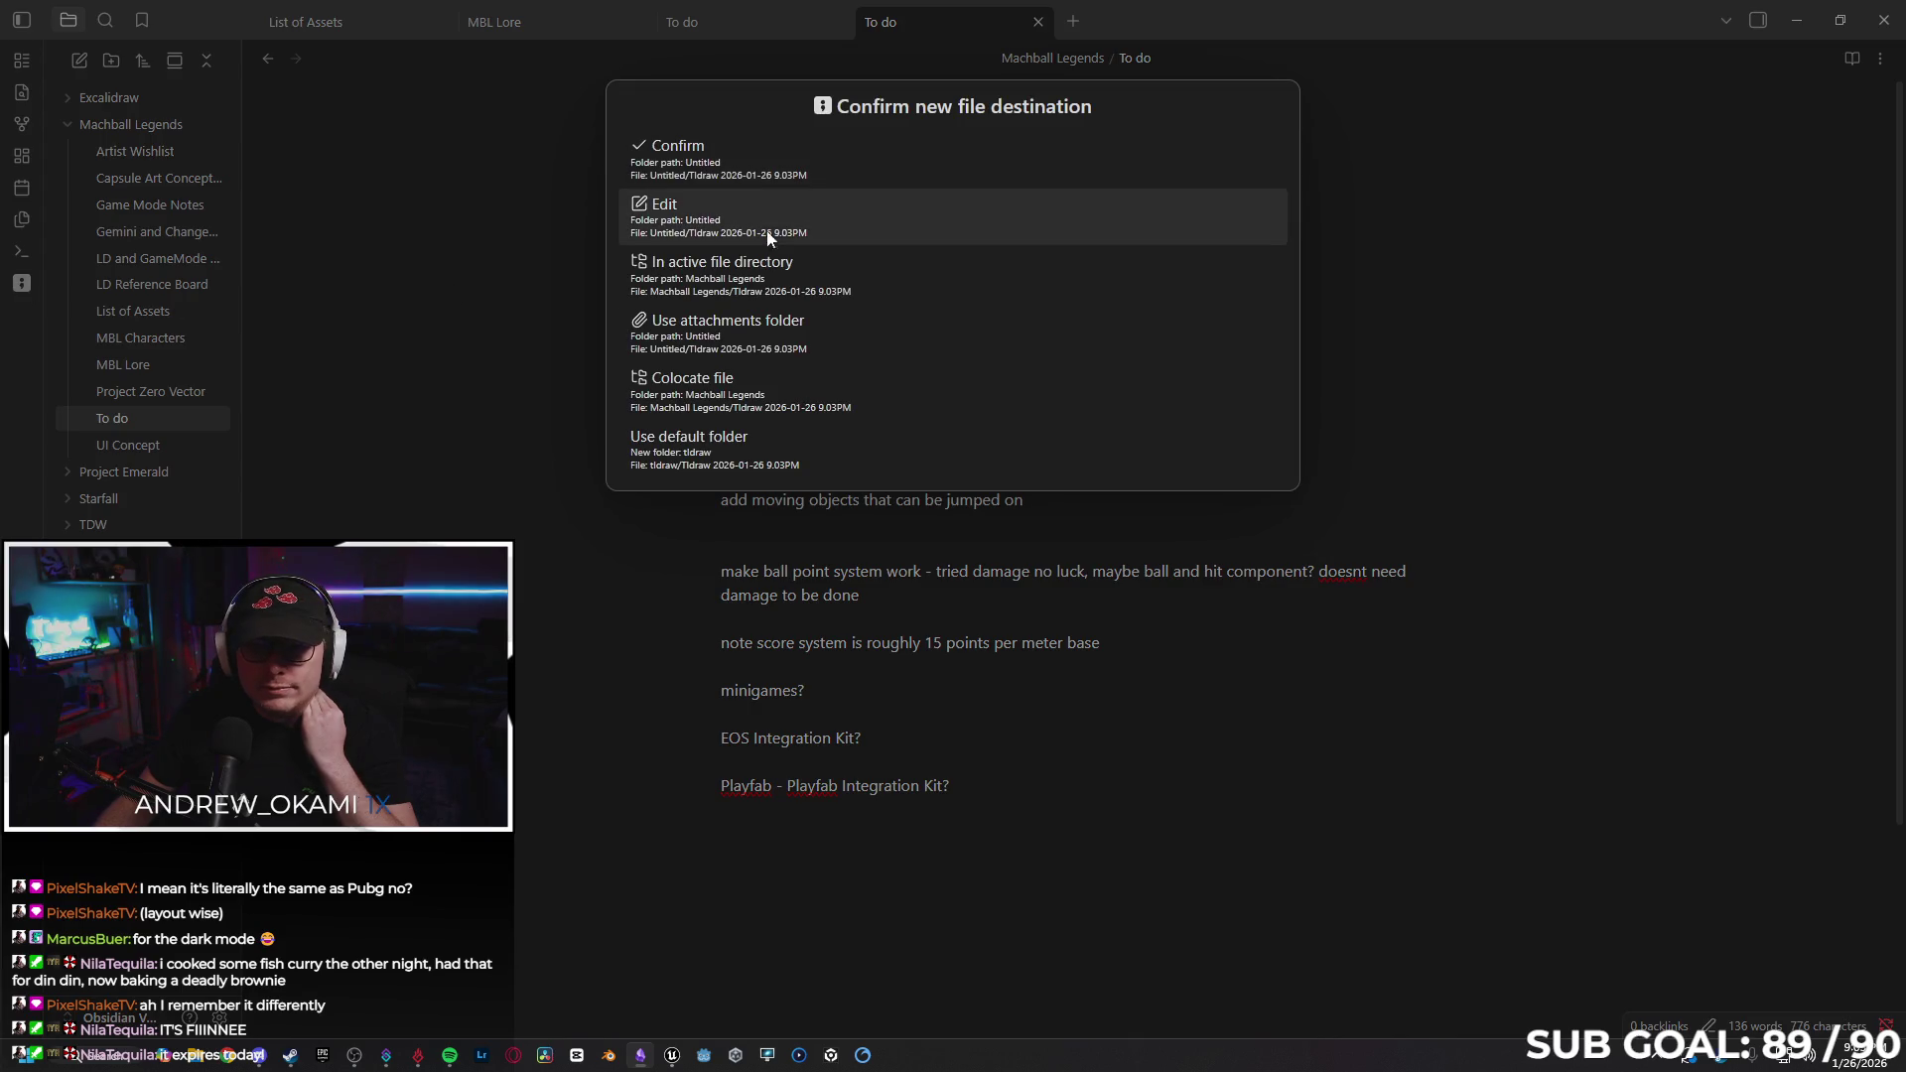
left_click(440, 516)
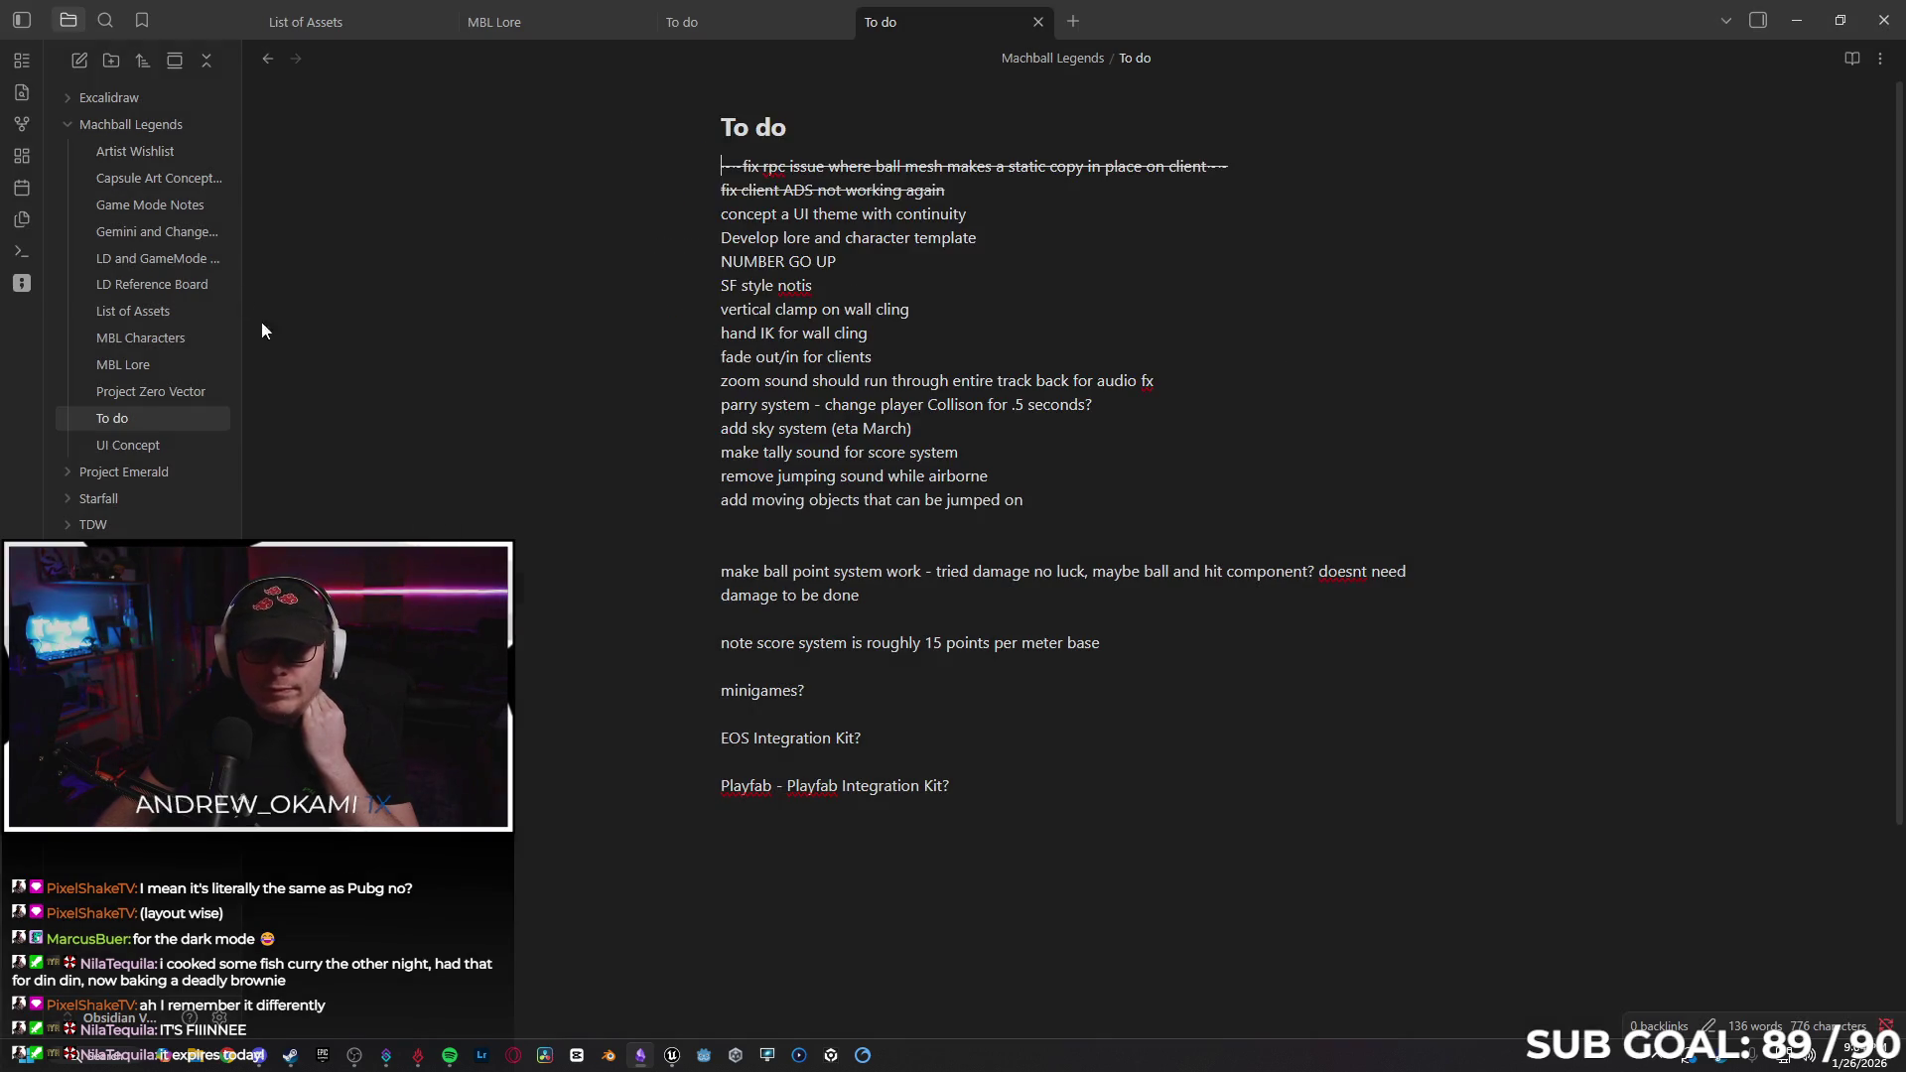
left_click(219, 1019)
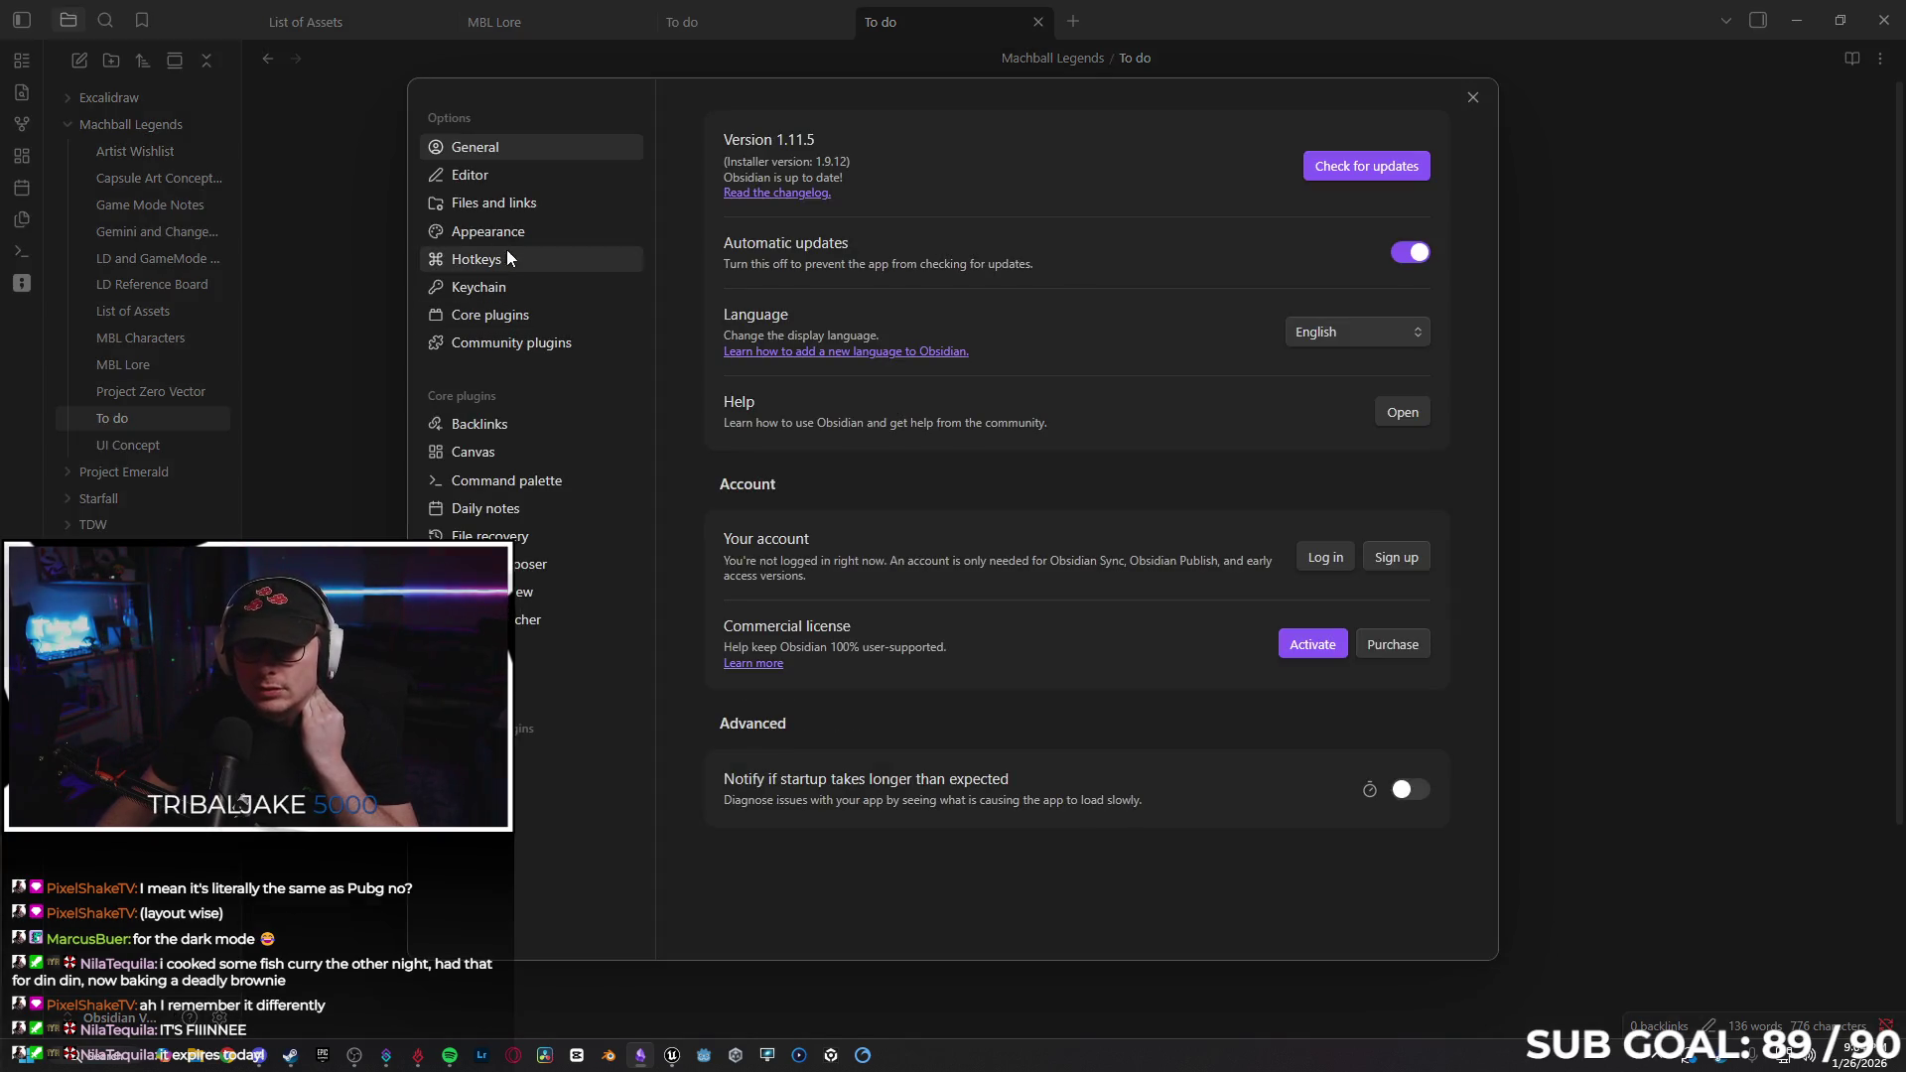
Set the Tldraw plugin's start-up theme to Dark theme in Community plugins settings.
left_click(524, 353)
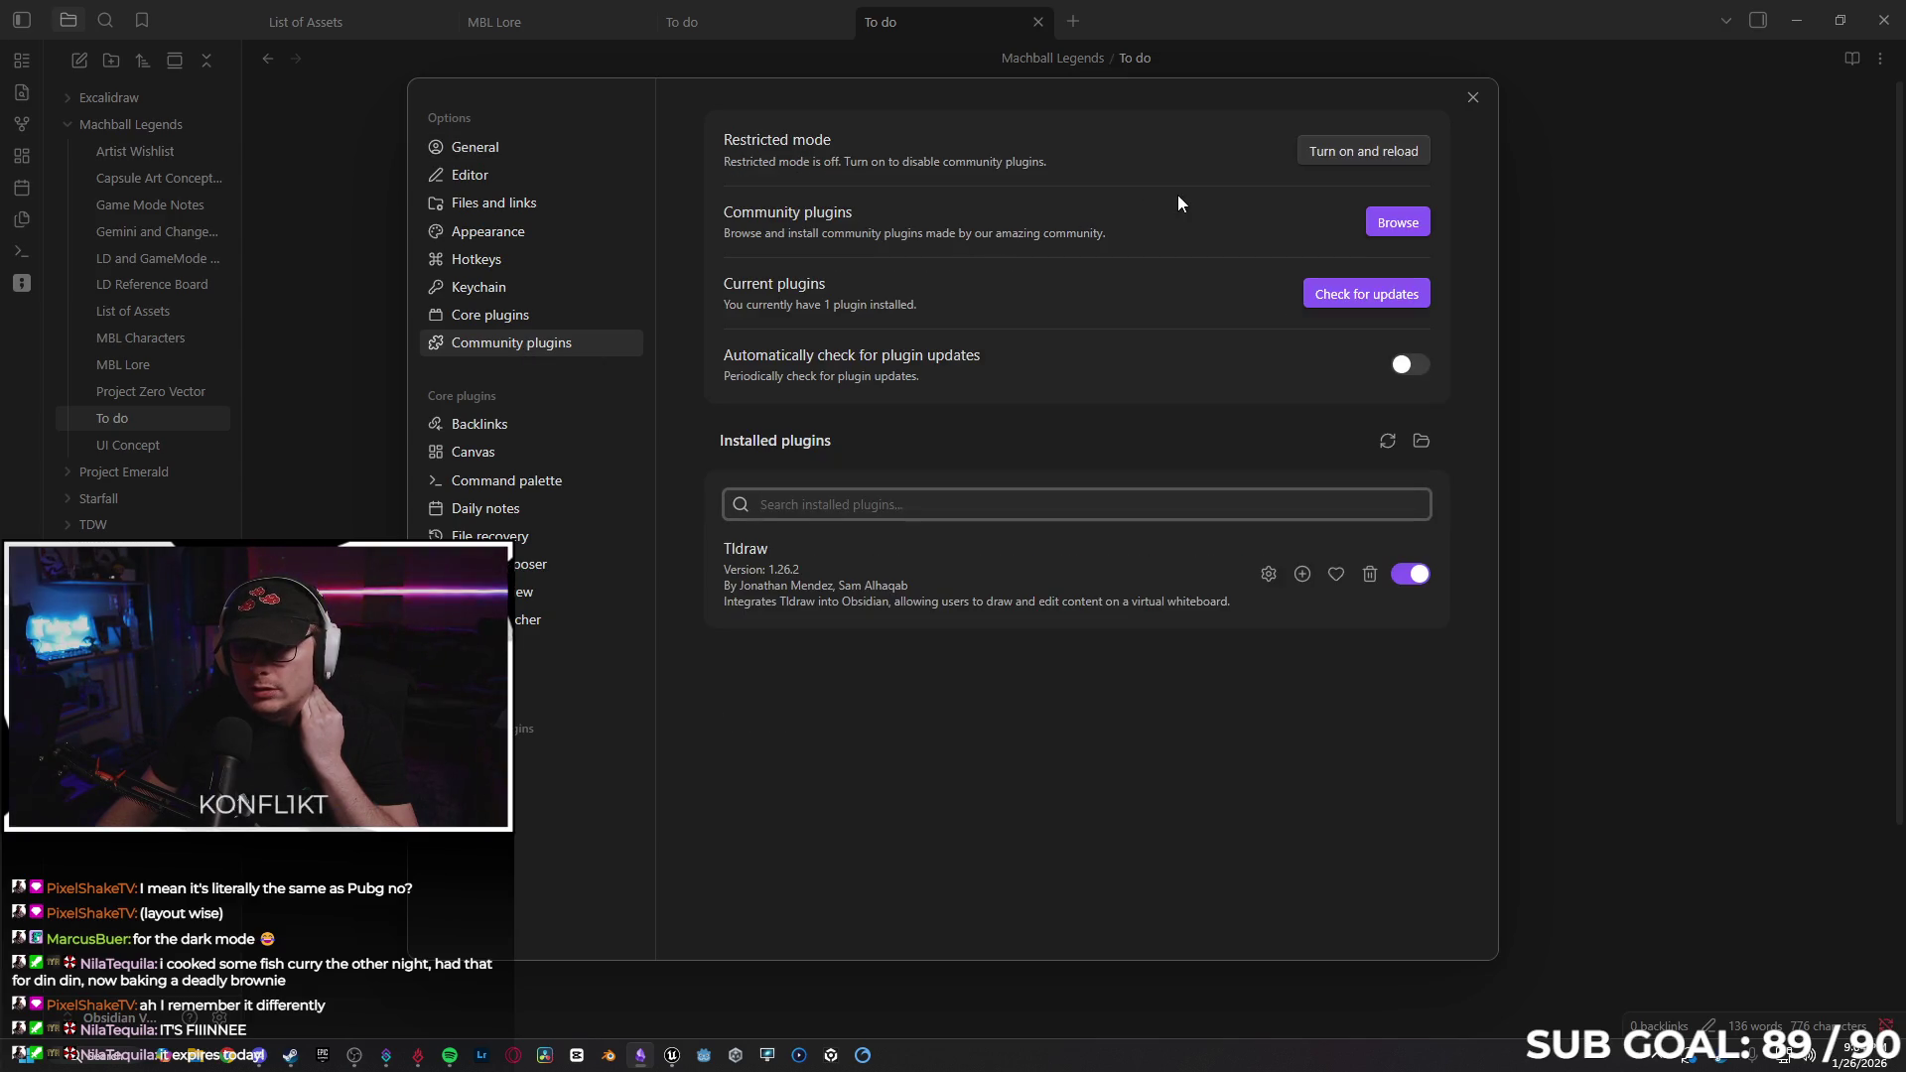
left_click(1265, 574)
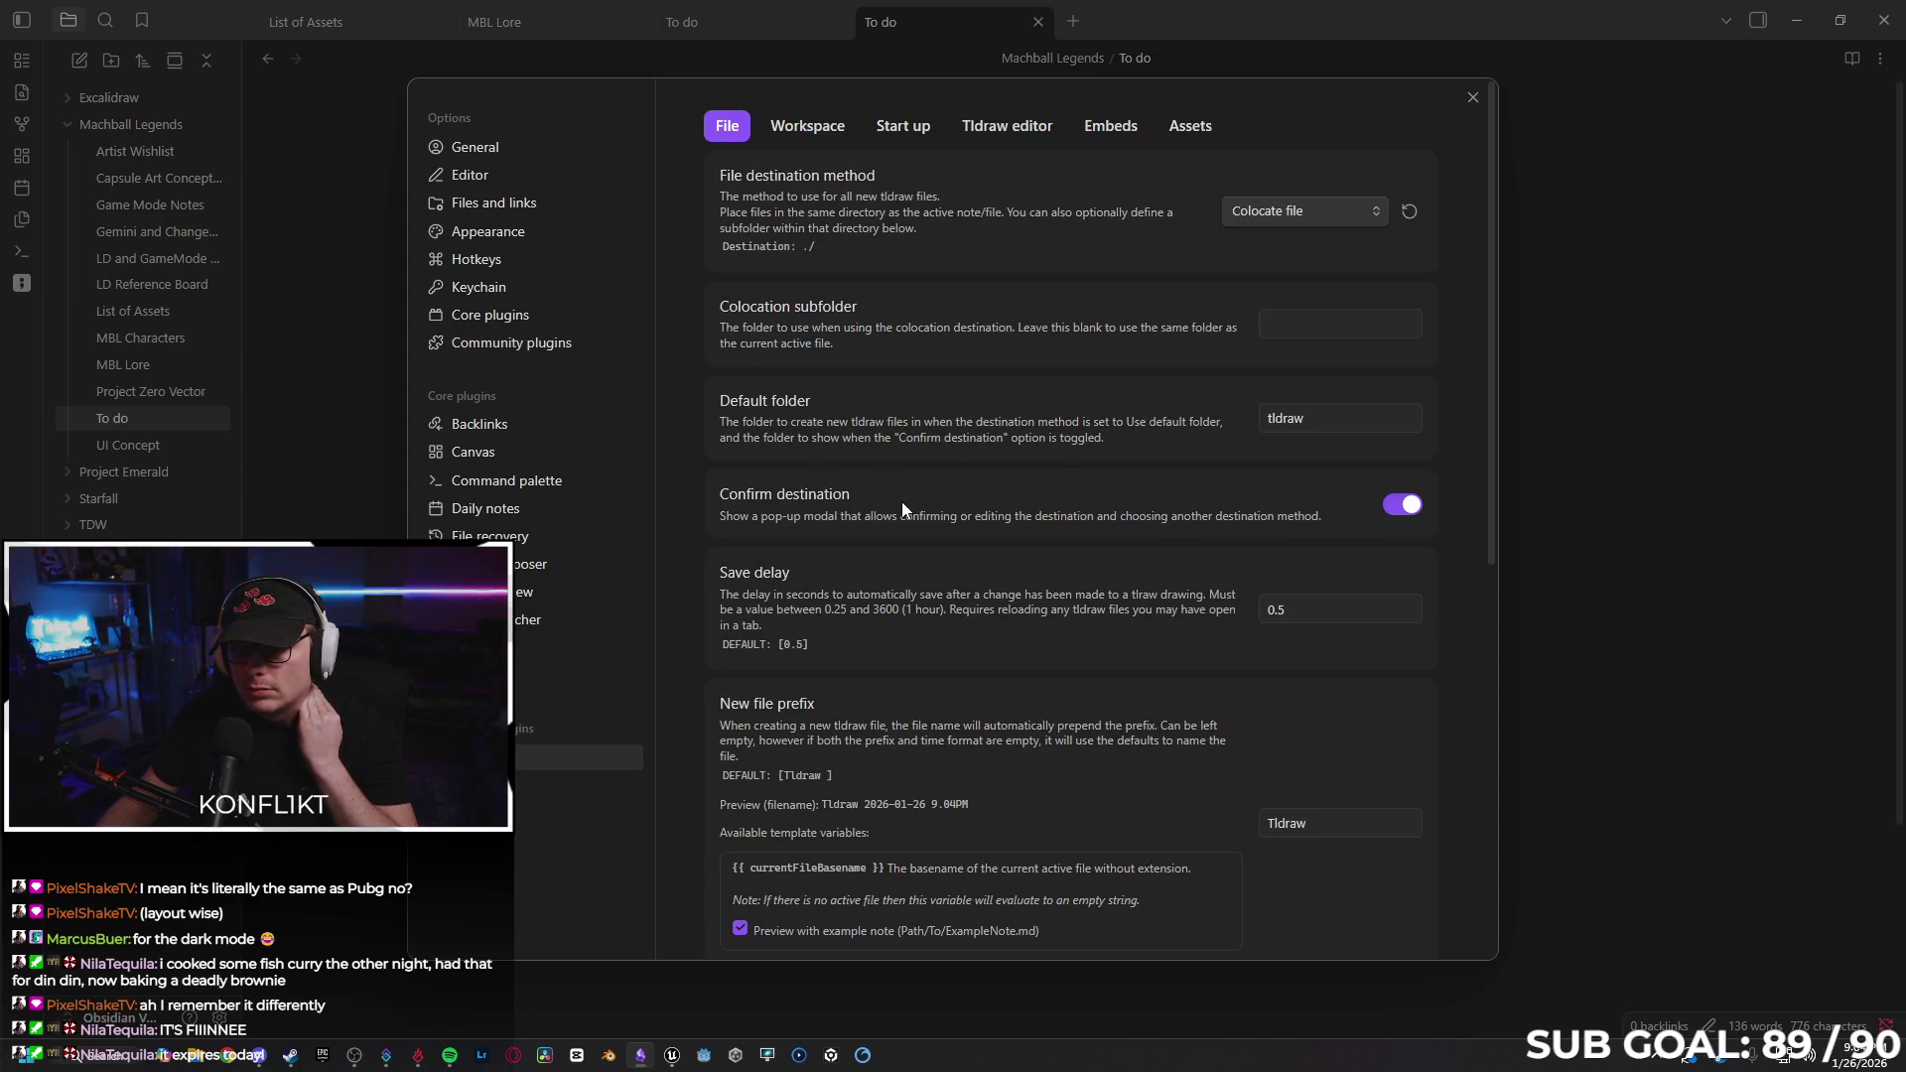
scroll(901, 508, "down", 6)
scroll(832, 494, "down", 2)
scroll(845, 540, "up", 7)
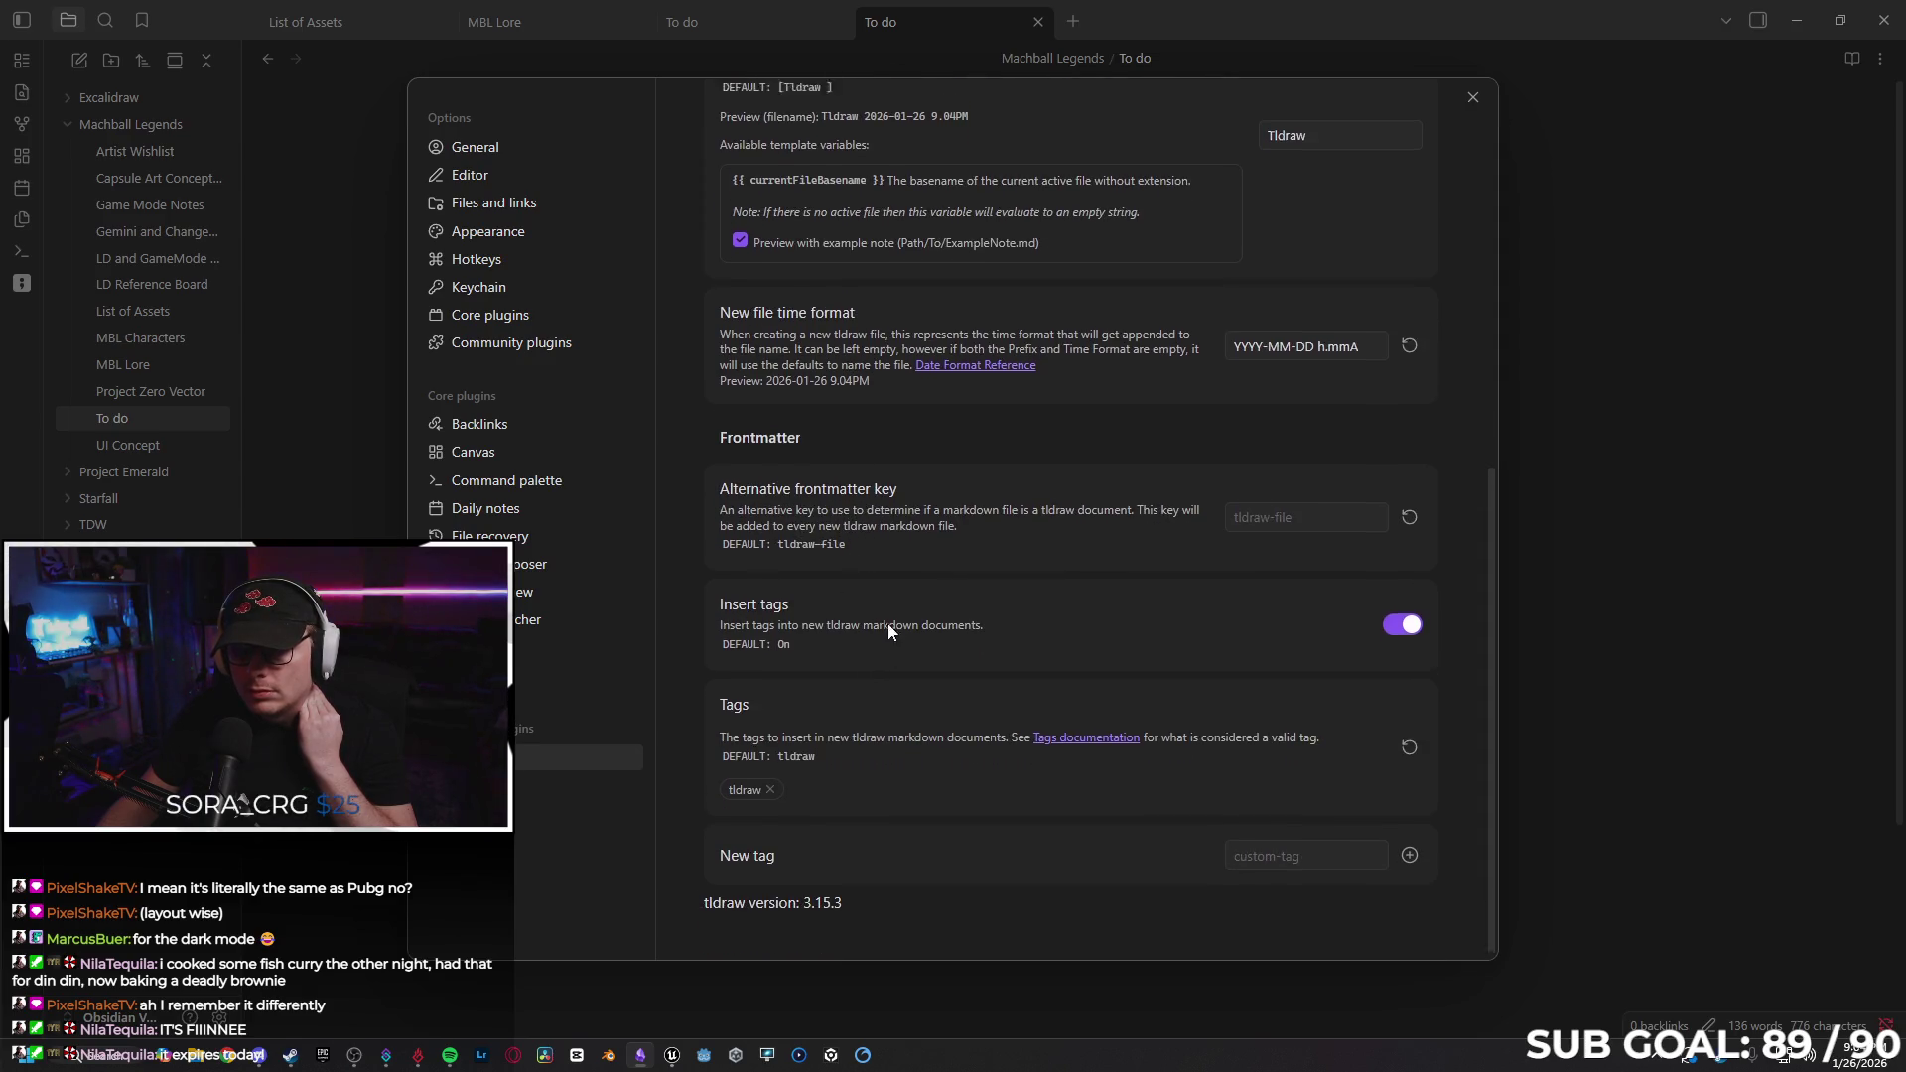
left_click(837, 129)
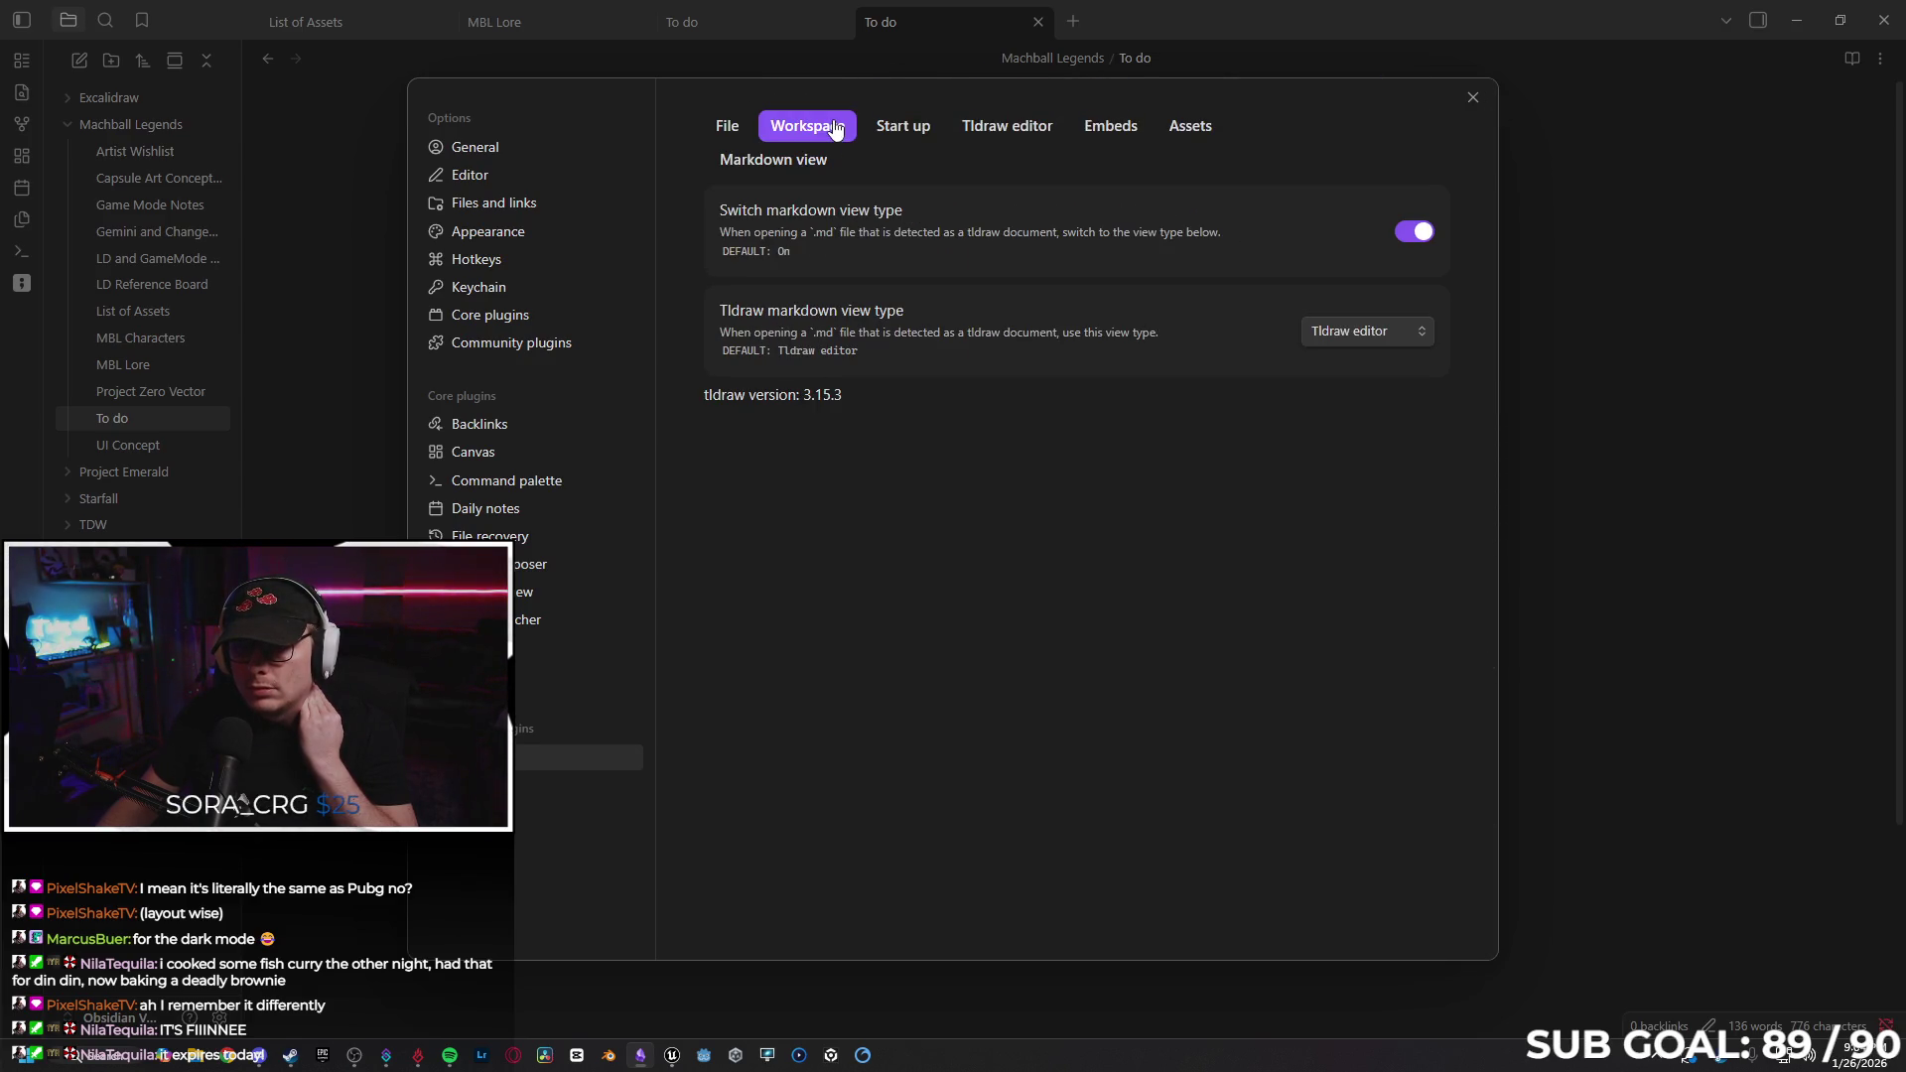
left_click(921, 132)
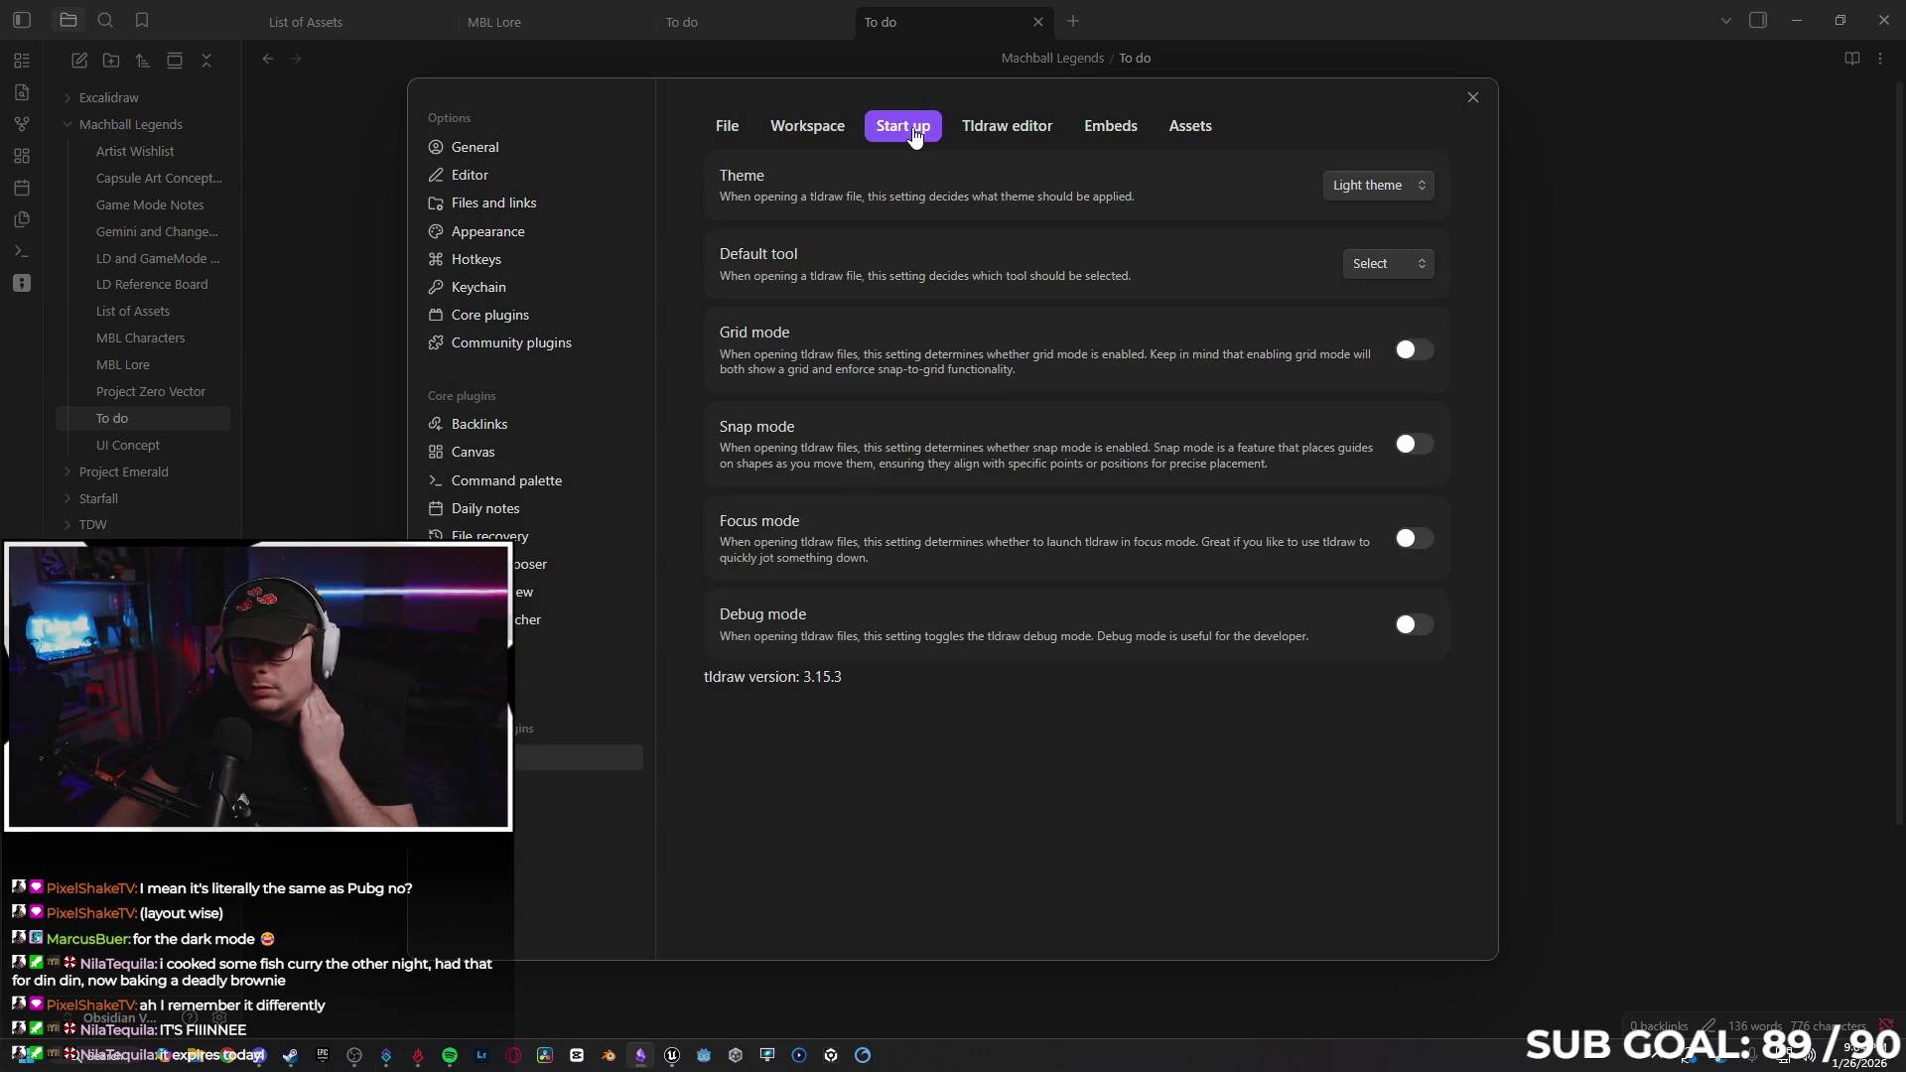
left_click(1376, 186)
left_click(1373, 241)
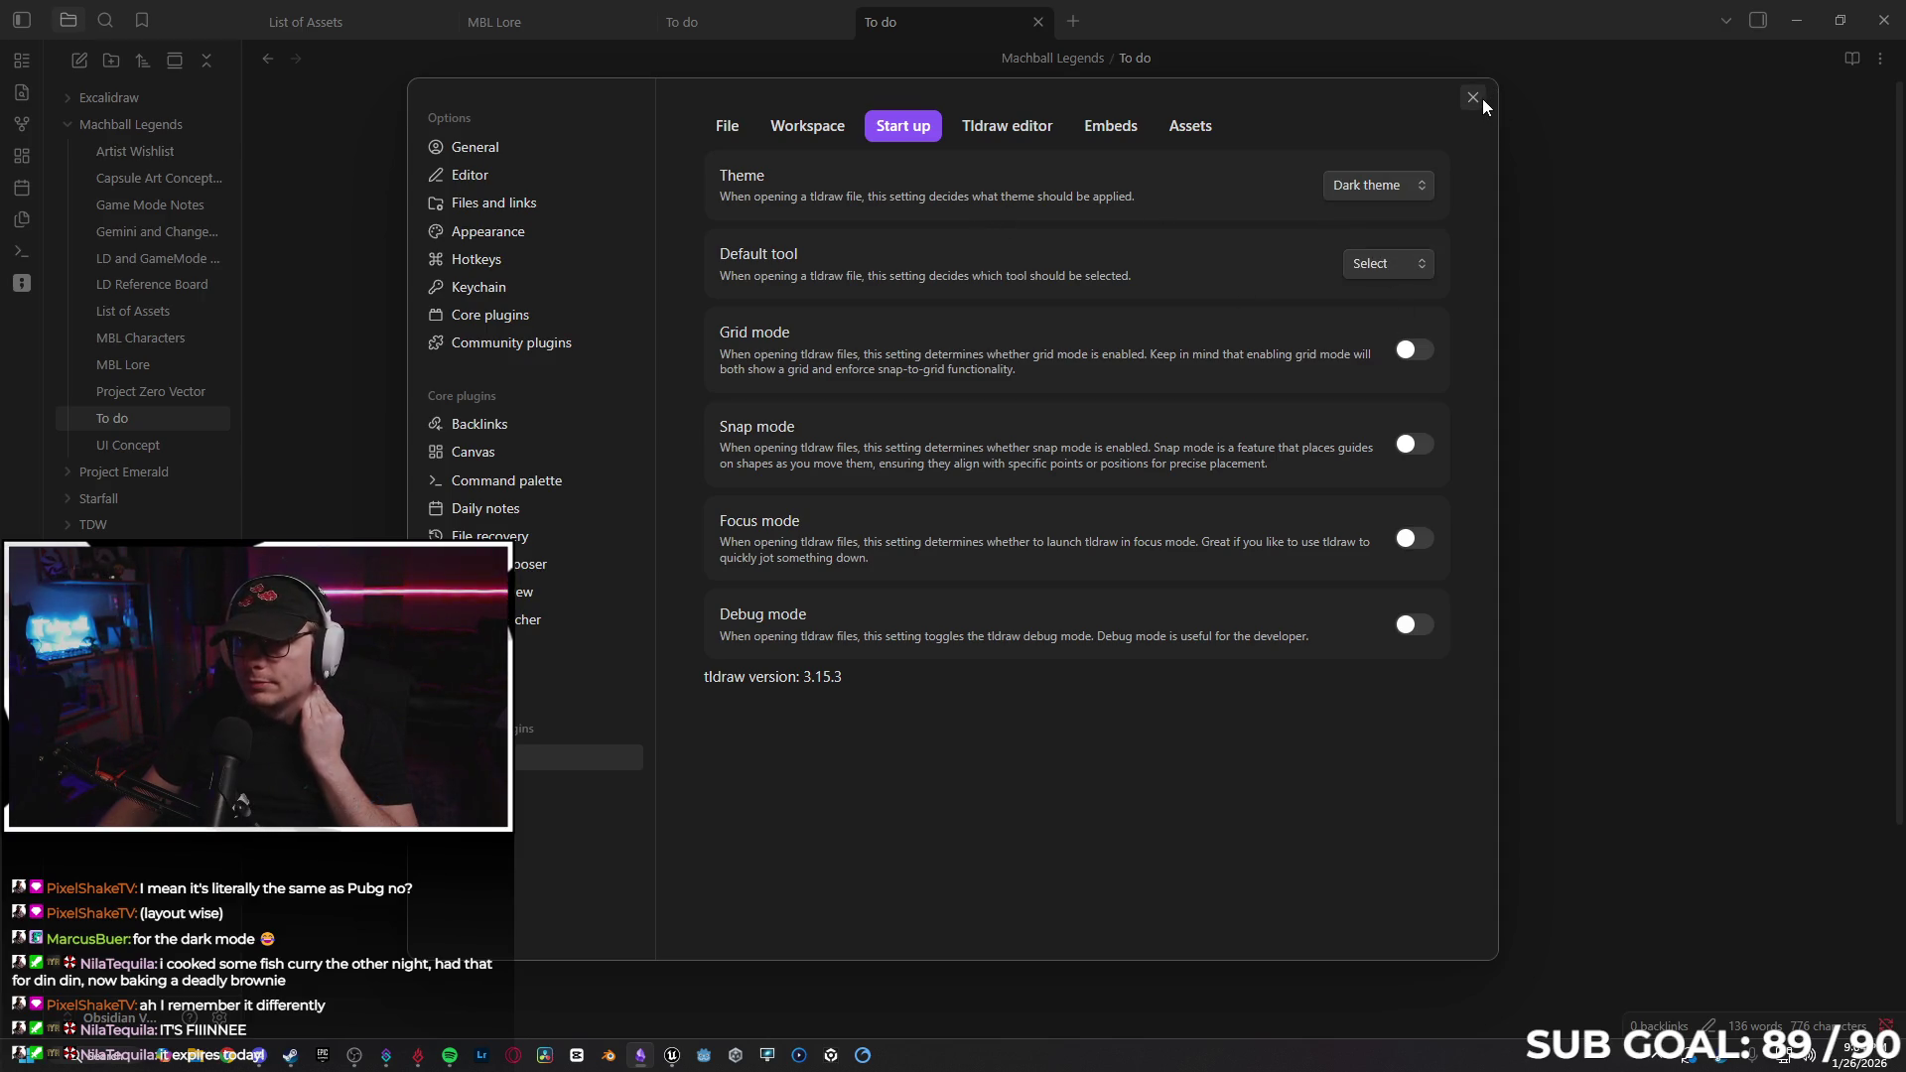
Reopen the Tldraw start-up settings to confirm grid mode, then close Settings.
left_click(1473, 98)
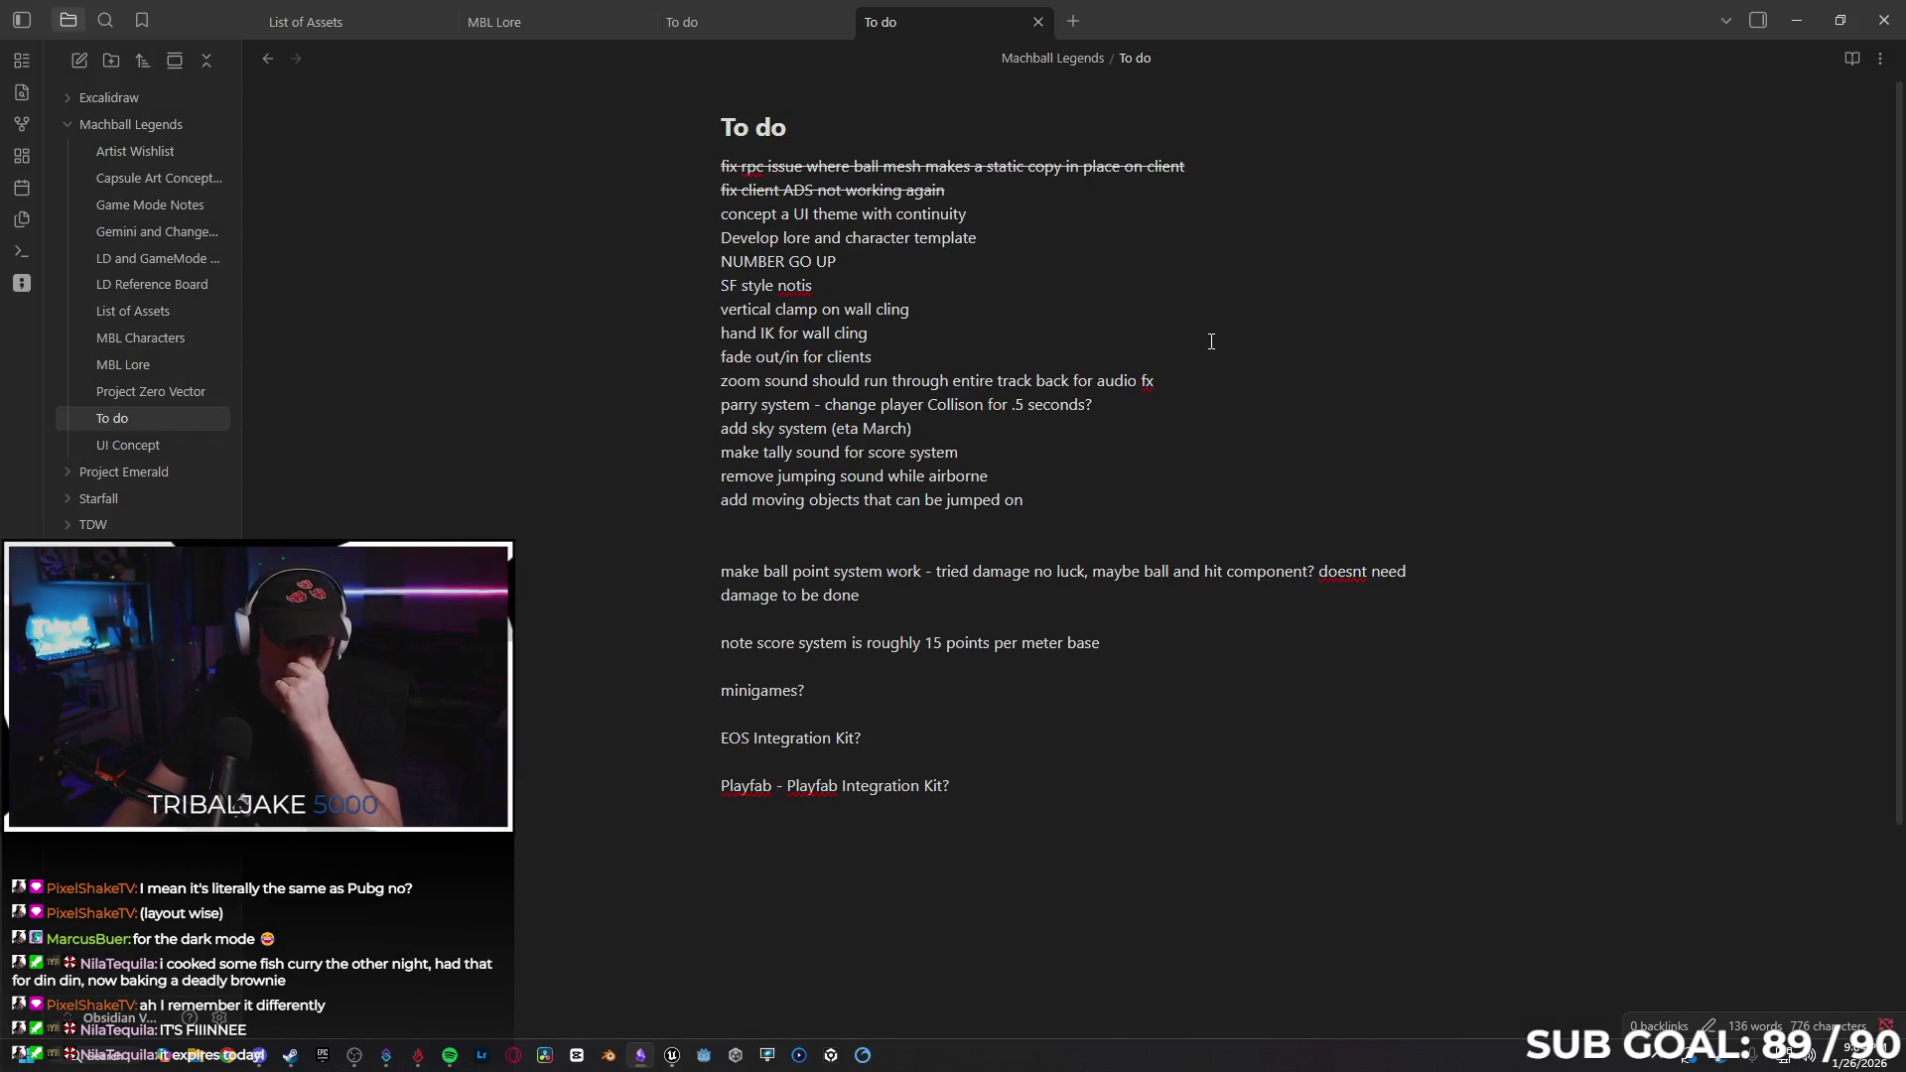
left_click(219, 1019)
left_click(902, 126)
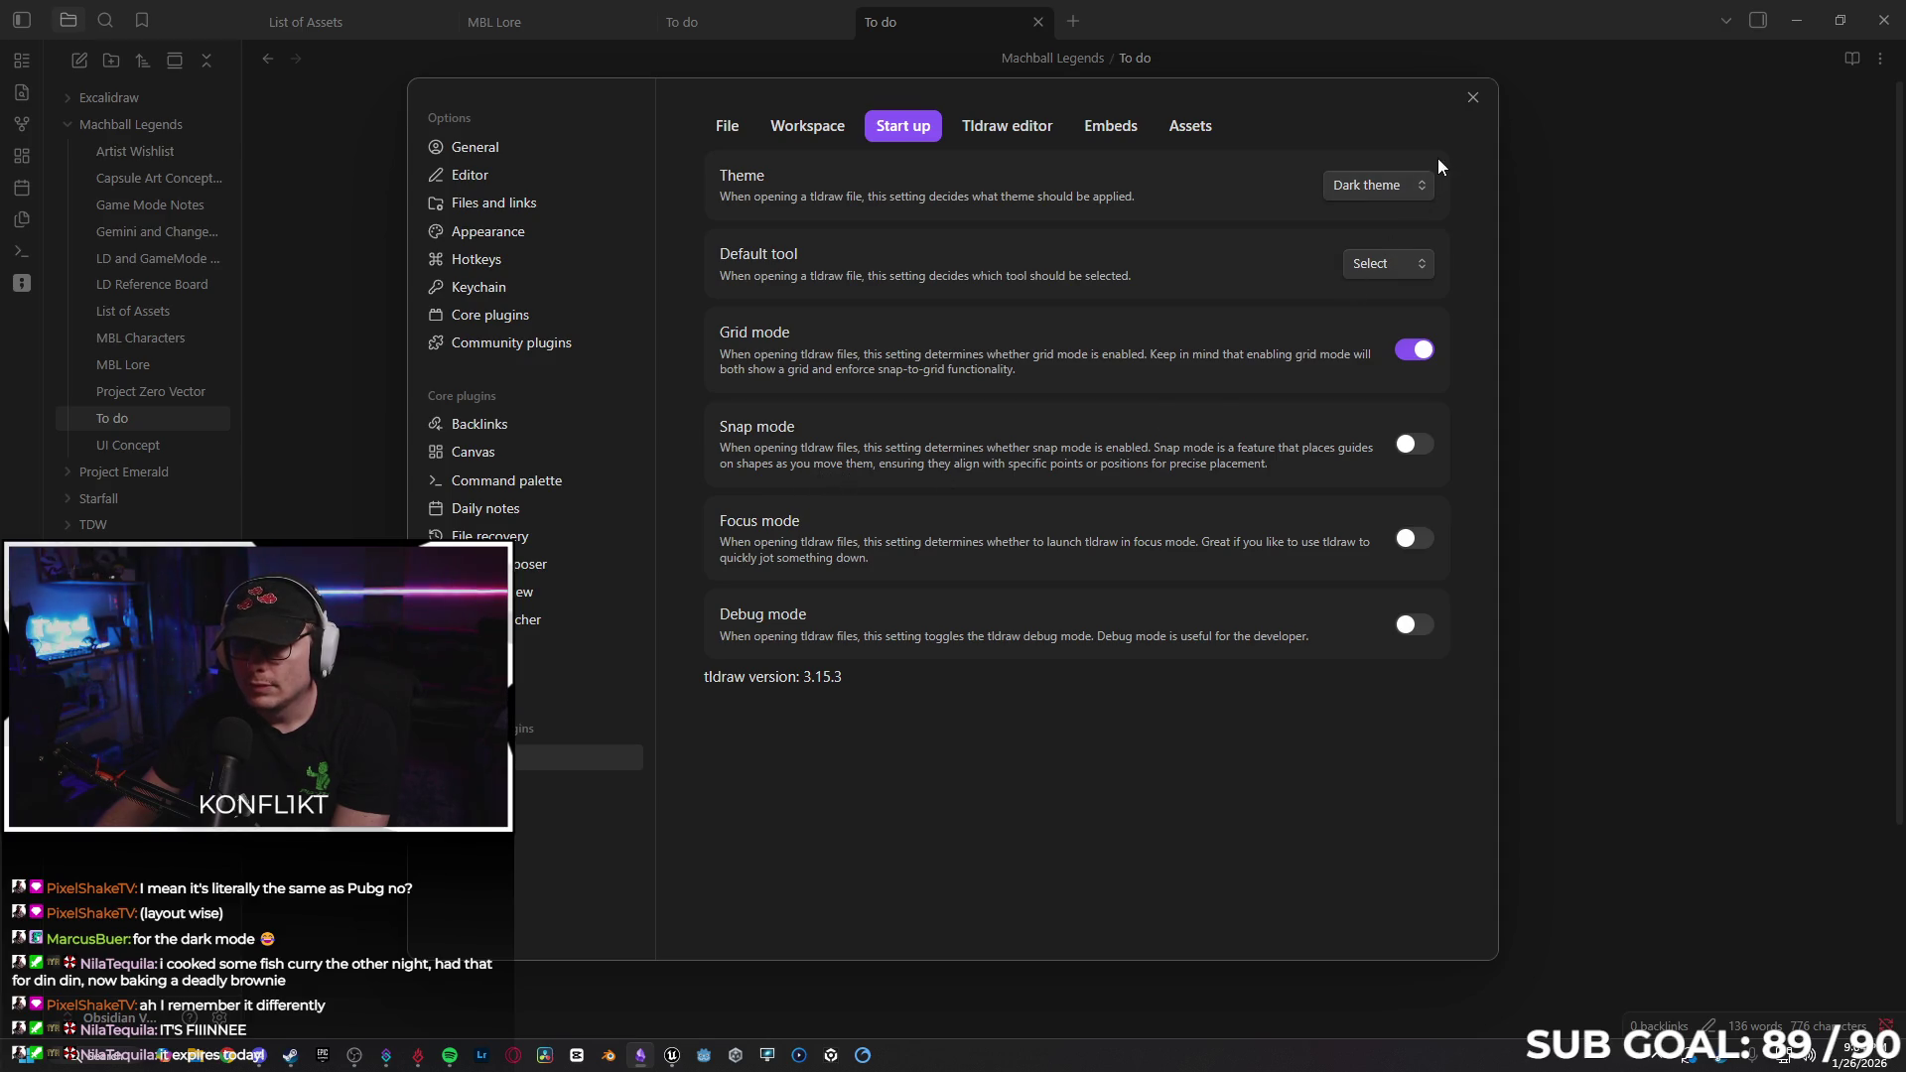
left_click(1472, 98)
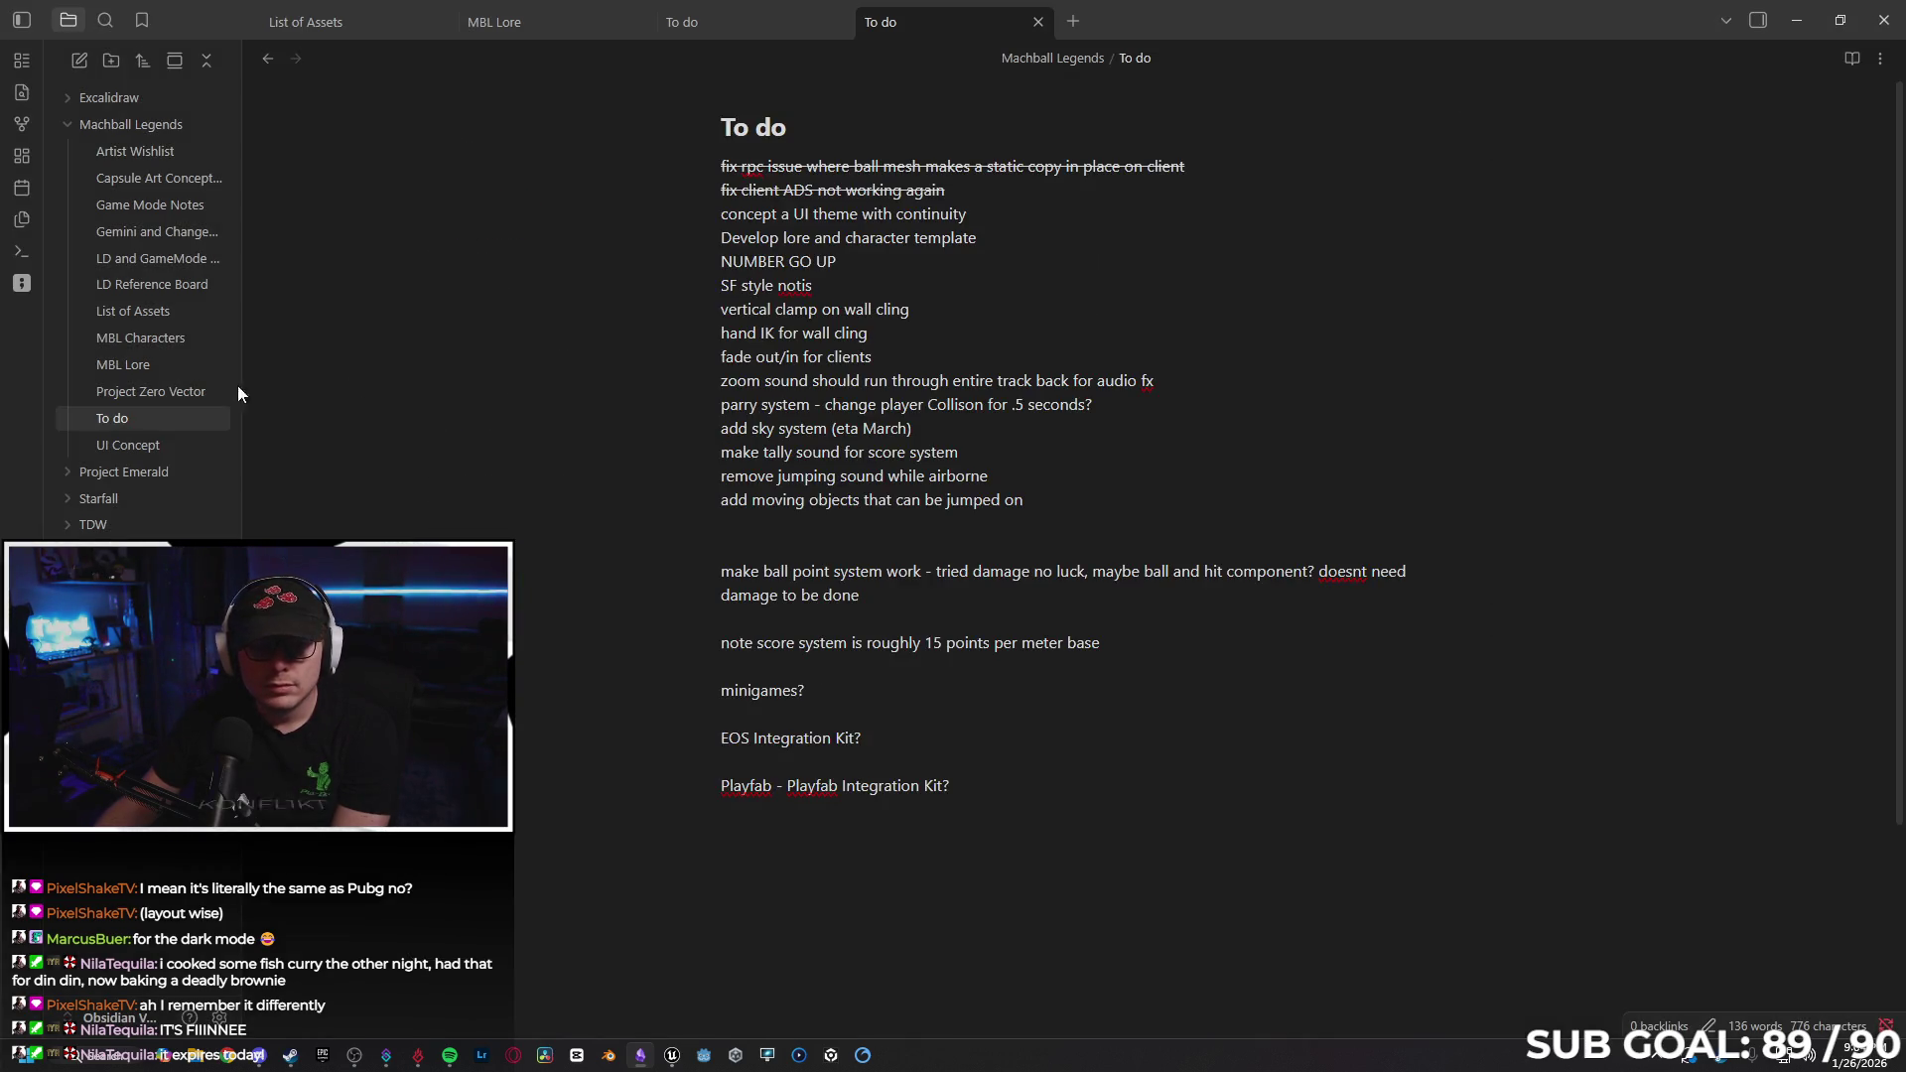
left_click(150, 444)
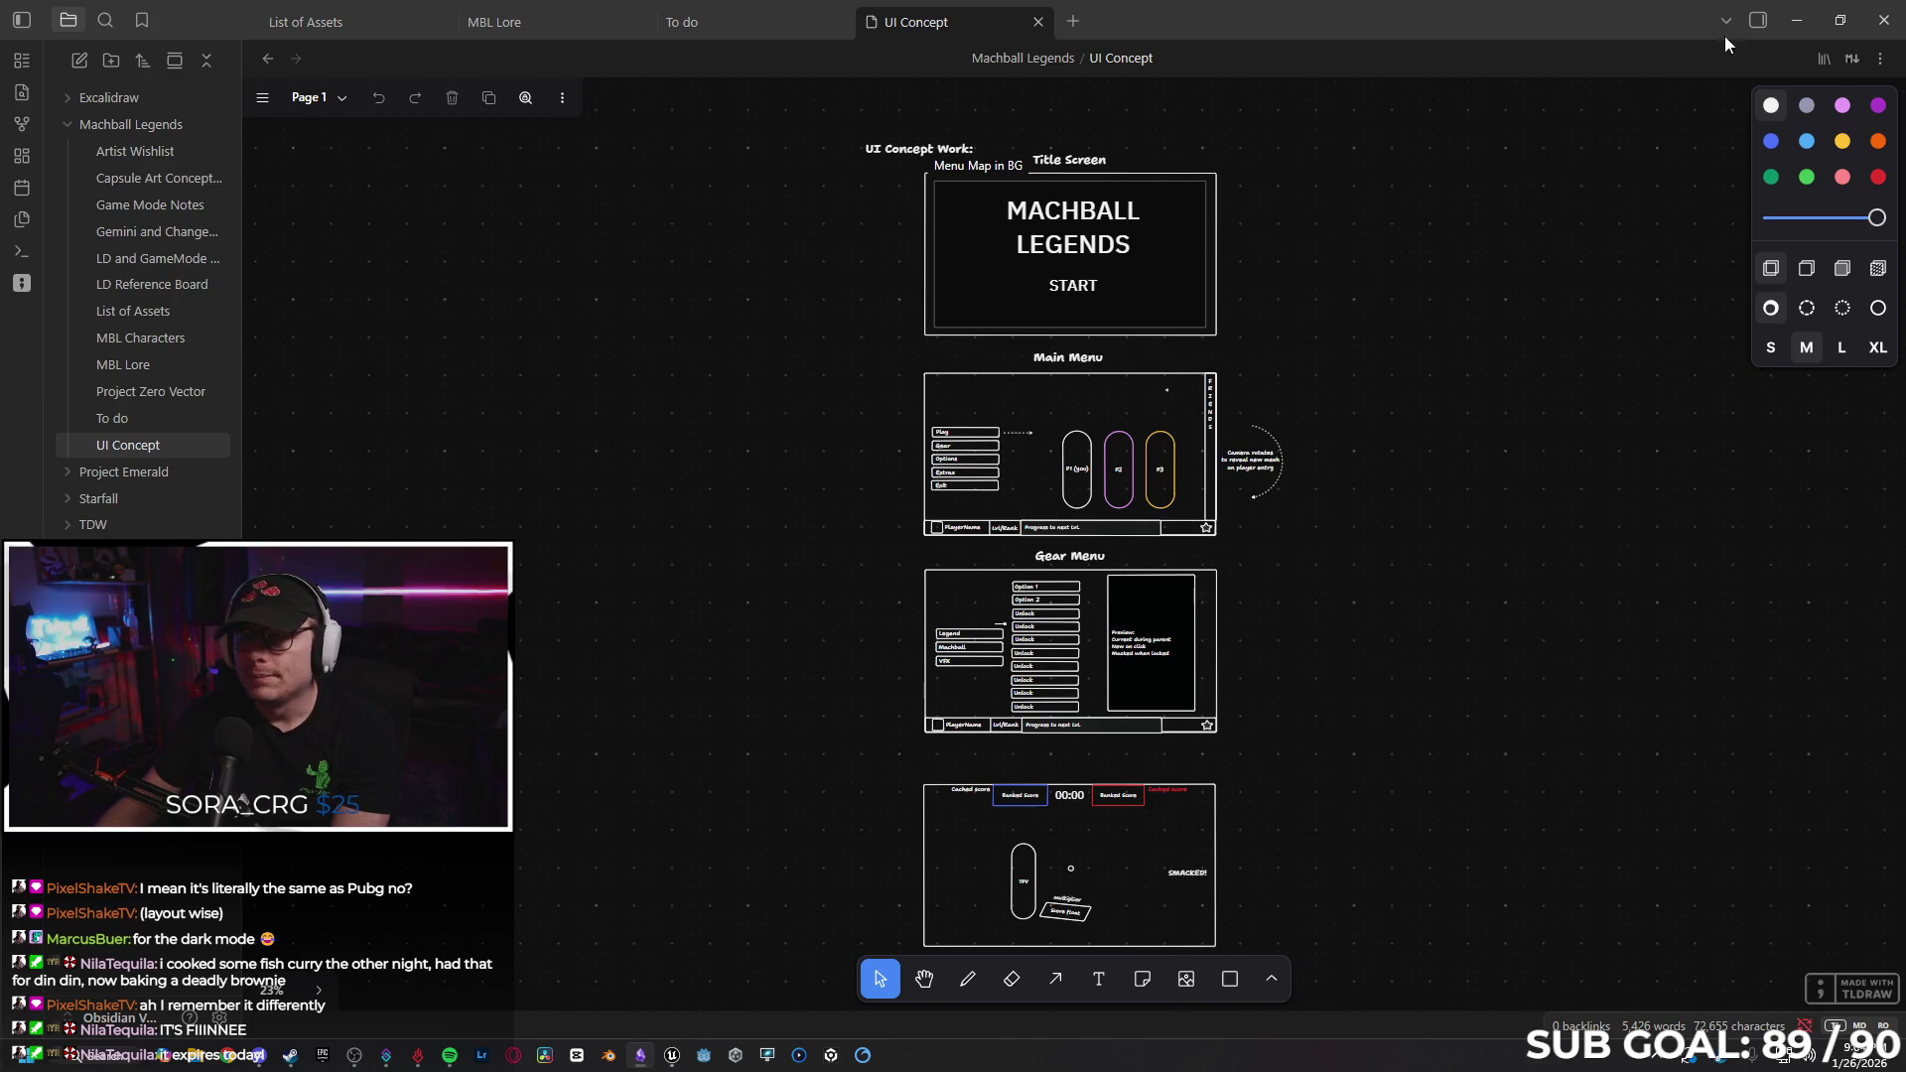
left_click(153, 421)
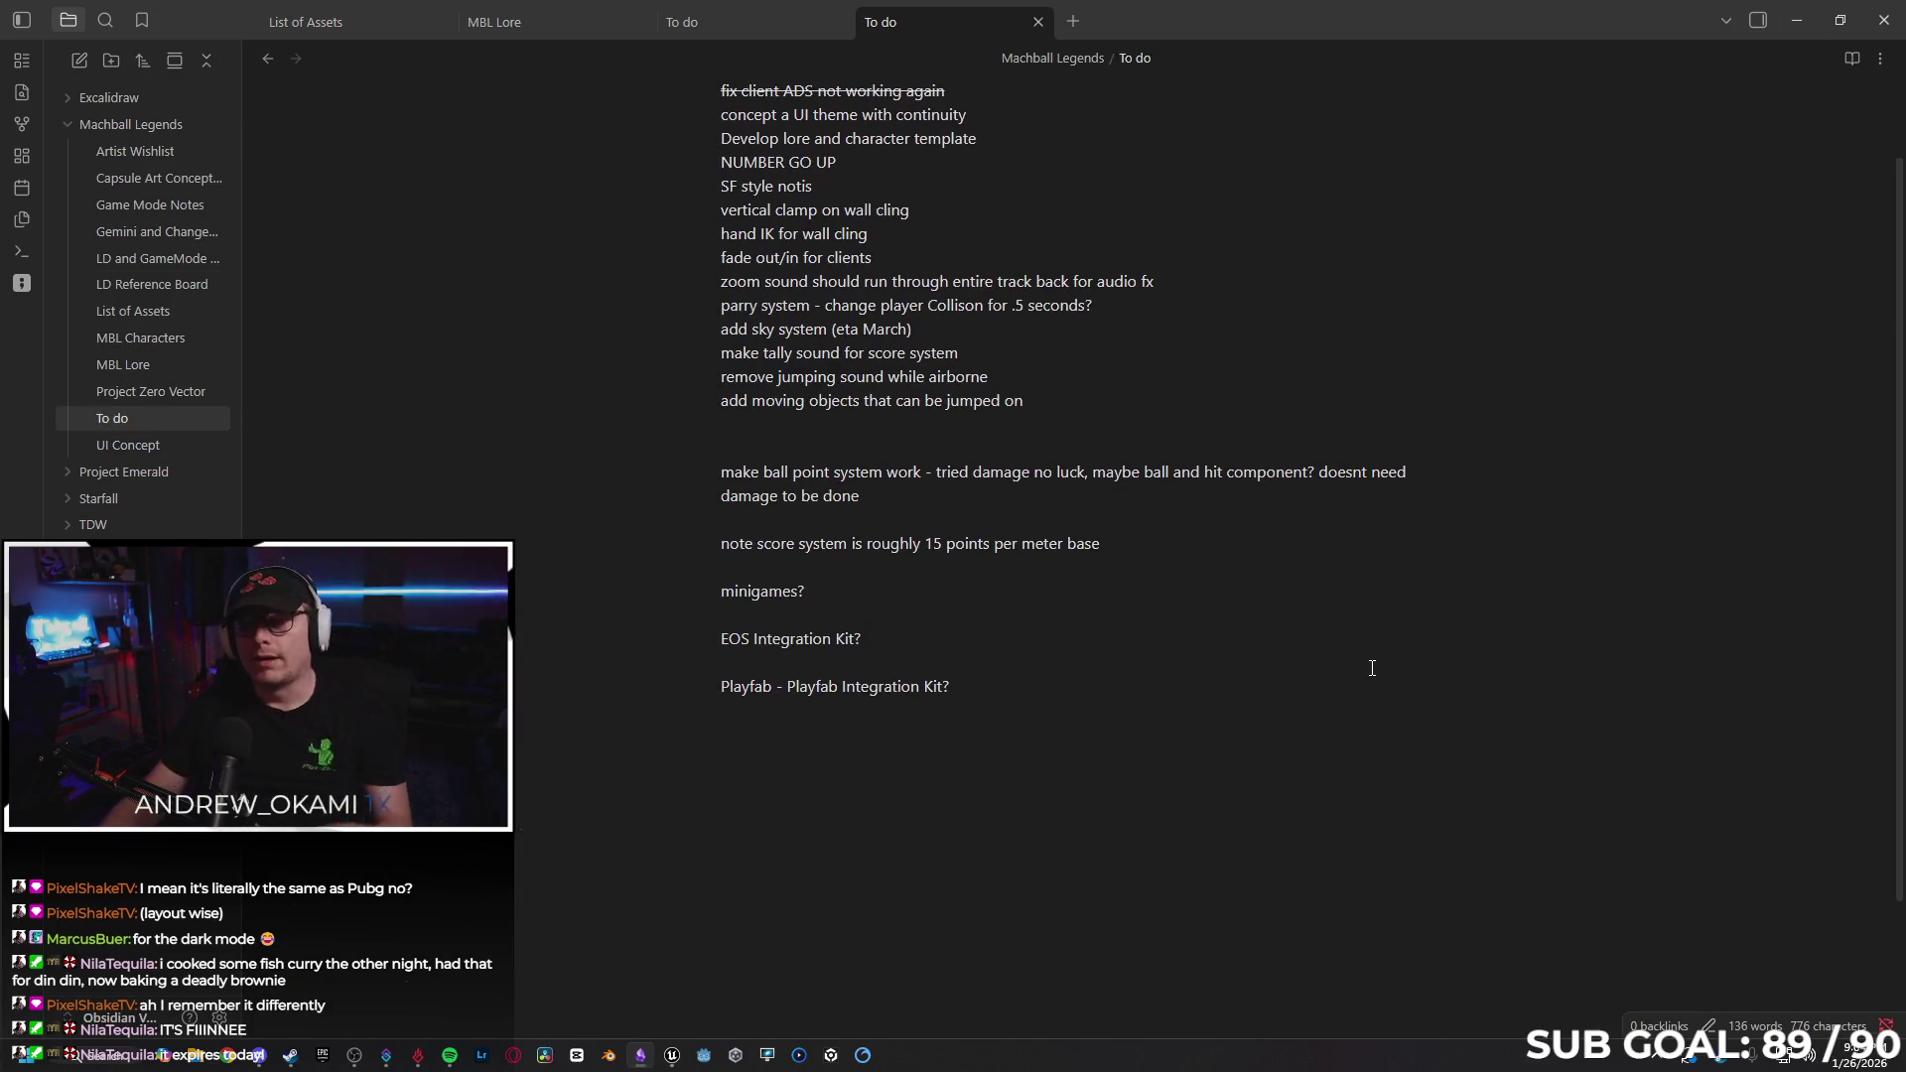
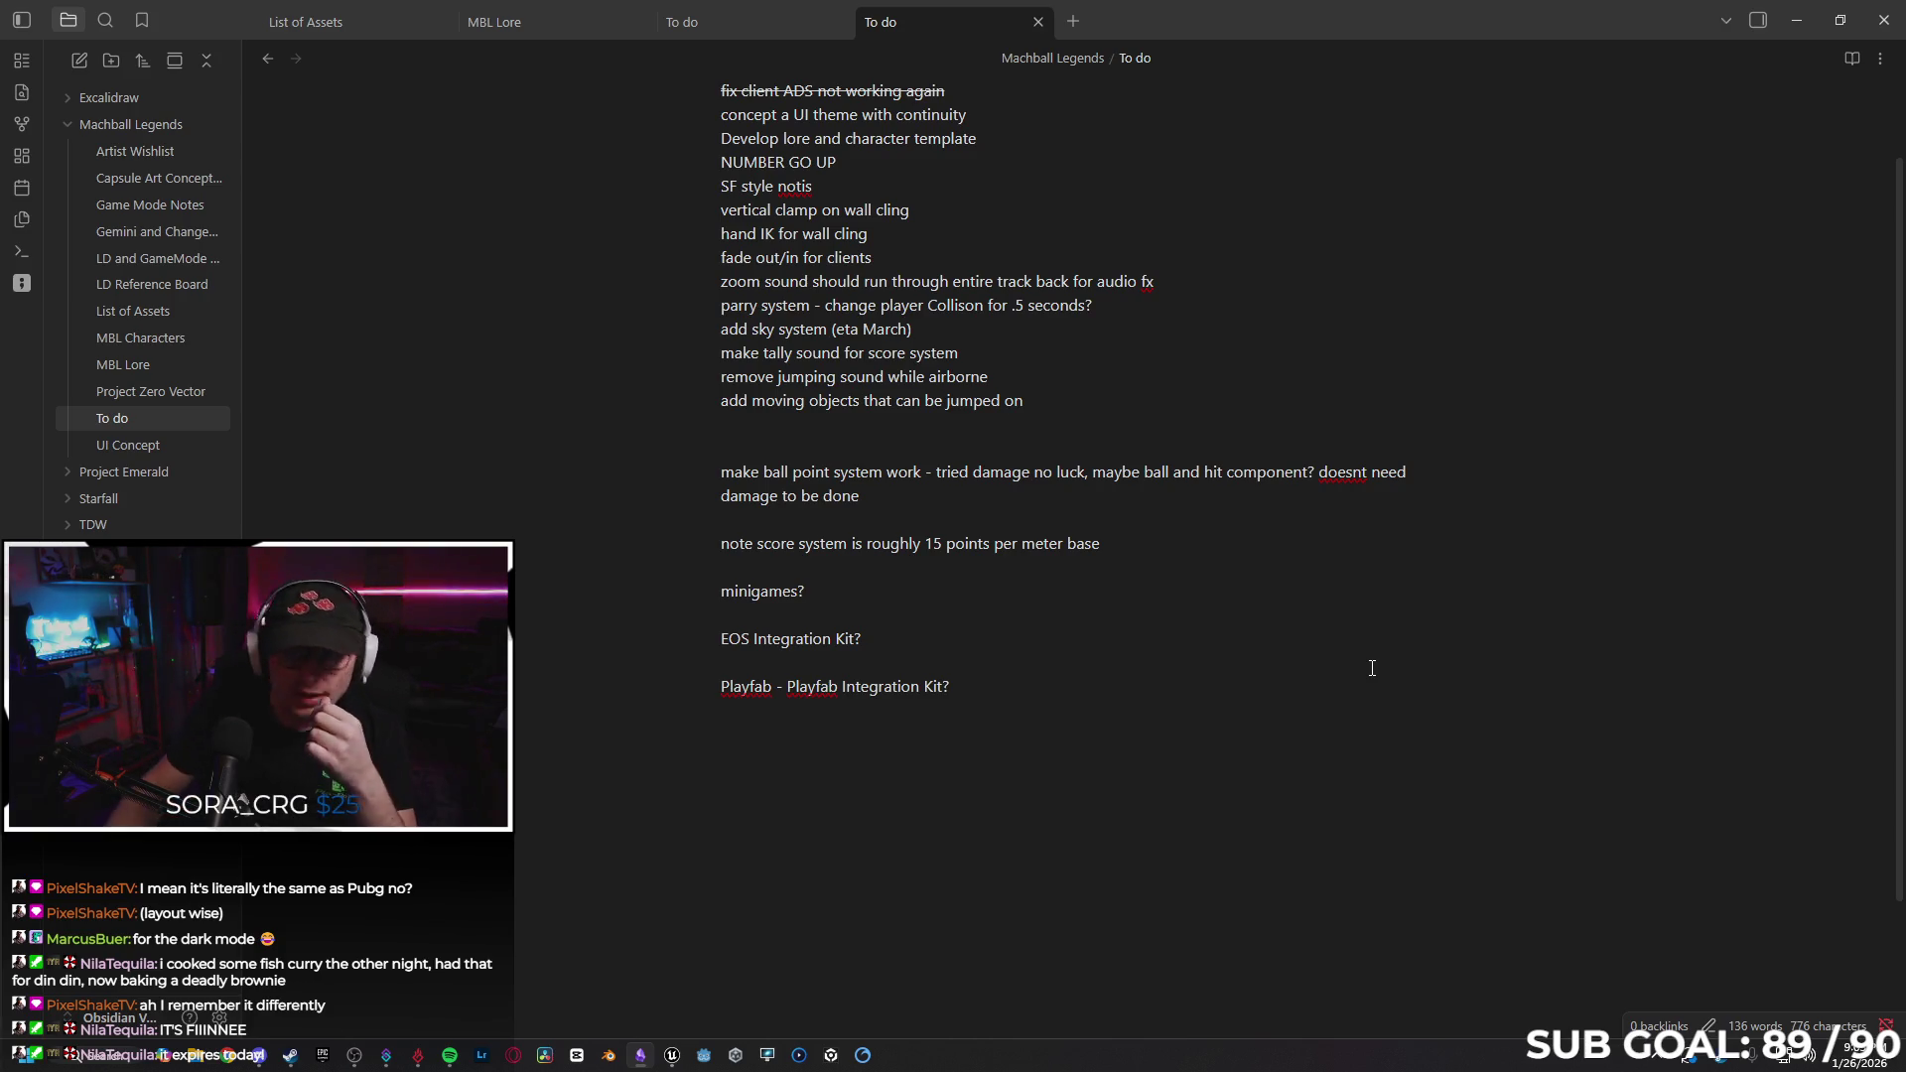
Hide the Obsidian notes and confirm the Play options are set for 2 players.
left_click_drag(863, 239, 631, 240)
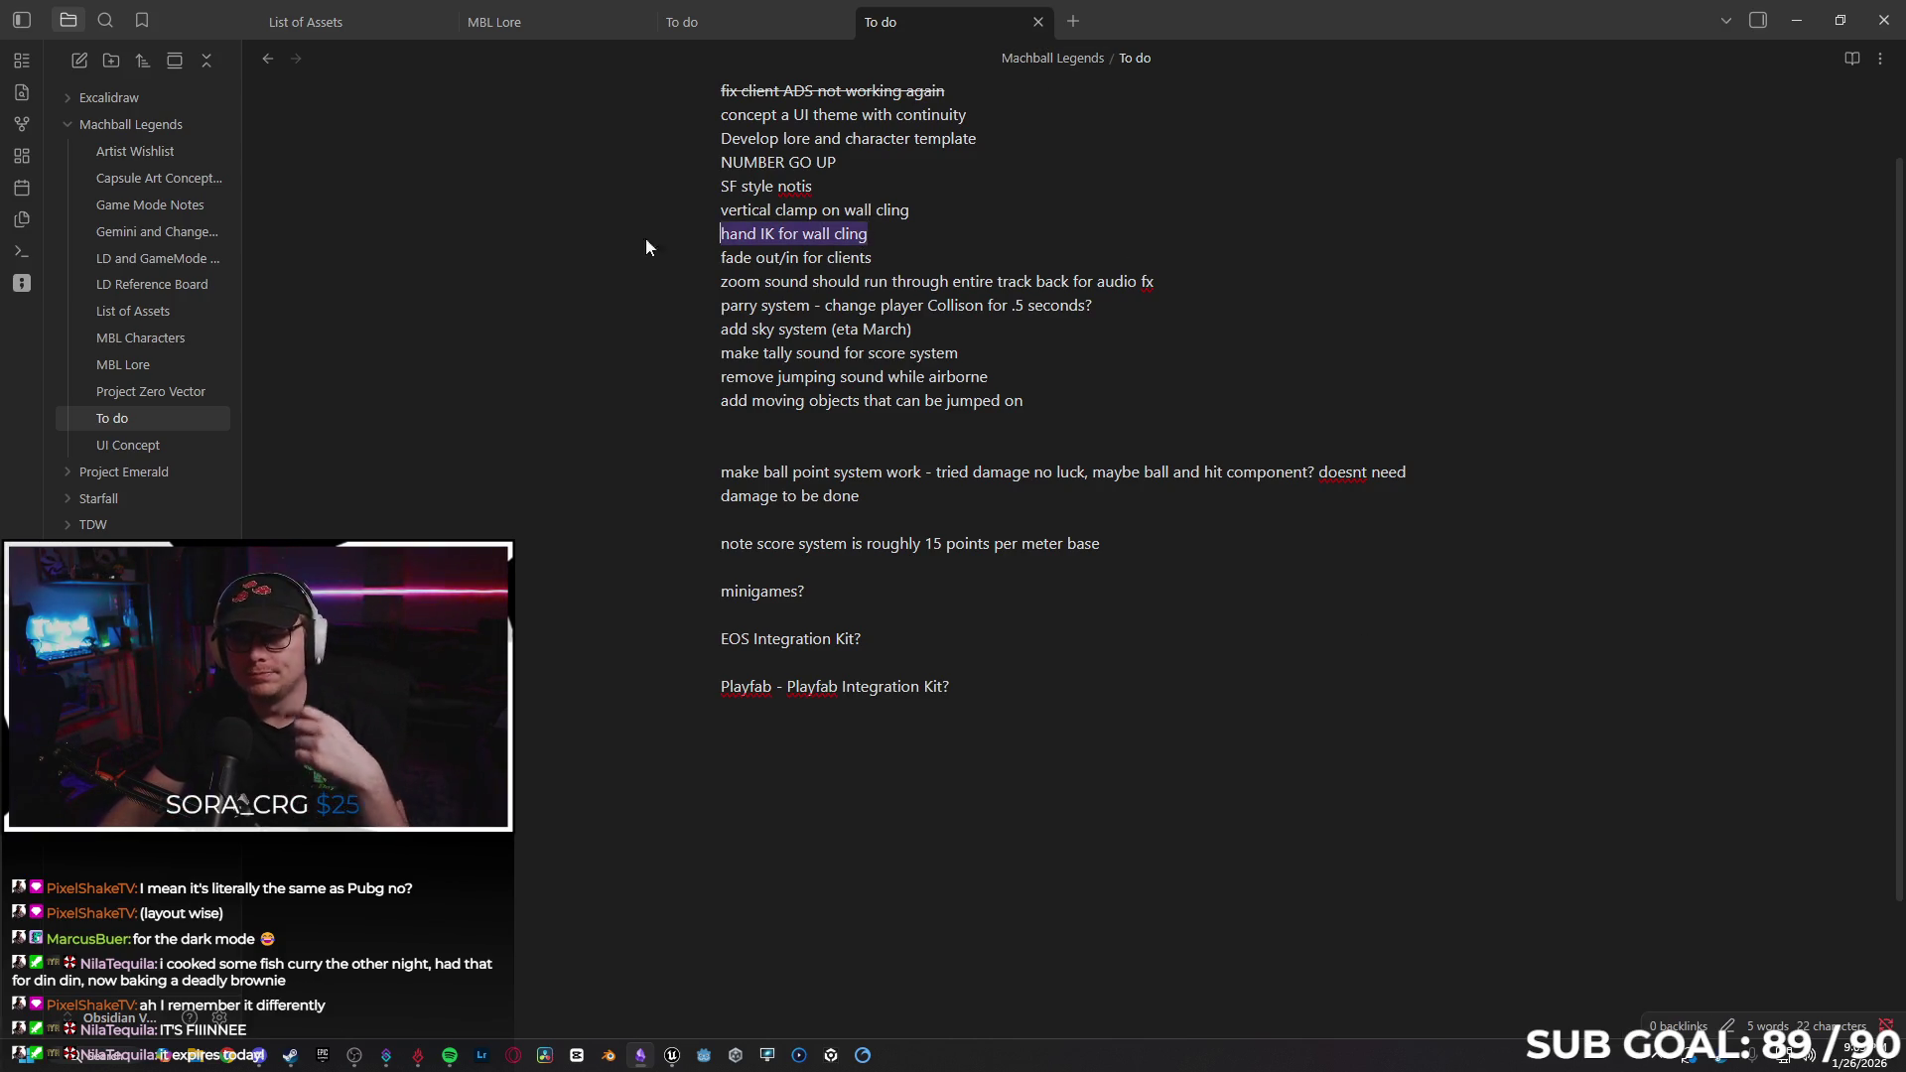
left_click(965, 235)
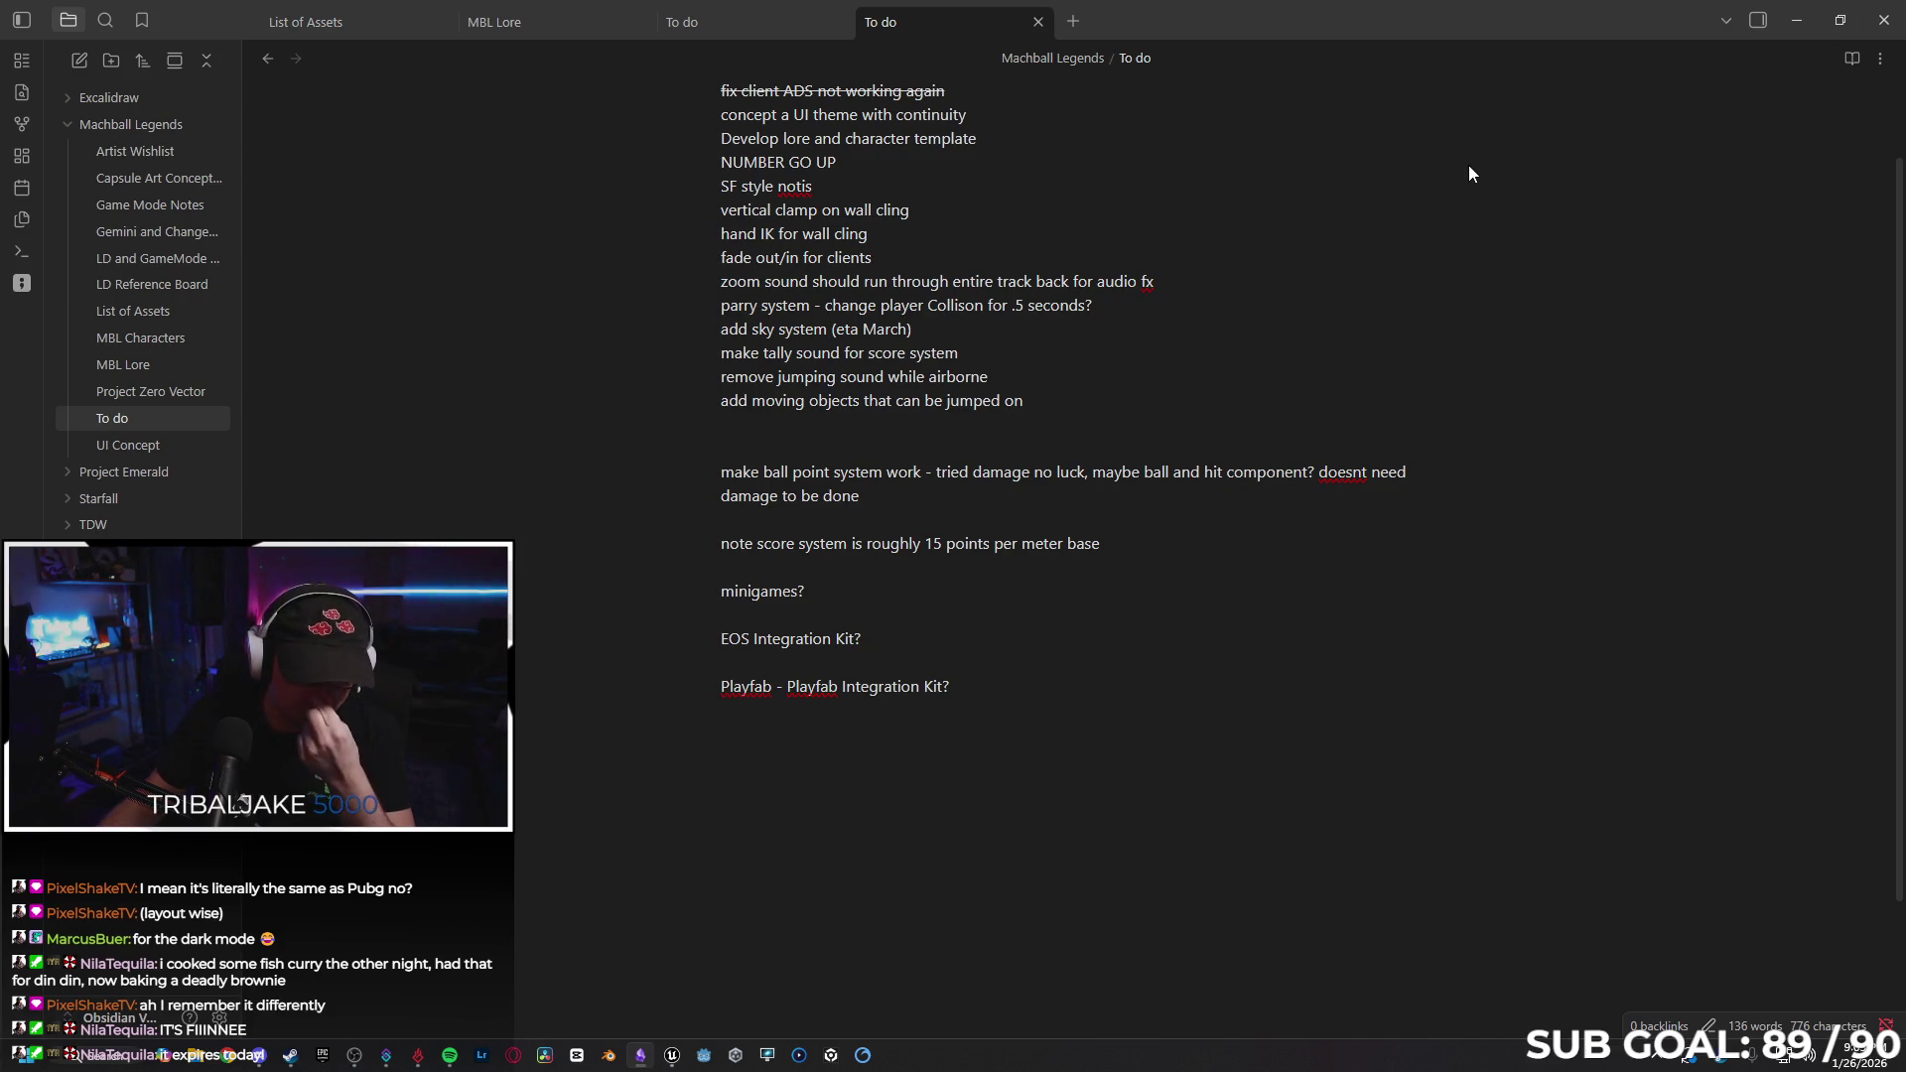
left_click(1839, 24)
left_click(1005, 33)
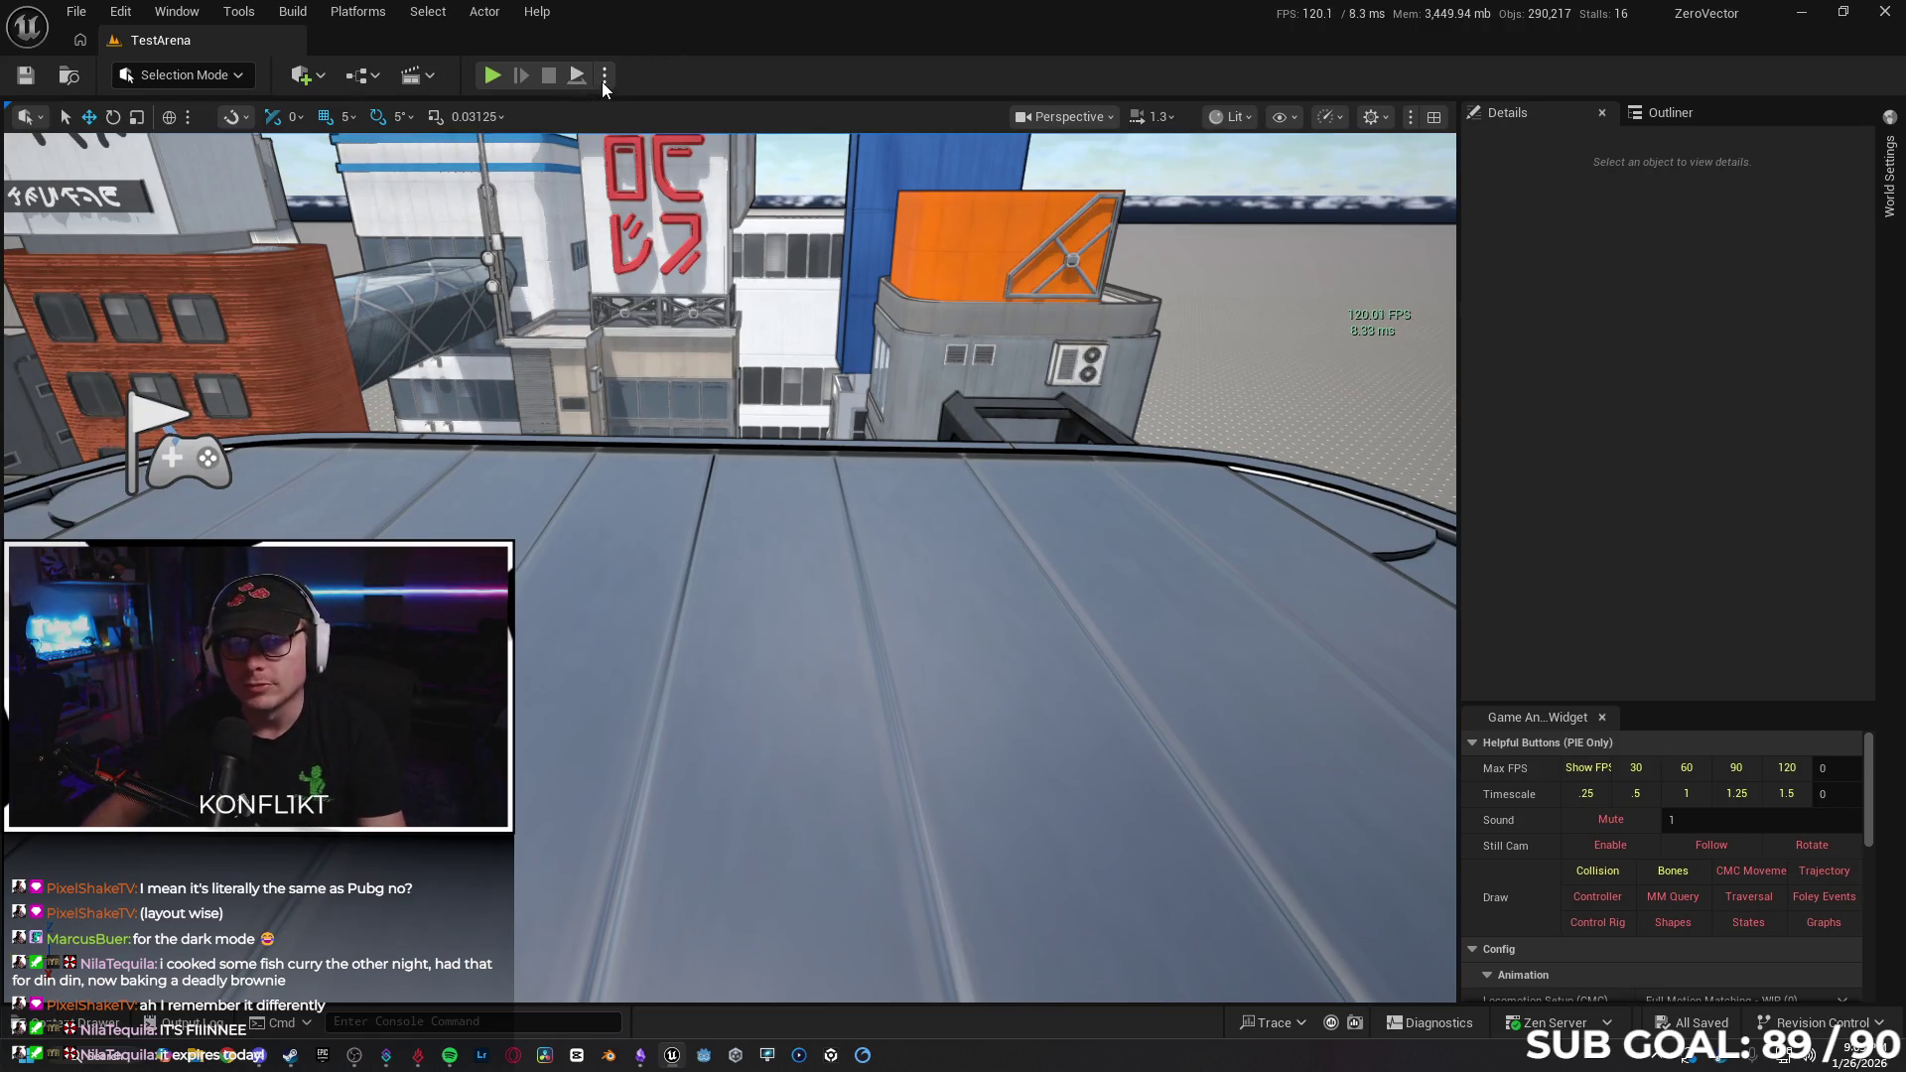
left_click(603, 80)
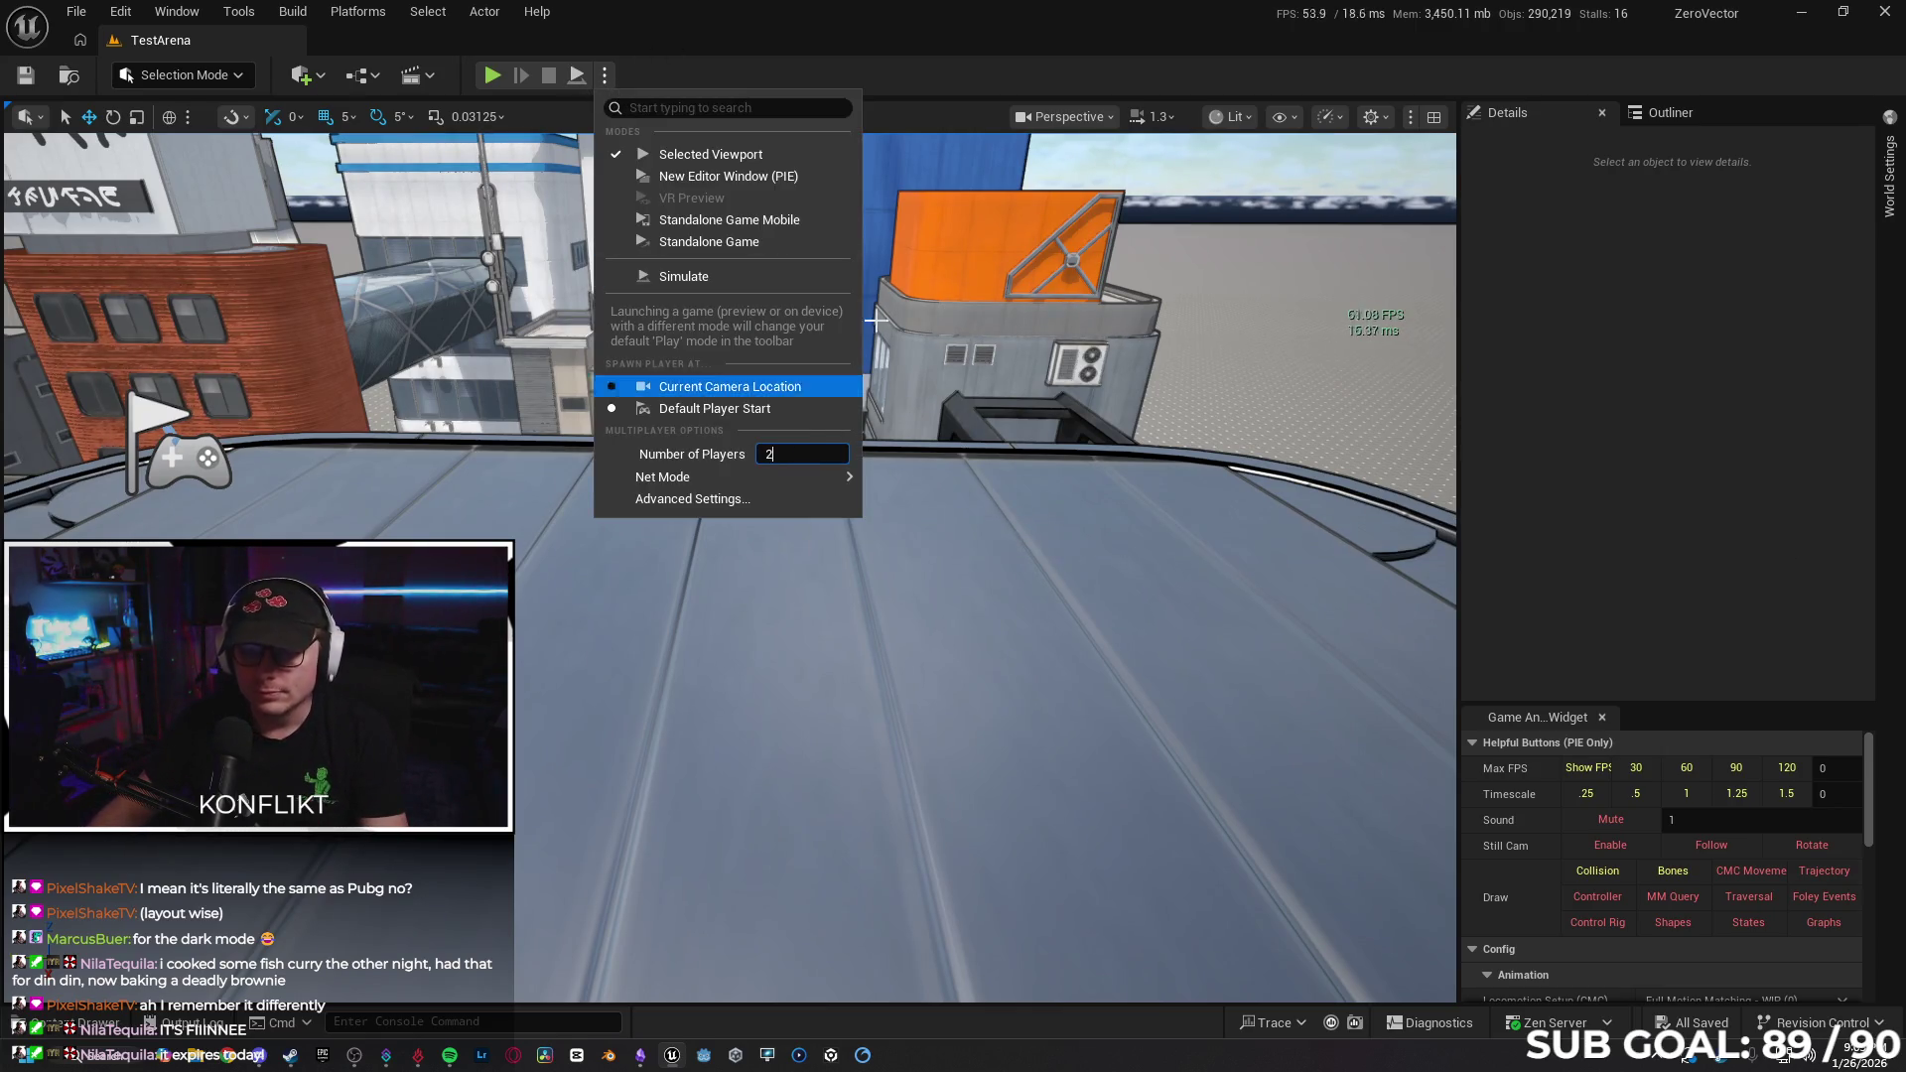
left_click(848, 50)
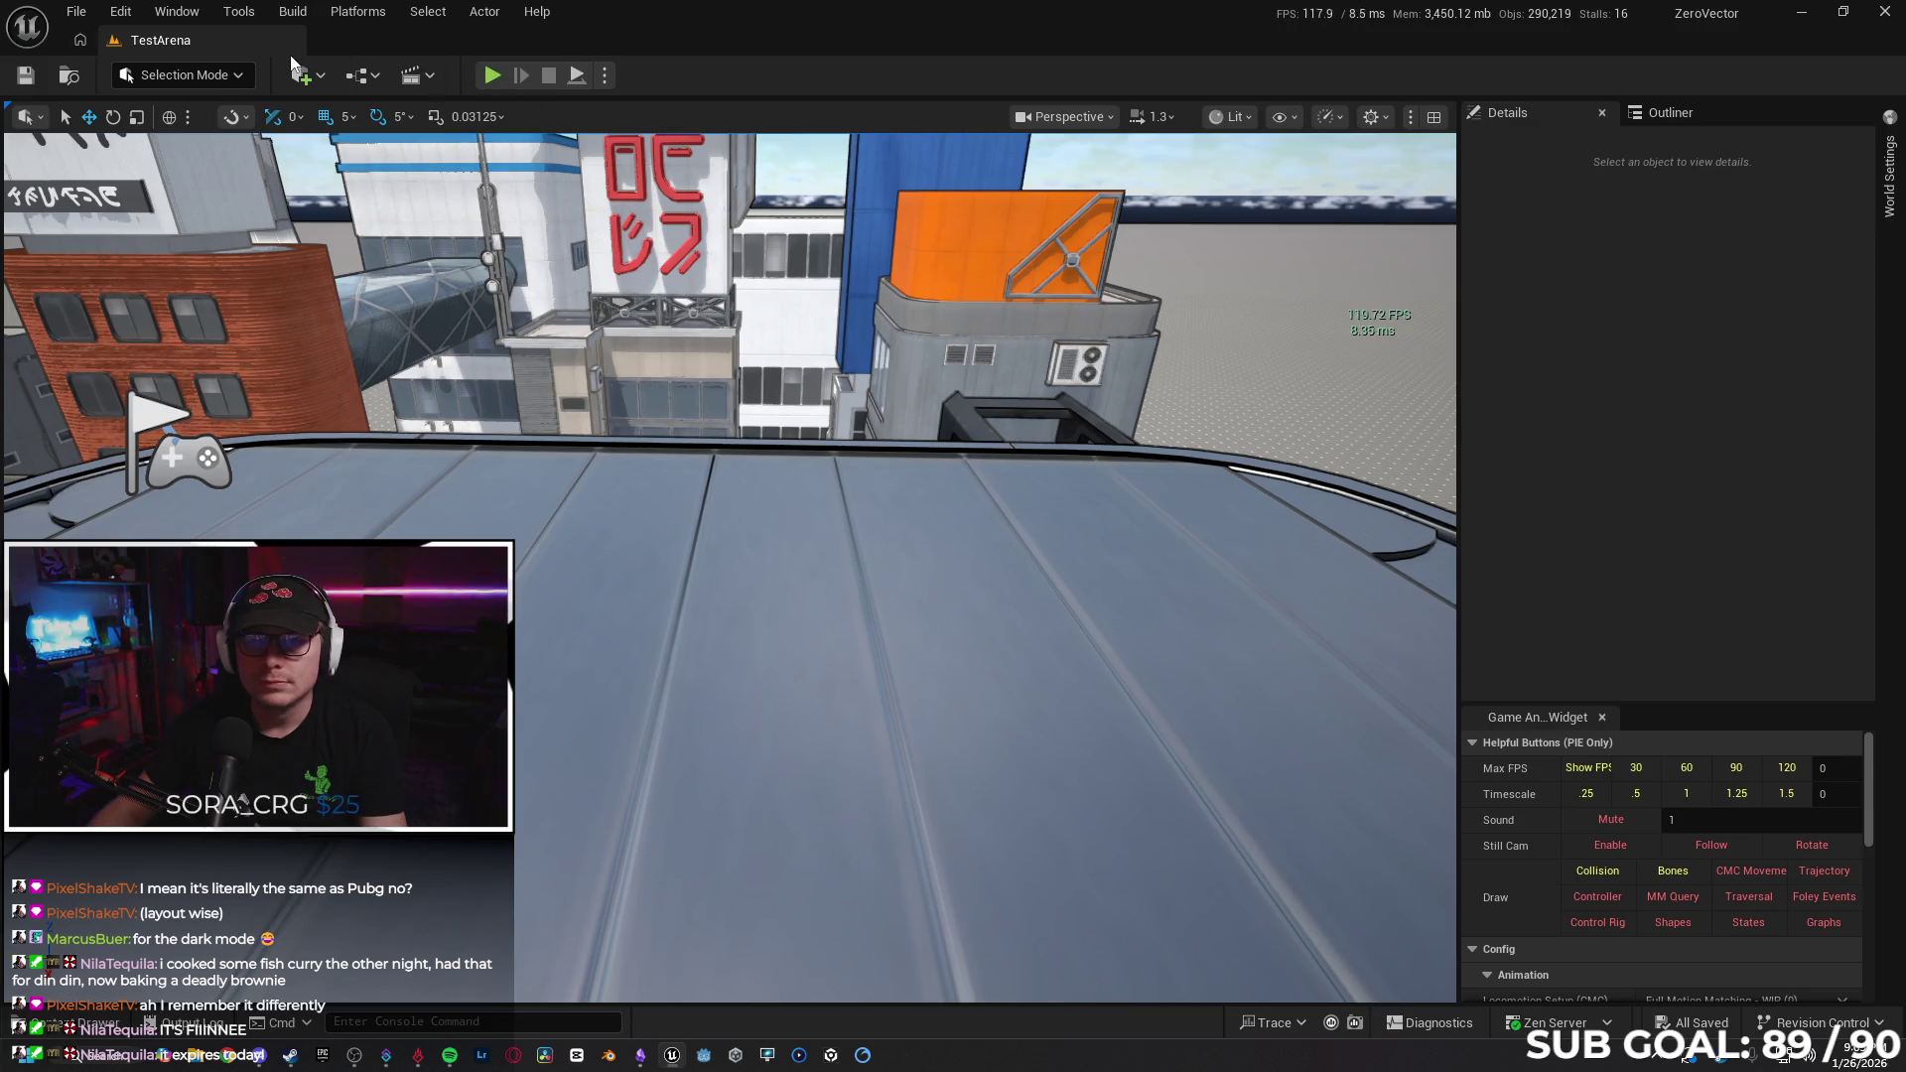
In the Content Drawer, go up to Content, open Blueprints and select SandboxCharacter_CMC.
left_click(81, 1022)
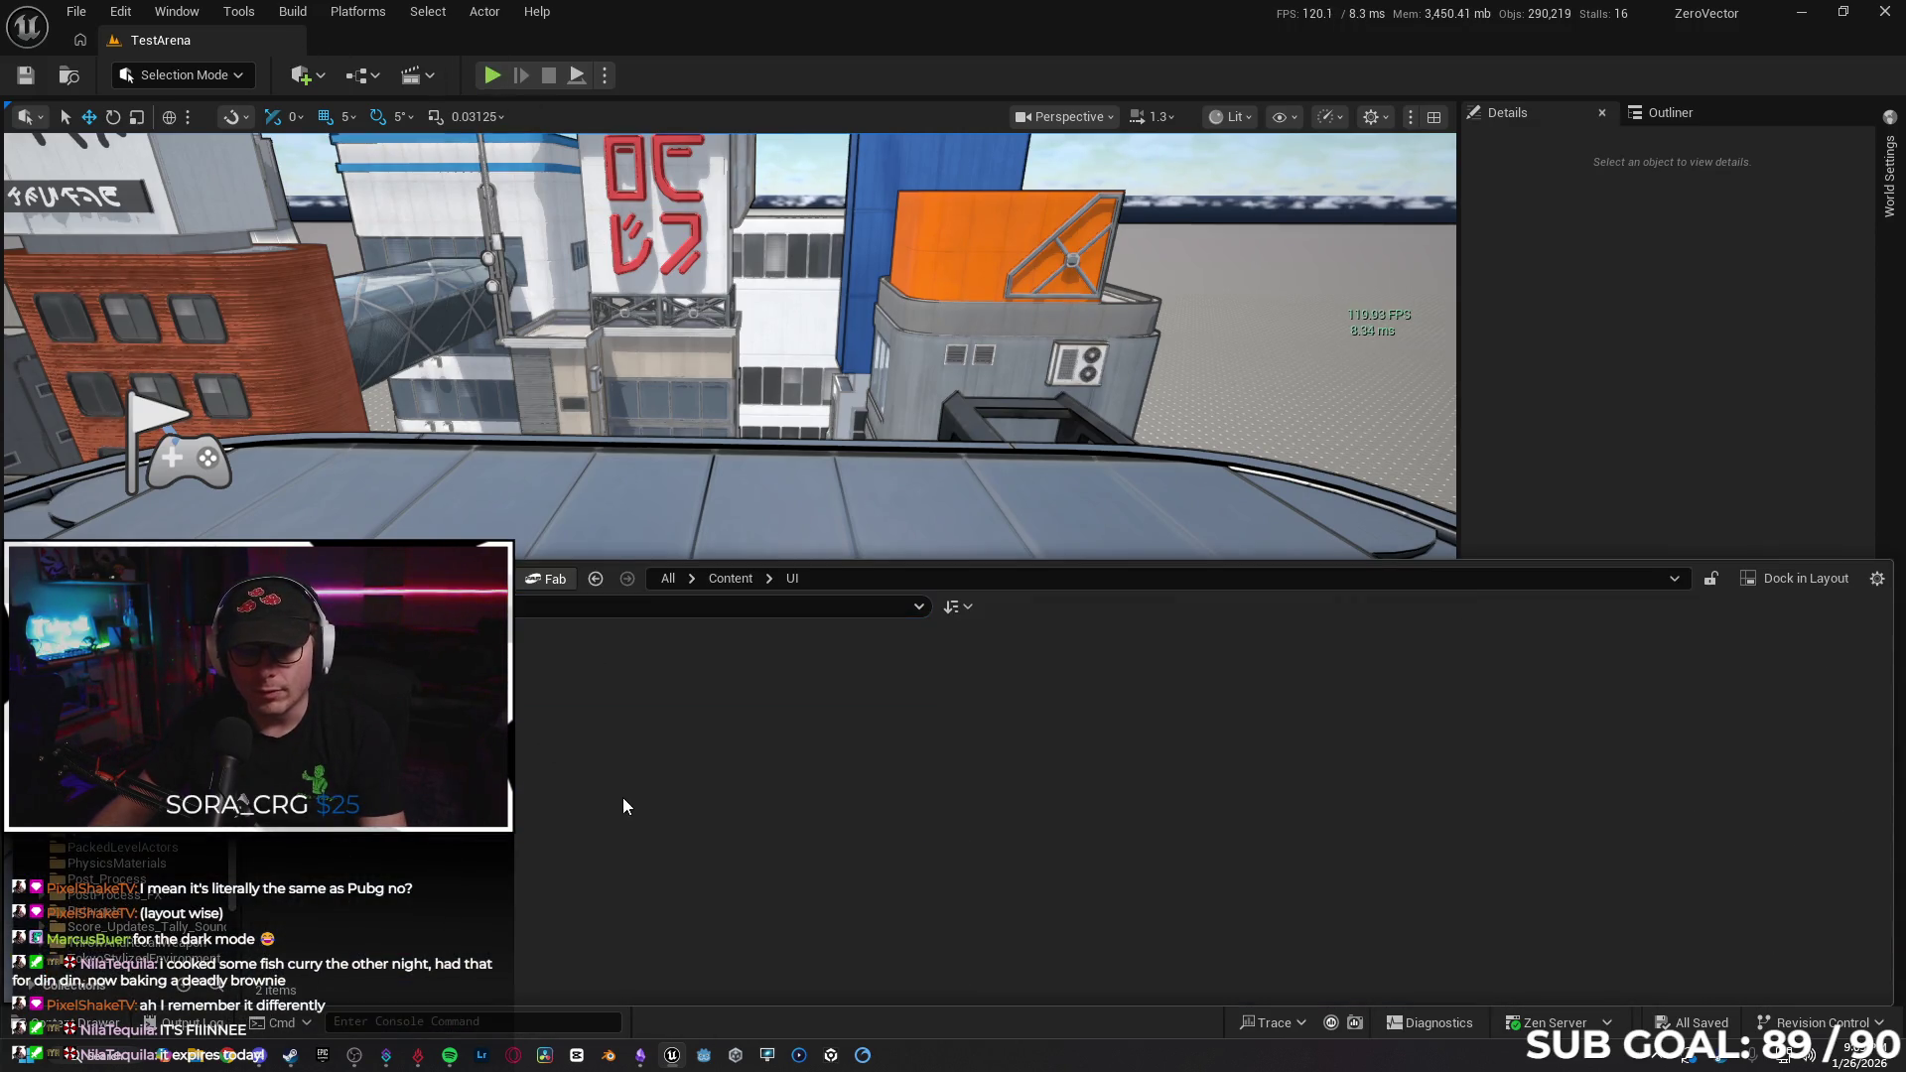
left_click(731, 578)
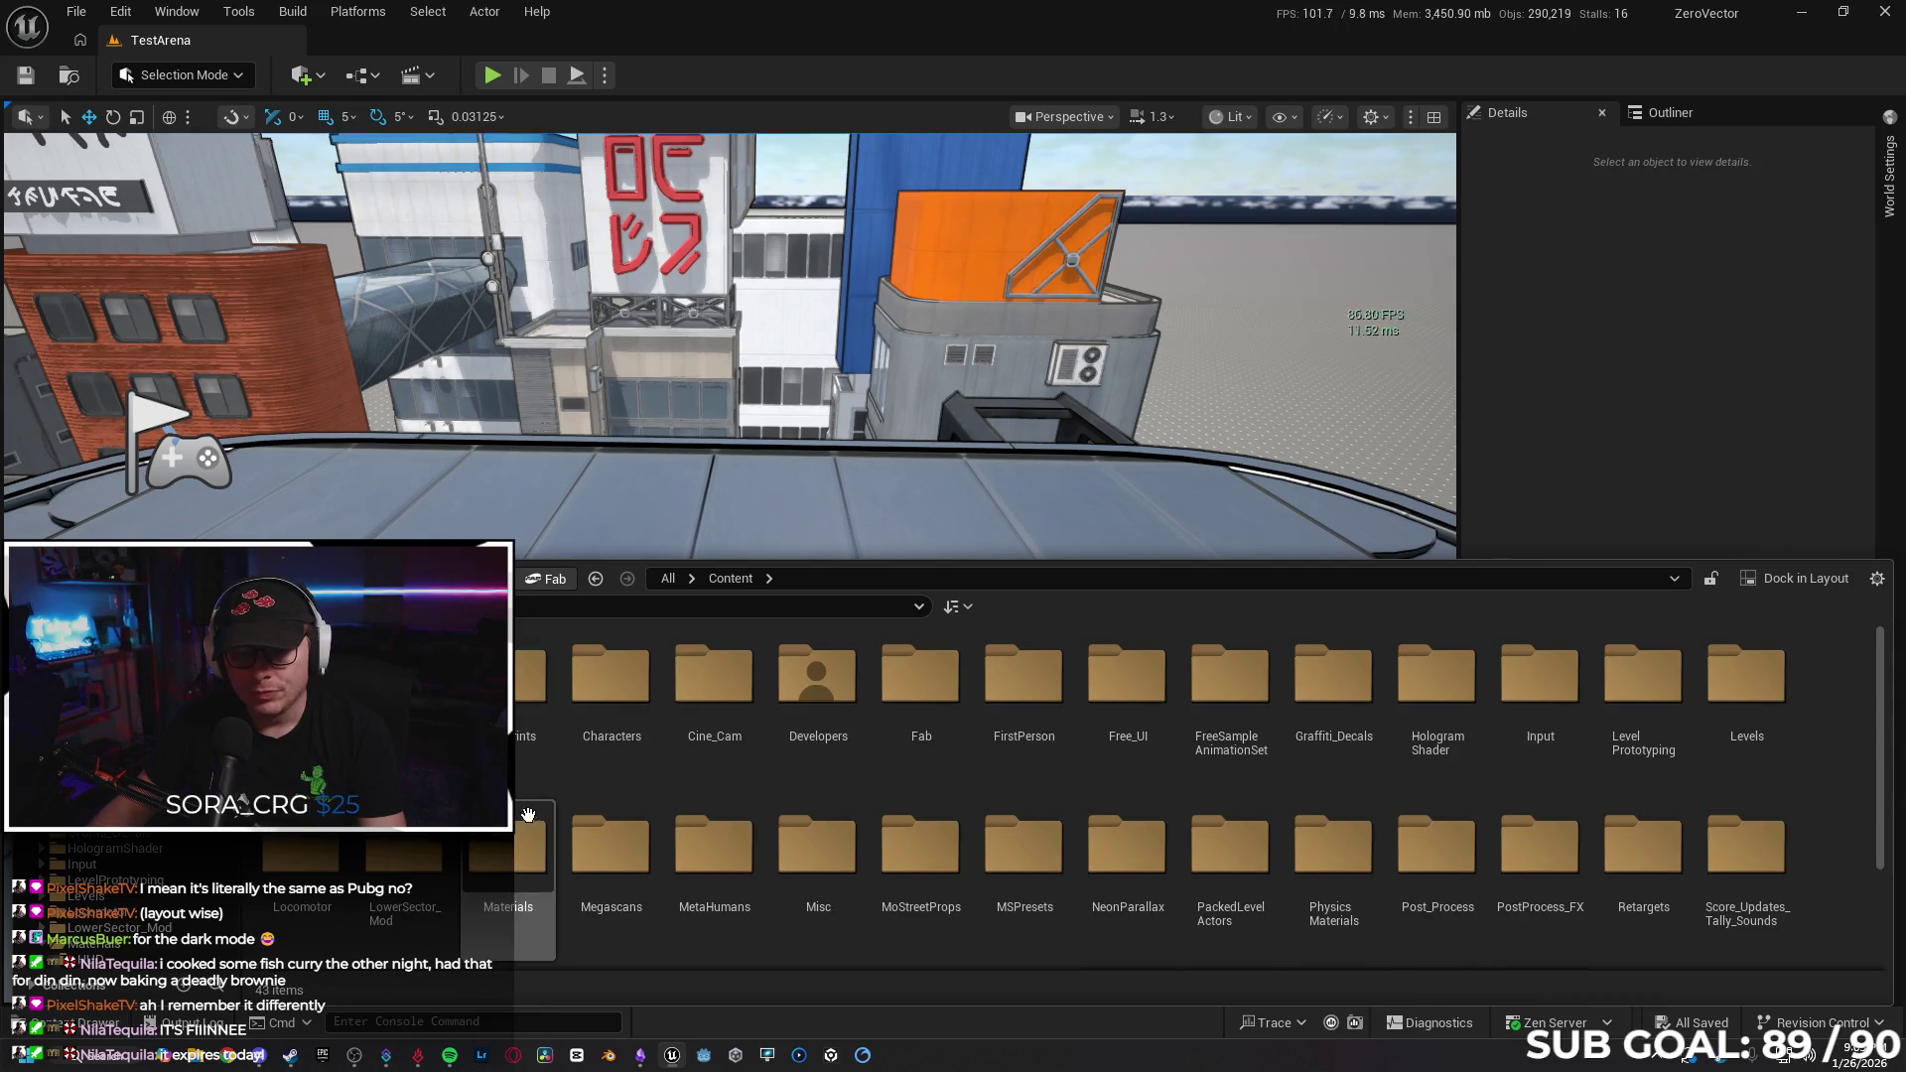
scroll(405, 883, "down", 1)
scroll(405, 883, "down", 1)
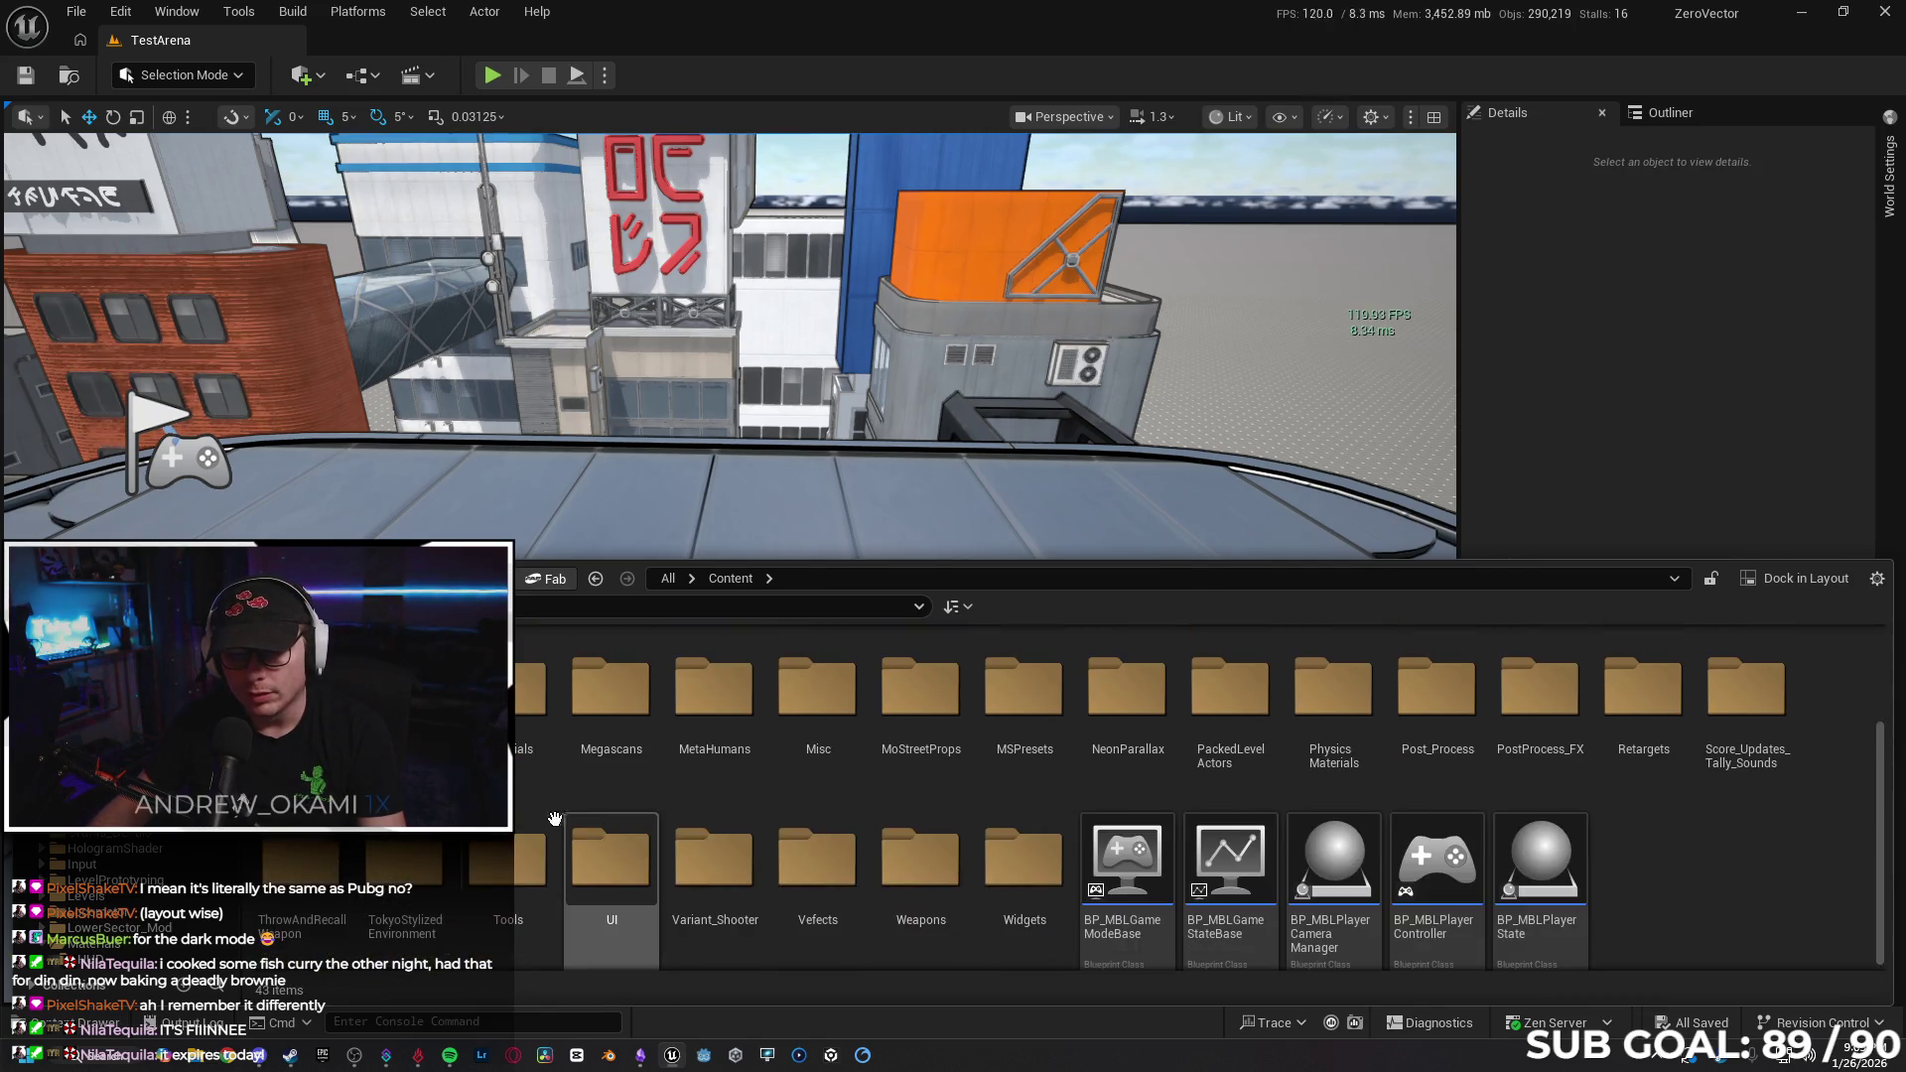
scroll(404, 884, "up", 2)
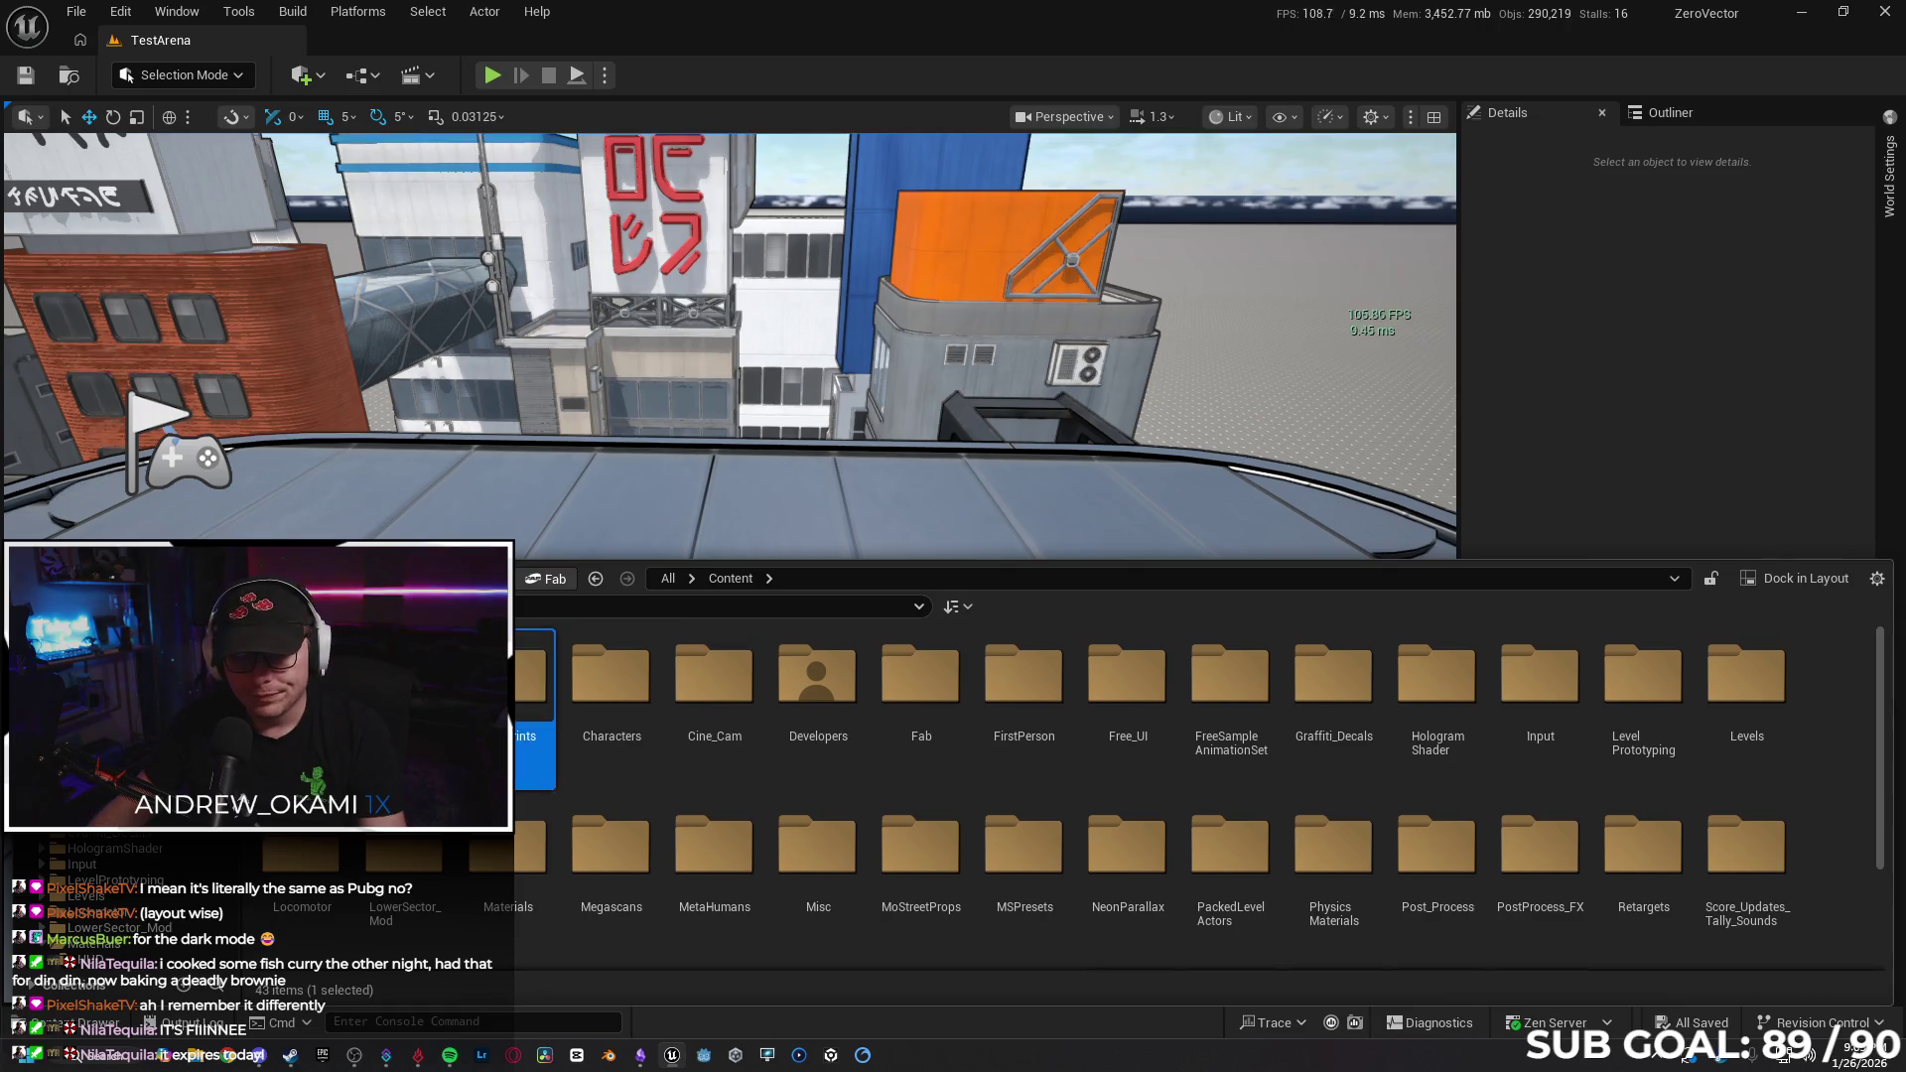
double_click(528, 685)
left_click(531, 841)
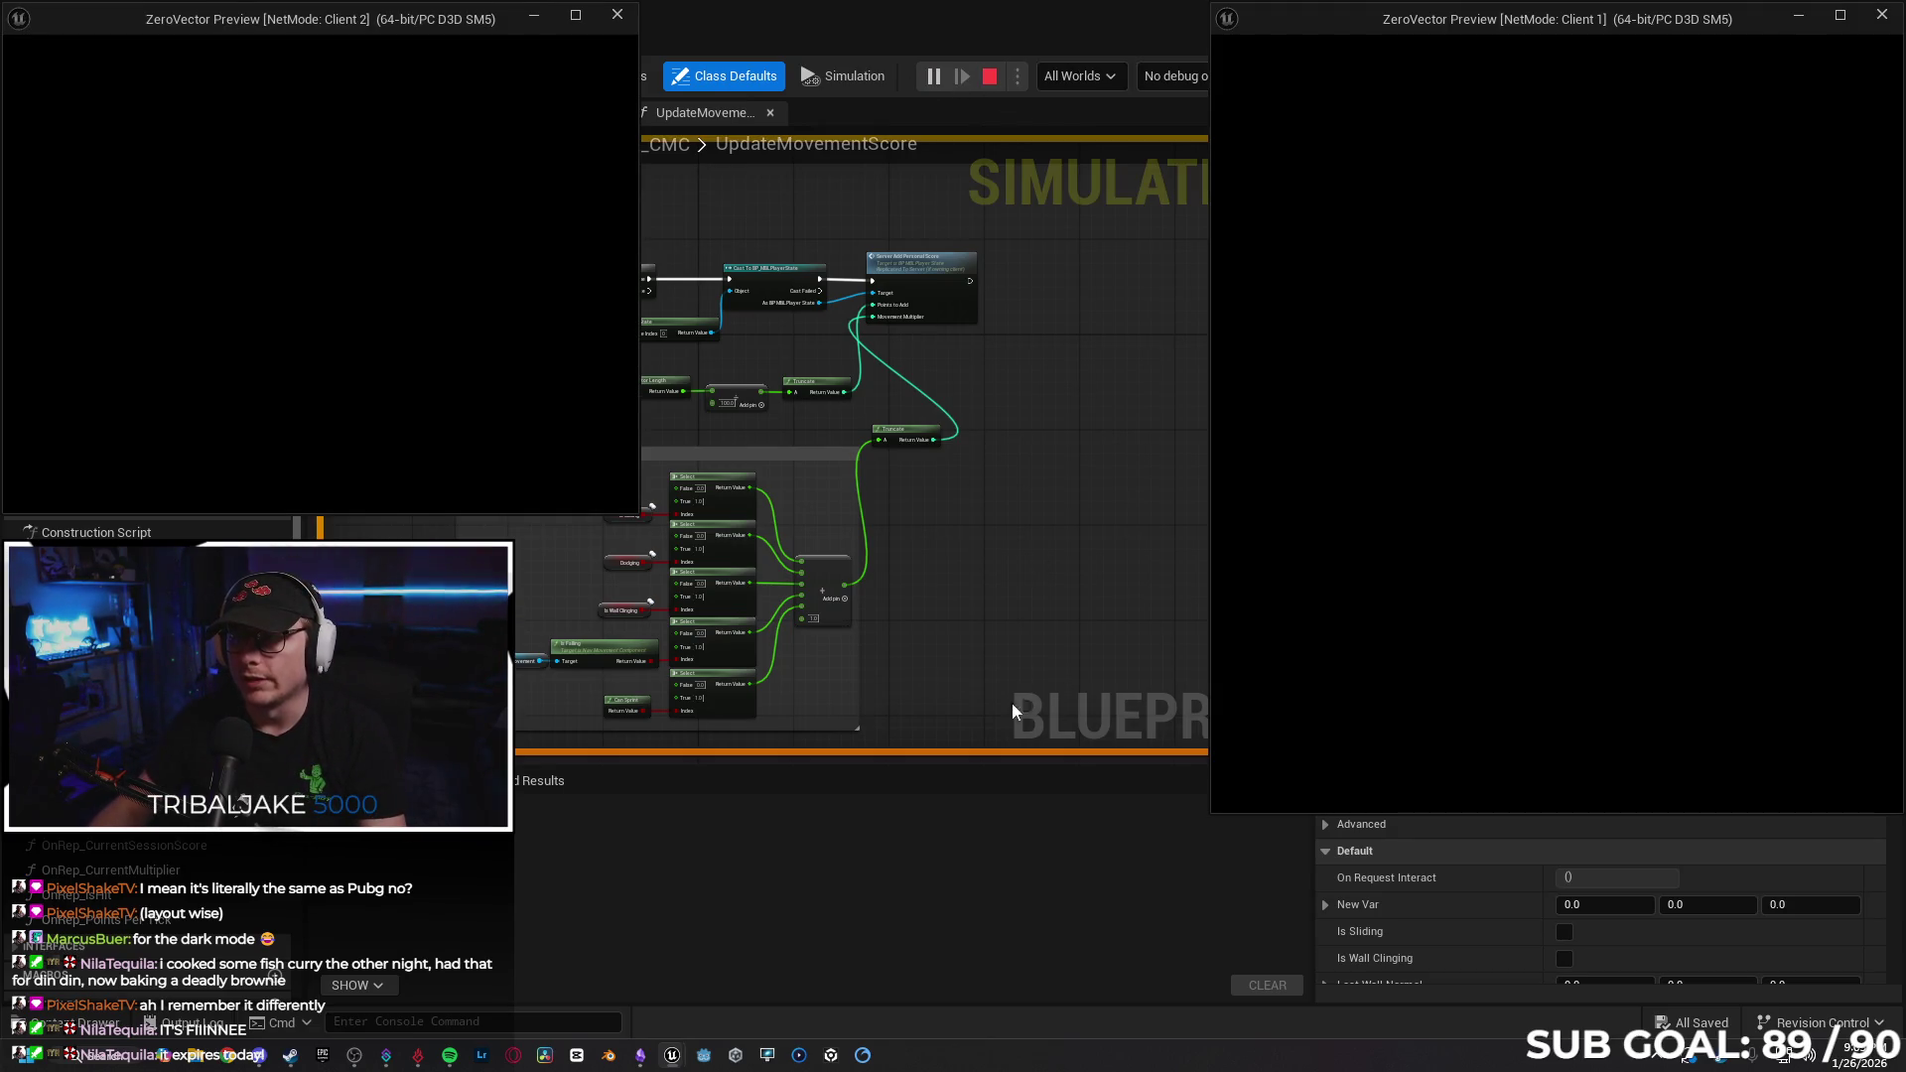
Move Client 2's window aside and run Client 1 forward across the rooftop to score.
left_click_drag(426, 31, 622, 210)
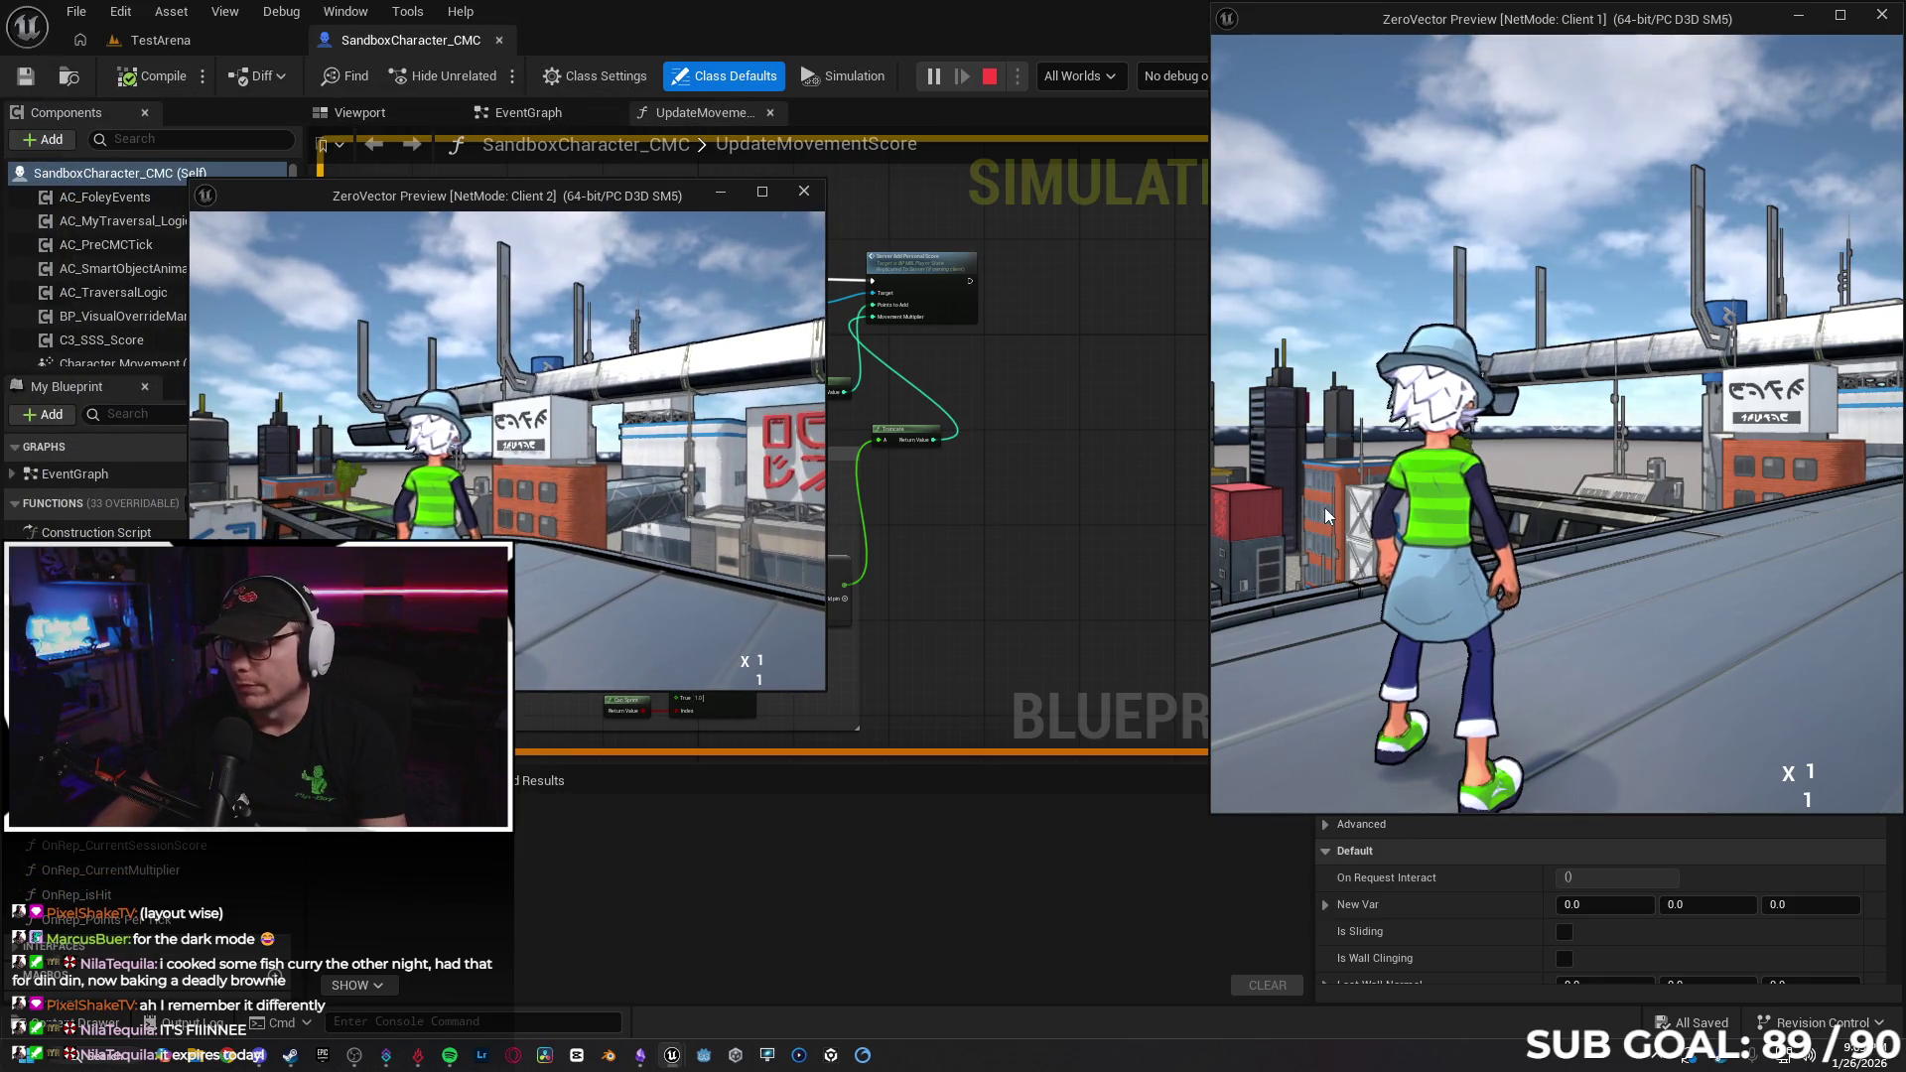
key("w")
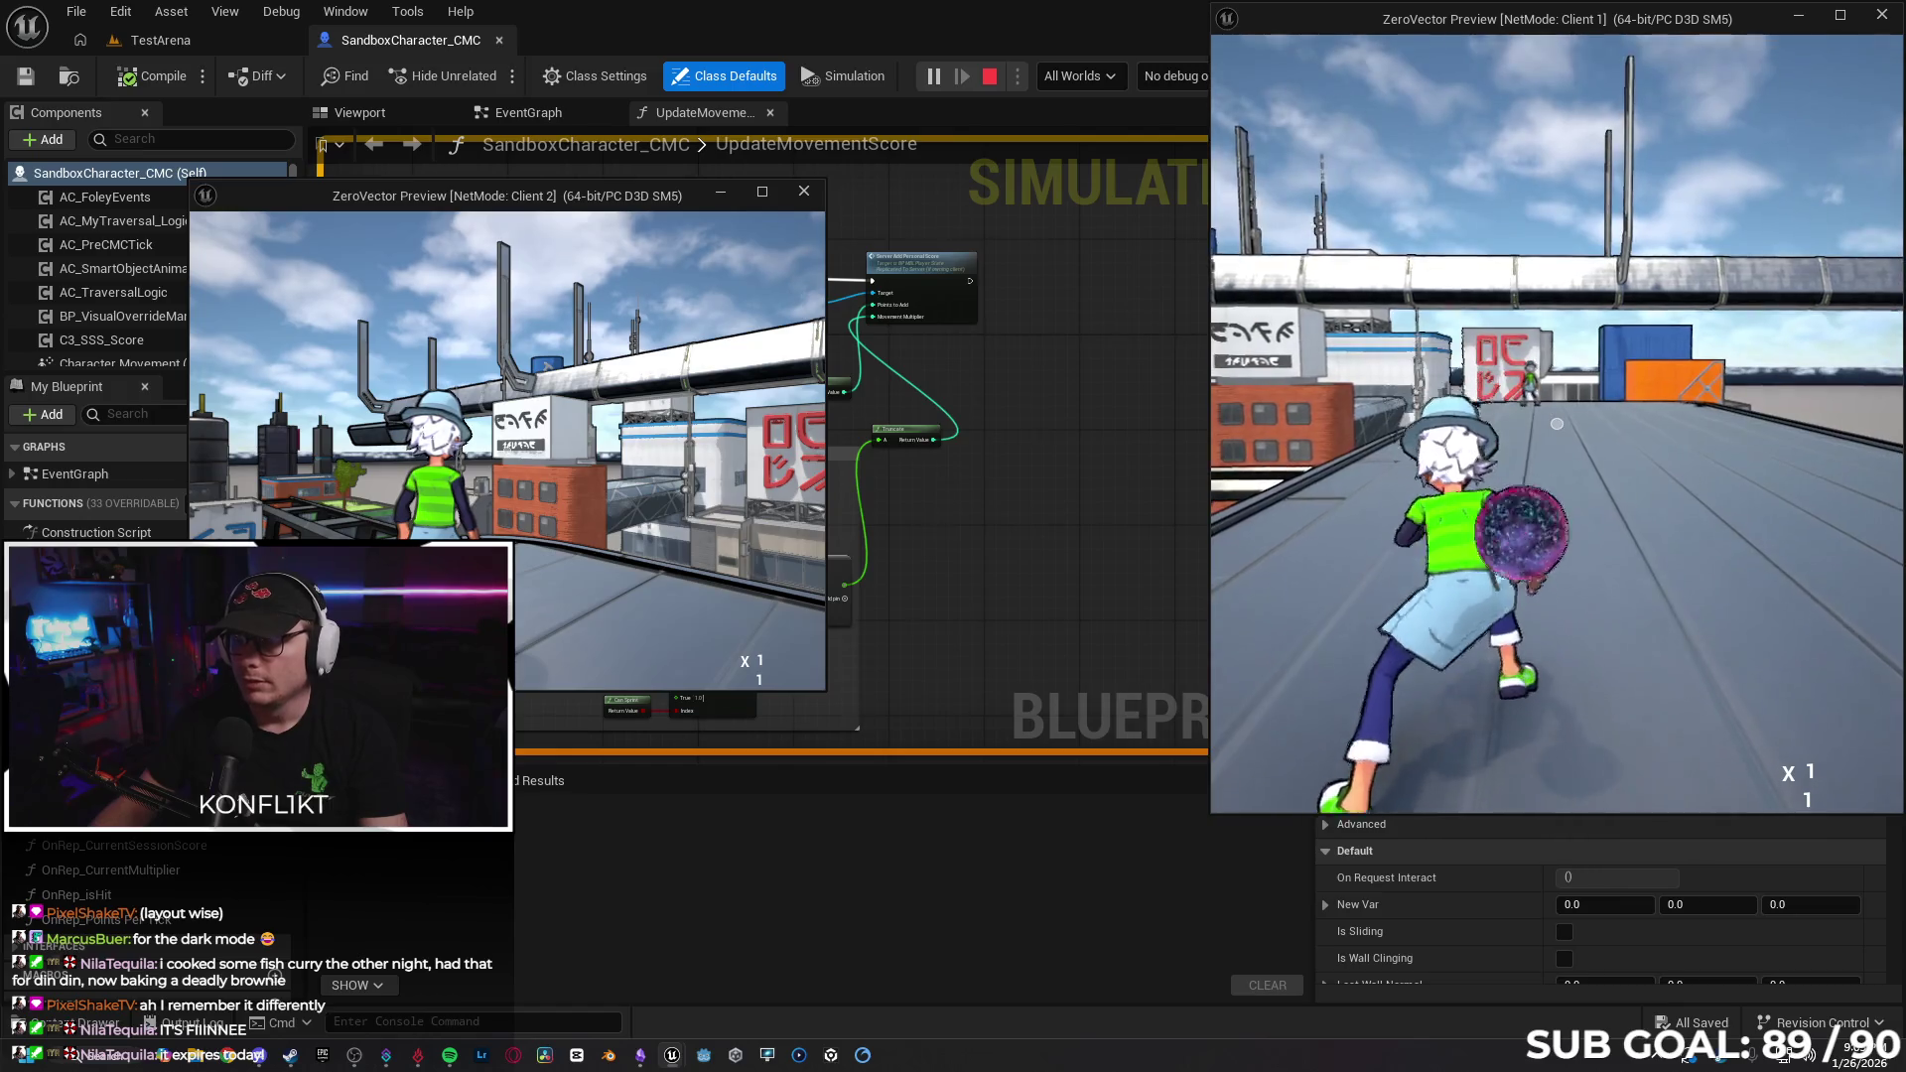
key("w")
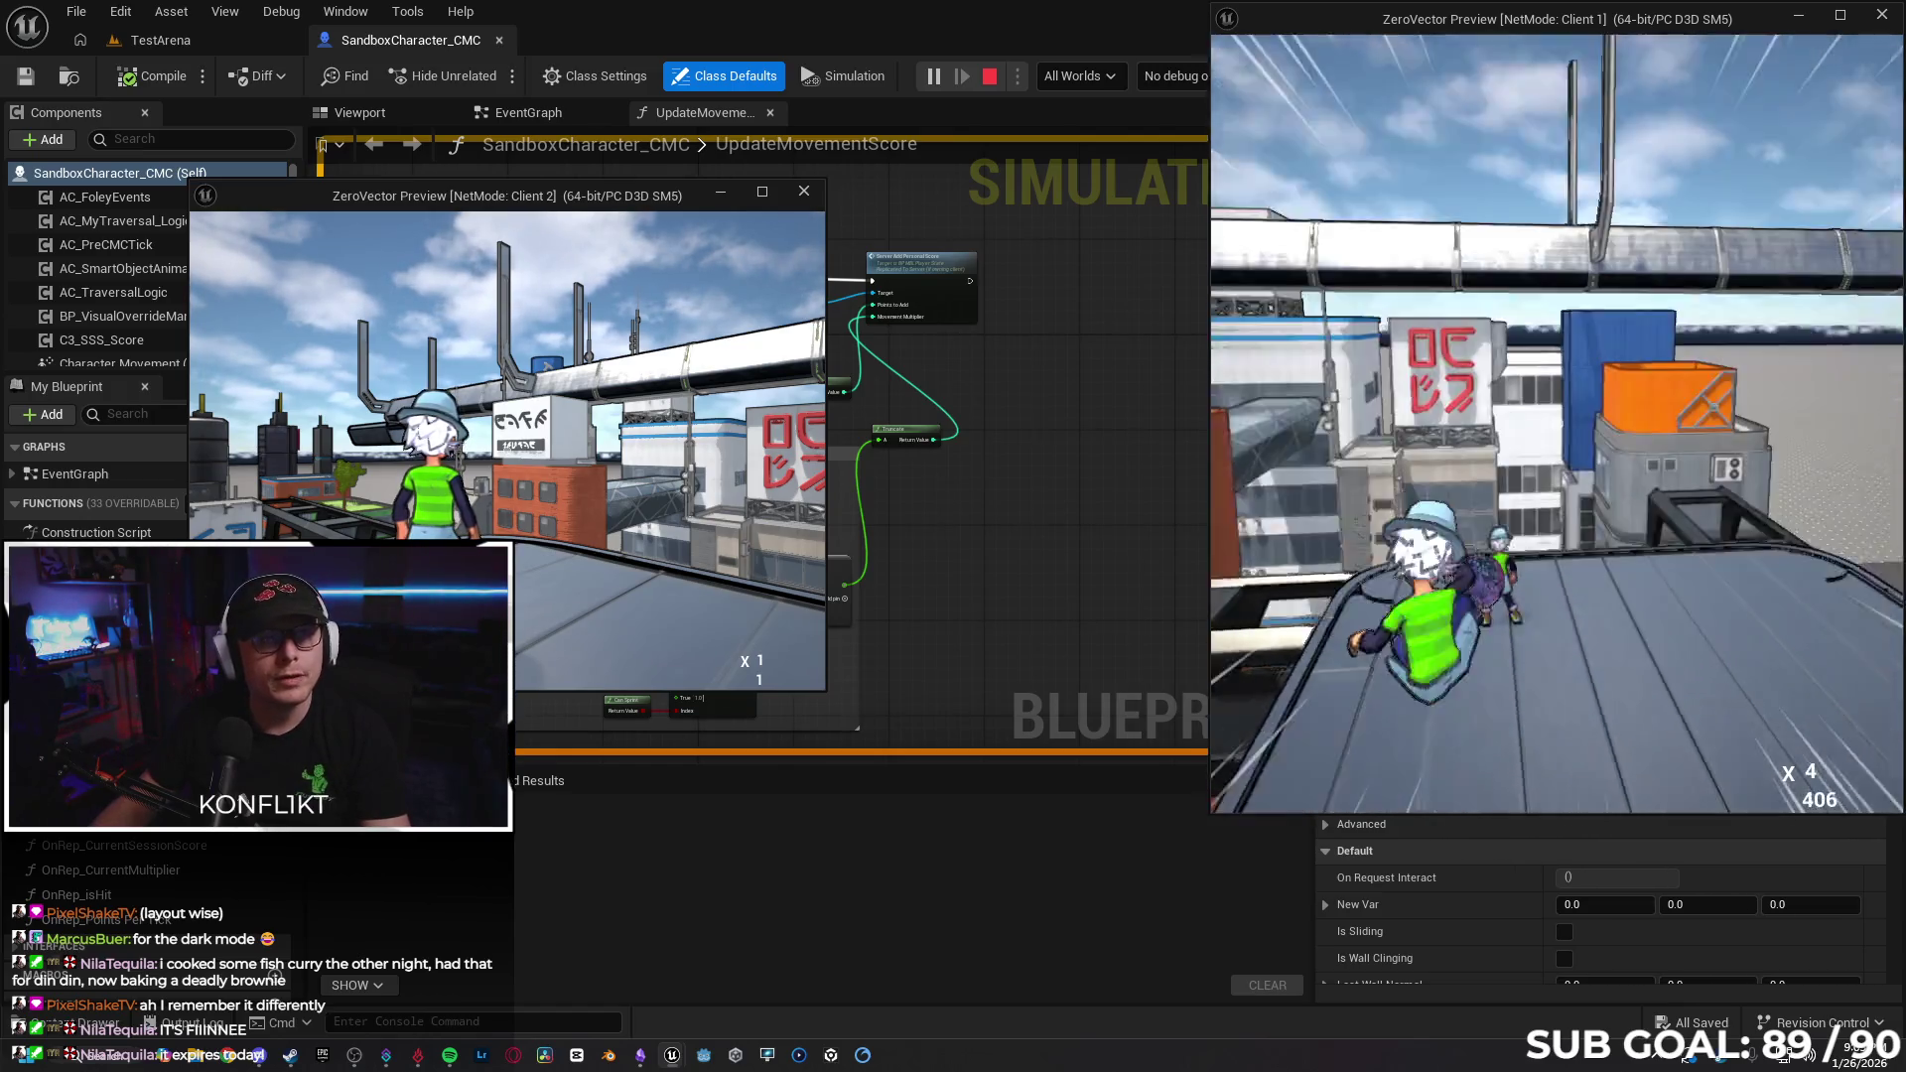
key("w")
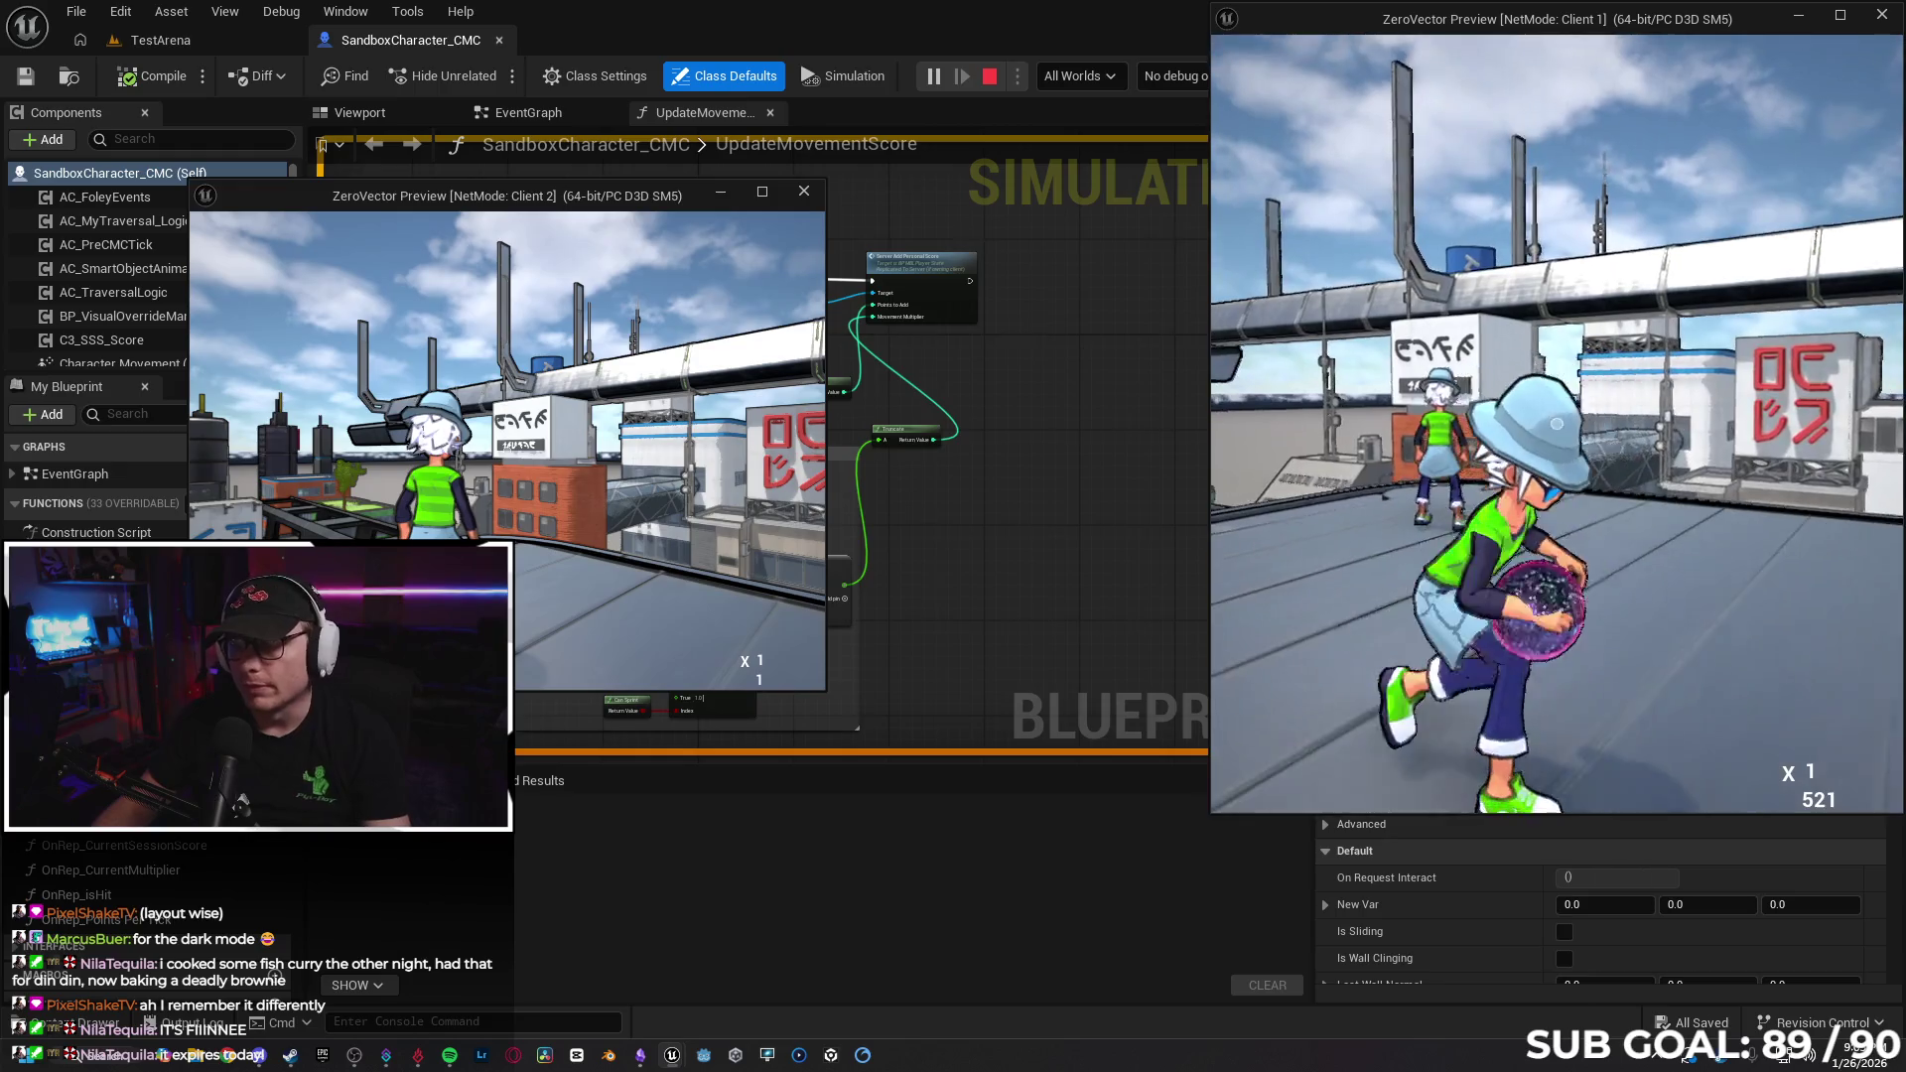
key("w")
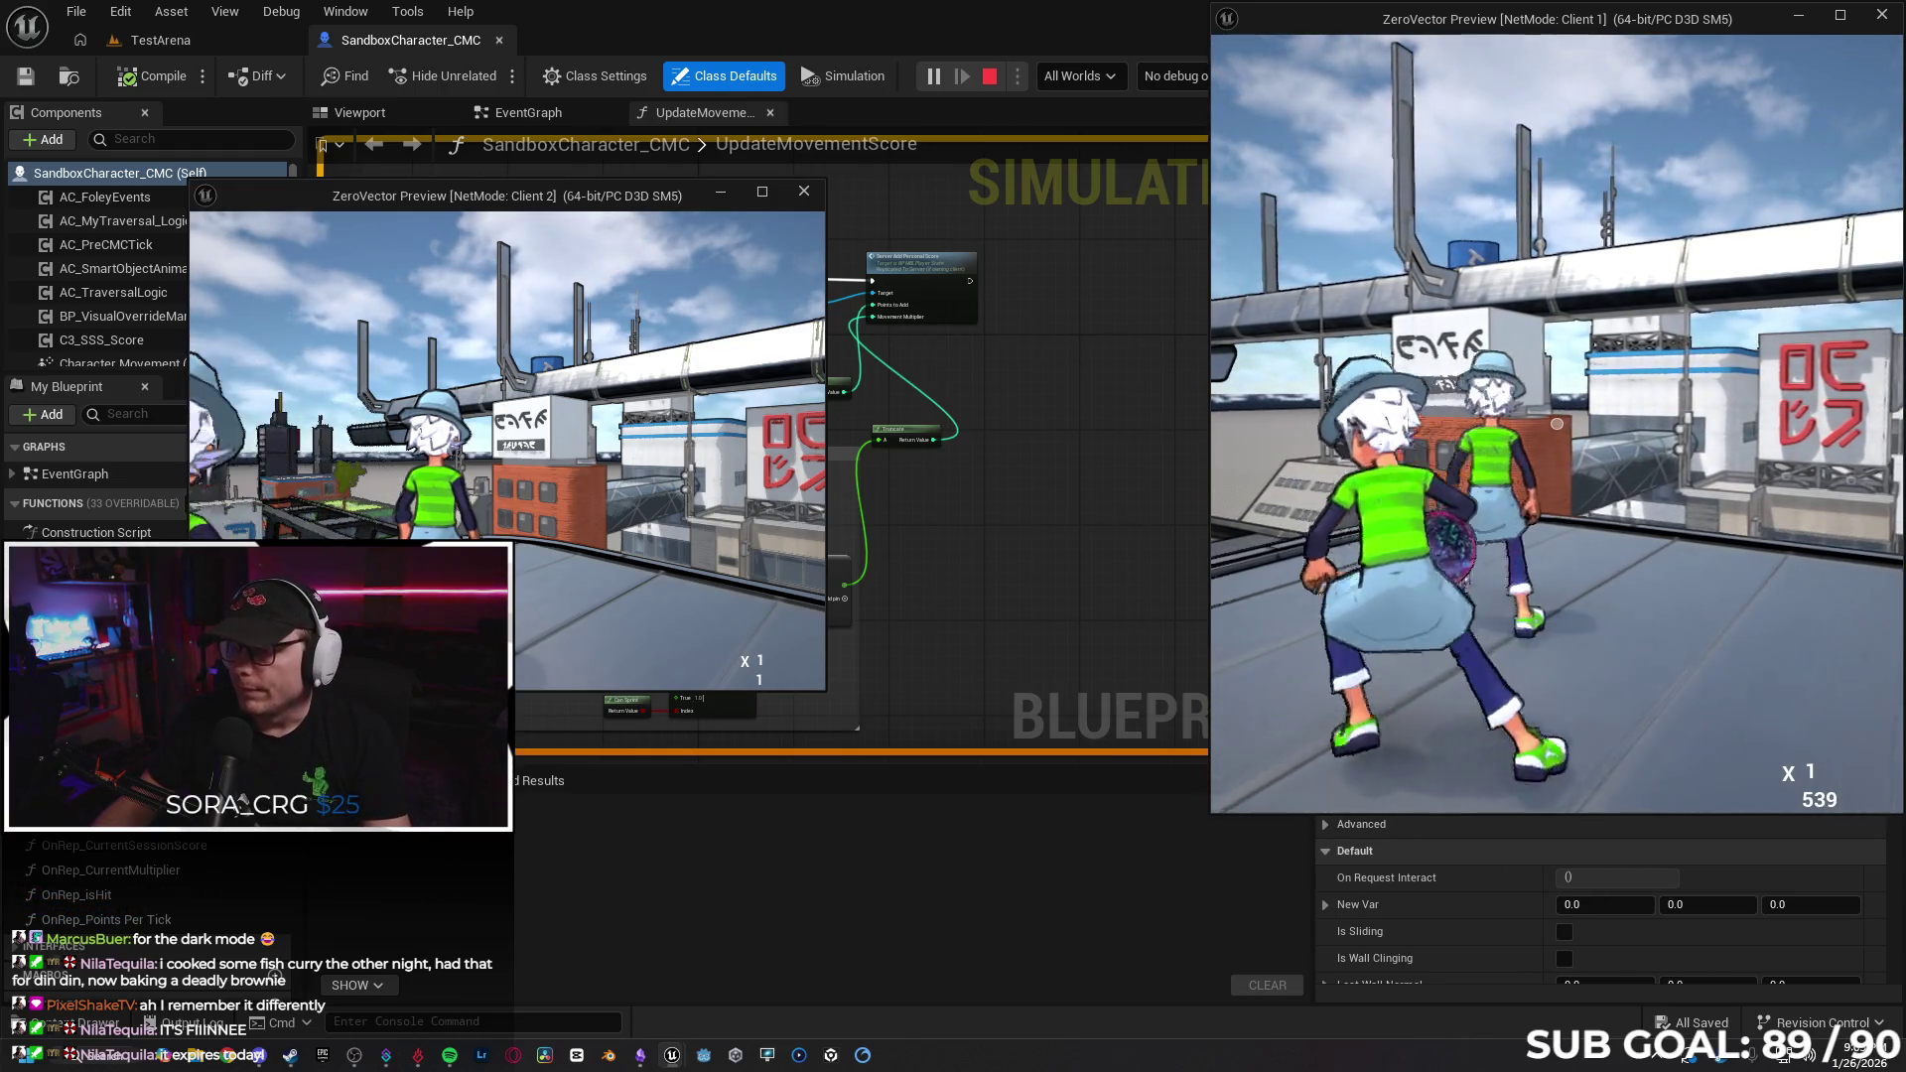
key("w")
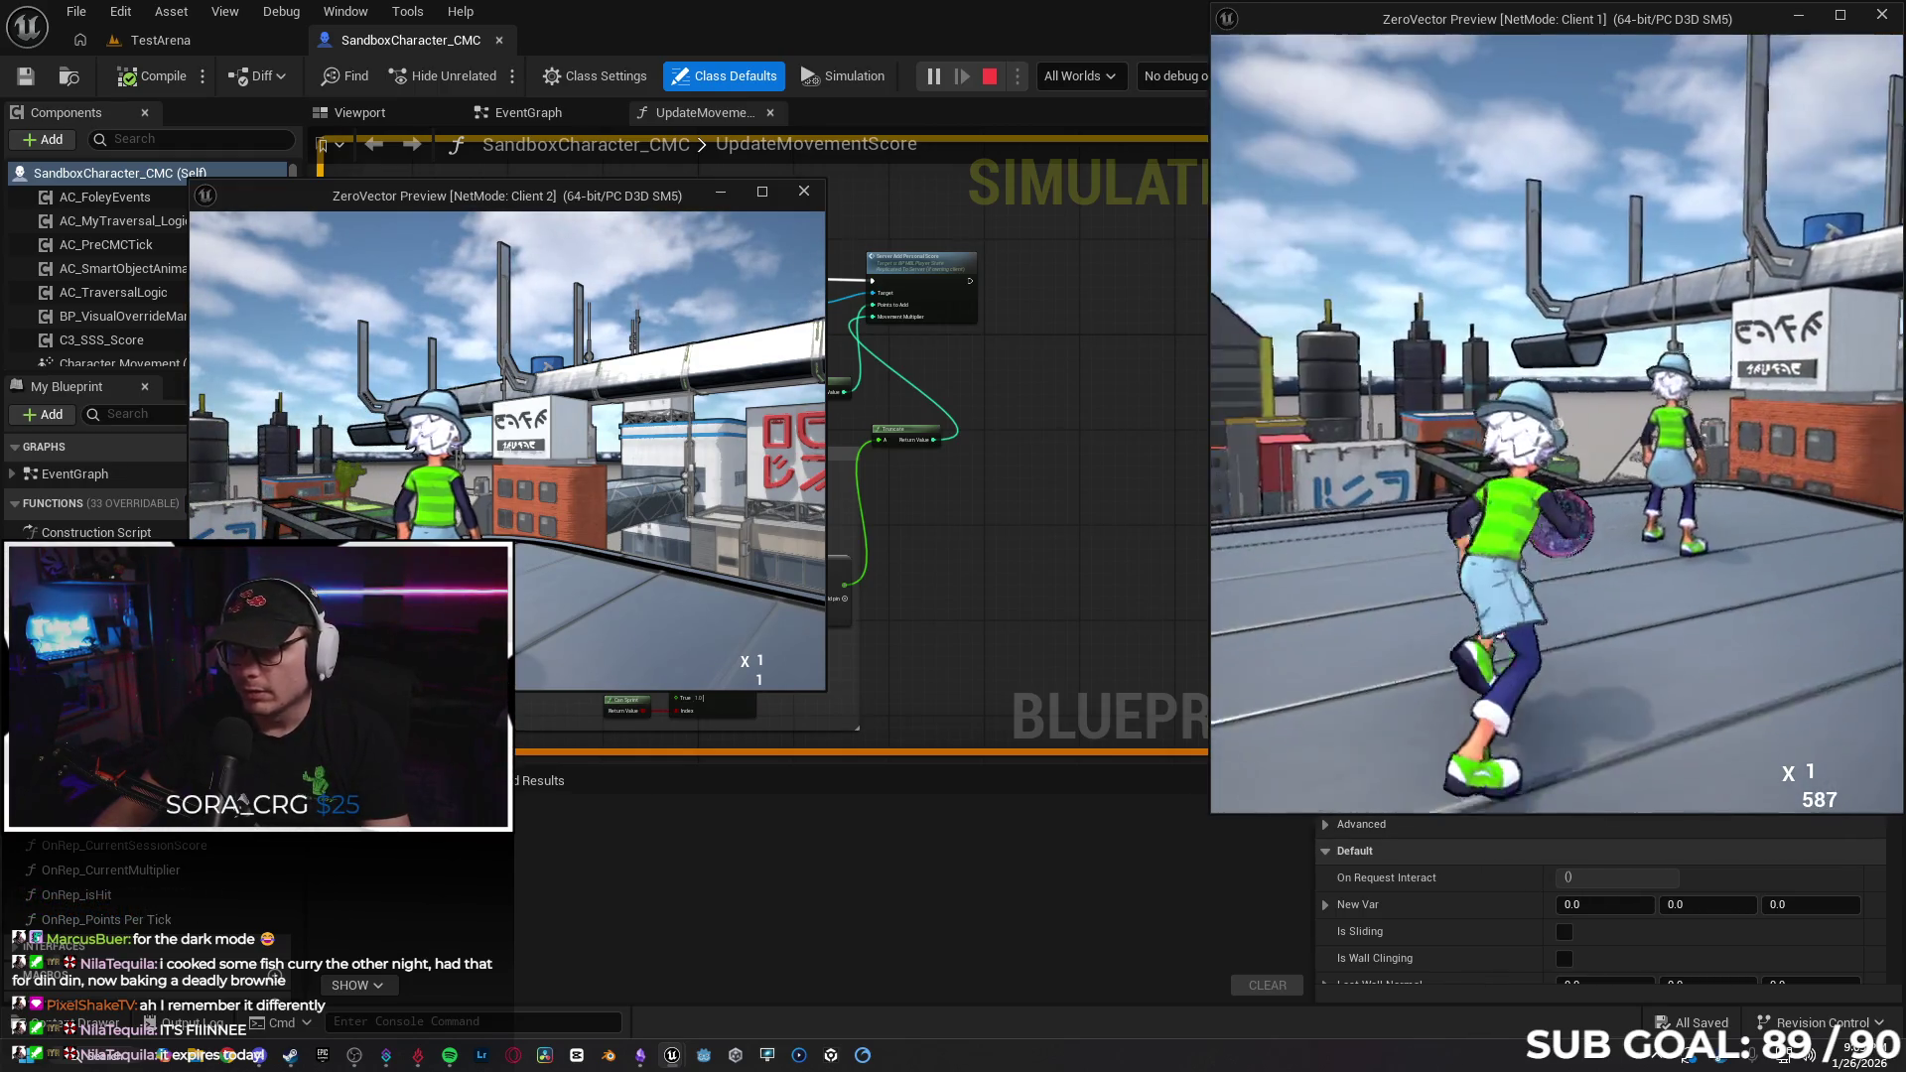
key("w")
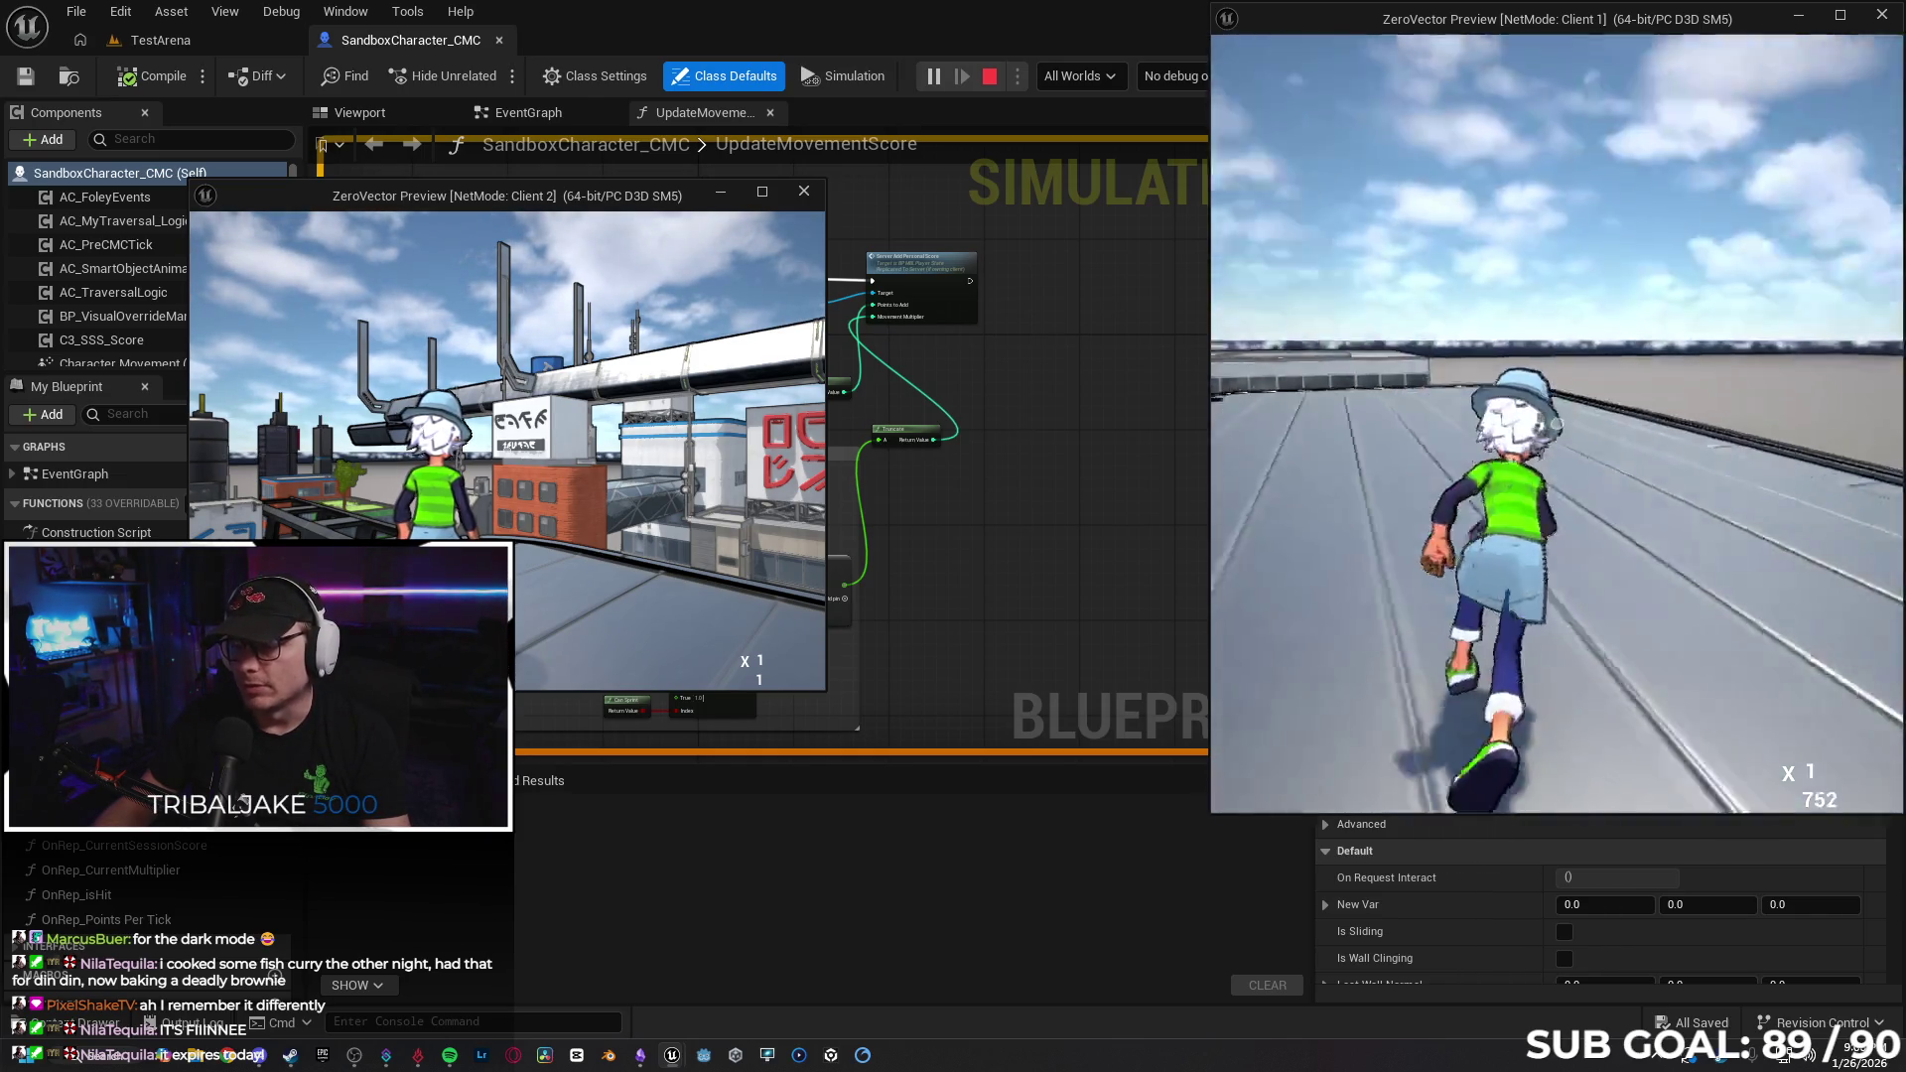
Build Client 1's score with jumps and crouch slides, then stop the session with Esc.
key("space")
key("w")
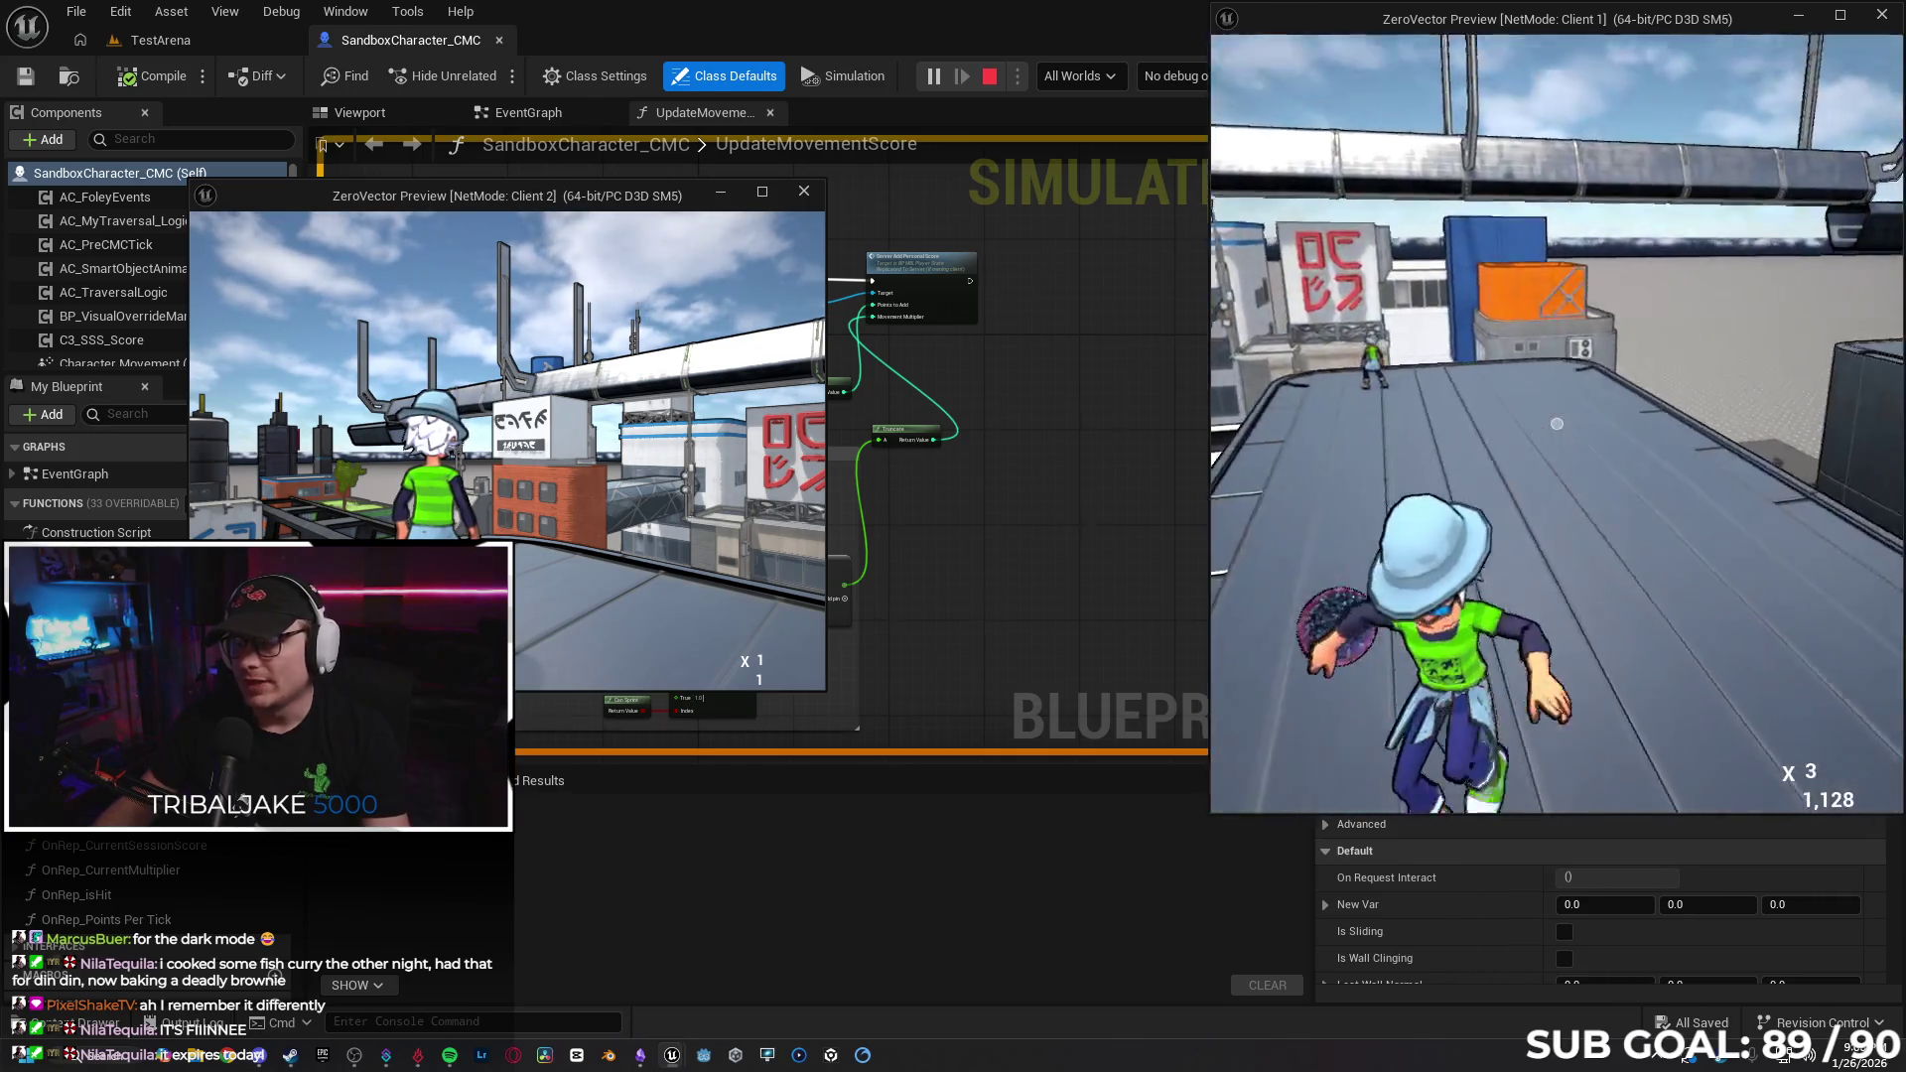
key("w")
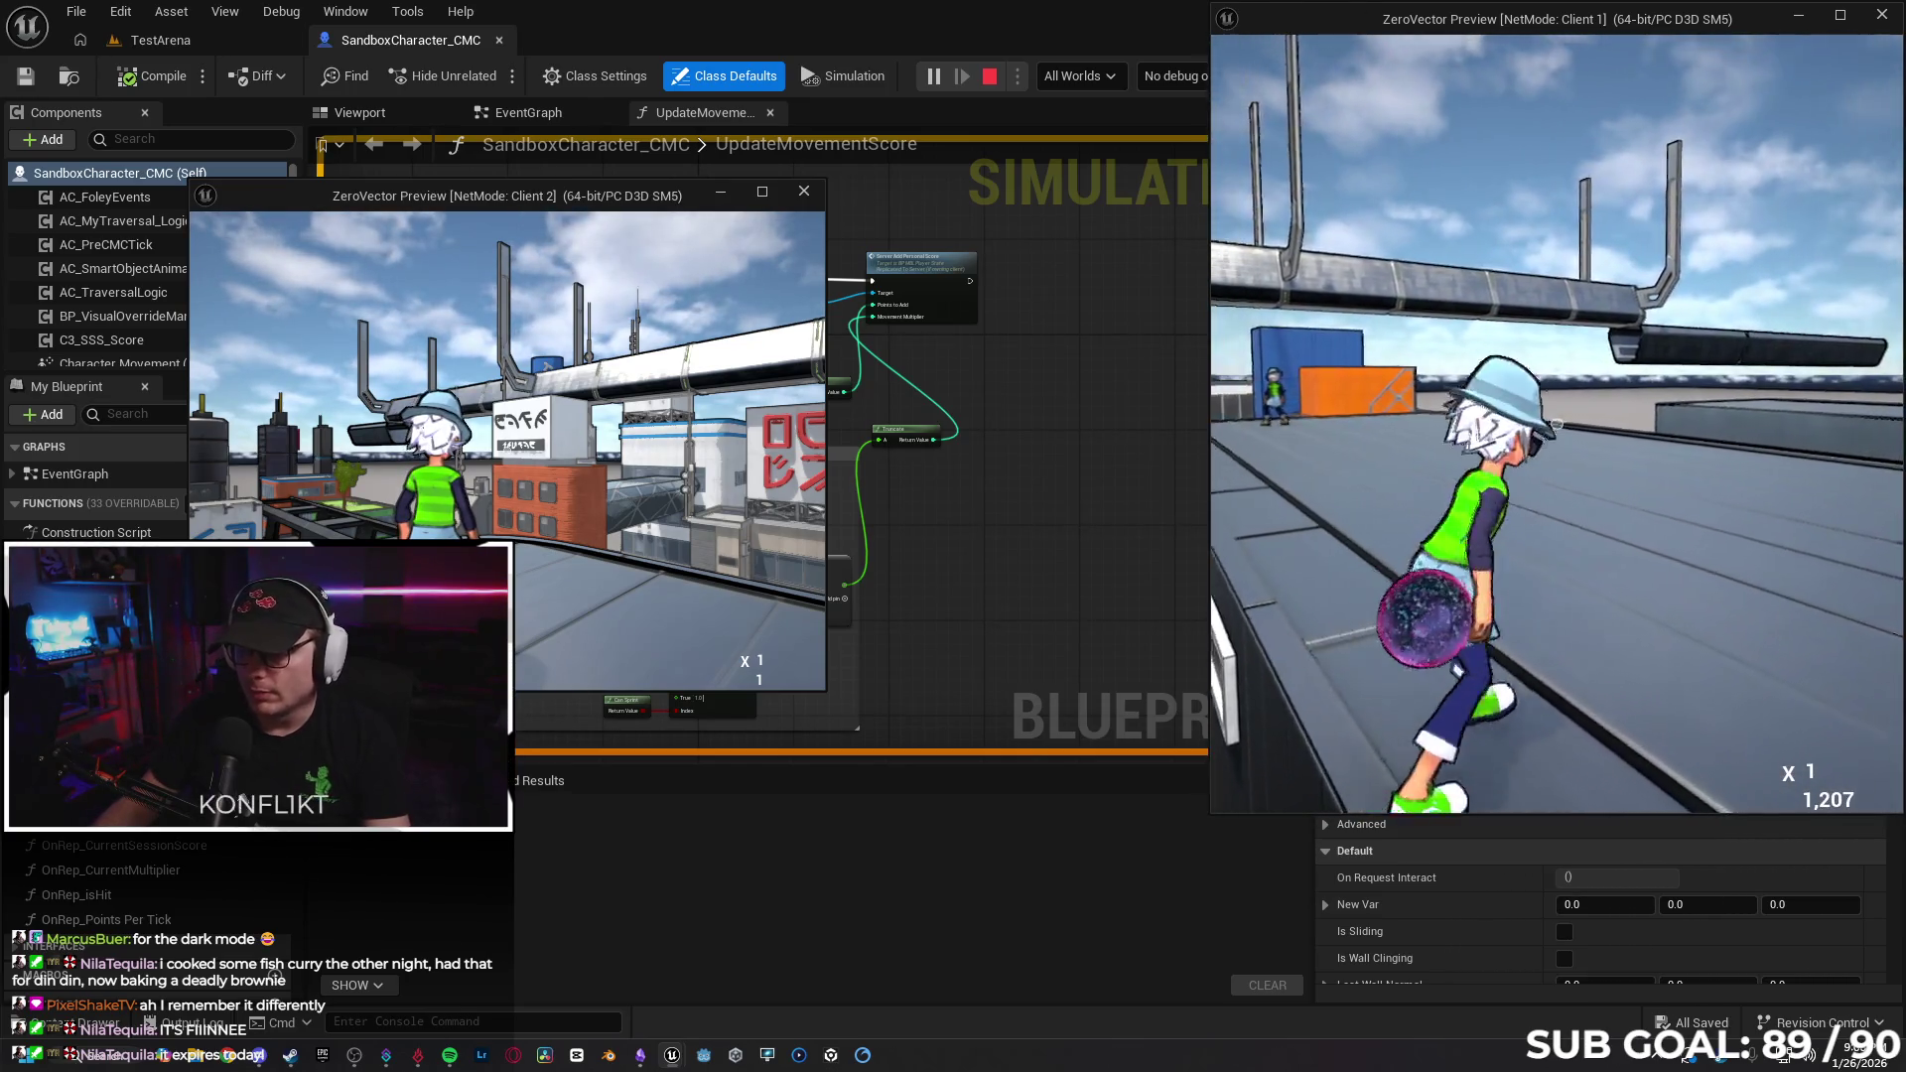
key("c")
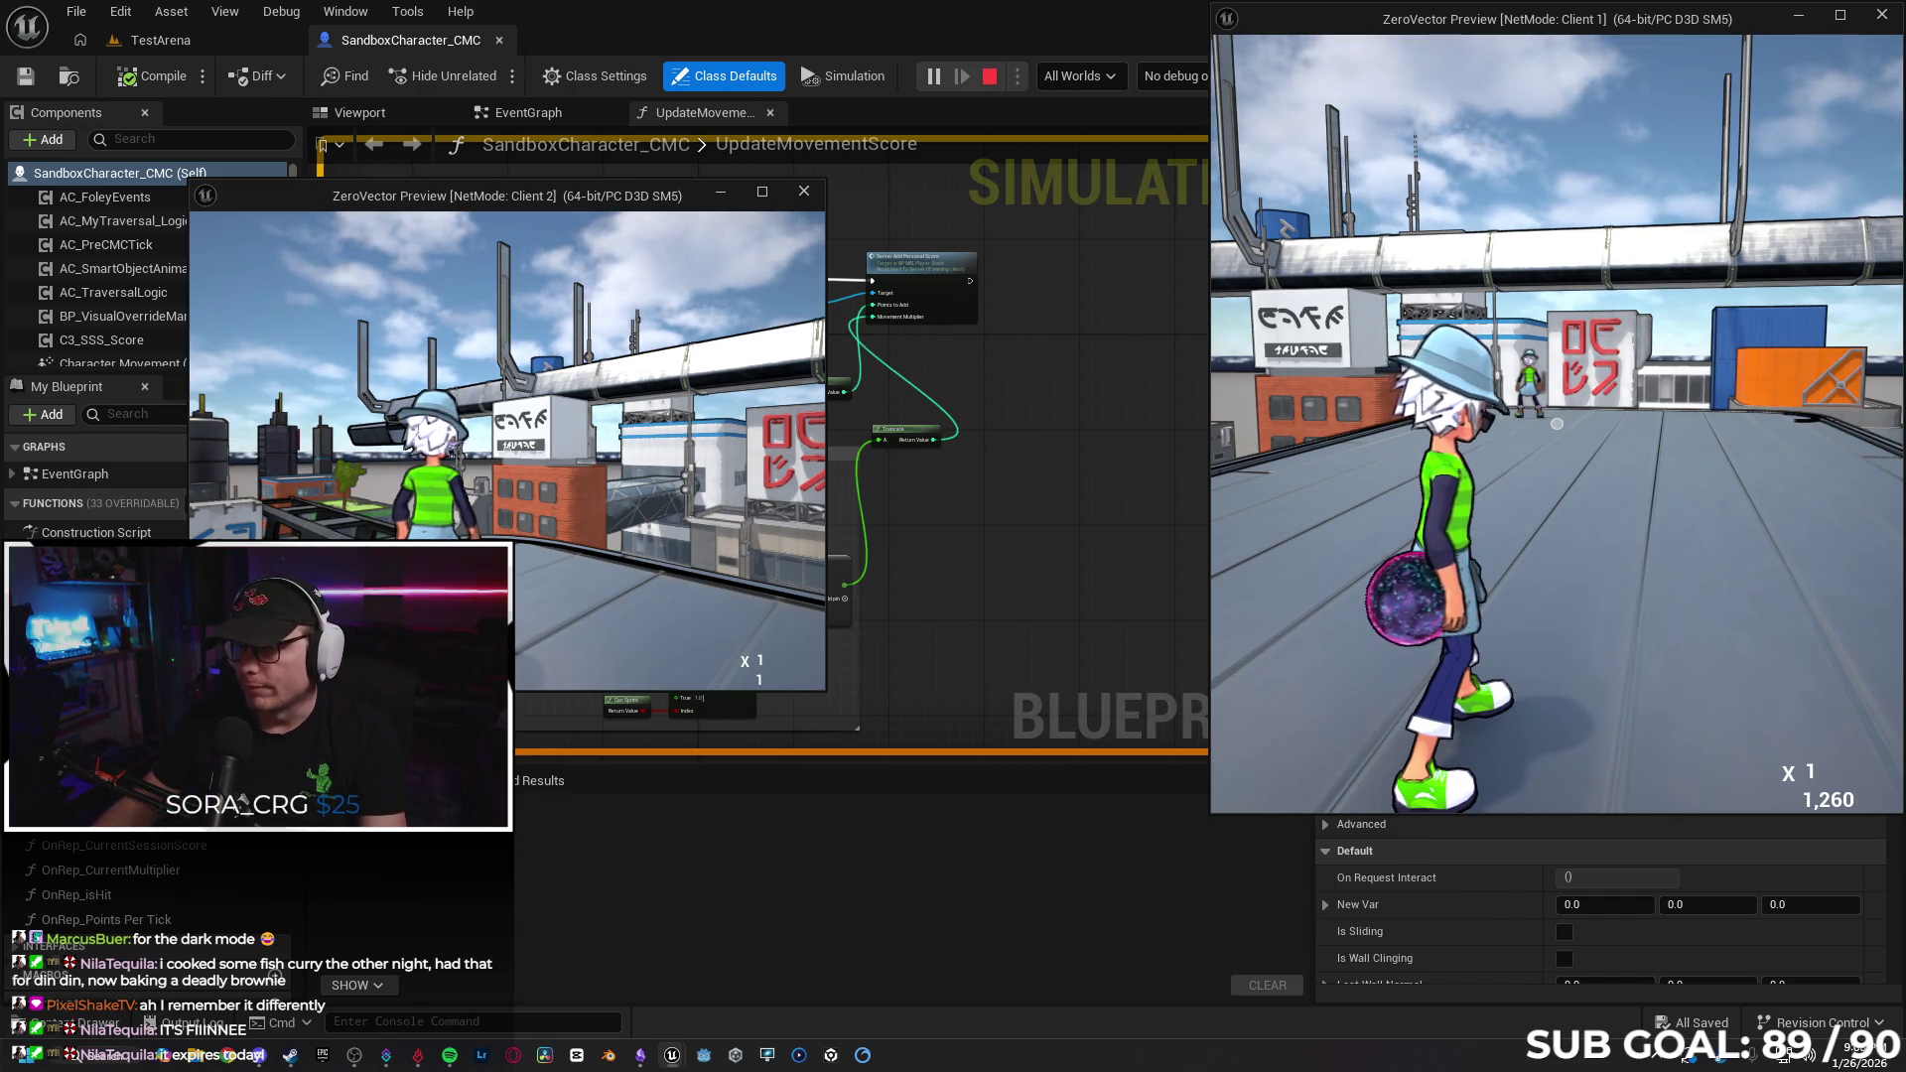
key("w")
key("w")
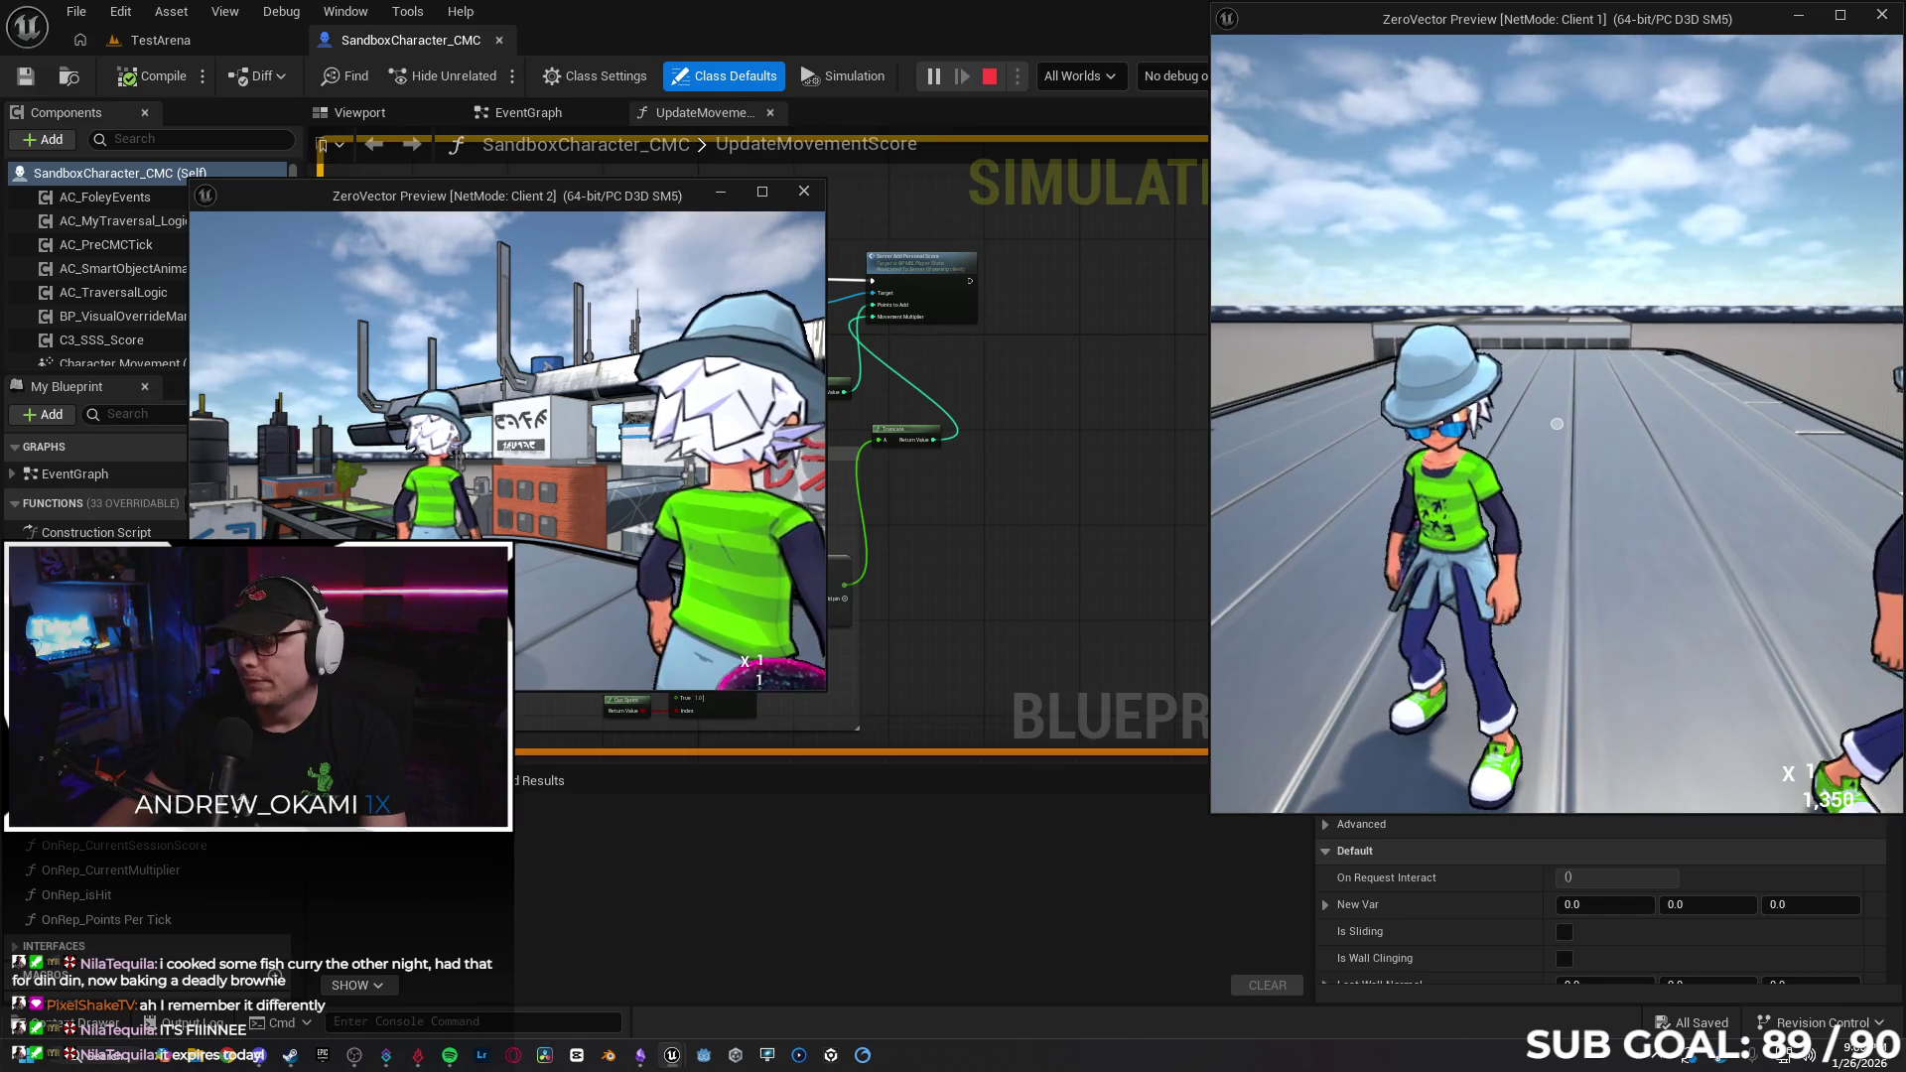
key("w")
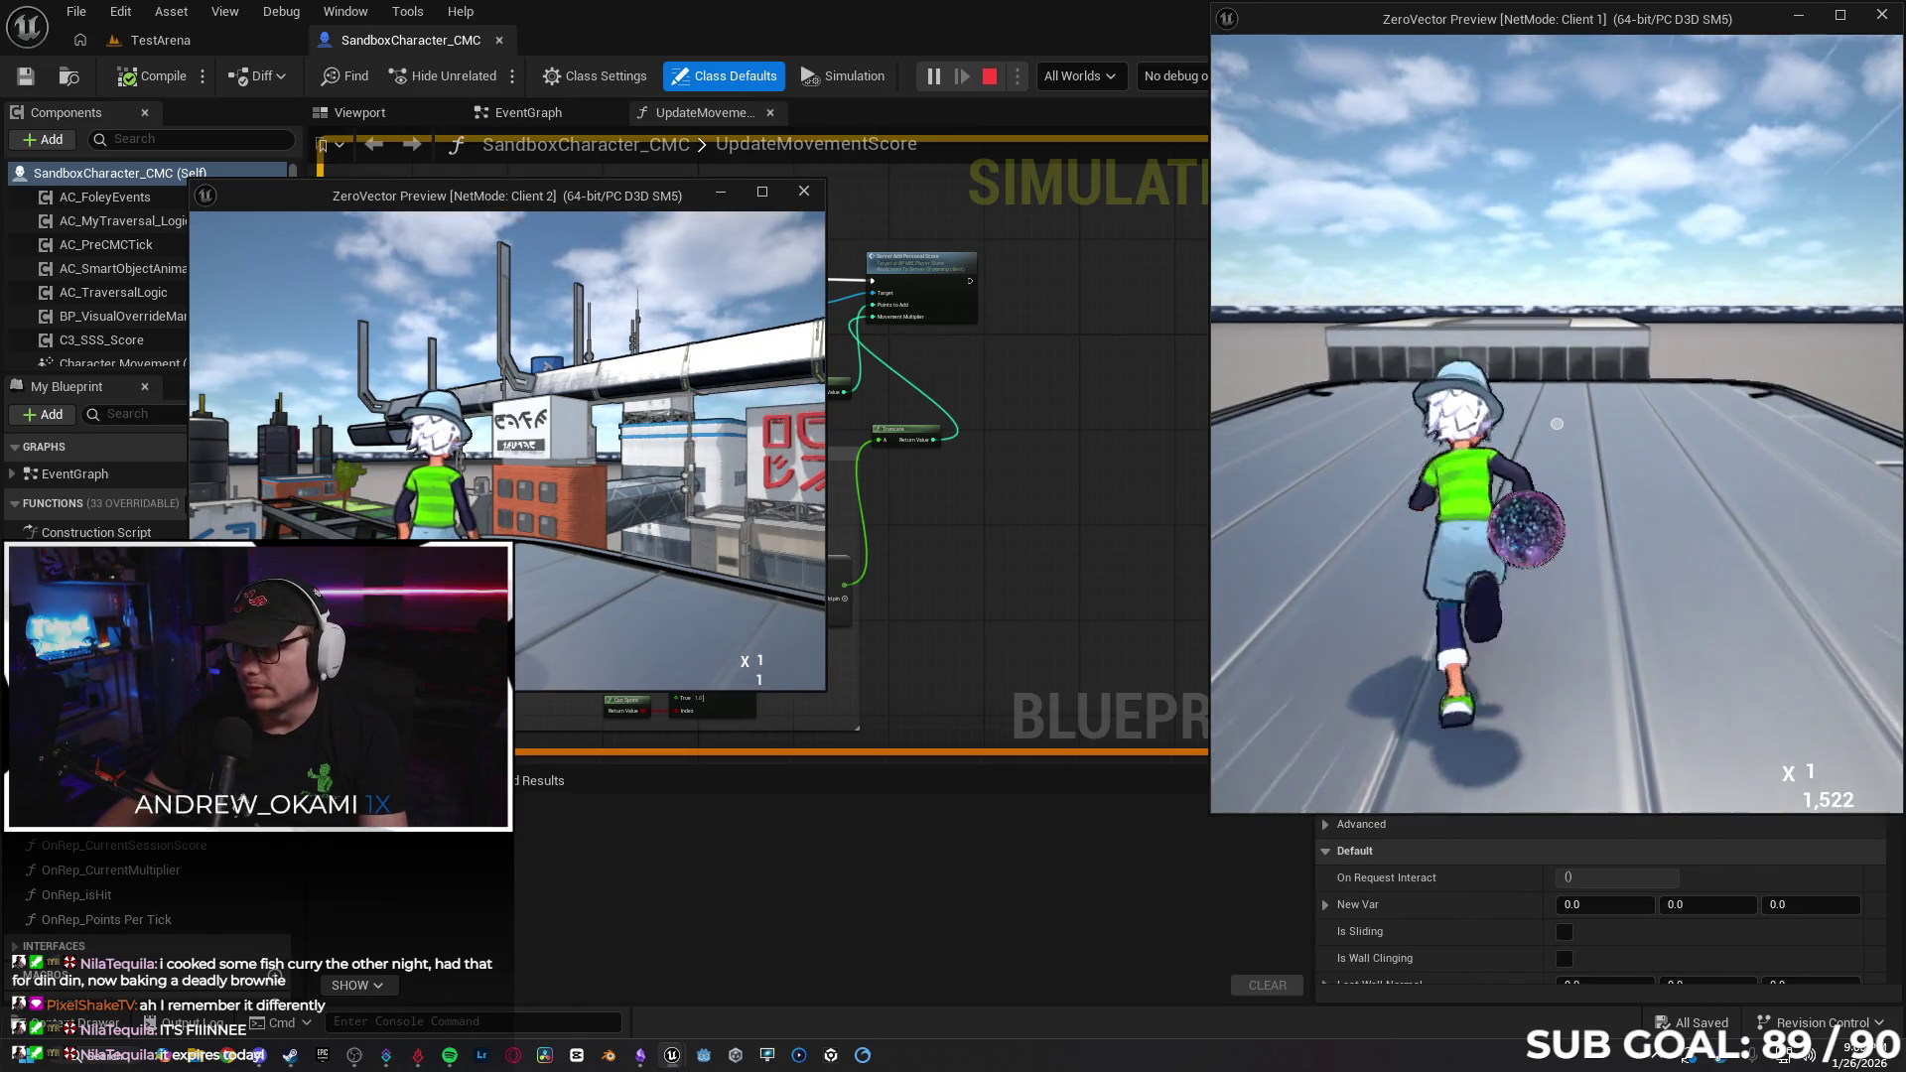
key("w")
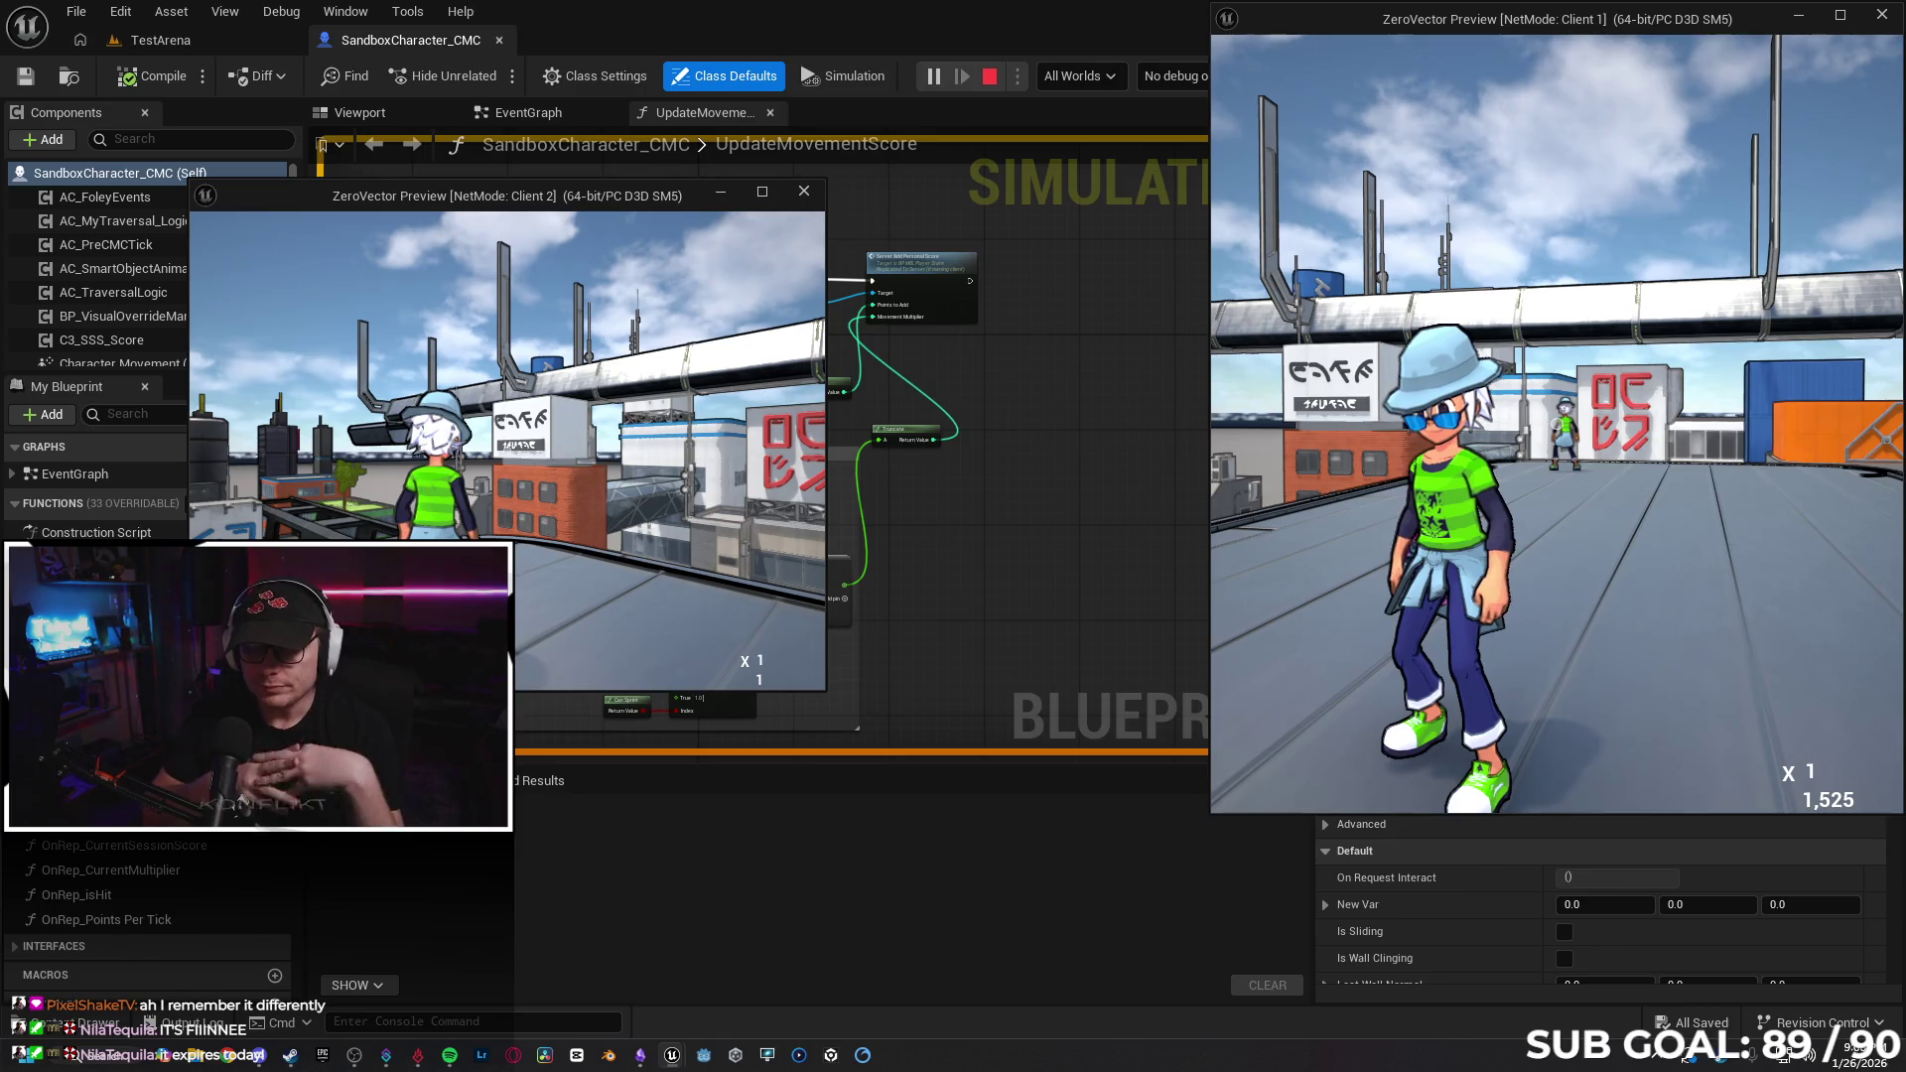
key("Escape")
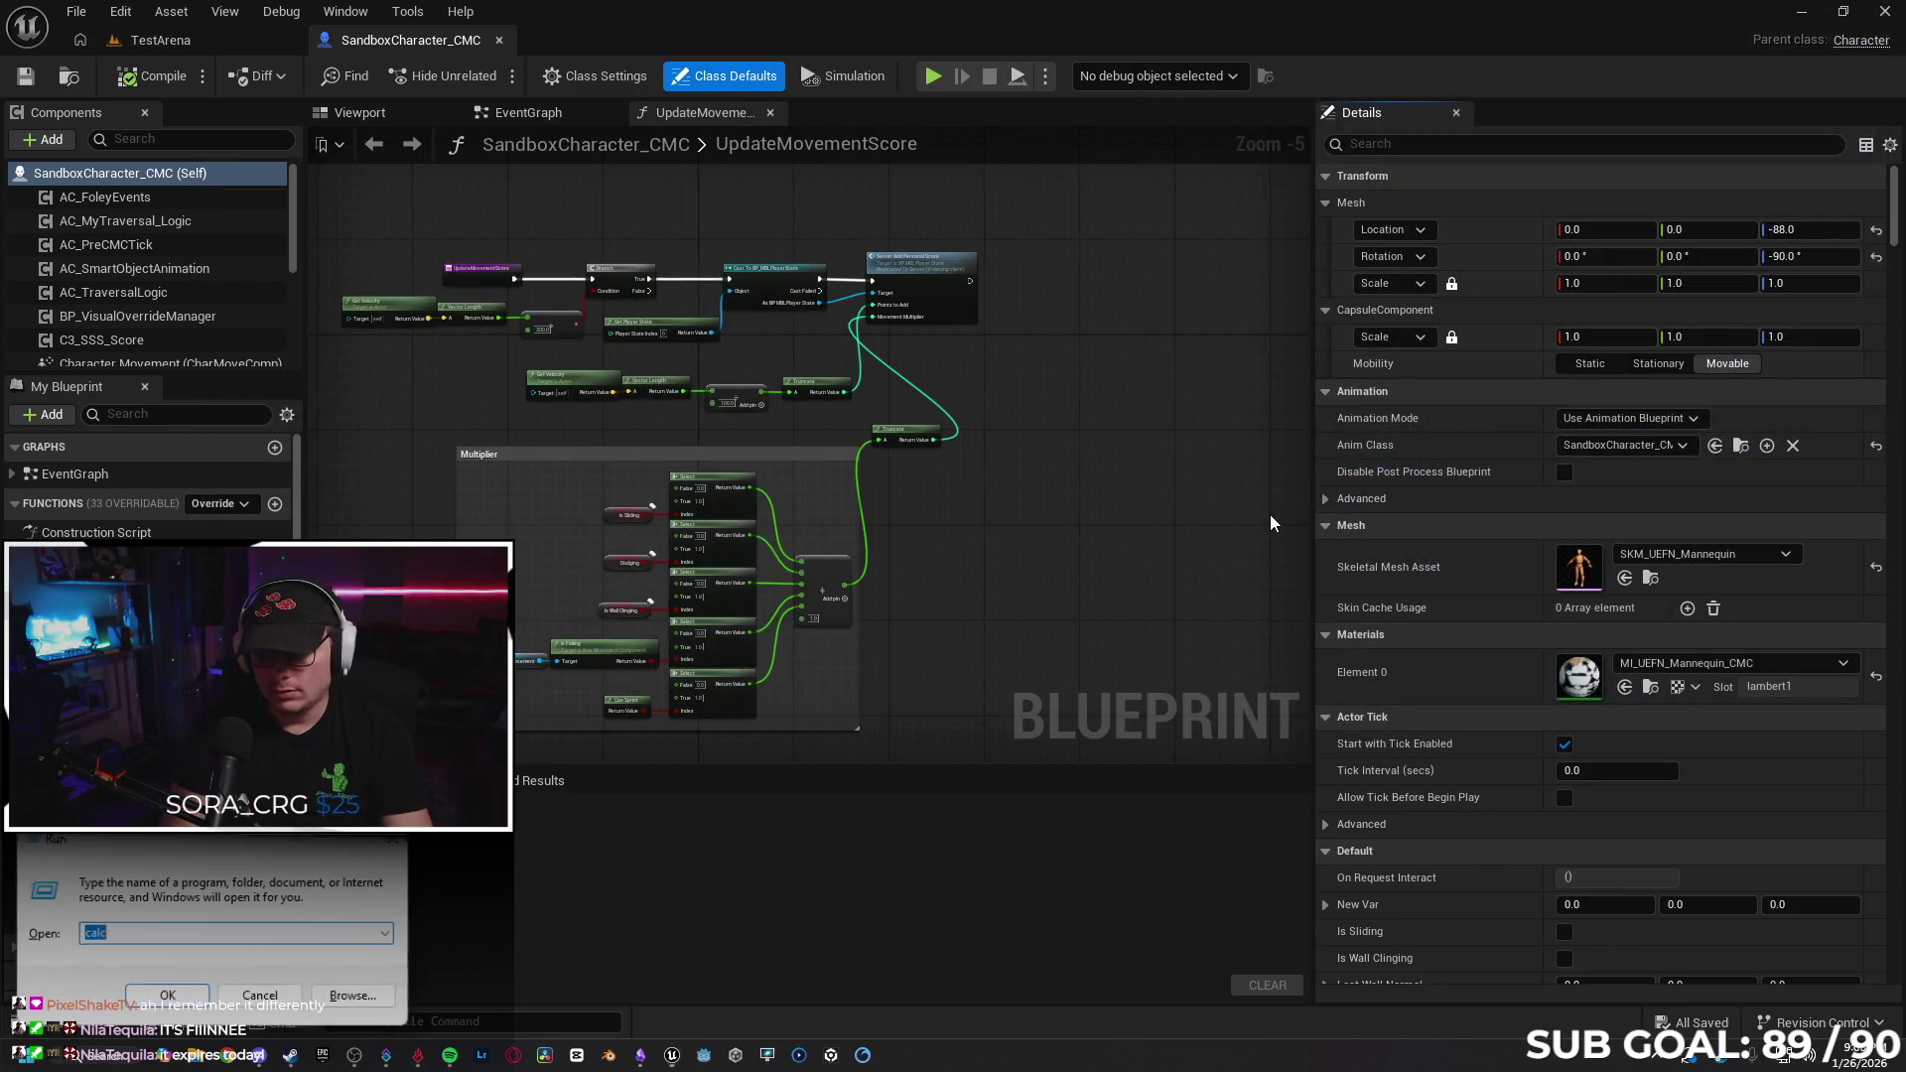
Launch Calculator, move its window aside and clear the first trial entries.
key("XF86Calculator")
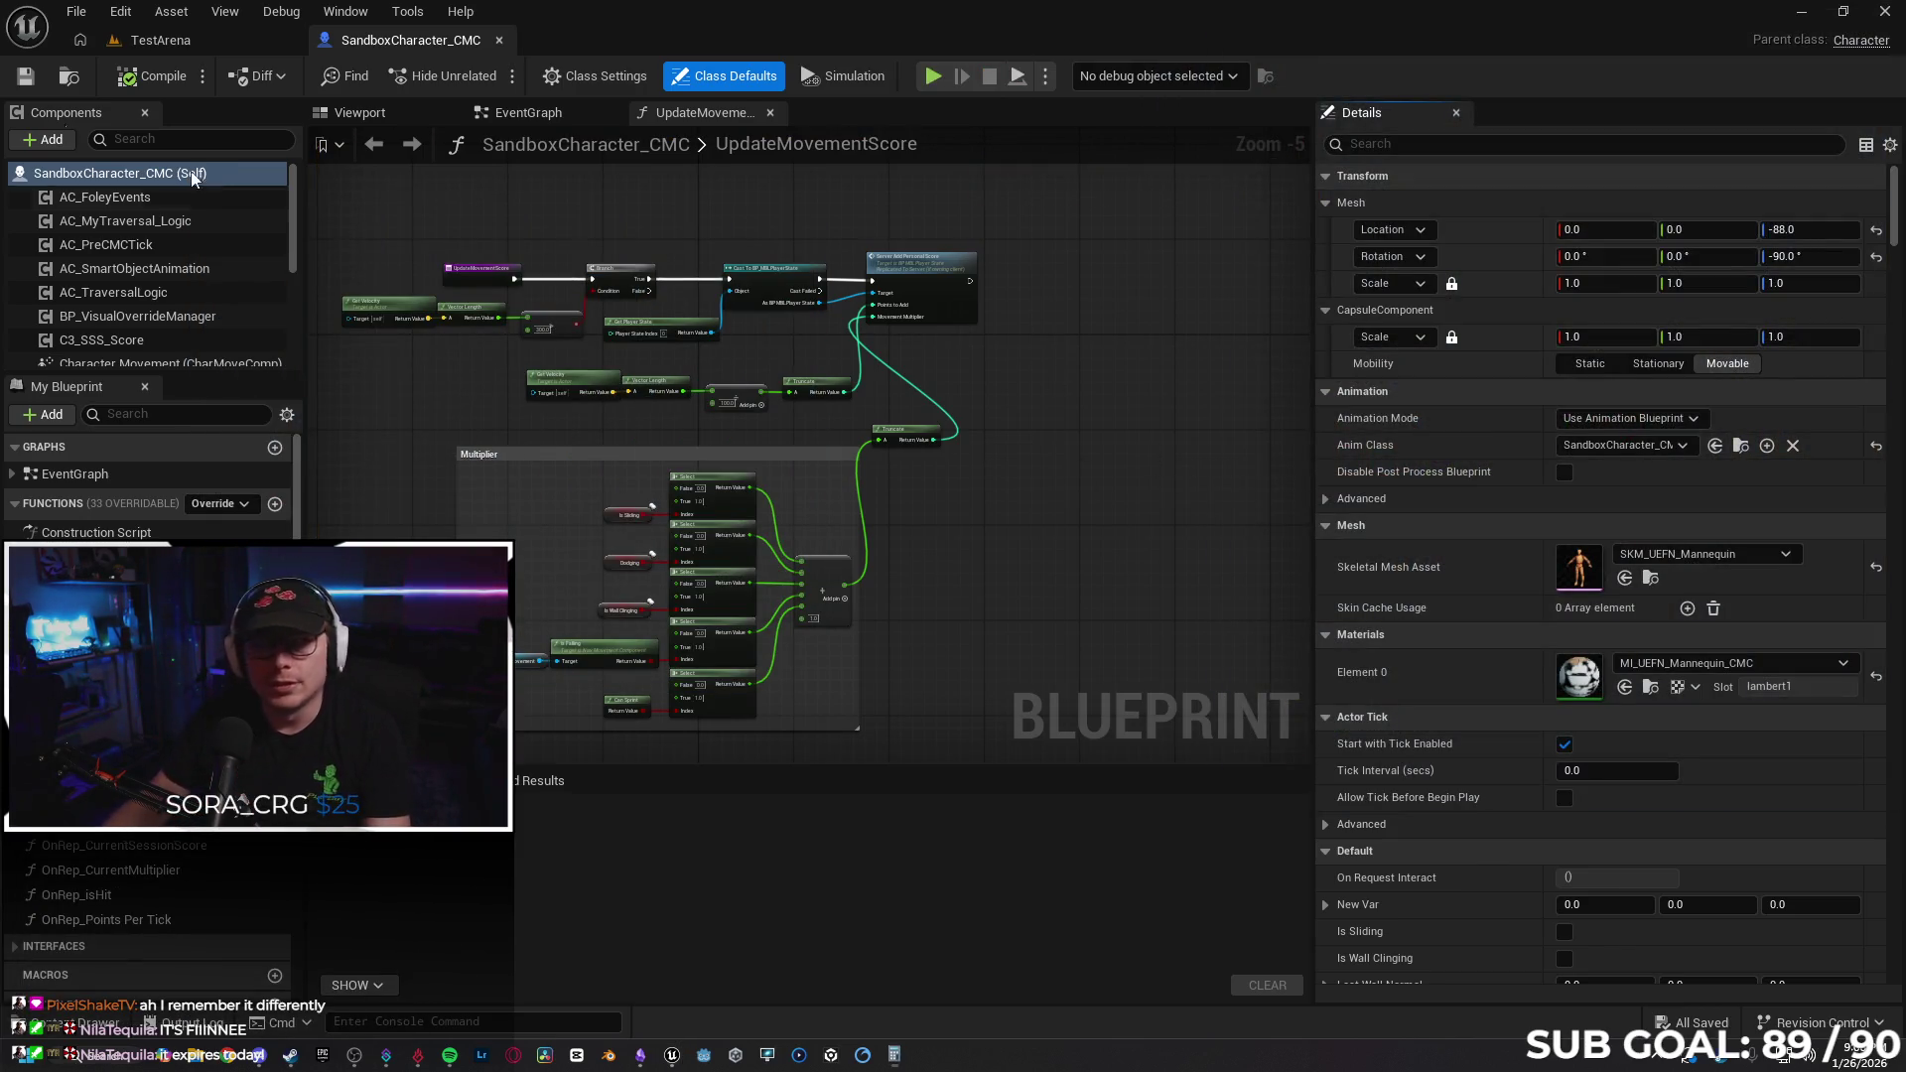
mouse_move(915, 228)
left_mouse_down()
mouse_move(904, 240)
mouse_move(1078, 274)
left_mouse_up()
type("15")
left_click(1138, 502)
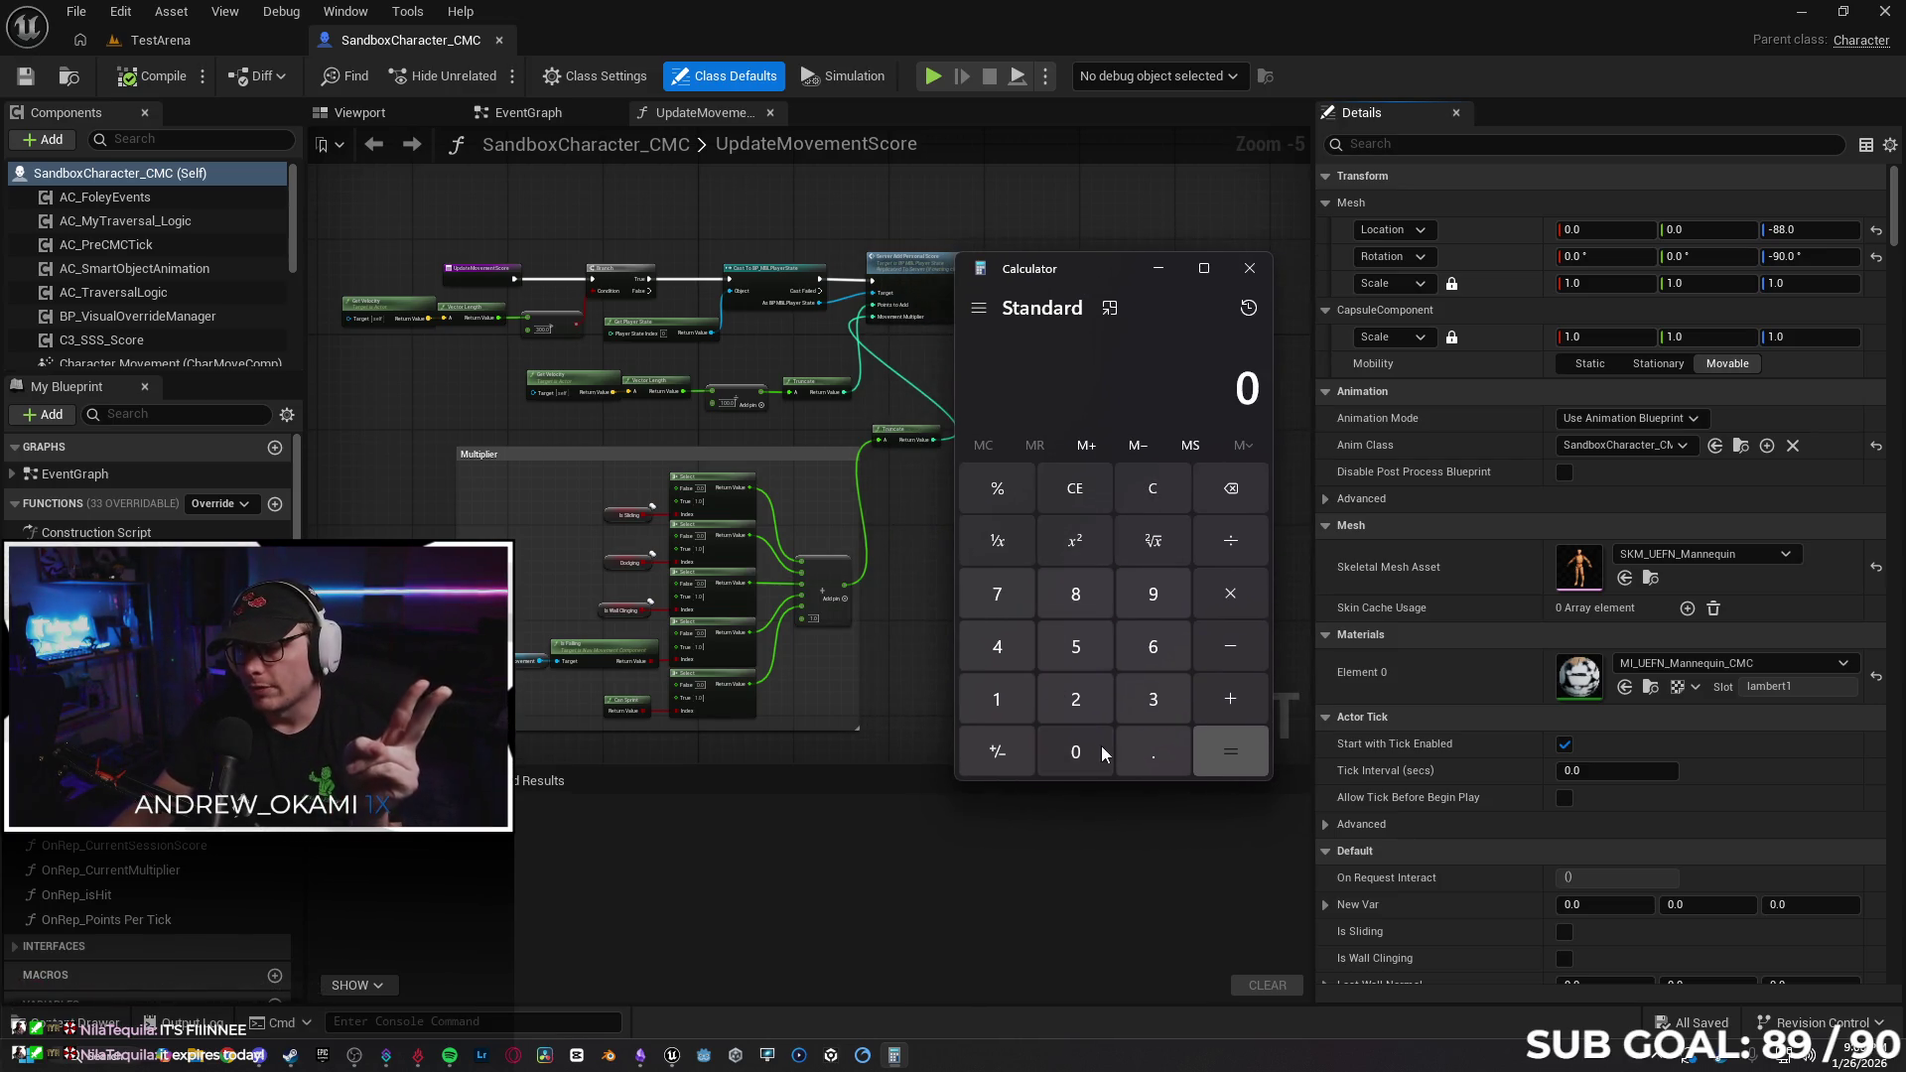
type("3")
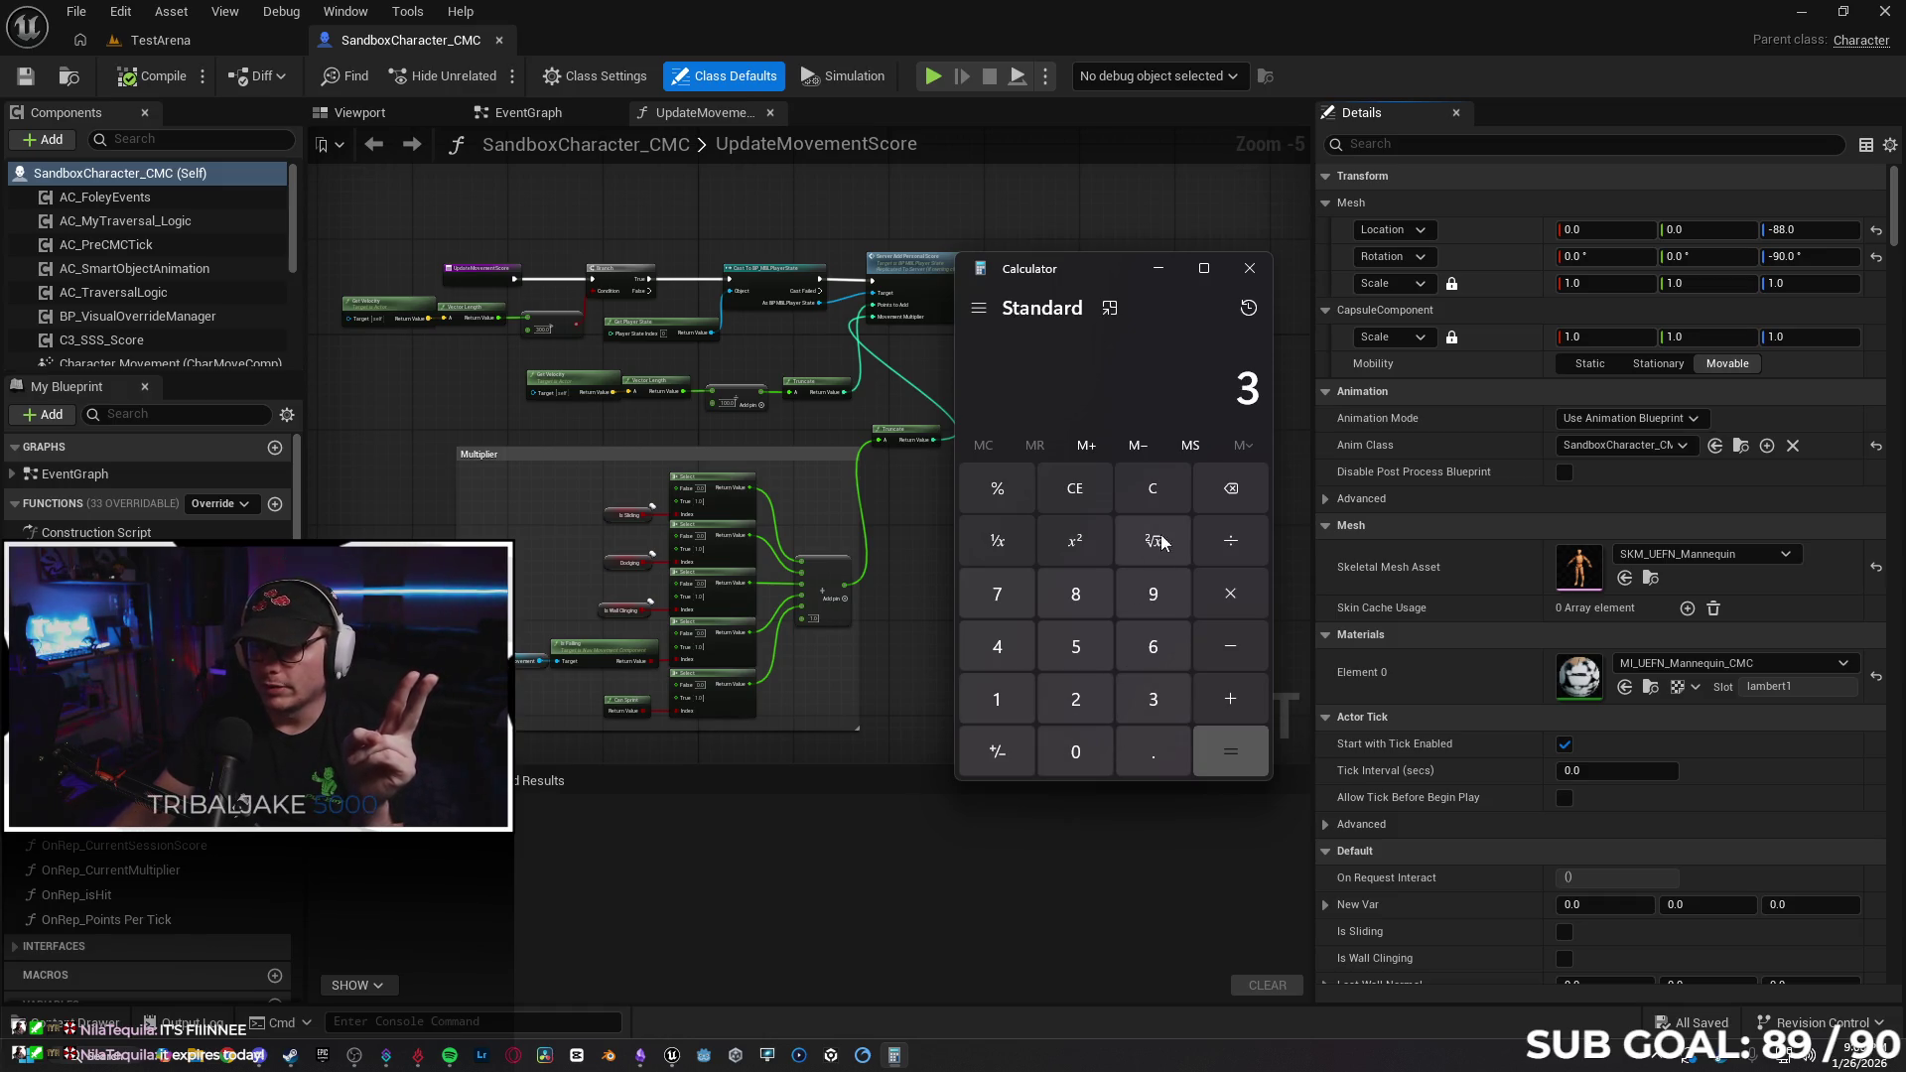
left_click(1084, 752)
key("Escape")
Compute 15 × 3 = 45.
left_click(1002, 700)
left_click(1062, 650)
left_click(1216, 600)
left_click(1157, 700)
left_click(1251, 749)
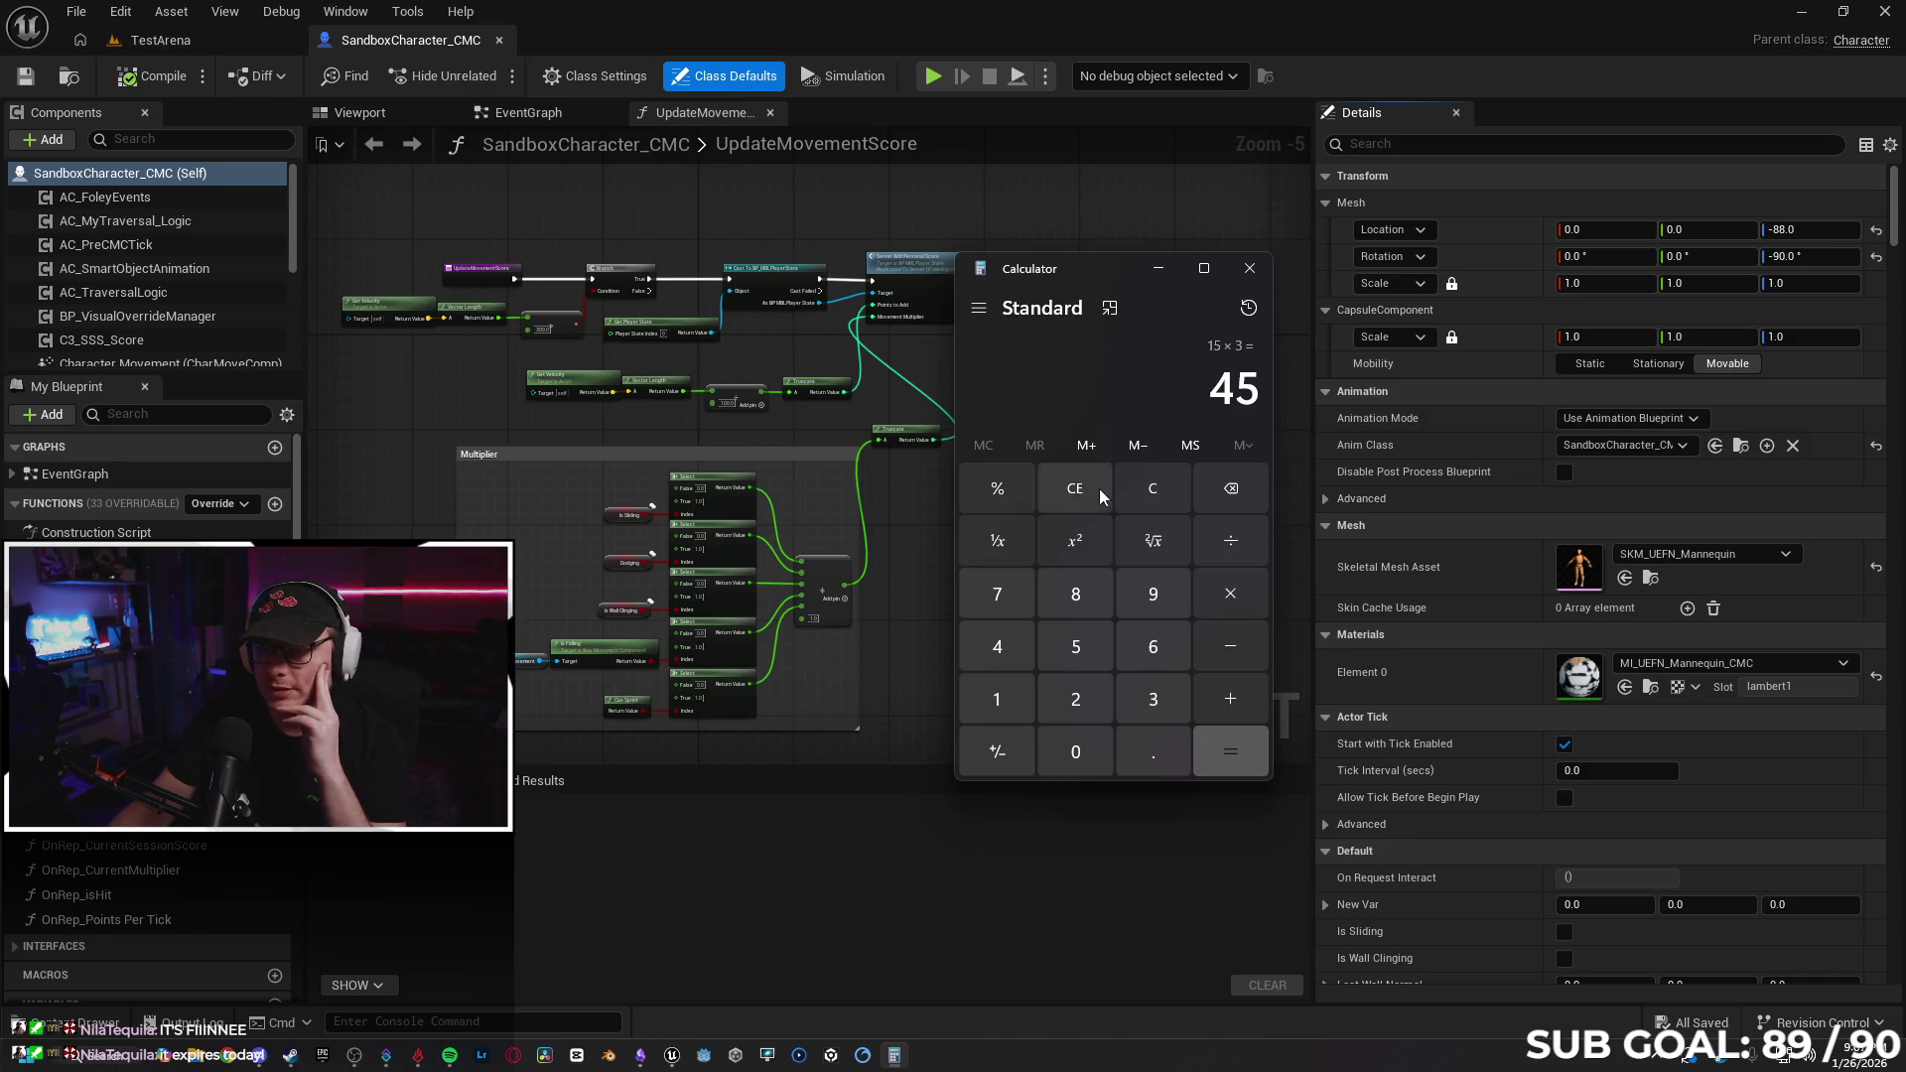
Clear the display and compute 15 × 2 = 30.
left_click(1164, 484)
left_click(1013, 696)
left_click(1069, 652)
left_click(1229, 594)
left_click(1072, 698)
left_click(1211, 752)
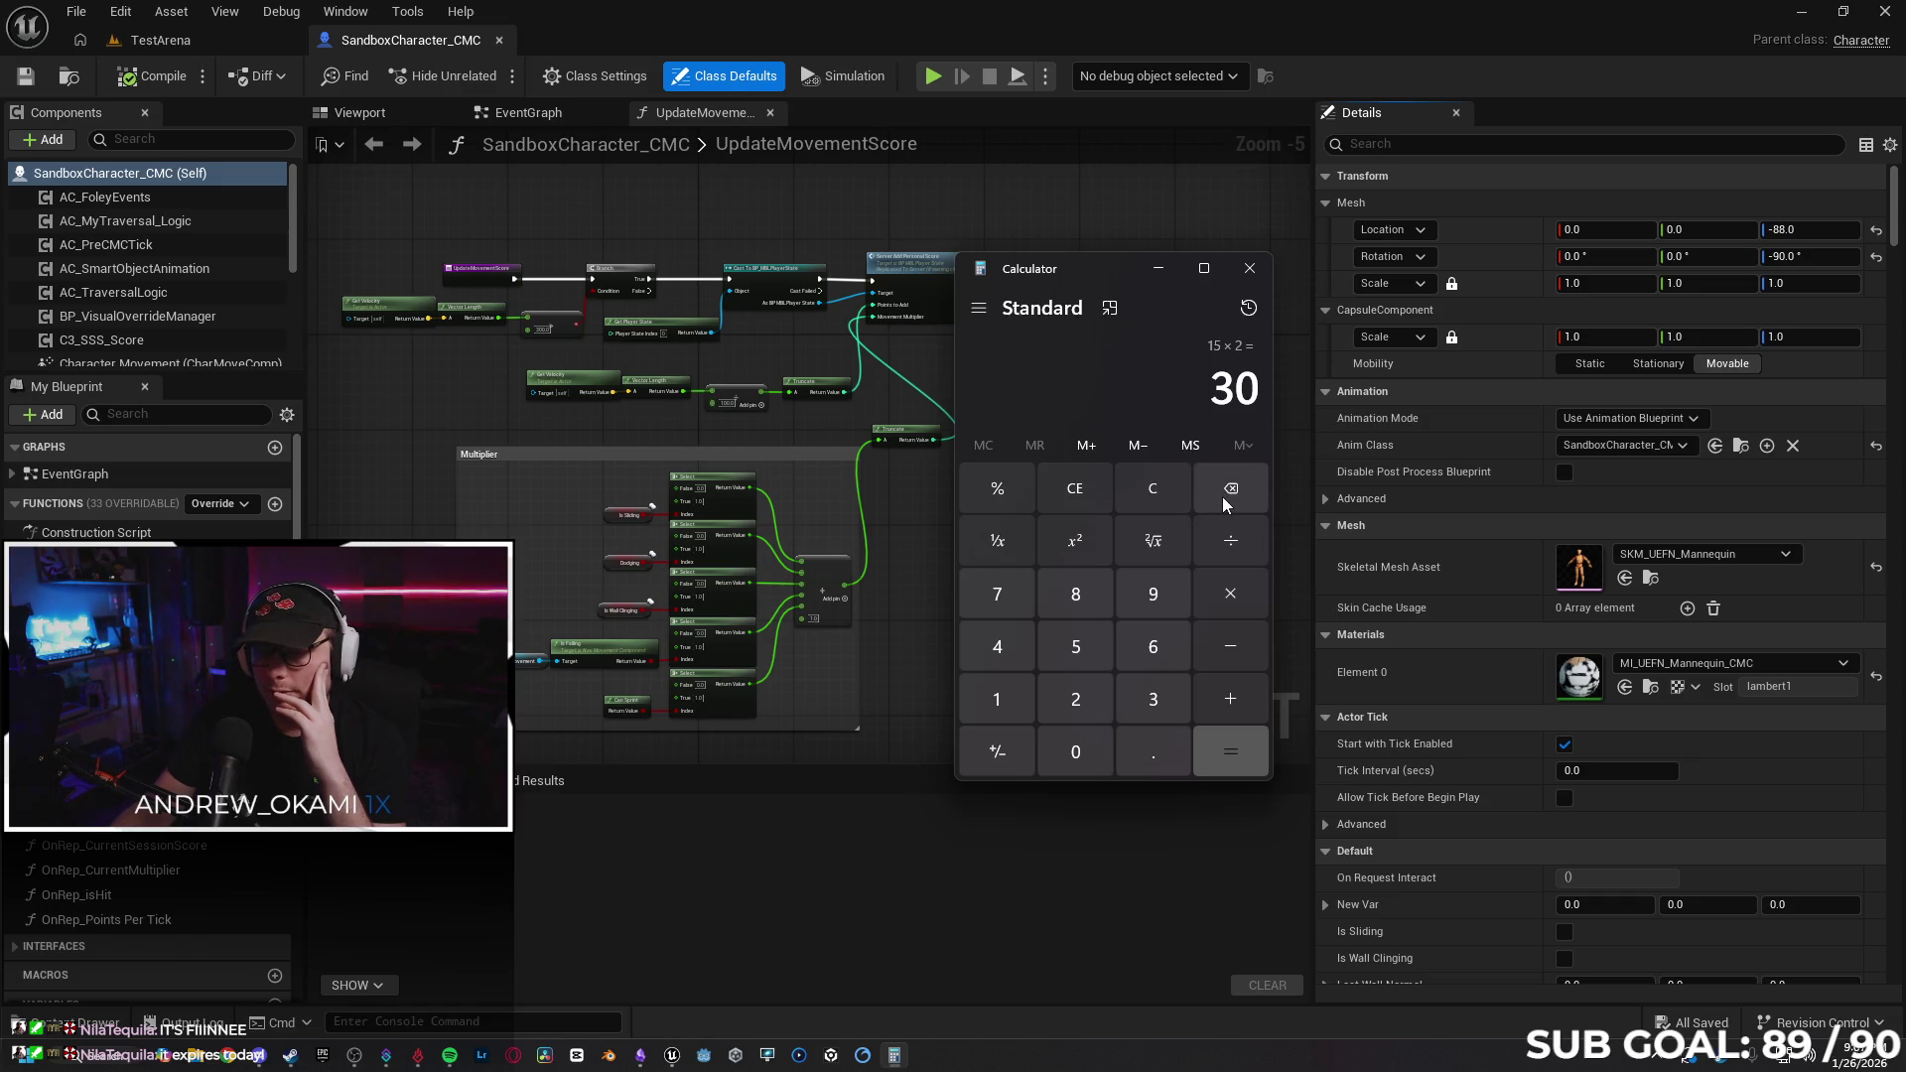
Clear the display and compute 30 × 2 = 60.
left_click(1162, 491)
left_click(1134, 689)
left_click(1076, 748)
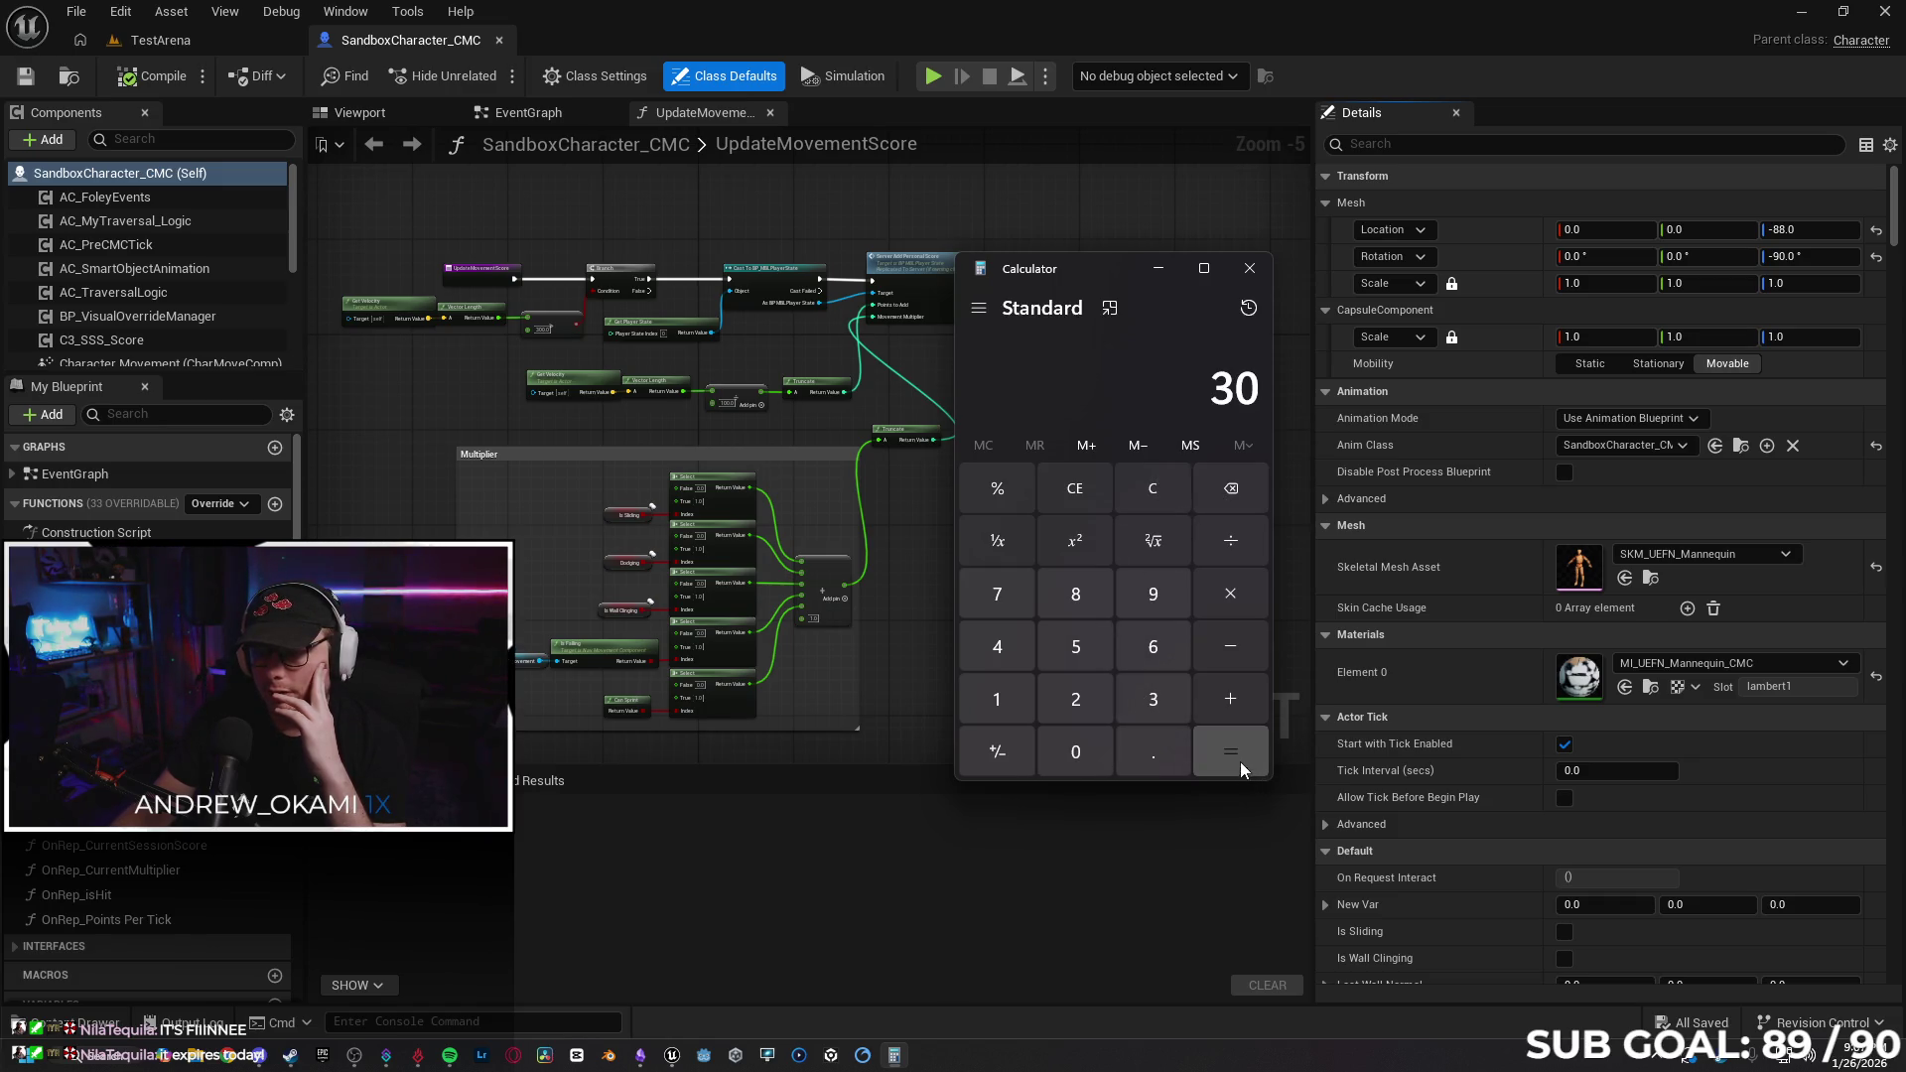
left_click(1229, 594)
left_click(1075, 699)
left_click(1227, 753)
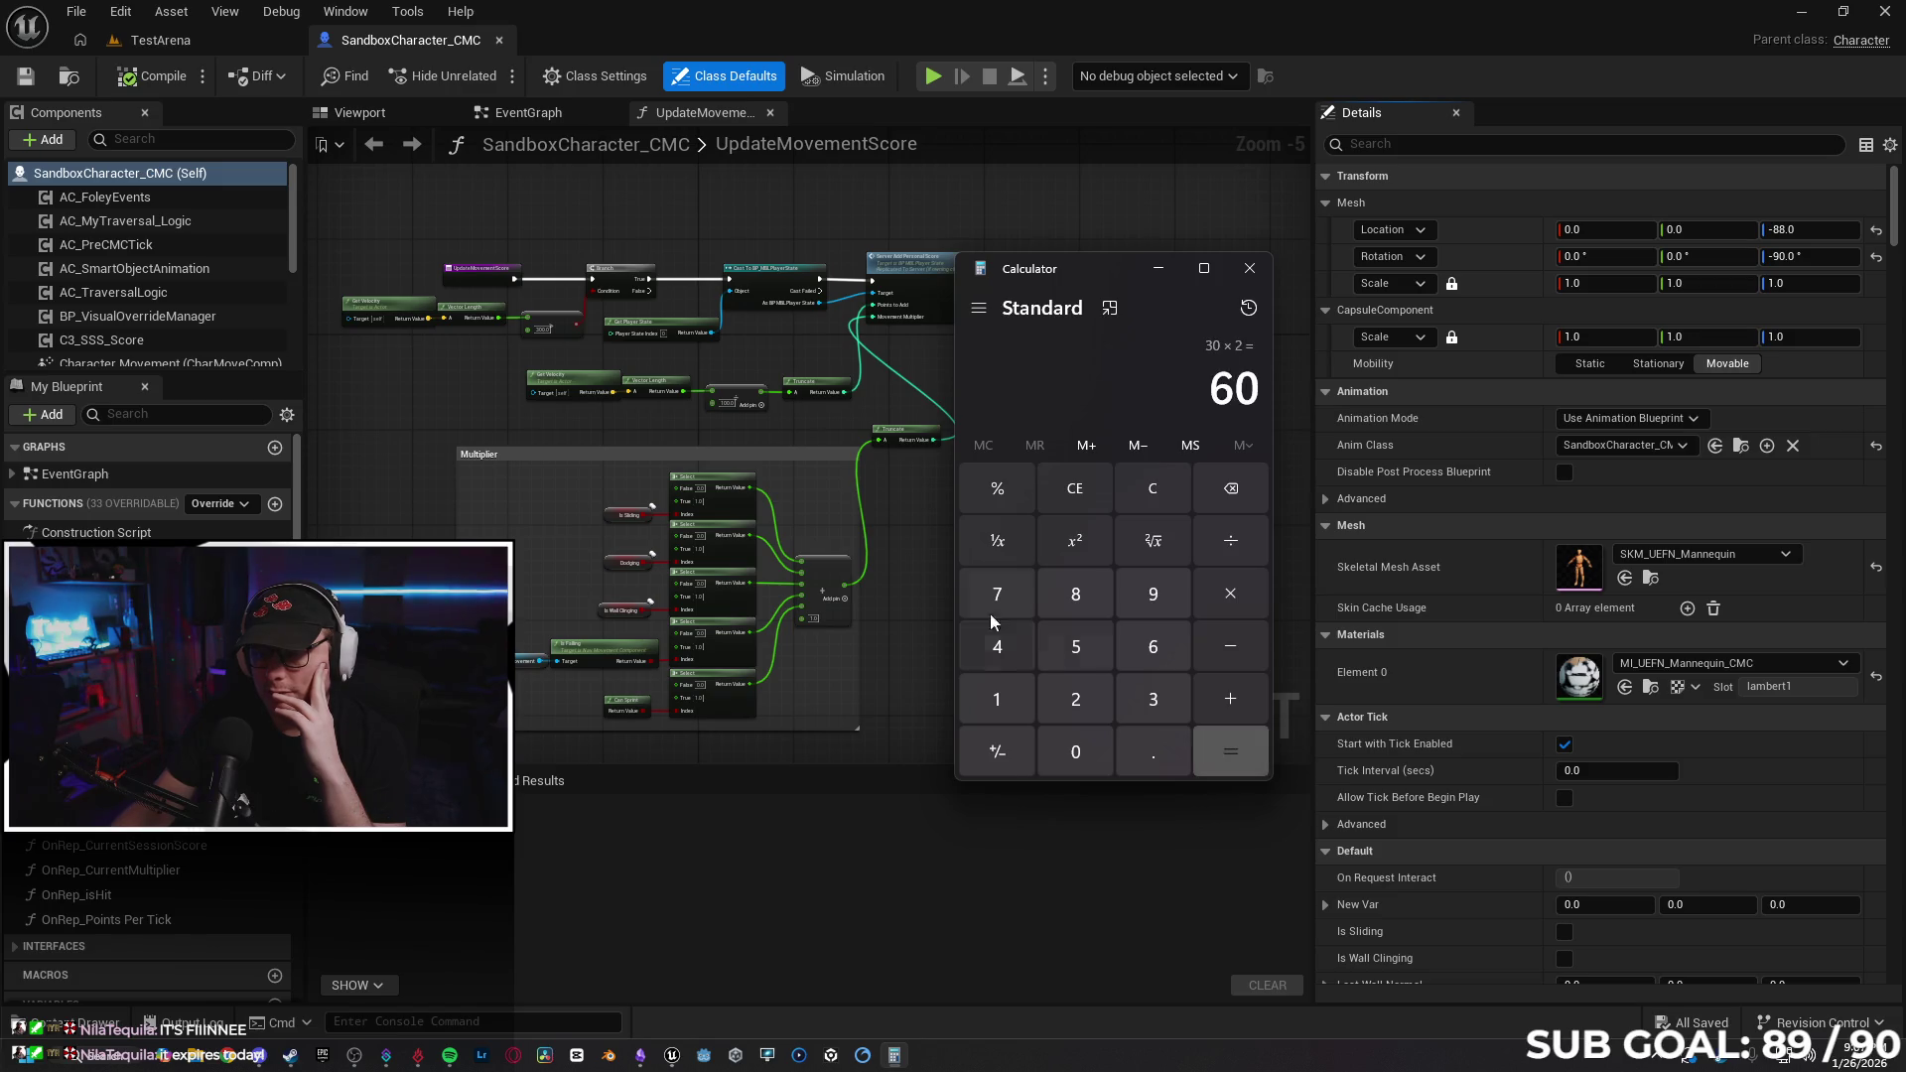
Clear, compute 15 × 3 = 45, then multiply the result by 2 to get 90.
left_click(1181, 487)
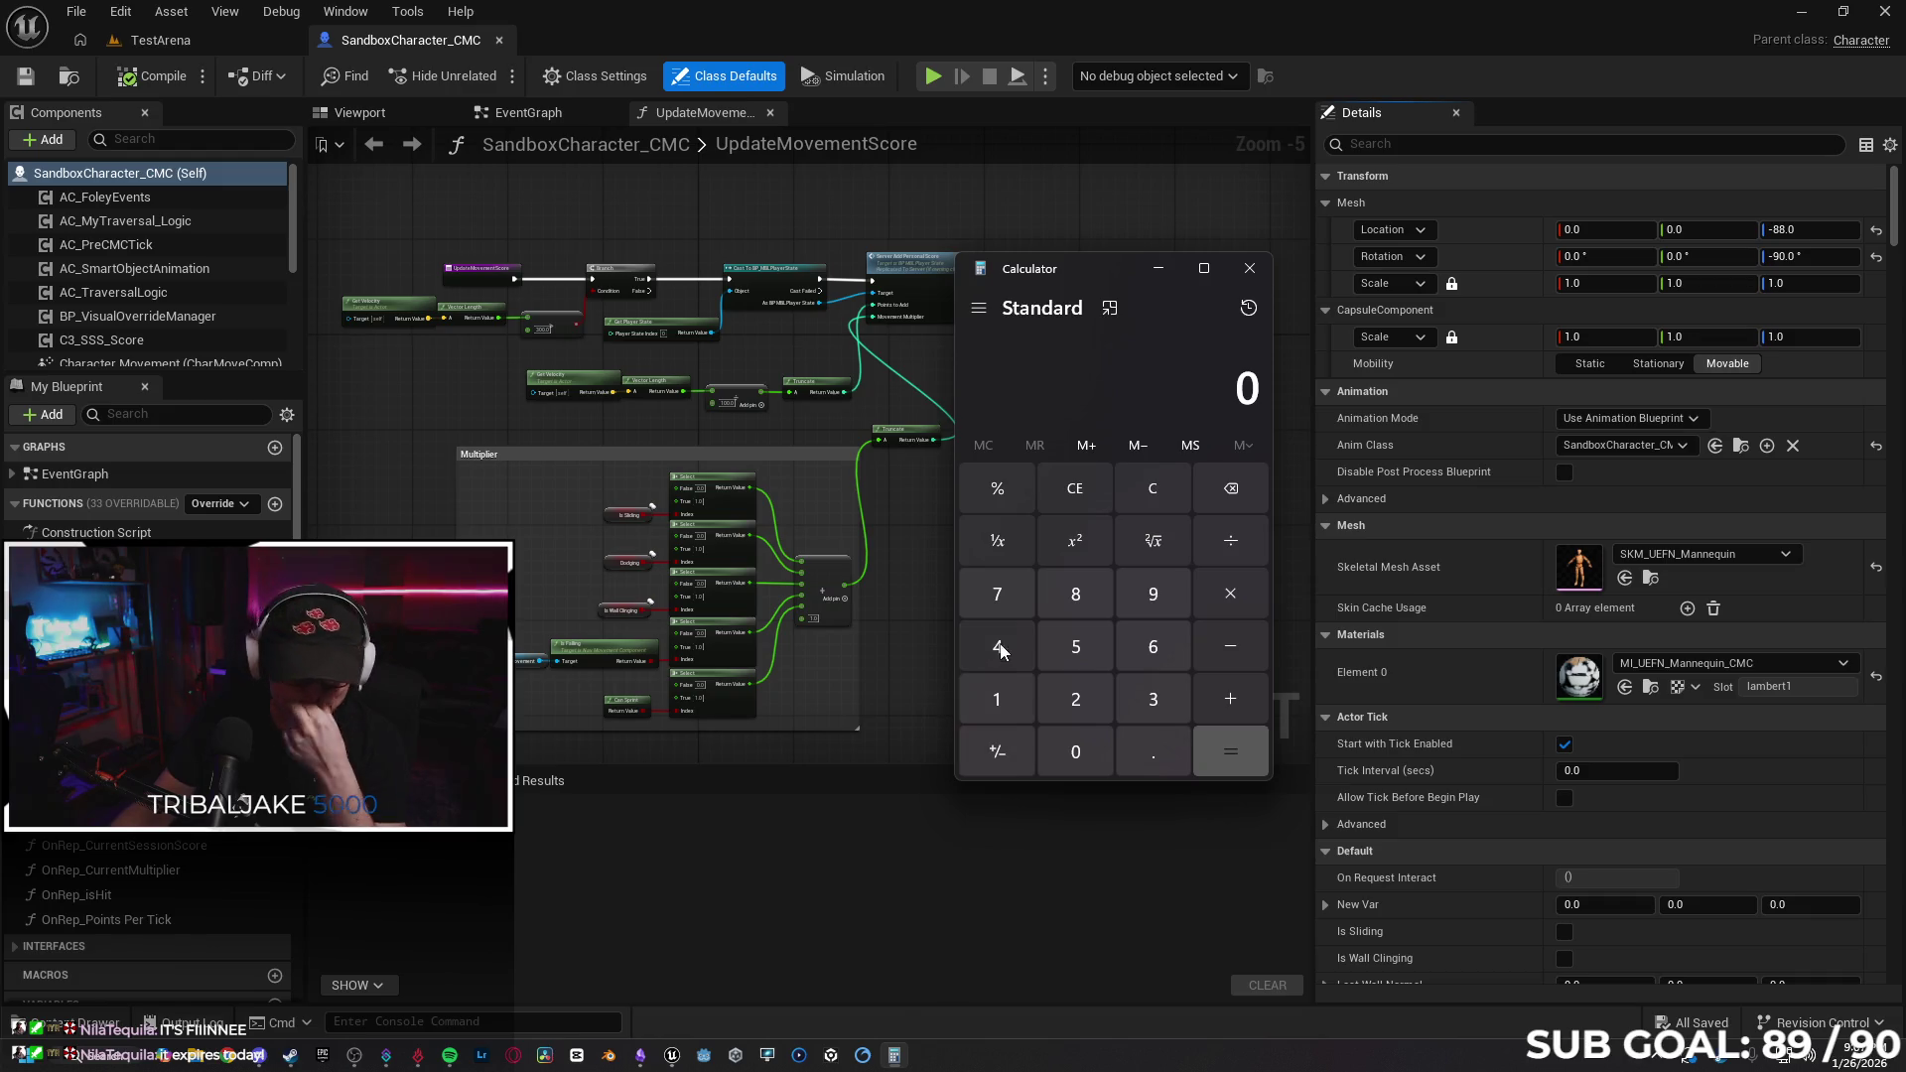
left_click(1017, 700)
left_click(1075, 646)
left_click(1177, 685)
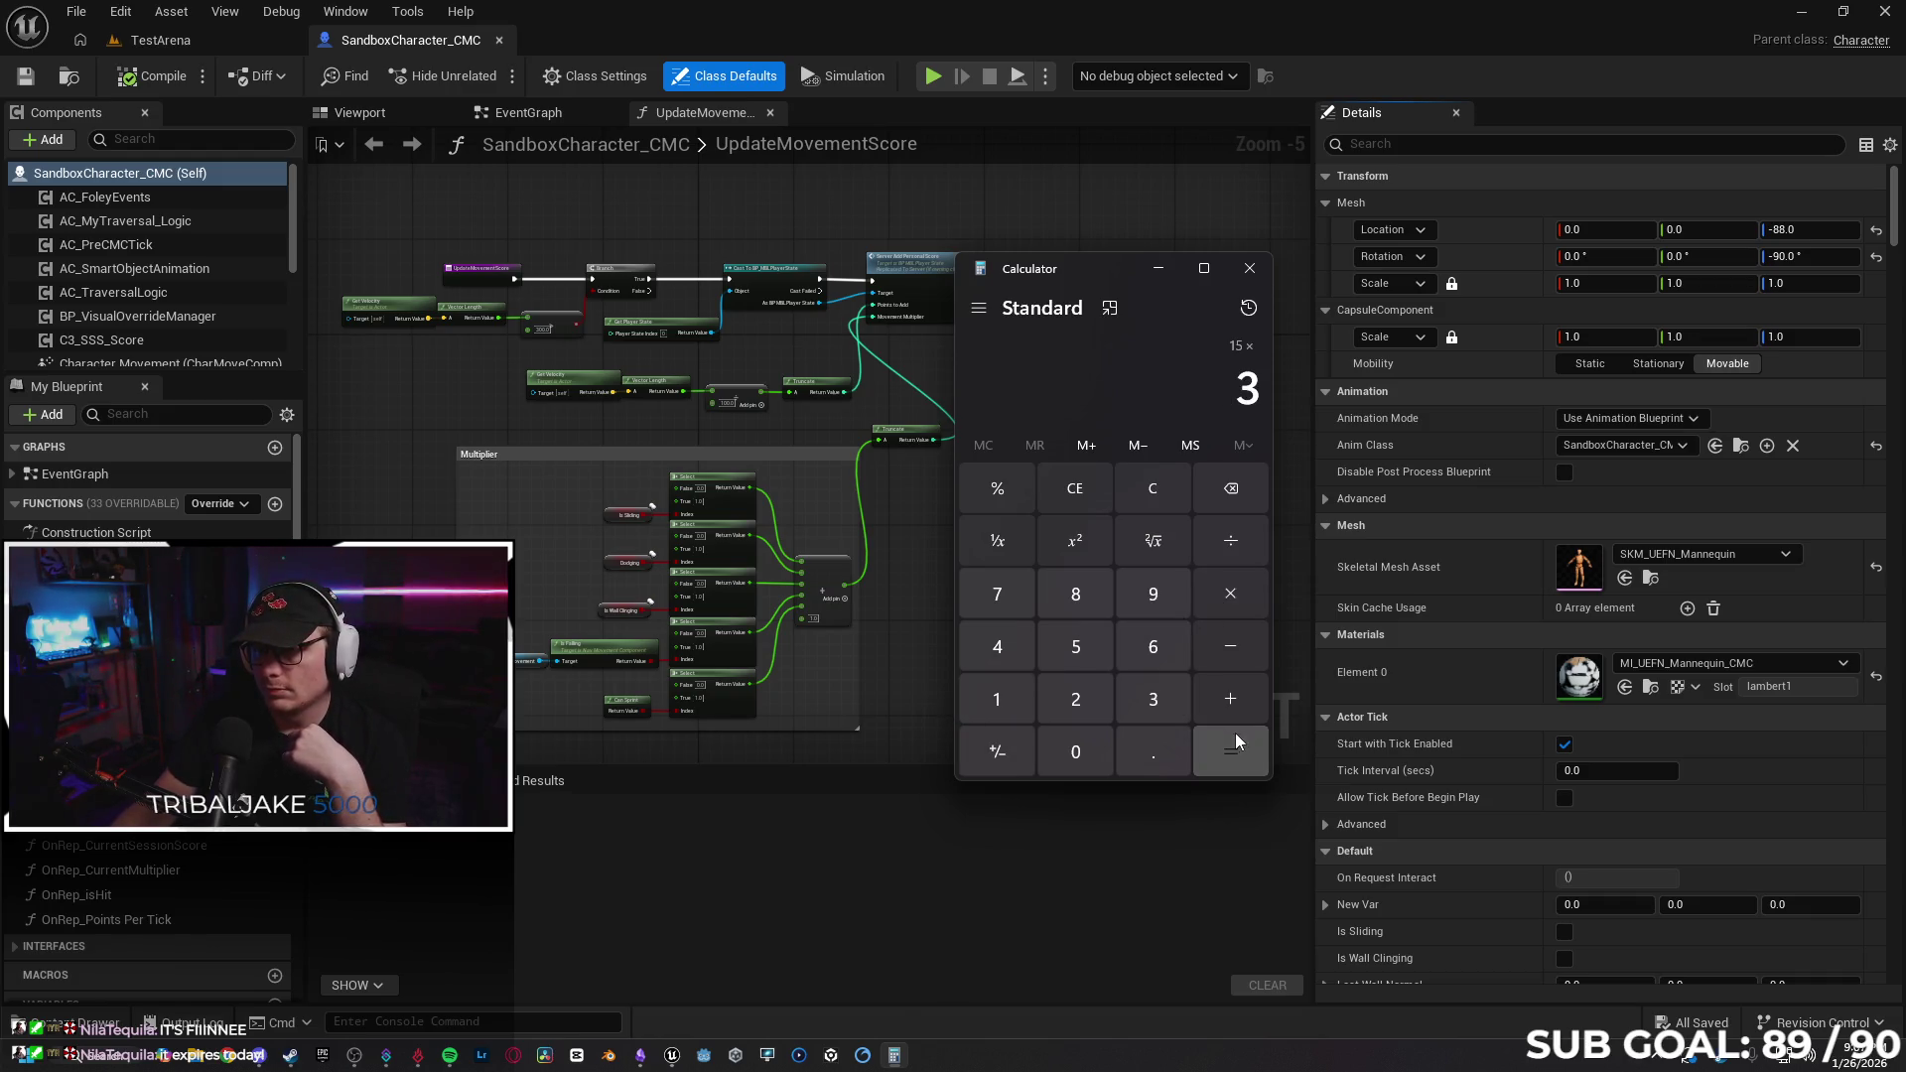
left_click(1227, 746)
left_click(1221, 593)
left_click(1075, 699)
left_click(1227, 752)
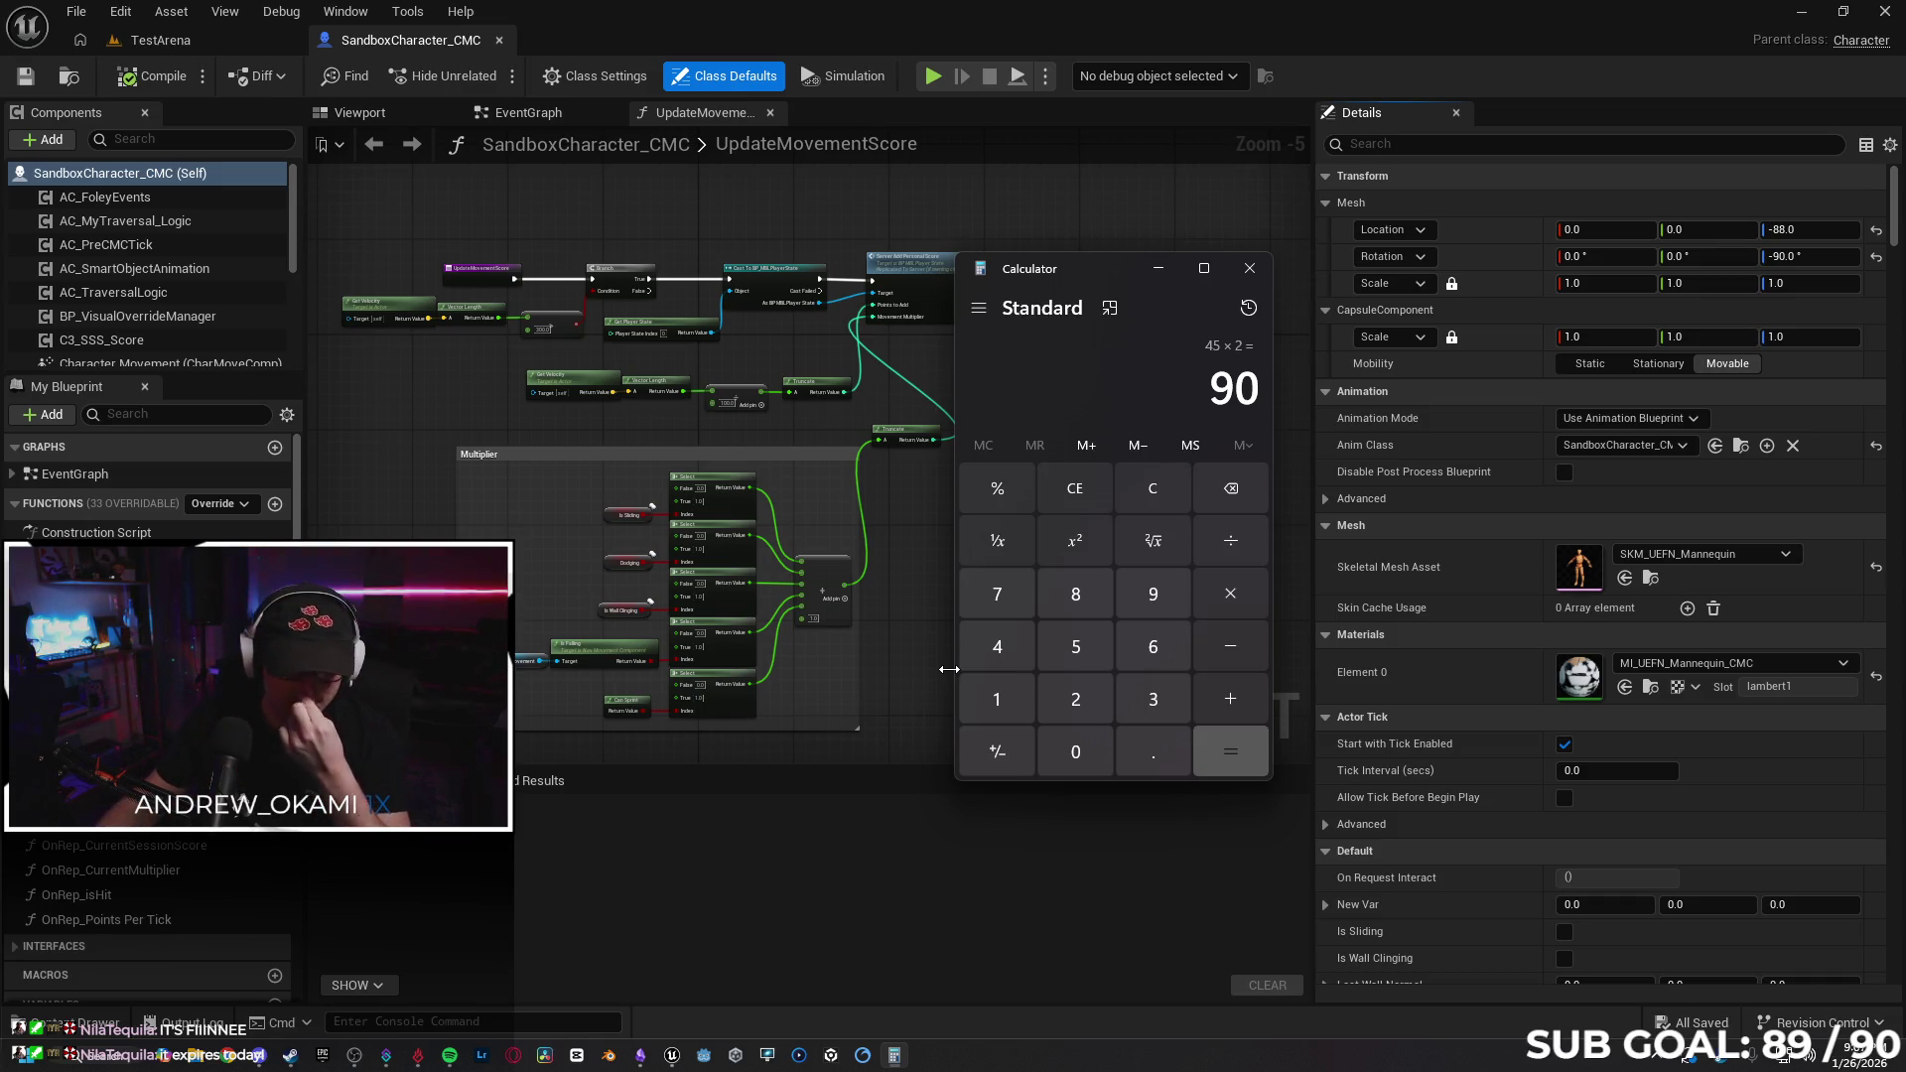
Bring Obsidian forward, maximize it and open the UI Concept note.
mouse_move(640, 1054)
left_click(651, 914)
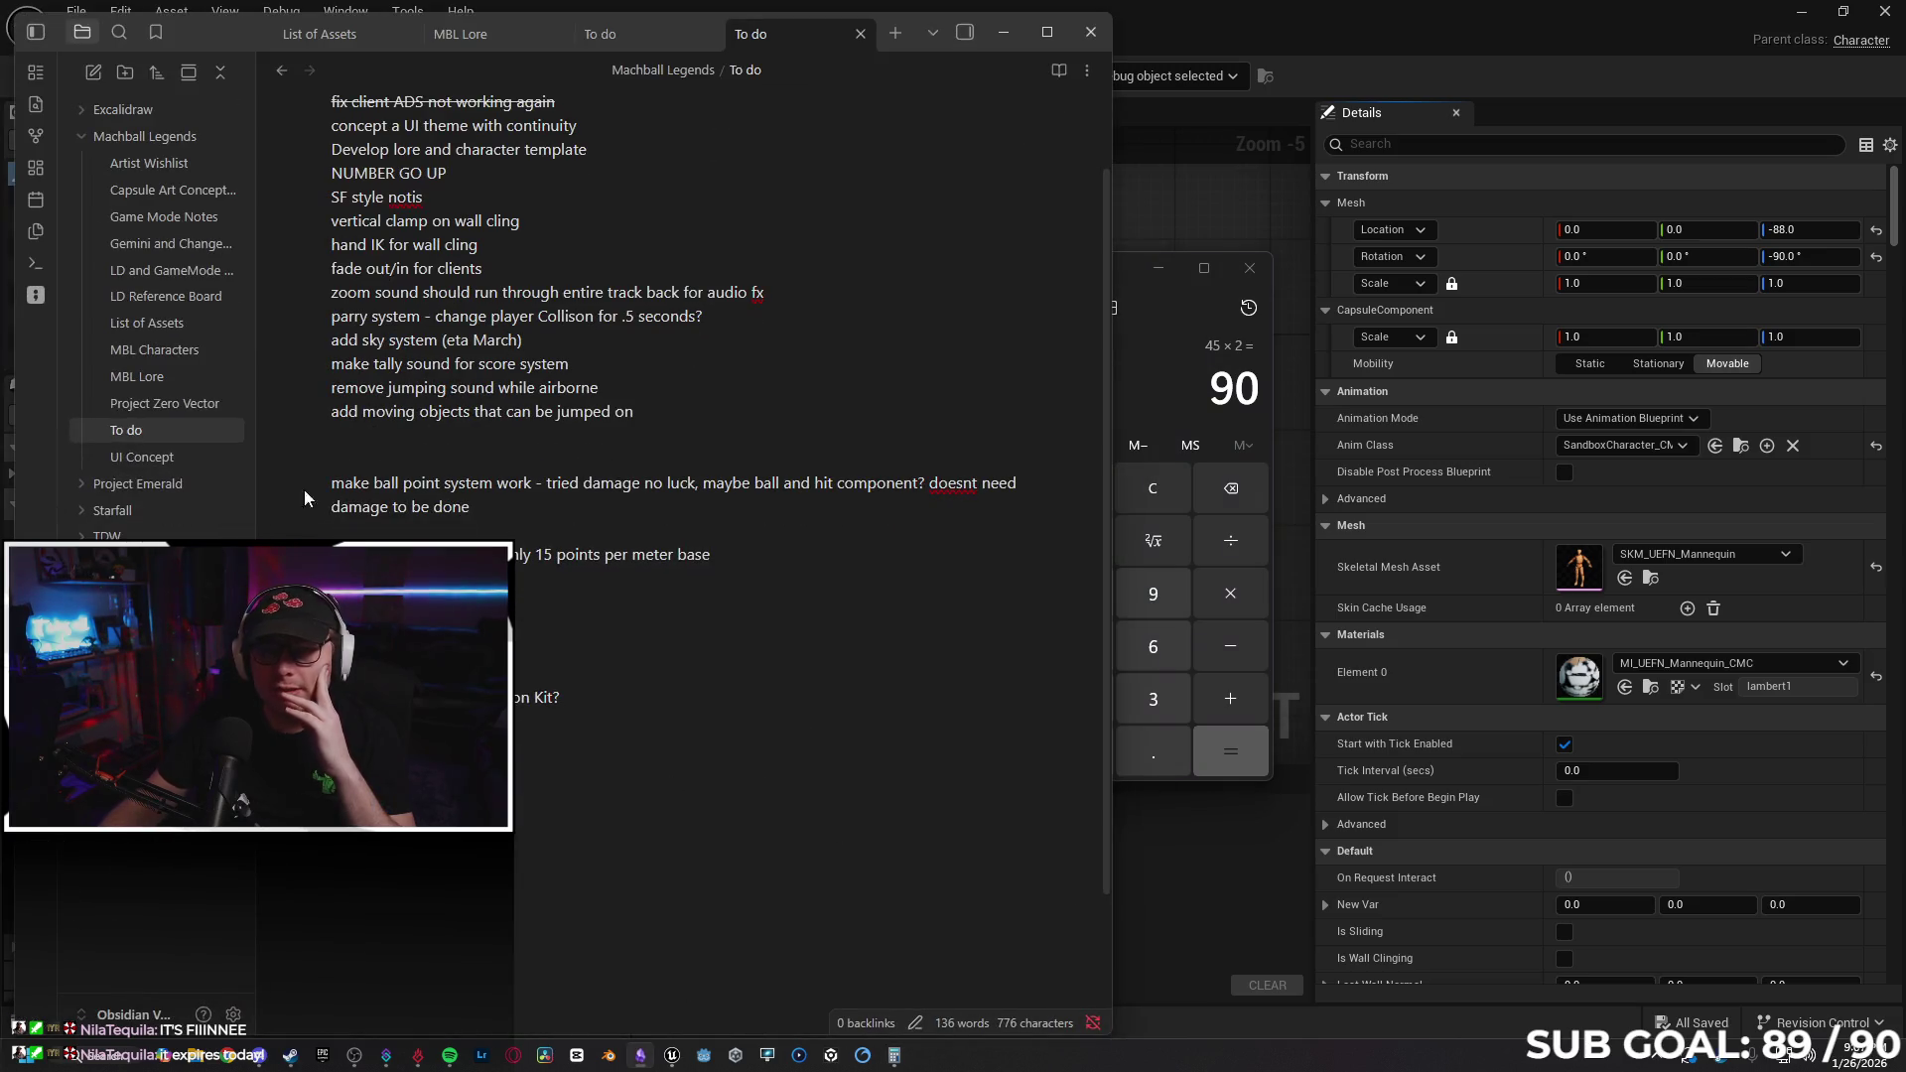
left_click_drag(918, 28, 1098, 8)
left_click(221, 447)
scroll(983, 511, "down", 6)
scroll(1122, 307, "up", 6)
scroll(1052, 636, "up", 4, "ctrl")
scroll(1052, 636, "up", 1, "ctrl")
scroll(1033, 638, "down", 1)
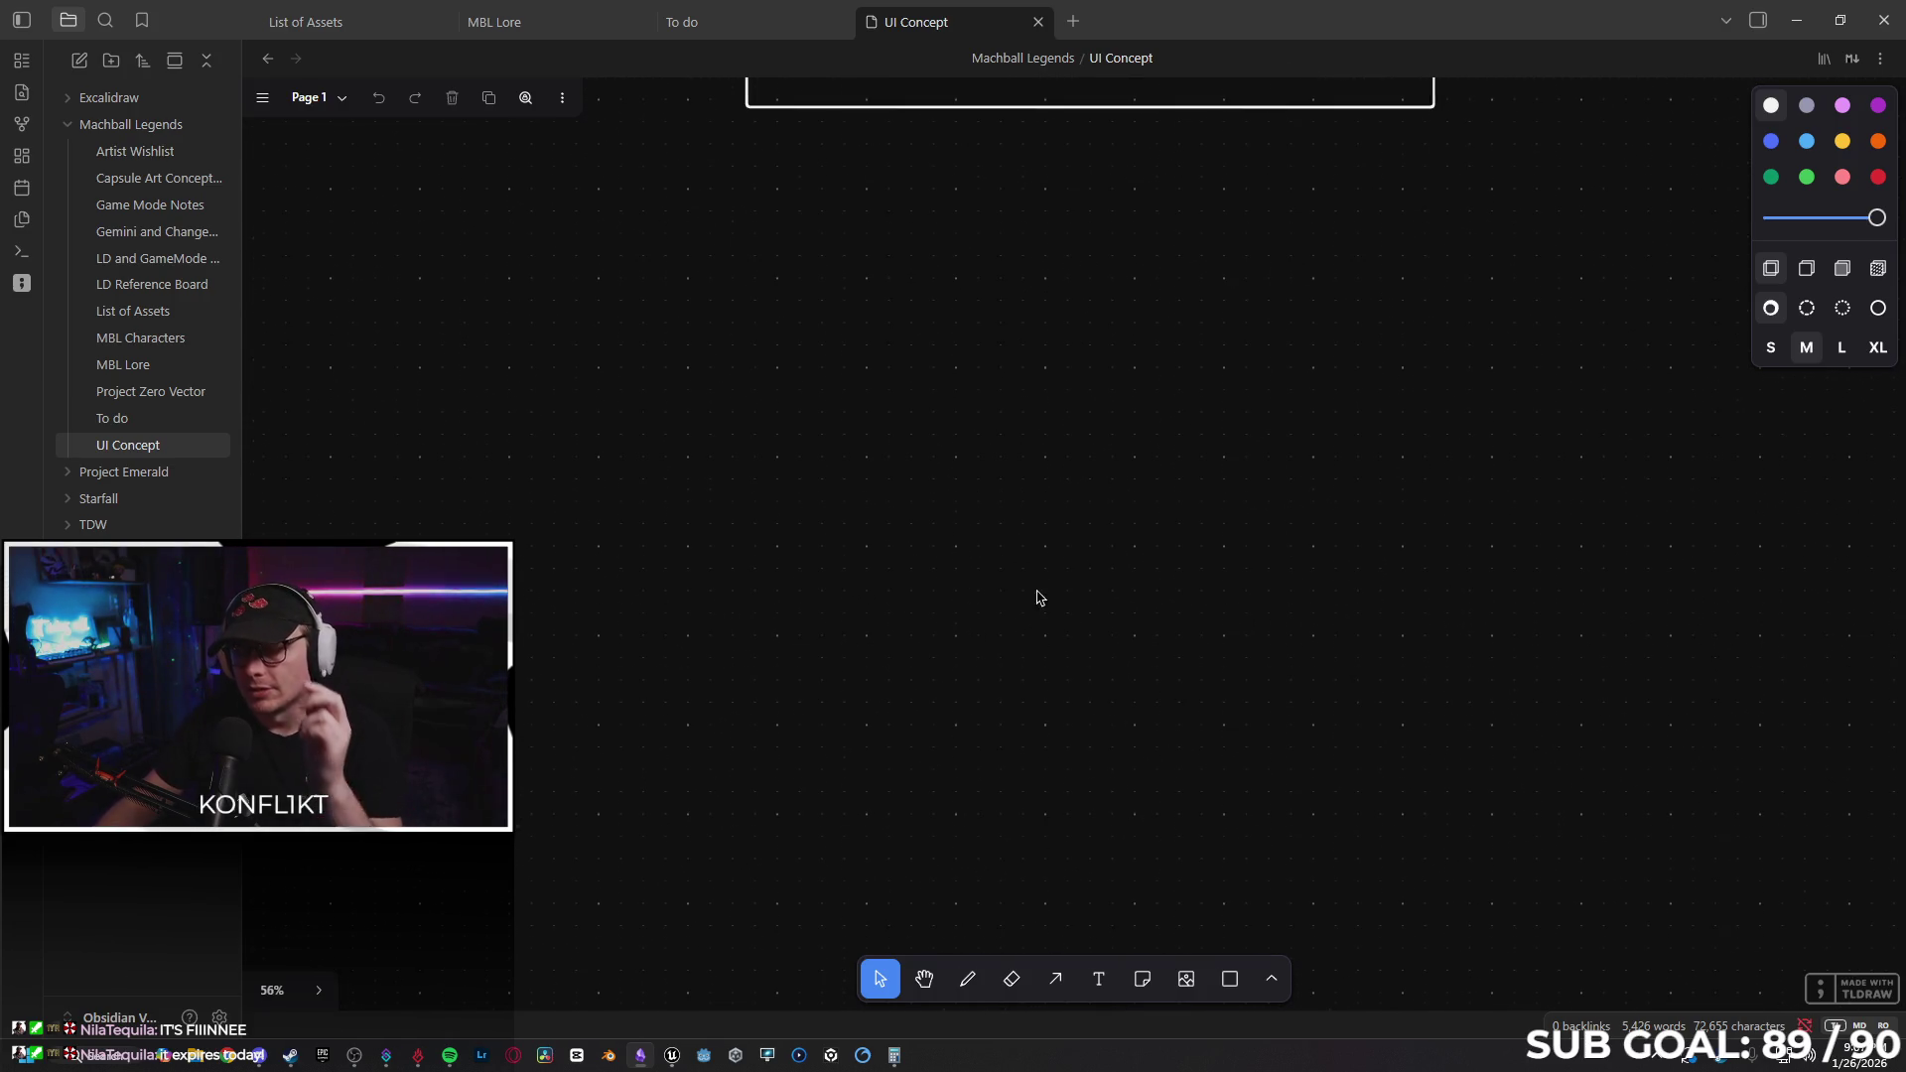
With the Draw tool, sketch two stick figures passing a ball between them.
left_click(968, 983)
mouse_move(617, 363)
left_mouse_down()
mouse_move(667, 392)
mouse_move(601, 345)
left_mouse_up()
mouse_move(578, 438)
left_mouse_down()
mouse_move(579, 616)
mouse_move(516, 663)
mouse_move(624, 707)
left_mouse_up()
mouse_move(565, 472)
left_mouse_down()
mouse_move(480, 533)
mouse_move(643, 542)
left_mouse_up()
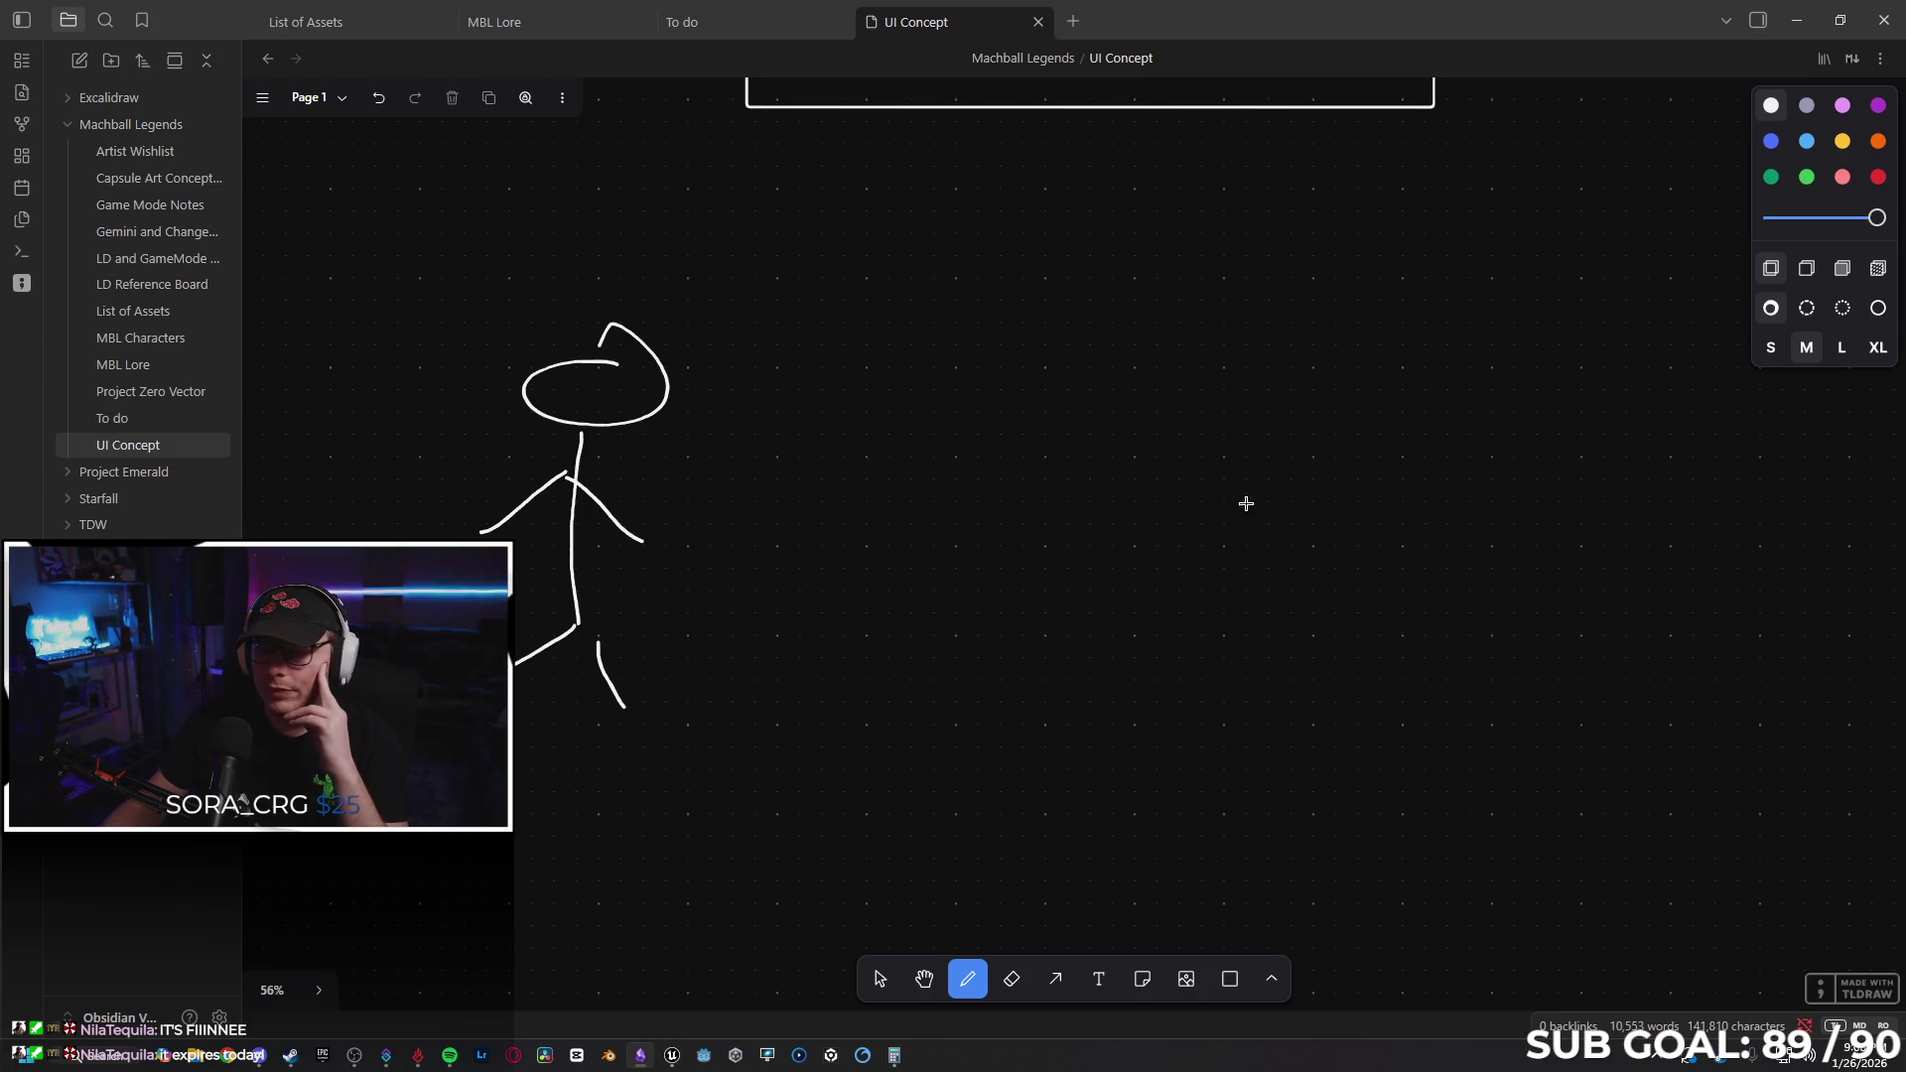
mouse_move(1294, 615)
left_mouse_down()
mouse_move(1247, 710)
mouse_move(1405, 695)
mouse_move(1290, 368)
mouse_move(1244, 350)
left_mouse_up()
left_click_drag(1265, 488, 1212, 533)
left_click_drag(1300, 491, 1395, 545)
mouse_move(700, 481)
left_mouse_down()
mouse_move(1131, 391)
mouse_move(1146, 410)
left_mouse_up()
left_click_drag(1201, 382, 1091, 400)
left_click_drag(1202, 331, 1165, 238)
left_click_drag(1183, 478, 1087, 542)
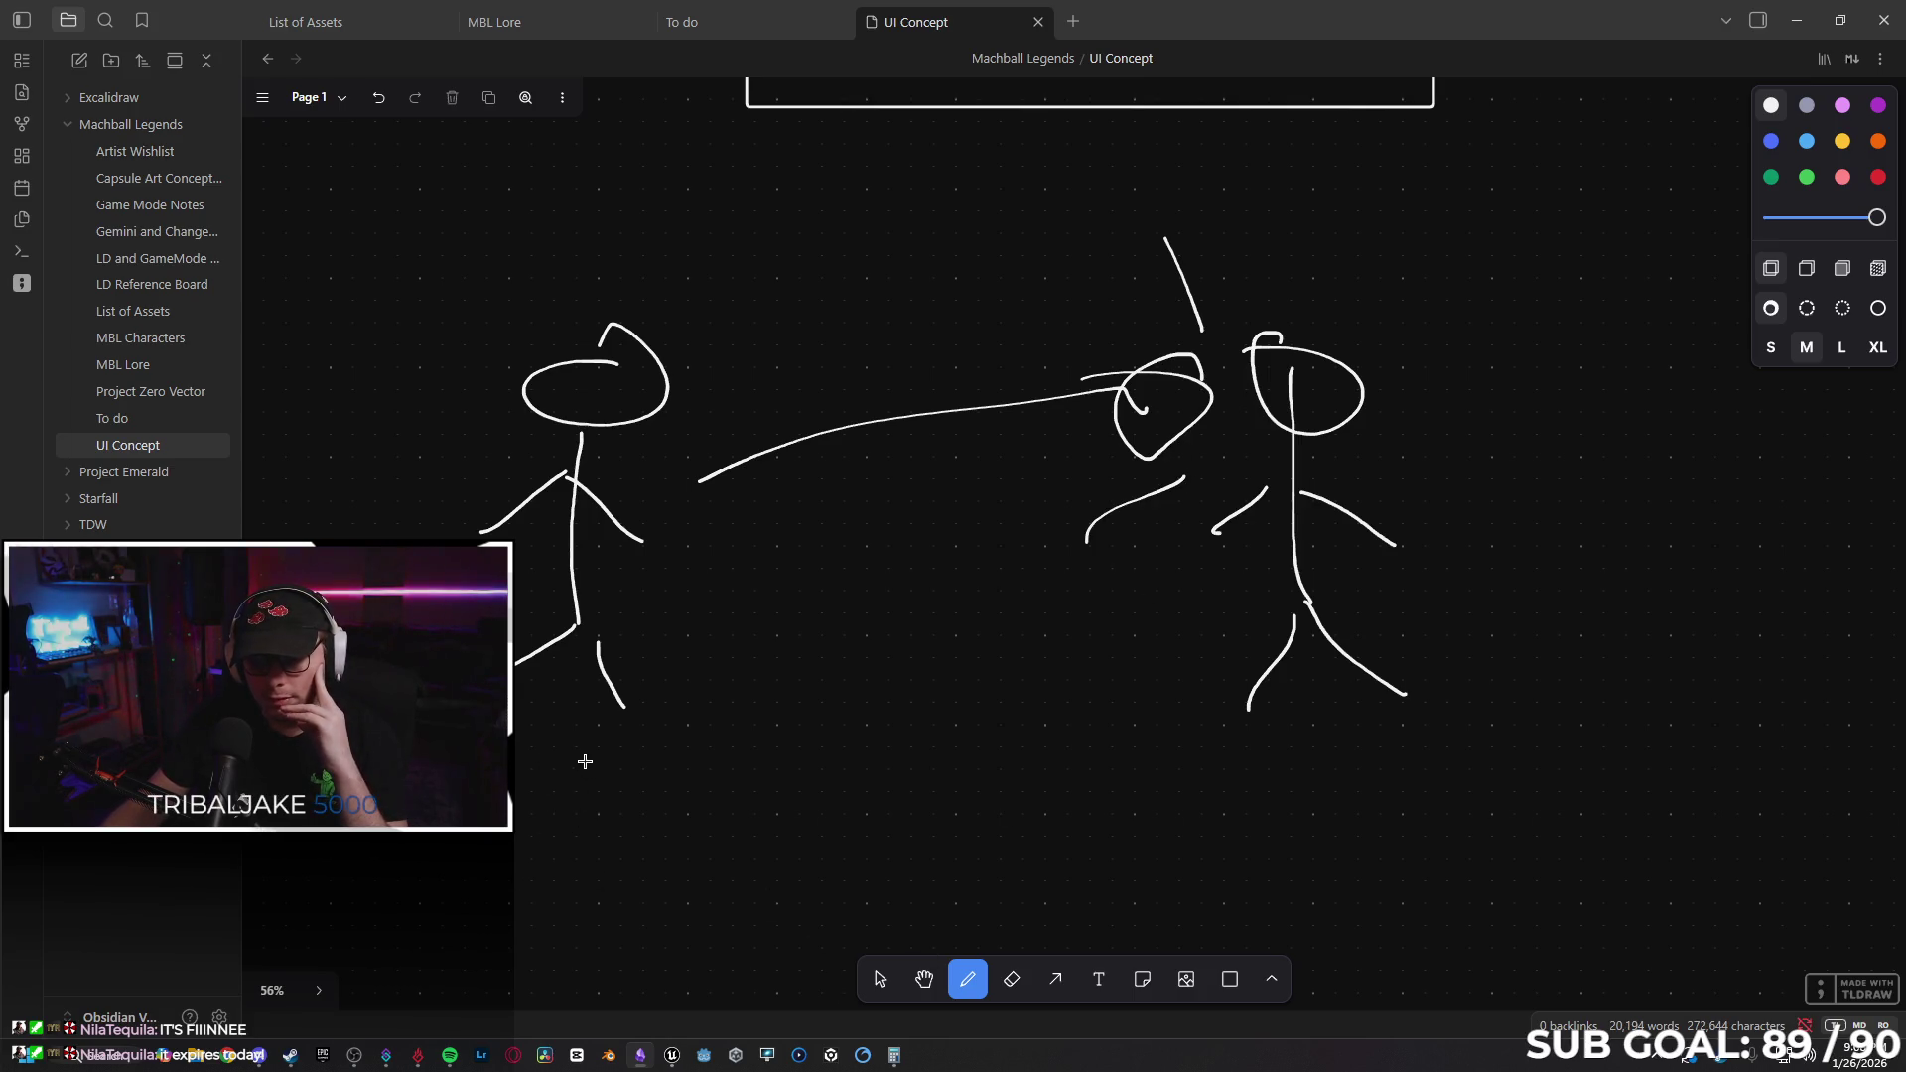
Write x1, a +1 tally and the scores 300, 600 and 400 under the figures.
left_click_drag(547, 751, 601, 790)
left_click_drag(579, 752, 533, 793)
left_click_drag(636, 744, 623, 787)
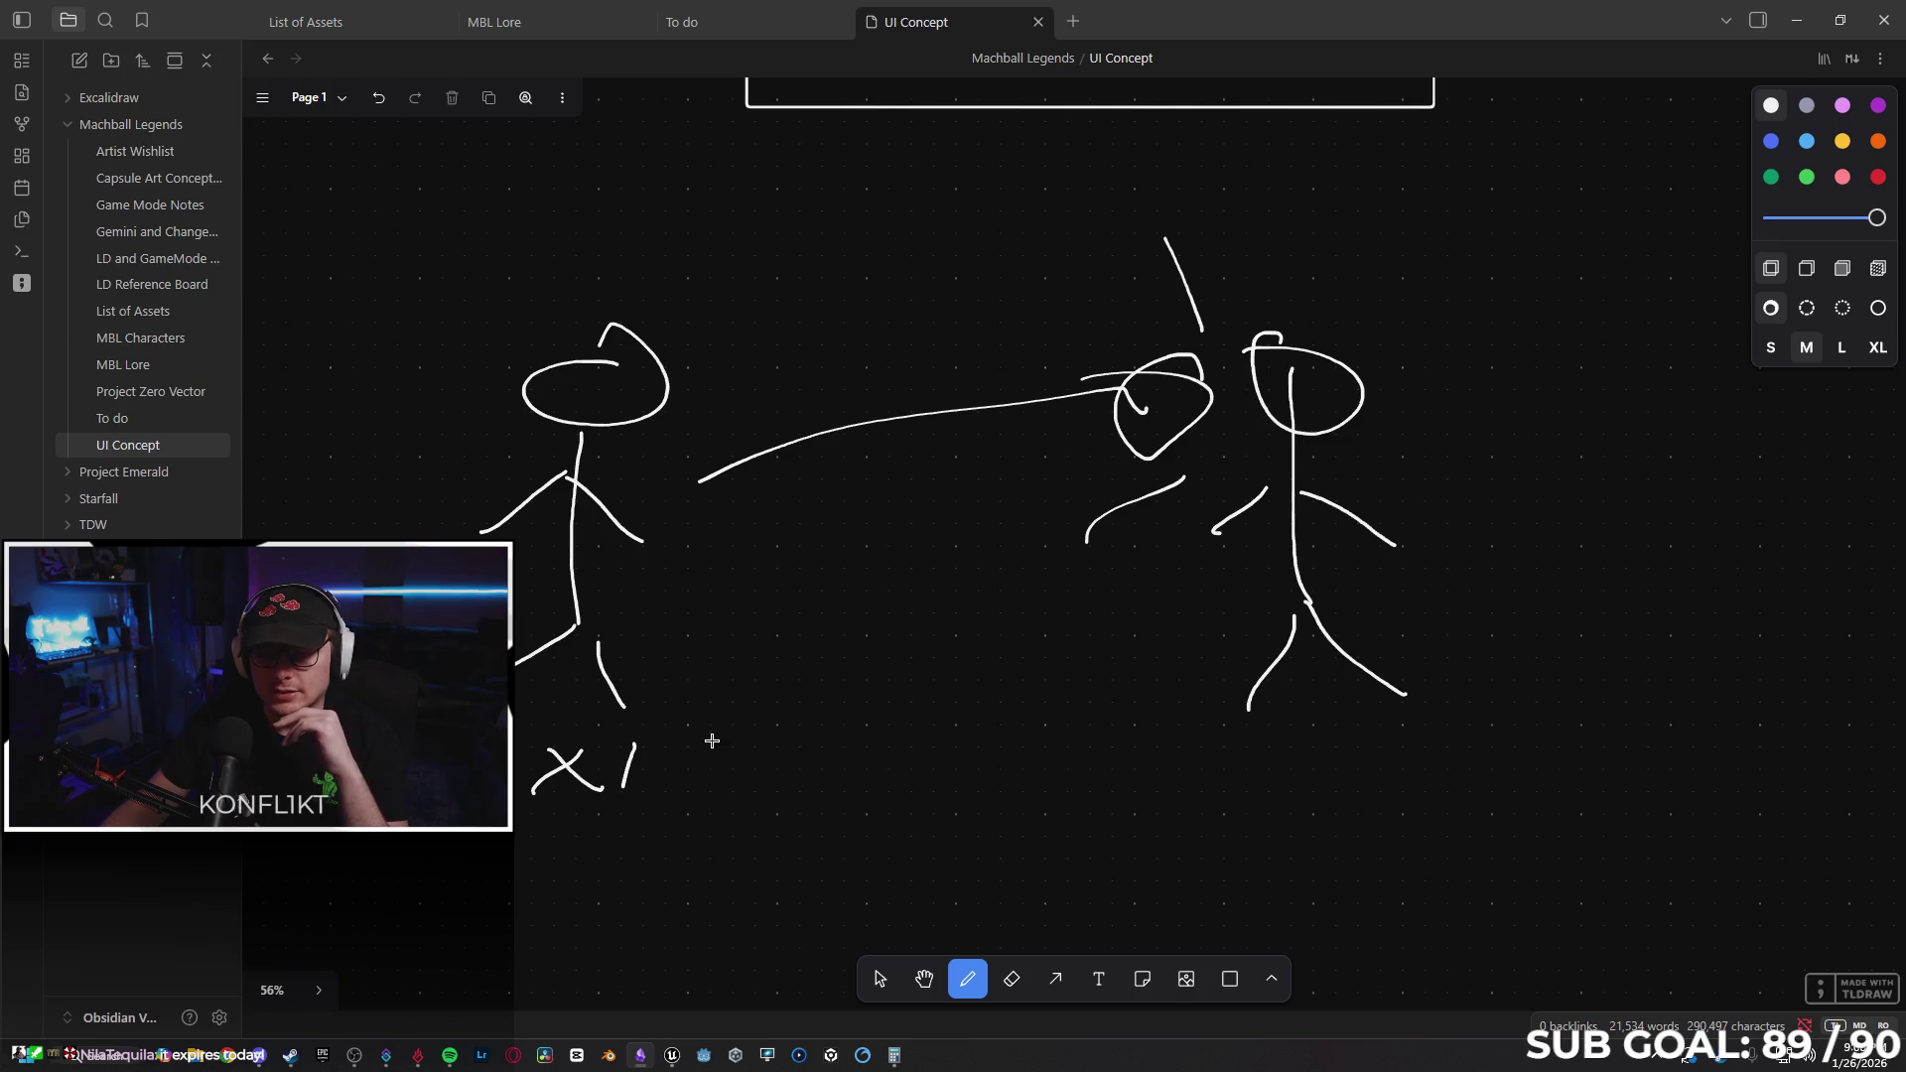
mouse_move(677, 704)
left_mouse_down()
mouse_move(786, 650)
mouse_move(809, 663)
left_mouse_up()
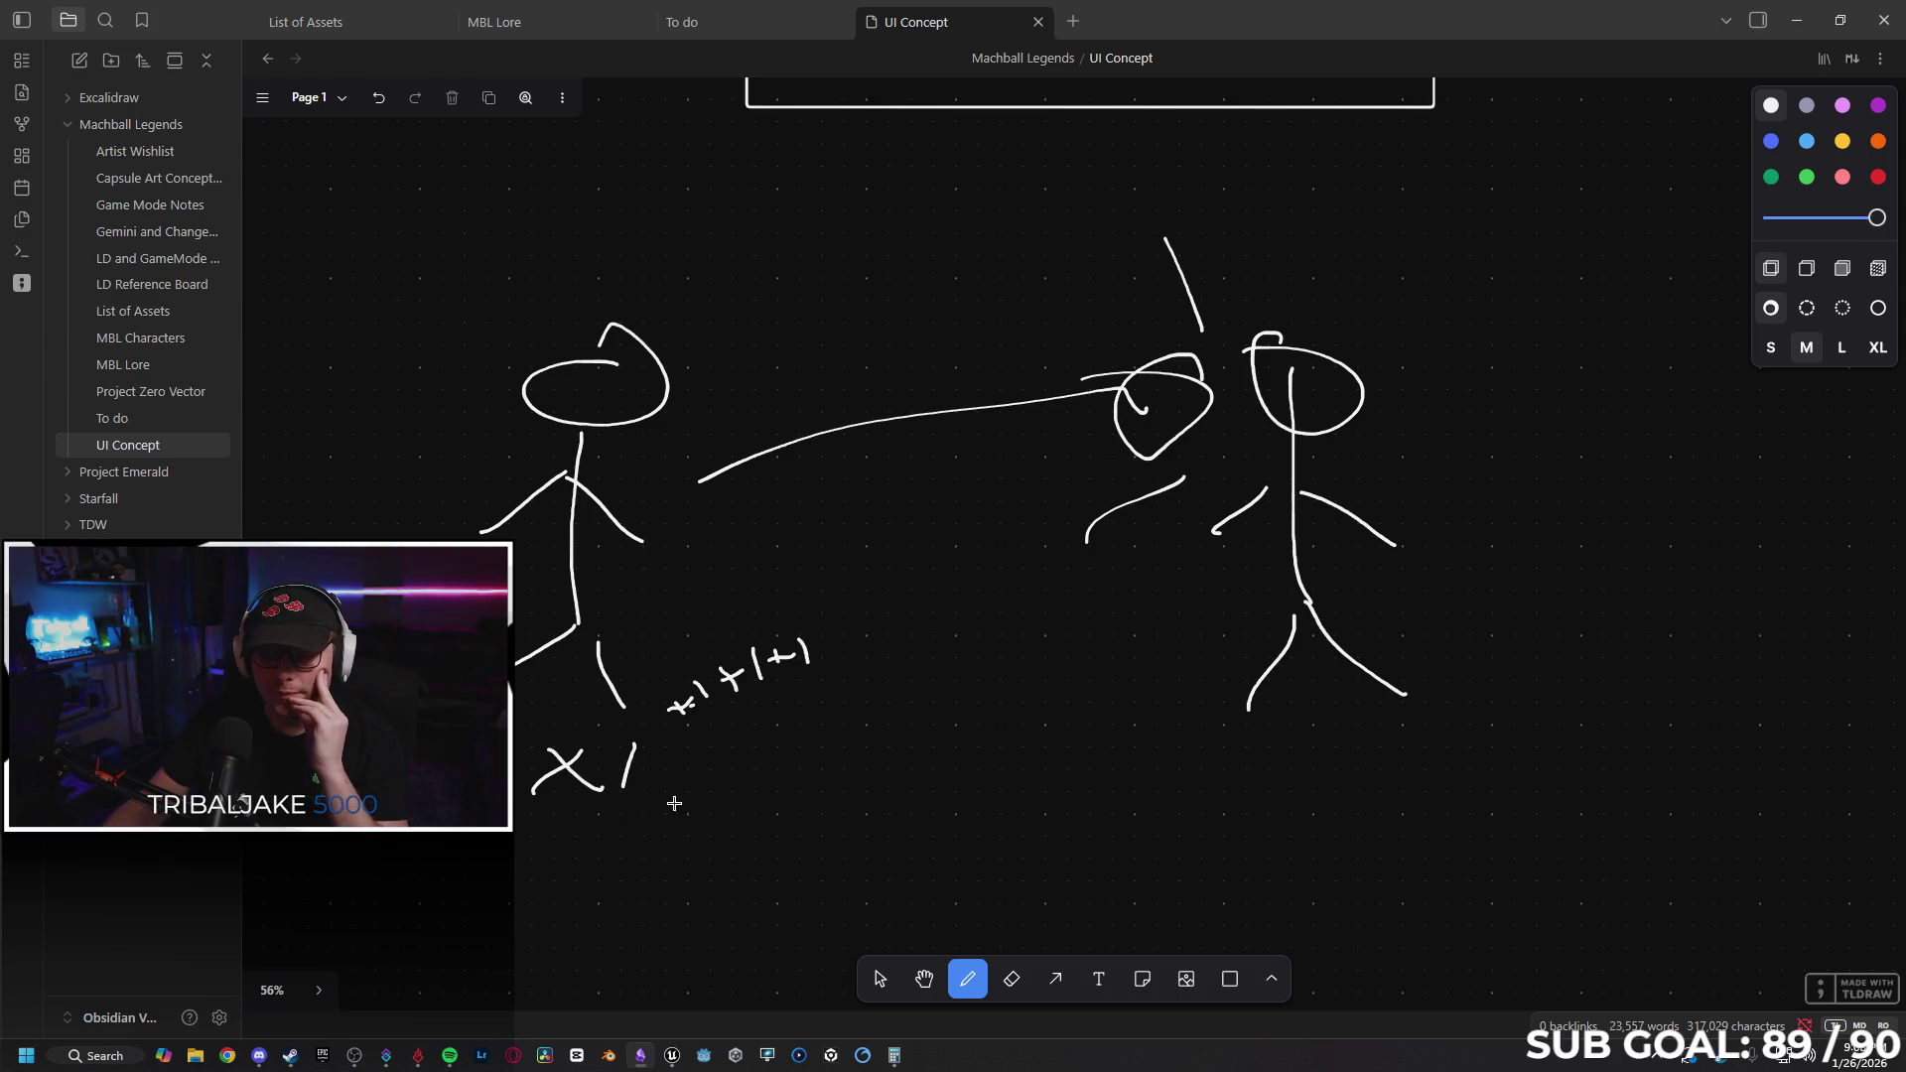
mouse_move(669, 799)
left_mouse_down()
mouse_move(685, 834)
mouse_move(755, 794)
mouse_move(842, 836)
mouse_move(797, 786)
left_mouse_up()
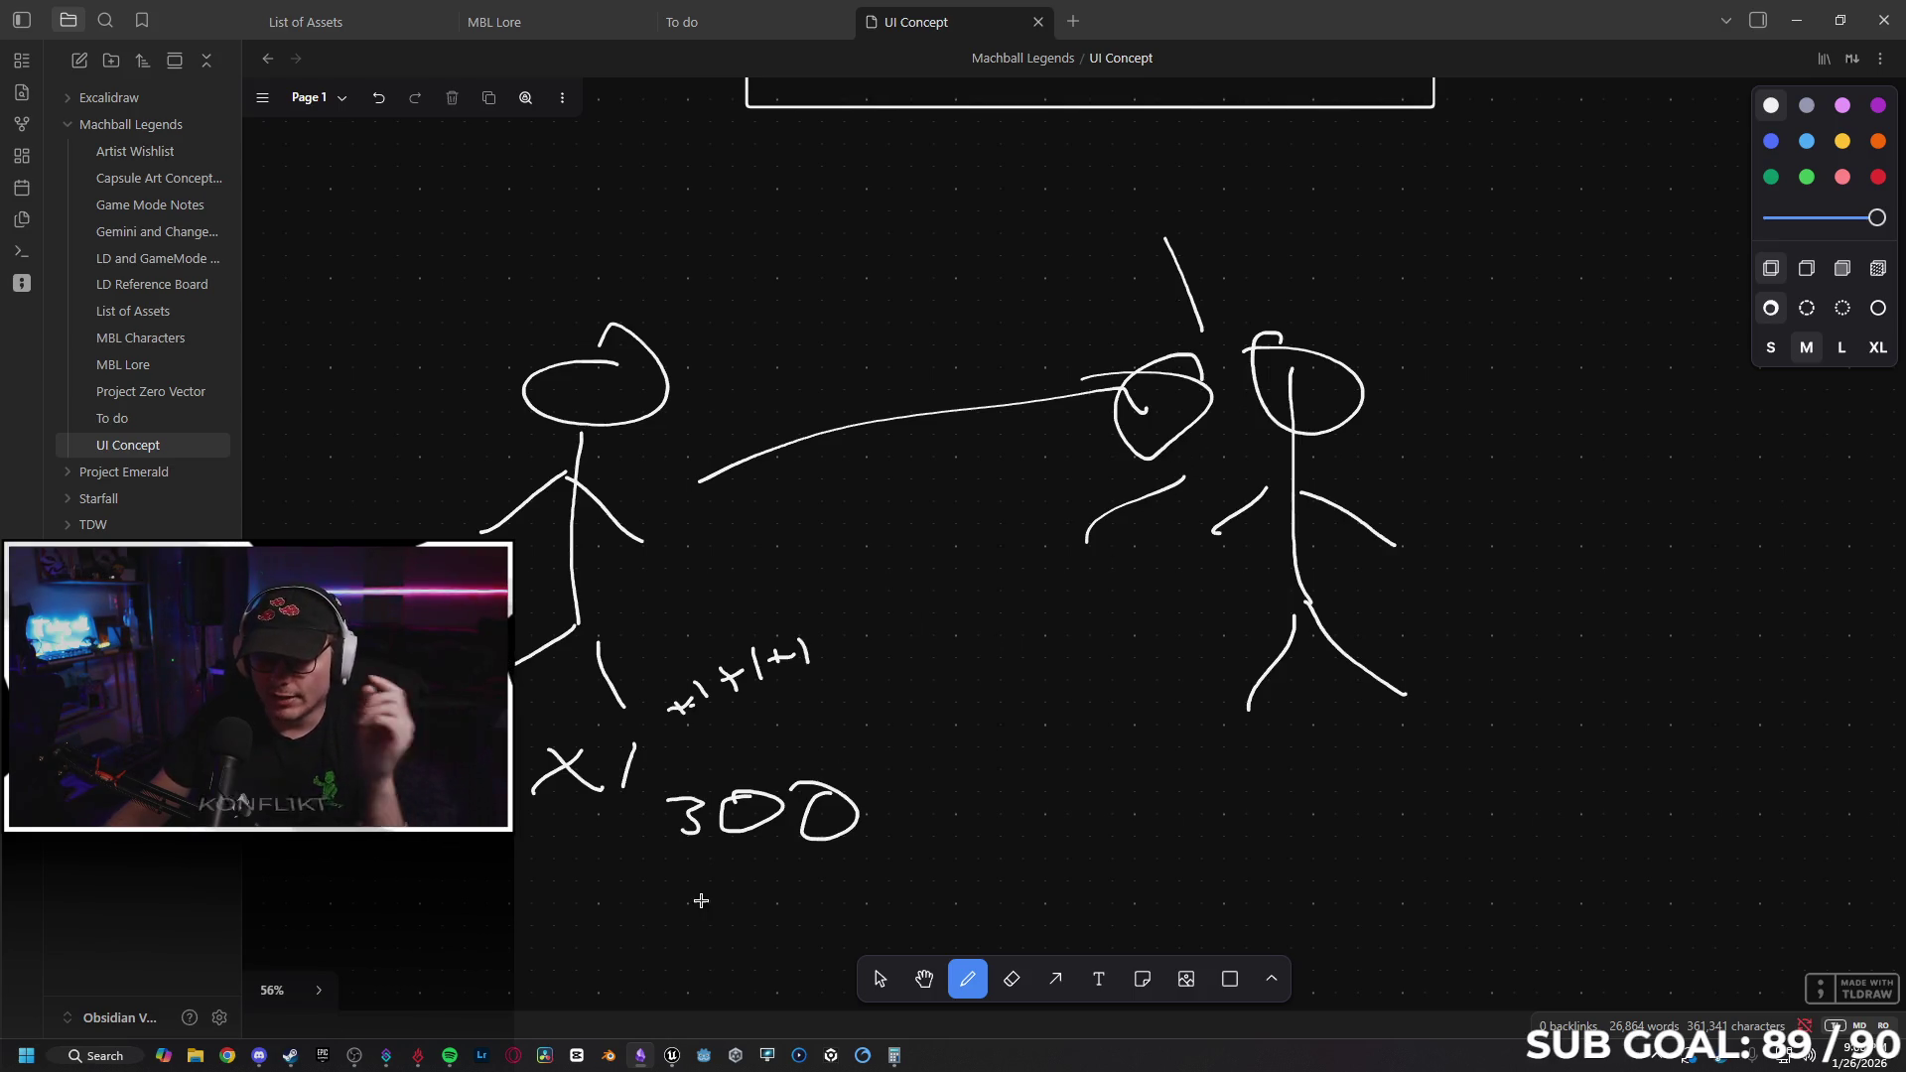
left_click_drag(702, 863, 681, 925)
mouse_move(771, 879)
left_mouse_down()
mouse_move(759, 892)
mouse_move(792, 928)
mouse_move(804, 865)
left_mouse_up()
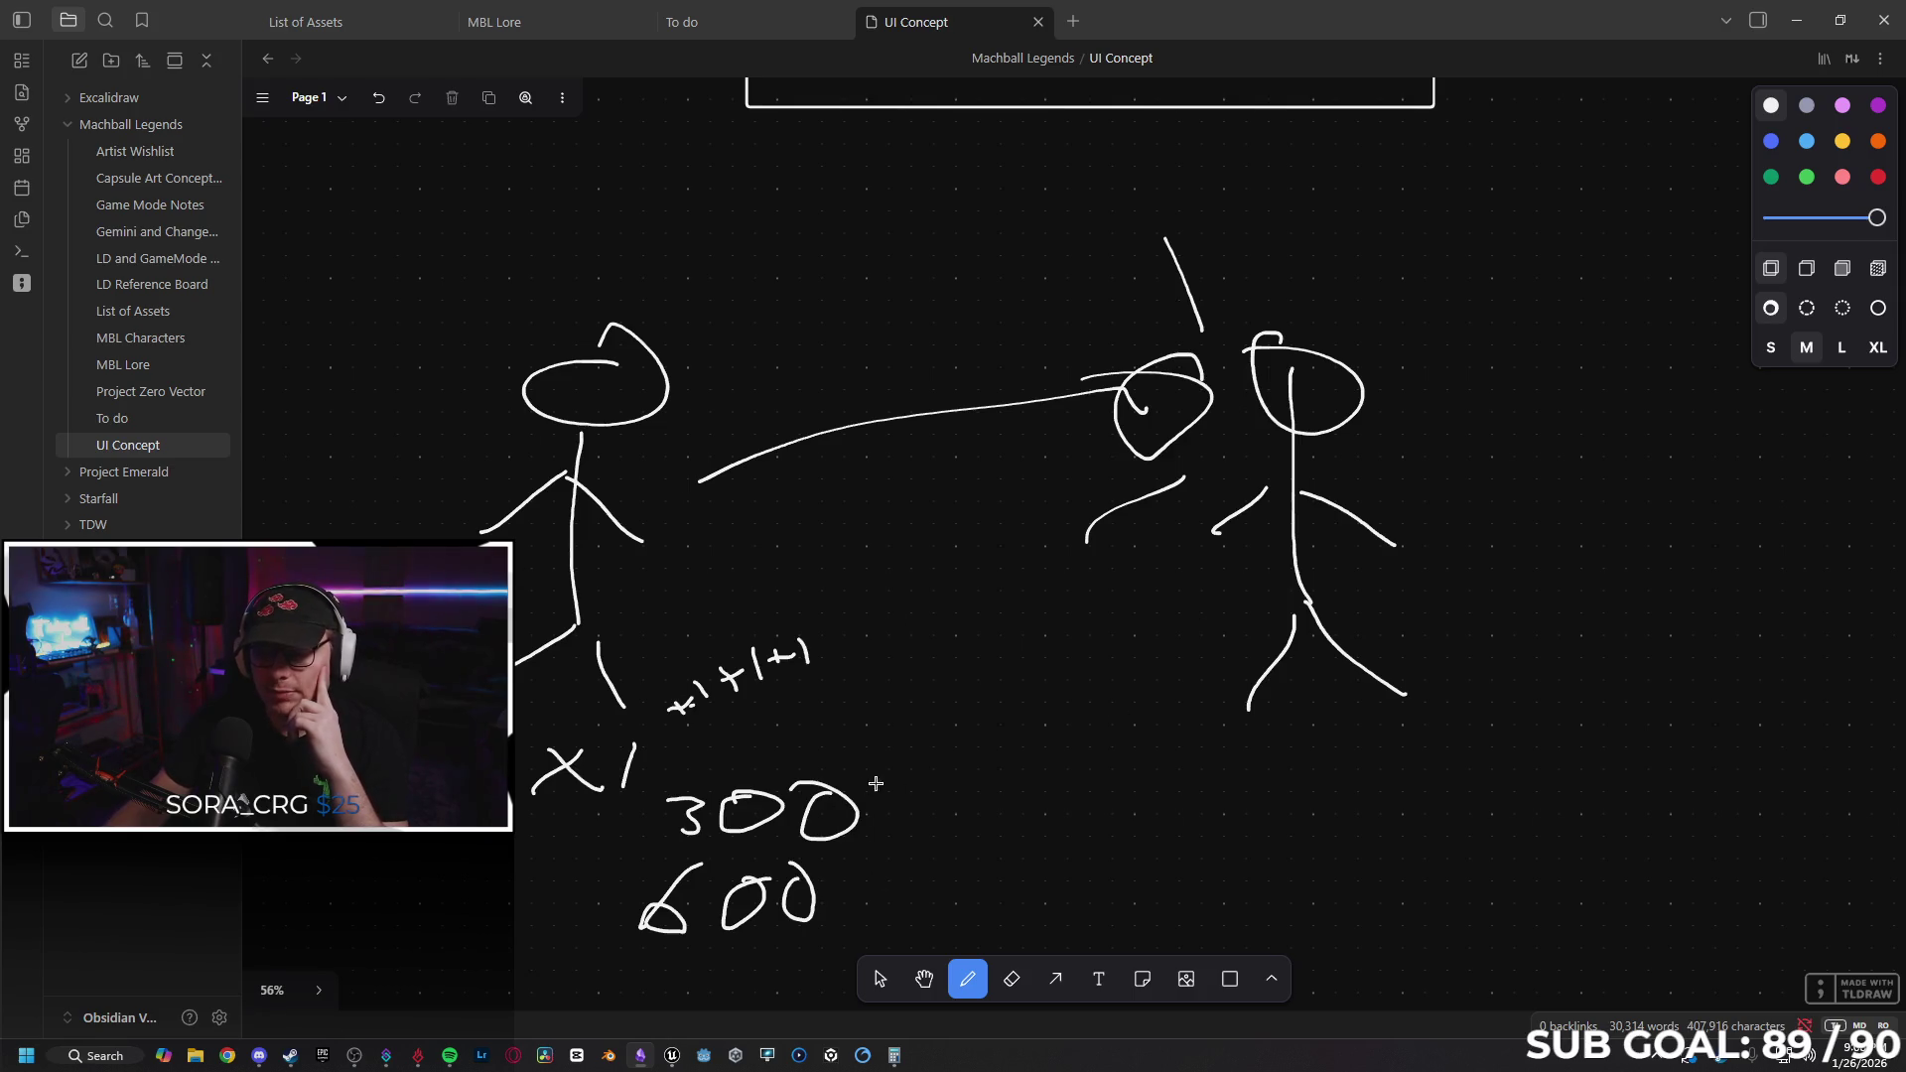
scroll(940, 863, "down", 5)
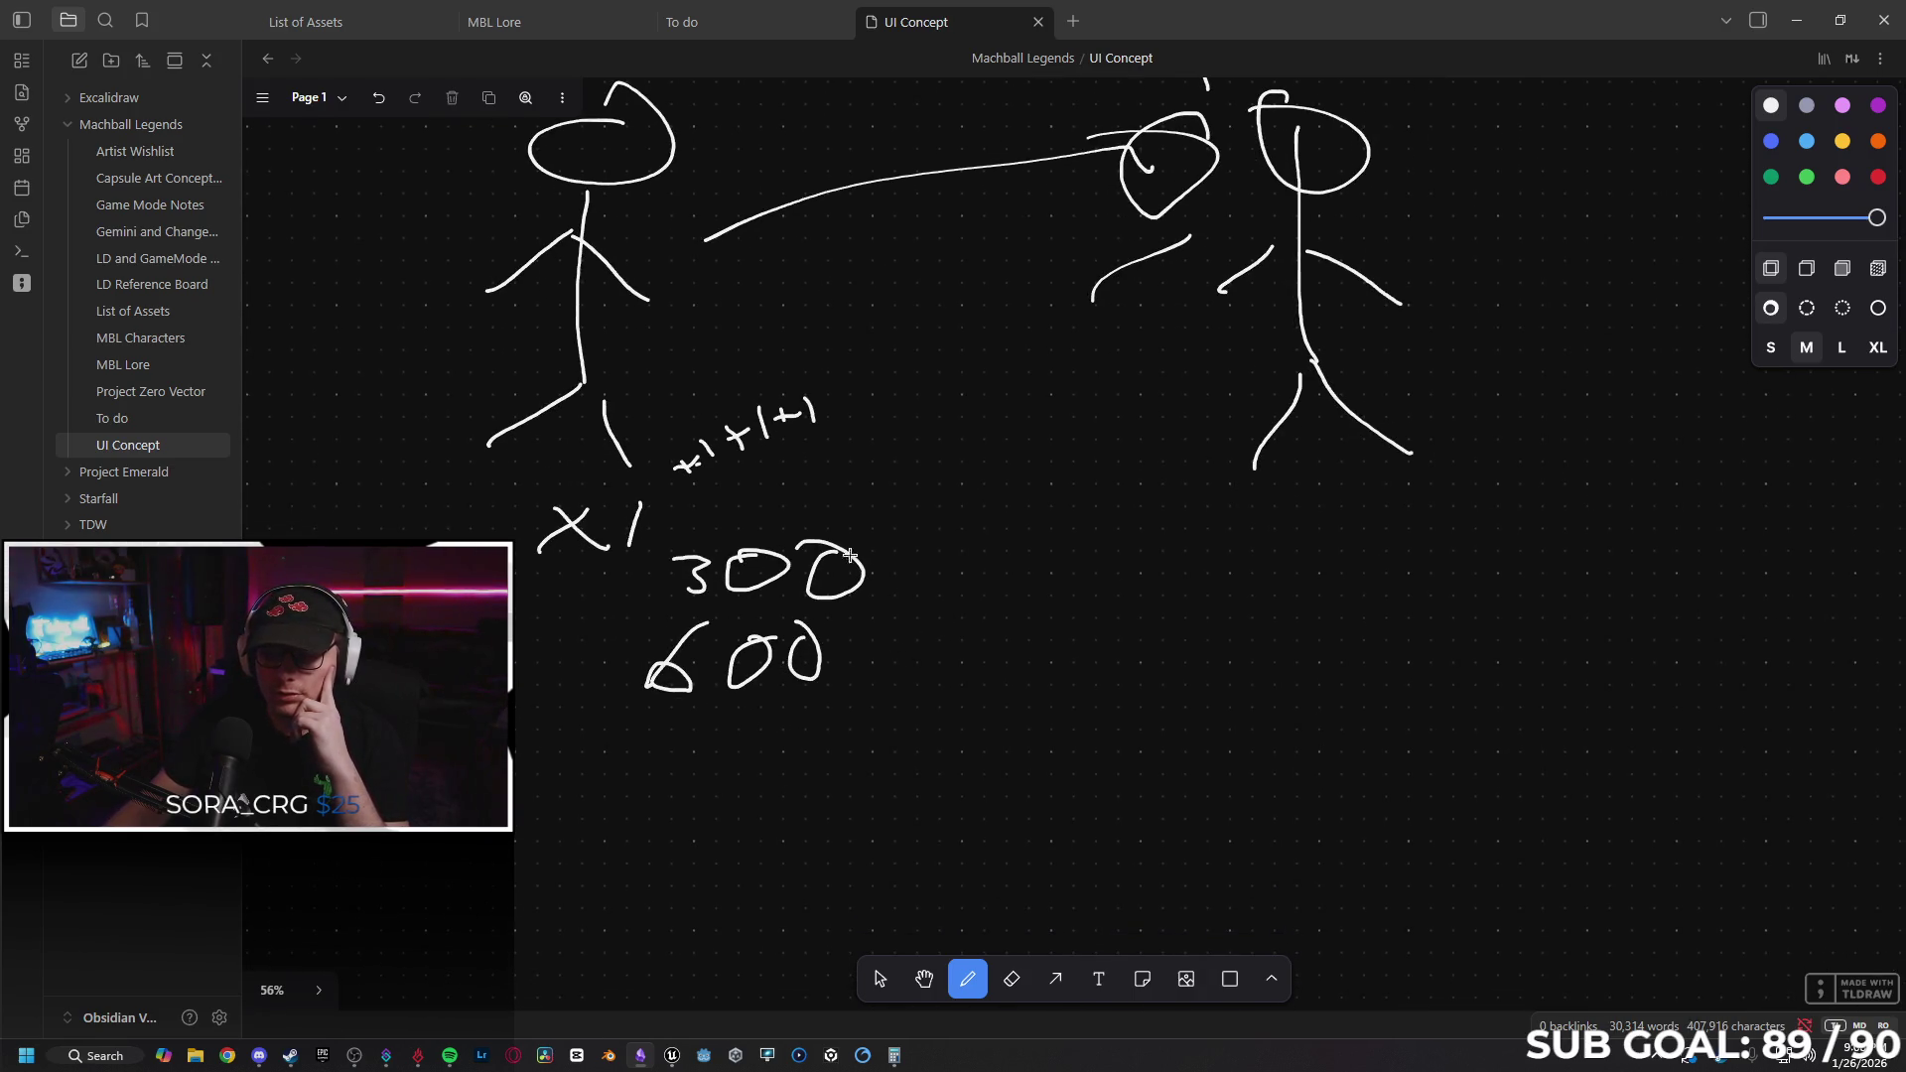
mouse_move(1003, 600)
left_mouse_down()
mouse_move(1013, 546)
mouse_move(979, 571)
mouse_move(1069, 559)
mouse_move(1118, 585)
left_mouse_up()
Sketch a second ball pass, add a circled 1800 with a plus mark, then begin erasing.
mouse_move(732, 282)
left_mouse_down()
mouse_move(986, 298)
mouse_move(1093, 242)
mouse_move(1046, 338)
left_mouse_up()
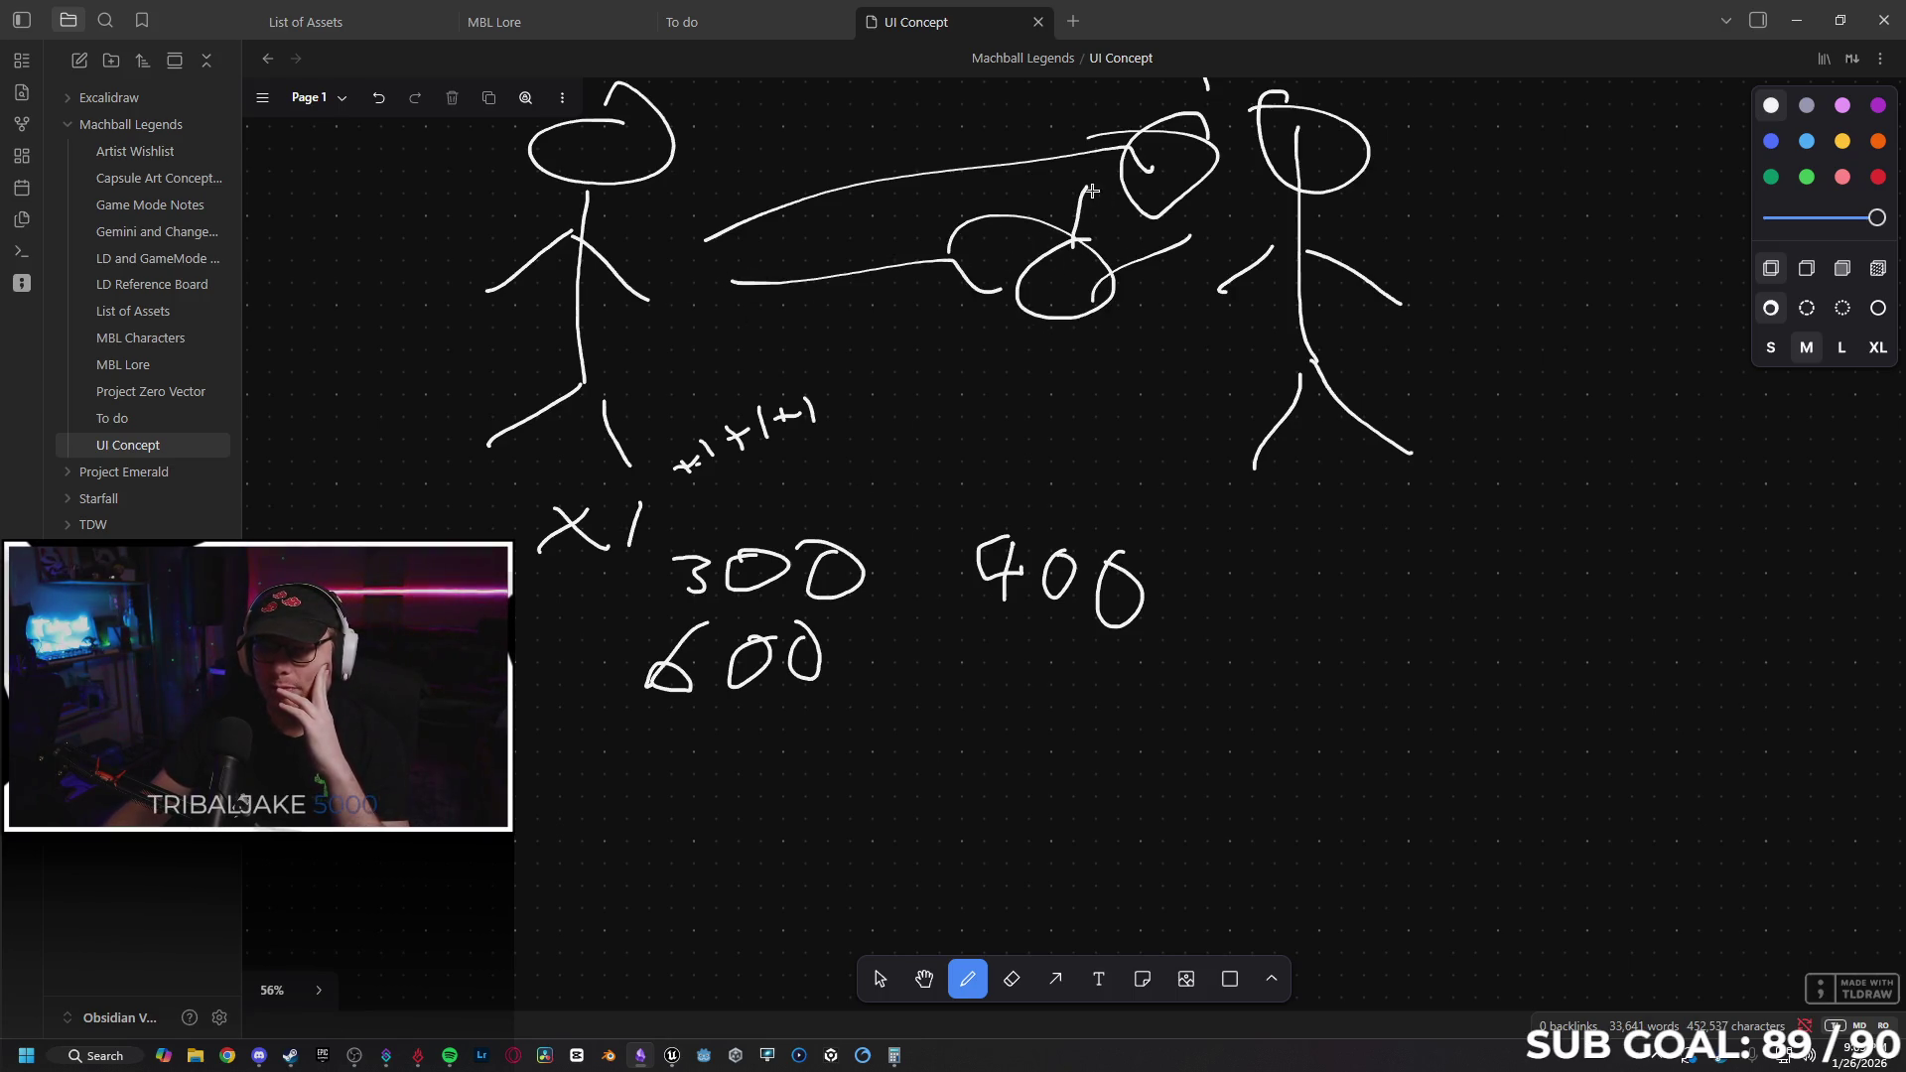
left_click_drag(1085, 187, 1074, 243)
left_click_drag(1129, 212, 1116, 253)
mouse_move(1047, 332)
left_mouse_down()
mouse_move(990, 357)
mouse_move(1052, 345)
left_mouse_up()
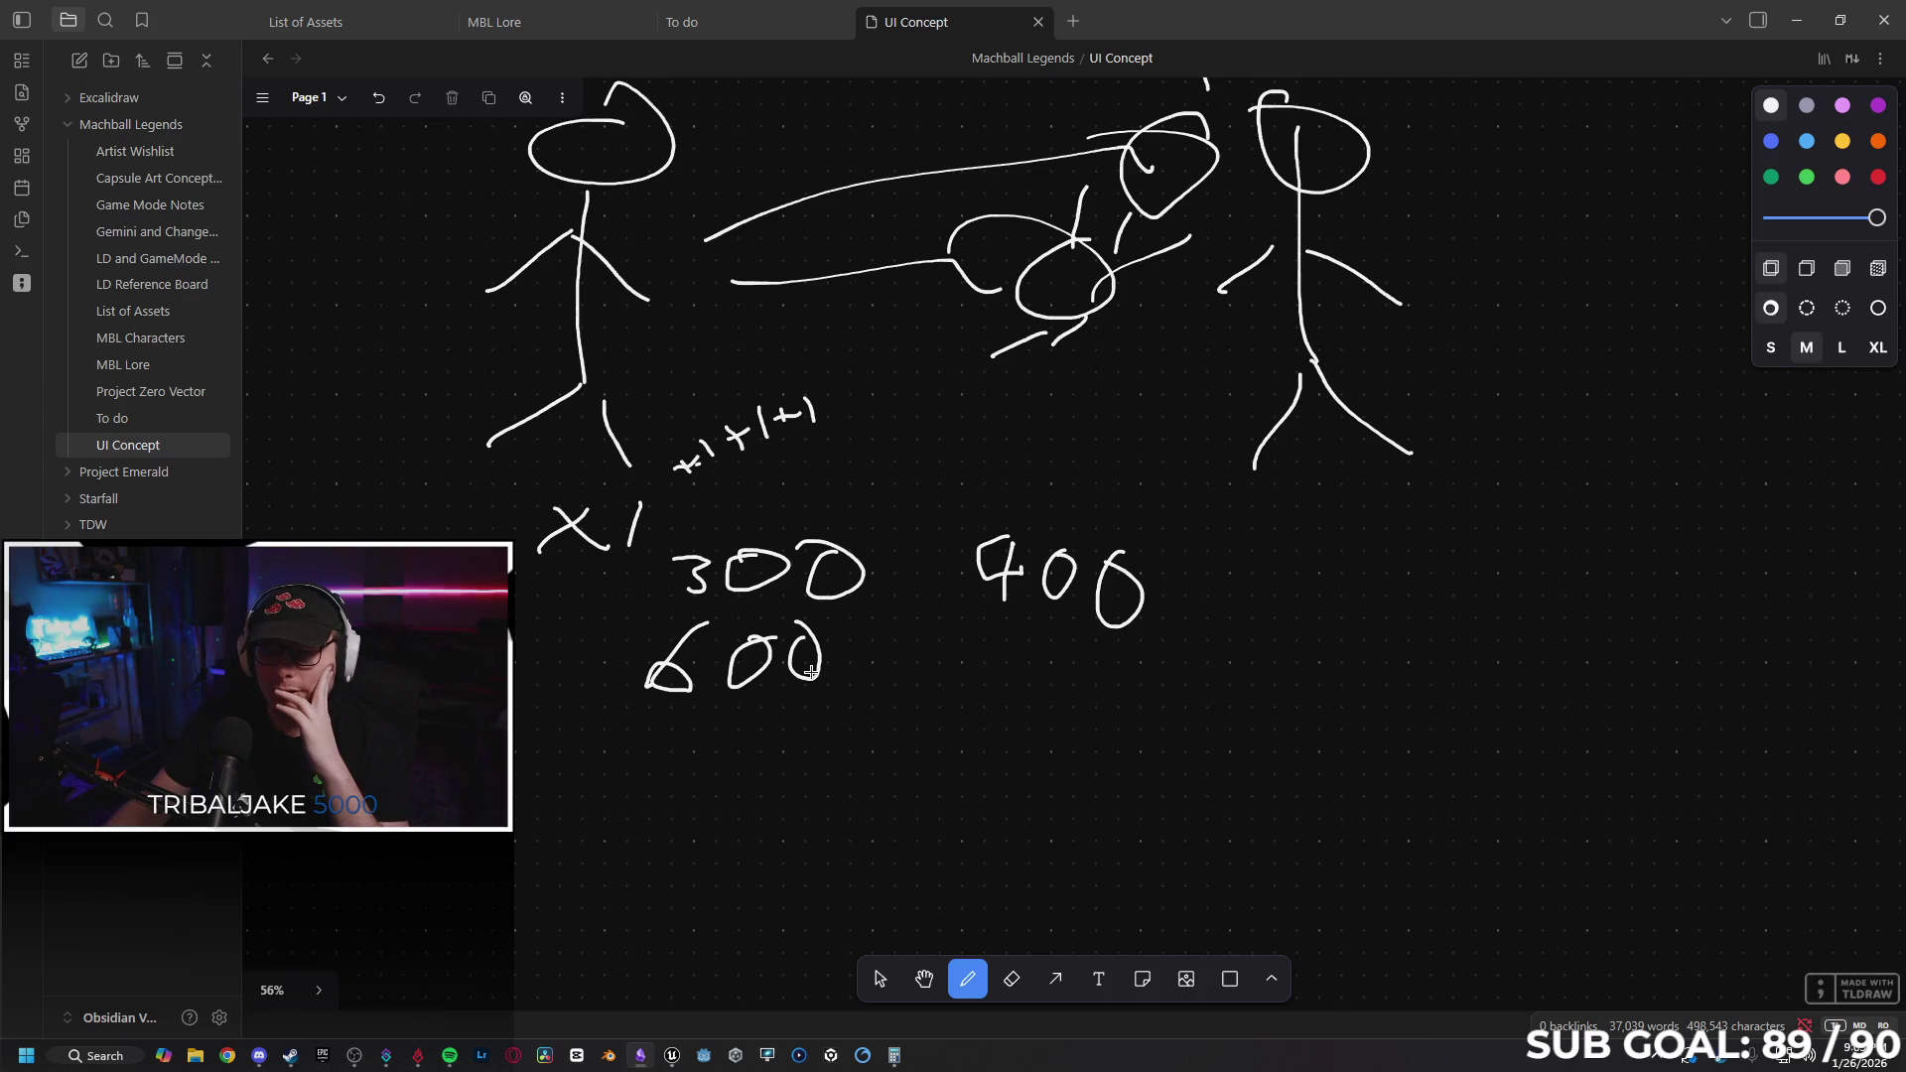
mouse_move(685, 792)
left_mouse_down()
mouse_move(669, 739)
mouse_move(691, 755)
mouse_move(756, 711)
mouse_move(791, 729)
mouse_move(776, 711)
left_mouse_up()
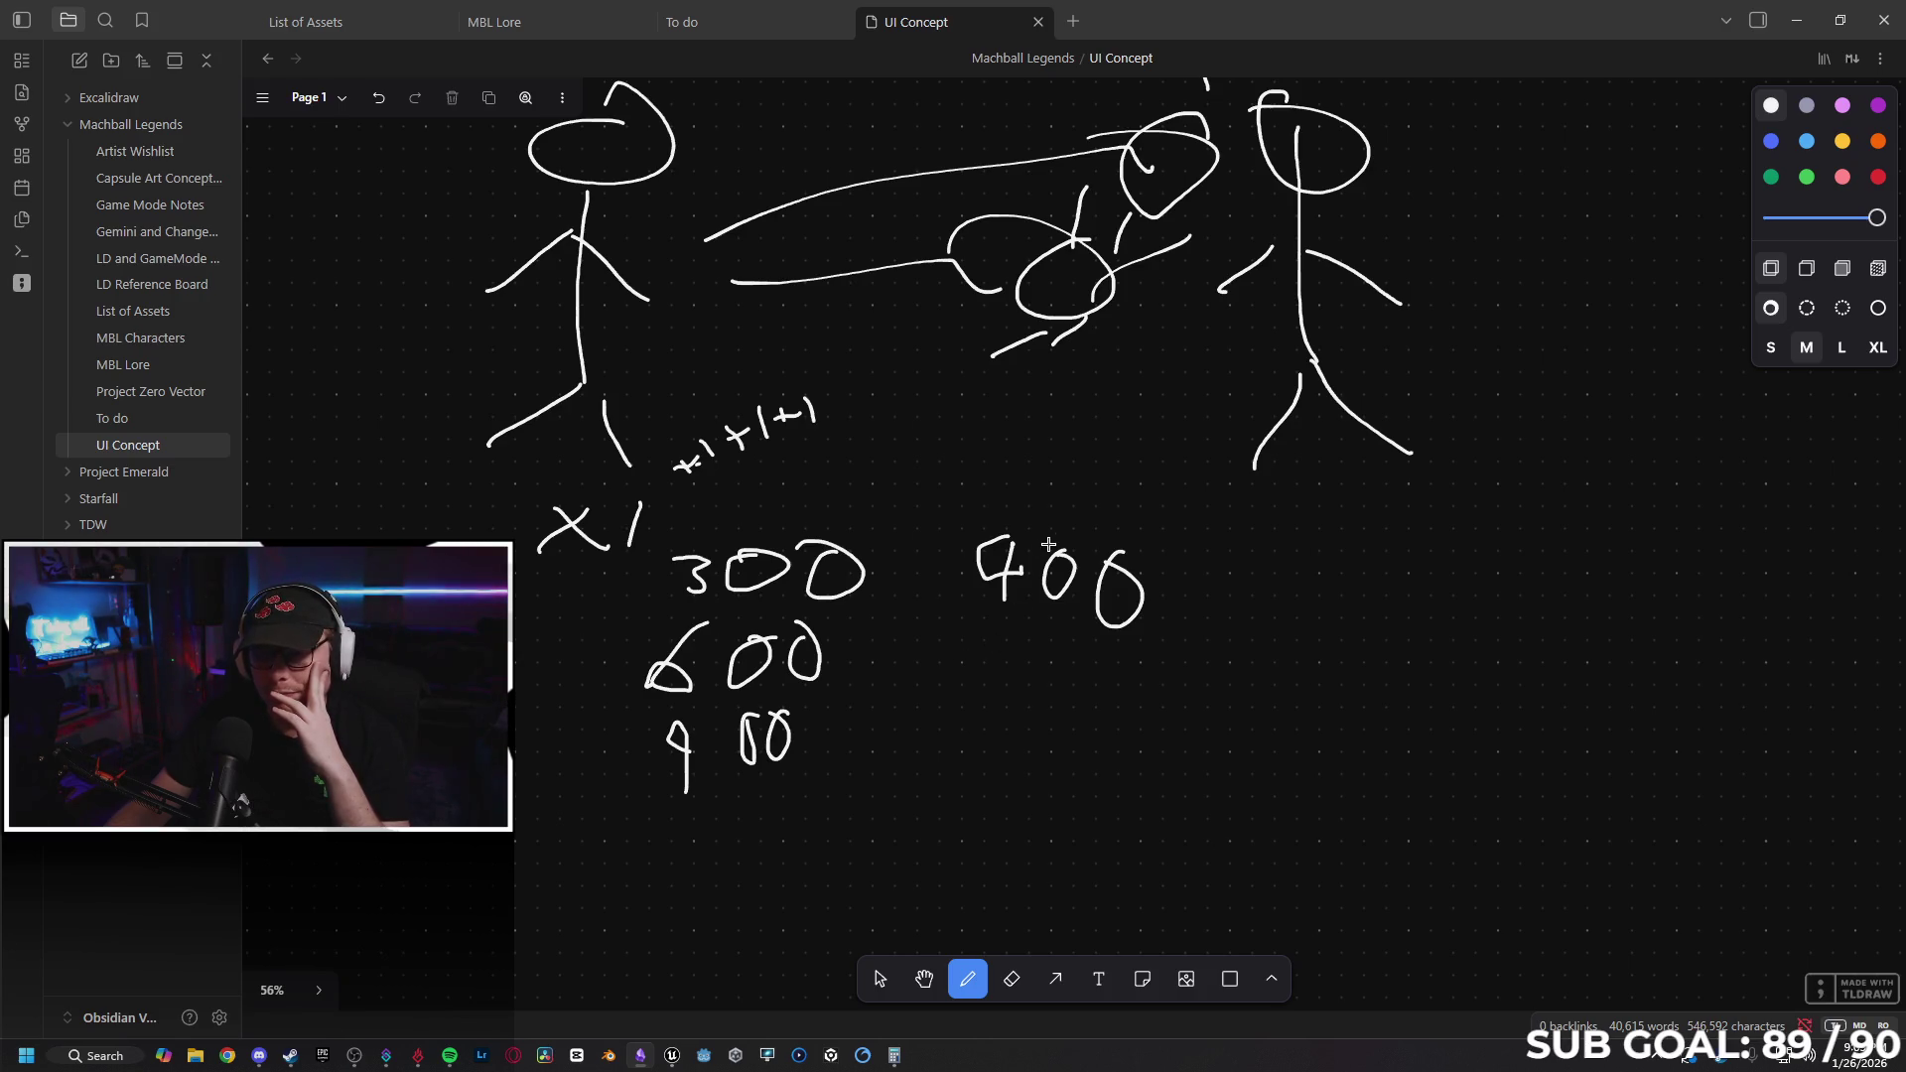
mouse_move(966, 653)
left_mouse_down()
mouse_move(963, 702)
mouse_move(1074, 707)
mouse_move(1092, 663)
mouse_move(983, 734)
mouse_move(1097, 648)
left_mouse_up()
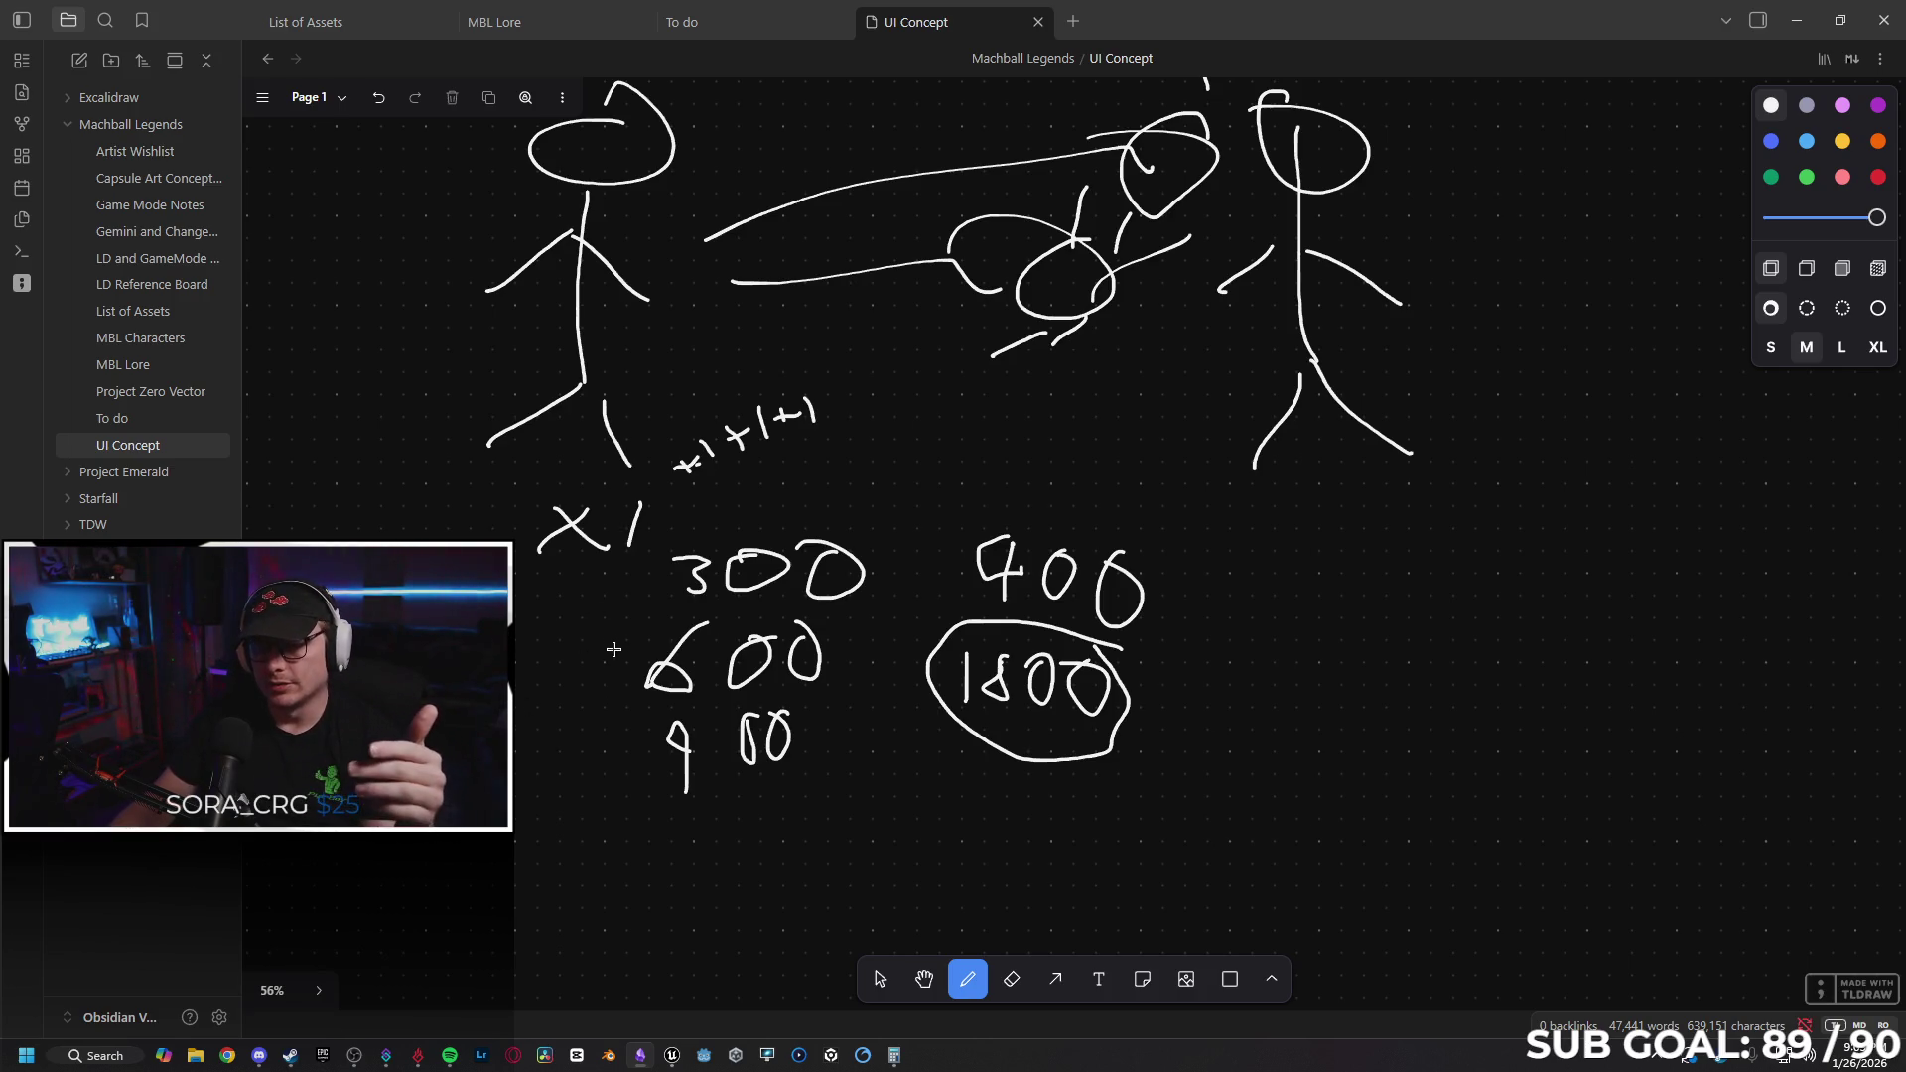
mouse_move(603, 733)
left_mouse_down()
mouse_move(595, 777)
mouse_move(640, 752)
left_mouse_up()
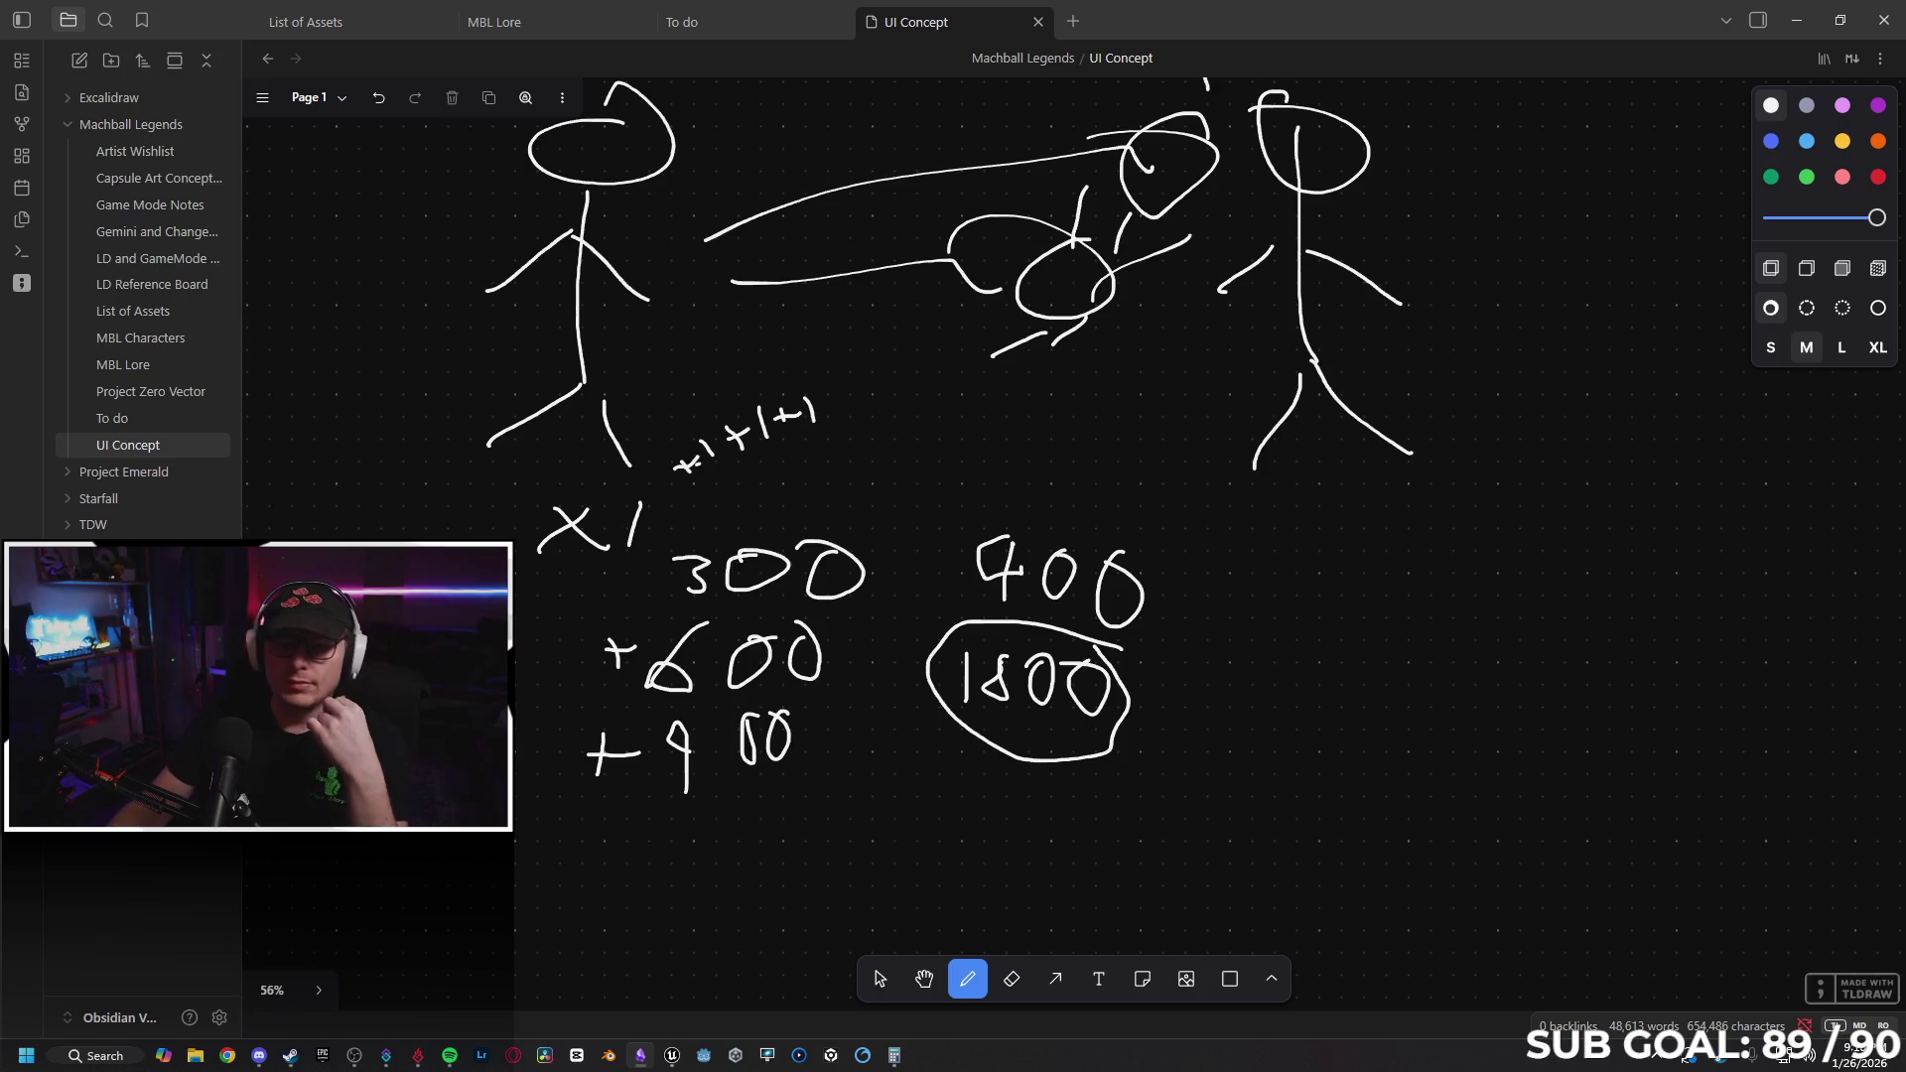
left_click_drag(515, 590, 517, 626)
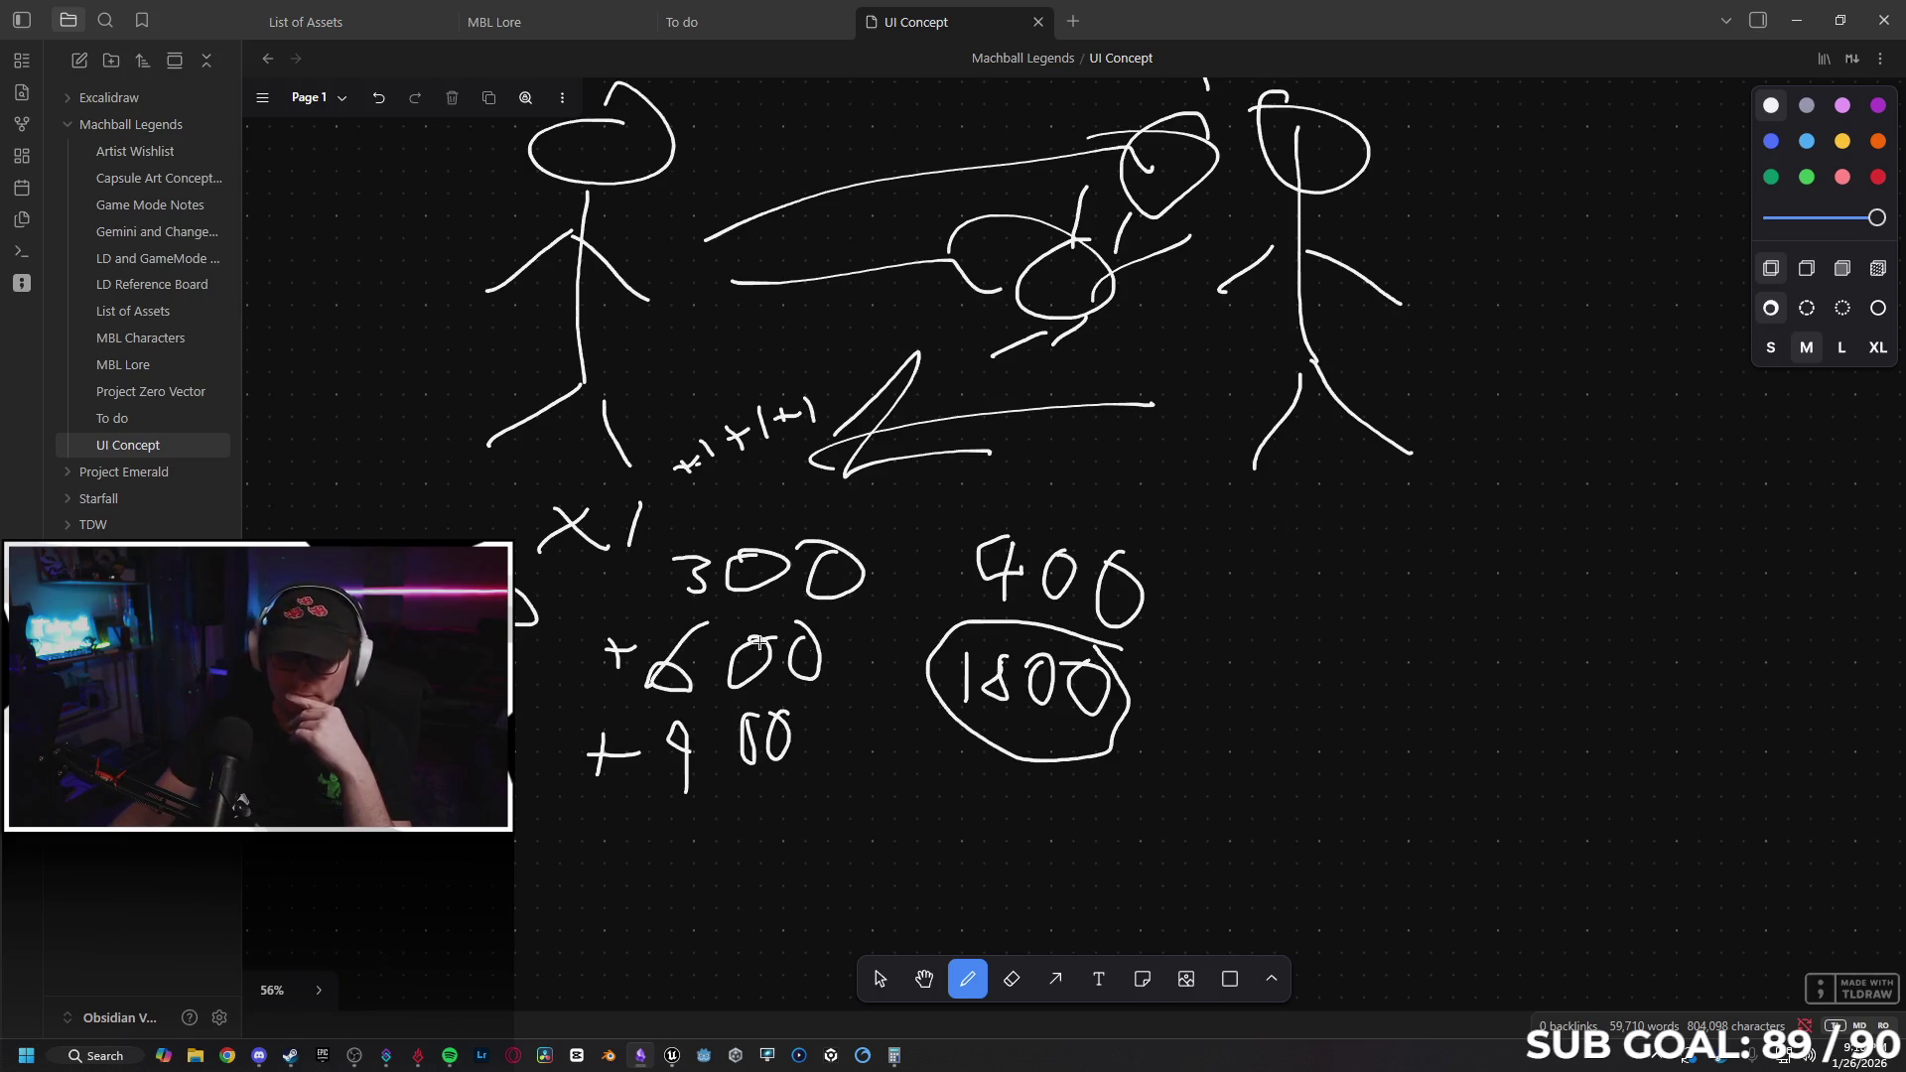
left_click(1013, 985)
mouse_move(863, 561)
left_mouse_down()
mouse_move(595, 635)
mouse_move(814, 754)
mouse_move(630, 340)
mouse_move(848, 526)
mouse_move(771, 424)
left_mouse_up()
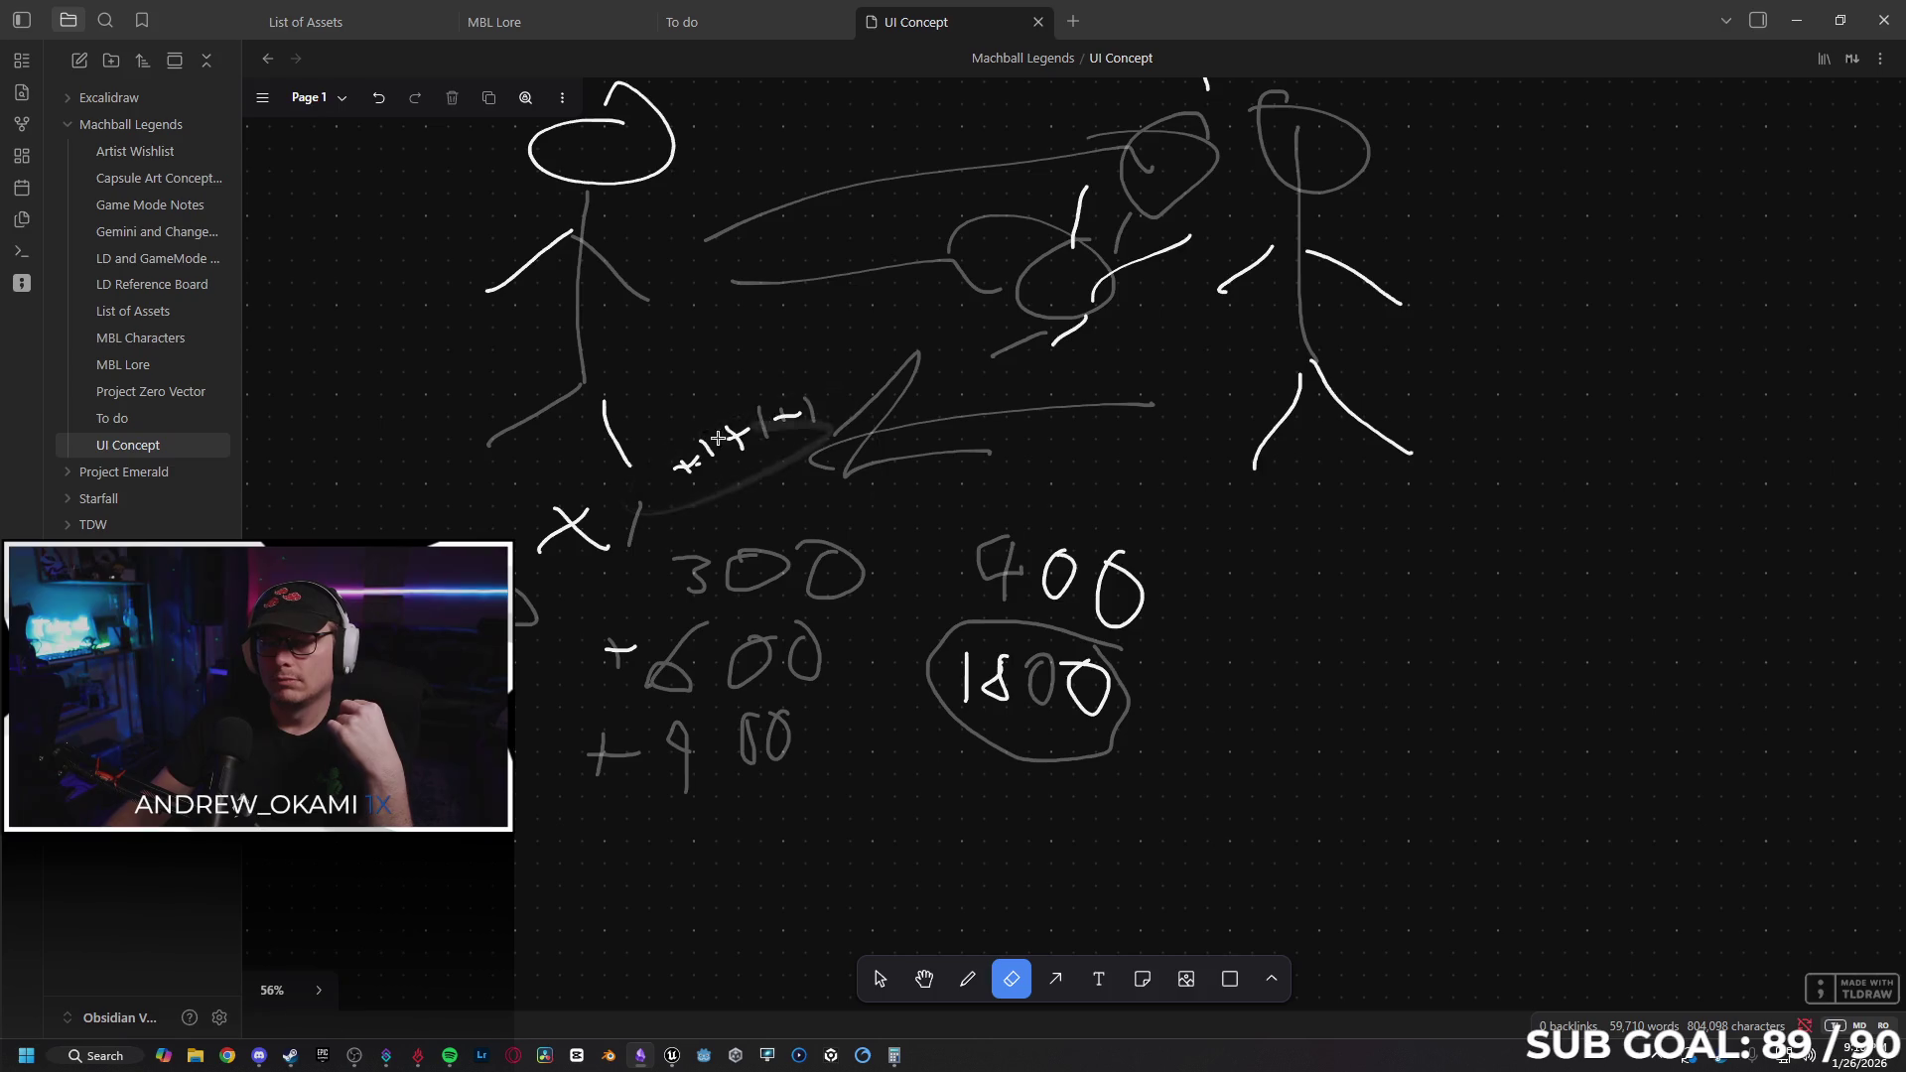
Erase the remaining stick-figure and score strokes, minimize Obsidian and close Calculator.
mouse_move(458, 536)
left_mouse_down()
mouse_move(556, 238)
mouse_move(1390, 298)
mouse_move(794, 343)
mouse_move(521, 658)
left_mouse_up()
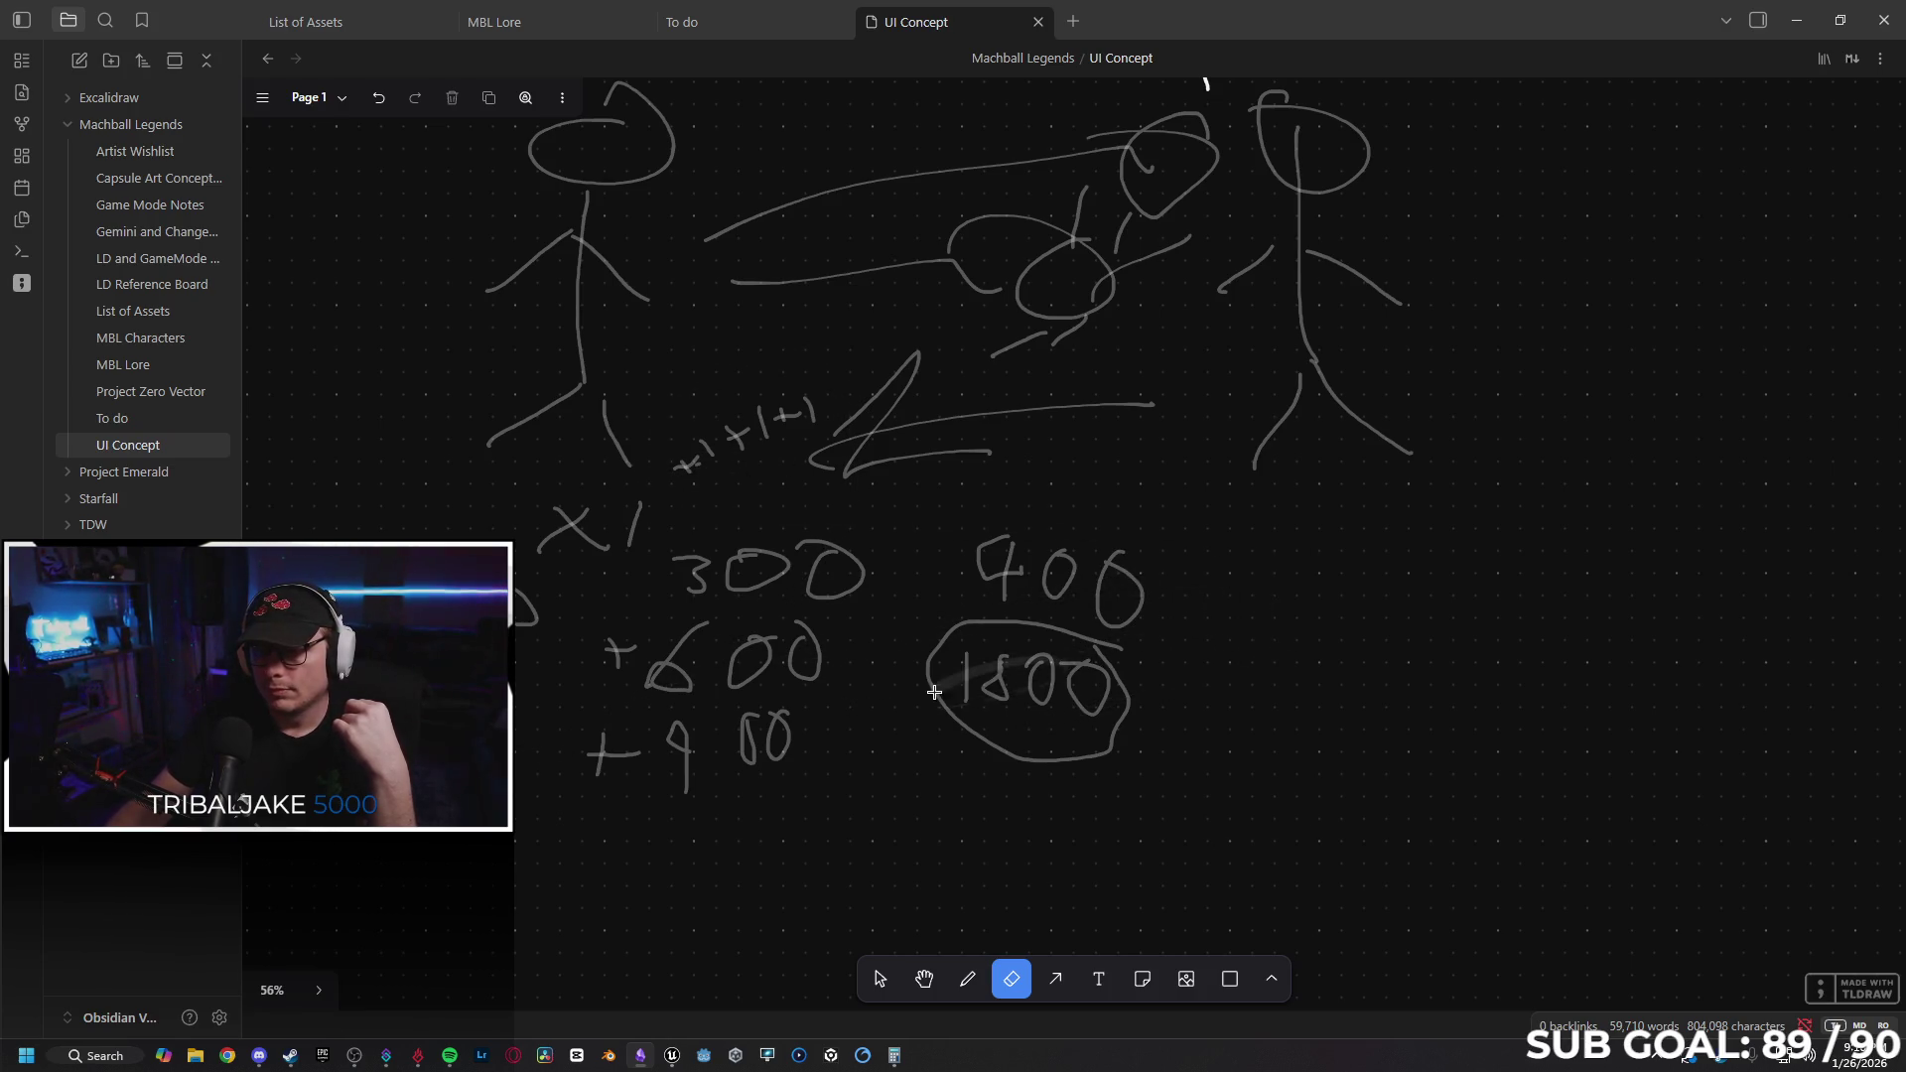
left_click_drag(934, 692, 1148, 626)
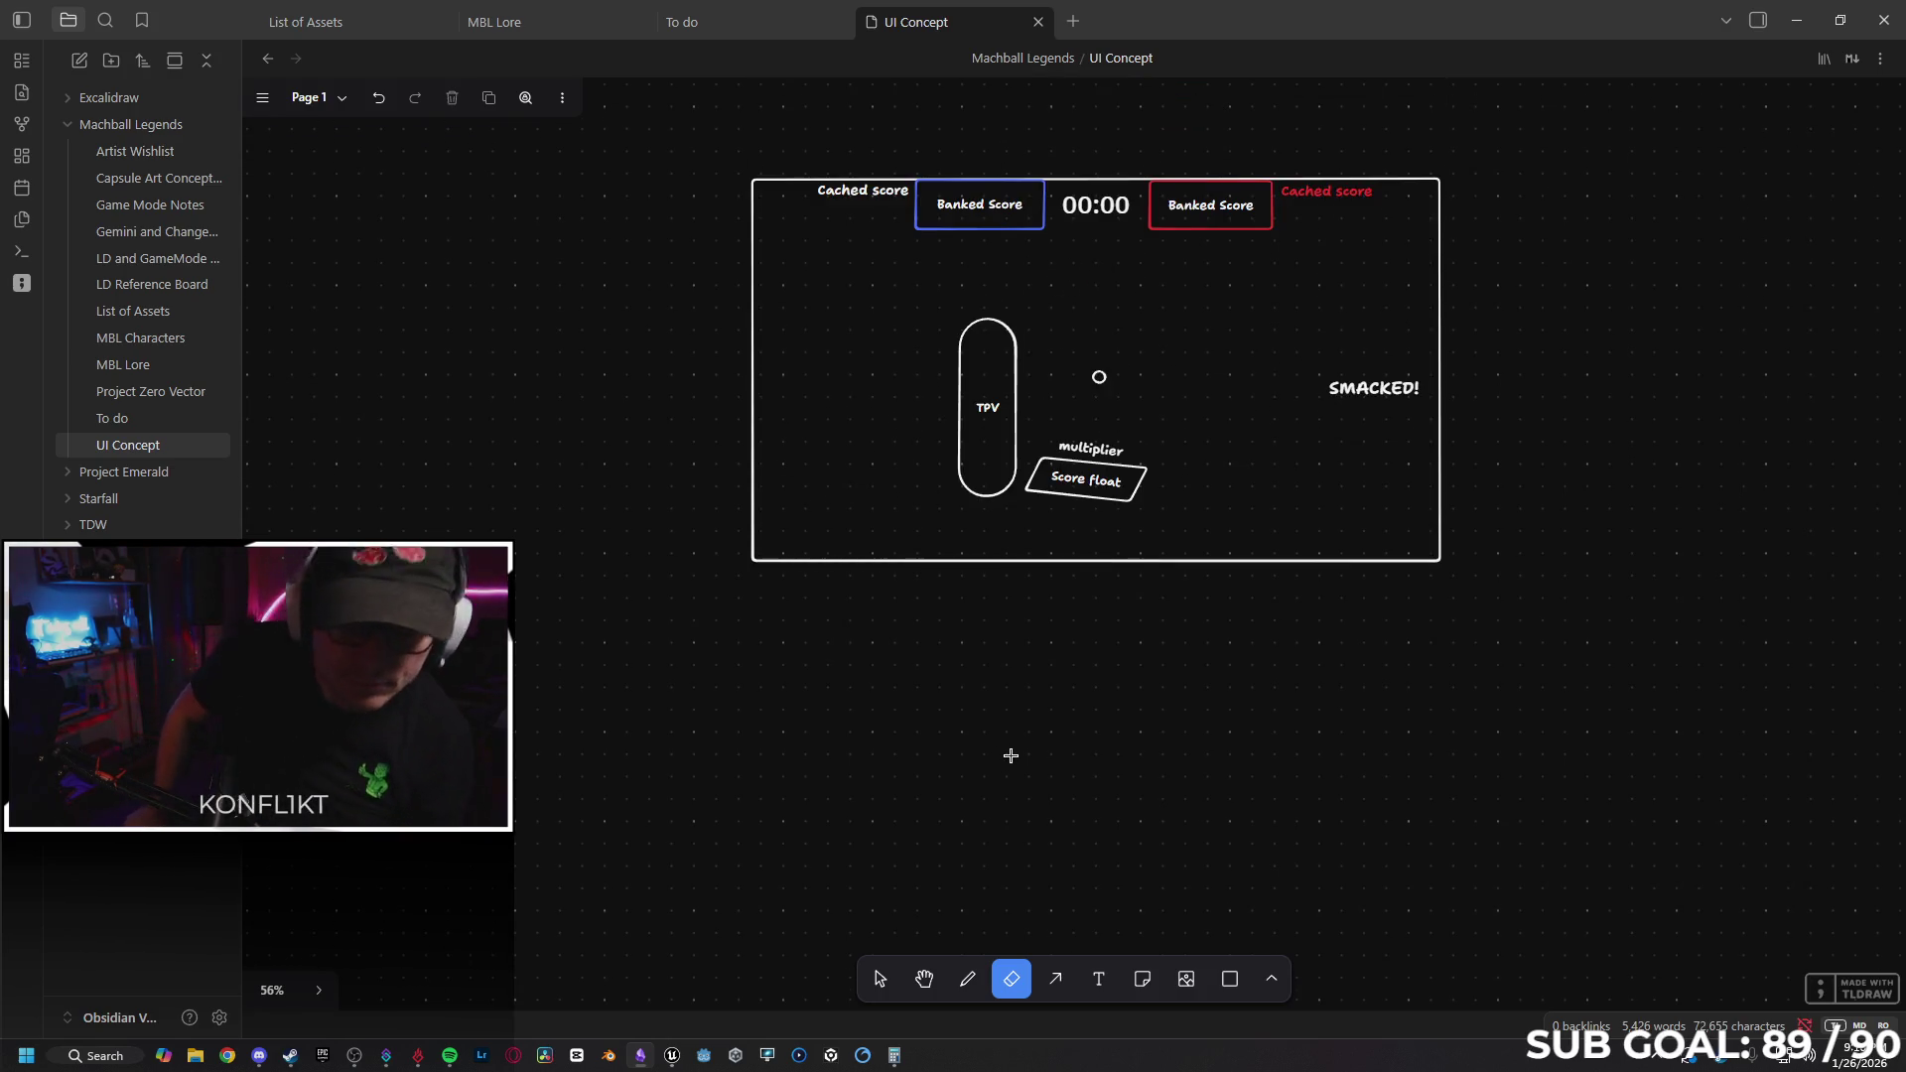
left_click(1791, 21)
left_click(1255, 271)
Return to the SandboxCharacter_CMC blueprint, focus Client 1's window and run toward the other player.
left_click(268, 39)
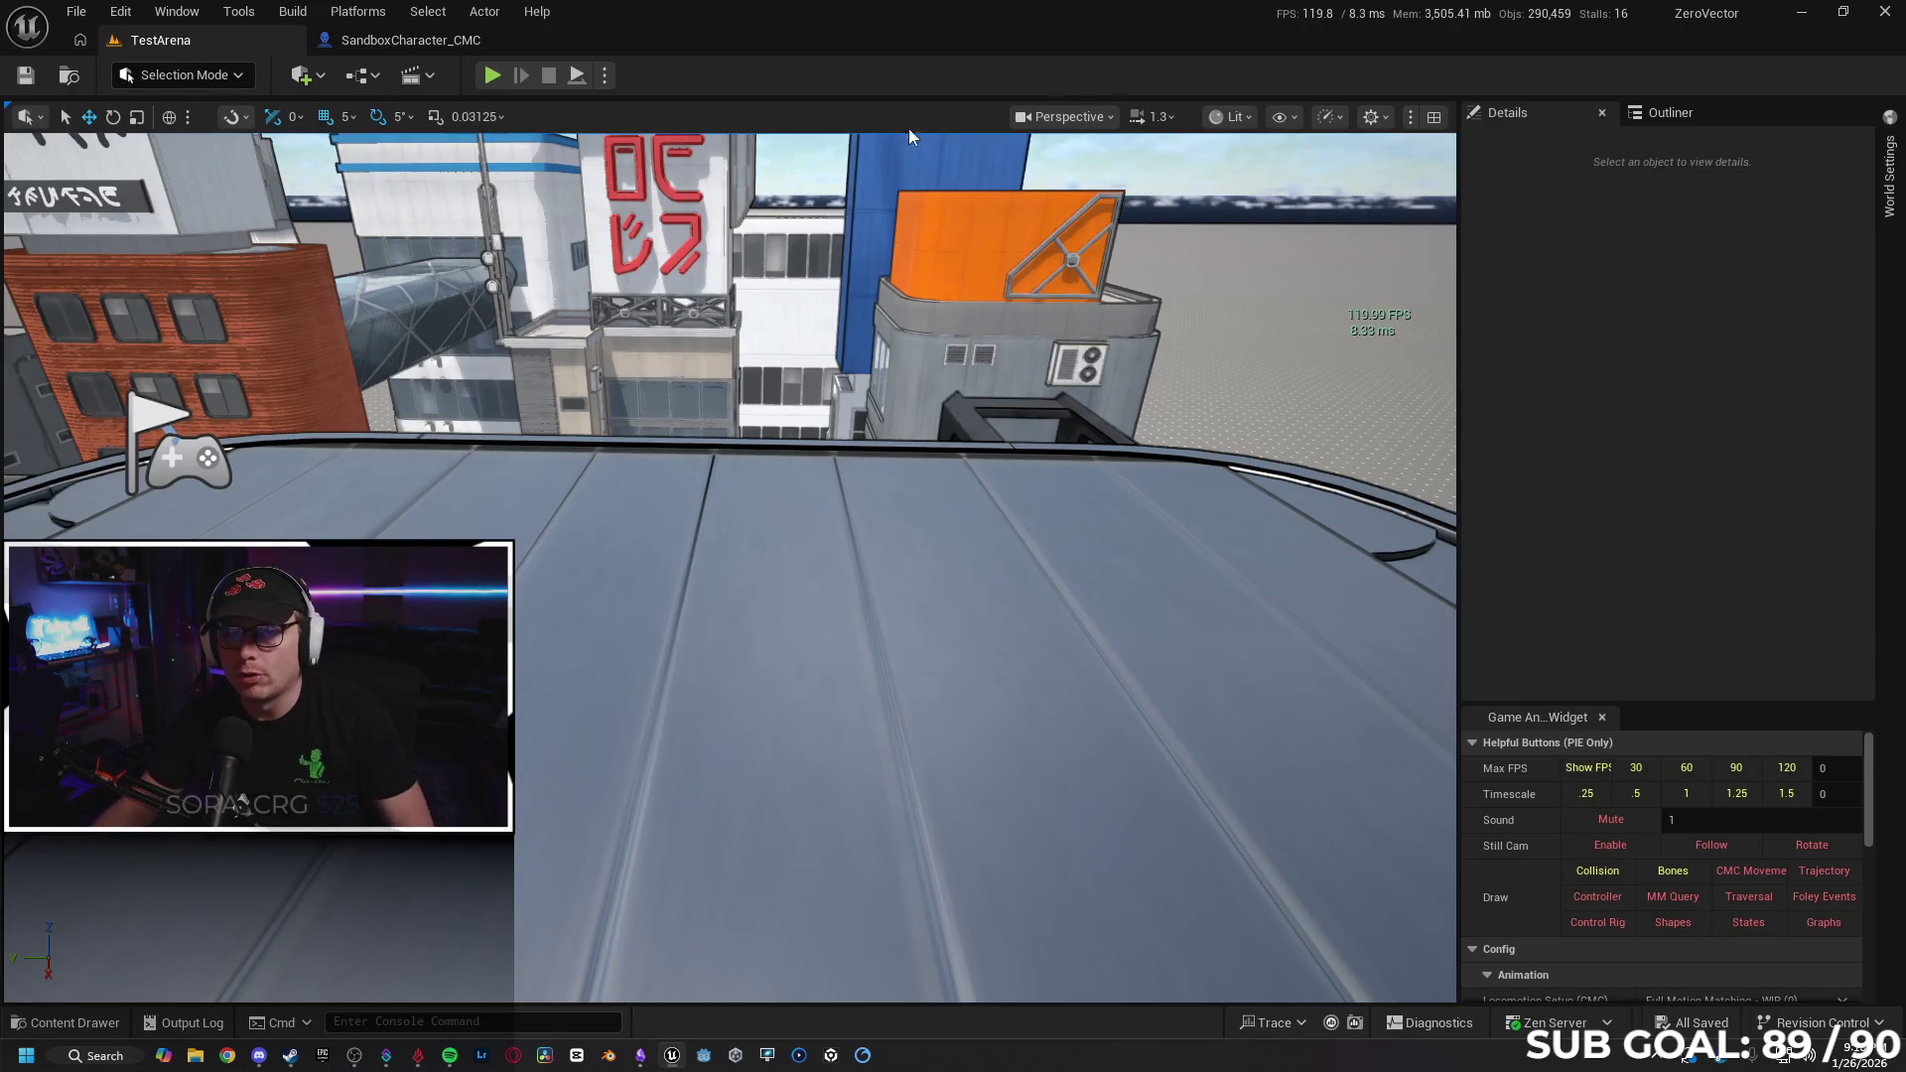
left_click(406, 41)
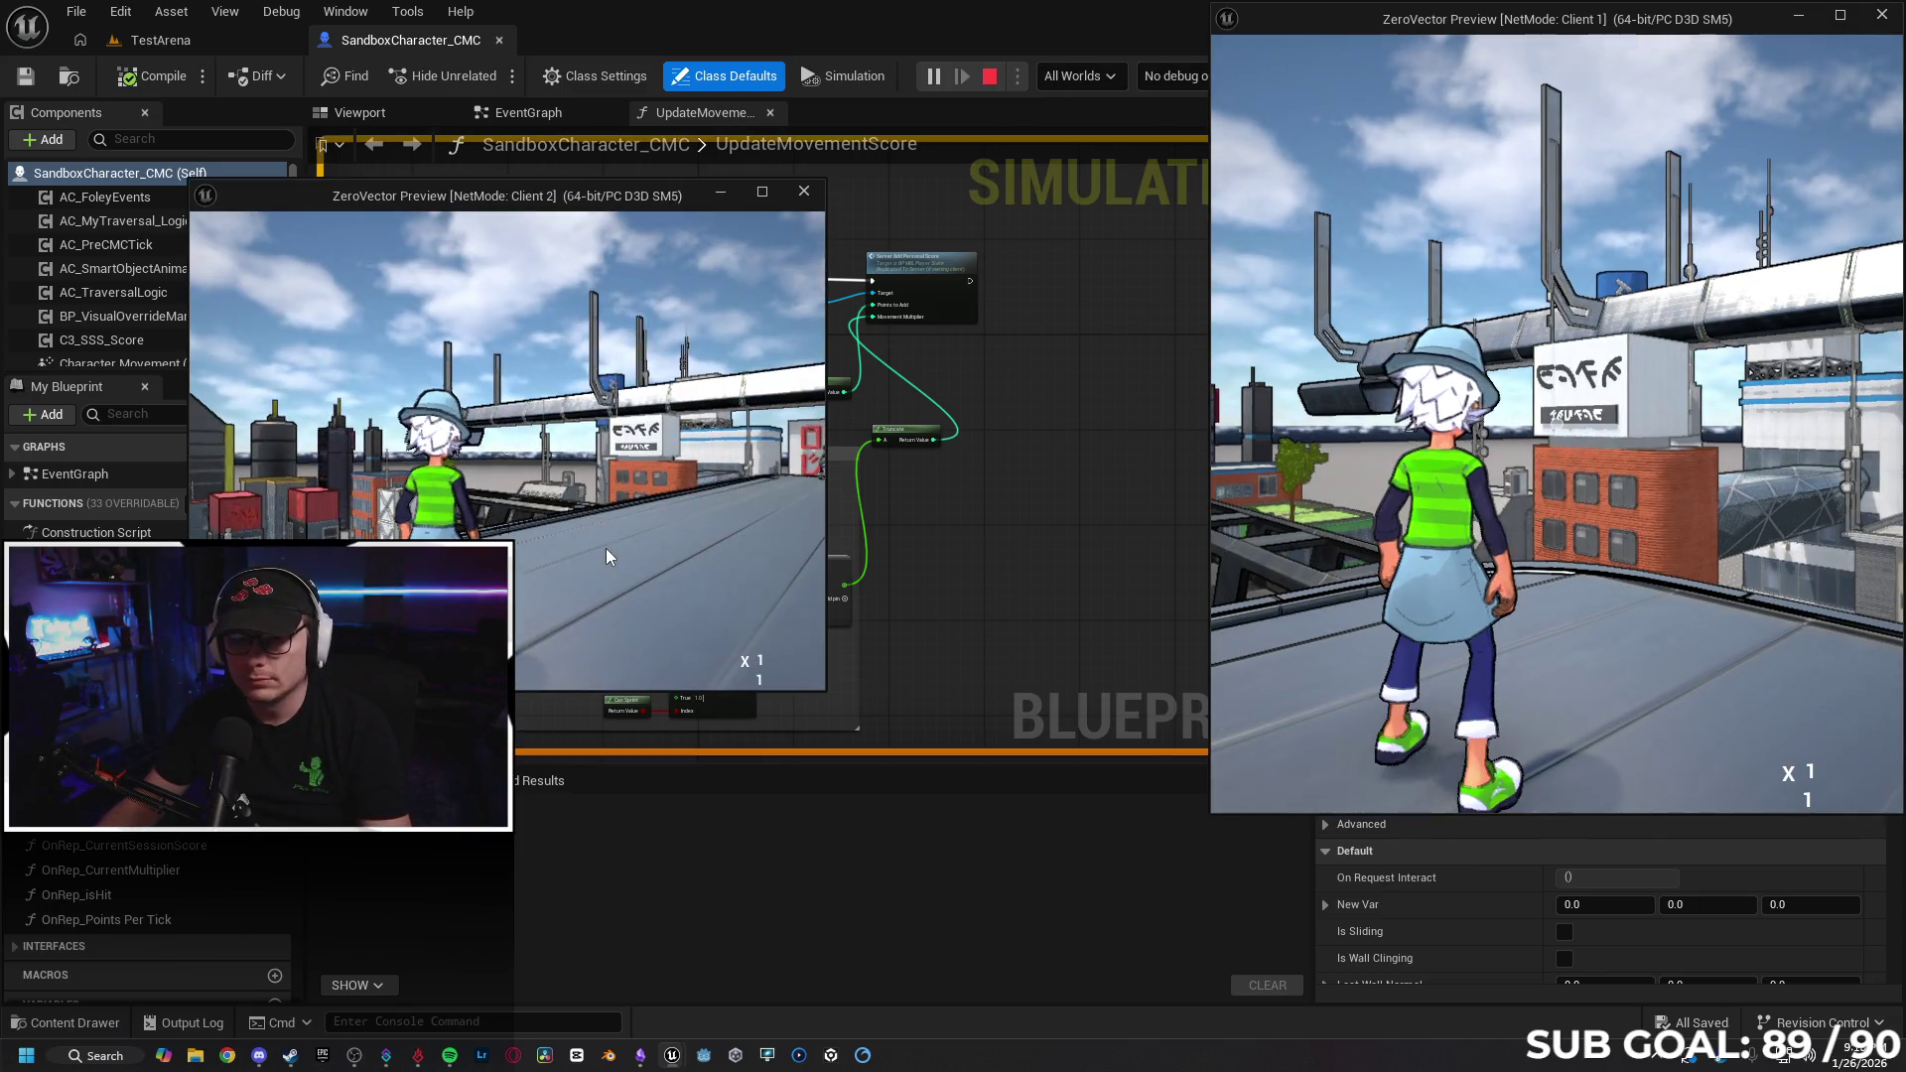
left_click(1532, 570)
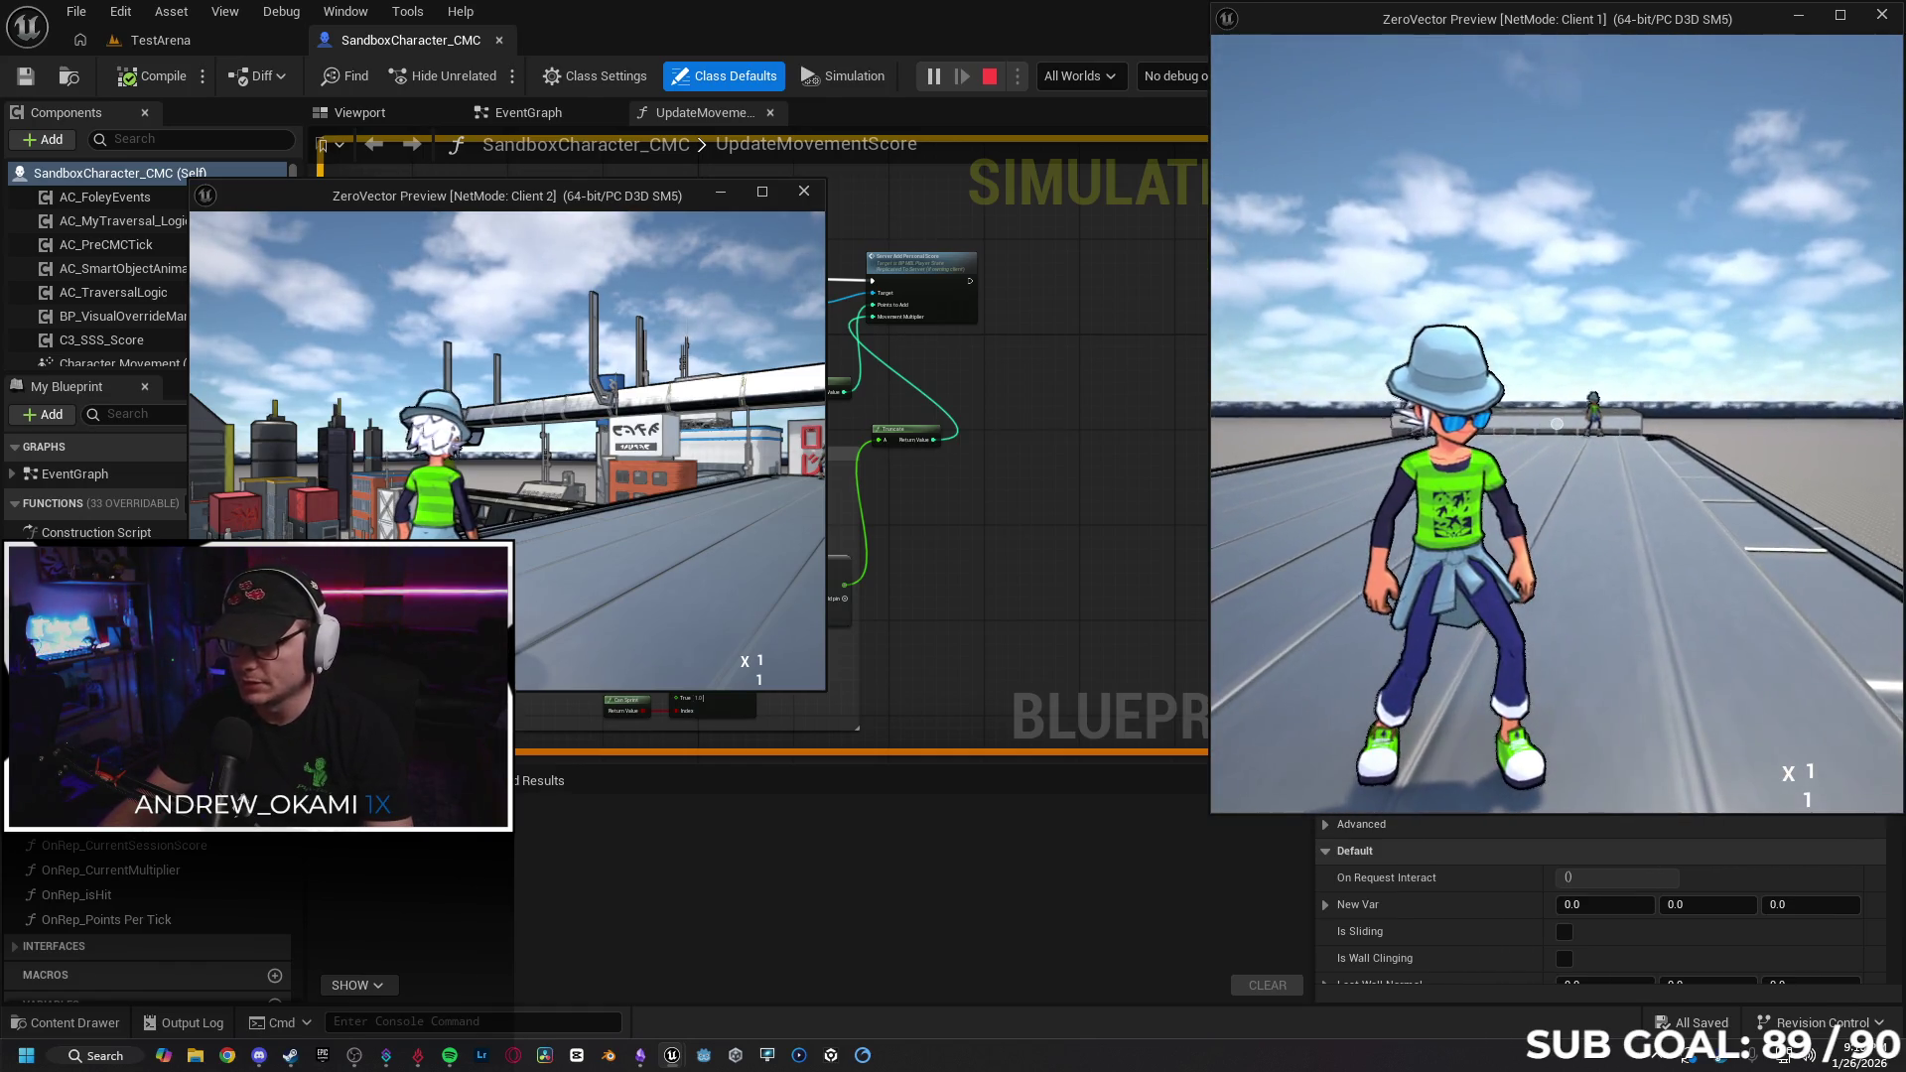
key("w")
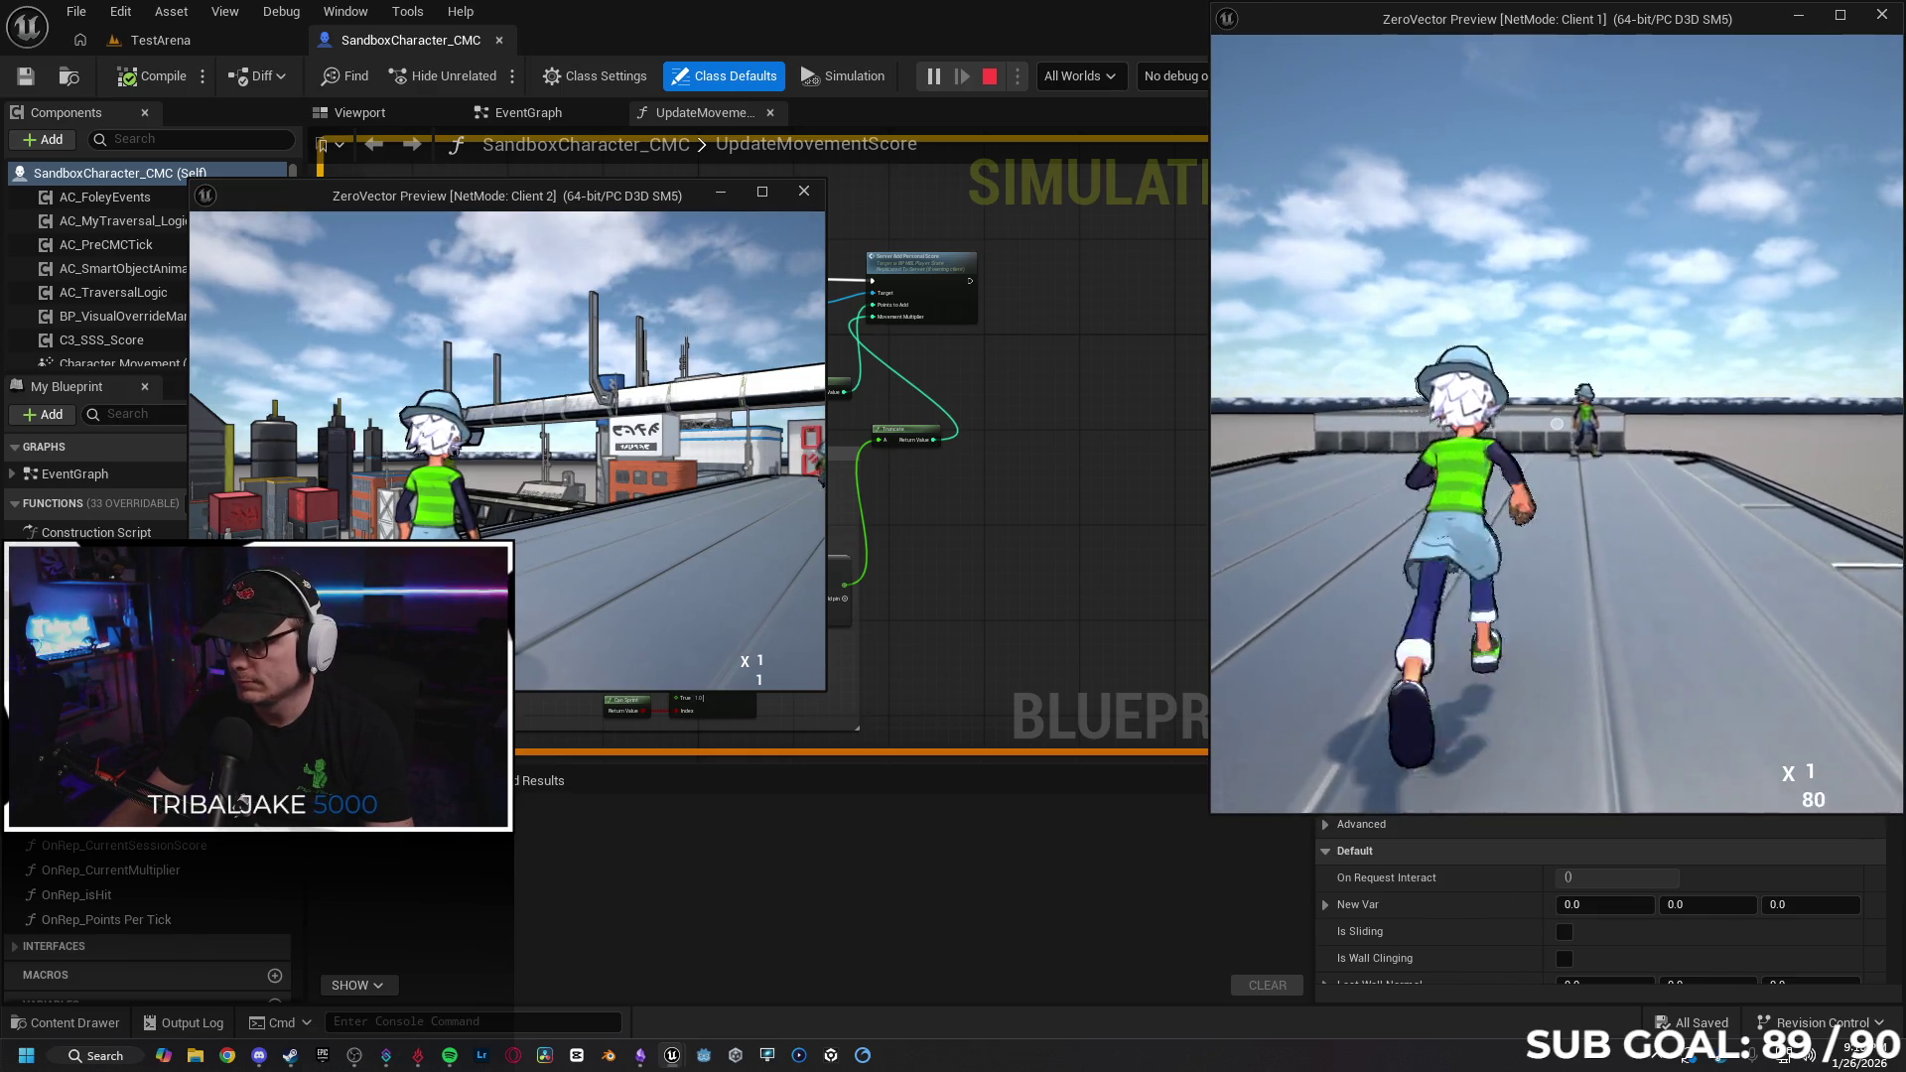
key("w")
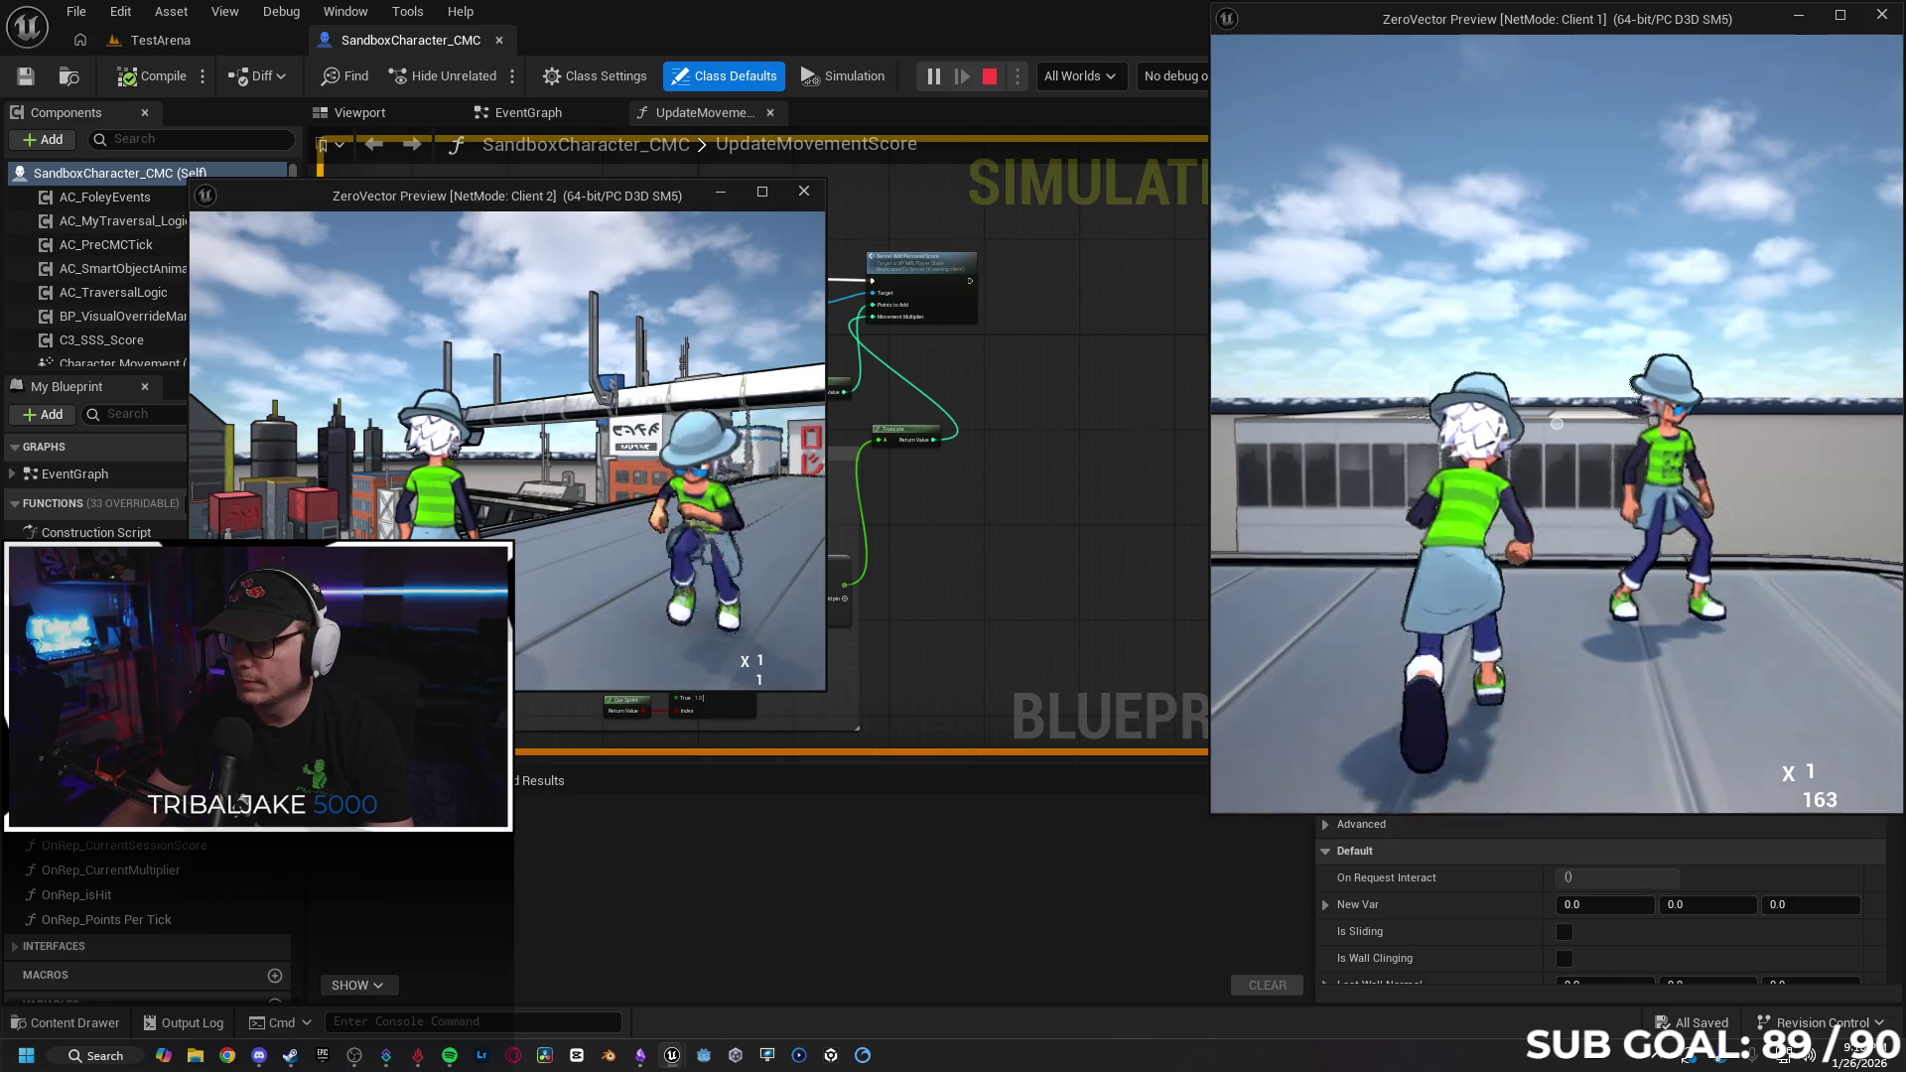
Keep running, crouching and turning on the rooftop to build score, then stop with Esc.
key("s")
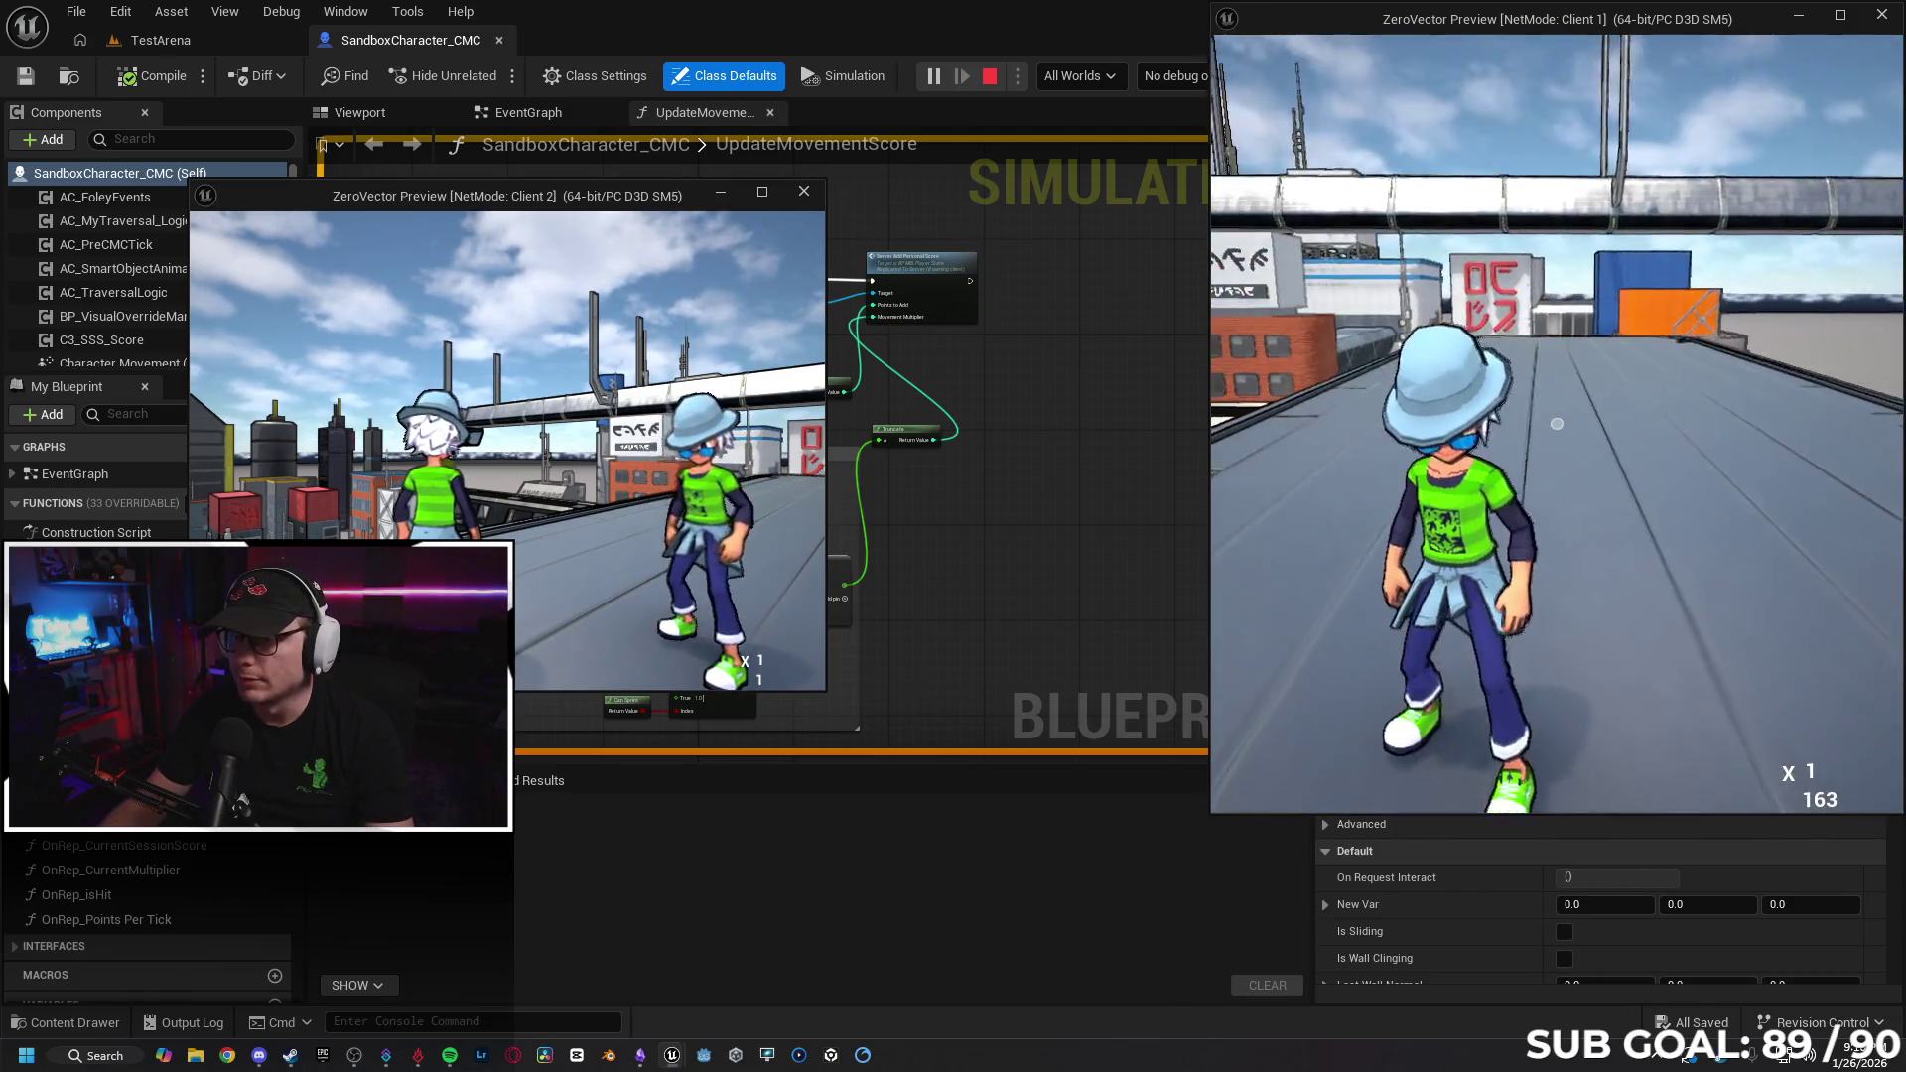
key("w")
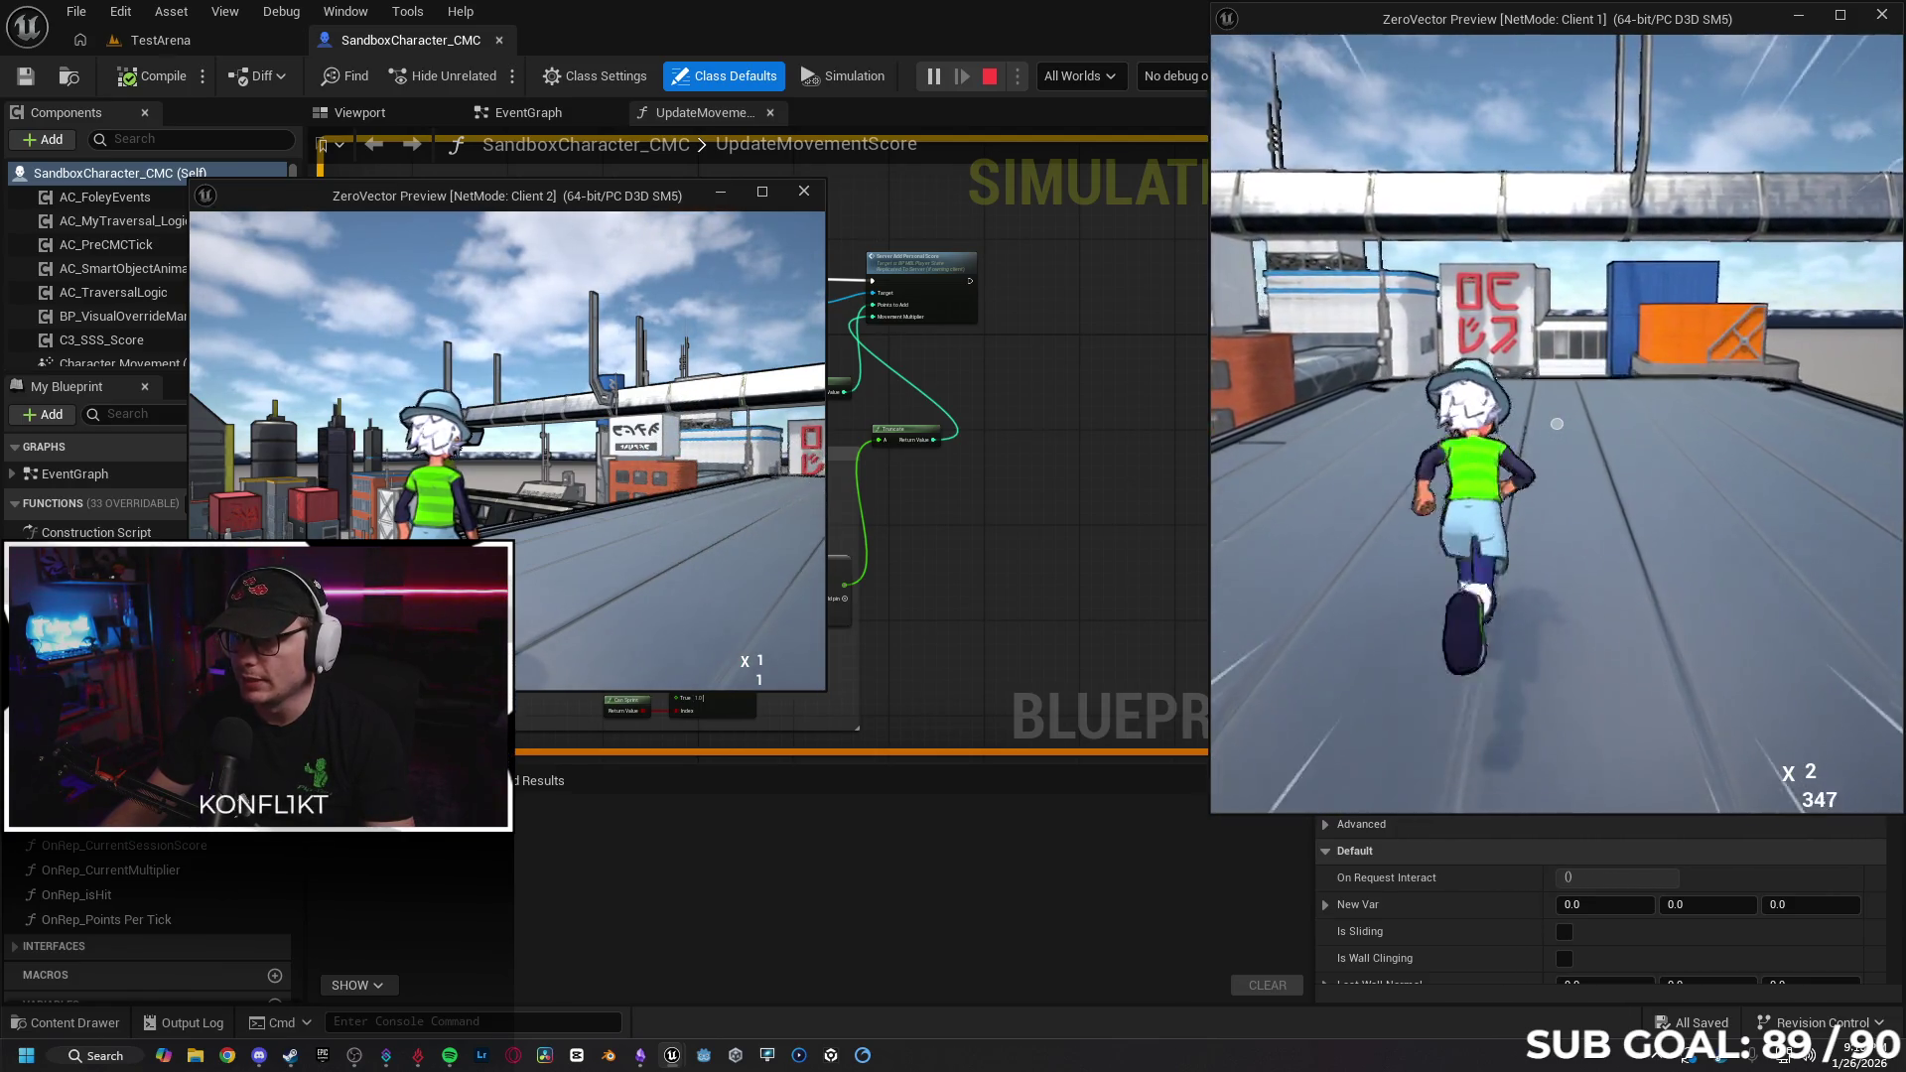
key("c")
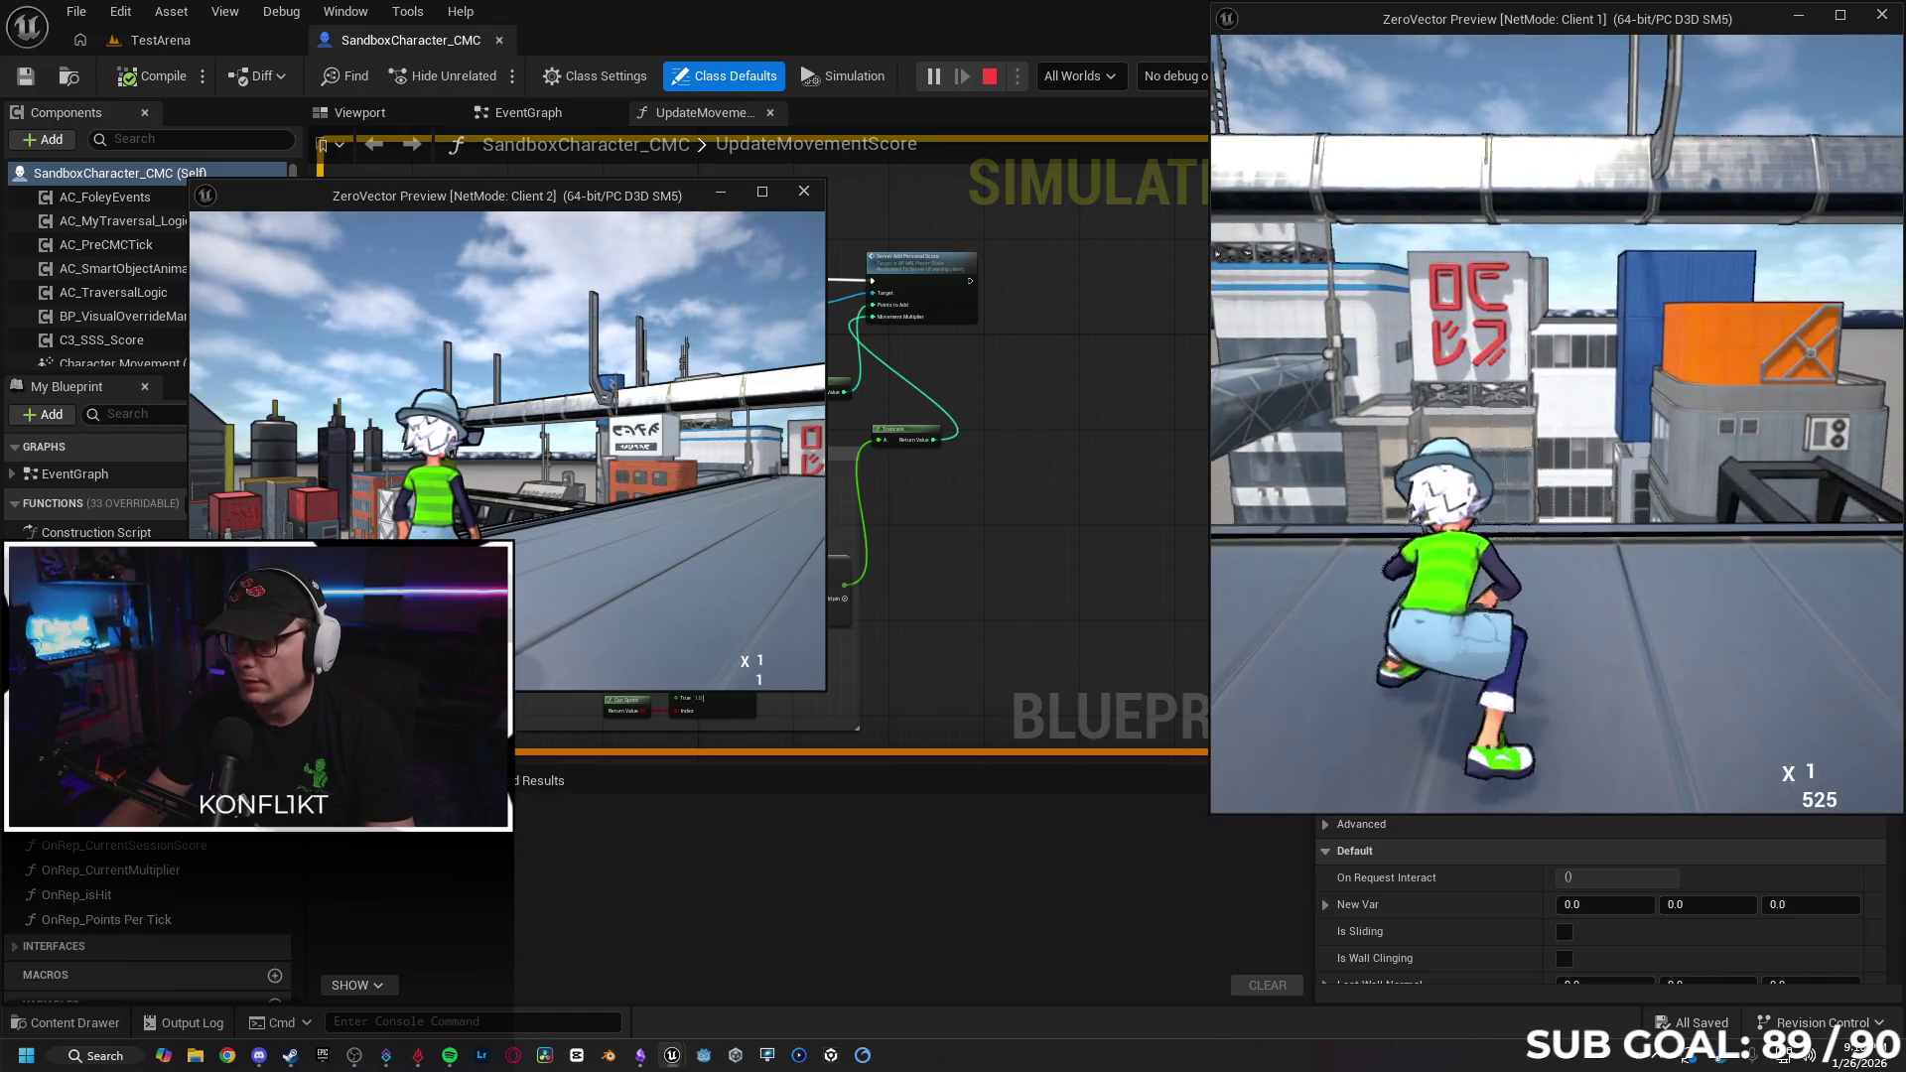
key("s")
key("w")
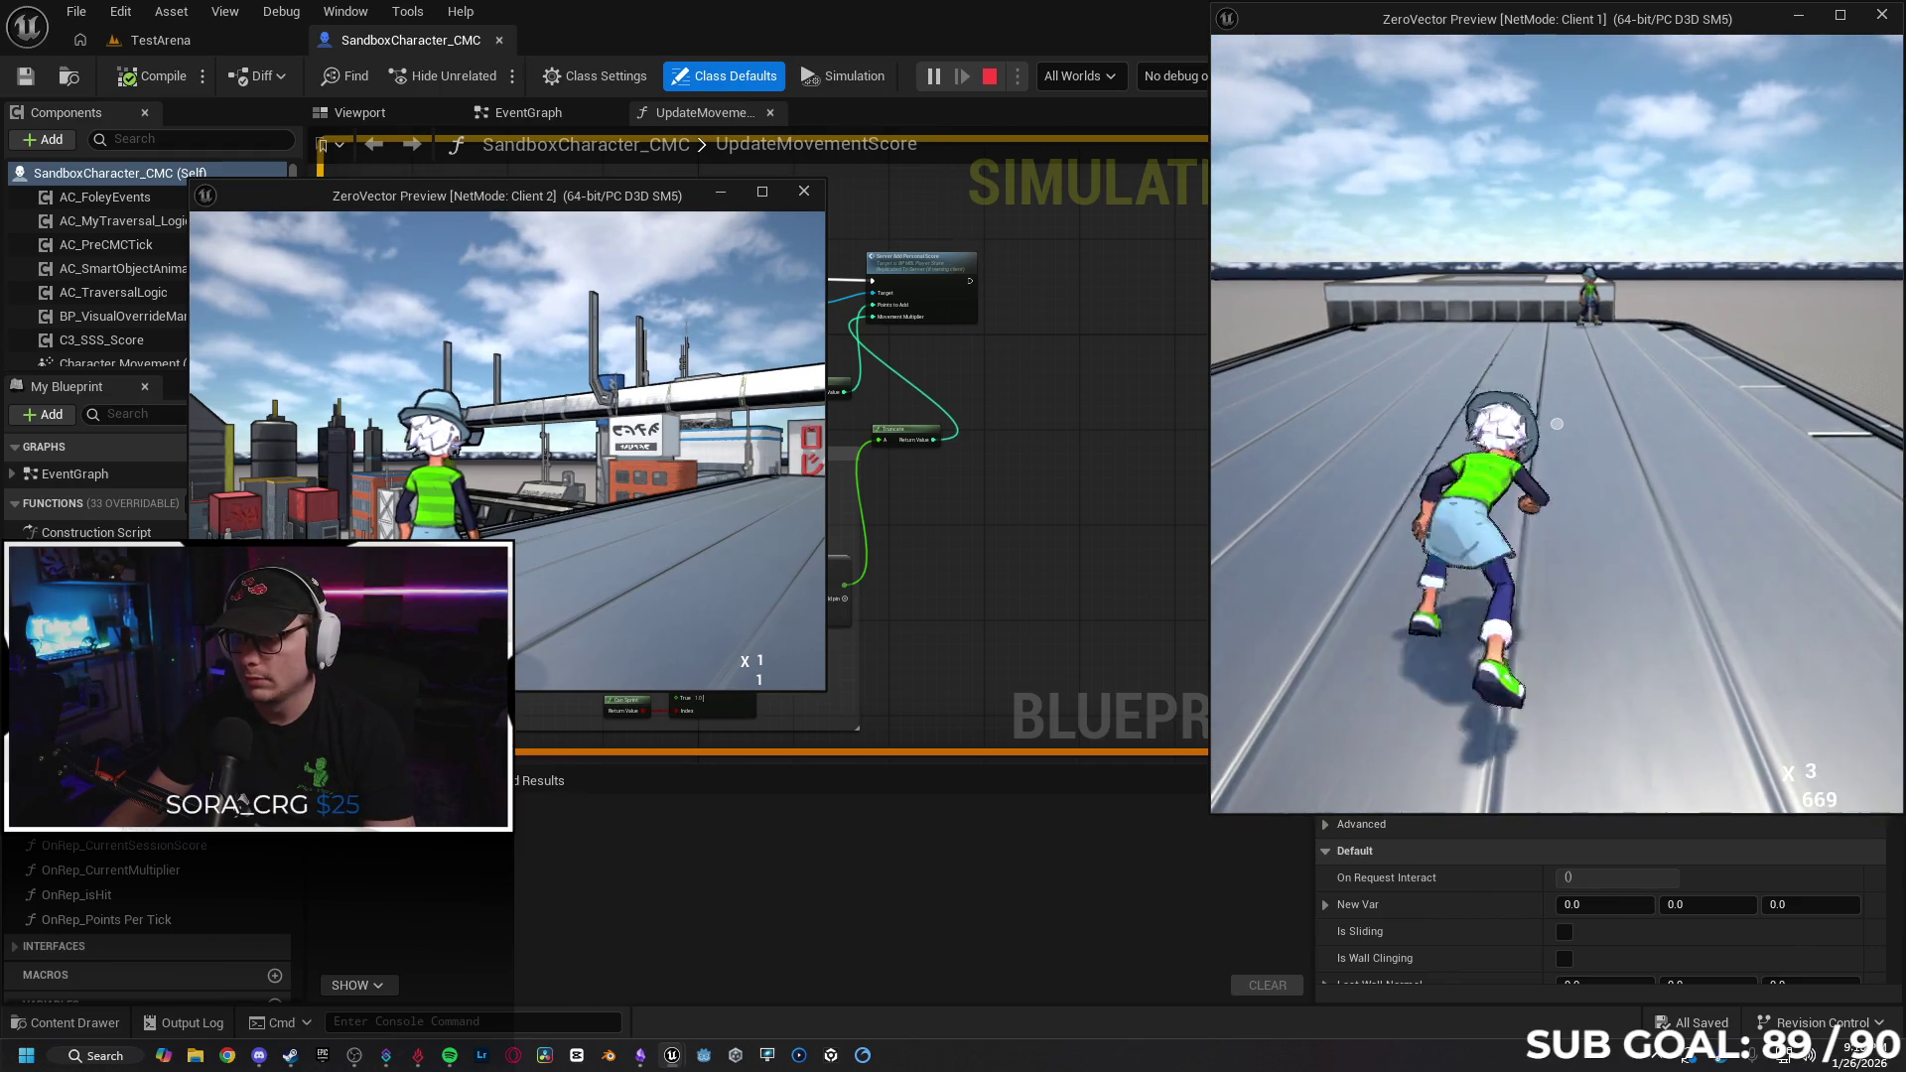
key("s")
key("w")
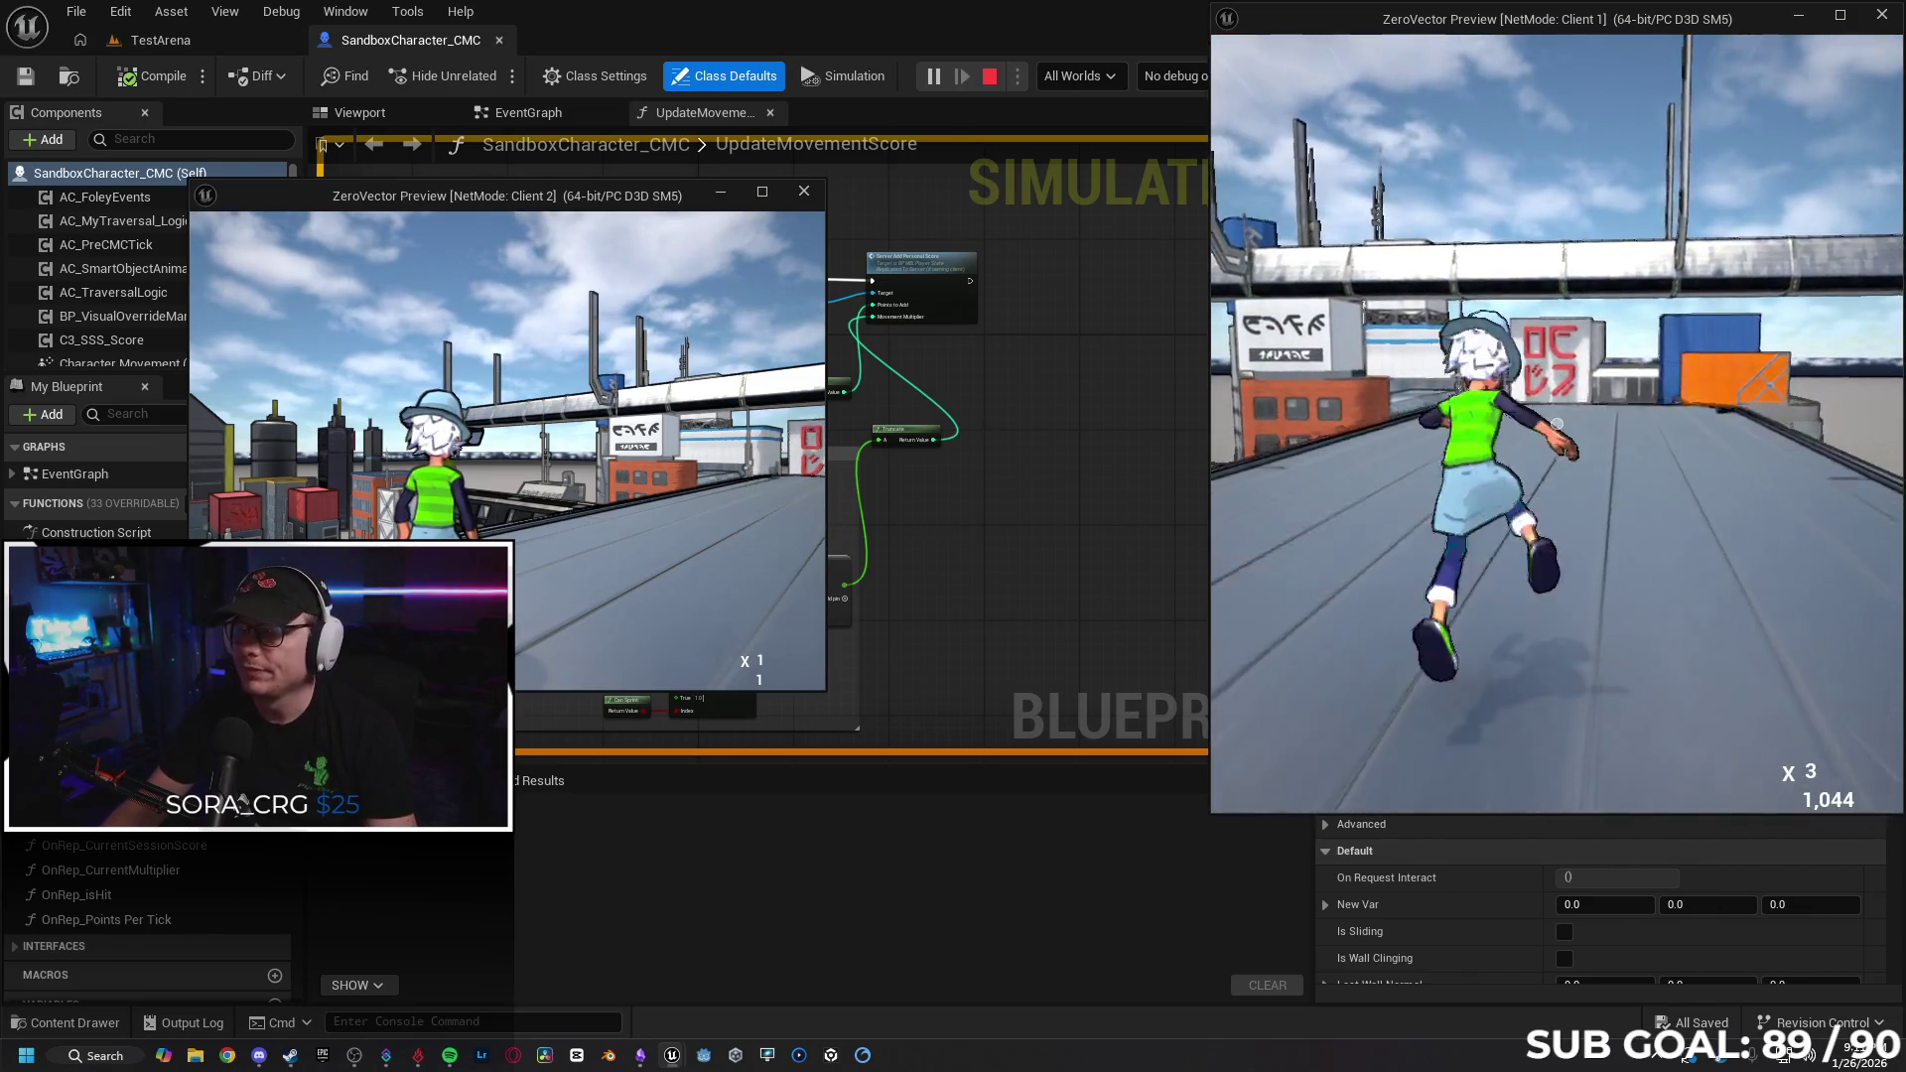
key("Escape")
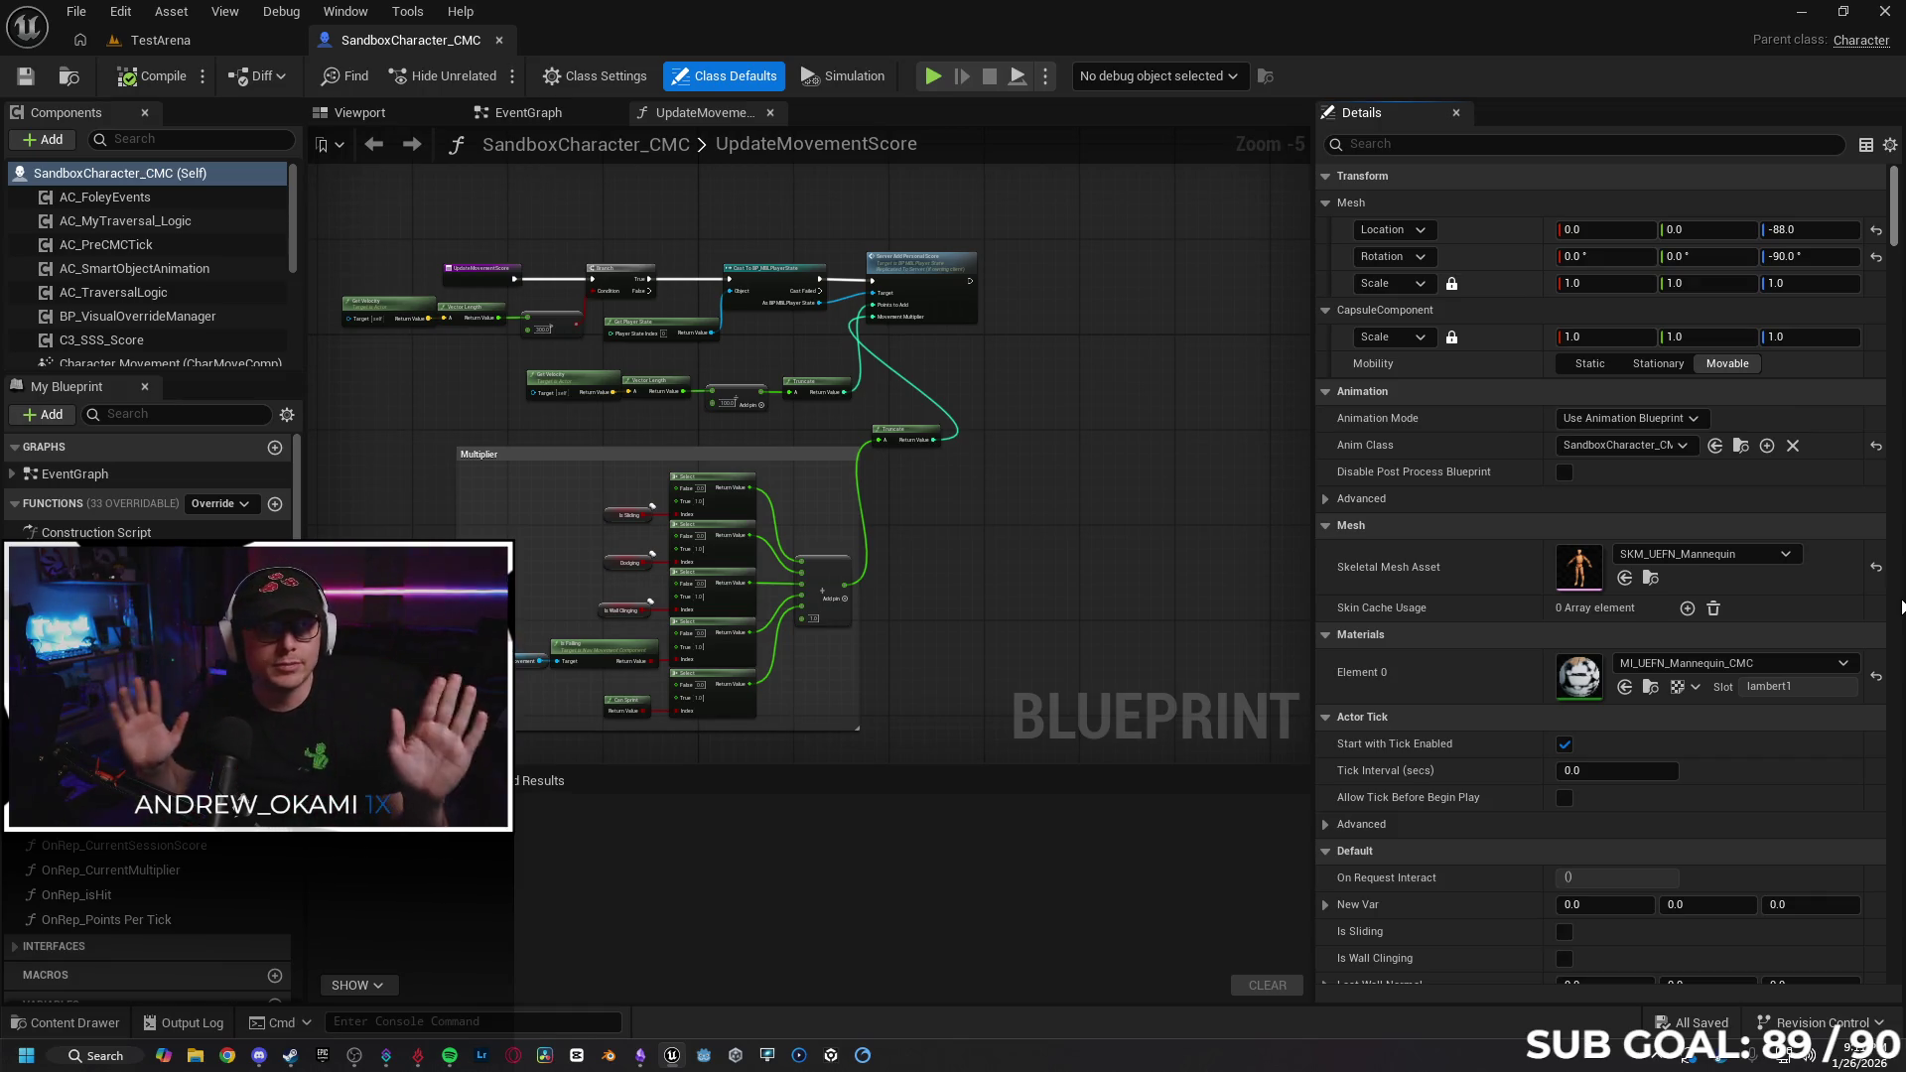
scroll(1159, 425, "up", 2)
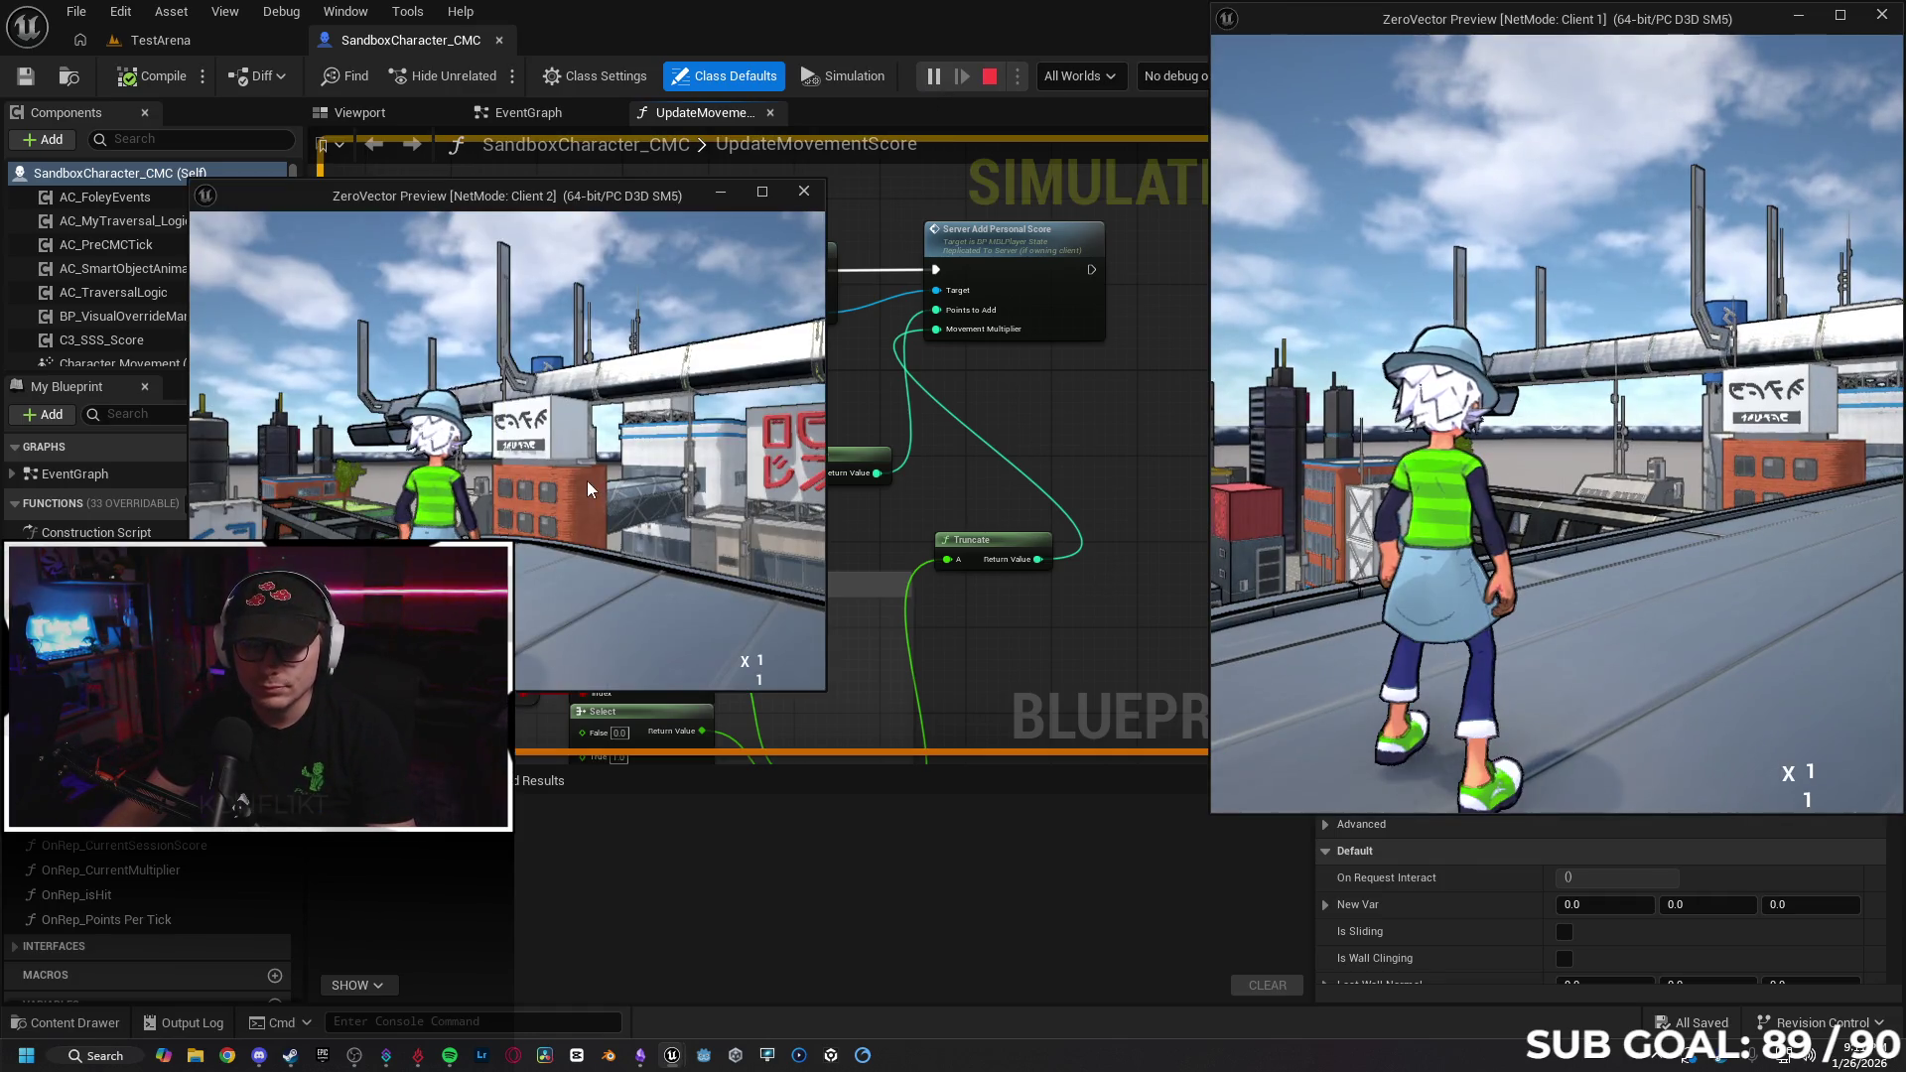
key("w")
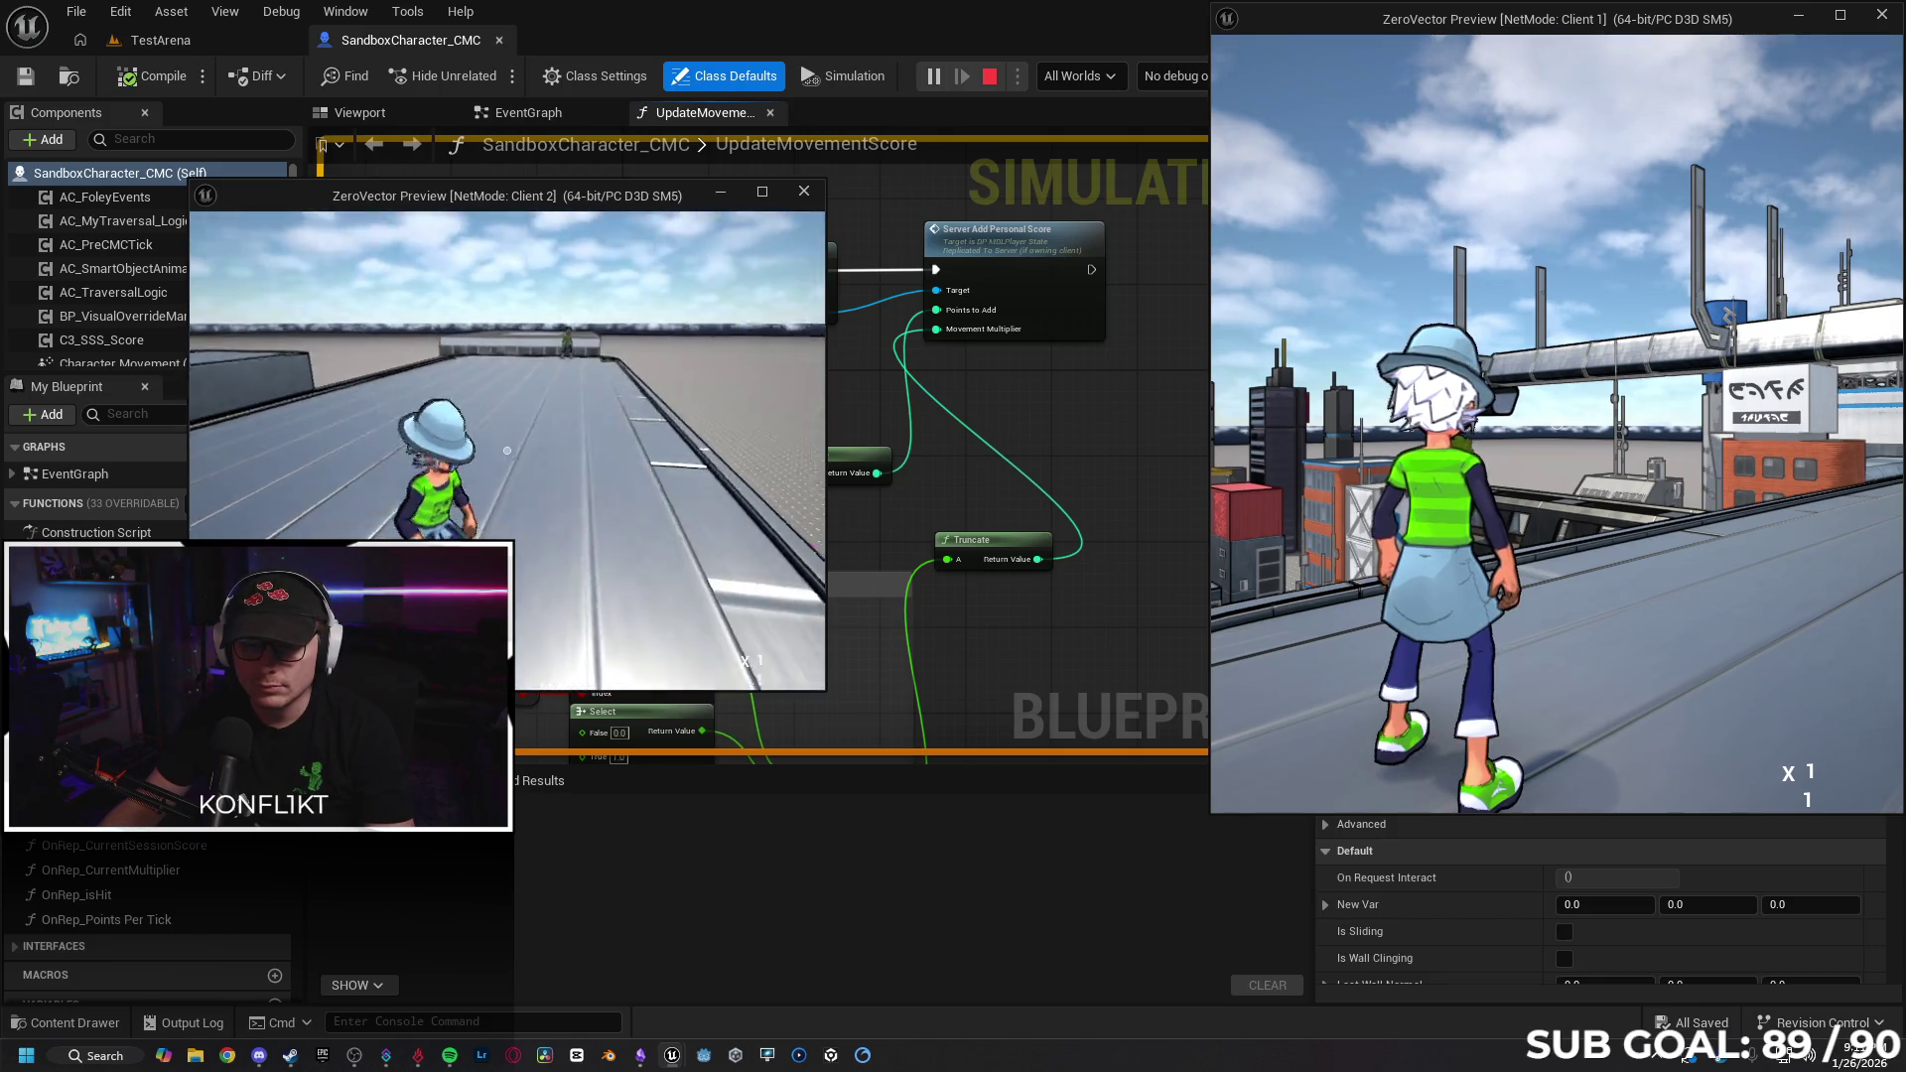
key("space")
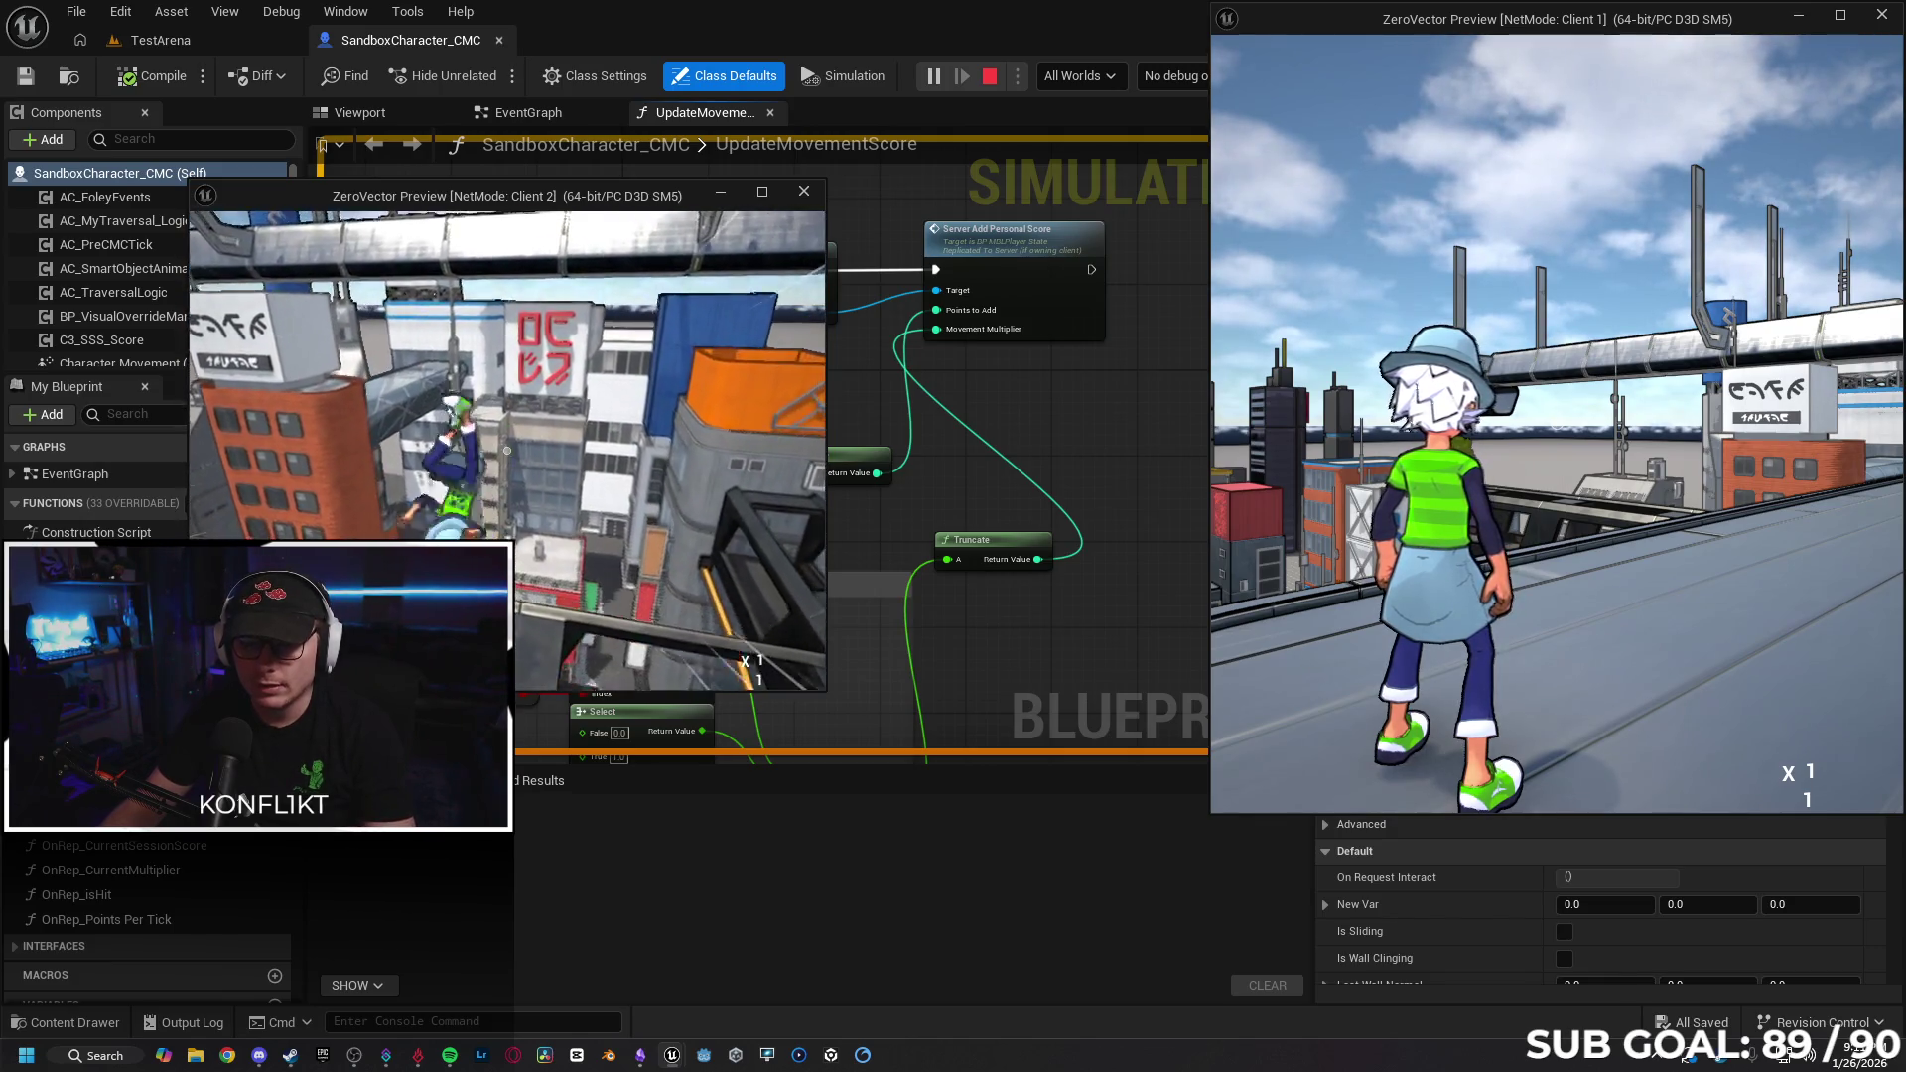
key("Escape")
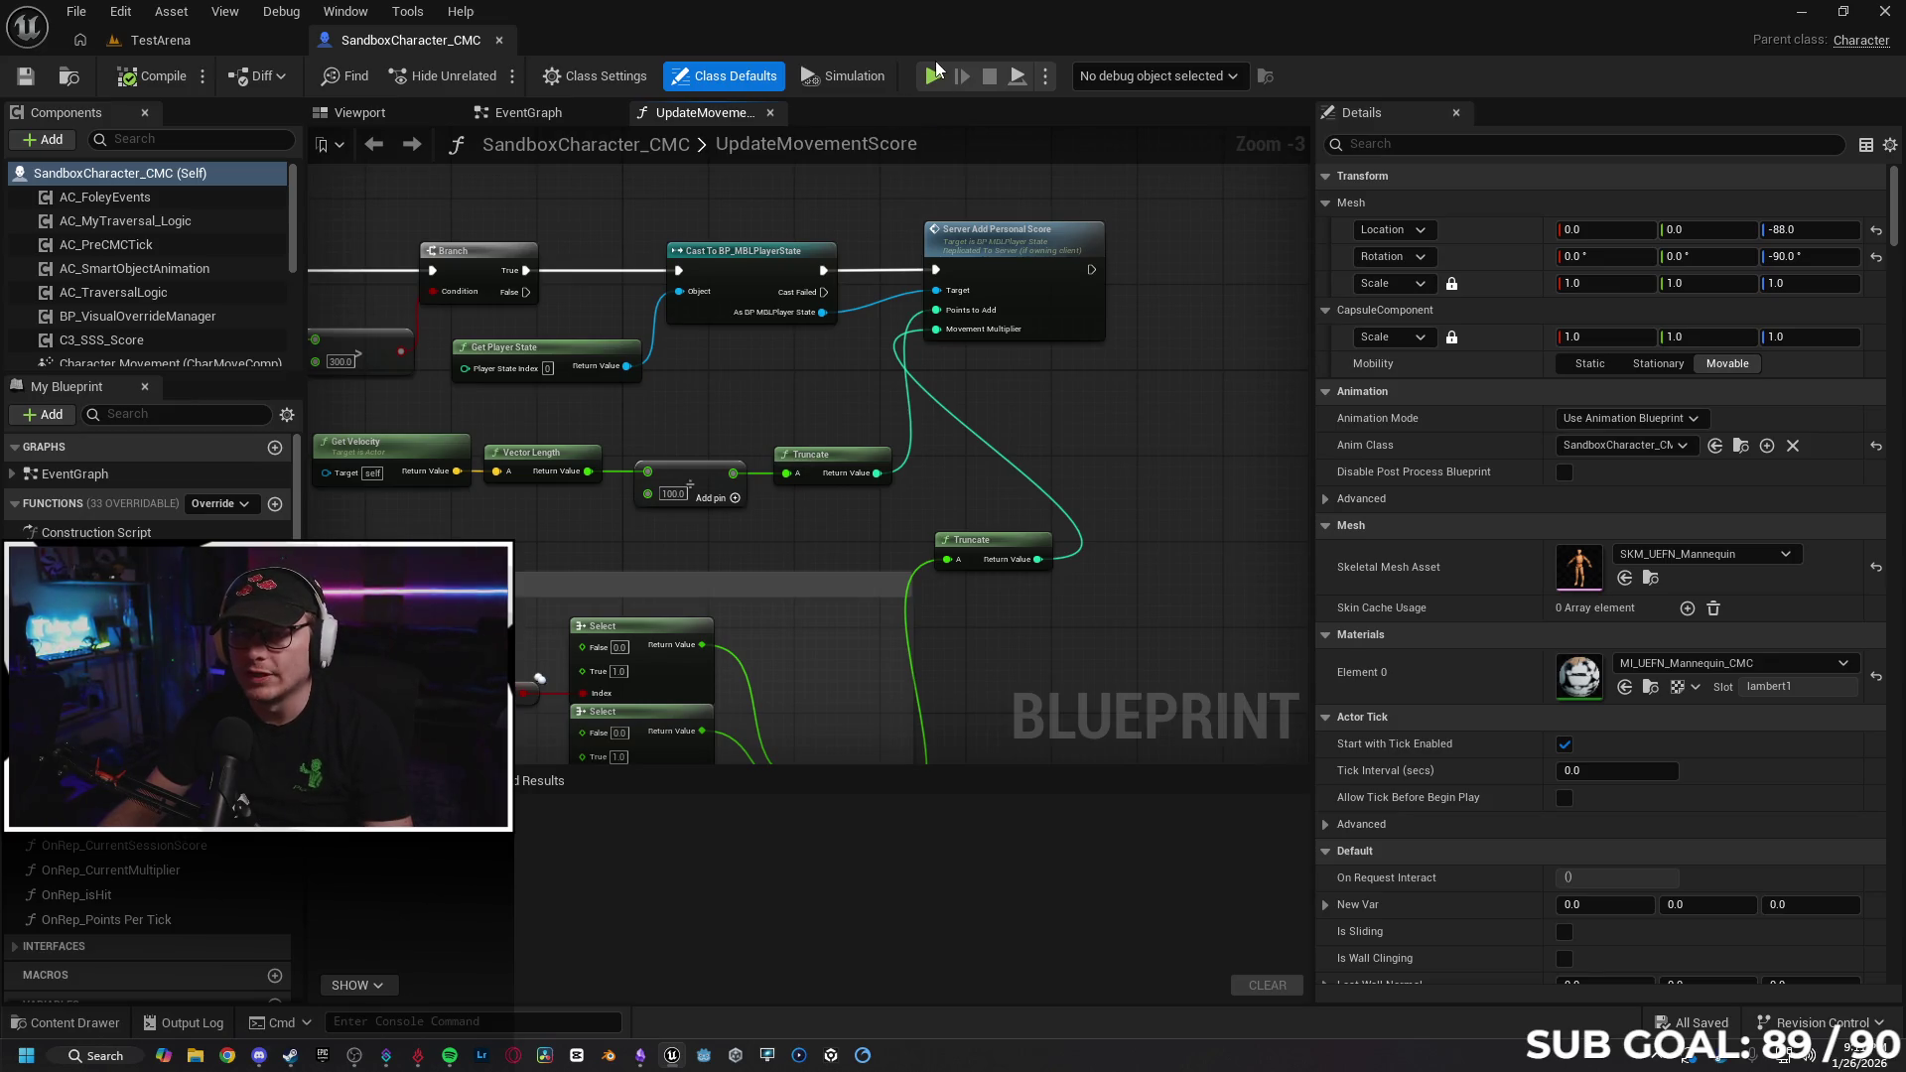
left_click(932, 79)
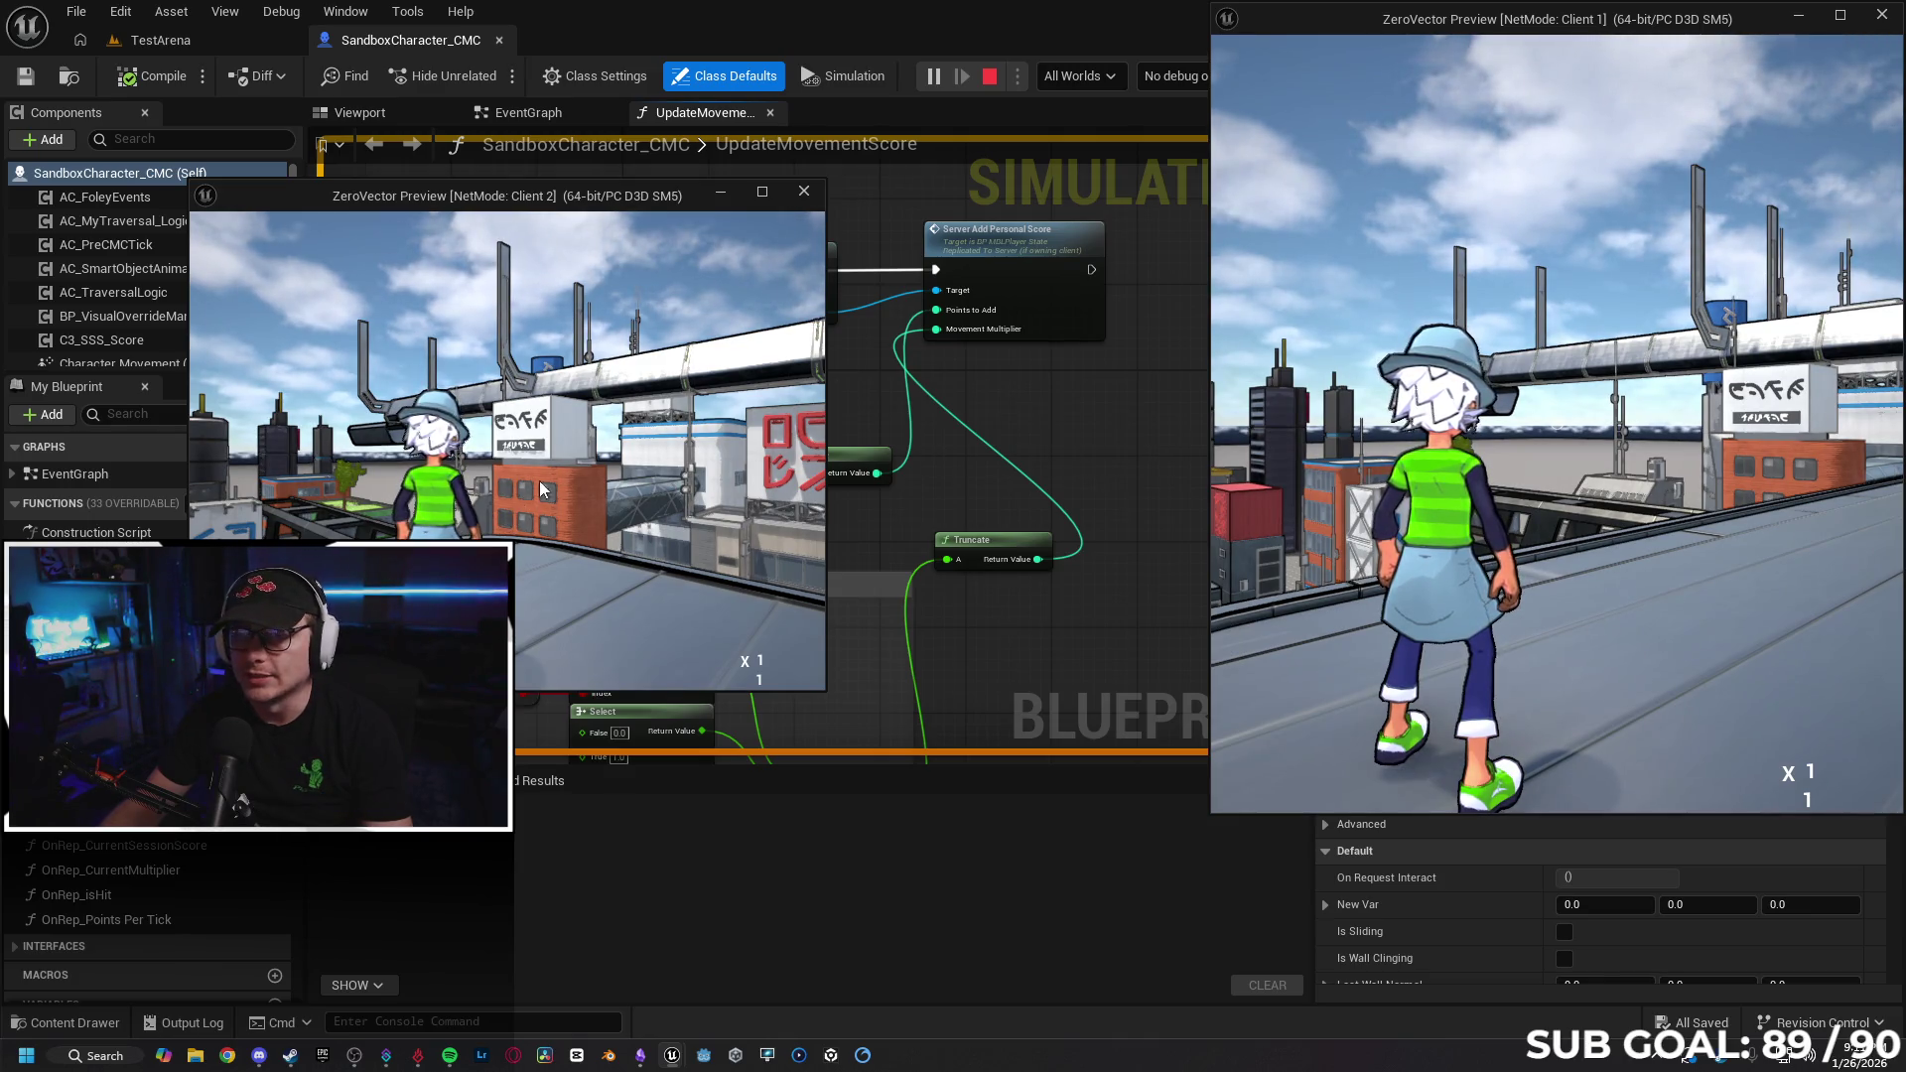
left_click(561, 461)
key("w")
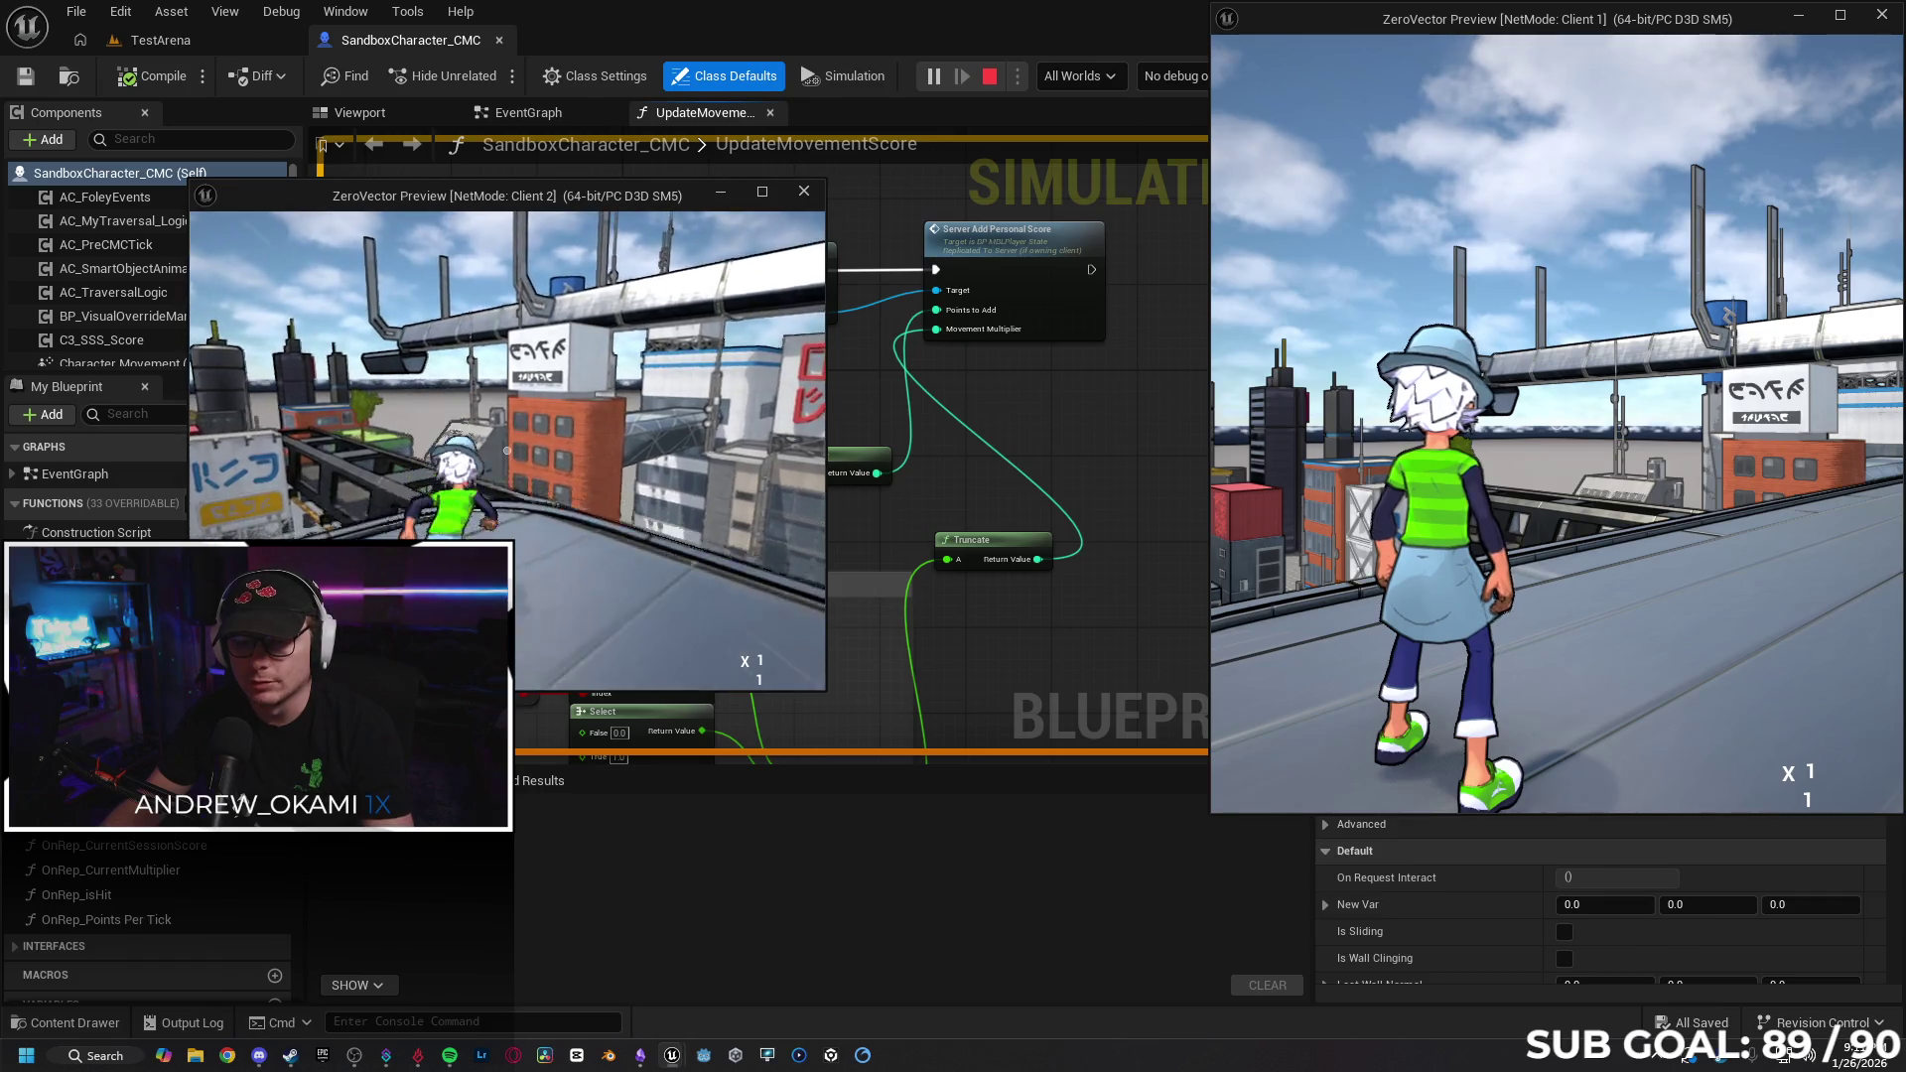
key("w")
key("super")
left_click(1398, 569)
key("w")
key("w")
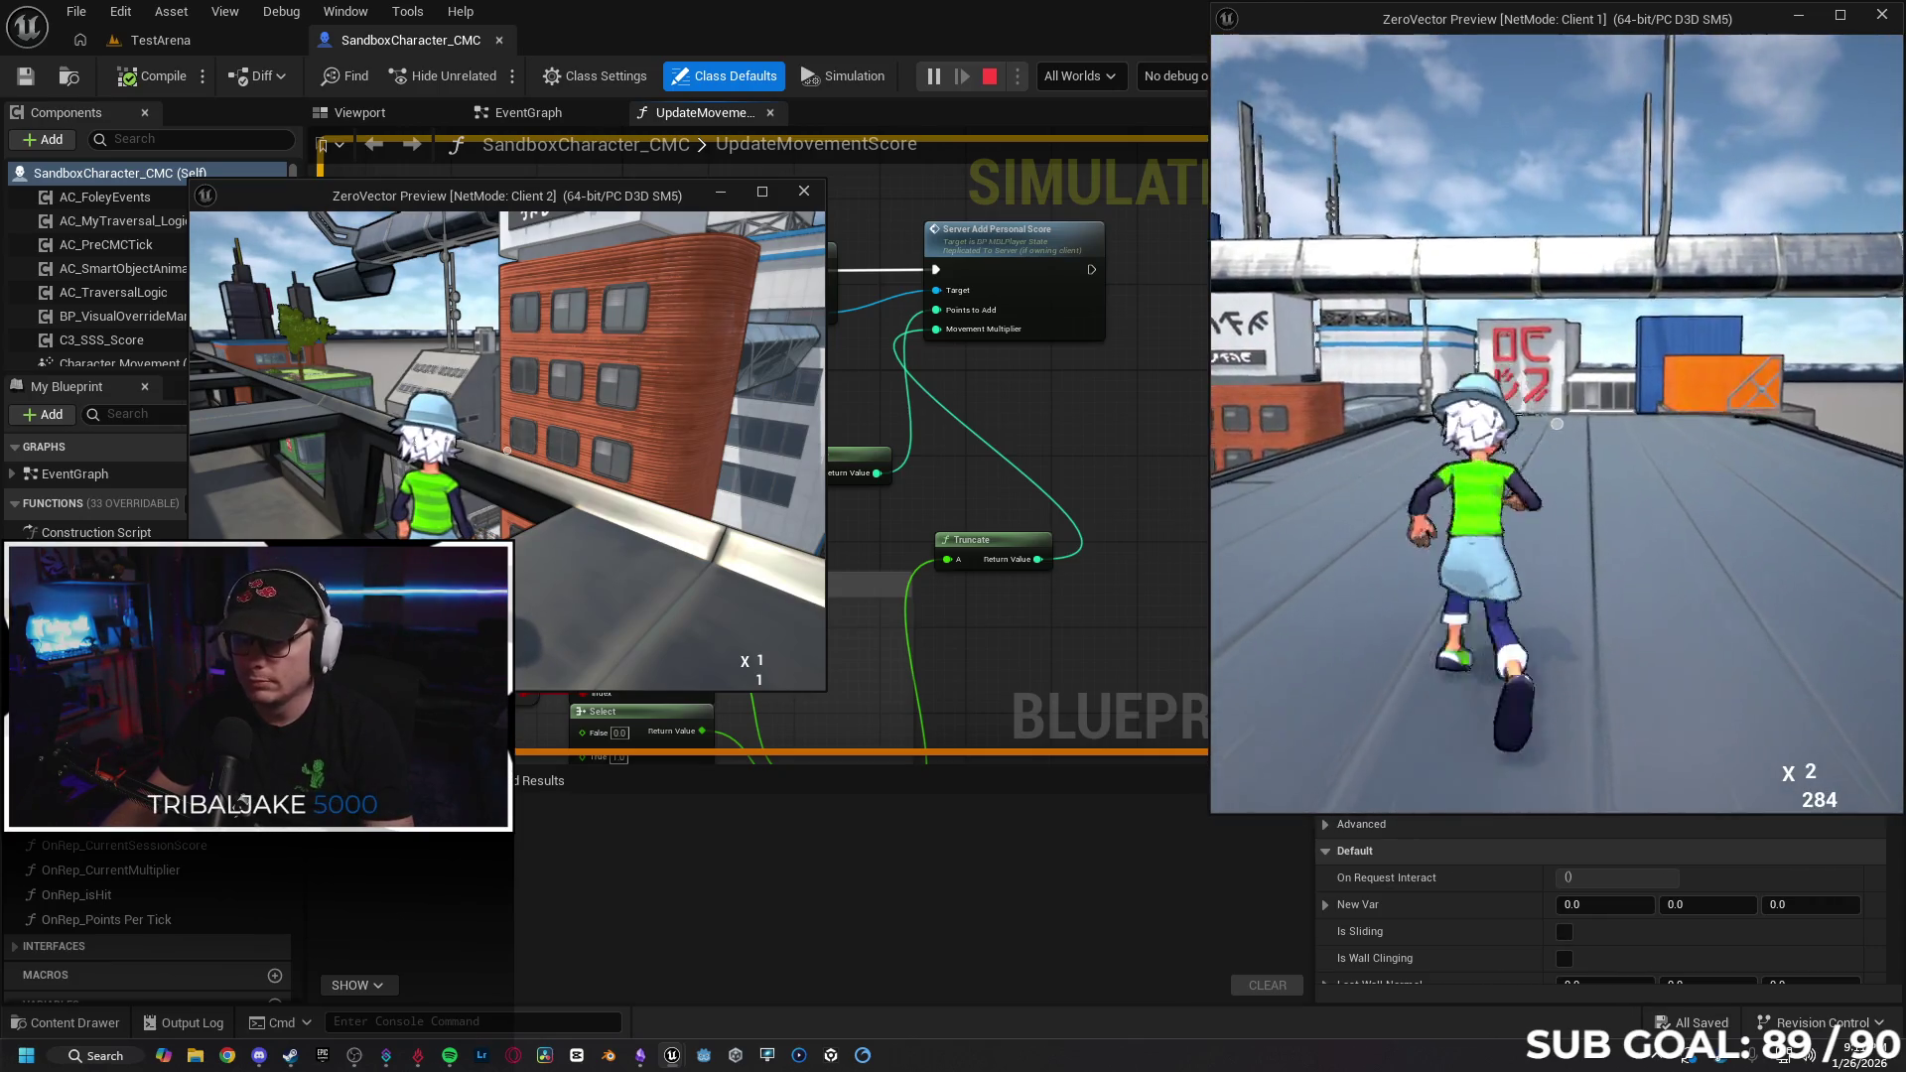
key("w")
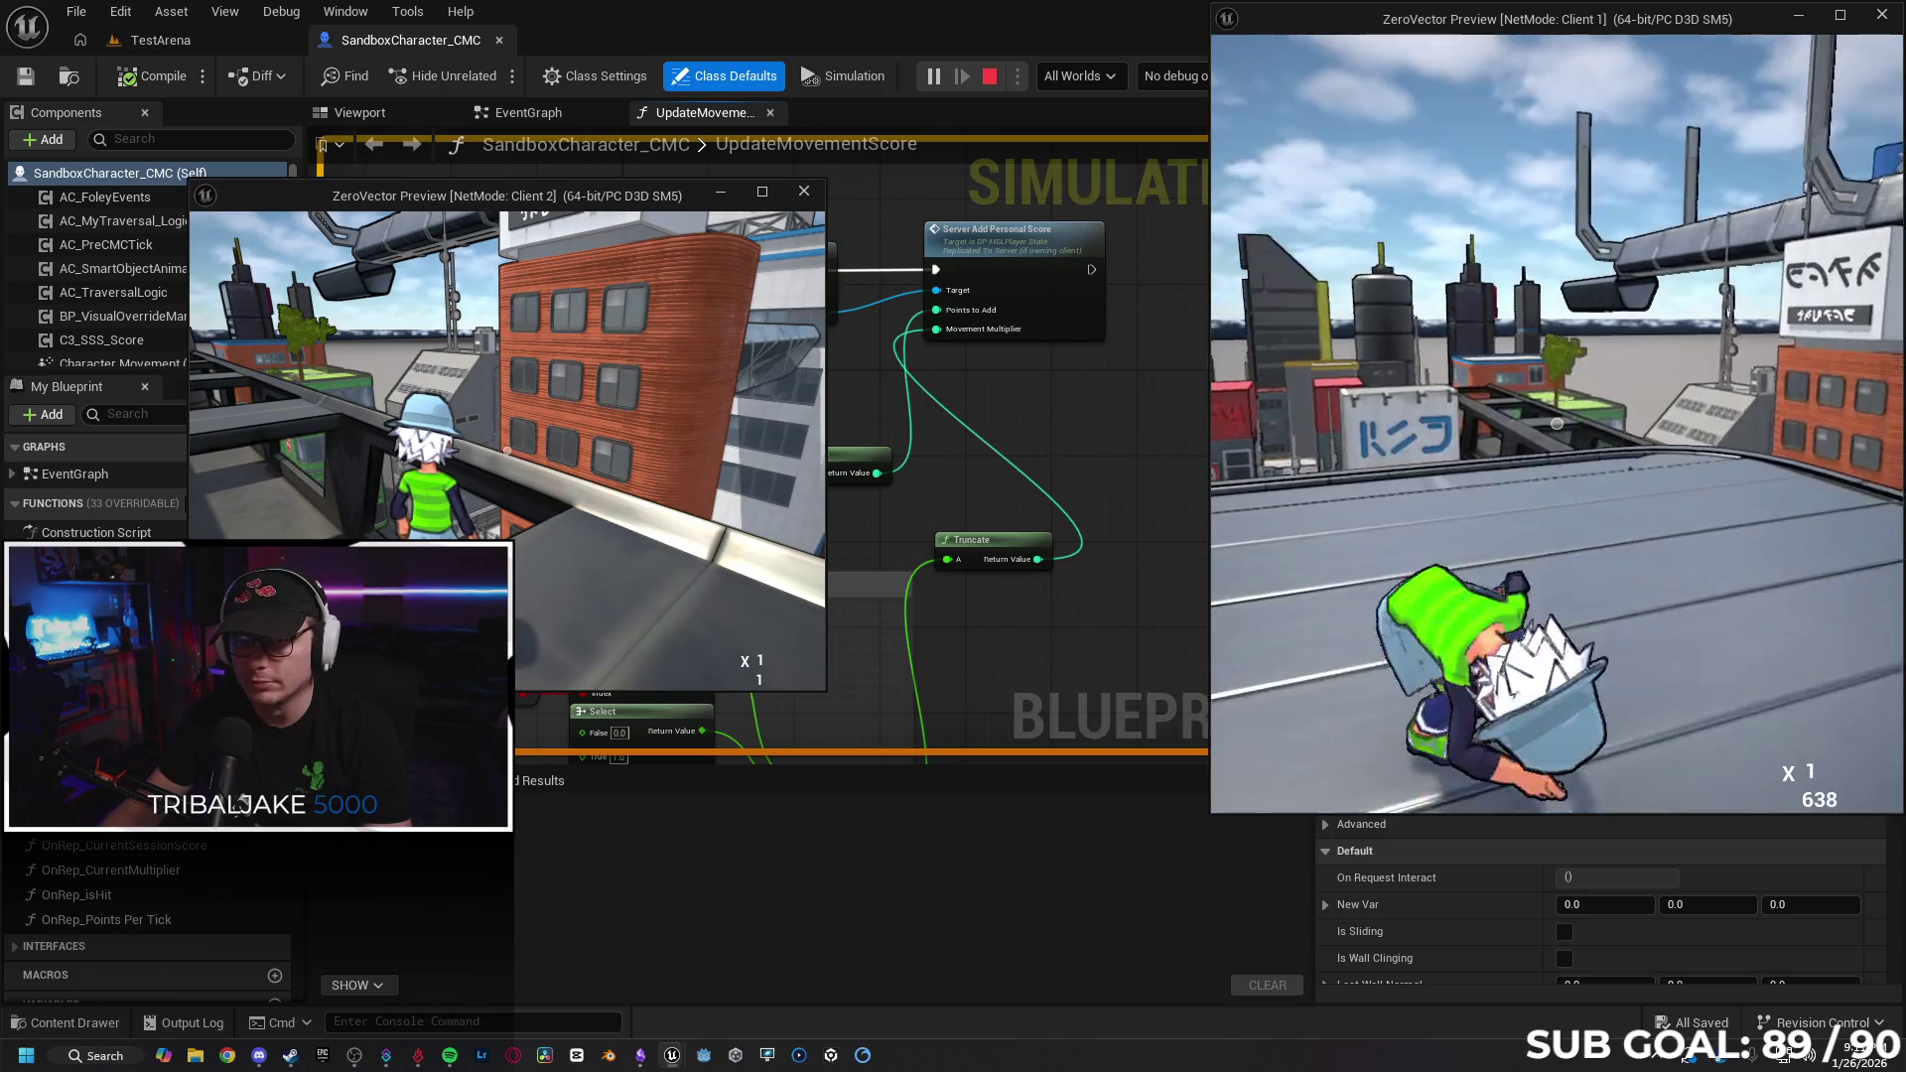
key("Escape")
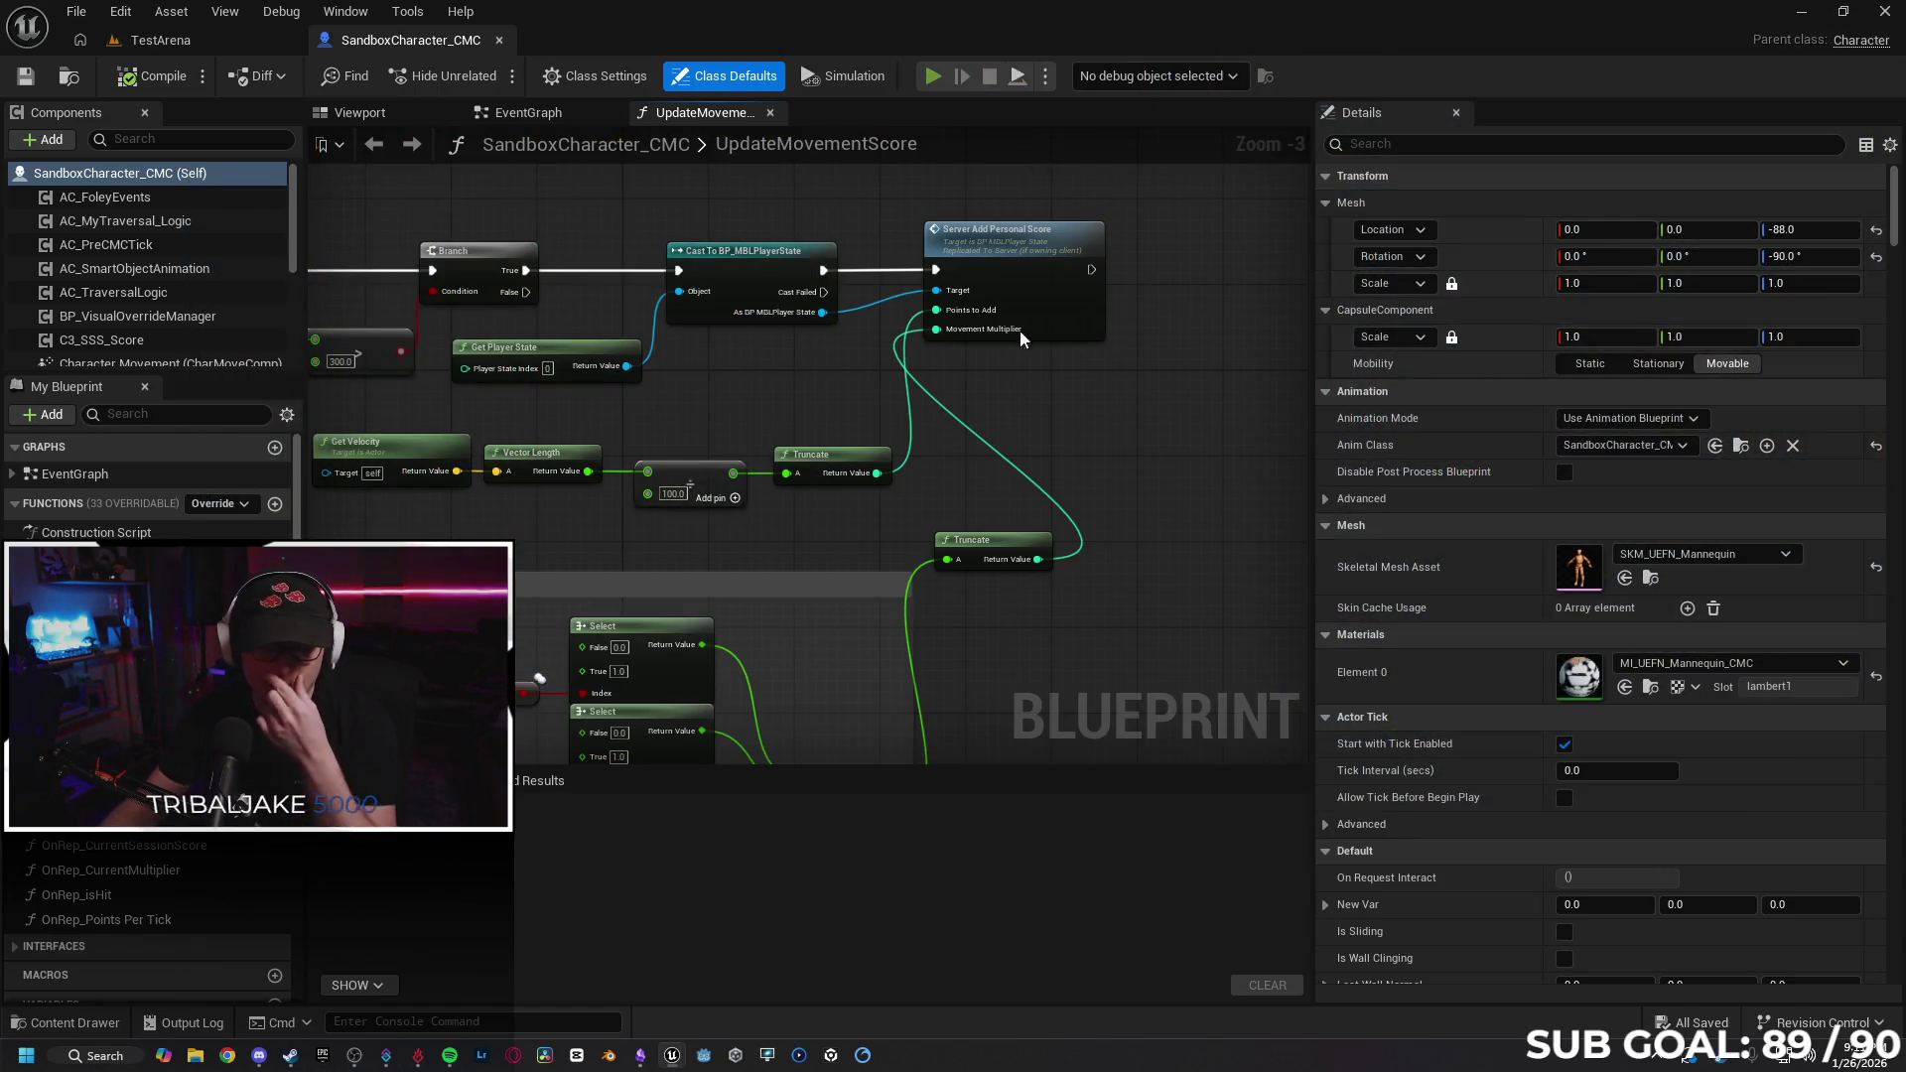
key("alt+p")
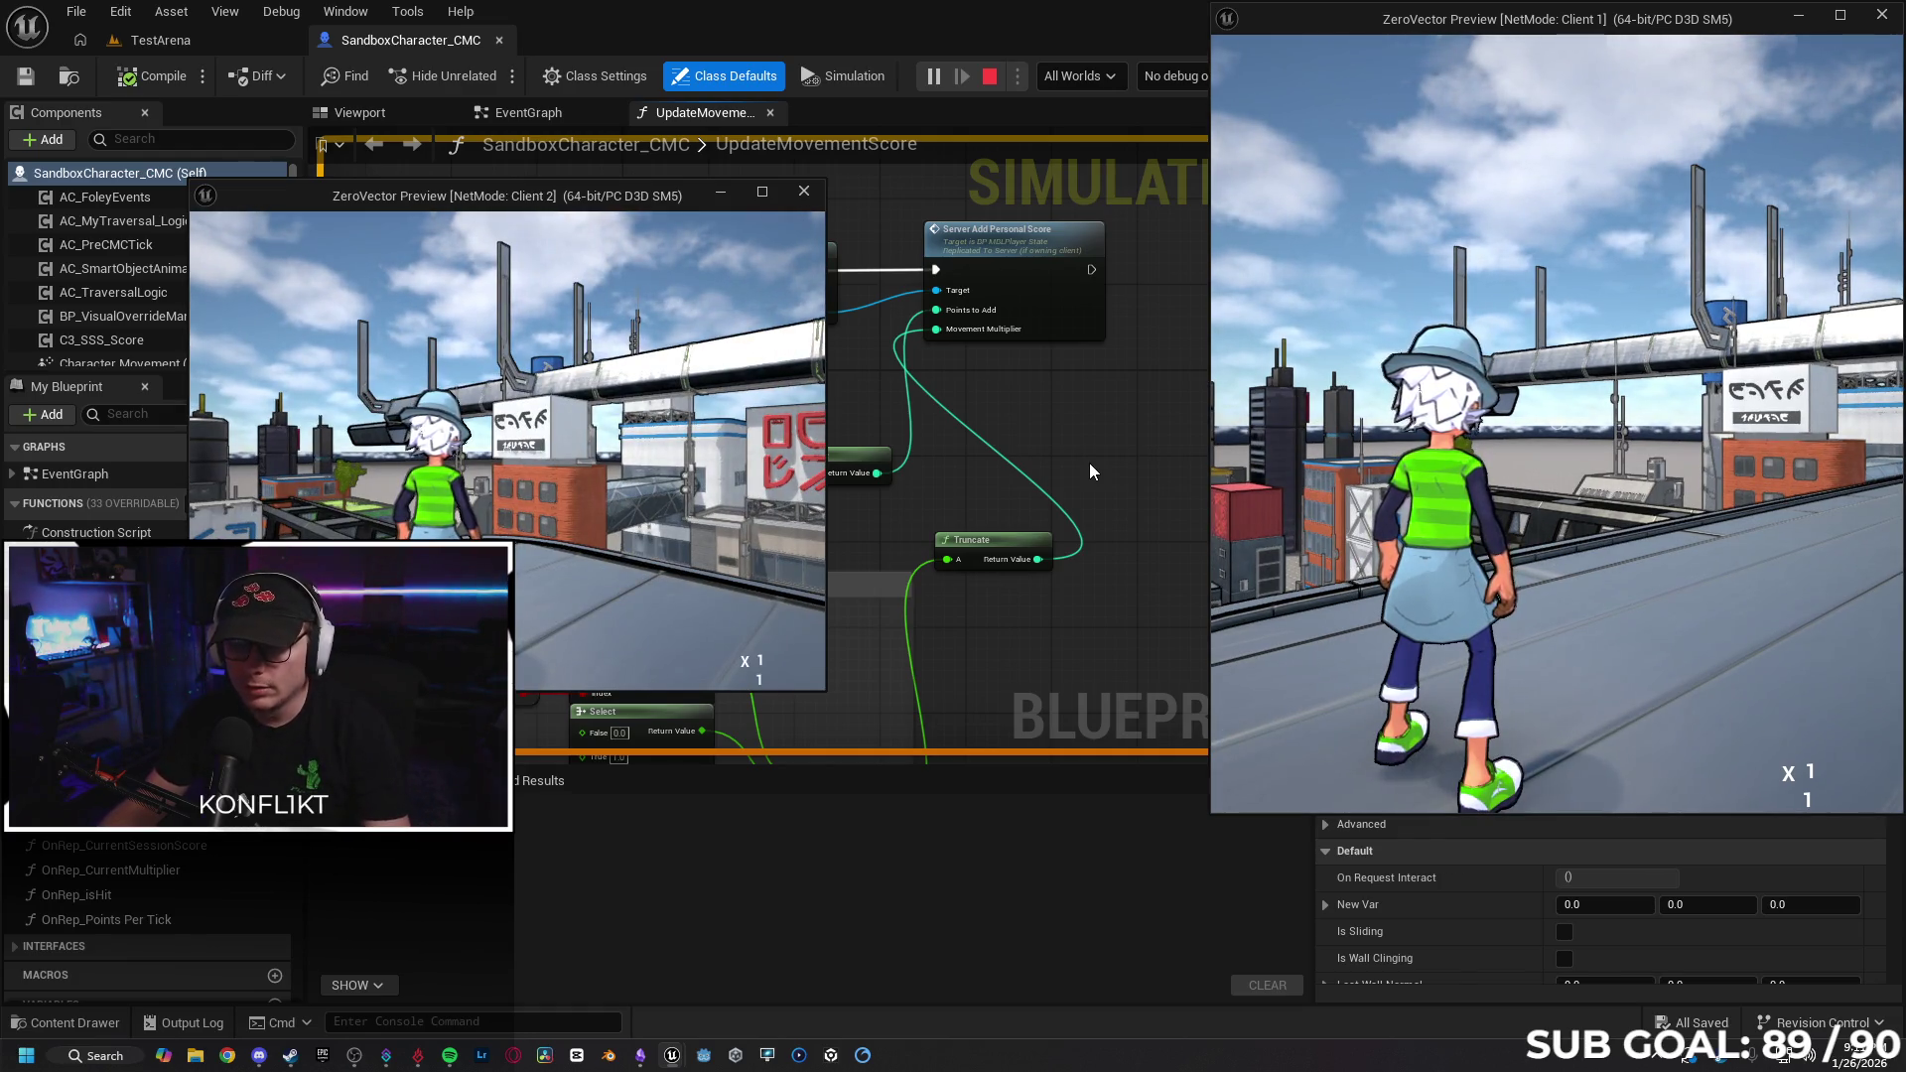
left_click(674, 437)
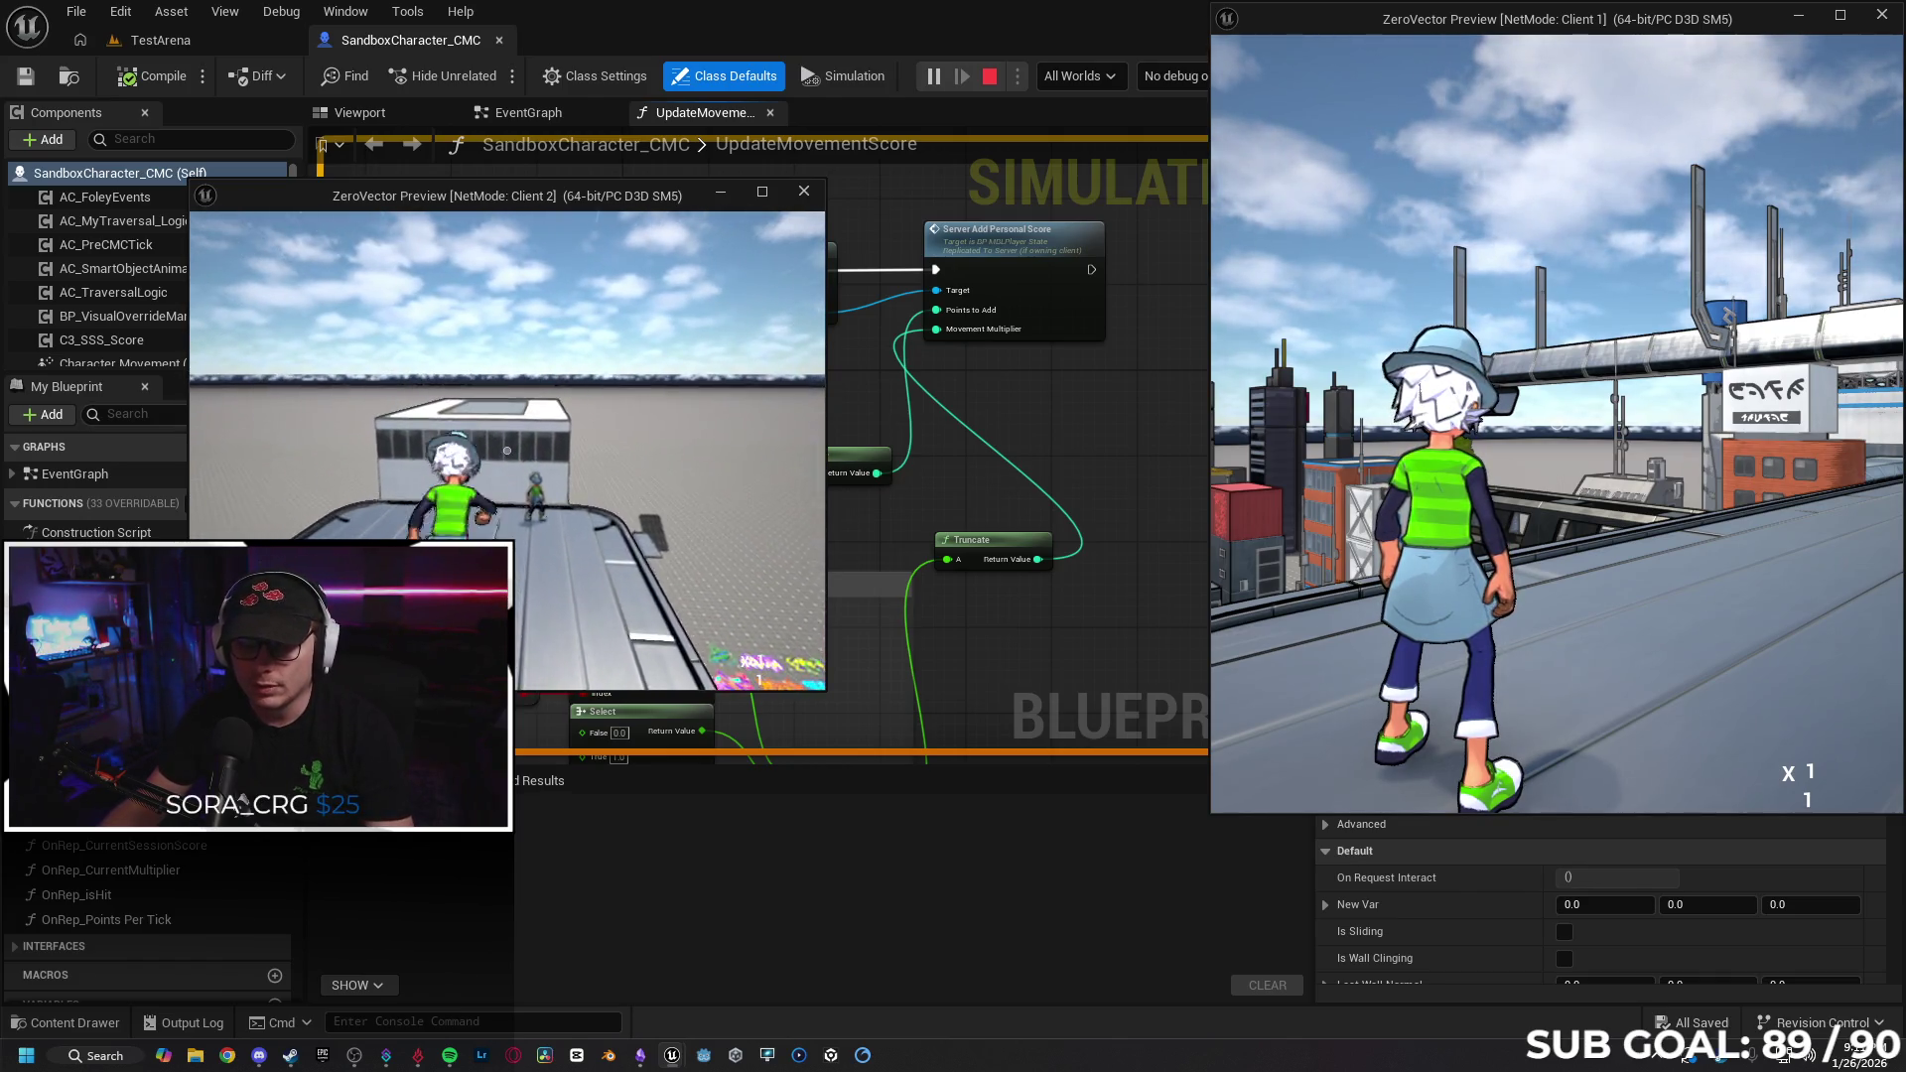
key("Escape")
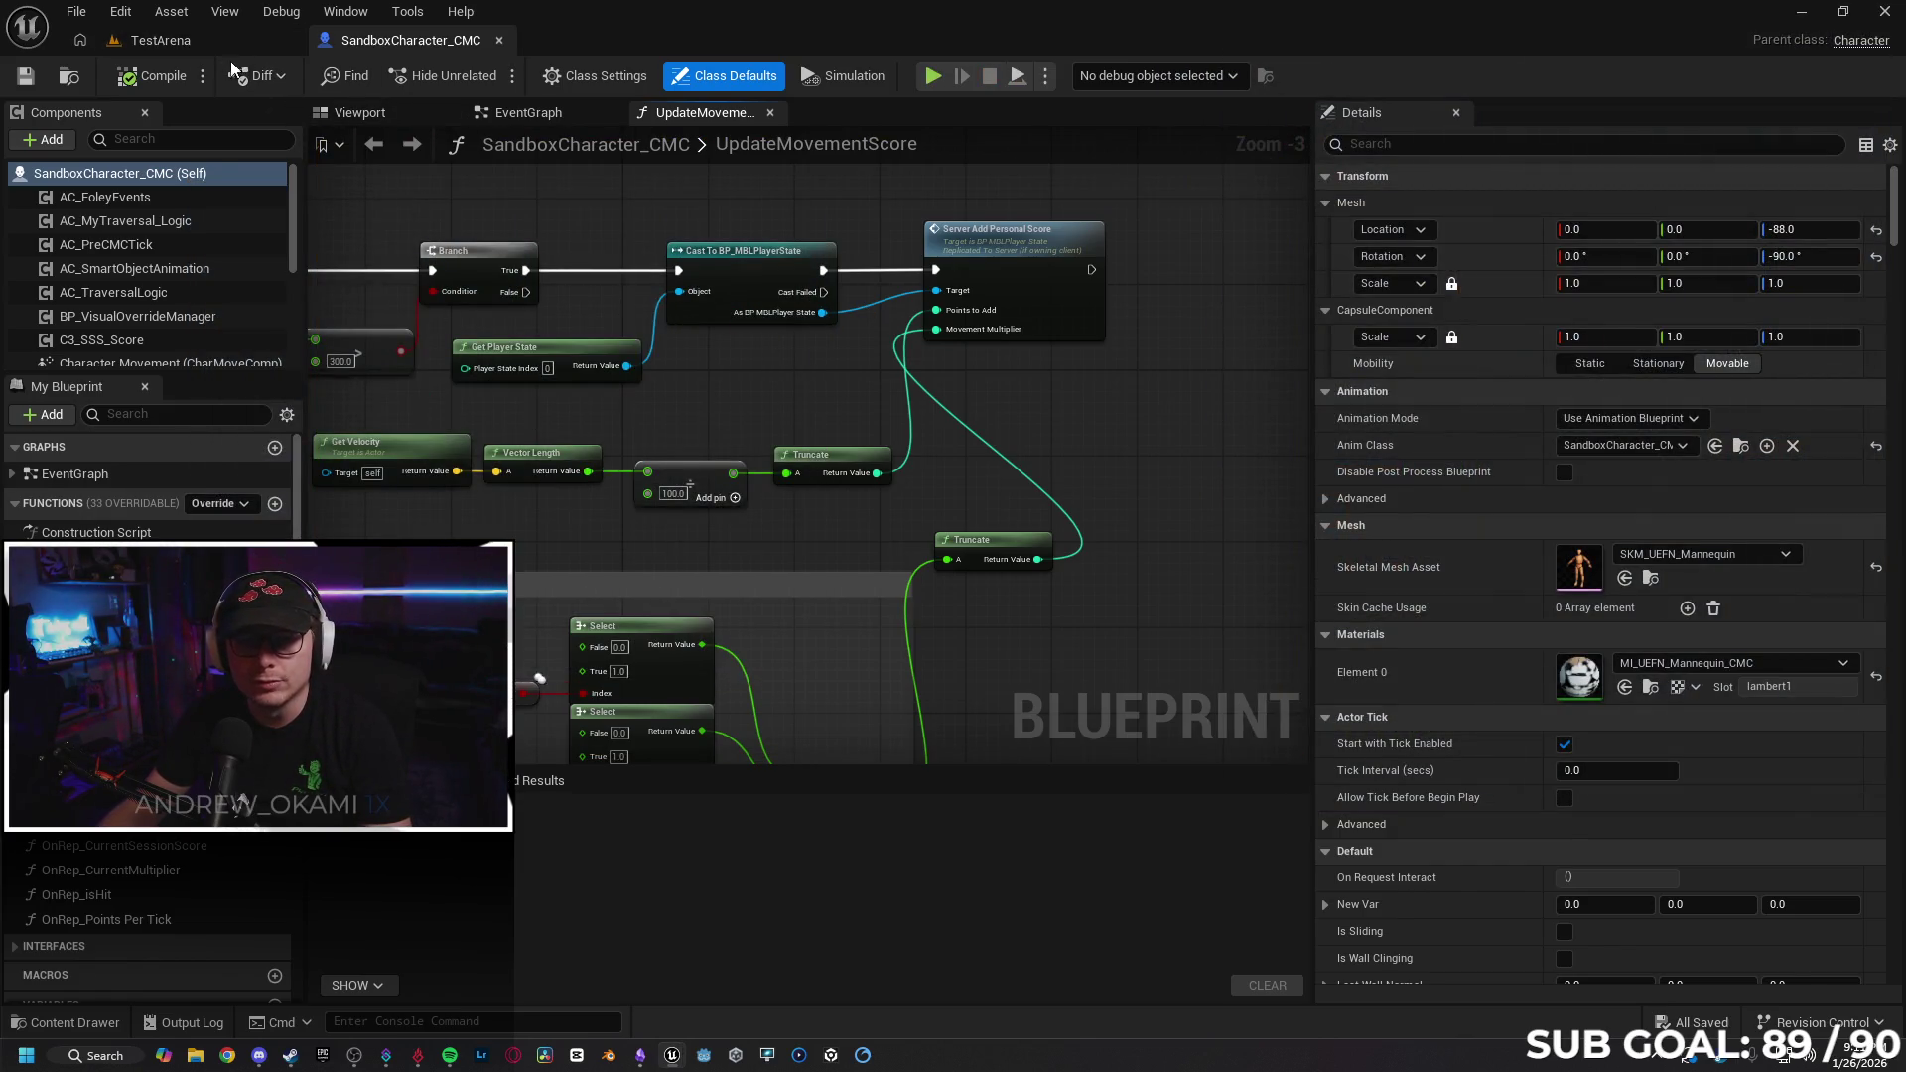
scroll(559, 324, "down", 2)
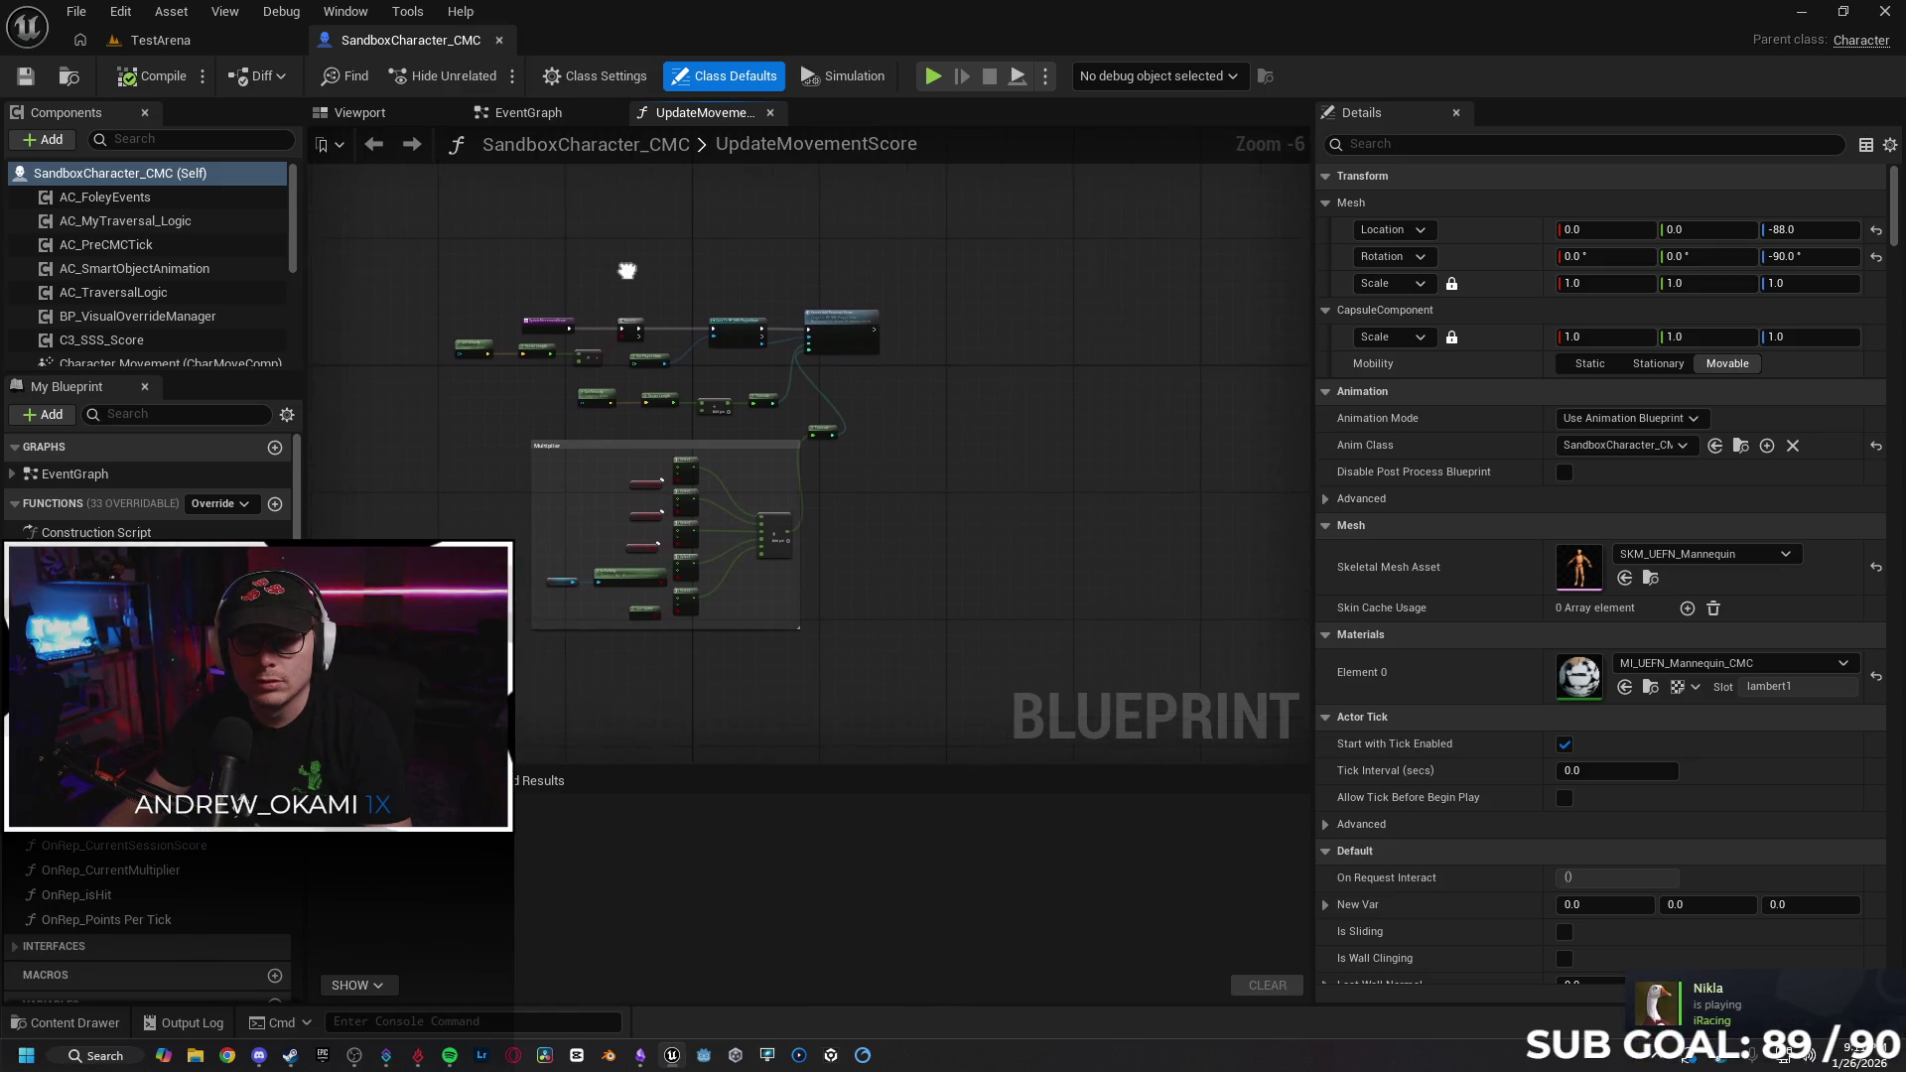
In the Content Drawer, navigate to the Content folder and select BP_MBLPlayerState.
scroll(559, 324, "up", 1)
left_click(100, 1023)
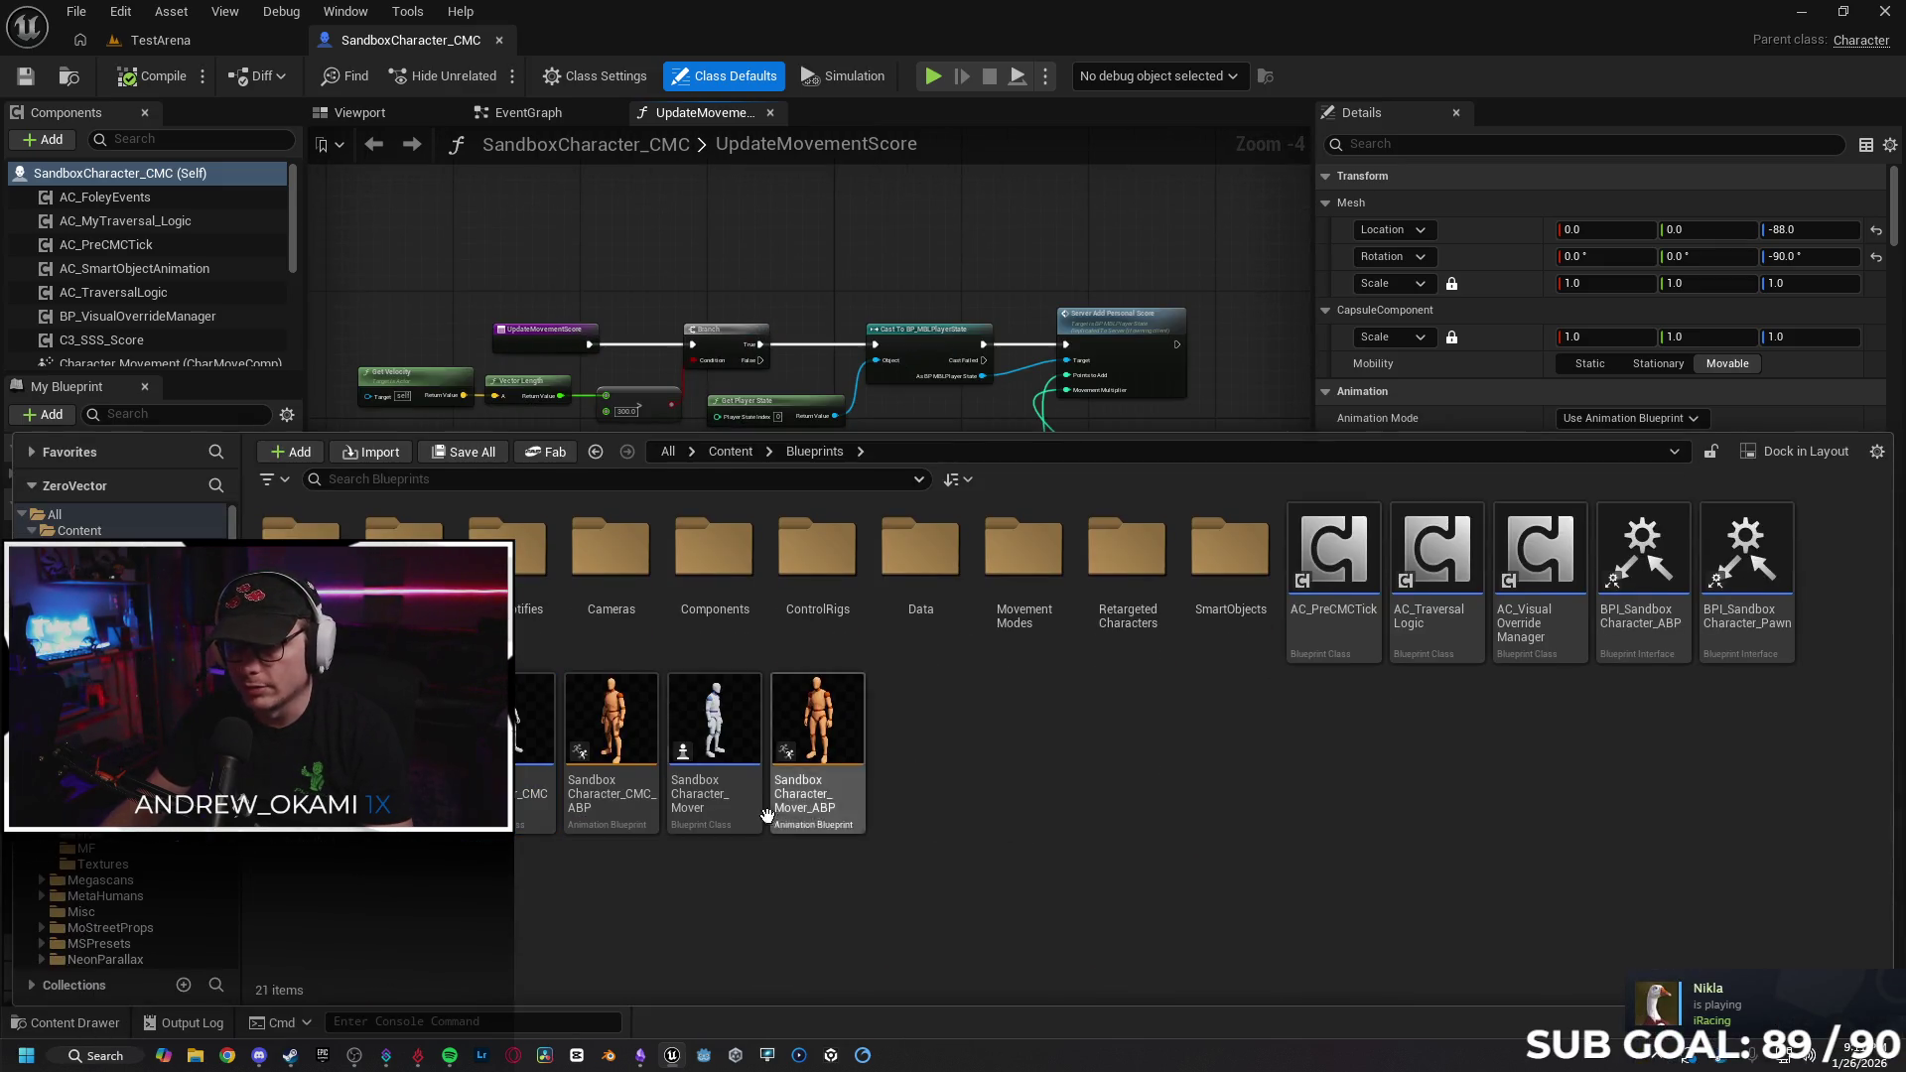
left_click(729, 451)
left_click(668, 451)
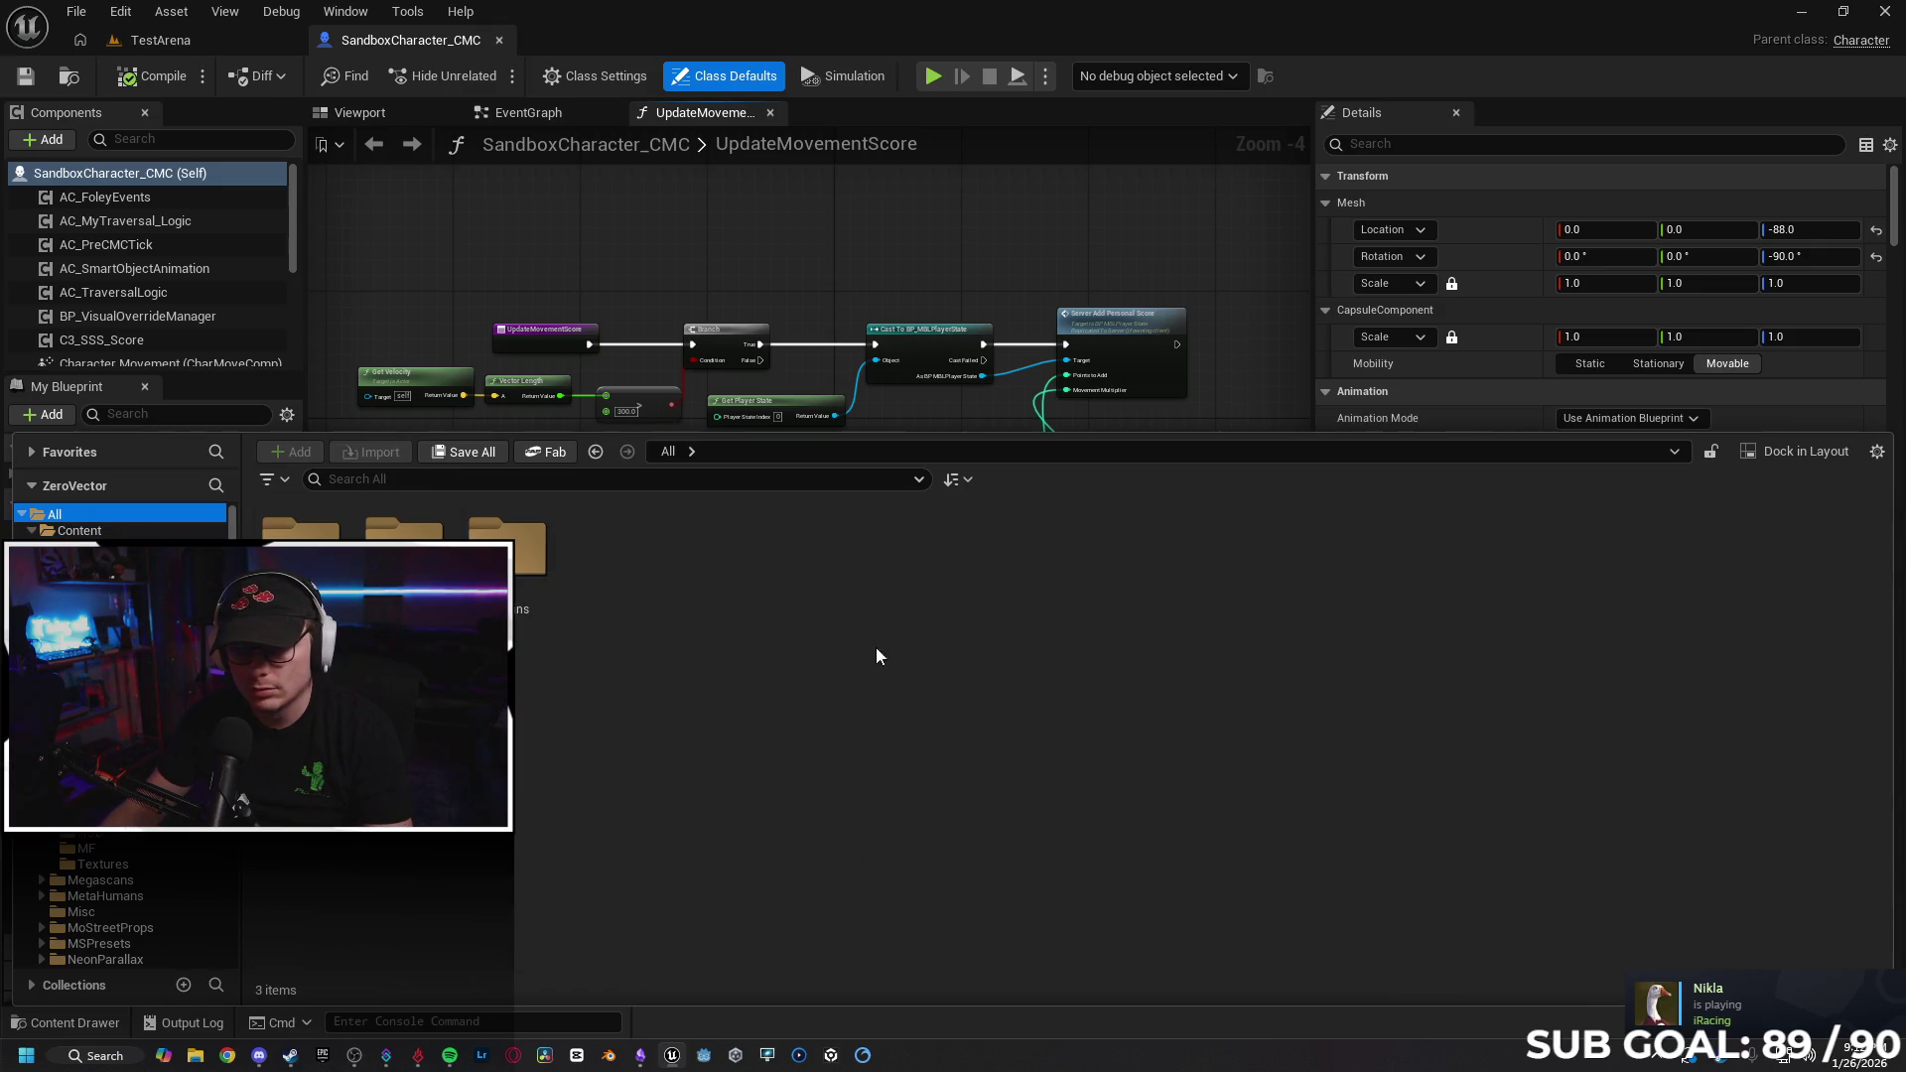
left_click(99, 531)
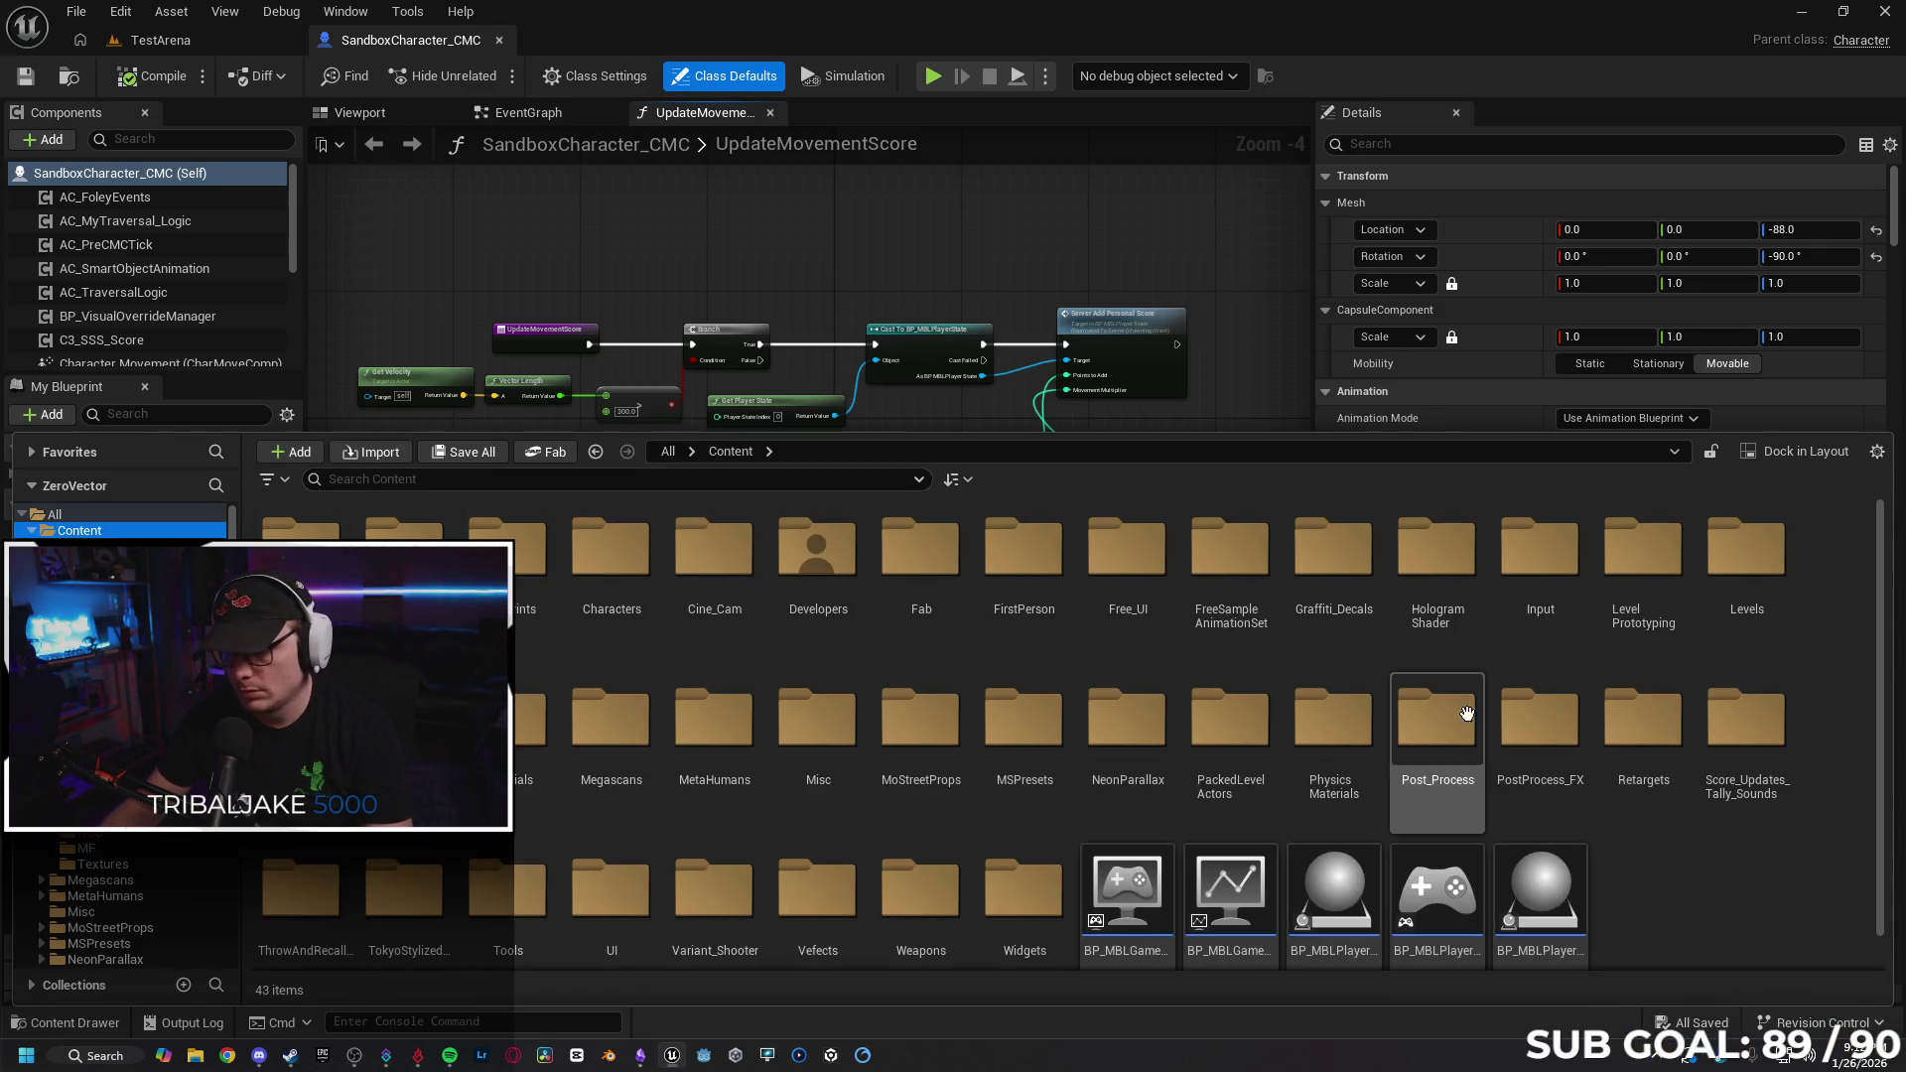
scroll(1544, 725, "down", 1)
left_click(1548, 841)
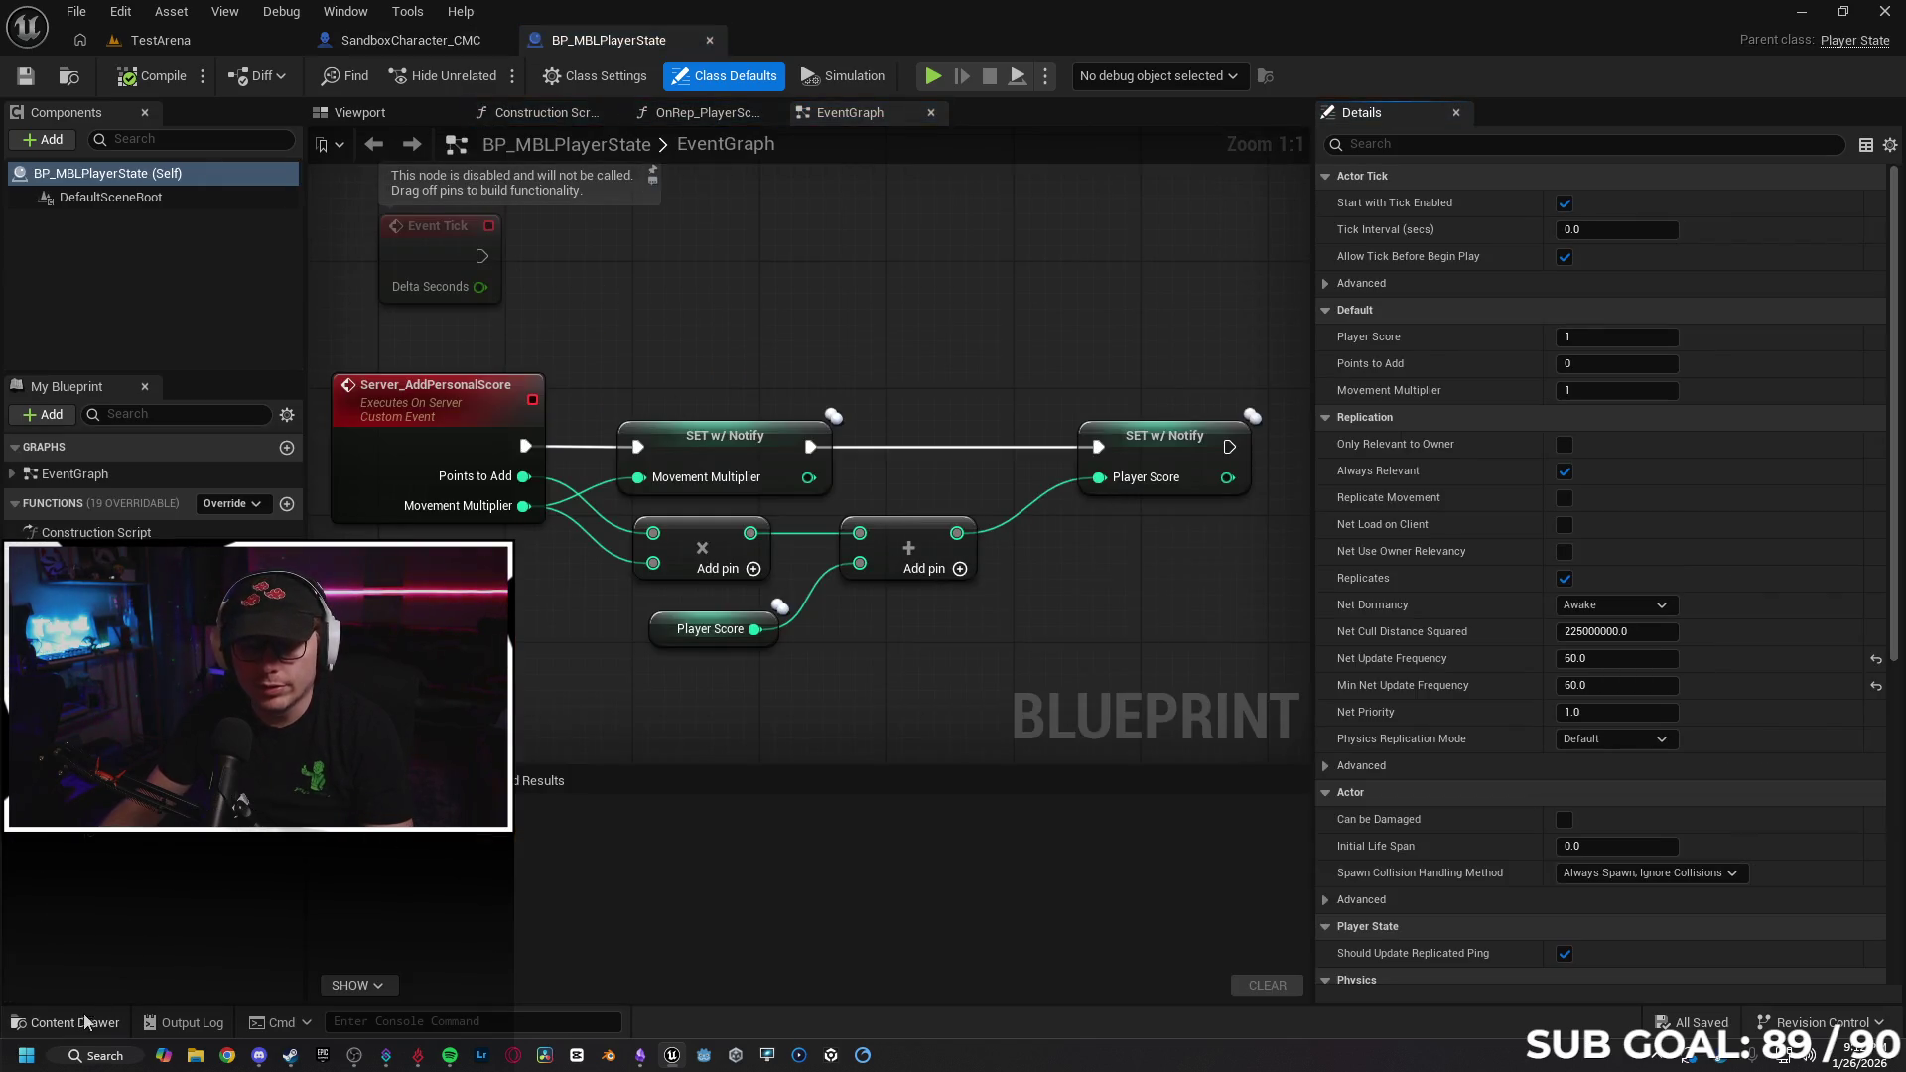
Inspect BP_MBLGameModeBase and BP_MBLGameStateBase, then open BP_MBLPlayerController.
left_click(86, 1022)
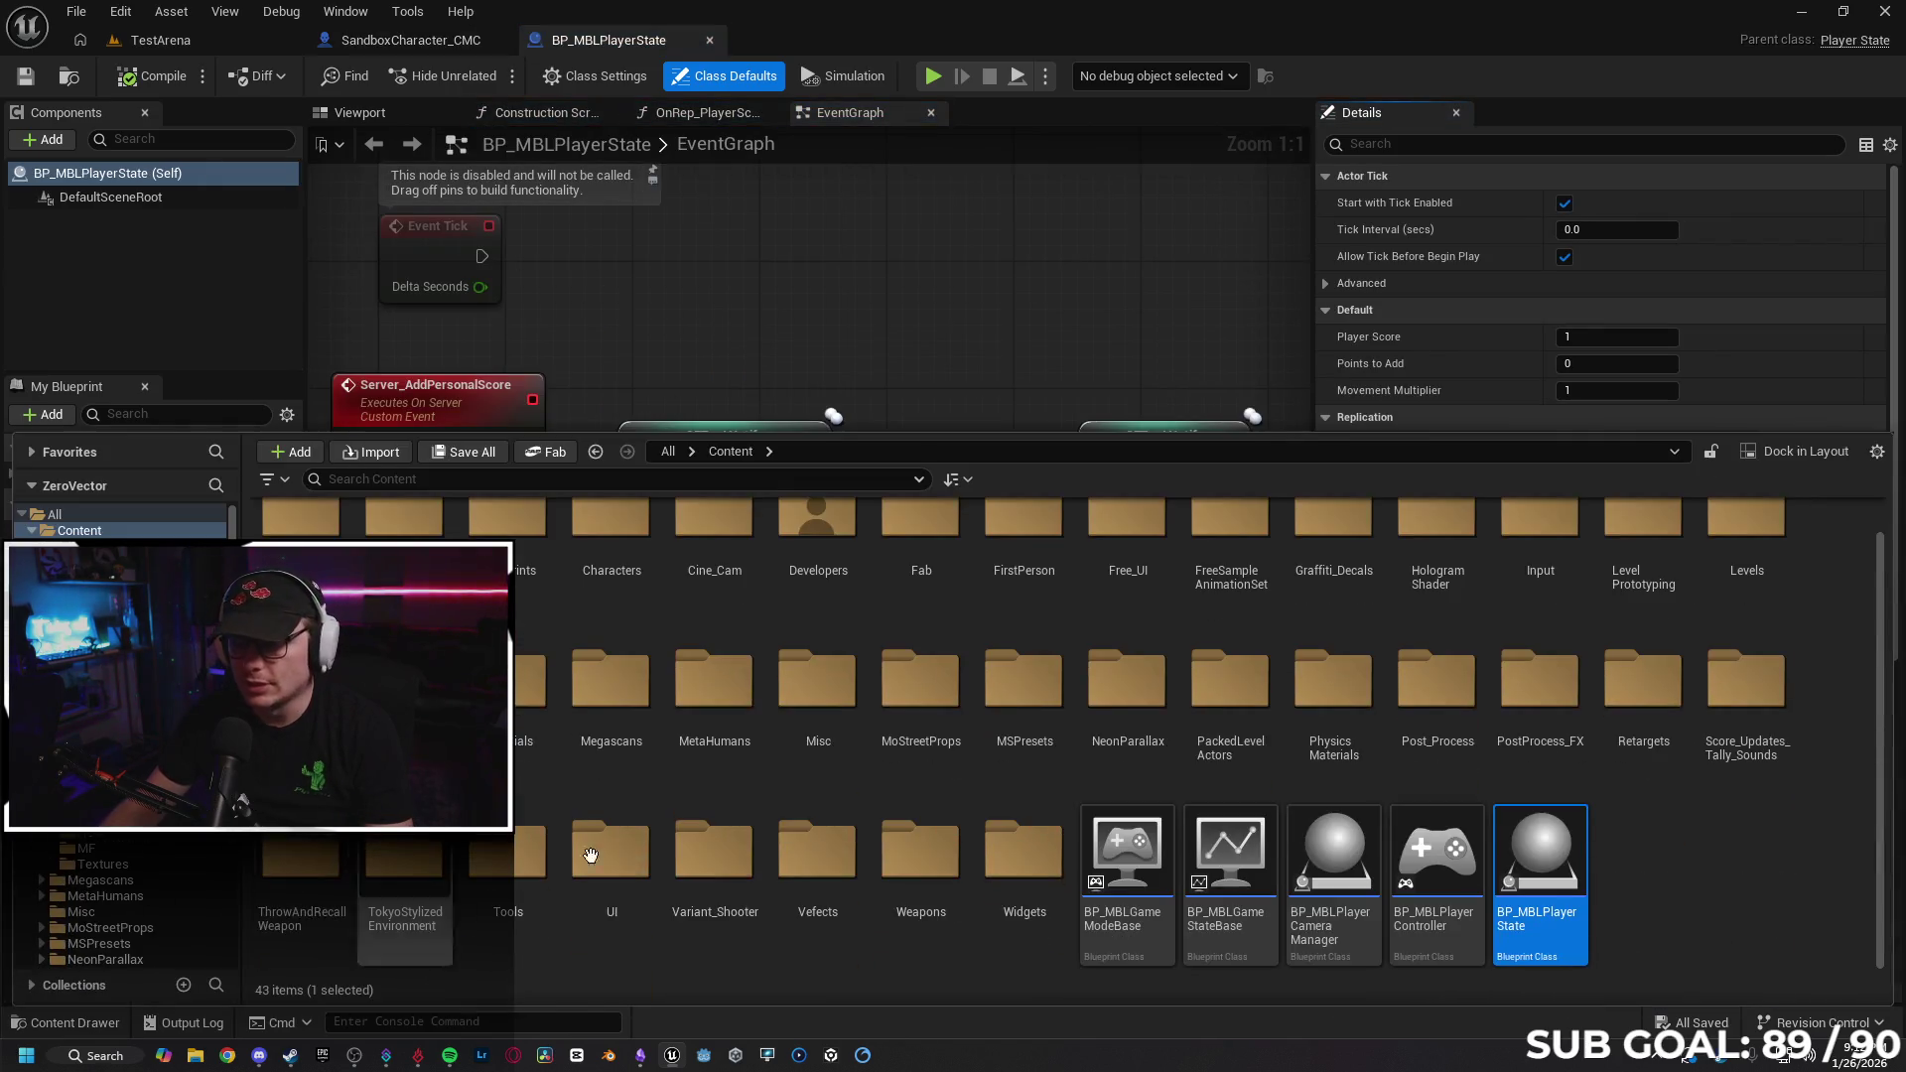
double_click(1136, 866)
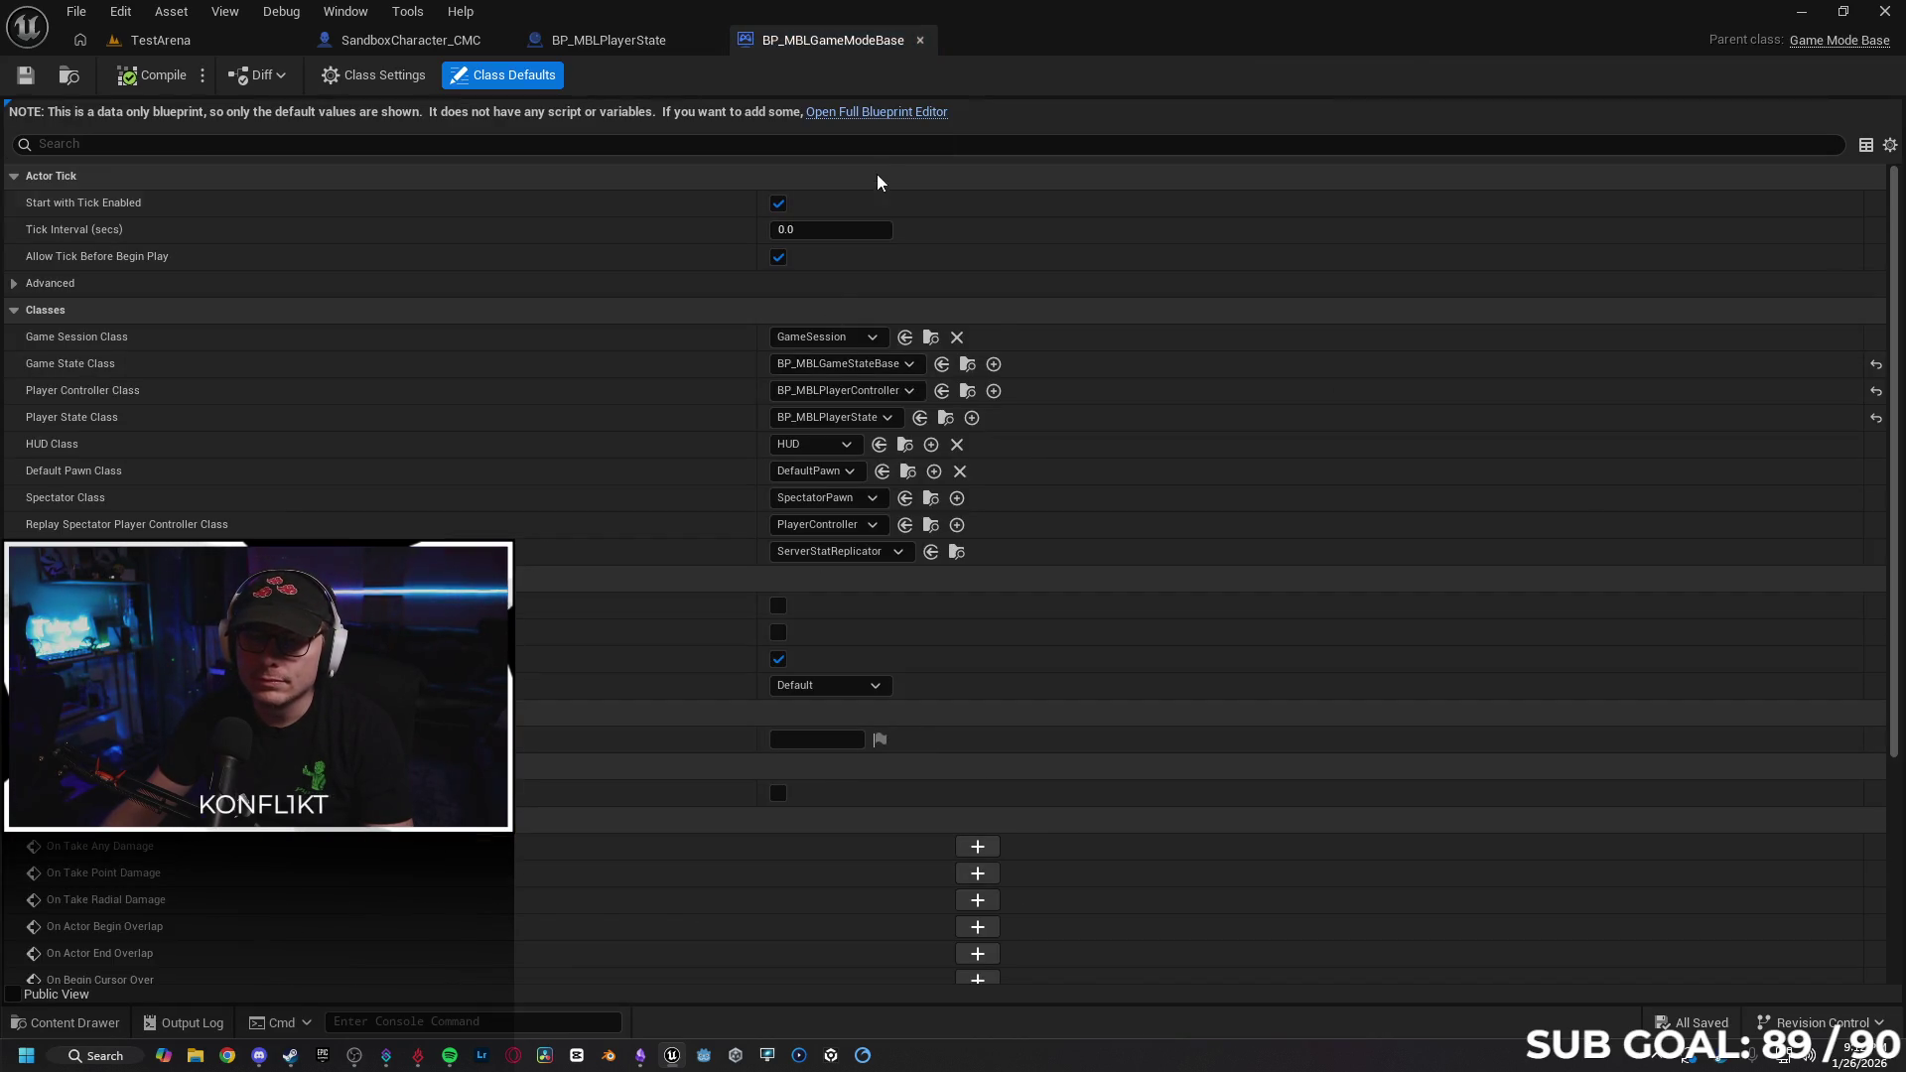
left_click(919, 40)
left_click(85, 1022)
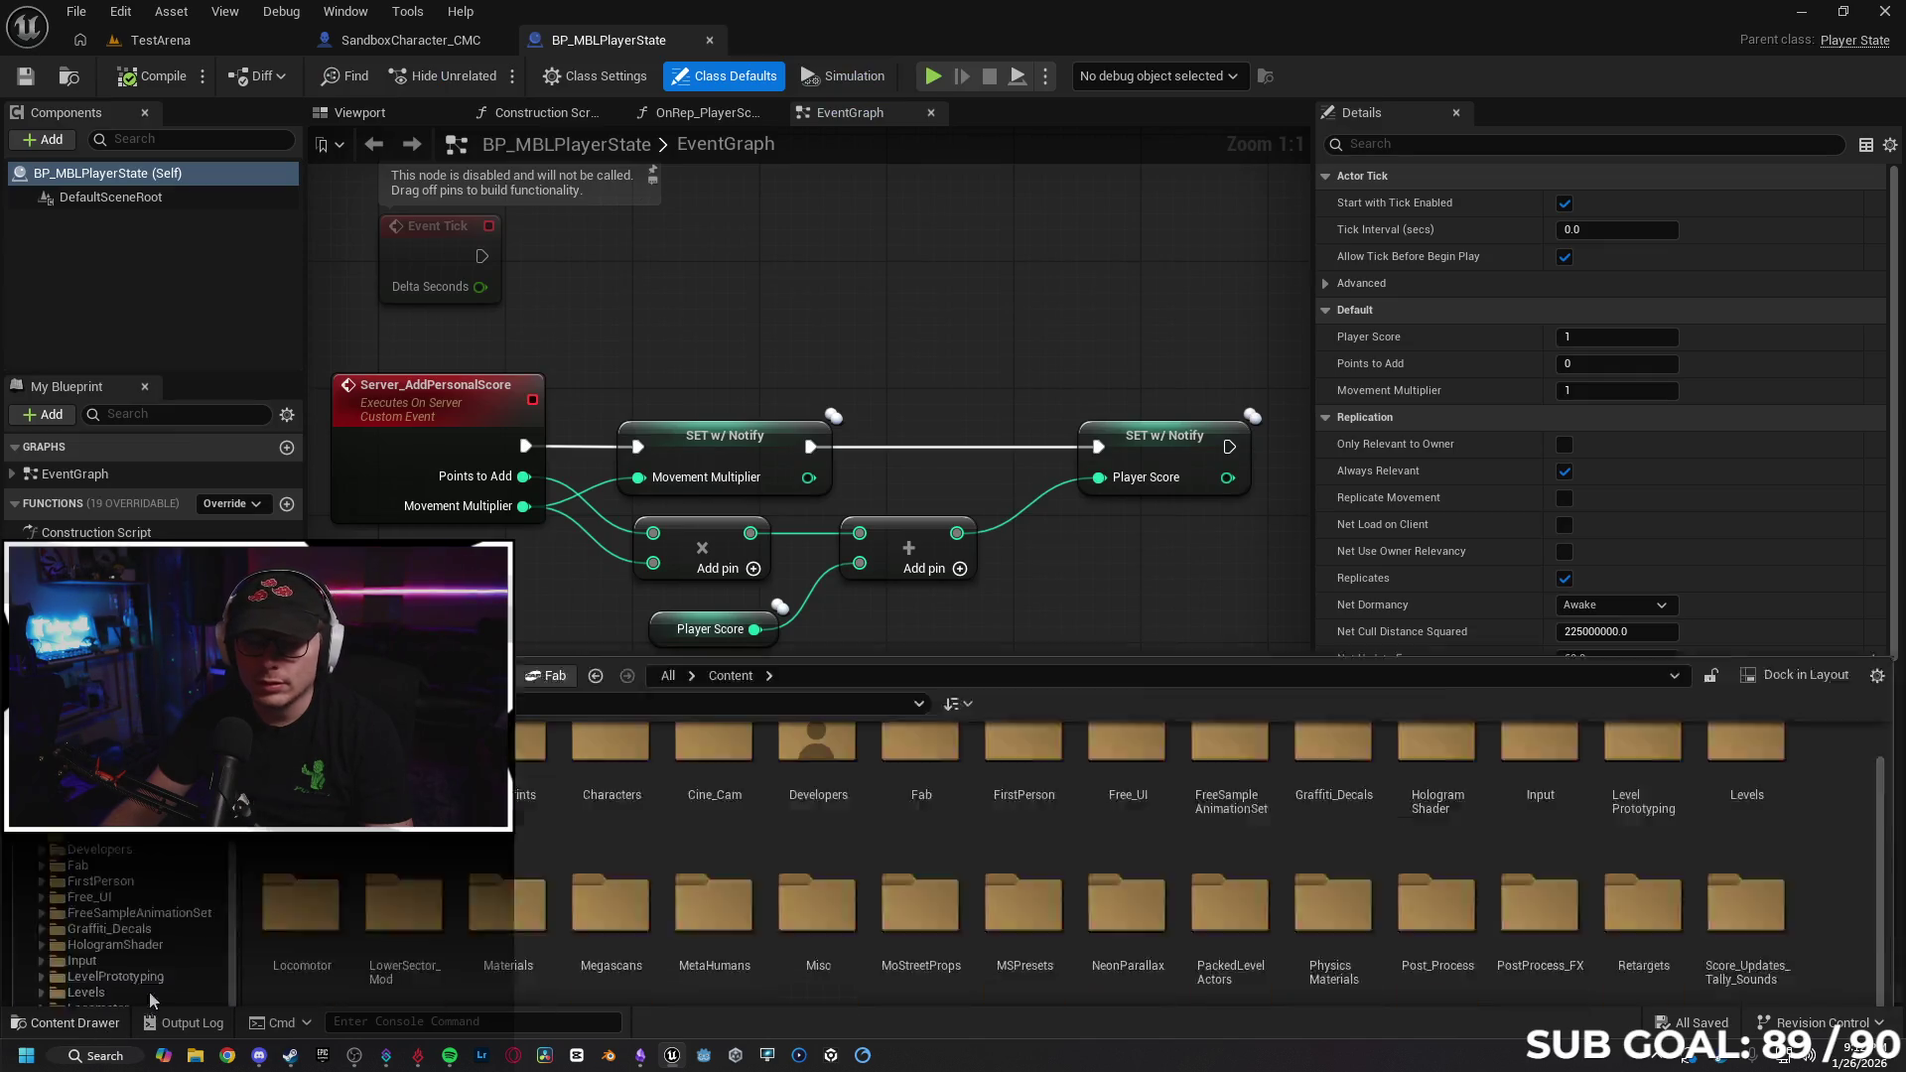
double_click(1244, 845)
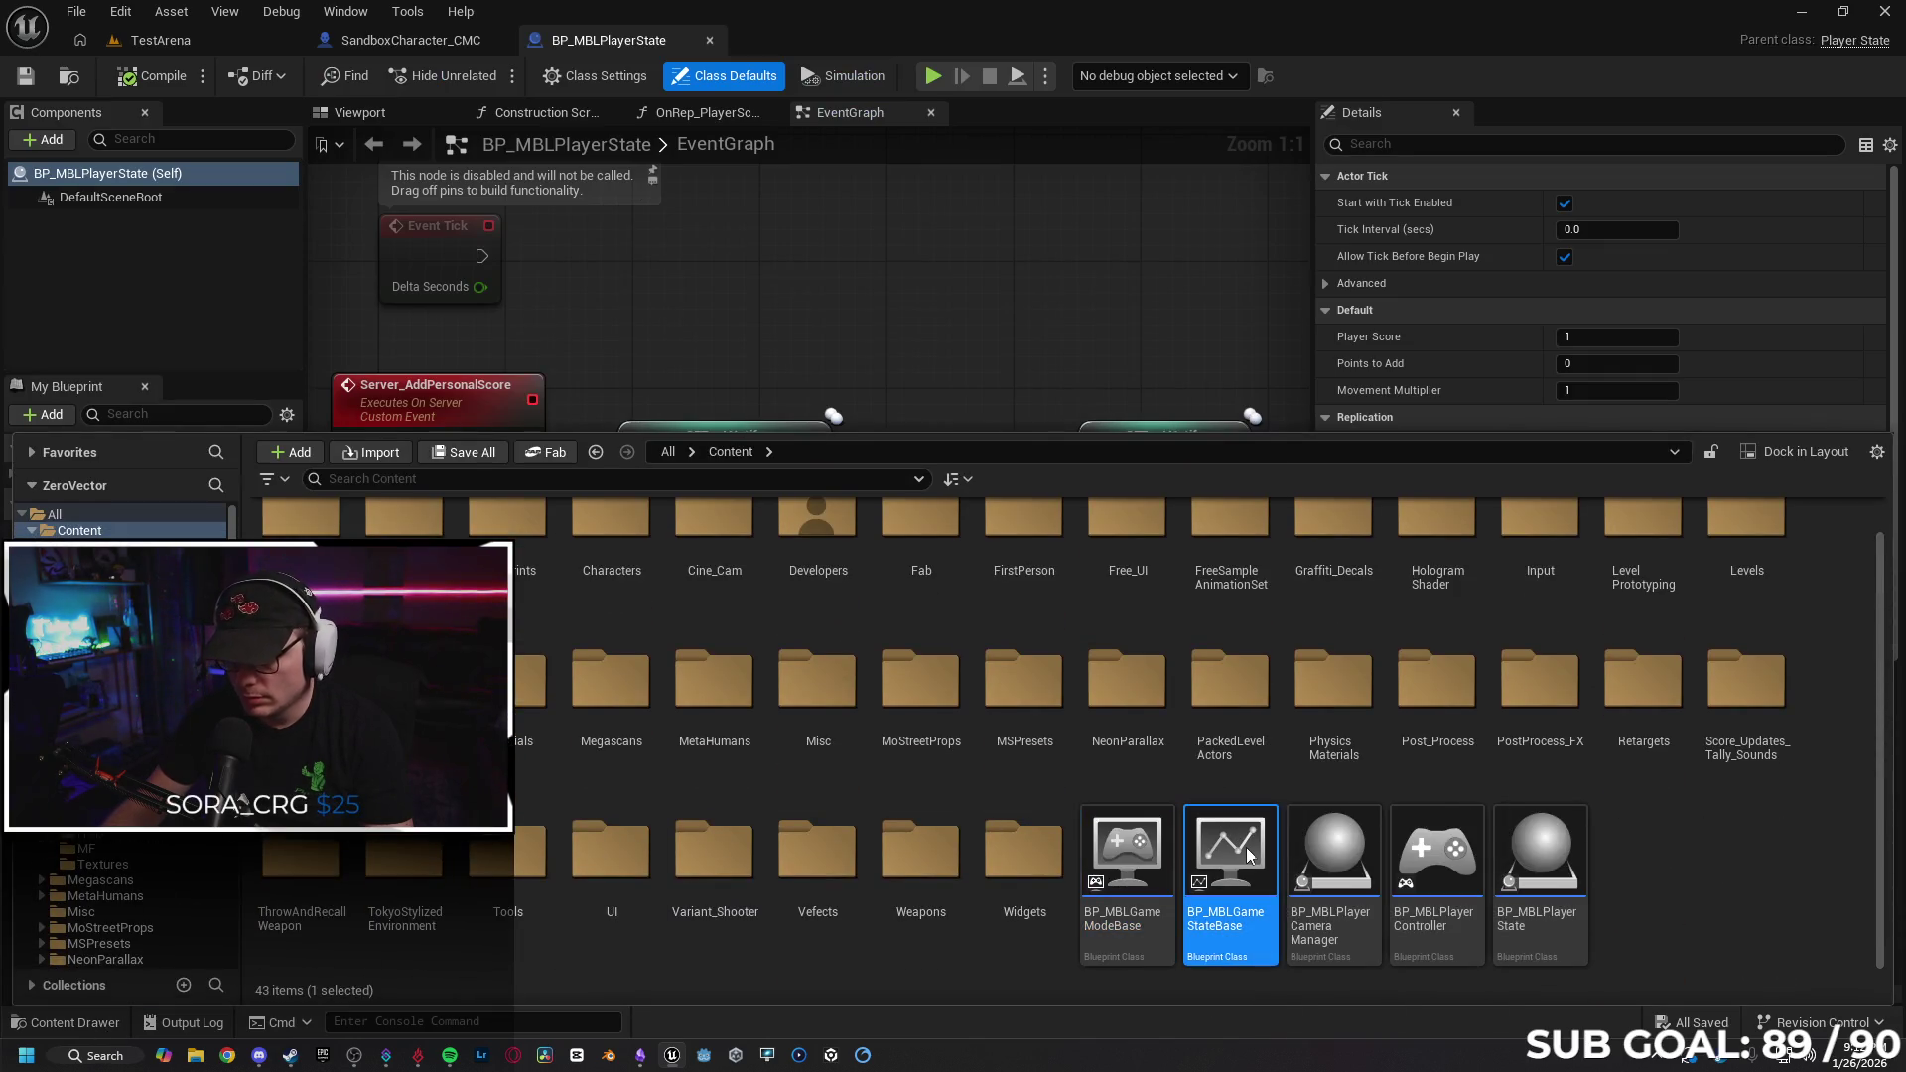
left_click(920, 40)
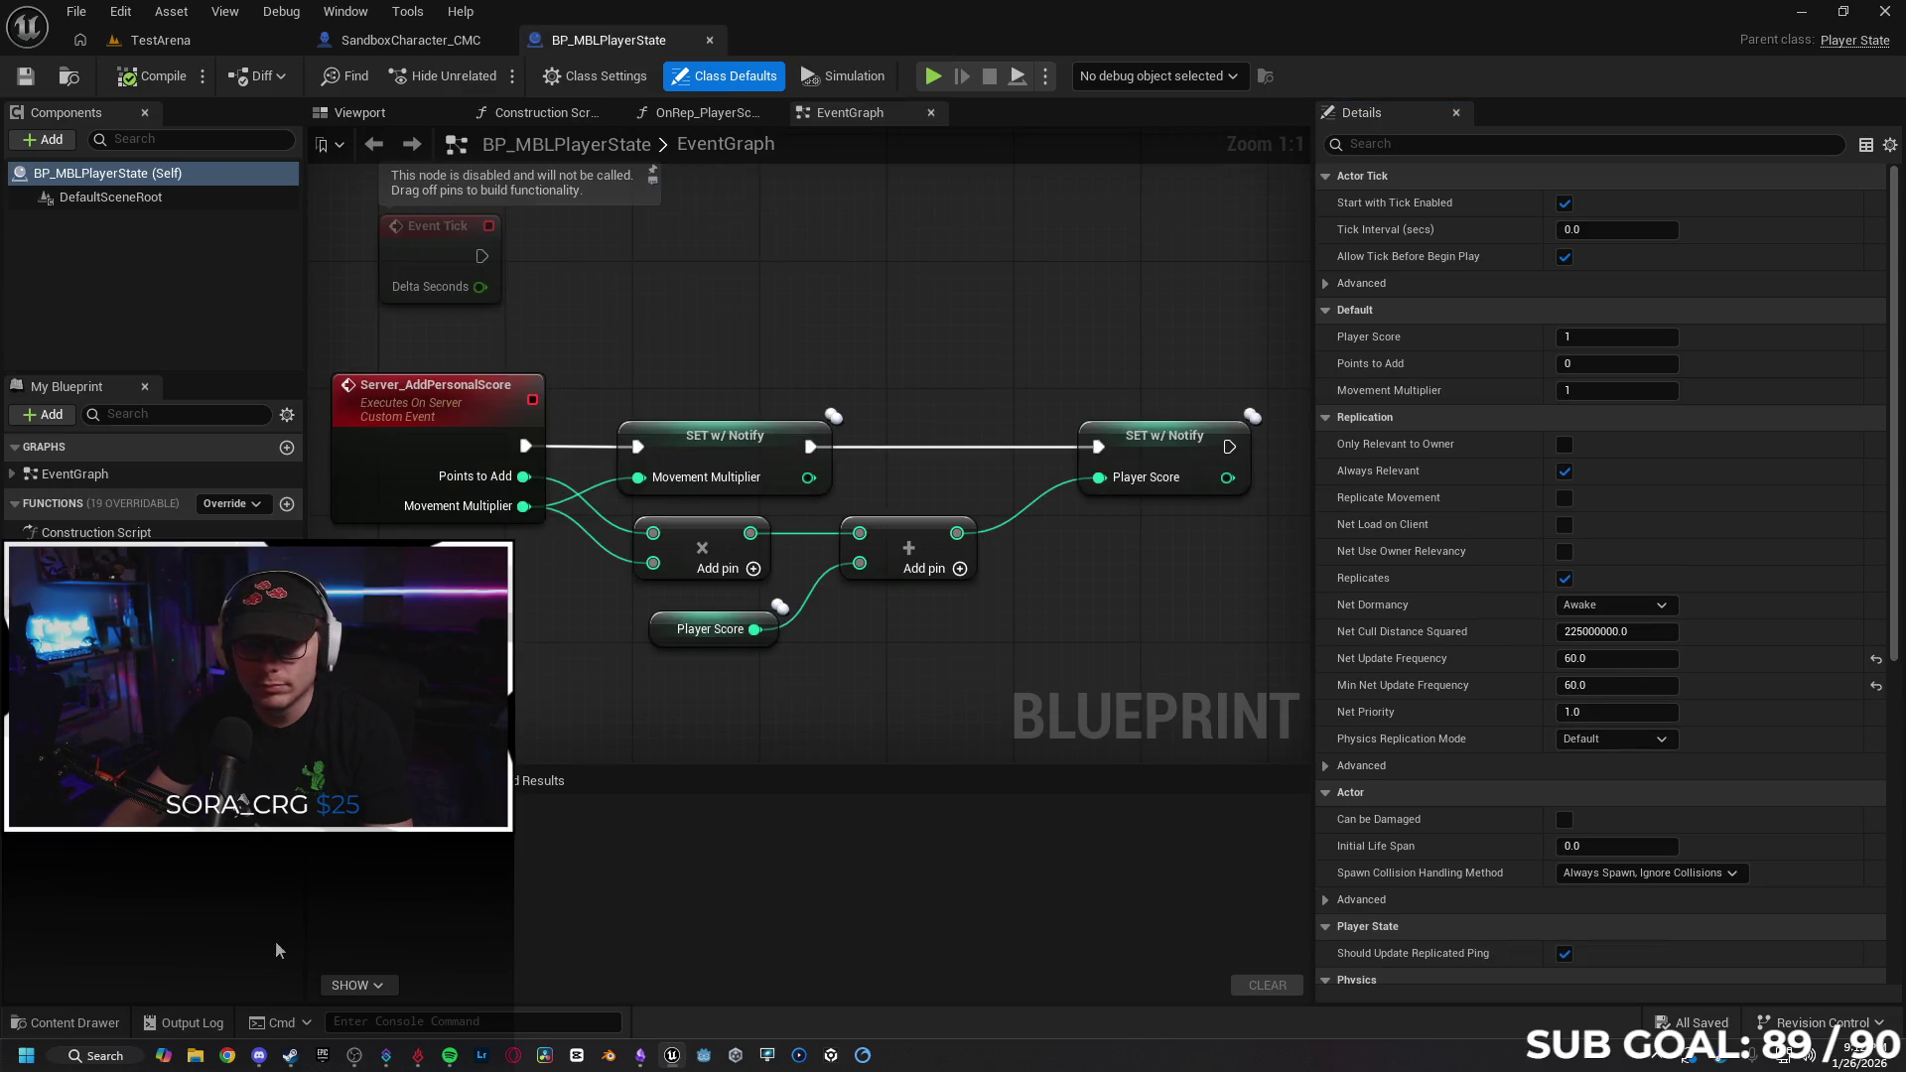
left_click(111, 1030)
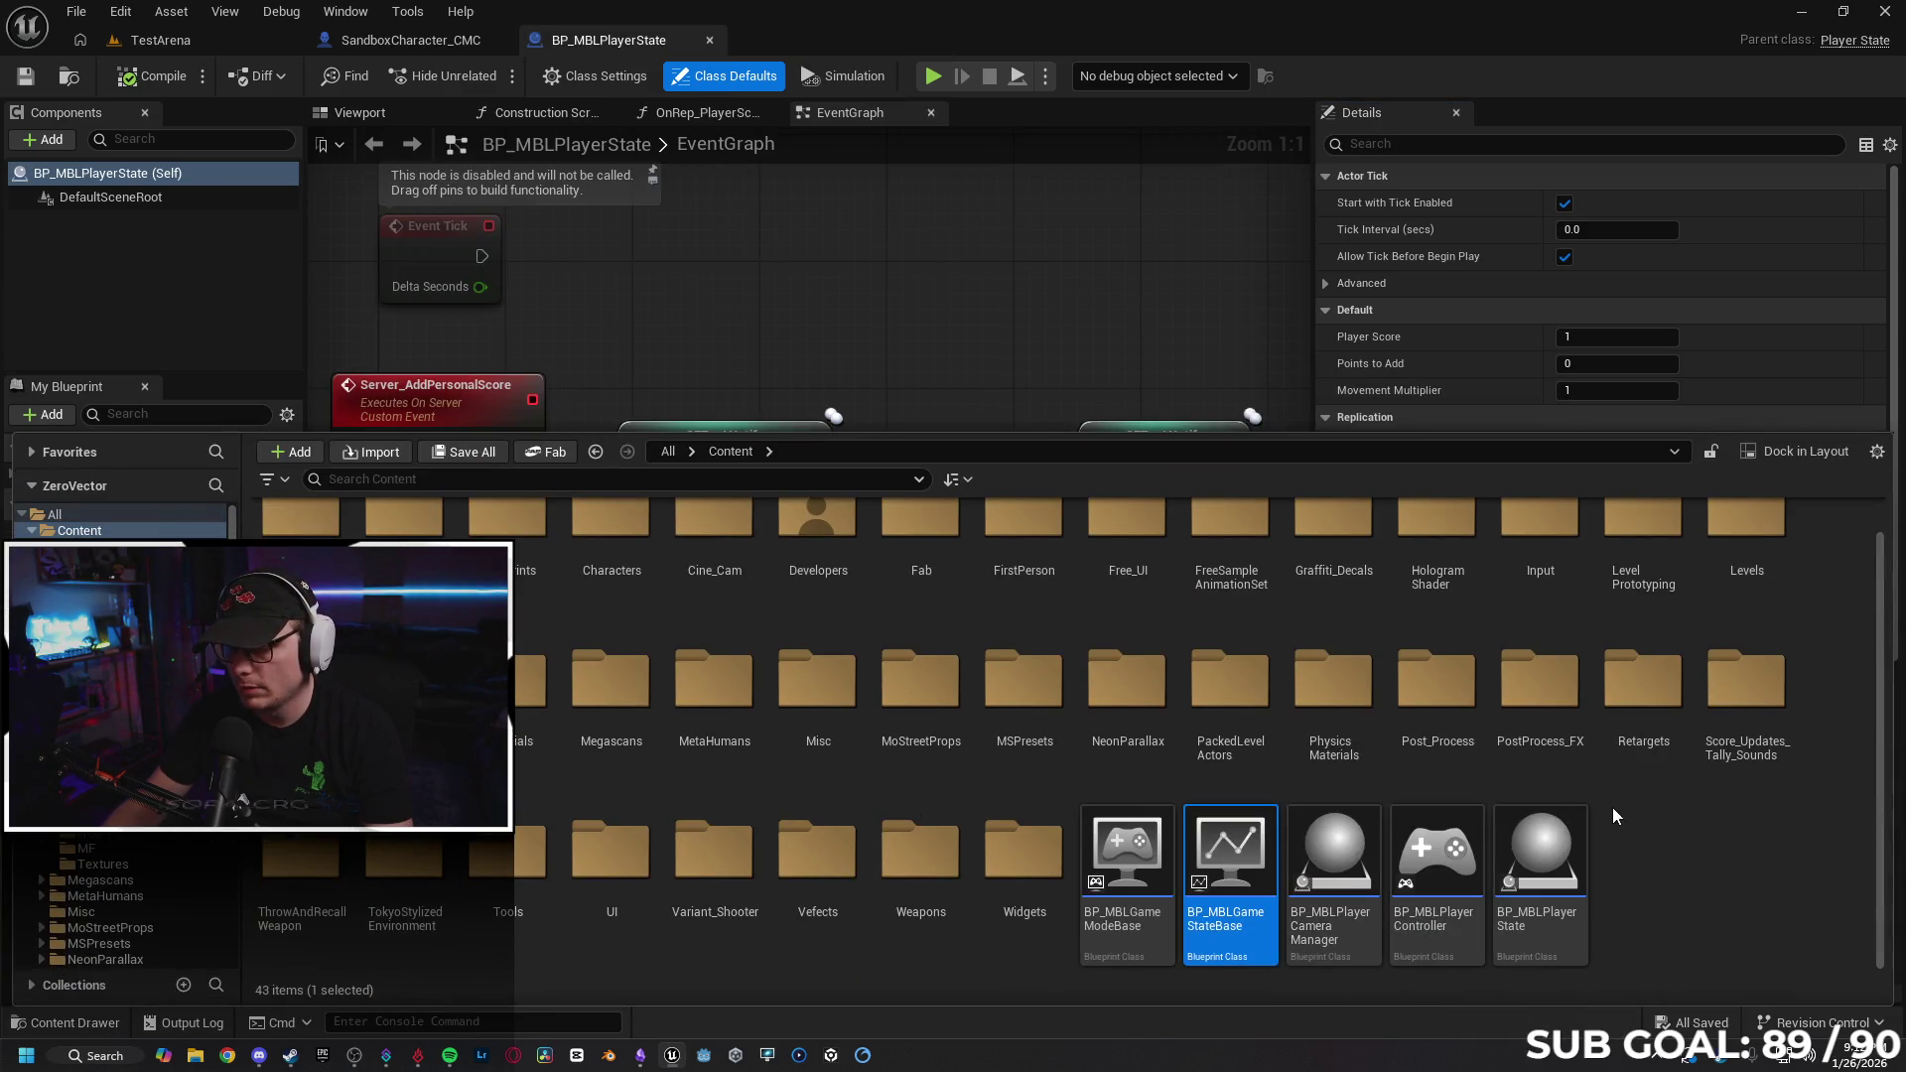
double_click(1437, 863)
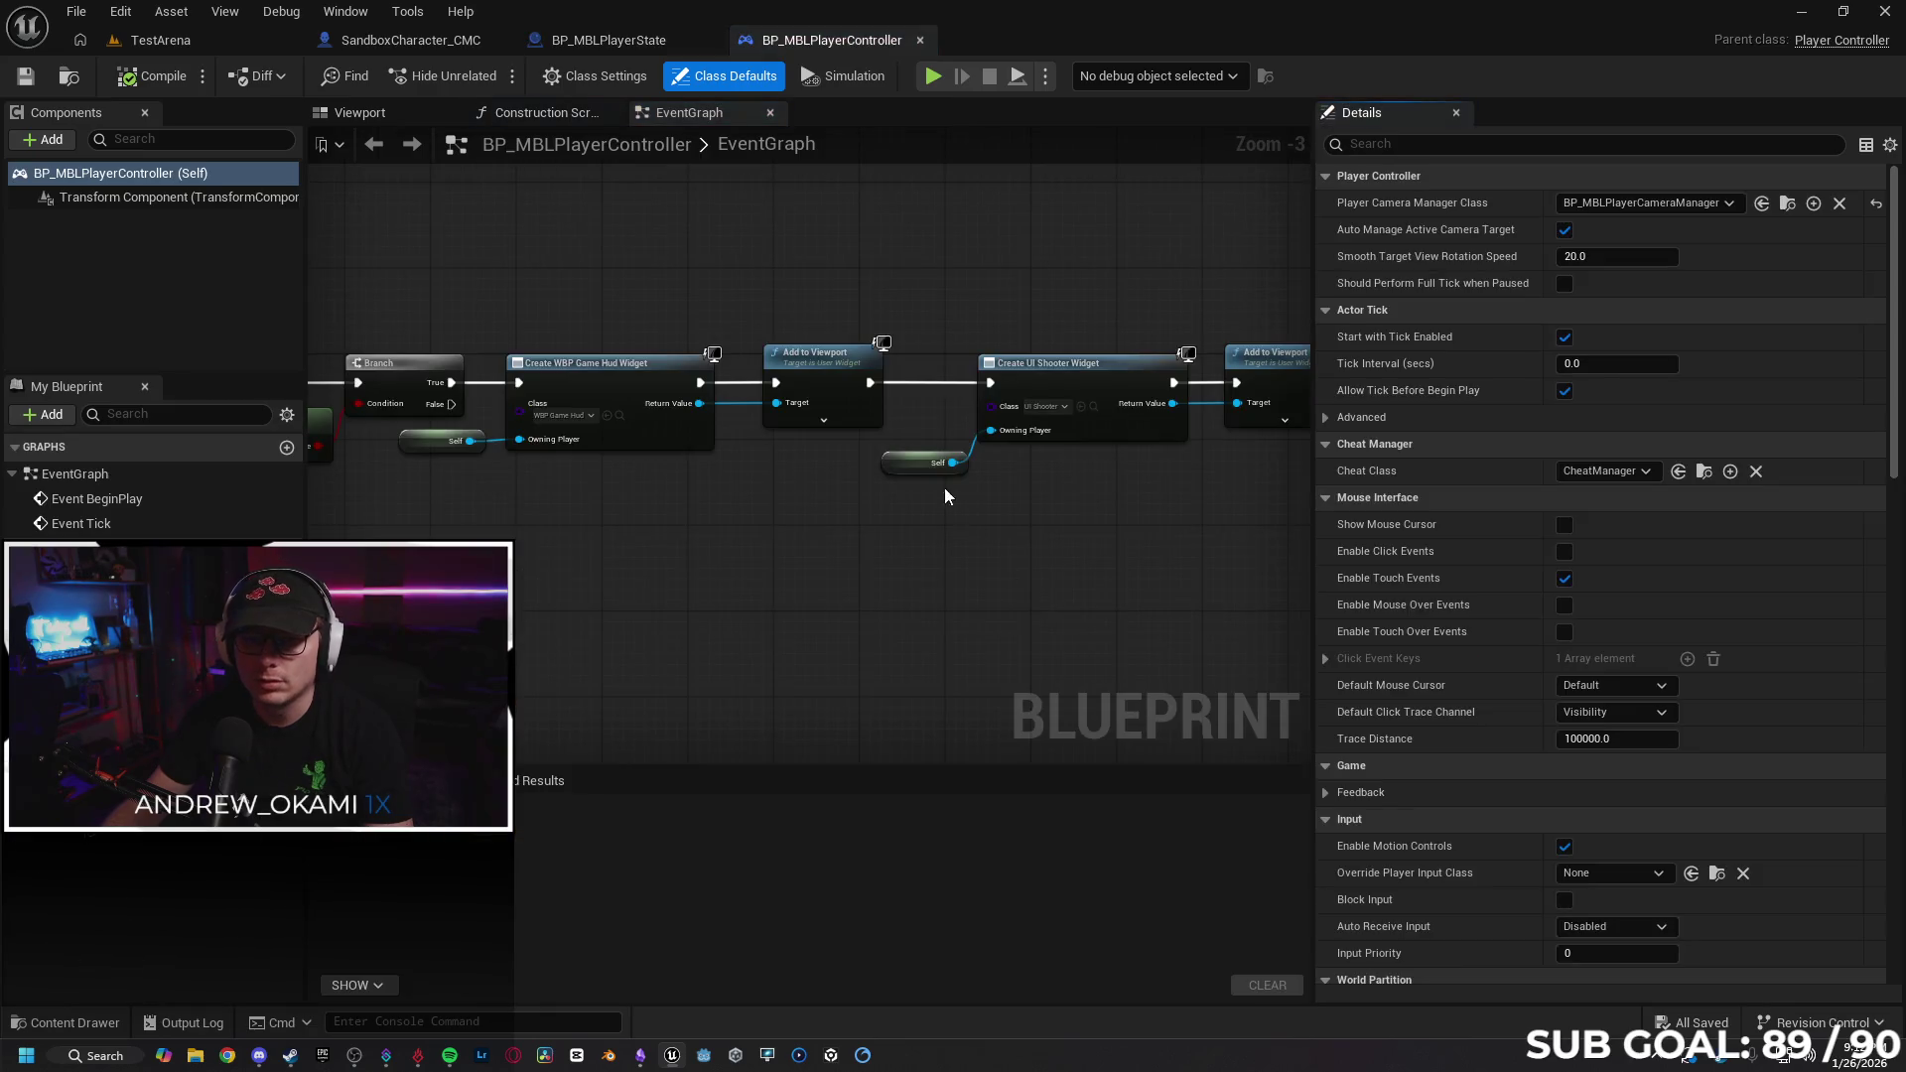
Close the BP_MBLPlayerState blueprint tab, leaving the player controller's event graph.
left_click_drag(1195, 518, 1130, 548)
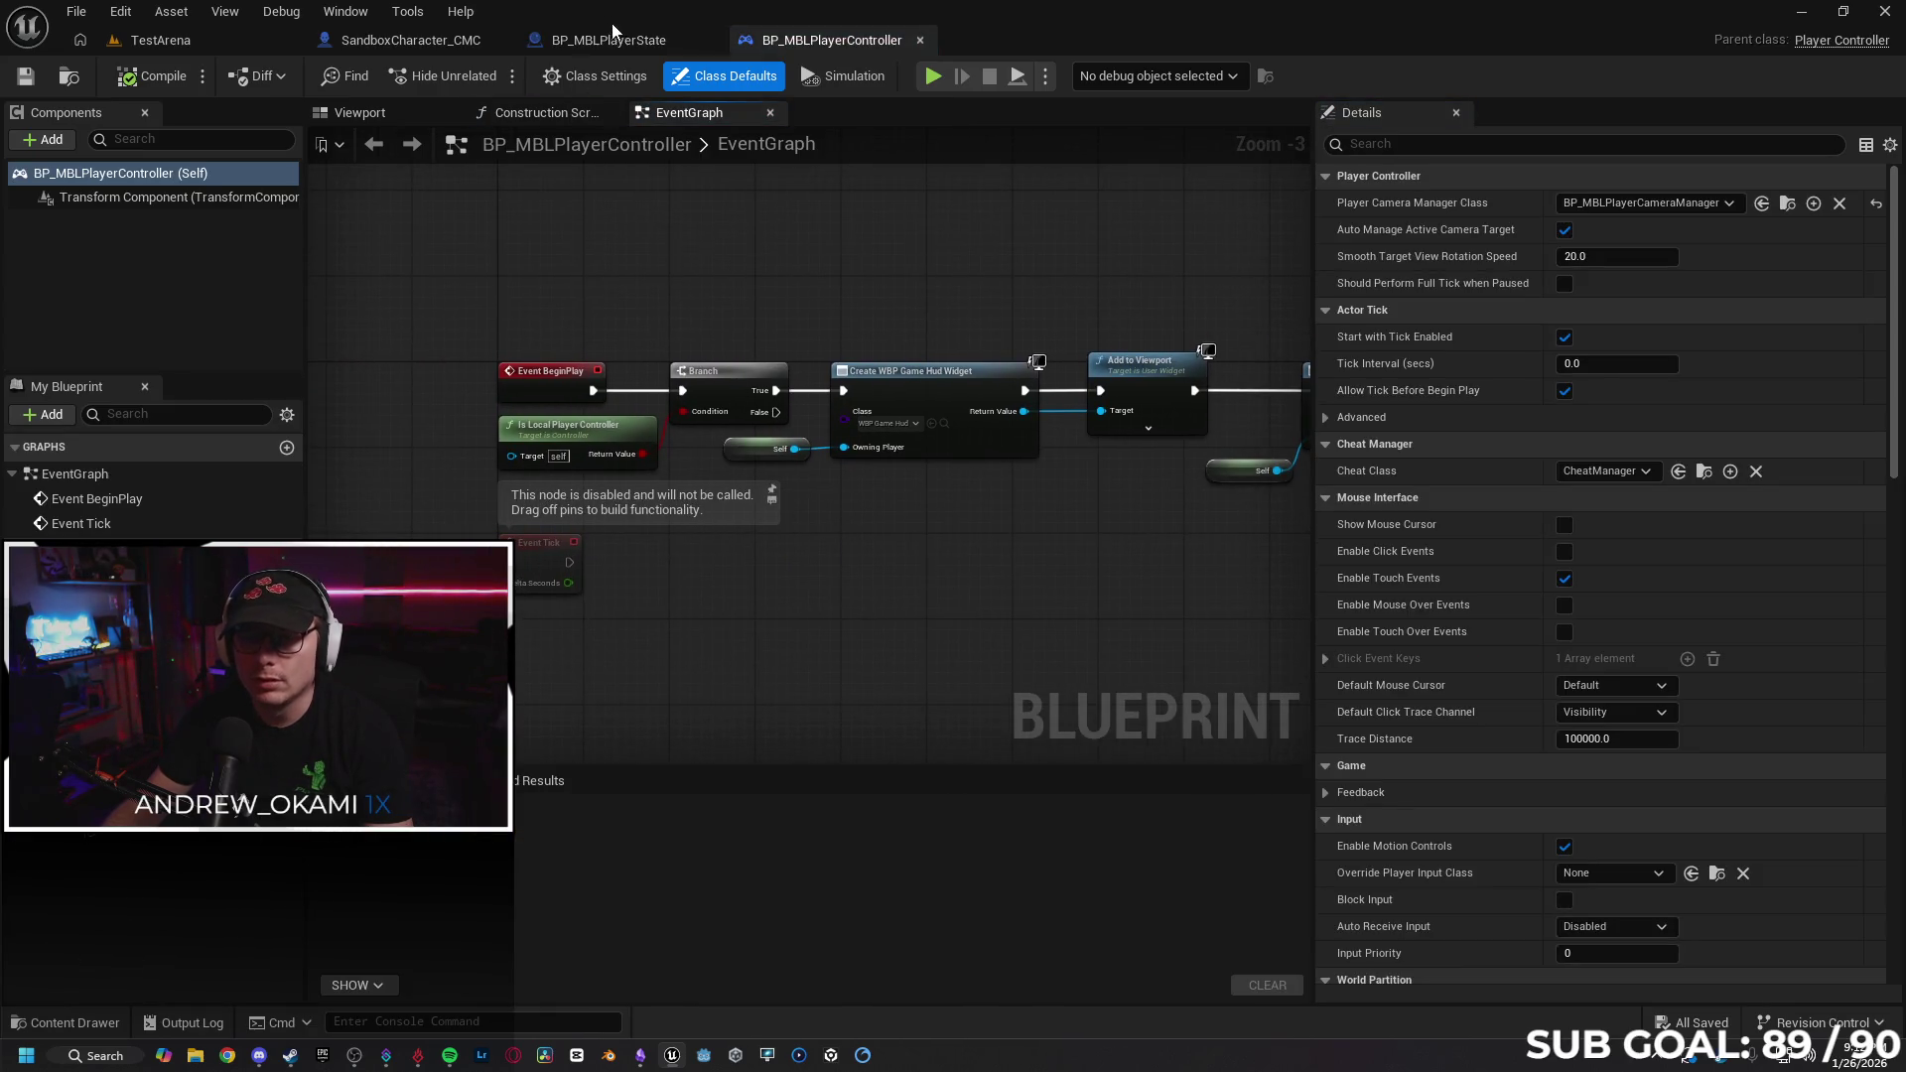
left_click(694, 48)
left_click(708, 41)
Insert a 0.2 Delay node between Event BeginPlay and the Branch, then compile and save.
mouse_move(679, 243)
left_mouse_down()
mouse_move(1105, 128)
mouse_move(1029, 468)
left_mouse_up()
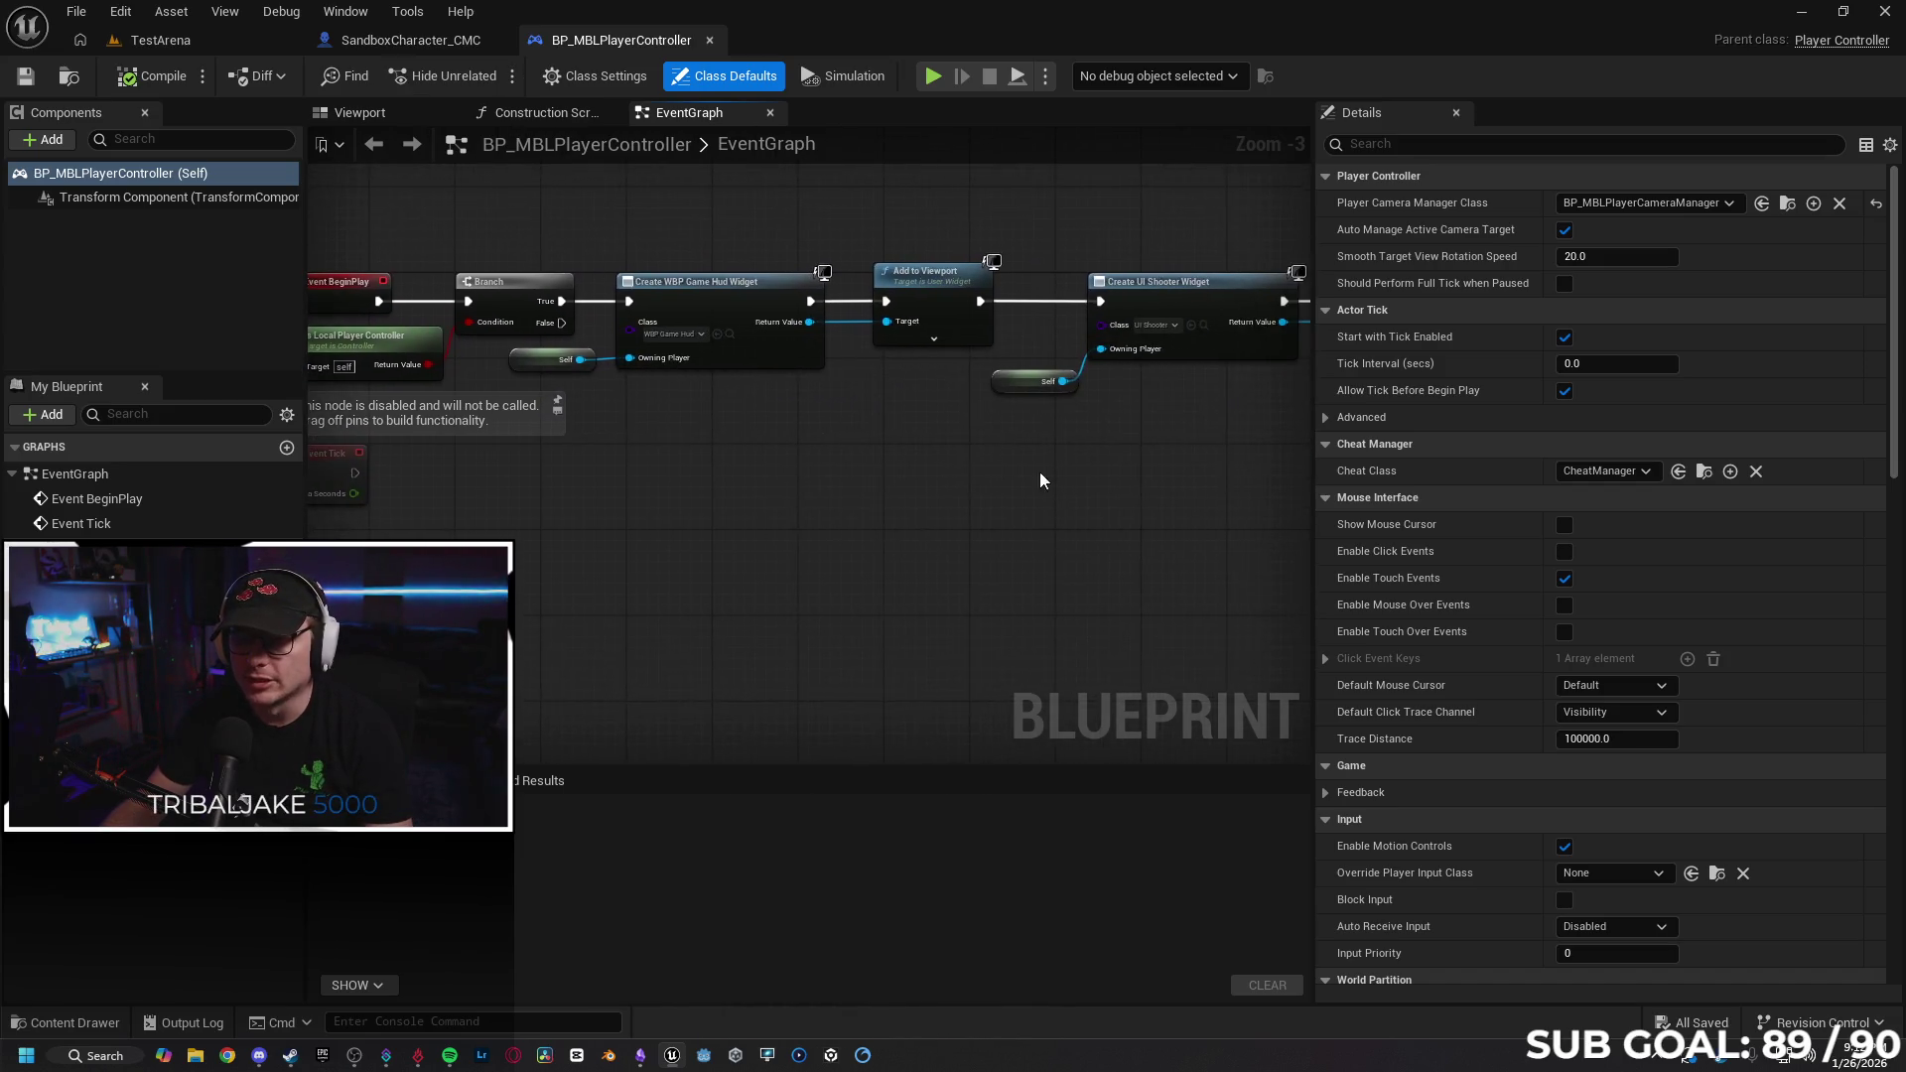
scroll(1081, 556, "up", 1)
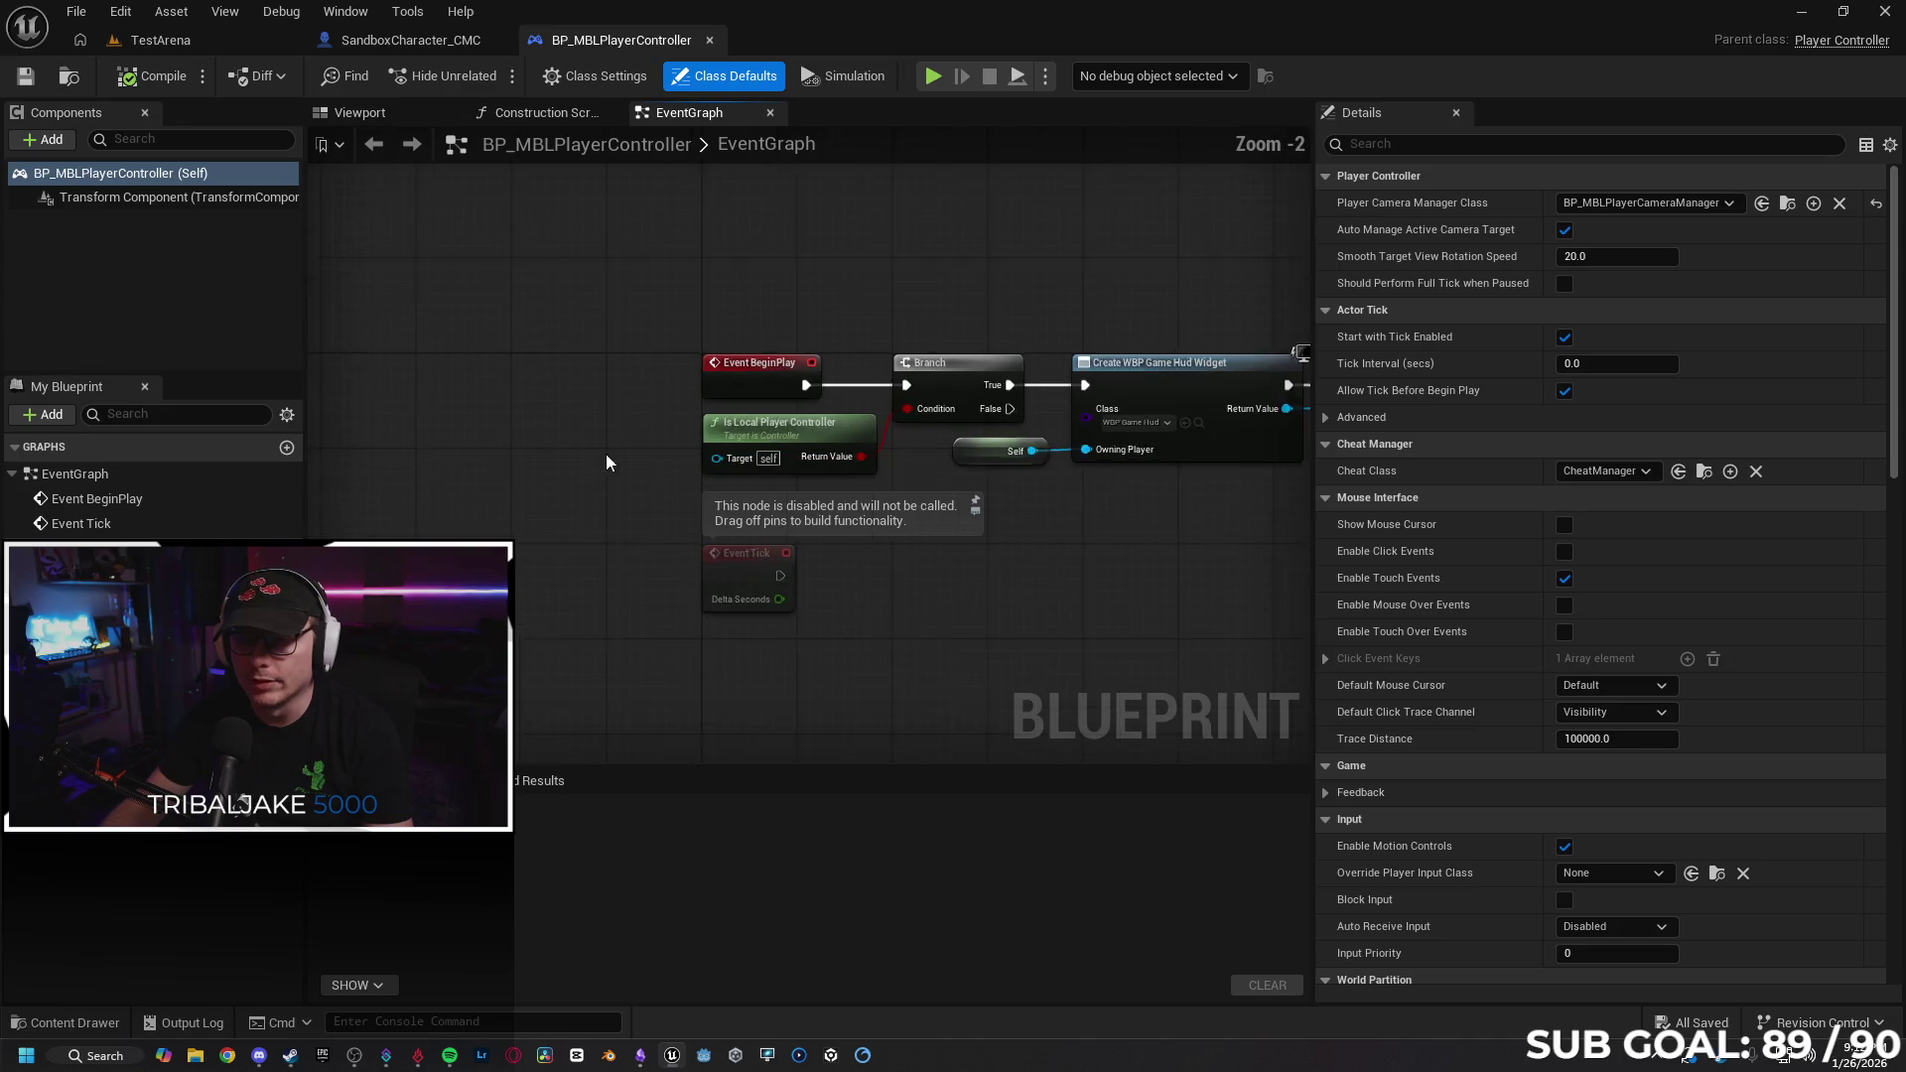
scroll(760, 345, "up", 2)
mouse_move(783, 375)
left_mouse_down()
mouse_move(431, 375)
mouse_move(546, 395)
left_mouse_up()
type("delay")
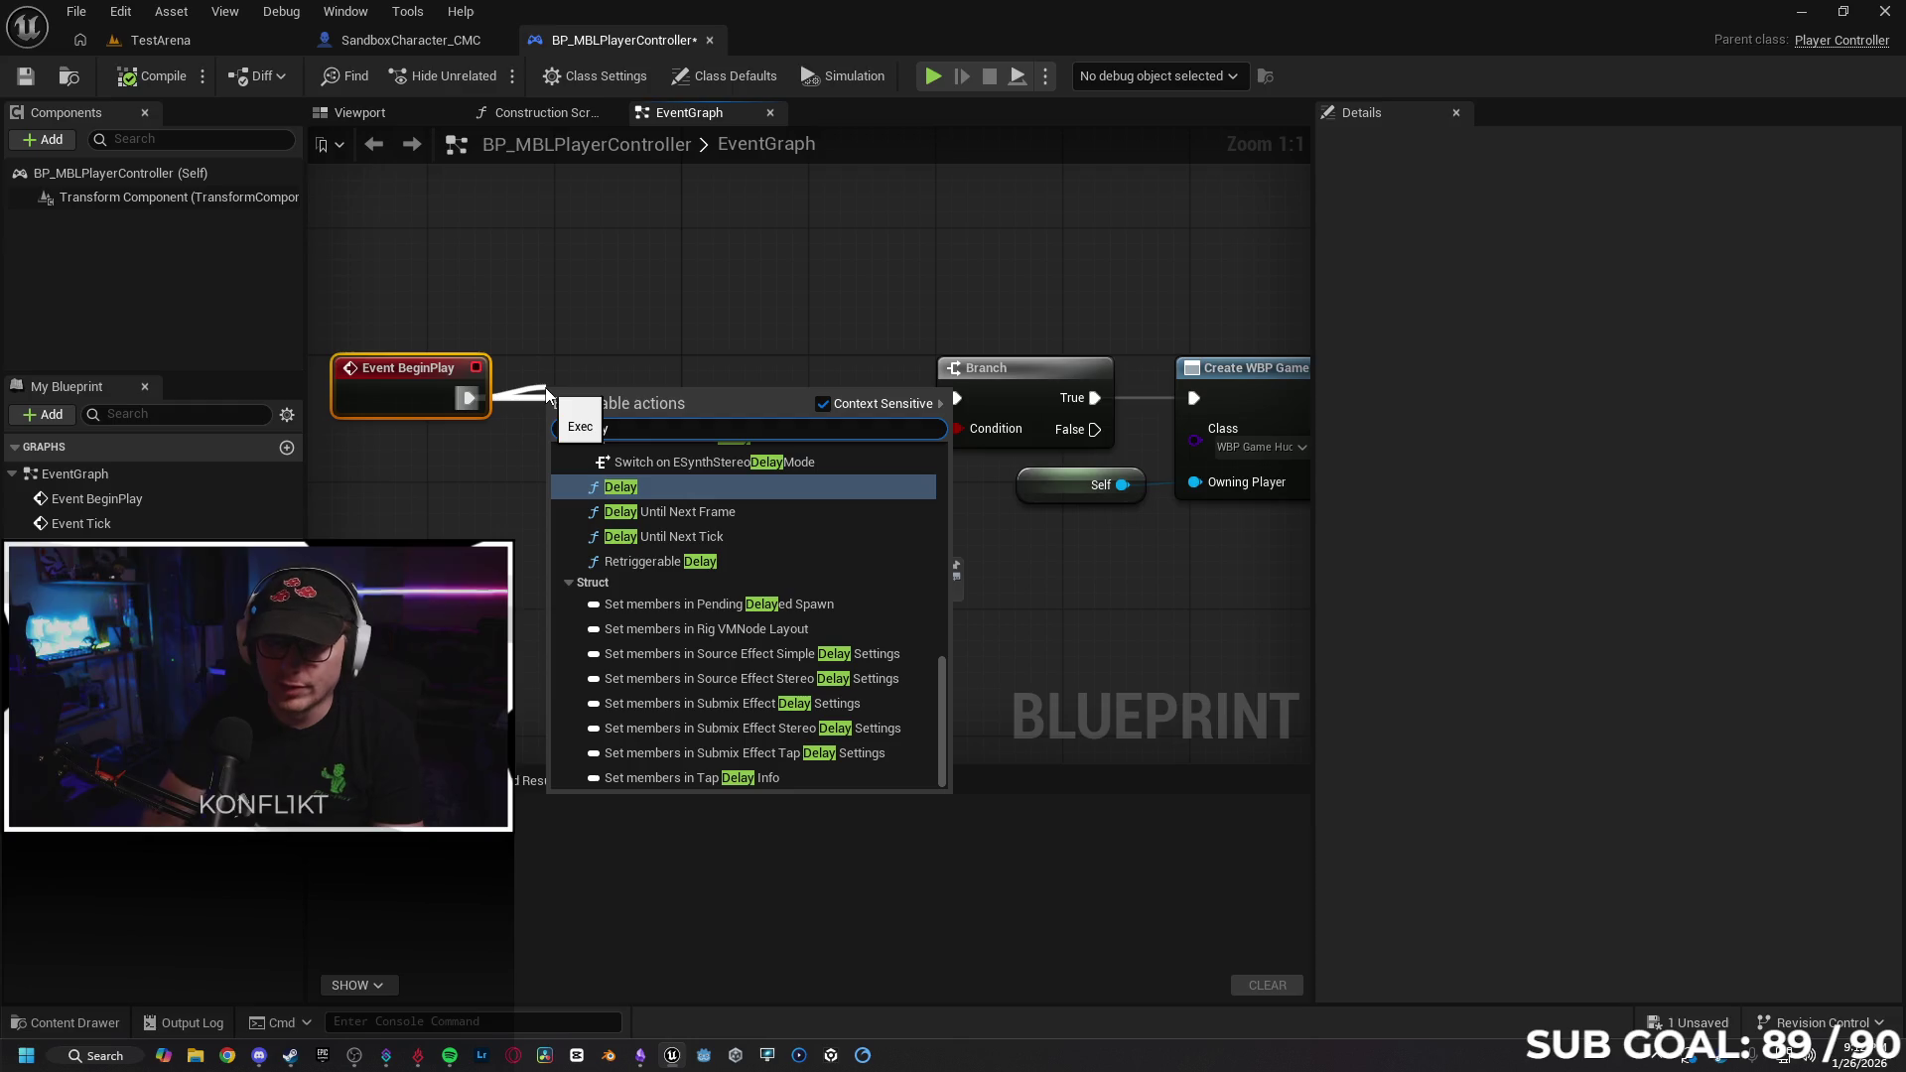
key("Return")
mouse_move(599, 425)
left_mouse_down()
mouse_move(677, 355)
mouse_move(651, 377)
left_mouse_up()
left_click(139, 75)
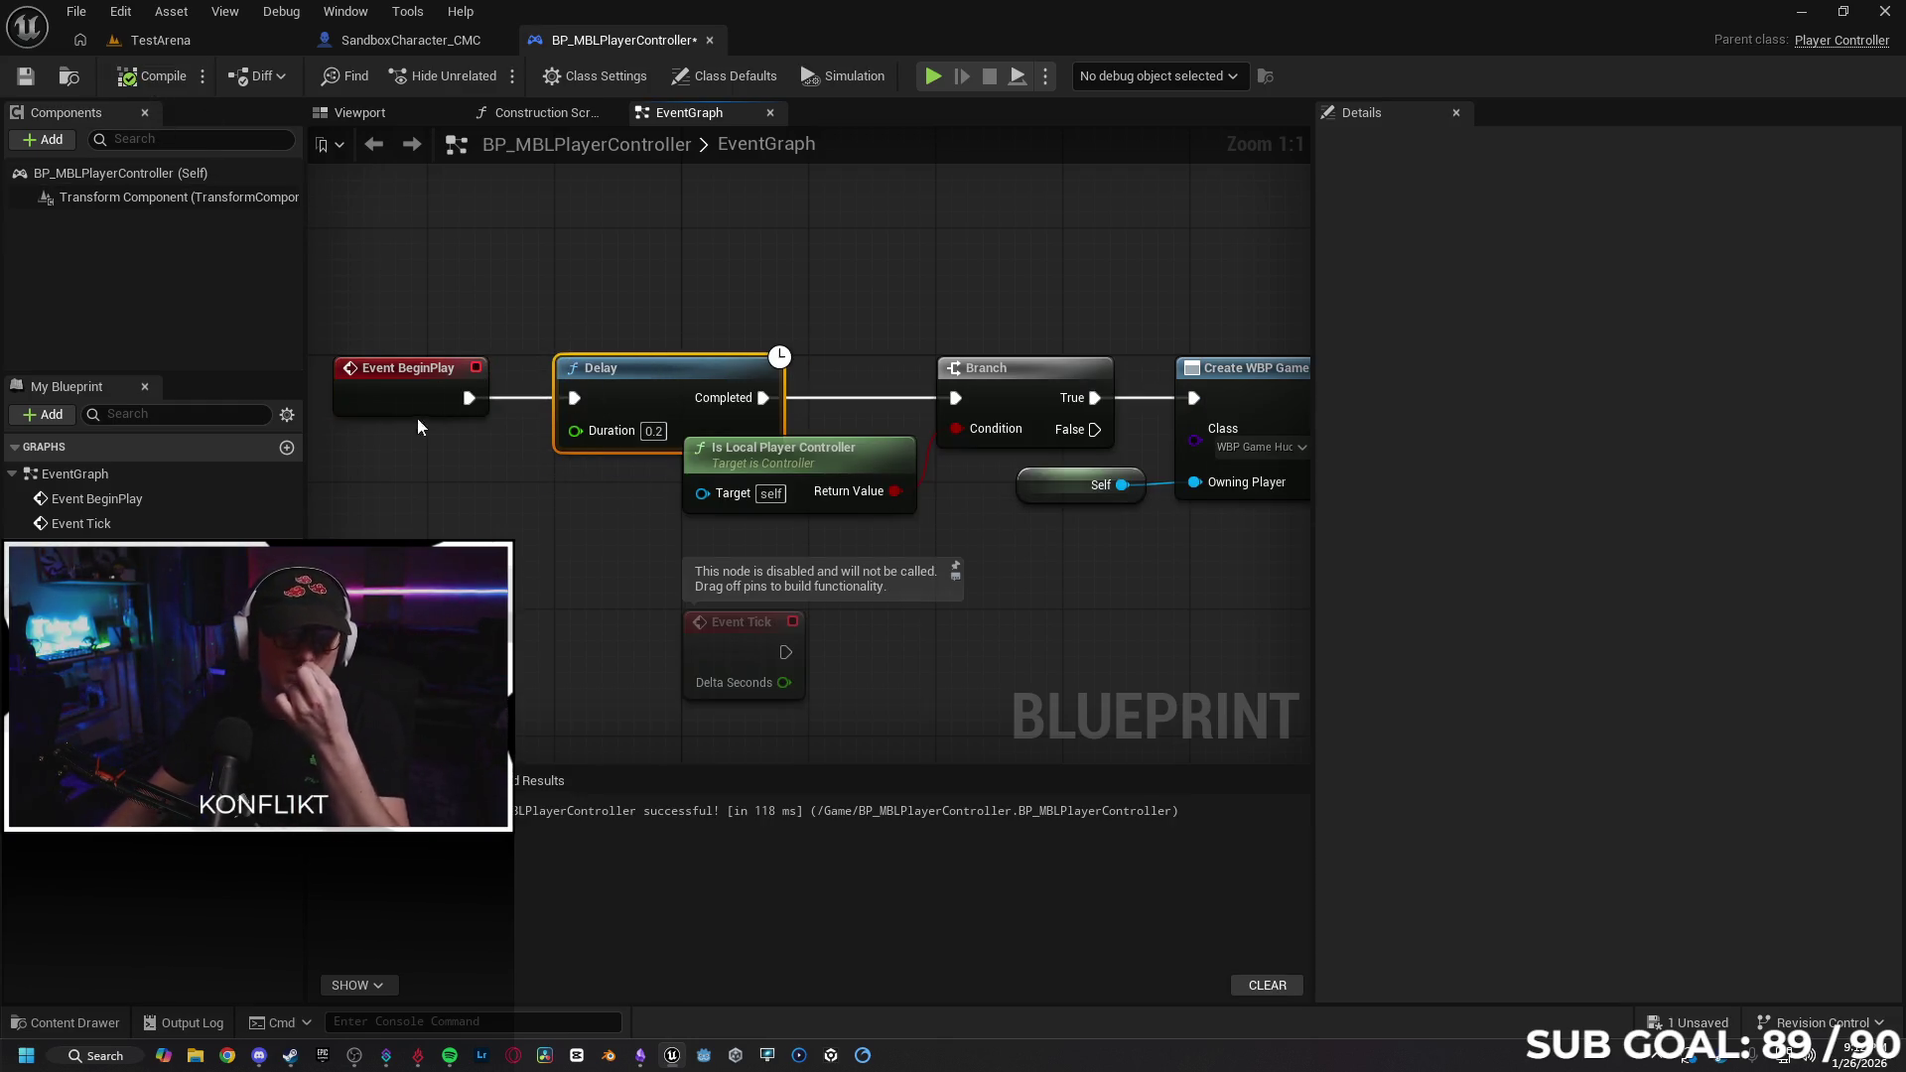
left_click(24, 77)
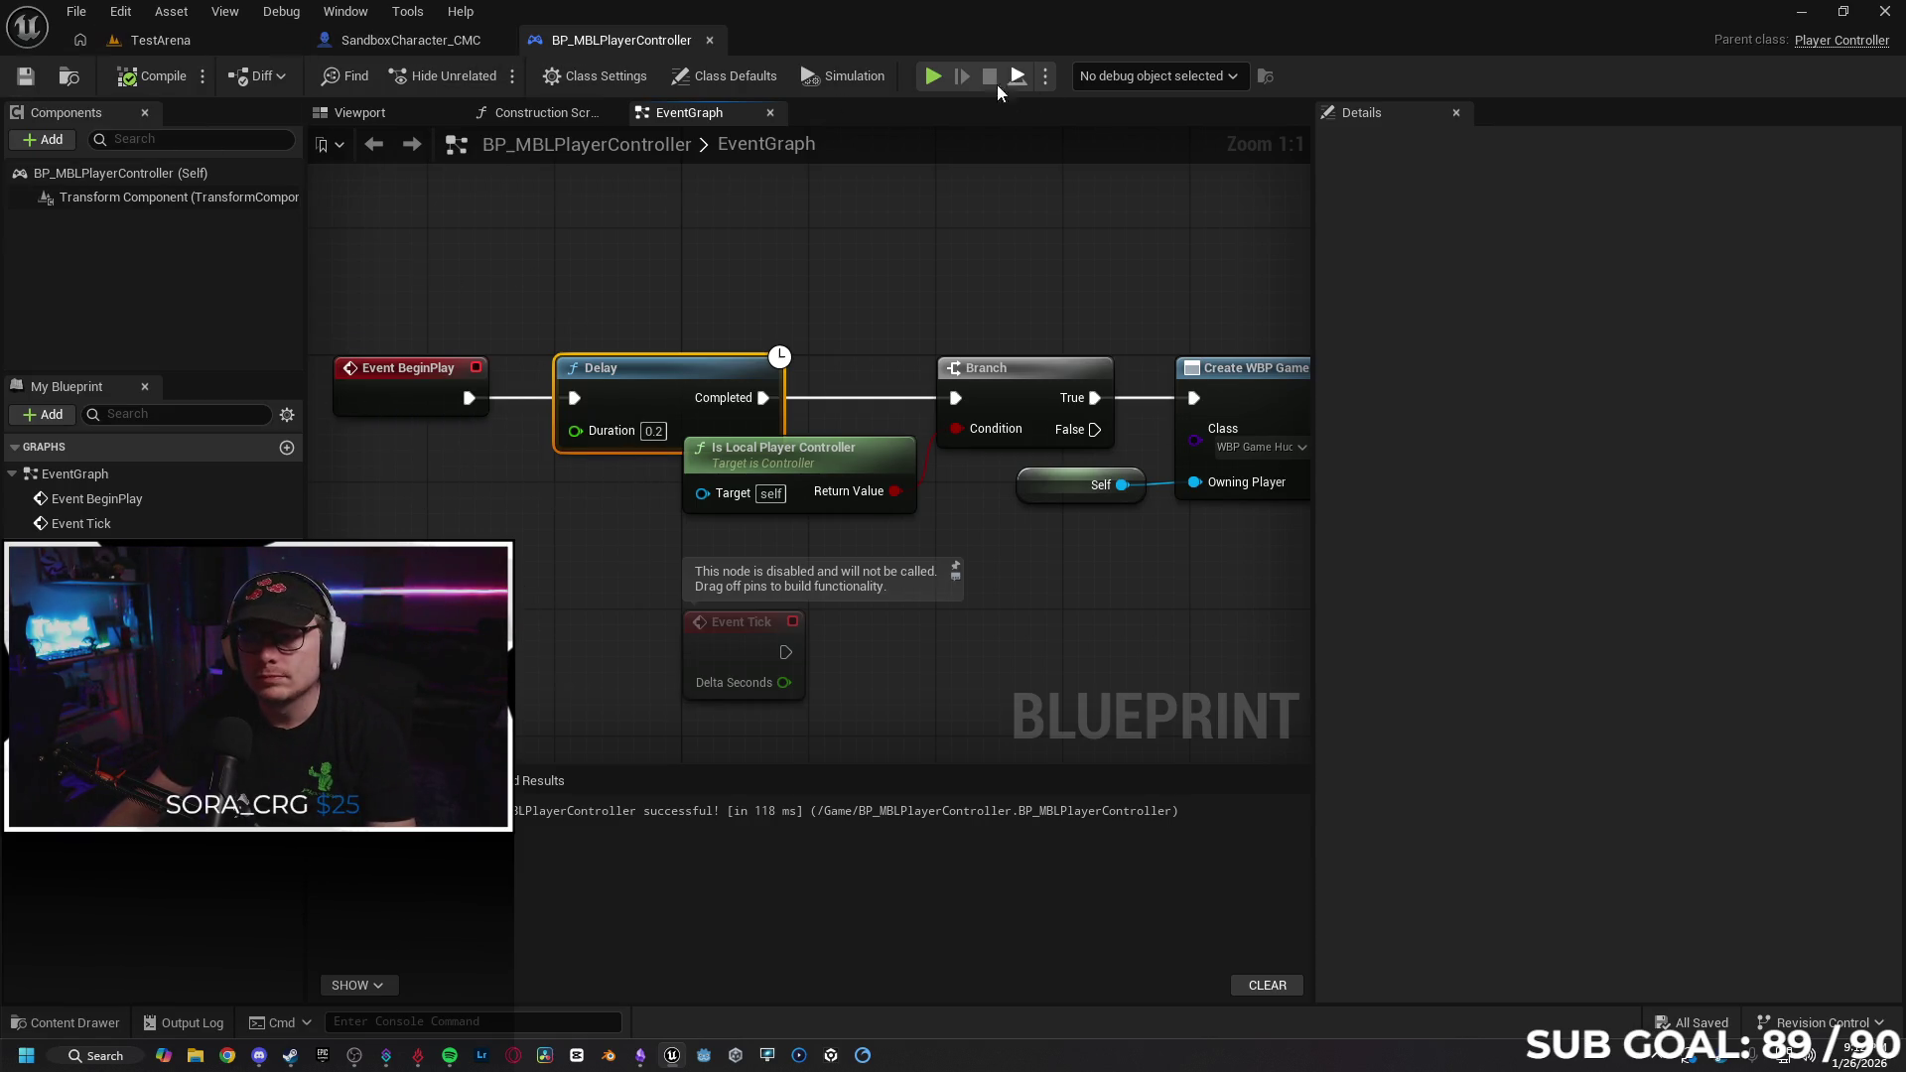
key("alt+p")
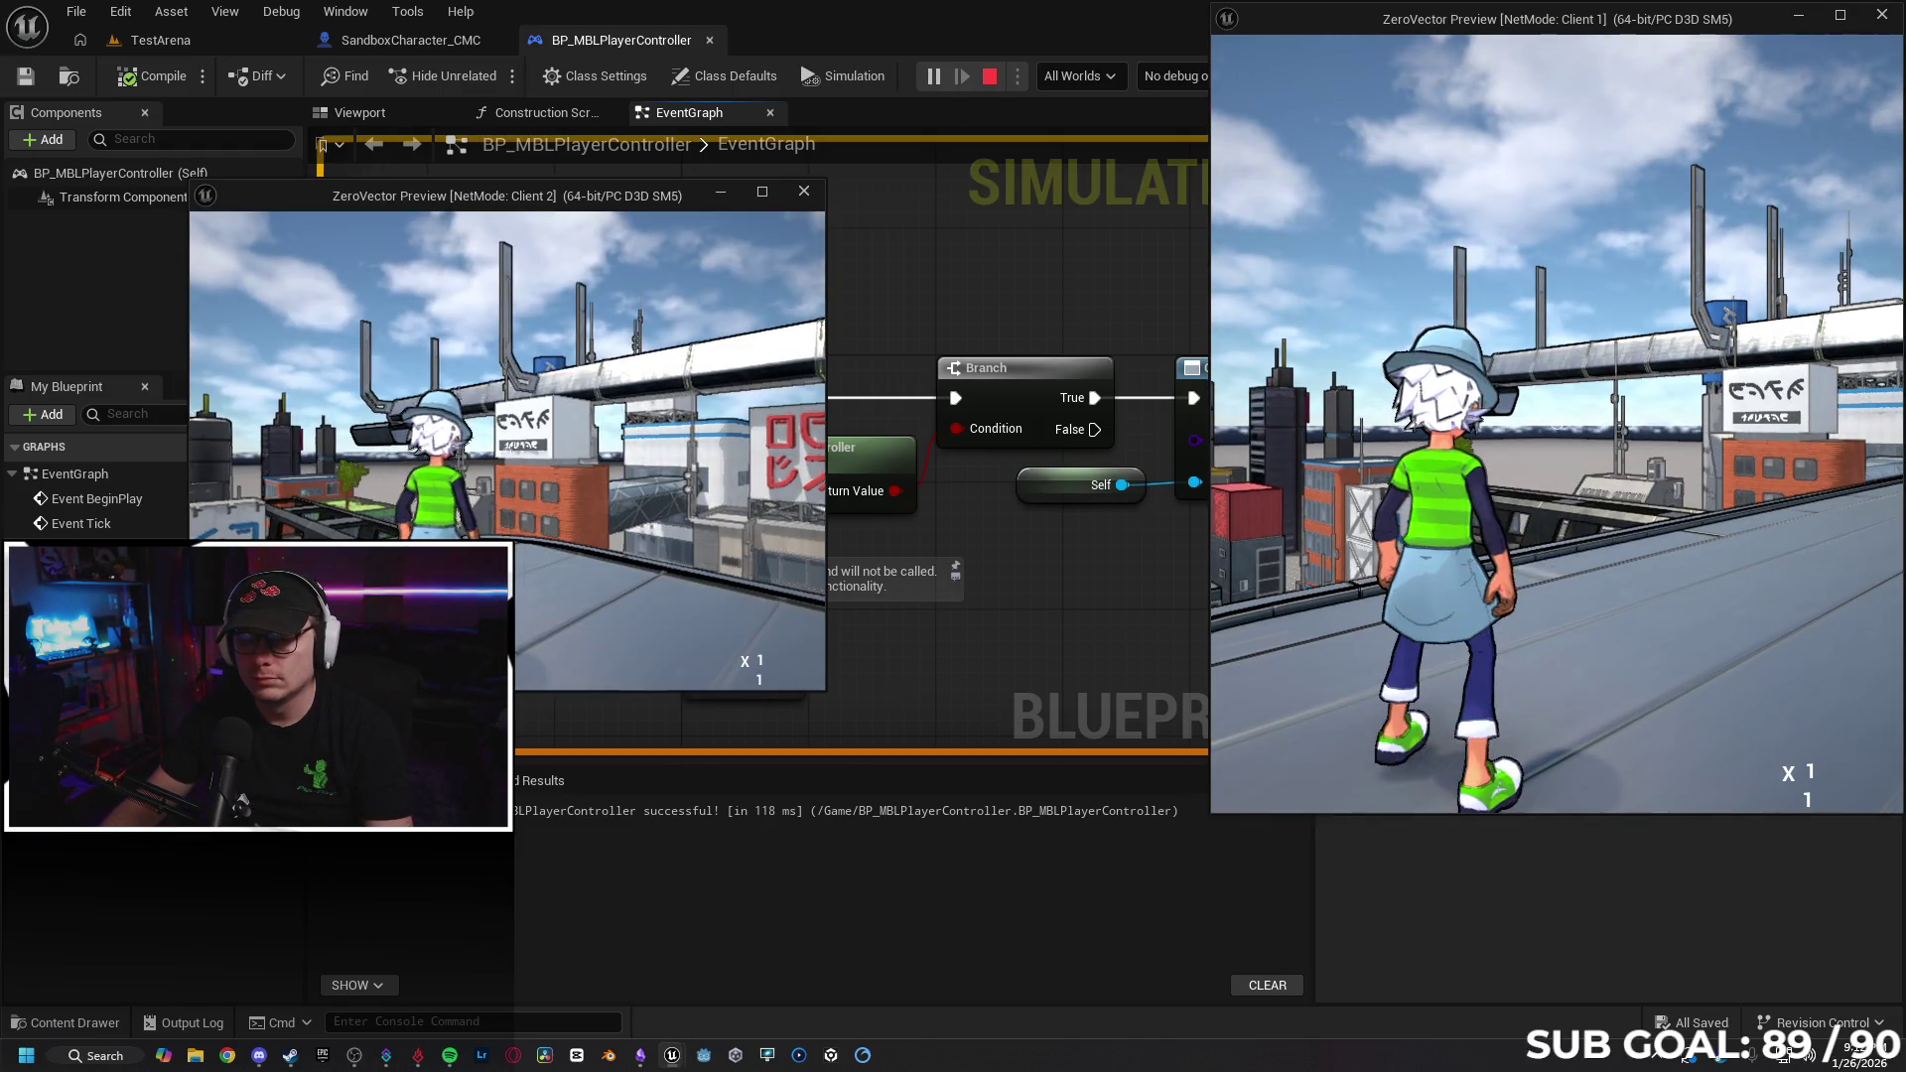
key("w")
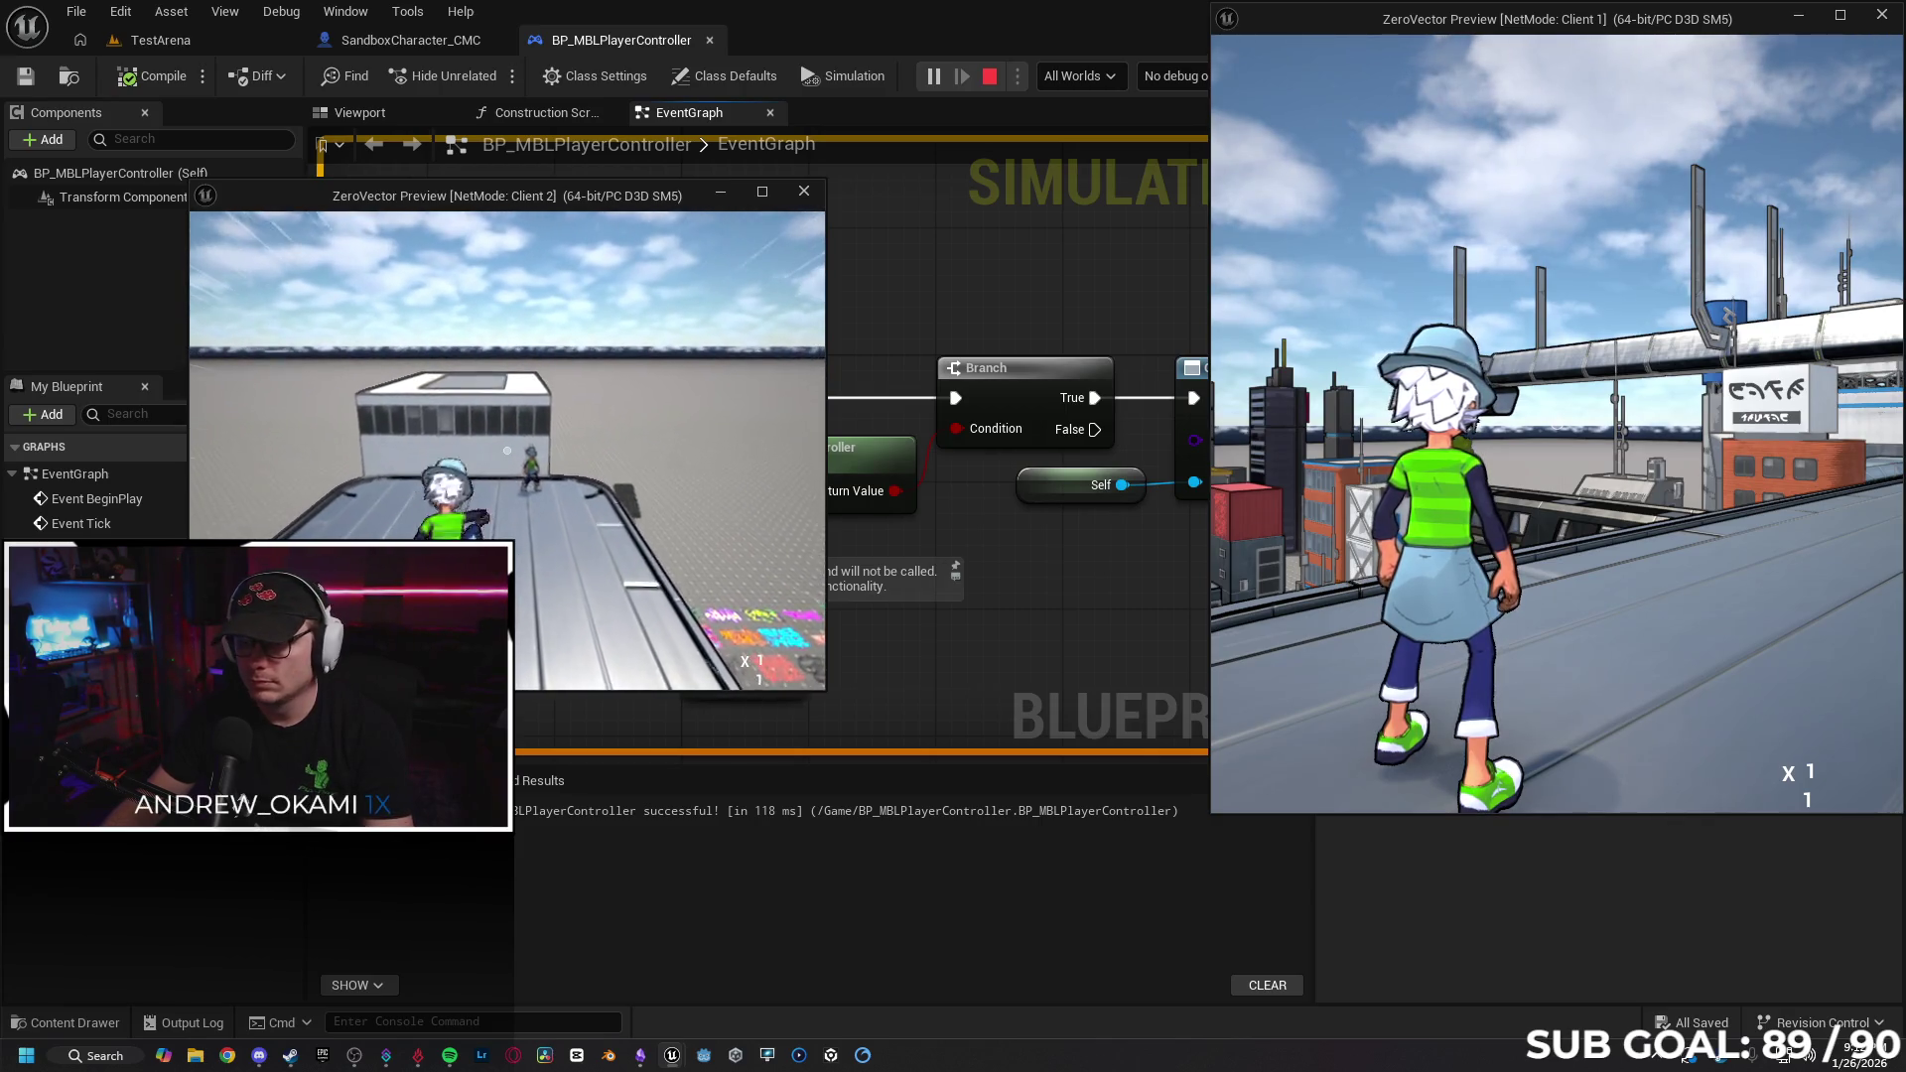
key("w")
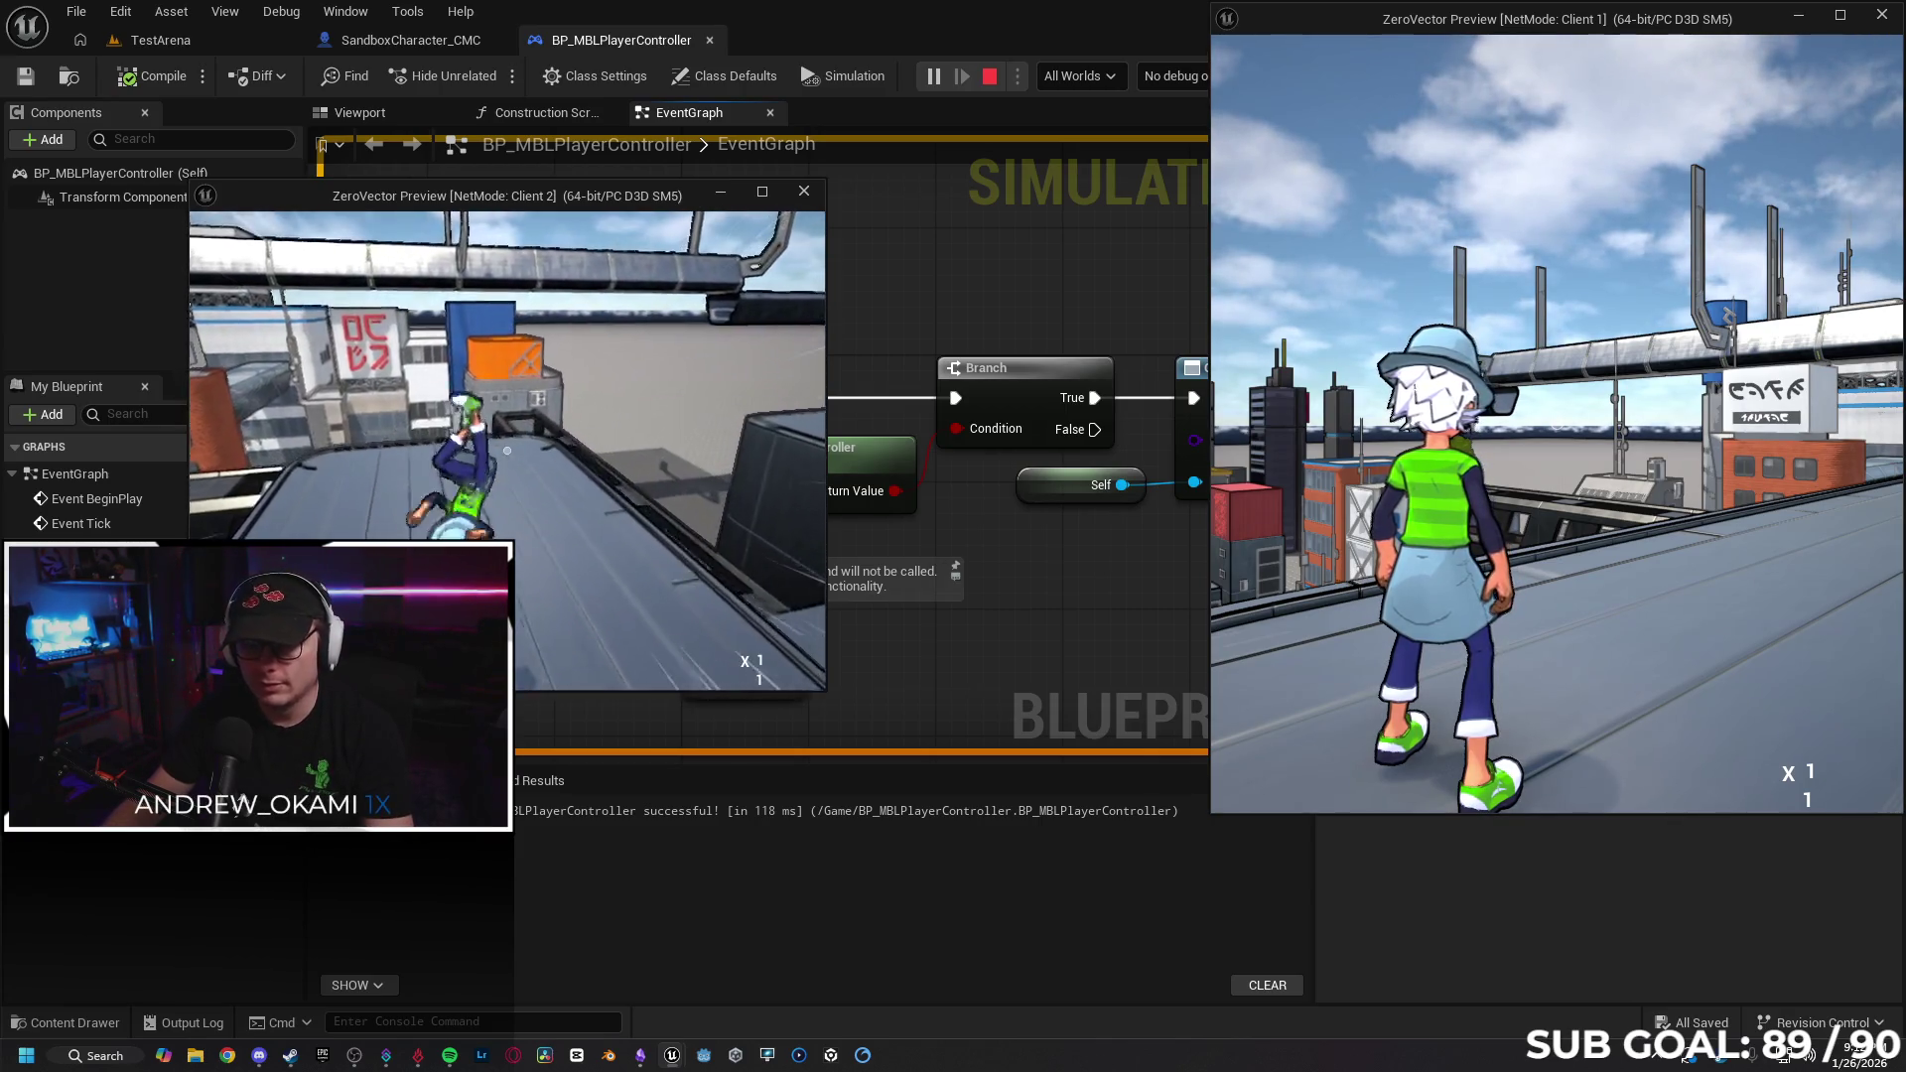
key("super")
left_click(1468, 523)
key("w")
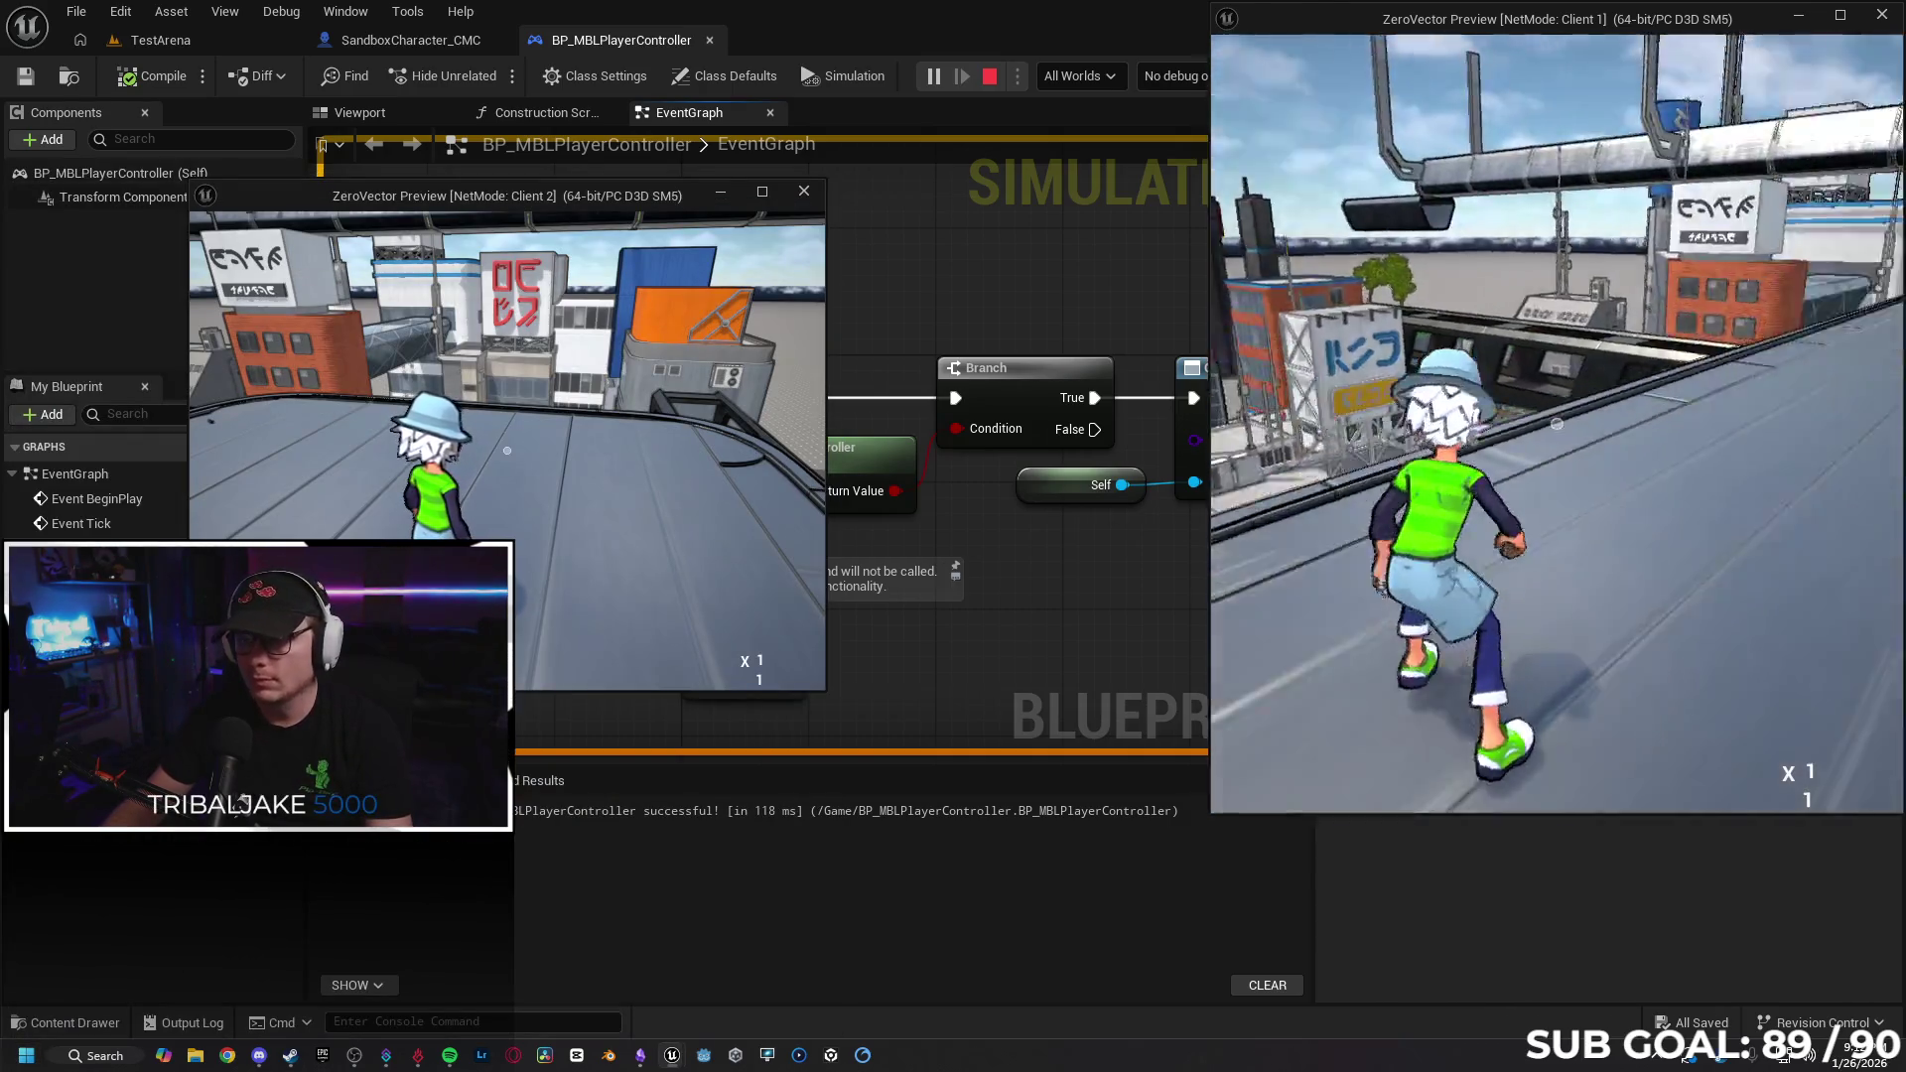
key("Escape")
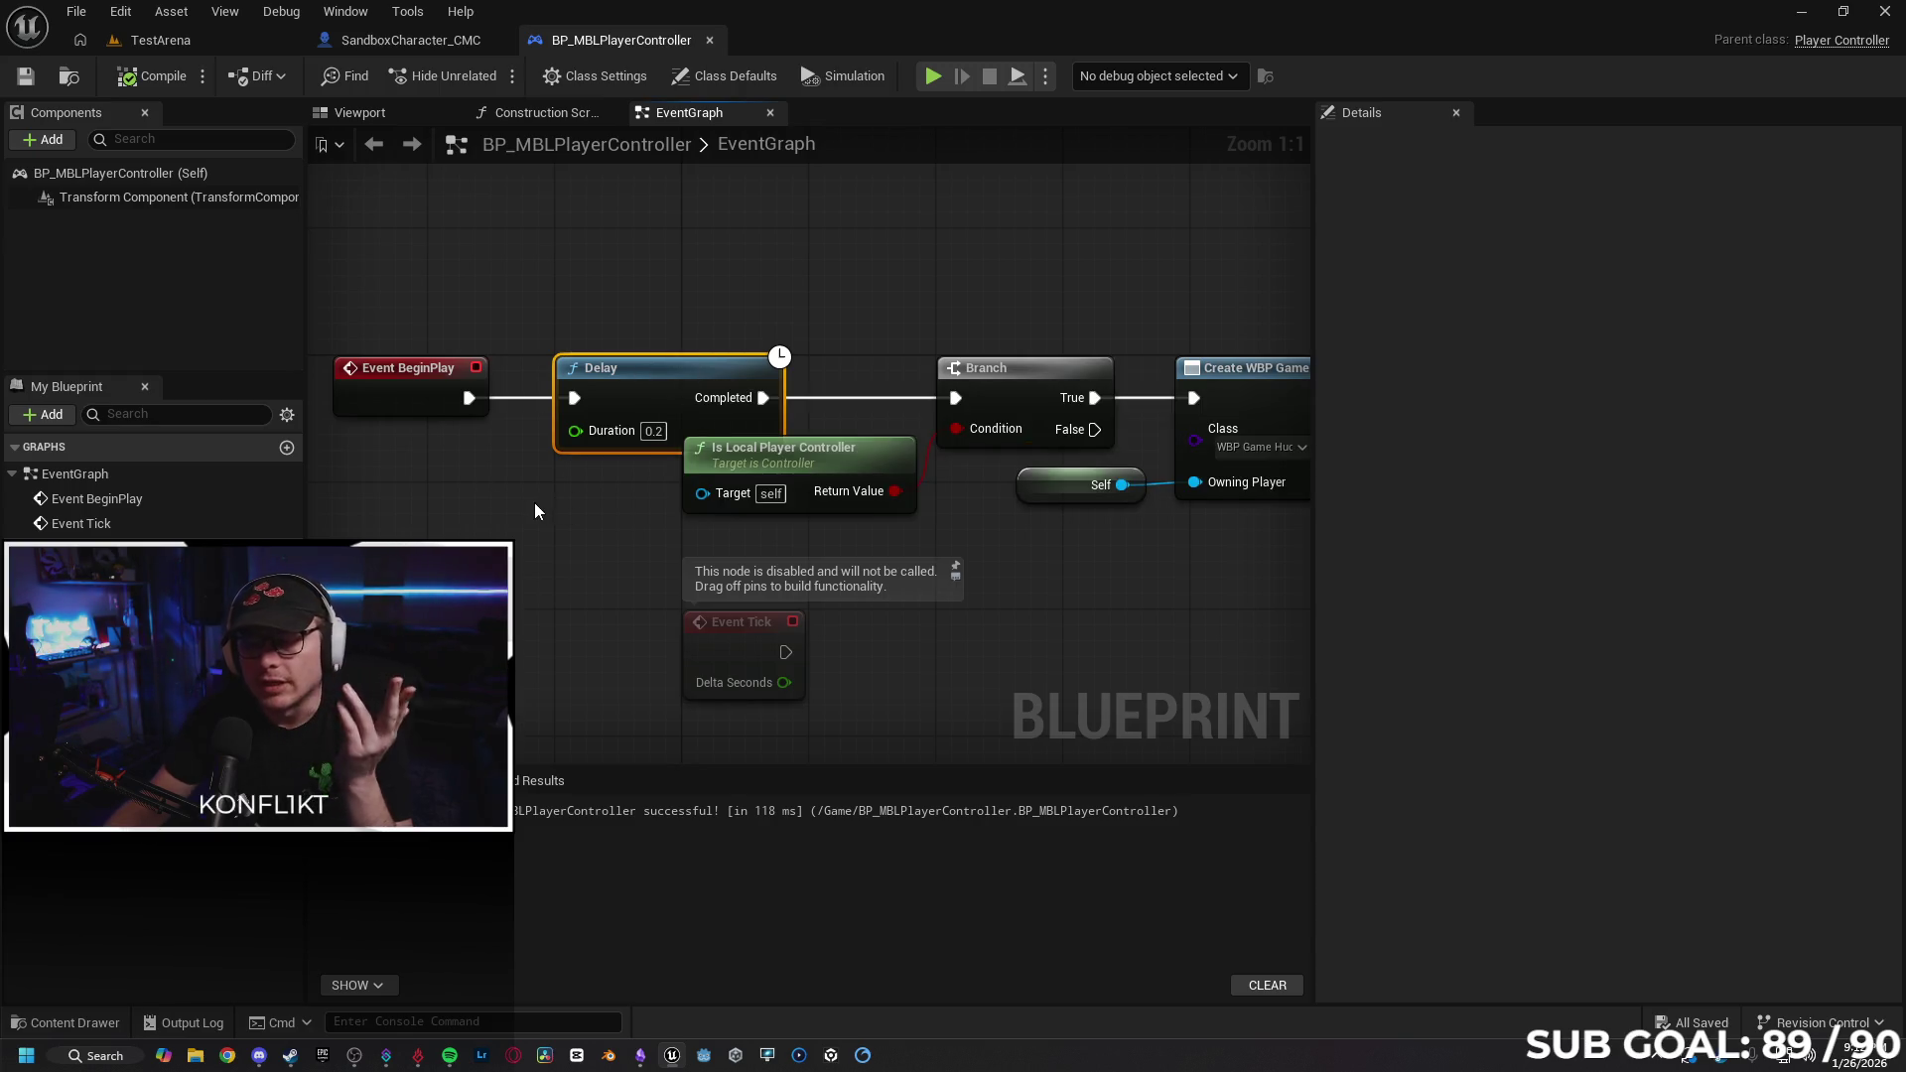
Show SandboxCharacter_CMC's UpdateMovementScore graph zoomed in, with the Content Drawer open below.
left_click(540, 547)
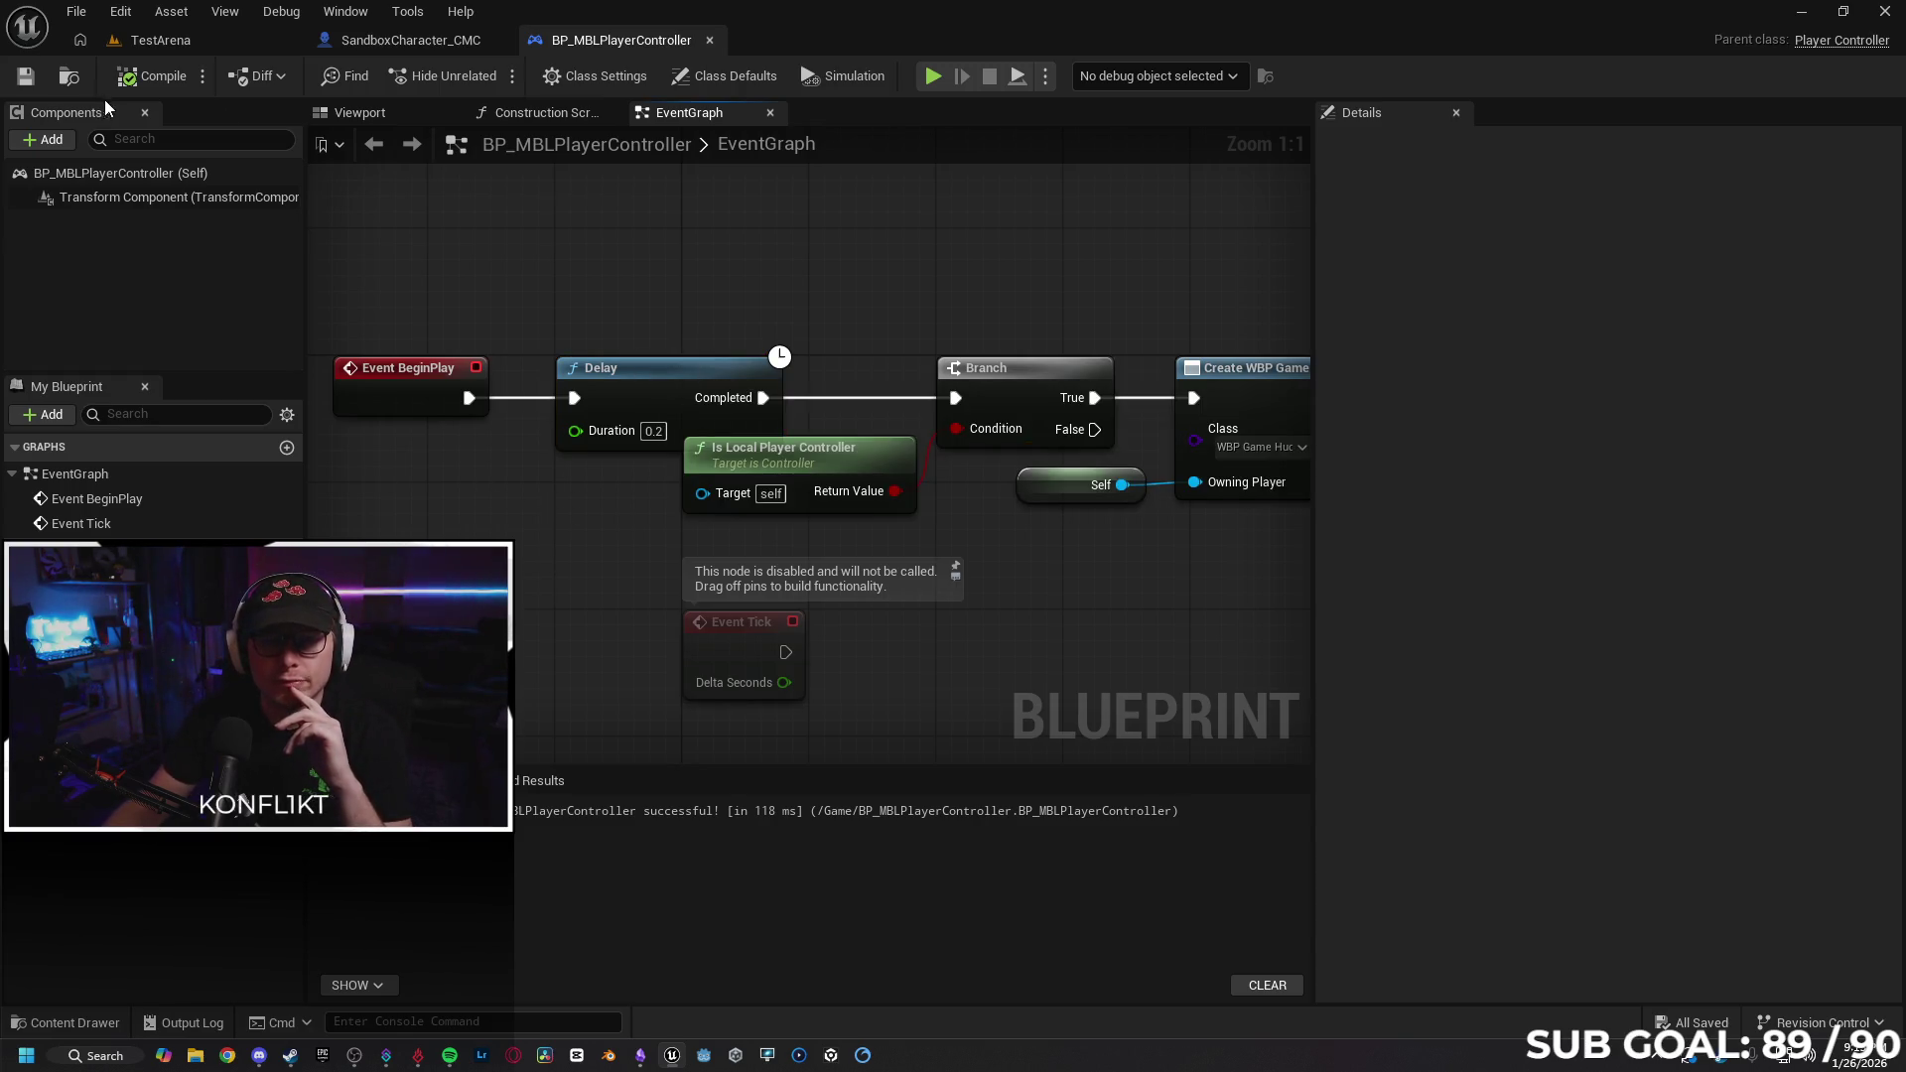
left_click(361, 45)
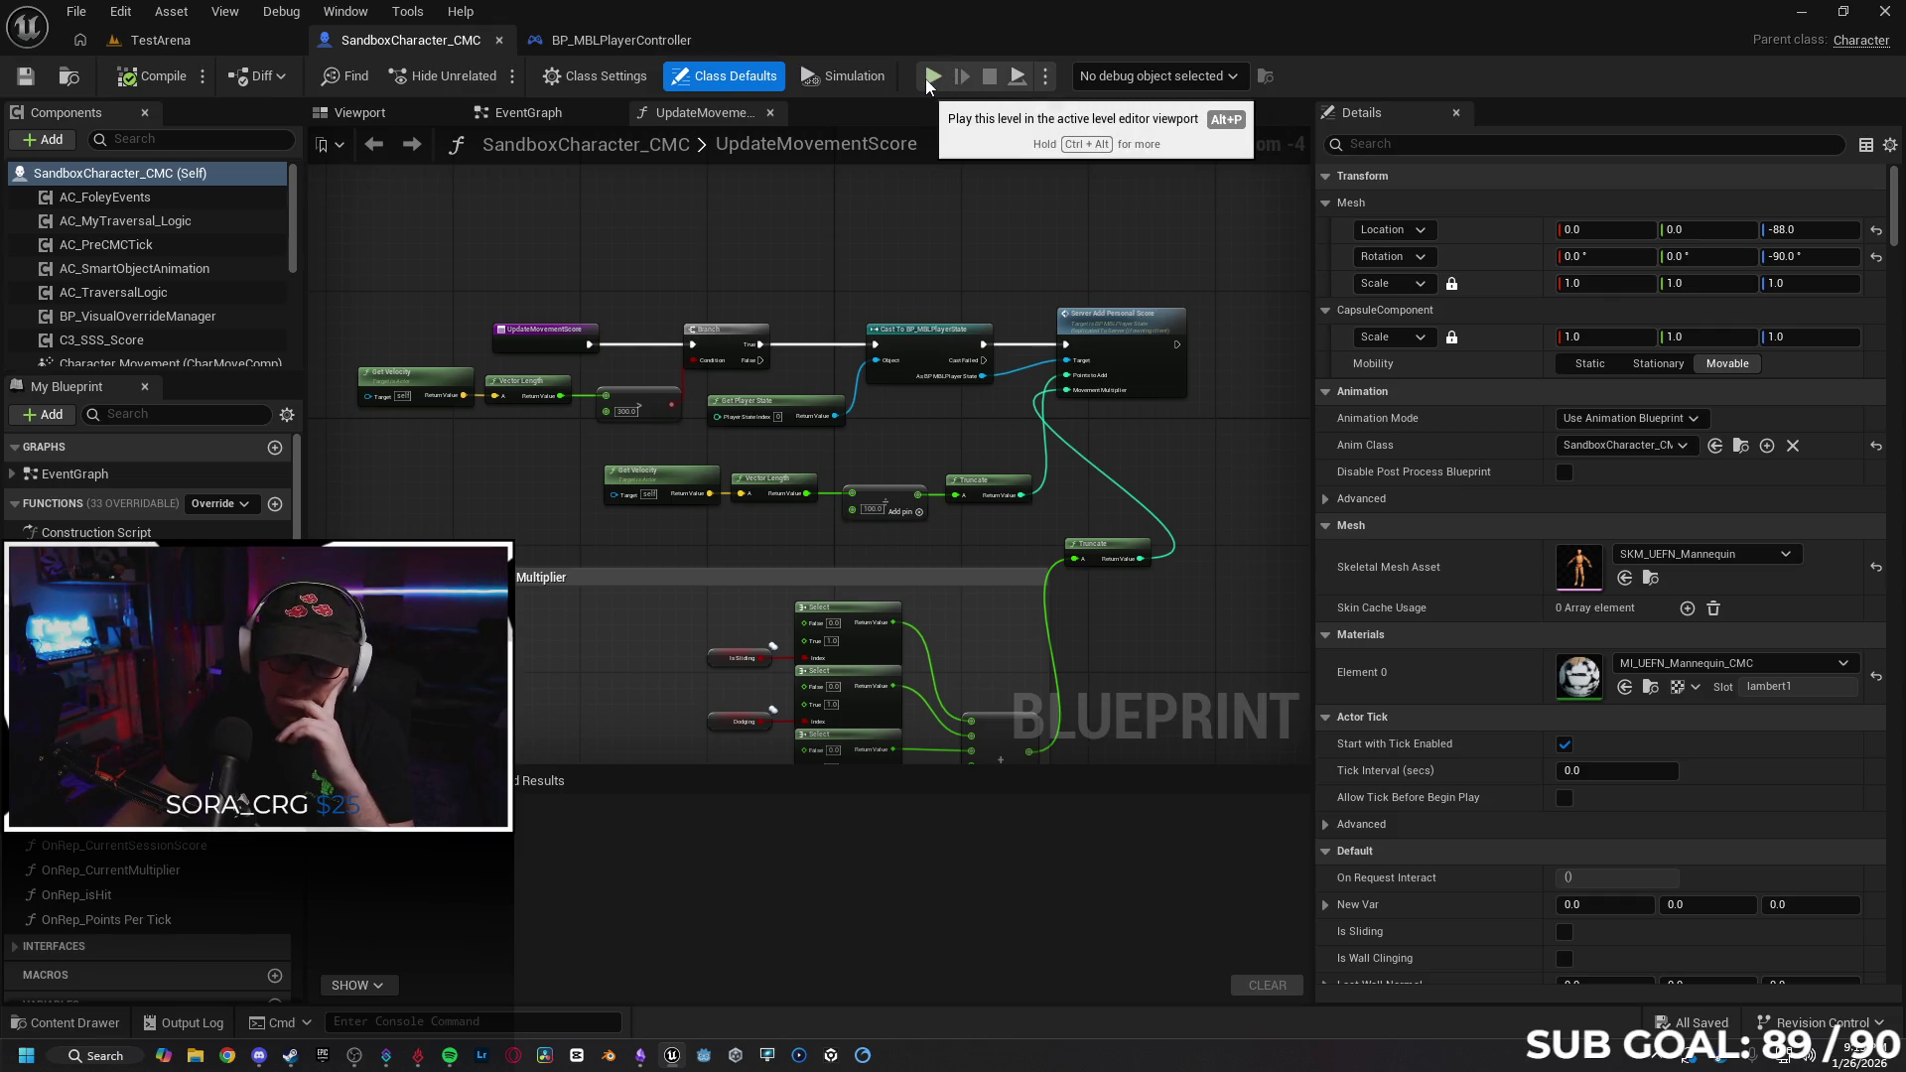
scroll(471, 335, "up", 2)
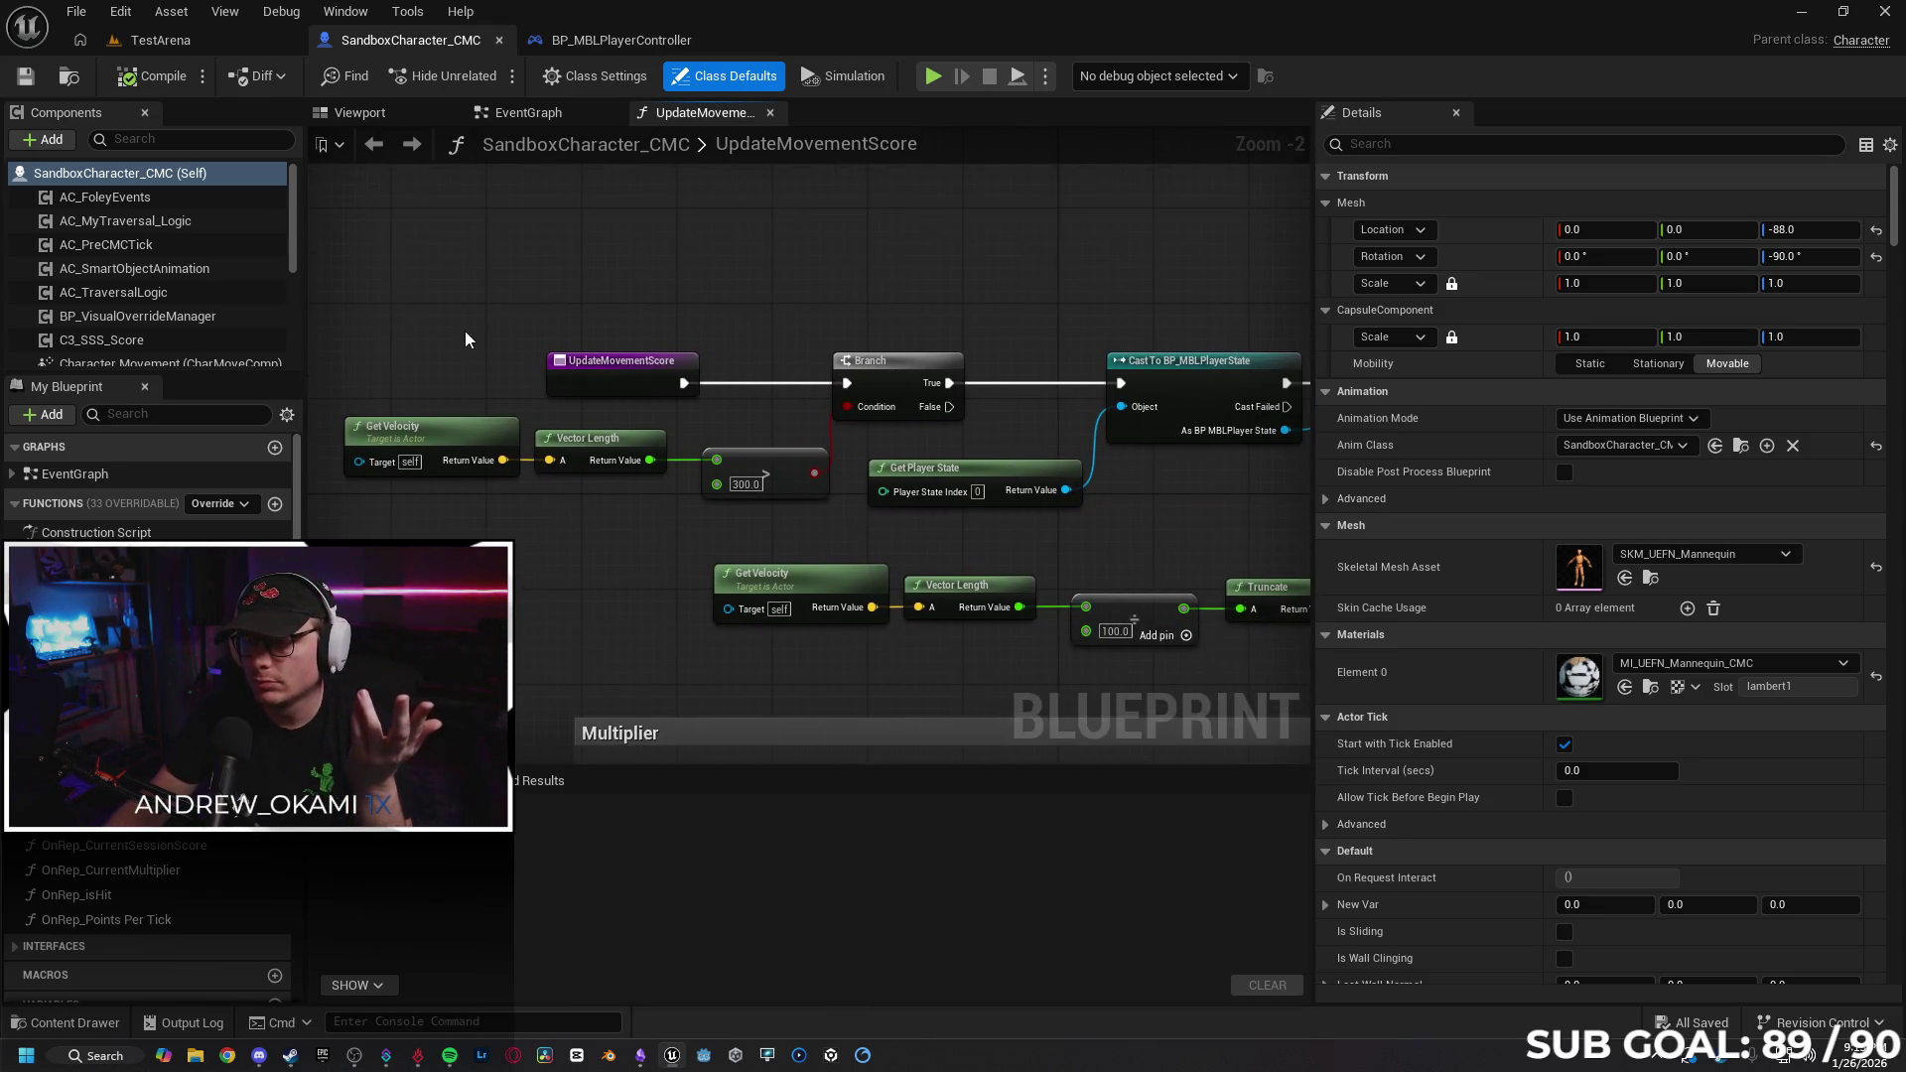
left_click(65, 1022)
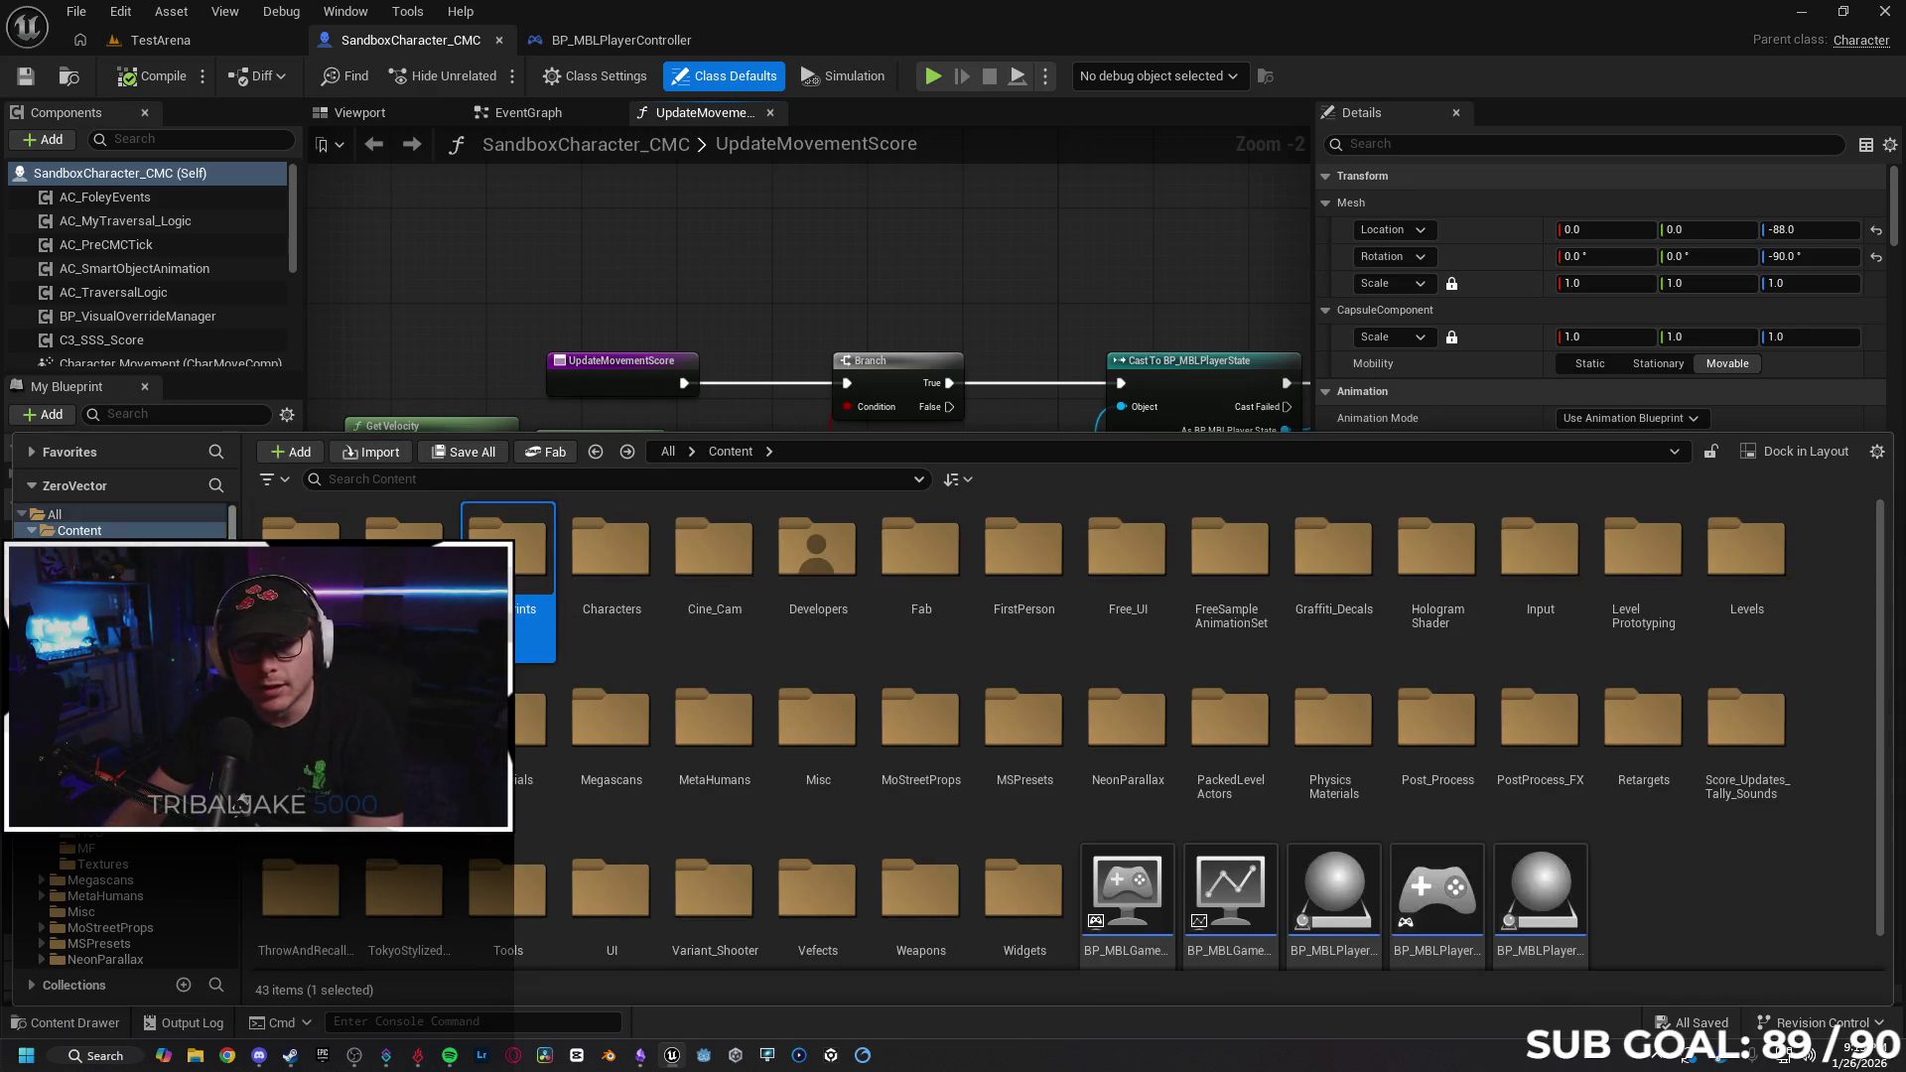
scroll(636, 843, "down", 1)
Open the WBP_GameHud widget blueprint from Content/UI and show its event graph.
double_click(632, 886)
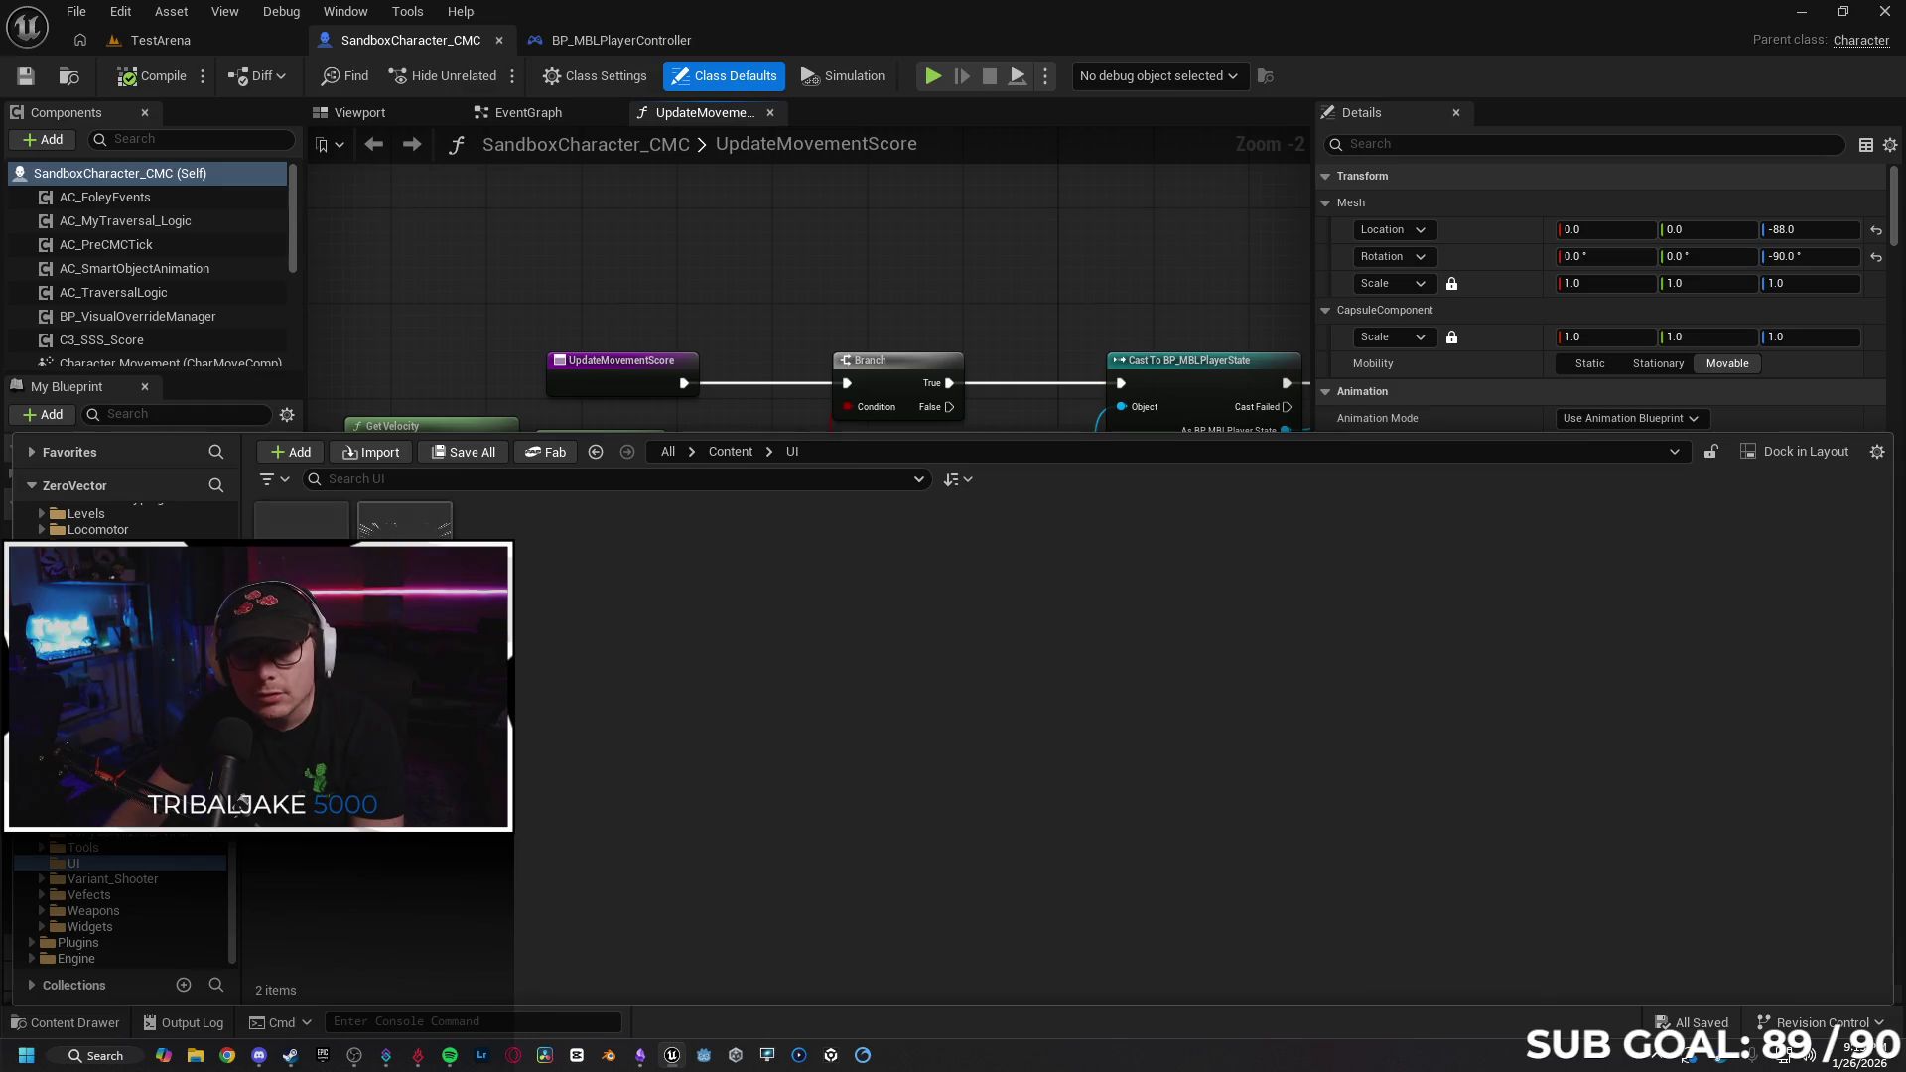
double_click(301, 519)
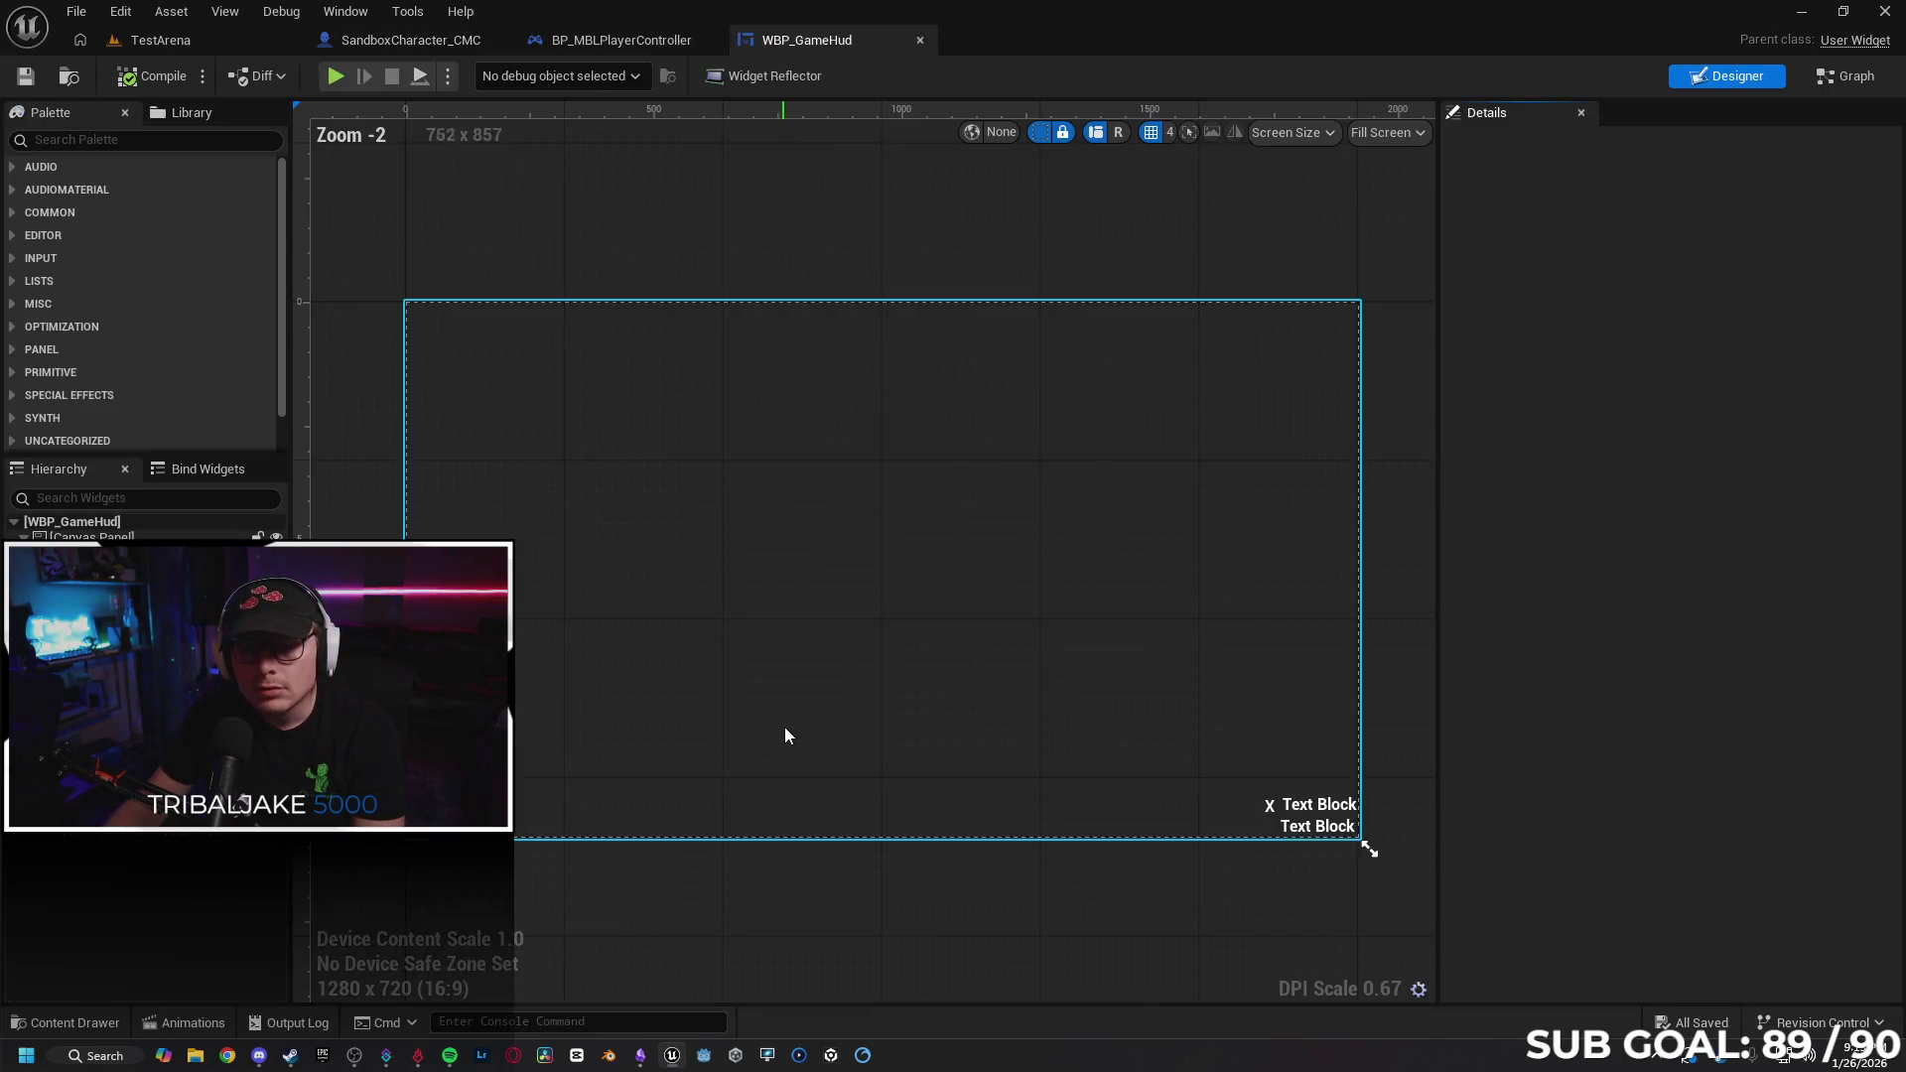
left_click(1829, 87)
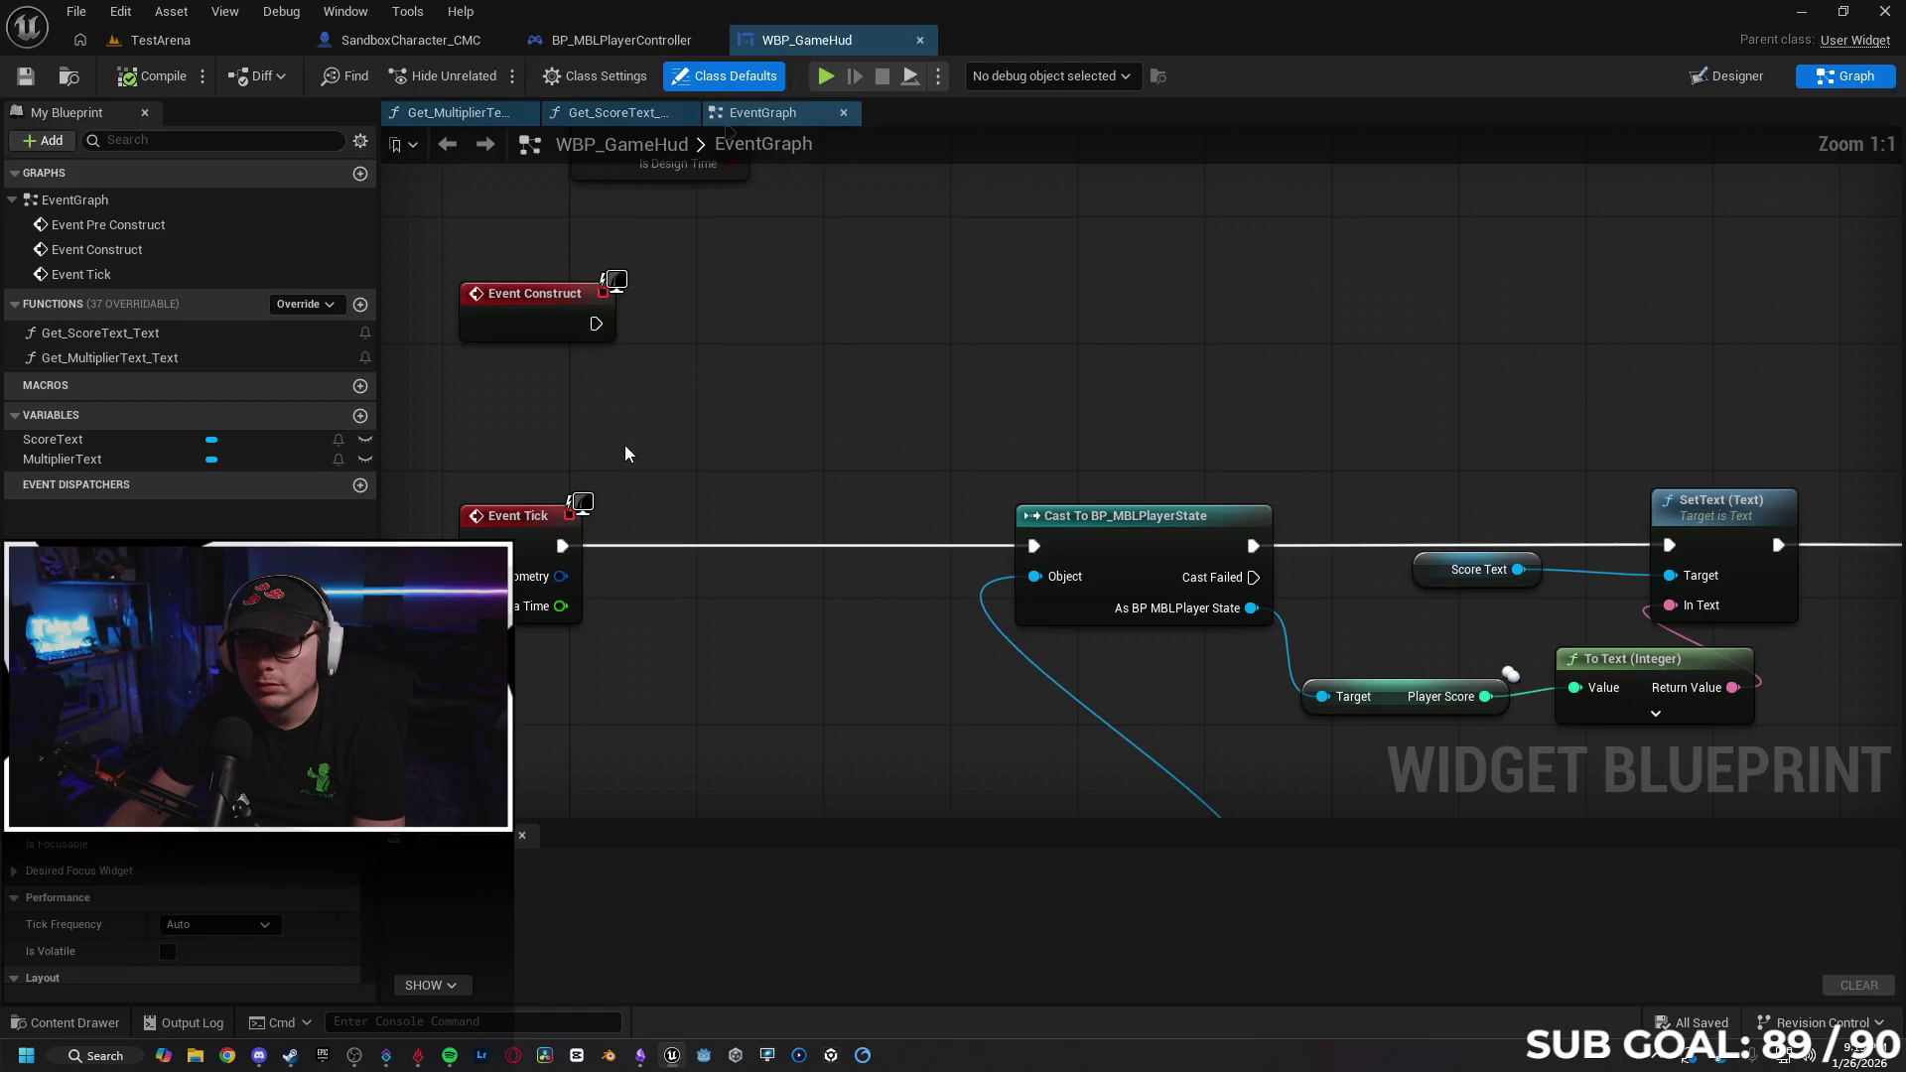
scroll(740, 403, "down", 1)
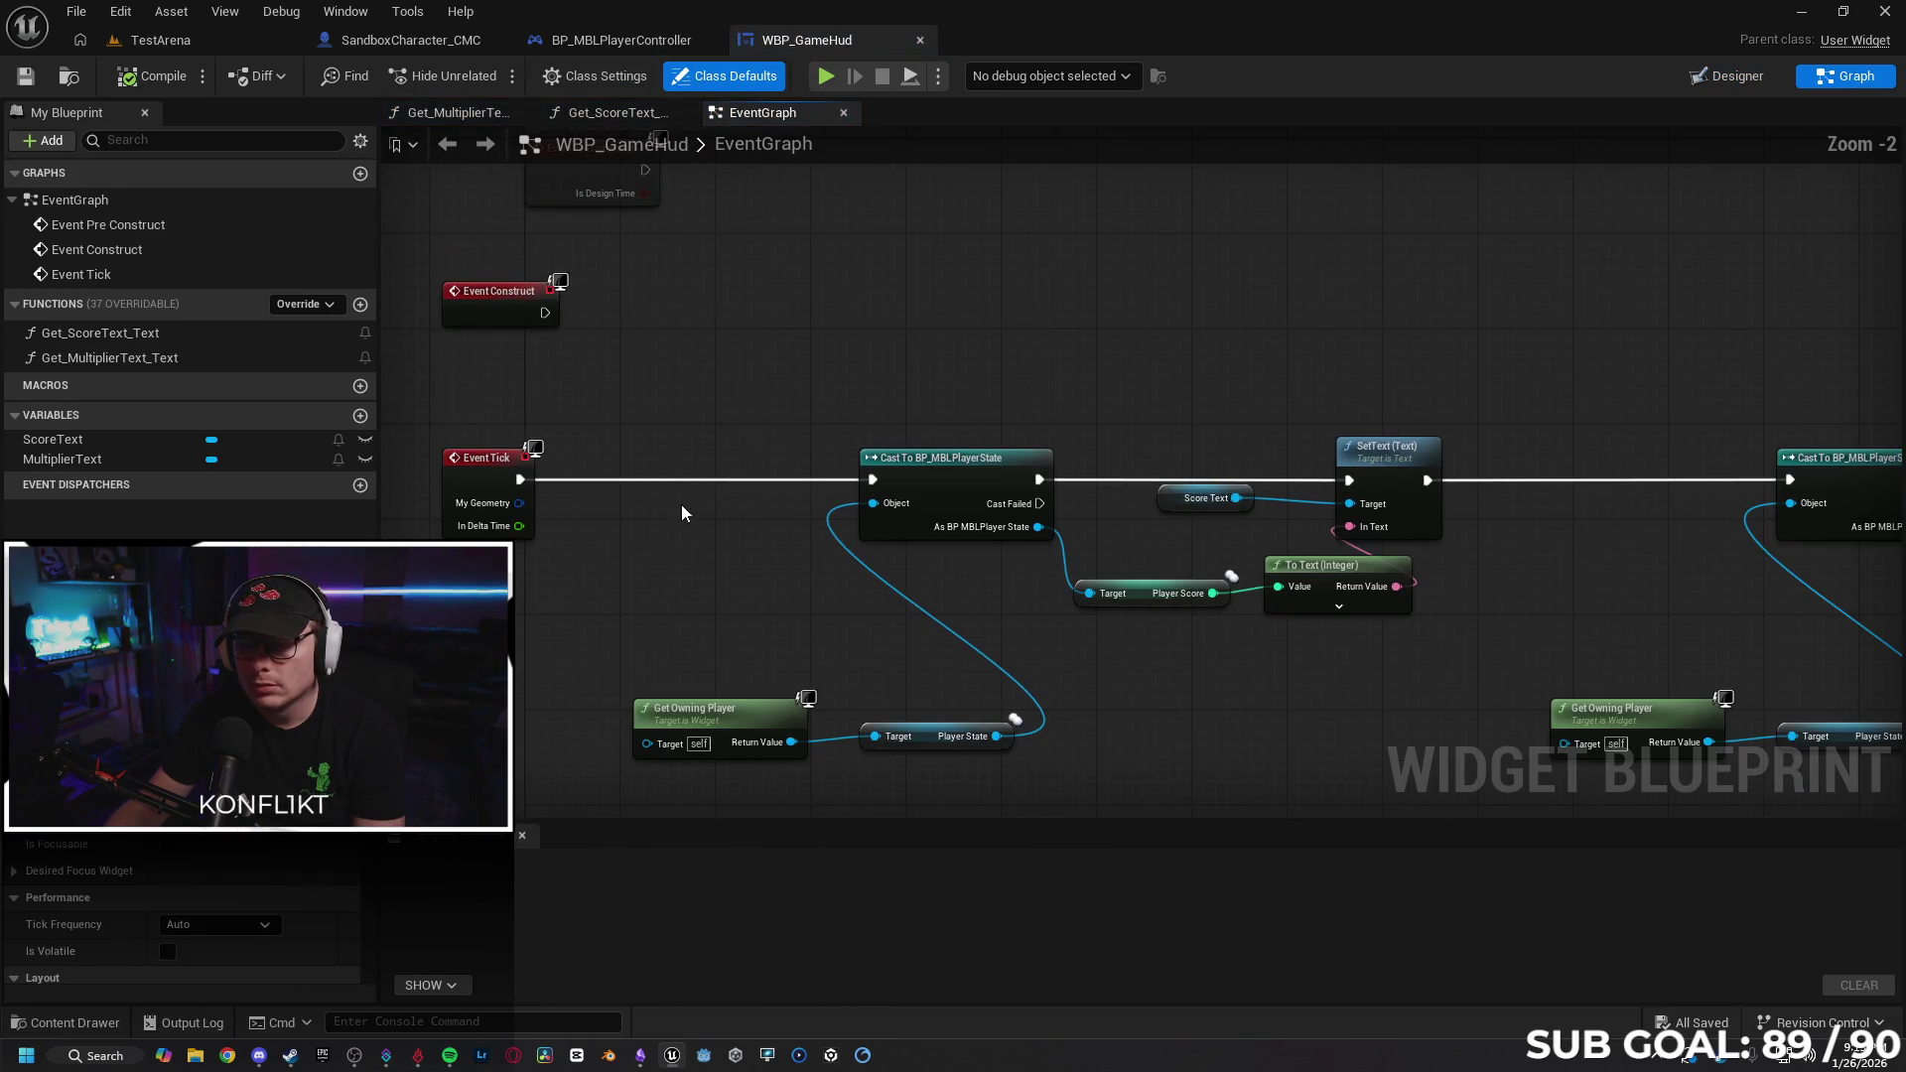
scroll(681, 494, "down", 1)
Add a 0.2 Delay node off Event Tick ahead of the player-state cast.
left_click(491, 446)
left_click_drag(491, 455, 621, 471)
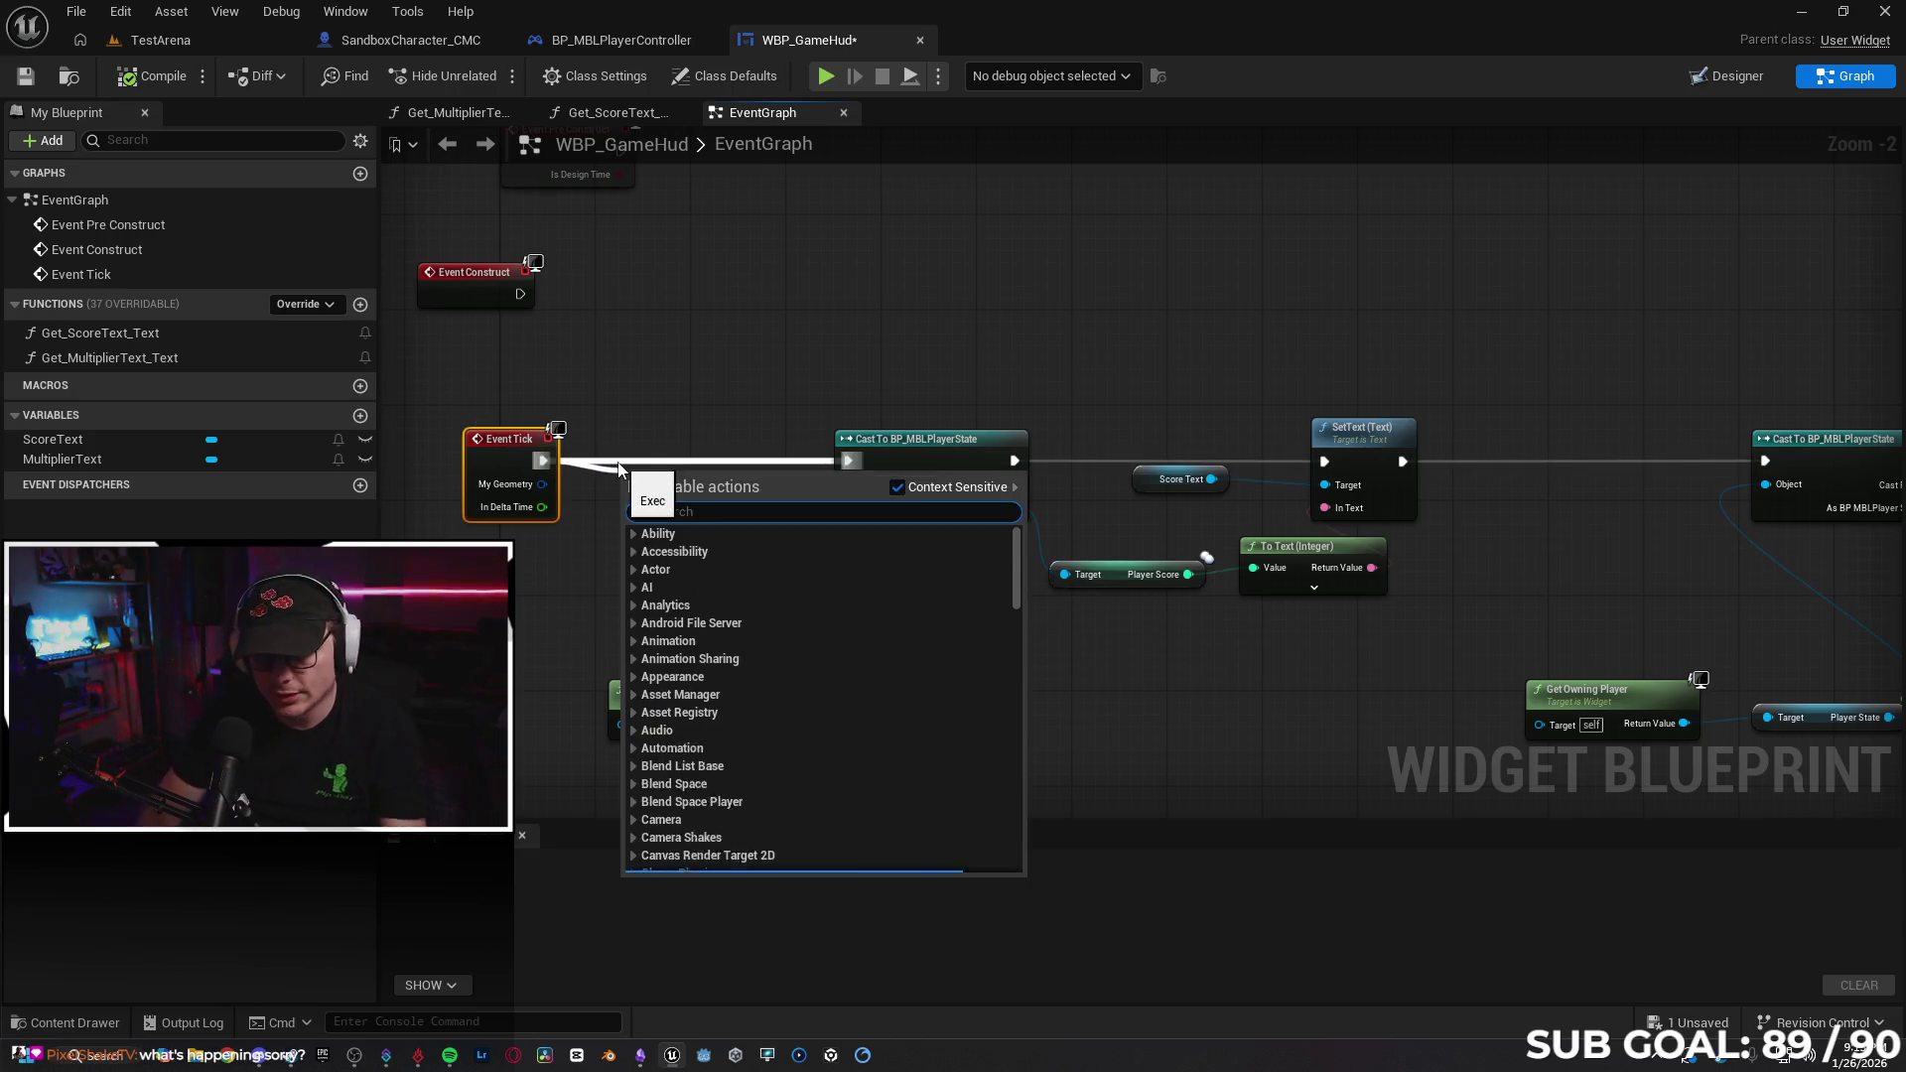
type("delay")
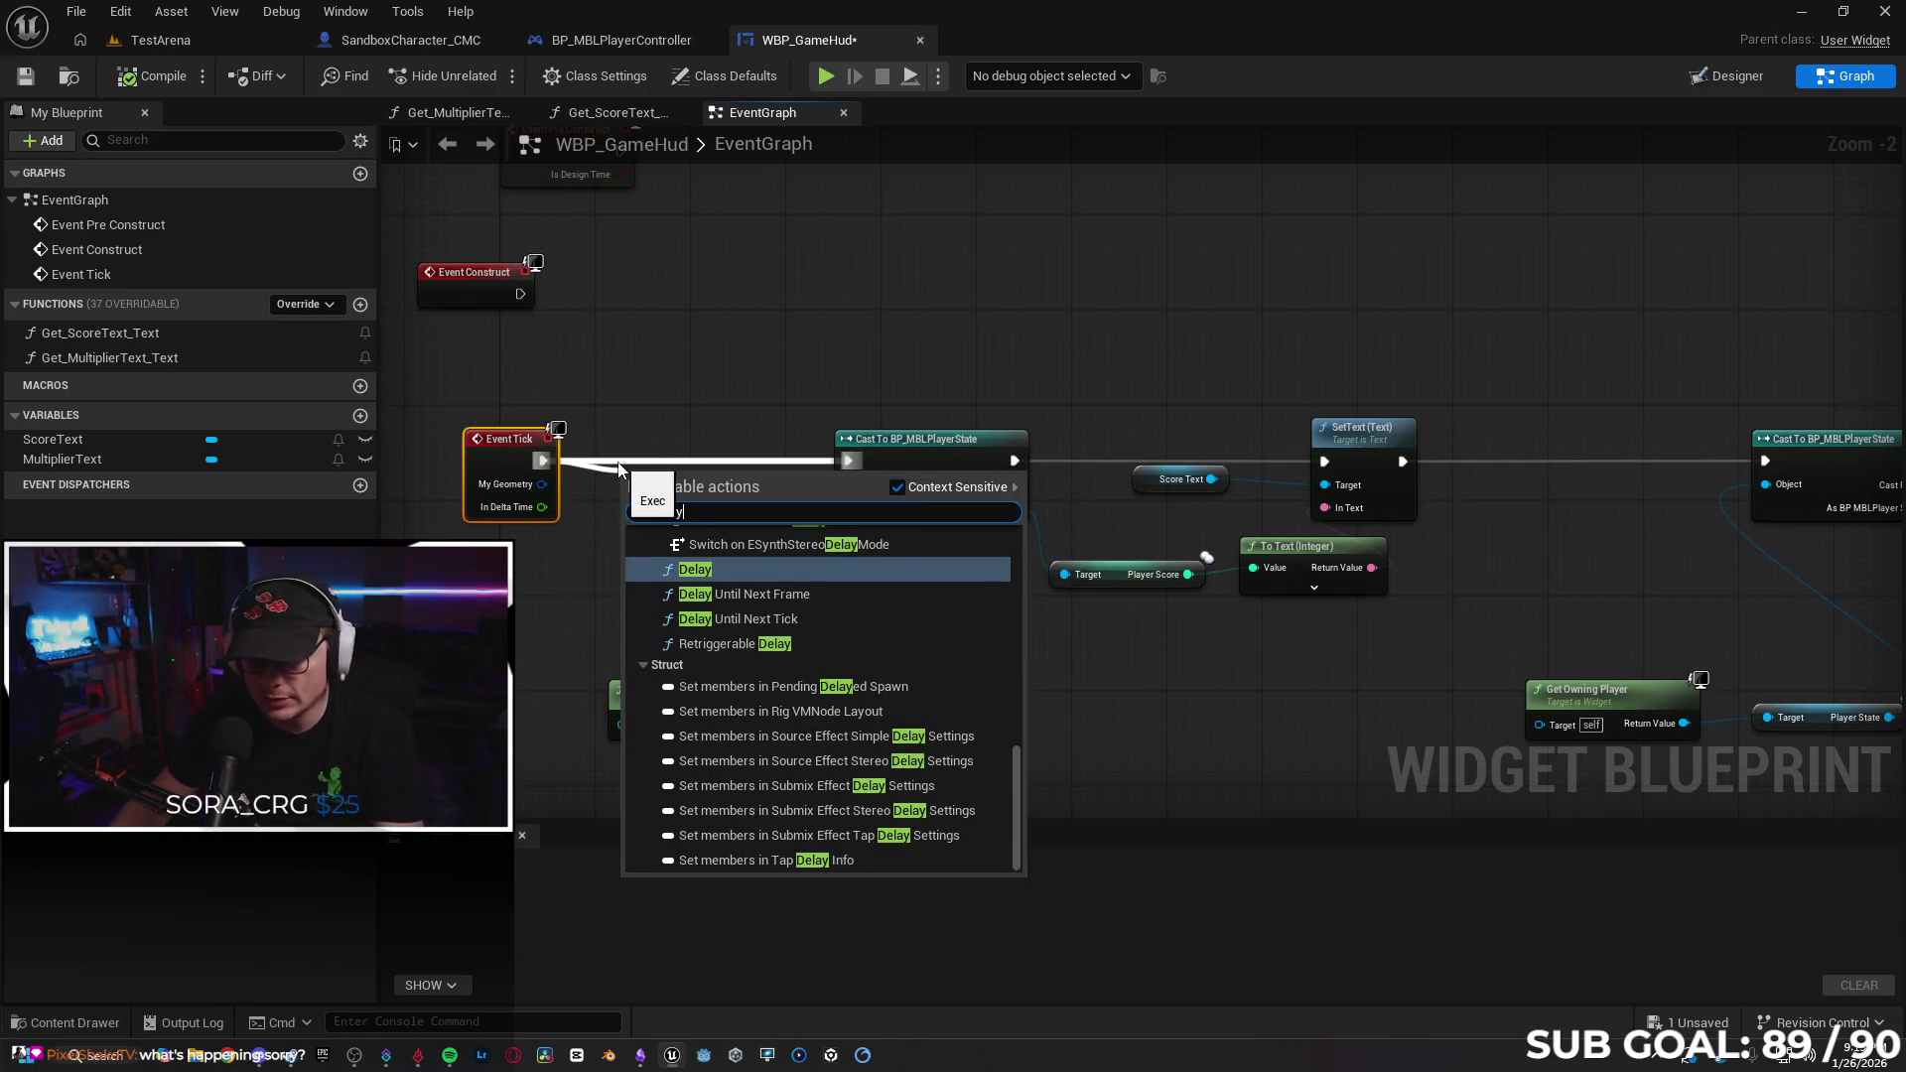
key("Return")
left_click_drag(731, 478, 705, 438)
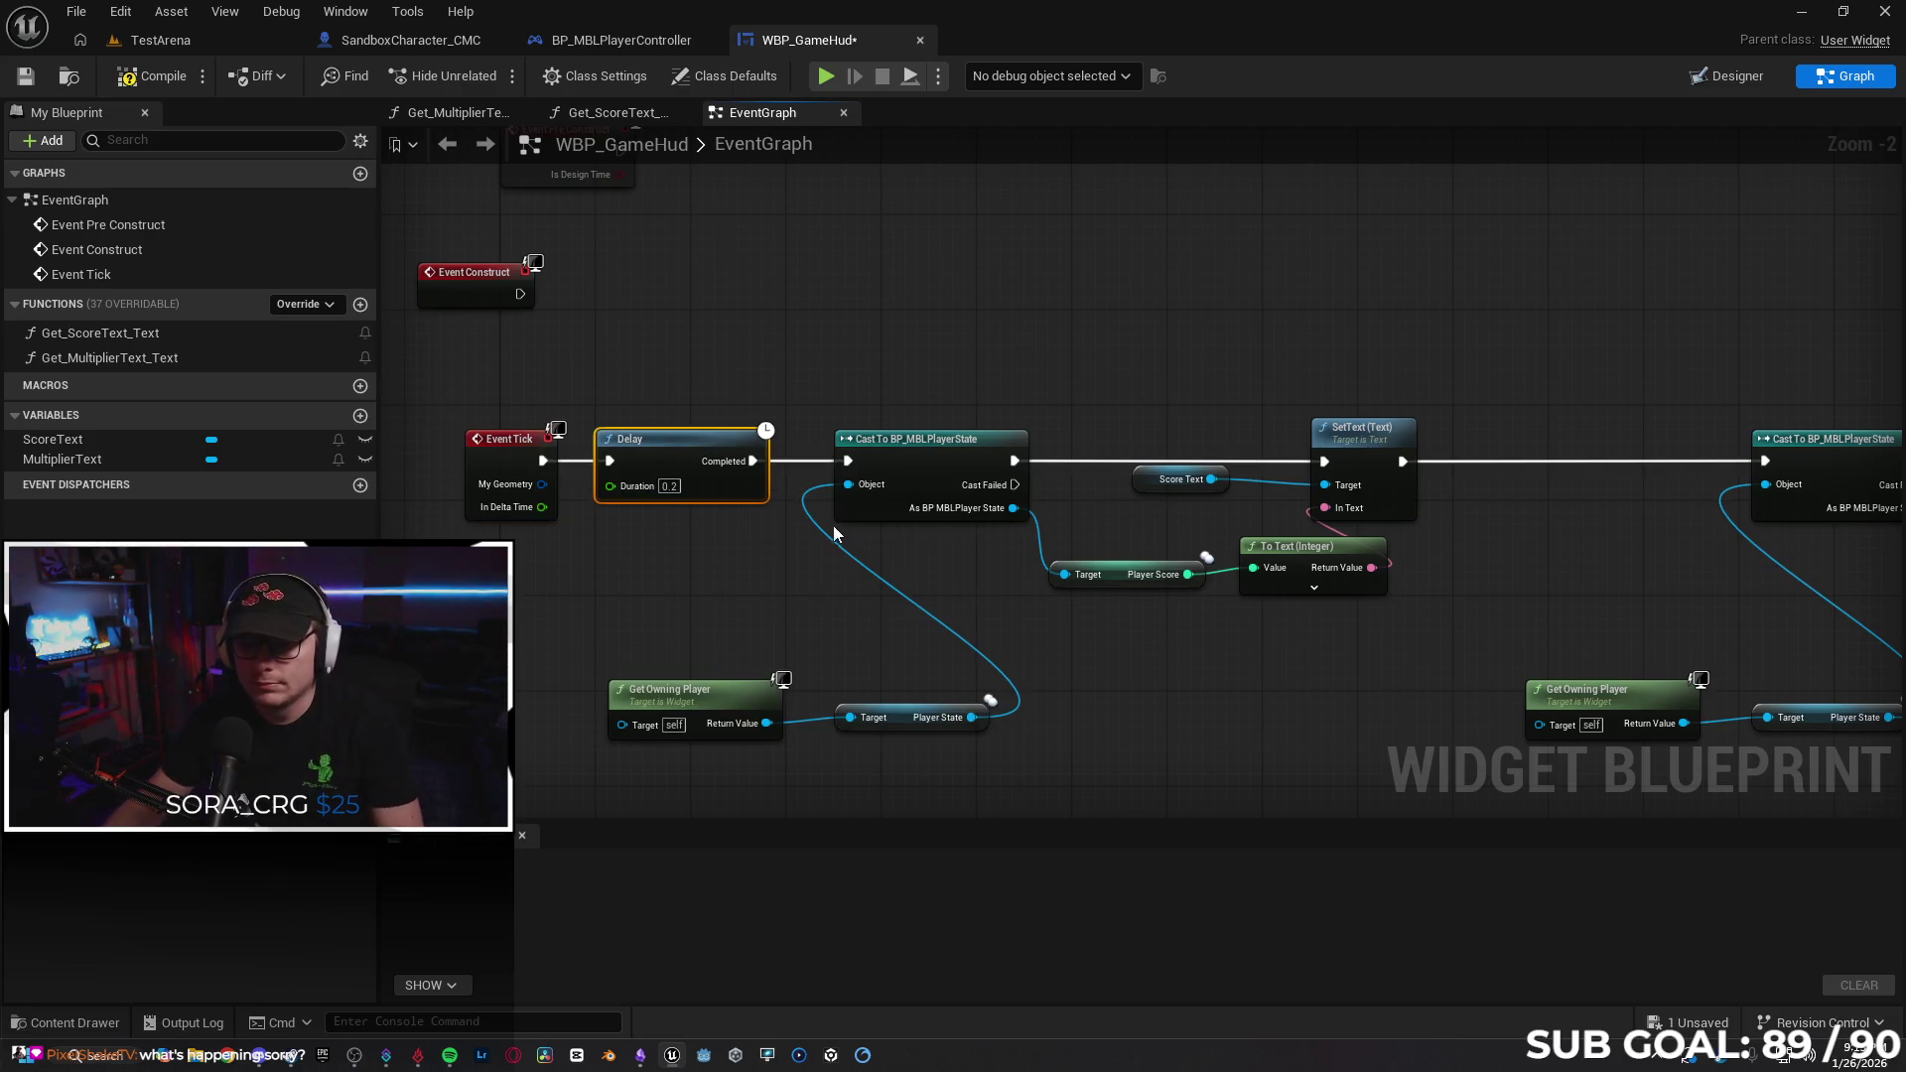
mouse_move(1207, 671)
left_mouse_down()
mouse_move(889, 596)
mouse_move(851, 595)
mouse_move(831, 625)
mouse_move(1213, 651)
left_mouse_up()
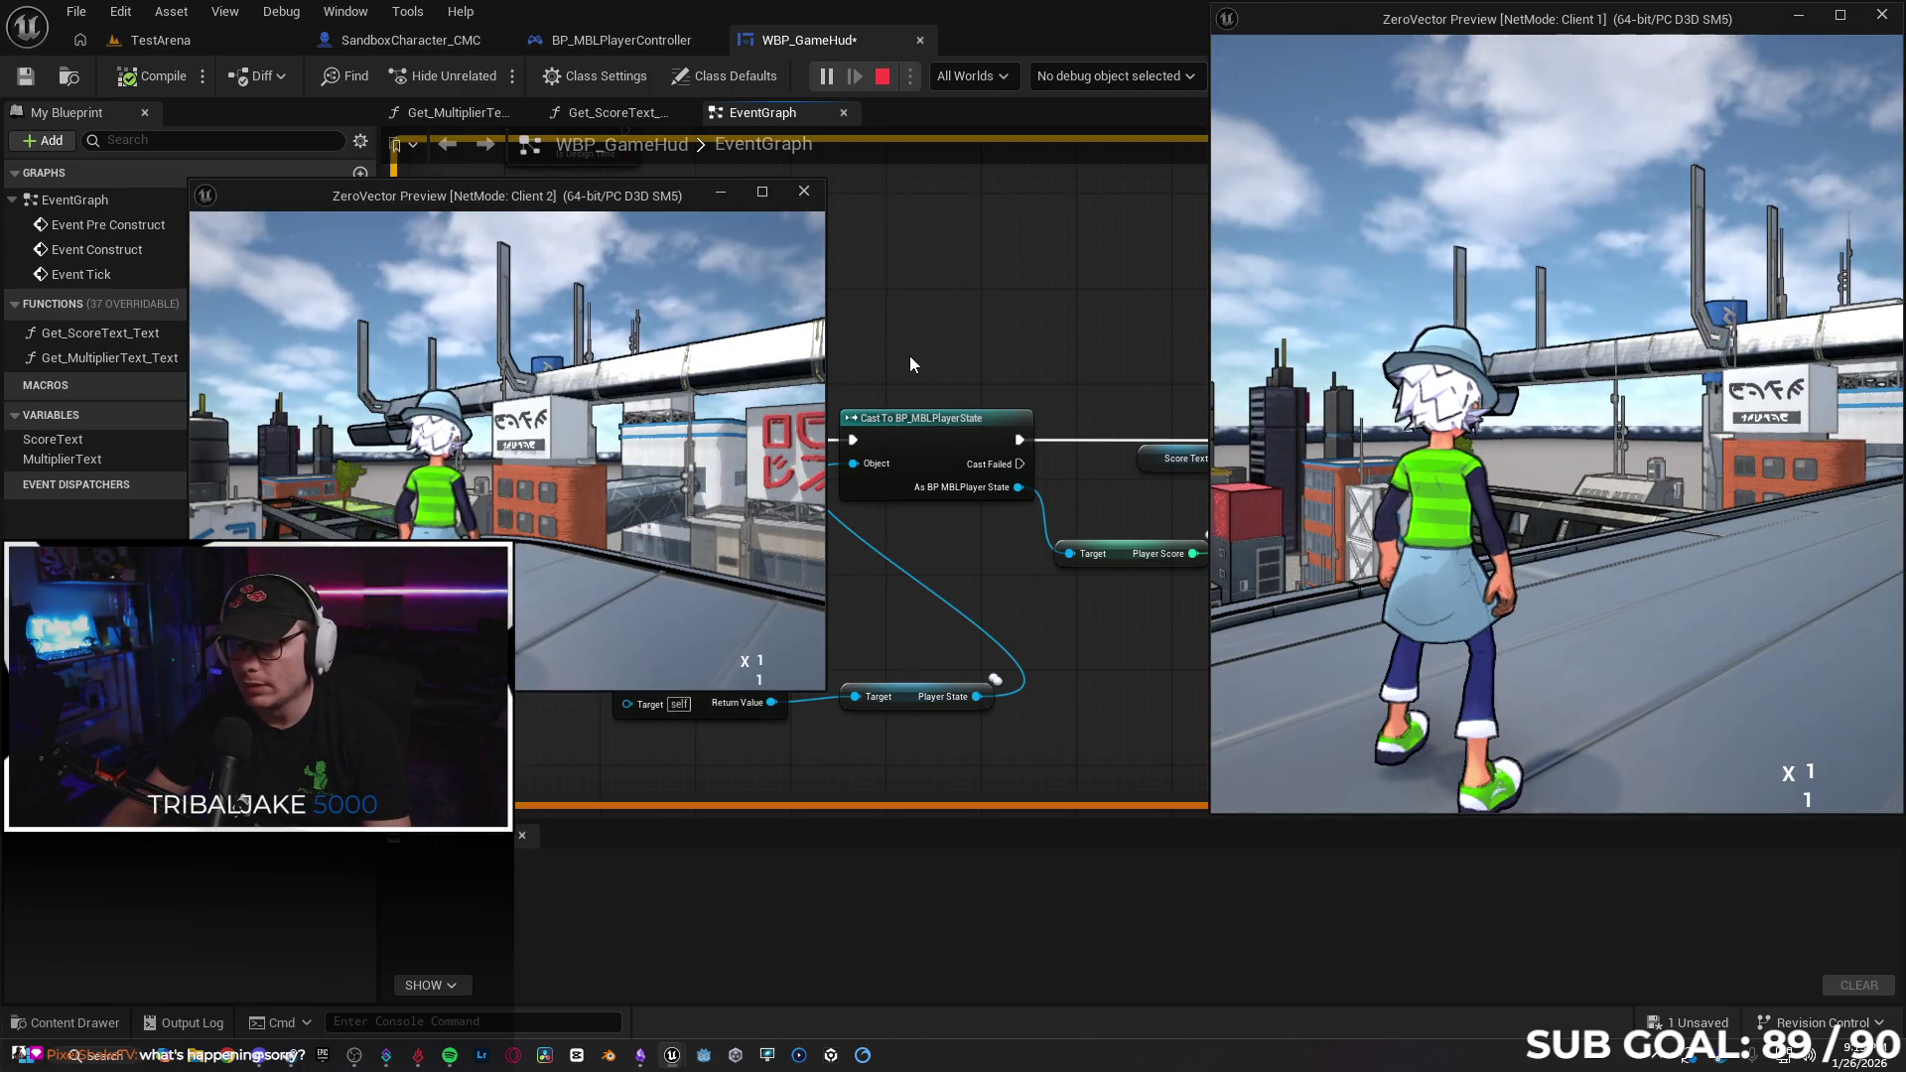
left_click(541, 409)
key("w")
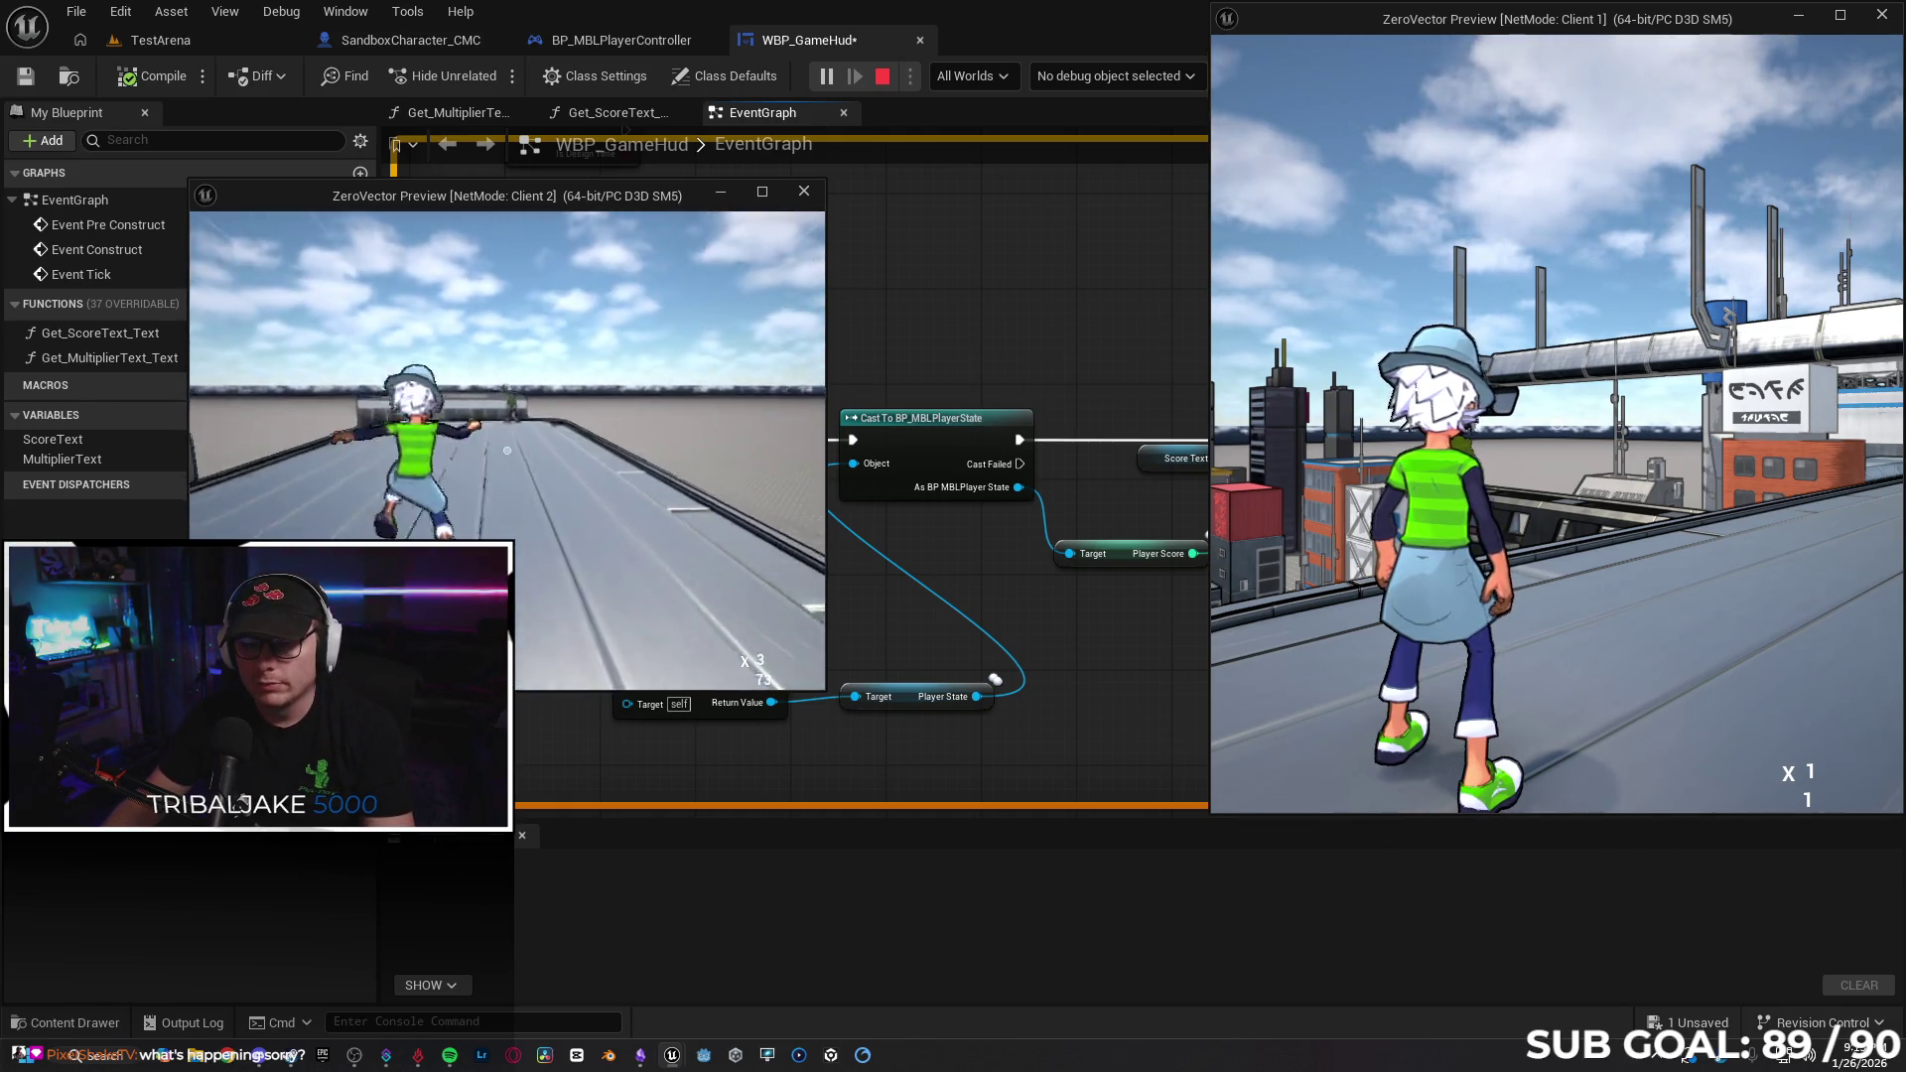
key("super")
left_click(1493, 641)
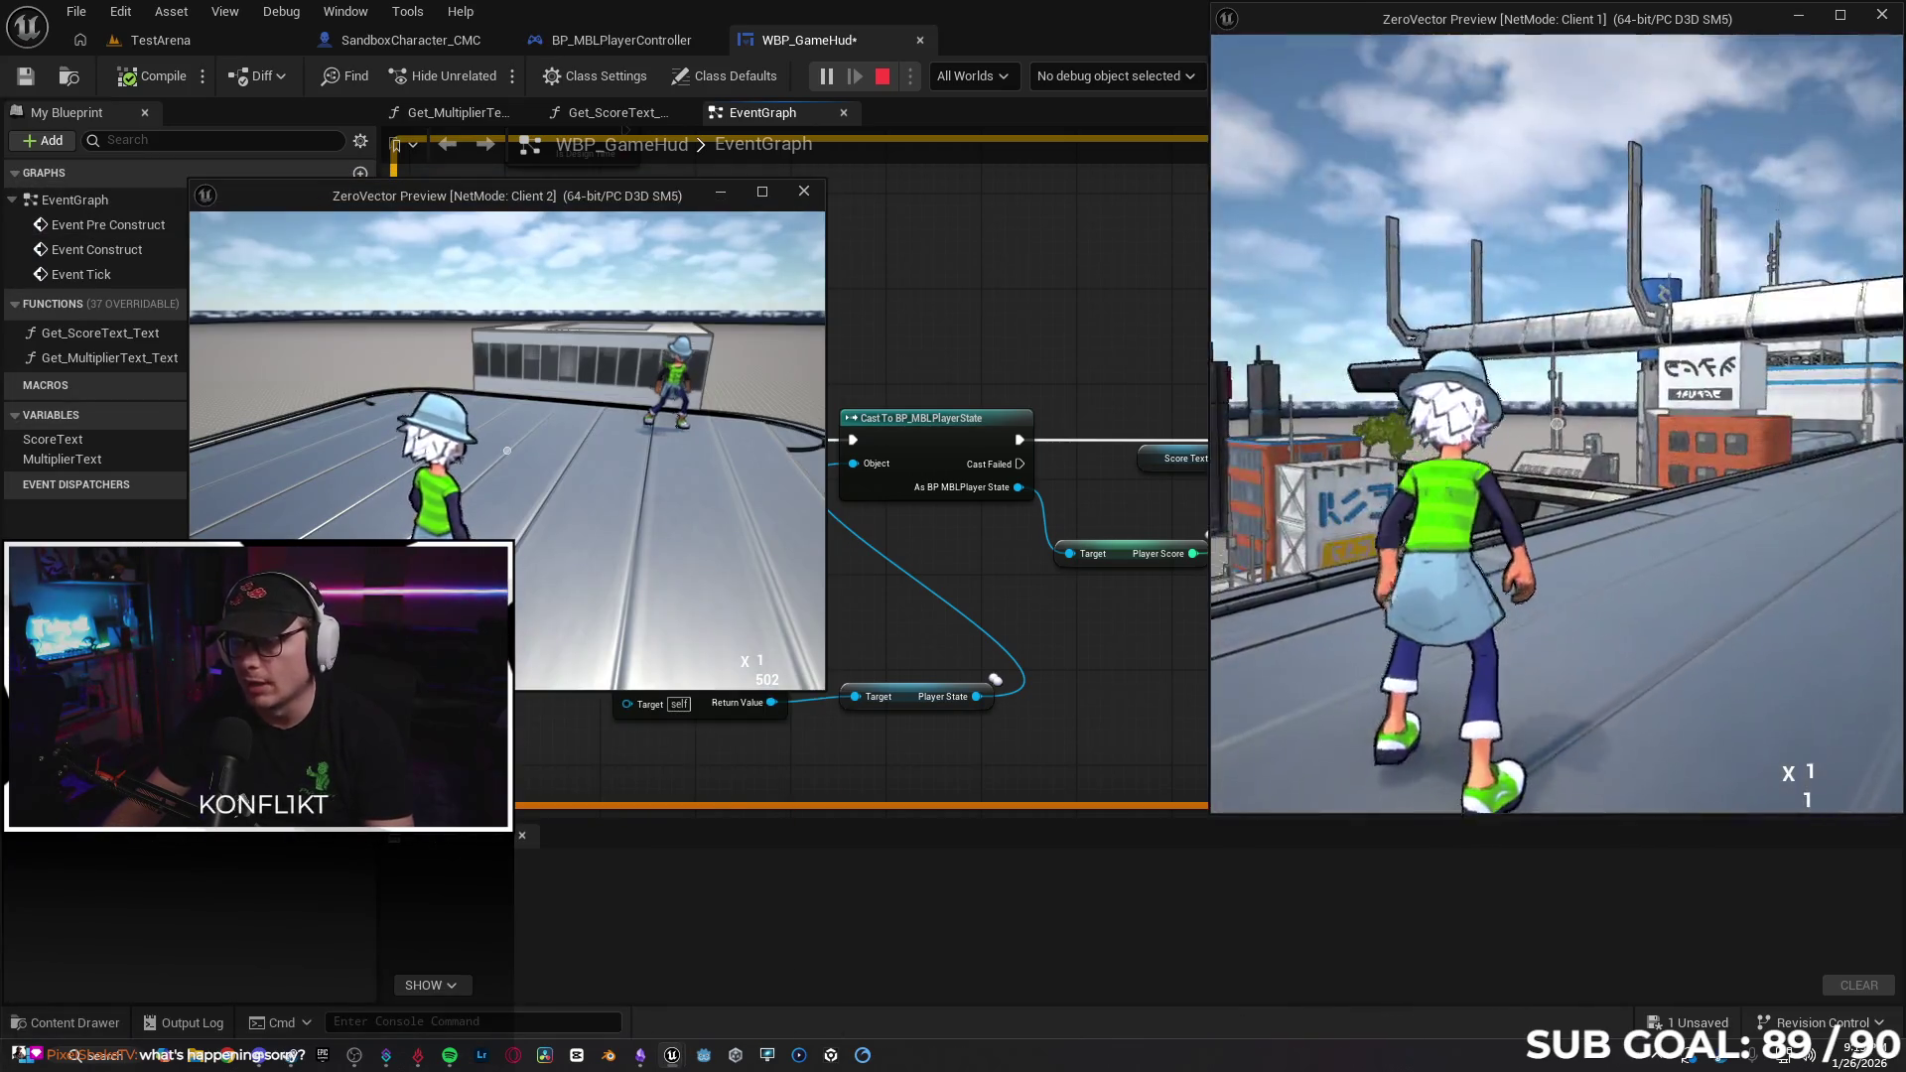
key("w")
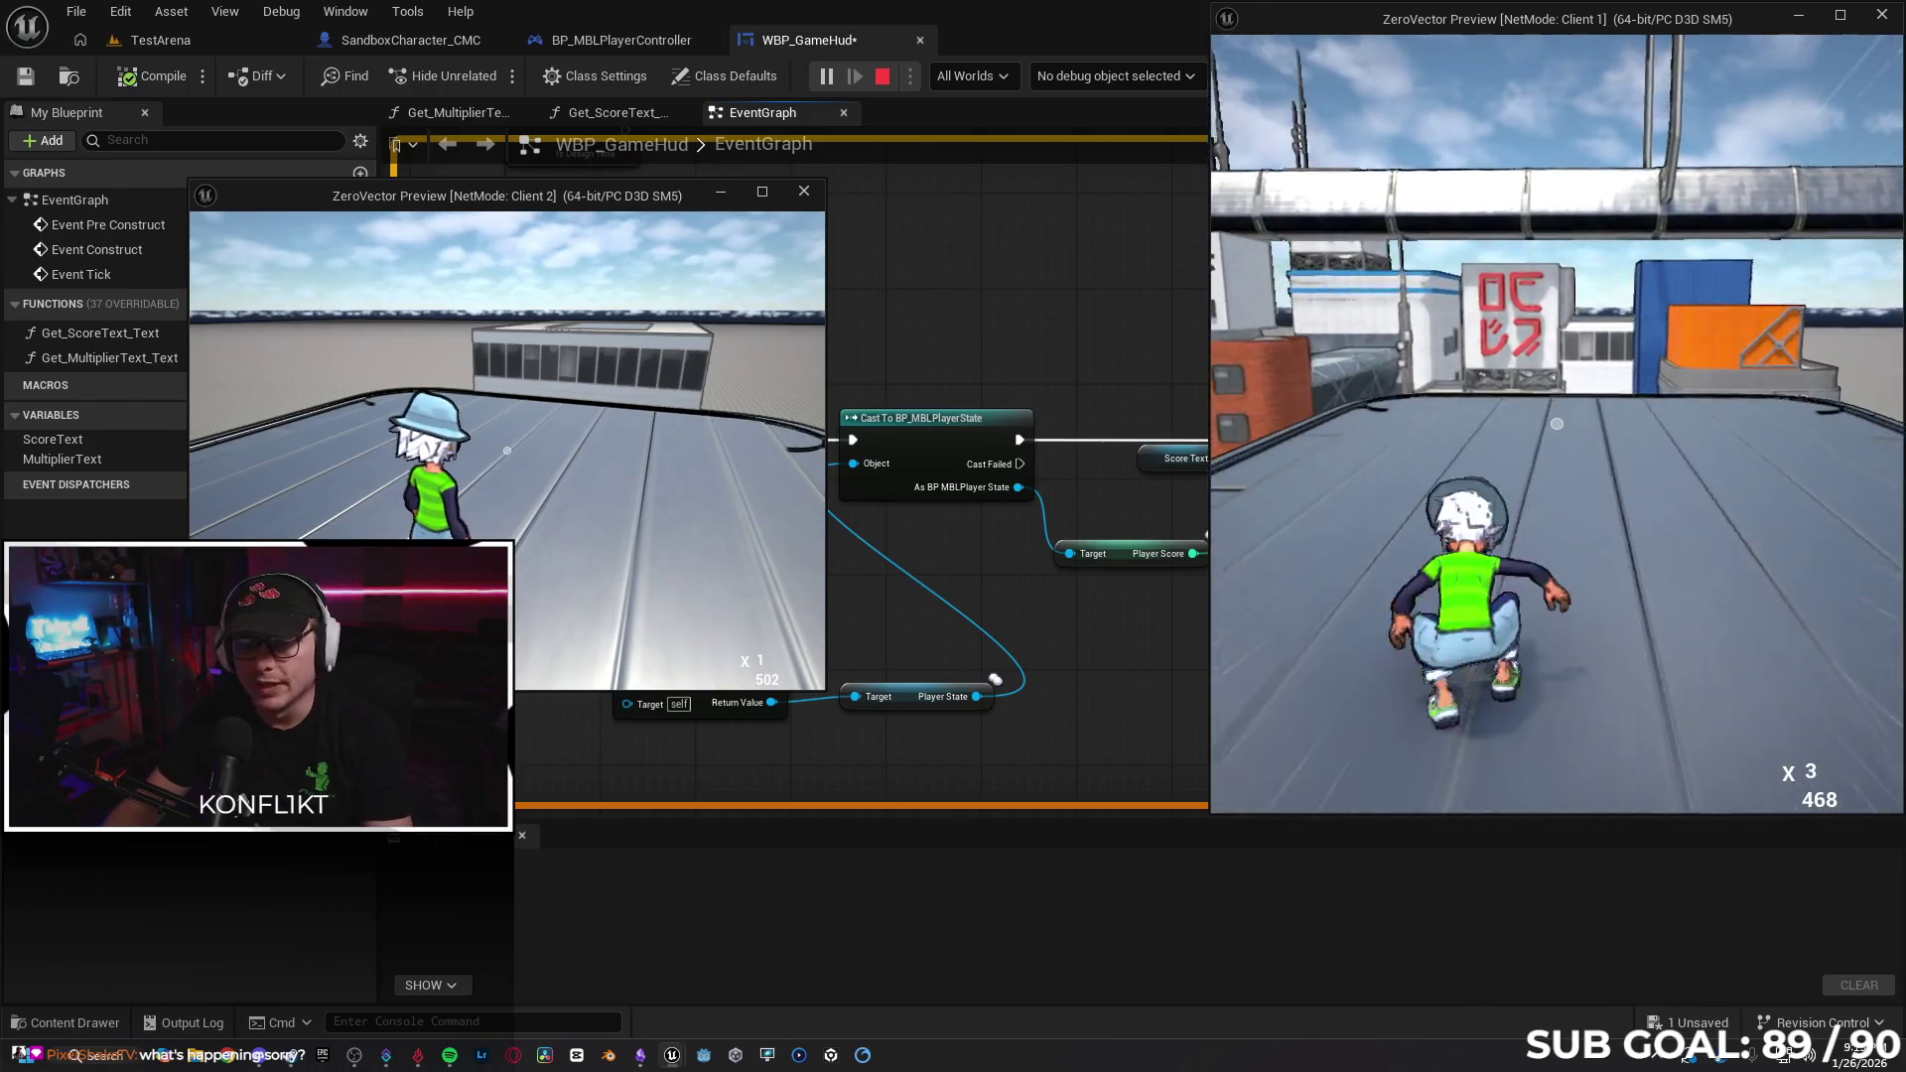
key("space")
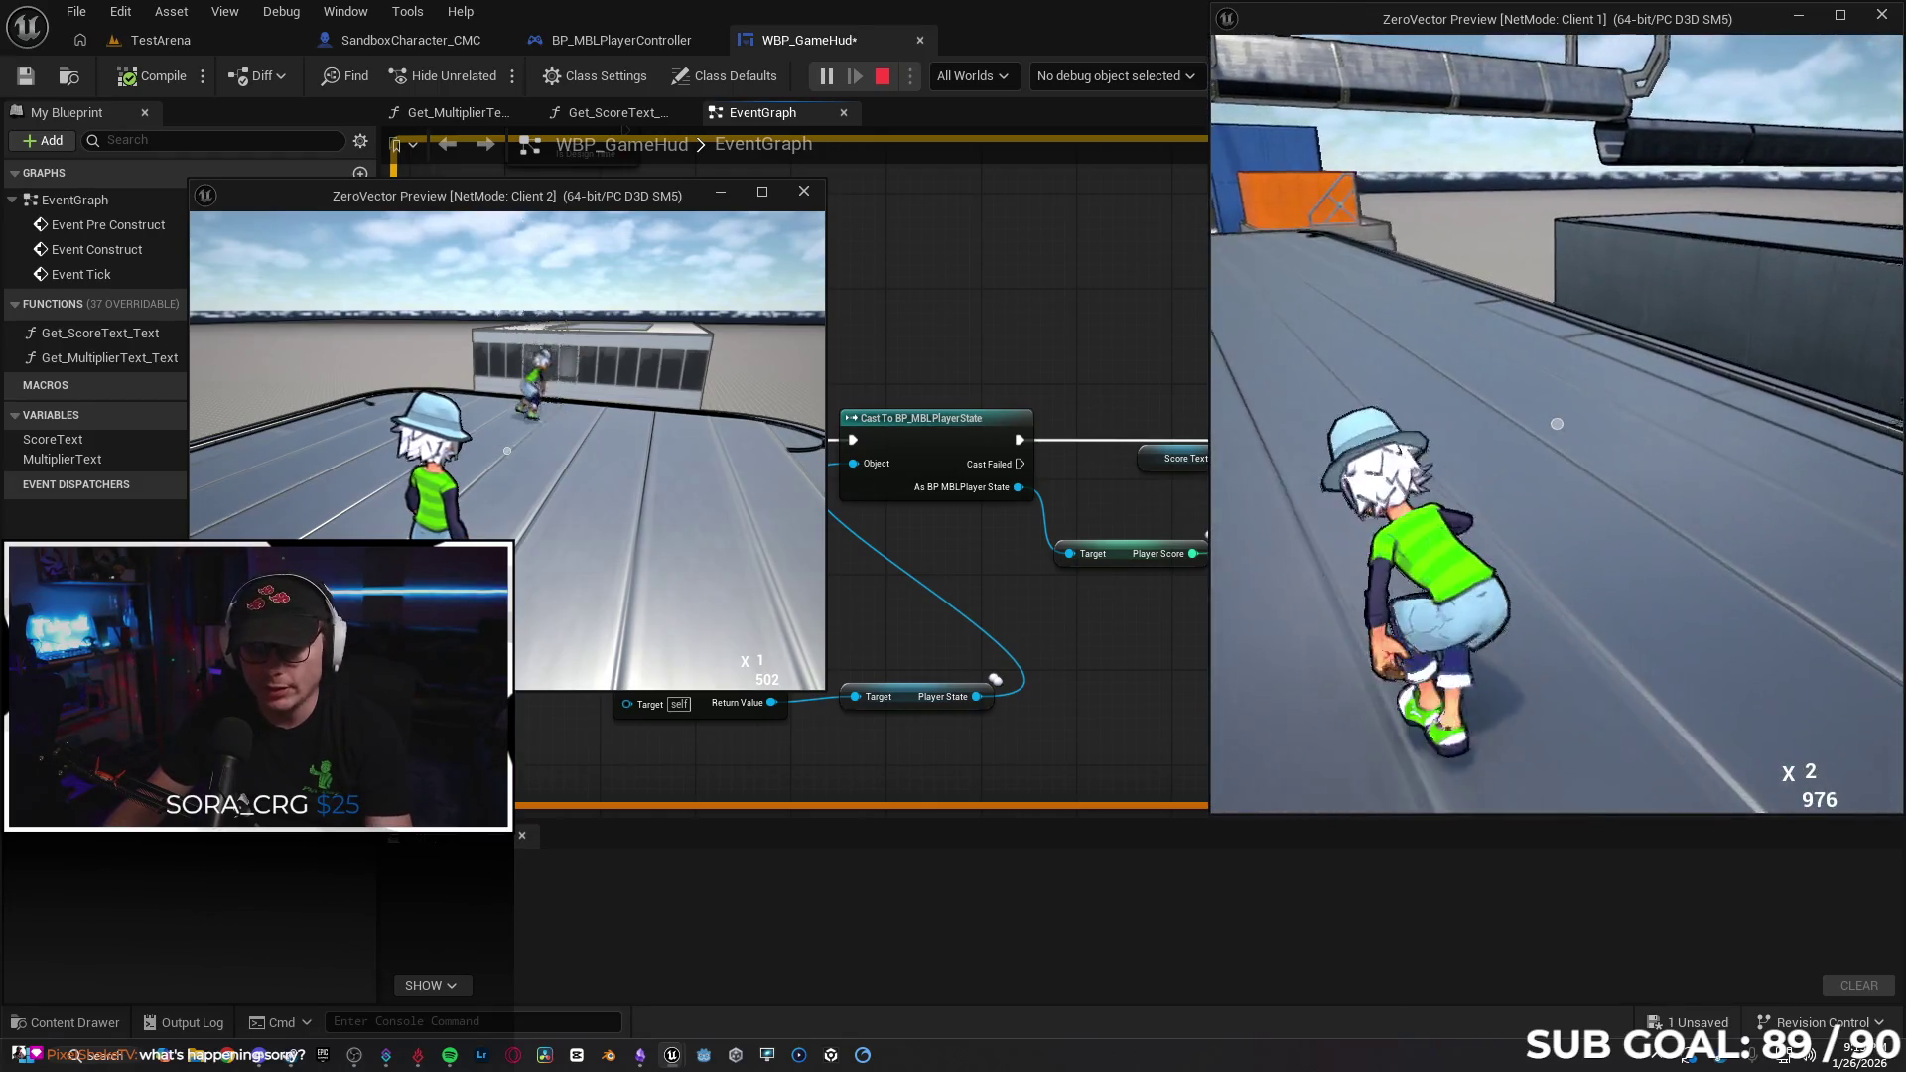
left_click(1883, 751)
key("Escape")
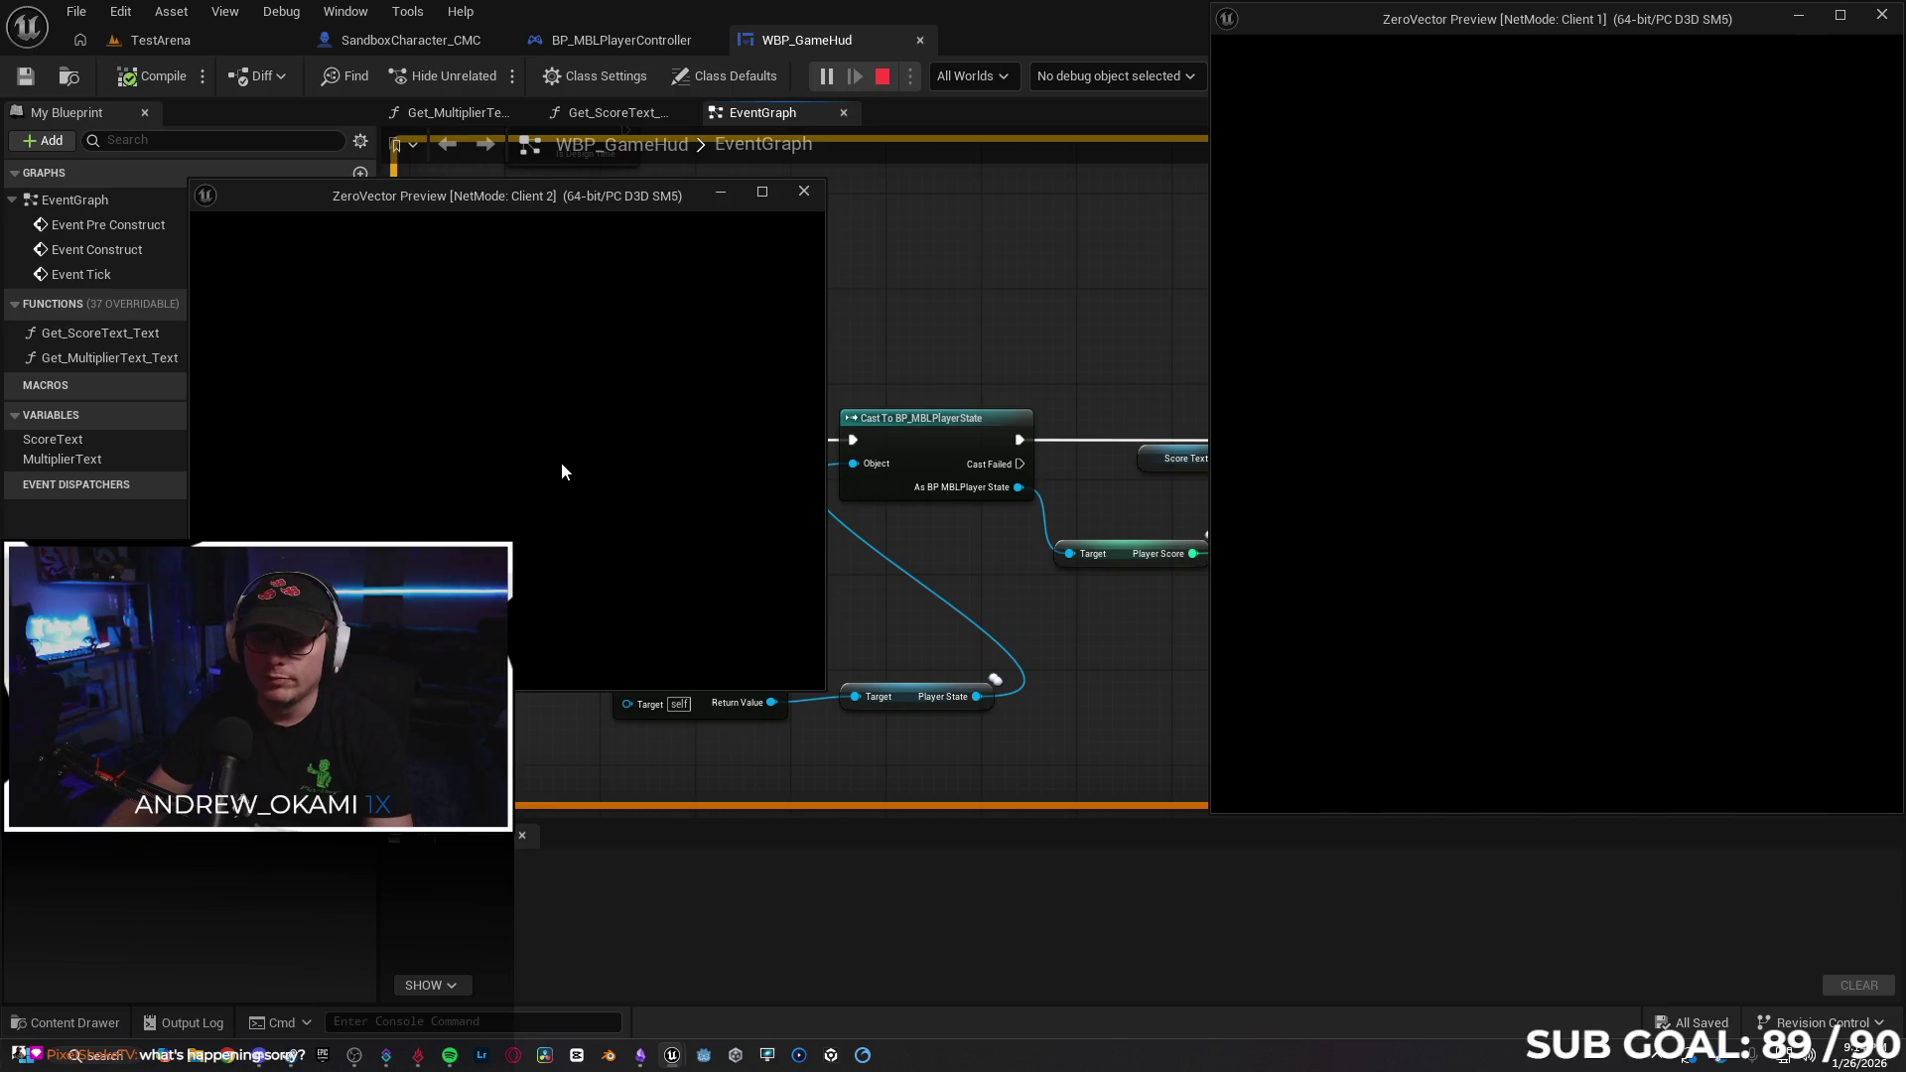
key("w")
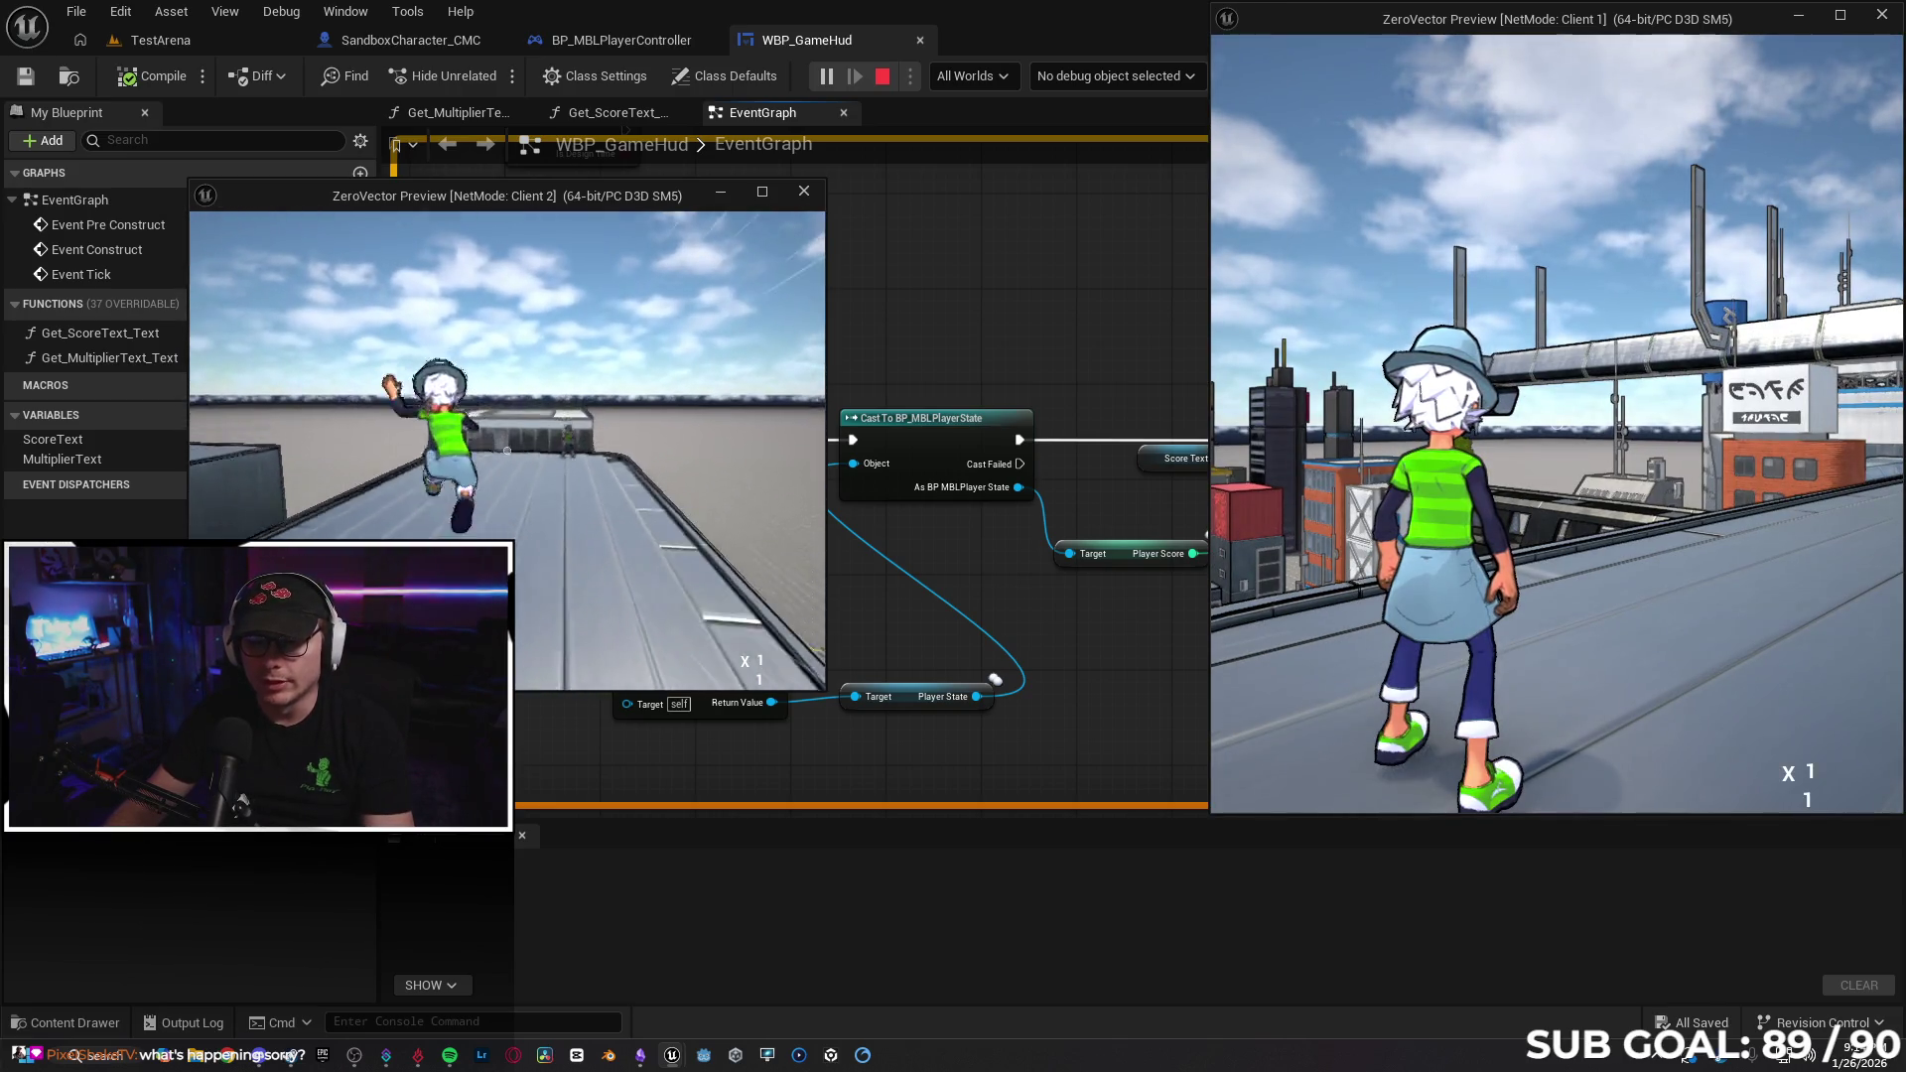
key("w")
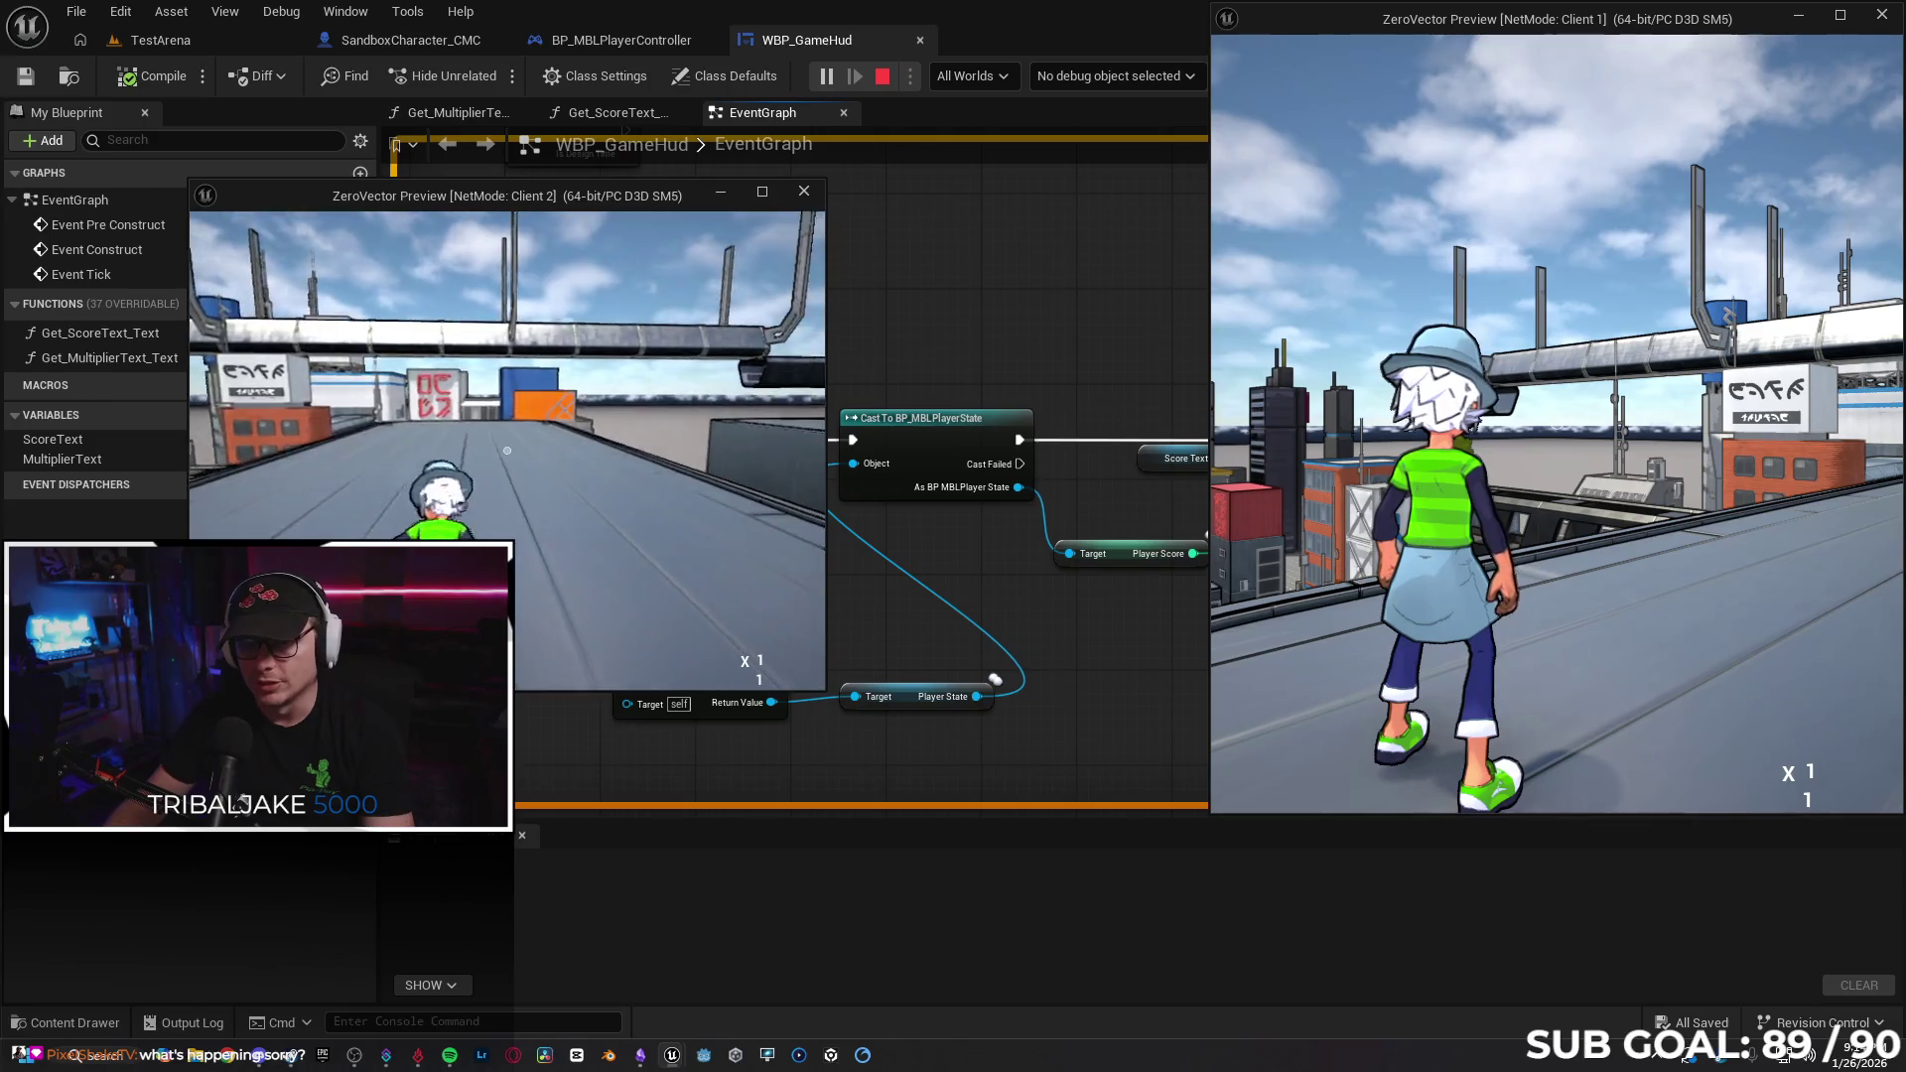
key("w")
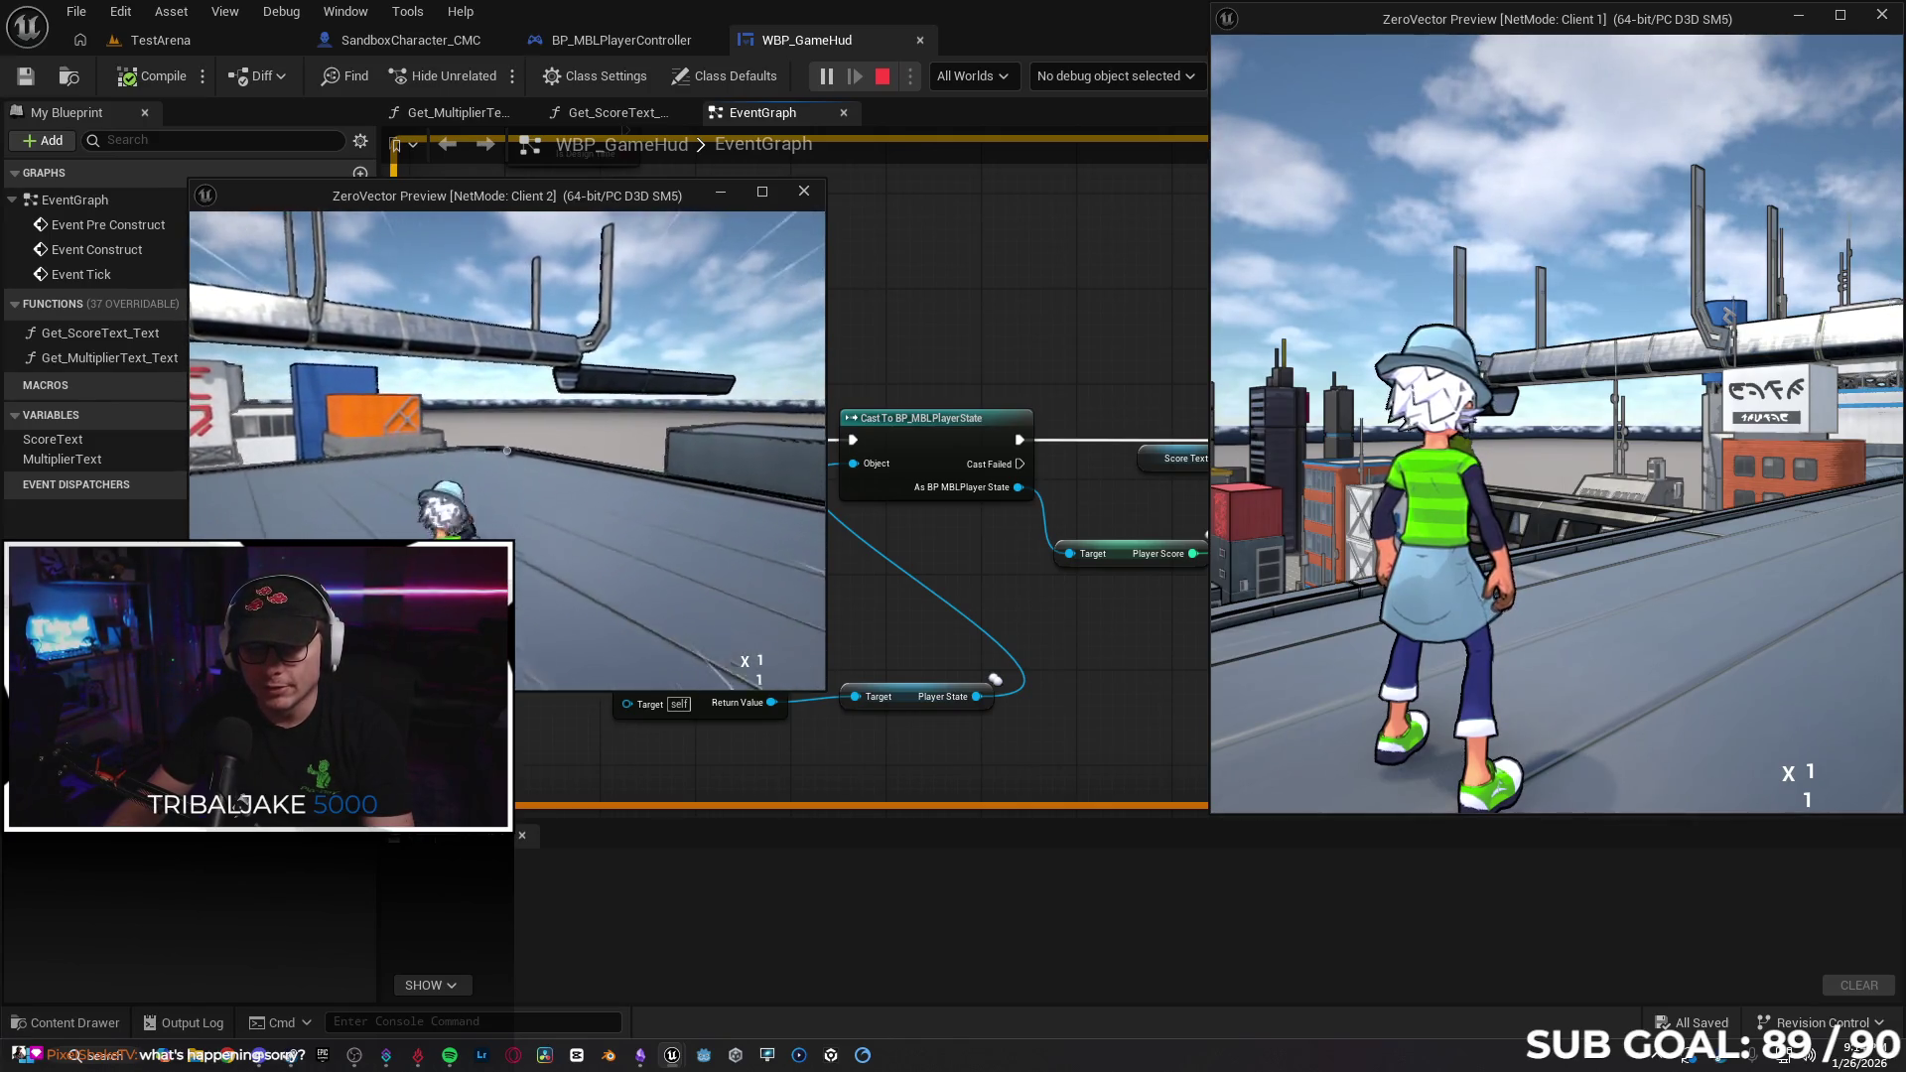
key("Escape")
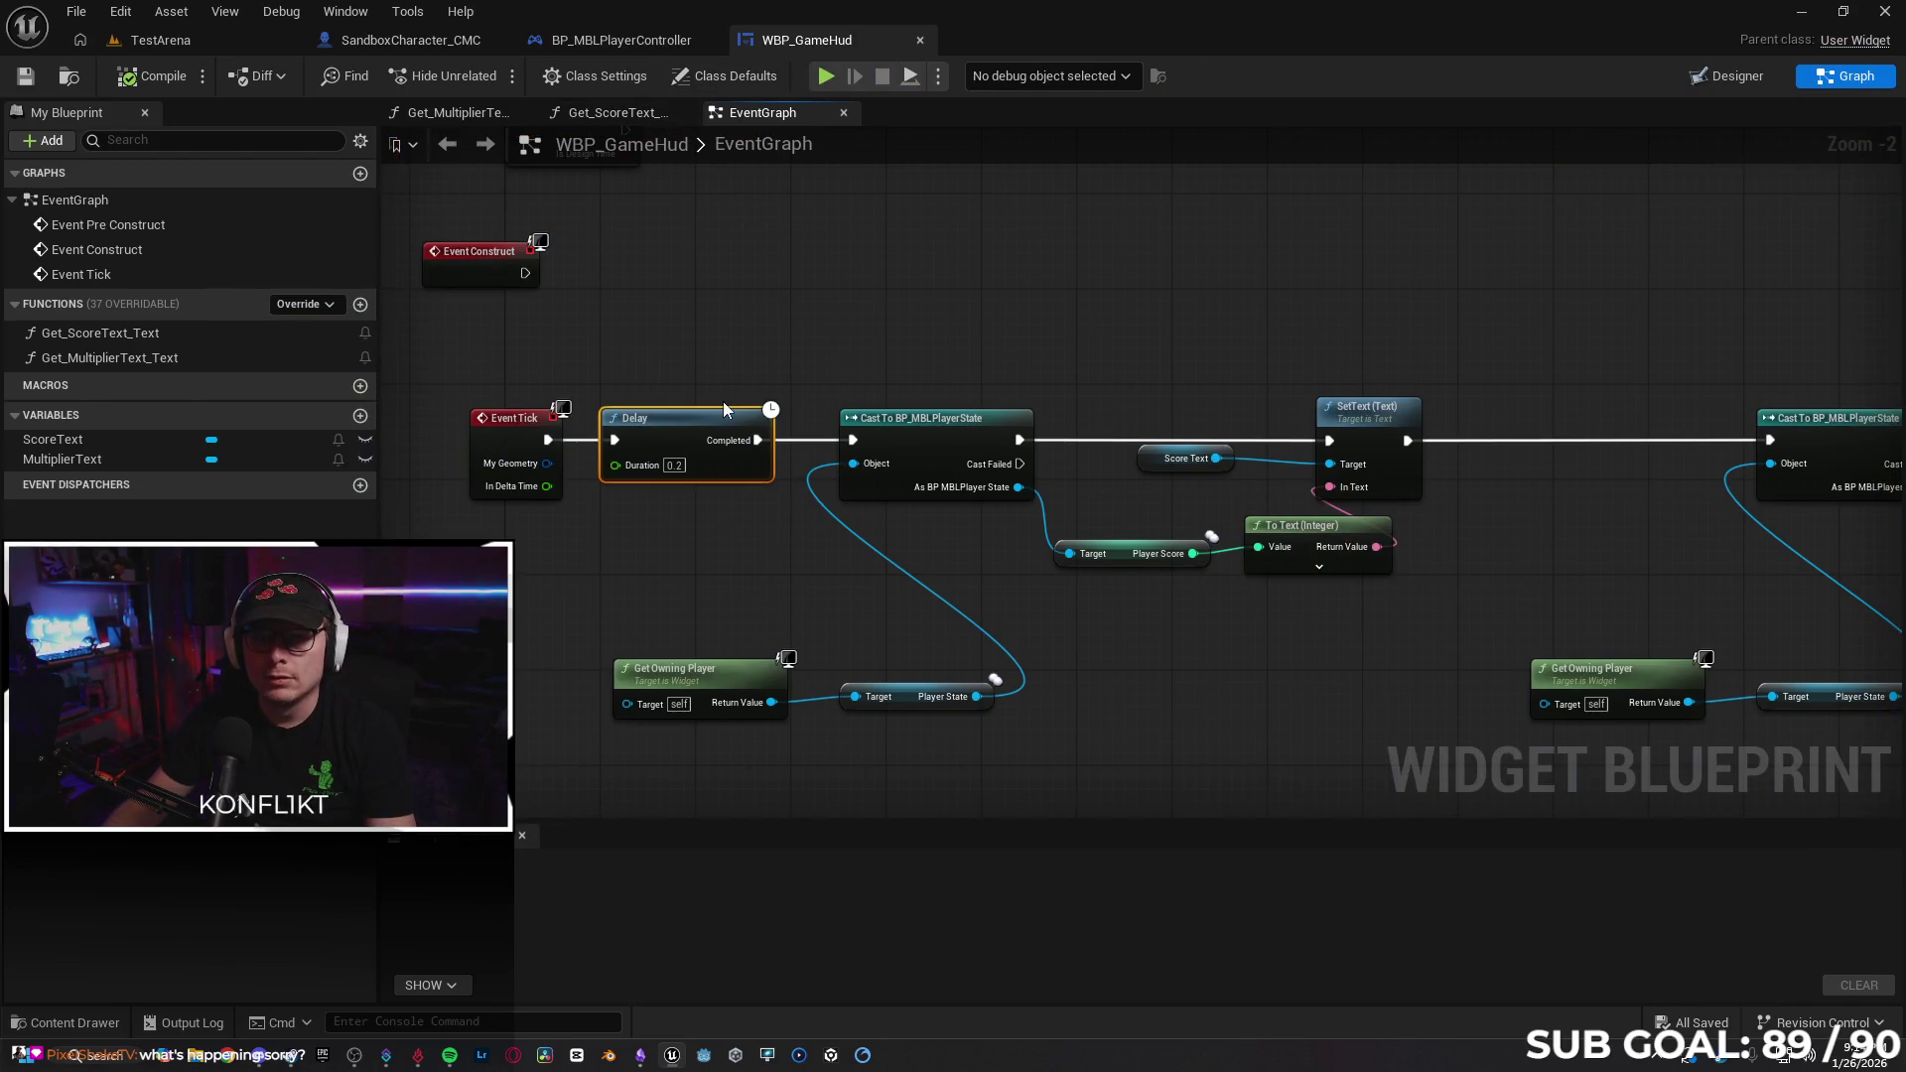
Delete the Delay so Event Tick feeds the cast directly, and stop the running test.
key("Delete")
left_click_drag(549, 440, 853, 439)
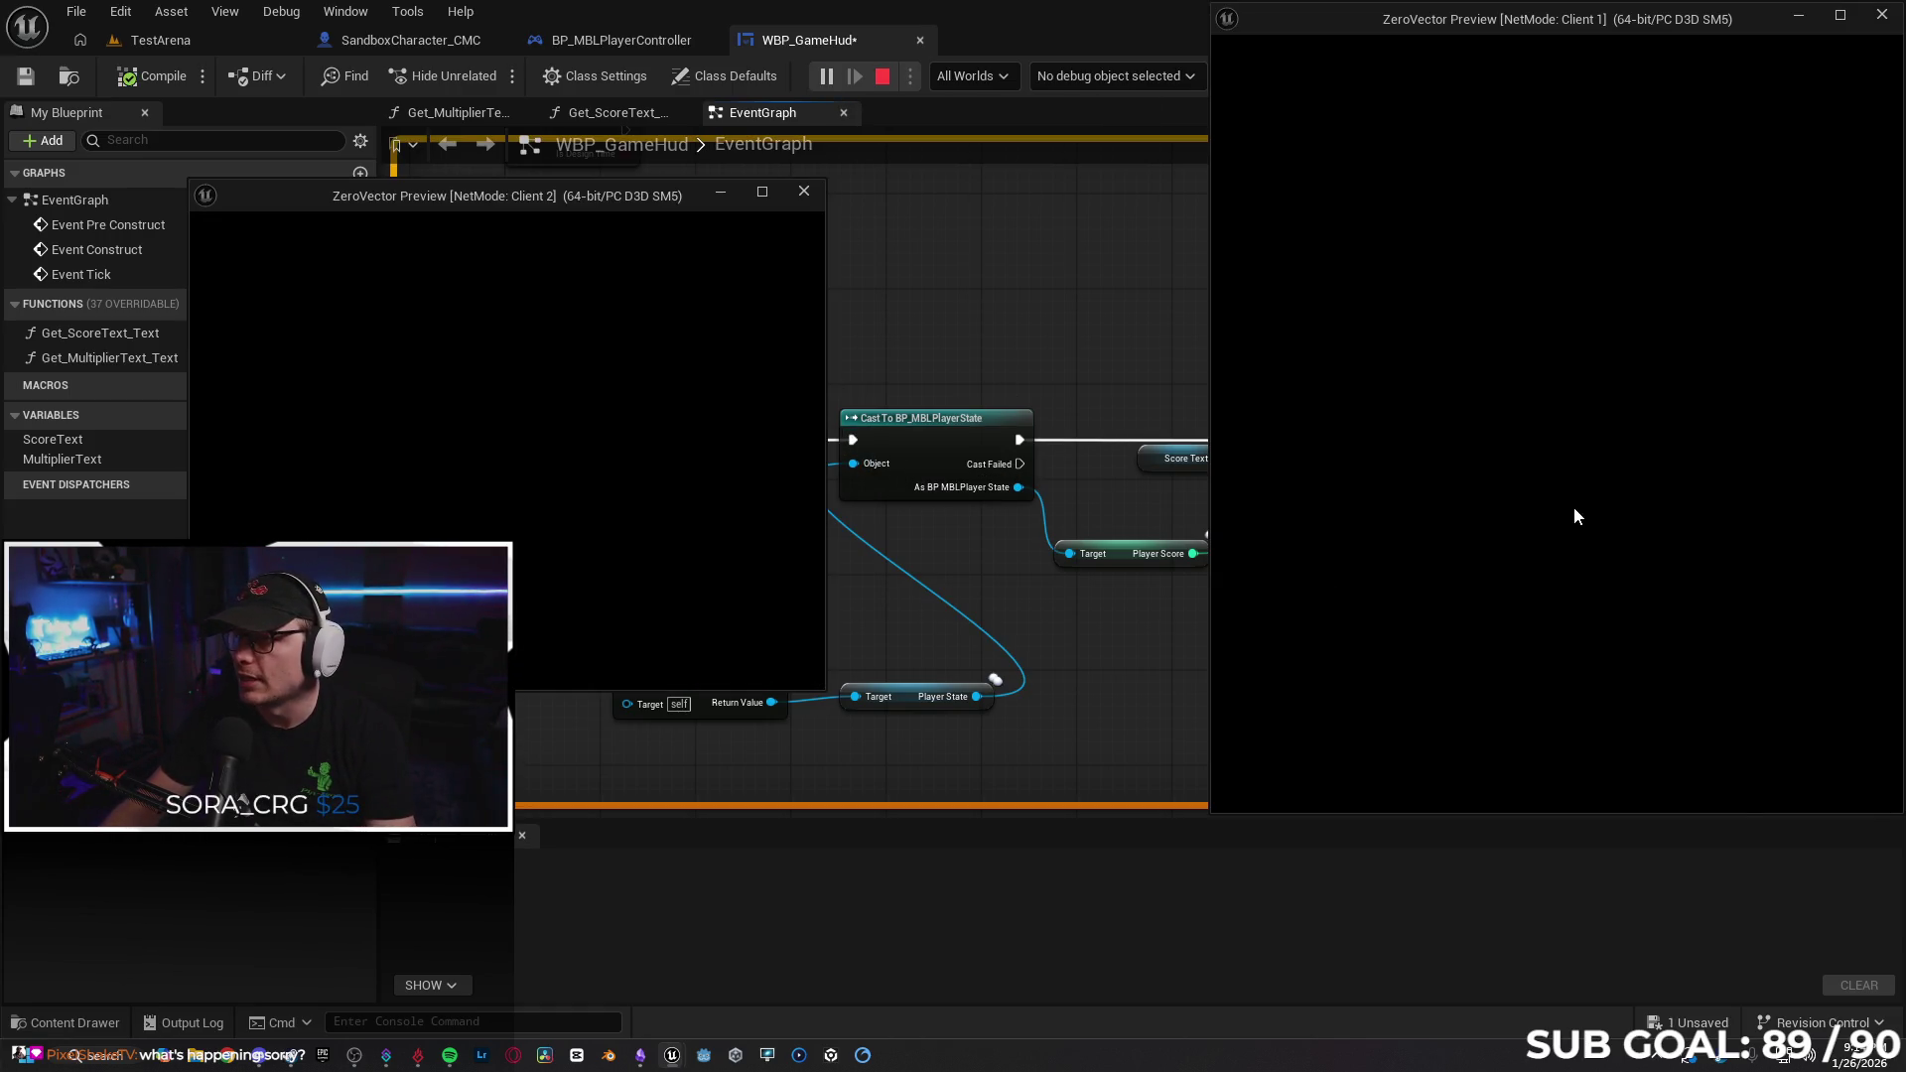
key("w")
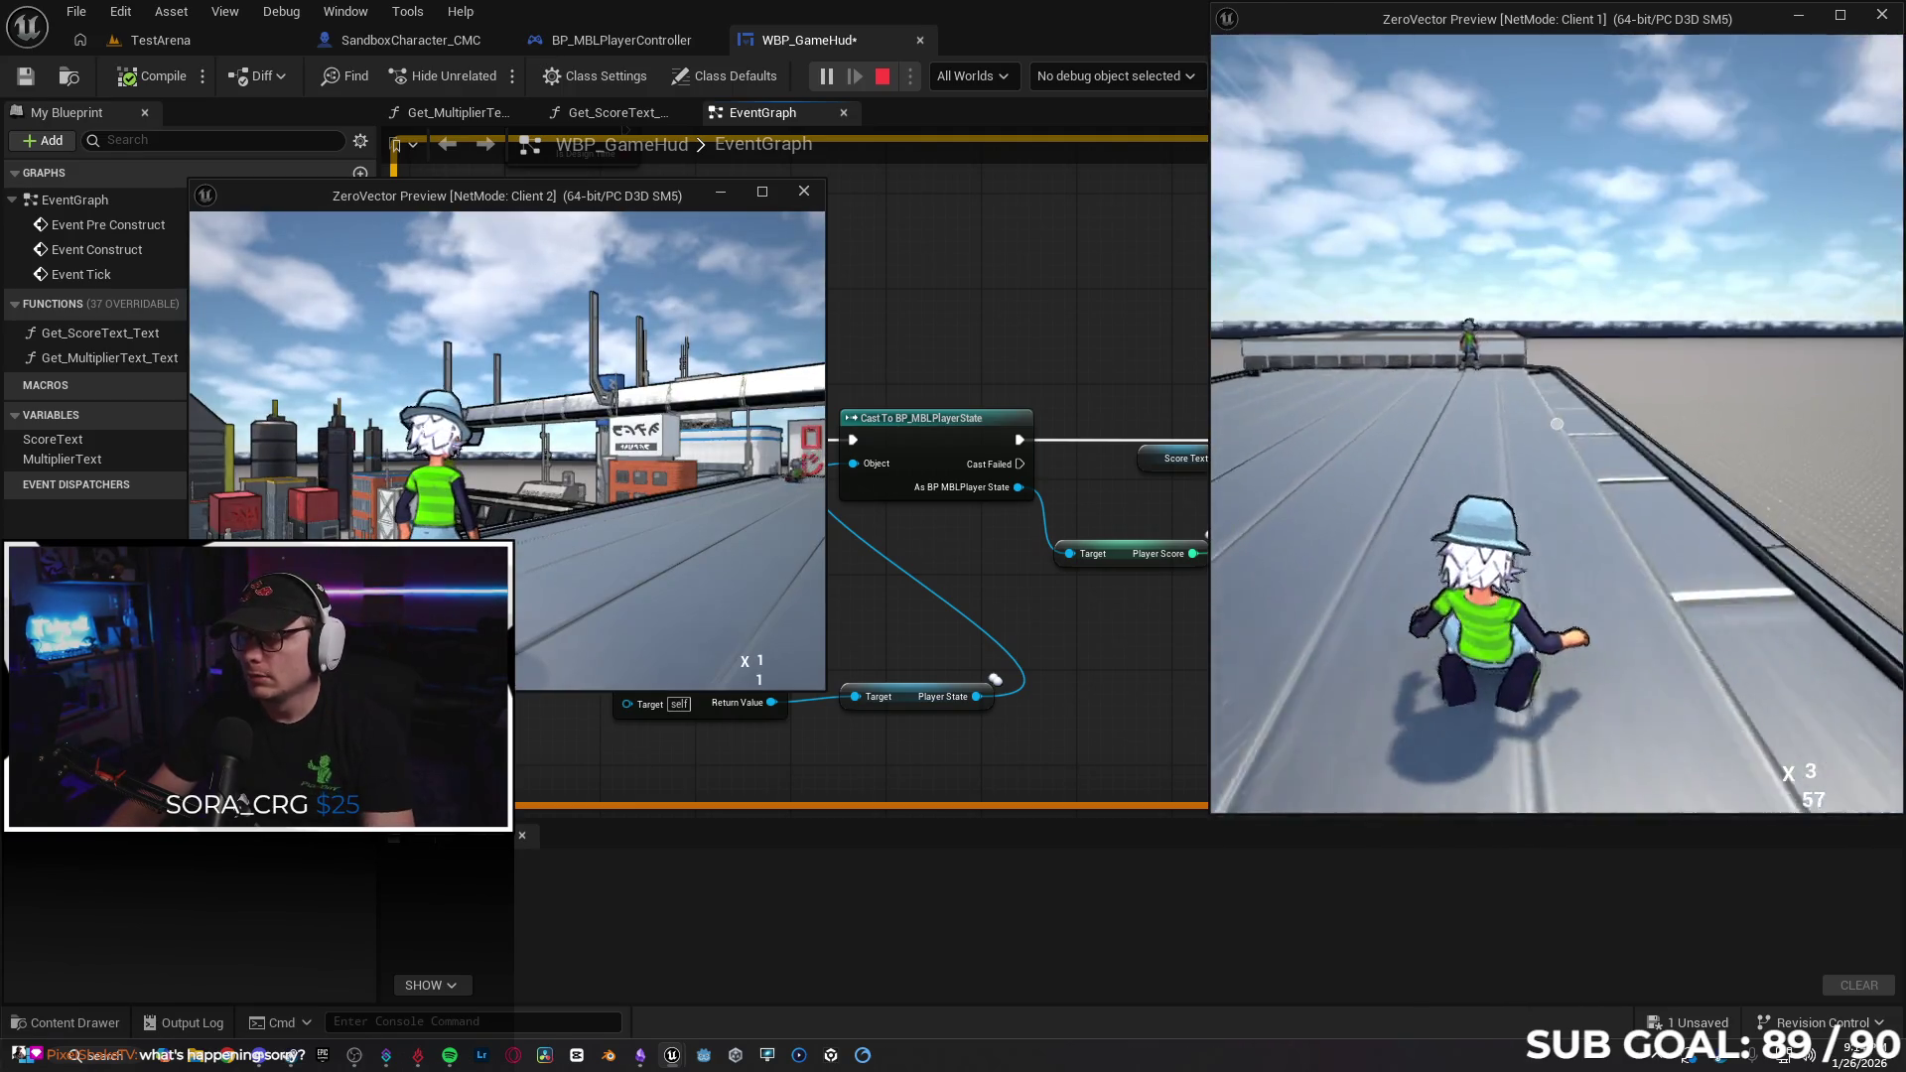
key("Escape")
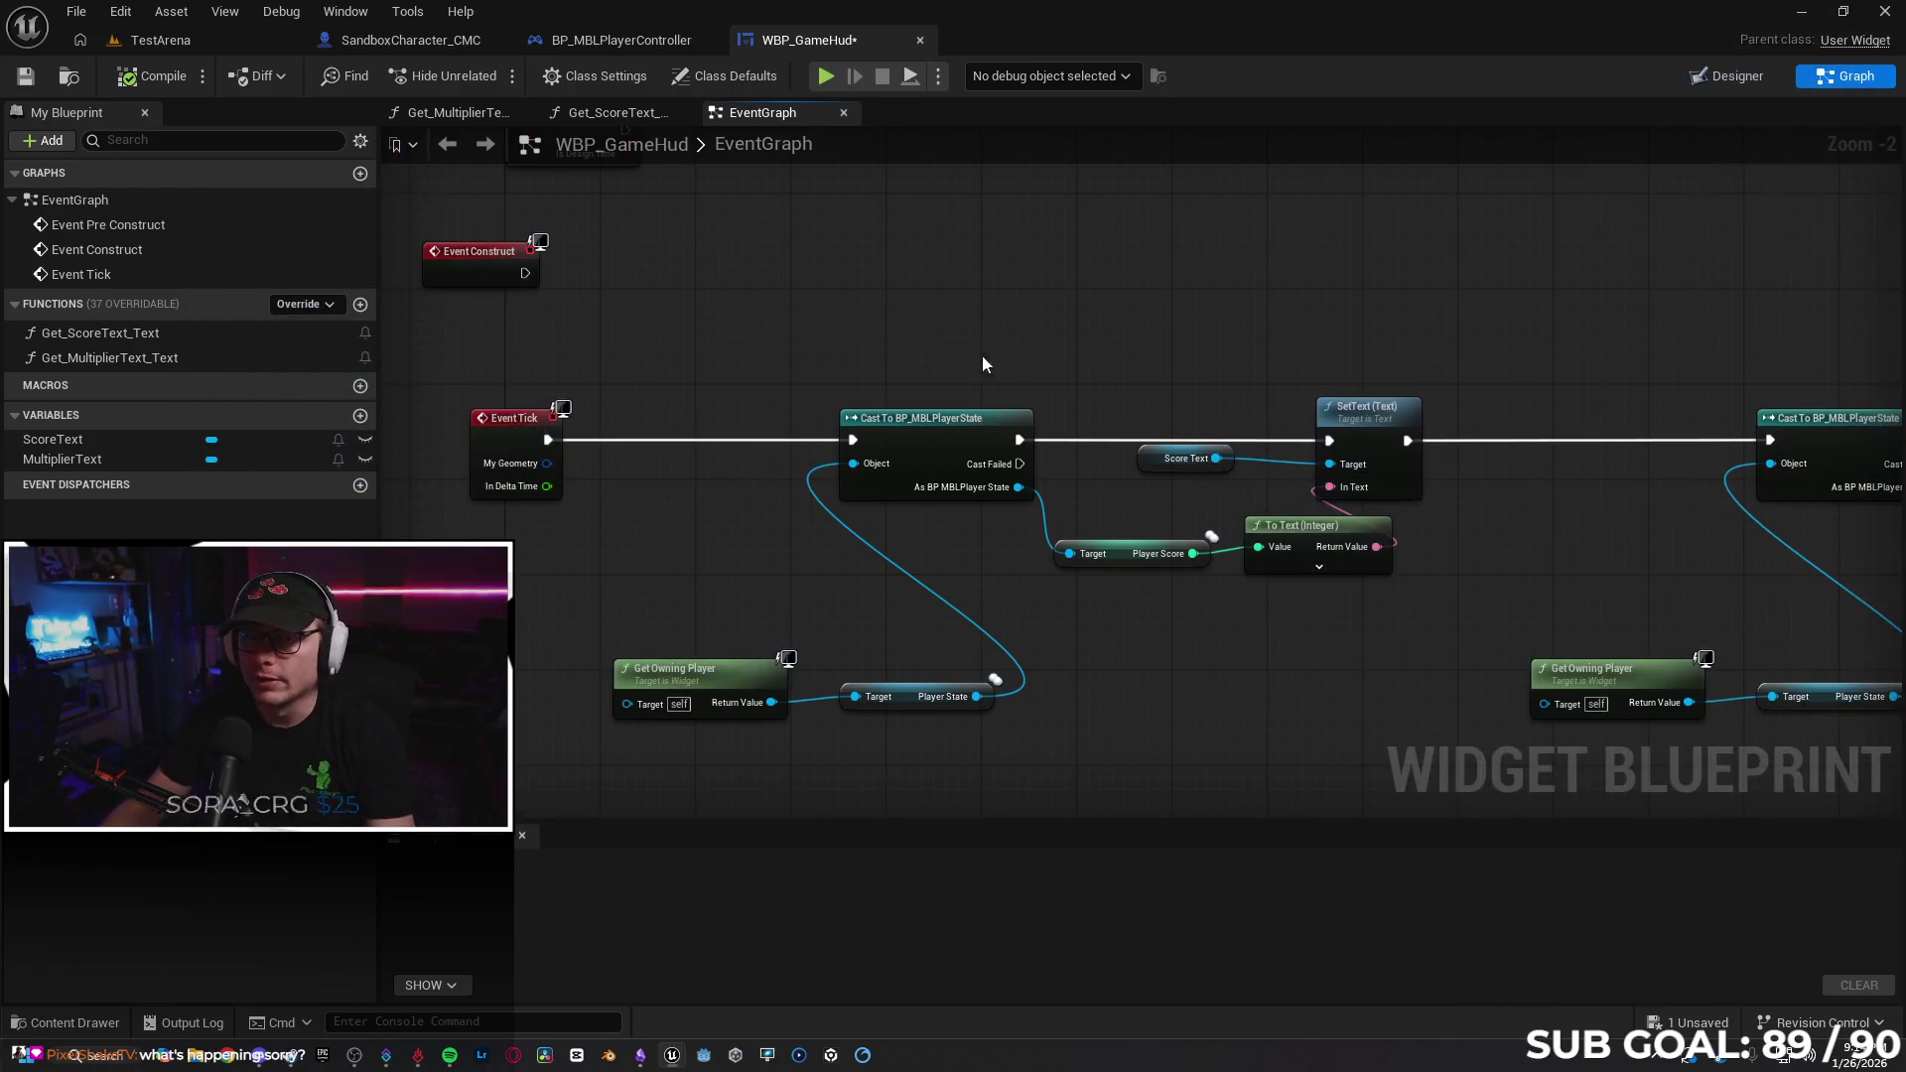
Run a new two-client test, skating and tricking with Client 1 to raise its score.
key("alt+p")
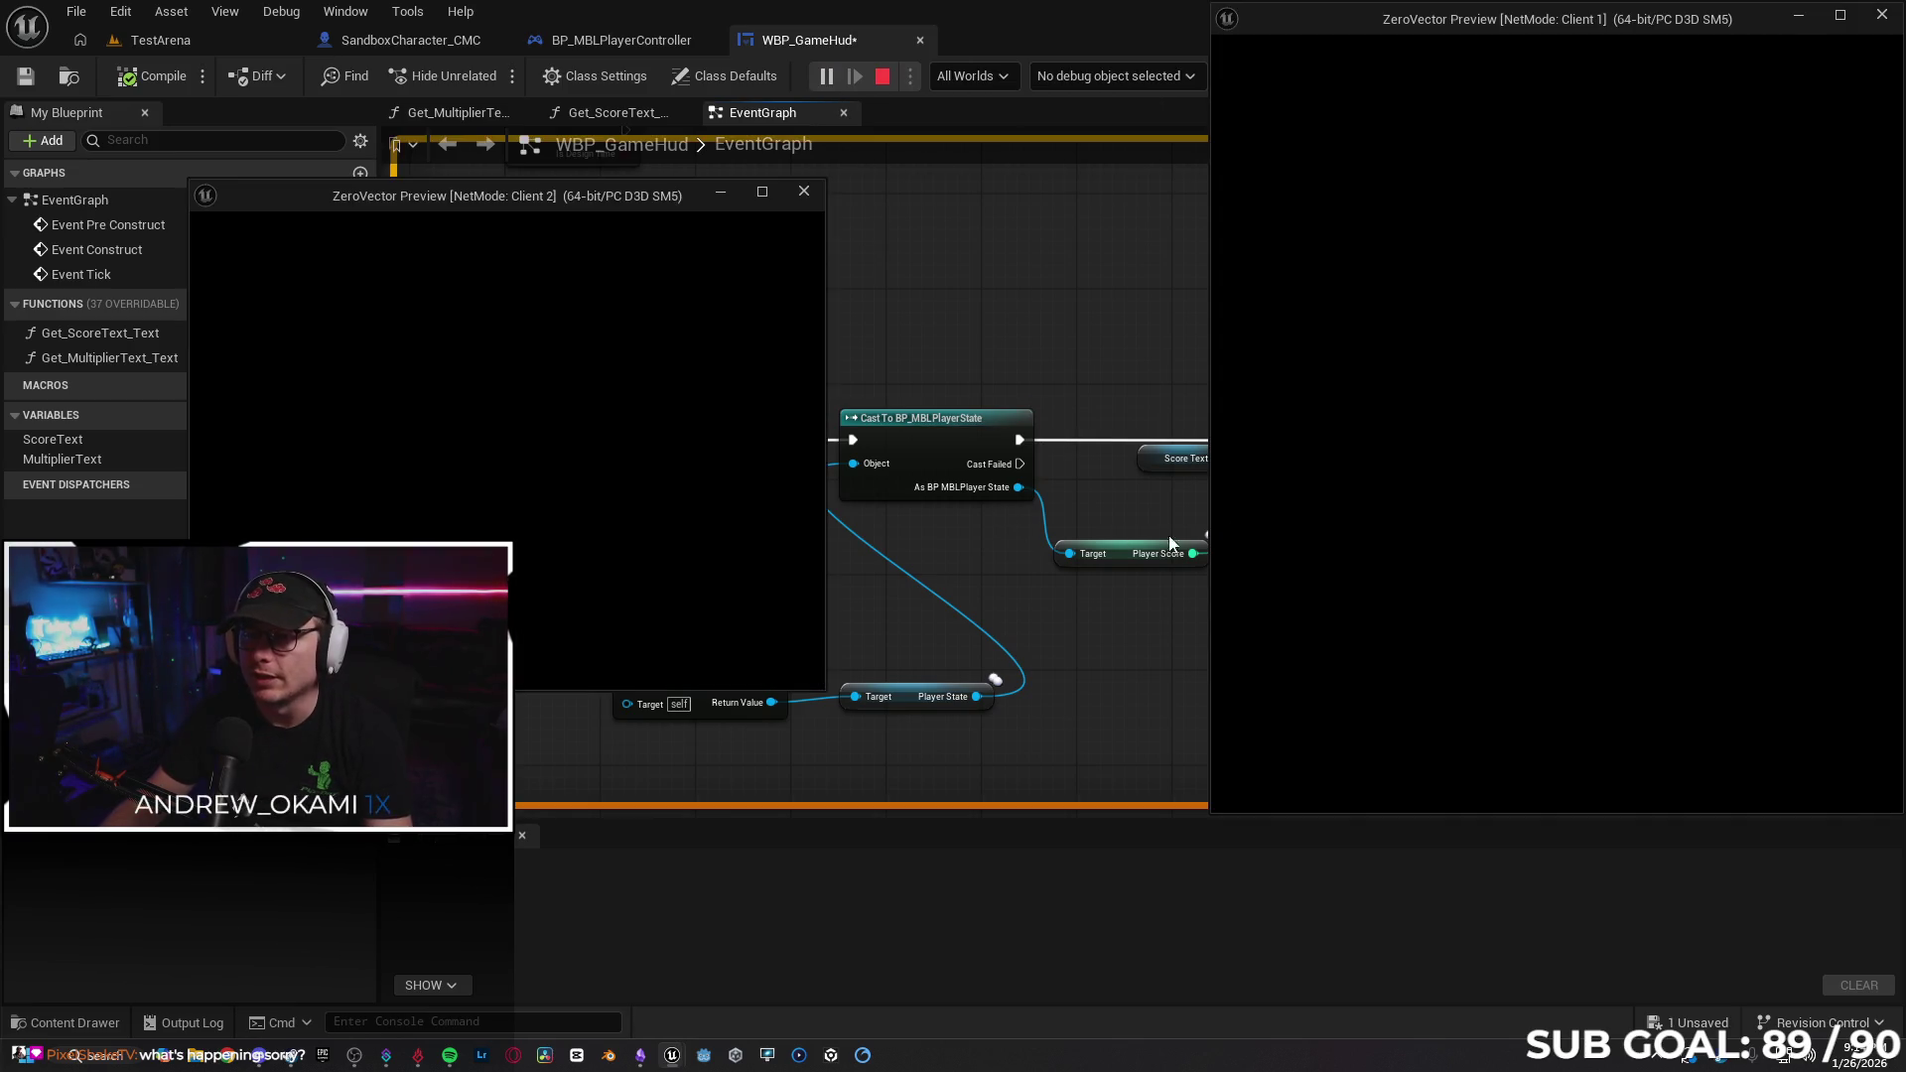
key("w")
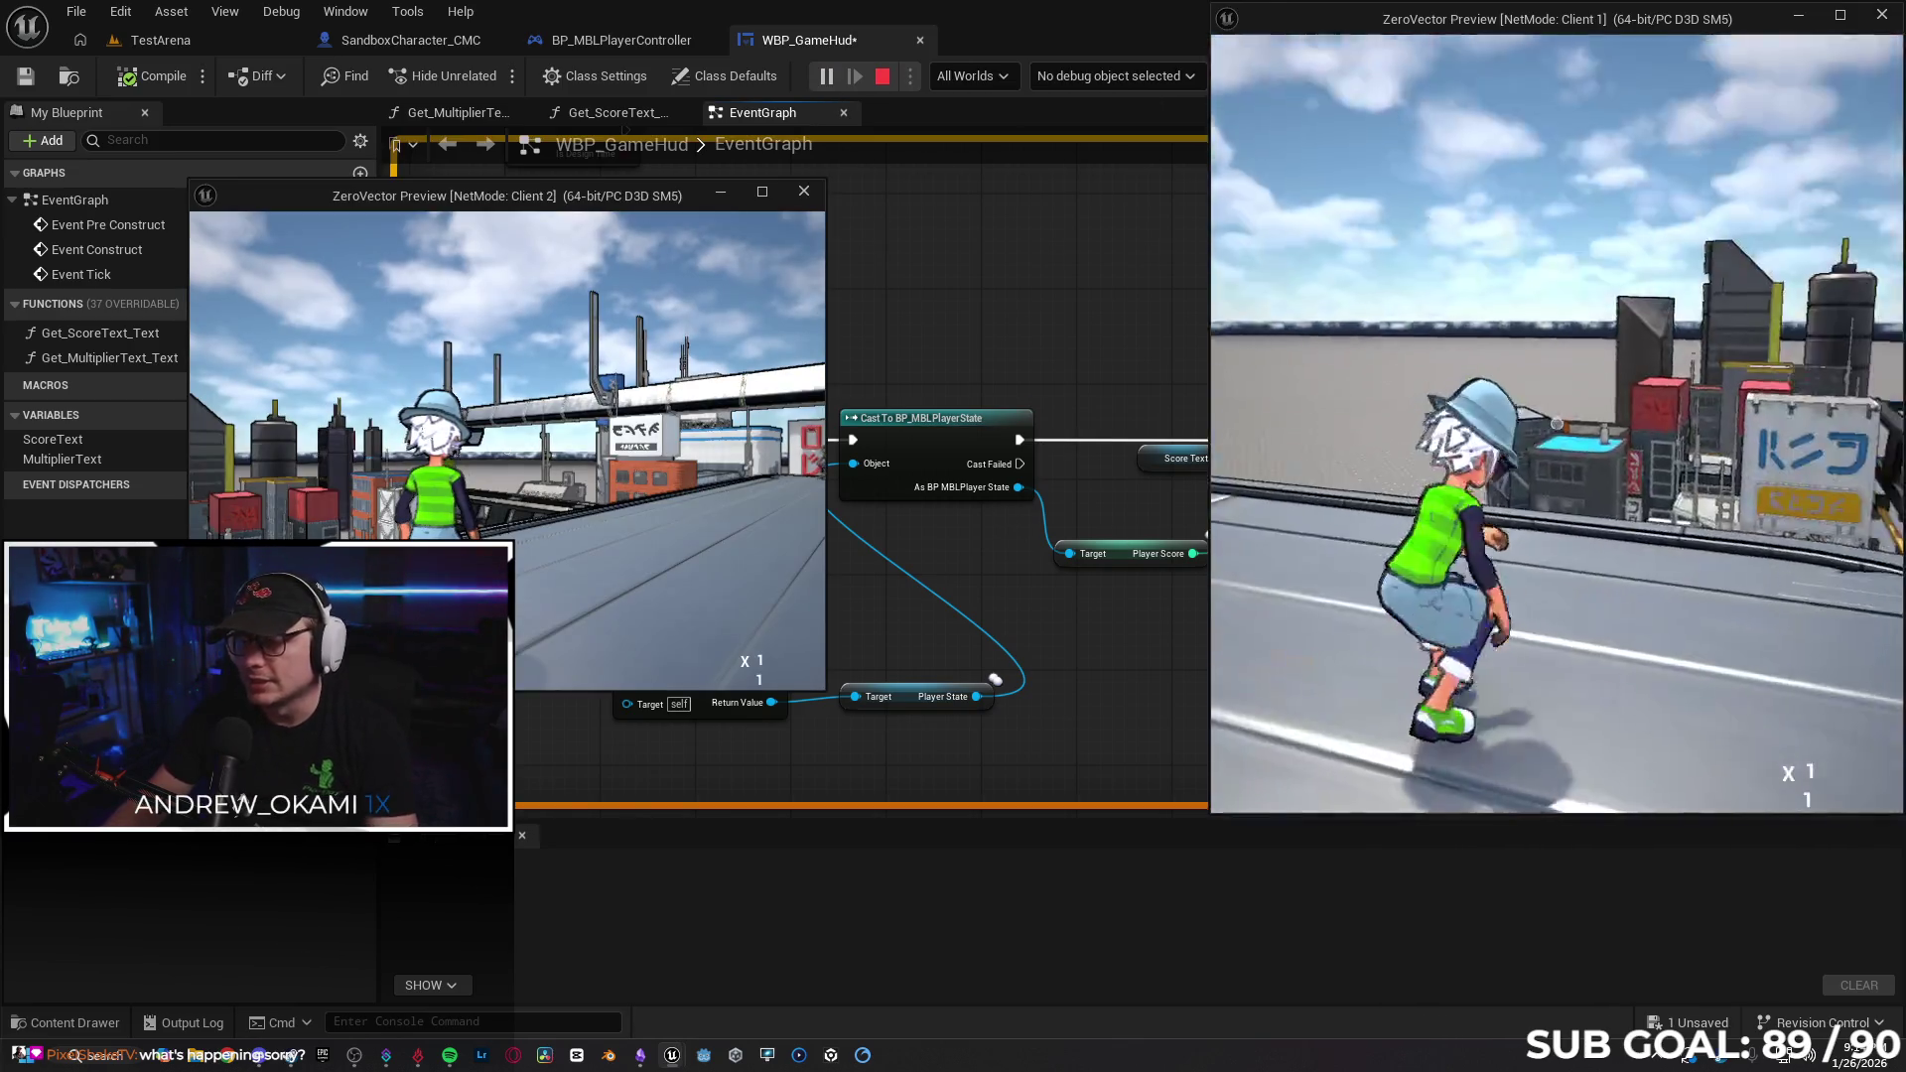
key("space")
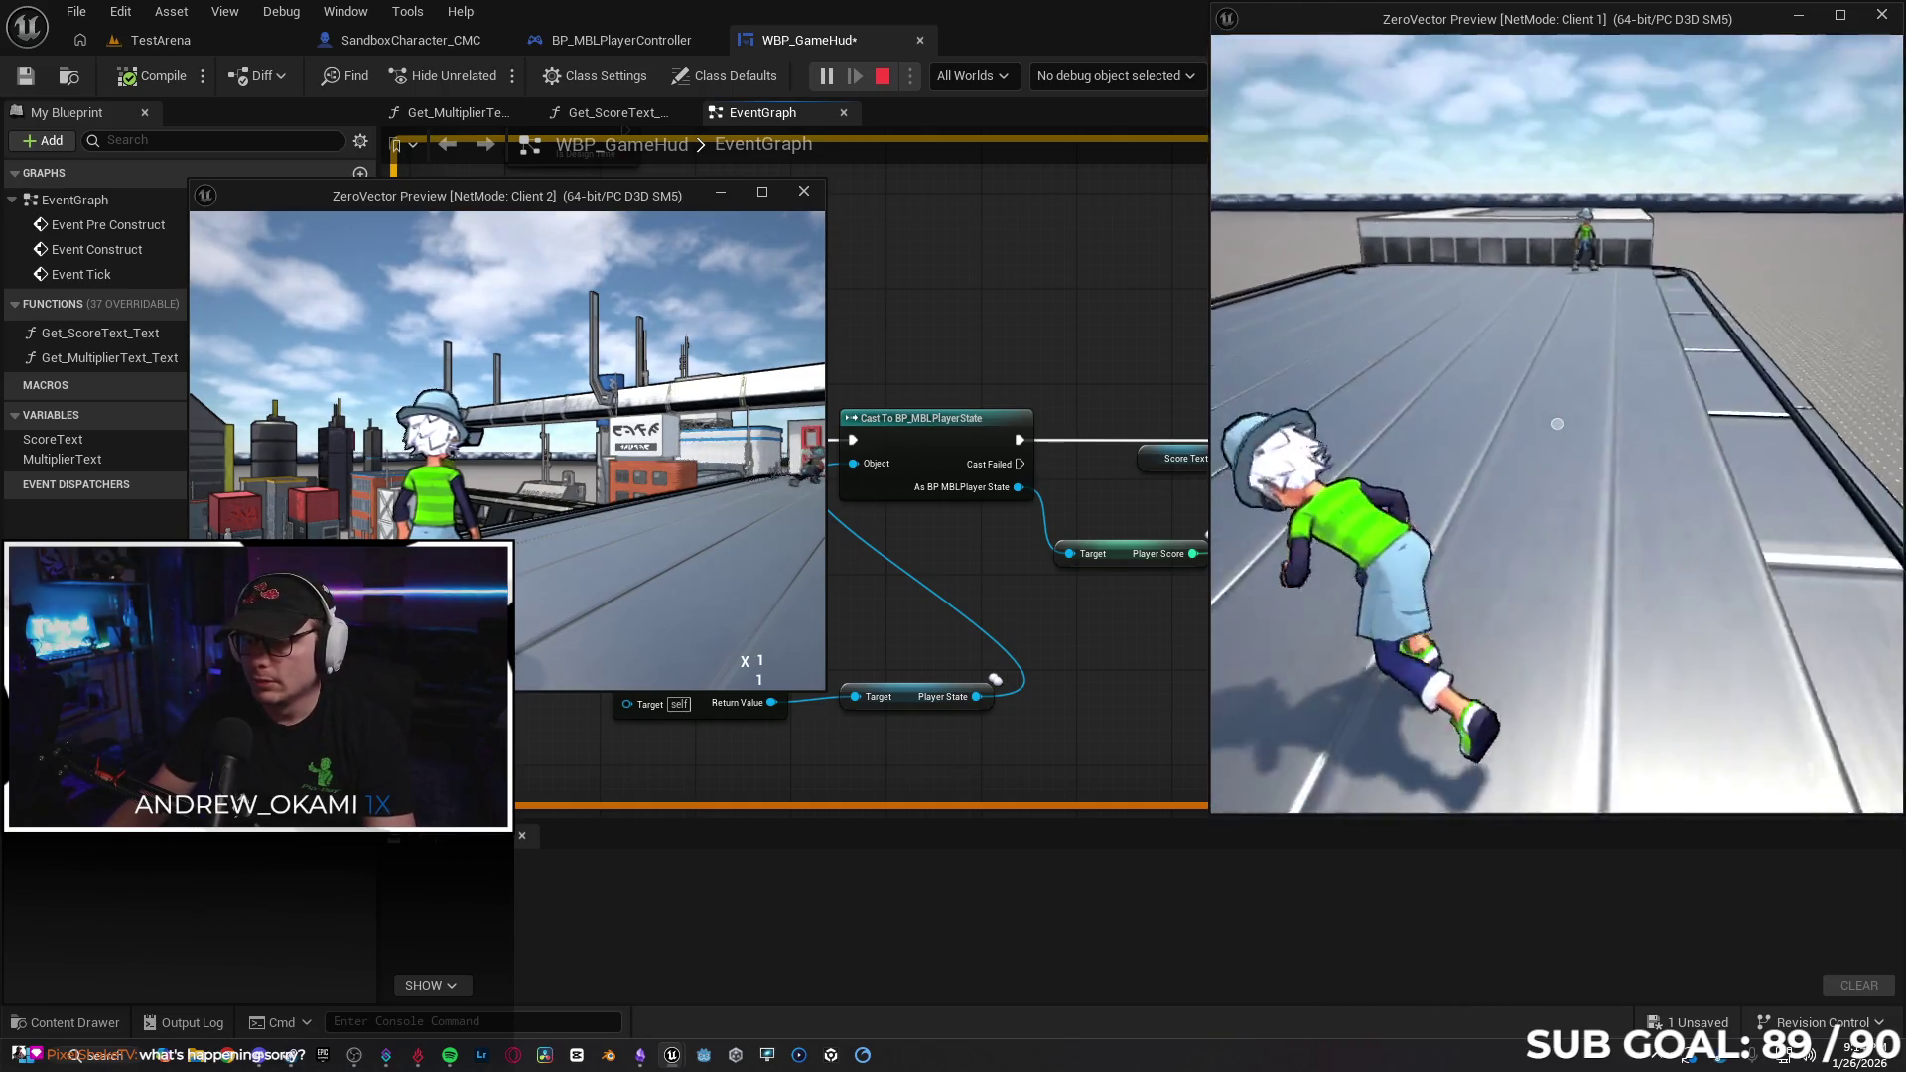
key("super")
key("super")
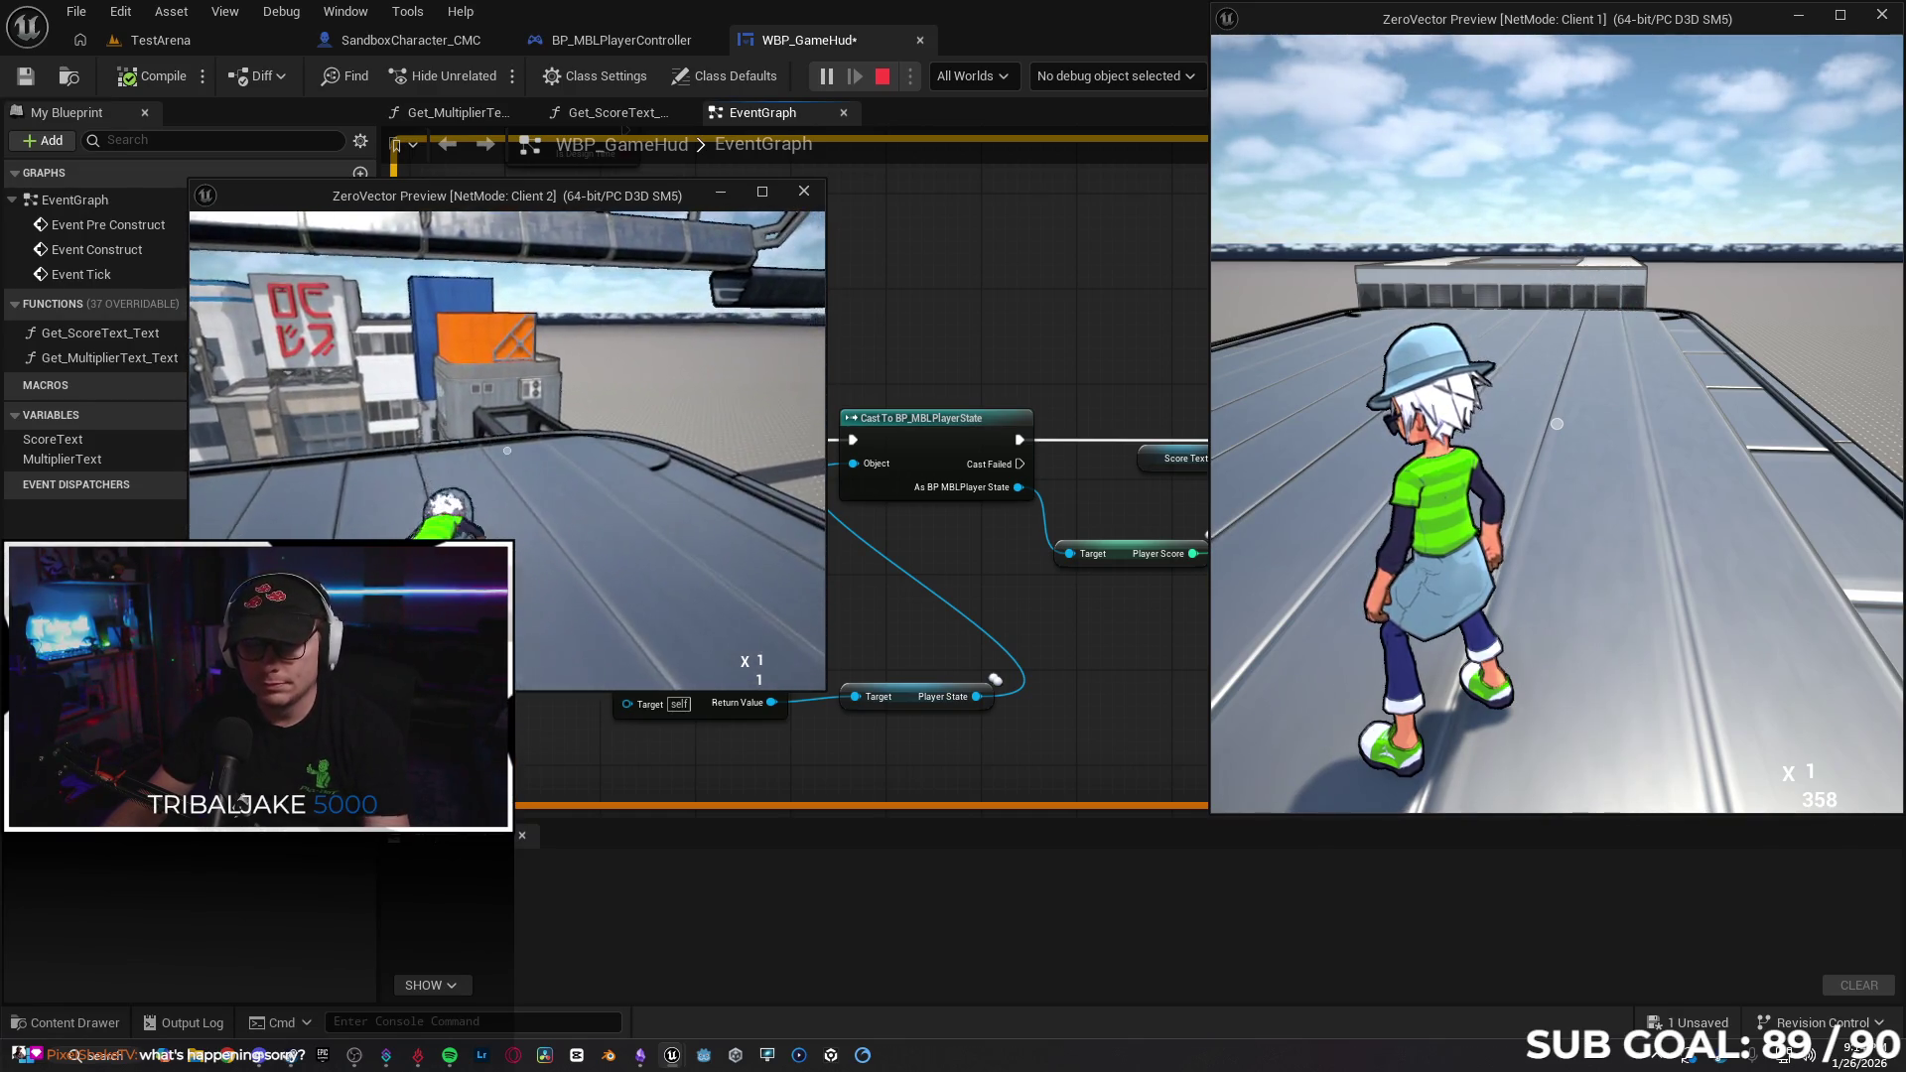
key("Escape")
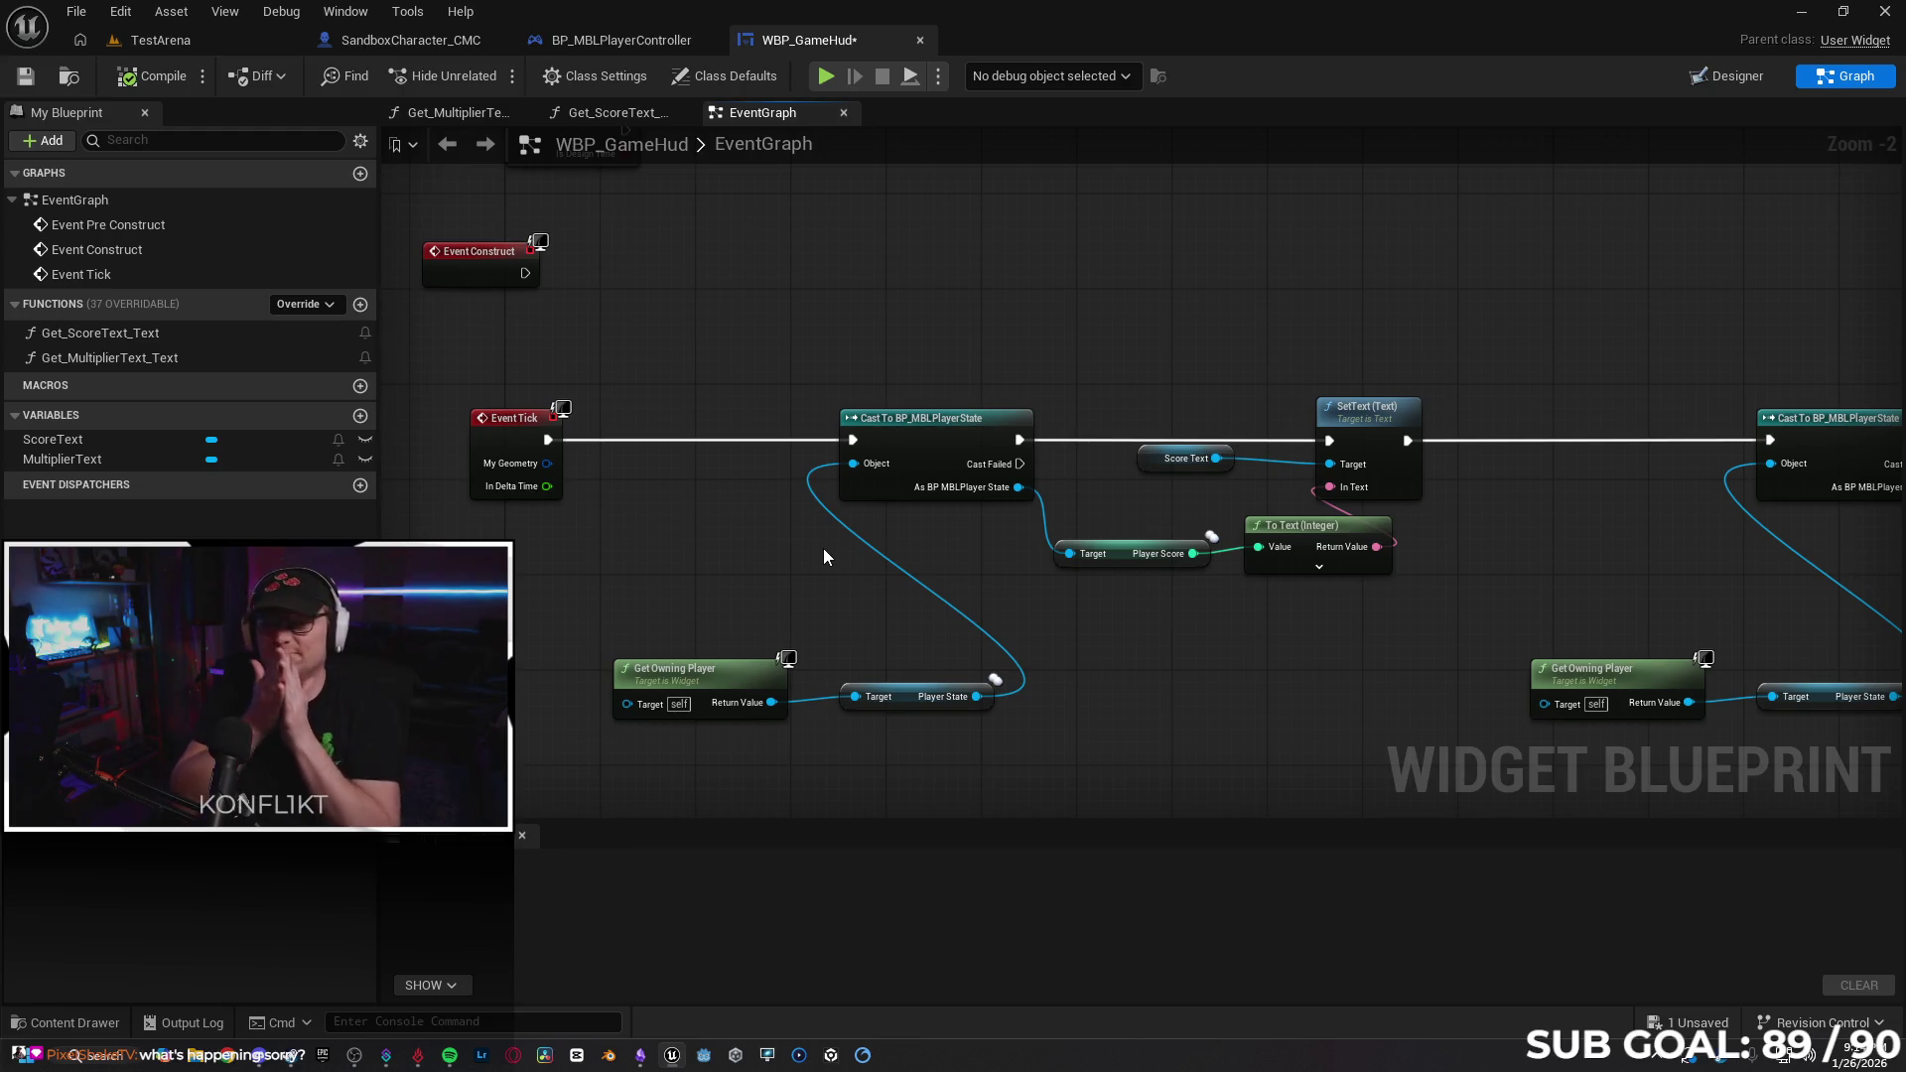
Move the Get Owning Player and Player State nodes up near the cast.
mouse_move(635, 579)
left_mouse_down()
mouse_move(747, 702)
mouse_move(981, 585)
left_mouse_up()
left_click(873, 639)
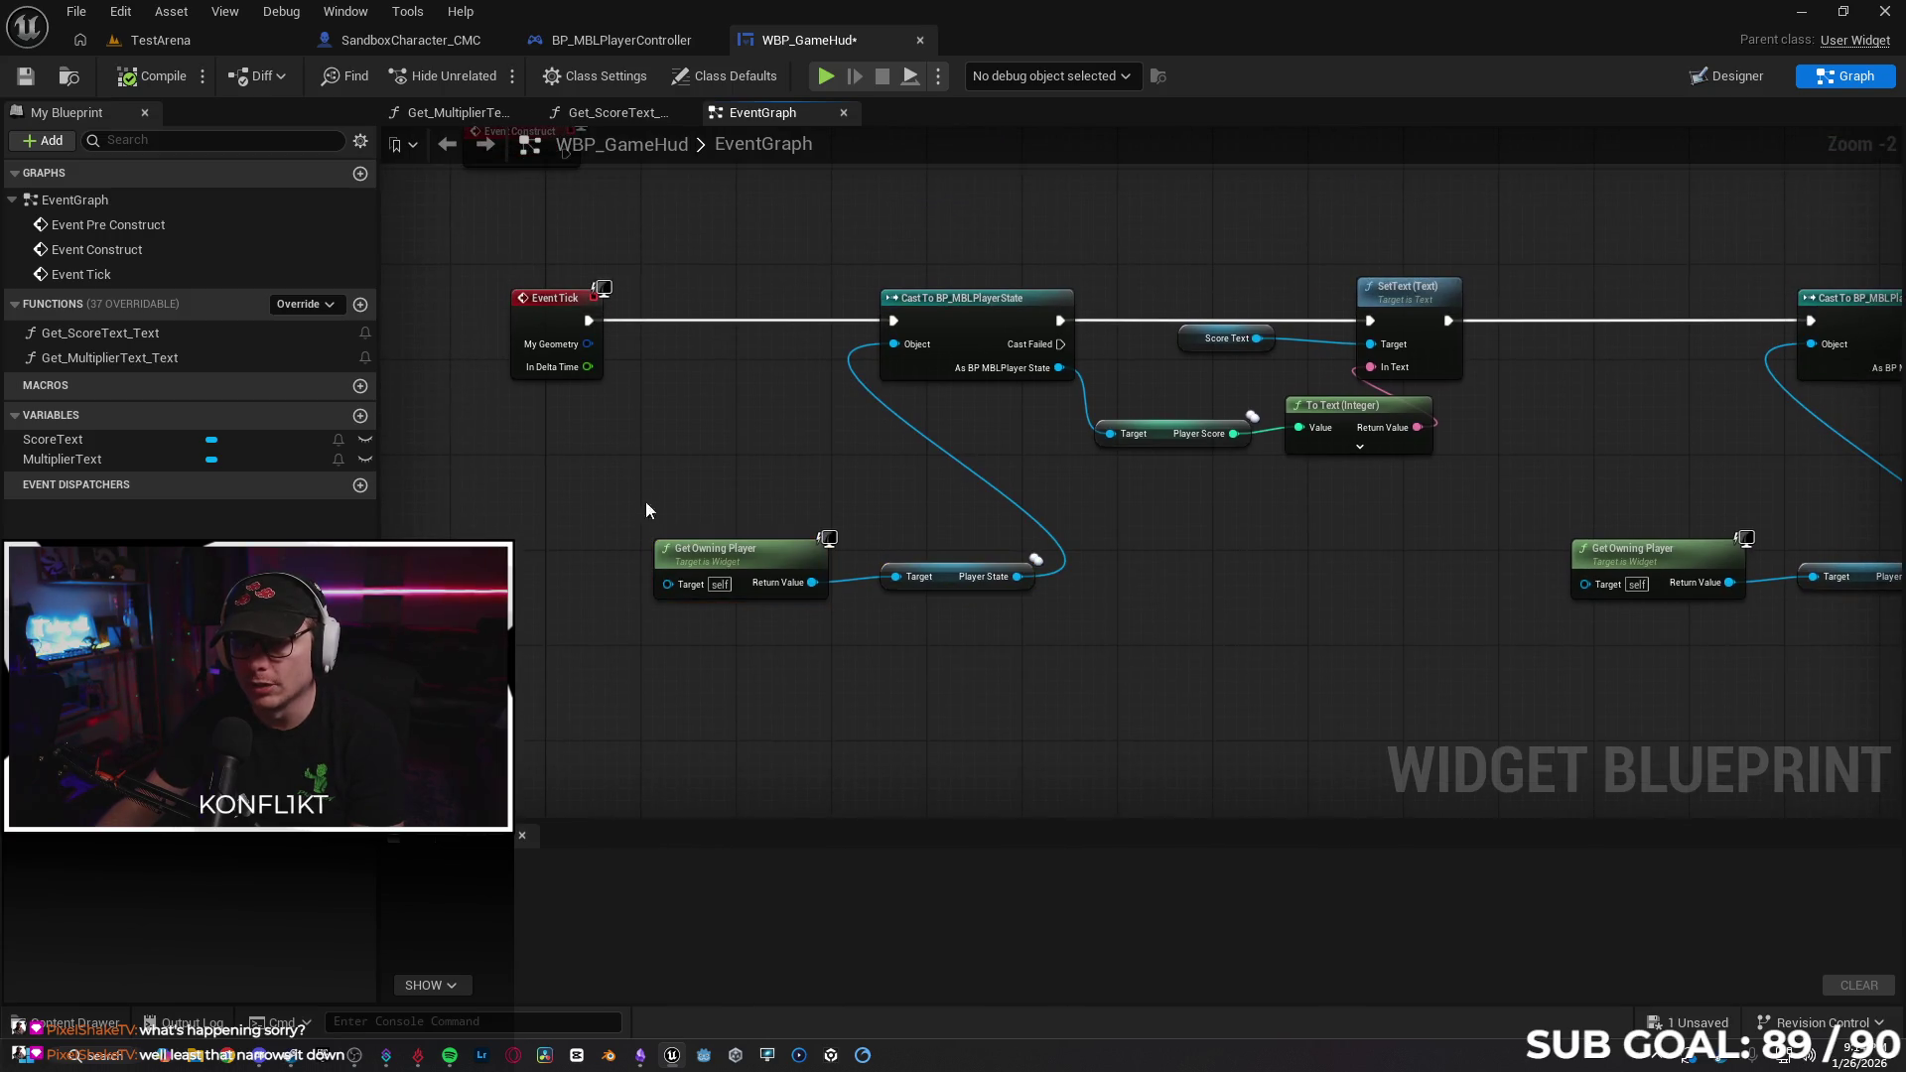
mouse_move(780, 567)
left_mouse_down()
mouse_move(729, 417)
mouse_move(814, 441)
left_mouse_up()
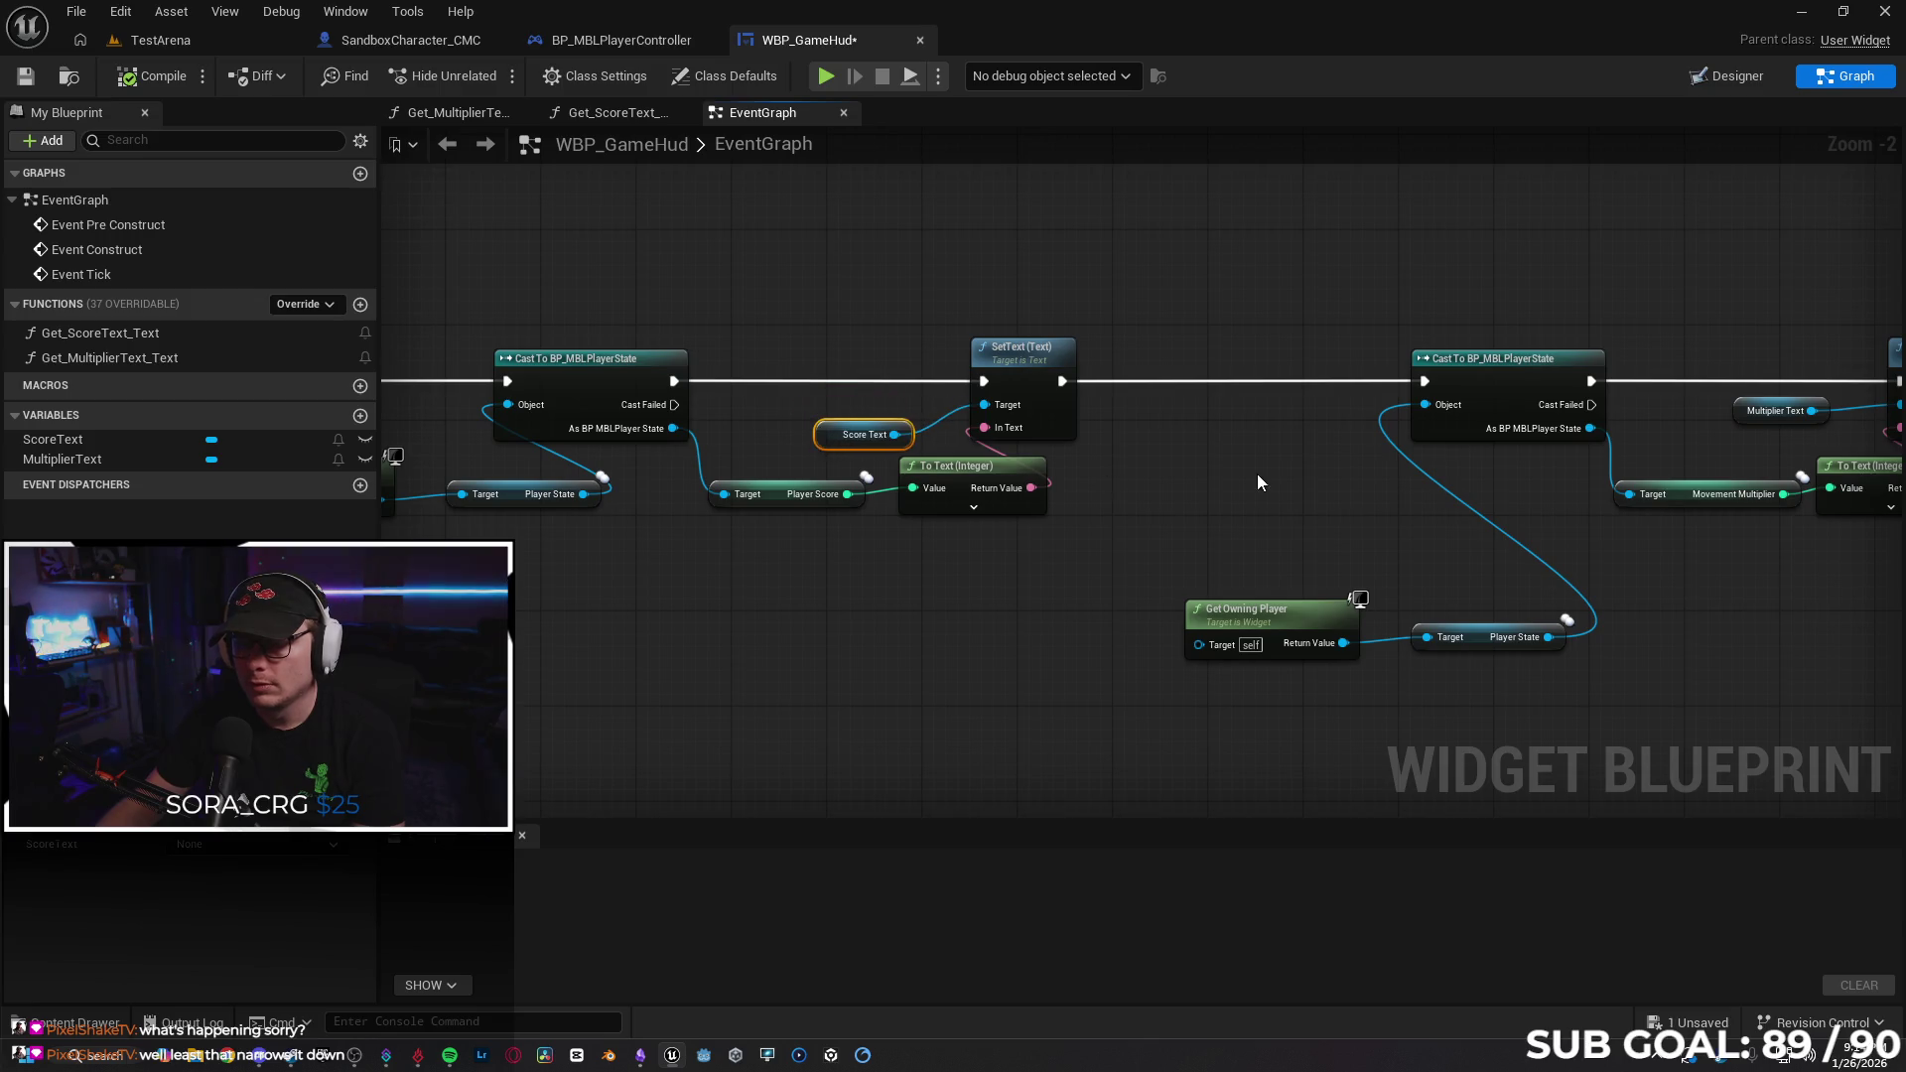
left_click_drag(1249, 483, 871, 409)
left_click_drag(831, 480, 1137, 586)
left_click_drag(941, 570, 910, 415)
left_click(951, 683)
Wire Event Construct into Cast To BP_MBLPlayerState, break Event Tick's wire, and start a two-client test.
left_click_drag(711, 622, 1149, 598)
mouse_move(855, 591)
left_mouse_down()
mouse_move(1059, 638)
mouse_move(1110, 723)
mouse_move(1063, 711)
left_mouse_up()
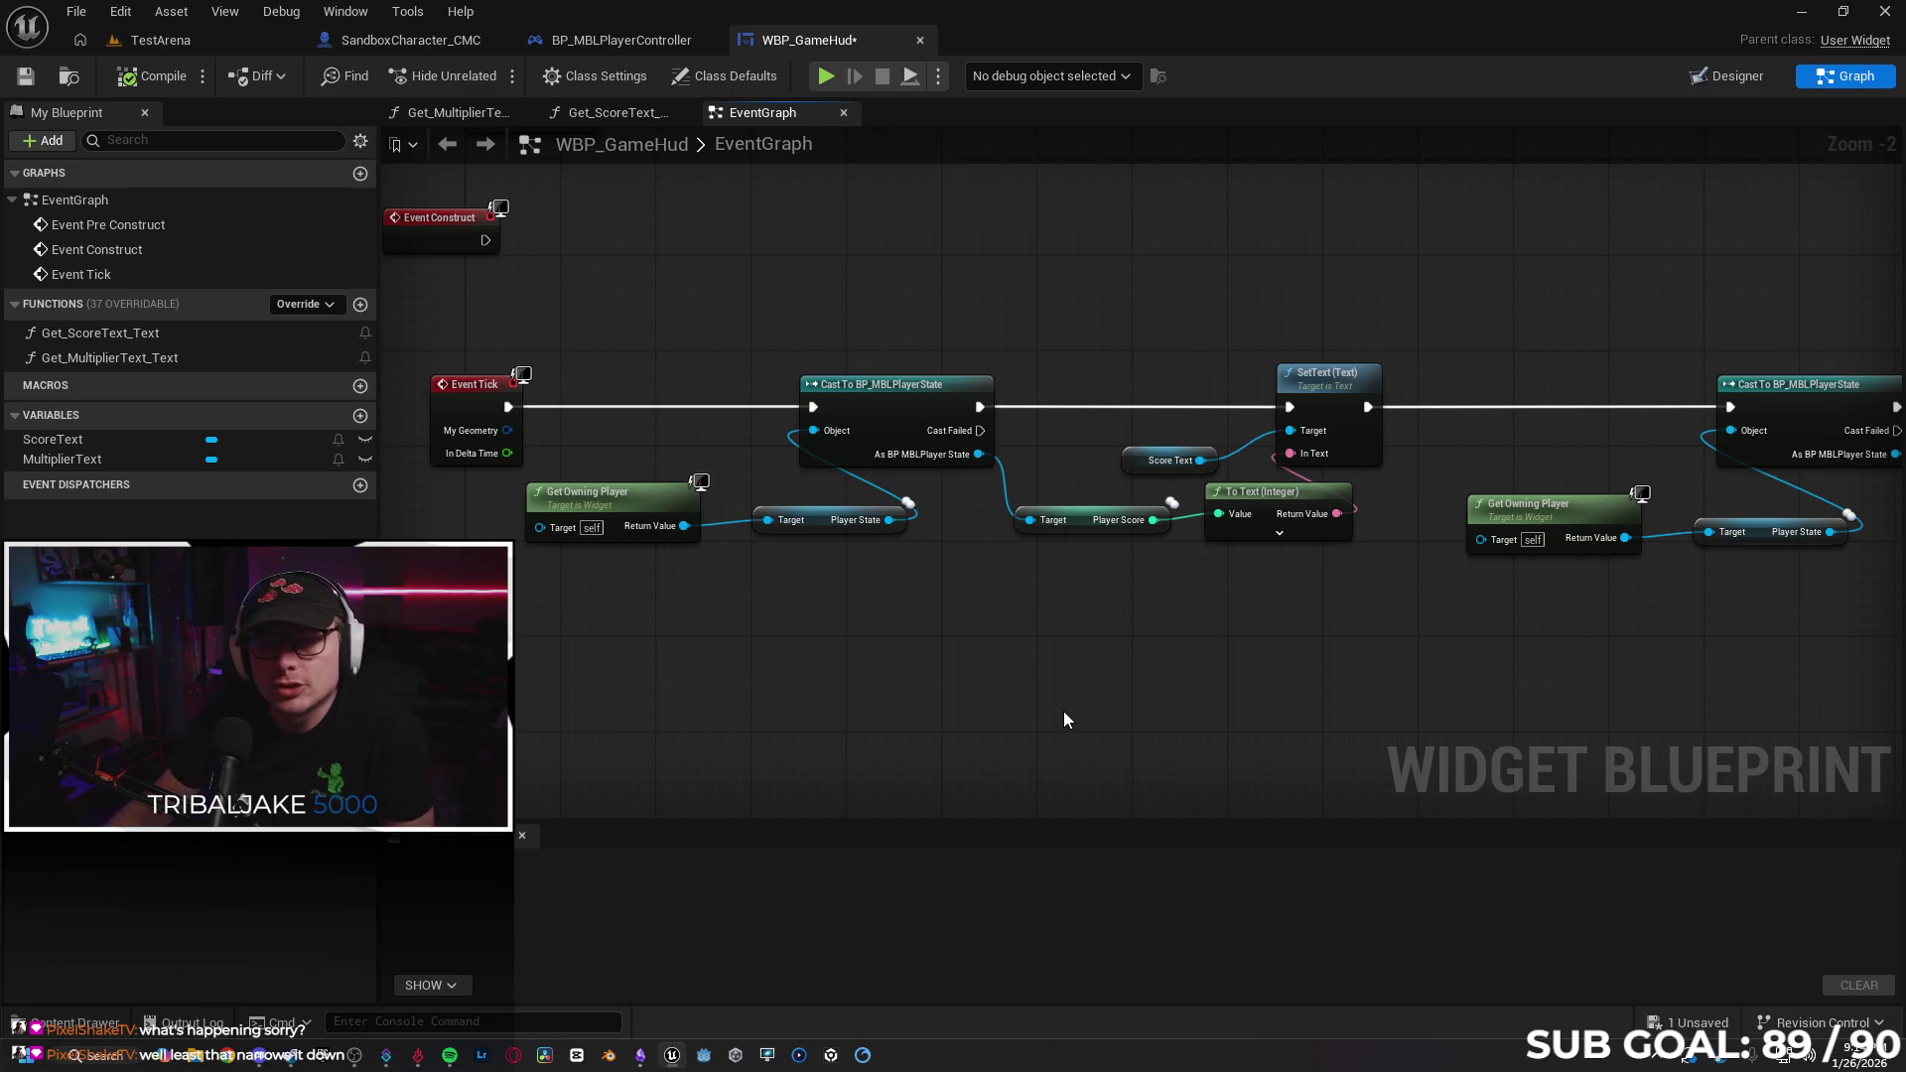
left_click_drag(474, 456, 603, 454)
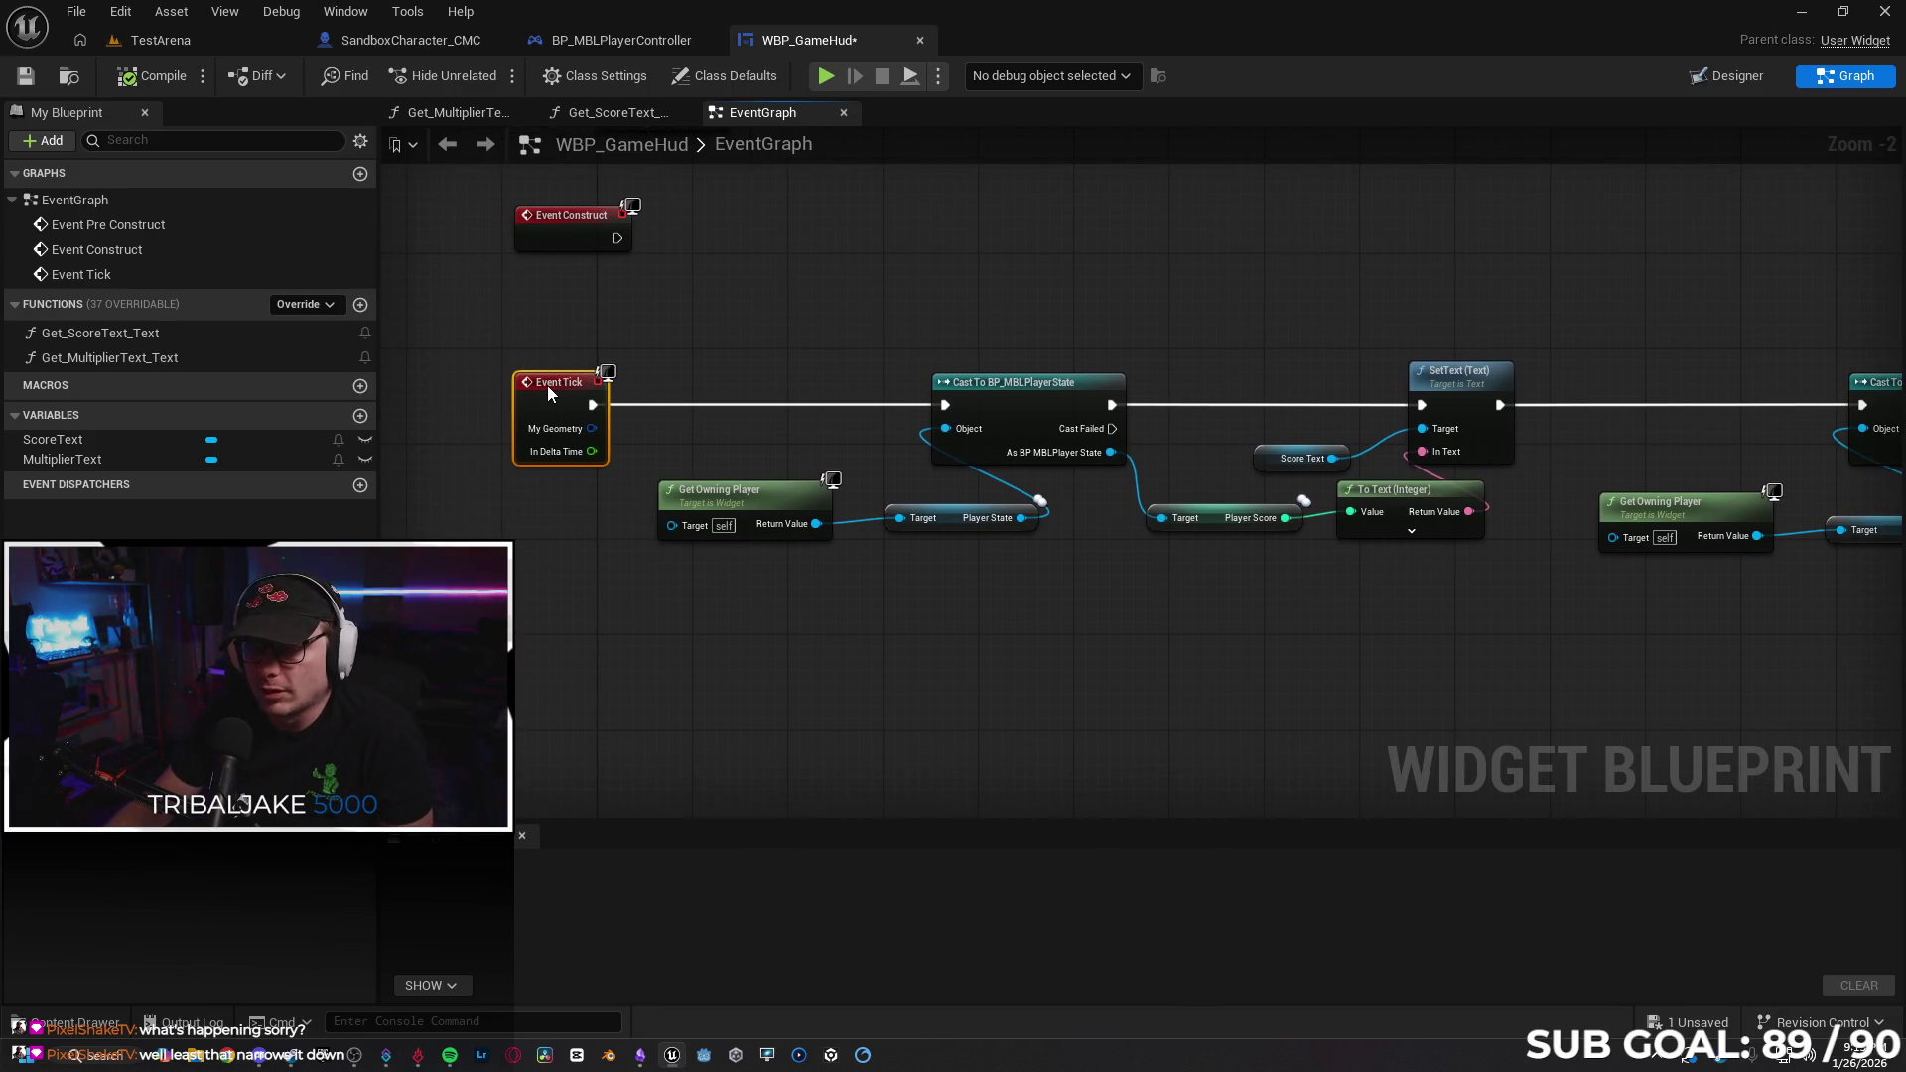
left_click(1161, 719)
mouse_move(1212, 718)
left_mouse_down()
mouse_move(821, 668)
mouse_move(657, 673)
mouse_move(1418, 700)
left_mouse_up()
left_click_drag(751, 218, 1073, 425)
left_click(866, 384, "alt")
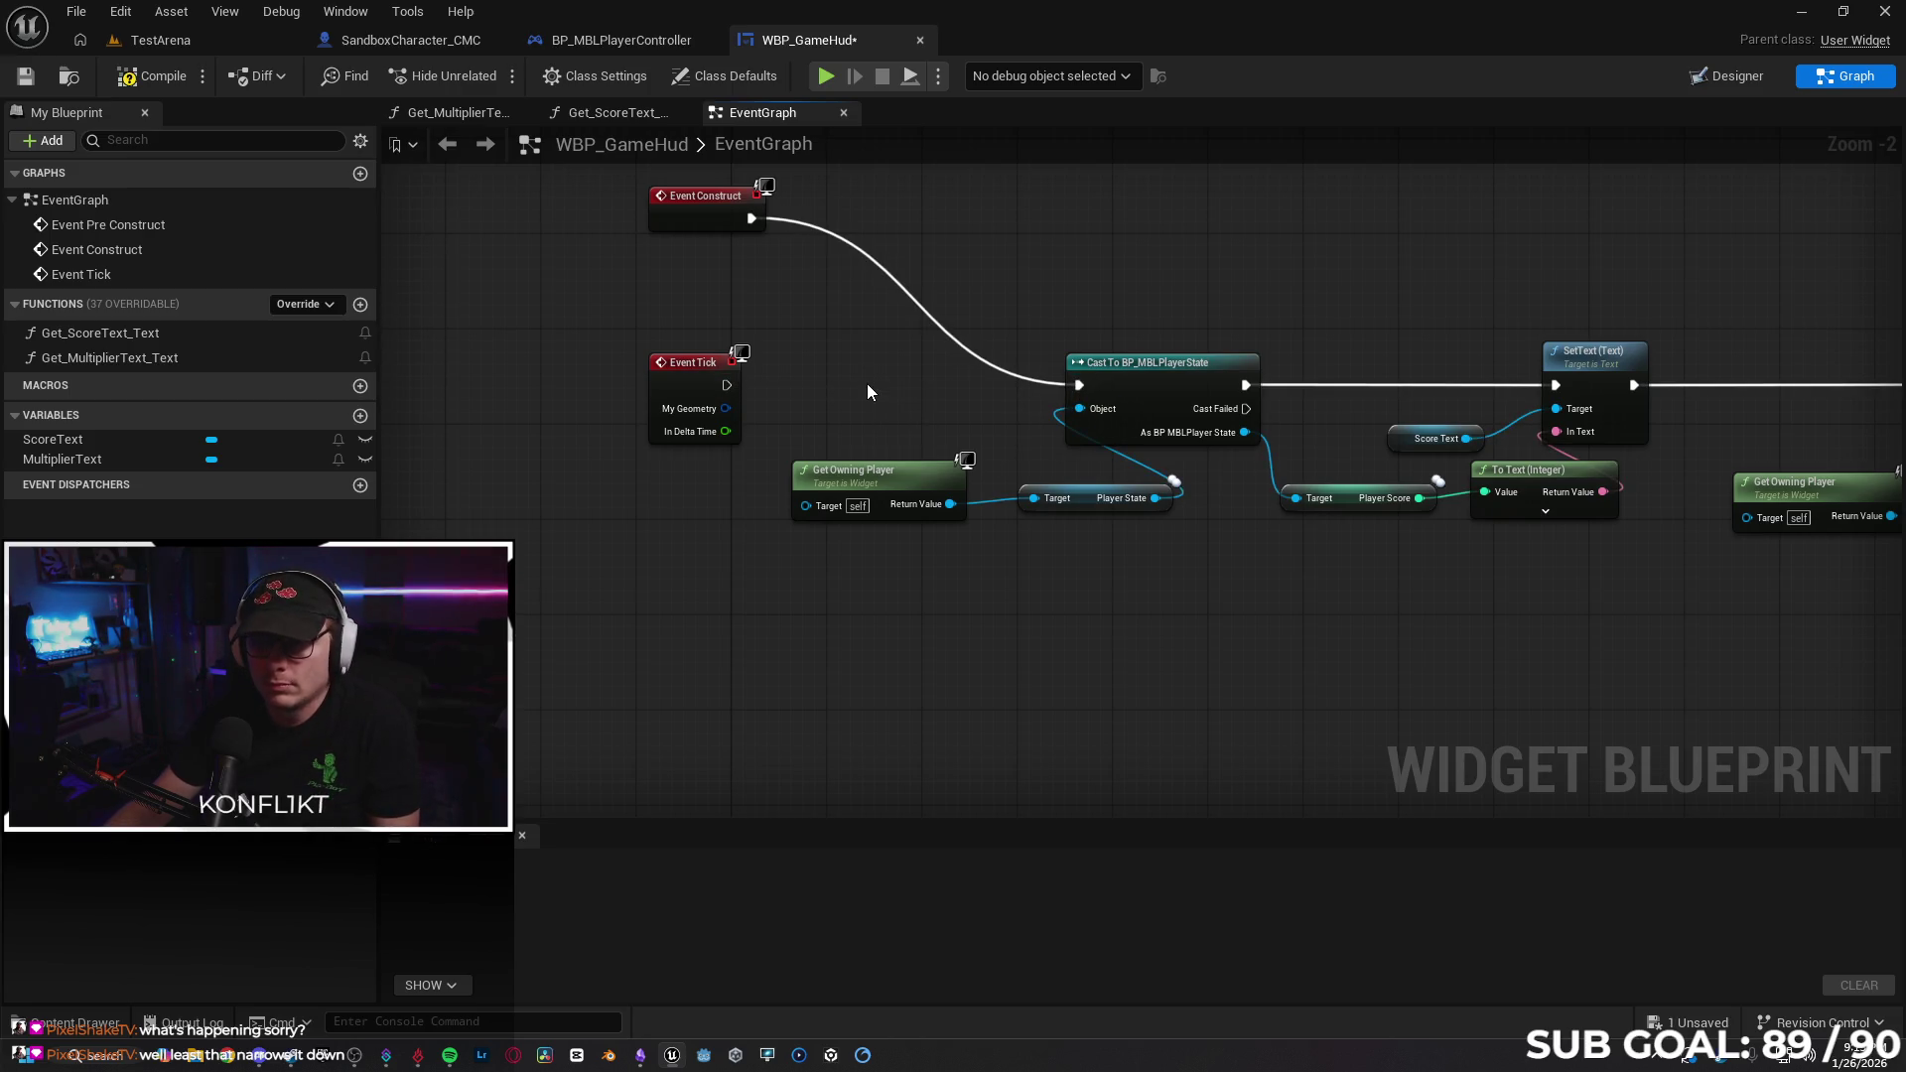
key("alt+p")
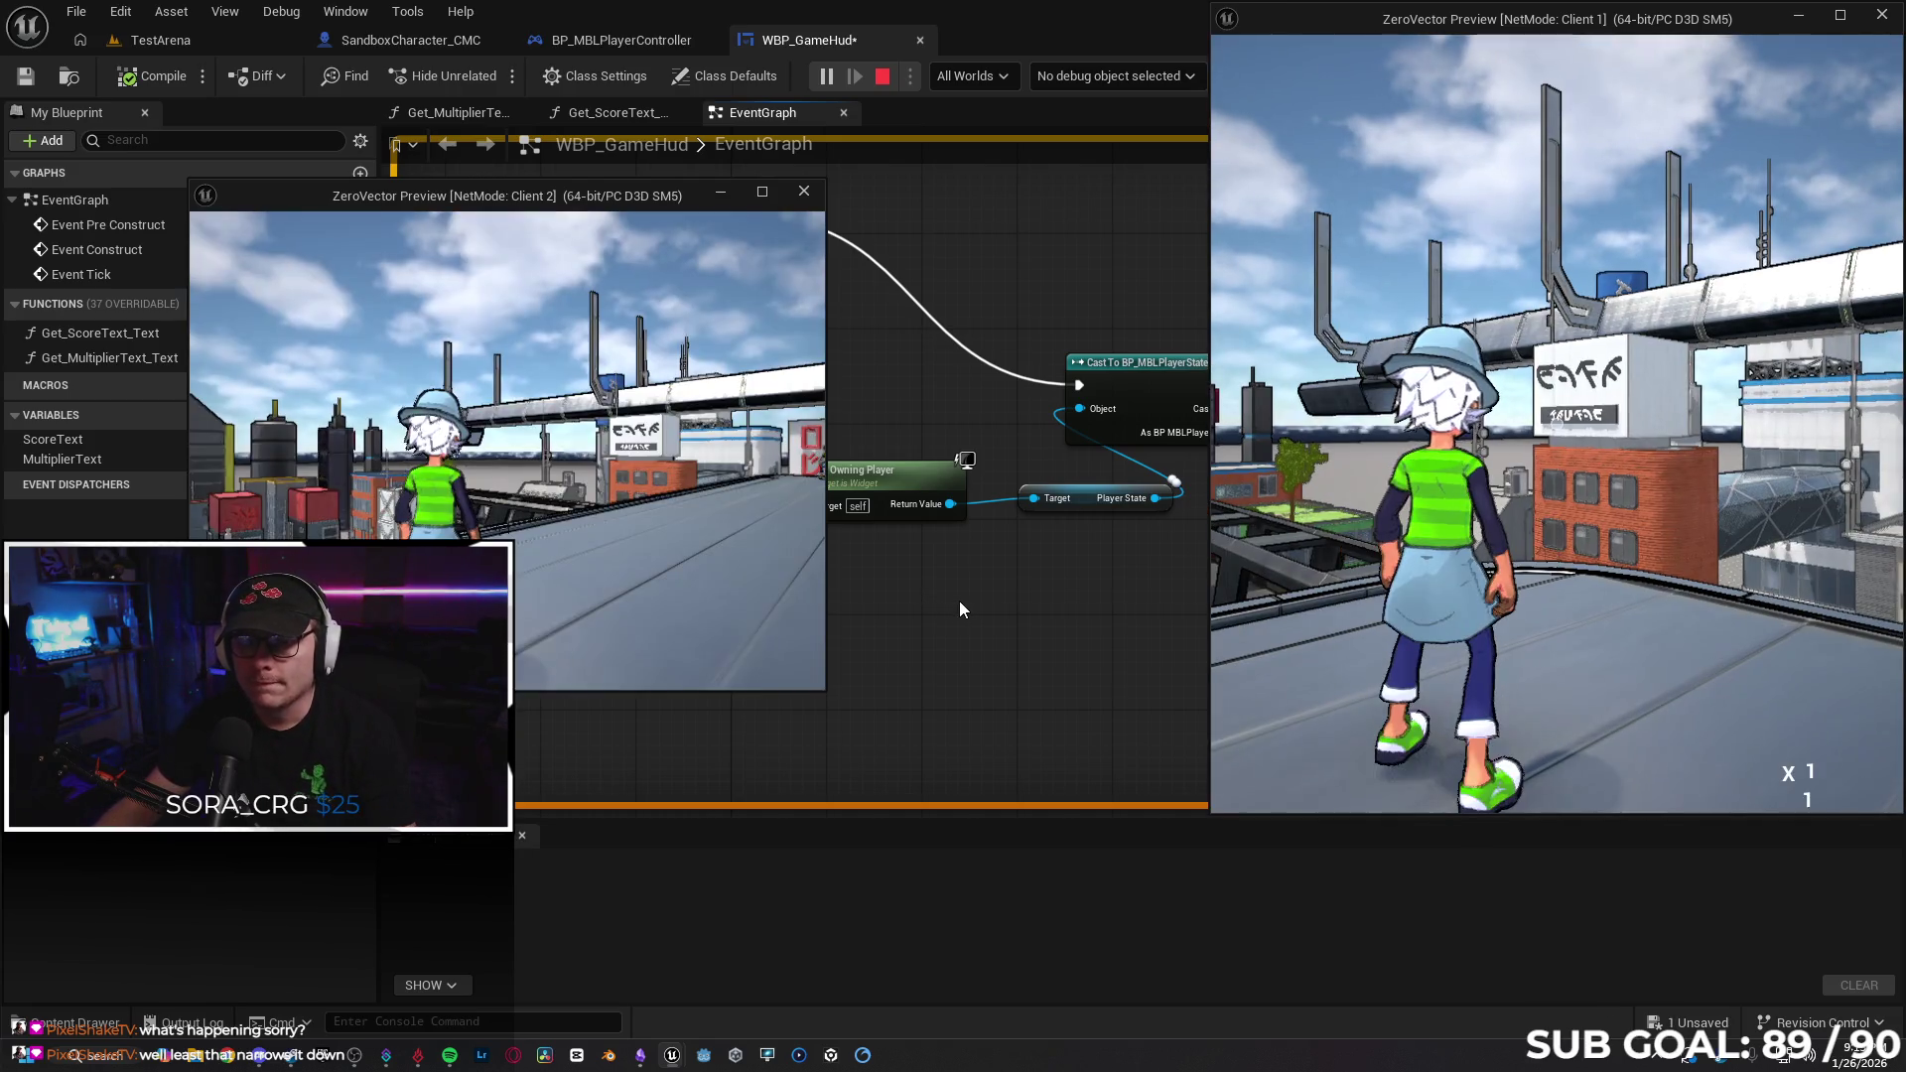
Run and jump with the Client 1 character, then stop the play session.
left_click(1413, 543)
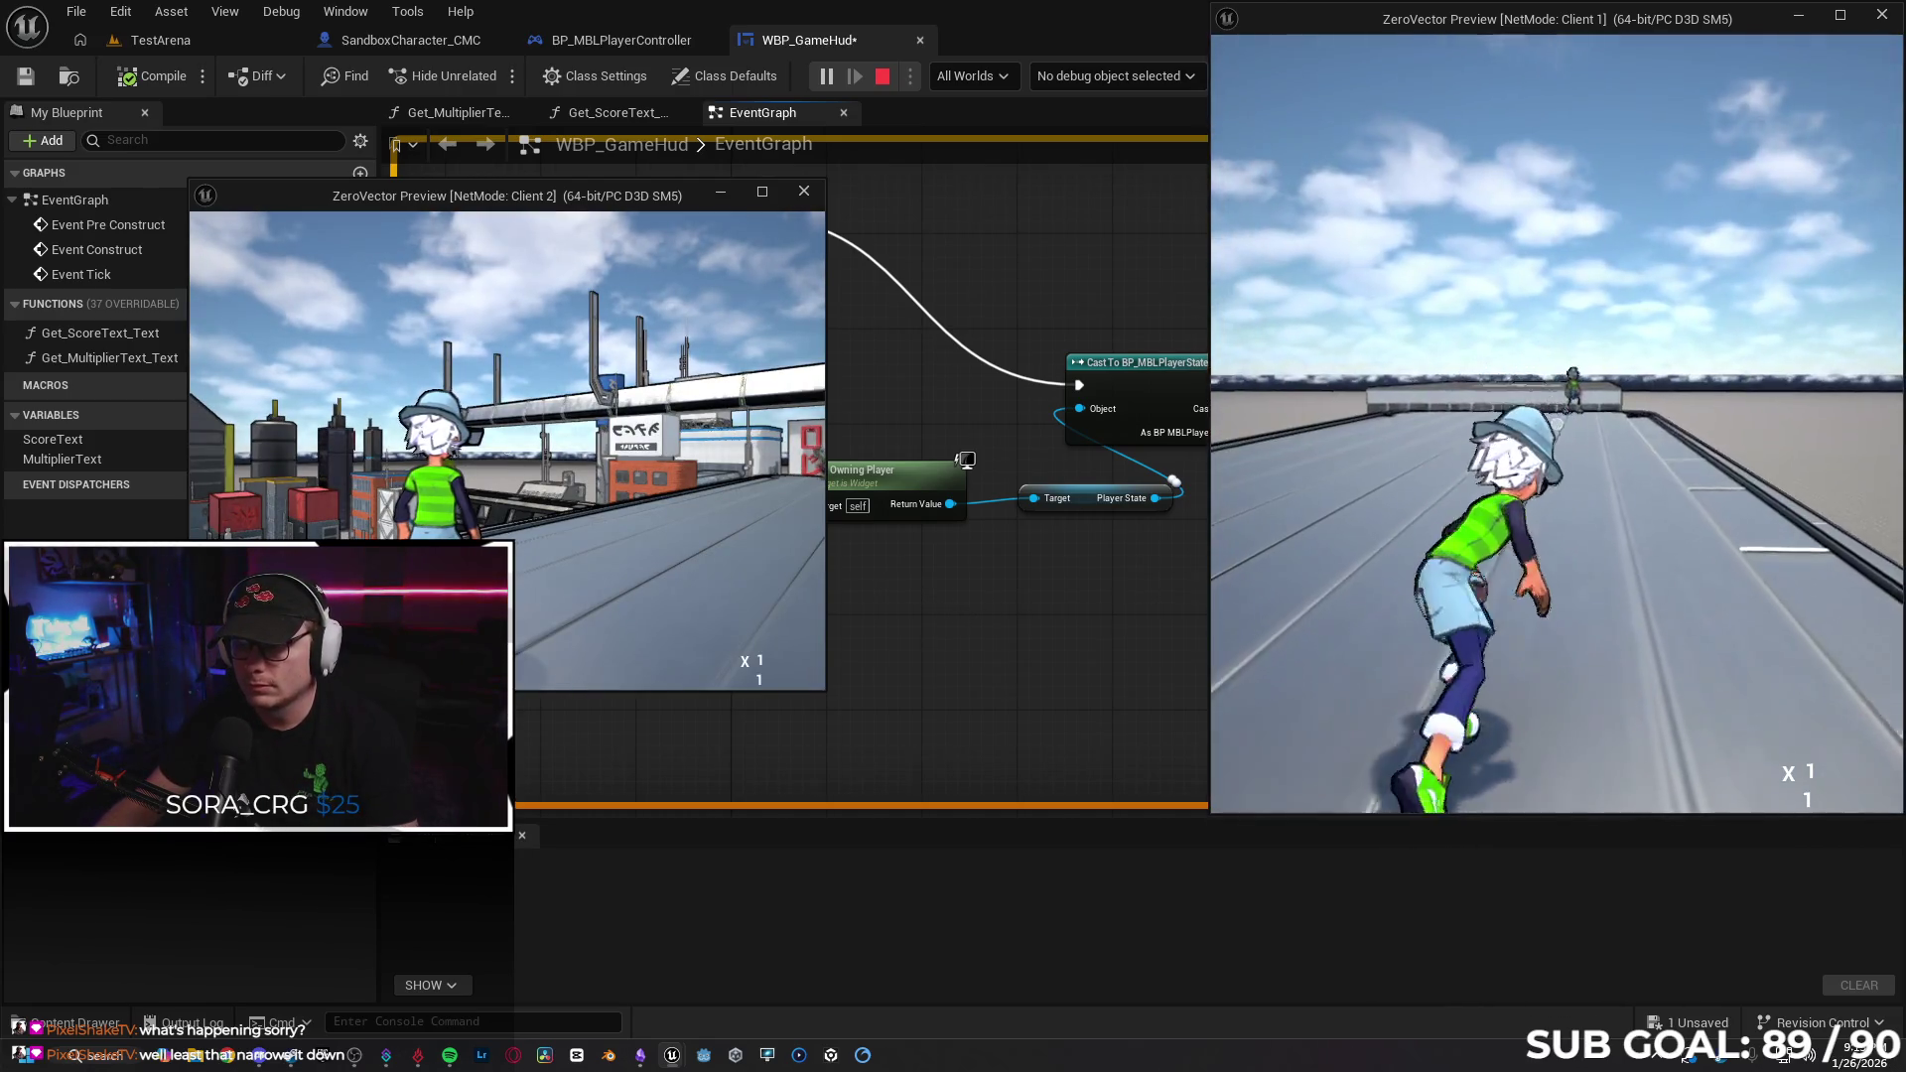
key("space")
key("w")
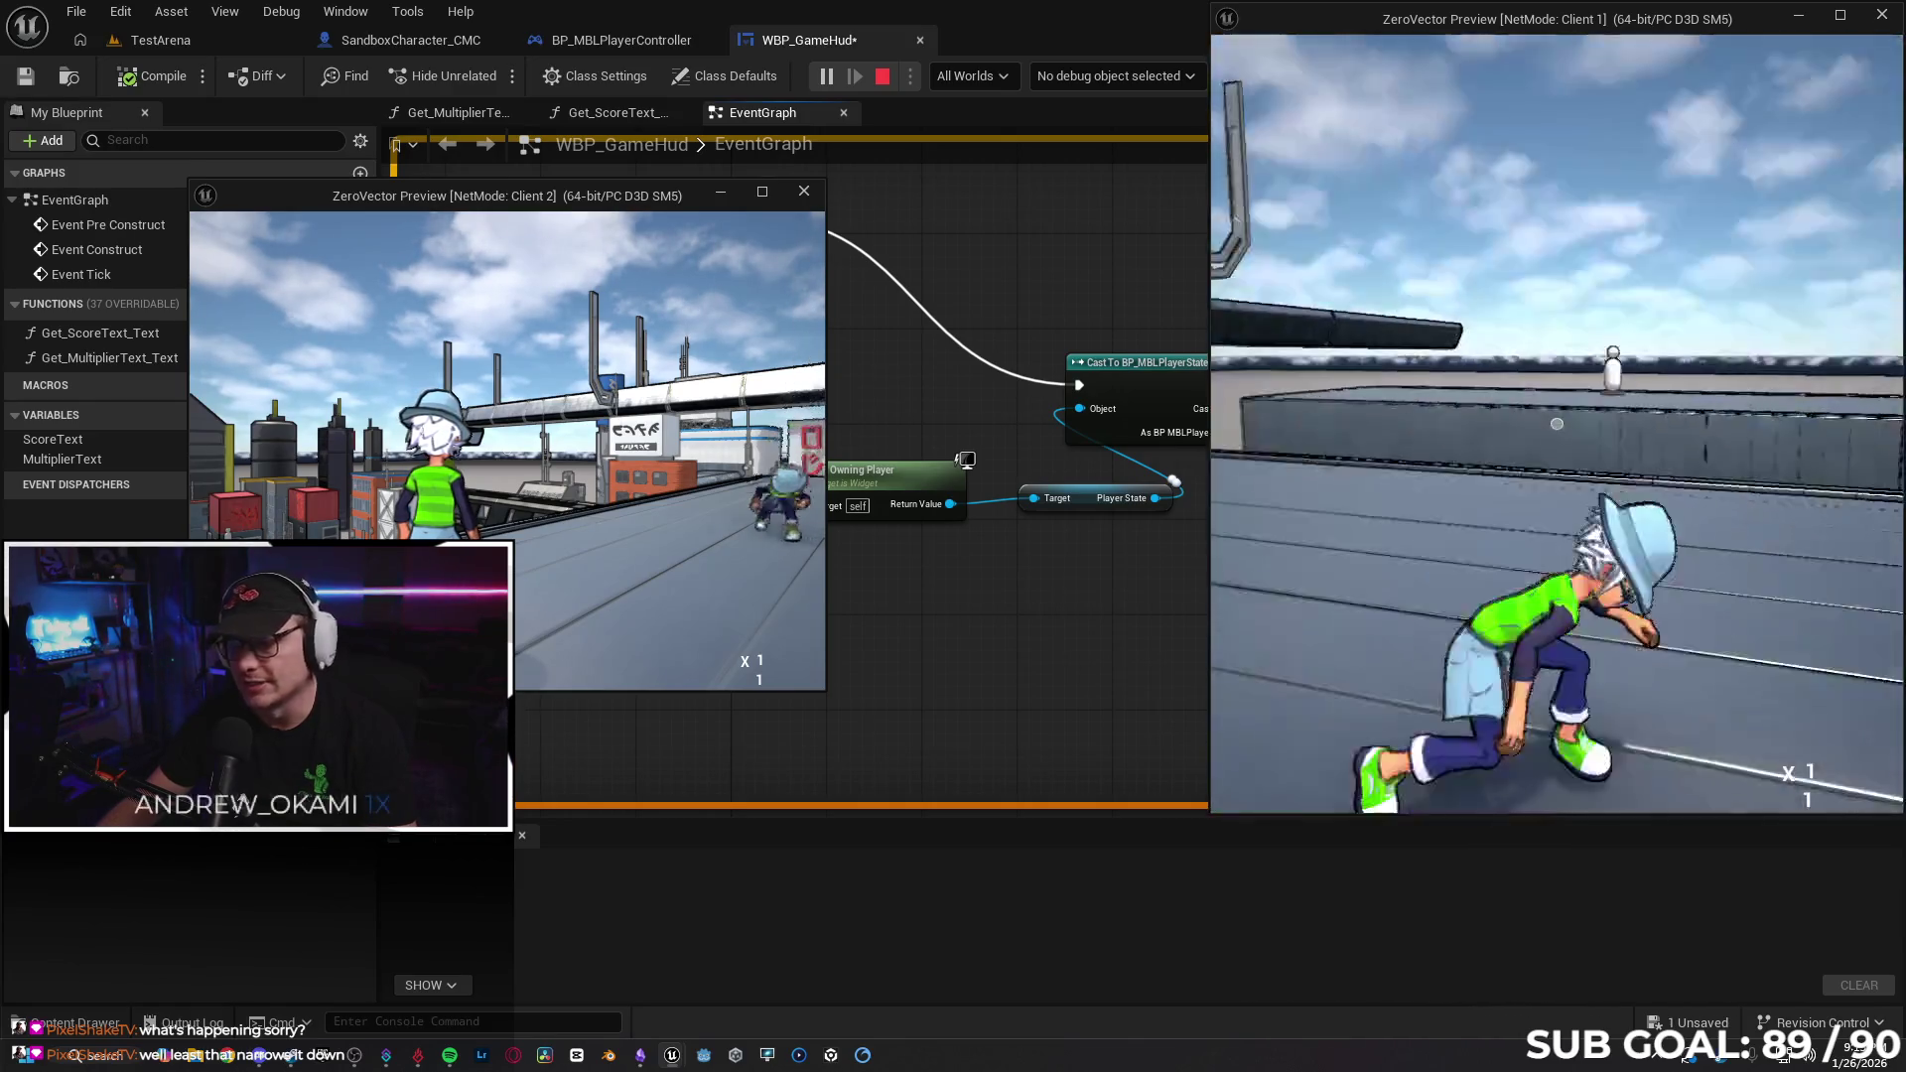
key("Escape")
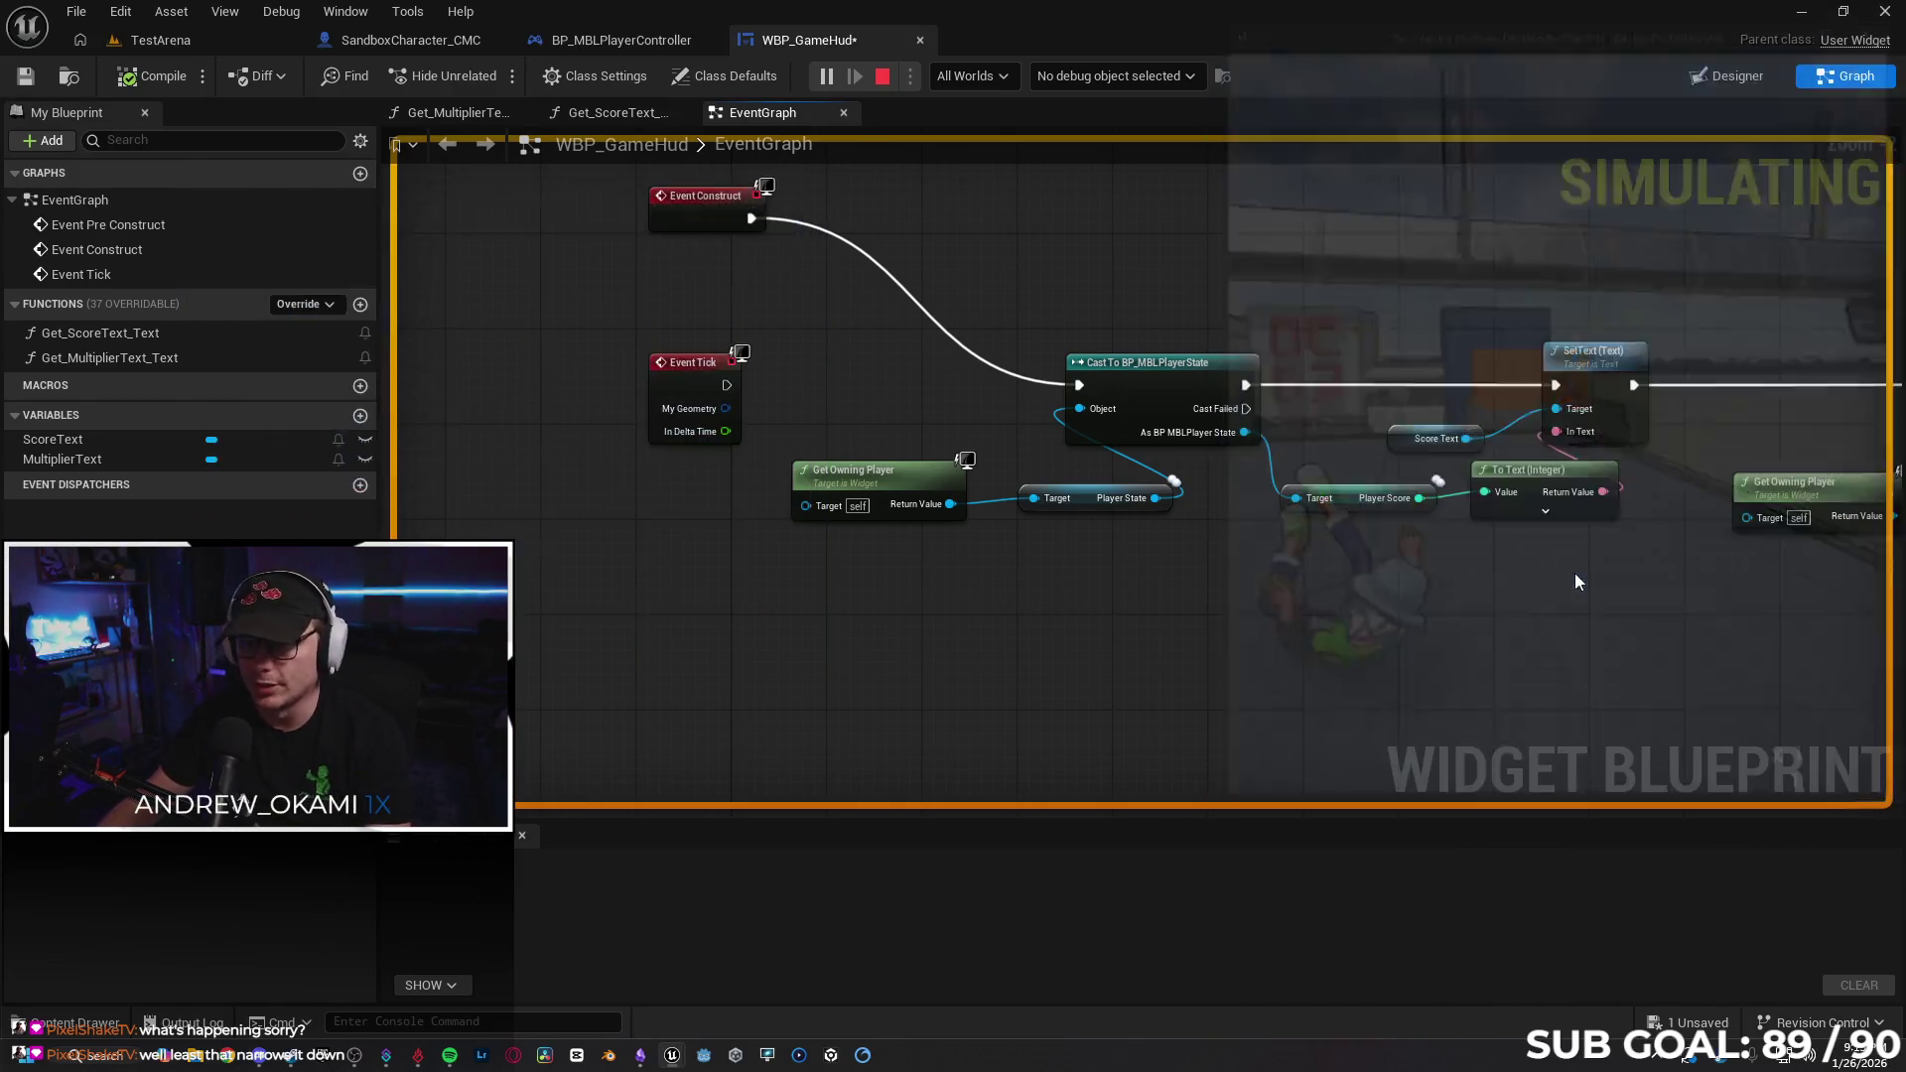
Reconnect Event Tick to the cast and remove Event Construct's wire.
left_click_drag(727, 385, 1079, 386)
left_click(900, 298, "alt")
left_click_drag(1258, 640, 1128, 648)
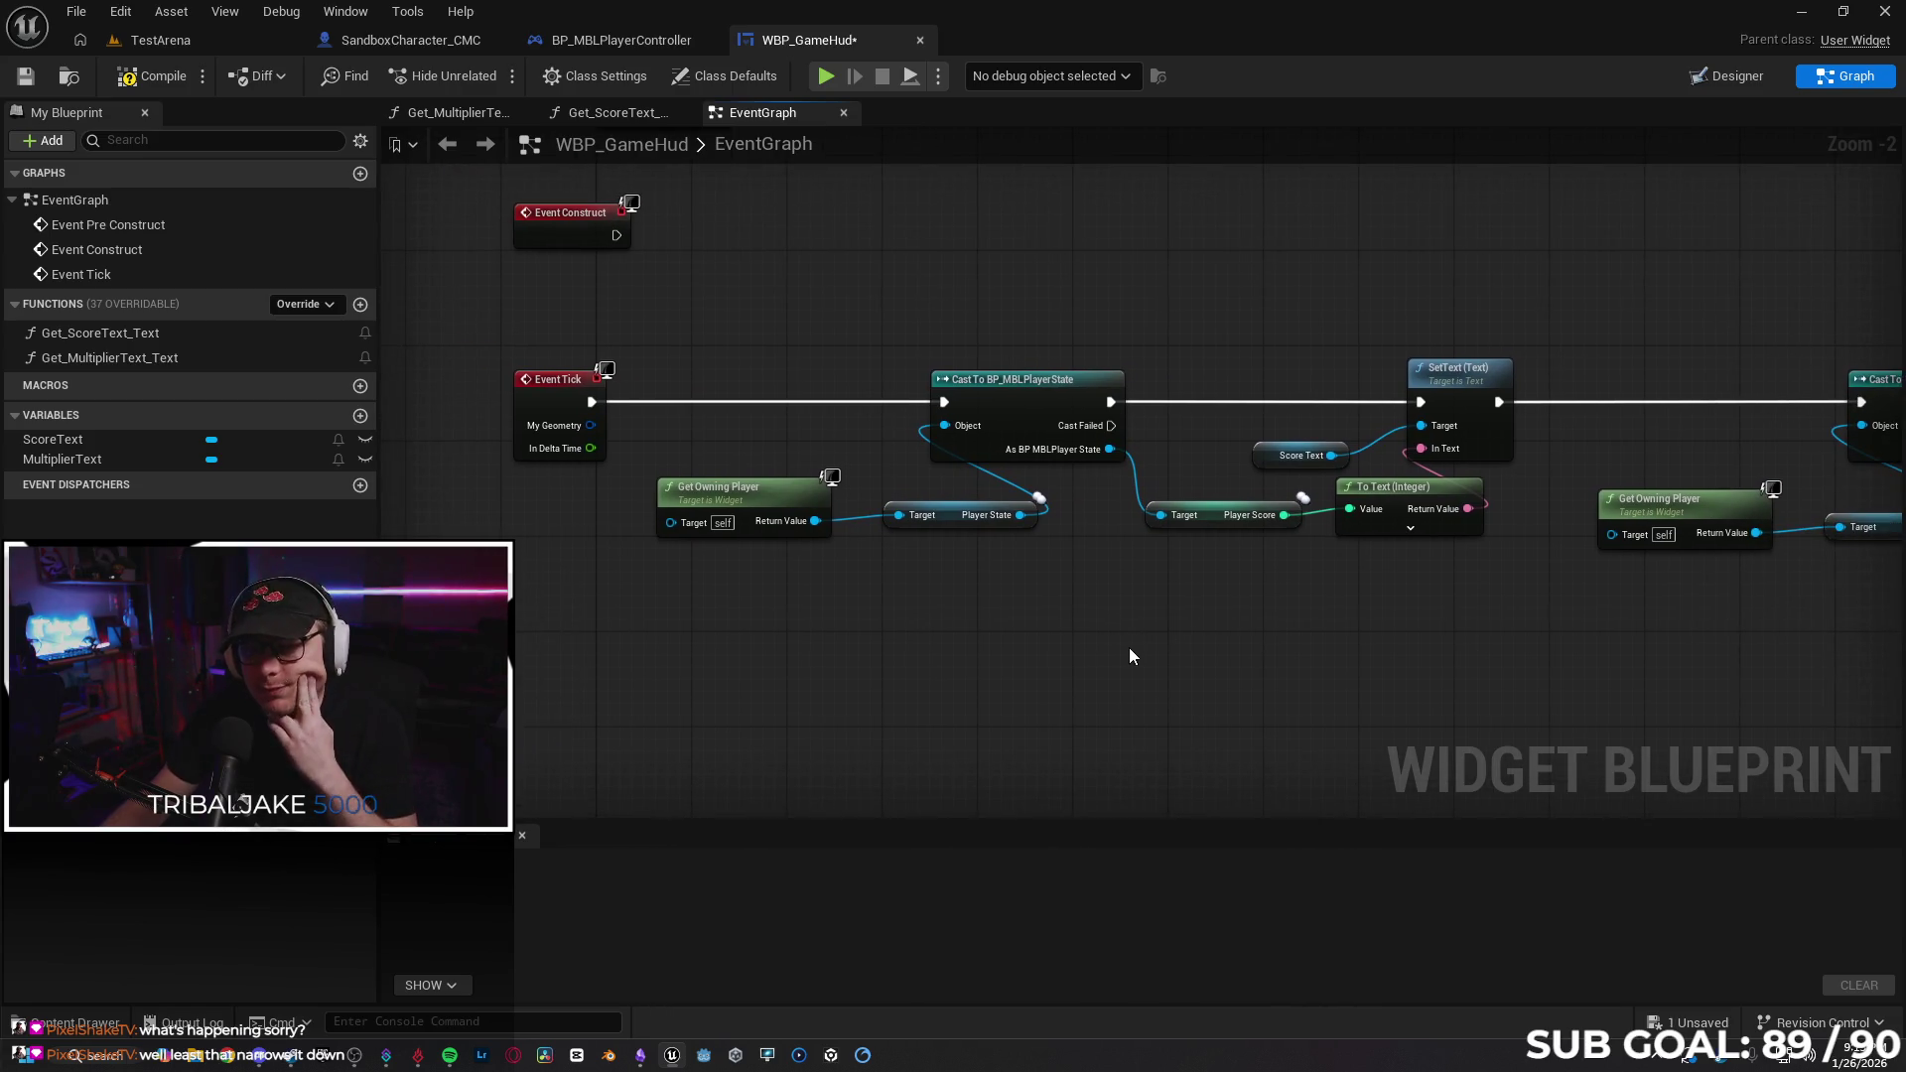
left_click(192, 338)
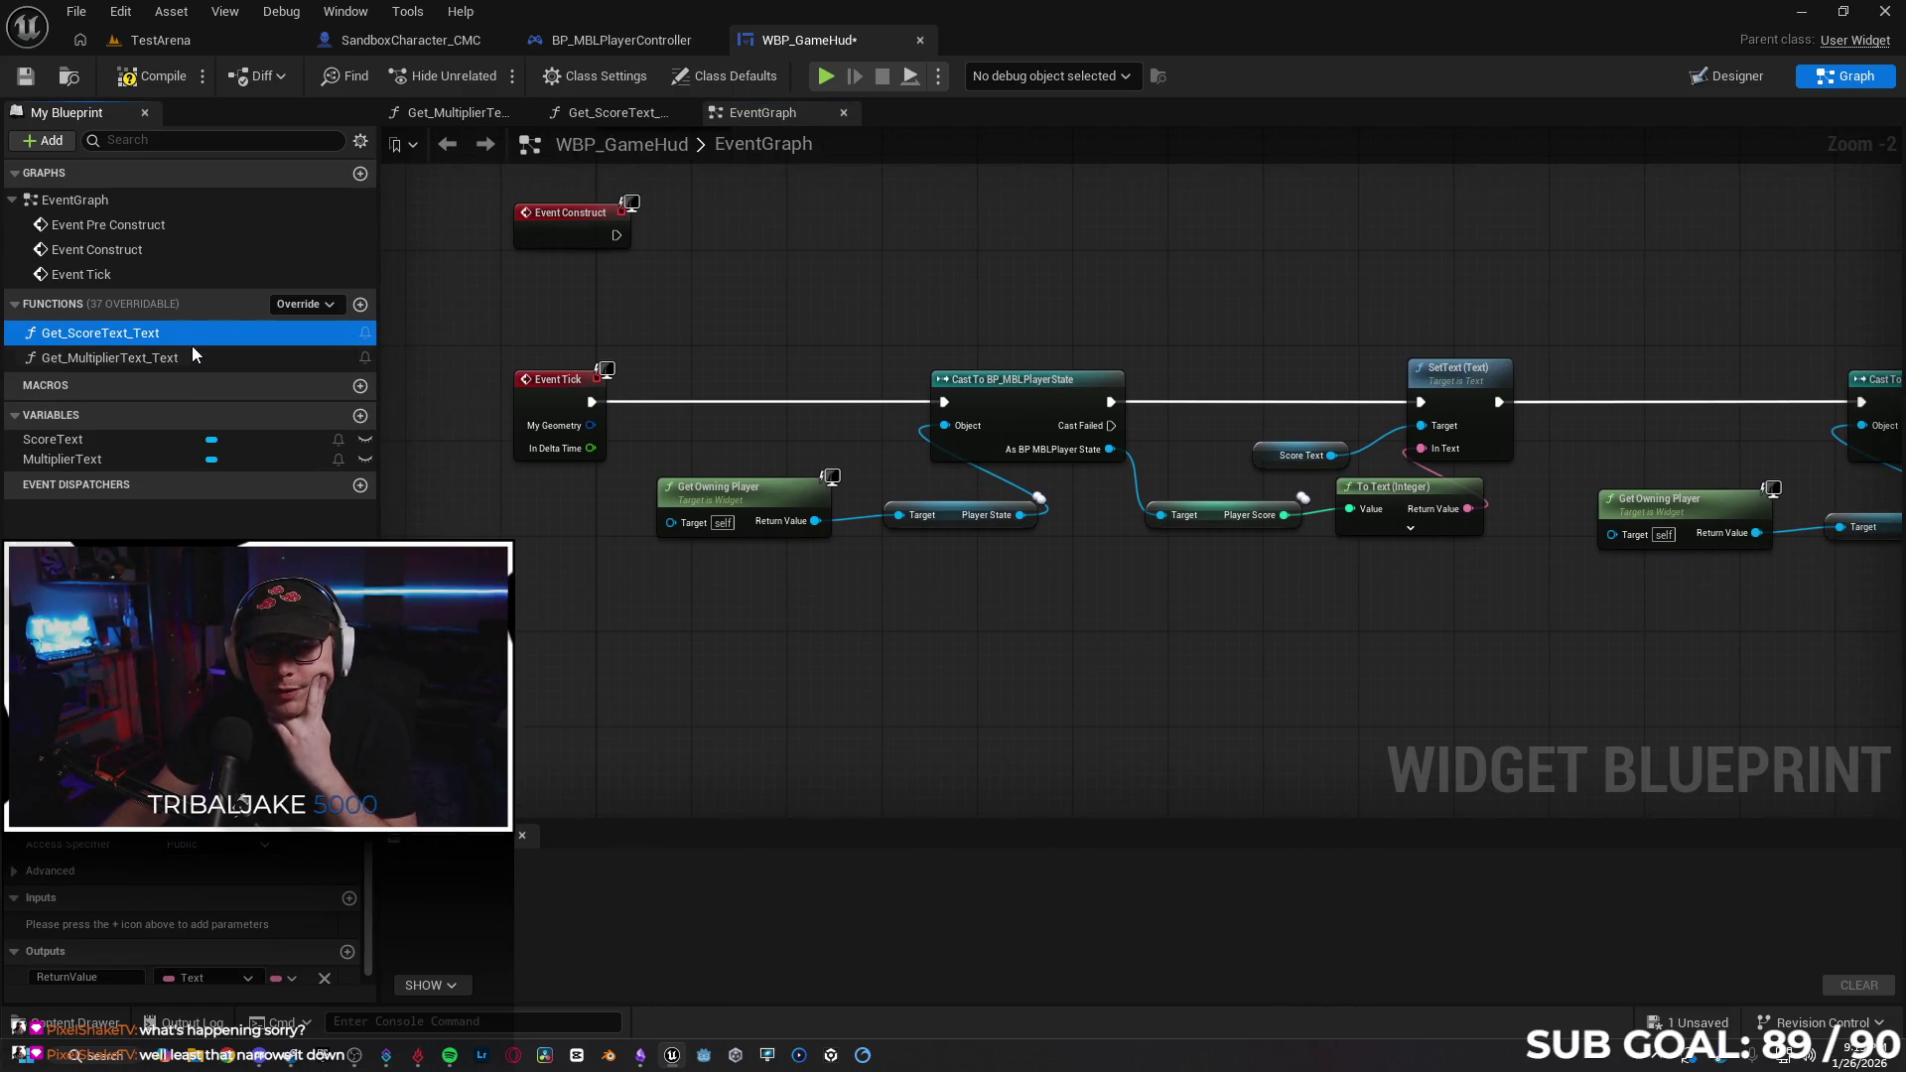
Route Get_ScoreText_Text's entry through the player-state cast to its Return Node.
double_click(193, 338)
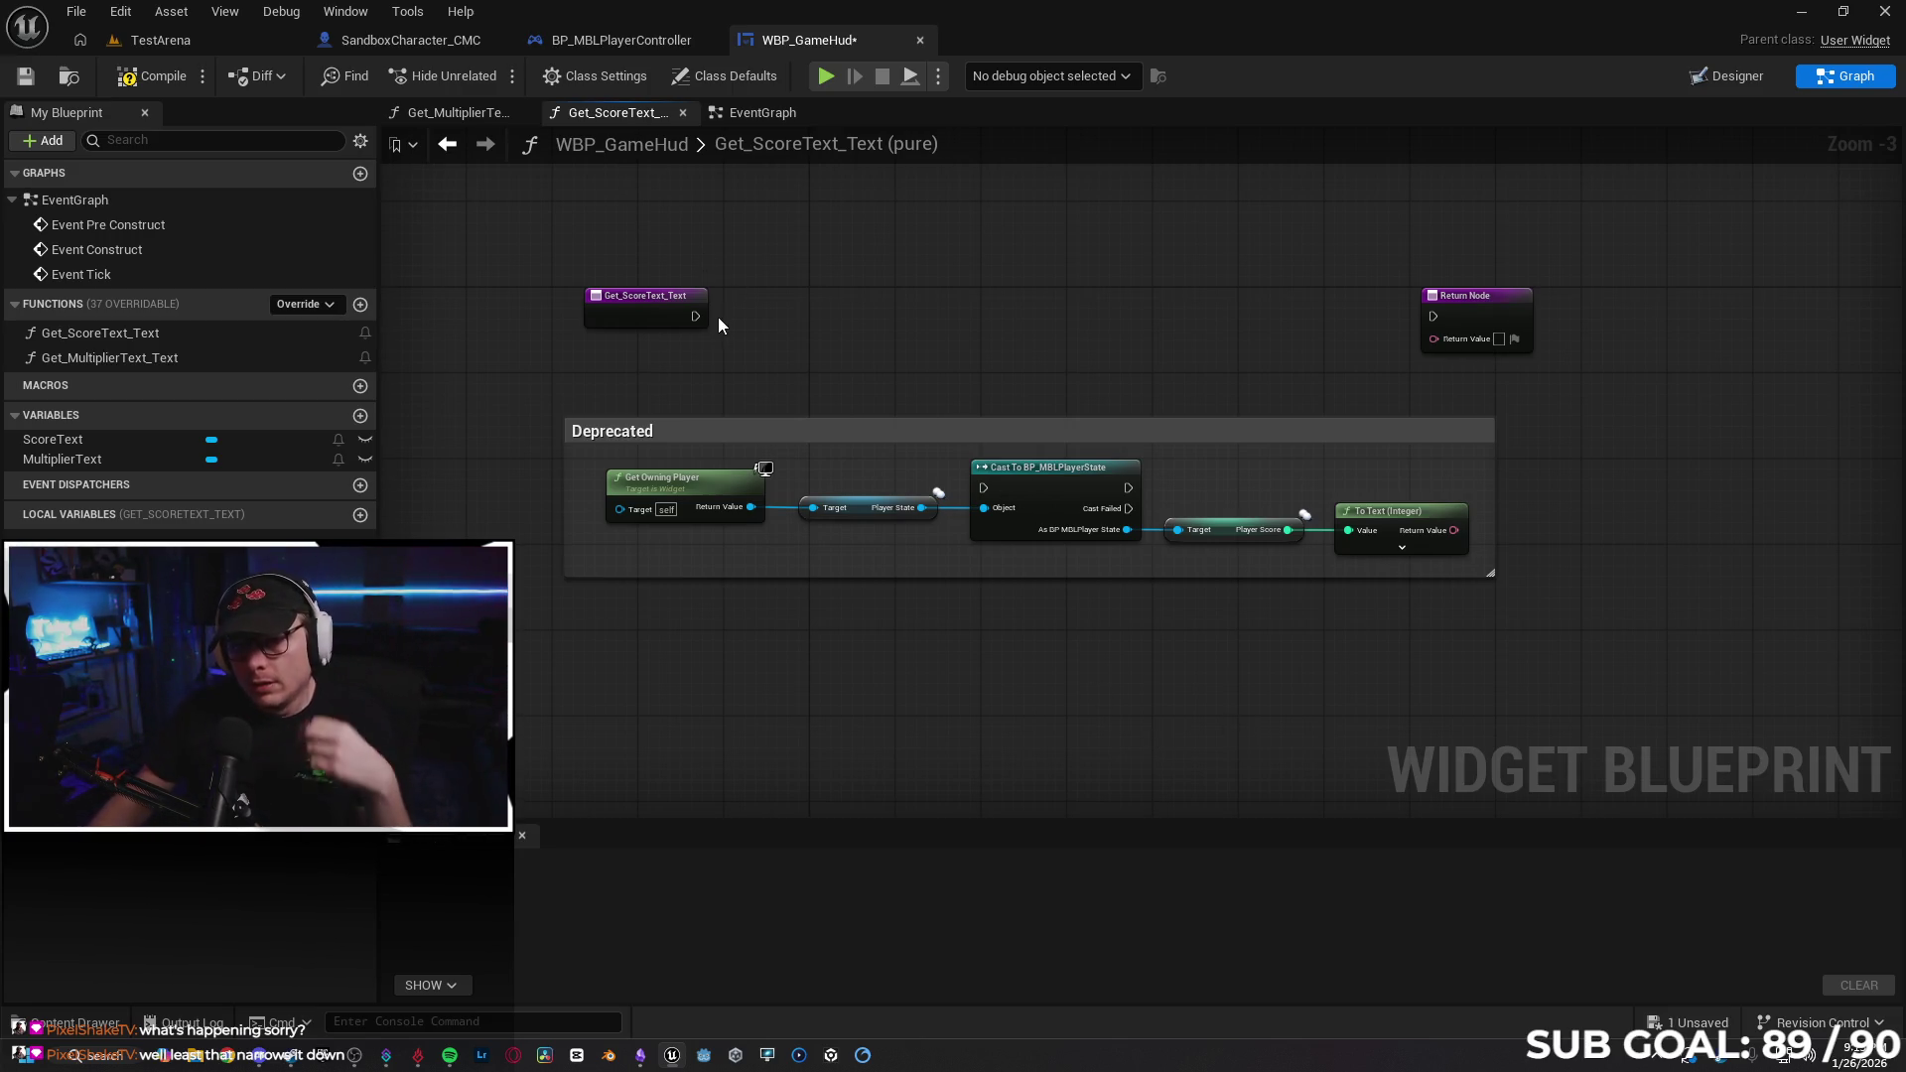
mouse_move(695, 316)
left_mouse_down()
mouse_move(986, 496)
mouse_move(1115, 443)
mouse_move(1137, 499)
mouse_move(1431, 316)
left_mouse_up()
scroll(1038, 363, "up", 1)
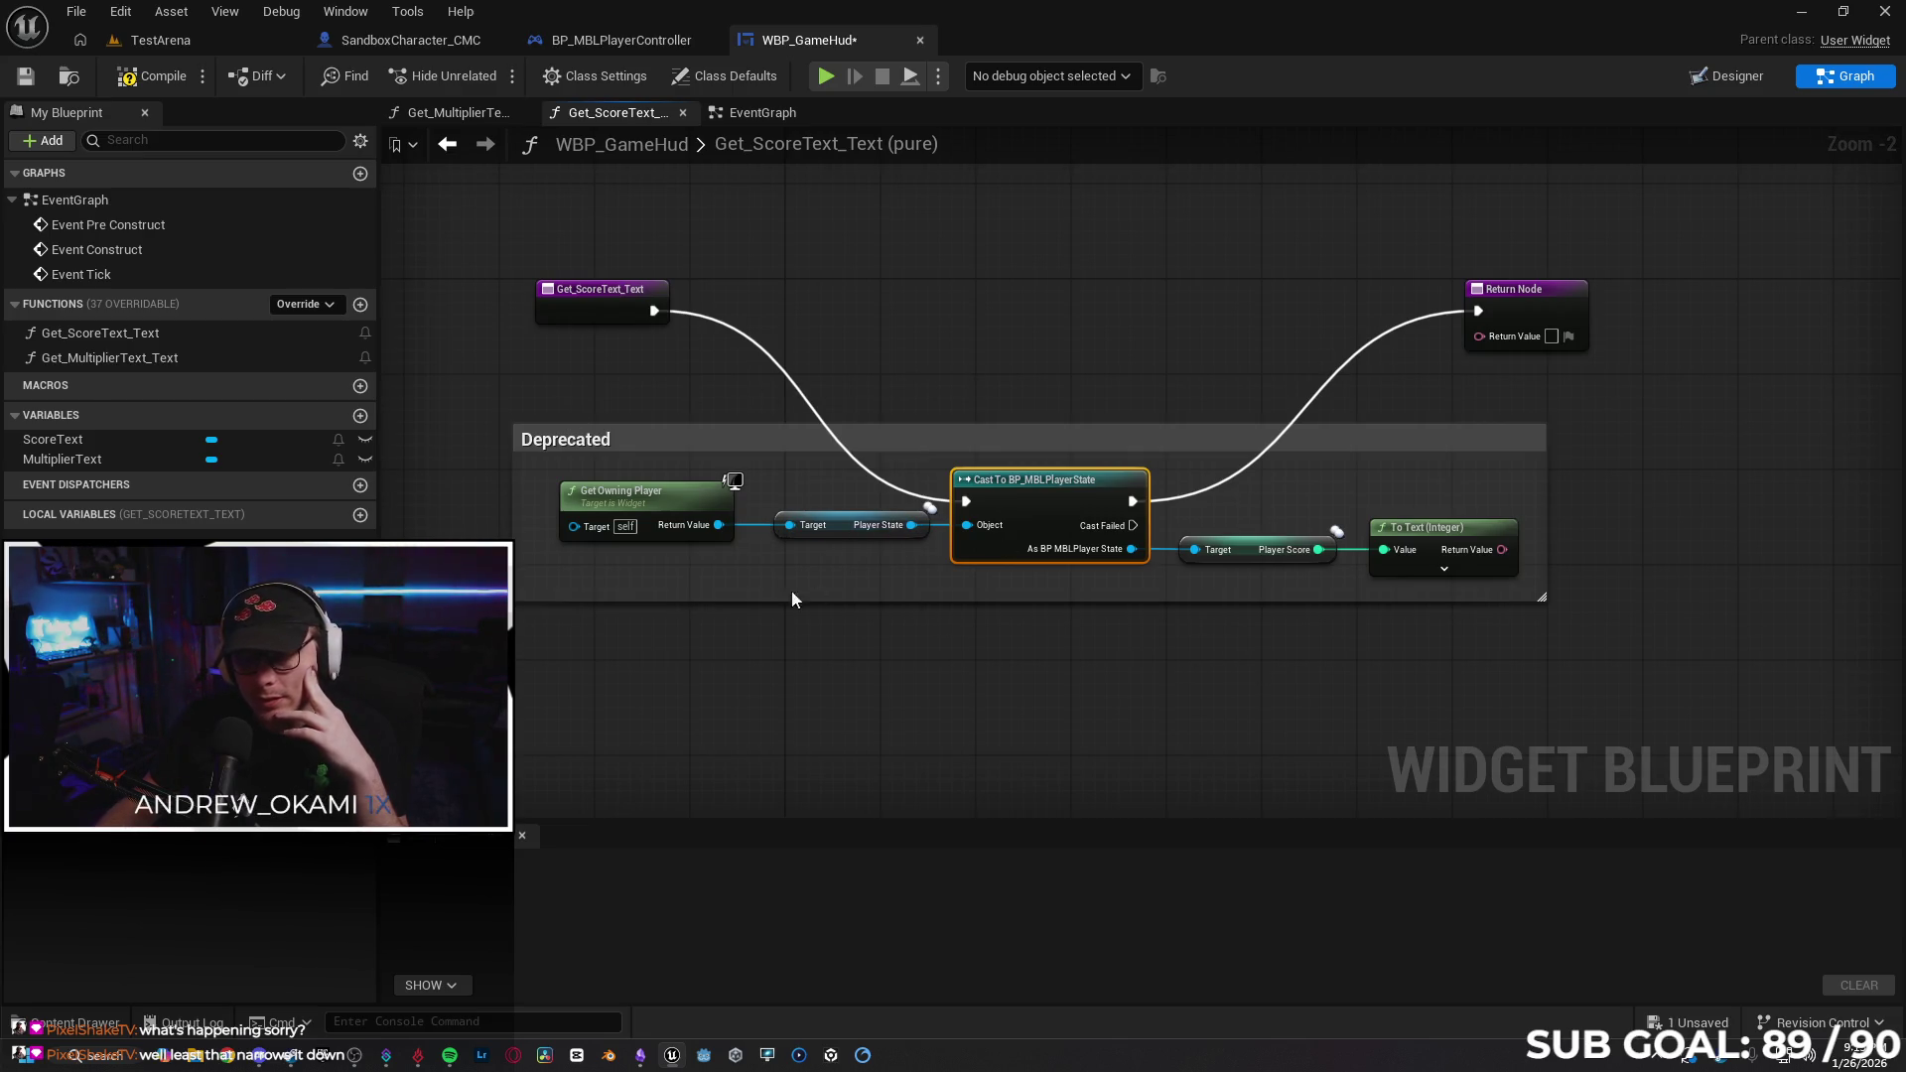
Copy the nodes in the Deprecated comment and open the Get_MultiplierText_Text graph.
double_click(211, 359)
double_click(194, 332)
left_click_drag(1516, 640, 553, 468)
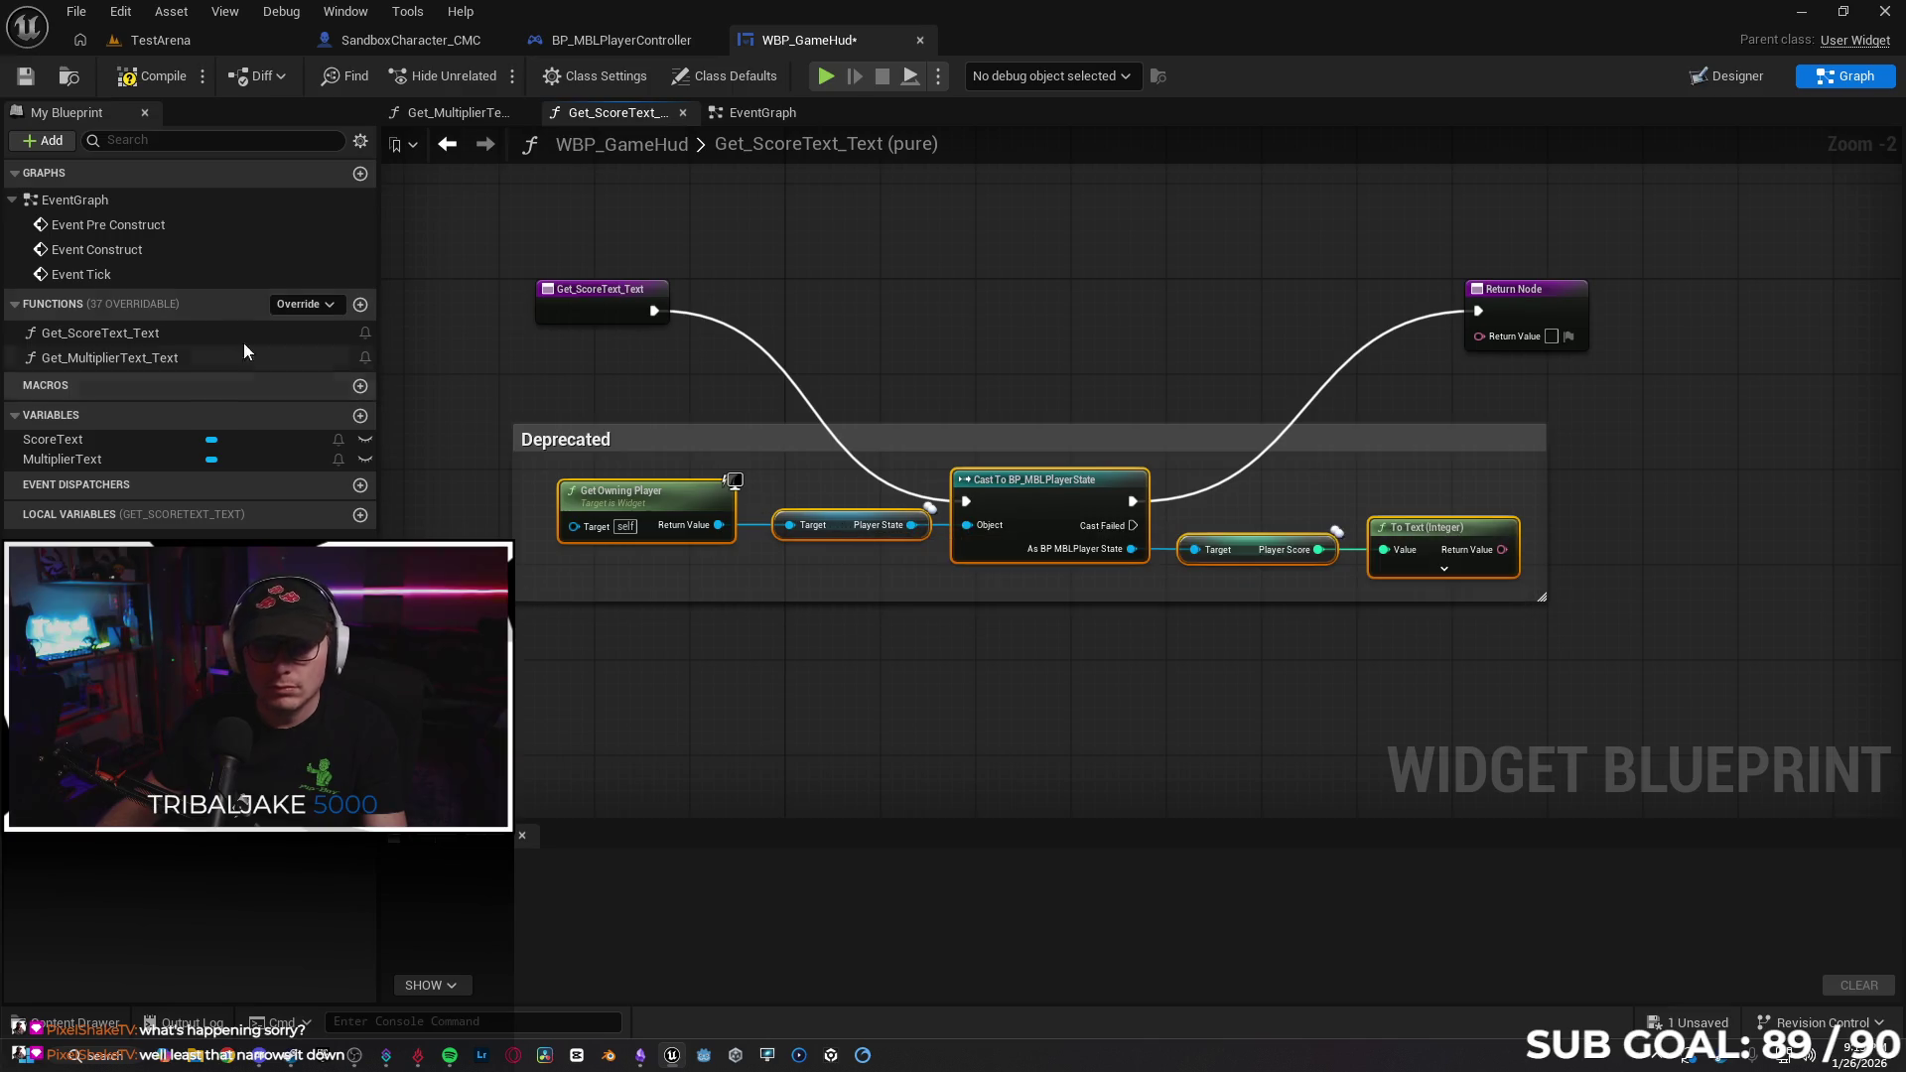
left_click(224, 363)
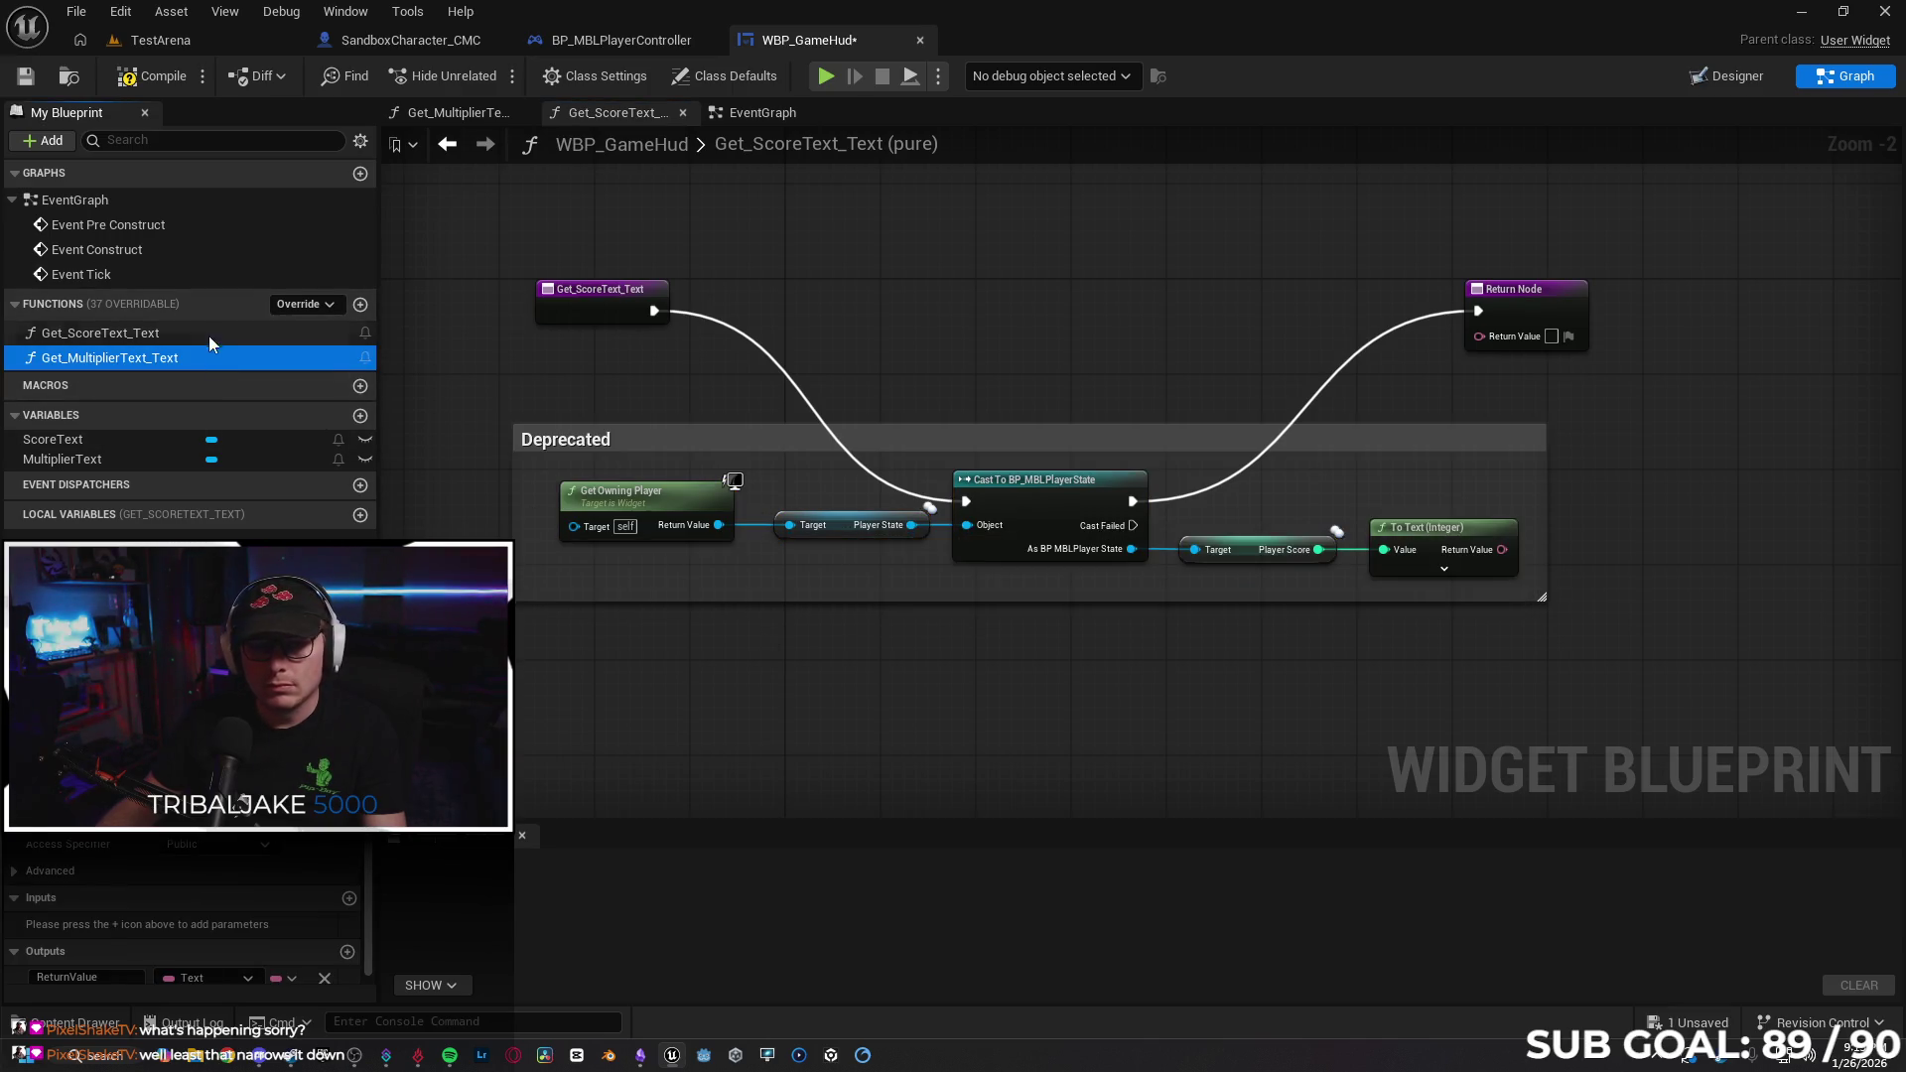
double_click(212, 359)
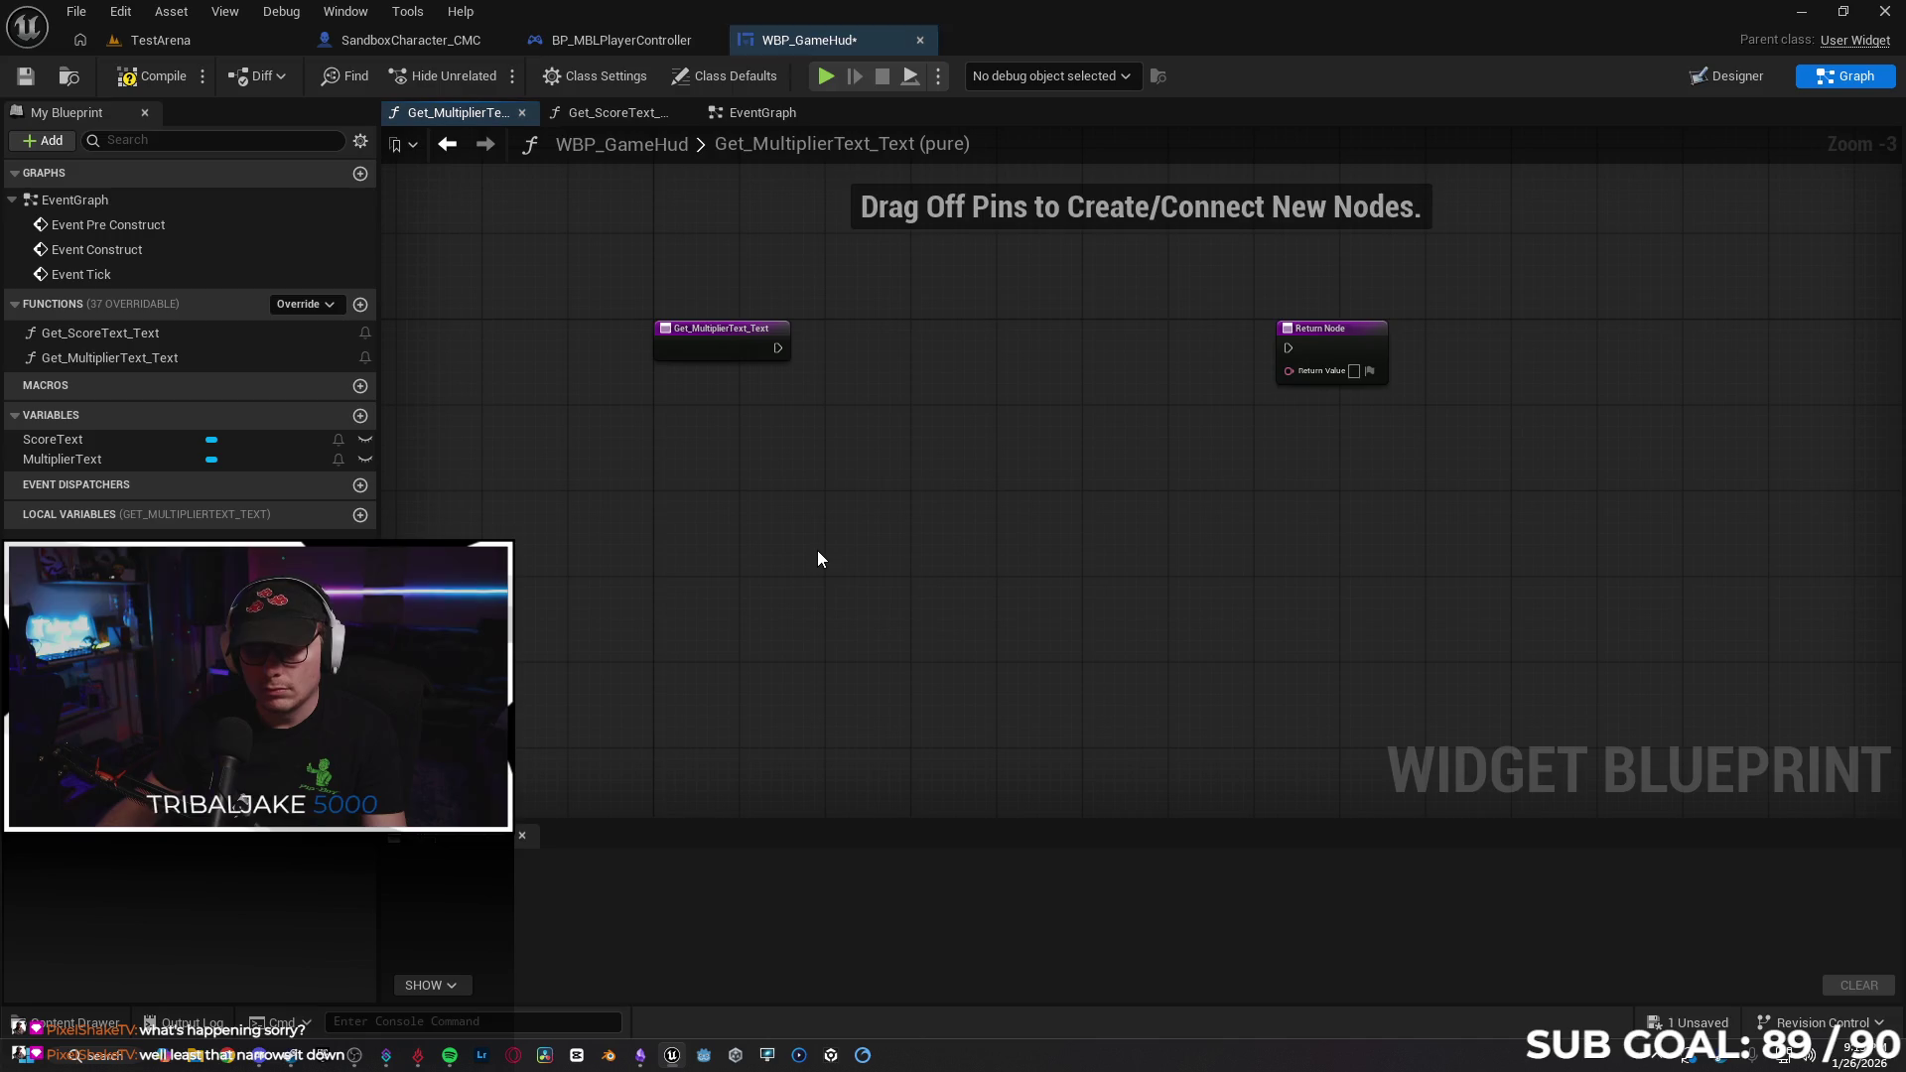
Paste the cast nodes, replacing Player Score with Get Movement Multiplier fed into To Text.
key("ctrl+v")
left_click(760, 500)
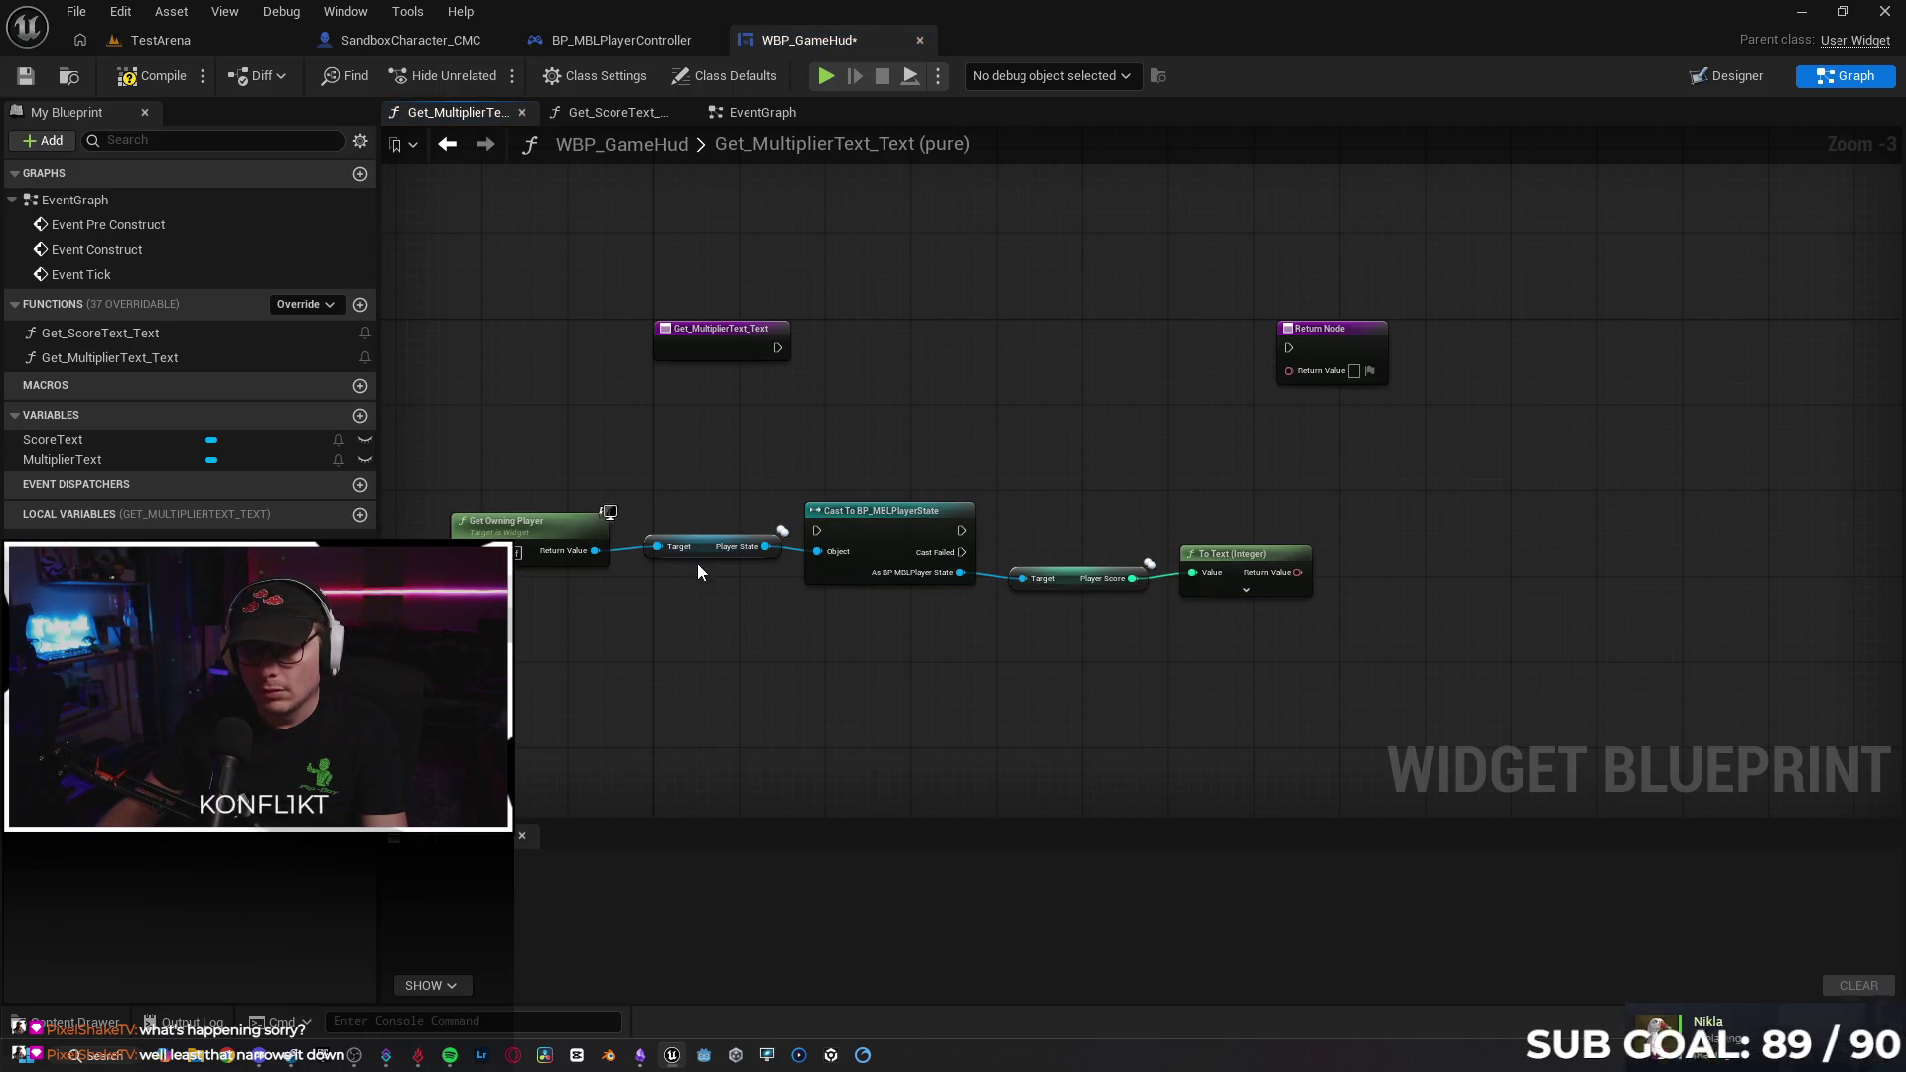
left_click(1067, 578)
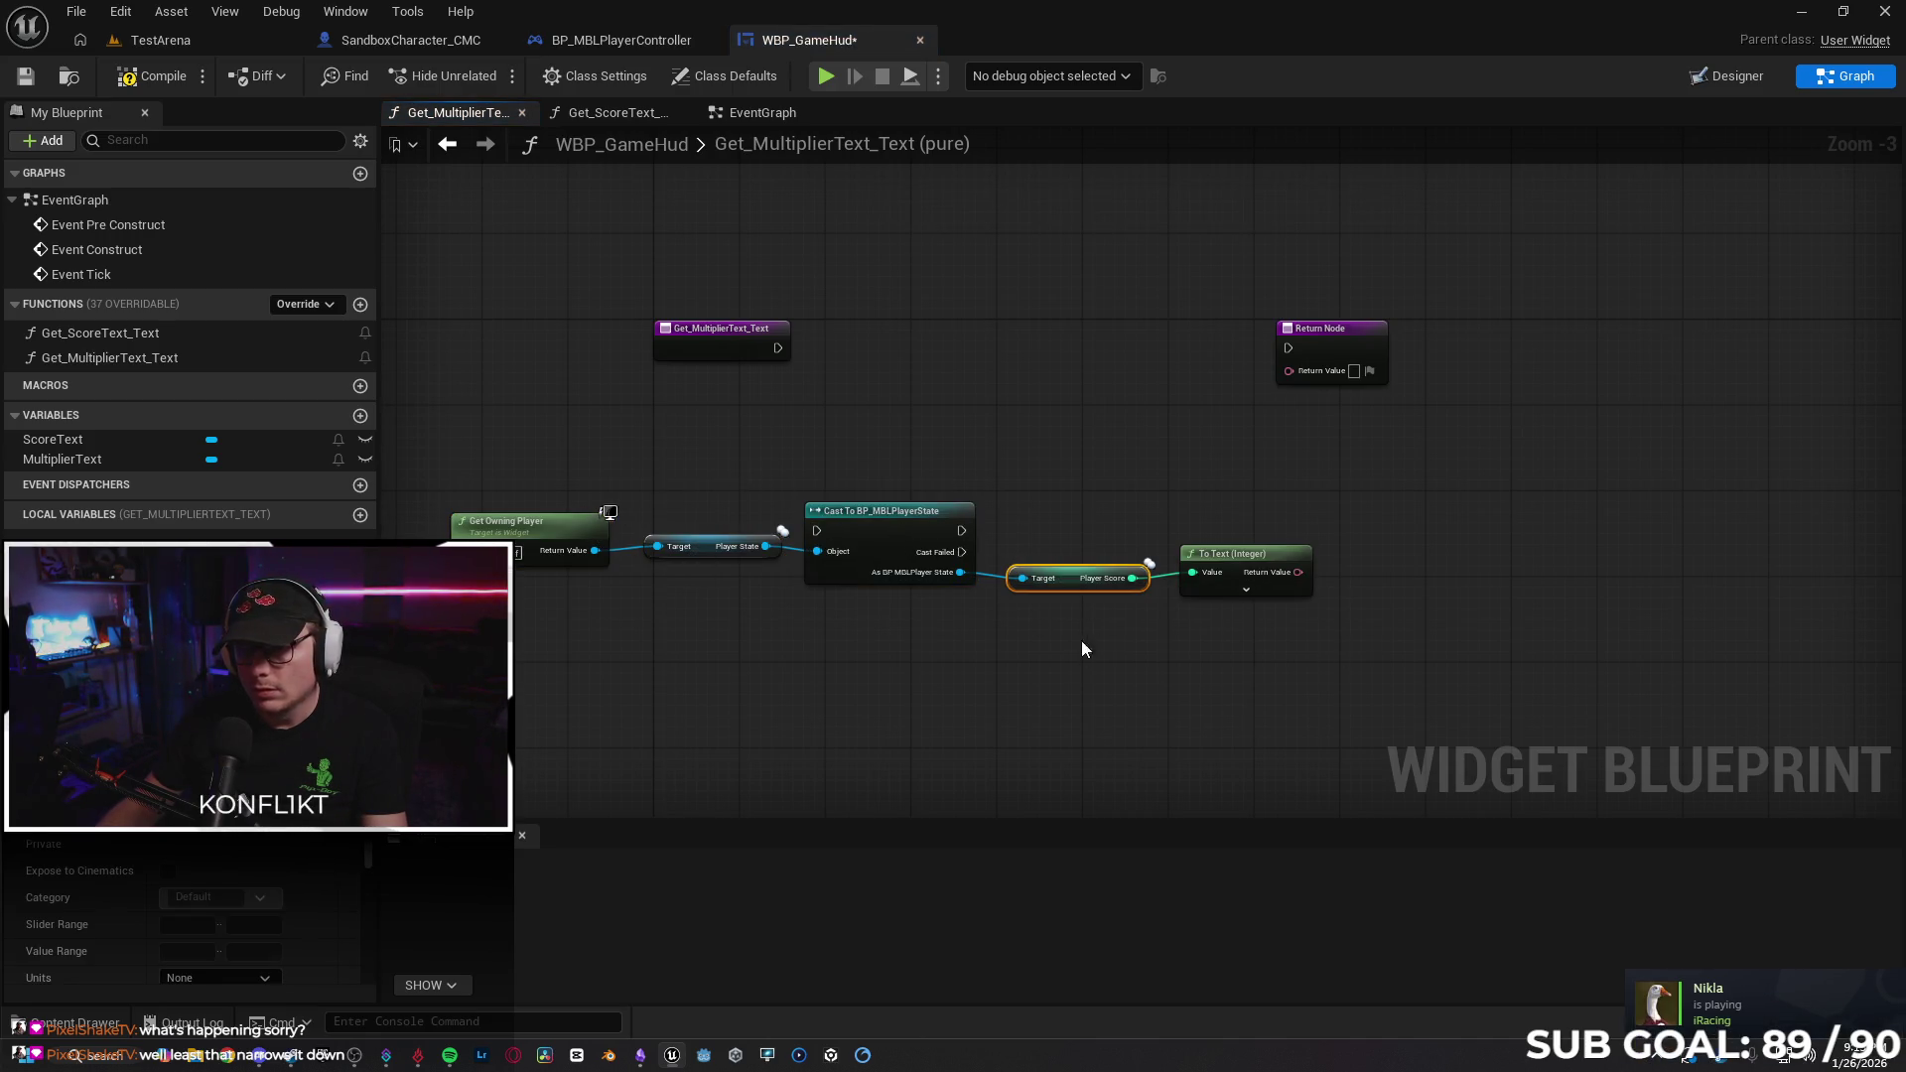
key("Delete")
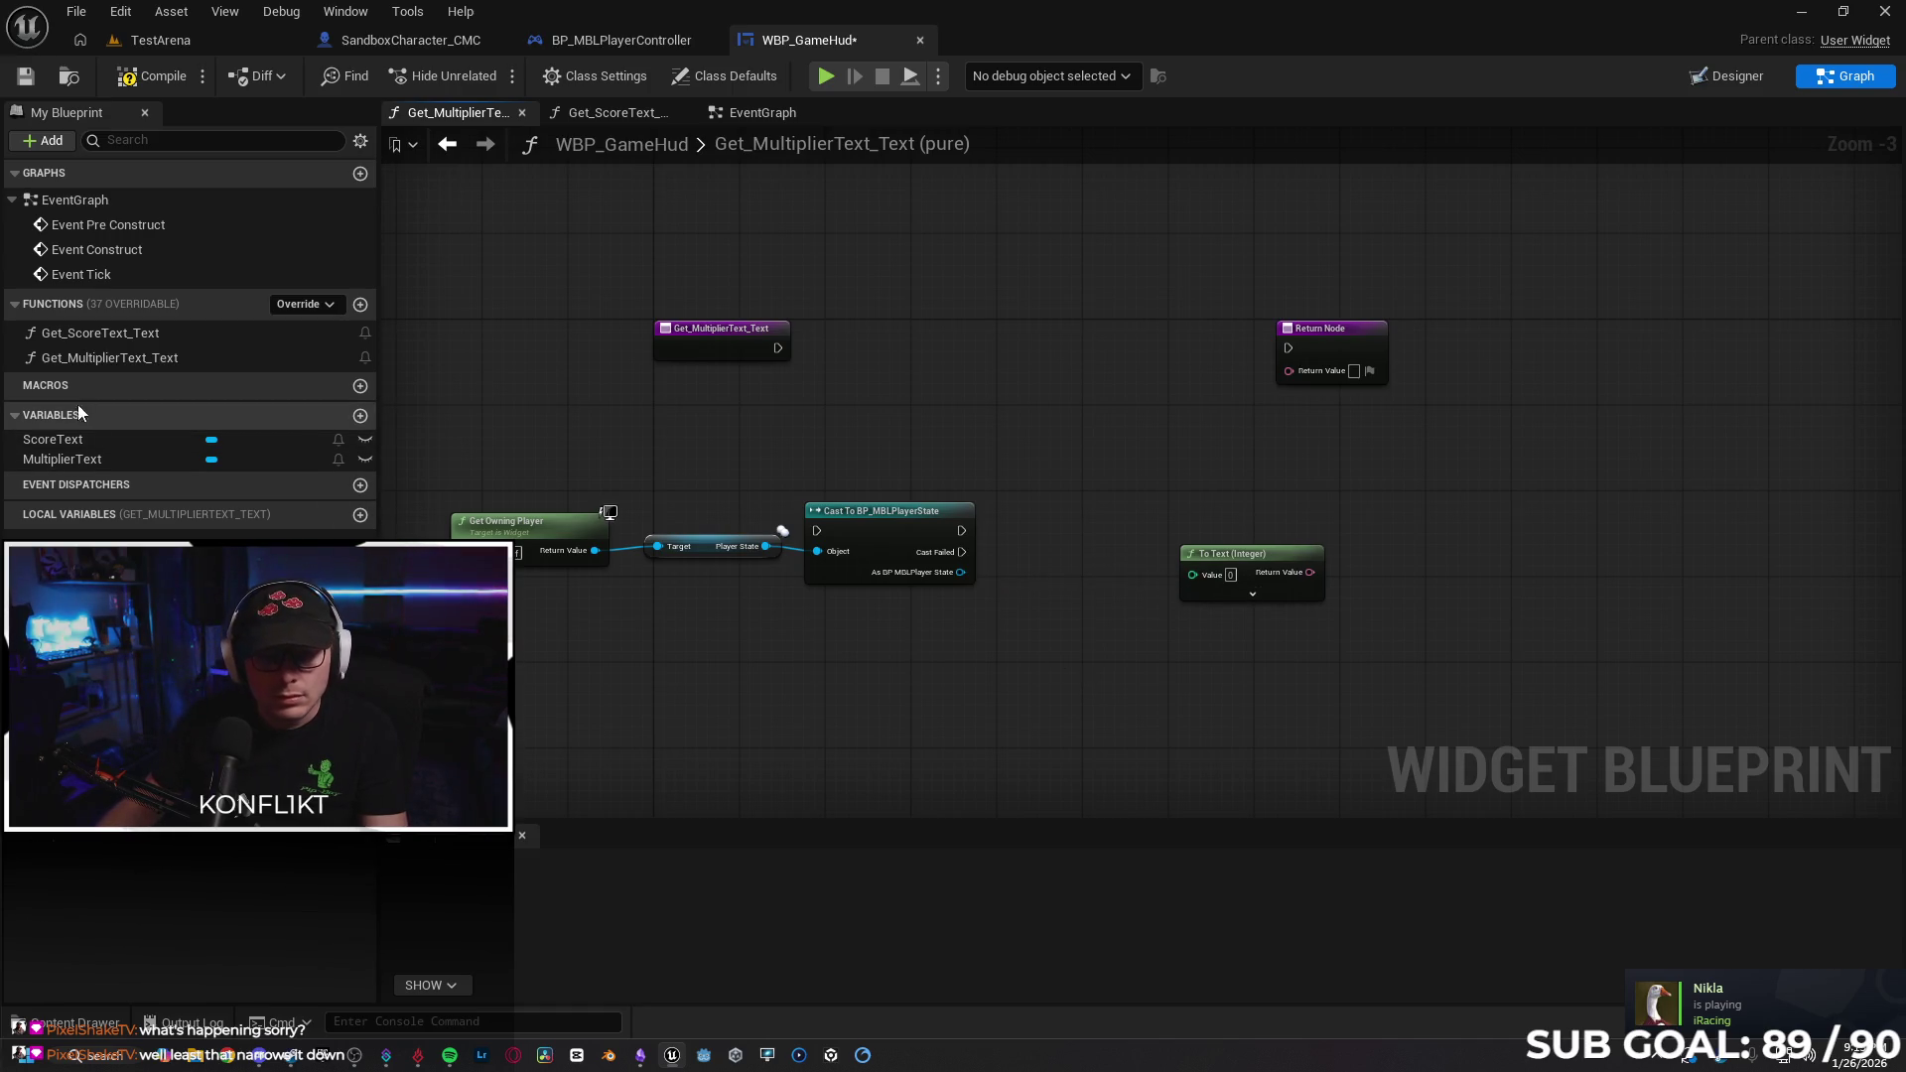
left_click_drag(960, 572, 1081, 616)
type("movem")
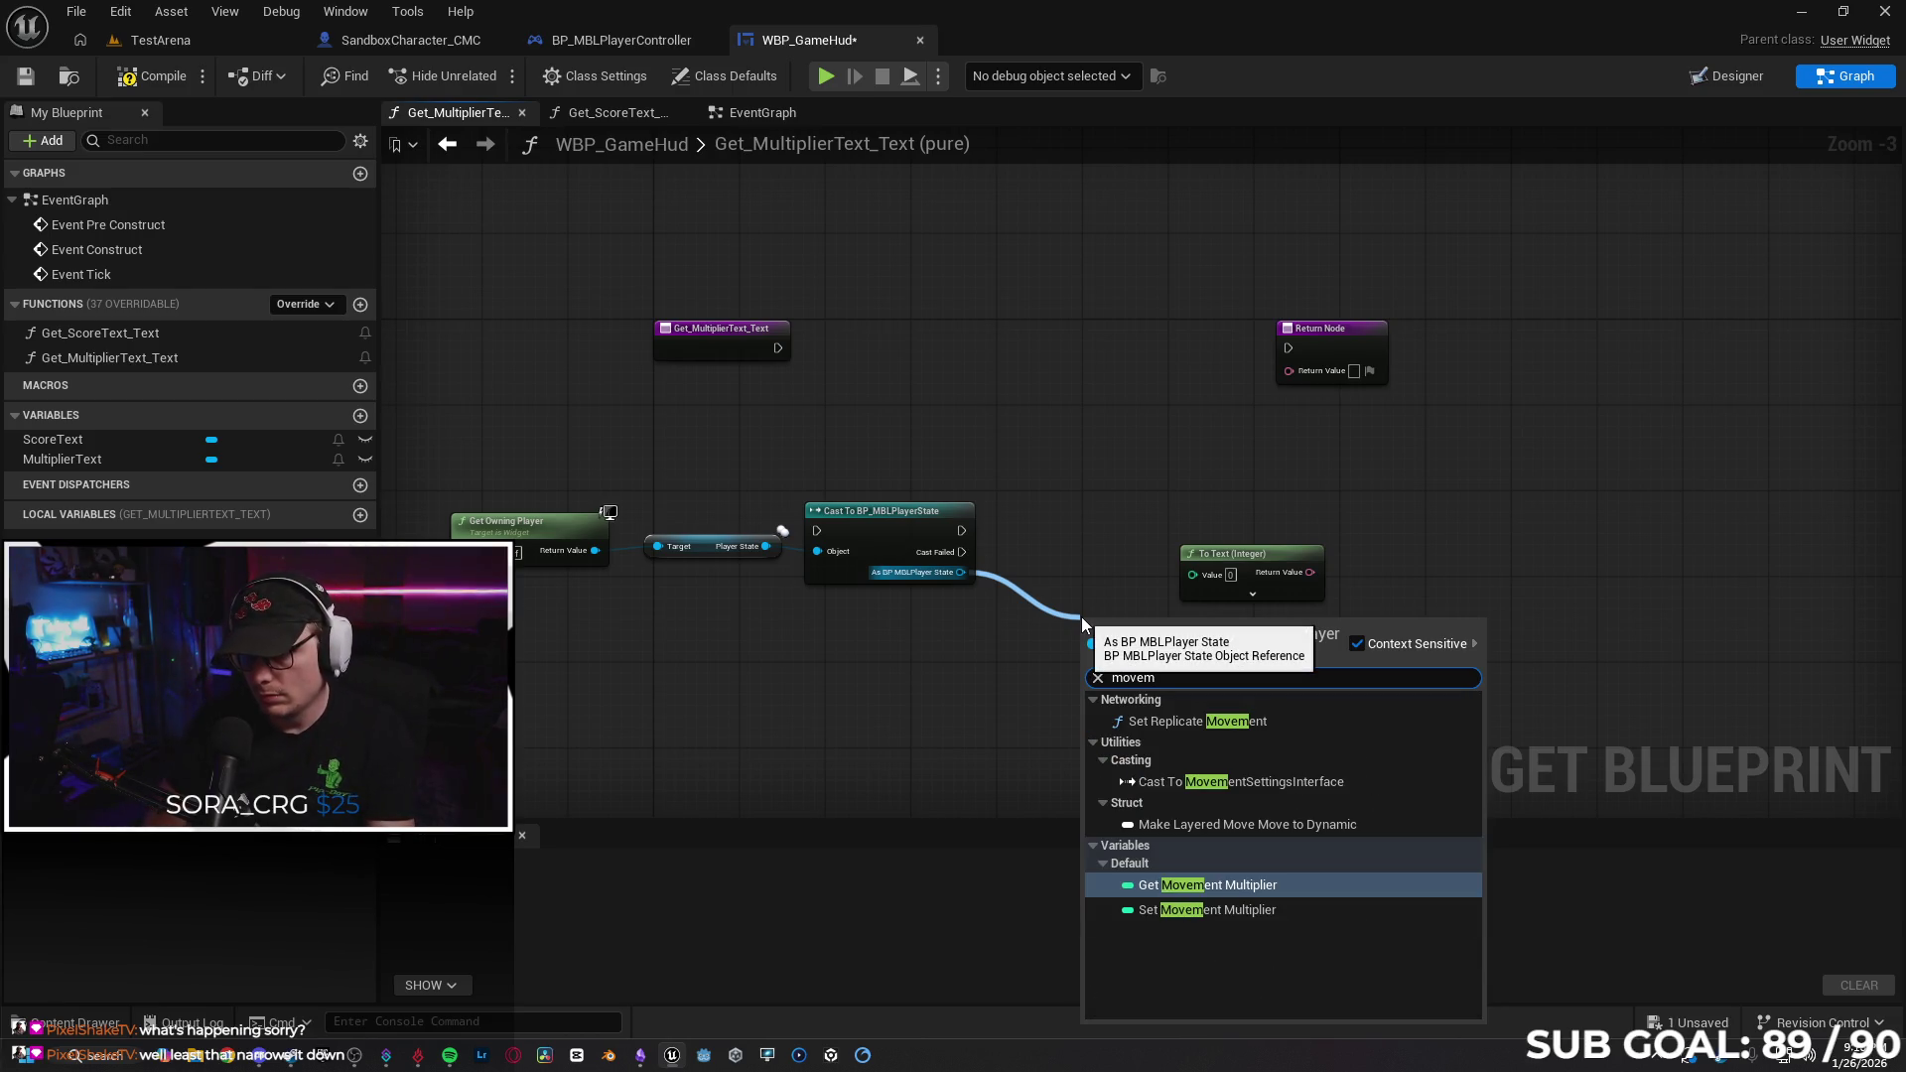
key("Return")
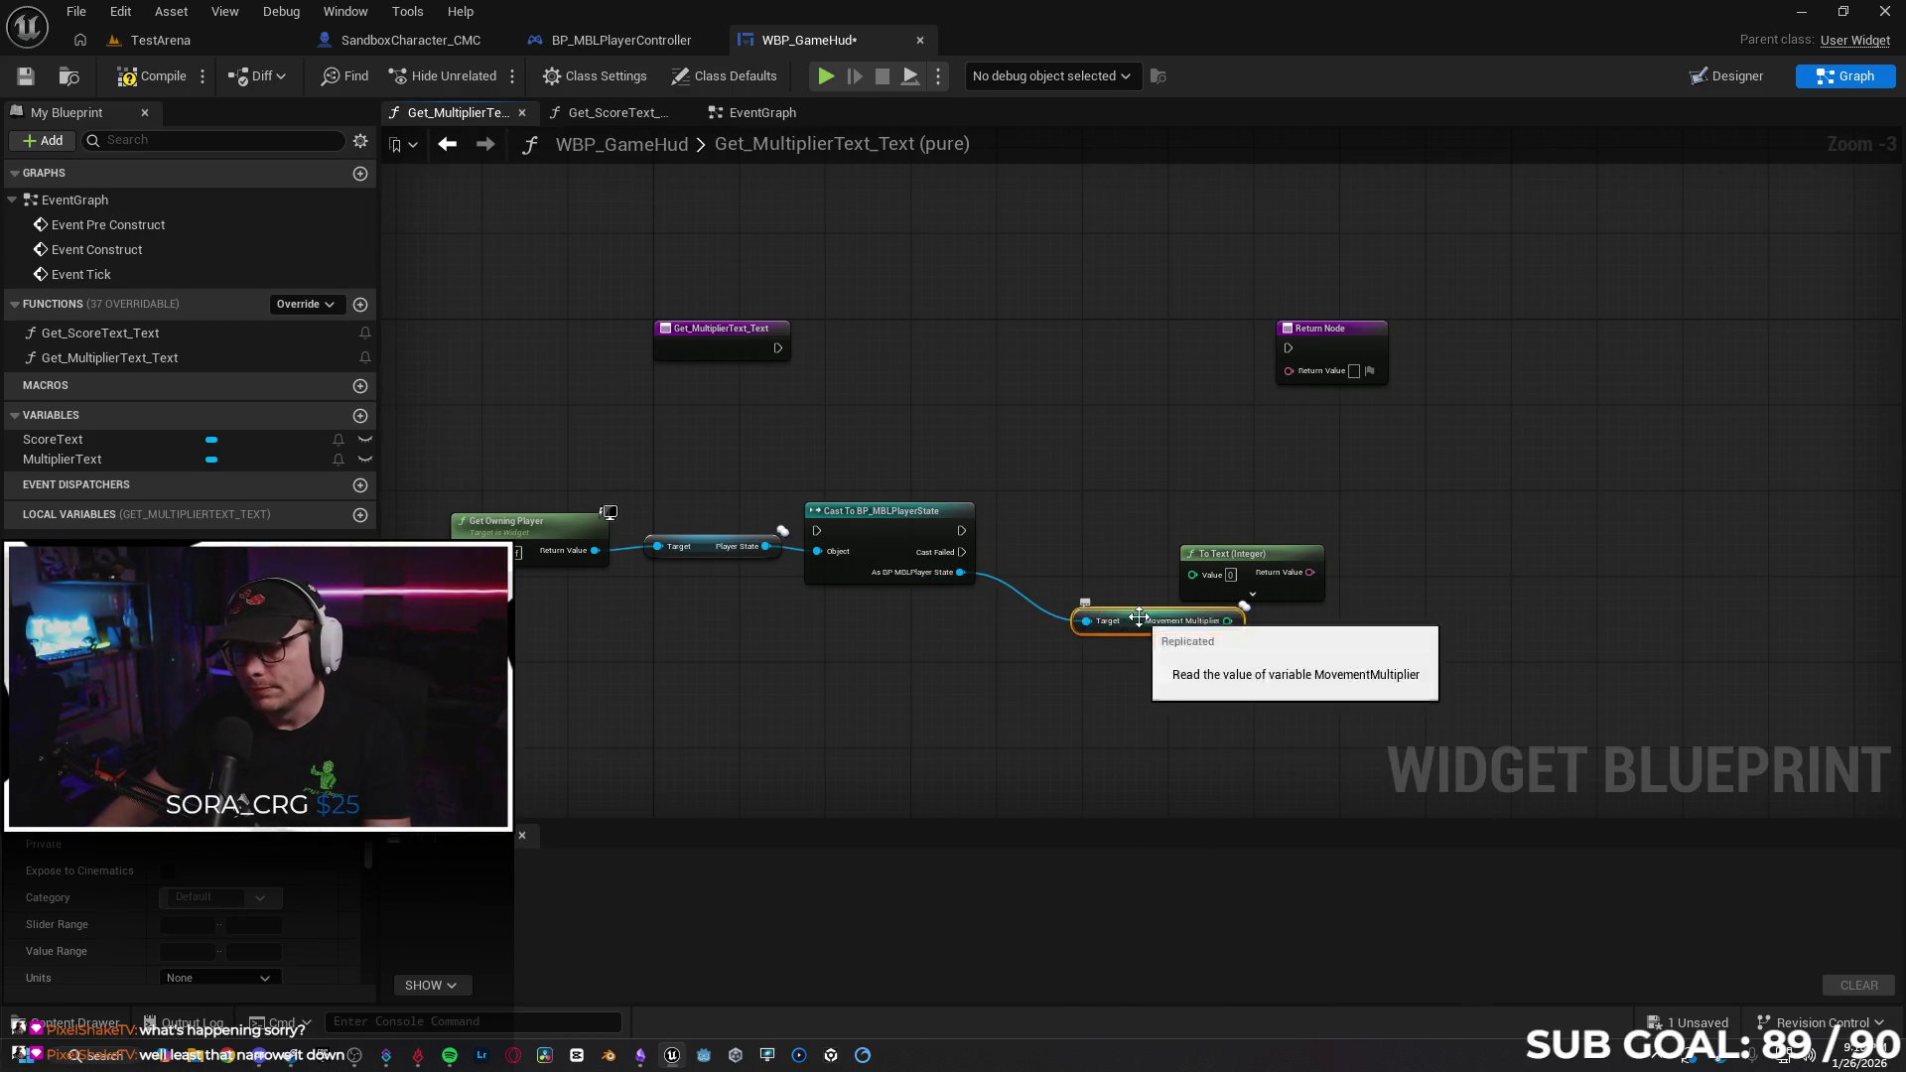
mouse_move(1152, 567)
left_mouse_down()
mouse_move(1194, 573)
mouse_move(1271, 373)
mouse_move(1288, 371)
left_mouse_up()
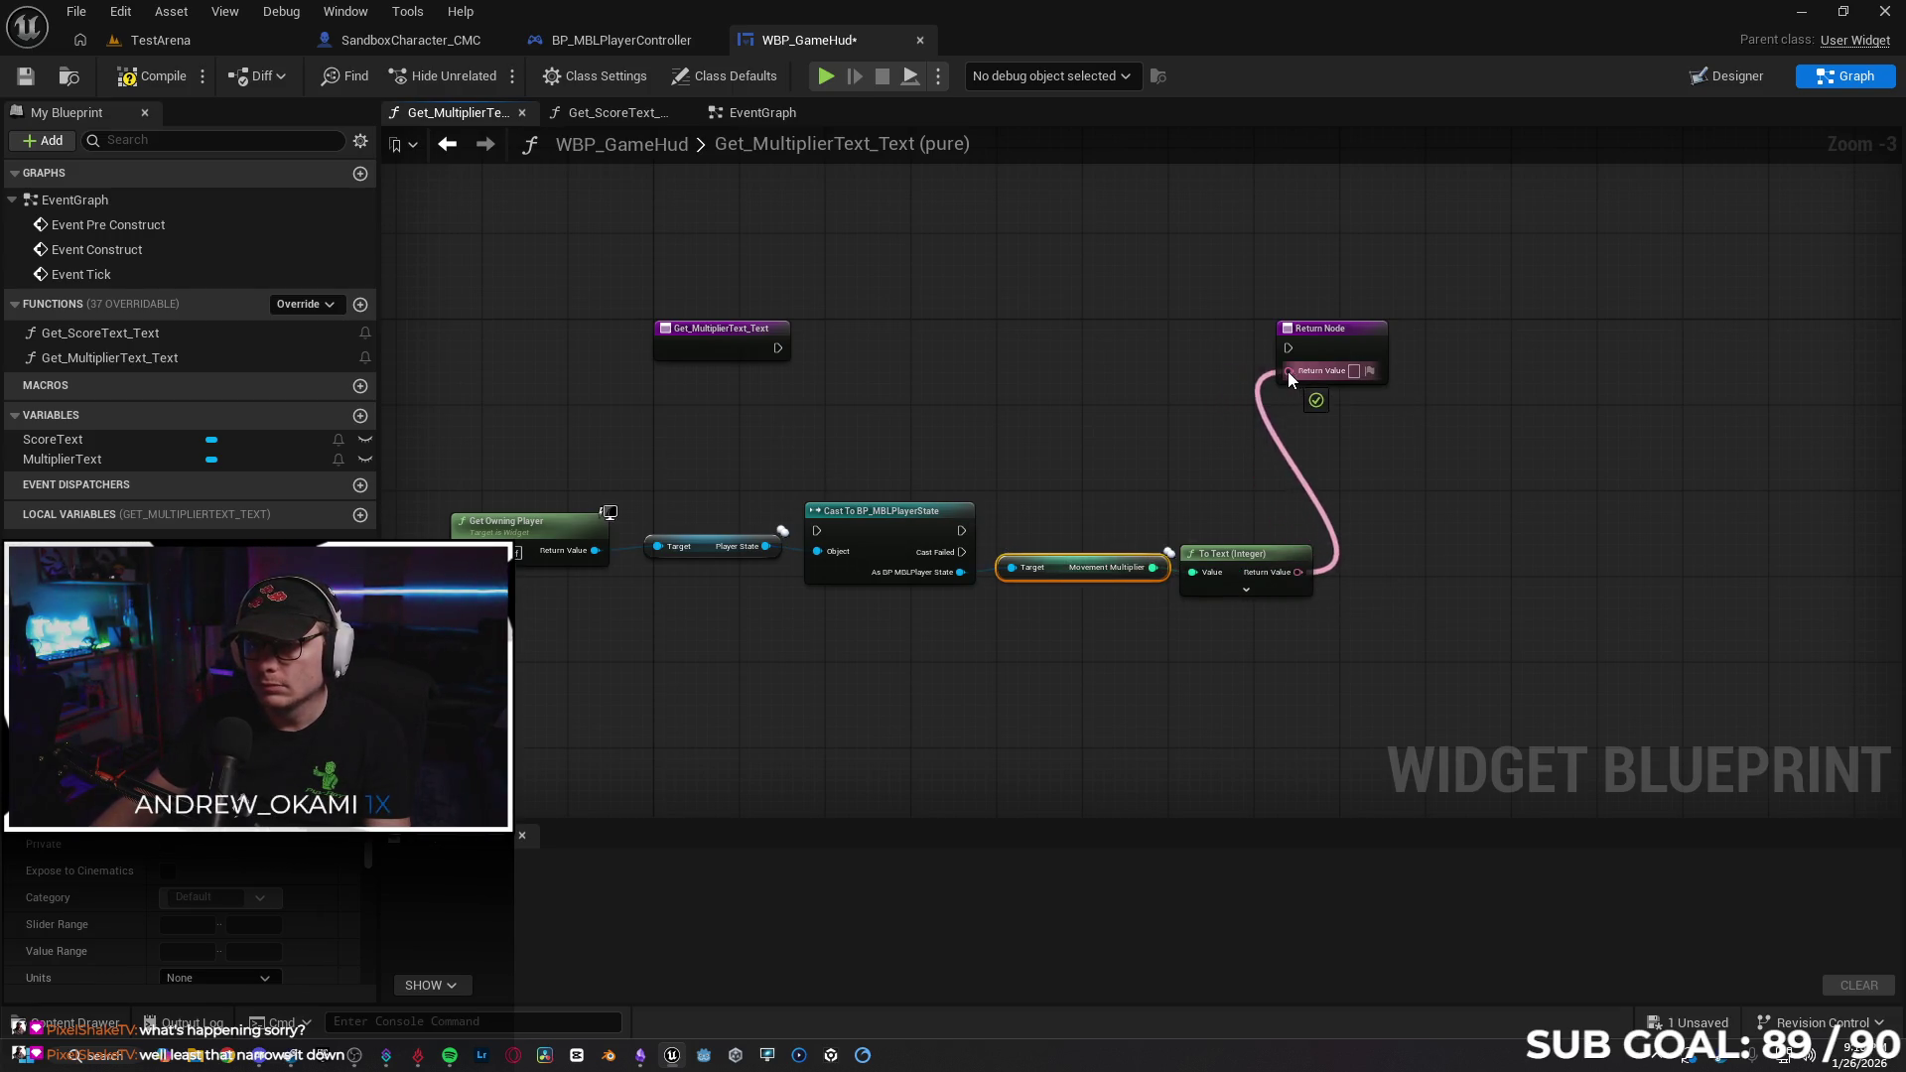
left_click_drag(779, 349, 1288, 349)
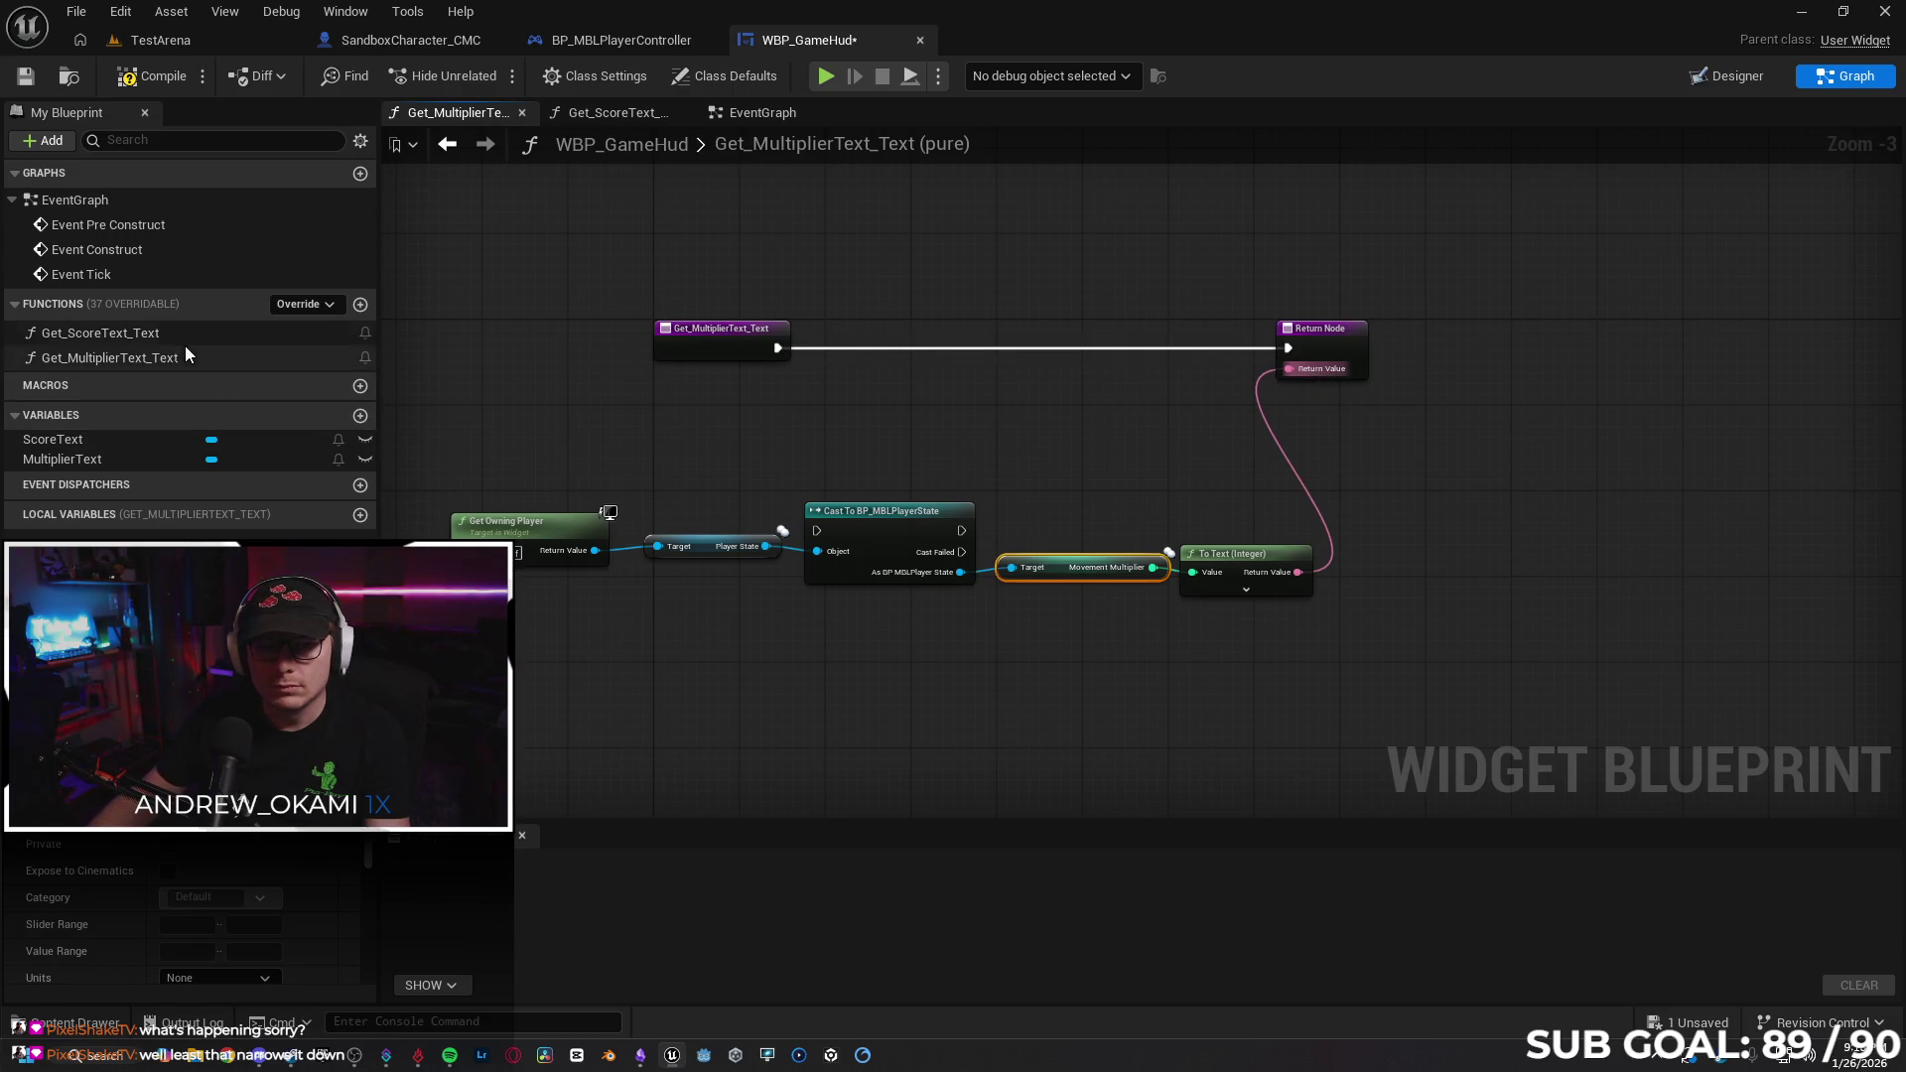
Run the entry through the cast to Return Node, tidy the nodes, and return to EventGraph.
left_click(210, 348)
double_click(212, 335)
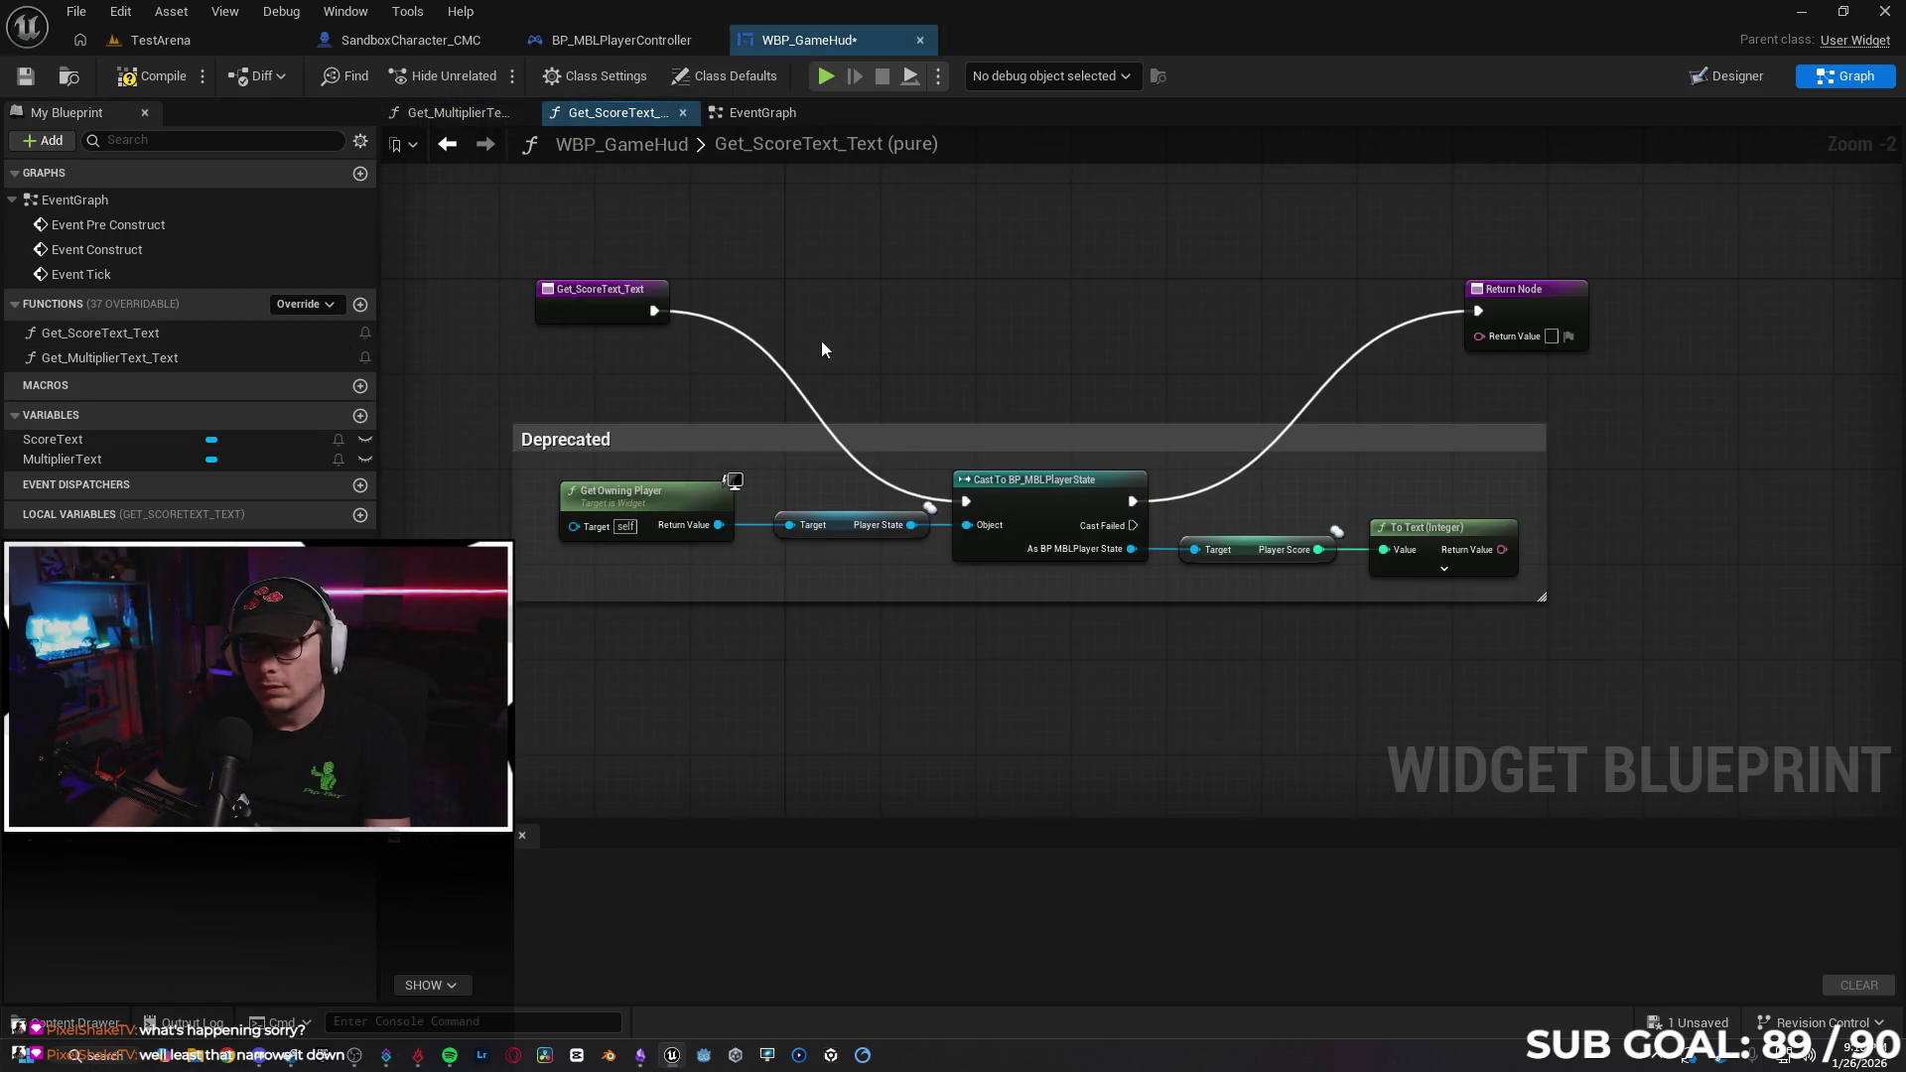
double_click(259, 363)
left_click_drag(779, 349, 820, 530)
mouse_move(961, 530)
left_mouse_down()
mouse_move(1237, 420)
mouse_move(1287, 348)
left_mouse_up()
left_click_drag(1455, 636, 449, 504)
mouse_move(887, 547)
left_mouse_down()
mouse_move(960, 532)
mouse_move(993, 428)
left_mouse_up()
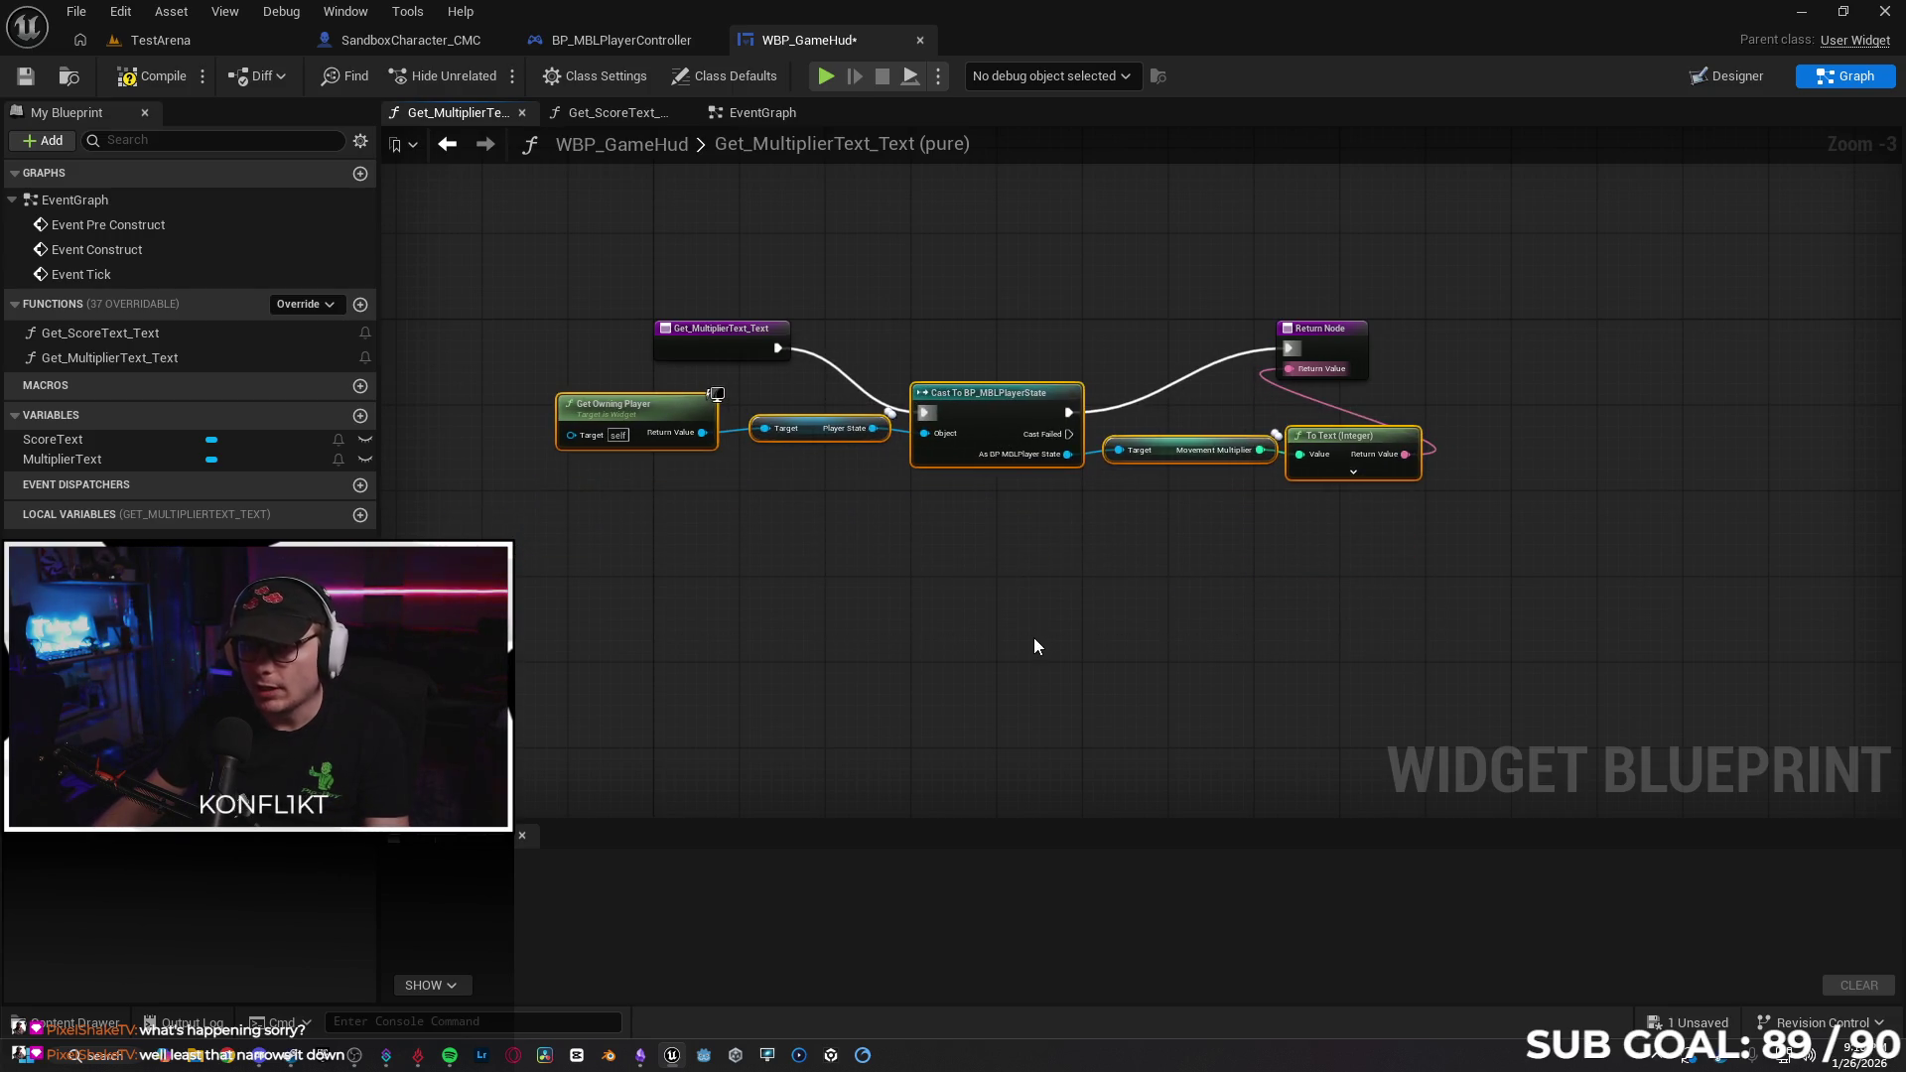
left_click(1038, 632)
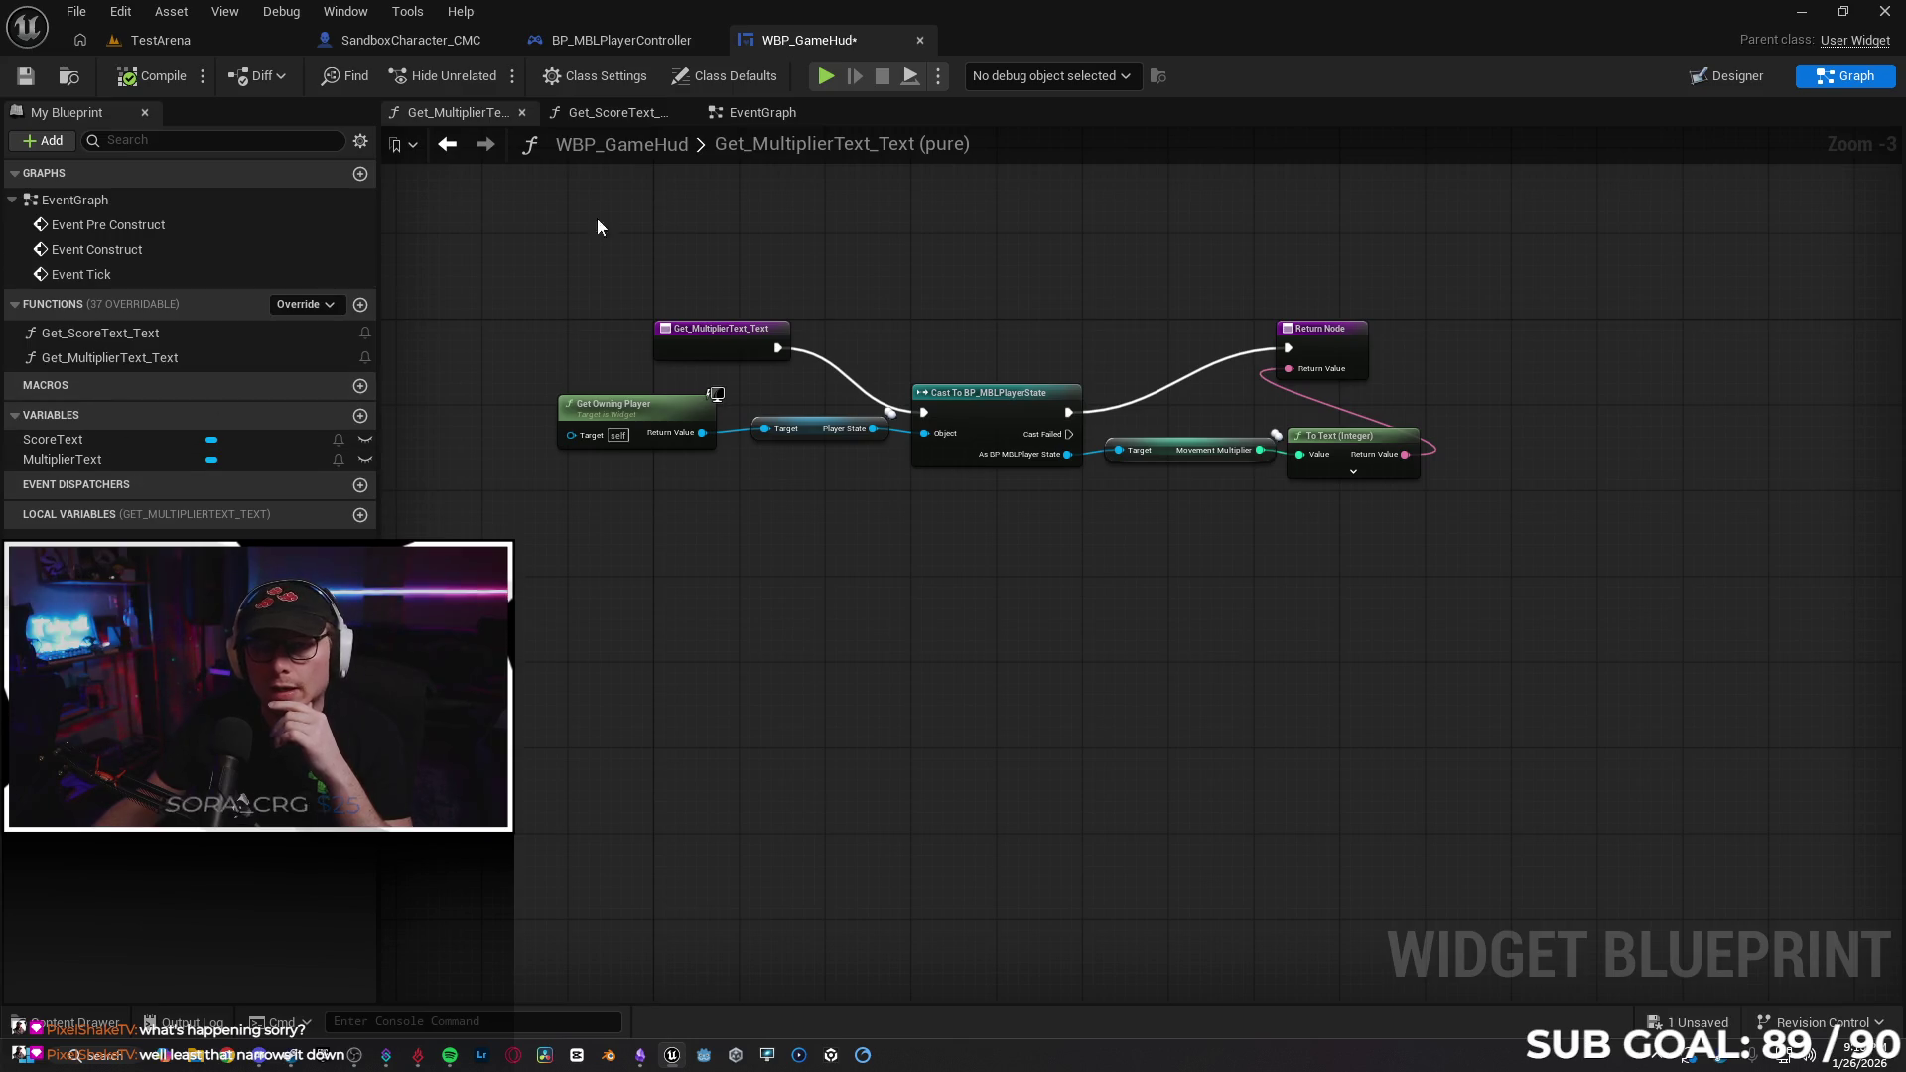
key("alt+Left")
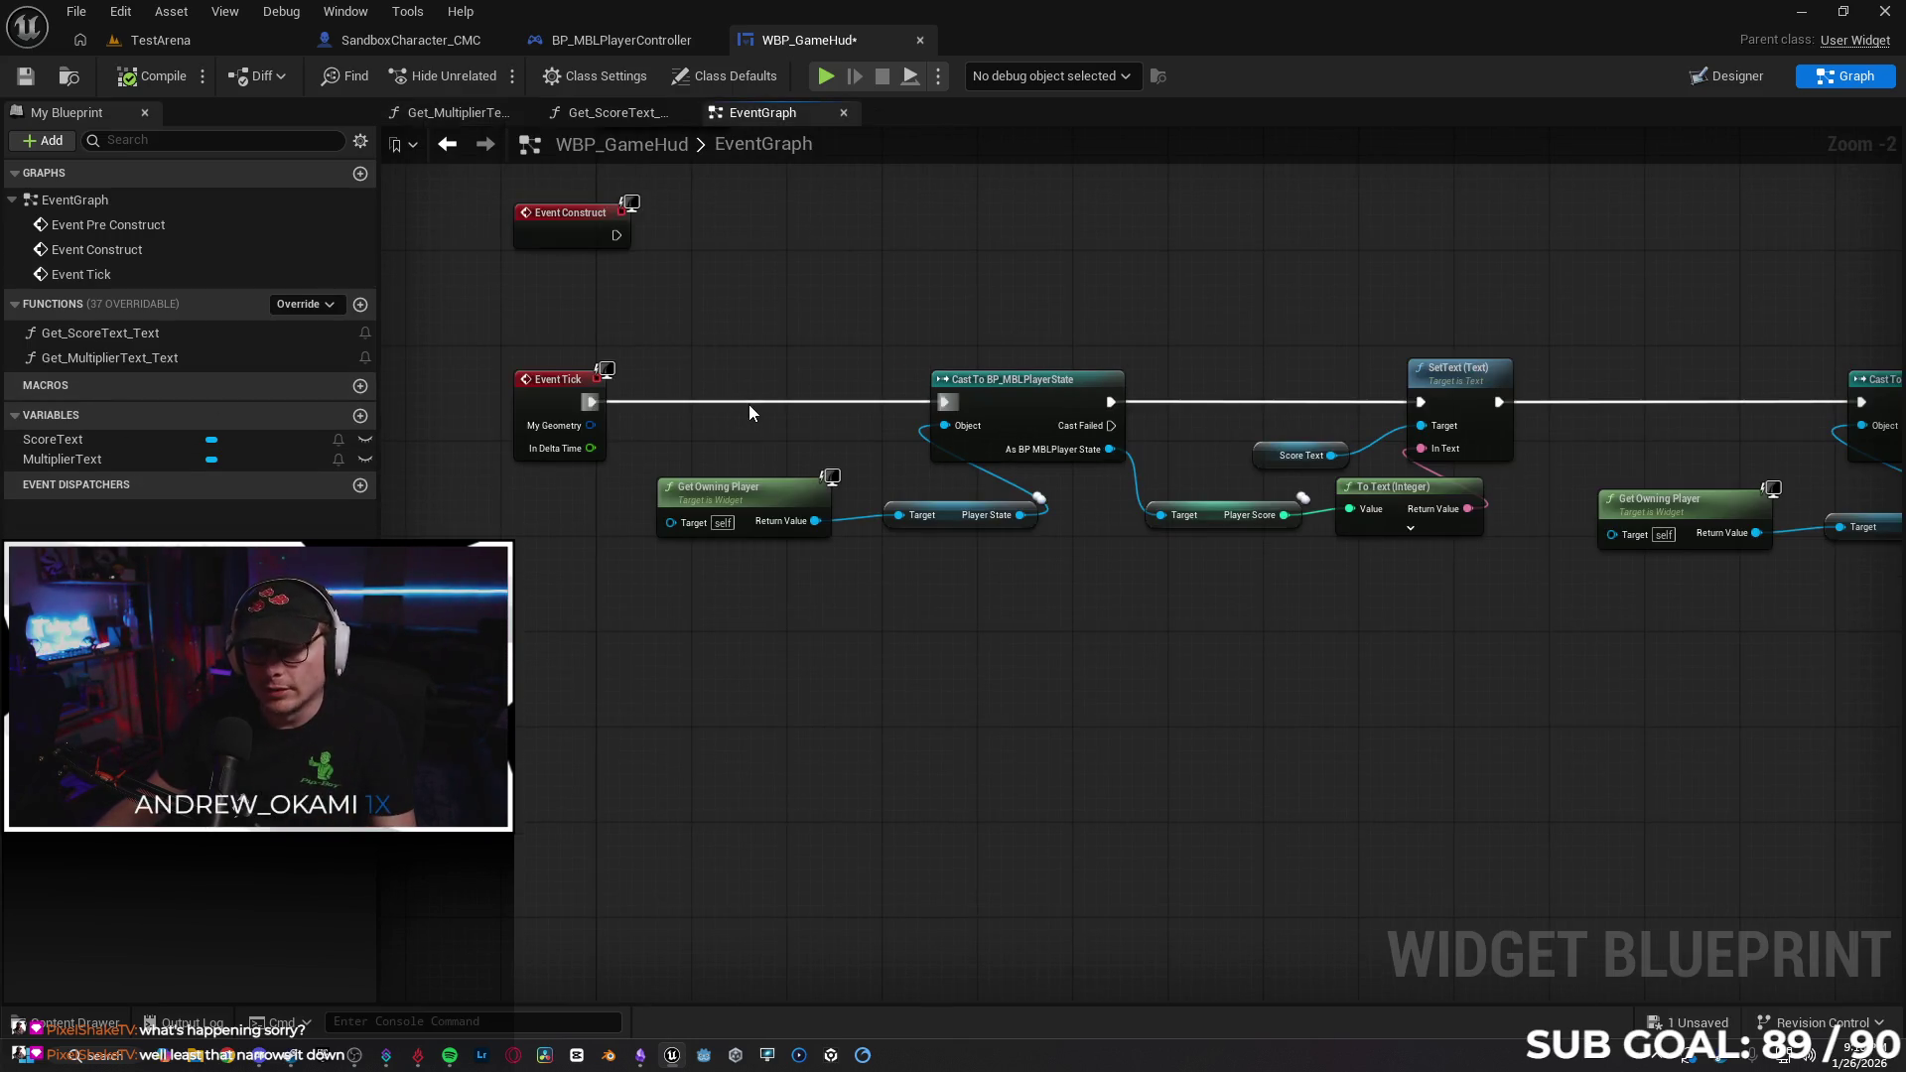
Disconnect Event Tick from the cast and run a two-client test moving both clients' characters.
left_click(748, 403, "alt")
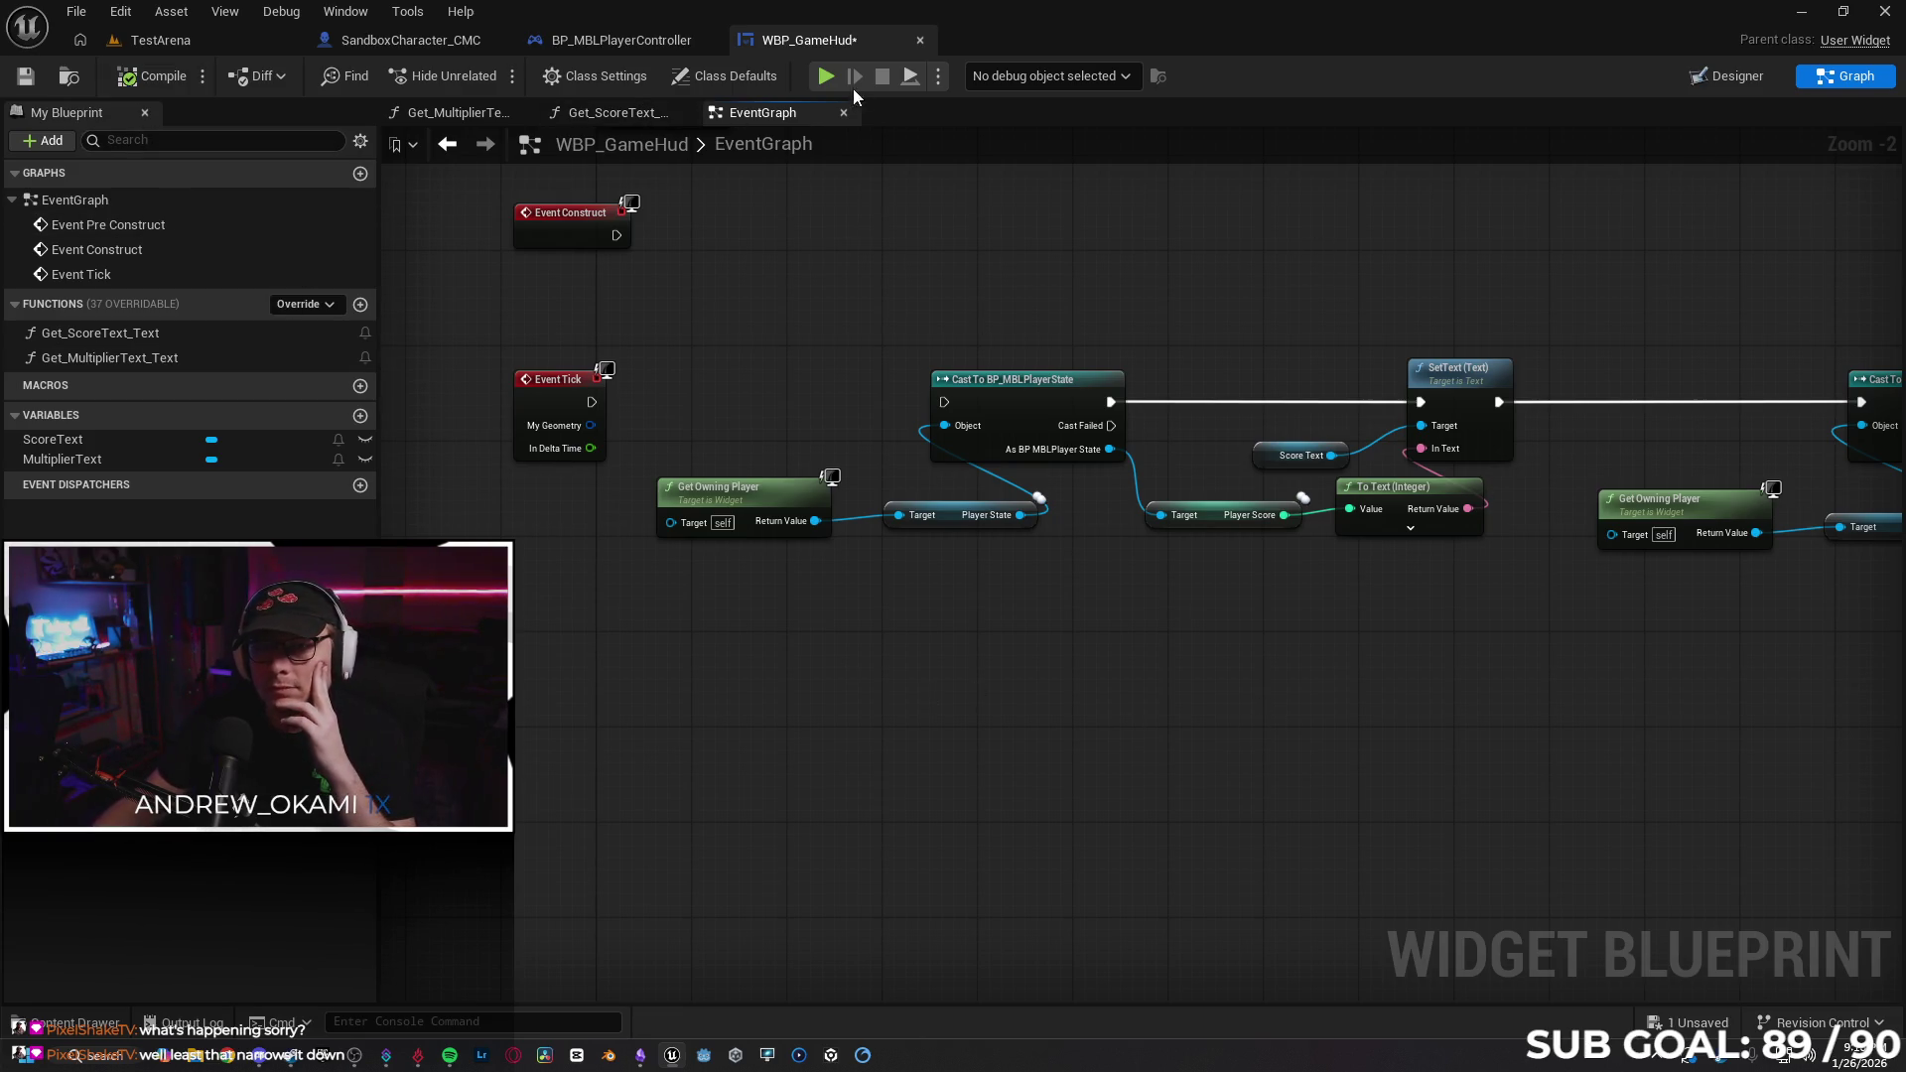
key("alt+p")
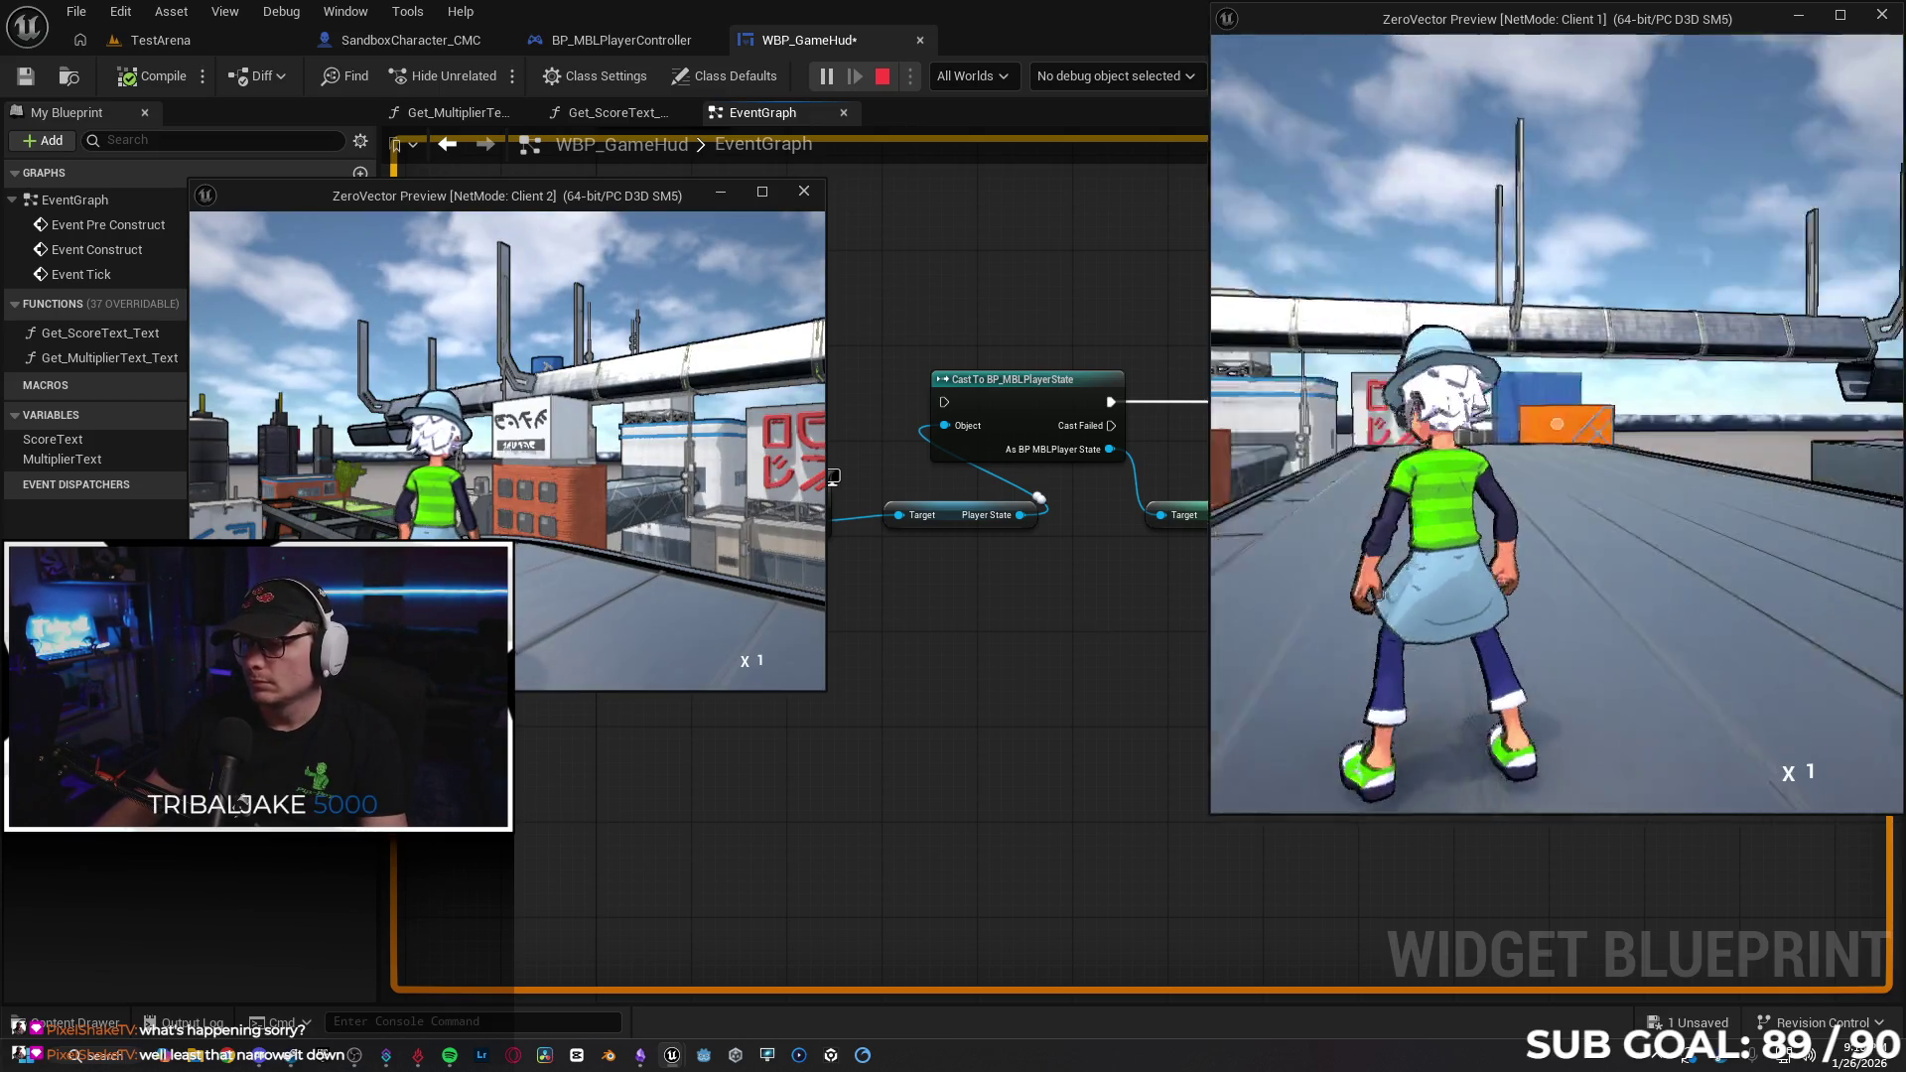
key("w")
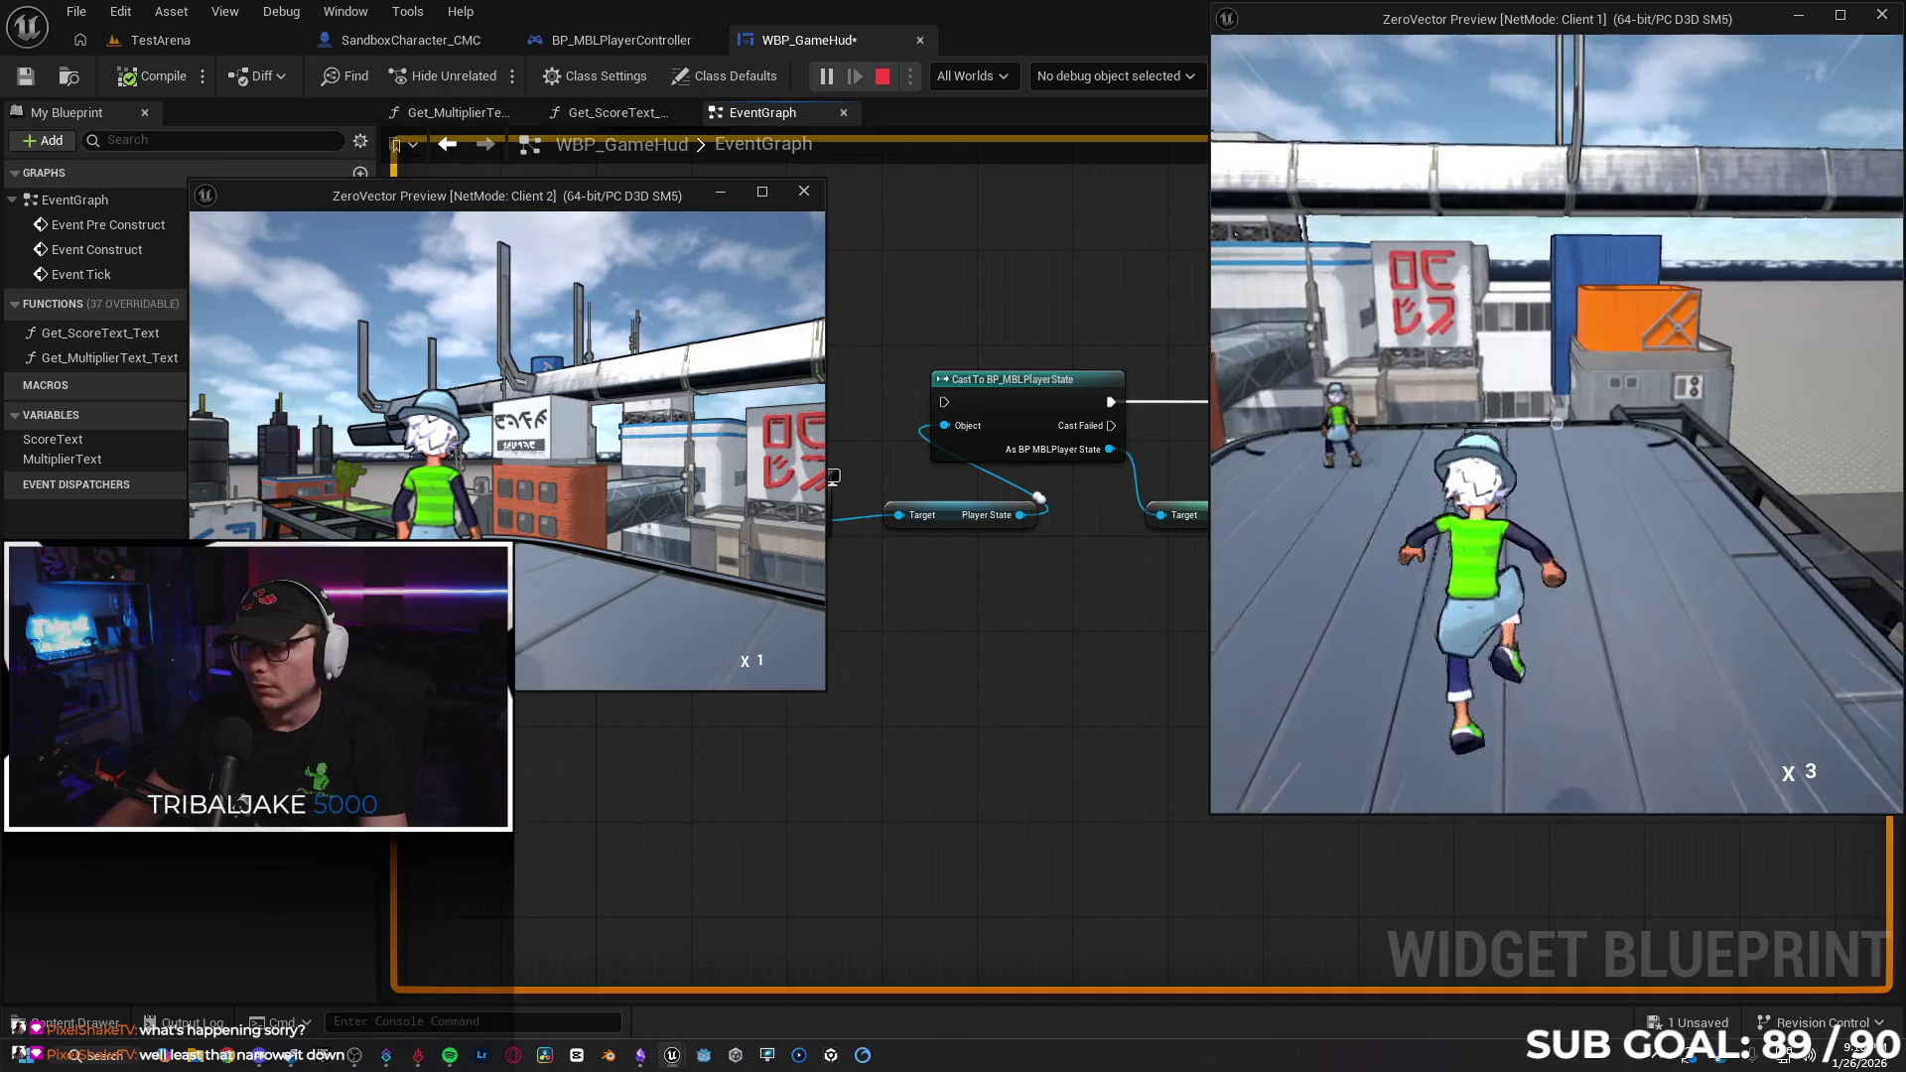
key("super")
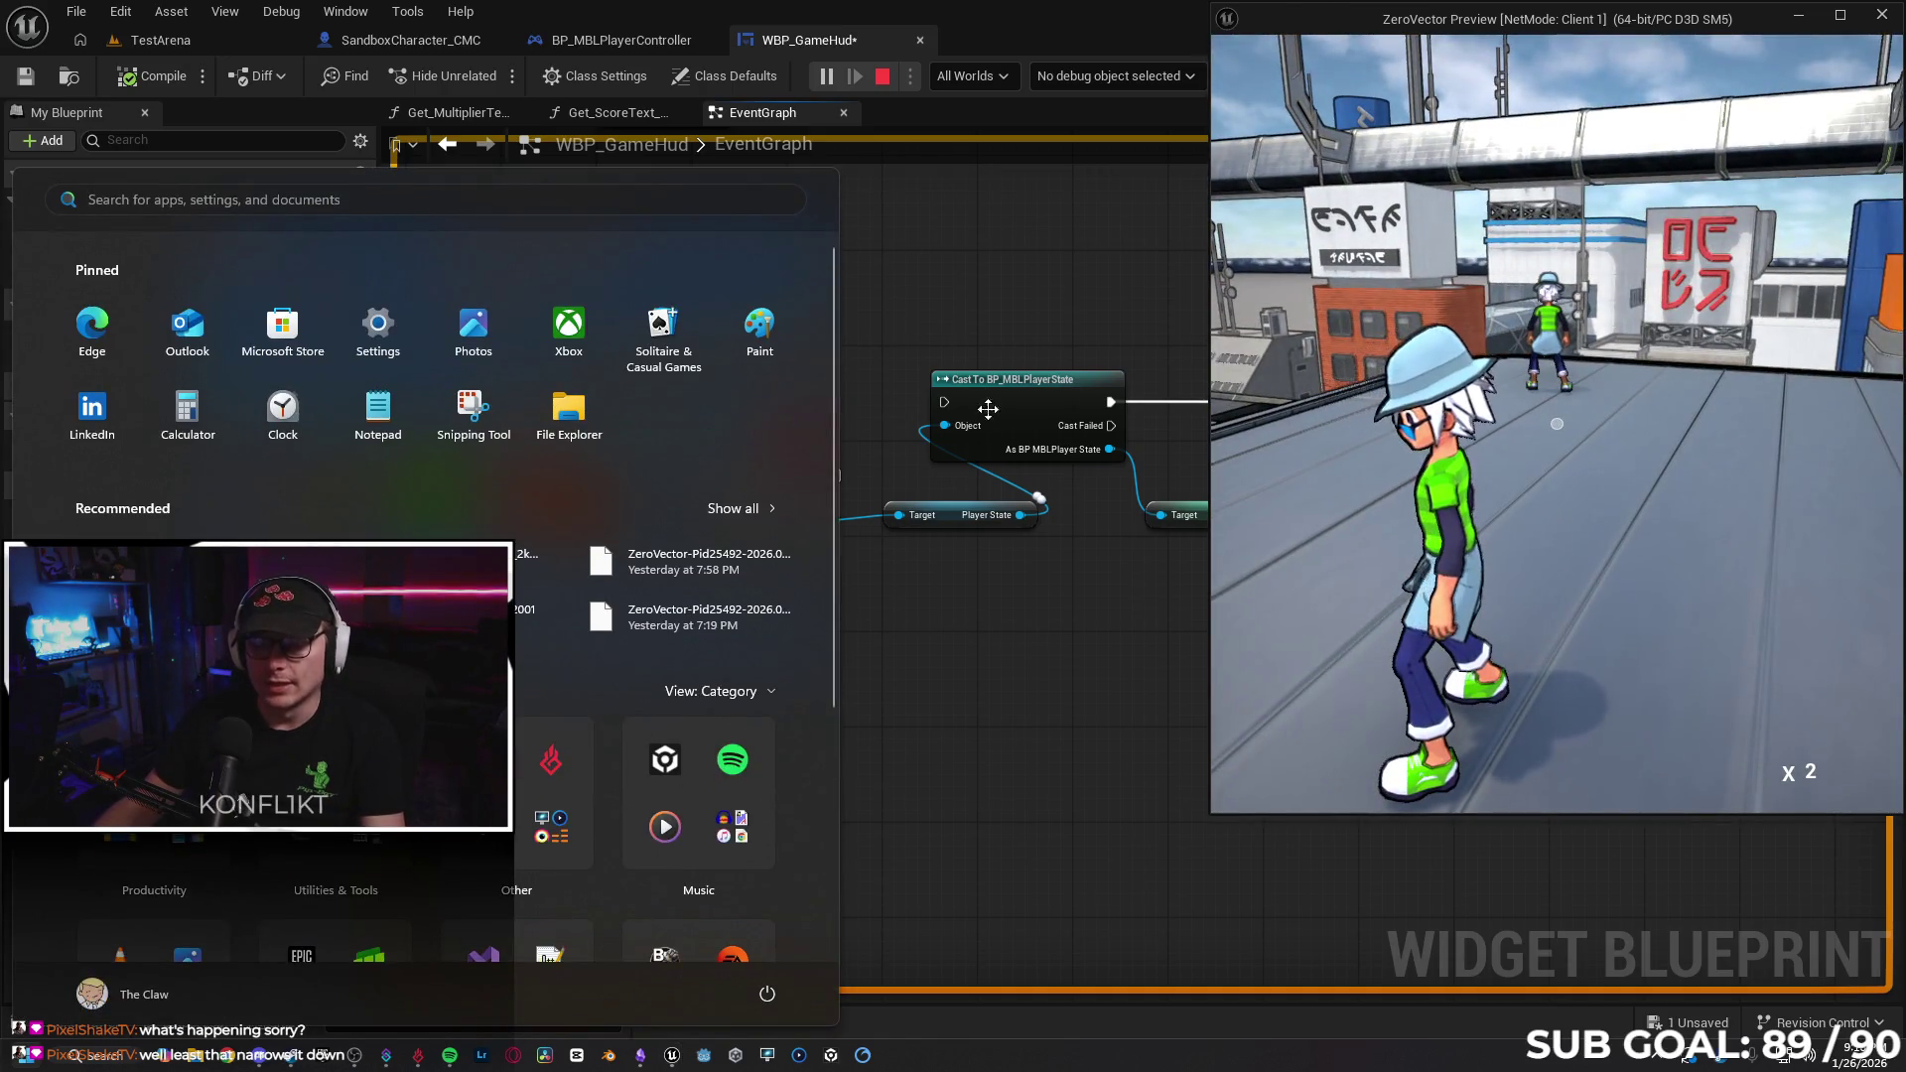
key("super")
key("w")
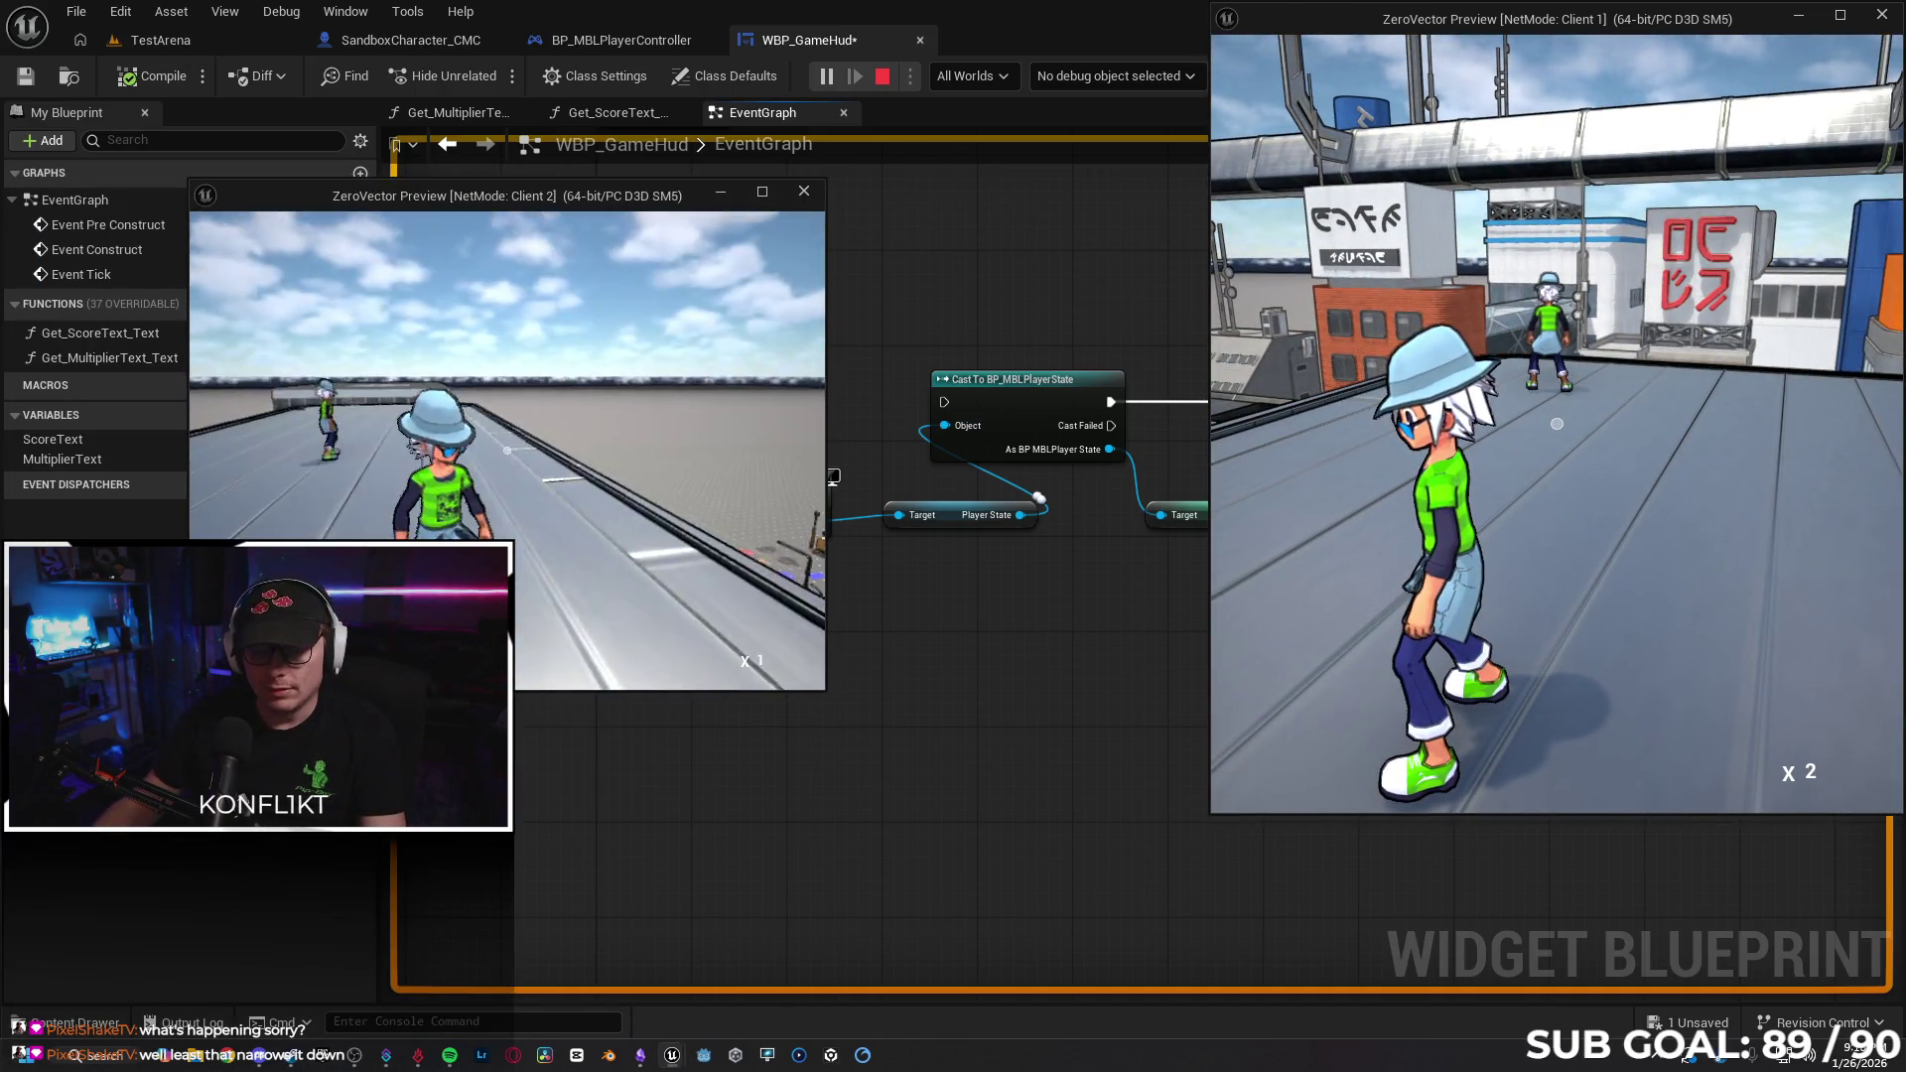
key("Escape")
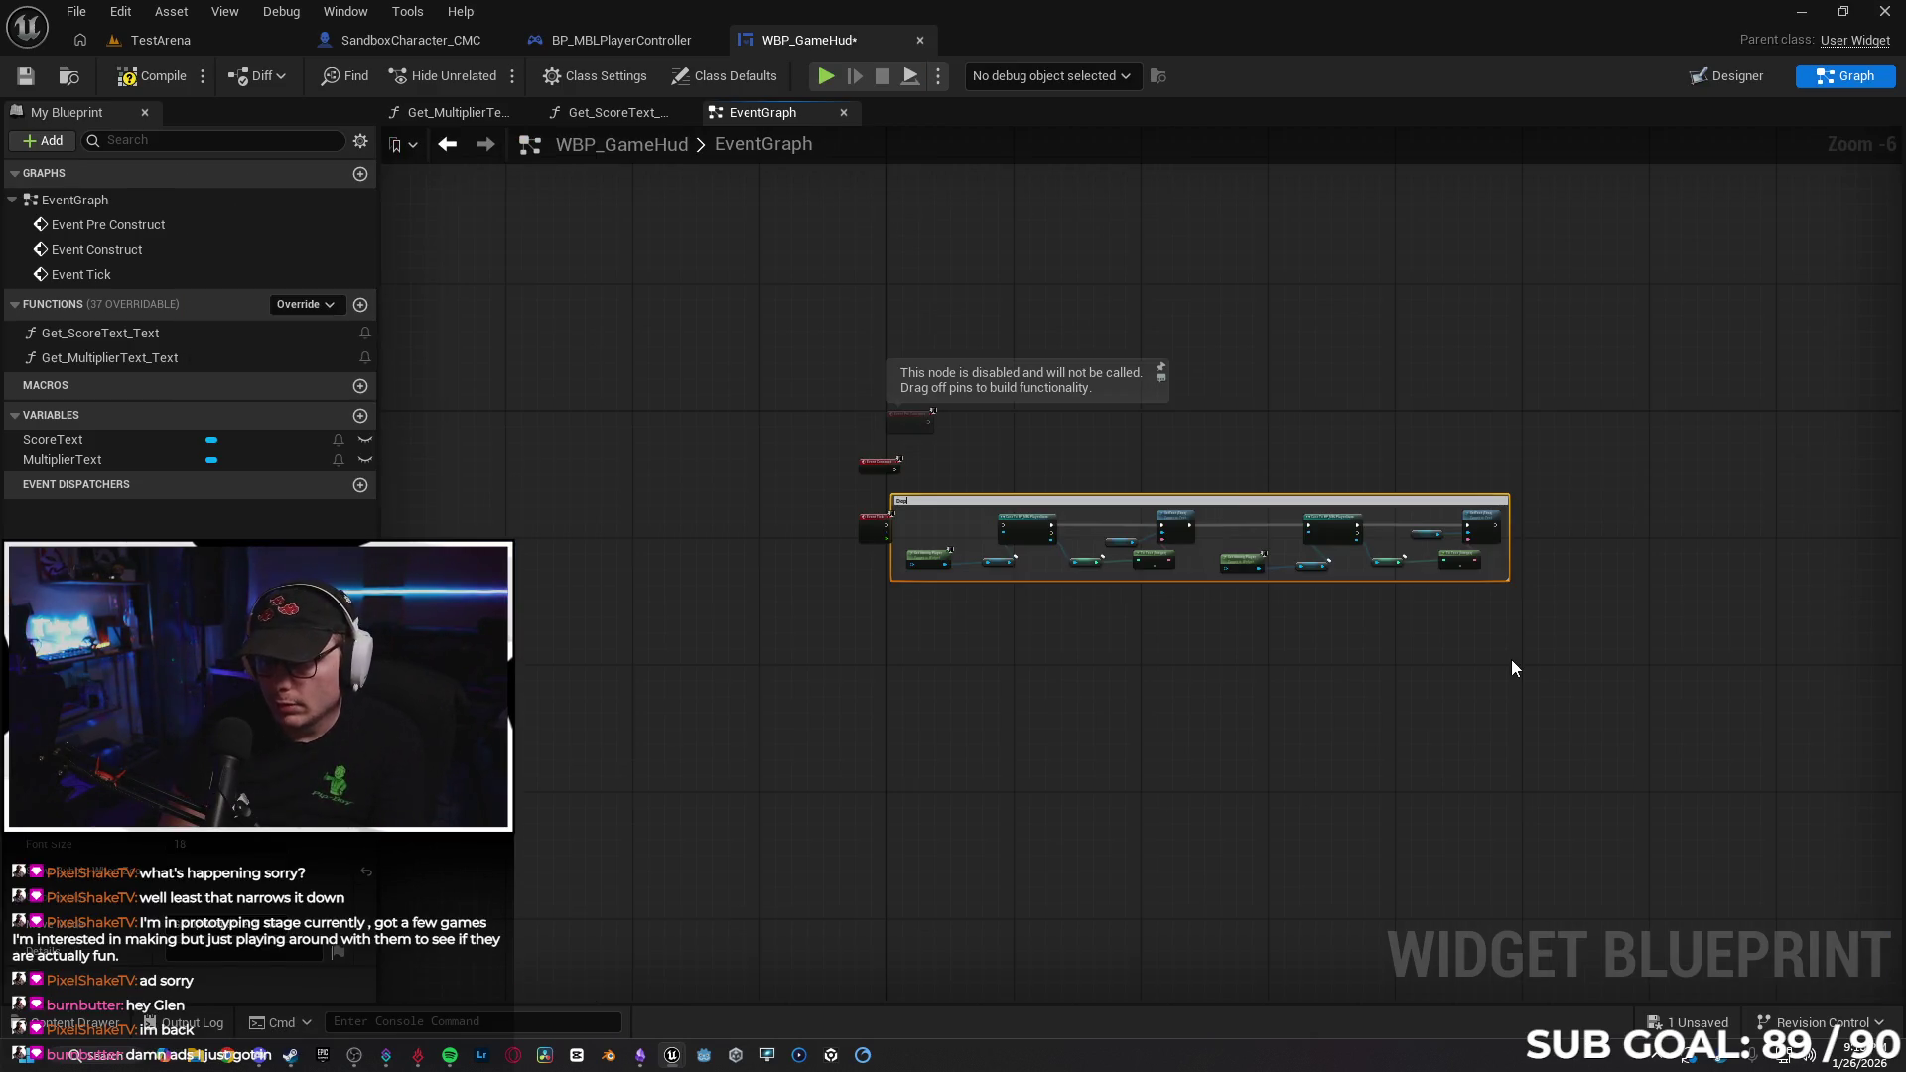
Title the comment box 'Deprecated' and move it down and right.
scroll(1004, 585, "up", 3)
type("Deprec")
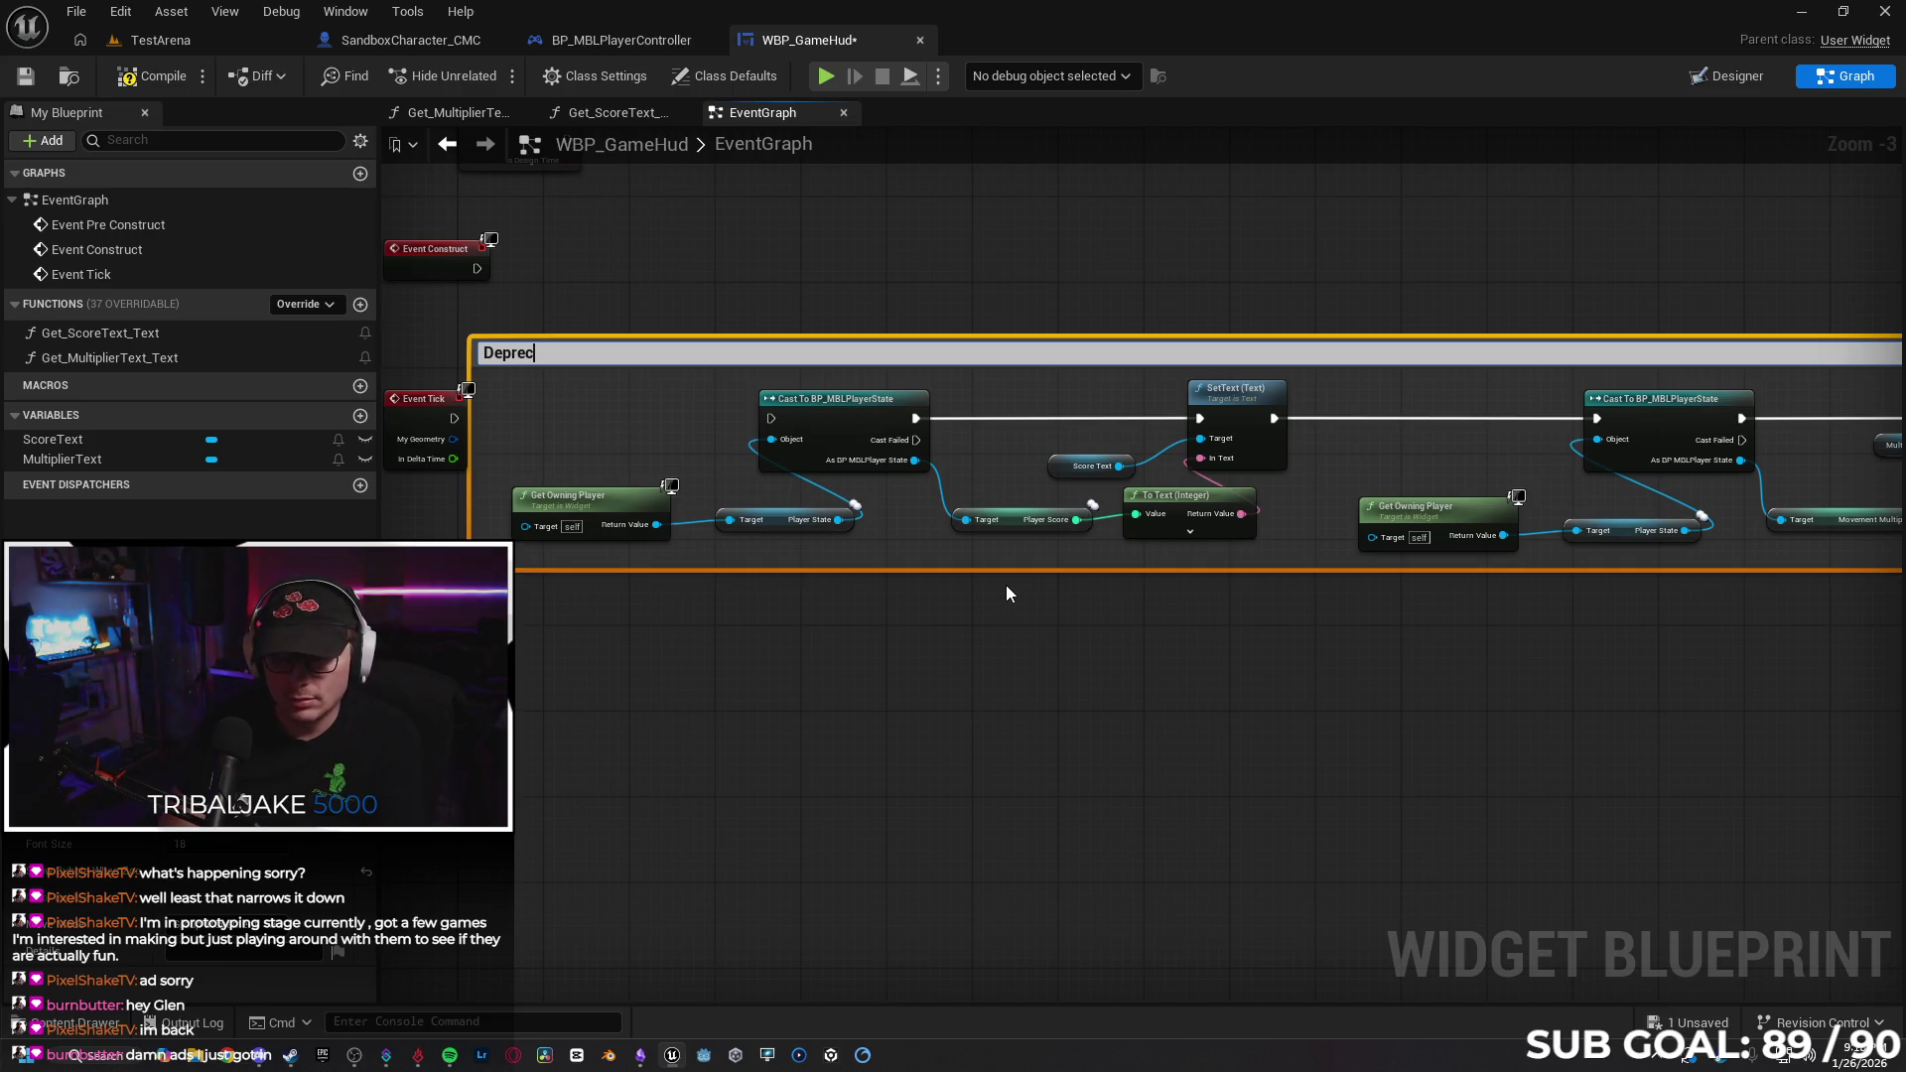
type("ated")
key("Return")
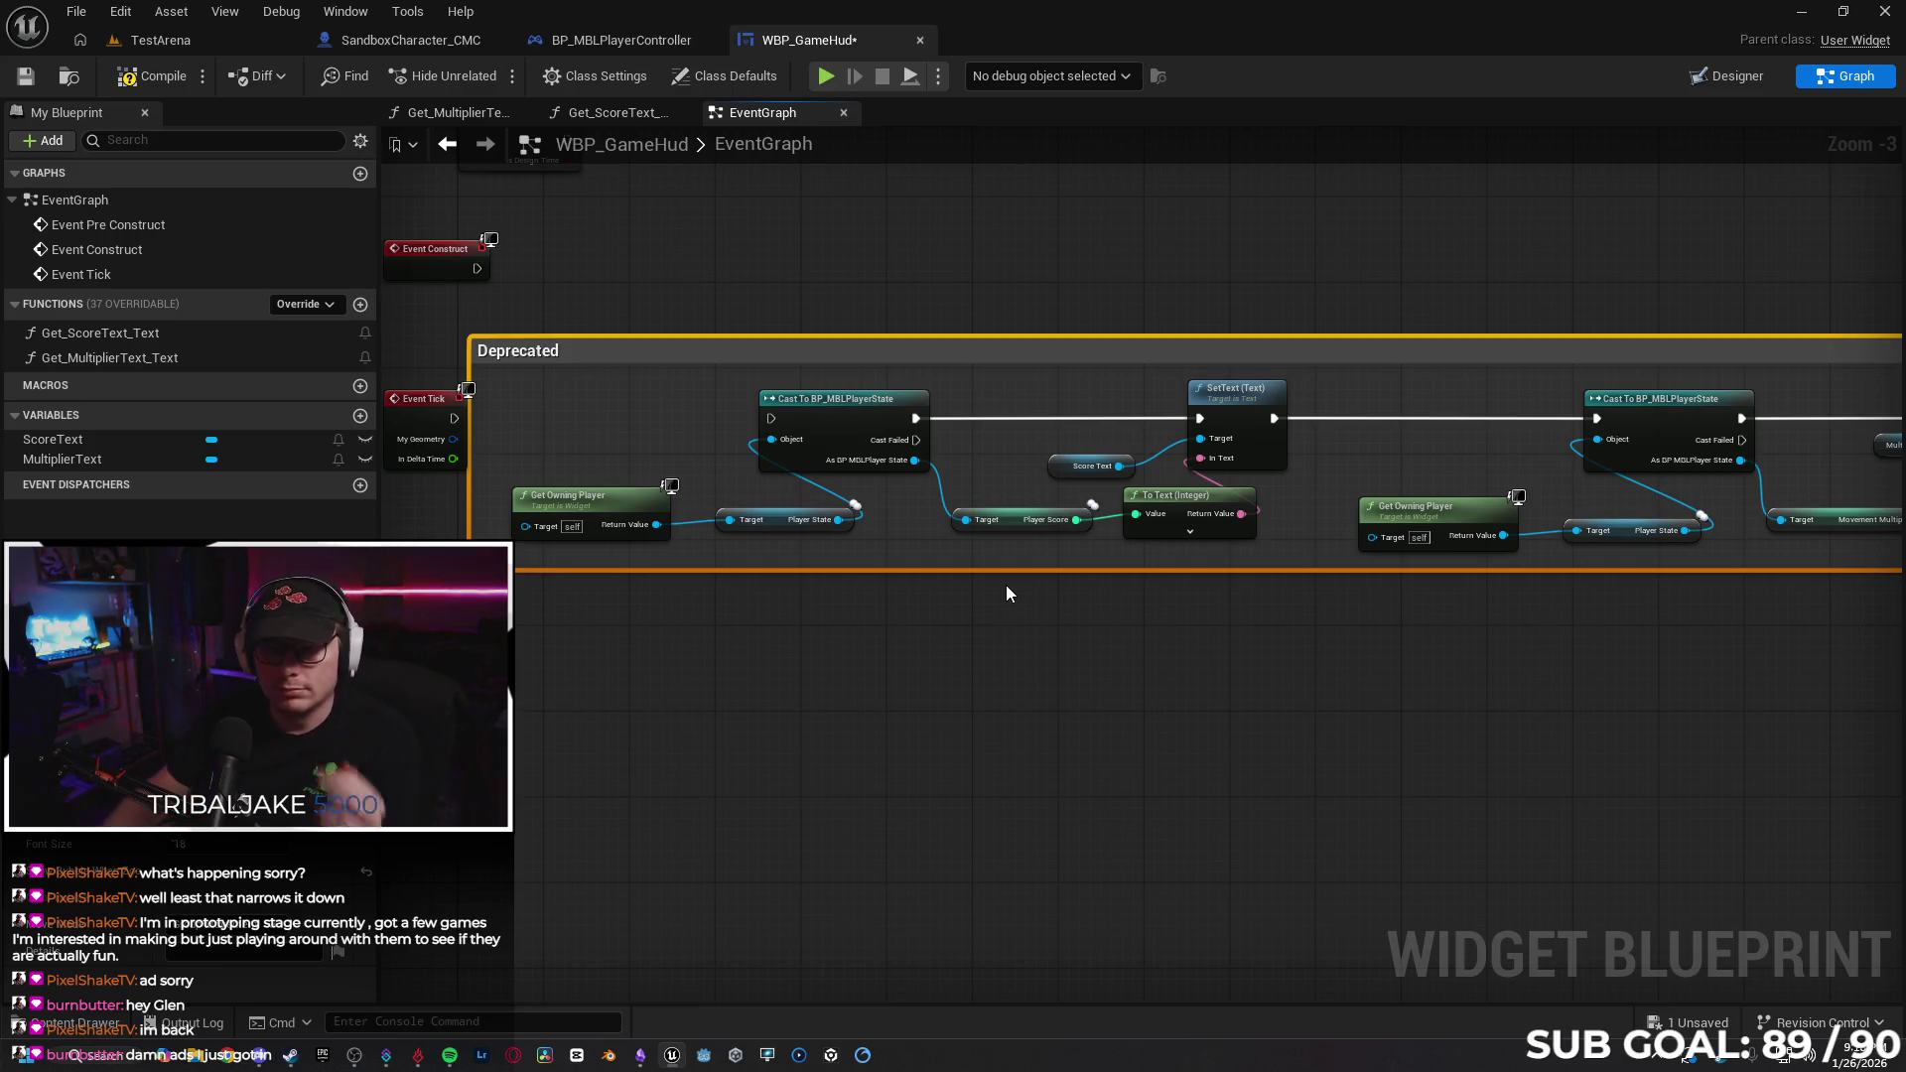
scroll(1004, 594, "down", 3)
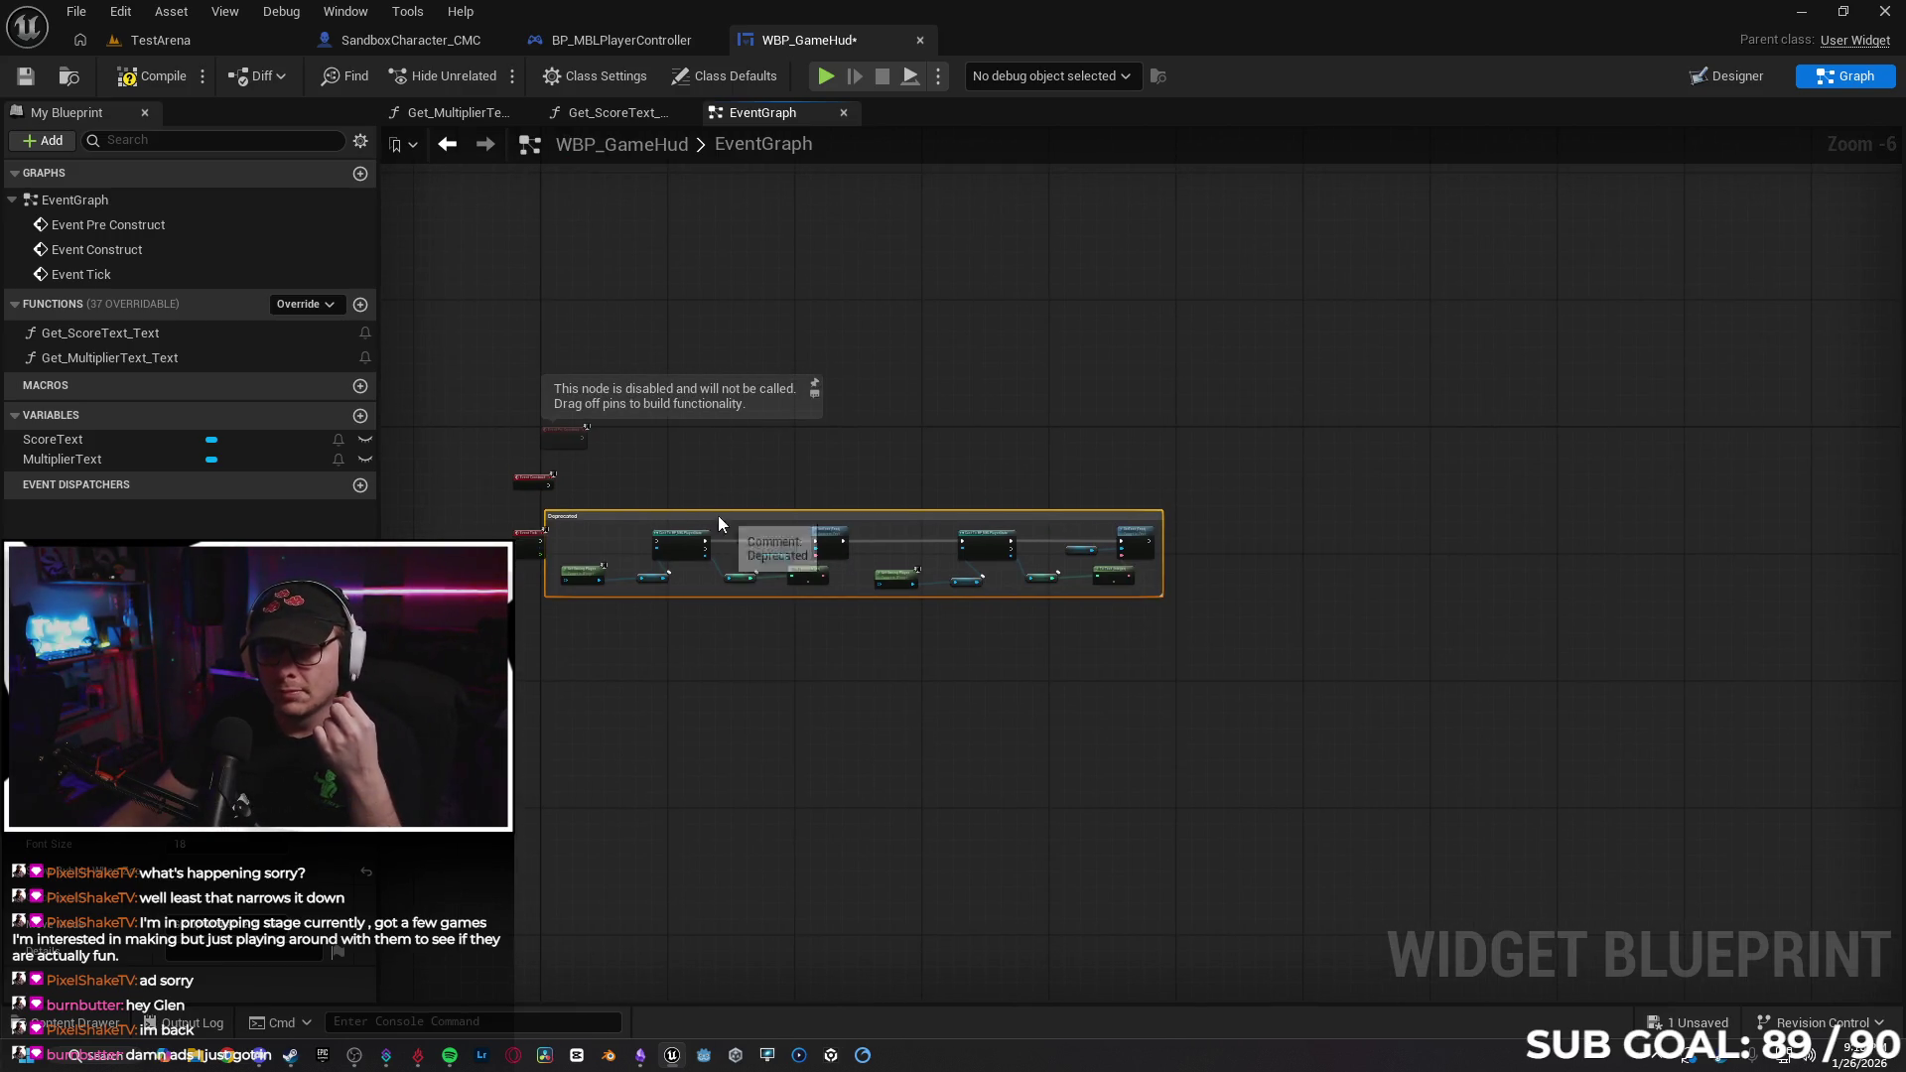
left_click_drag(715, 515, 870, 527)
left_click(717, 715)
In BP_MBLPlayerController's EventGraph, move Is Local Player Controller lower left near the Branch.
left_click(594, 42)
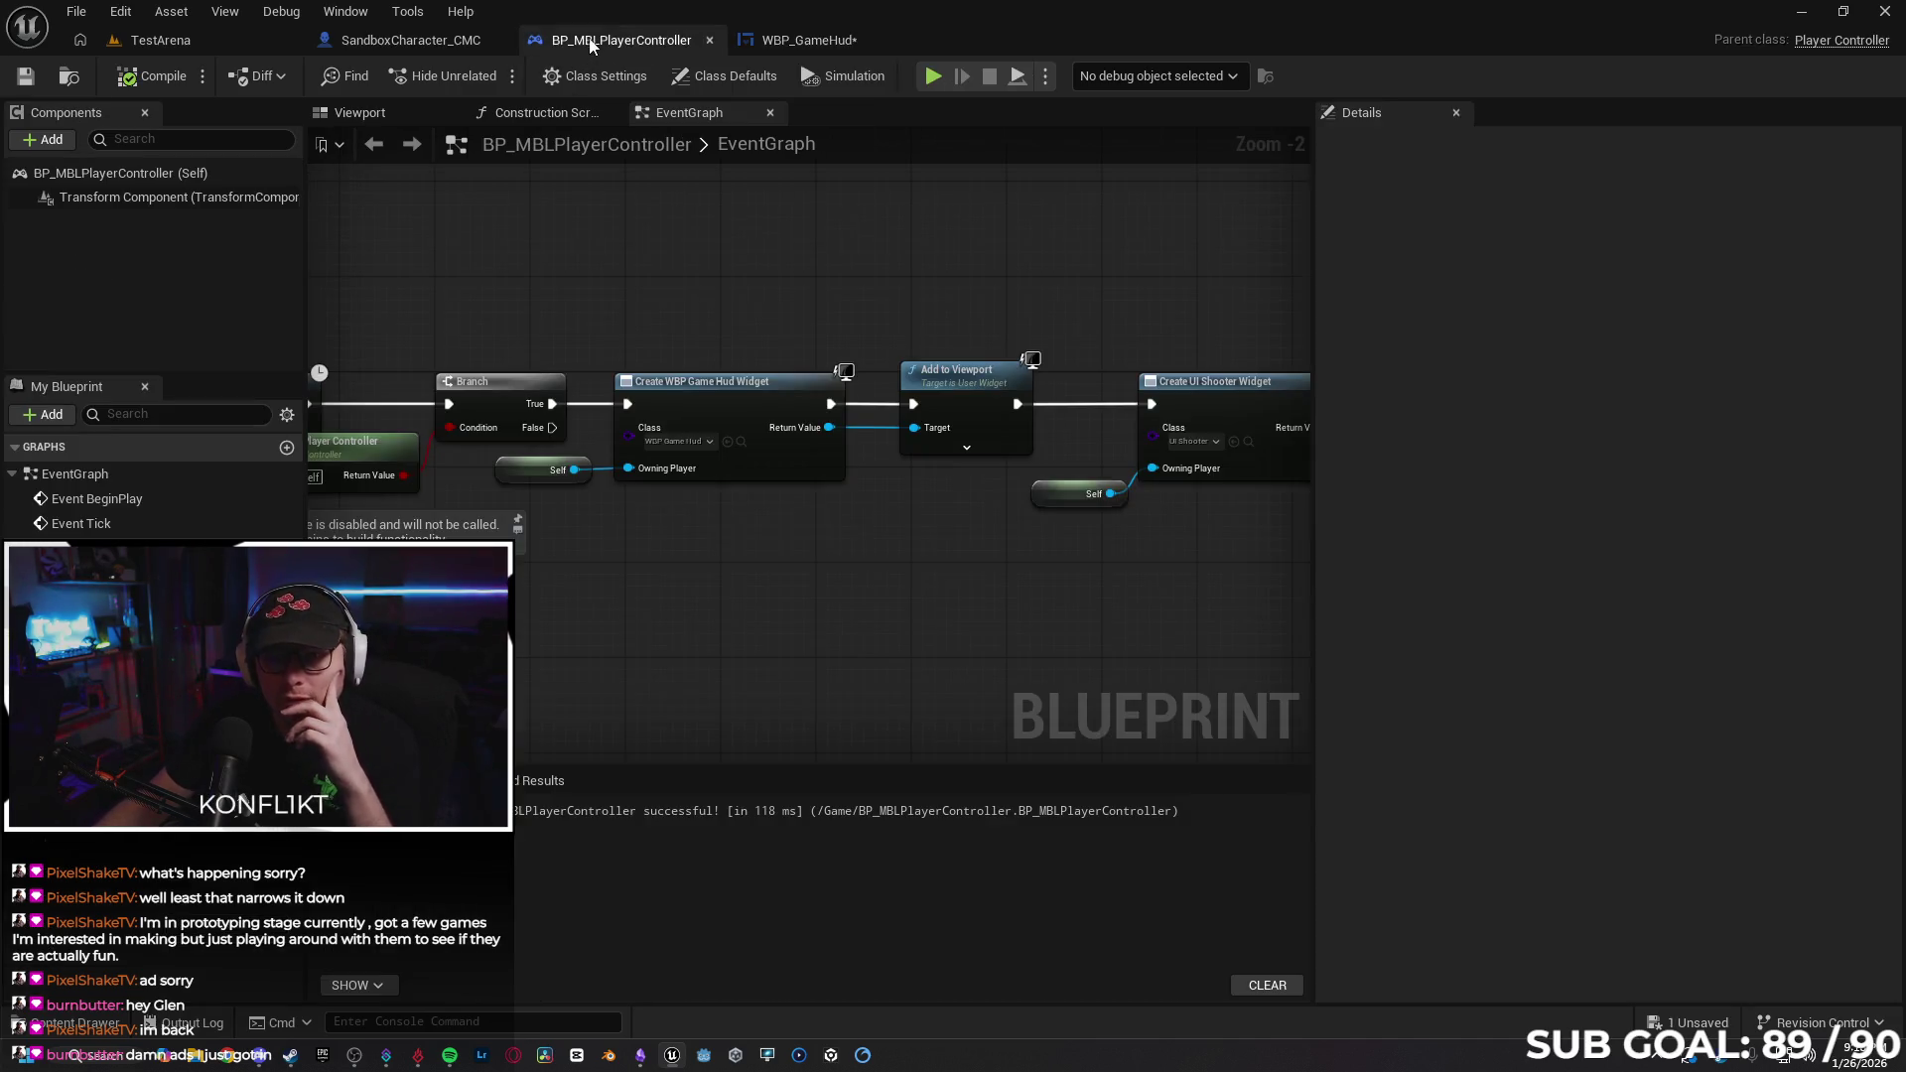
mouse_move(732, 713)
left_mouse_down()
mouse_move(943, 591)
mouse_move(877, 557)
mouse_move(643, 543)
mouse_move(646, 562)
mouse_move(552, 566)
left_mouse_up()
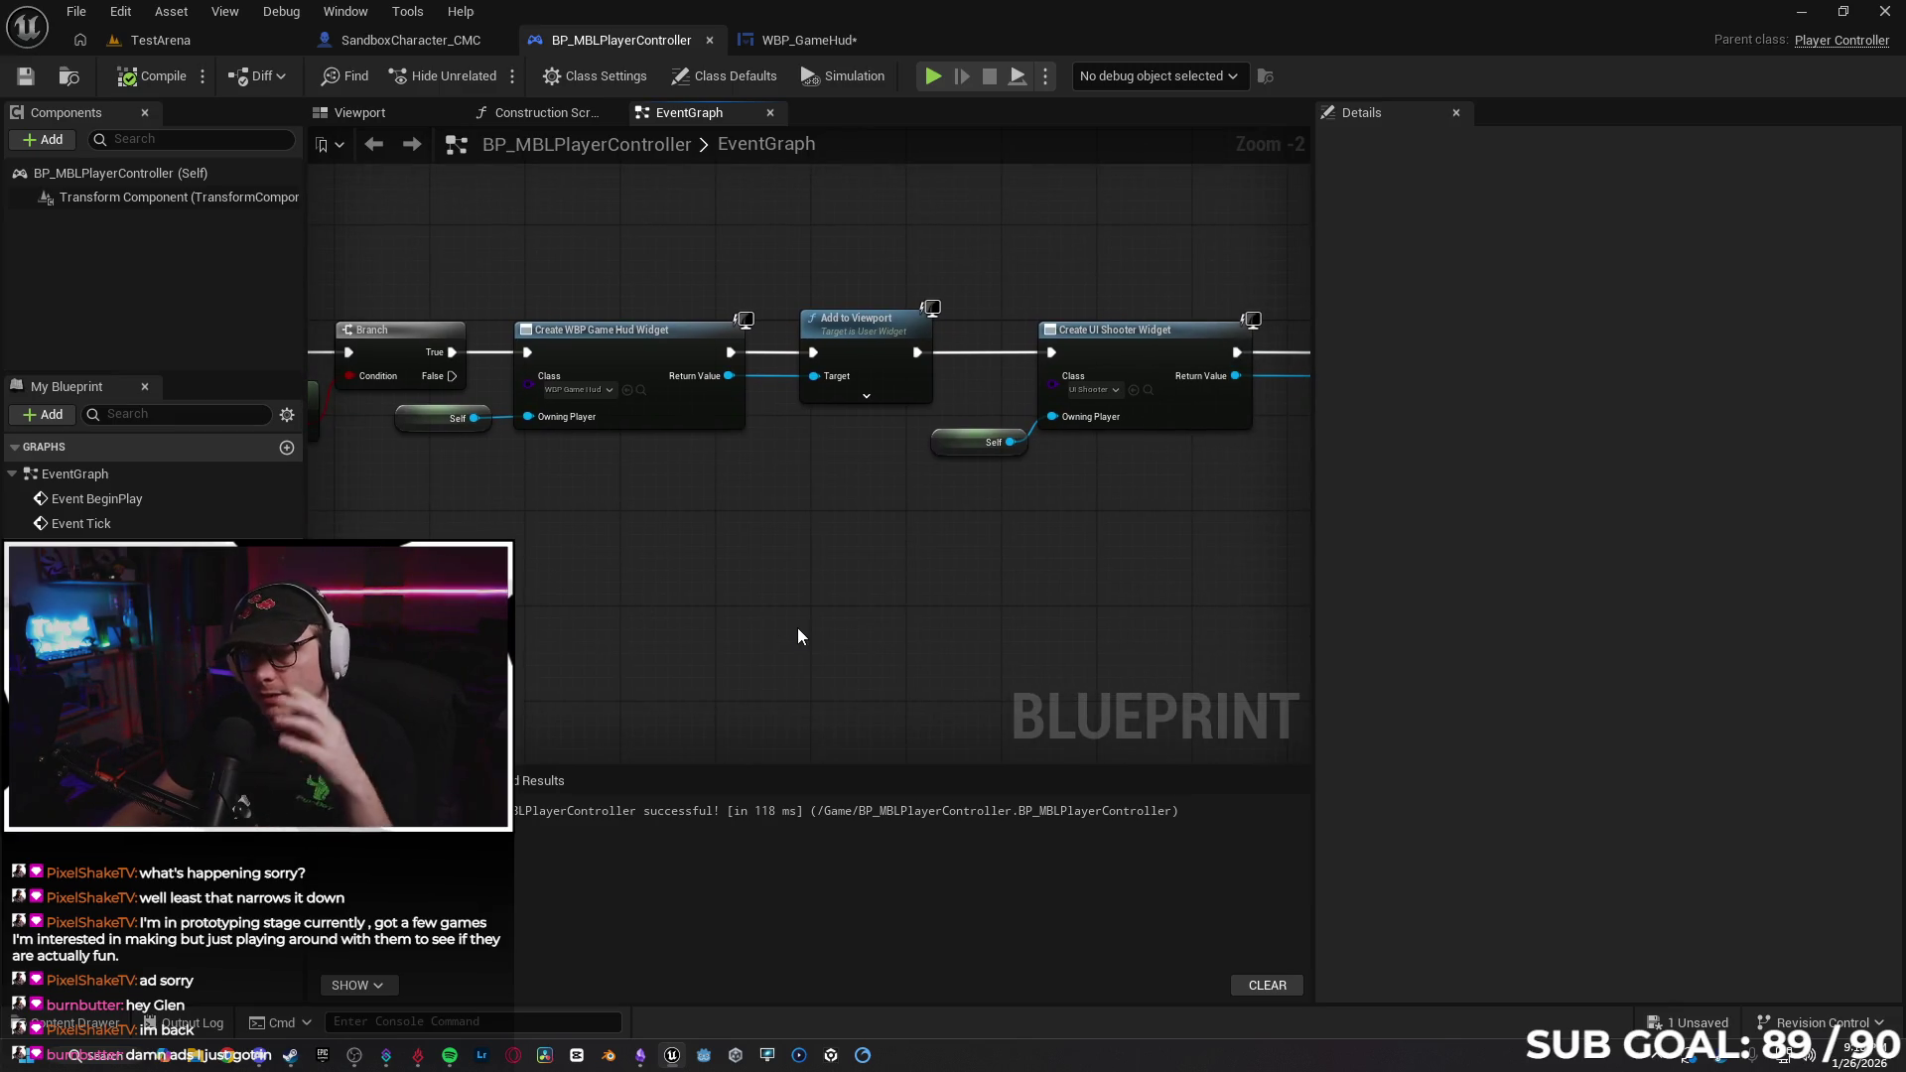
mouse_move(906, 587)
left_mouse_down()
mouse_move(961, 591)
mouse_move(843, 532)
mouse_move(899, 567)
mouse_move(1063, 588)
left_mouse_up()
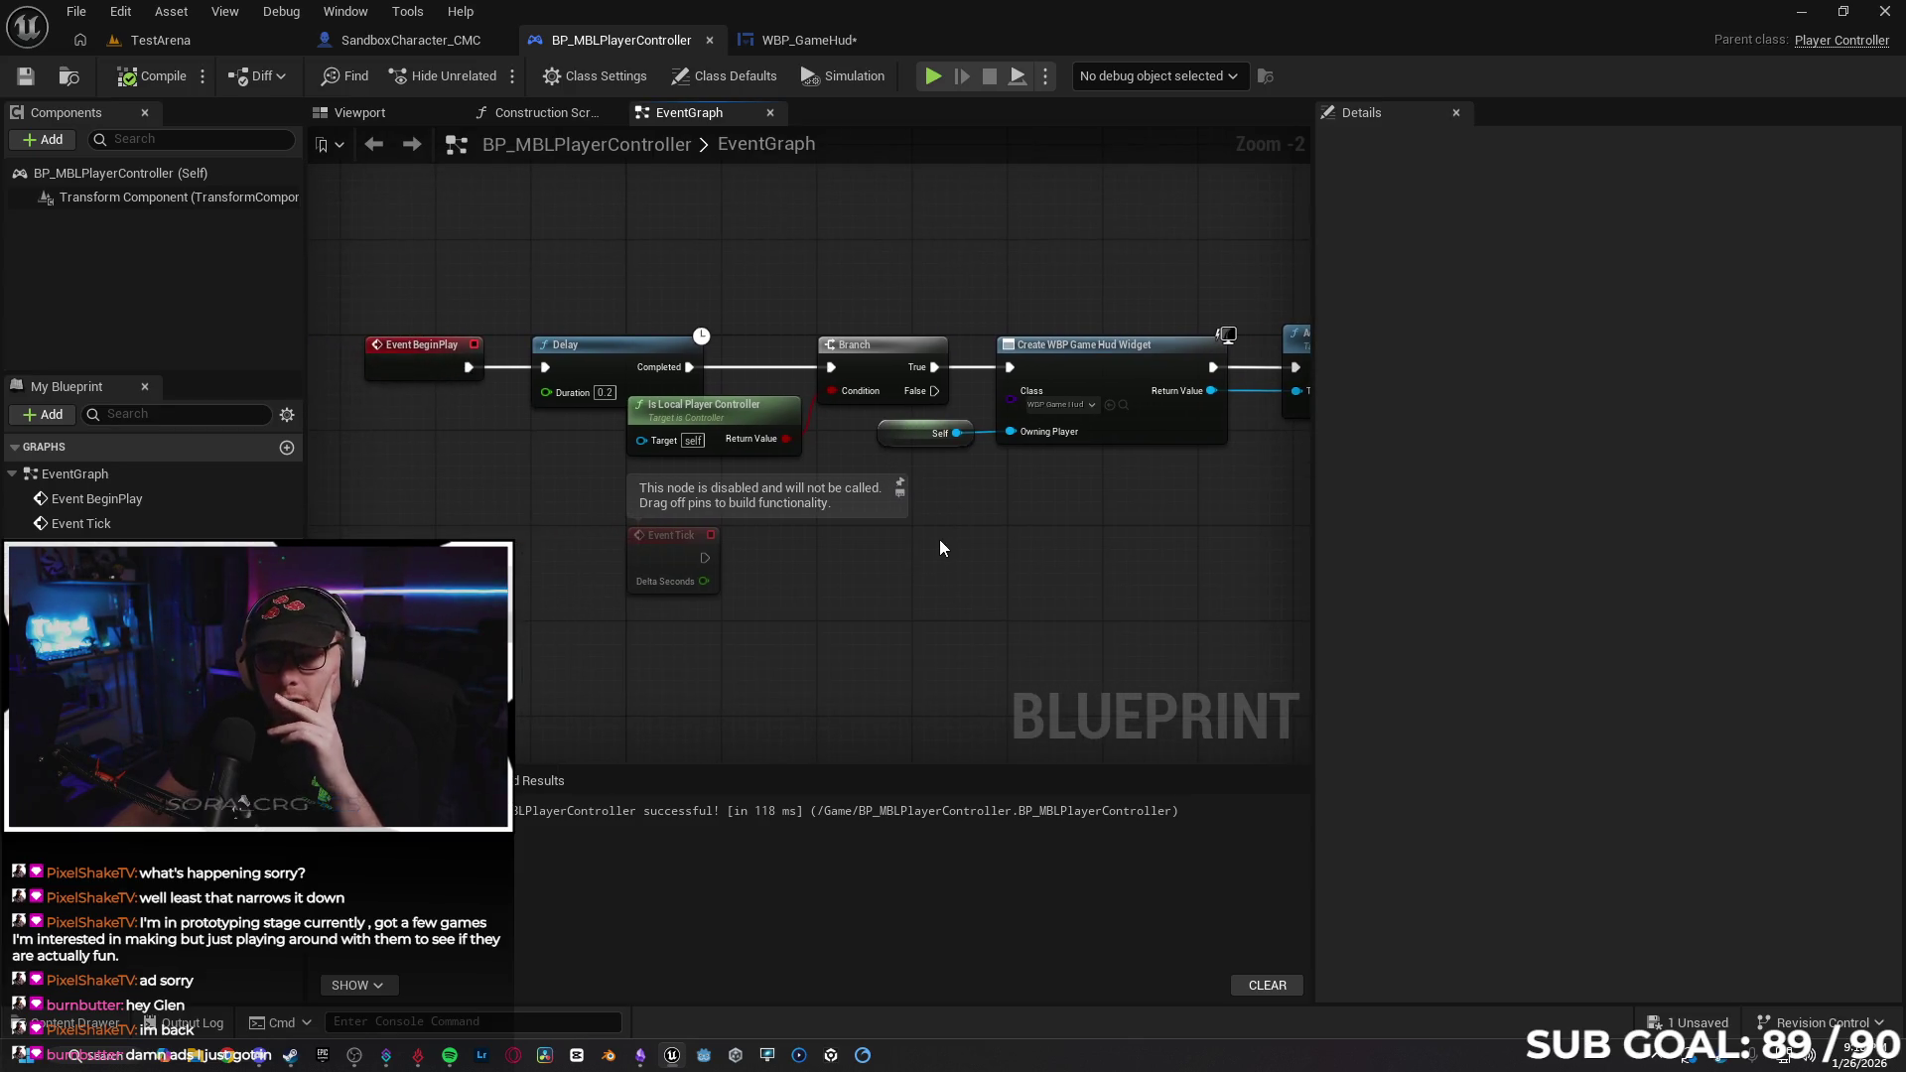
left_click_drag(760, 422, 661, 437)
Start a two-client test play and set the debug target to the Client 1 player controller.
left_click(980, 636)
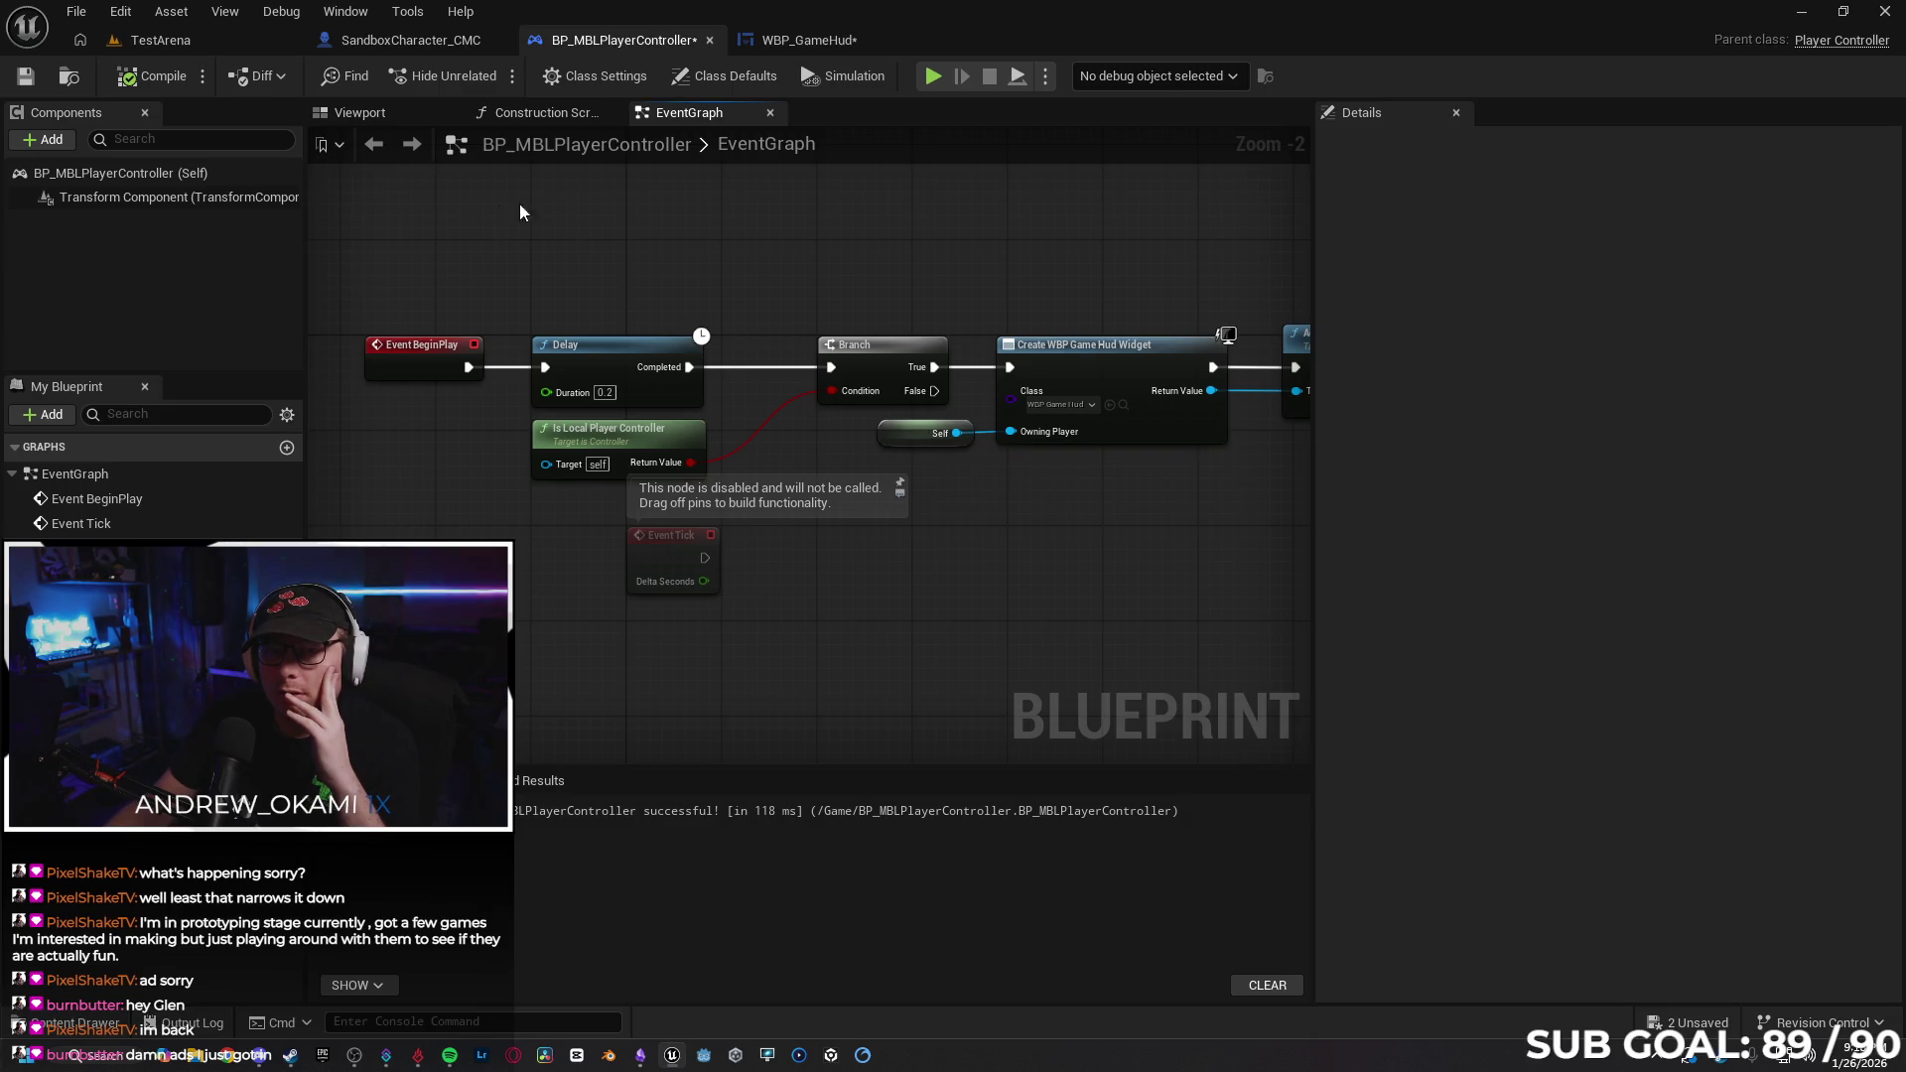
left_click(929, 77)
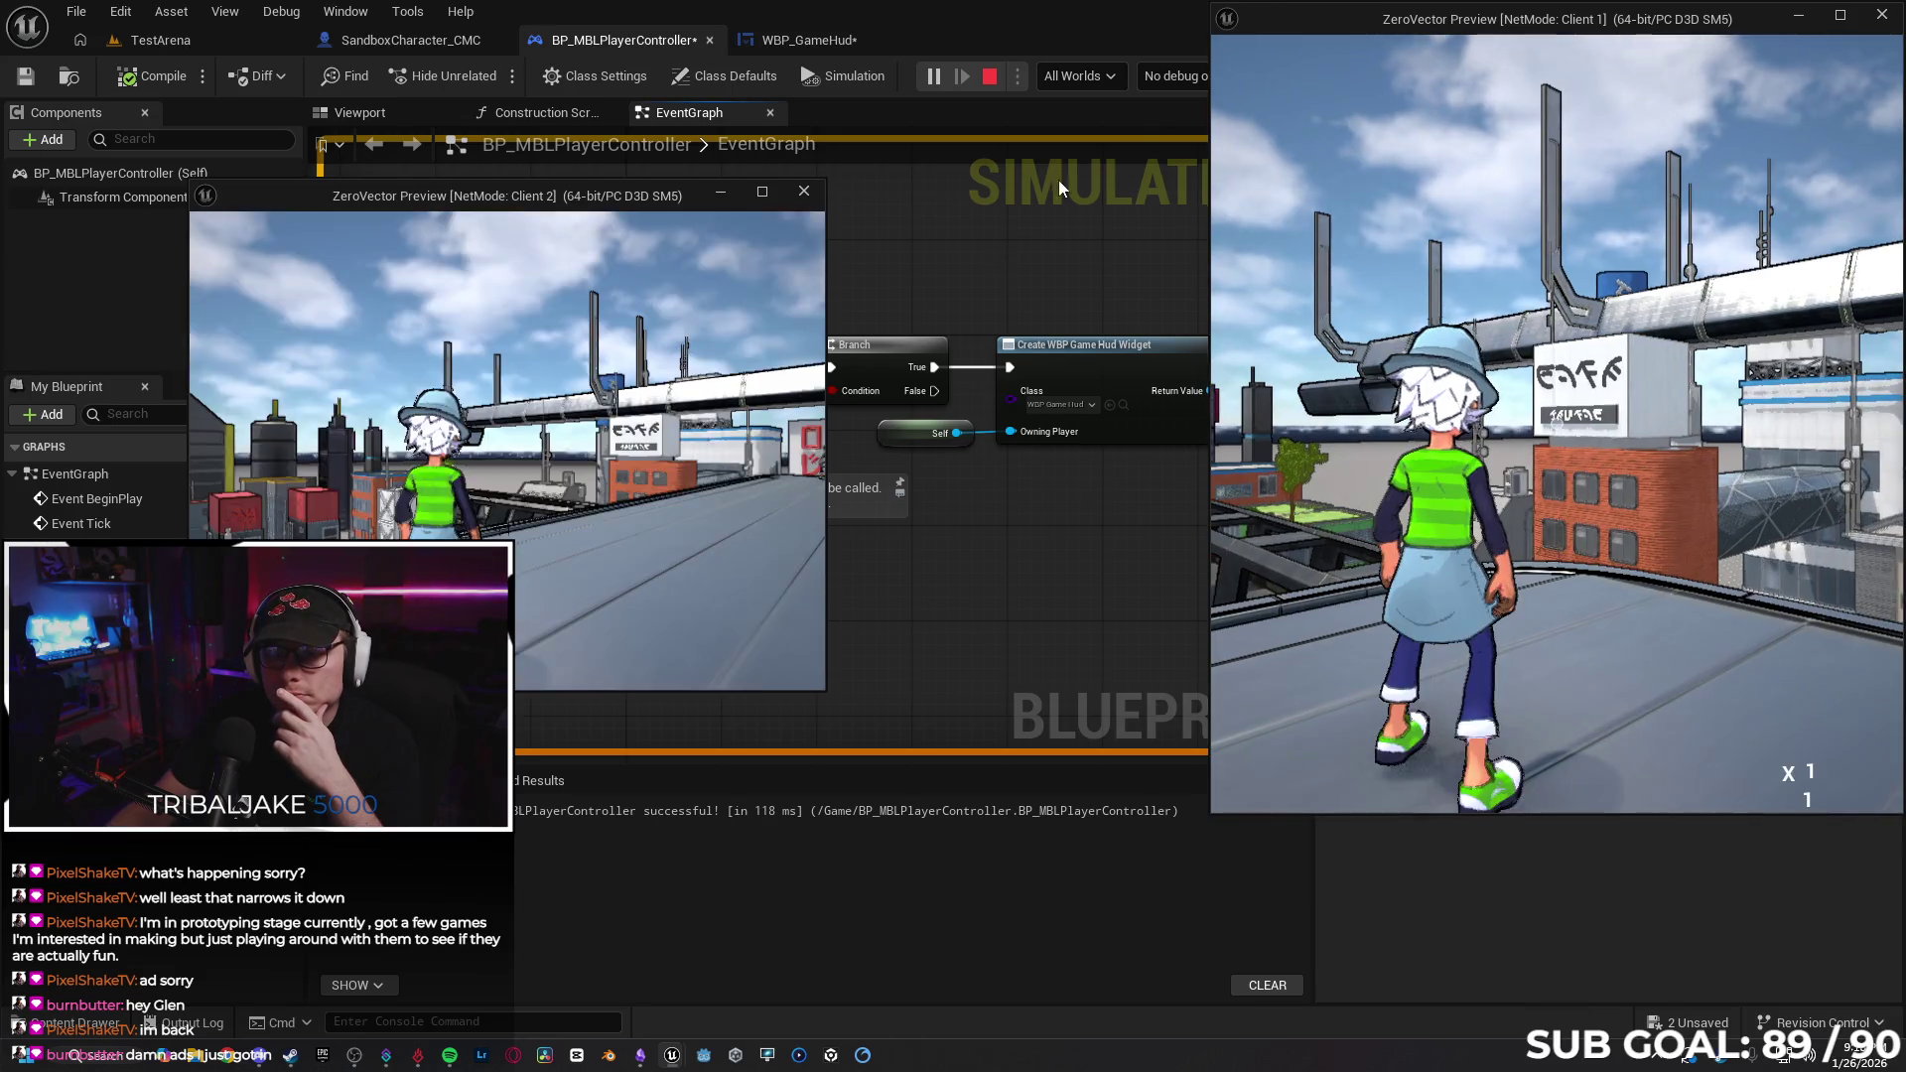
left_click(1159, 73)
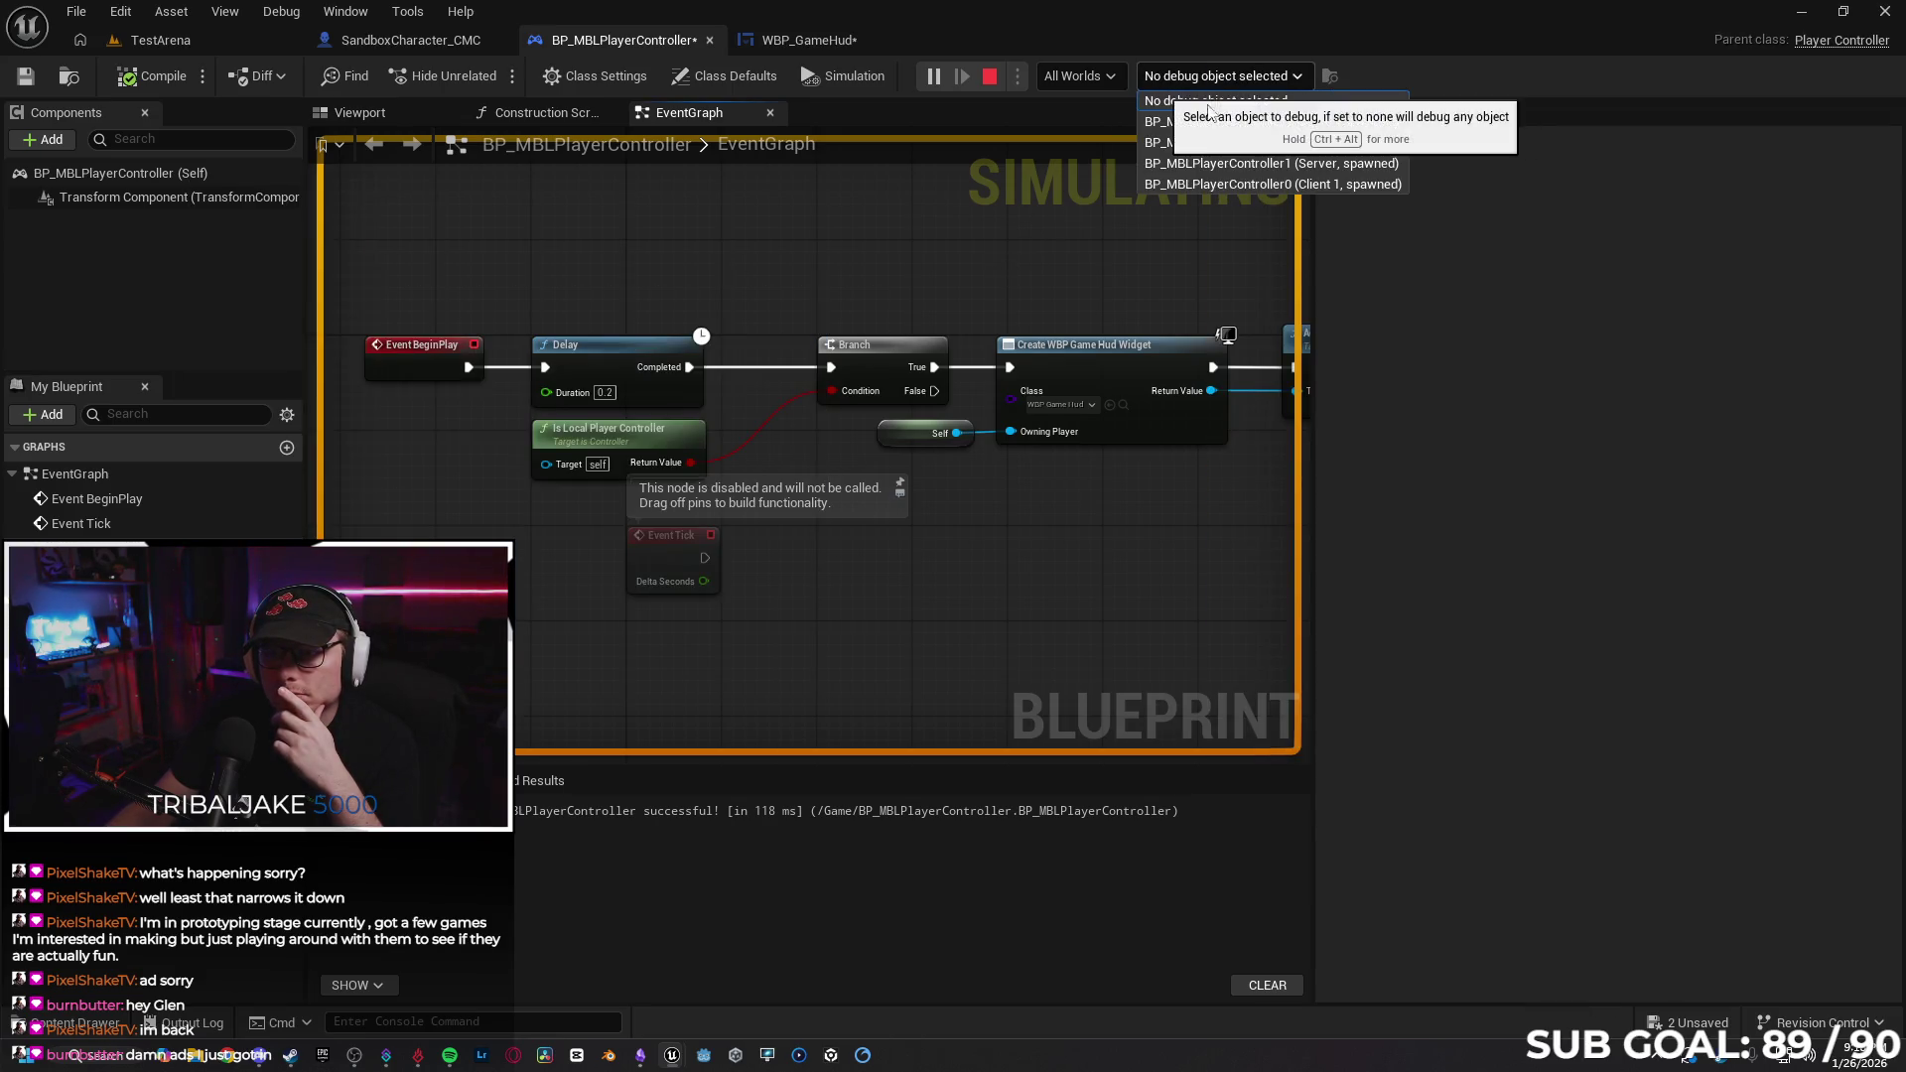
left_click(1236, 185)
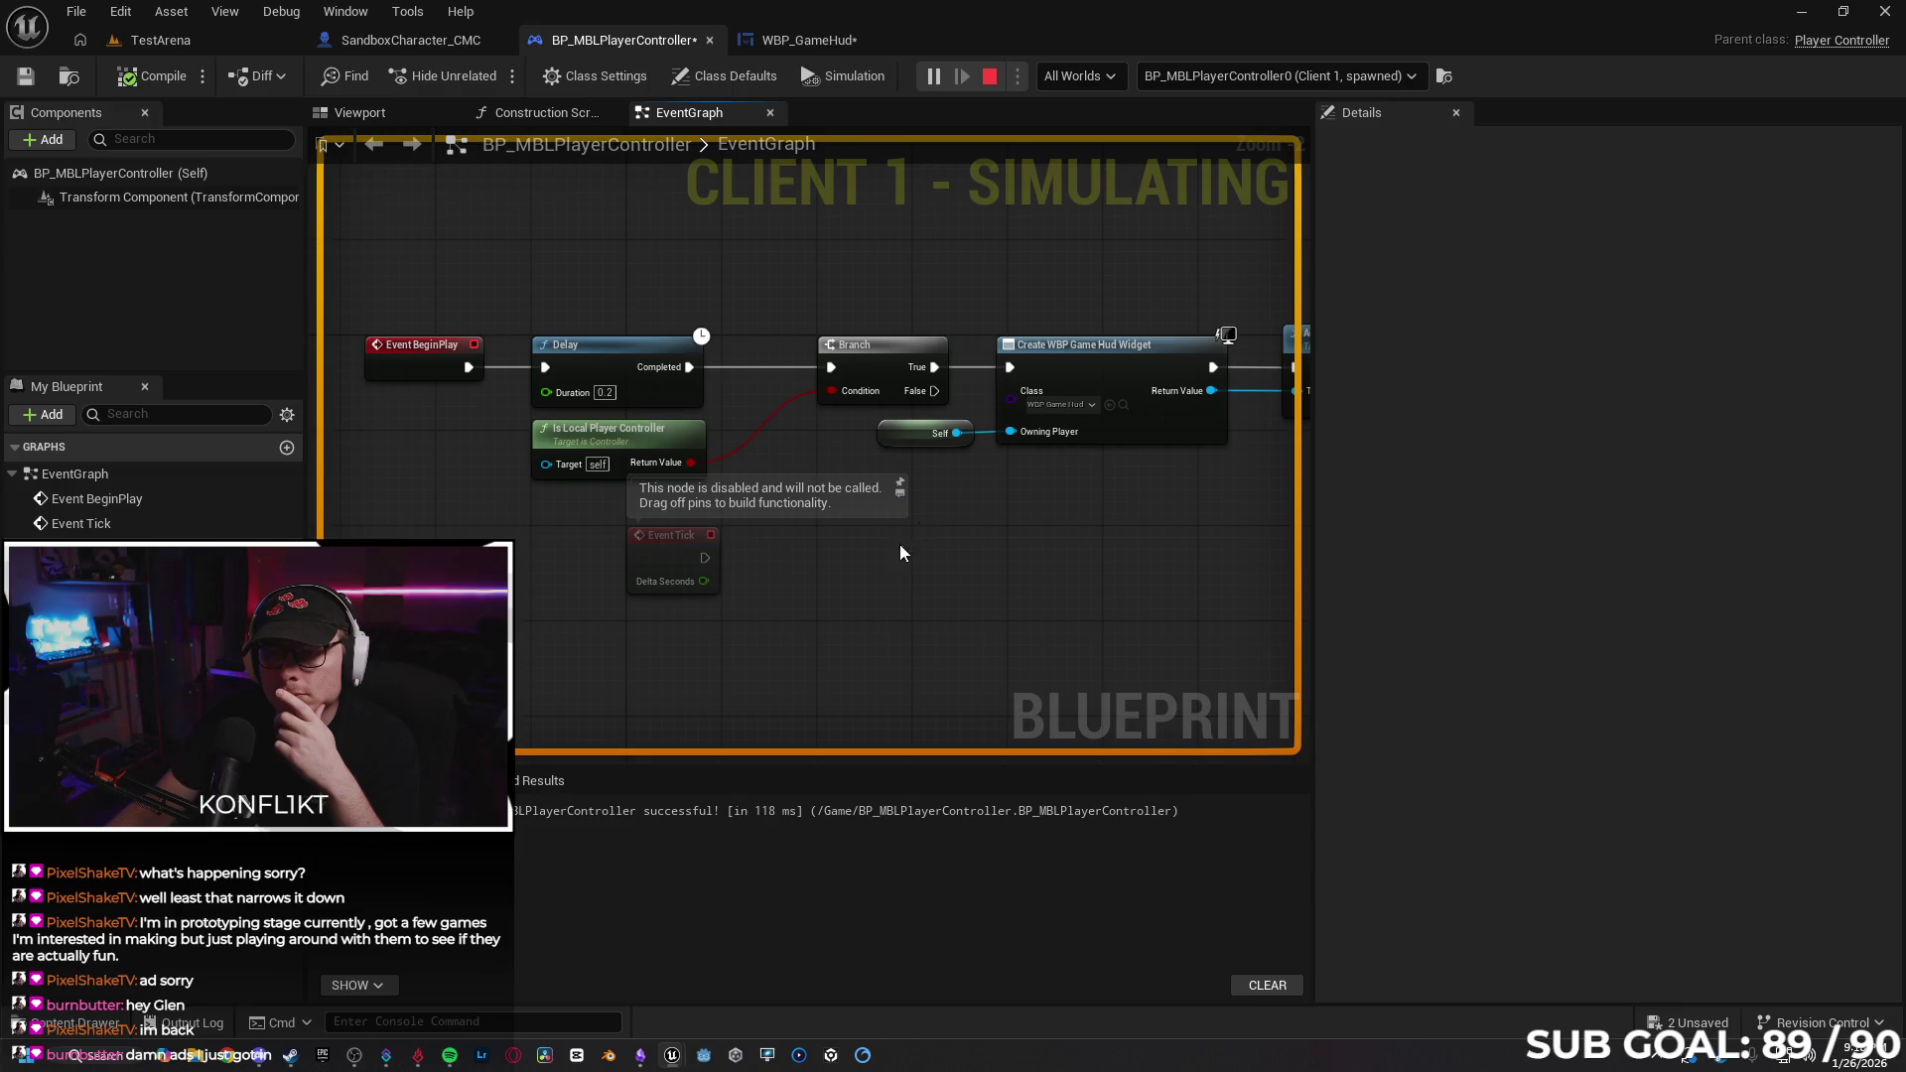
Cycle the debug target through the Server and Client controllers, ending back on Client 1.
left_click(1206, 75)
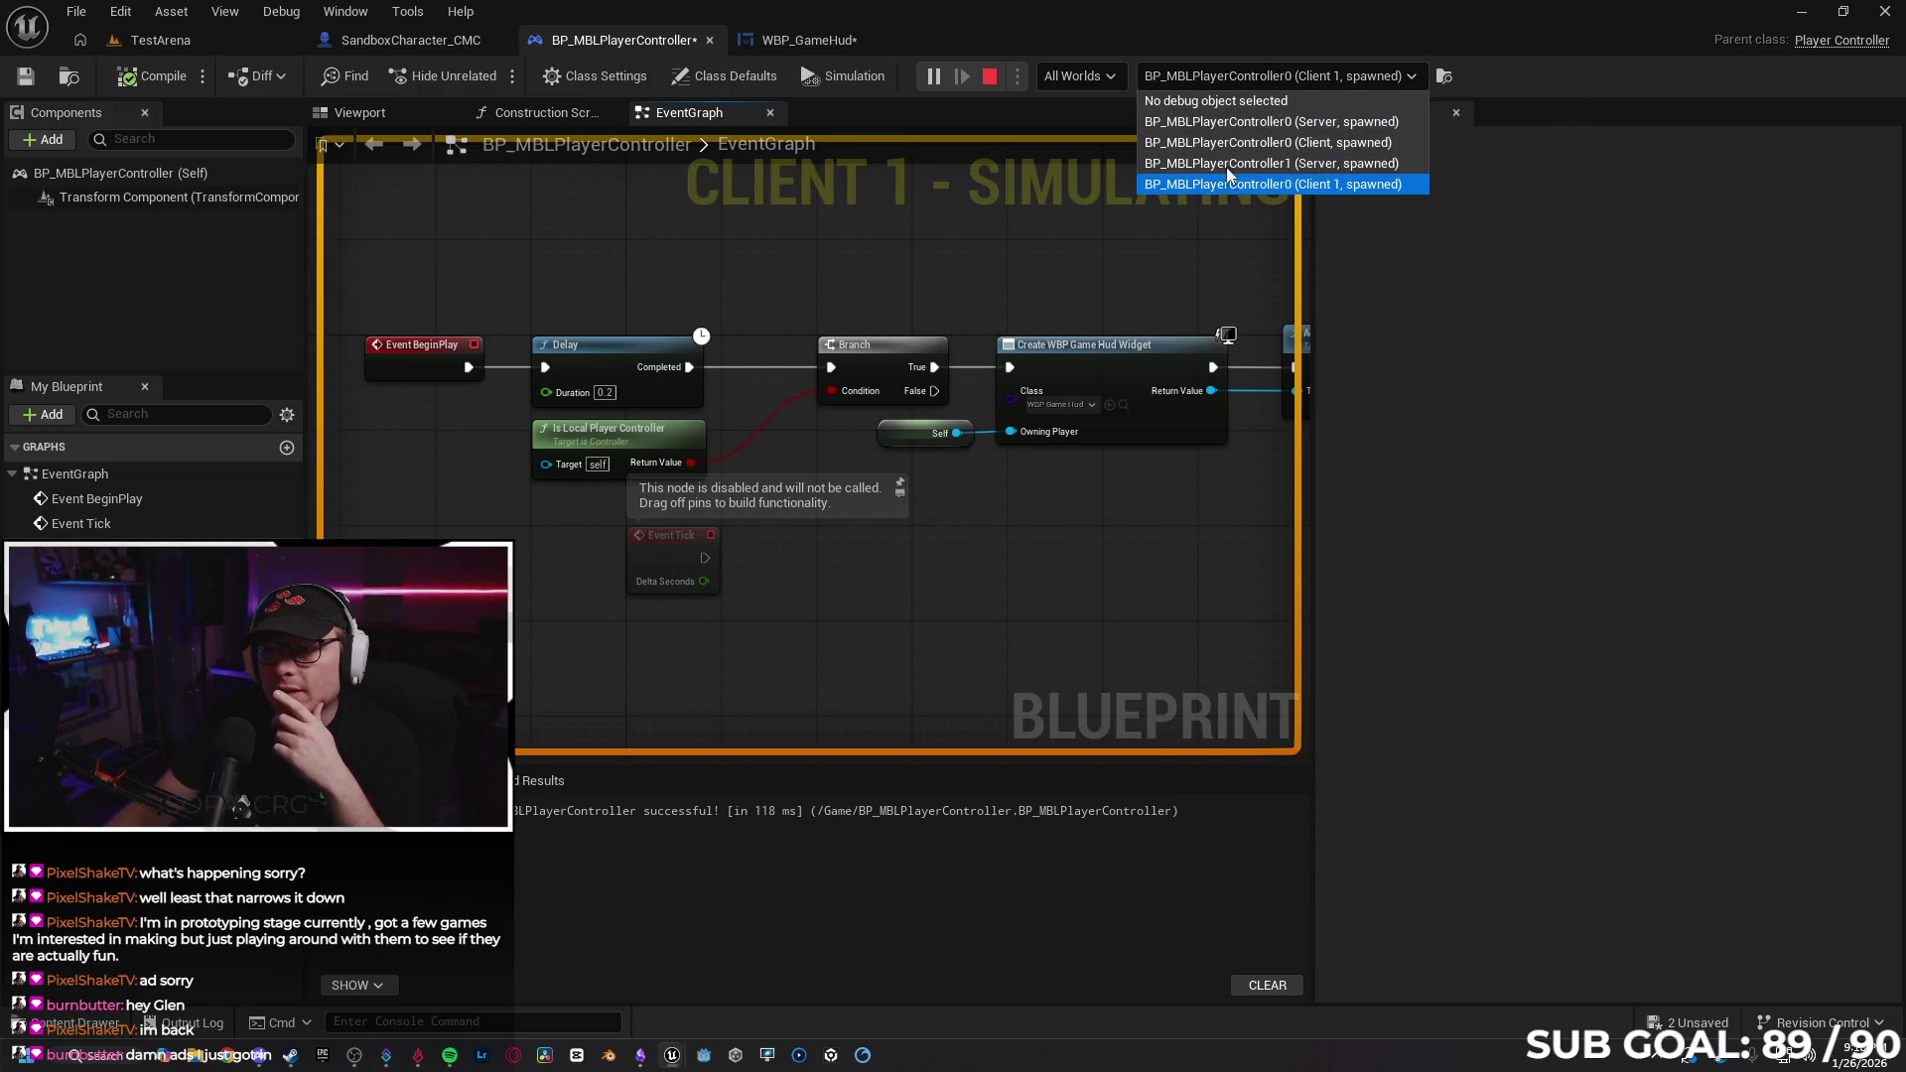
left_click(1223, 161)
left_click(1236, 76)
left_click(1248, 139)
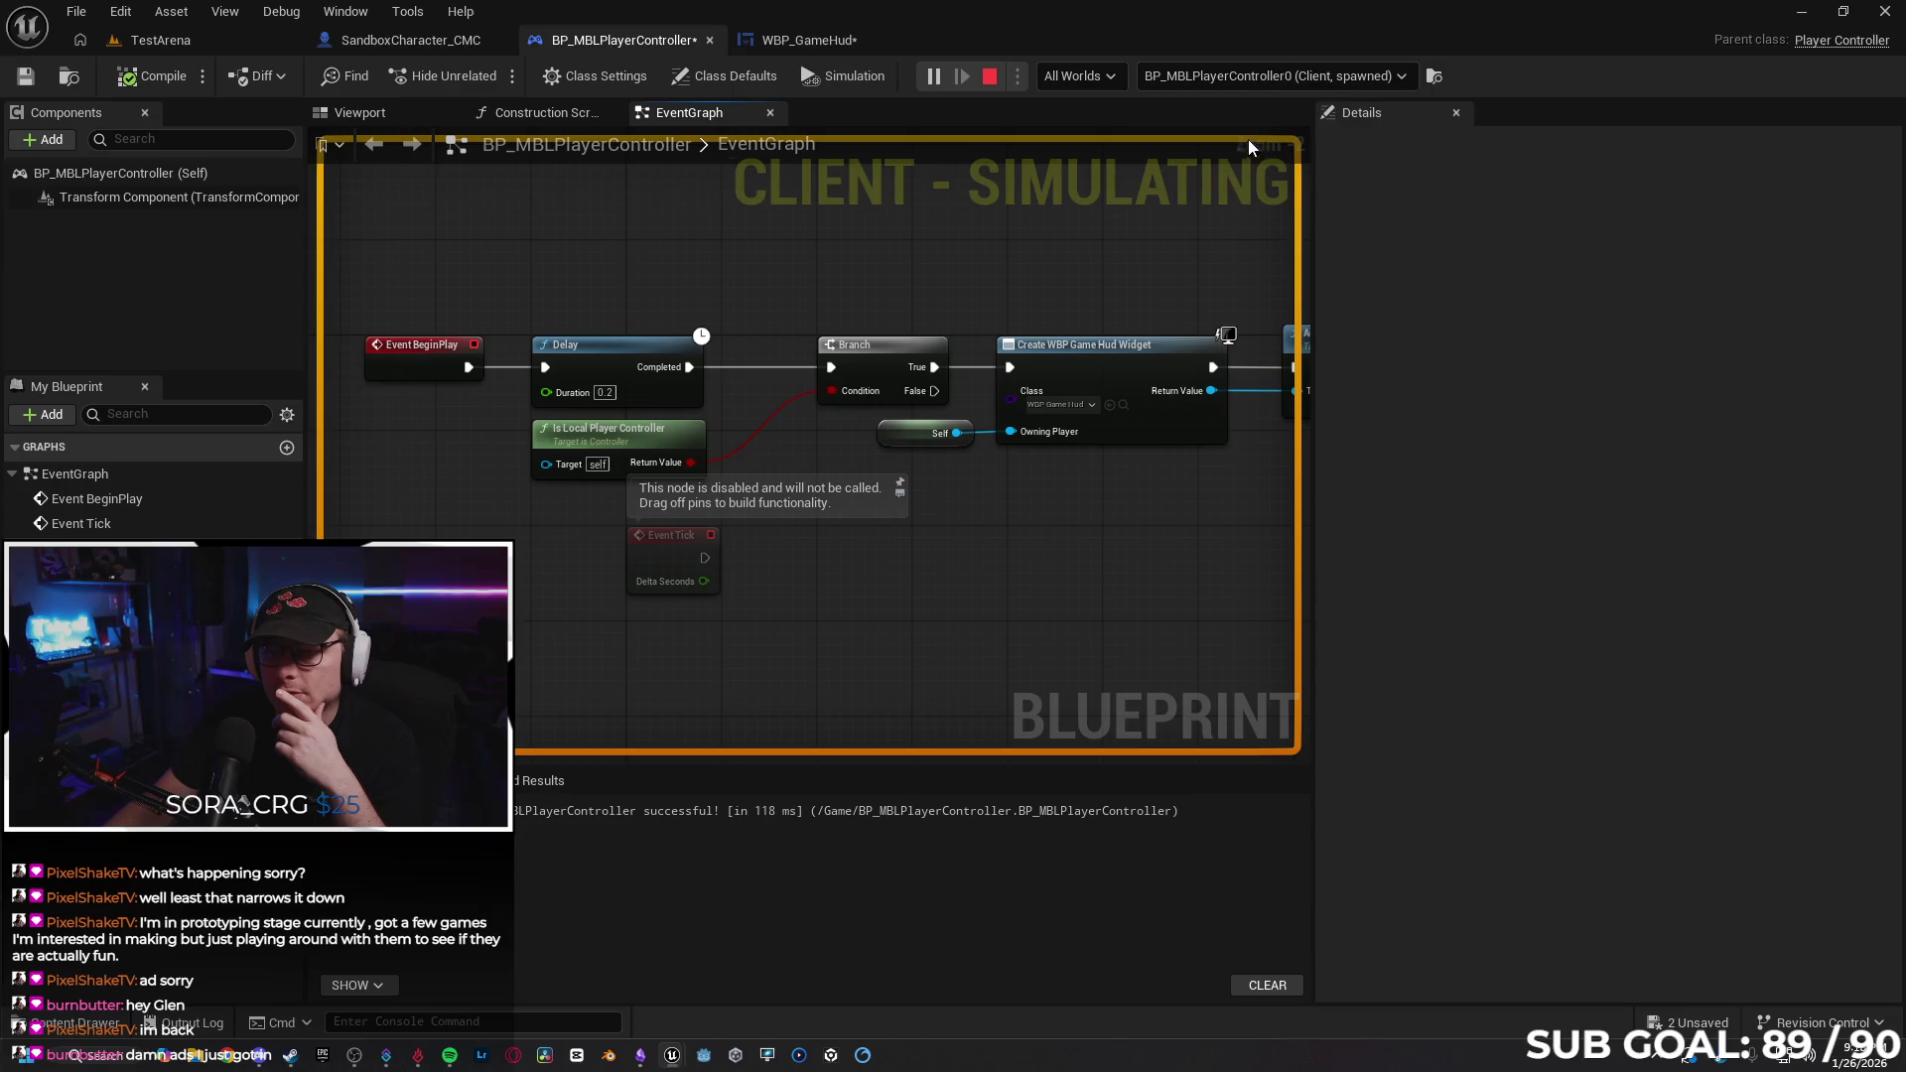
left_click(1237, 78)
left_click(1245, 182)
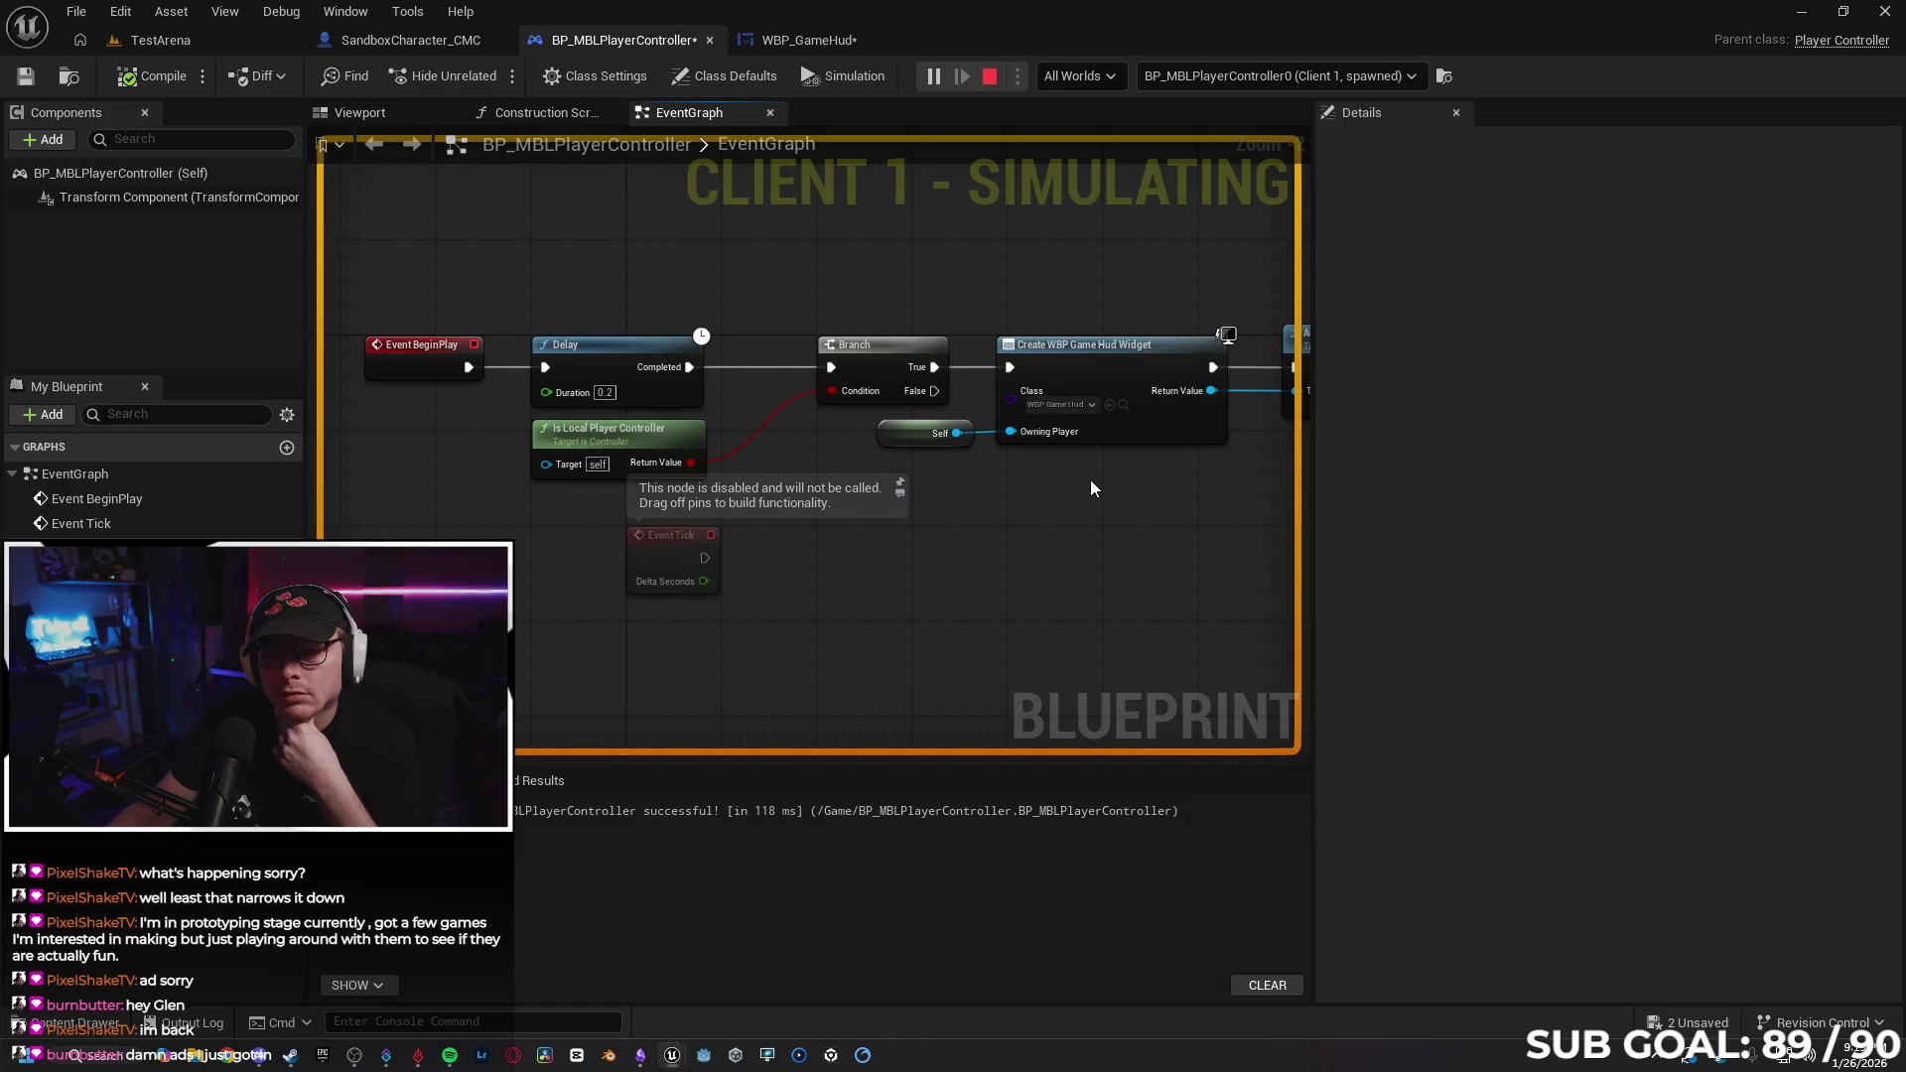
Move the Client 2 character, shift its window right, and end the test play.
mouse_move(662, 1060)
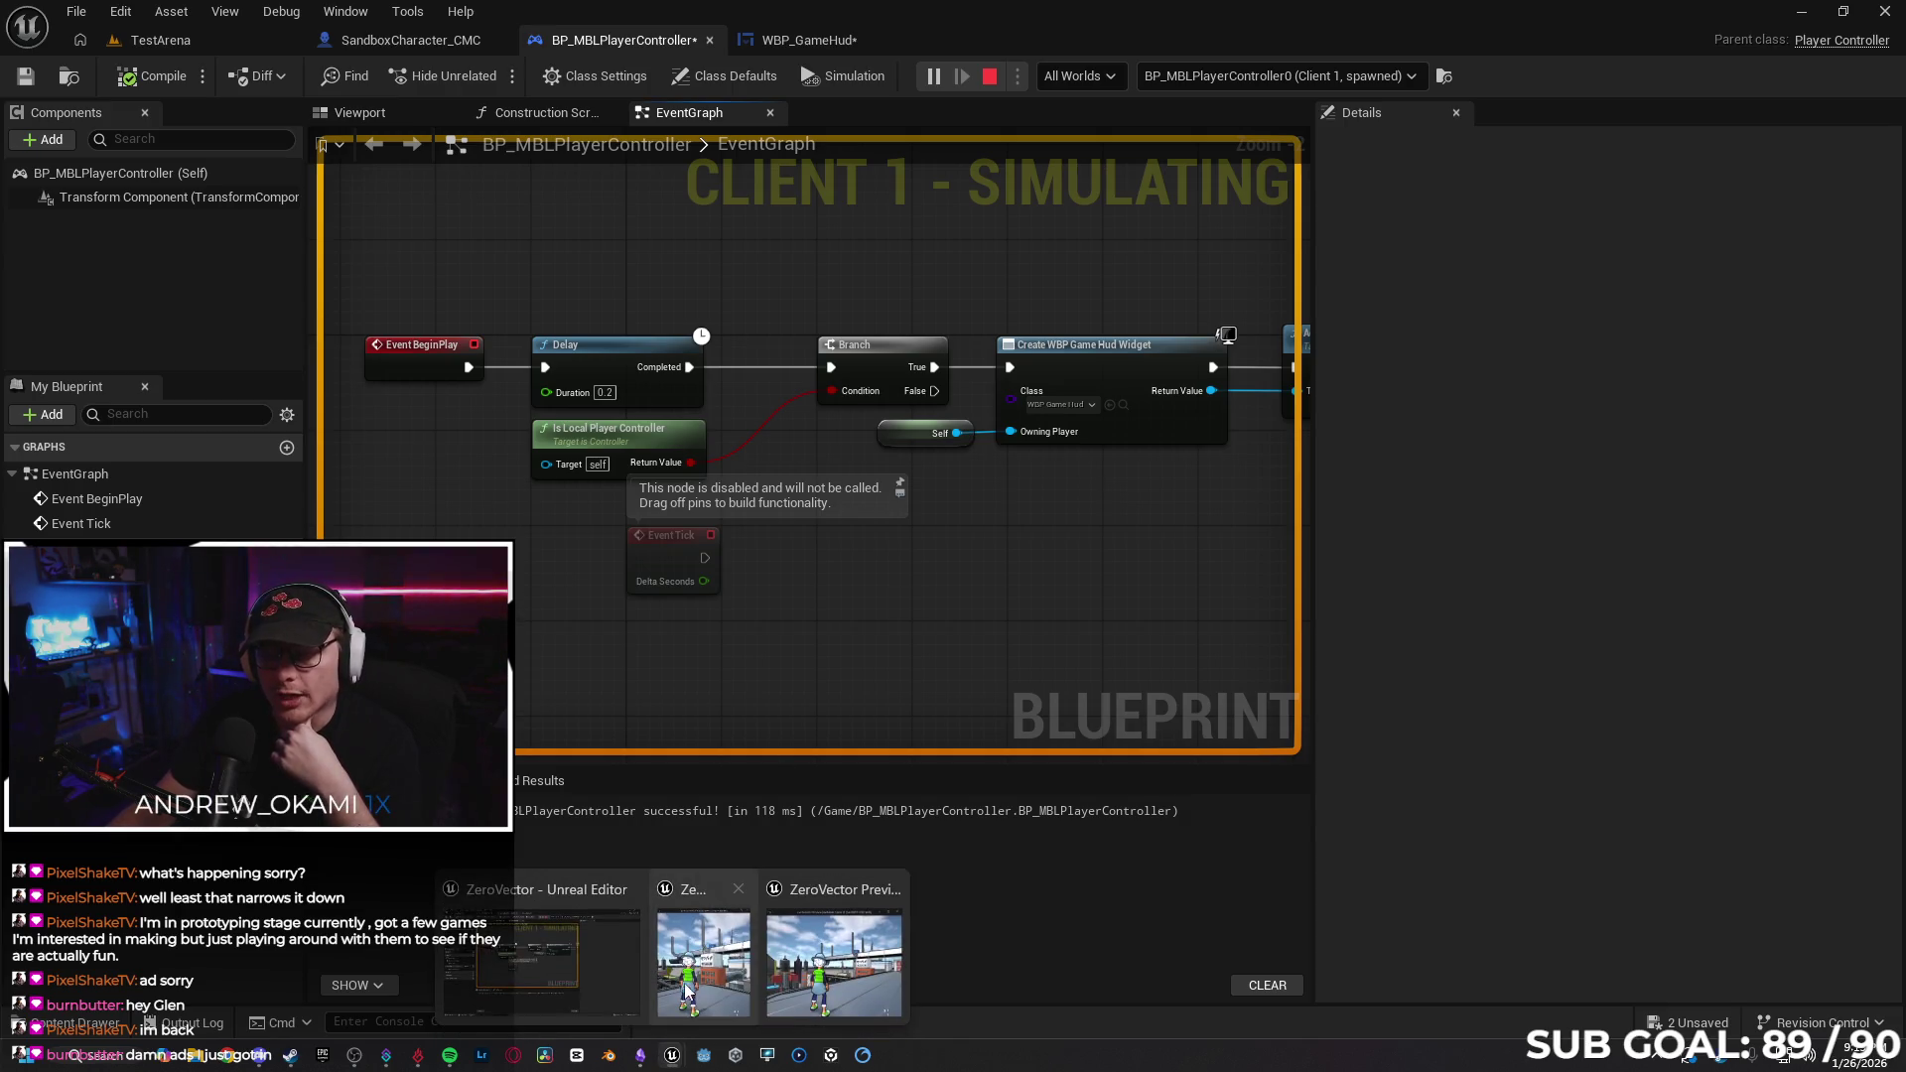
left_click(758, 968)
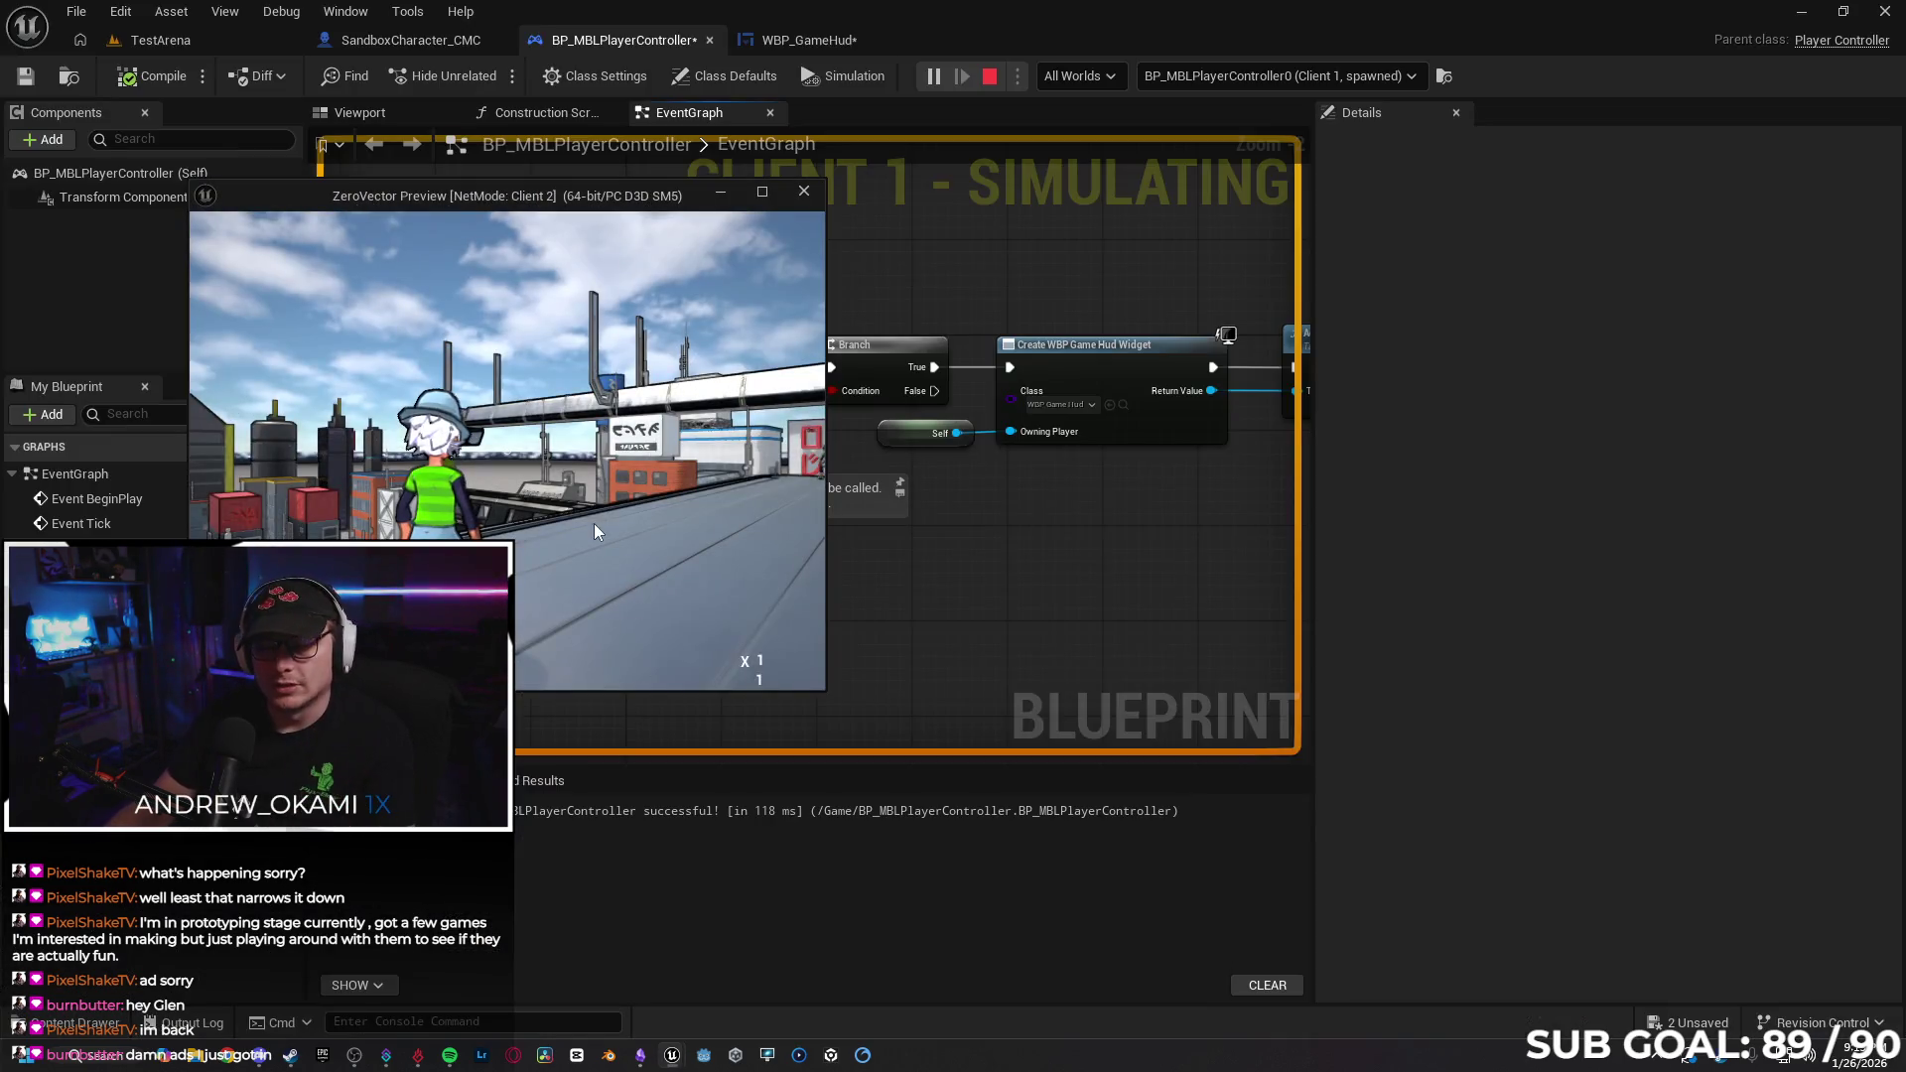
left_click(593, 522)
key("w")
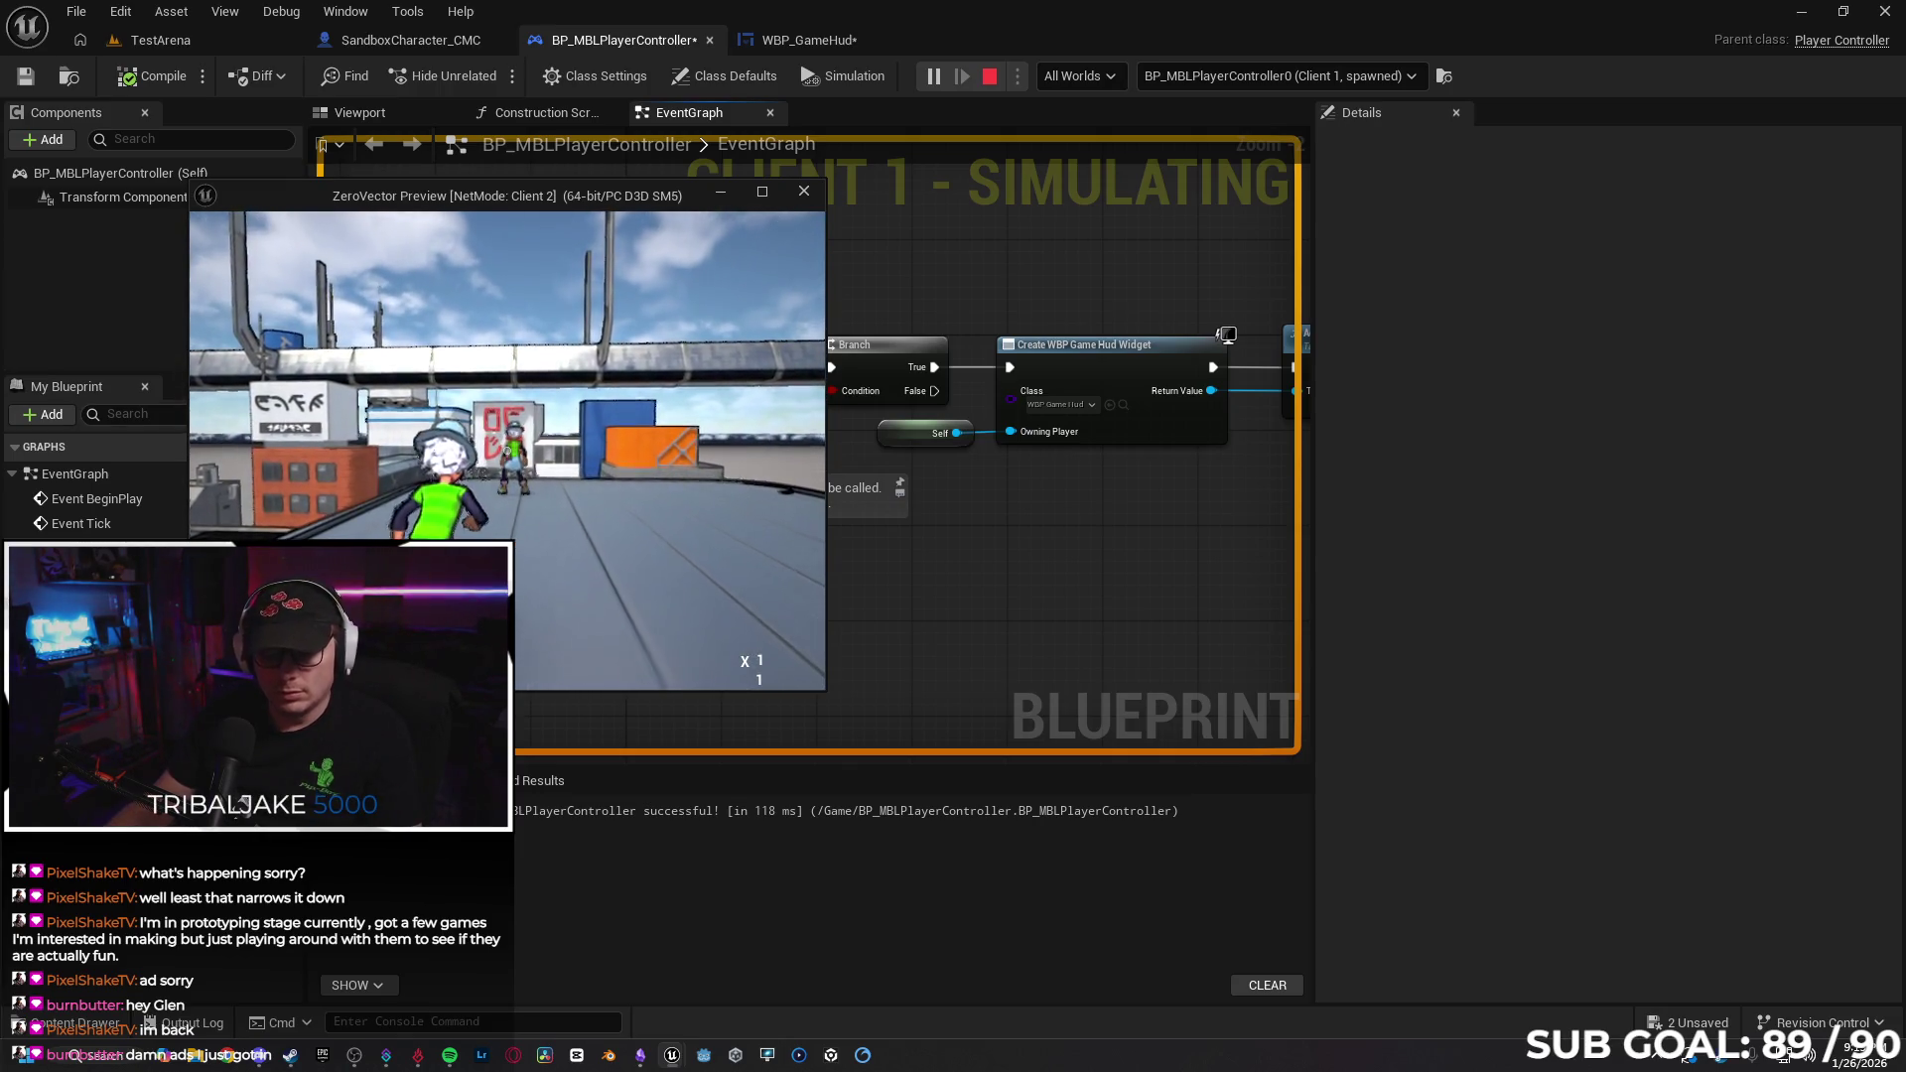
key("super")
key("Escape")
left_click_drag(644, 204, 1287, 443)
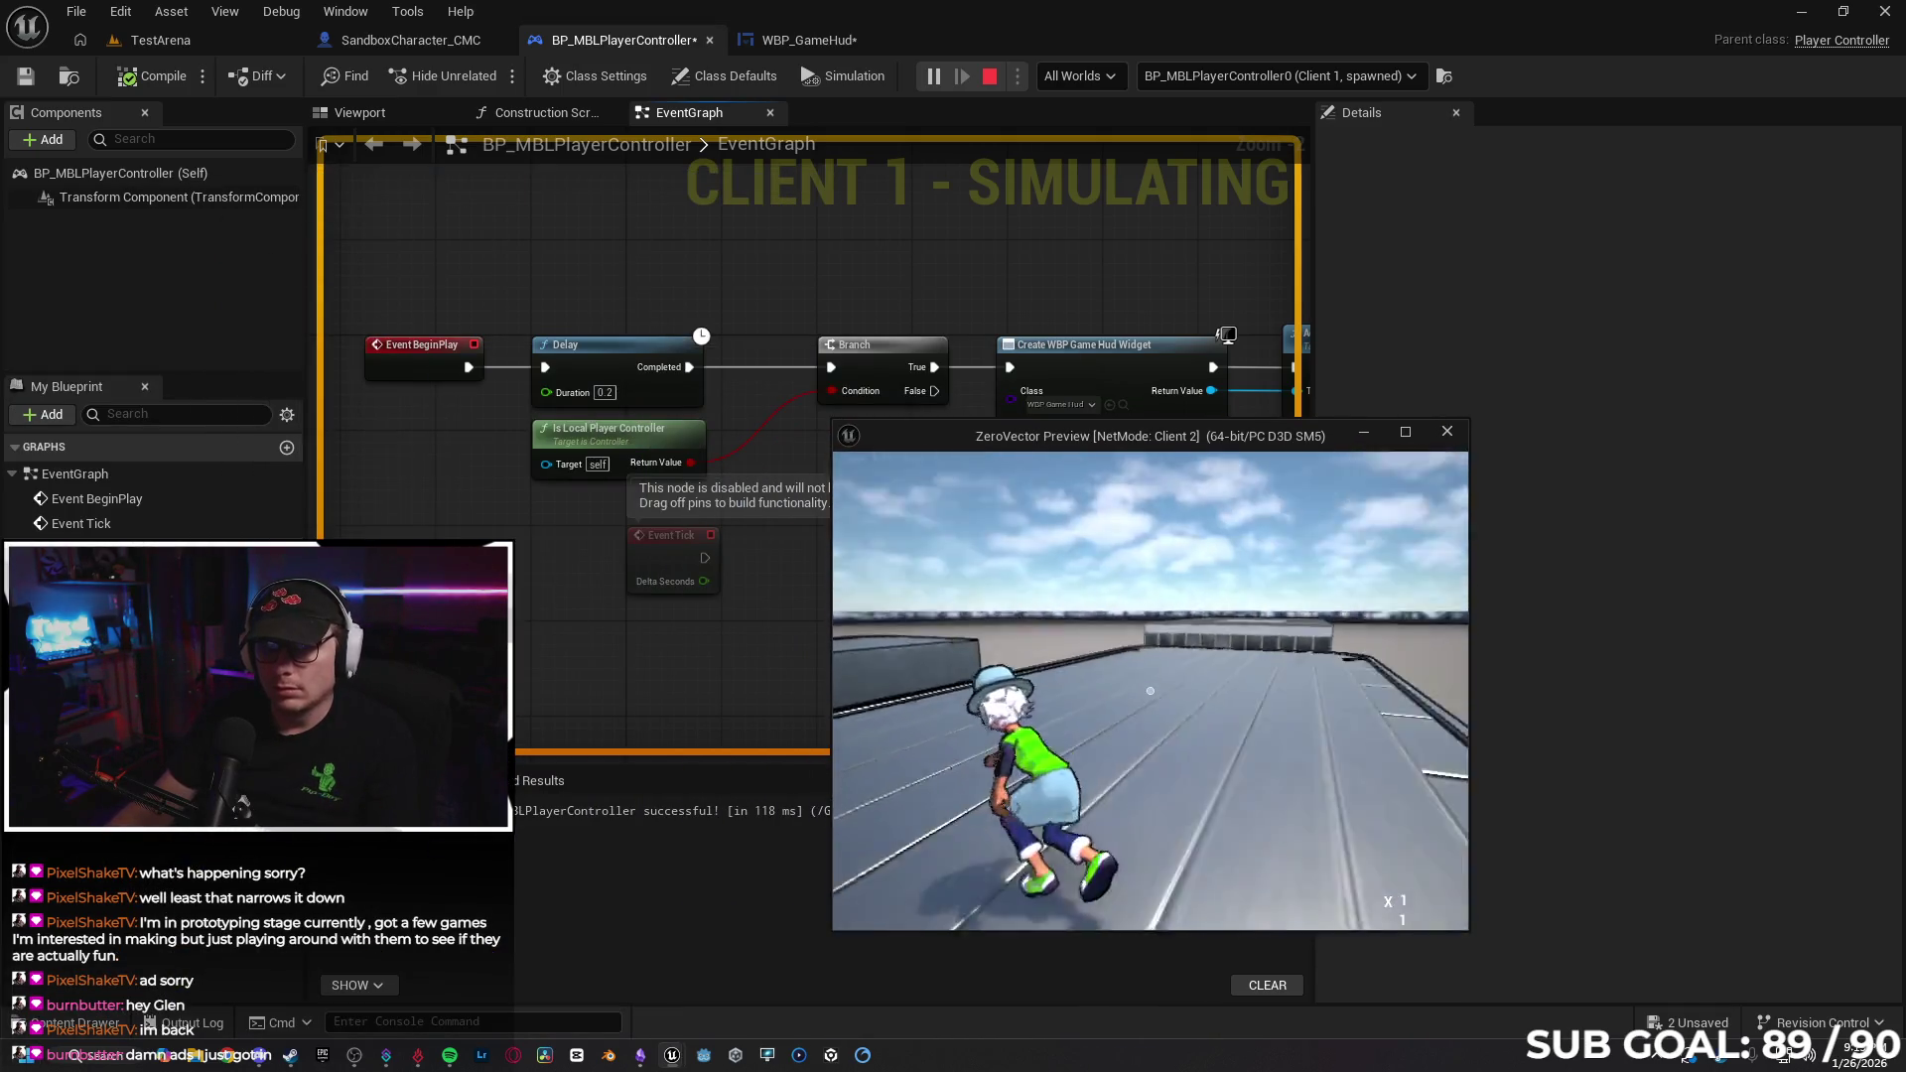
key("Escape")
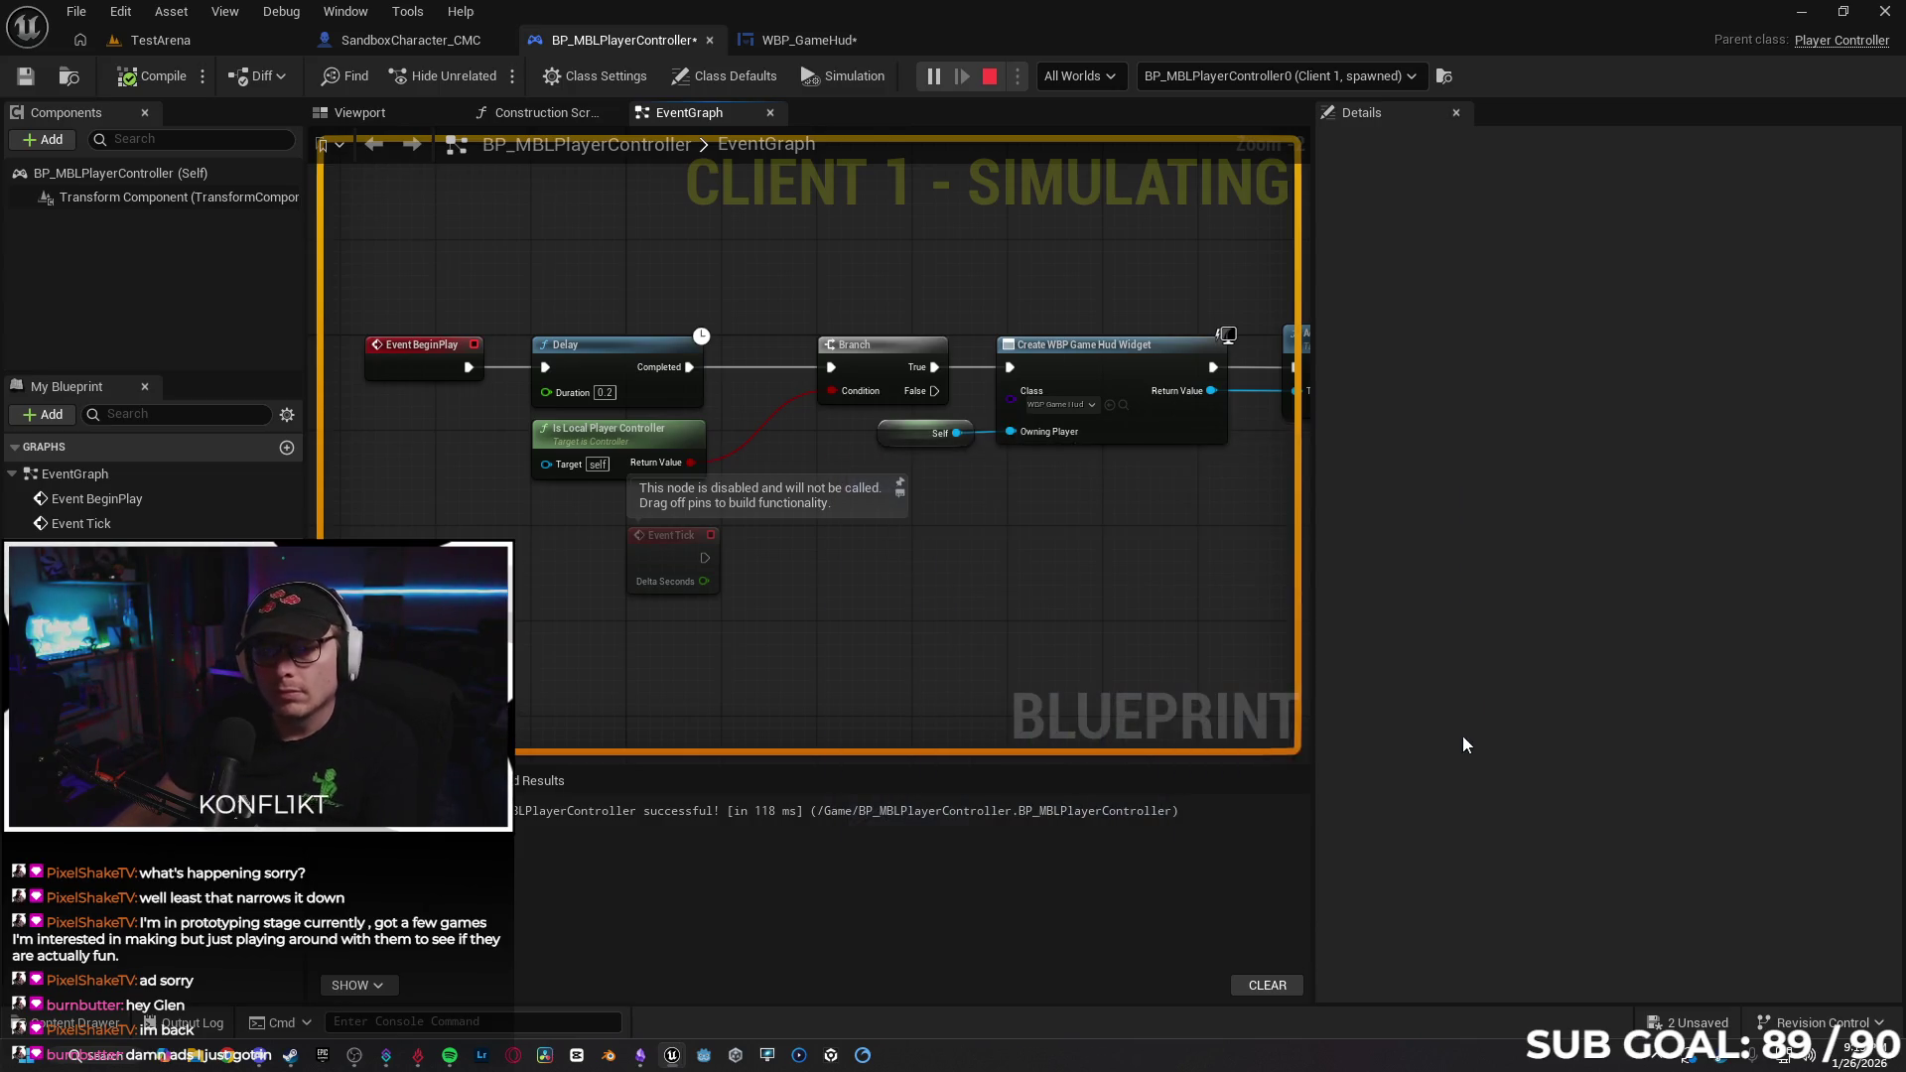
right_click(1063, 357)
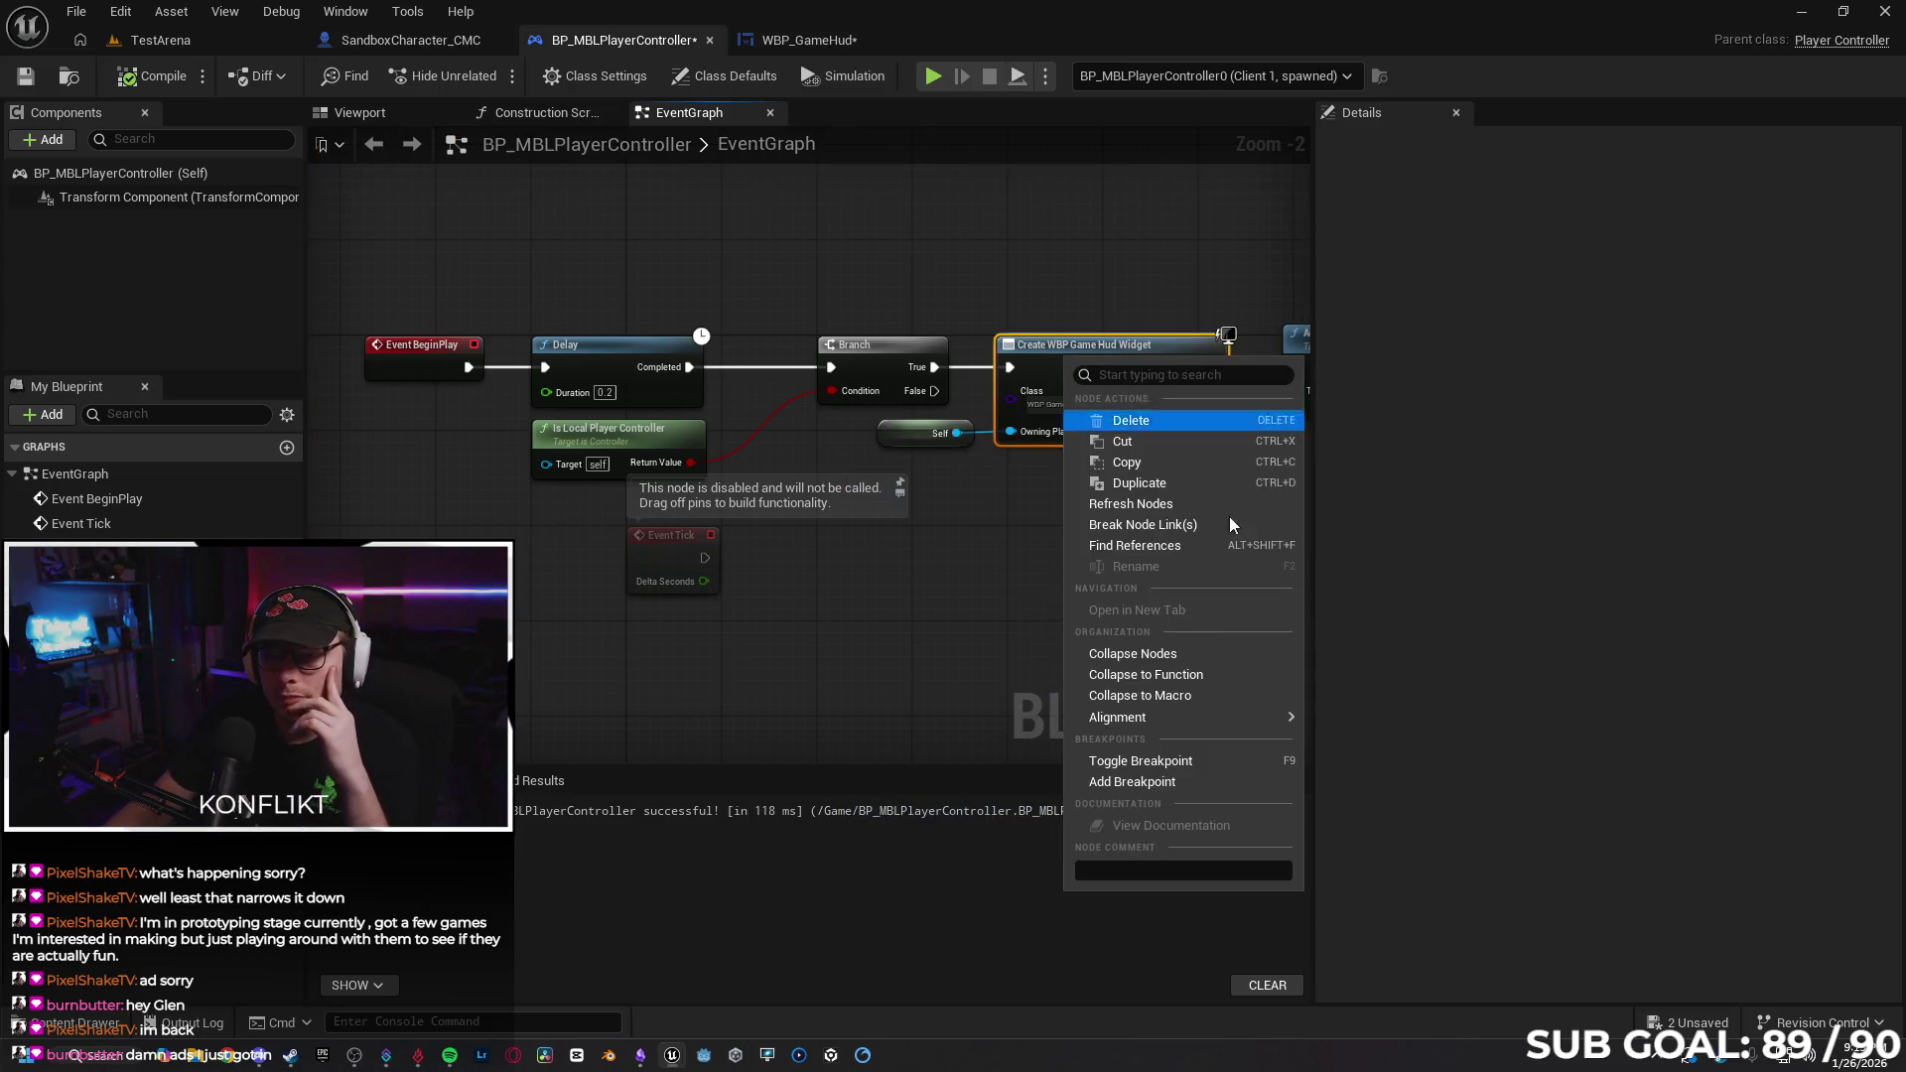
Put a breakpoint on the Create WBP Game Hud Widget node.
left_click(1180, 526)
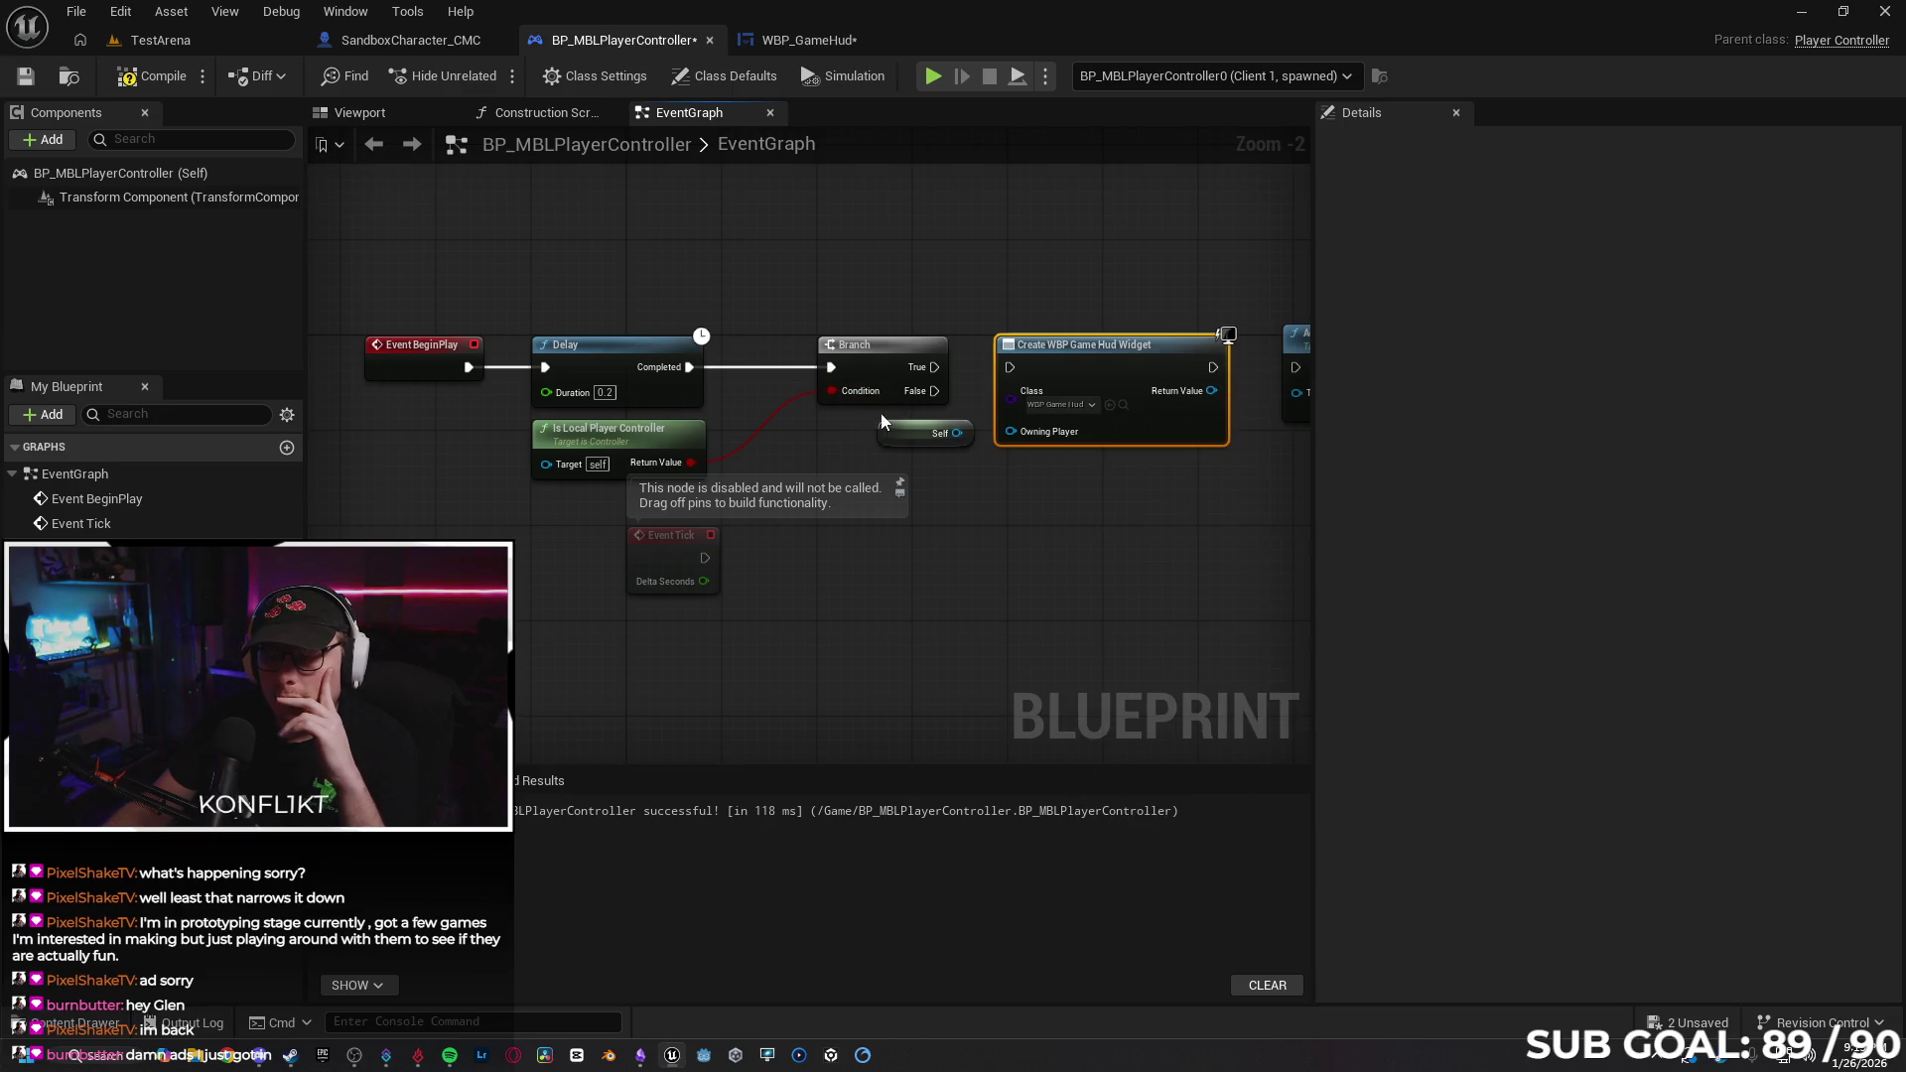
key("ctrl+z")
right_click(1074, 339)
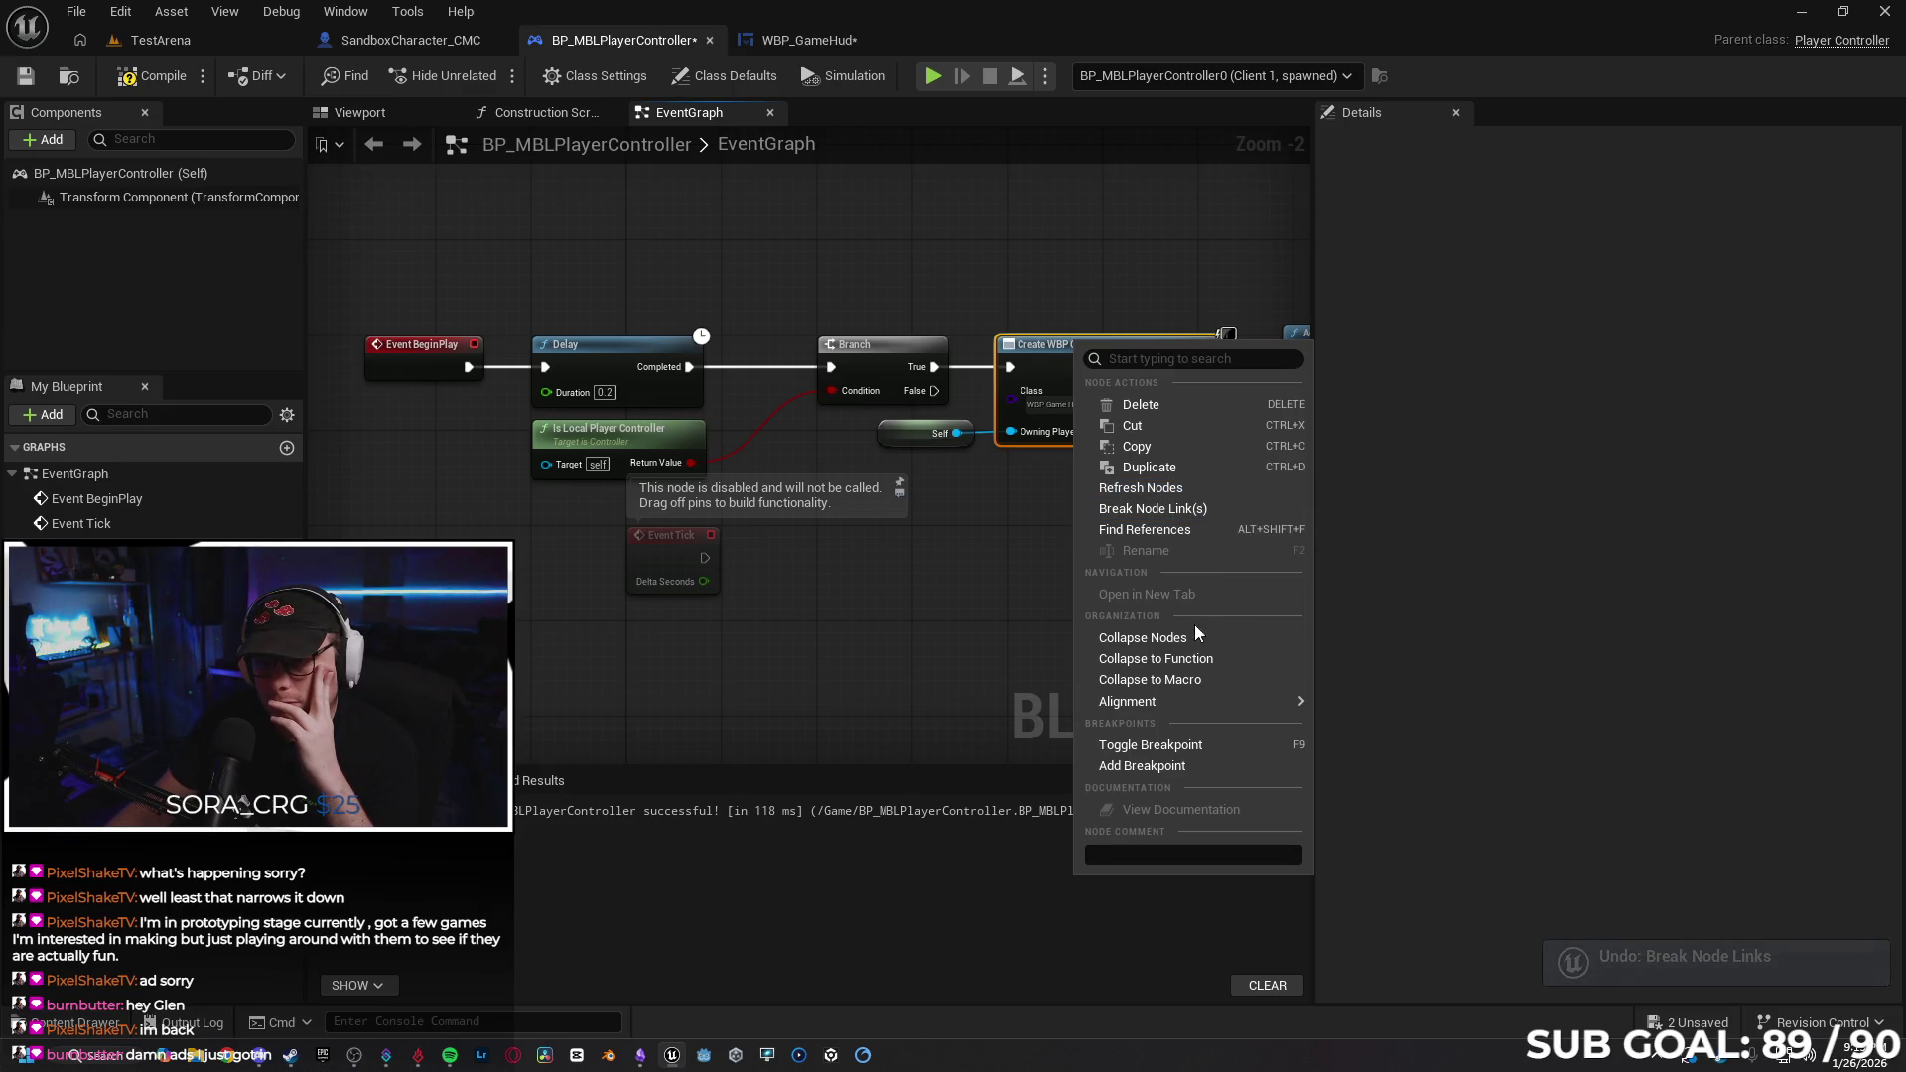
left_click(1209, 747)
Test play debugging the Client player controller, then save the blueprint and stop play.
left_click(933, 75)
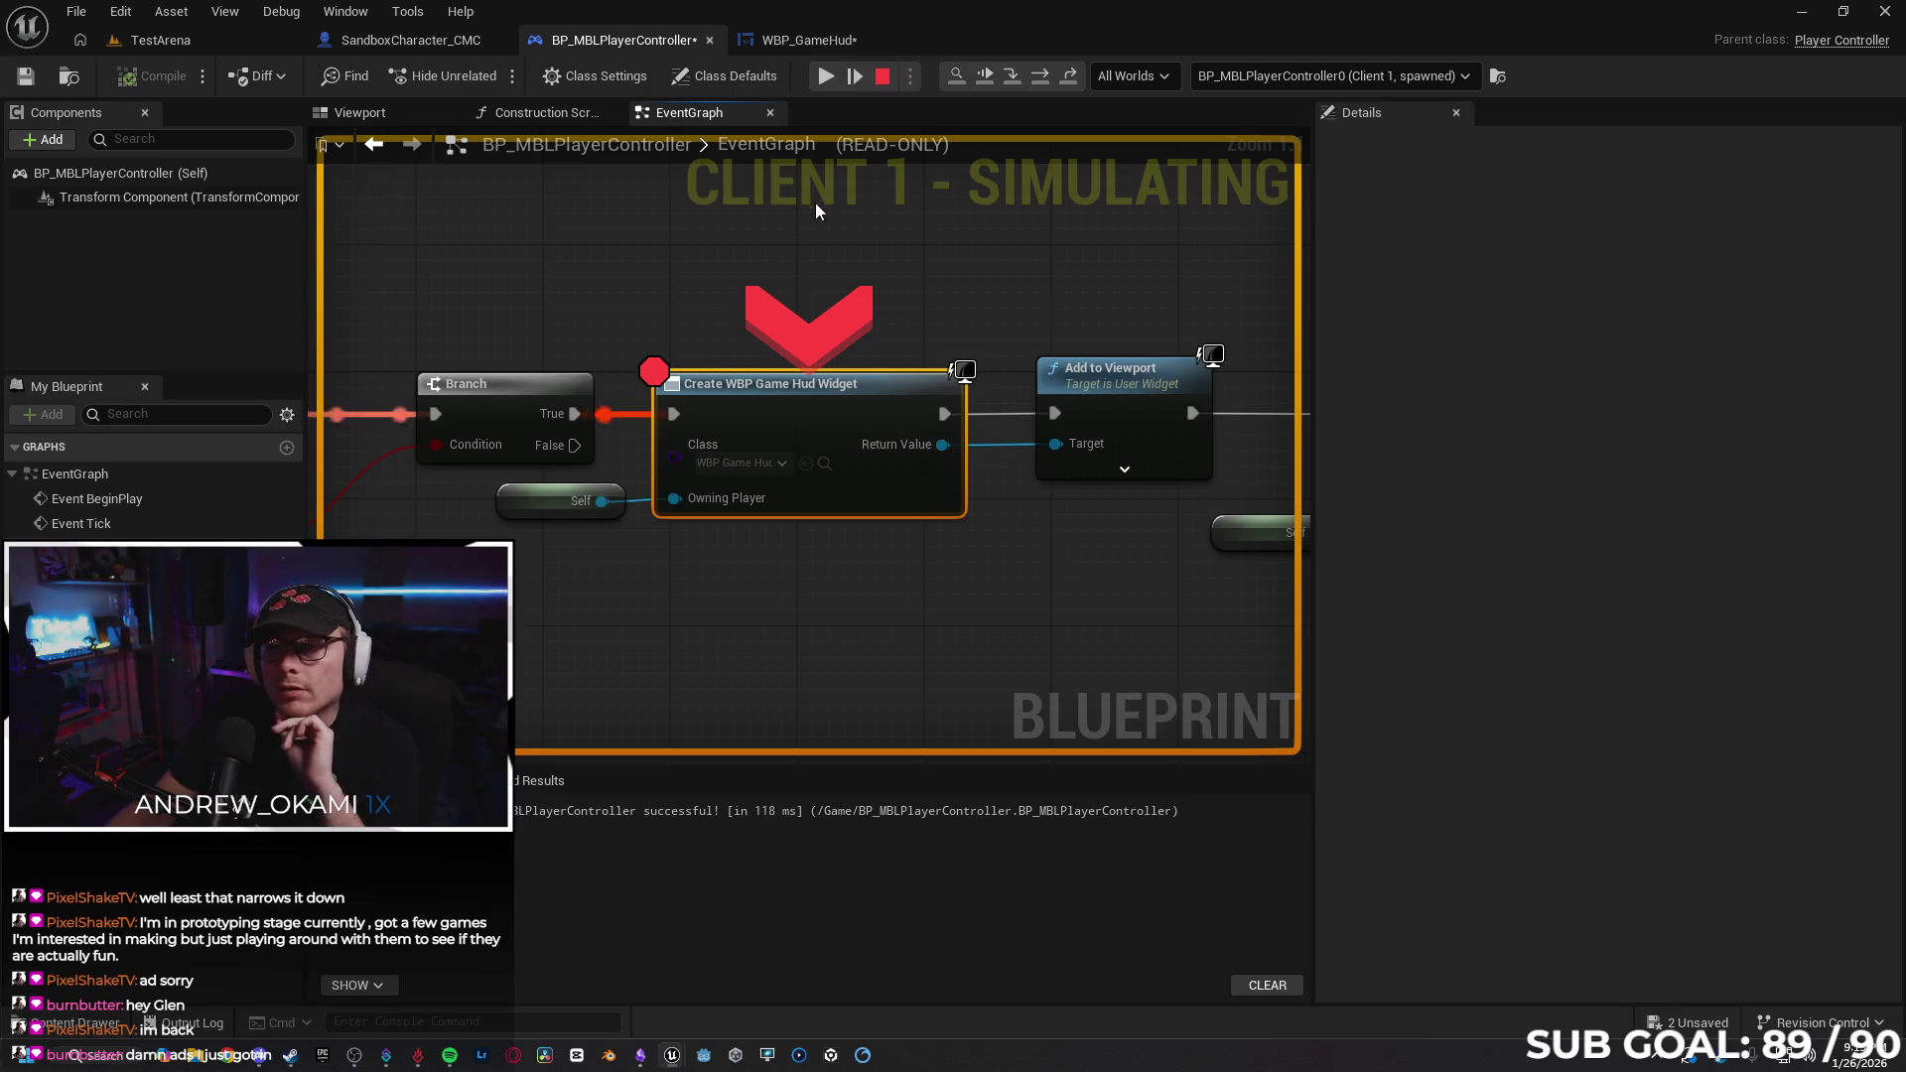
left_click(1308, 82)
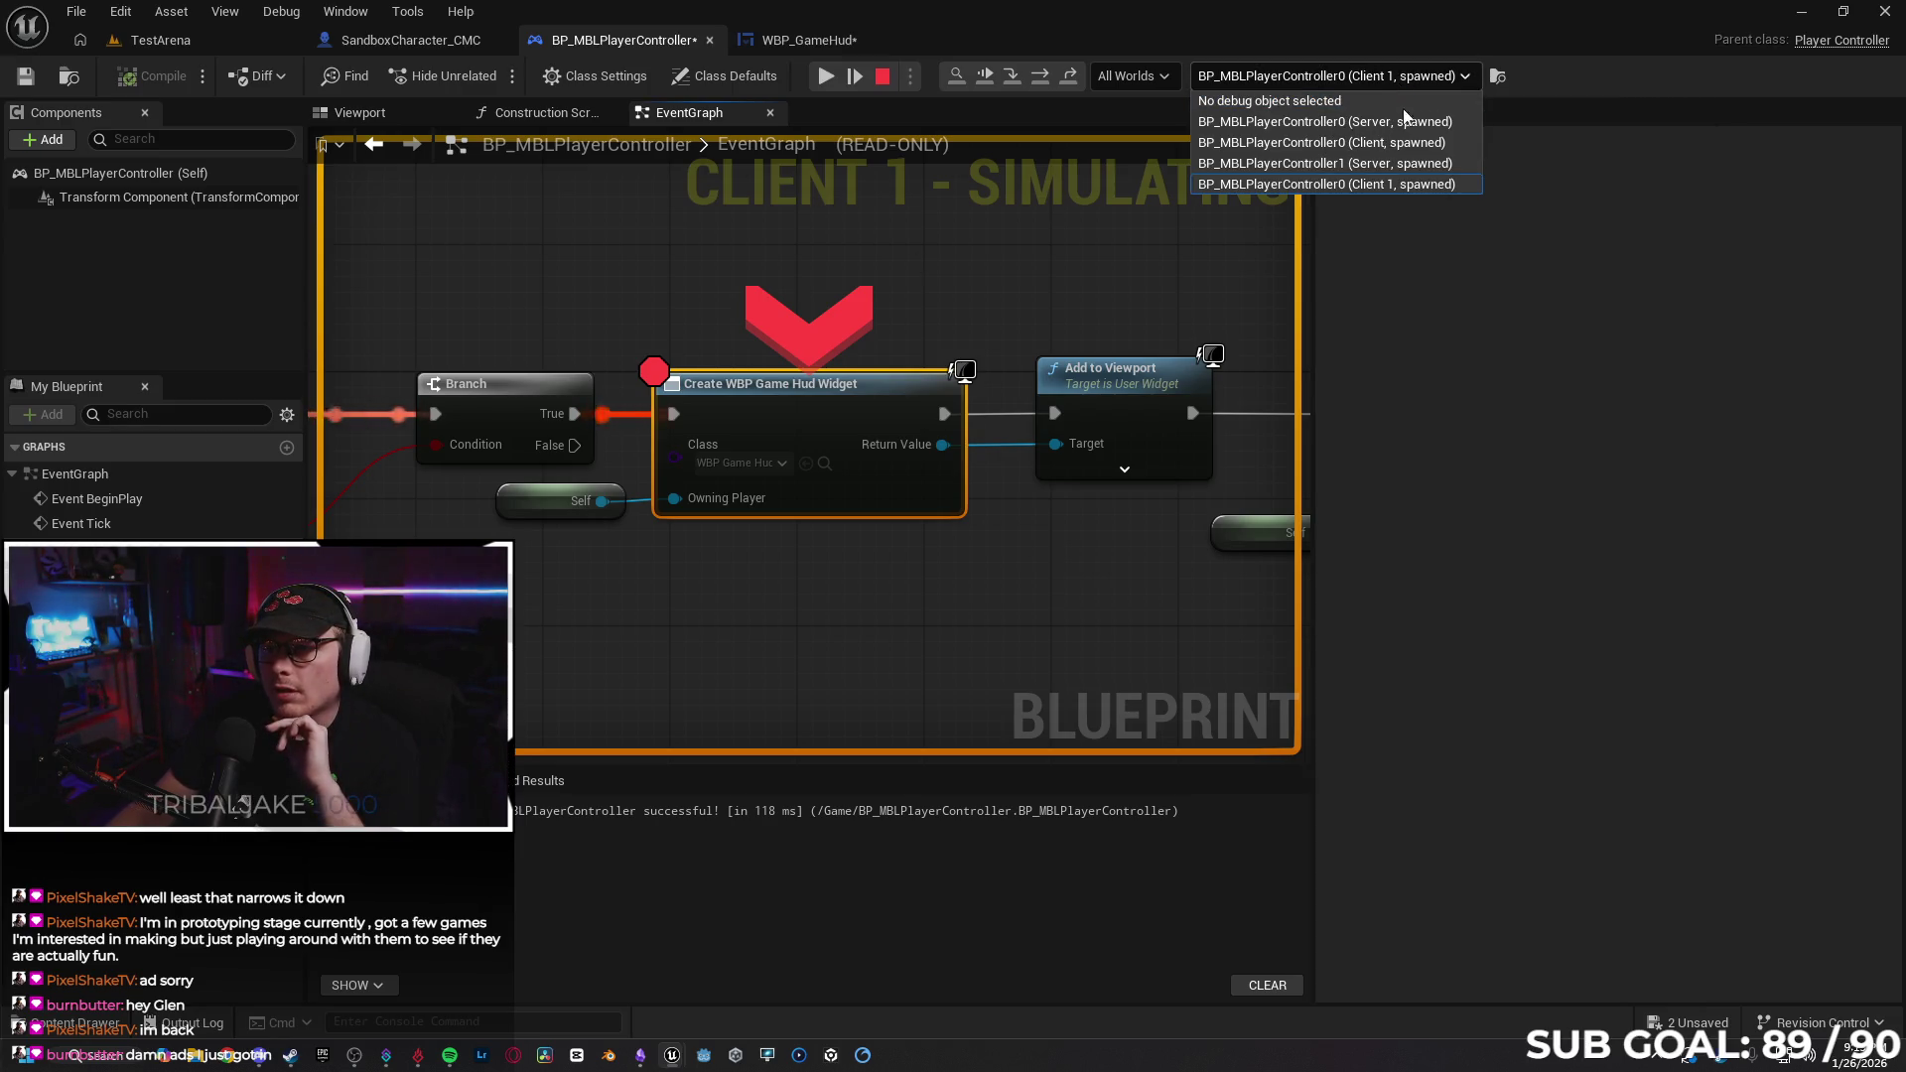
left_click(1379, 144)
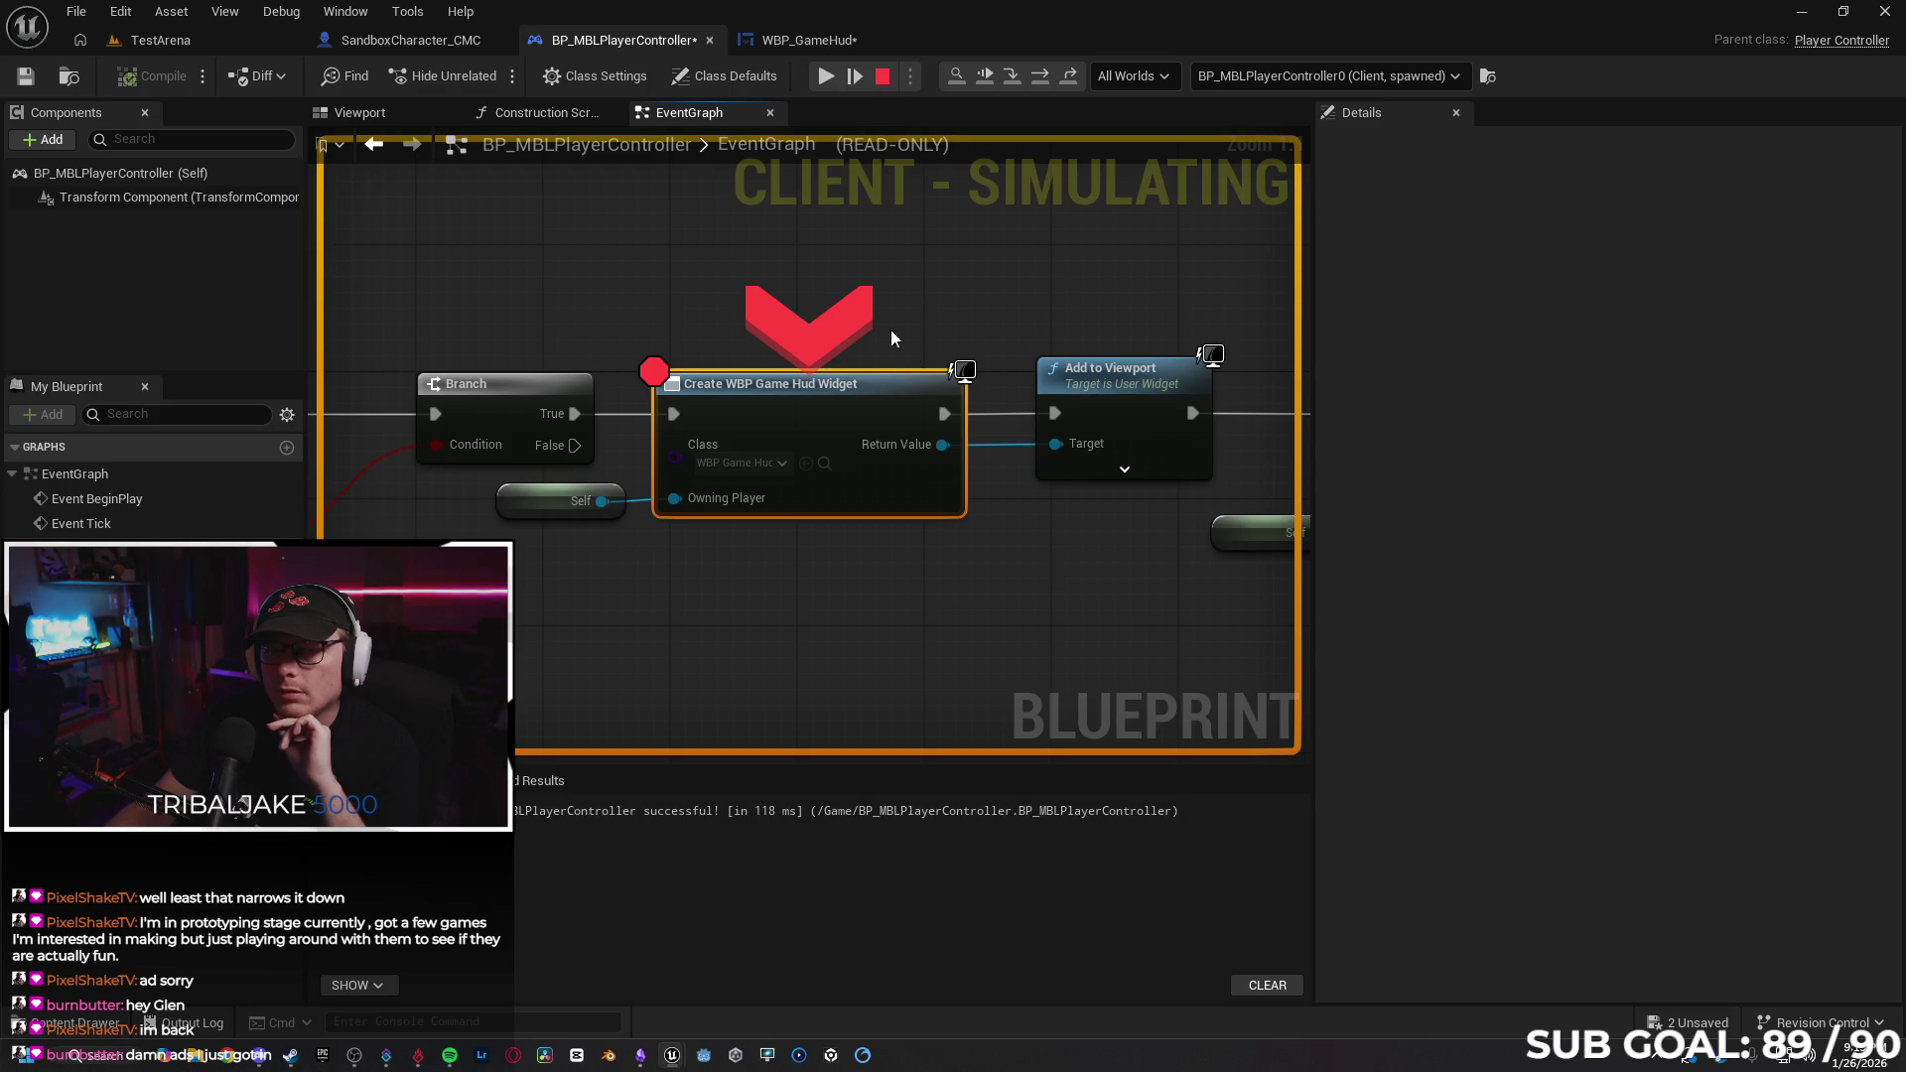
mouse_move(749, 556)
left_mouse_down()
mouse_move(1038, 545)
mouse_move(1081, 511)
mouse_move(894, 507)
left_mouse_up()
left_click(1320, 77)
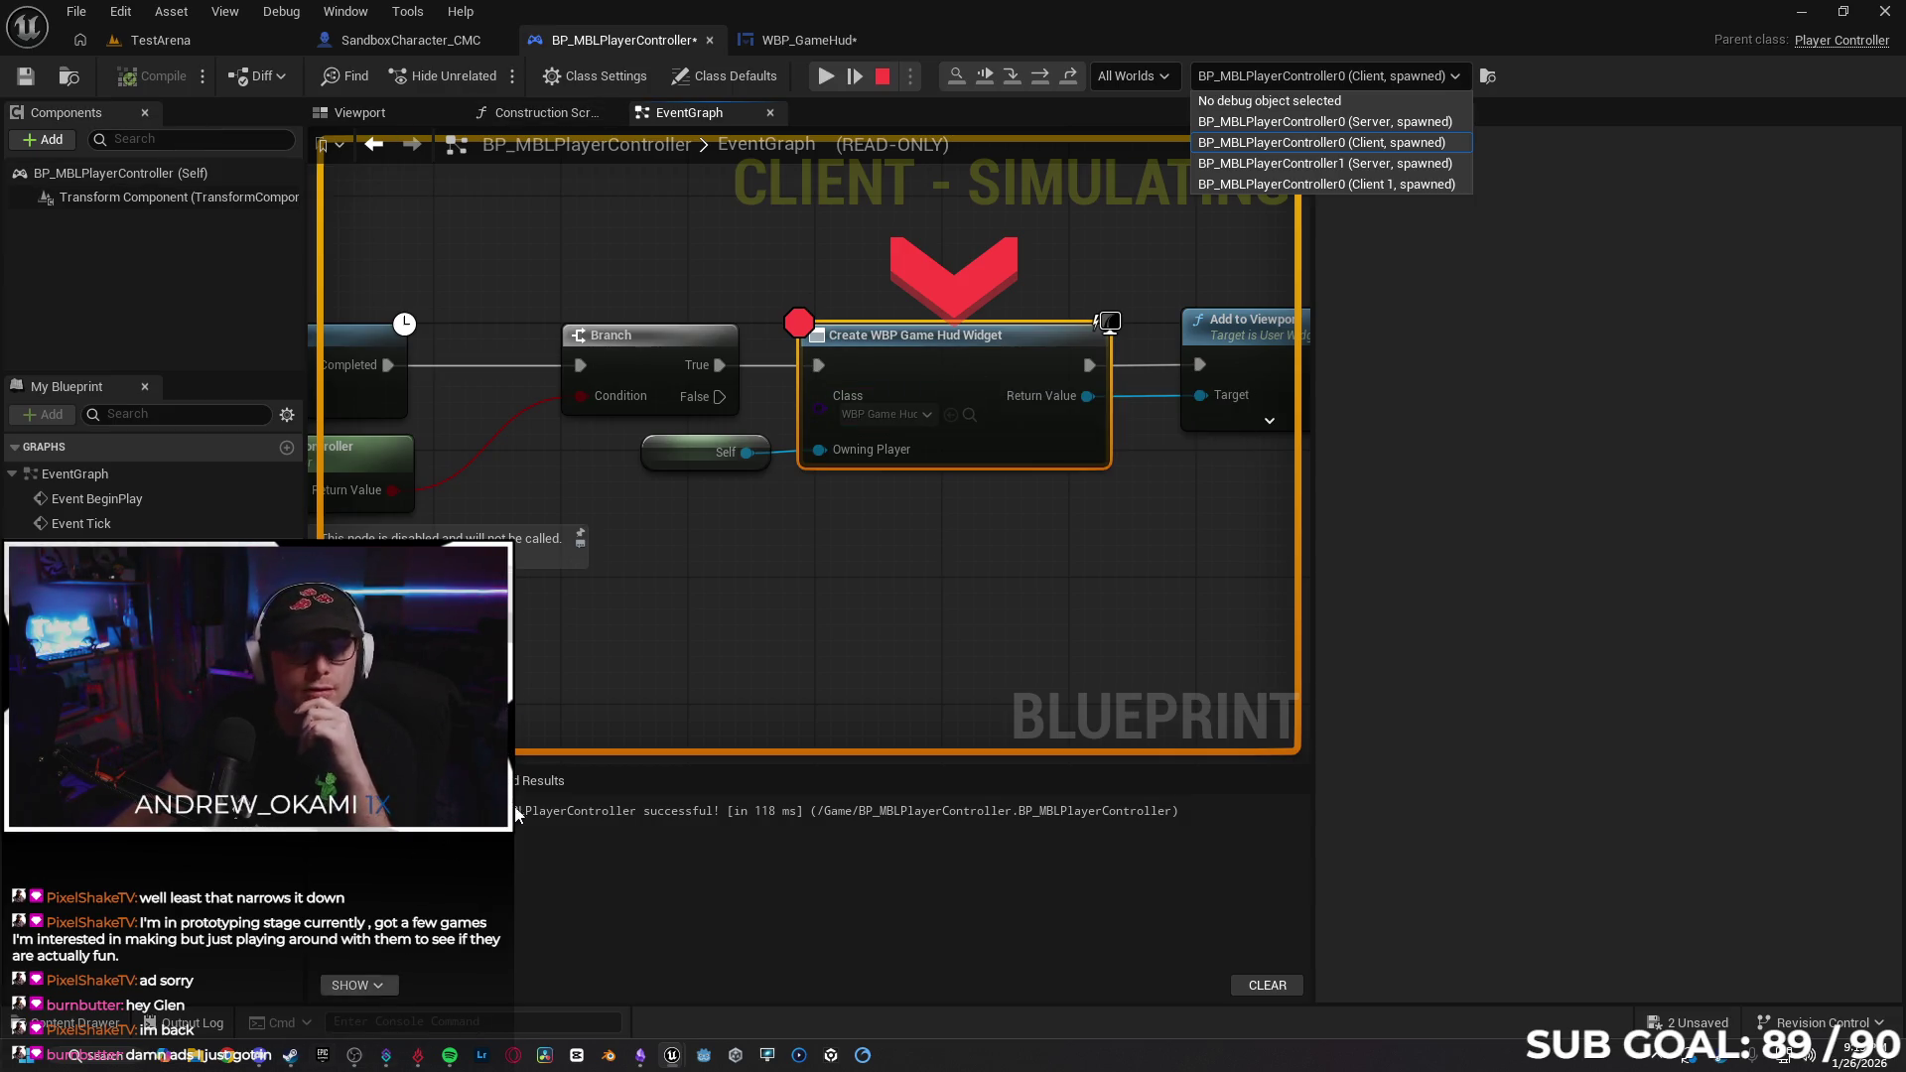
left_click(1479, 349)
left_click(28, 78)
left_click(881, 77)
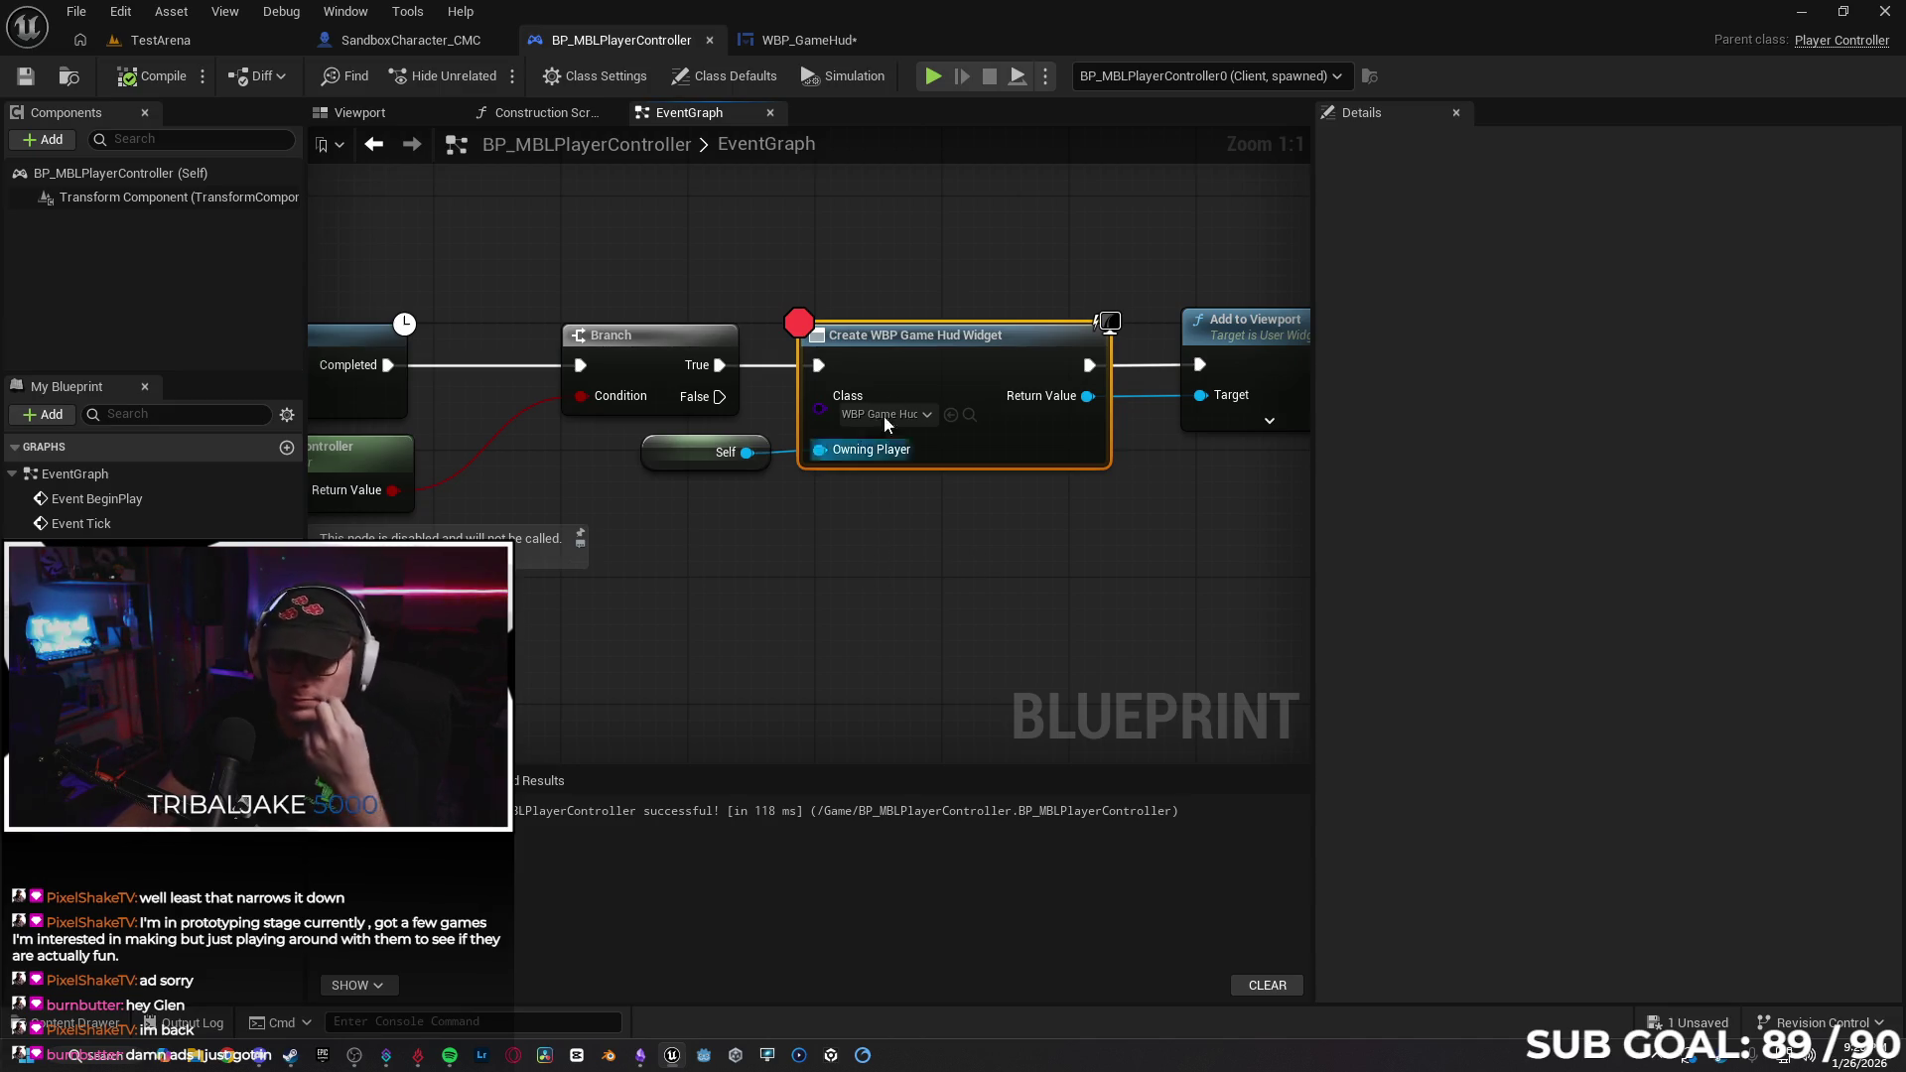
Remove the widget node's breakpoint and feed Owning Player from a new Get Owning Player node.
right_click(965, 352)
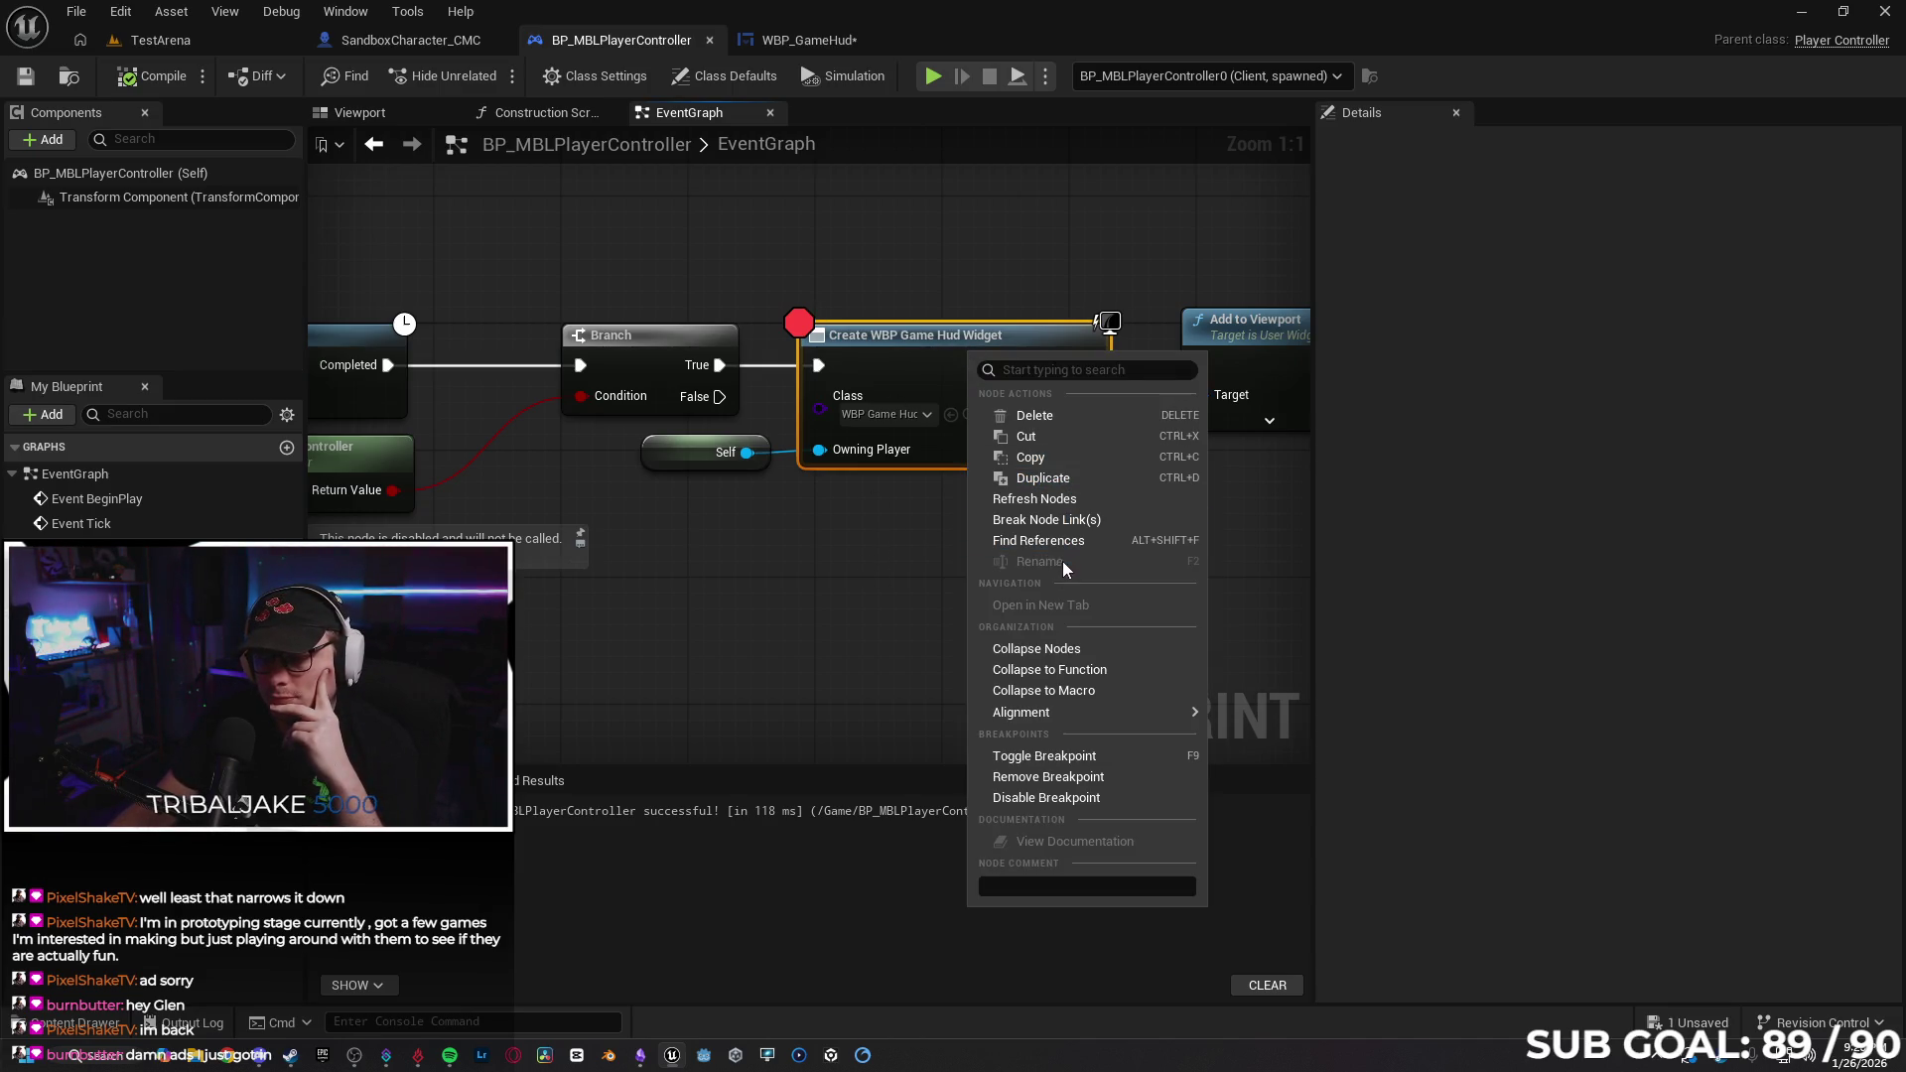
left_click(1074, 780)
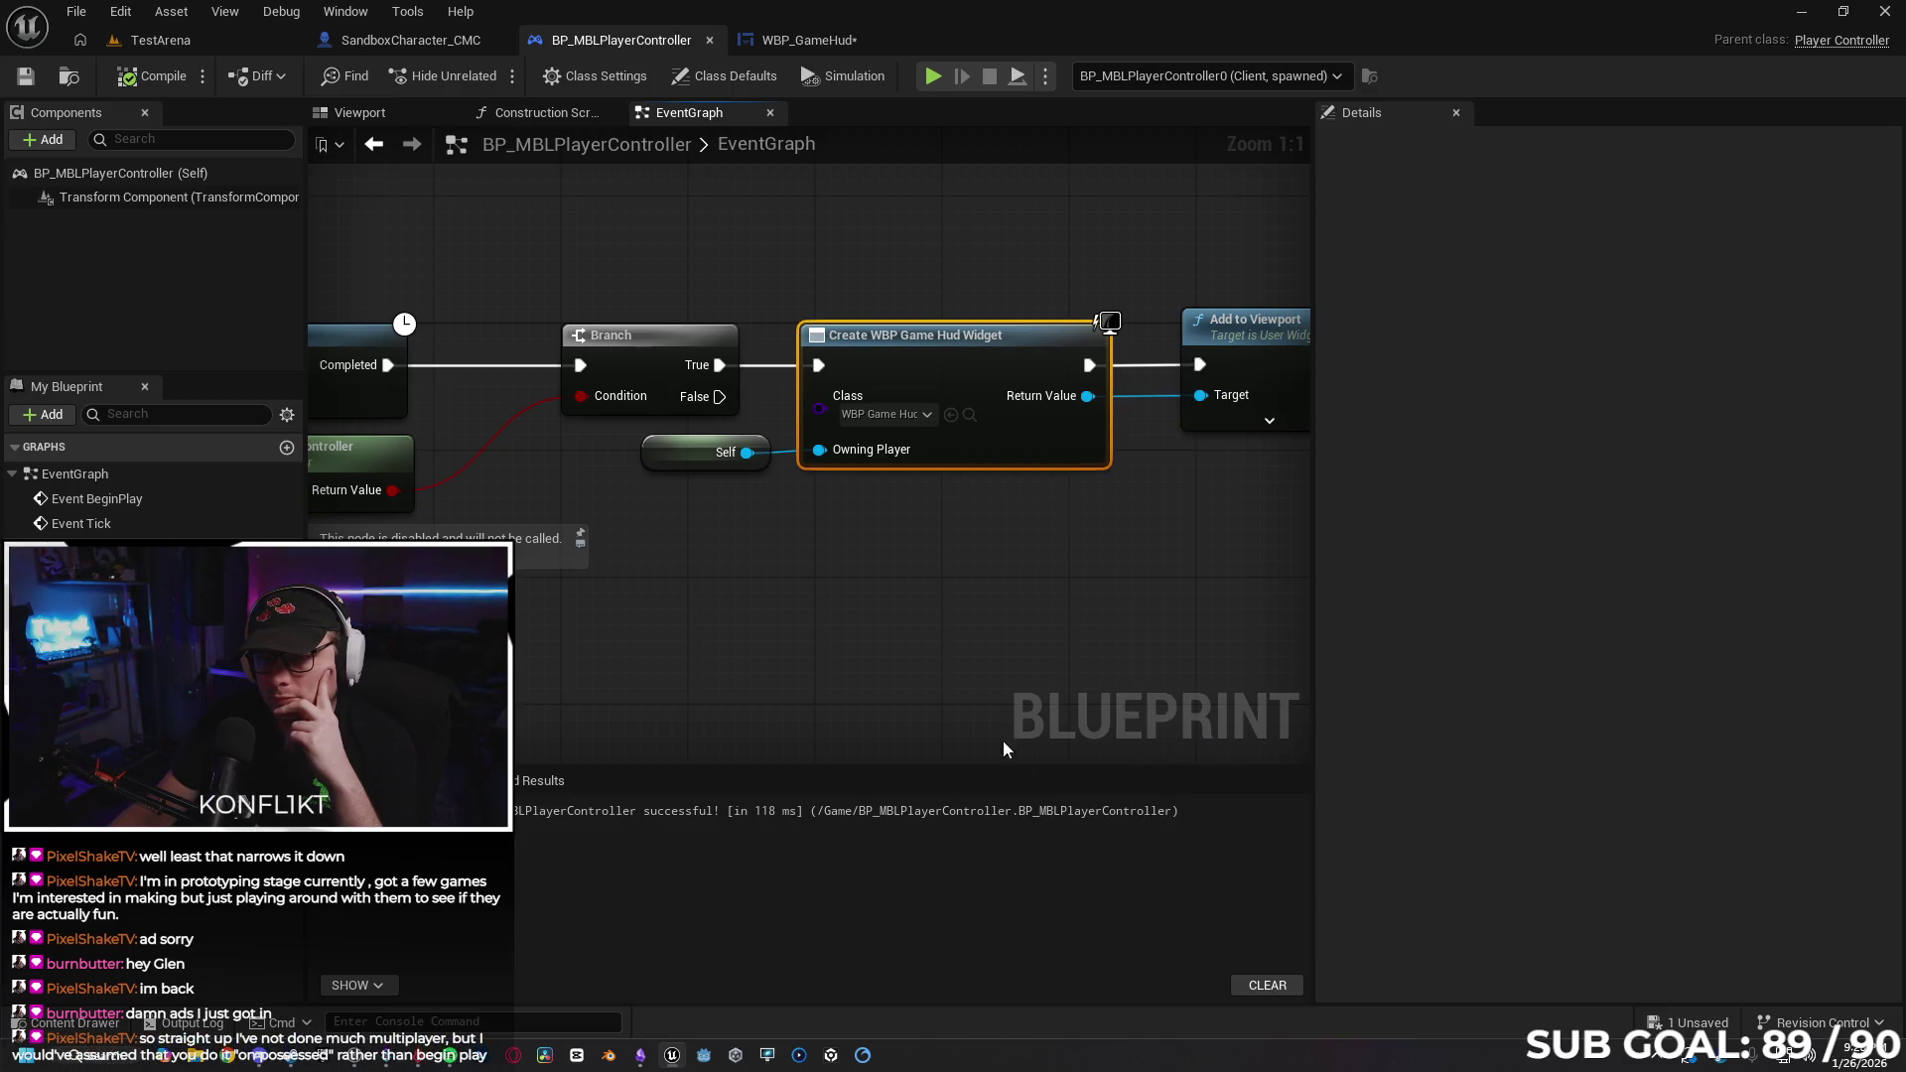
left_click_drag(860, 594, 1009, 551)
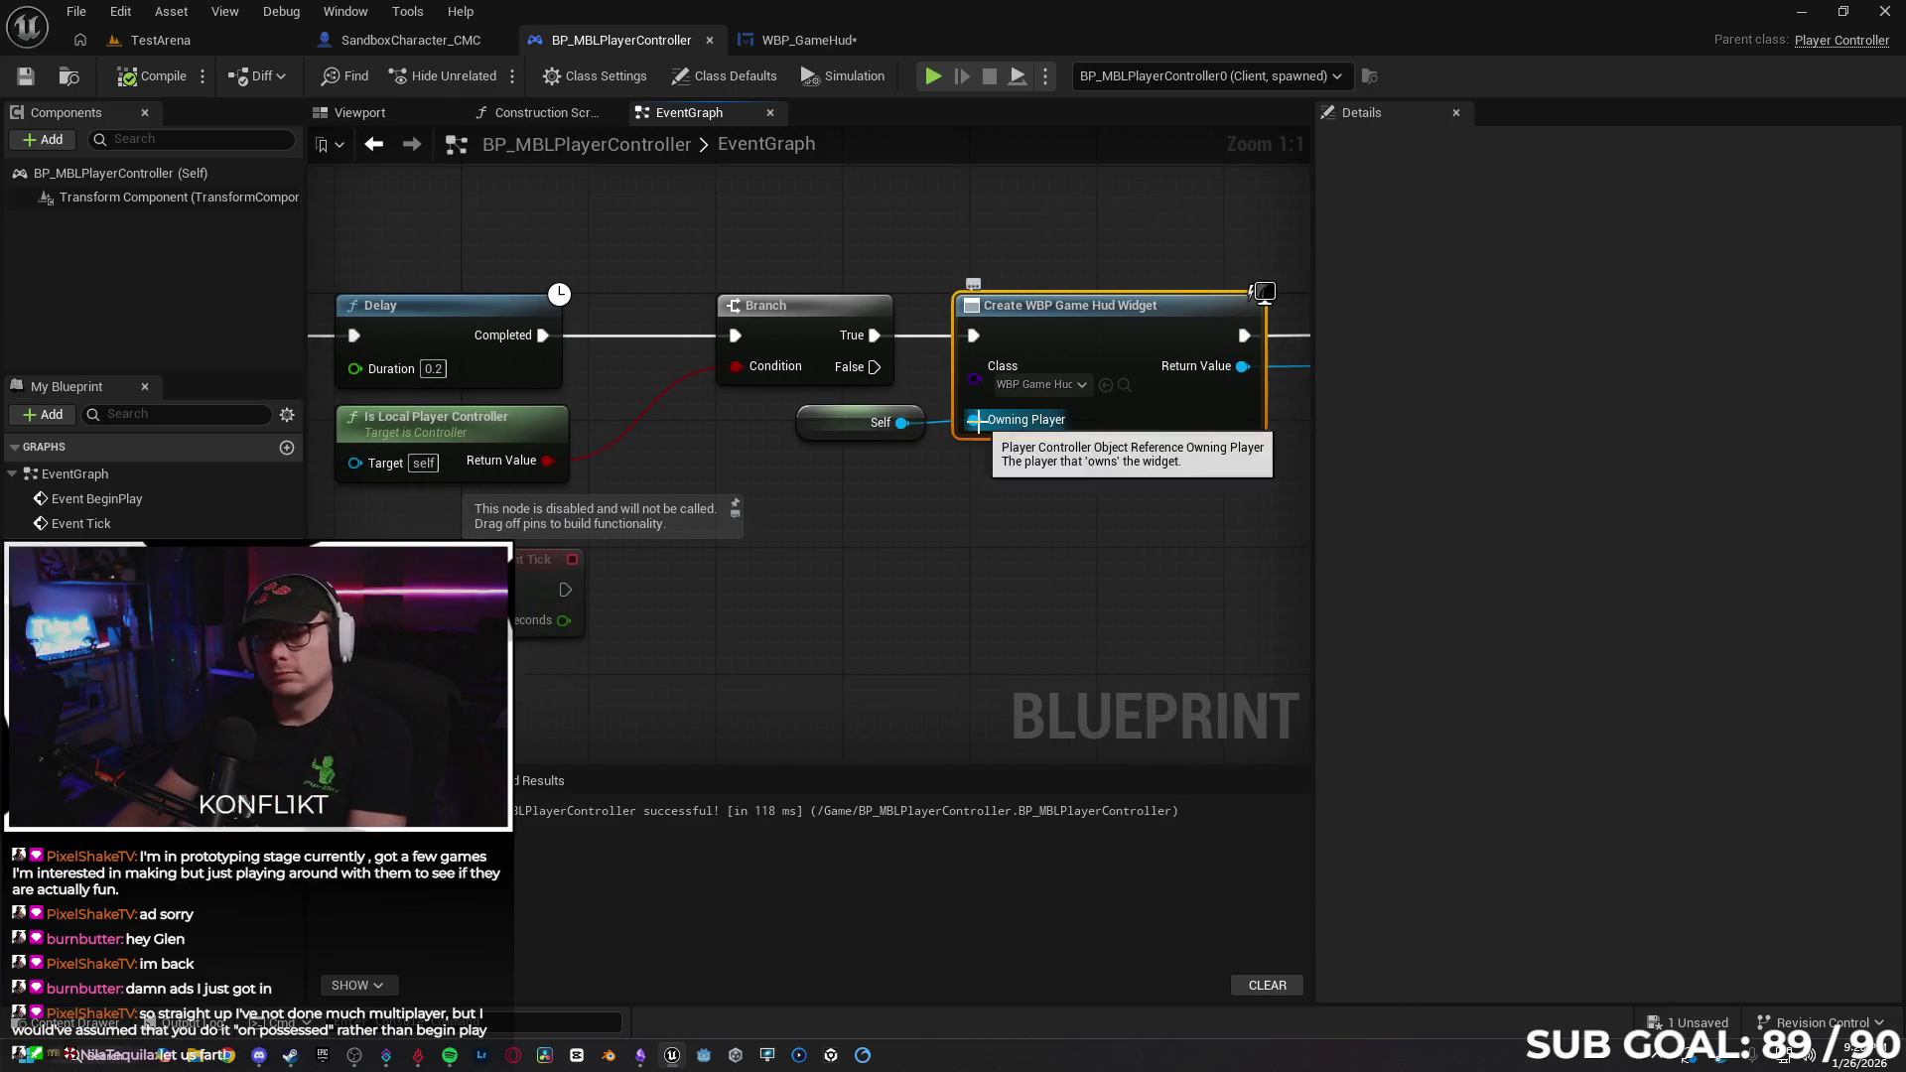
left_click_drag(974, 420, 906, 601)
type("get owning")
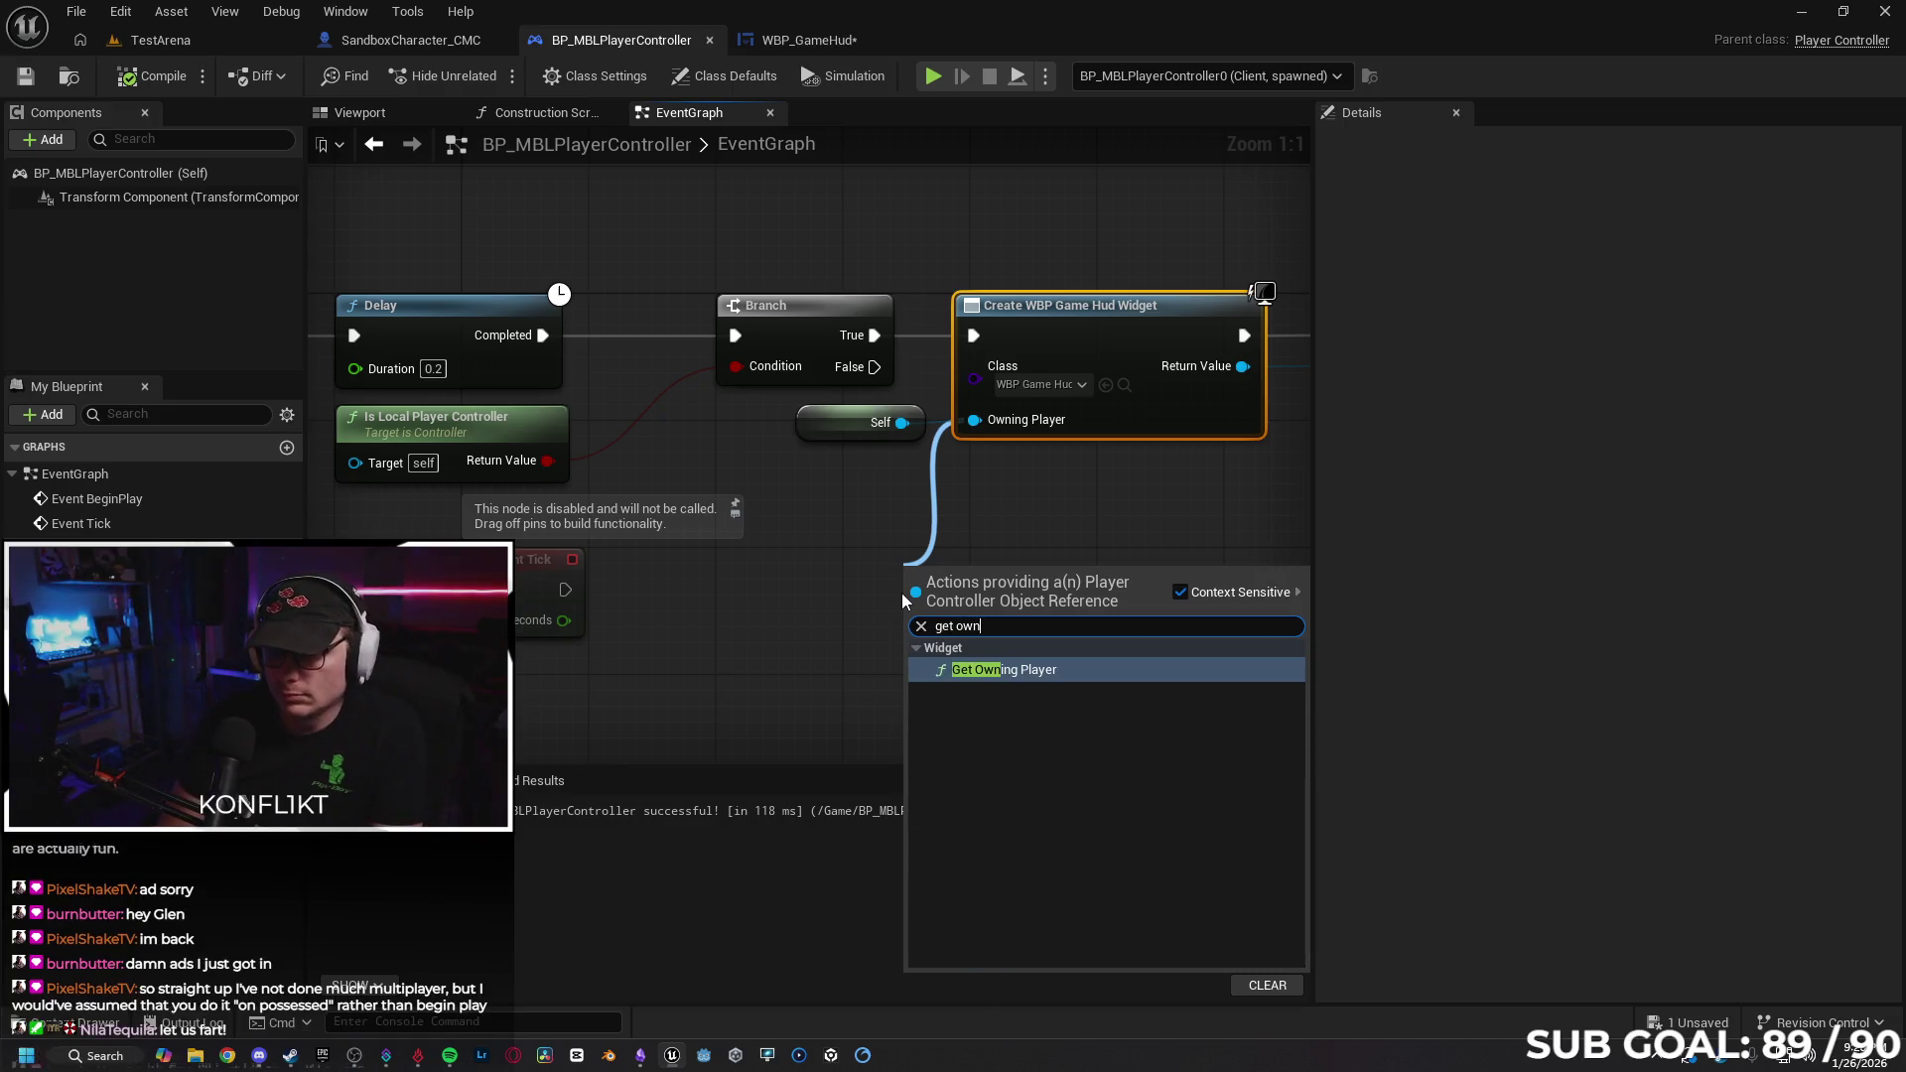
key("Return")
Rearrange the nodes, delete the Self node, and compile, exposing a Target error on Get Owning Player.
left_click_drag(908, 576, 844, 528)
left_click_drag(830, 424, 780, 454)
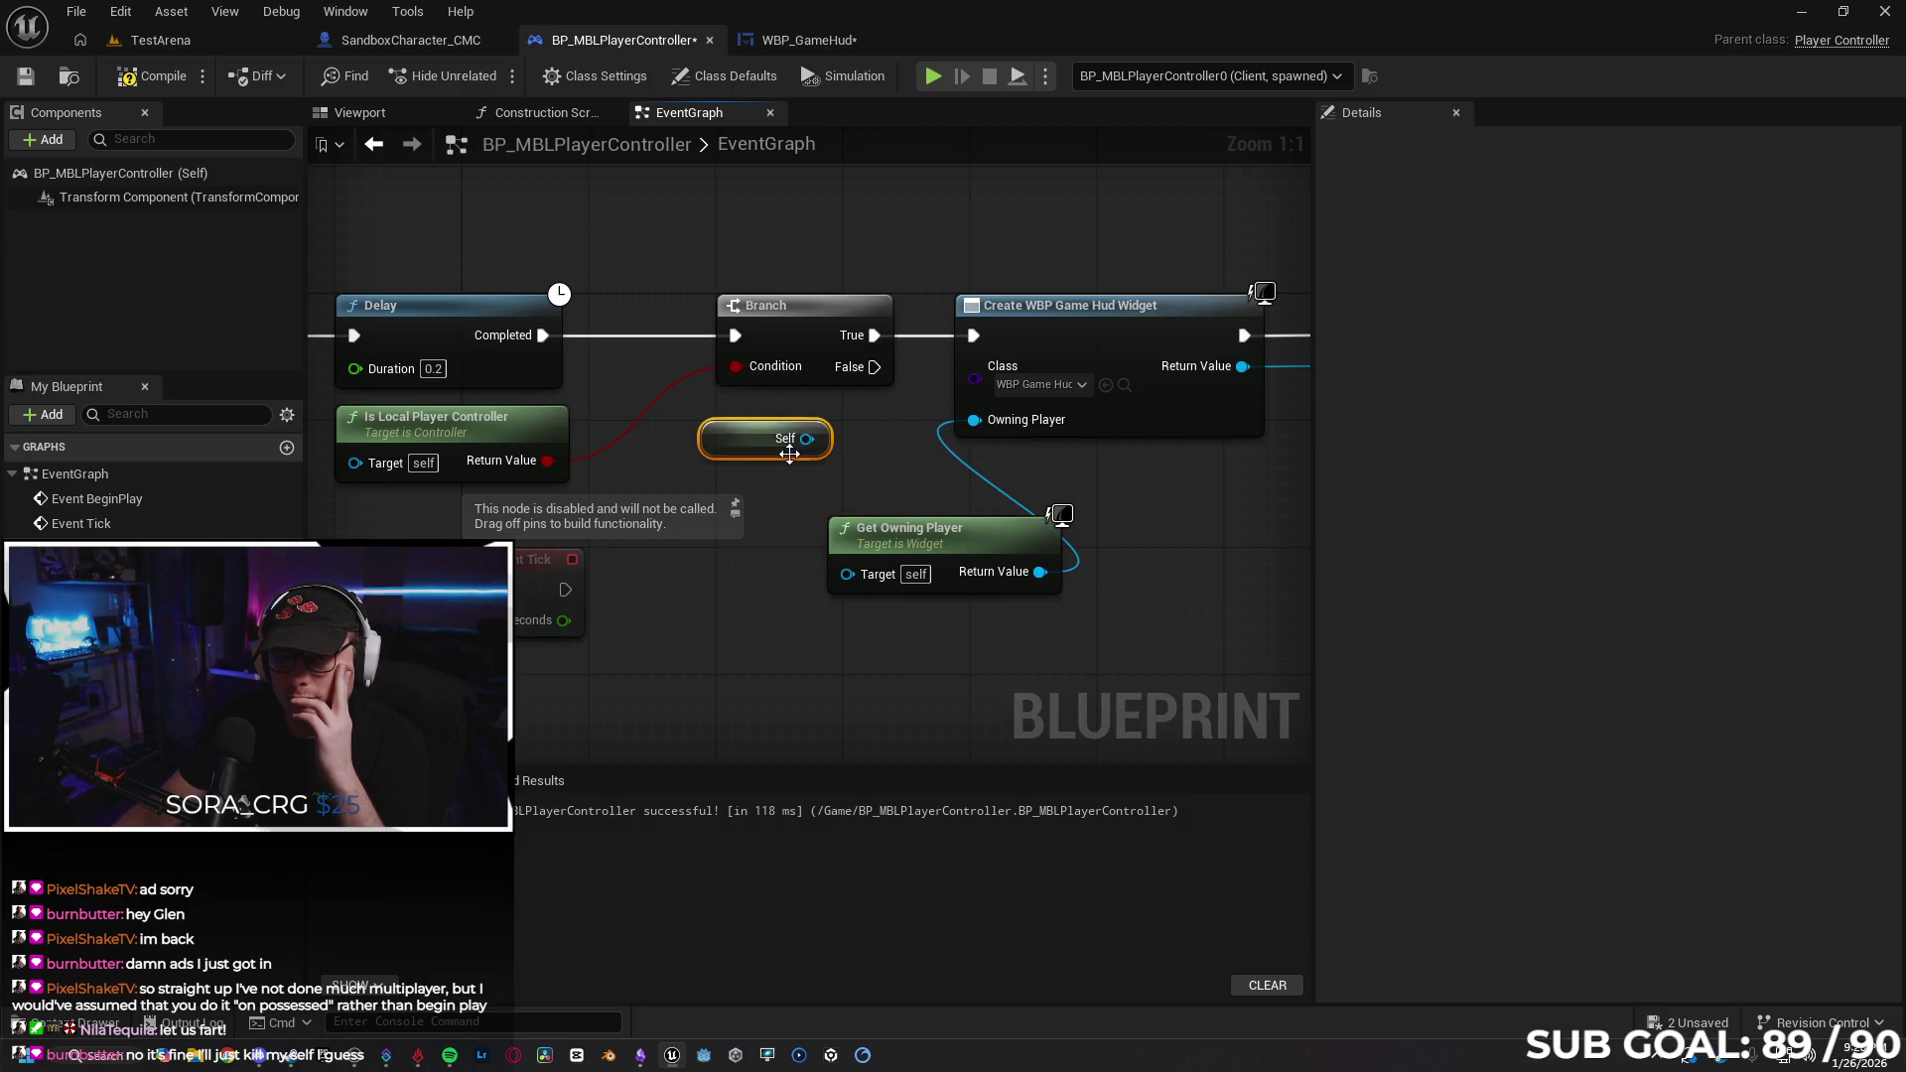
left_click_drag(846, 574, 809, 463)
left_click(734, 438)
key("Delete")
left_click(157, 76)
left_click(712, 812)
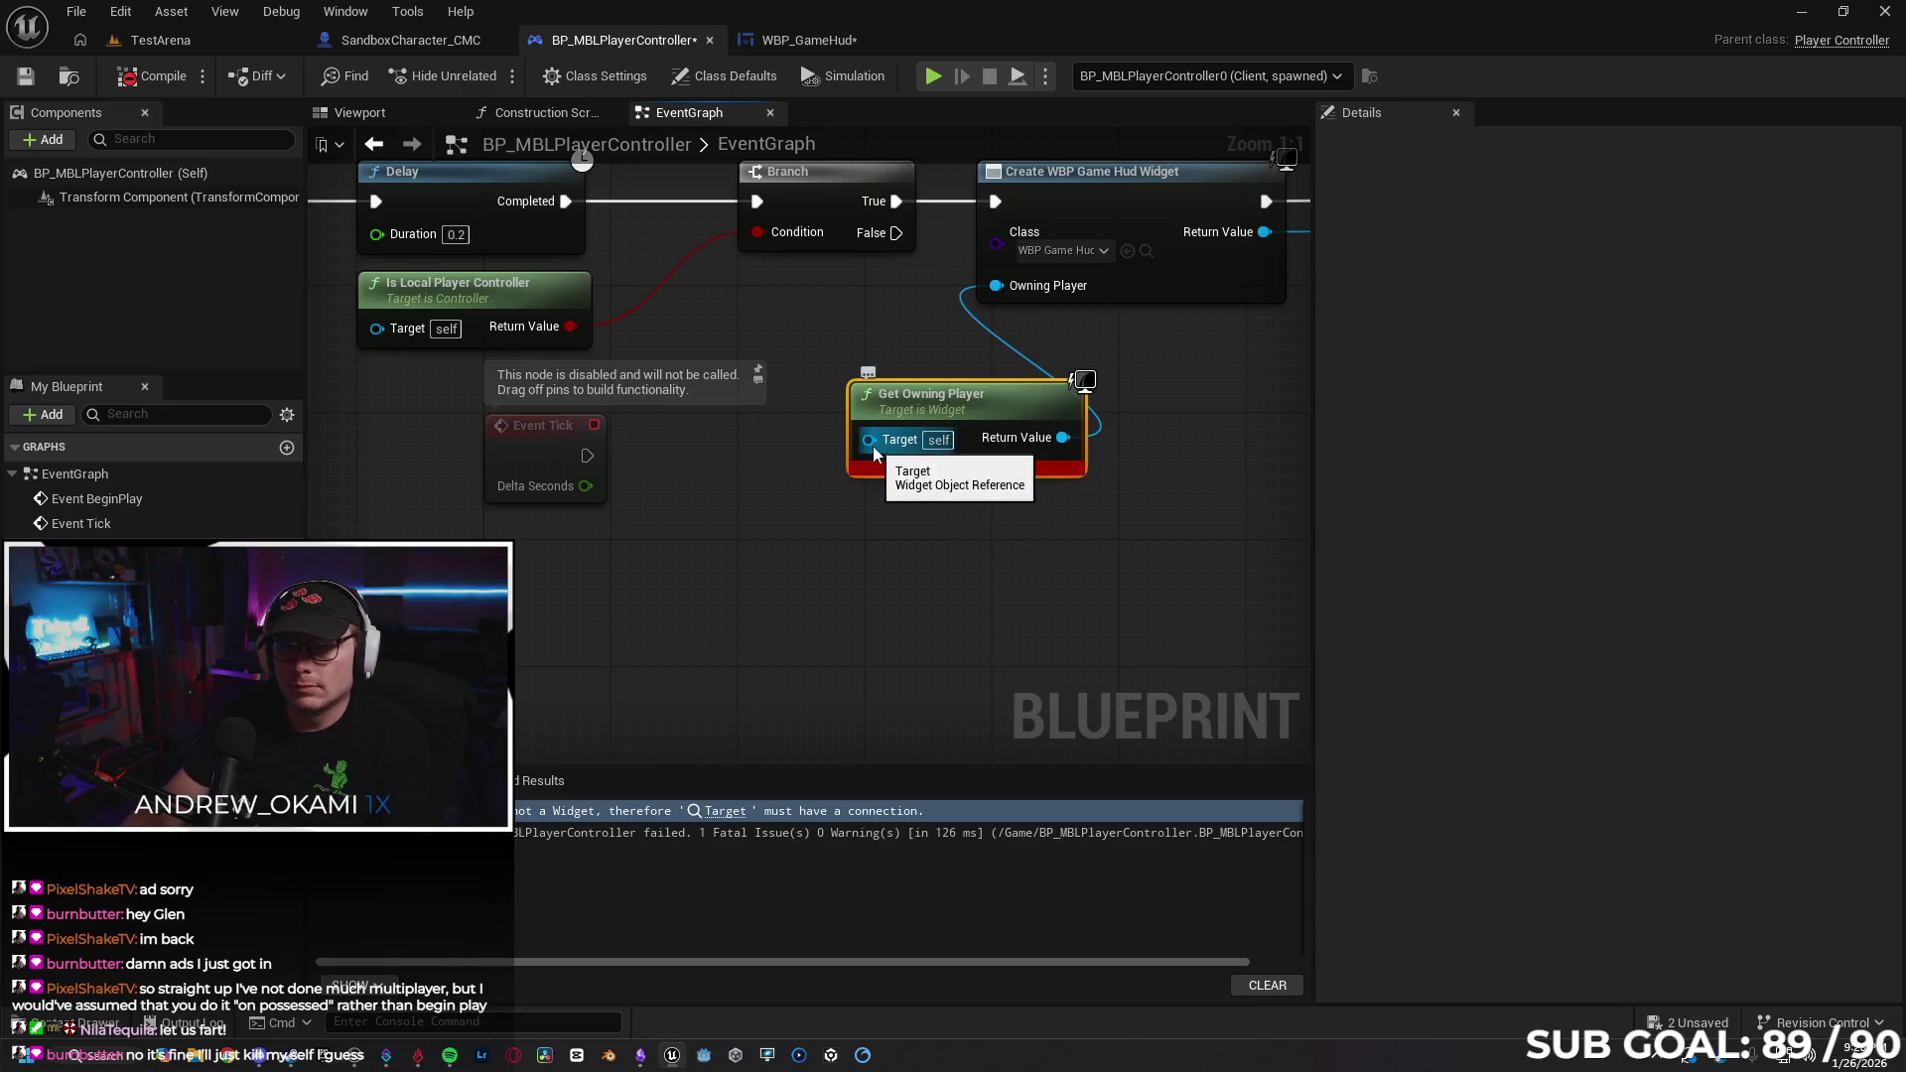
Try adding Get Player Controller for Get Owning Player's Target, then undo it.
left_click_drag(873, 447, 823, 542)
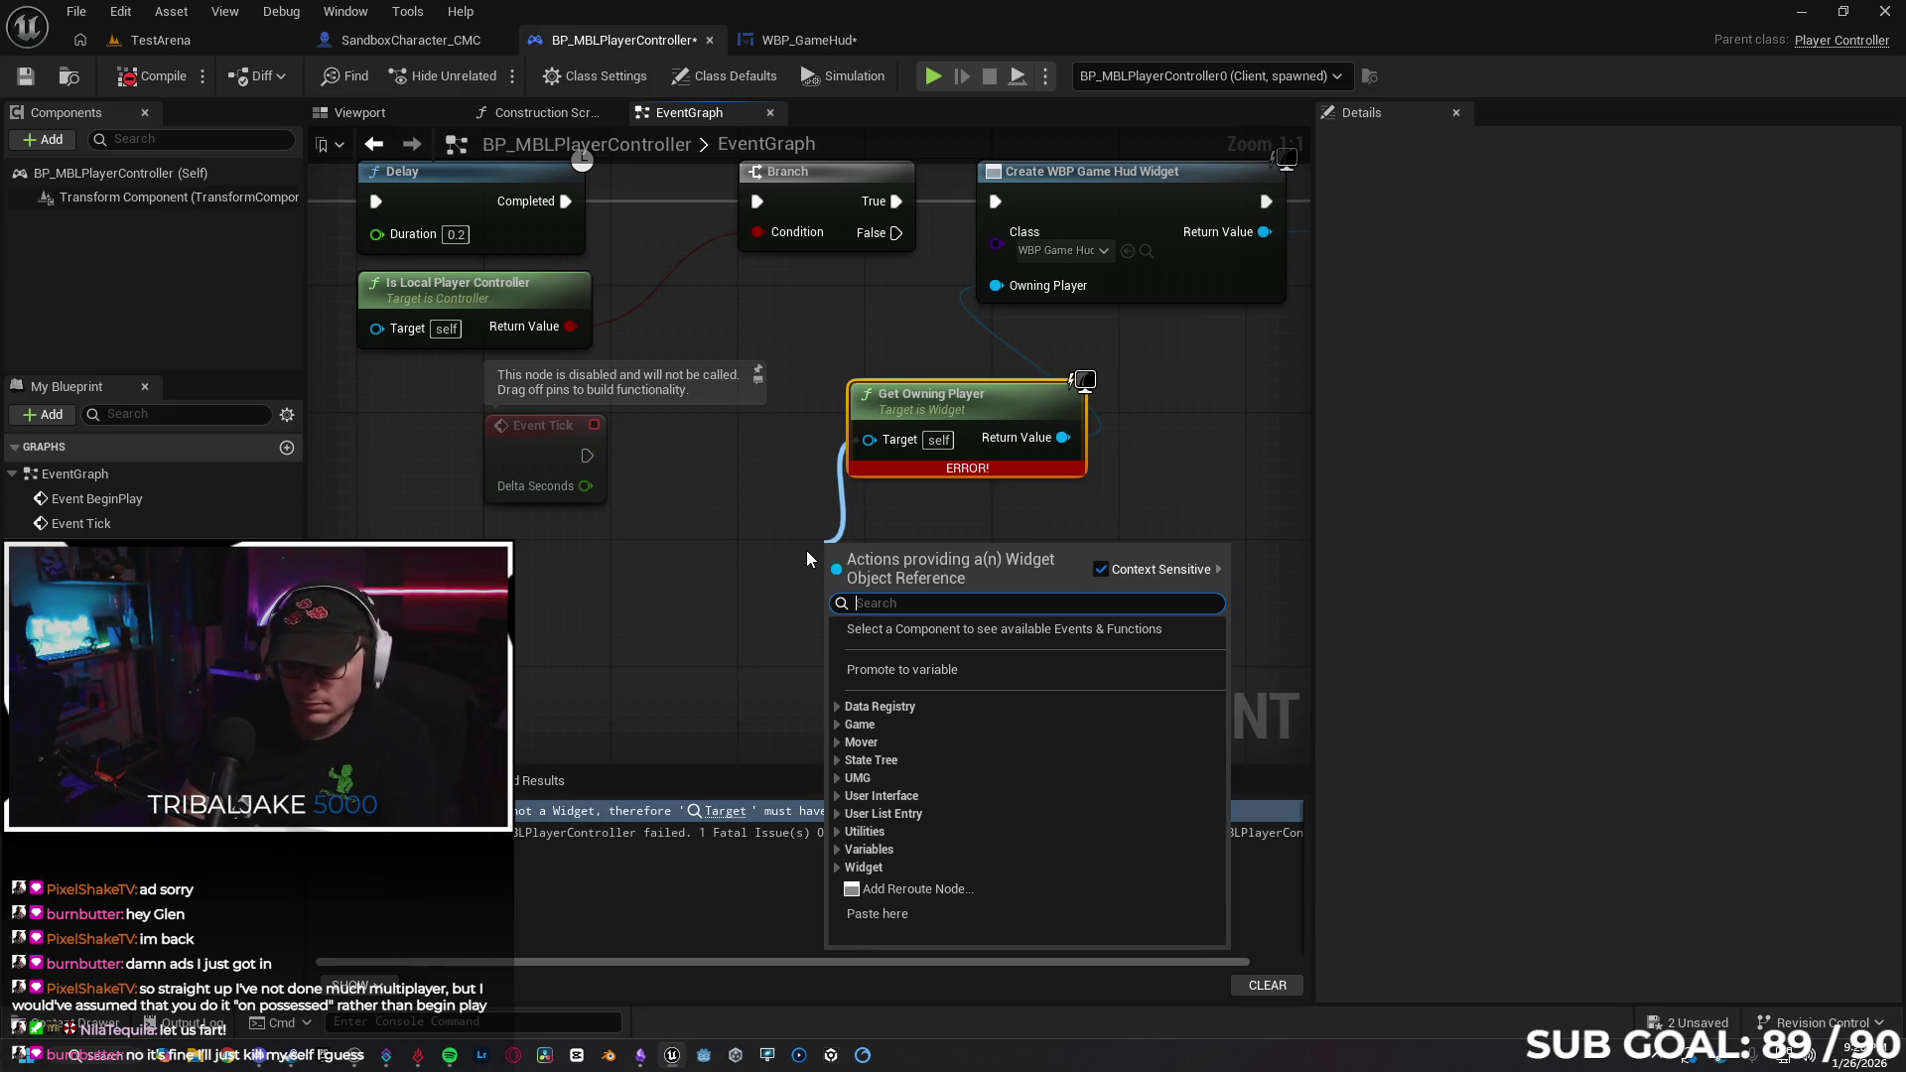
type("get contro")
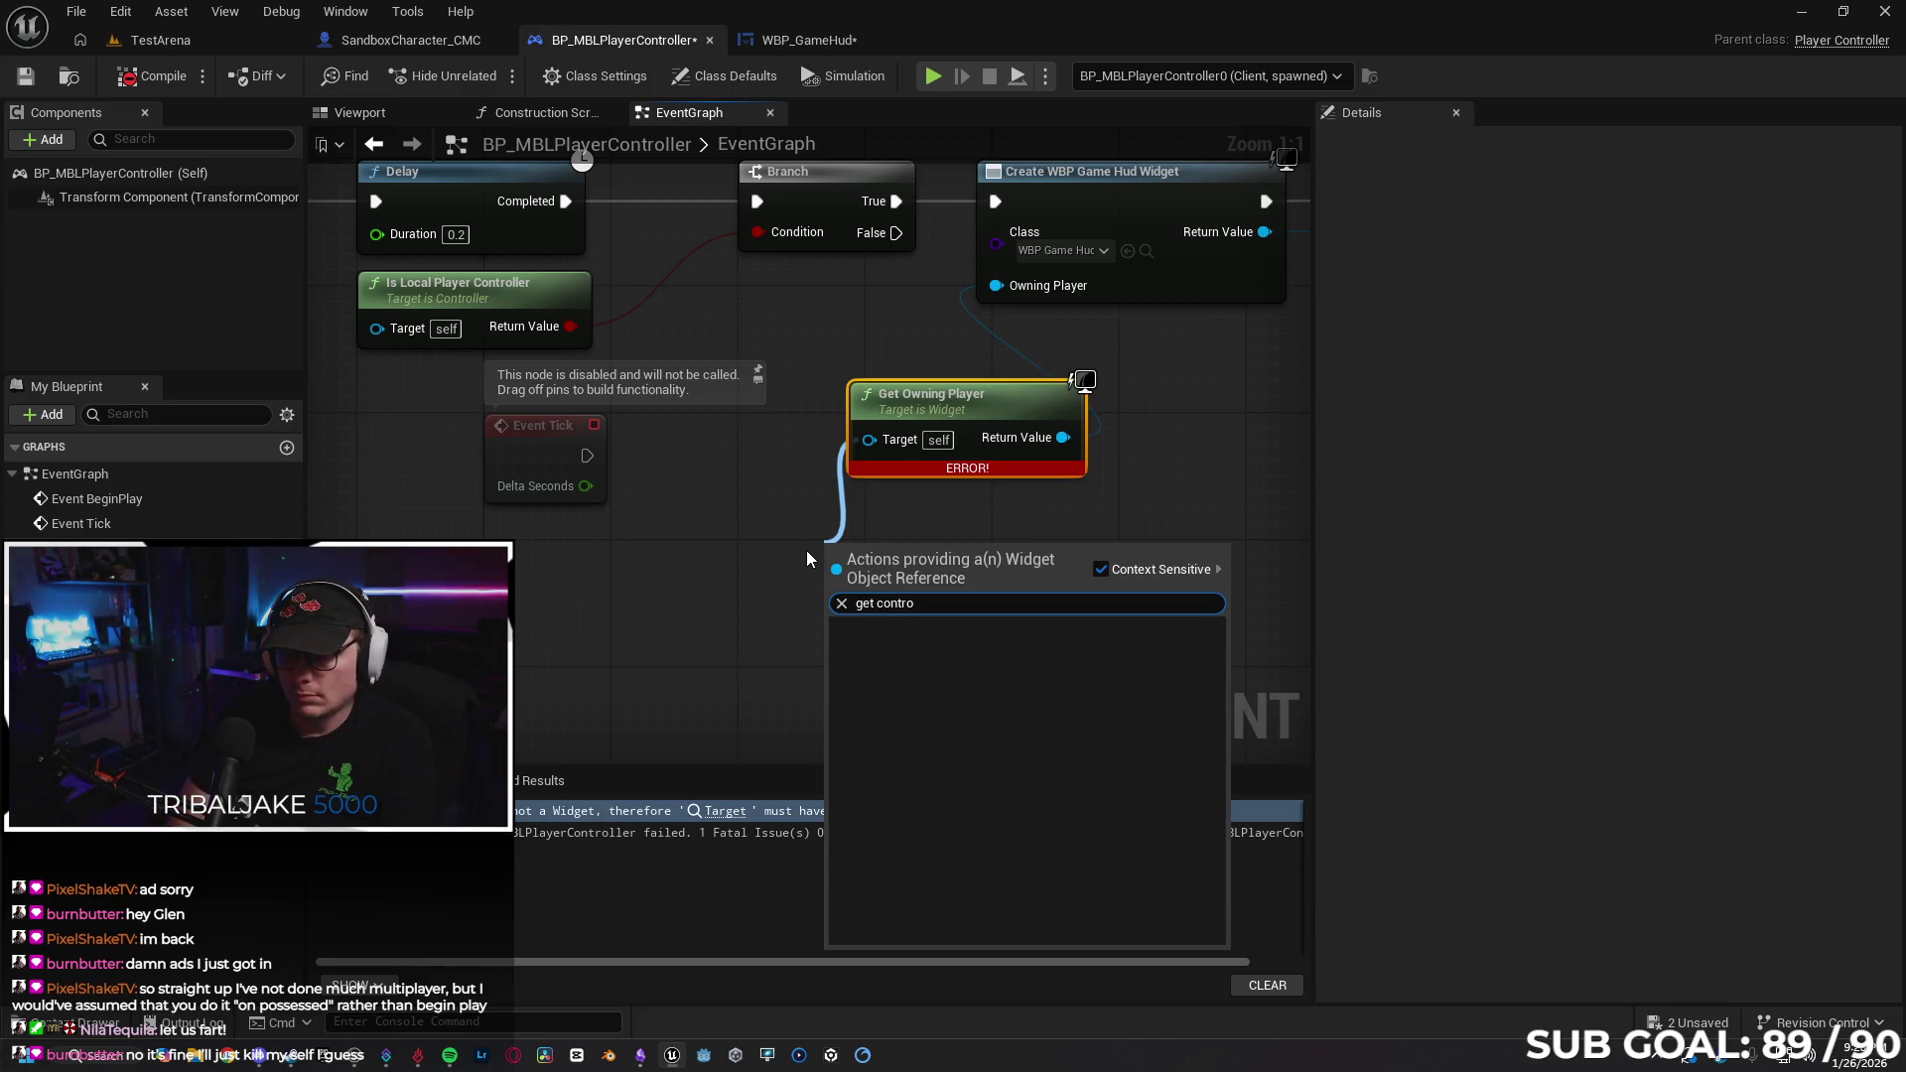
type("l")
key("BackSpace")
key("BackSpace")
key("BackSpace")
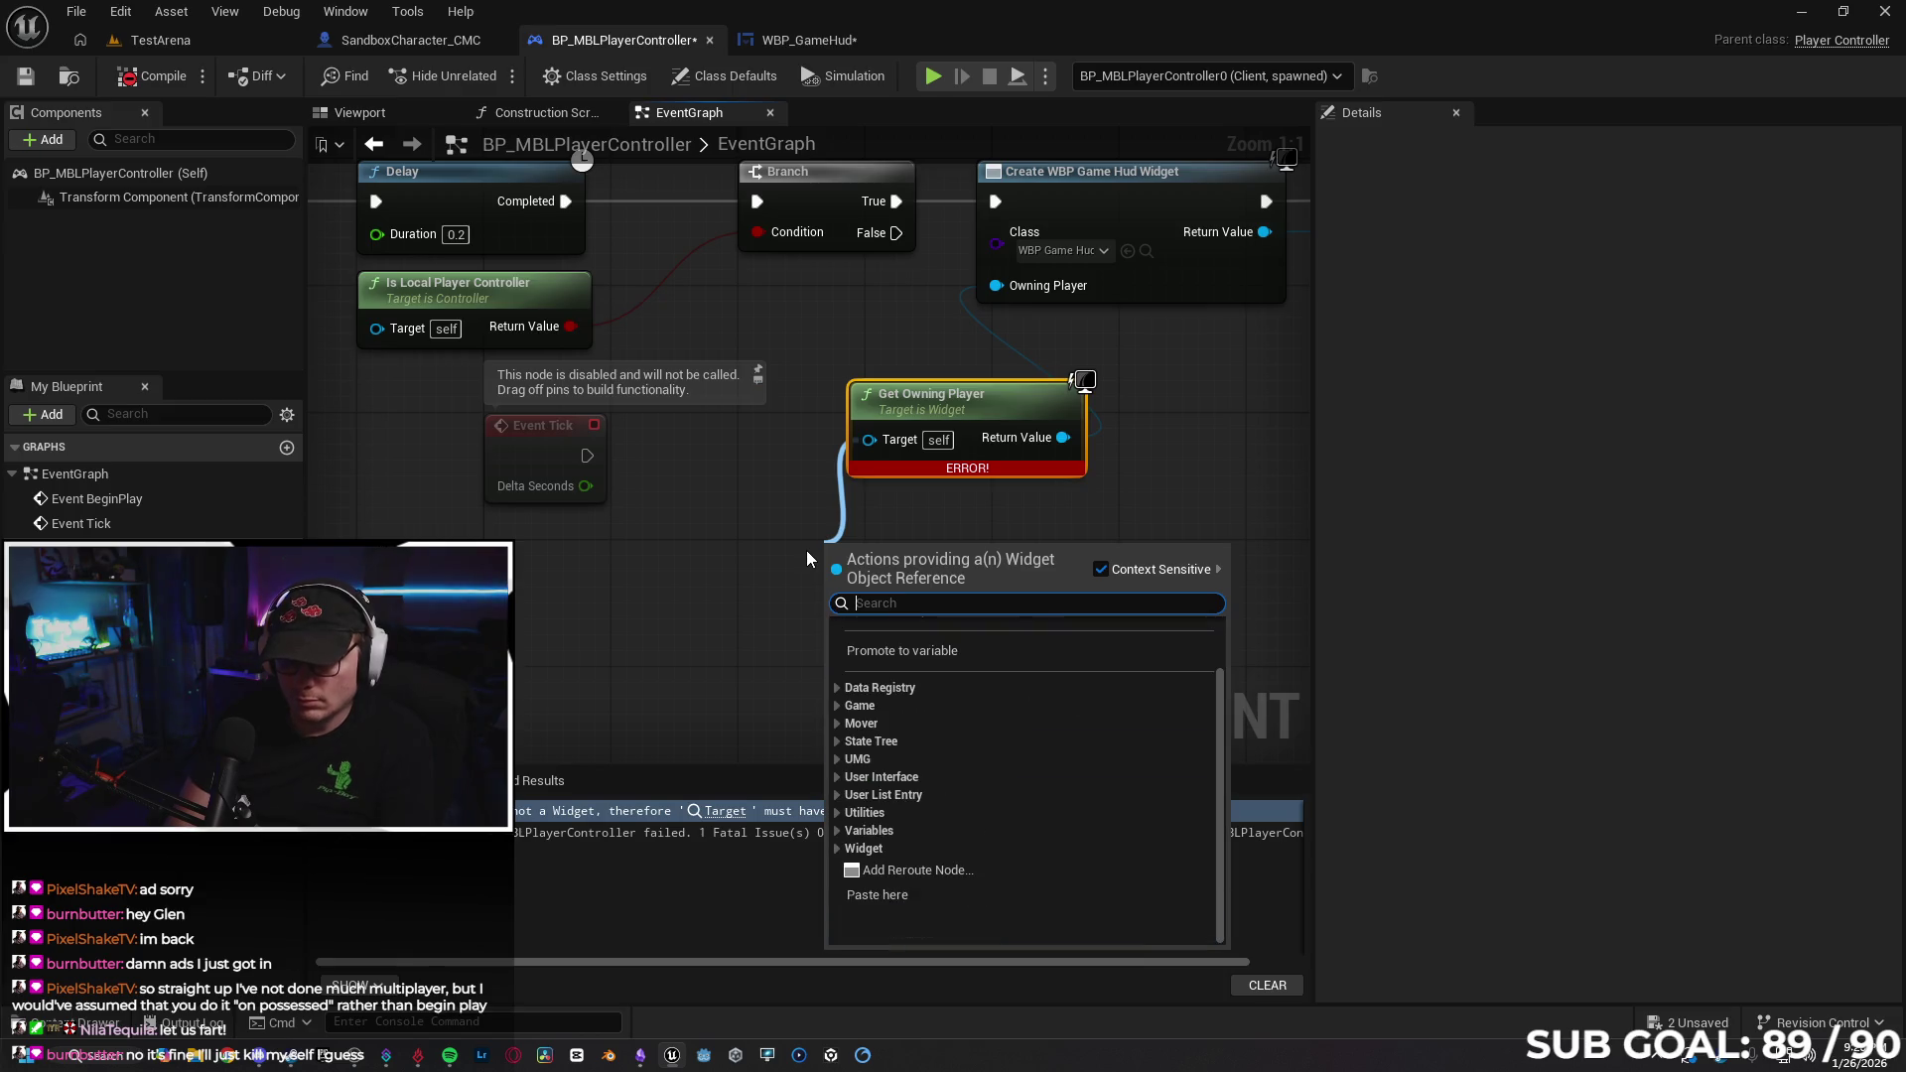
type("contro")
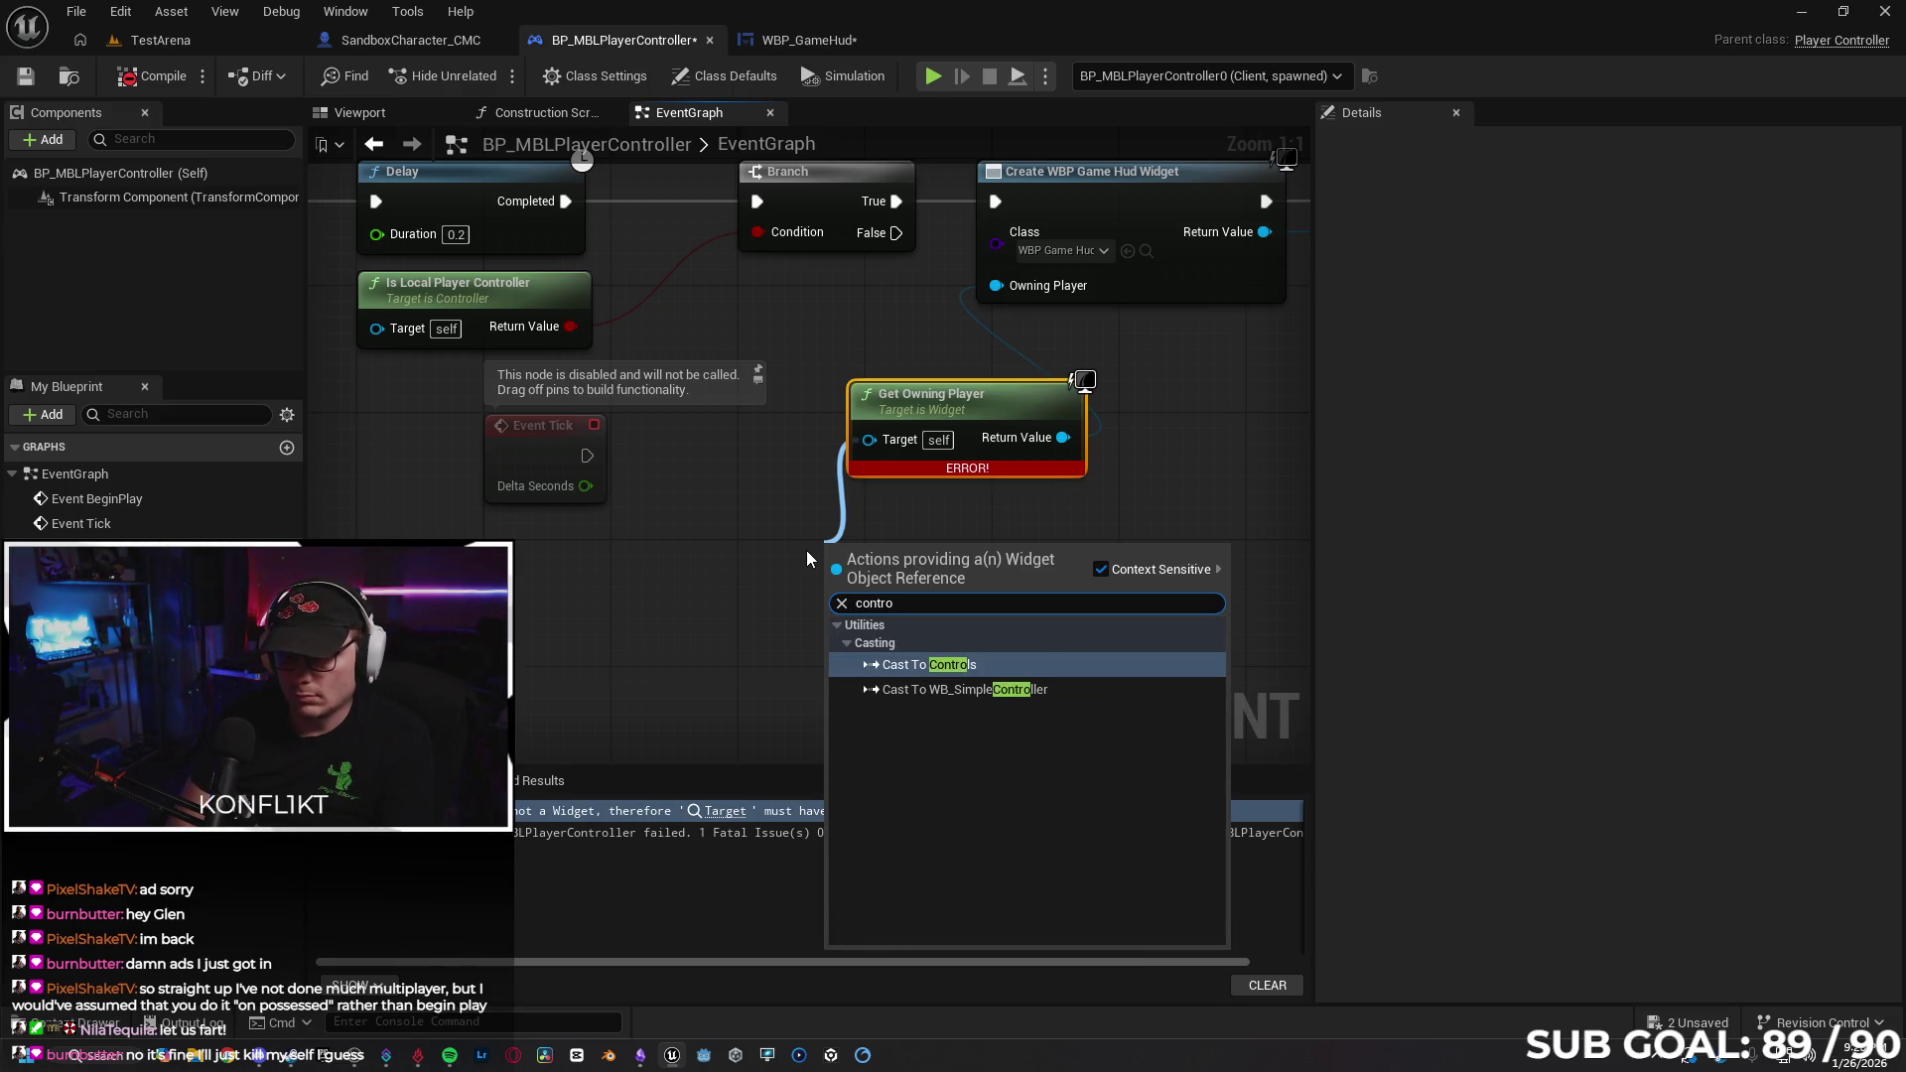
type("ller")
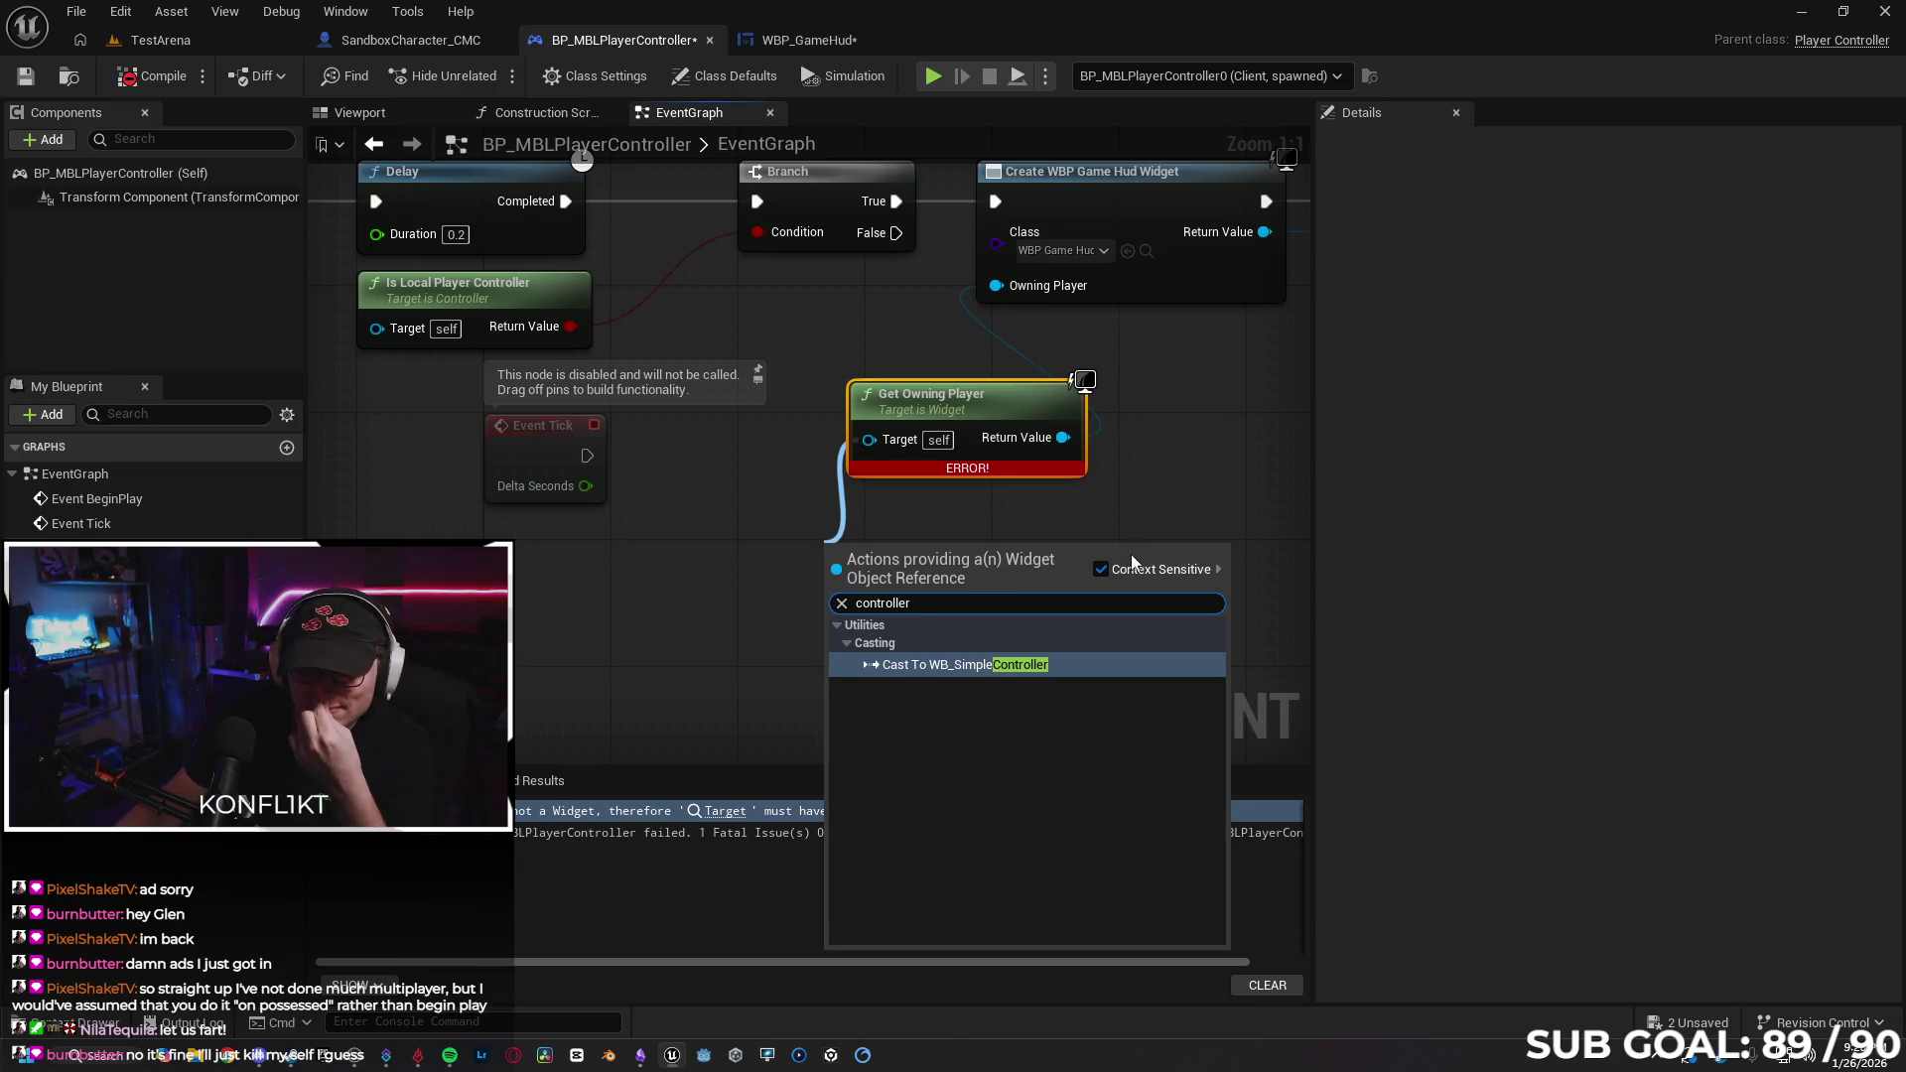
left_click(1101, 571)
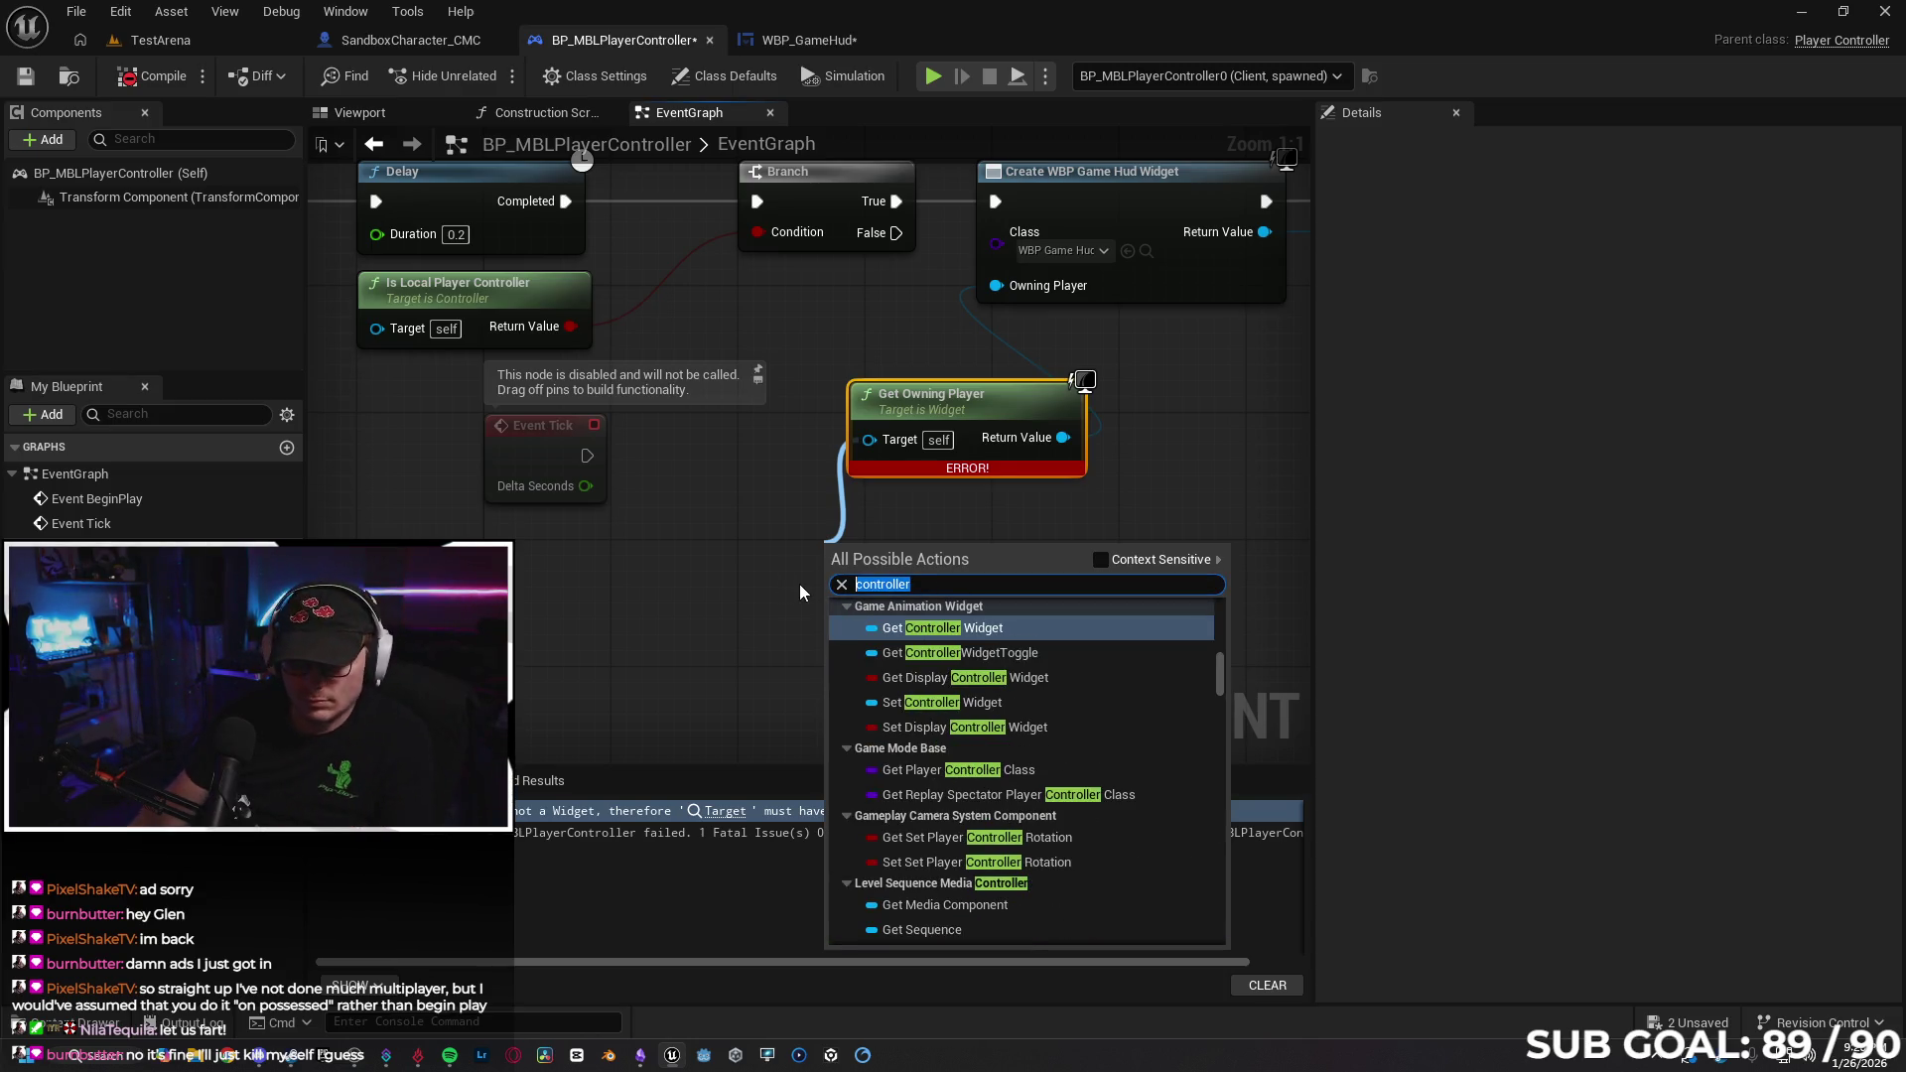
type("get player")
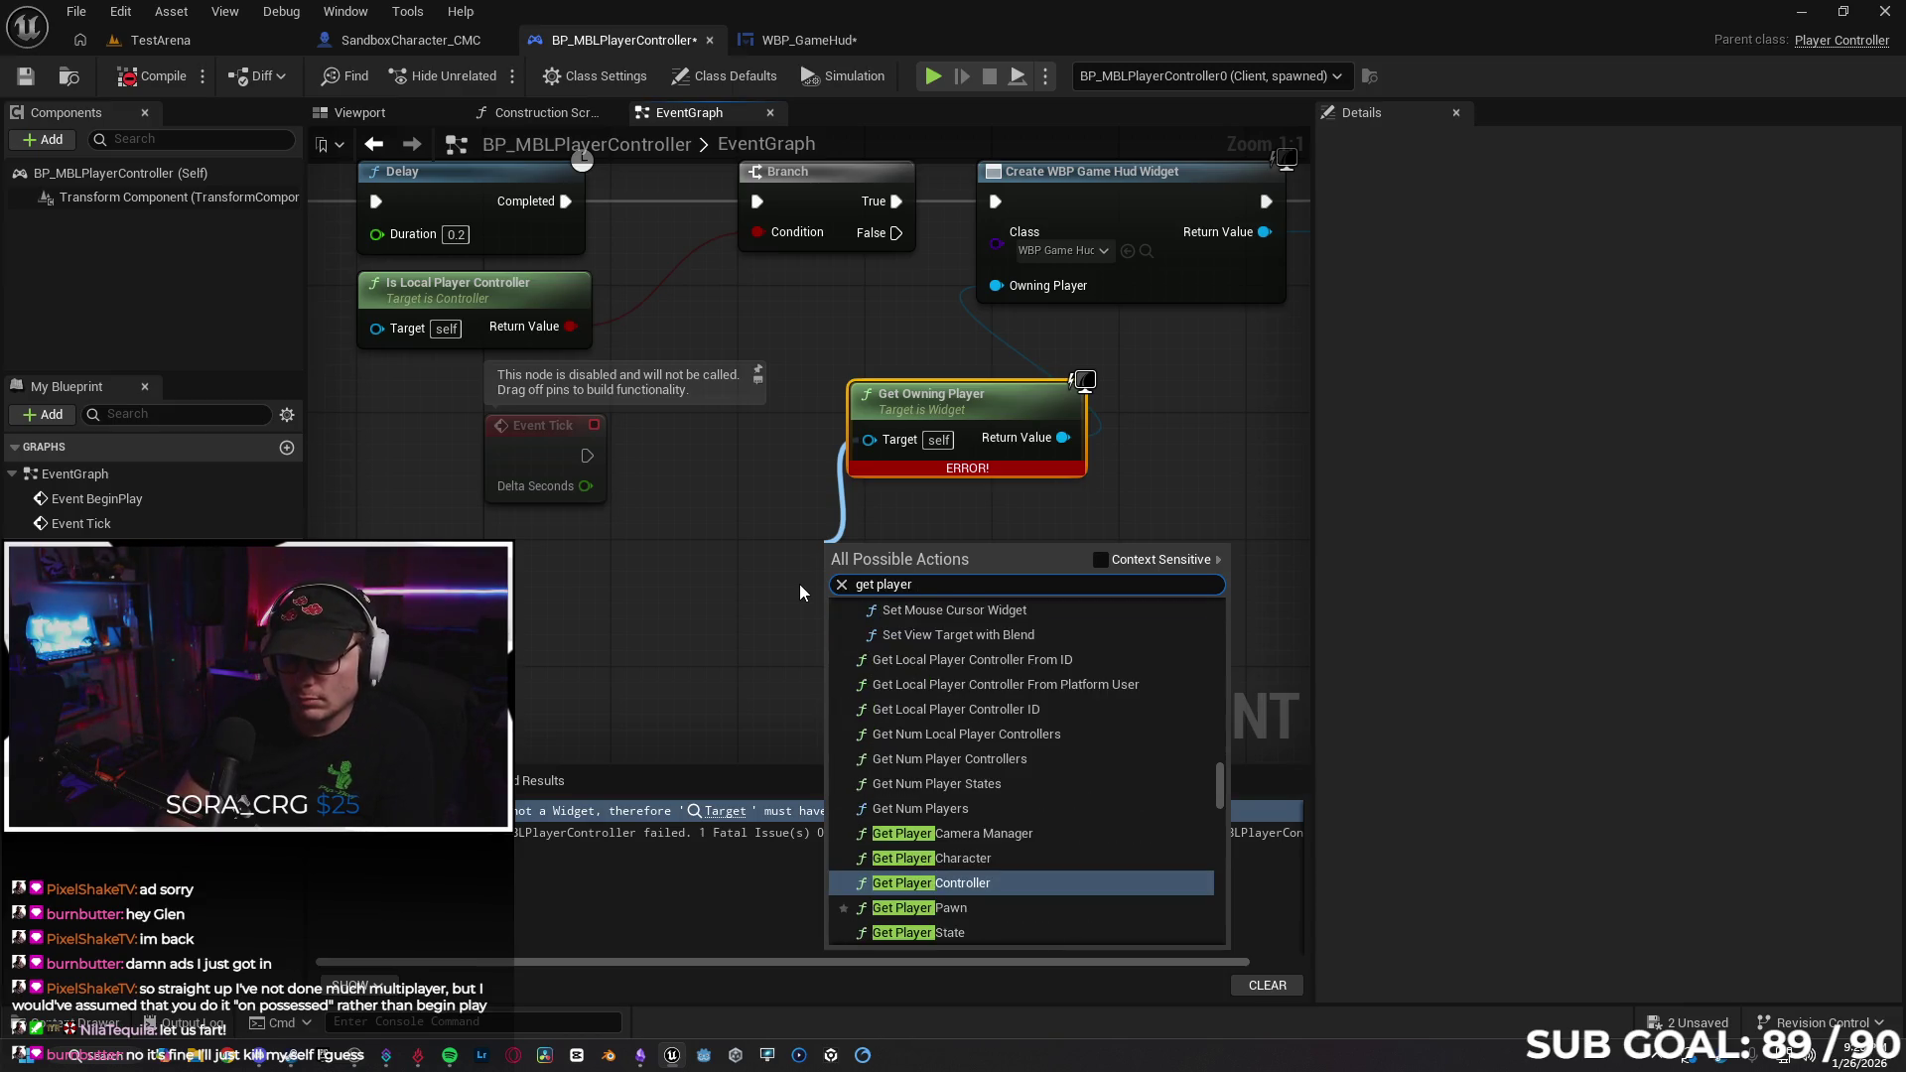
key("Return")
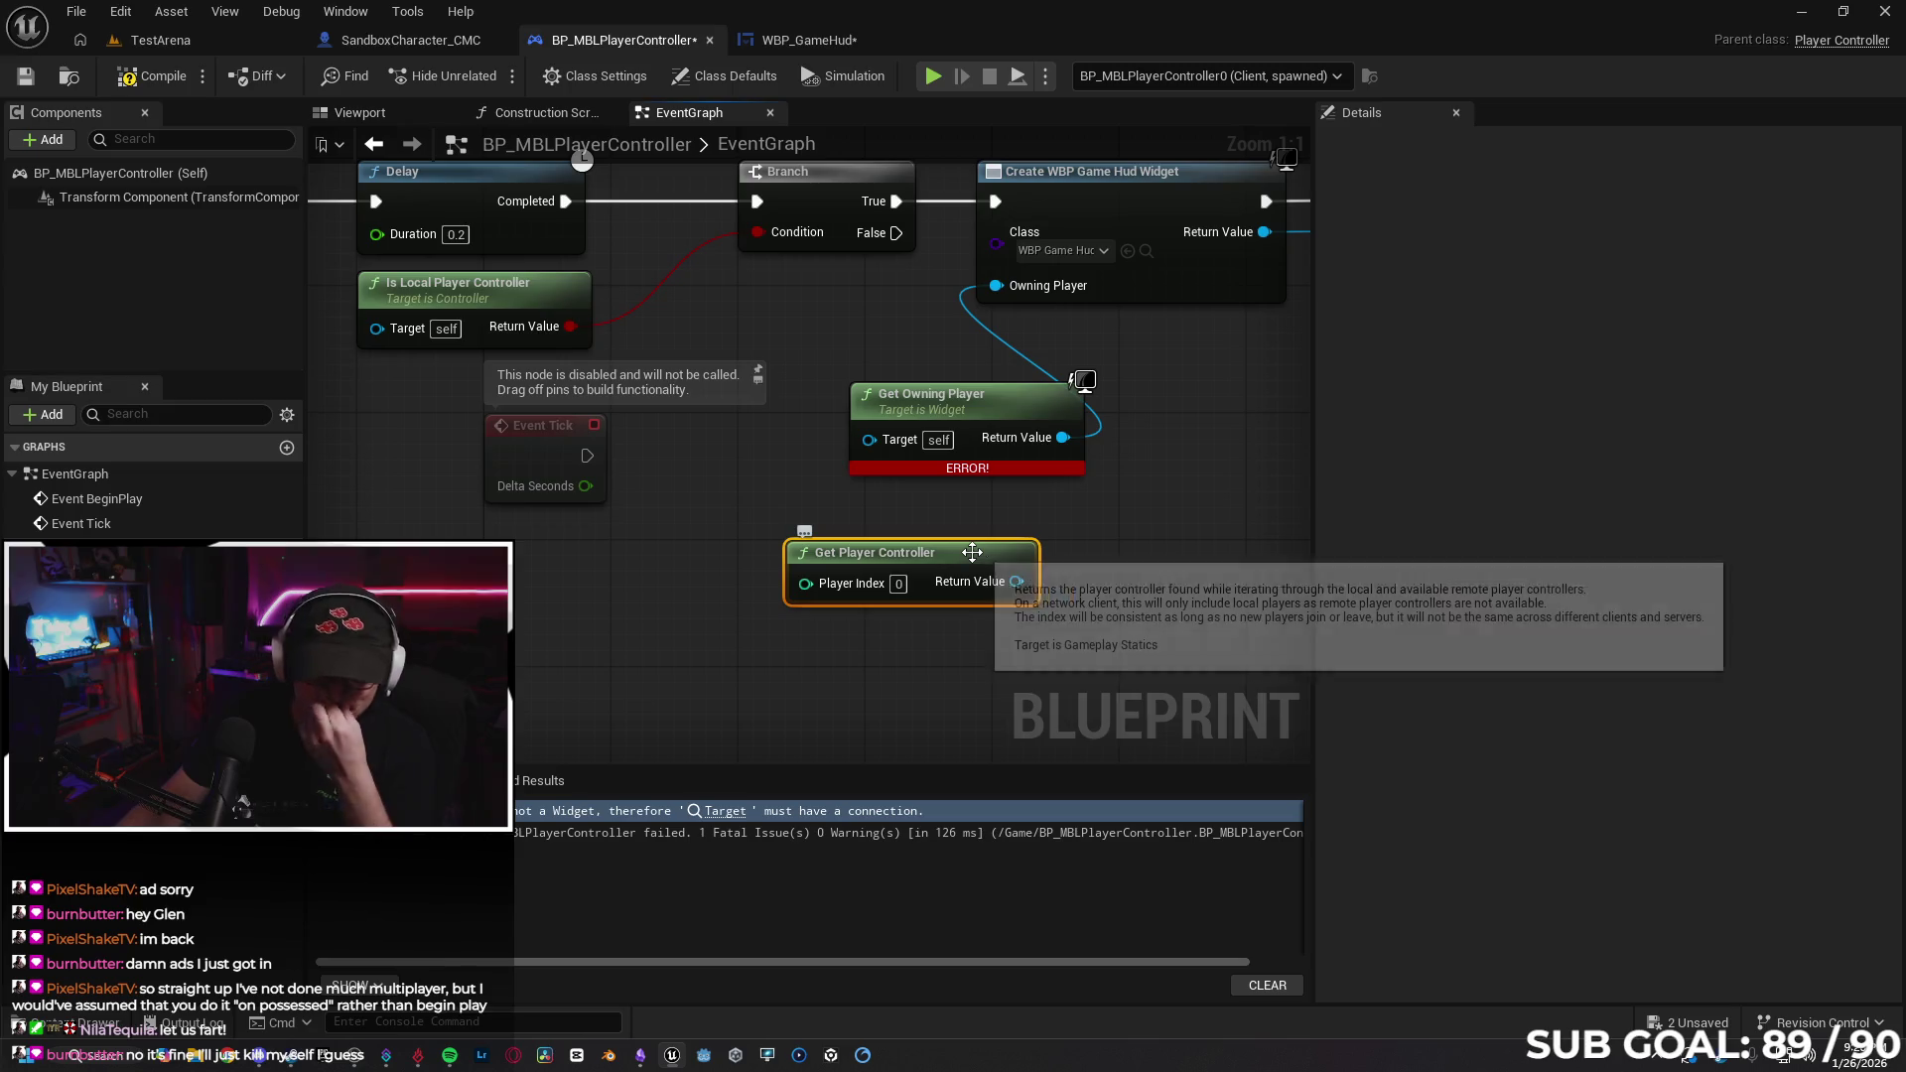
key("ctrl+z")
key("ctrl+z")
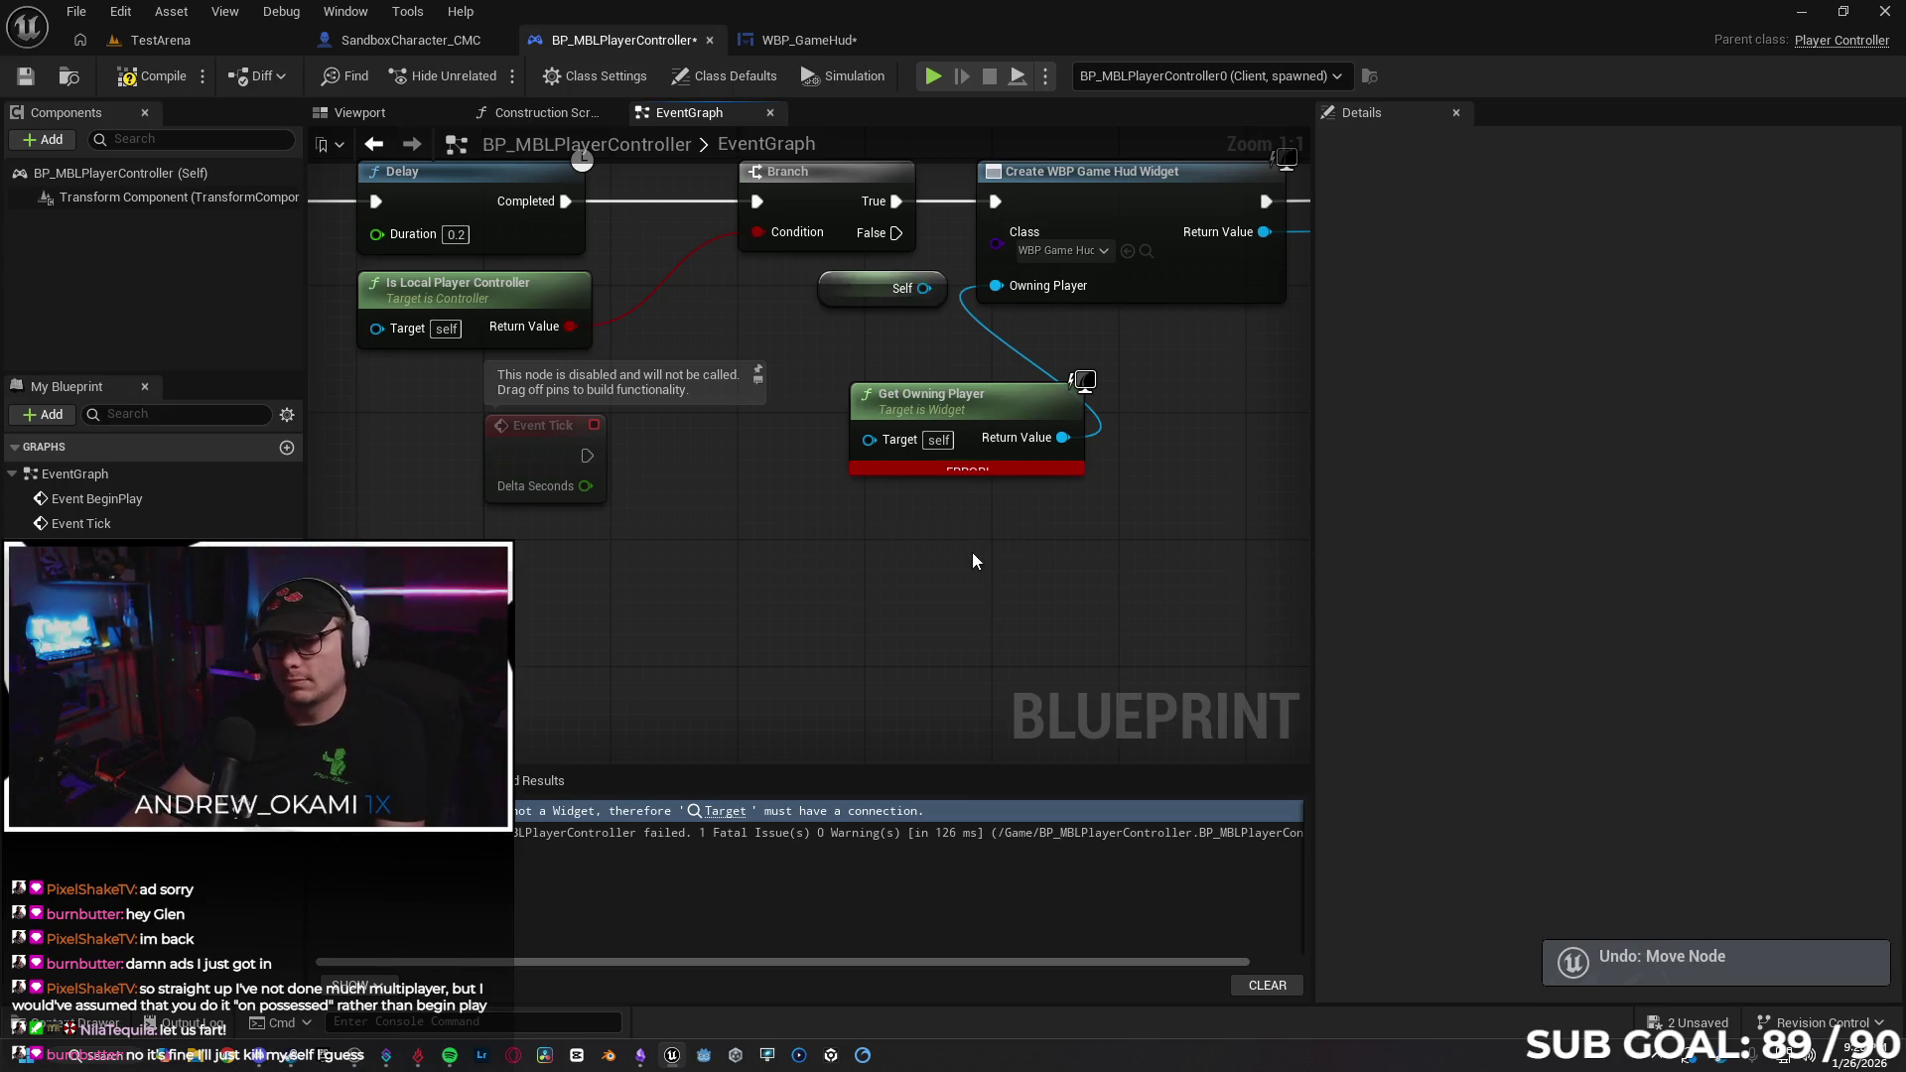
Undo Get Owning Player so Self feeds Owning Player, and pan back to the BeginPlay chain.
key("ctrl+z")
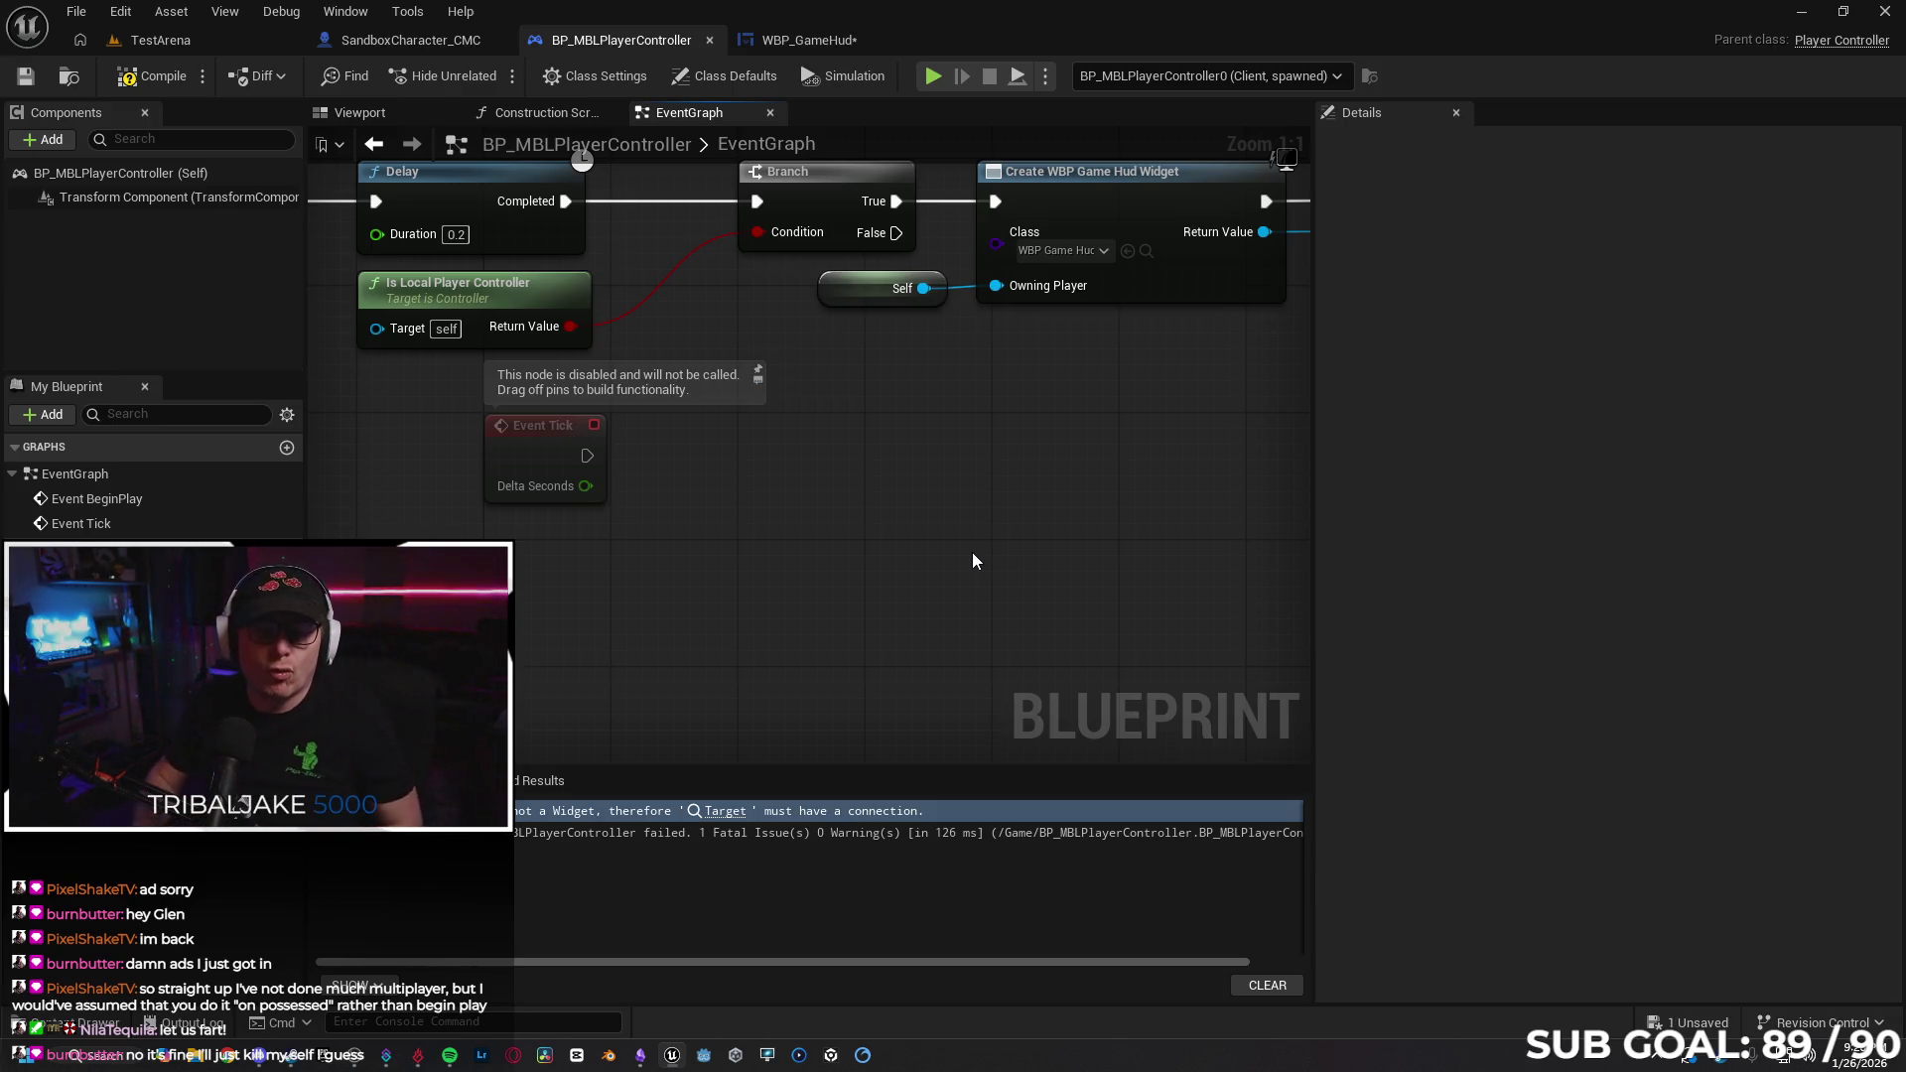
left_click_drag(974, 582, 1046, 609)
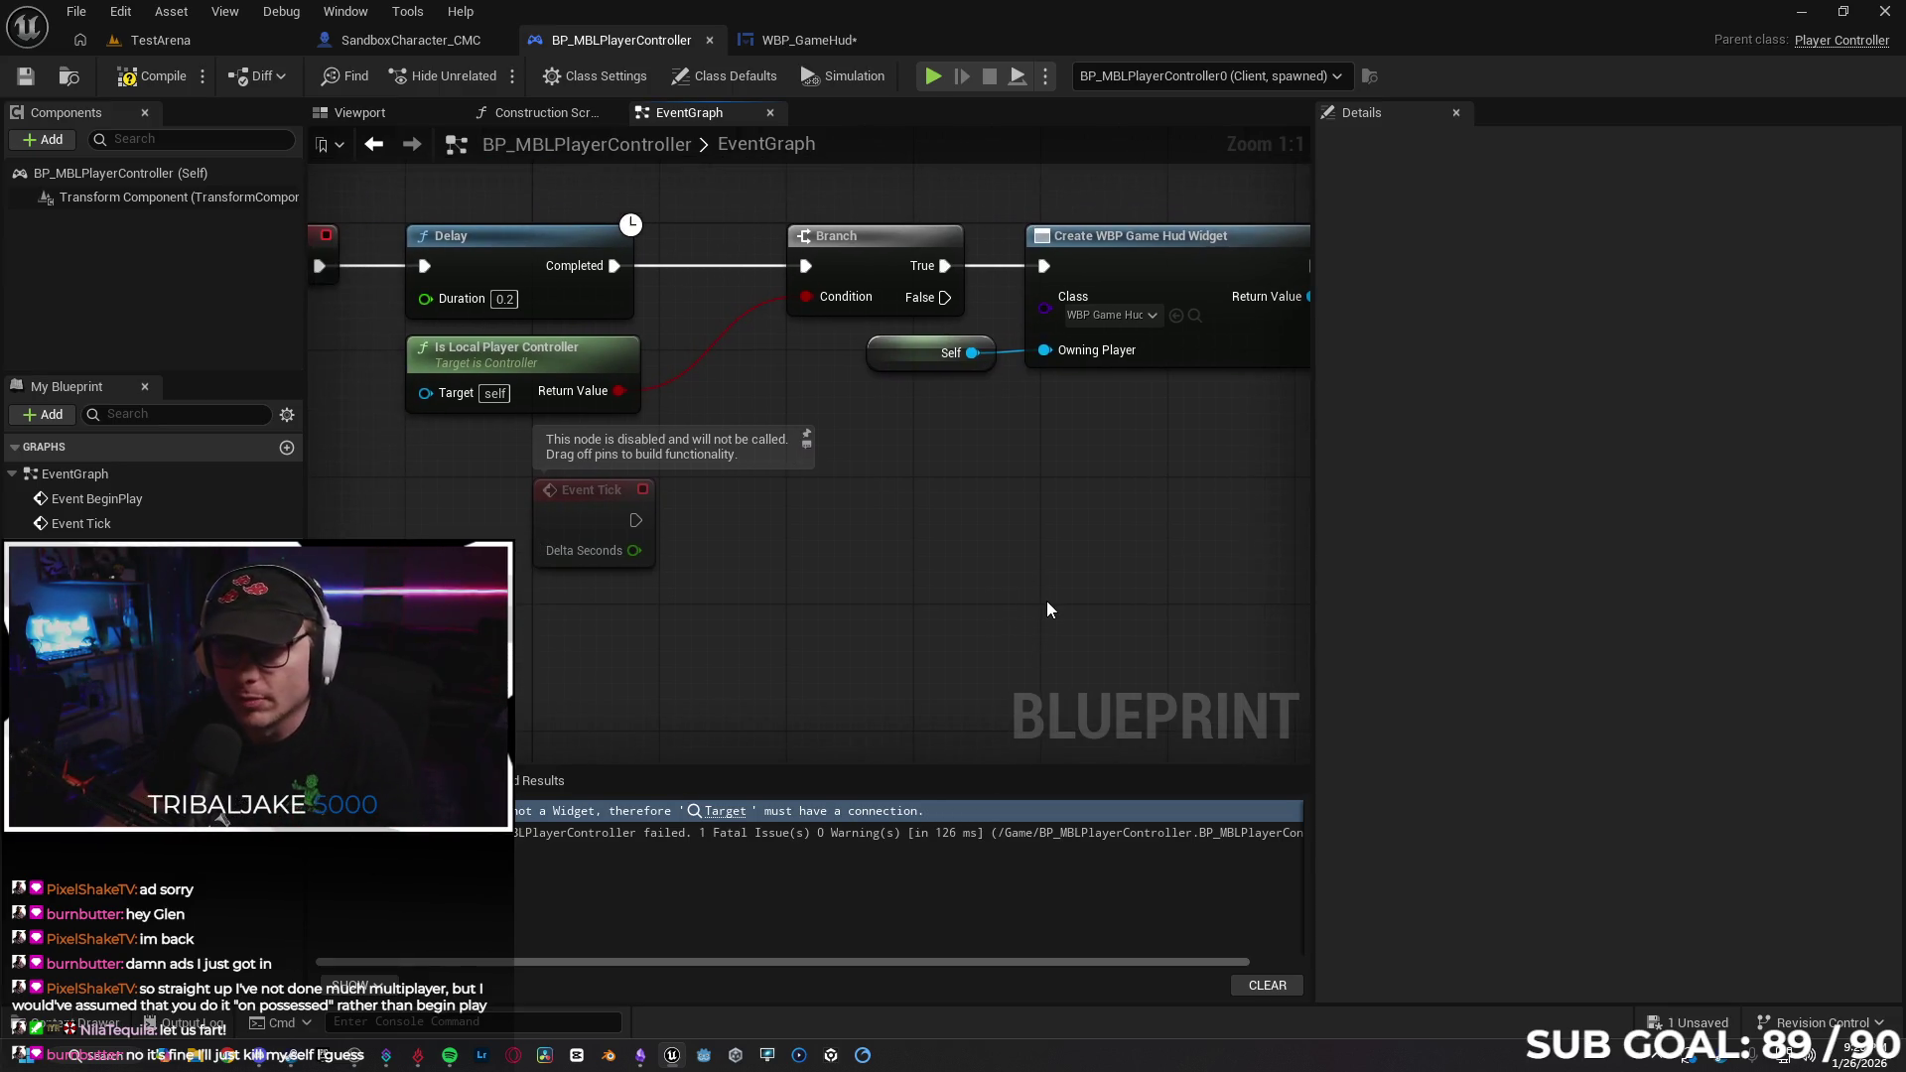
scroll(1046, 599, "down", 1)
scroll(1187, 569, "up", 1)
mouse_move(1187, 570)
left_mouse_down()
mouse_move(813, 528)
mouse_move(903, 506)
mouse_move(735, 477)
mouse_move(877, 489)
mouse_move(753, 503)
mouse_move(973, 502)
mouse_move(819, 508)
mouse_move(1051, 496)
mouse_move(1009, 509)
mouse_move(1090, 535)
left_mouse_up()
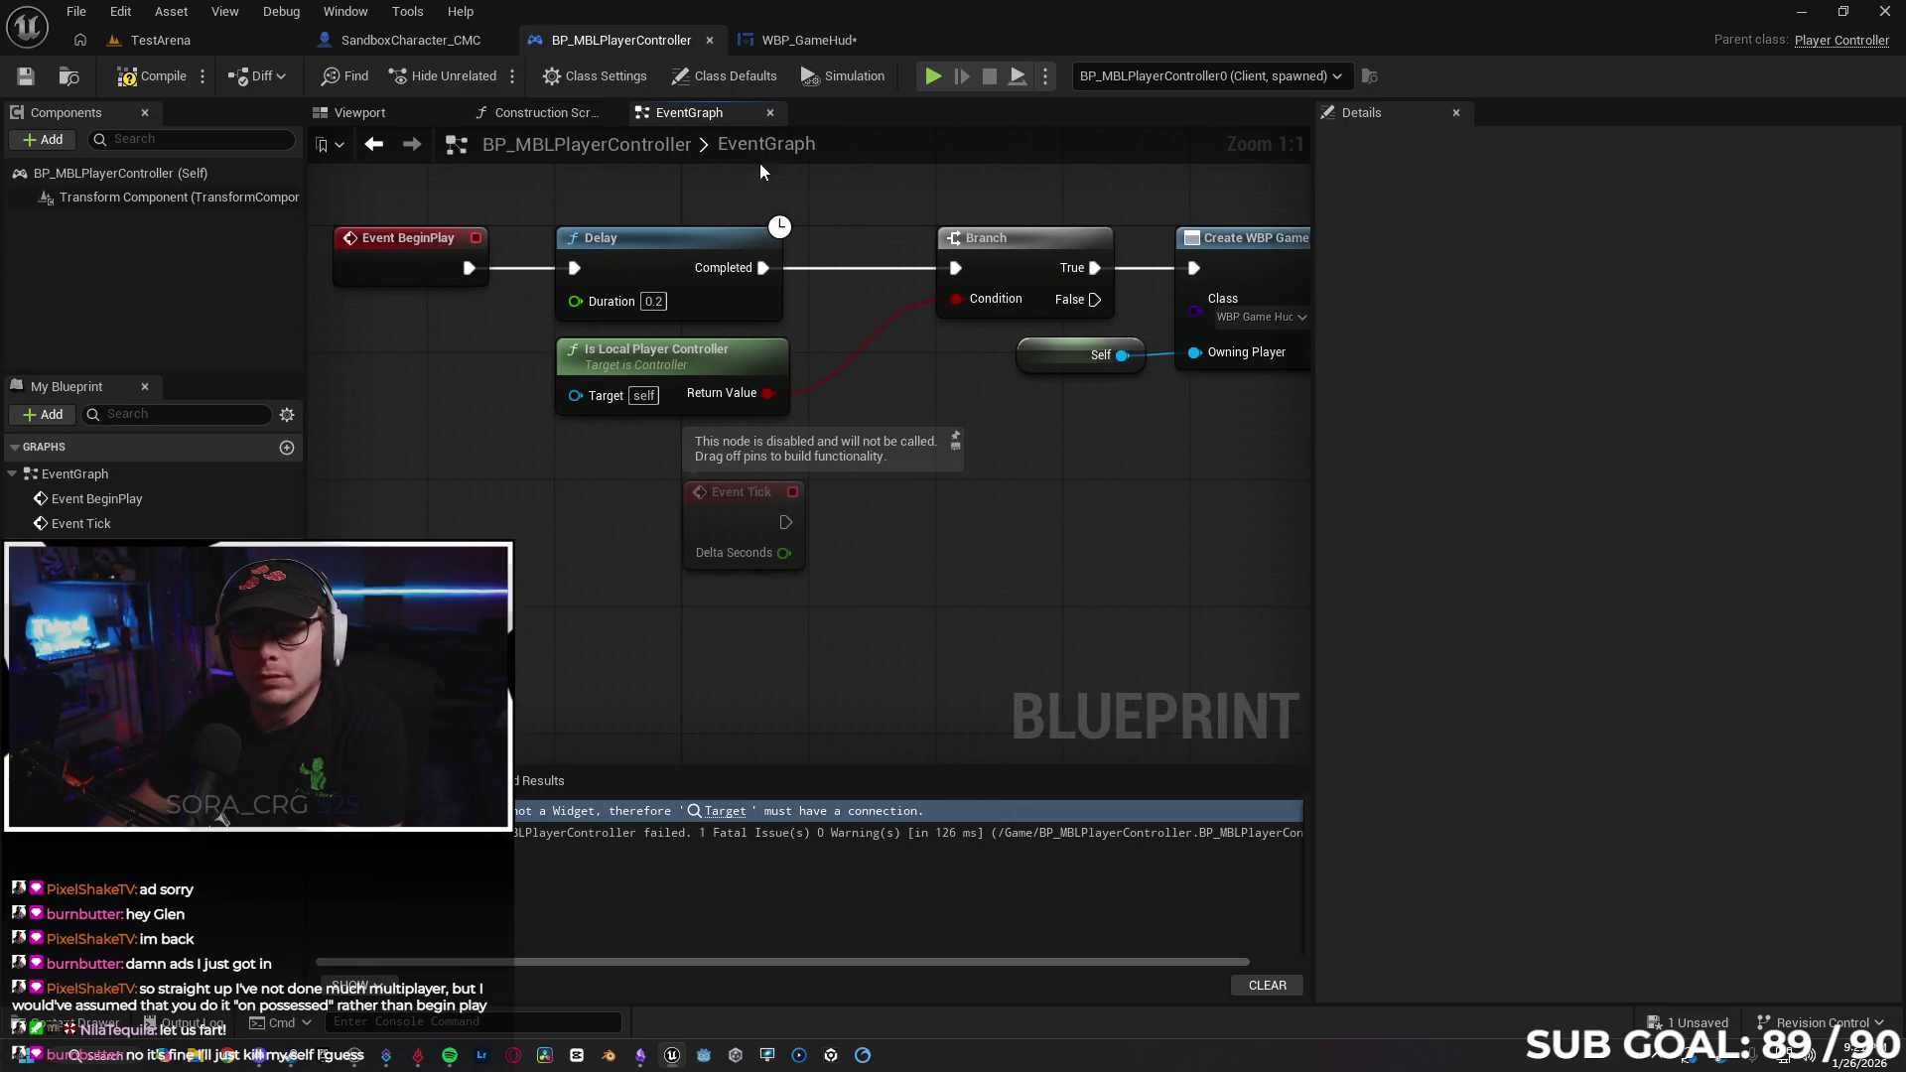
left_click(805, 40)
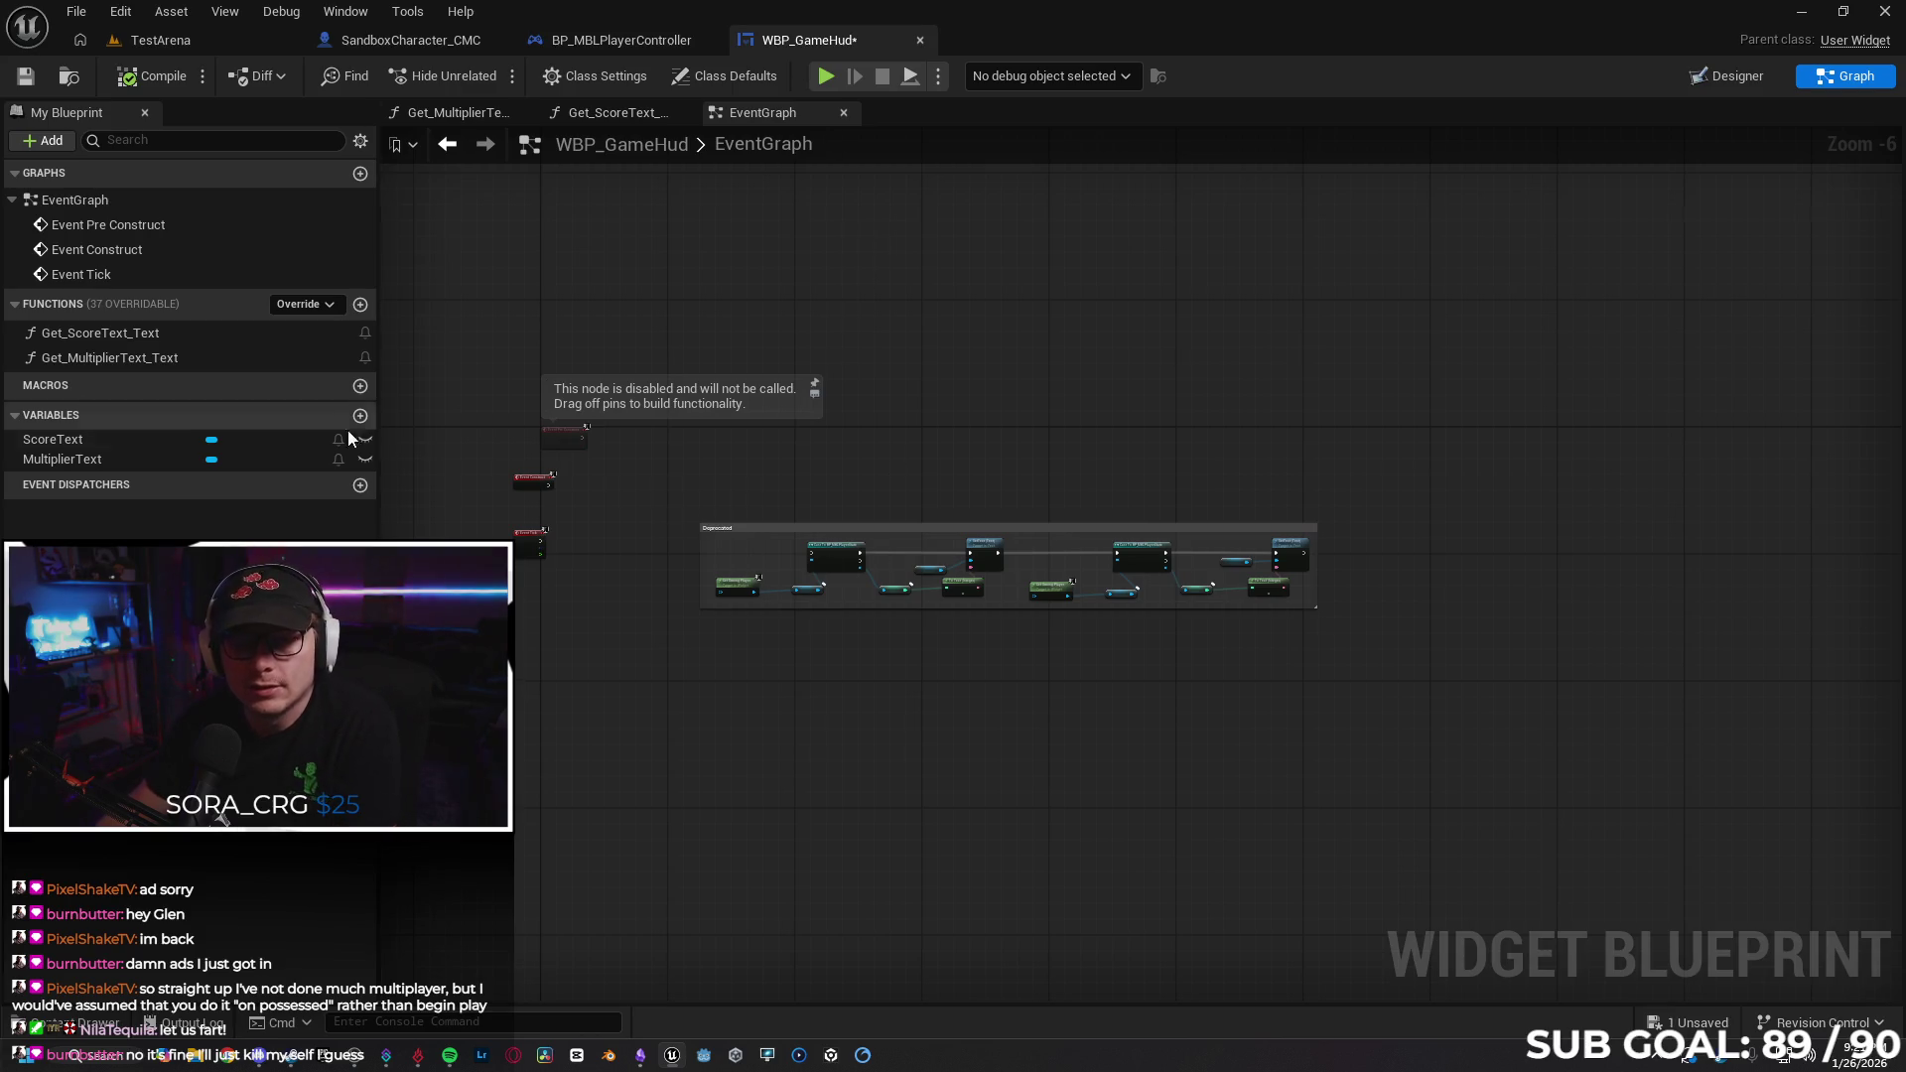
Save all changes and move WBP_GameHud's Event Tick node to the right.
left_click(25, 77)
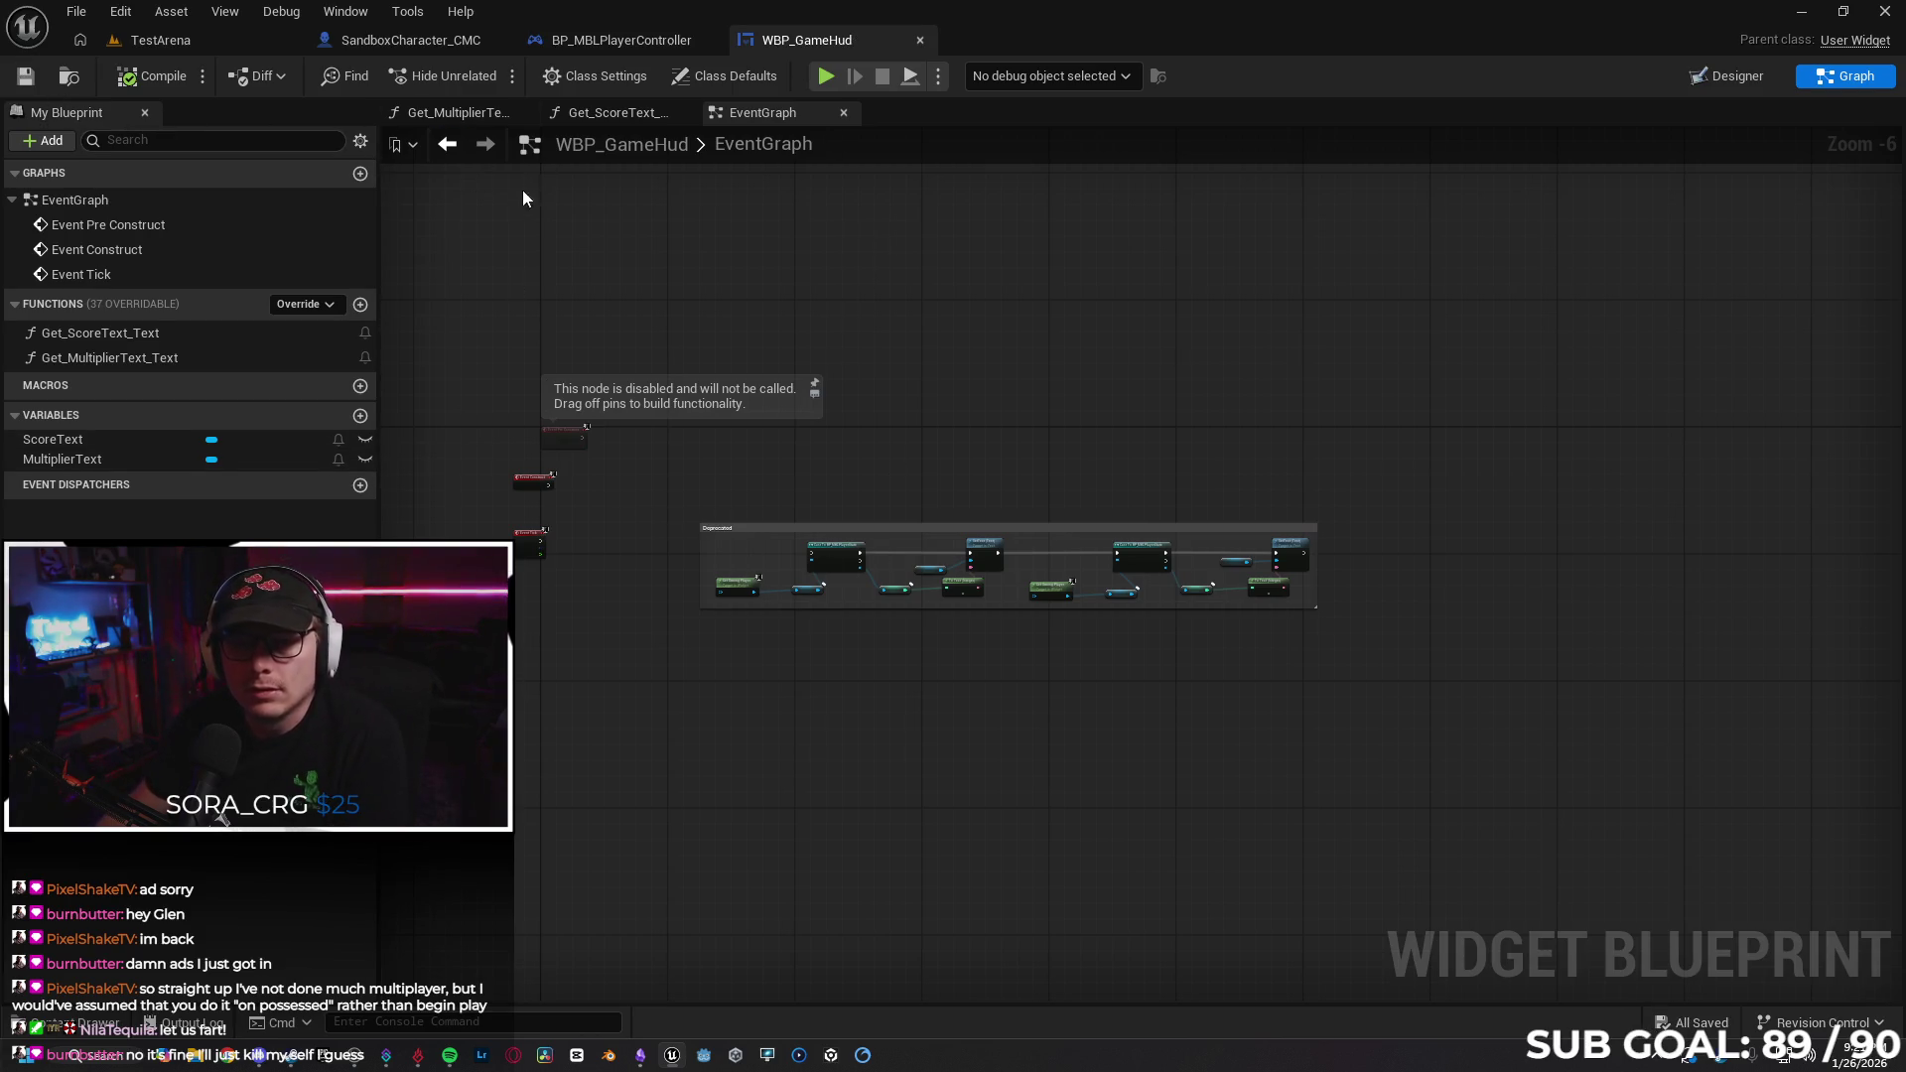
left_click(168, 343)
scroll(634, 587, "up", 3)
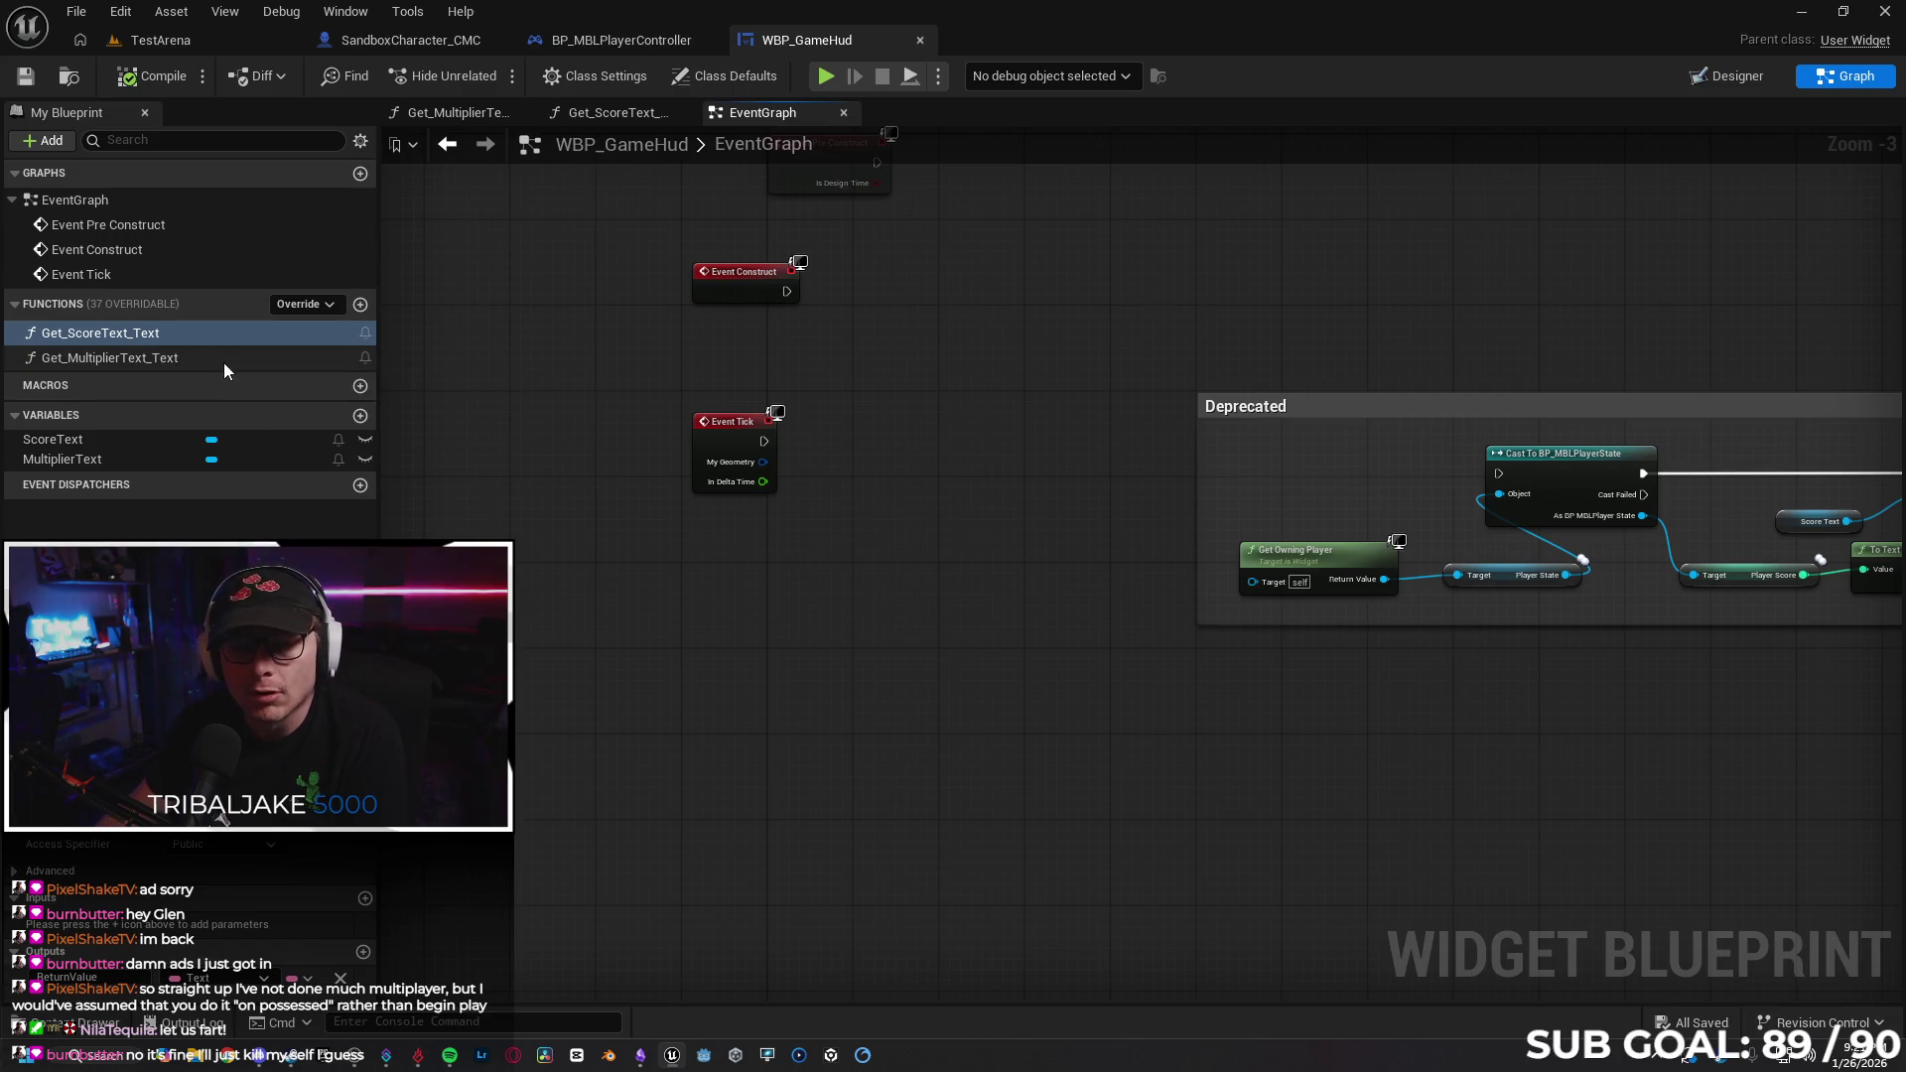
left_click_drag(975, 478, 756, 467)
left_click_drag(483, 418, 697, 397)
left_click(839, 501)
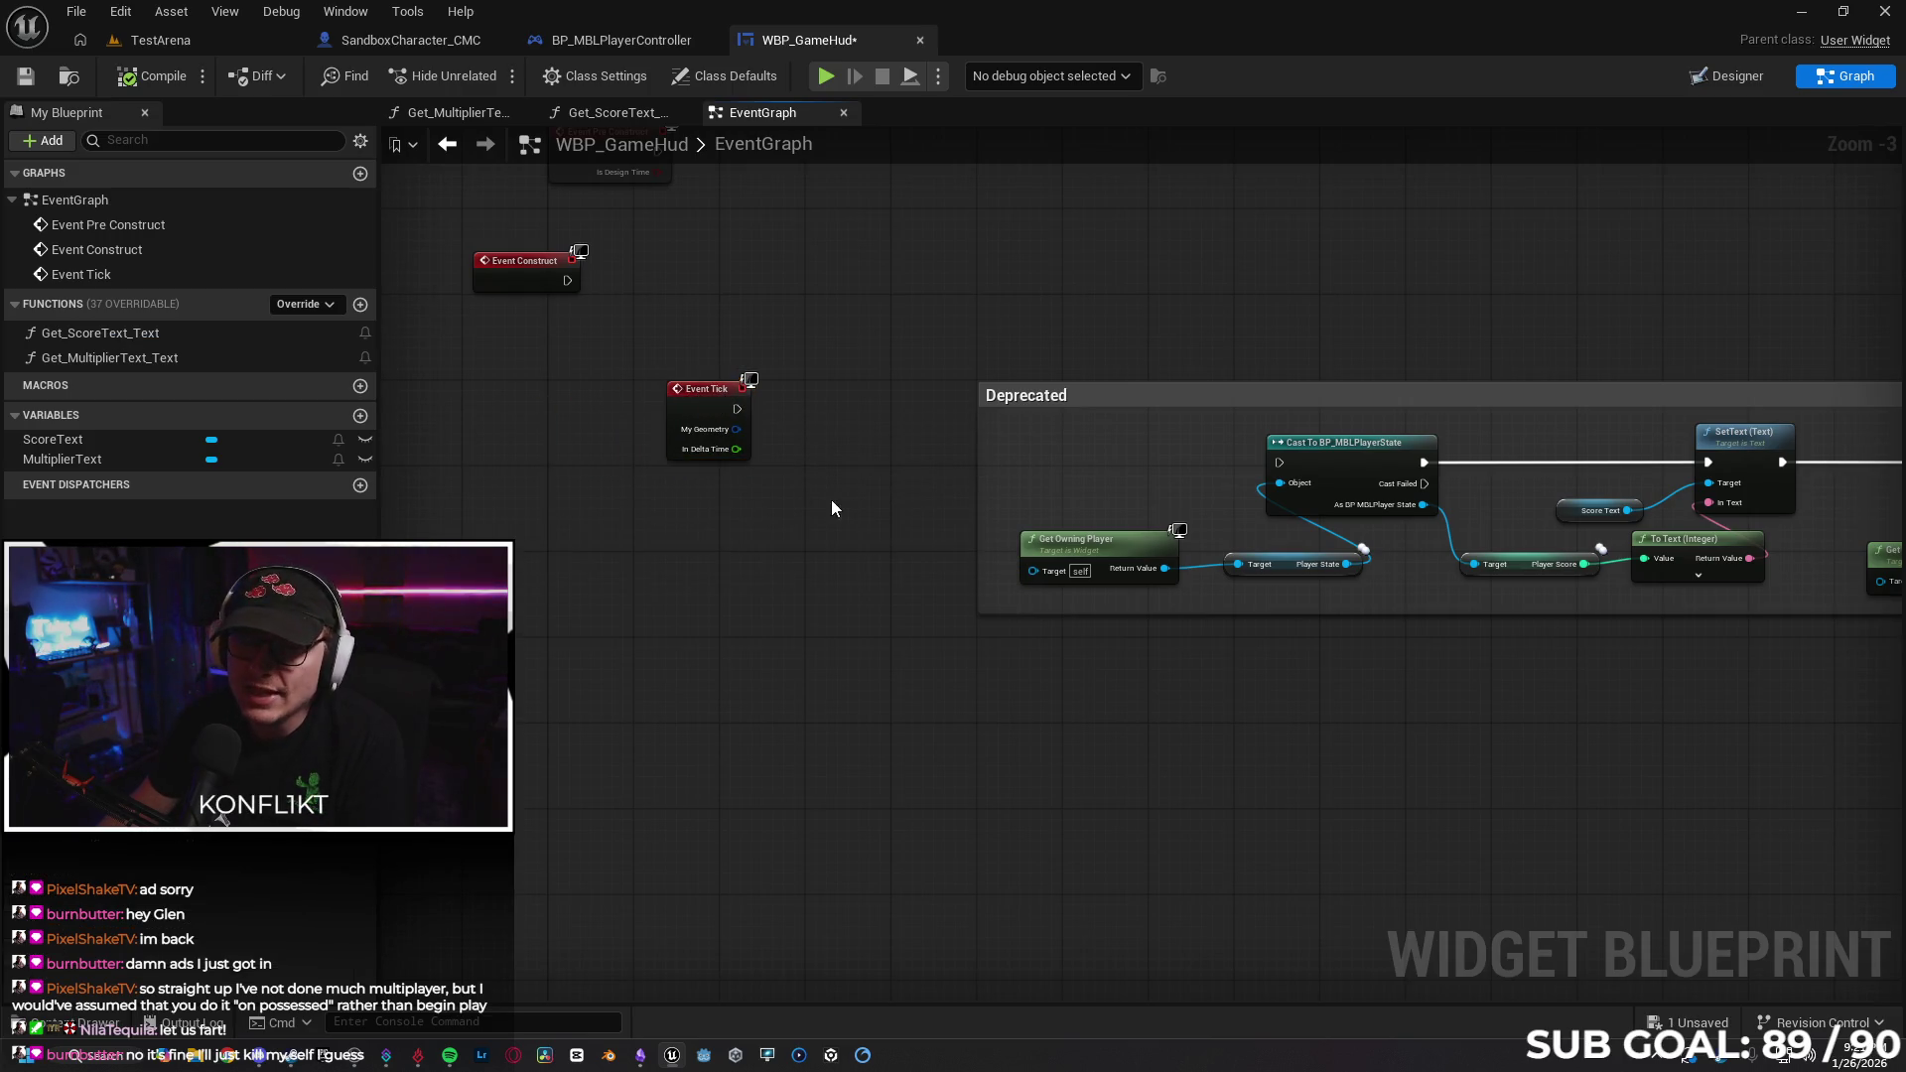
Recompile BP_MBLPlayerController successfully.
left_click(600, 44)
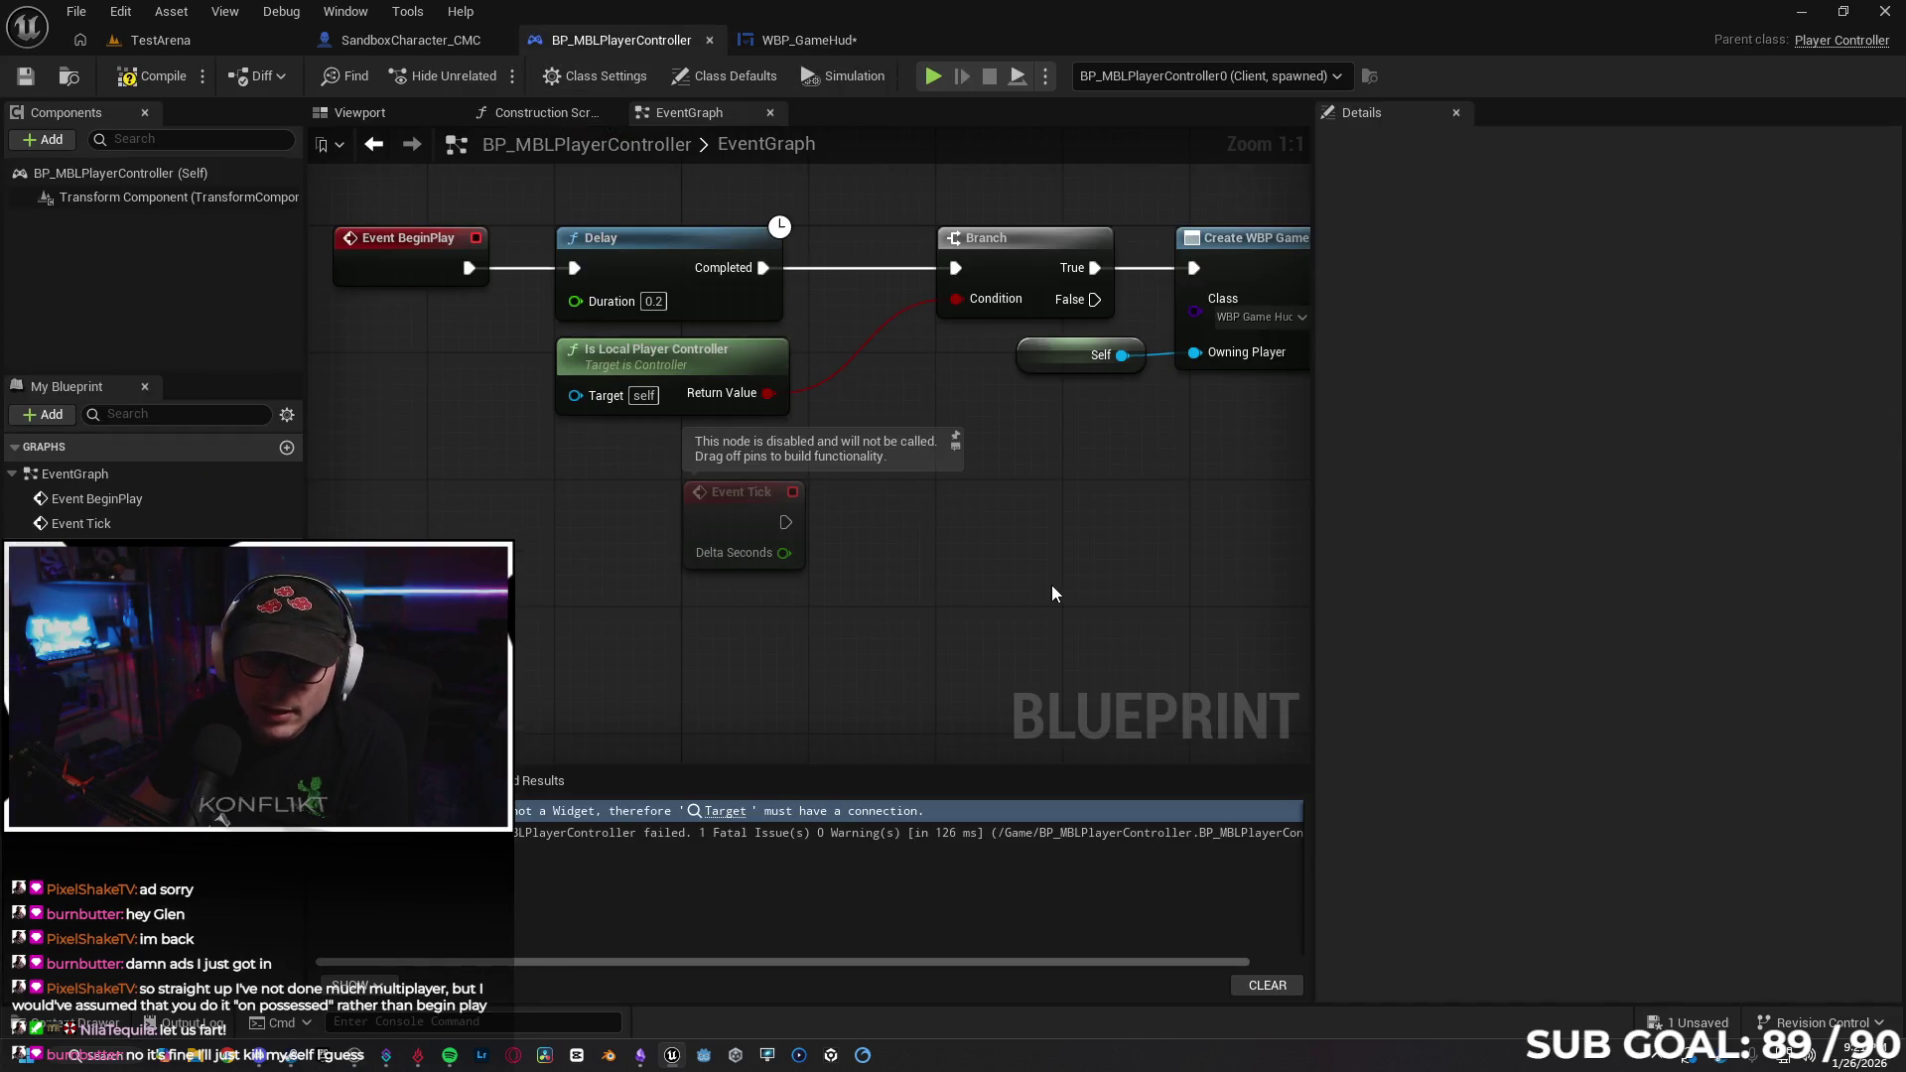
left_click_drag(1027, 573, 1008, 582)
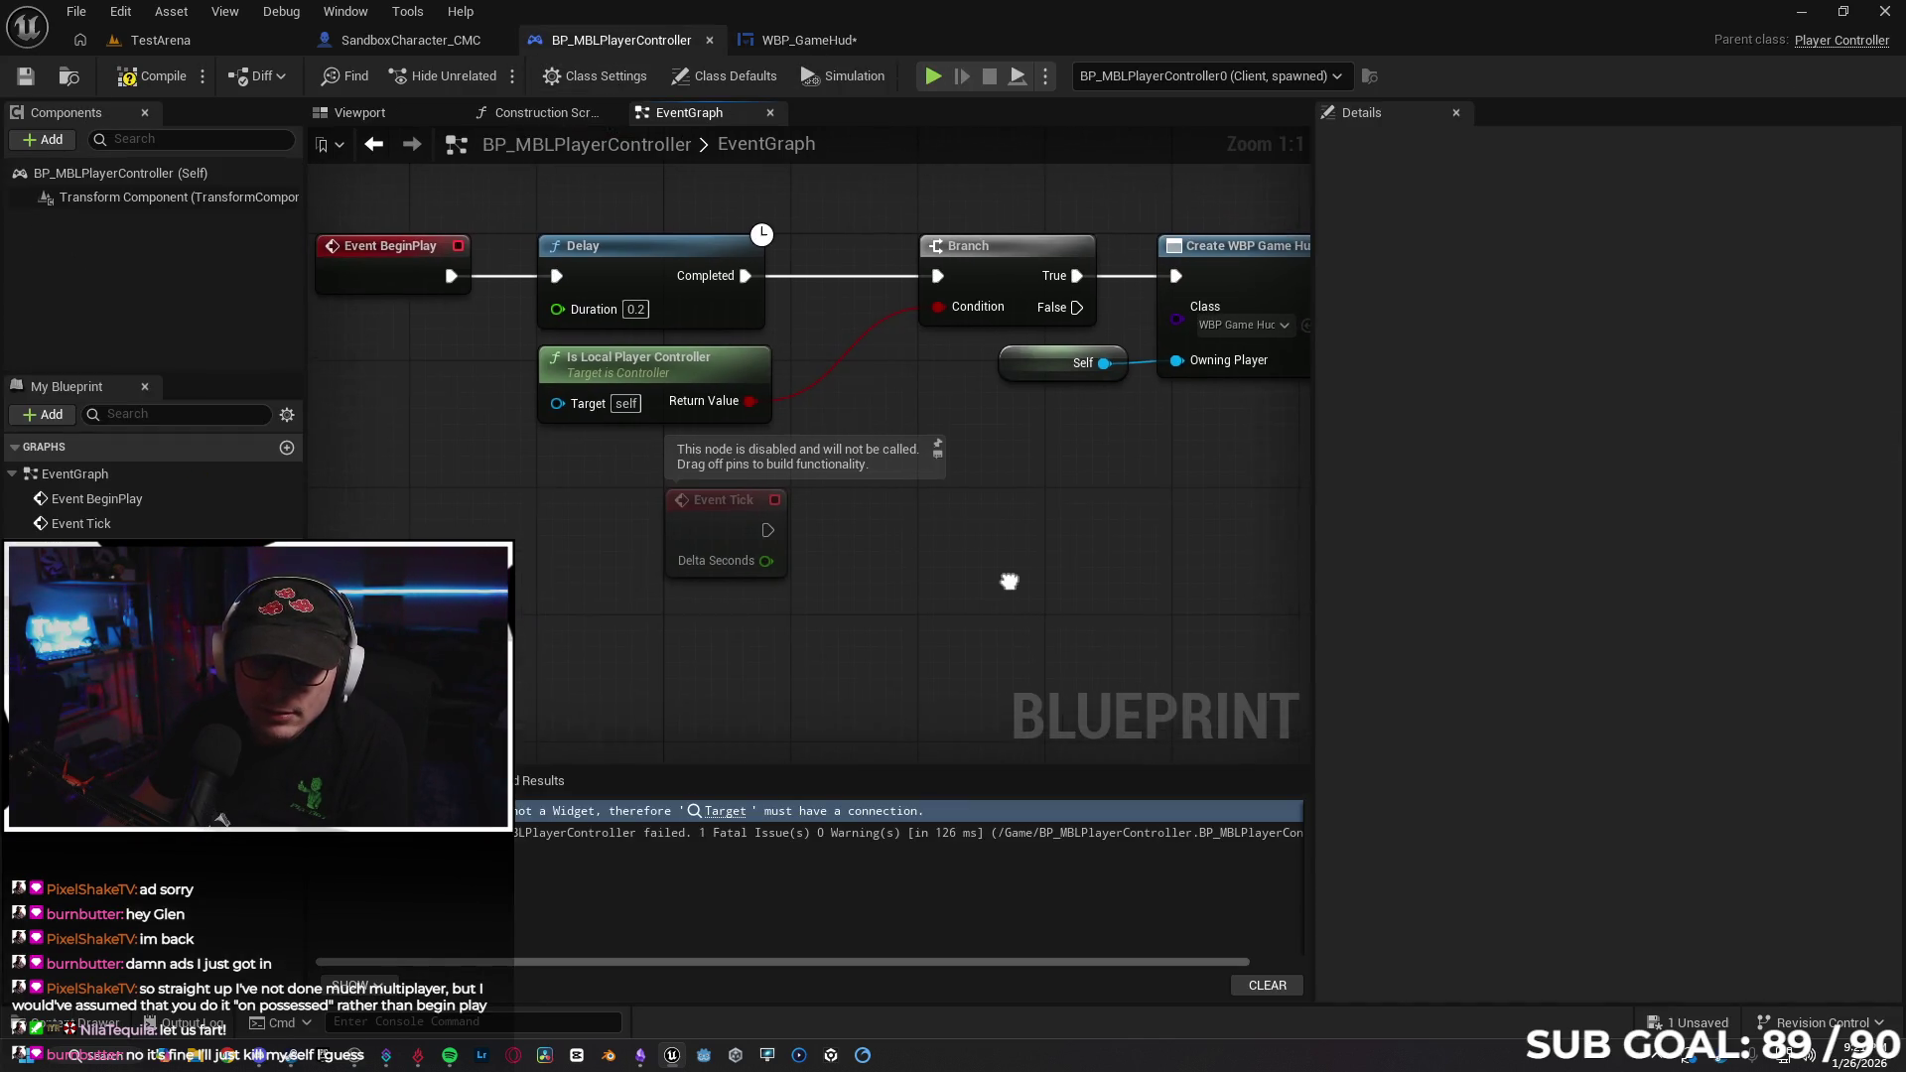
left_click(142, 82)
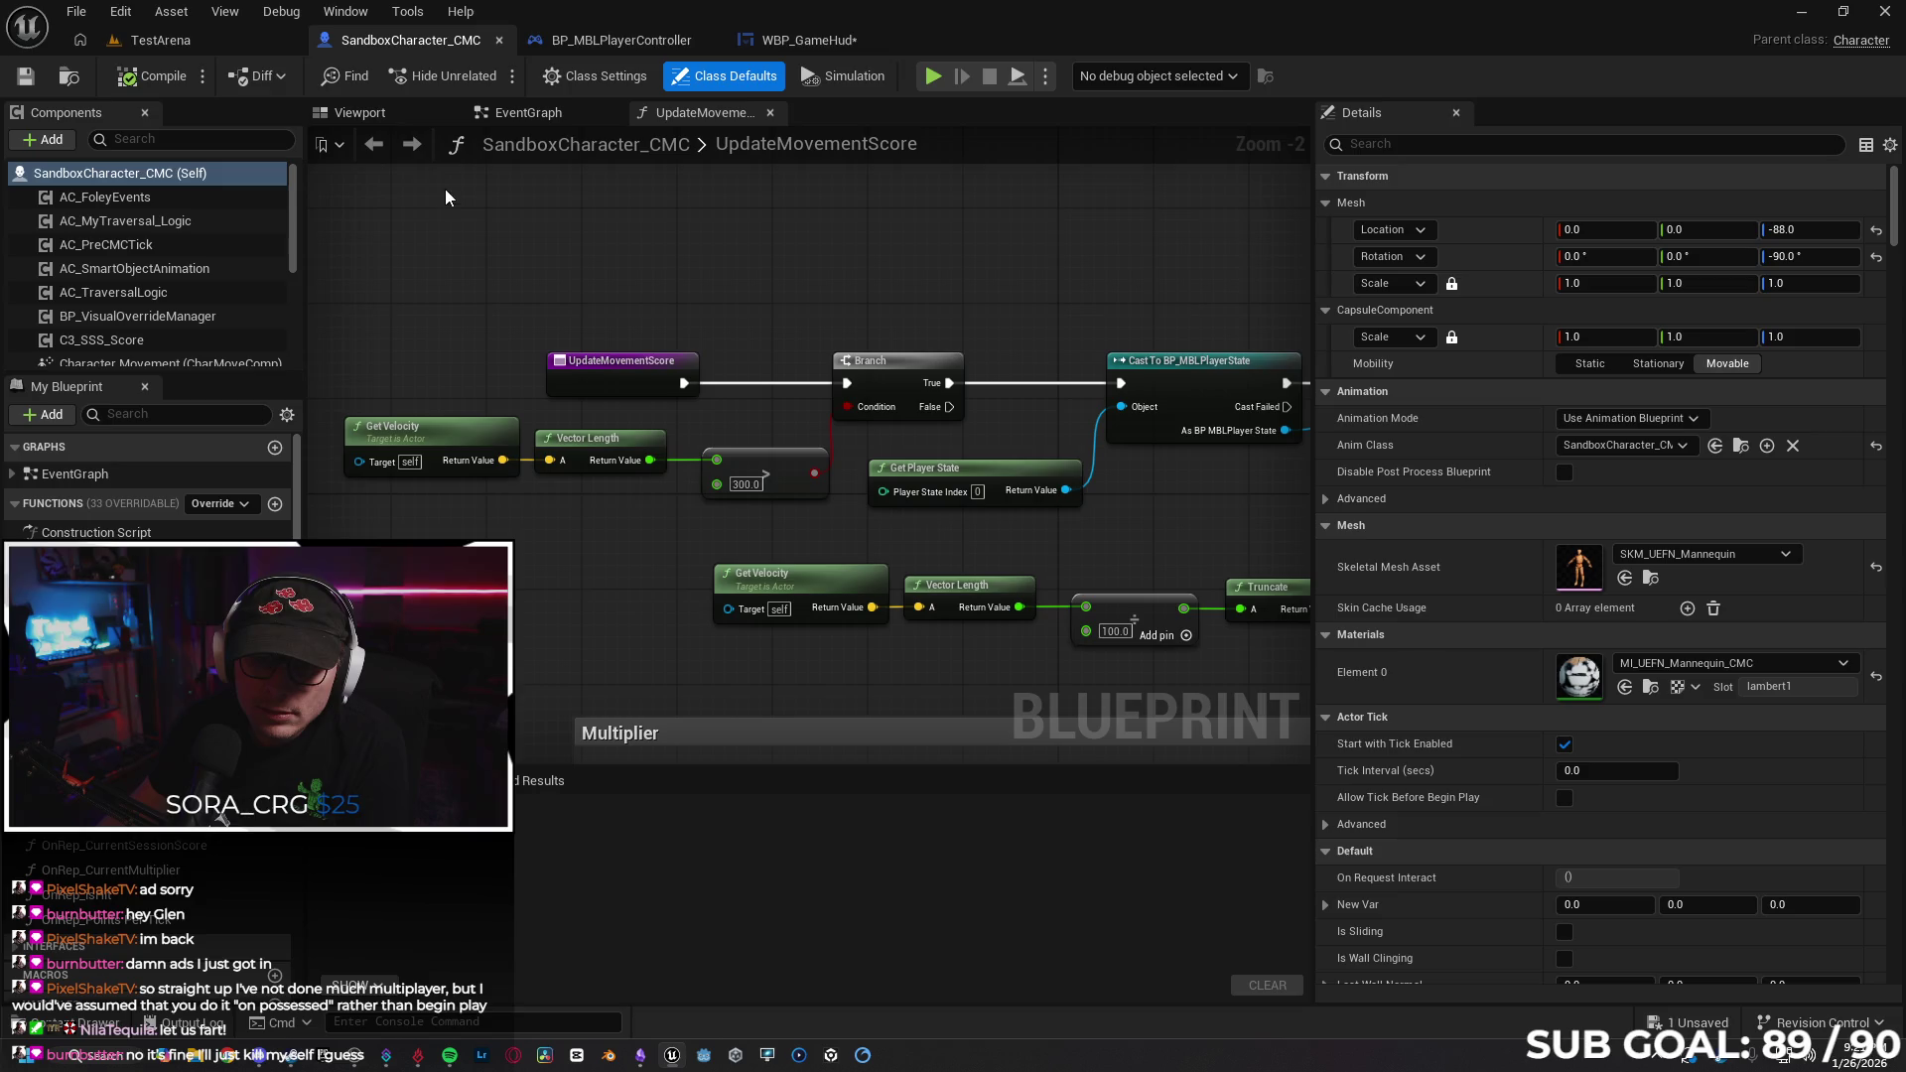
left_click(534, 113)
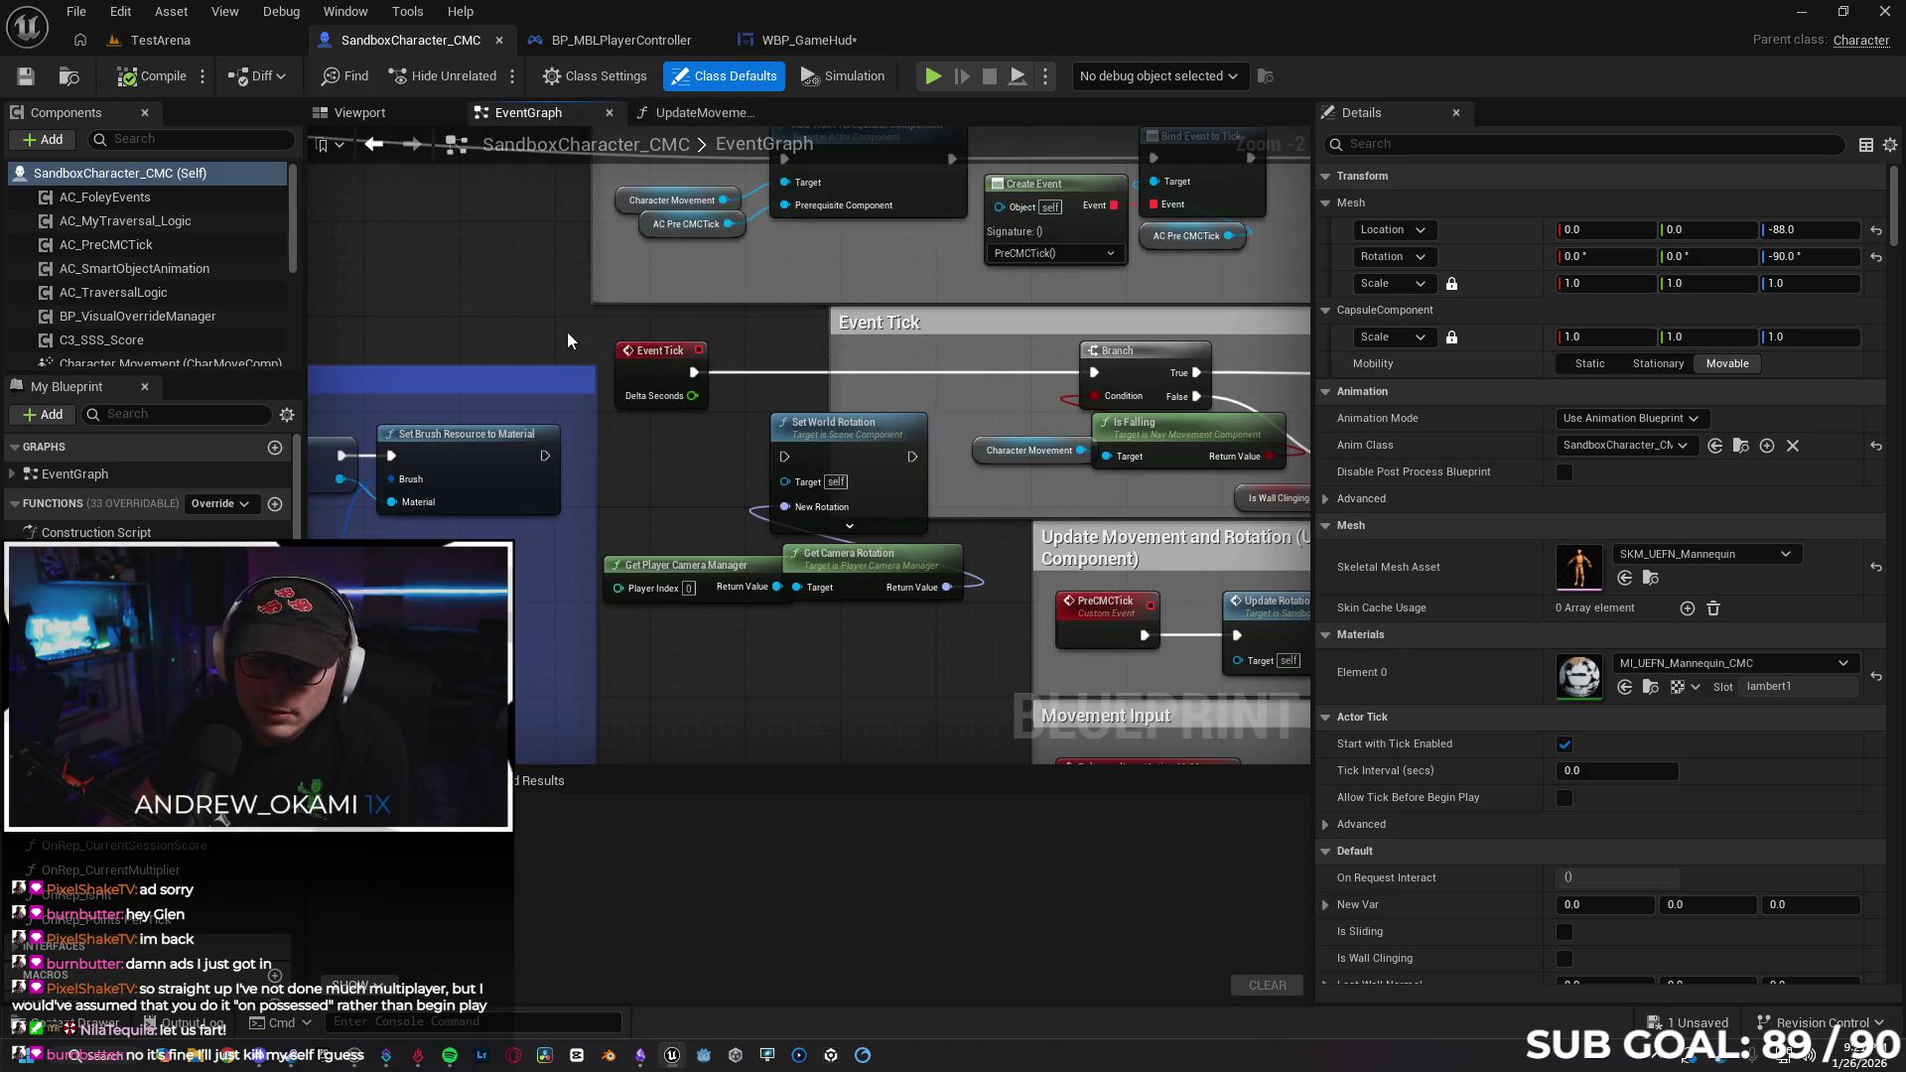
Delete the camera rotation nodes and survey the widget-creation, timer and Event Tick sections.
mouse_move(687, 484)
left_mouse_down()
mouse_move(804, 604)
mouse_move(606, 523)
mouse_move(1022, 667)
left_mouse_up()
key("Delete")
mouse_move(510, 472)
left_mouse_down()
mouse_move(978, 396)
mouse_move(1280, 364)
mouse_move(1349, 376)
mouse_move(1268, 333)
mouse_move(1264, 357)
mouse_move(1300, 362)
mouse_move(1285, 369)
mouse_move(1221, 264)
left_mouse_up()
mouse_move(1119, 691)
left_mouse_down()
mouse_move(1139, 544)
mouse_move(694, 307)
left_mouse_up()
scroll(1128, 327, "down", 2)
left_click_drag(1025, 672, 709, 663)
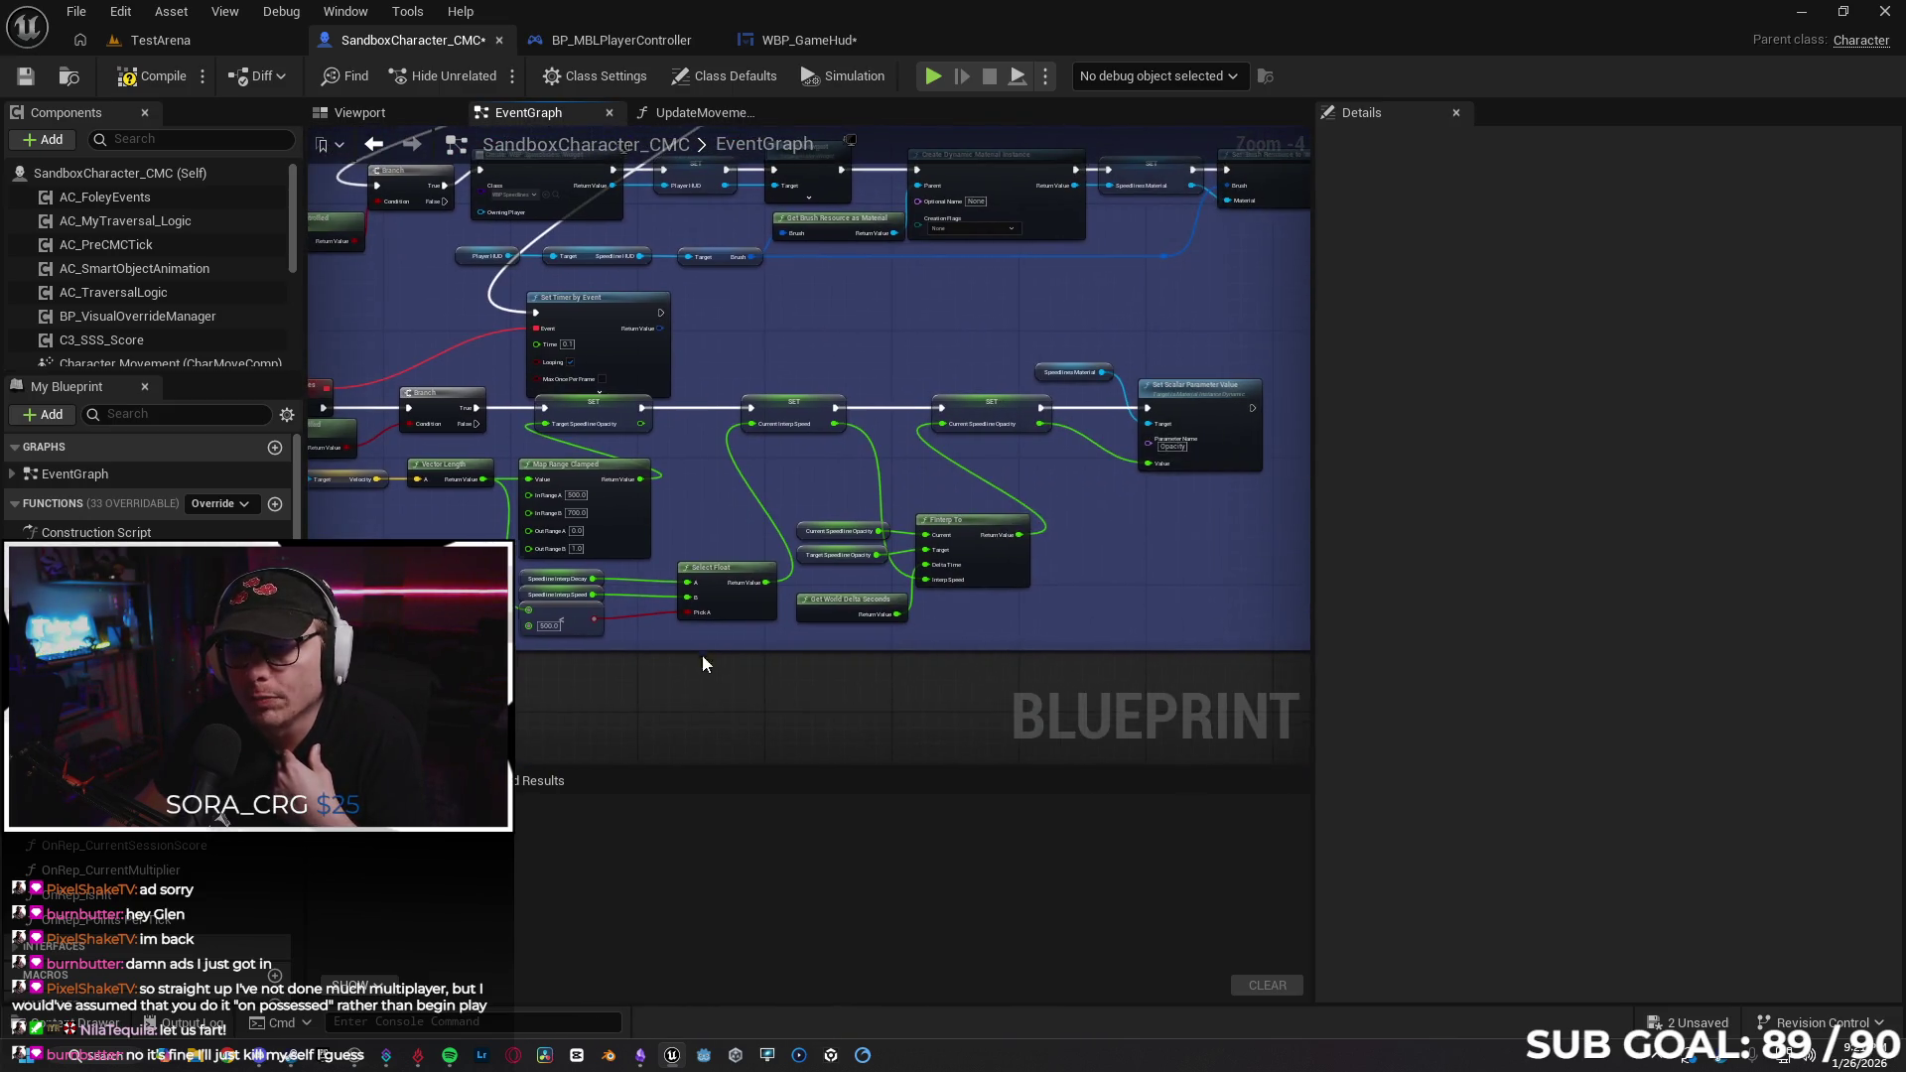
mouse_move(873, 292)
left_mouse_down()
mouse_move(823, 433)
mouse_move(745, 412)
mouse_move(776, 446)
mouse_move(418, 431)
mouse_move(807, 603)
mouse_move(806, 622)
mouse_move(732, 626)
mouse_move(693, 625)
mouse_move(626, 425)
mouse_move(574, 391)
mouse_move(1206, 427)
left_mouse_up()
scroll(739, 412, "up", 1)
Review Event Begin Play, wall cling and Event Possessed logic, then compile the character blueprint.
mouse_move(393, 510)
left_mouse_down()
mouse_move(808, 556)
mouse_move(731, 515)
mouse_move(869, 623)
mouse_move(599, 626)
left_mouse_up()
mouse_move(1115, 383)
left_mouse_down()
mouse_move(667, 363)
mouse_move(1290, 328)
left_mouse_up()
left_click_drag(1017, 367, 432, 373)
left_click_drag(1172, 426, 498, 430)
mouse_move(794, 430)
left_mouse_down()
mouse_move(765, 637)
mouse_move(889, 643)
mouse_move(1120, 610)
left_mouse_up()
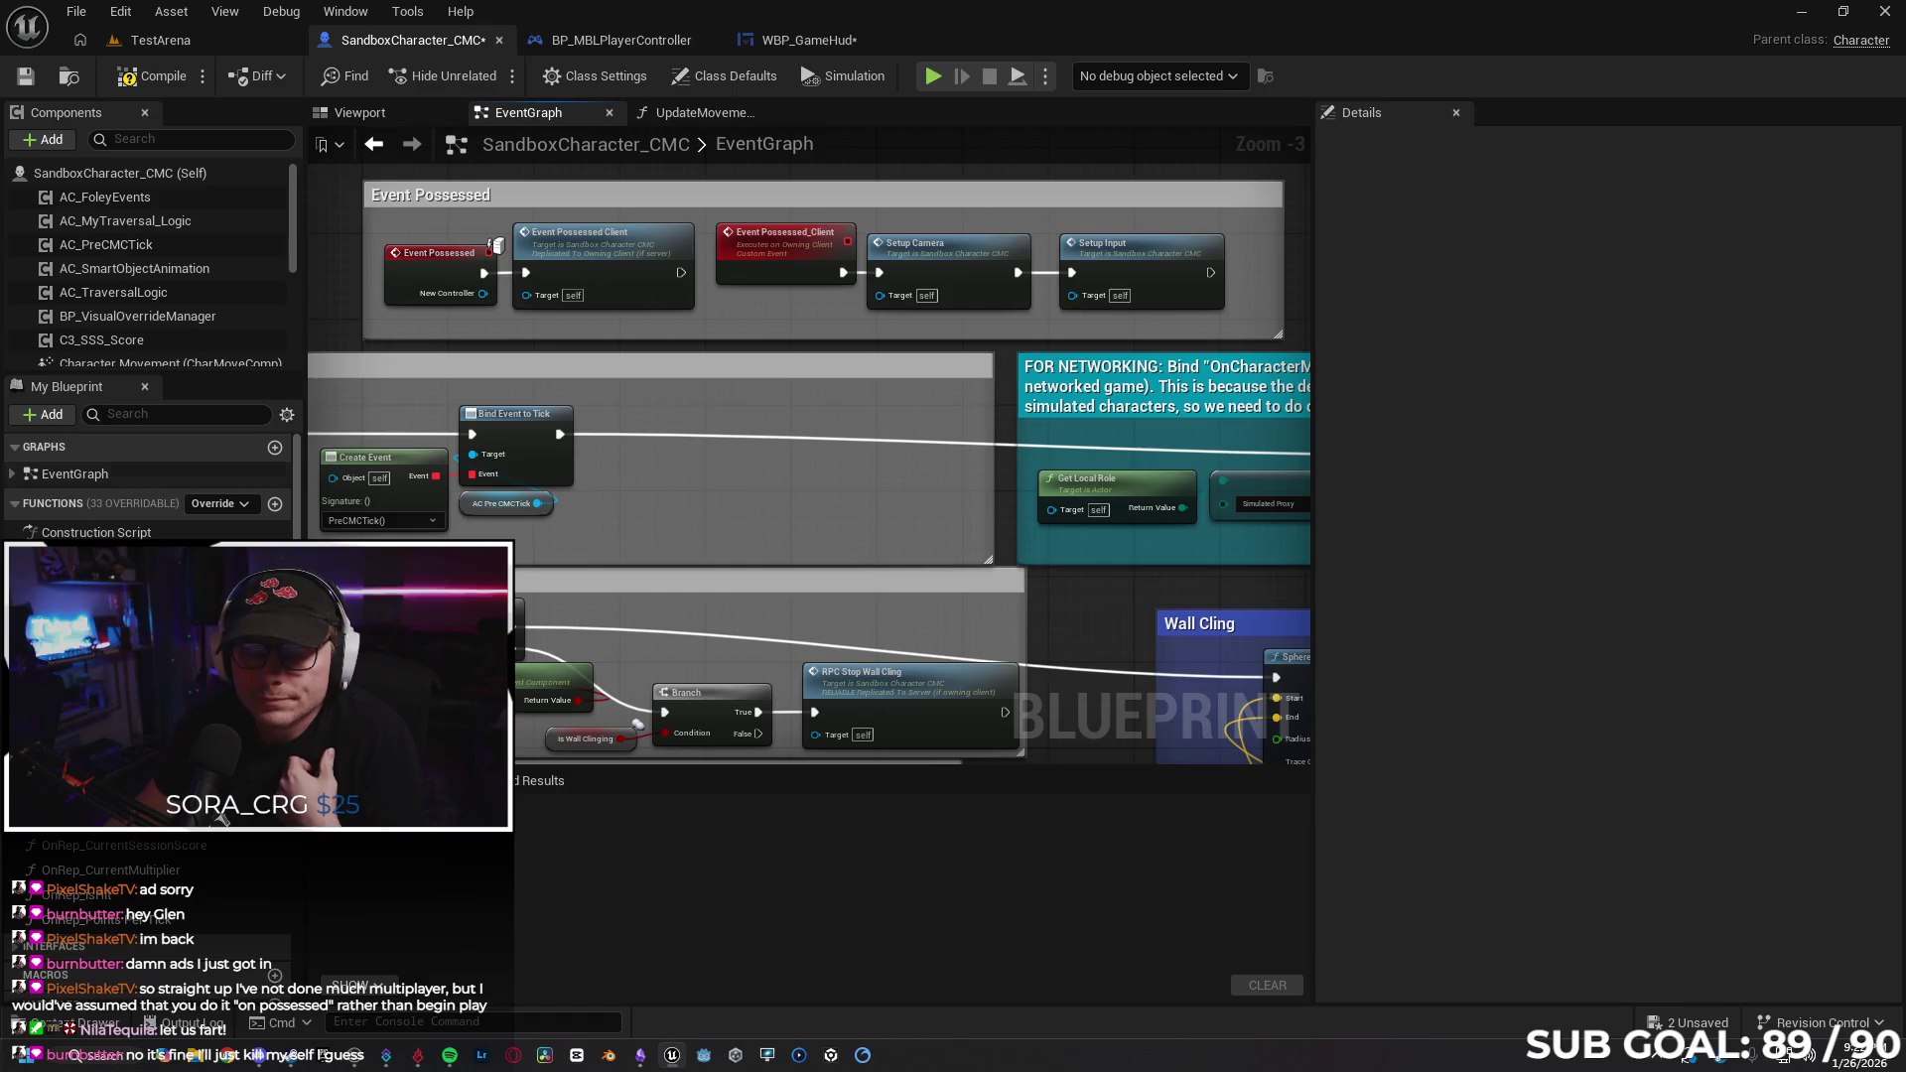
key("alt+p")
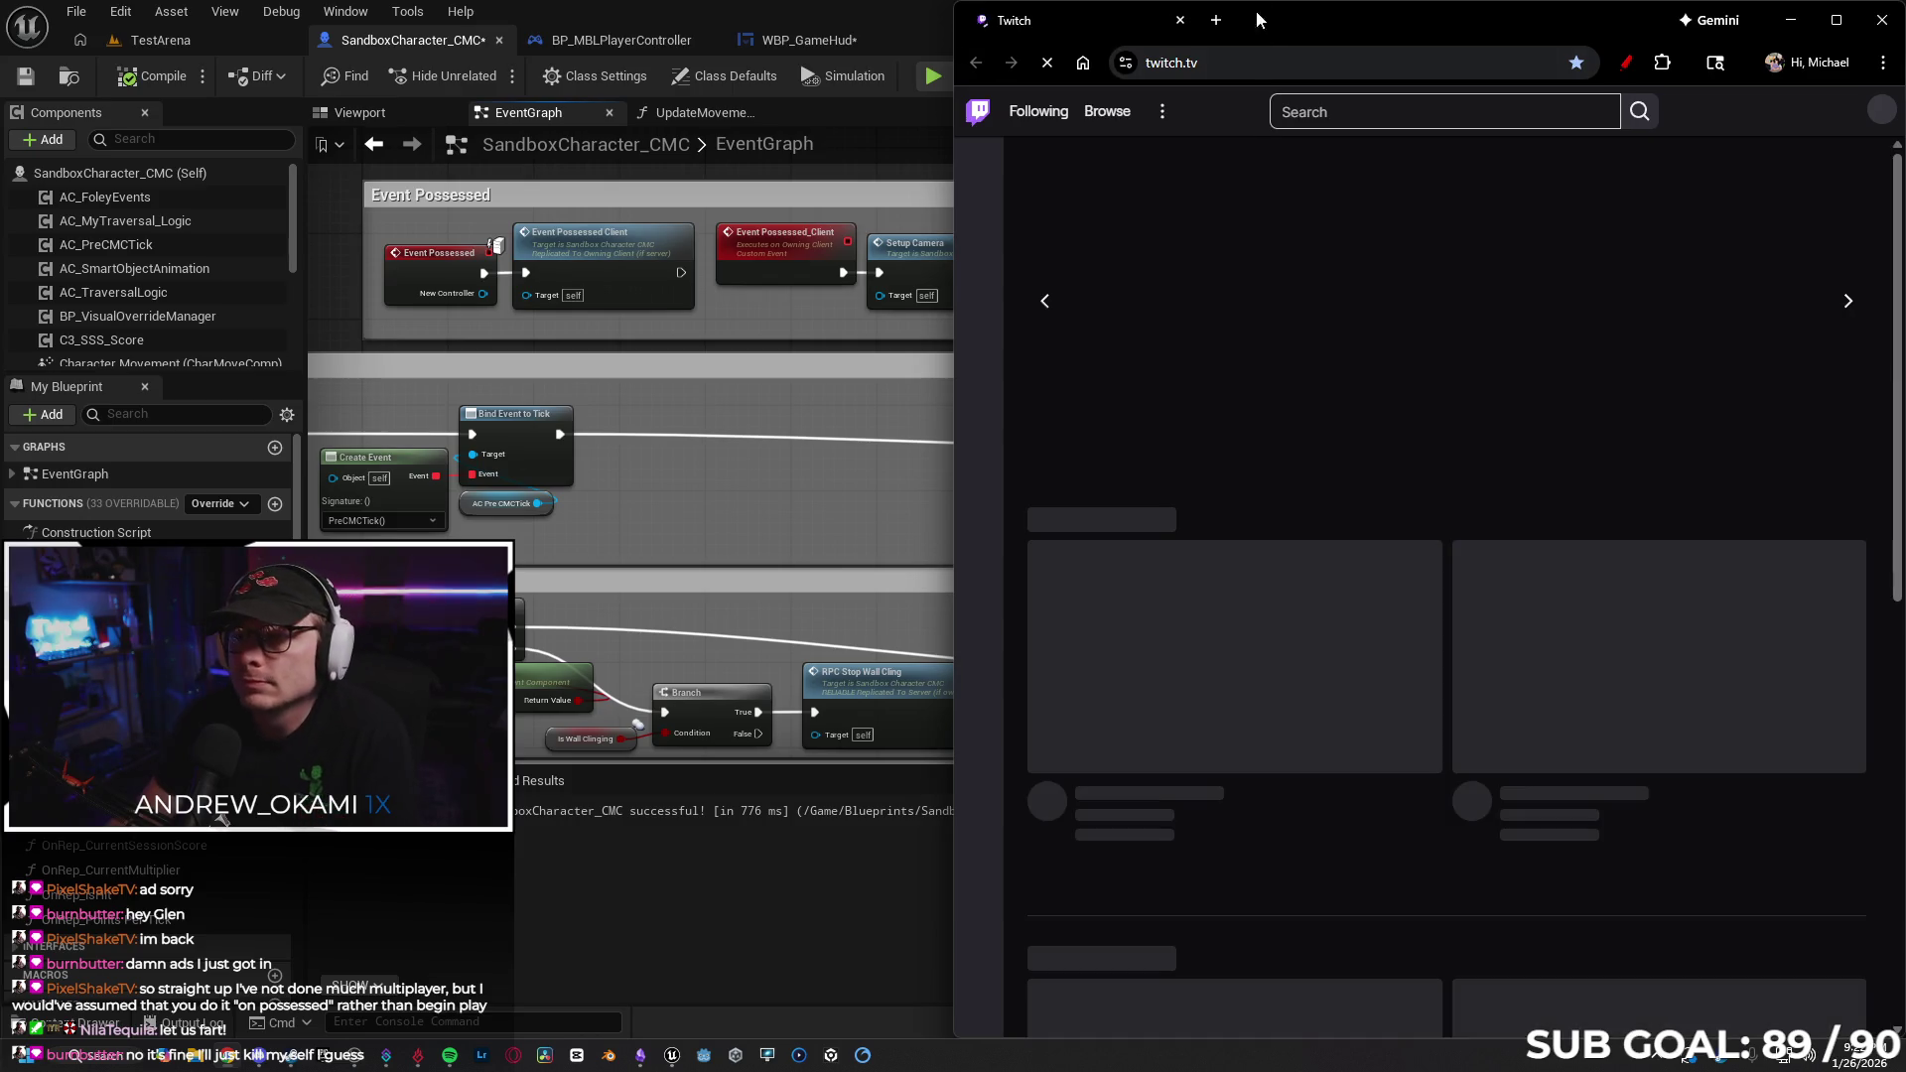
Maximize the browser and go to Google Gemini.
left_click_drag(983, 14, 612, 2)
left_click(599, 65)
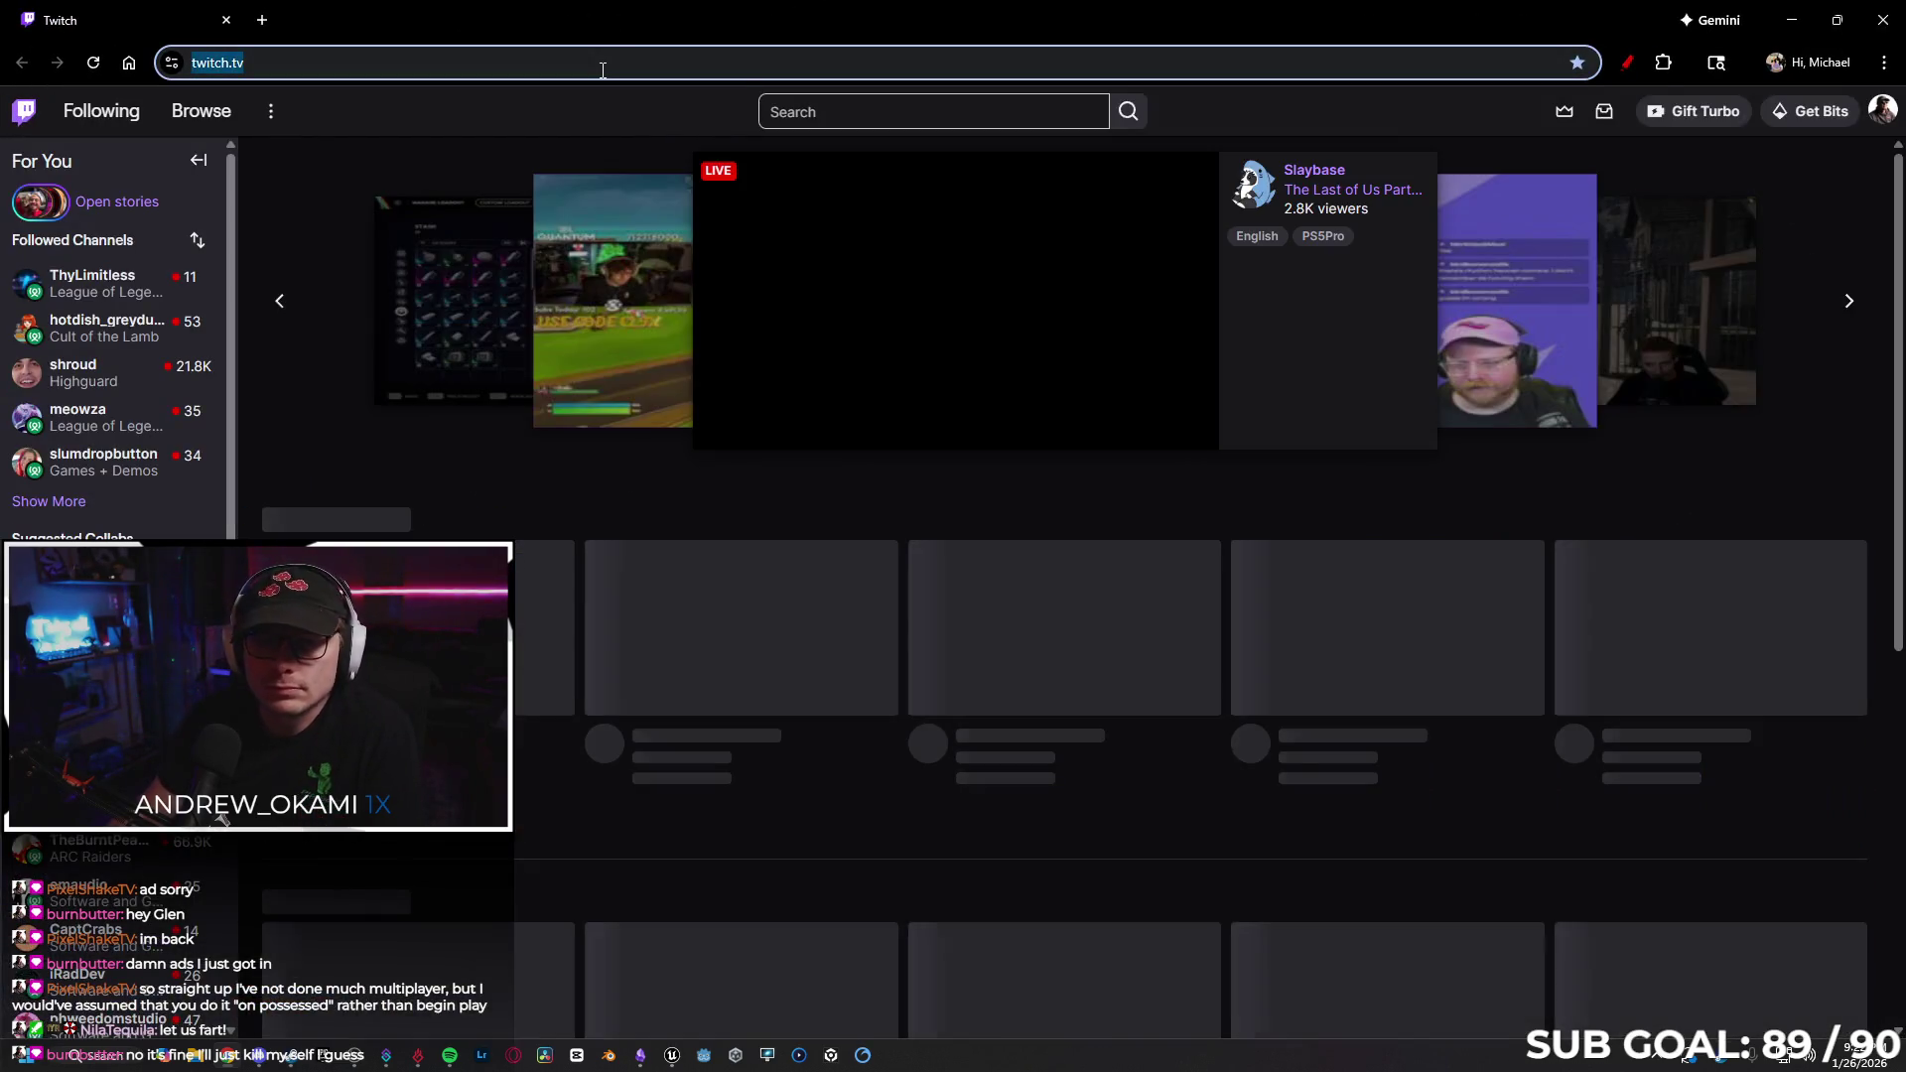
type("gemini")
key("Return")
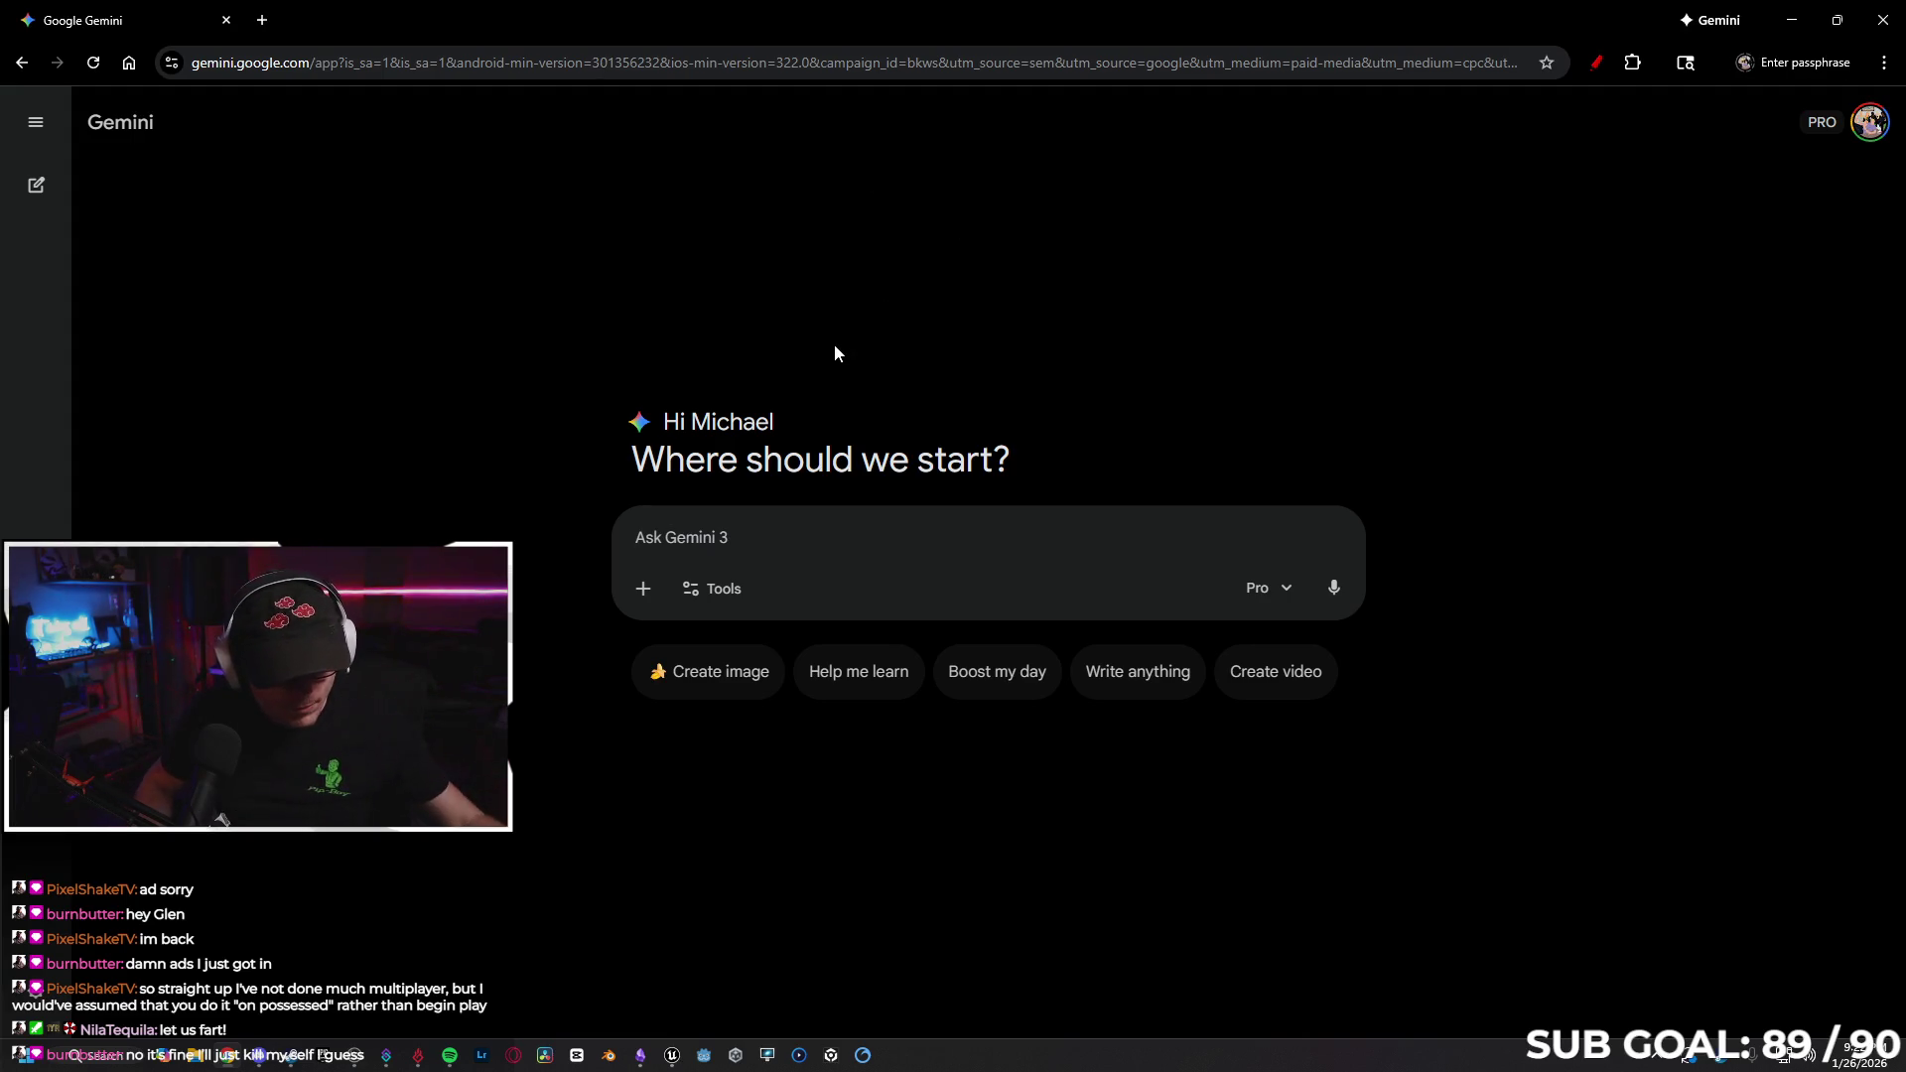
Type a question: UE 5 playerstate score widget updates for client 1 but not client 2.
type("i h")
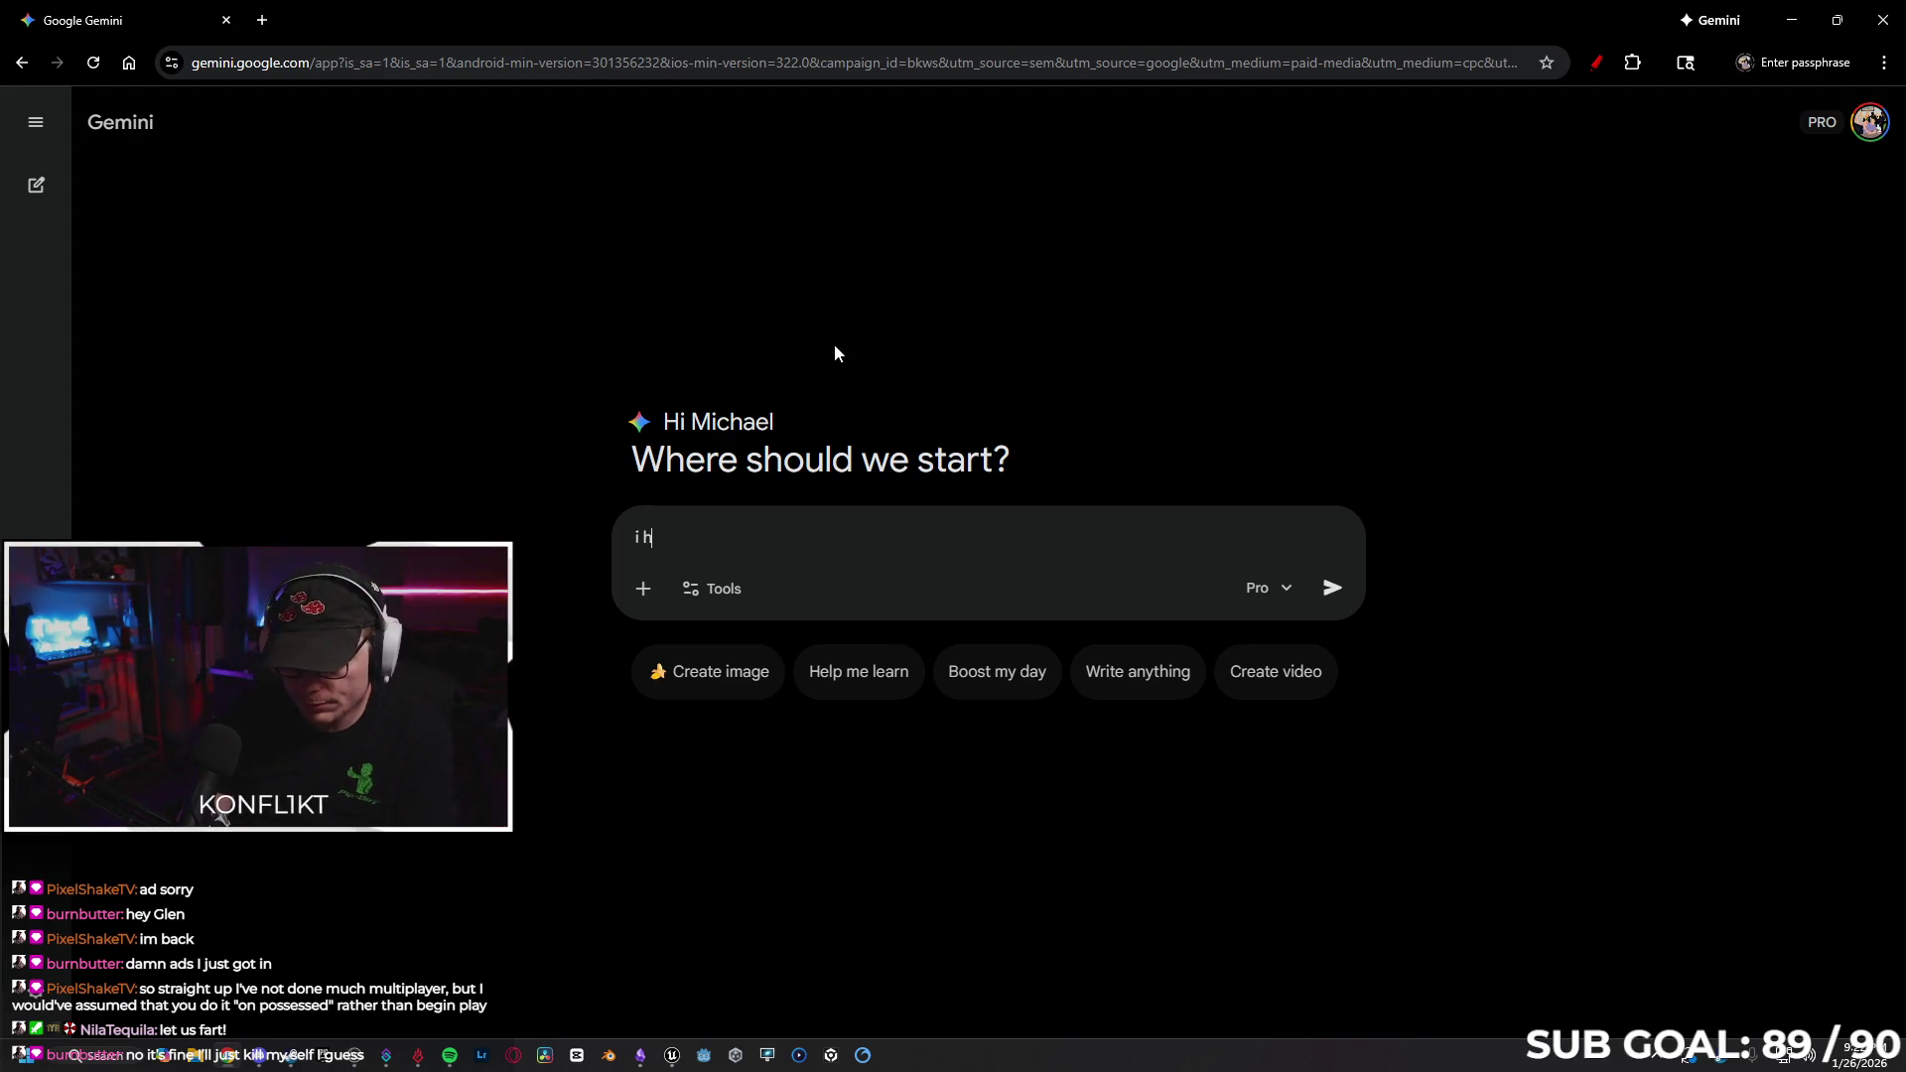
type("ave a widg")
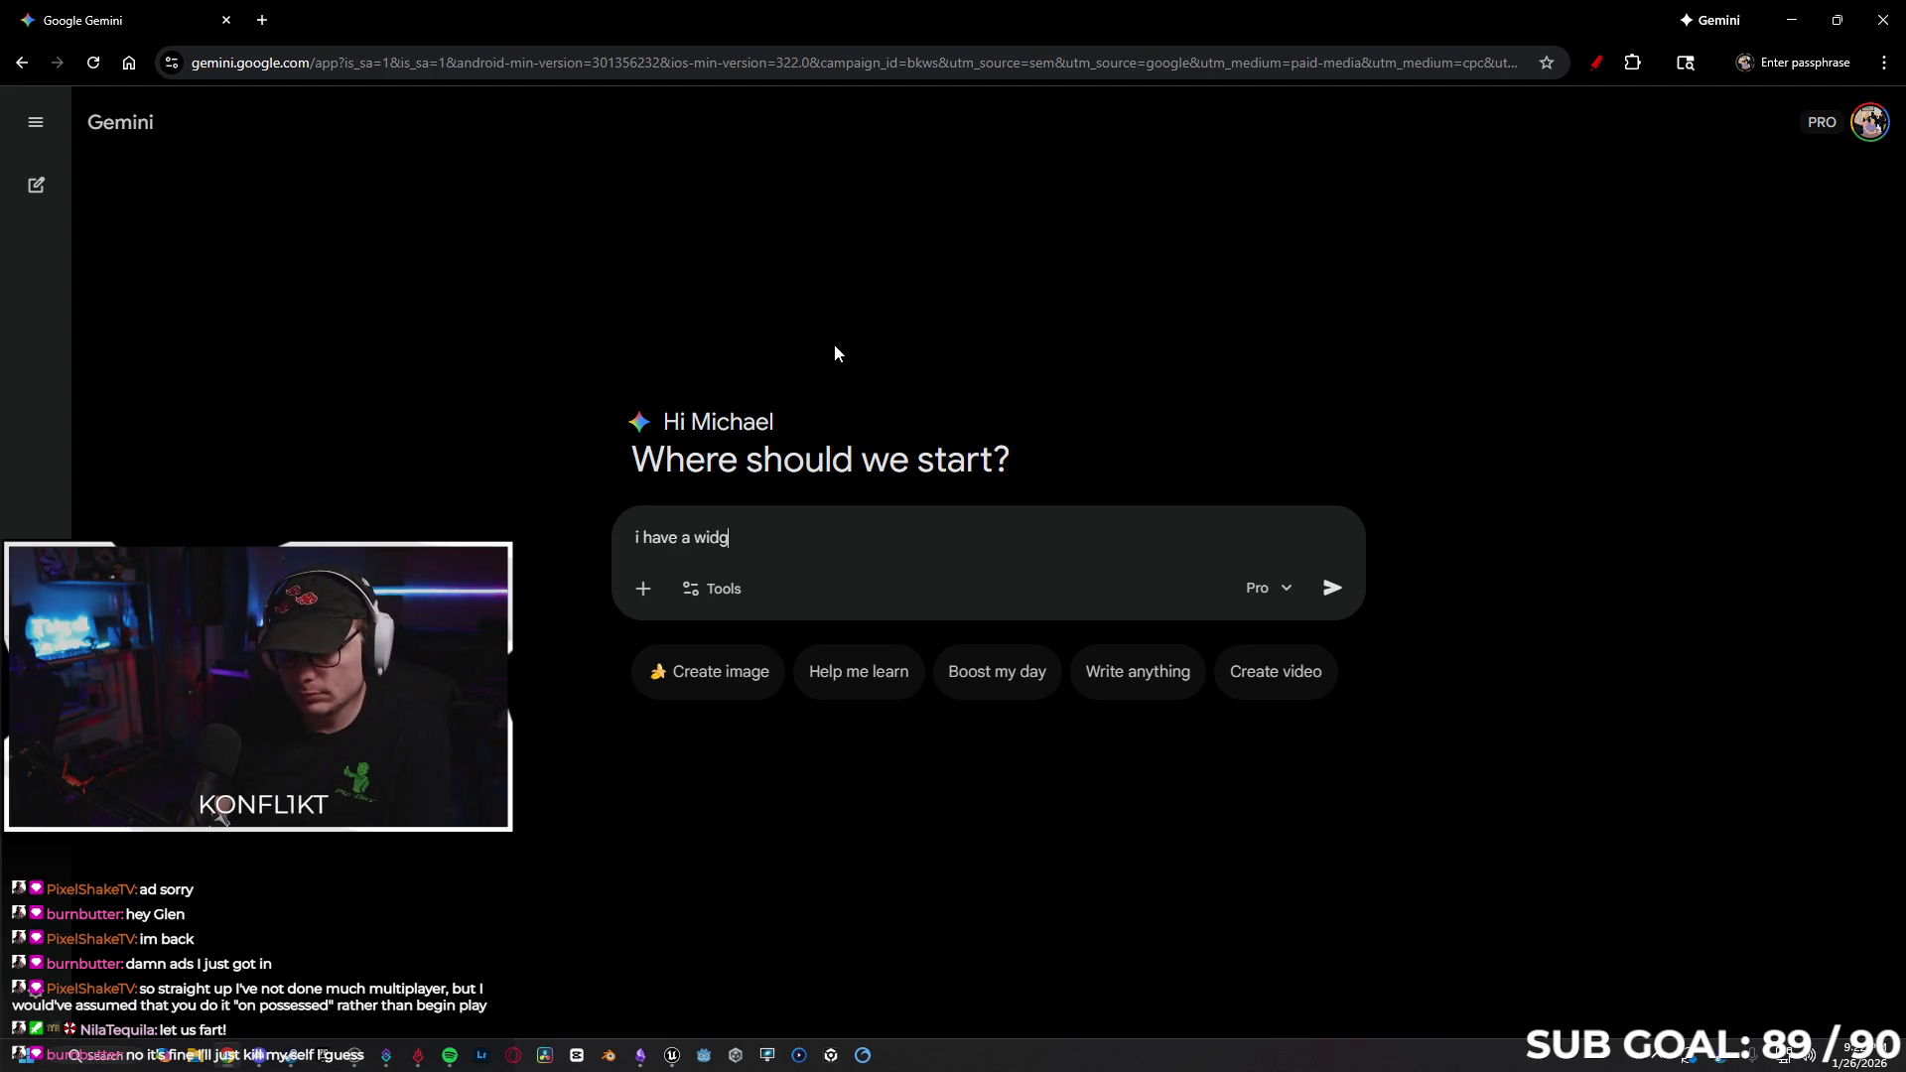
type("et that")
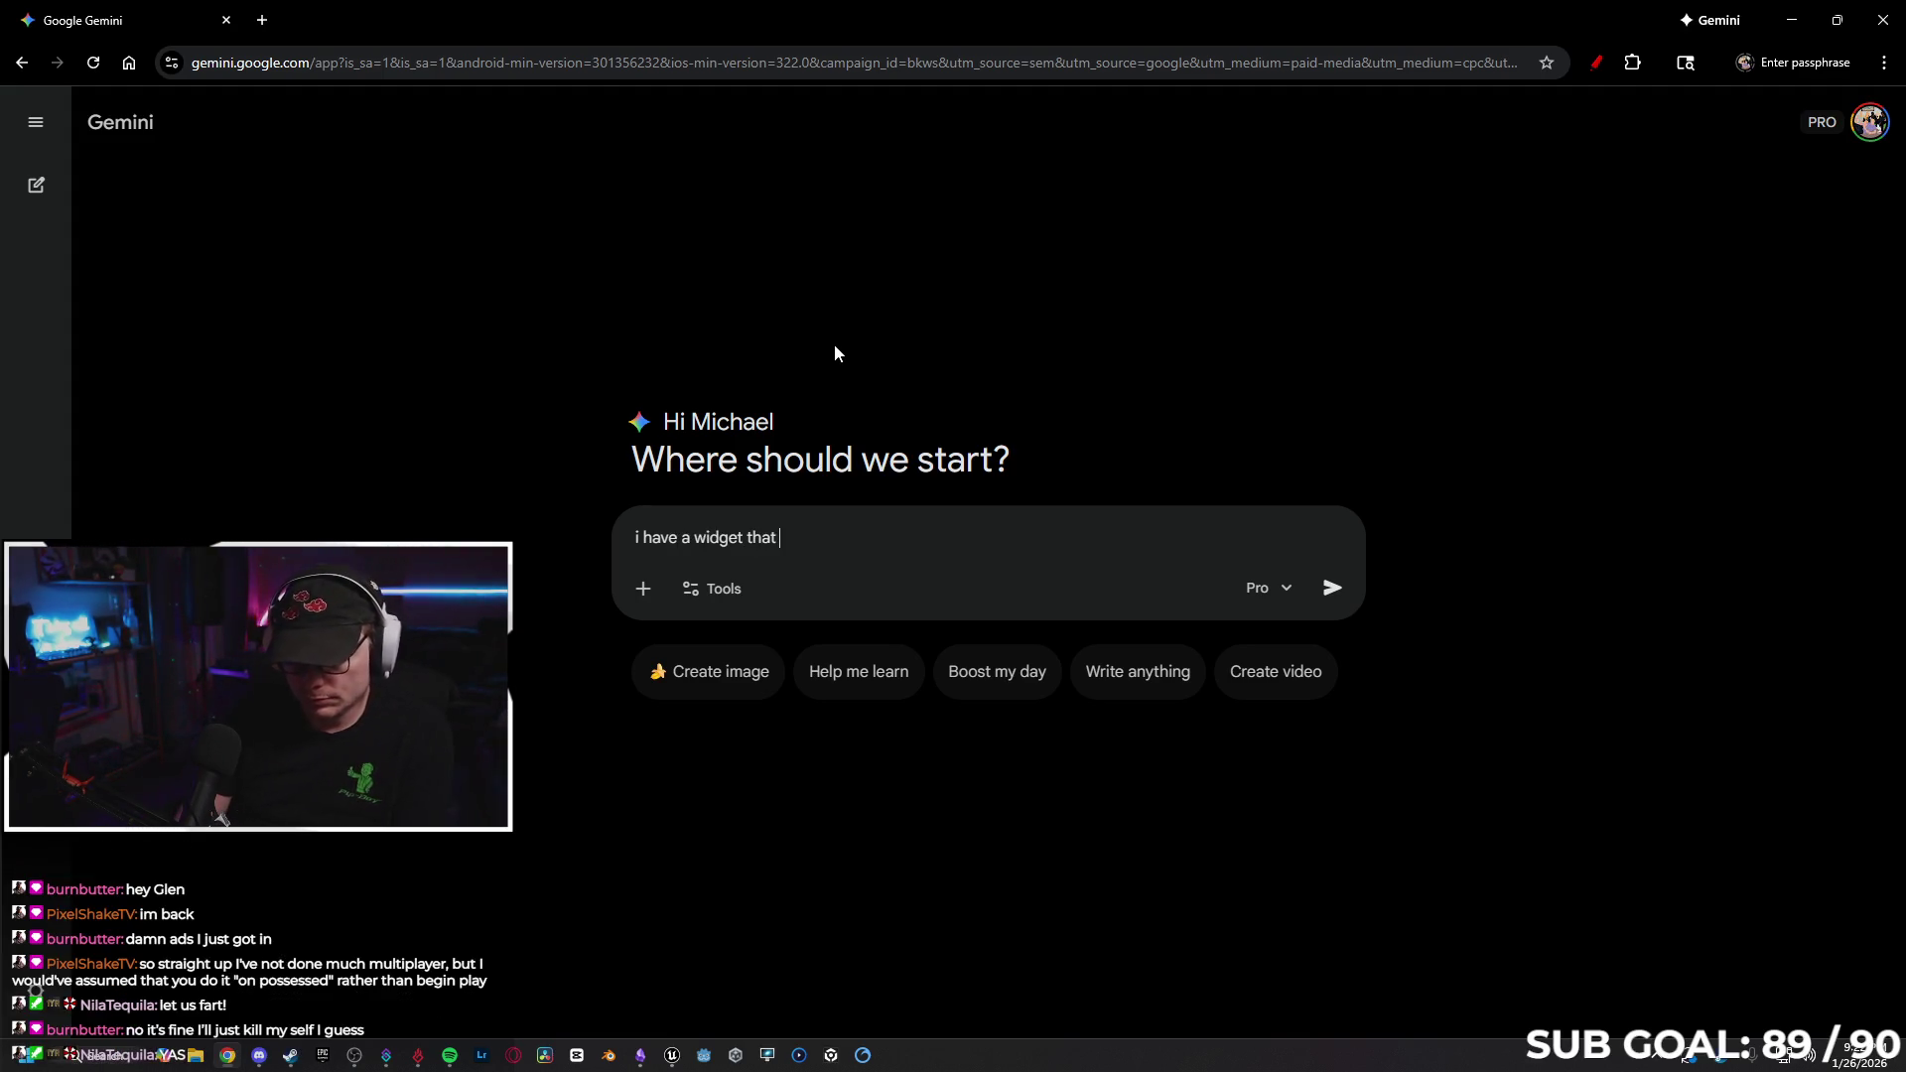
key("BackSpace")
key("BackSpace")
key("BackSpace")
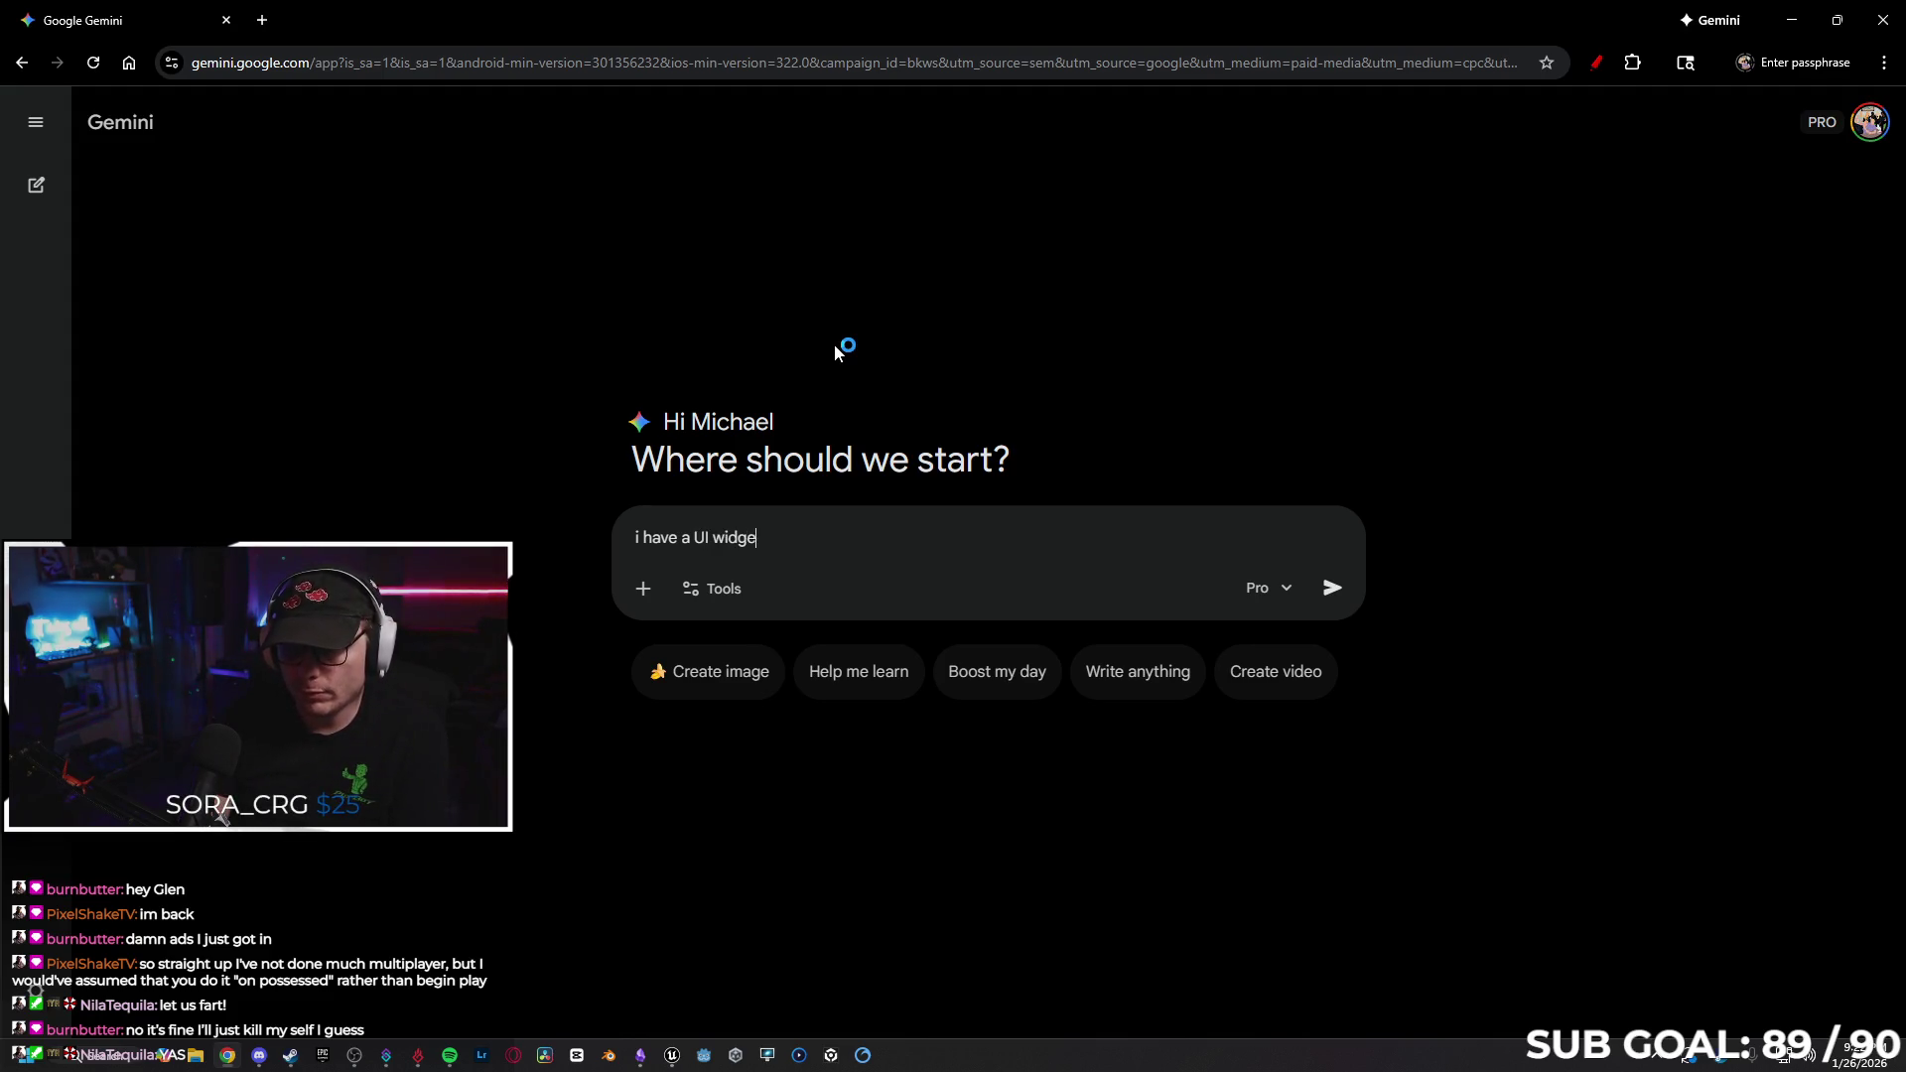
type("lls")
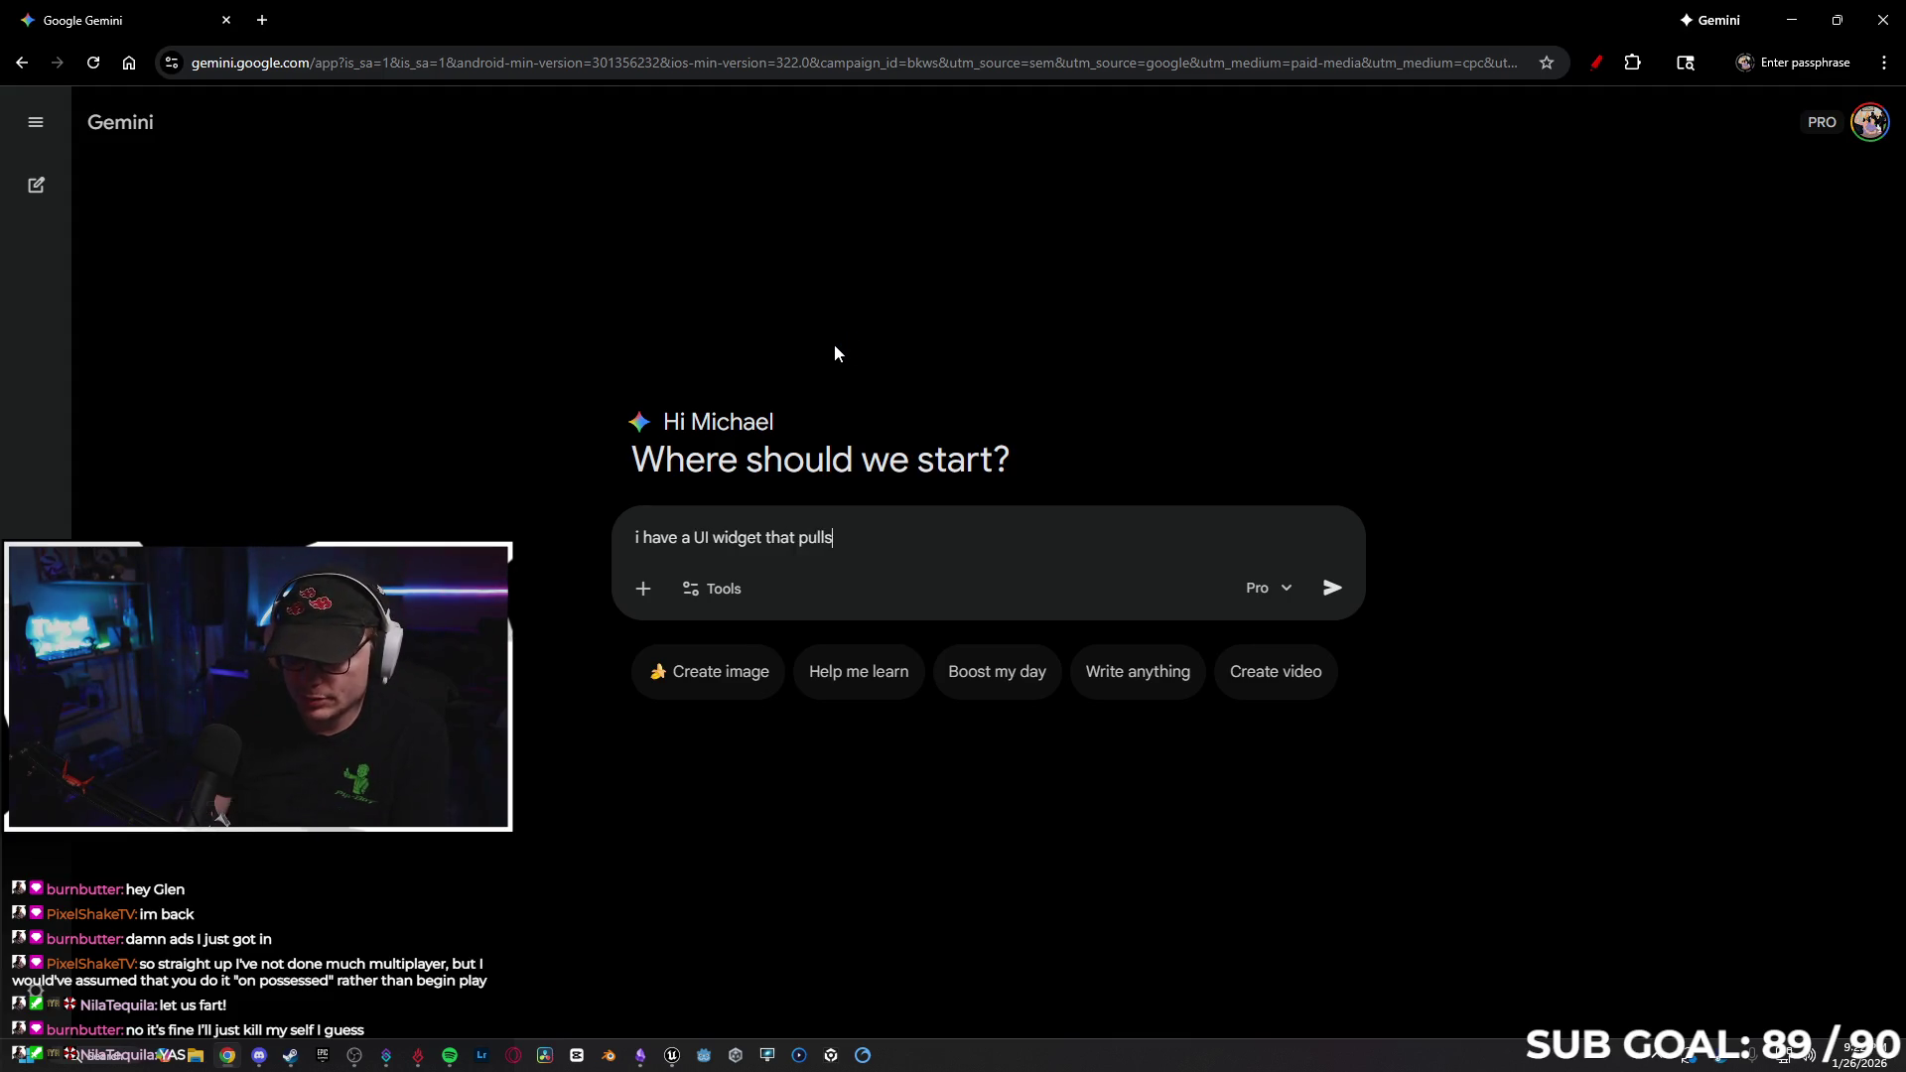
type(" score data from the ")
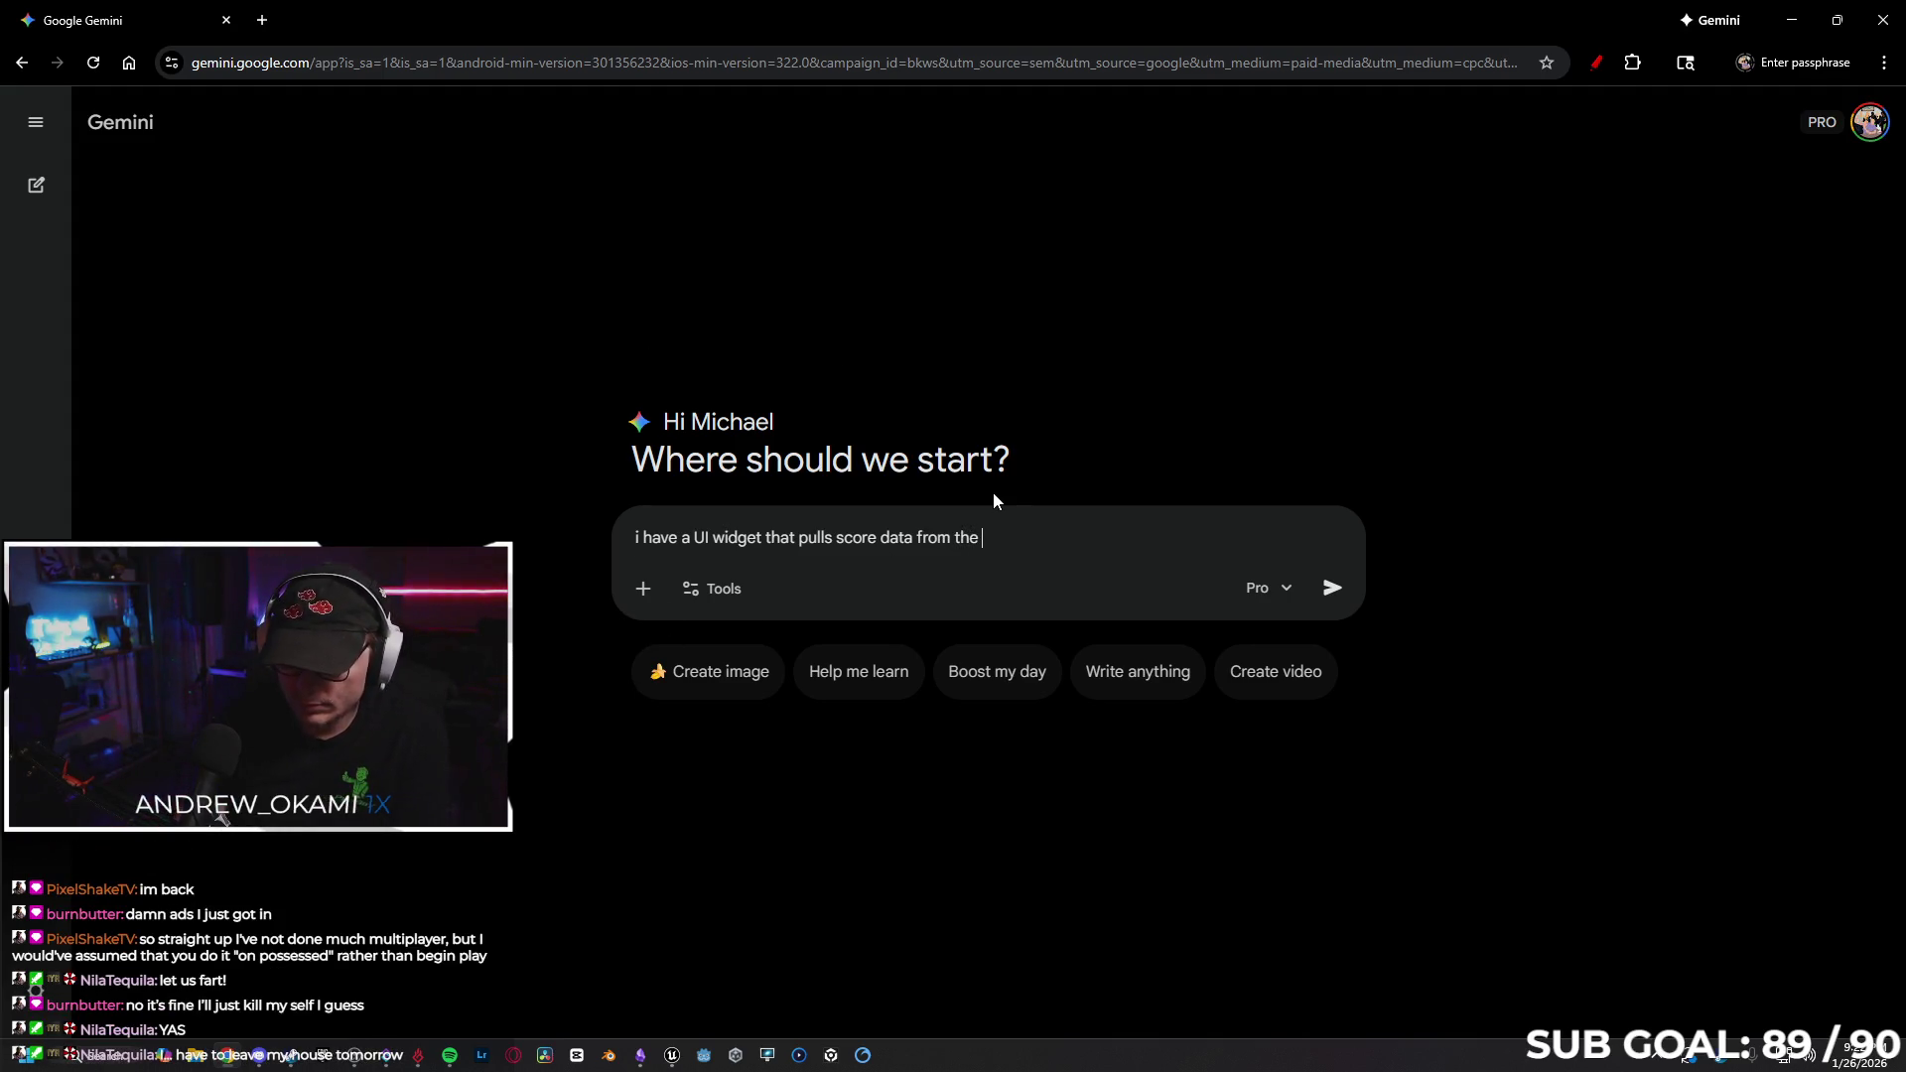
type("playerstate in ue")
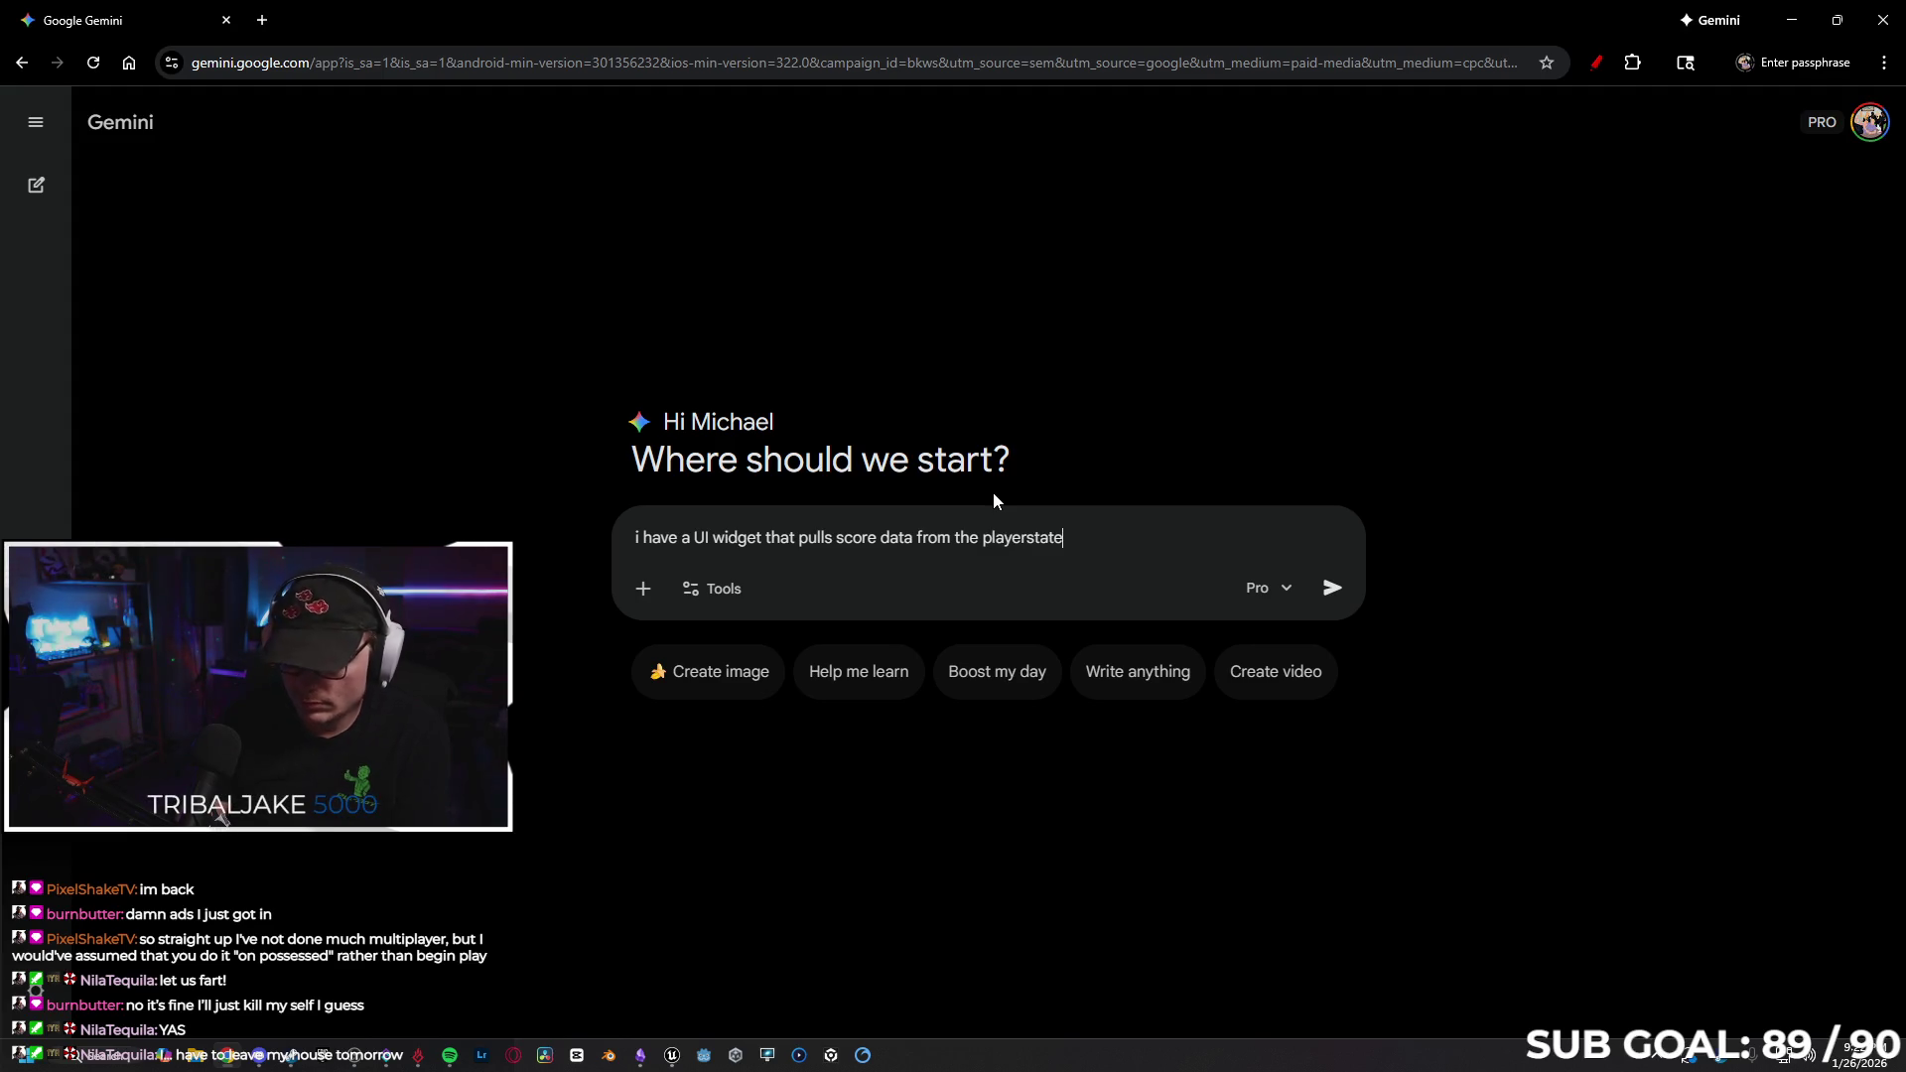
type(" 5")
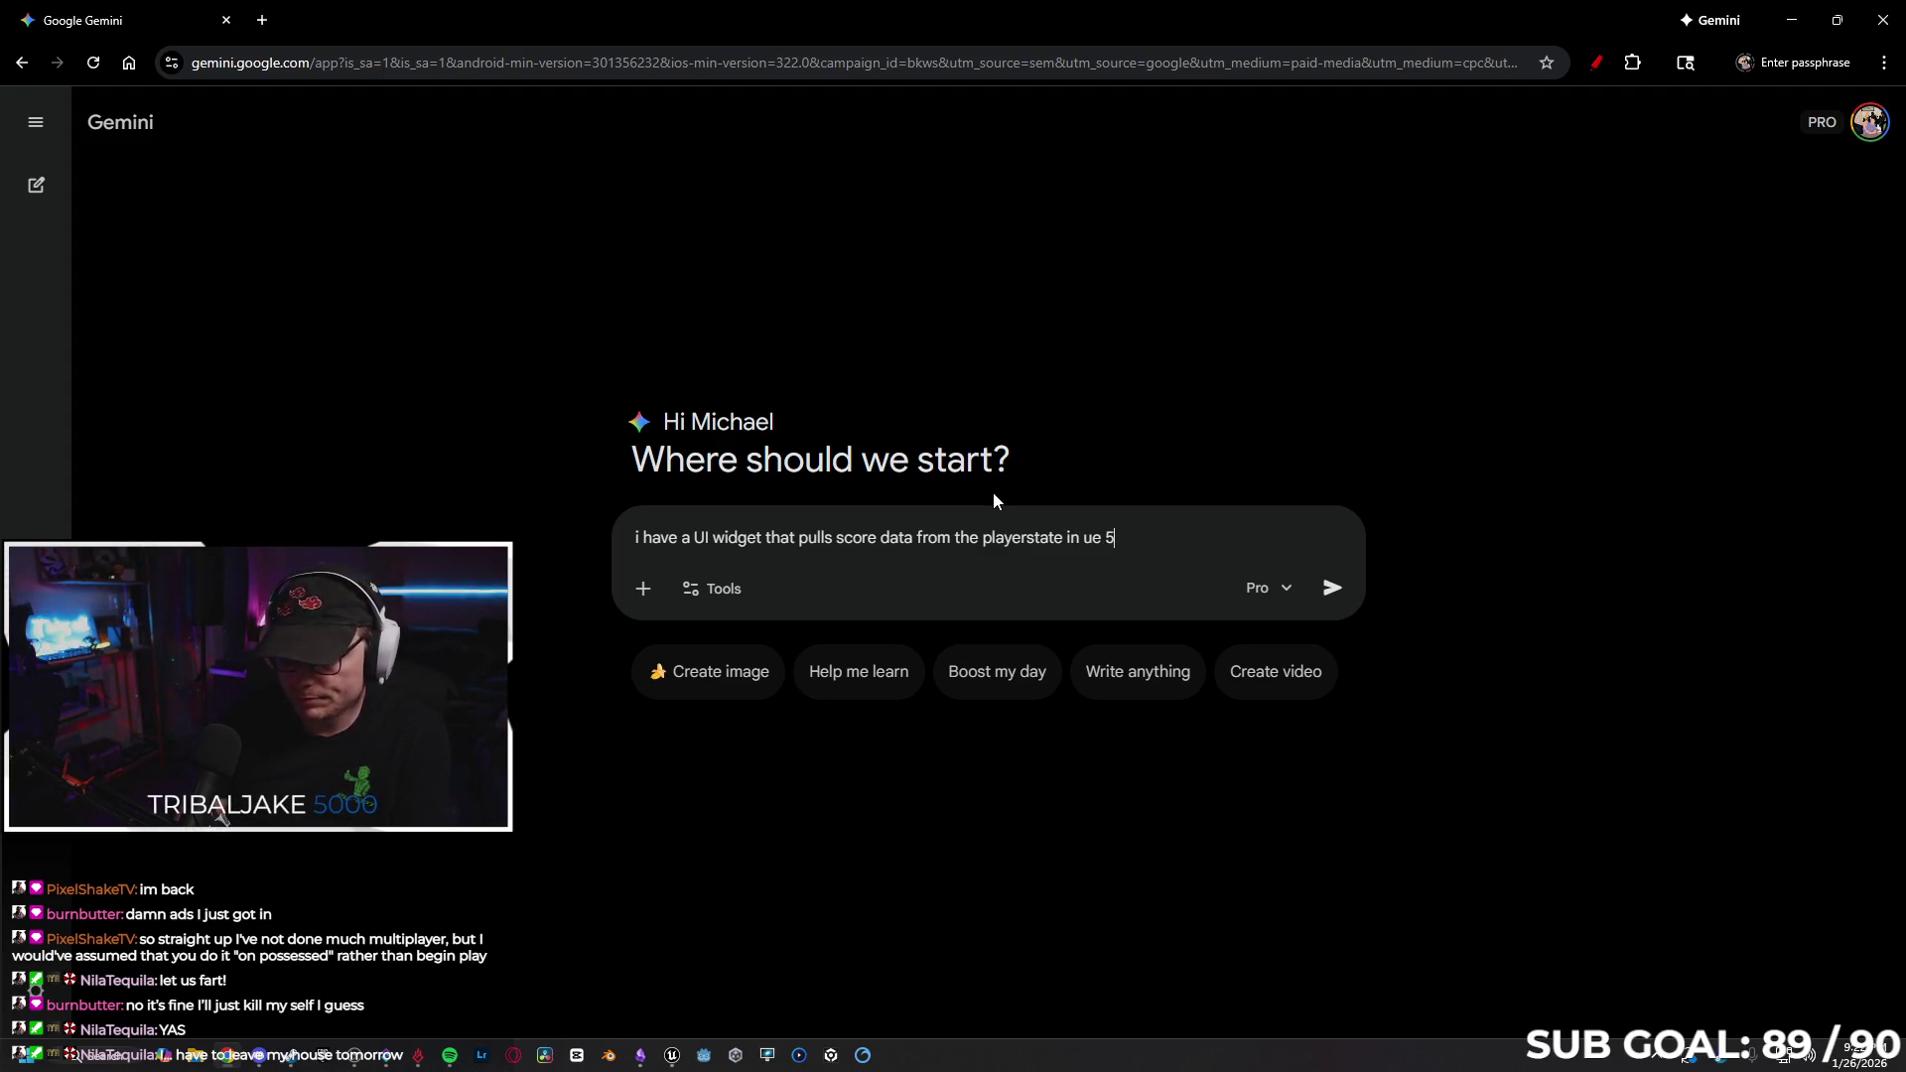
type(". ")
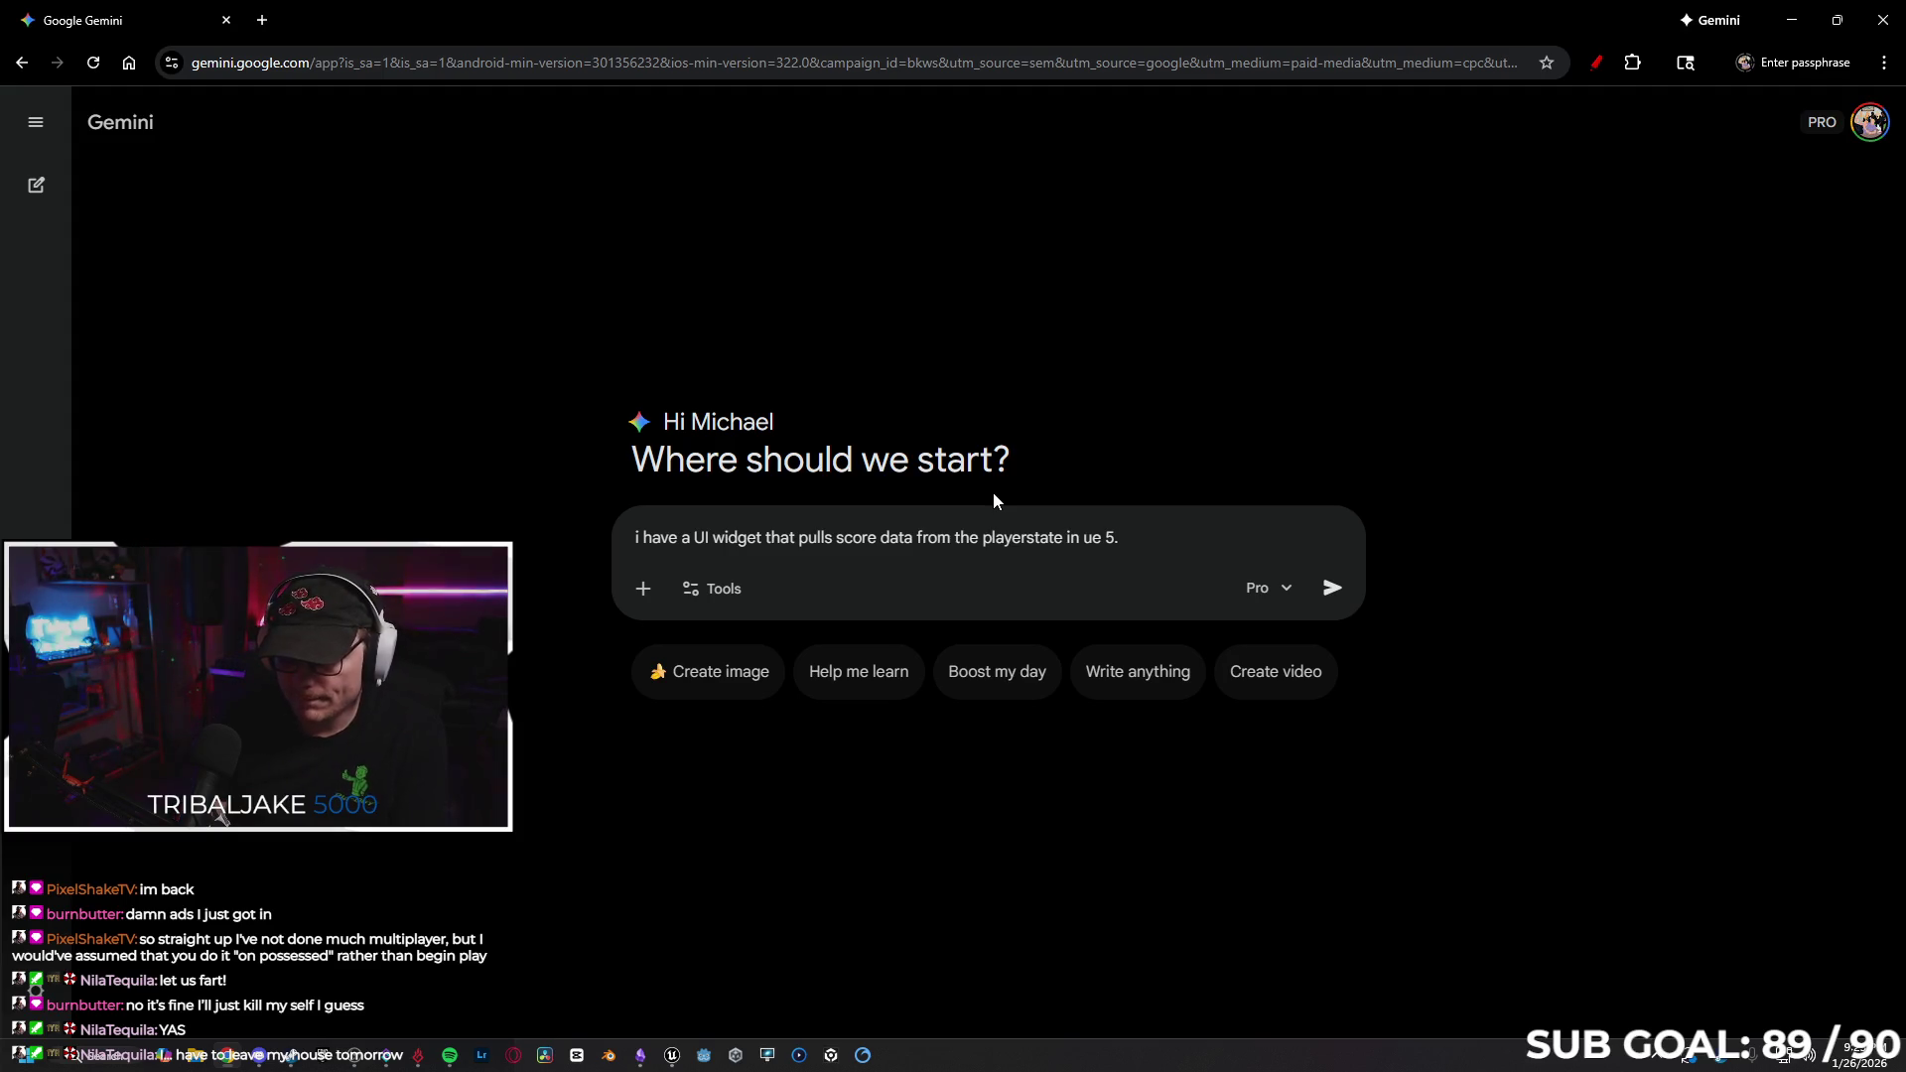
type("When ")
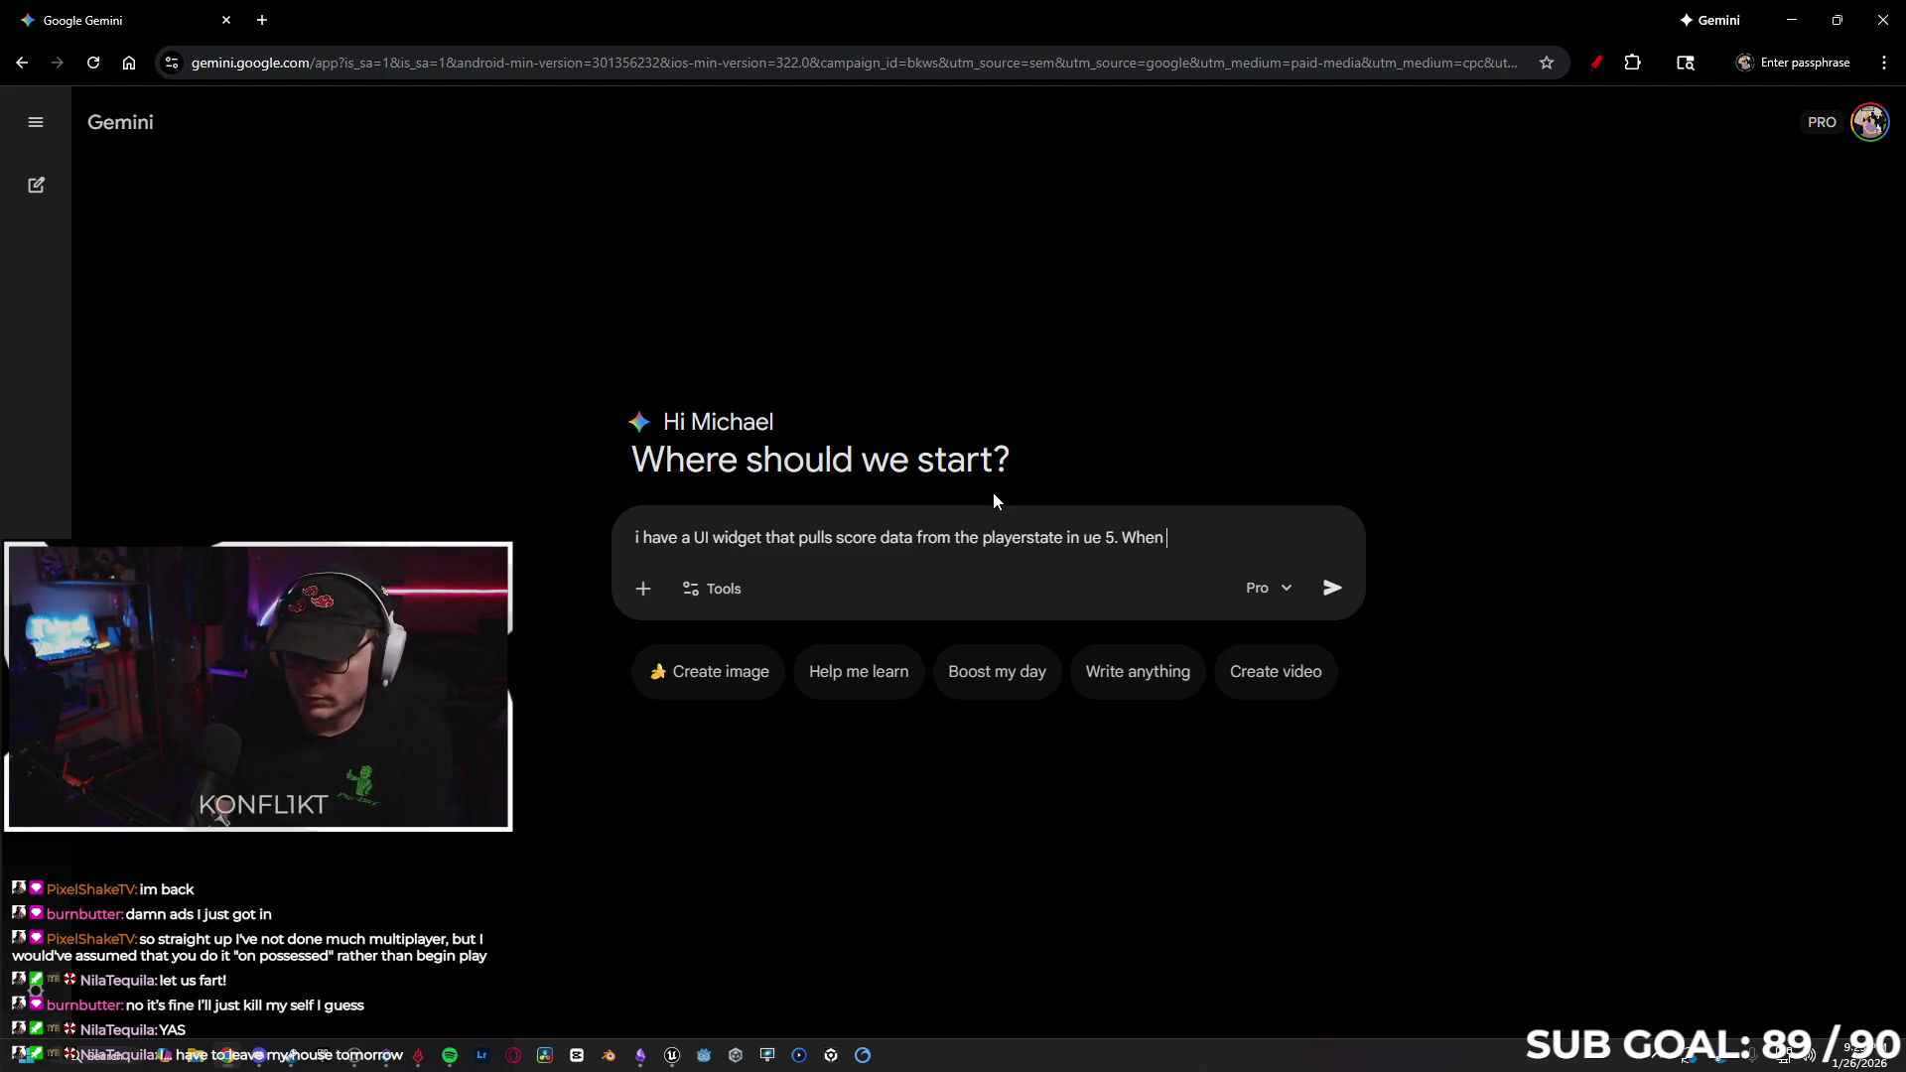
type("I run tw")
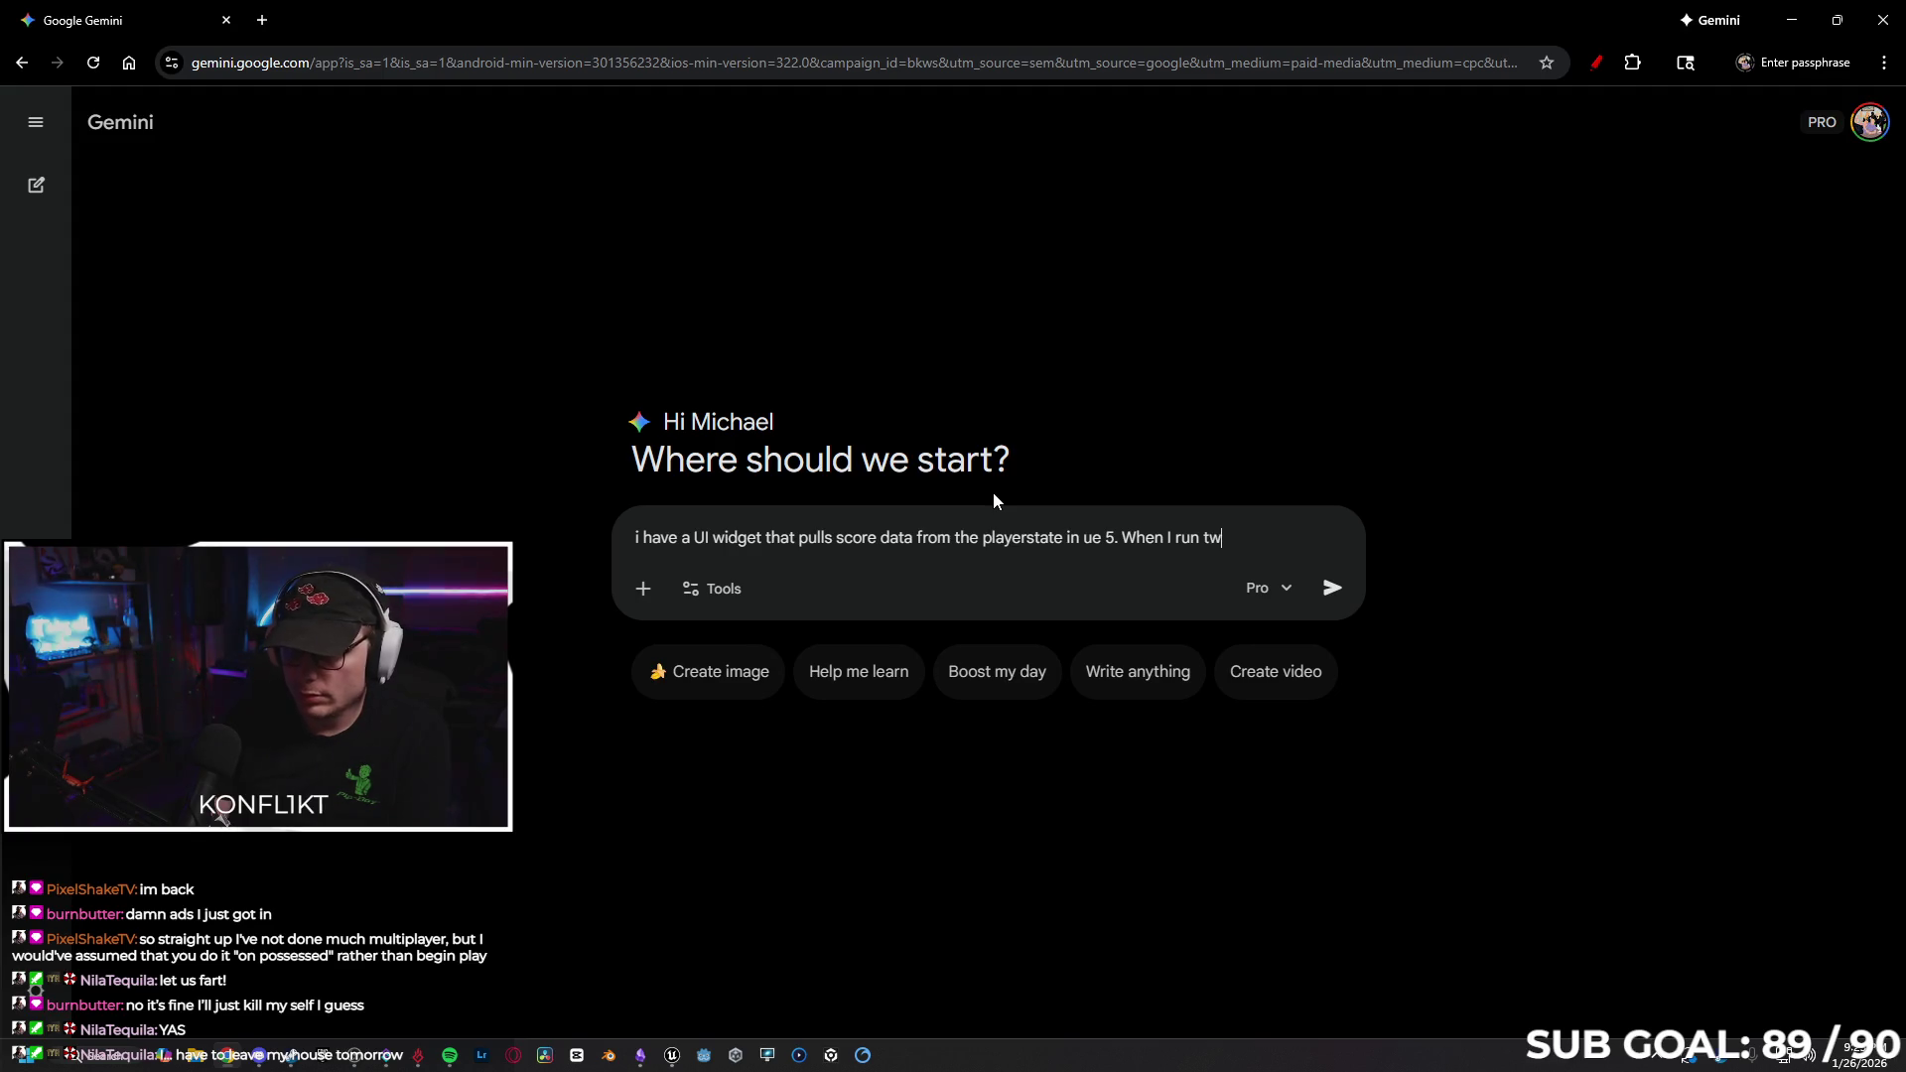
type("o clients")
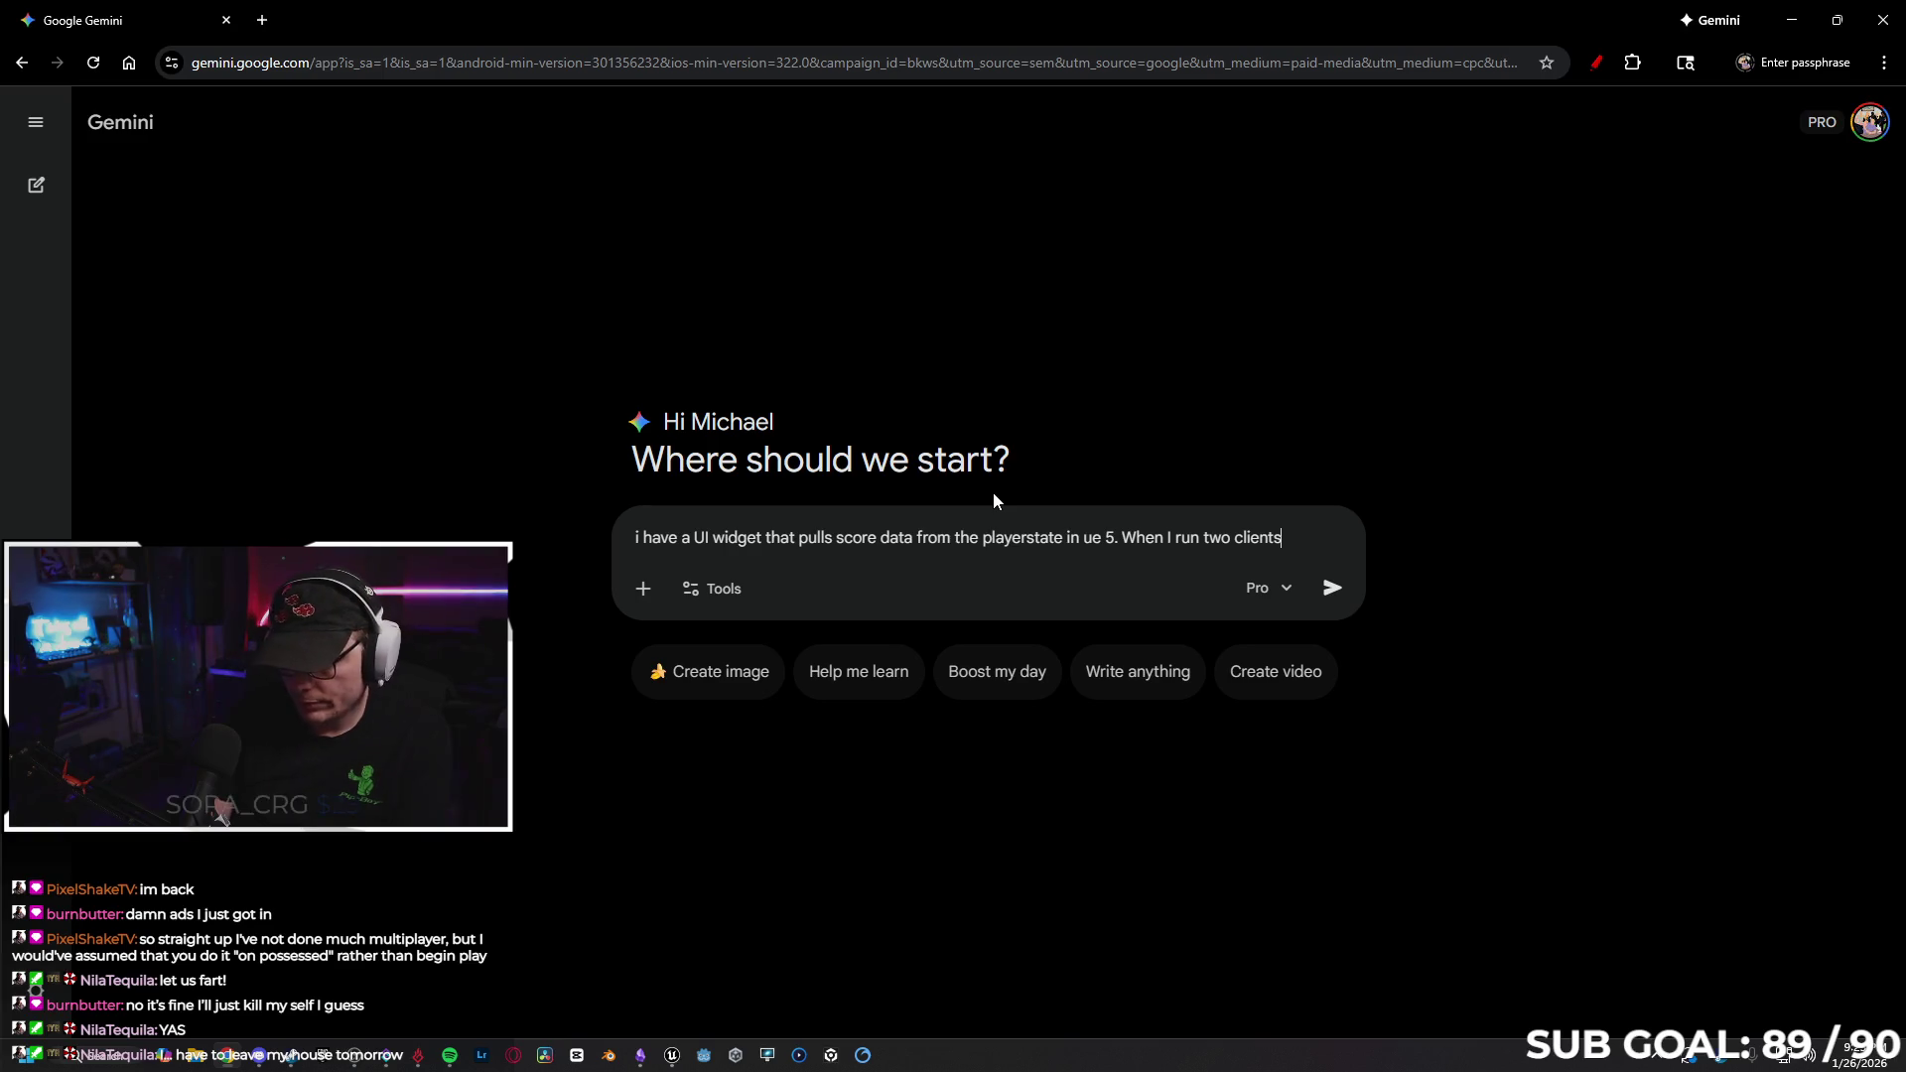
type(", client 1 ")
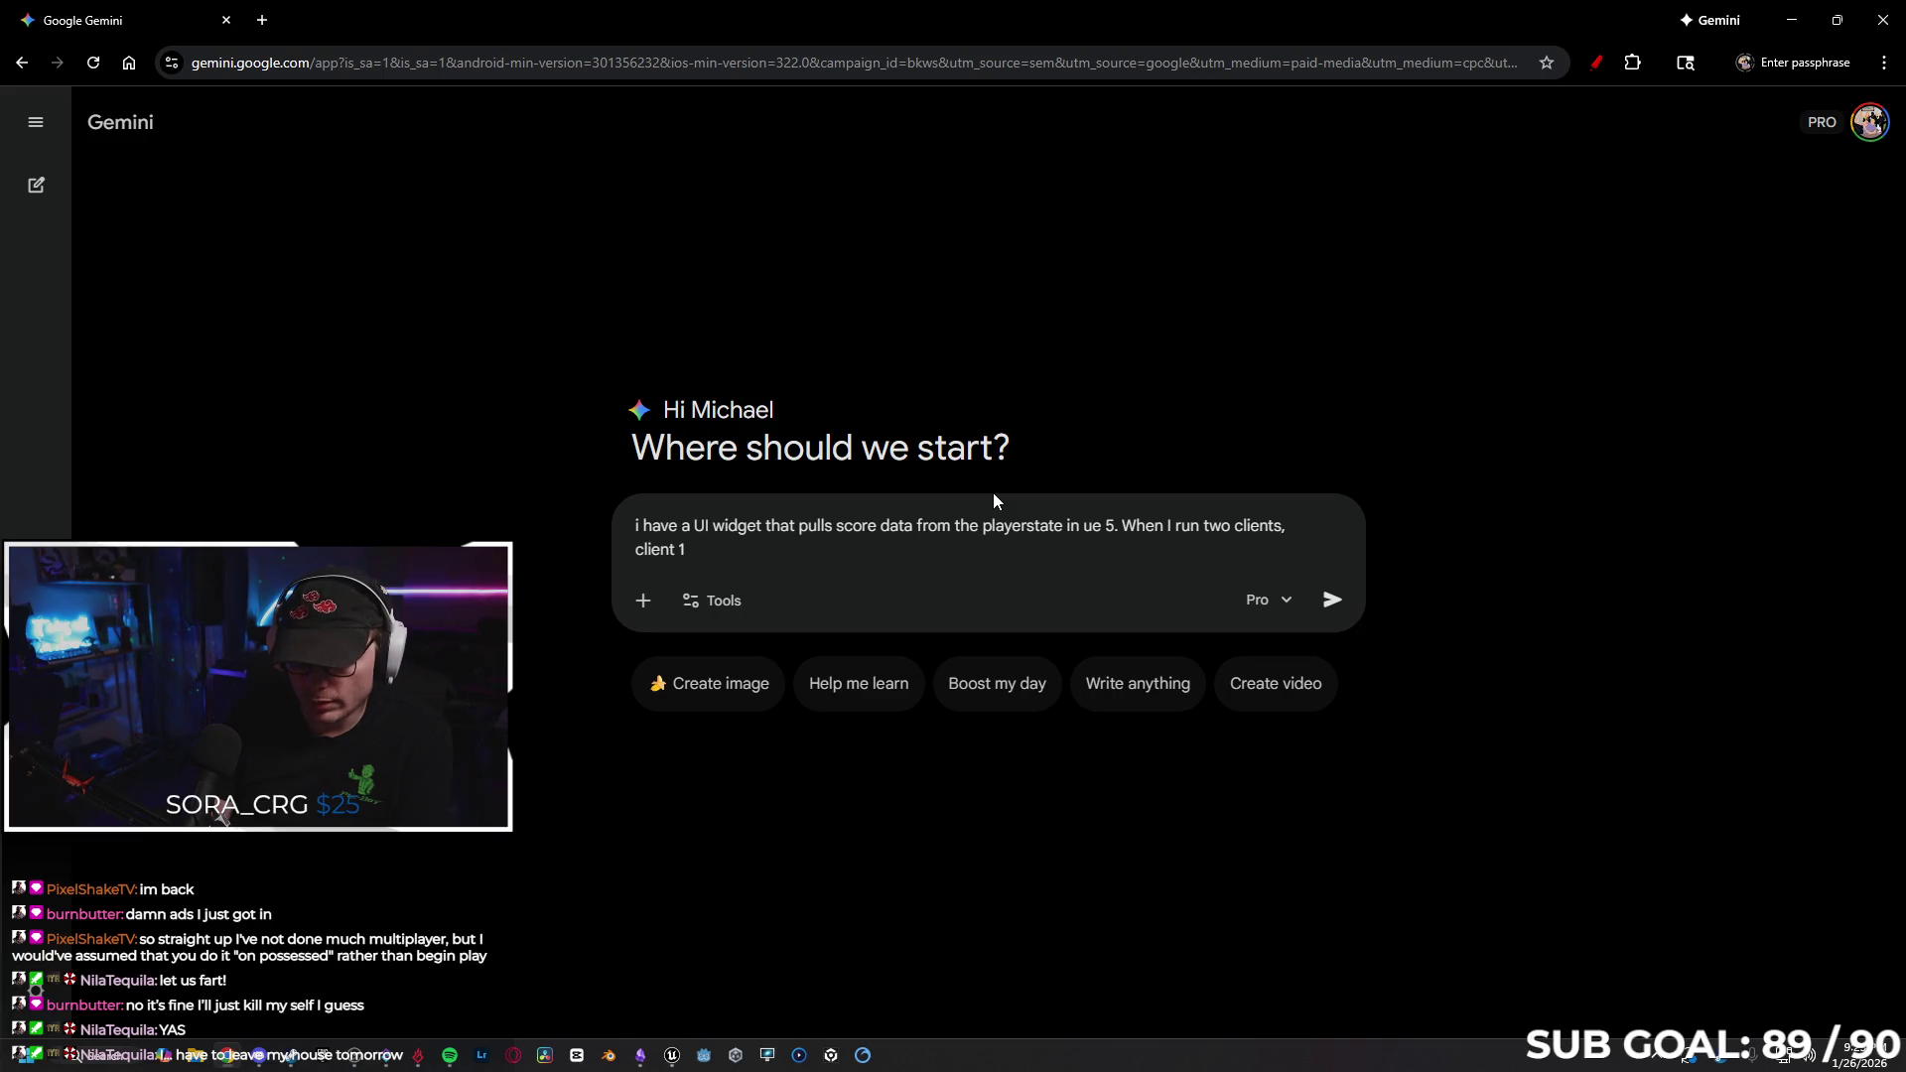
type("scores update, client 2 scores")
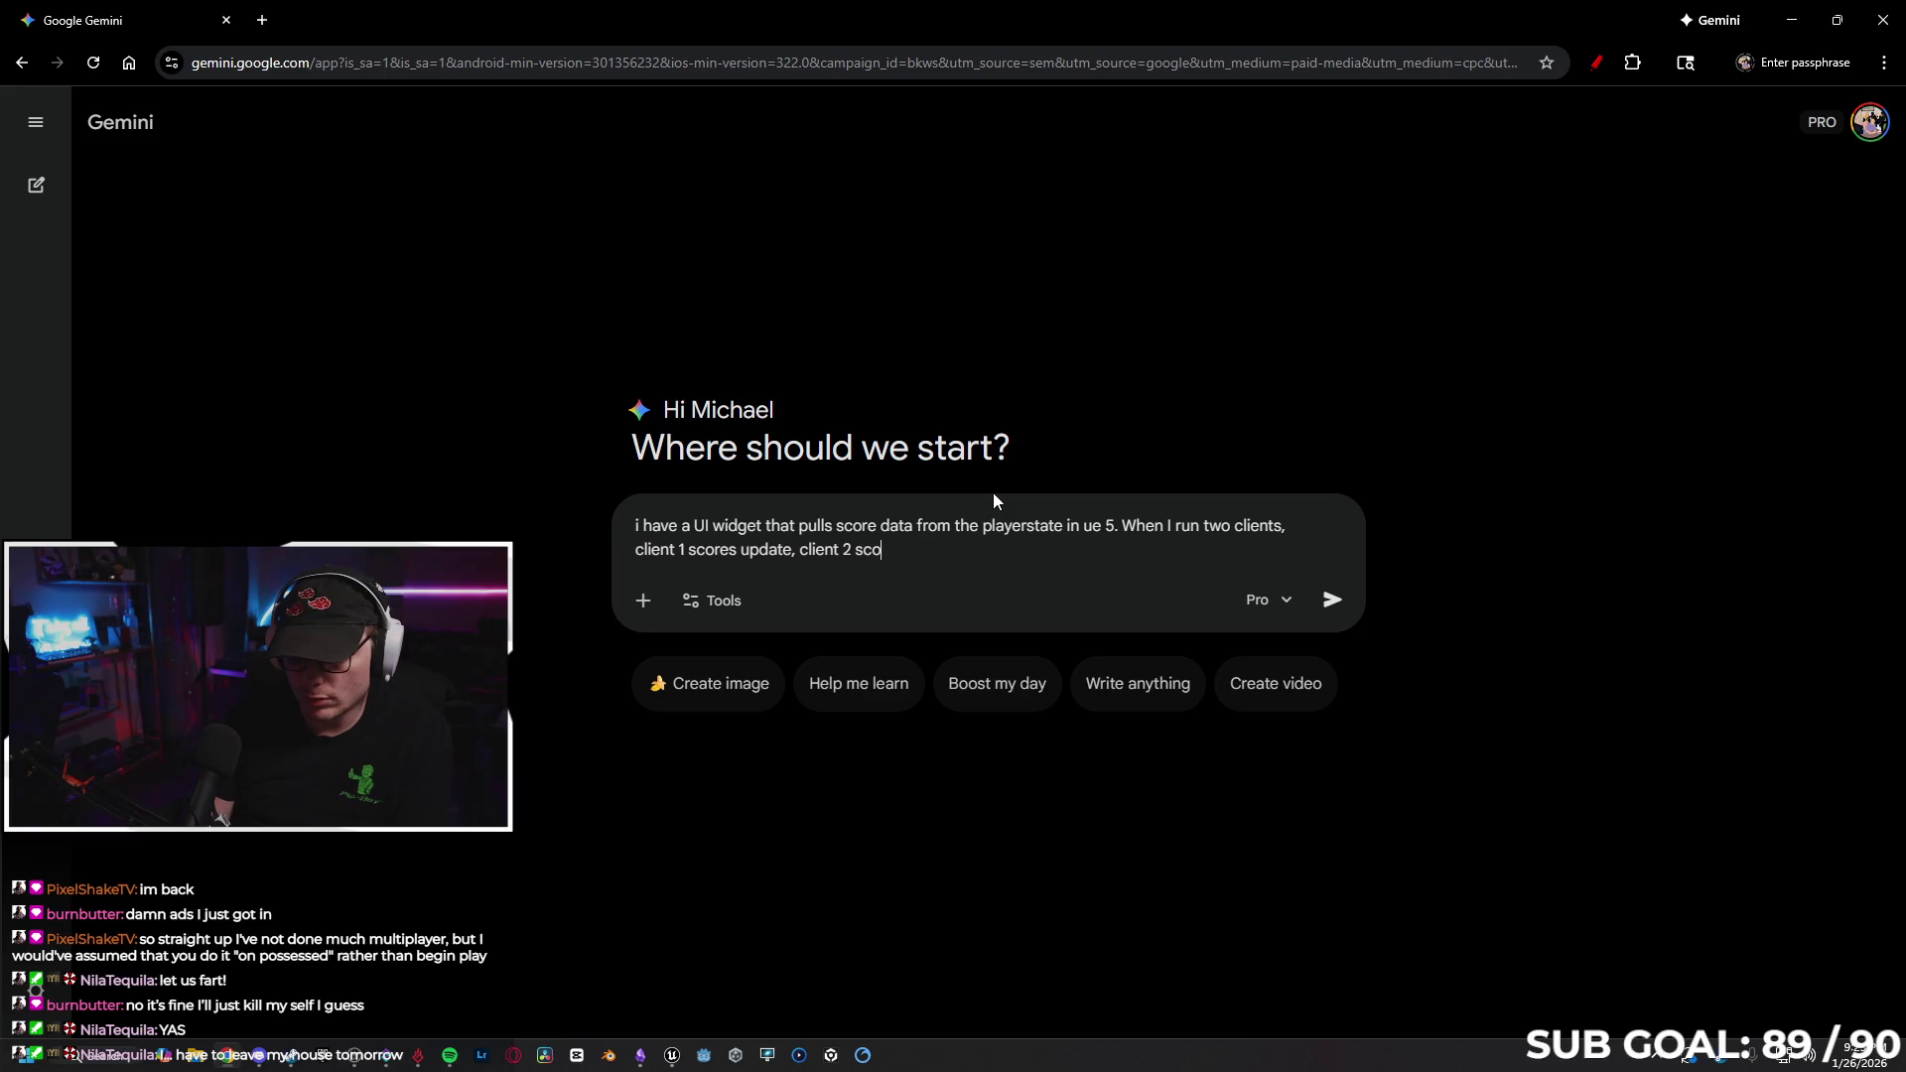
type(" do ")
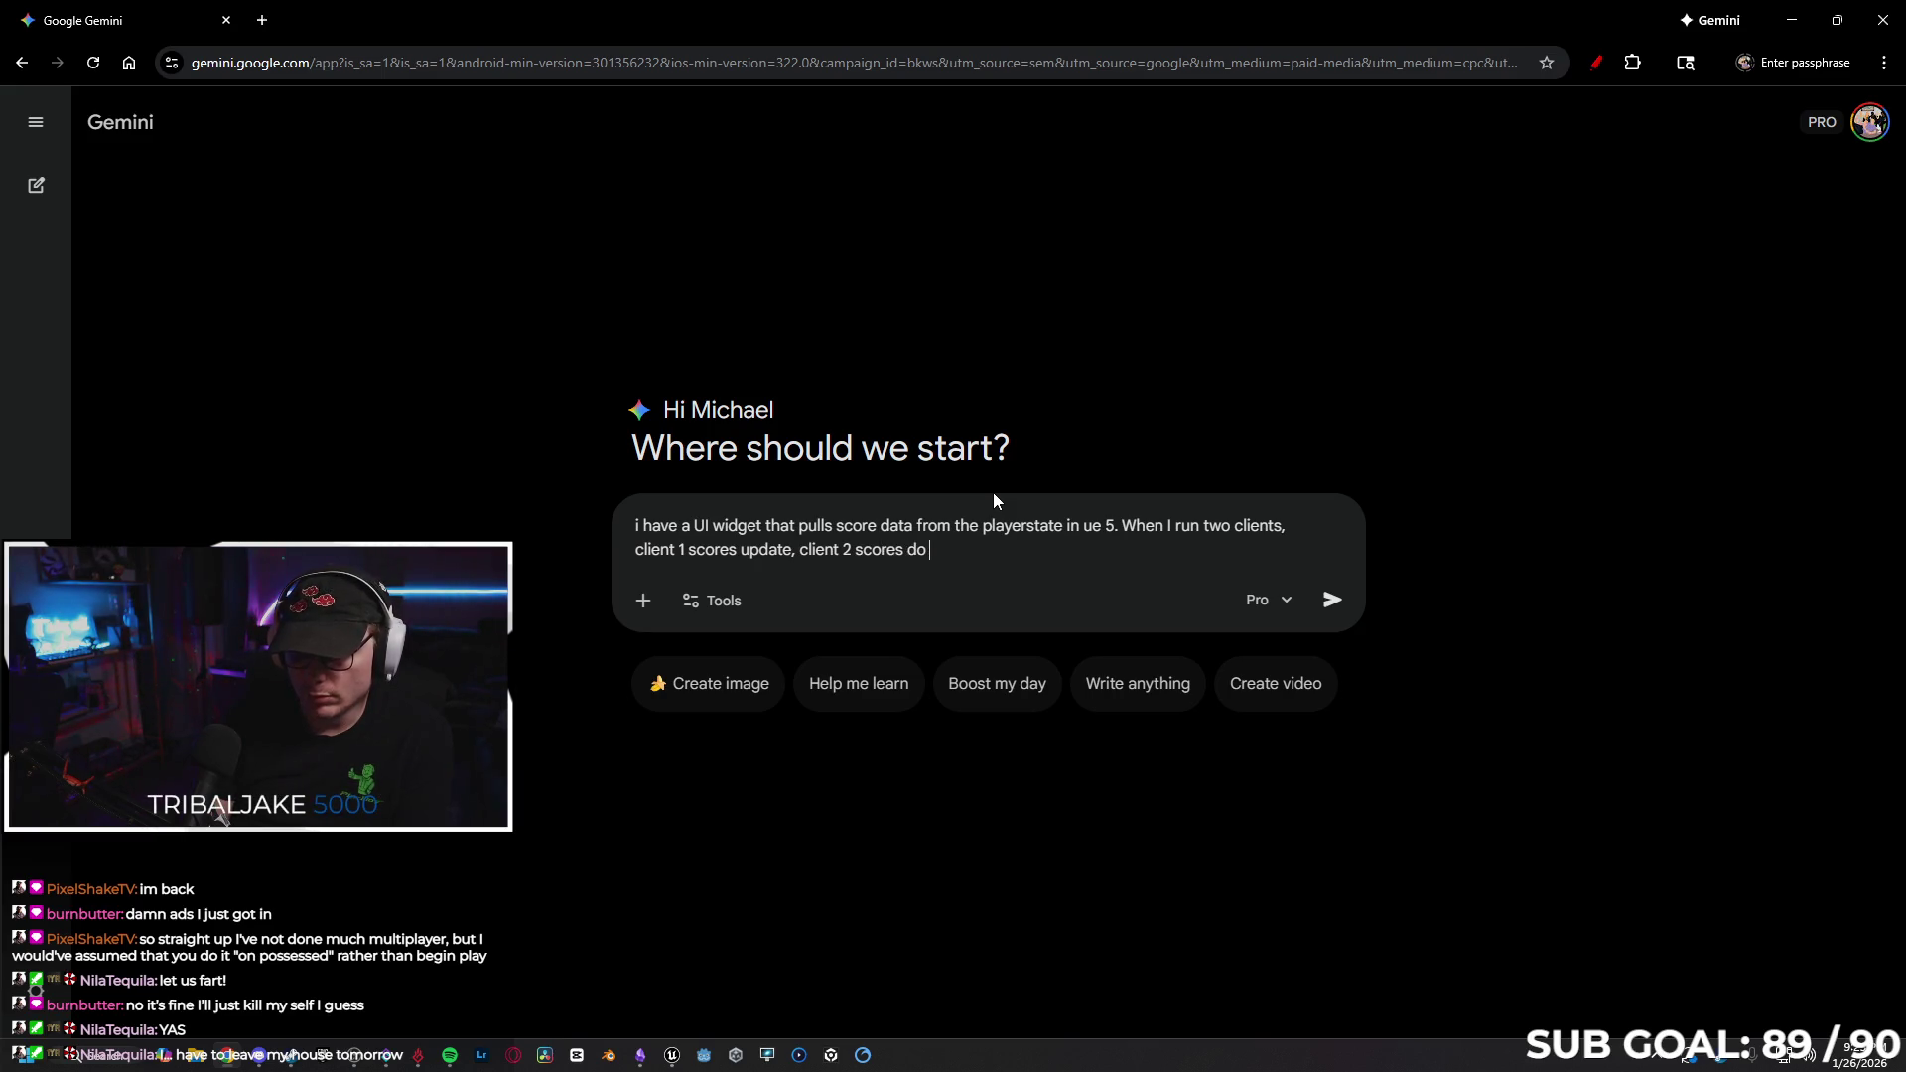
type("not. They s")
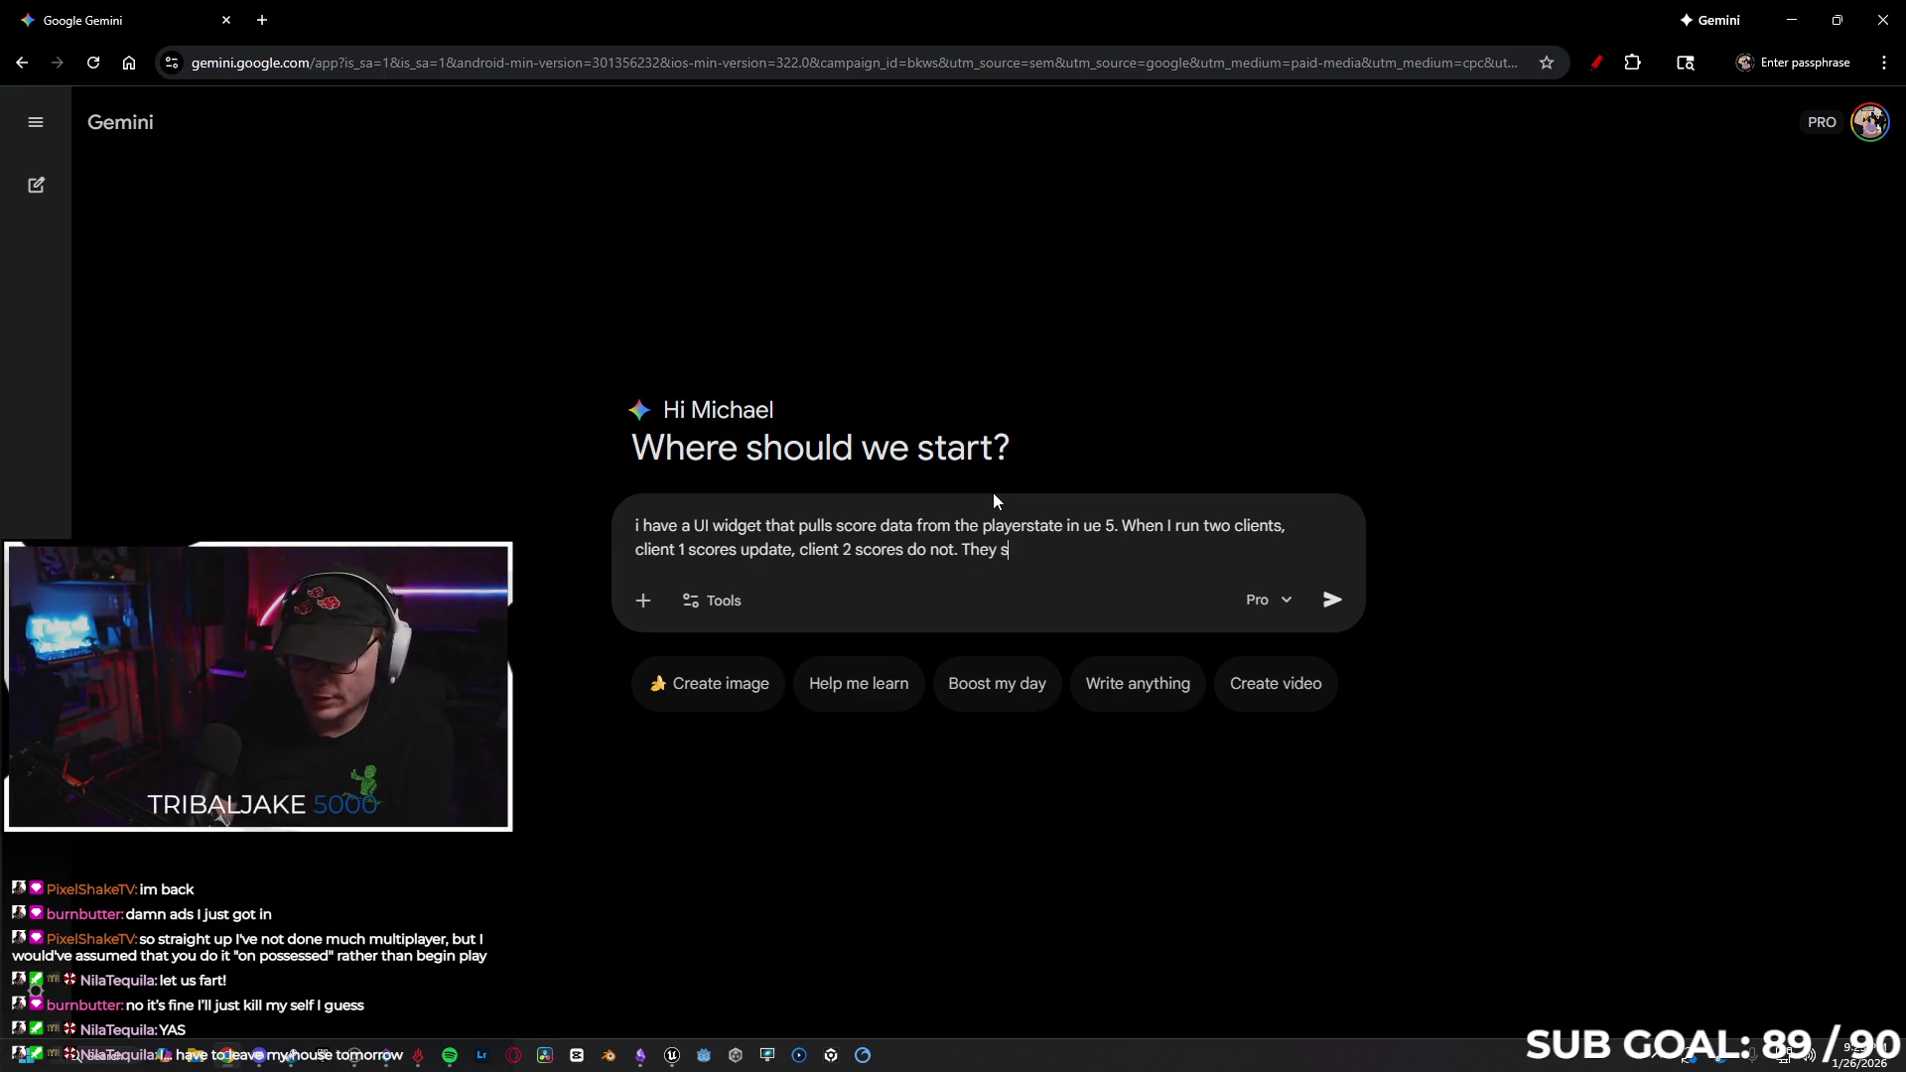
type("tart with the ")
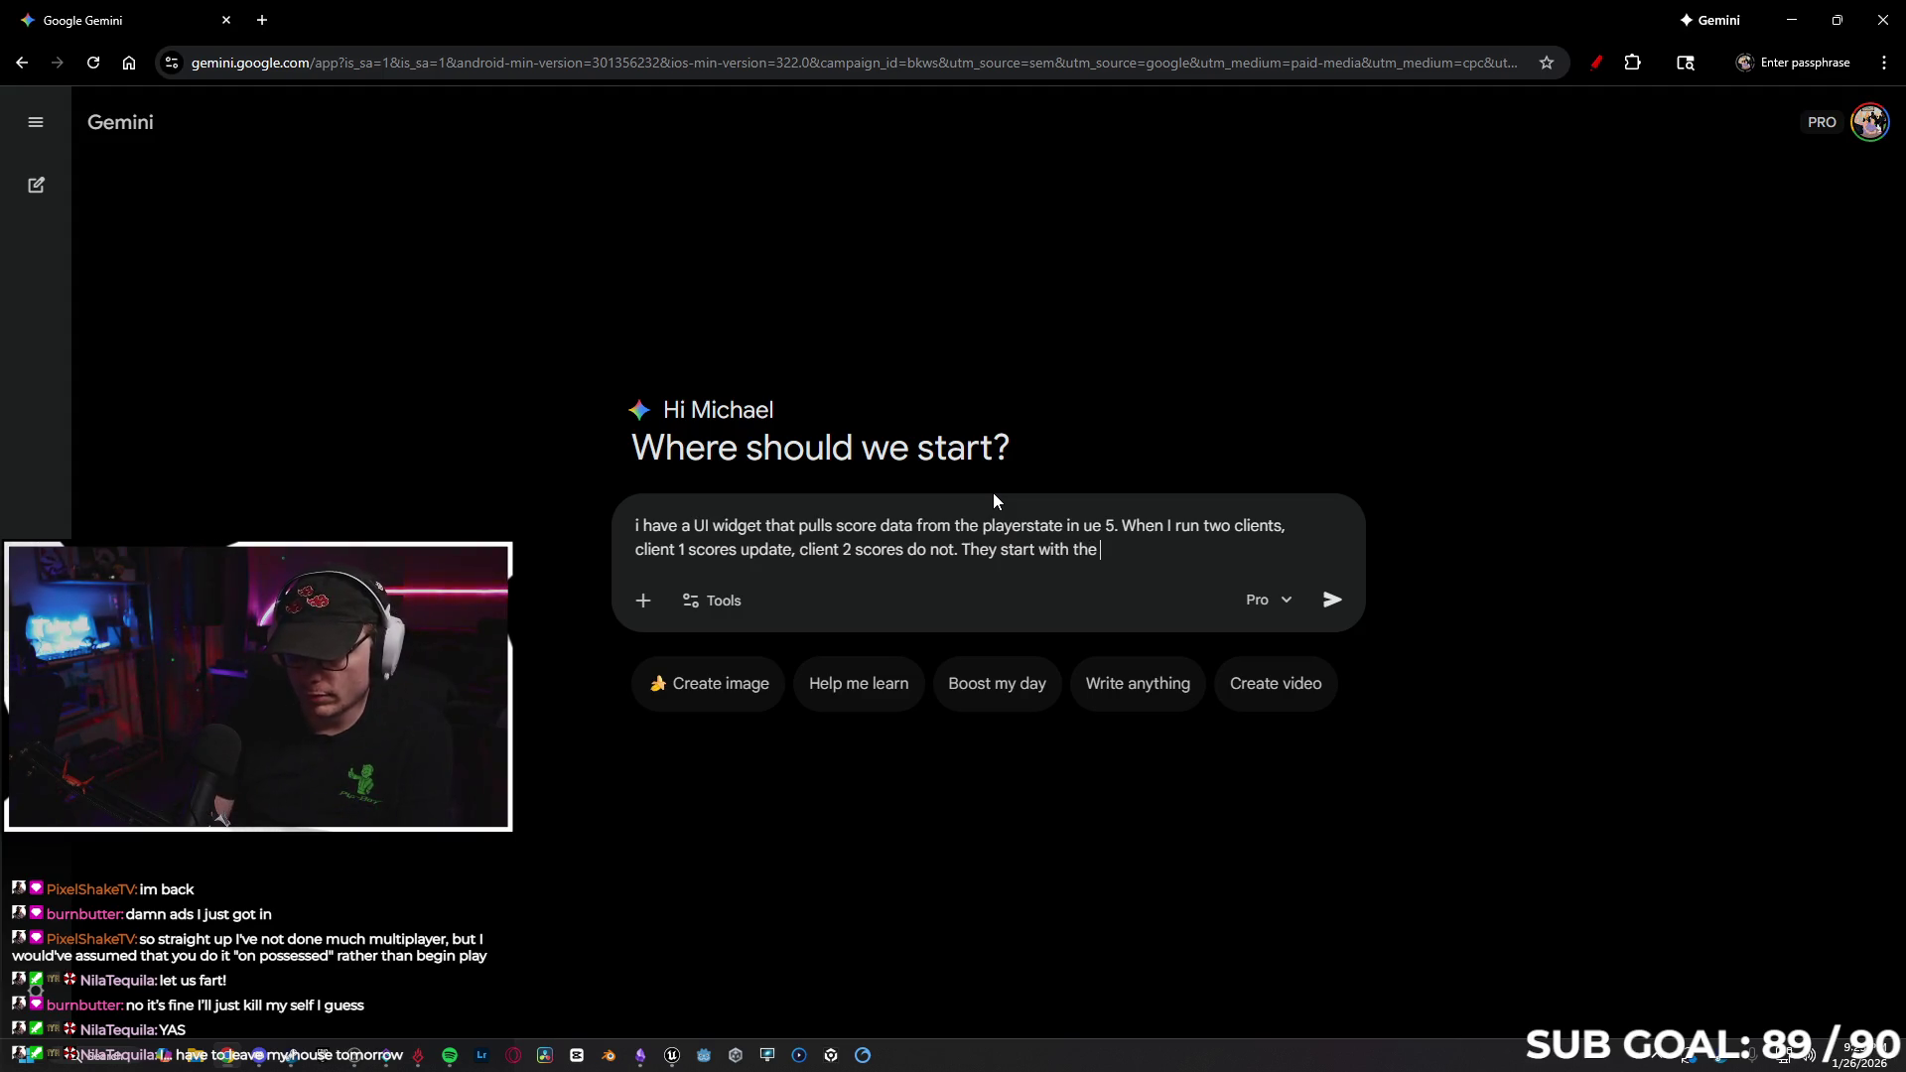
type("right amount")
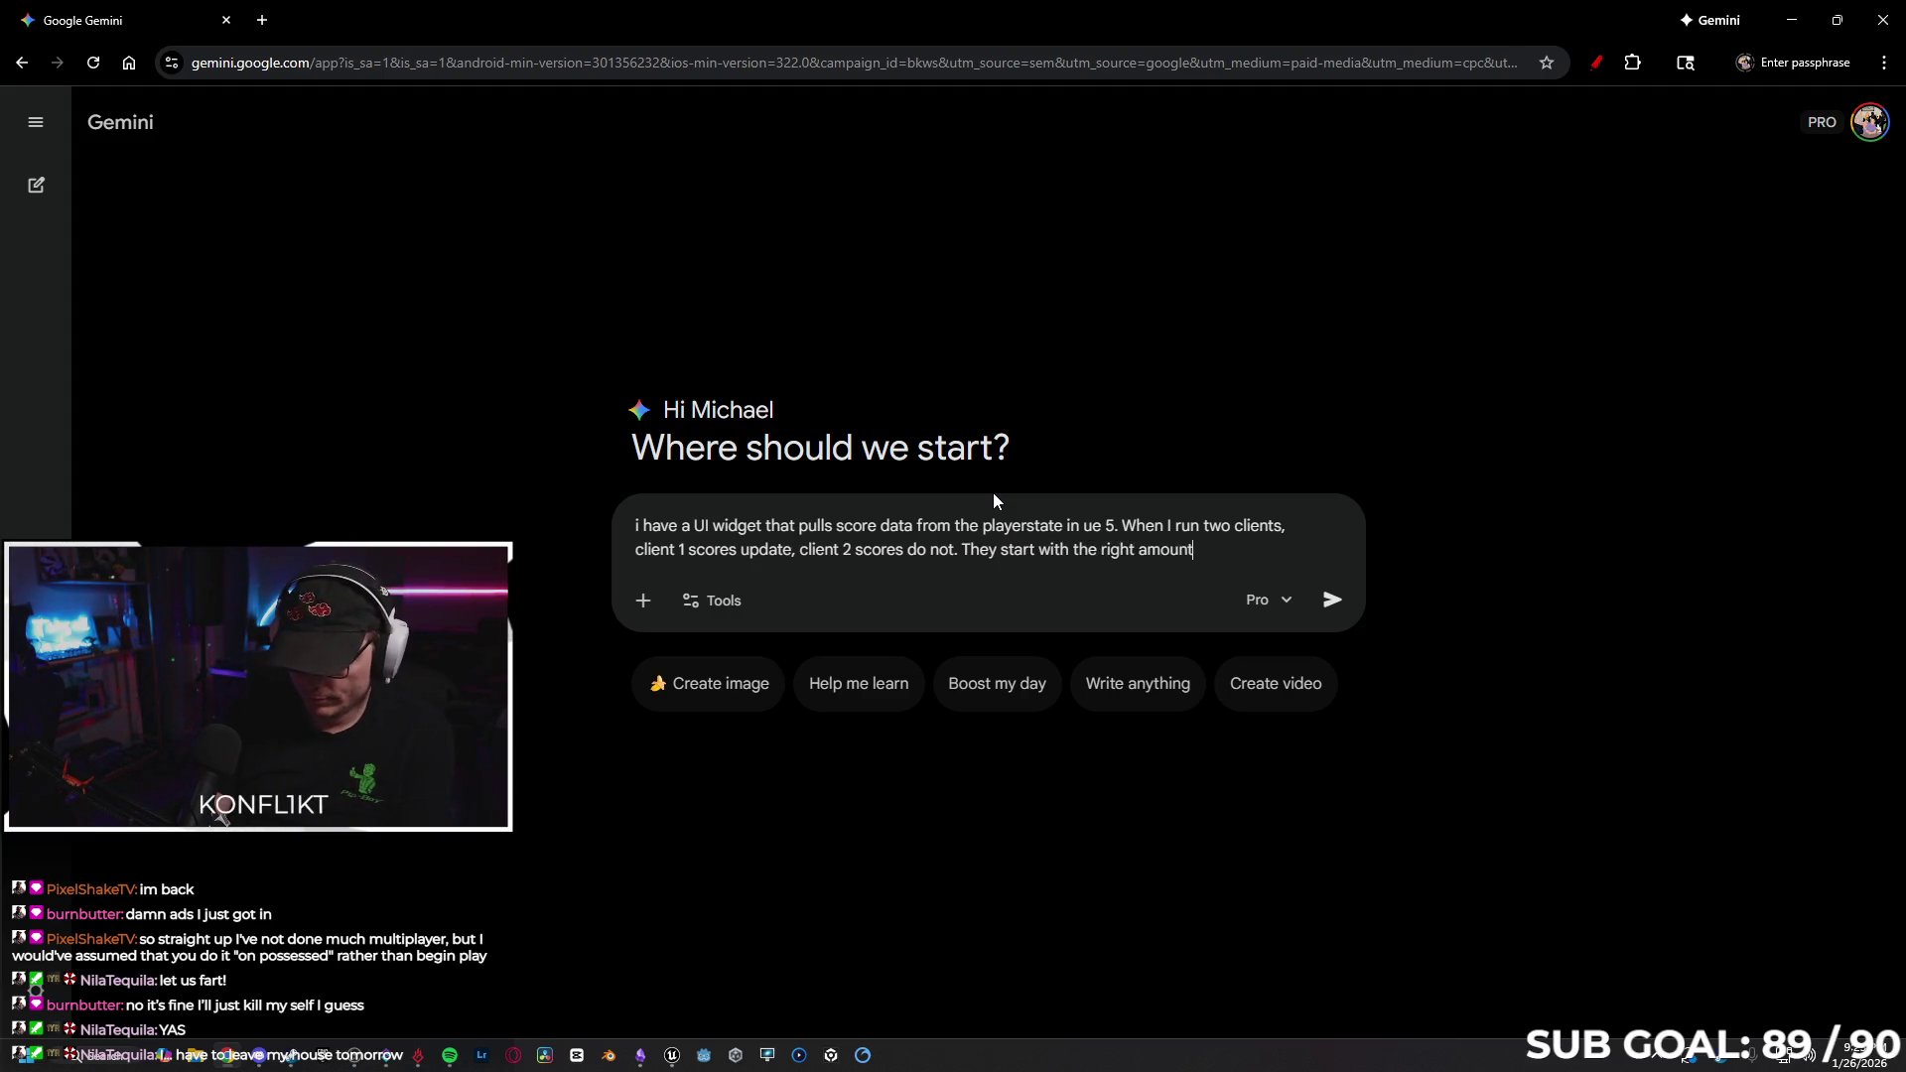
type(", and there's n")
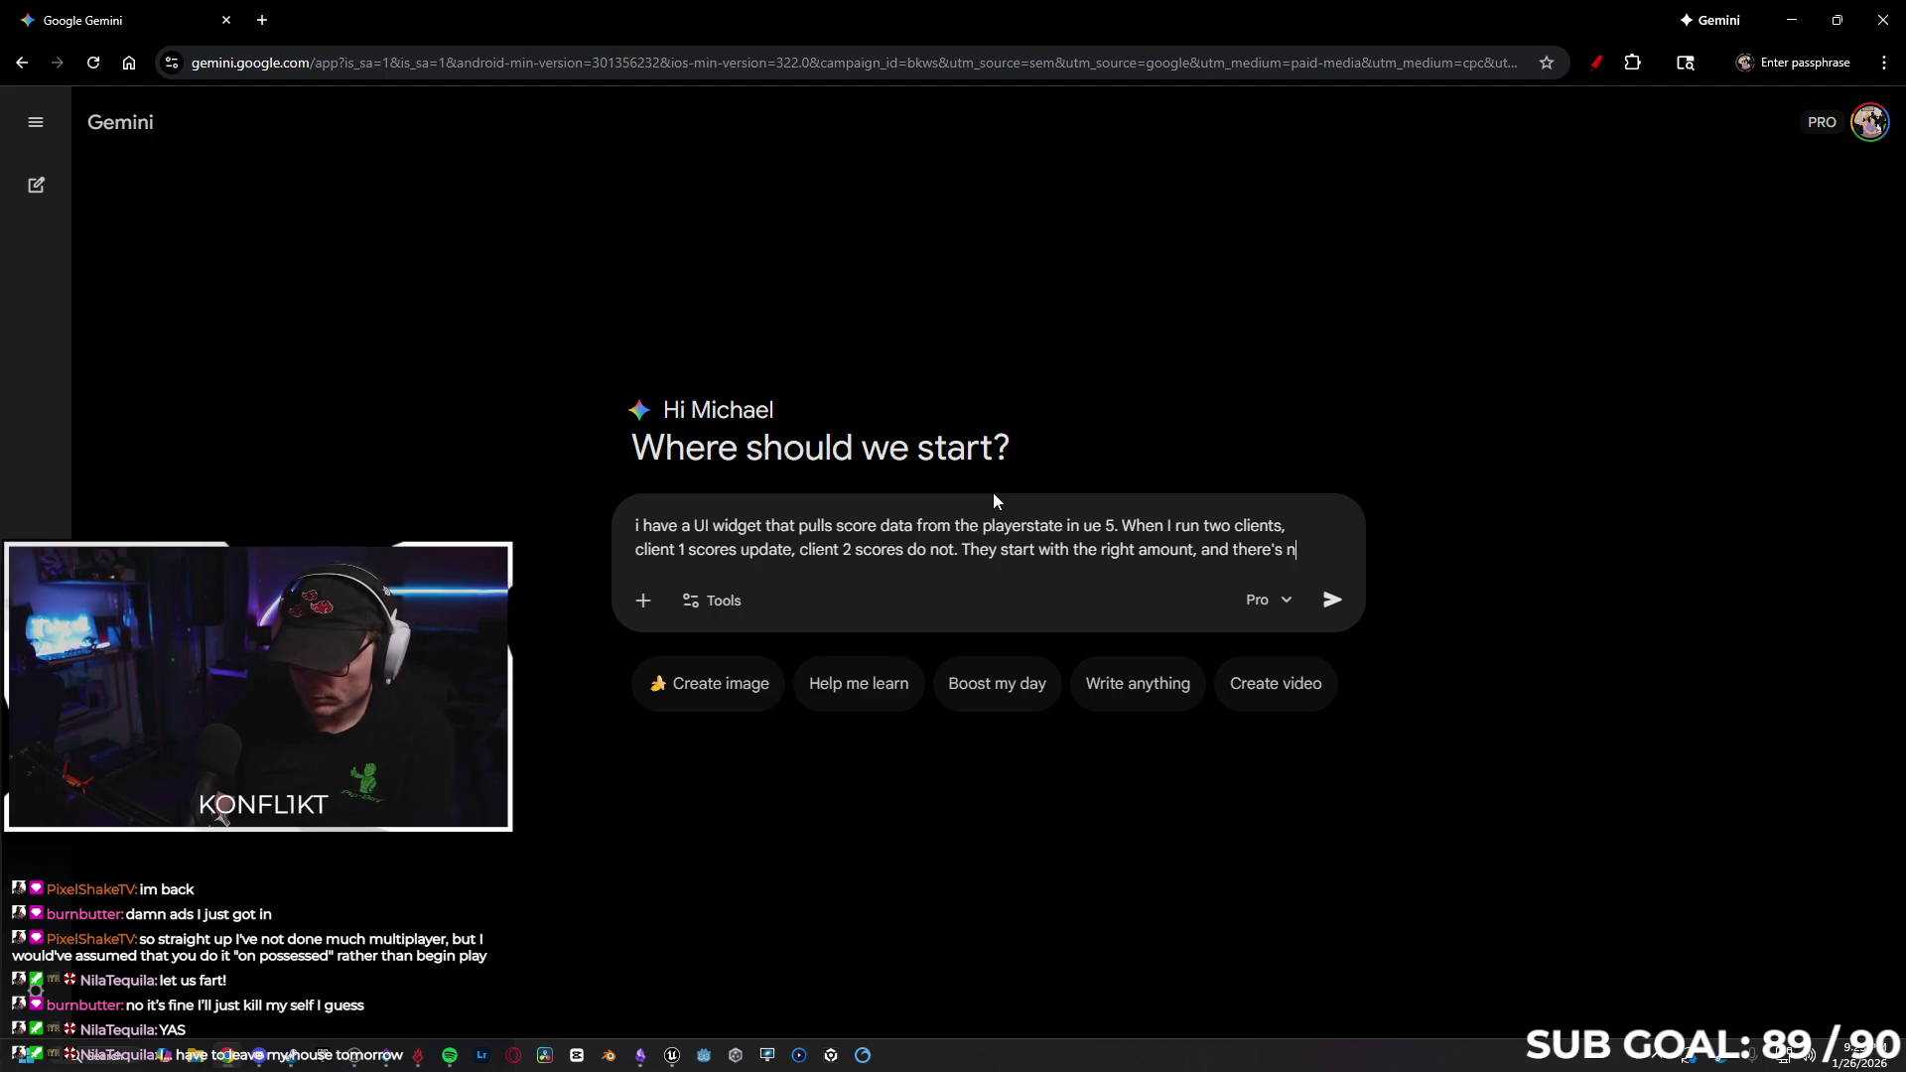
type("o BP e")
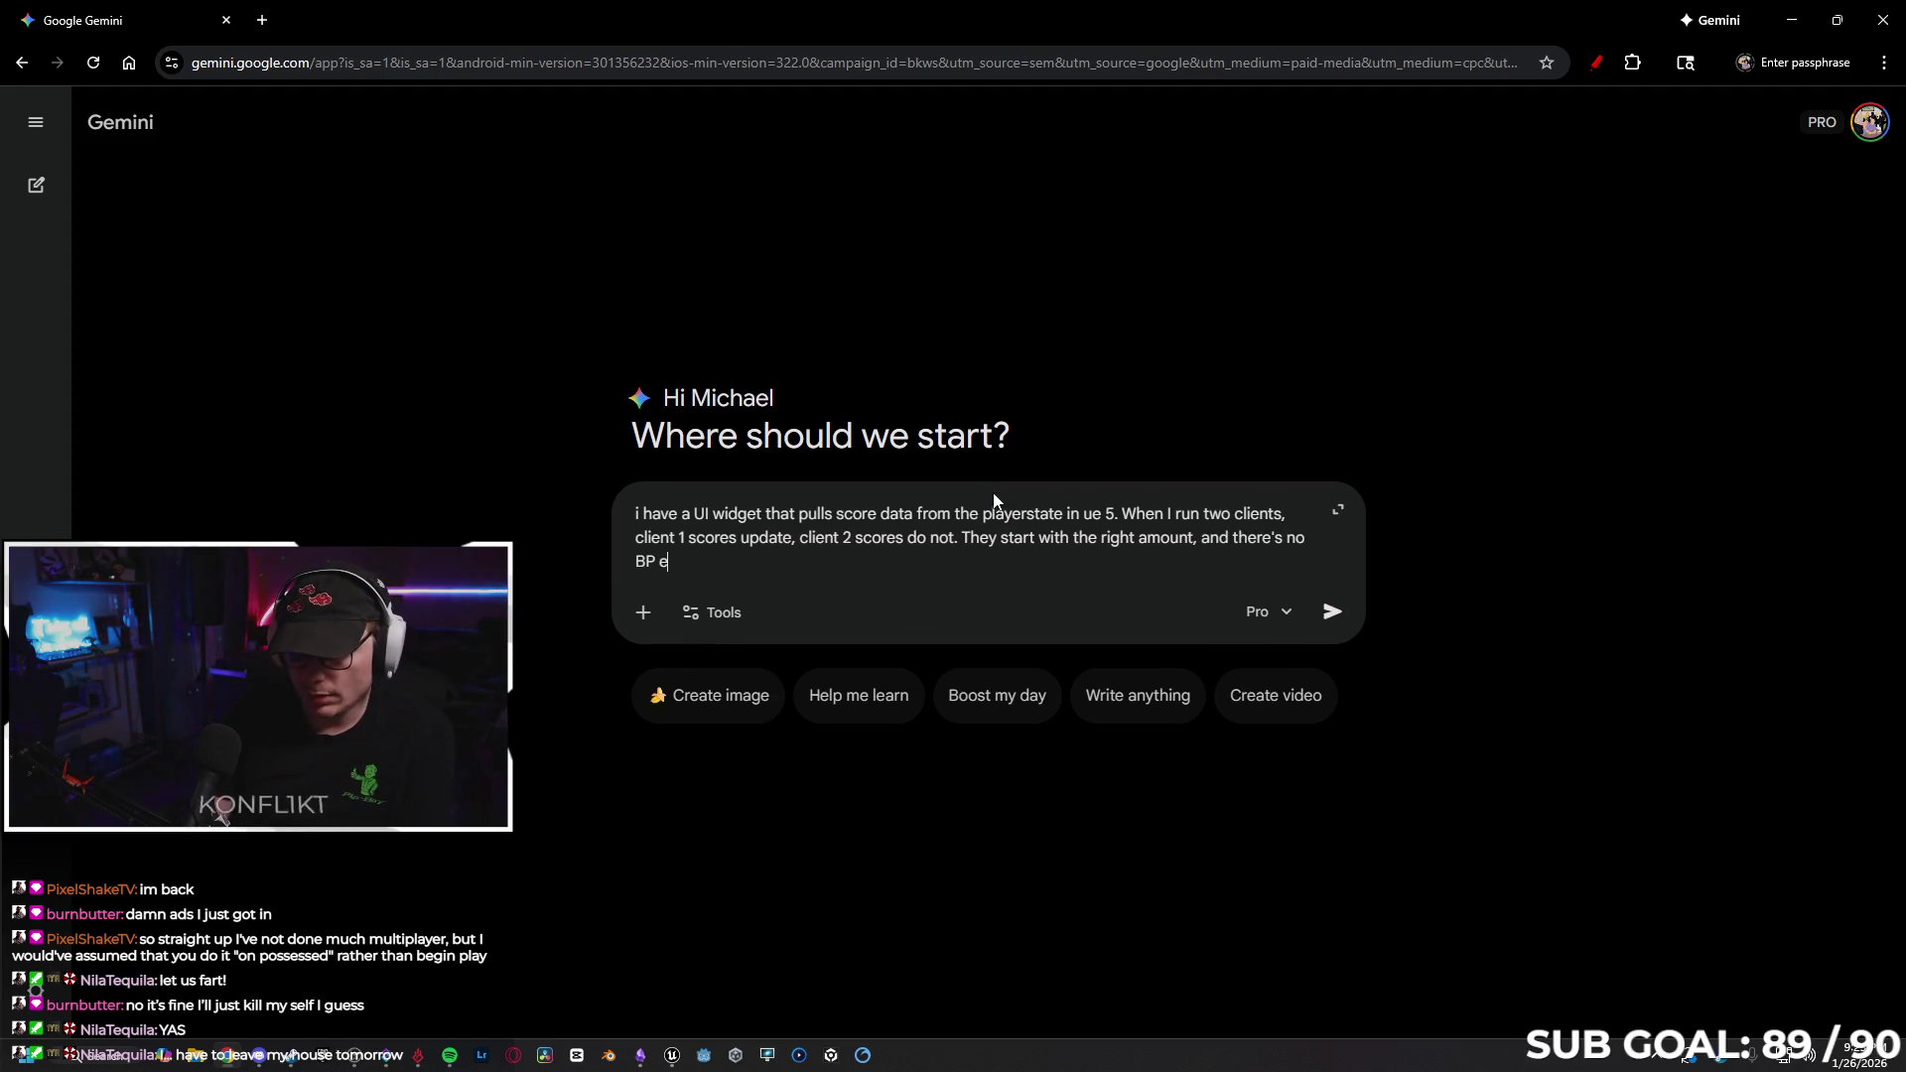
type("rrors, but i")
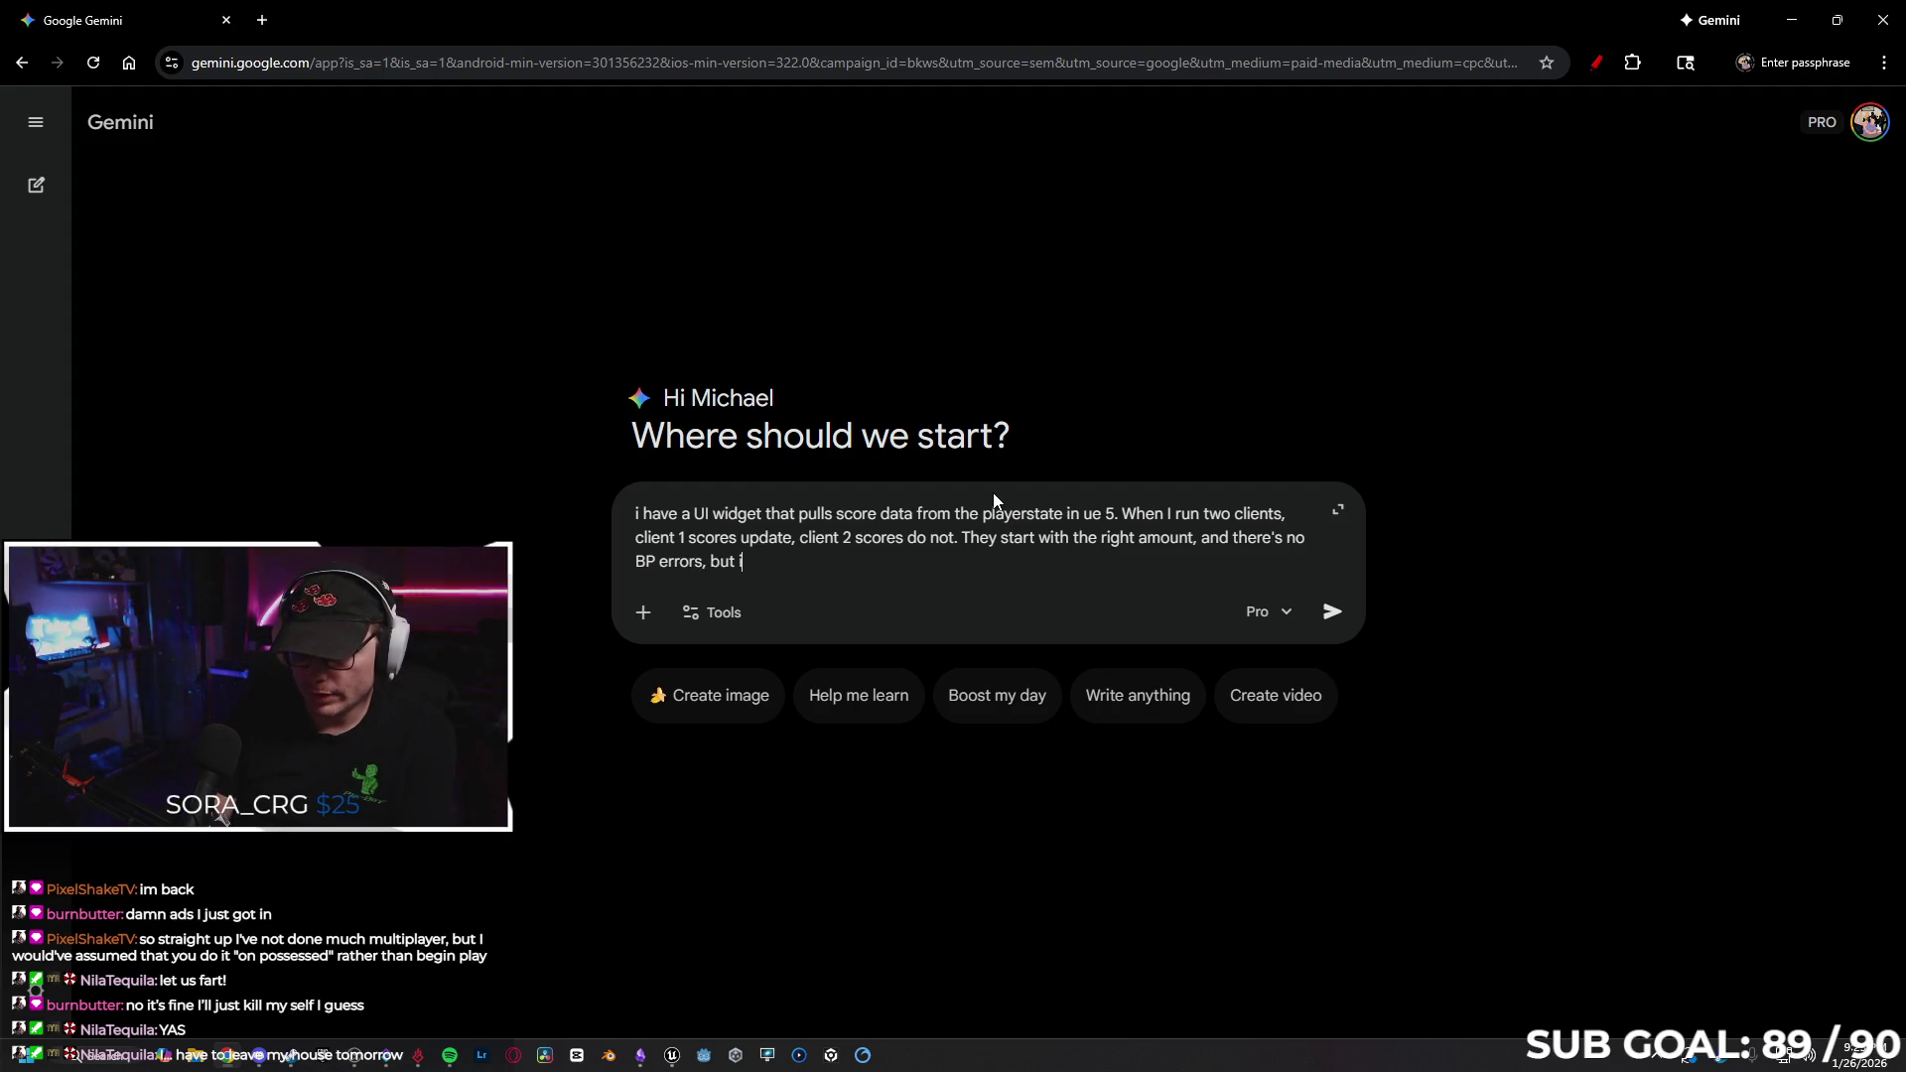
type("t is not getting")
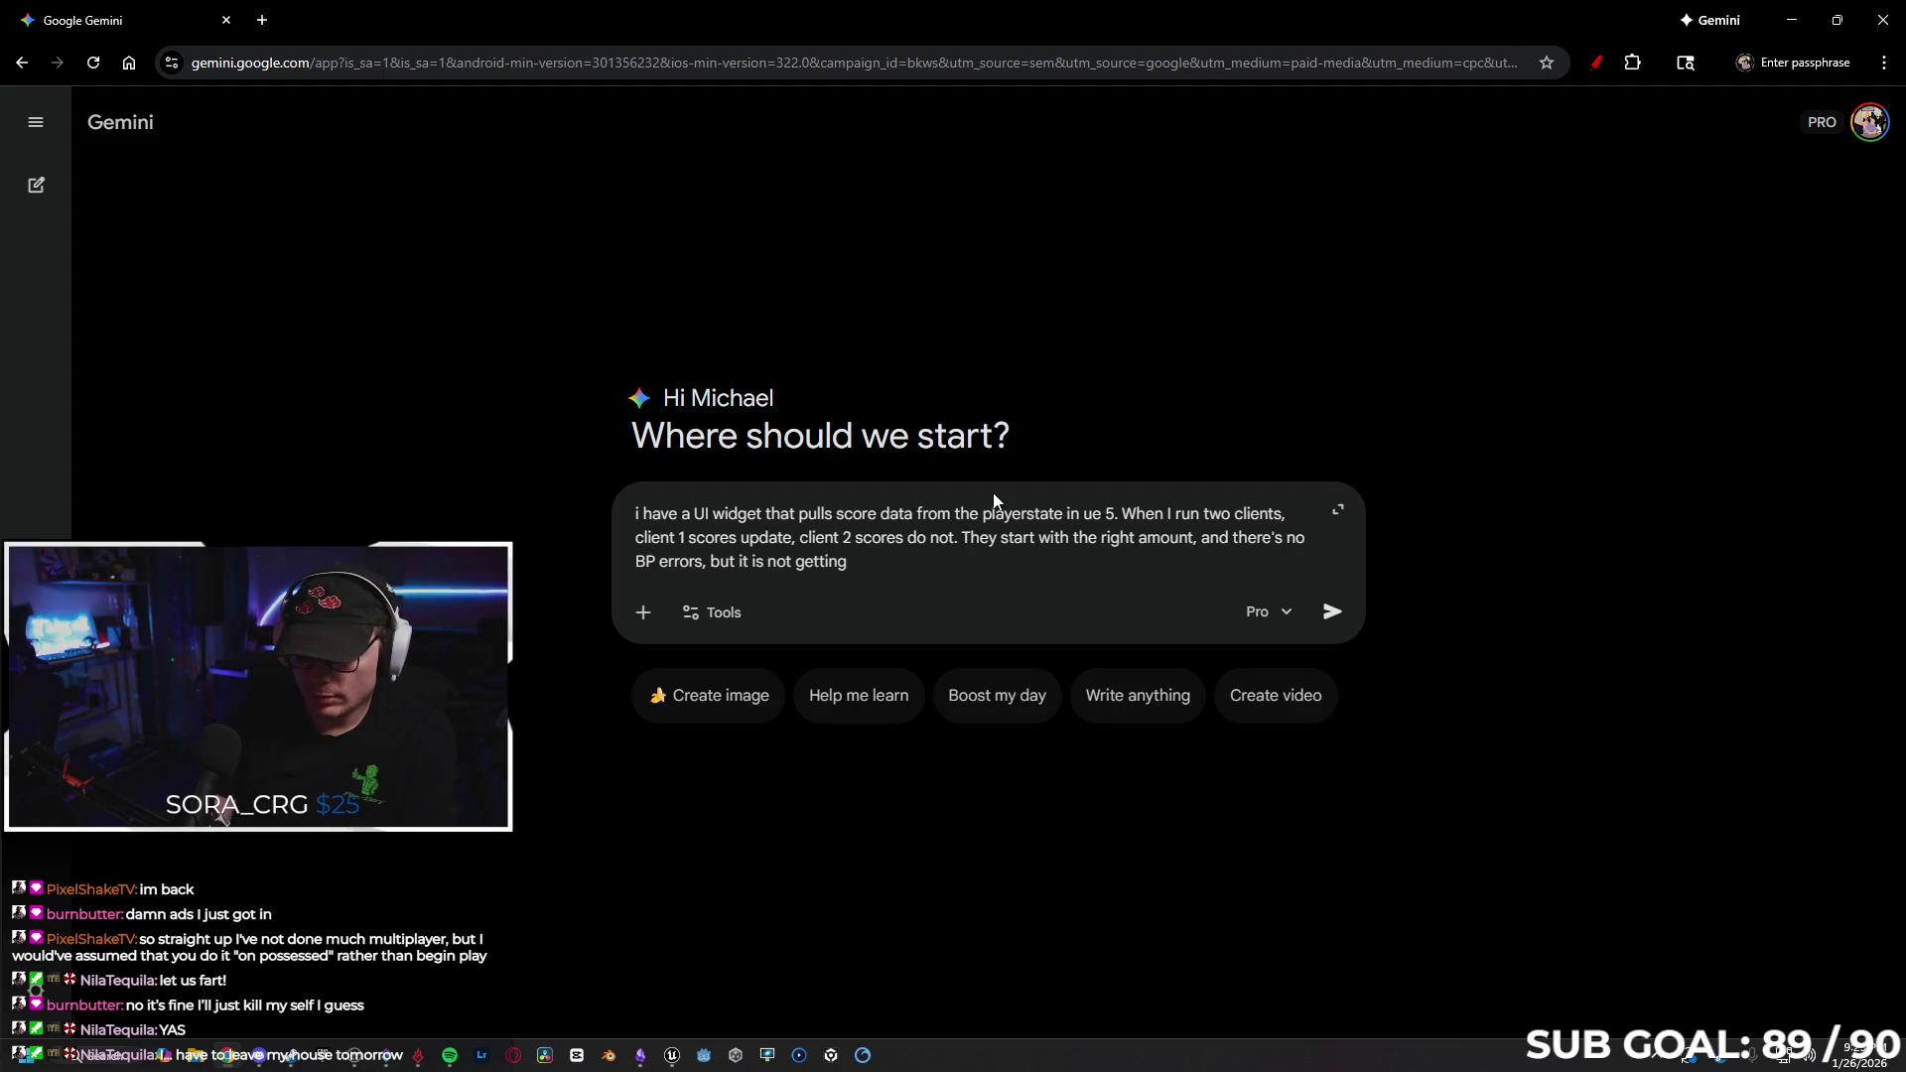
type(" score updates.")
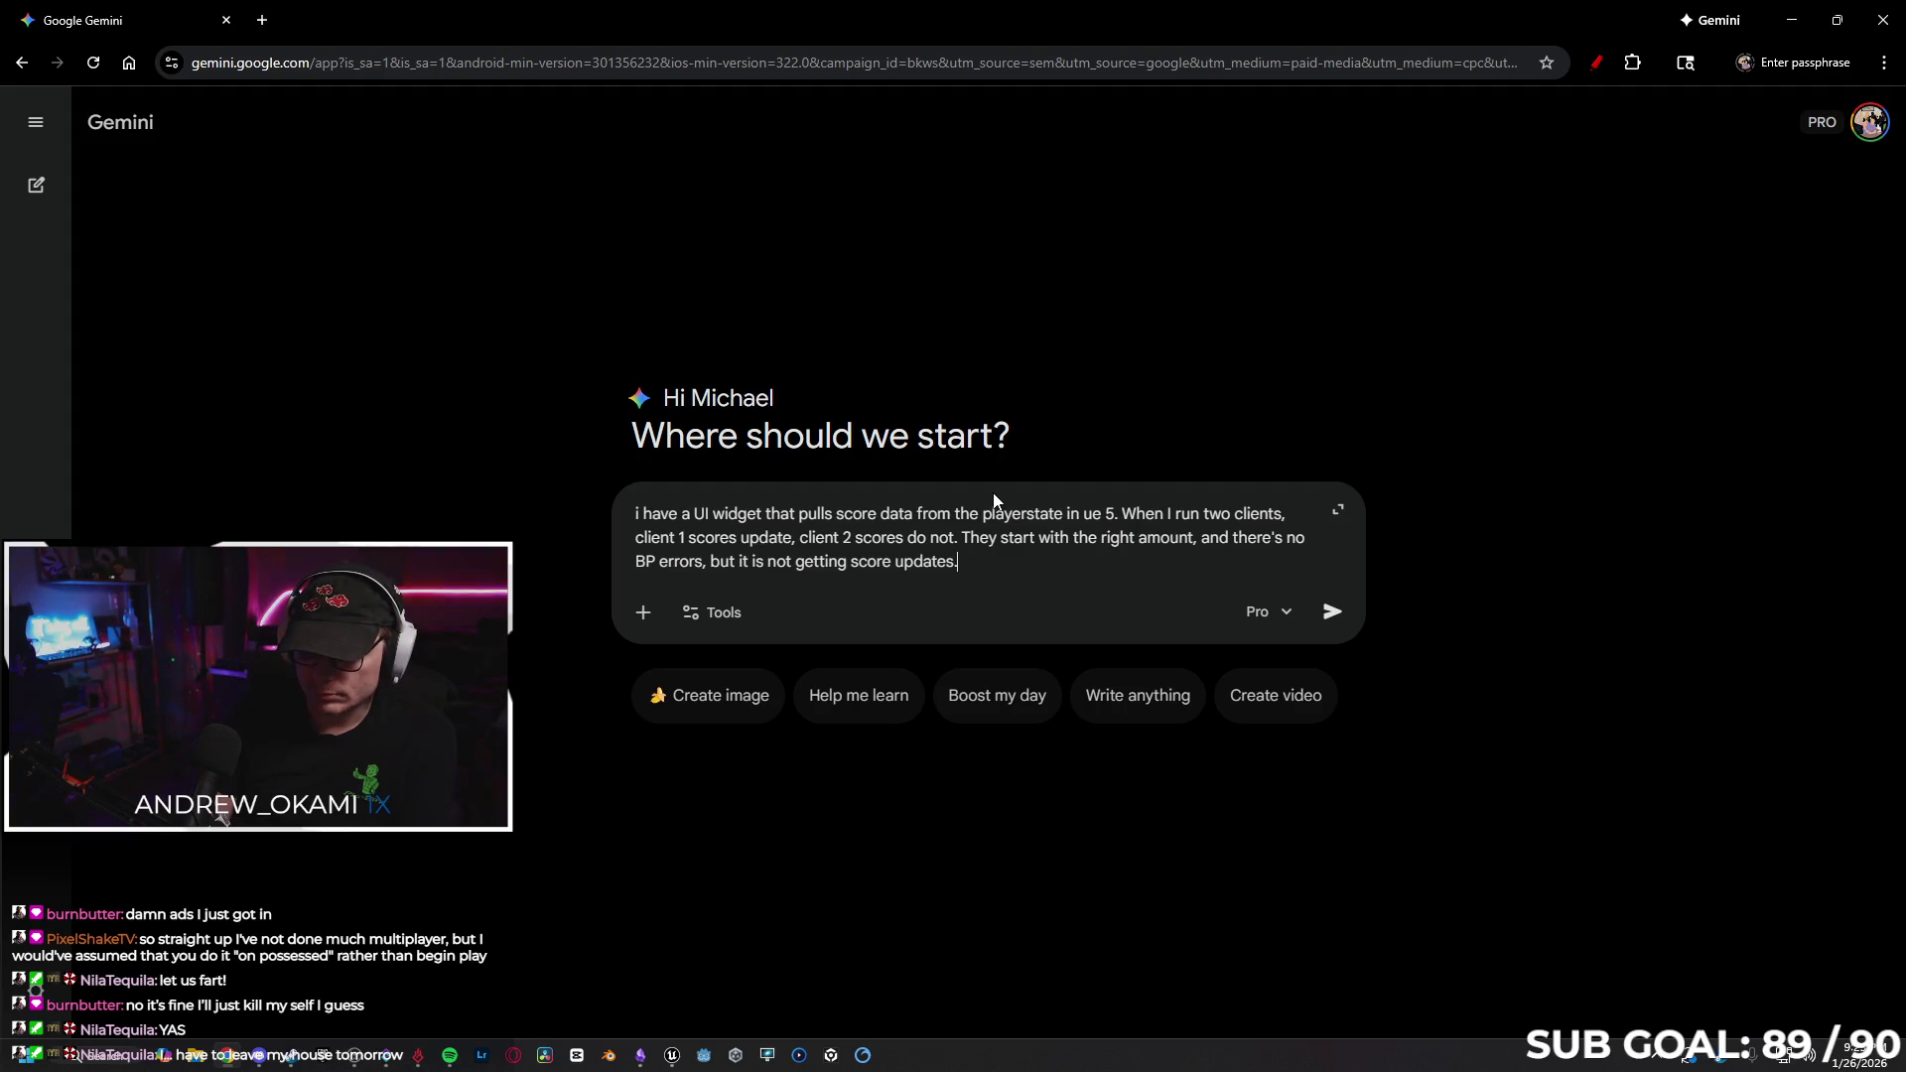
mouse_move(645, 1060)
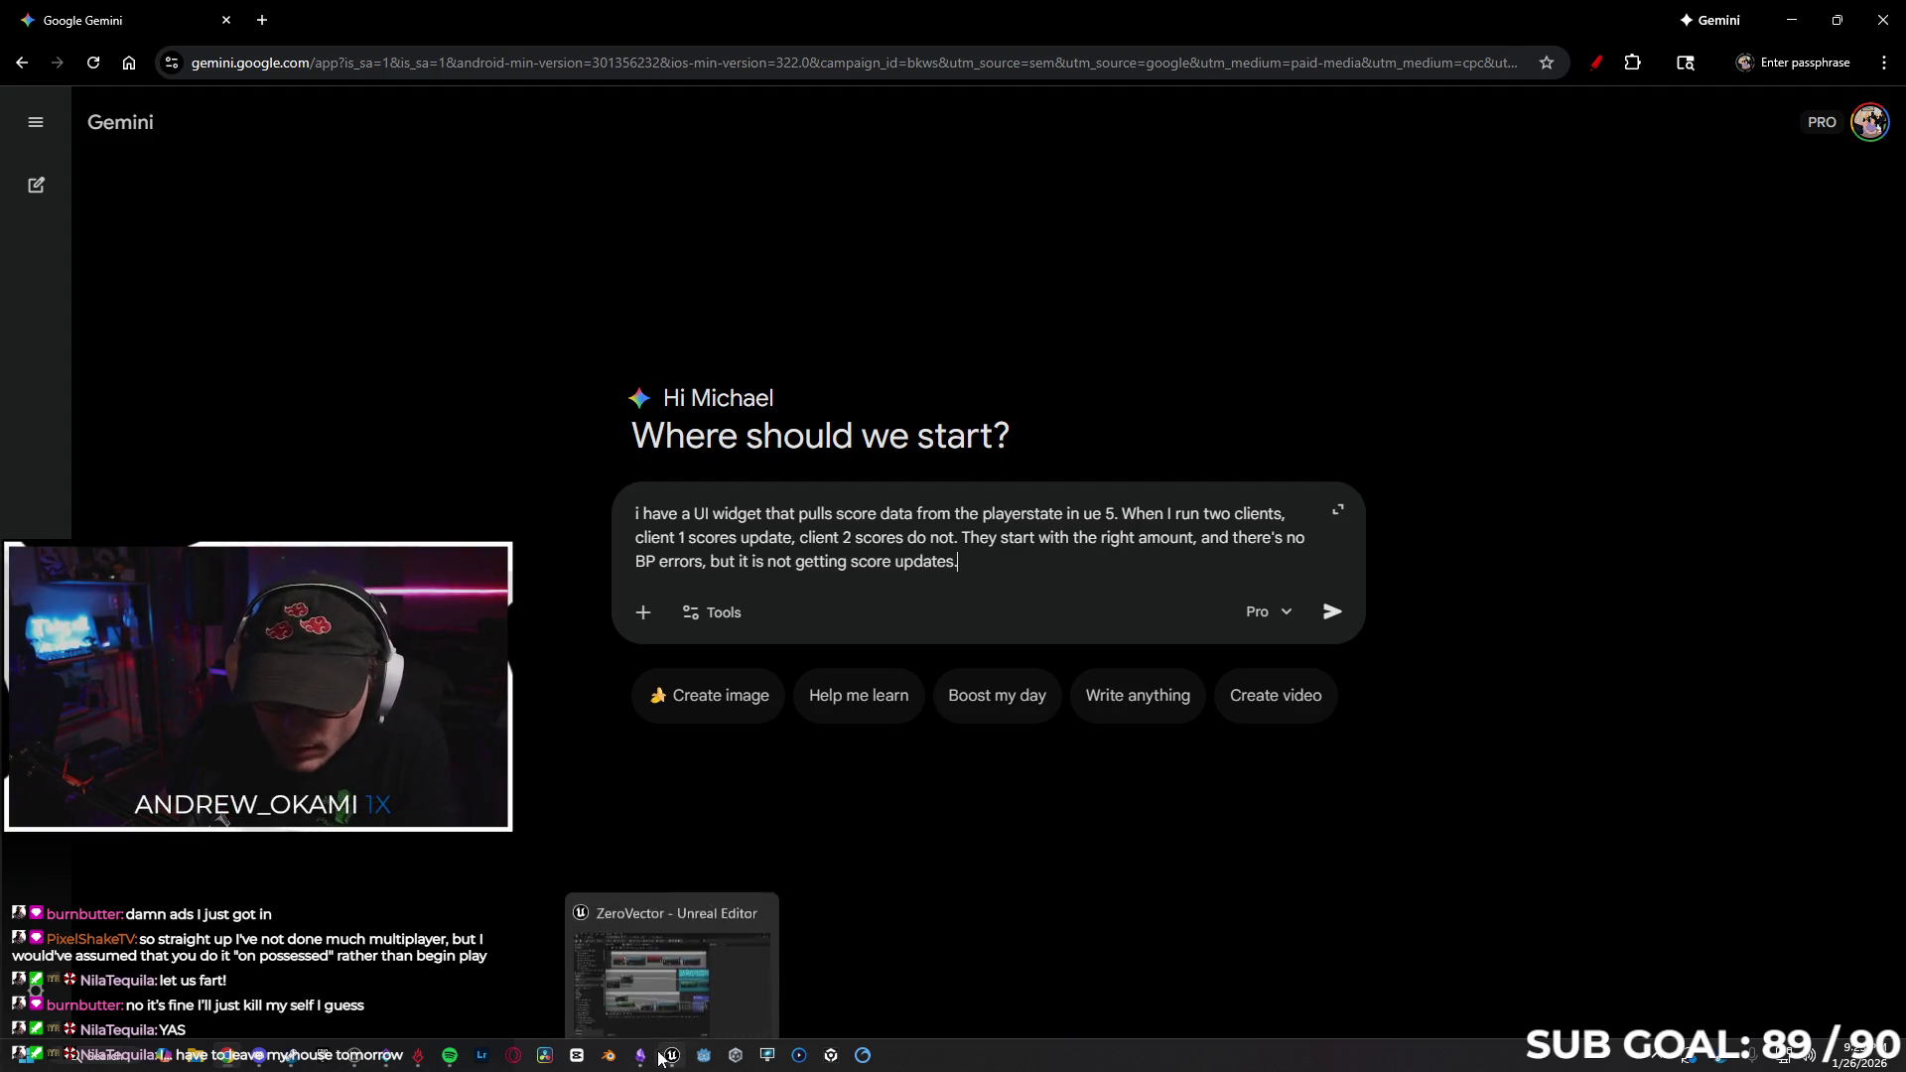
mouse_move(263, 1060)
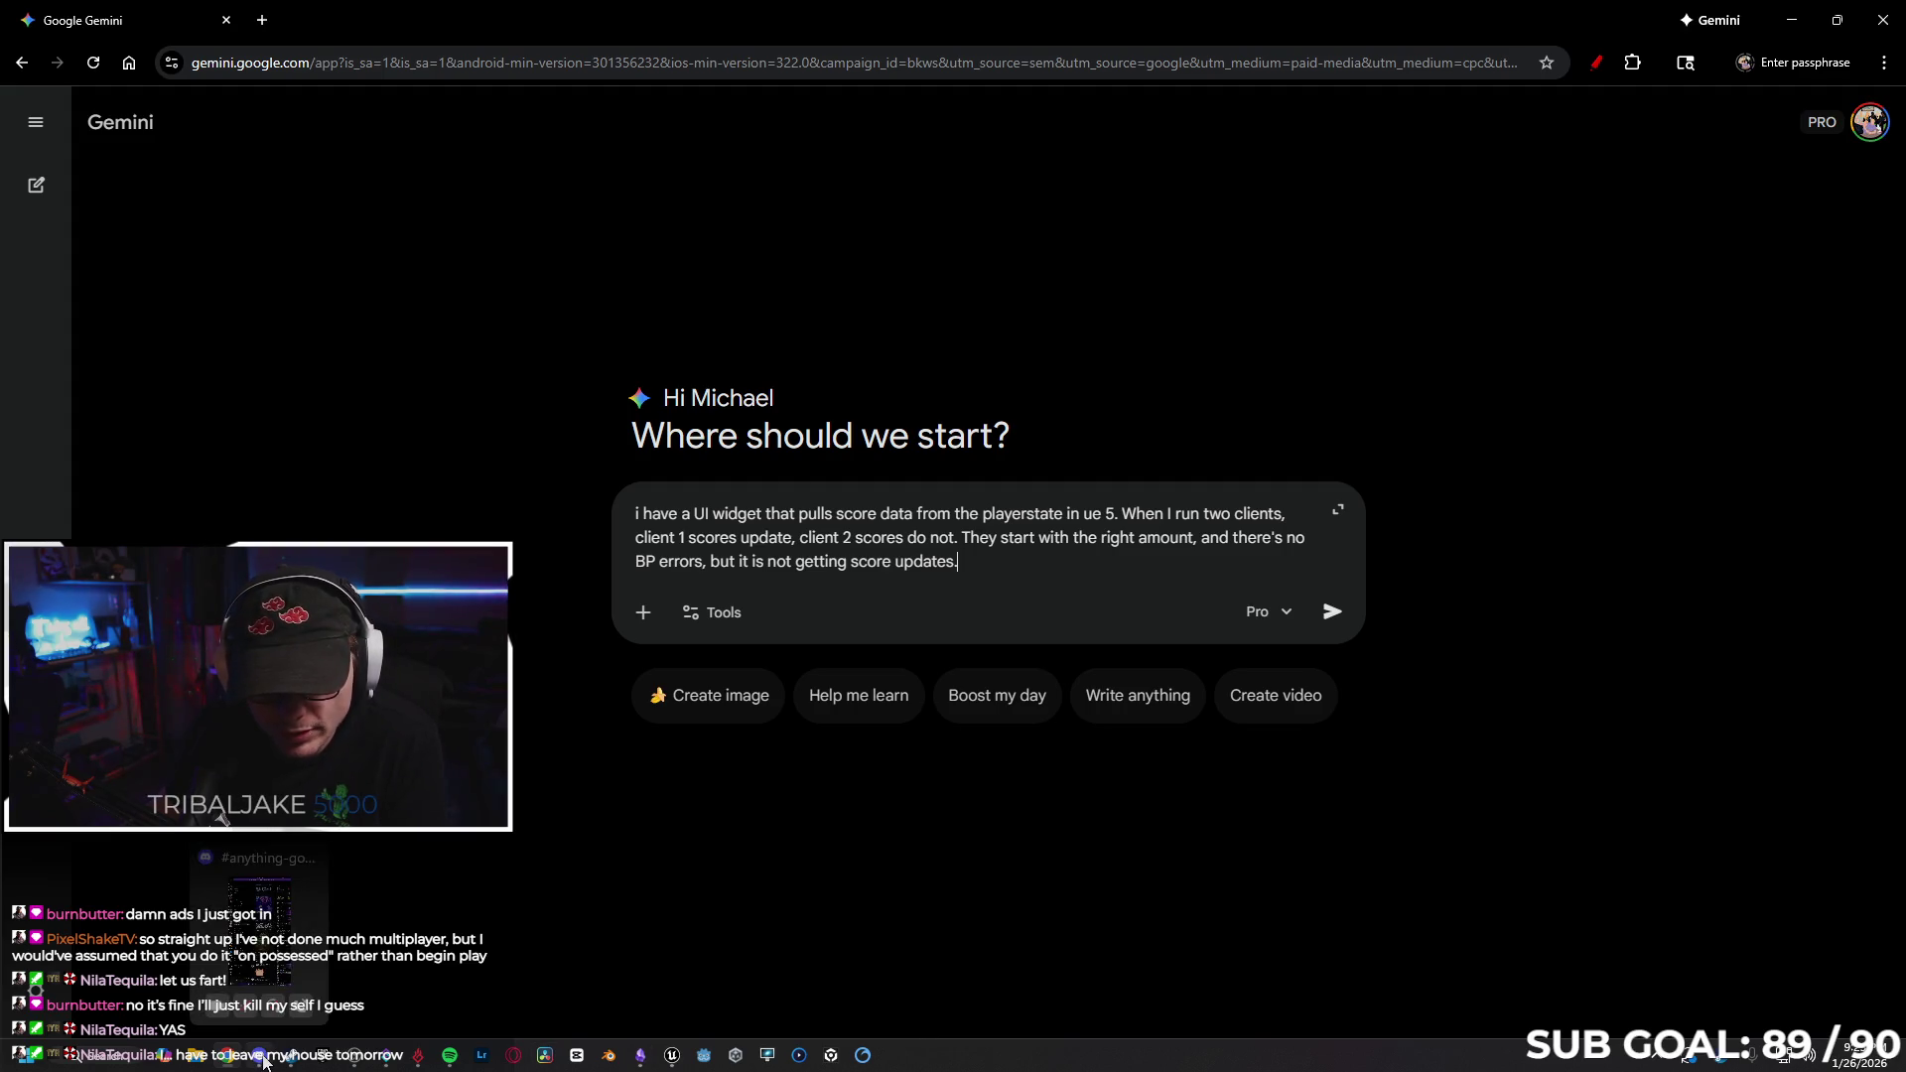
left_click(672, 1055)
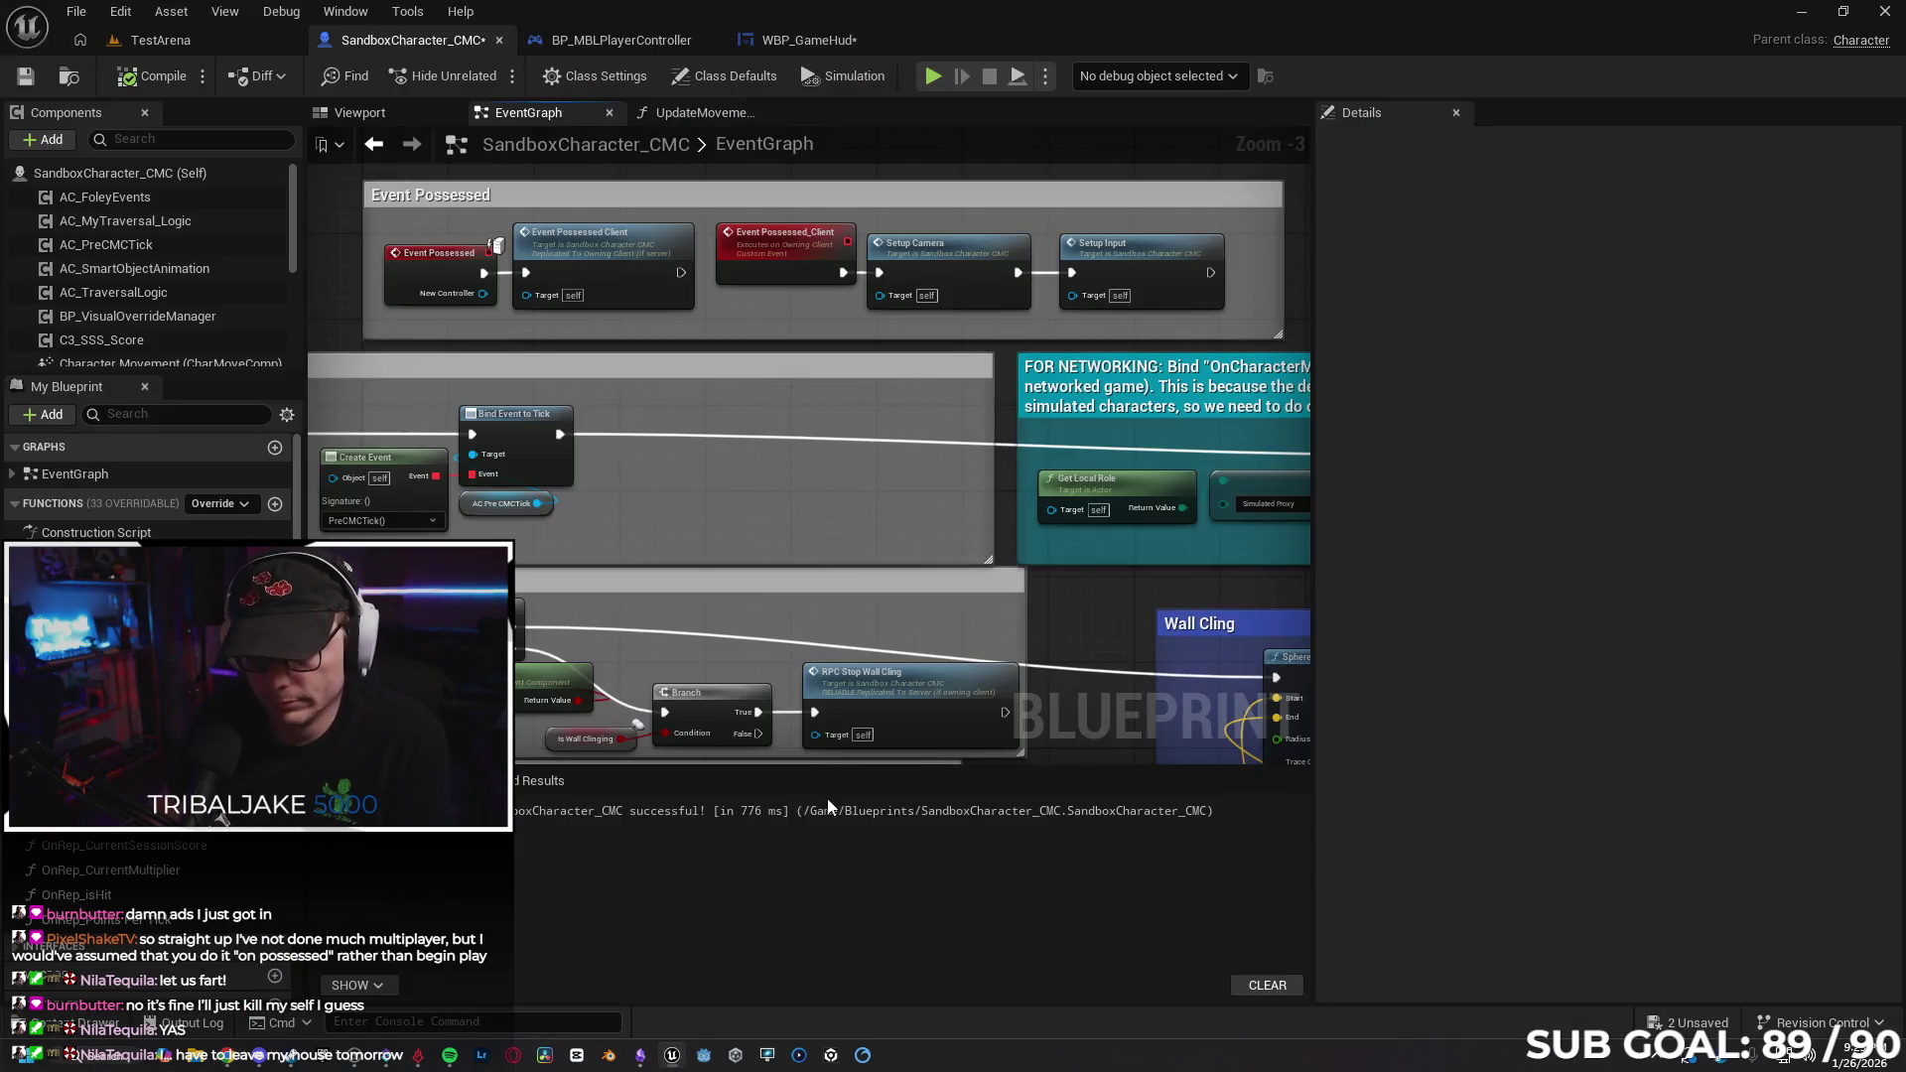
Look through the open blueprint tabs, then open WBP_GameHud's Get_ScoreText_Text function graph.
scroll(603, 305, "down", 2)
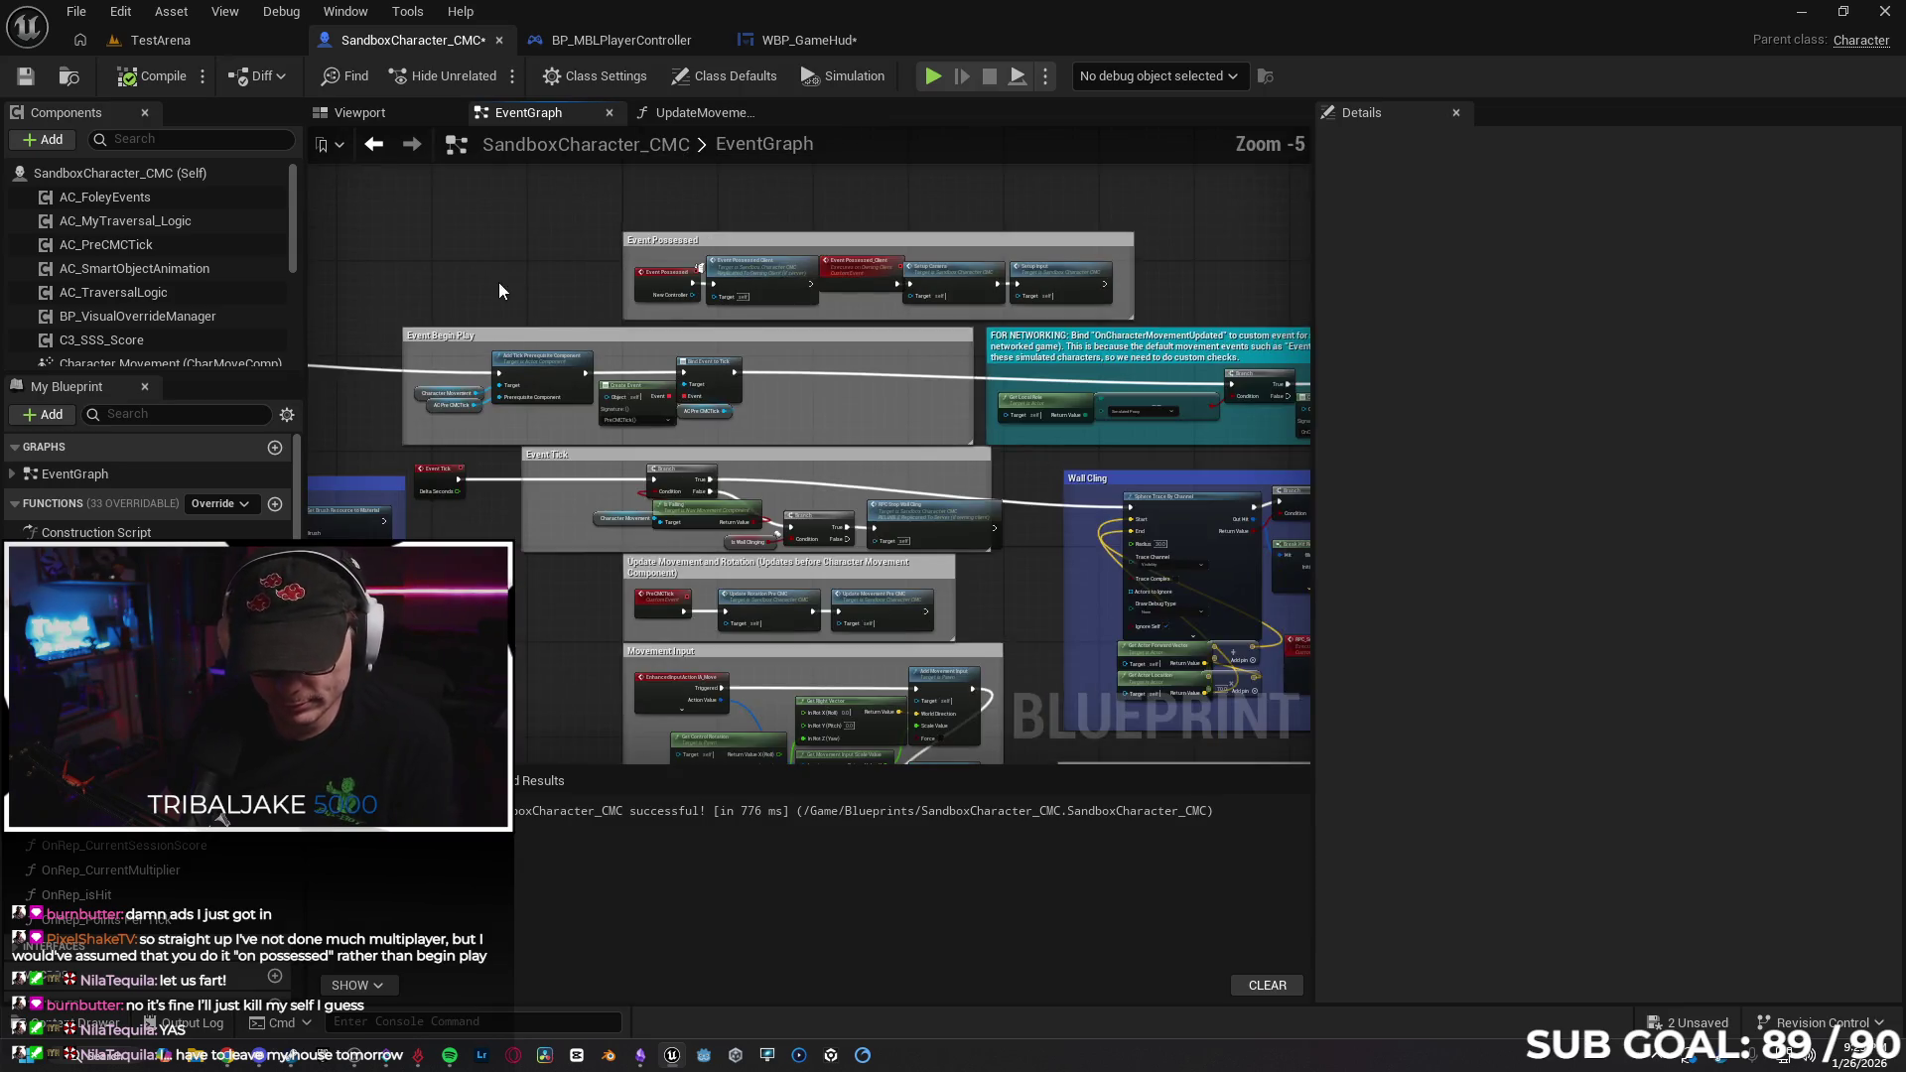
left_click(790, 39)
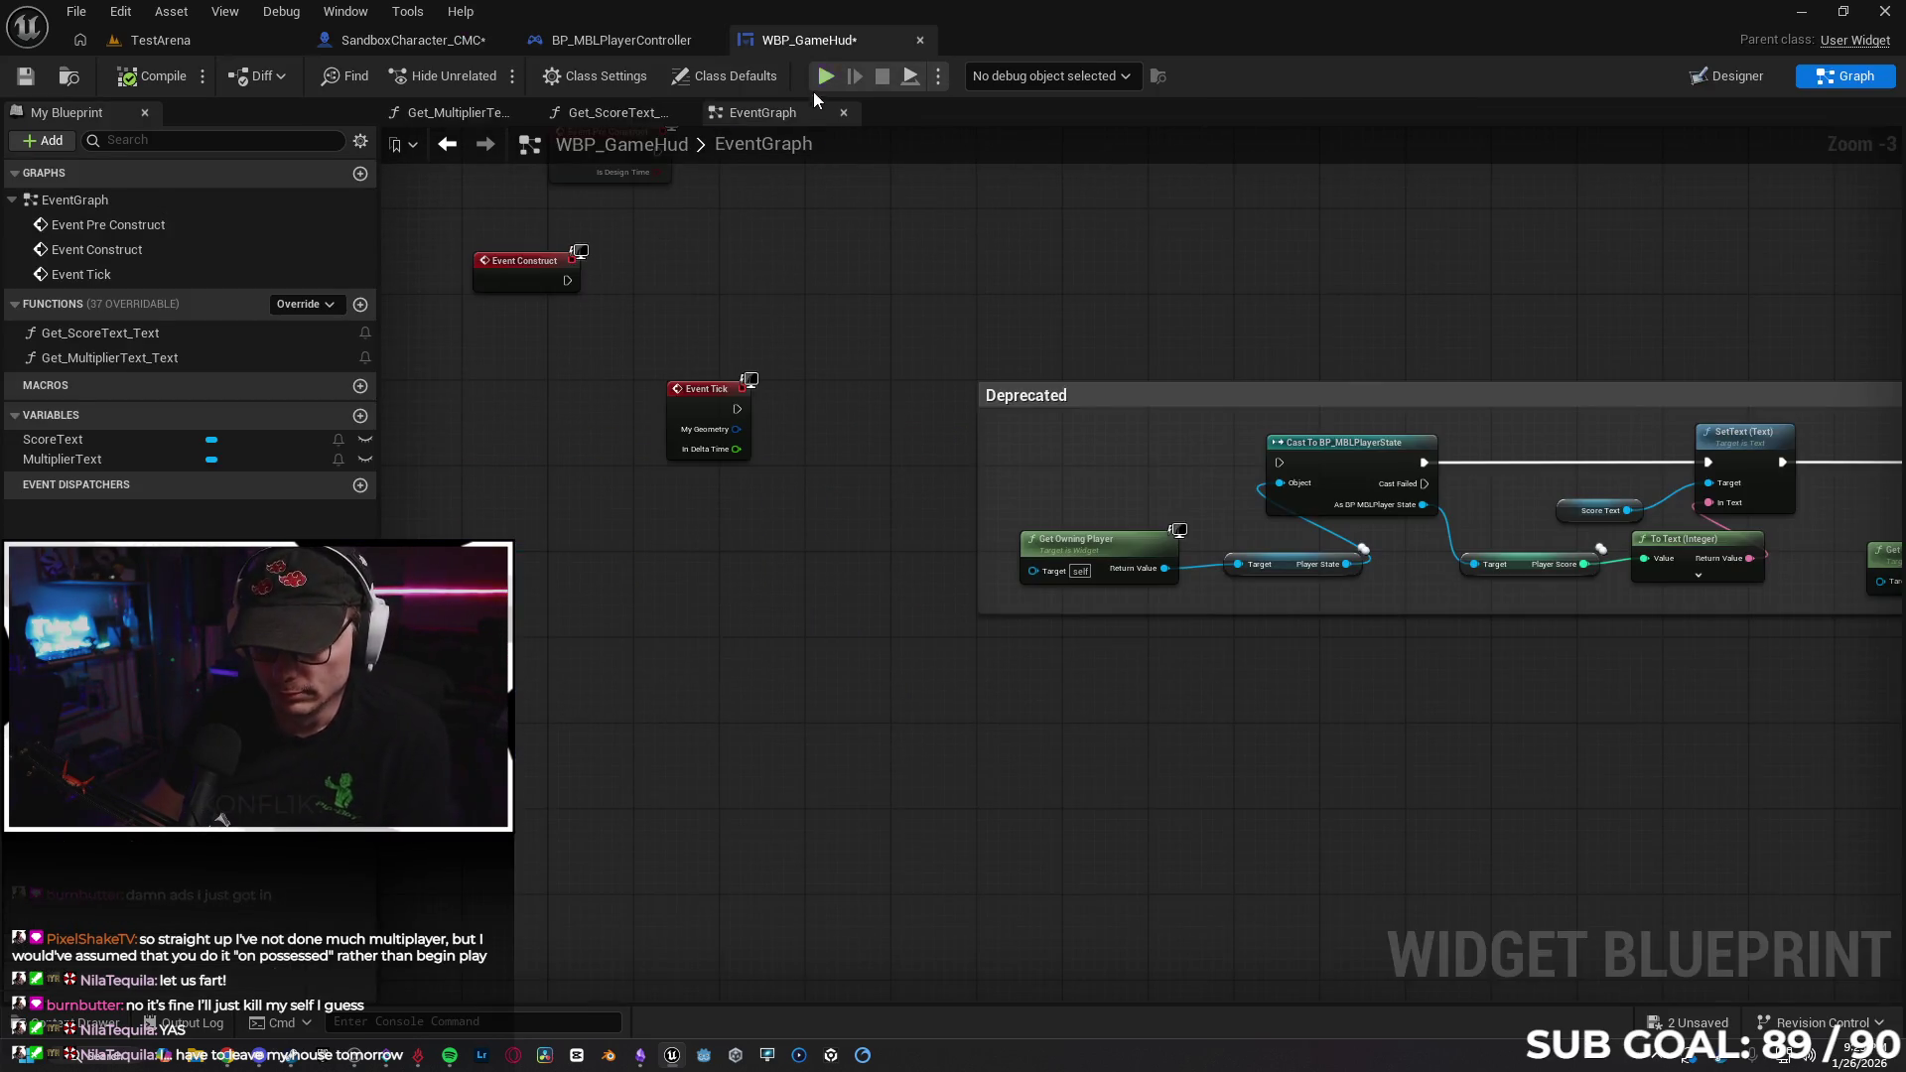
scroll(894, 337, "down", 1)
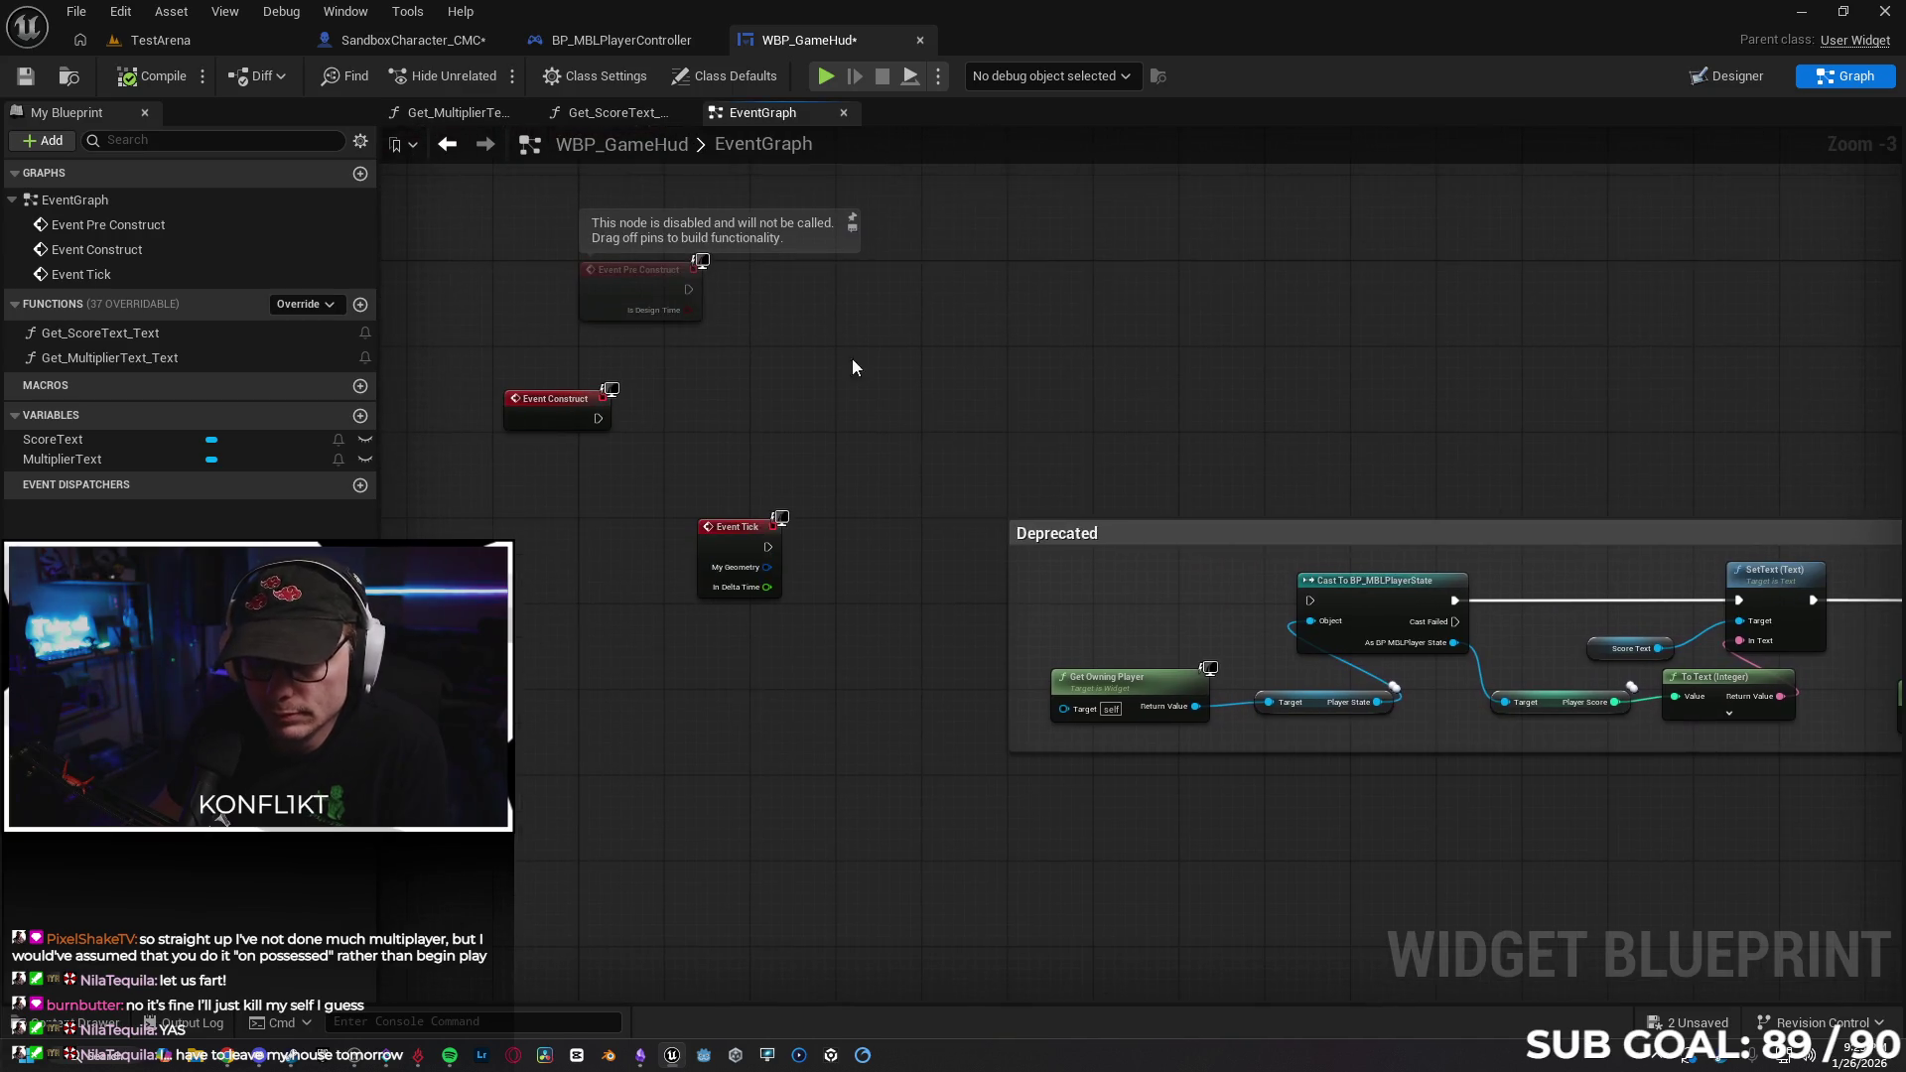
left_click(616, 45)
mouse_move(1114, 479)
left_mouse_down()
mouse_move(596, 443)
mouse_move(592, 515)
mouse_move(685, 508)
mouse_move(867, 540)
left_mouse_up()
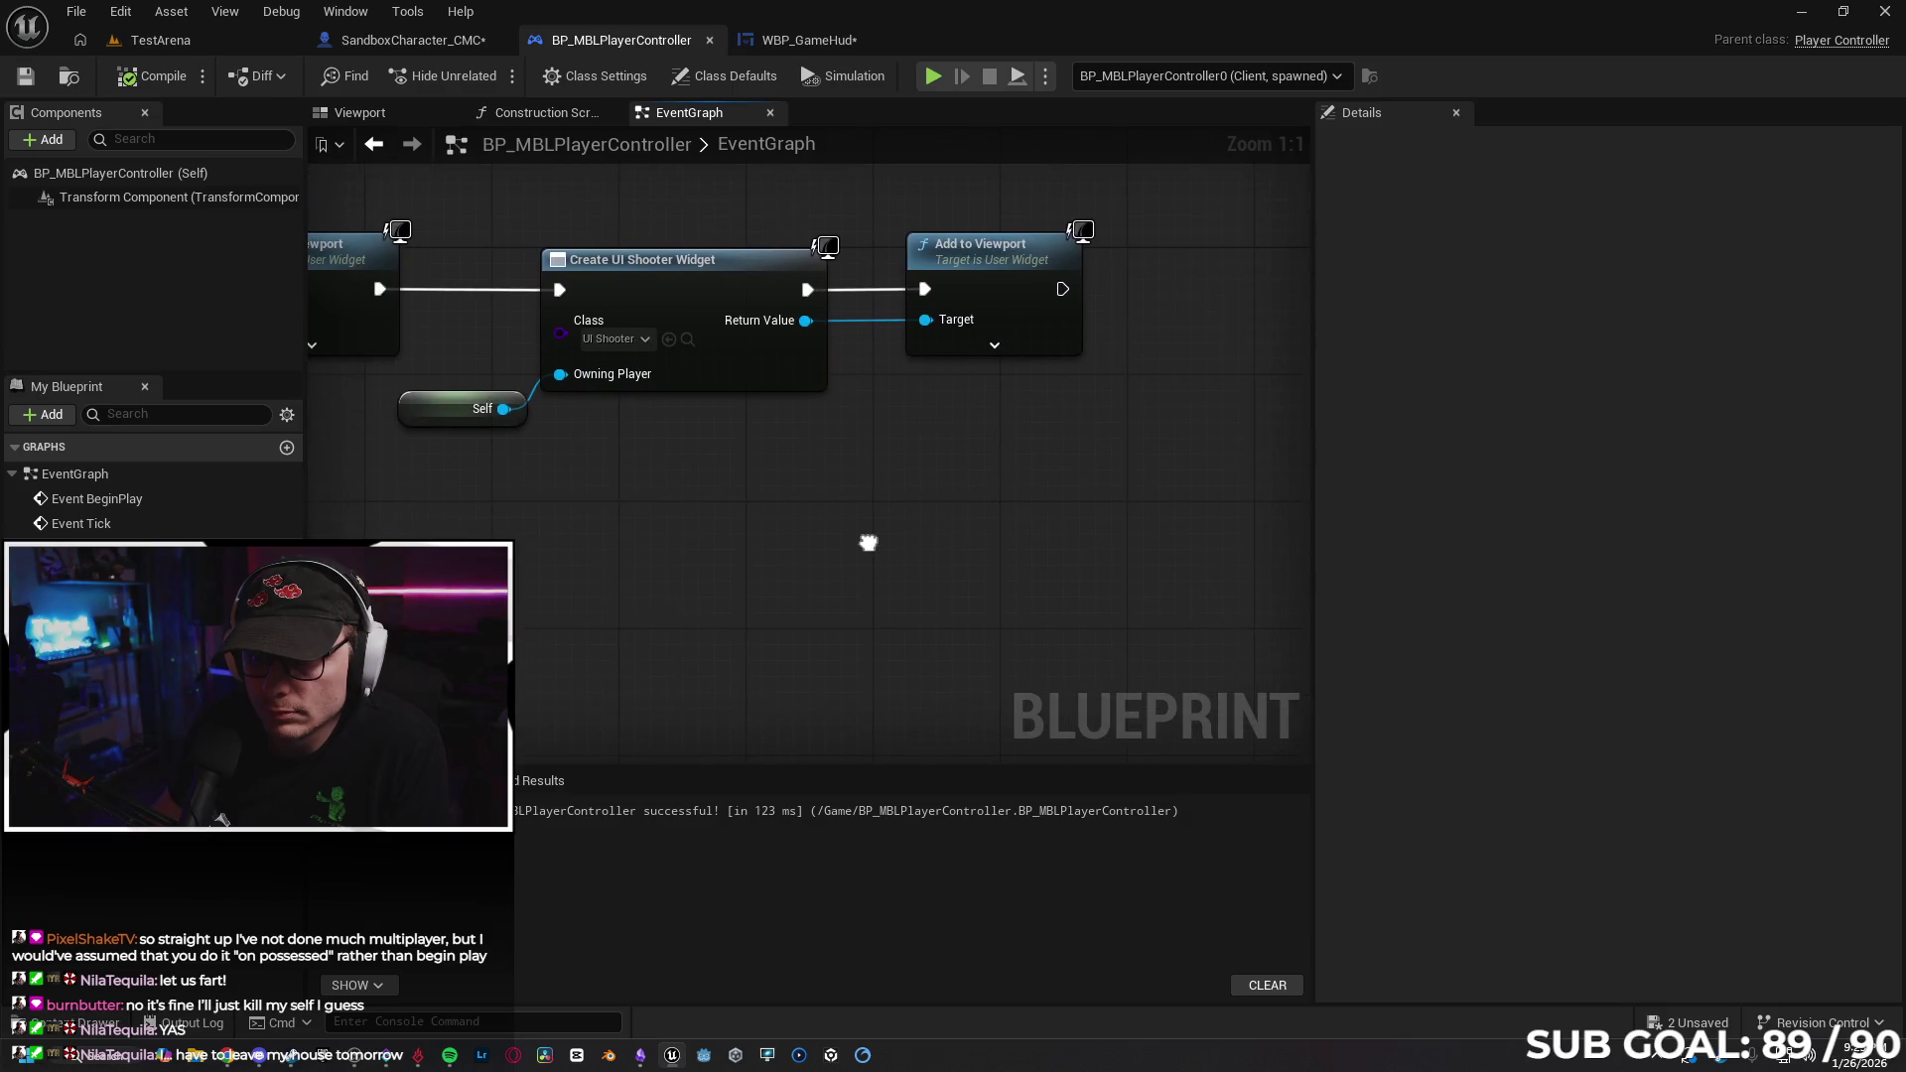
left_click(412, 40)
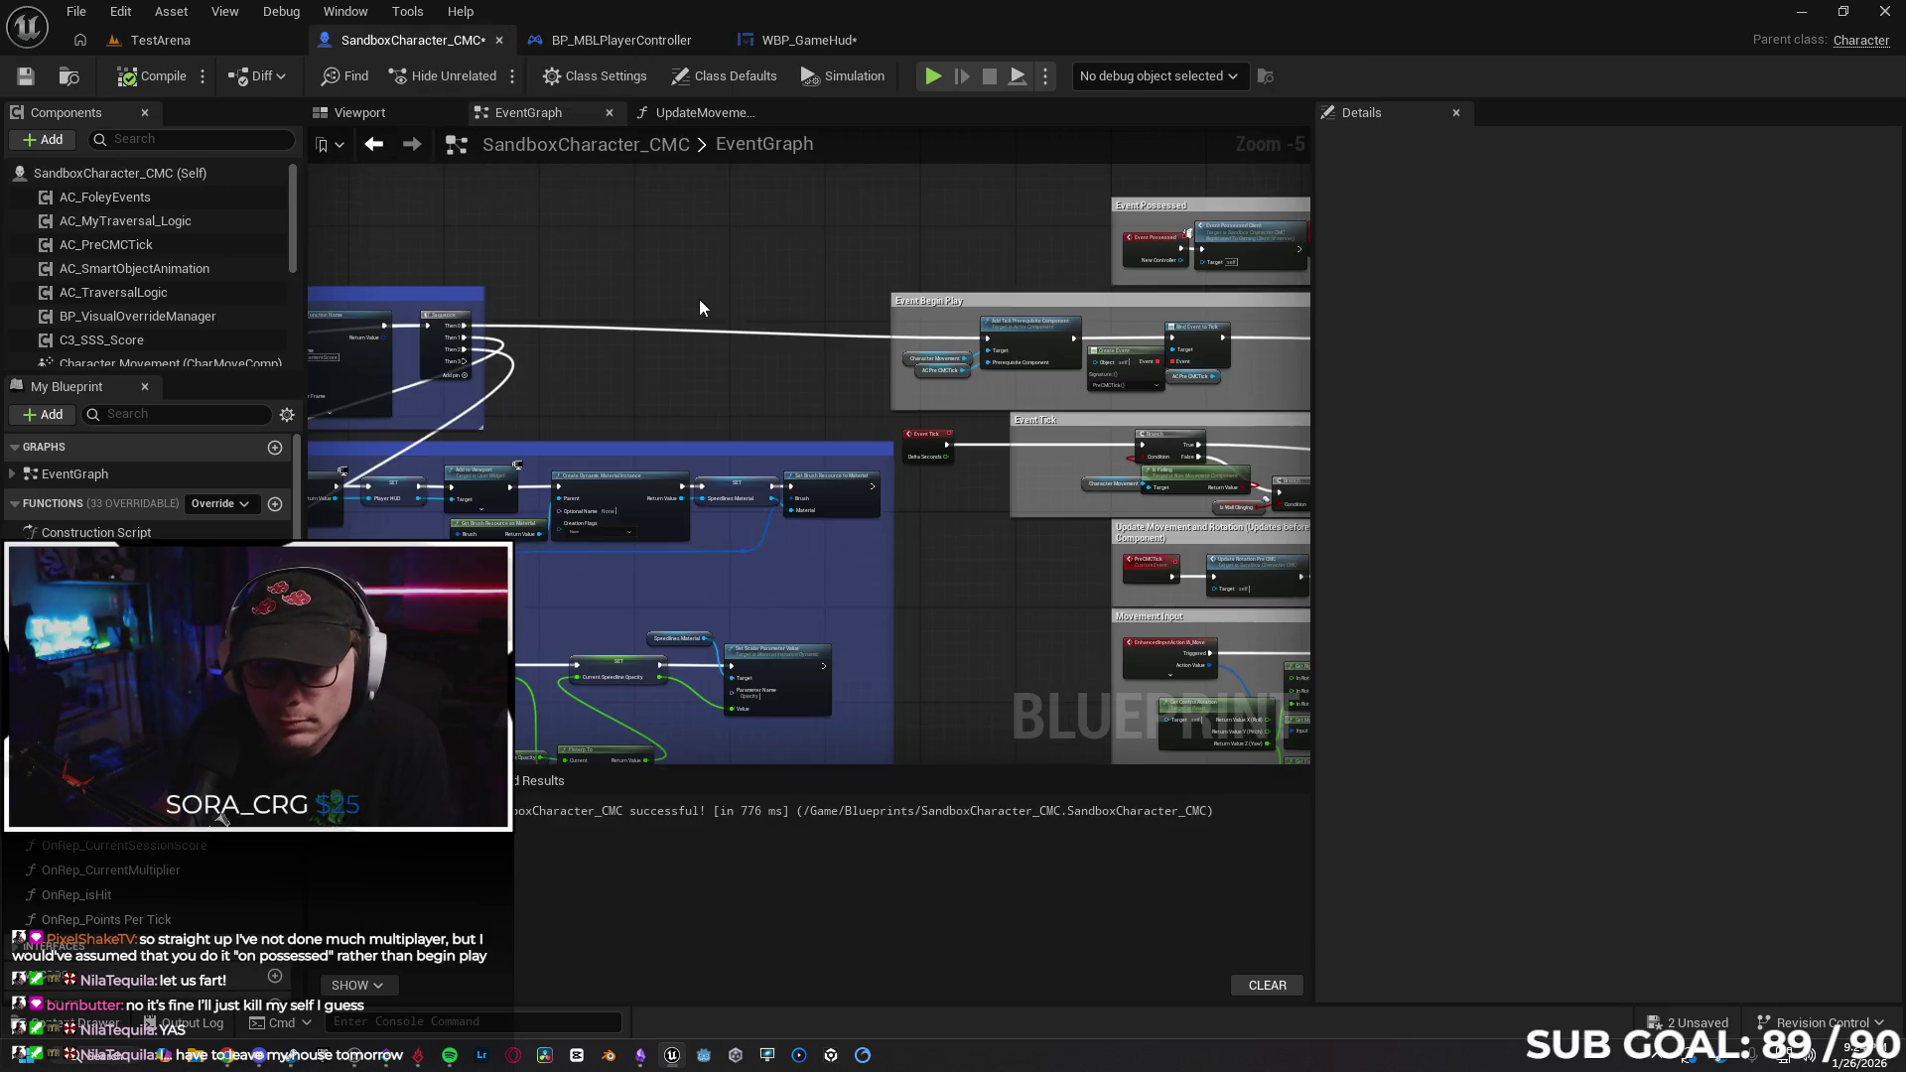
left_click(784, 40)
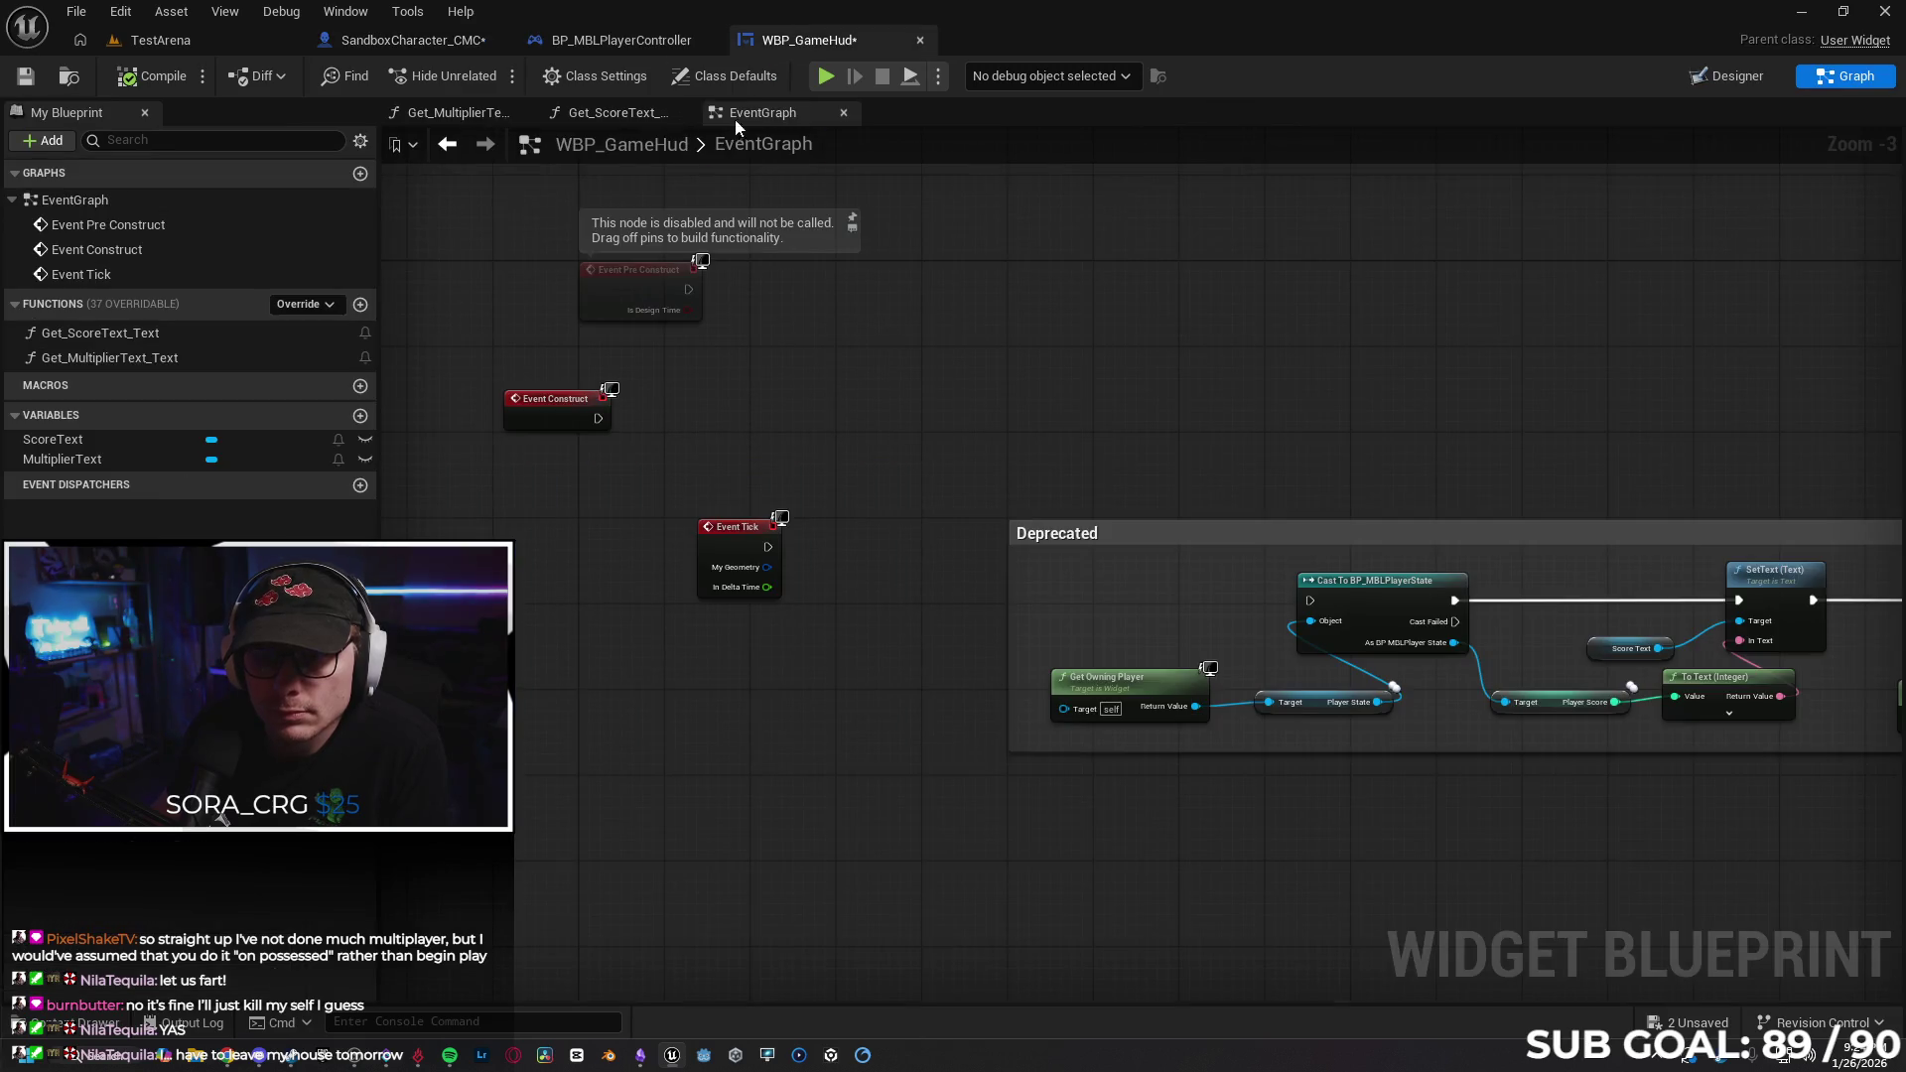
double_click(222, 340)
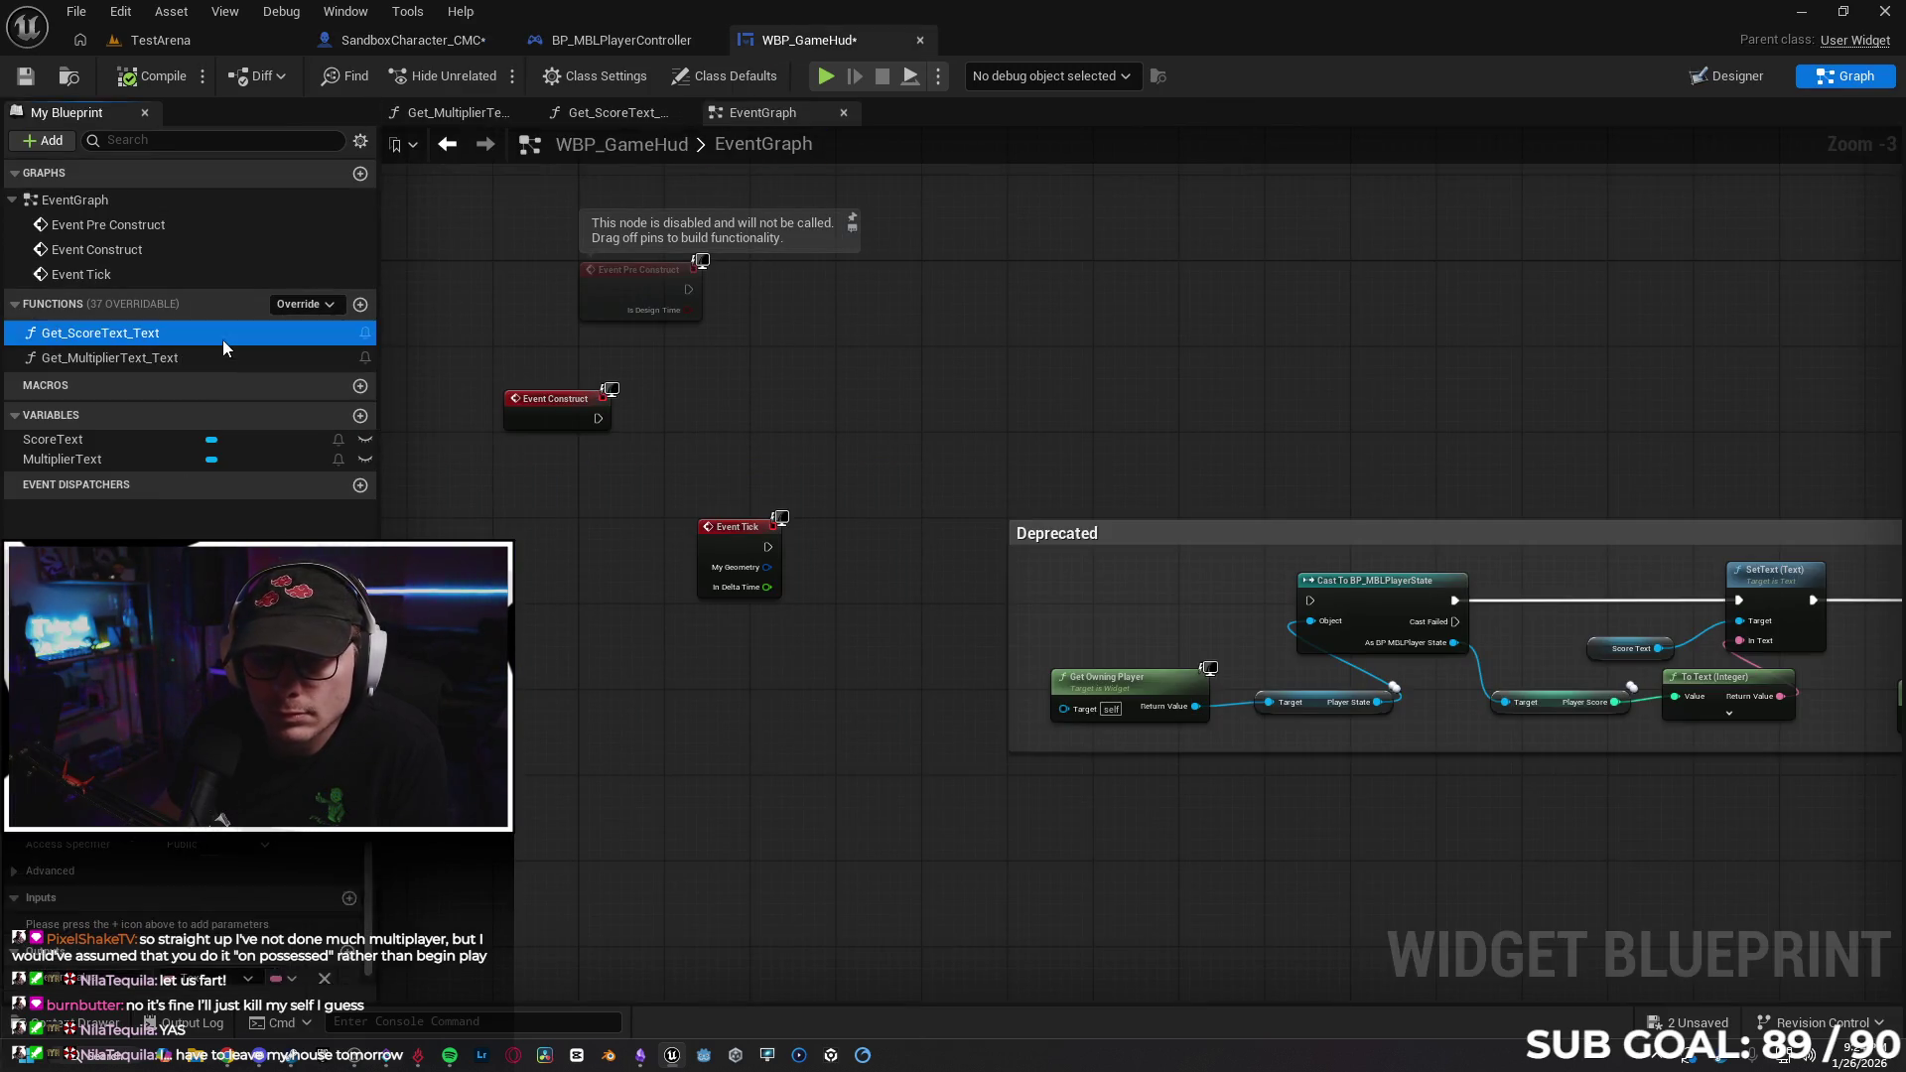
Add a Print String after the cast that prints Player Score, and compile.
left_click_drag(834, 325, 921, 232)
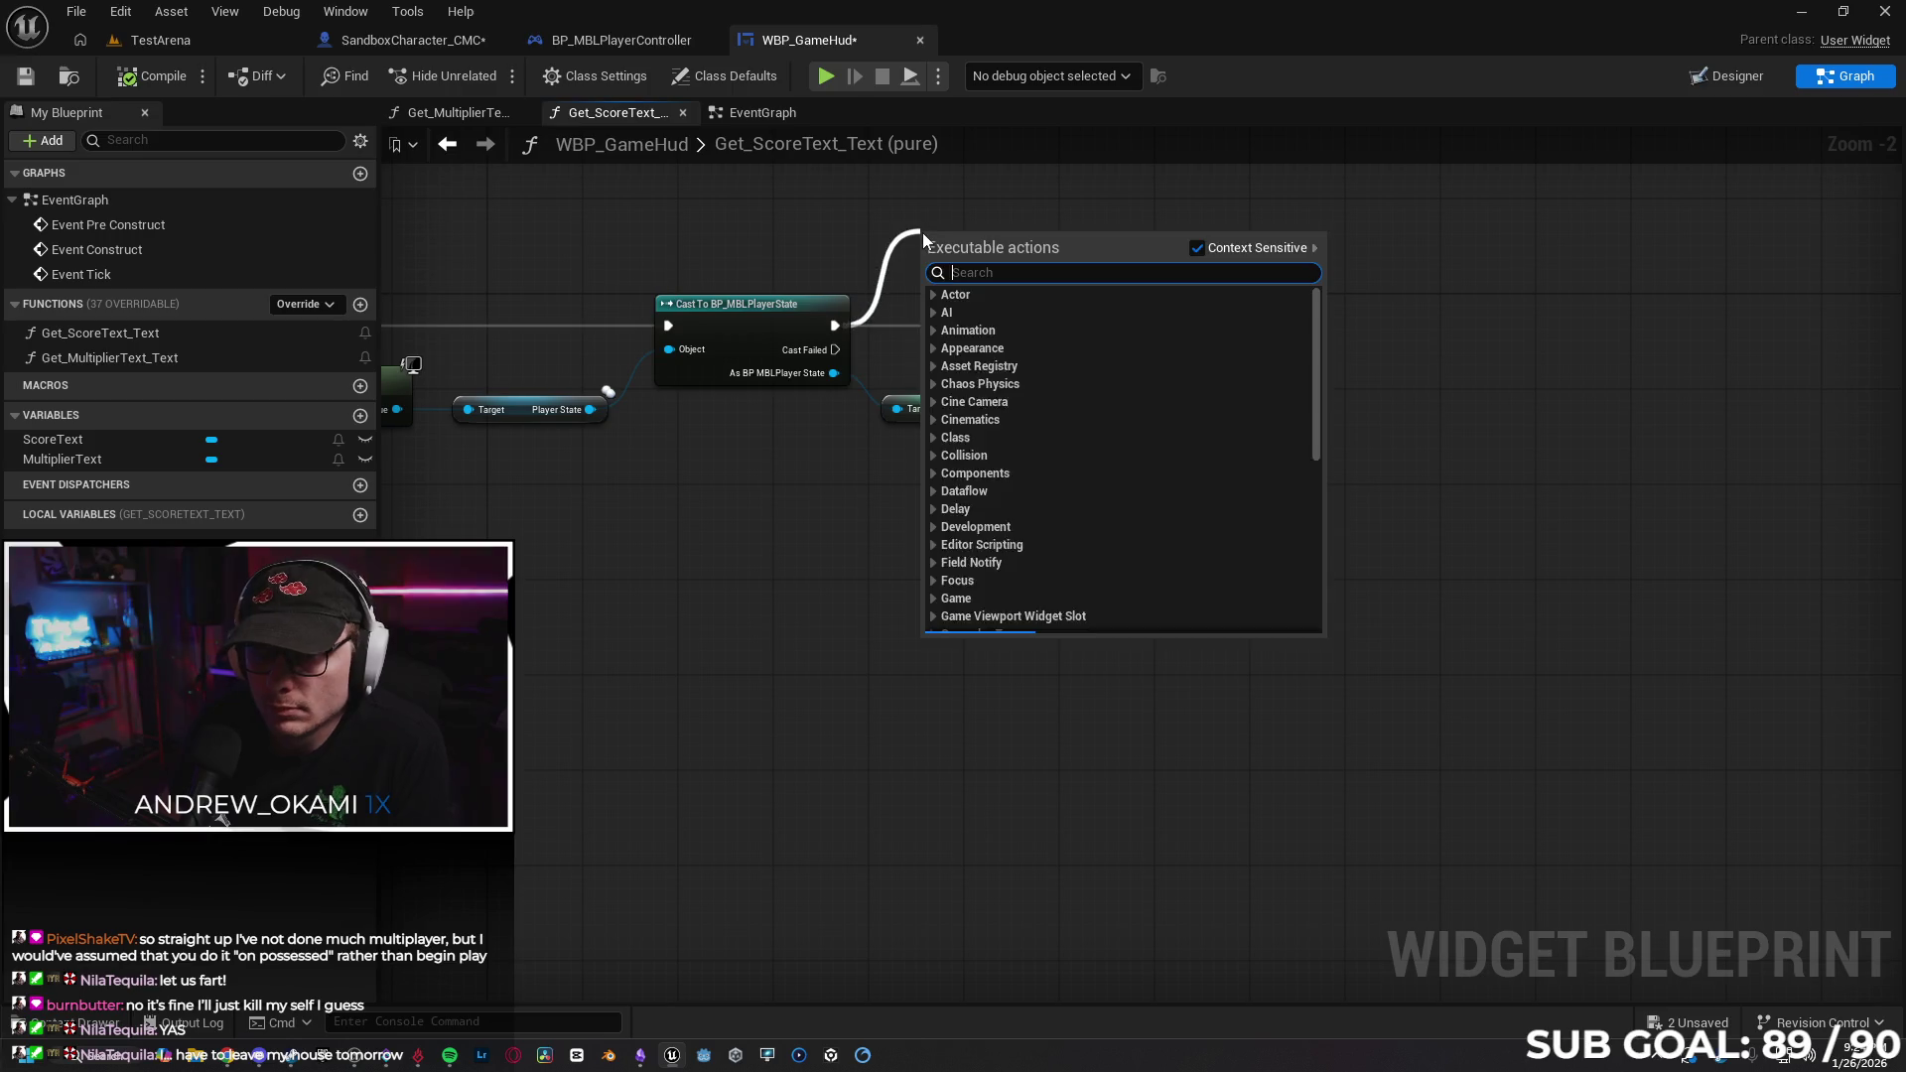
type("print")
key("Return")
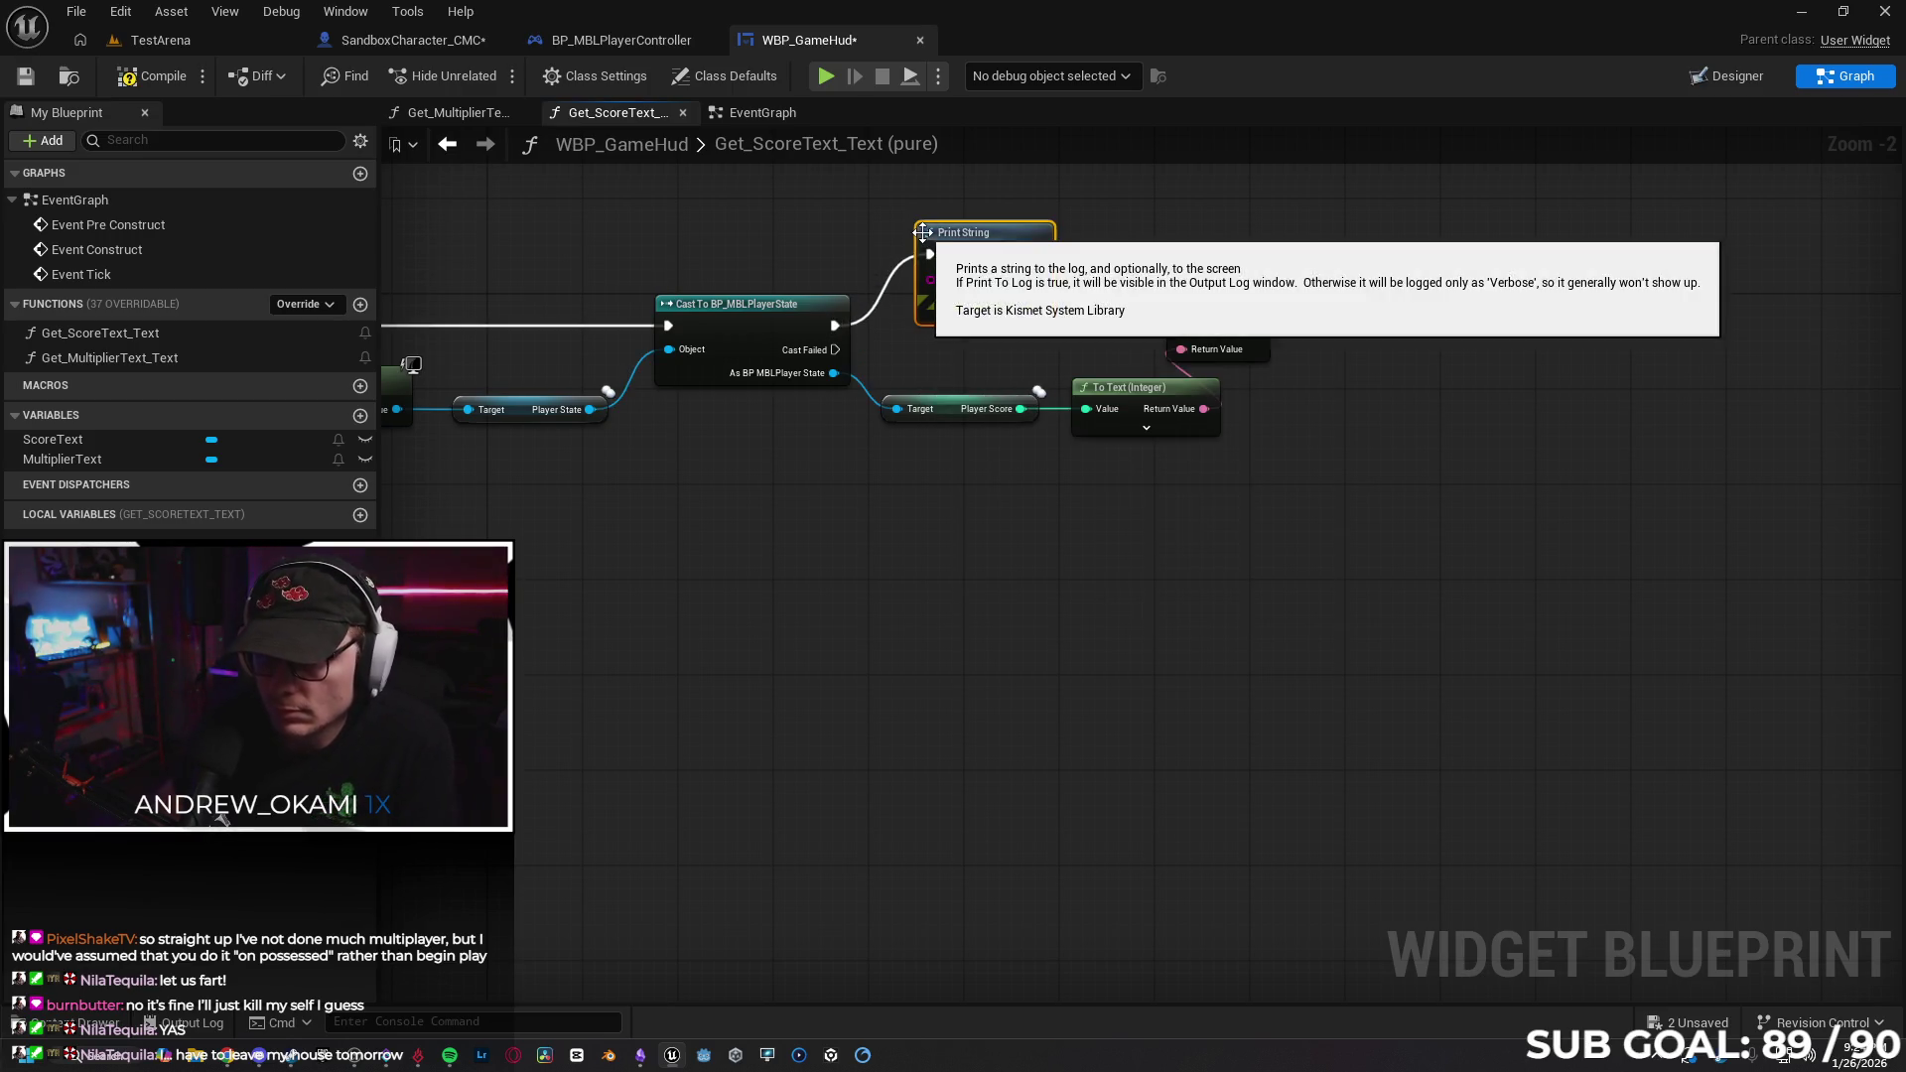
left_click_drag(977, 247, 1001, 247)
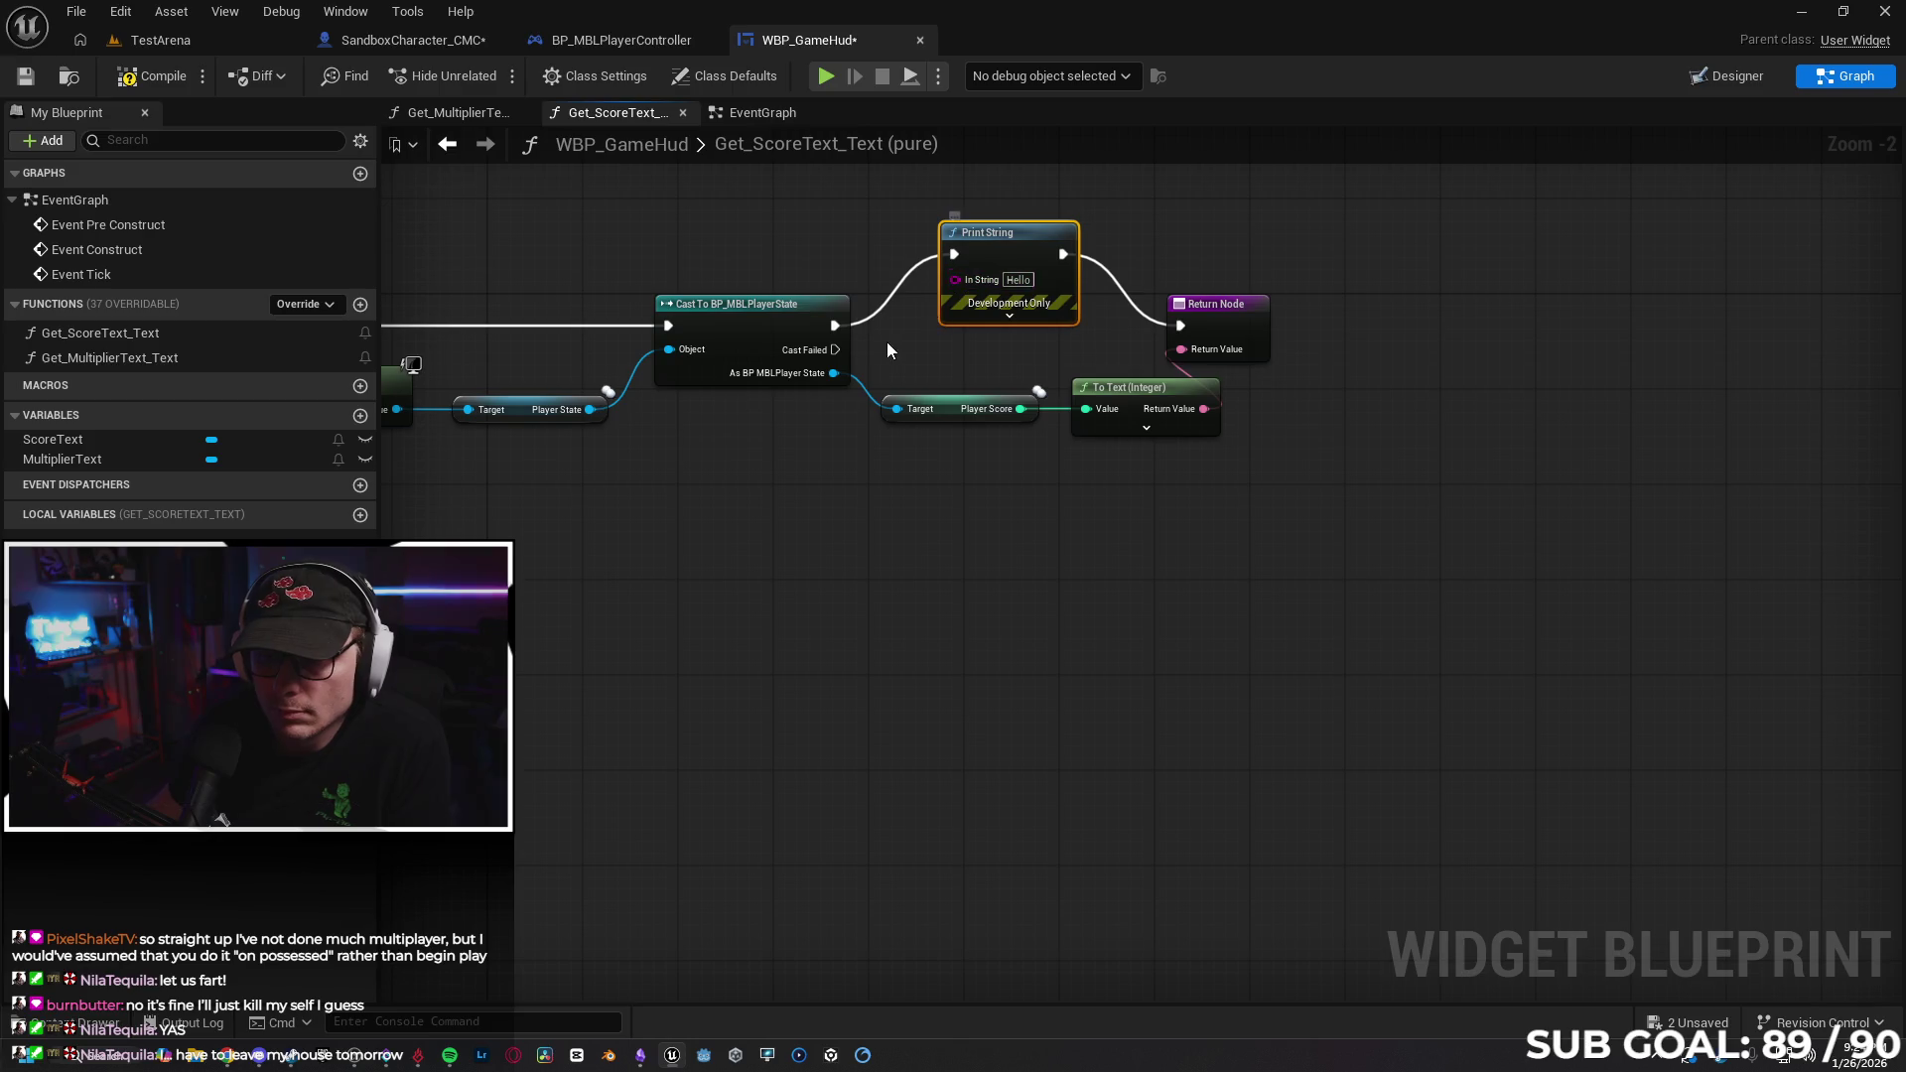
mouse_move(1021, 407)
left_mouse_down()
mouse_move(956, 337)
mouse_move(955, 286)
left_mouse_up()
left_click(150, 75)
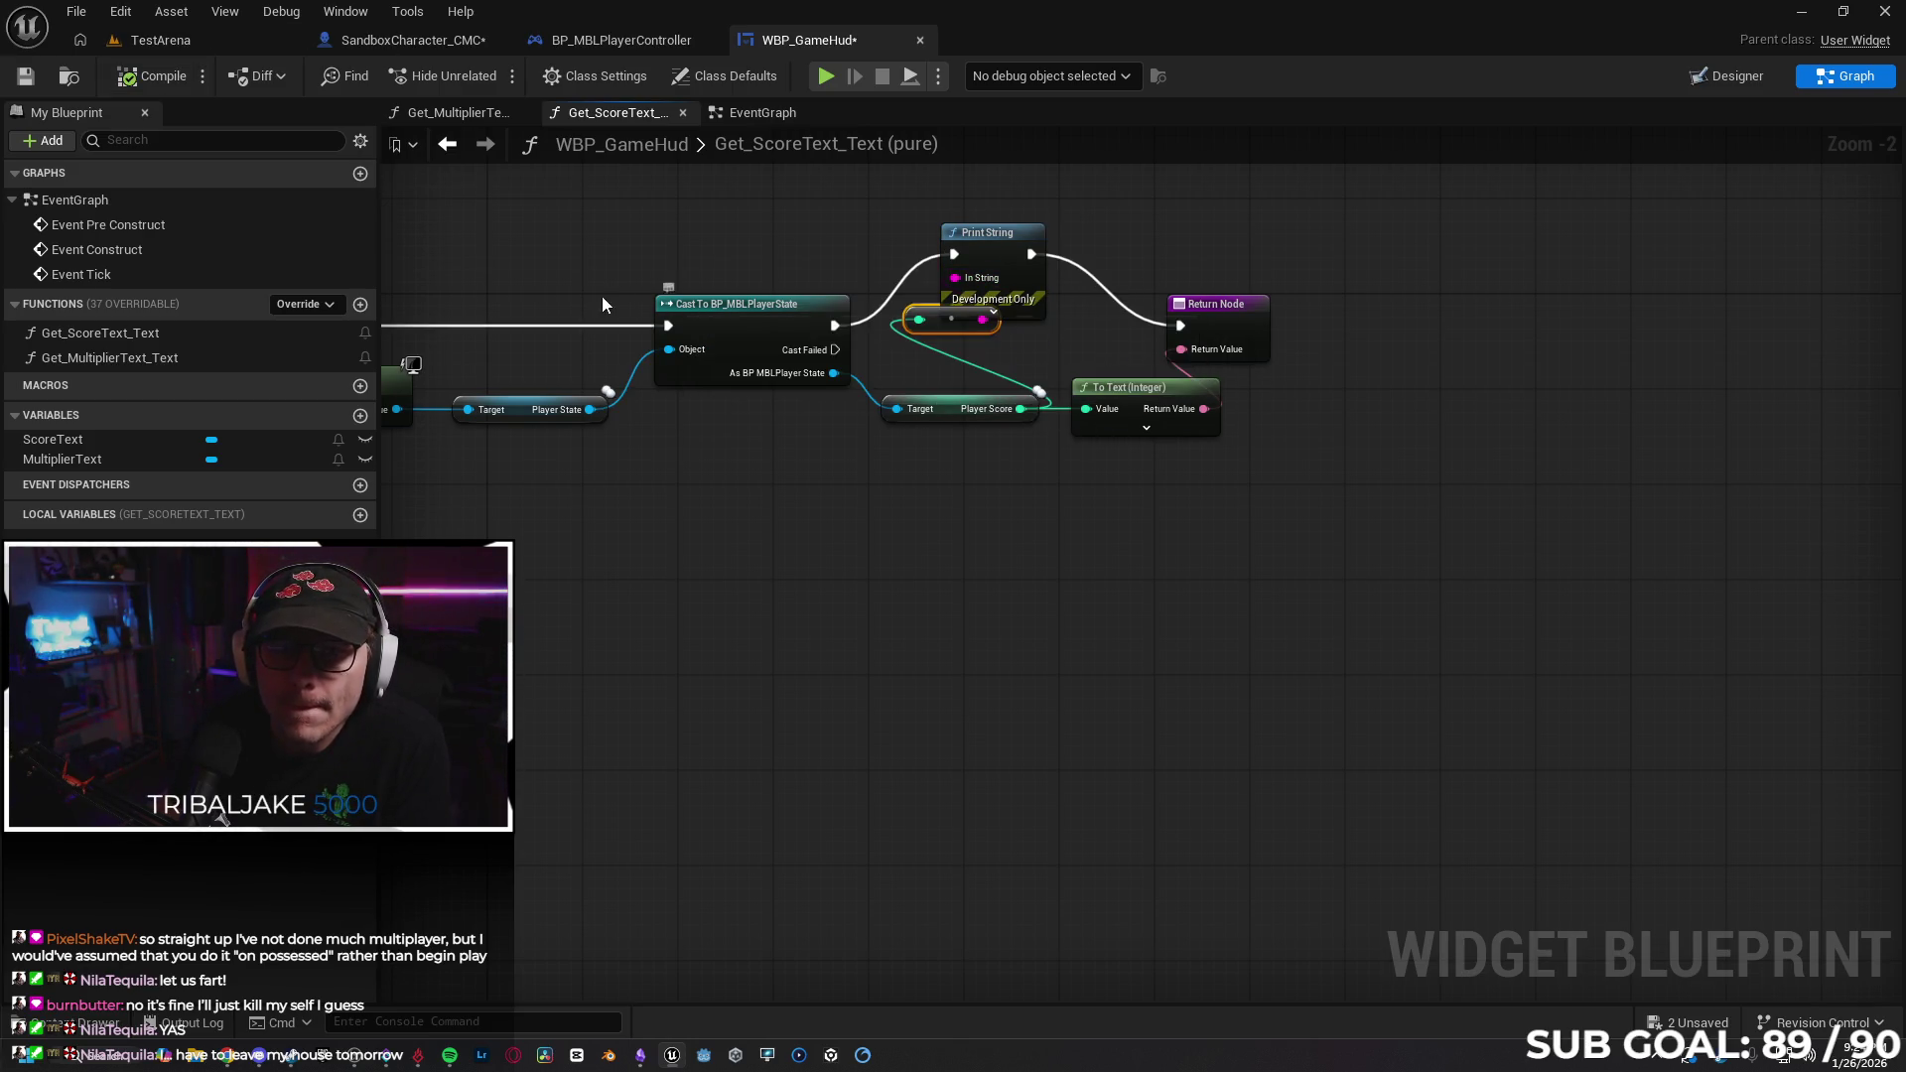
Run a two-client play test, moving both characters to compare printed scores, then stop.
left_click(831, 80)
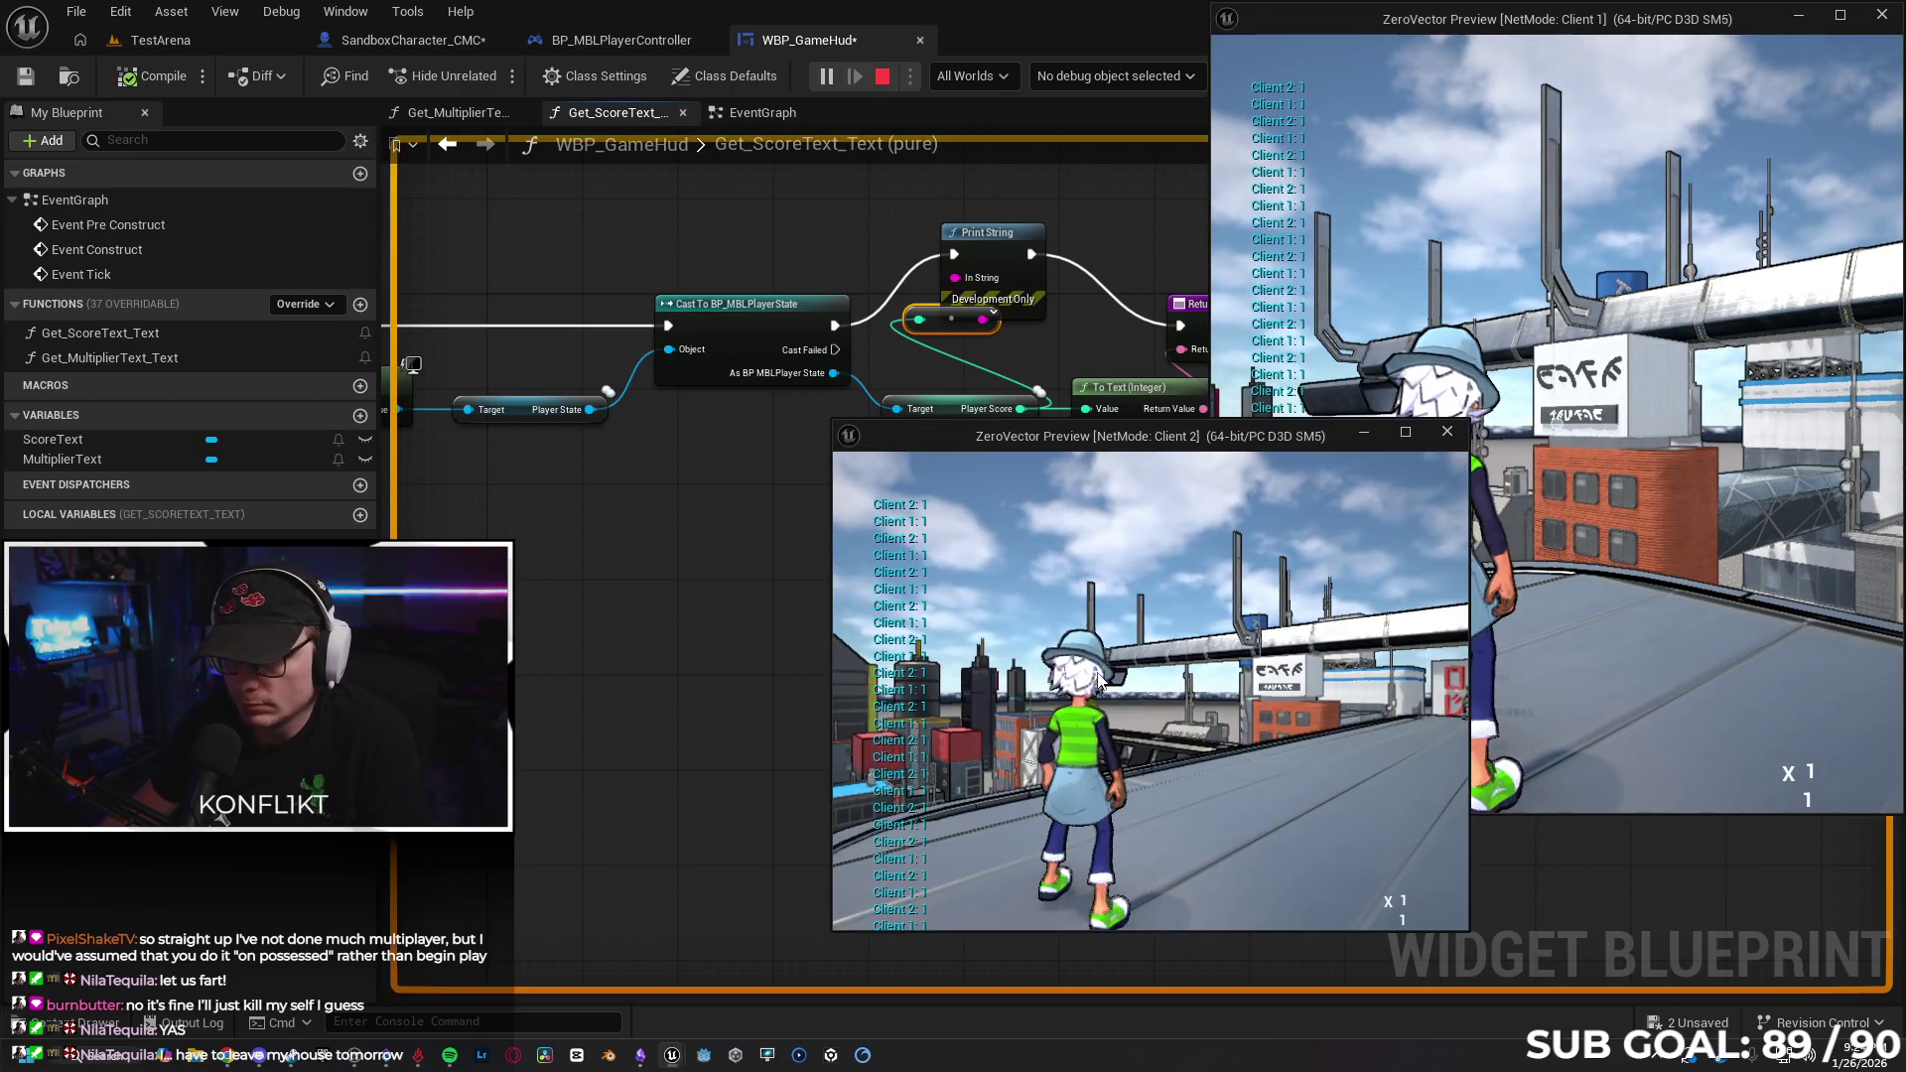
key("w")
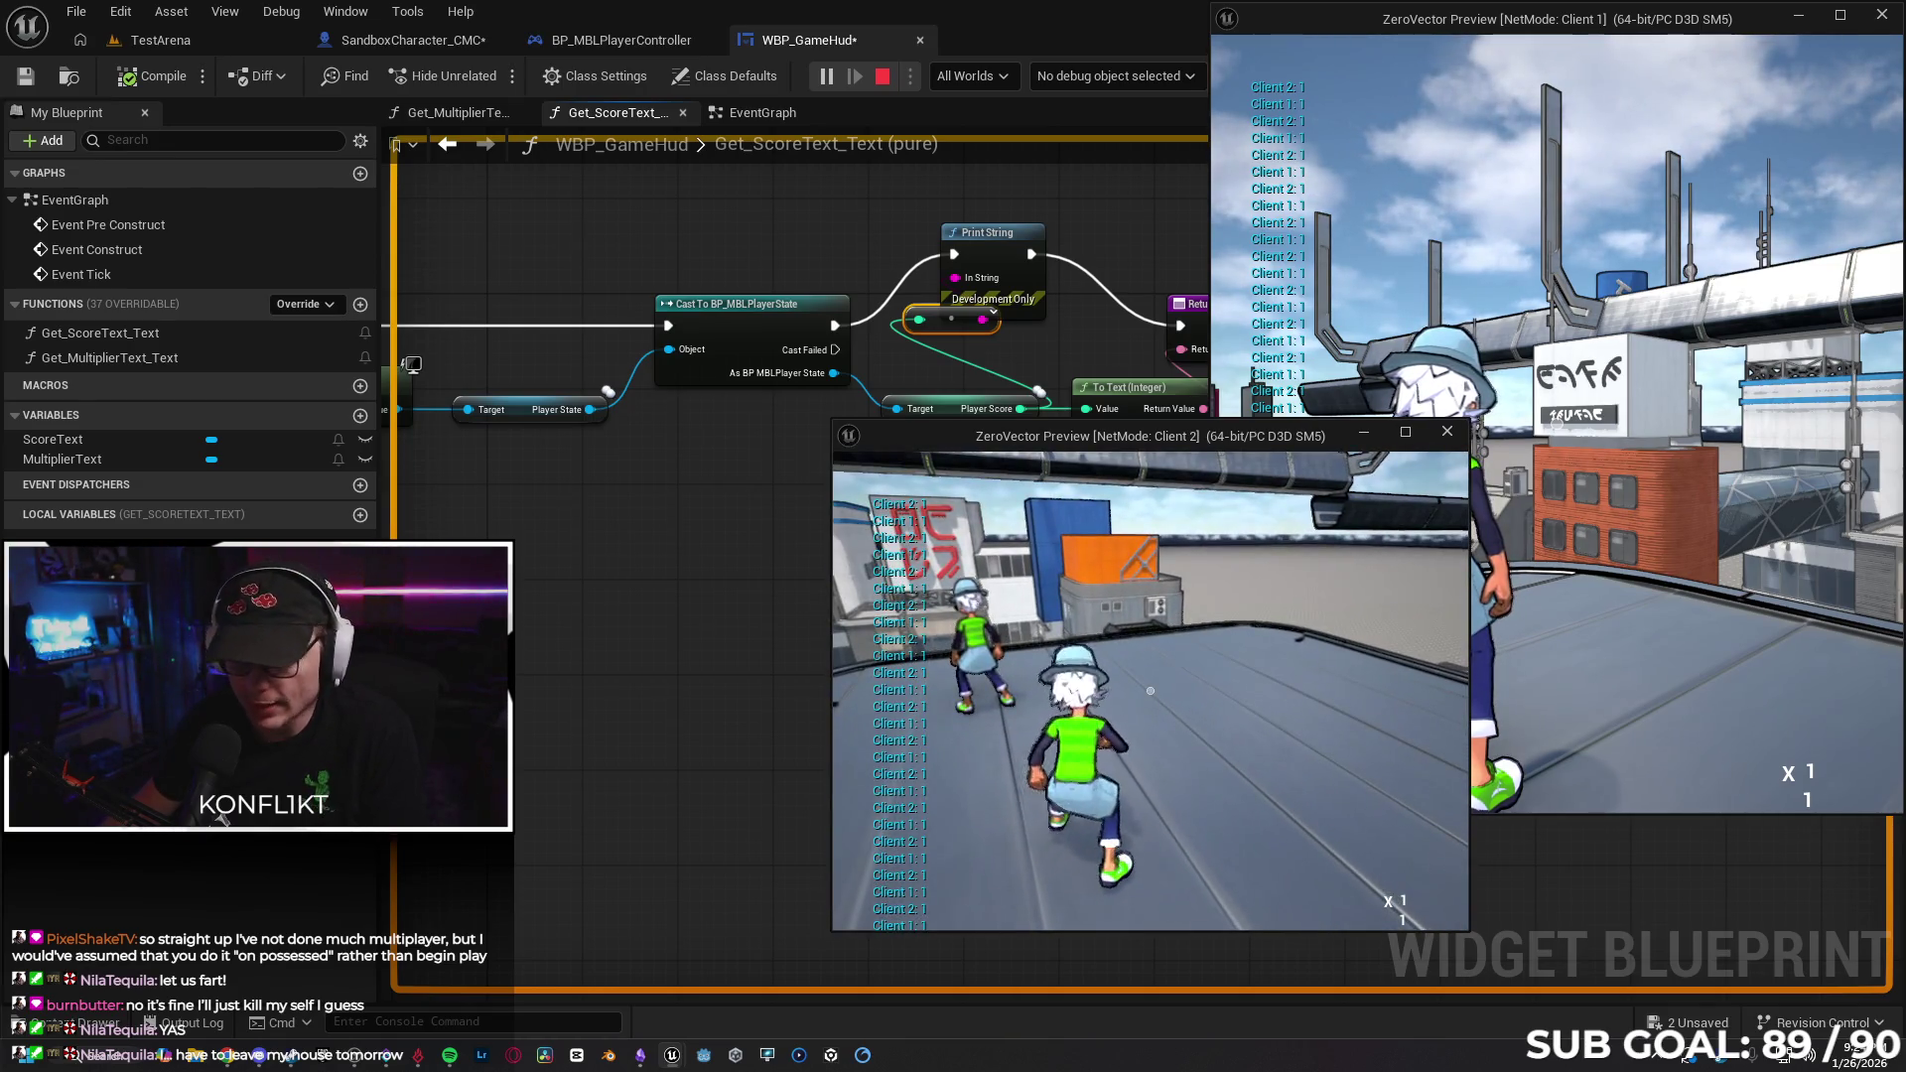
key("super")
key("Escape")
key("space")
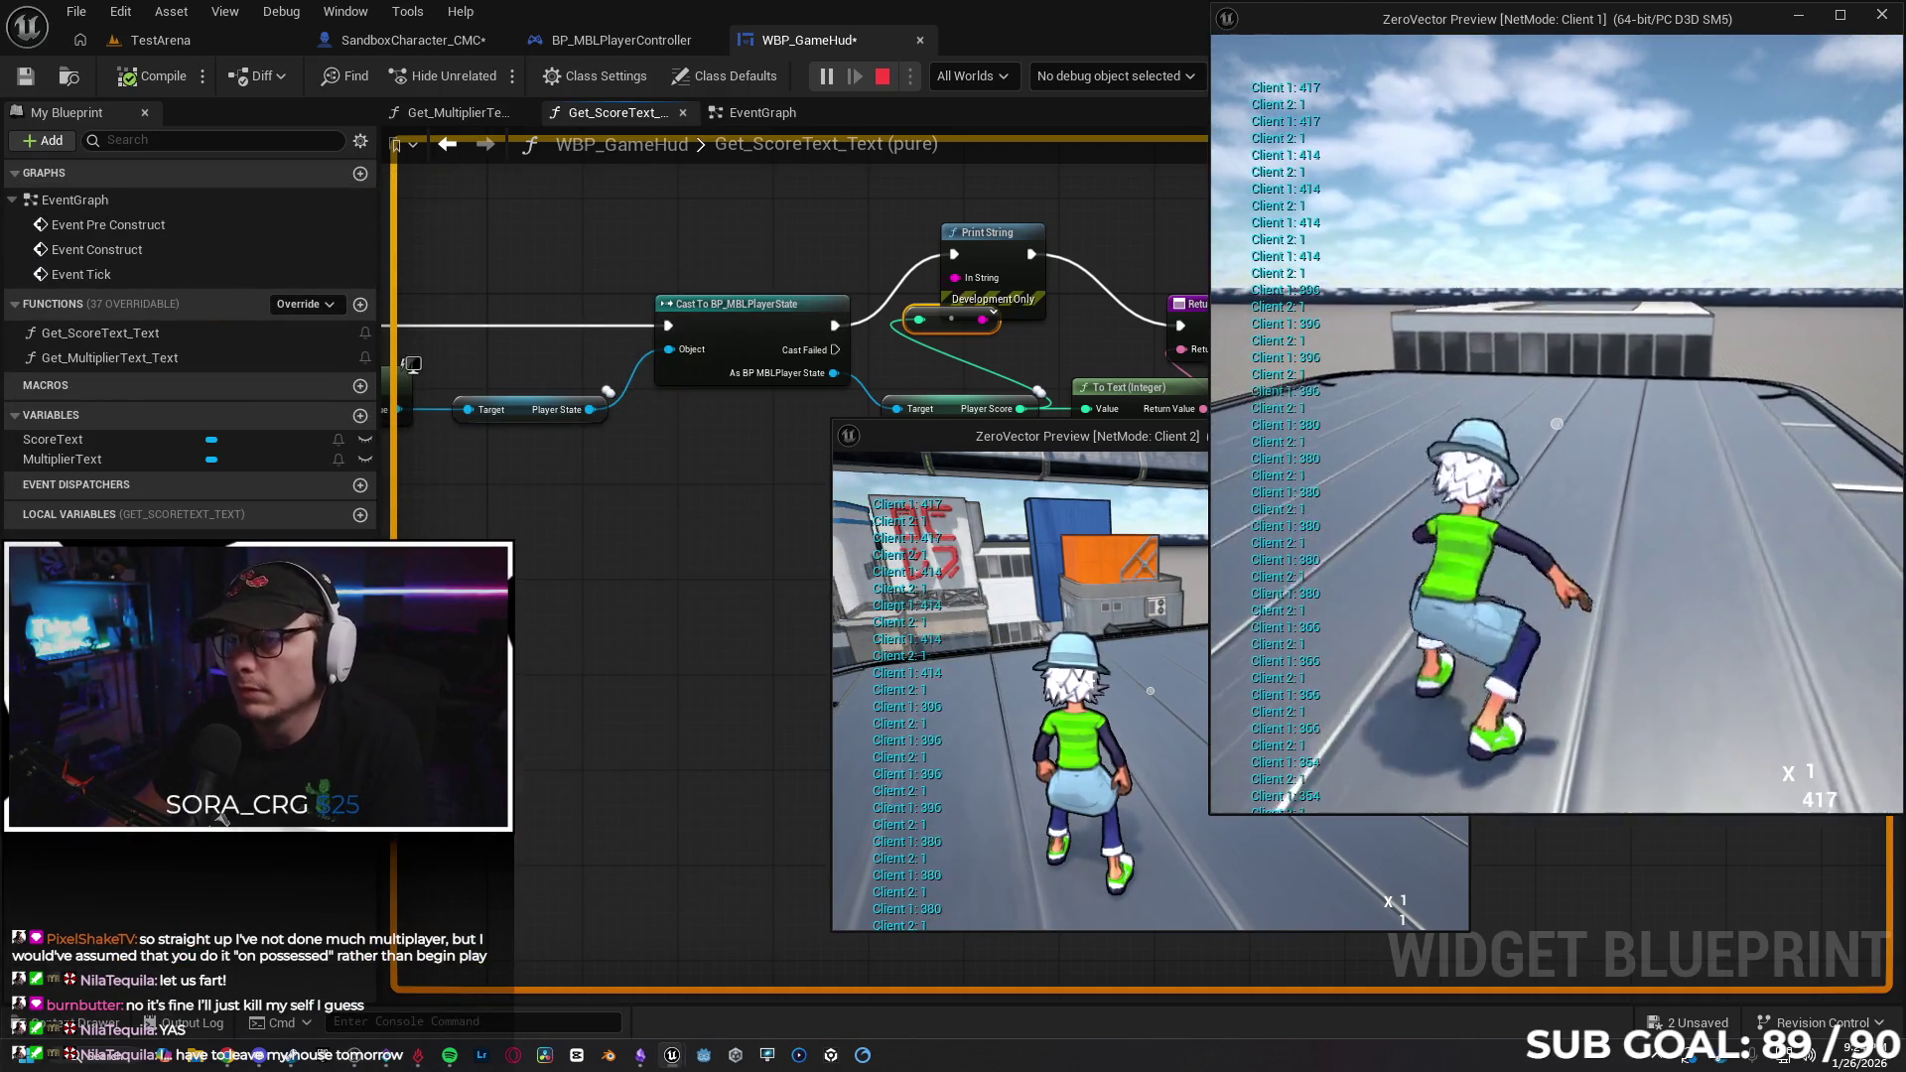
key("Escape")
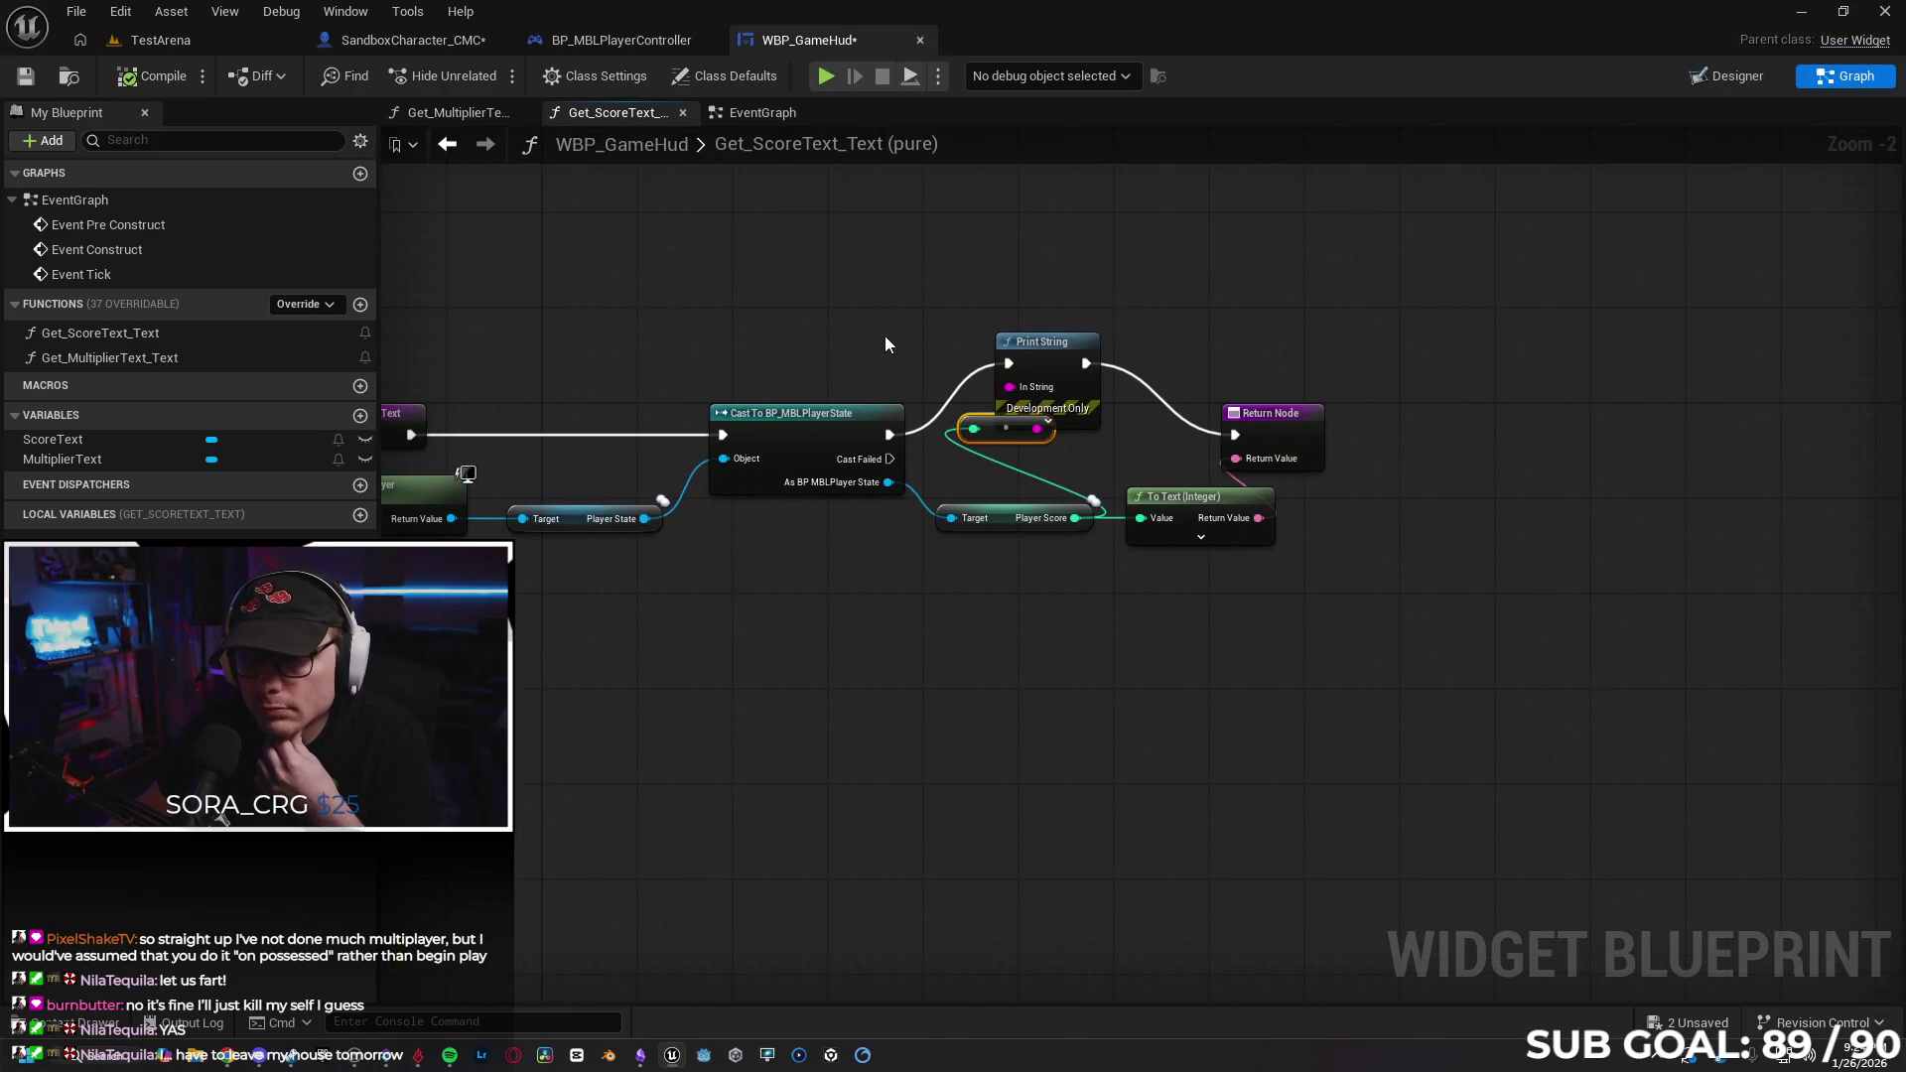
Delete the Print String and converter nodes and wire the cast straight to the Return Node.
left_click_drag(947, 268, 1030, 437)
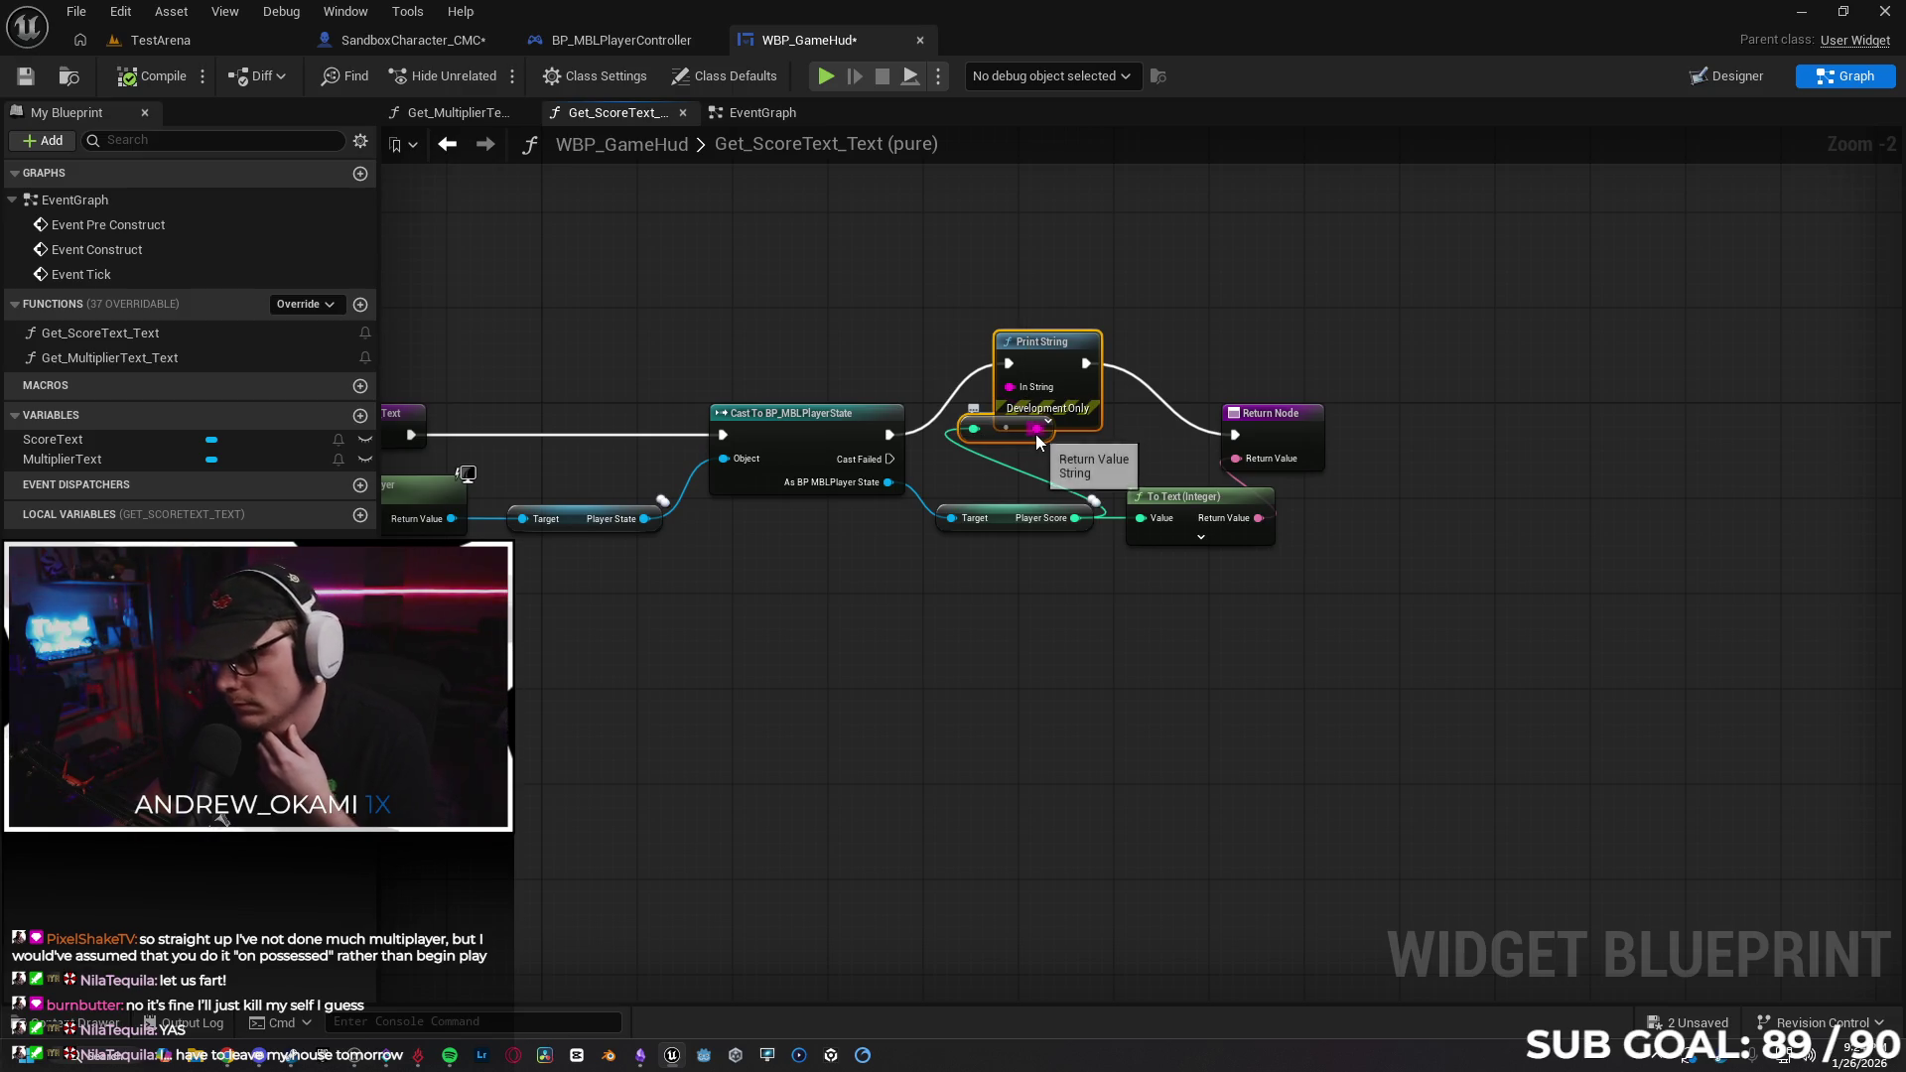
key("Delete")
left_click_drag(890, 435, 1235, 434)
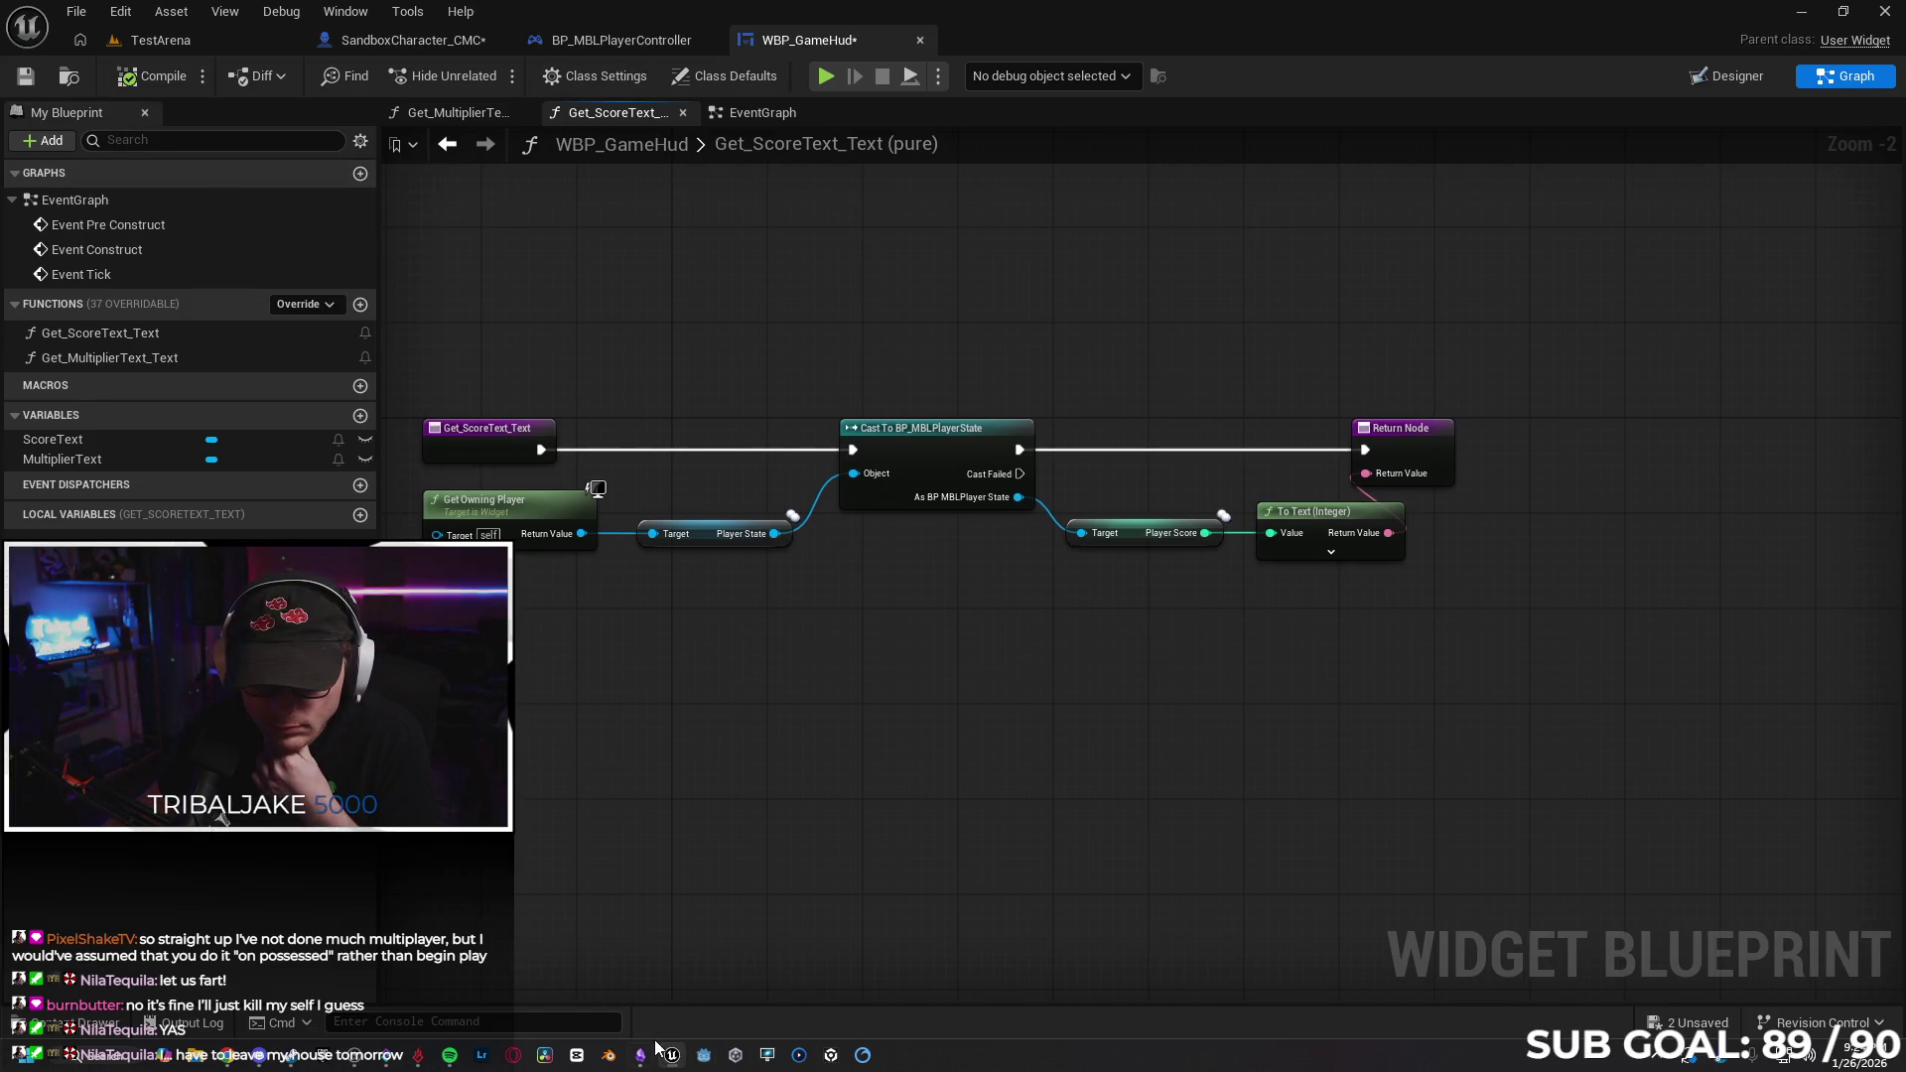
mouse_move(643, 1052)
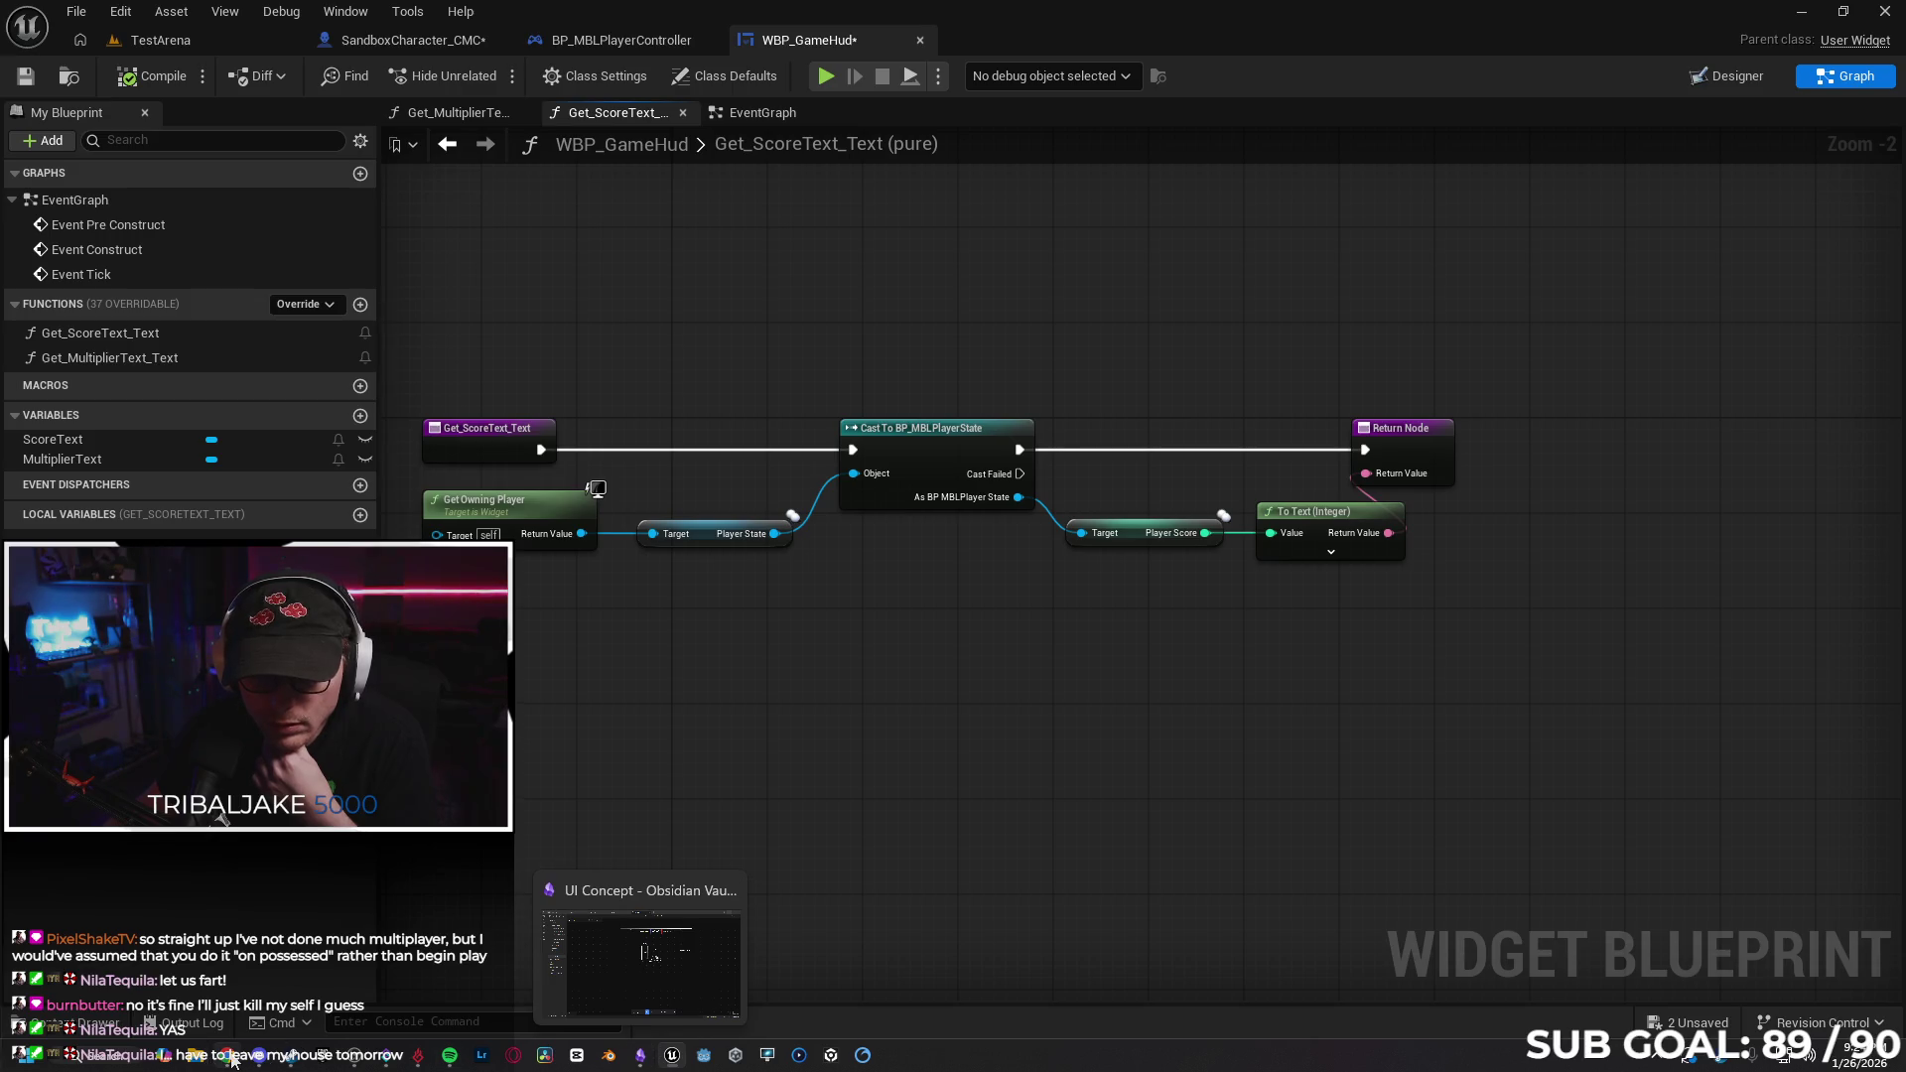
left_click(231, 1056)
Tell Gemini a Print String in the UI function confirmed client two gets no score updates, and ask for diagnosis help.
type("I put a pr")
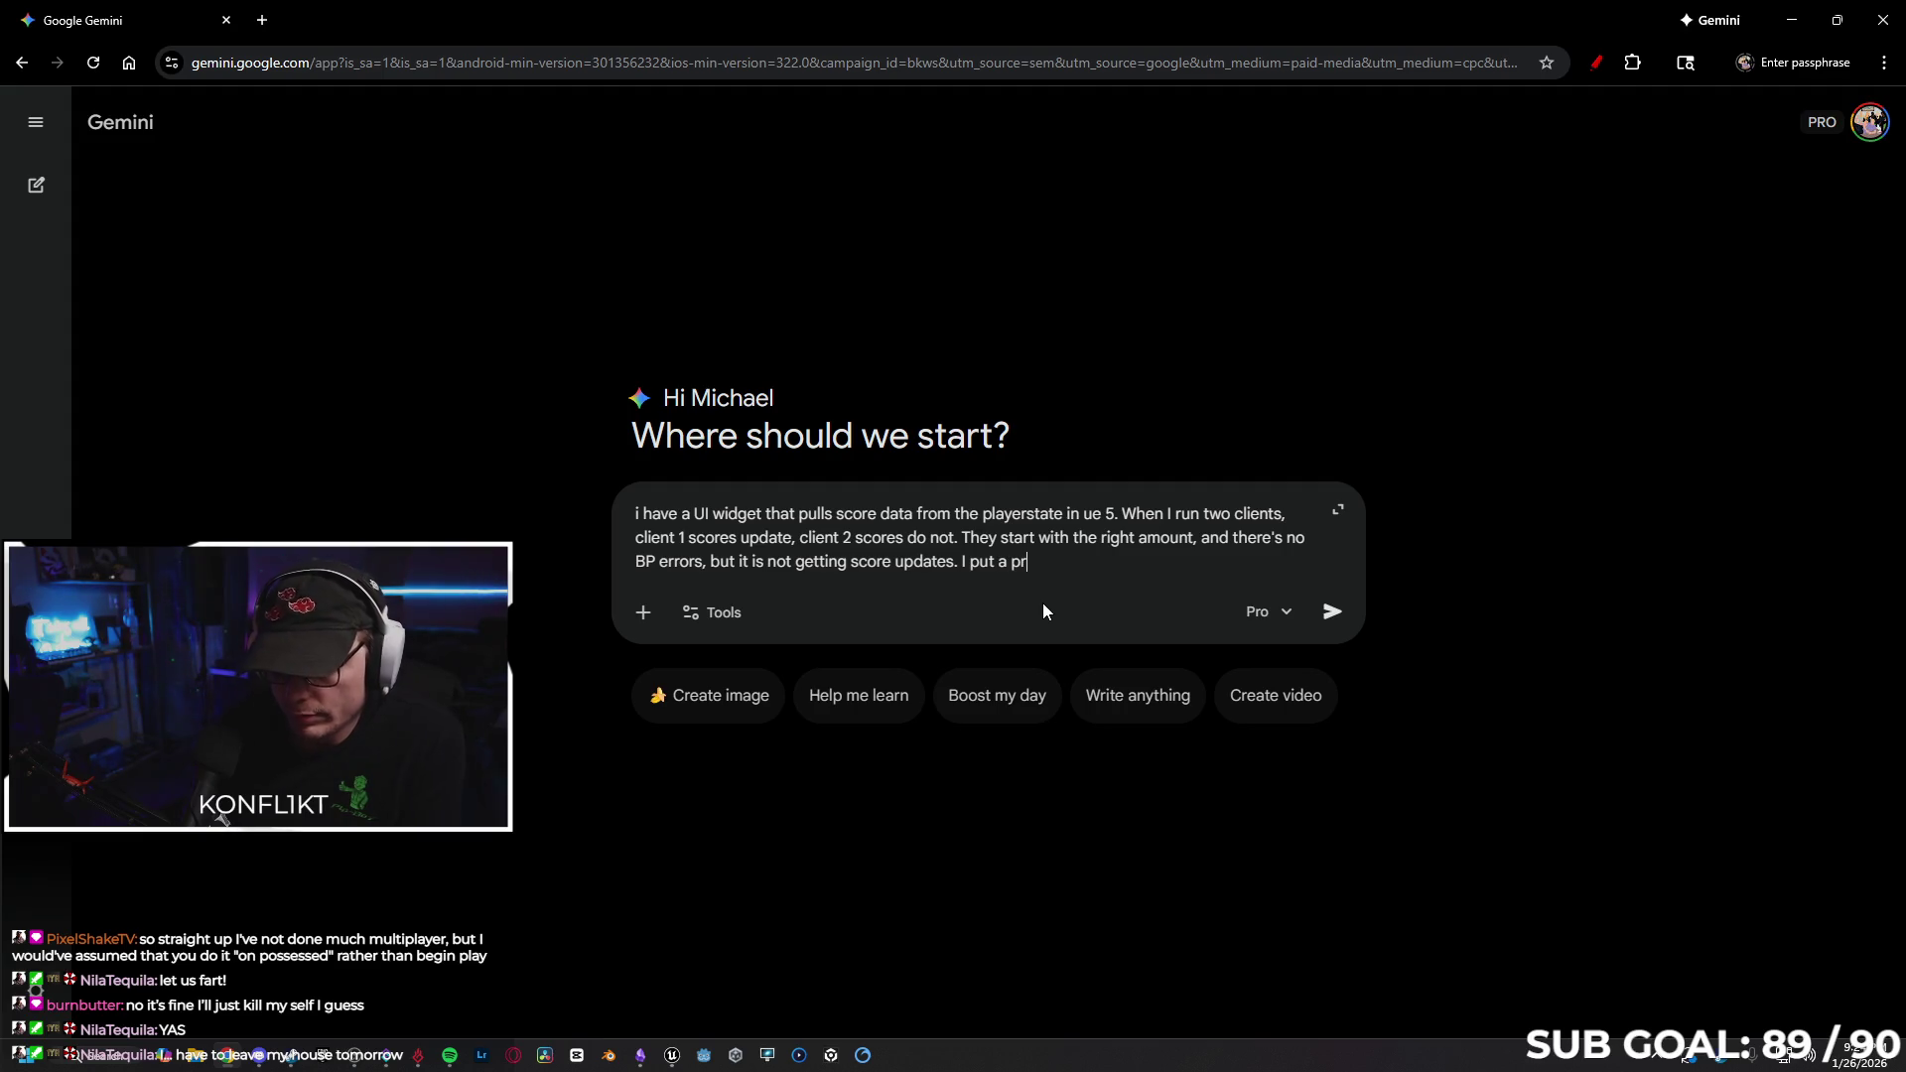
type("int string in the UI function, and it con")
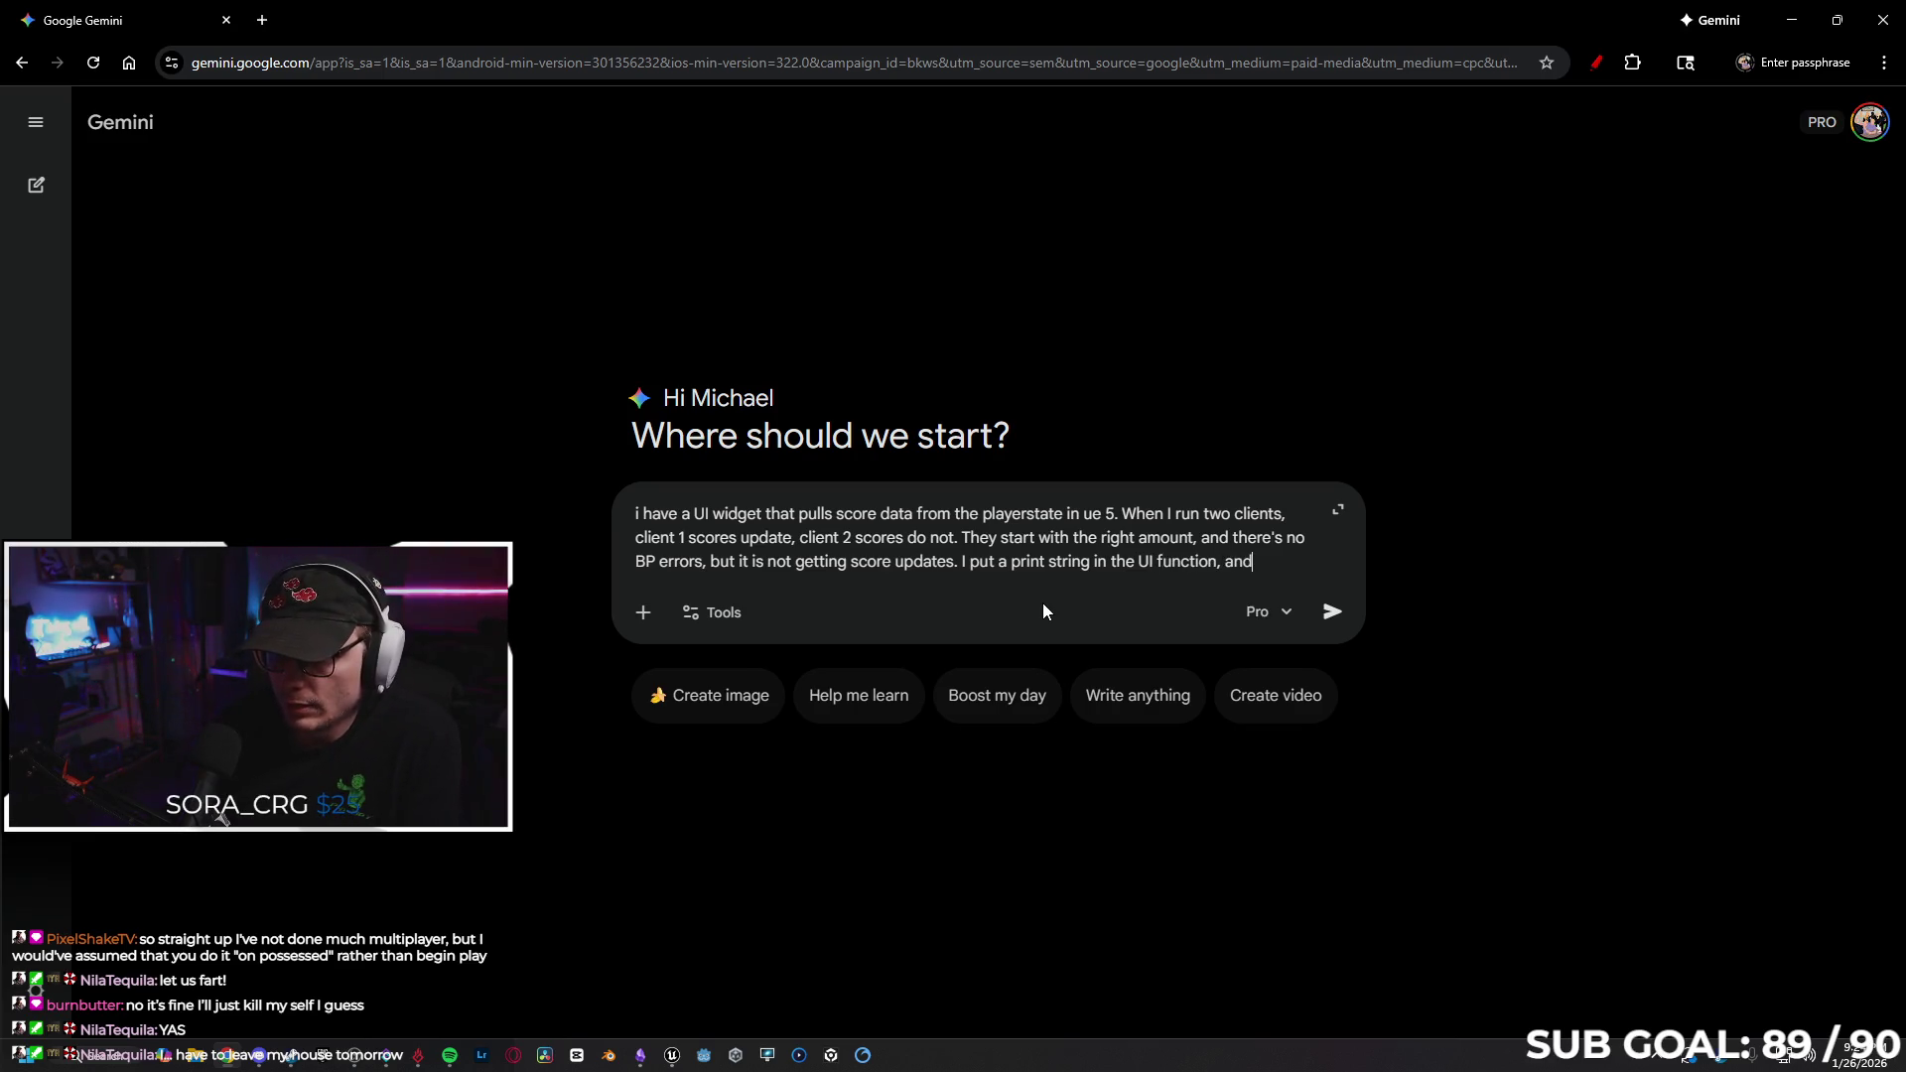
type("firme")
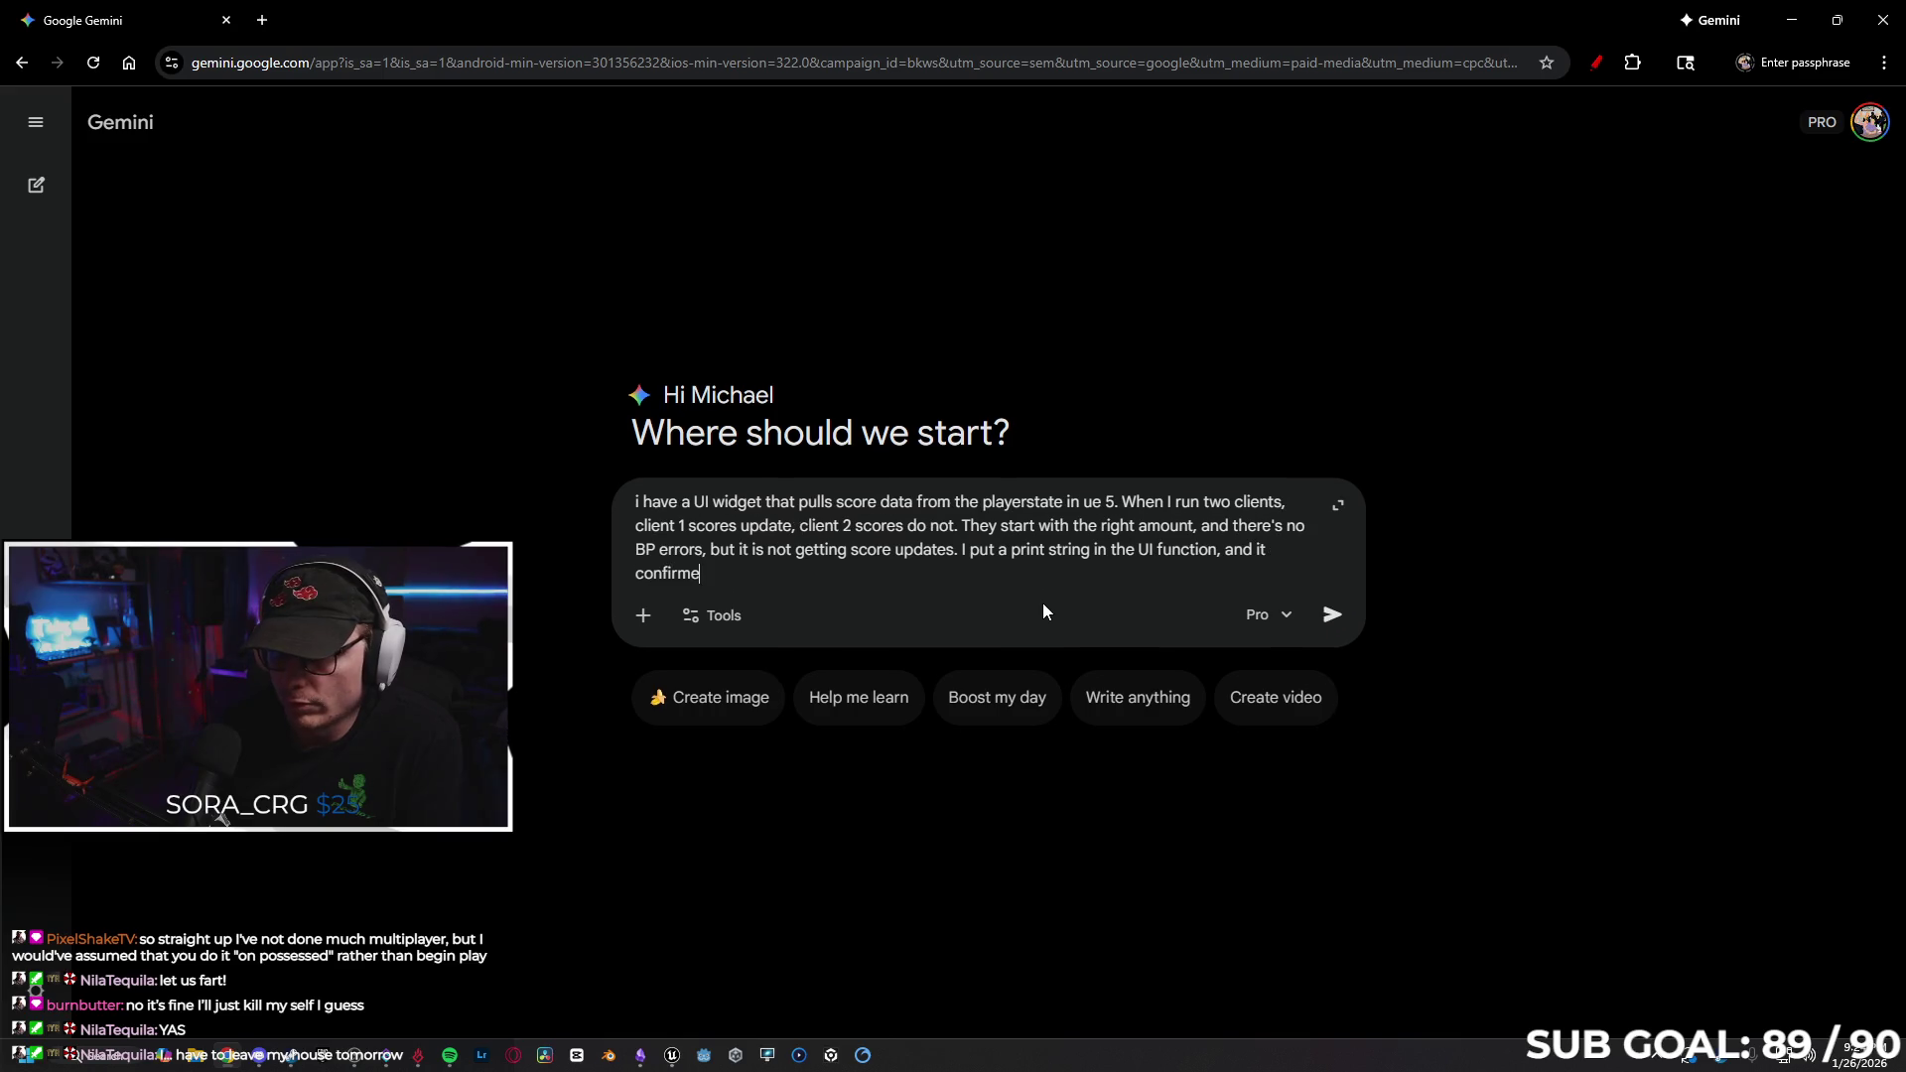
type("d that client")
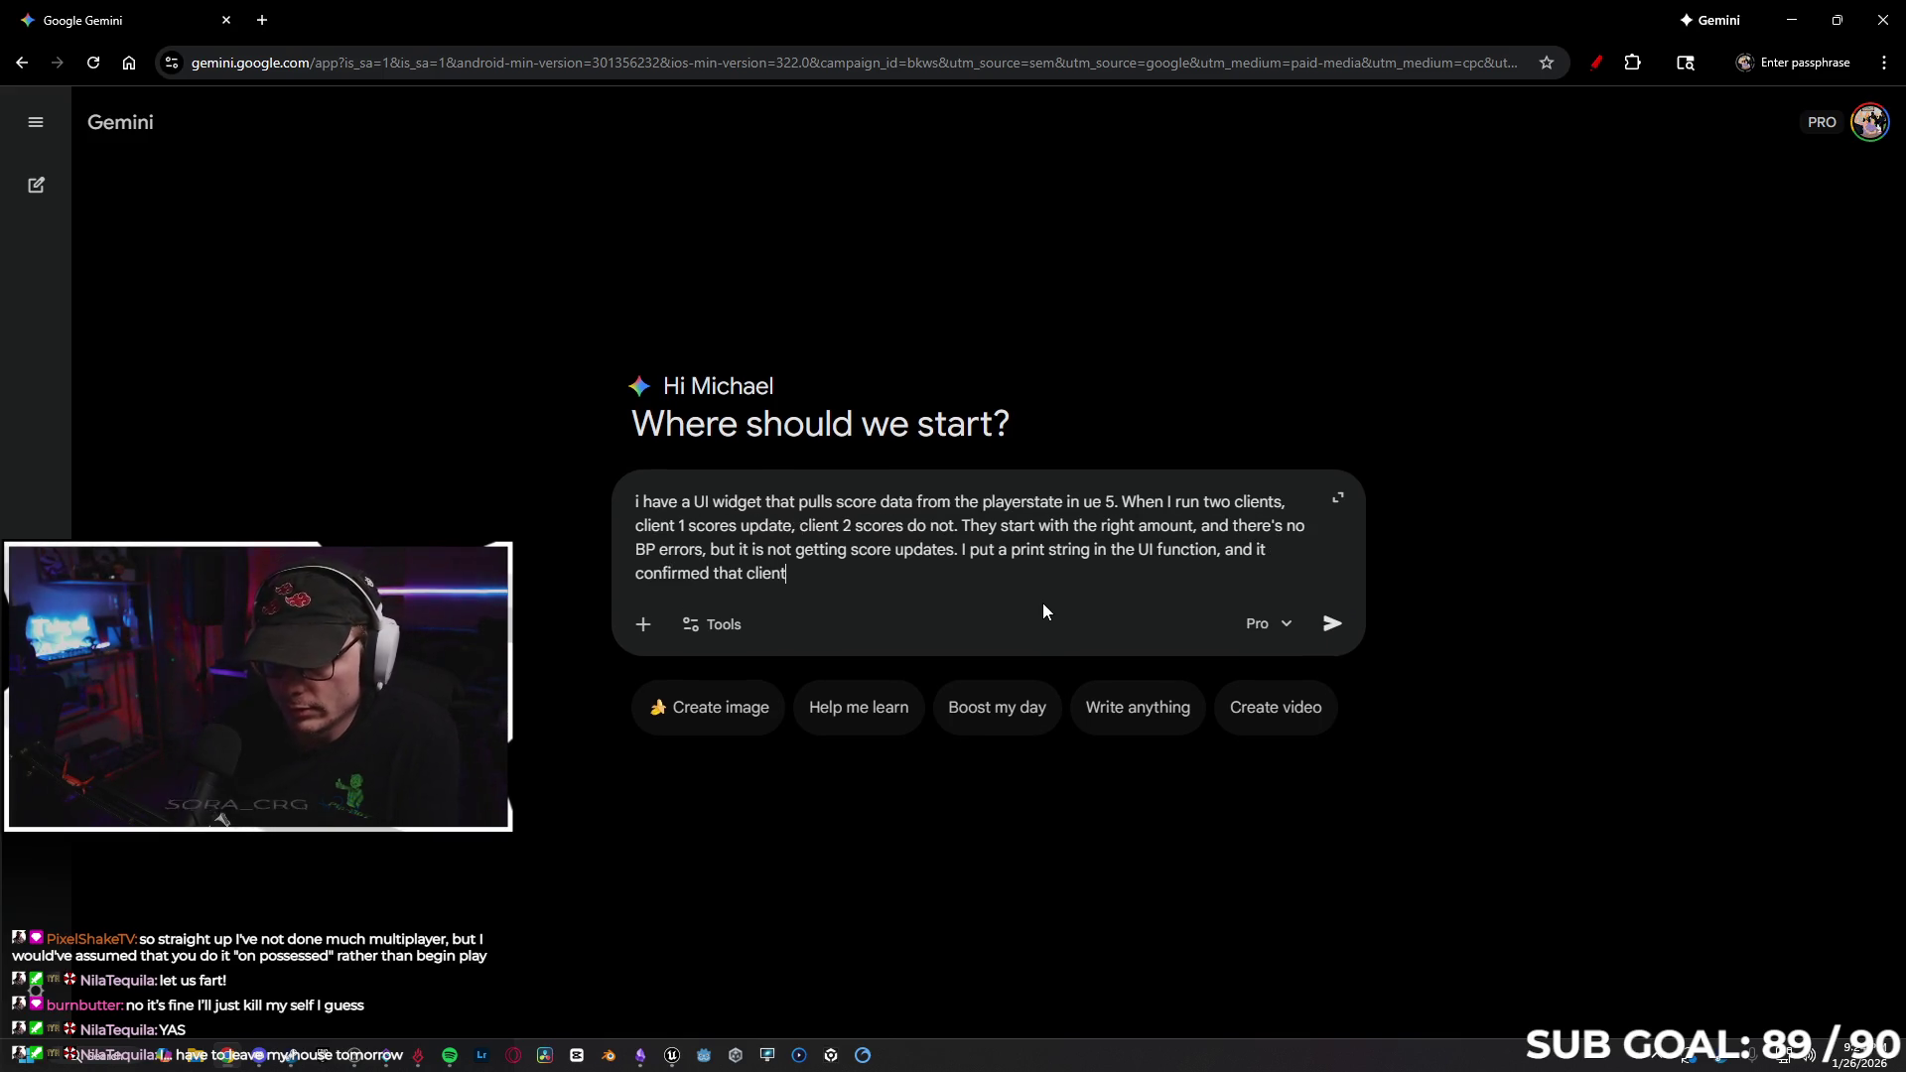
type(" two is not")
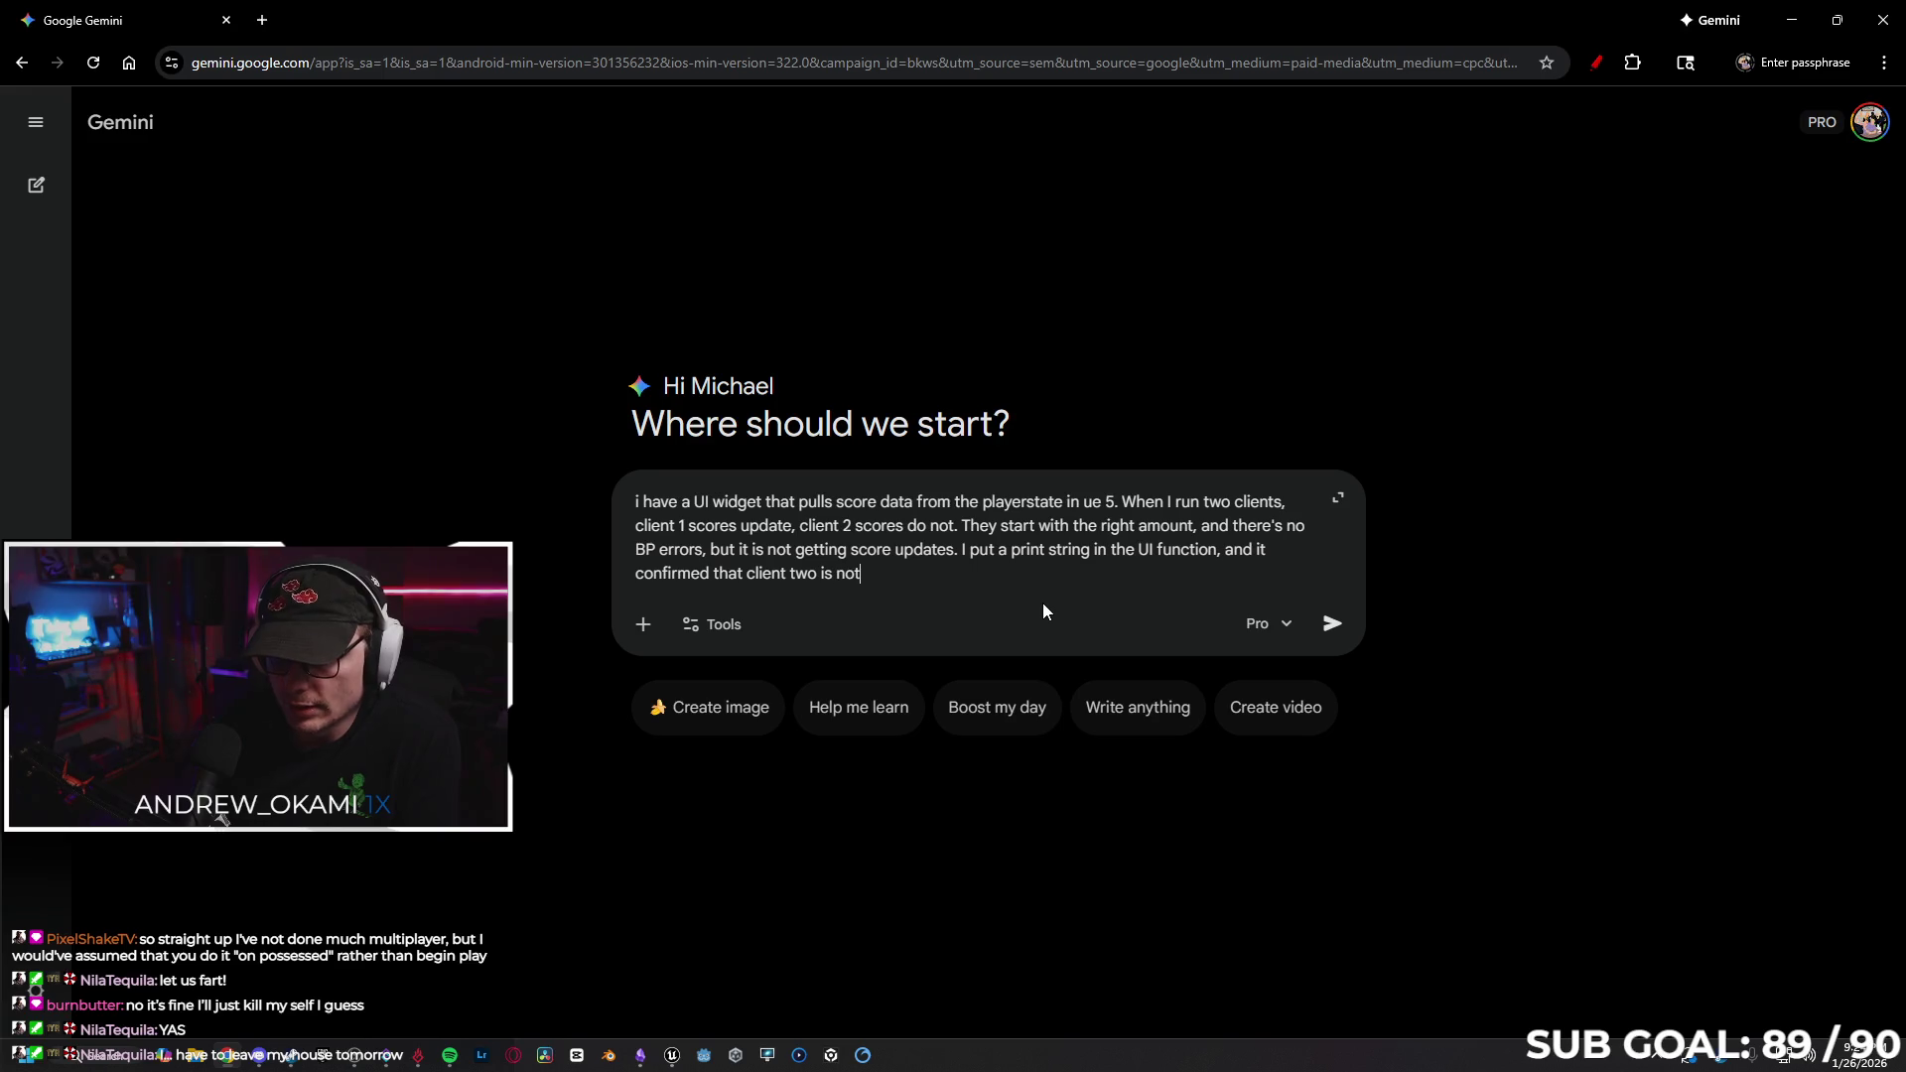
type(" get")
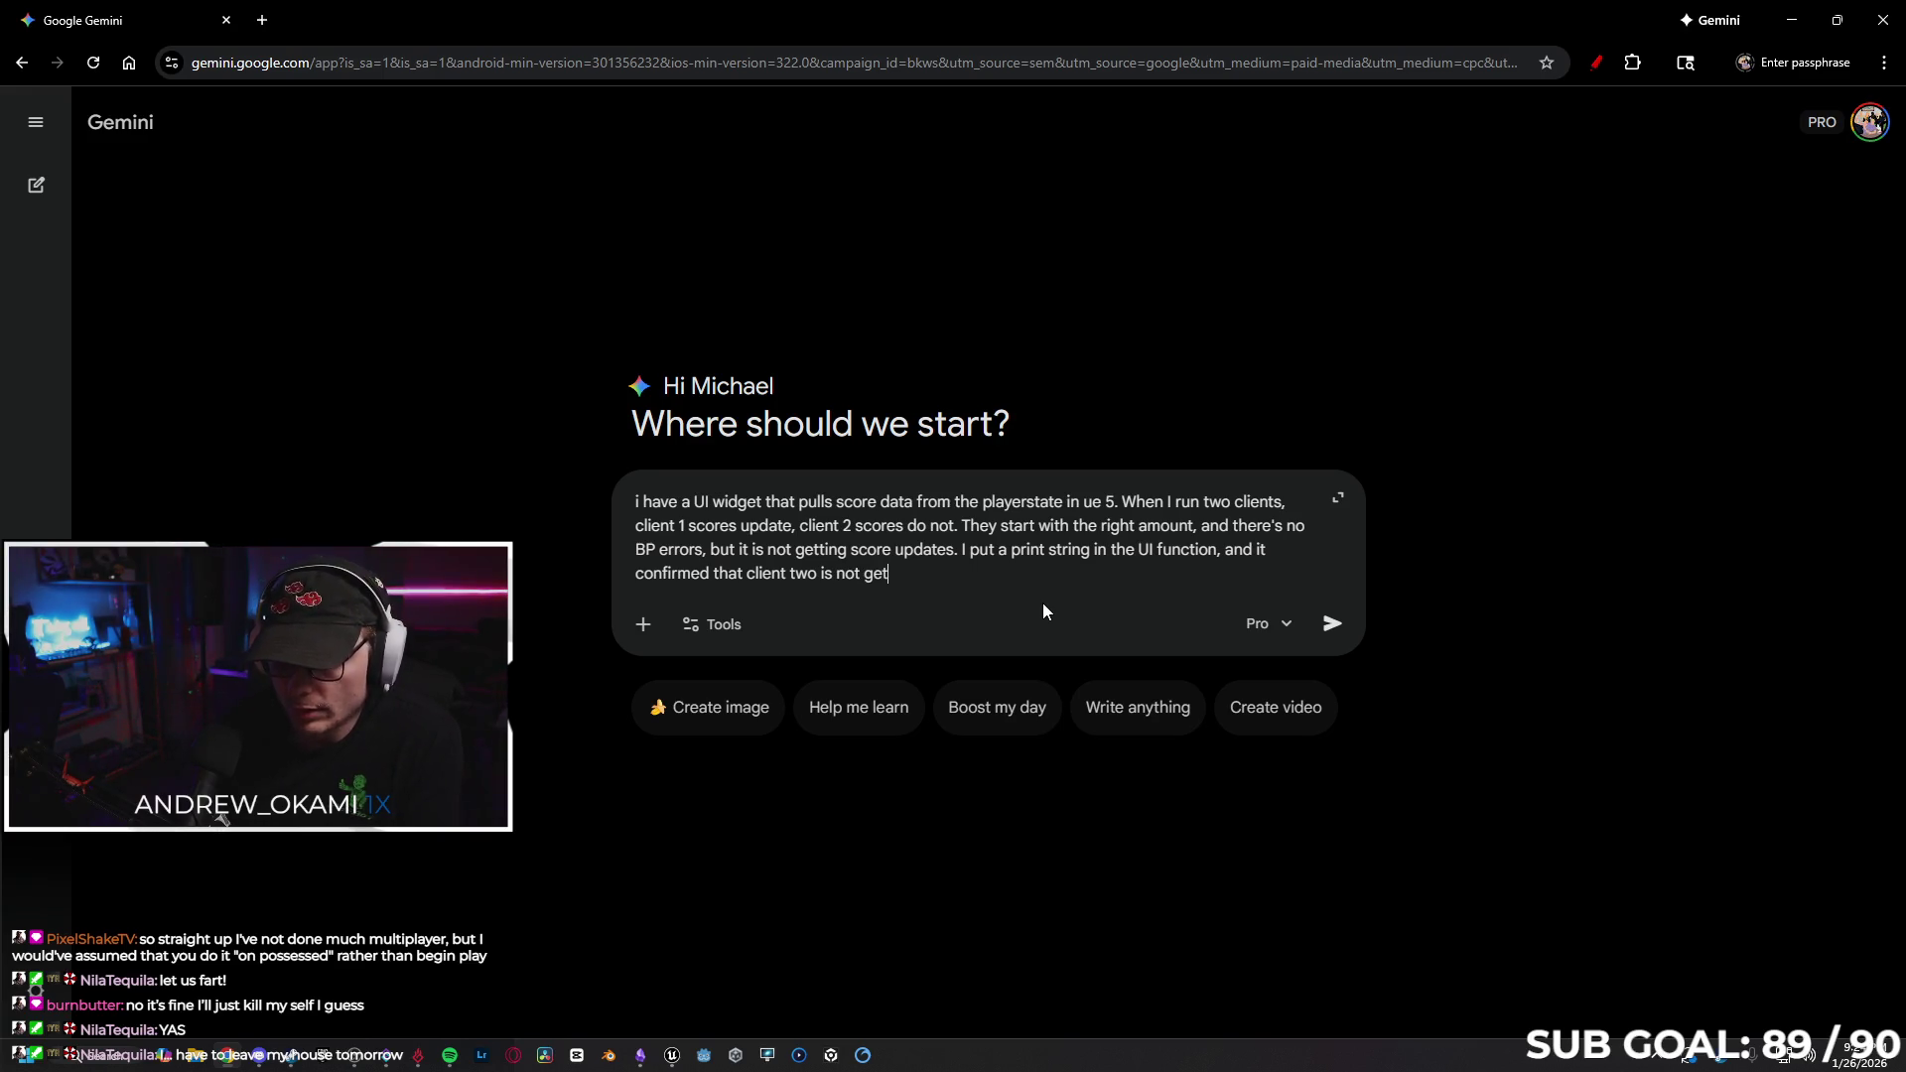
type("ting score upd")
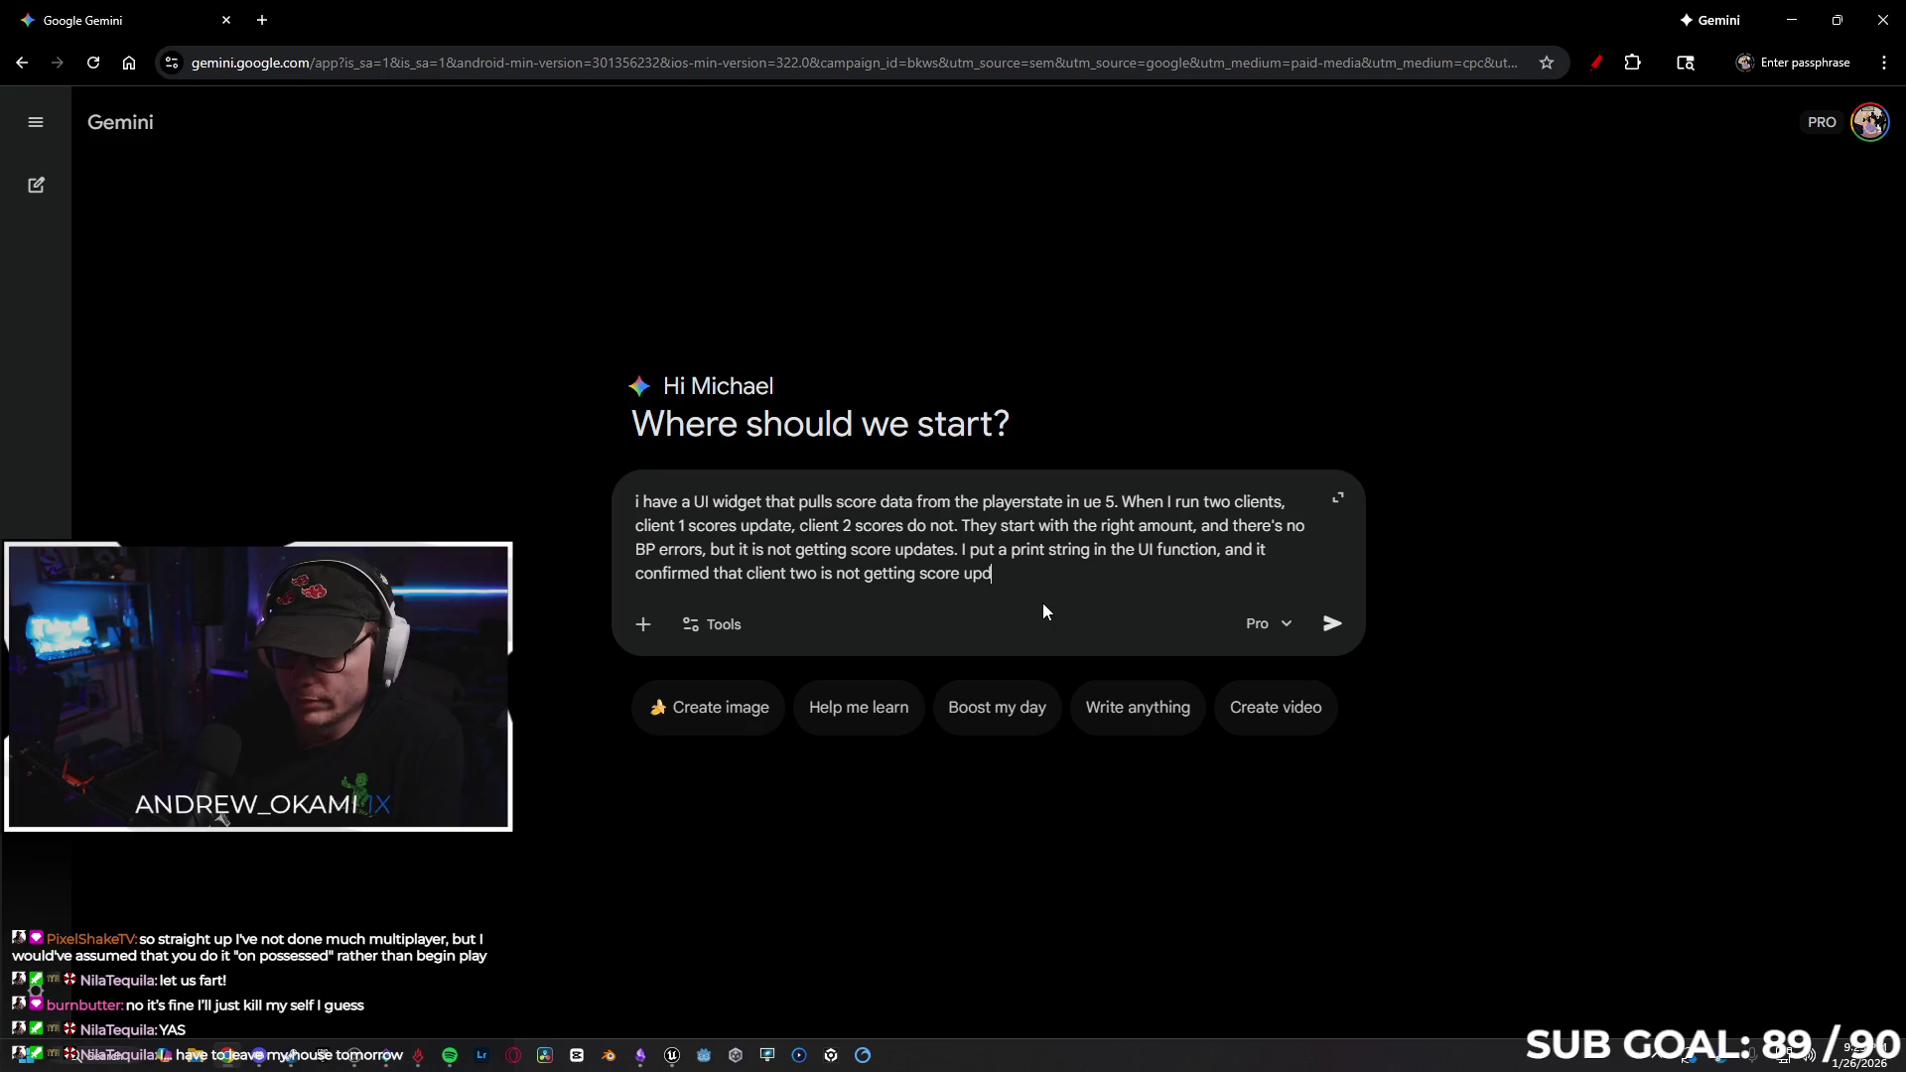
type("ates.")
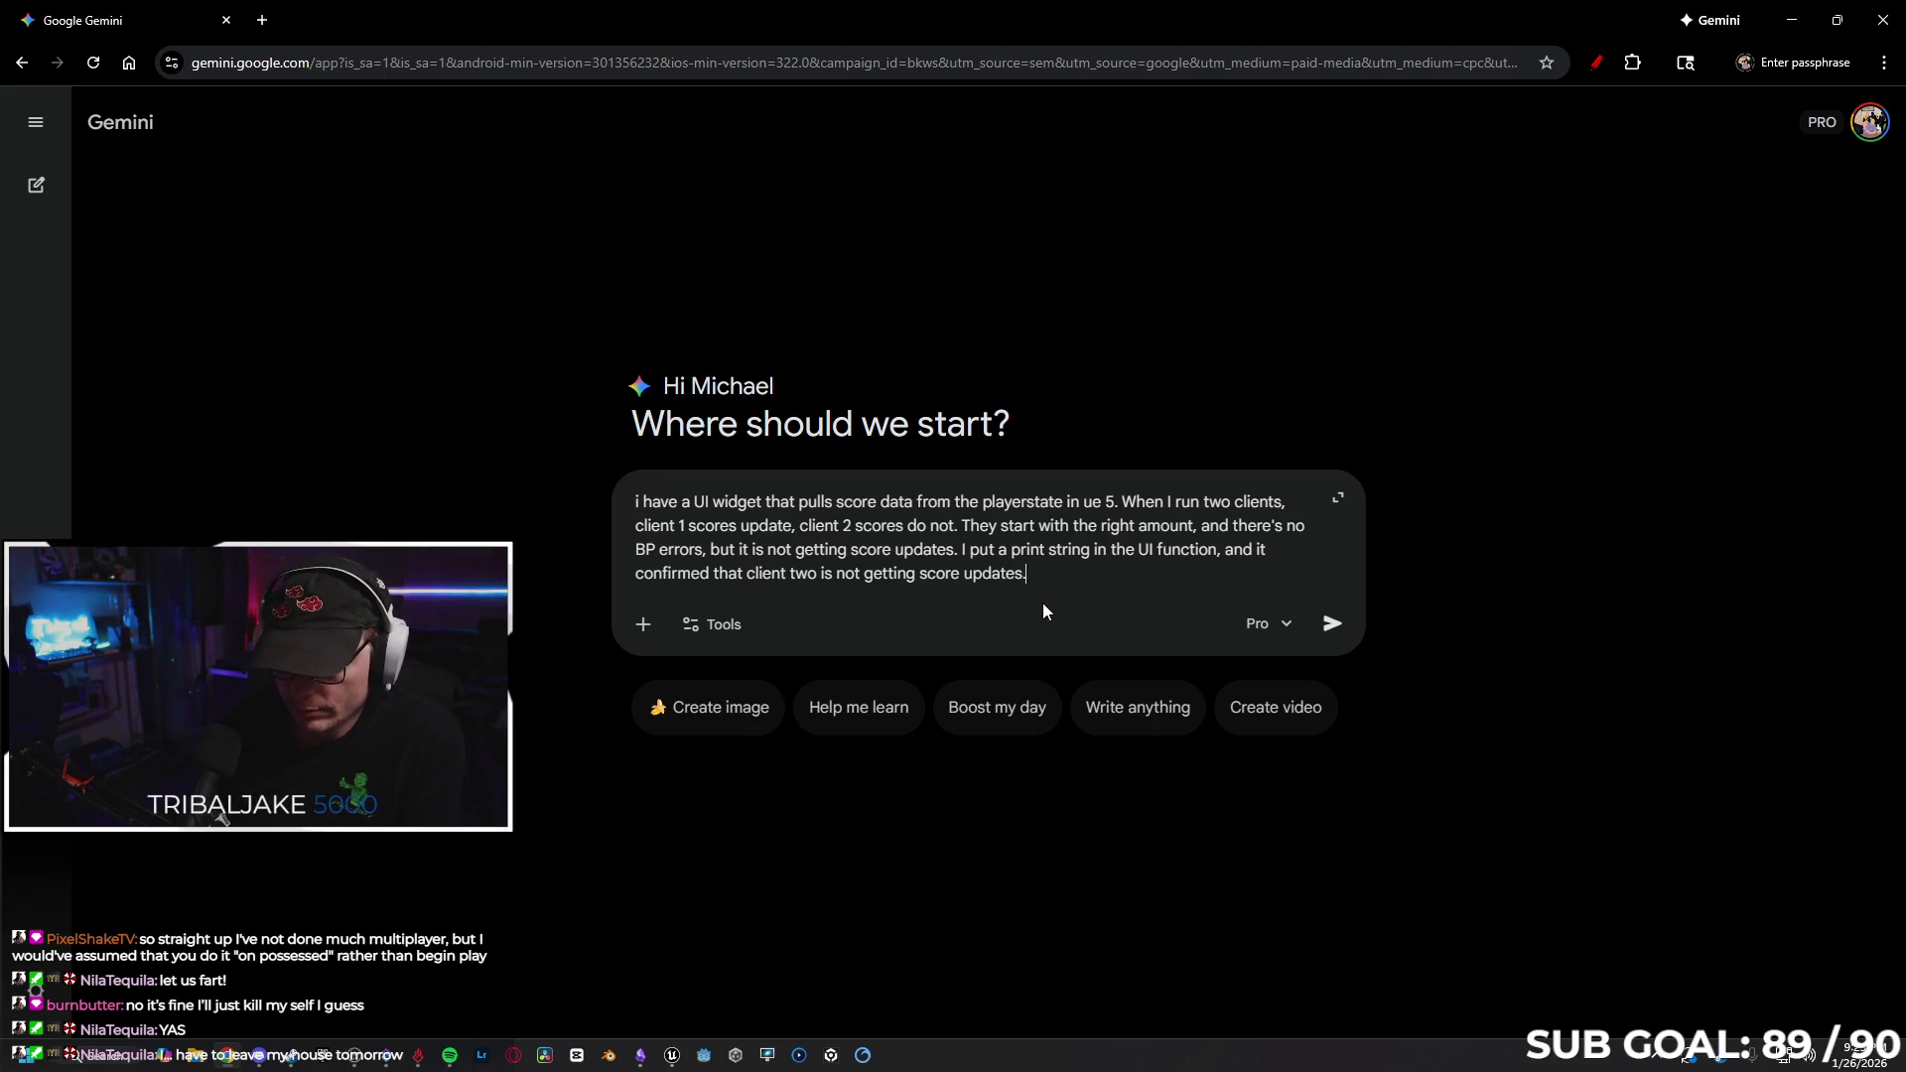
type(" Help me diagnose")
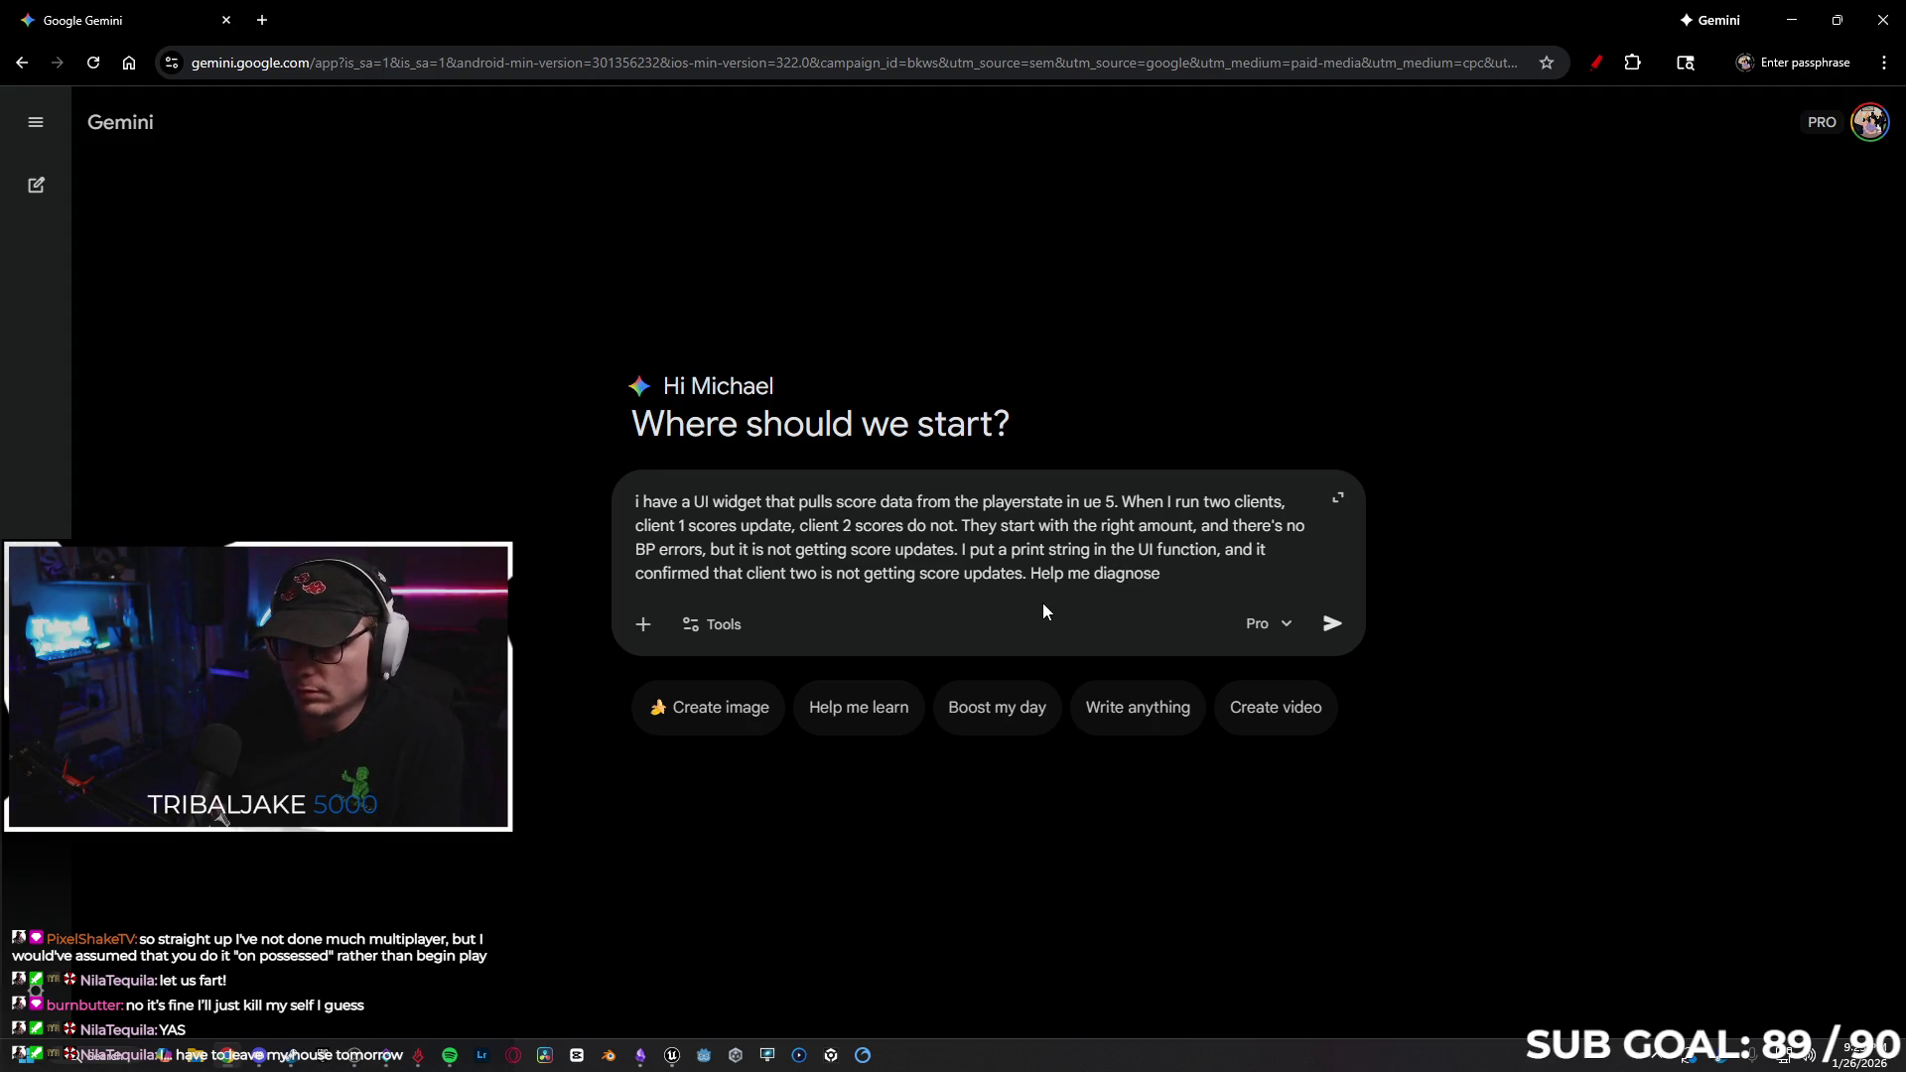
key("Return")
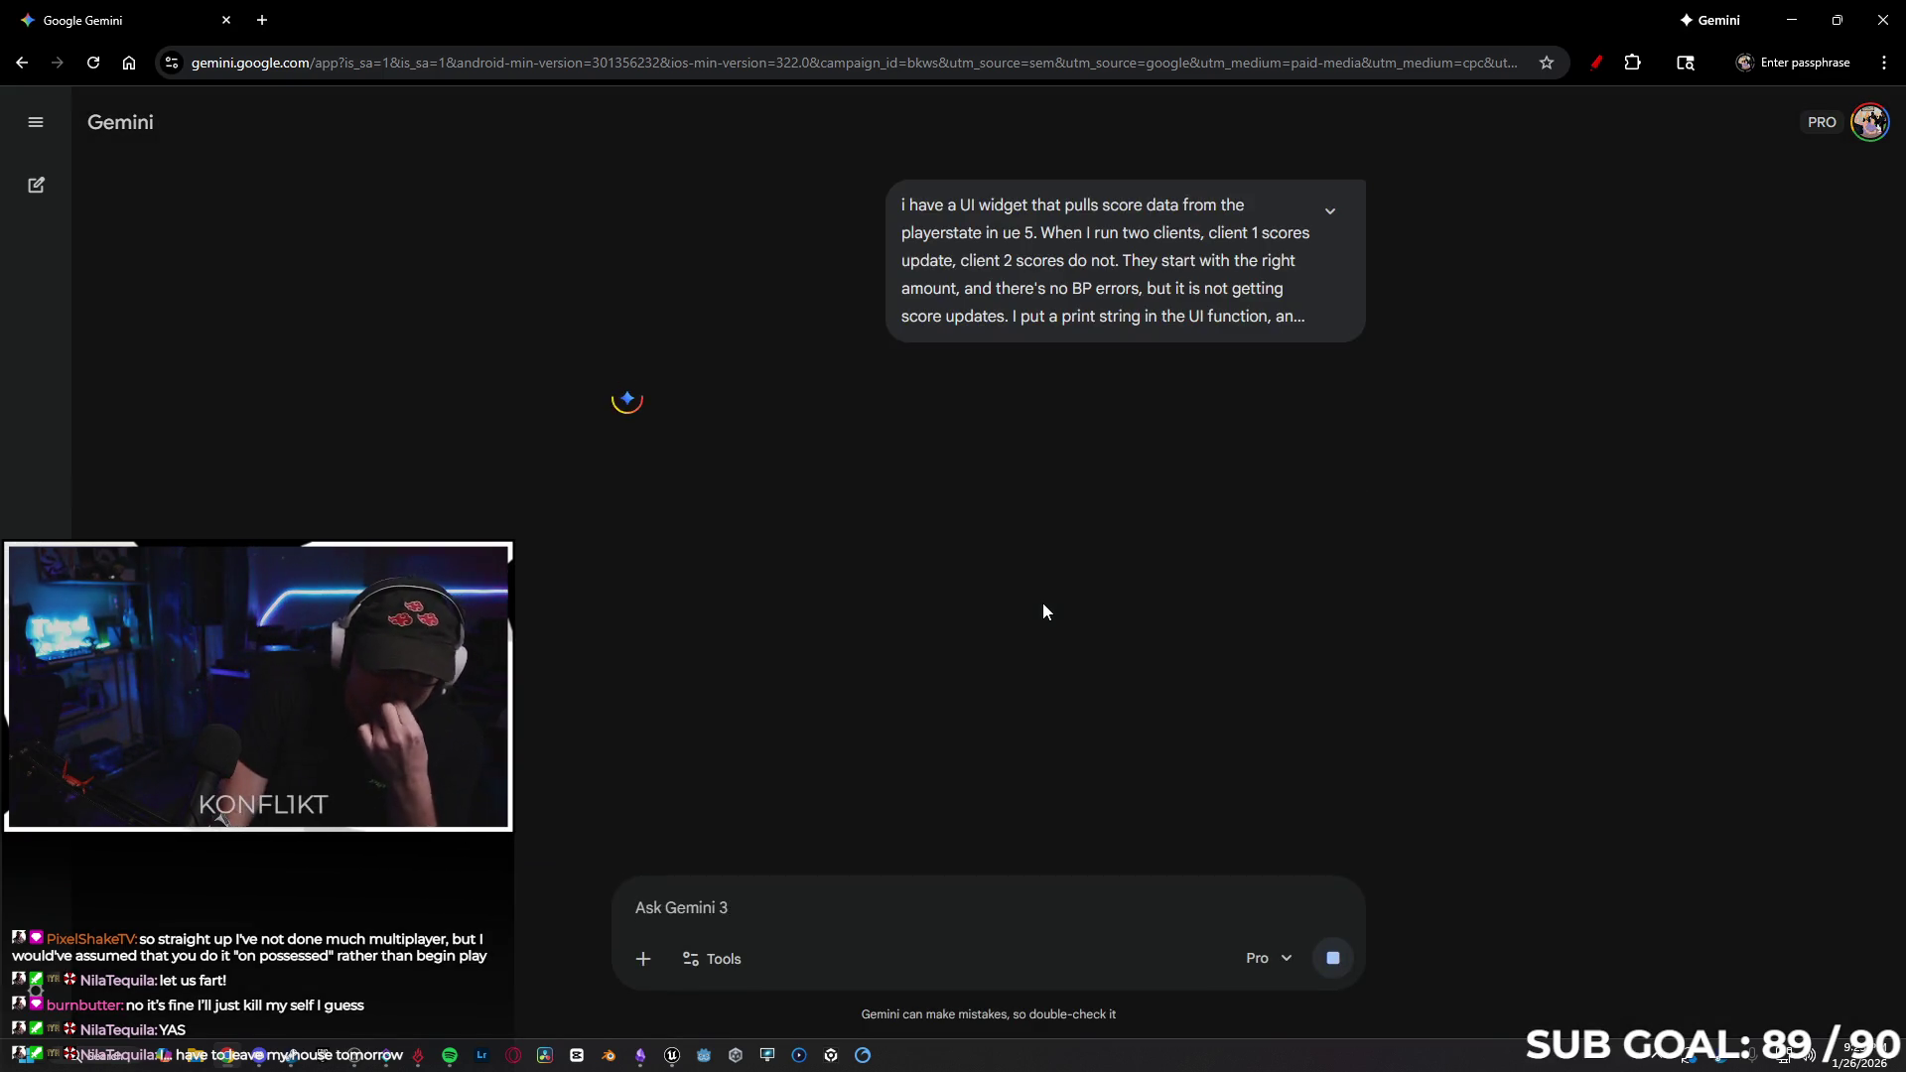
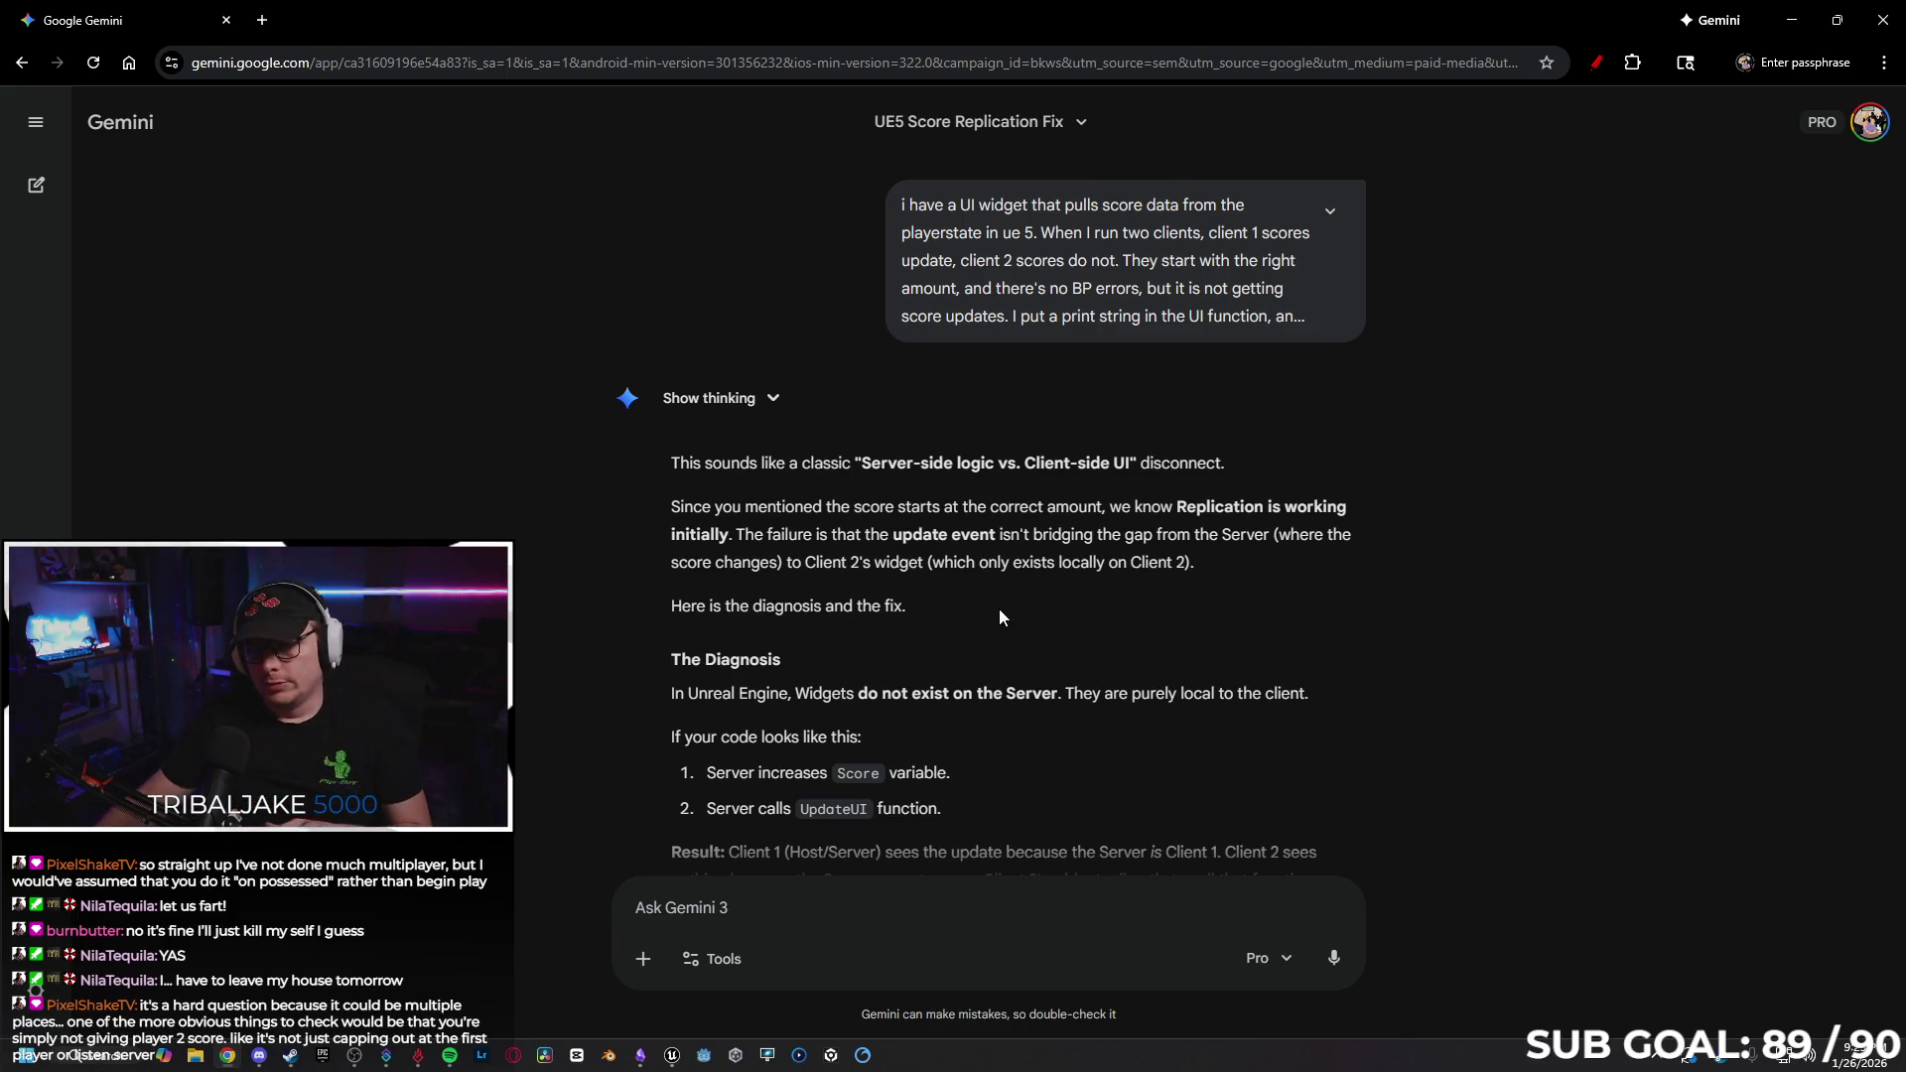
Read through Gemini's RepNotify fix answer, then return to the Unreal Editor.
scroll(1042, 601, "down", 2)
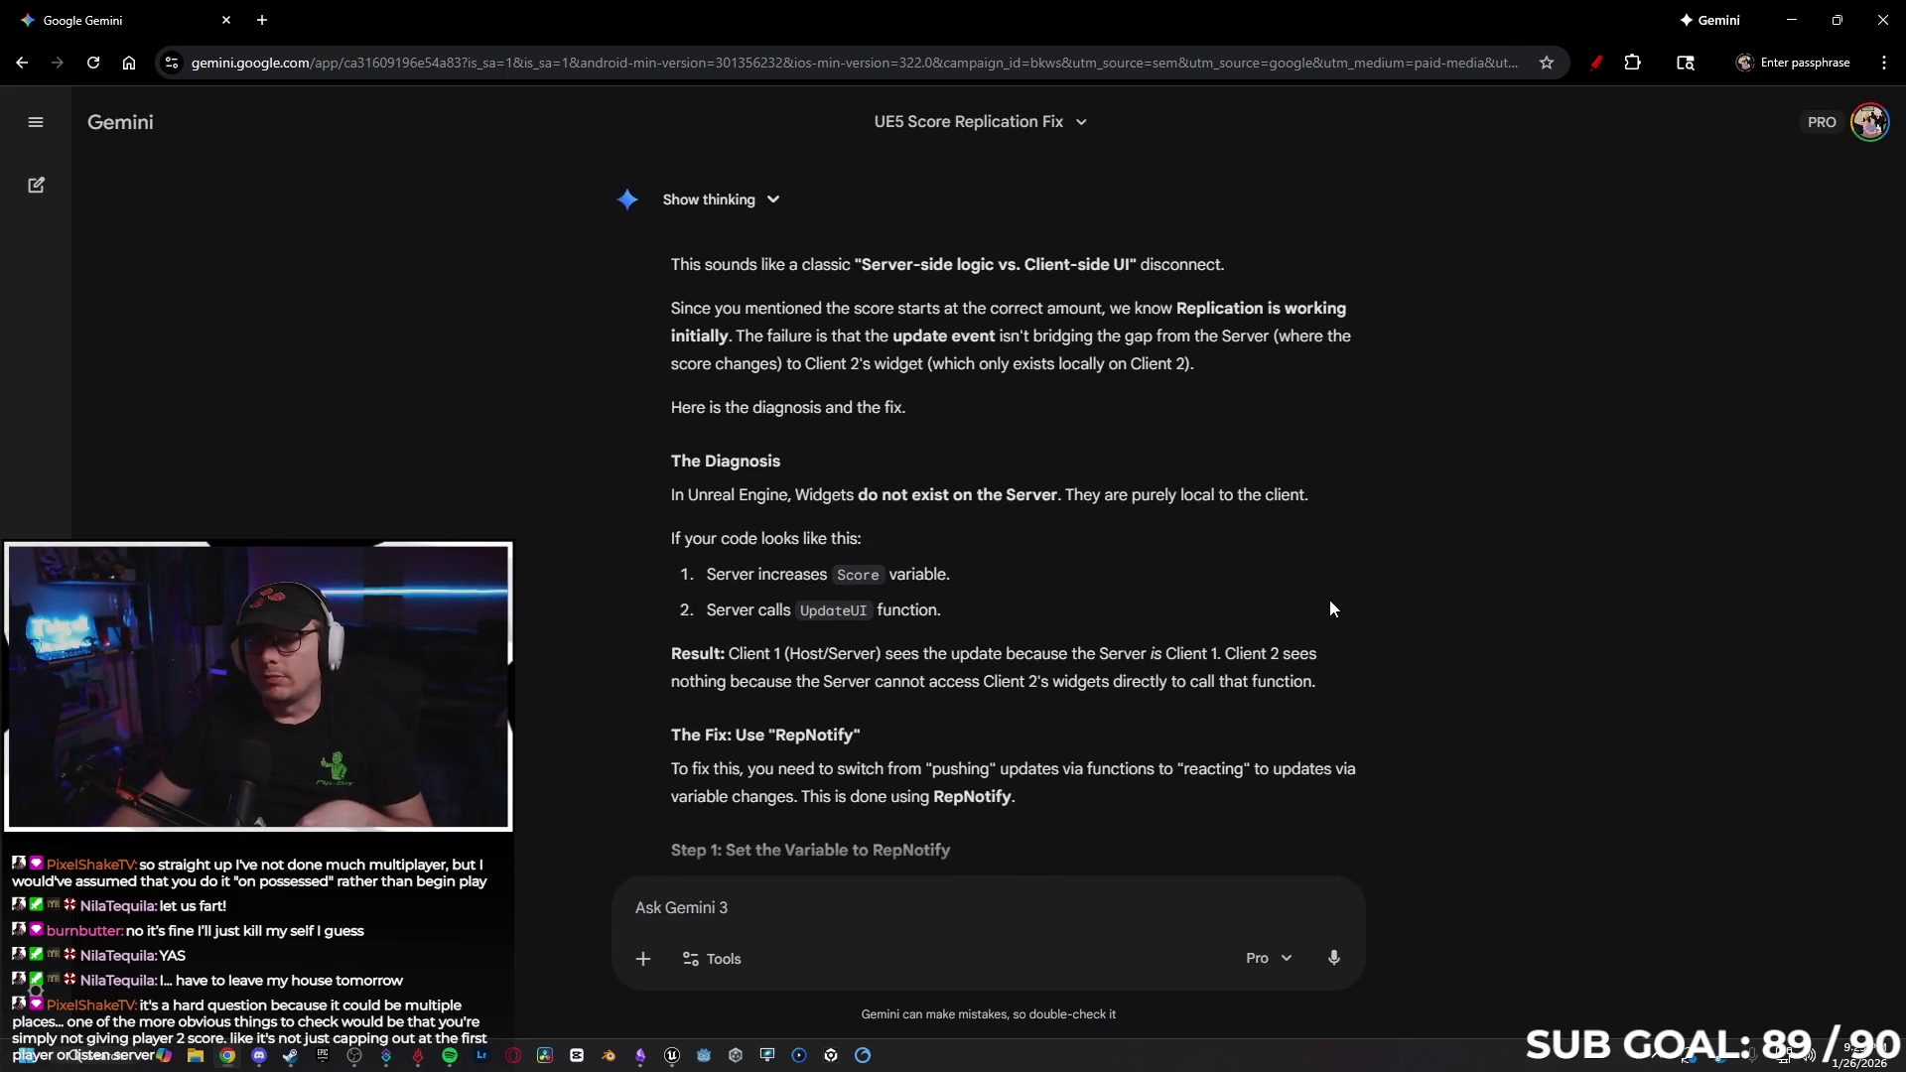
scroll(1255, 556, "down", 1)
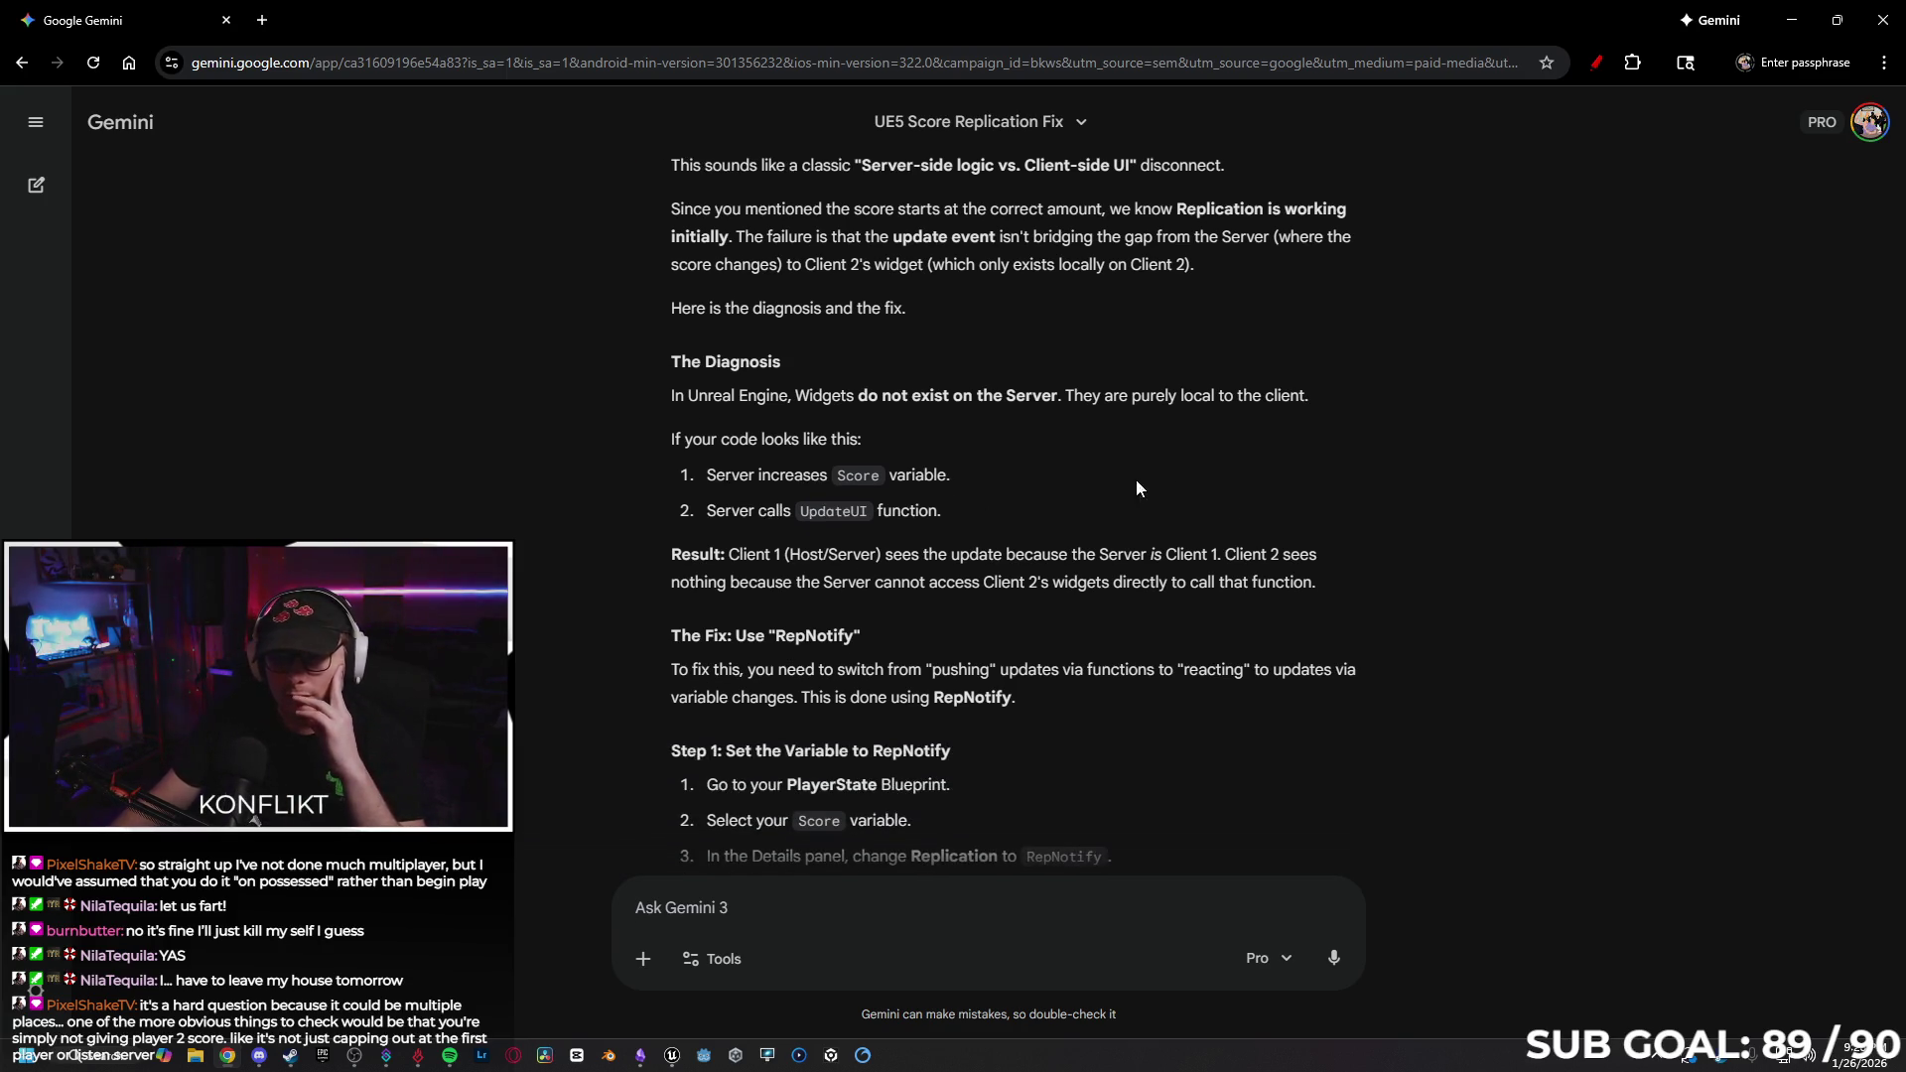
scroll(1240, 497, "down", 1)
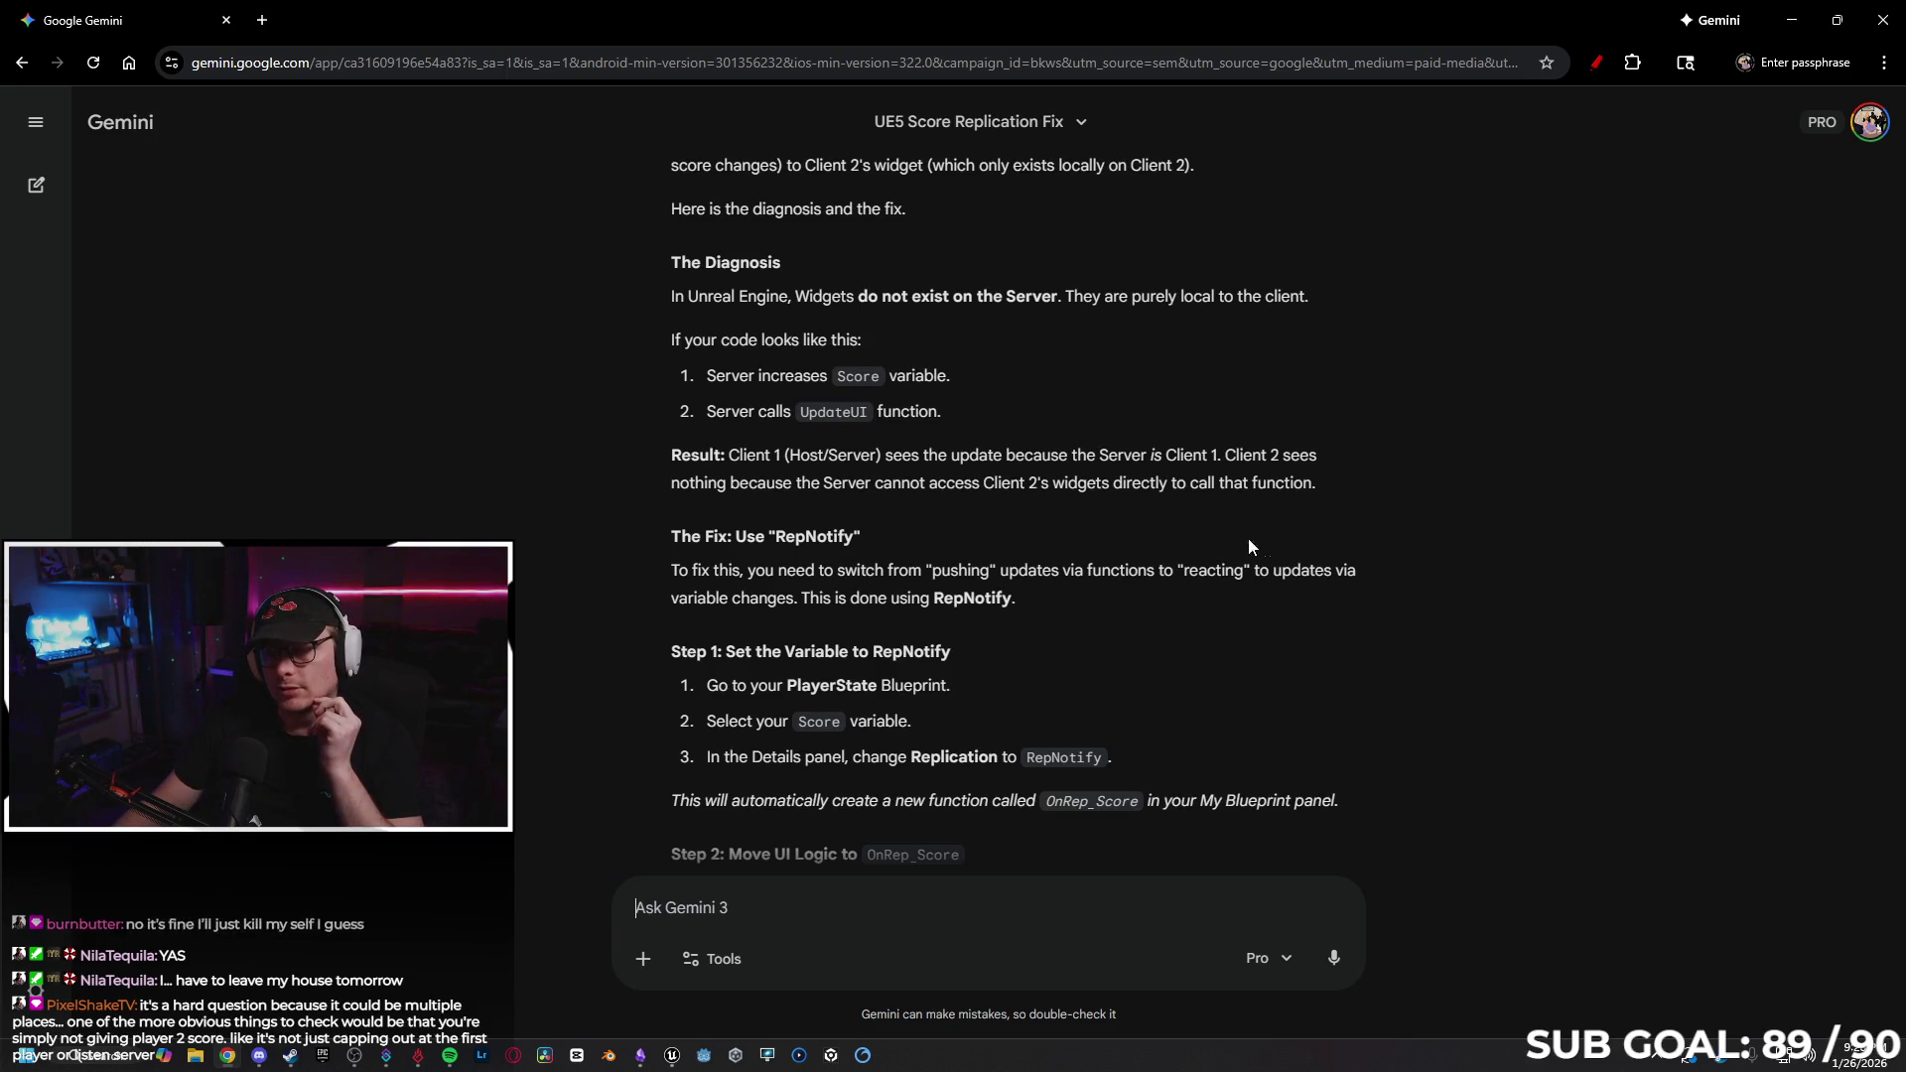
scroll(1410, 505, "down", 1)
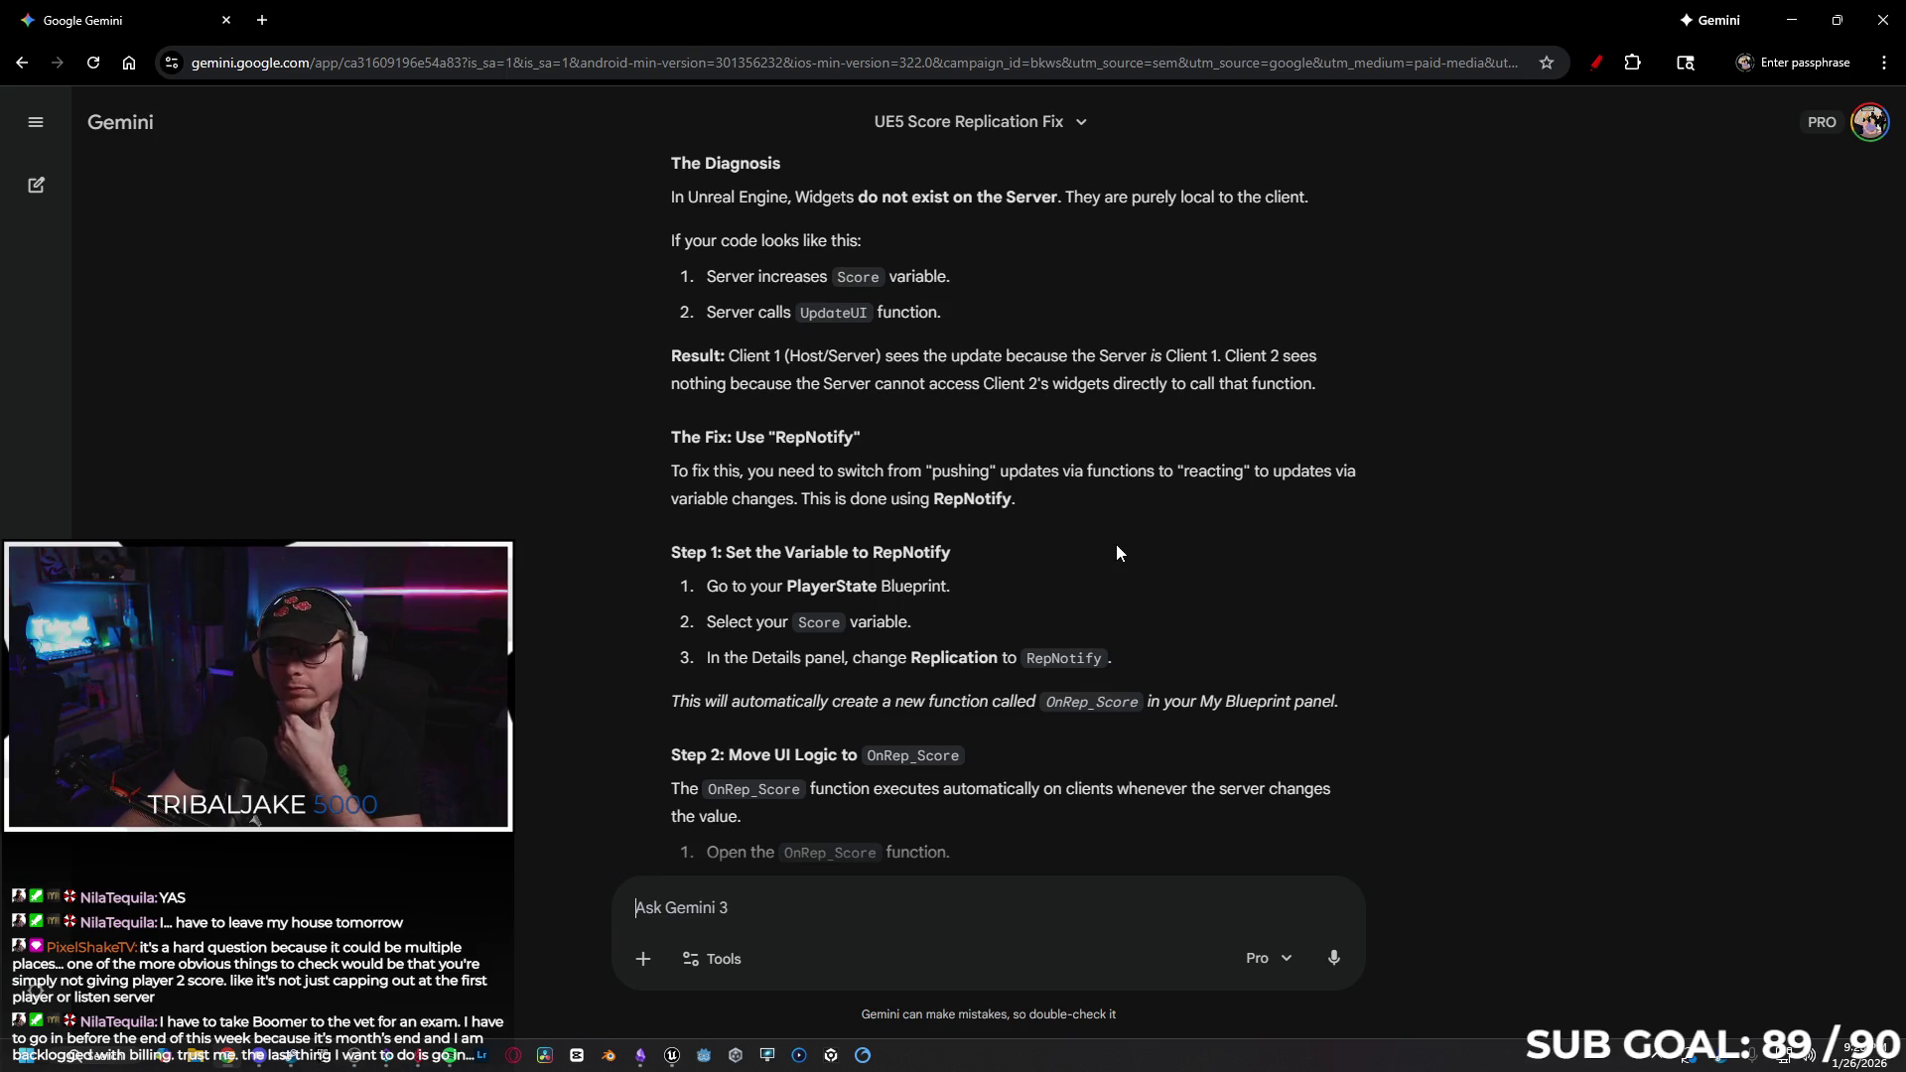
scroll(1060, 493, "down", 1)
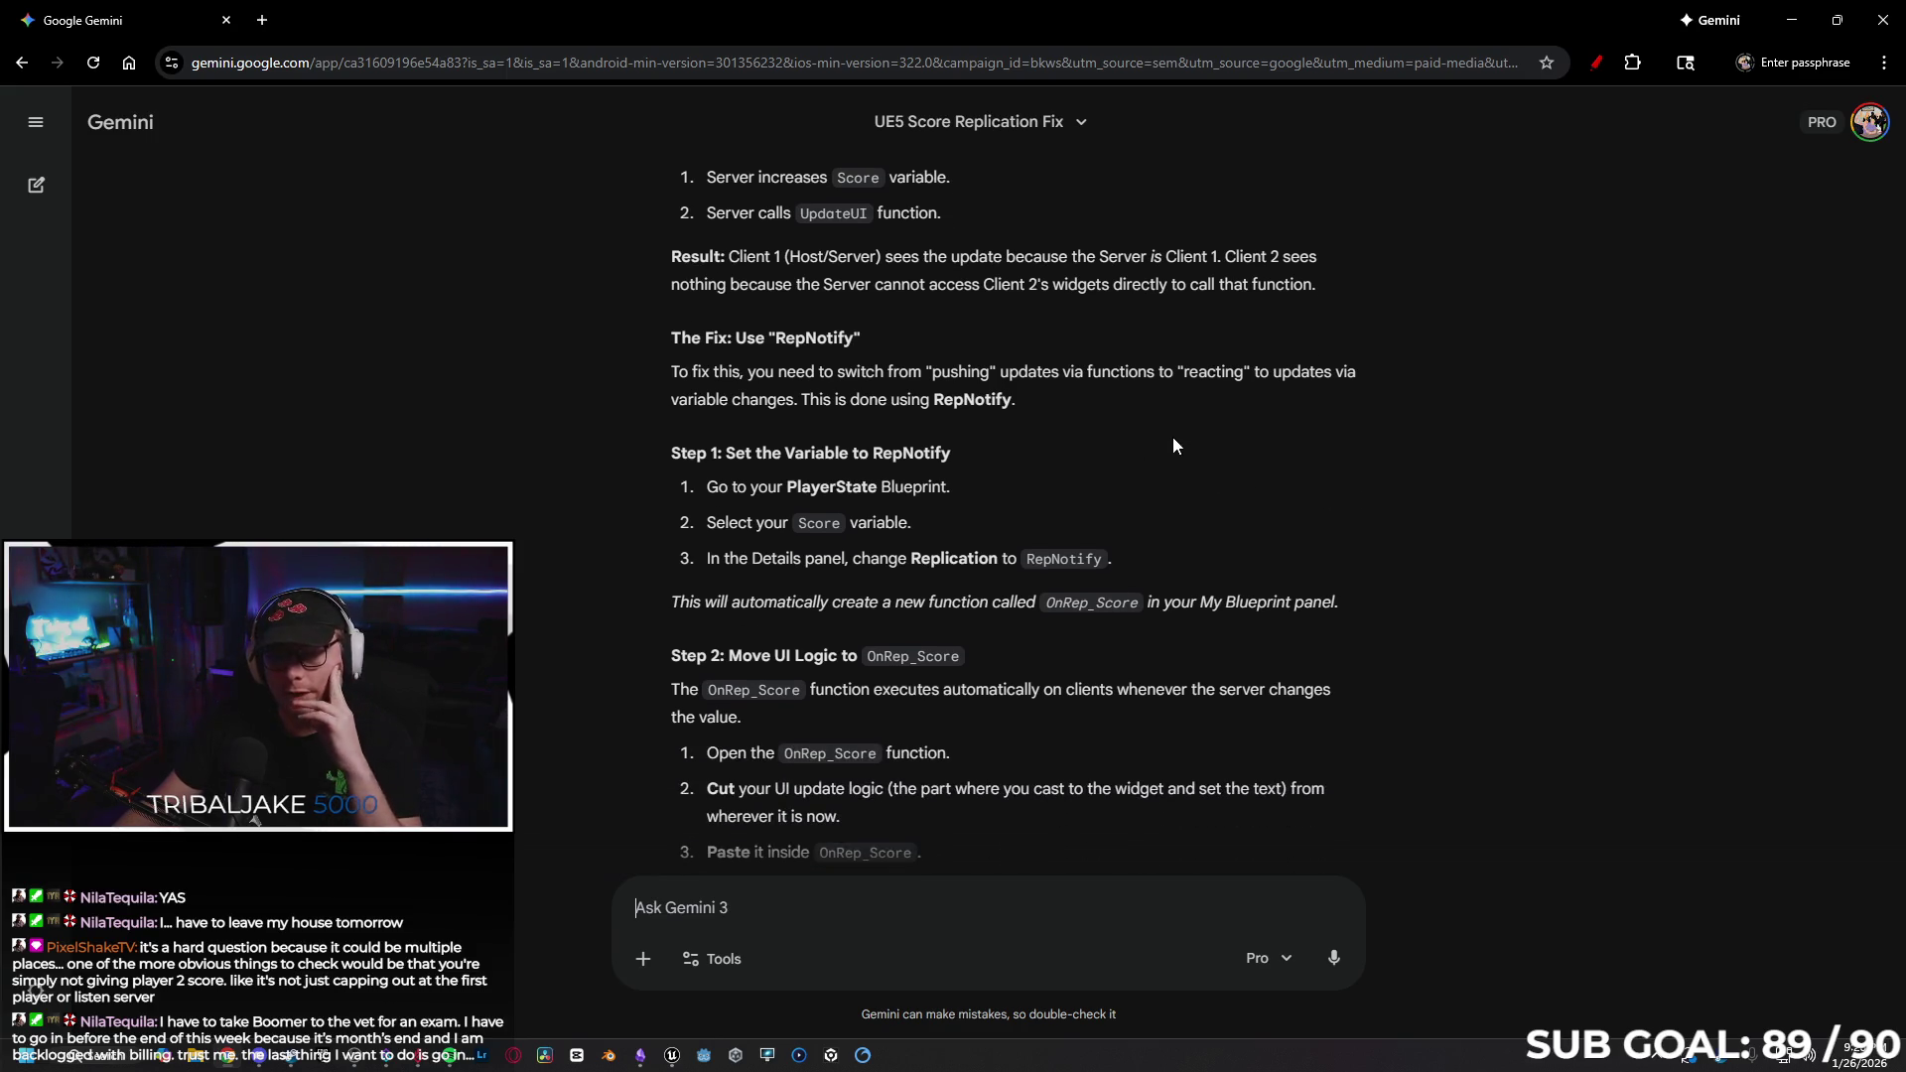
scroll(1040, 358, "down", 1)
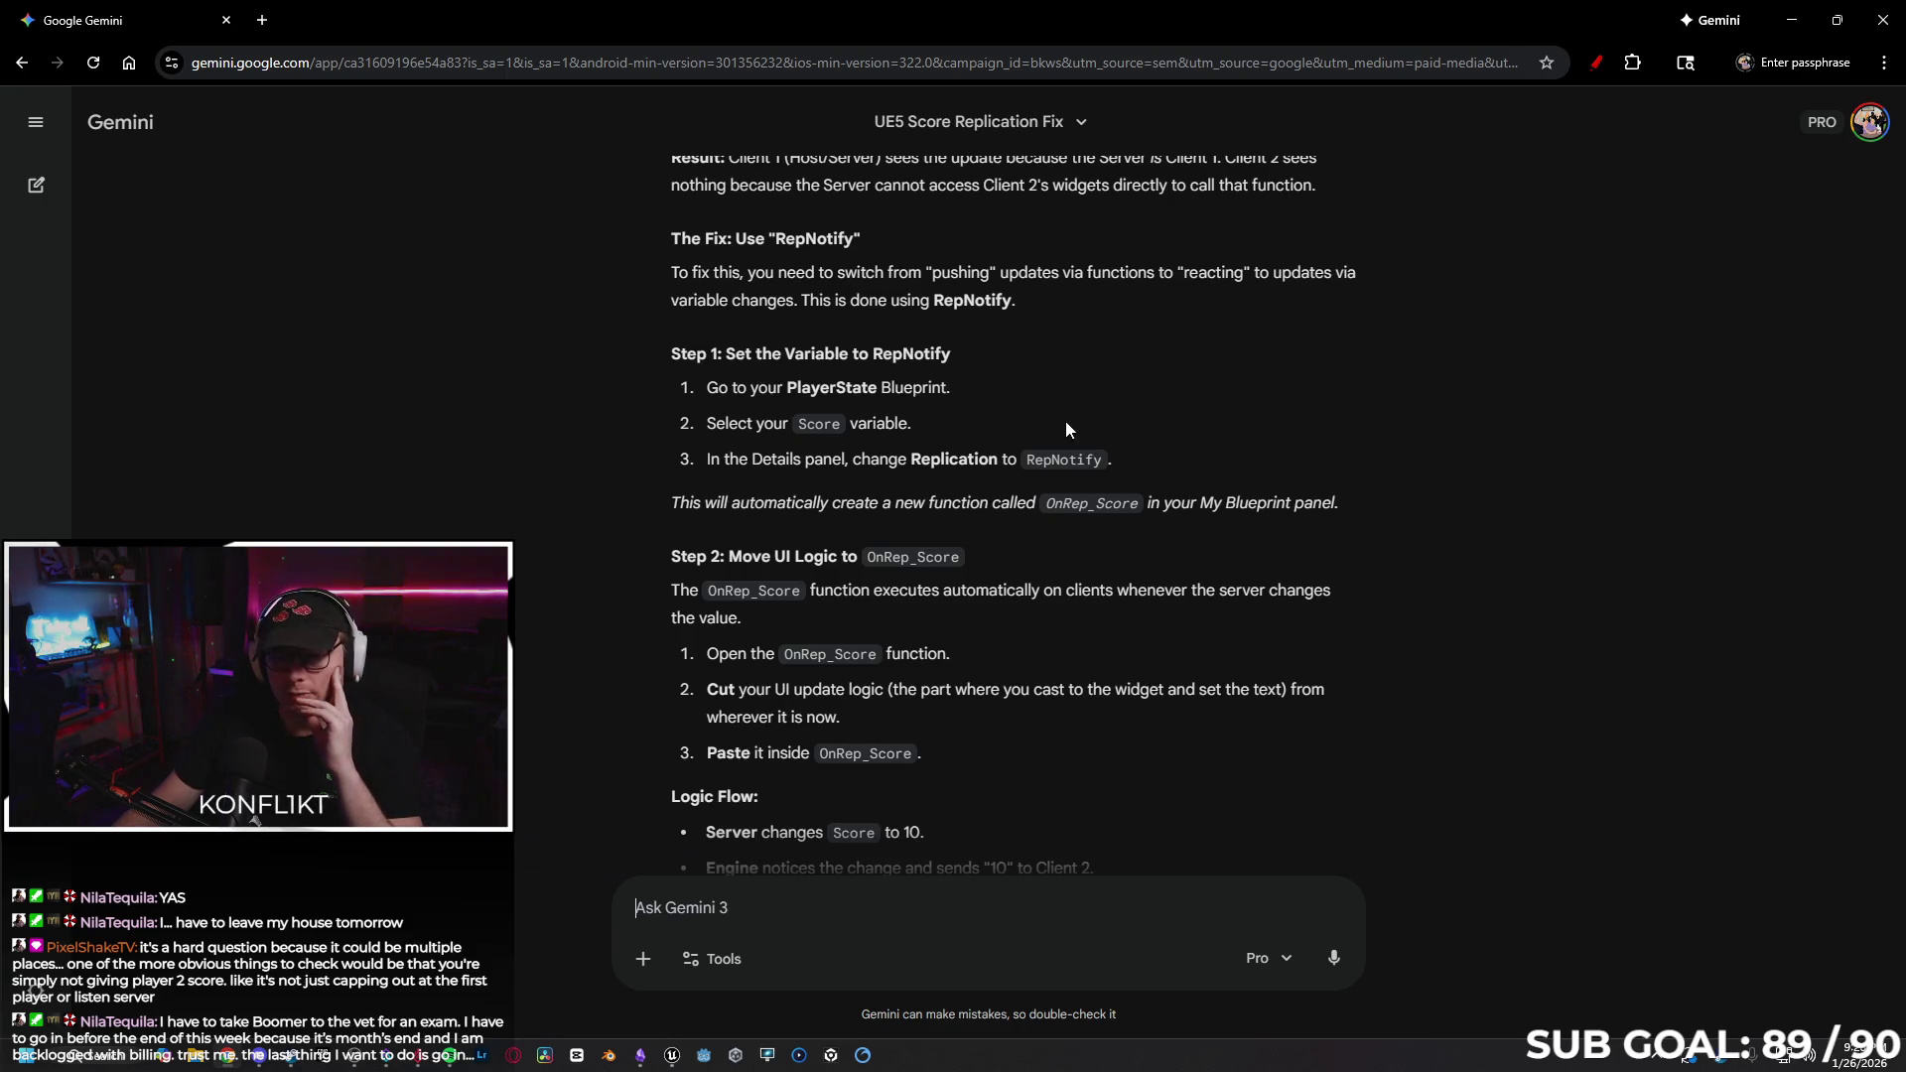
left_click(672, 1054)
left_click(586, 39)
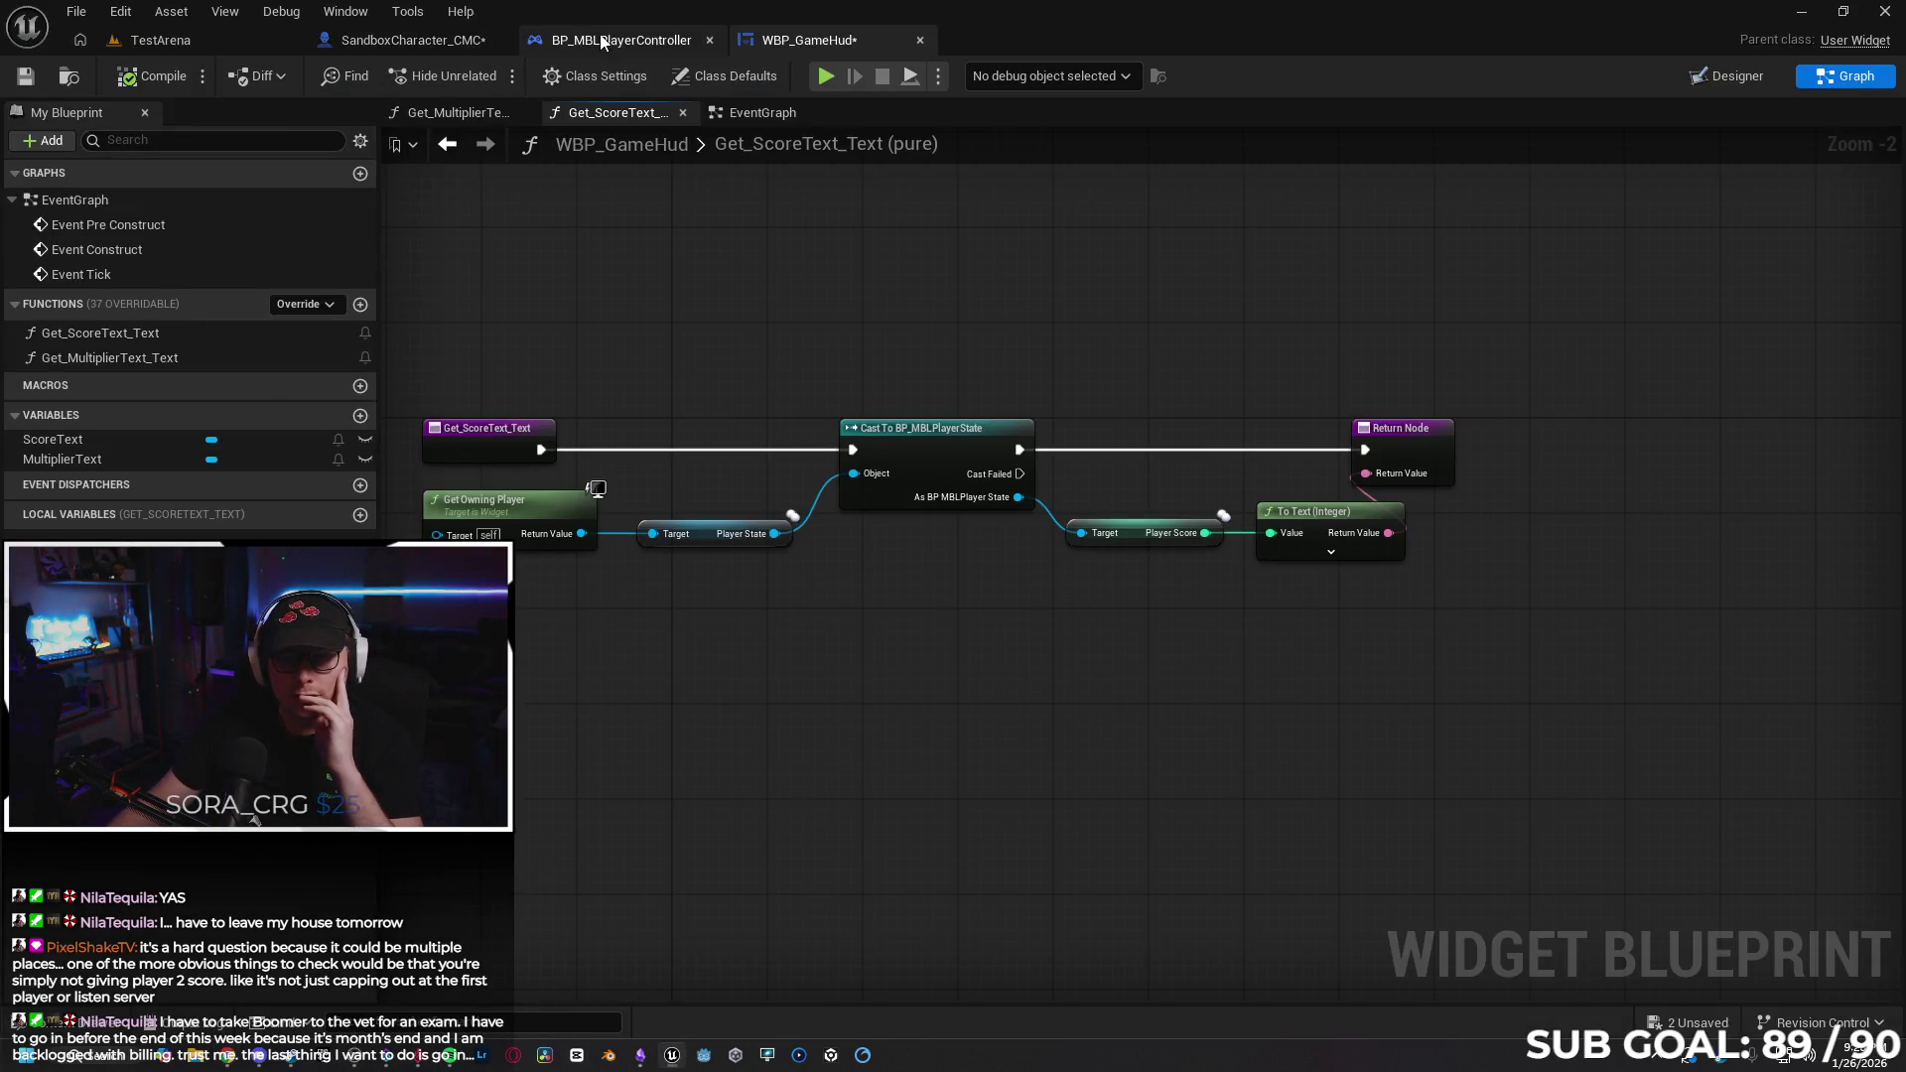
Open BP_MBLPlayerState from the Content Drawer, then return to the Gemini chat.
left_click_drag(825, 582, 1060, 611)
scroll(1060, 611, "down", 1)
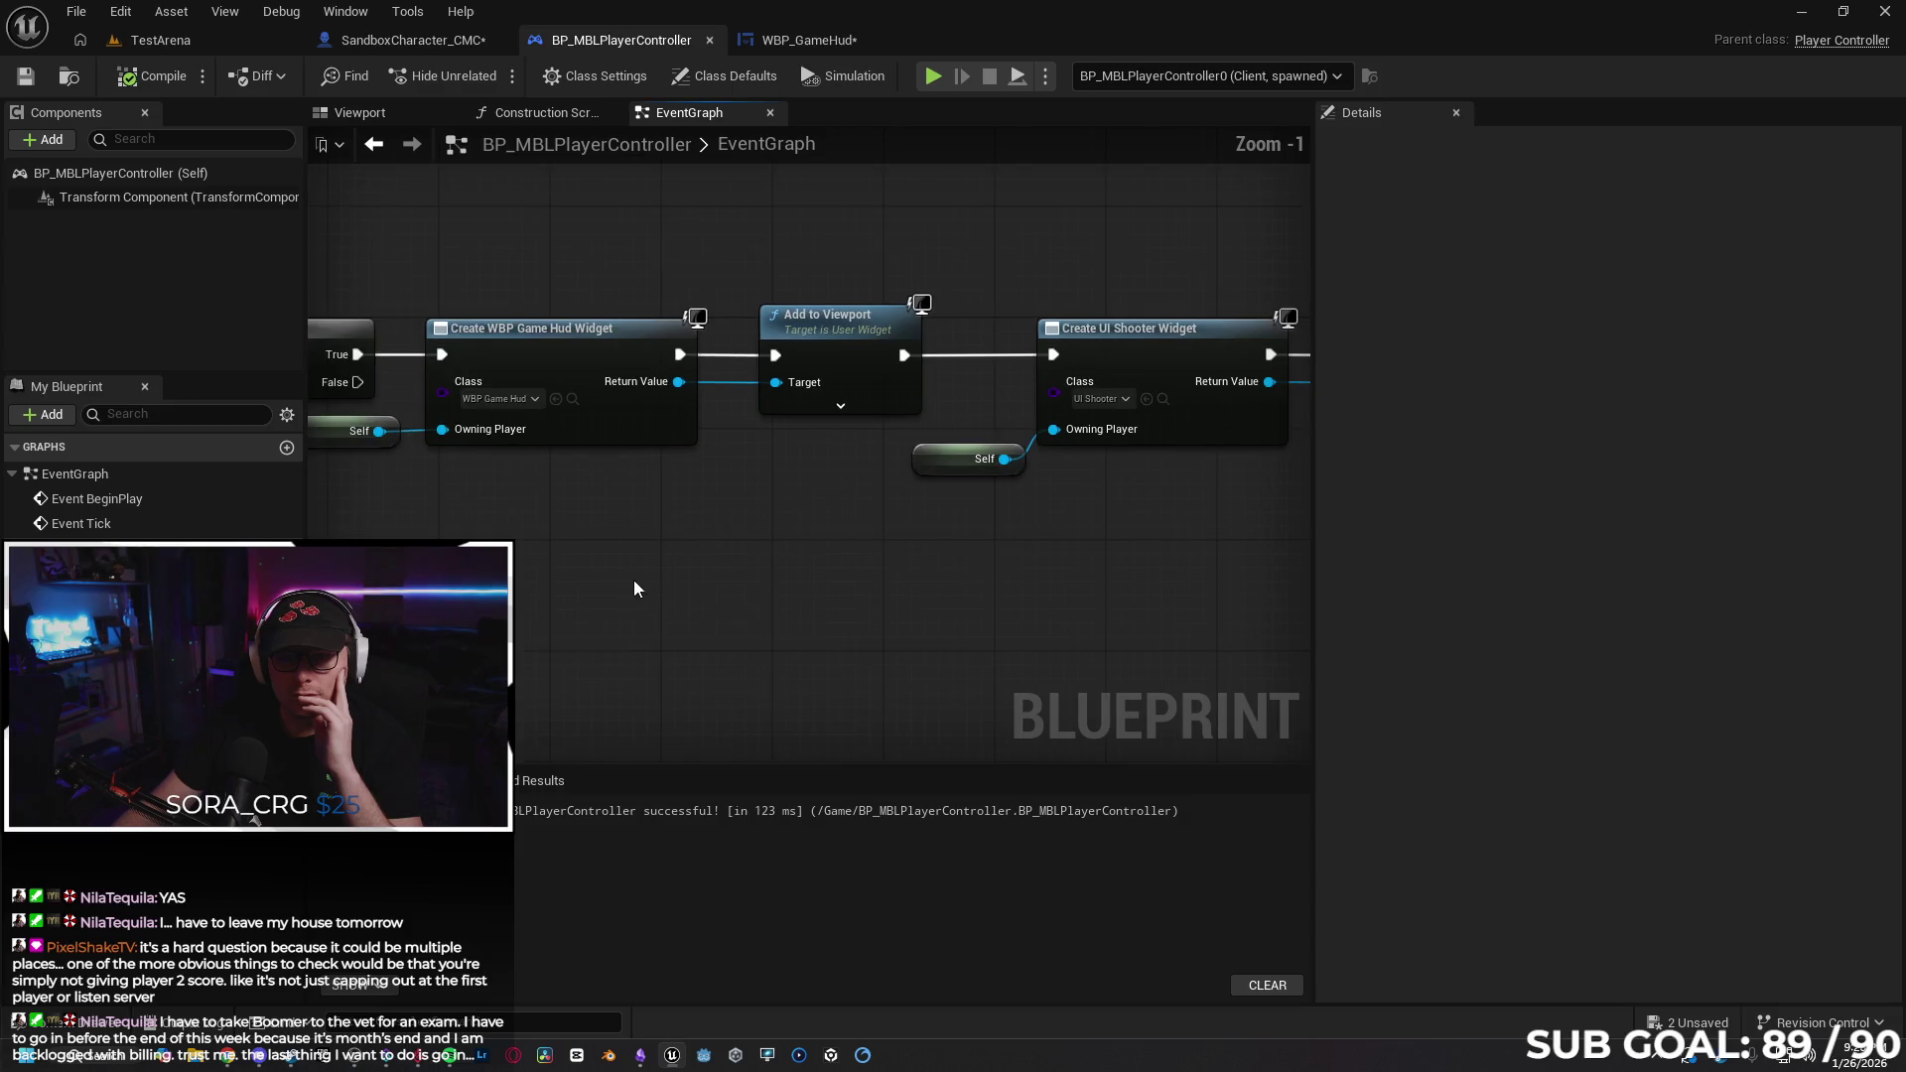
key("ctrl+space")
key("BackSpace")
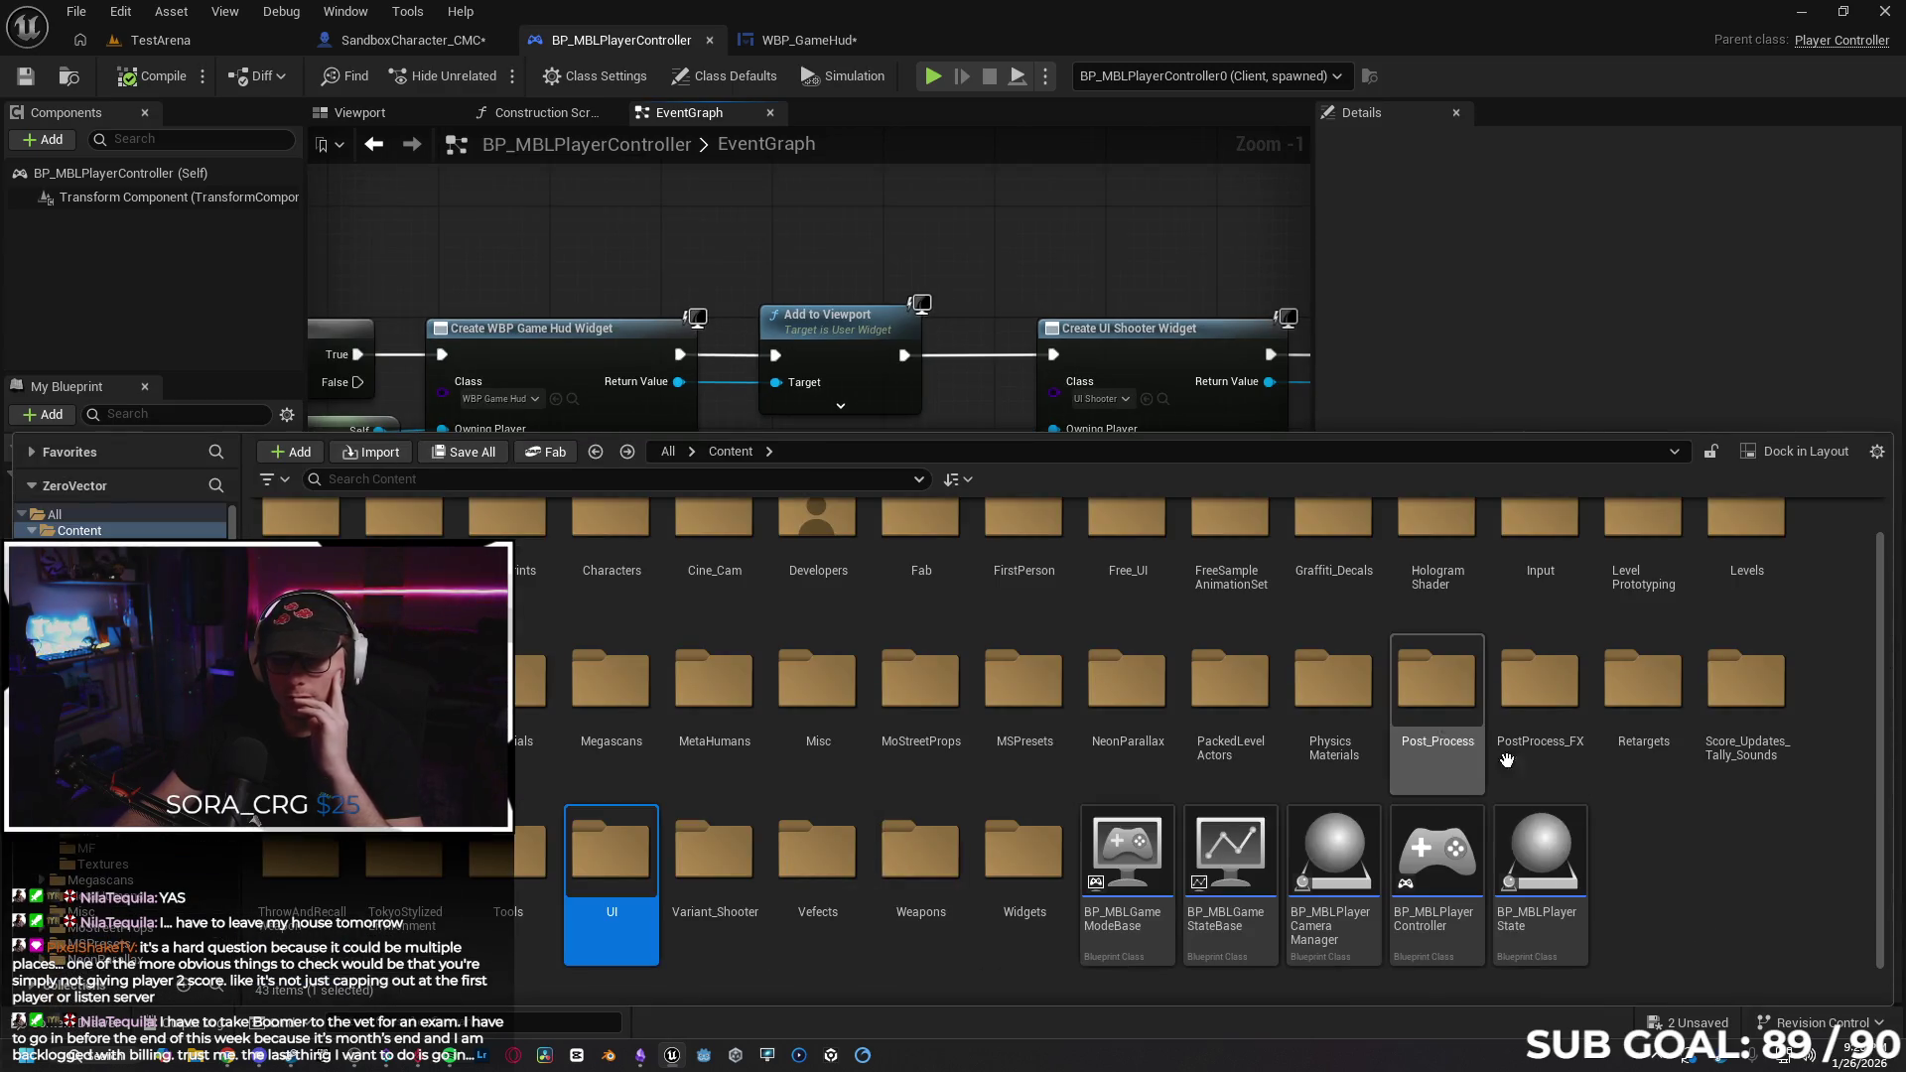
double_click(1545, 859)
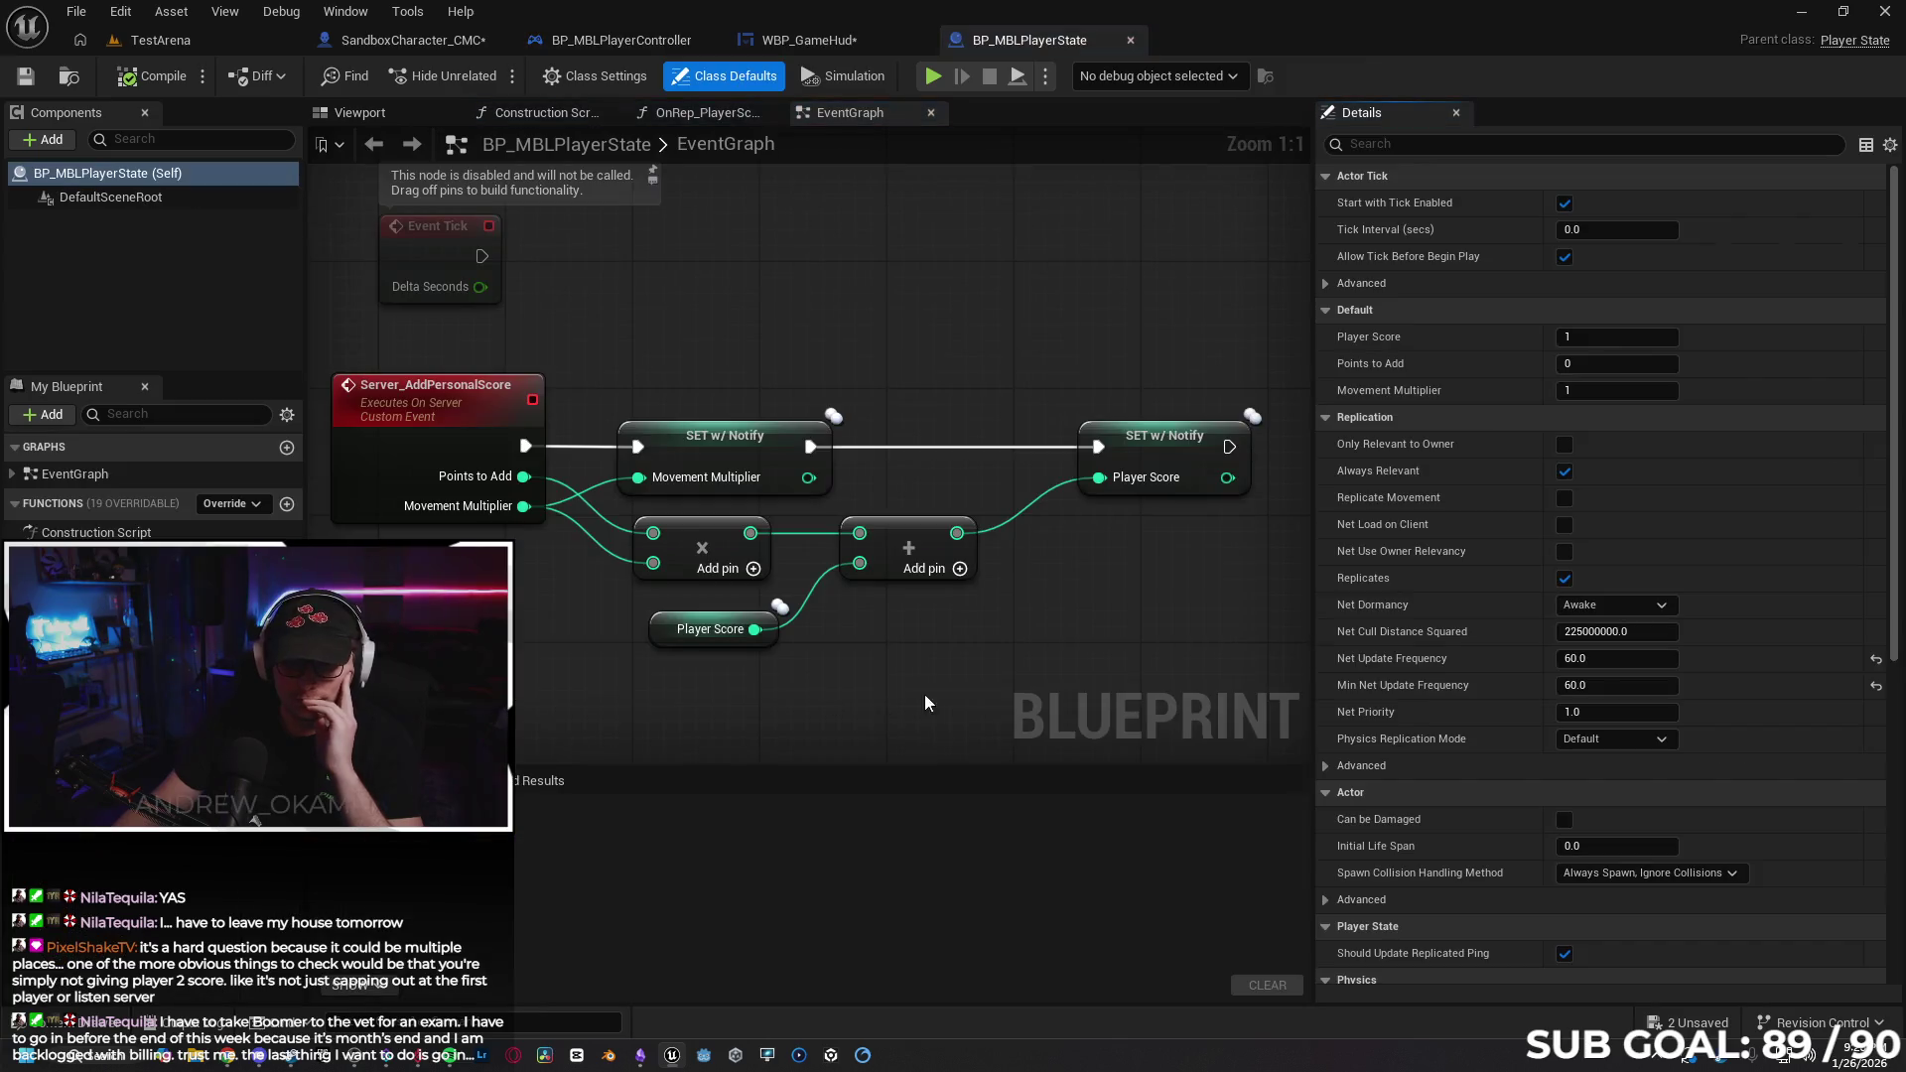
key("alt+Tab")
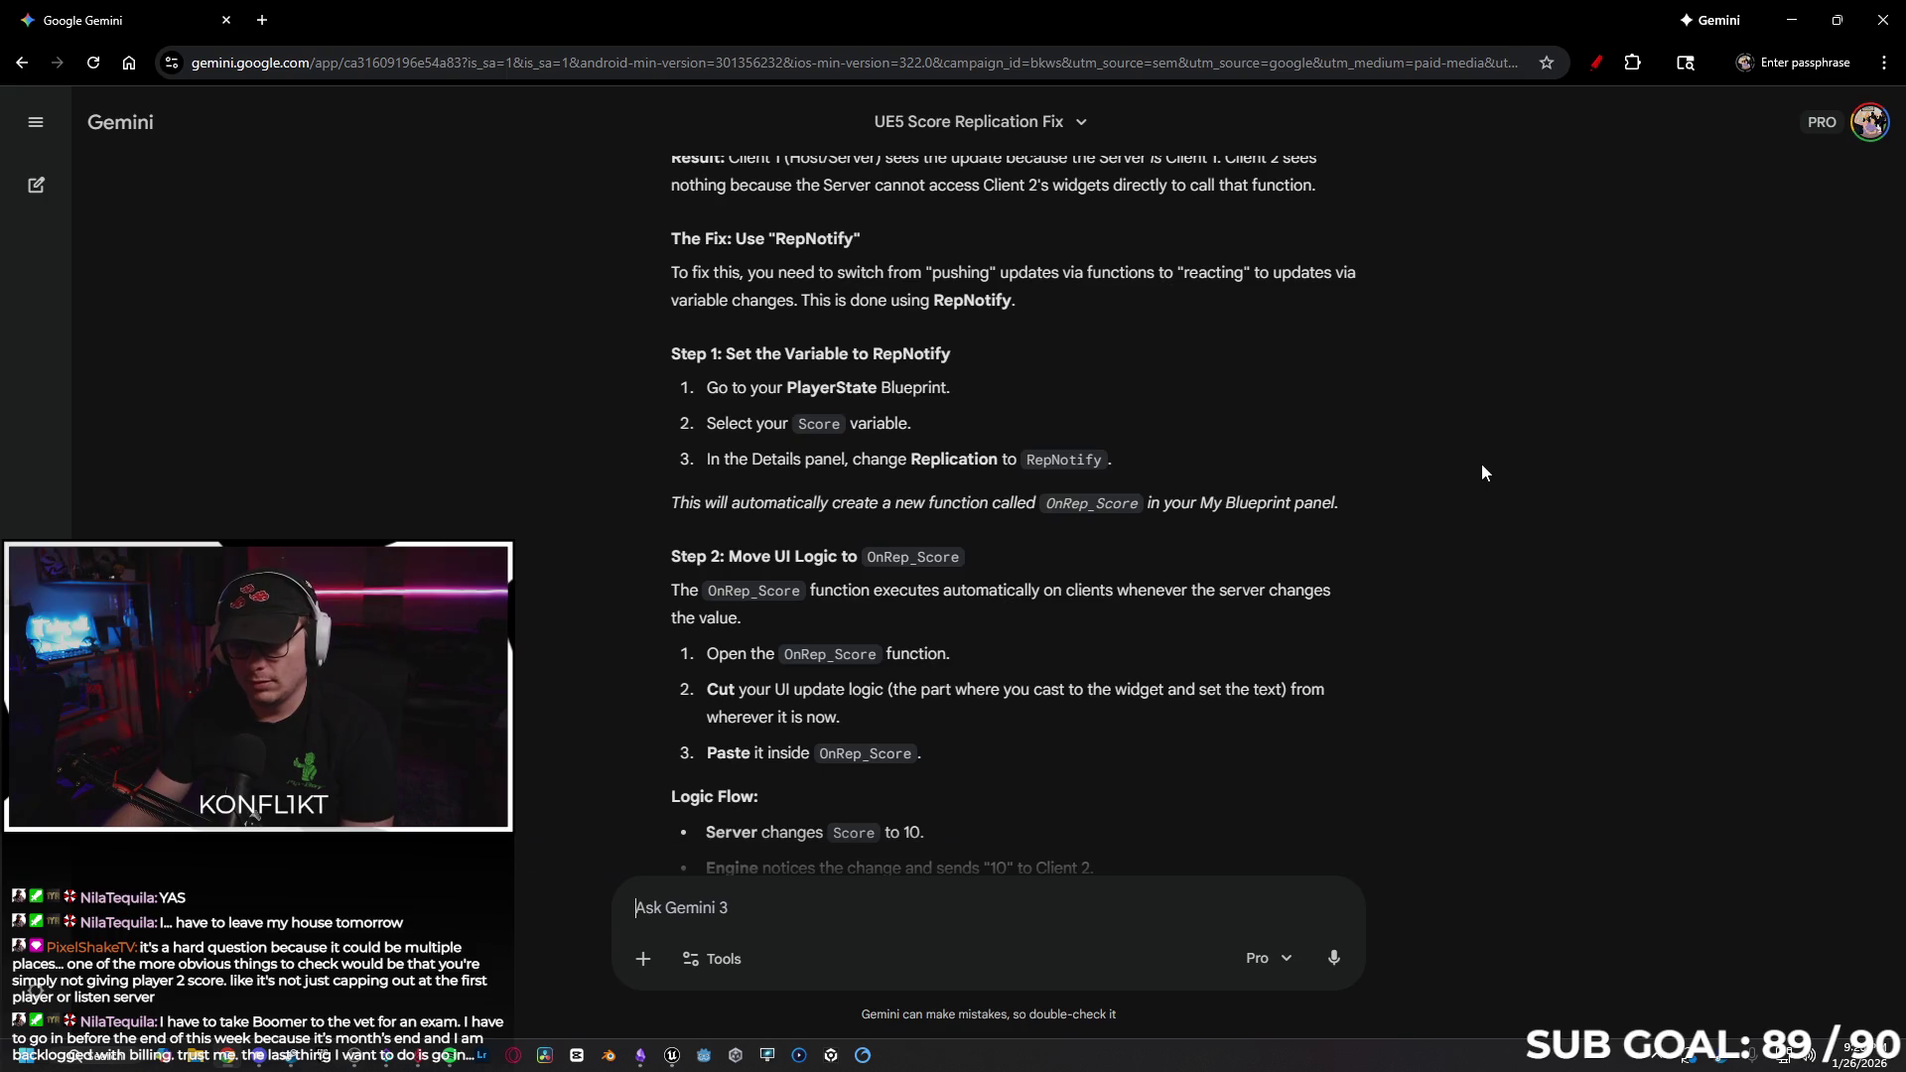
scroll(1387, 473, "down", 1)
scroll(1390, 496, "down", 1)
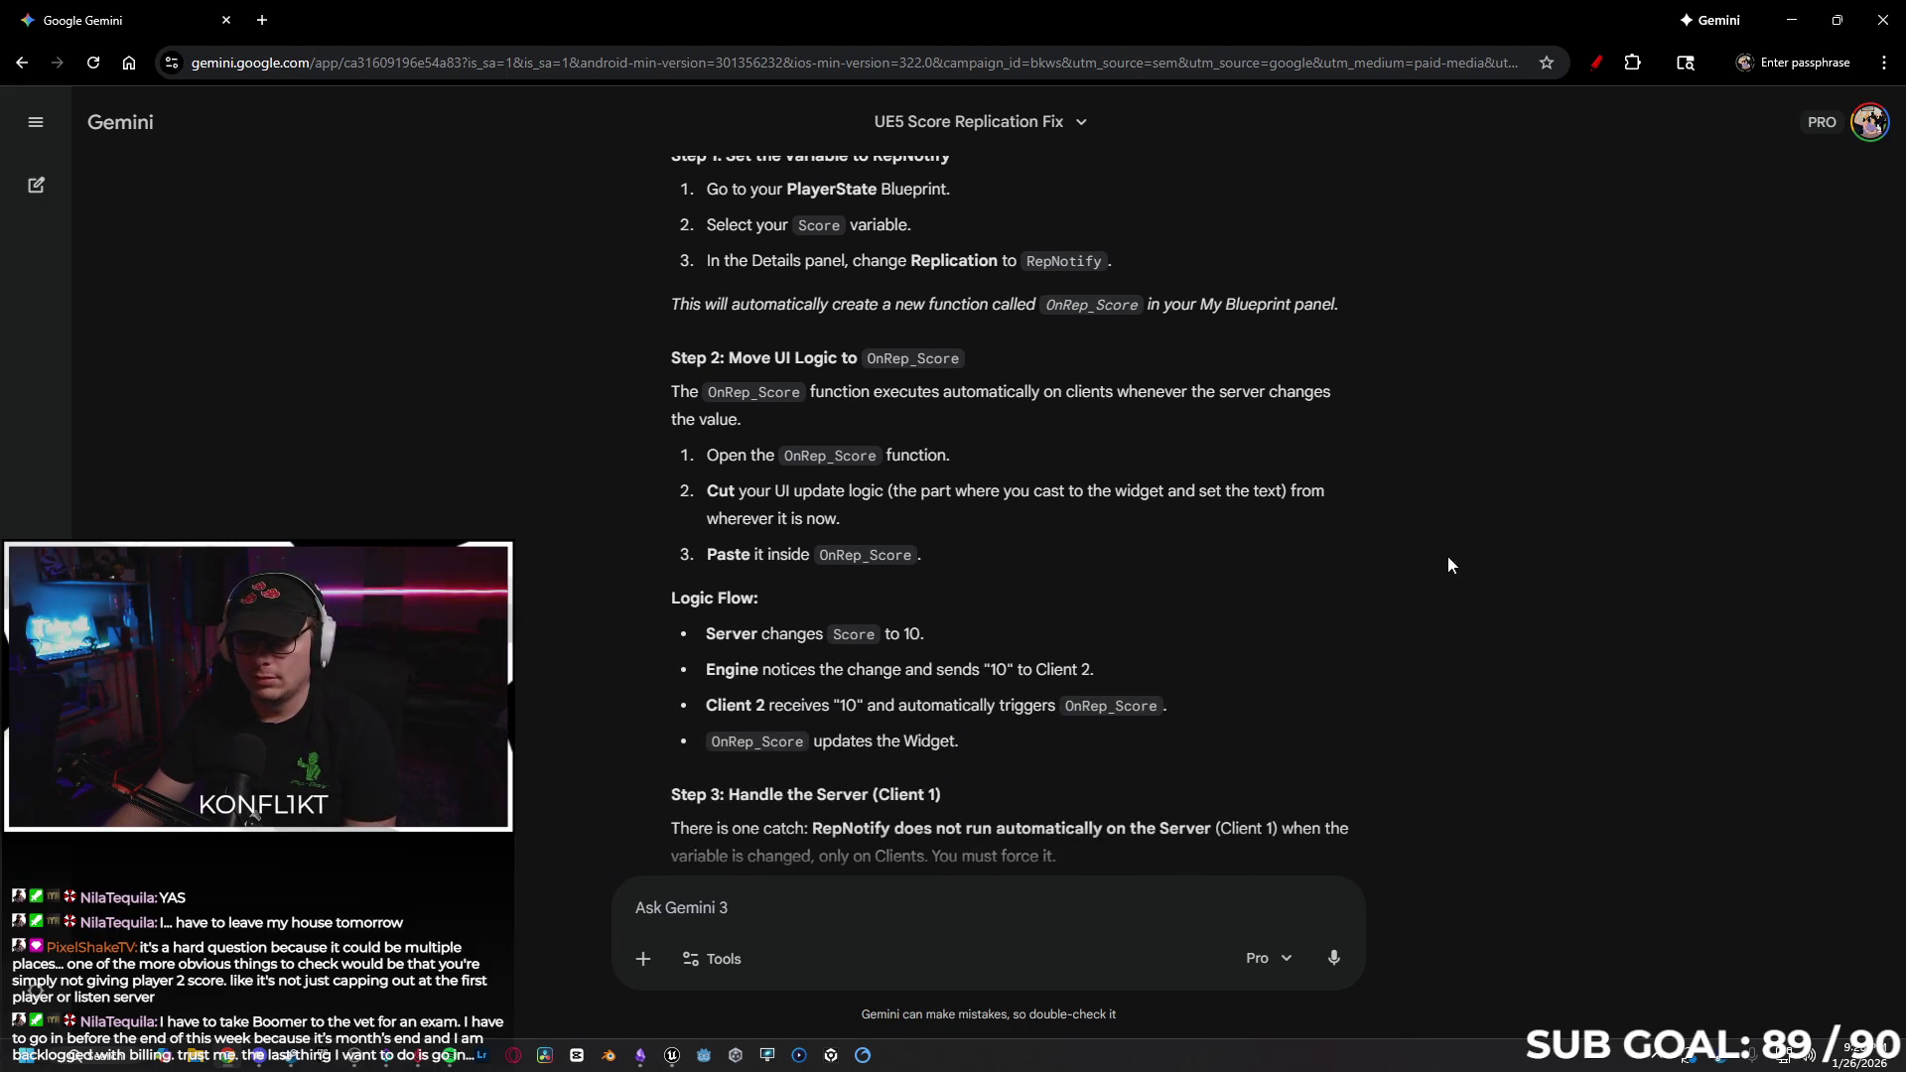
scroll(1388, 581, "down", 2)
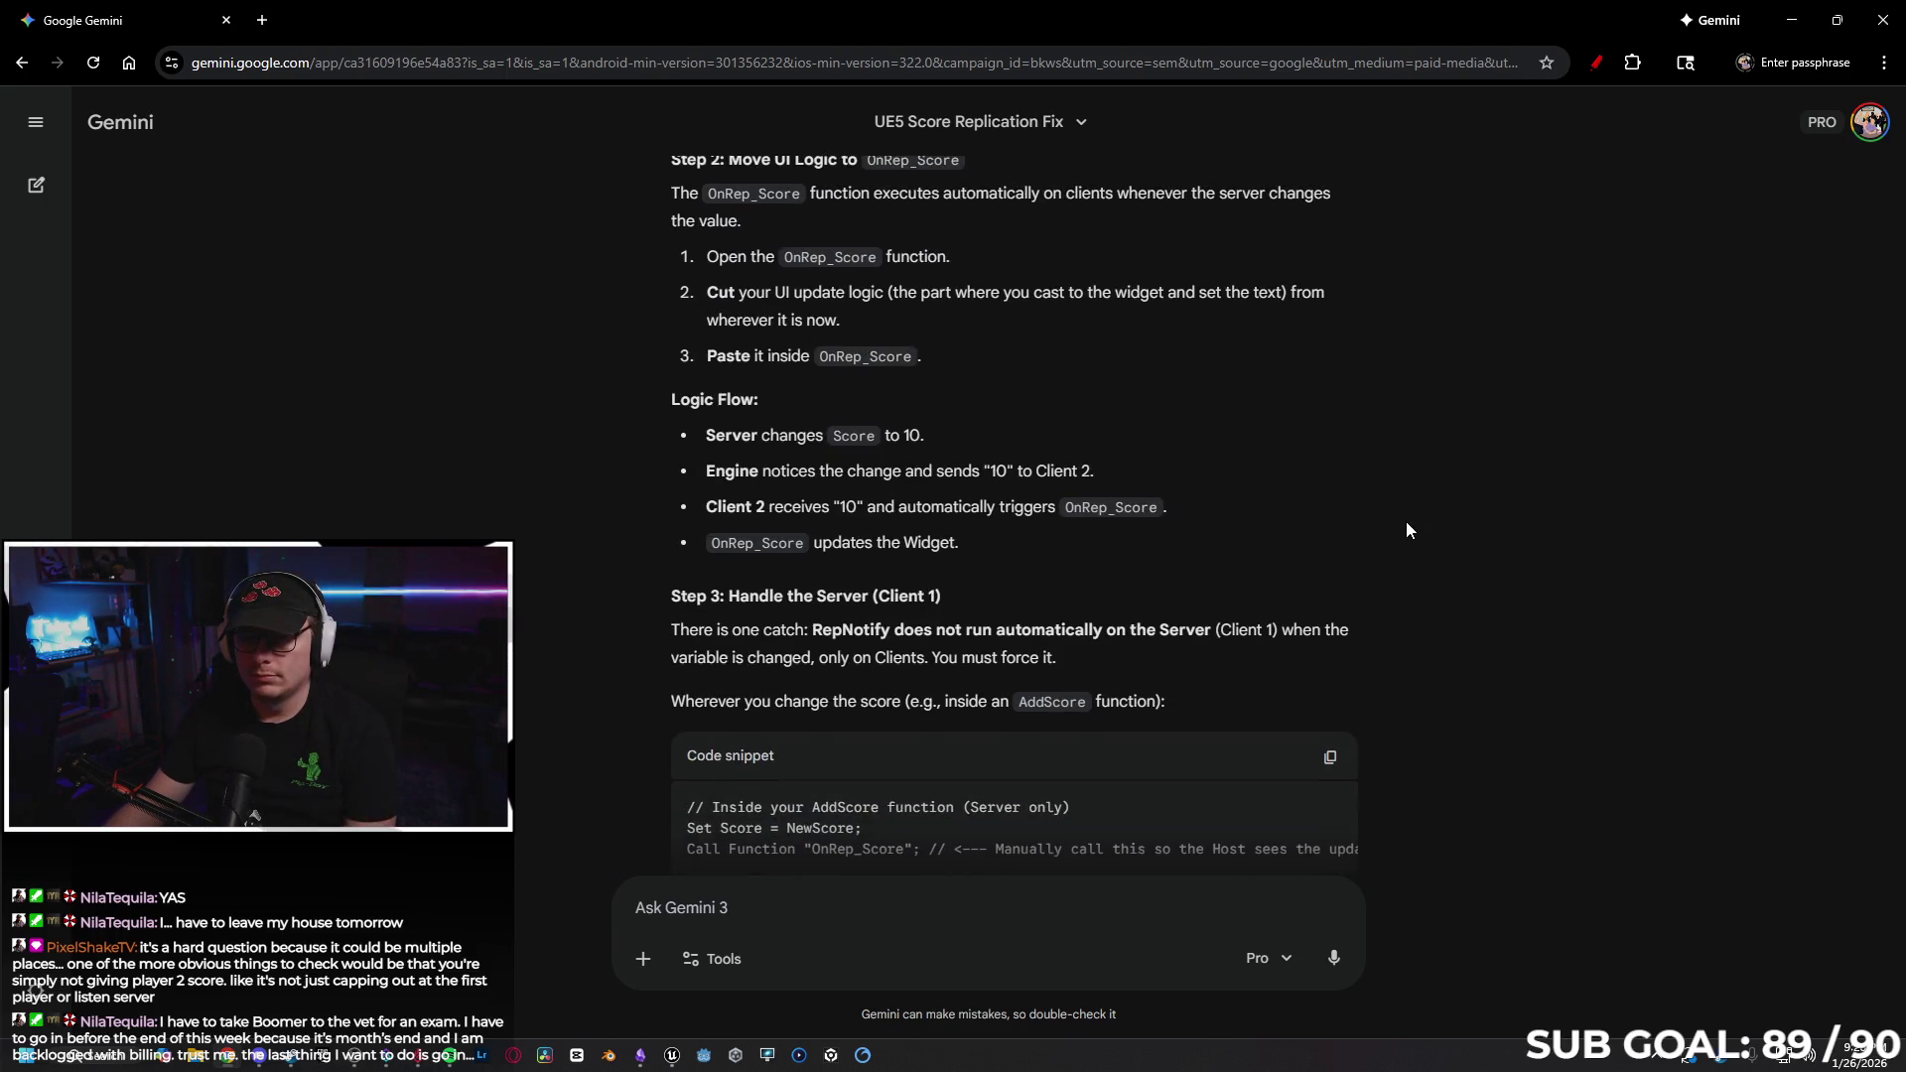
scroll(1310, 477, "up", 1)
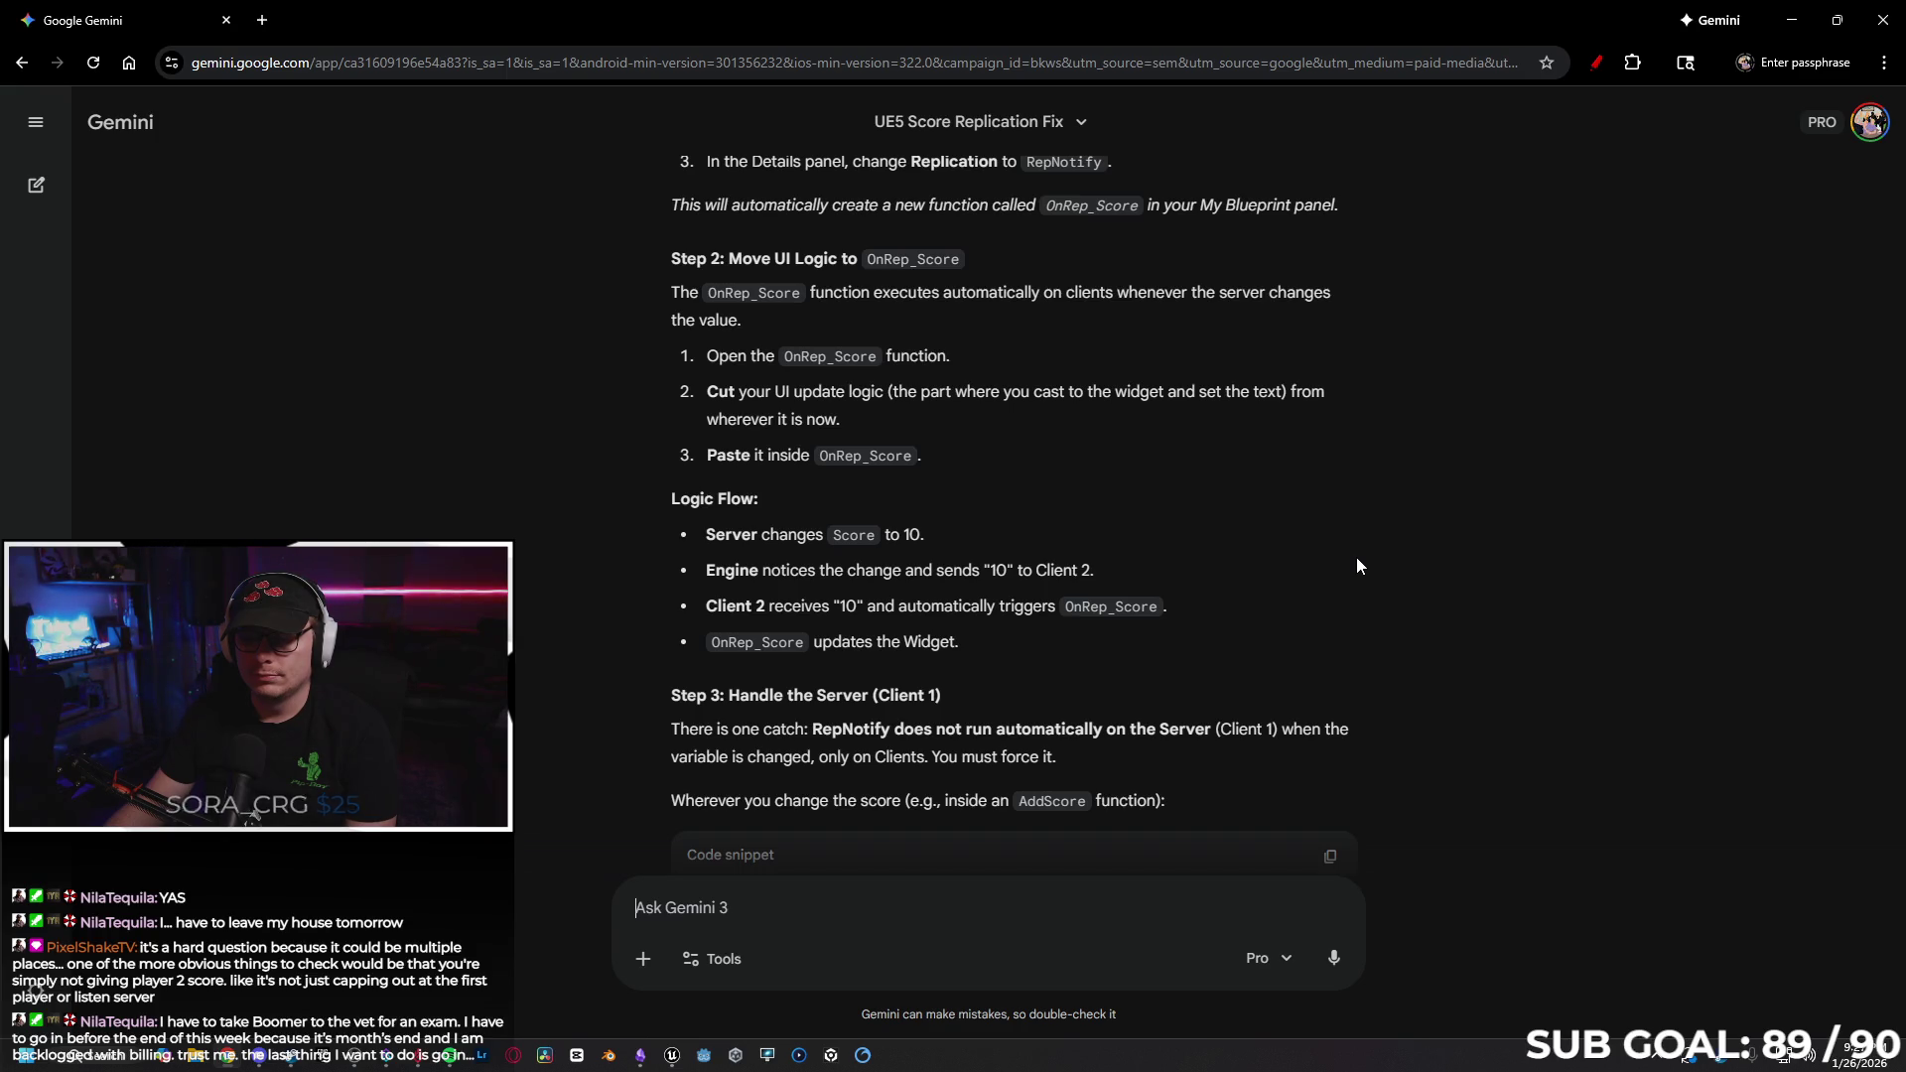
scroll(1355, 557, "down", 3)
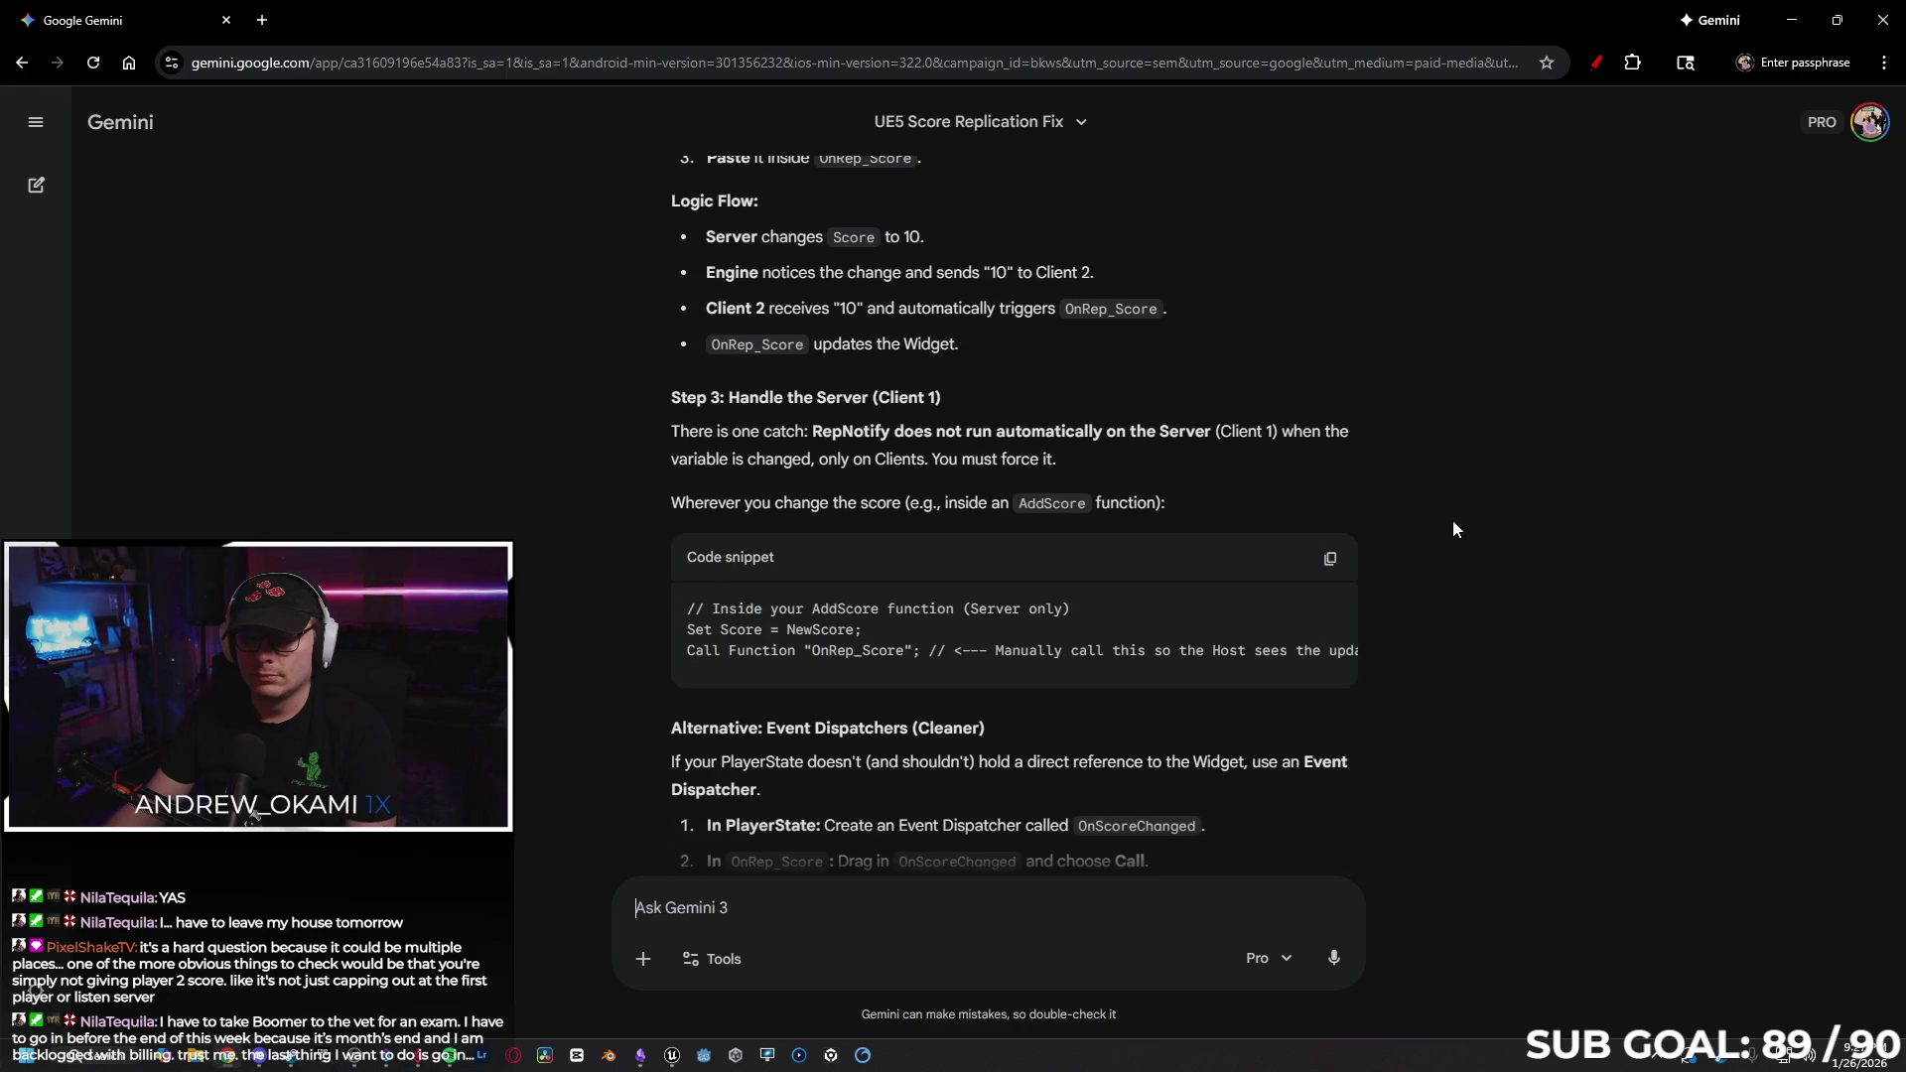
scroll(1452, 528, "up", 1)
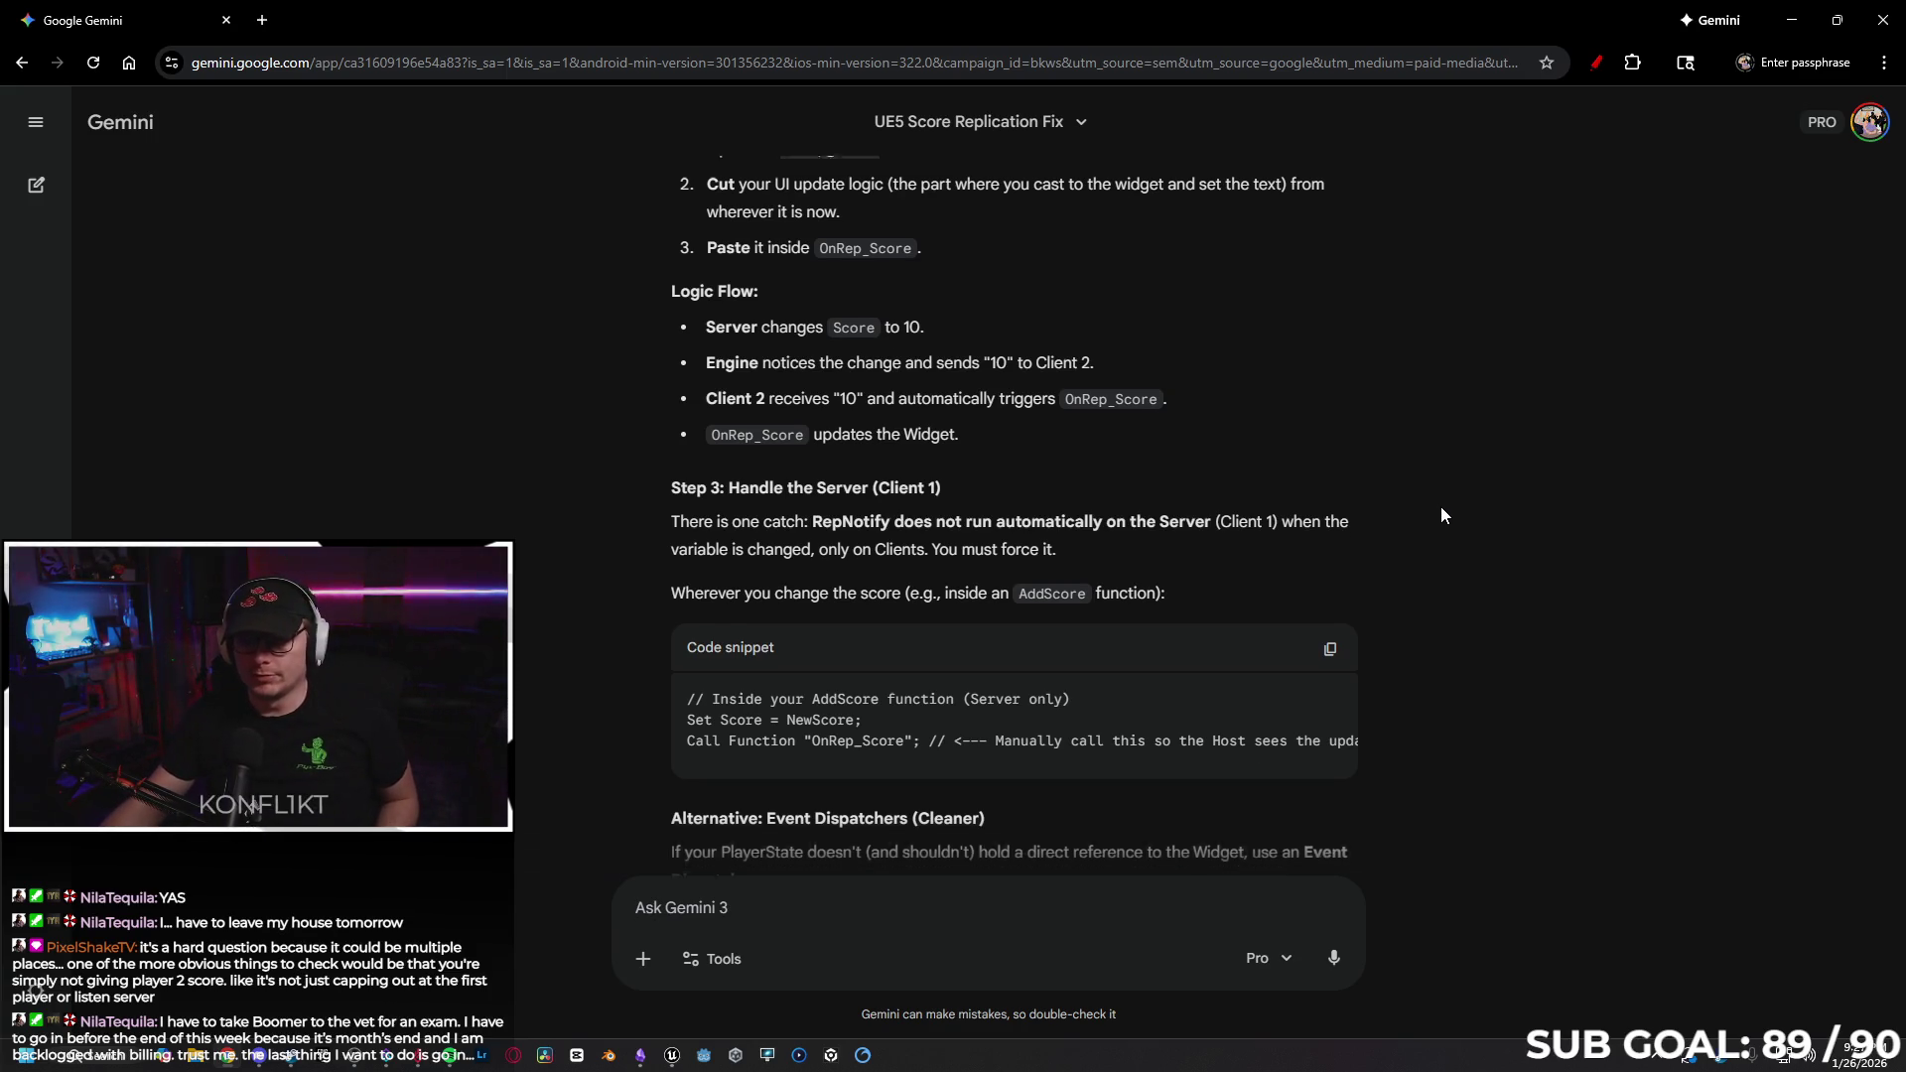
scroll(1442, 507, "down", 1)
scroll(1504, 436, "down", 1)
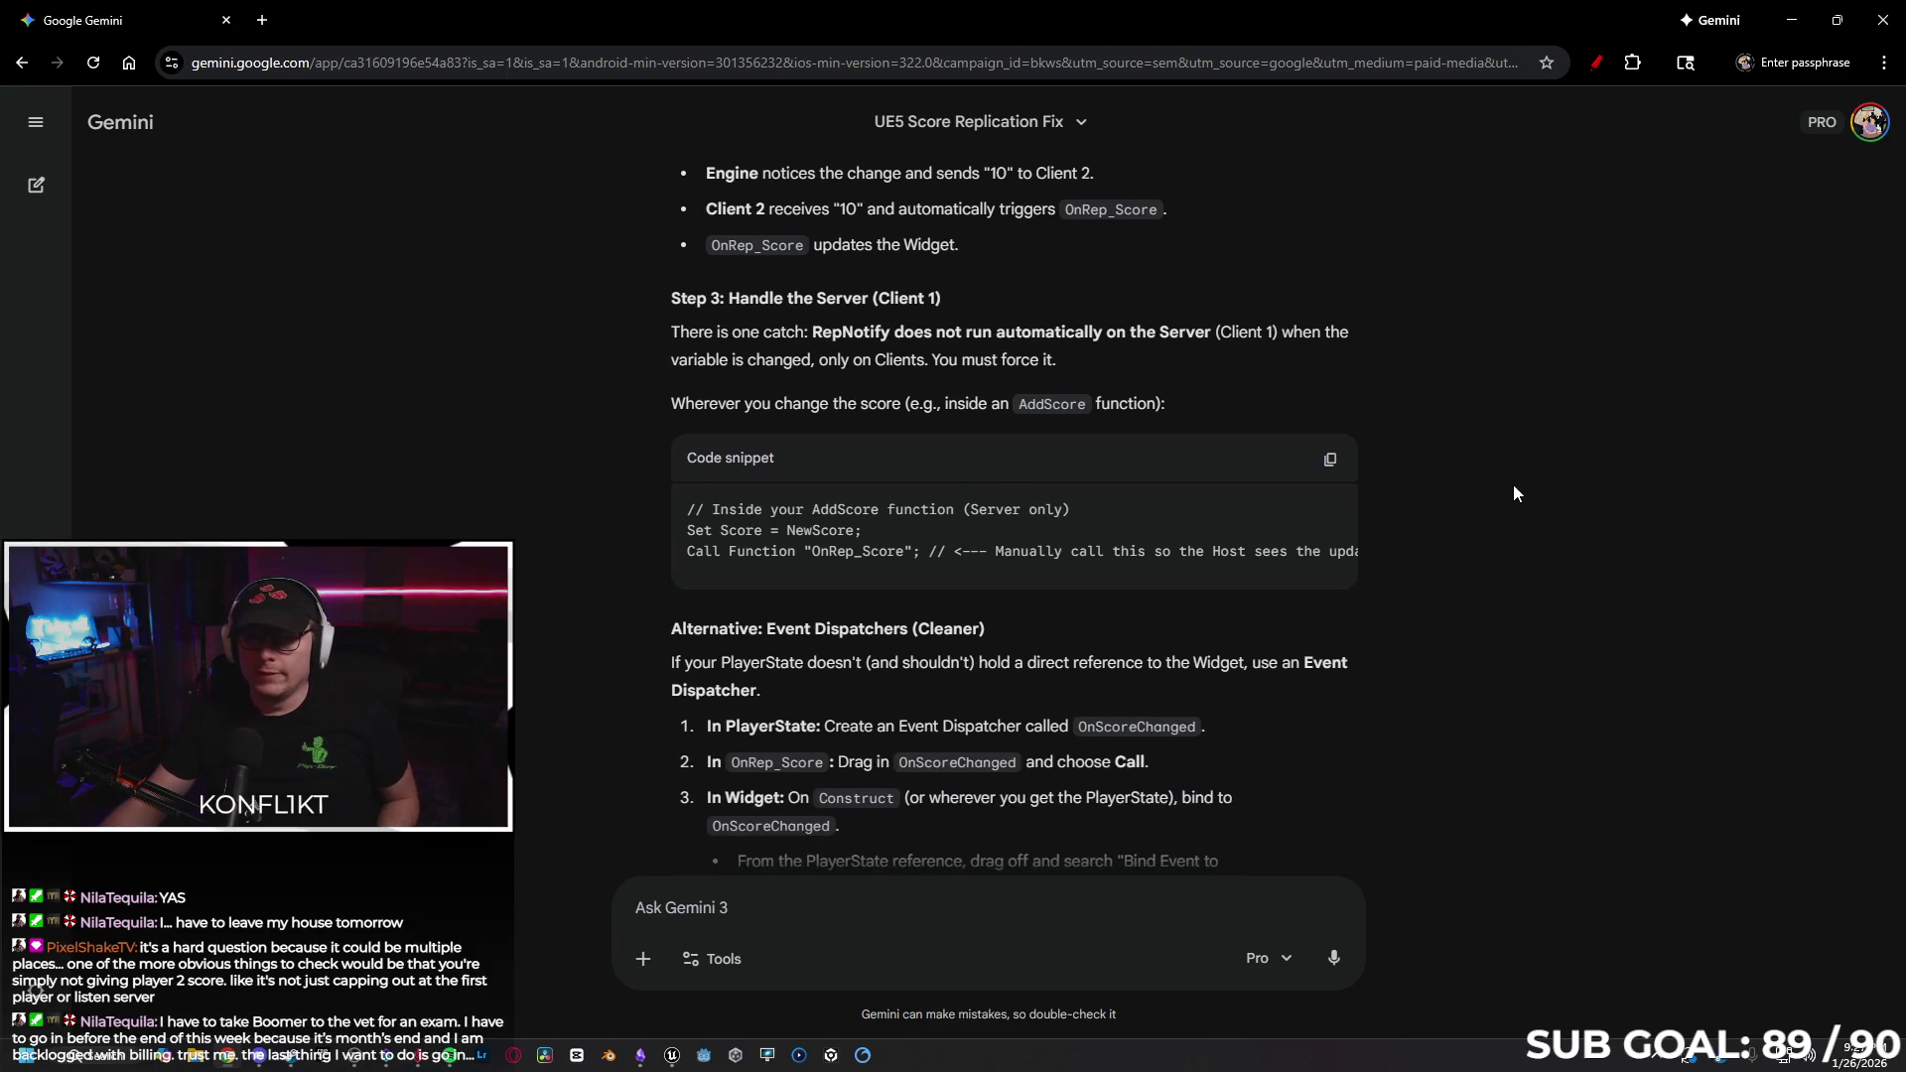
scroll(1526, 510, "down", 1)
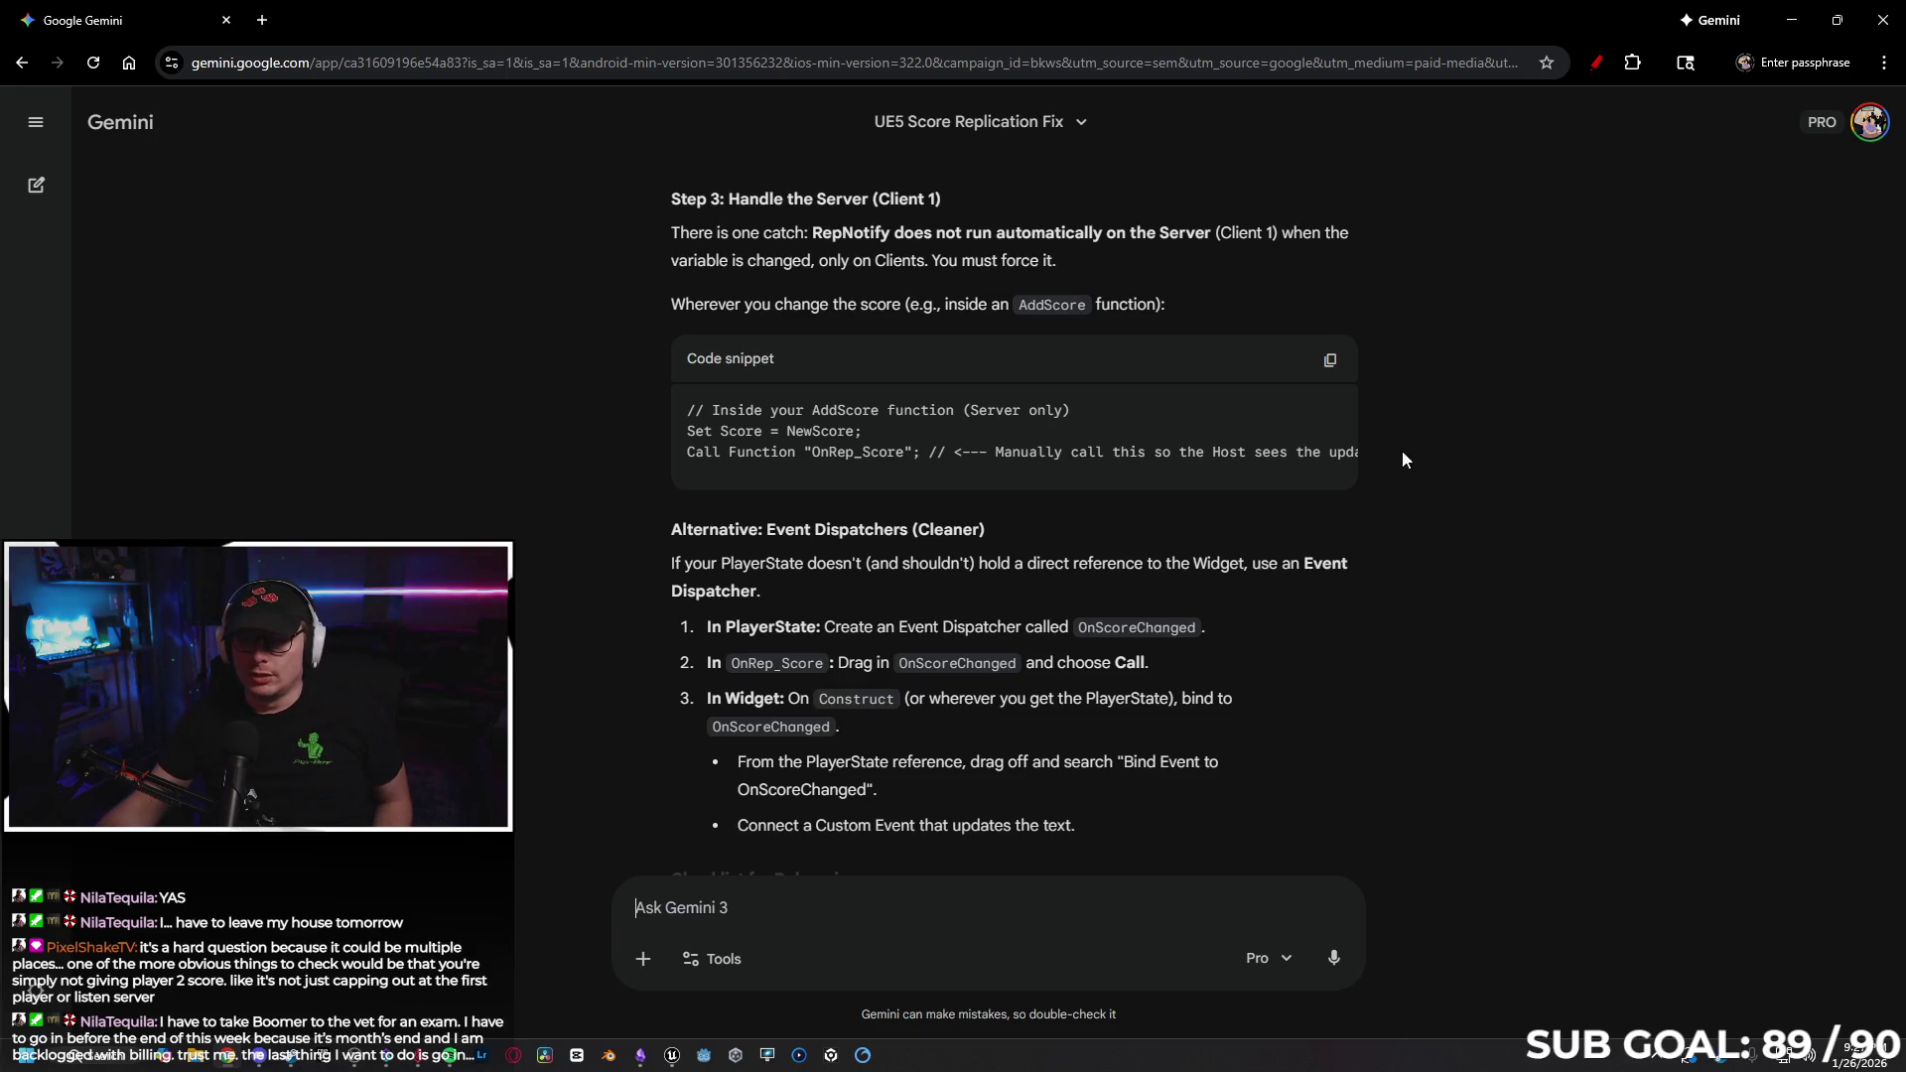
scroll(1490, 372, "down", 1)
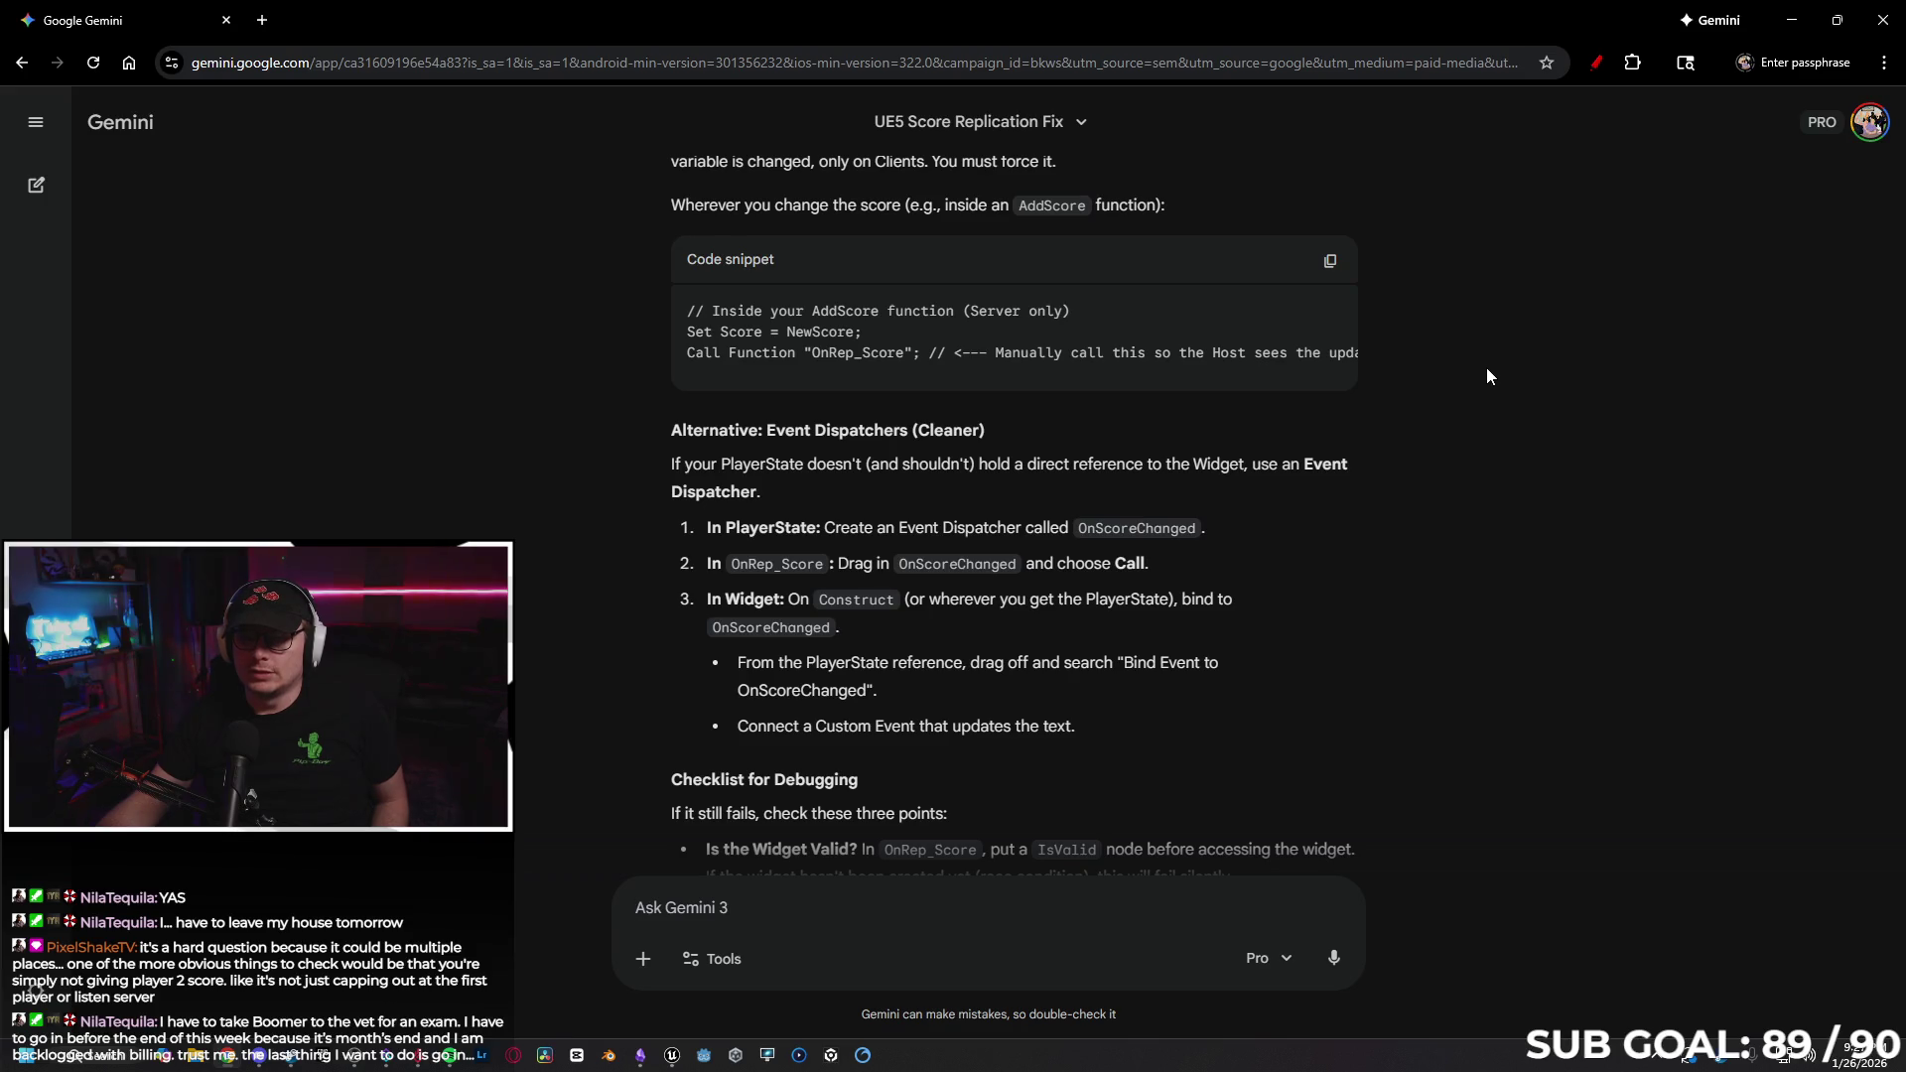
scroll(1489, 367, "down", 1)
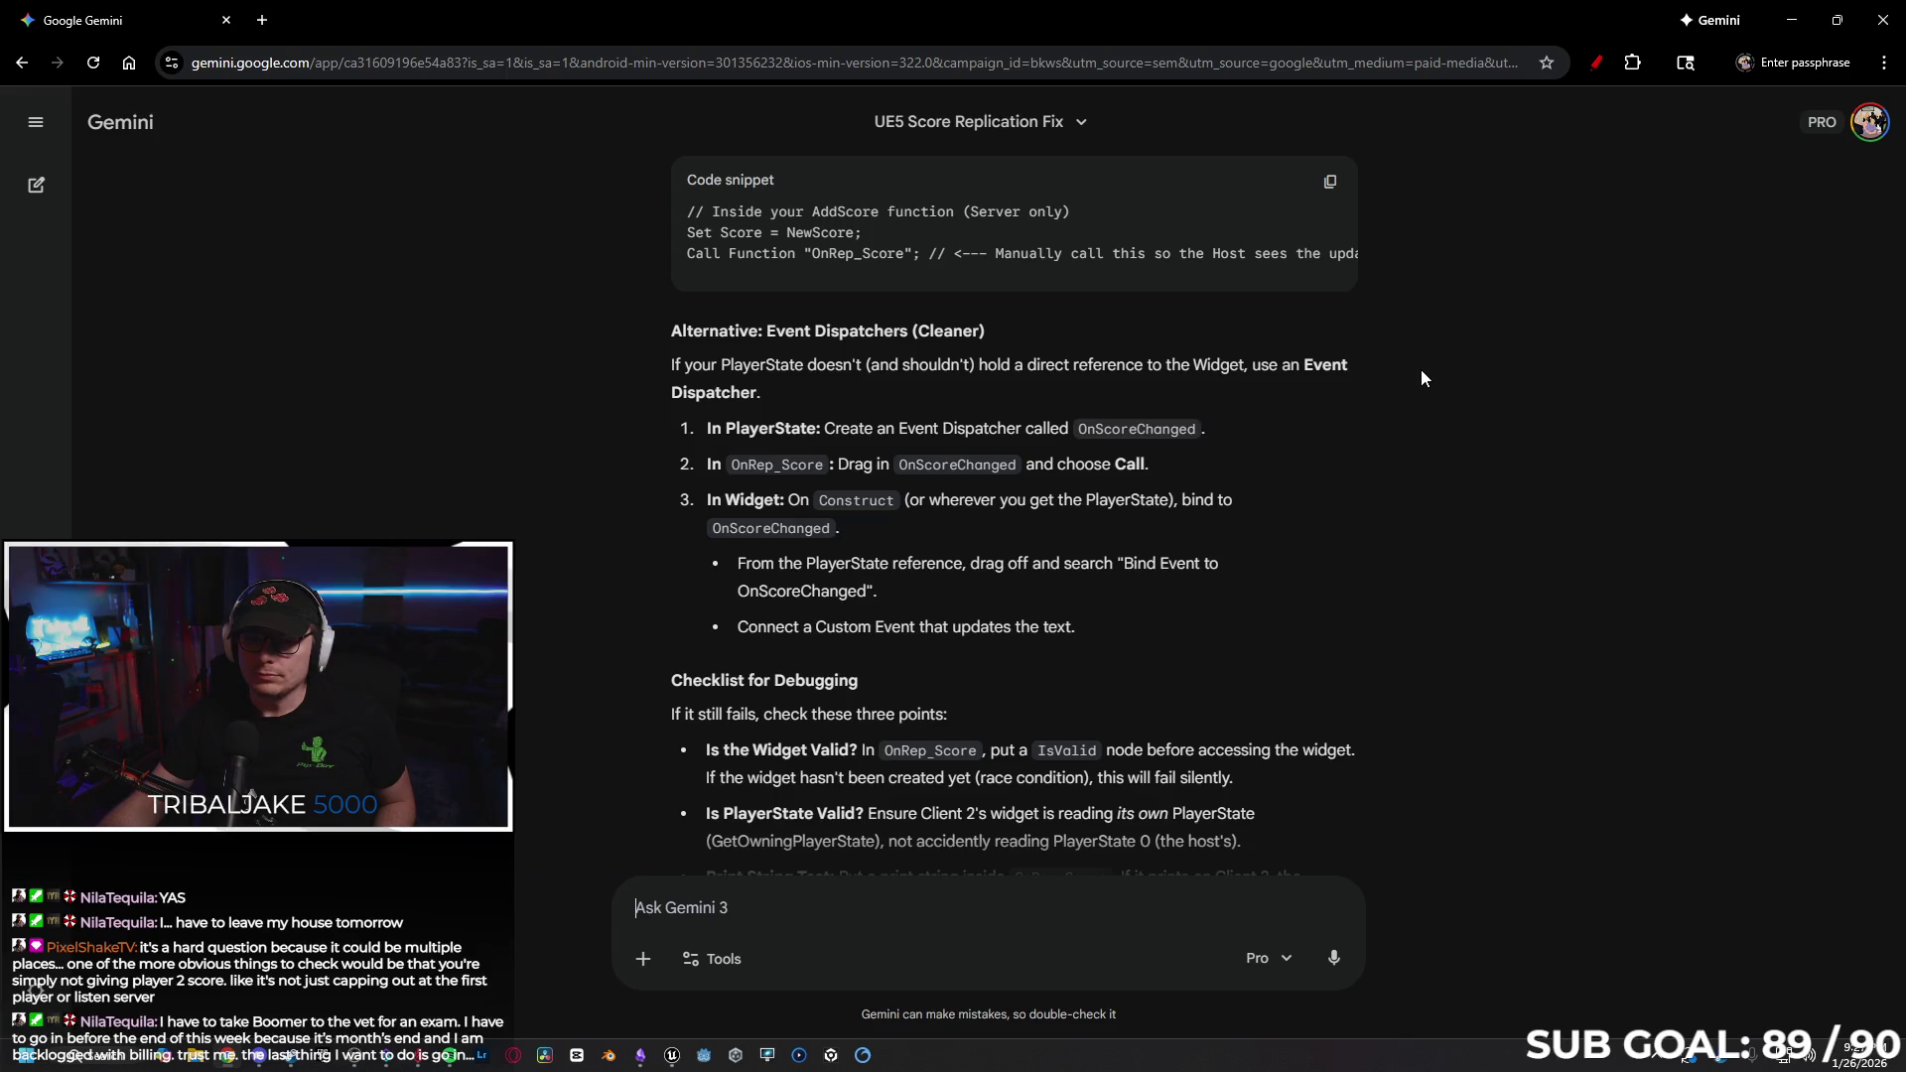
scroll(1485, 377, "down", 1)
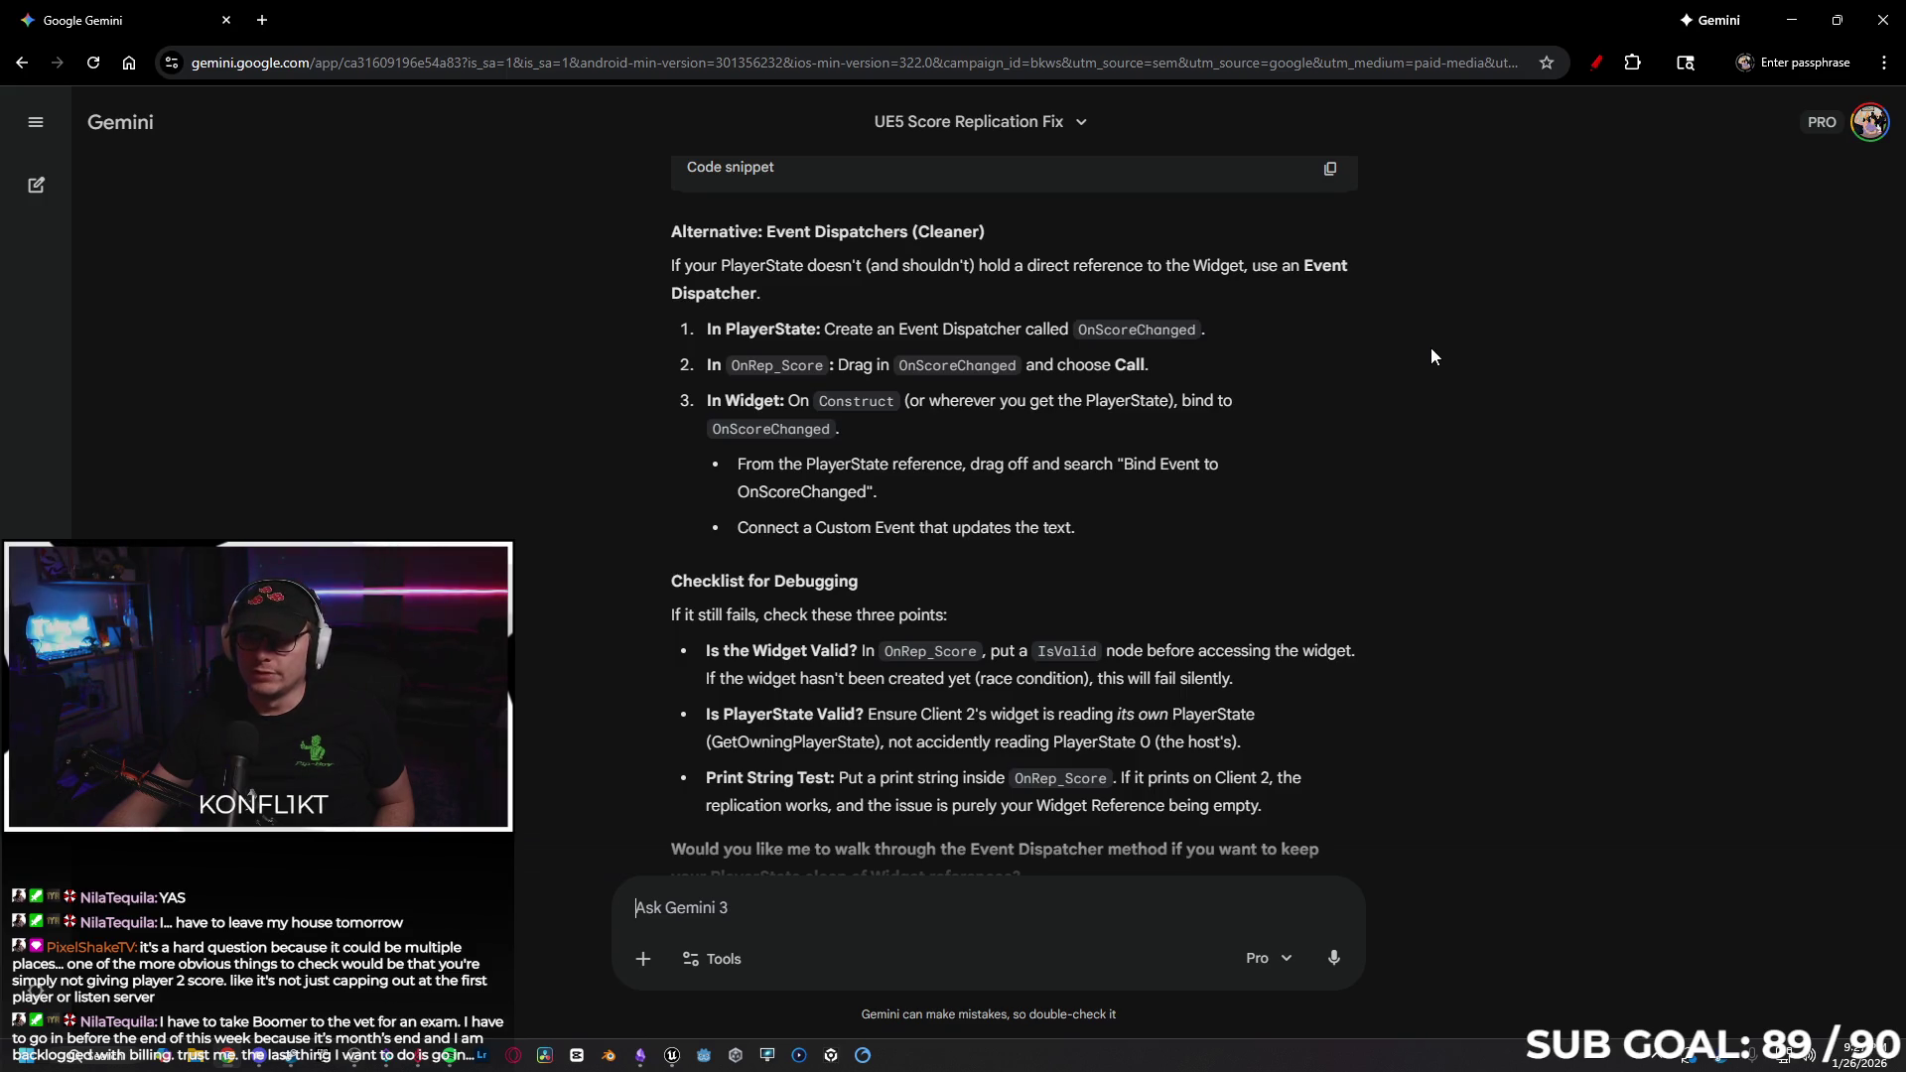
Finish reading Gemini's reply and close the Chrome window.
scroll(1423, 353, "down", 1)
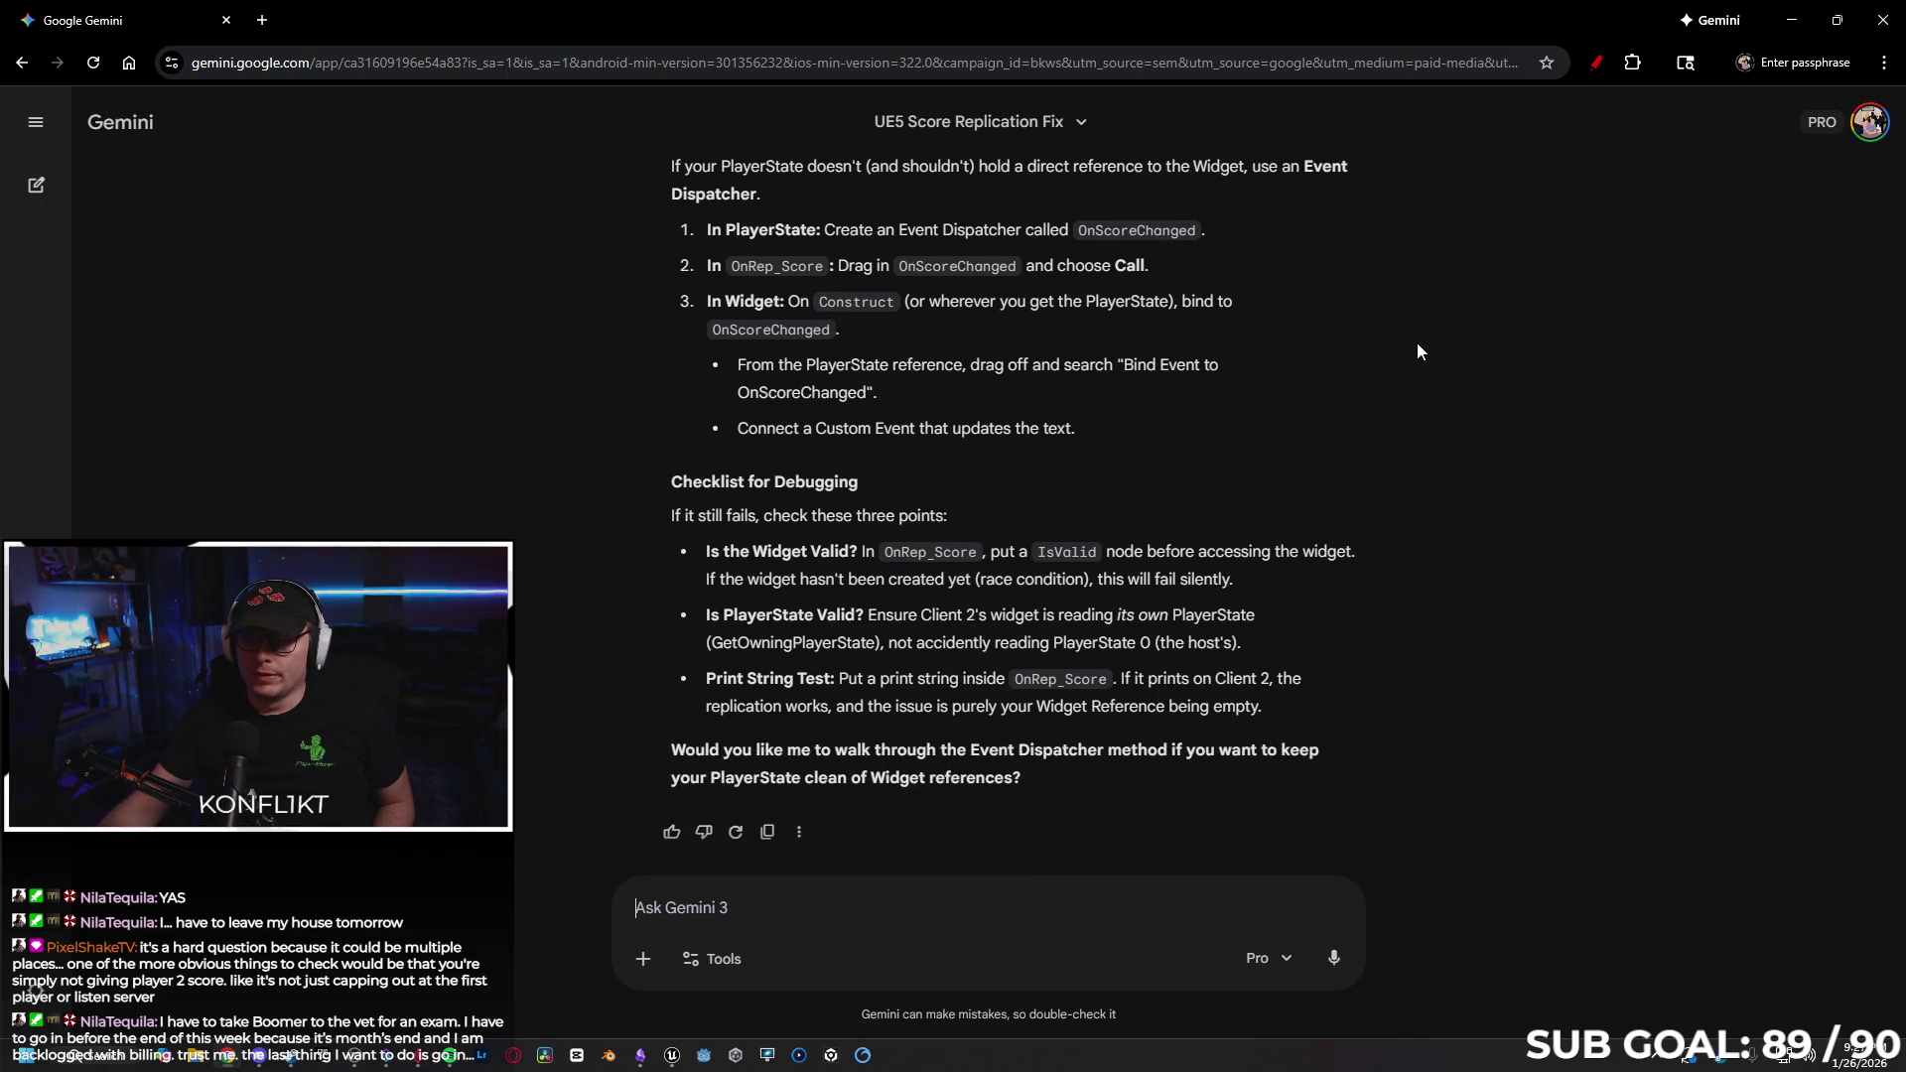
scroll(1417, 345, "up", 1)
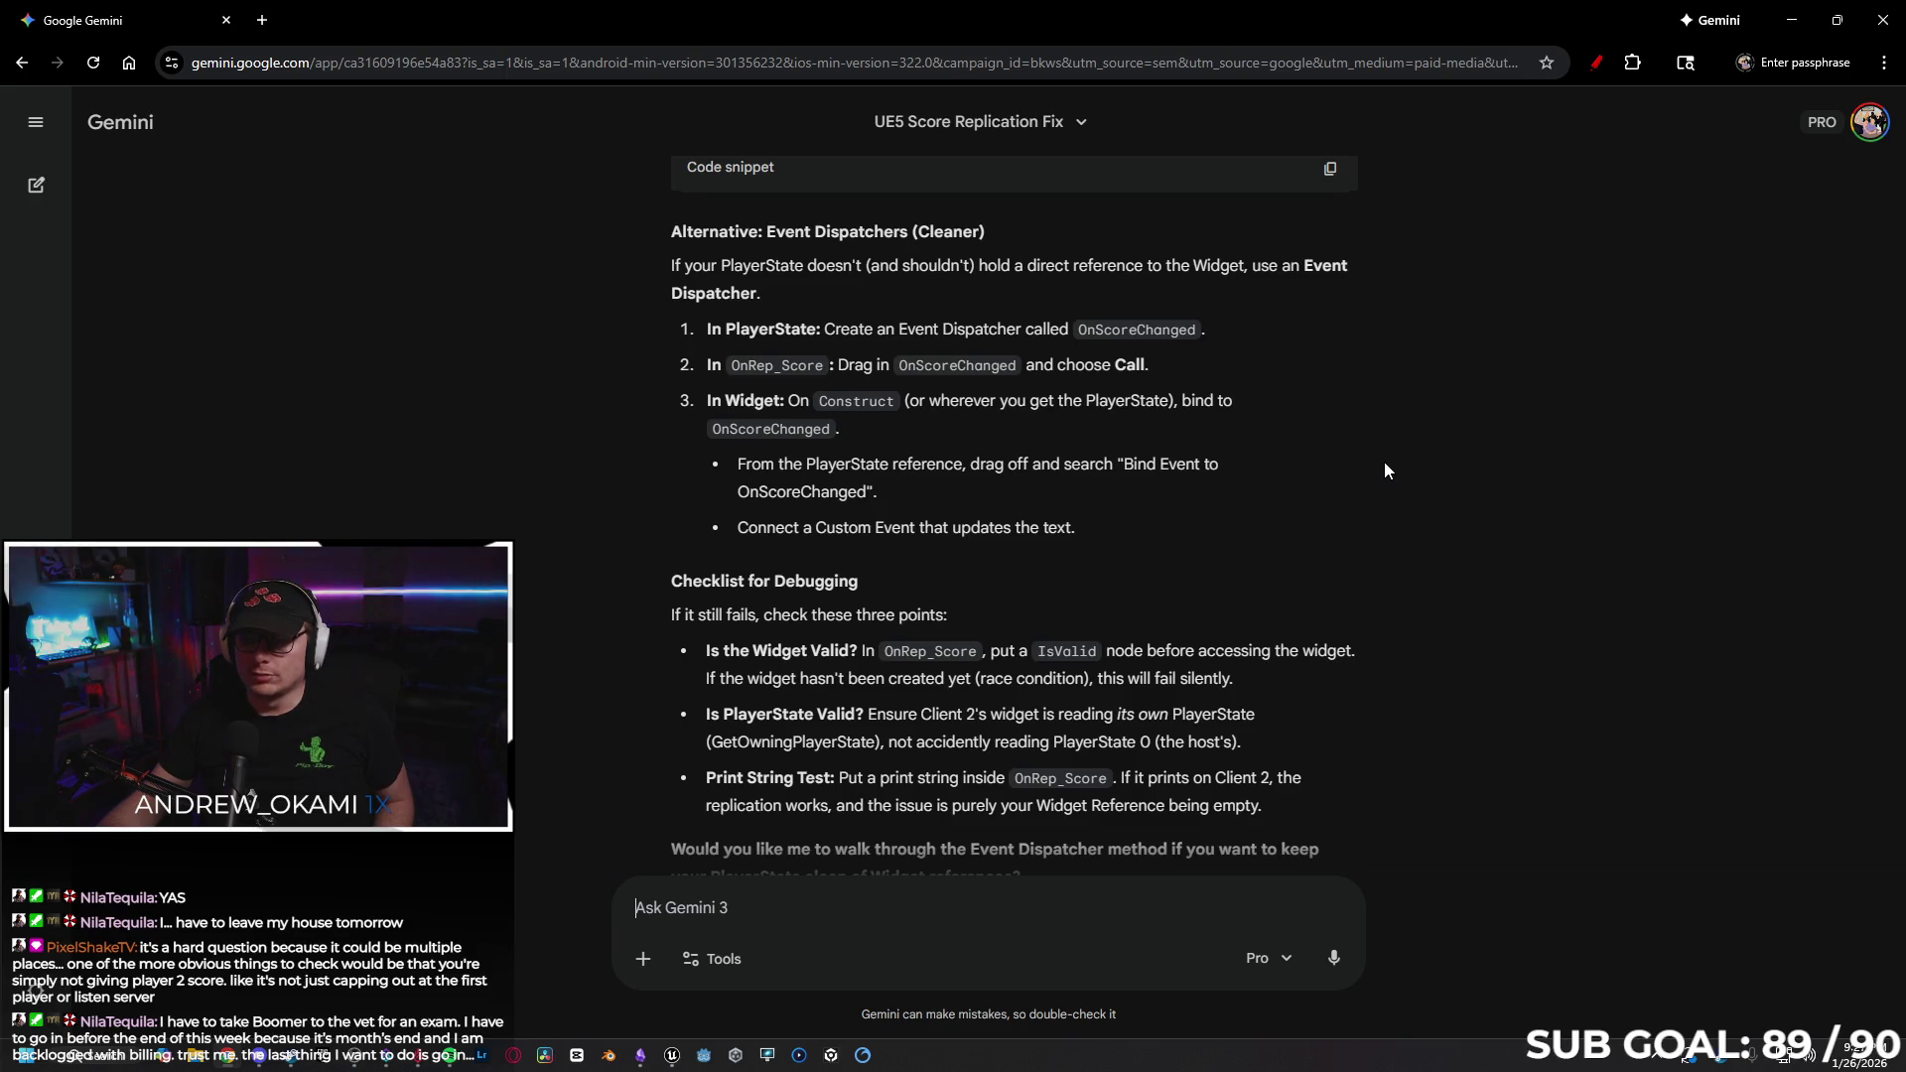
scroll(1379, 458, "down", 1)
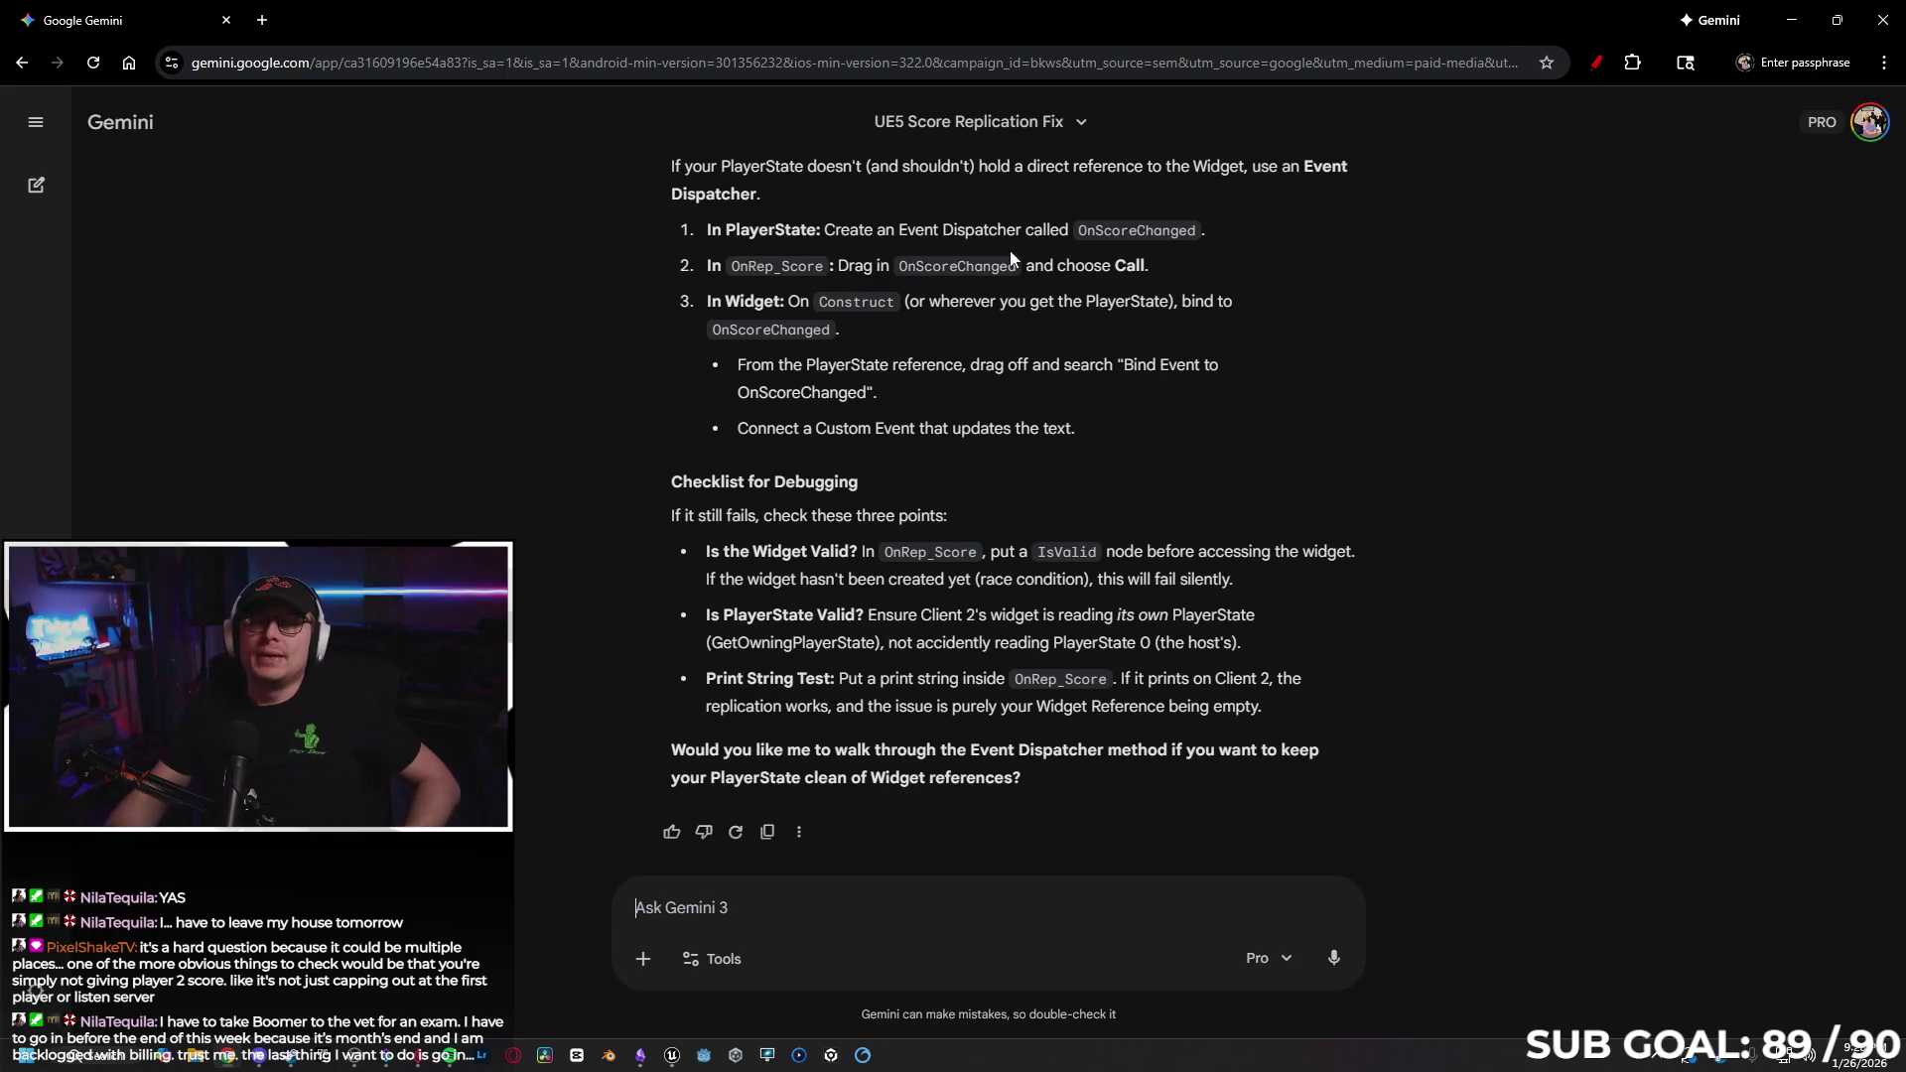
left_click(226, 20)
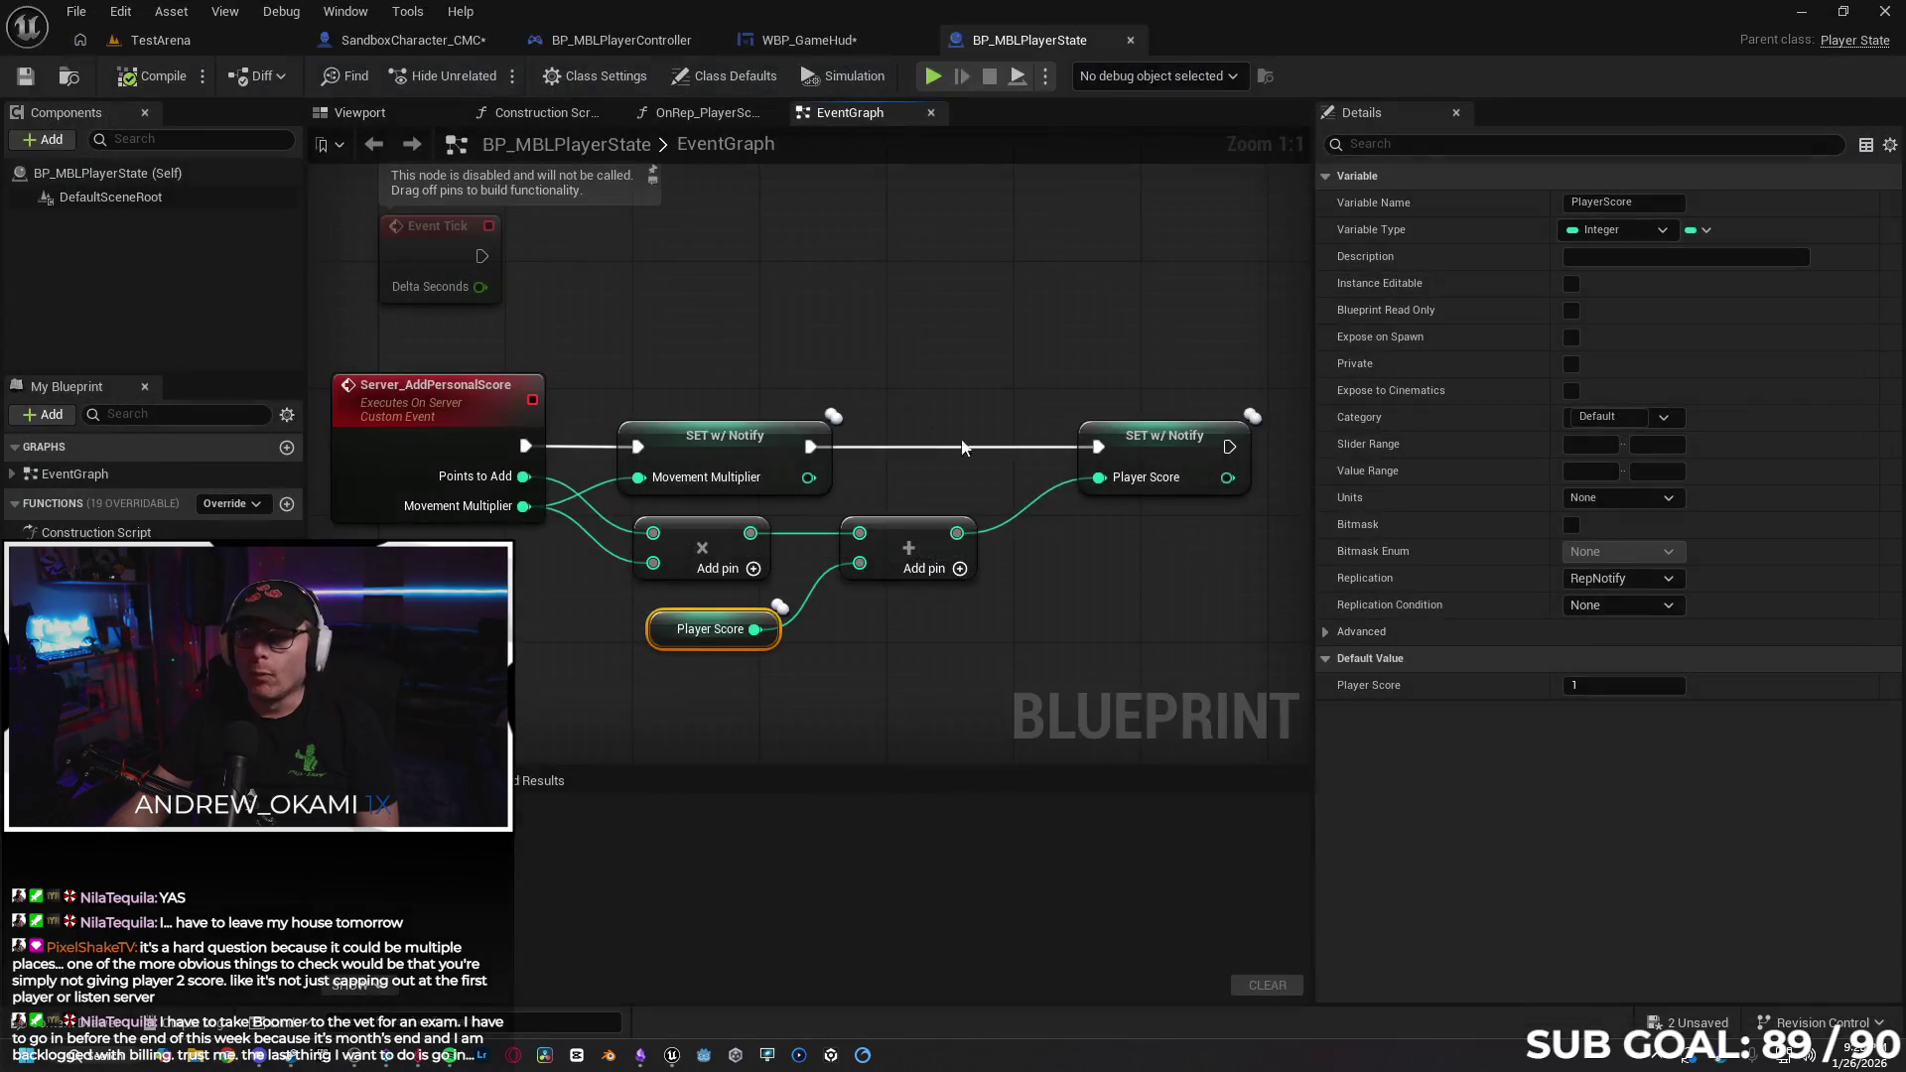
Run a listen-server play test moving Client 1's character, then stop it.
left_click(1044, 76)
mouse_move(1131, 479)
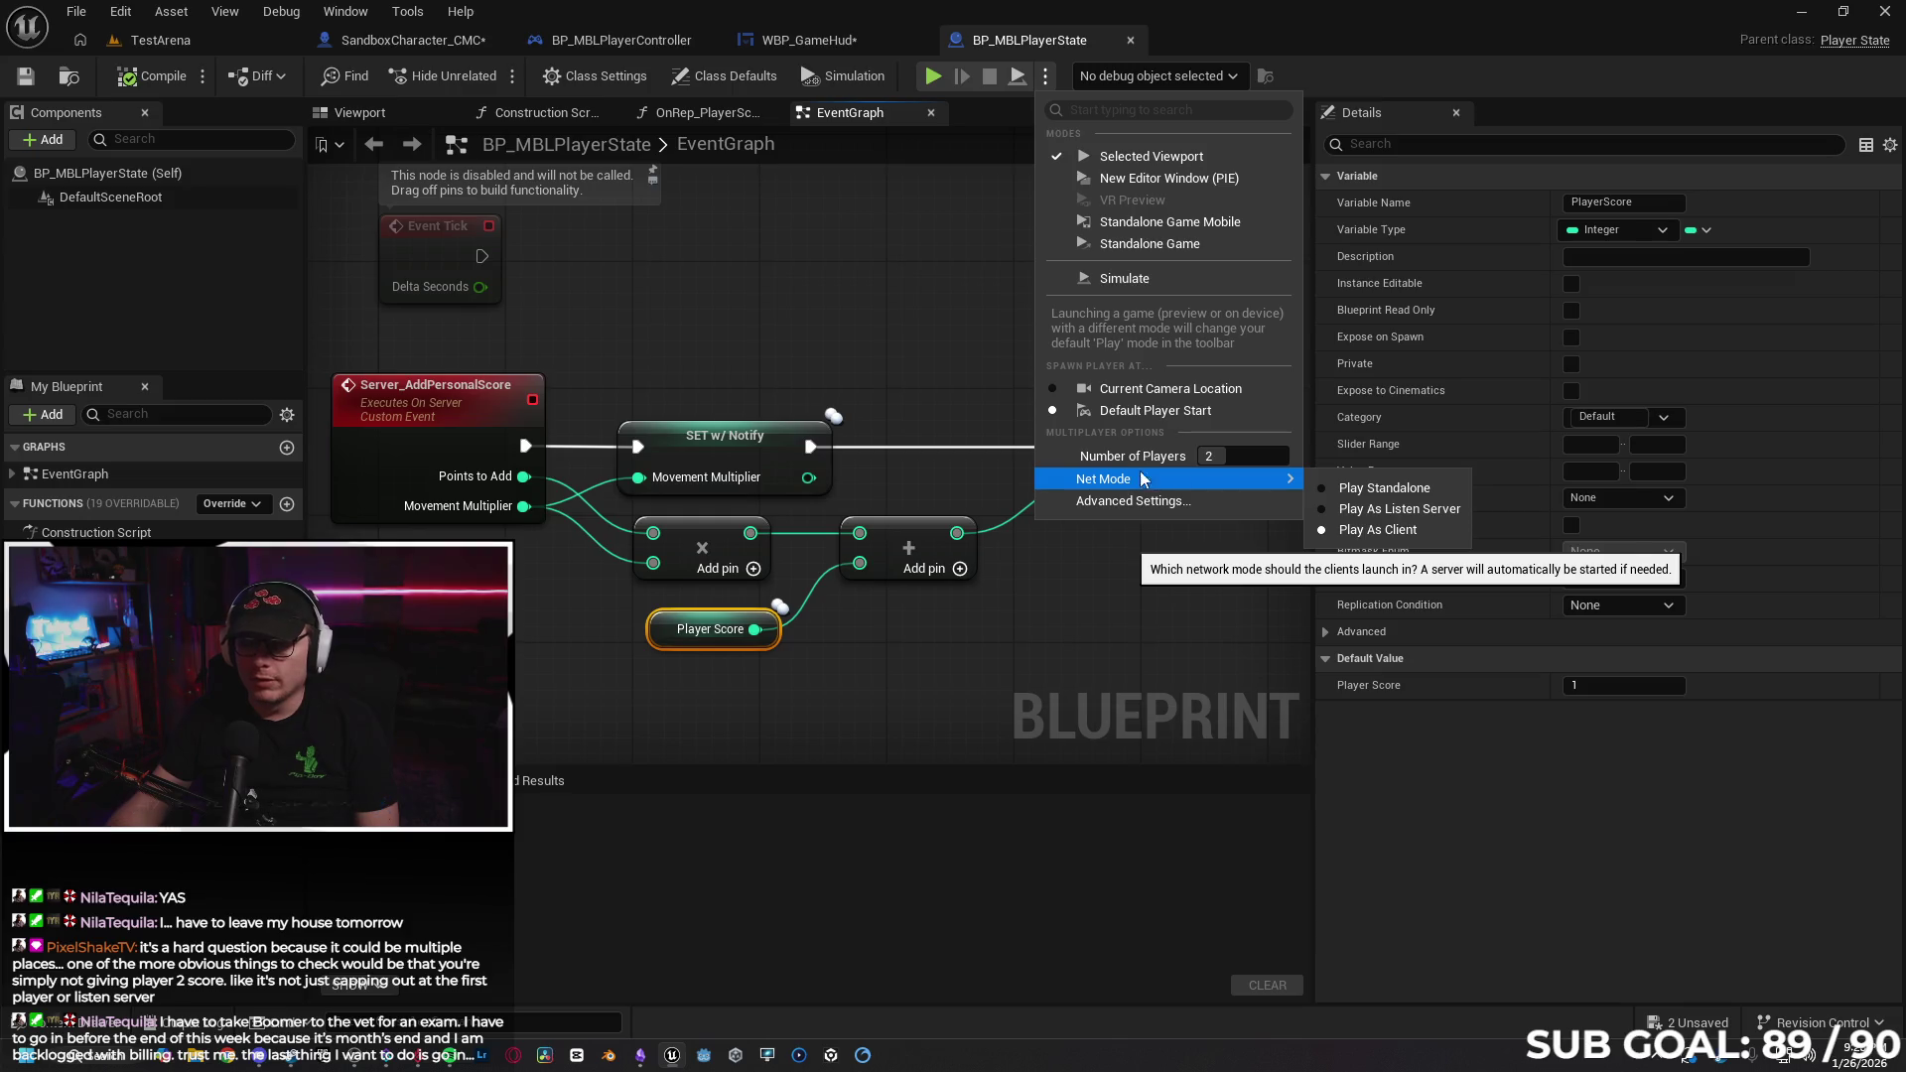
left_click(1377, 510)
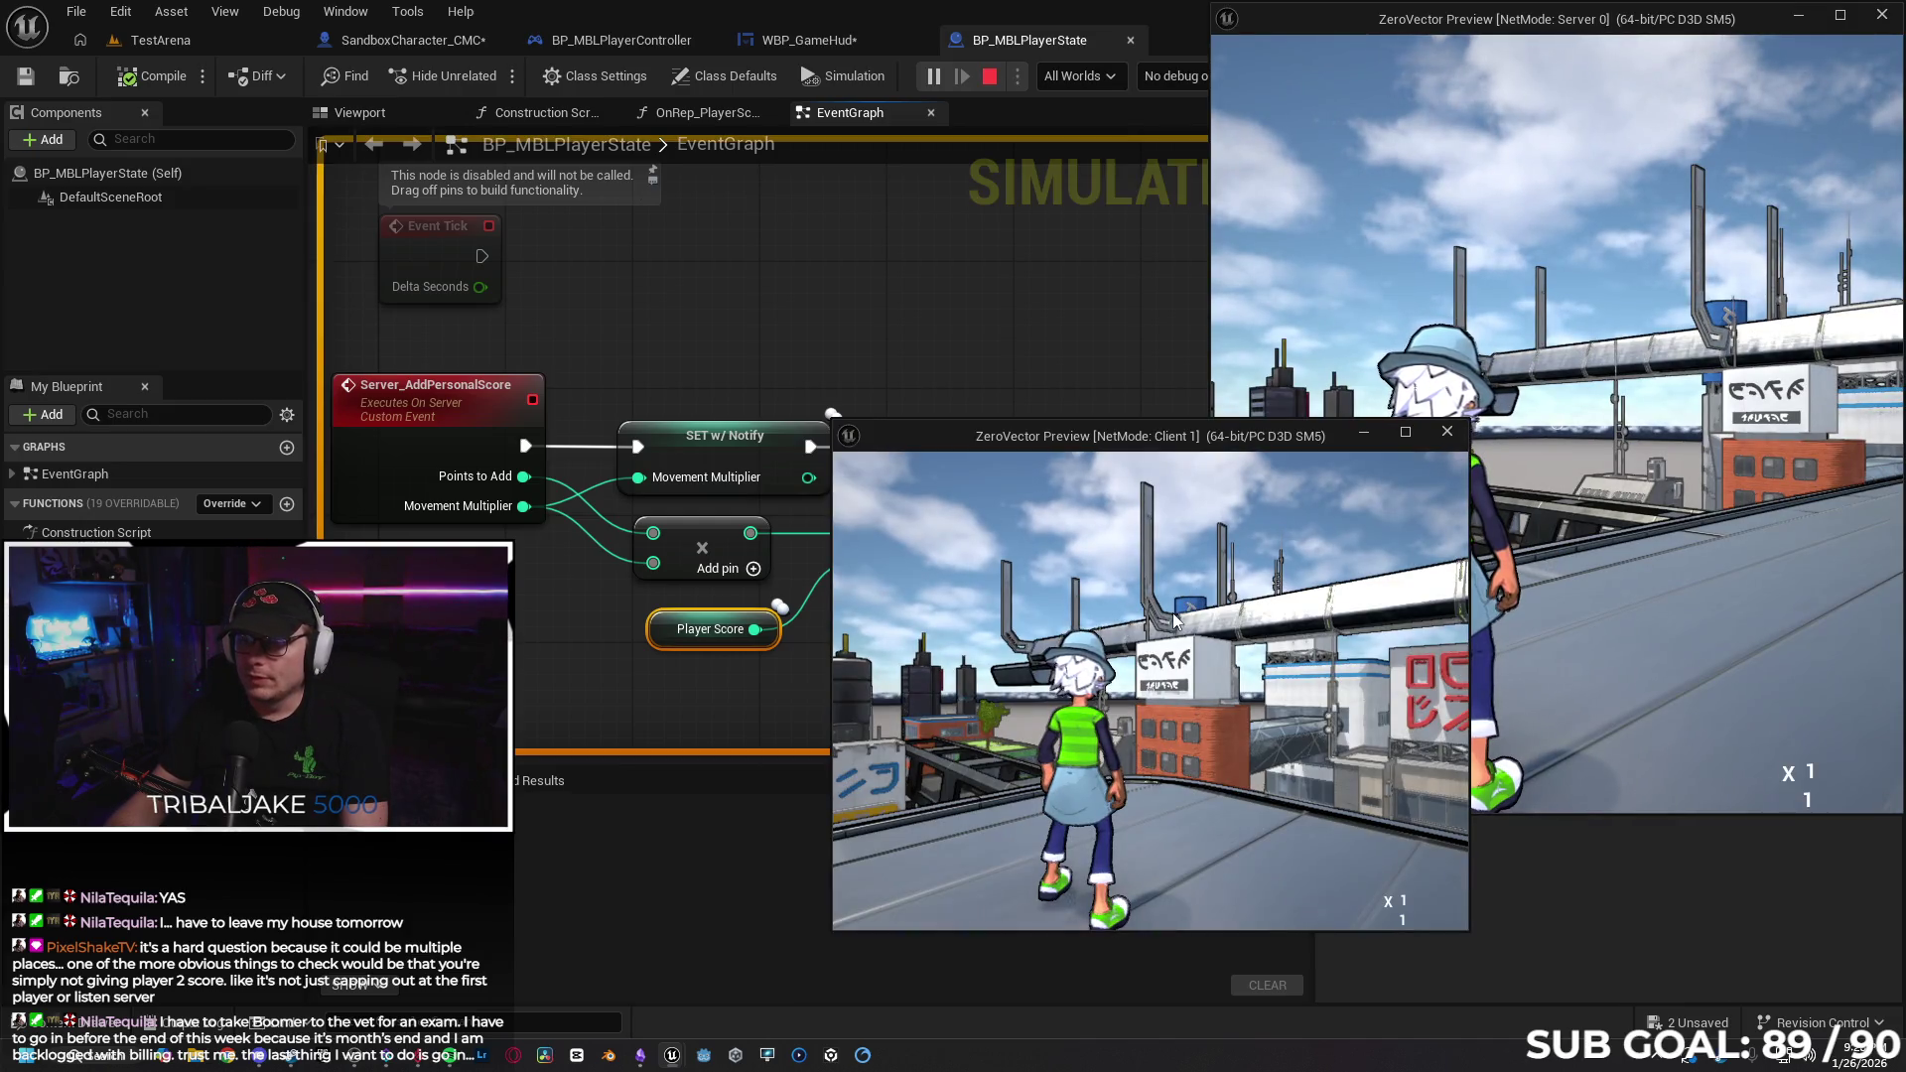
left_click(1110, 621)
key("w")
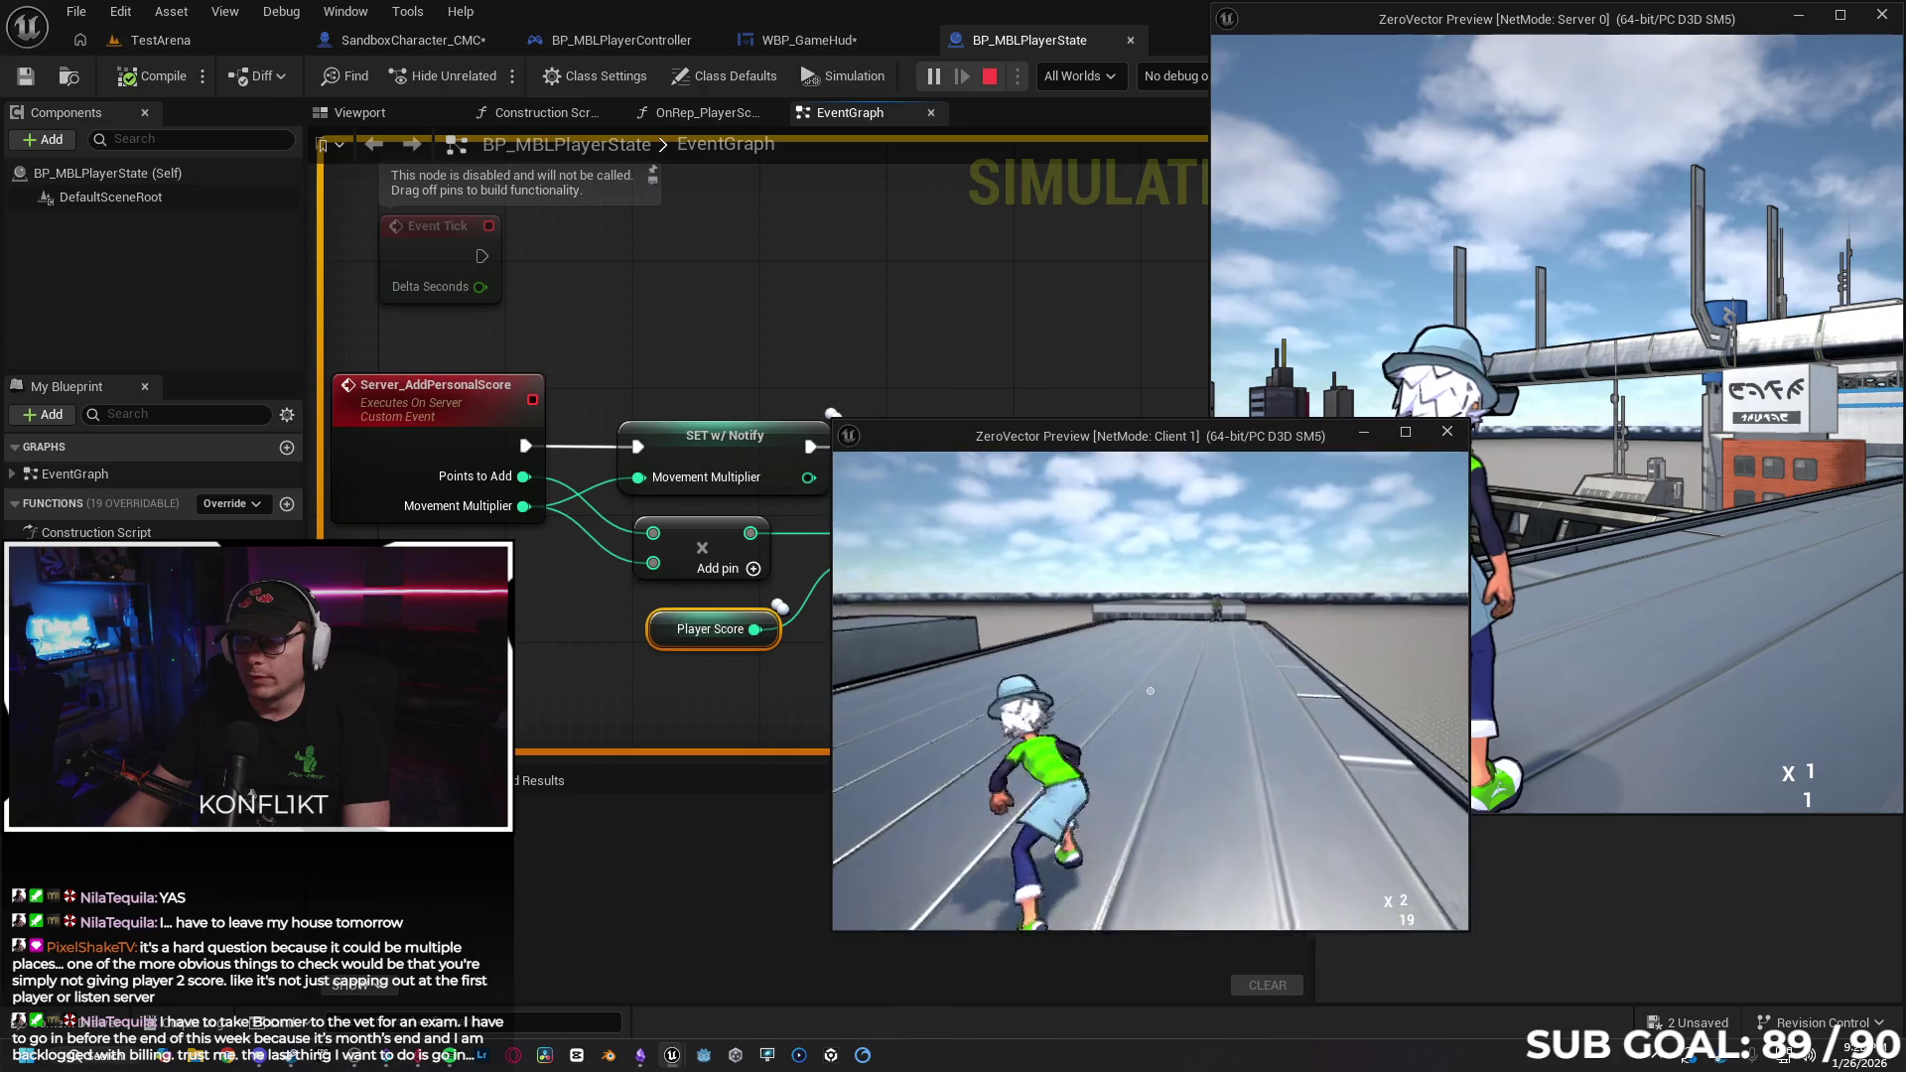
key("Escape")
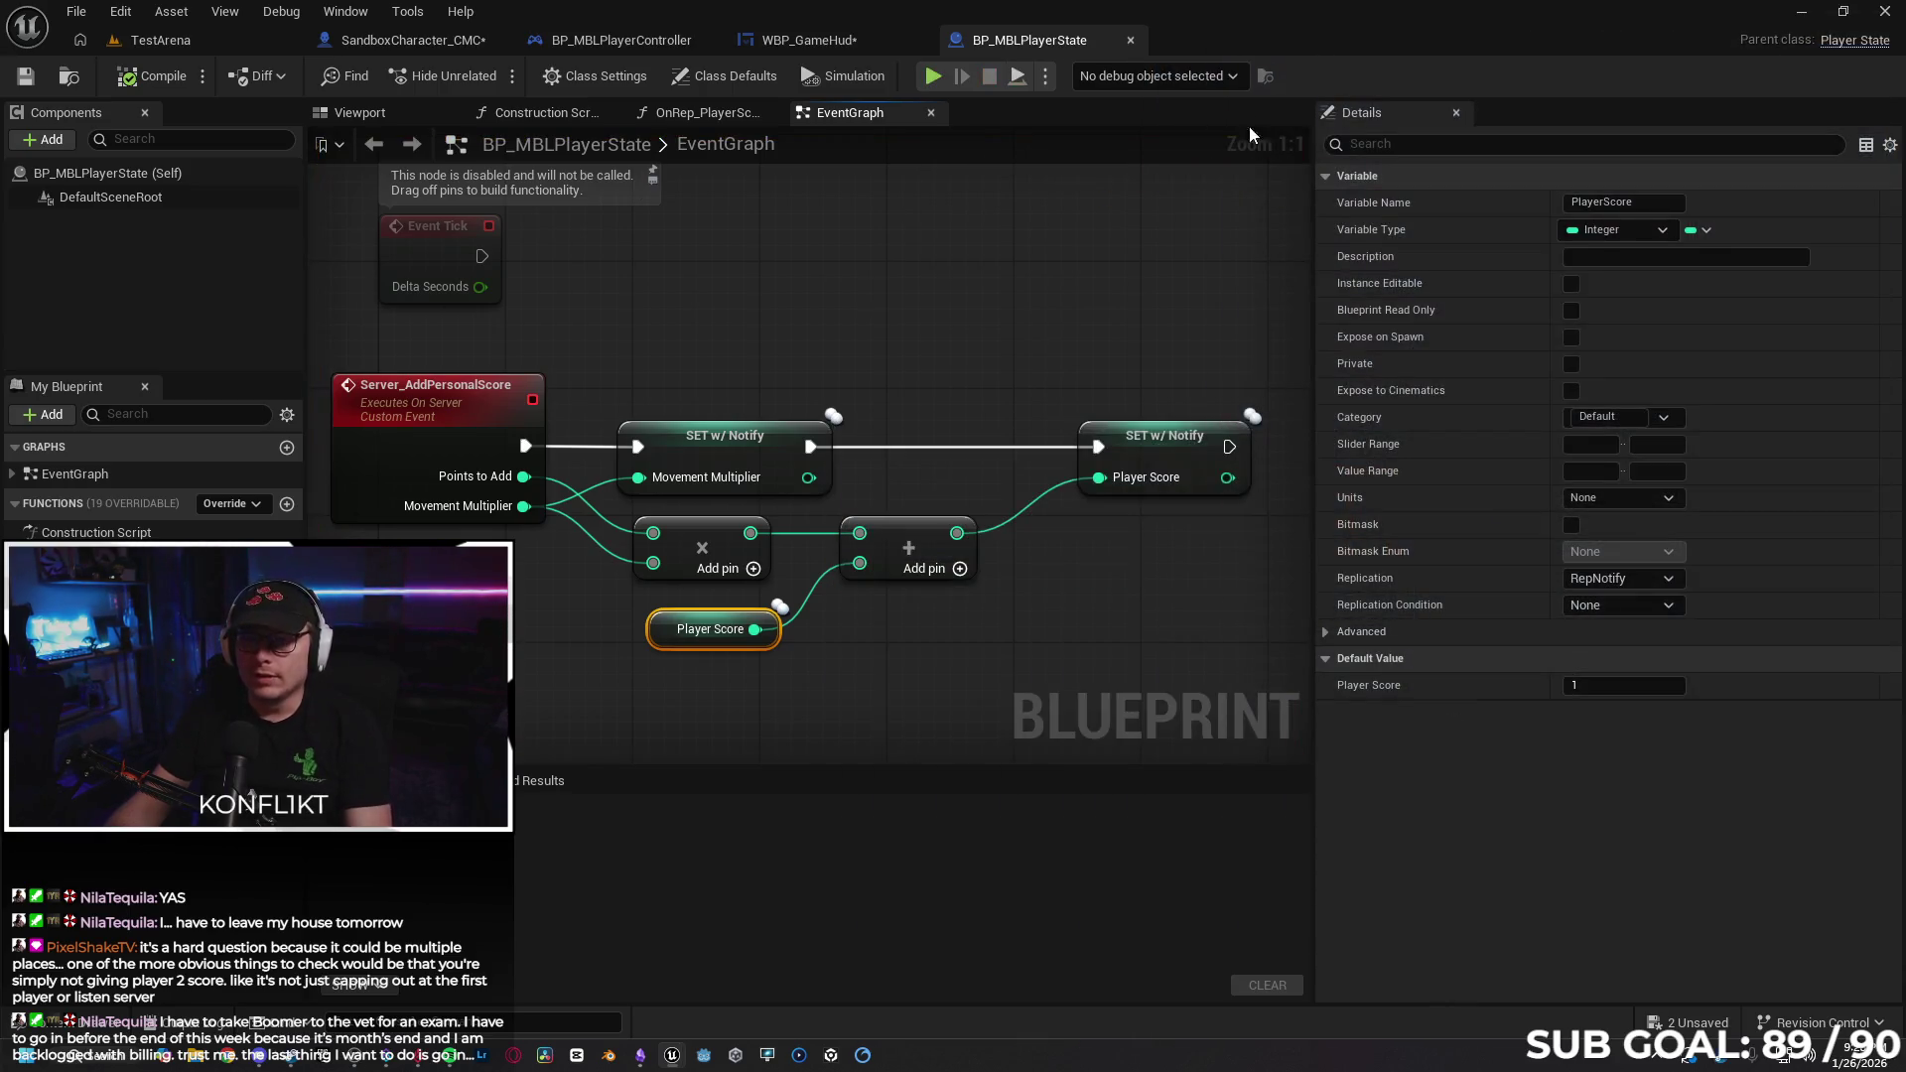
left_click(1171, 75)
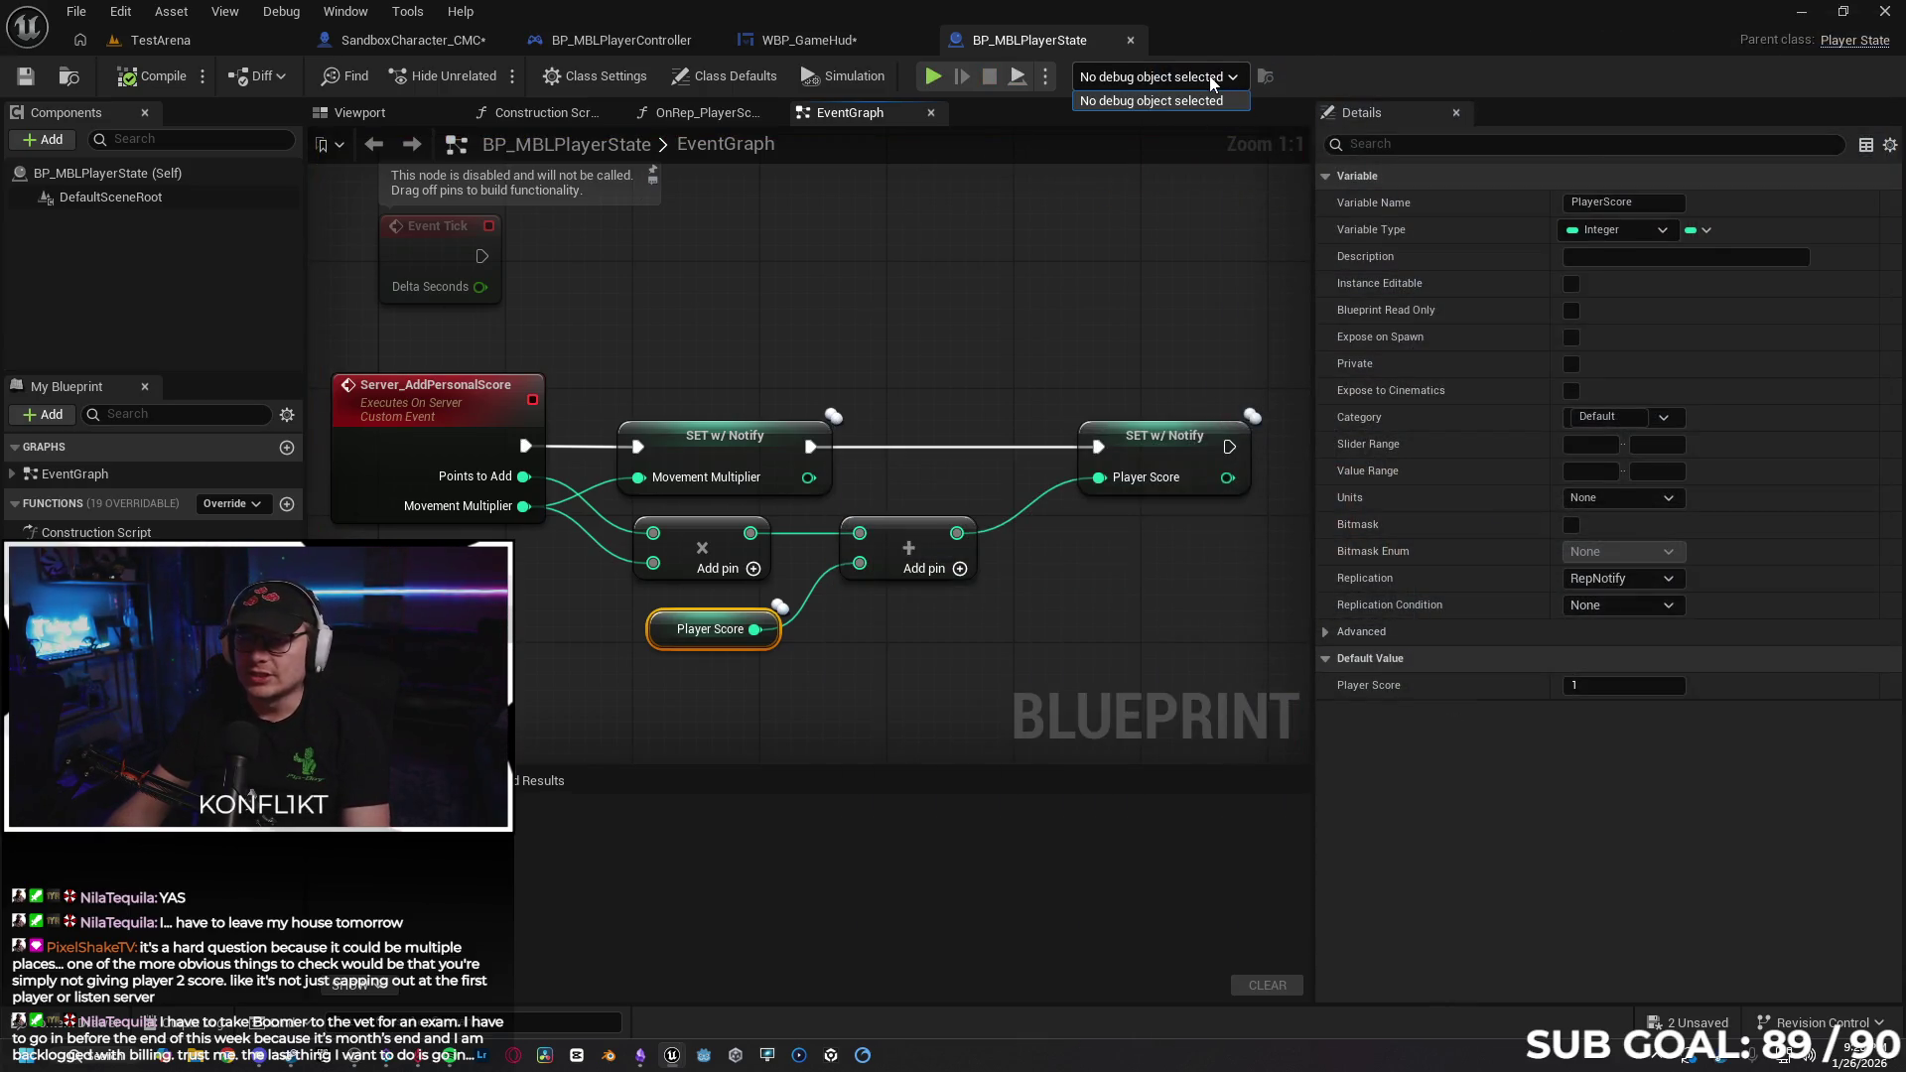
left_click(1046, 91)
Switch Net Mode to Play As Client, test both clients' scores, stop, and minimize the editor.
left_click(1045, 89)
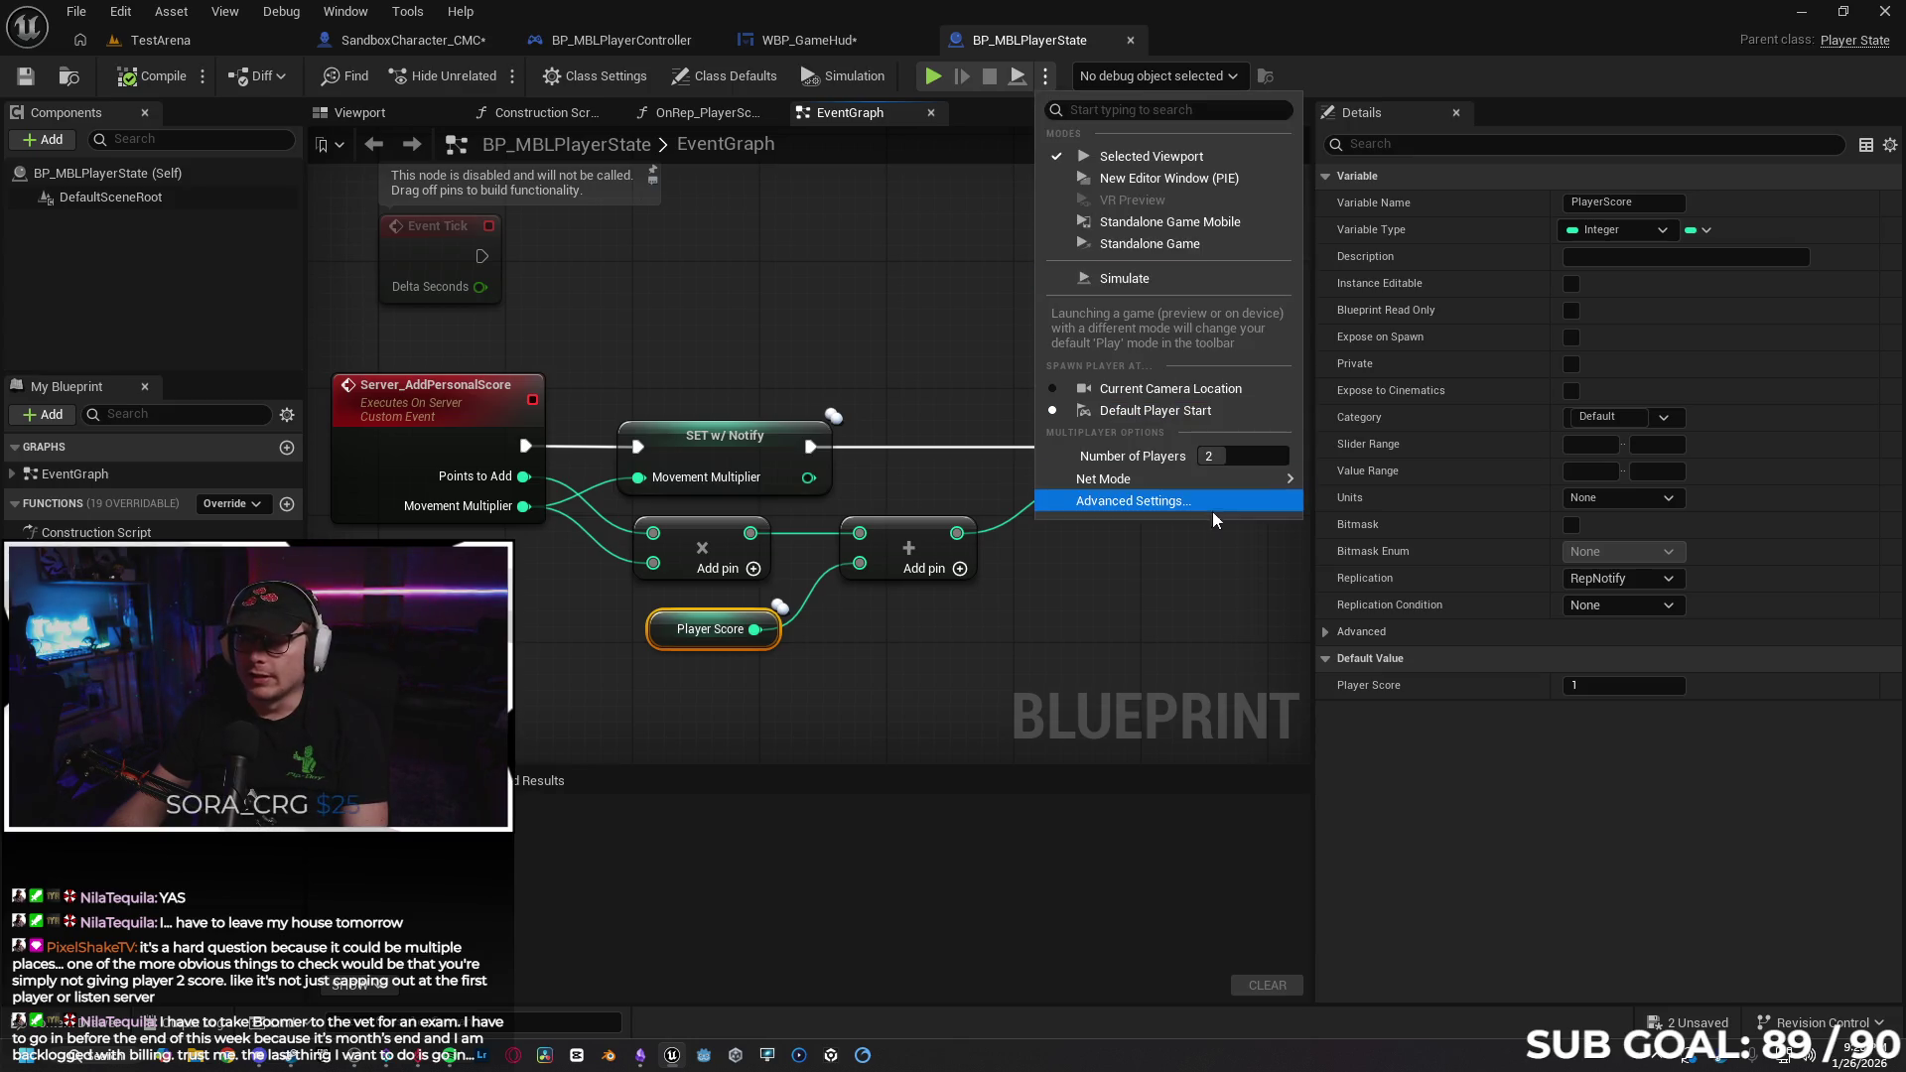
mouse_move(1280, 479)
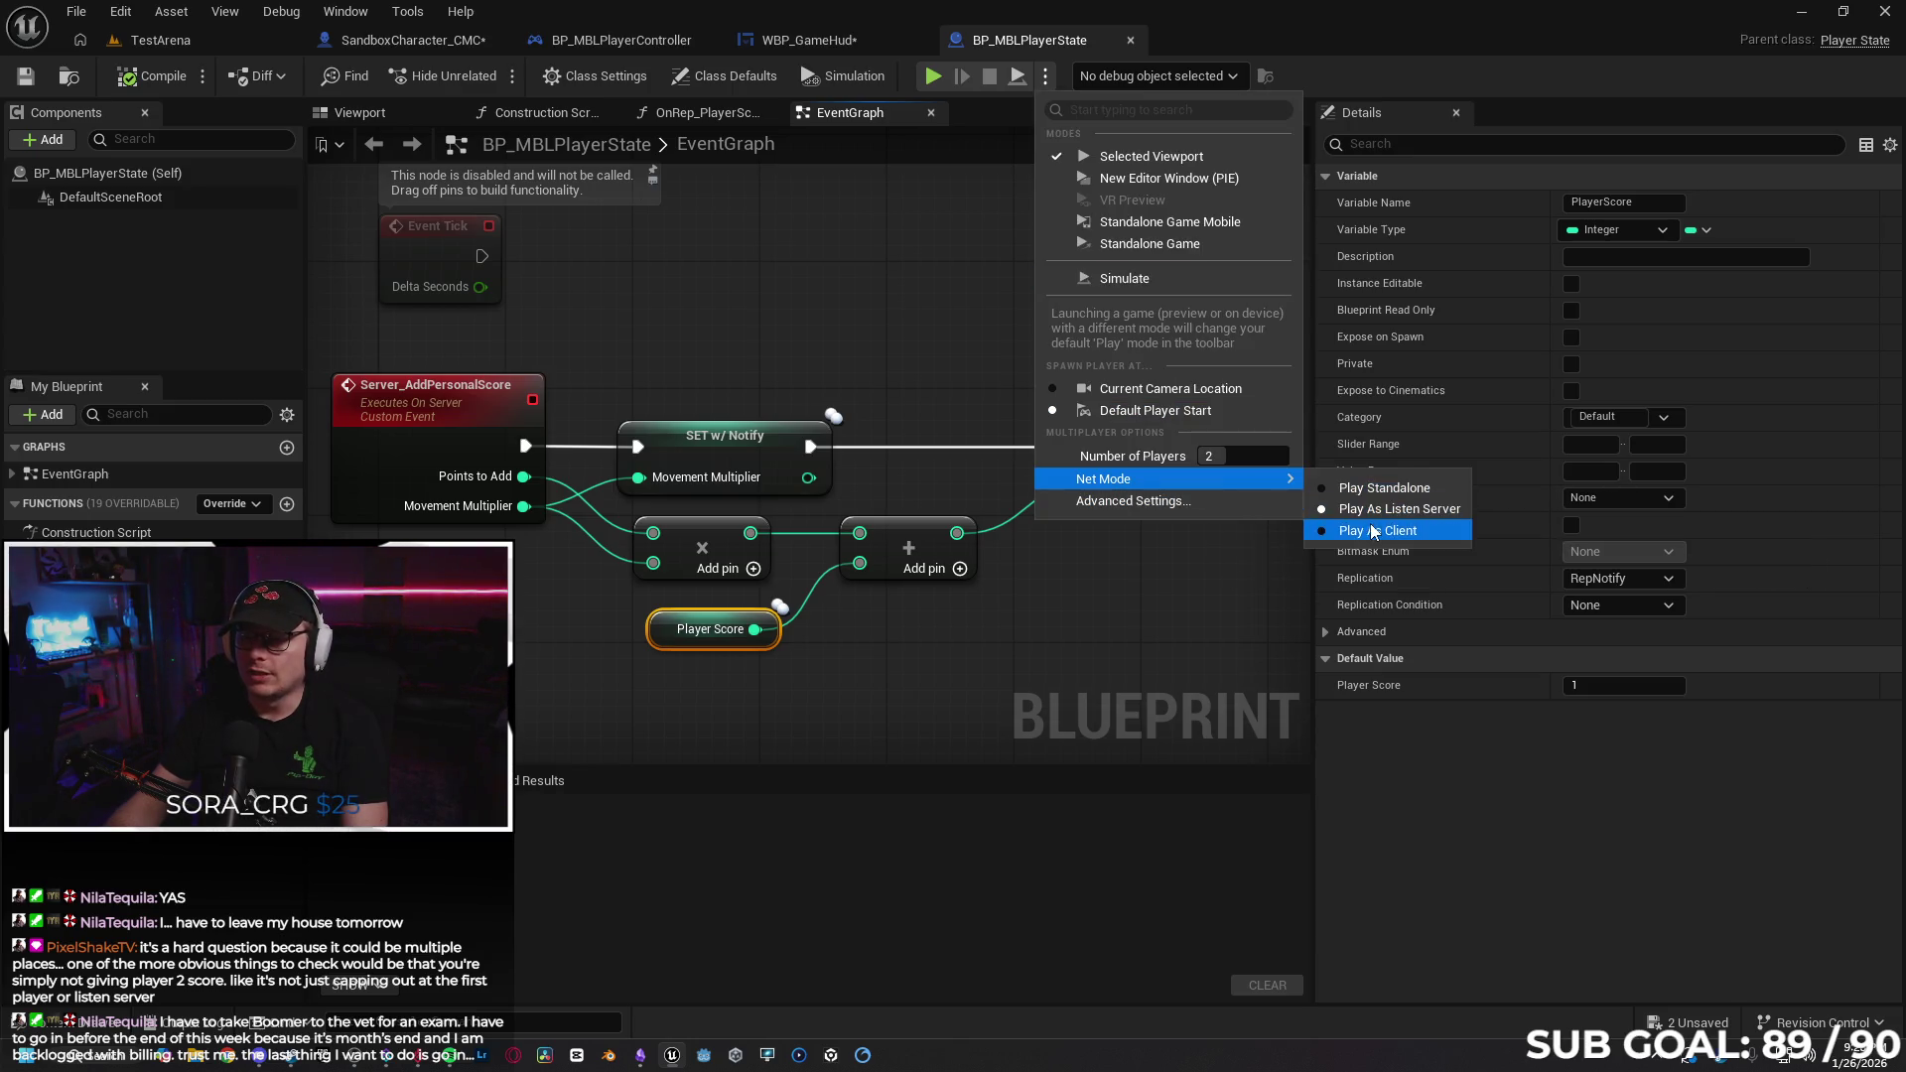
left_click(1379, 531)
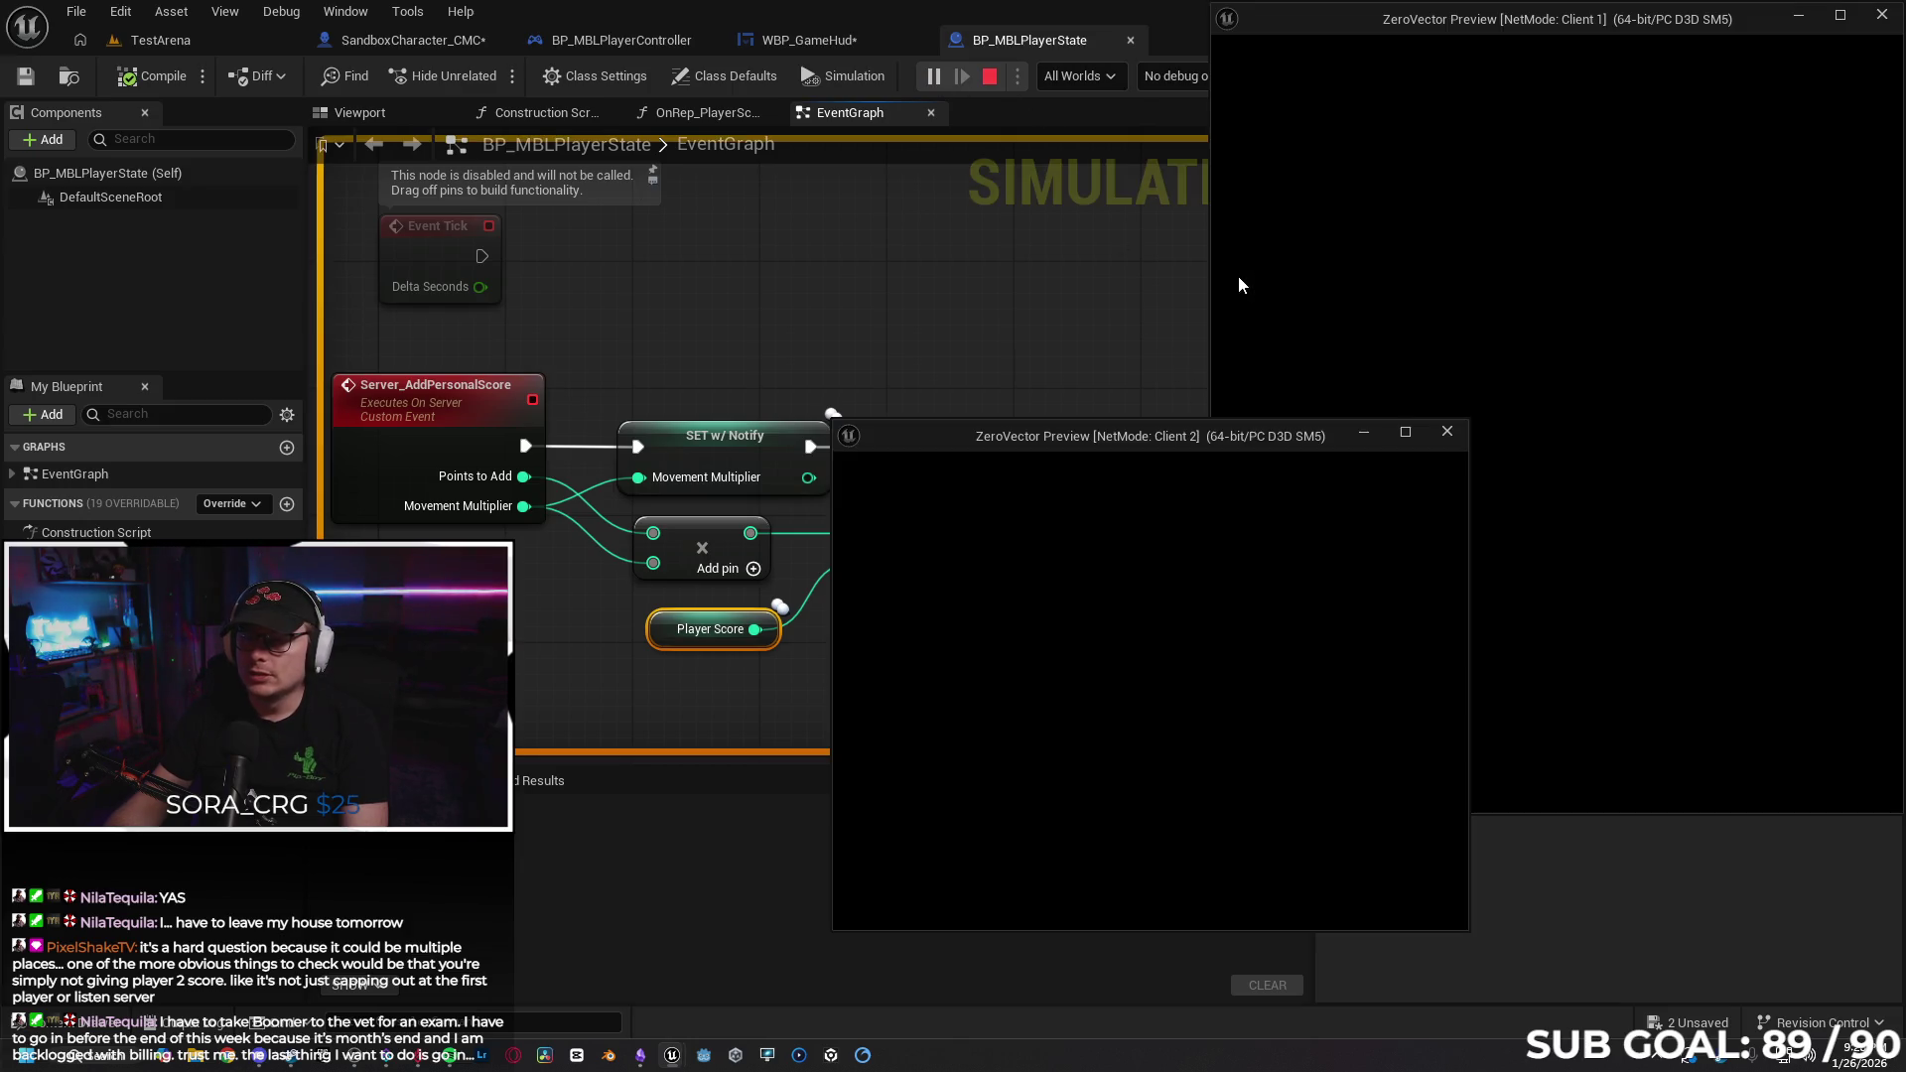
left_click(1529, 352)
key("w")
key("space")
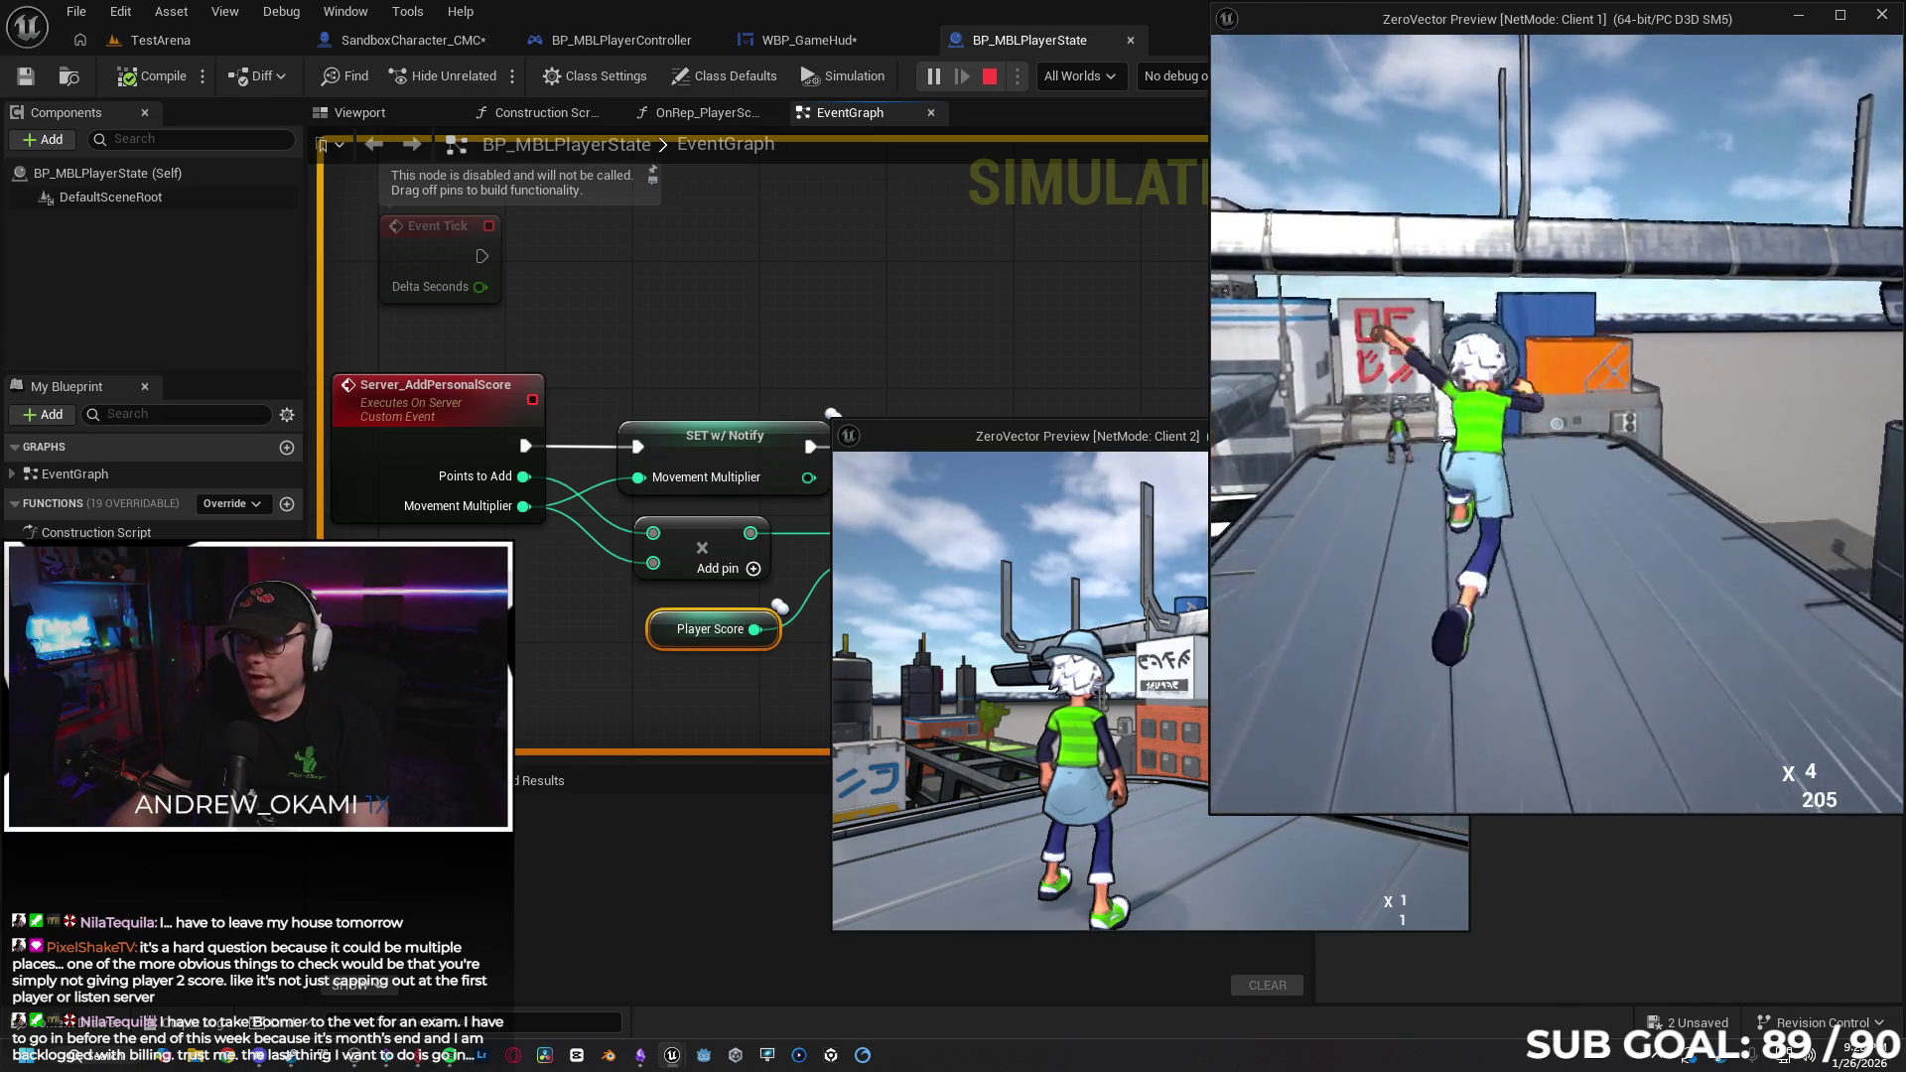
key("super")
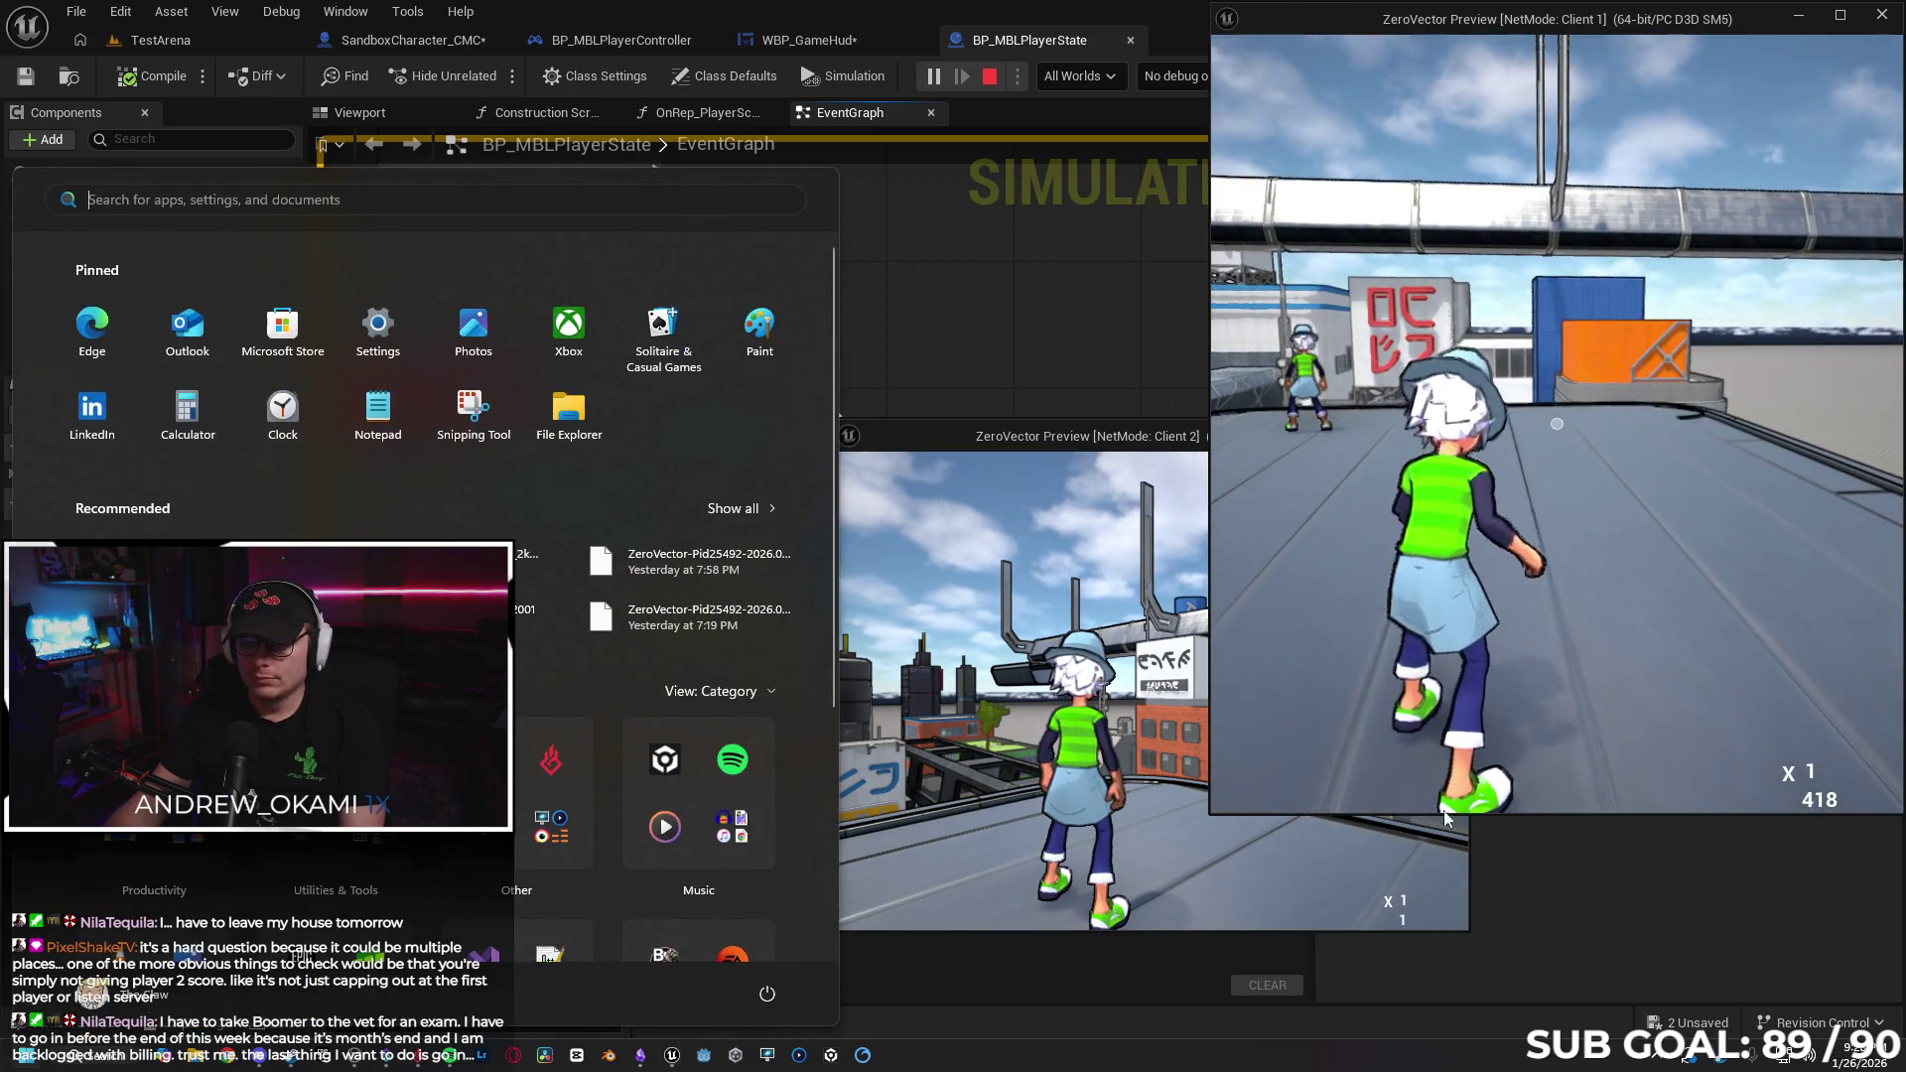
left_click(1149, 690)
key("w")
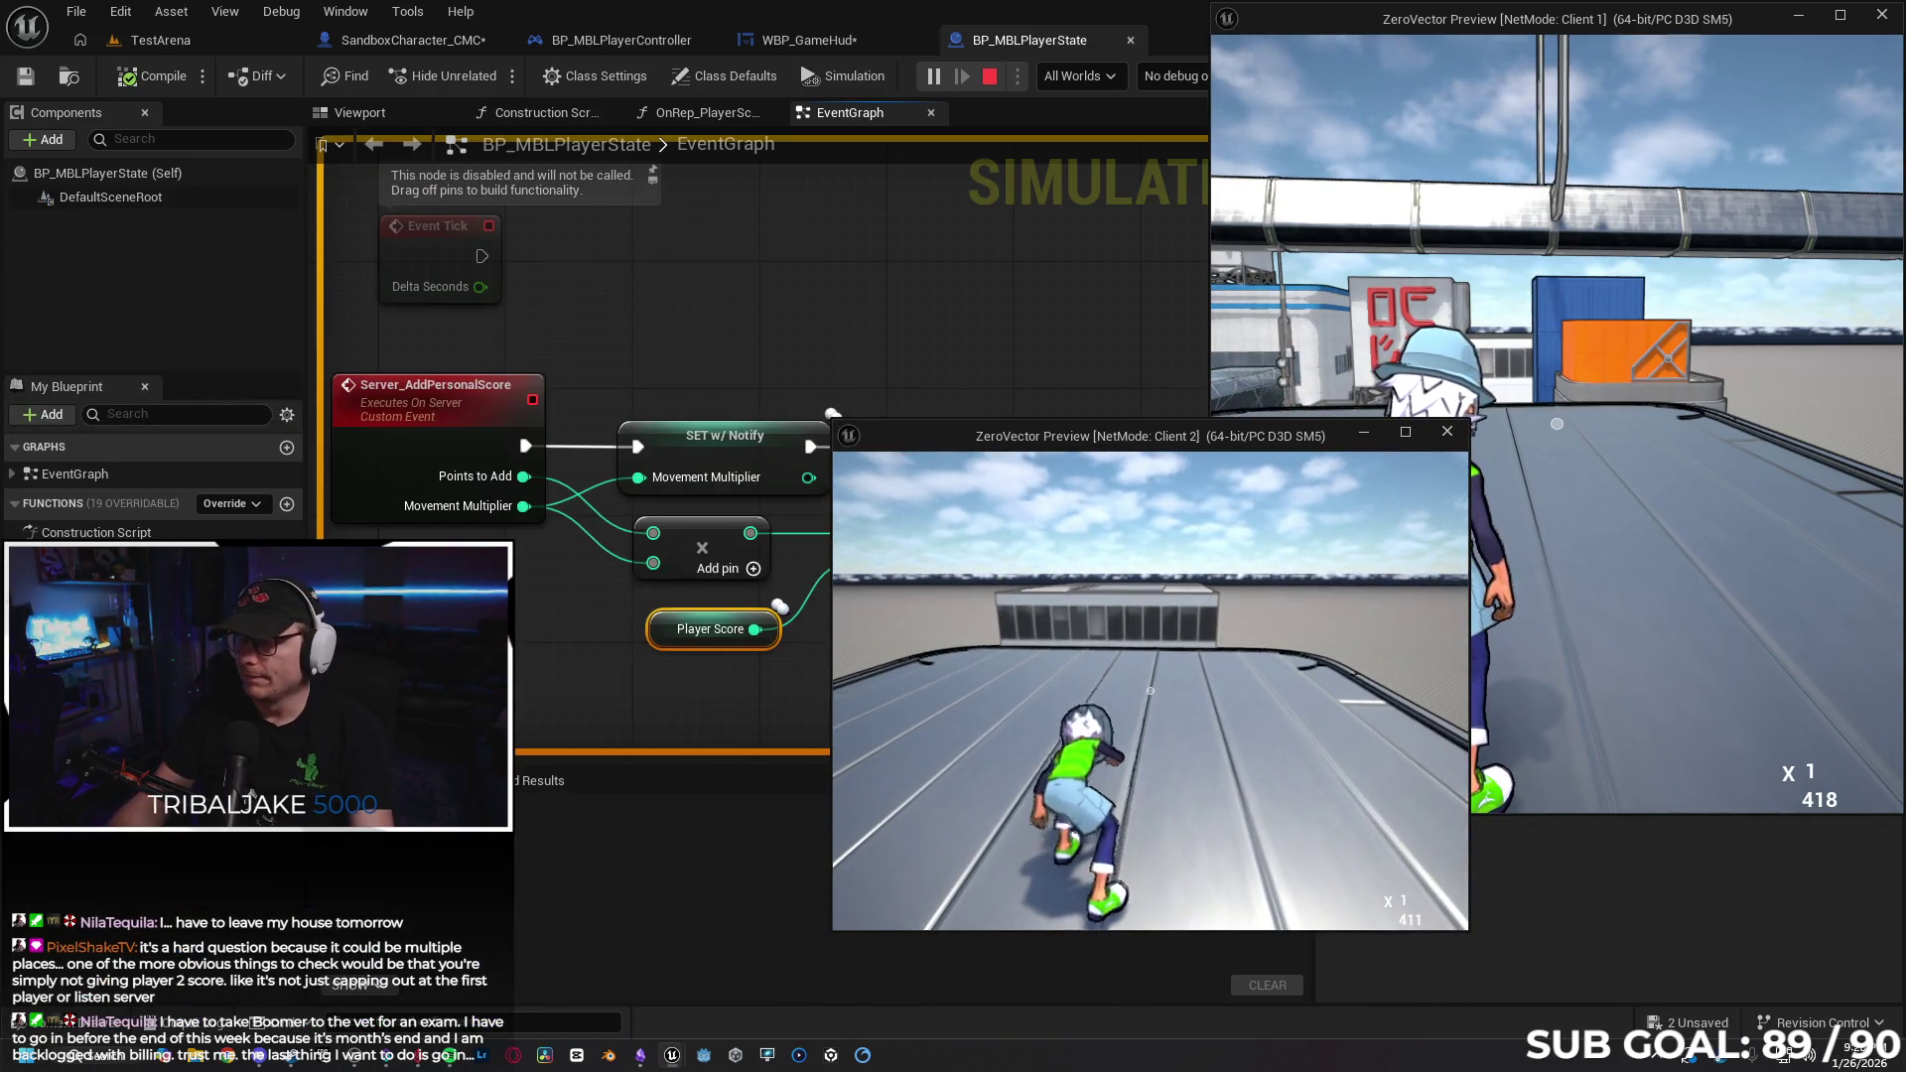
key("Escape")
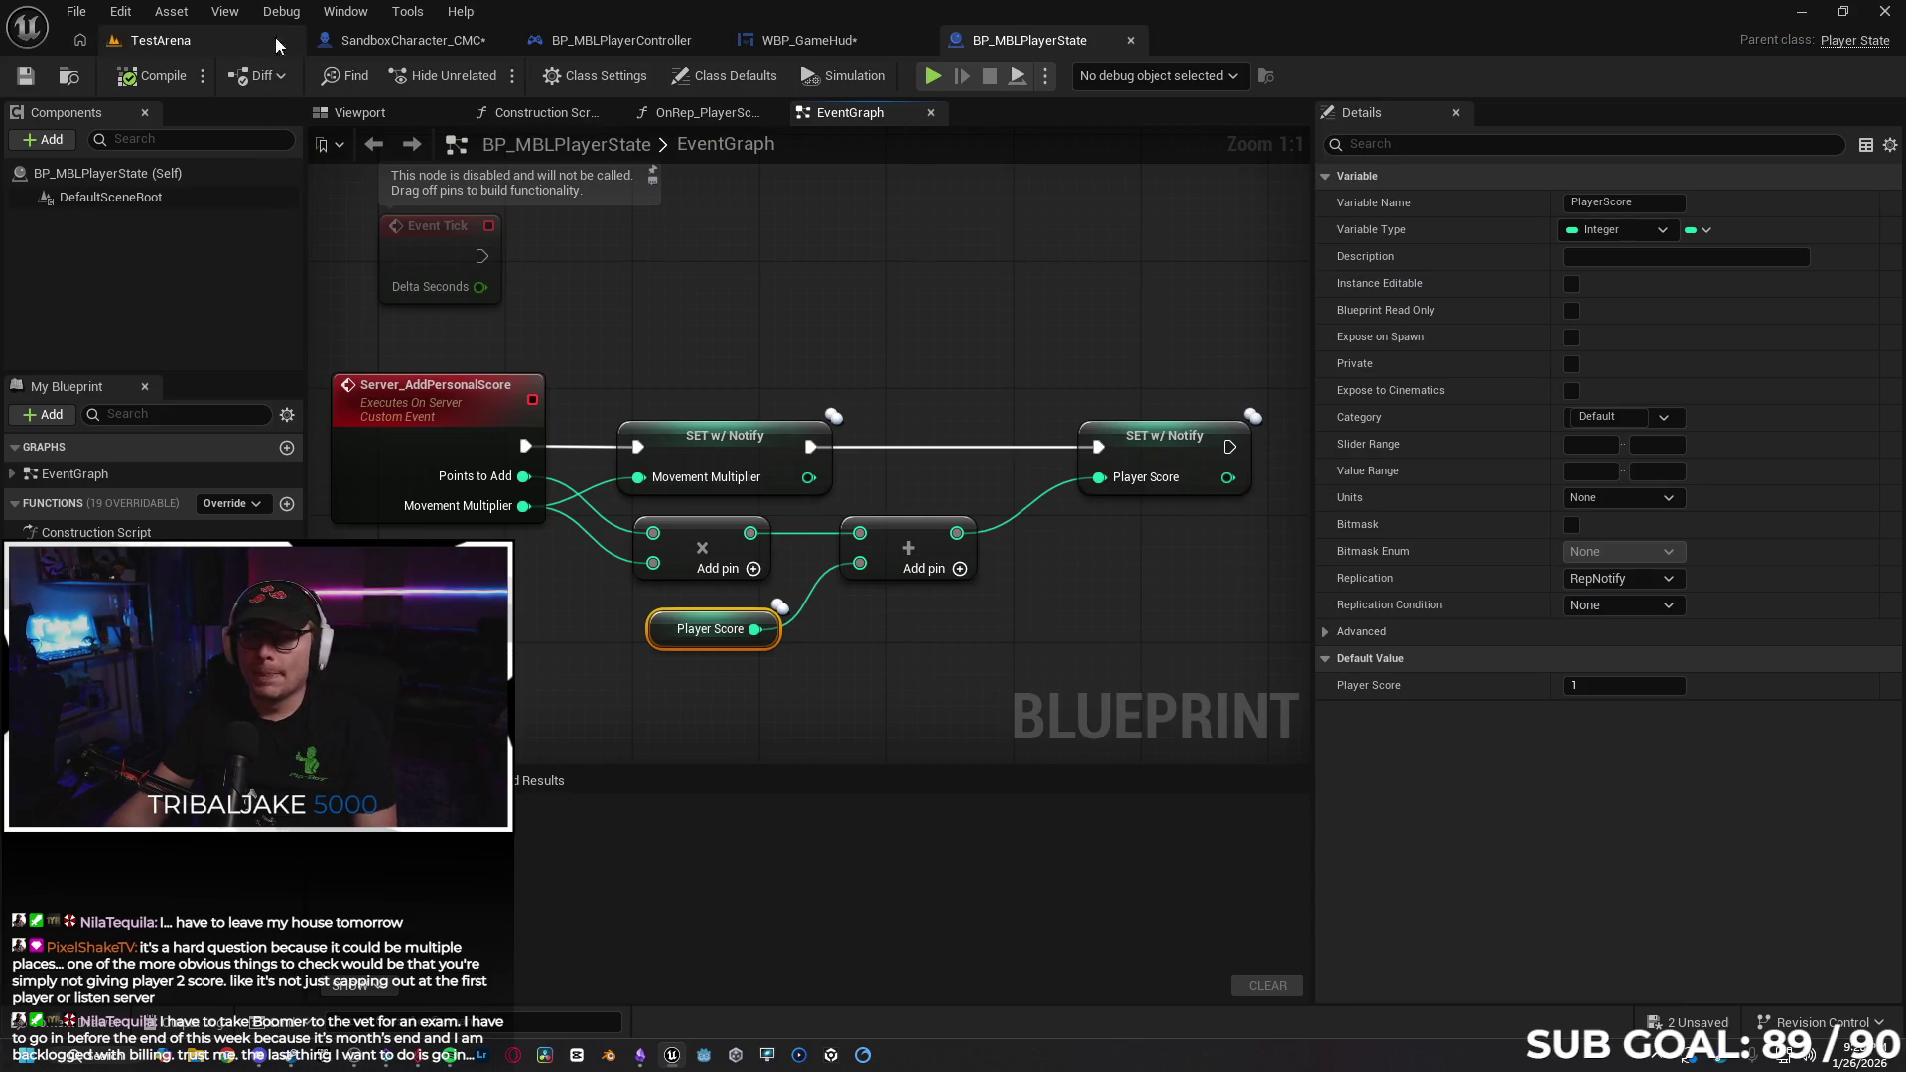
left_click(1802, 11)
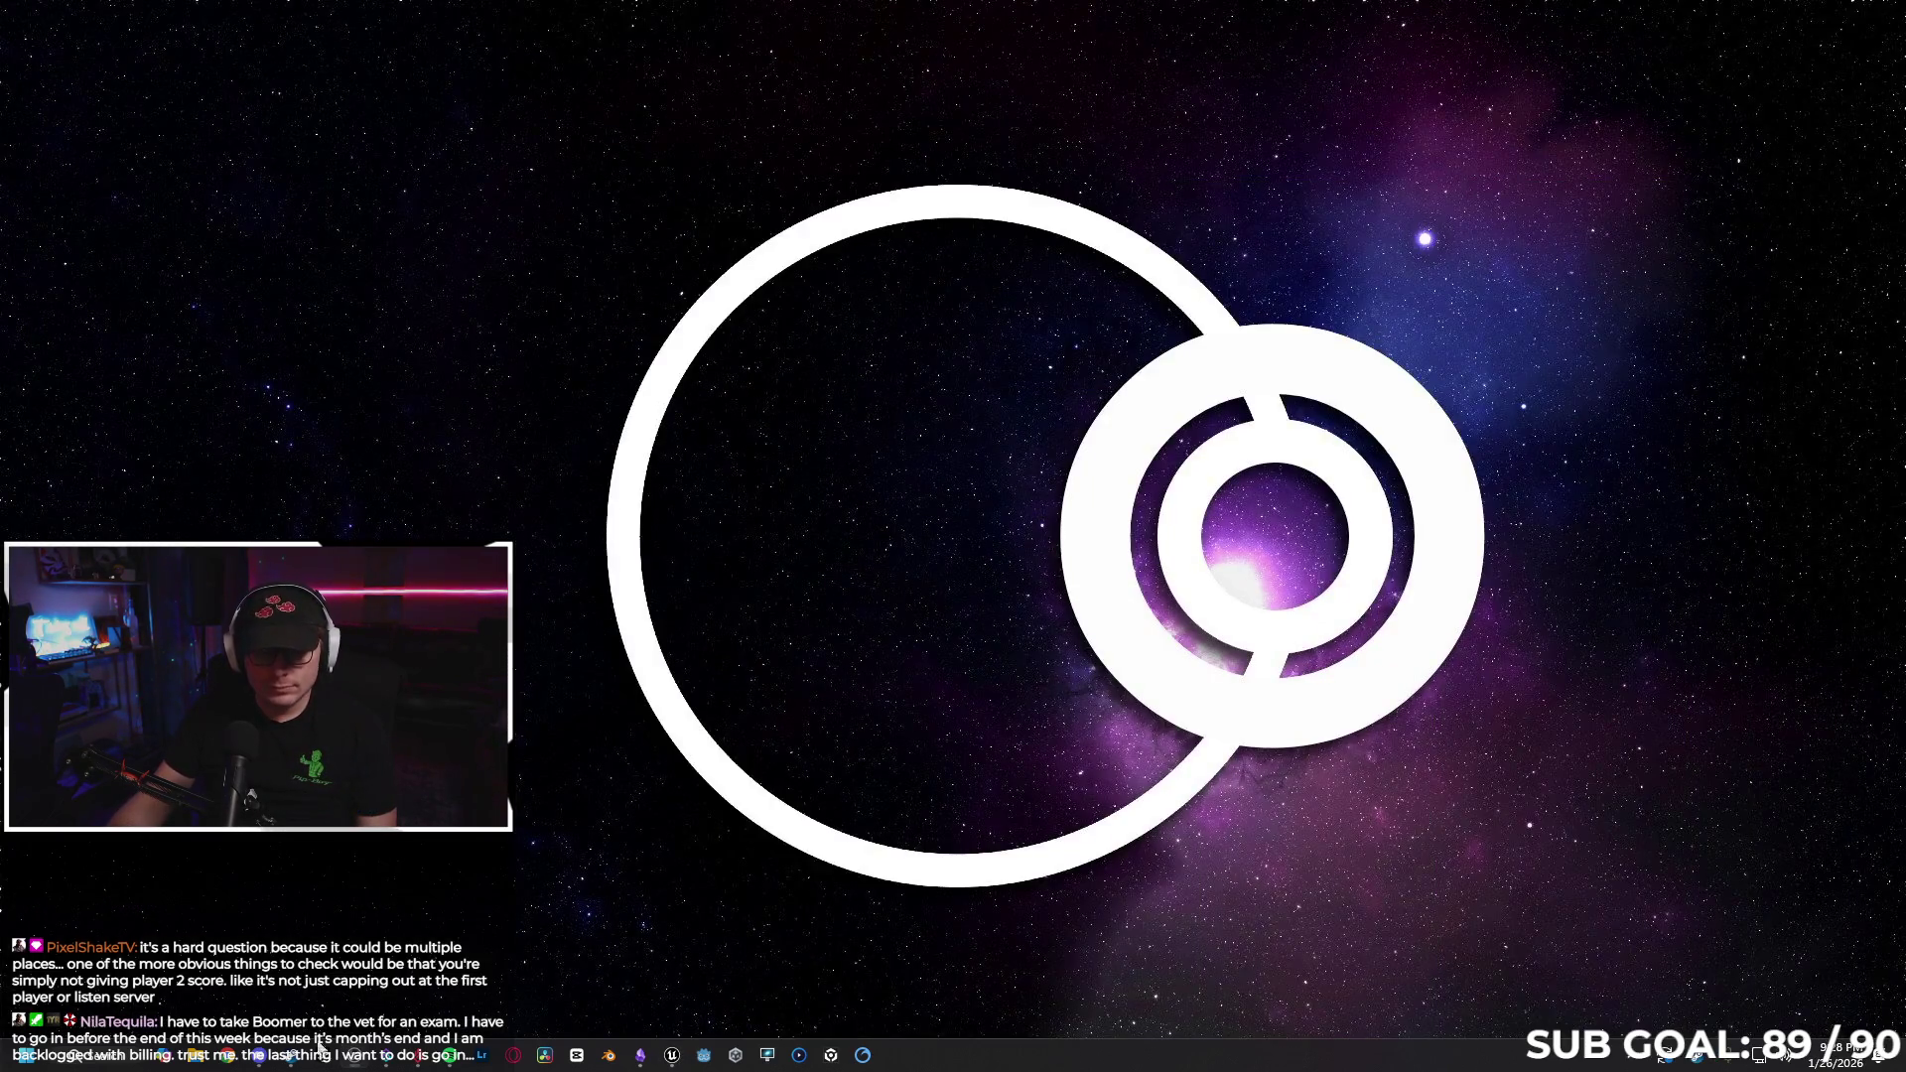
Launch Chrome and go to gemini.google.com.
left_click(228, 1056)
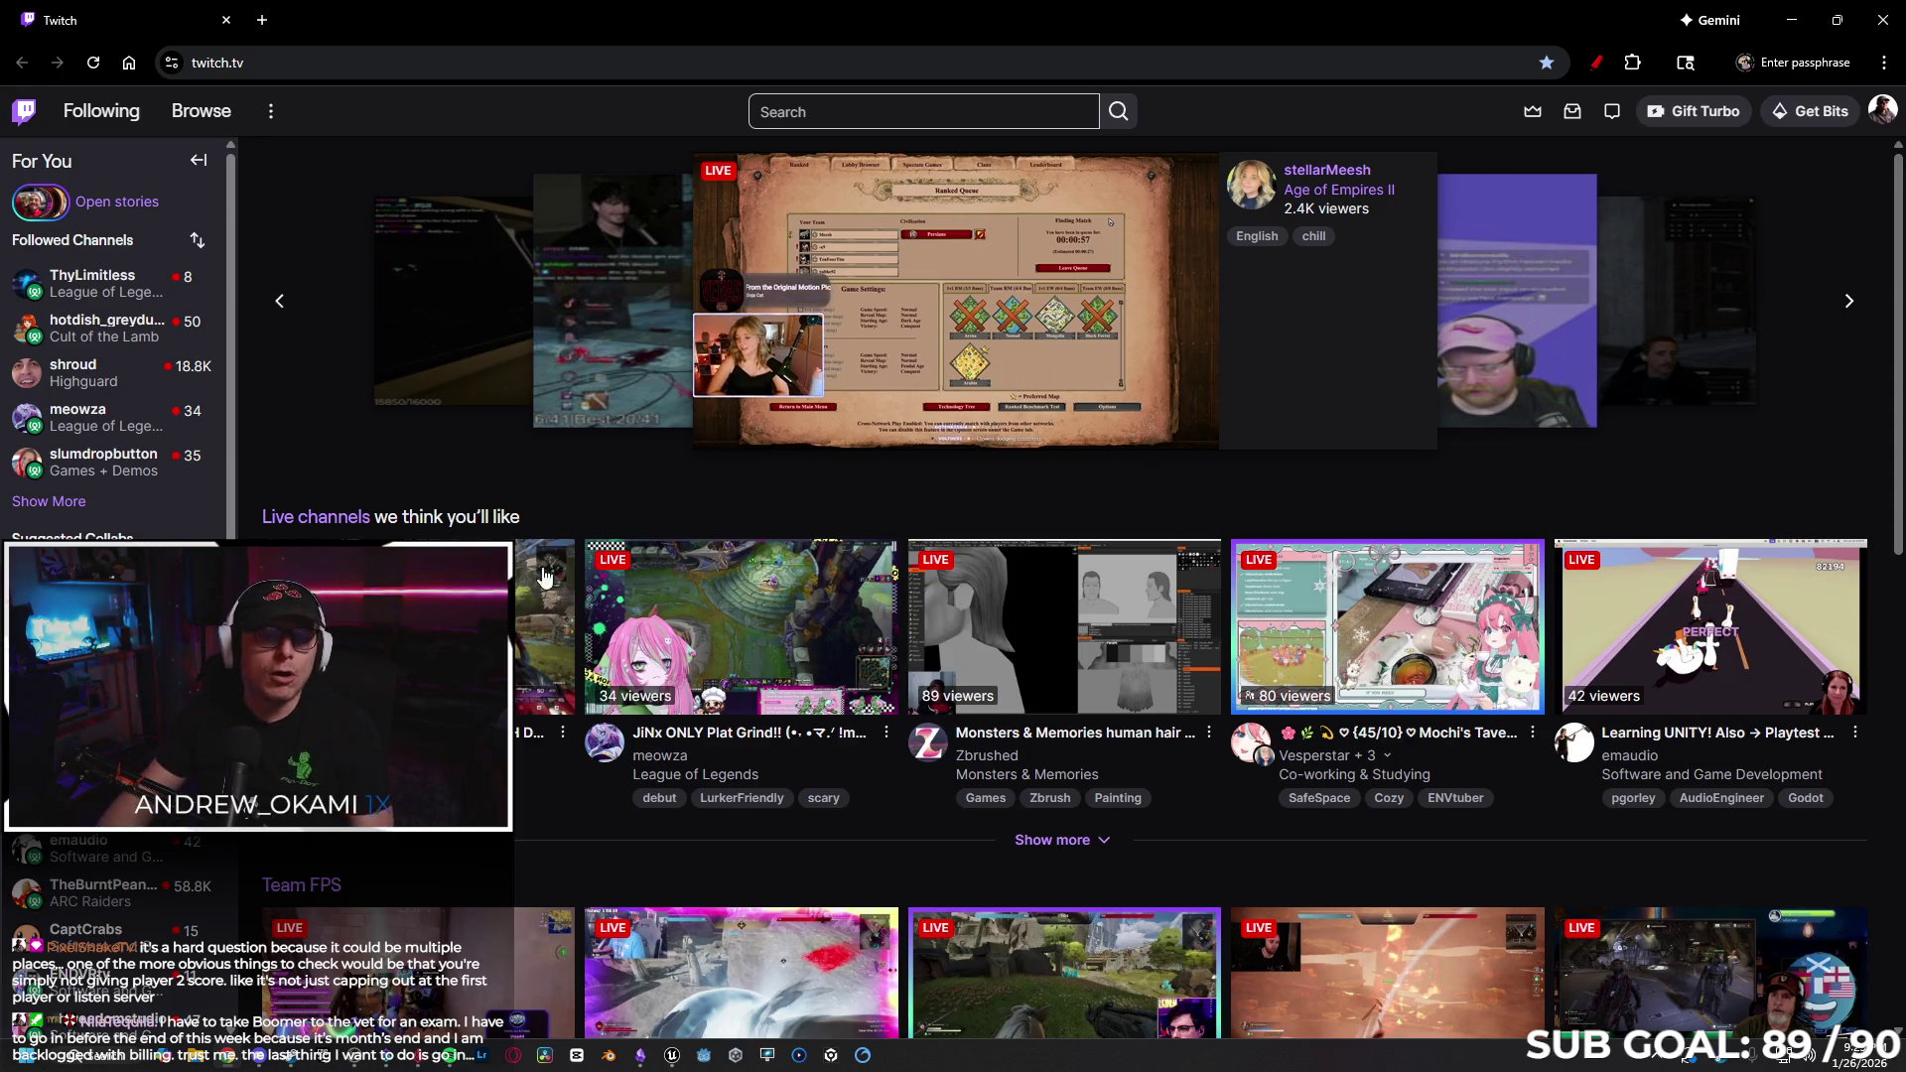
left_click(317, 64)
type("gem")
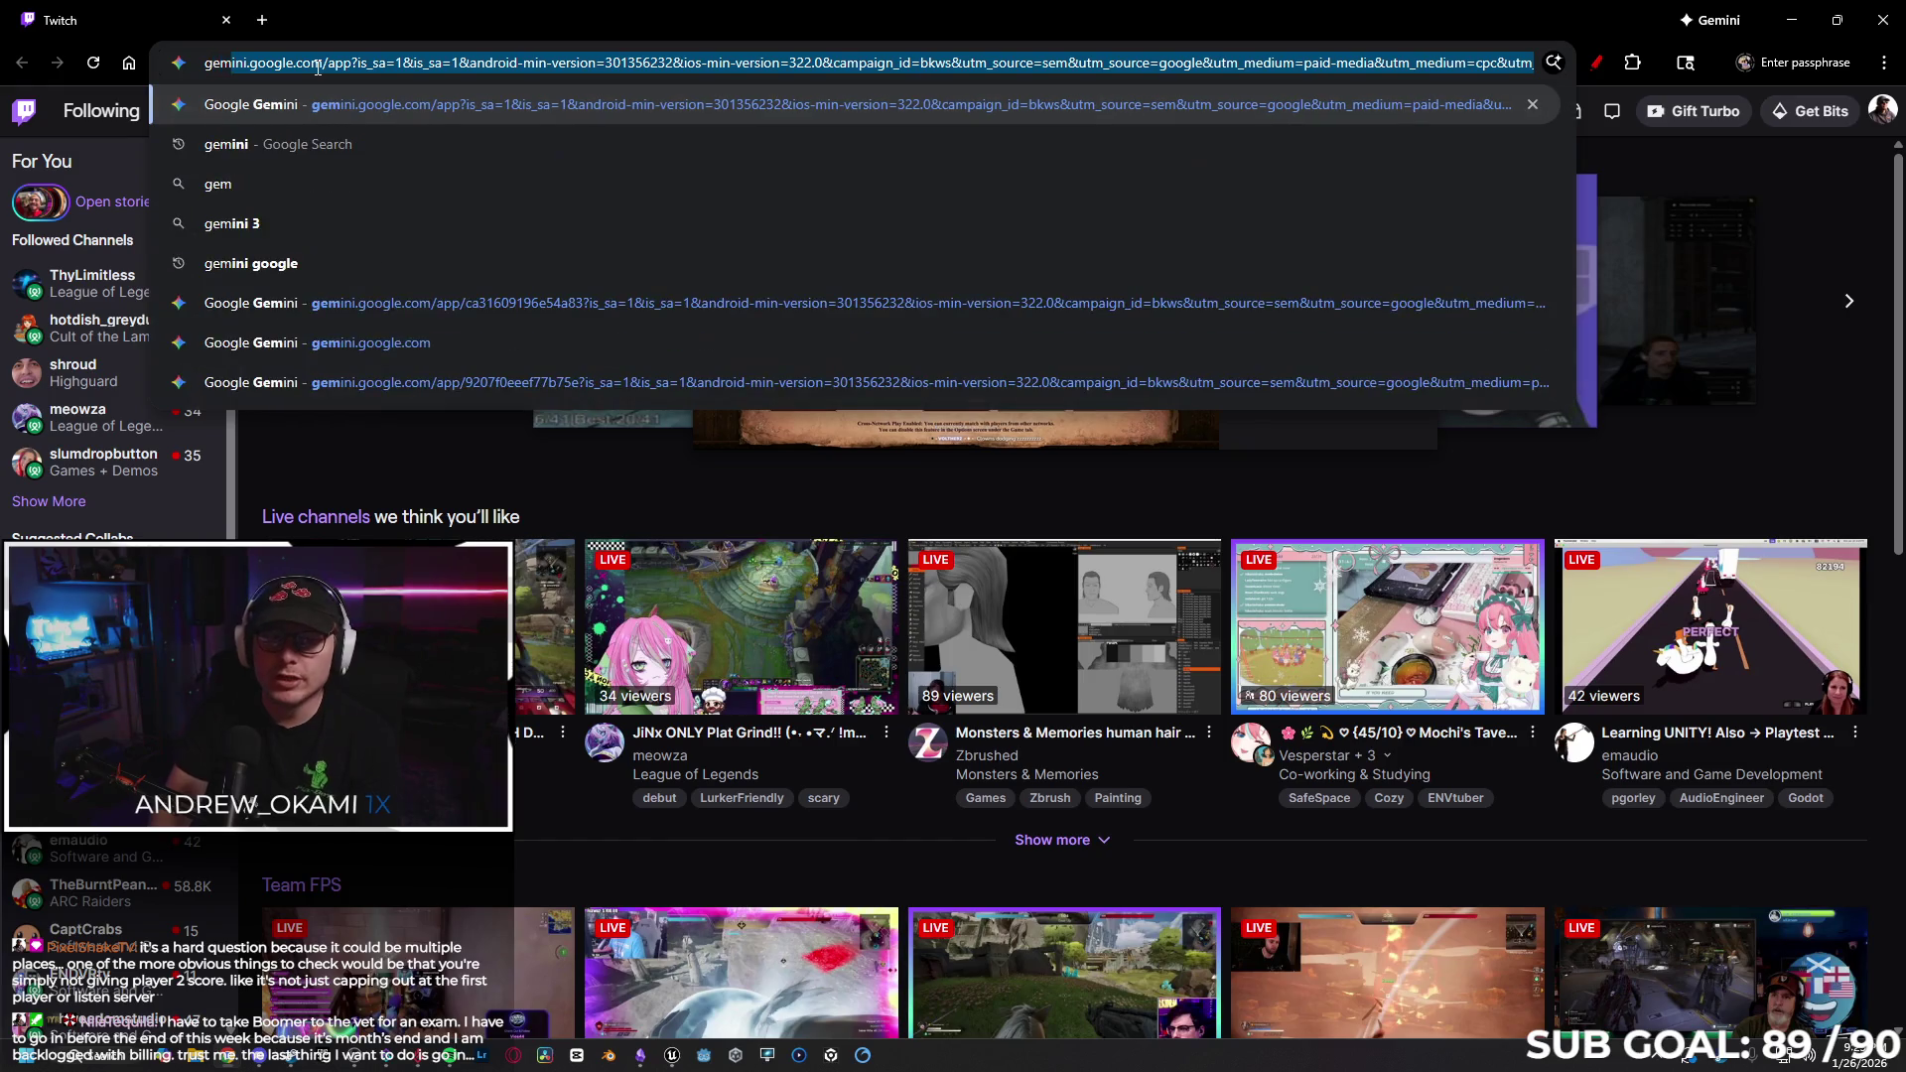
key("Return")
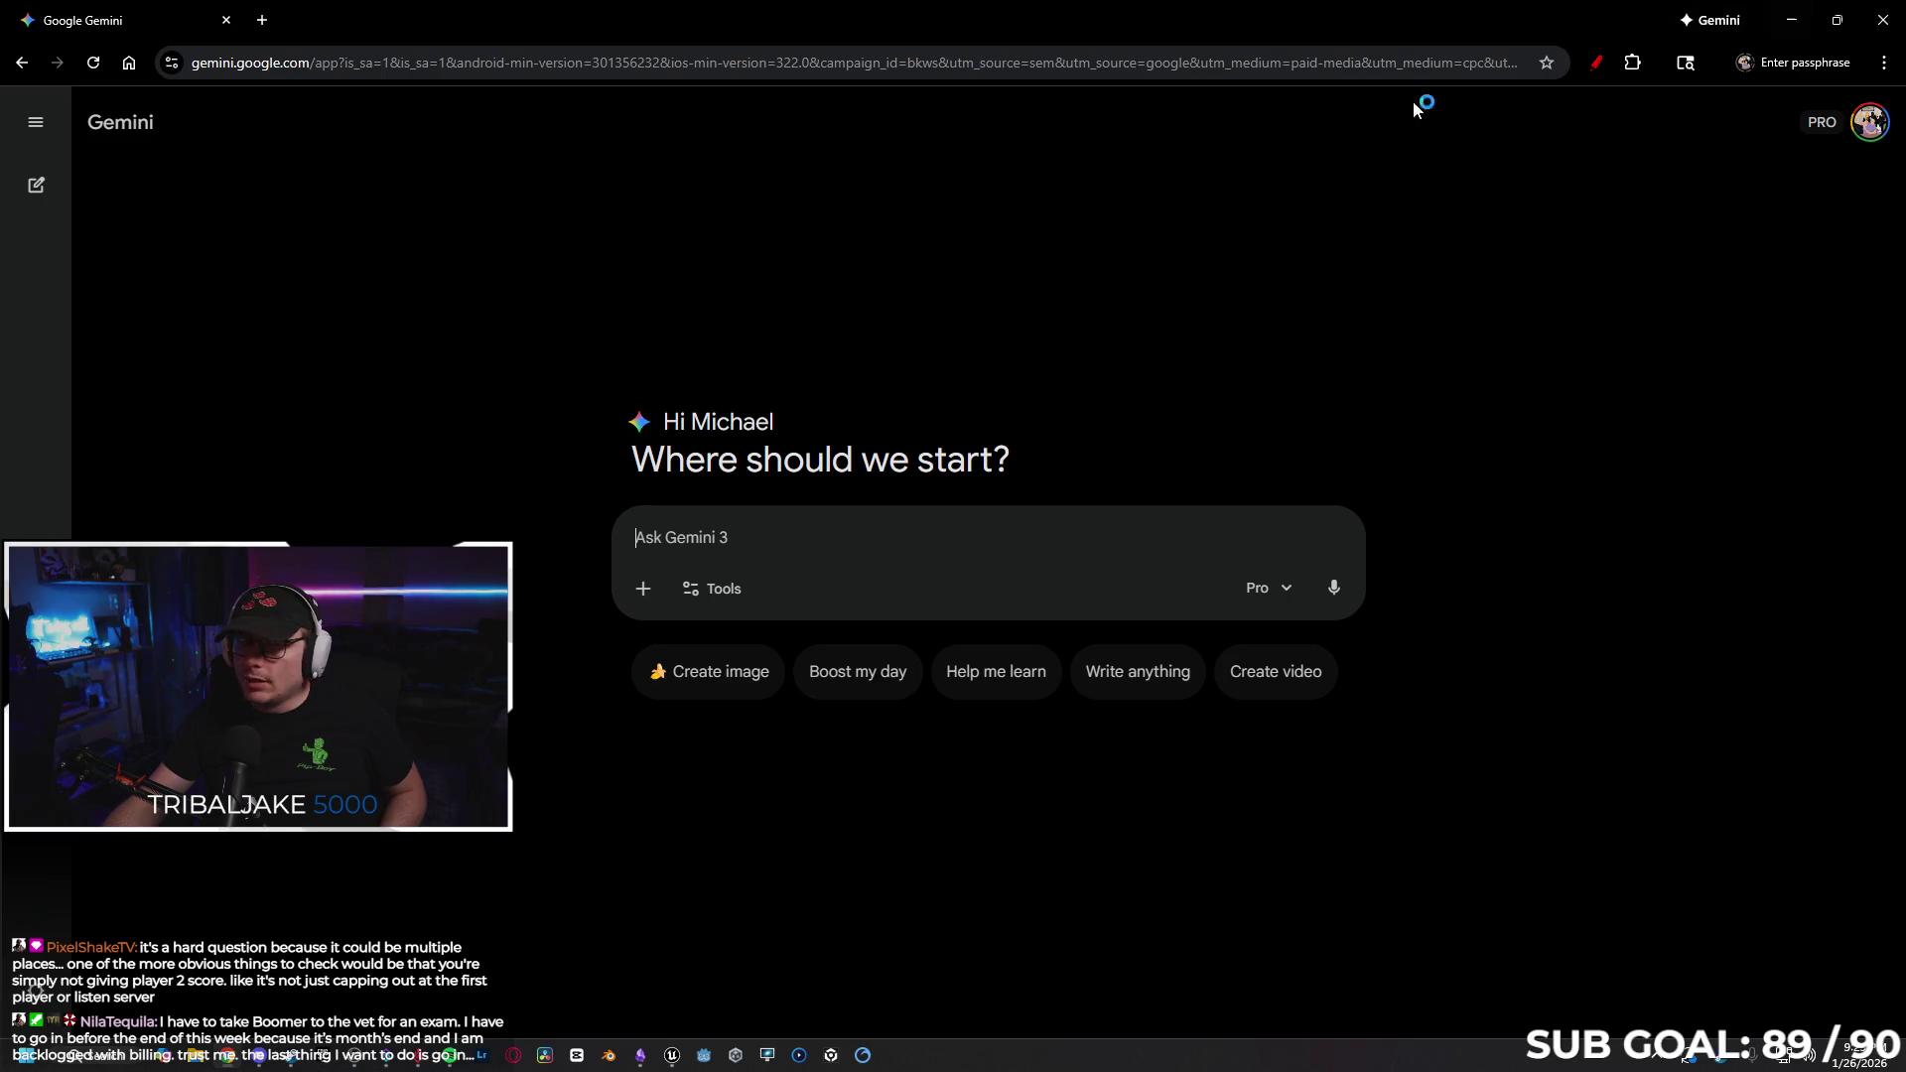
Reread the UE5 Score Replication Fix chat, then return to the Unreal editor.
left_click(36, 127)
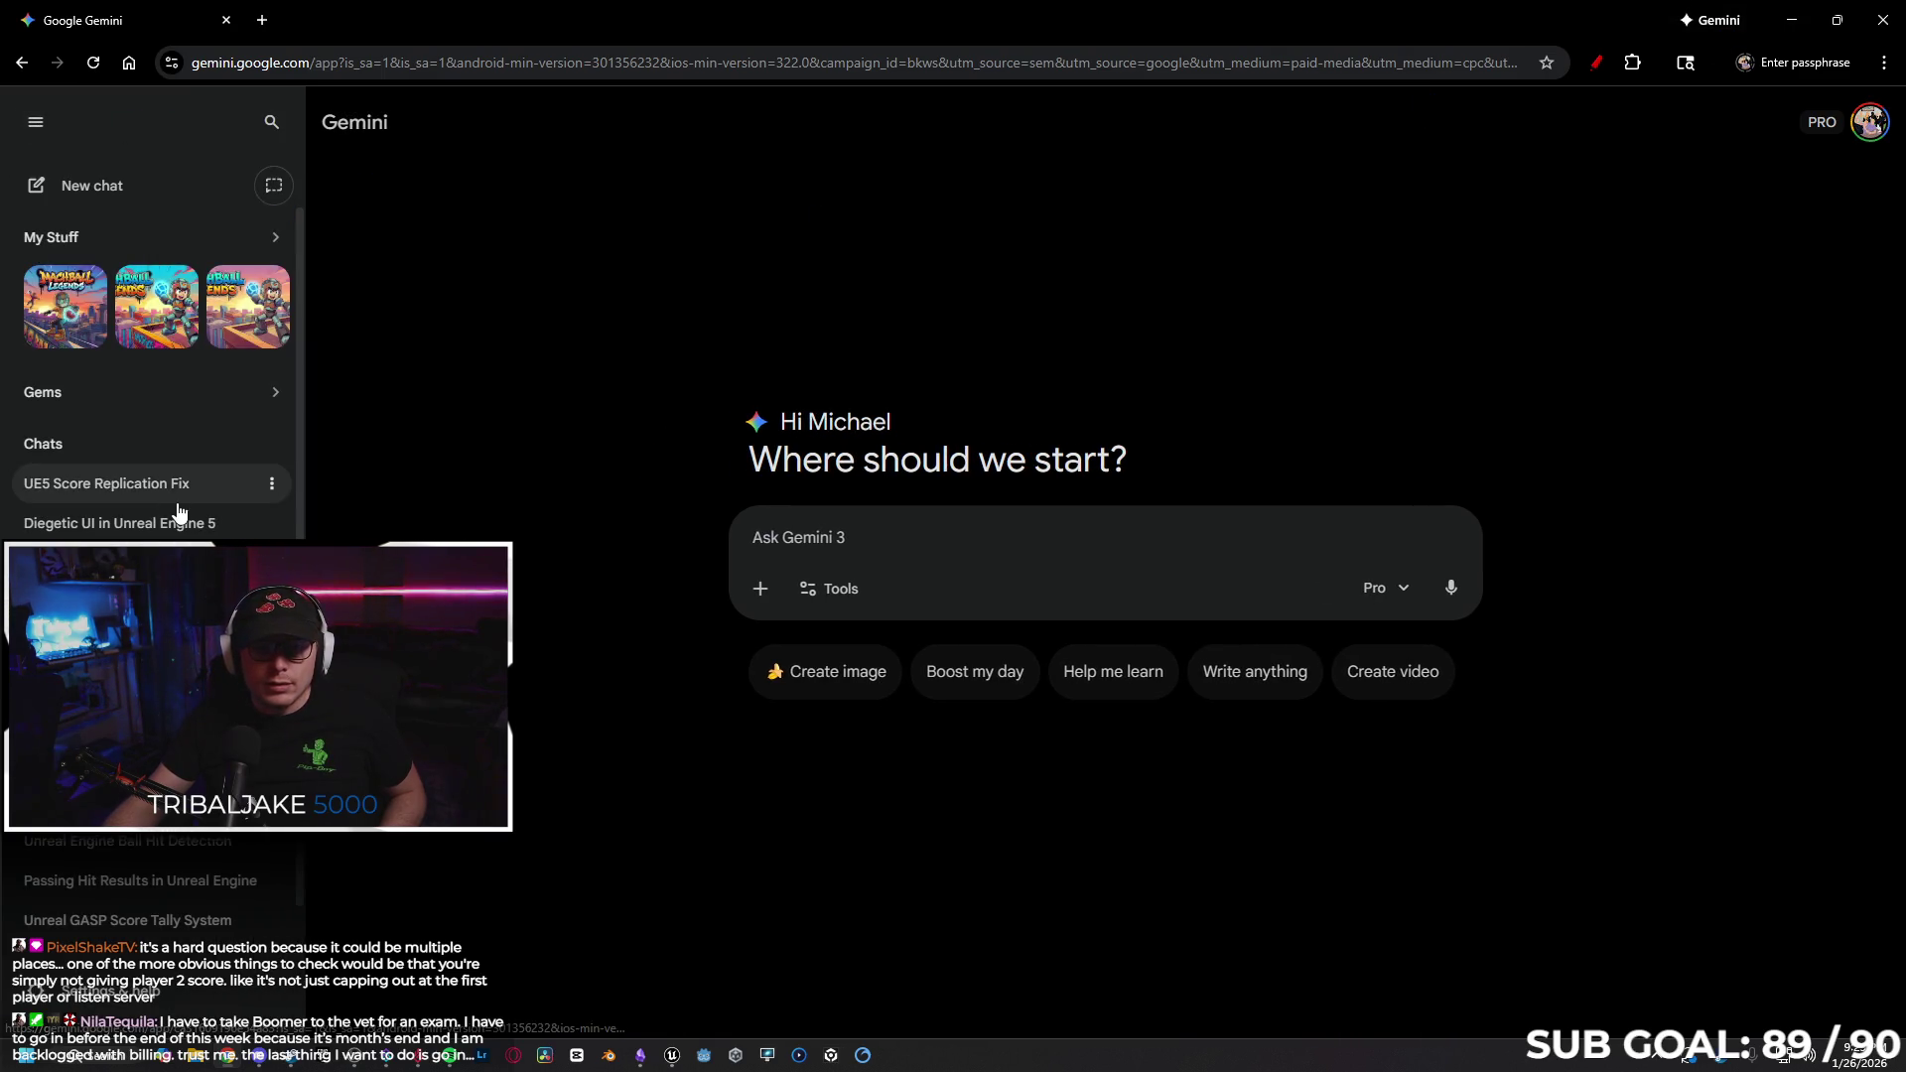
left_click(253, 497)
scroll(1290, 496, "down", 15)
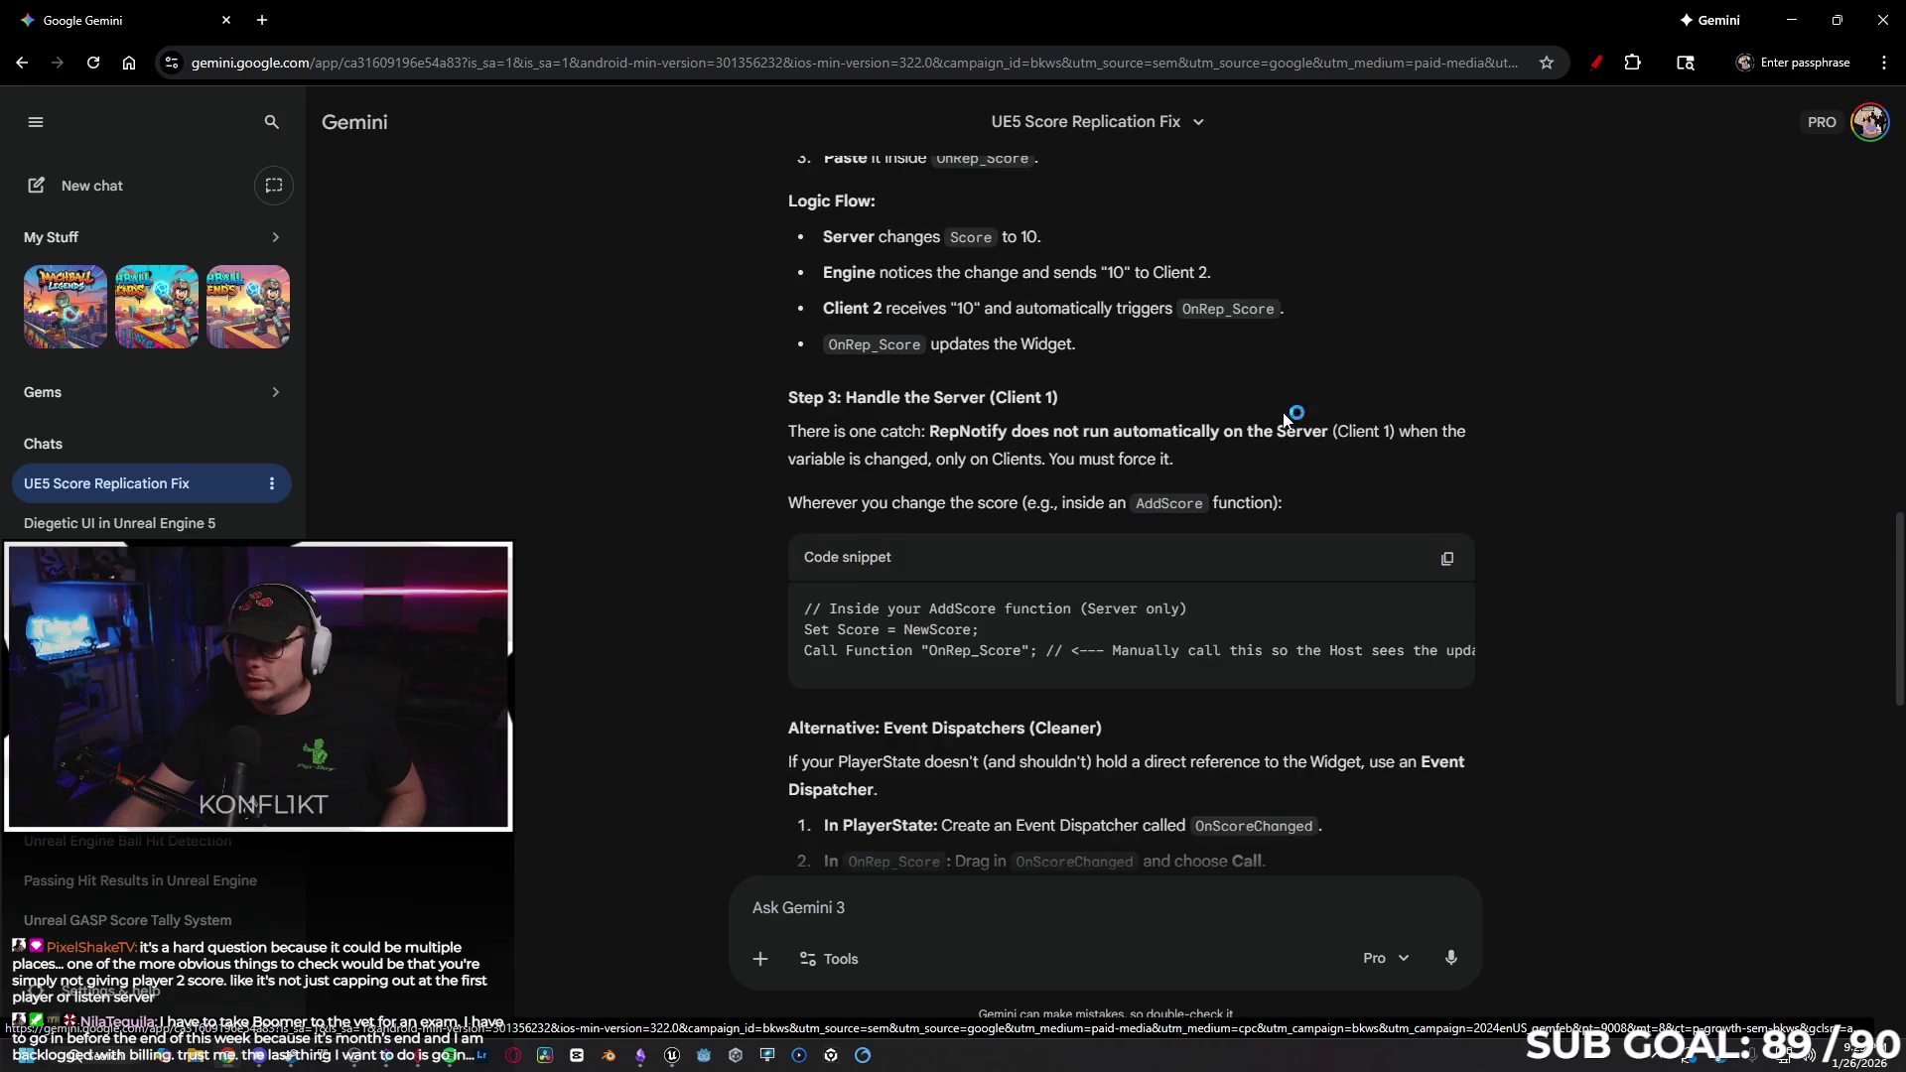
left_click(1786, 22)
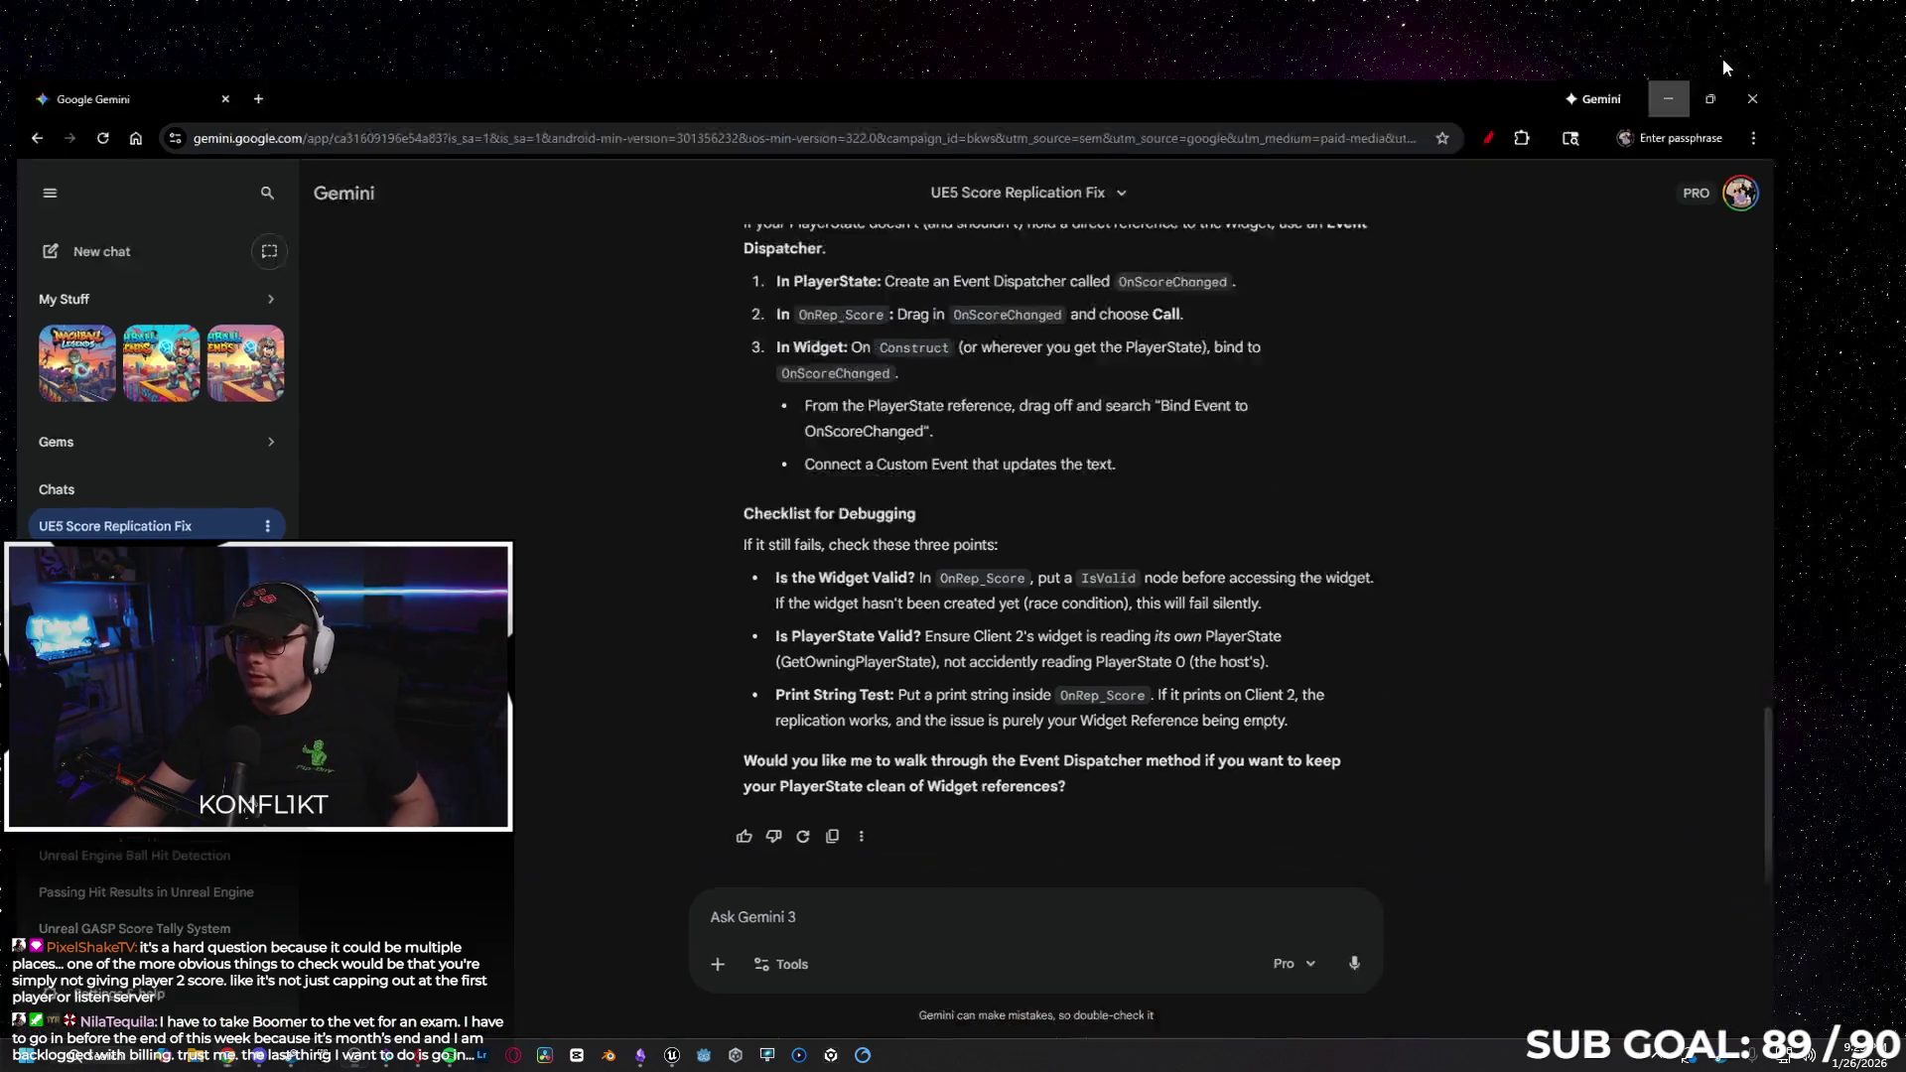
left_click(674, 1058)
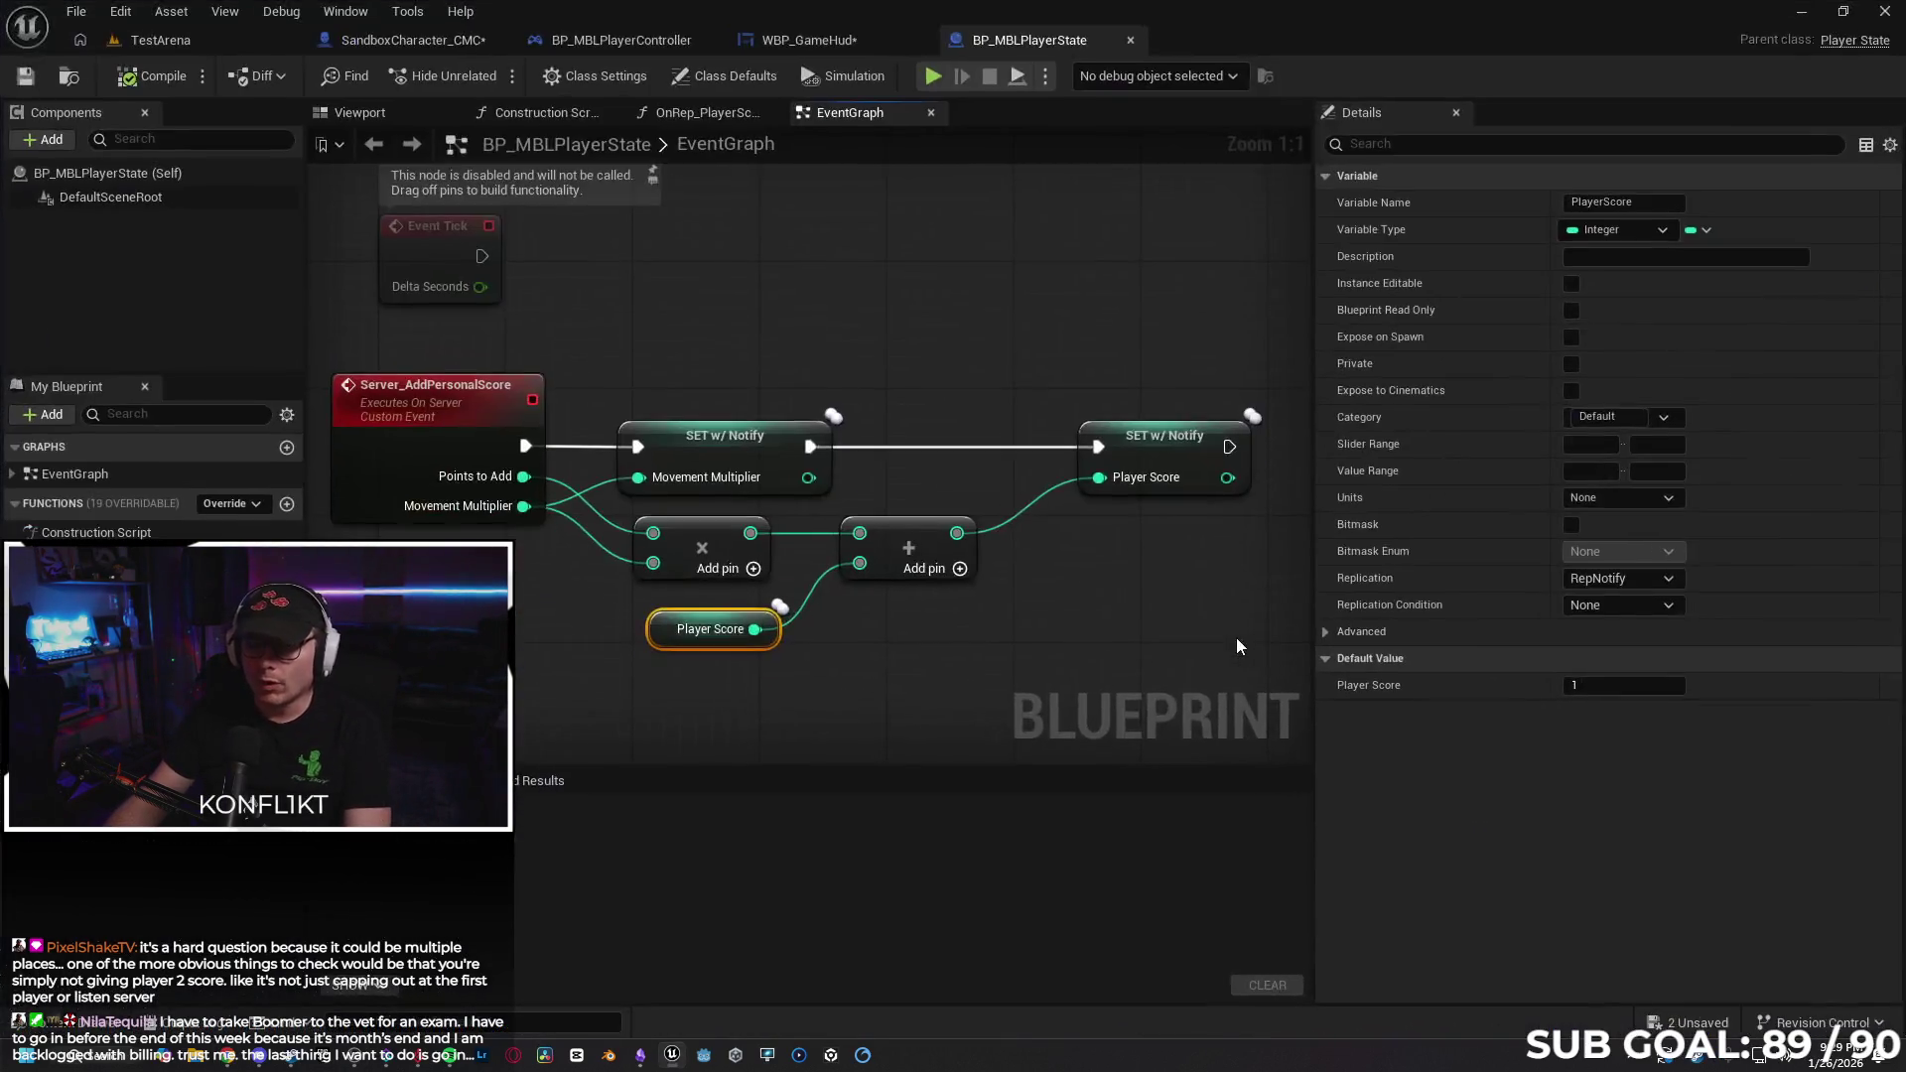
Run two quick two-client play sessions, moving Client 2's character and stopping each.
left_click(928, 77)
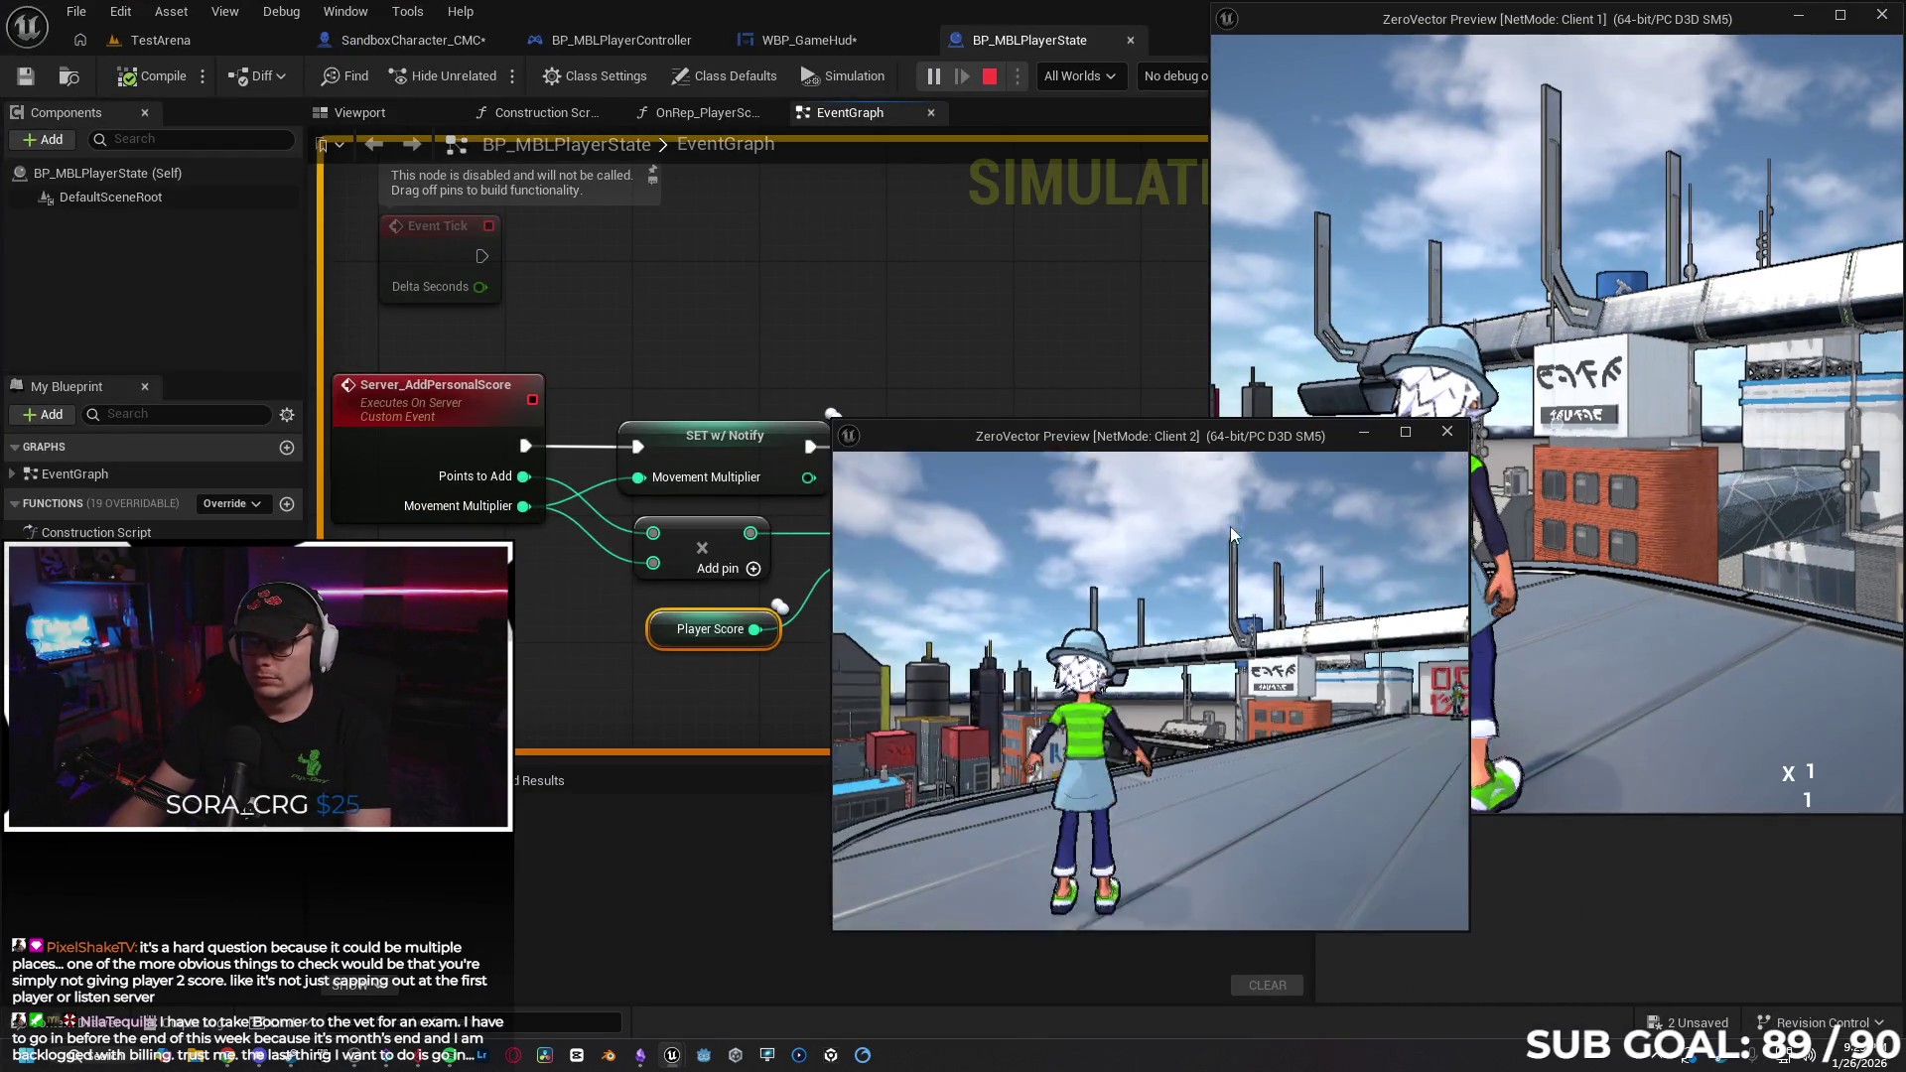
key("w")
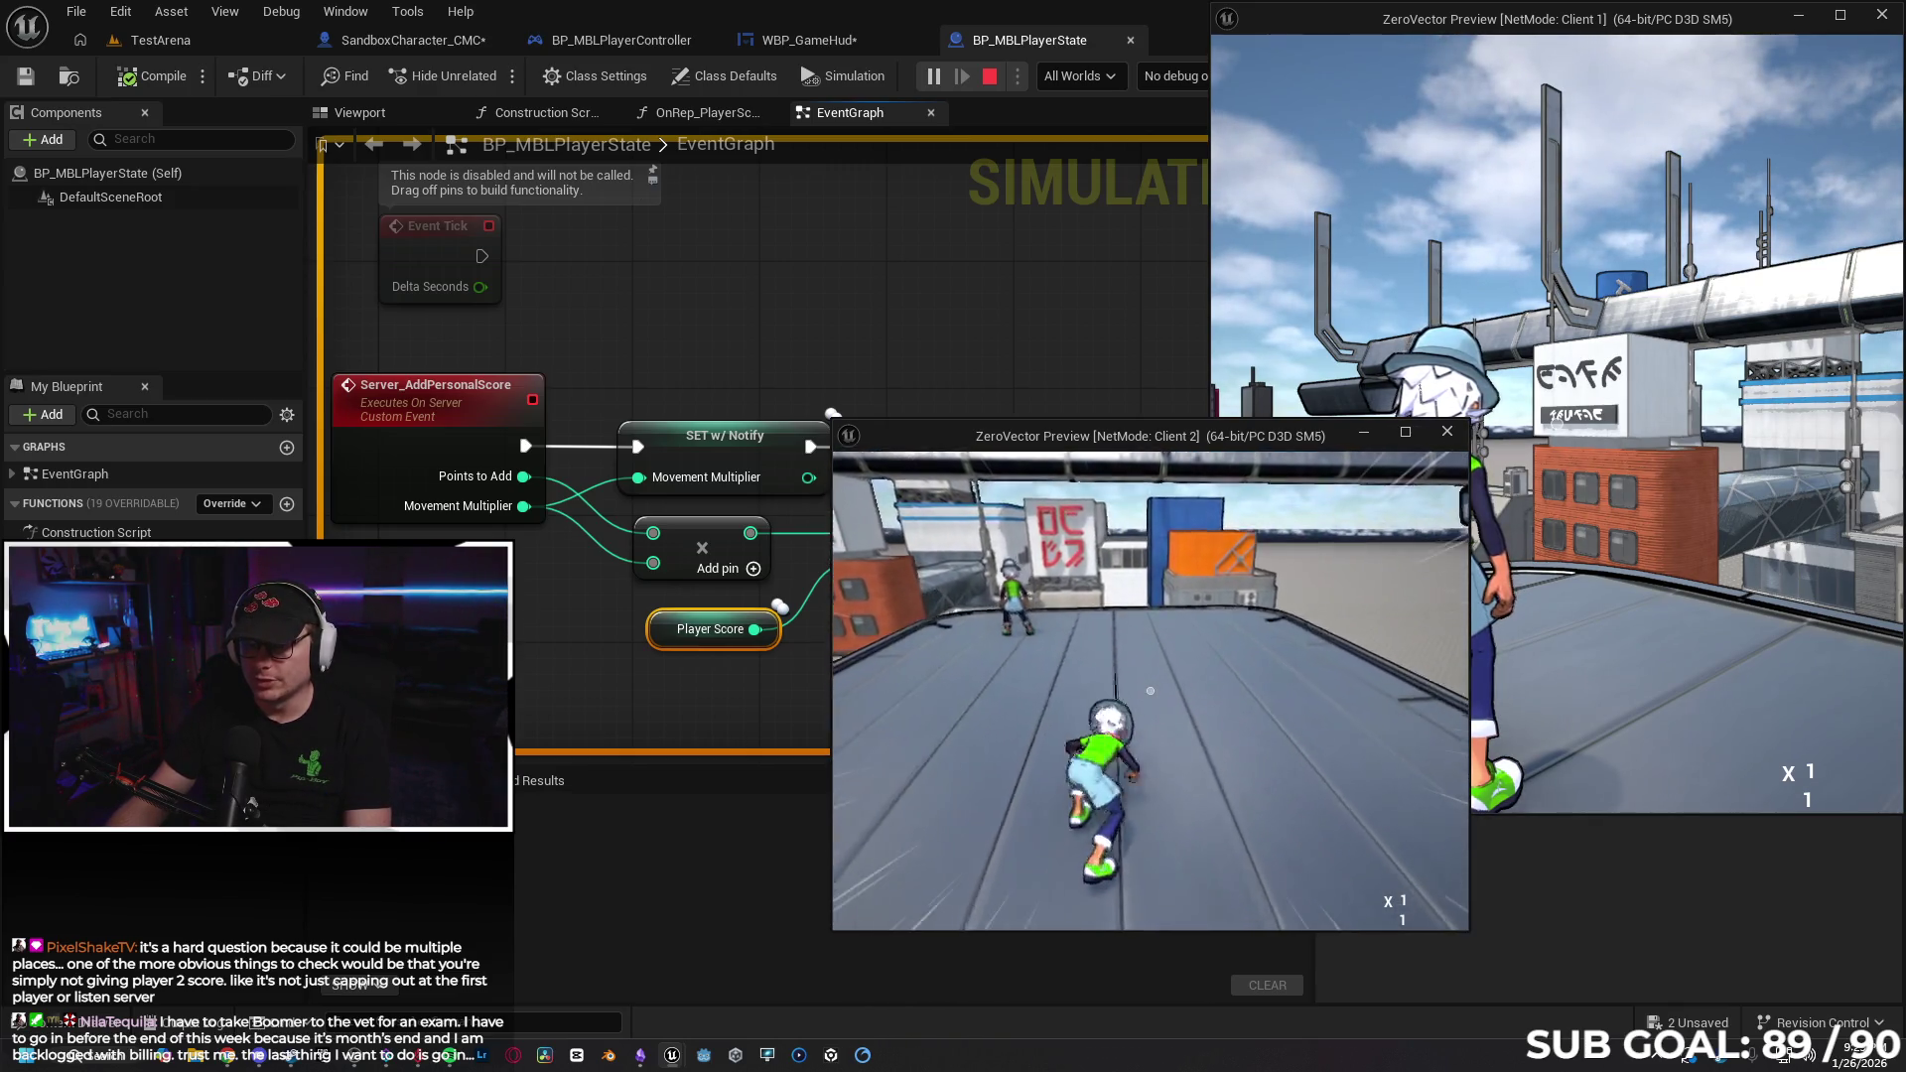
key("Escape")
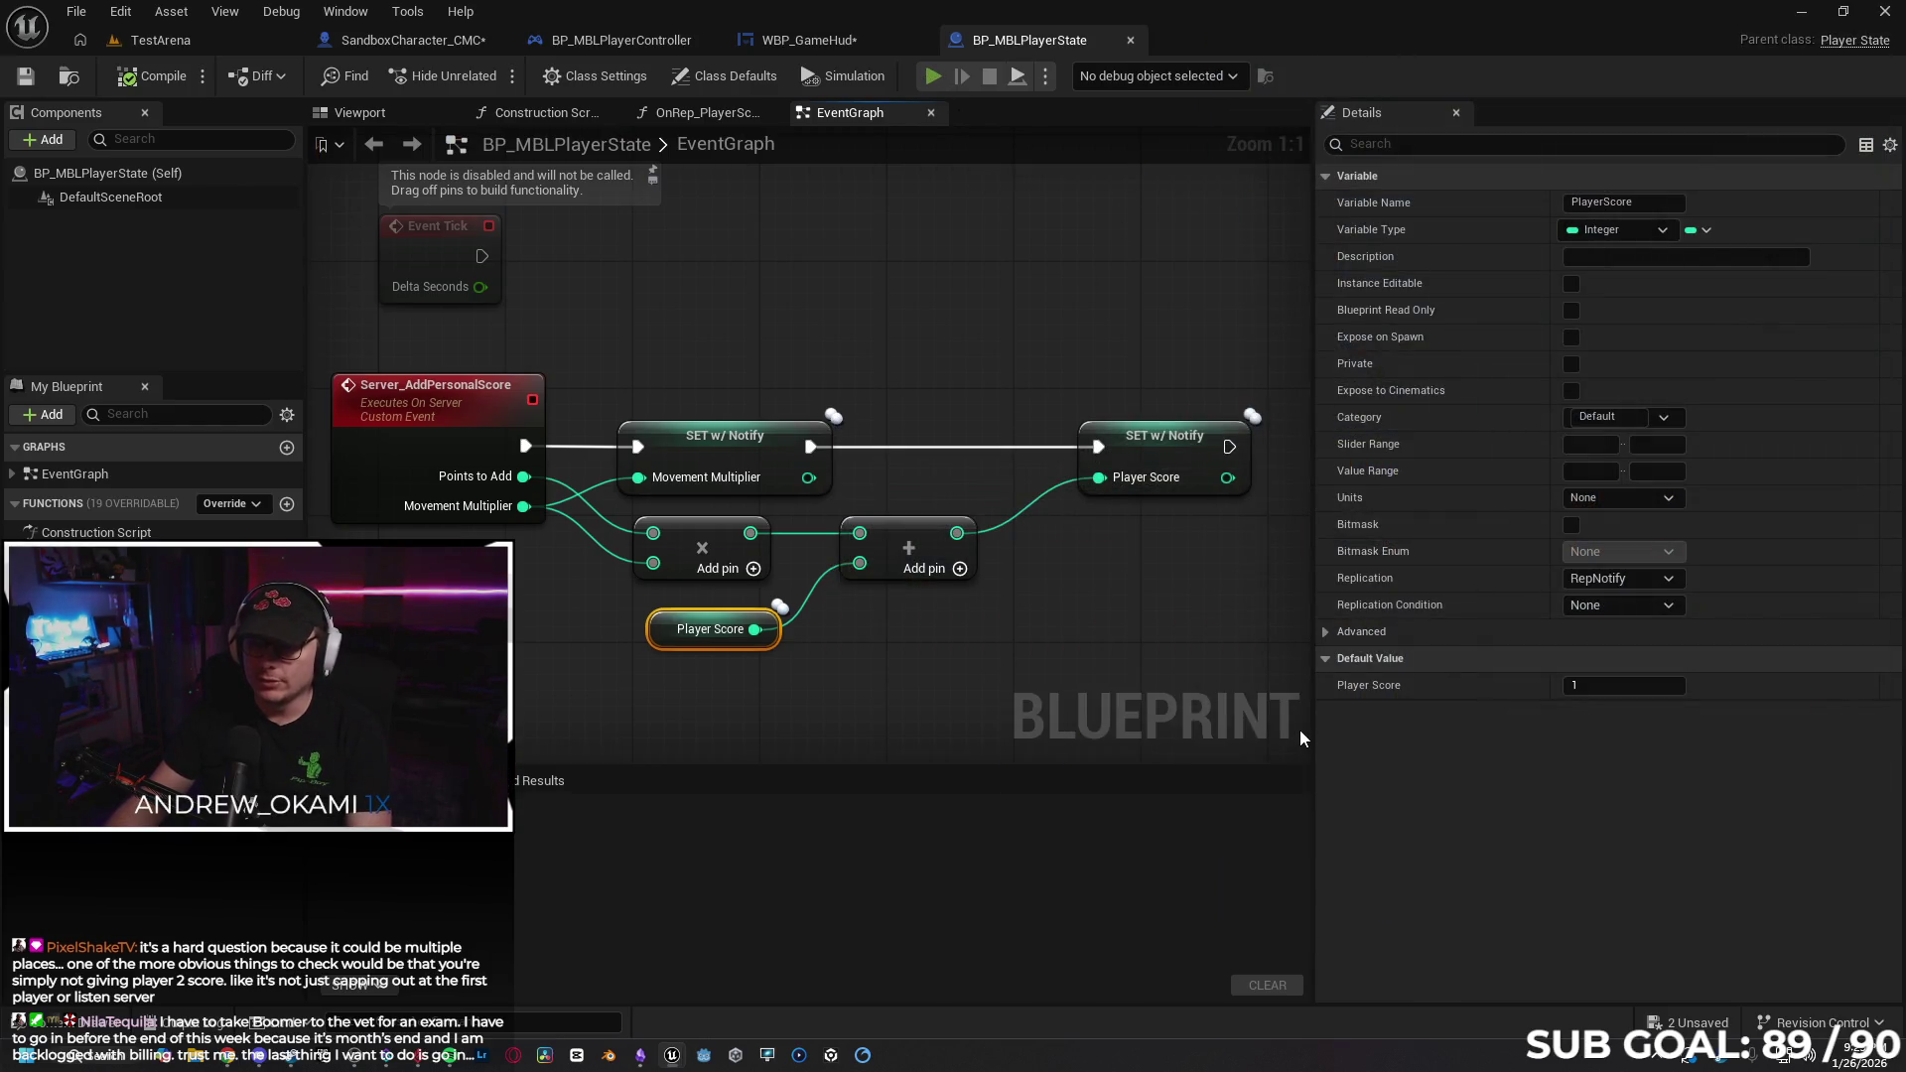
key("alt+p")
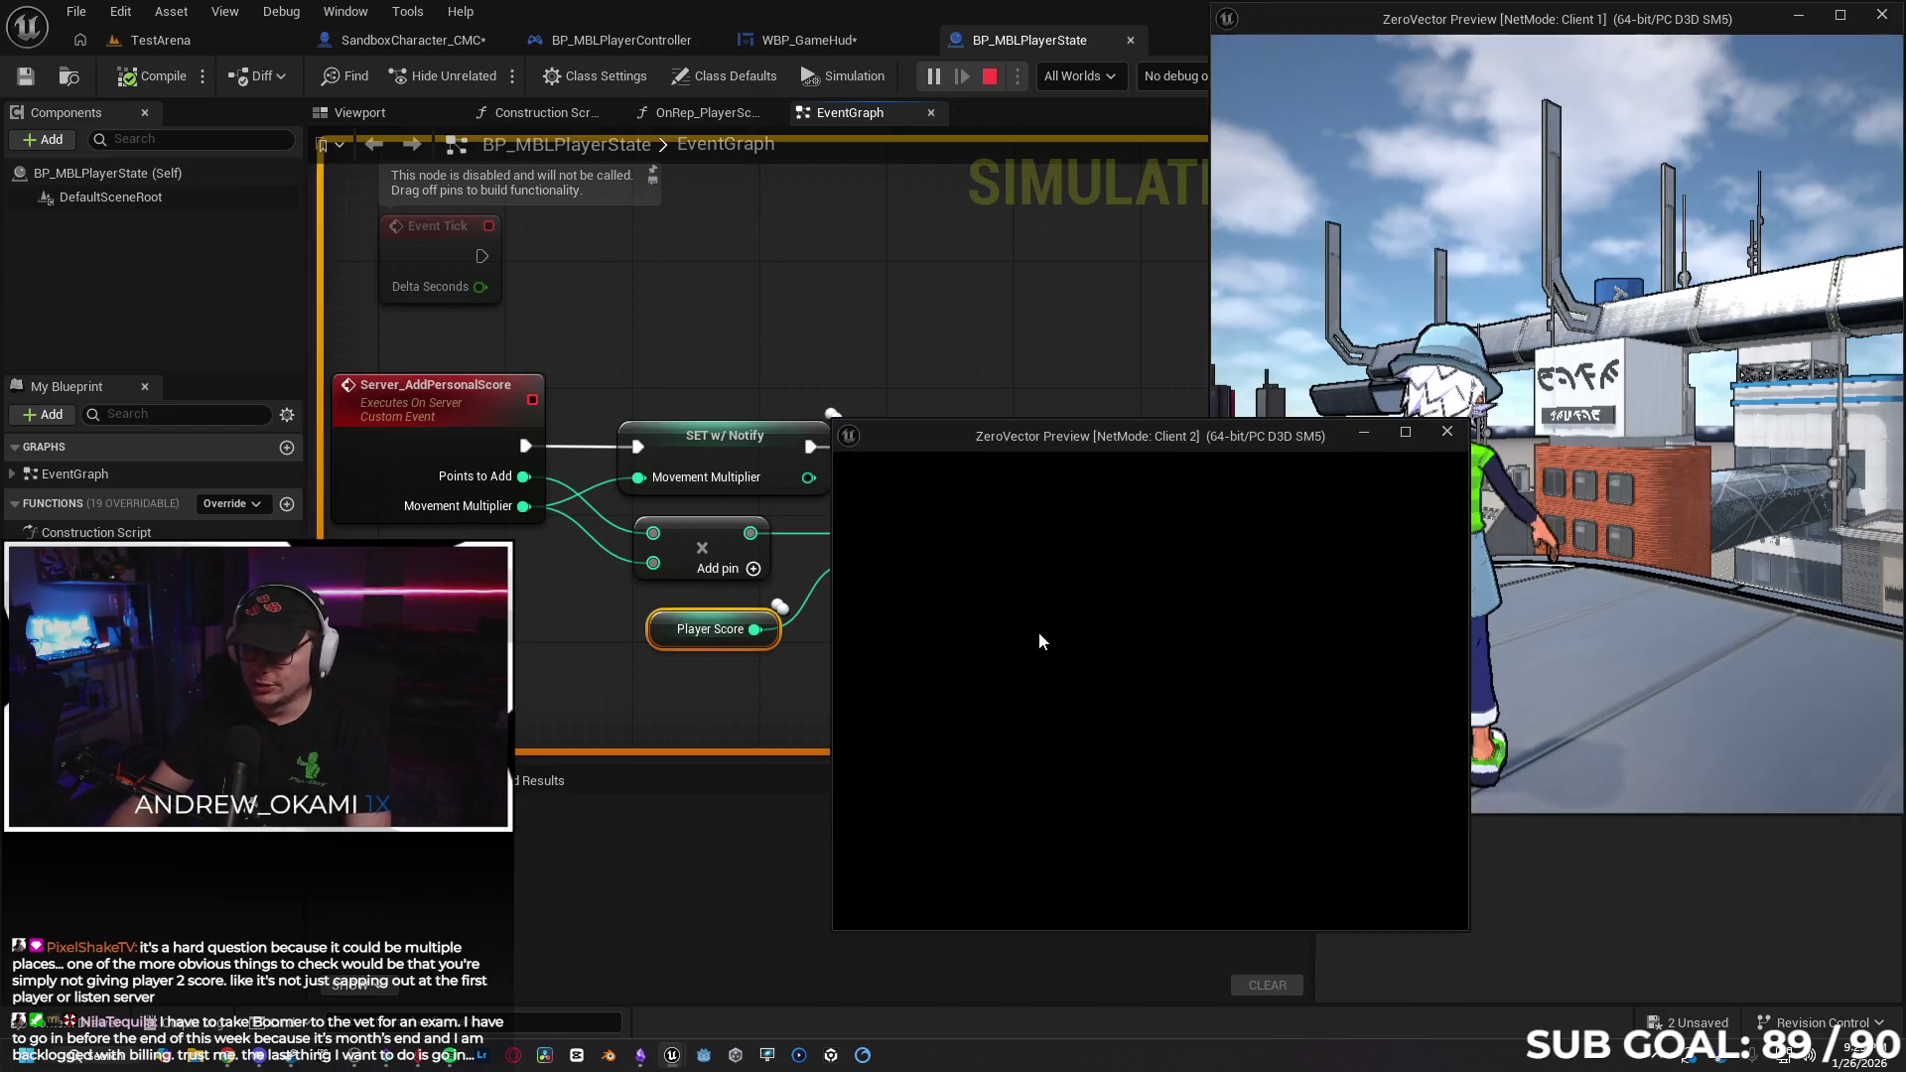
left_click(1038, 631)
key("w")
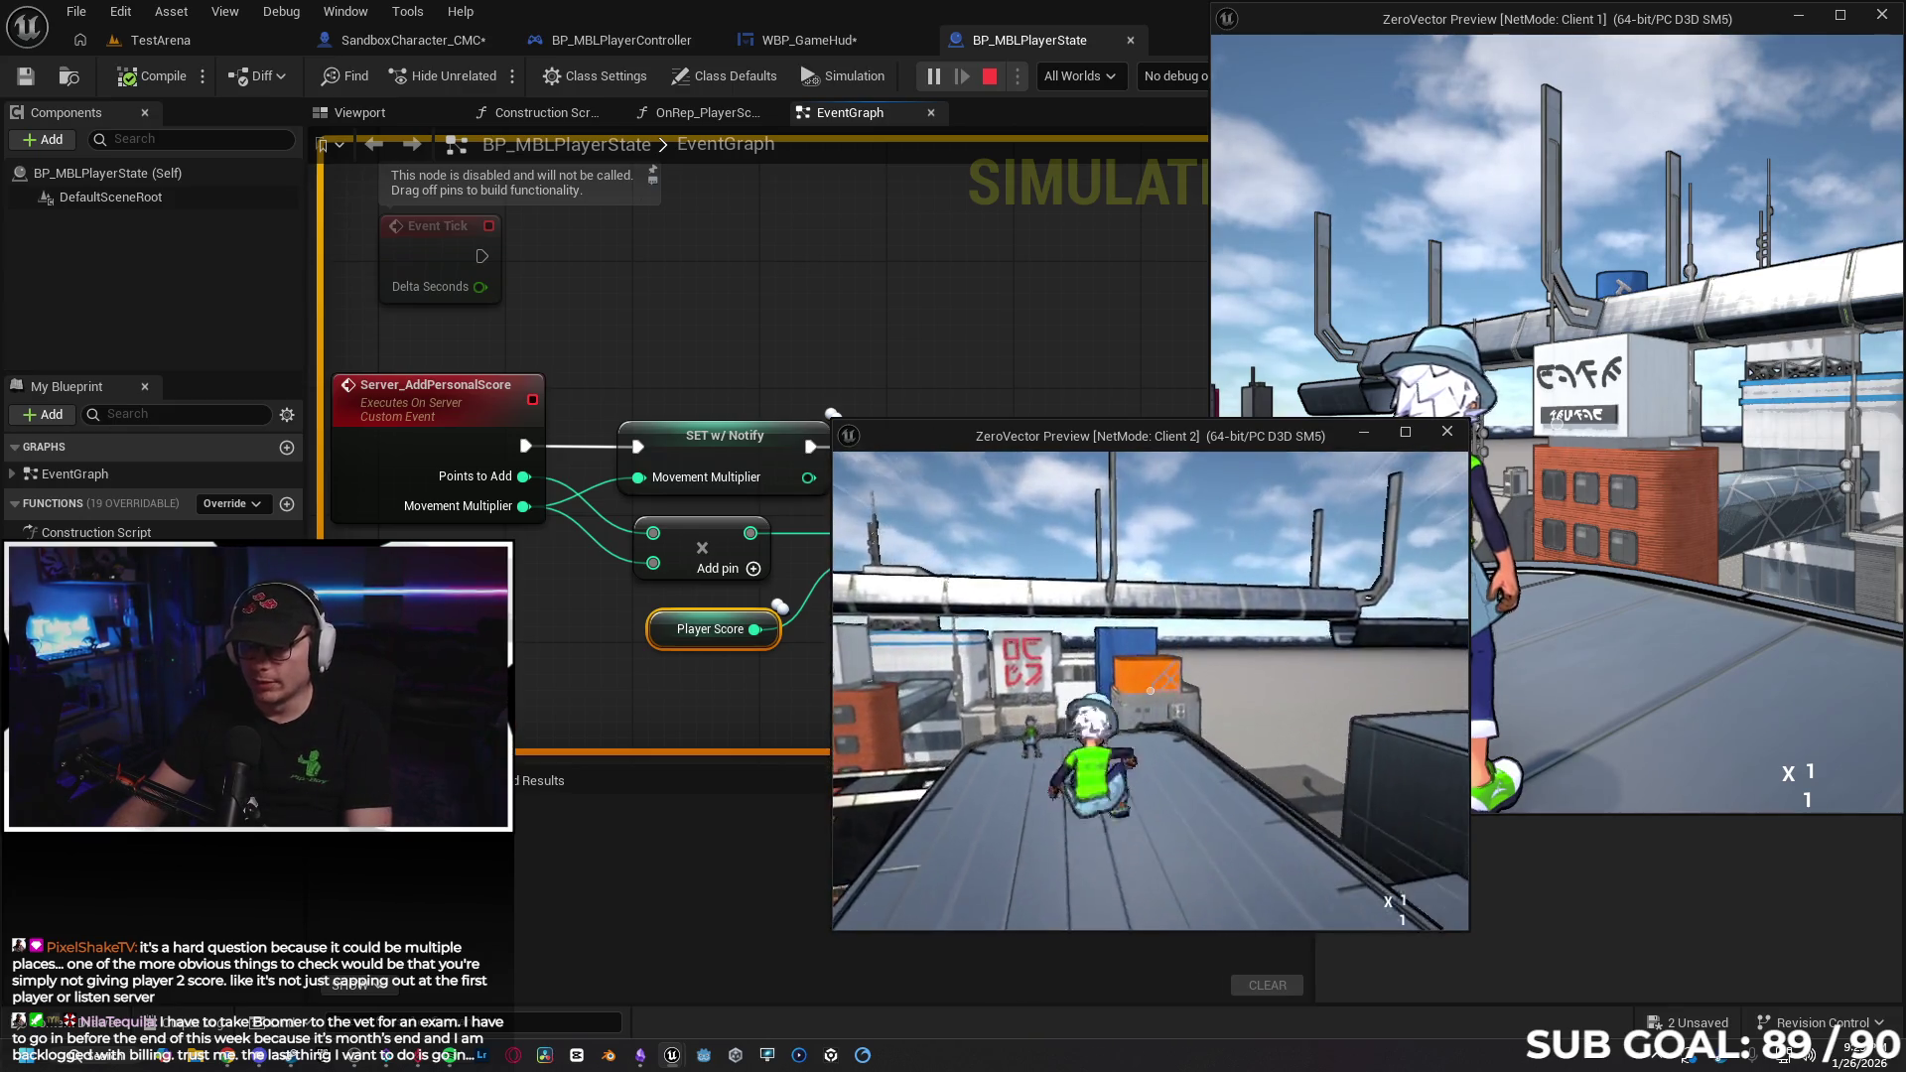
key("Escape")
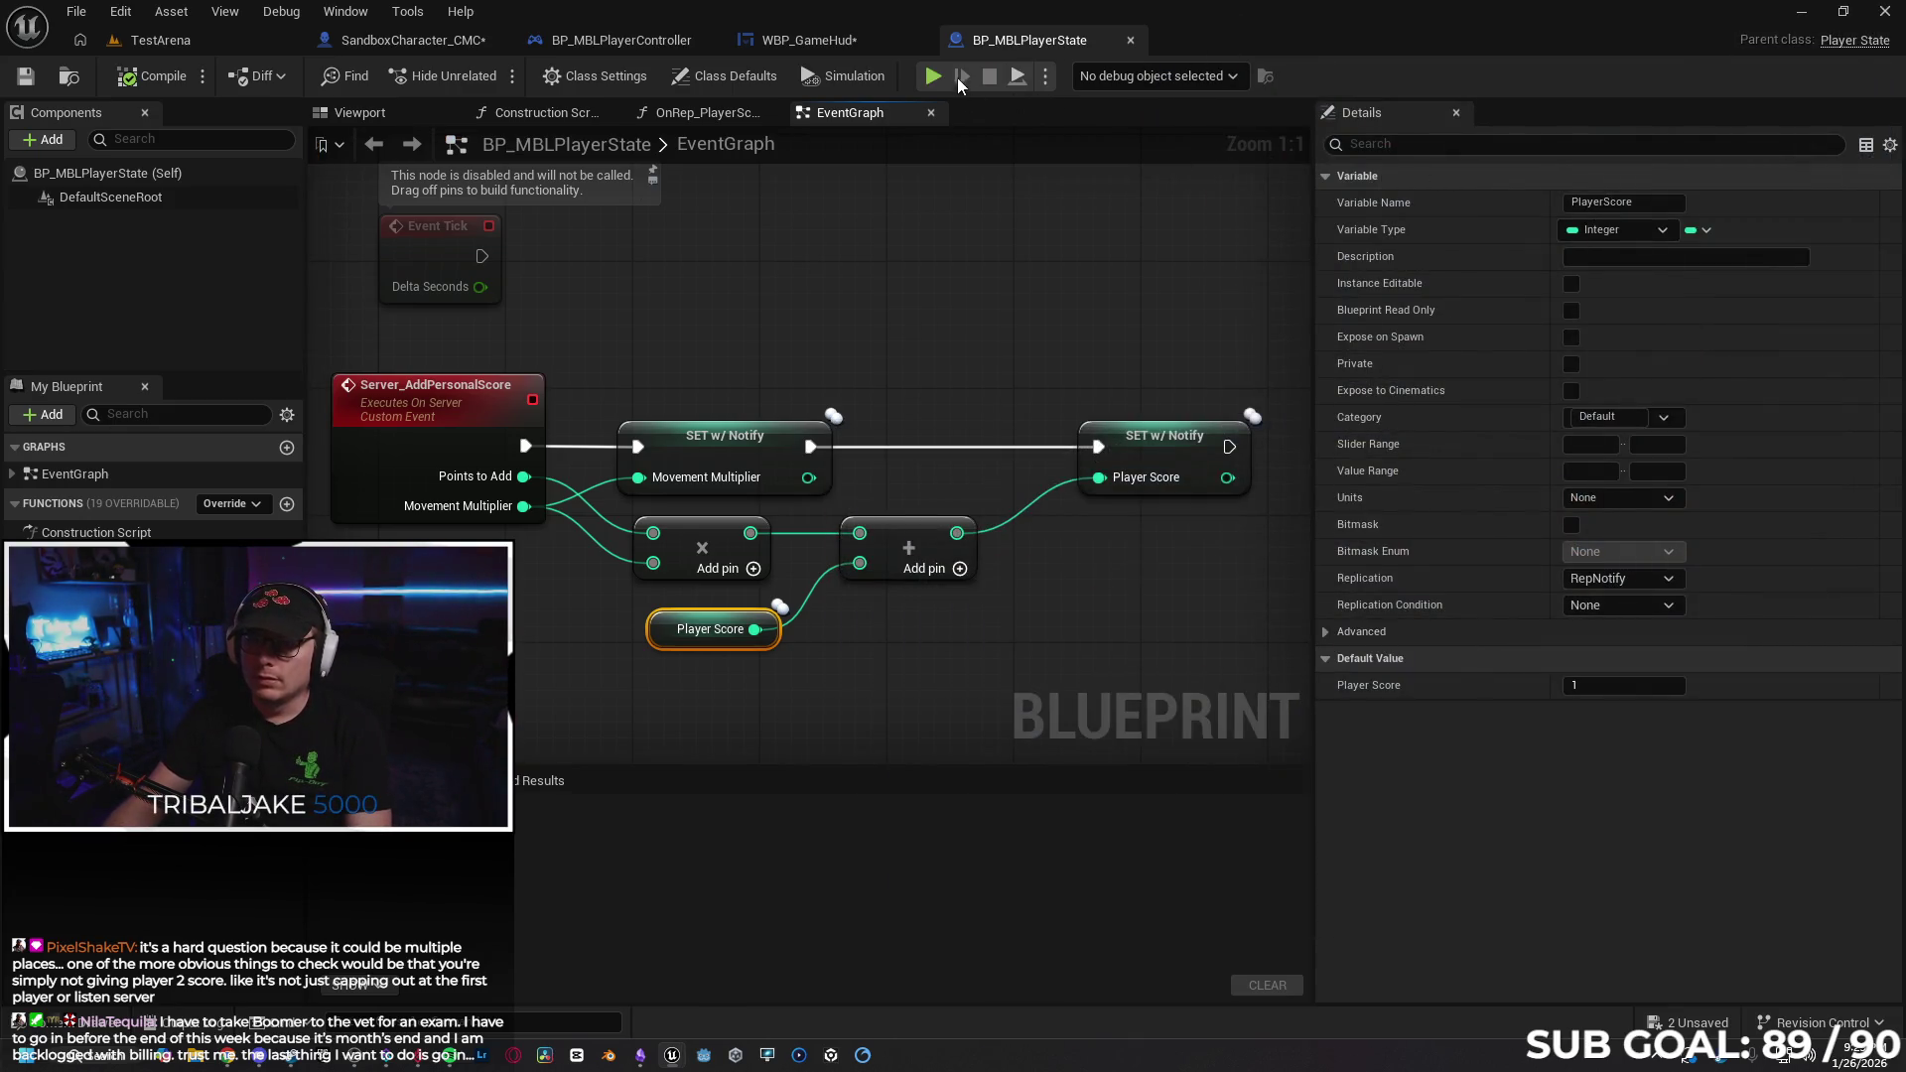
Run two more play sessions moving both clients' characters, then return to the Gemini chat.
key("alt+p")
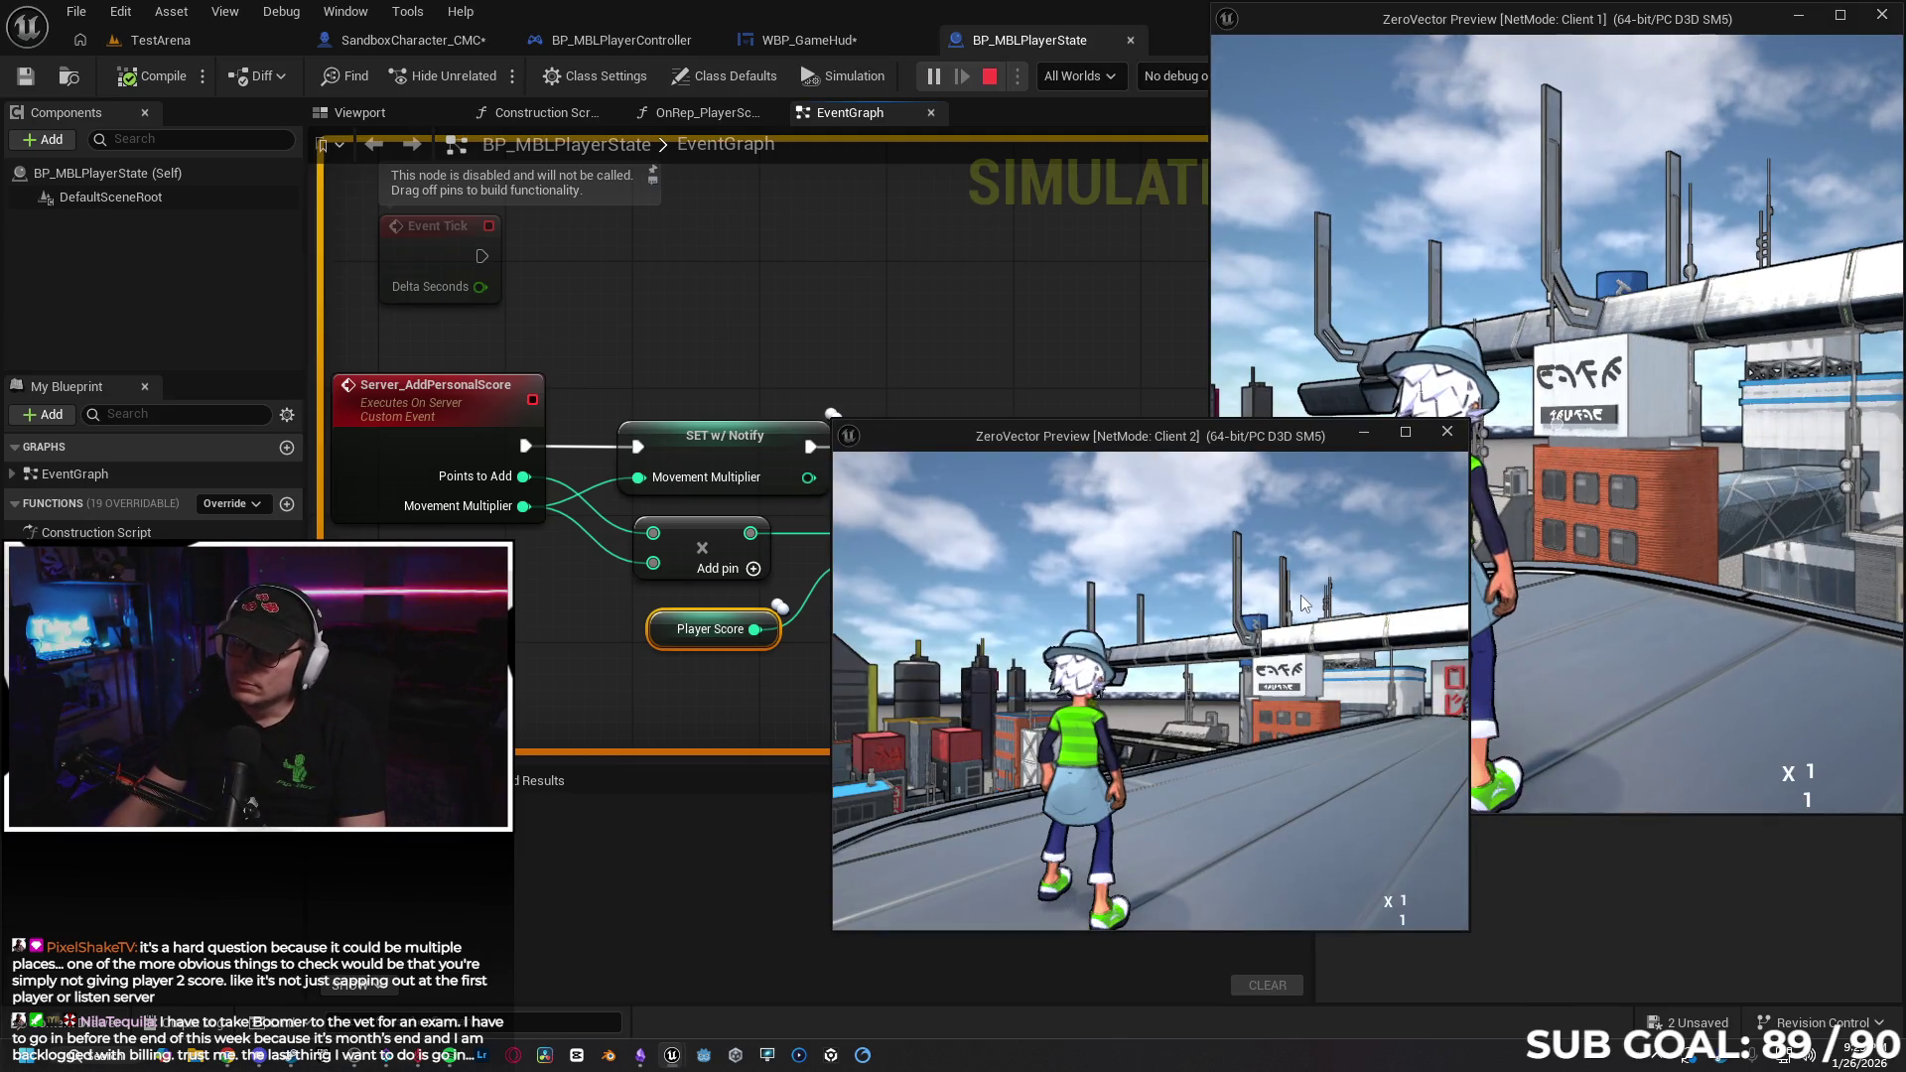
left_click(1116, 706)
key("w")
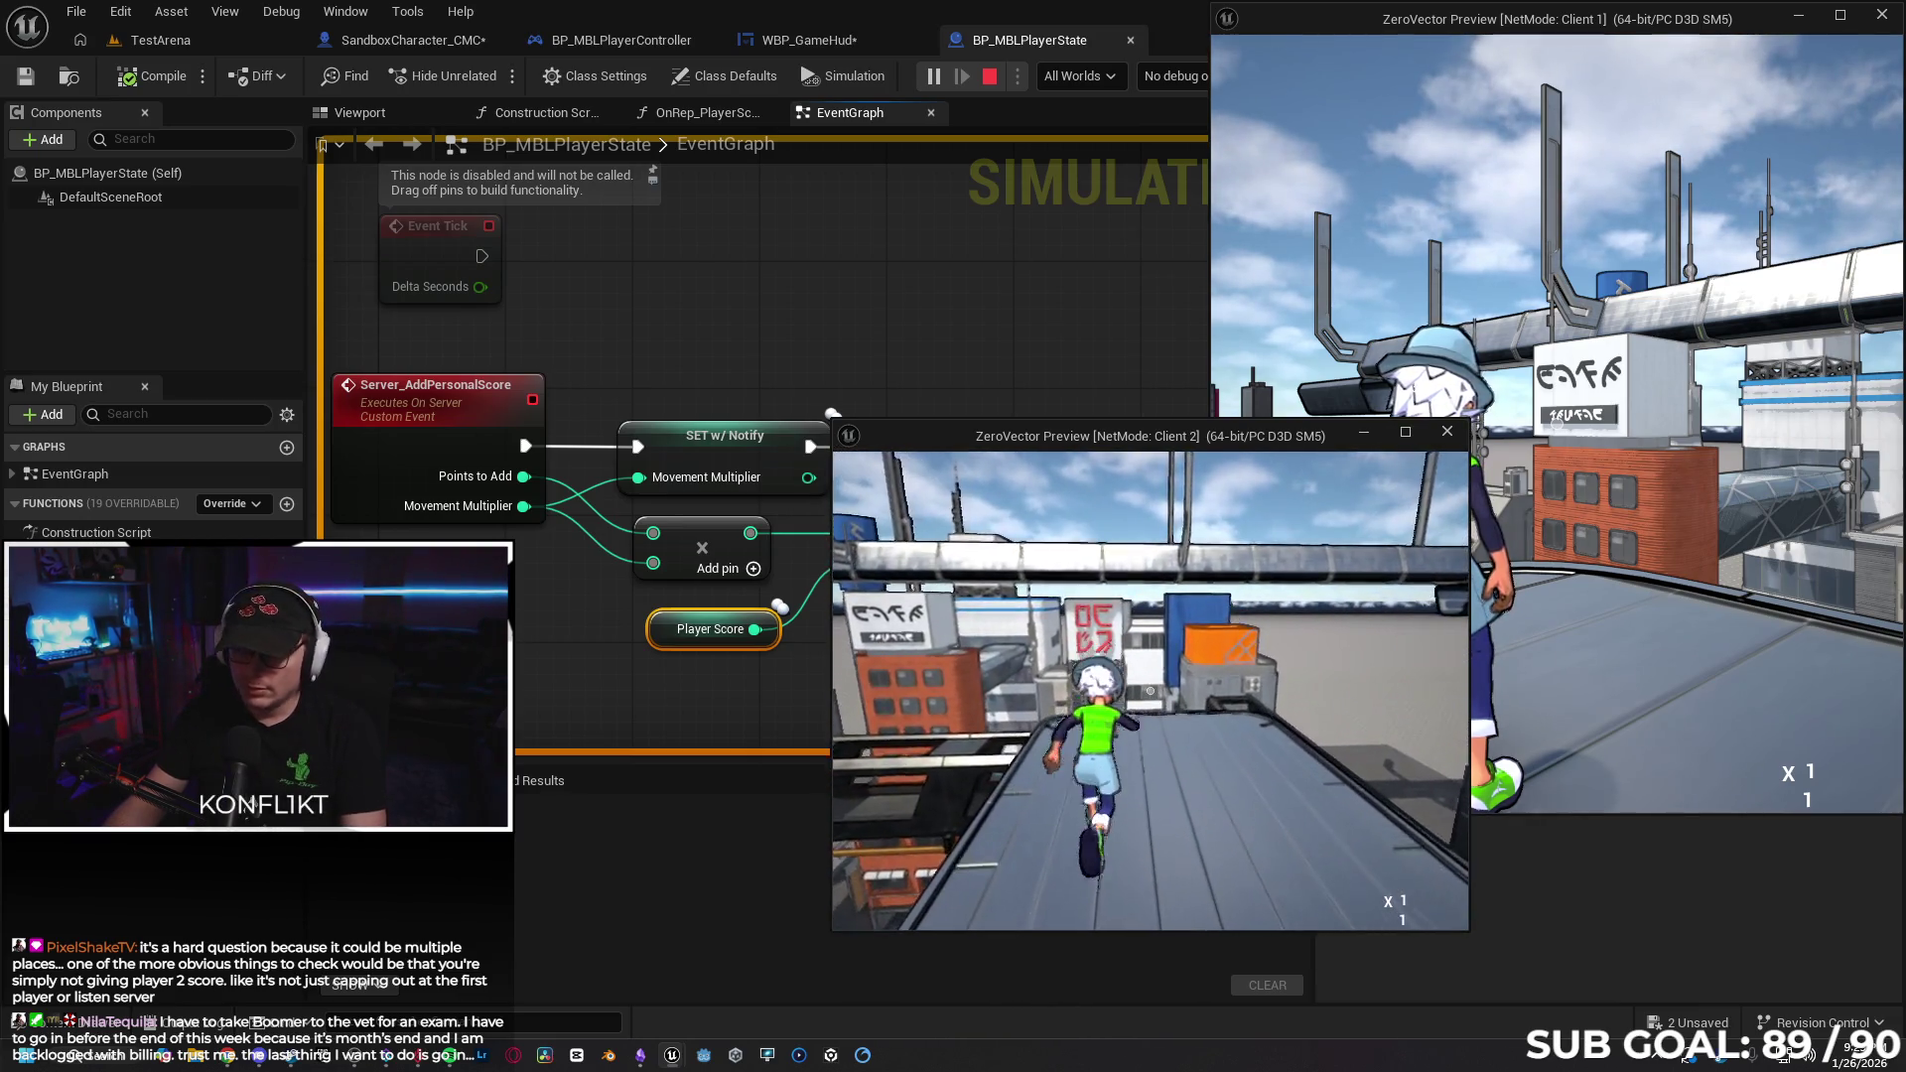
key("Escape")
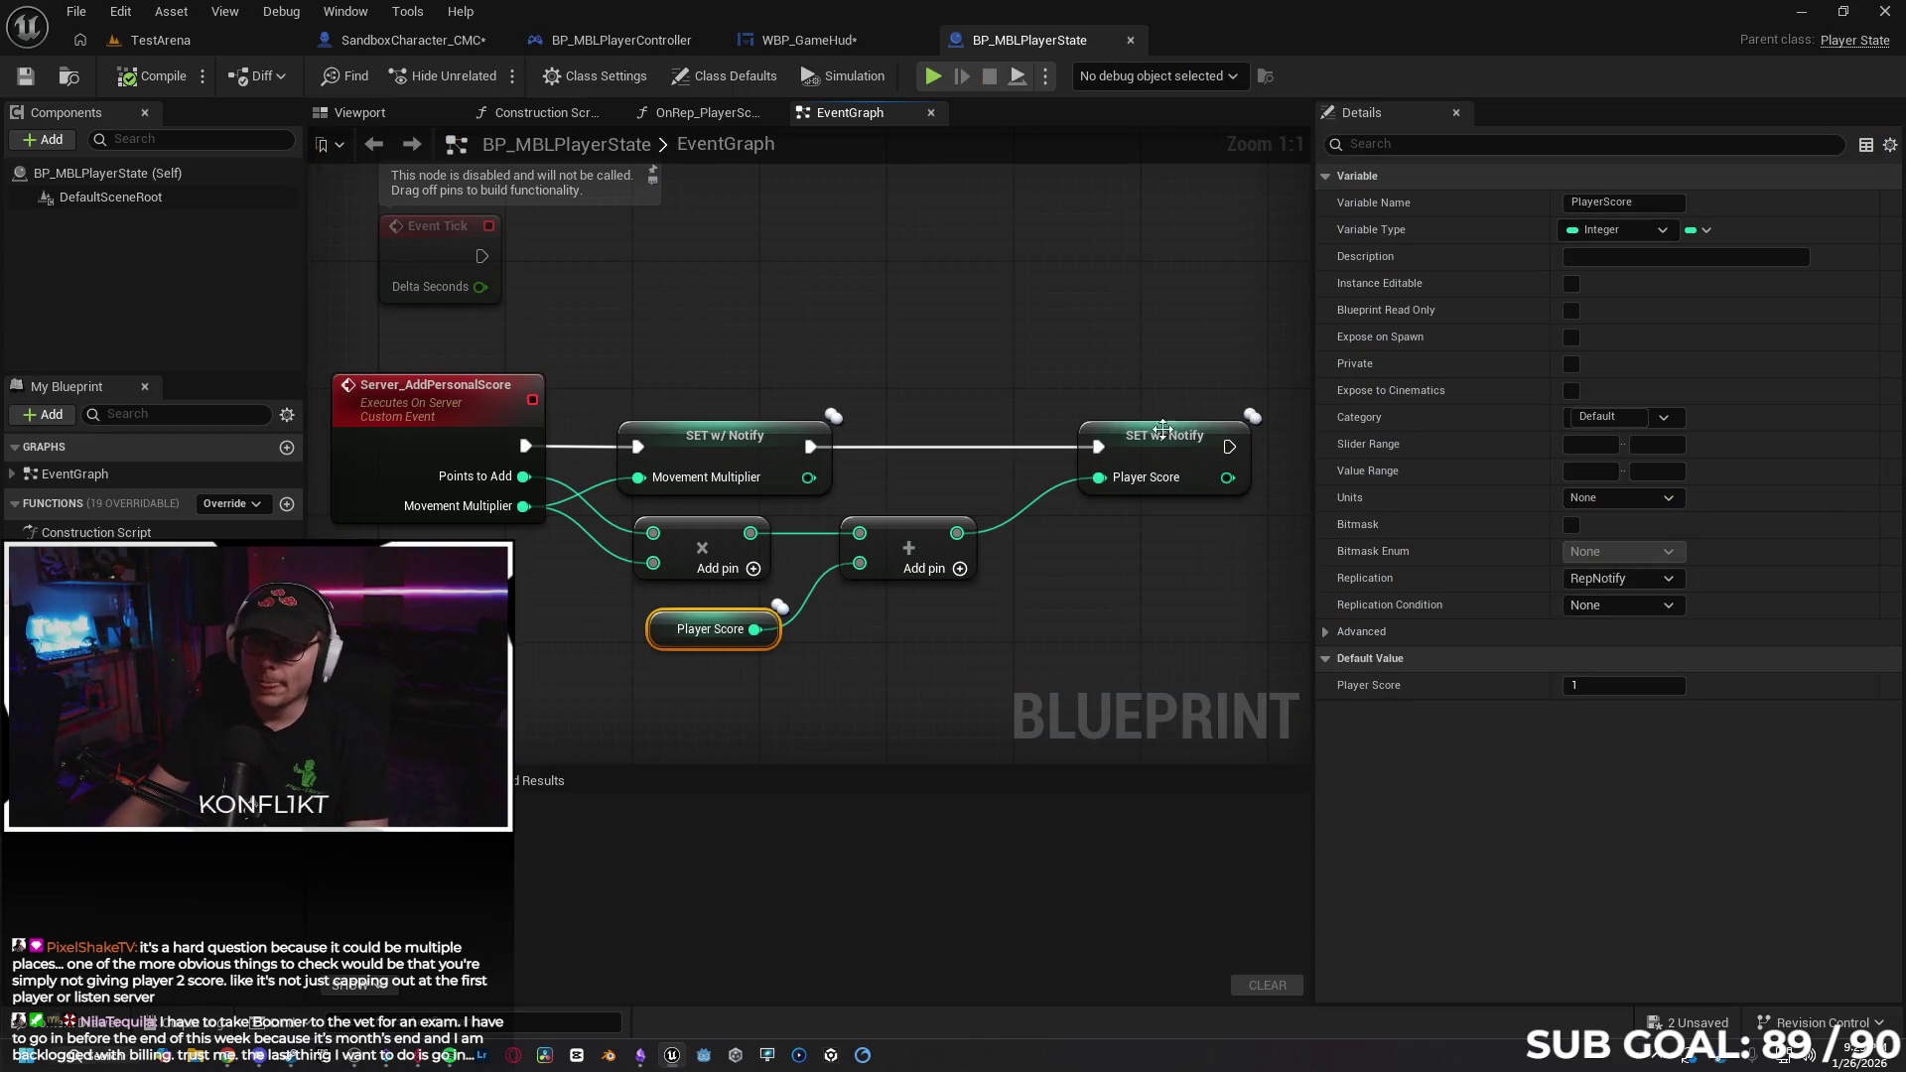
key("alt+p")
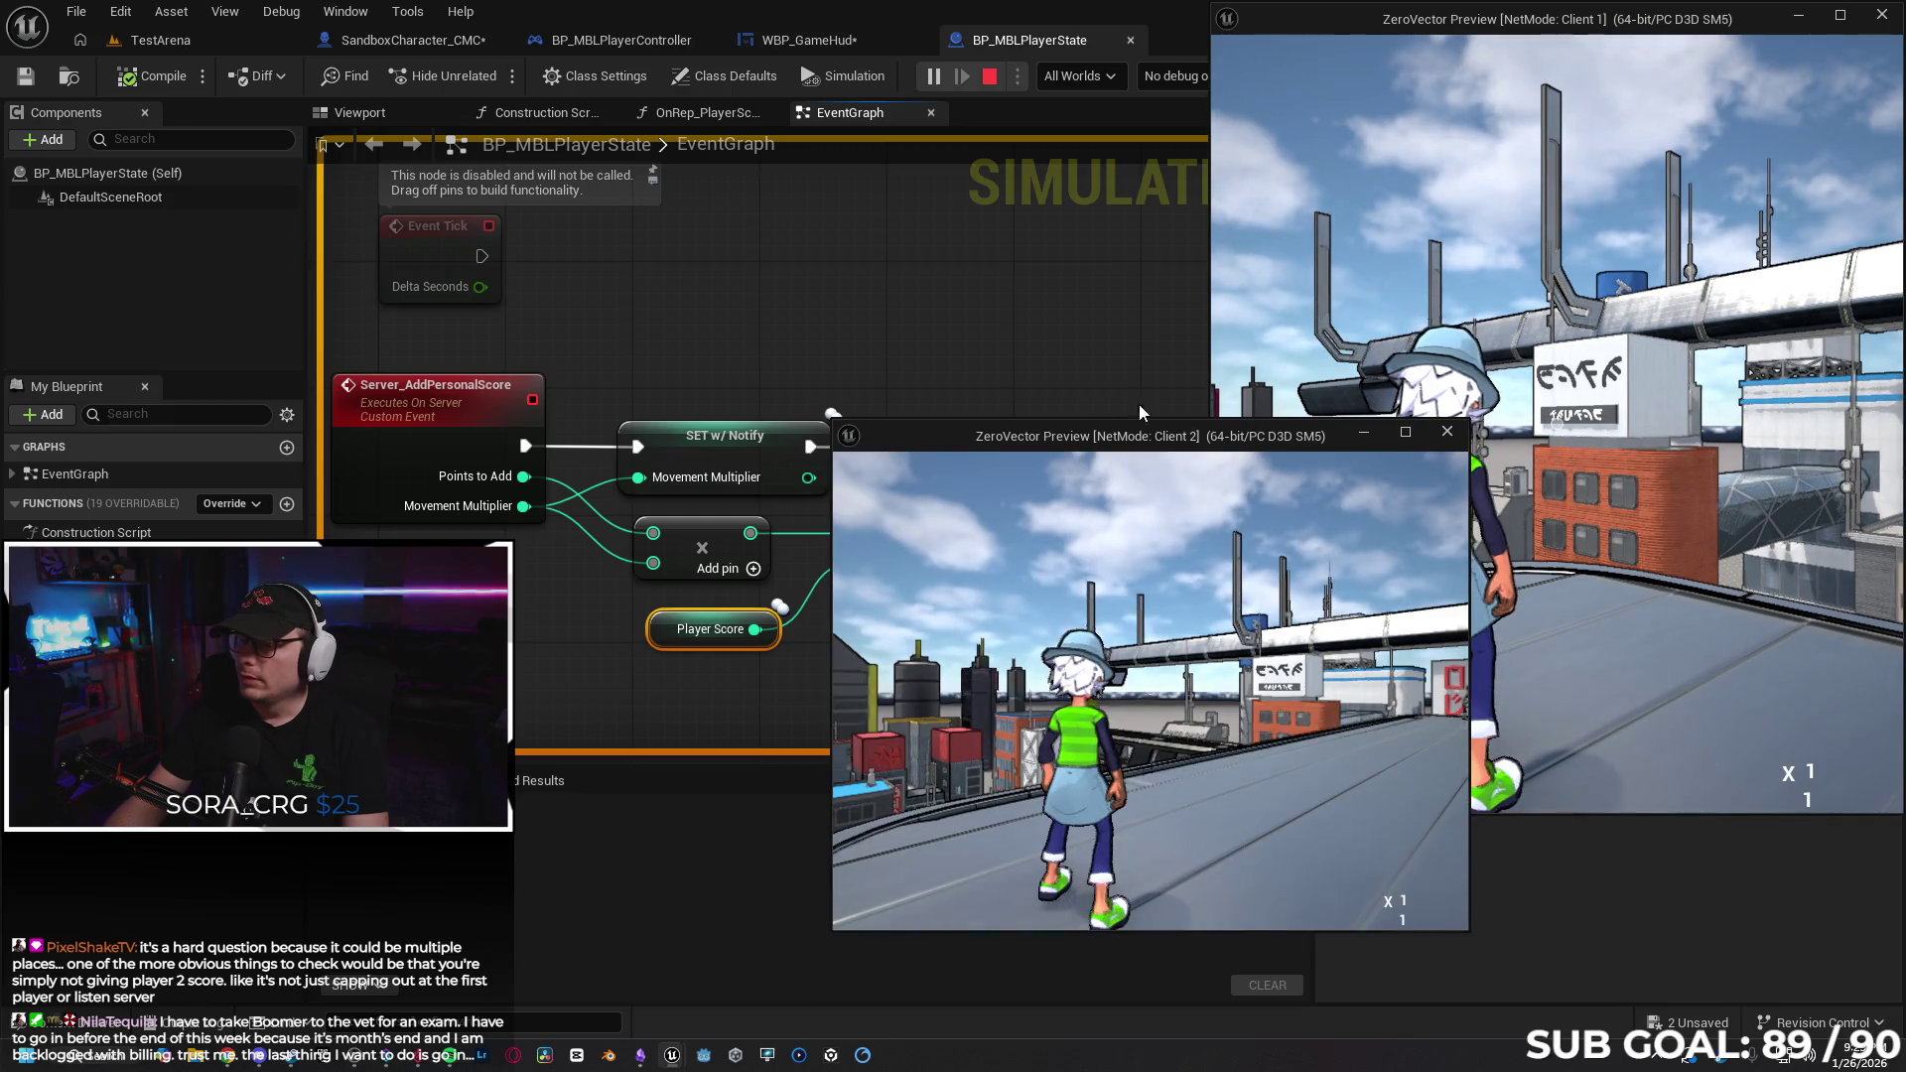
key("w")
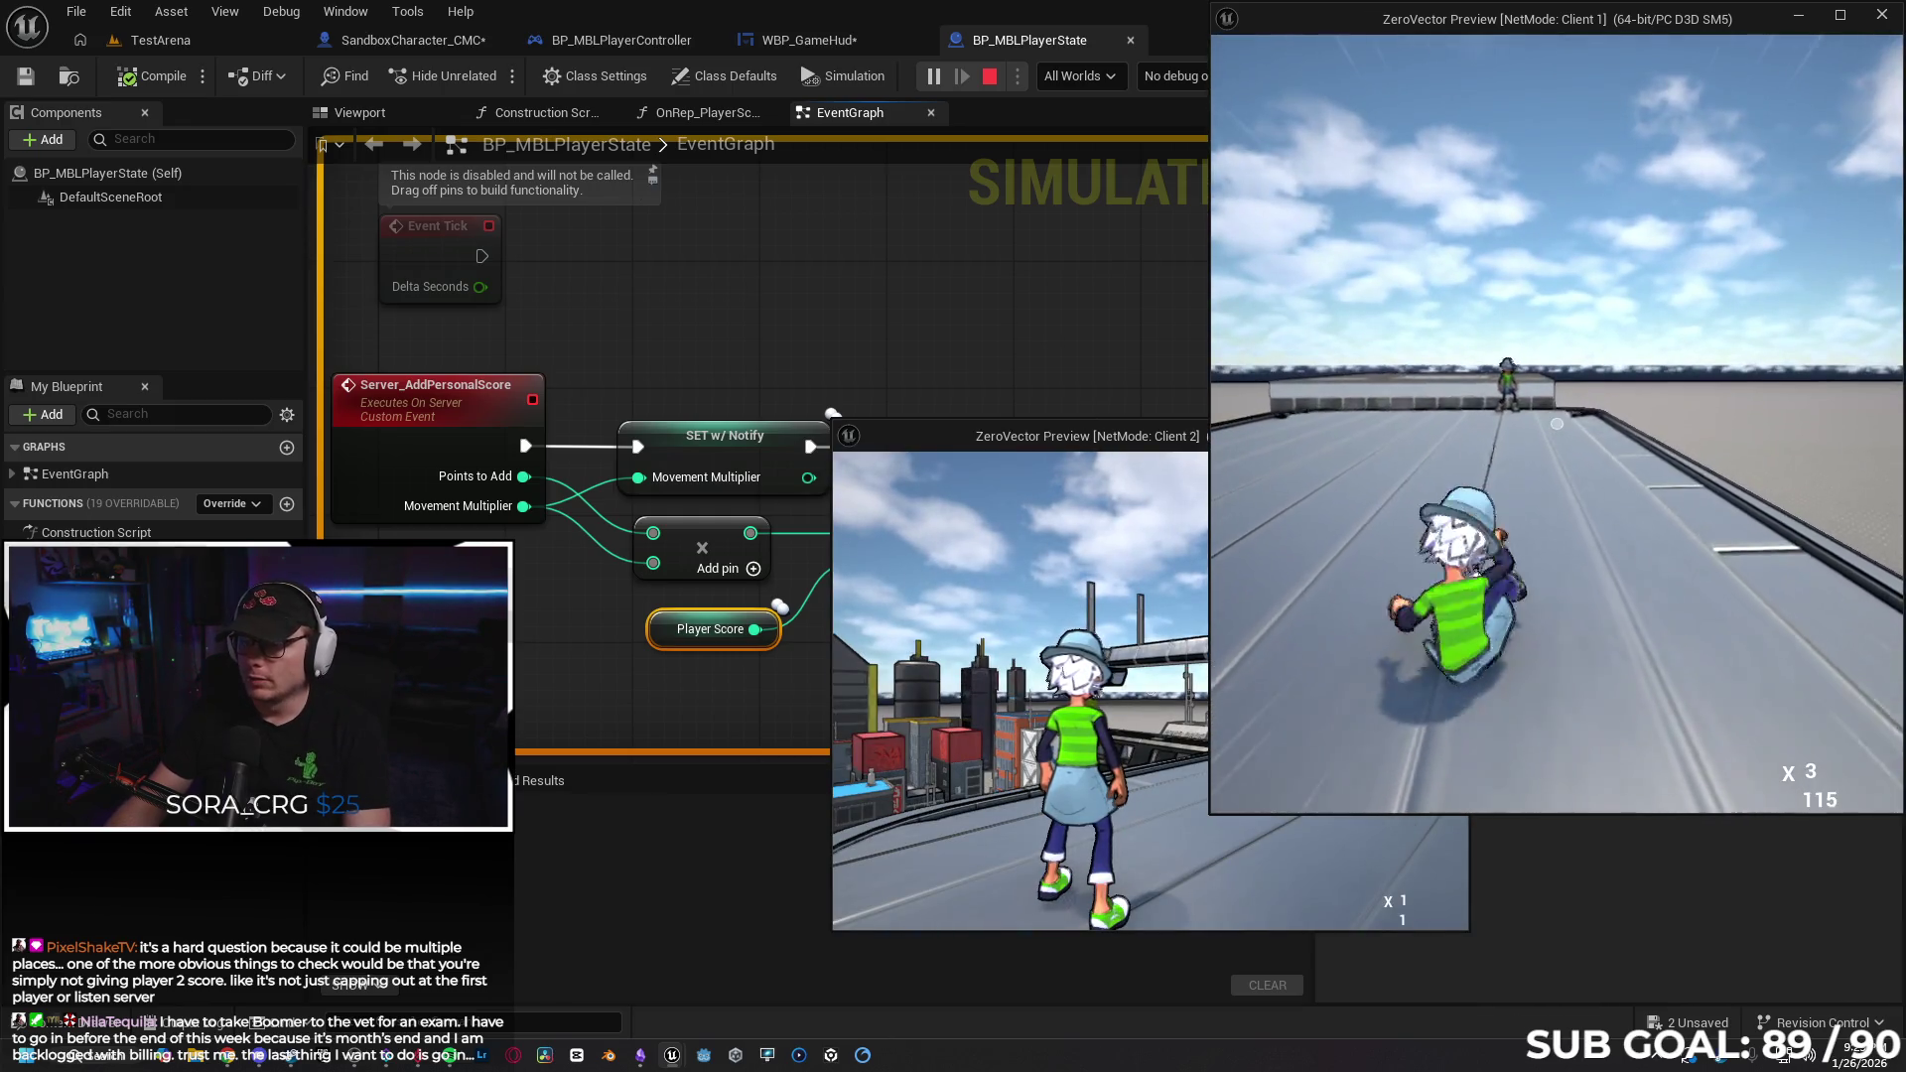
key("super")
key("super")
key("w")
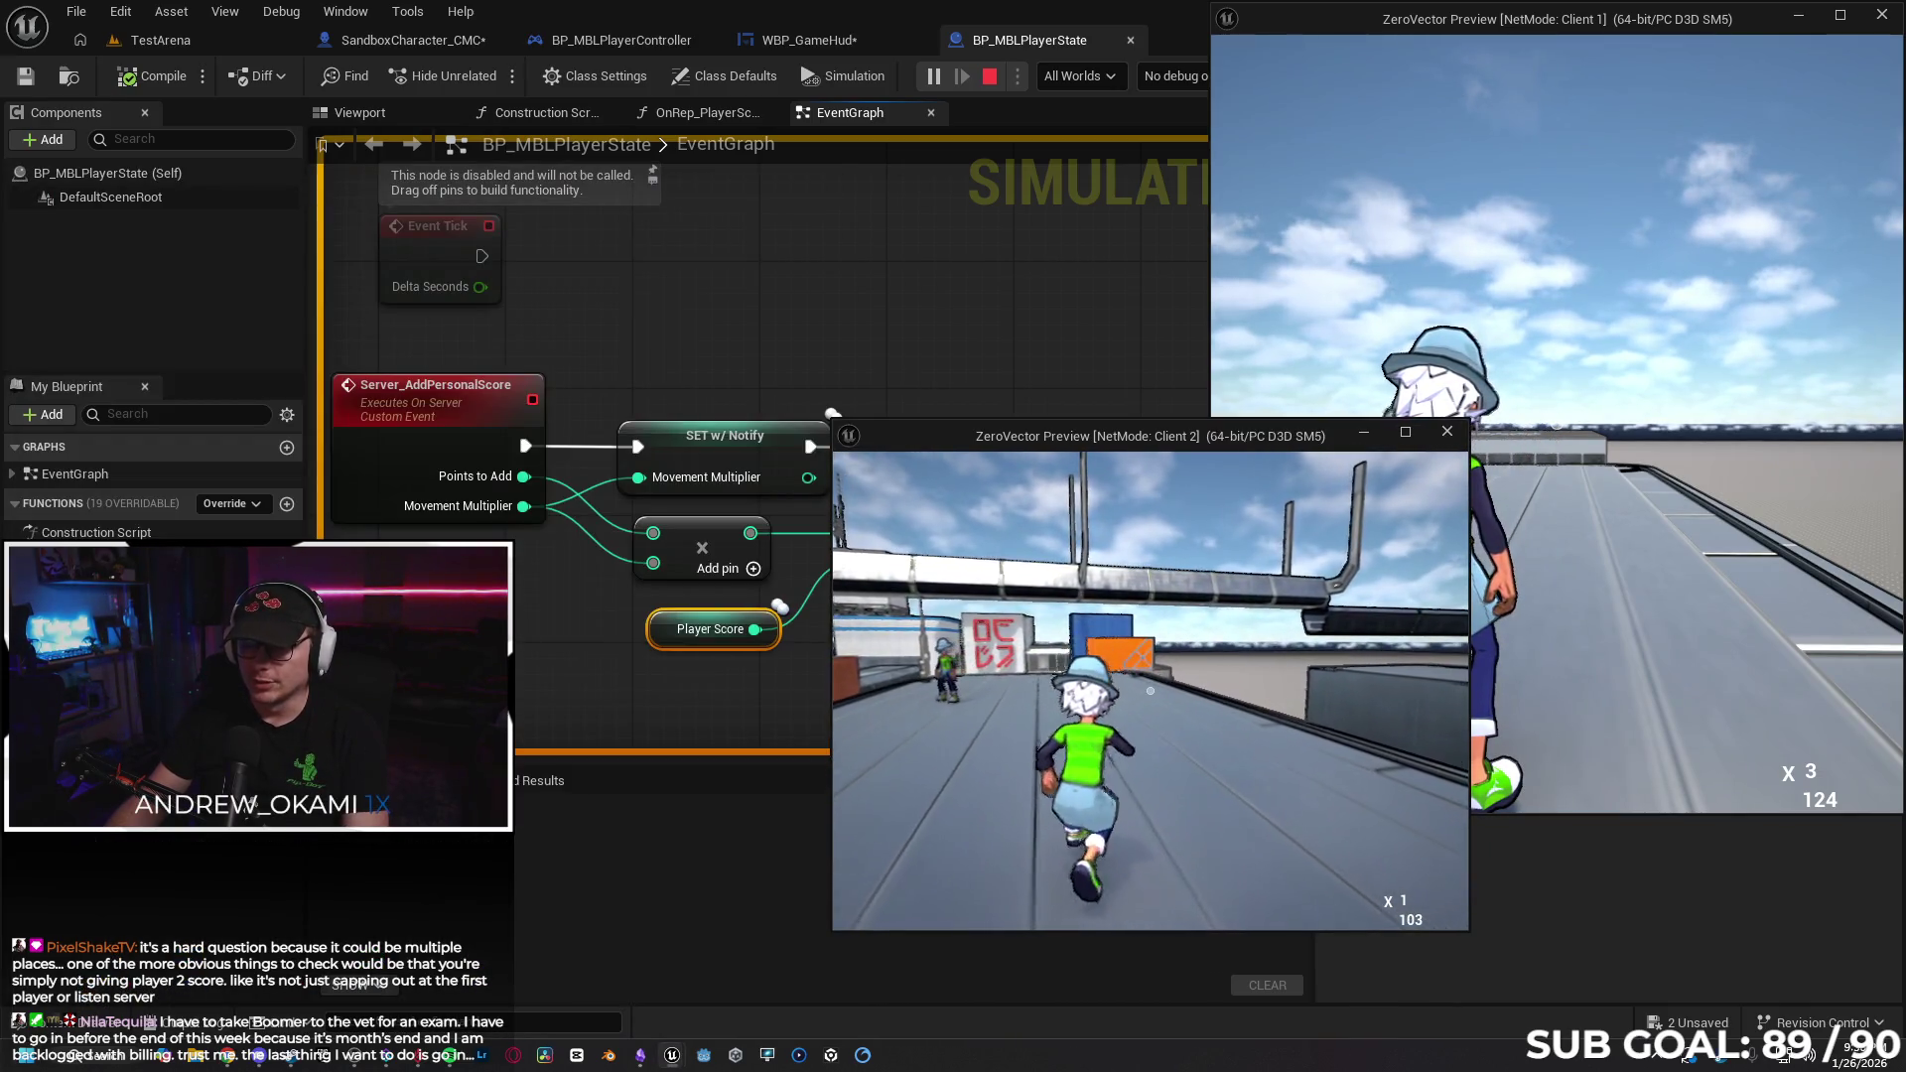
key("Escape")
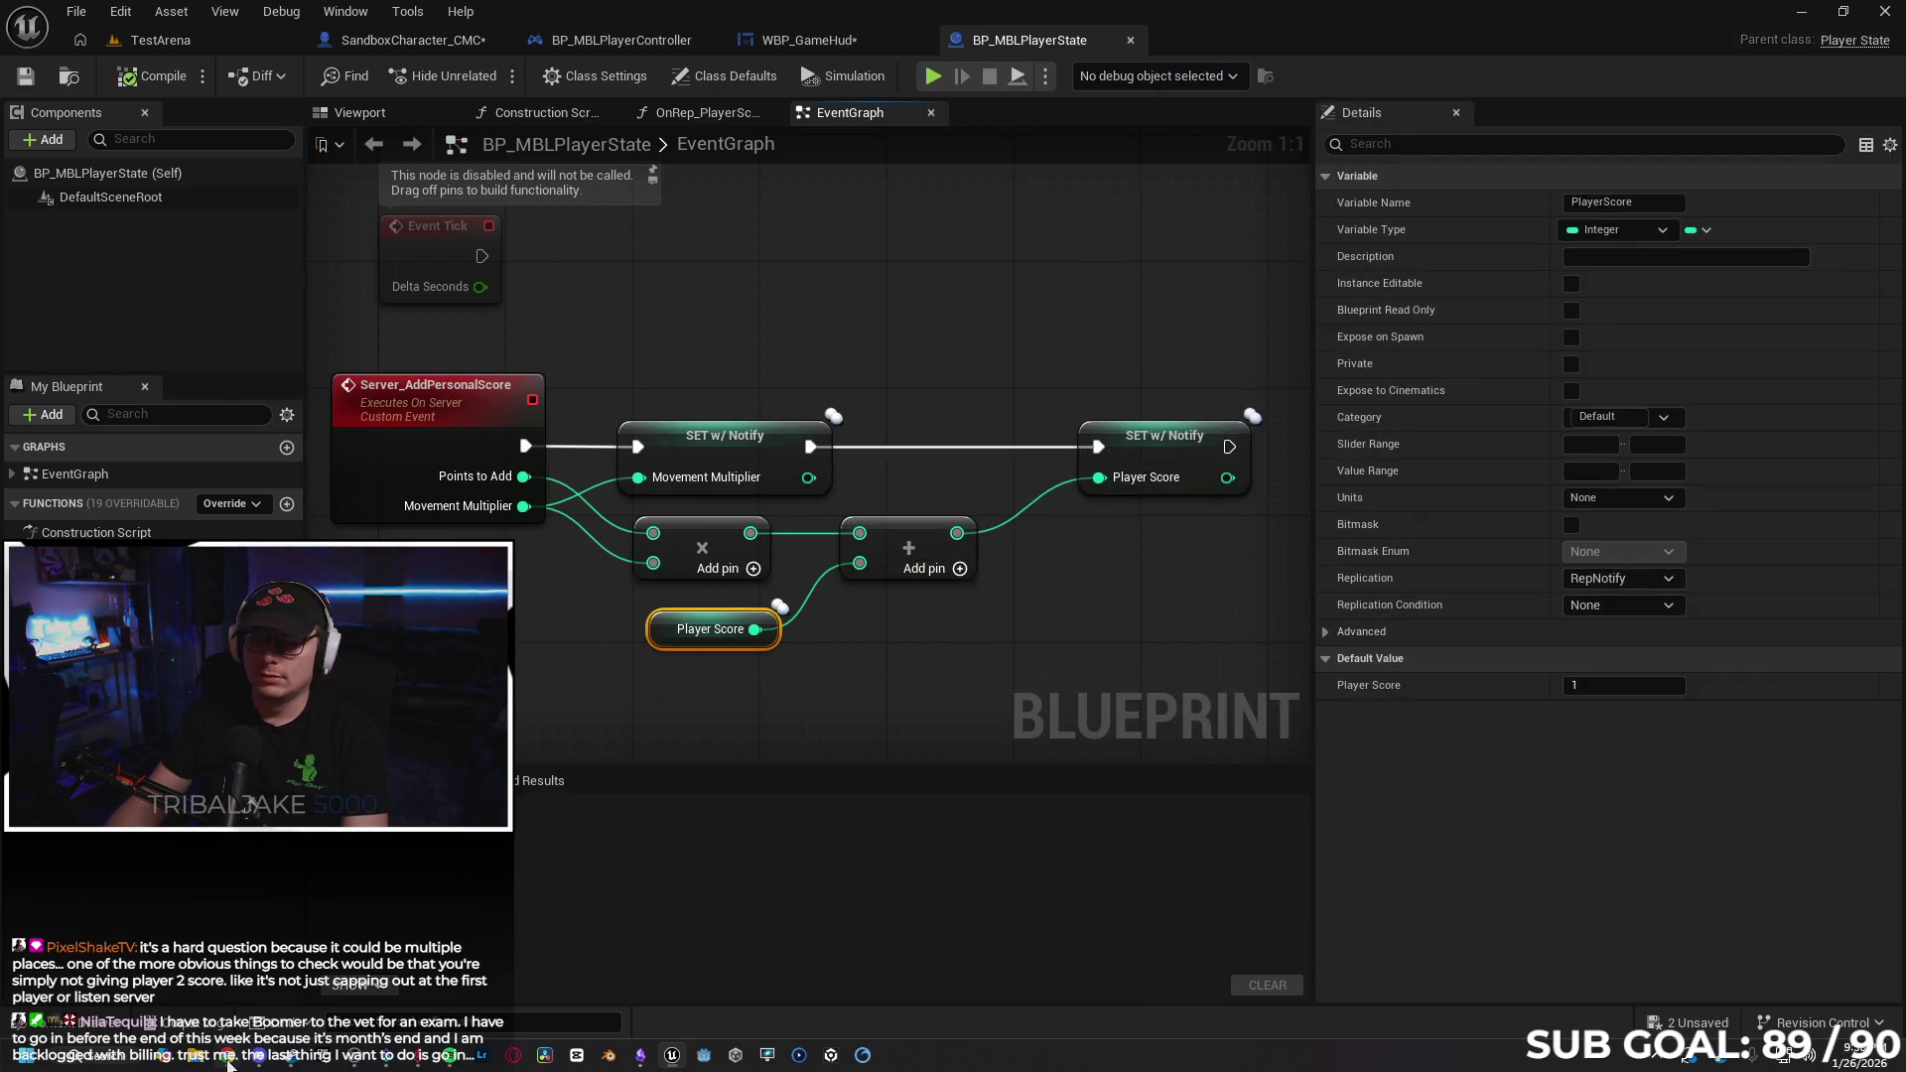
key("alt+Tab")
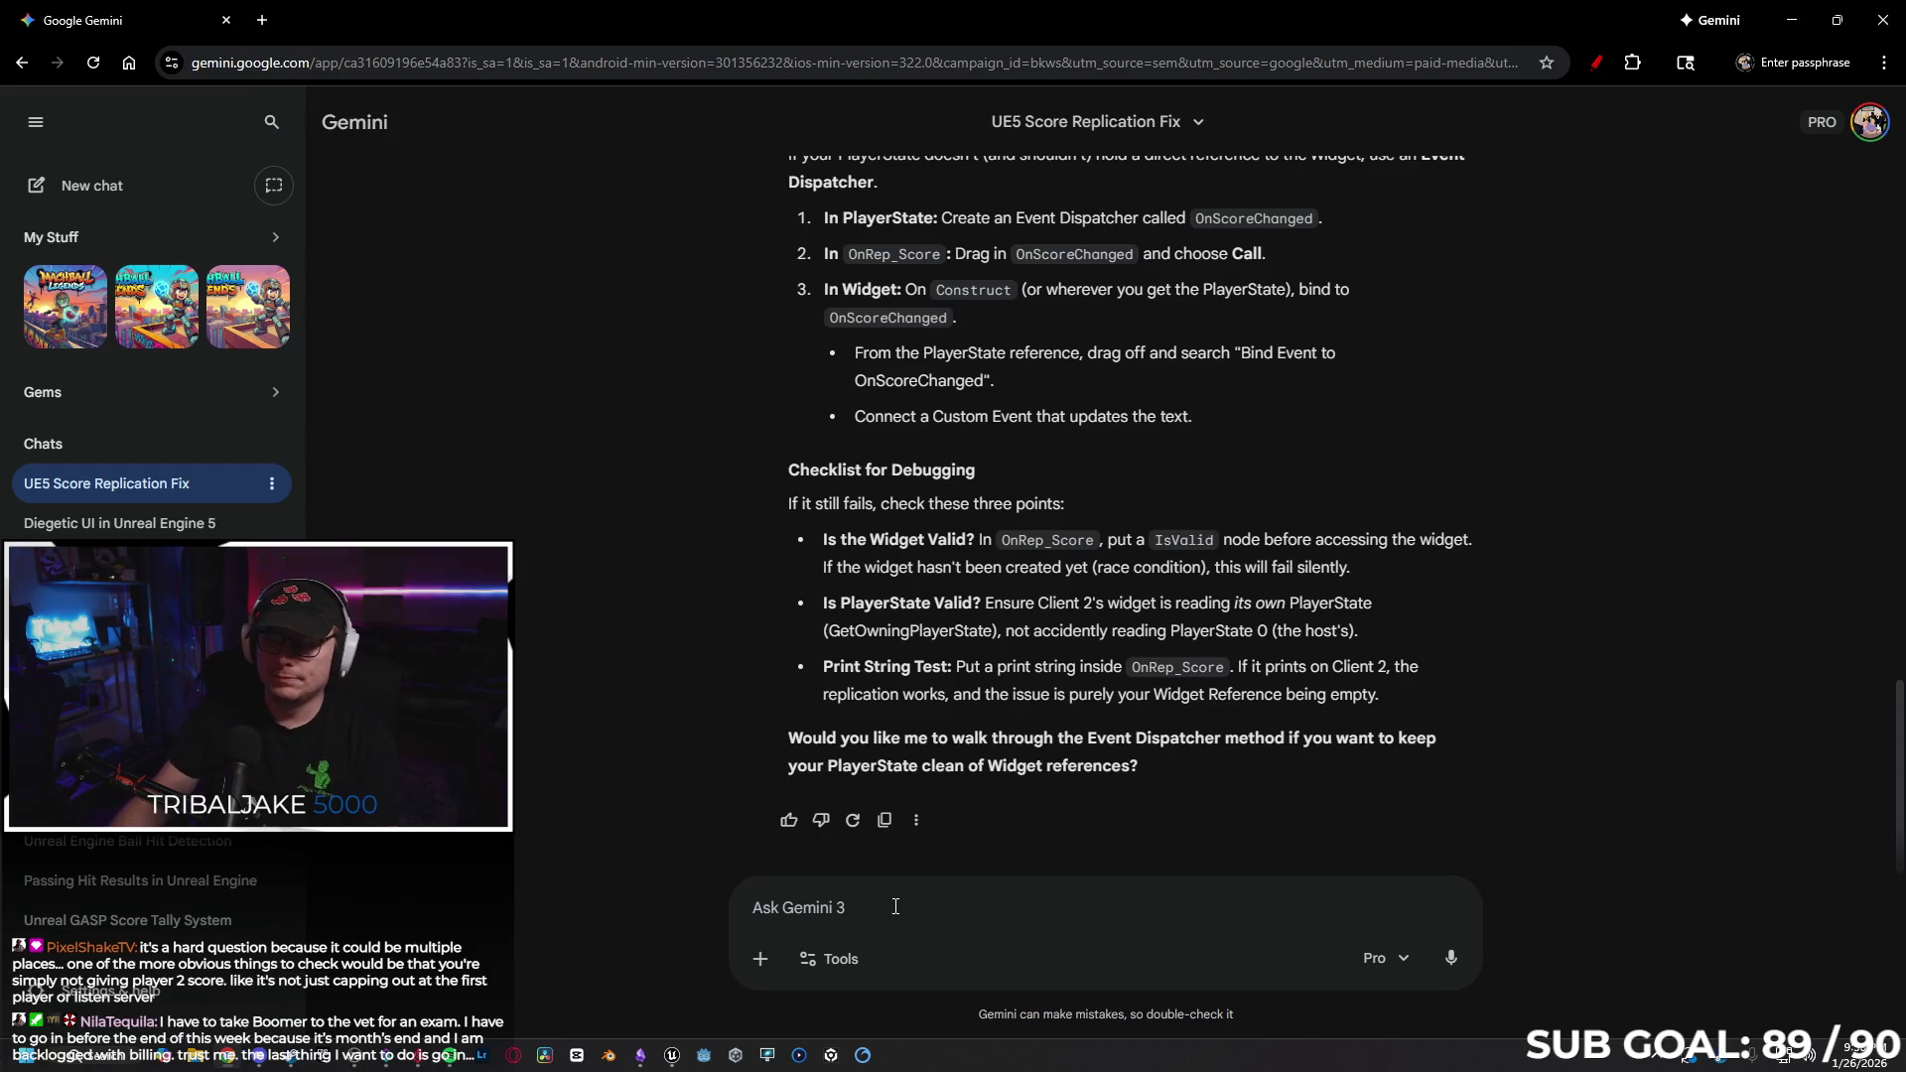
Write and send a follow-up: client 2's score only works when client 1 plays first.
left_click(887, 904)
type("That is")
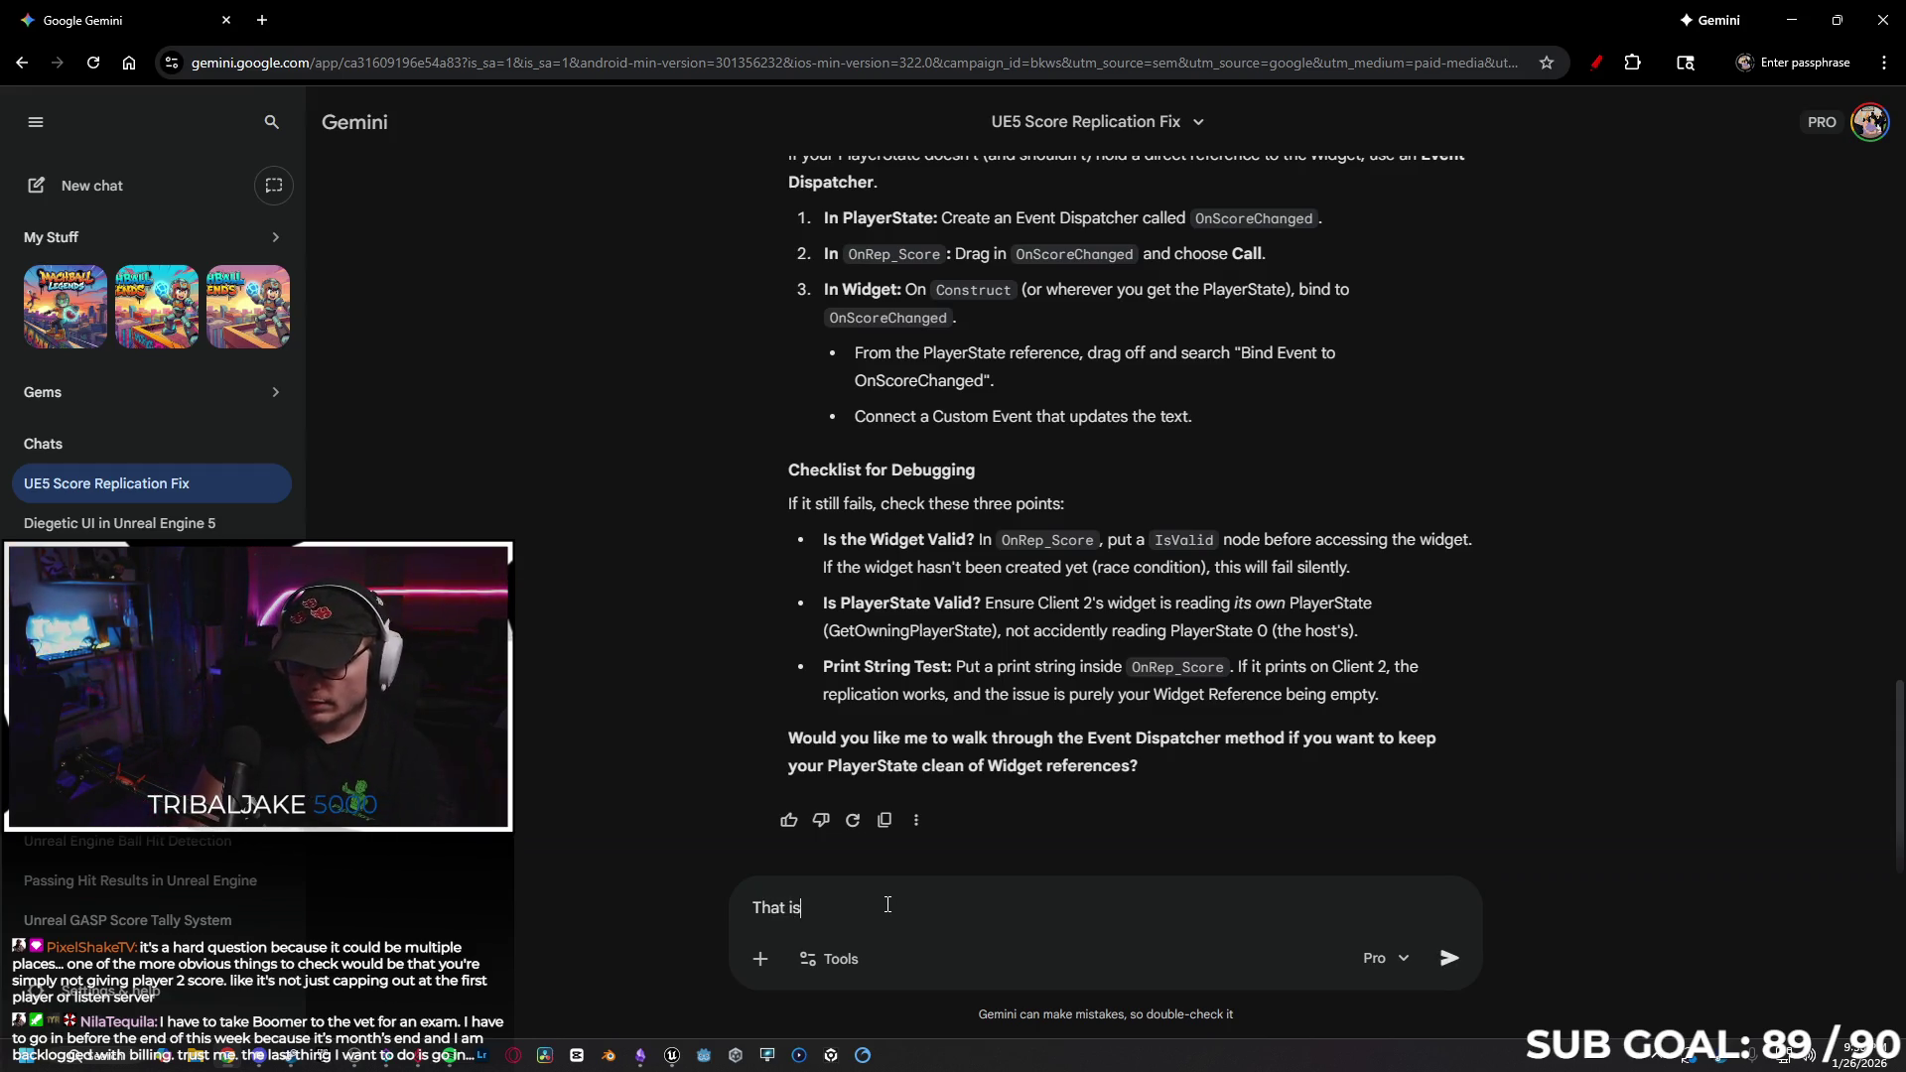
type("n't it, because when I take possesion of client 1 FIRST, and get some score, t")
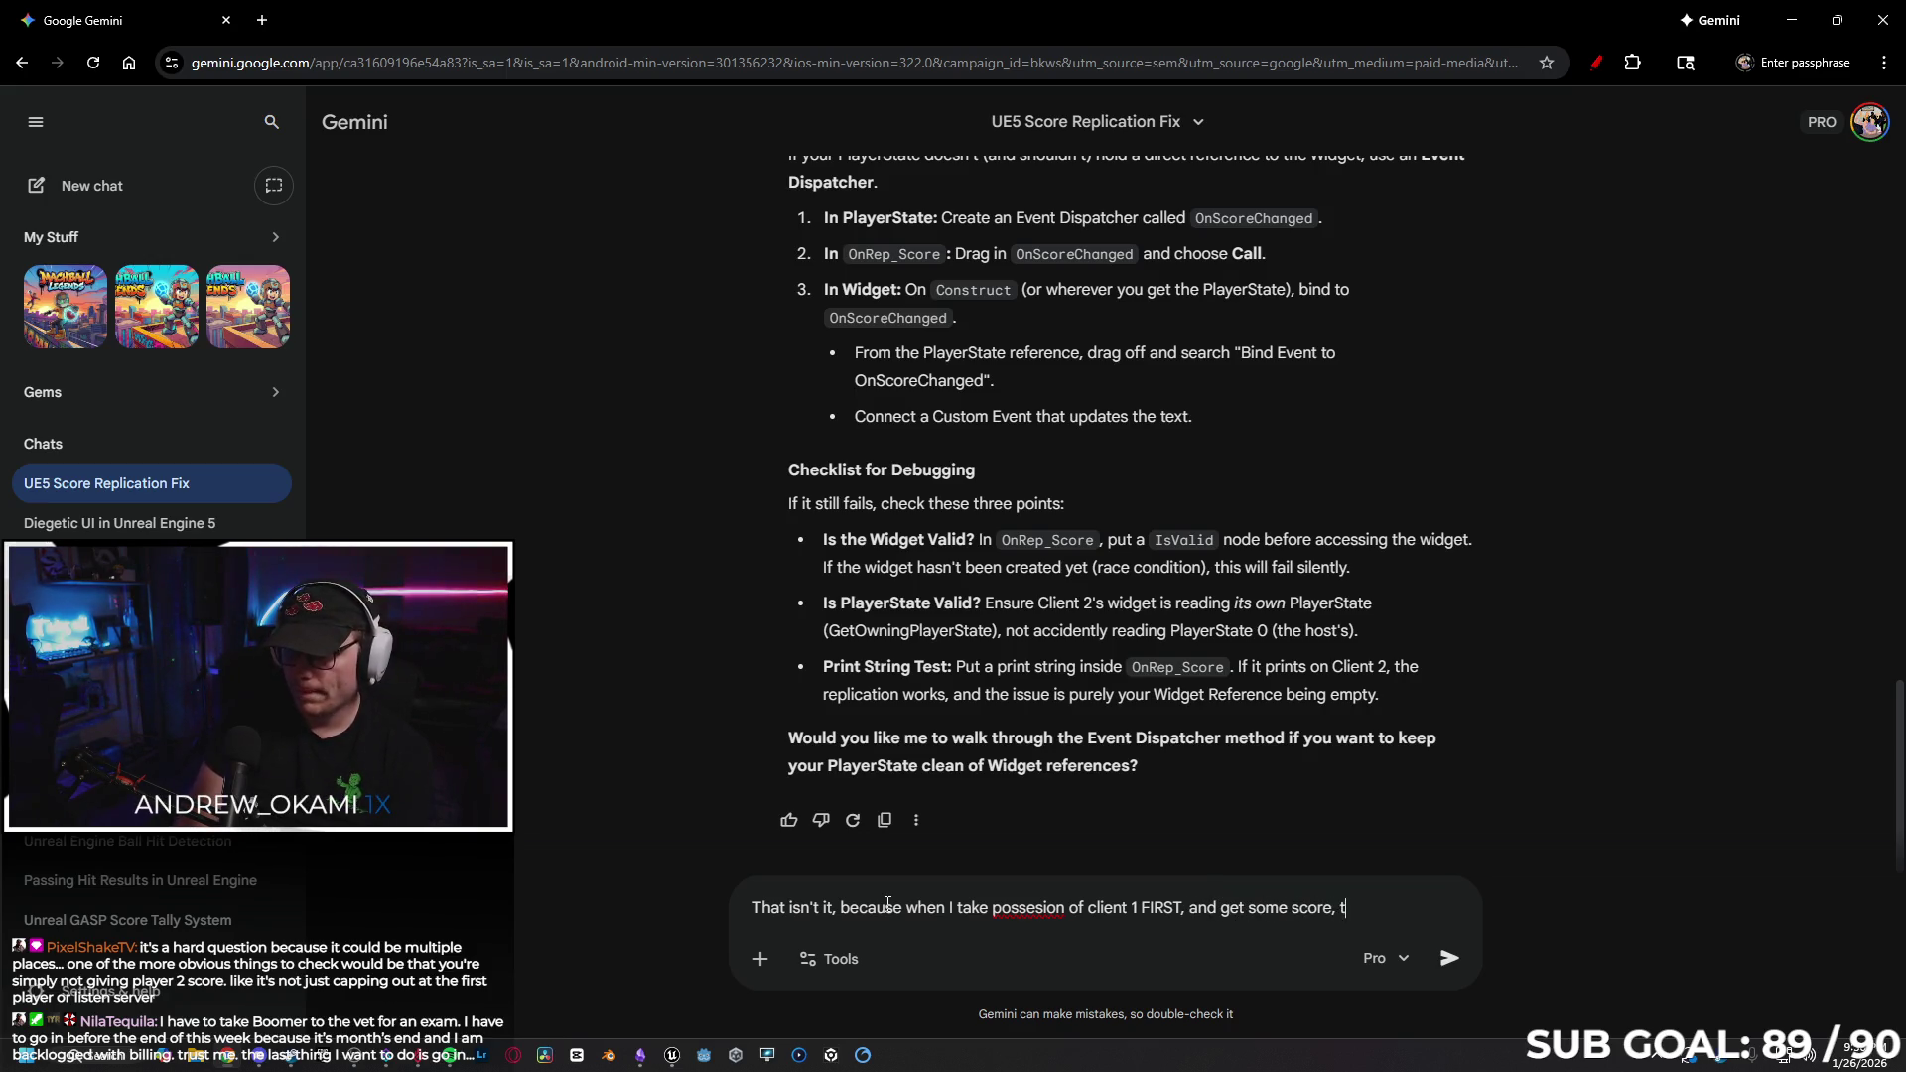
type("hen switch t")
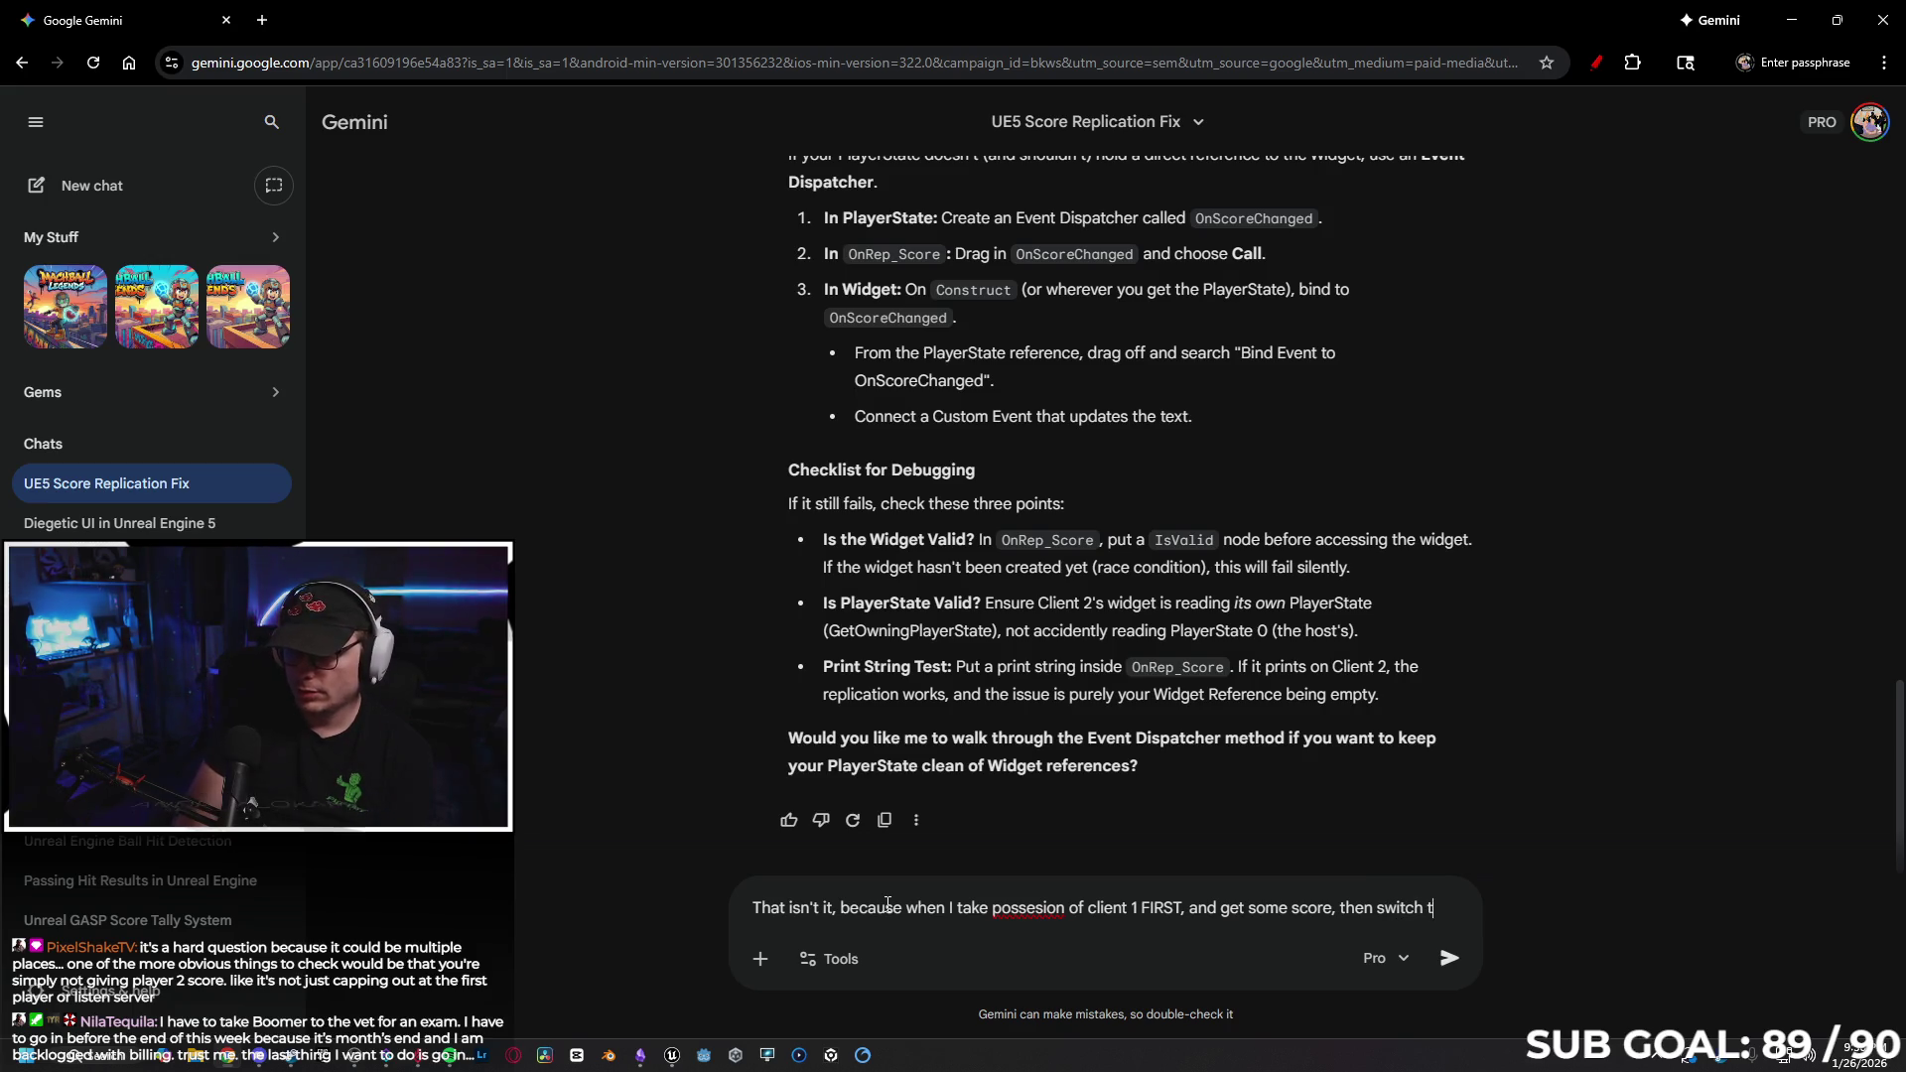
type("o client 2, its sco")
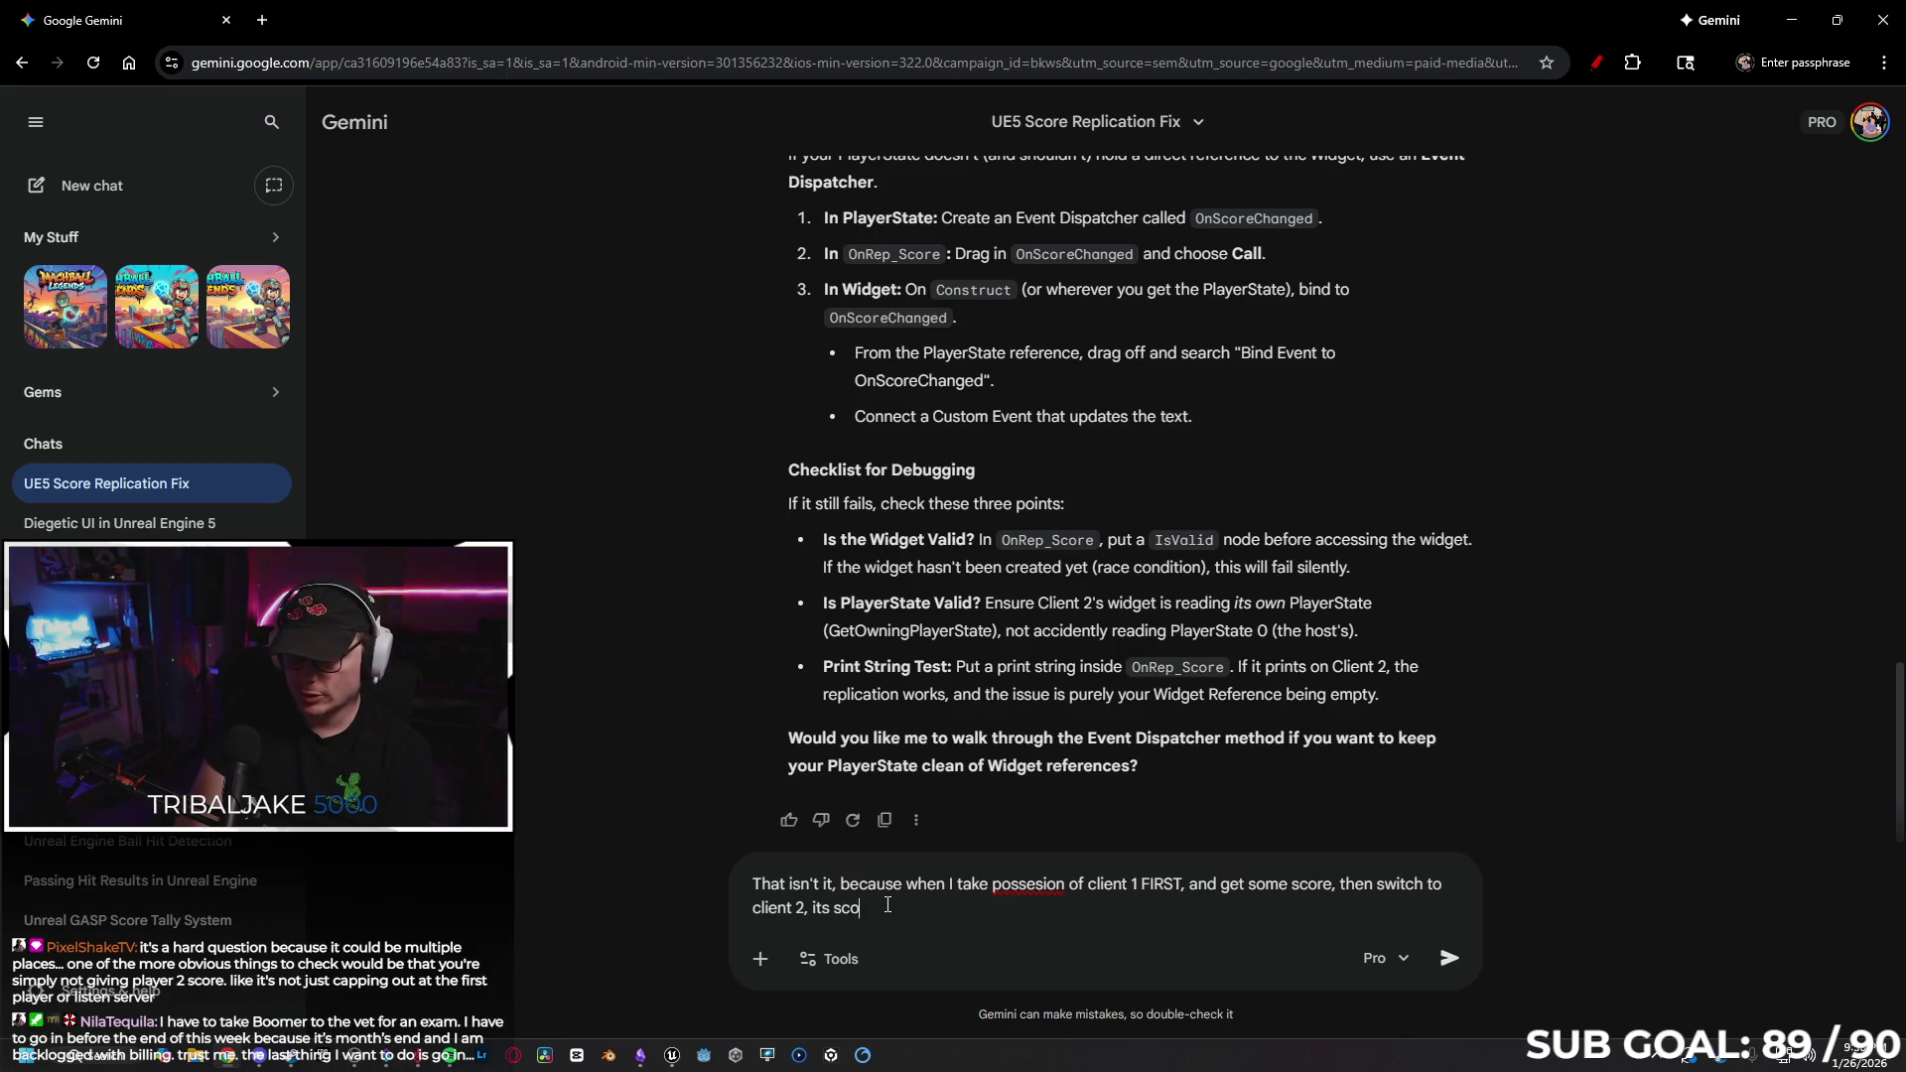
type("re system works. If I p")
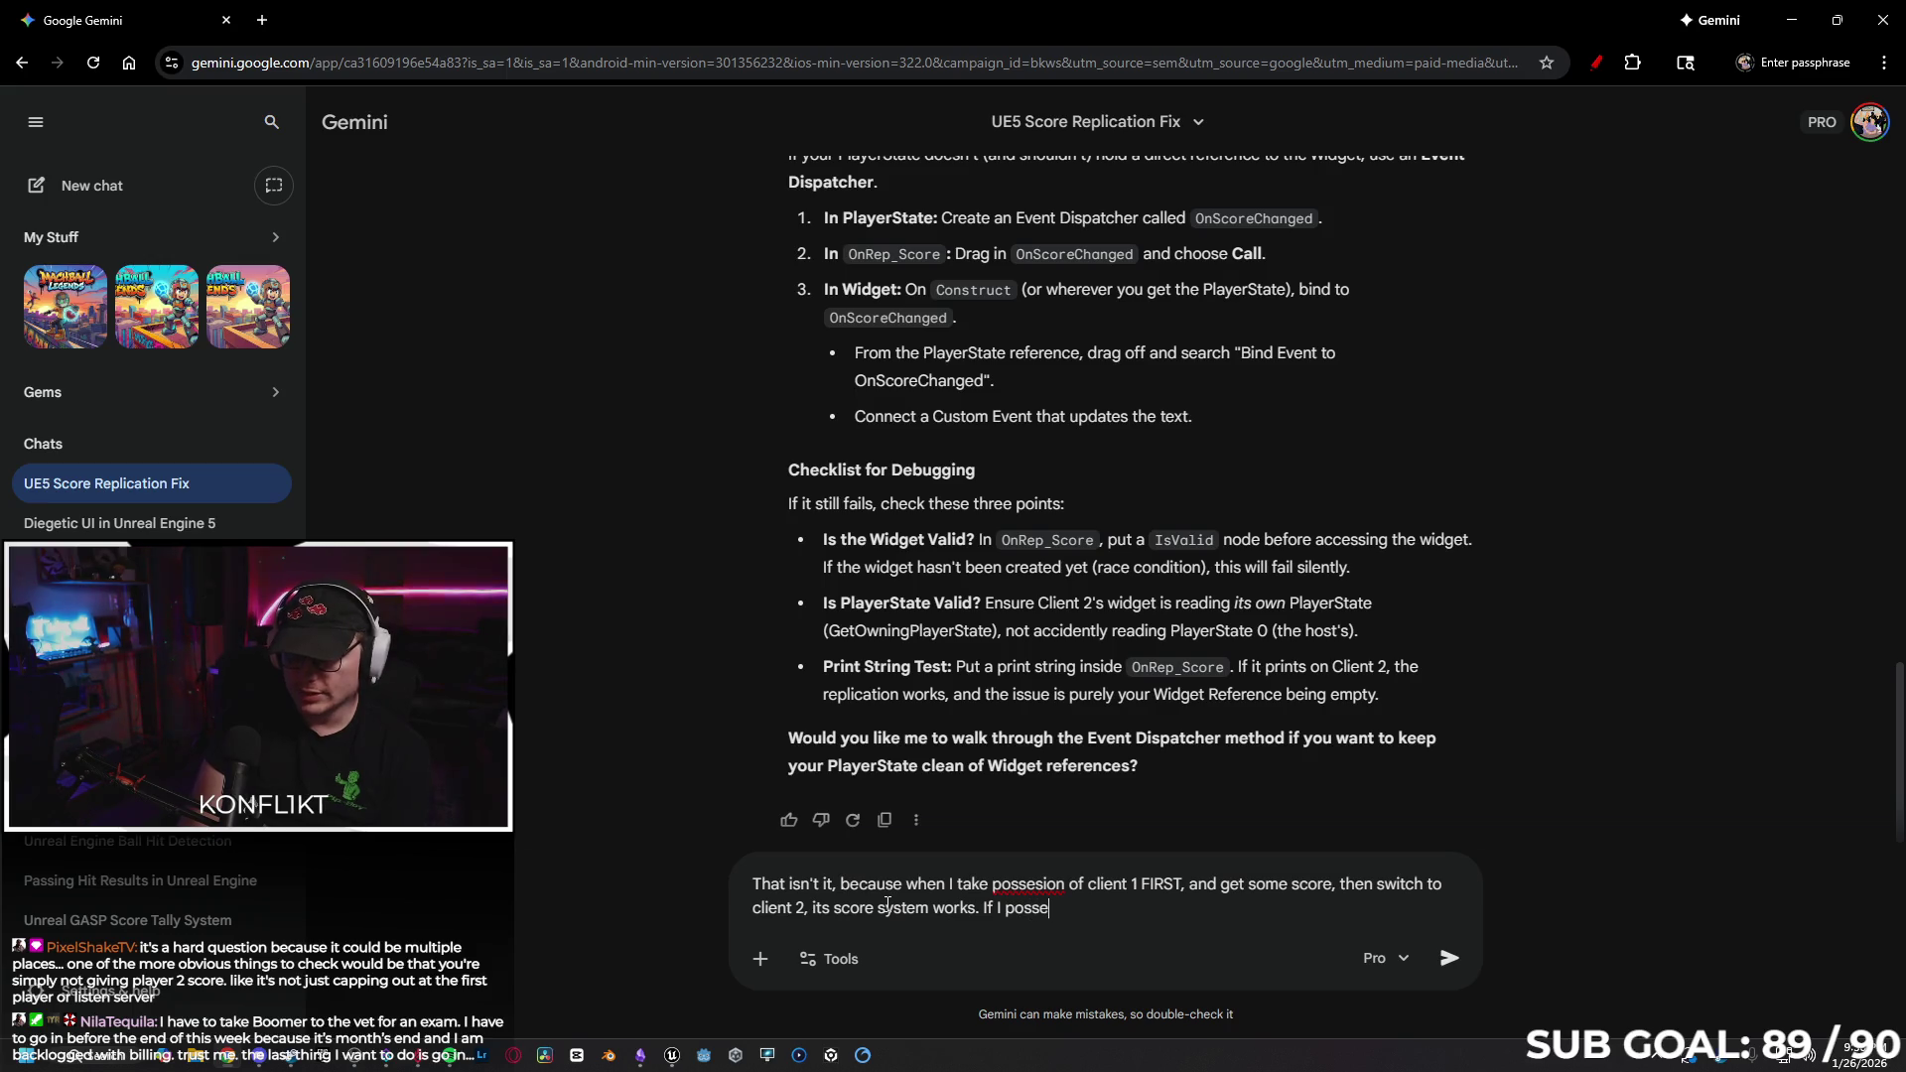
key("BackSpace")
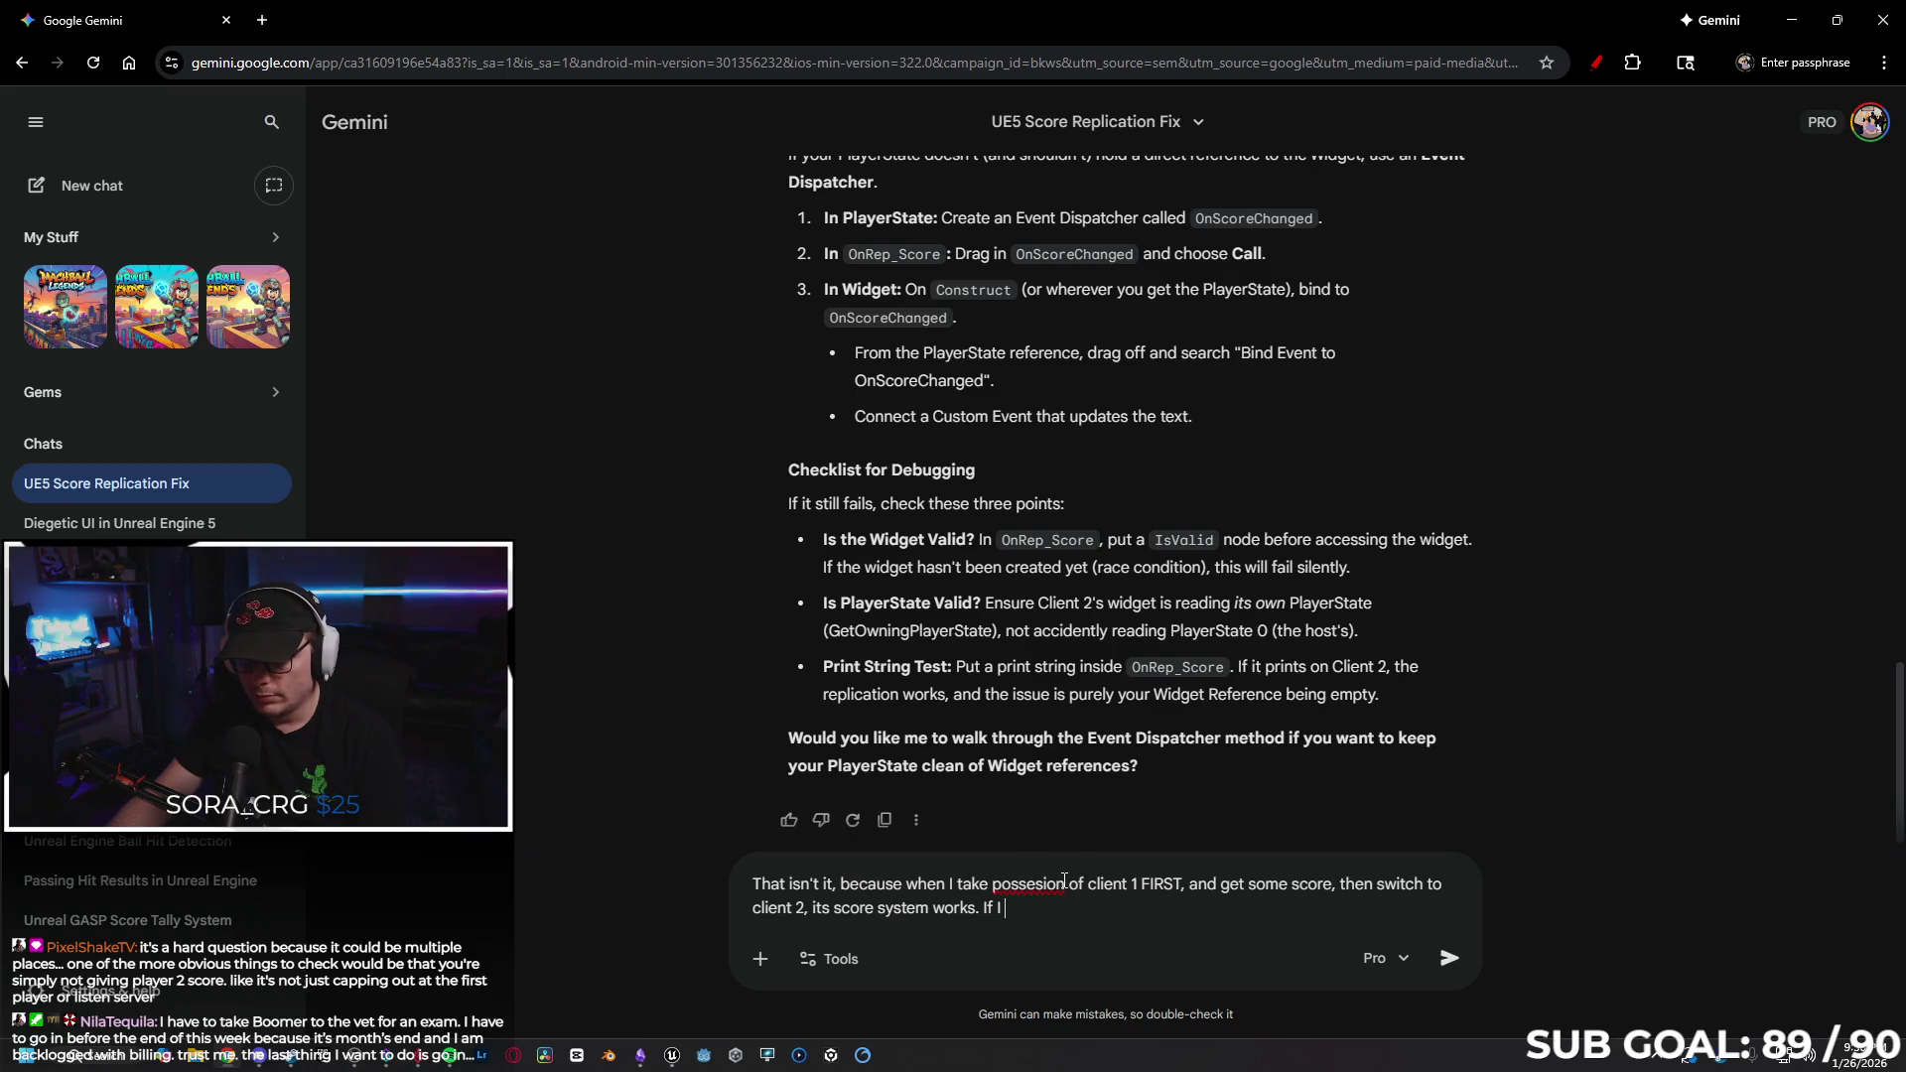
left_click_drag(1025, 877, 960, 884)
type("play")
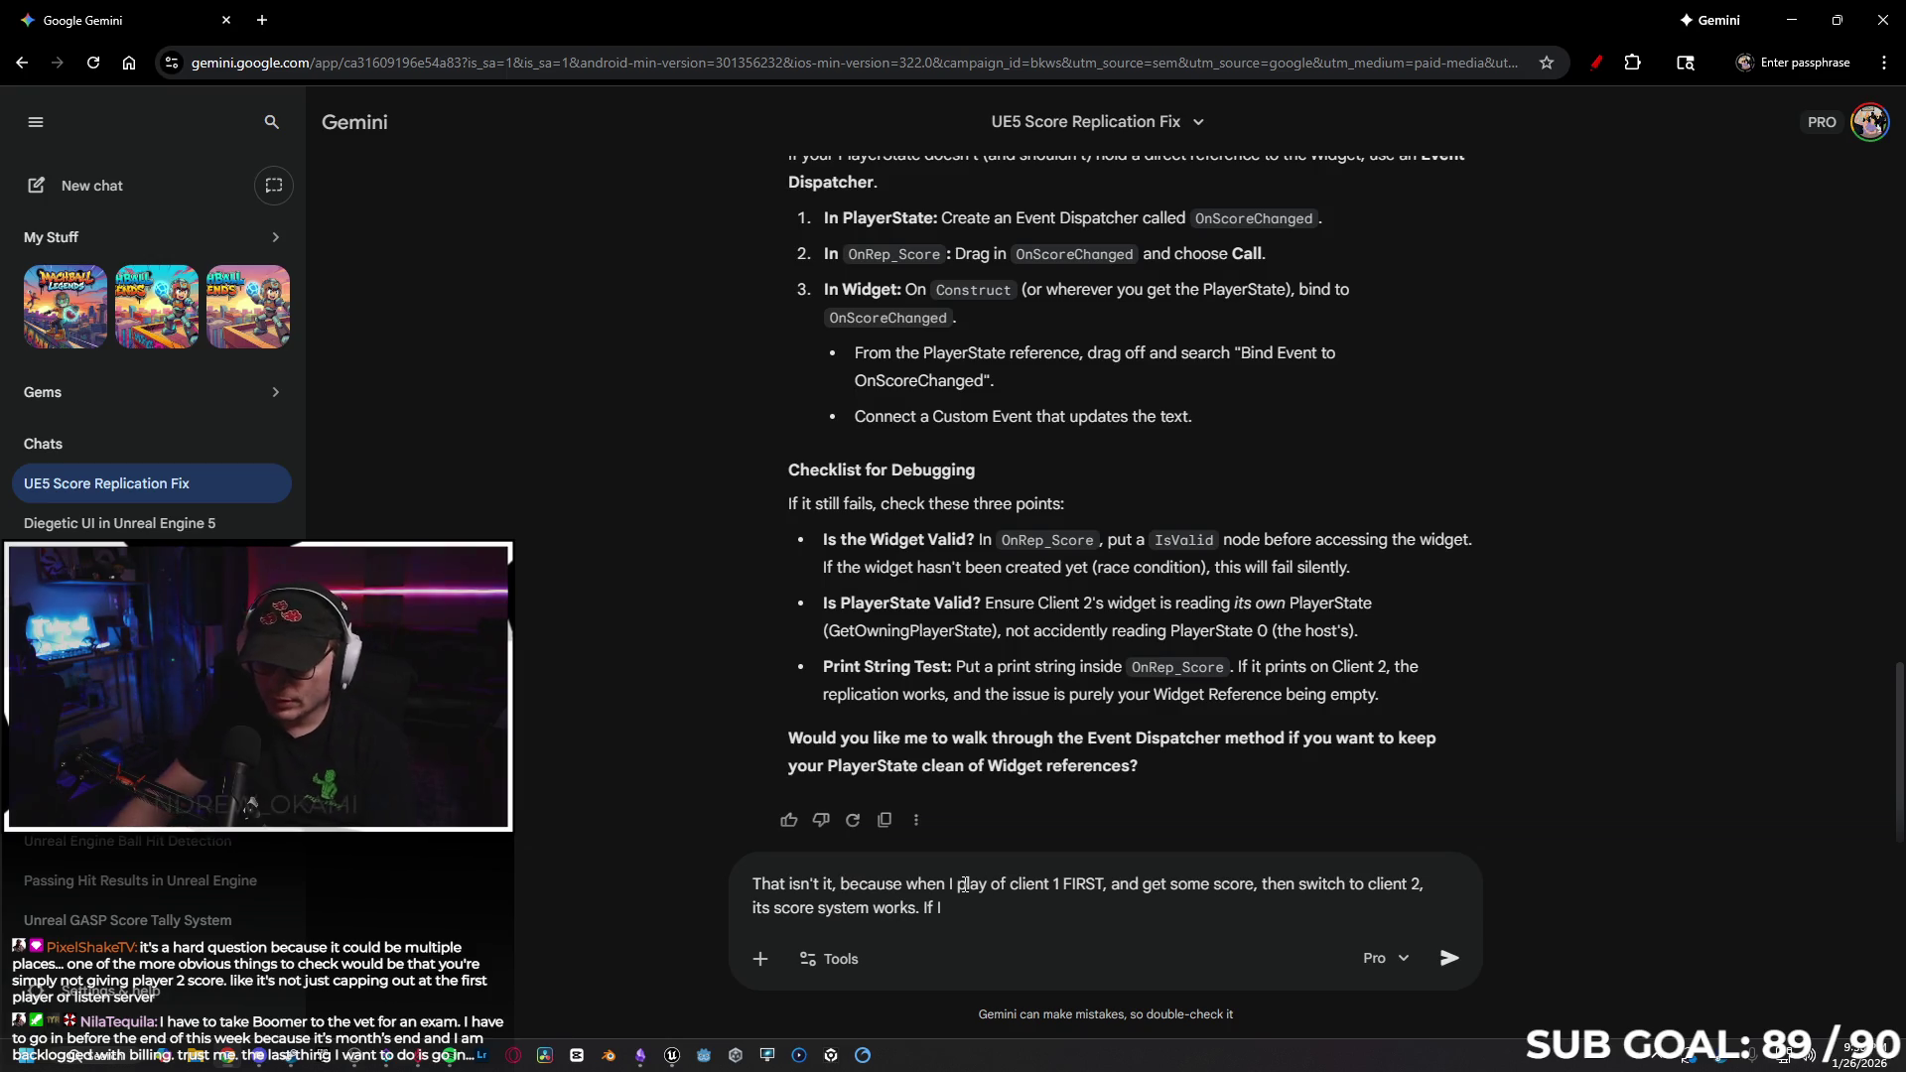
key("BackSpace")
key("BackSpace")
key("BackSpace")
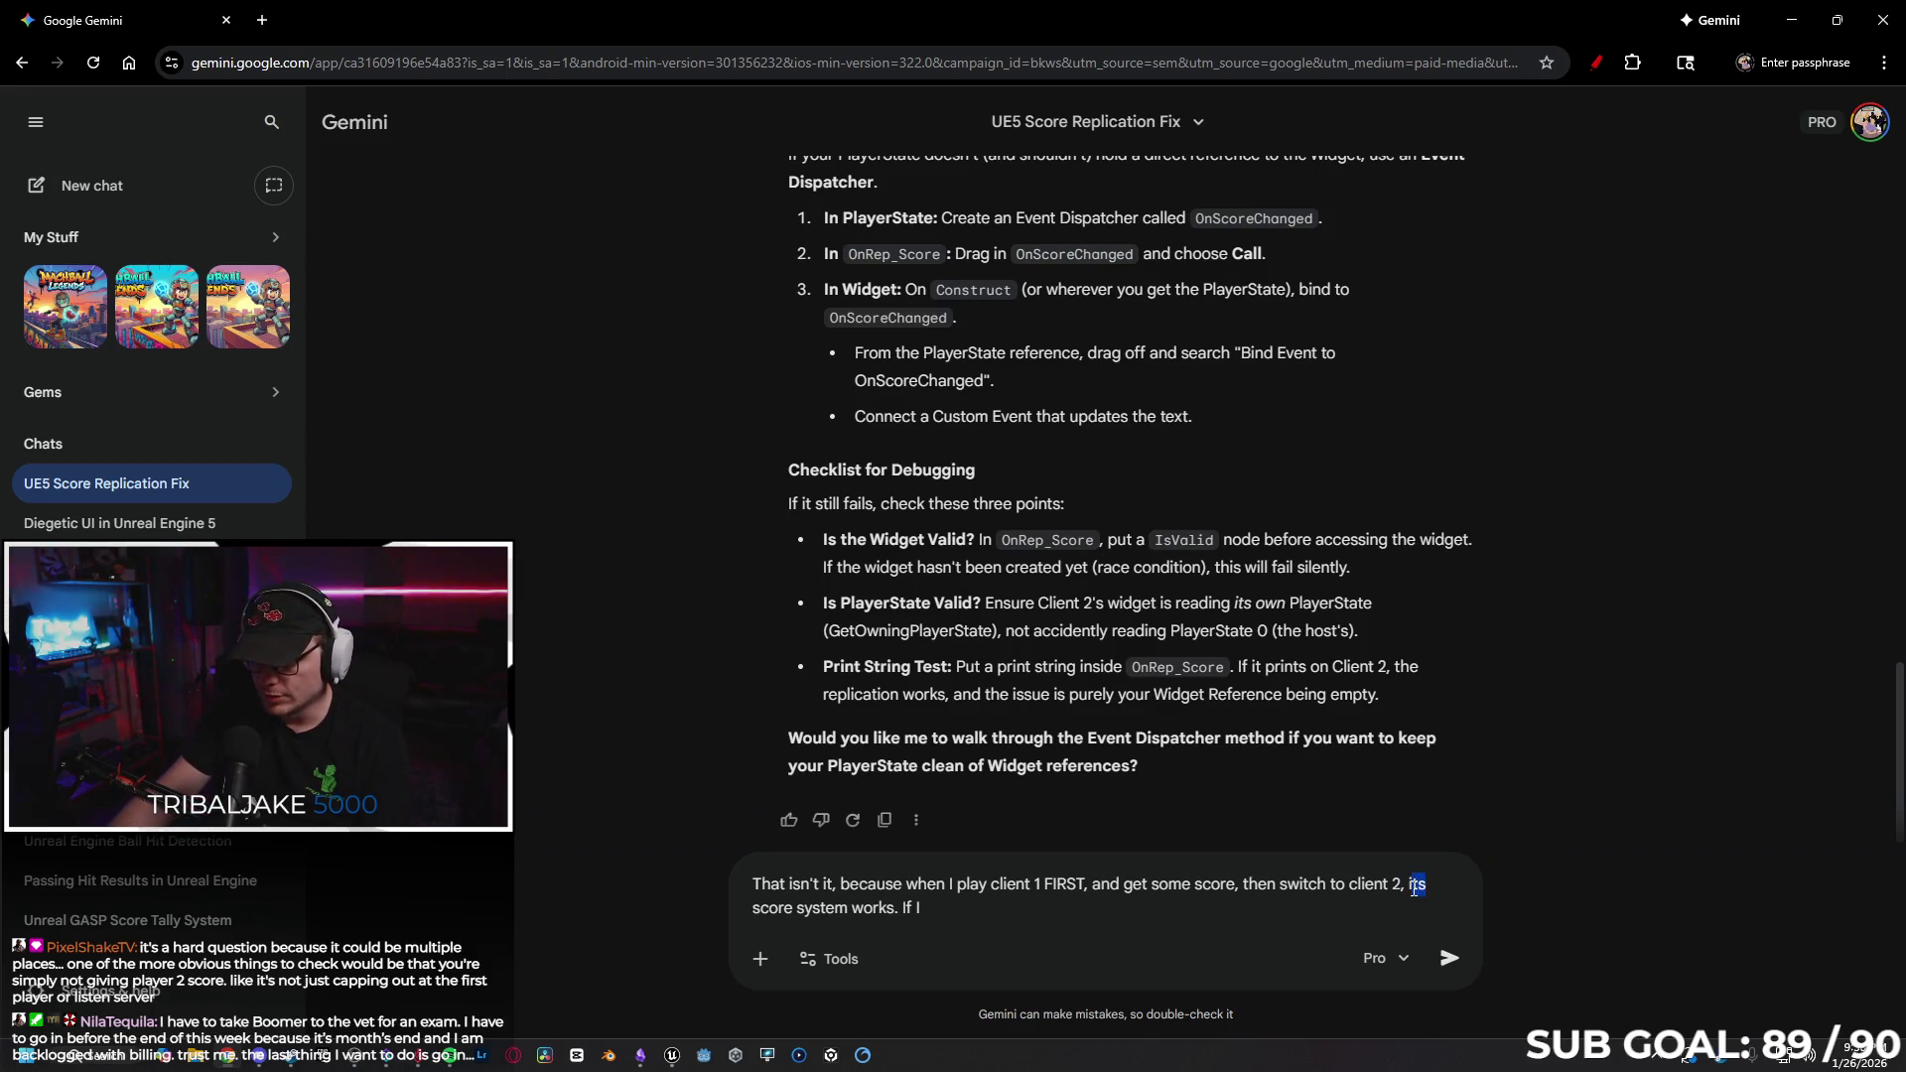
type("client 2's")
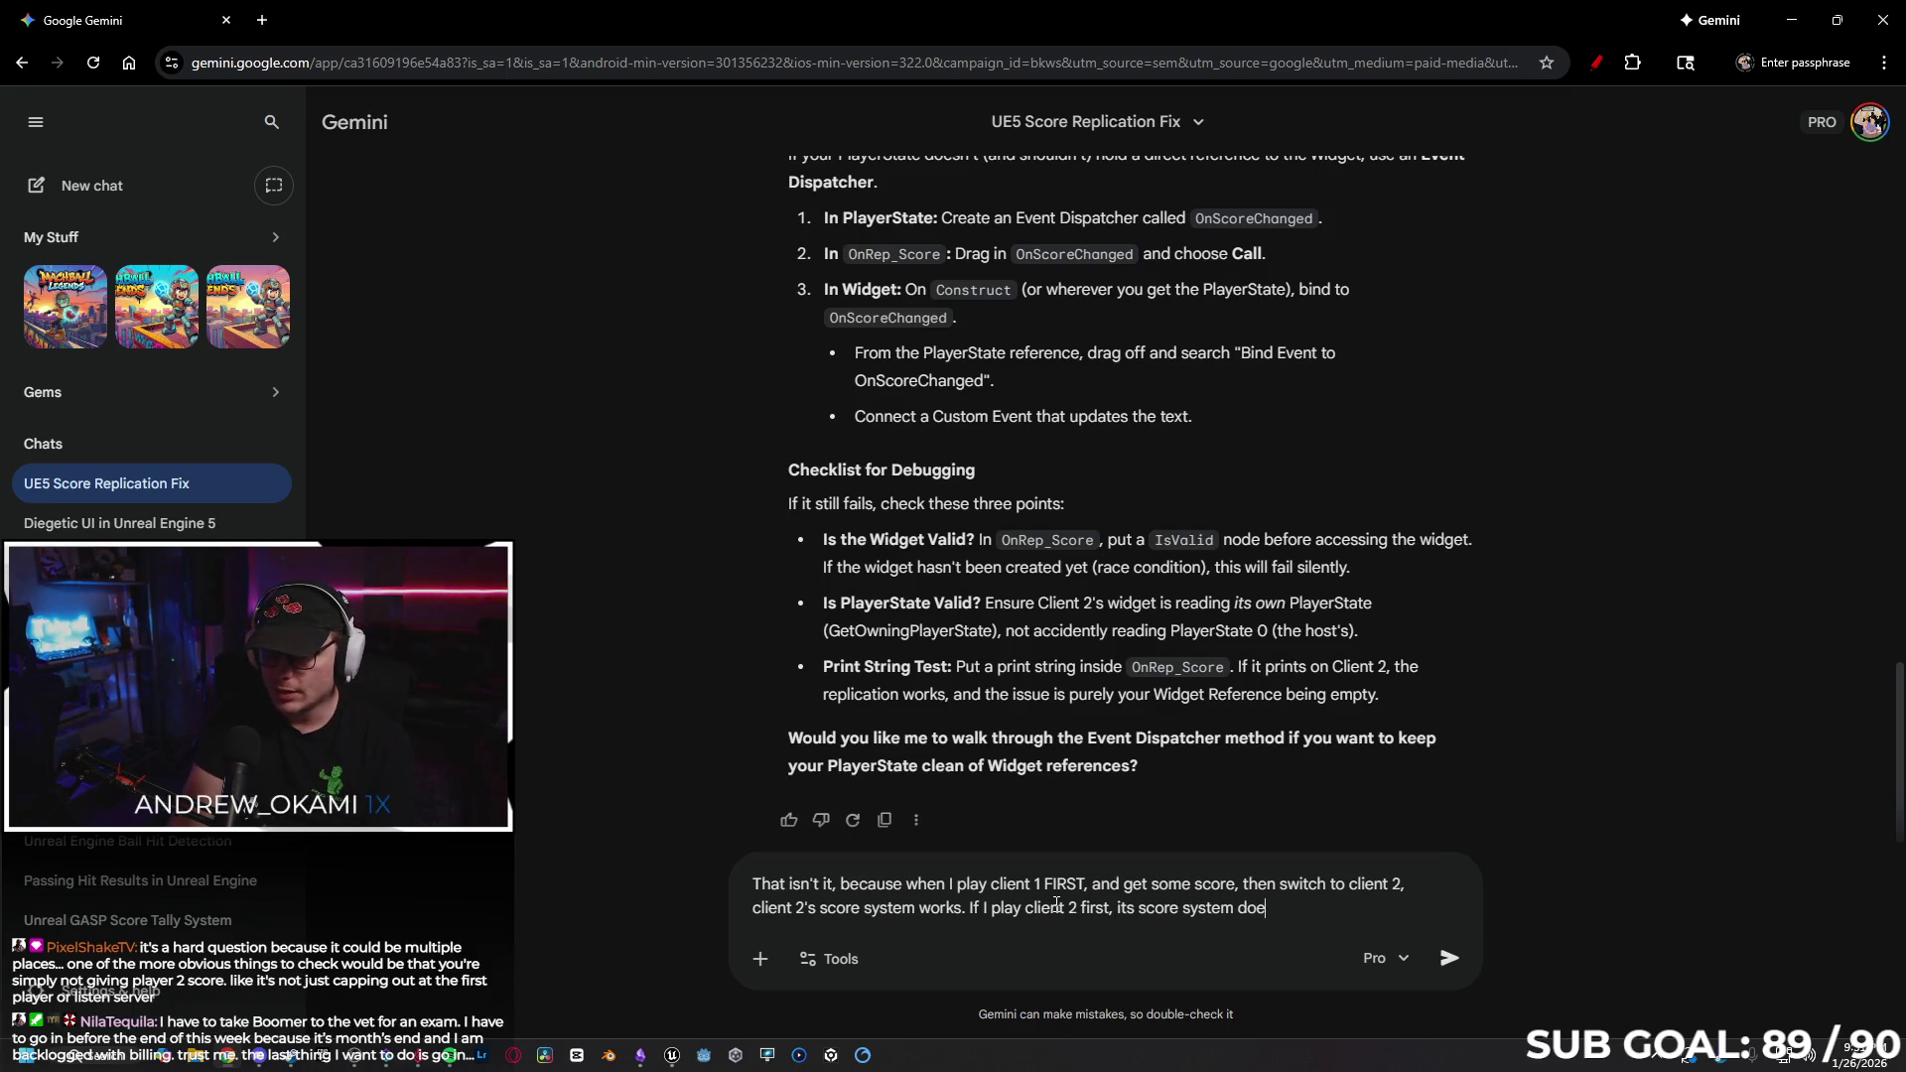
type("work, but client 1")
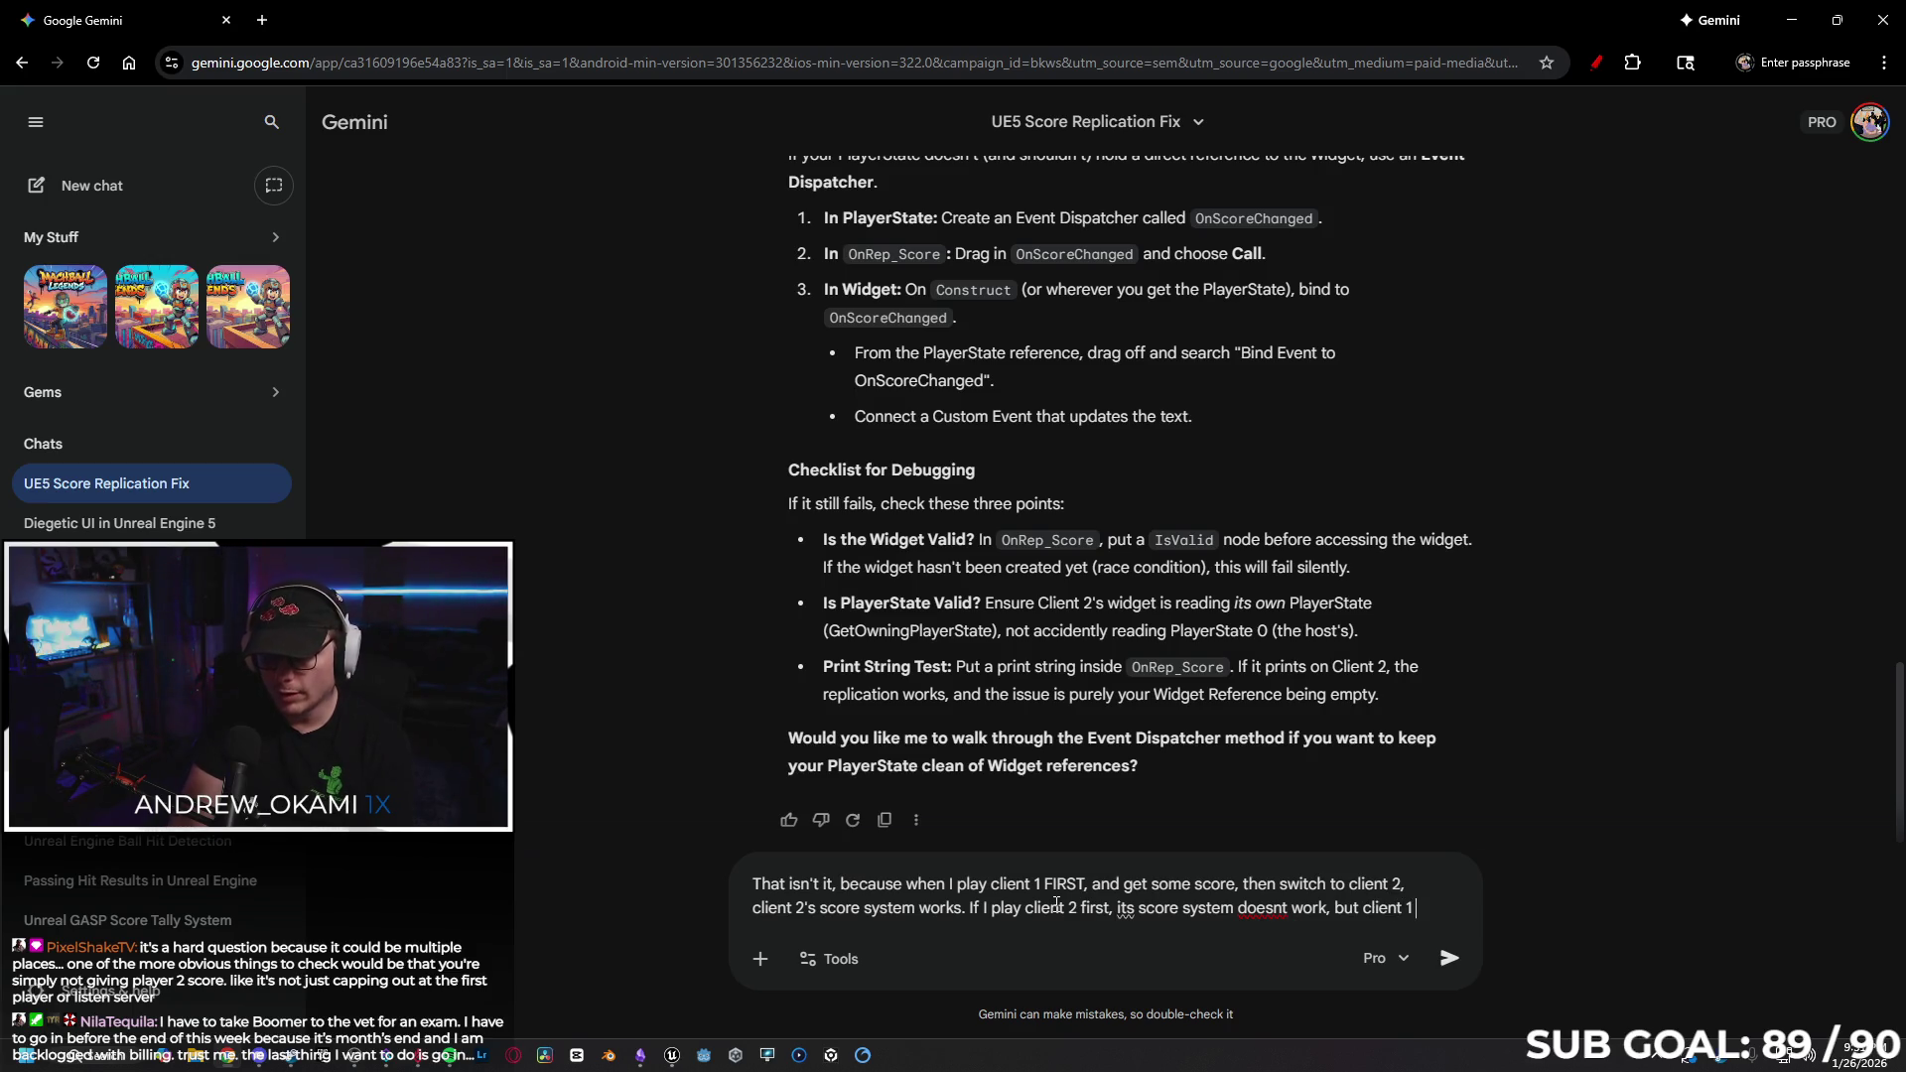
type("s")
key("Return")
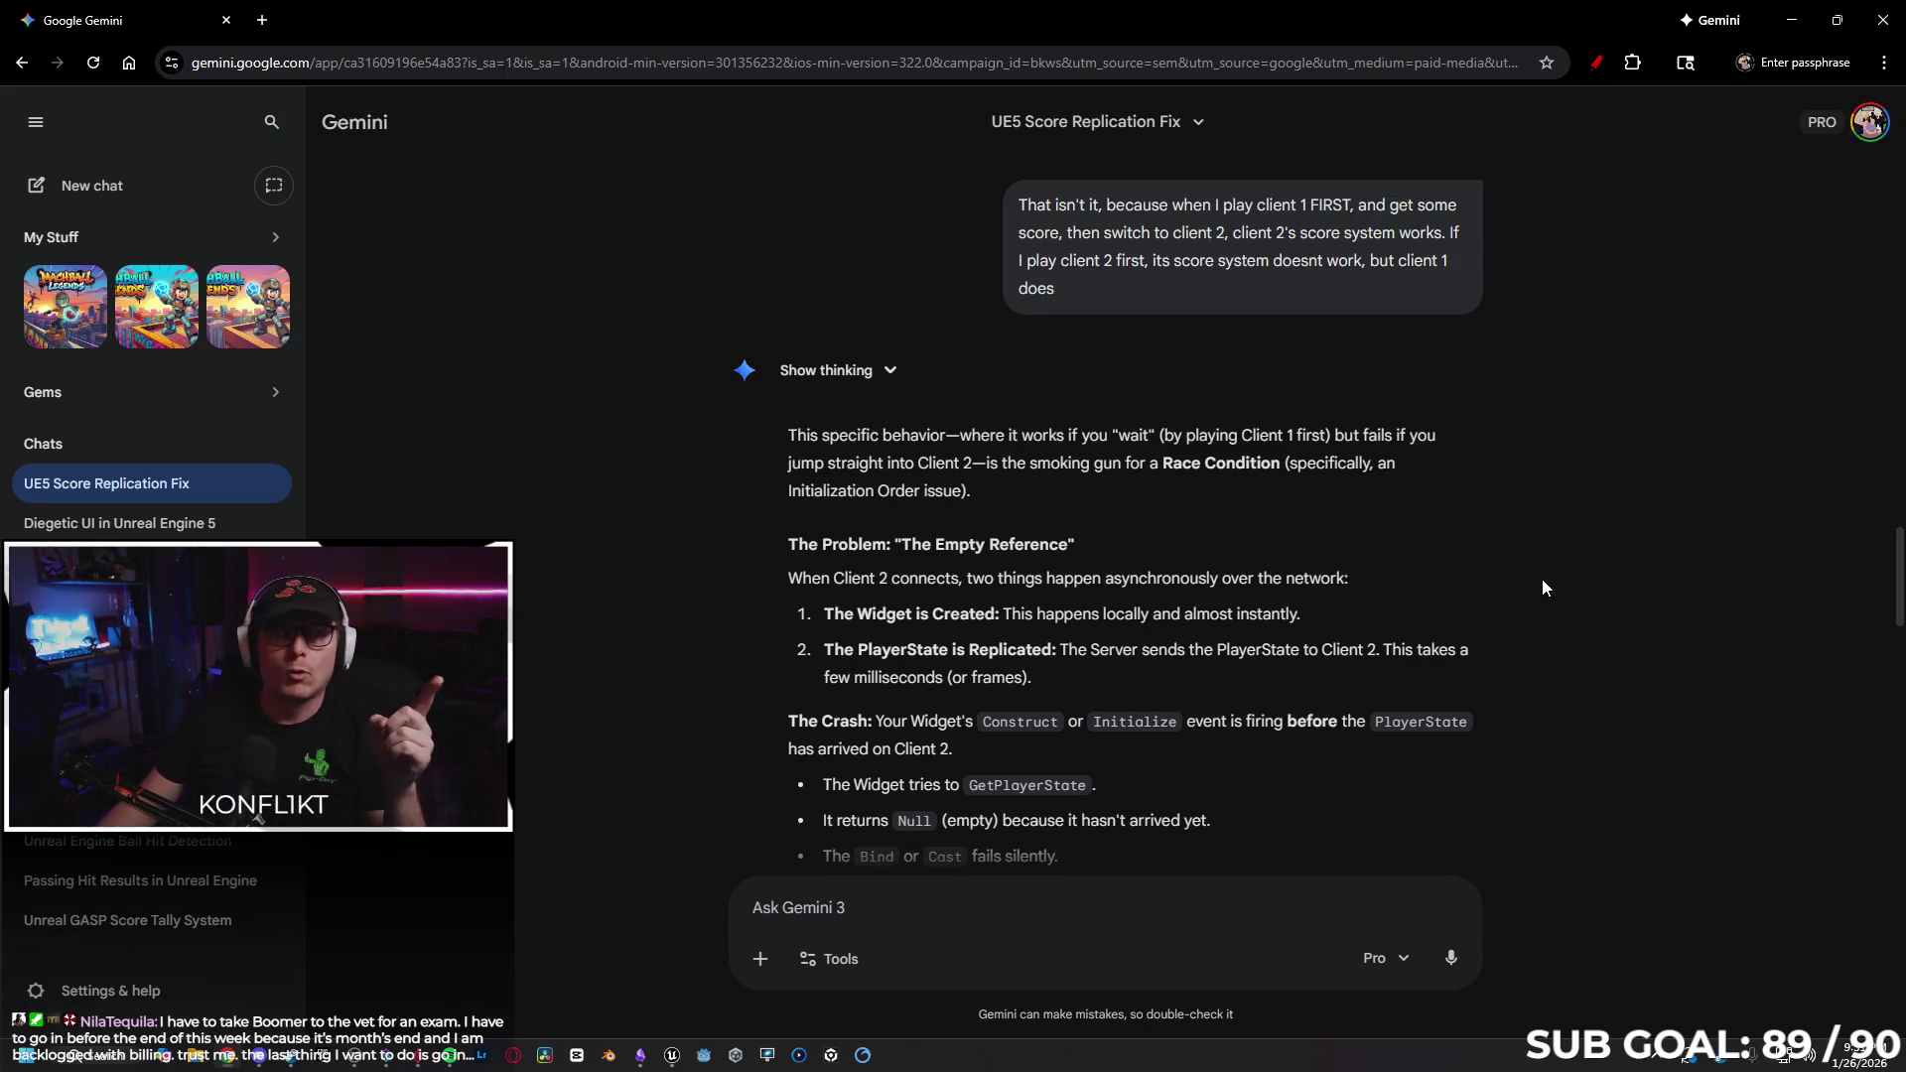
Read Gemini's race-condition answer and InitScoreSystem retry-loop steps, then return to Unreal.
scroll(1516, 594, "down", 1)
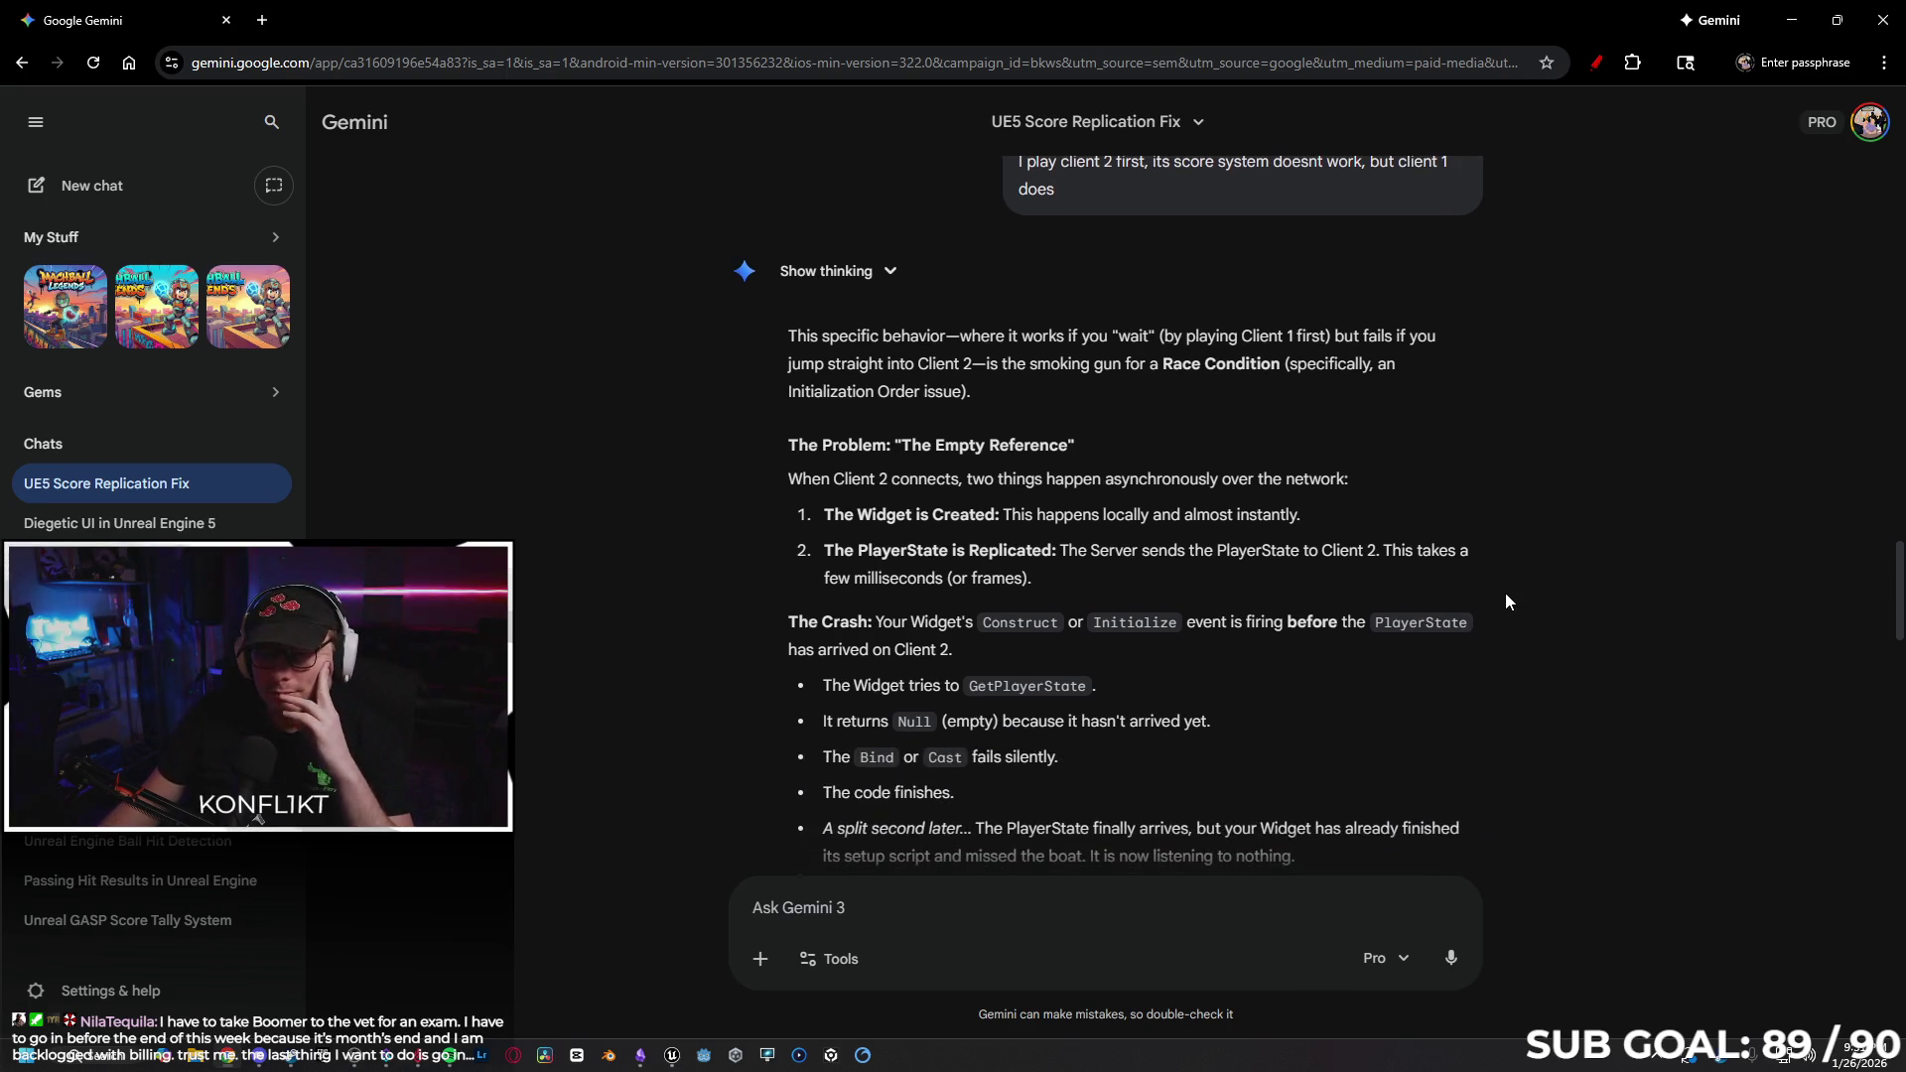
scroll(1497, 588, "down", 1)
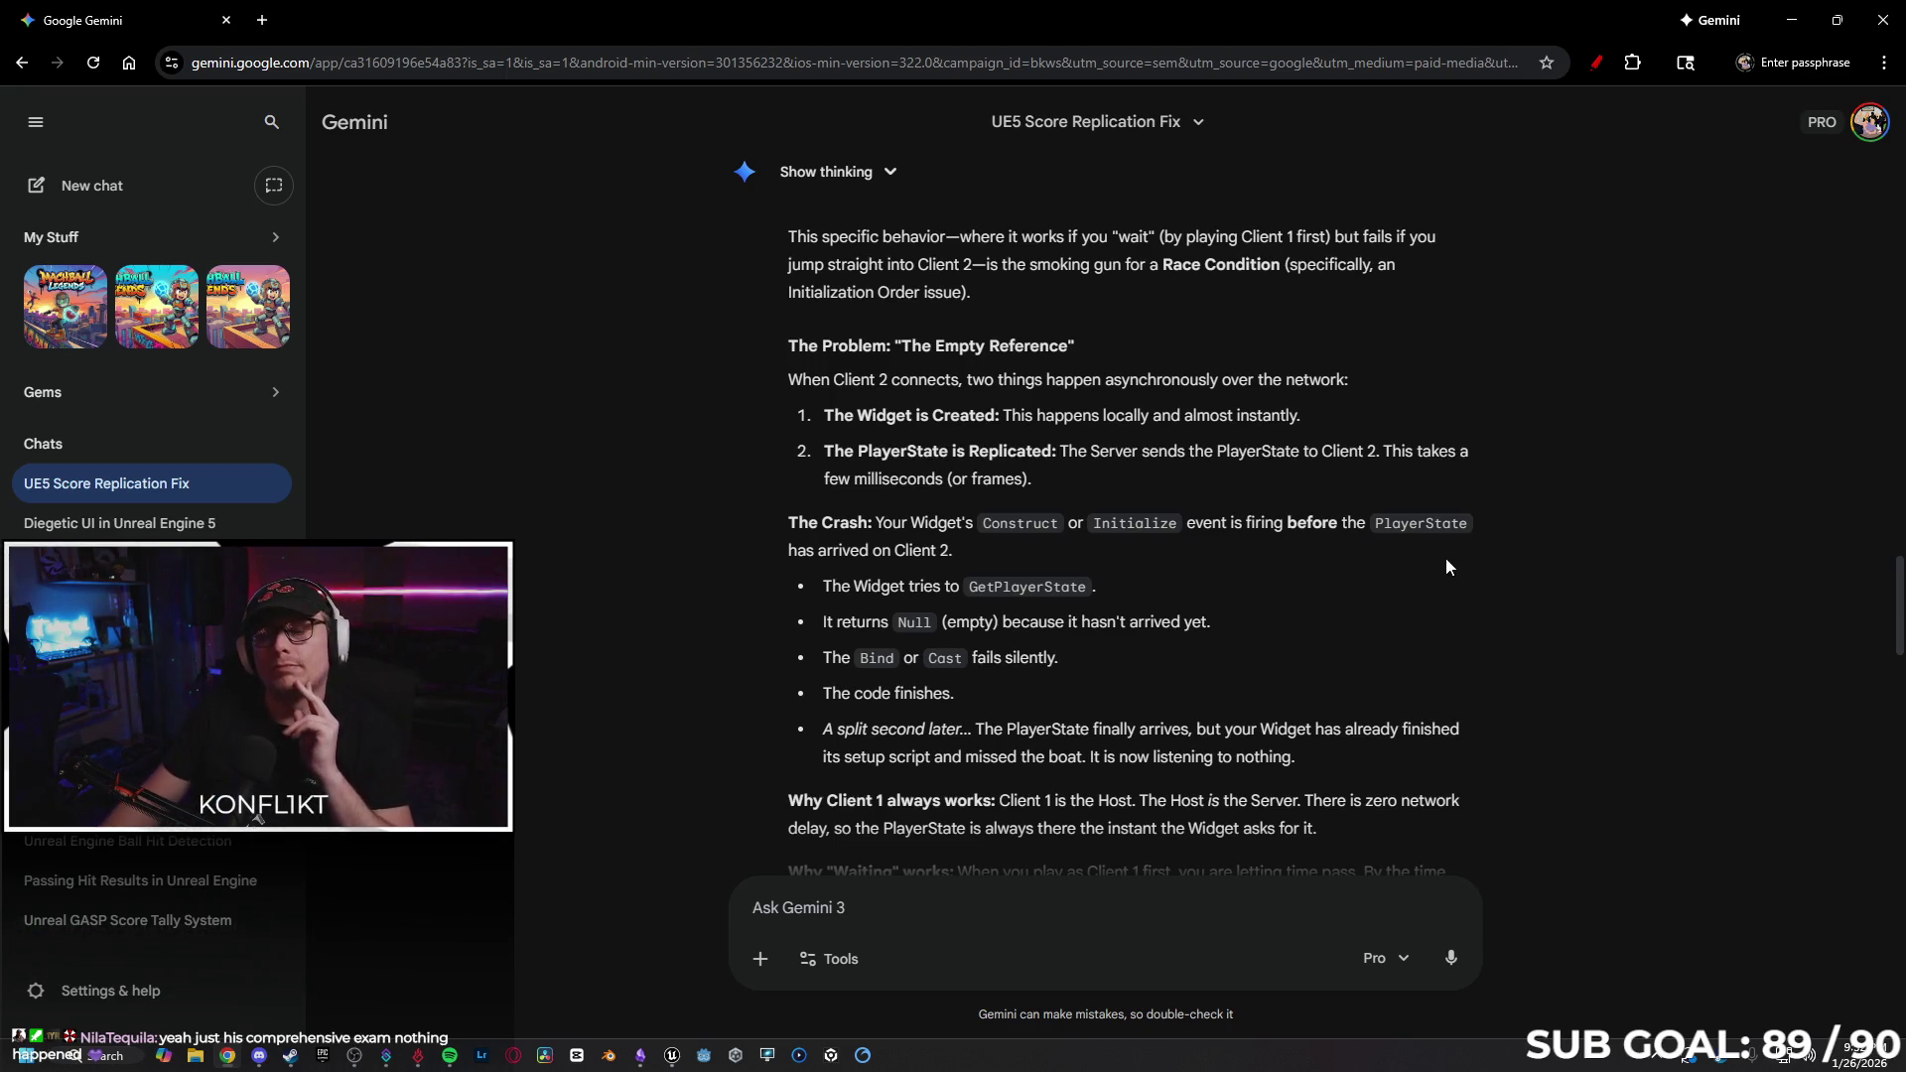
scroll(1442, 558, "down", 2)
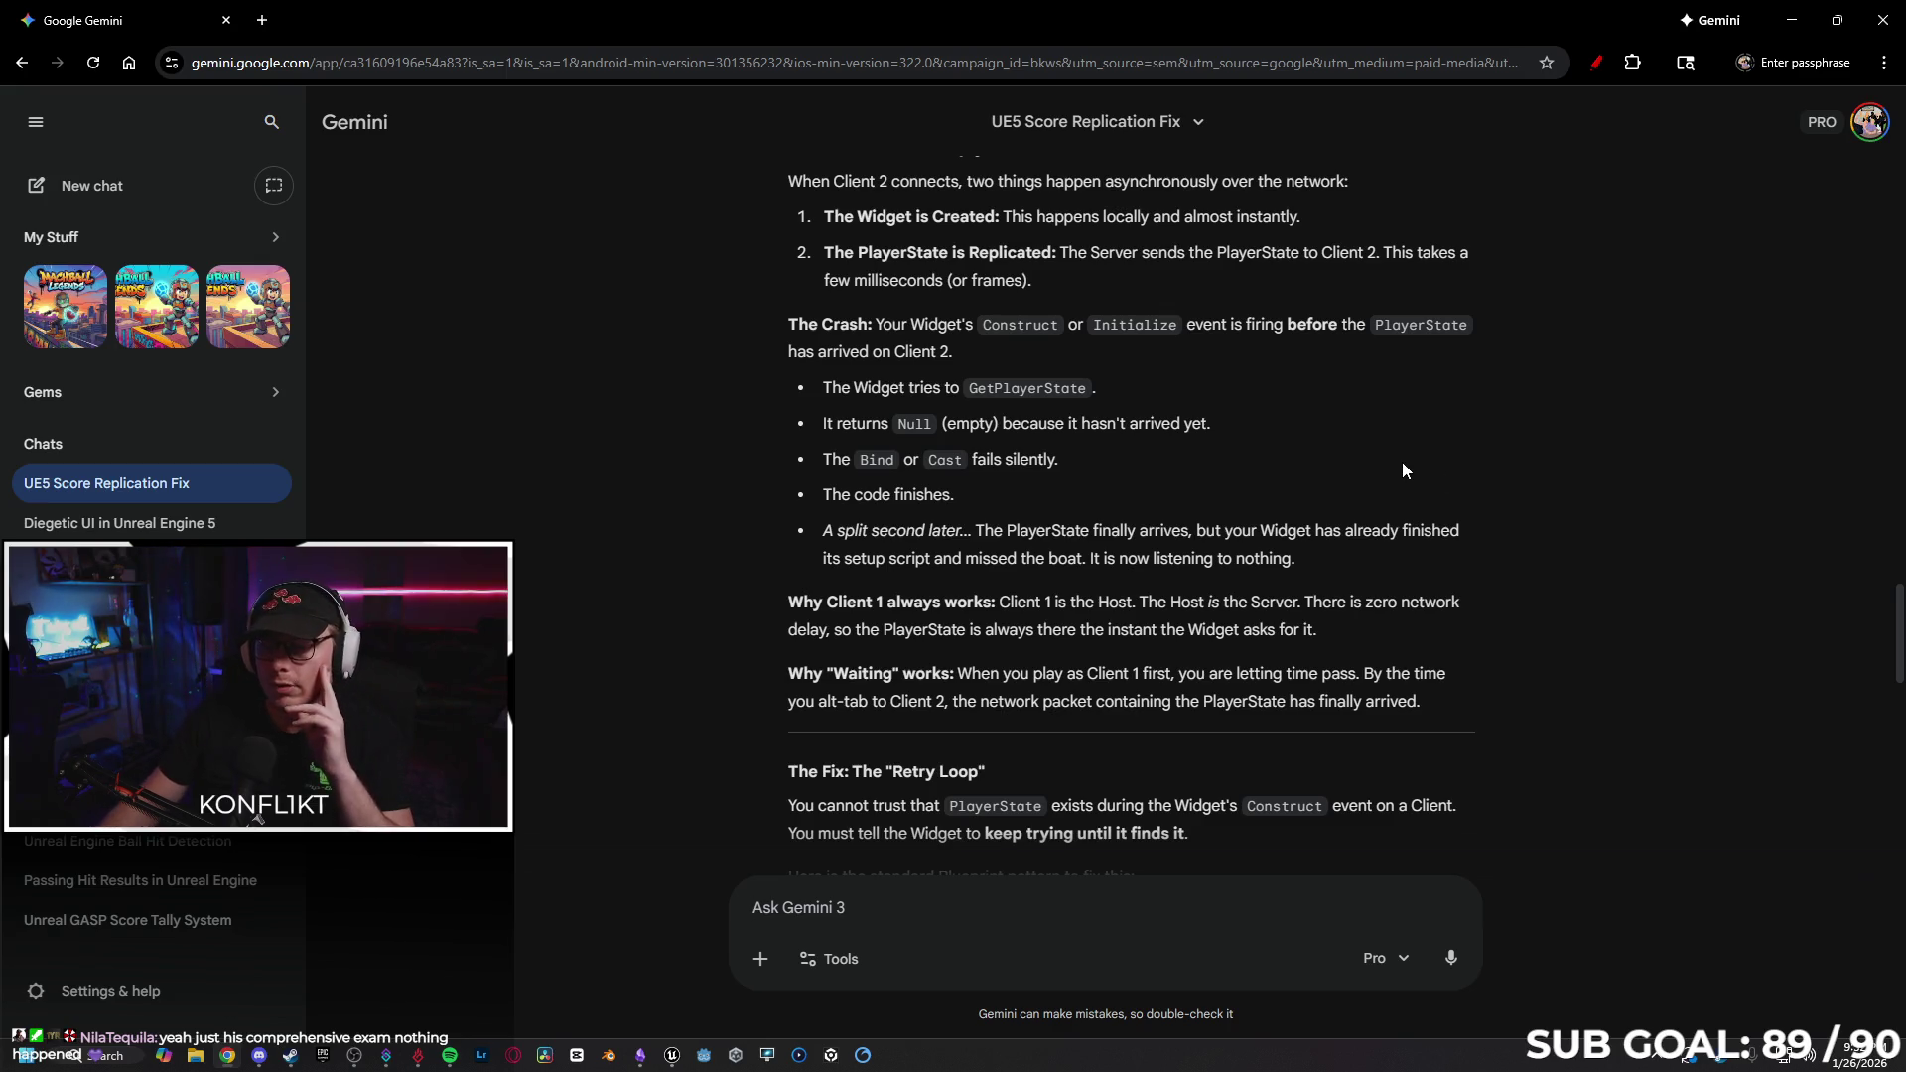
scroll(1485, 494, "down", 2)
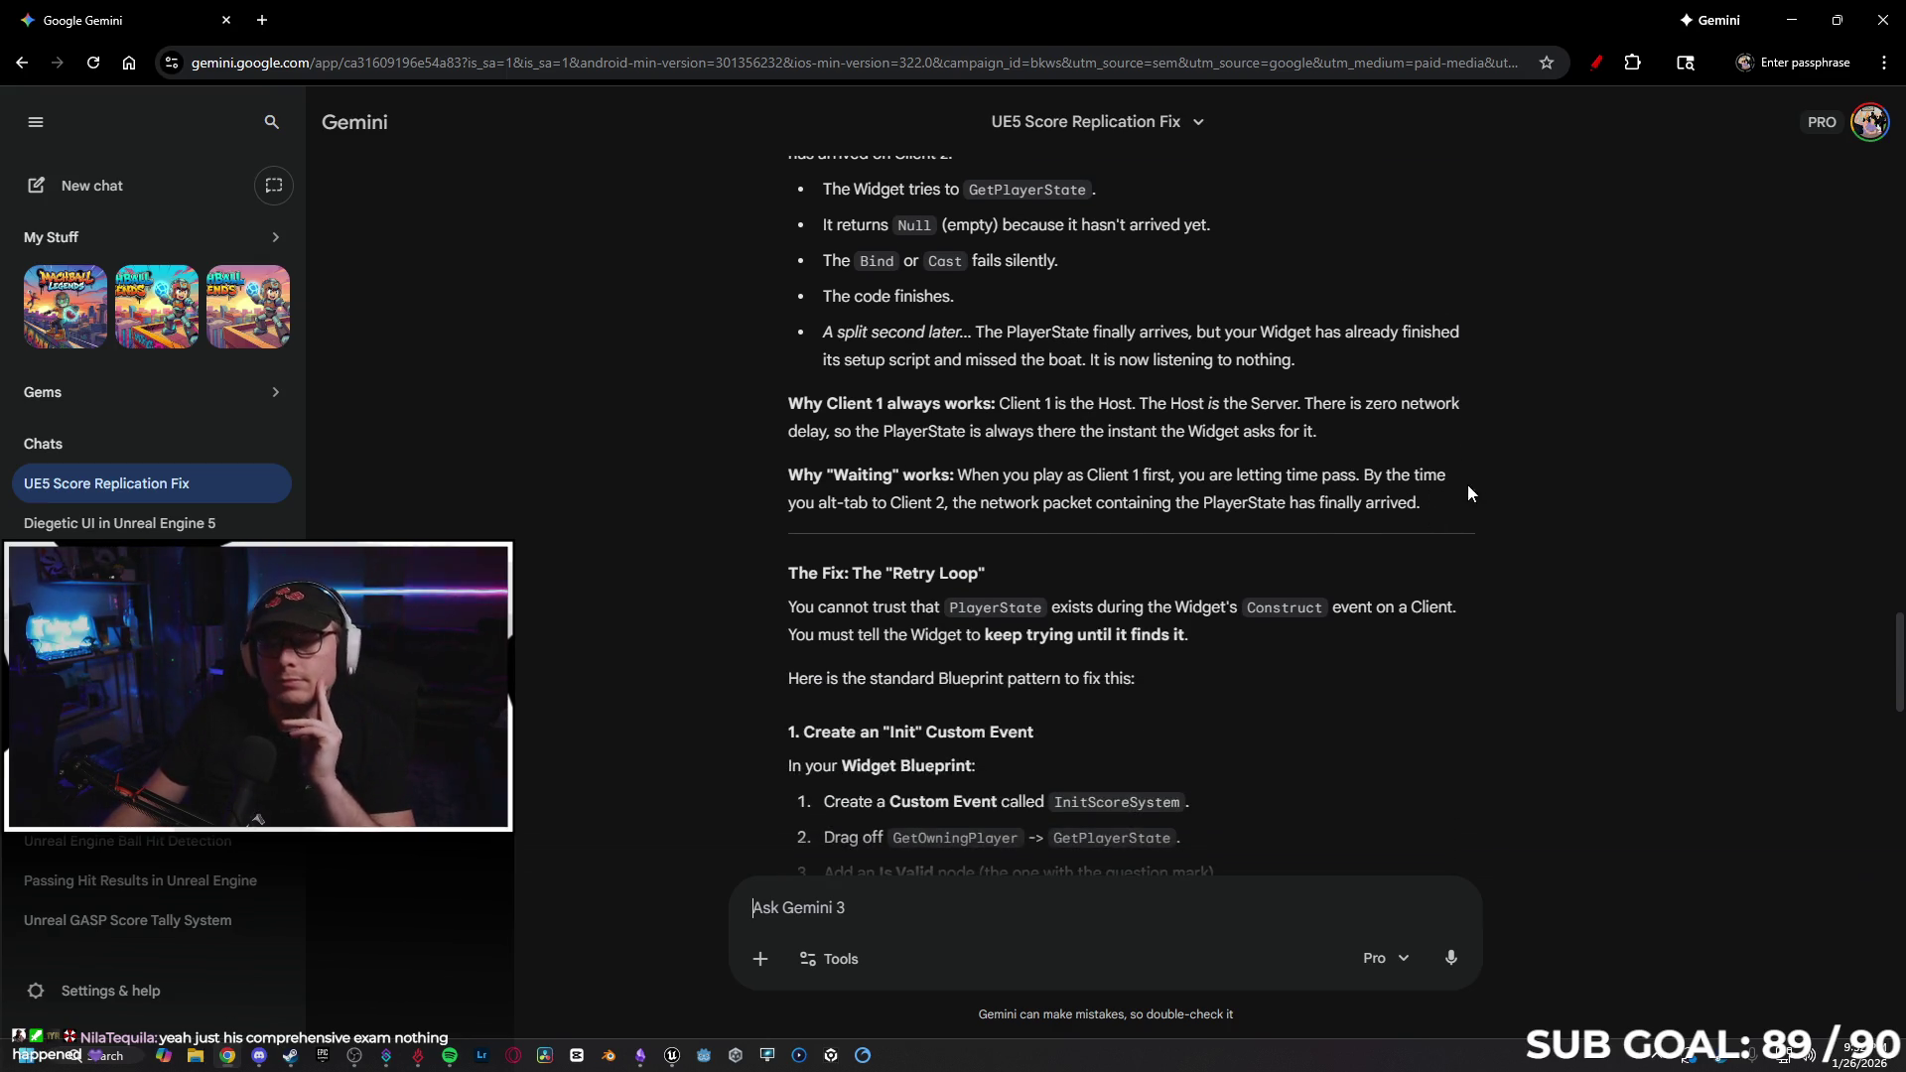
scroll(1494, 466, "down", 2)
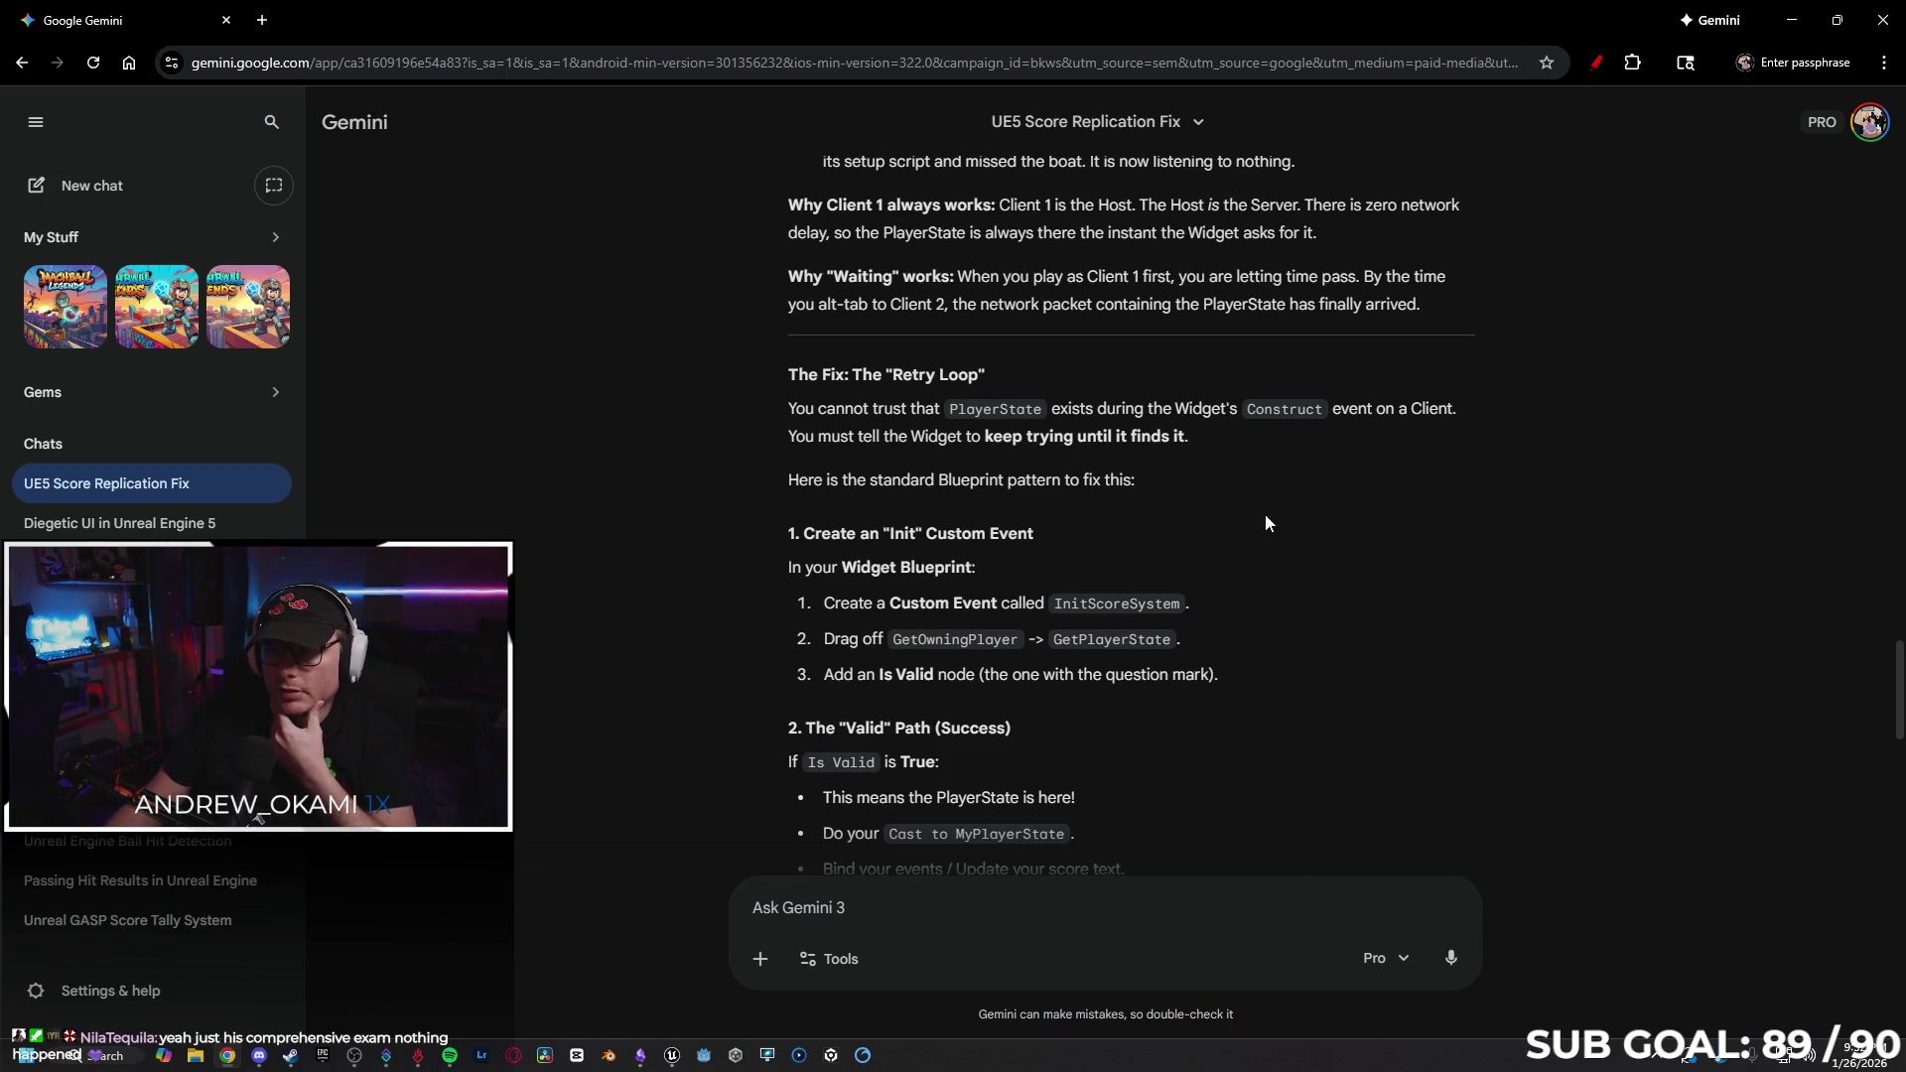
scroll(1221, 476, "down", 1)
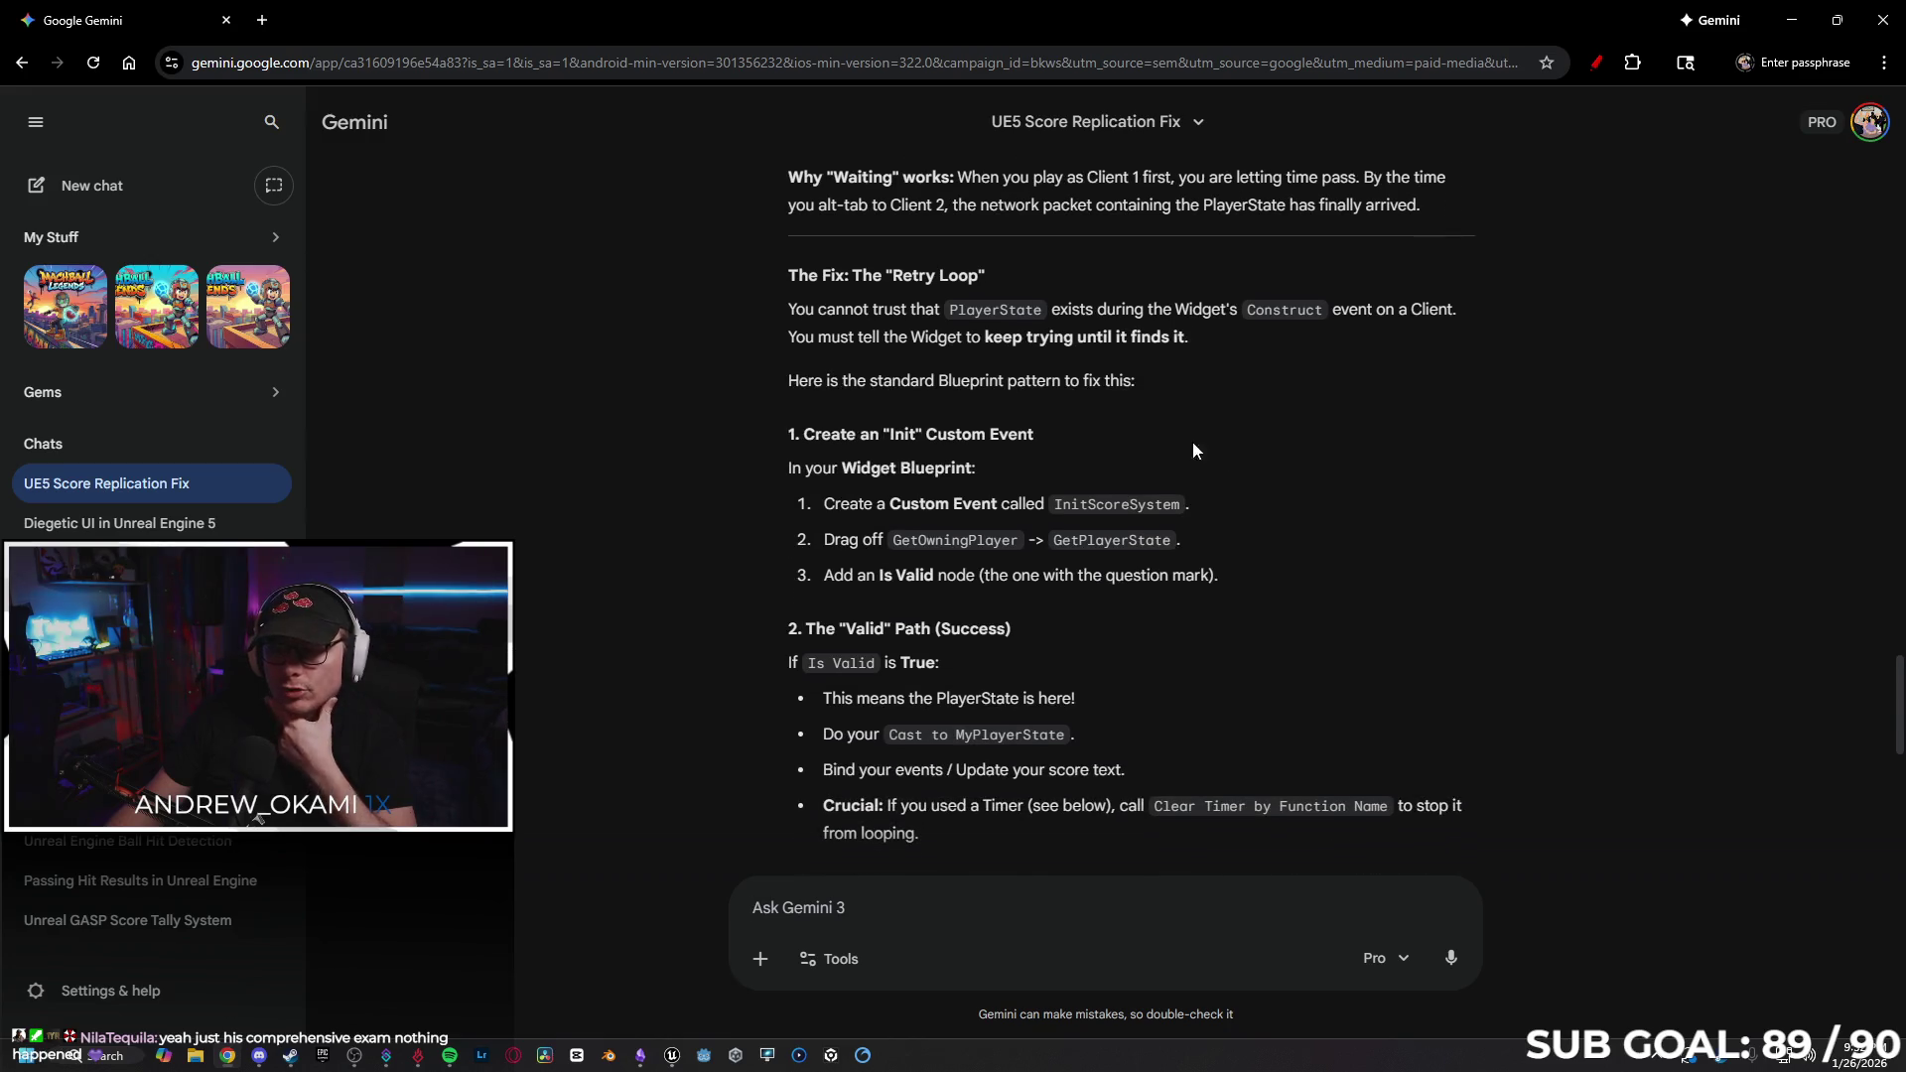
scroll(1172, 416, "down", 1)
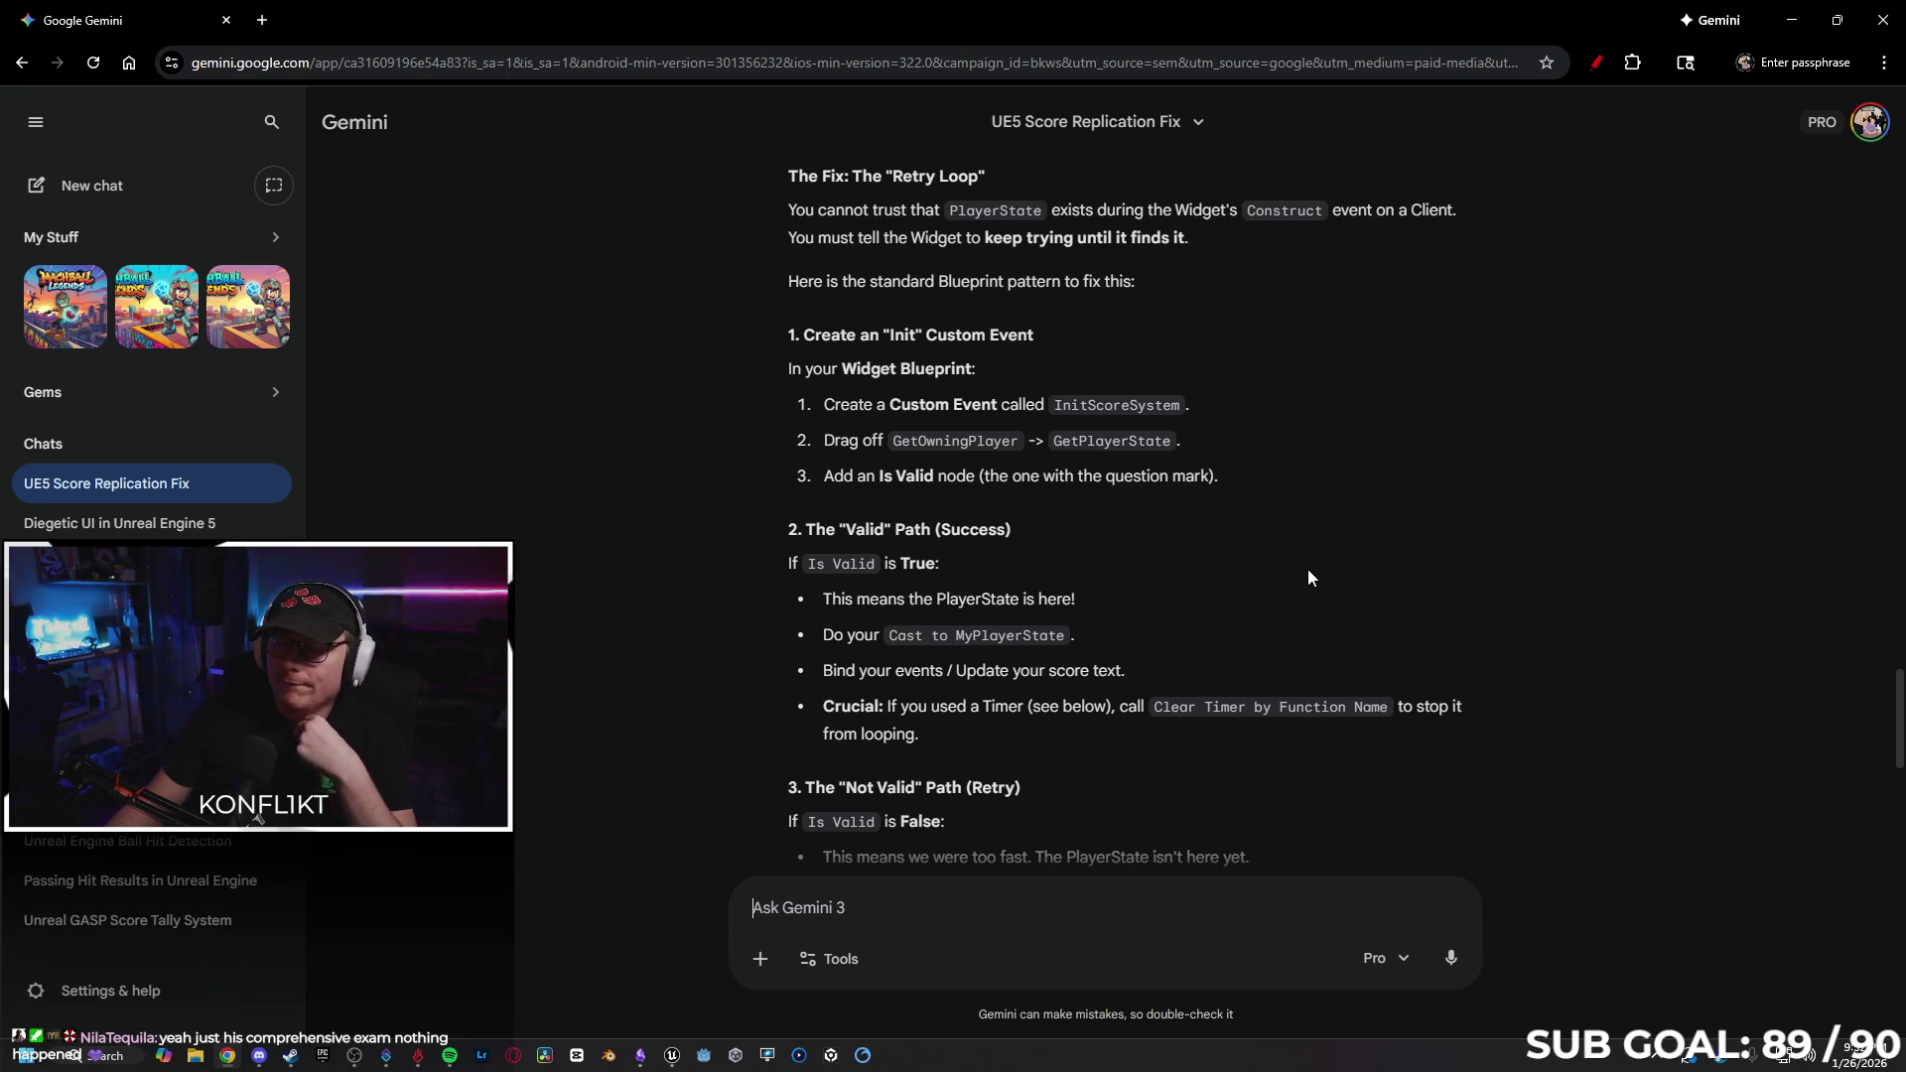
scroll(1294, 576, "down", 4)
scroll(1233, 575, "down", 1)
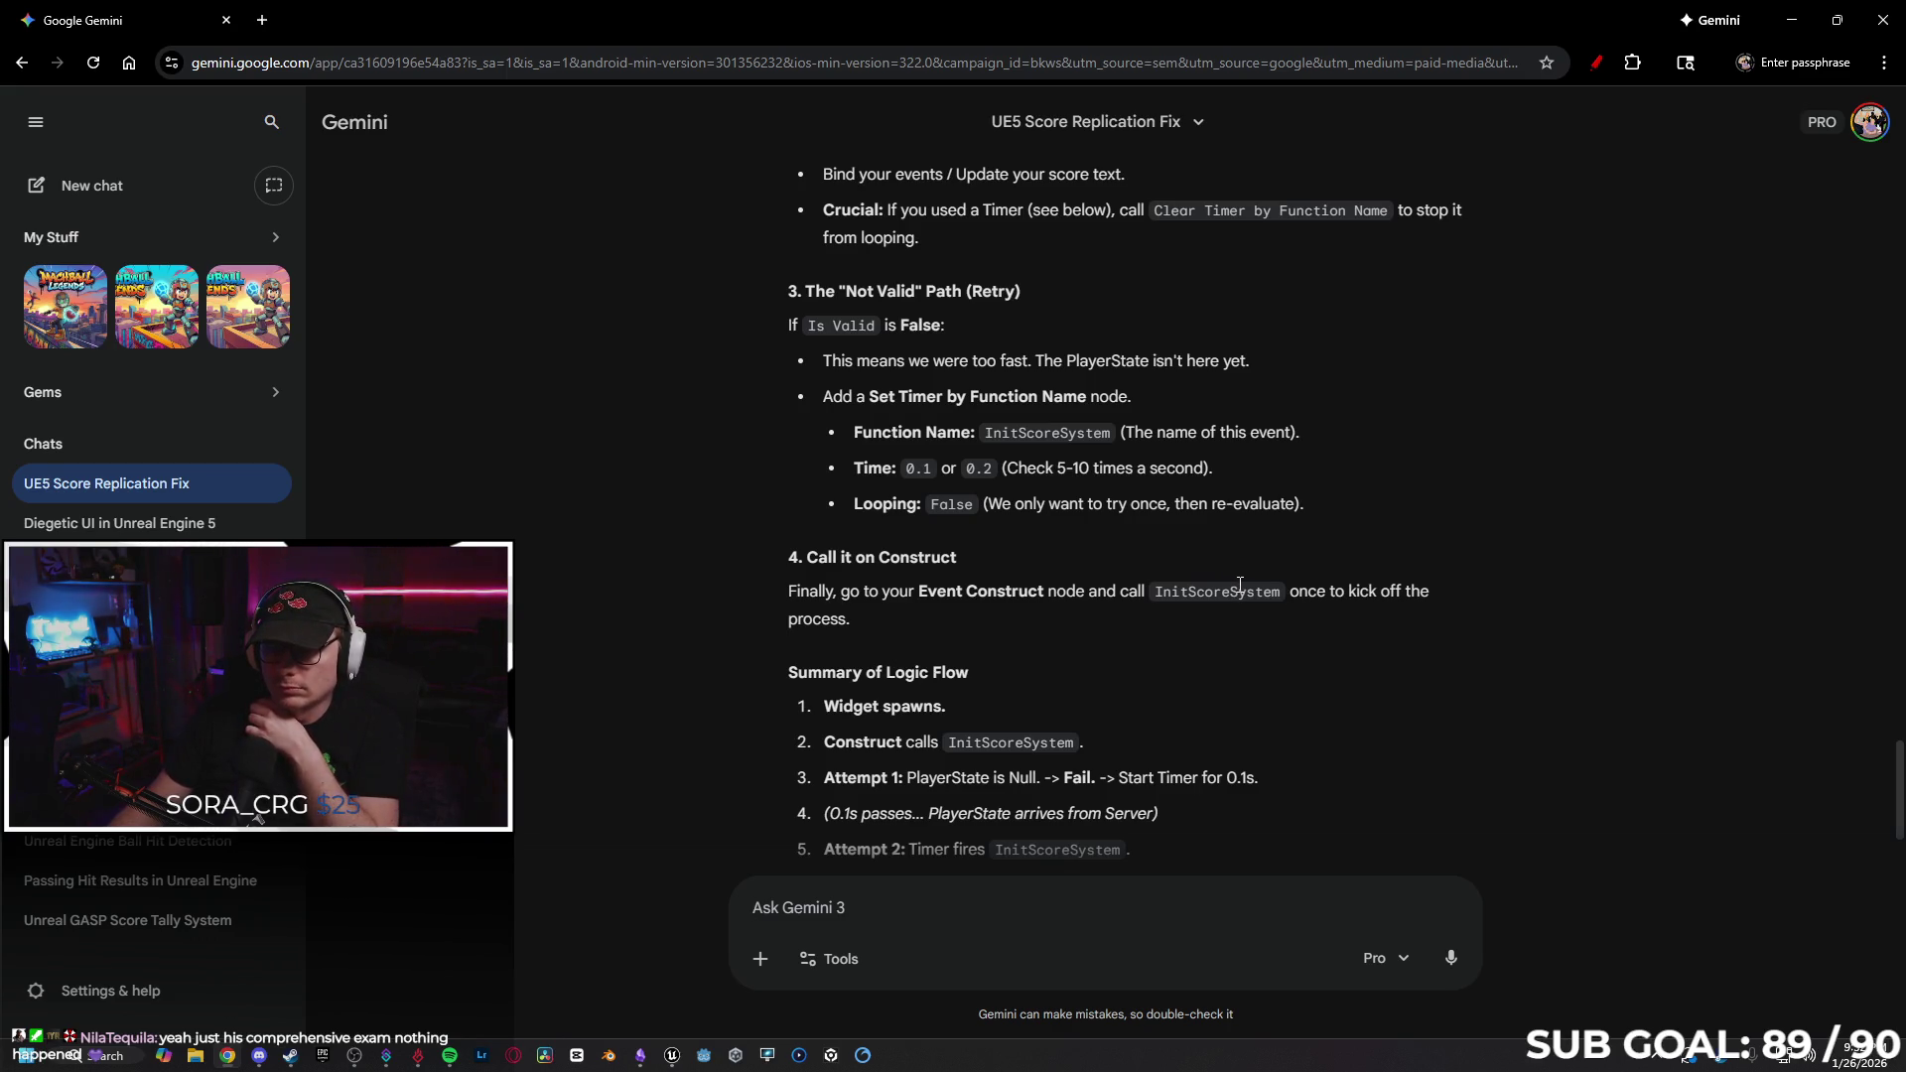
scroll(1242, 589, "down", 1)
scroll(1242, 589, "down", 2)
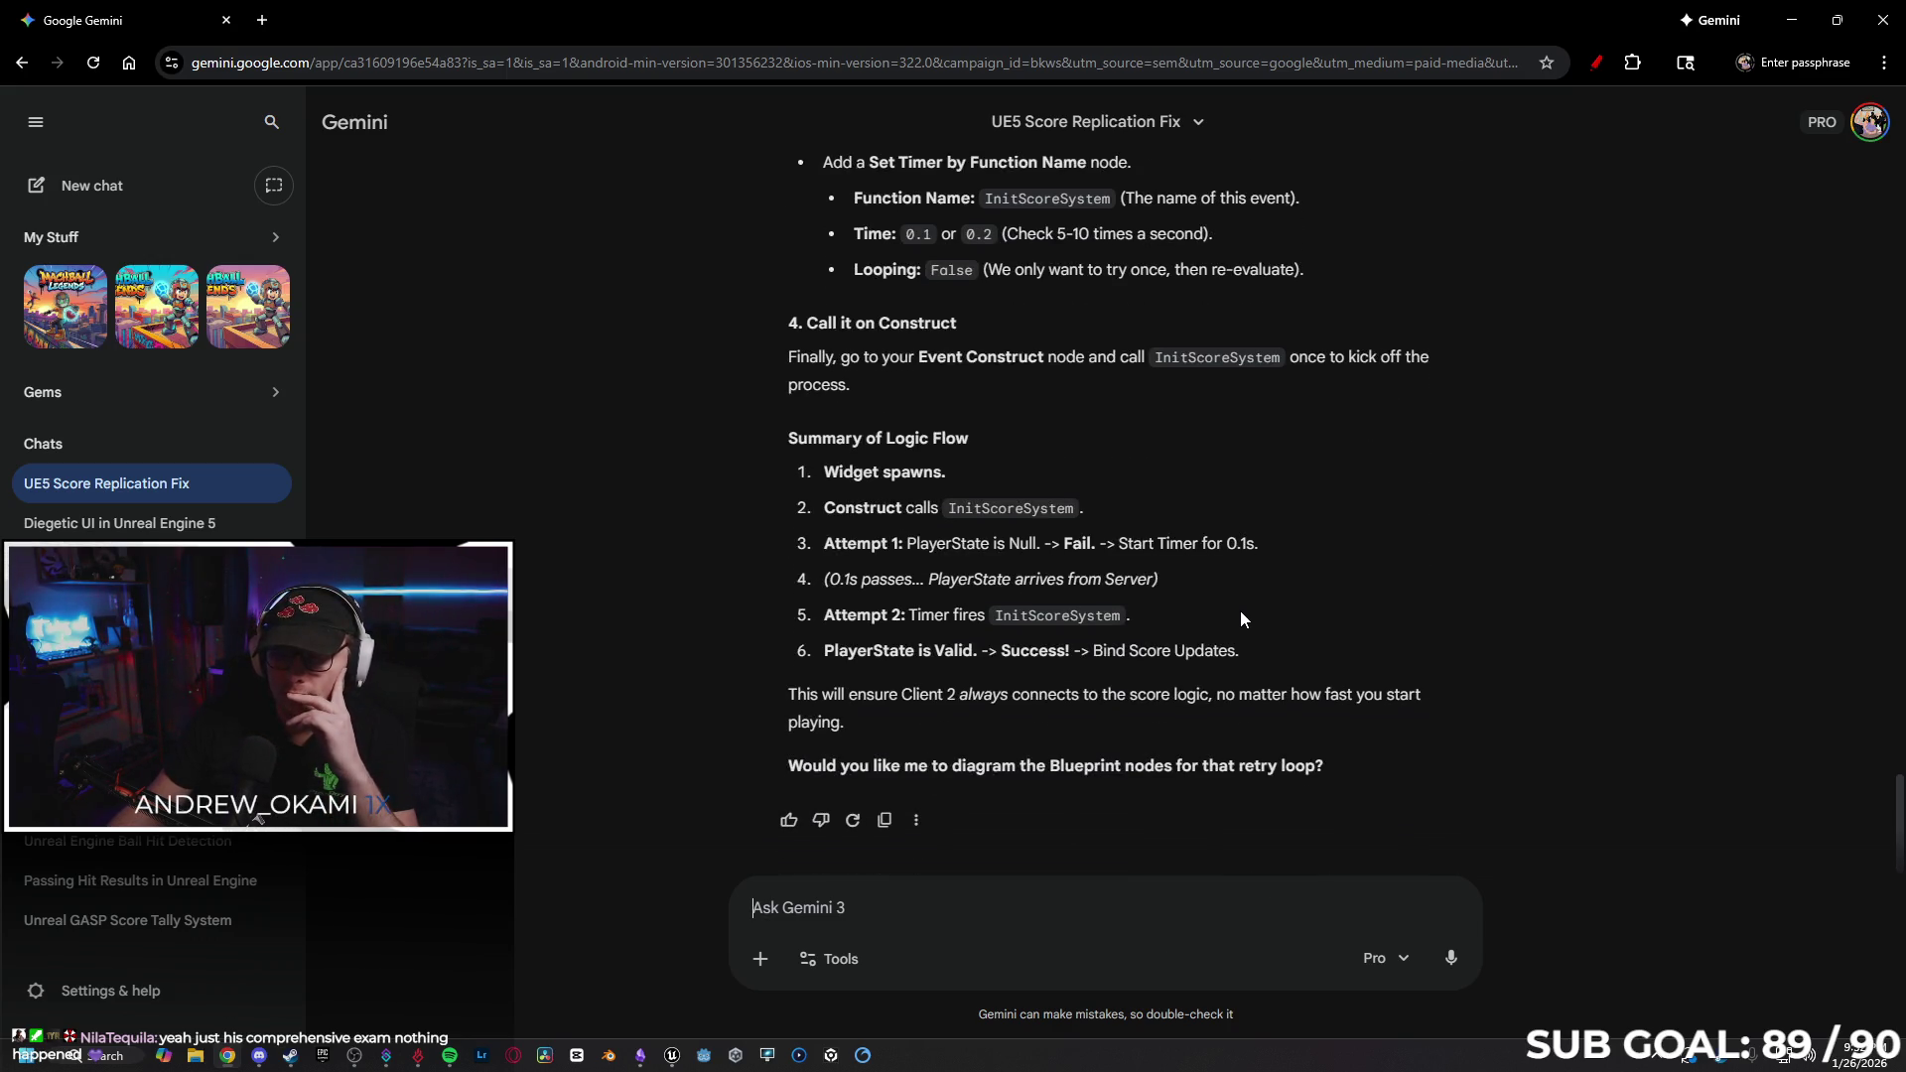
scroll(1221, 613, "up", 9)
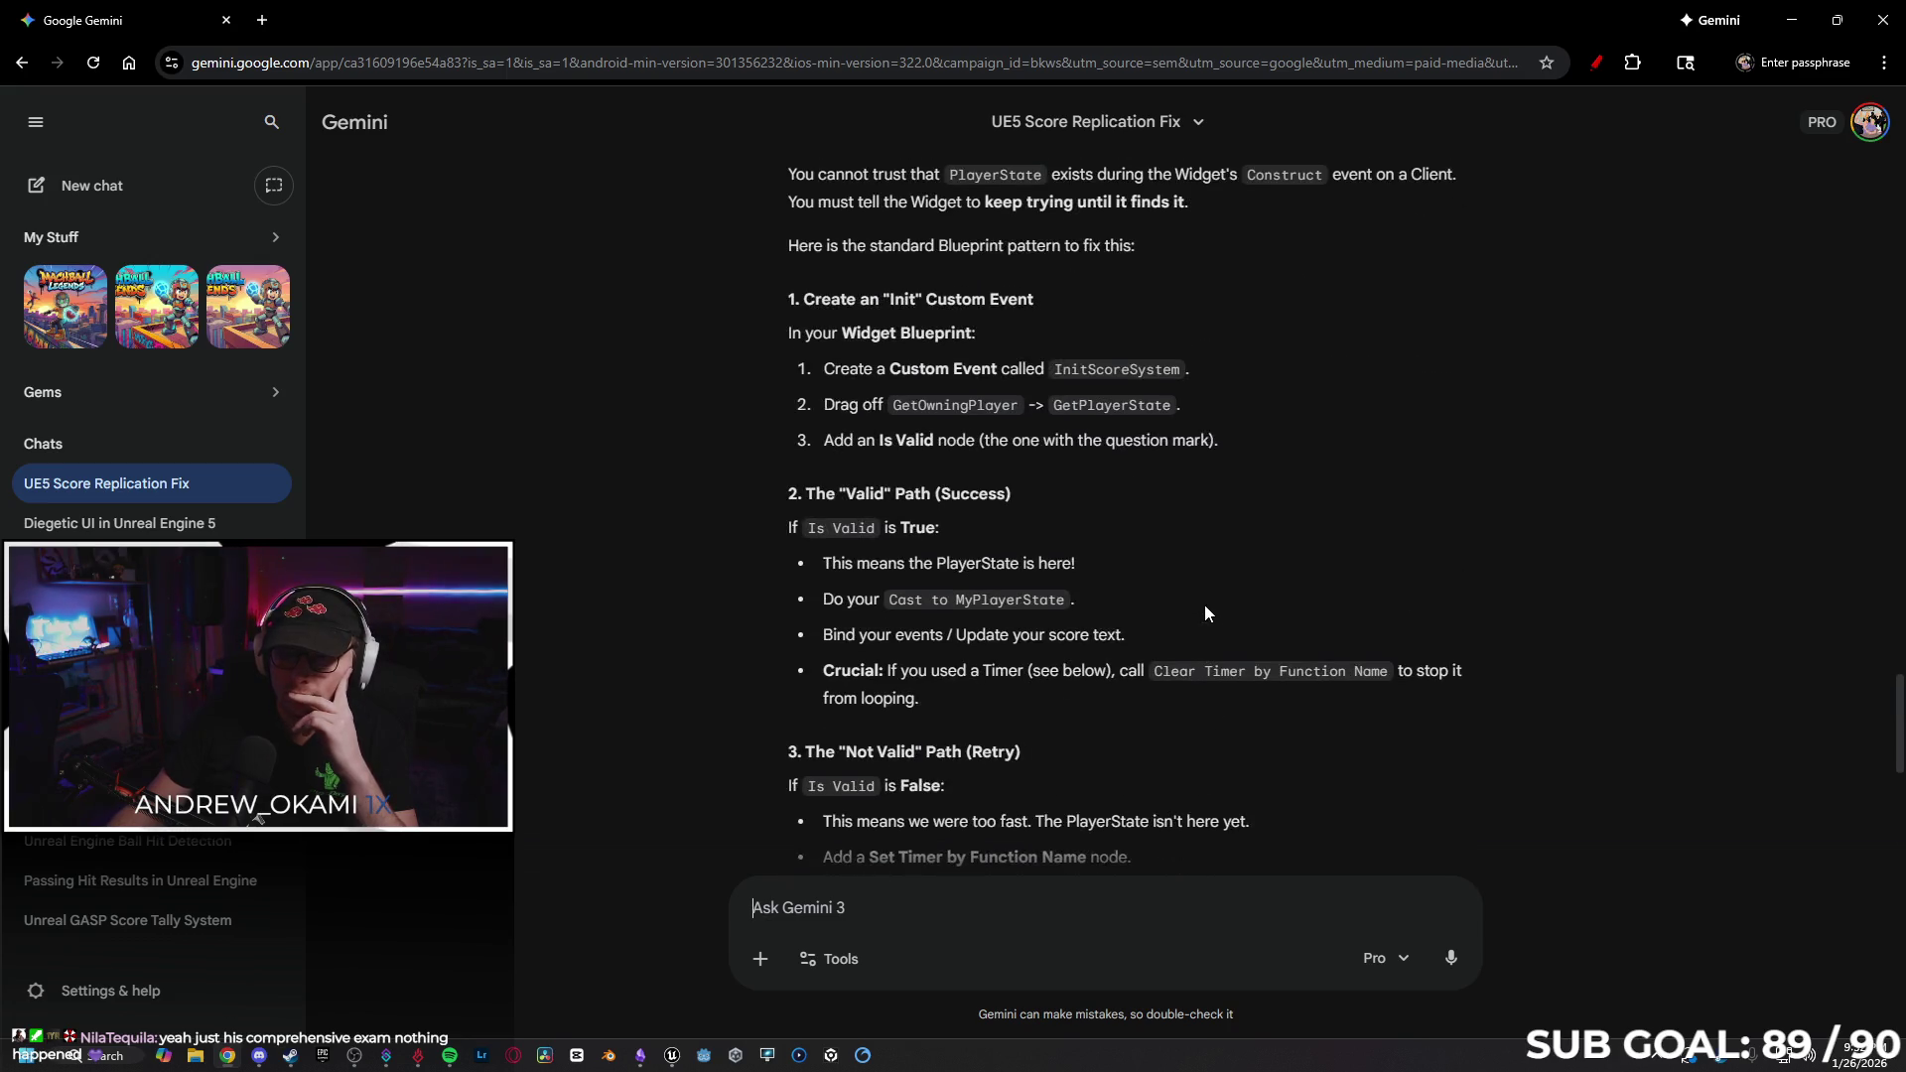
scroll(1203, 604, "down", 1)
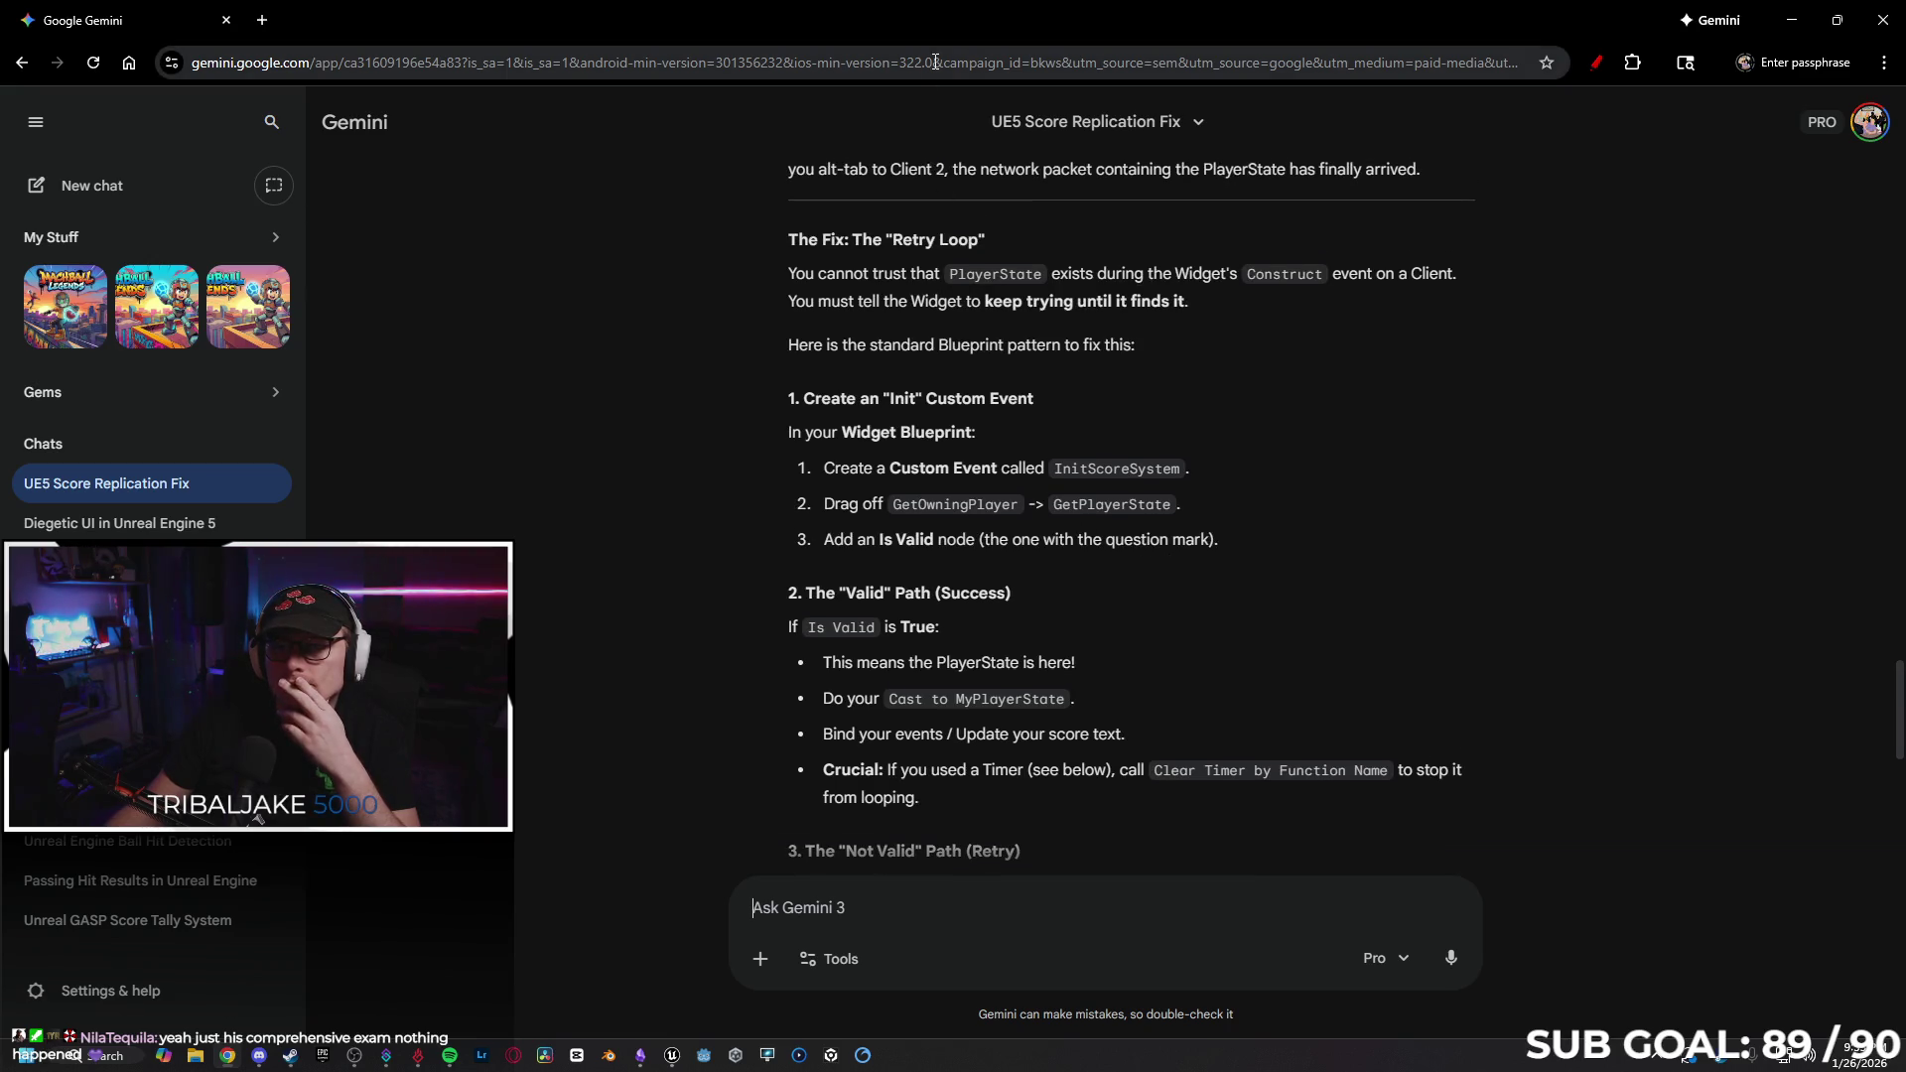
key("alt+Tab")
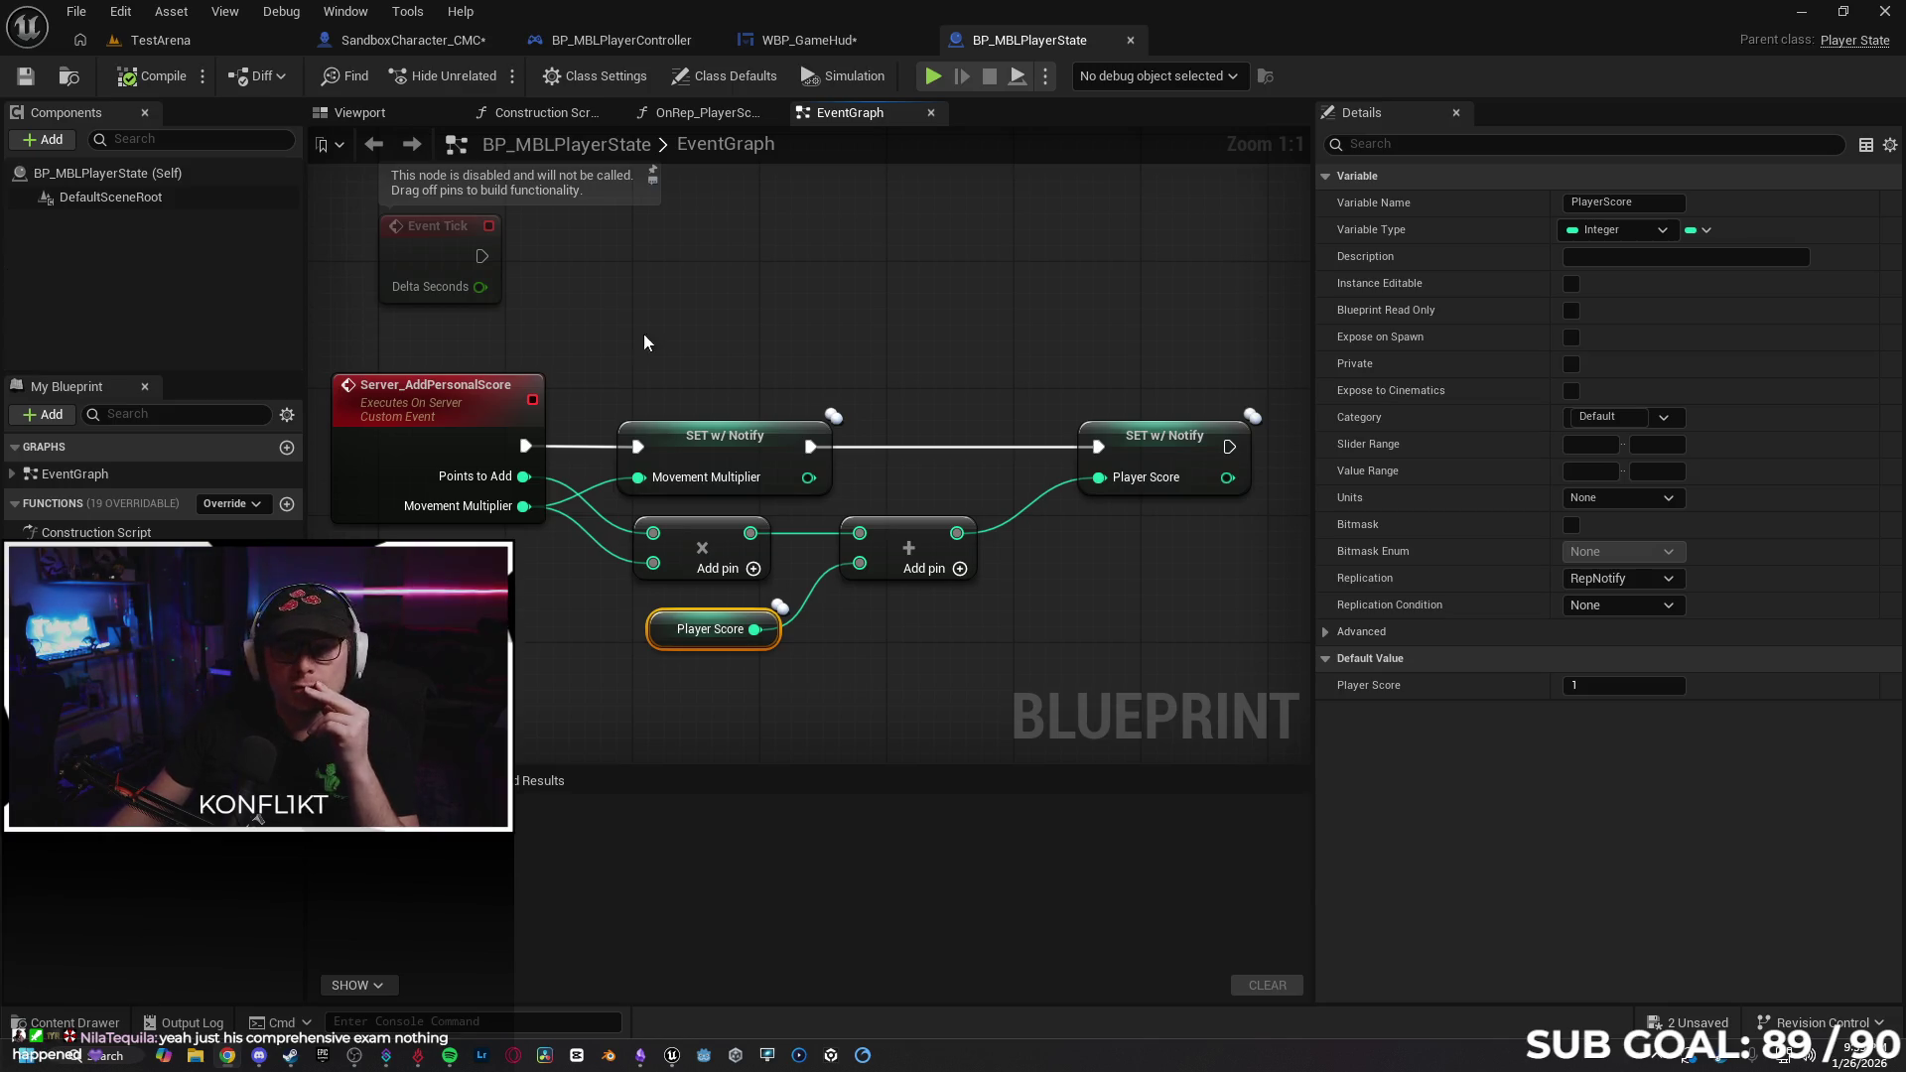
In WBP_GameHud's score text graph, search nodes for 'init' and 'custom ev' without adding any.
left_click(812, 45)
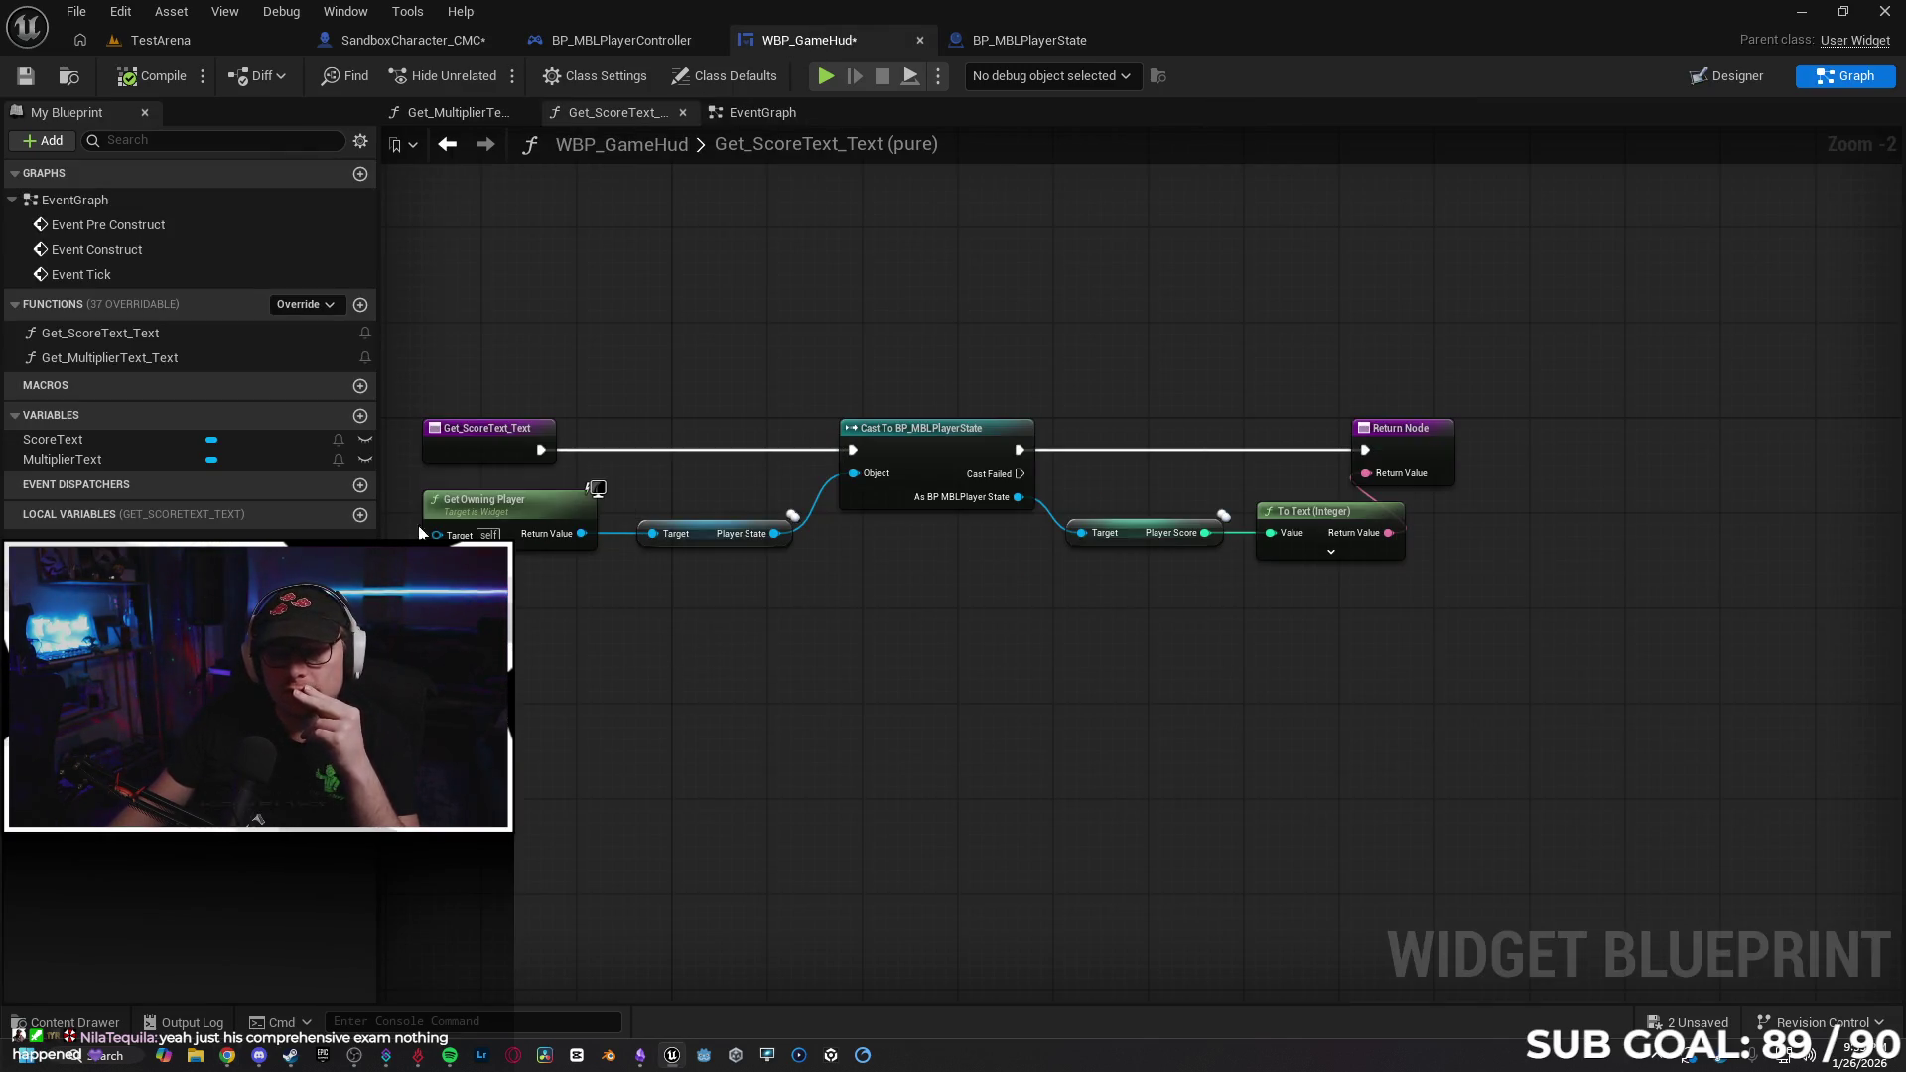
right_click(807, 755)
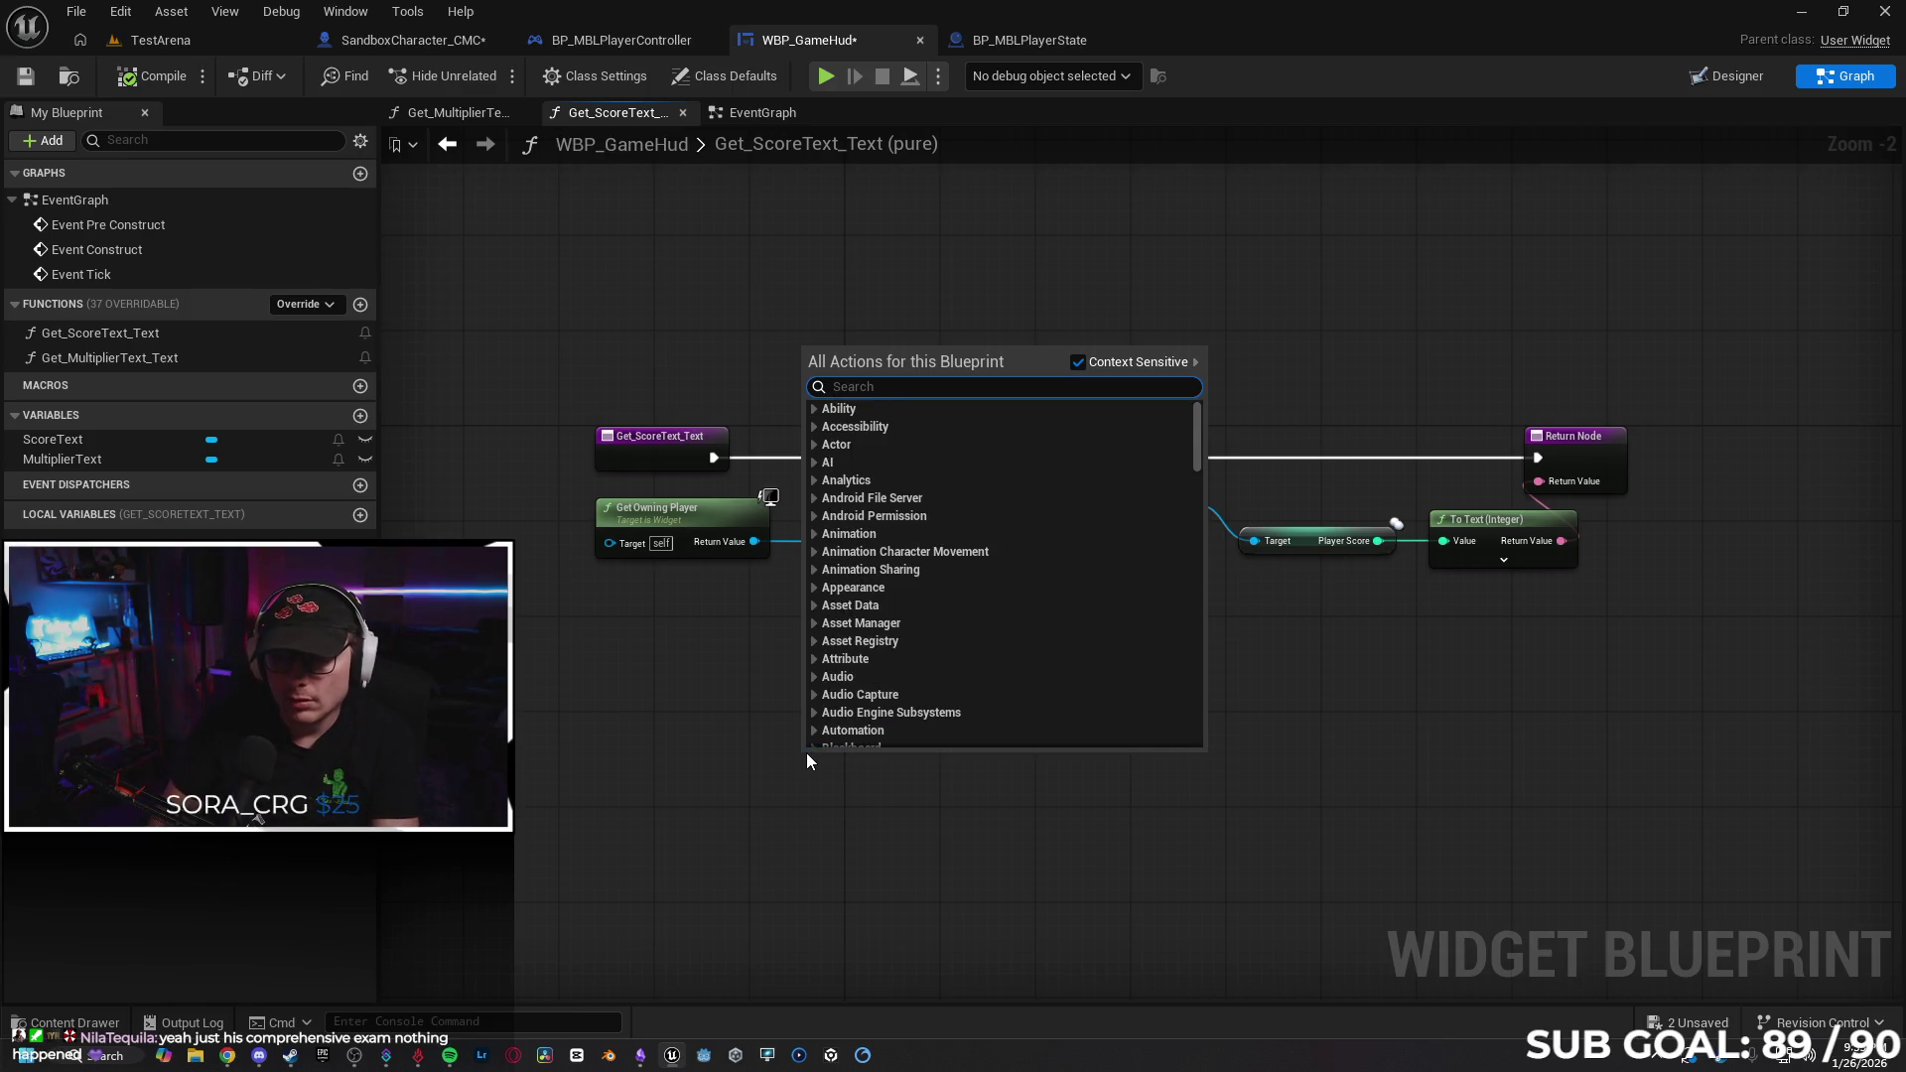
type("init")
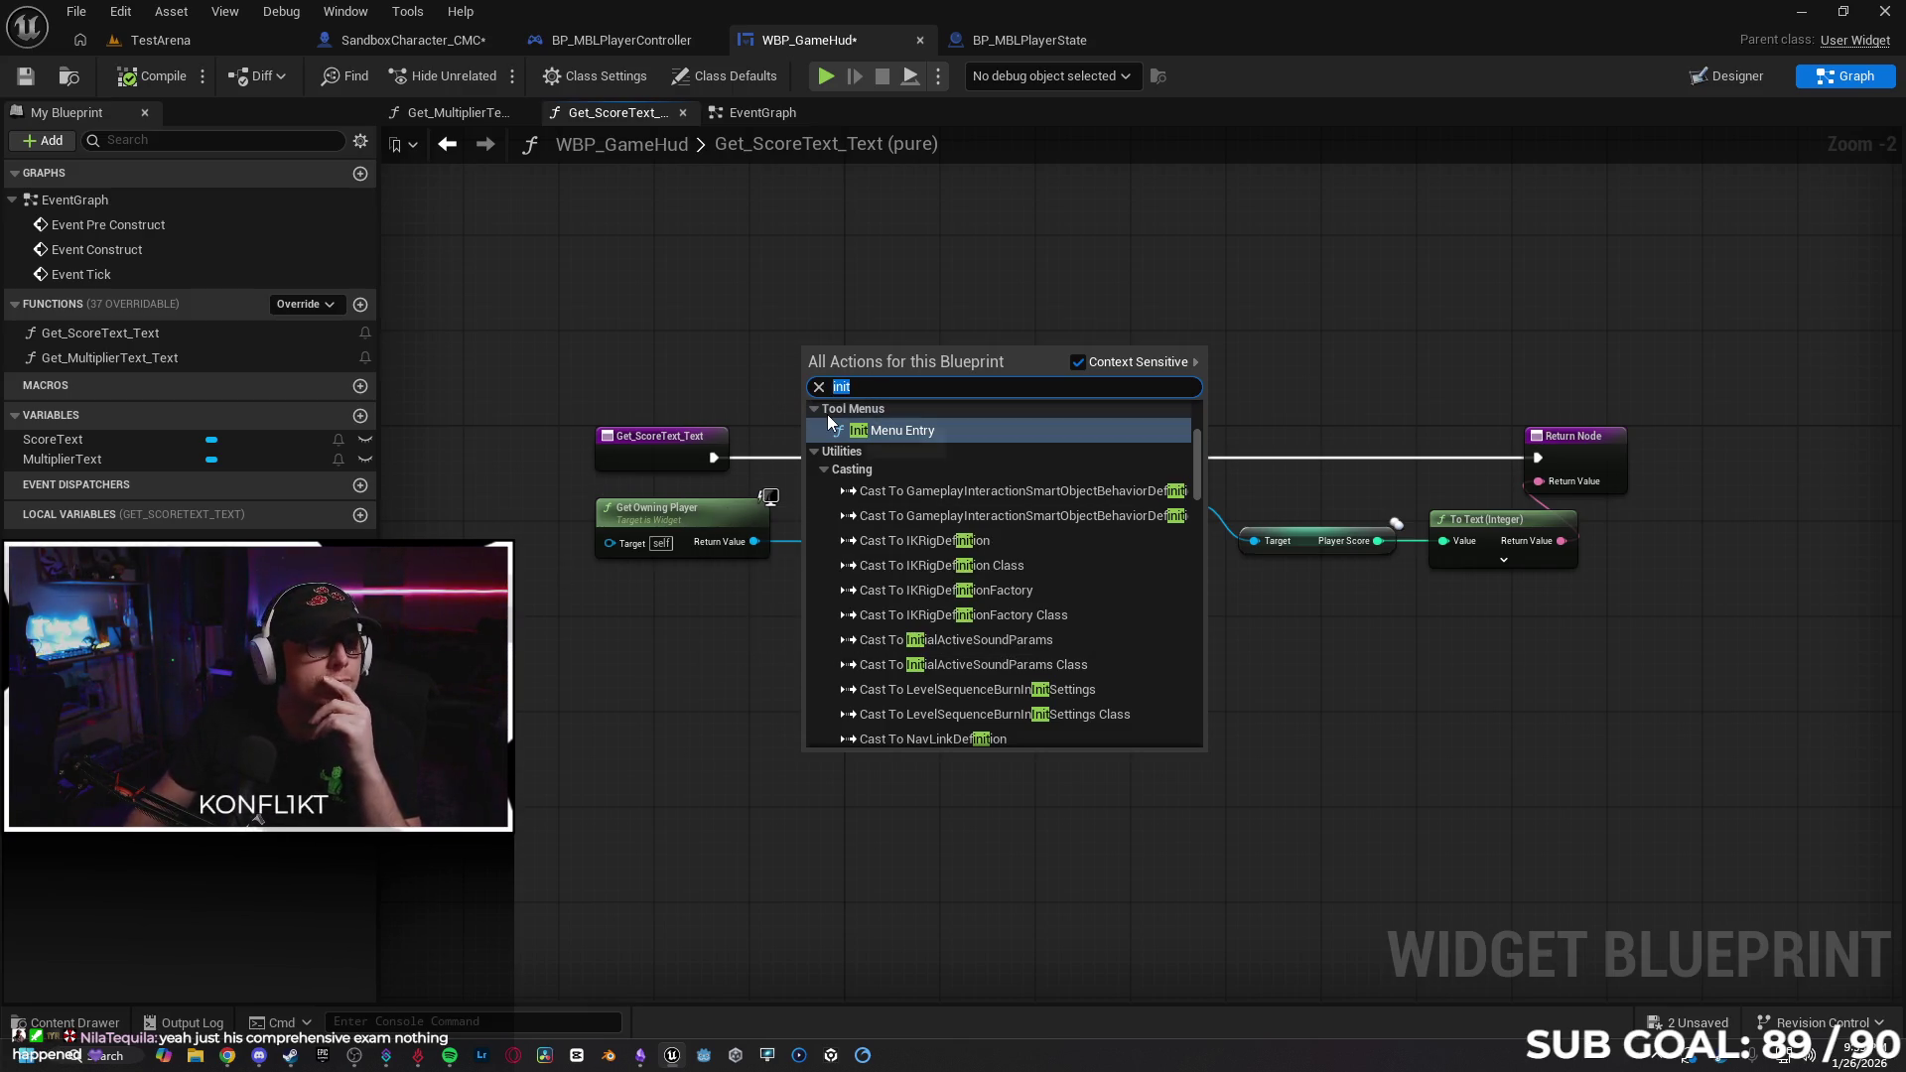
key("BackSpace")
key("BackSpace")
key("BackSpace")
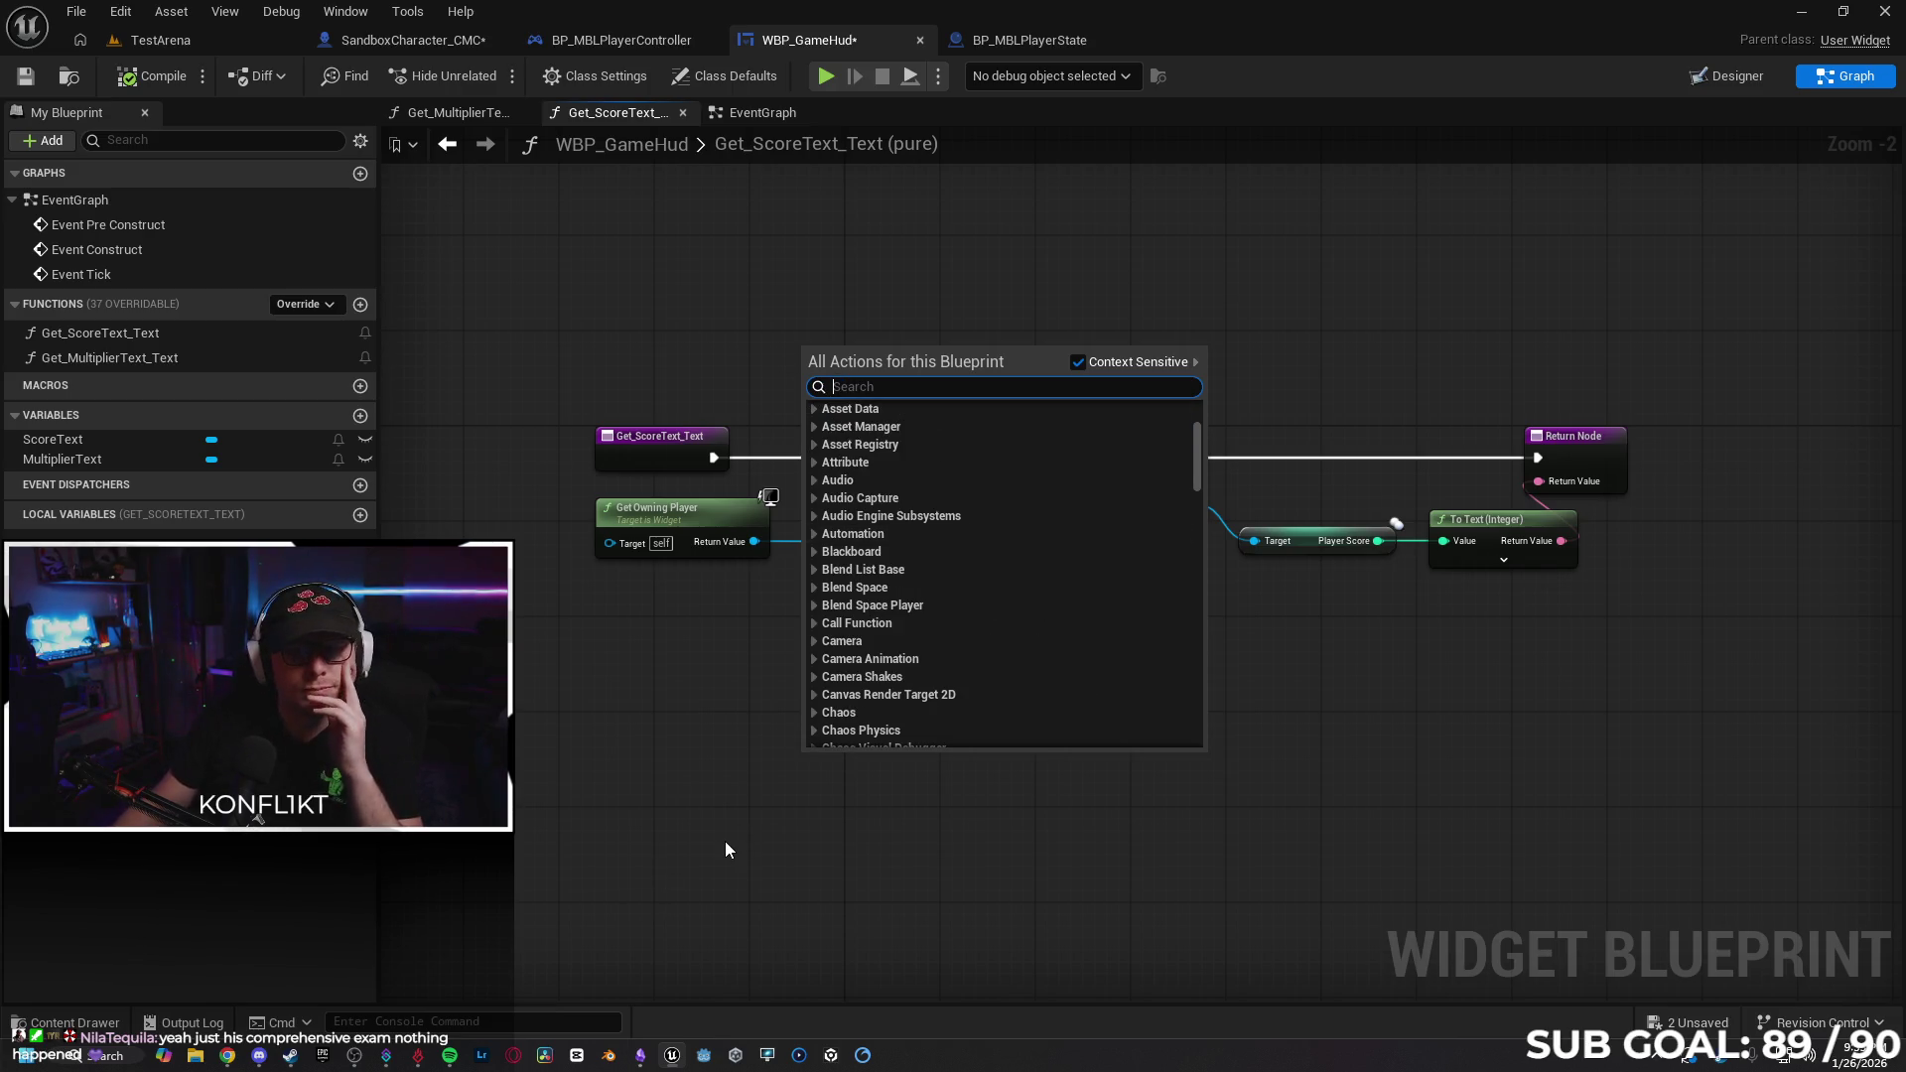
left_click(725, 841)
right_click(730, 808)
type("cus")
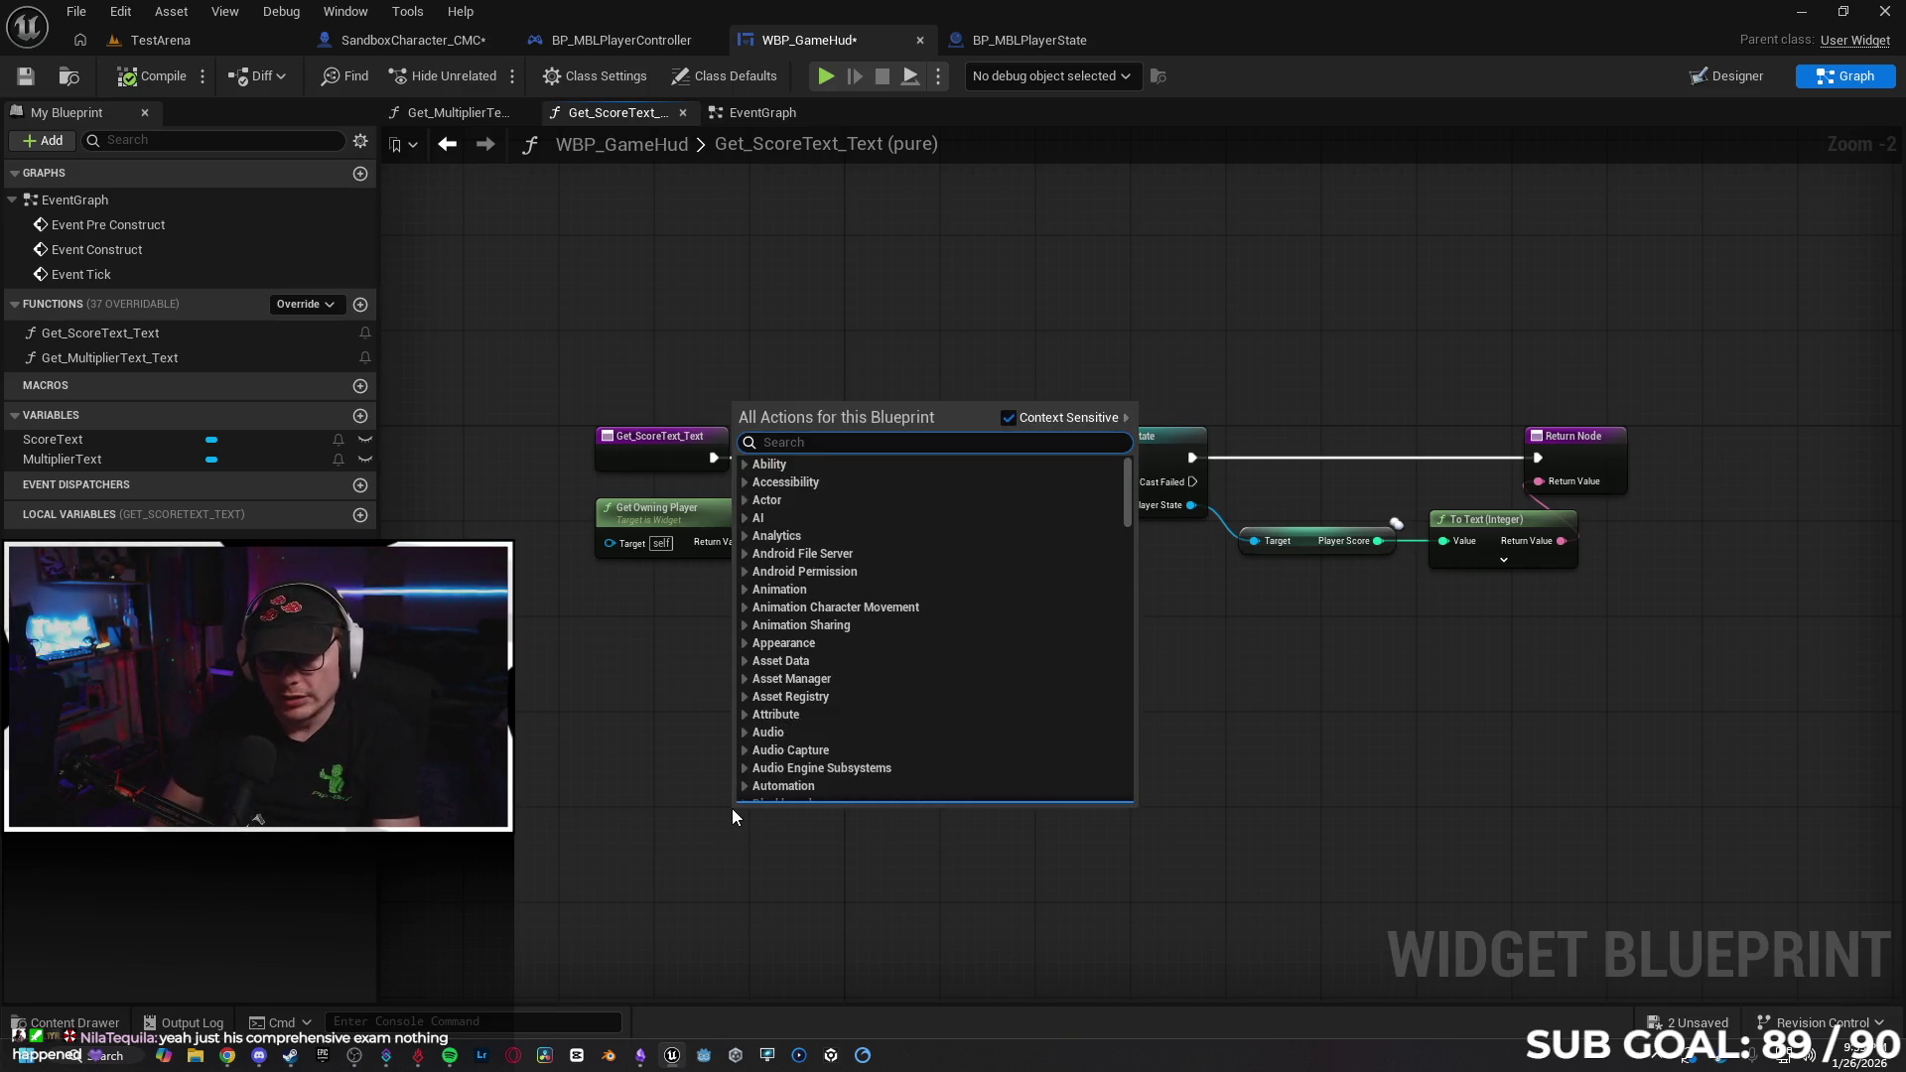
type("tom ev")
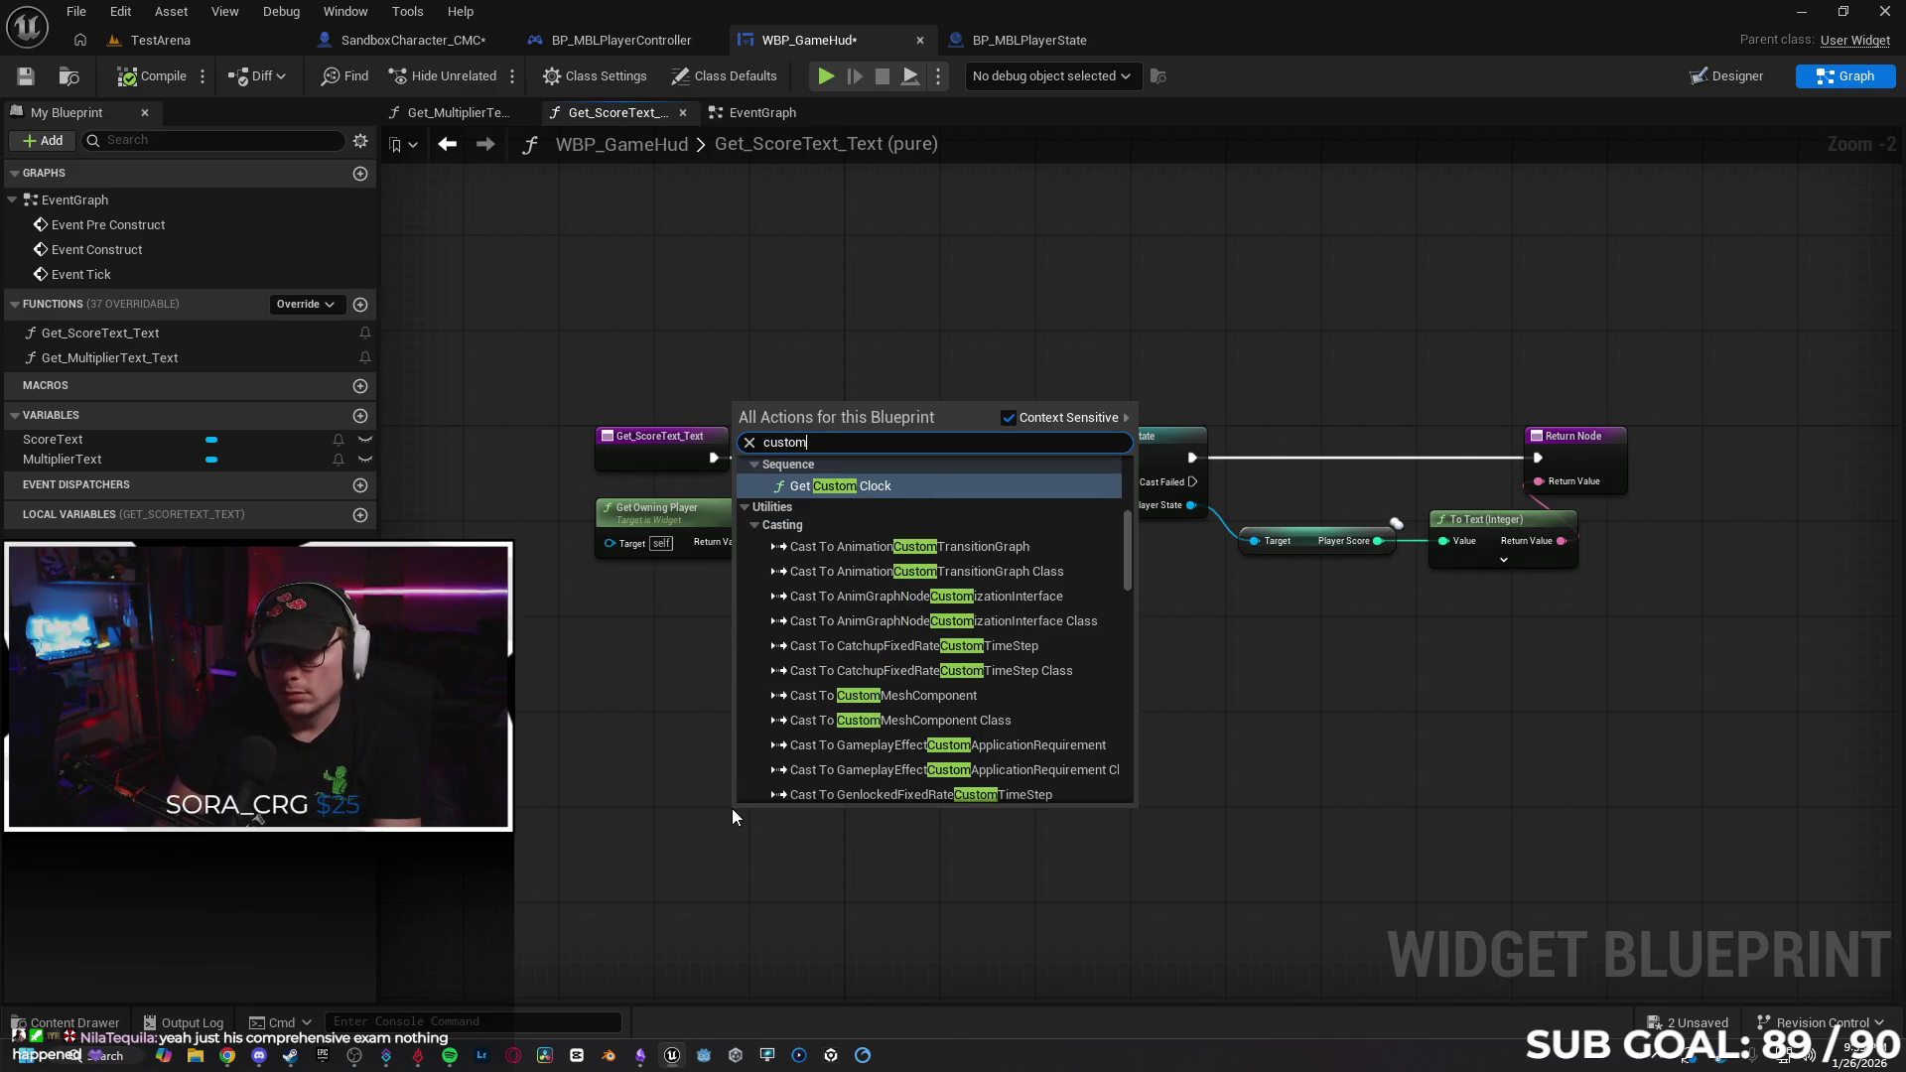
key("BackSpace")
key("BackSpace")
key("BackSpace")
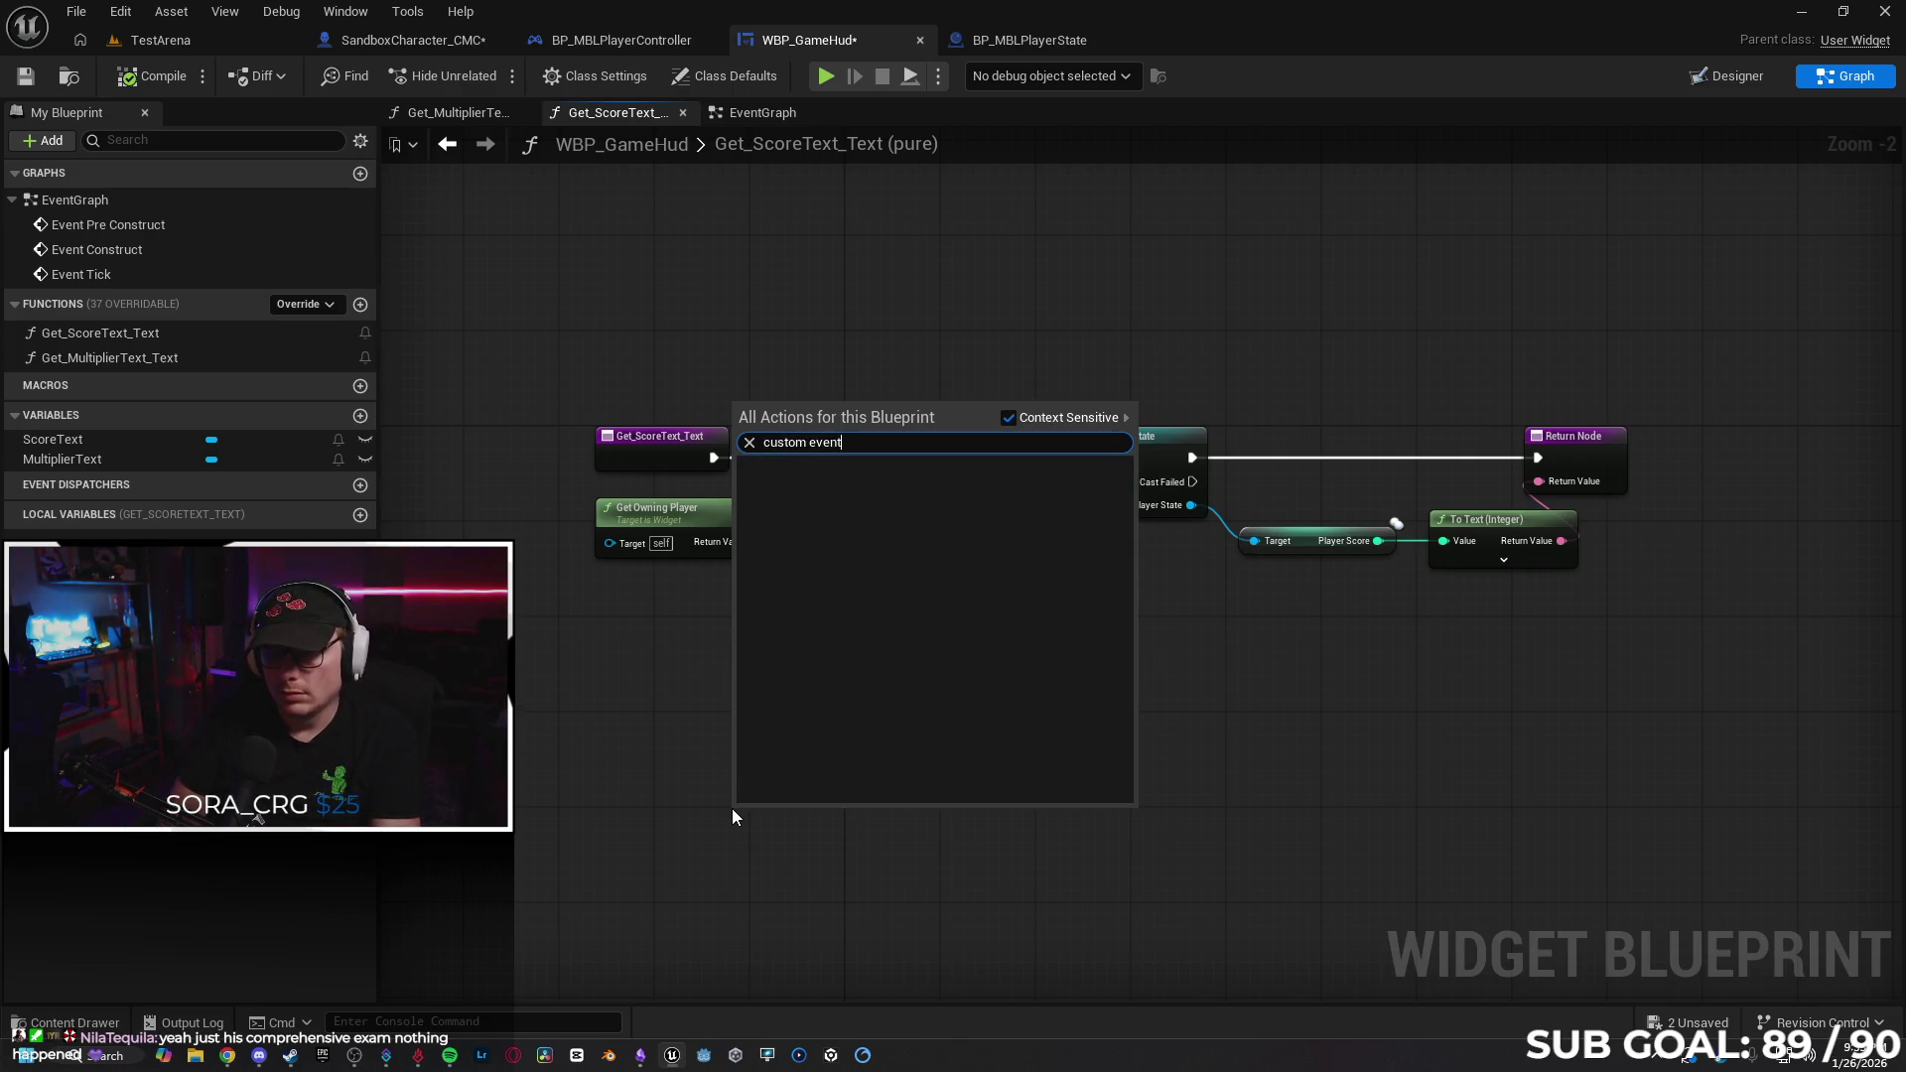
key("BackSpace")
key("BackSpace")
key("BackSpace")
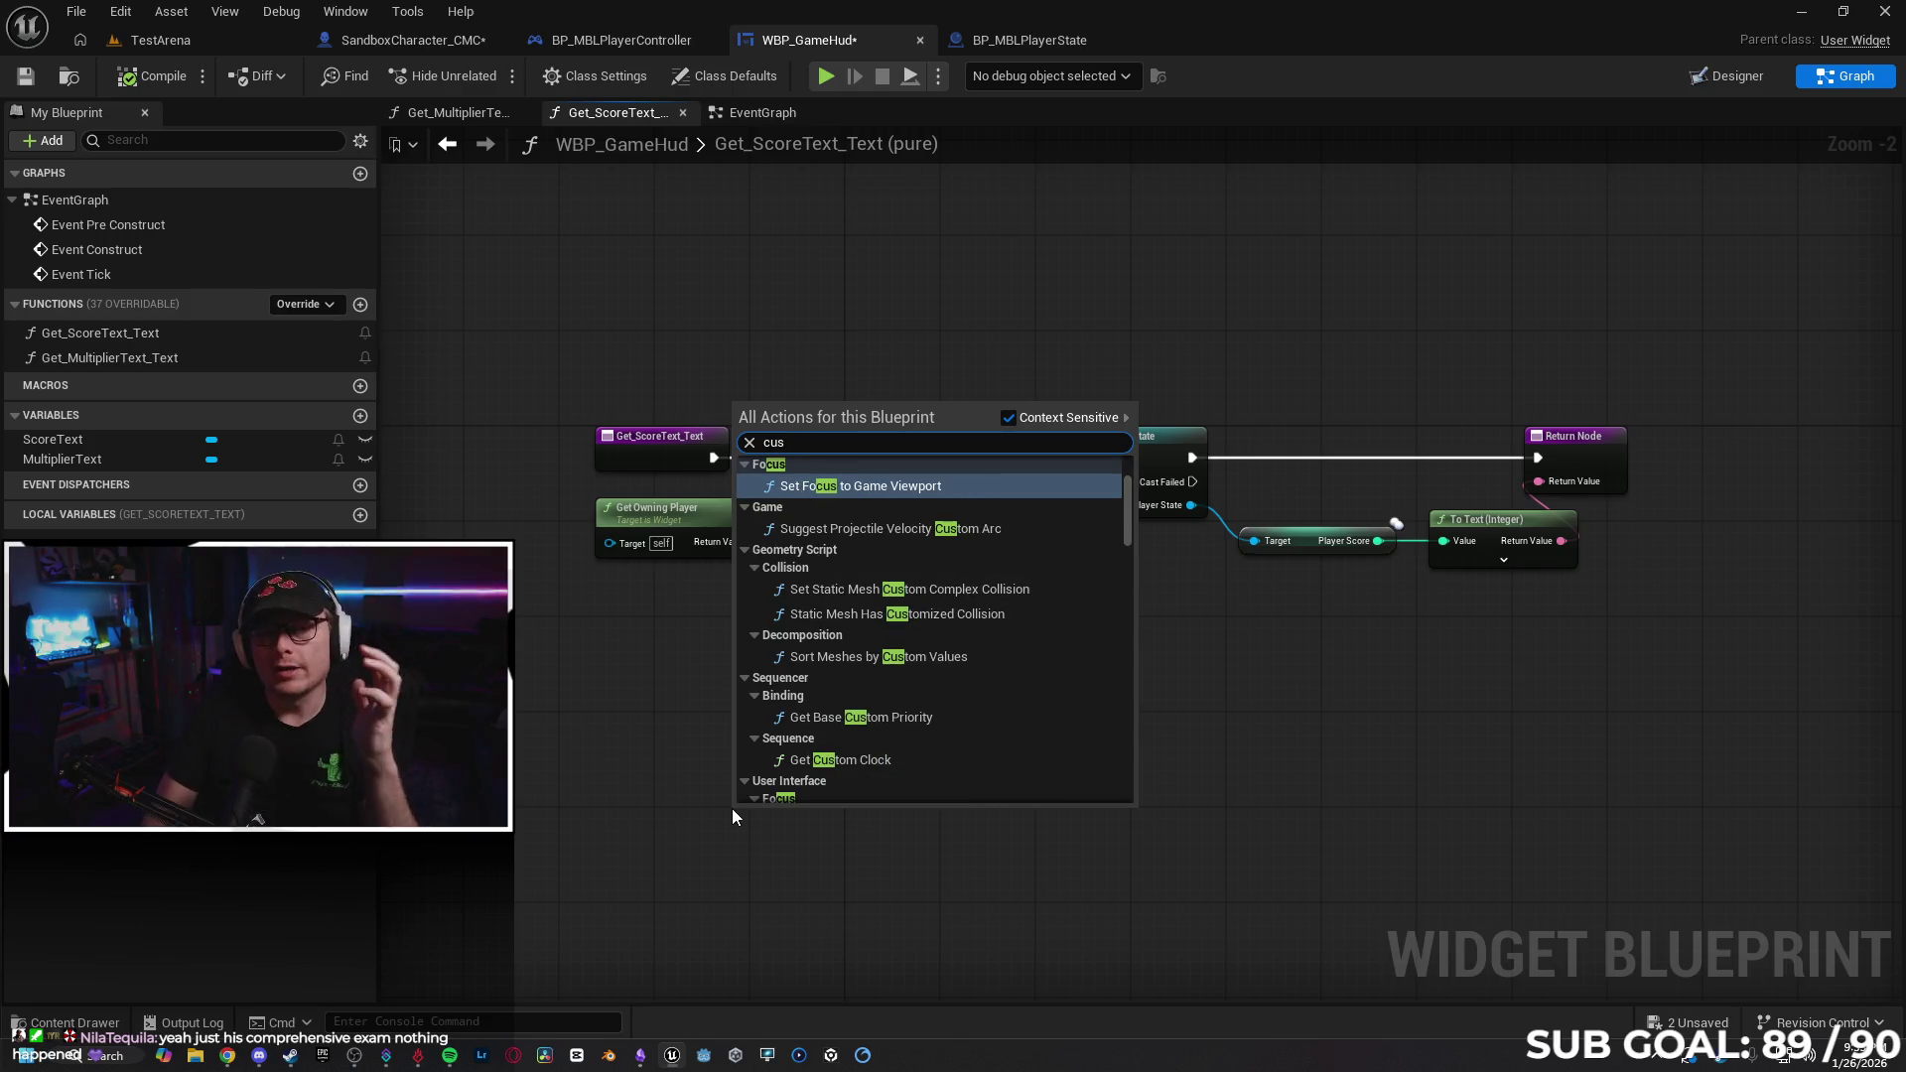
key("Escape")
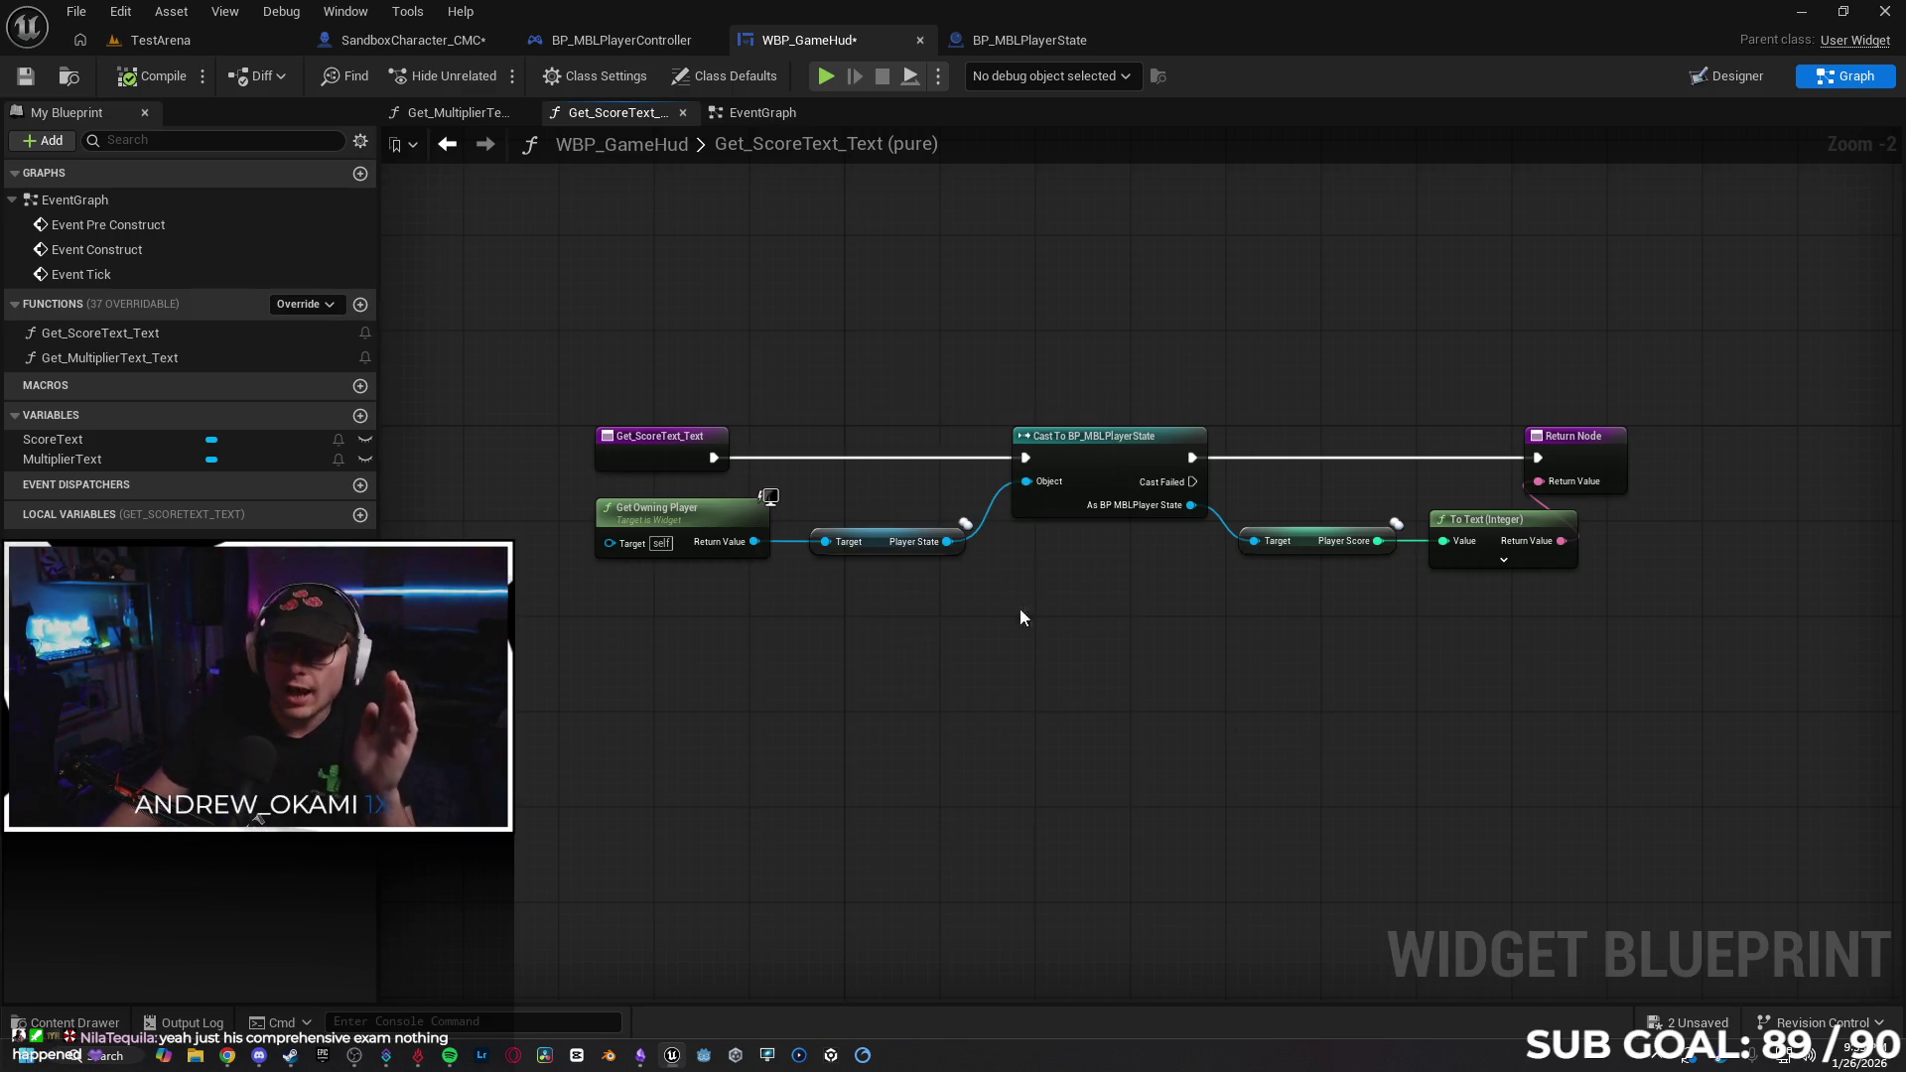
Break the cast node's exec and Return Value wires and move the cast lower.
left_click(864, 459, "alt")
left_click(1267, 459, "alt")
left_click(1540, 503, "alt")
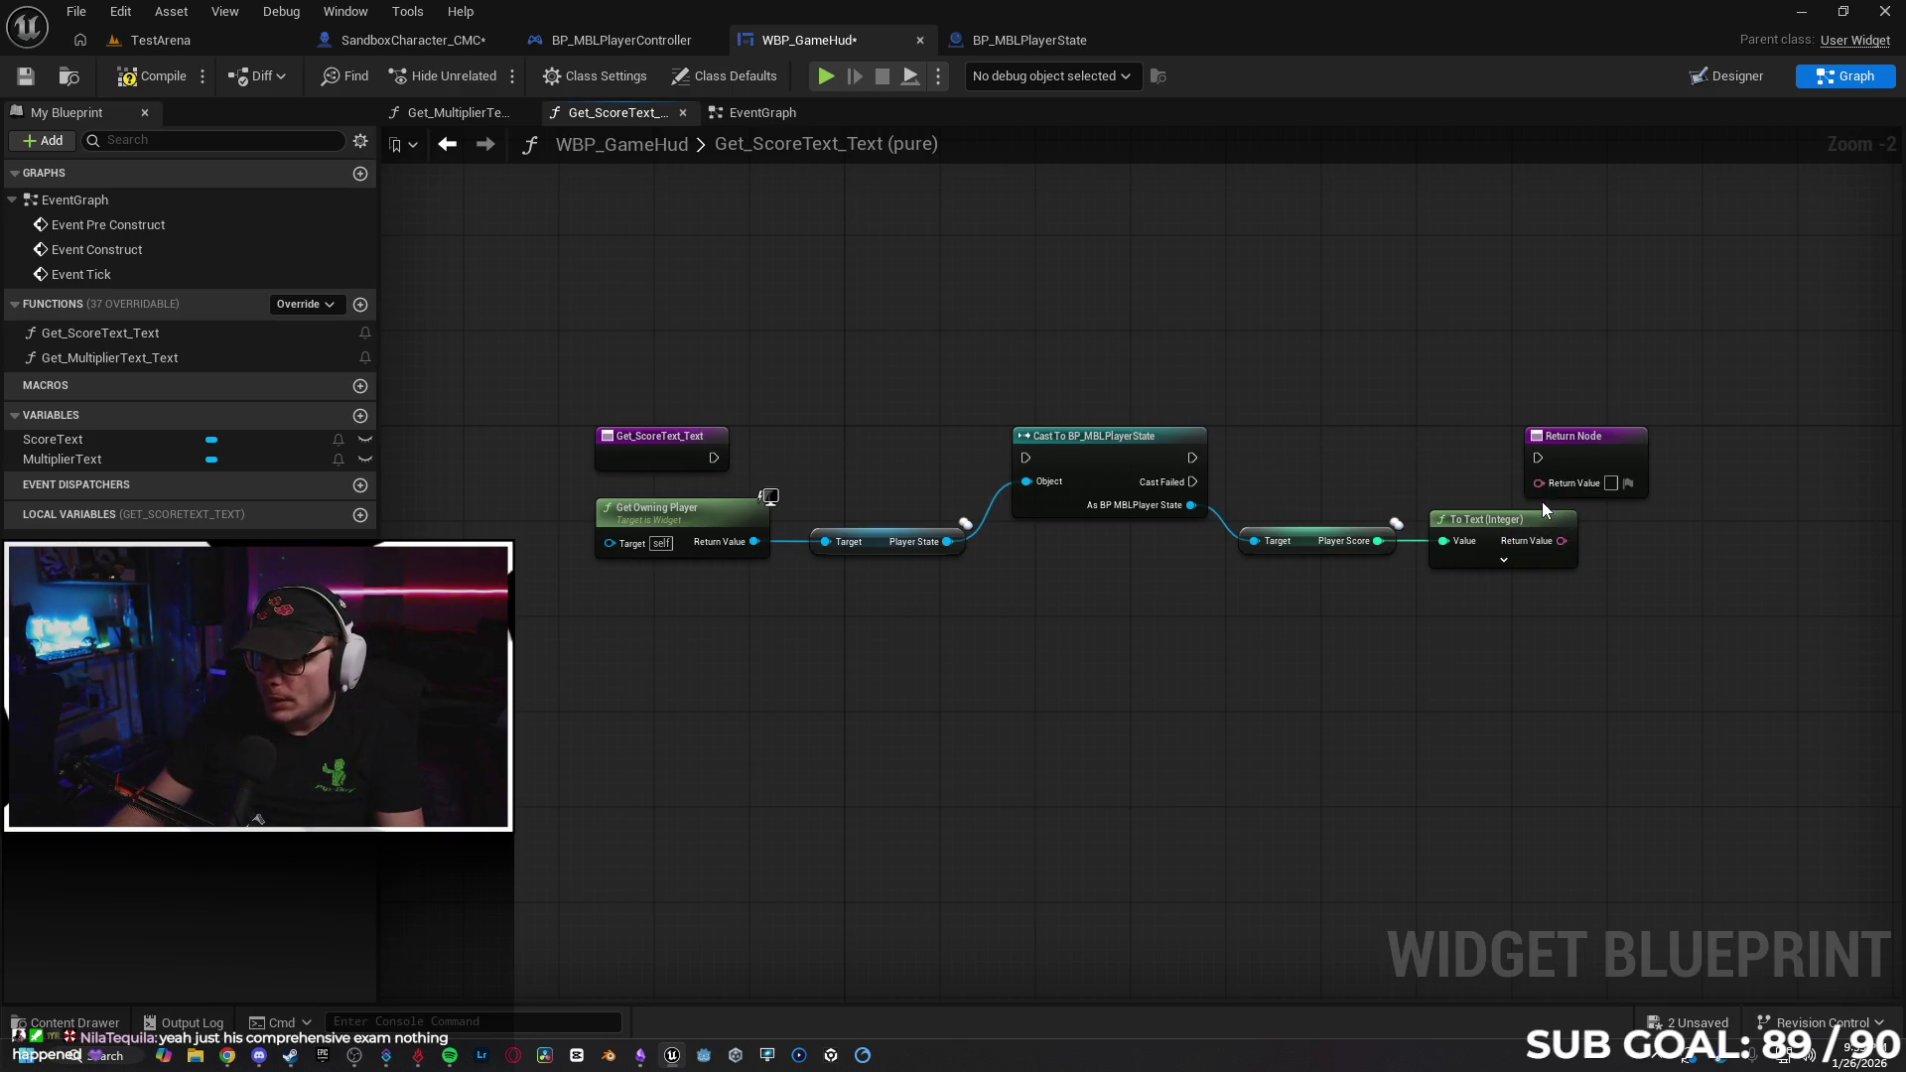
left_click_drag(1108, 446, 1095, 503)
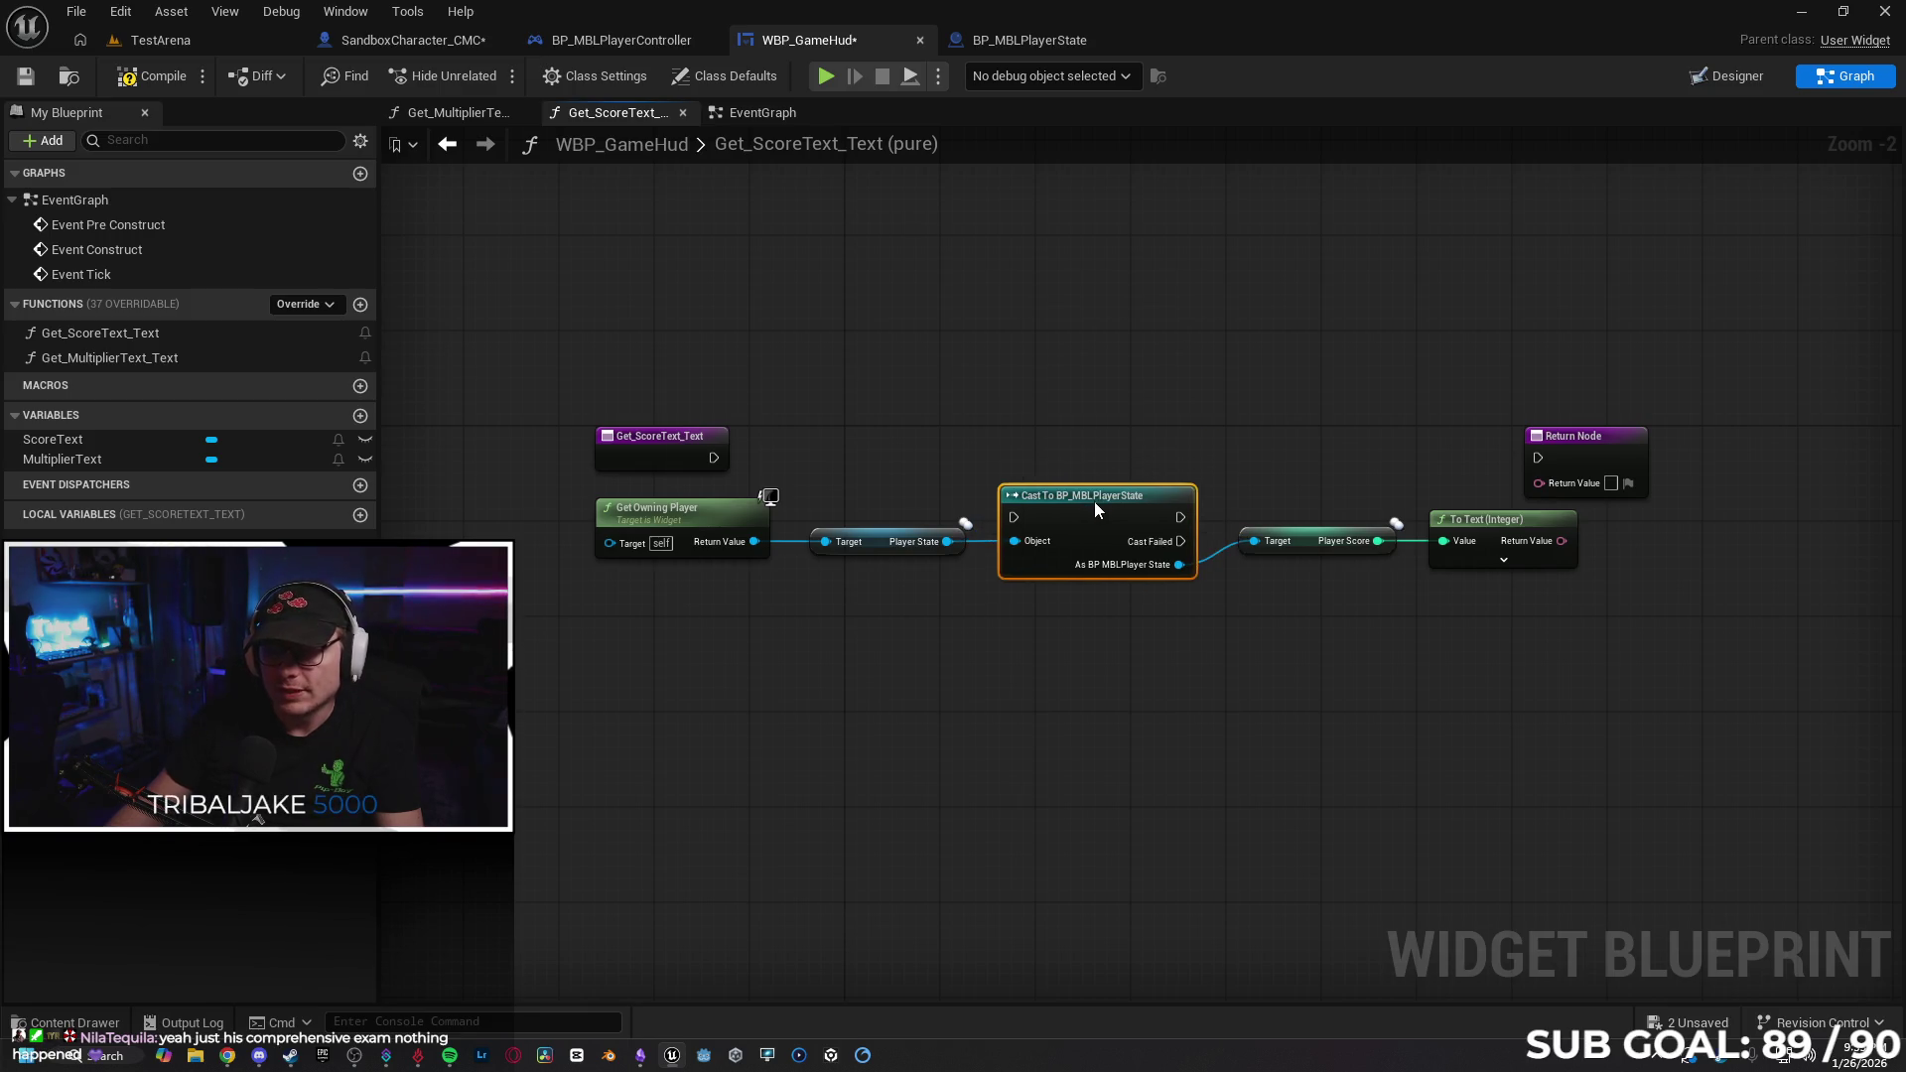
Disconnect Get_MultiplierText_Text's cast from the Return Node's exec and Return Value.
left_click(459, 112)
mouse_move(1122, 303)
left_mouse_down("ctrl")
mouse_move(1266, 349)
mouse_move(1427, 355)
left_mouse_up("ctrl")
left_click_drag(1044, 285, 1037, 354)
Add a new comment box below the Deprecated group in the EventGraph.
left_click(769, 121)
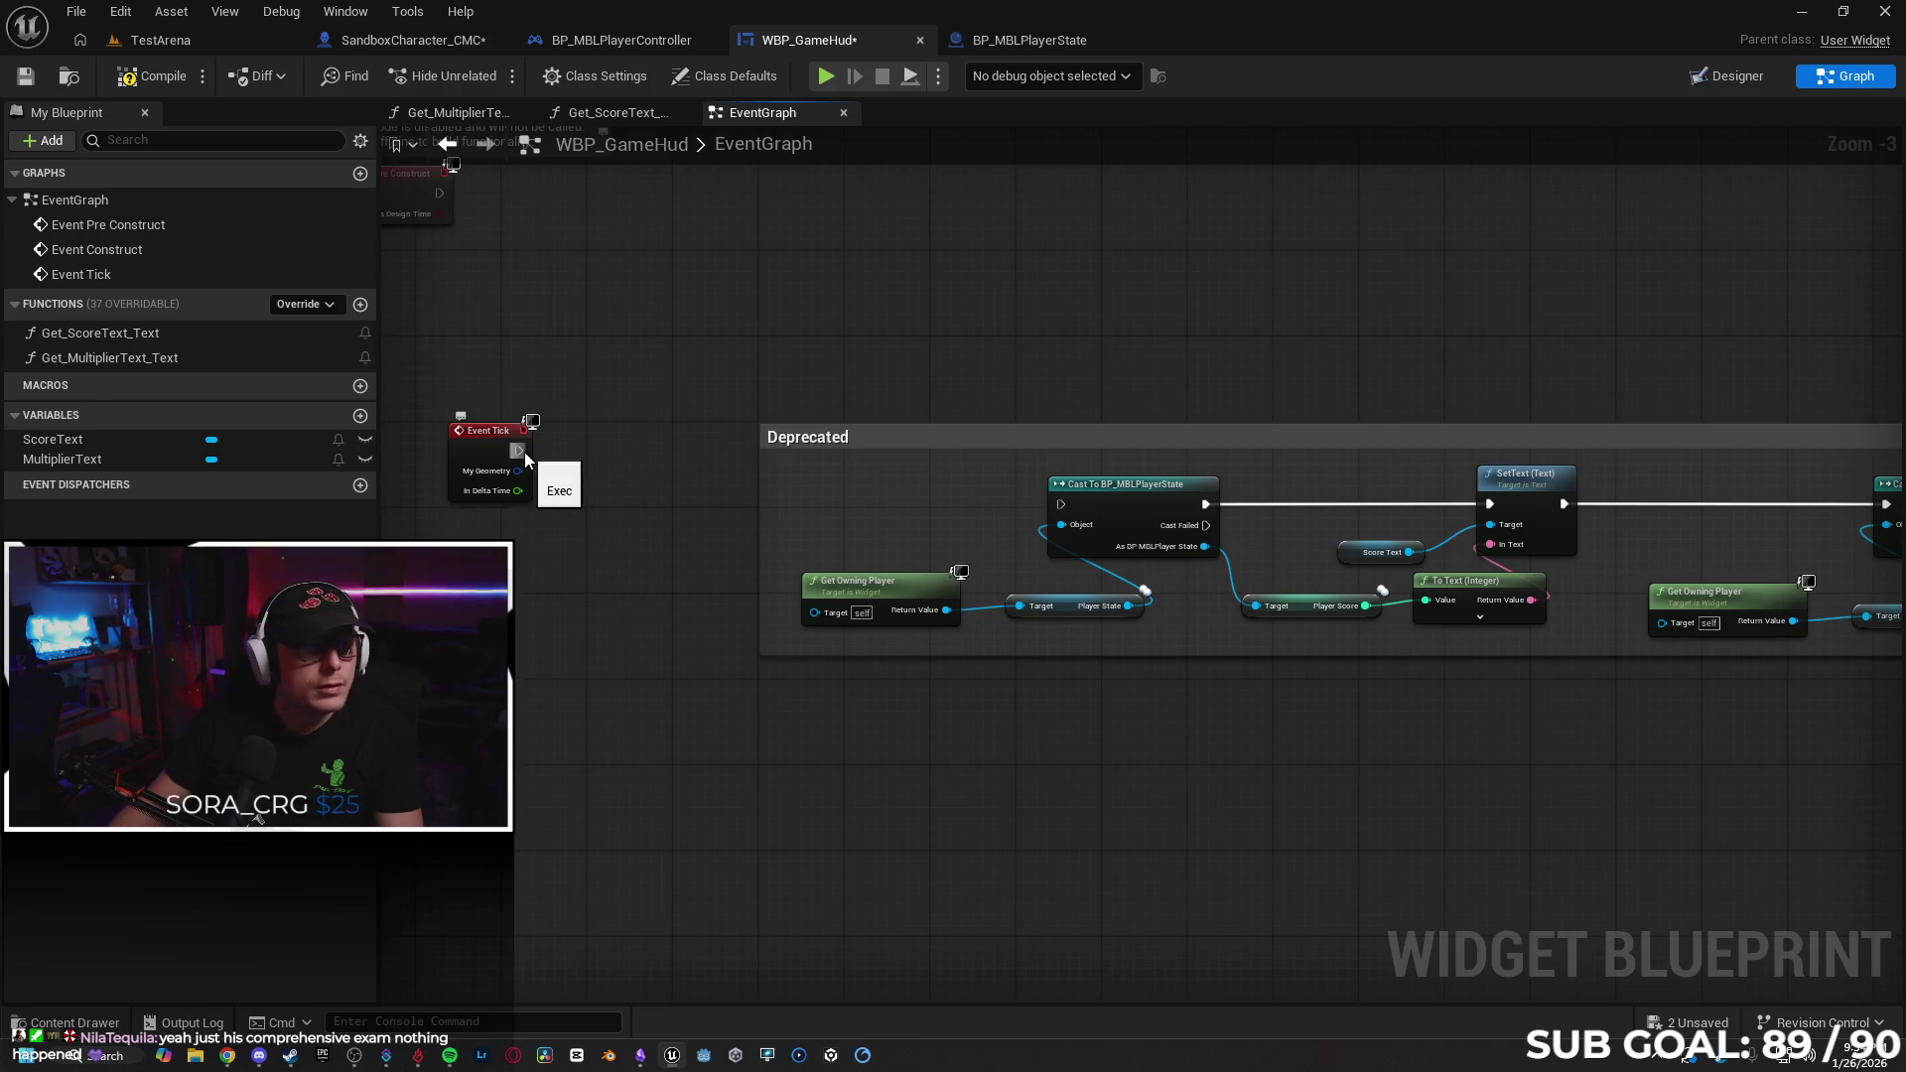
key("c")
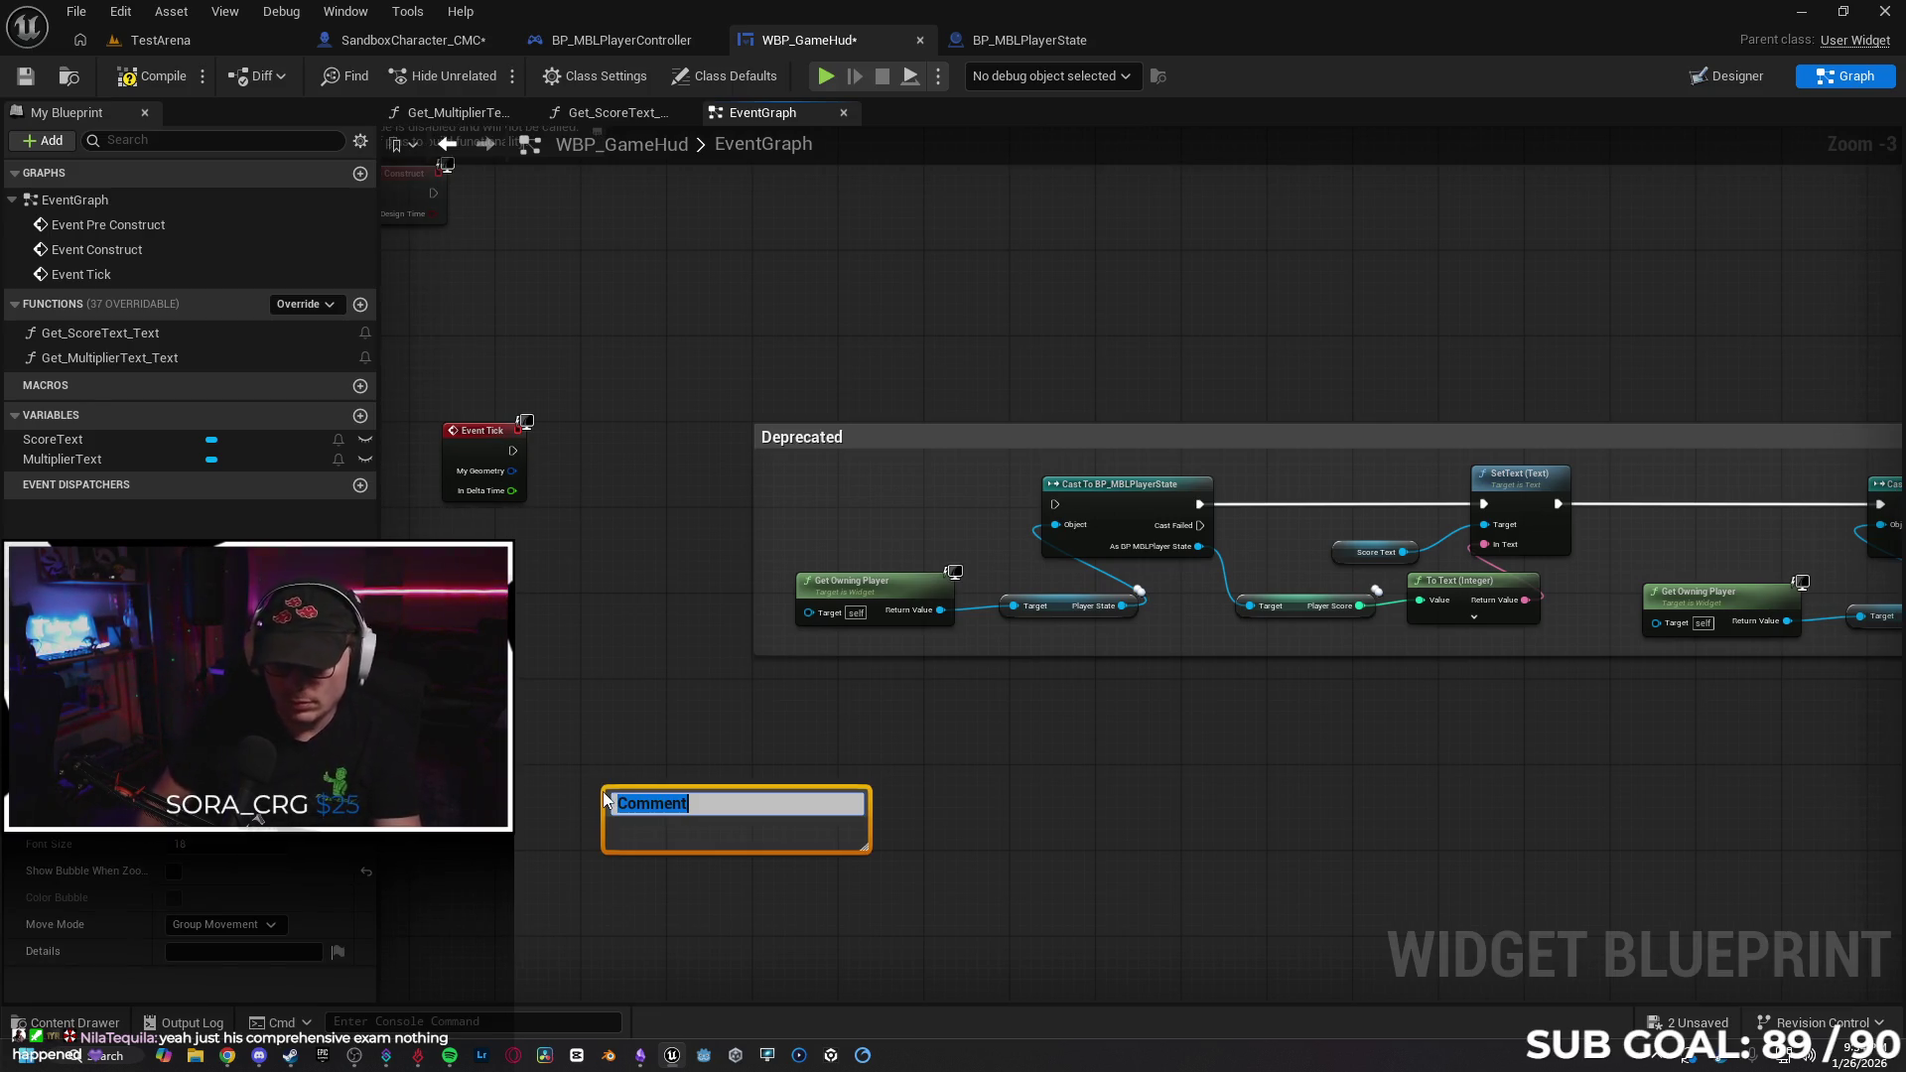
left_click(585, 692)
Delete the comment box and add a custom event named InitScoreSystem.
left_click(683, 801)
key("Delete")
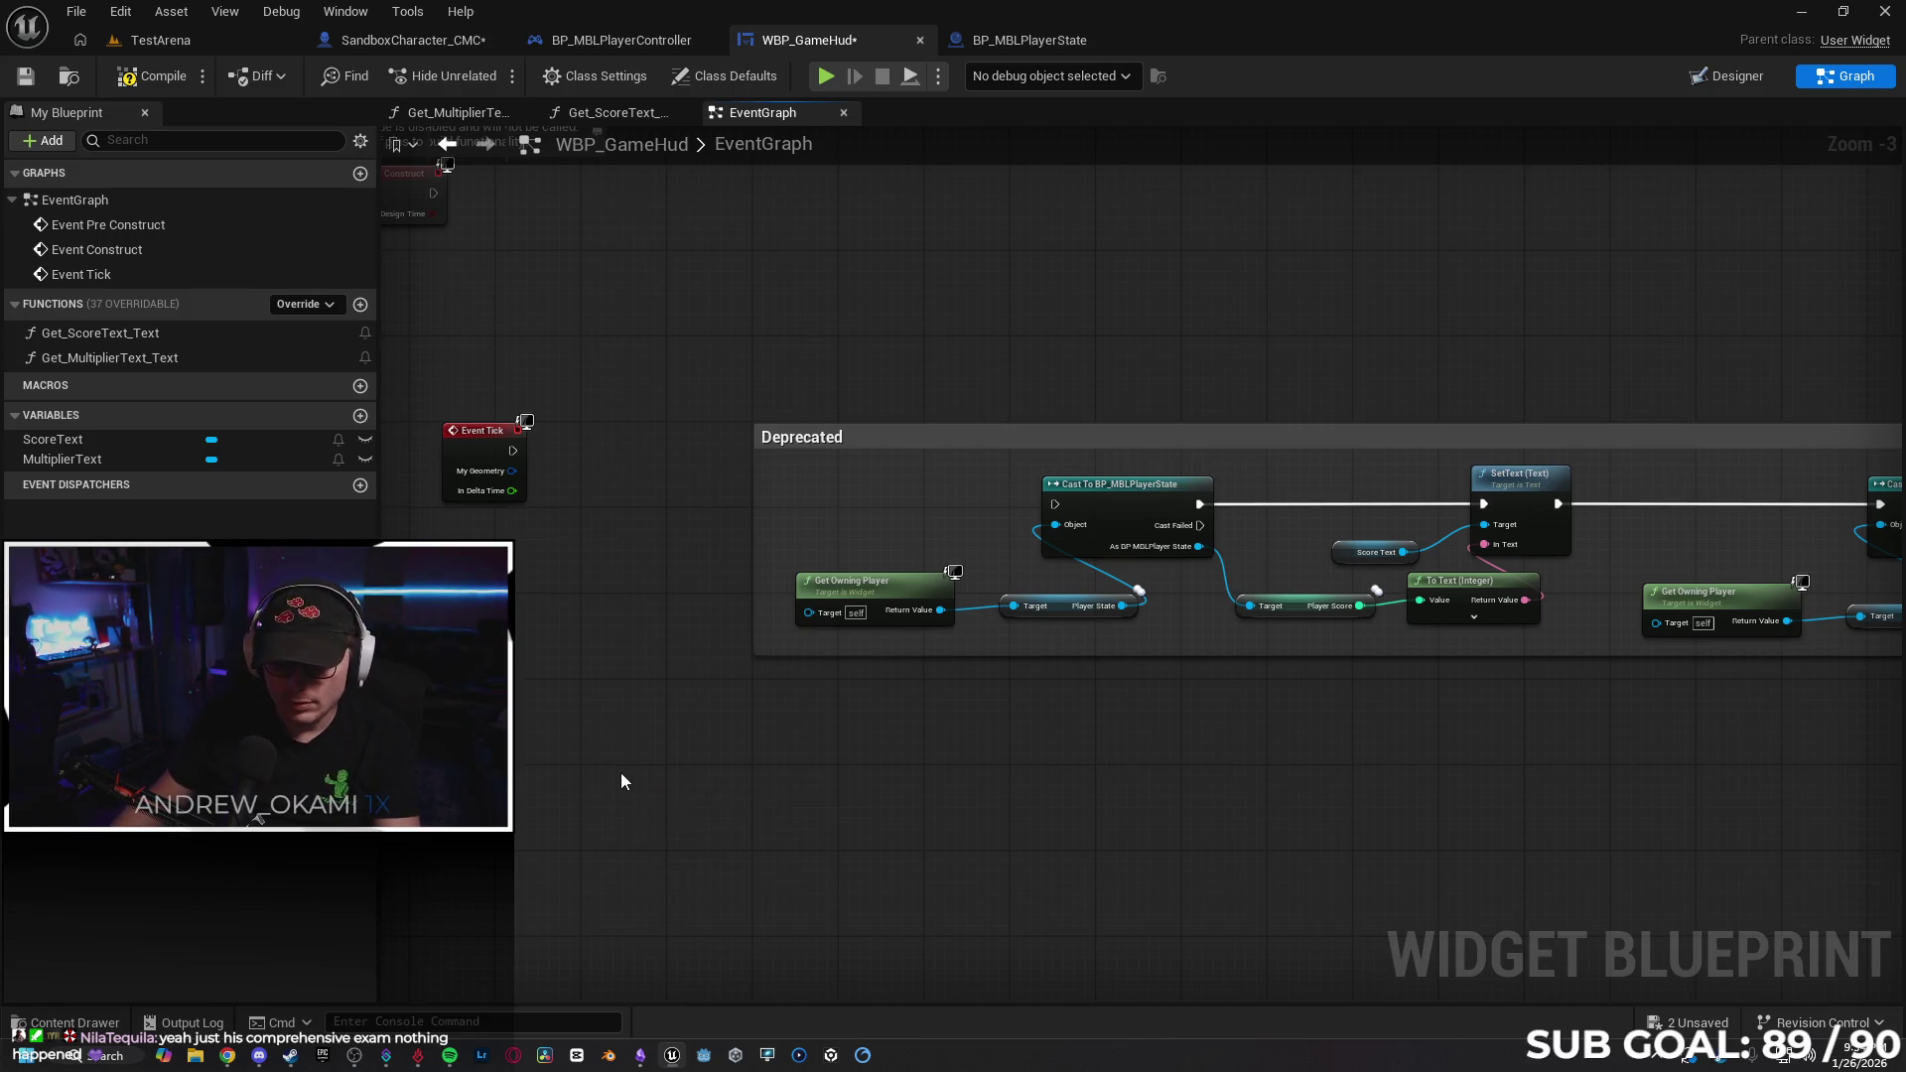
right_click(627, 769)
type("custom")
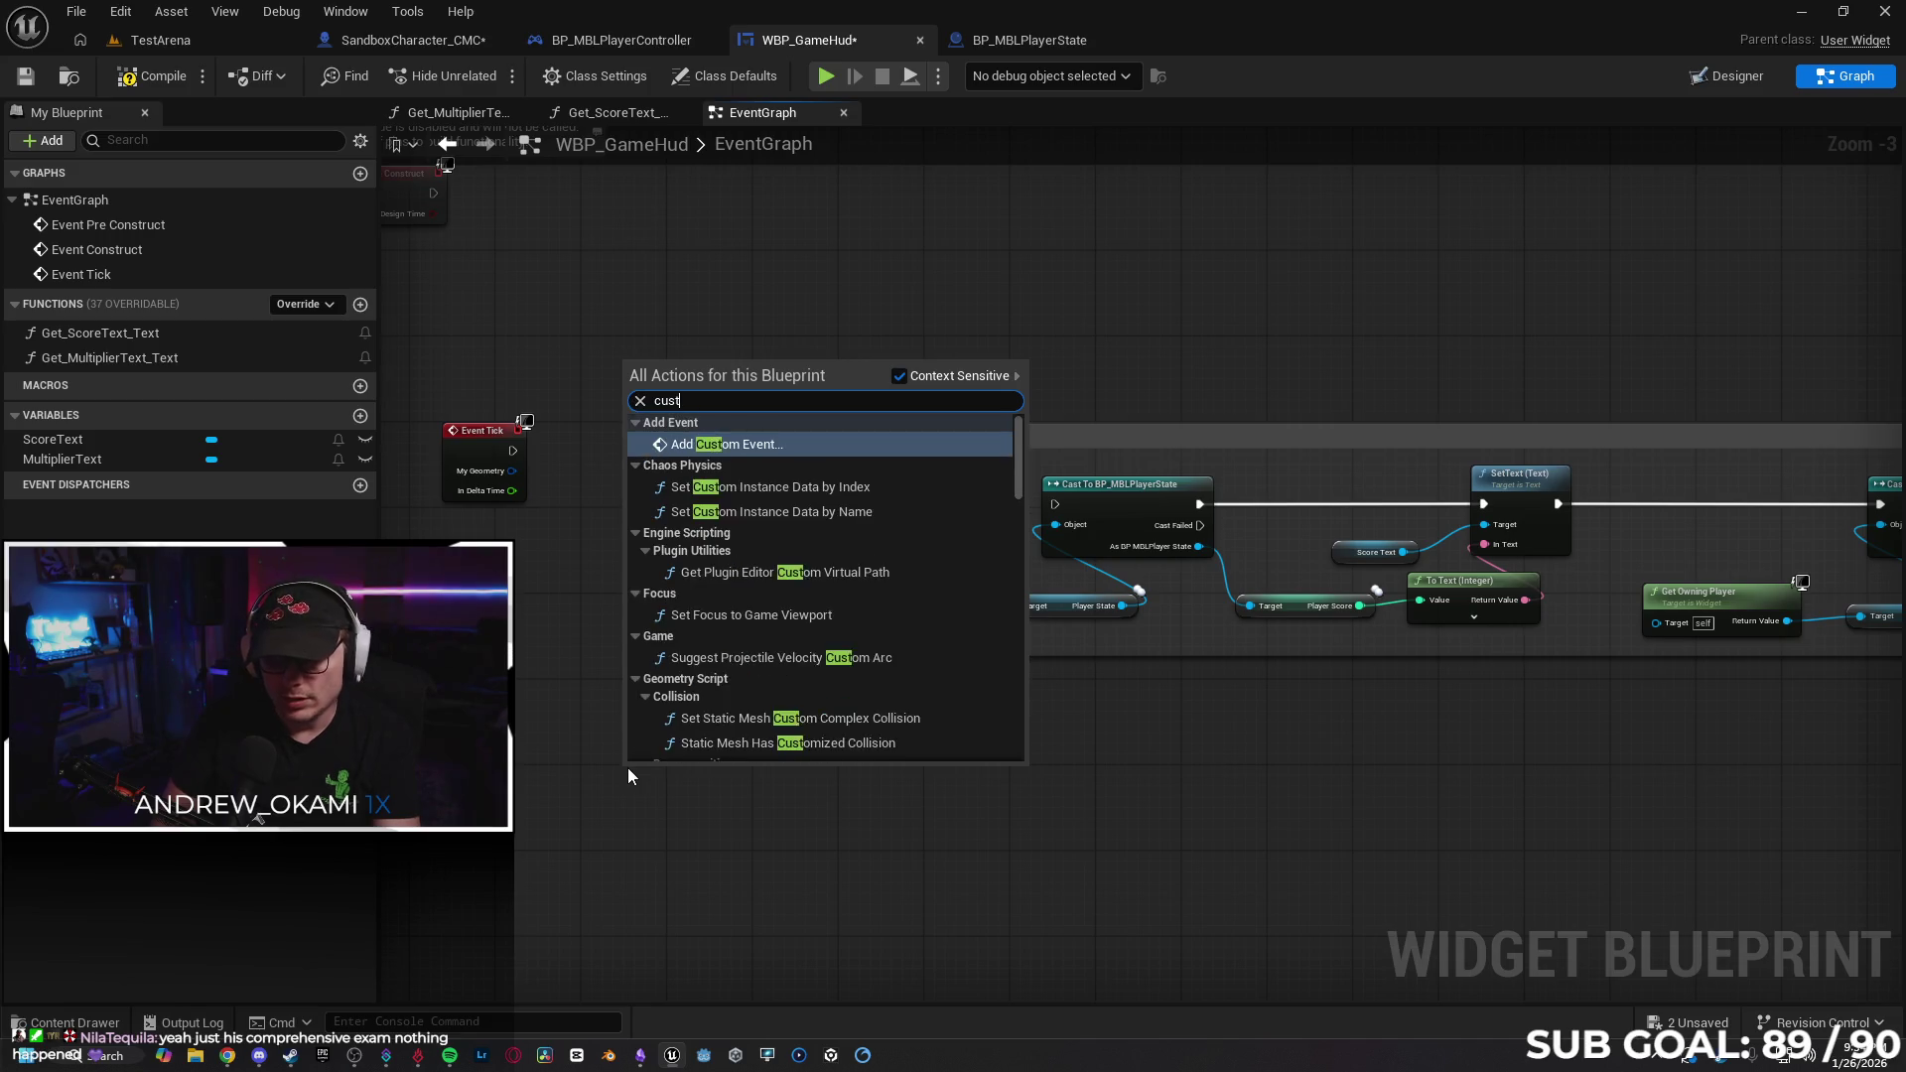
key("Return")
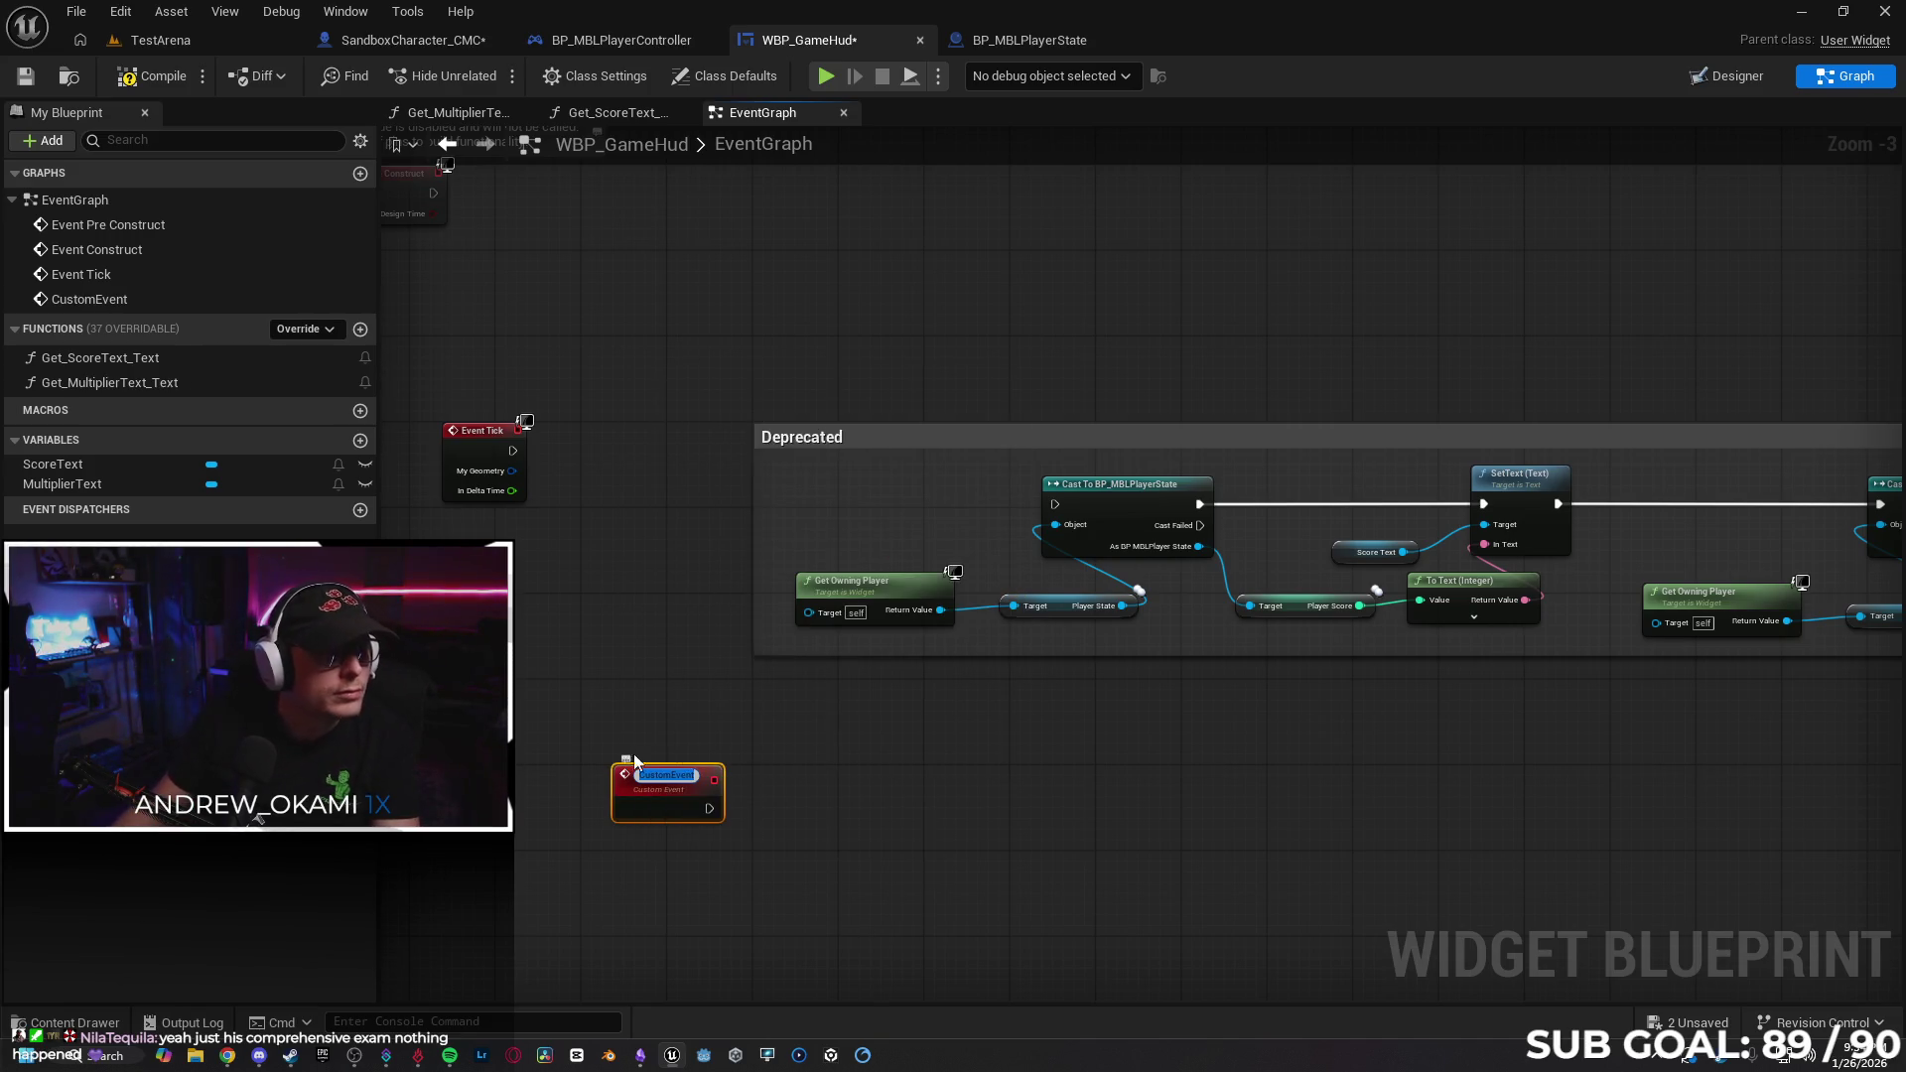
type("Init")
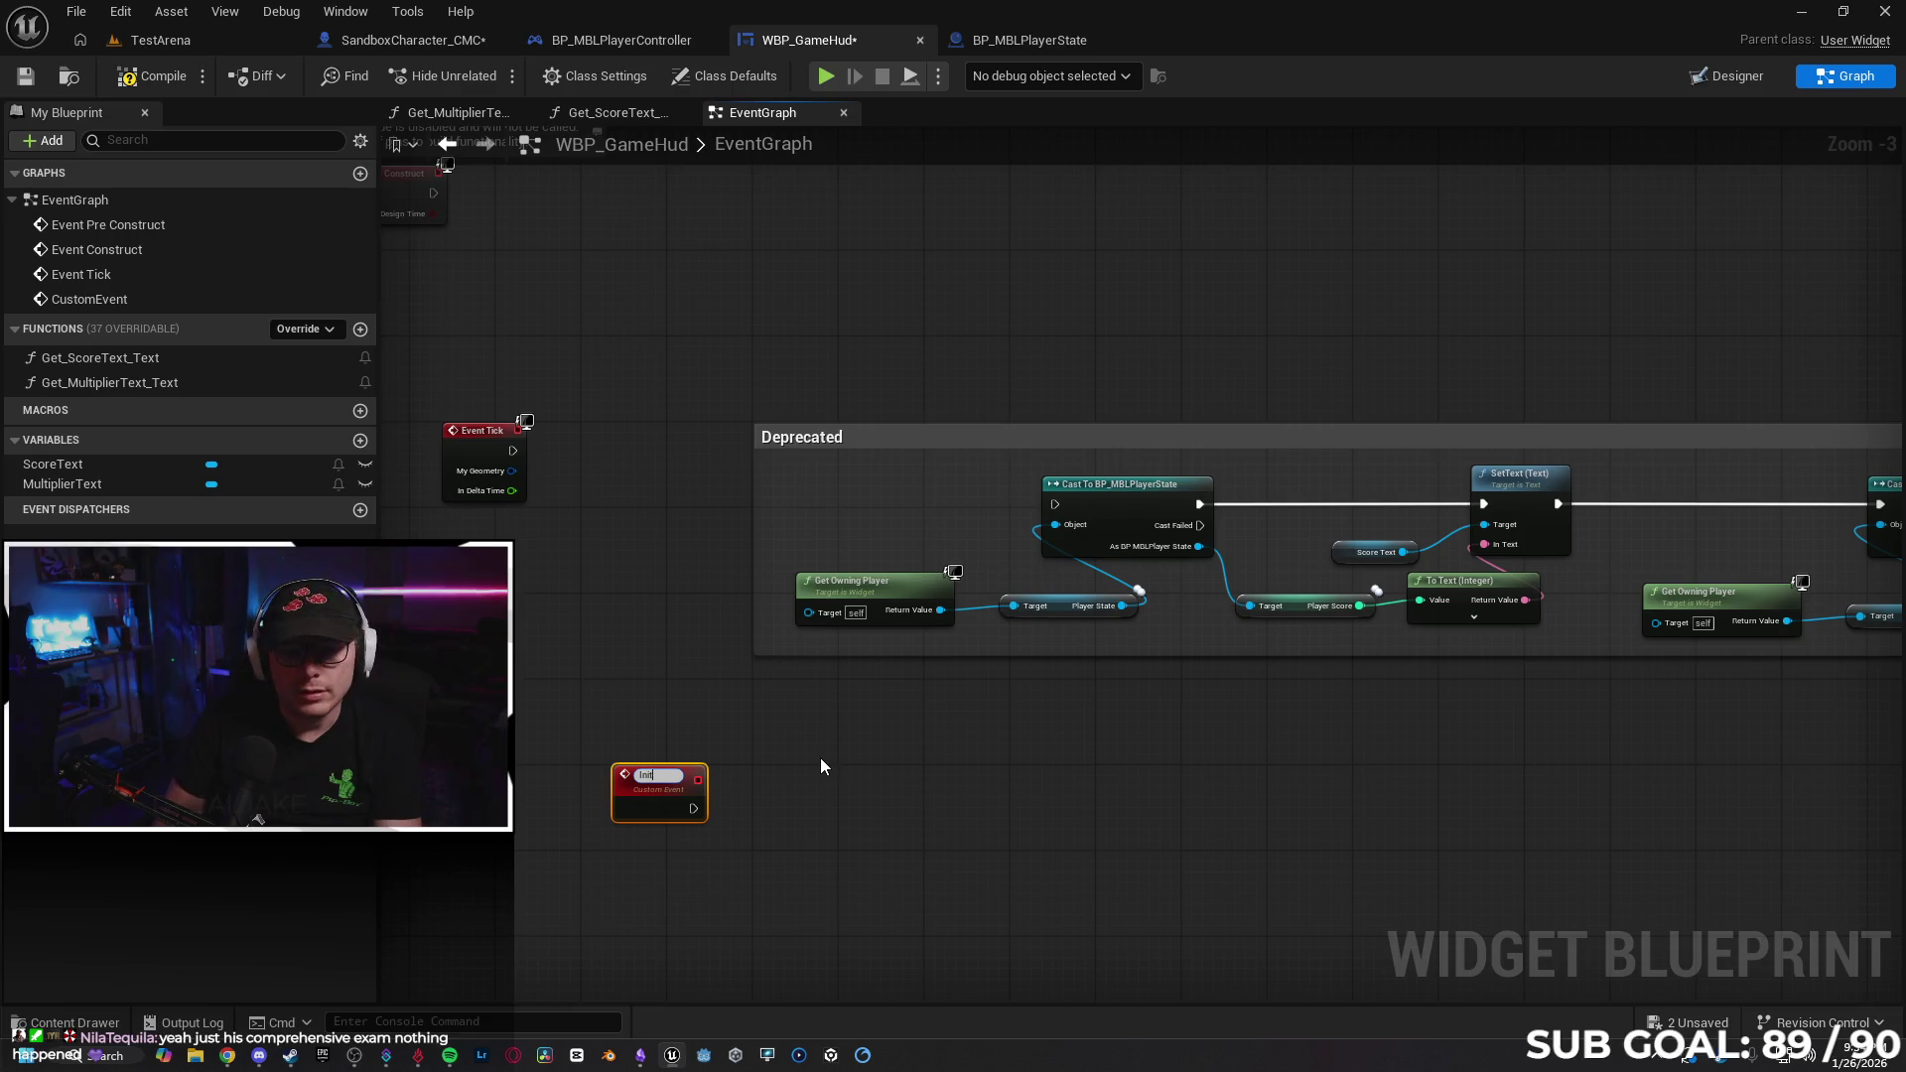
type("Score")
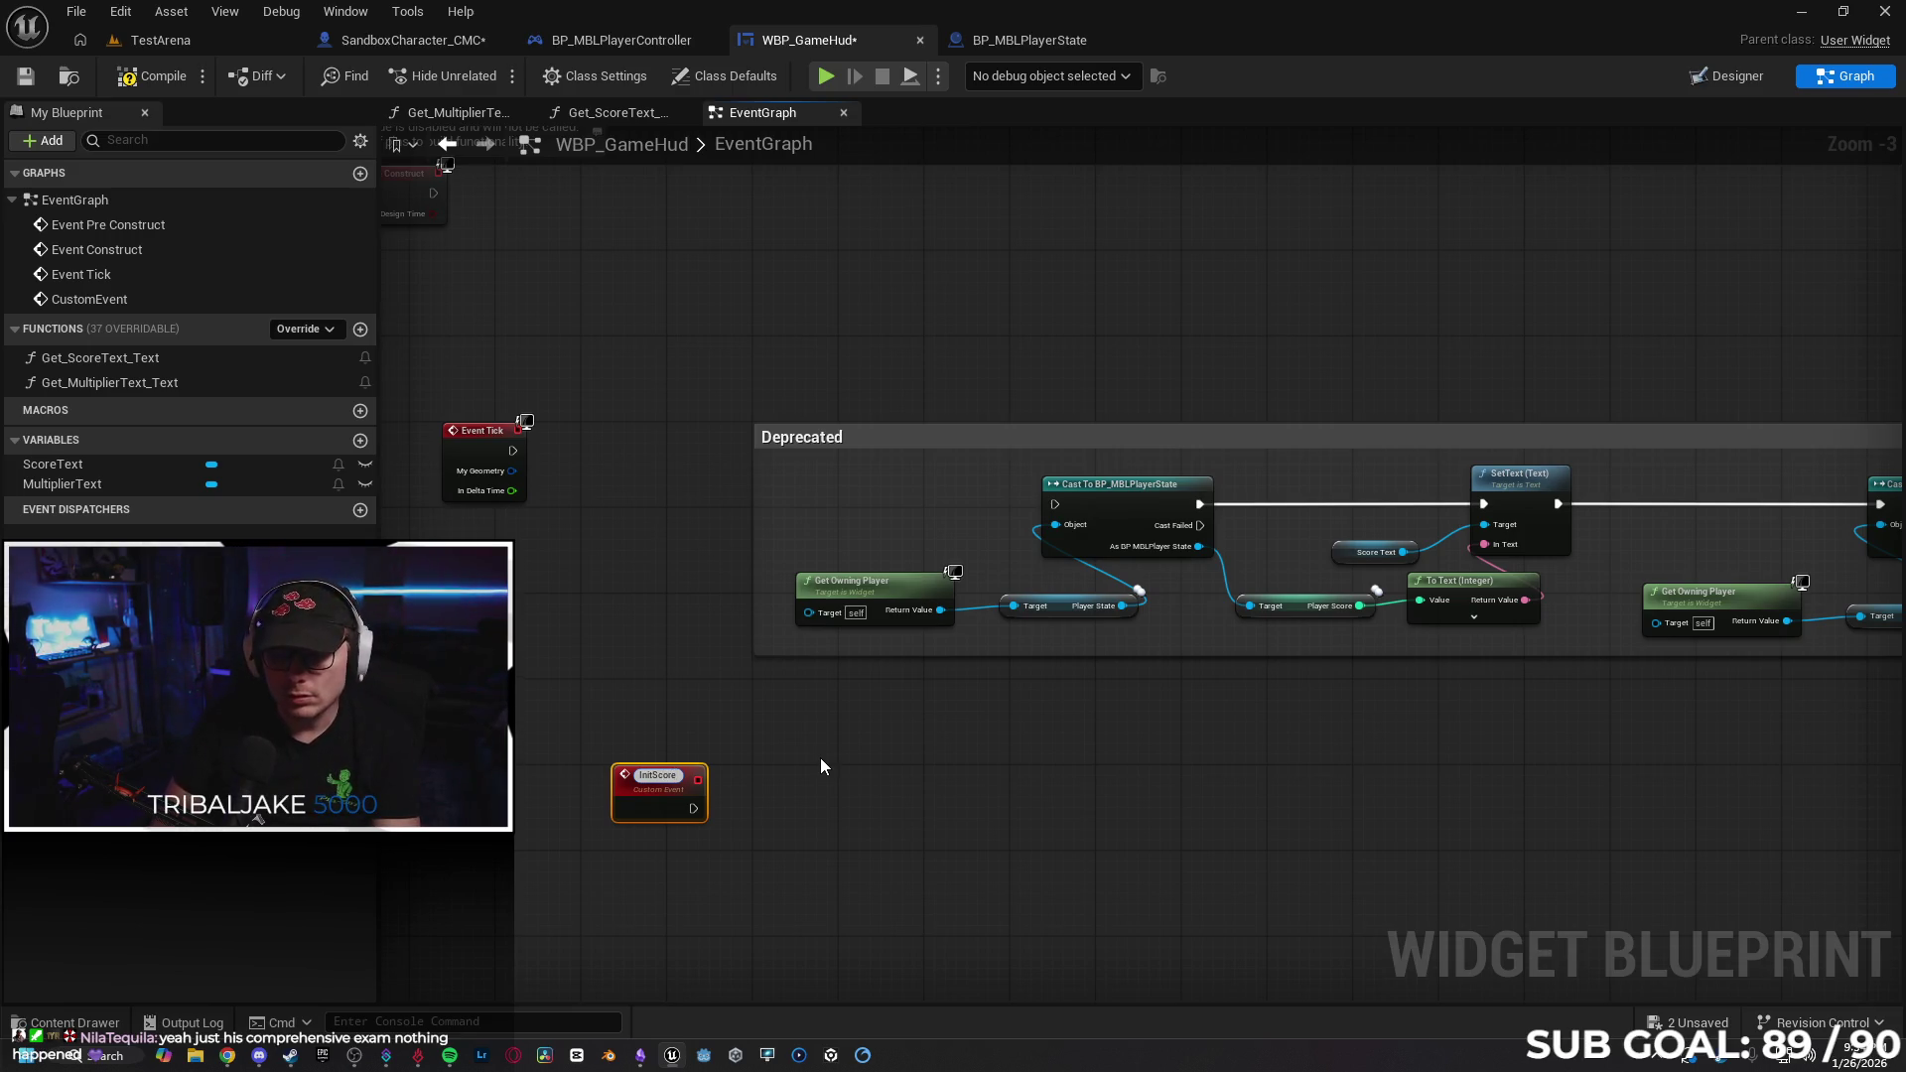
type("System")
key("Return")
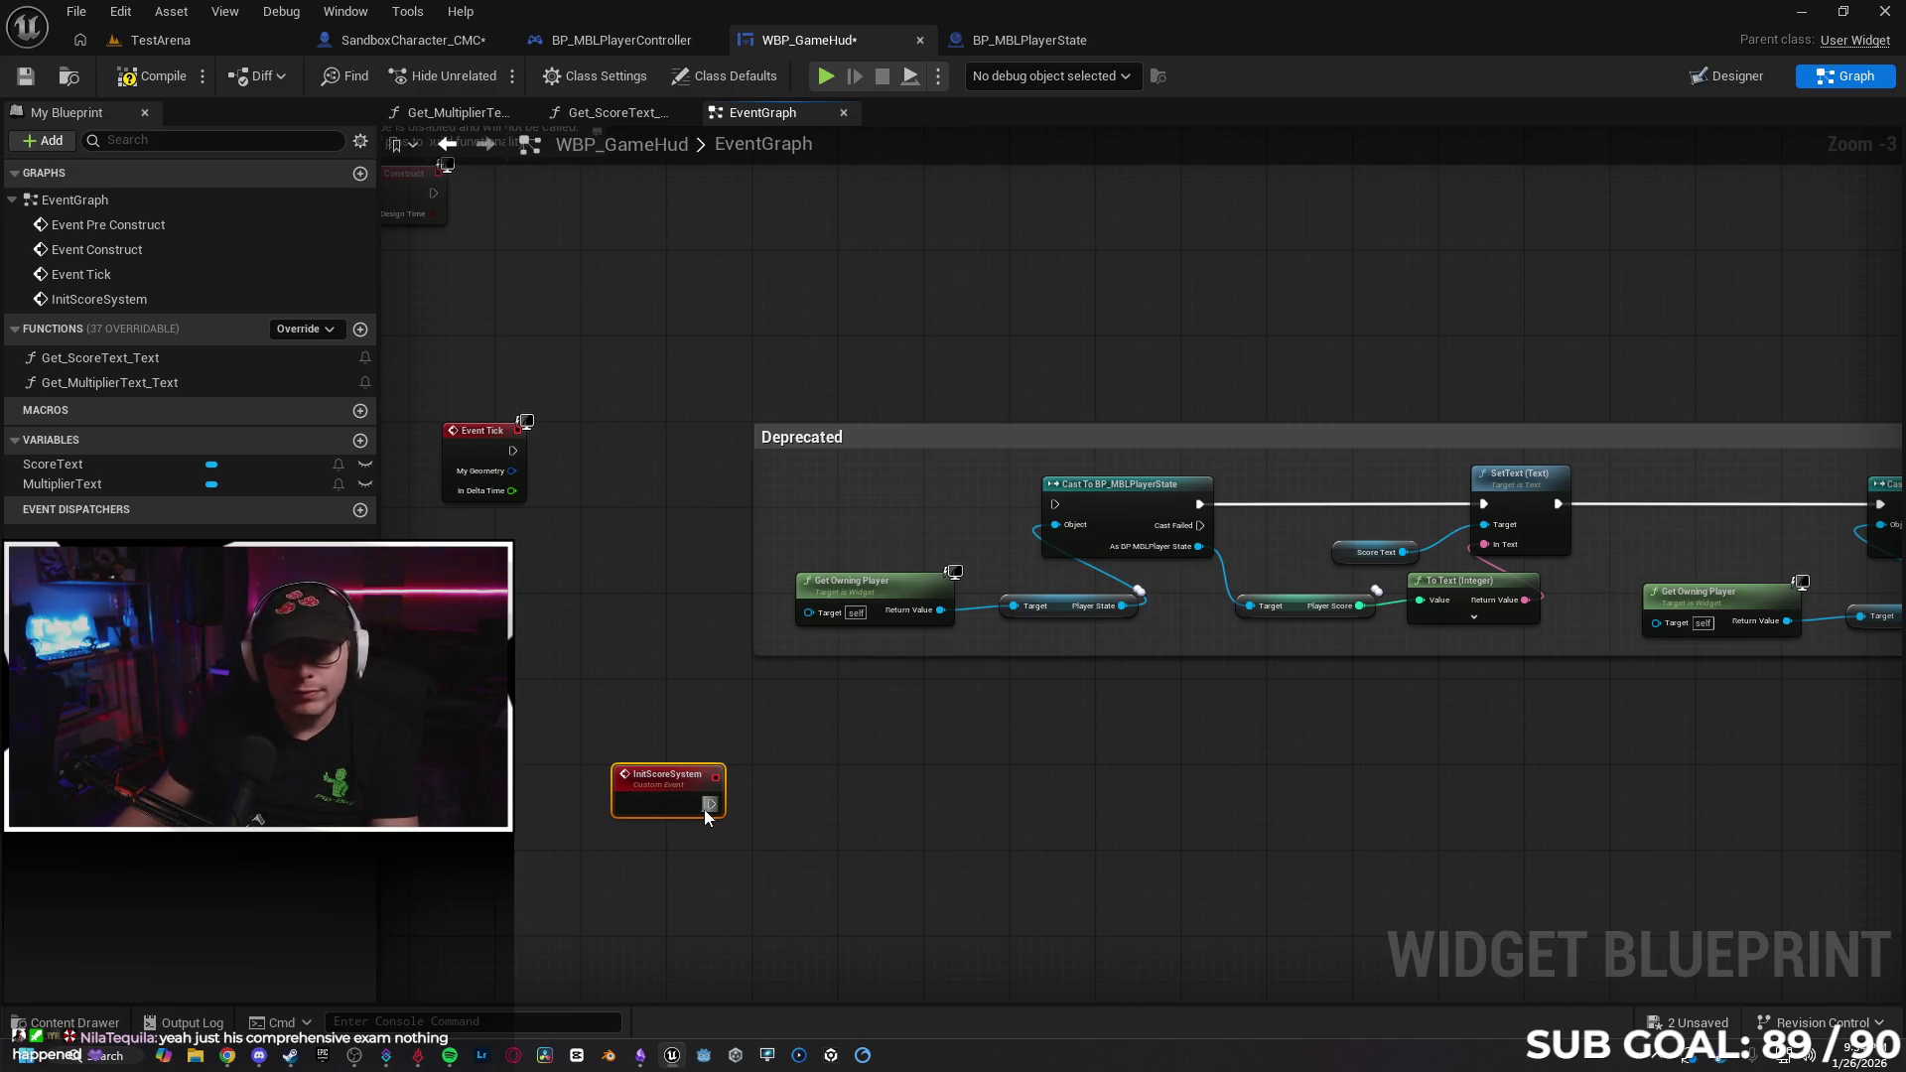
Drag a wire from InitScoreSystem's exec output, then cancel the pending connection.
mouse_move(709, 814)
left_mouse_down()
mouse_move(853, 806)
mouse_move(794, 812)
left_mouse_up()
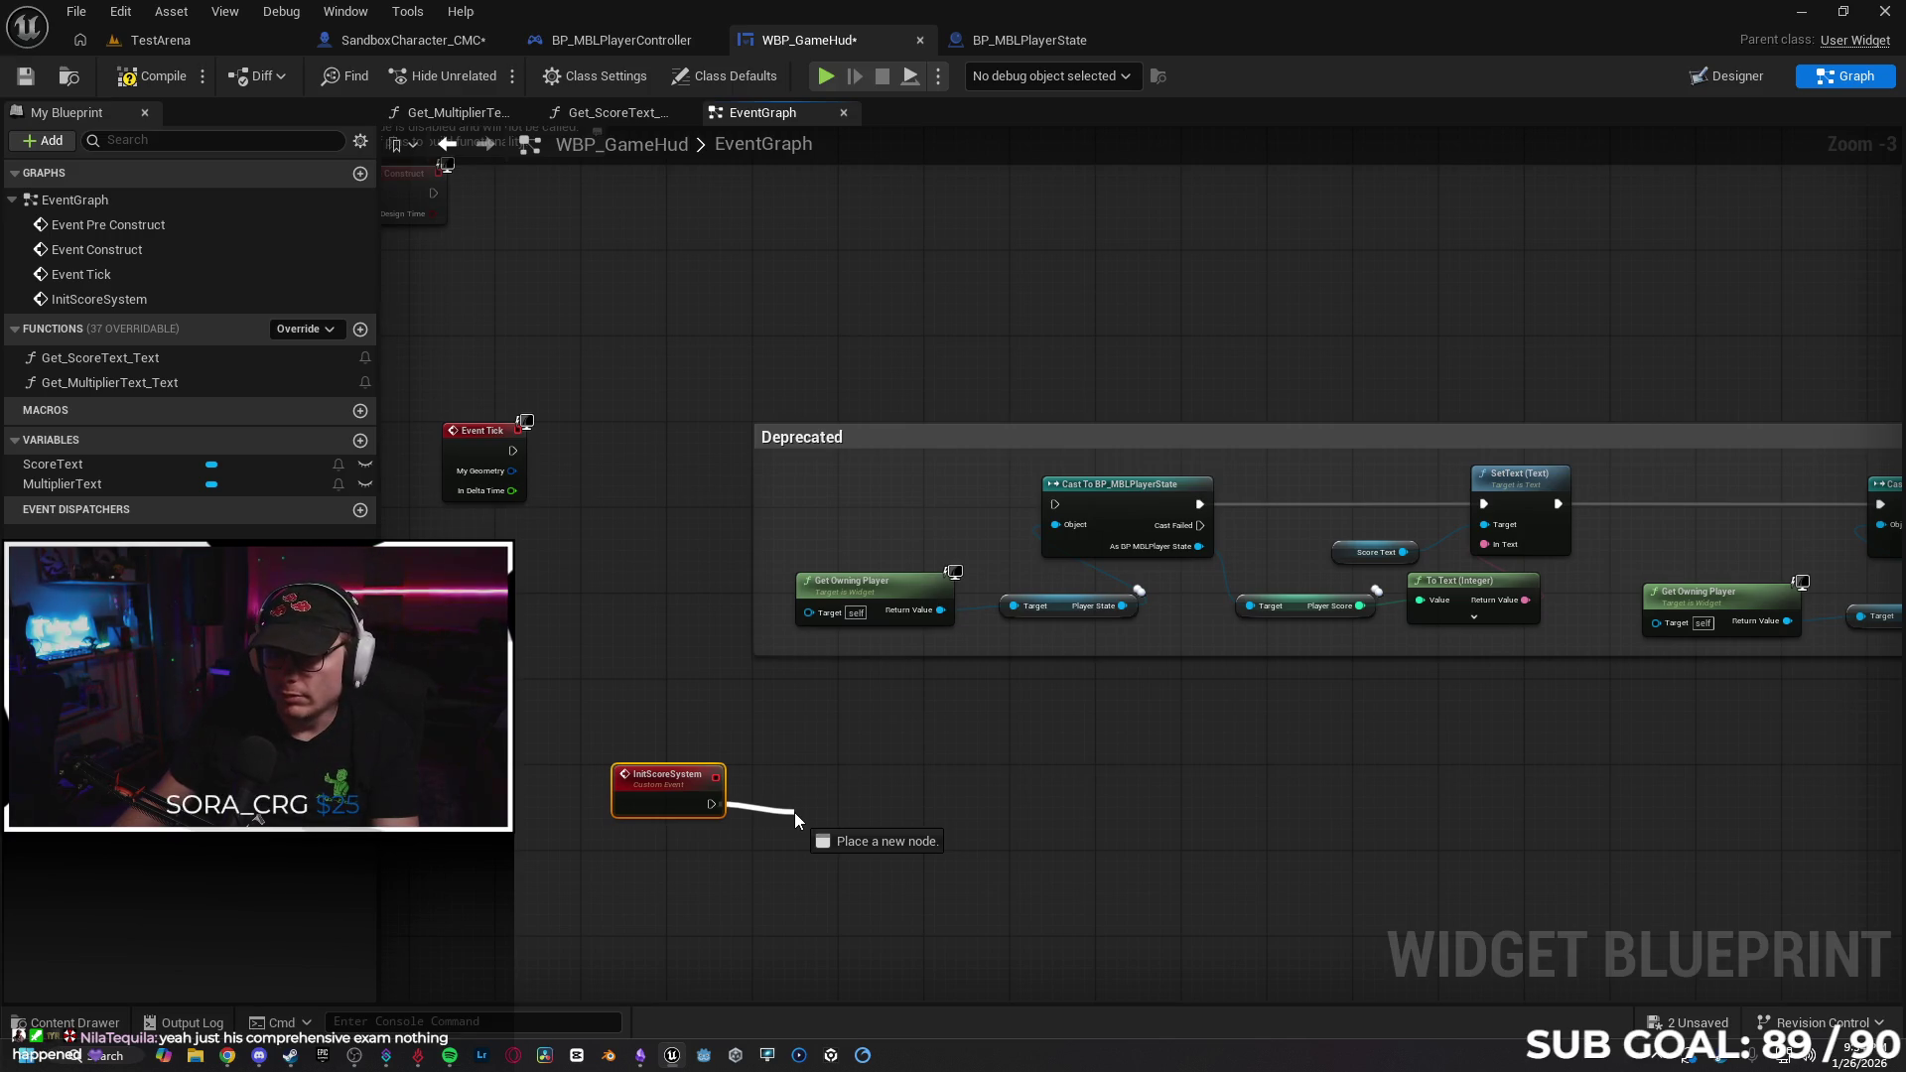
left_click_drag(794, 812, 794, 811)
left_click(1263, 830)
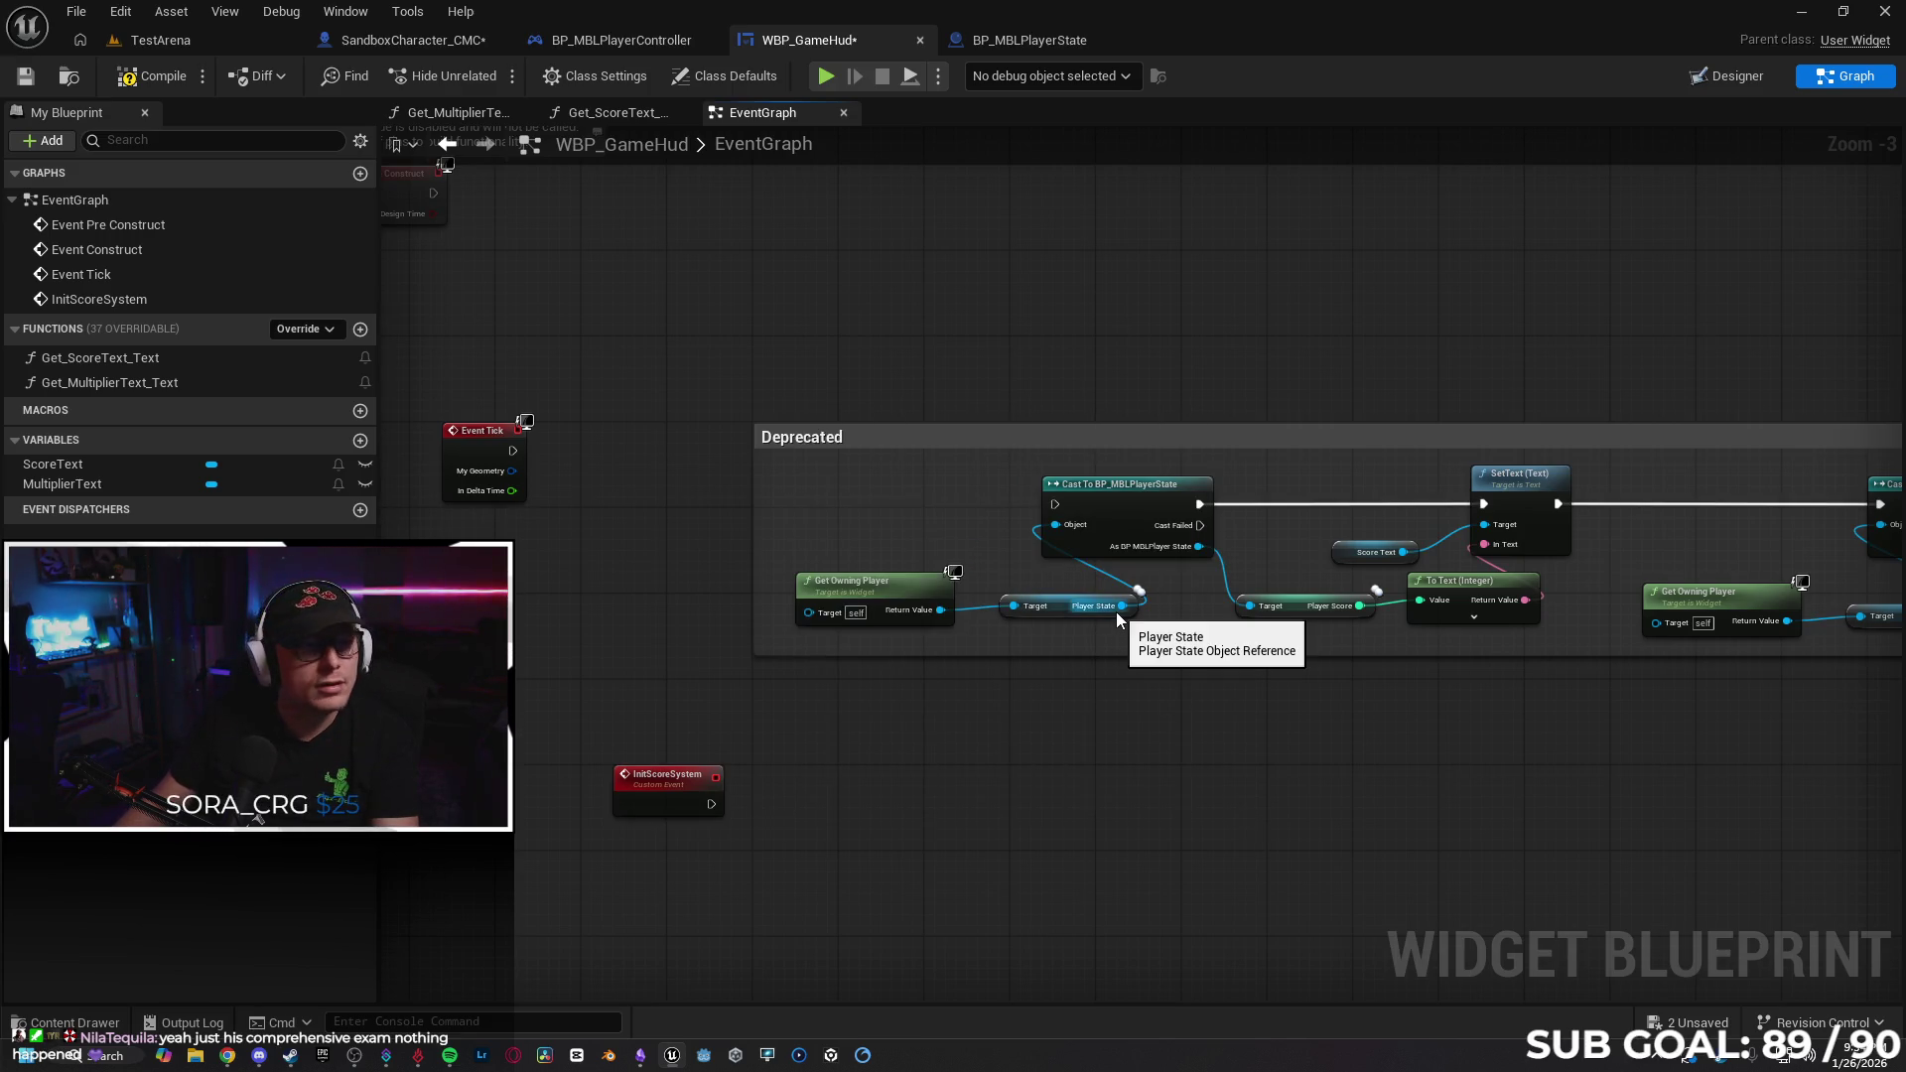
Add an Is Valid macro from the Player State pin, left of the Deprecated group.
left_click_drag(1120, 607, 973, 385)
type("is valu")
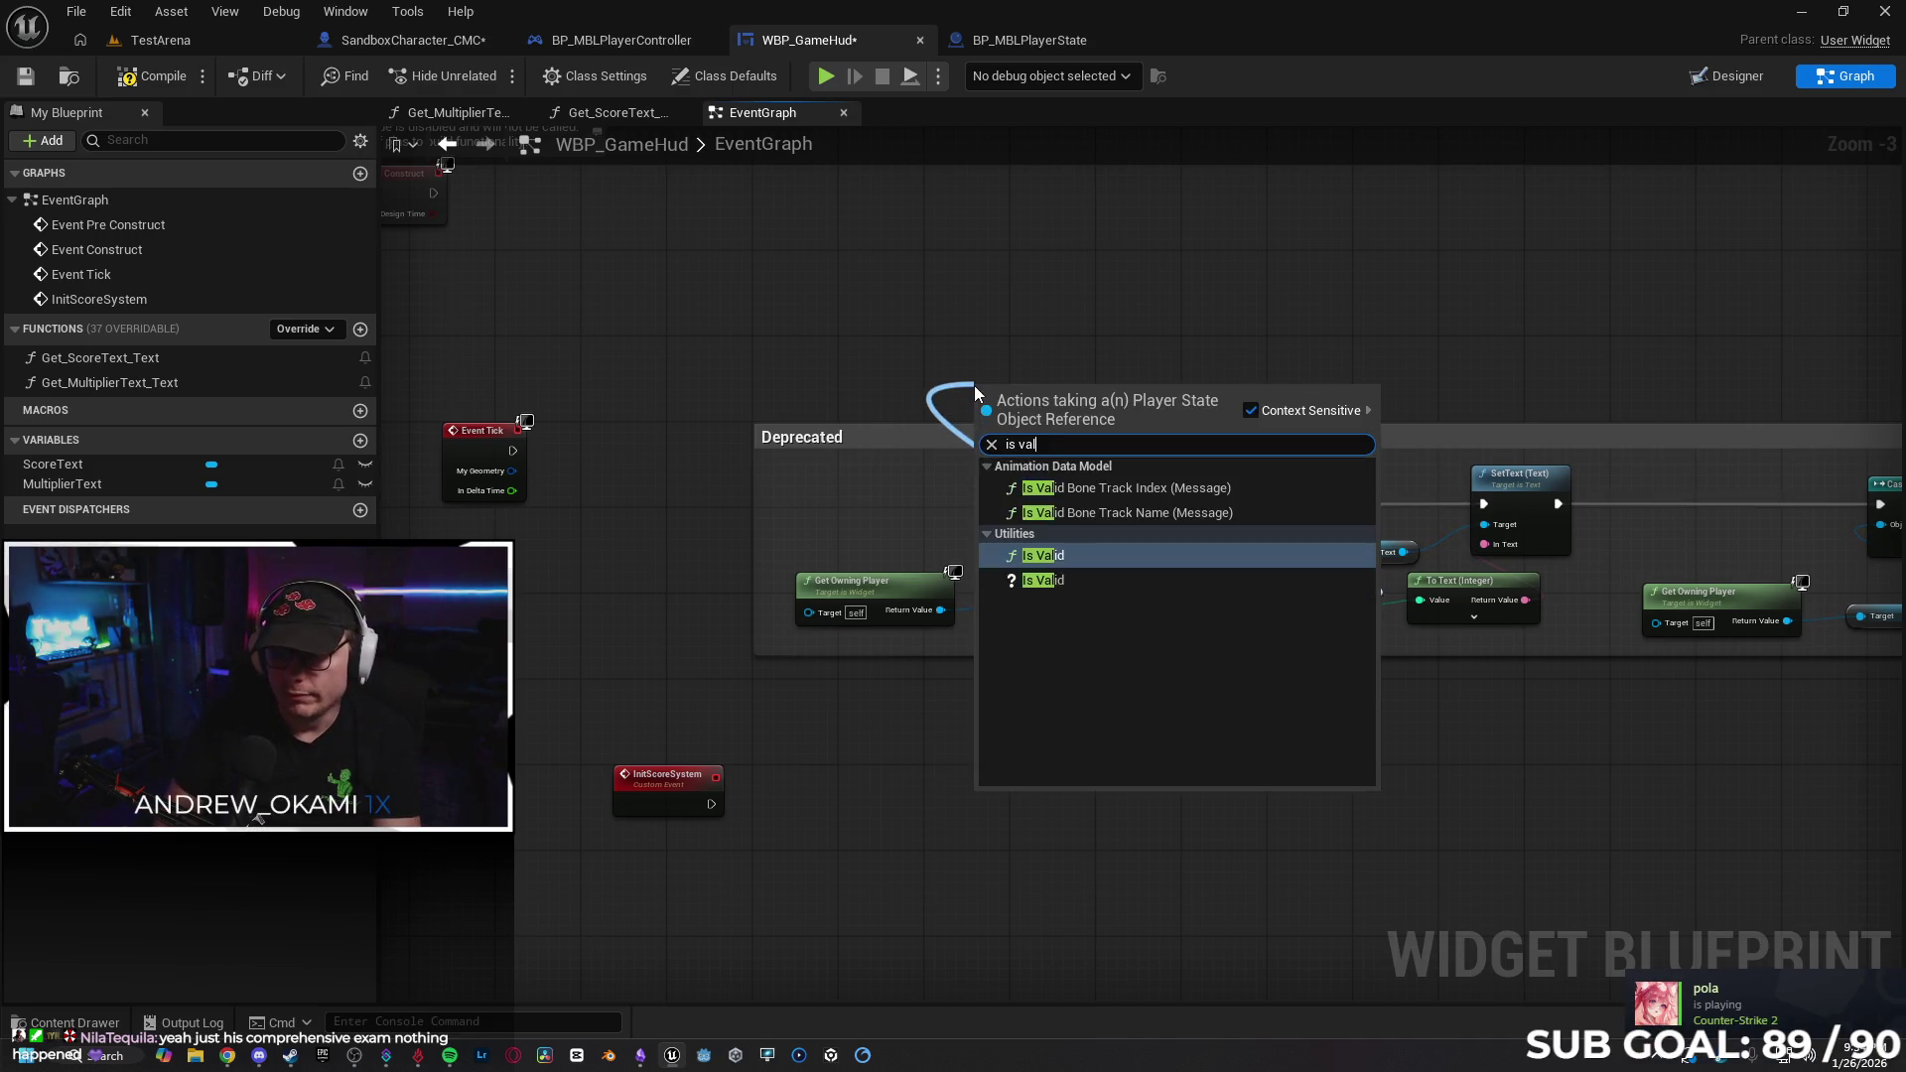
key("BackSpace")
key("Down")
key("Return")
mouse_move(1032, 393)
left_mouse_down()
mouse_move(744, 403)
mouse_move(700, 472)
mouse_move(778, 469)
mouse_move(781, 443)
left_mouse_up()
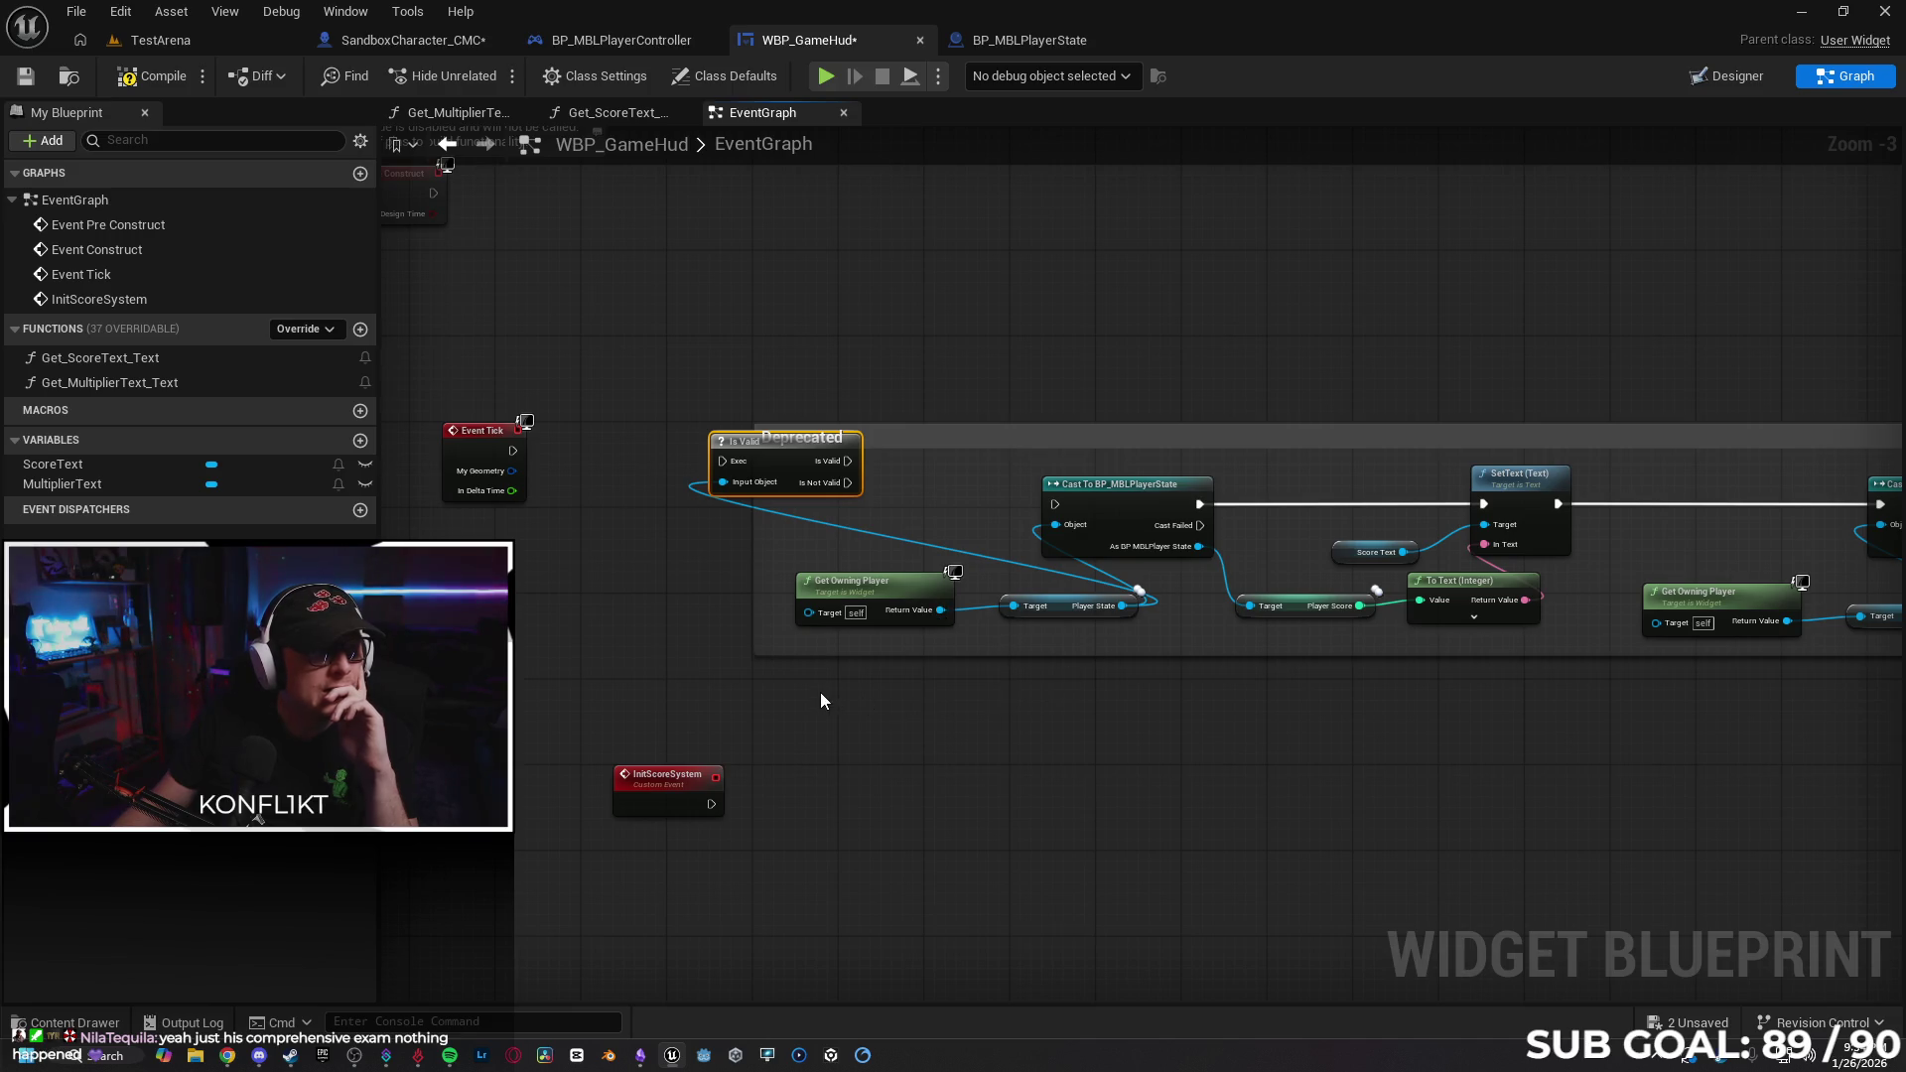
Wire Event Tick into Is Valid and Is Valid's valid output into the cast node.
left_click_drag(515, 450, 723, 462)
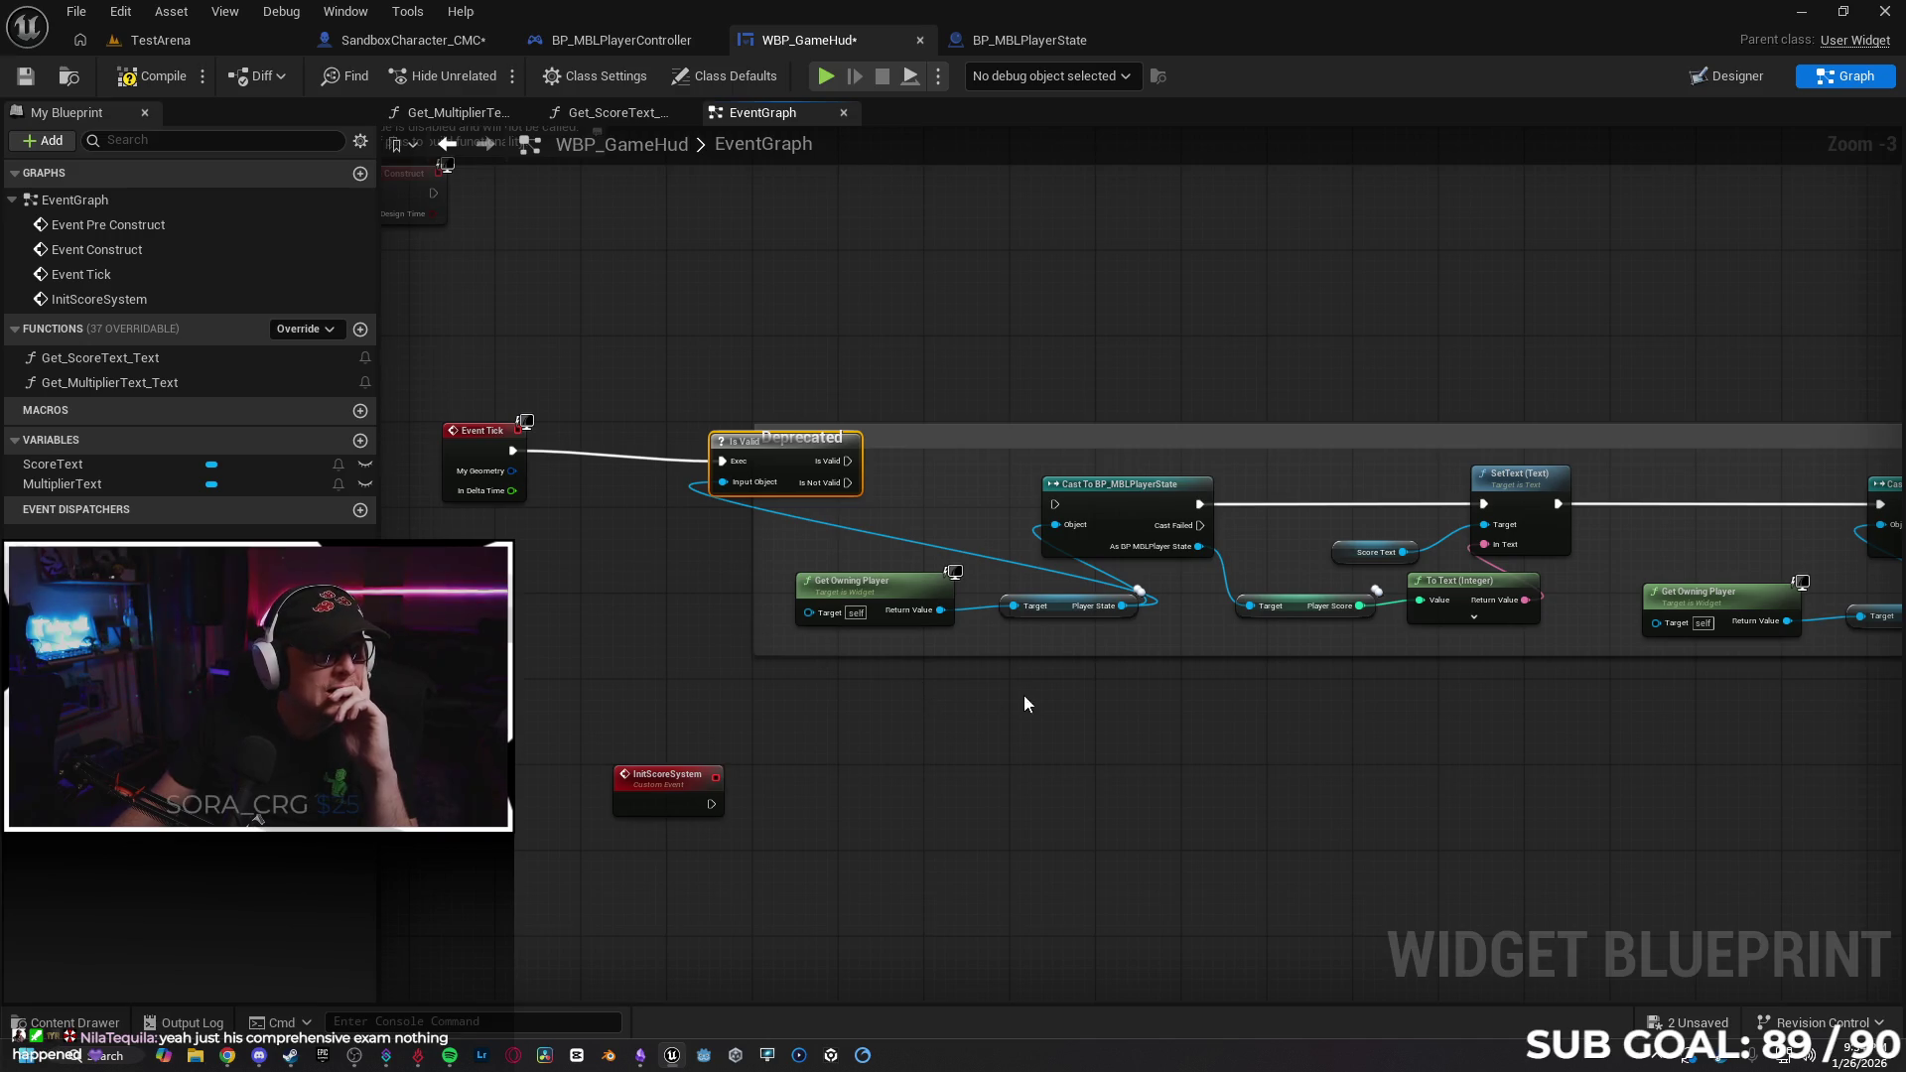
left_click_drag(852, 731, 844, 733)
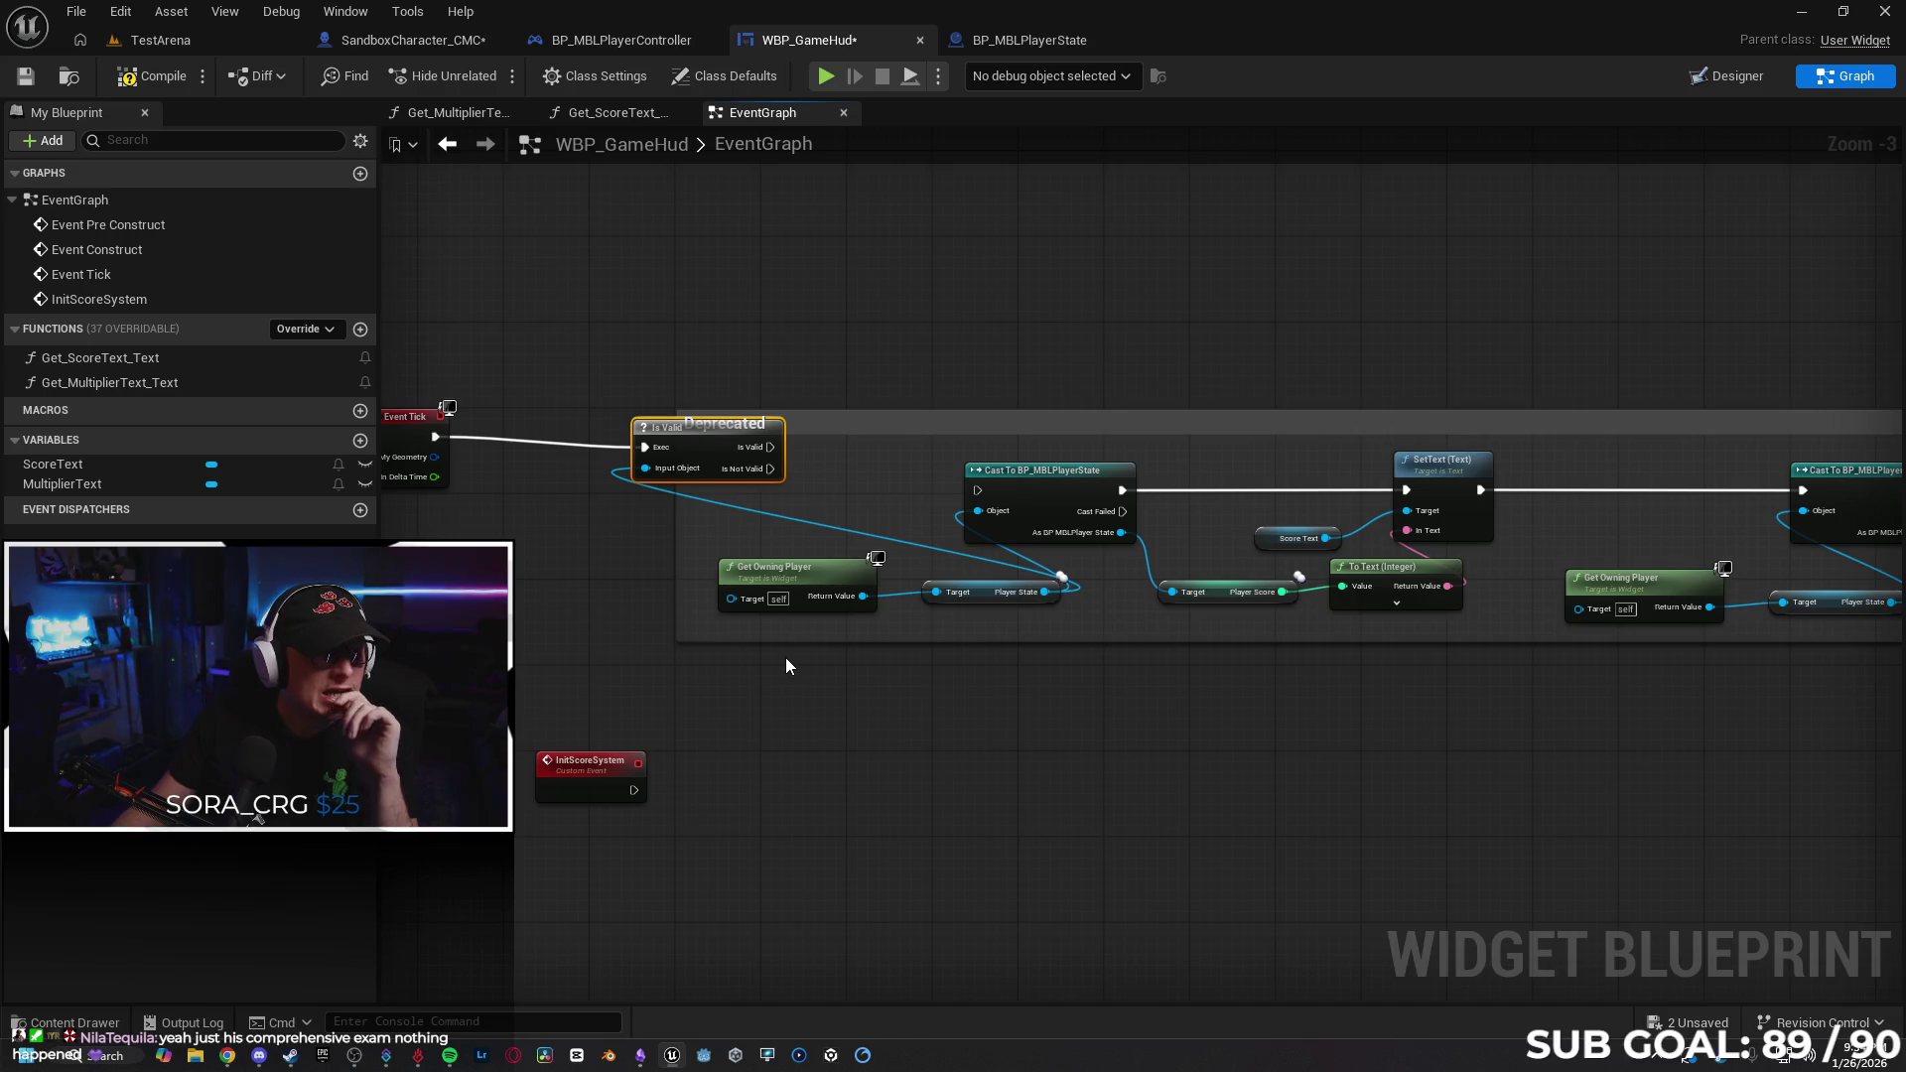
left_click_drag(770, 446, 977, 491)
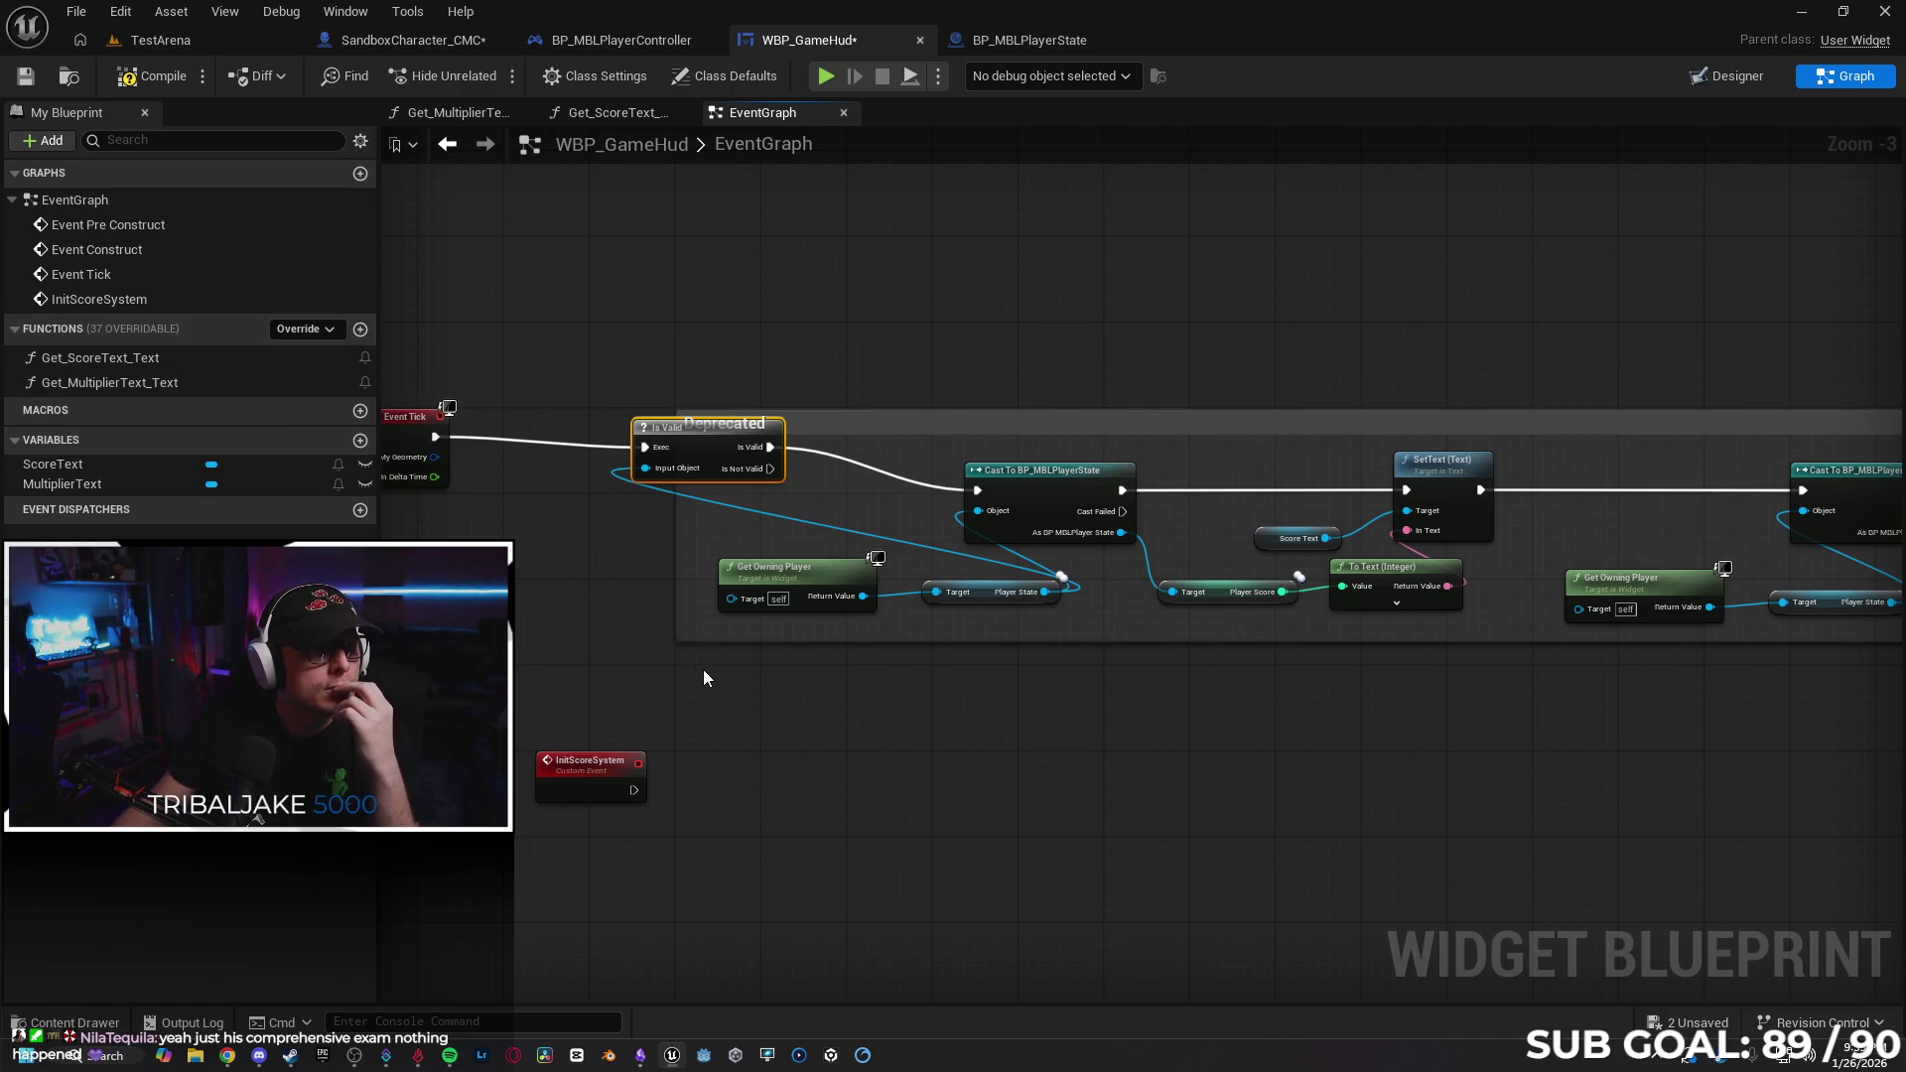
scroll(884, 735, "down", 1)
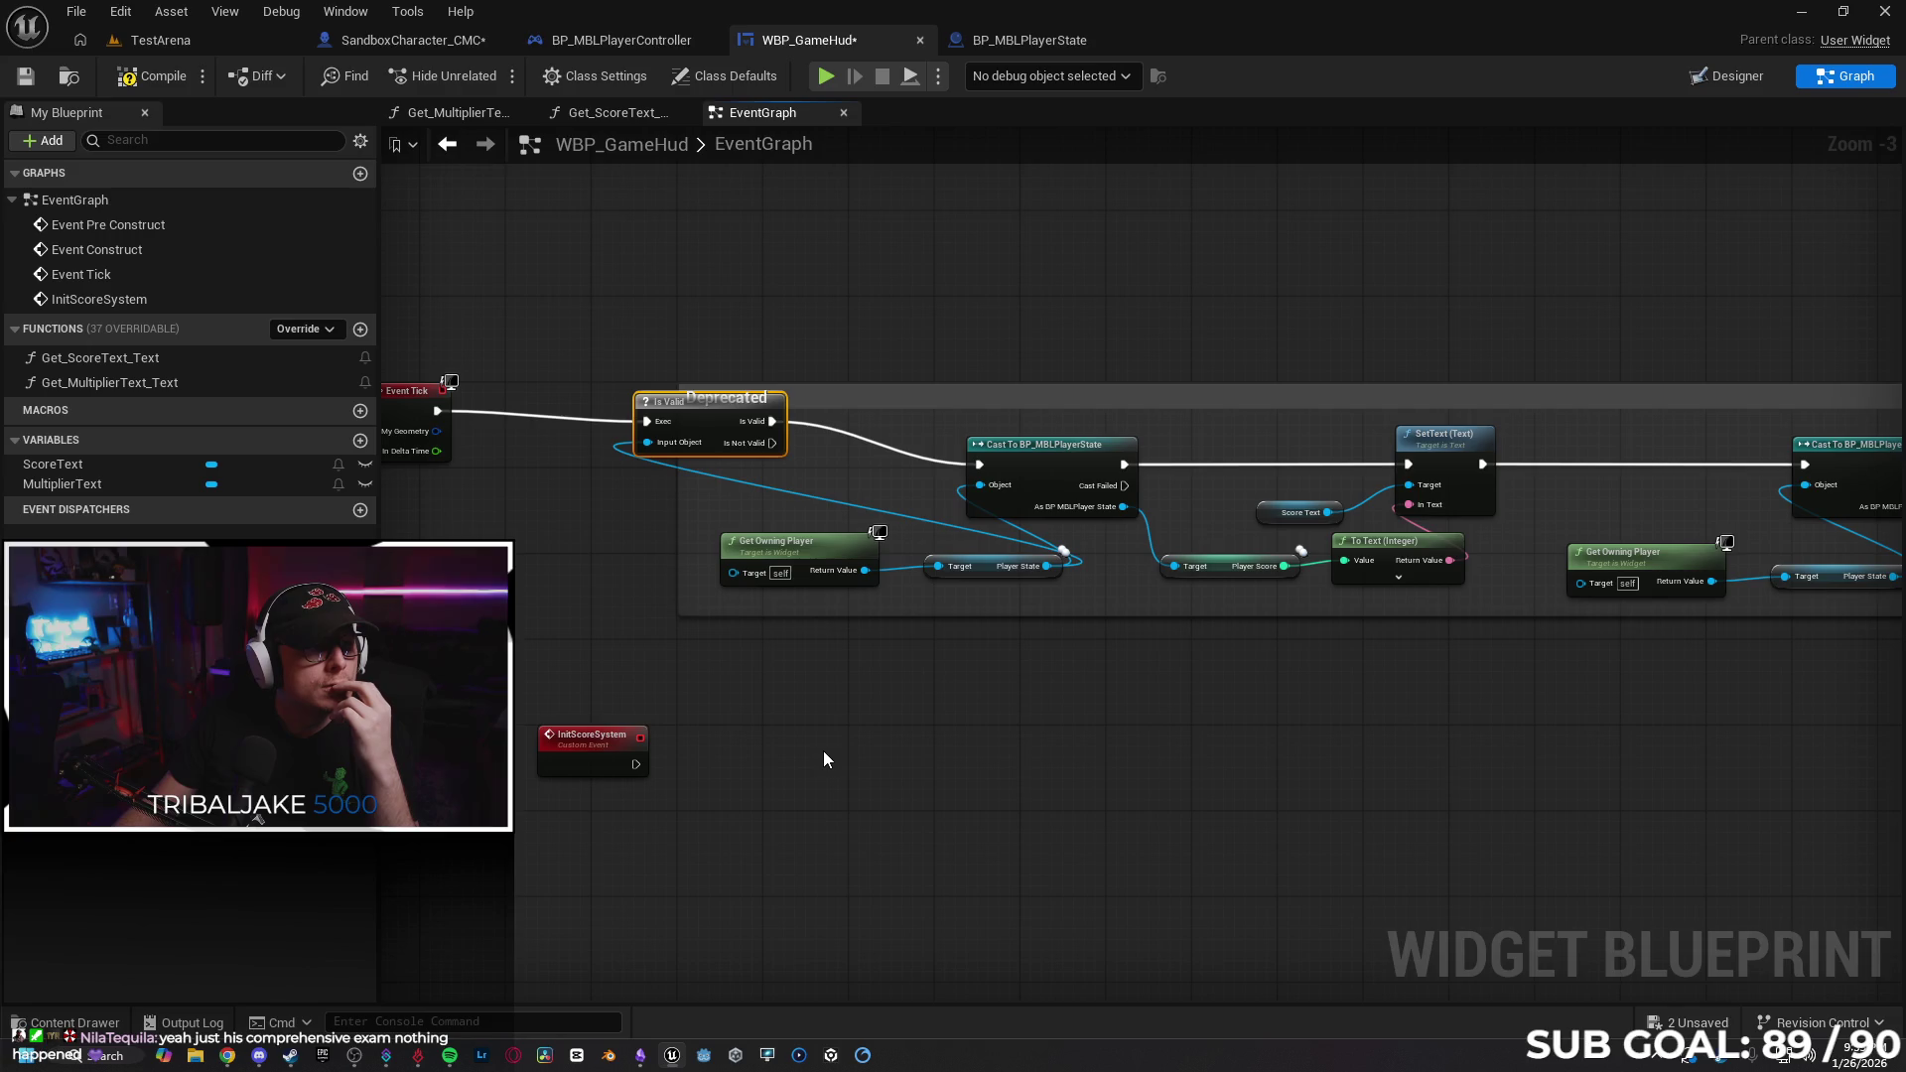
mouse_move(773, 443)
left_mouse_down()
mouse_move(798, 444)
mouse_move(936, 330)
left_mouse_up()
Add an Init Score System call from Is Valid's Is Not Valid output.
type("inti")
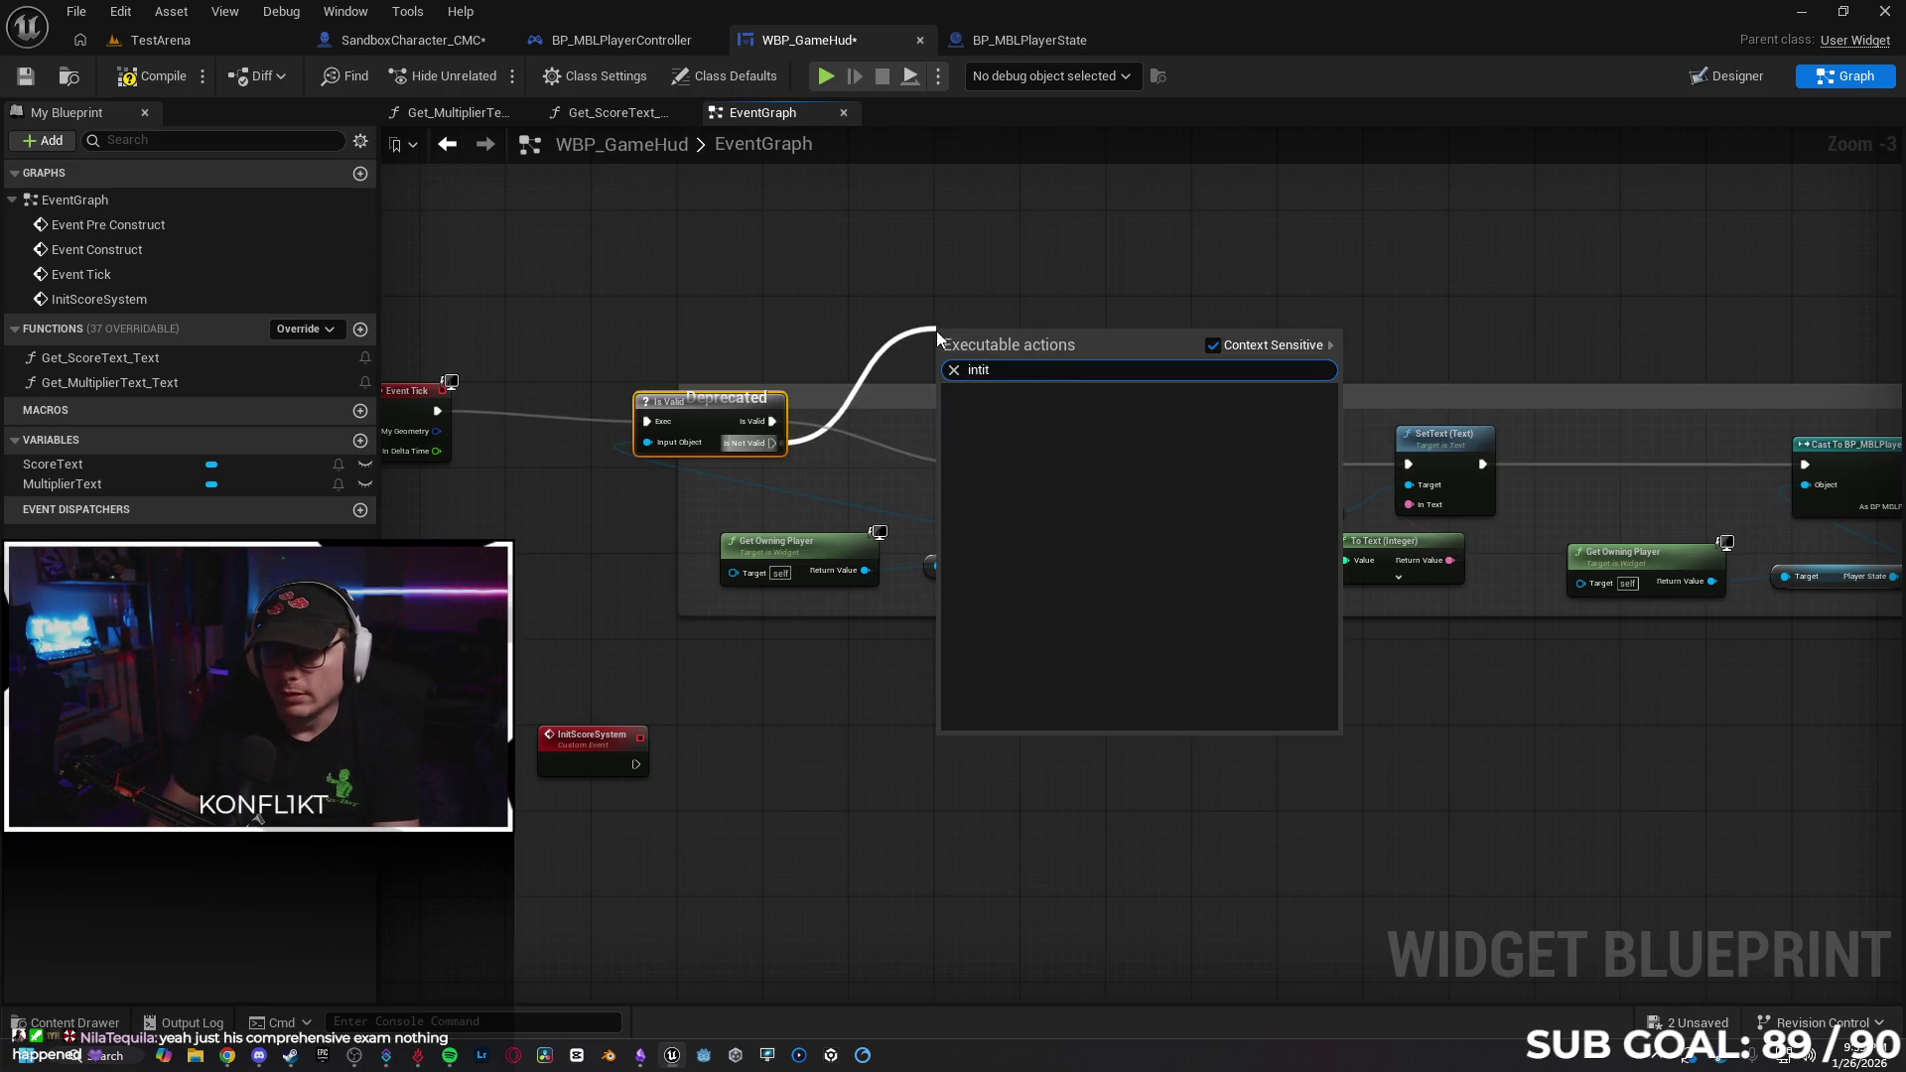
key("BackSpace")
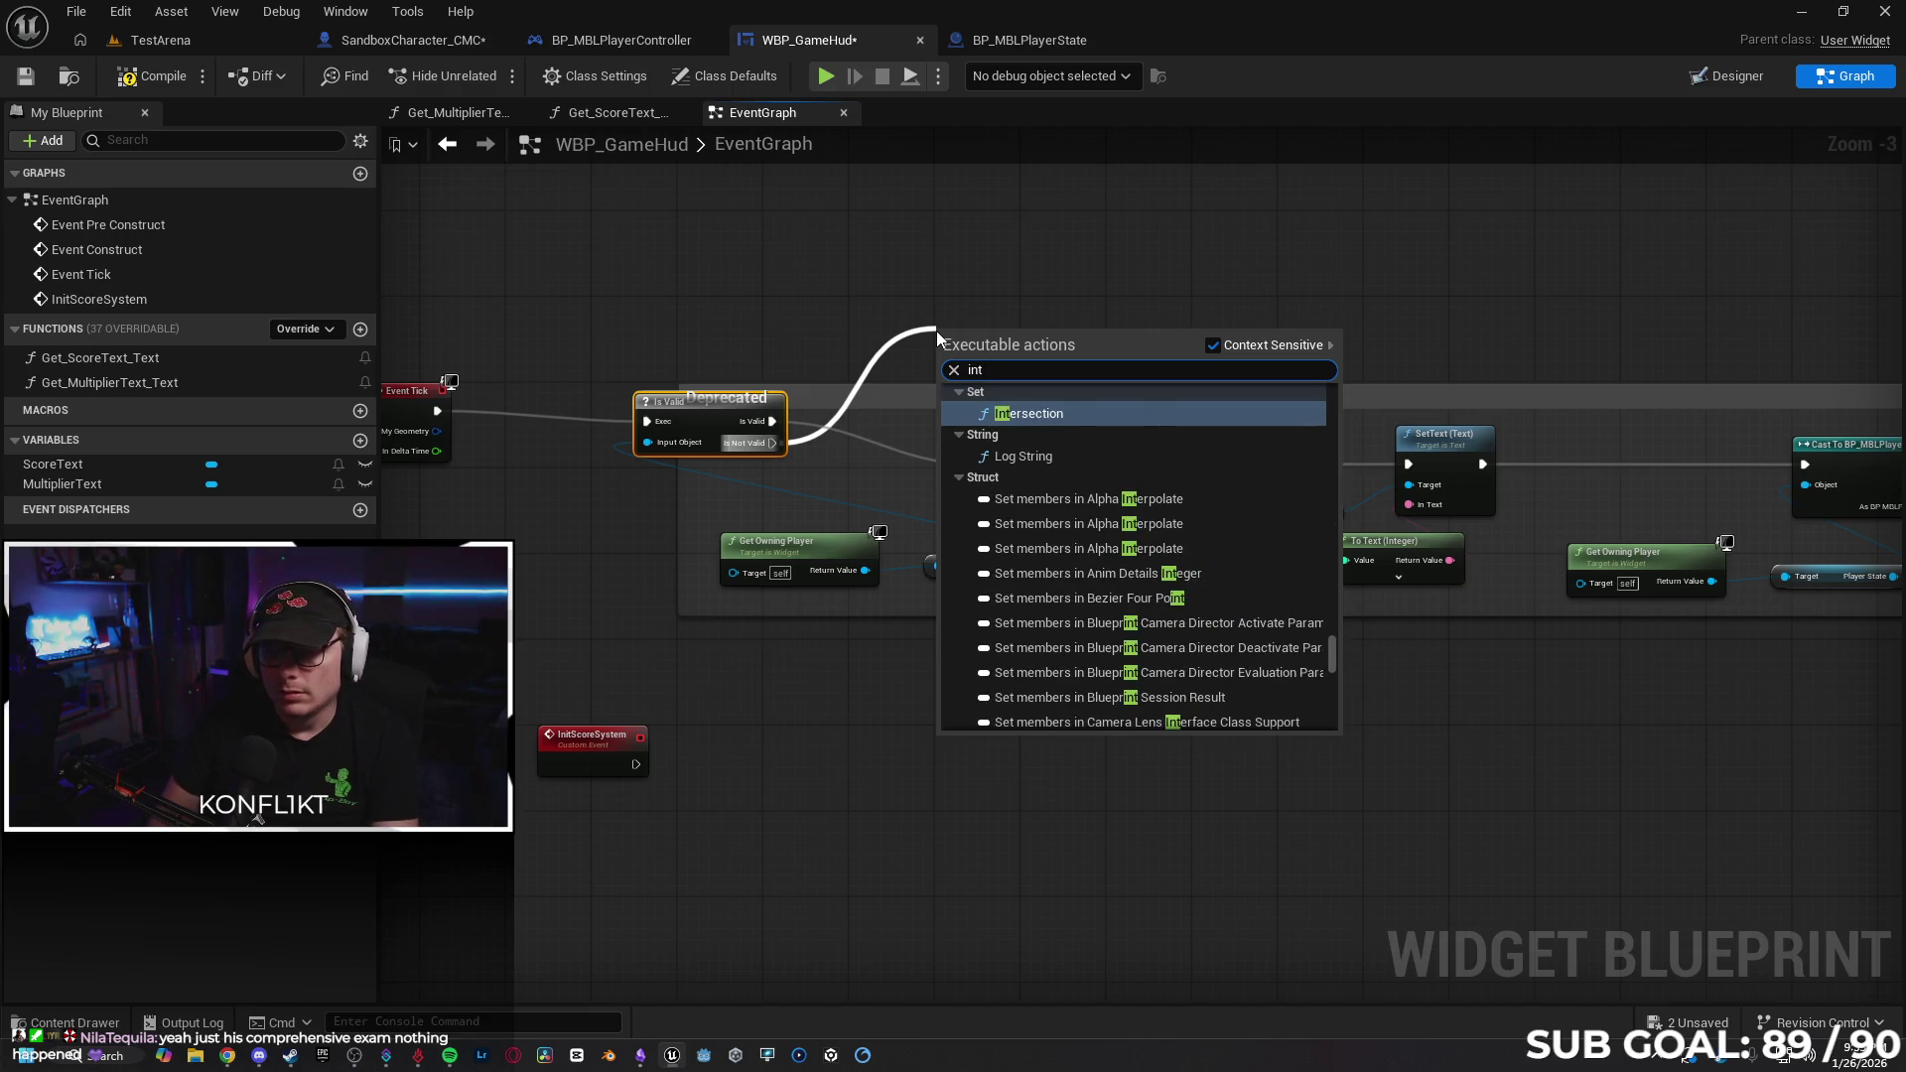
type("it")
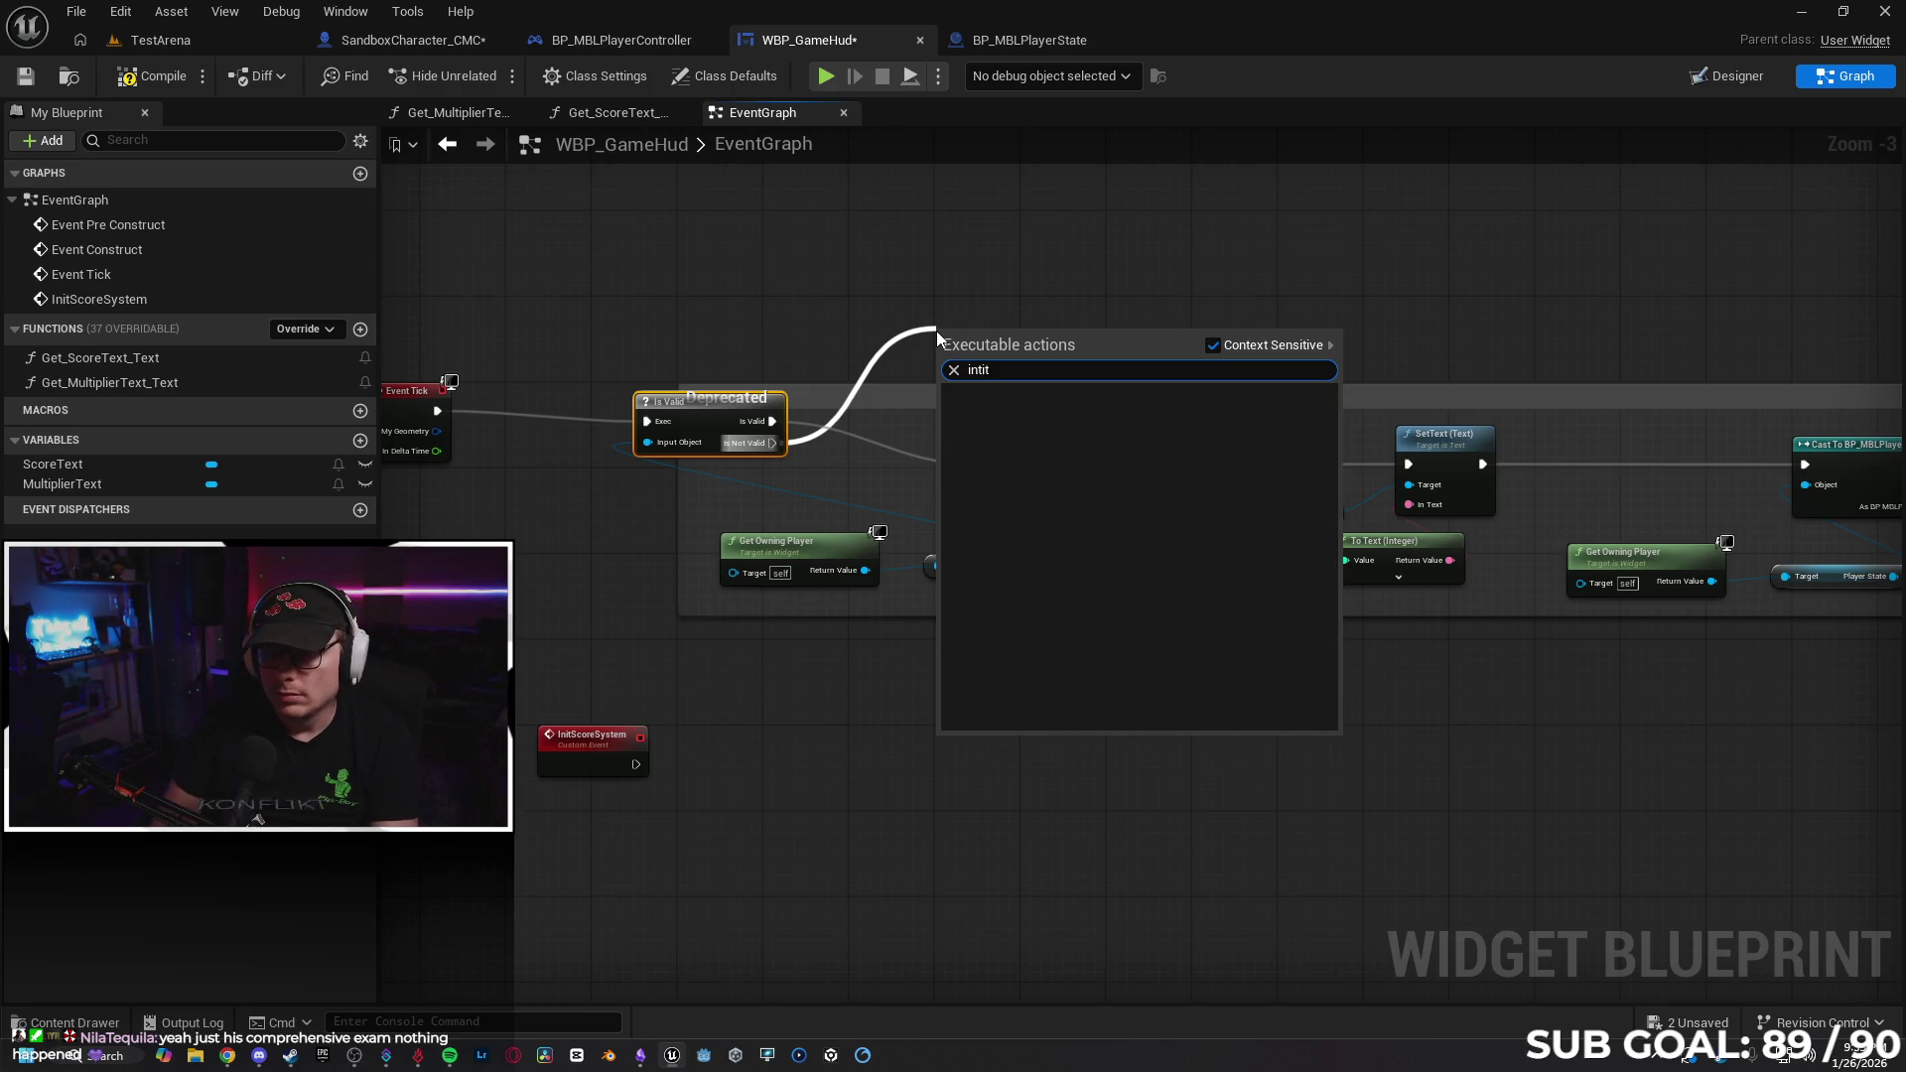
key("BackSpace")
key("BackSpace")
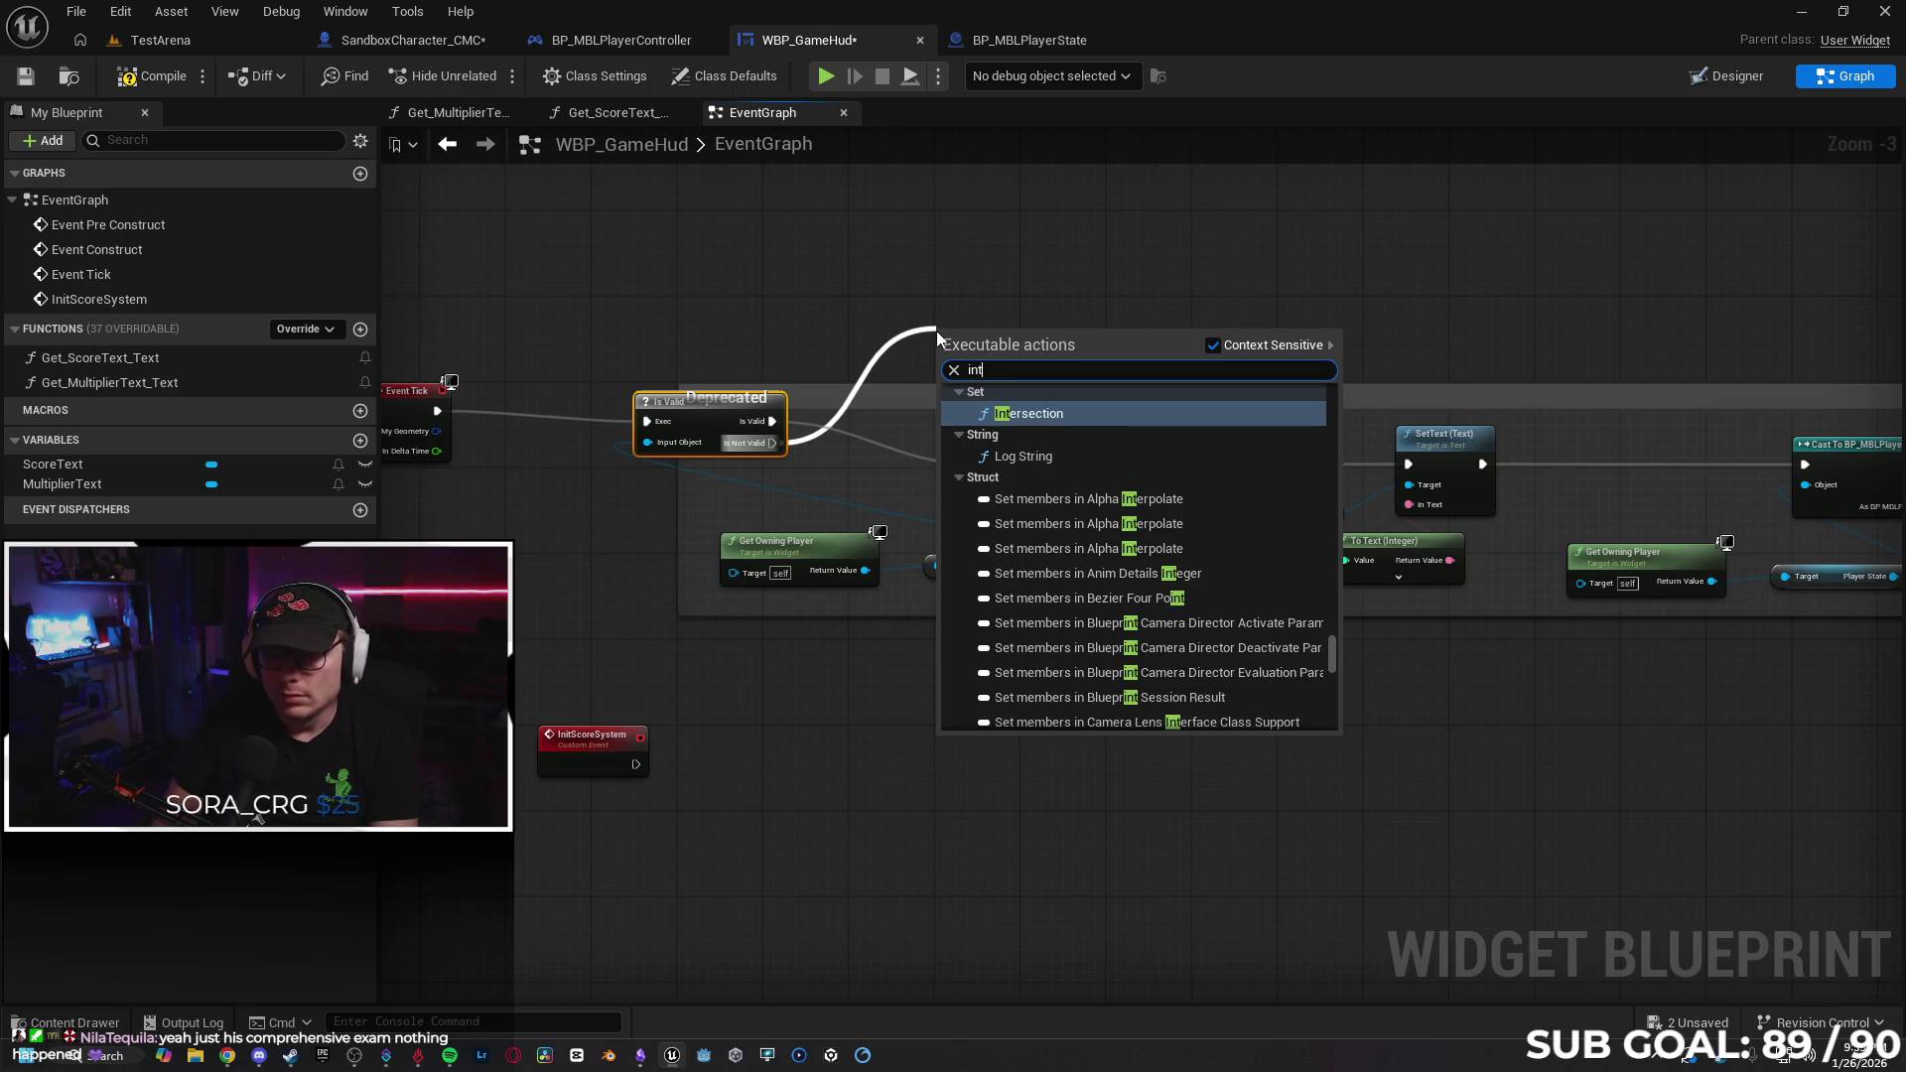
key("BackSpace")
type("it")
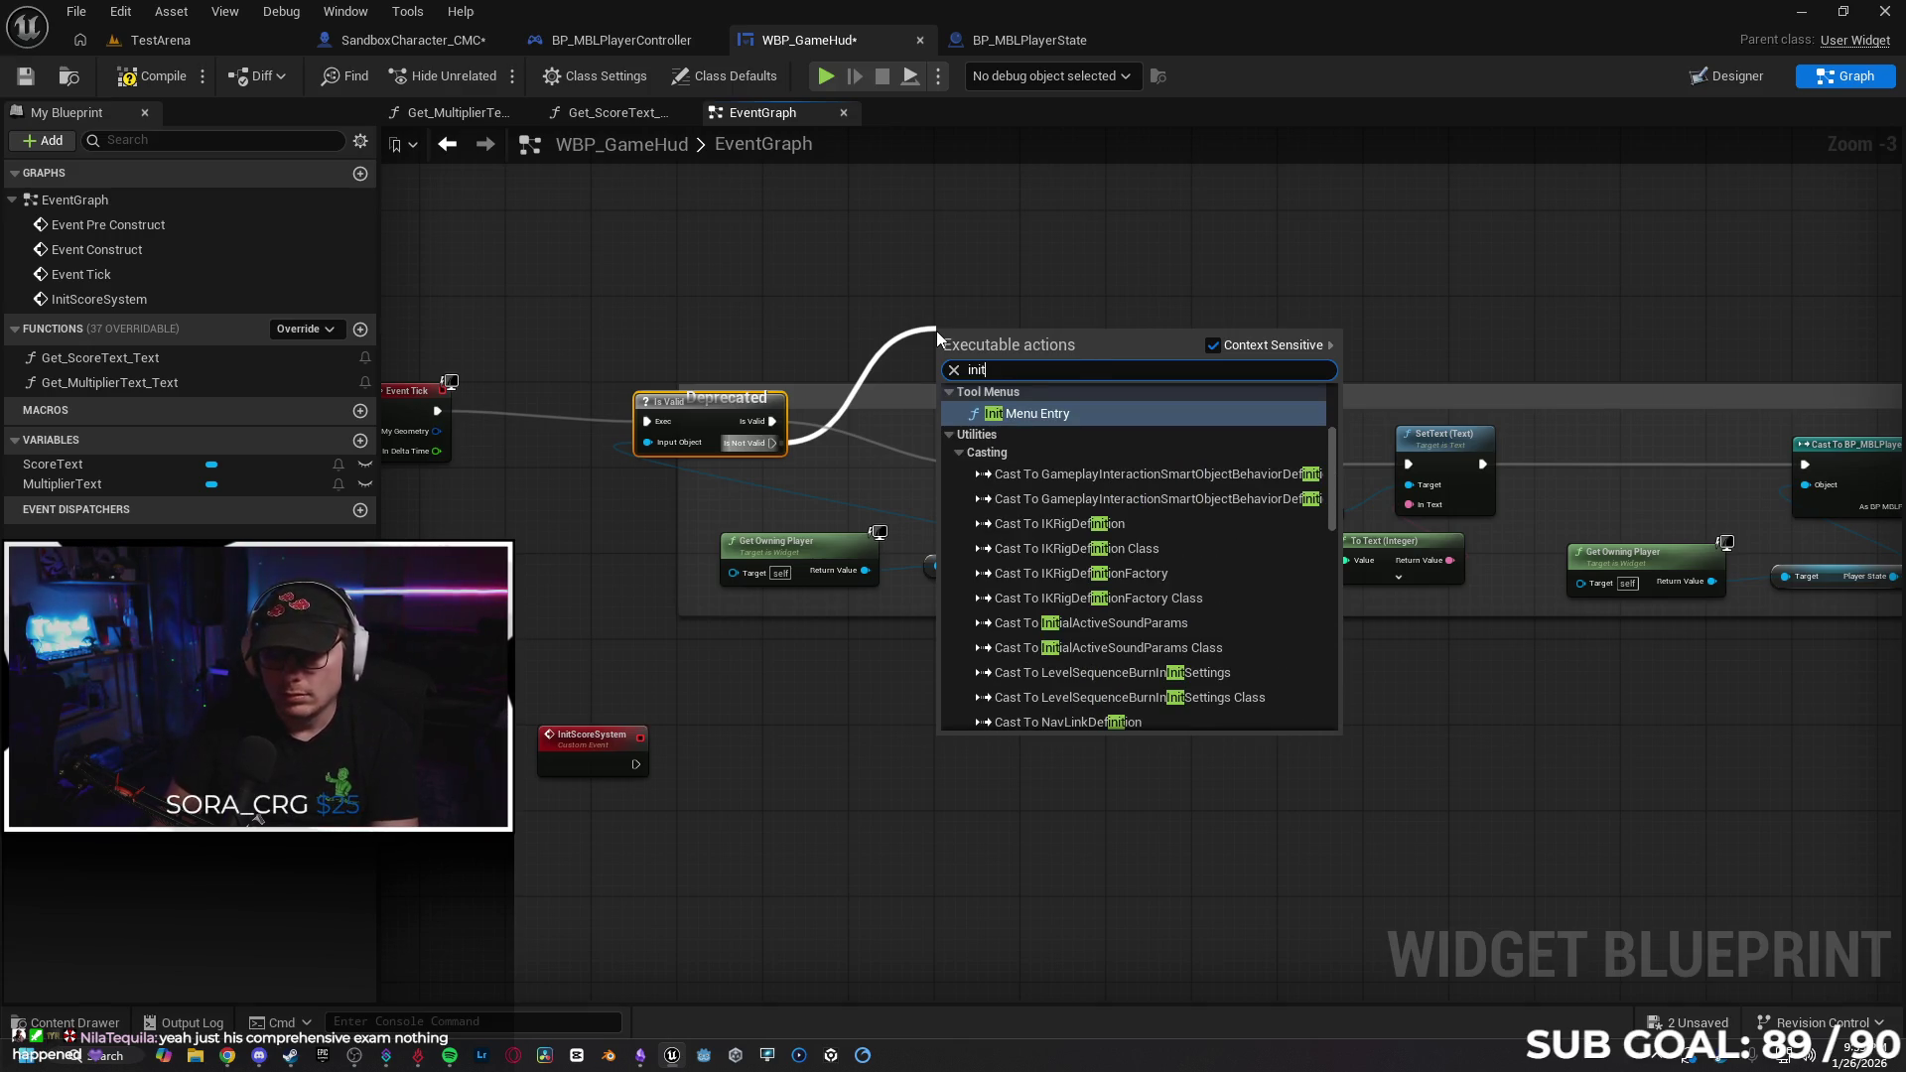
type("score")
key("Return")
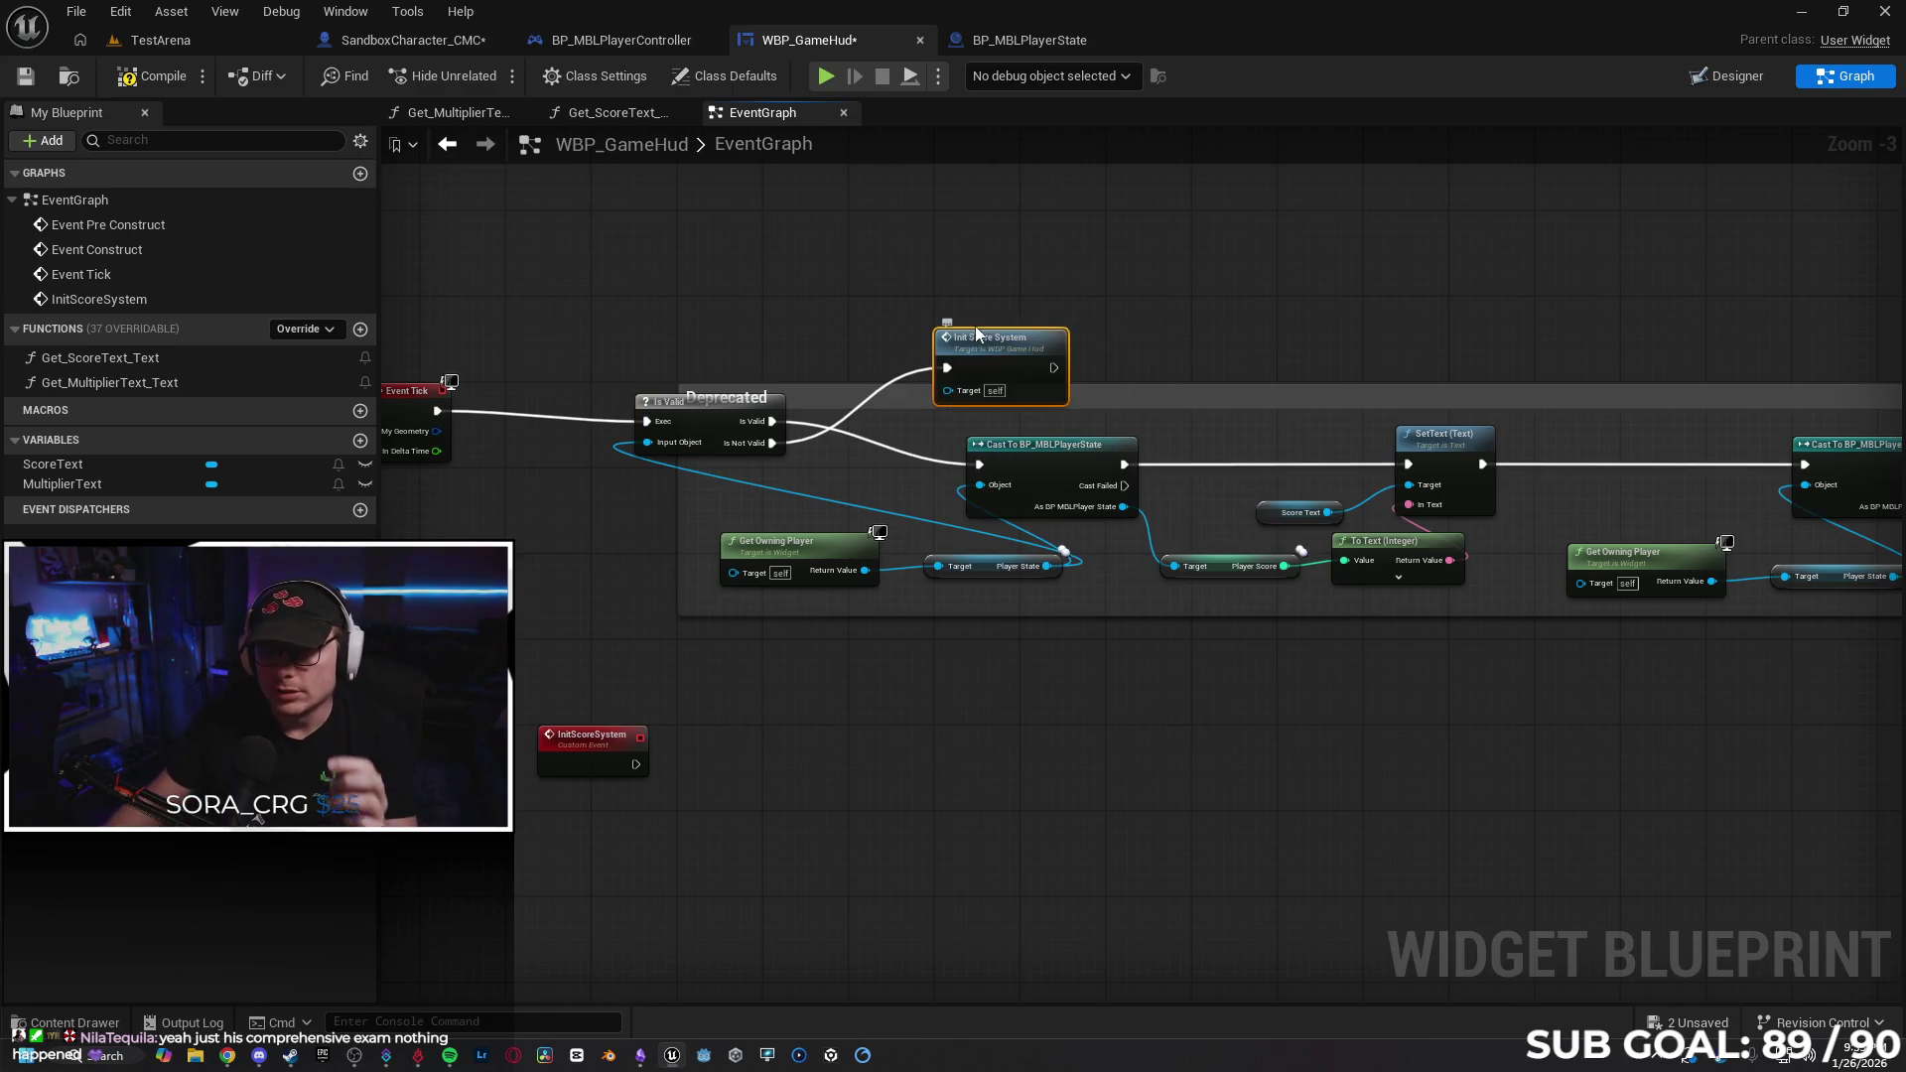
left_click_drag(983, 349, 984, 302)
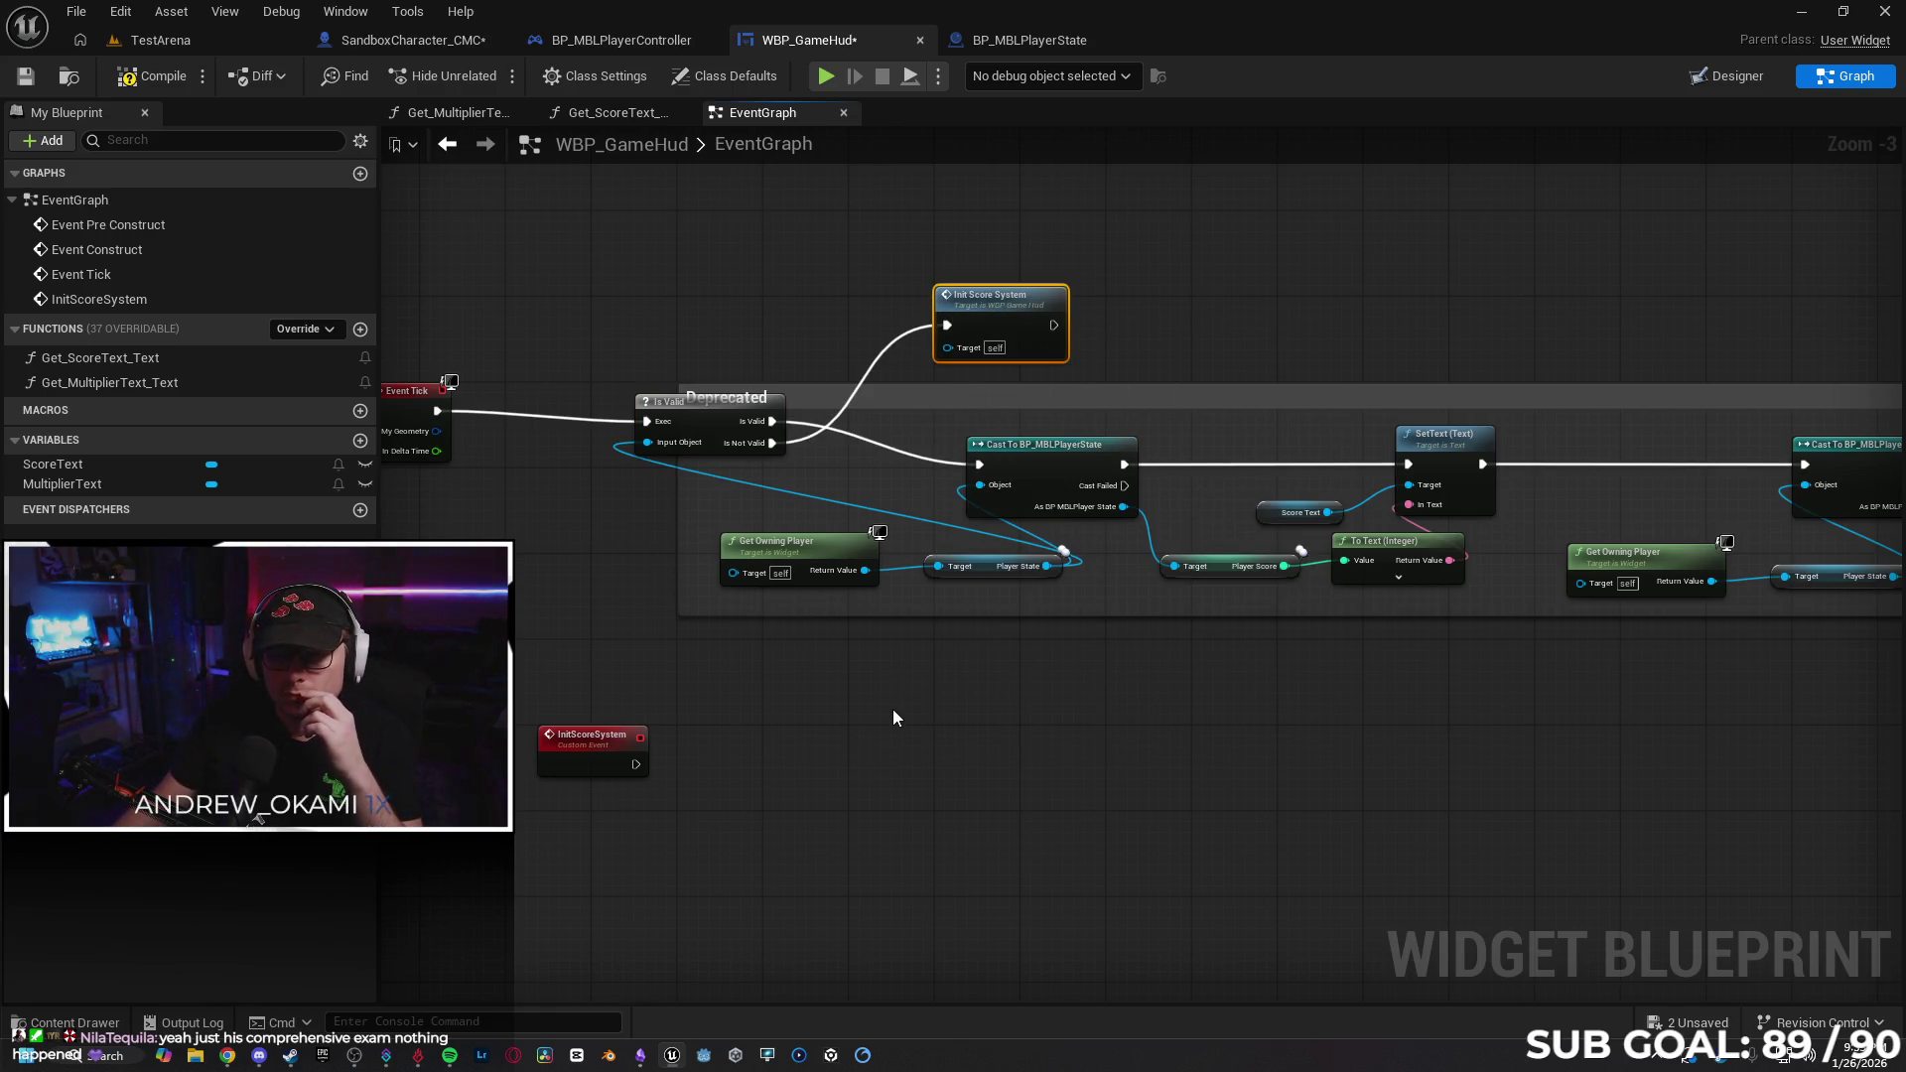
Move the Is Valid node inside the Deprecated group and bring up the graph actions list.
mouse_move(709, 413)
left_mouse_down()
mouse_move(728, 443)
mouse_move(794, 458)
left_mouse_up()
left_click(1034, 736)
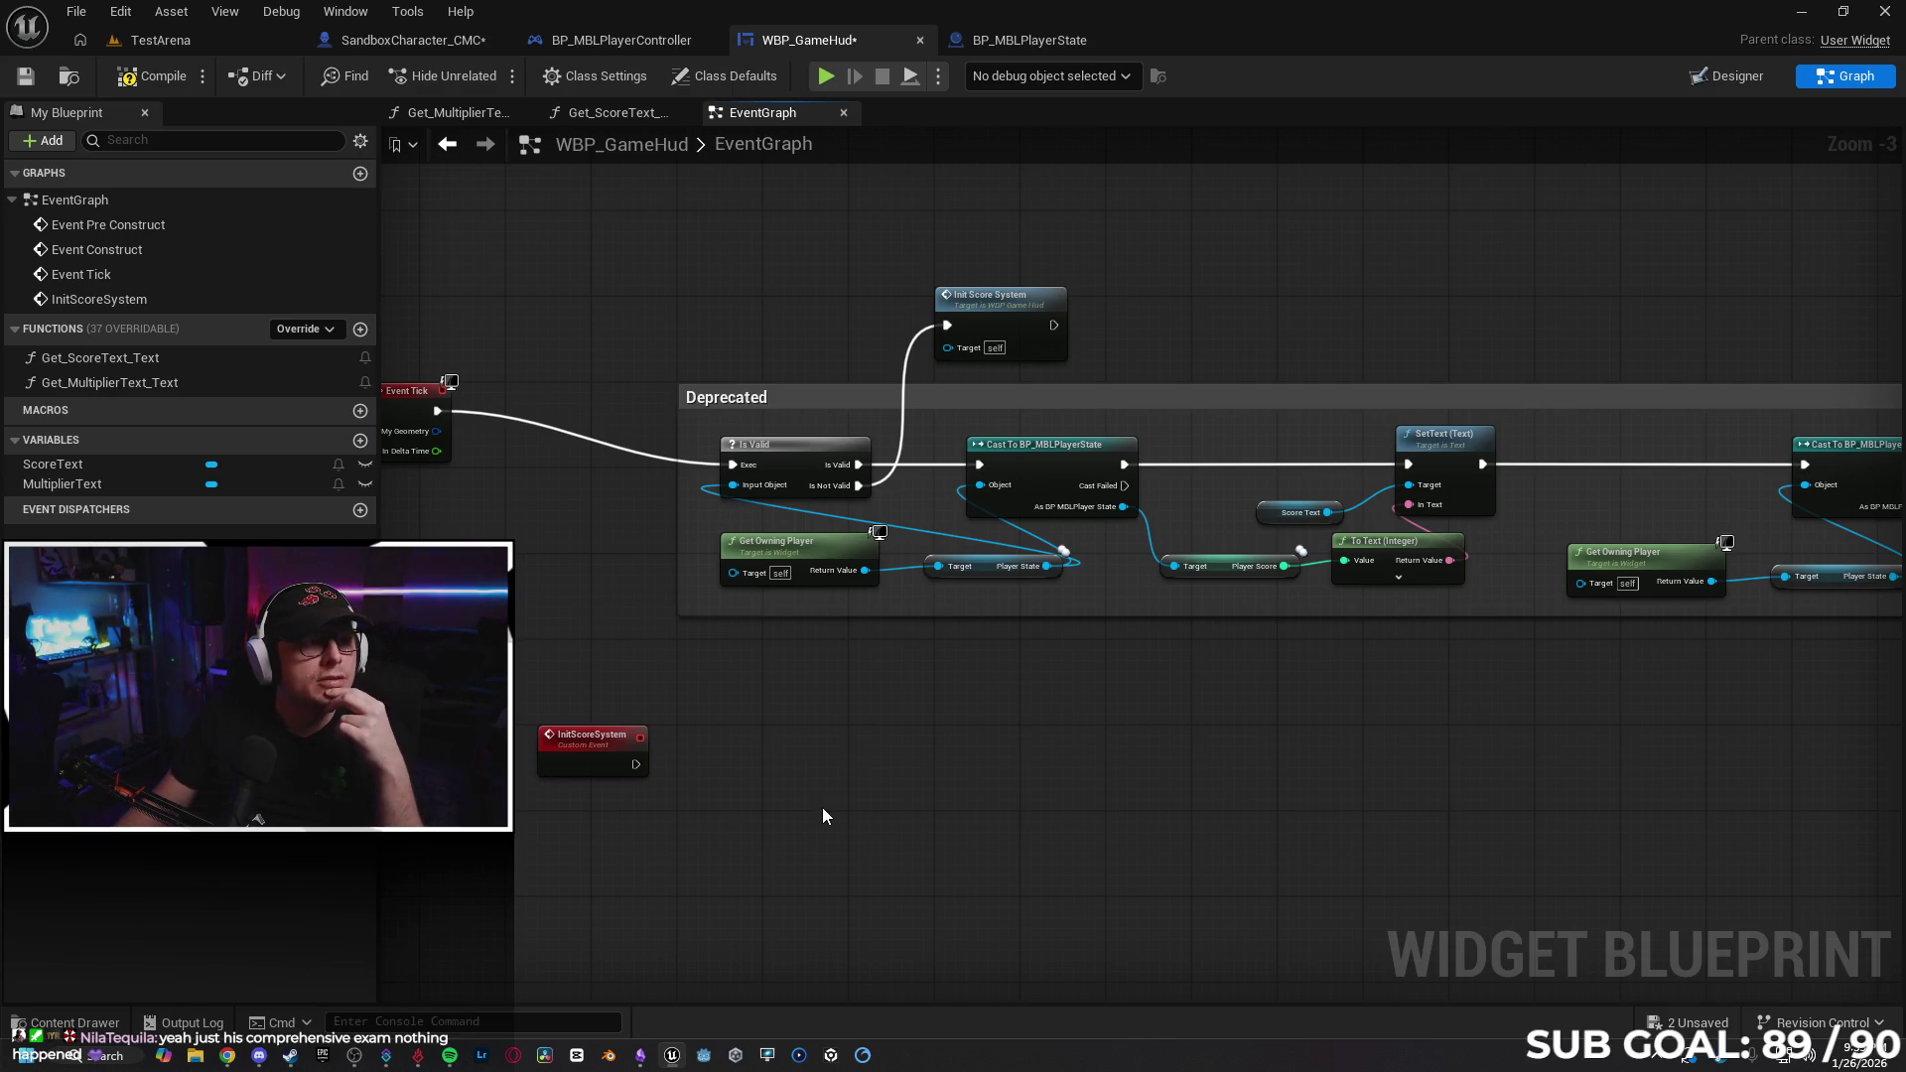
right_click(851, 757)
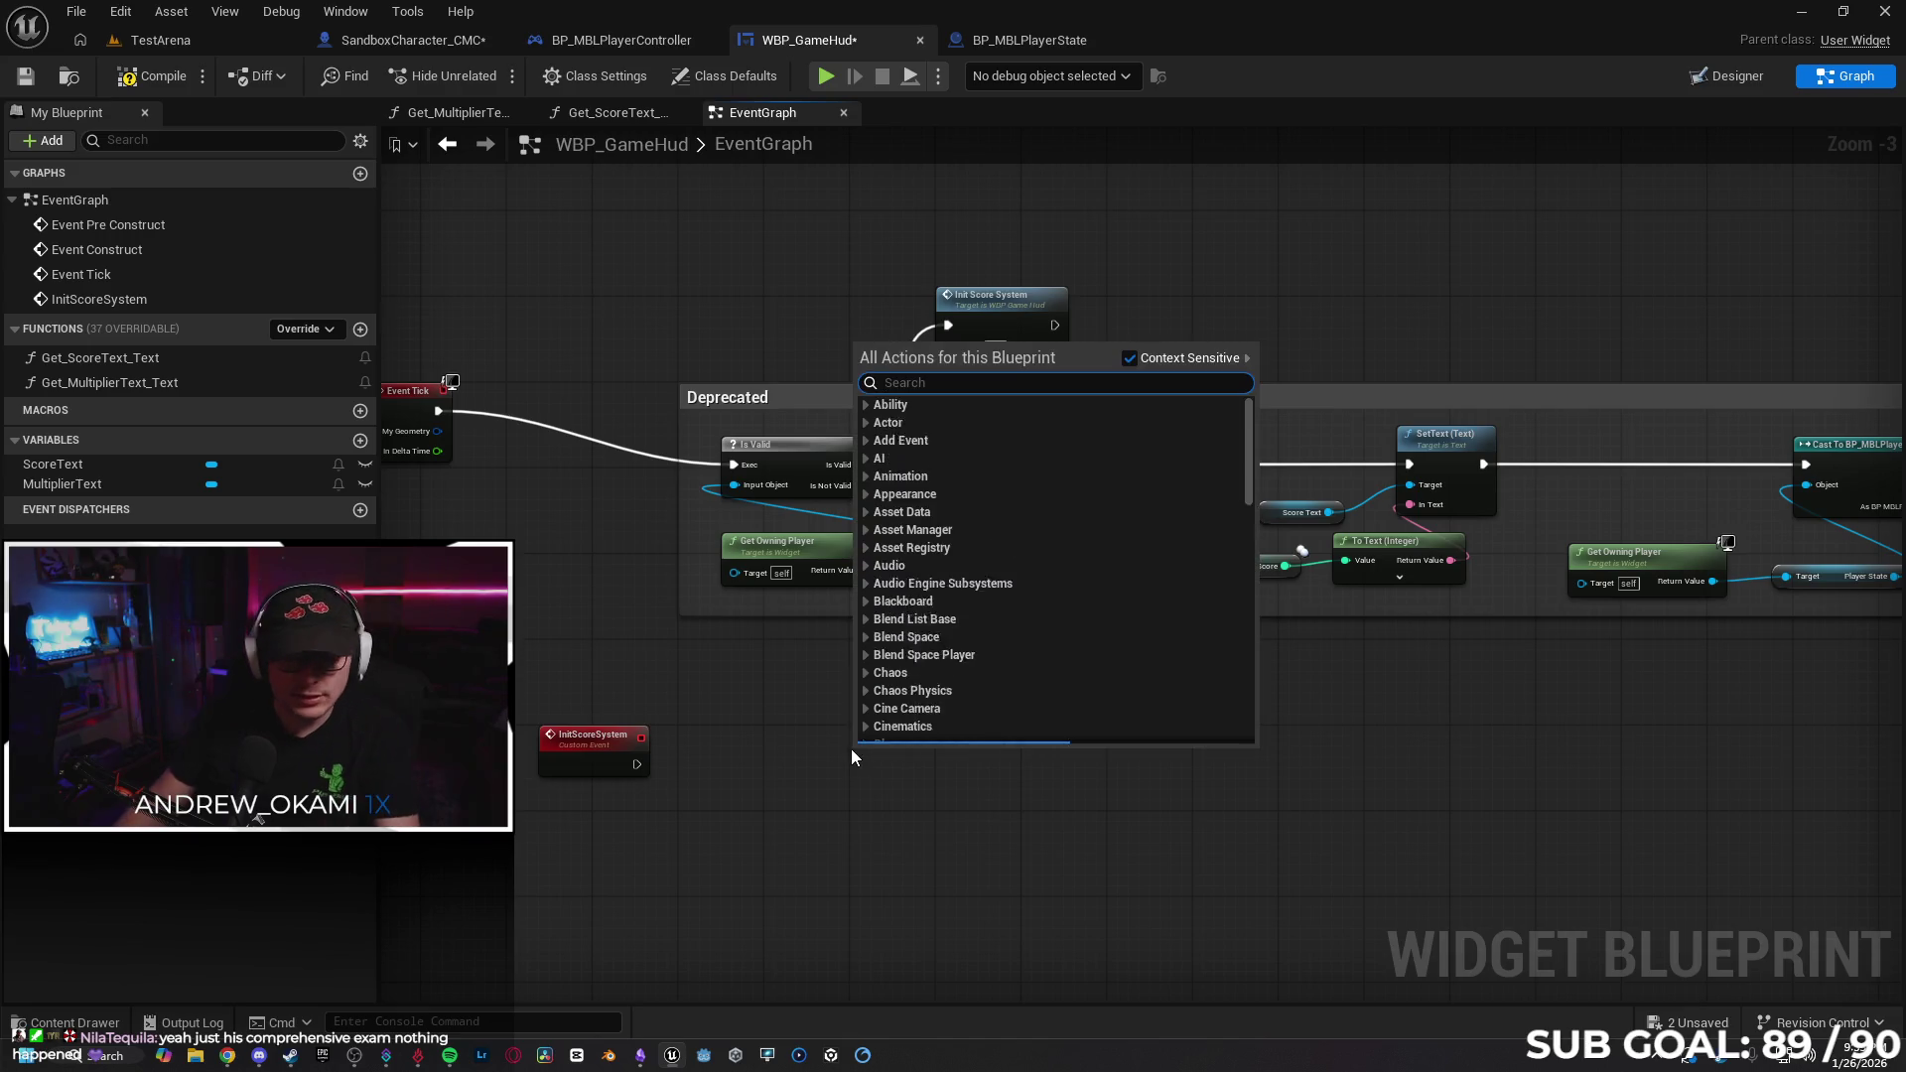
Place a Set Timer by Function Name node near the InitScoreSystem event.
type("set timer")
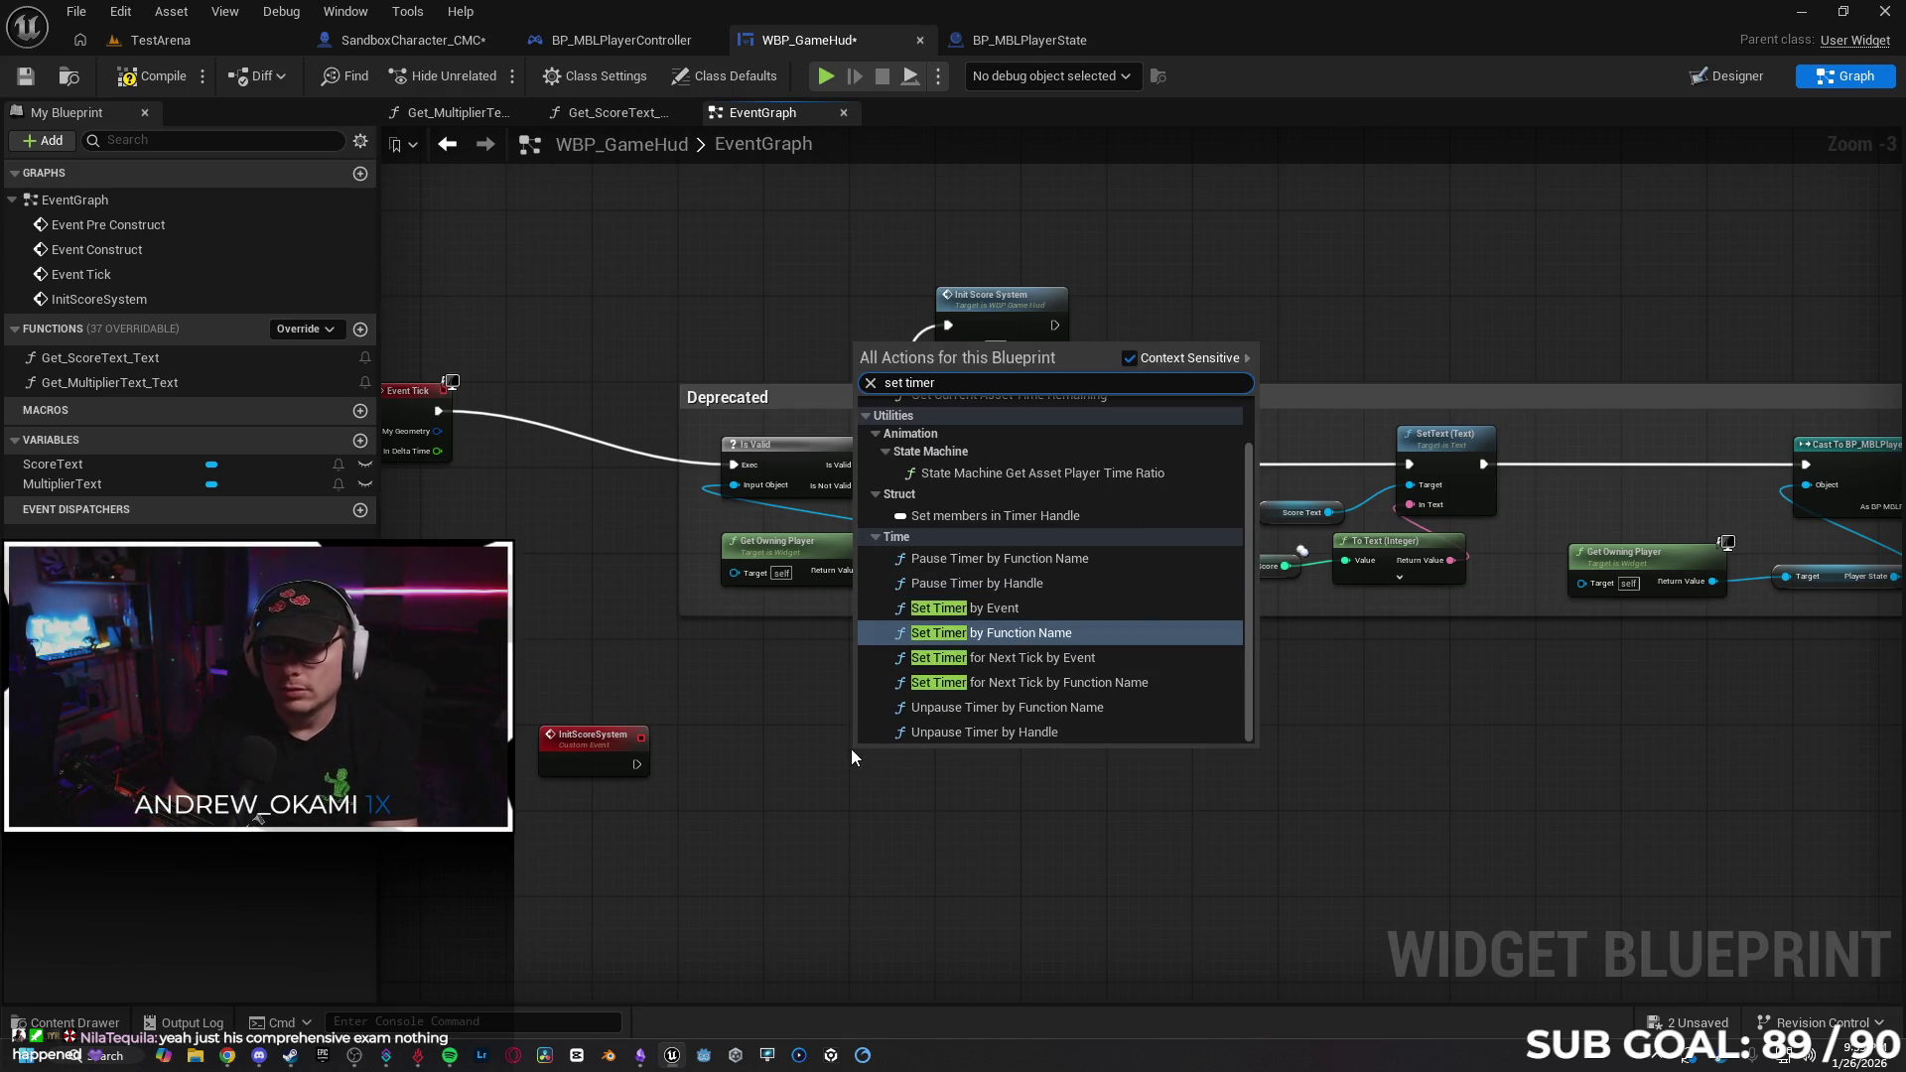
type(" by ")
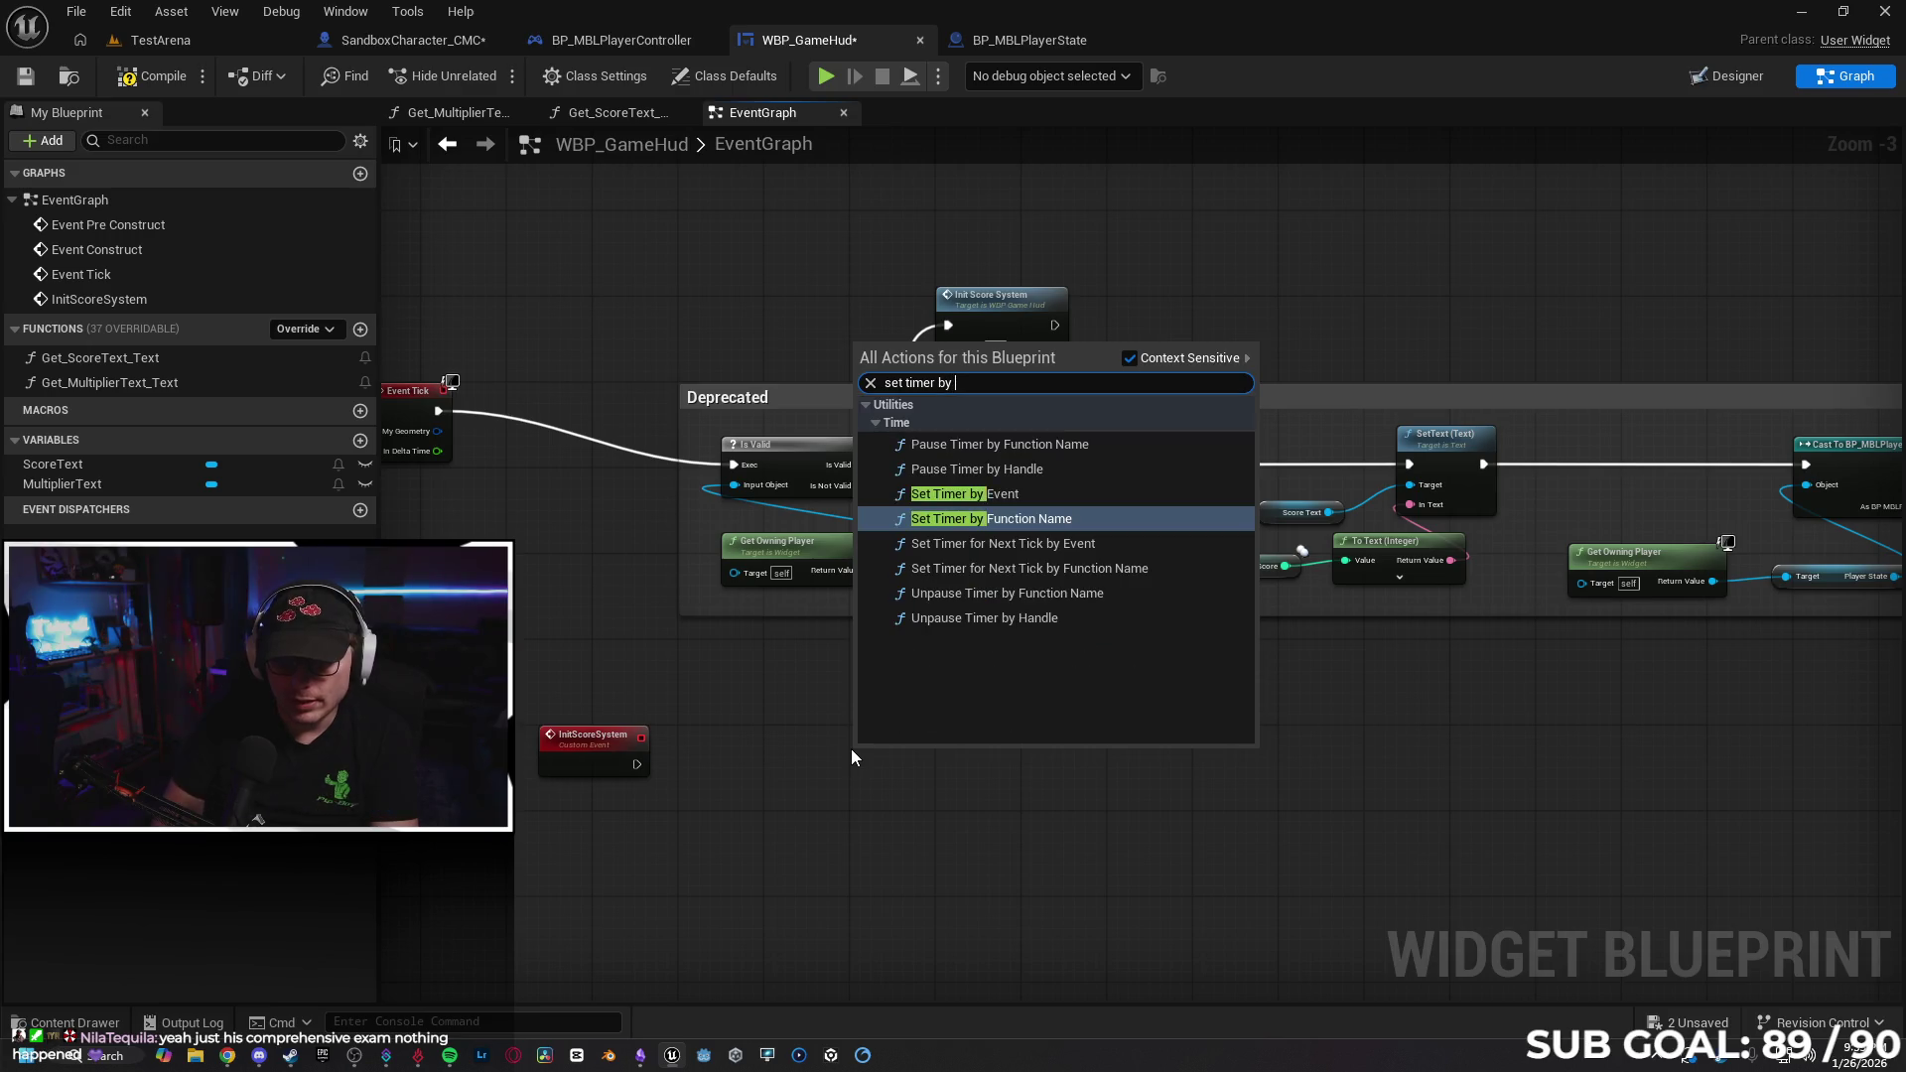
type("function")
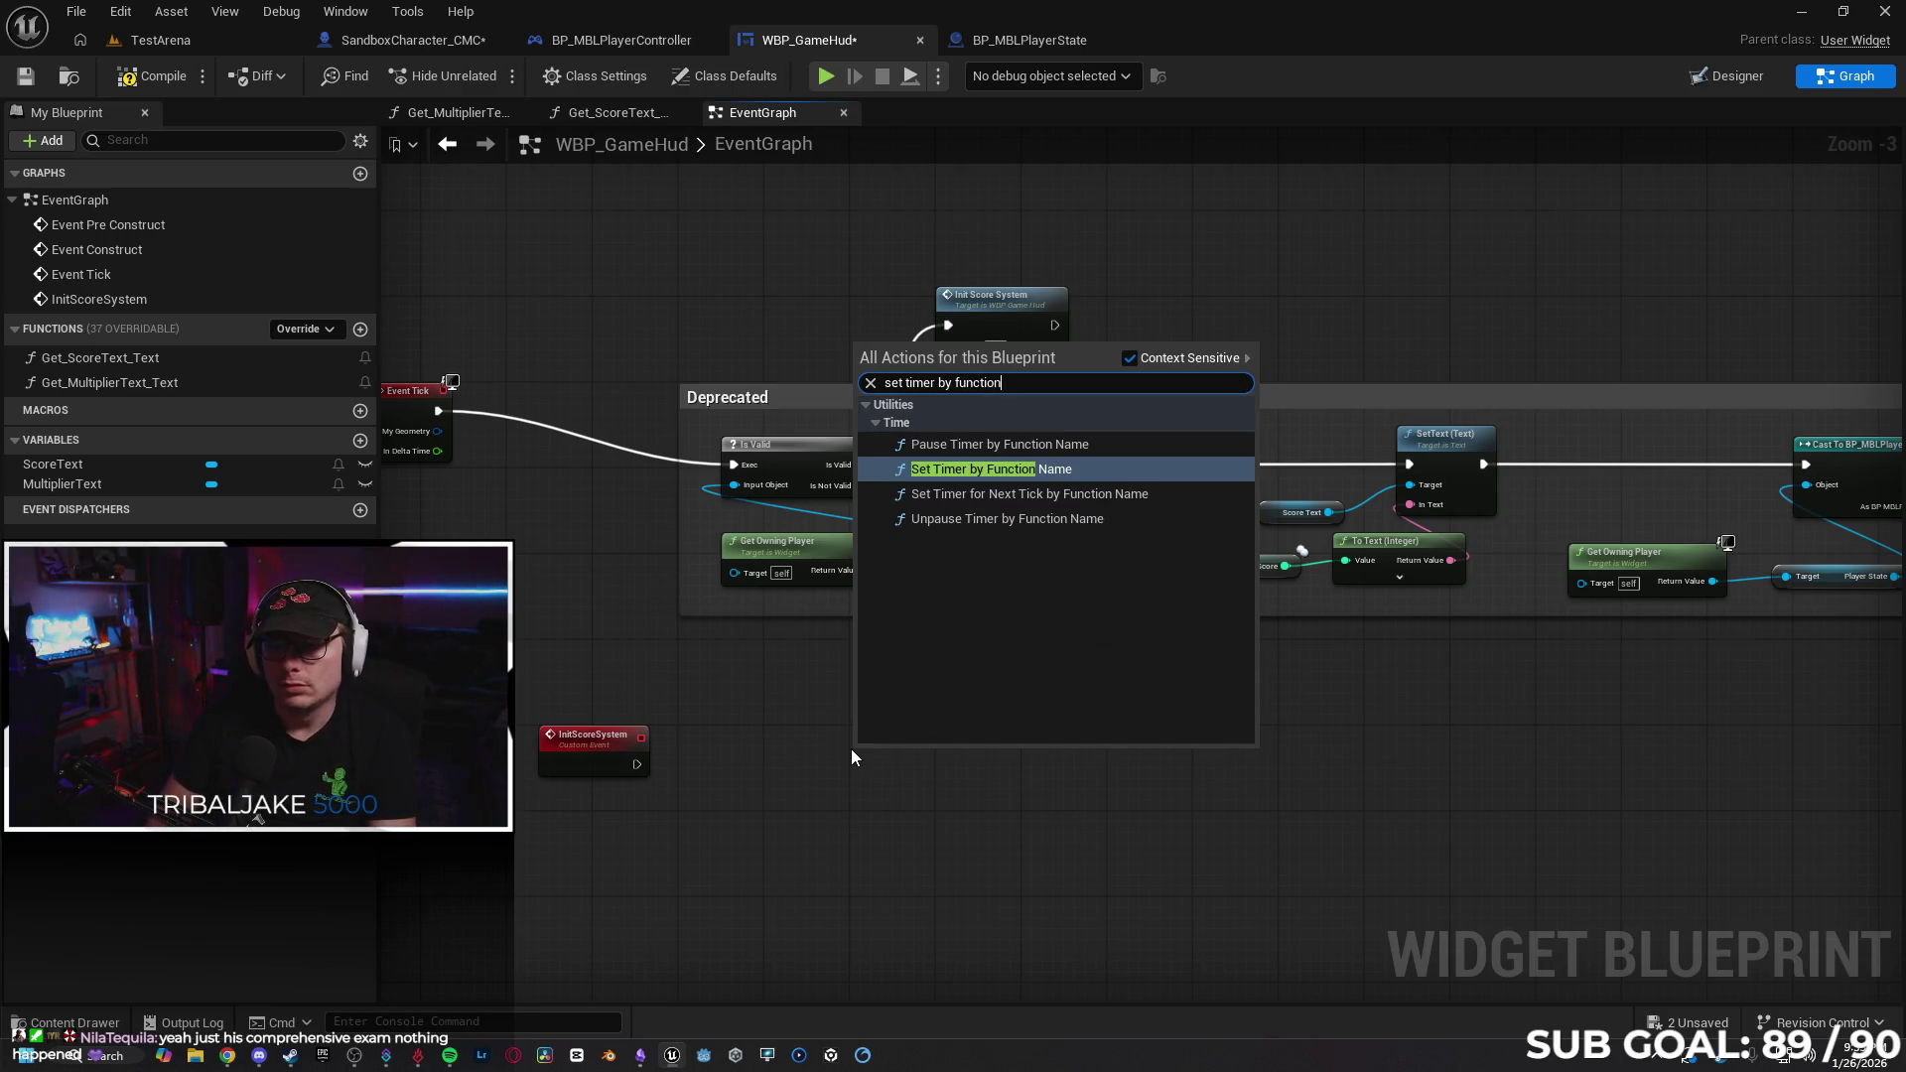
key("Return")
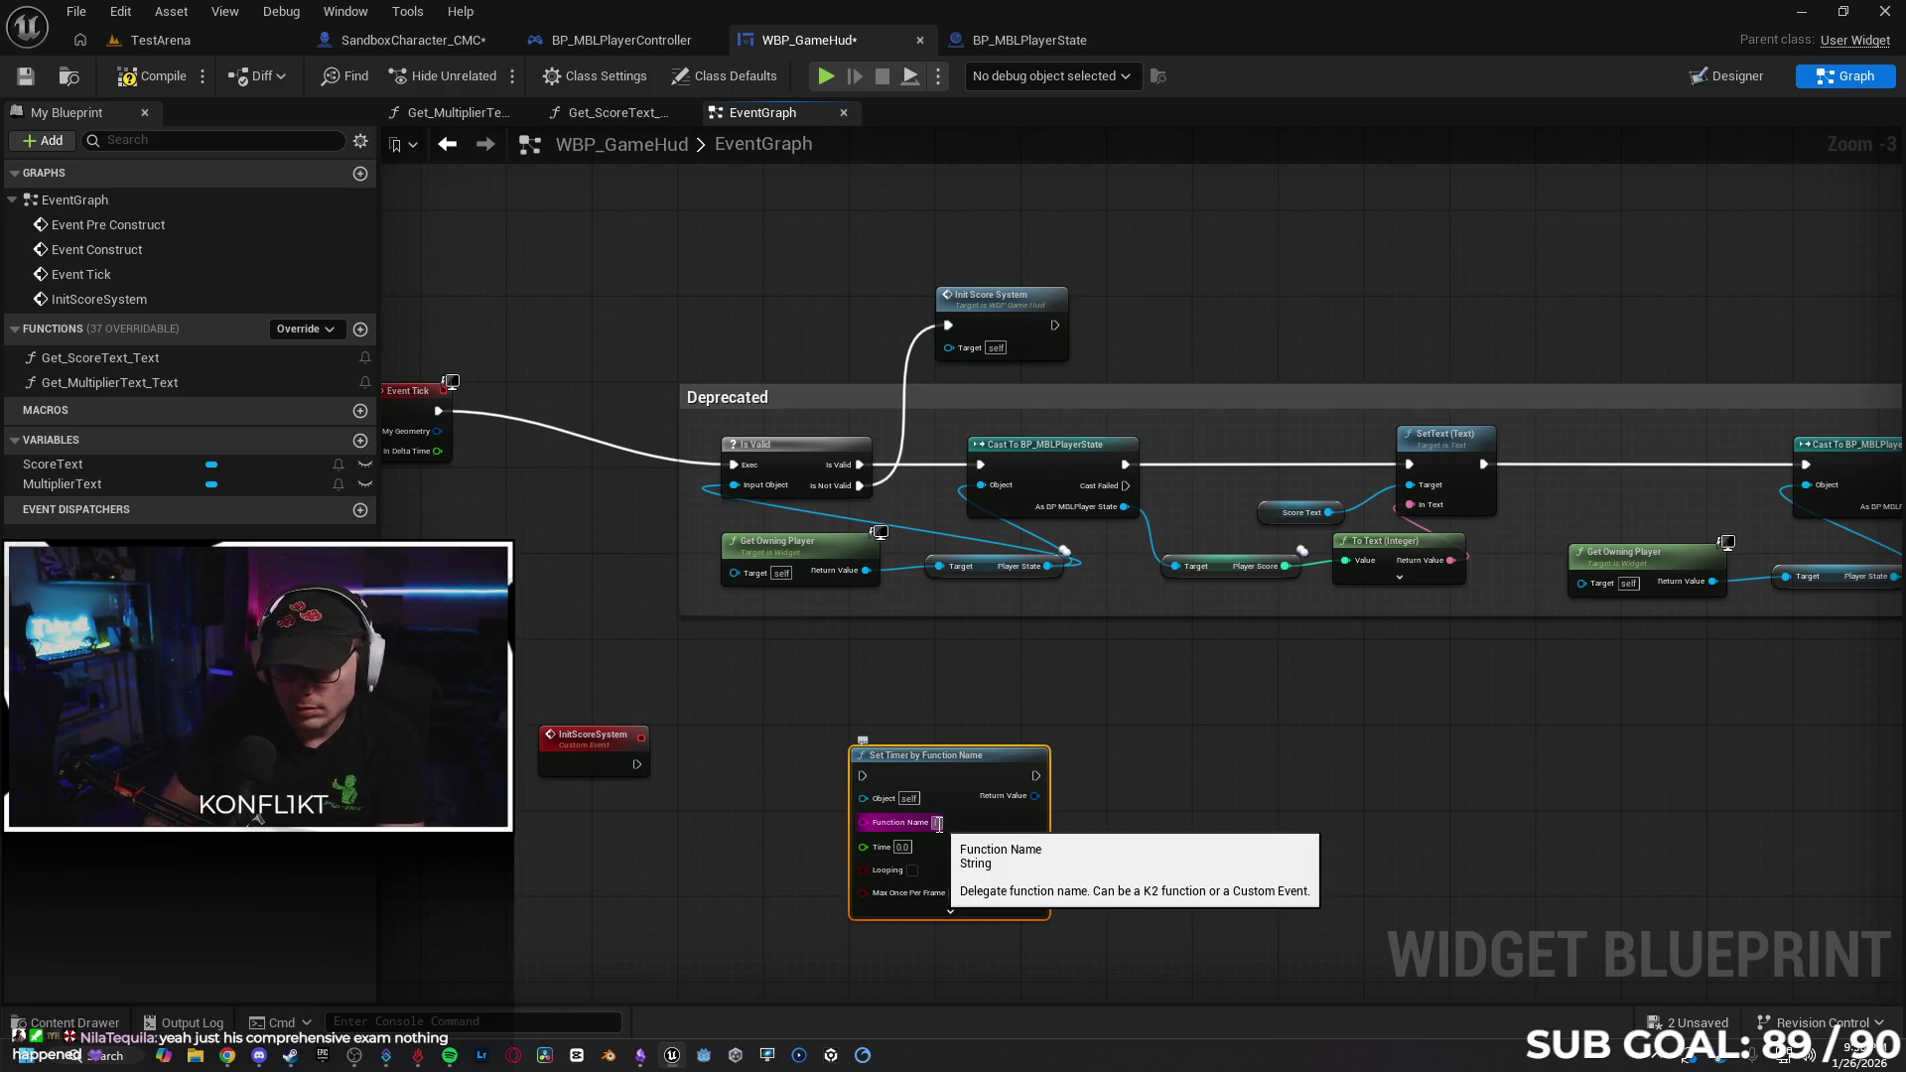
left_click(620, 735)
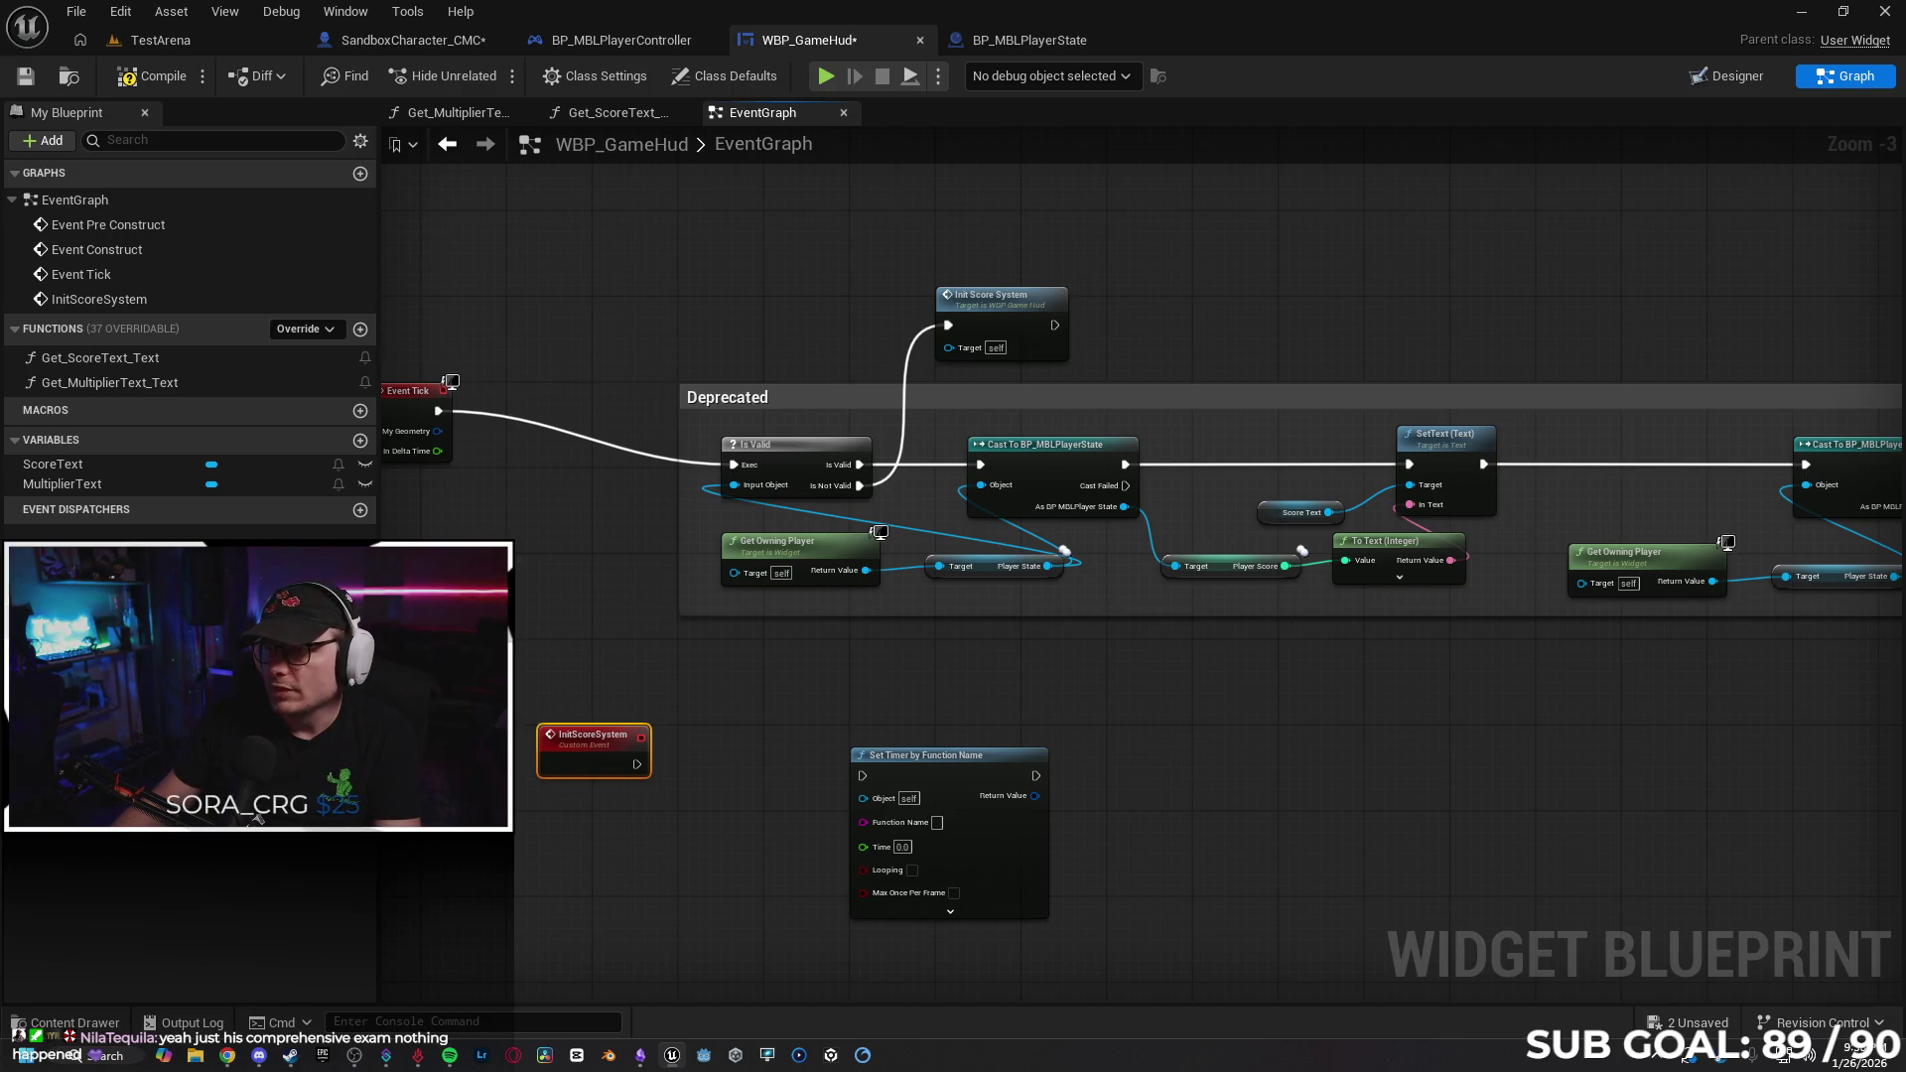
scroll(1628, 310, "down", 2)
scroll(1568, 303, "up", 2)
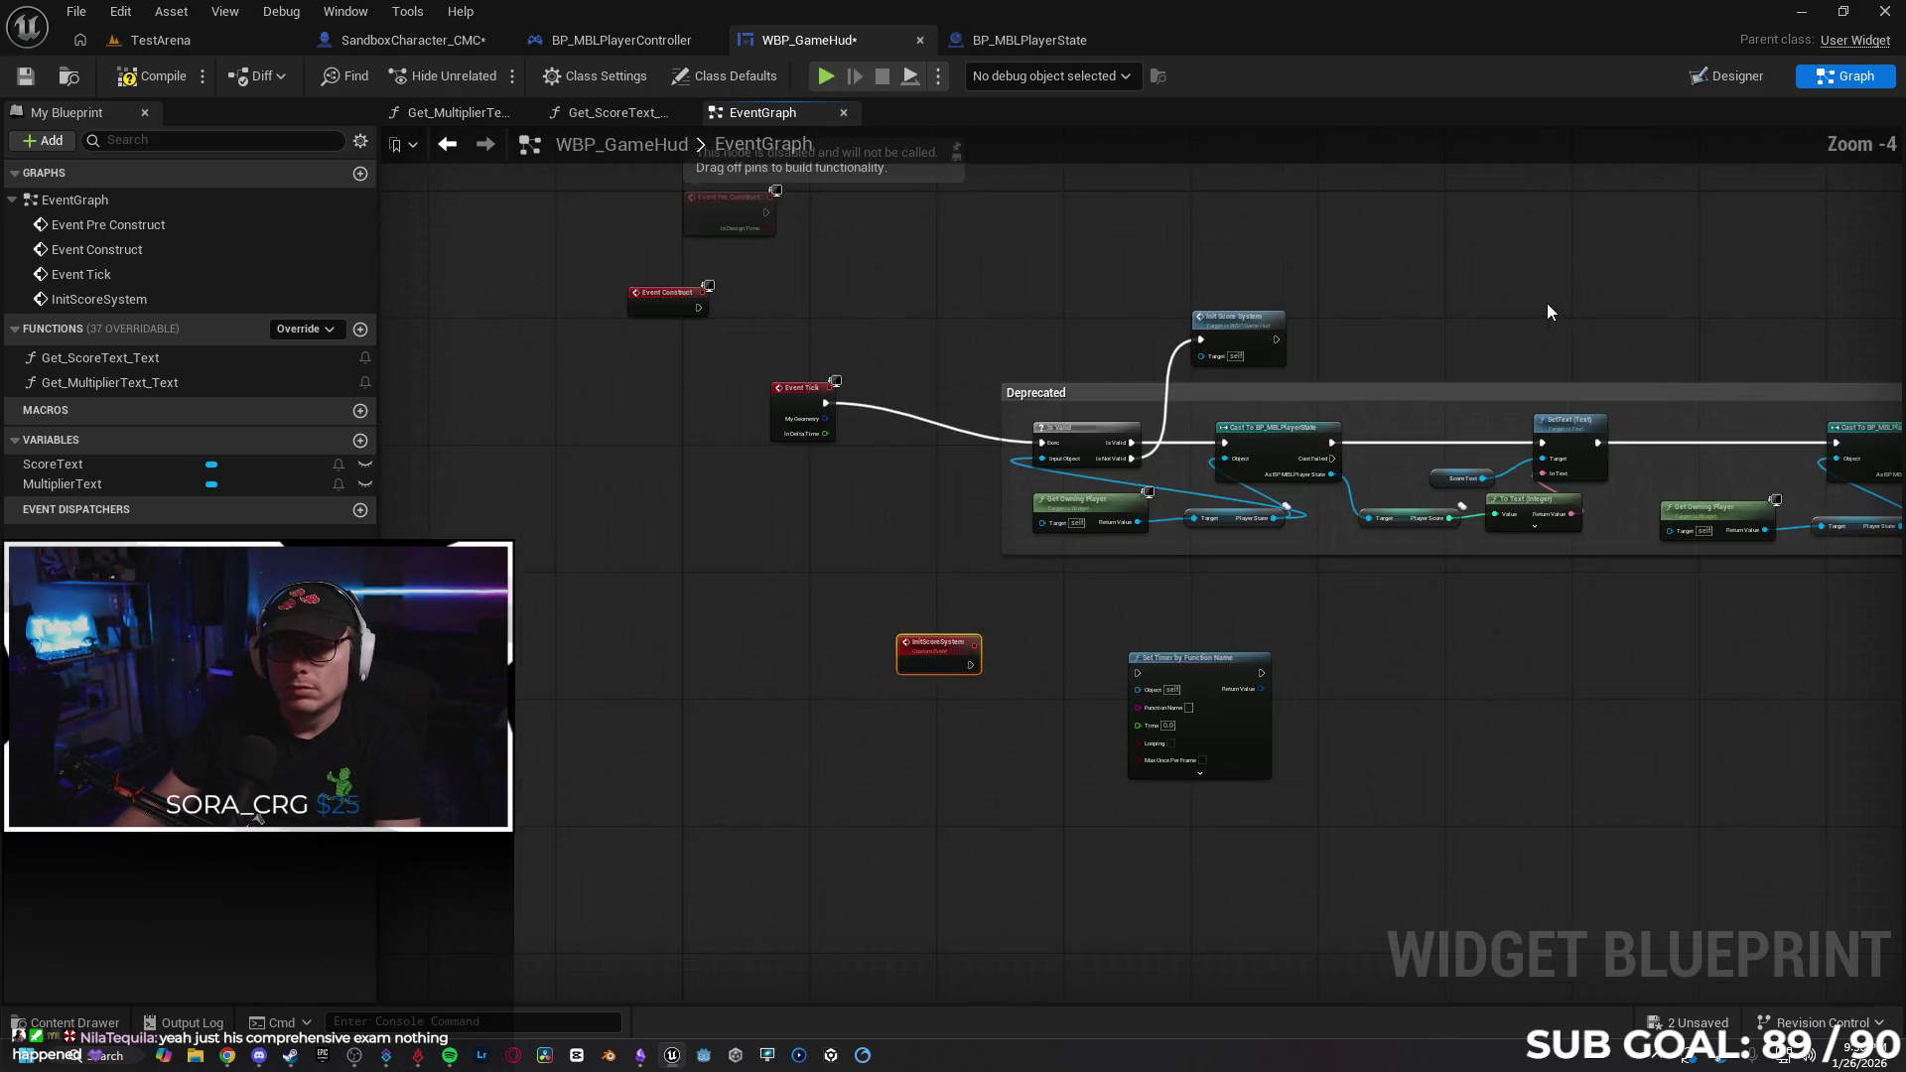
left_click_drag(1532, 312, 1390, 288)
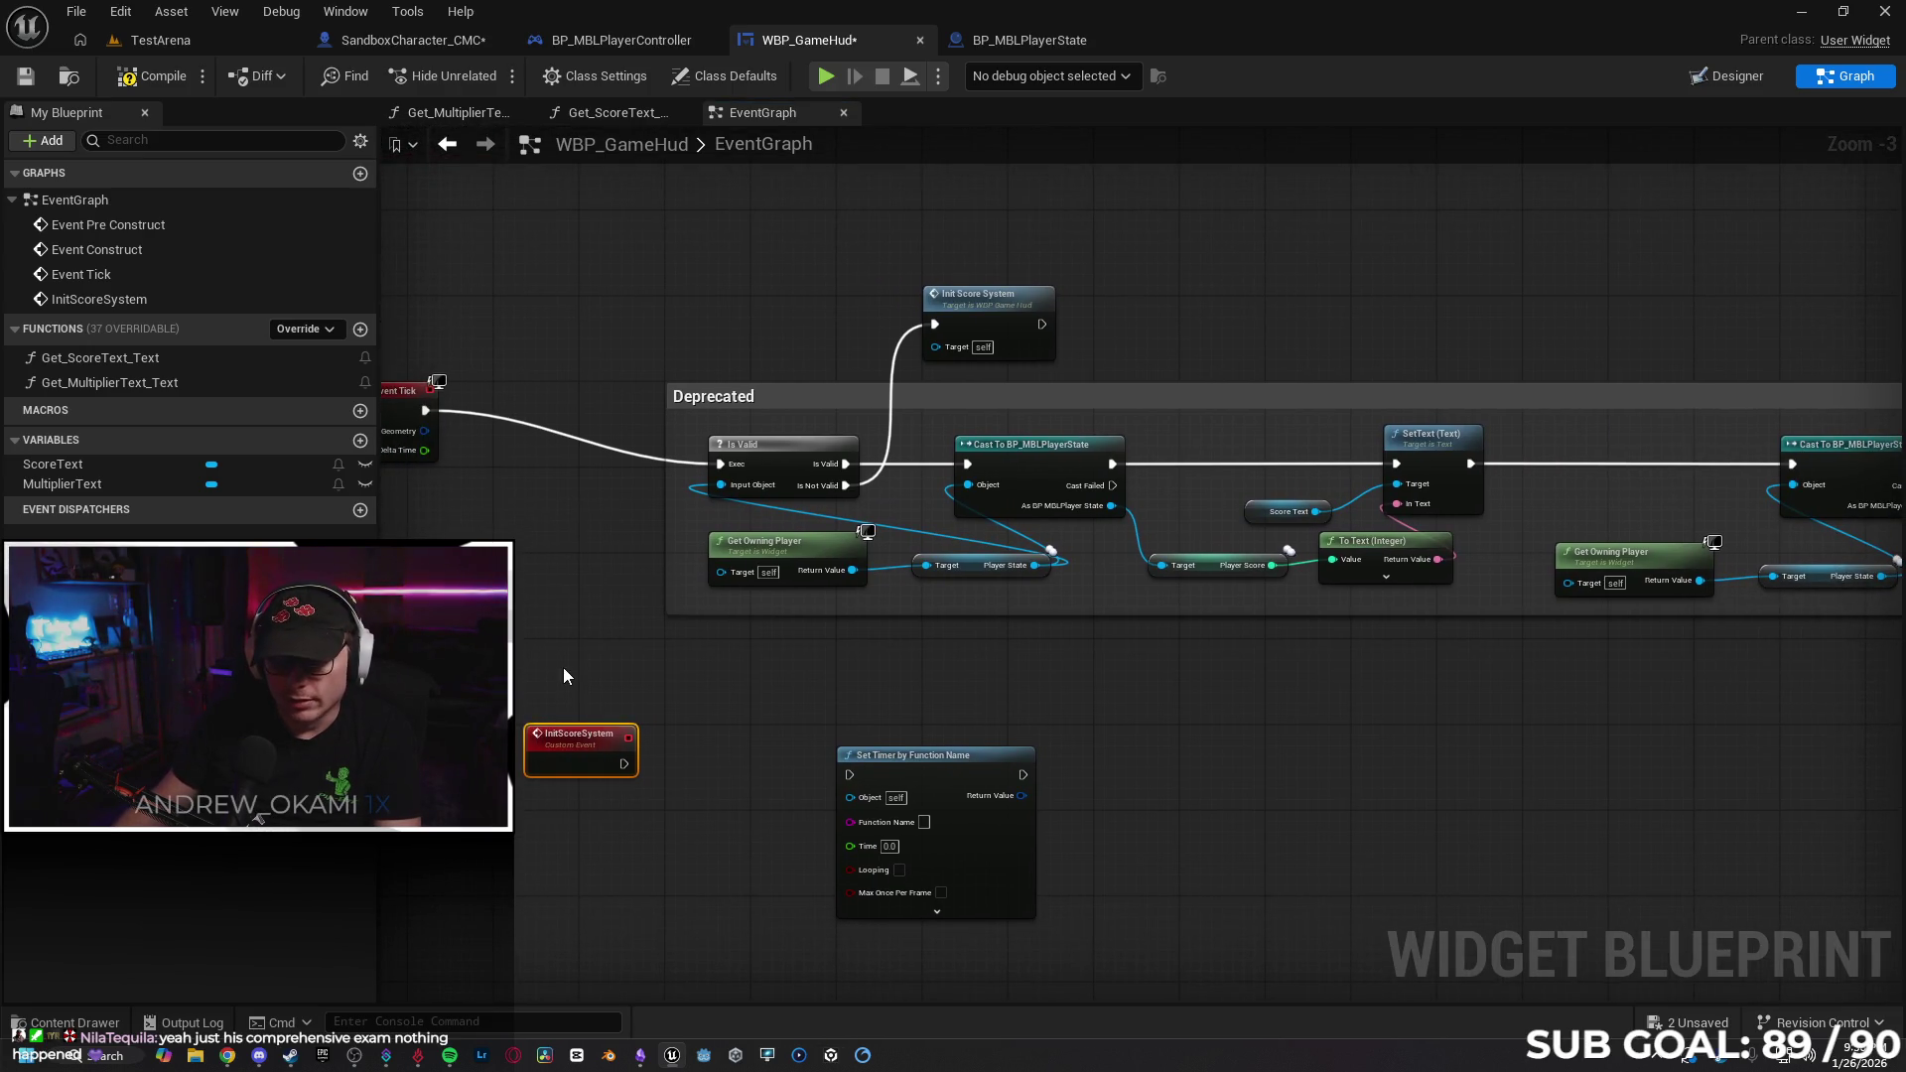
Set the timer's Function Name to InitScoreSystem and its Time to 0.2.
left_click(895, 799)
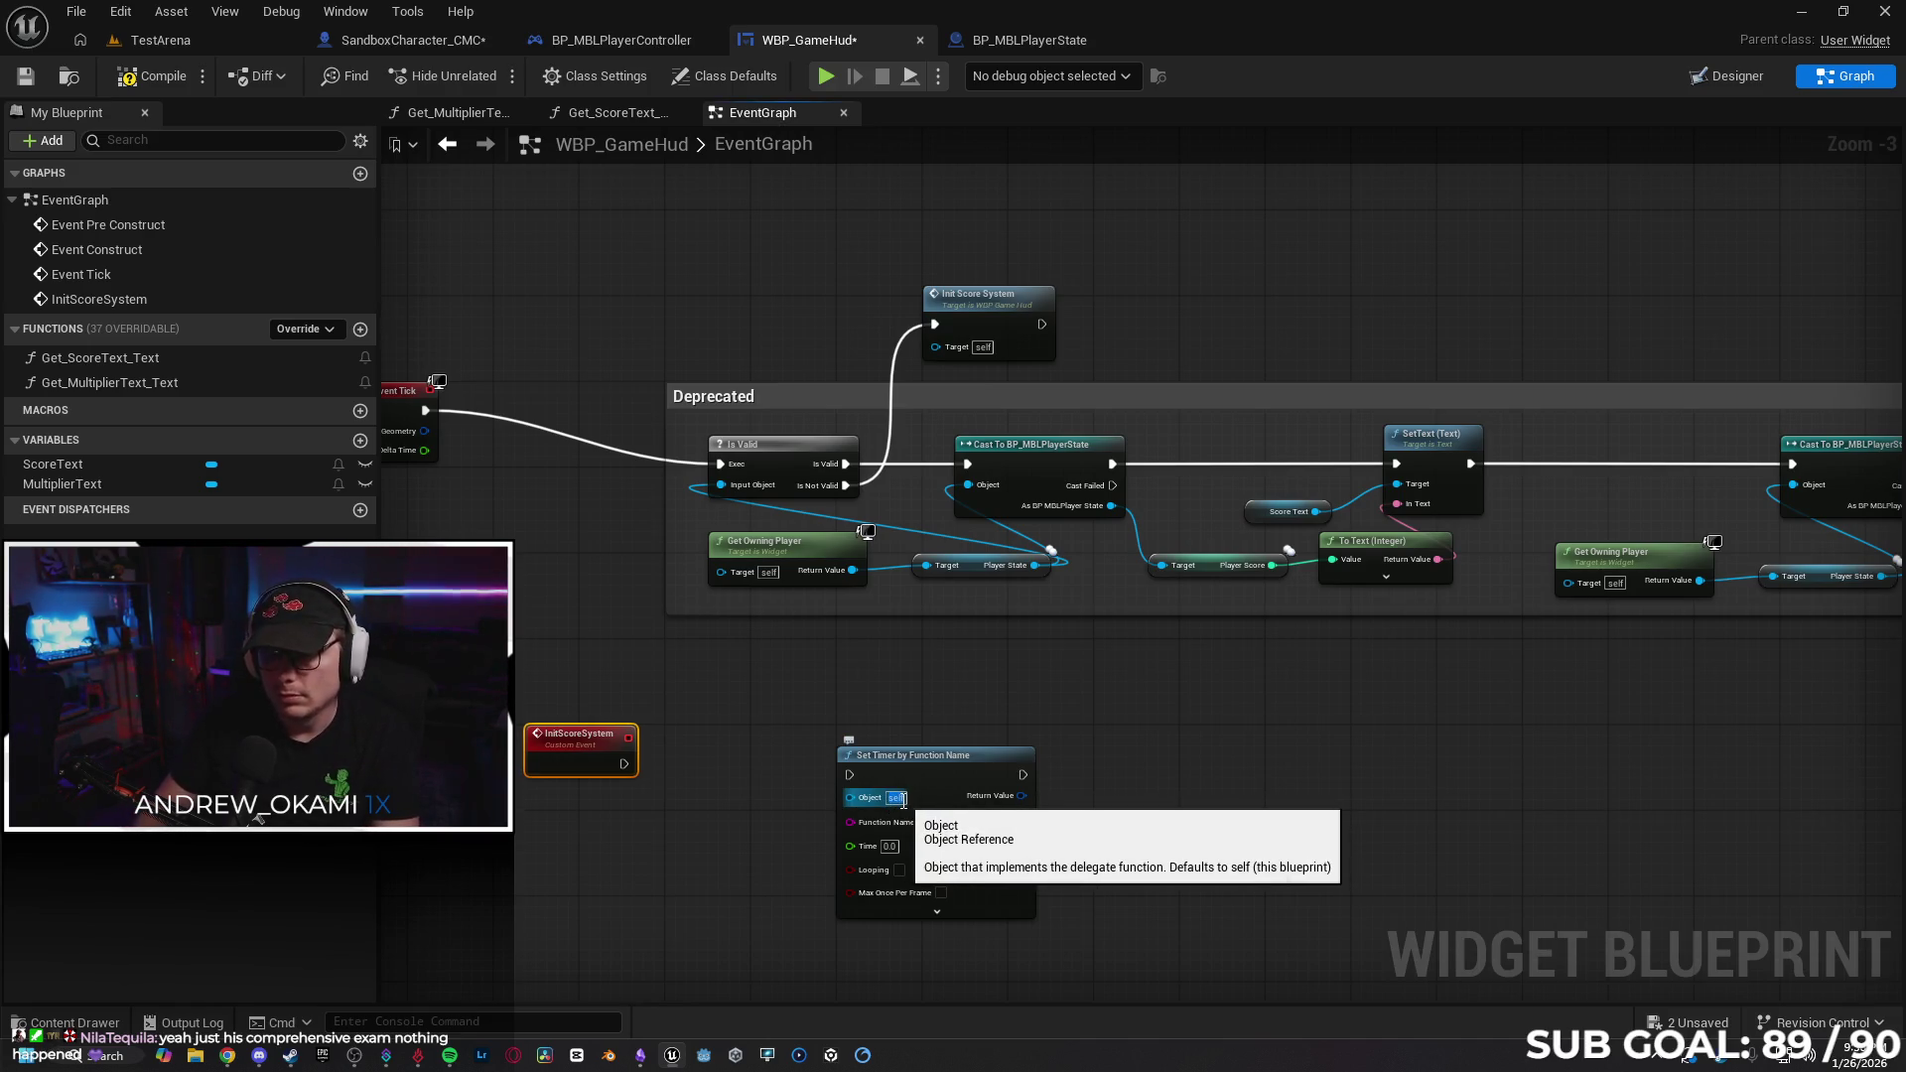
left_click(1183, 774)
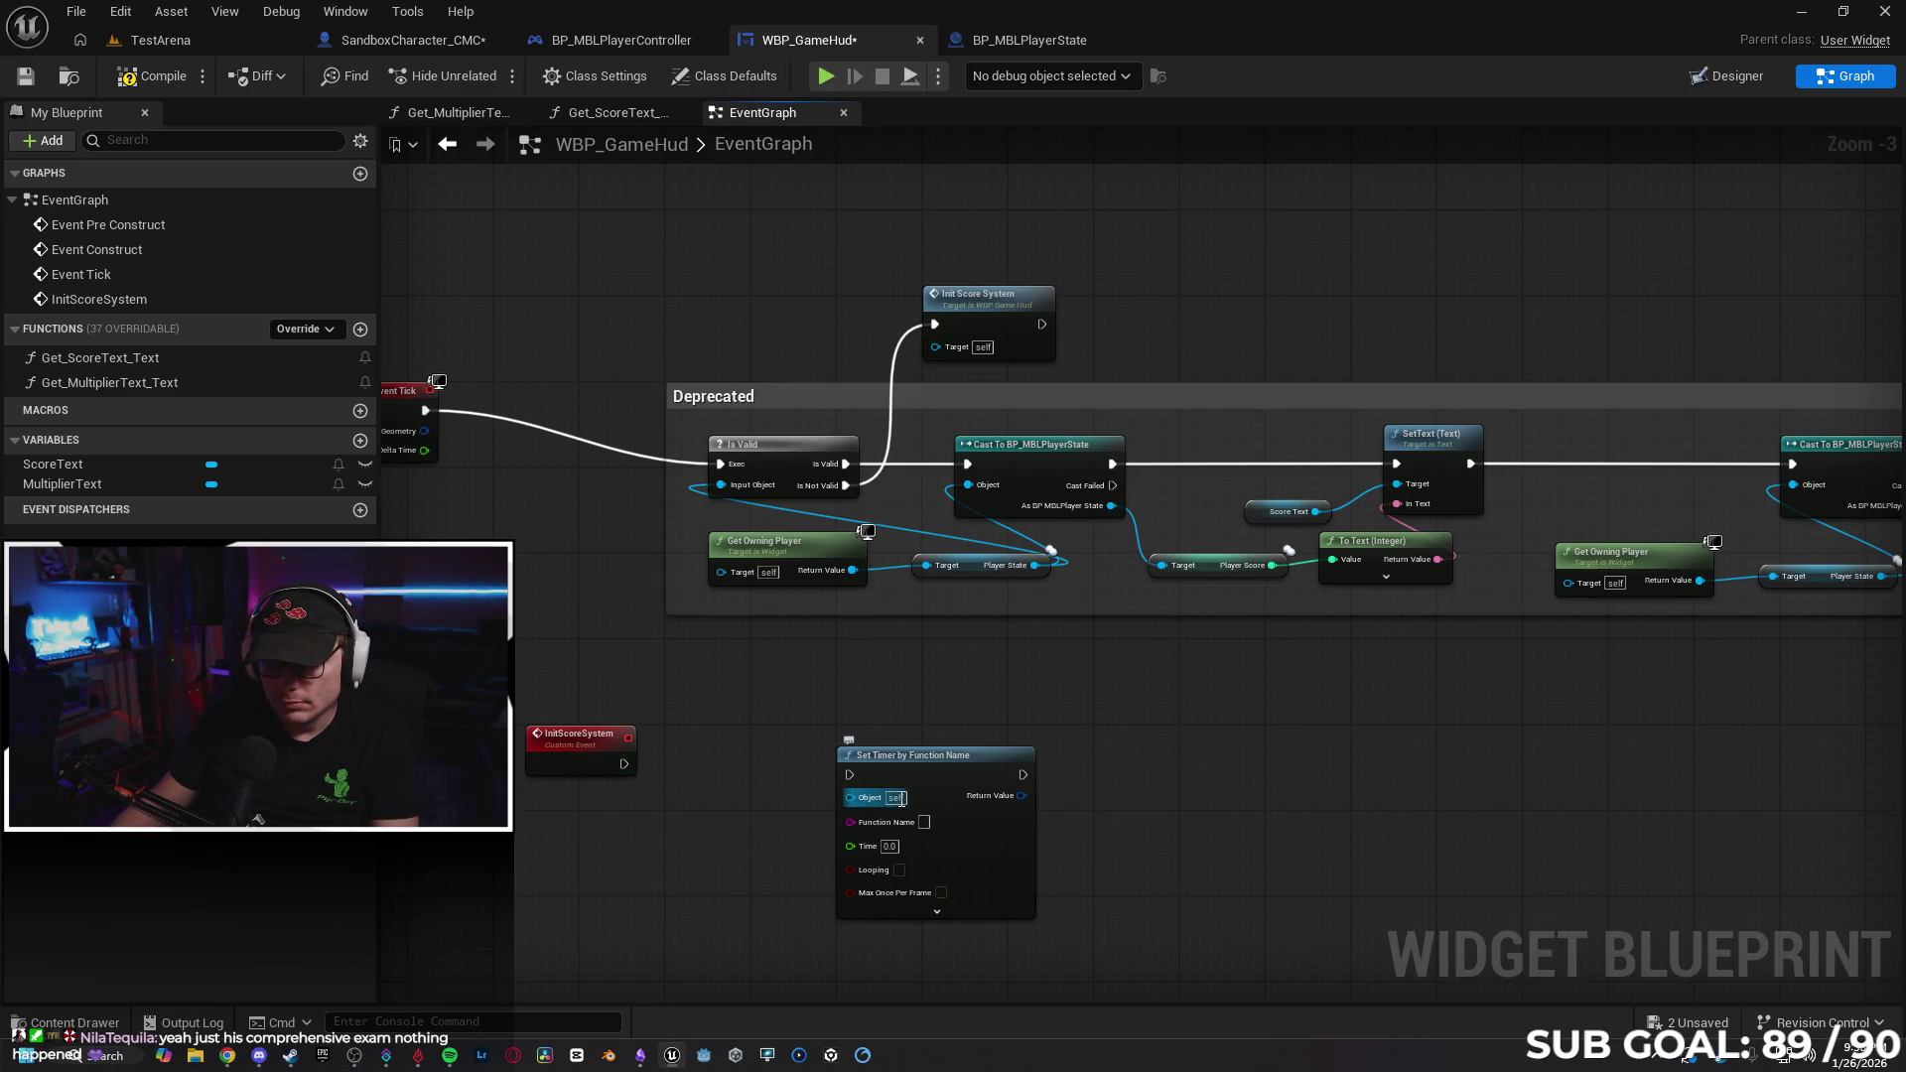
left_click(924, 821)
type("InitScoreSystem")
key("Return")
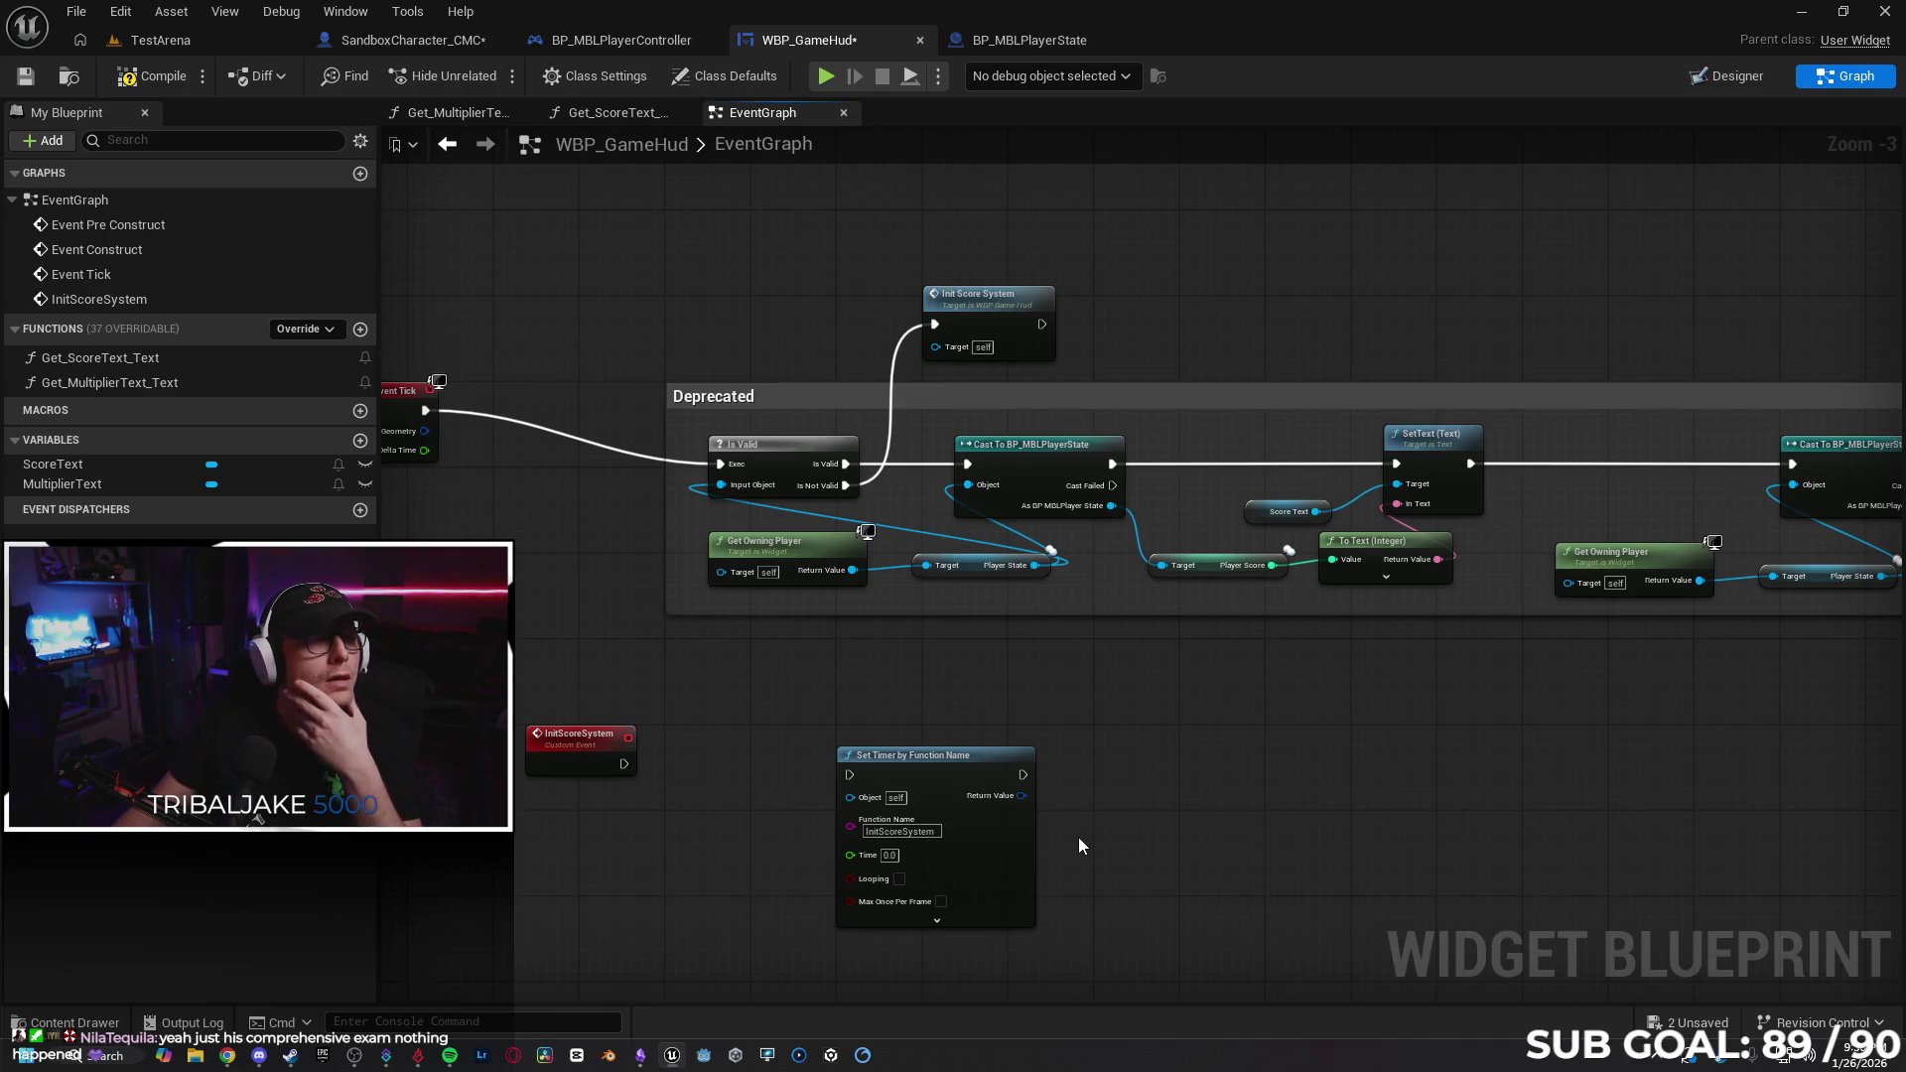
left_click(890, 855)
type("2")
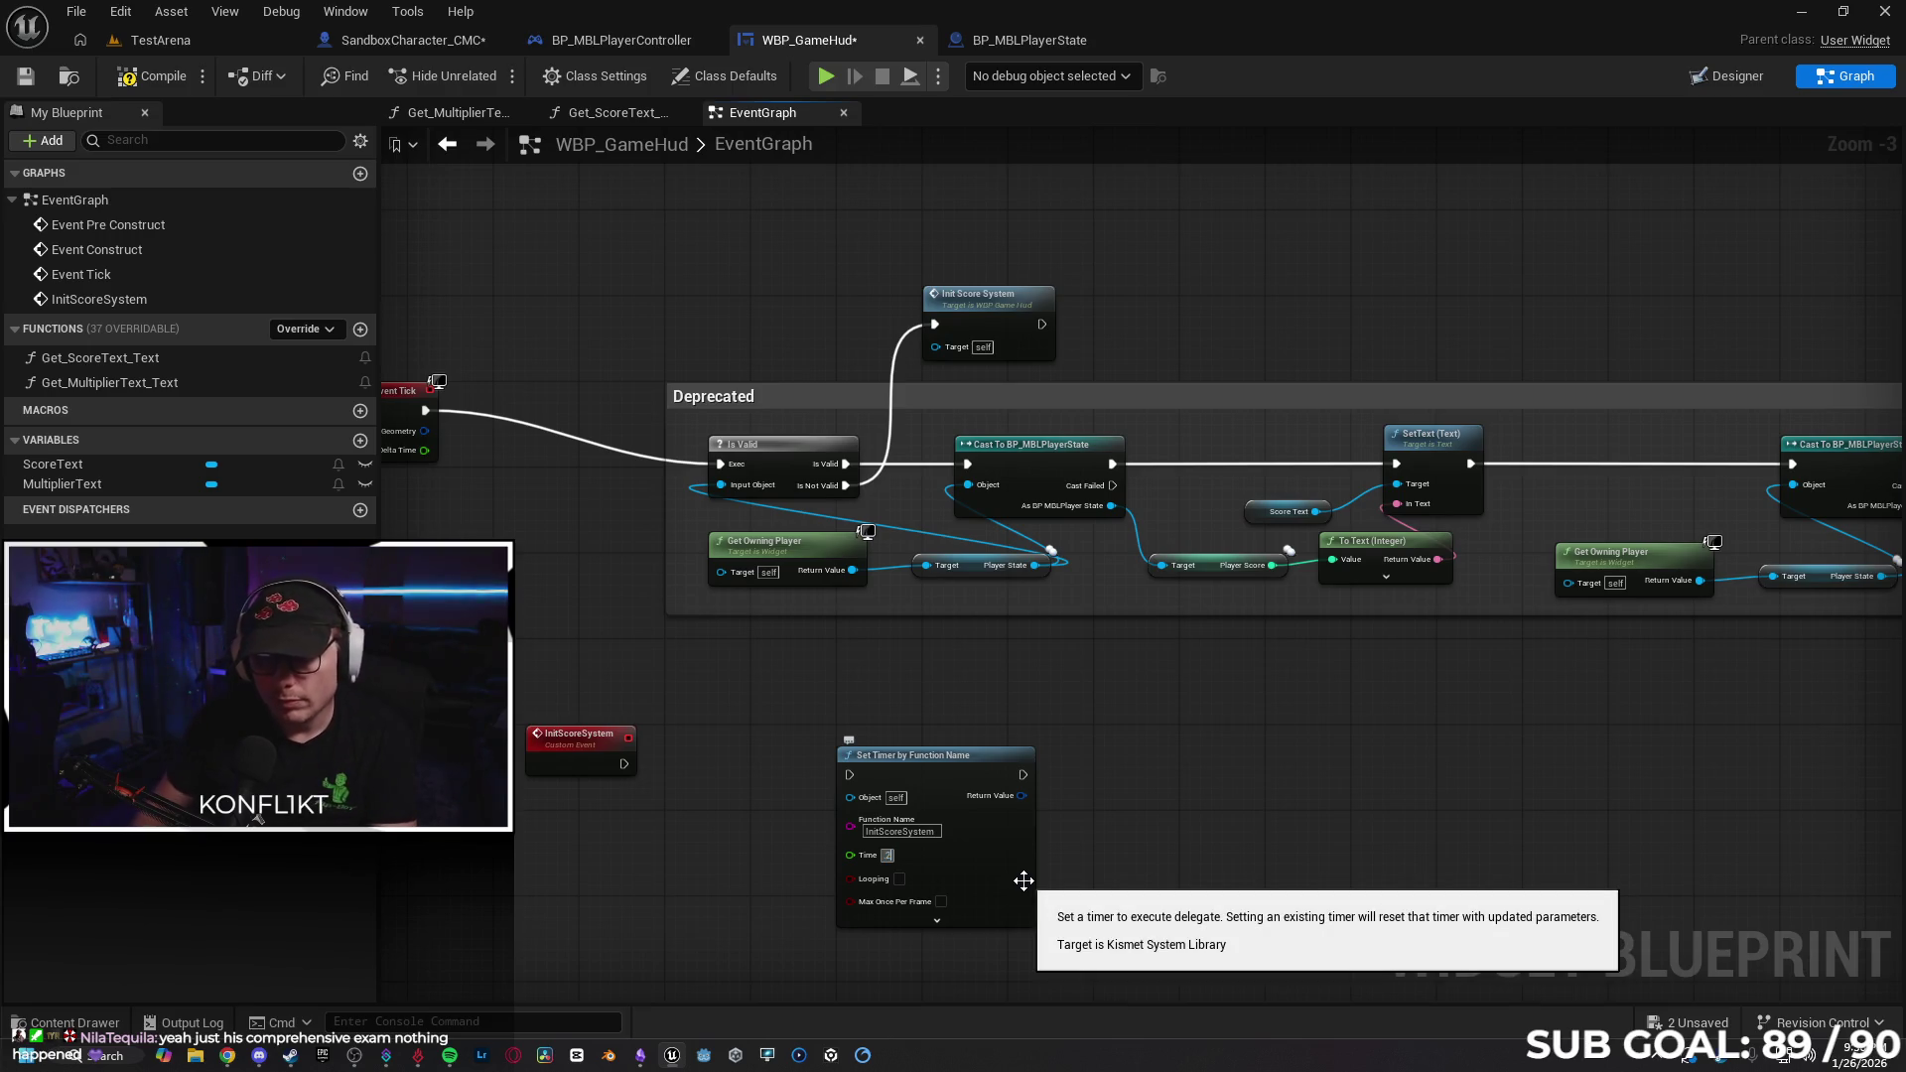
type("0.2")
key("Return")
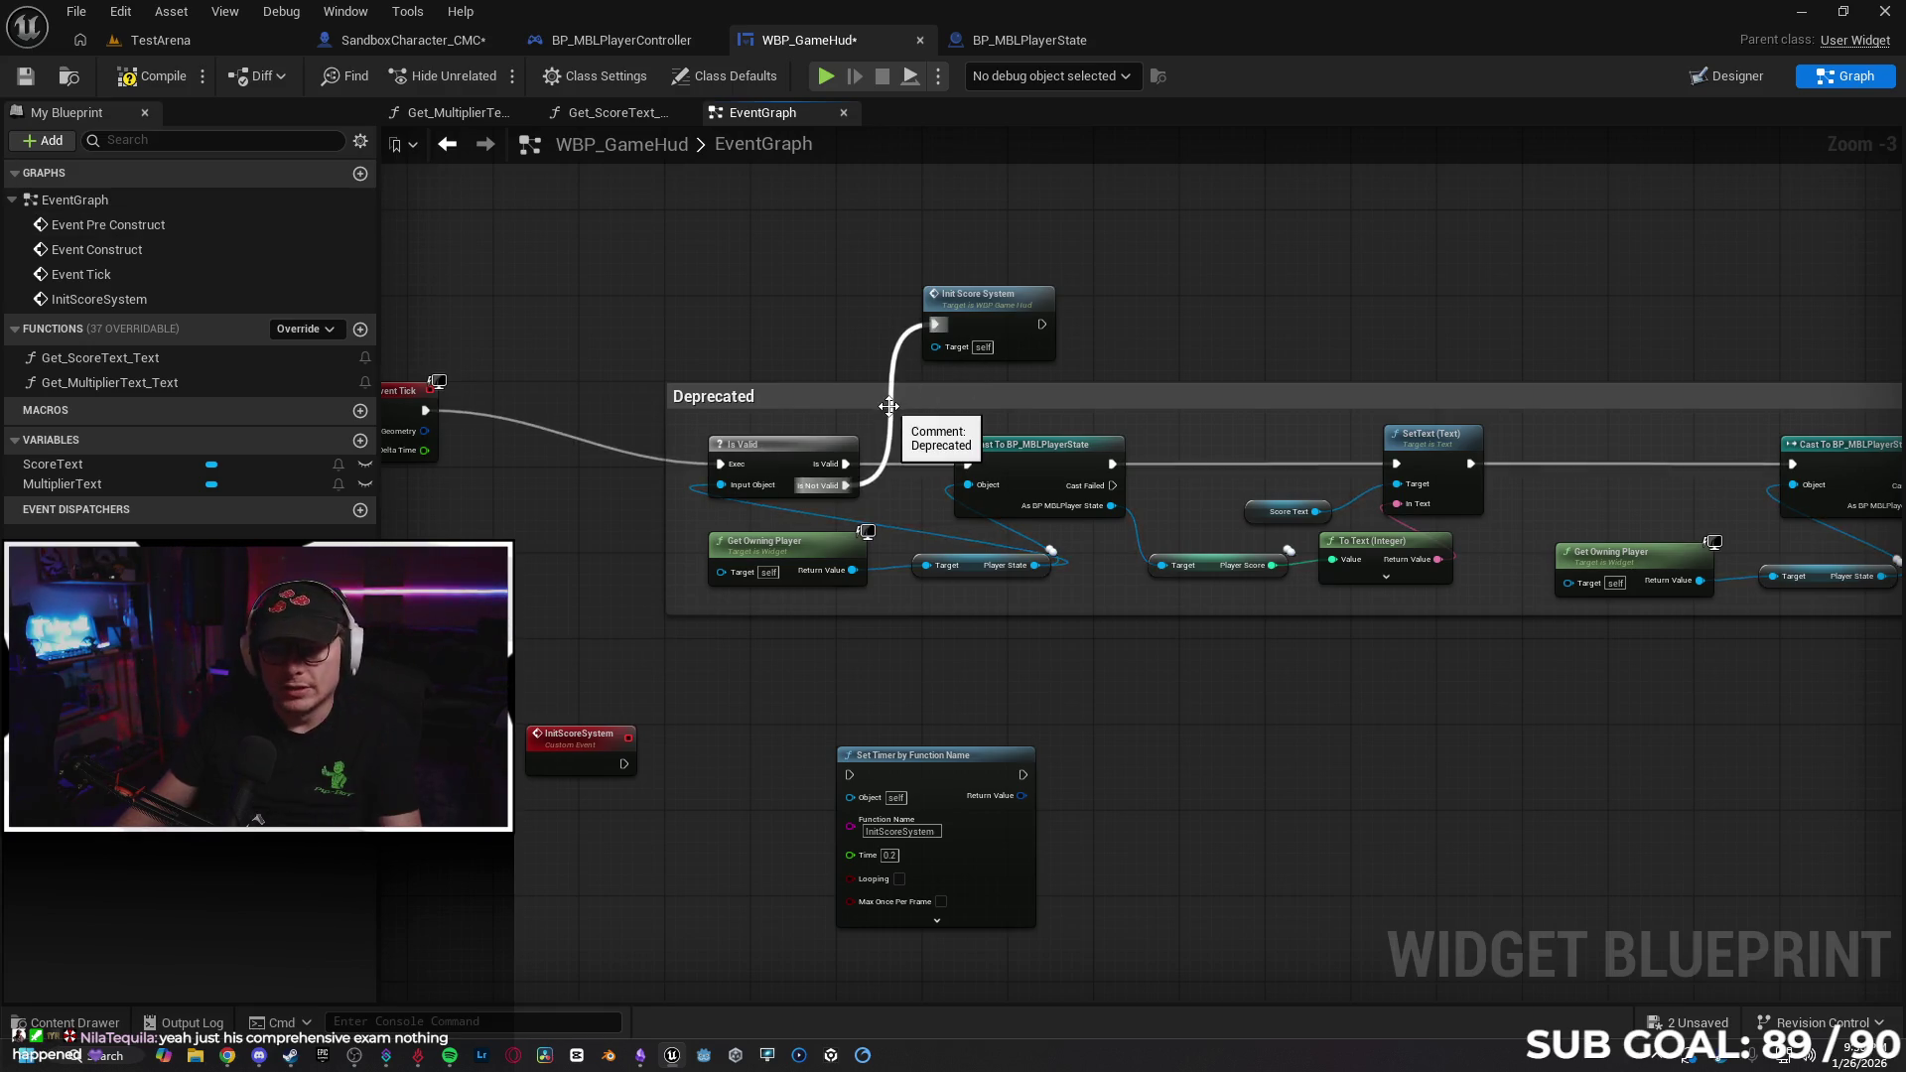
Route Is Not Valid into the Set Timer node and wire Event Construct into Init Score System.
left_click(846, 485, "alt")
left_click_drag(845, 486, 850, 782)
left_click_drag(616, 591, 907, 680)
left_click_drag(690, 492, 711, 522)
left_click_drag(531, 349, 836, 377)
left_click_drag(1228, 383, 1065, 327)
mouse_move(803, 376)
left_mouse_down()
mouse_move(694, 353)
mouse_move(799, 397)
mouse_move(1082, 354)
left_mouse_up()
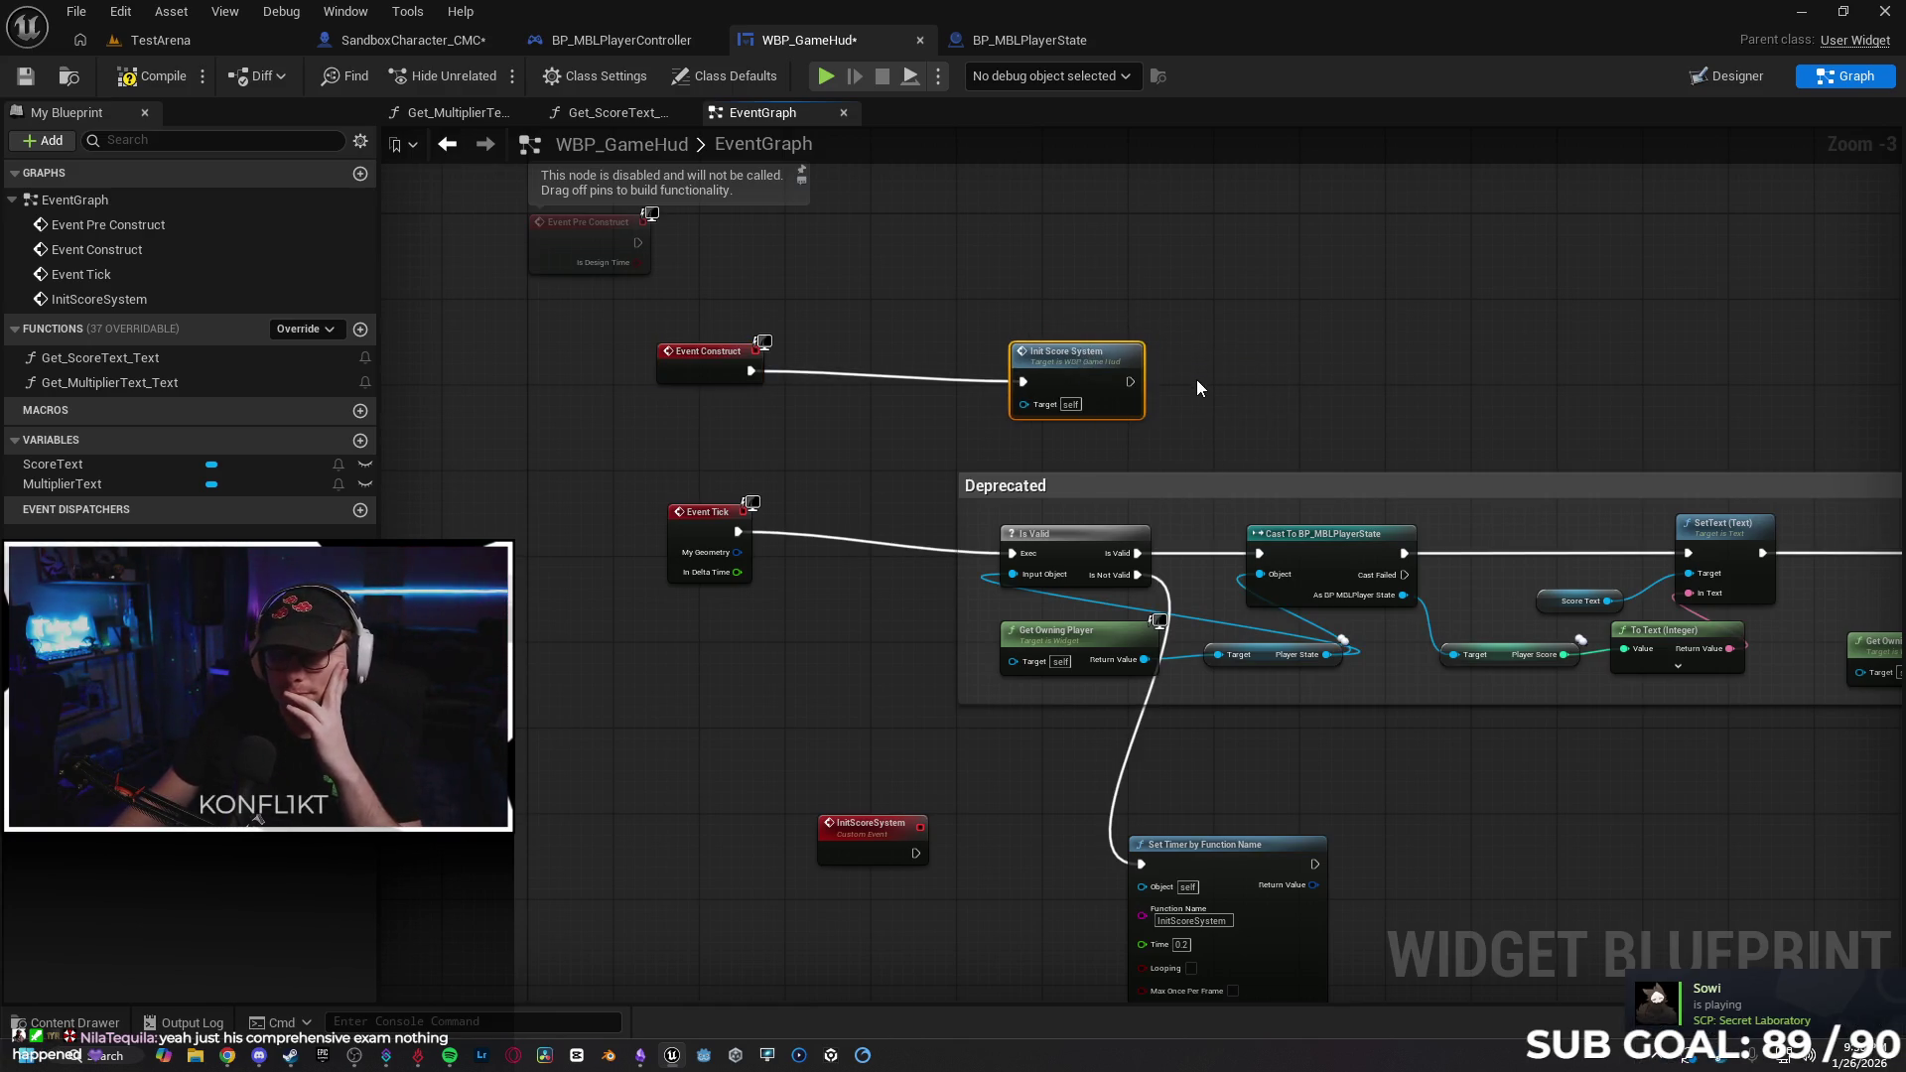
left_click_drag(1133, 393, 1122, 382)
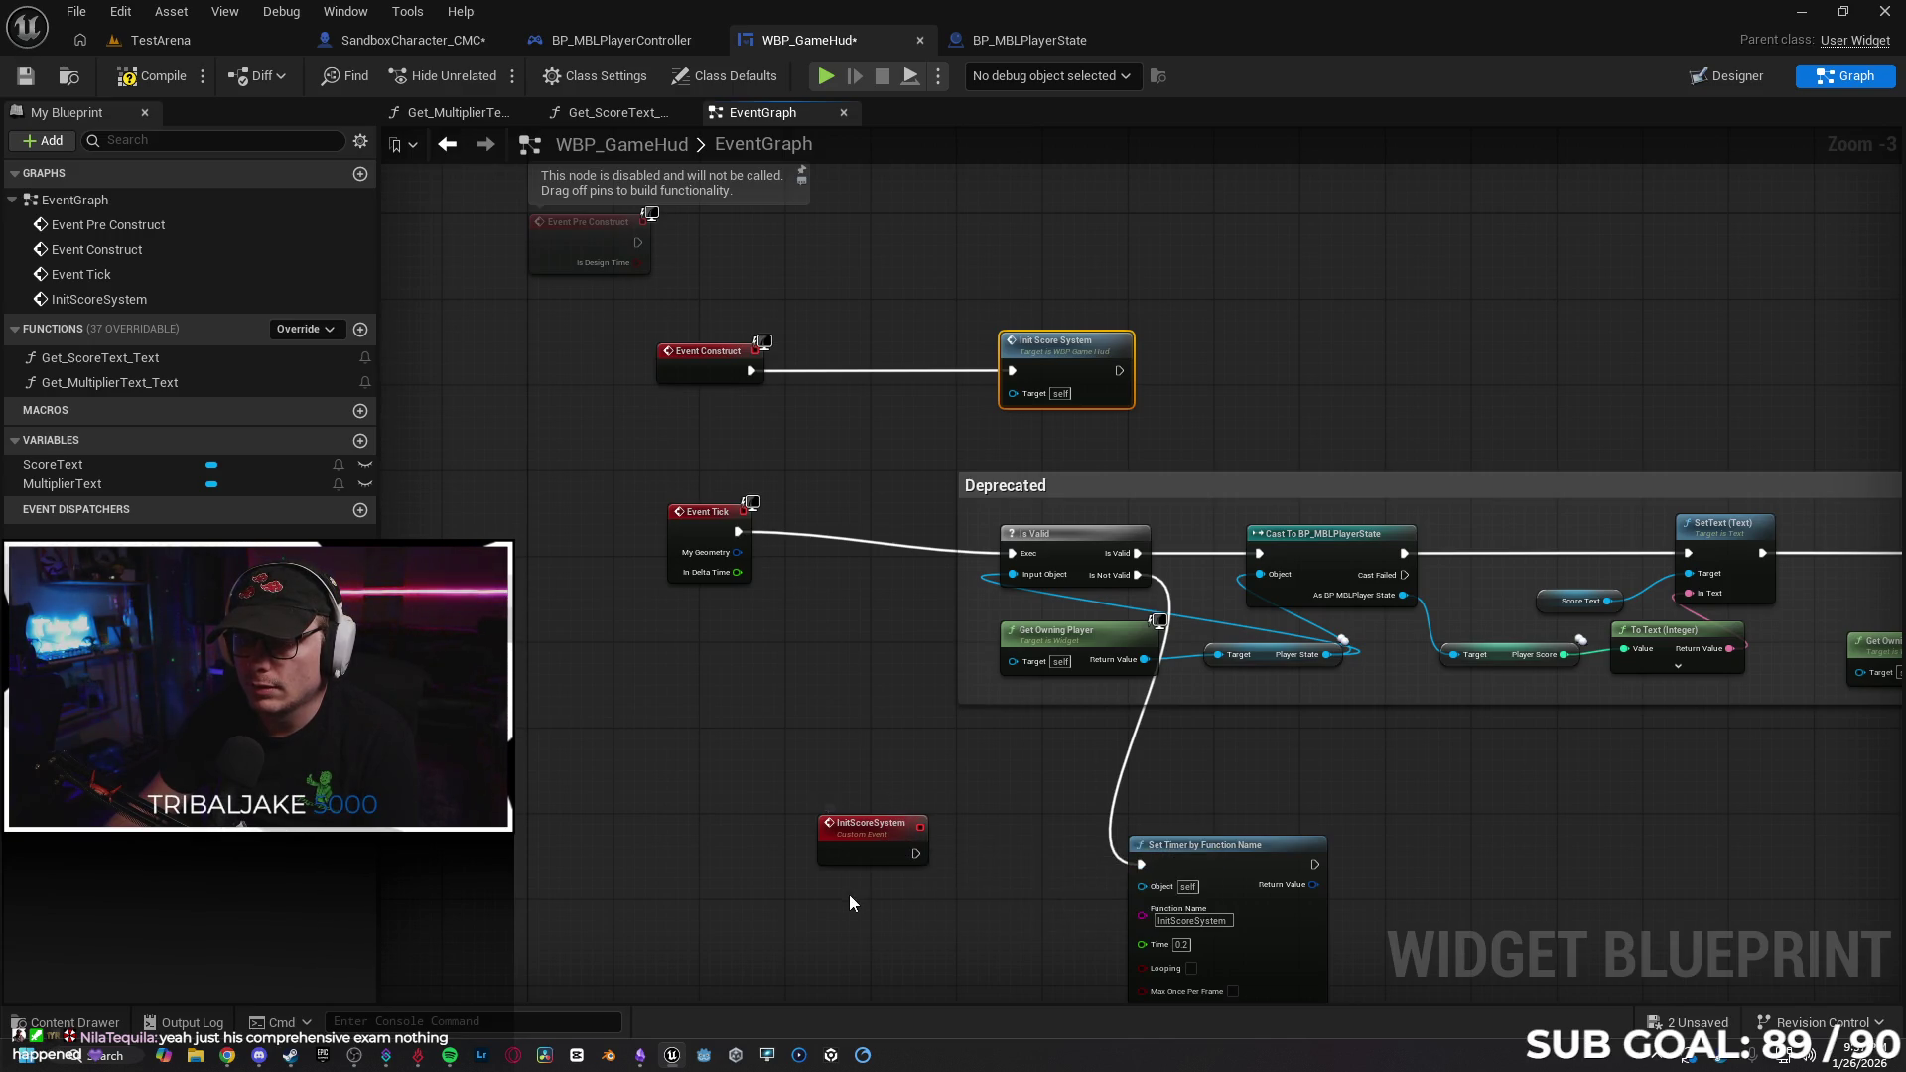
Move the InitScoreSystem event up, compile WBP_GameHud, and start a multiplayer play test.
left_click_drag(879, 827, 729, 641)
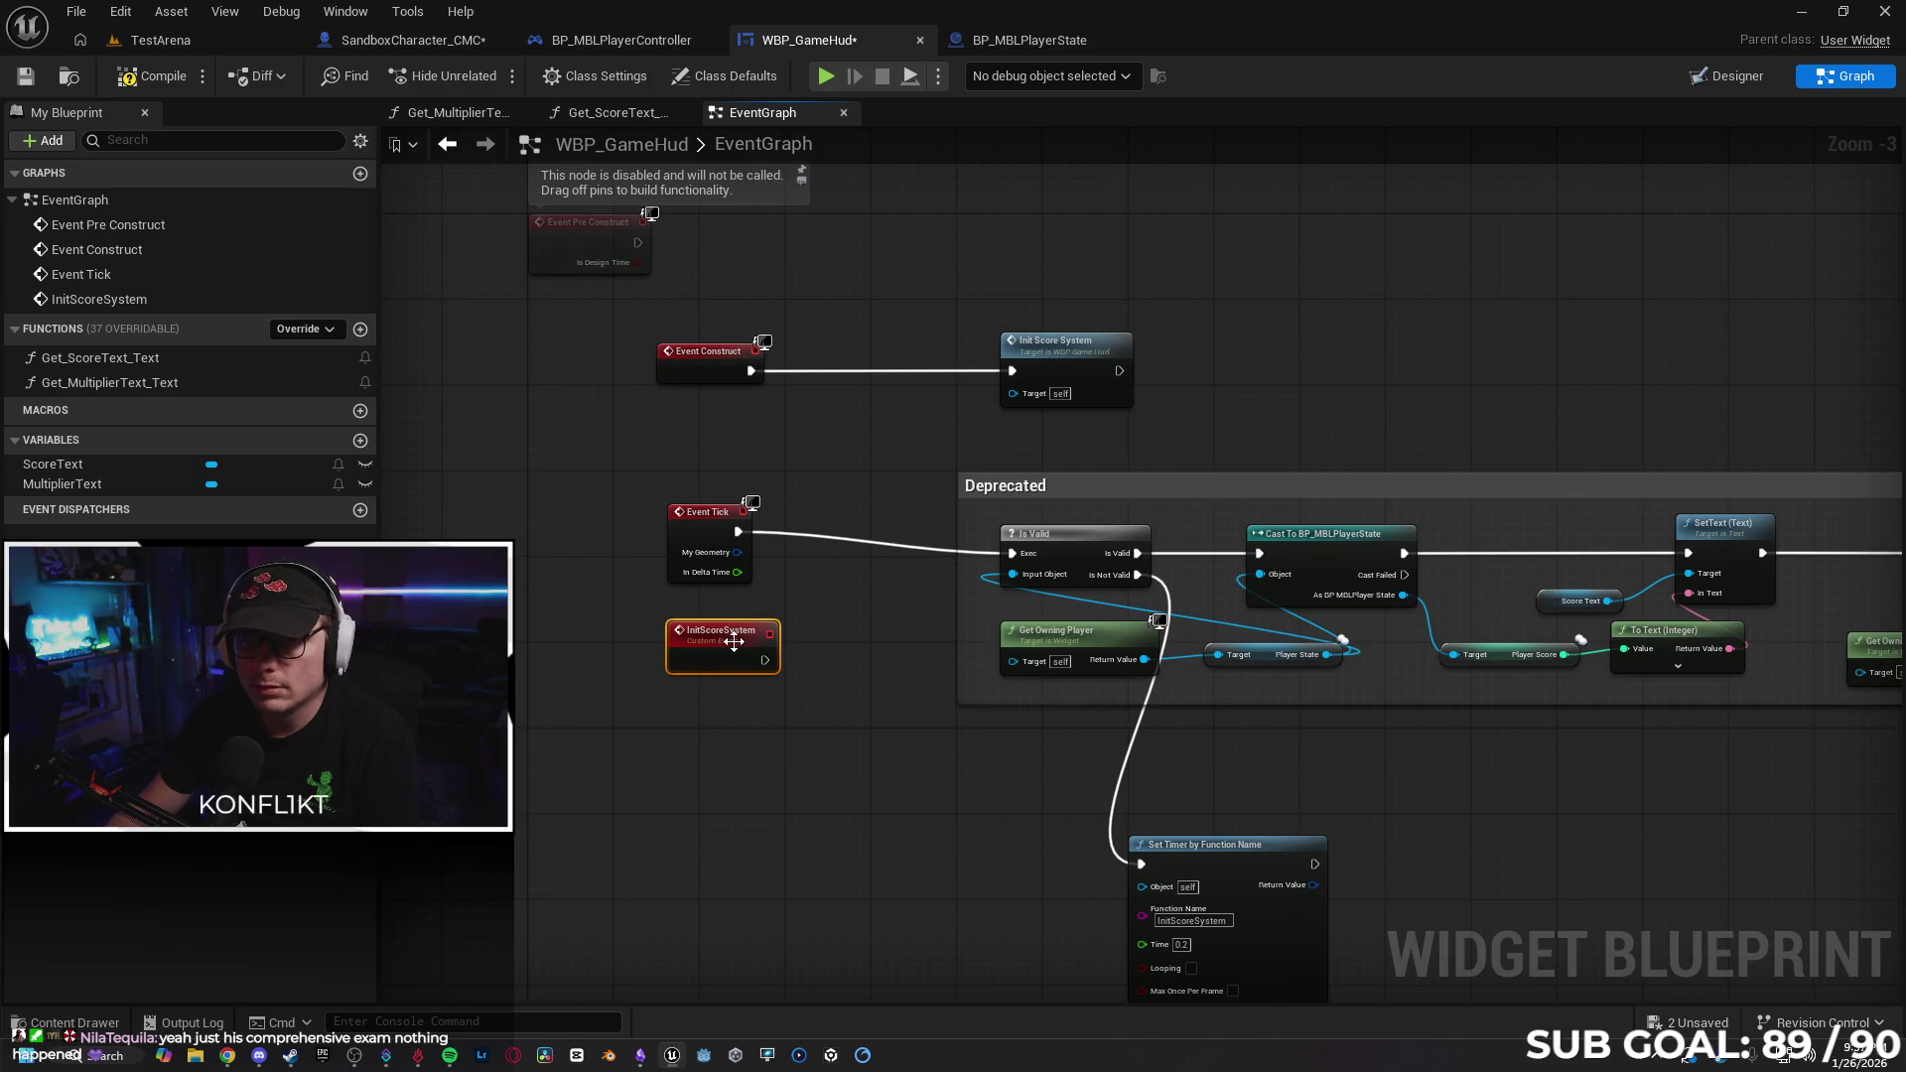
left_click(132, 83)
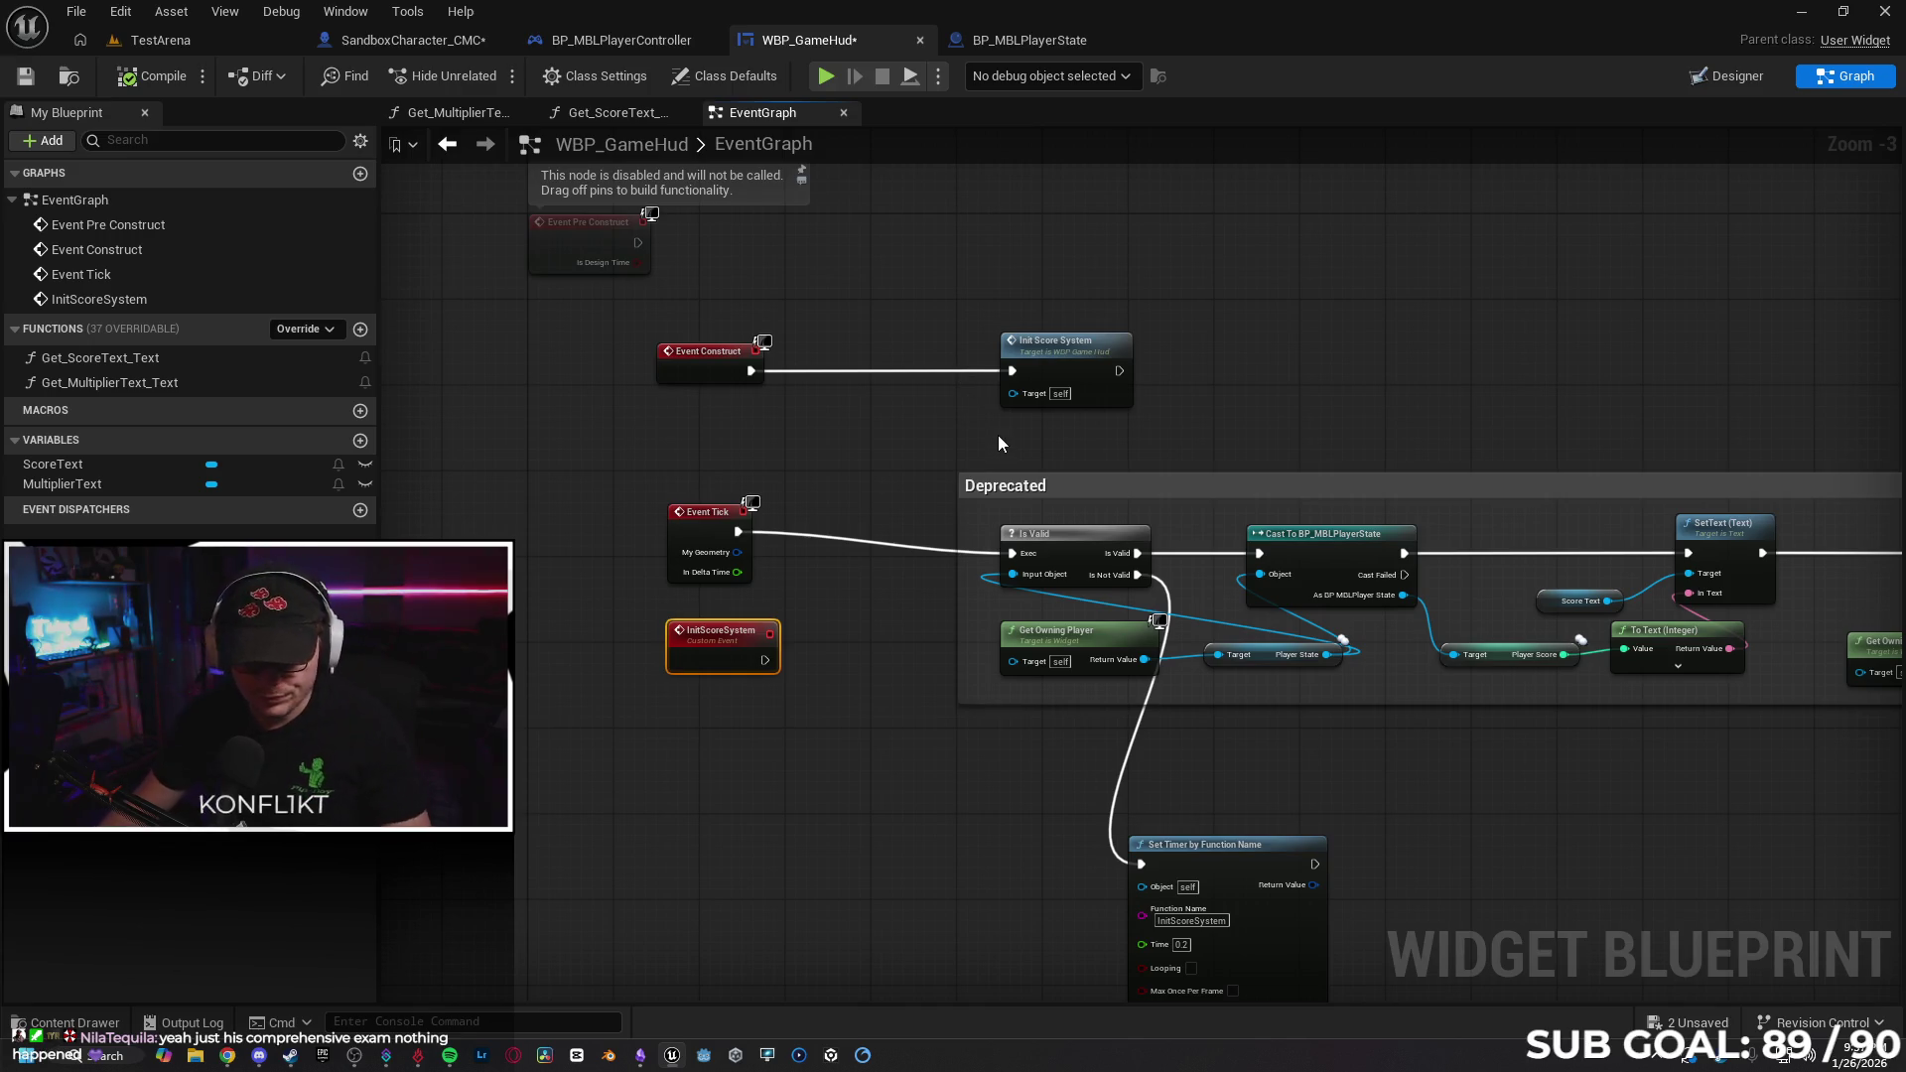
left_click(824, 75)
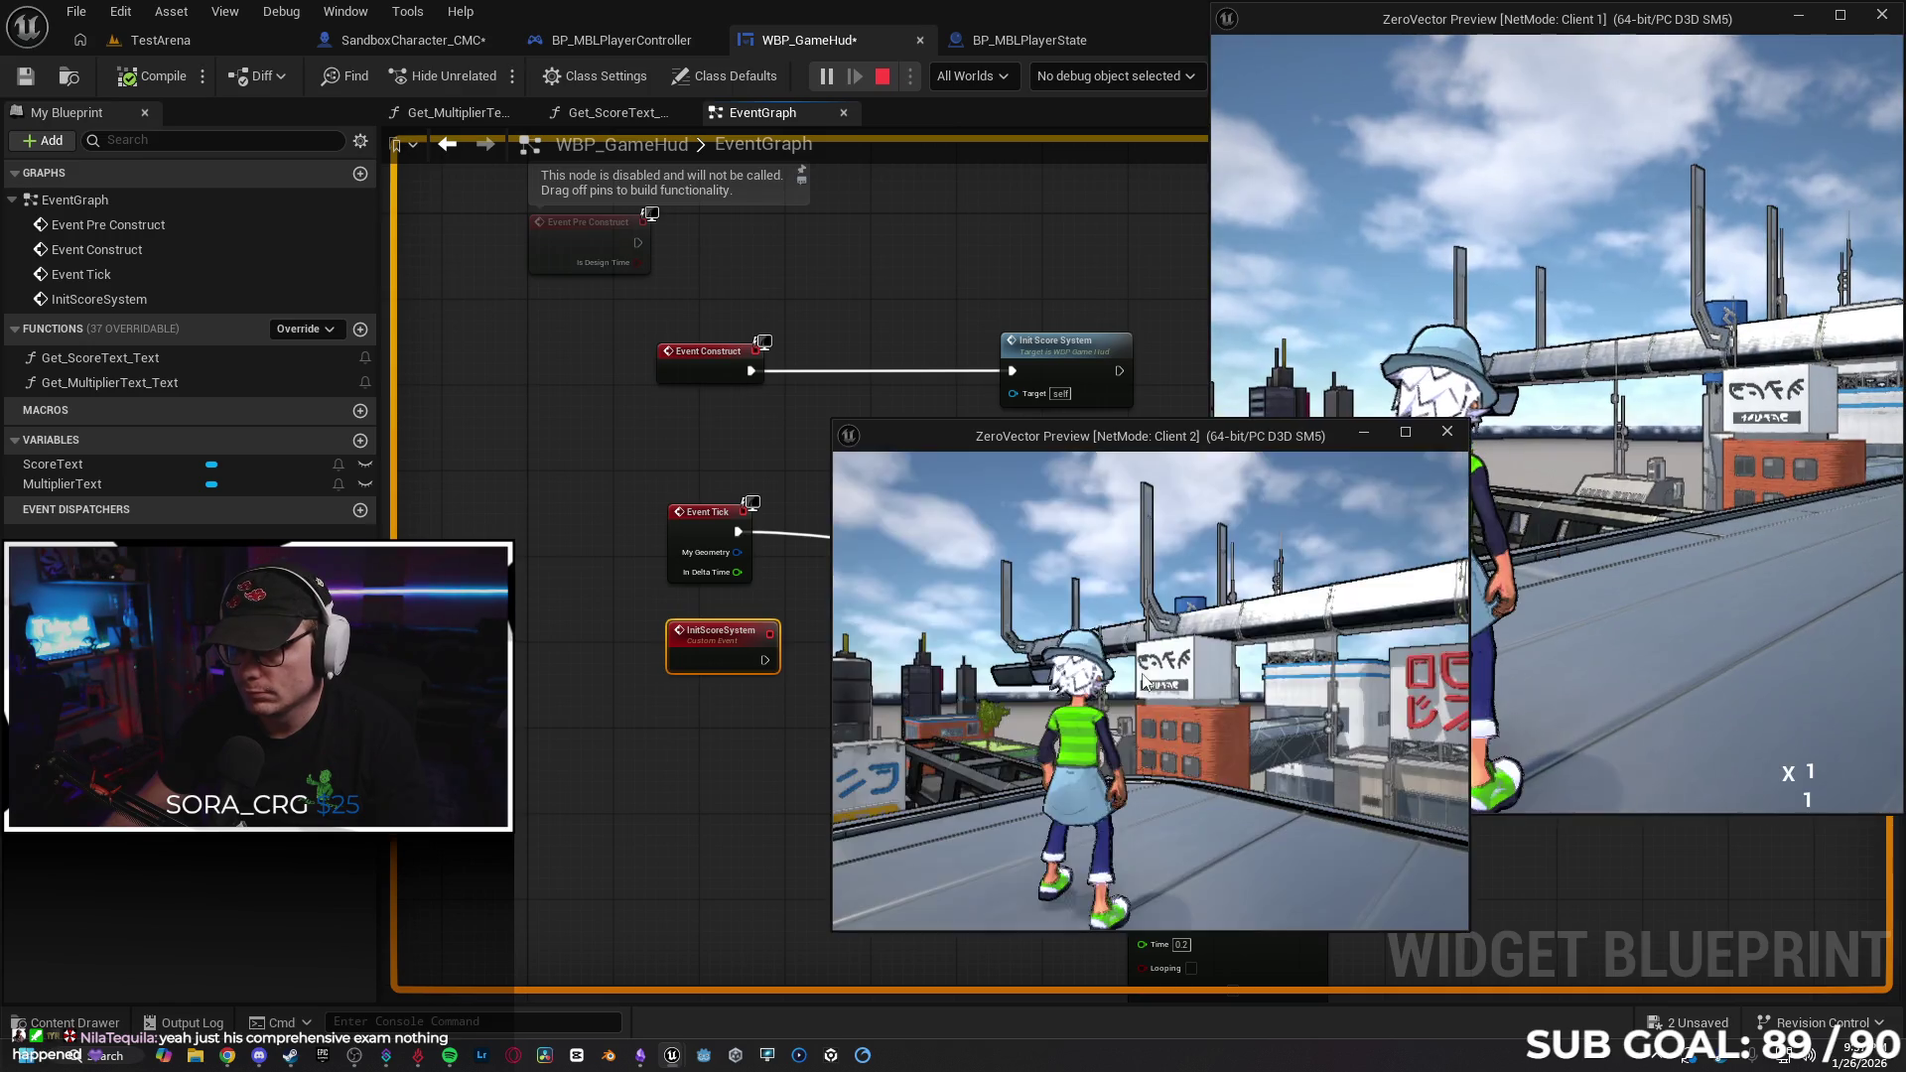
key("w")
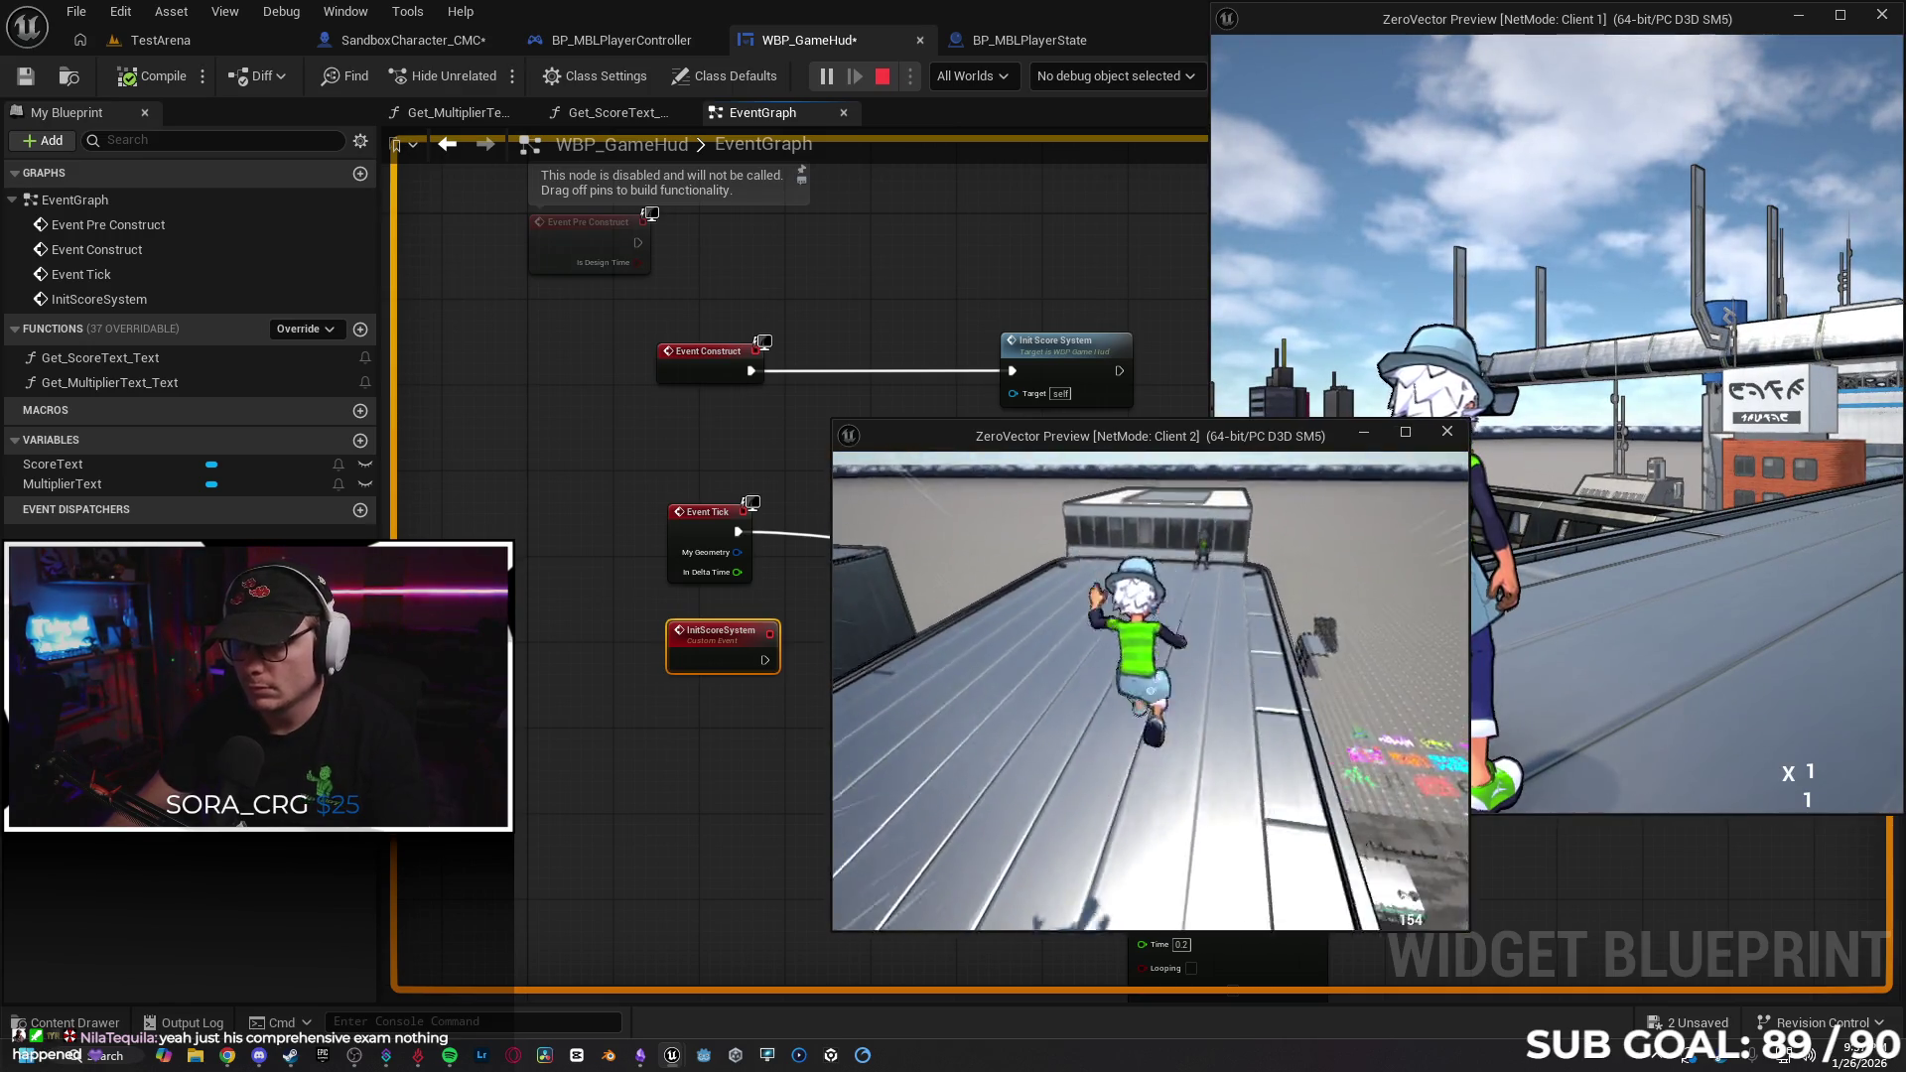
key("super")
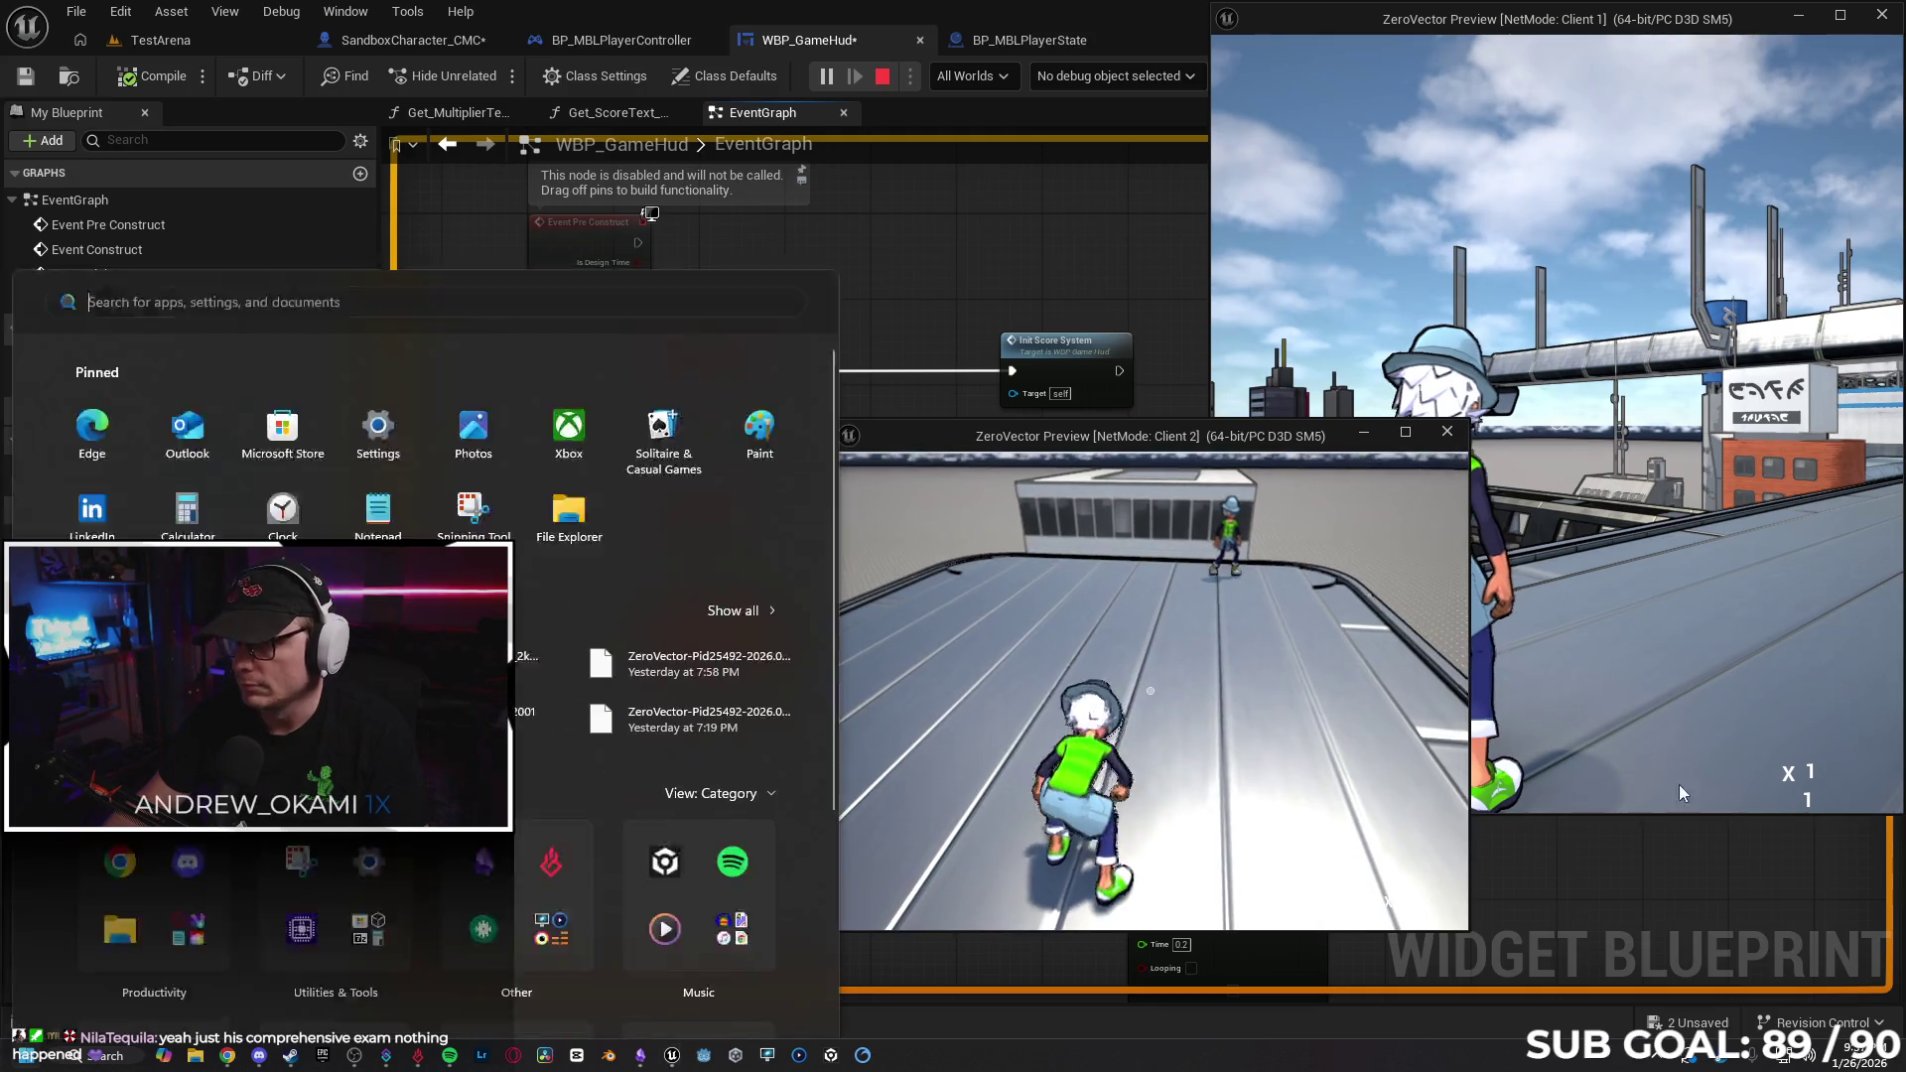
left_click(1556, 298)
key("w")
key("space")
key("Escape")
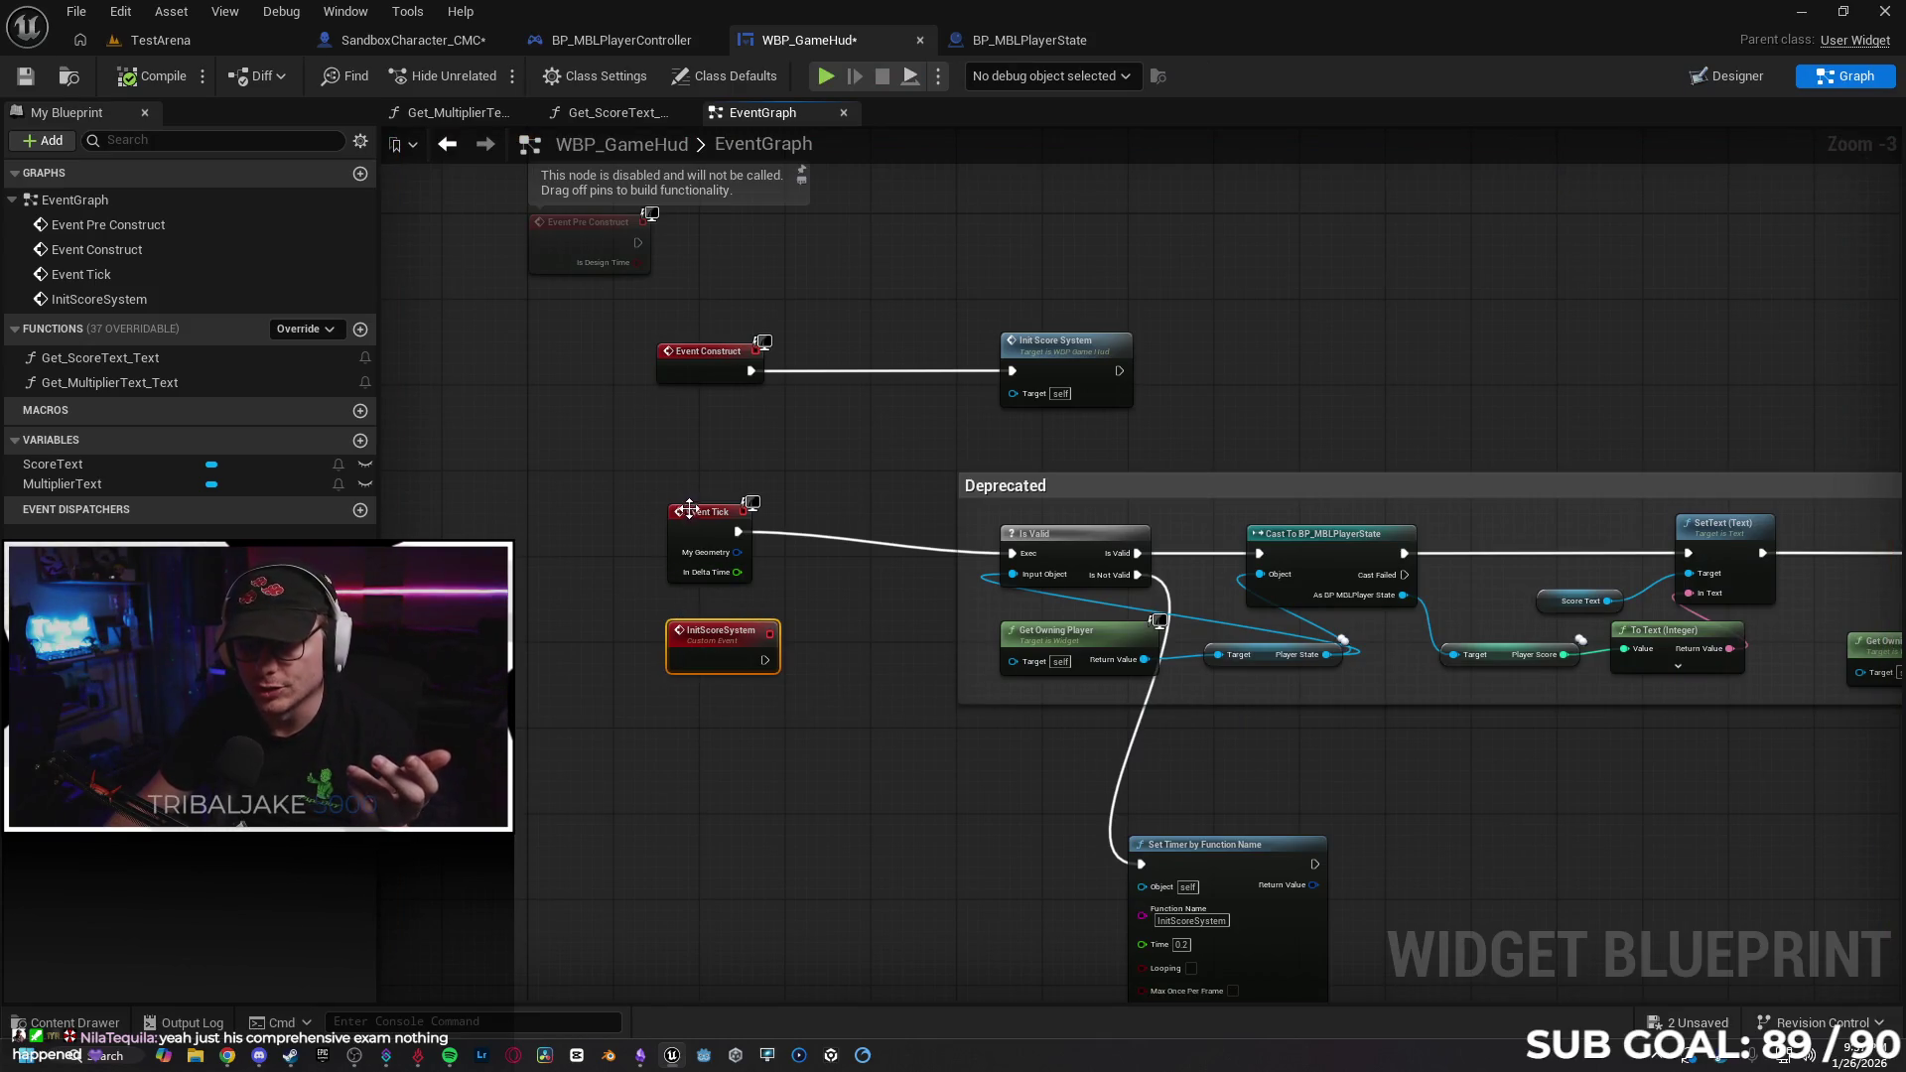
Nudge Event Tick down and place Player State beneath Get Owning Player.
left_click_drag(689, 511, 689, 522)
left_click(925, 665)
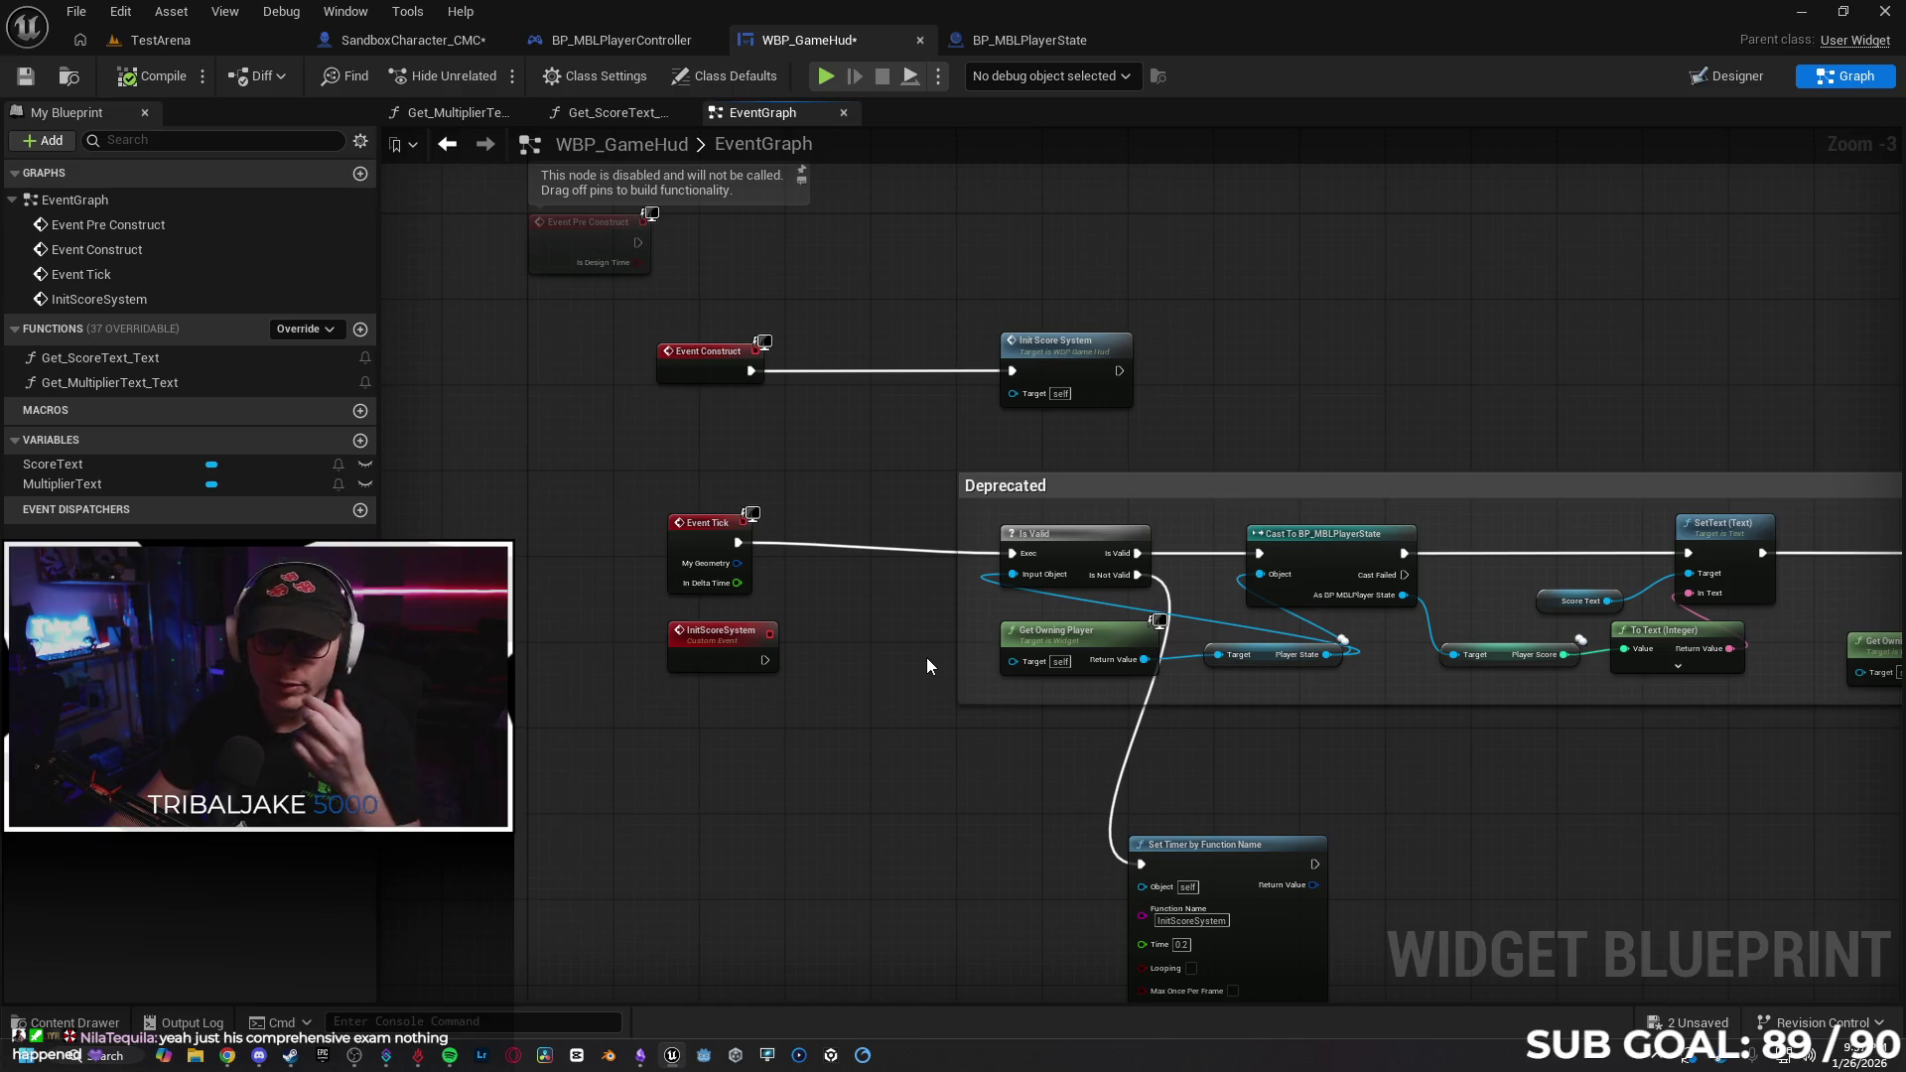
mouse_move(937, 657)
left_mouse_down()
mouse_move(1235, 675)
mouse_move(1097, 645)
mouse_move(694, 638)
mouse_move(1267, 638)
mouse_move(1234, 657)
mouse_move(1416, 680)
left_mouse_up()
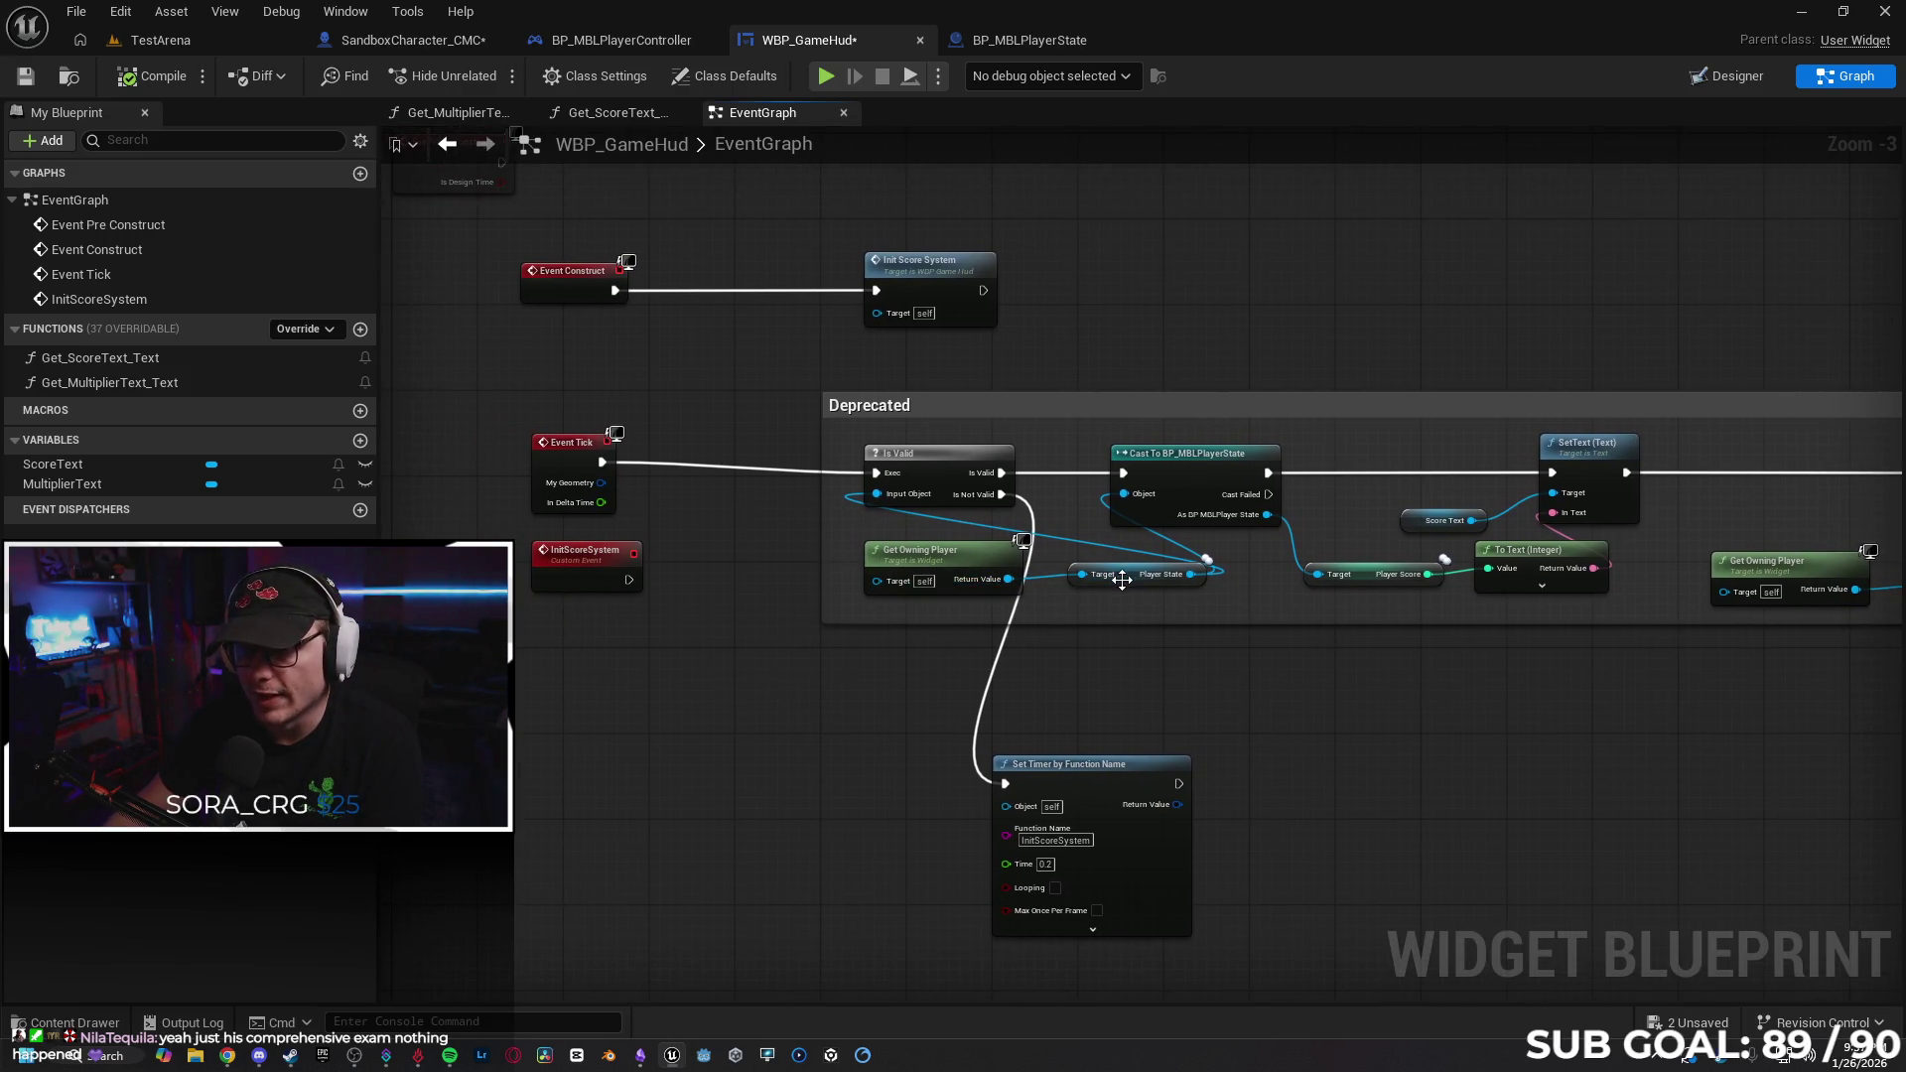
mouse_move(1122, 574)
left_mouse_down()
mouse_move(1002, 611)
mouse_move(911, 600)
mouse_move(1074, 605)
mouse_move(1100, 600)
mouse_move(912, 610)
left_mouse_up()
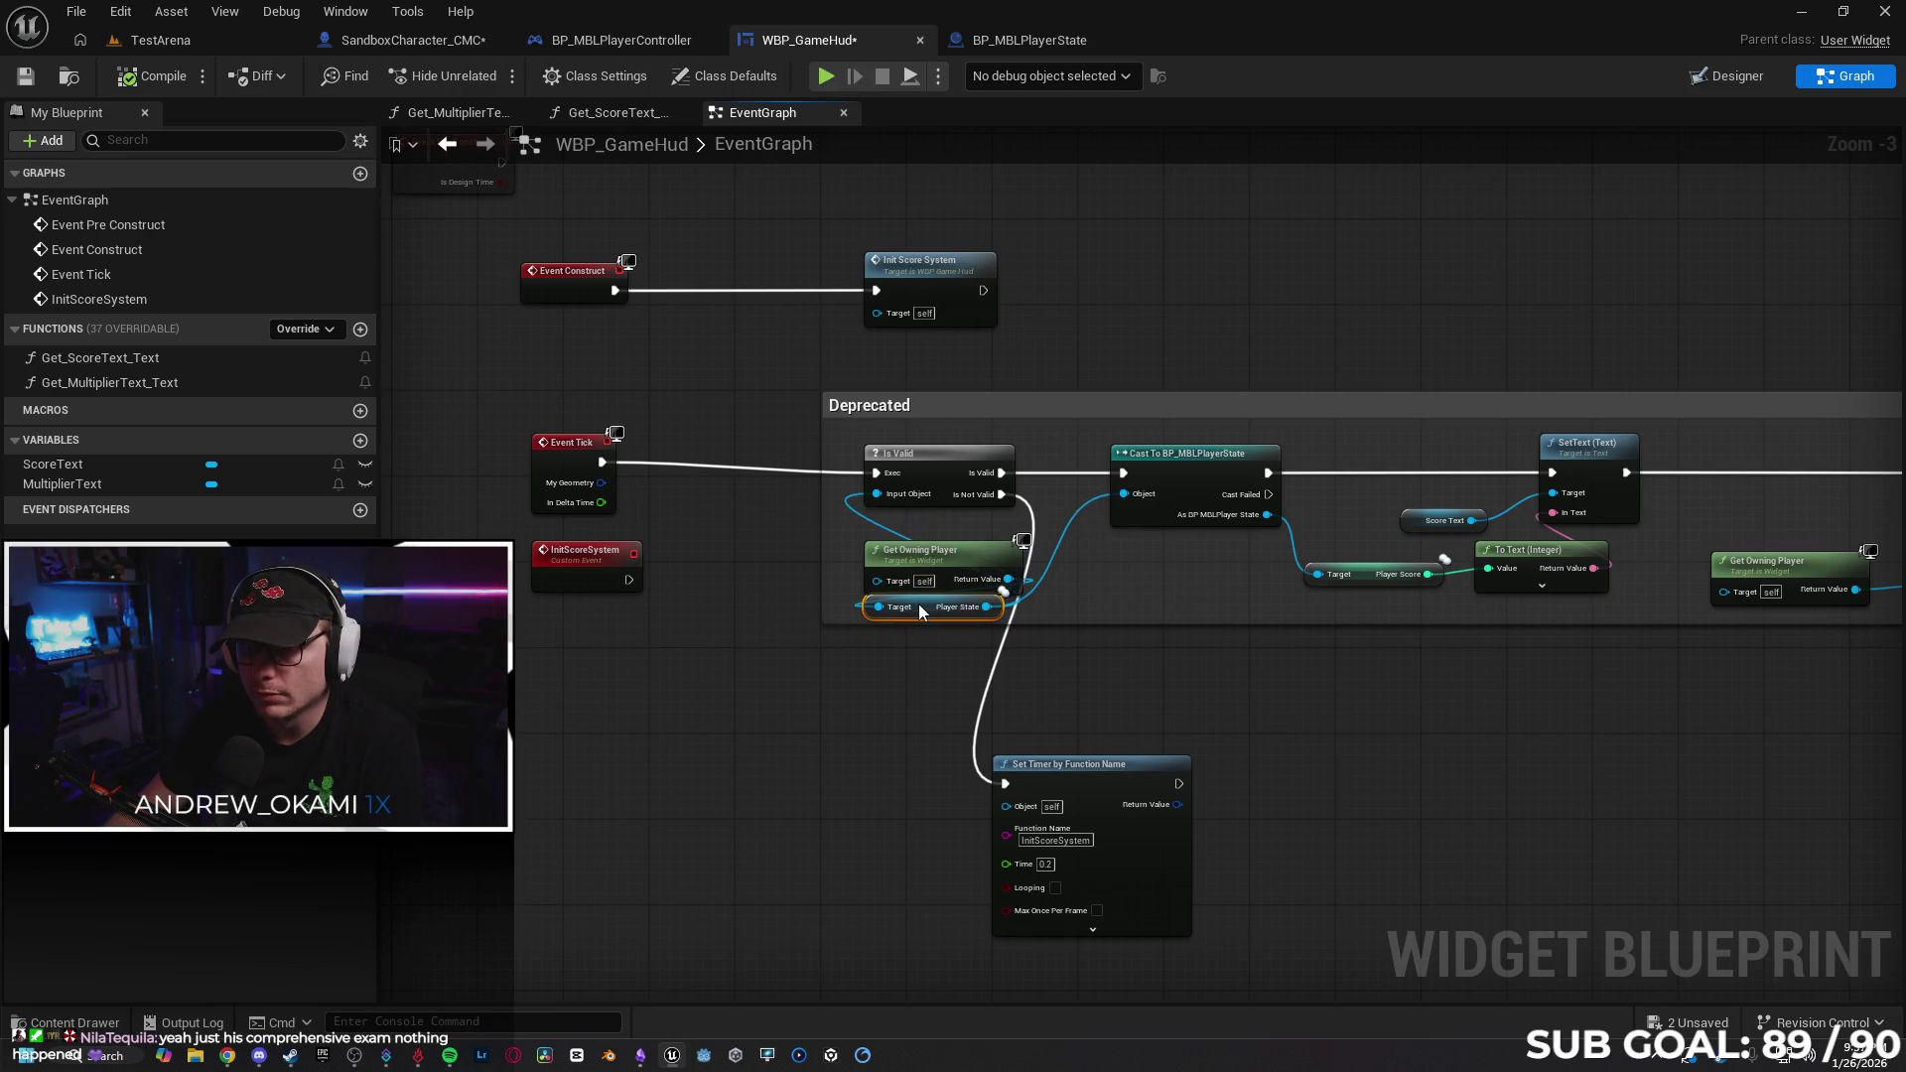
left_click(859, 514)
Add two reroute points on the Player State wire and pull them into a loop below the nodes.
double_click(862, 515)
mouse_move(860, 517)
left_mouse_down()
mouse_move(761, 553)
mouse_move(833, 568)
mouse_move(760, 643)
mouse_move(772, 657)
left_mouse_up()
double_click(848, 552)
mouse_move(757, 545)
left_mouse_down()
mouse_move(794, 504)
mouse_move(778, 502)
left_mouse_up()
key("Escape")
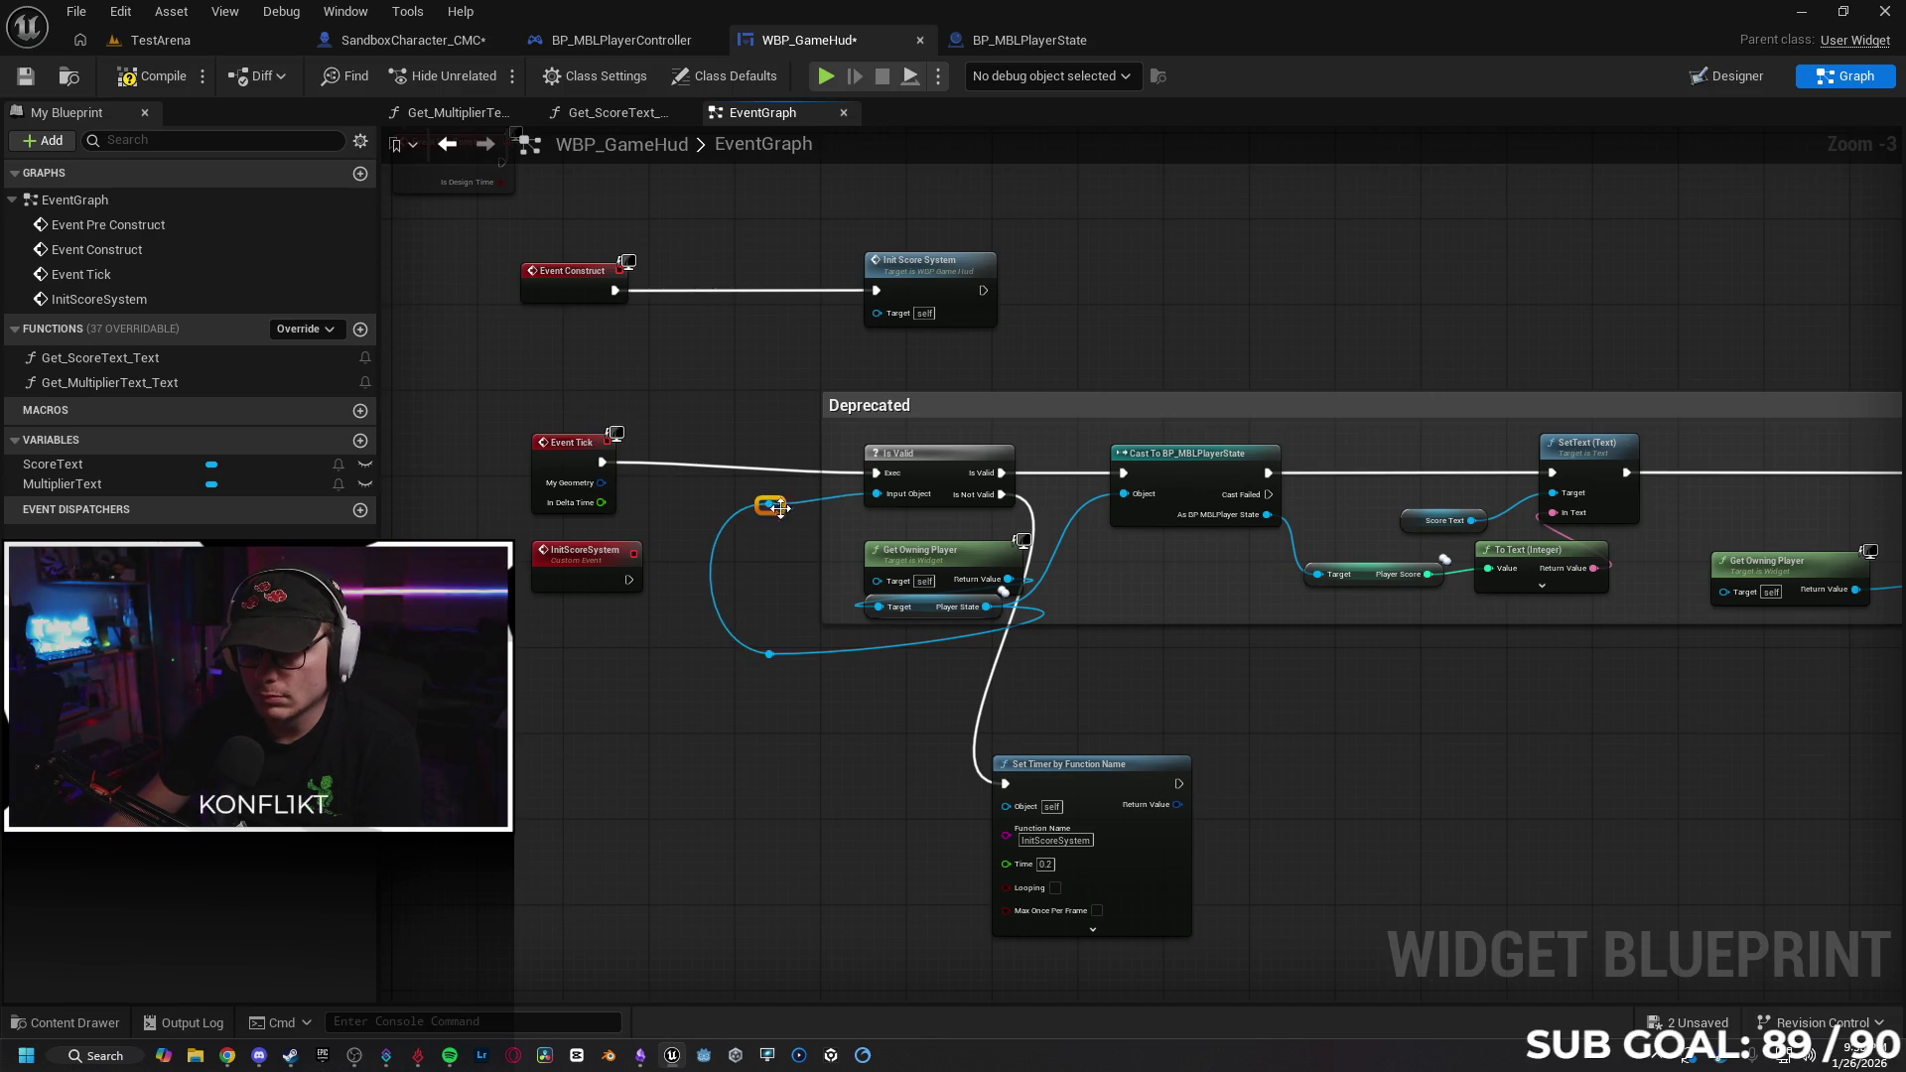
left_click_drag(783, 658, 771, 650)
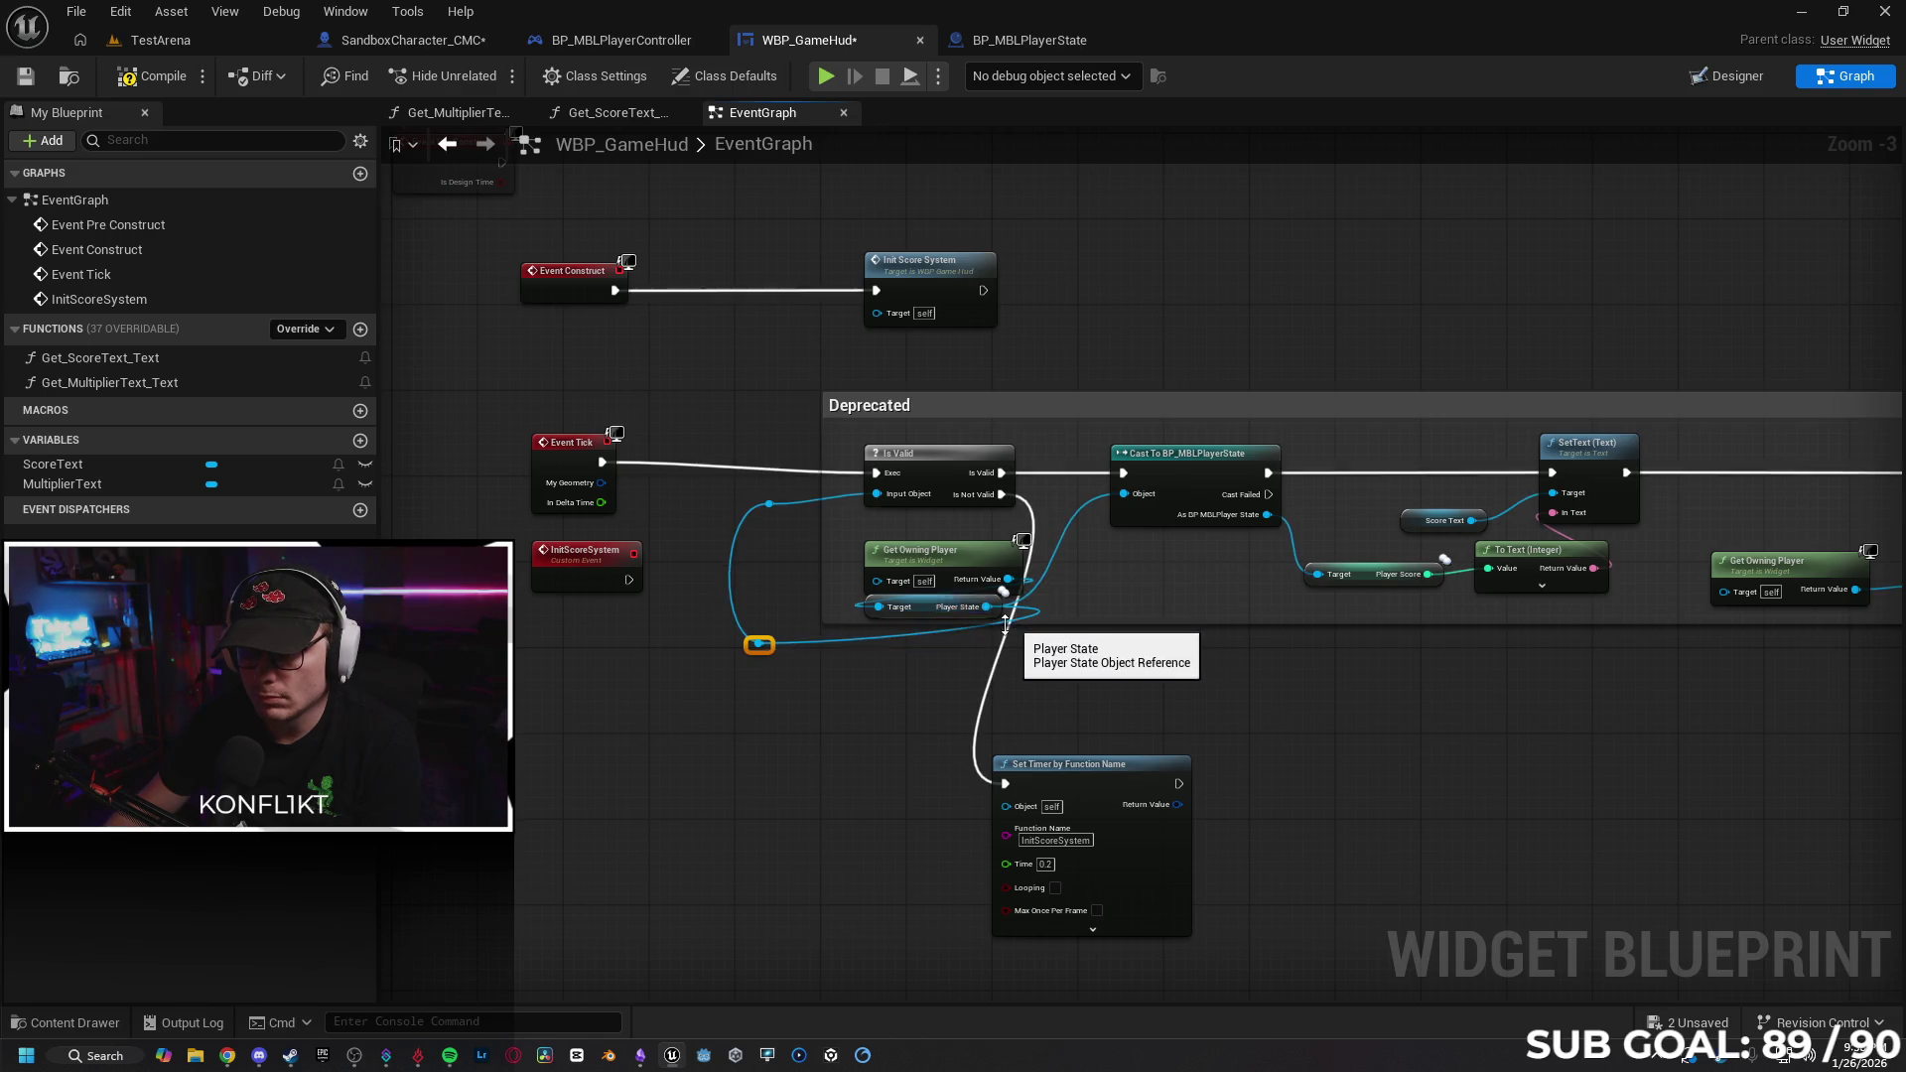
left_click_drag(1022, 616, 1027, 655)
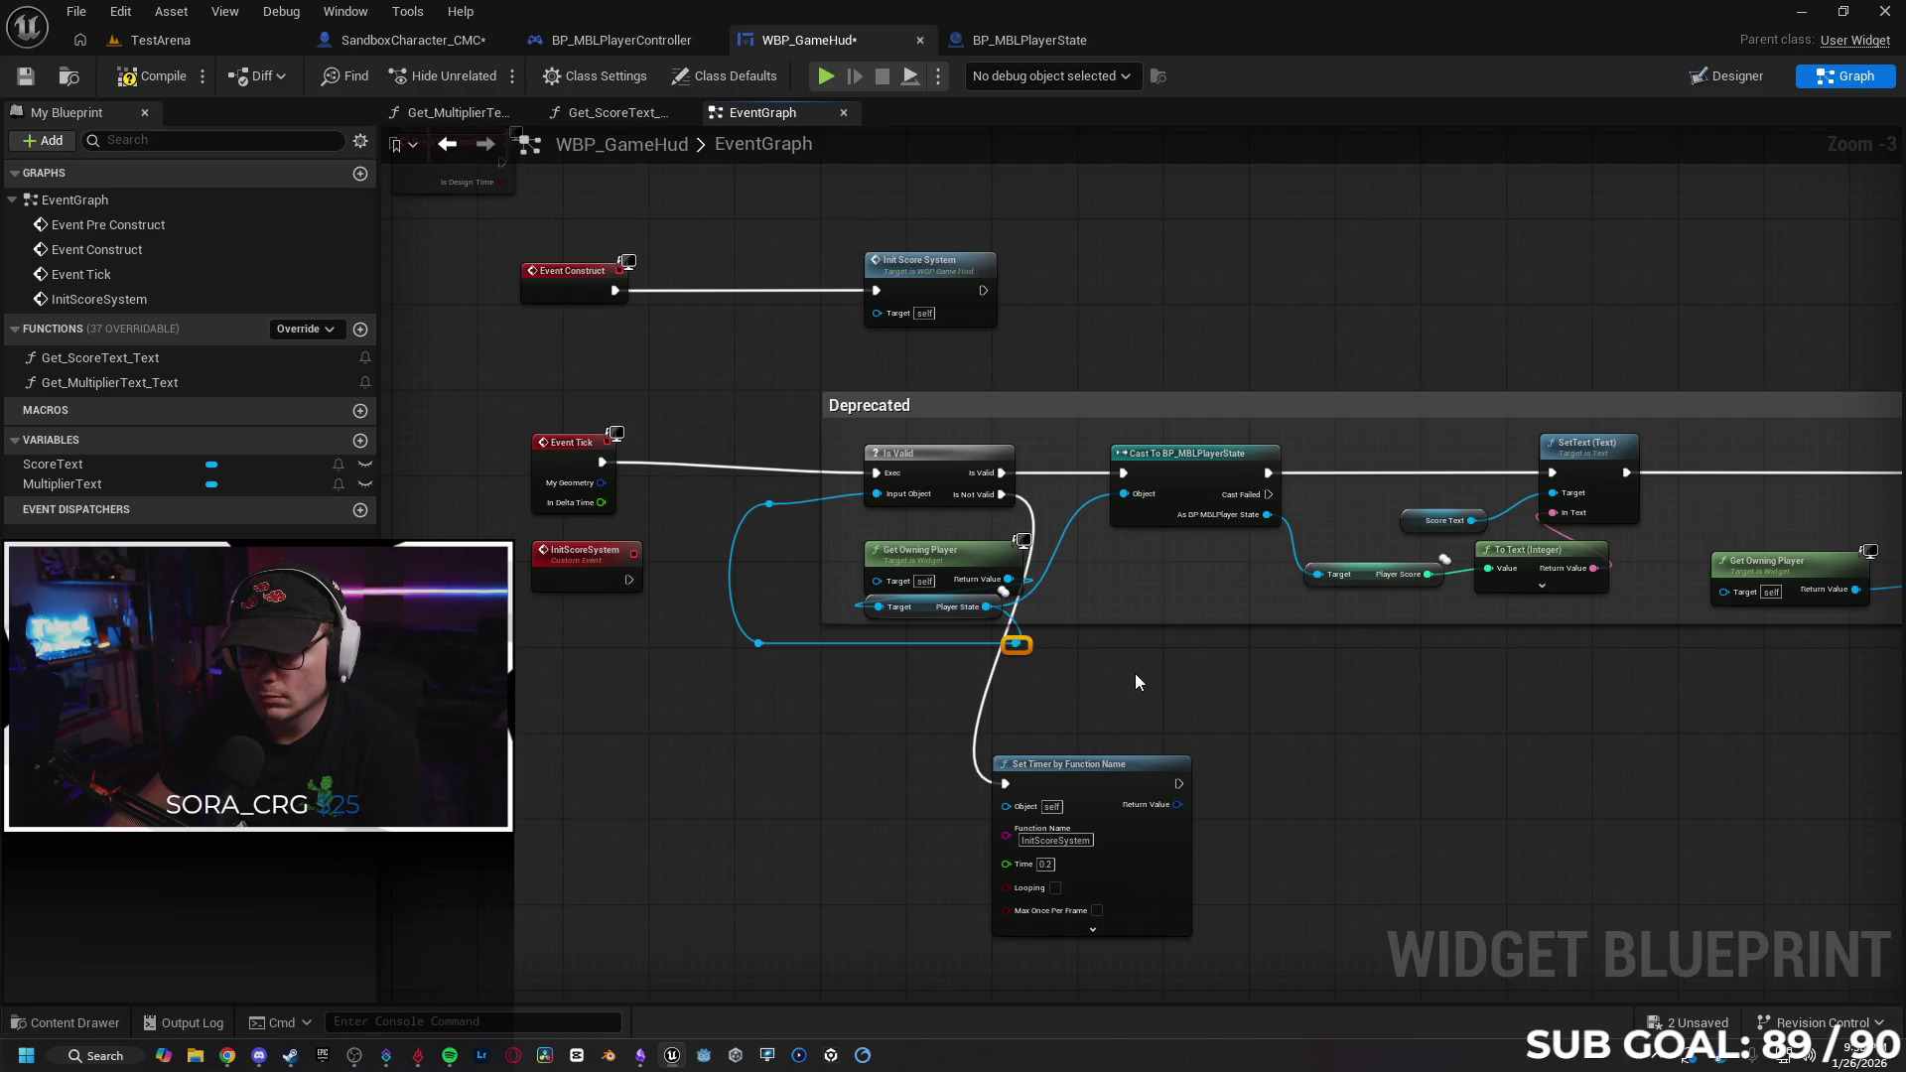
Adjust the lower reroute point so the looped wire runs straight.
right_click(770, 506)
key("Escape")
right_click(770, 506)
key("Escape")
left_click(772, 506)
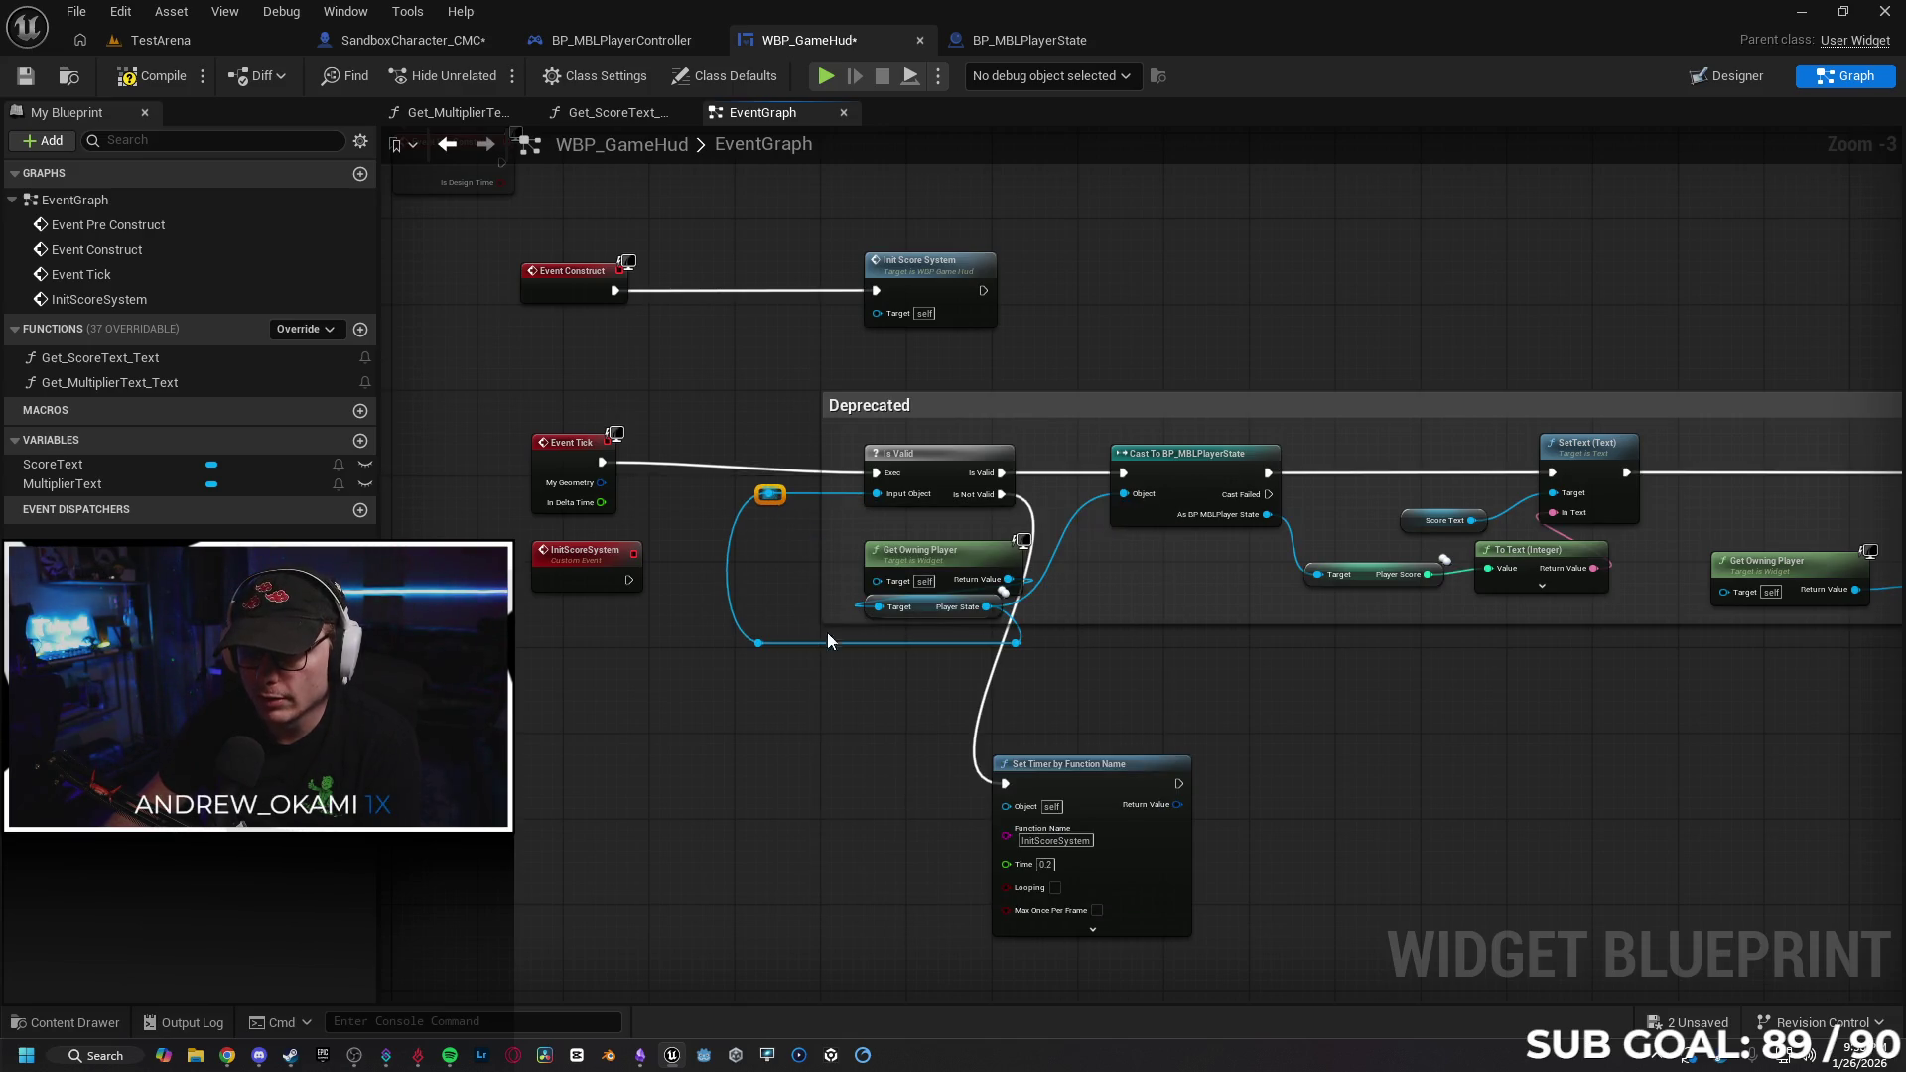
left_click(774, 645)
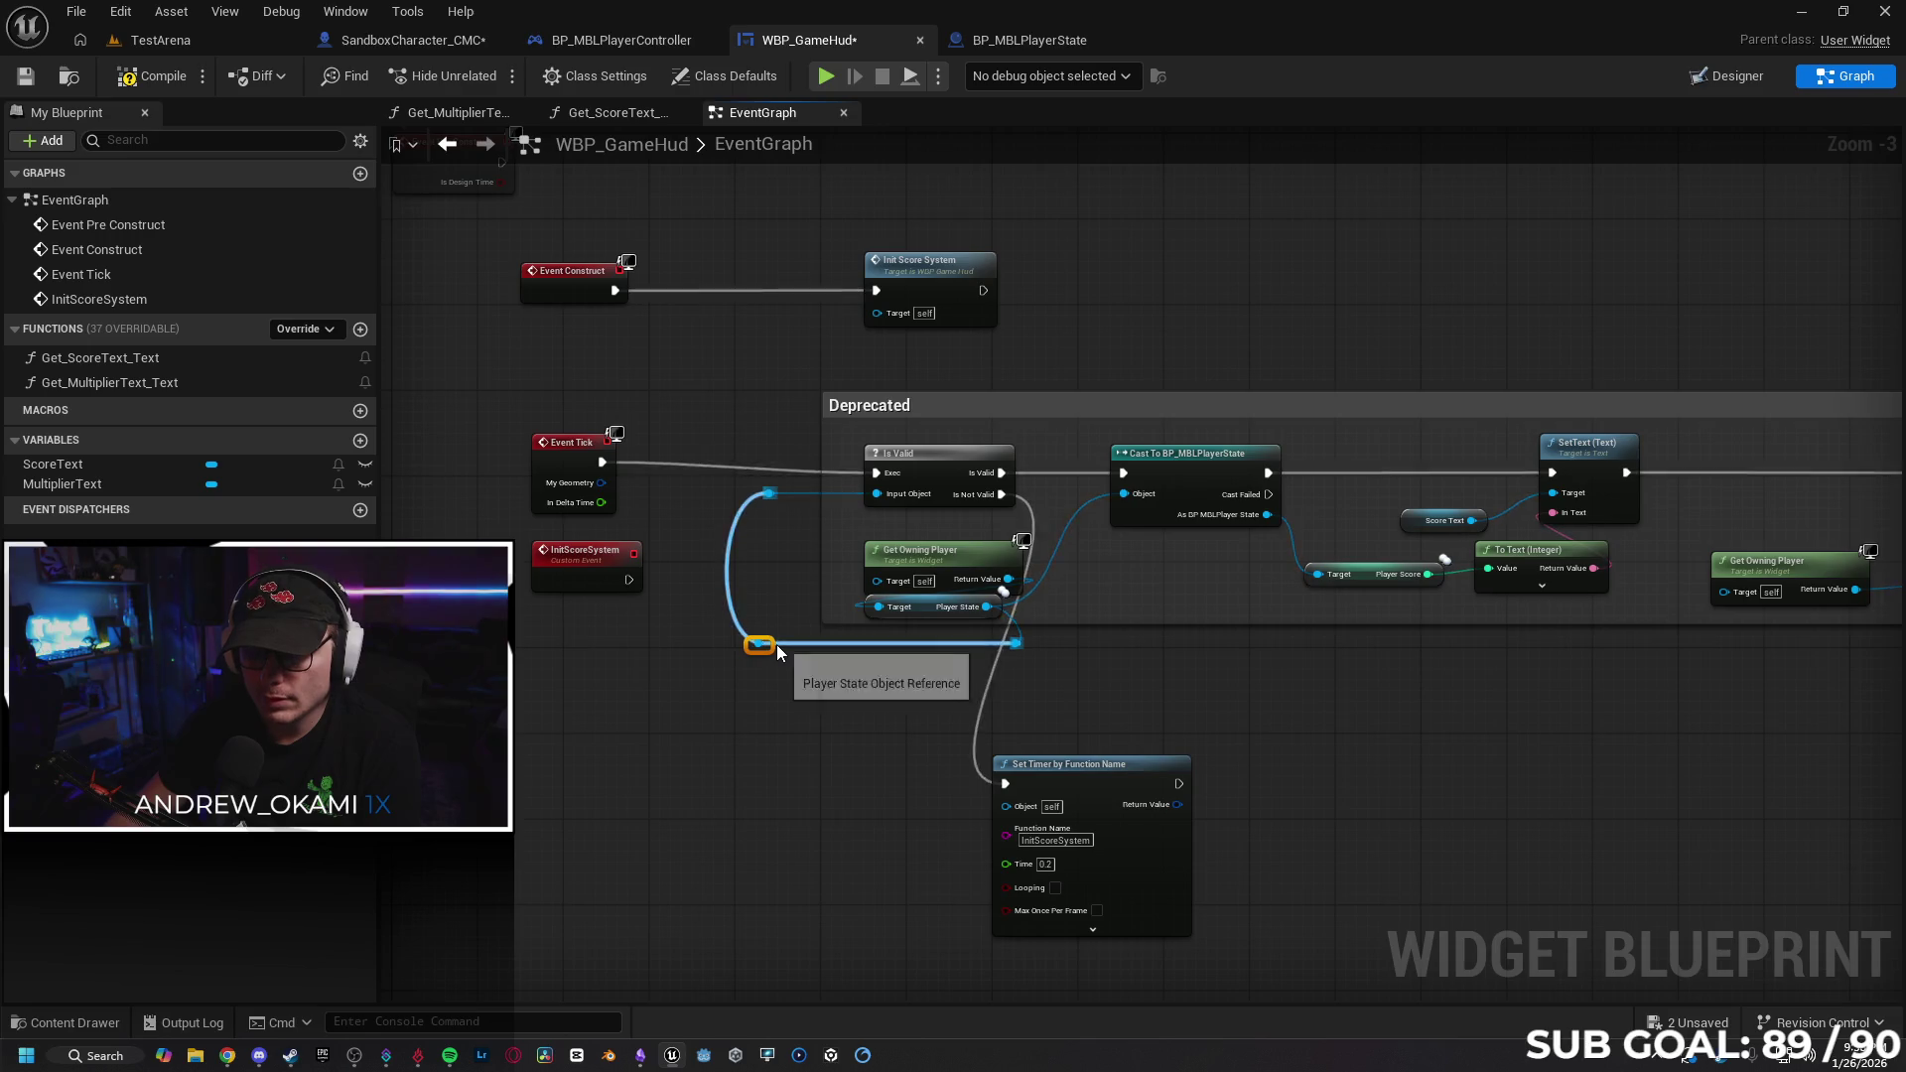
left_click_drag(771, 645, 778, 644)
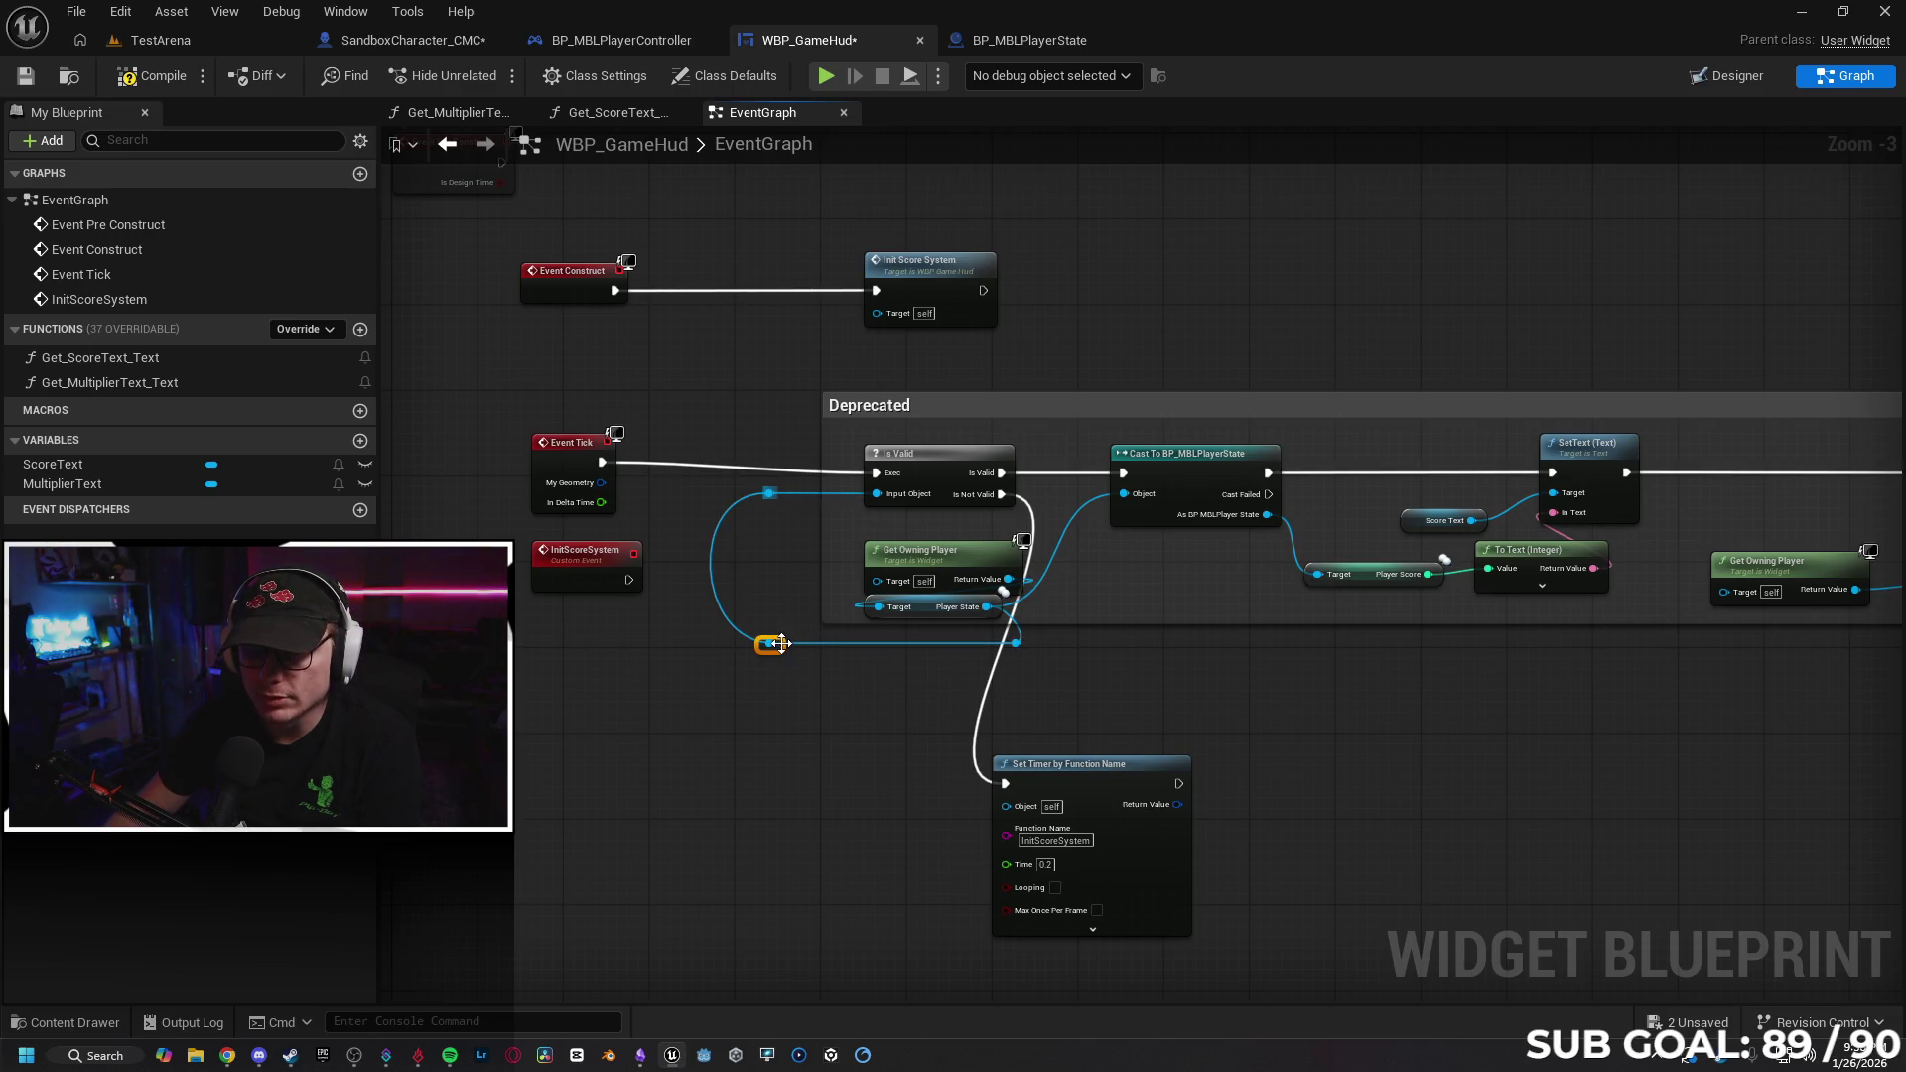
left_click(825, 699)
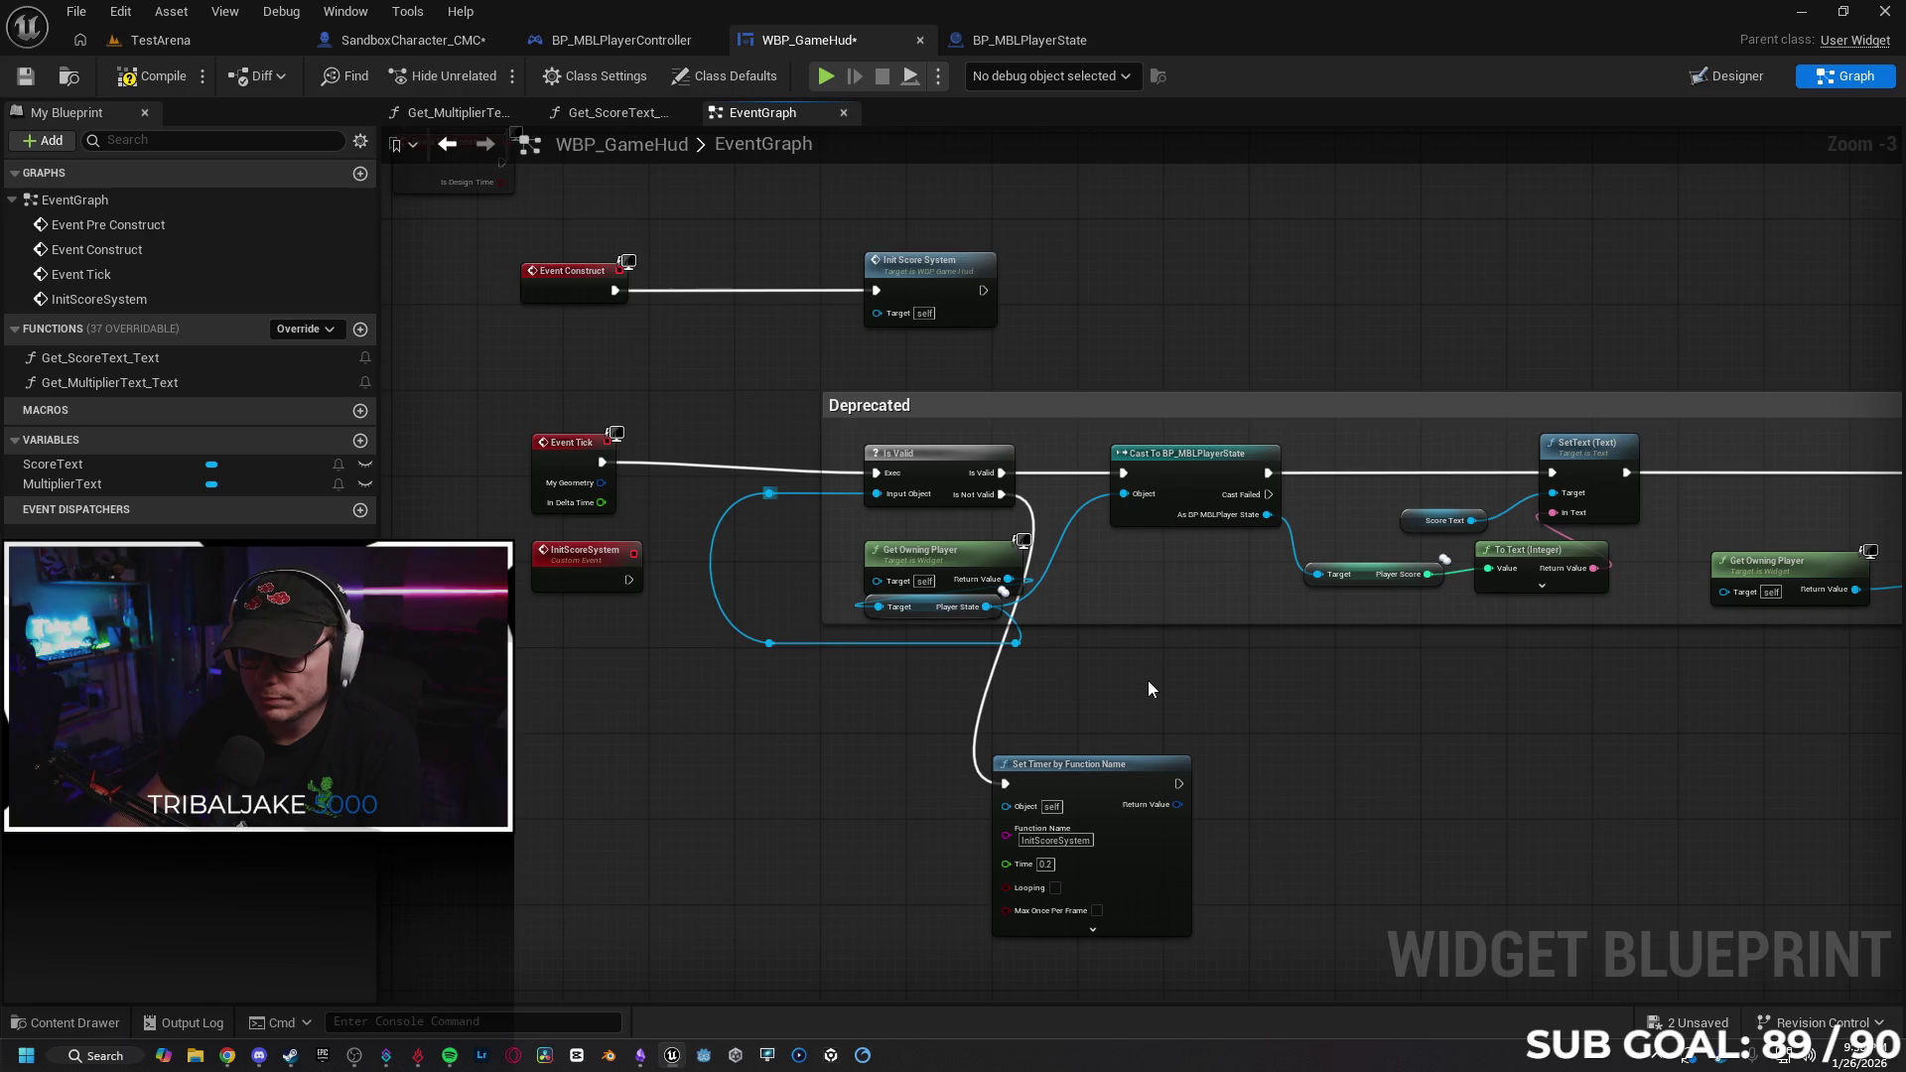
Tidy Get Owning Player, the Set Timer node beside Is Valid, and Event Tick.
left_click_drag(949, 554, 949, 534)
left_click(1112, 717)
left_click_drag(1107, 770, 1209, 676)
left_click(1417, 721)
left_click_drag(566, 449, 558, 461)
left_click(676, 646)
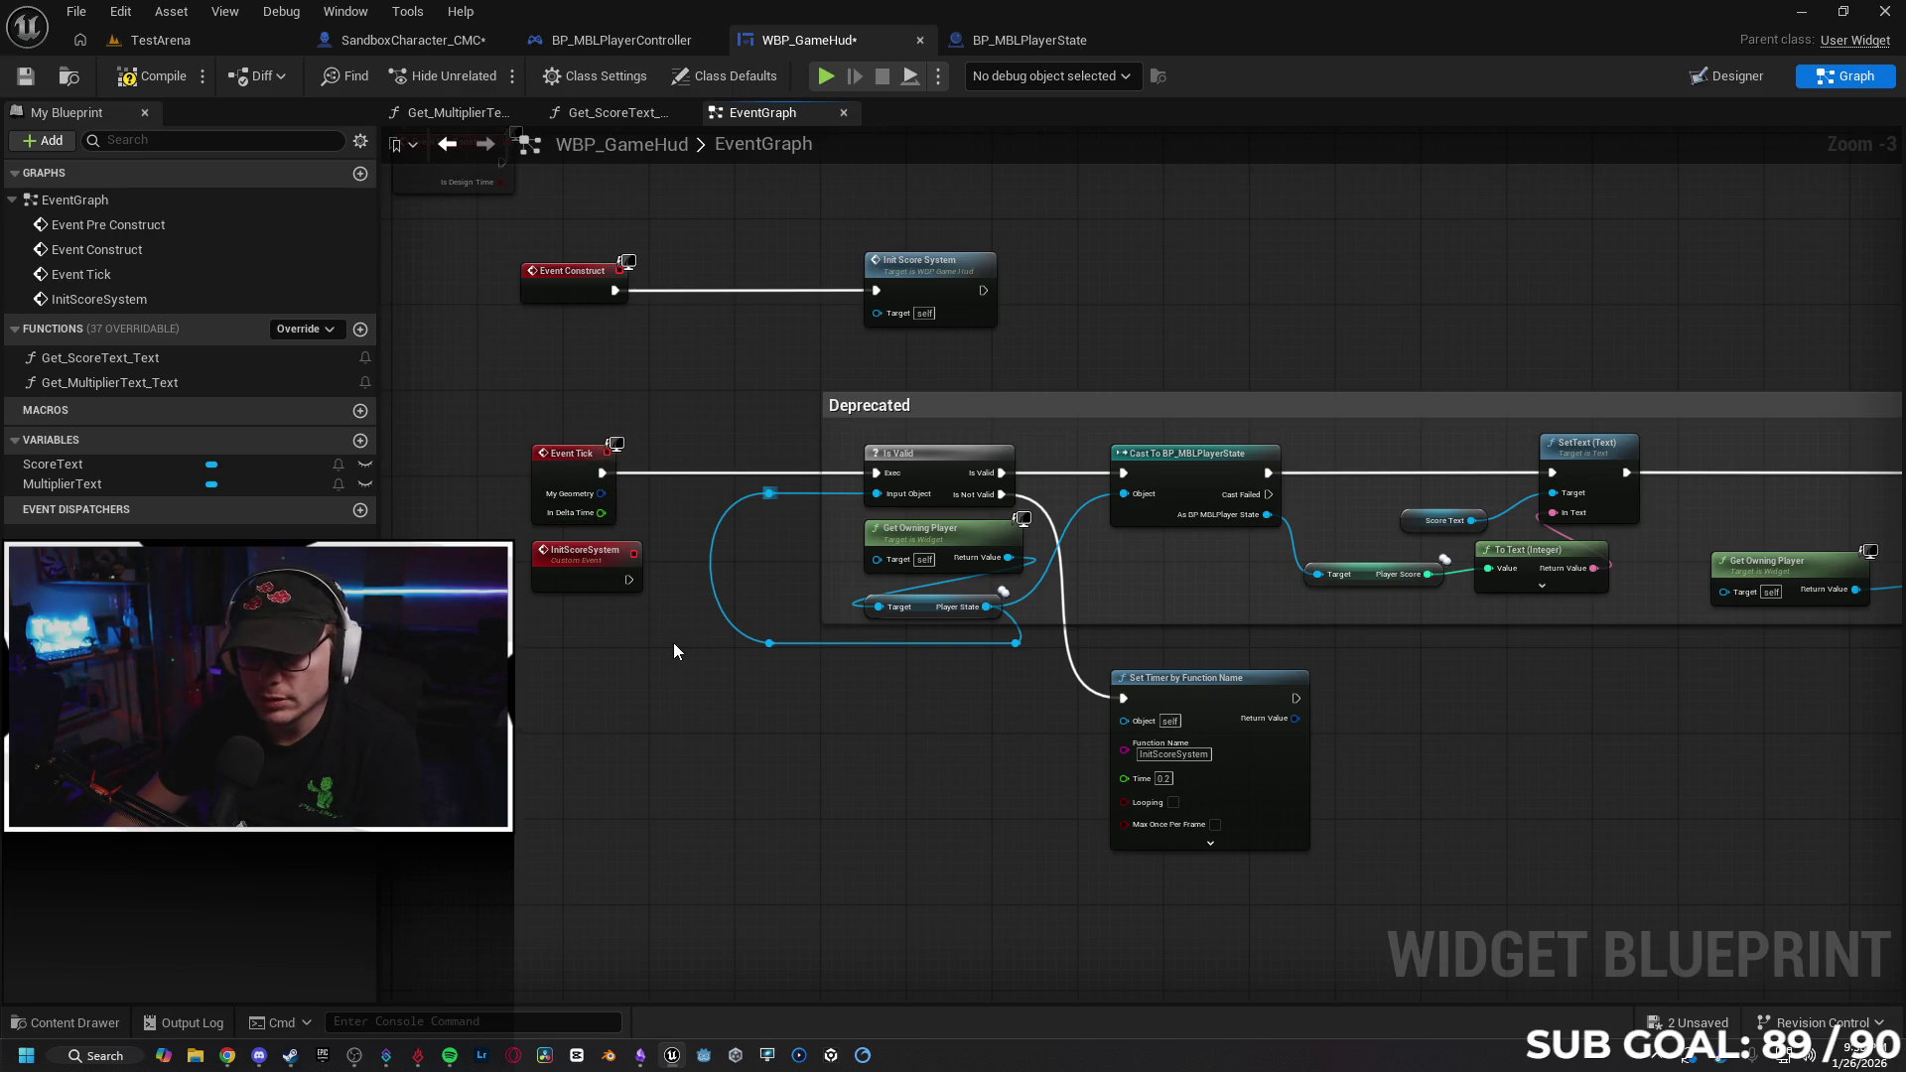
mouse_move(1380, 781)
left_mouse_down()
mouse_move(1207, 723)
mouse_move(1174, 744)
mouse_move(1178, 714)
mouse_move(986, 469)
left_mouse_up()
Straighten Get Owning Player/Player State, Movement Multiplier/To Text and Player Score/To Text with Q.
left_click_drag(1227, 513, 1611, 547)
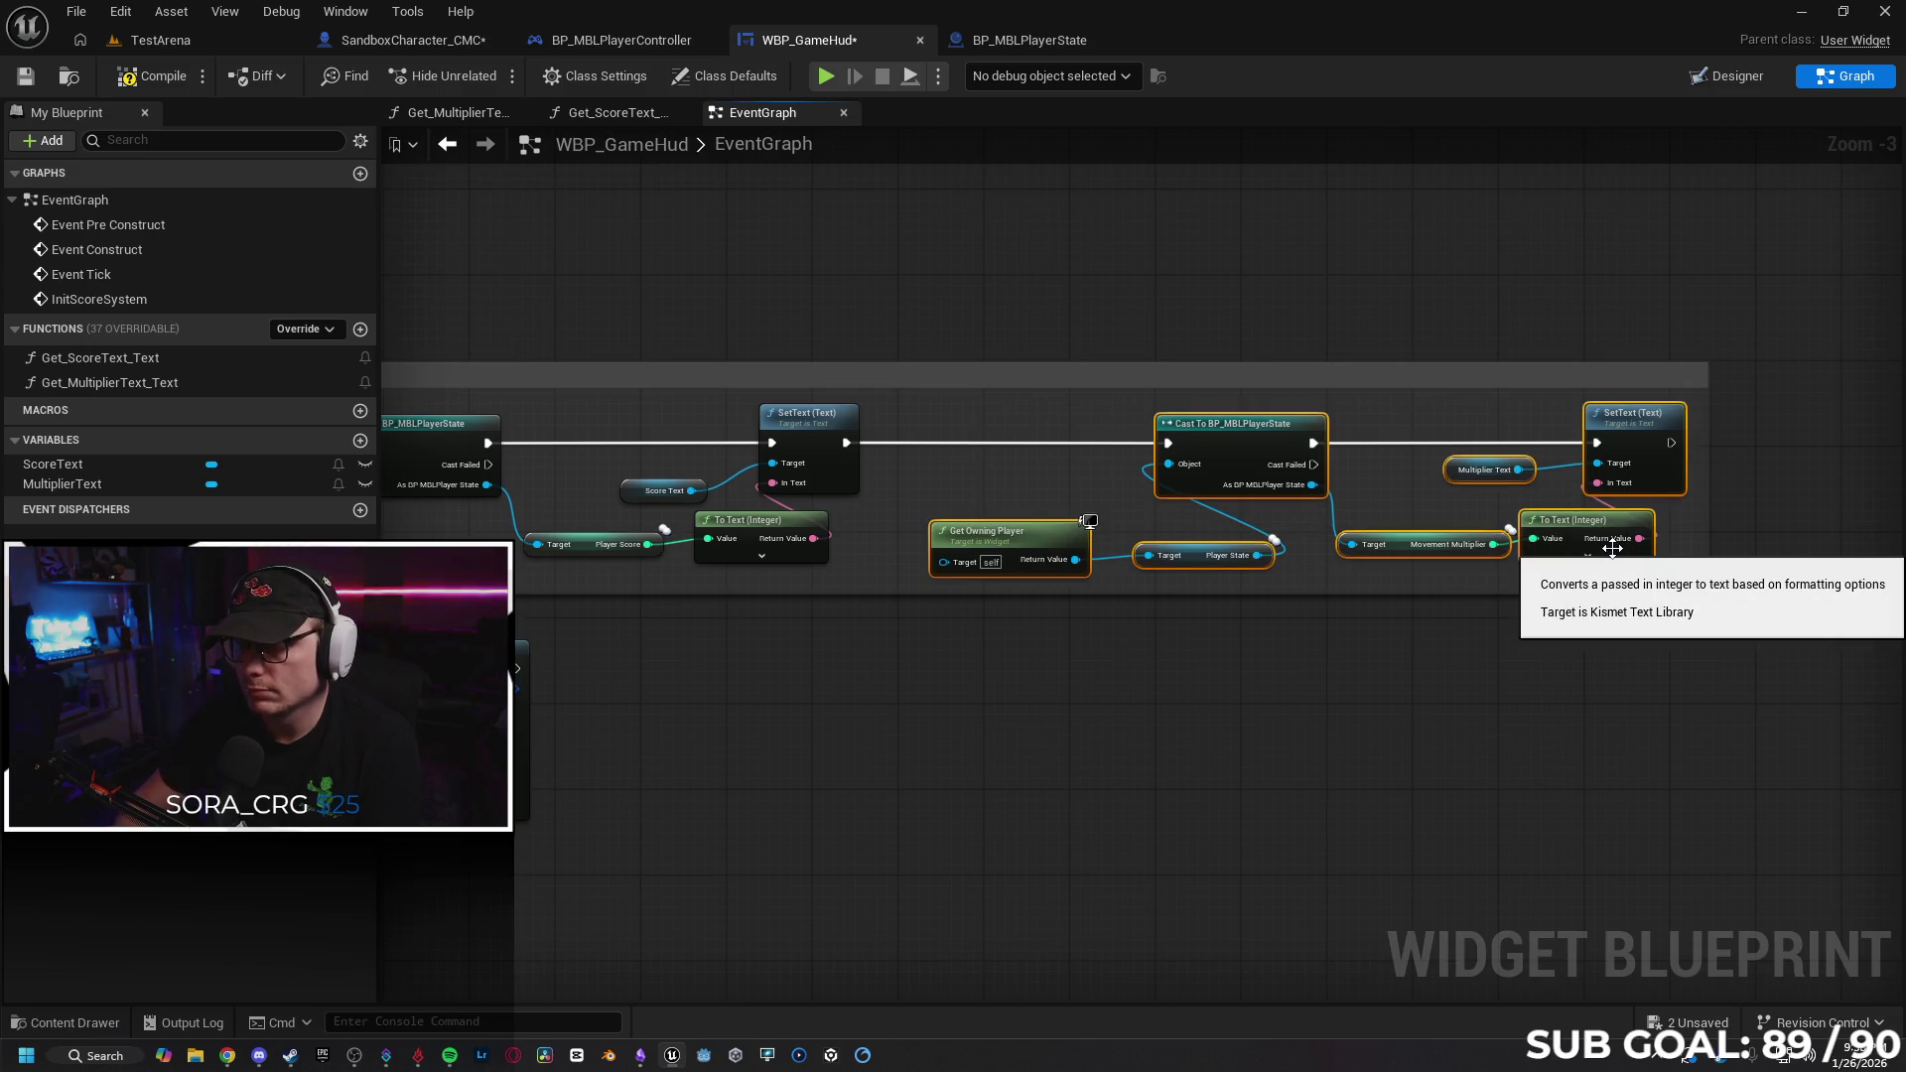
key("Left")
key("Left")
key("Left")
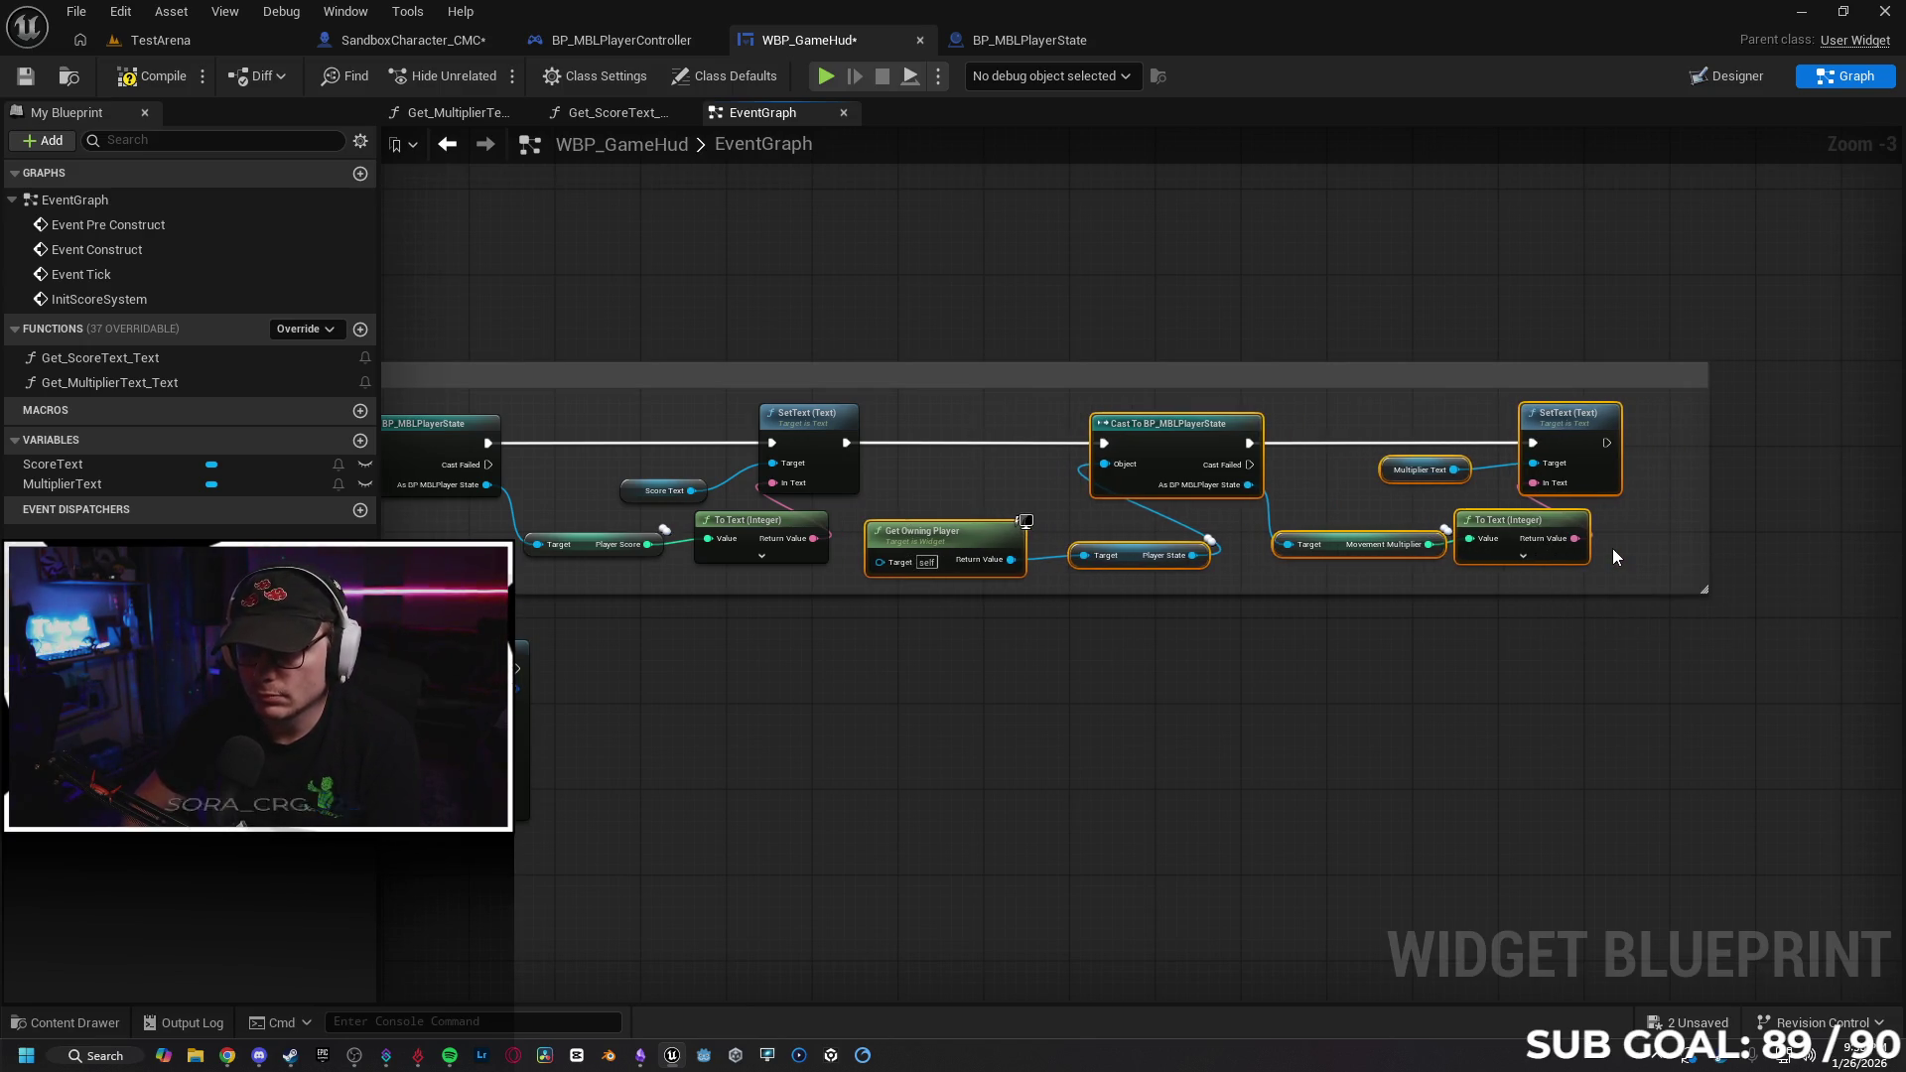
left_click_drag(958, 502, 1081, 554)
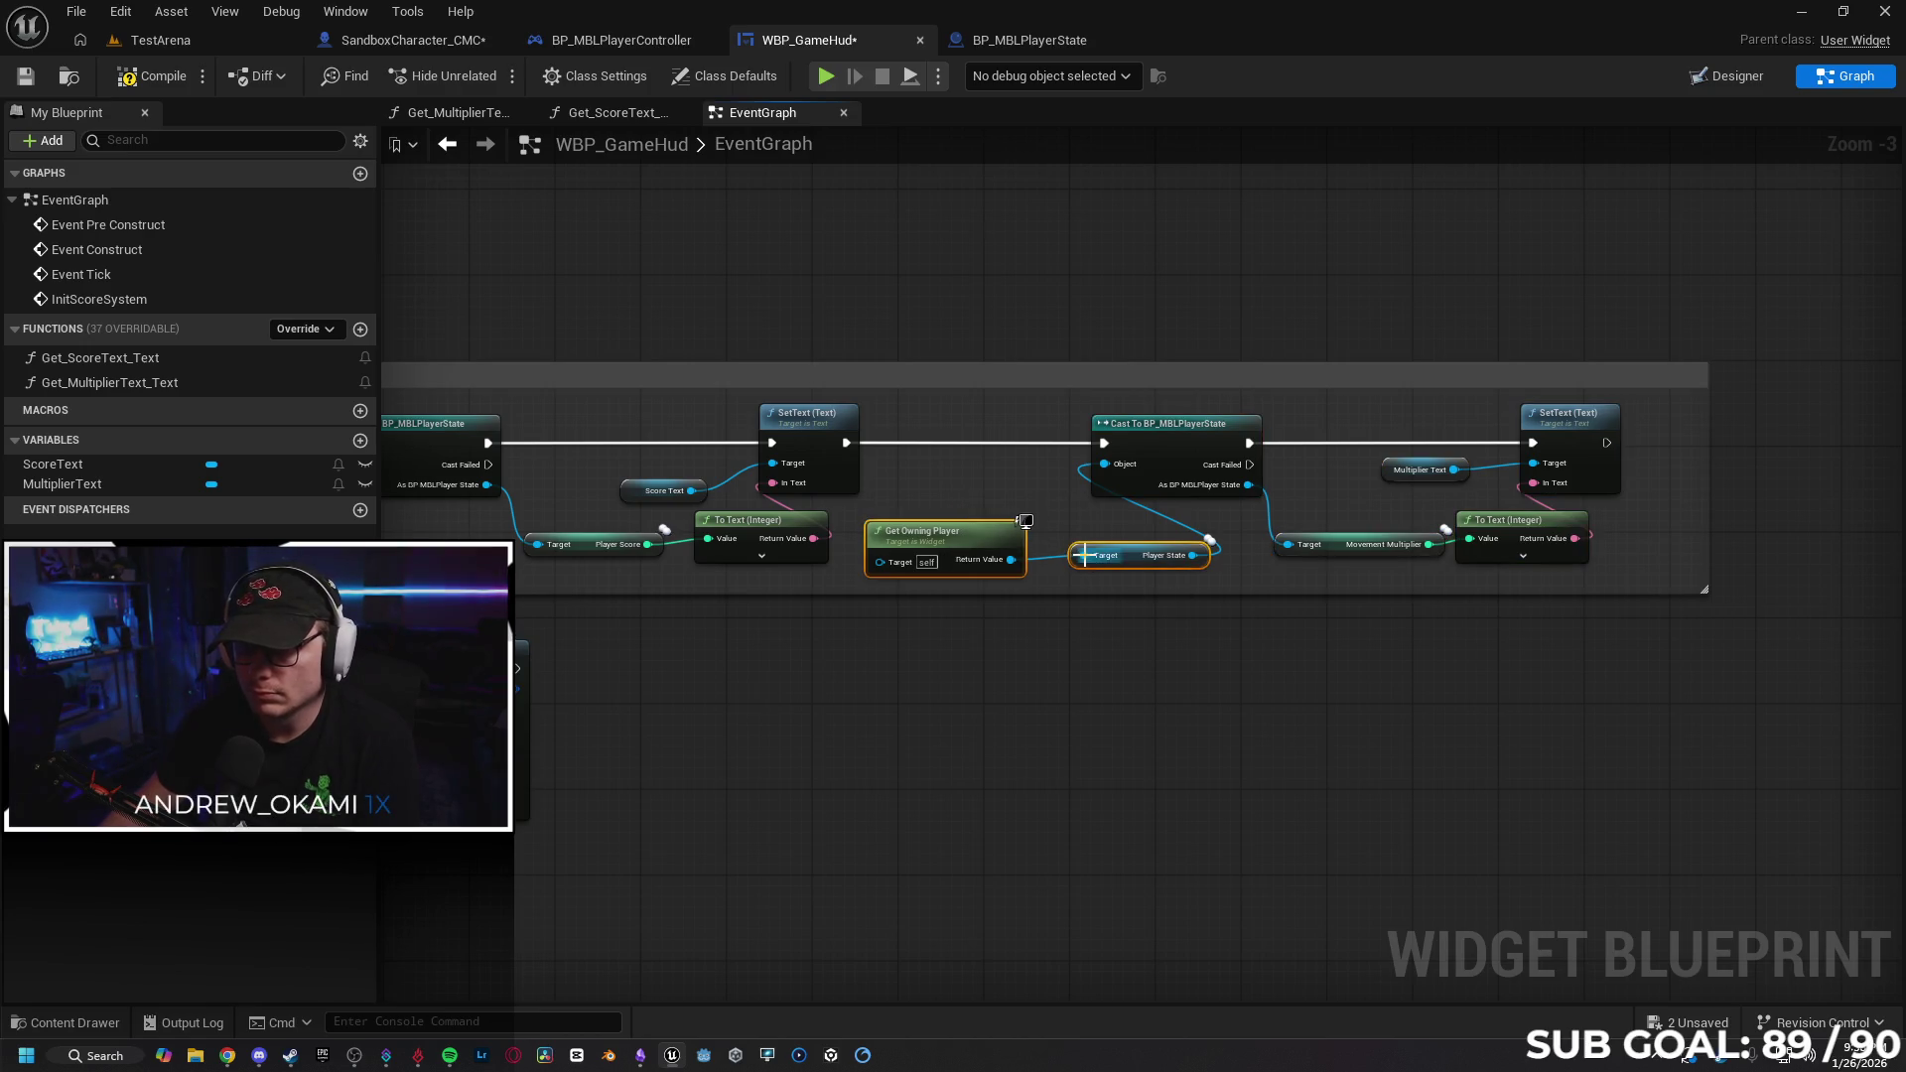
key("q")
left_click(1210, 677)
left_click_drag(1378, 503, 1475, 556)
key("q")
left_click(938, 670)
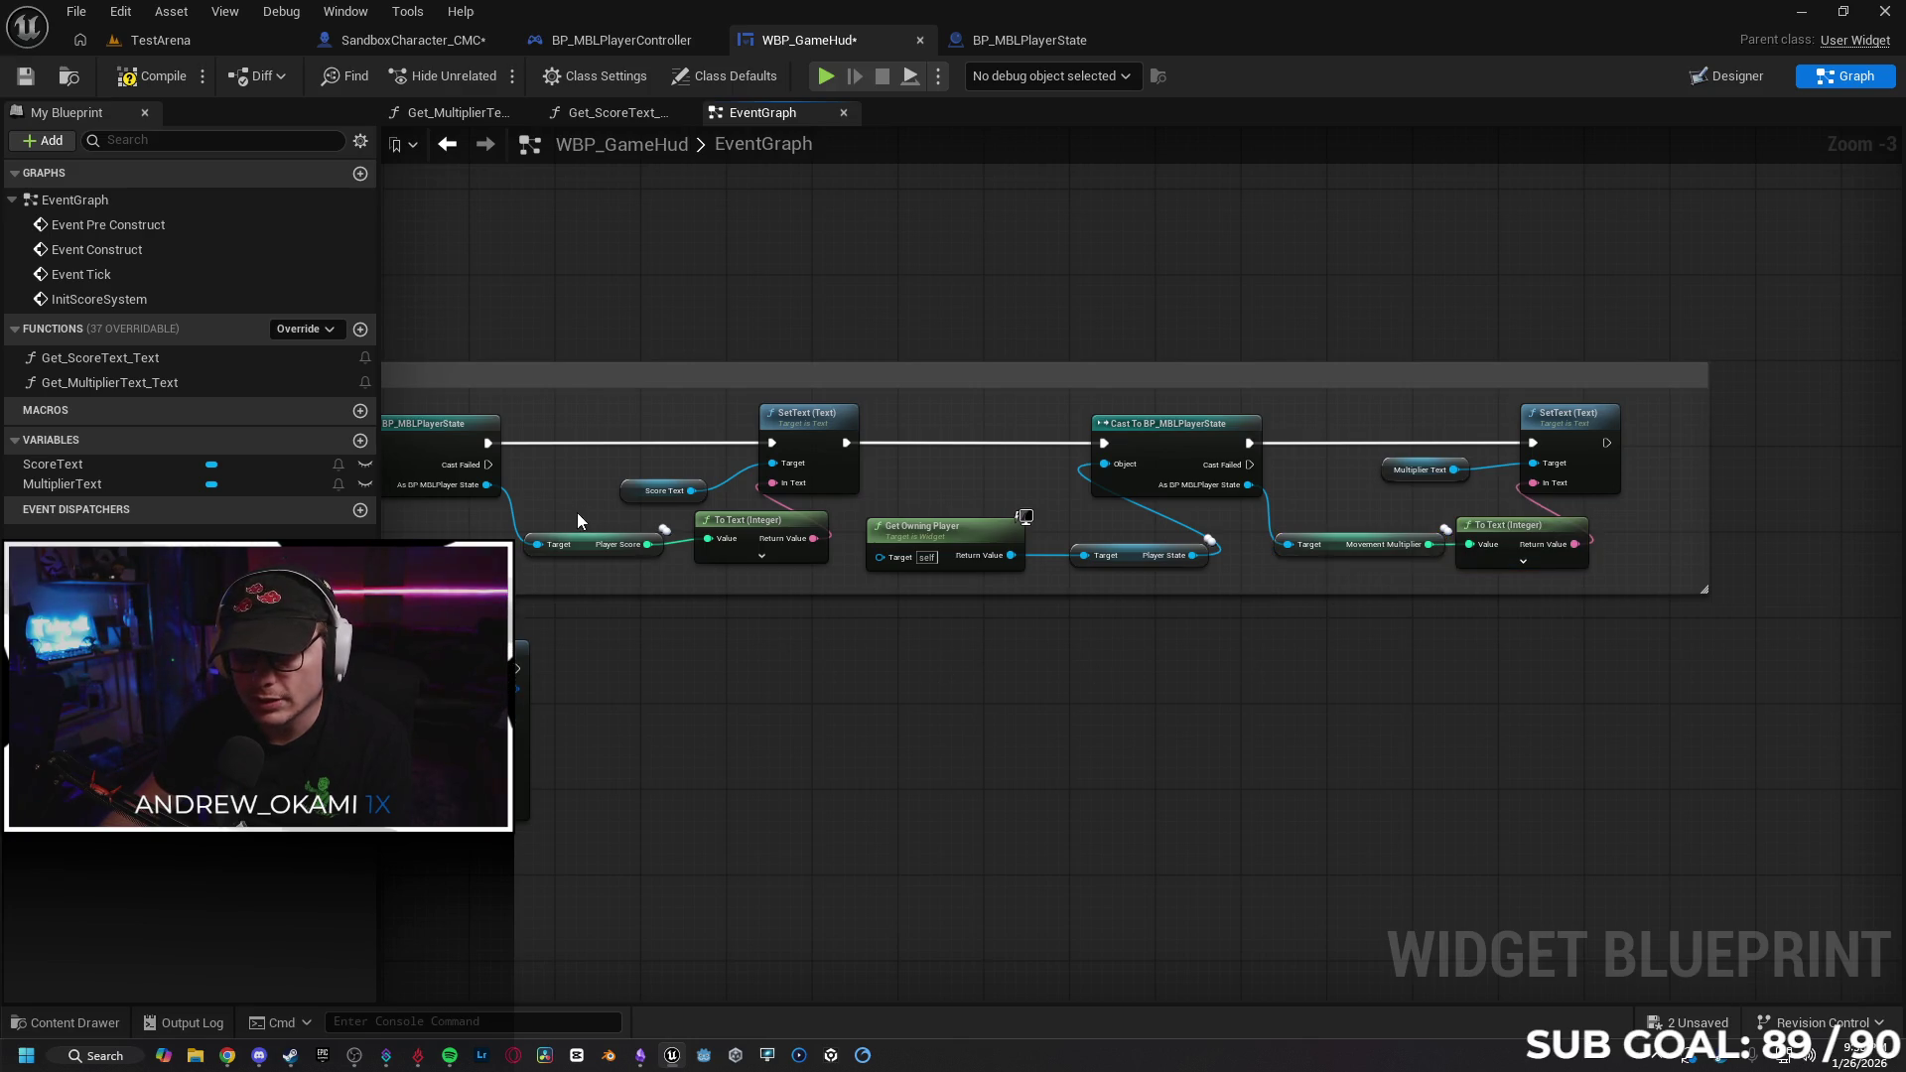
left_click_drag(576, 512, 737, 554)
key("q")
mouse_move(772, 649)
left_mouse_down()
mouse_move(917, 682)
mouse_move(1213, 643)
left_mouse_up()
left_click_drag(642, 681, 913, 705)
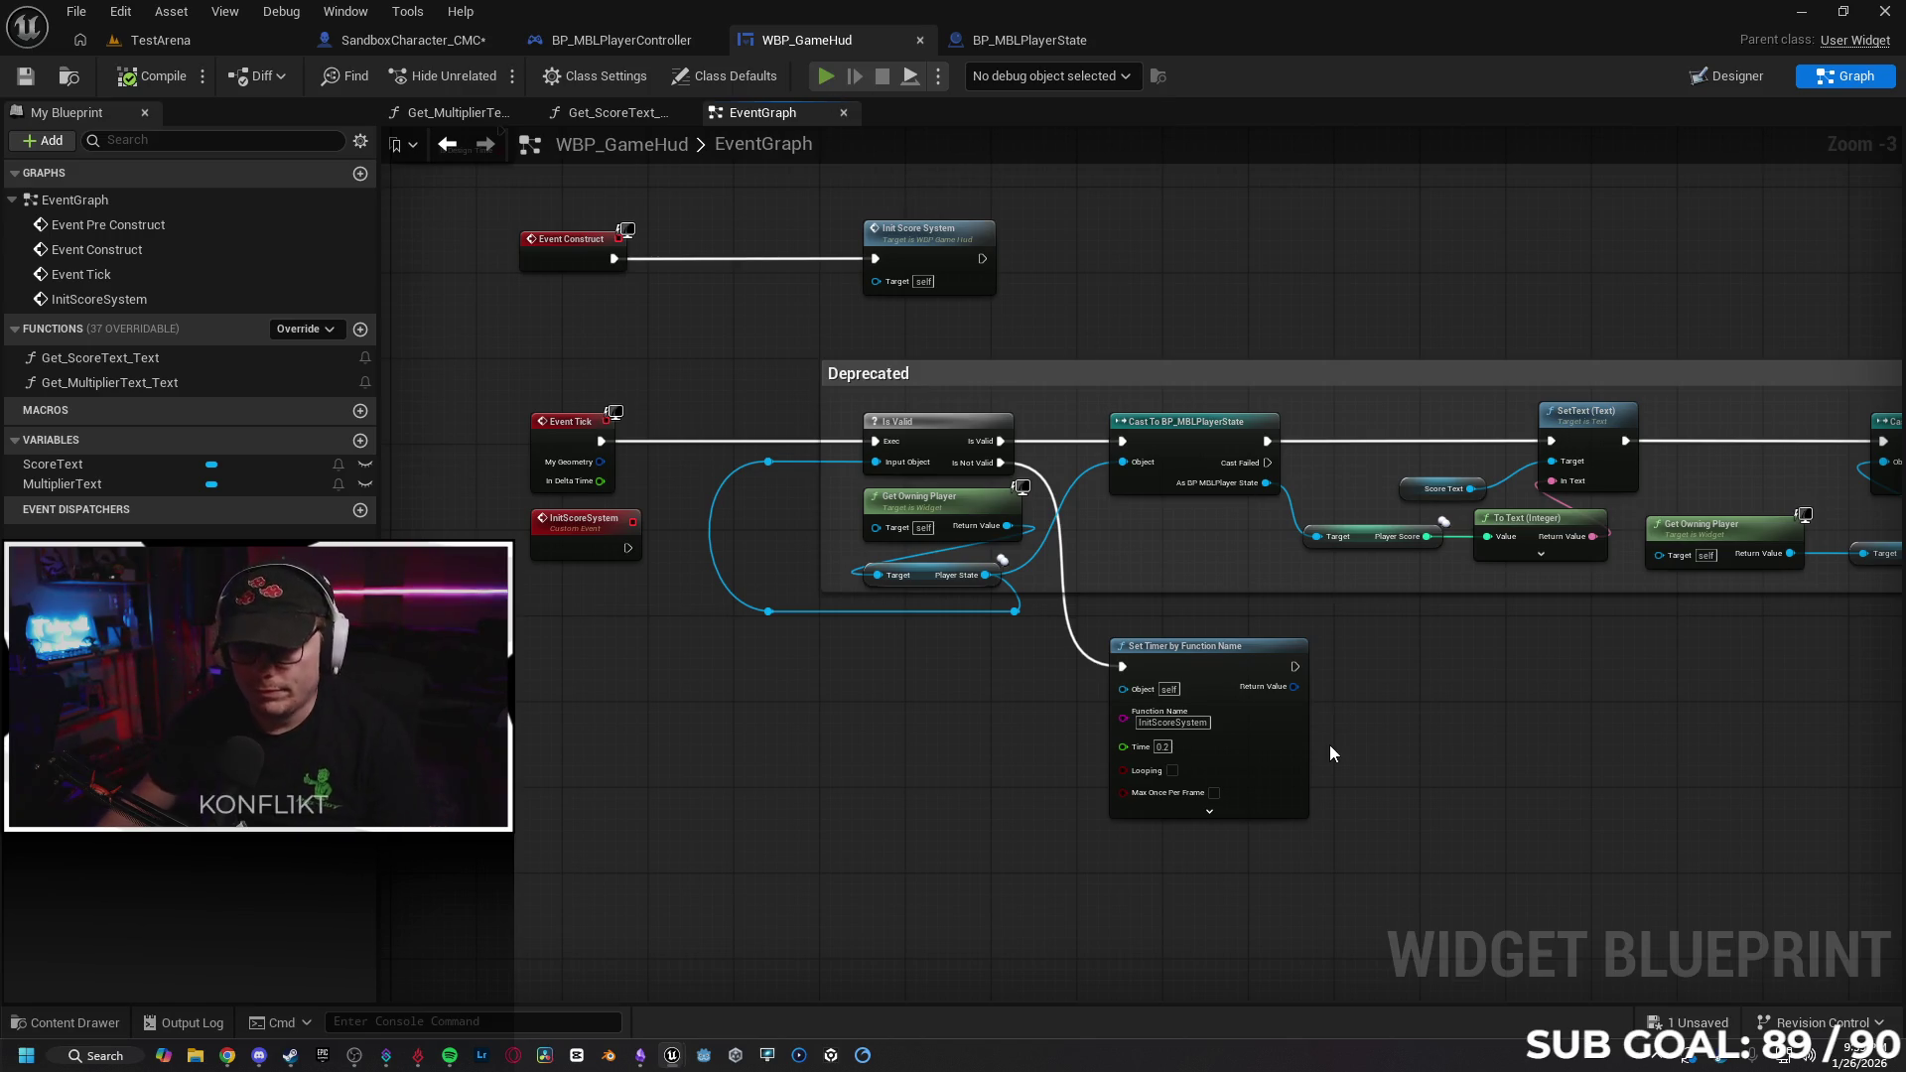
Run the Client 2 character forward, then stop the play test.
key("w")
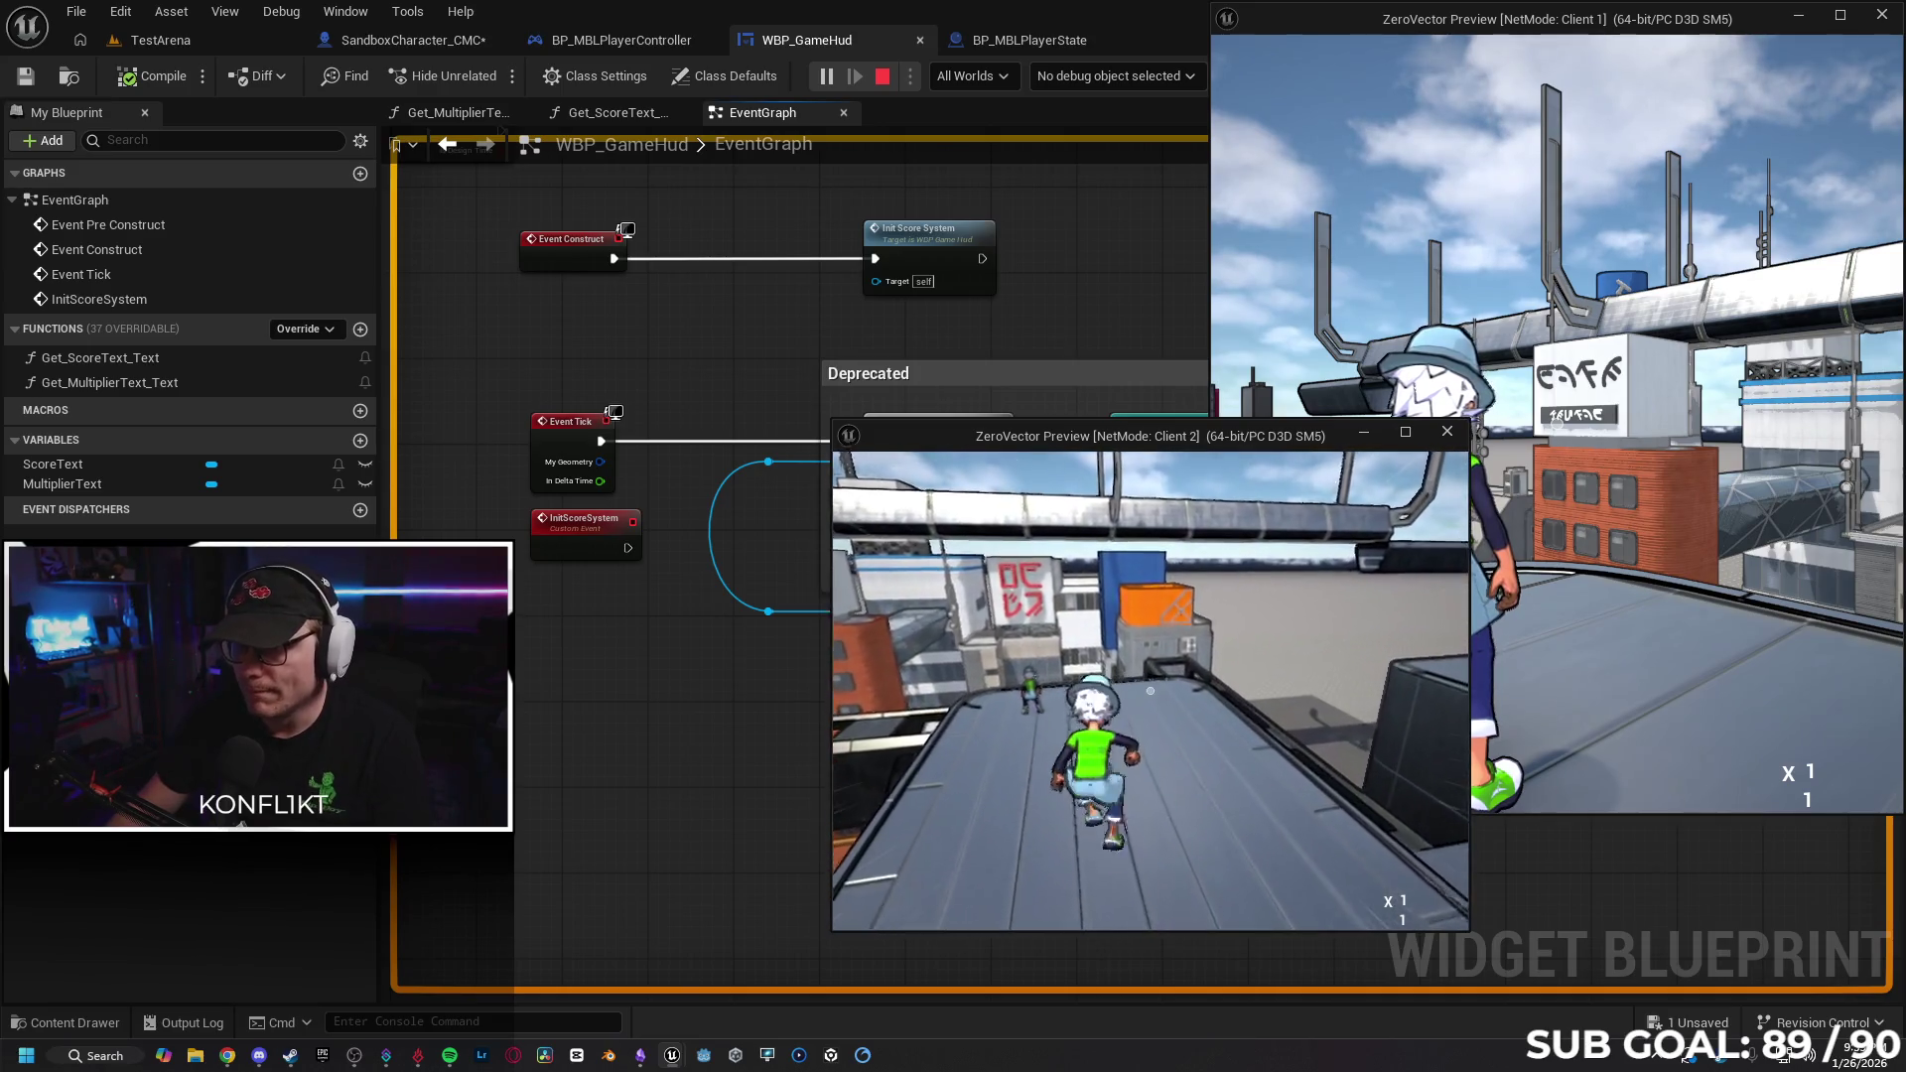
key("w")
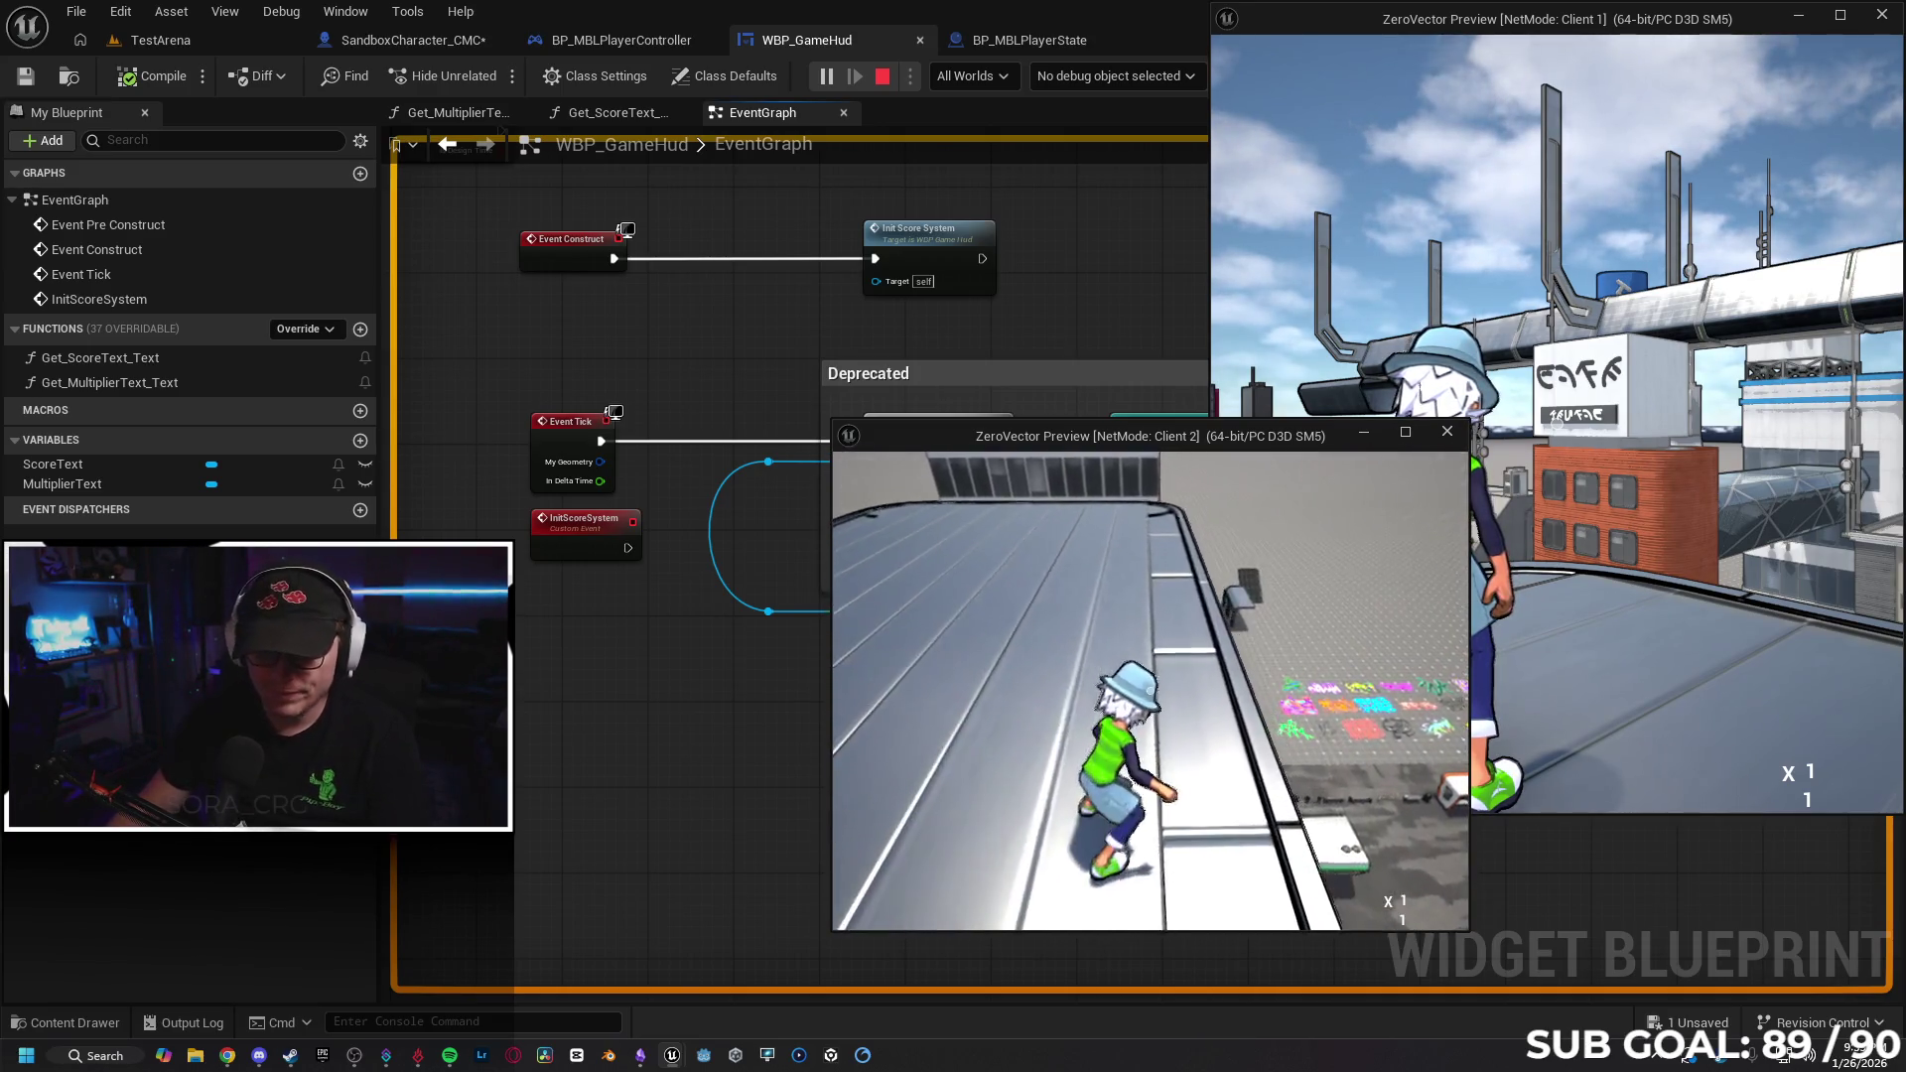
key("Escape")
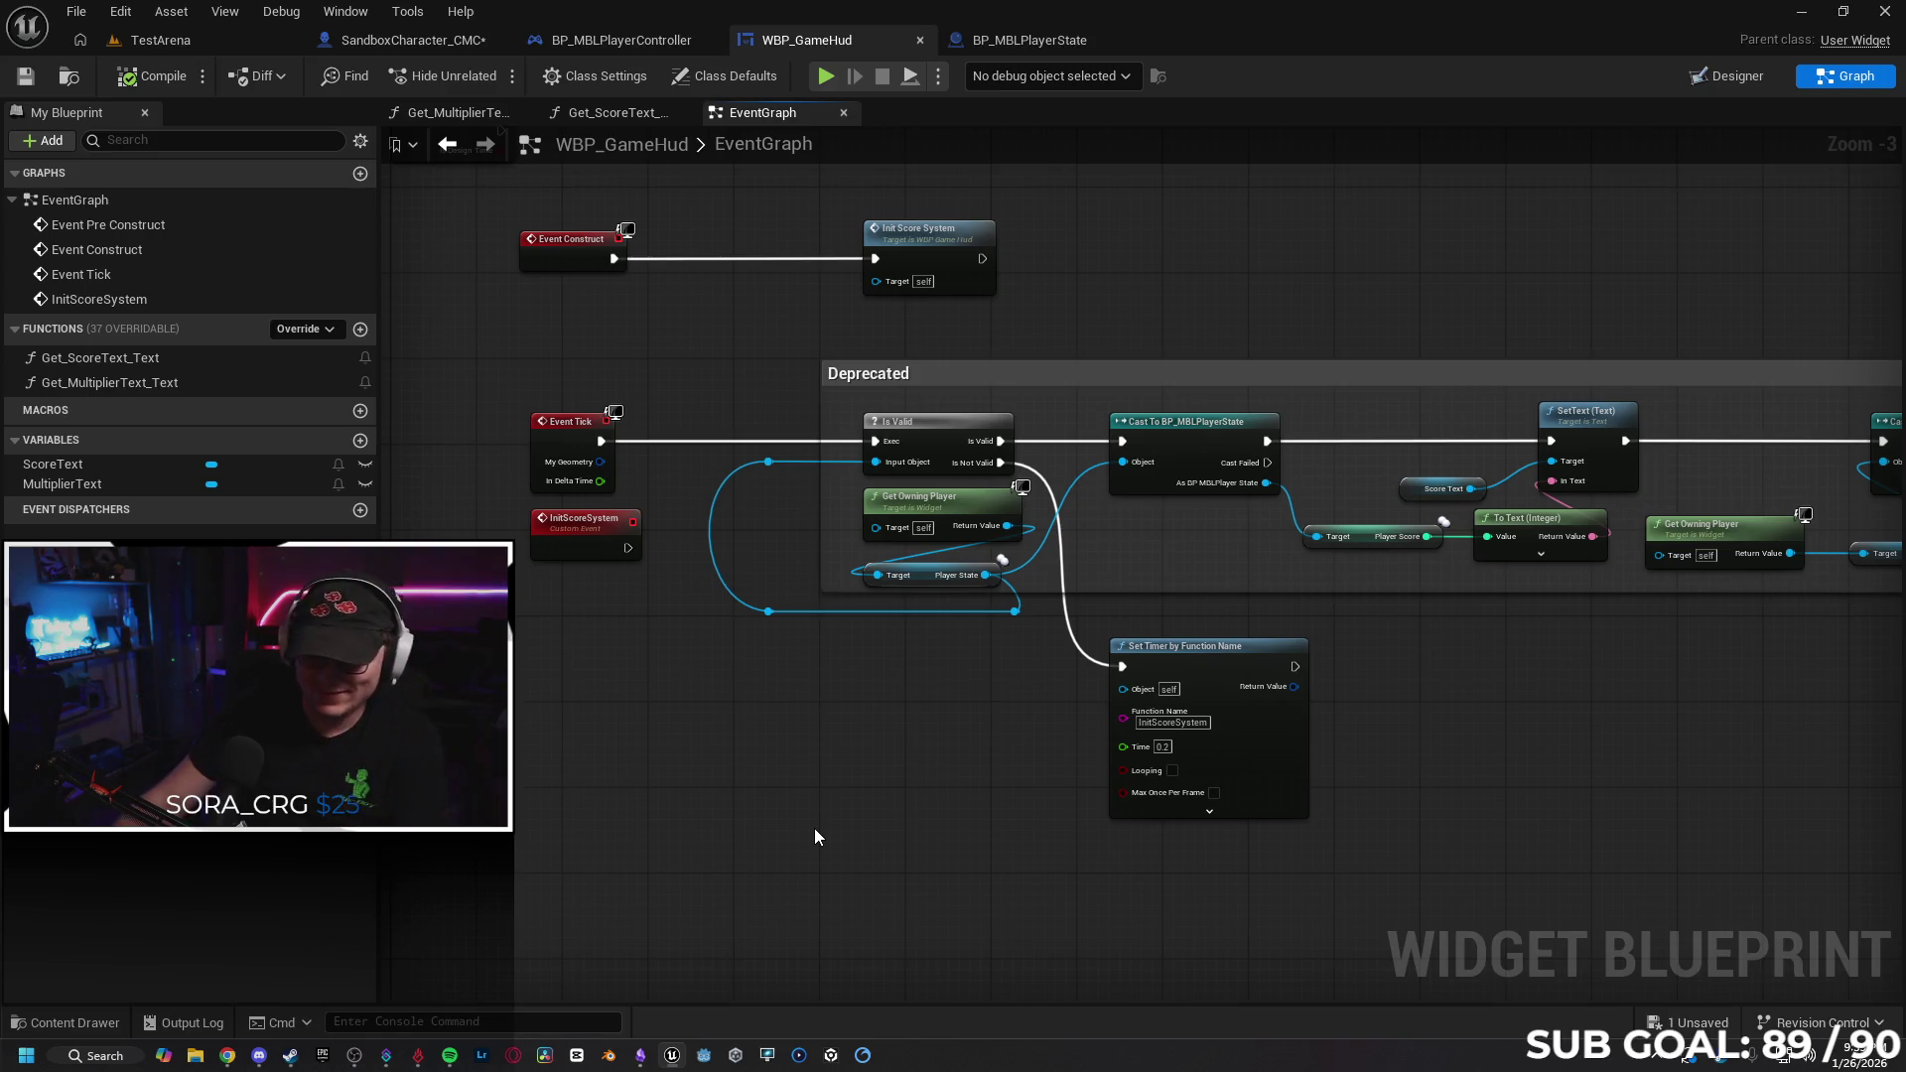
Start another multiplayer play test, stop it, and relaunch it with Alt+P.
left_click(828, 76)
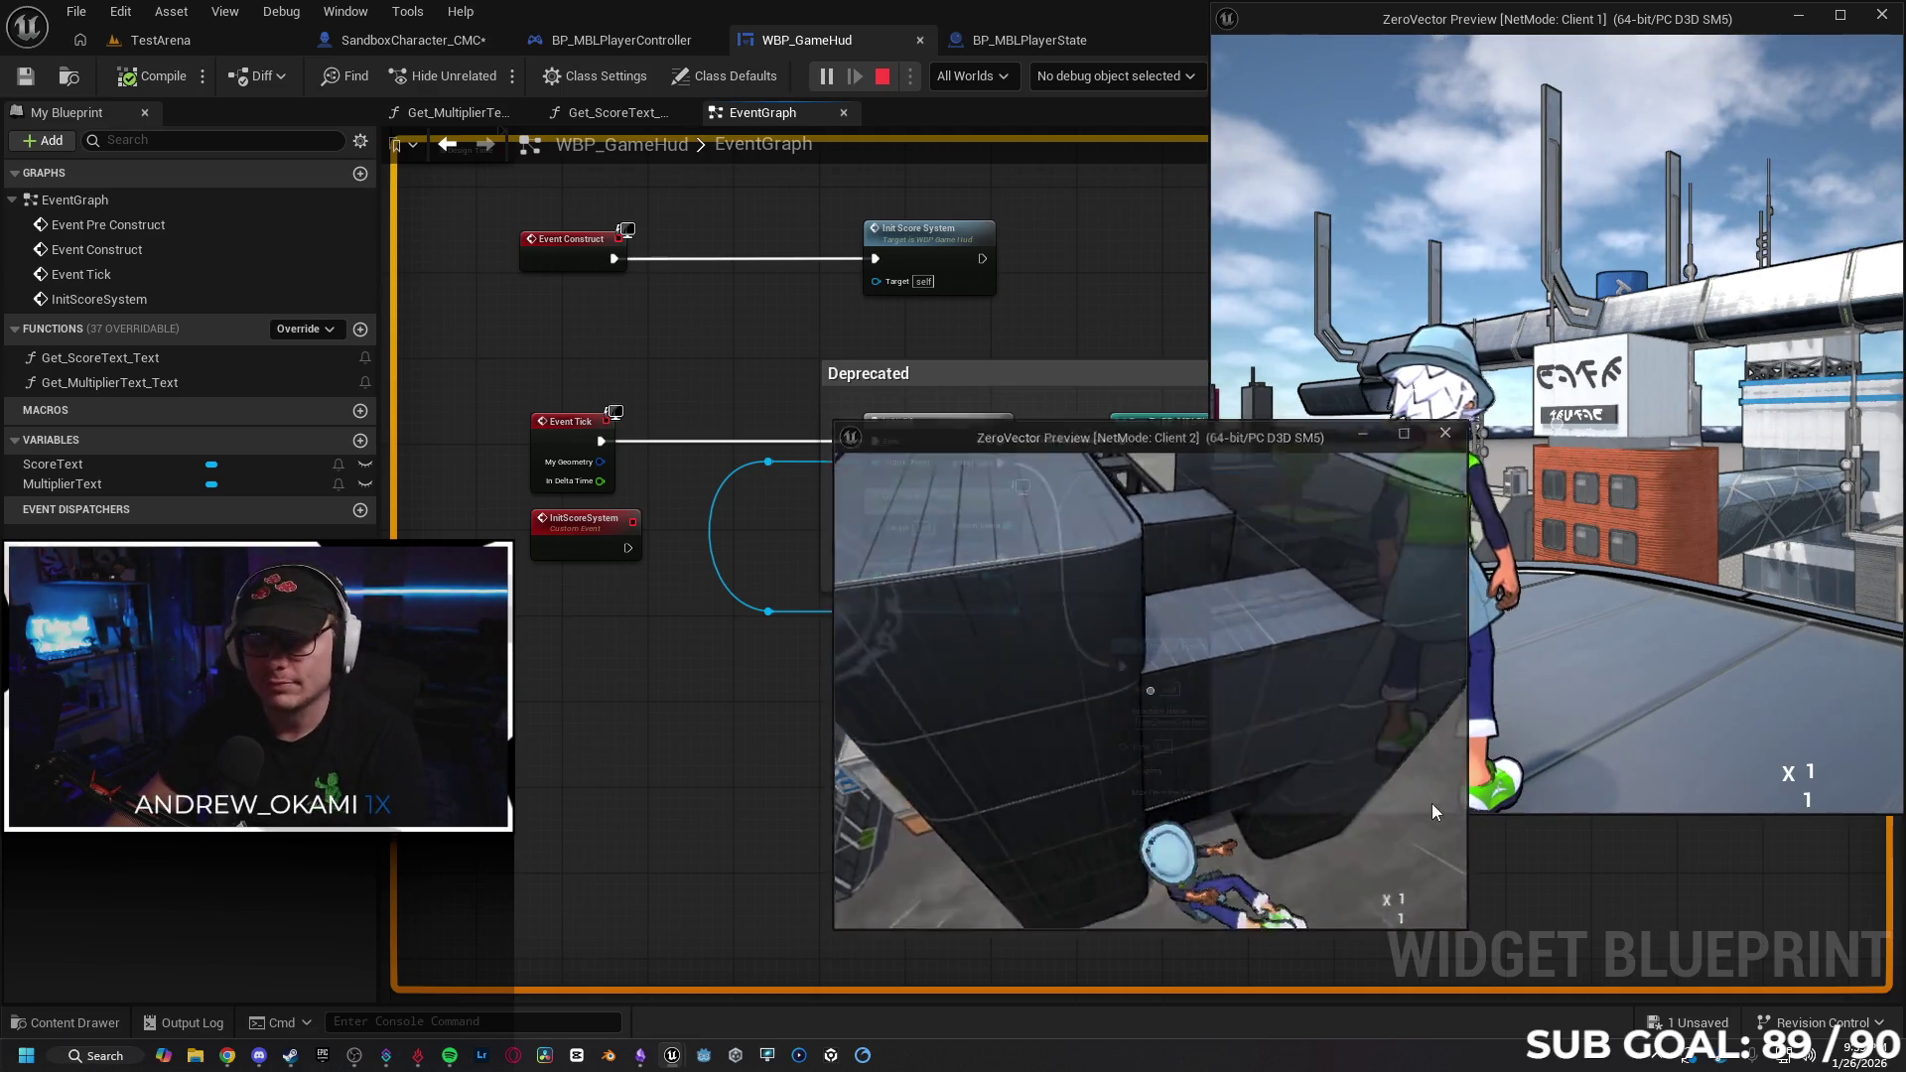
key("Escape")
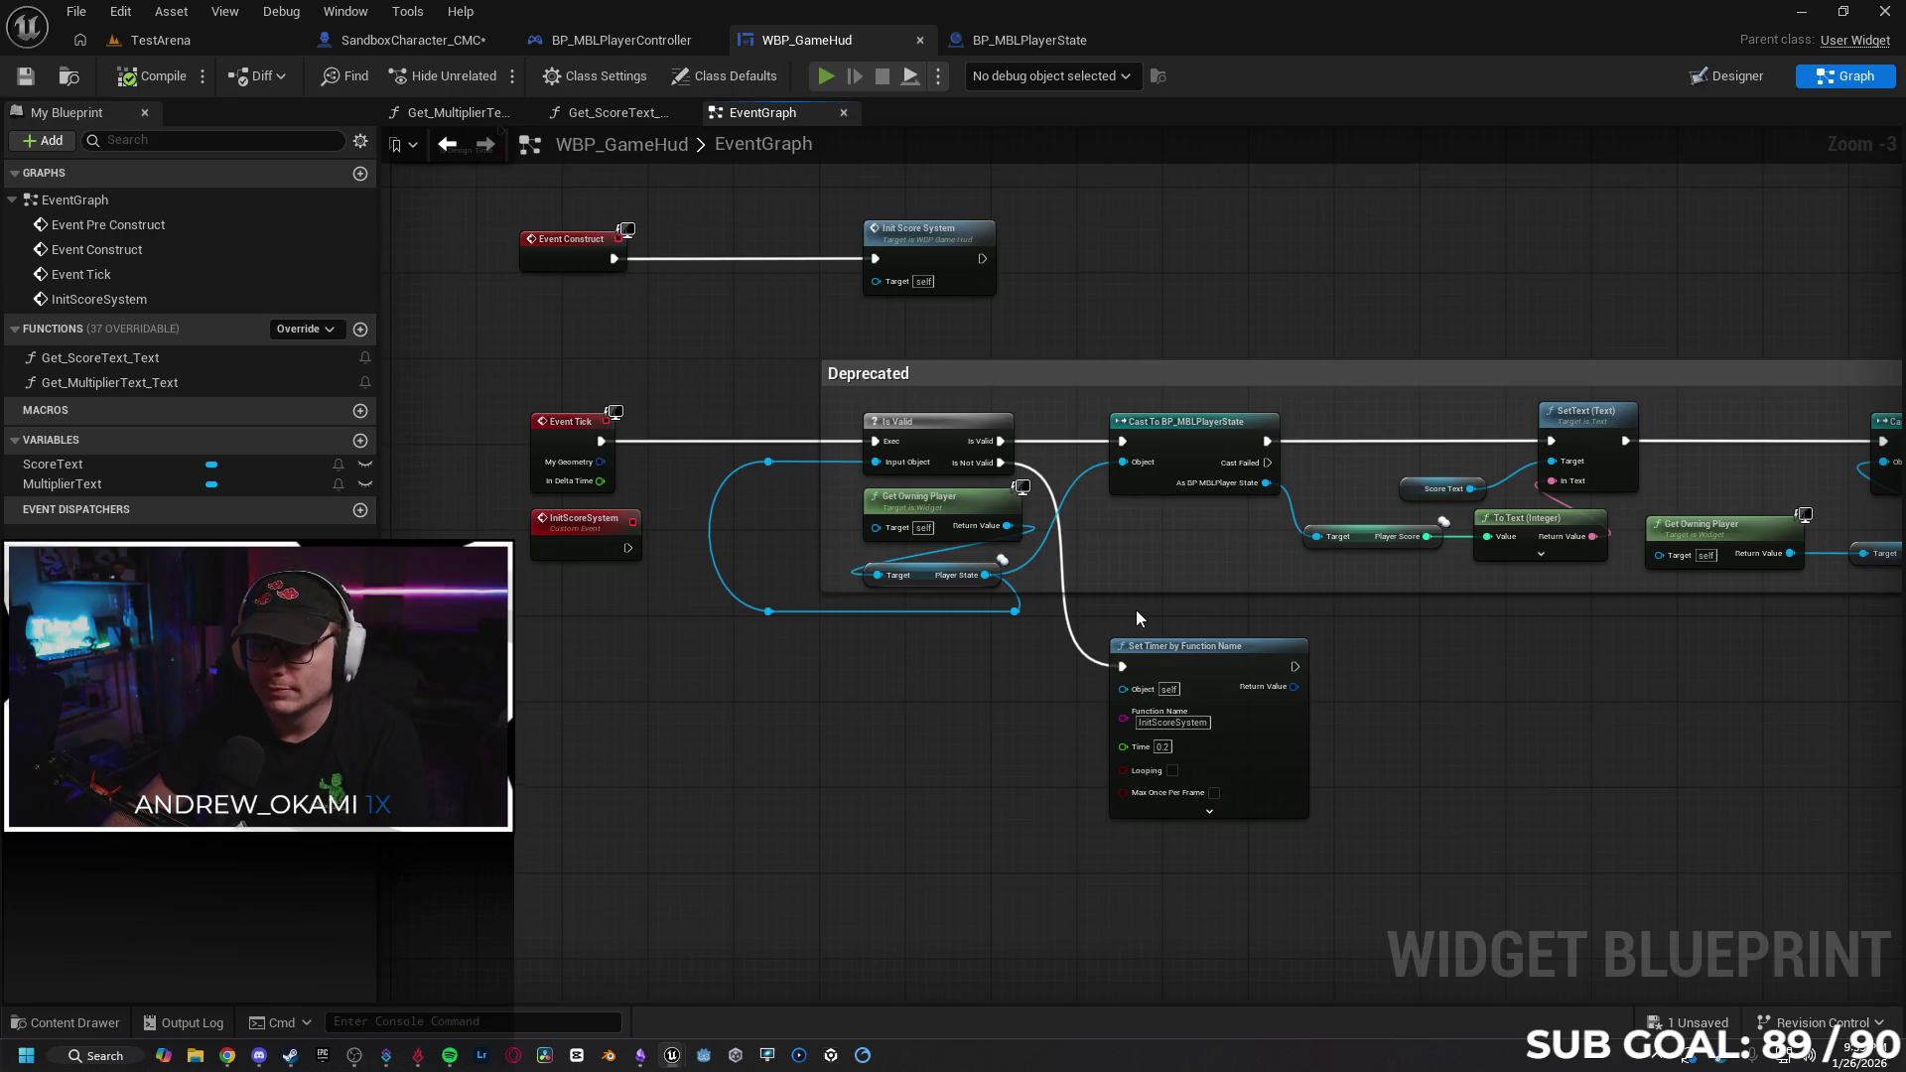
key("alt+p")
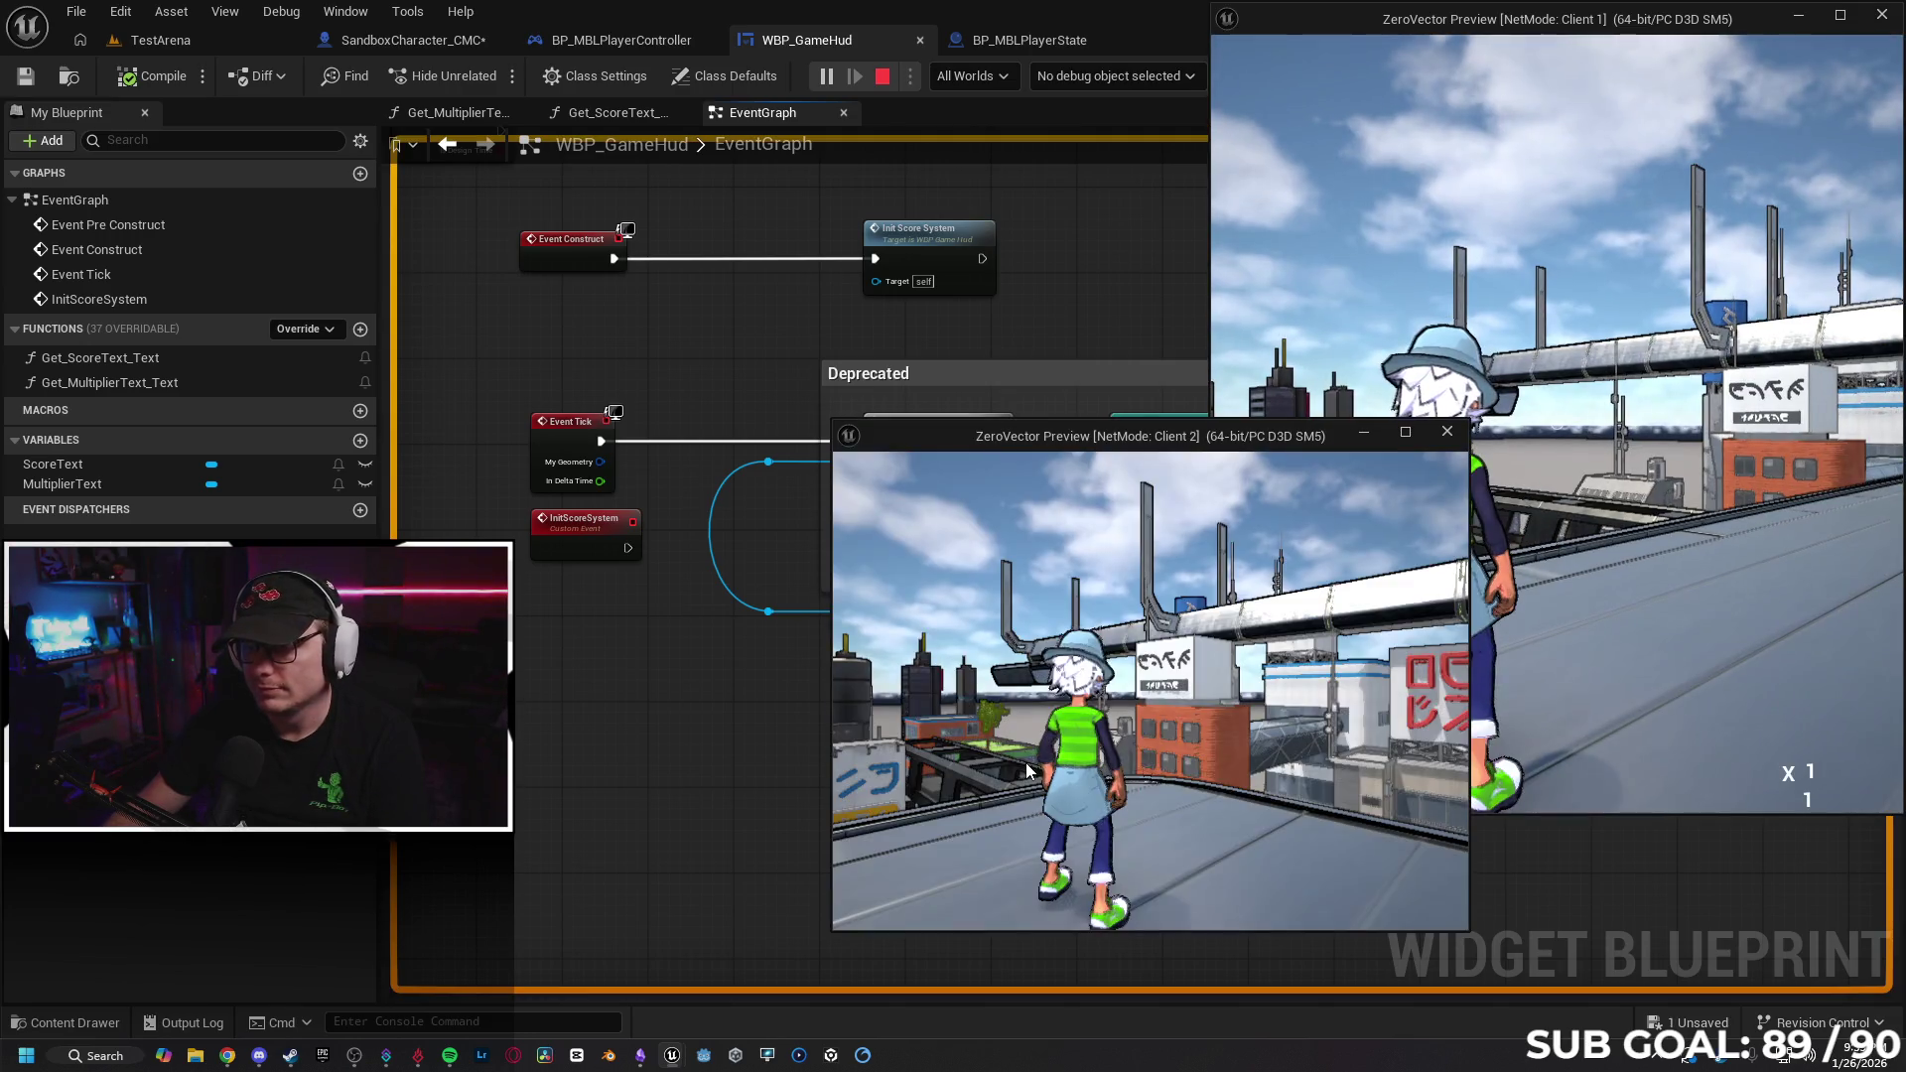
Run, jump and slide in Client 2, run in Client 1, then end the session.
left_click(1141, 725)
key("w")
key("space")
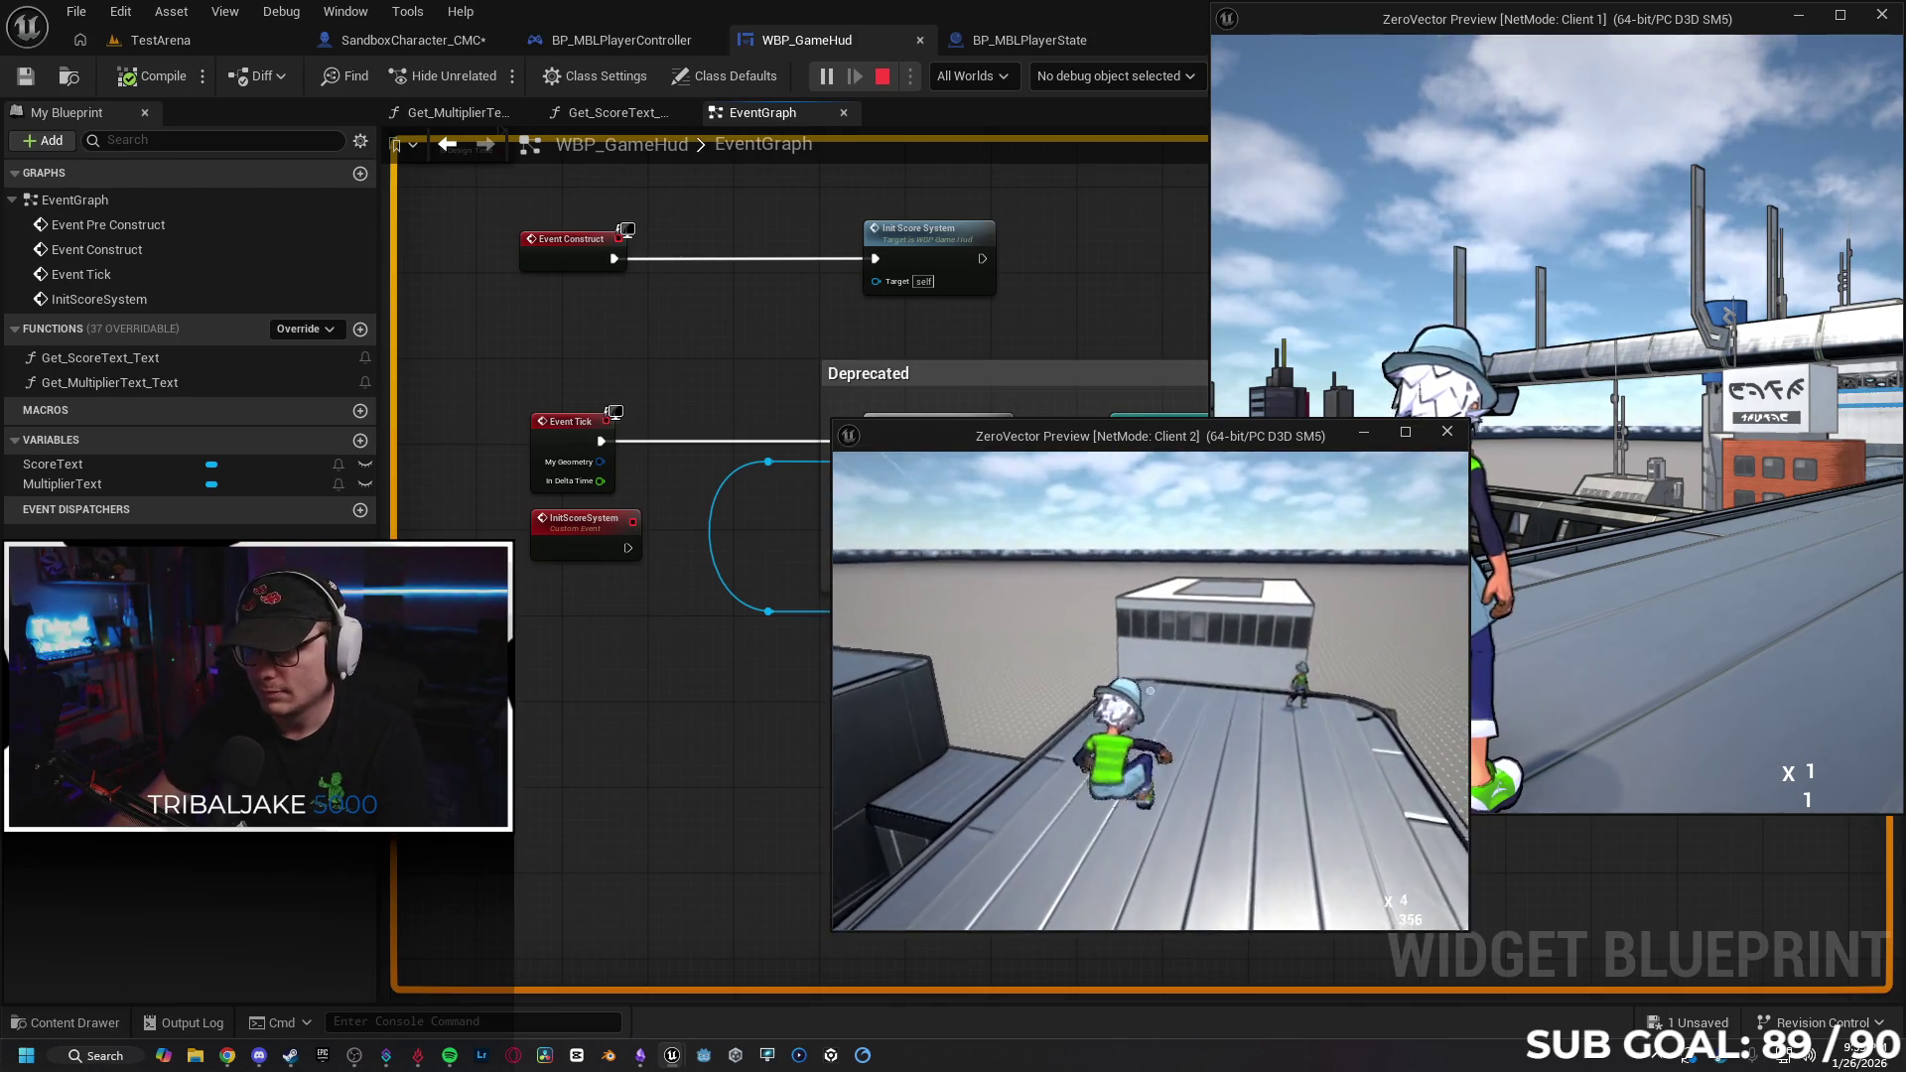
key("ctrl")
key("super")
left_click(1556, 424)
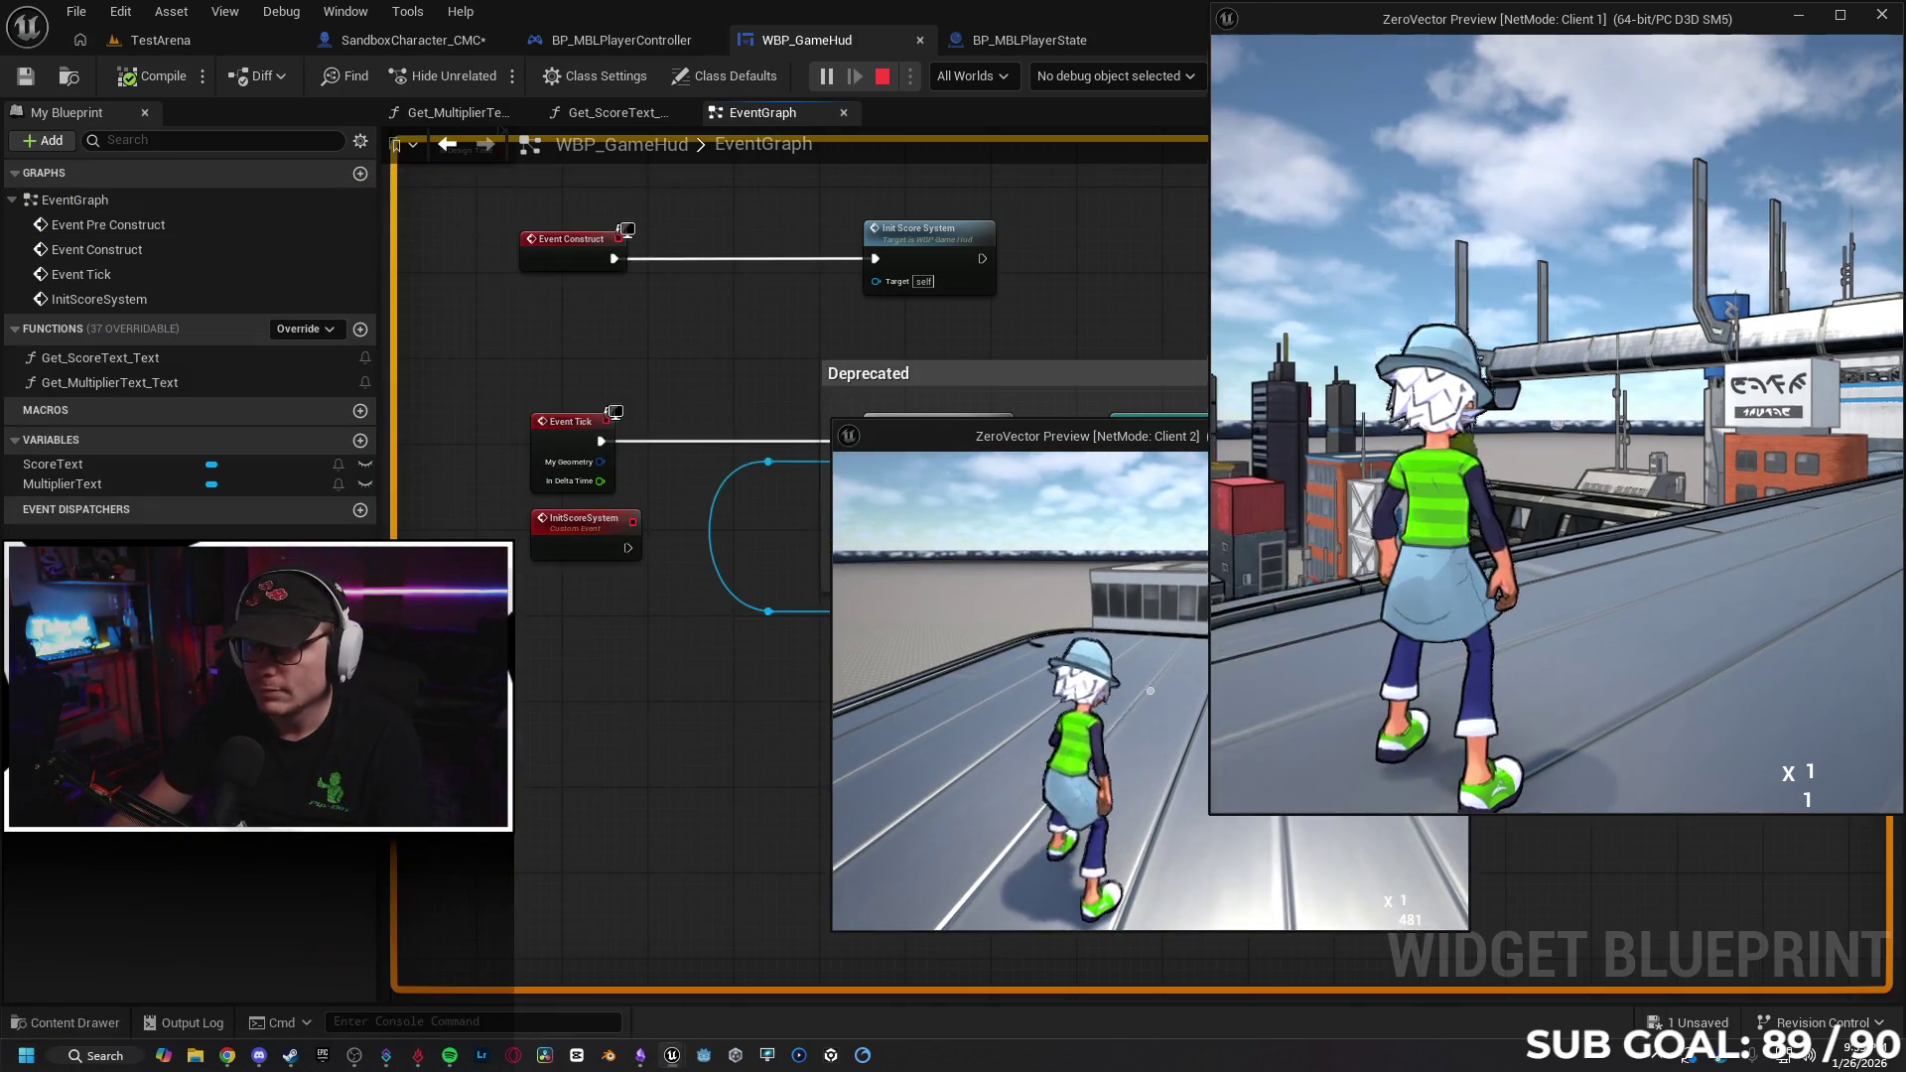
key("w")
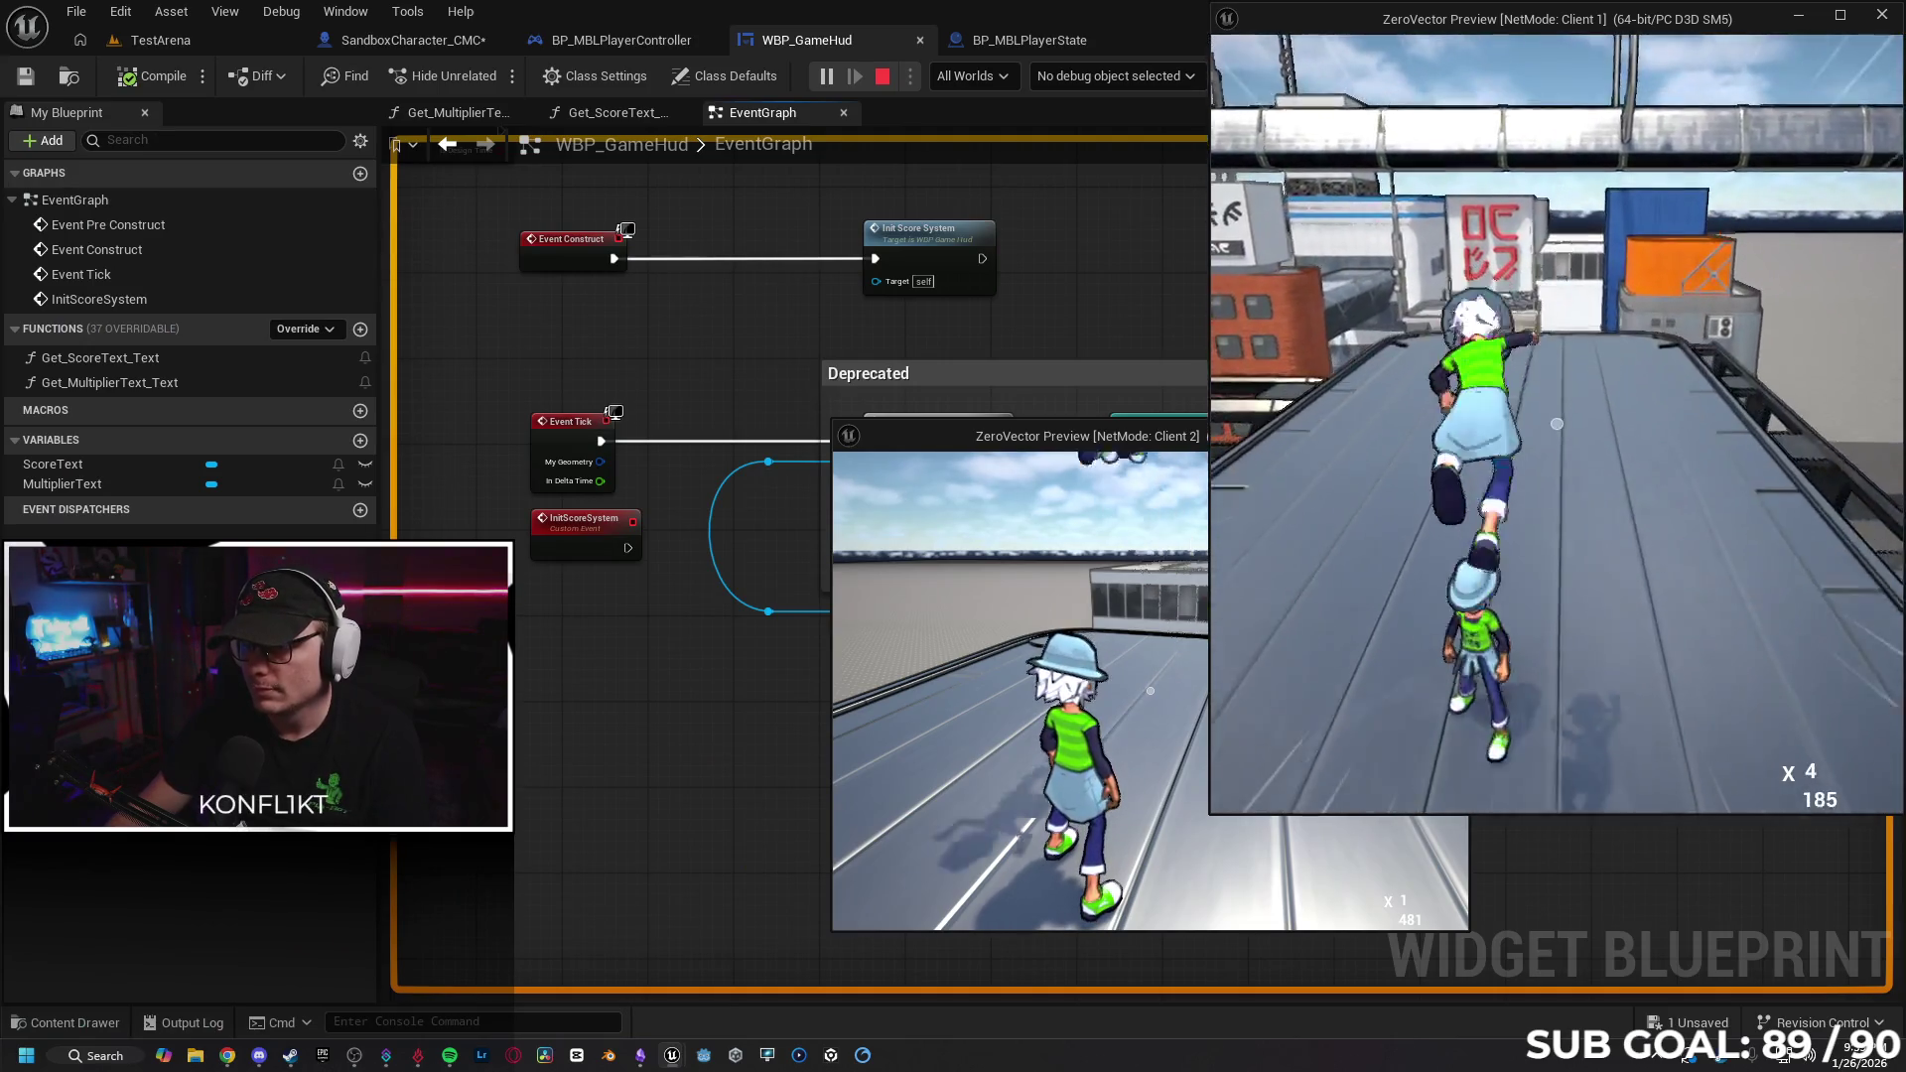
key("Escape")
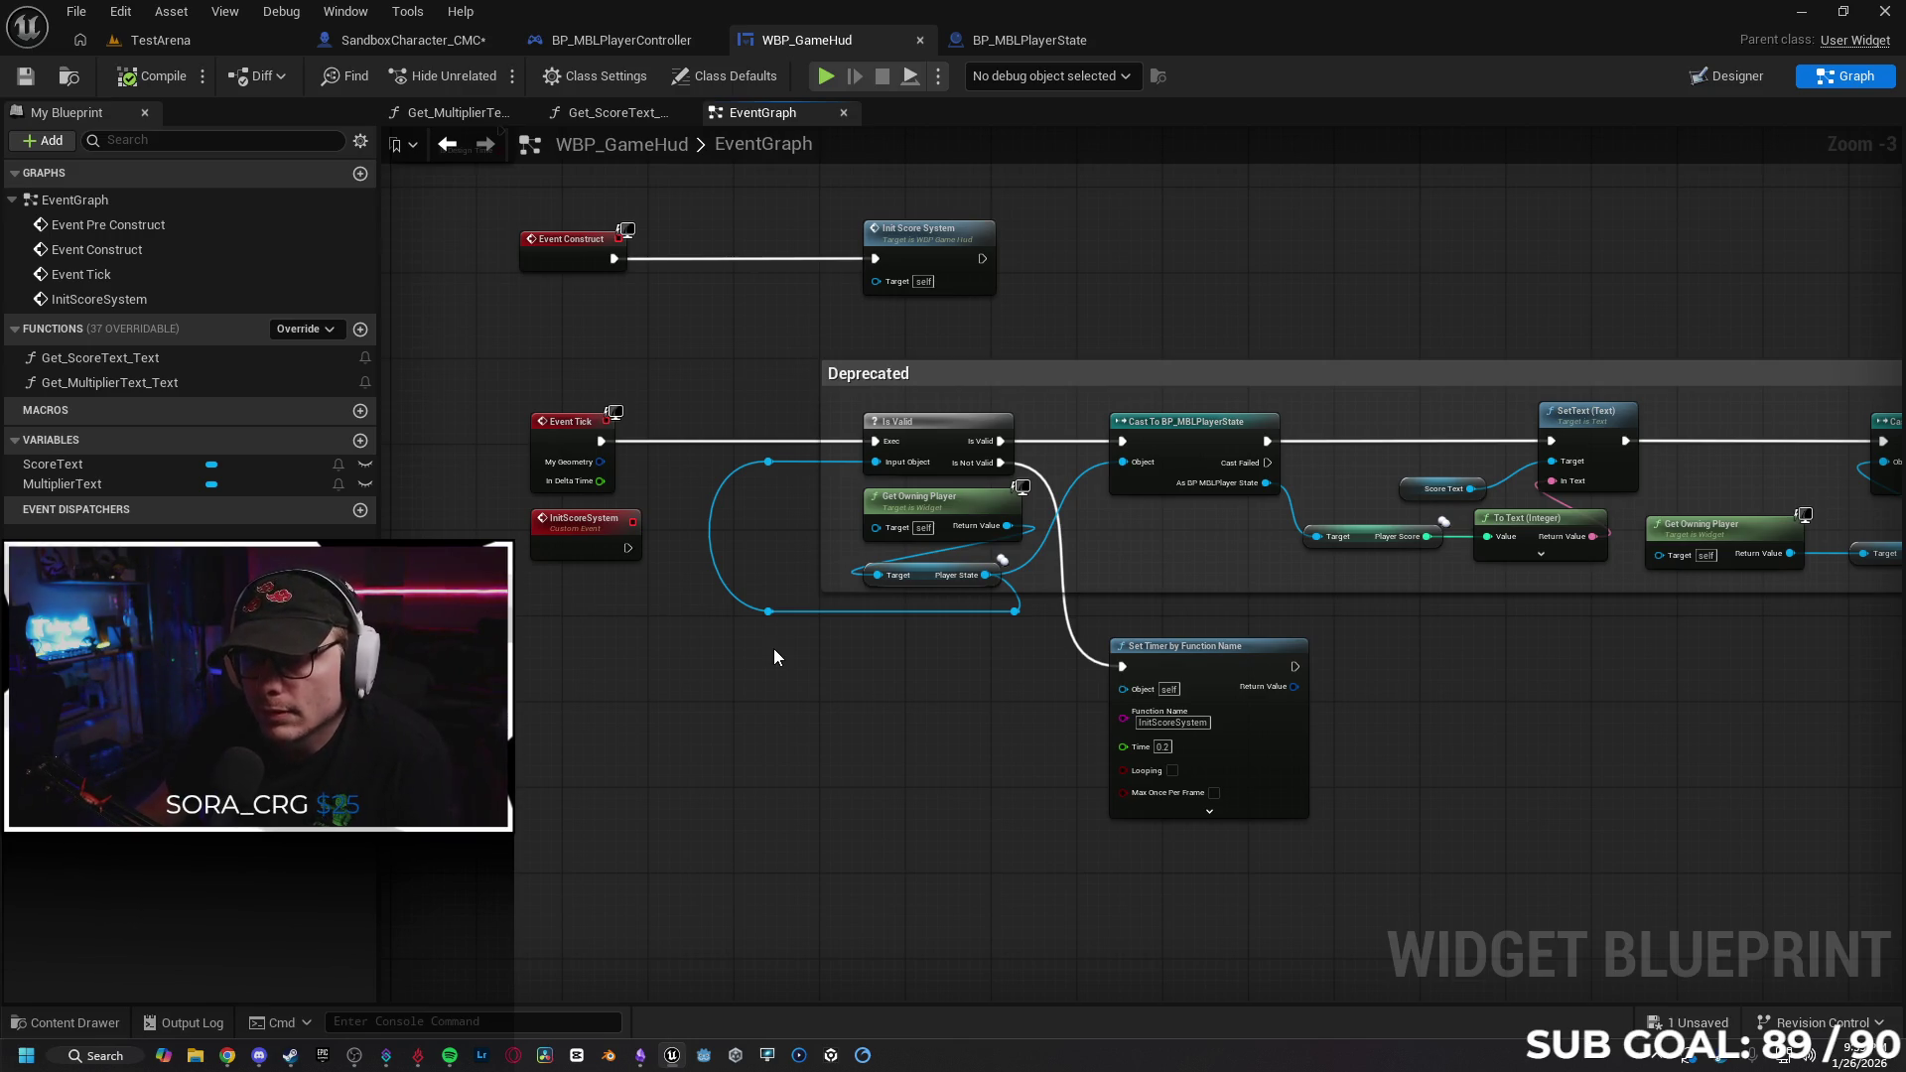
mouse_move(754, 675)
left_mouse_down()
mouse_move(828, 674)
mouse_move(821, 712)
left_mouse_up()
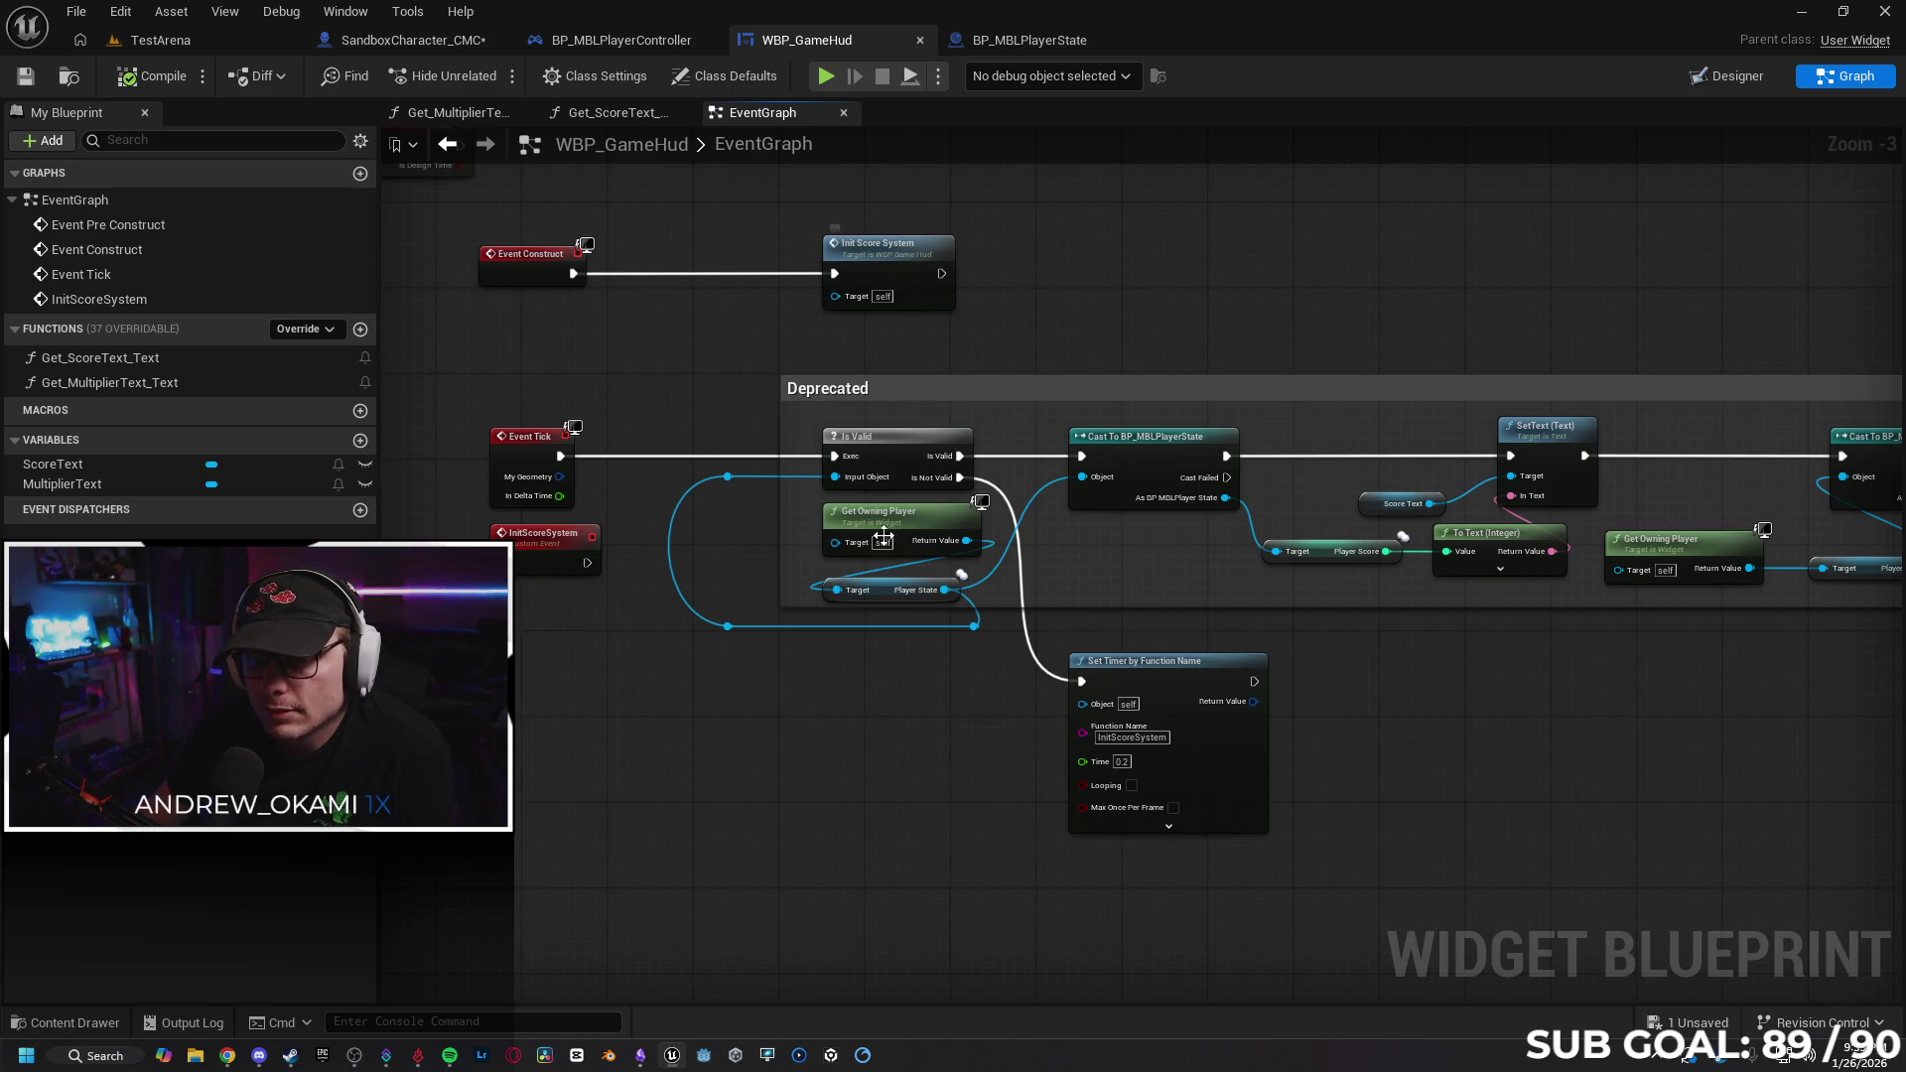
Wire InitScoreSystem's exec output into the Is Valid check and launch a two-client test.
mouse_move(594, 565)
left_mouse_down()
mouse_move(636, 601)
mouse_move(840, 459)
left_mouse_up()
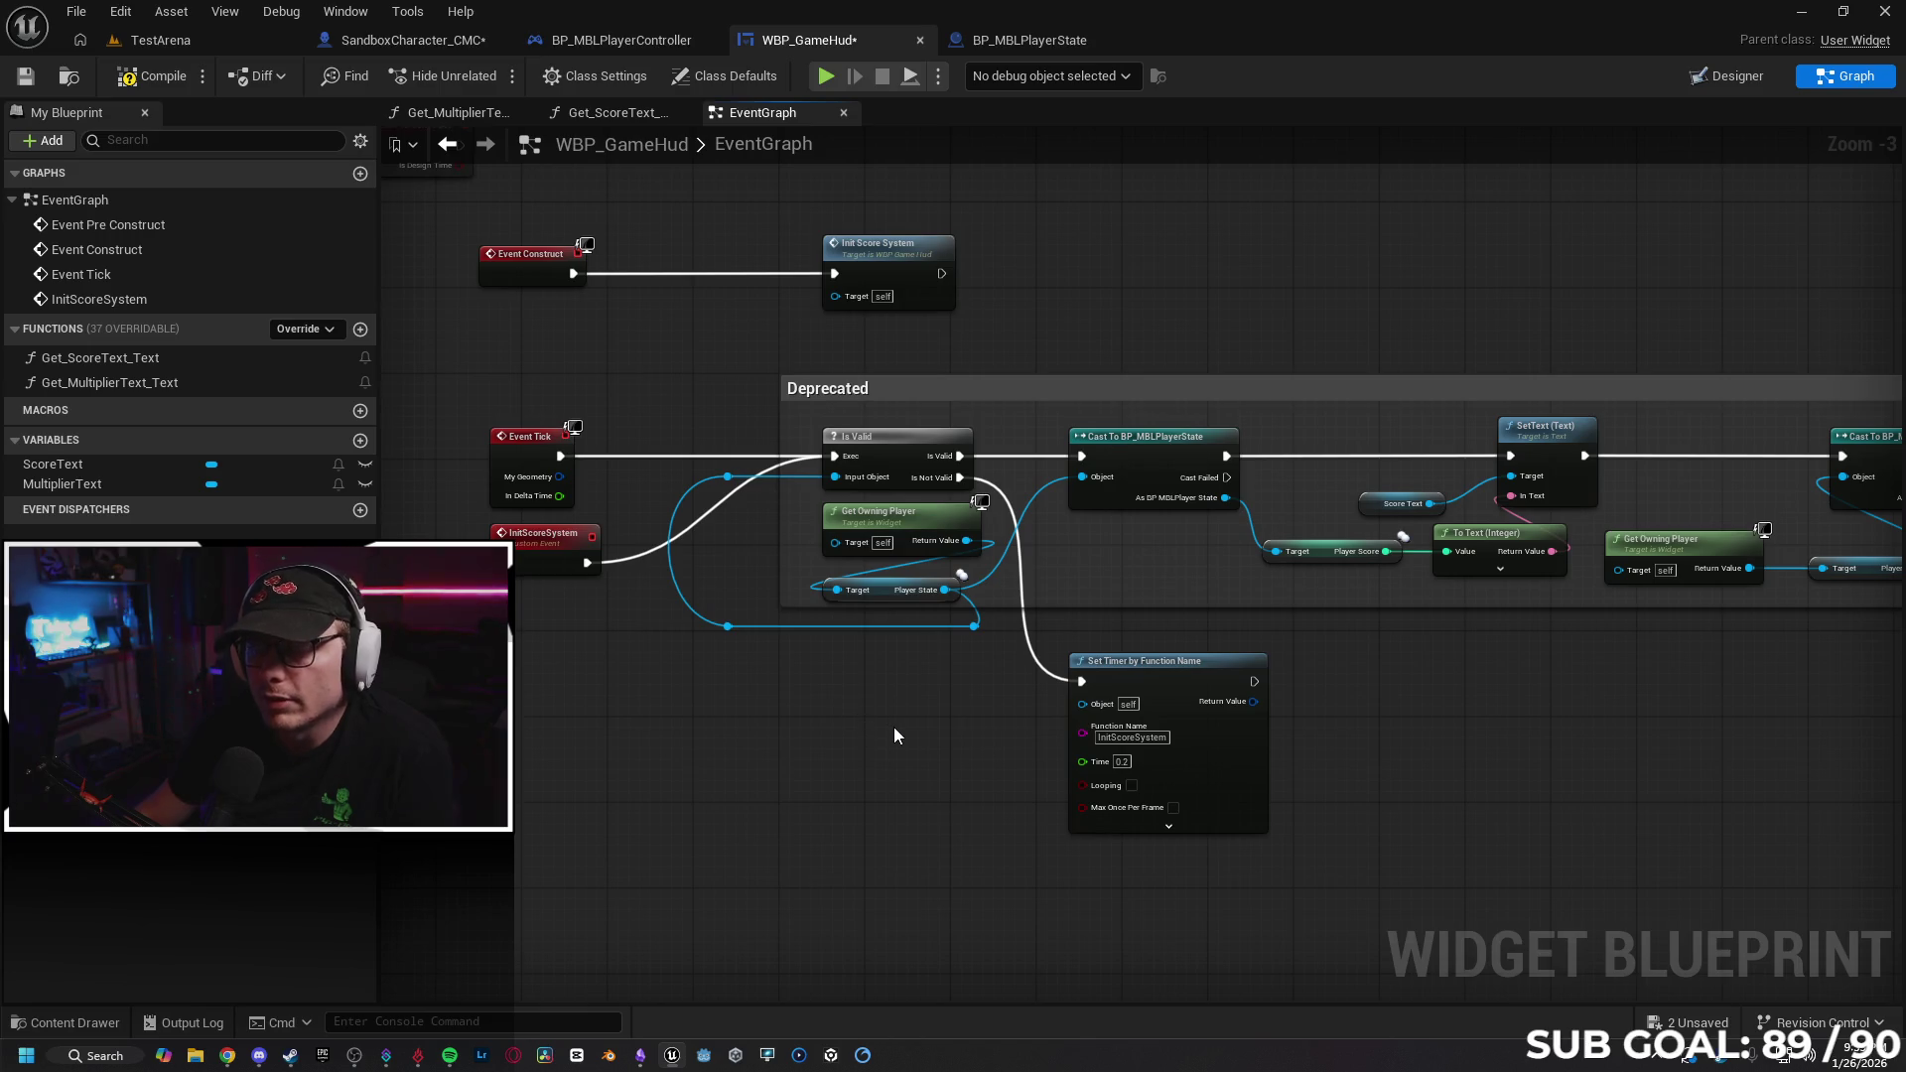
left_click_drag(894, 727, 835, 715)
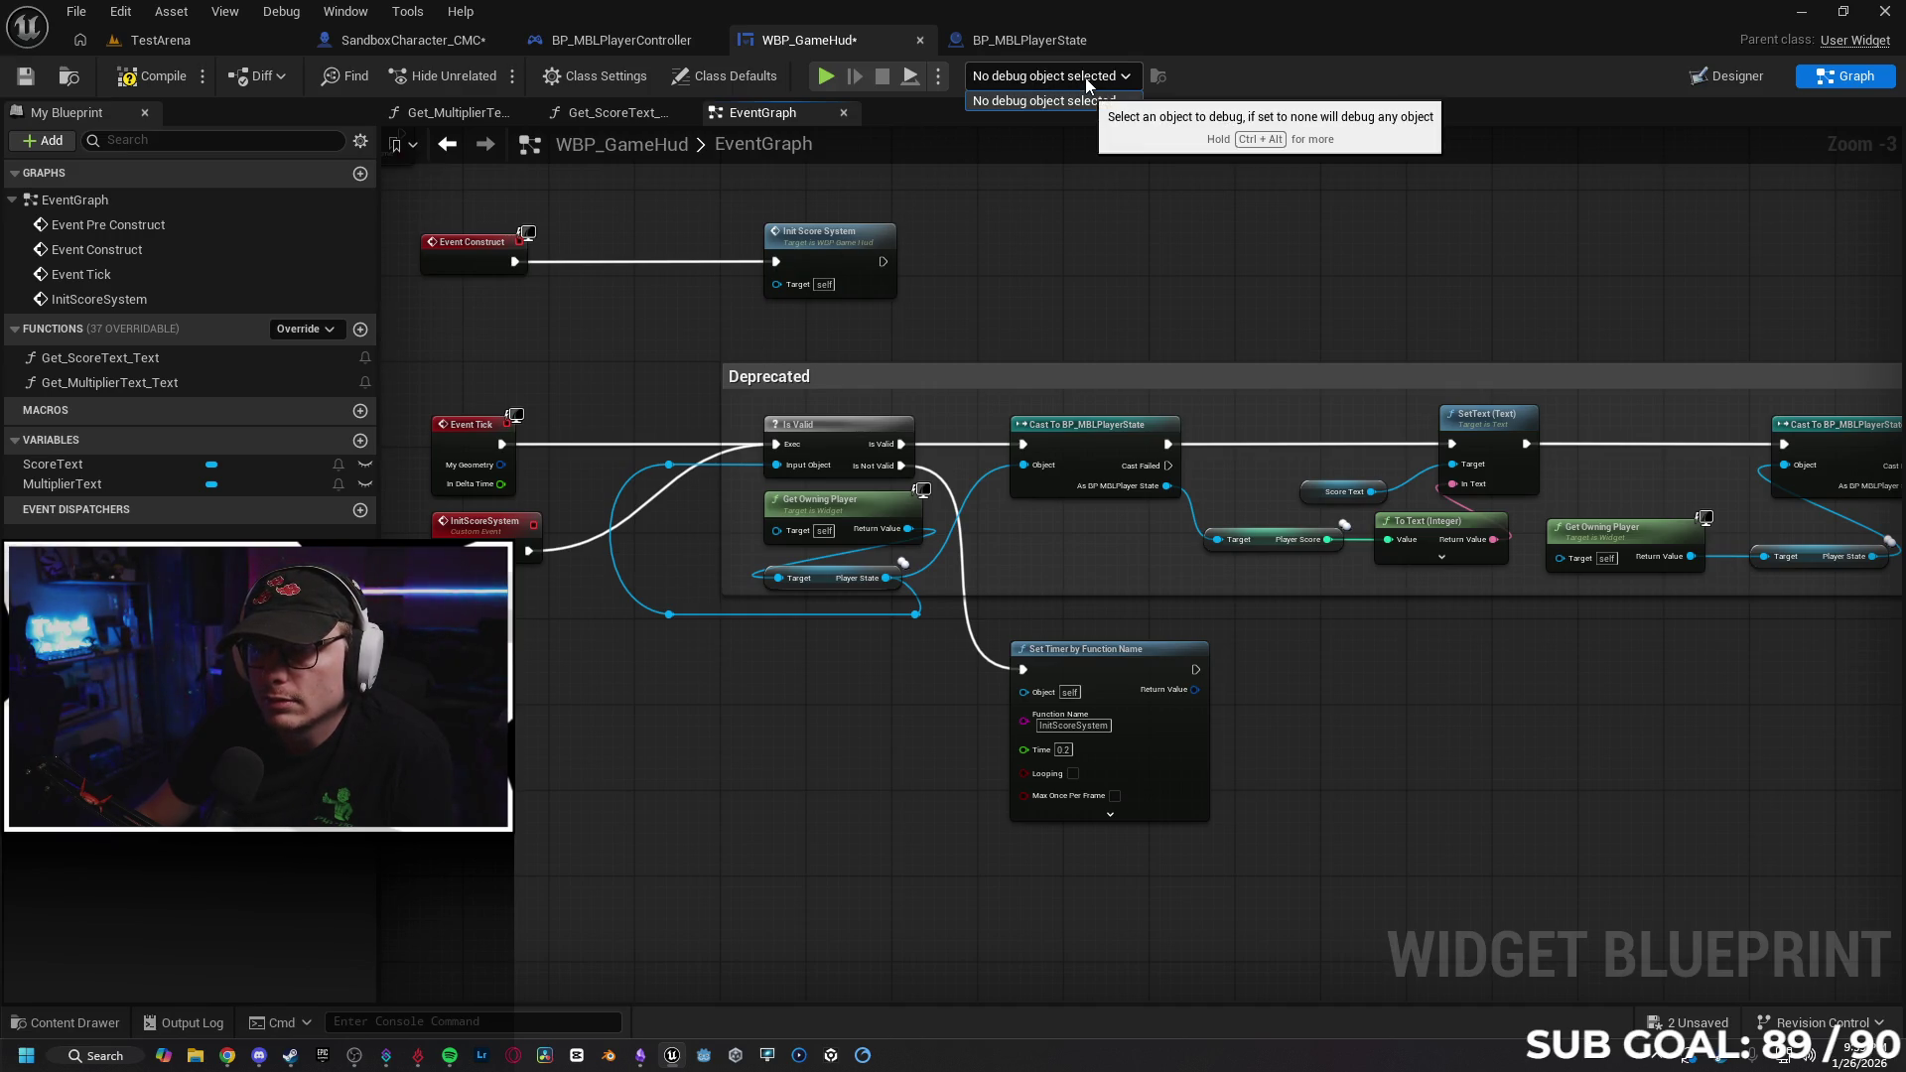
key("alt+p")
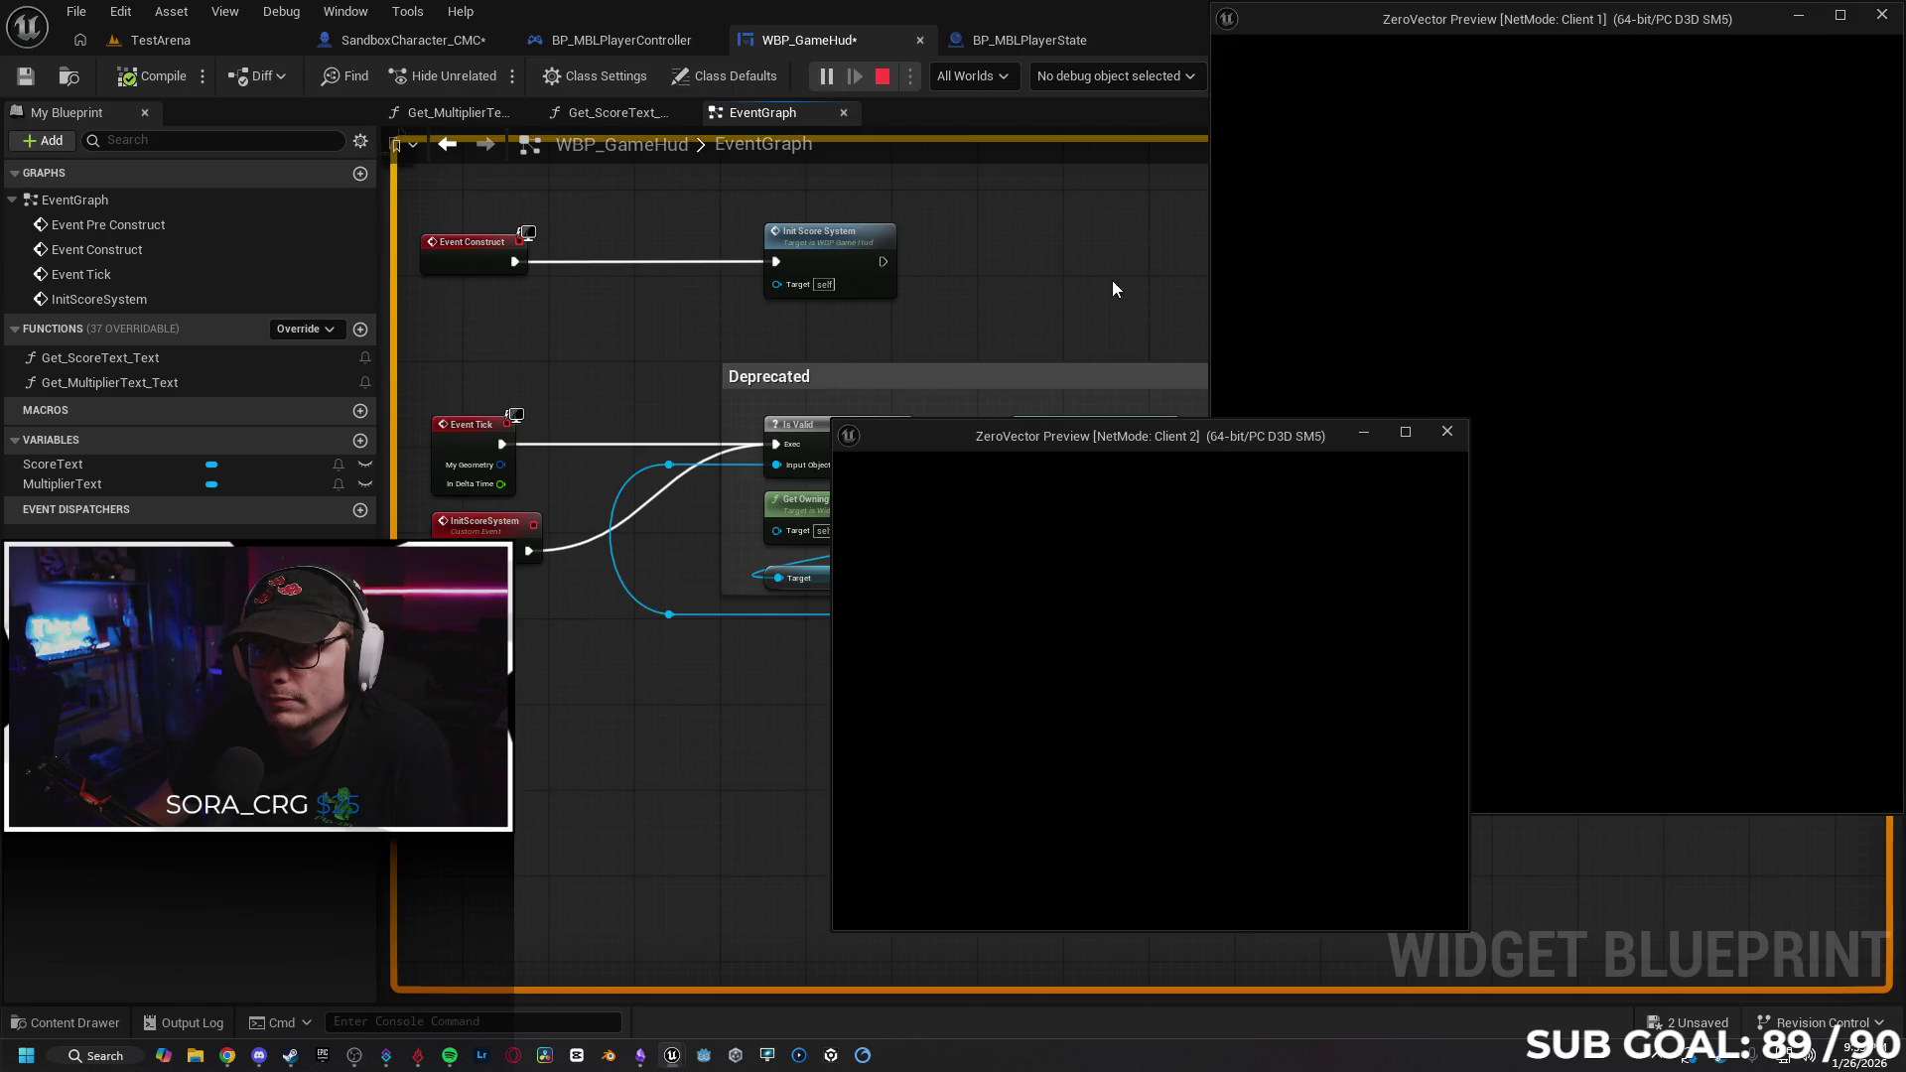
Debug the WBP_GameHud_C_0 instance and bring the Client 2 window to the front.
left_click(1122, 76)
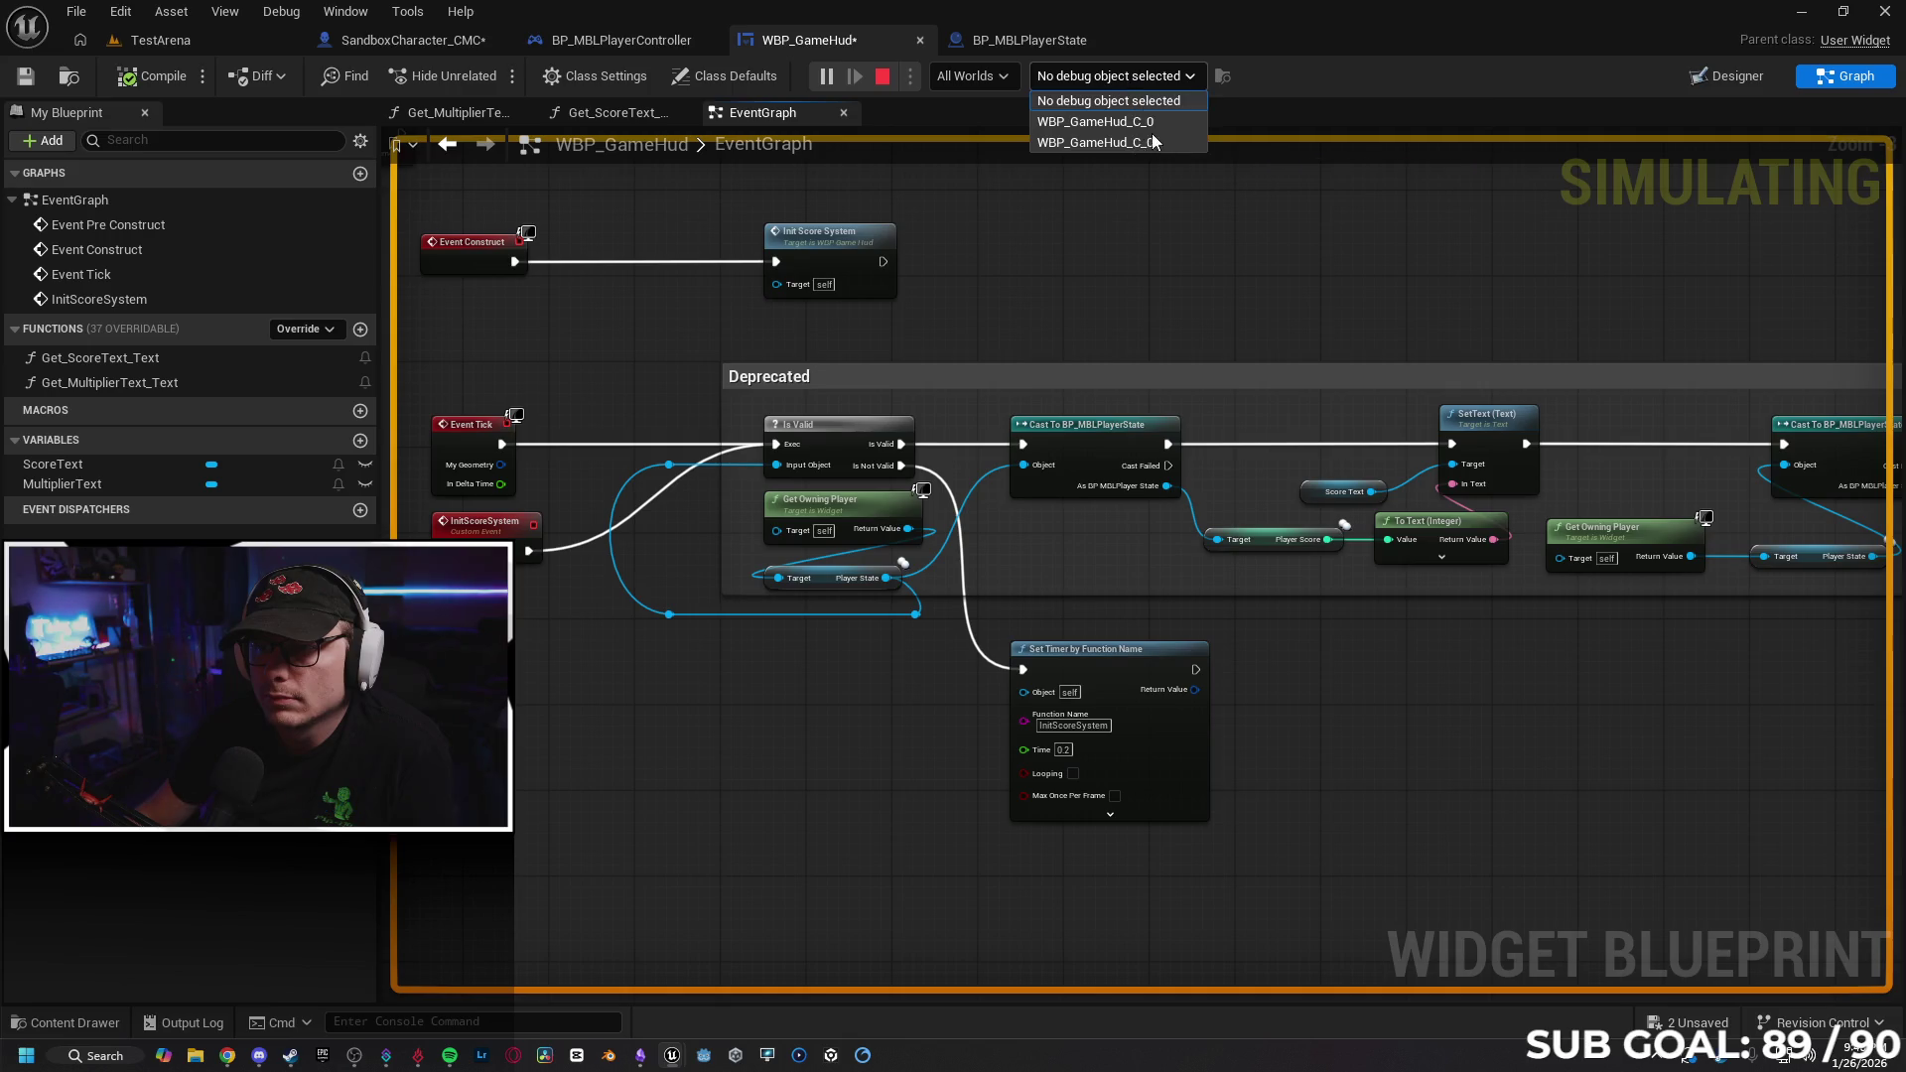
left_click(1132, 121)
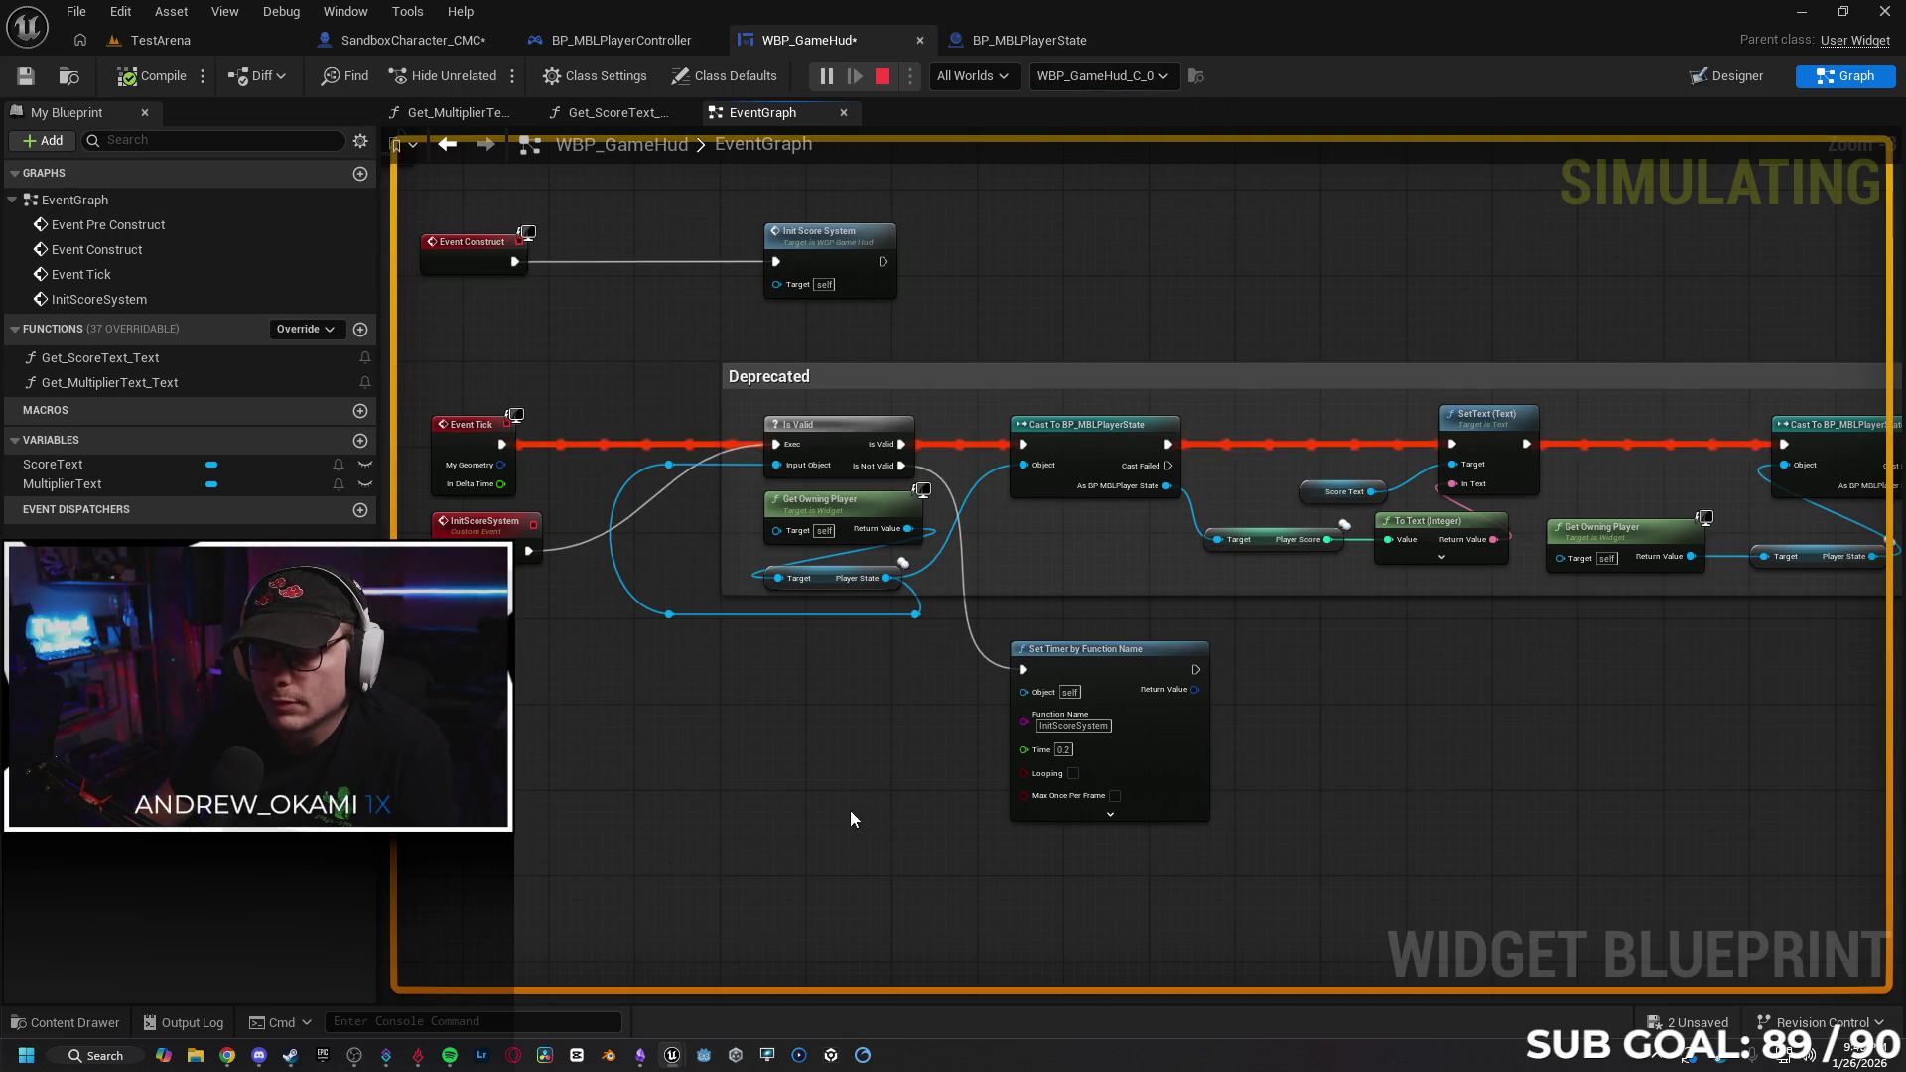
mouse_move(679, 1064)
left_click(711, 981)
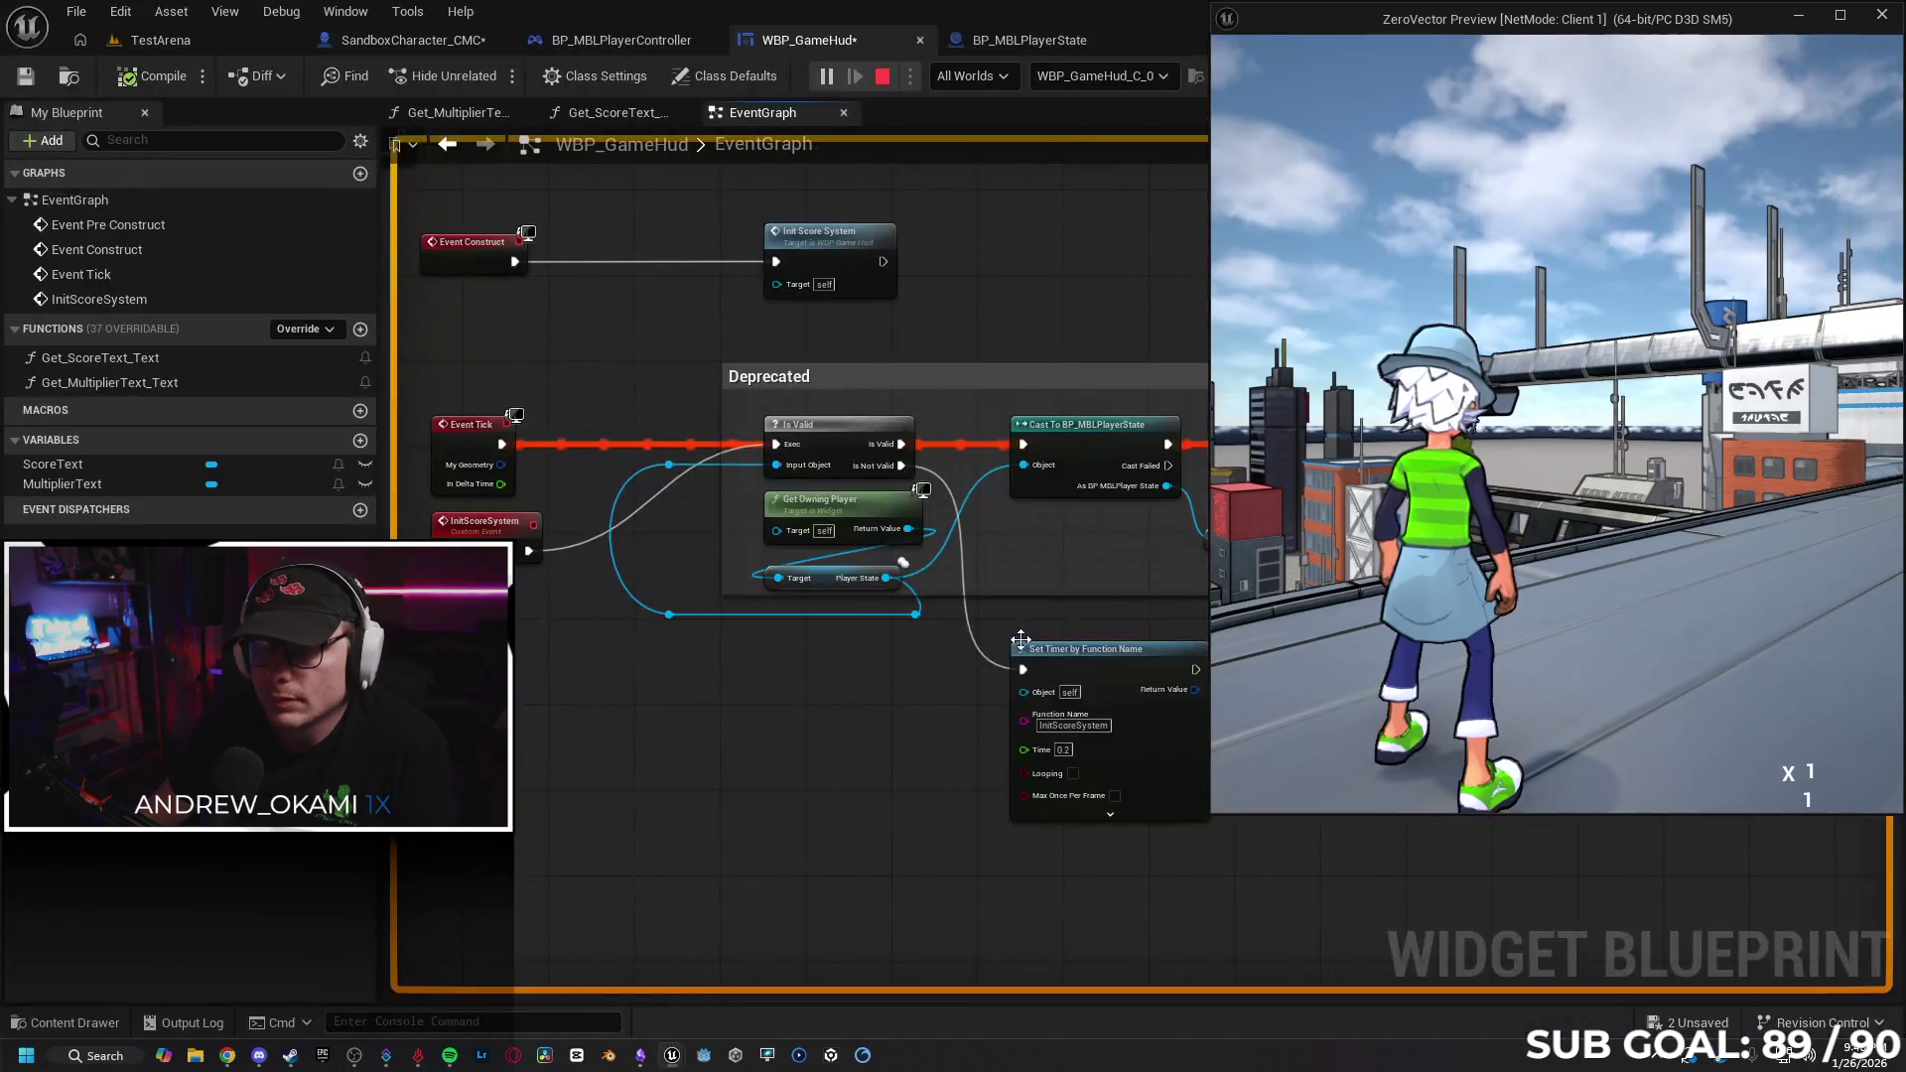
mouse_move(672, 1055)
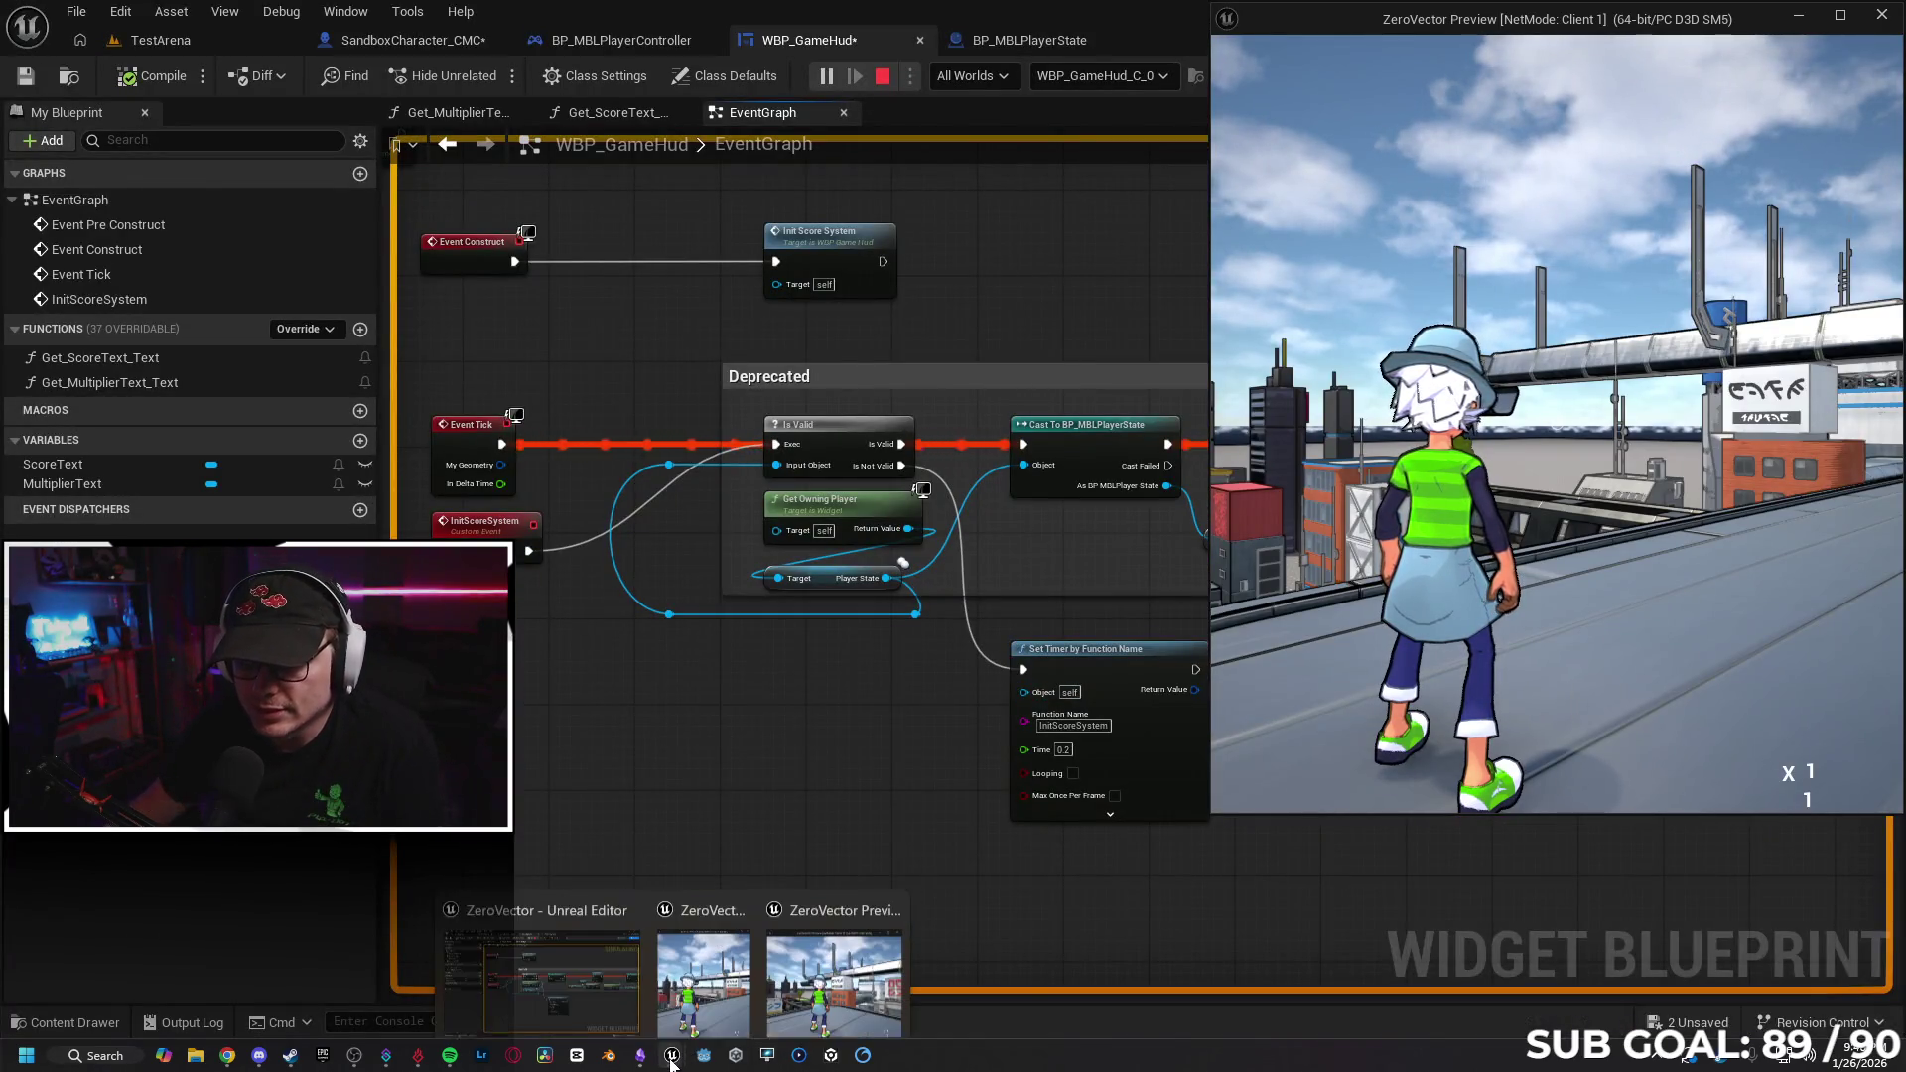
left_click(852, 984)
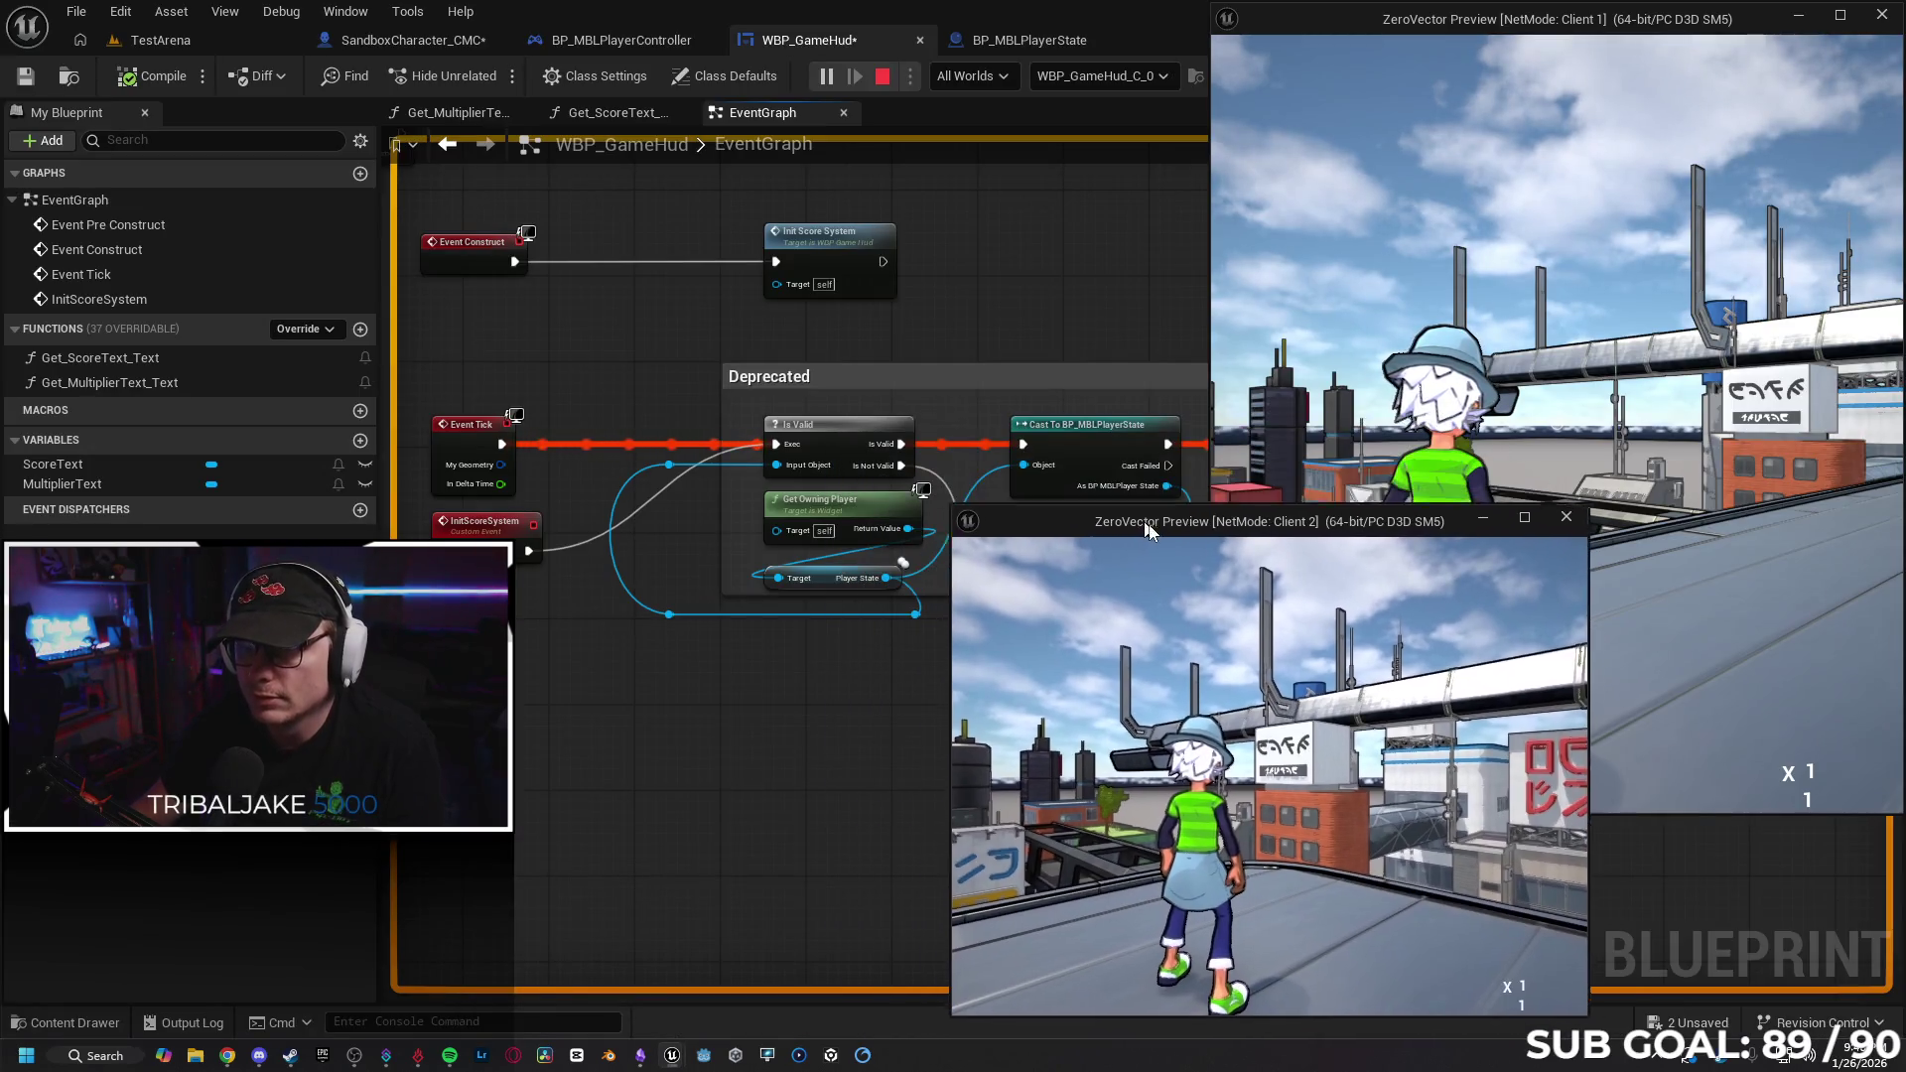
Run and crouch the Client 2 character, then stop the play session.
left_click(1248, 794)
key("w")
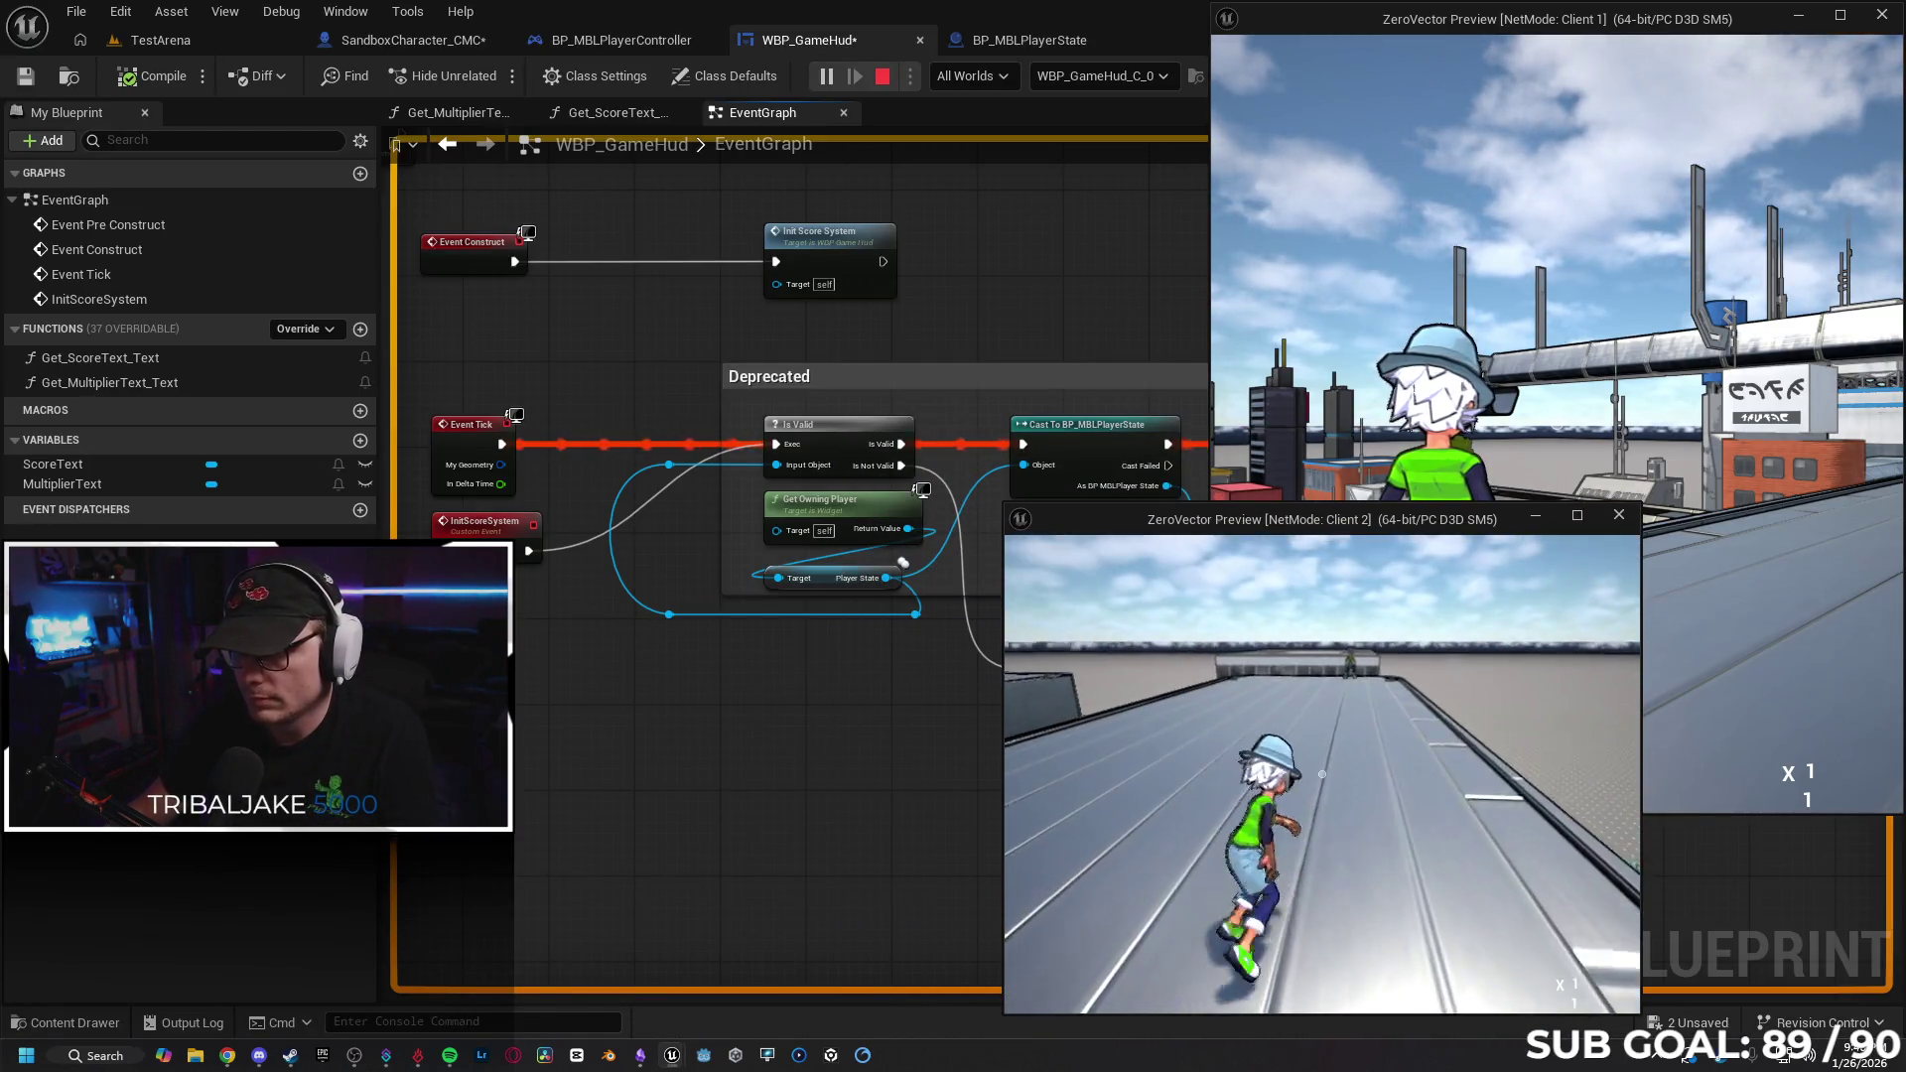
key("c")
key("Escape")
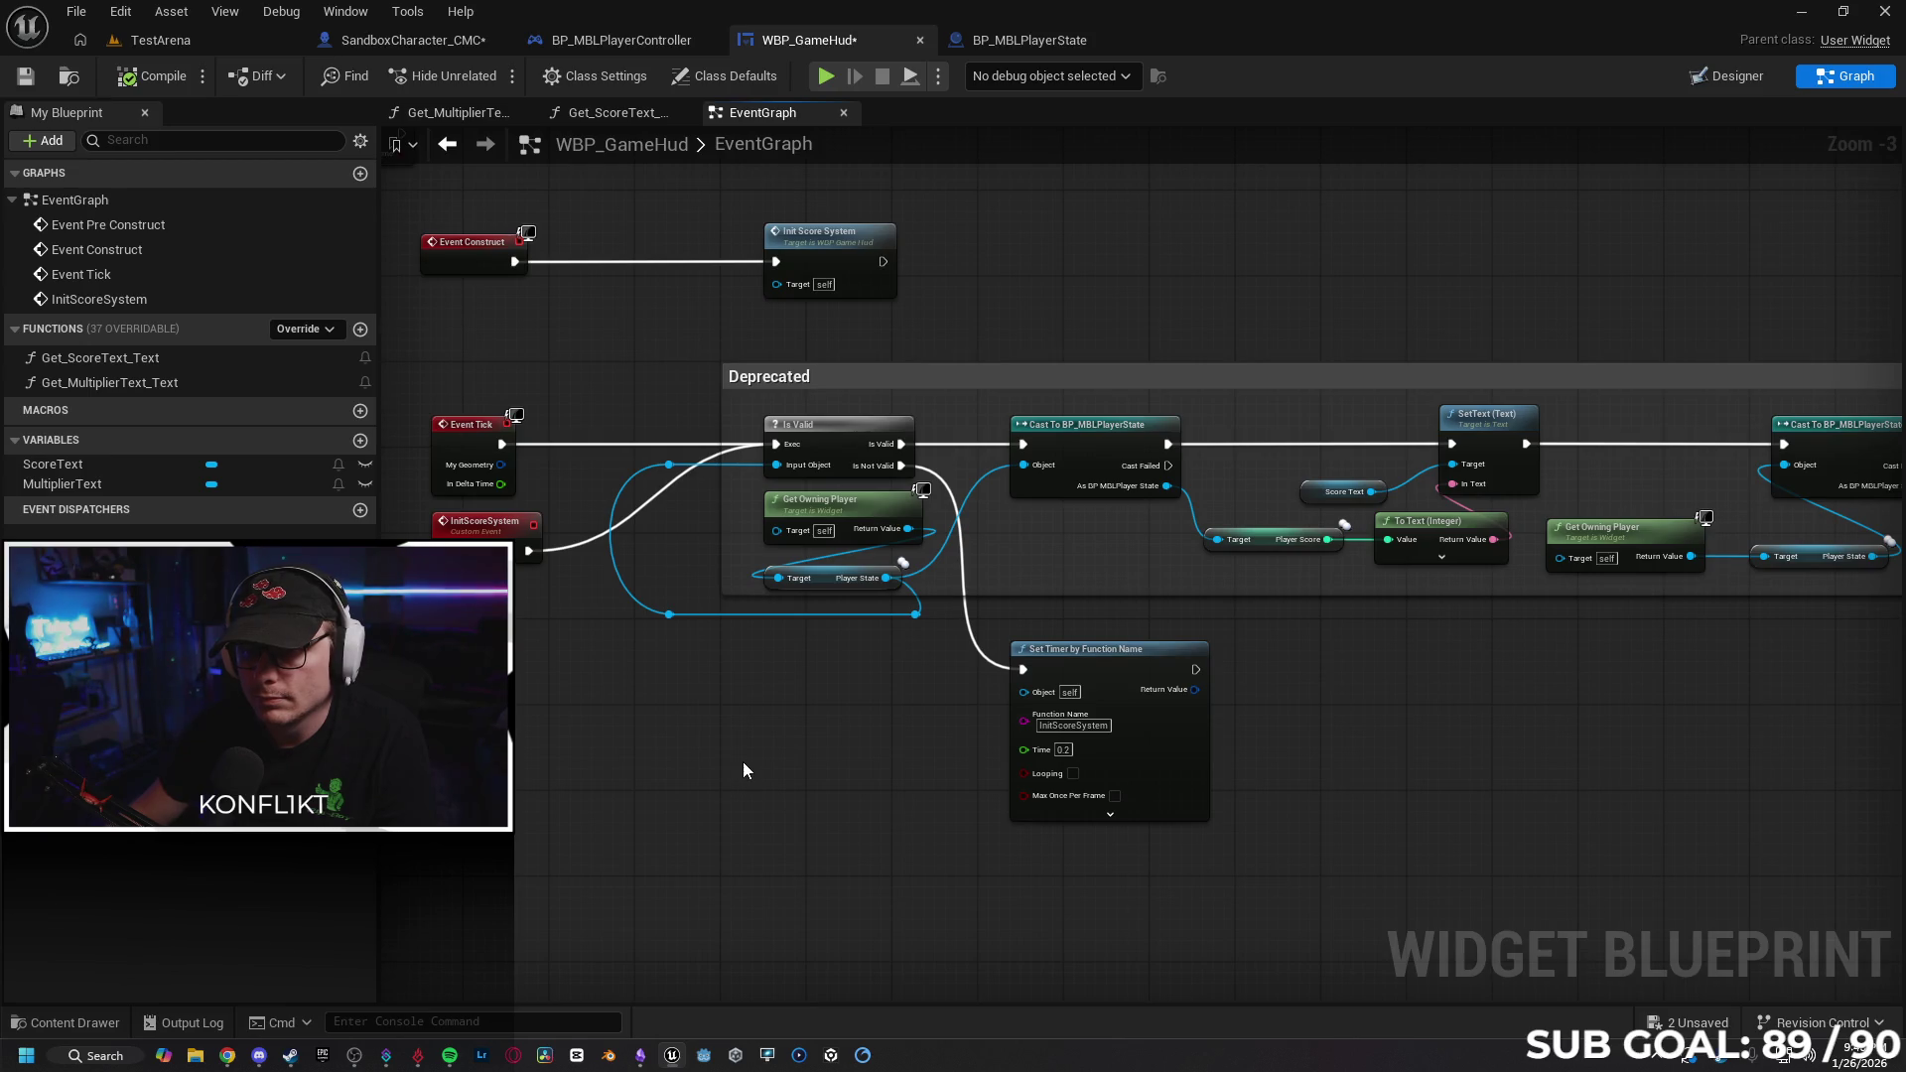
Break the exec wire from InitScoreSystem to the Is Valid check in WBP_GameHud's event graph.
left_click(592, 546, "alt")
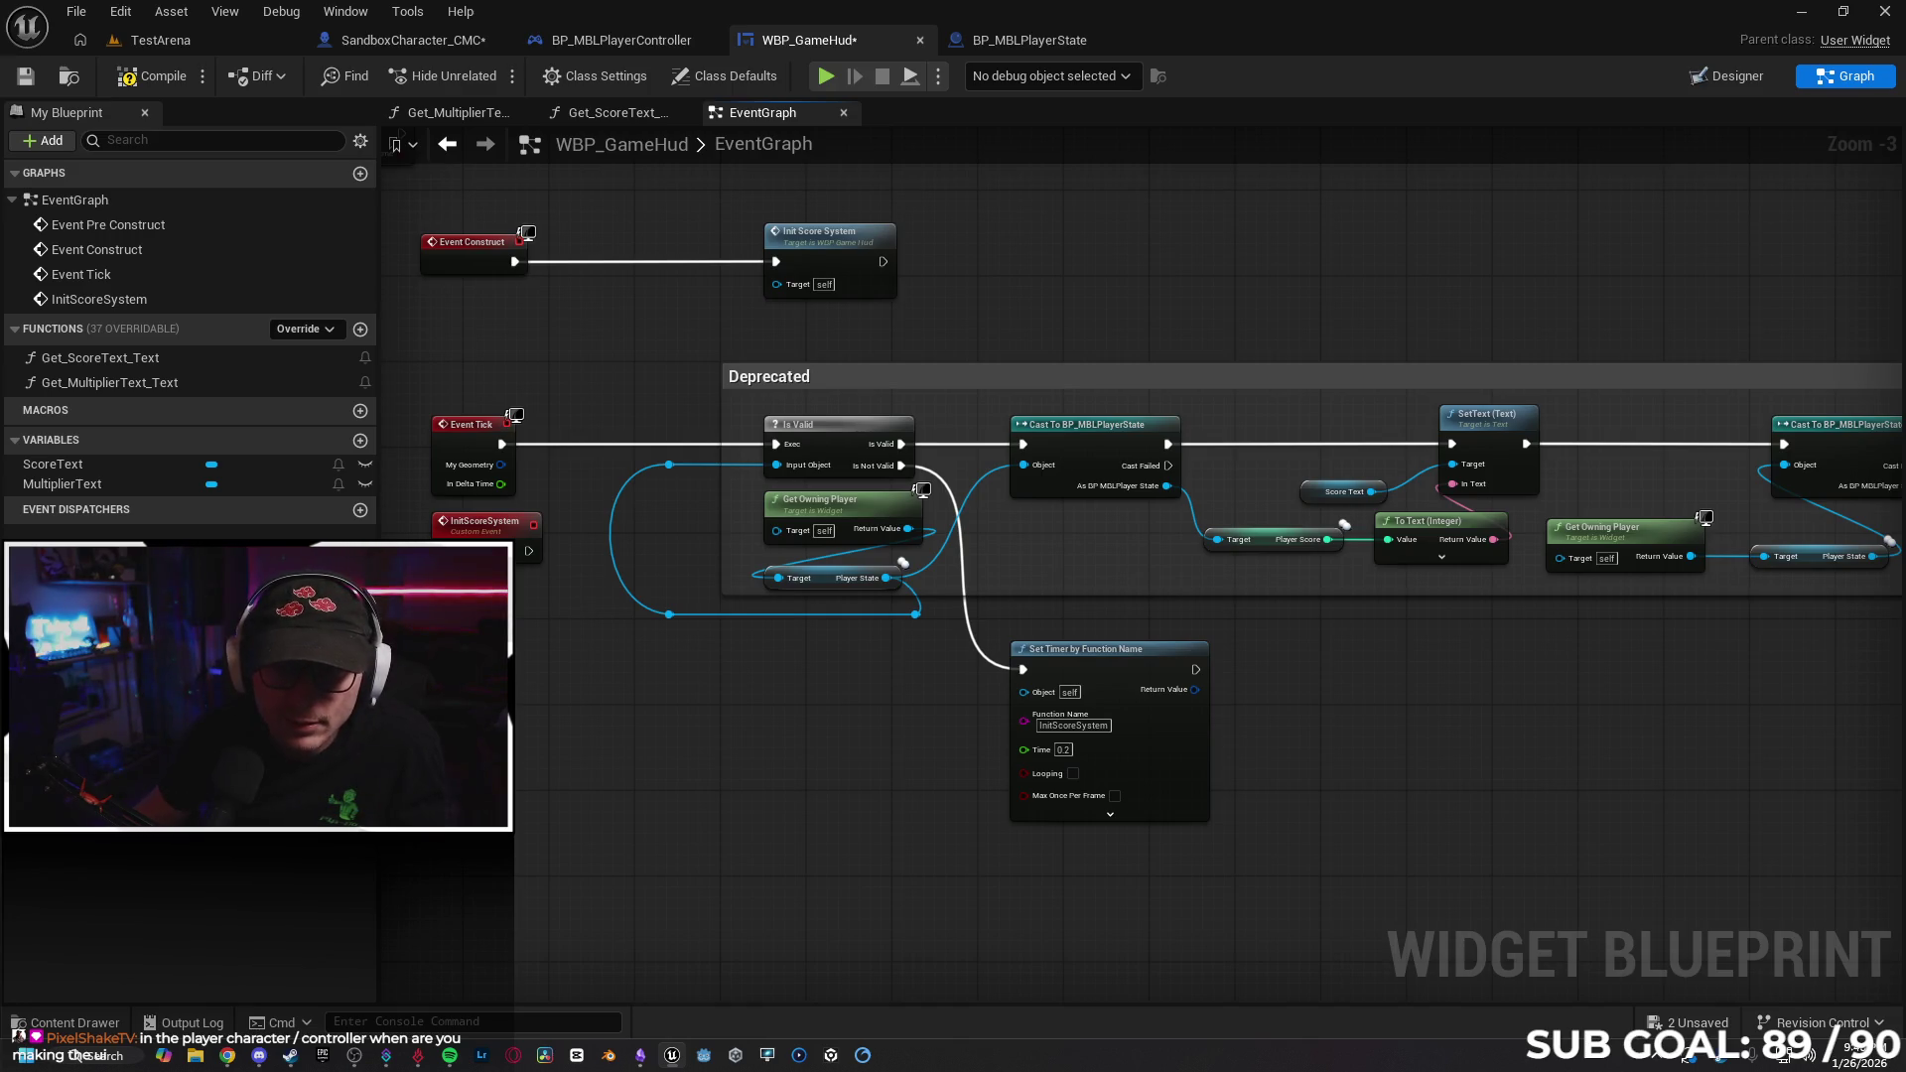
left_click_drag(514, 341, 555, 350)
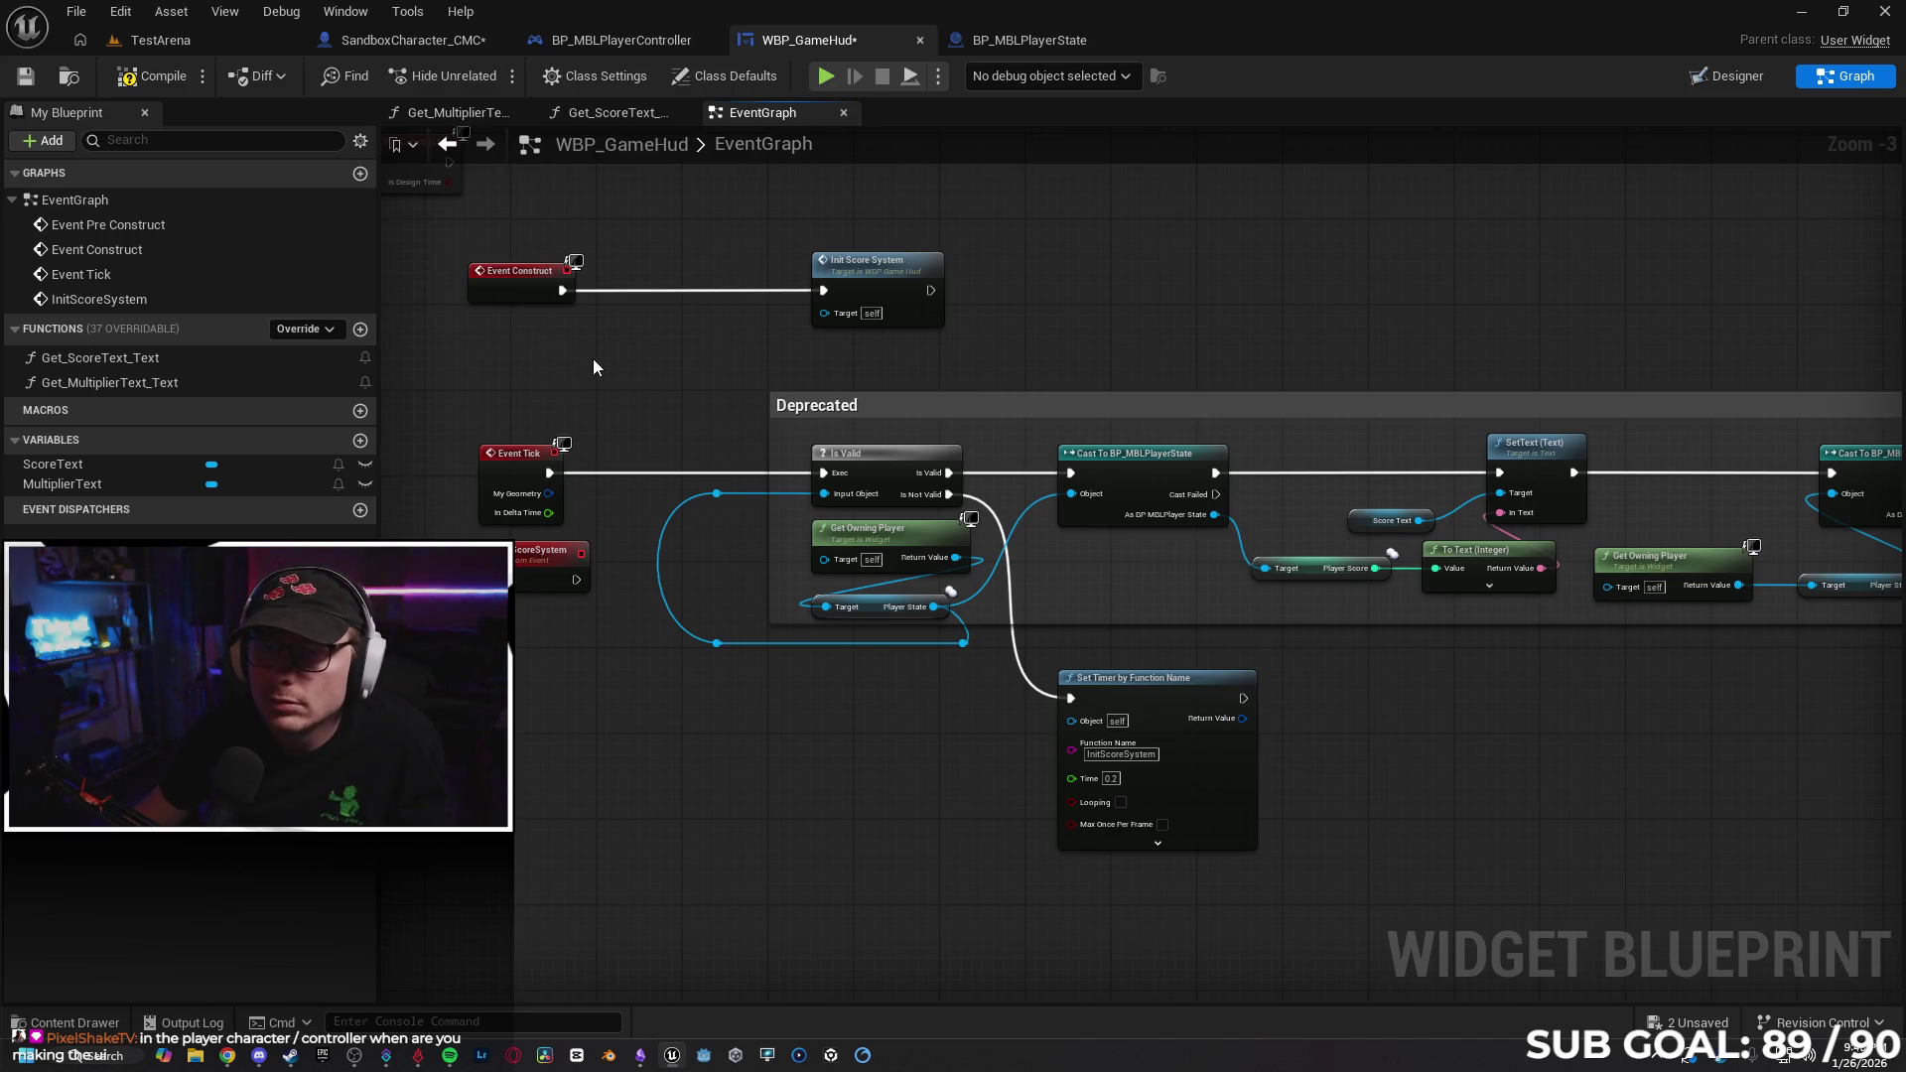
left_click(1027, 40)
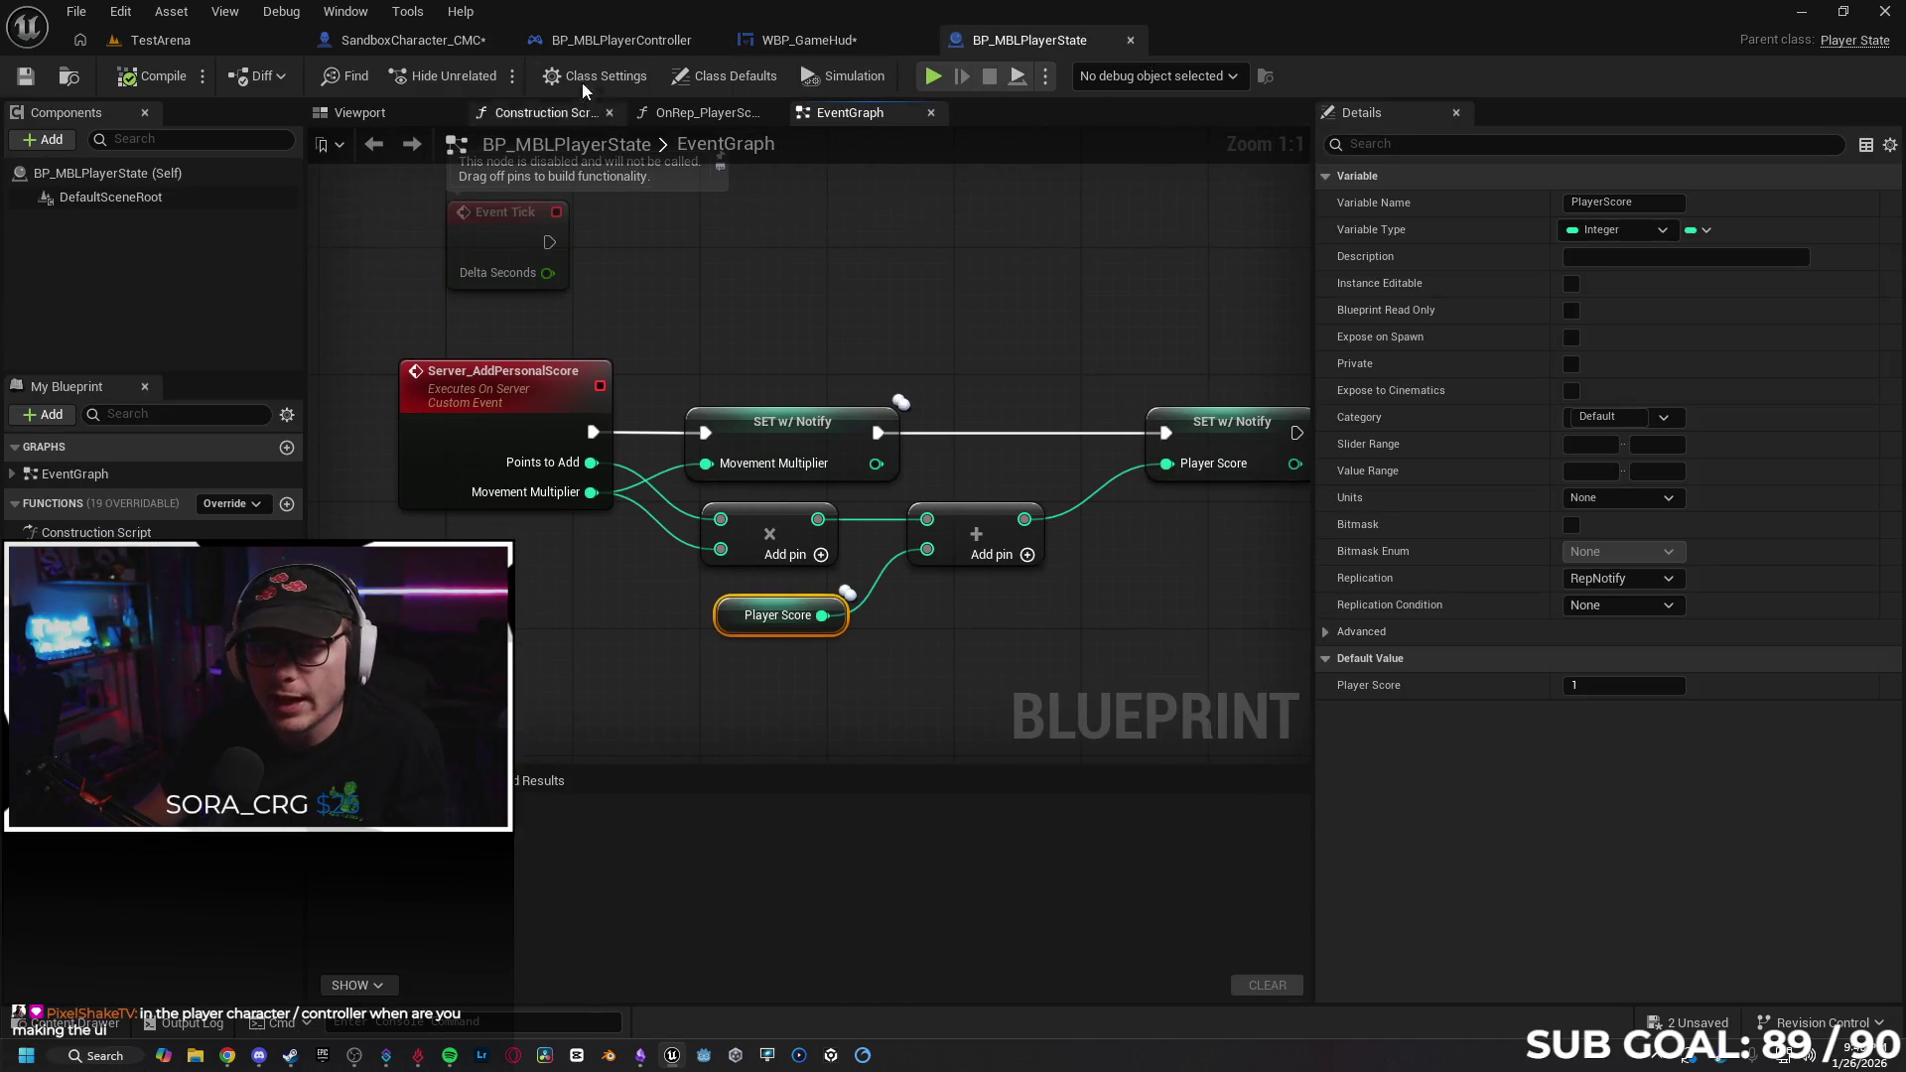
In BP_MBLPlayerController's EventGraph, center Event BeginPlay and its 0.2-second Delay chain creating the Game Hud widget.
left_click(577, 39)
mouse_move(683, 554)
left_mouse_down()
mouse_move(974, 527)
mouse_move(846, 498)
mouse_move(941, 493)
mouse_move(1082, 565)
mouse_move(757, 553)
mouse_move(821, 540)
mouse_move(804, 544)
left_mouse_up()
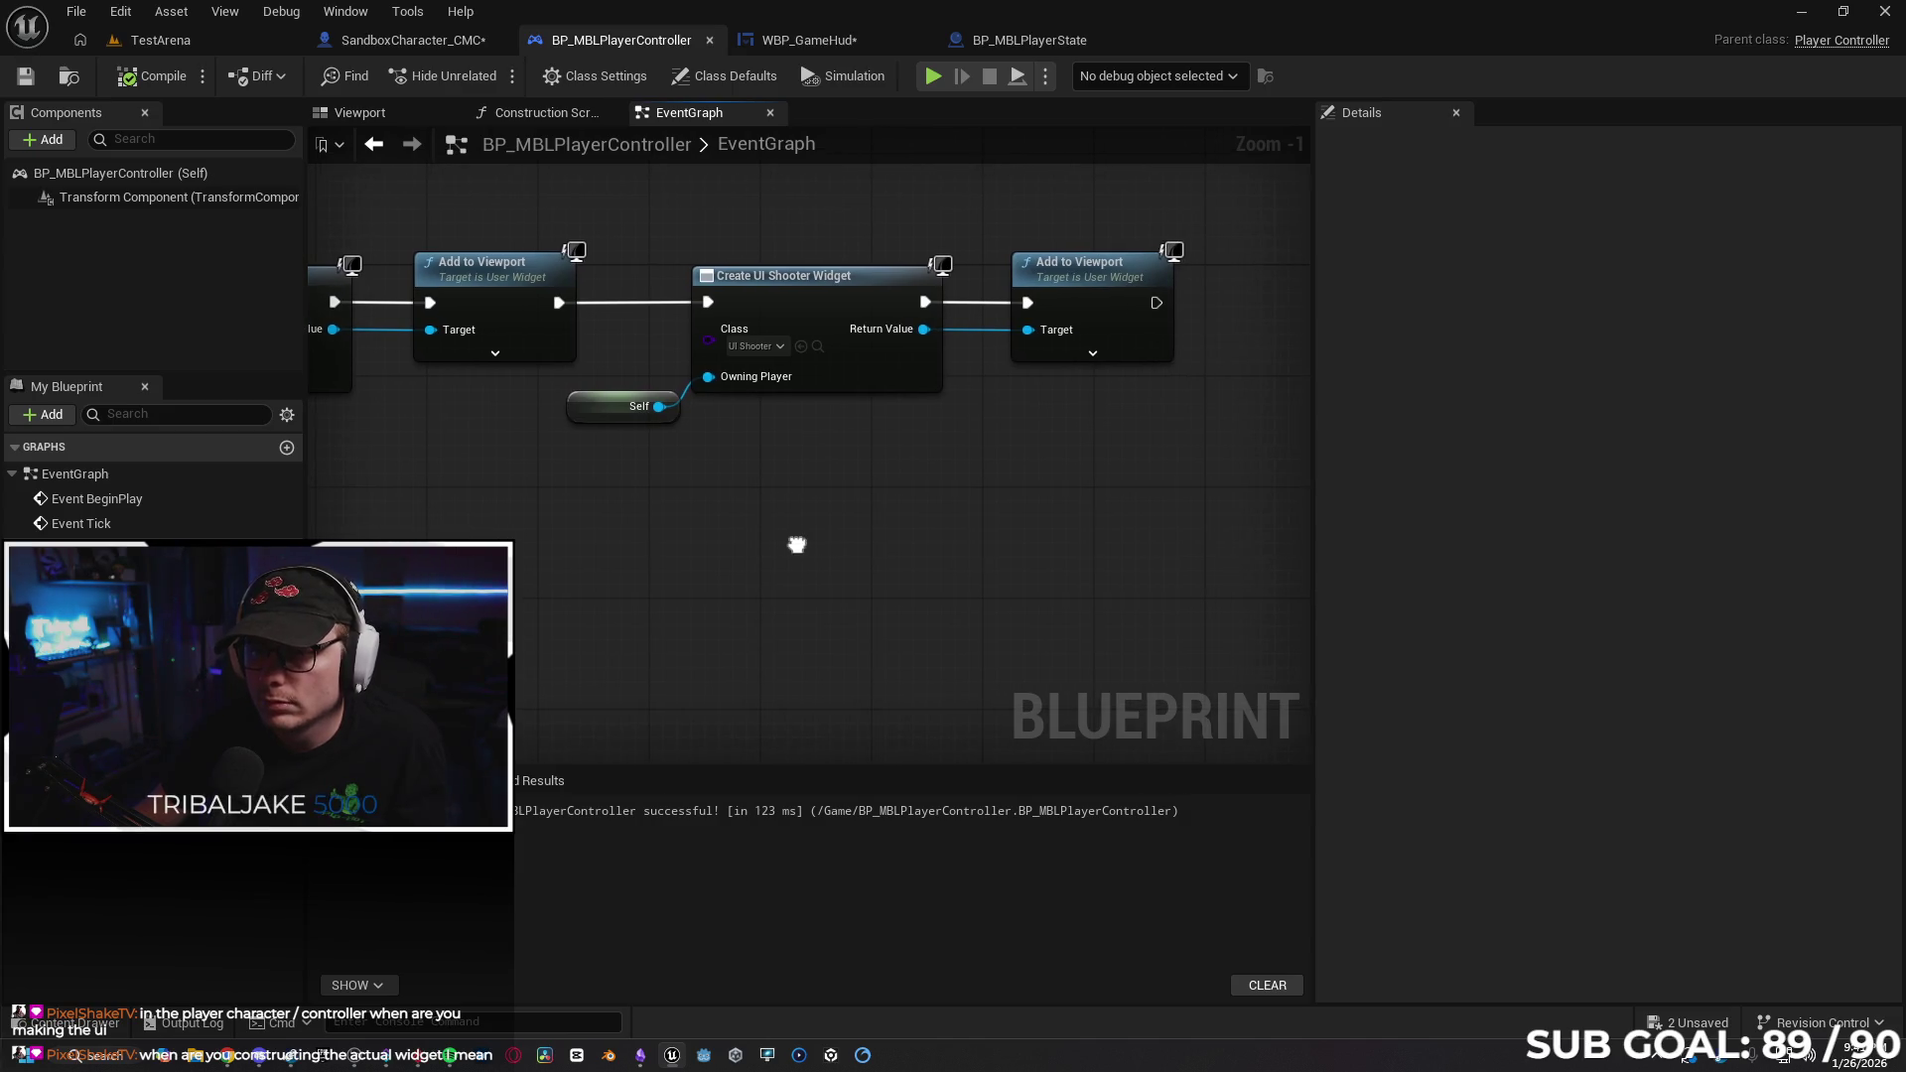
left_click_drag(440, 537, 730, 551)
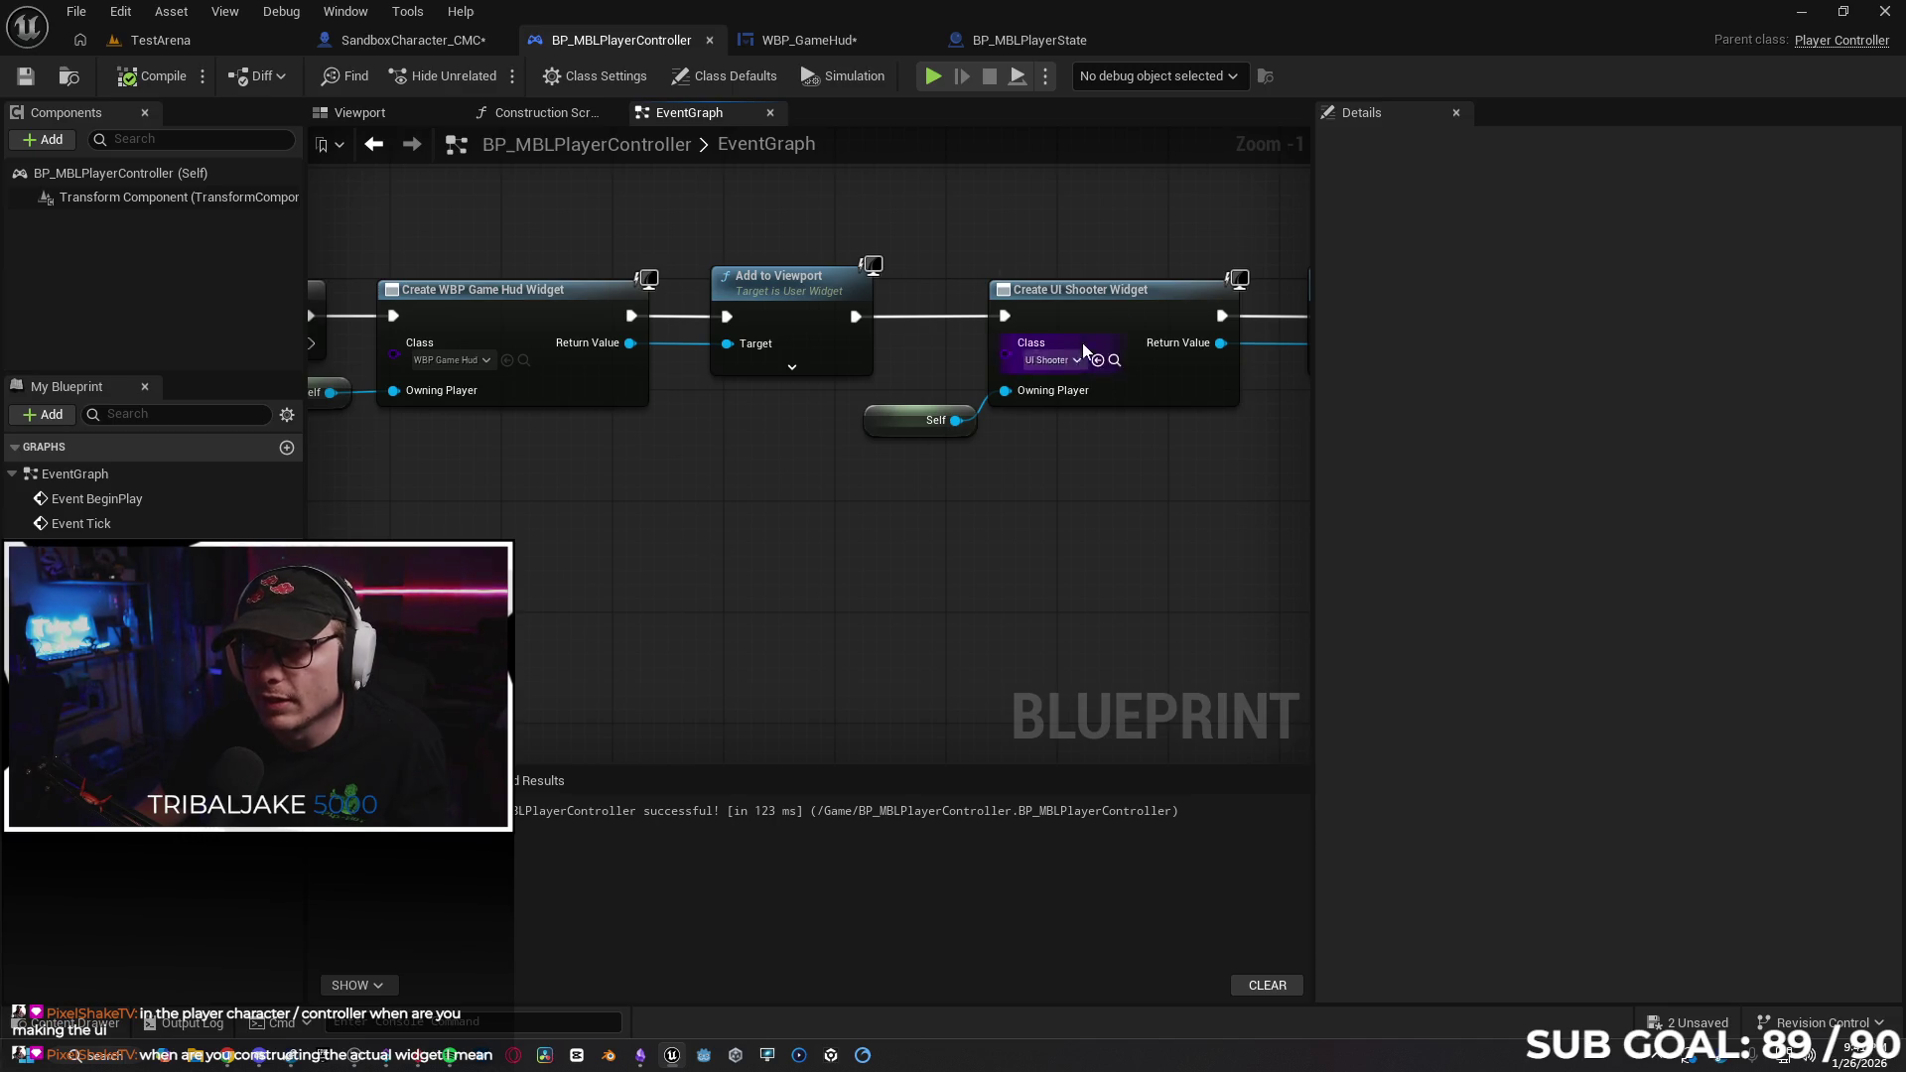
left_click_drag(897, 584, 974, 592)
mouse_move(1134, 397)
left_mouse_down()
mouse_move(953, 503)
mouse_move(779, 482)
mouse_move(798, 479)
left_mouse_up()
mouse_move(763, 551)
left_mouse_down()
mouse_move(986, 552)
mouse_move(920, 541)
left_mouse_up()
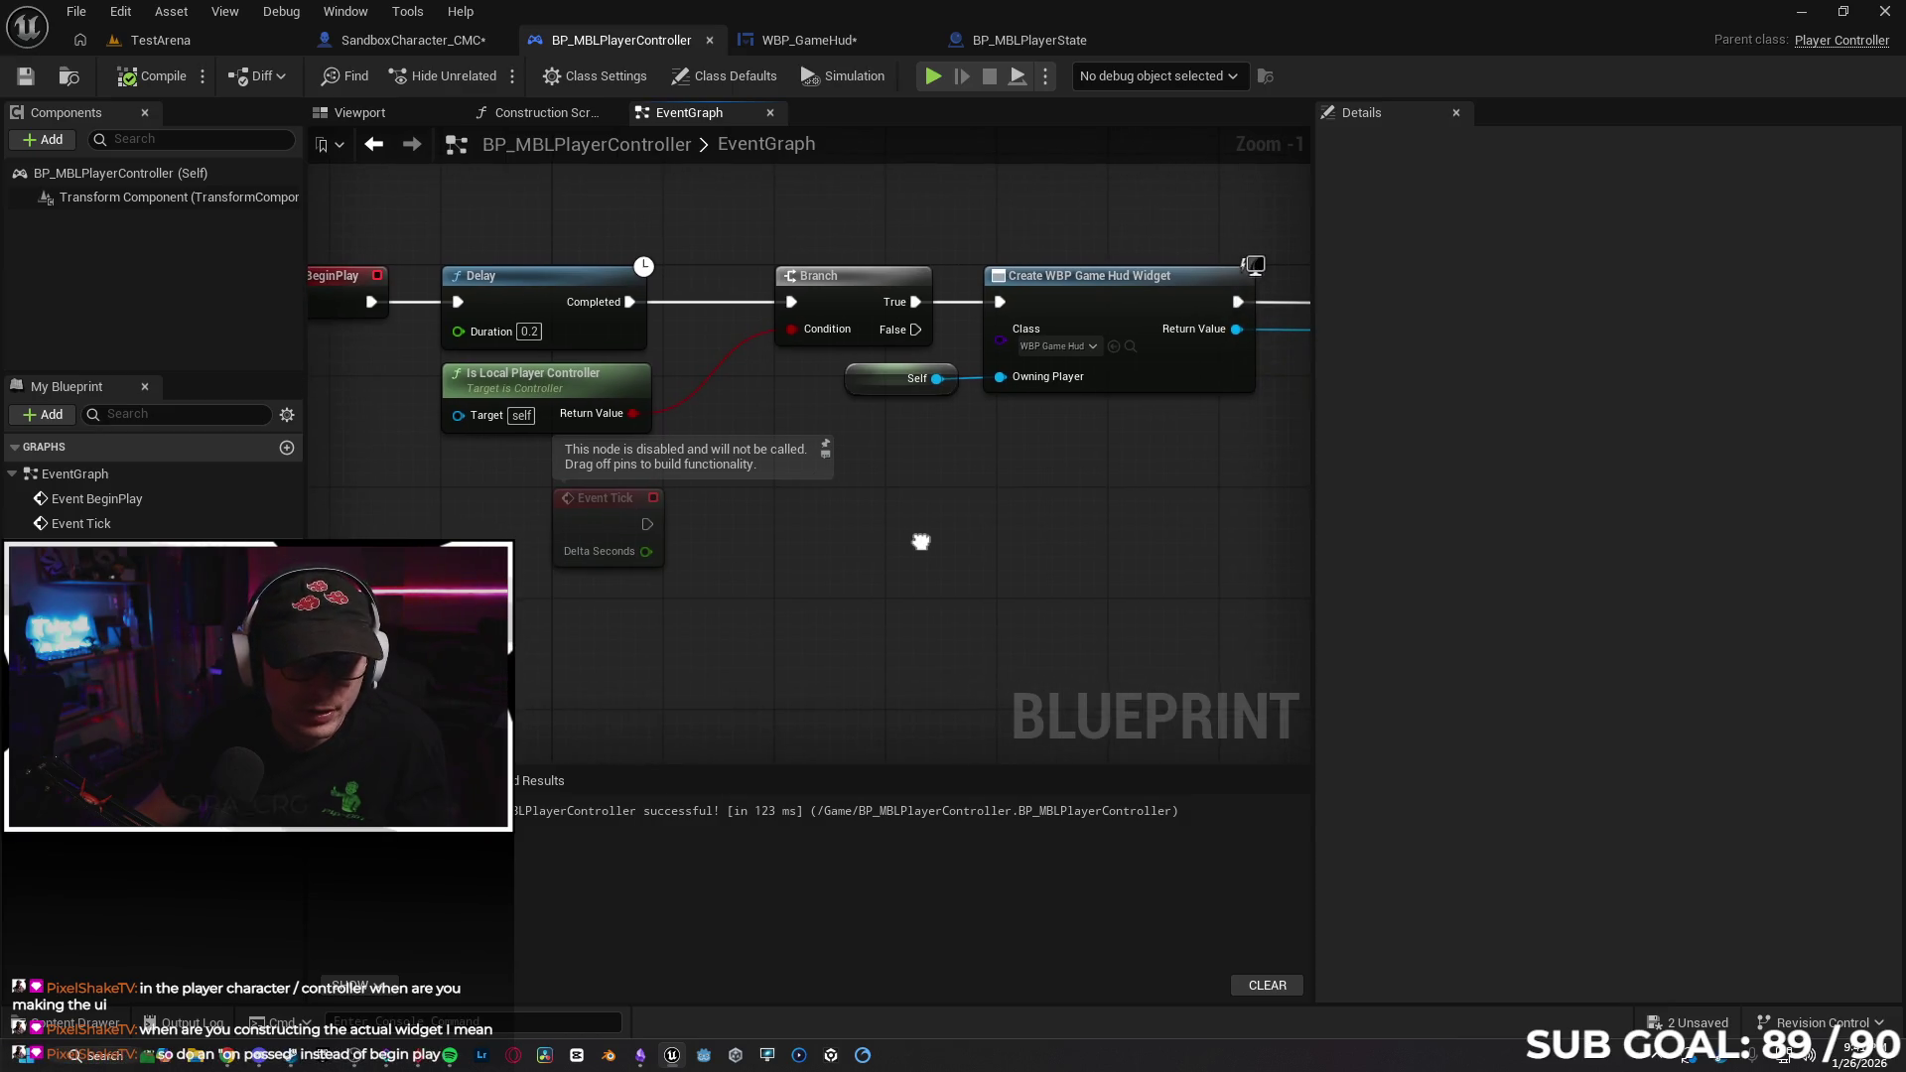
left_click_drag(799, 574, 1080, 580)
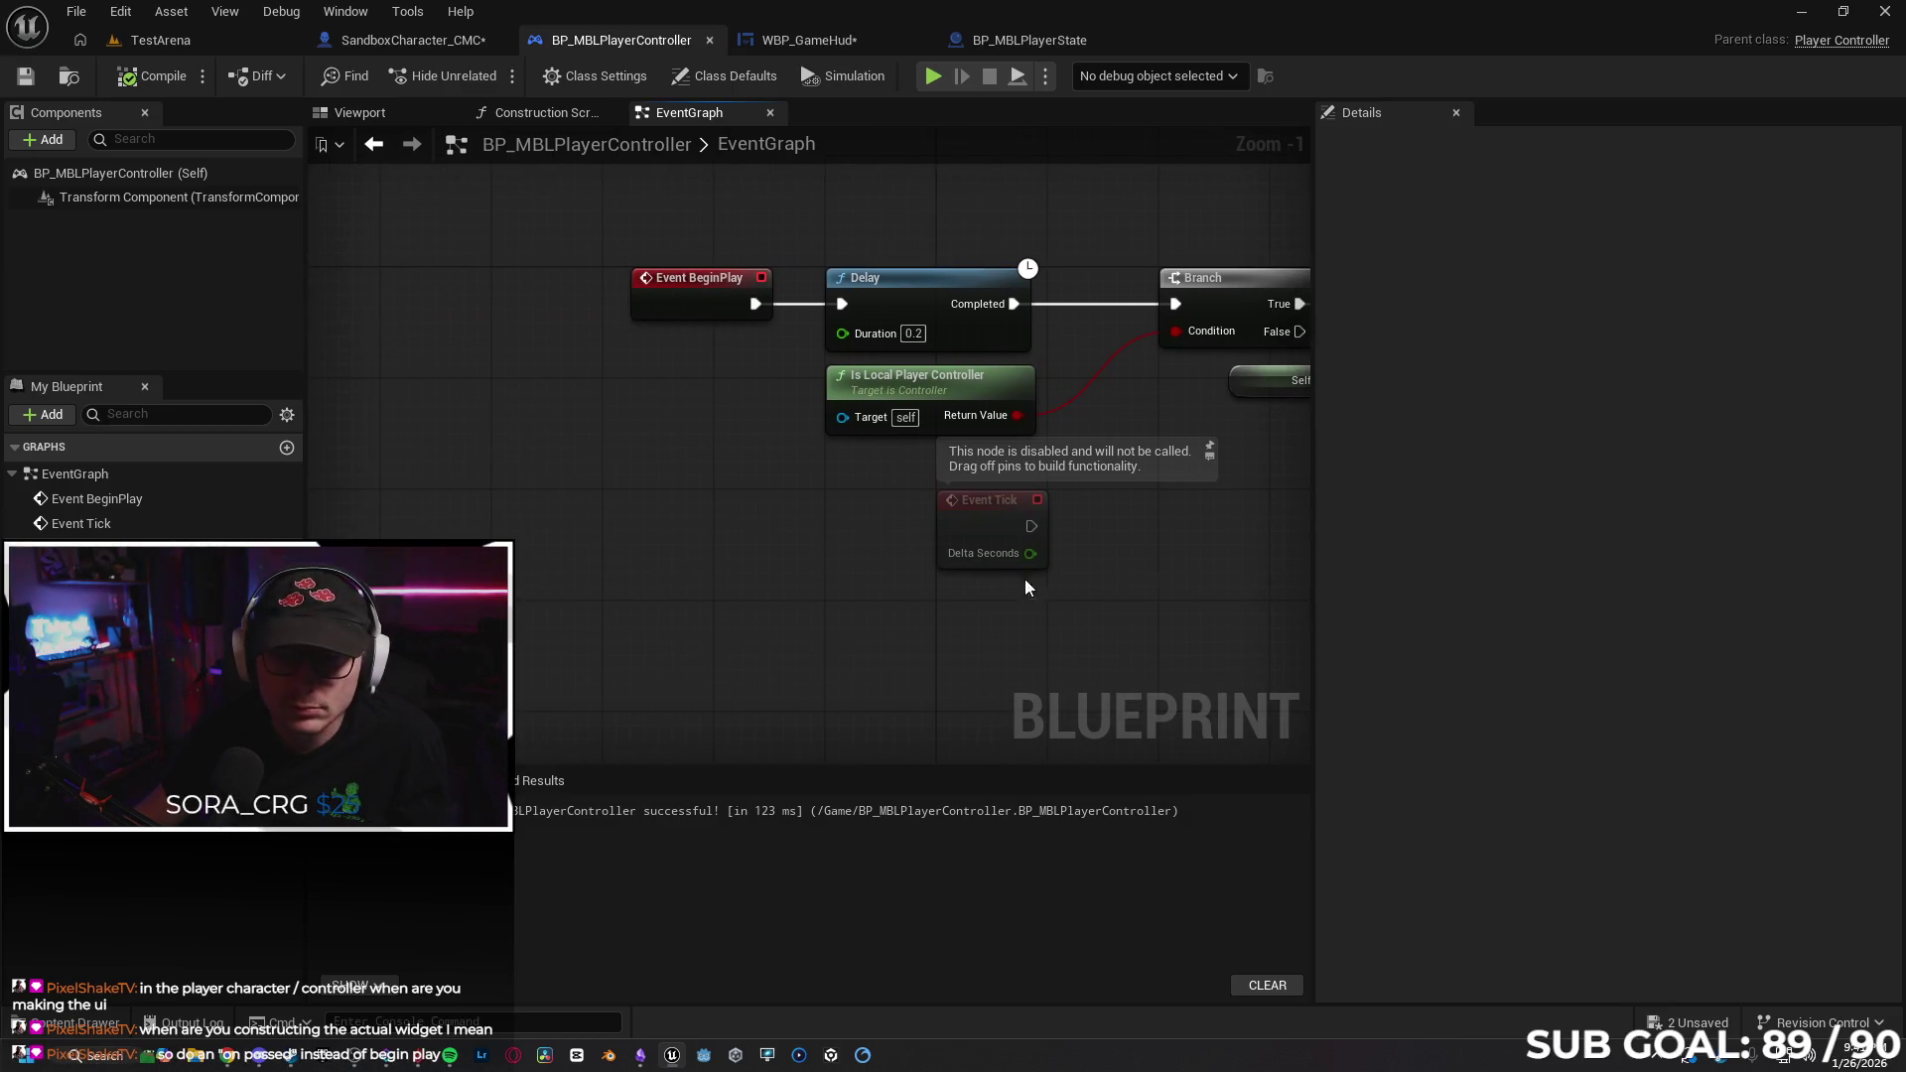
Add an Event On Possess node below Event BeginPlay to drive the 0.2-second Delay, disconnecting BeginPlay.
right_click(650, 508)
type("ob possed")
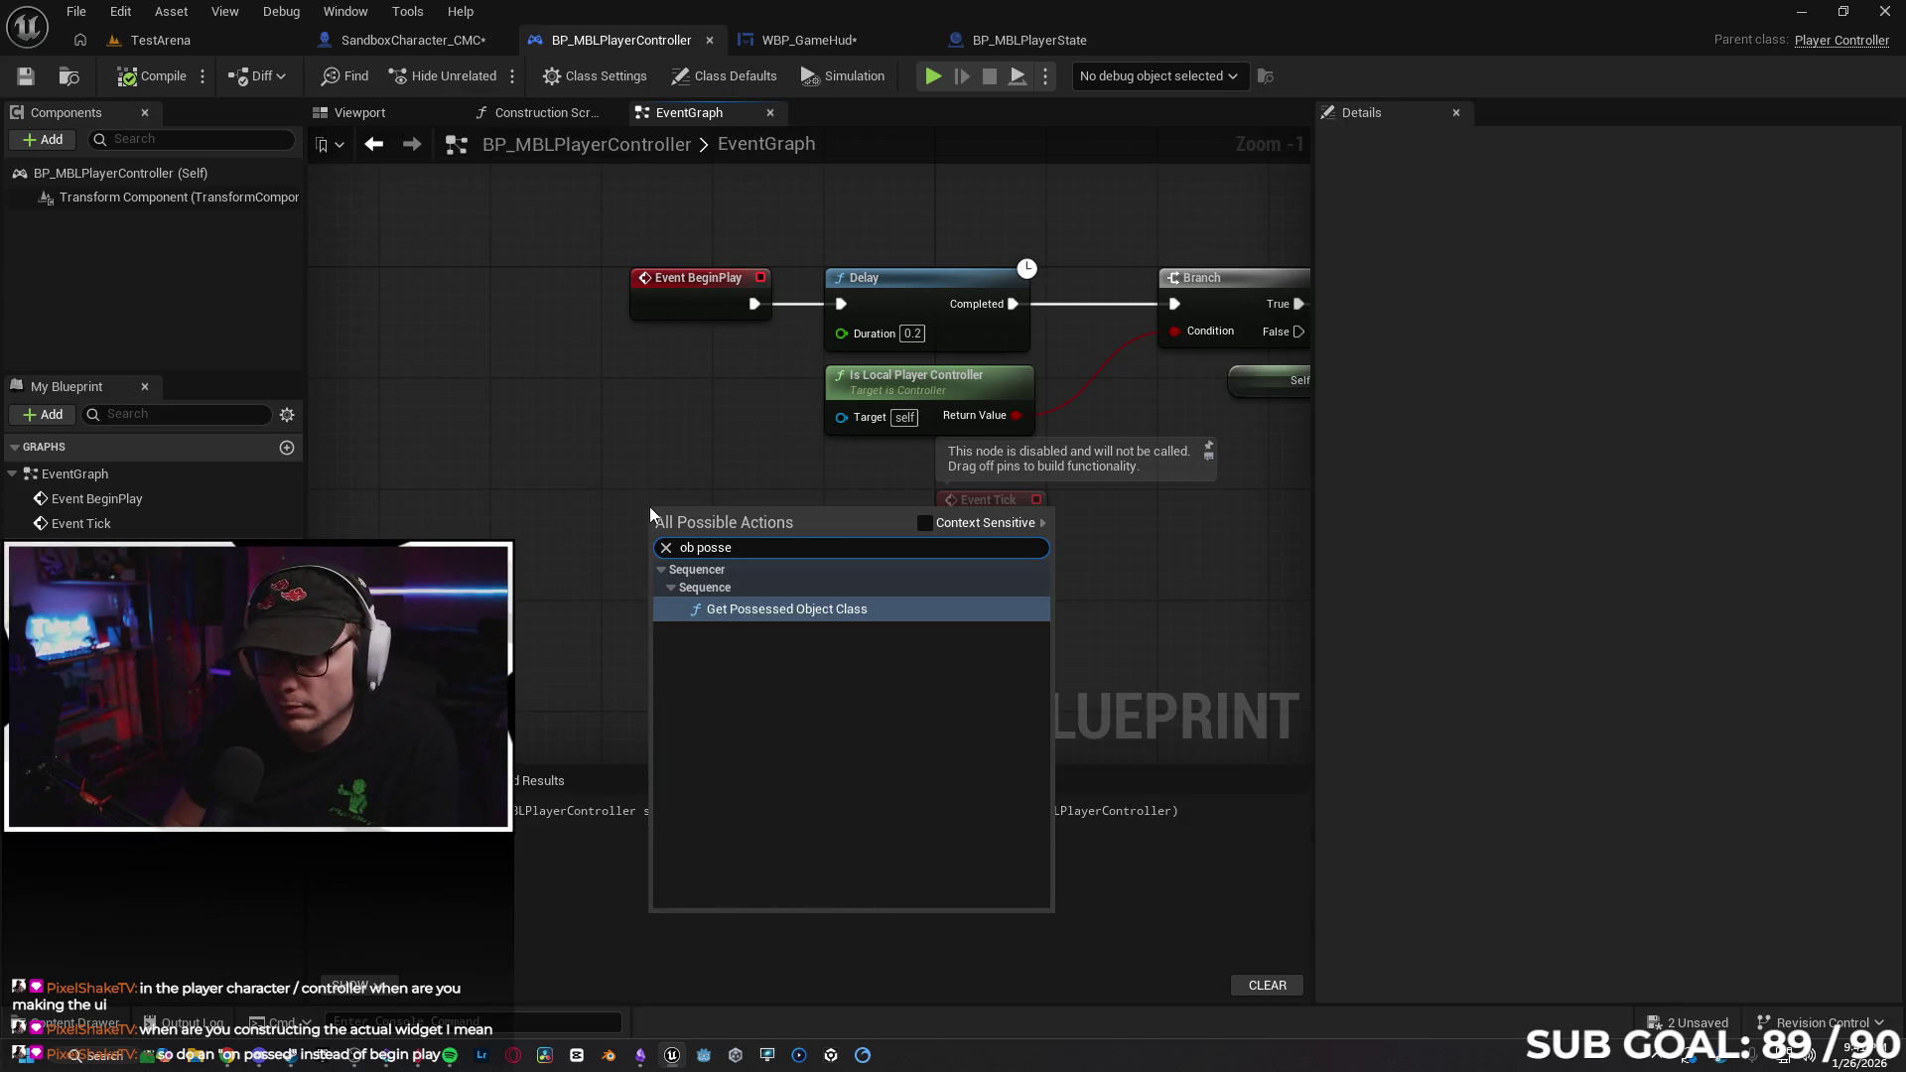
key("BackSpace")
key("BackSpace")
key("BackSpace")
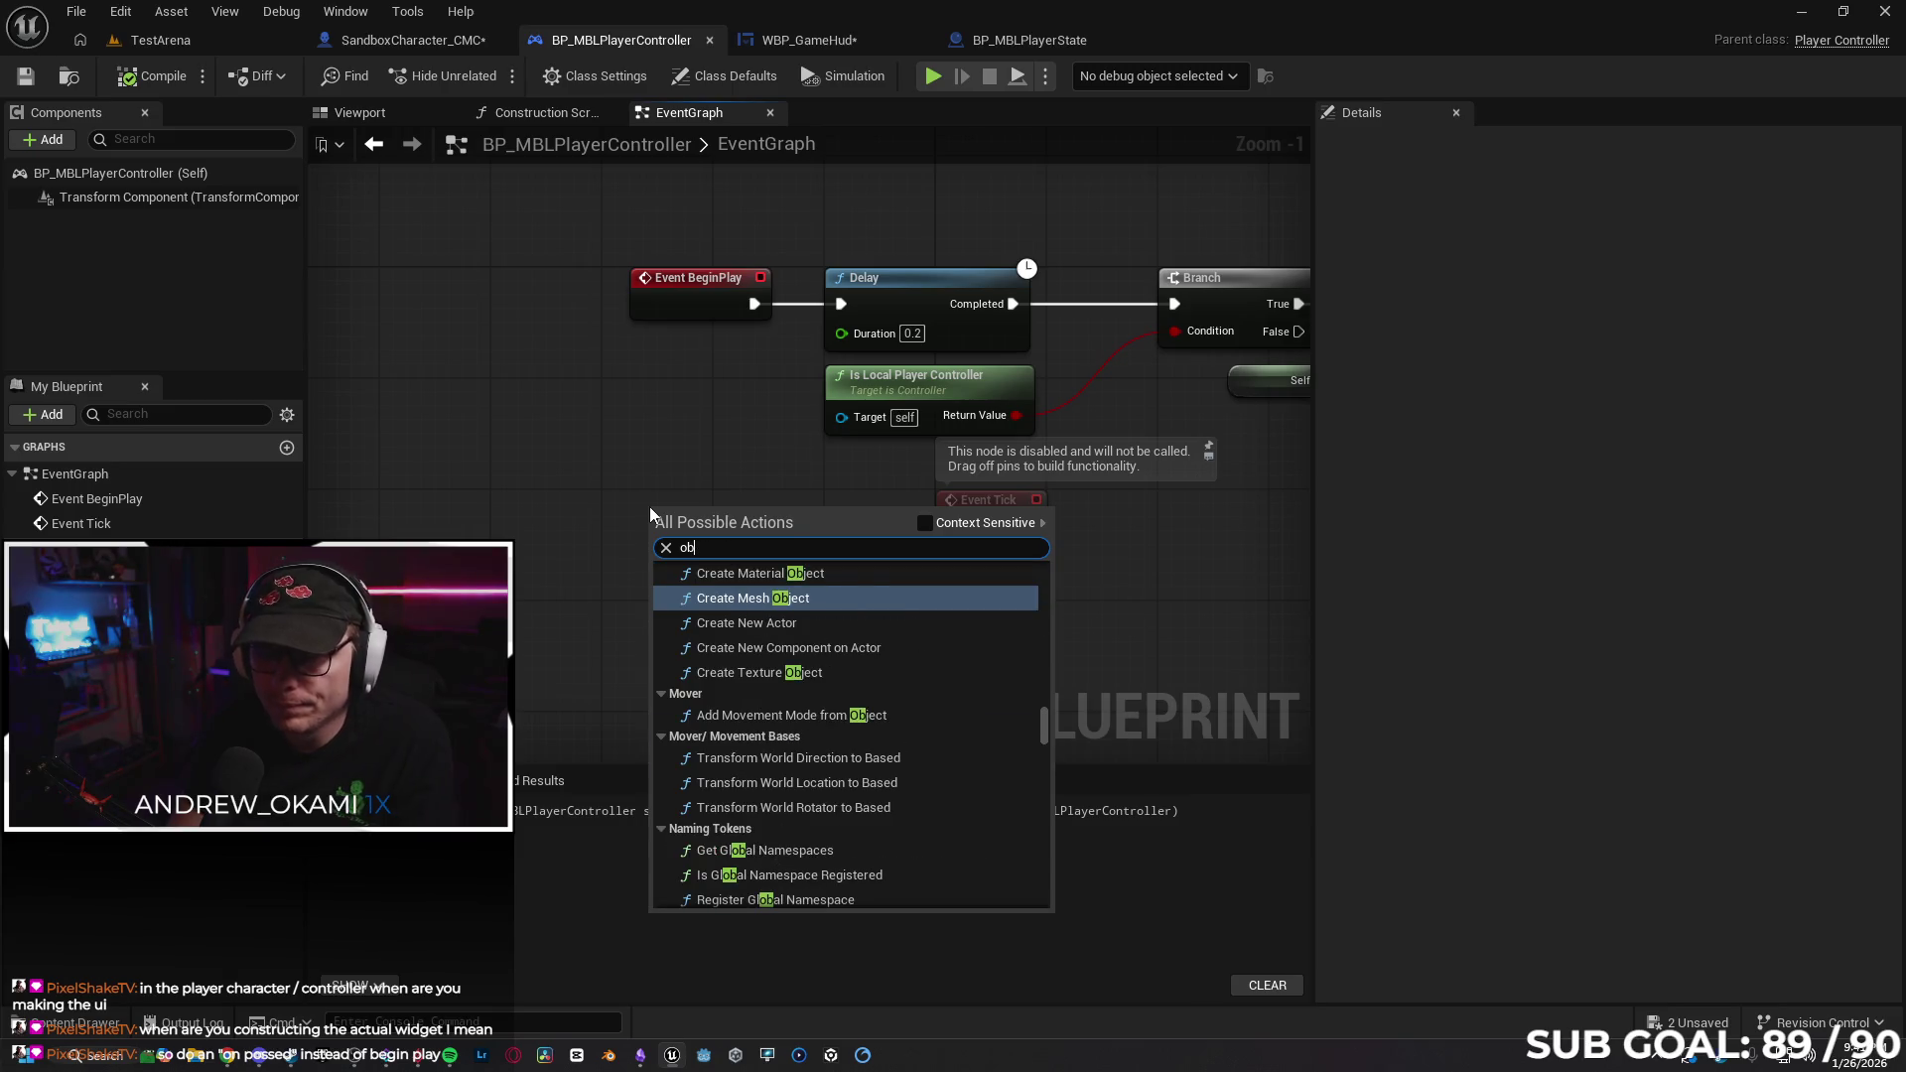
key("BackSpace")
type("n po")
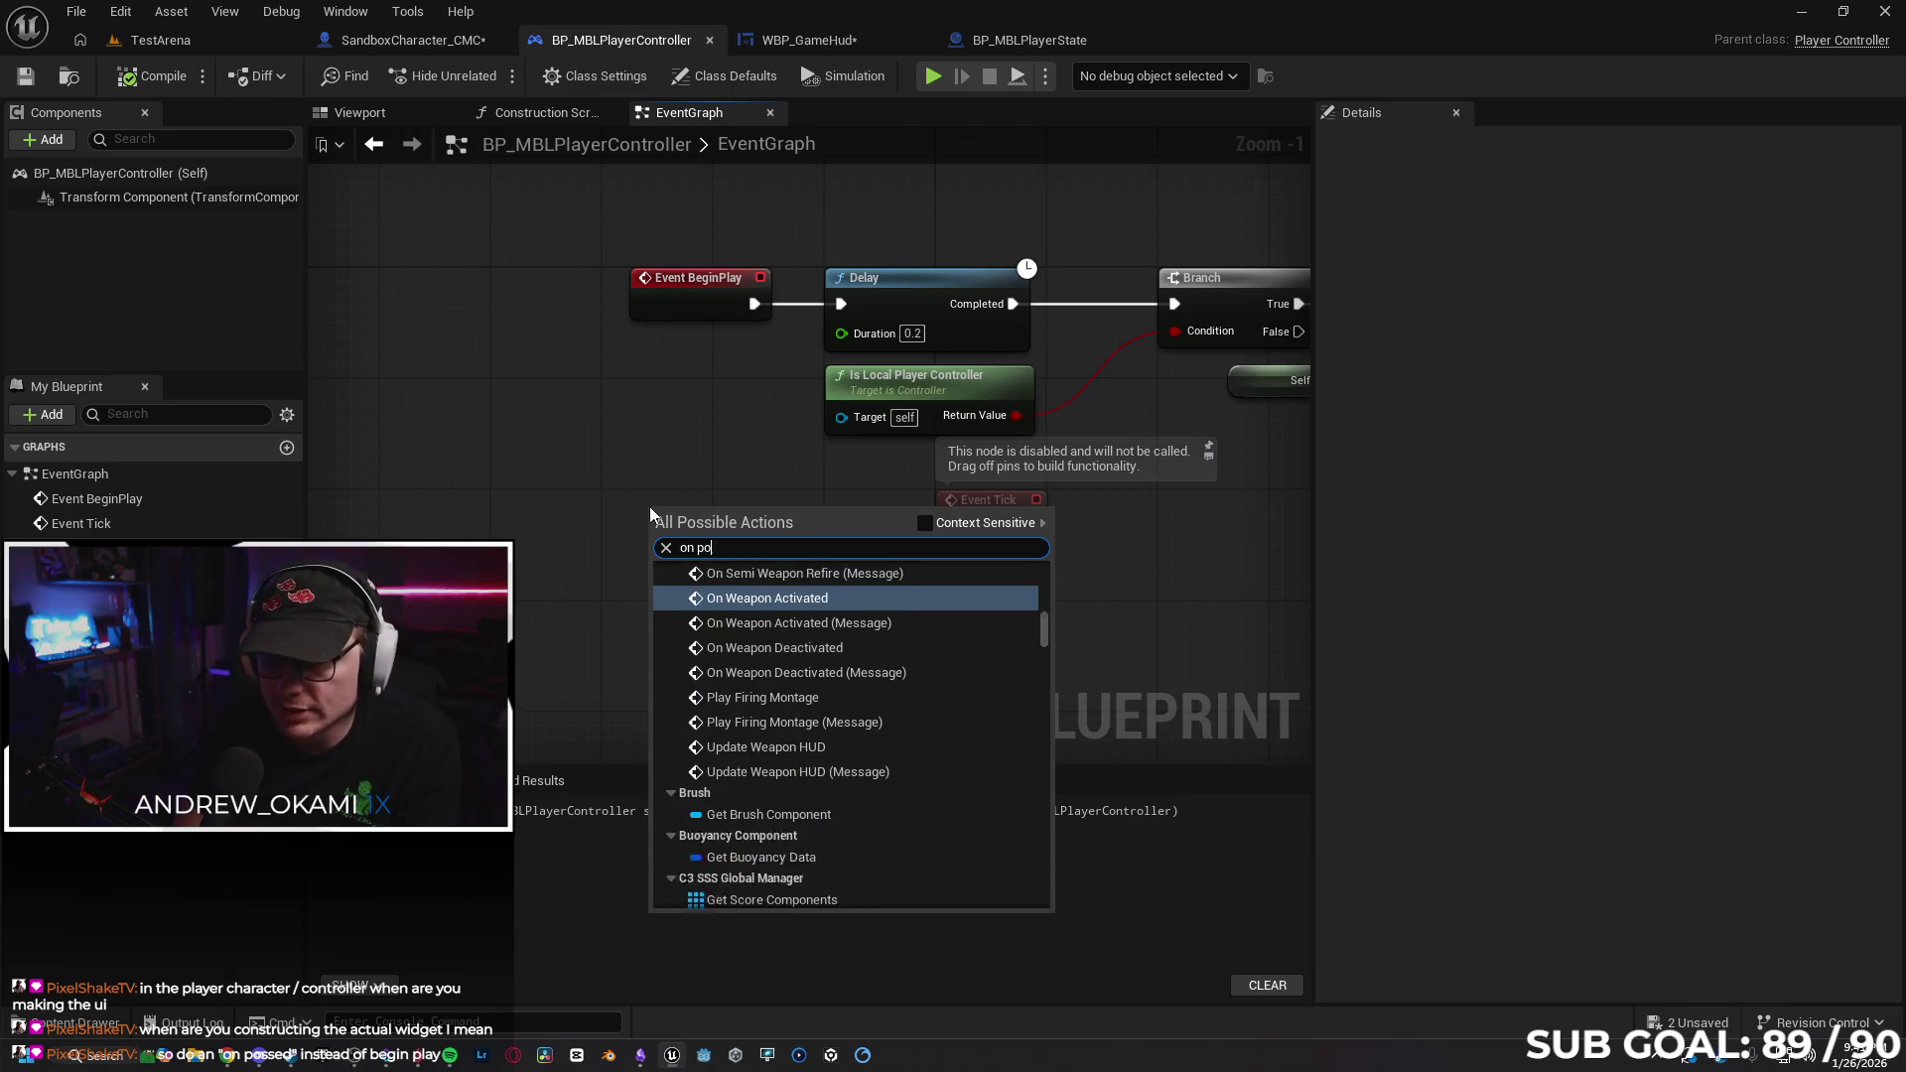
type("ssed")
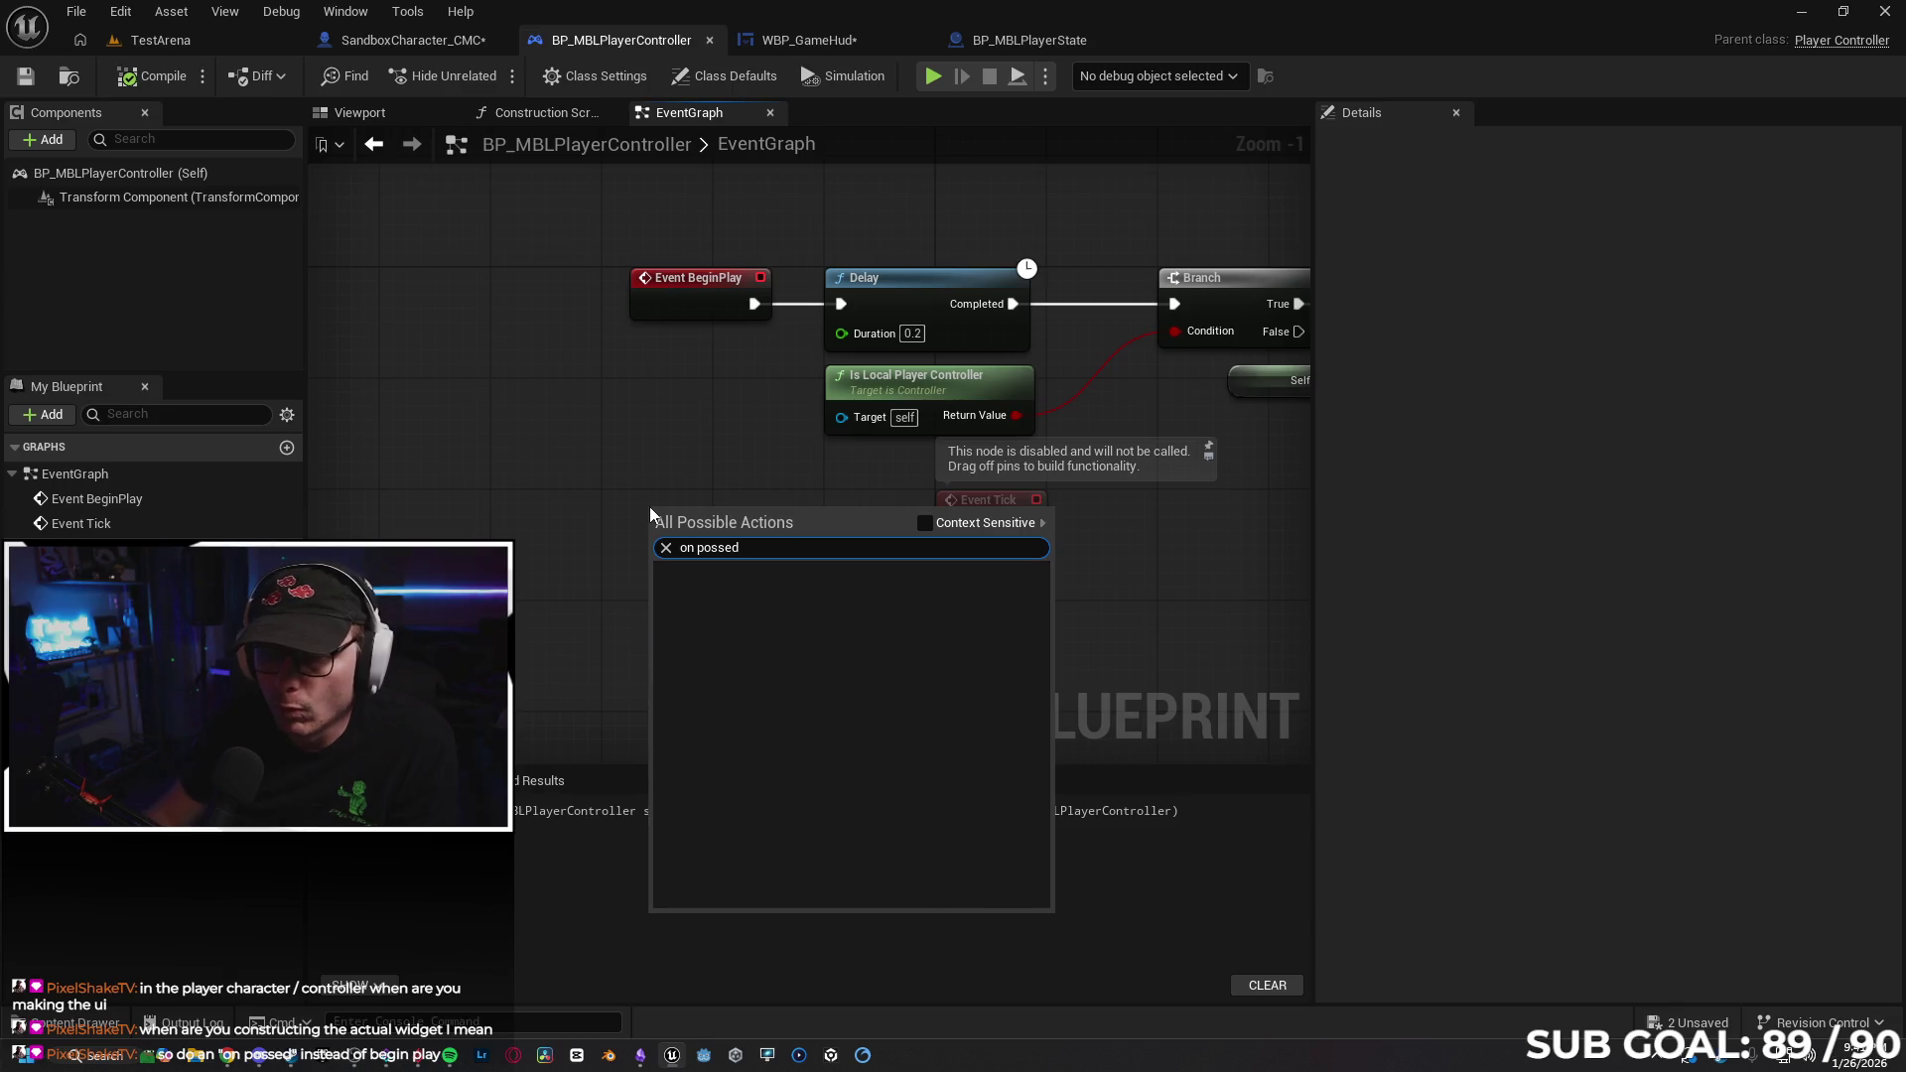
key("BackSpace")
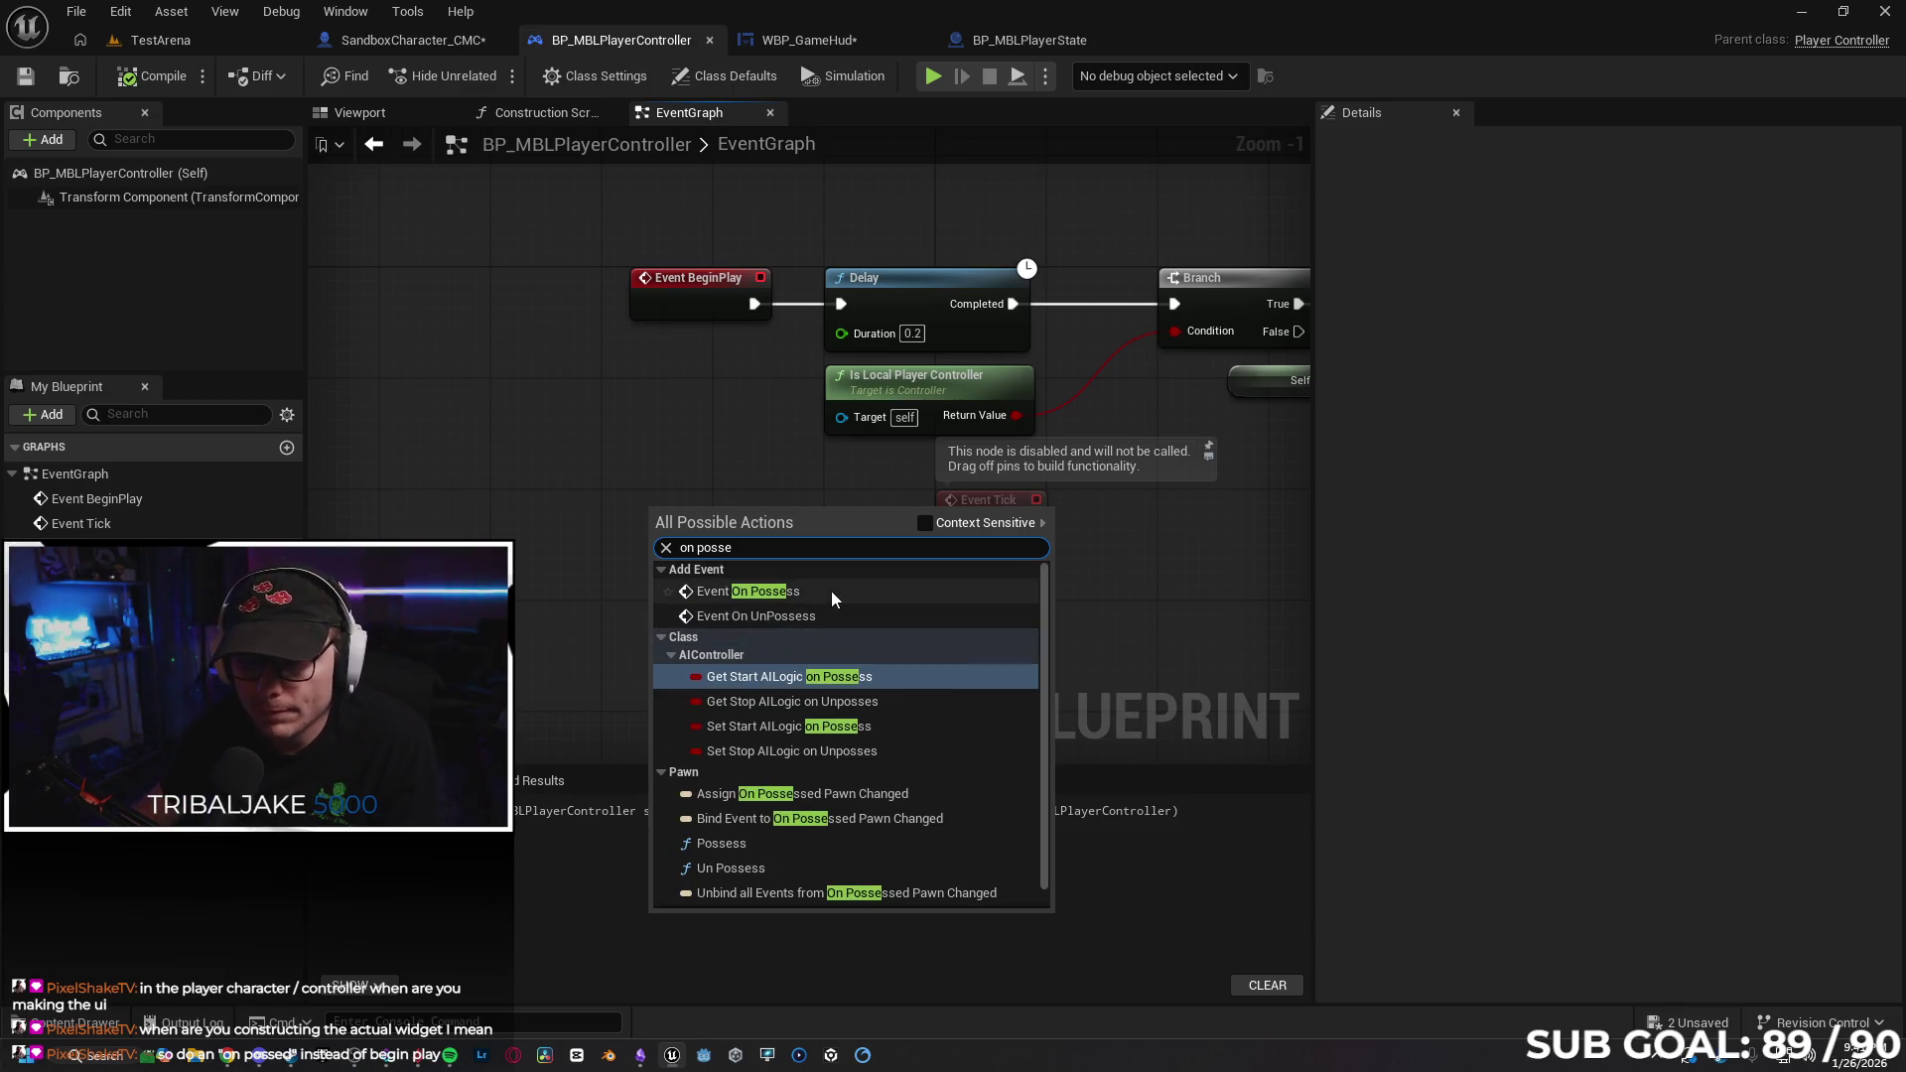
left_click(830, 591)
mouse_move(699, 533)
left_mouse_down()
mouse_move(658, 380)
mouse_move(841, 303)
left_mouse_up()
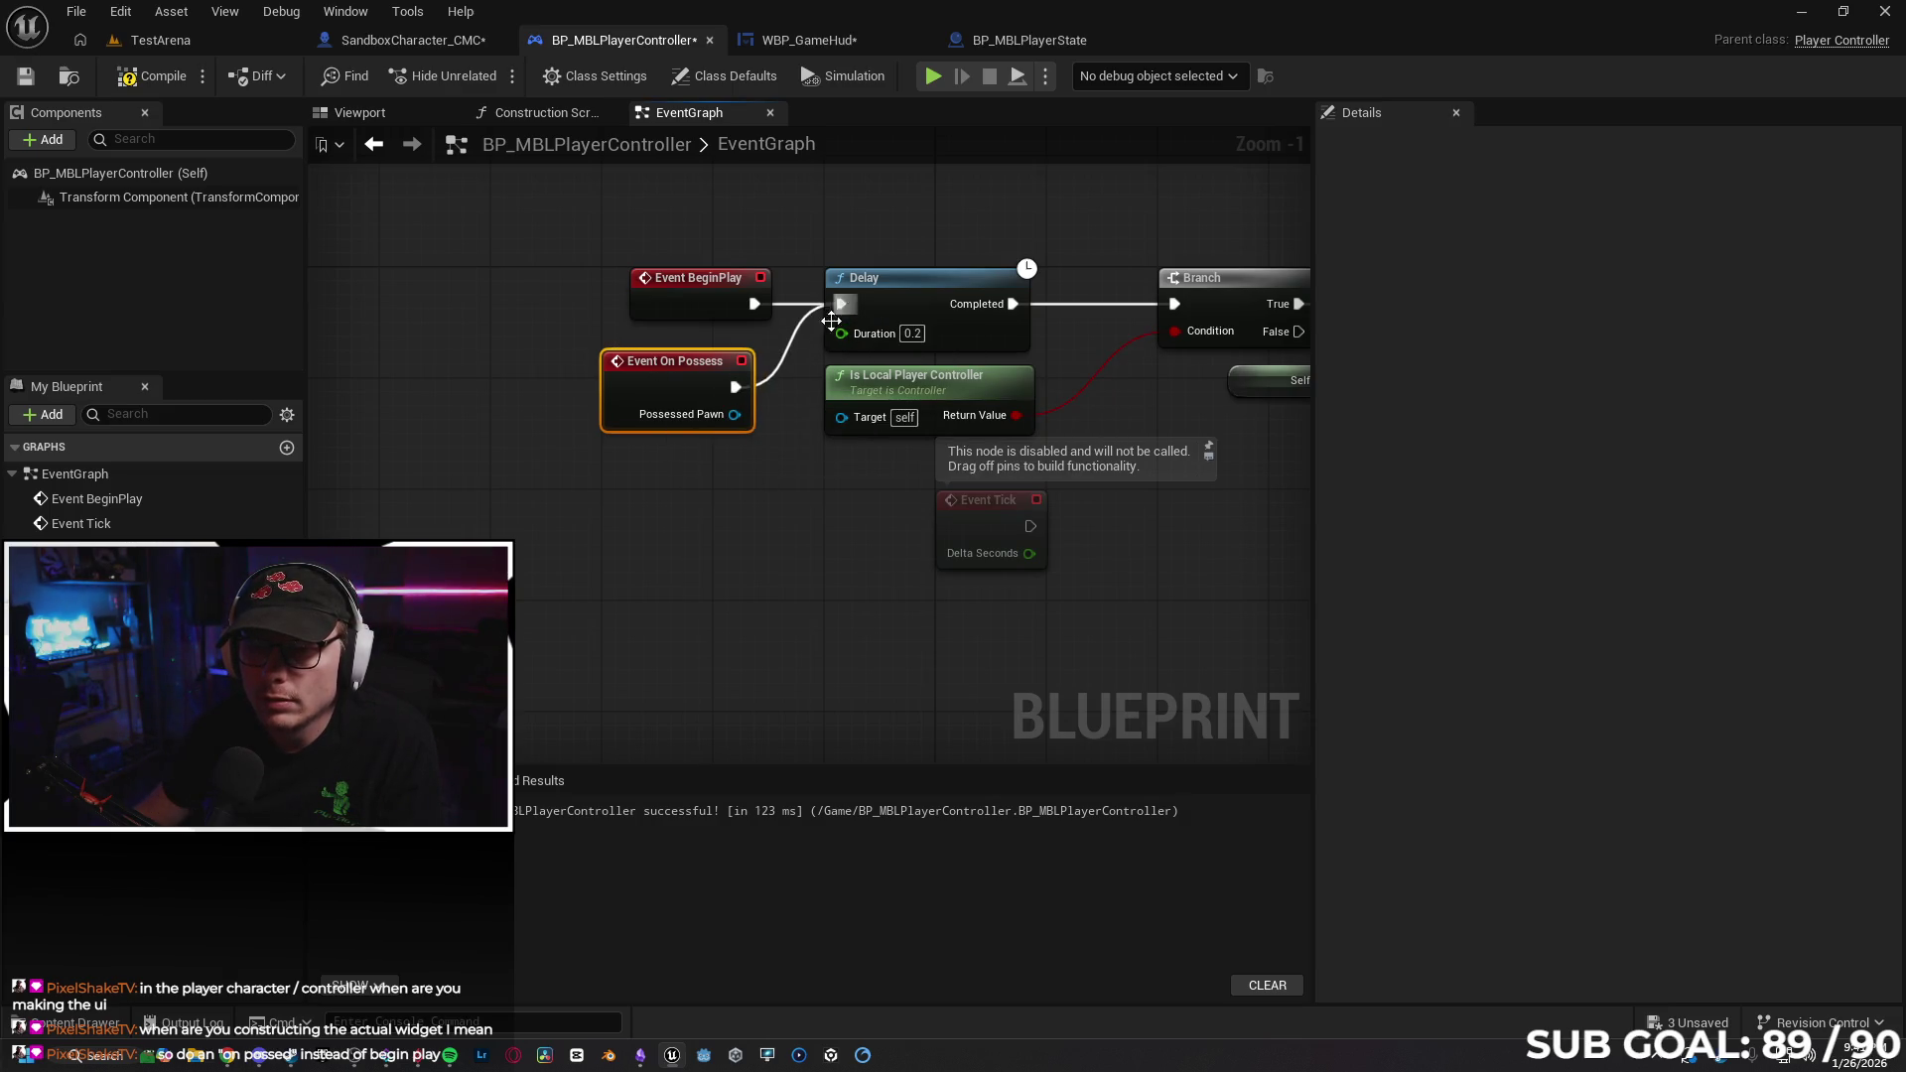
left_click(780, 310)
left_click(778, 307, "alt")
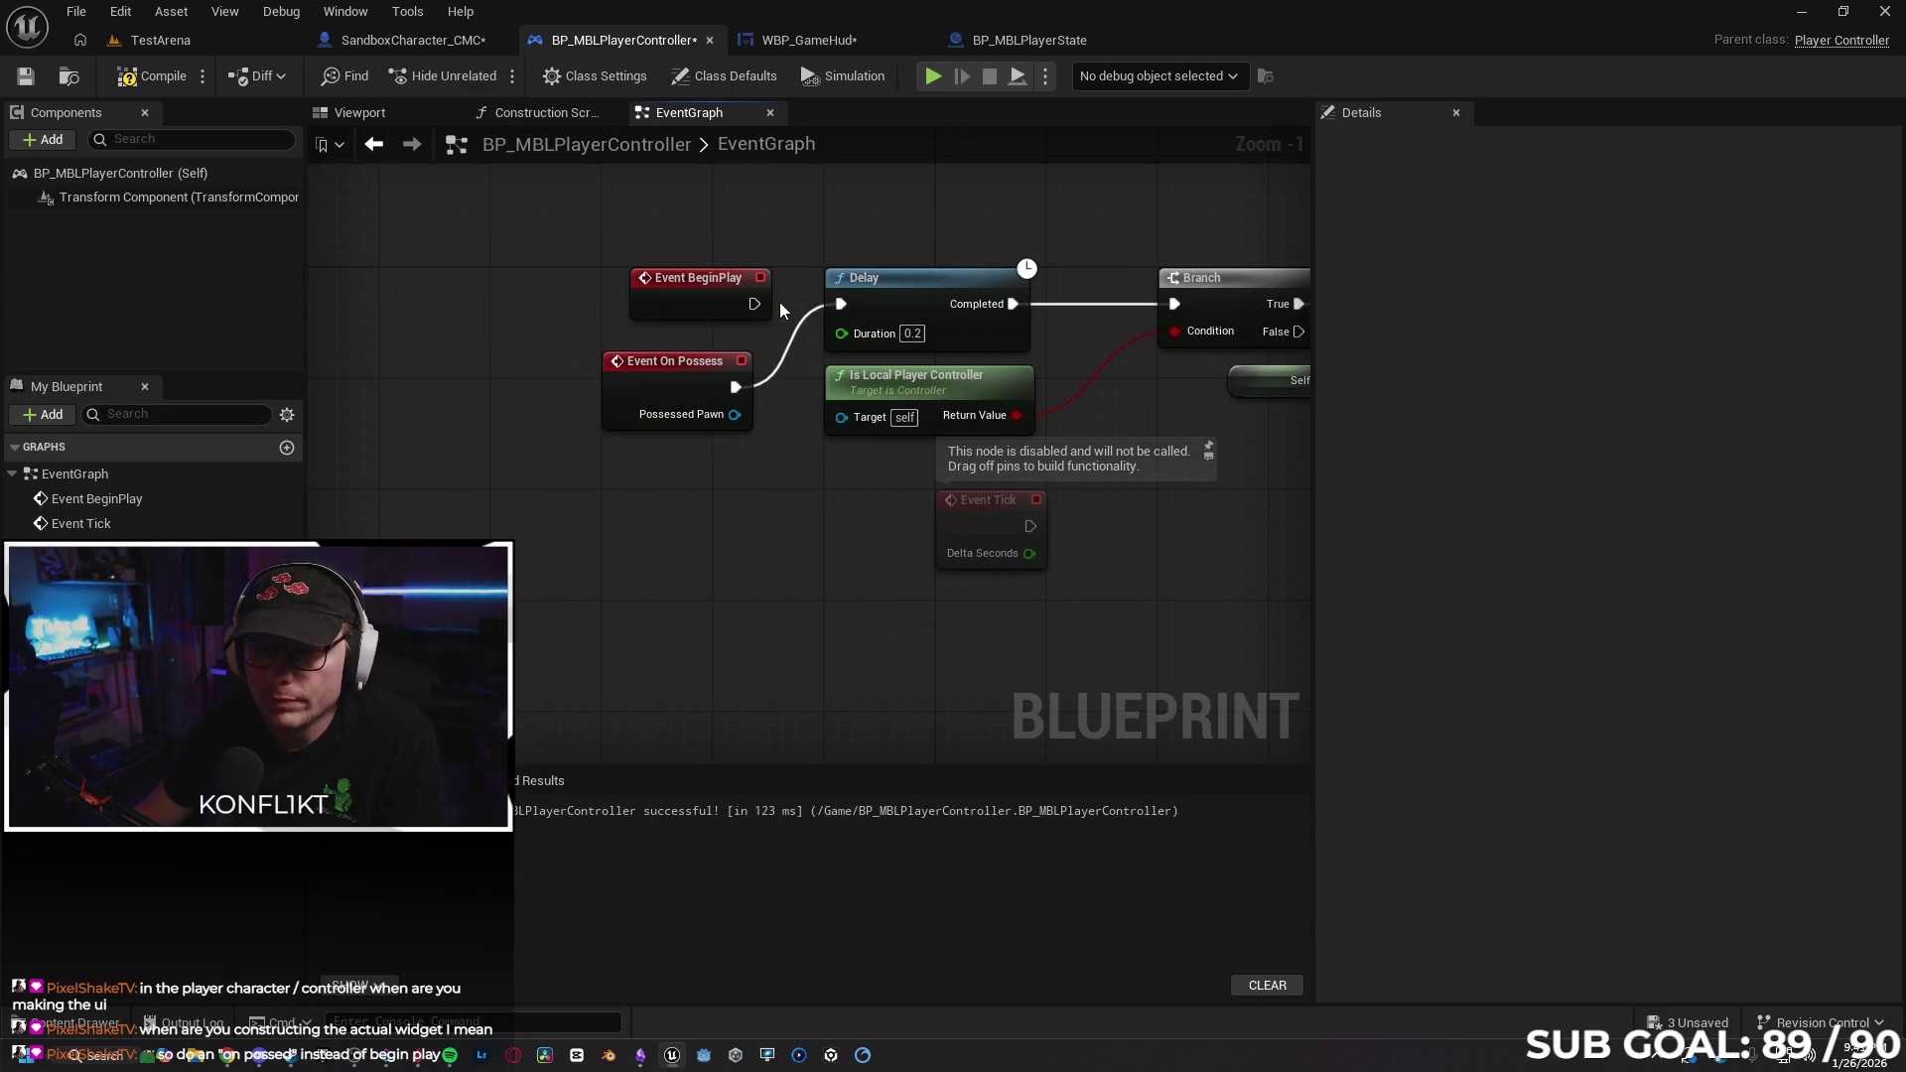